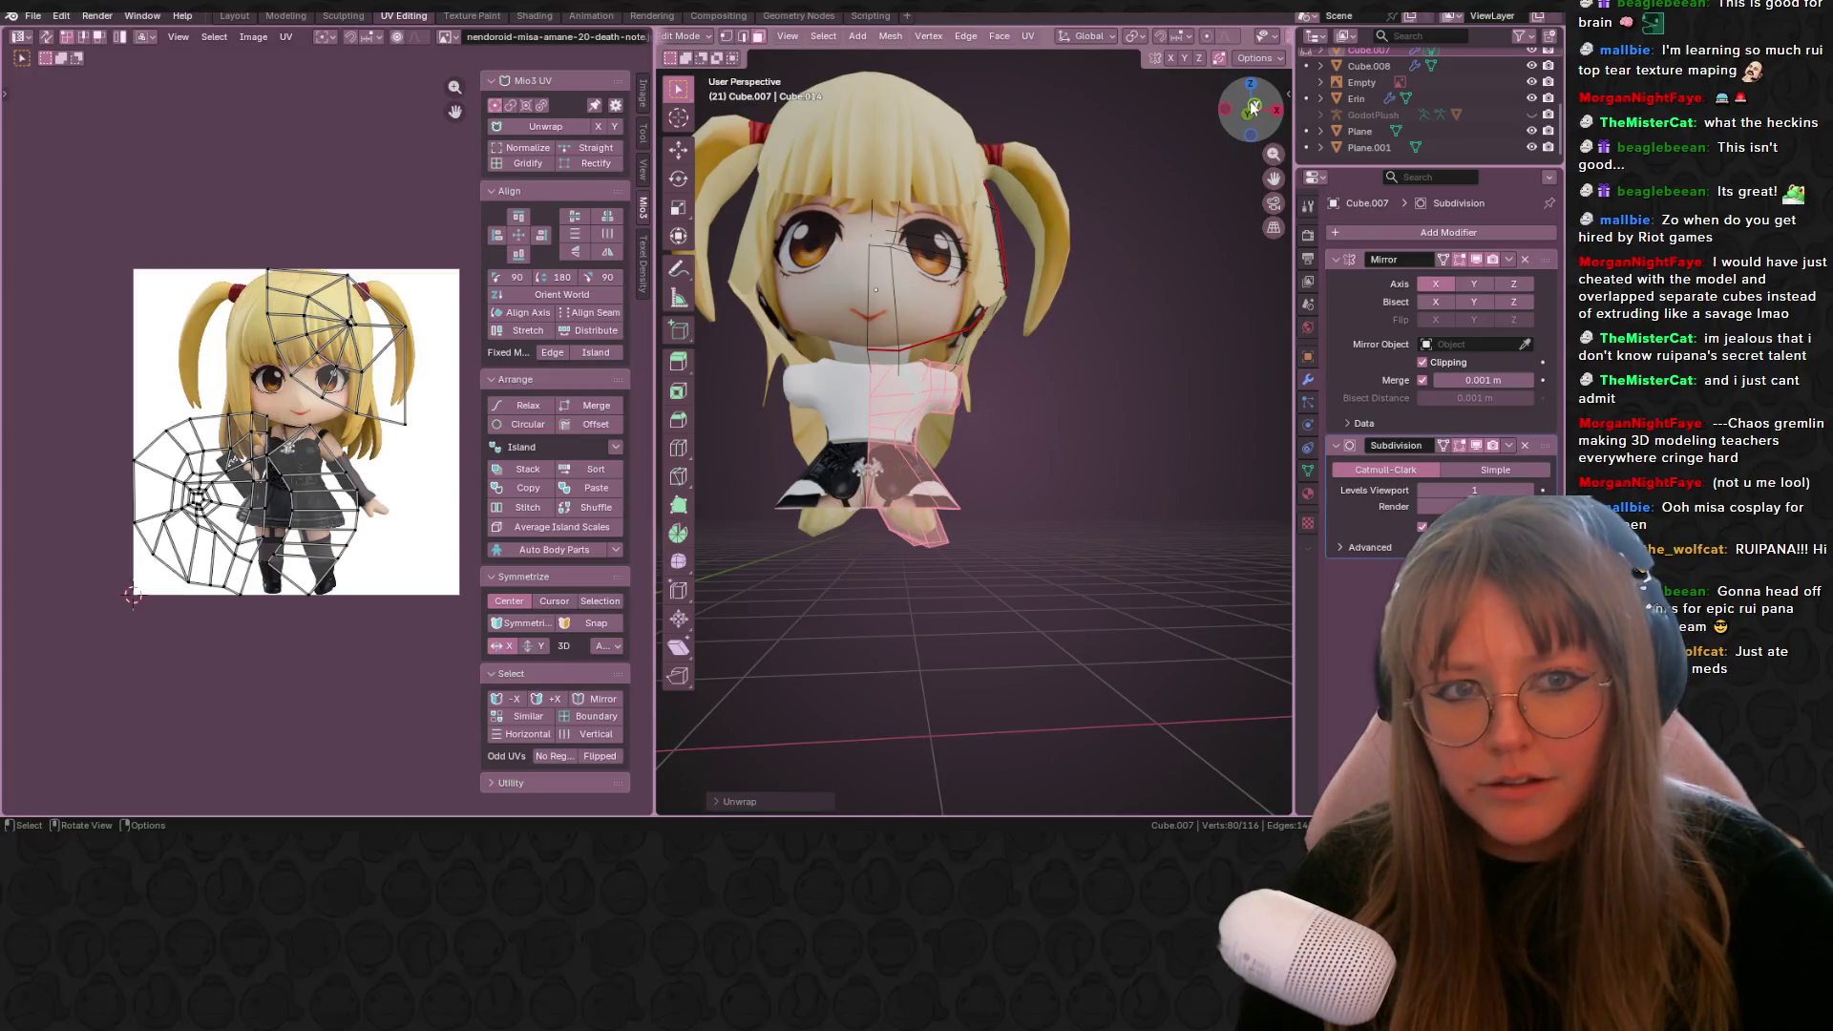
Step: Project the selected dress faces' UVs from the front view
shift+middle_drag(993, 463, 919, 432)
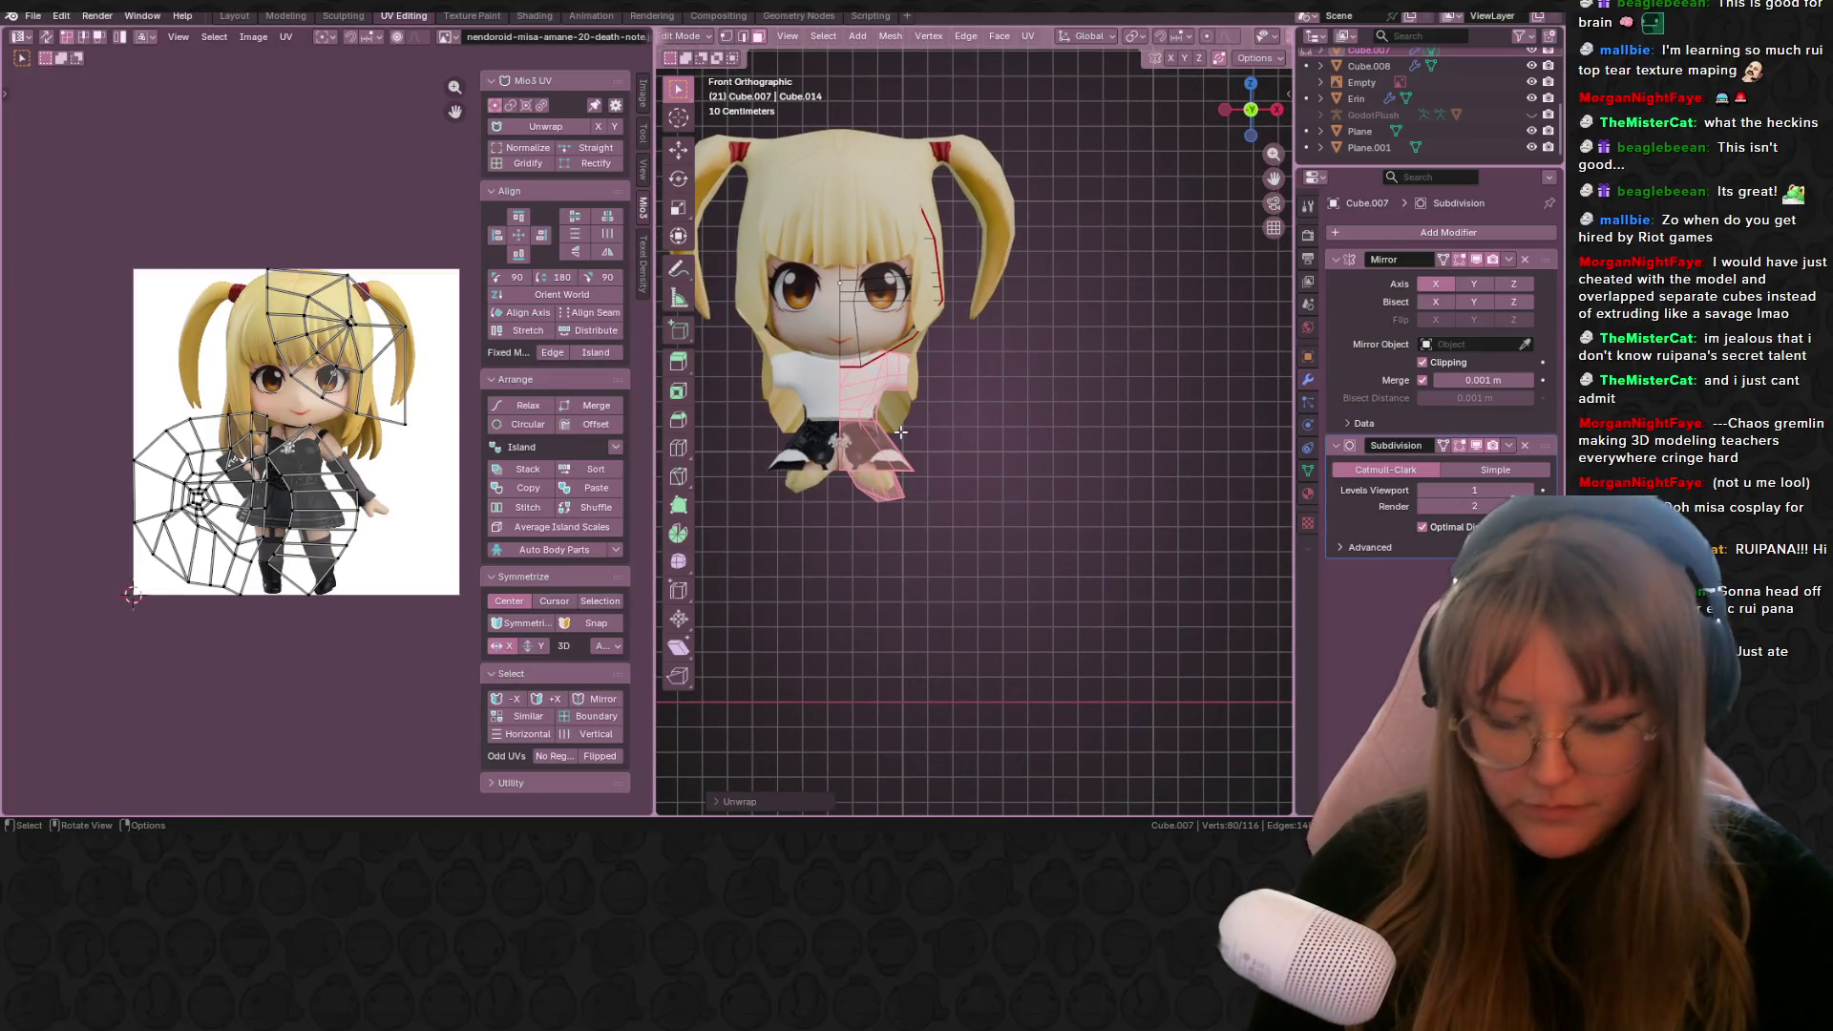
key(u)
click(895, 431)
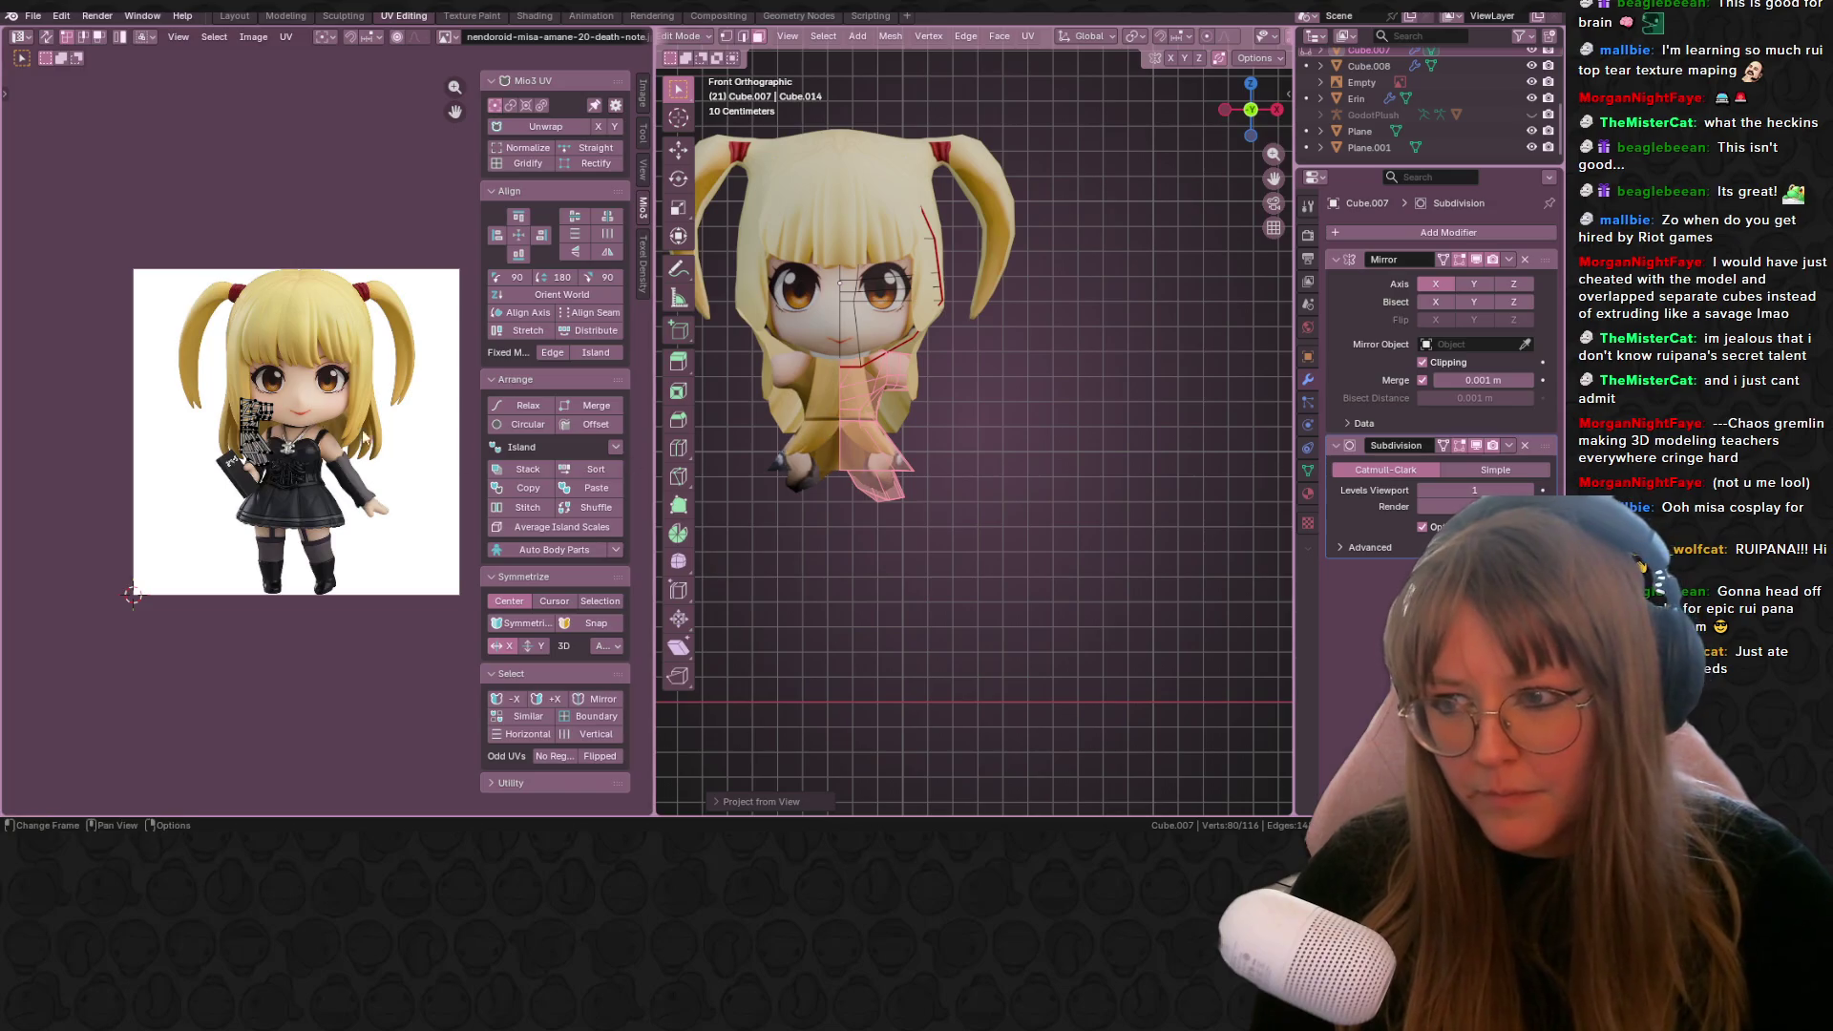
Step: Move and scale the dress UV island onto the reference image's black dress
key(a)
middle_drag(310, 501, 240, 418)
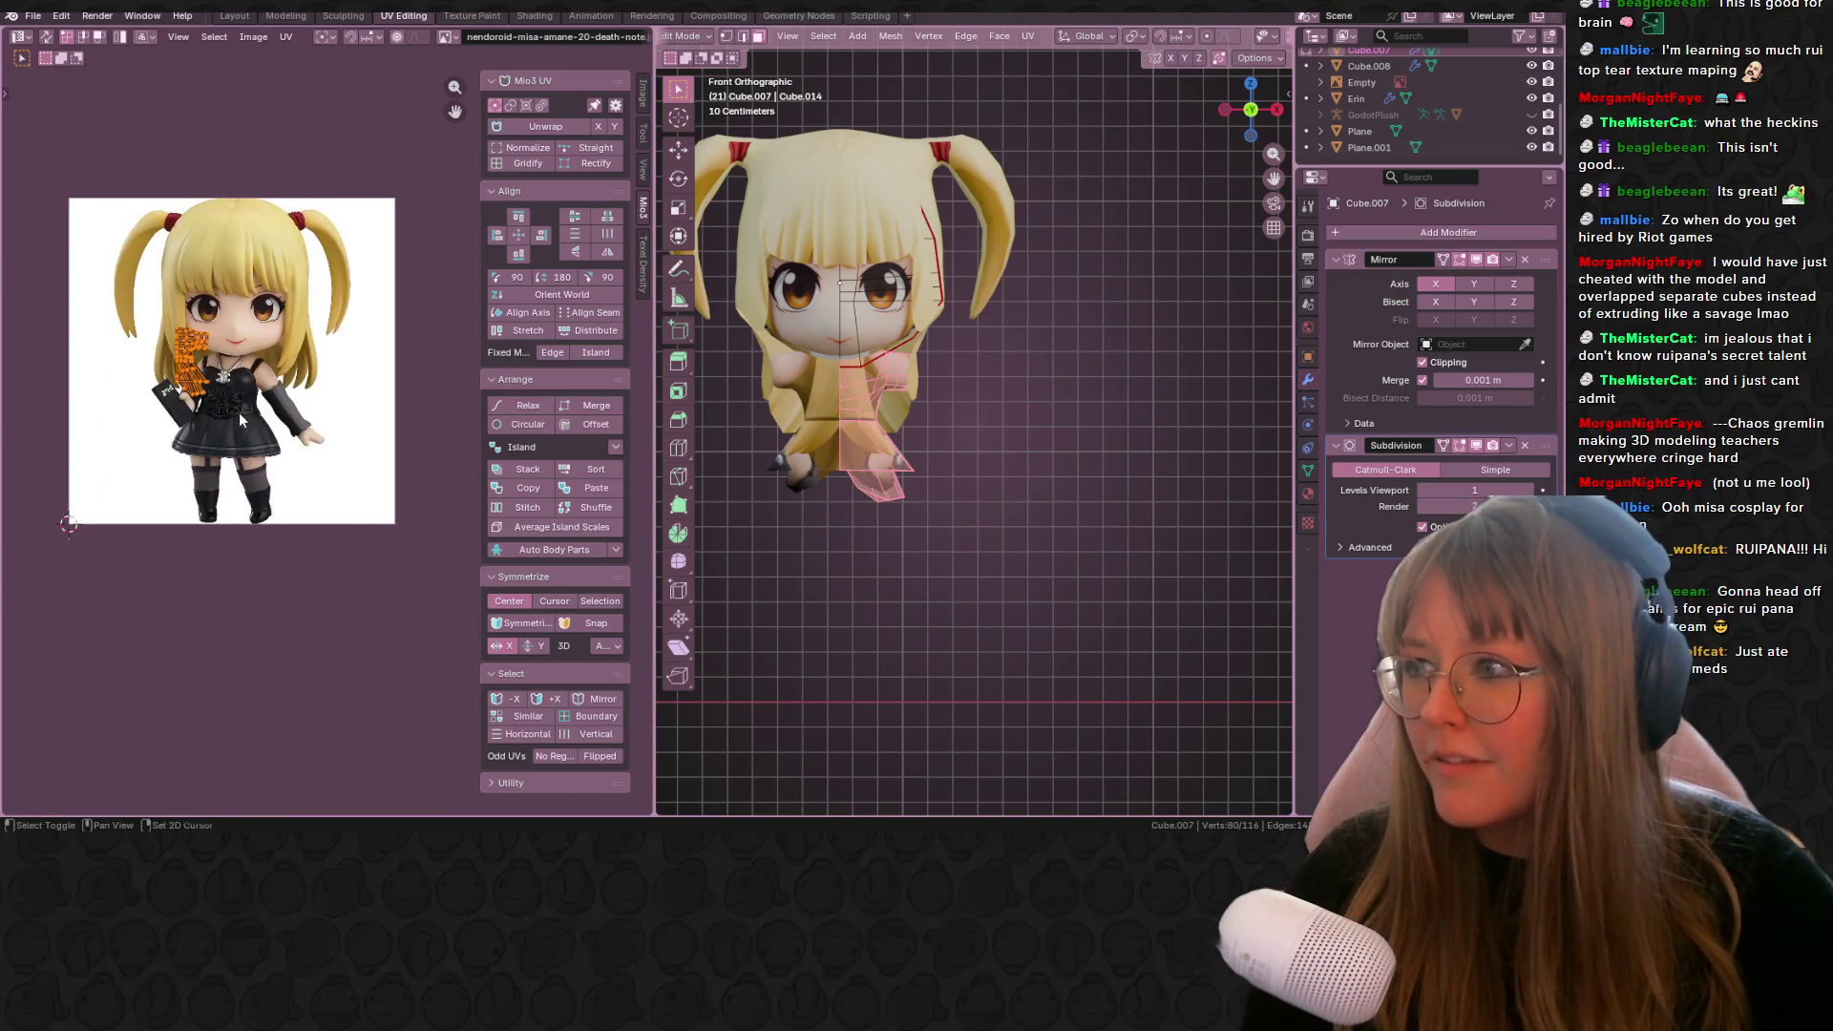
key(g)
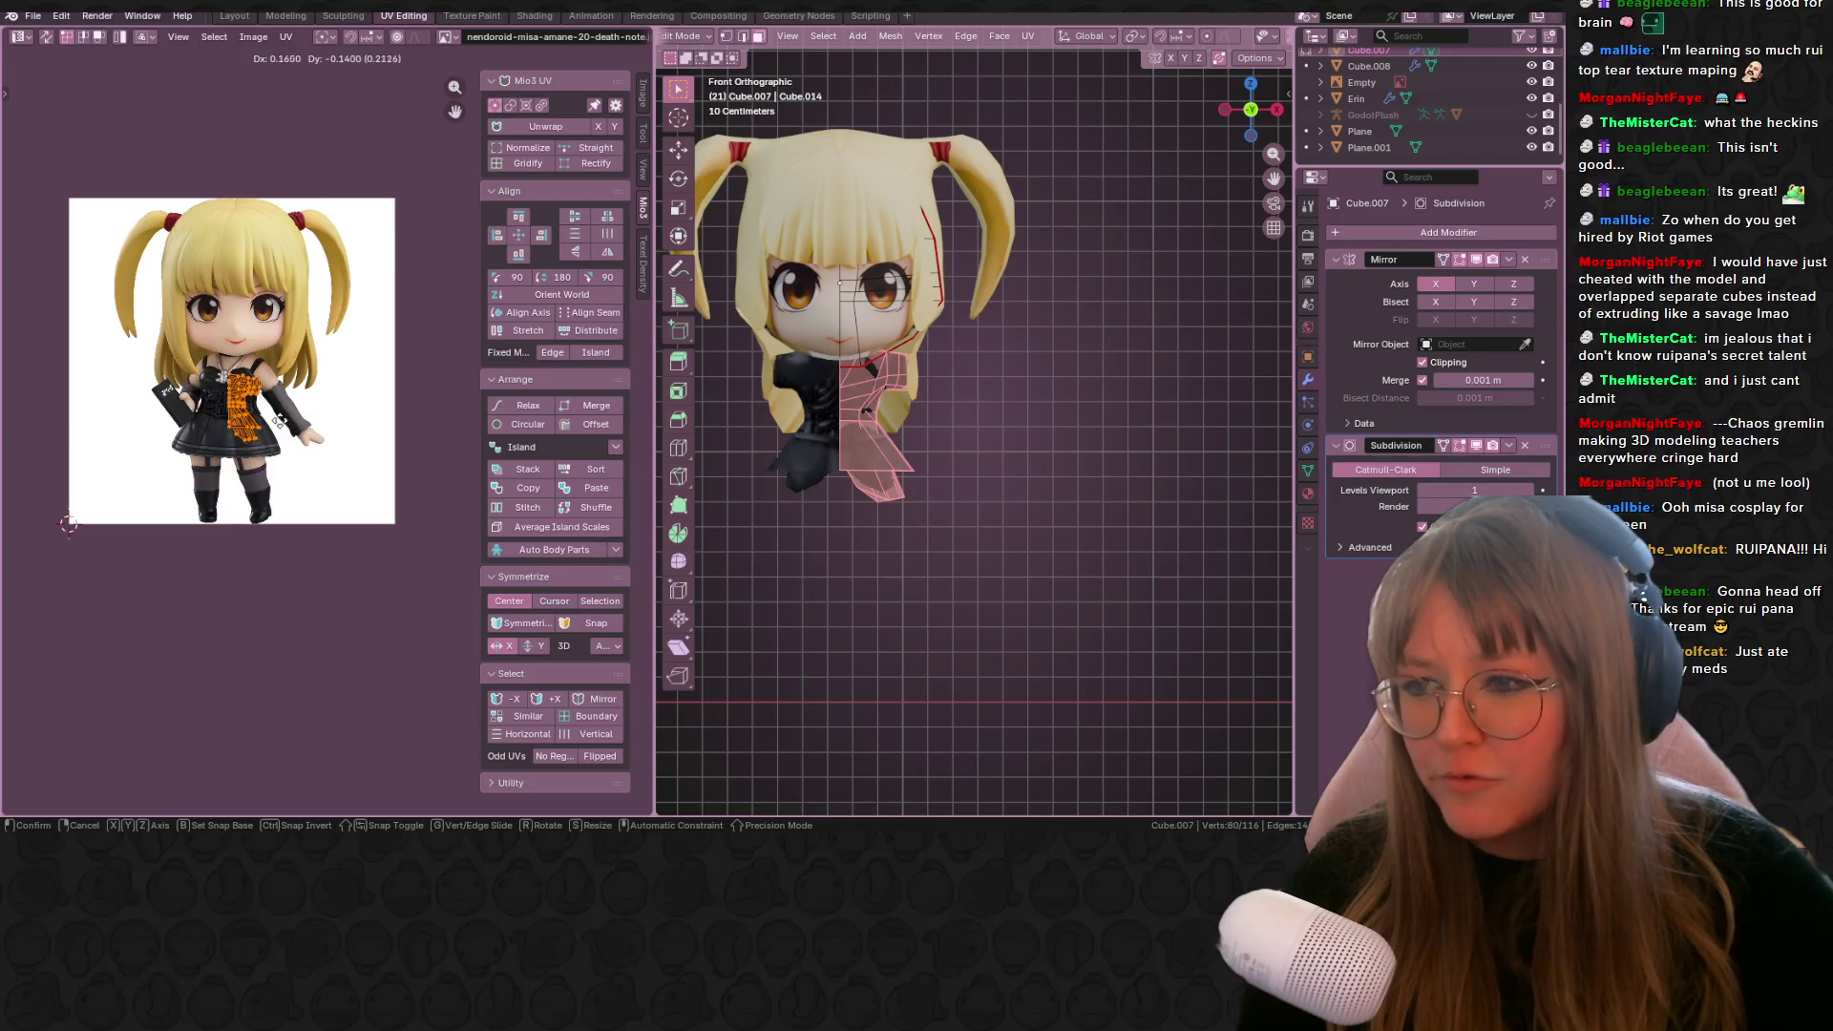
click(277, 416)
key(s)
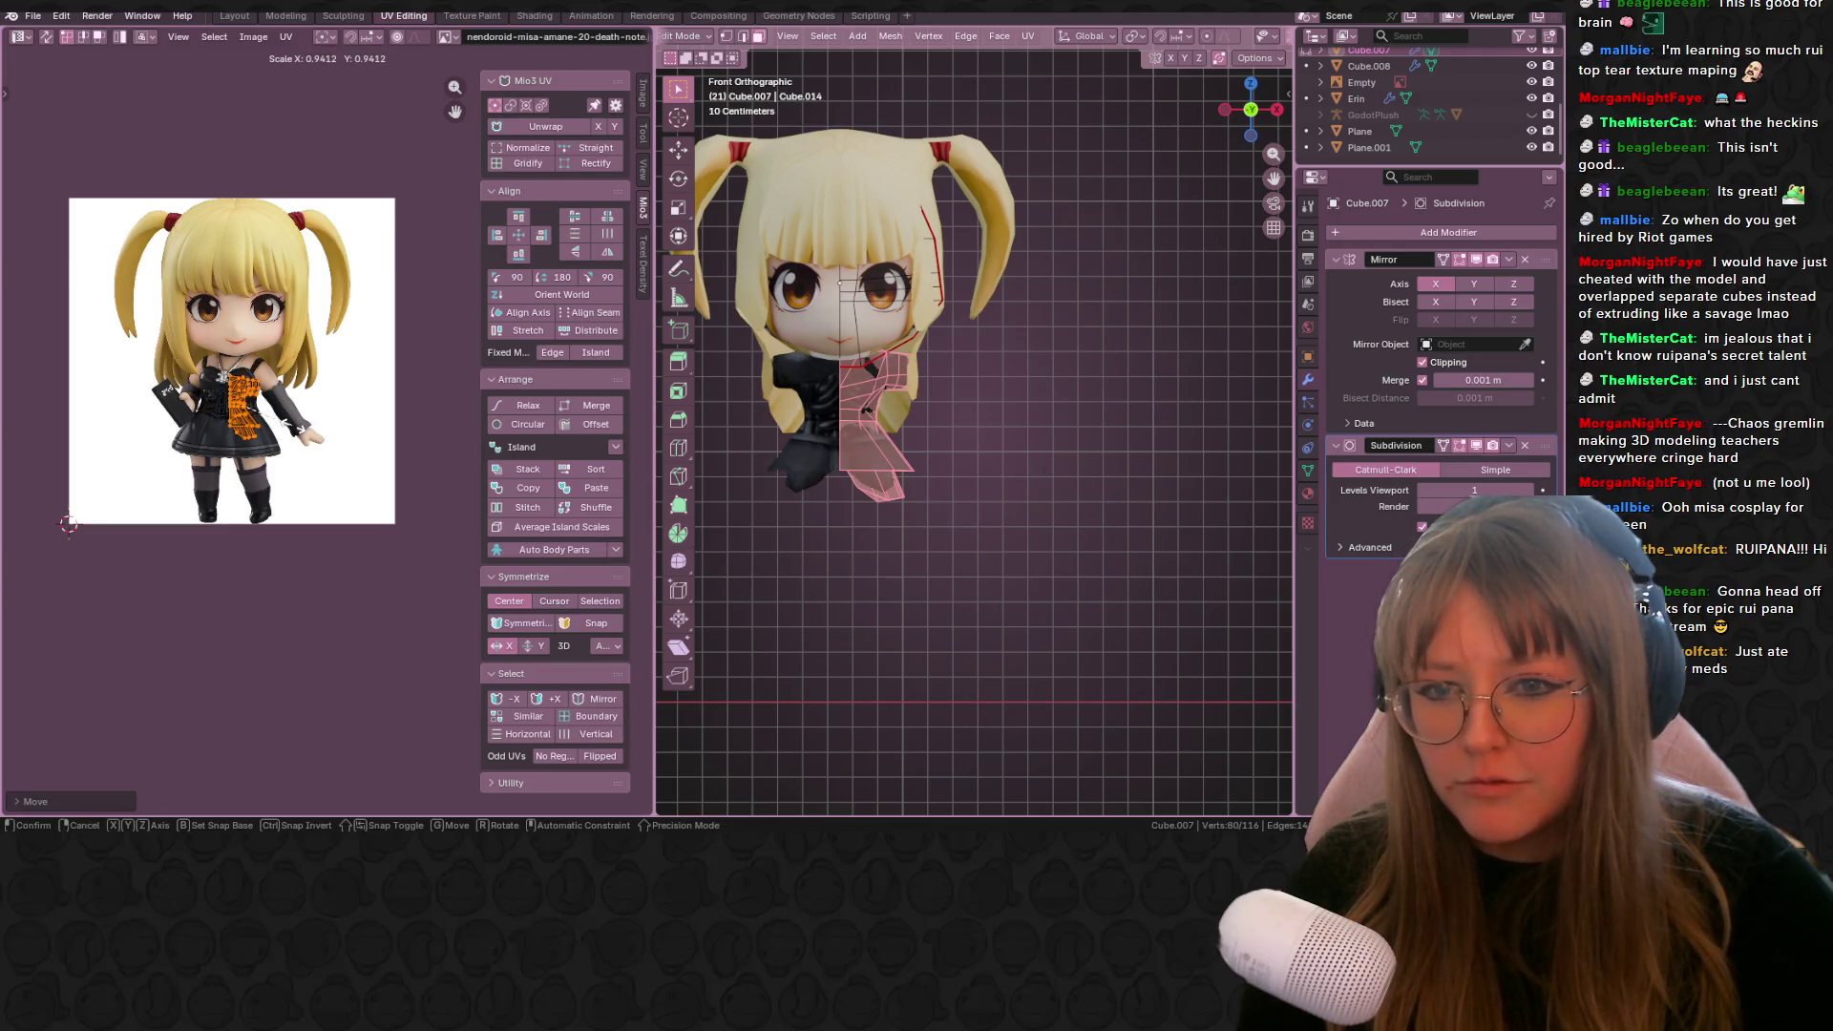
click(253, 368)
scroll(253, 368, up, 5)
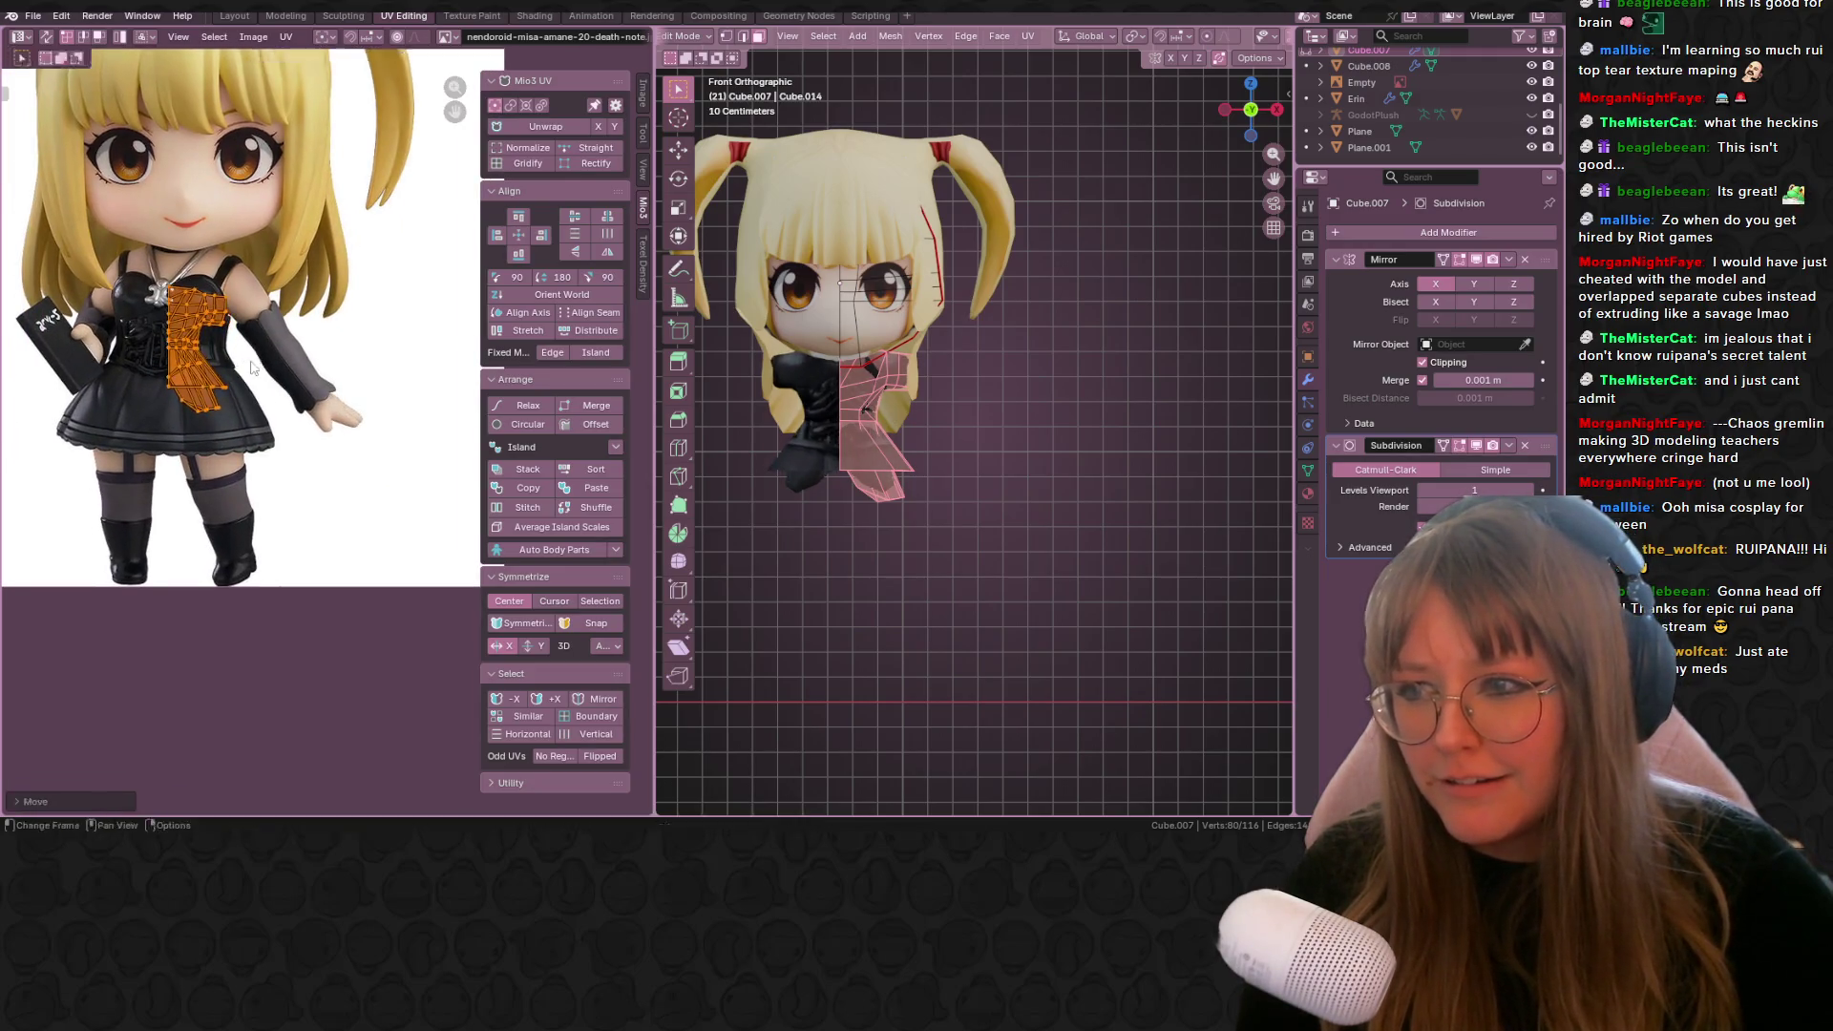
key(g)
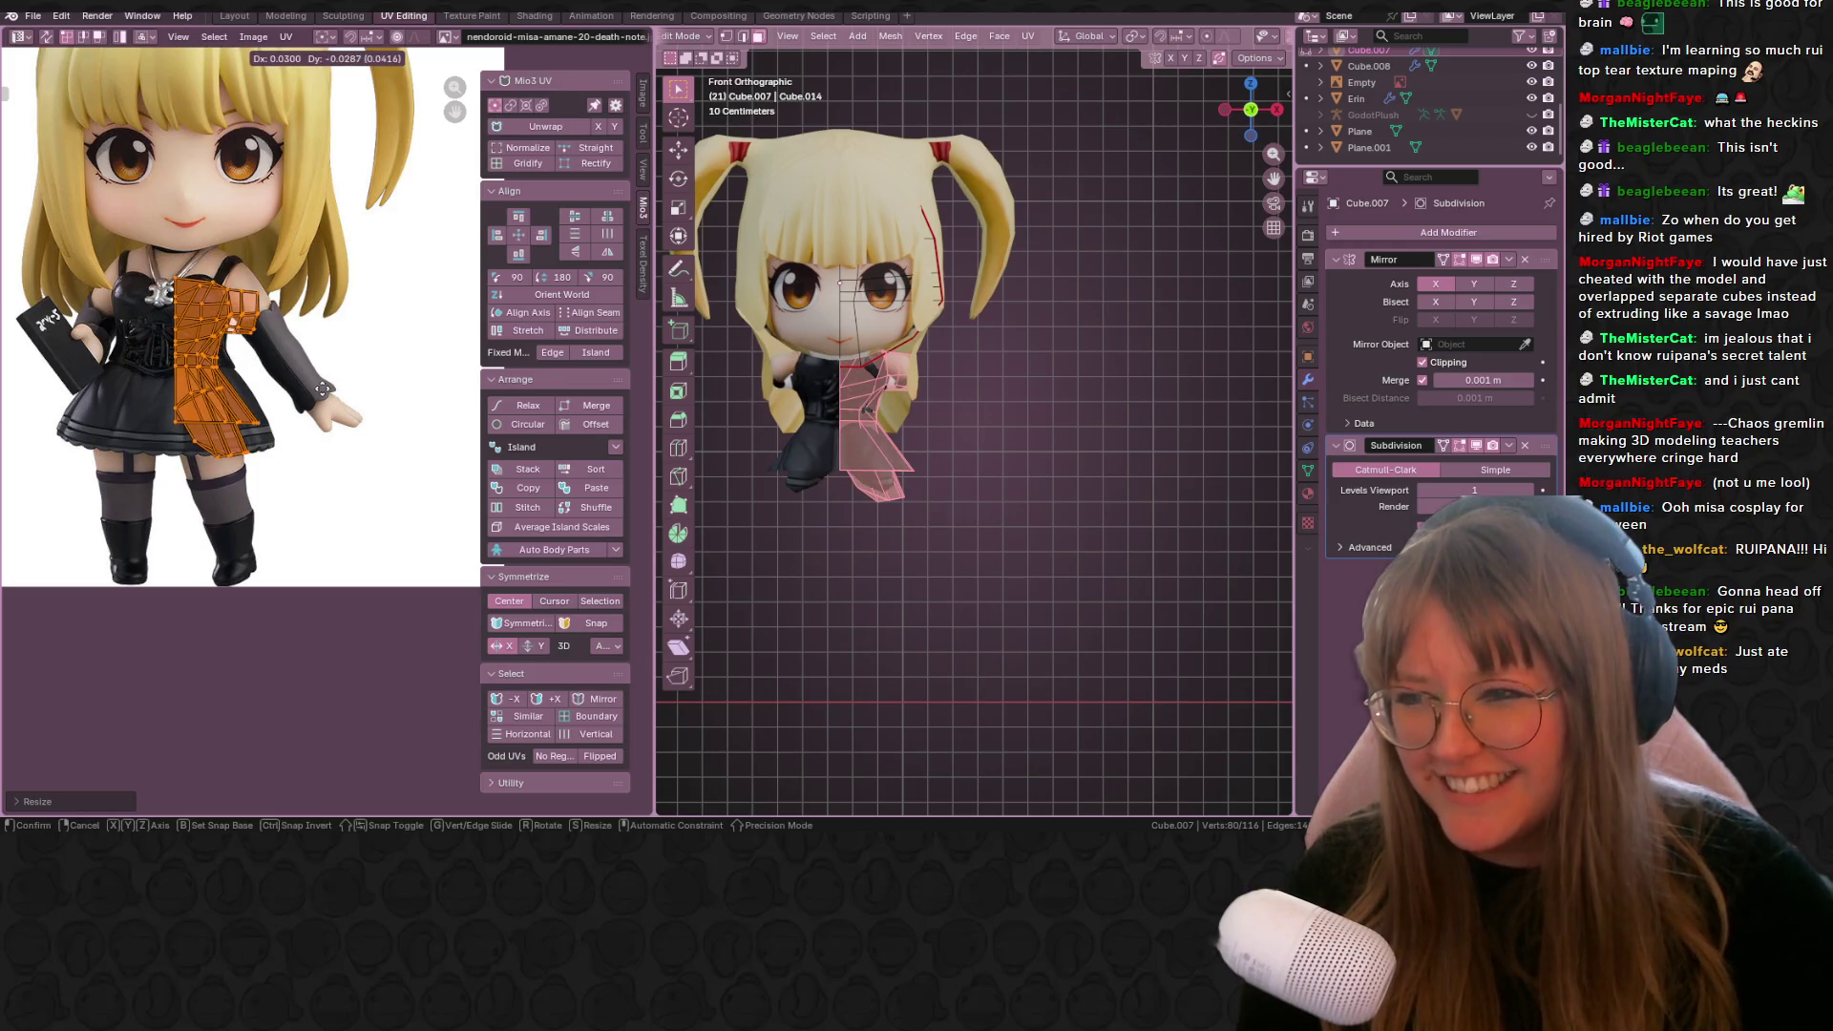
click(323, 389)
Step: Move and rotate the small shoulder UV island onto the reference arm
click(248, 301)
key(g)
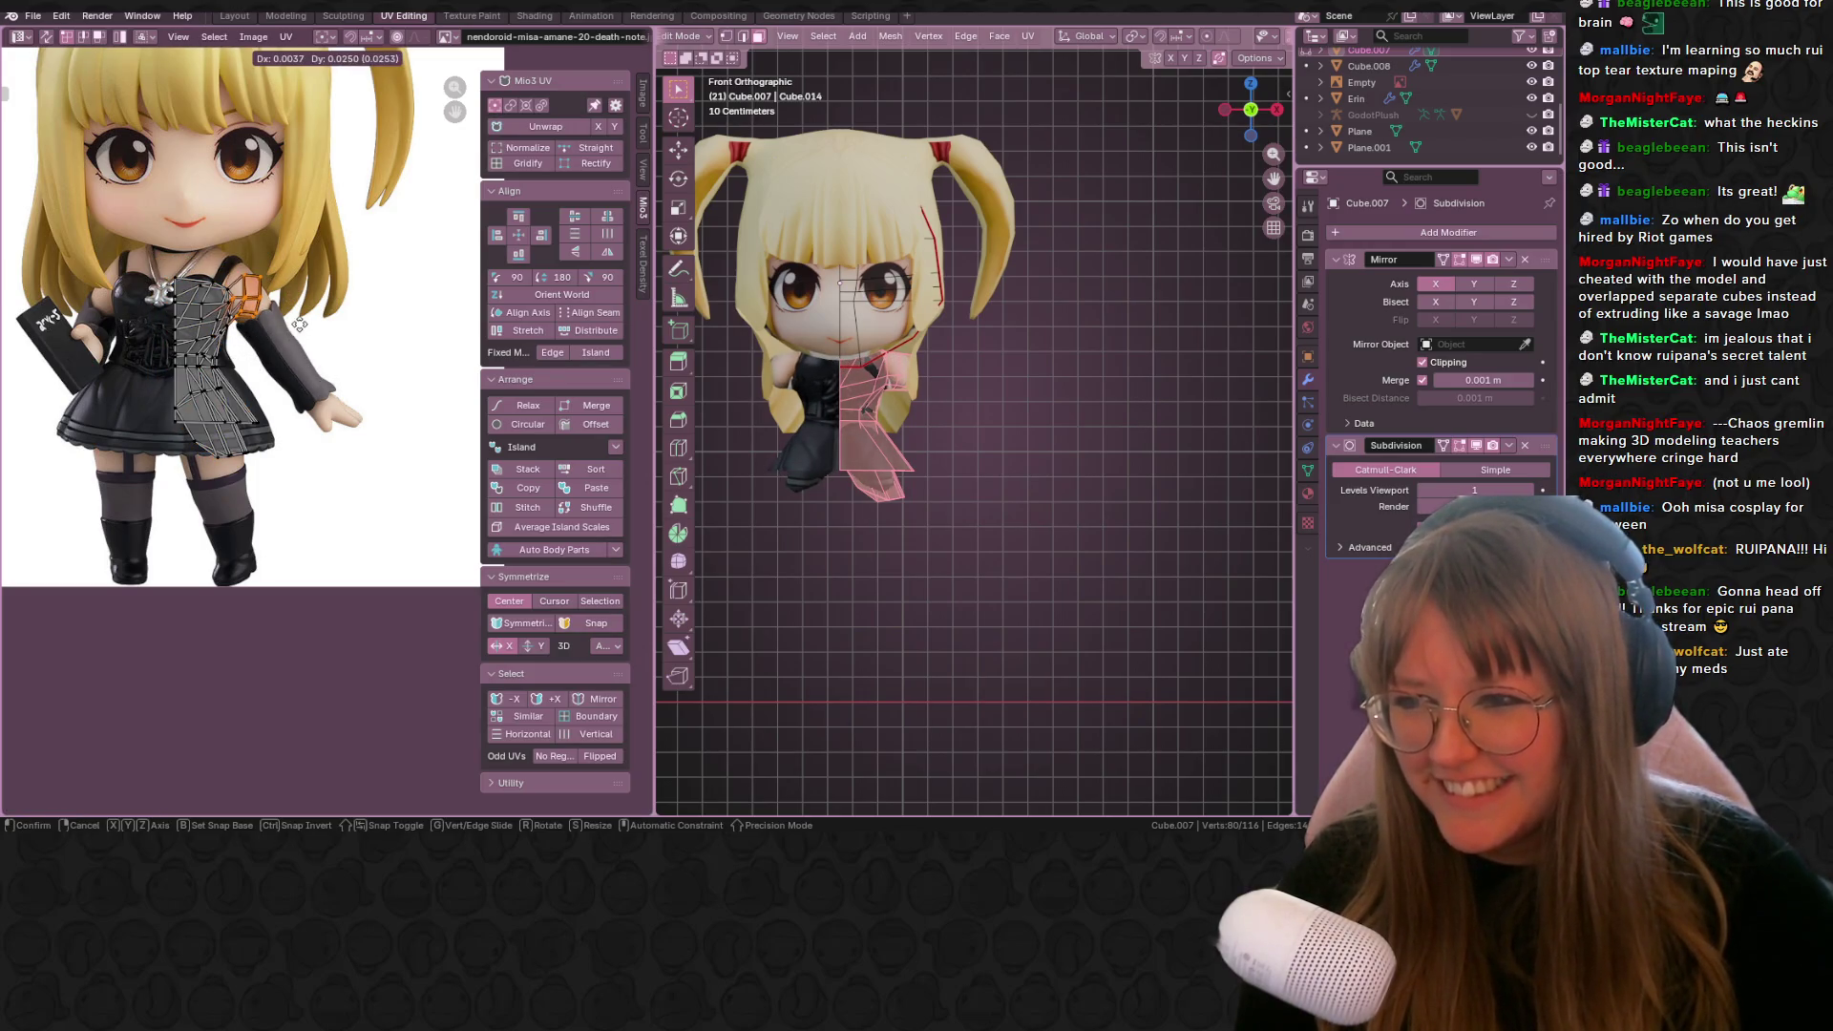
click(300, 324)
key(r)
click(307, 296)
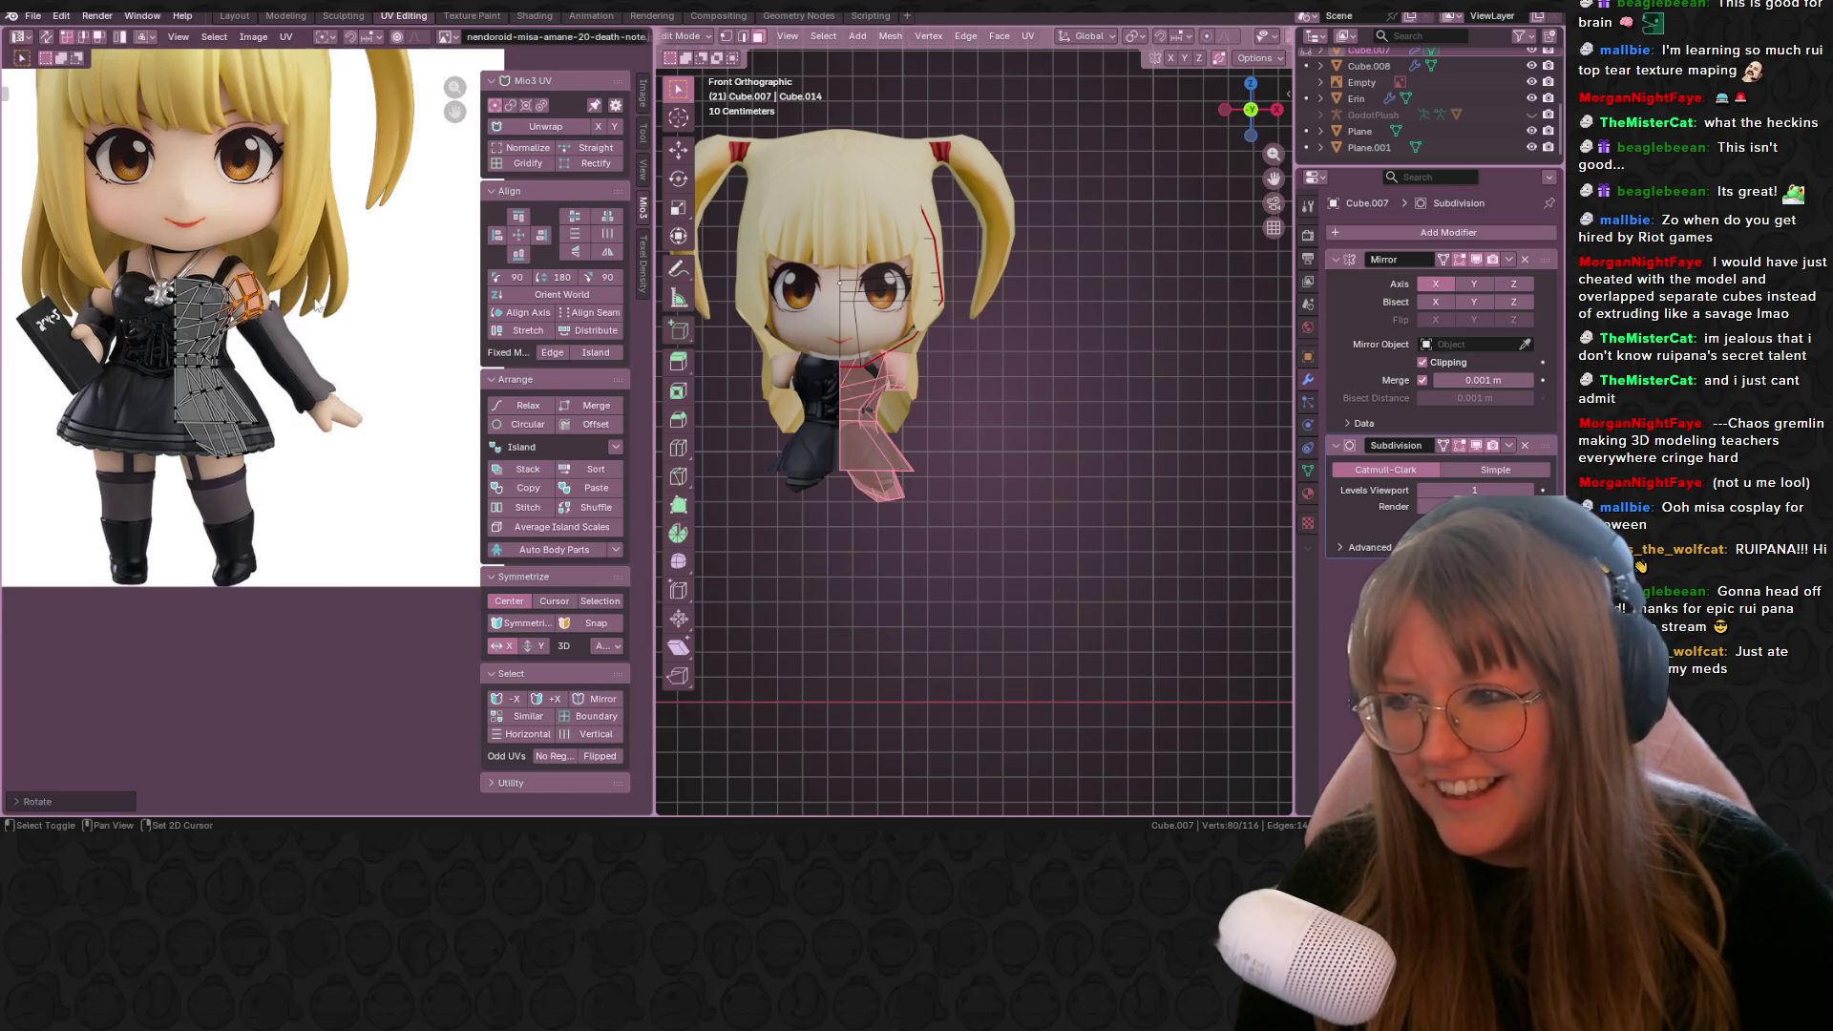
scroll(308, 298, up, 2)
mouse_move(840, 382)
middle_down()
mouse_move(965, 372)
mouse_move(860, 363)
middle_up()
click(864, 370)
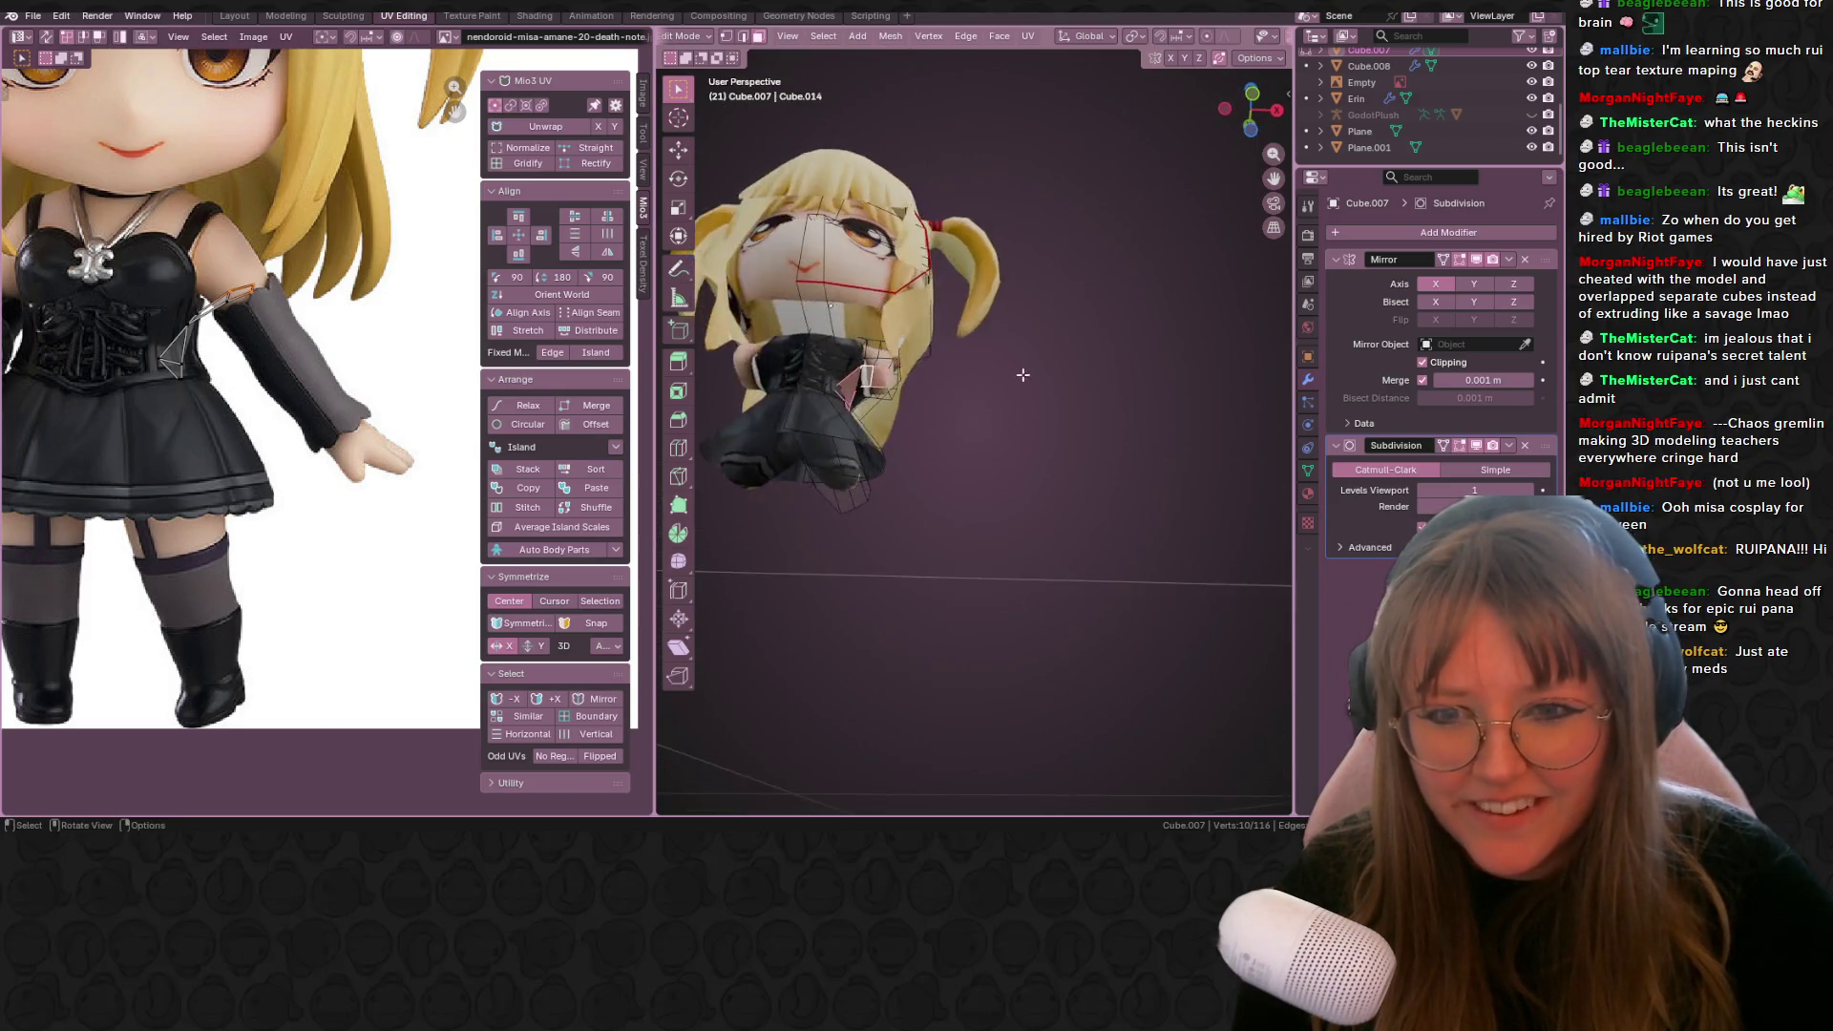
Step: Orbit around the chibi's head to inspect it closely, picking an edge loop
scroll(859, 363, up, 5)
mouse_move(860, 287)
middle_down()
mouse_move(860, 144)
mouse_move(848, 375)
mouse_move(895, 376)
mouse_move(877, 372)
mouse_move(898, 310)
middle_up()
alt+click(848, 374)
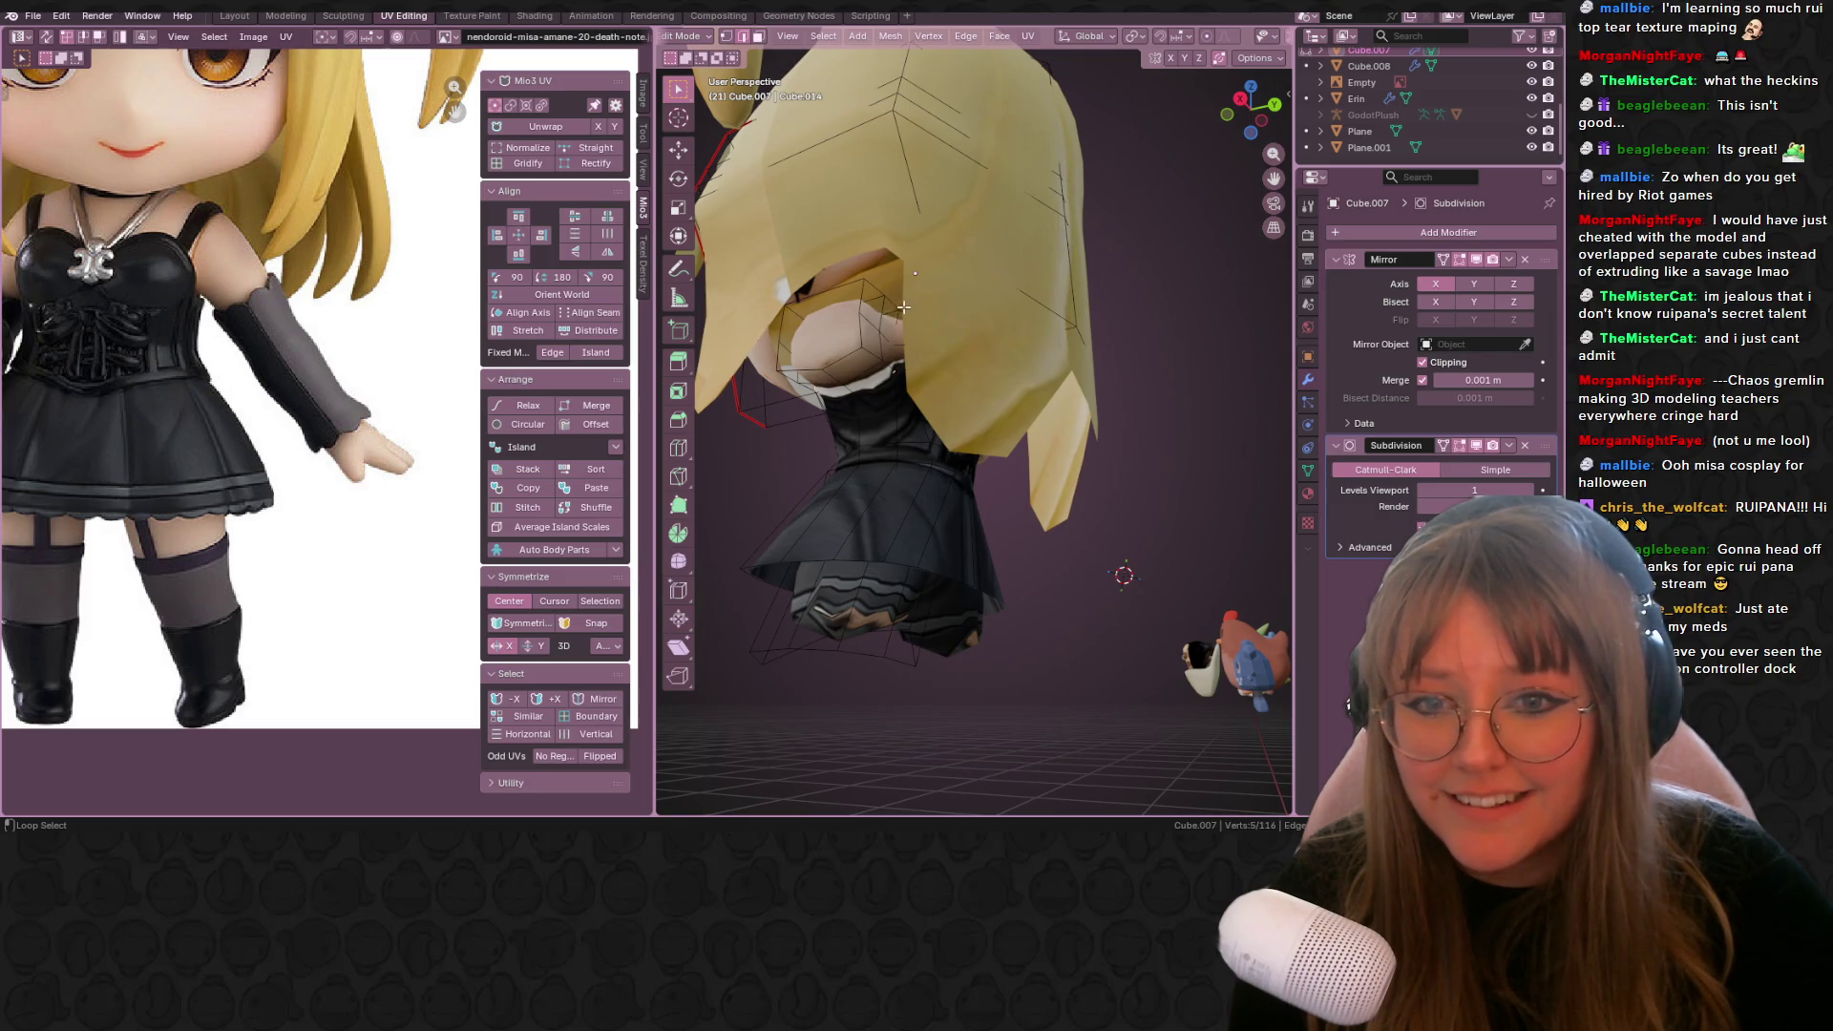
middle_drag(902, 310, 876, 327)
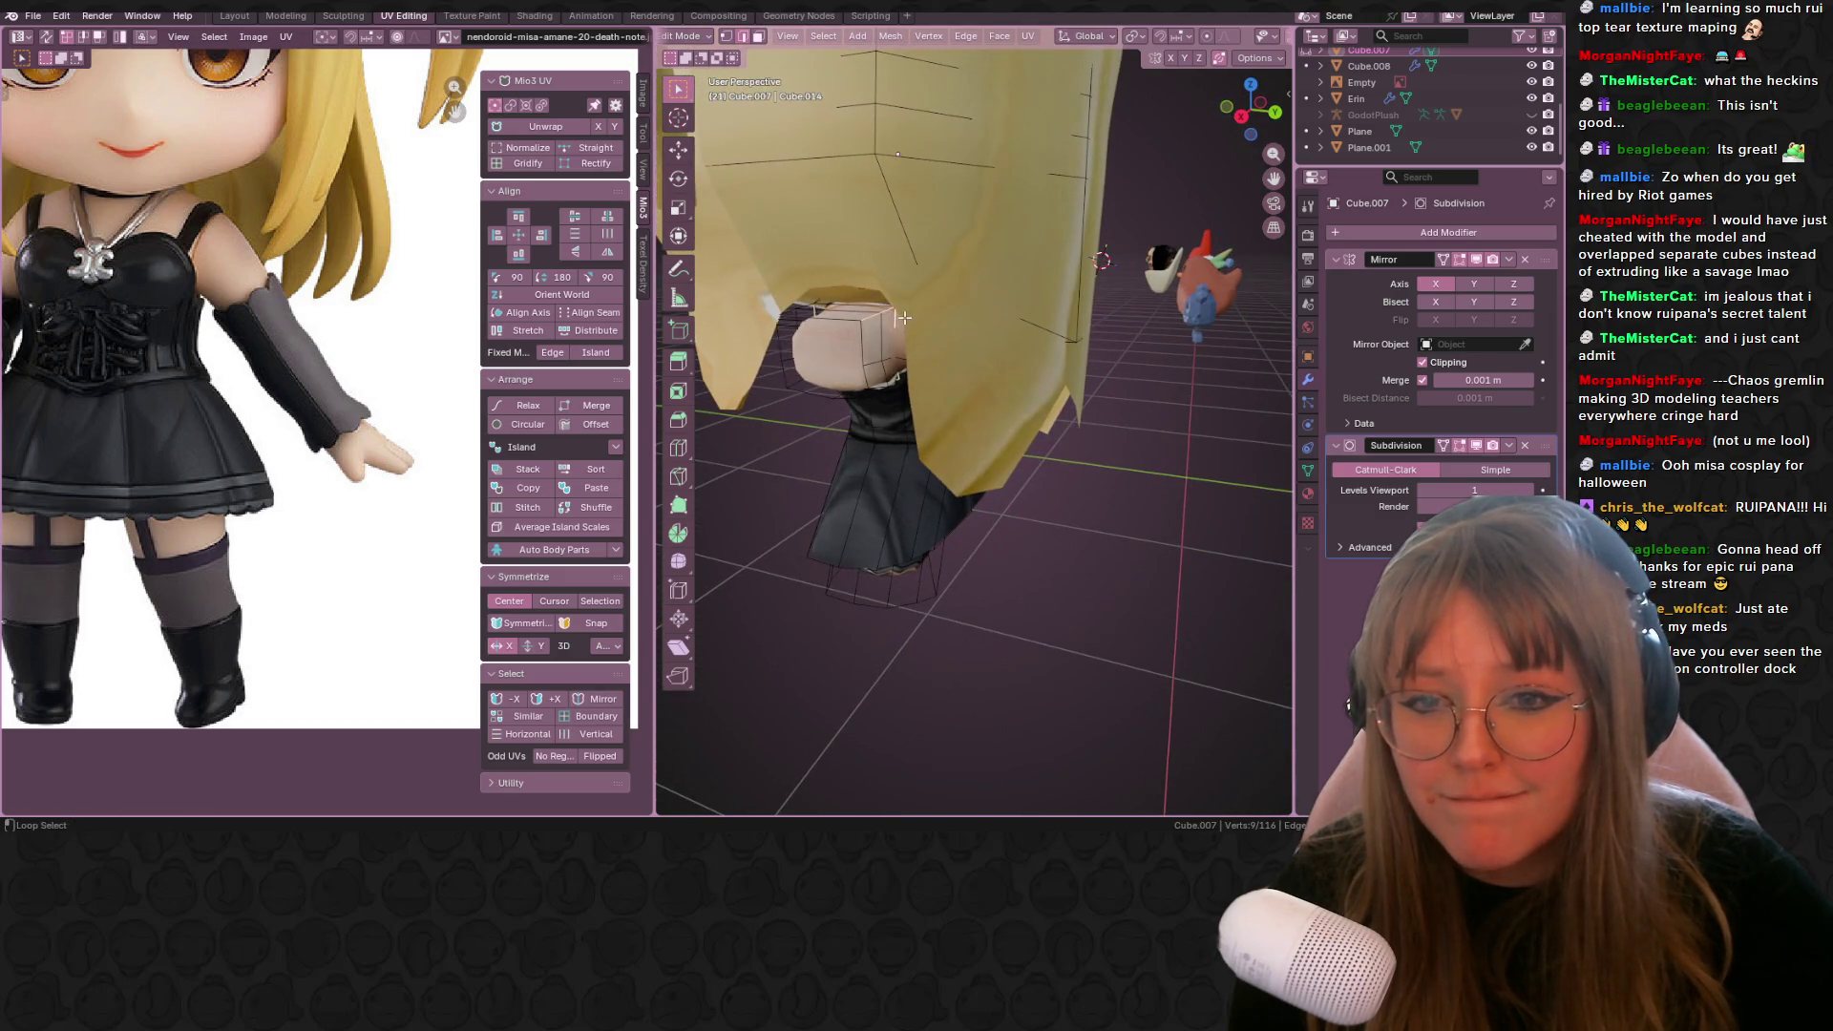
middle_drag(898, 313, 885, 307)
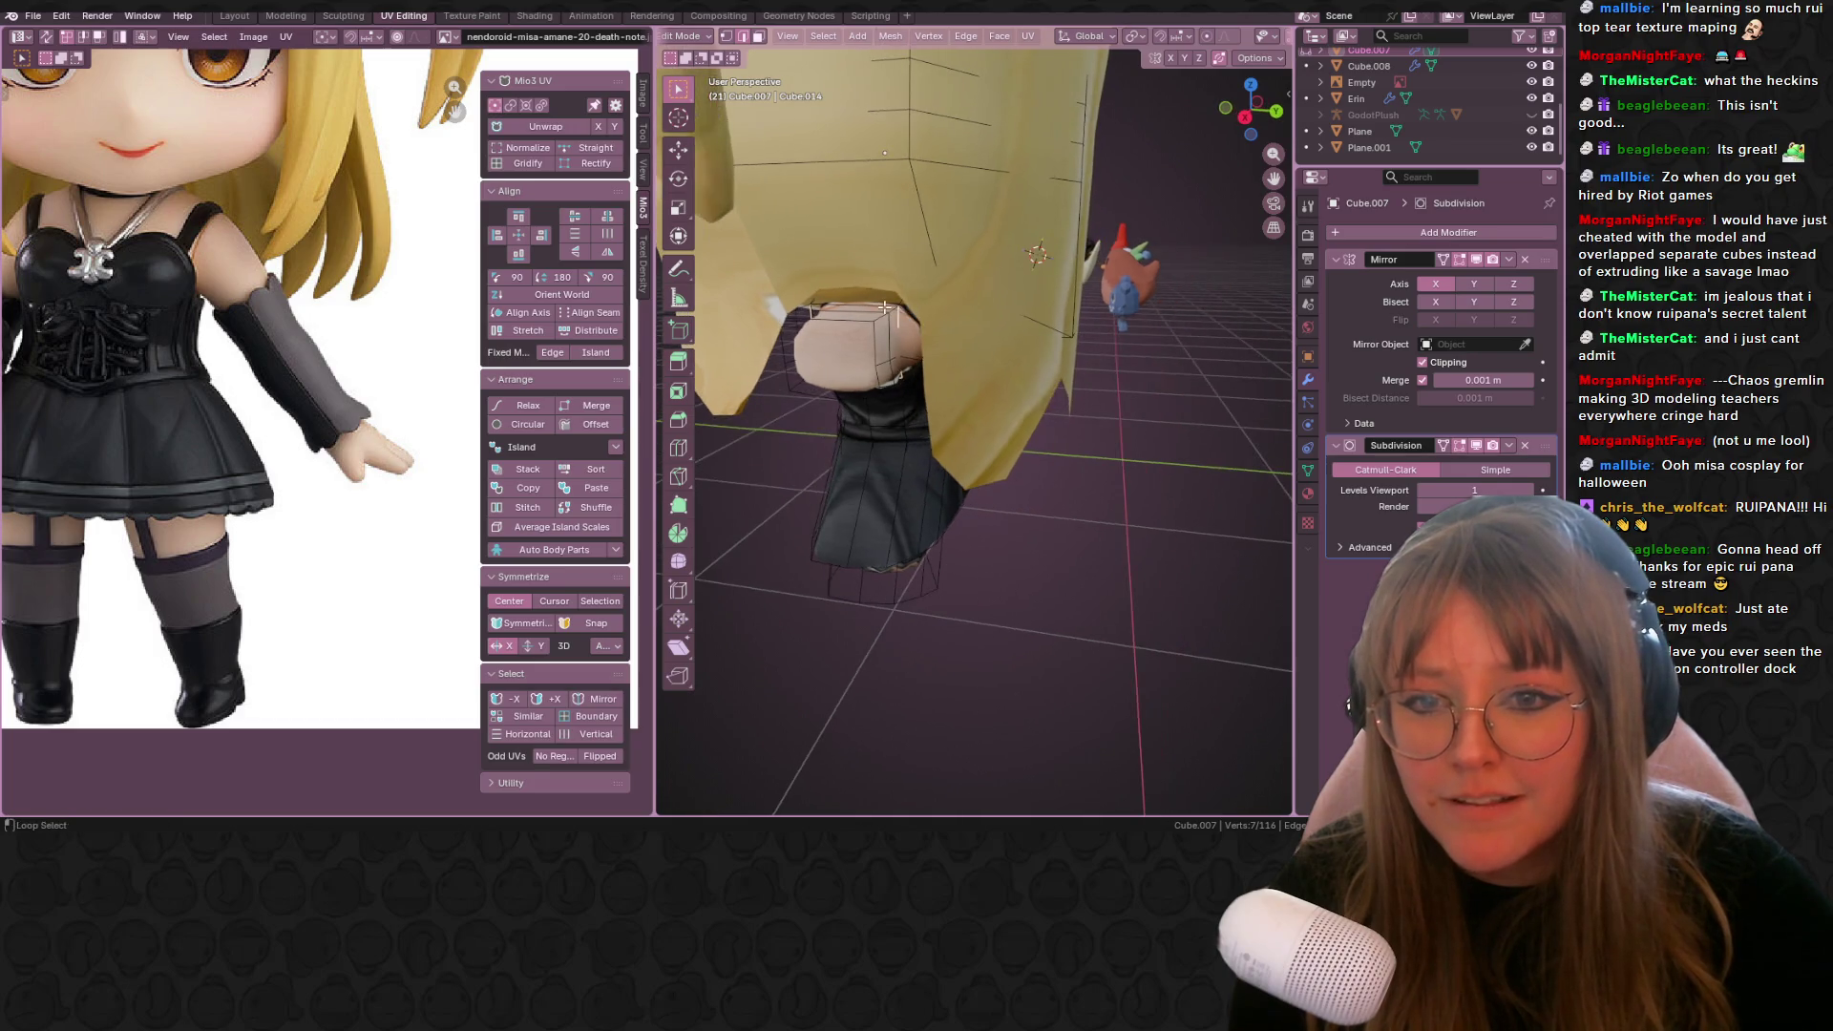
scroll(1256, 46, down, 5)
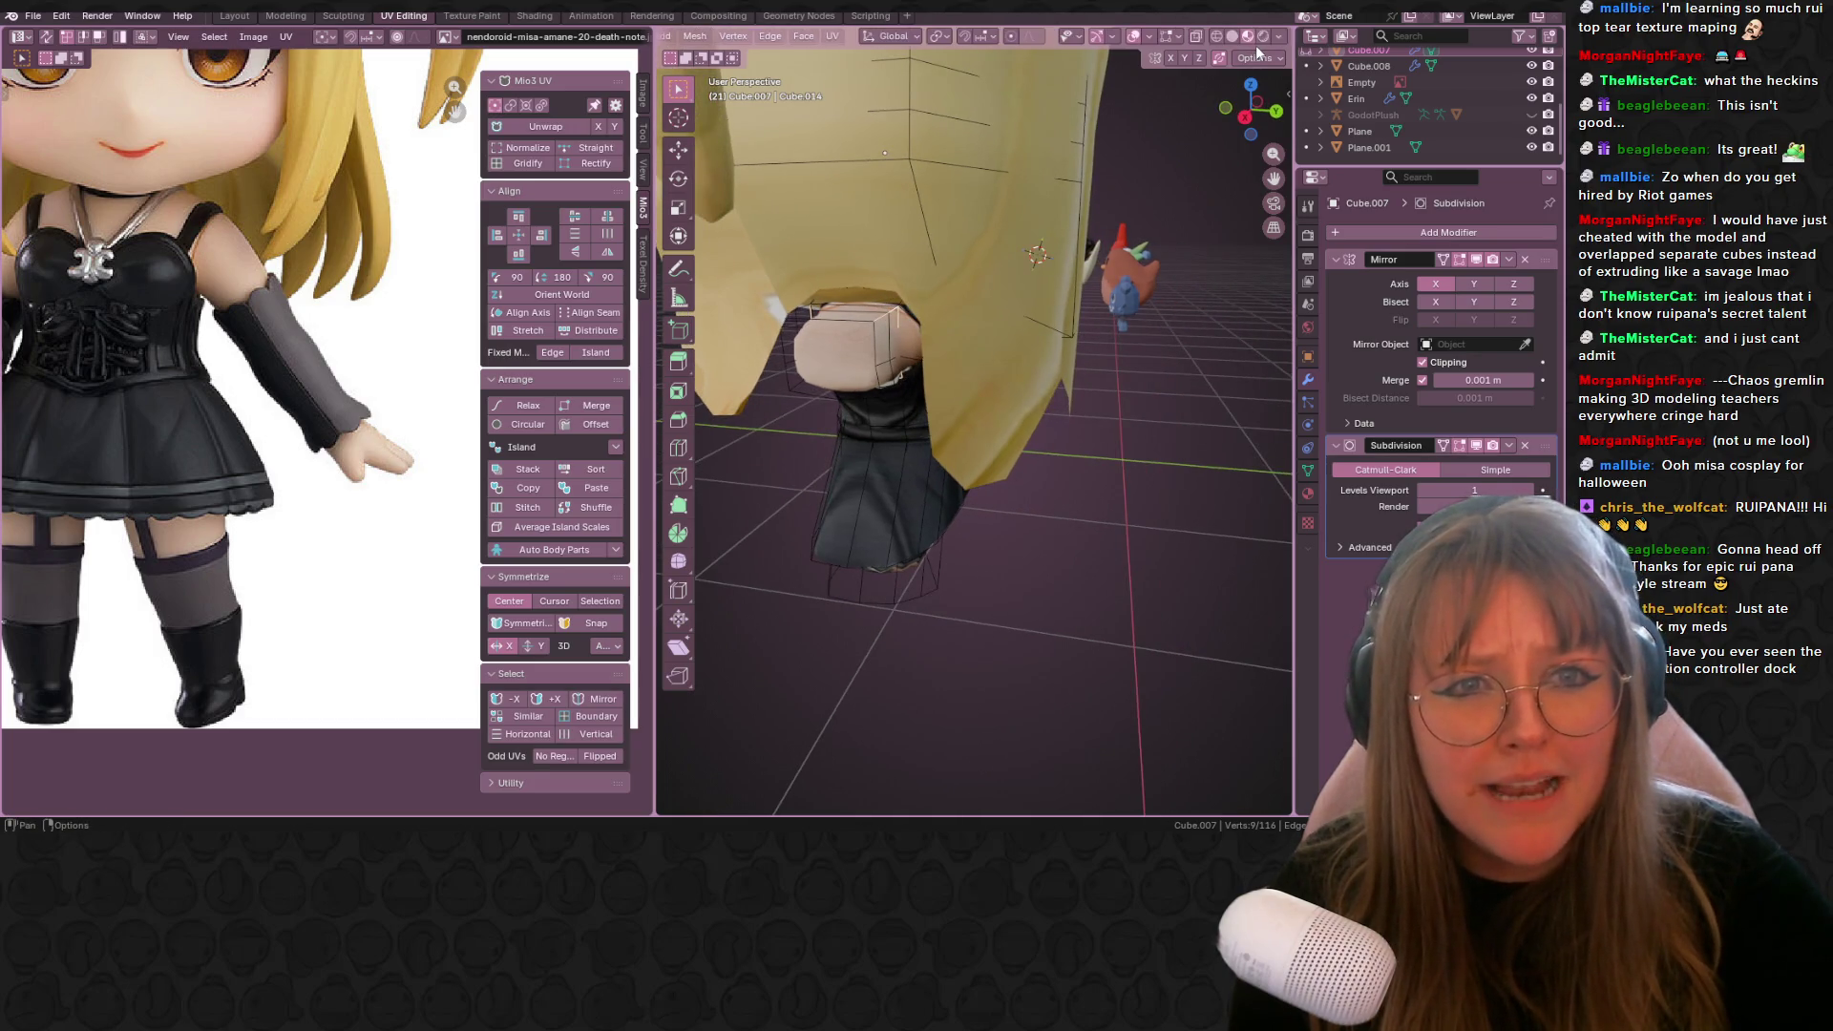
middle_drag(903, 311, 896, 304)
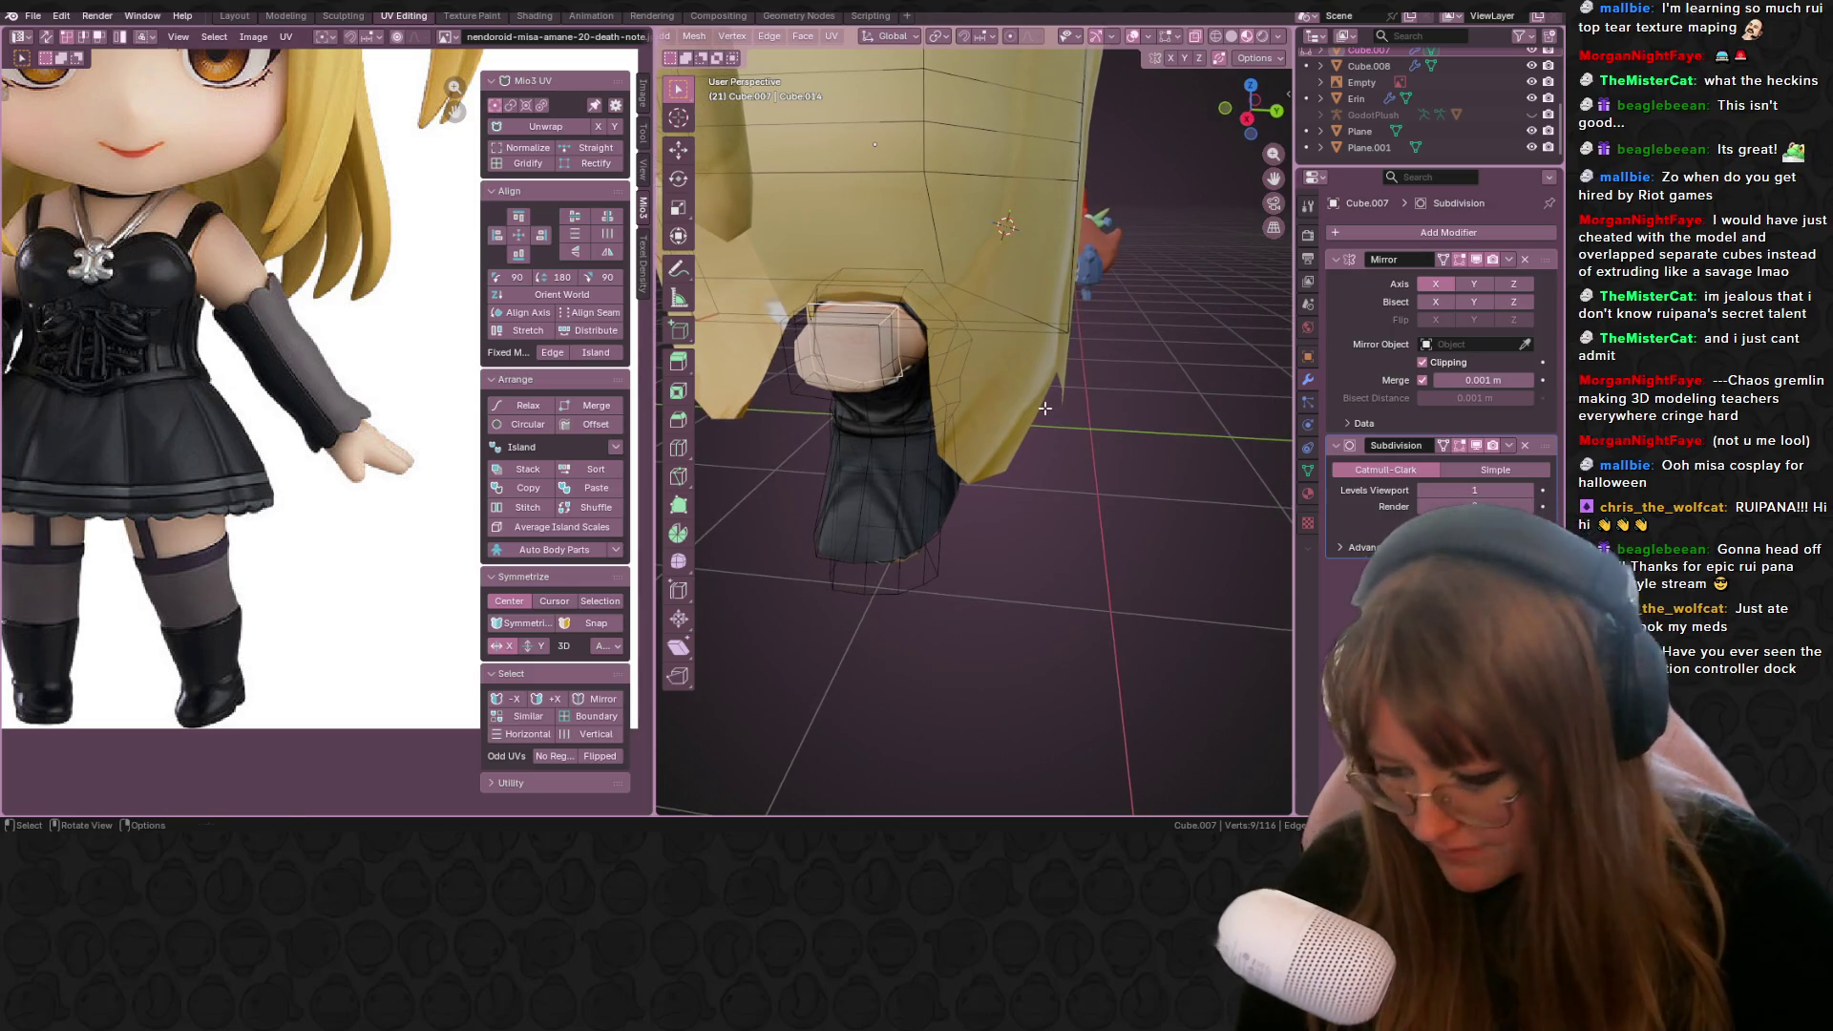
Step: Select the small neck piece in vertex mode and unwrap its UVs
key(l)
key(a)
middle_drag(1036, 418, 1054, 431)
click(907, 357)
mouse_move(907, 358)
middle_down()
mouse_move(782, 323)
mouse_move(989, 351)
middle_up()
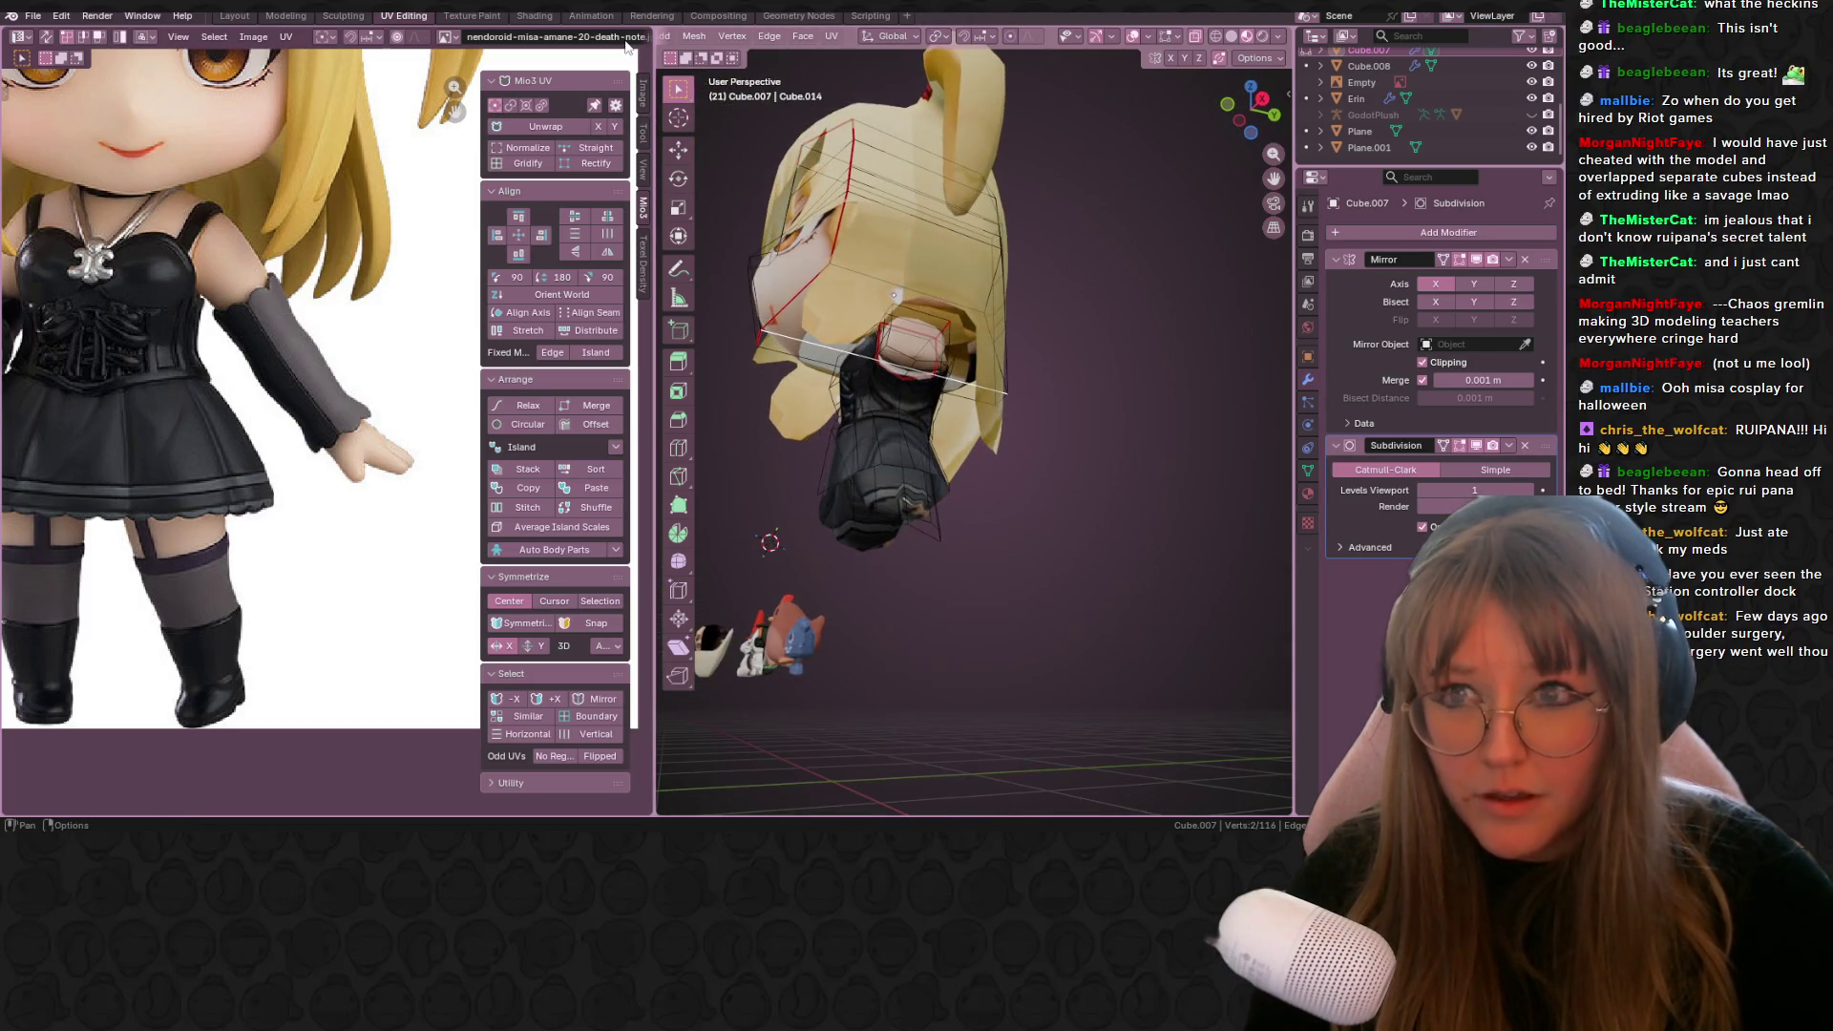
scroll(732, 38, up, 5)
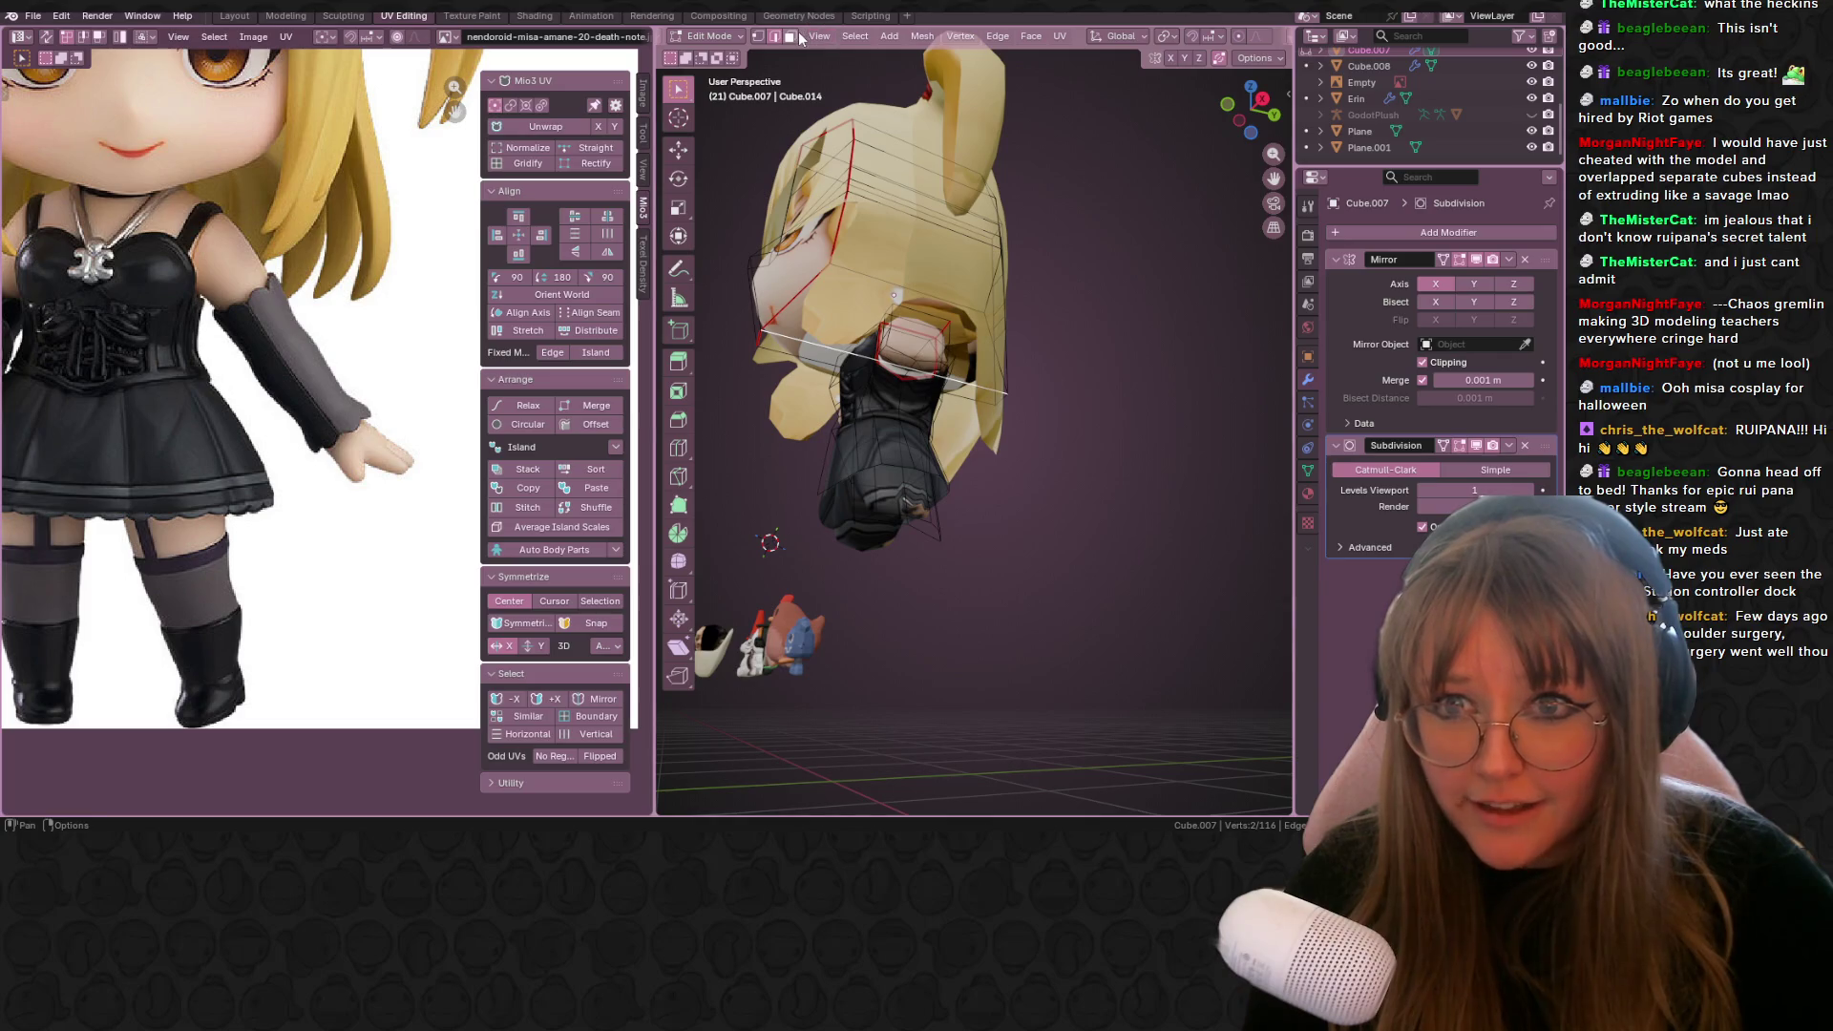
key(1)
key(alt+a)
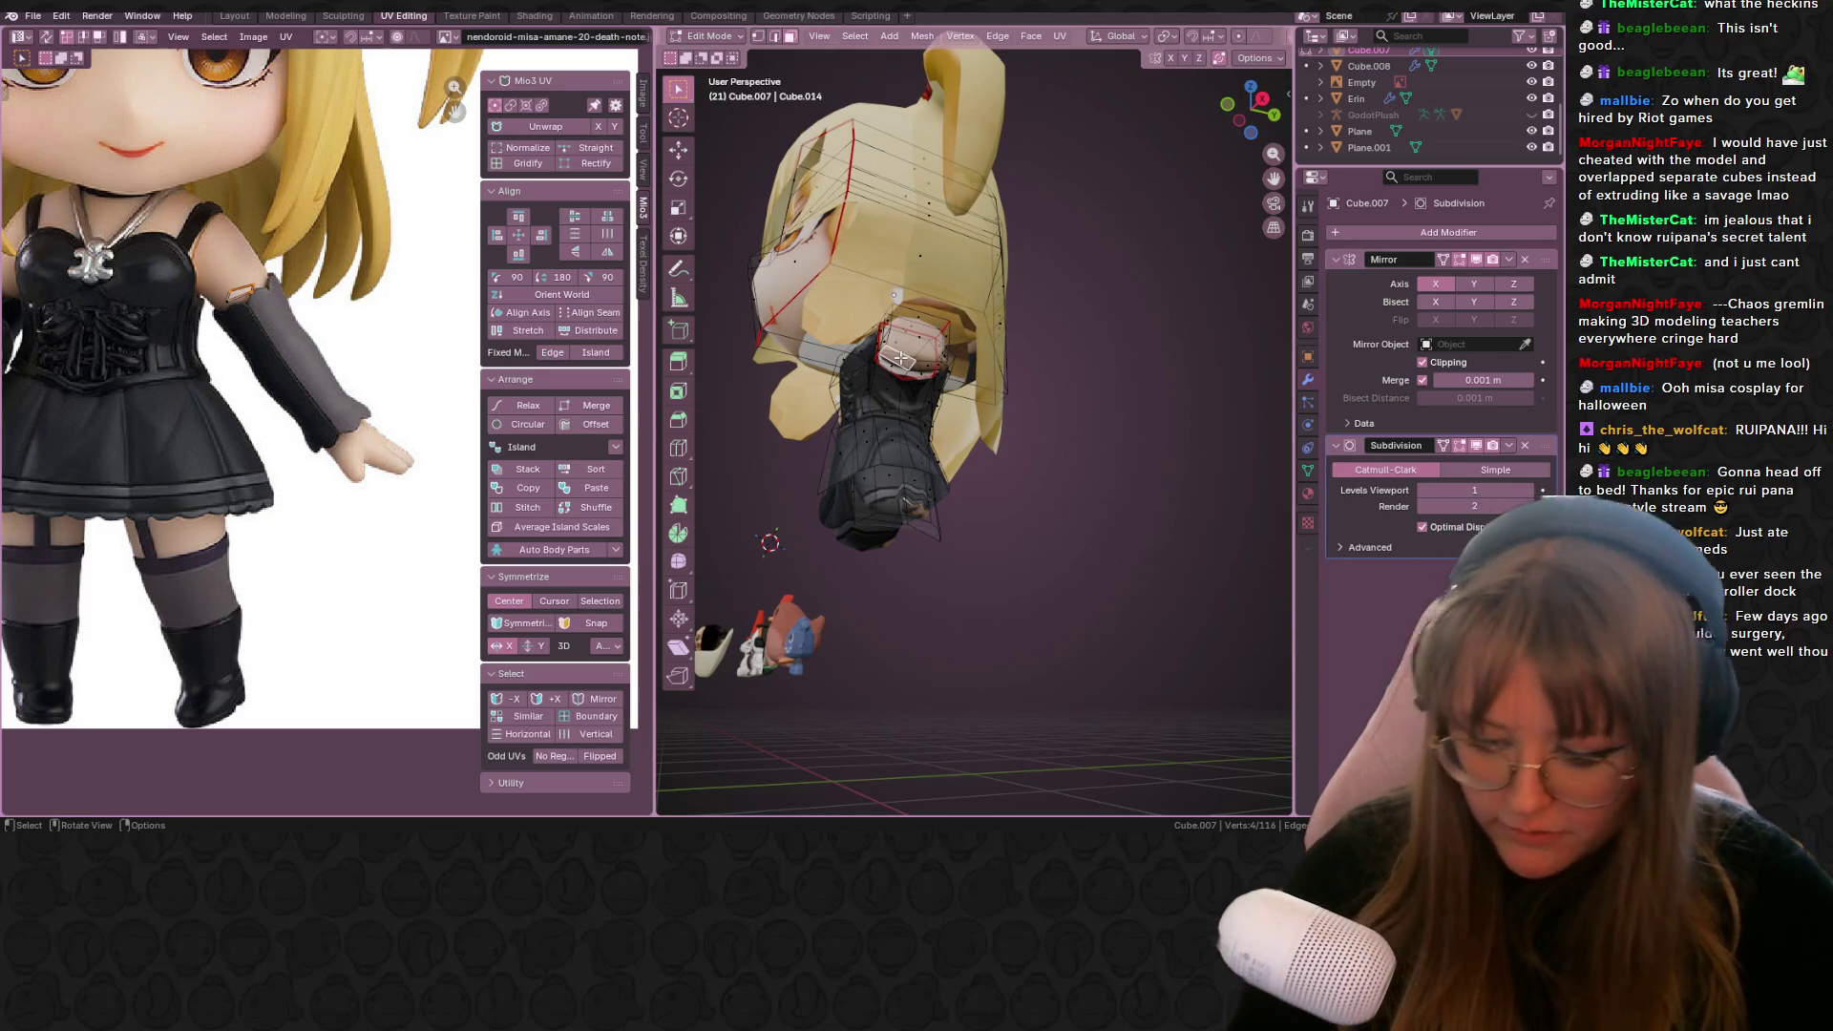
key(u)
click(900, 359)
scroll(273, 388, down, 6)
scroll(273, 387, up, 2)
Step: Select the linked neck piece and shrink, rotate and move its island onto the reference face
middle_drag(889, 306, 899, 361)
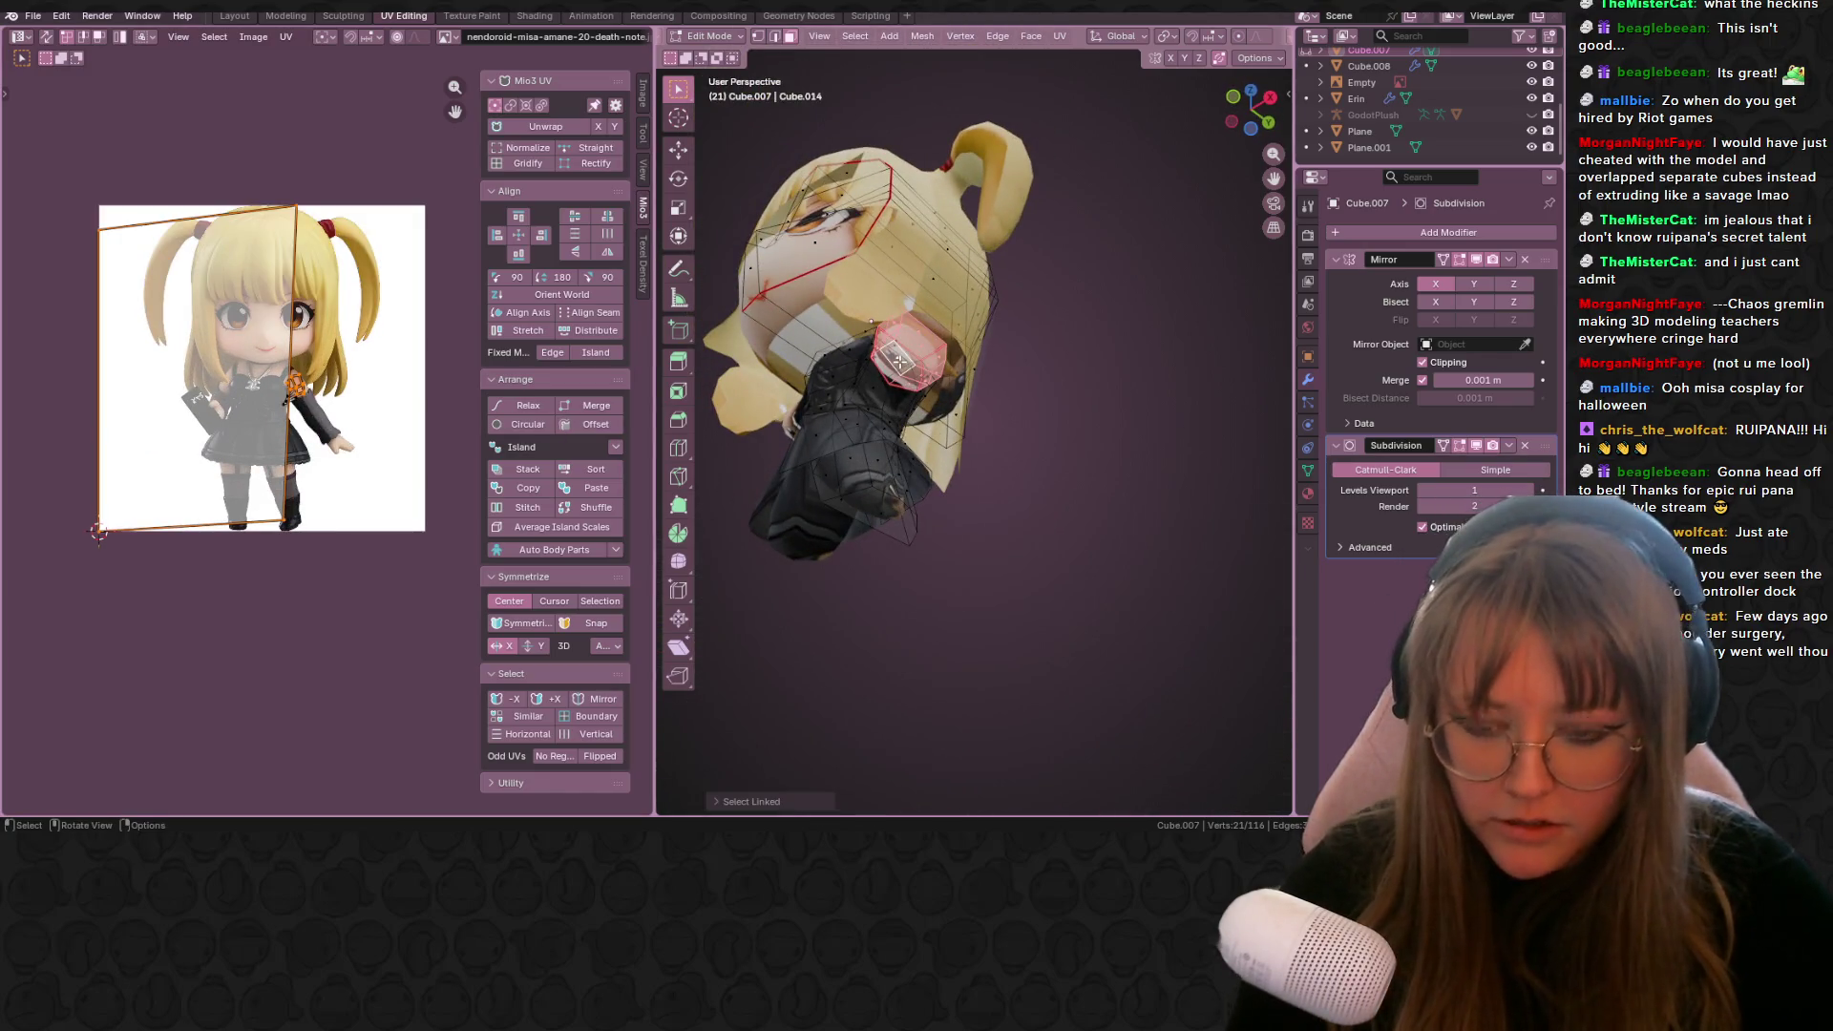
key(ctrl+l)
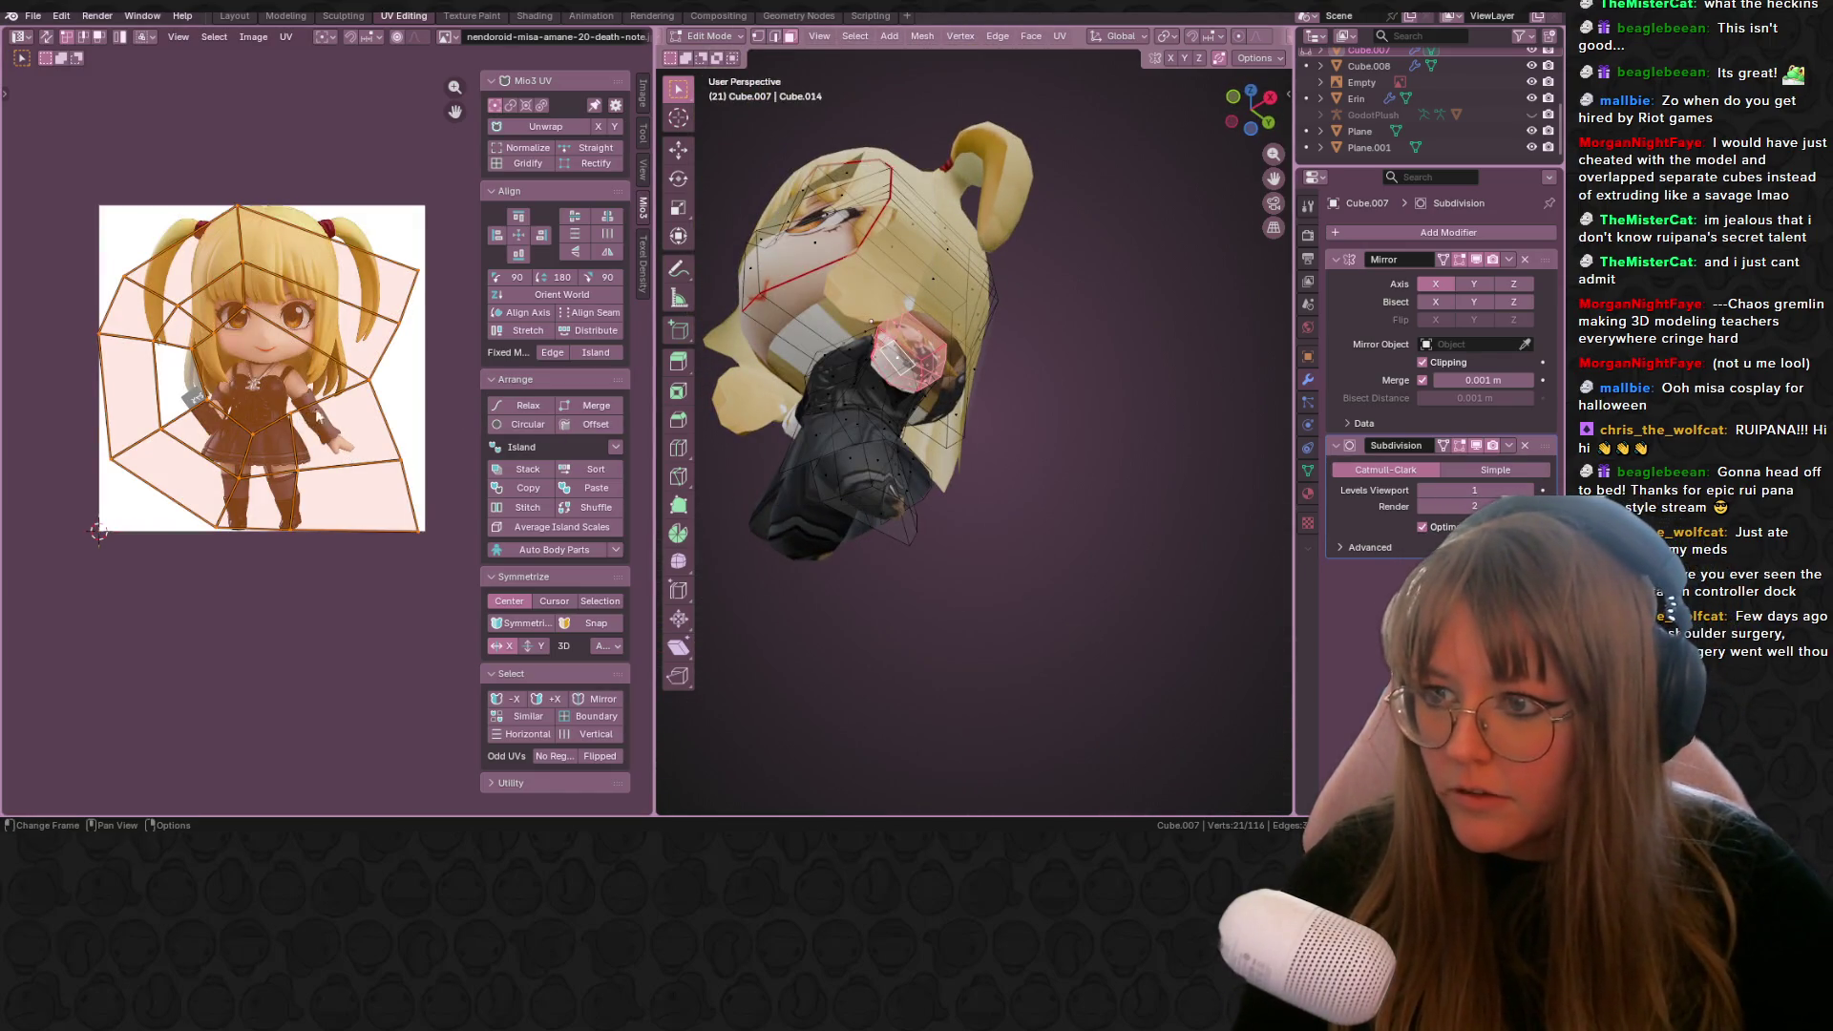
key(s)
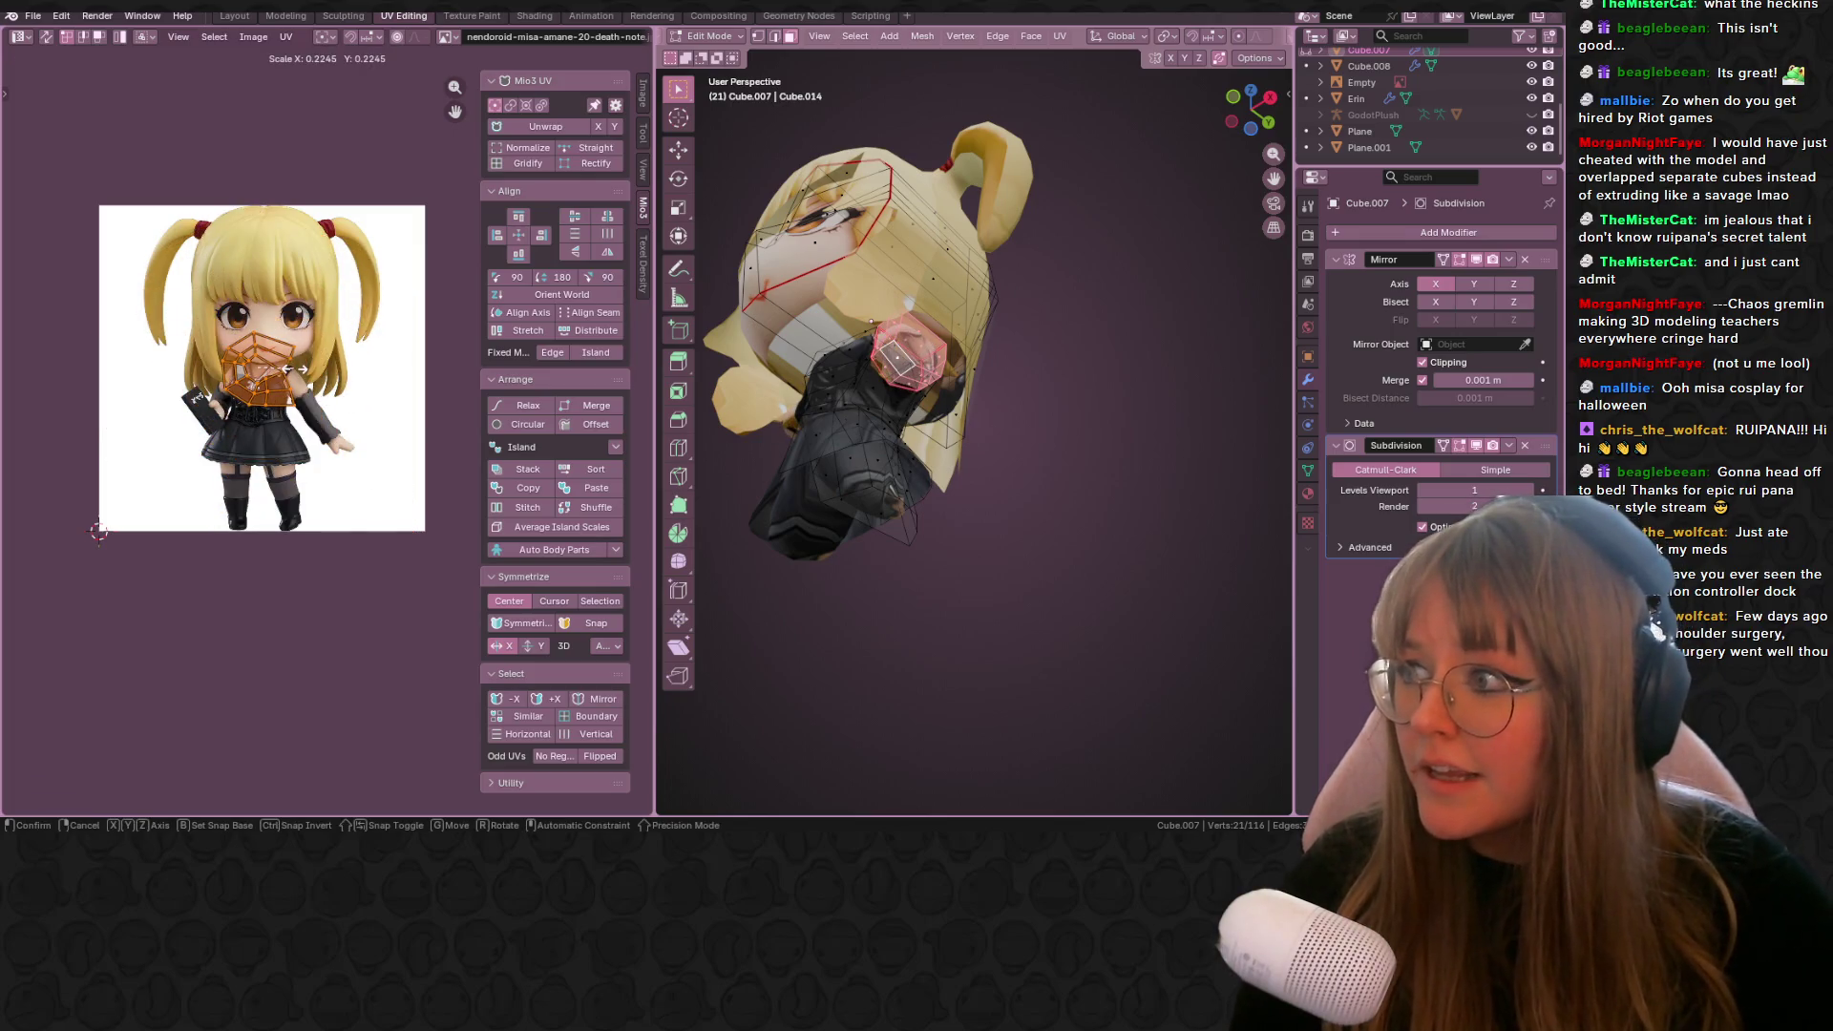
click(323, 364)
scroll(322, 364, up, 2)
scroll(315, 368, up, 4)
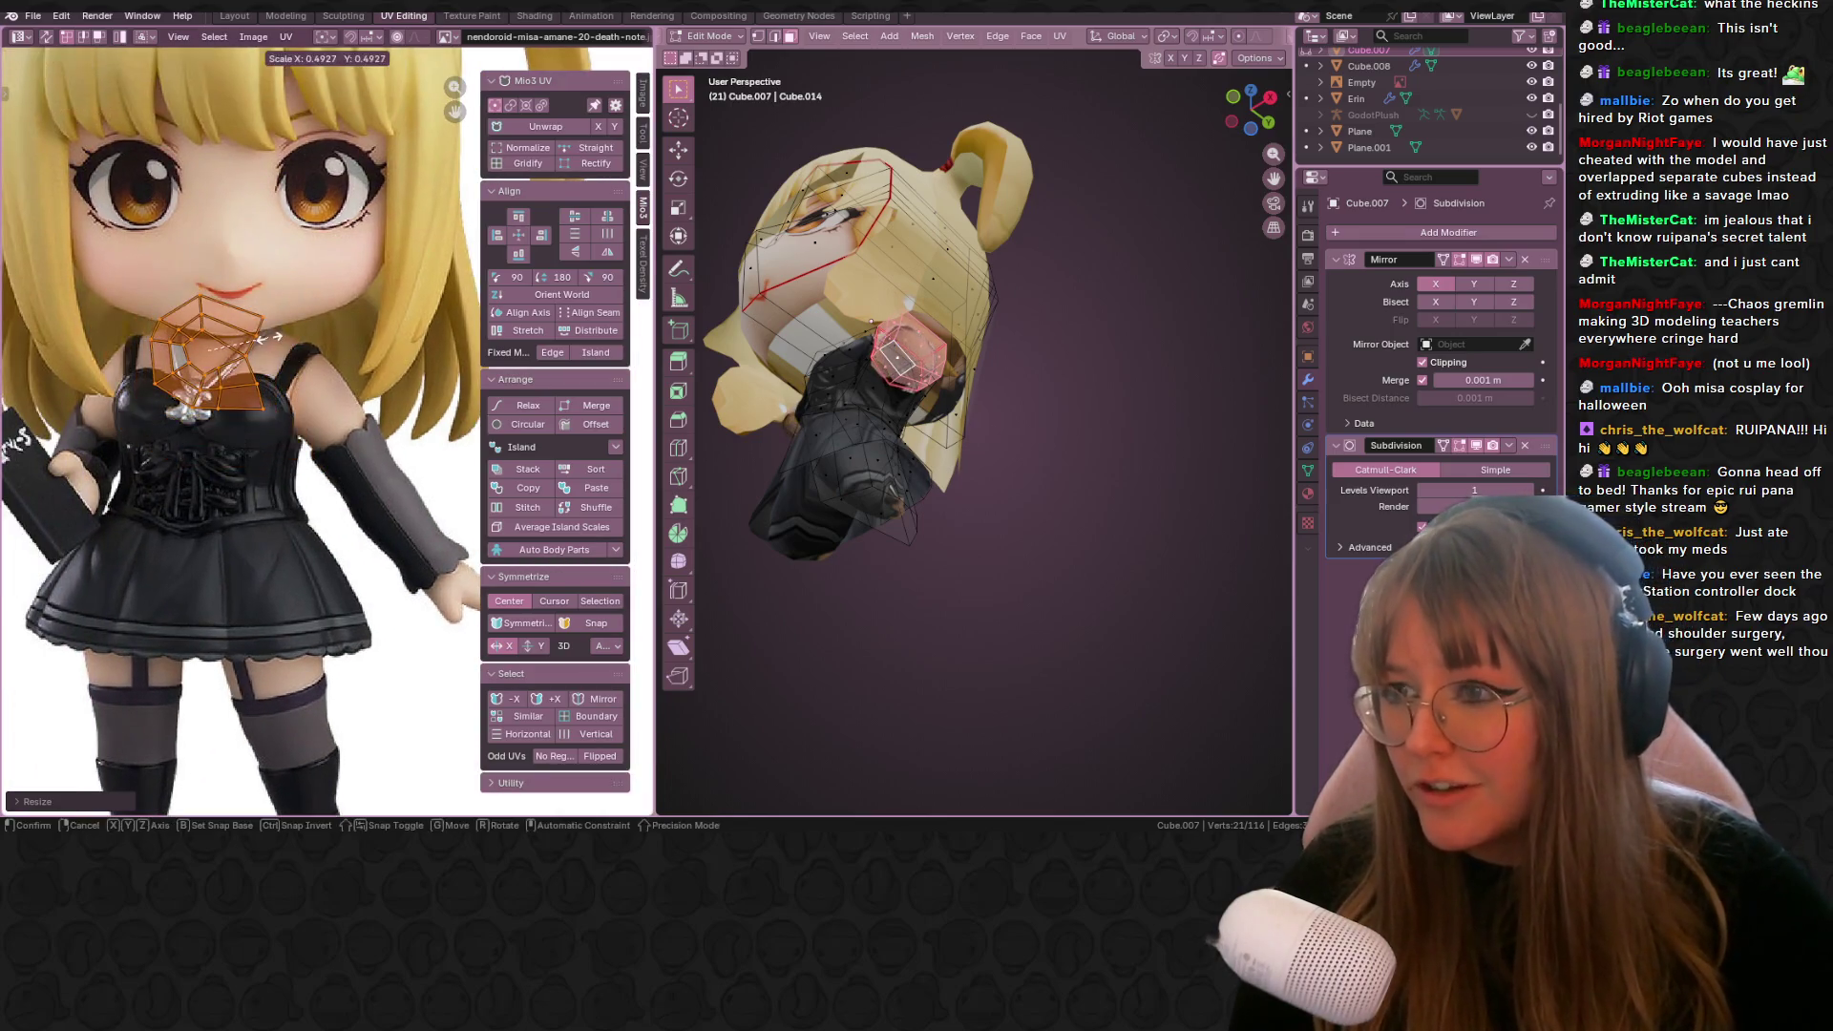
scroll(250, 341, up, 2)
key(r)
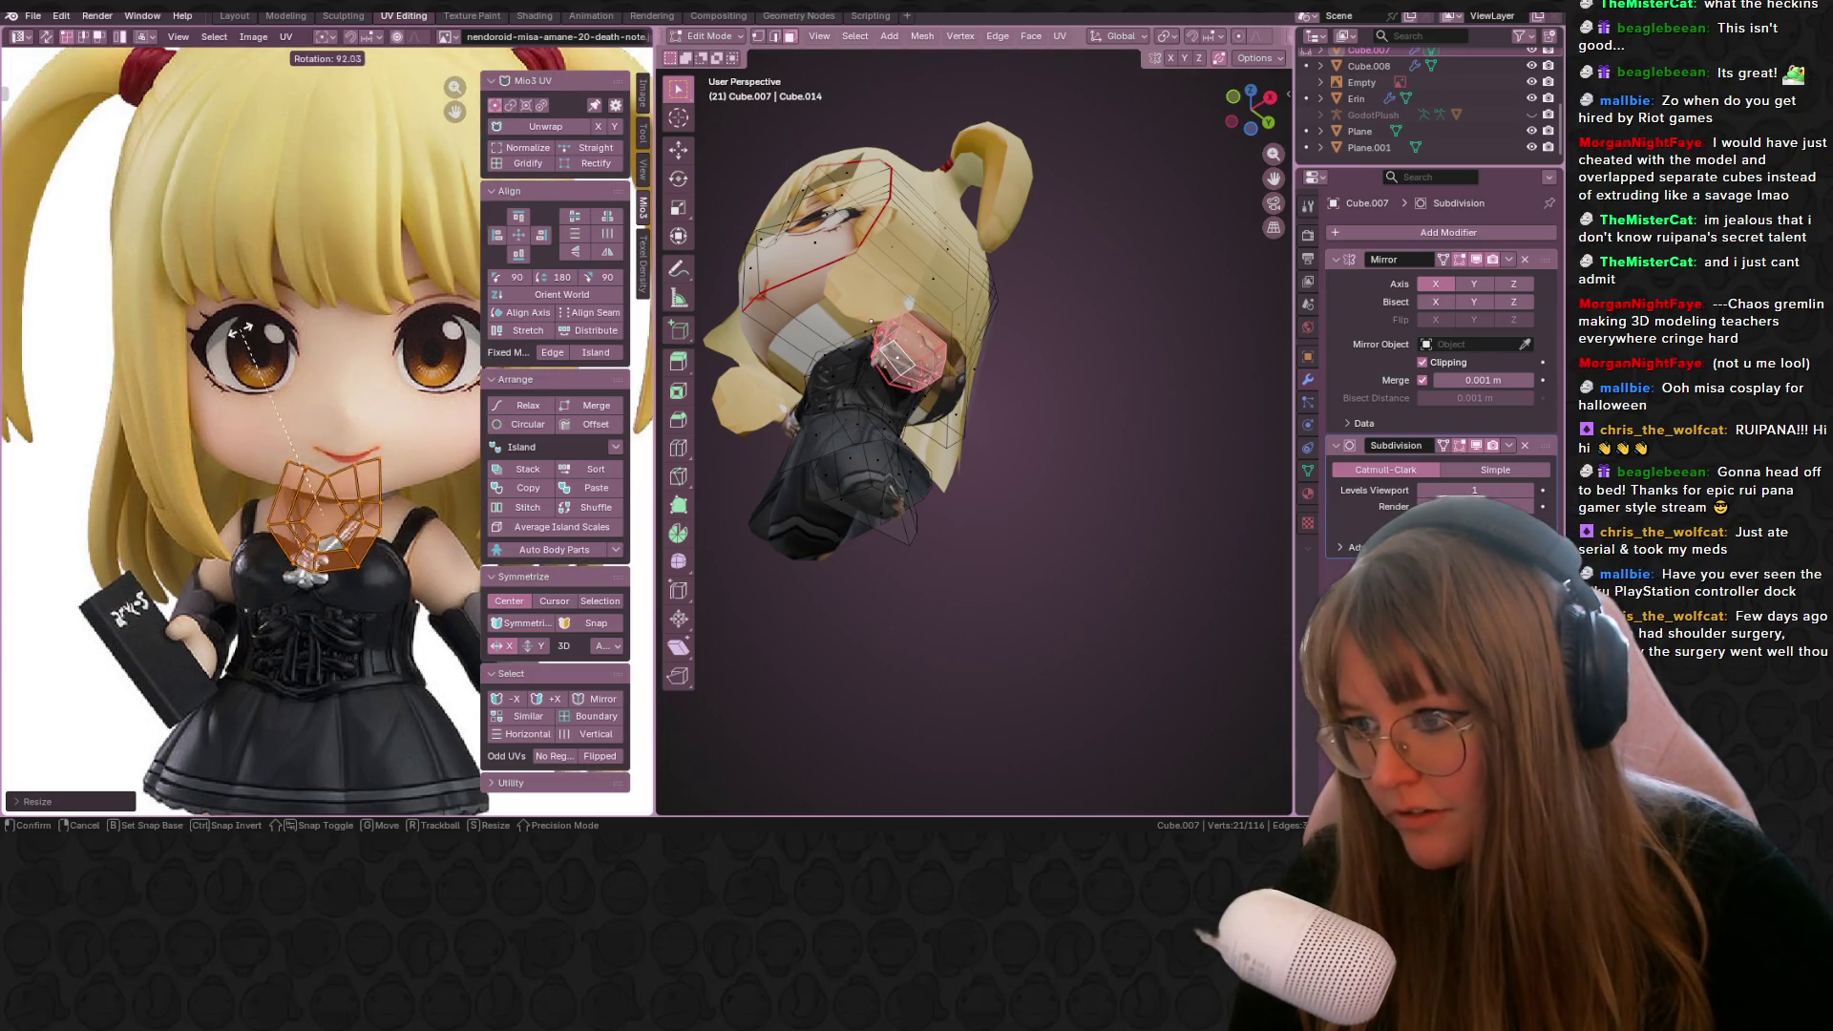
click(401, 372)
key(g)
click(406, 324)
Step: Fine-tune the neck island's size and position over the reference's facial skin
middle_drag(1184, 401, 1179, 295)
scroll(873, 418, up, 3)
middle_drag(873, 418, 840, 401)
key(s)
click(386, 394)
key(s)
click(382, 392)
key(g)
click(391, 399)
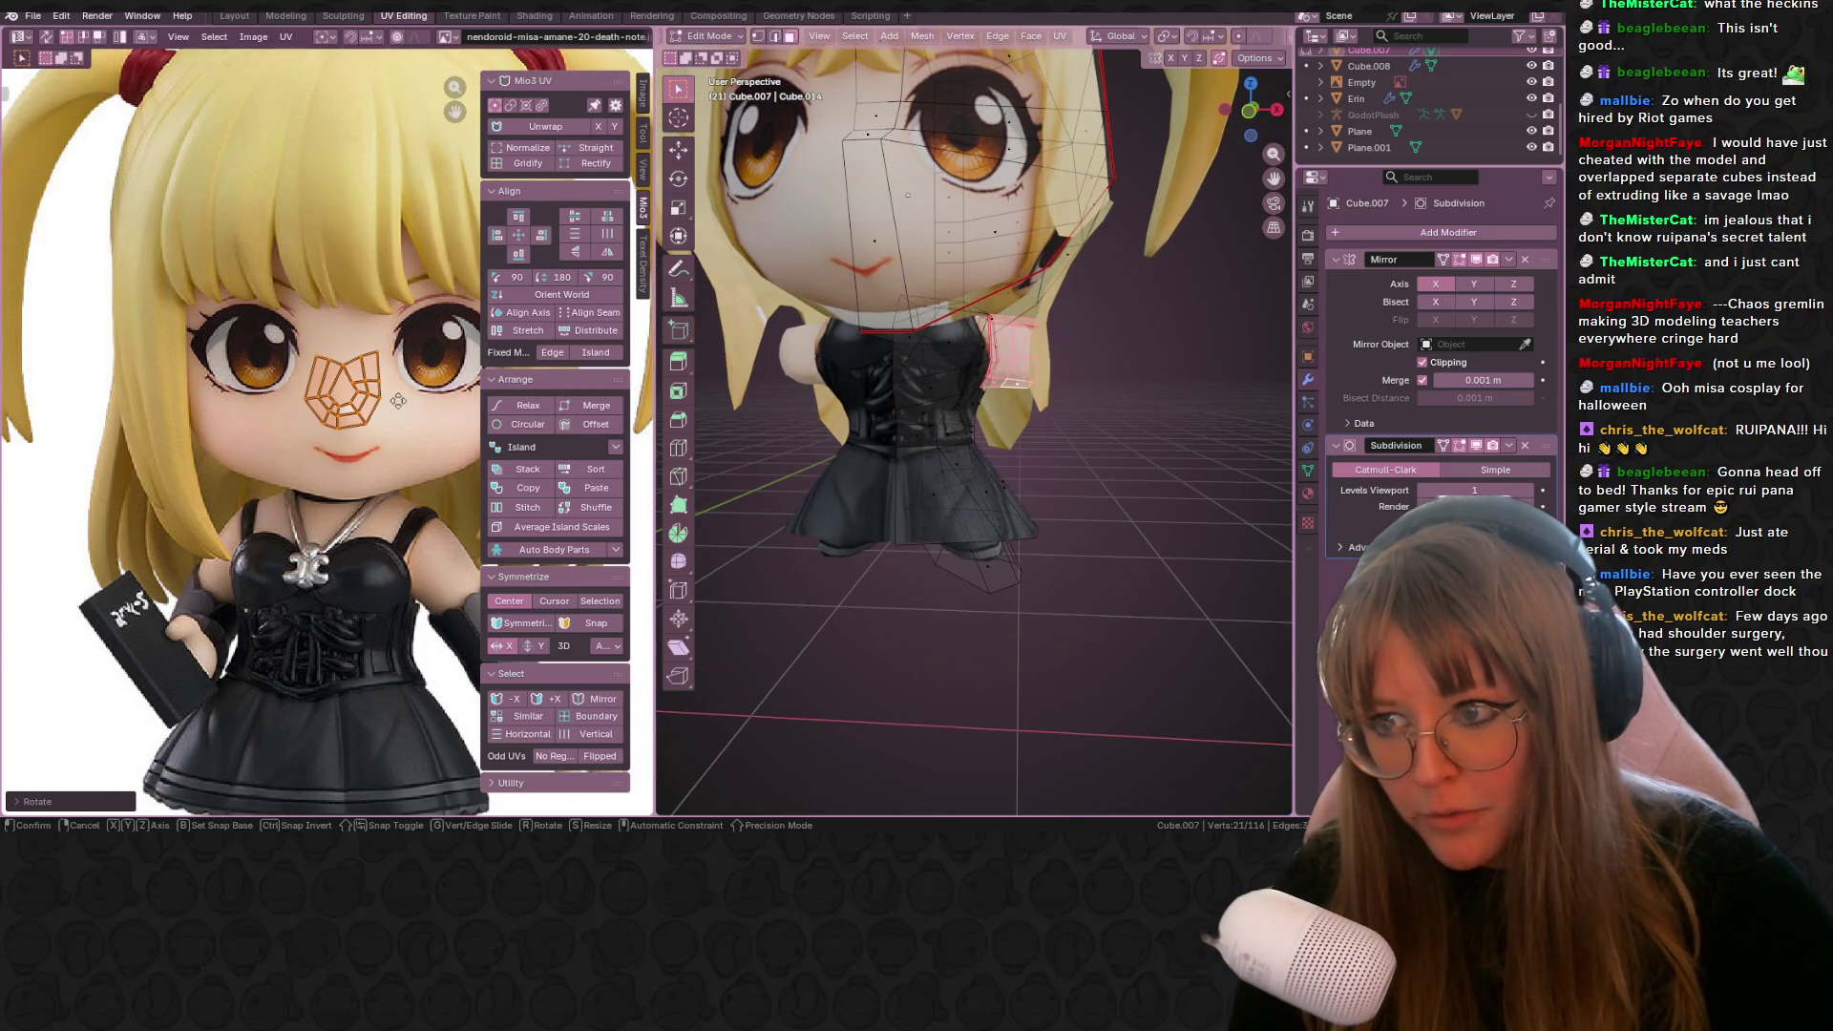
key(g)
click(407, 407)
Step: Return to Object Mode and orbit back to the front of the model
scroll(905, 429, up, 2)
key(Tab)
mouse_move(905, 429)
middle_down()
mouse_move(735, 349)
mouse_move(860, 382)
middle_up()
scroll(735, 349, down, 2)
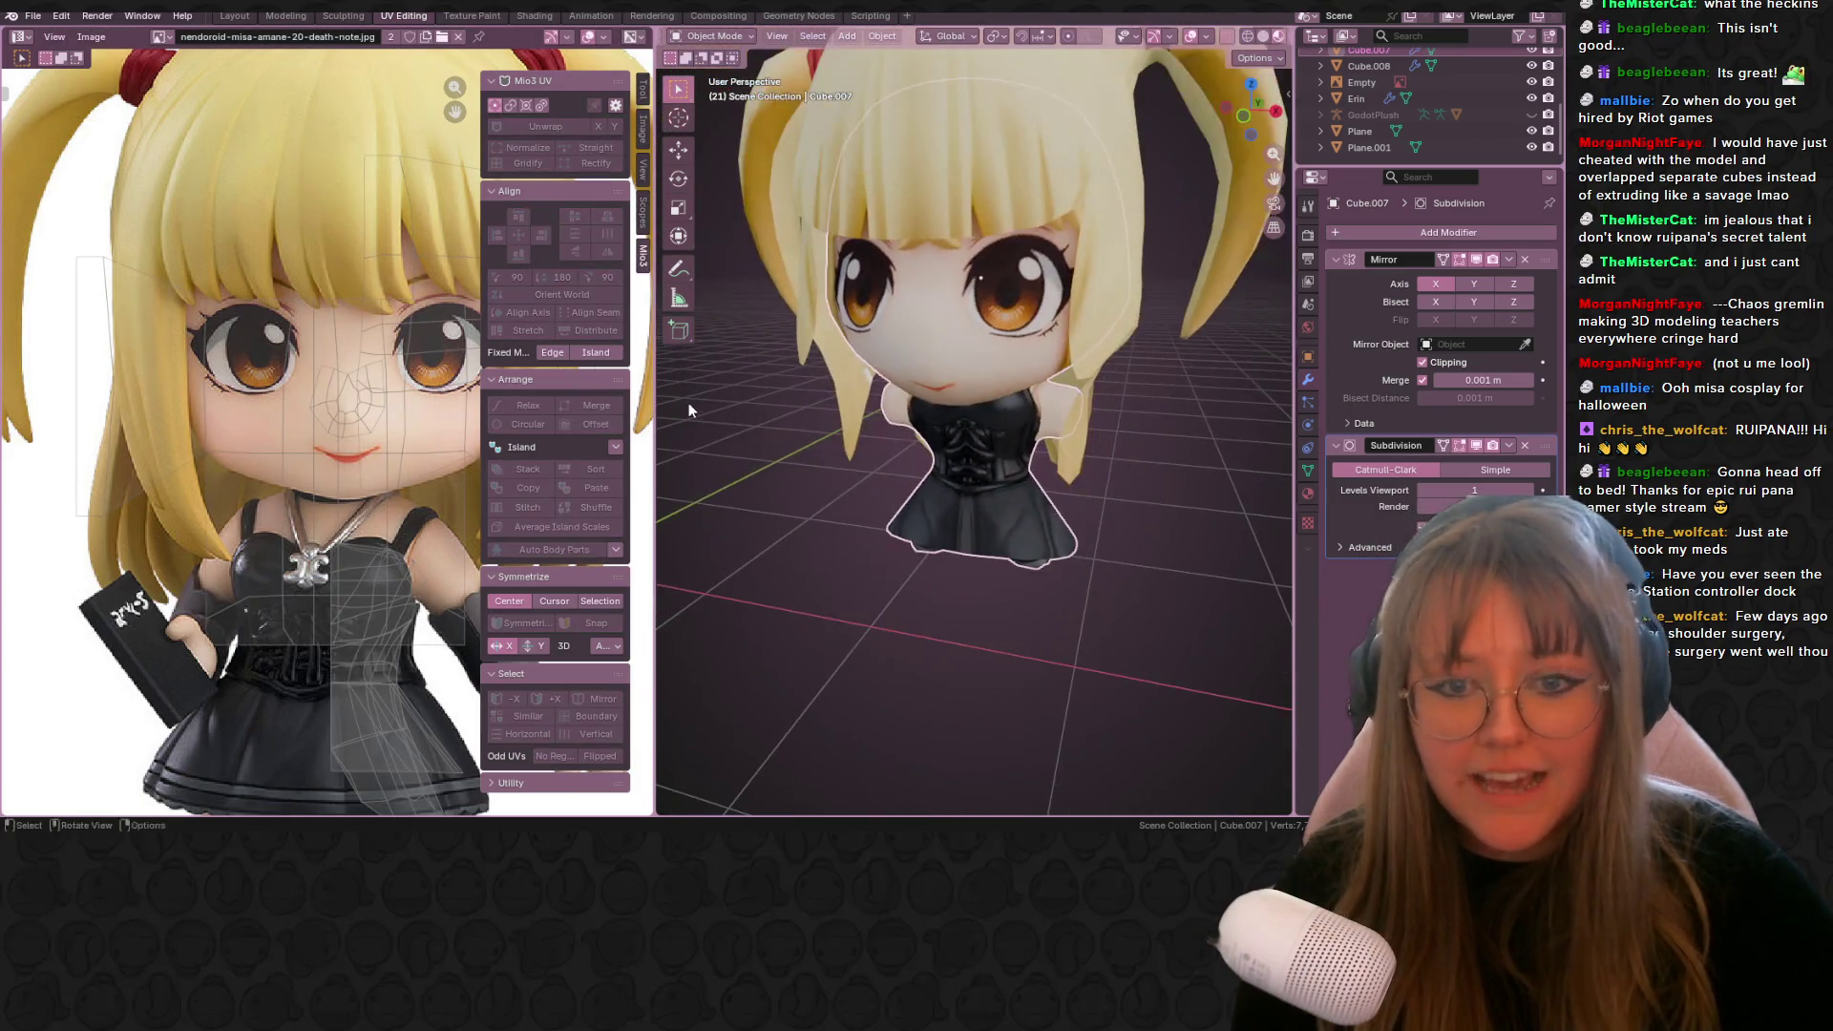
Step: Frame the chibi in Front Orthographic beside its reference, then switch to the Layout workspace
scroll(955, 411, down, 2)
mouse_move(983, 427)
middle_down()
mouse_move(1053, 339)
mouse_move(1102, 331)
middle_up()
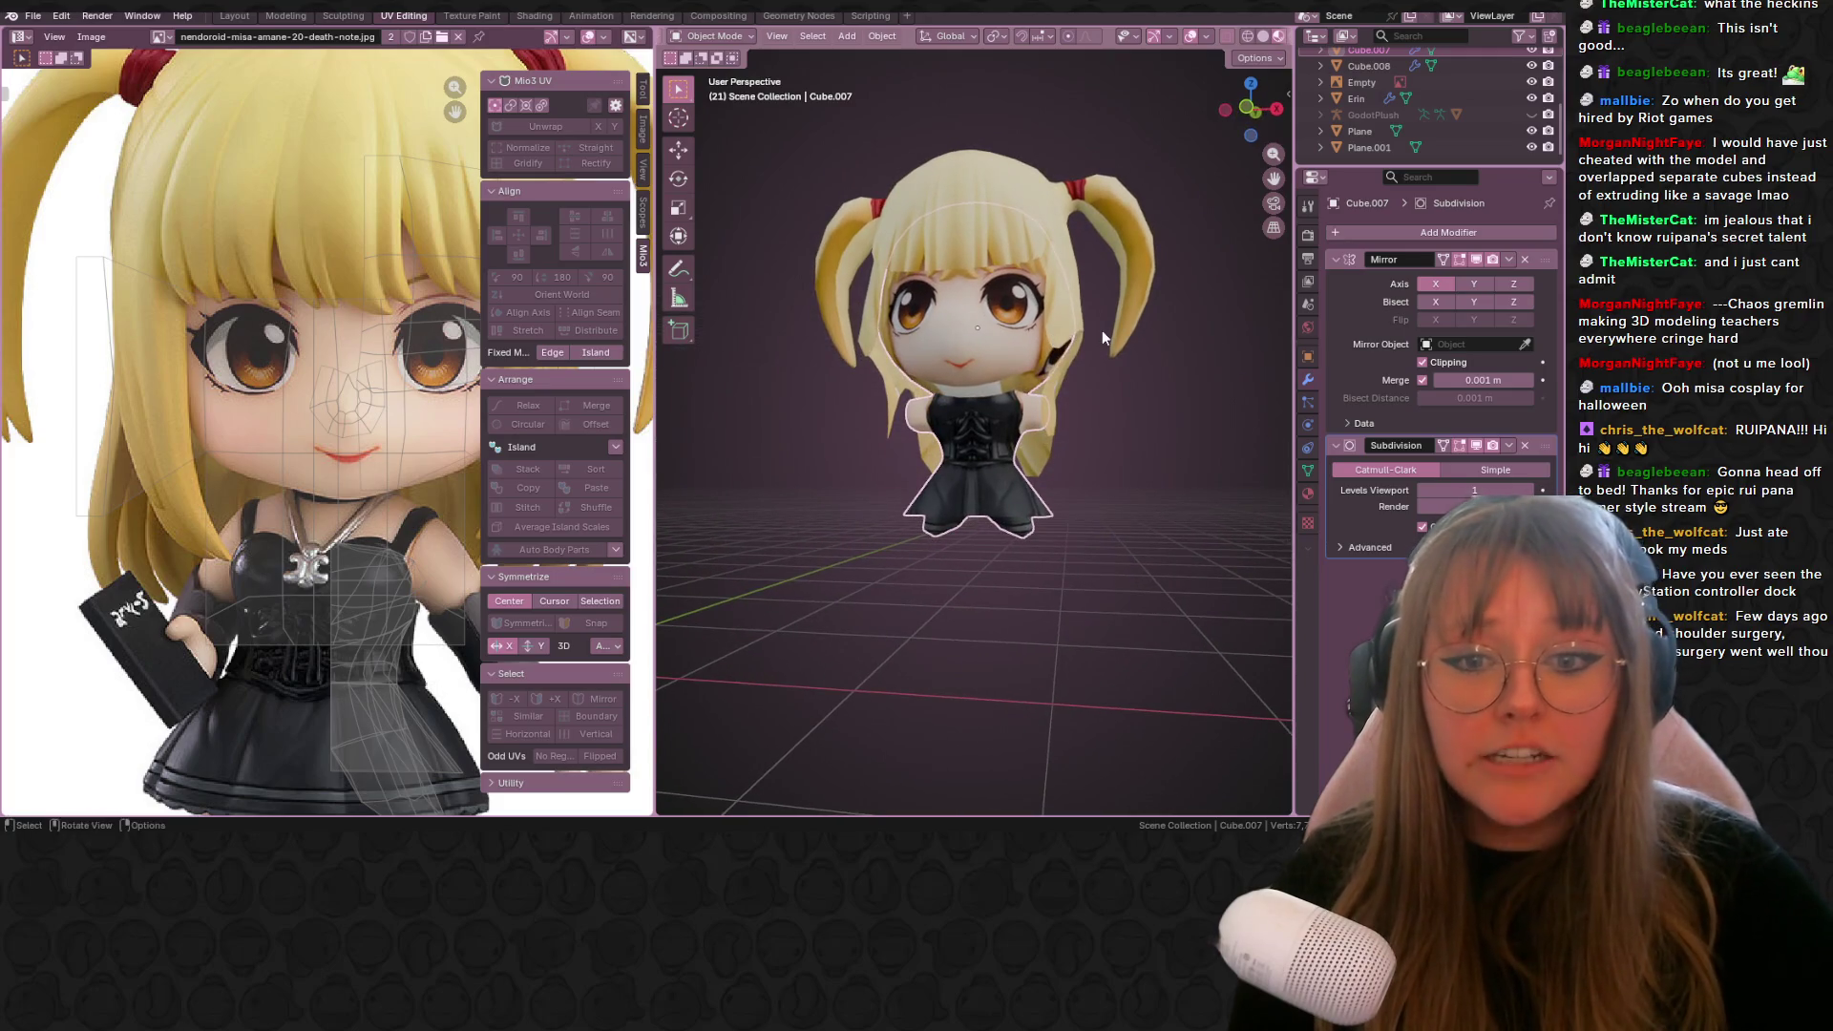
scroll(1102, 330, down, 1)
click(1247, 117)
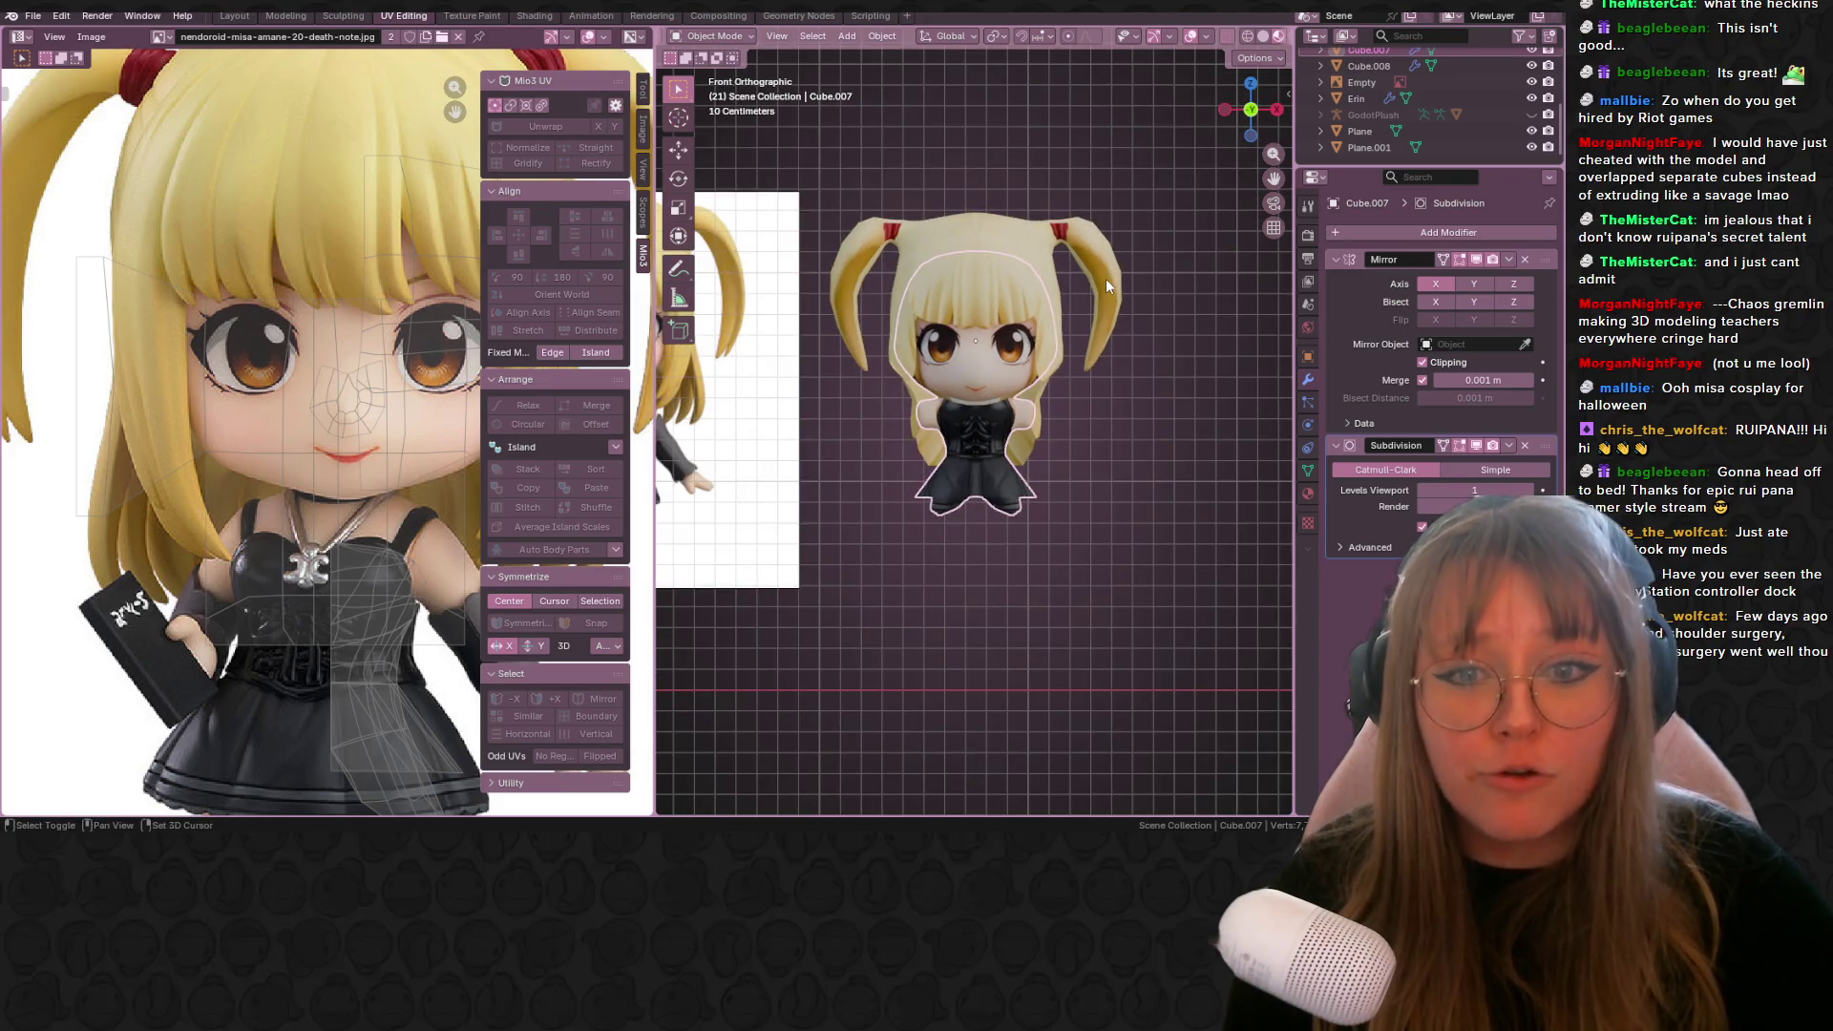
scroll(850, 149, up, 2)
shift+middle_drag(850, 149, 936, 173)
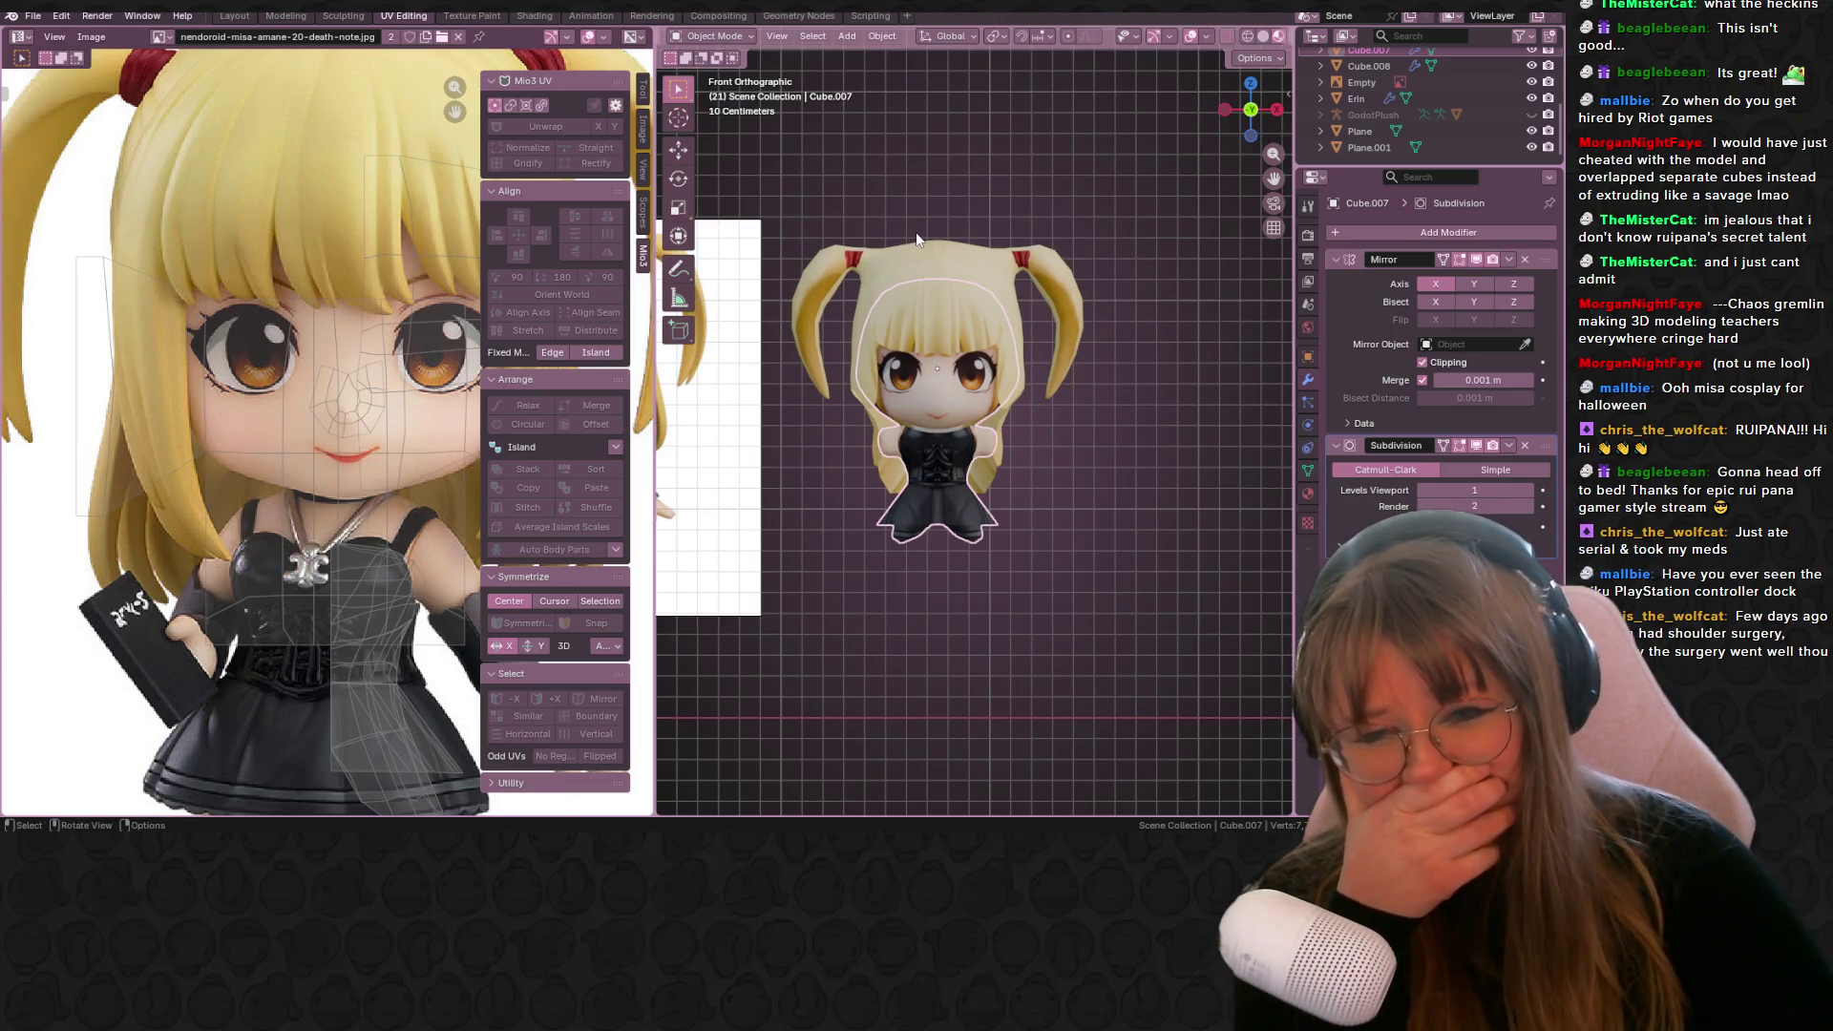
scroll(931, 244, down, 2)
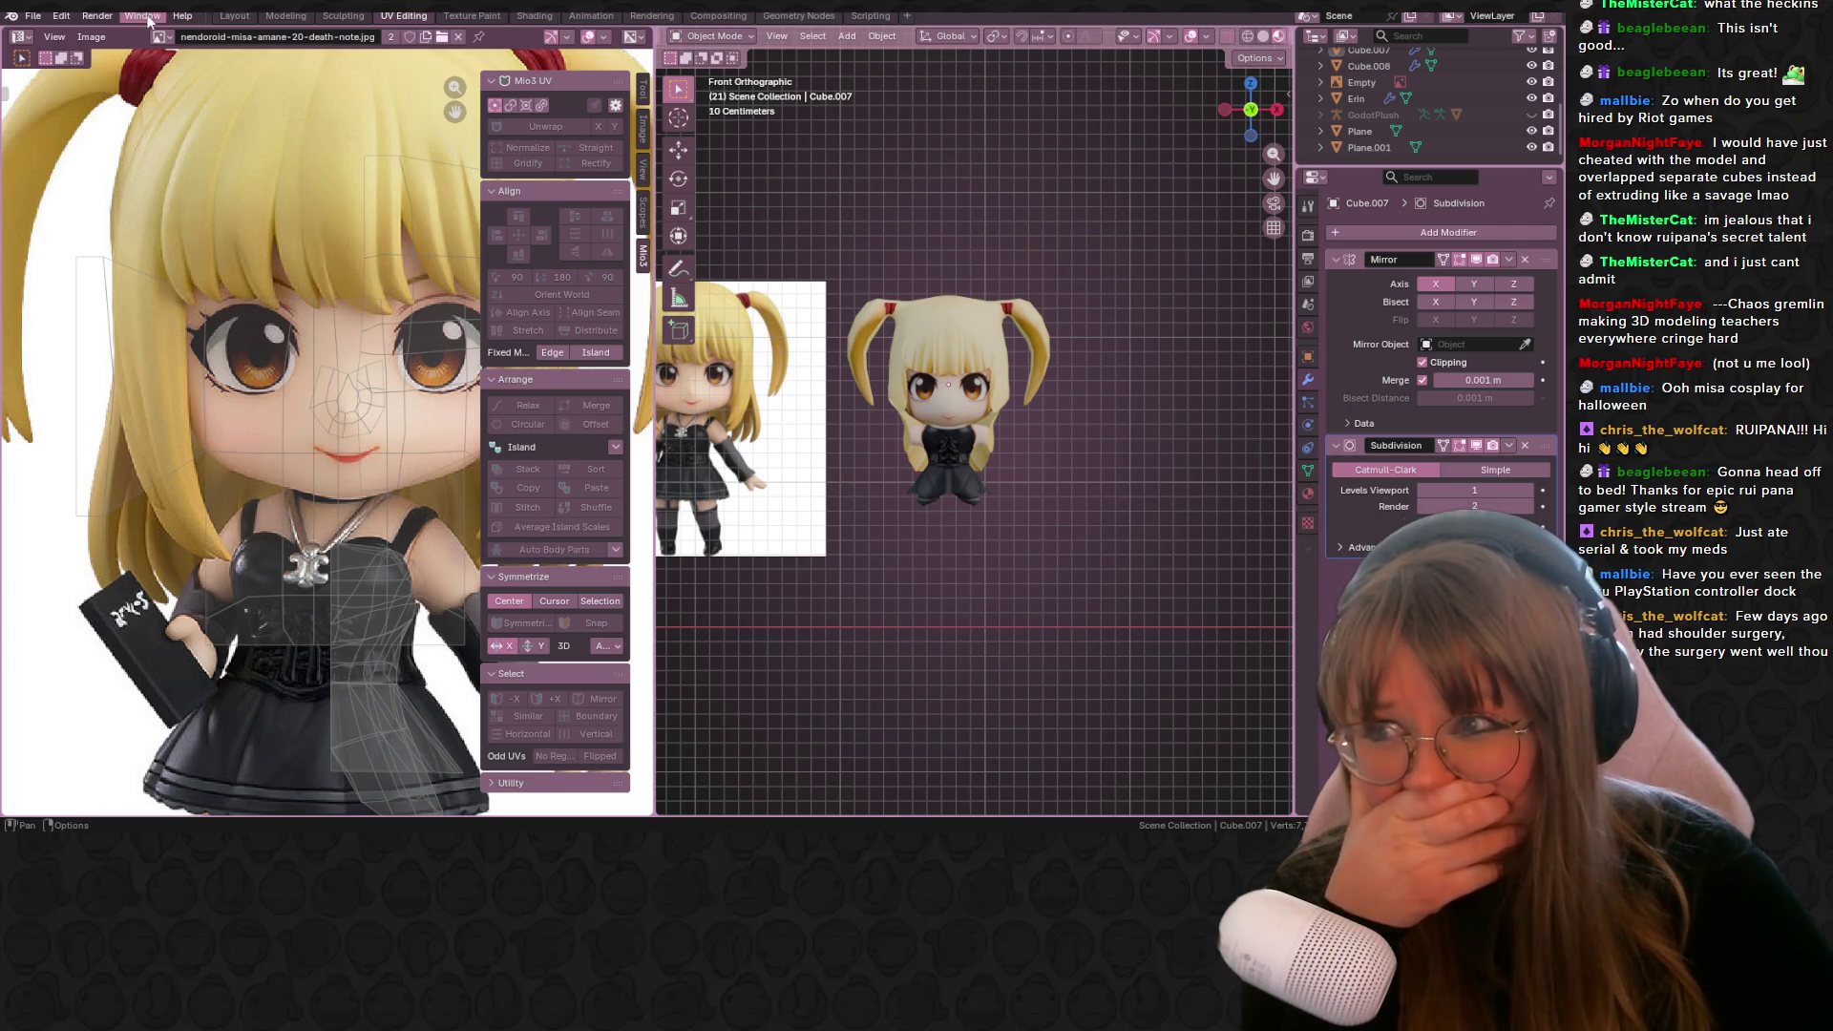
click(235, 16)
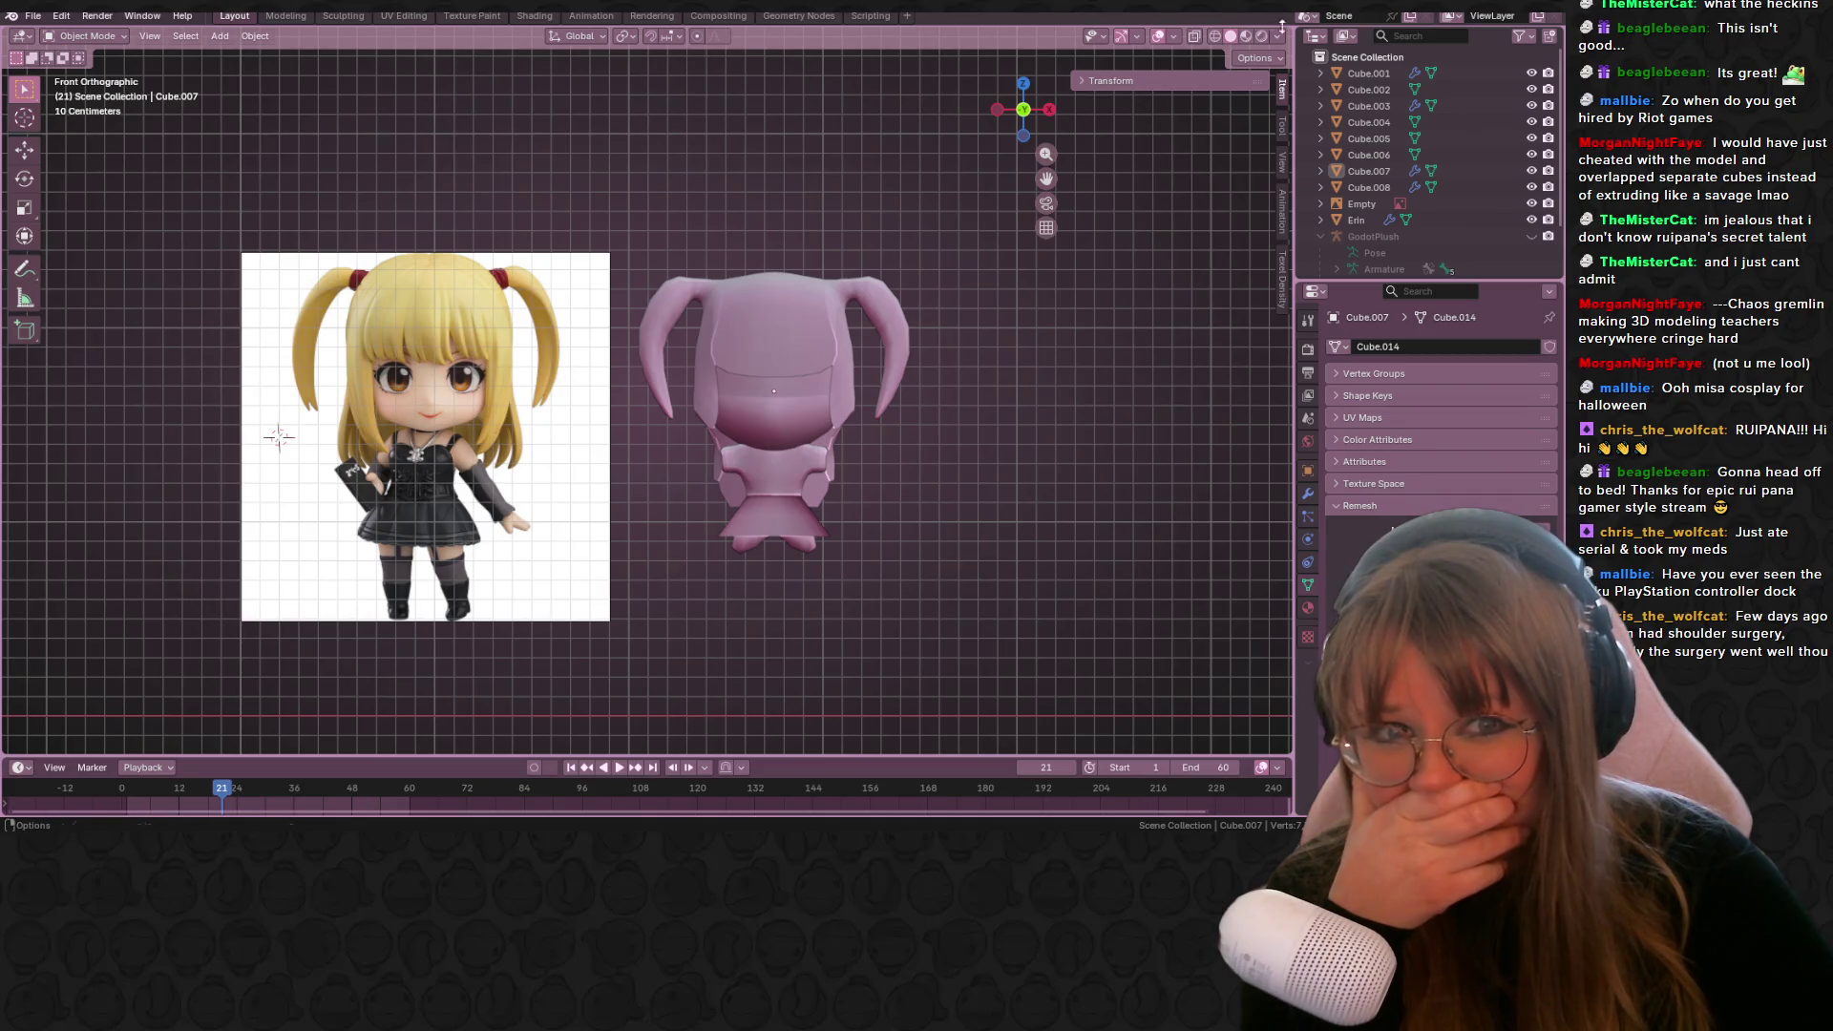
Step: Turn on textured shading and delete the girl's reference image object
click(1247, 36)
click(448, 520)
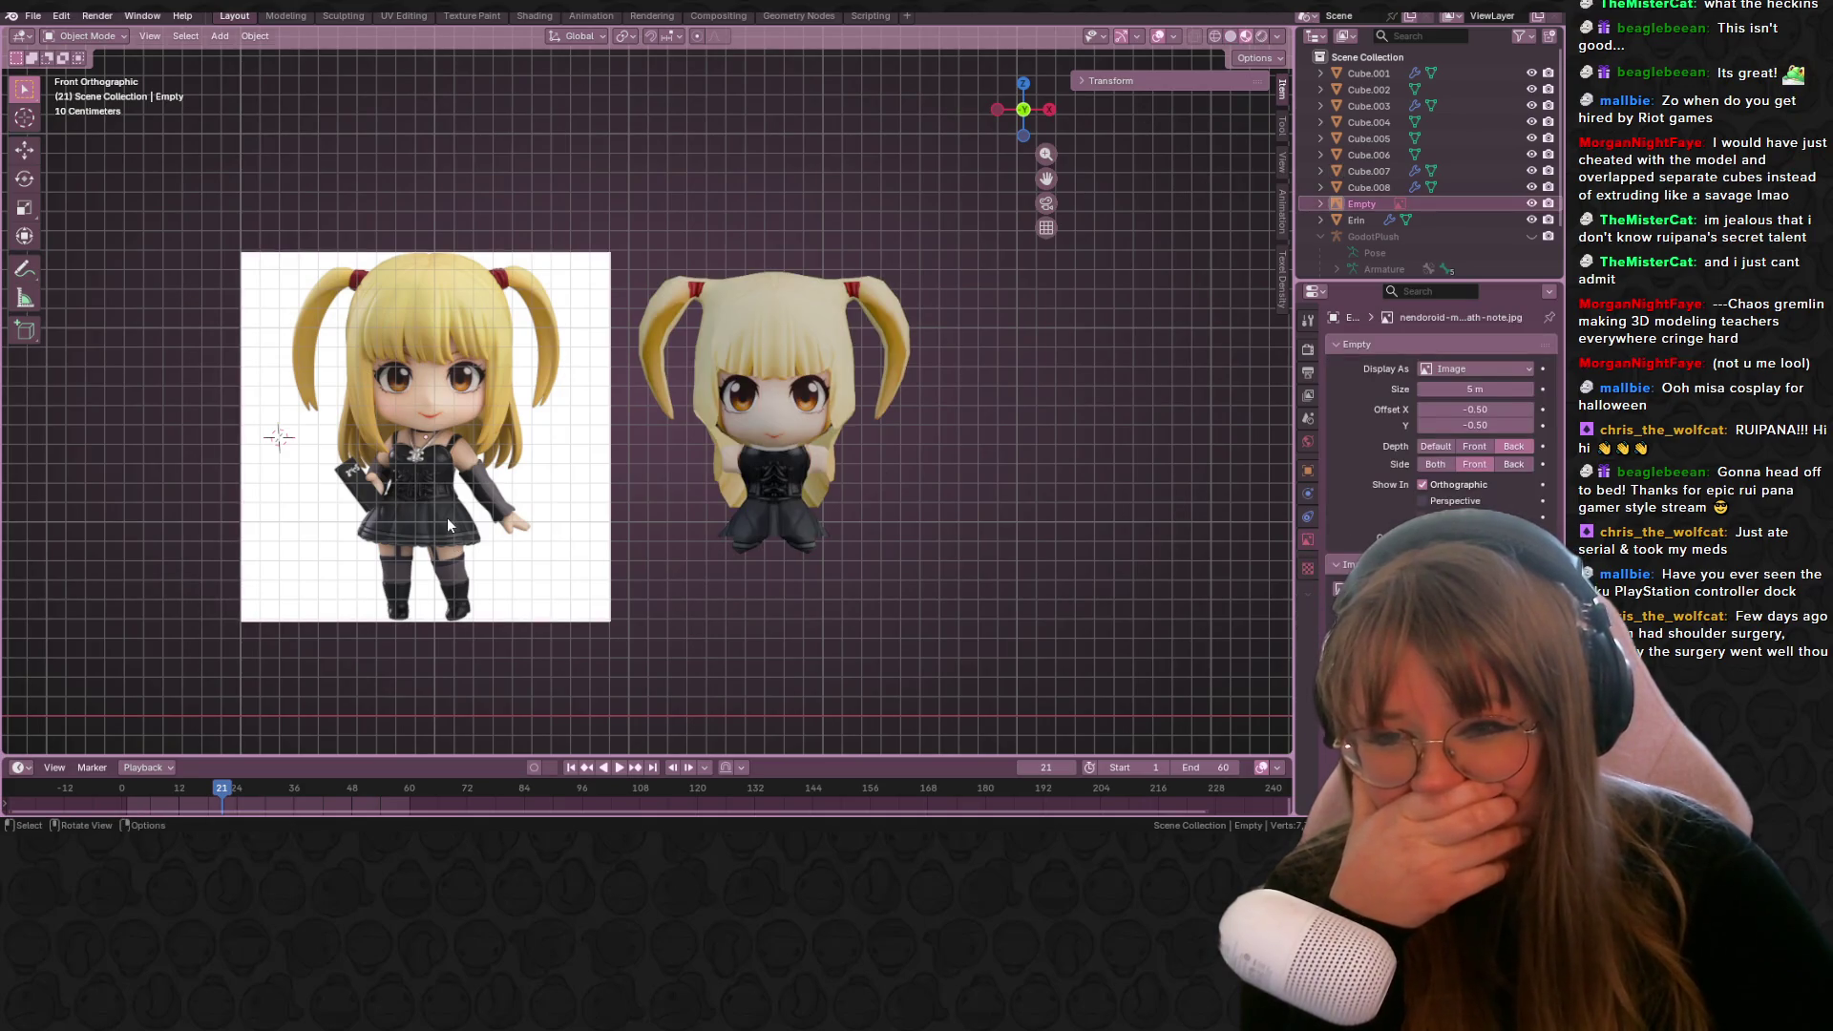
key(Delete)
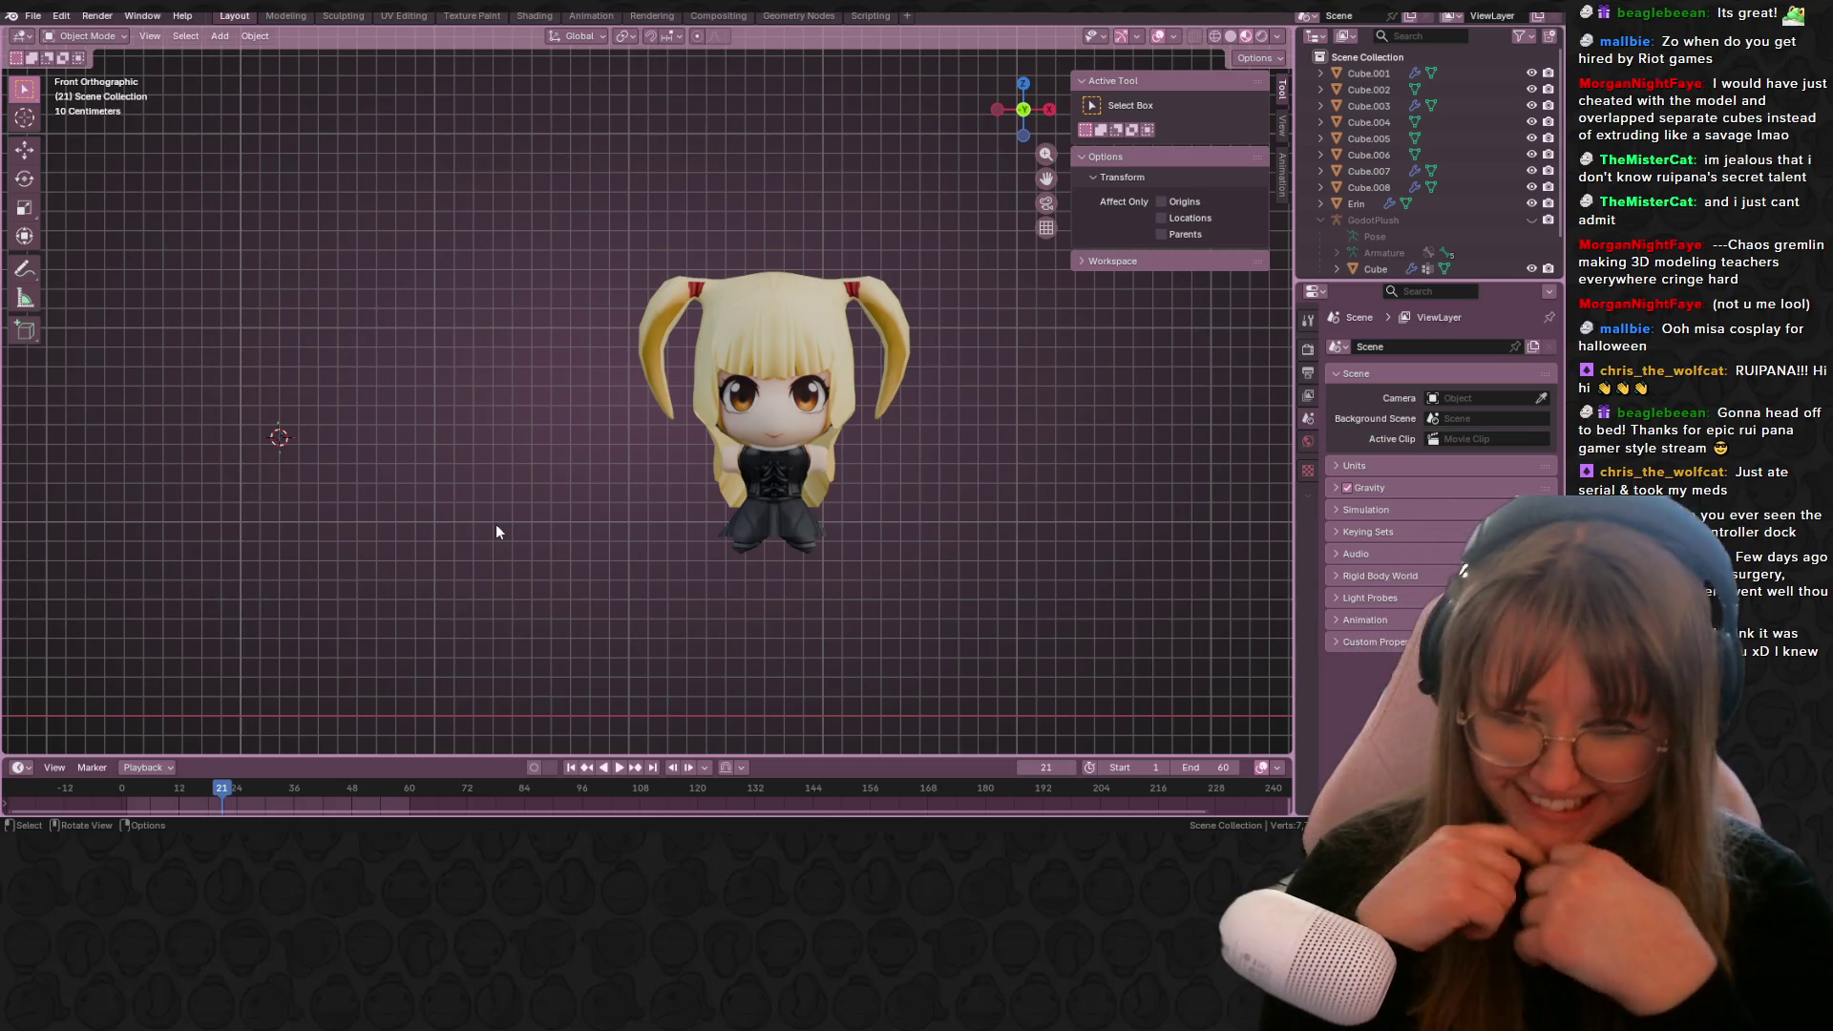
Step: Select both parts of the chibi girl and move her left of the toys
drag(590, 237, 938, 659)
scroll(888, 602, down, 4)
shift+middle_drag(844, 554, 1108, 554)
key(g)
click(206, 468)
mouse_move(310, 508)
shift+middle_down()
mouse_move(737, 416)
mouse_move(695, 405)
shift+middle_up()
scroll(678, 405, up, 5)
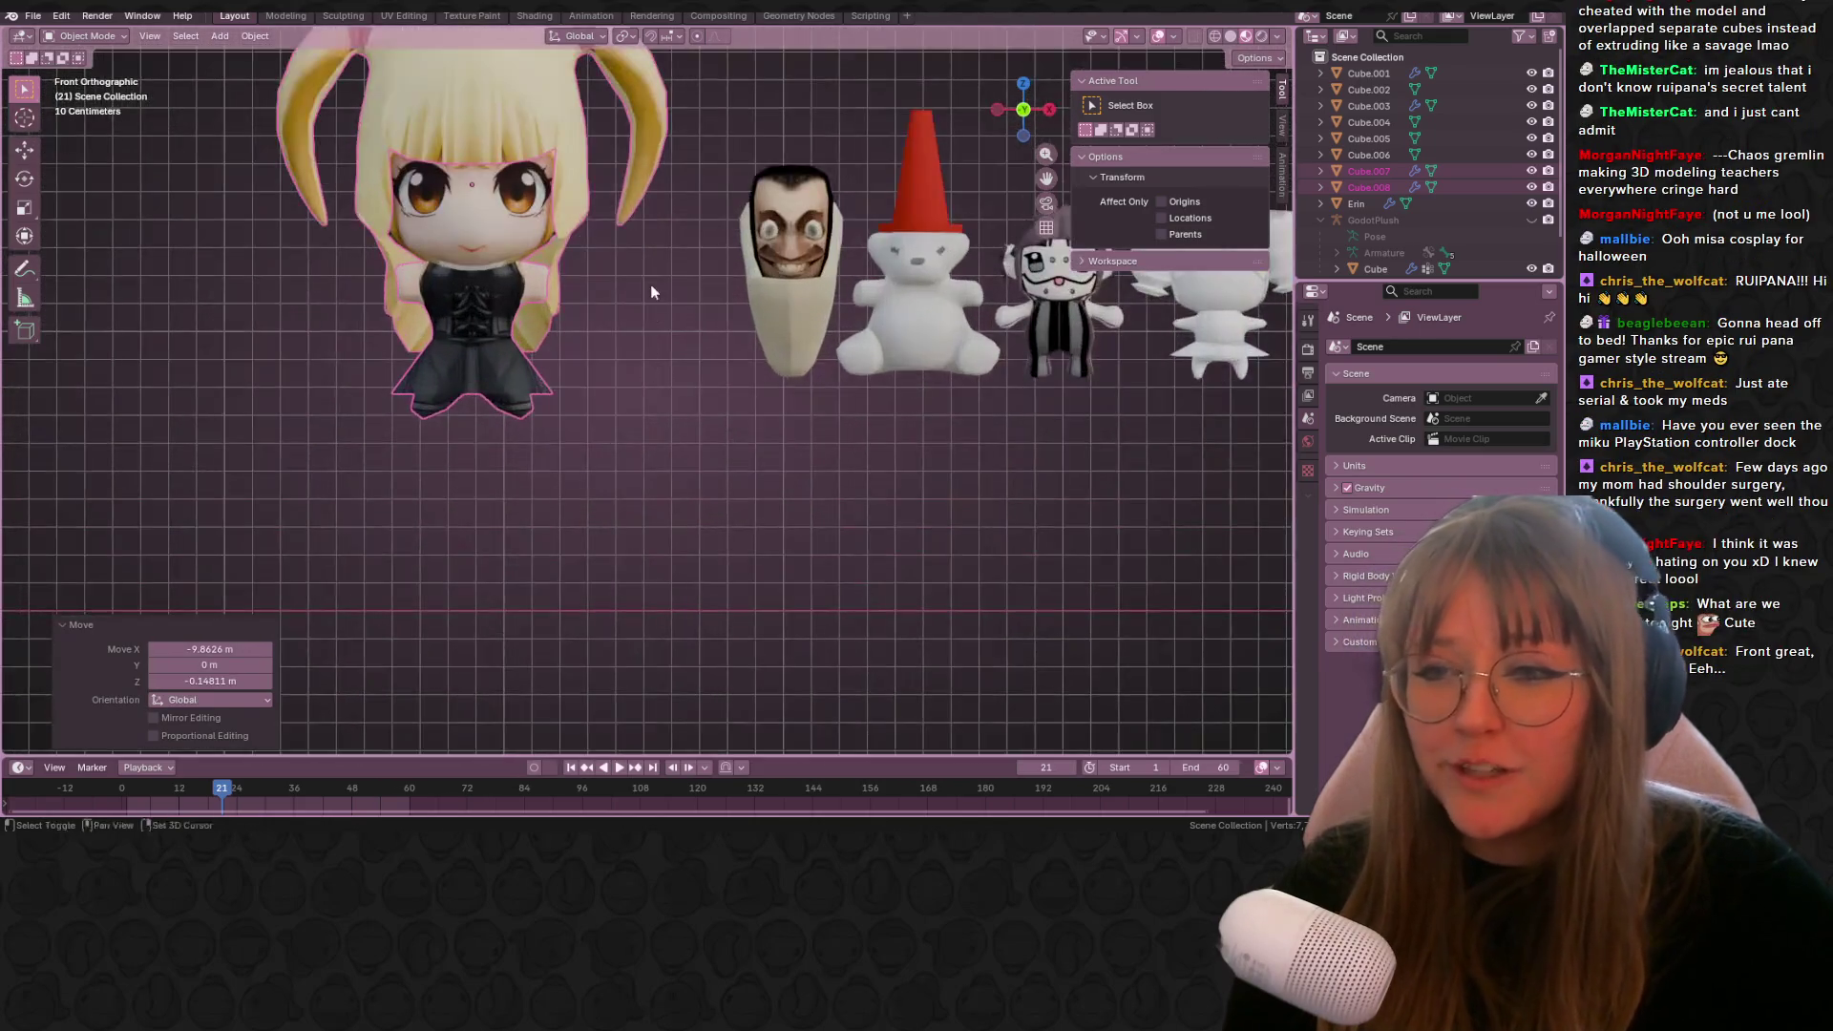
Step: Shrink the girl to about three-quarters size and align her in the lineup
key(s)
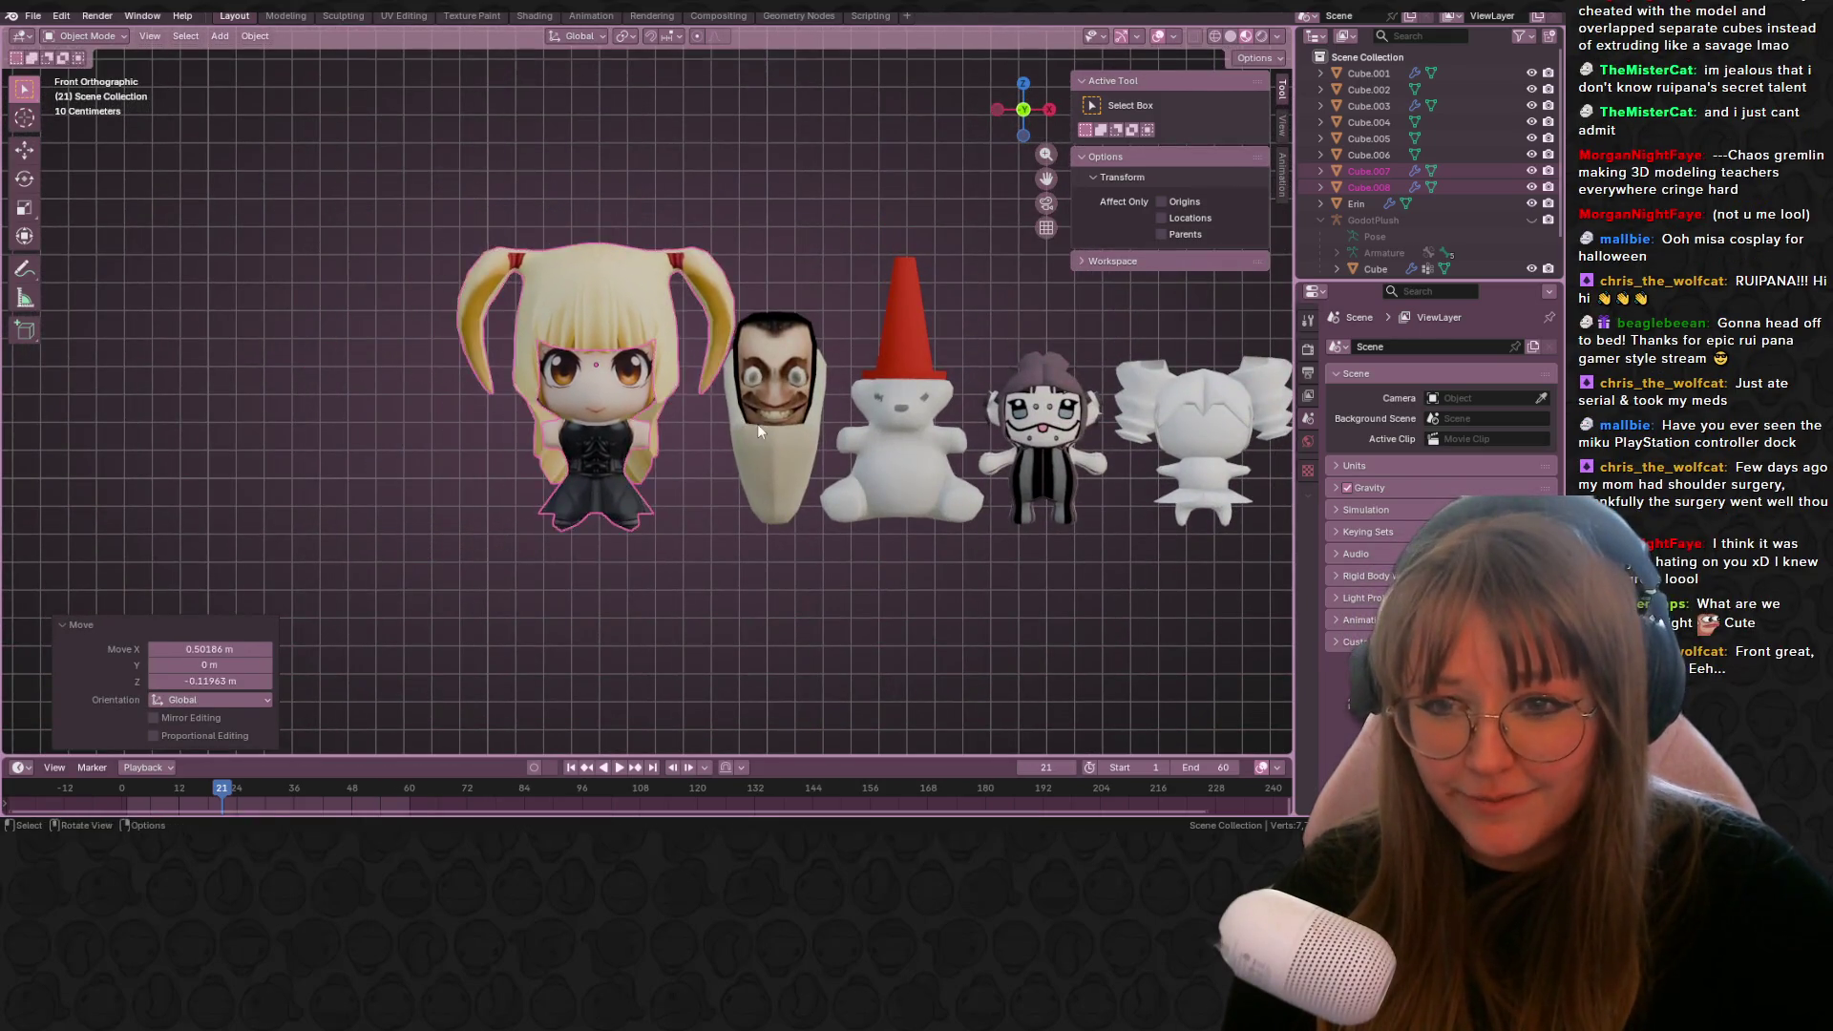
click(749, 415)
scroll(735, 458, up, 3)
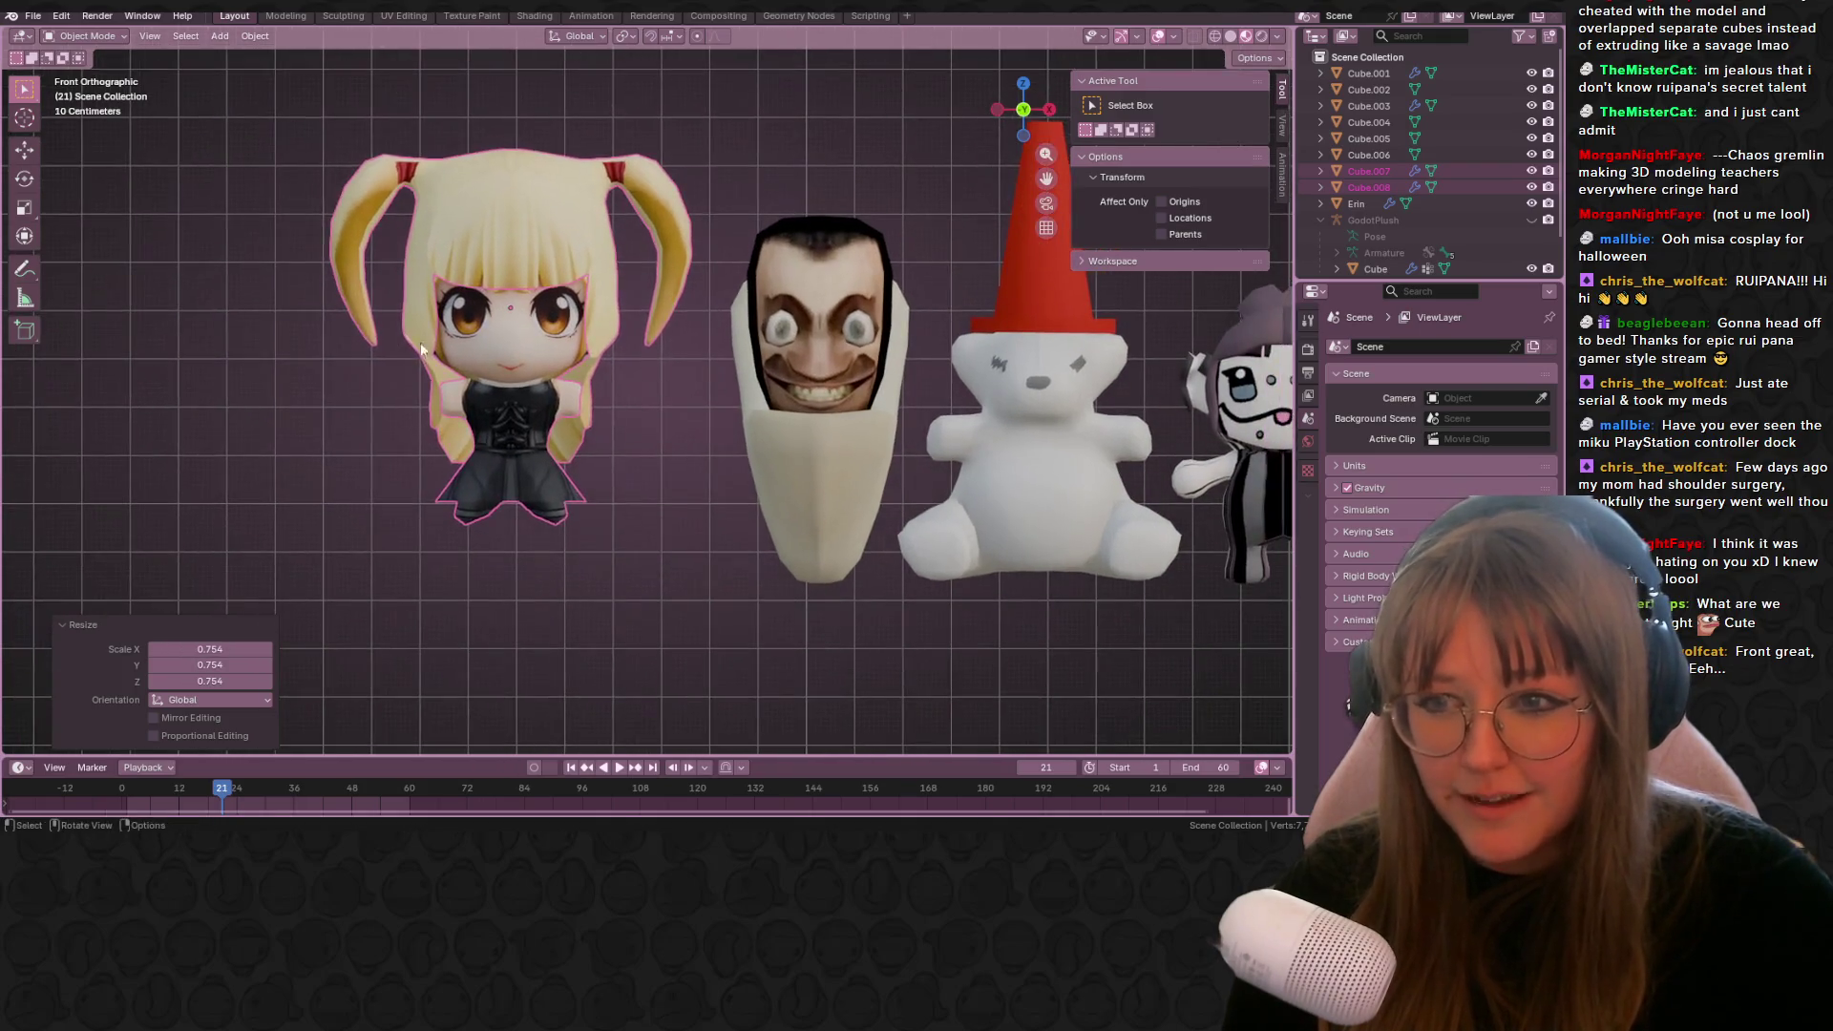
key(g)
click(707, 417)
key(s)
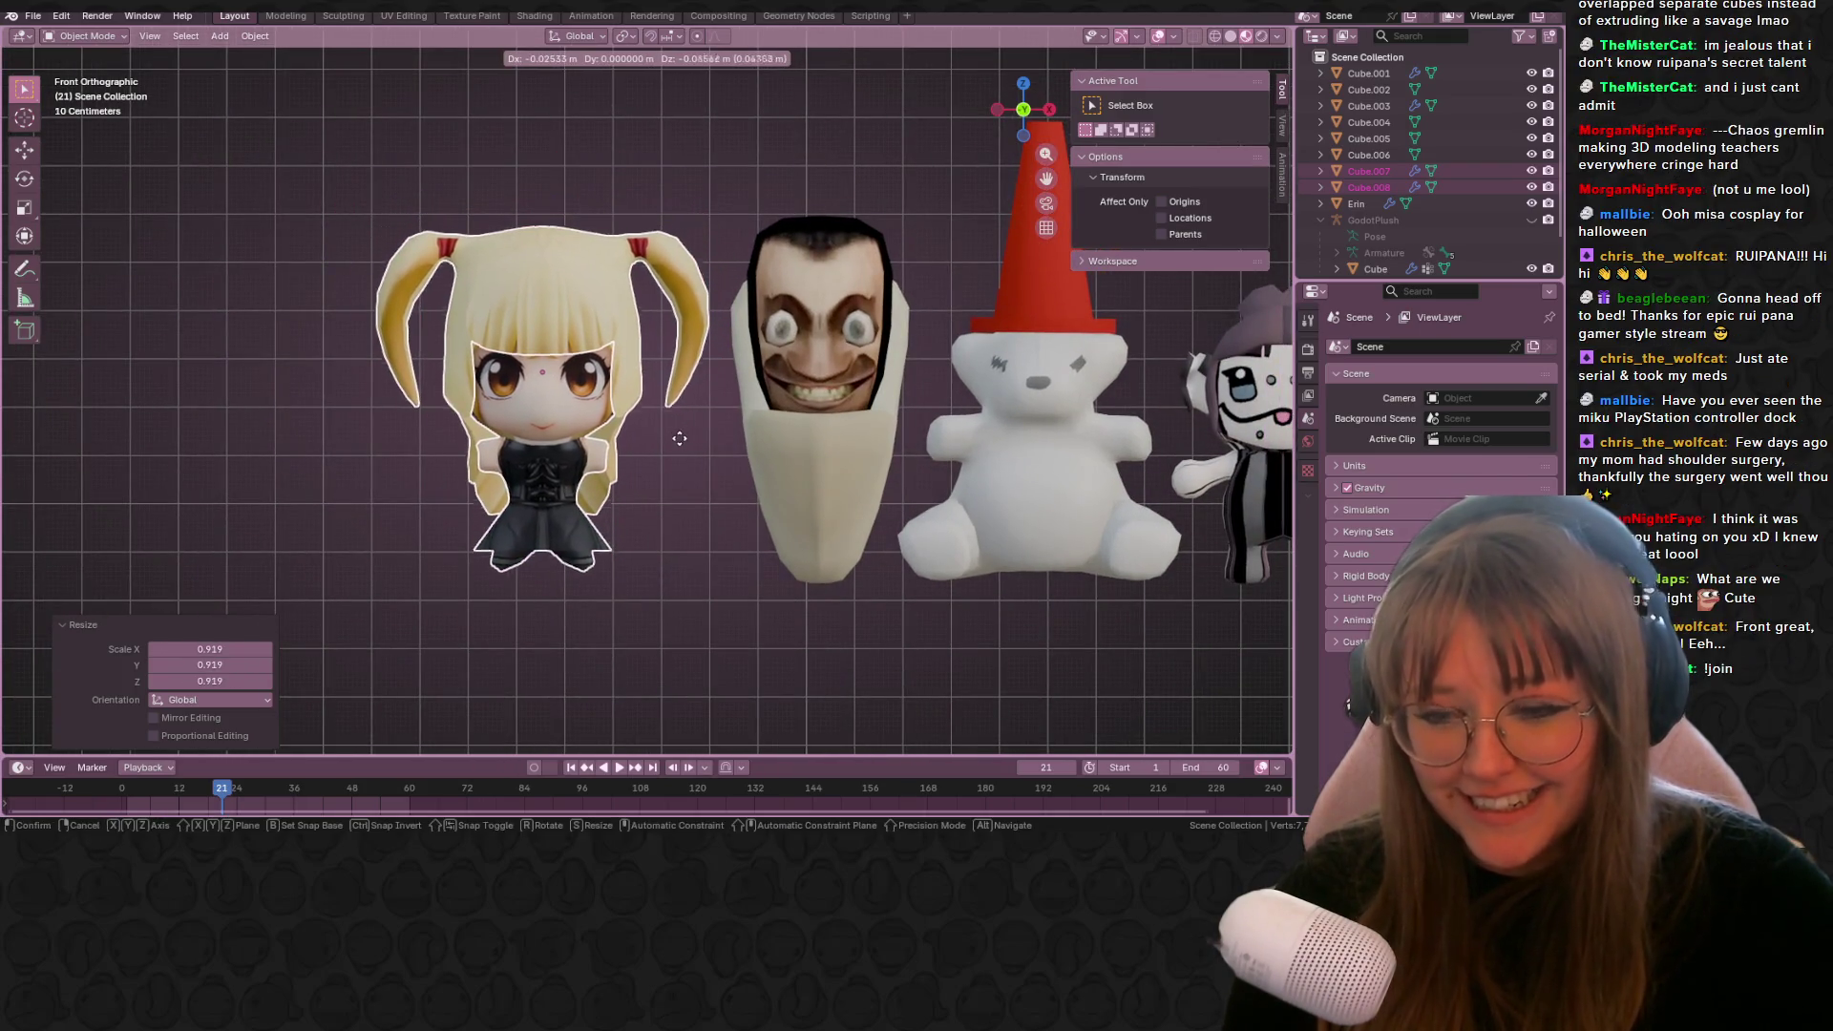
click(705, 462)
key(g)
click(703, 455)
scroll(727, 554, down, 6)
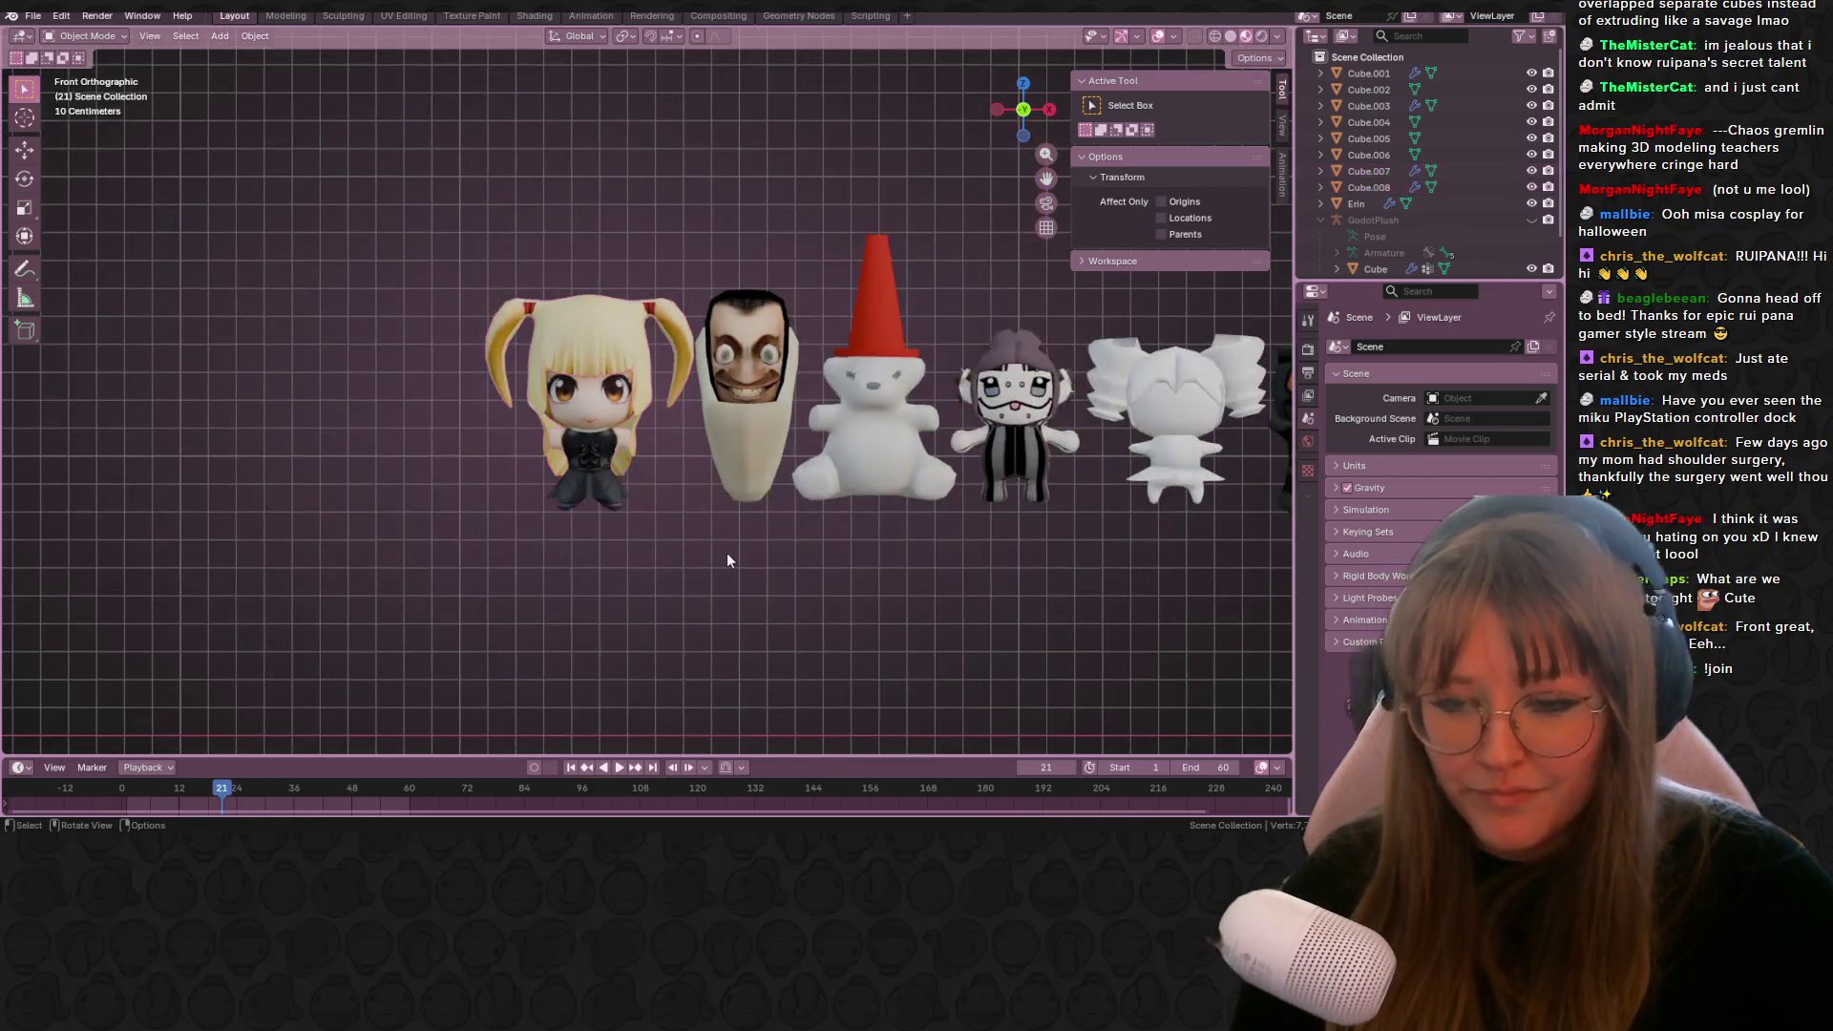
shift+middle_drag(982, 601, 818, 603)
scroll(817, 603, down, 1)
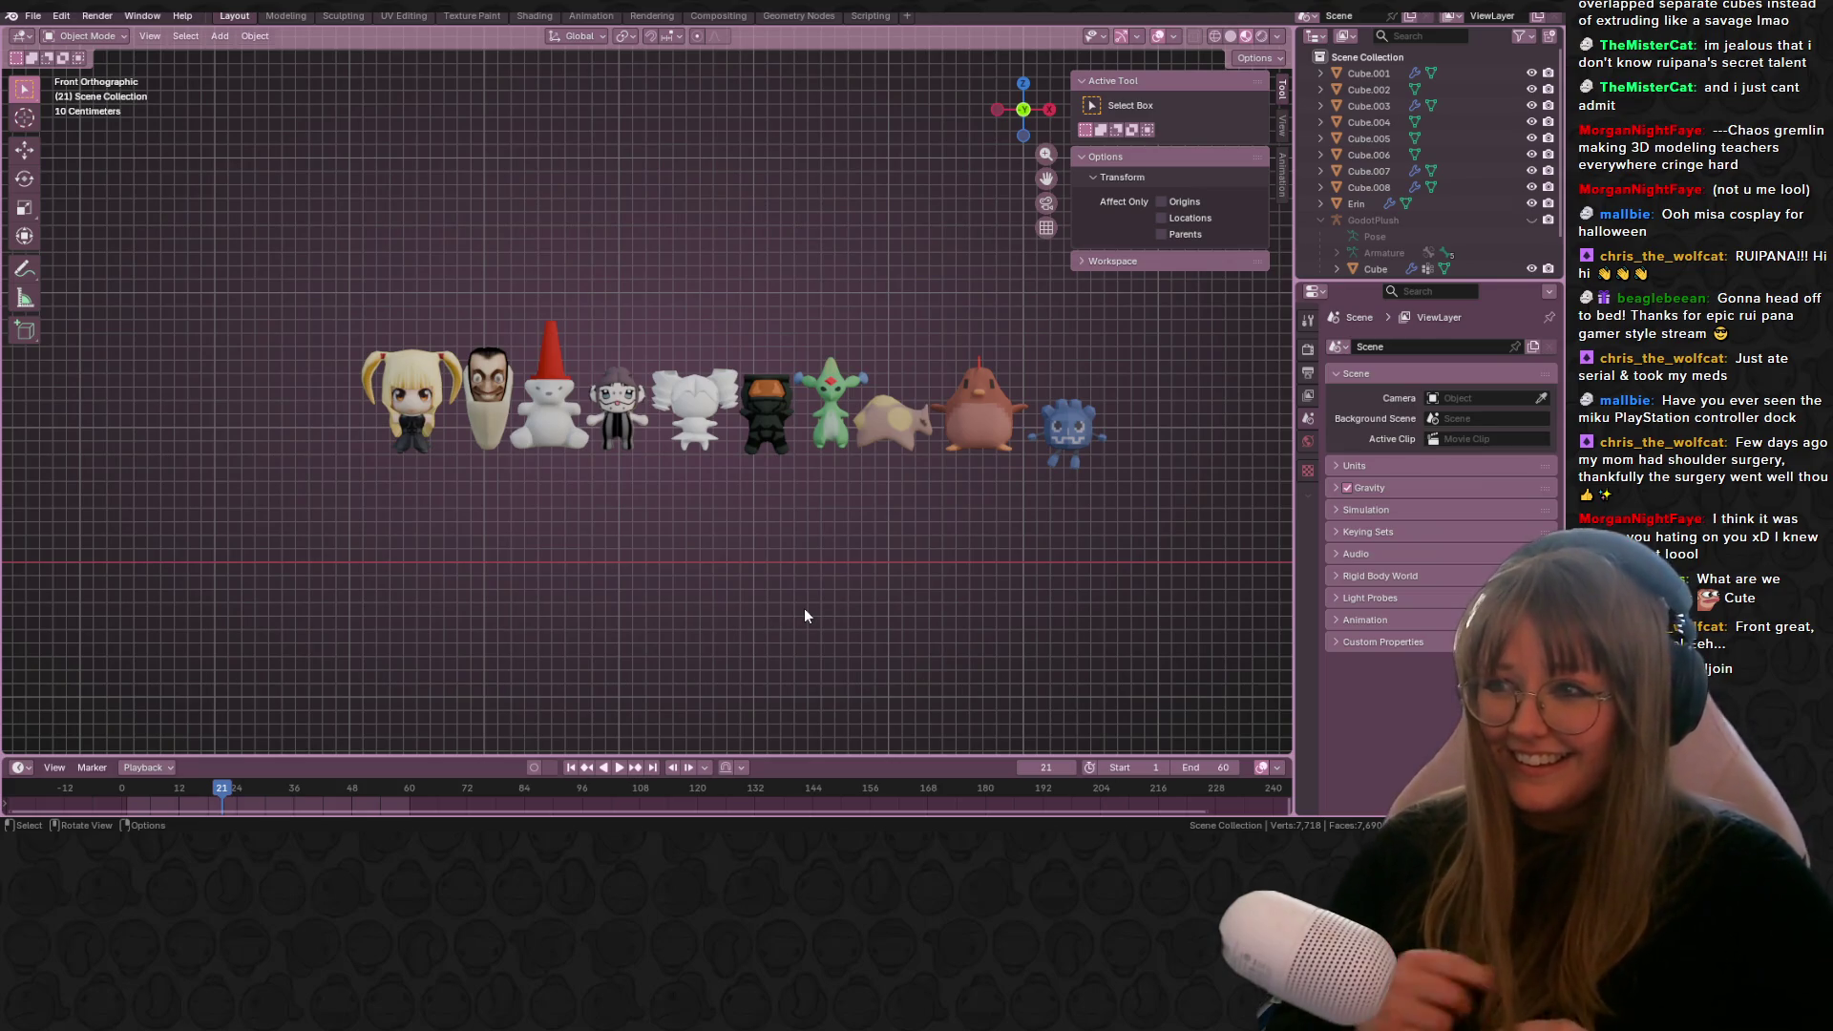
mouse_move(734, 537)
middle_down()
mouse_move(605, 479)
mouse_move(1224, 478)
mouse_move(1060, 485)
mouse_move(844, 559)
middle_up()
click(1112, 474)
scroll(666, 521, up, 5)
mouse_move(708, 447)
middle_down()
mouse_move(1104, 487)
mouse_move(1119, 453)
mouse_move(834, 458)
mouse_move(612, 529)
mouse_move(615, 553)
mouse_move(957, 523)
mouse_move(832, 451)
middle_up()
click(1021, 111)
scroll(811, 444, down, 3)
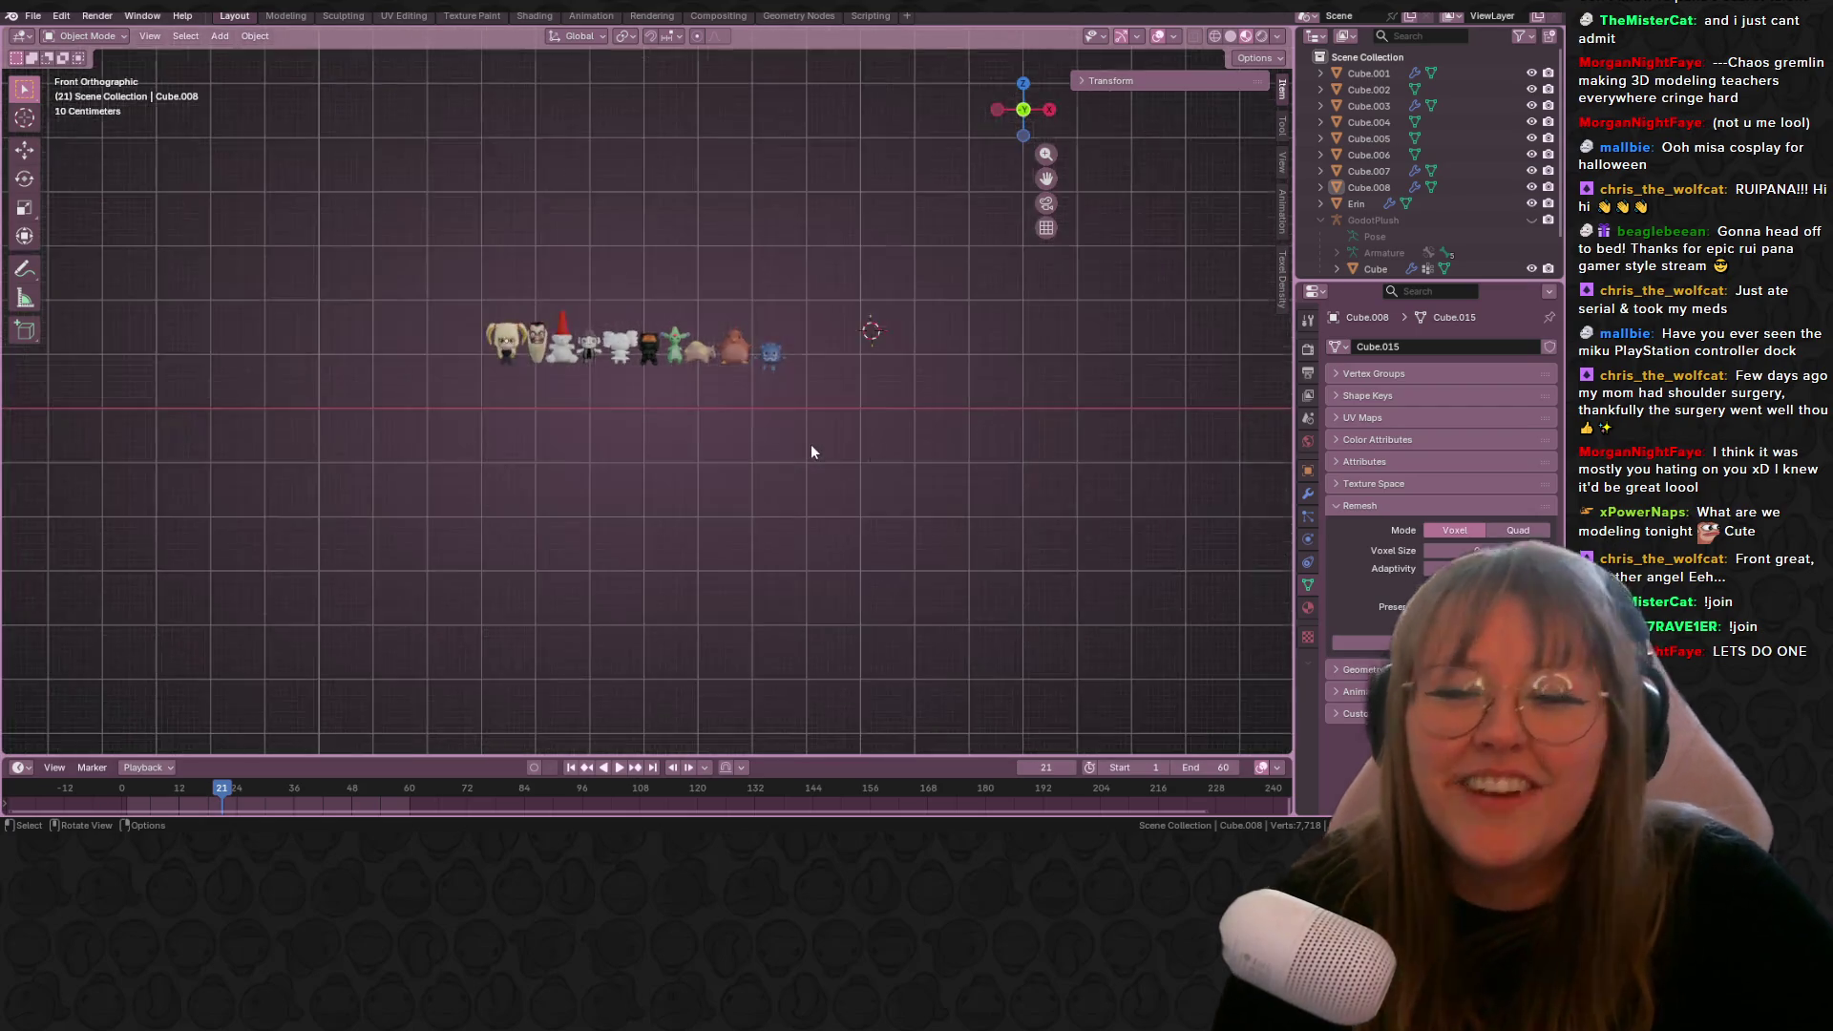
scroll(811, 444, up, 4)
shift+middle_drag(756, 453, 750, 560)
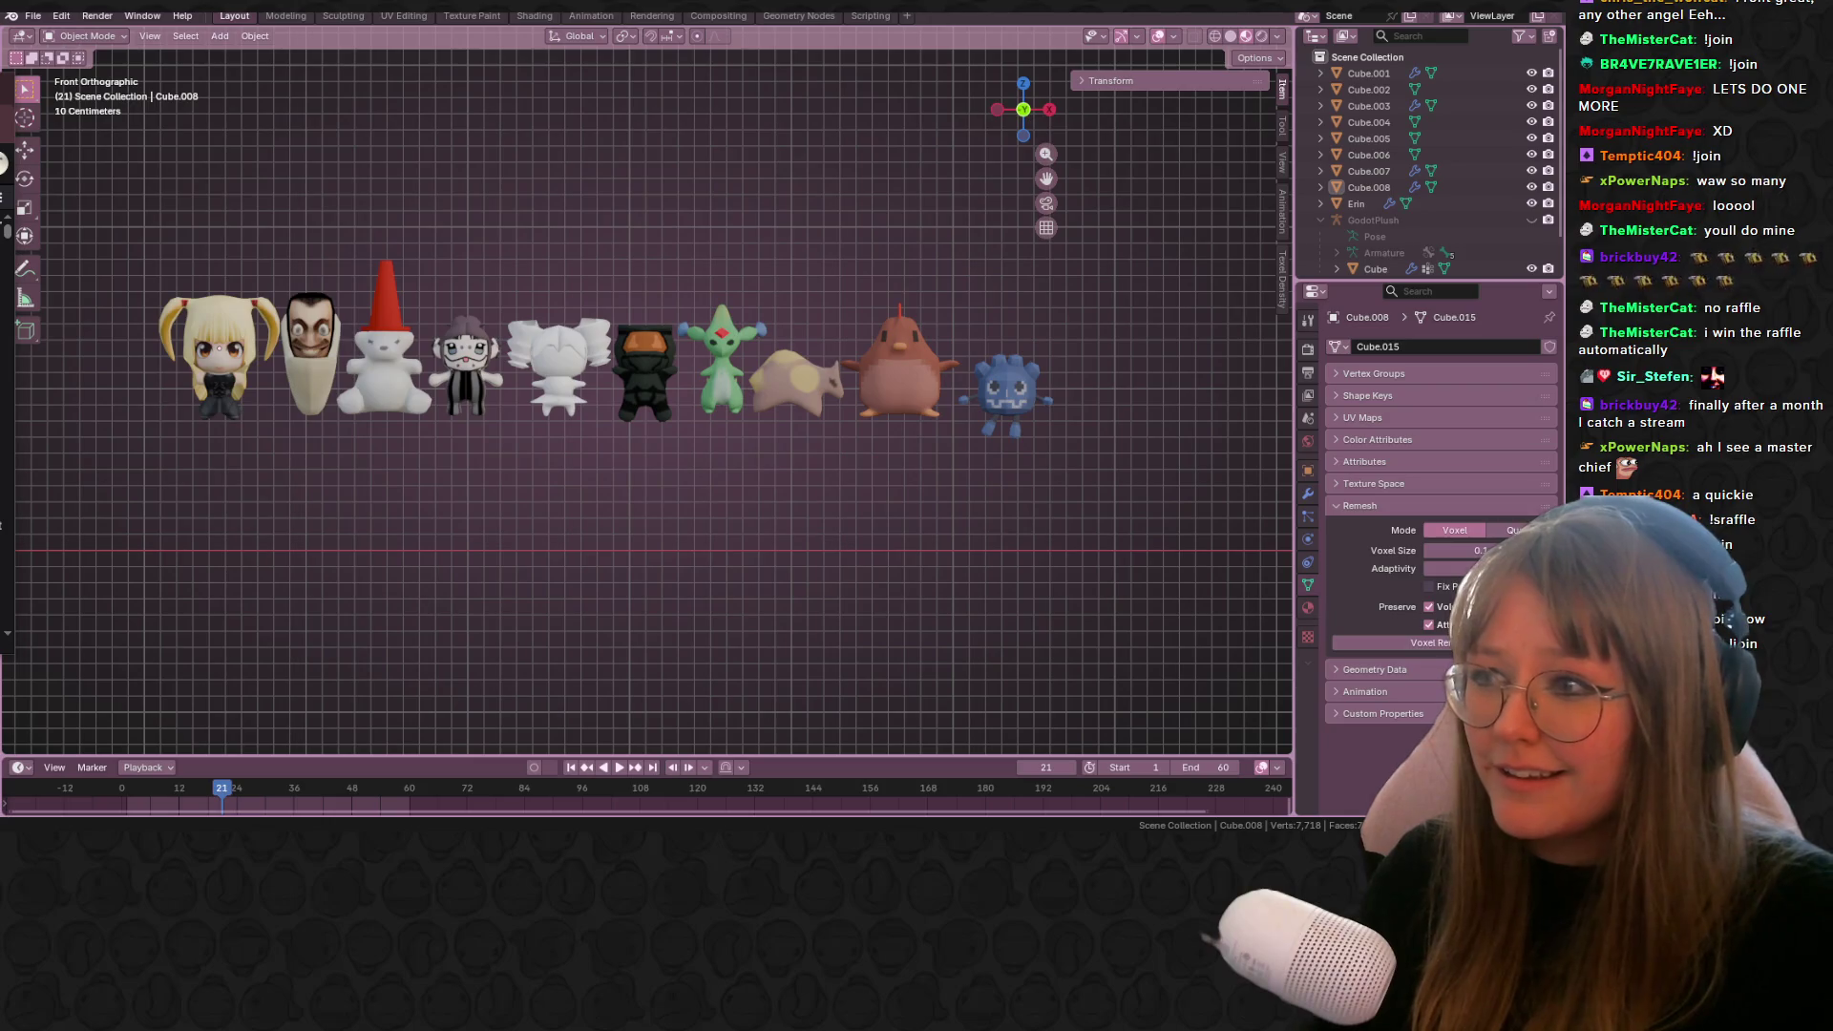
Step: Box-select all character models, lower the row slightly, and deselect
scroll(520, 497, up, 1)
scroll(1047, 445, up, 1)
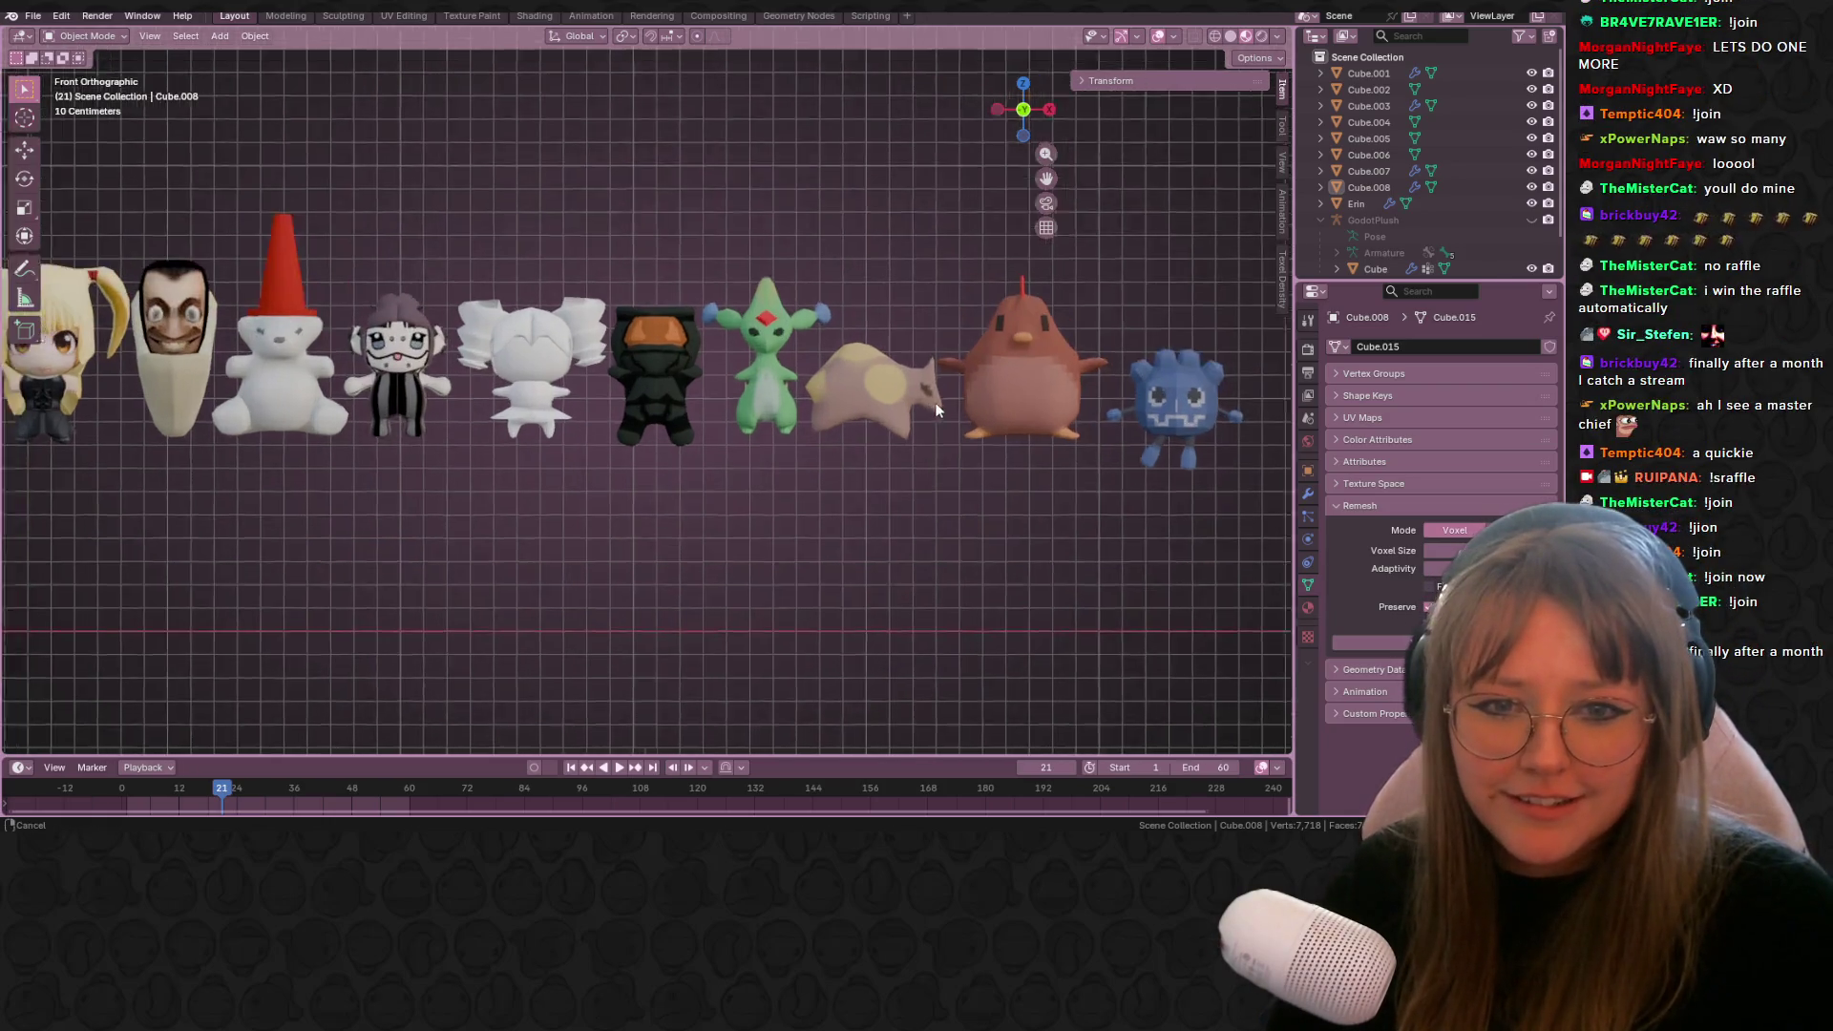
scroll(951, 441, down, 1)
scroll(959, 409, down, 1)
mouse_move(204, 230)
mouse_down()
mouse_move(239, 286)
mouse_move(648, 449)
mouse_move(948, 449)
mouse_up()
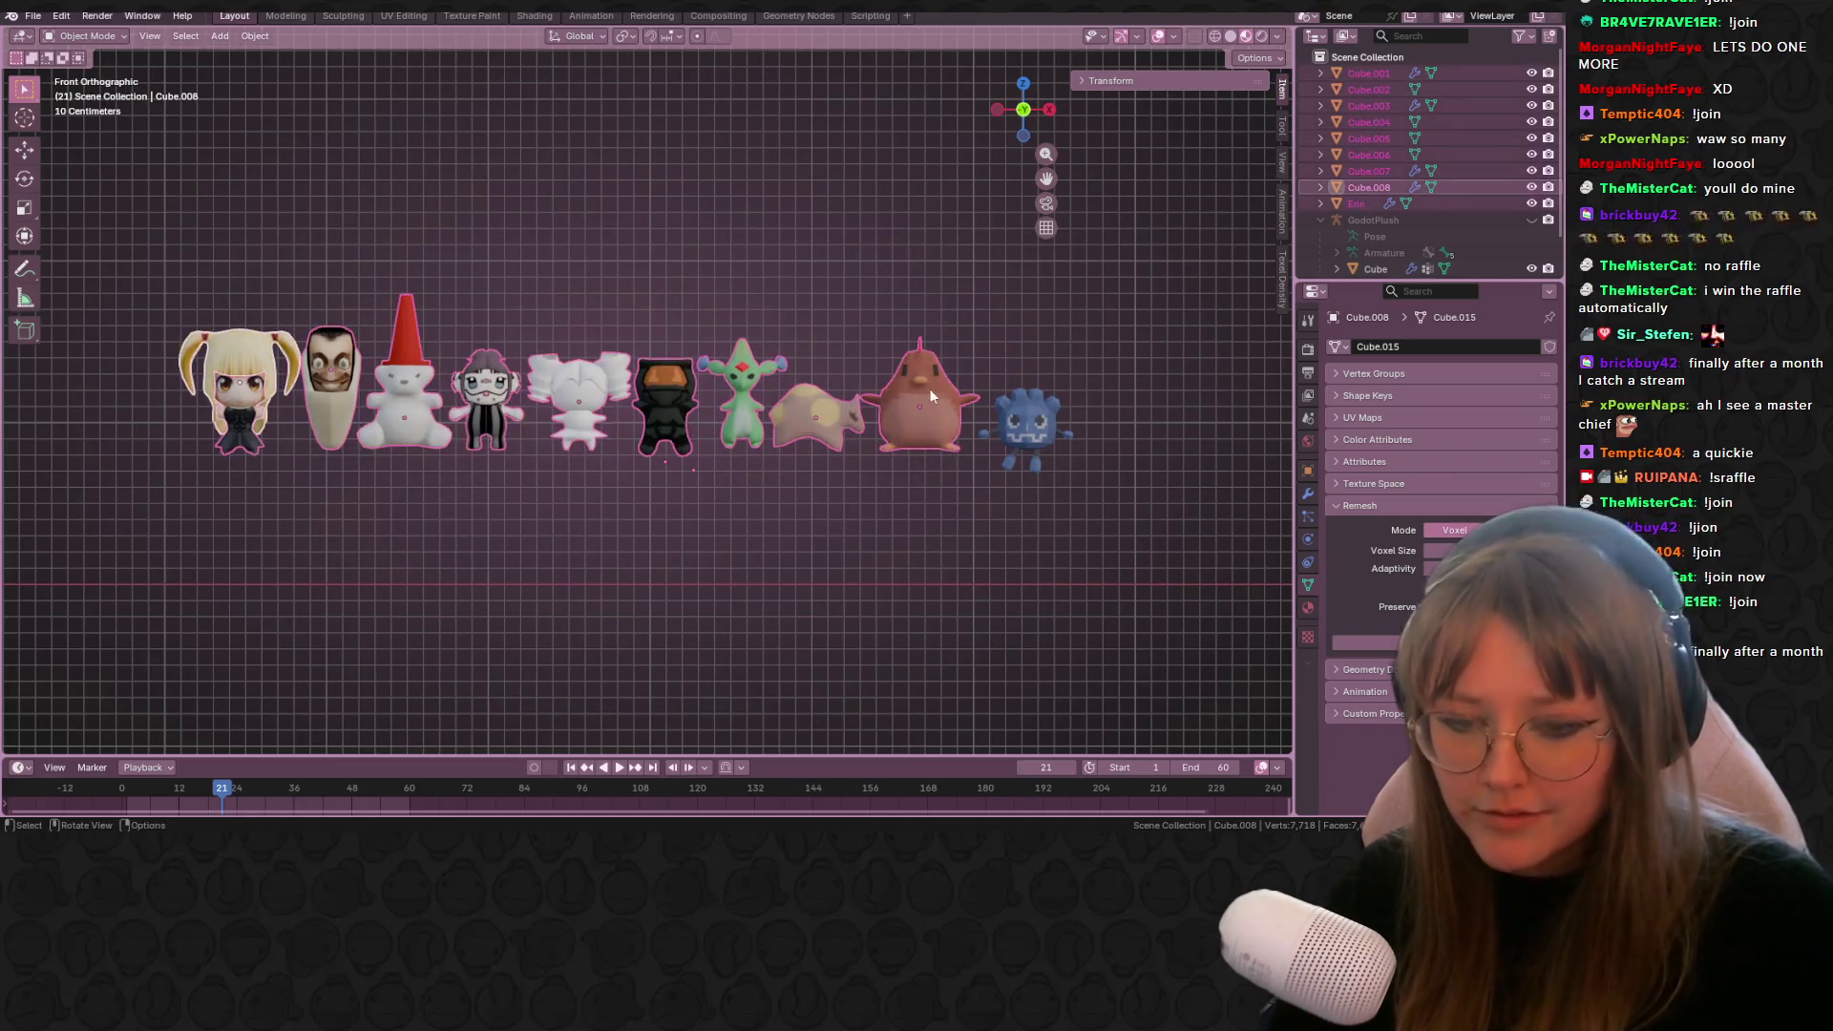
key(g)
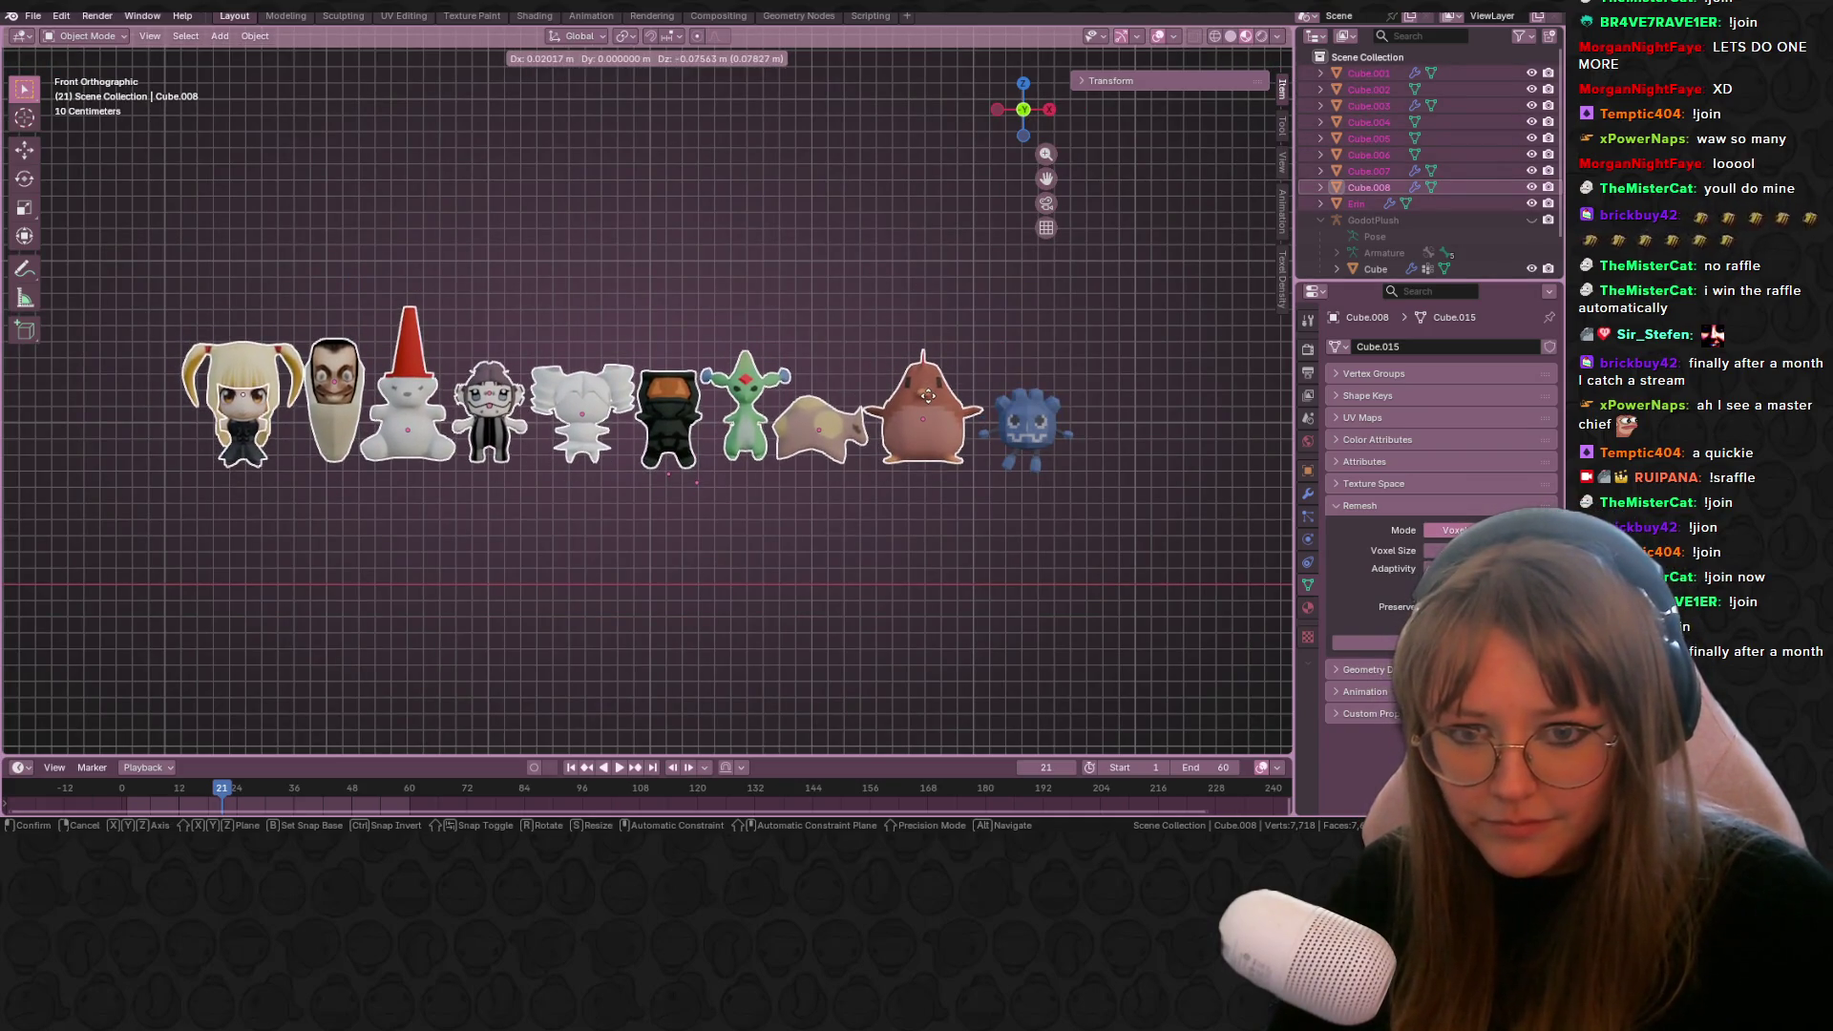
click(932, 404)
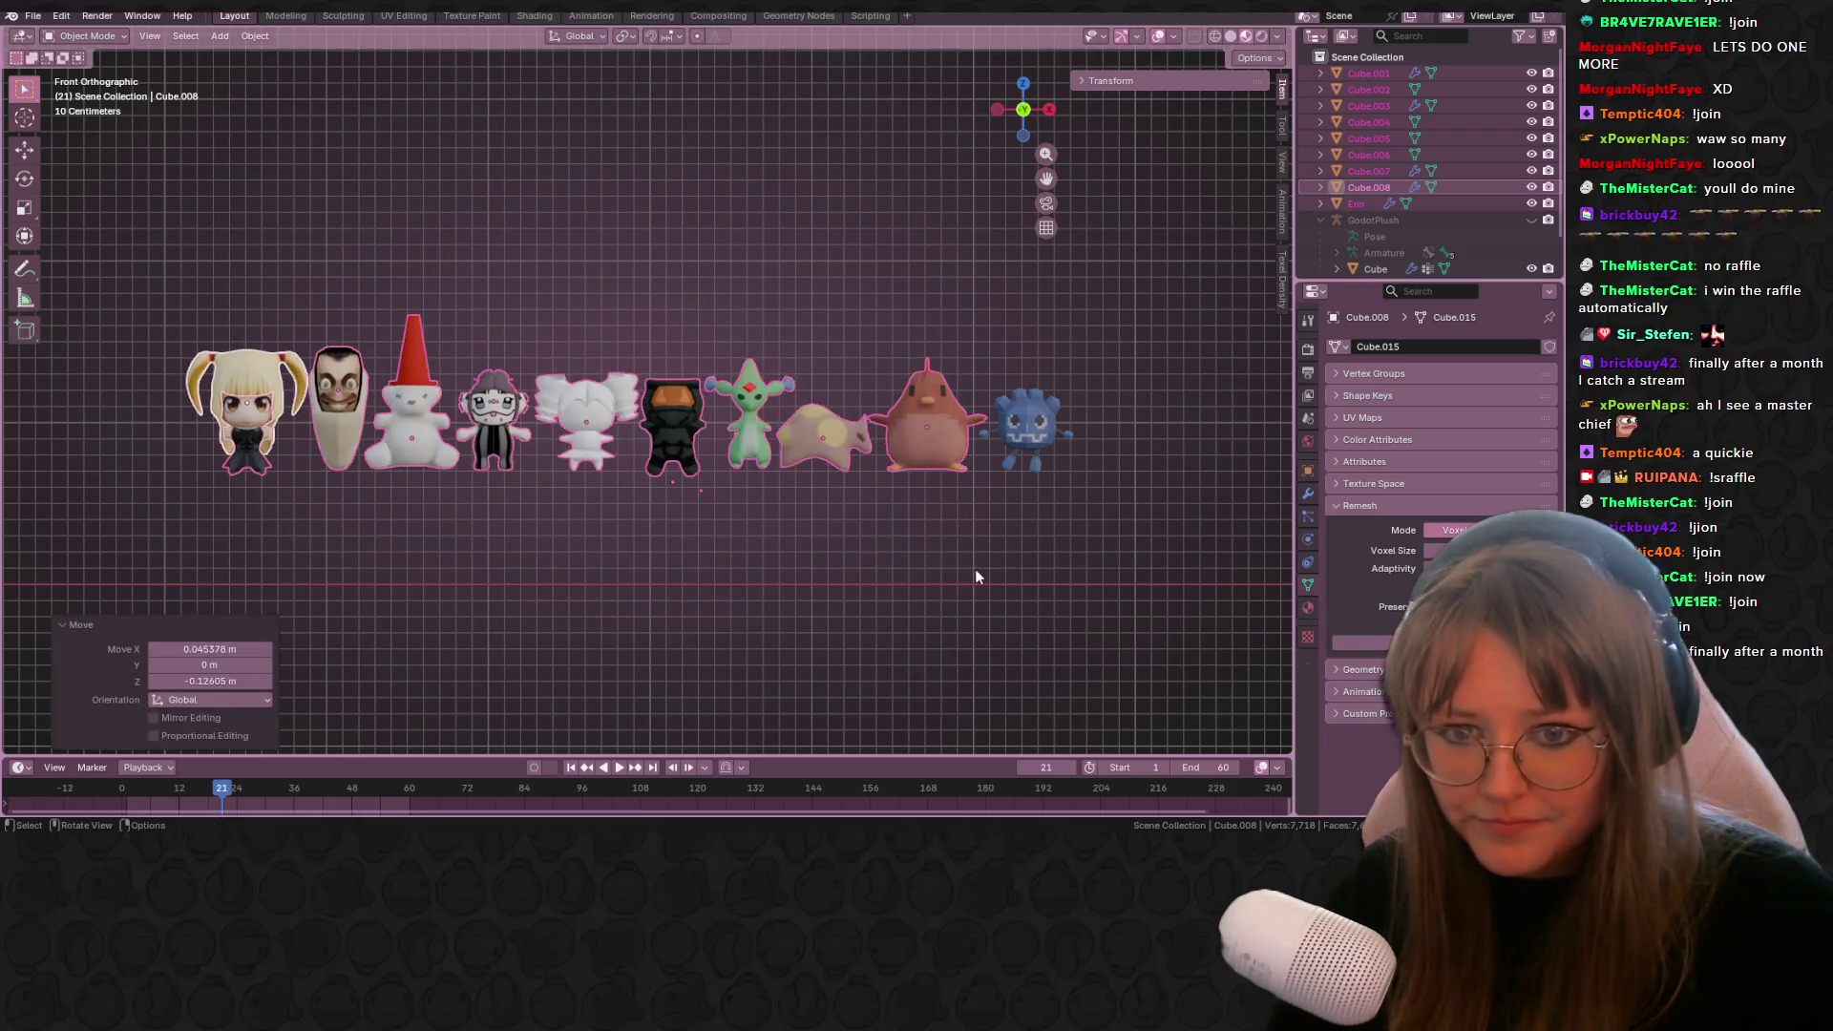
click(976, 569)
scroll(976, 571, down, 2)
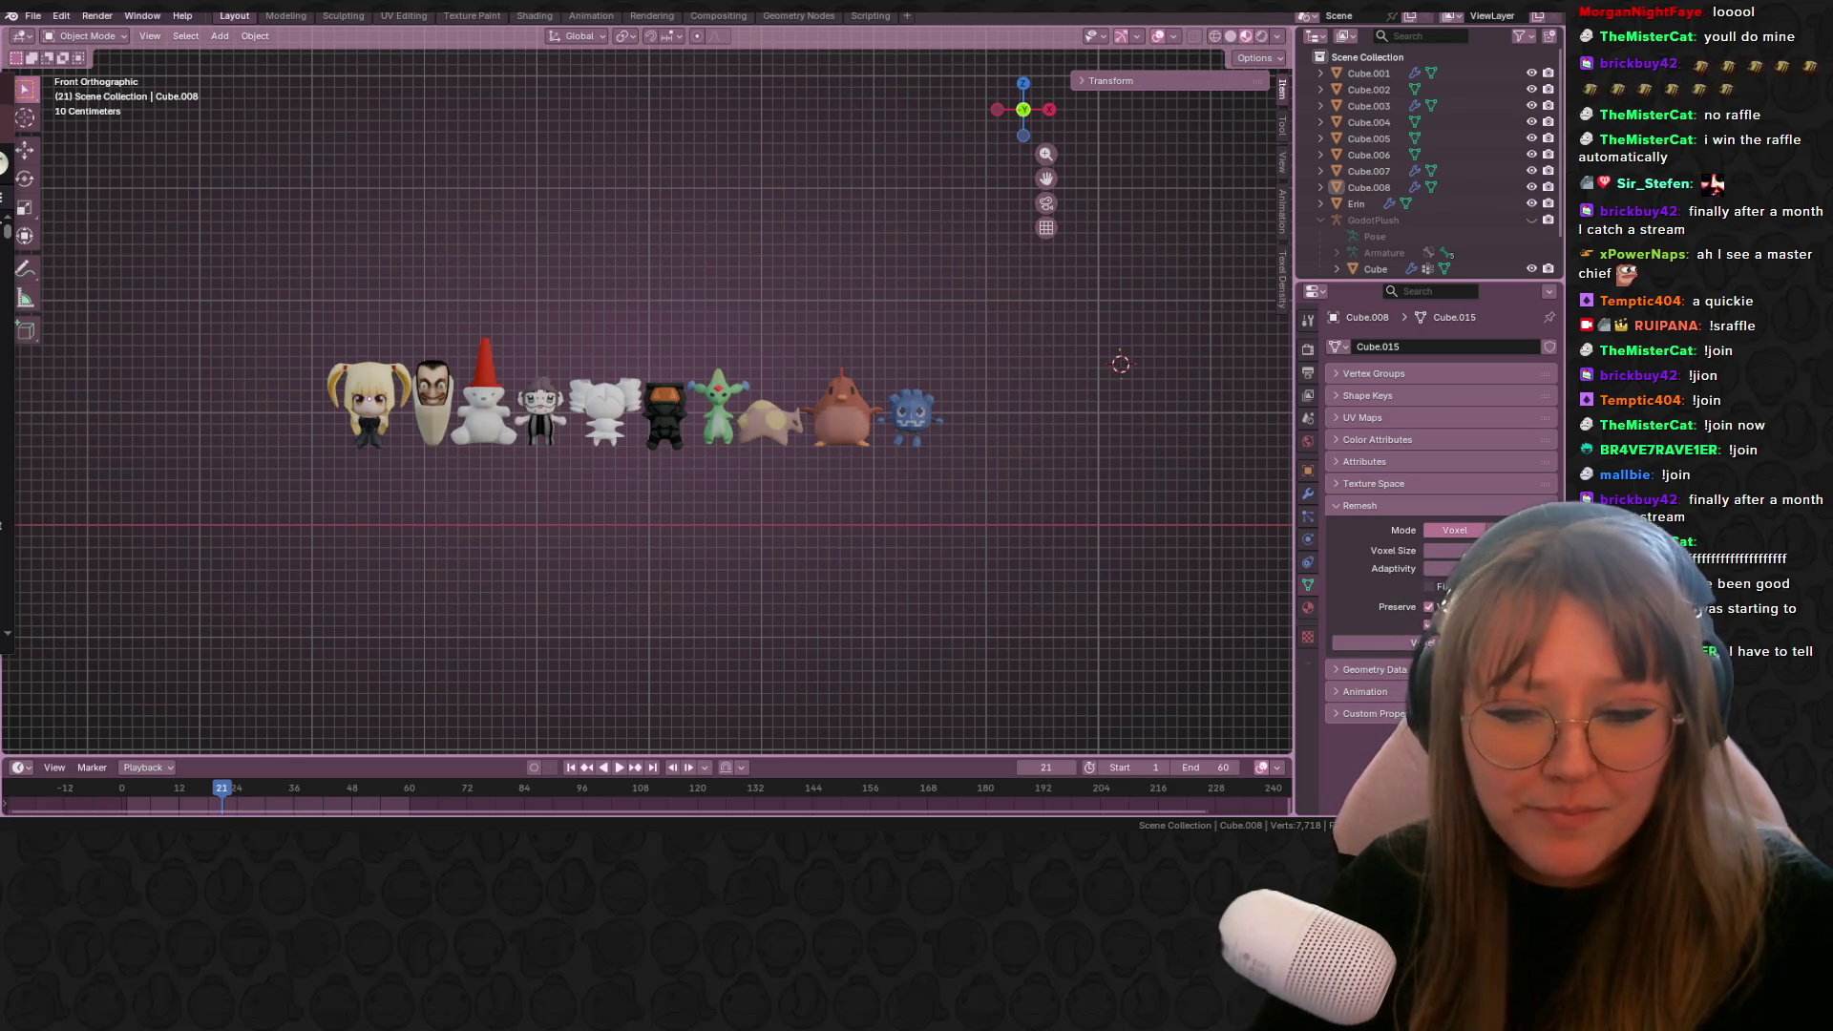
Step: Pan along the row inspecting the girl, bear, white and armoured plushes, and blonde doll
scroll(507, 269, up, 4)
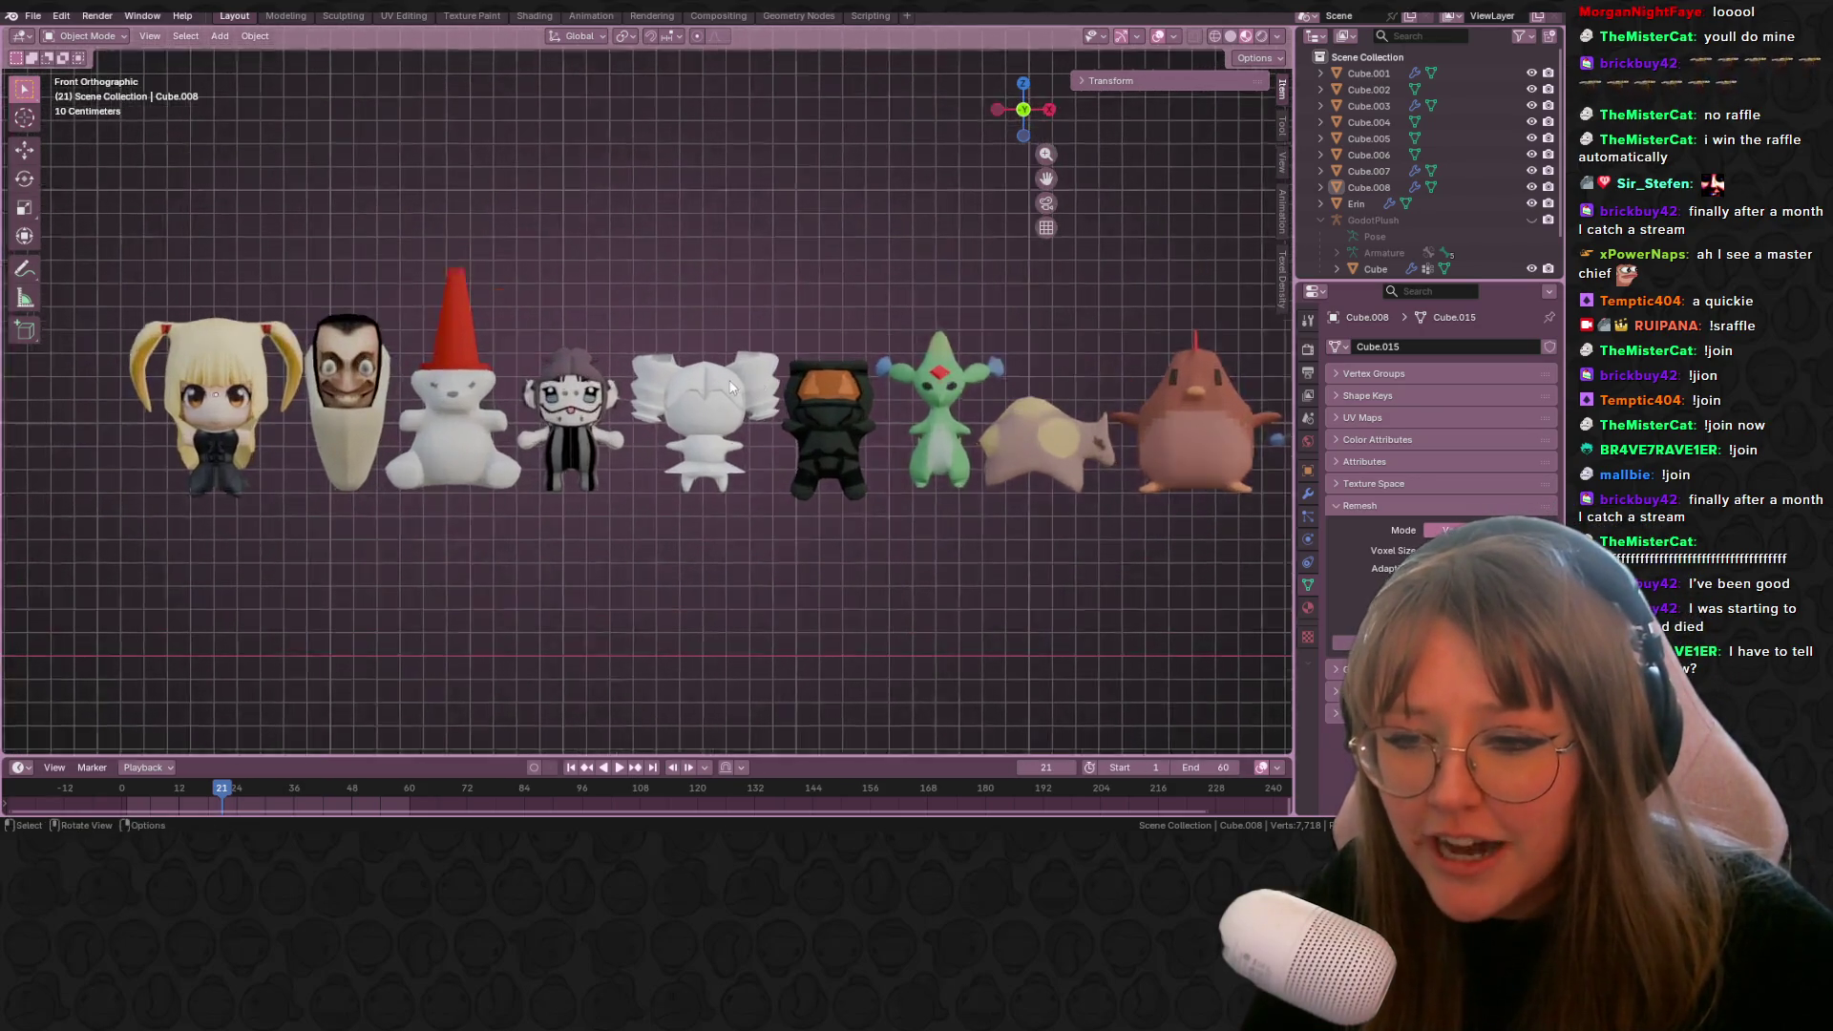
scroll(608, 398, up, 1)
shift+middle_drag(530, 392, 620, 386)
scroll(611, 391, up, 1)
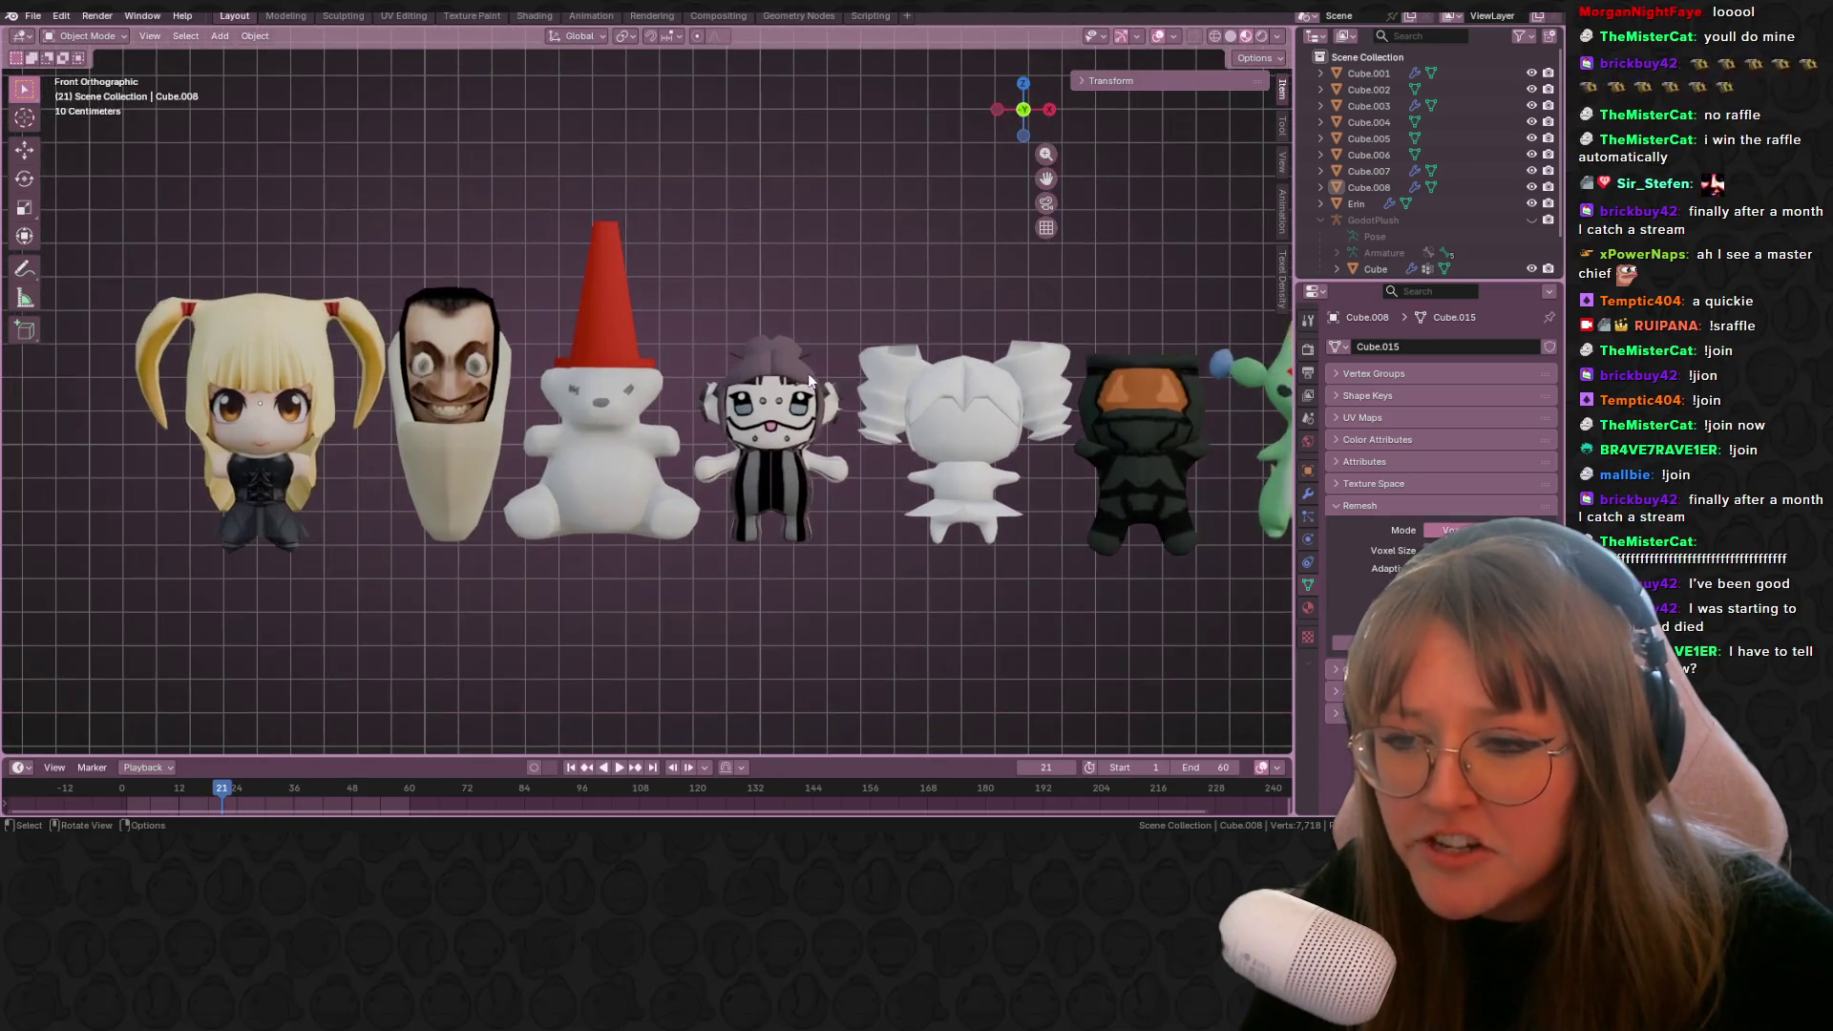
shift+middle_drag(510, 403, 604, 401)
scroll(605, 394, up, 5)
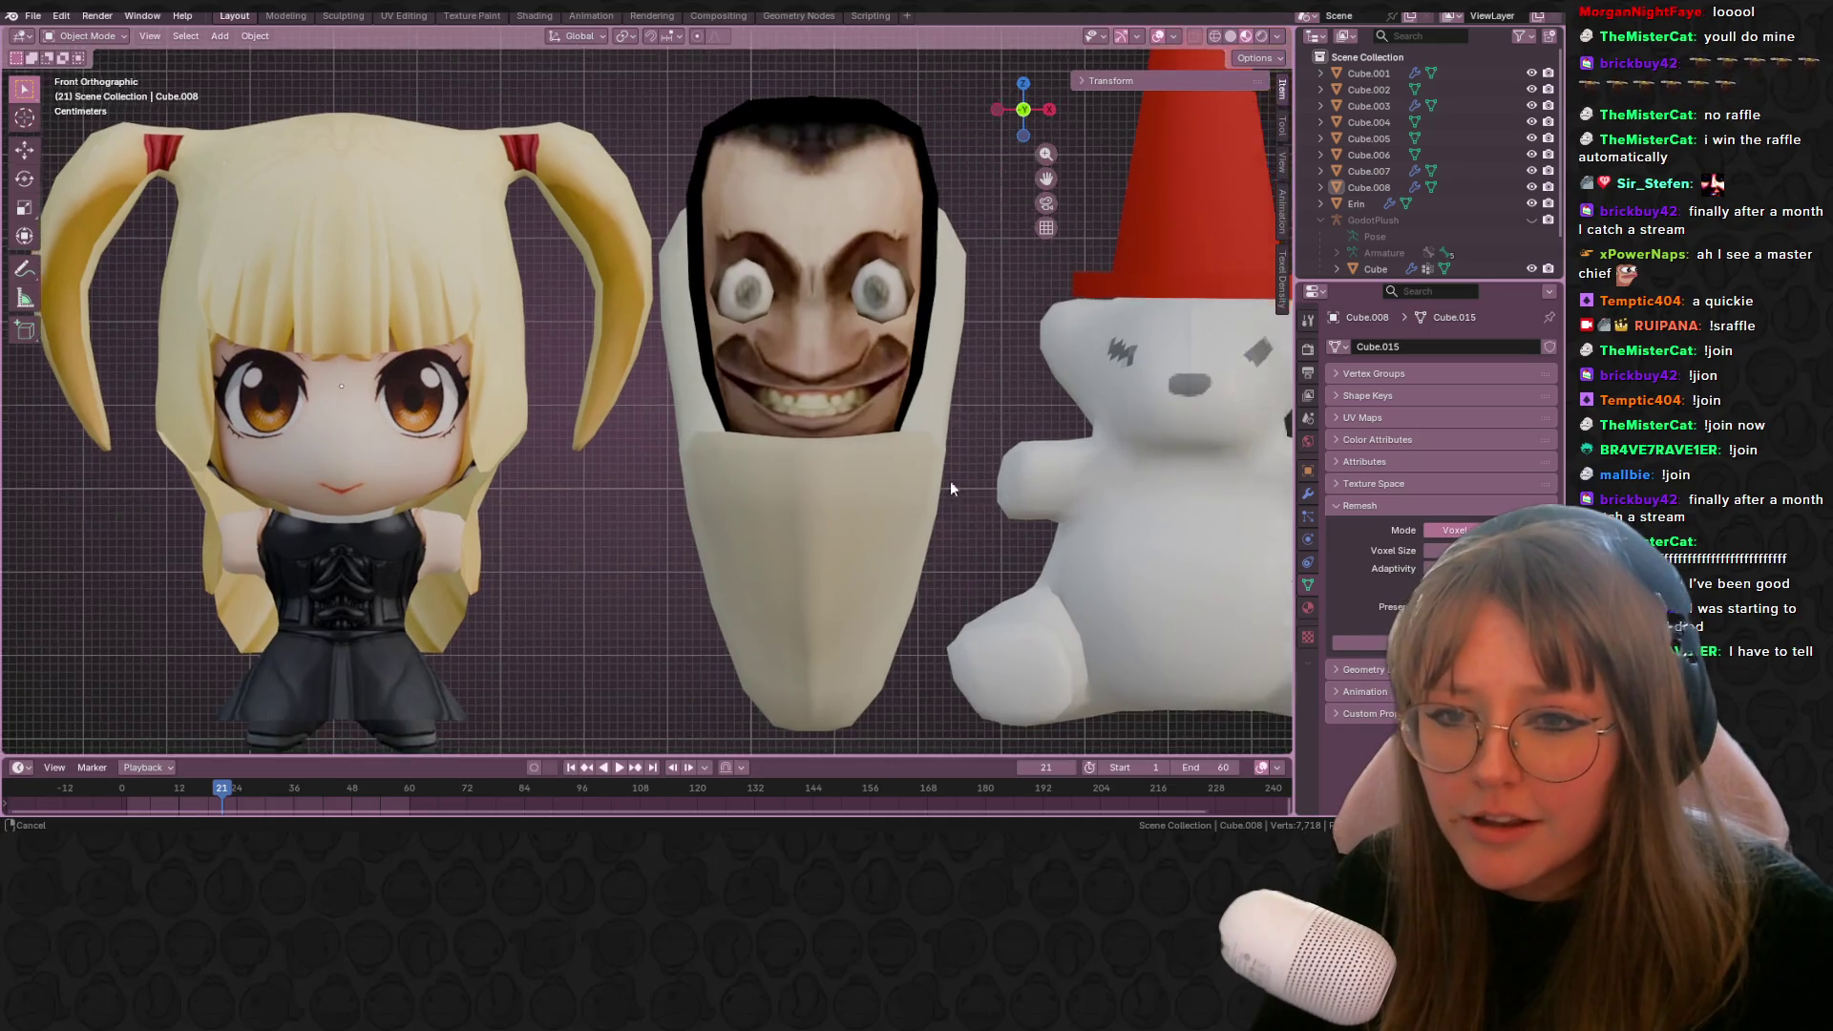
mouse_move(951, 489)
shift+middle_down()
mouse_move(276, 457)
mouse_move(1126, 450)
mouse_move(256, 445)
mouse_move(1274, 442)
mouse_move(623, 421)
mouse_move(930, 352)
mouse_move(368, 319)
mouse_move(647, 375)
mouse_move(1110, 405)
mouse_move(306, 387)
mouse_move(868, 335)
mouse_move(420, 307)
mouse_move(907, 287)
mouse_move(357, 273)
shift+middle_up()
scroll(318, 335, up, 3)
mouse_move(93, 335)
shift+middle_down()
mouse_move(1063, 348)
mouse_move(388, 374)
shift+middle_up()
mouse_move(231, 414)
shift+middle_down()
mouse_move(363, 380)
mouse_move(701, 388)
mouse_move(1083, 423)
mouse_move(1161, 487)
mouse_move(88, 378)
mouse_move(917, 353)
mouse_move(468, 334)
mouse_move(945, 323)
mouse_move(164, 346)
mouse_move(1022, 376)
mouse_move(707, 425)
mouse_move(209, 368)
mouse_move(822, 352)
mouse_move(147, 357)
mouse_move(959, 355)
mouse_move(663, 325)
mouse_move(940, 343)
shift+middle_up()
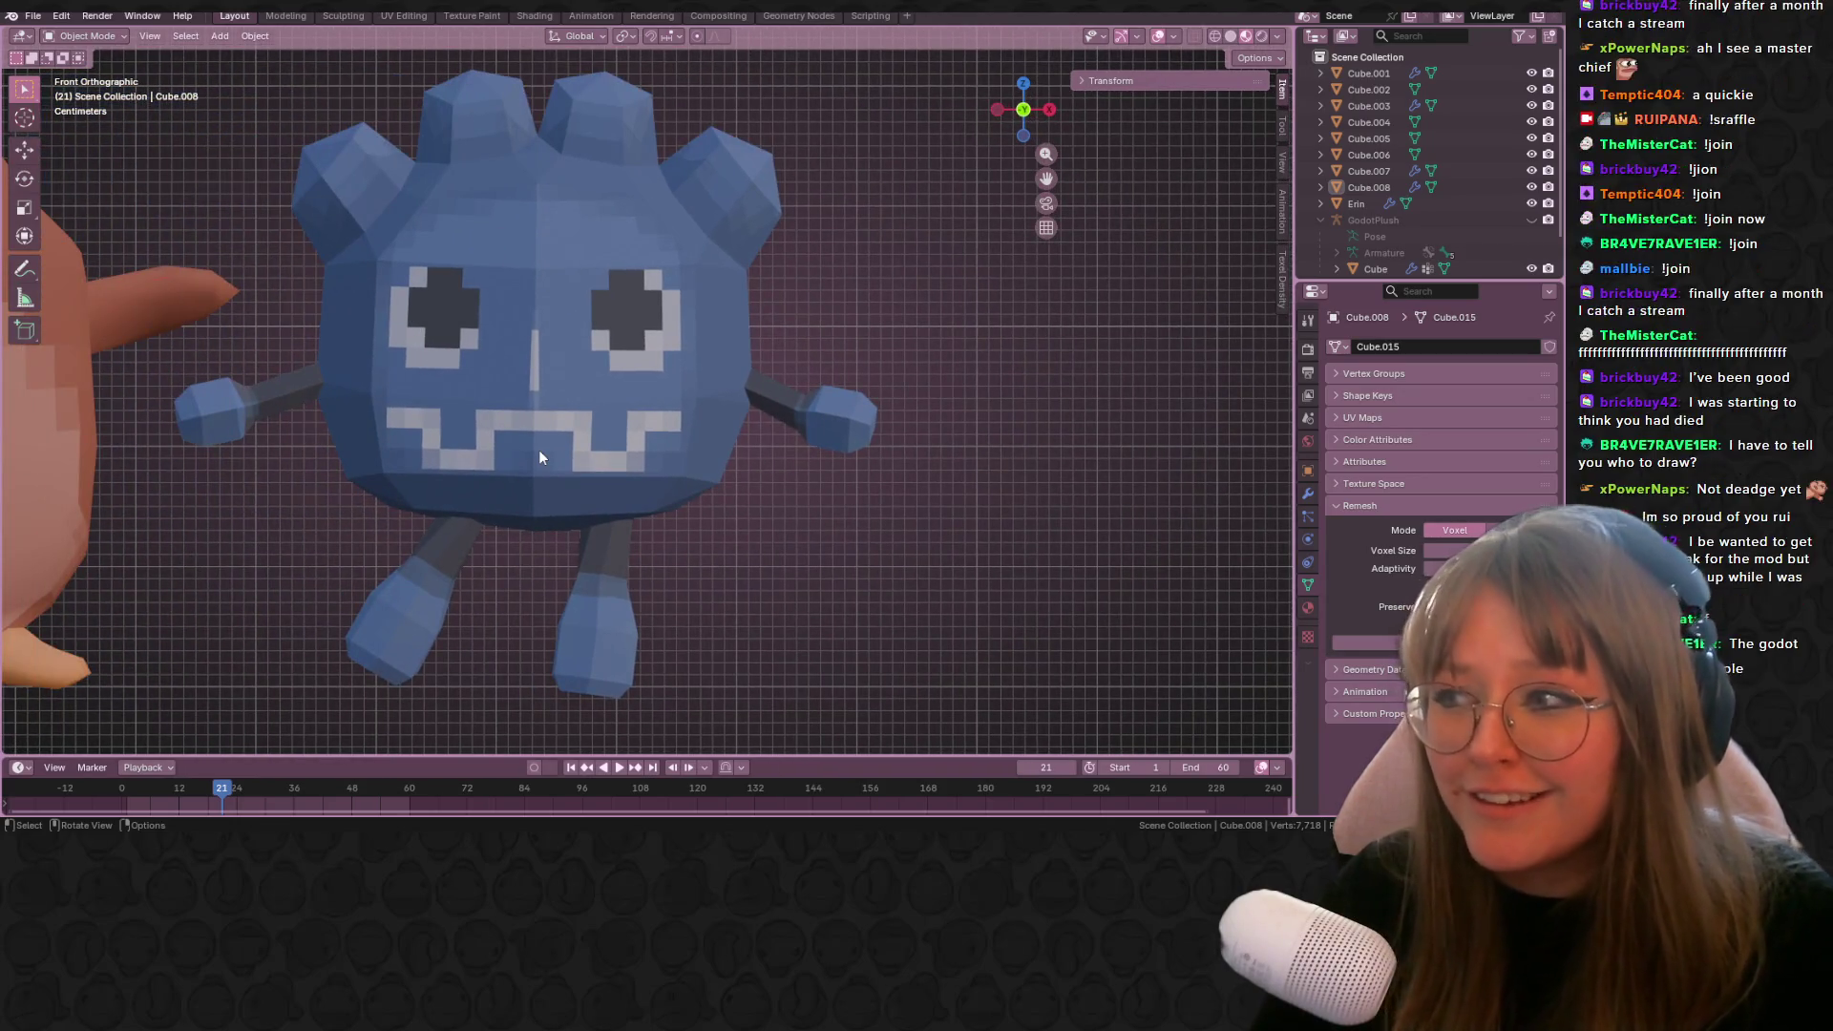
scroll(539, 450, down, 1)
scroll(539, 450, up, 3)
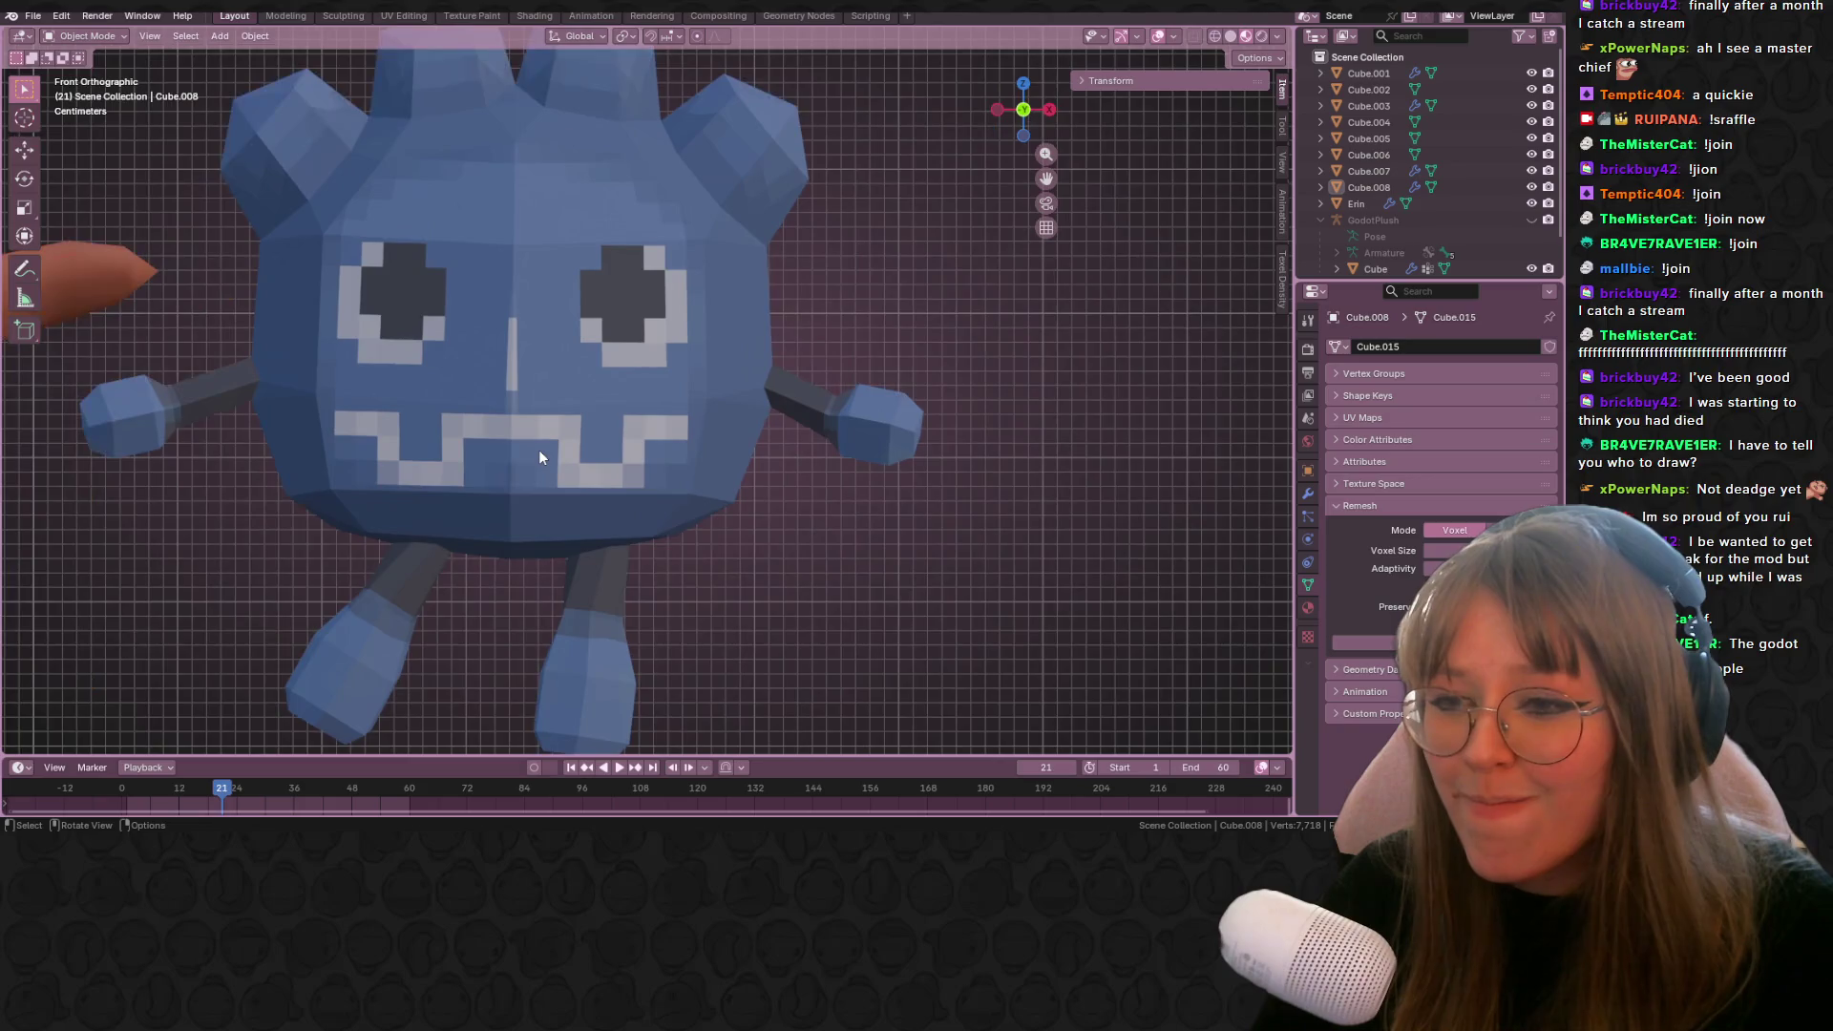
scroll(538, 449, down, 3)
Step: Select the blue Godot plush, zoom to inspect it, then deselect it
click(546, 325)
scroll(546, 324, up, 2)
scroll(546, 324, down, 2)
scroll(548, 324, up, 3)
scroll(549, 324, down, 1)
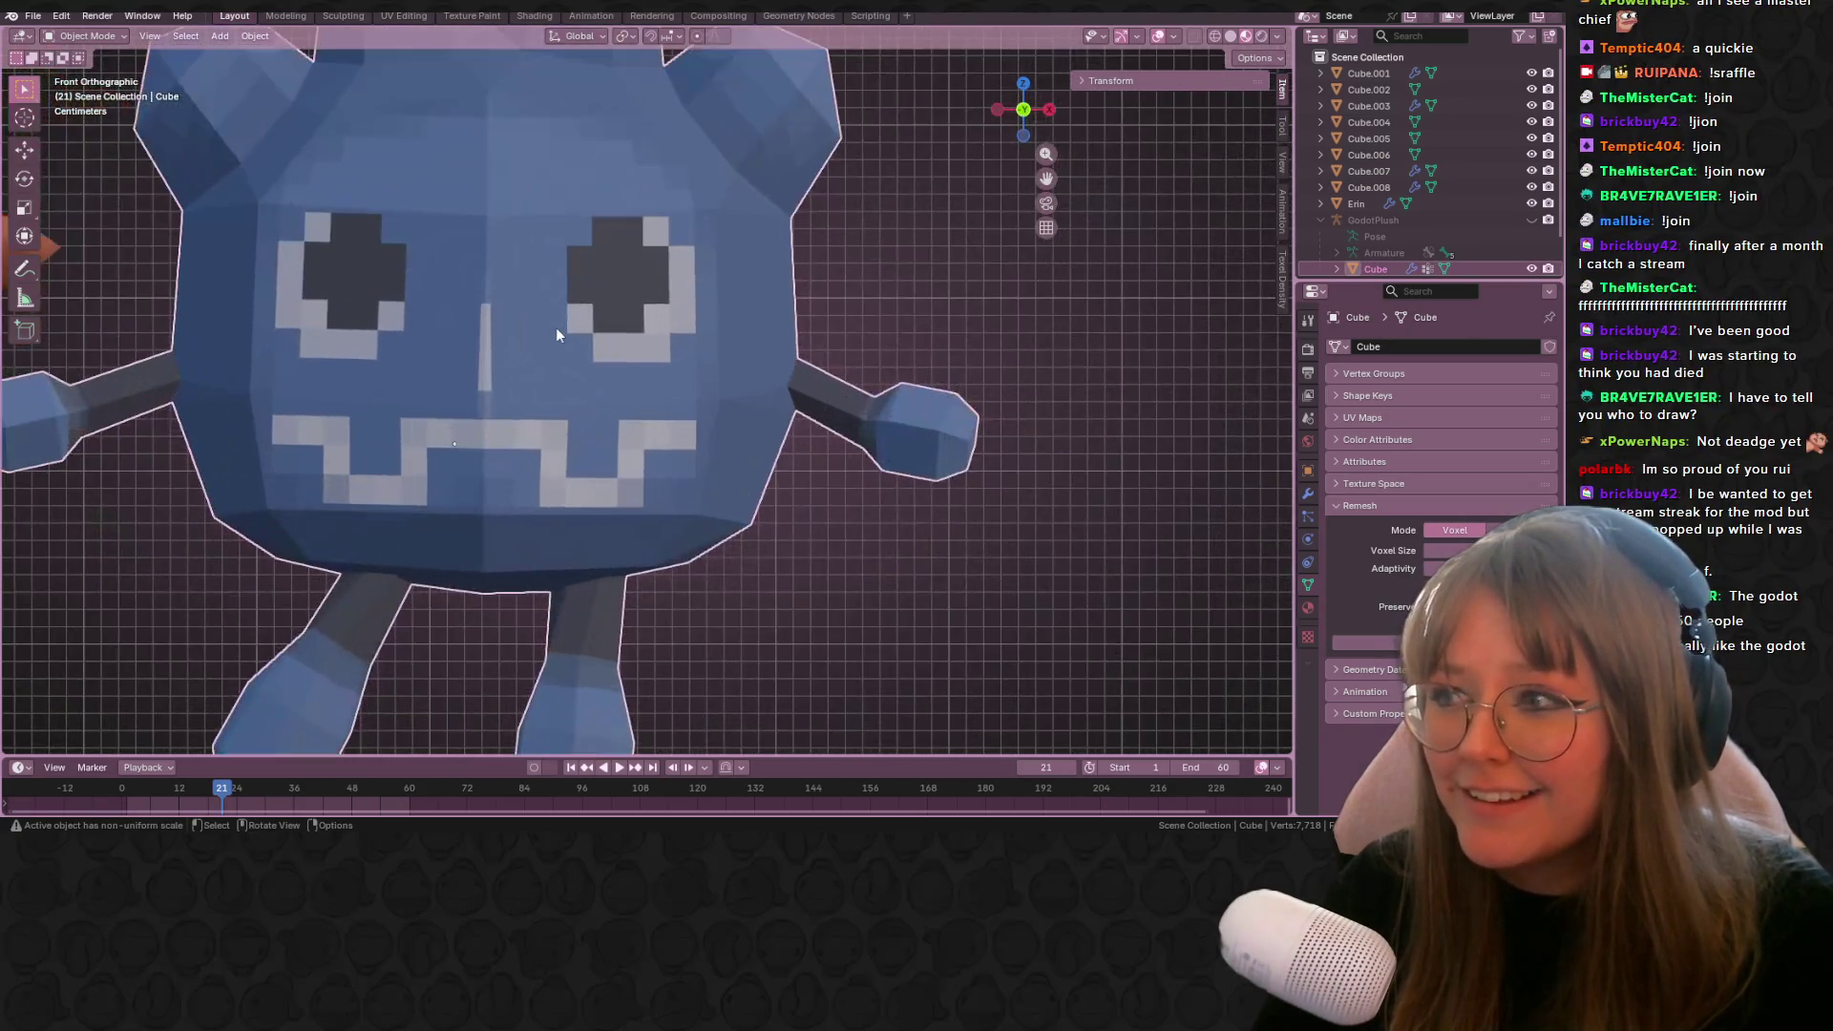
click(965, 314)
scroll(678, 334, down, 2)
scroll(649, 339, down, 1)
scroll(458, 376, up, 2)
Step: Inspect the brown bird and striped plush, then select and deselect the black armoured plush
mouse_move(458, 376)
shift+middle_down()
mouse_move(795, 385)
mouse_move(203, 424)
mouse_move(659, 448)
mouse_move(458, 482)
mouse_move(866, 344)
mouse_move(596, 210)
mouse_move(937, 261)
shift+middle_up()
shift+middle_drag(439, 276, 1005, 307)
shift+middle_drag(611, 344, 823, 357)
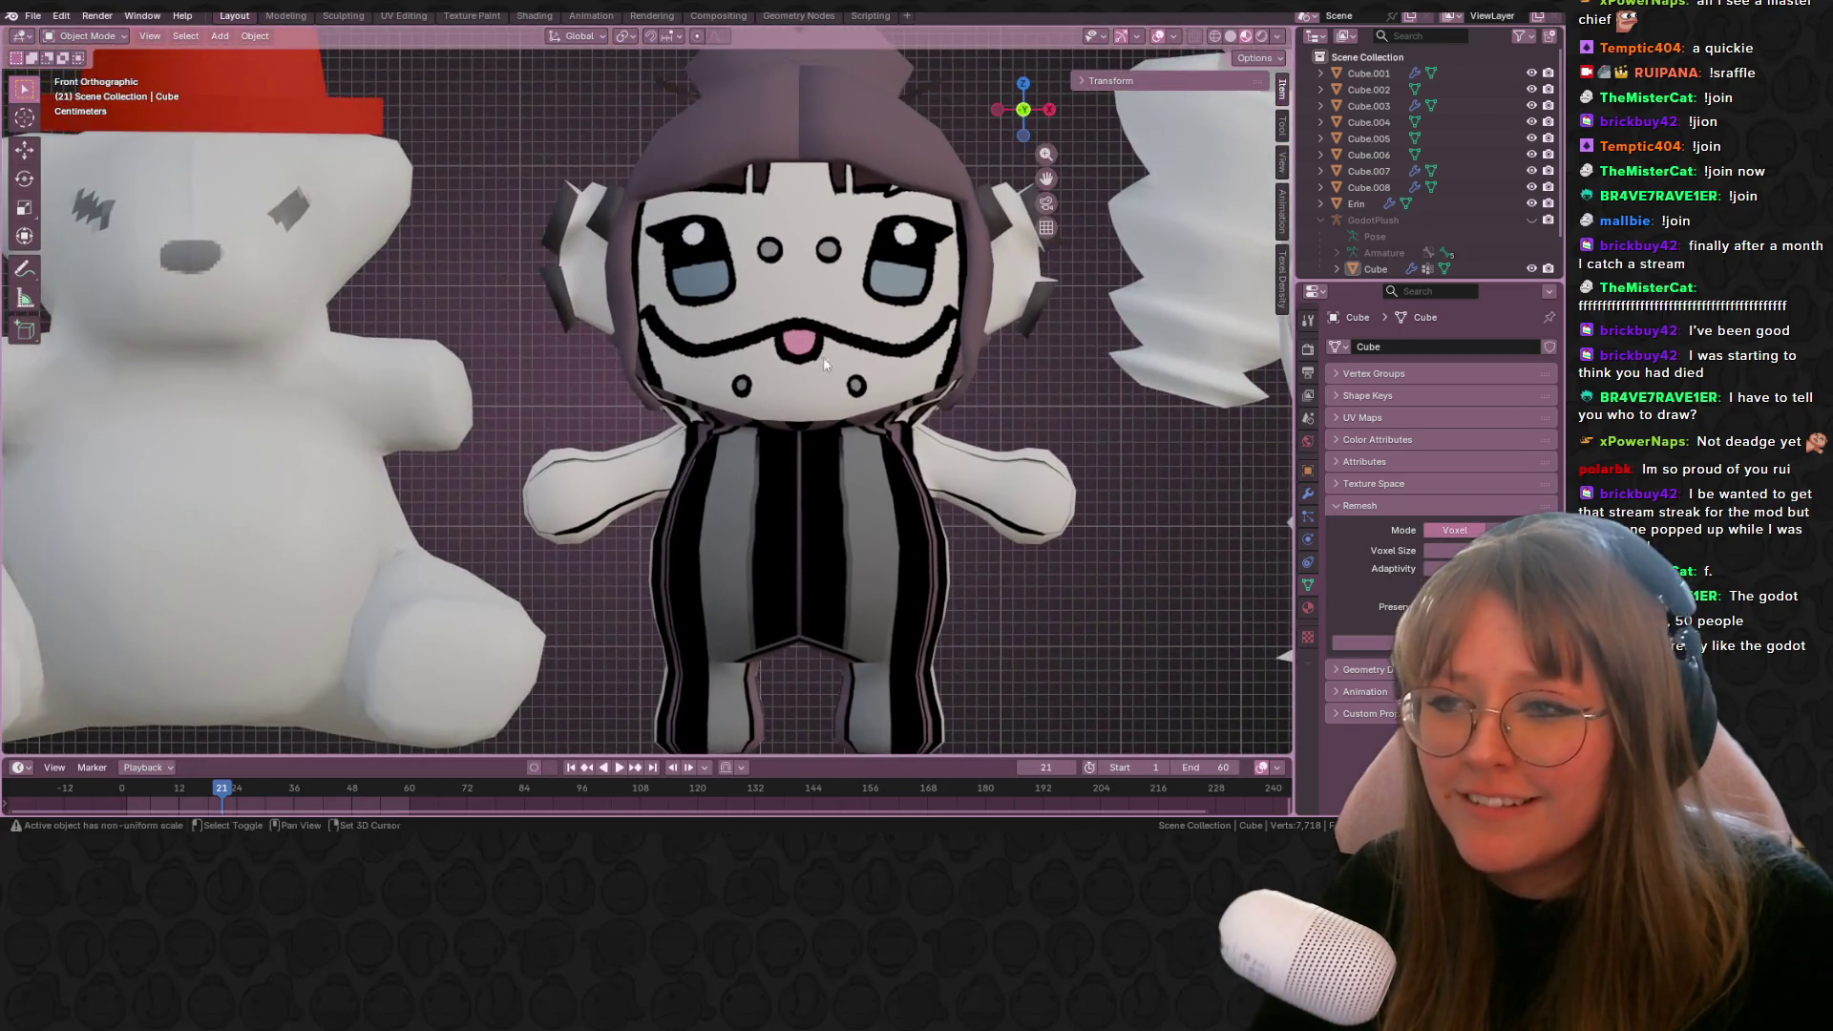
mouse_move(153, 416)
shift+middle_down()
mouse_move(754, 374)
mouse_move(982, 461)
mouse_move(124, 401)
mouse_move(747, 341)
mouse_move(1251, 361)
mouse_move(1089, 375)
shift+middle_up()
mouse_move(409, 369)
shift+middle_down()
mouse_move(452, 394)
mouse_move(686, 405)
shift+middle_up()
click(692, 411)
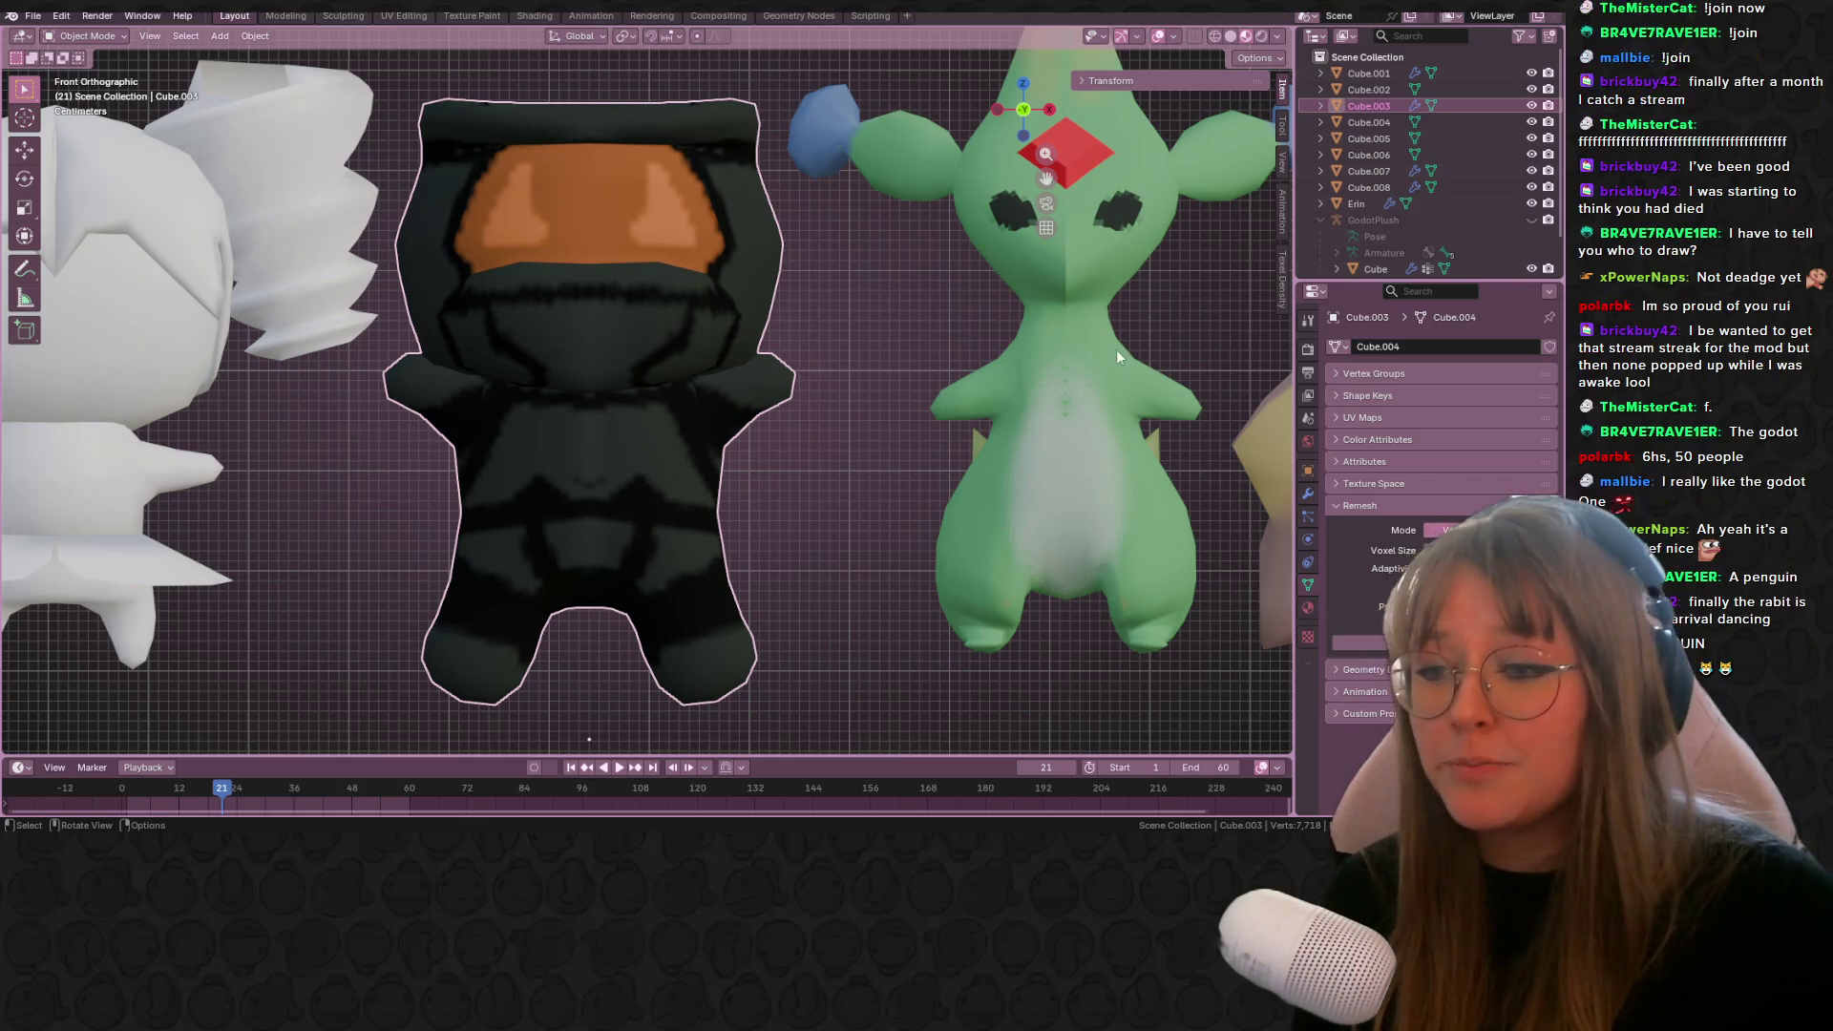
scroll(1116, 350, down, 10)
click(1085, 388)
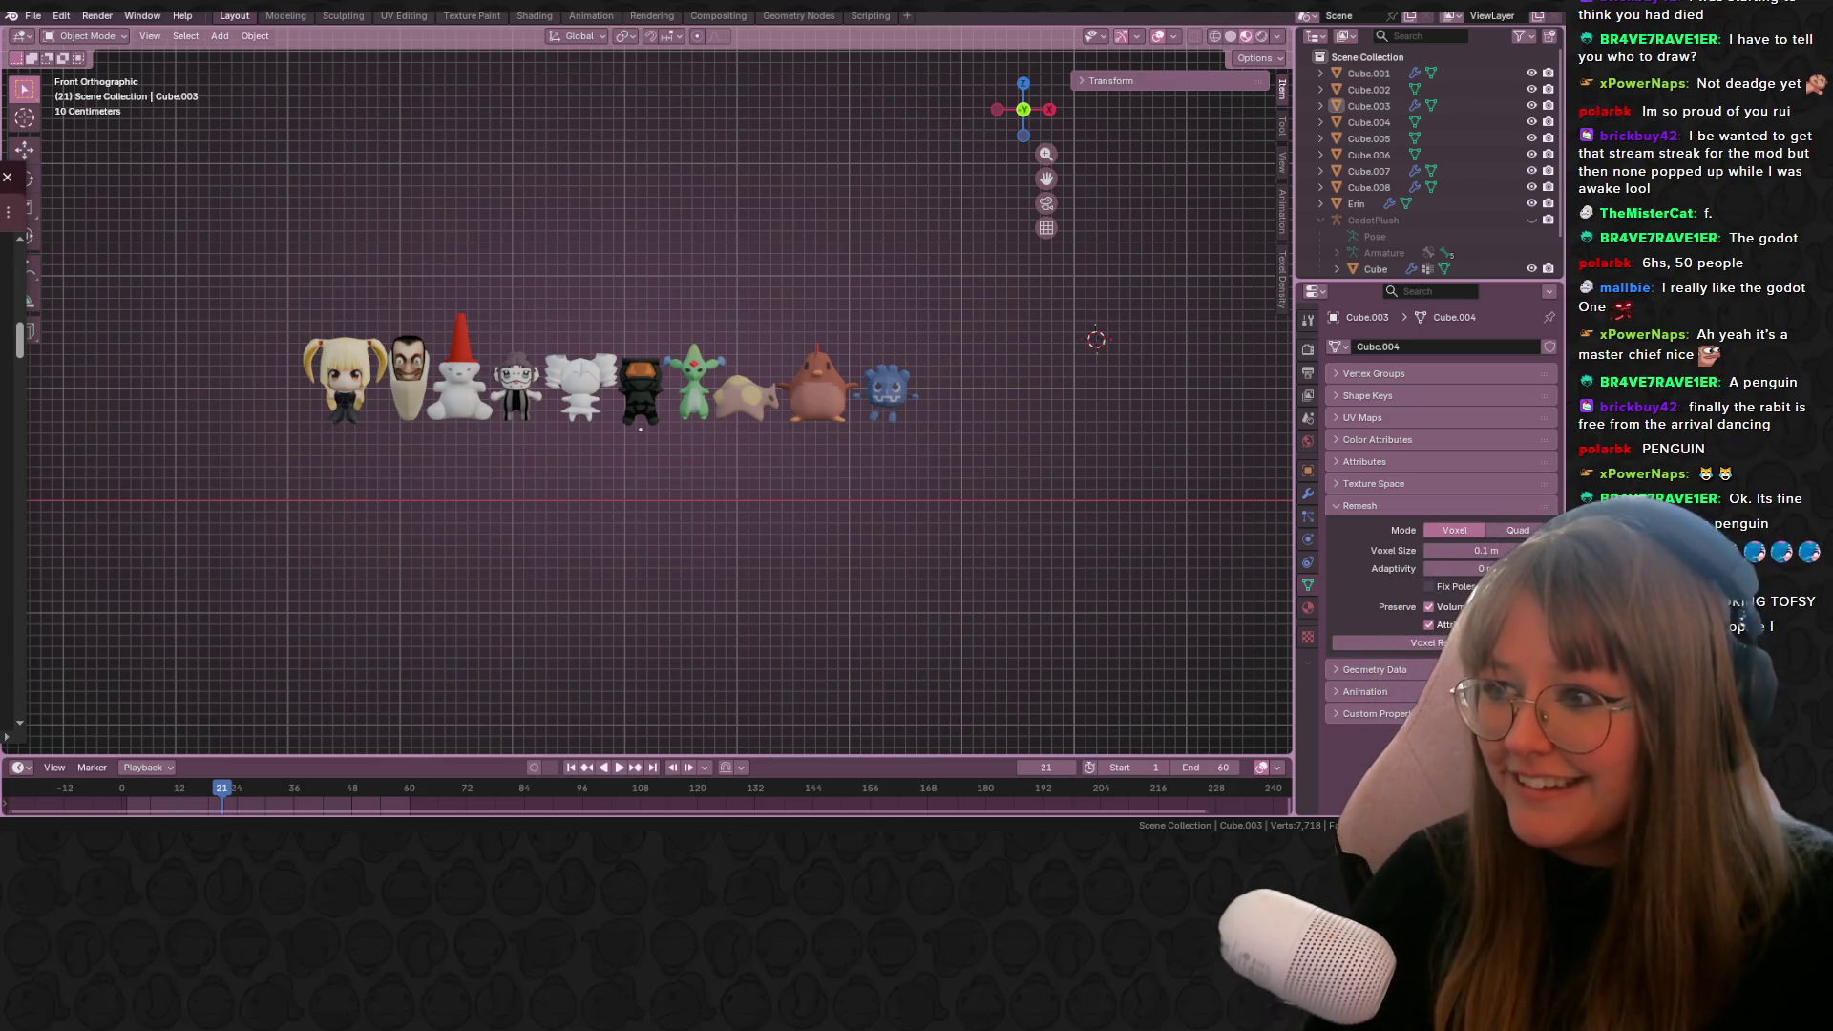
Step: Add a new 2 m cube, Cube.009, in the empty space right of the lineup and enter Edit Mode
scroll(535, 612, down, 1)
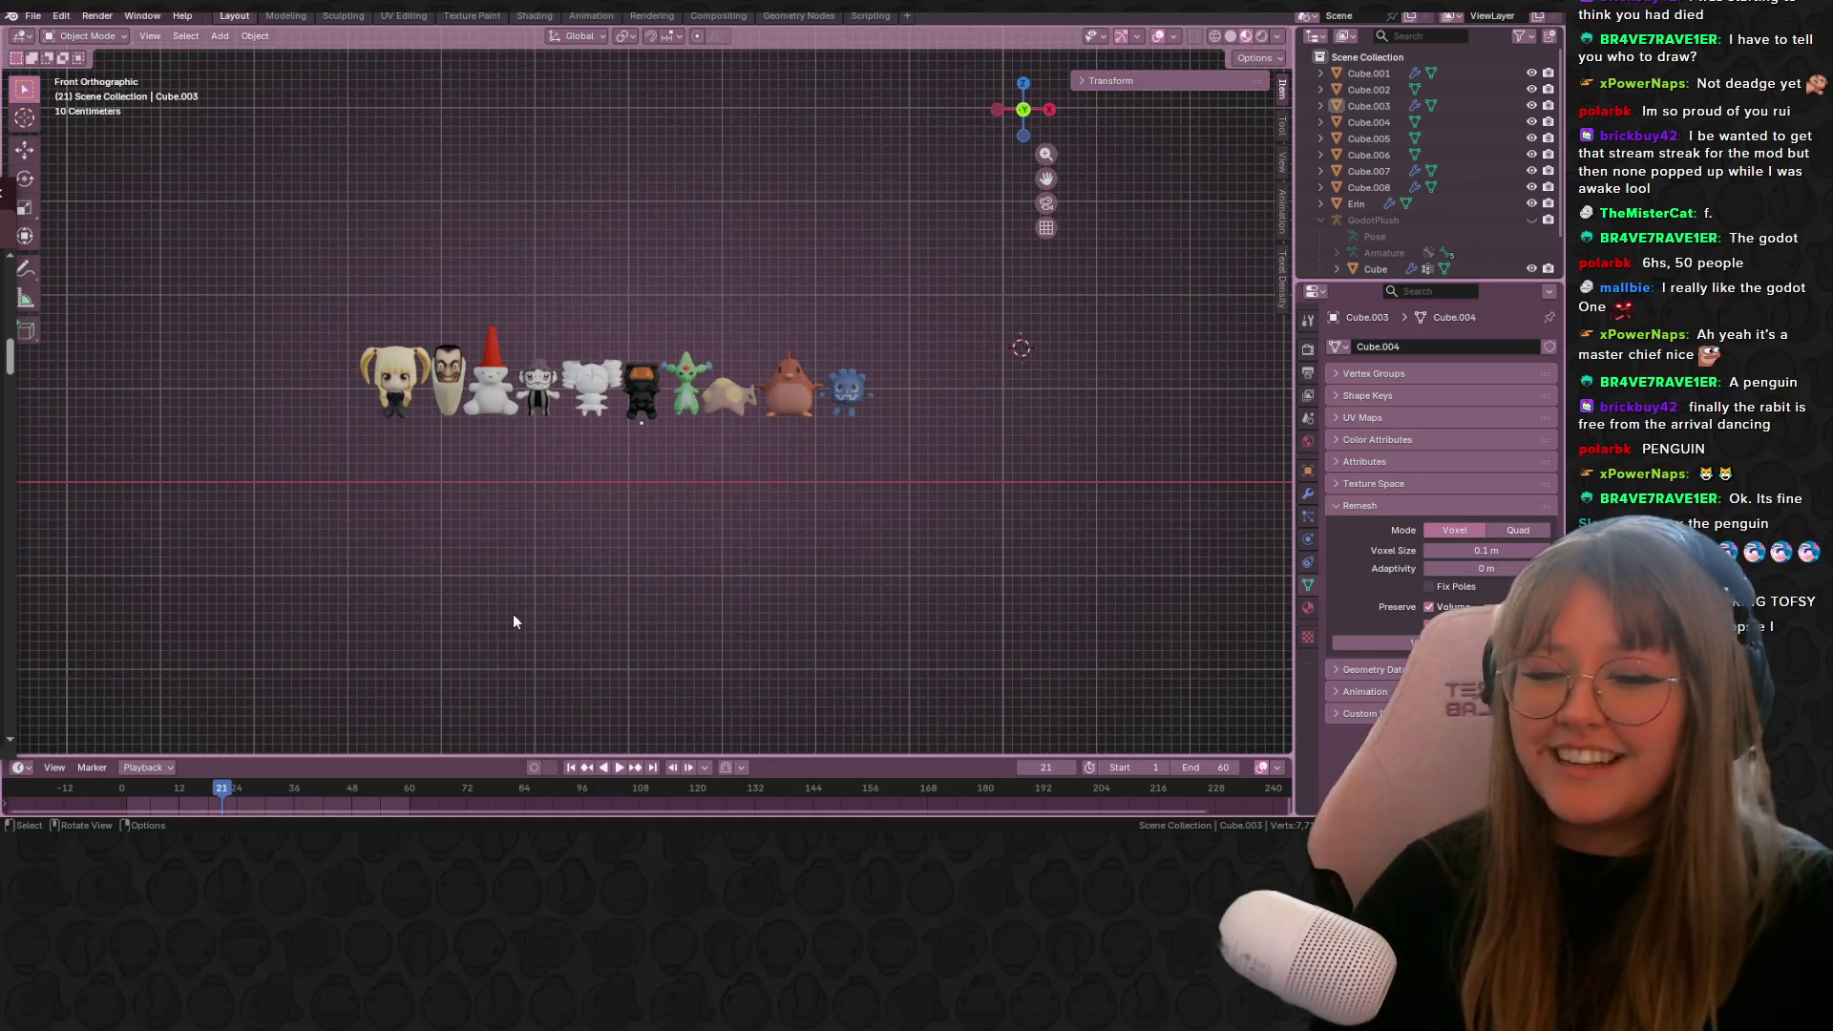
mouse_move(1040, 385)
shift+middle_down()
mouse_move(955, 379)
mouse_move(836, 460)
shift+middle_up()
scroll(836, 460, up, 2)
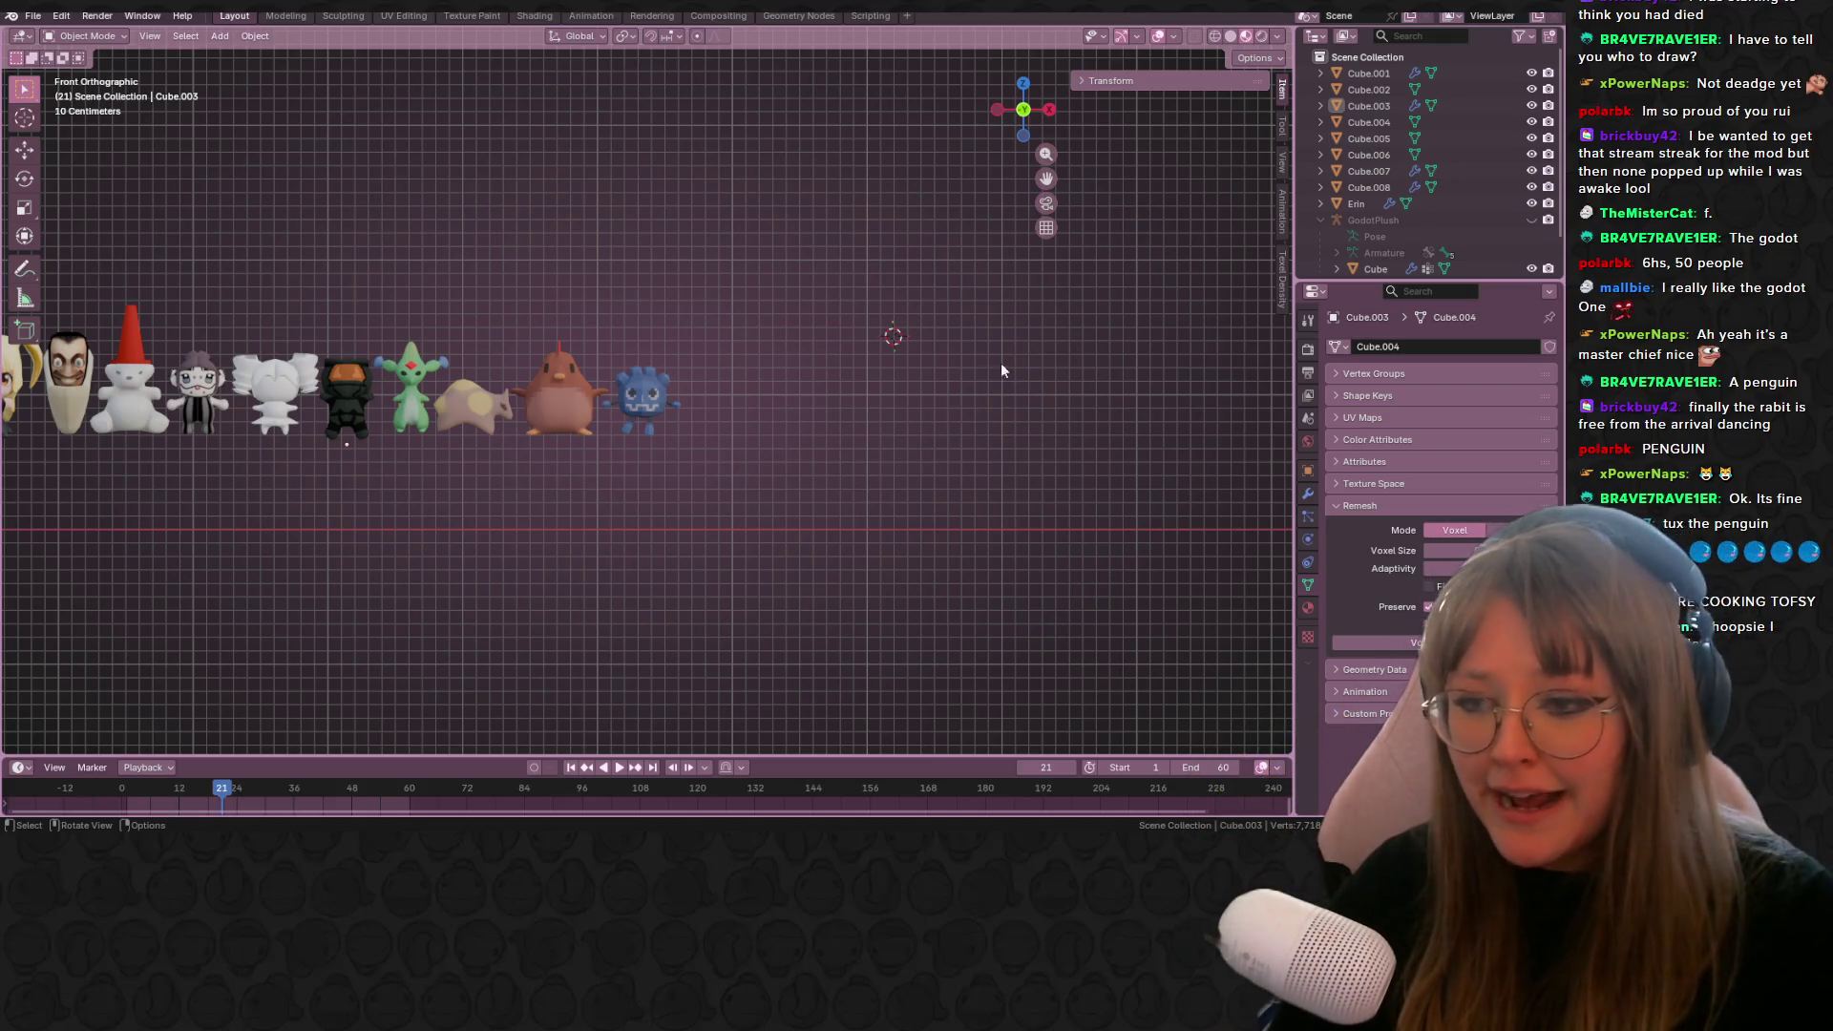
scroll(1045, 465, up, 1)
shift+middle_drag(1149, 496, 840, 518)
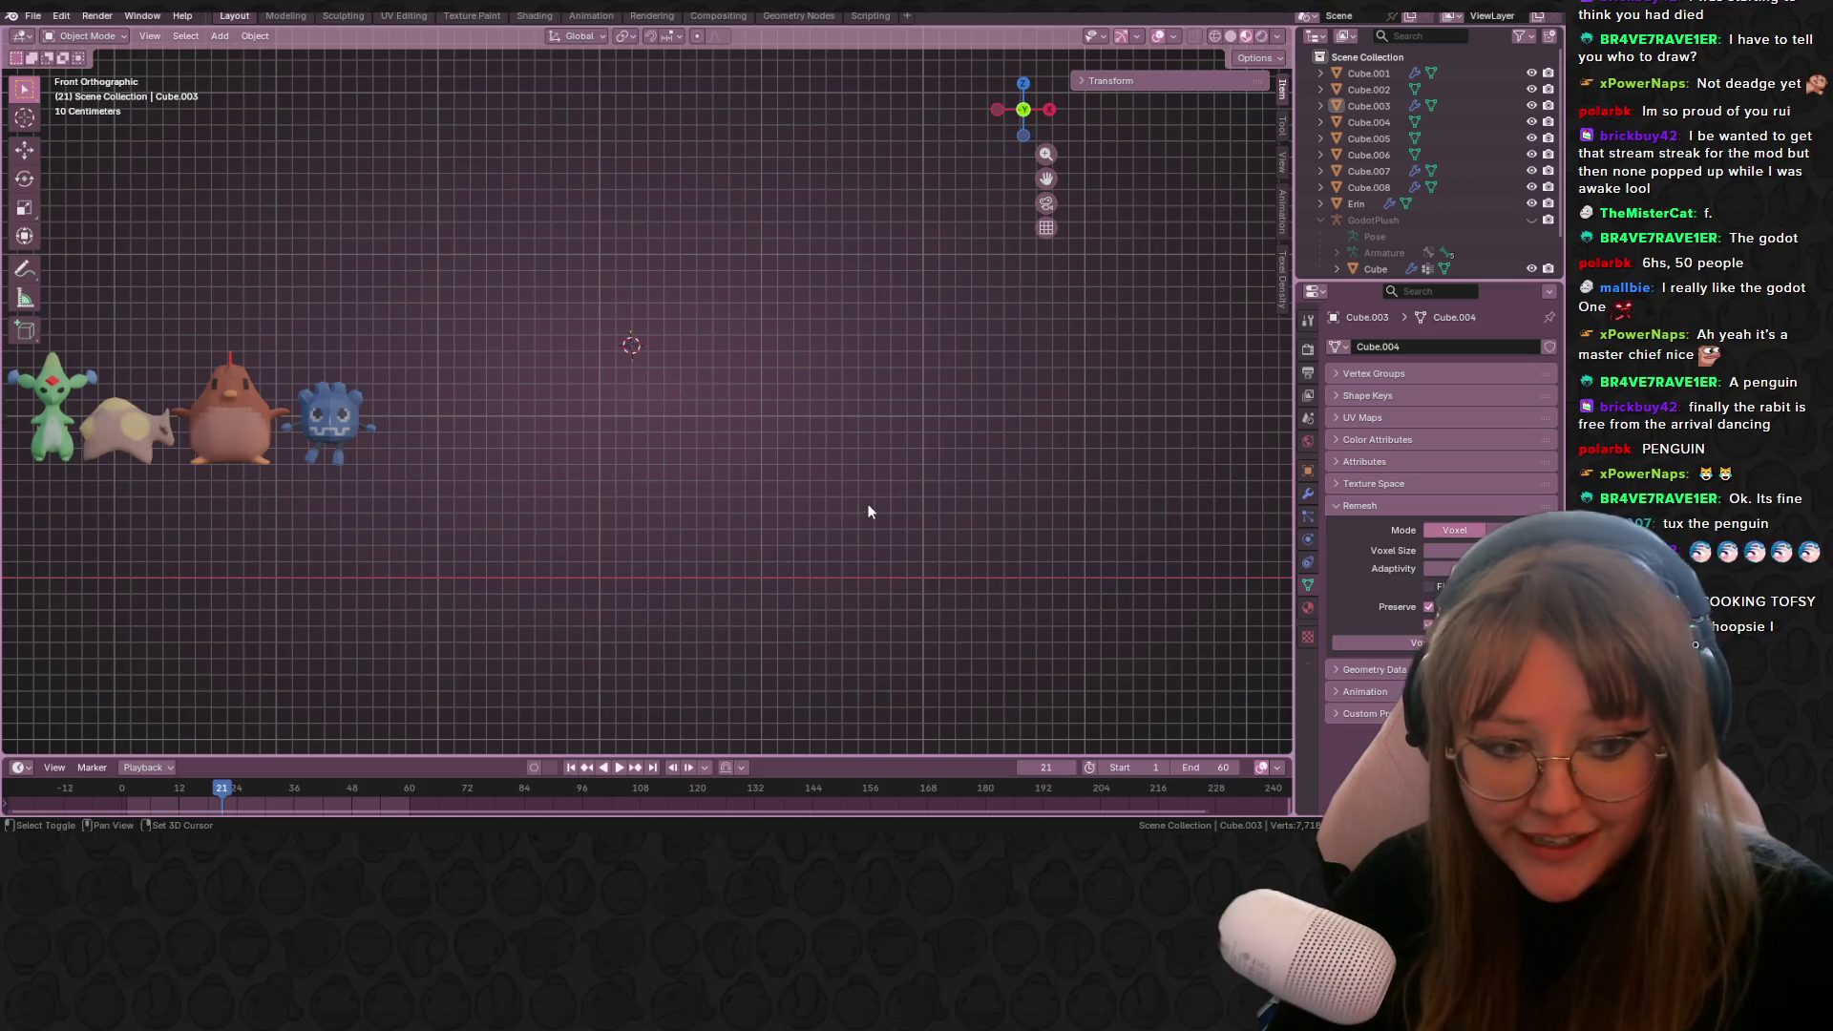
key(shift+a)
mouse_move(808, 502)
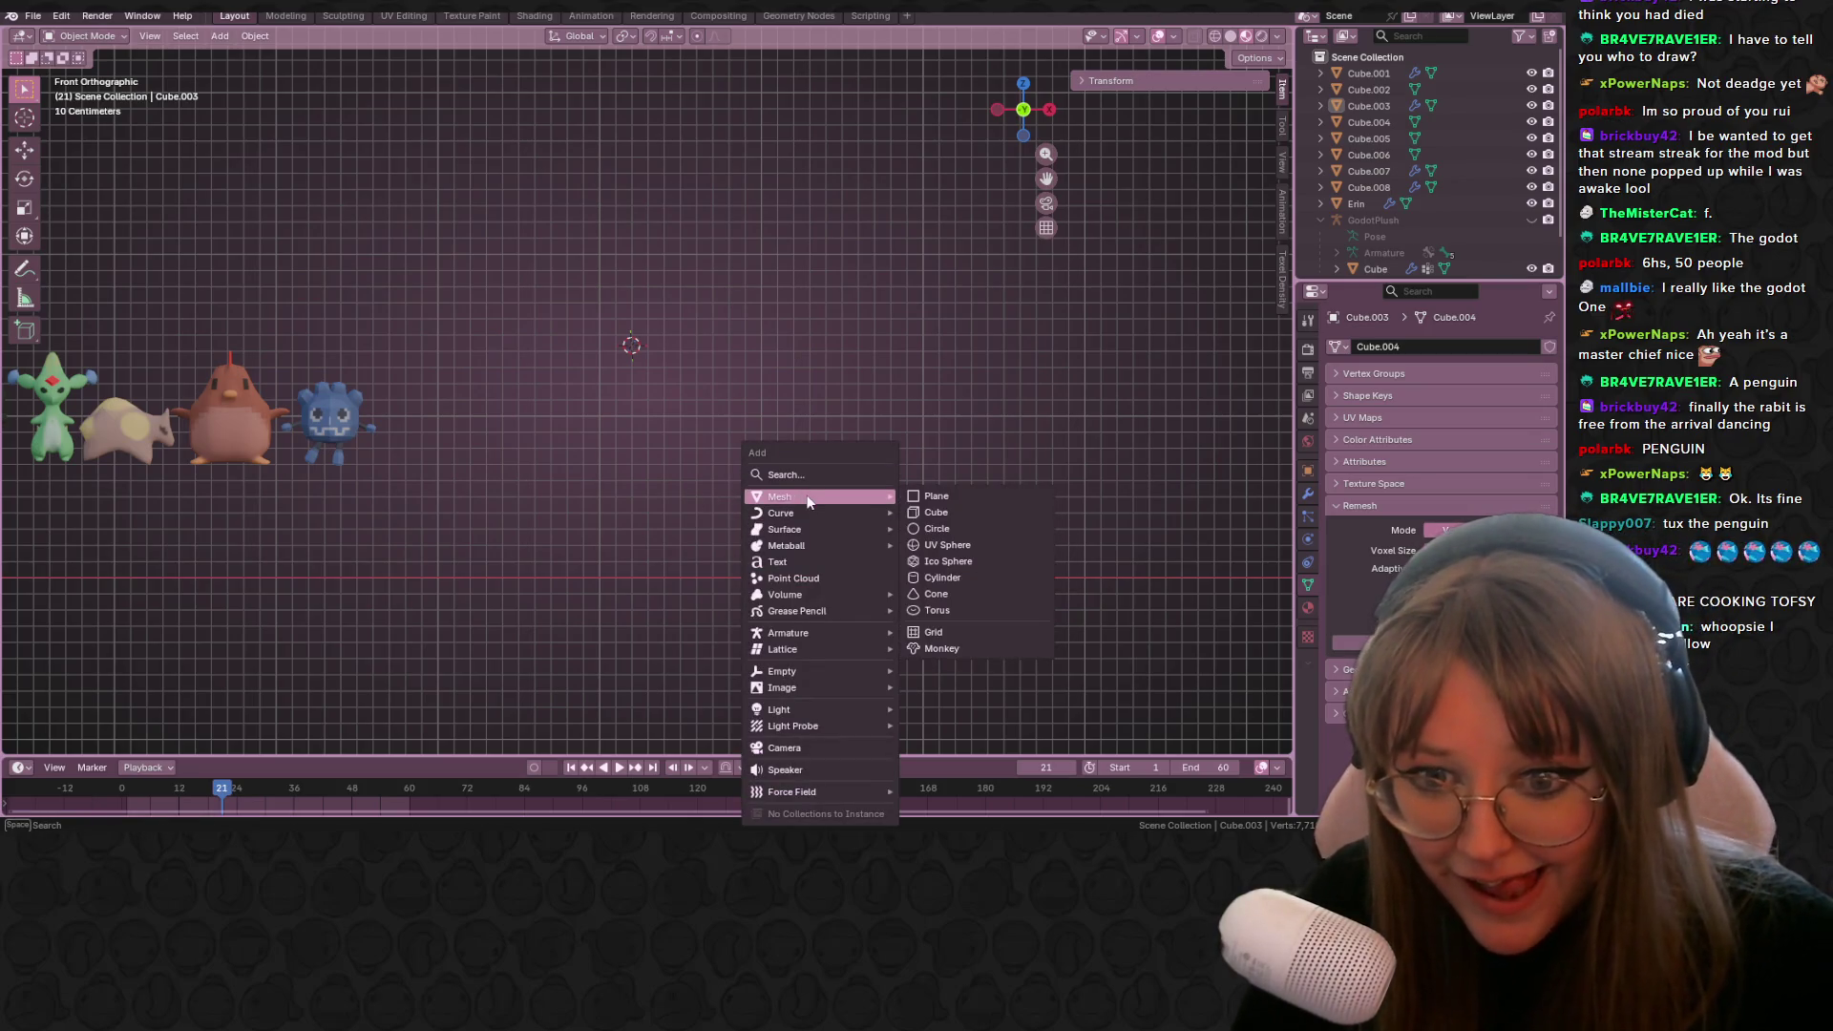
click(959, 512)
scroll(633, 336, up, 1)
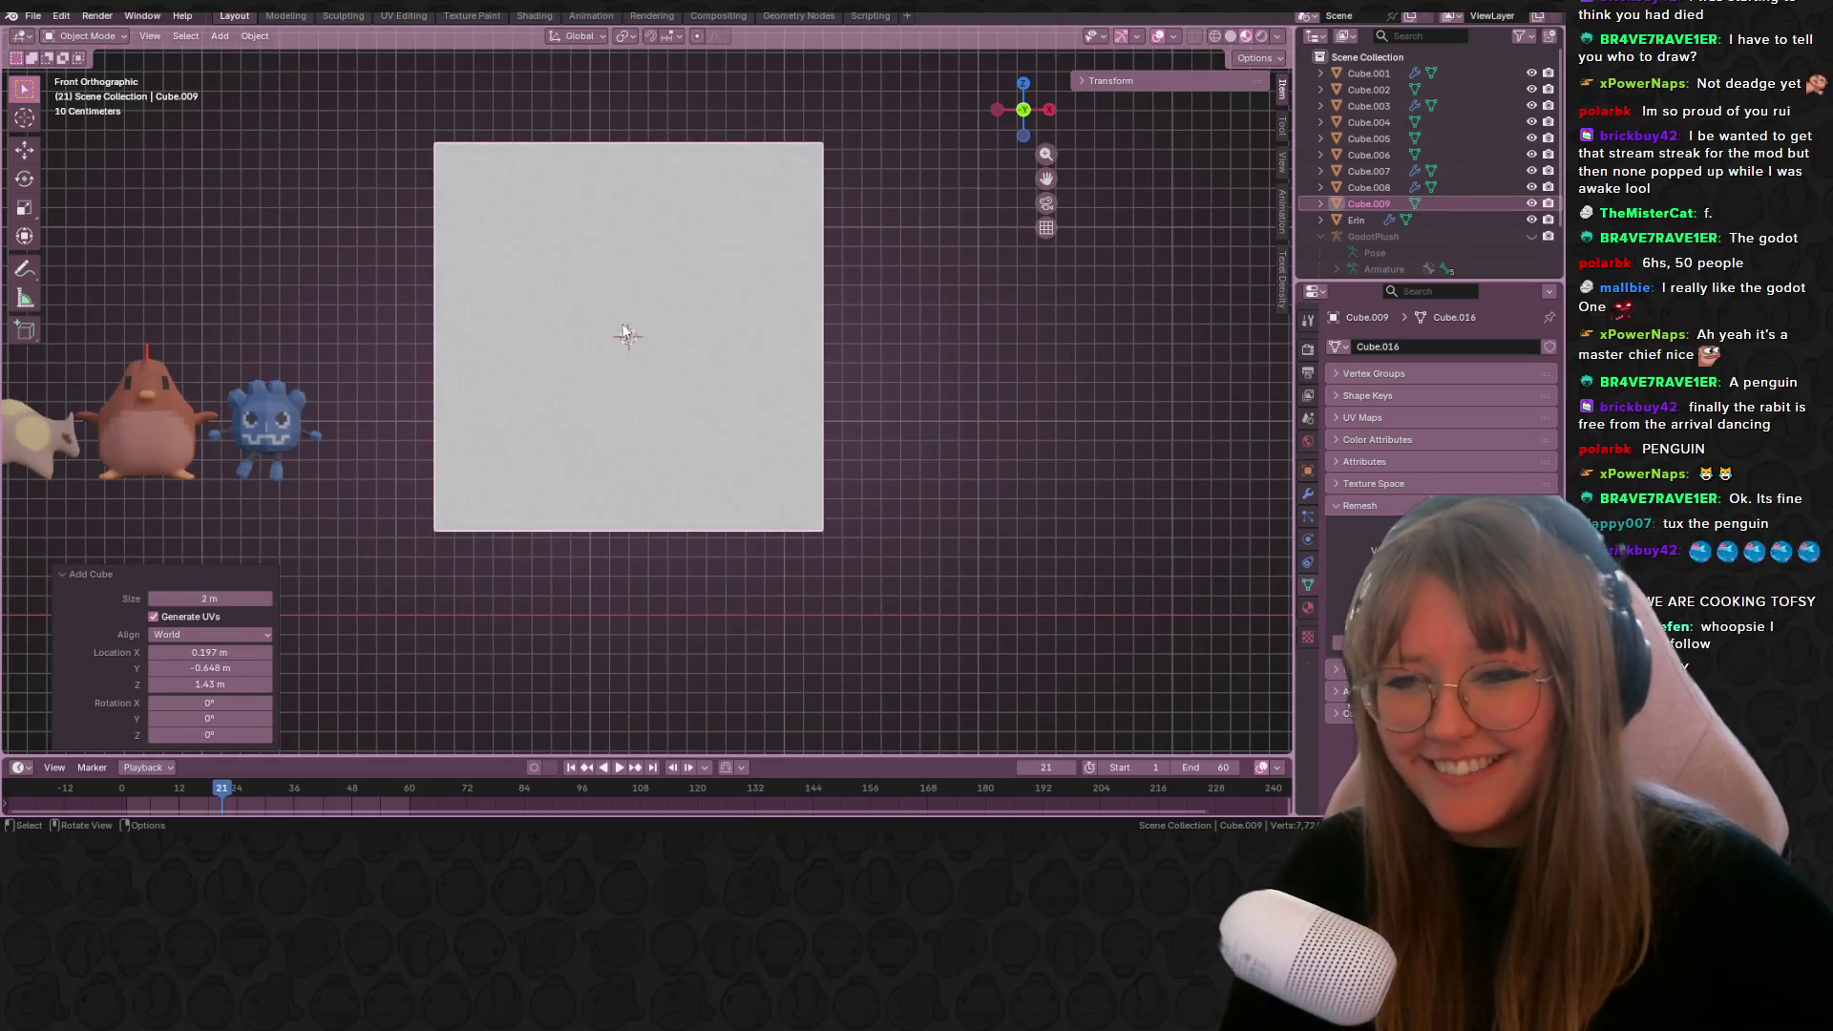
key(Tab)
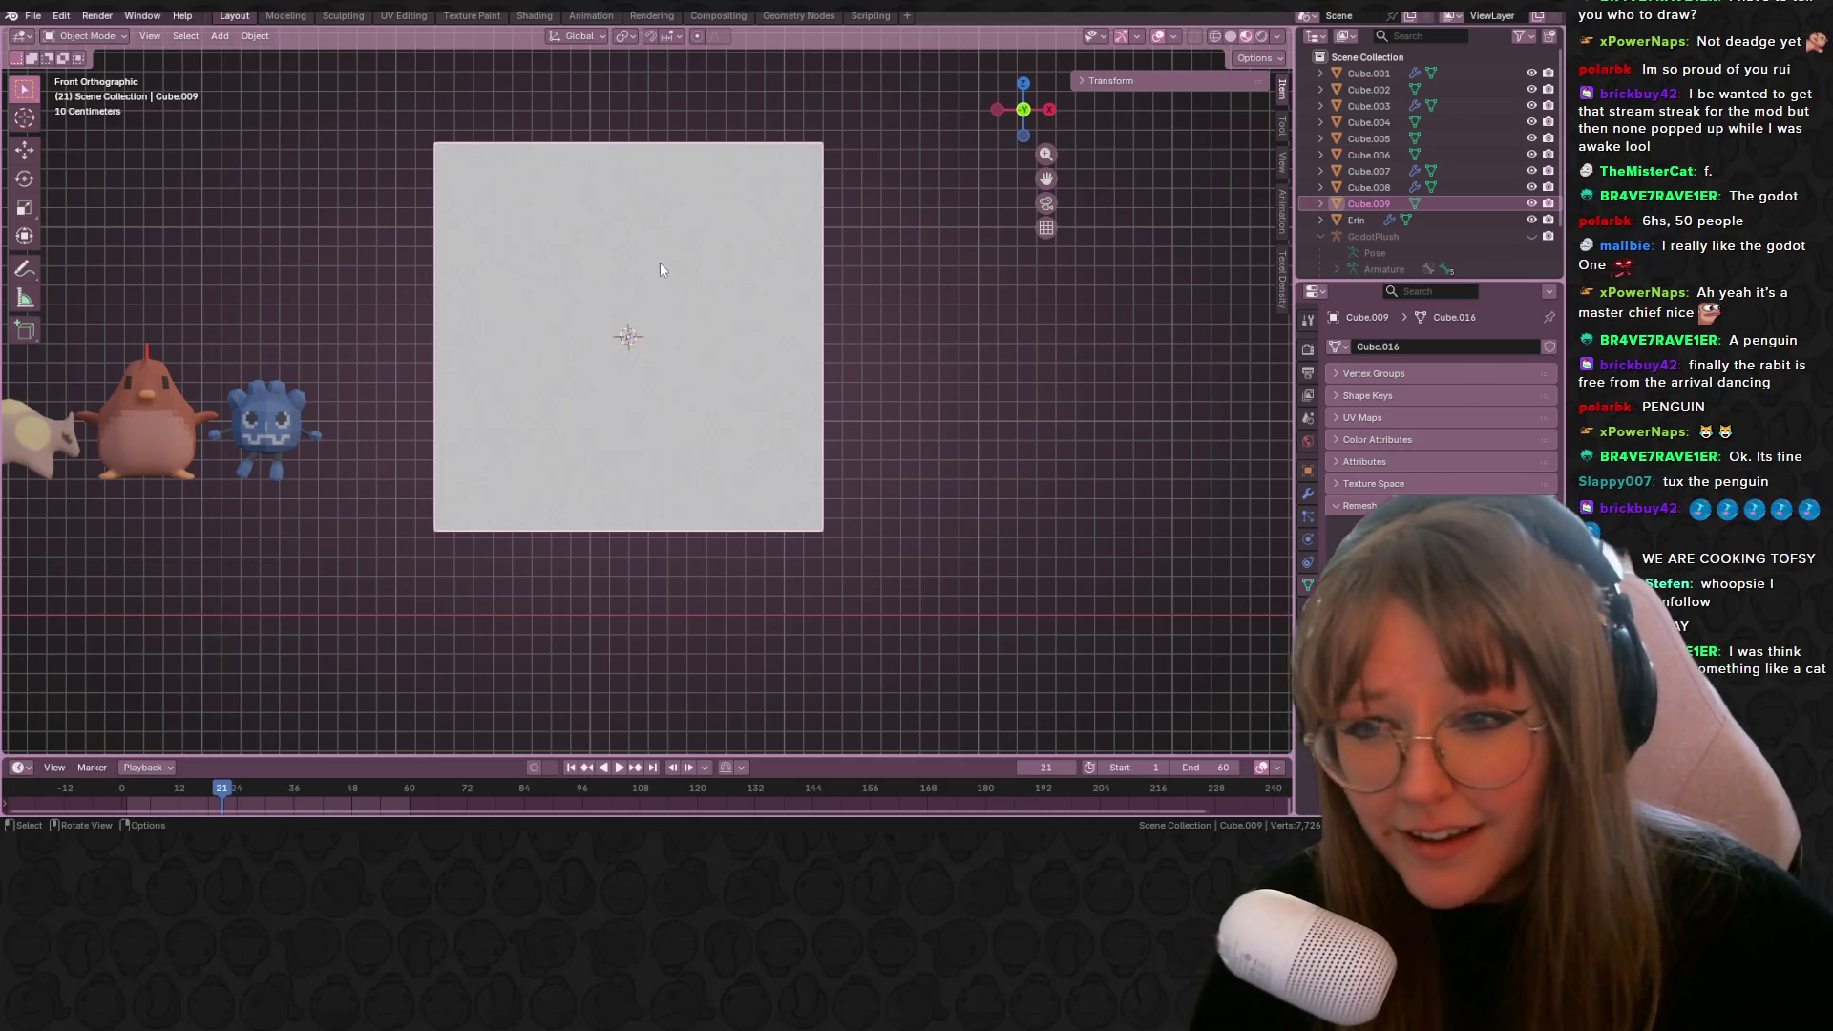
scroll(776, 229, down, 3)
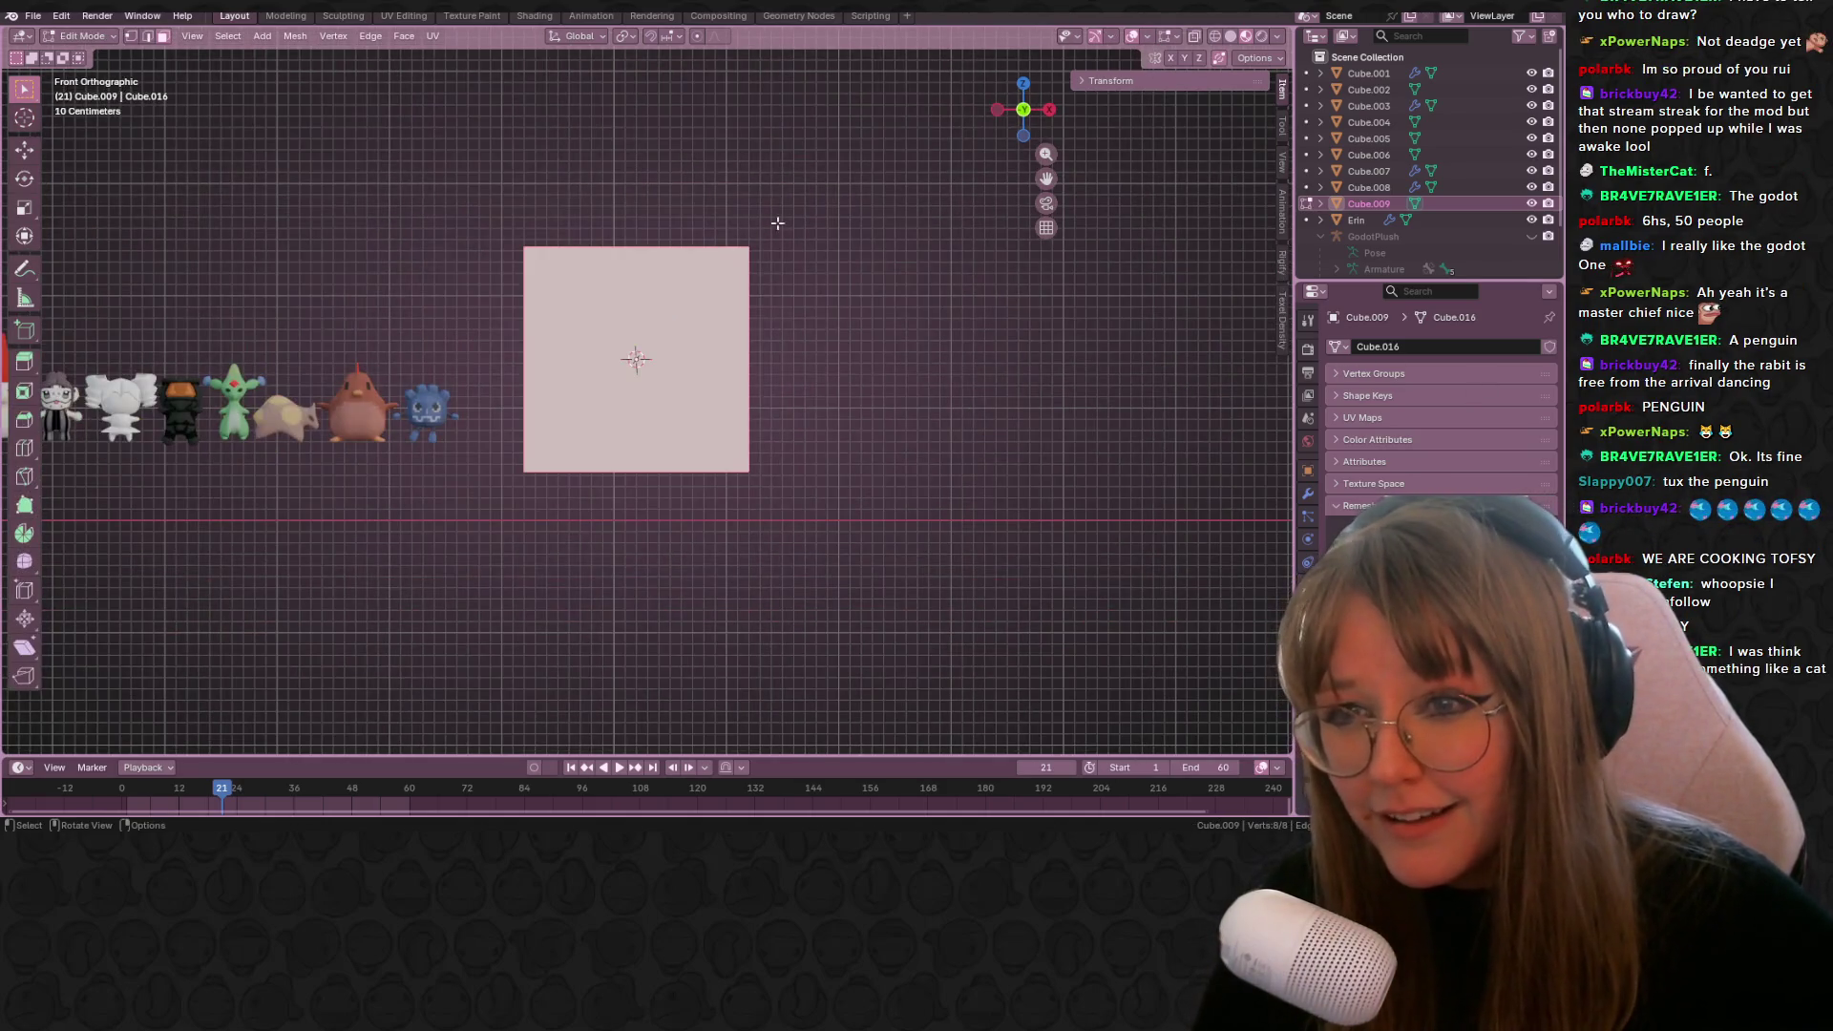
Step: Loop-cut the cube down its exact centre and delete the left half's vertices
click(1231, 37)
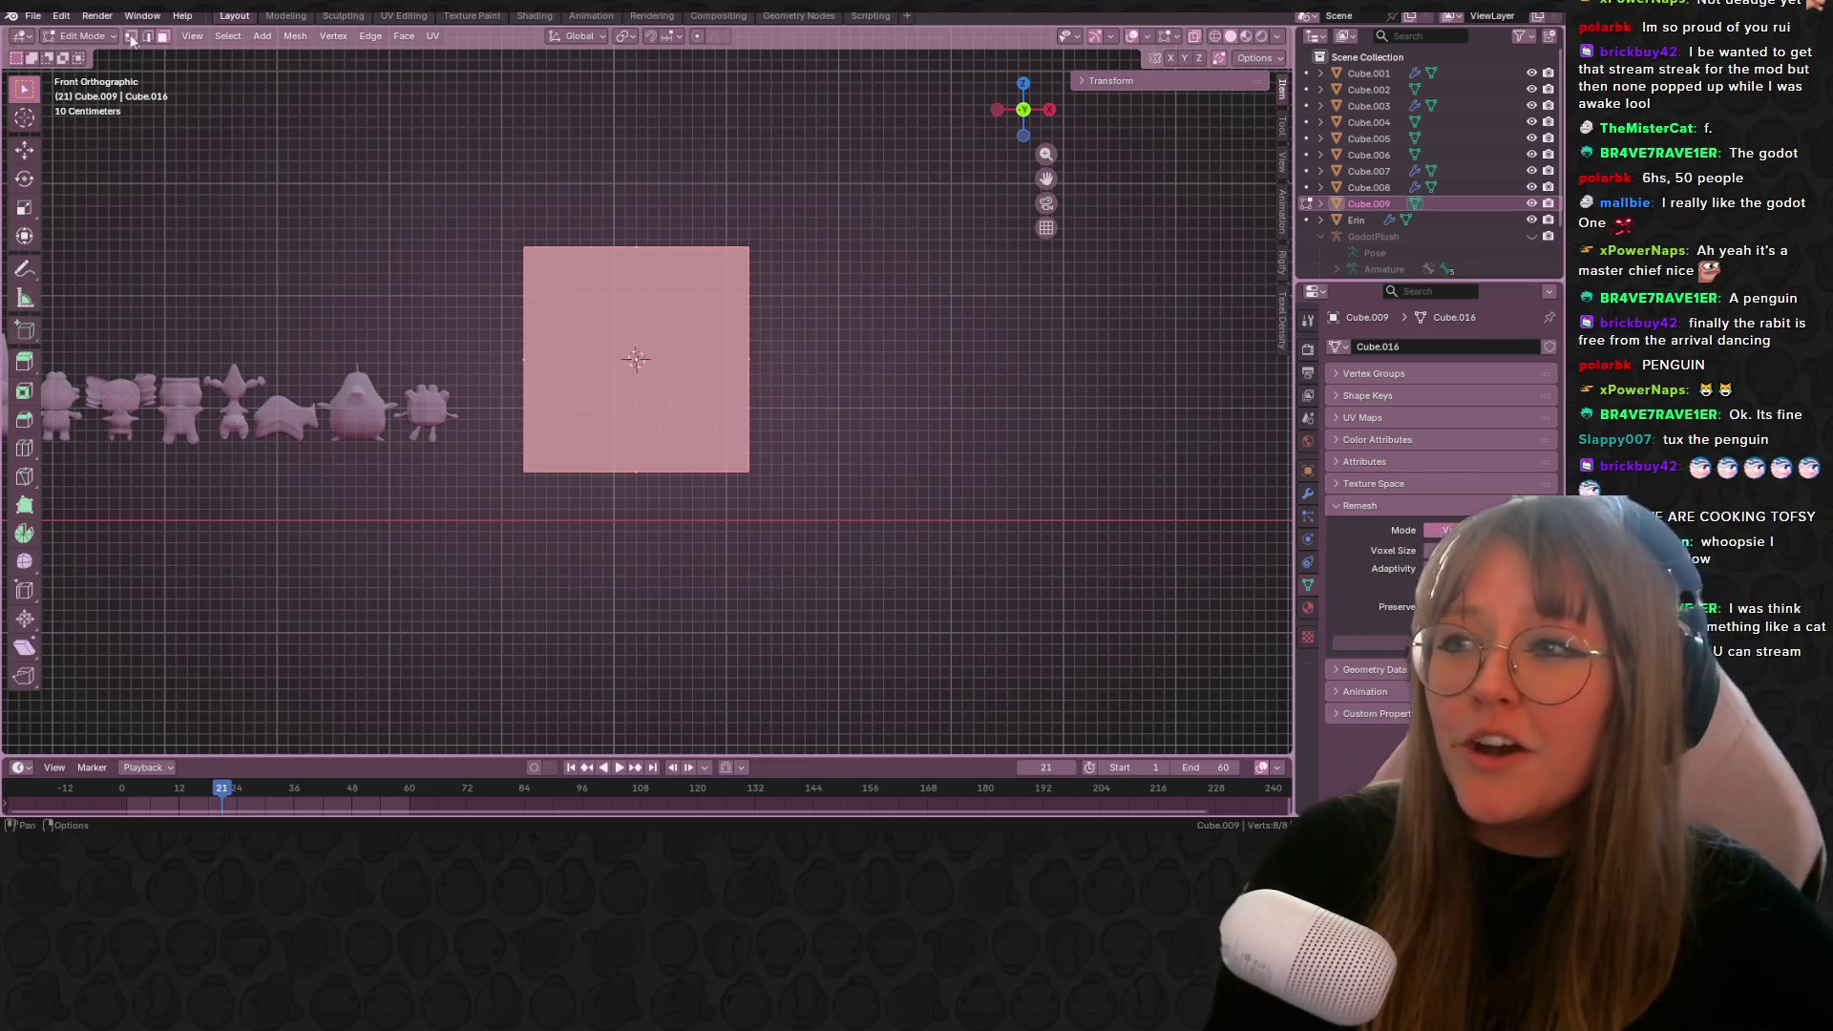
key(alt+a)
key(ctrl+r)
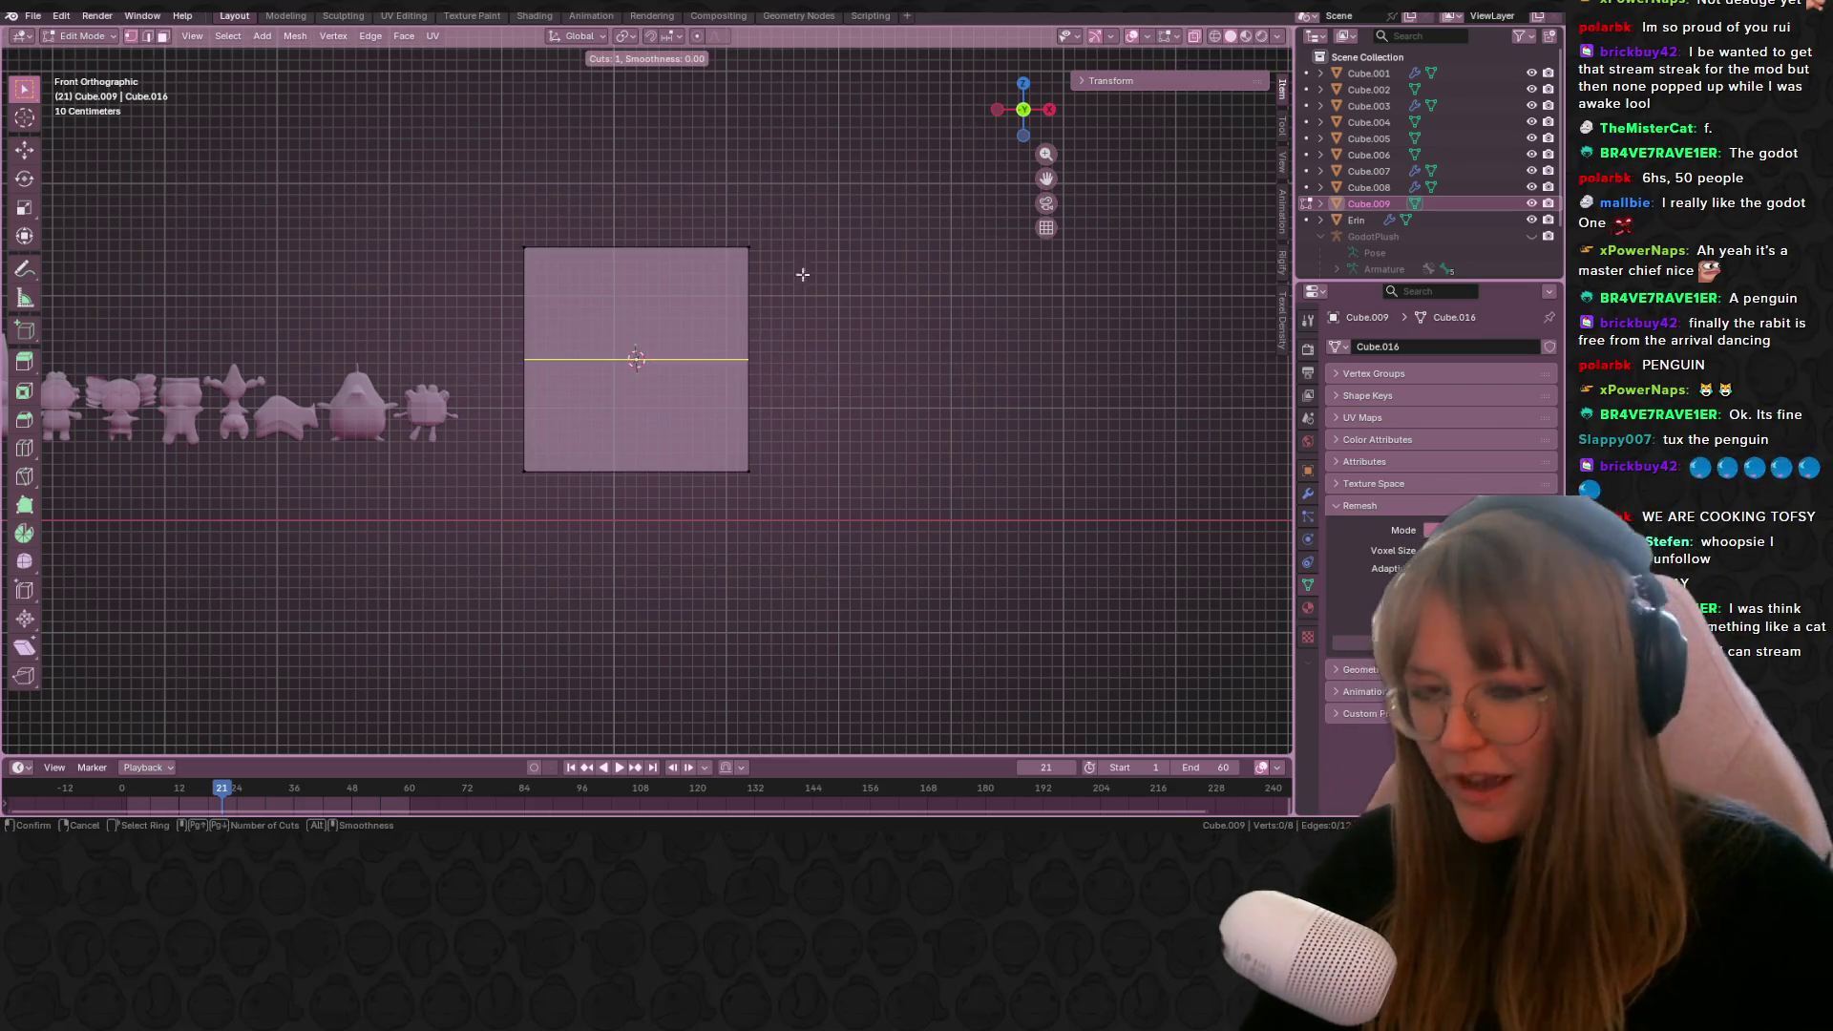
click(636, 250)
right_click(636, 250)
mouse_move(621, 420)
mouse_down()
mouse_move(482, 250)
mouse_move(521, 245)
mouse_up()
drag(503, 176, 544, 509)
key(x)
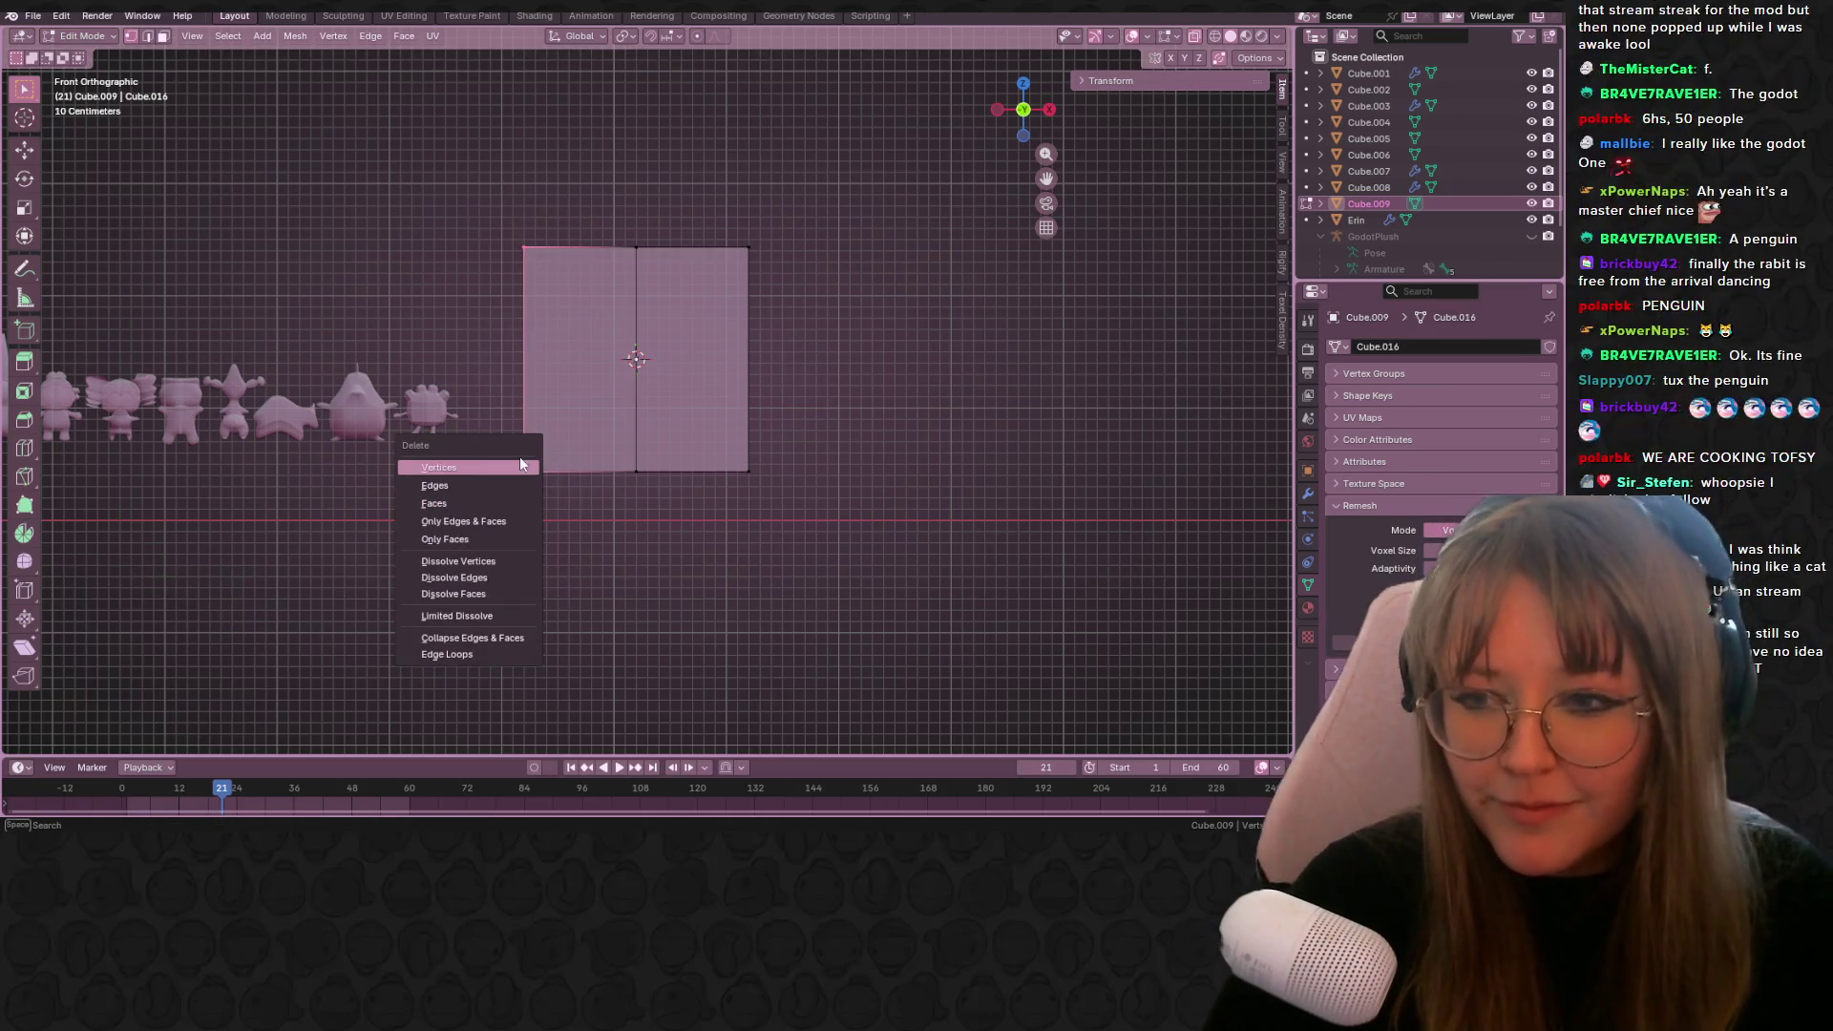
click(520, 466)
Step: Add Mirror and Subdivision Surface modifiers to the remaining half
drag(605, 176, 931, 651)
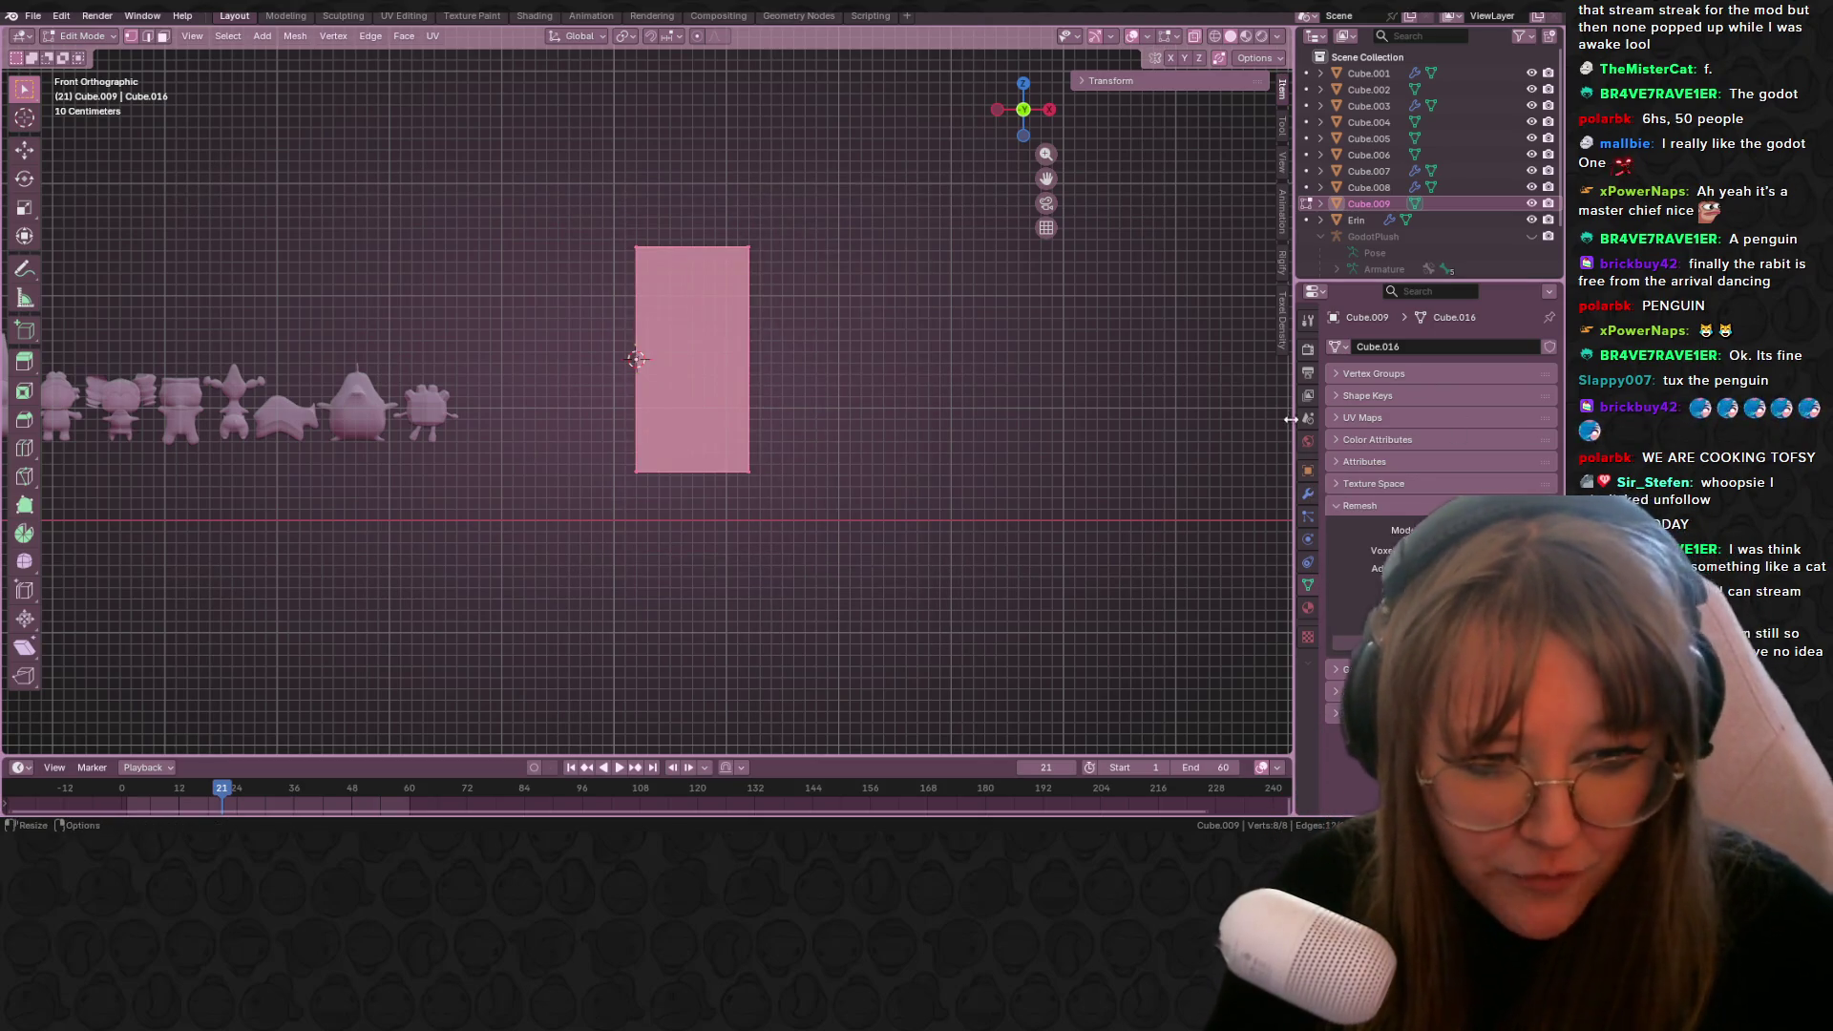
click(1308, 492)
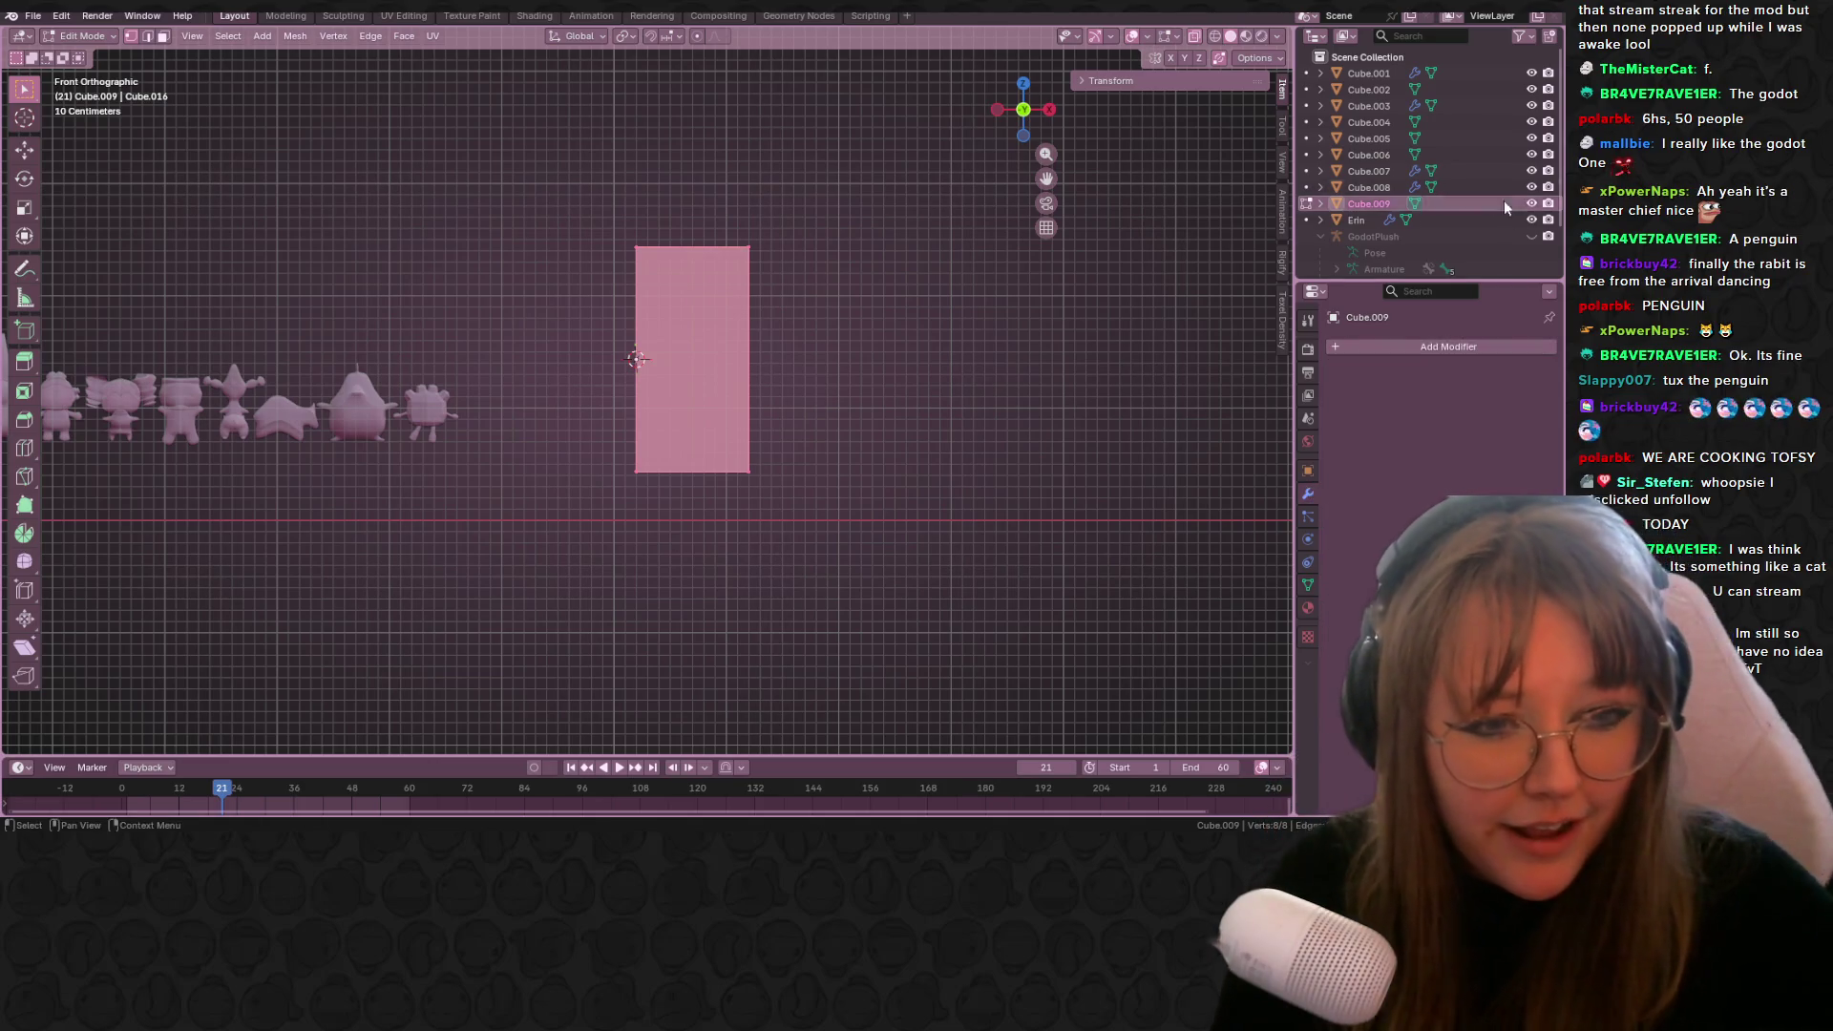
click(1418, 346)
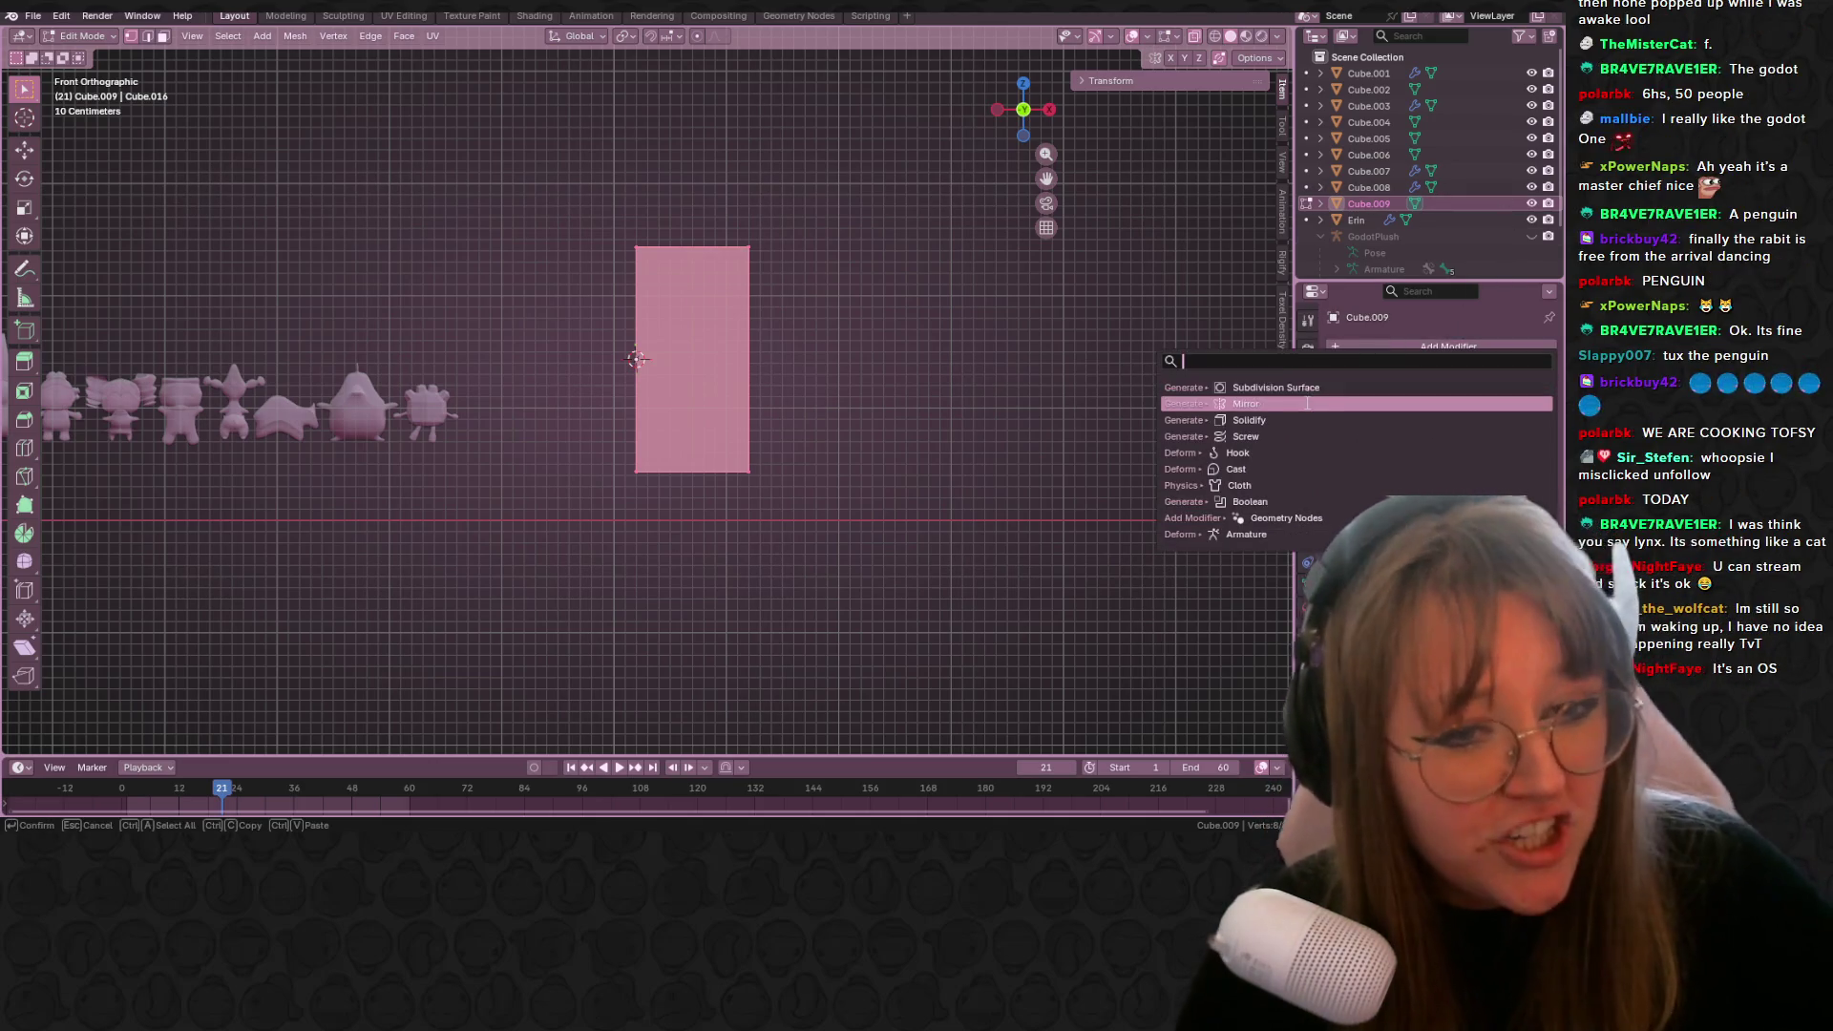
click(1307, 403)
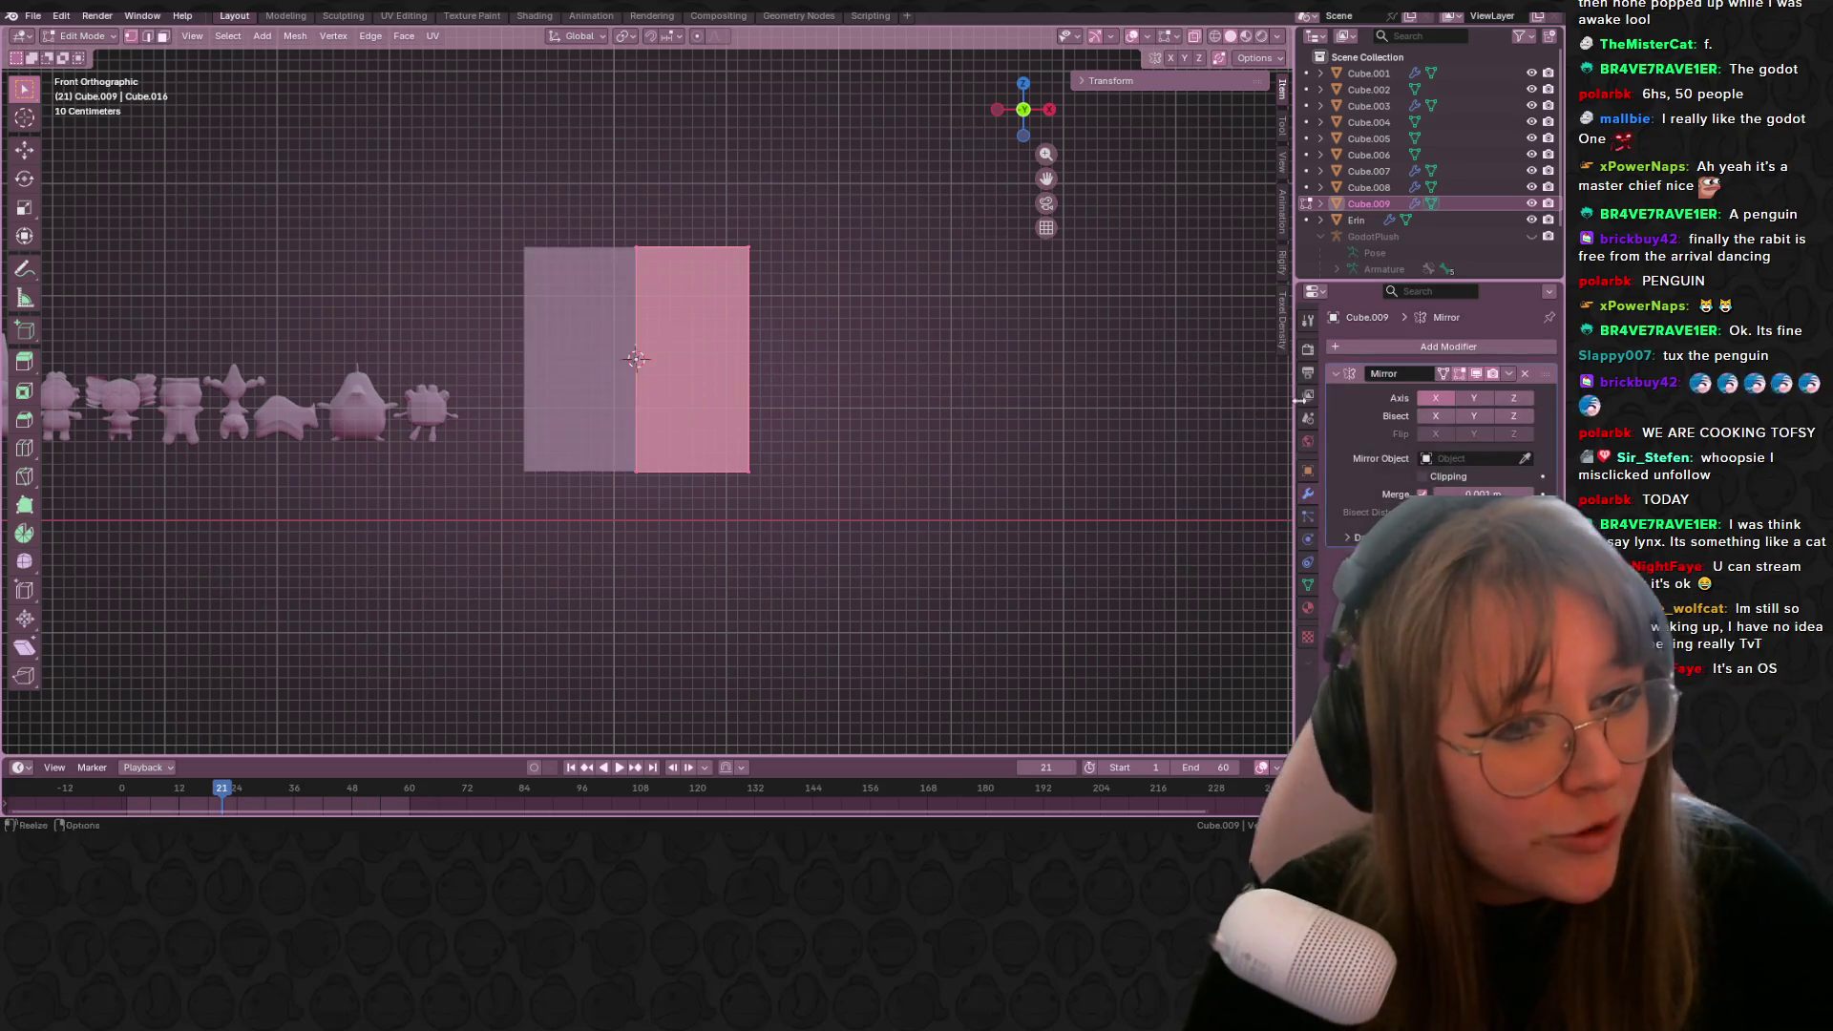
click(1409, 346)
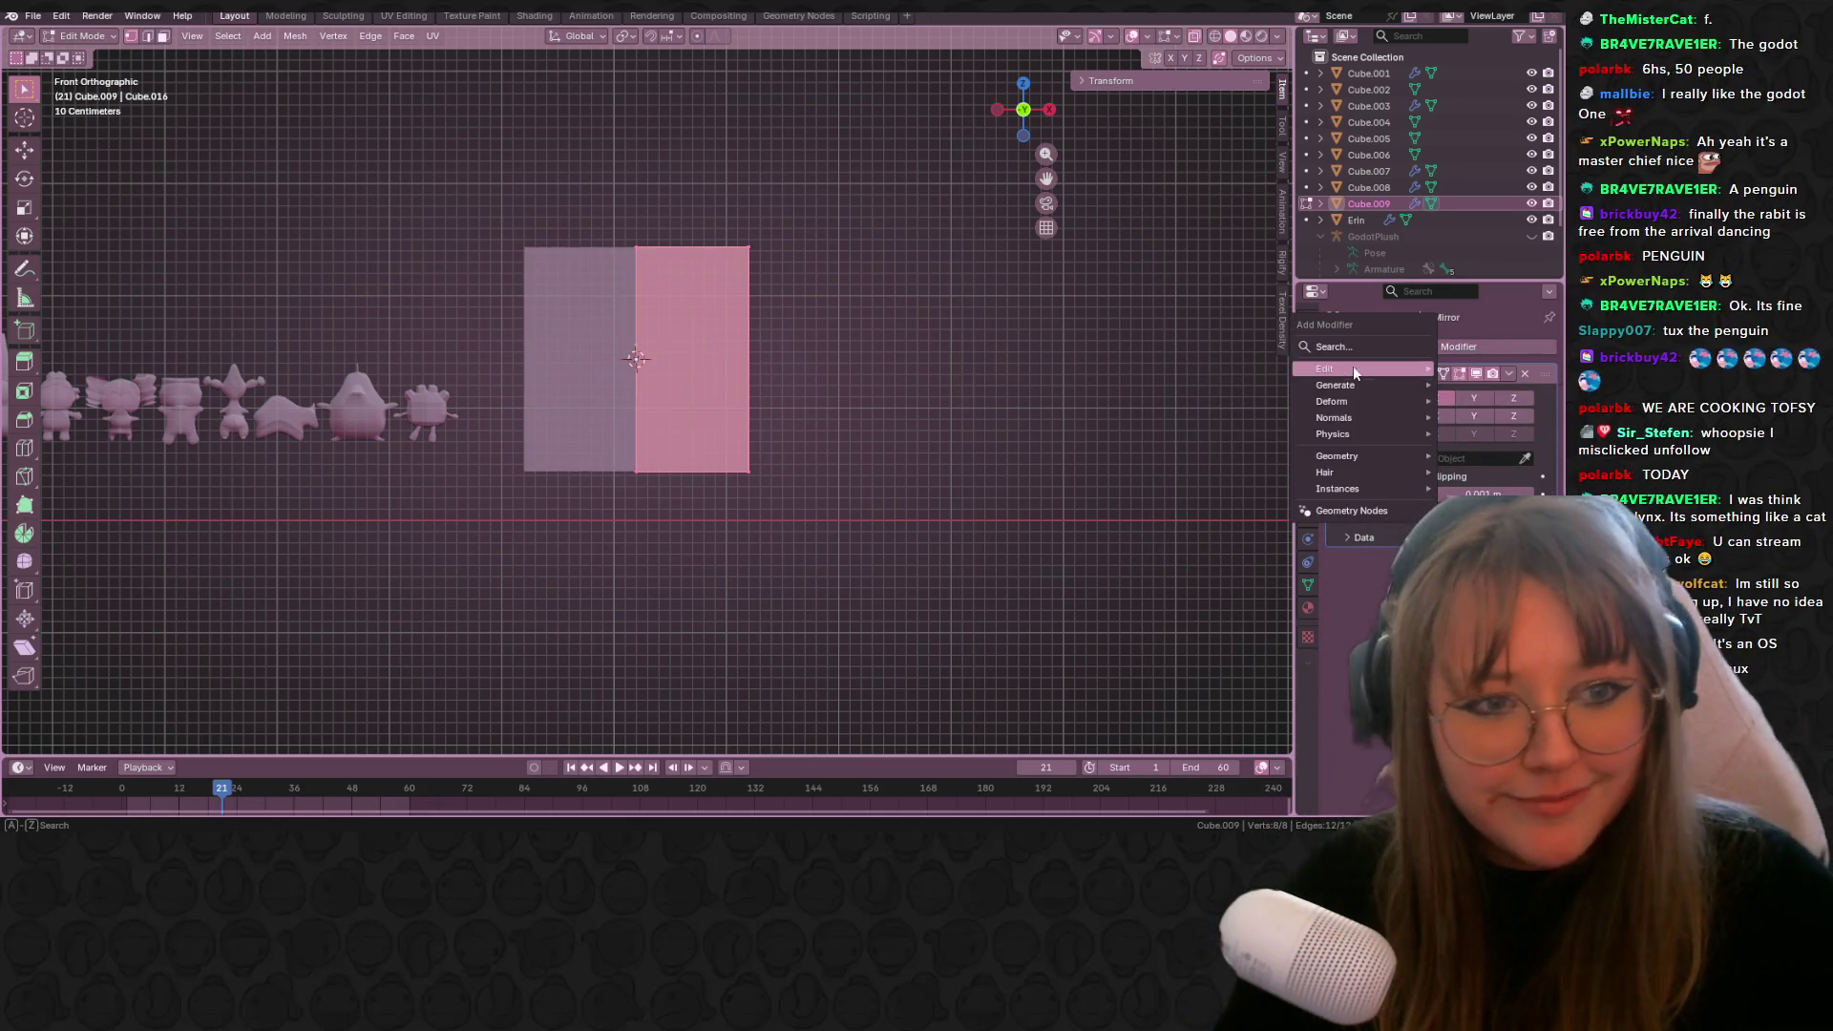
click(1378, 346)
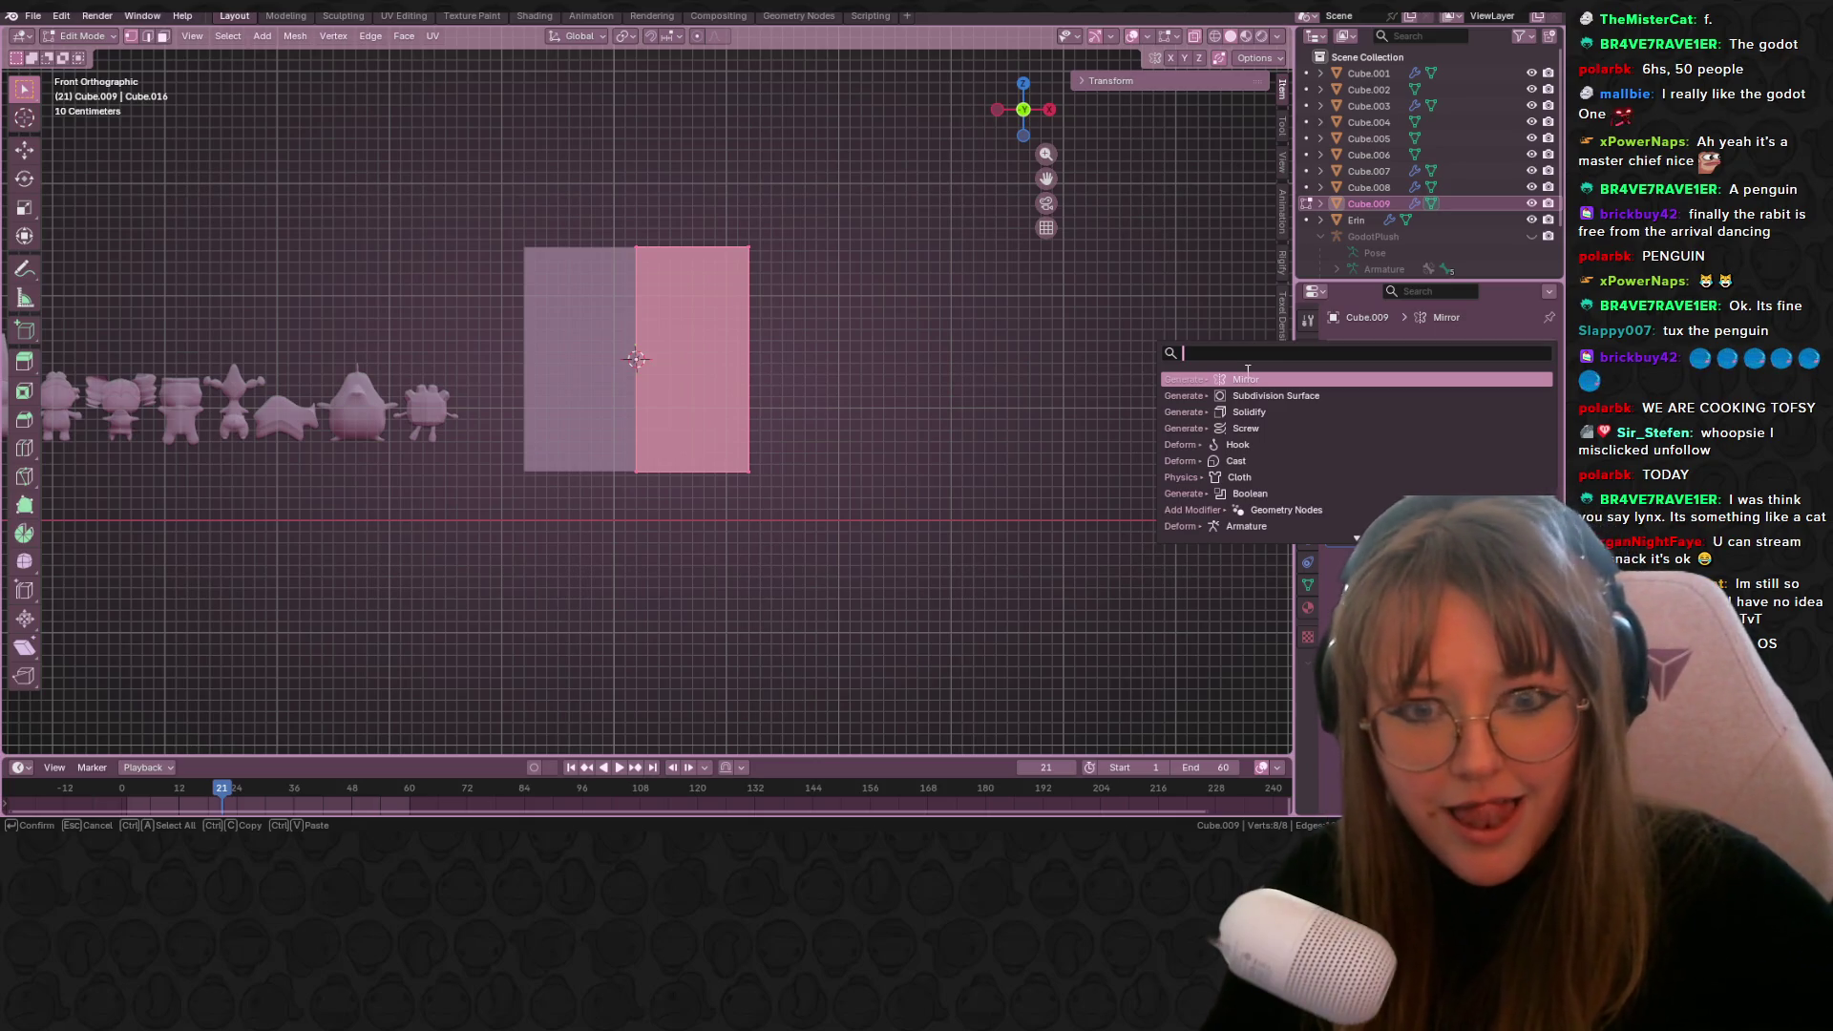
click(1266, 395)
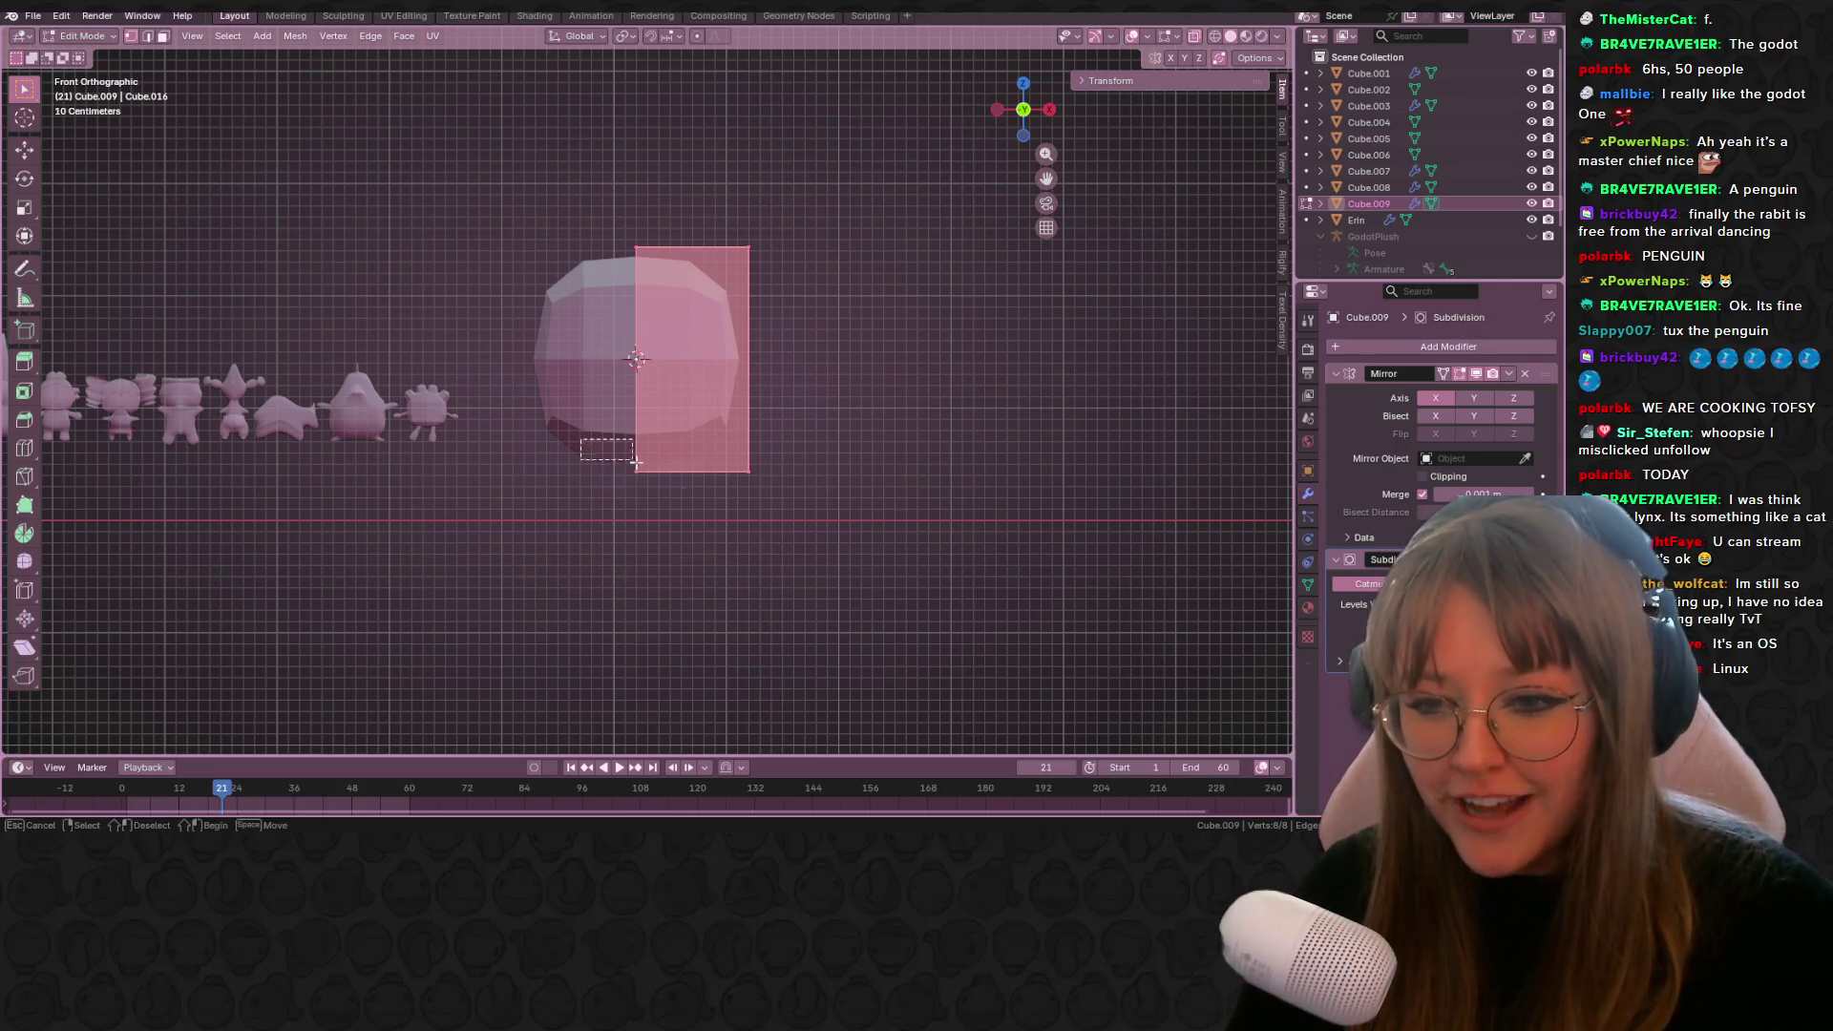
Step: Rescale and reposition the selected vertices to set the body's starting proportions
shift+middle_drag(785, 286, 789, 446)
key(s)
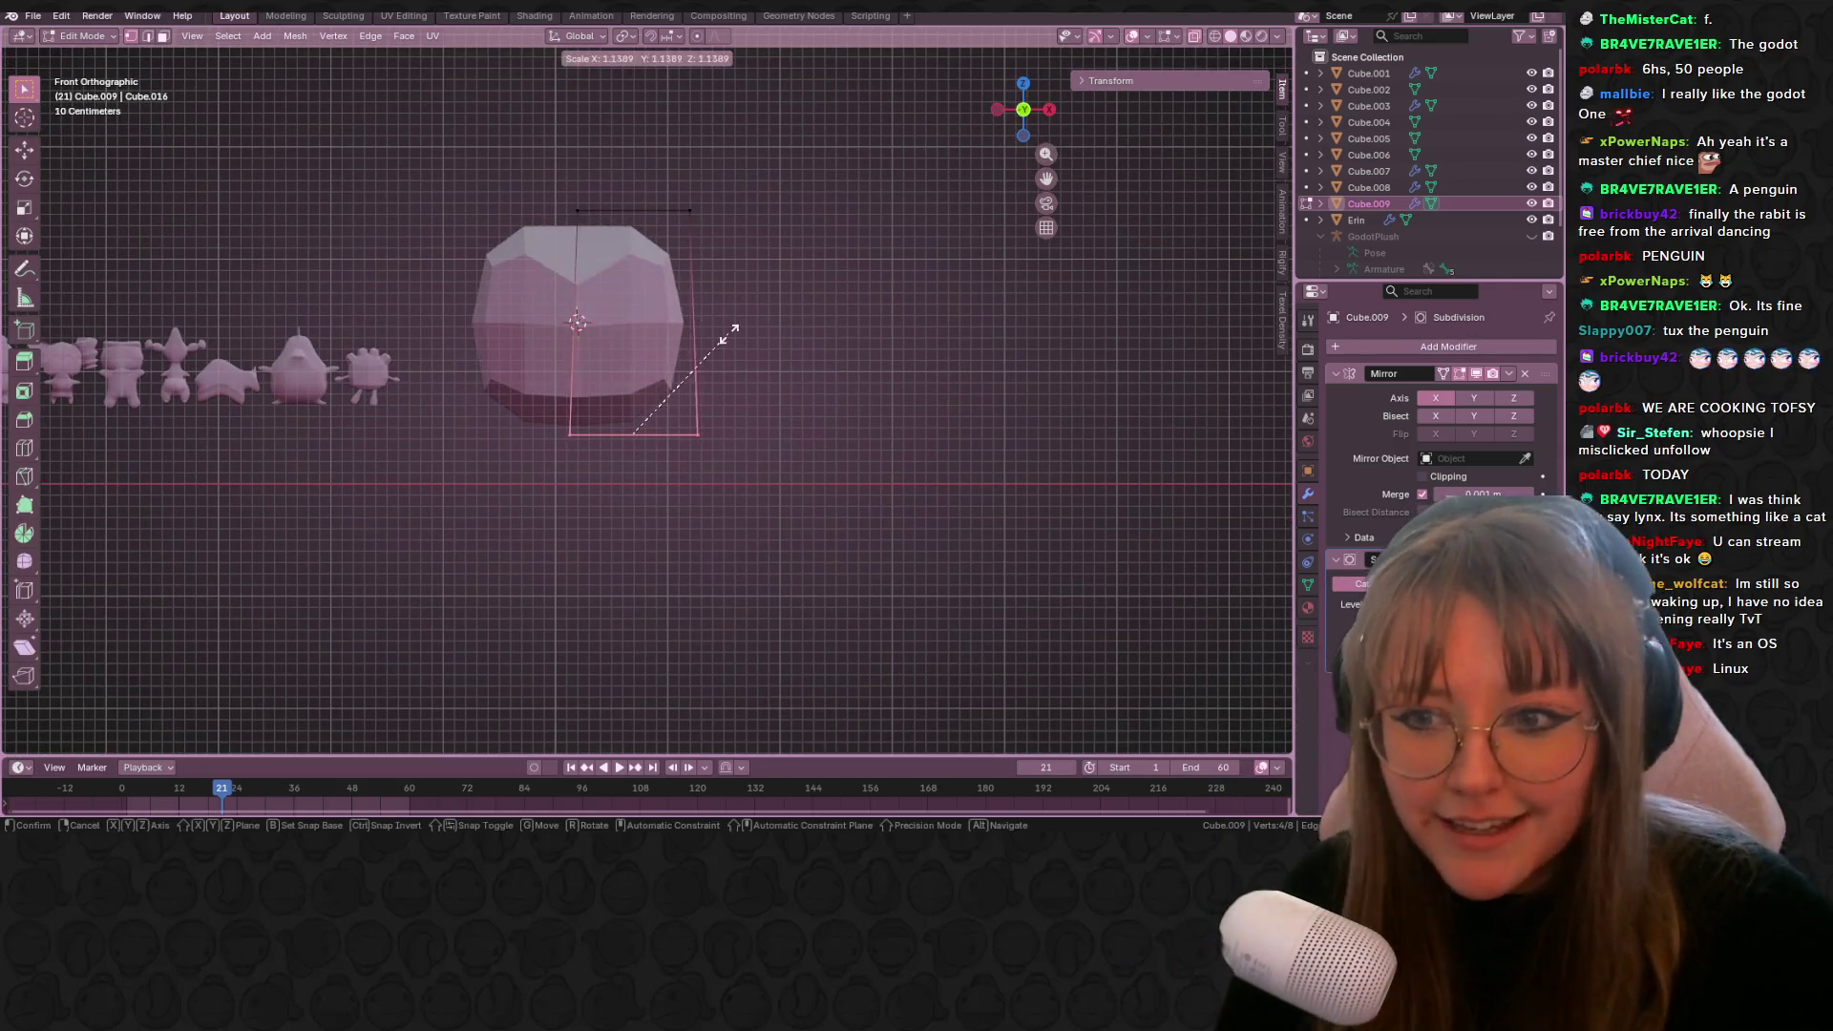
click(783, 324)
key(ctrl+z)
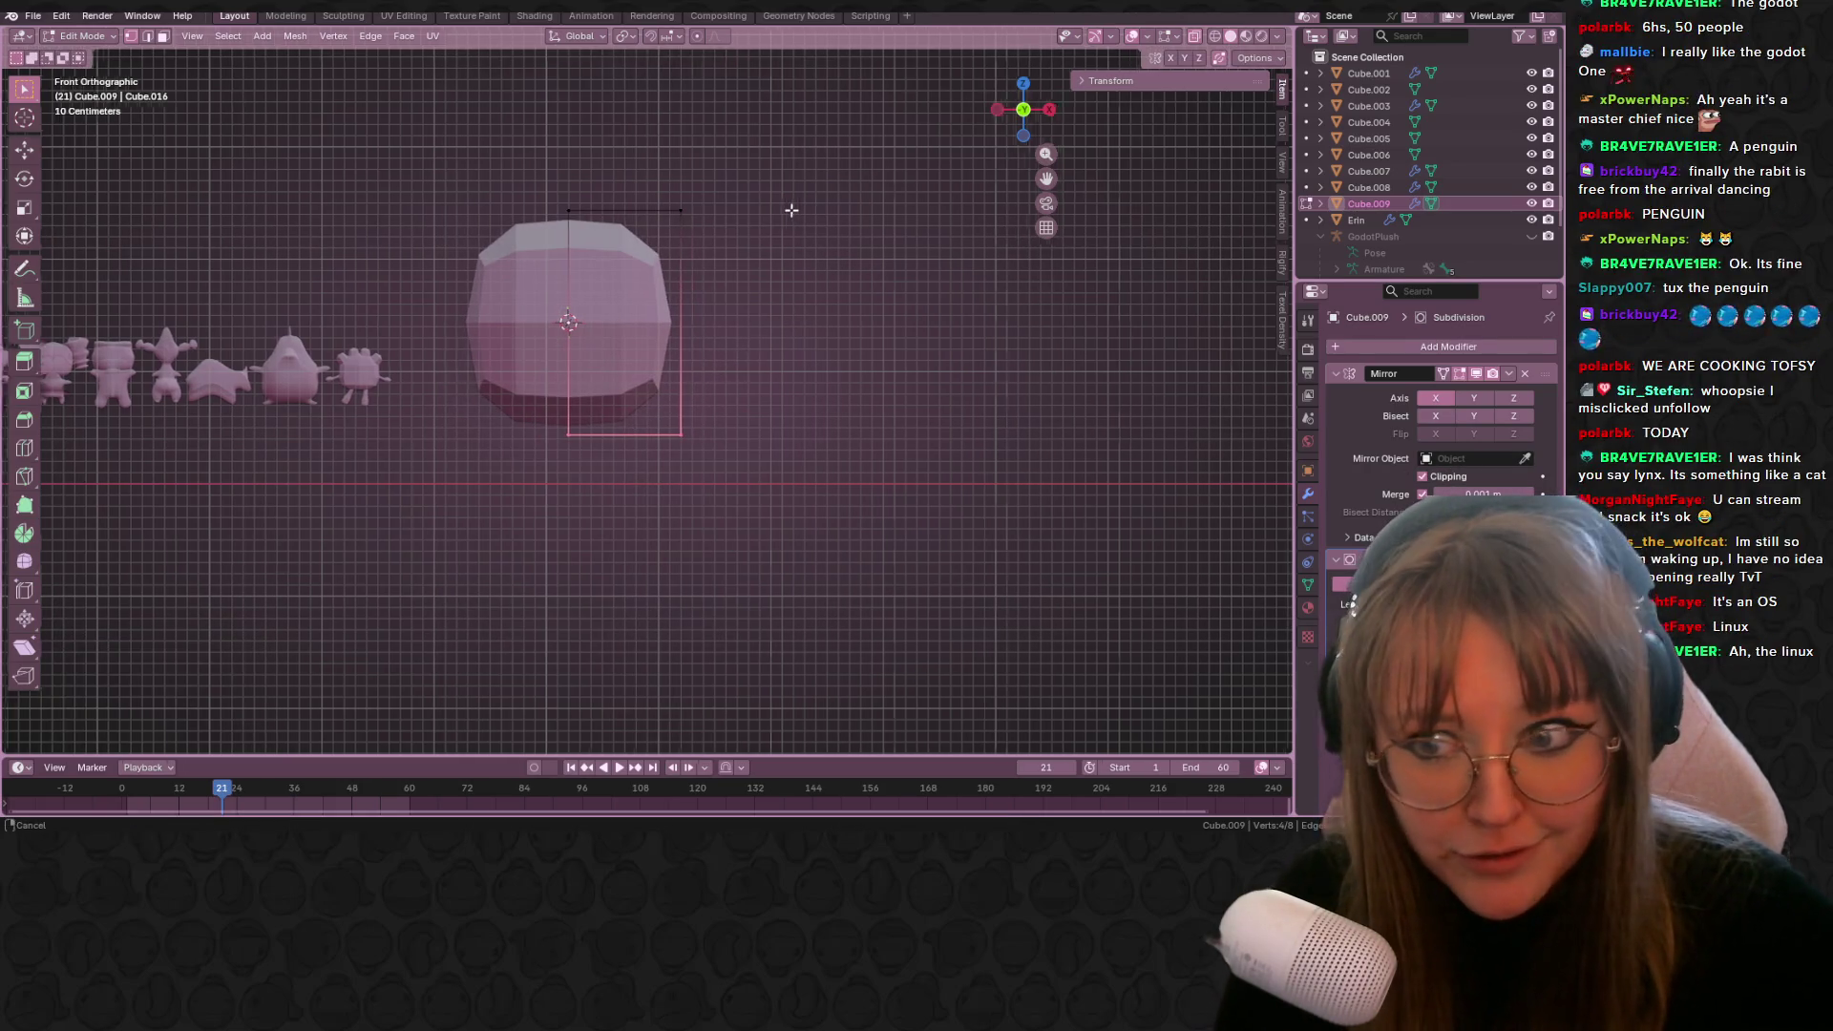
shift+middle_drag(790, 205, 763, 210)
key(s)
click(709, 408)
mouse_move(458, 188)
shift+middle_down()
mouse_move(802, 287)
mouse_move(721, 270)
shift+middle_up()
key(s)
click(726, 277)
key(g)
click(717, 246)
key(g)
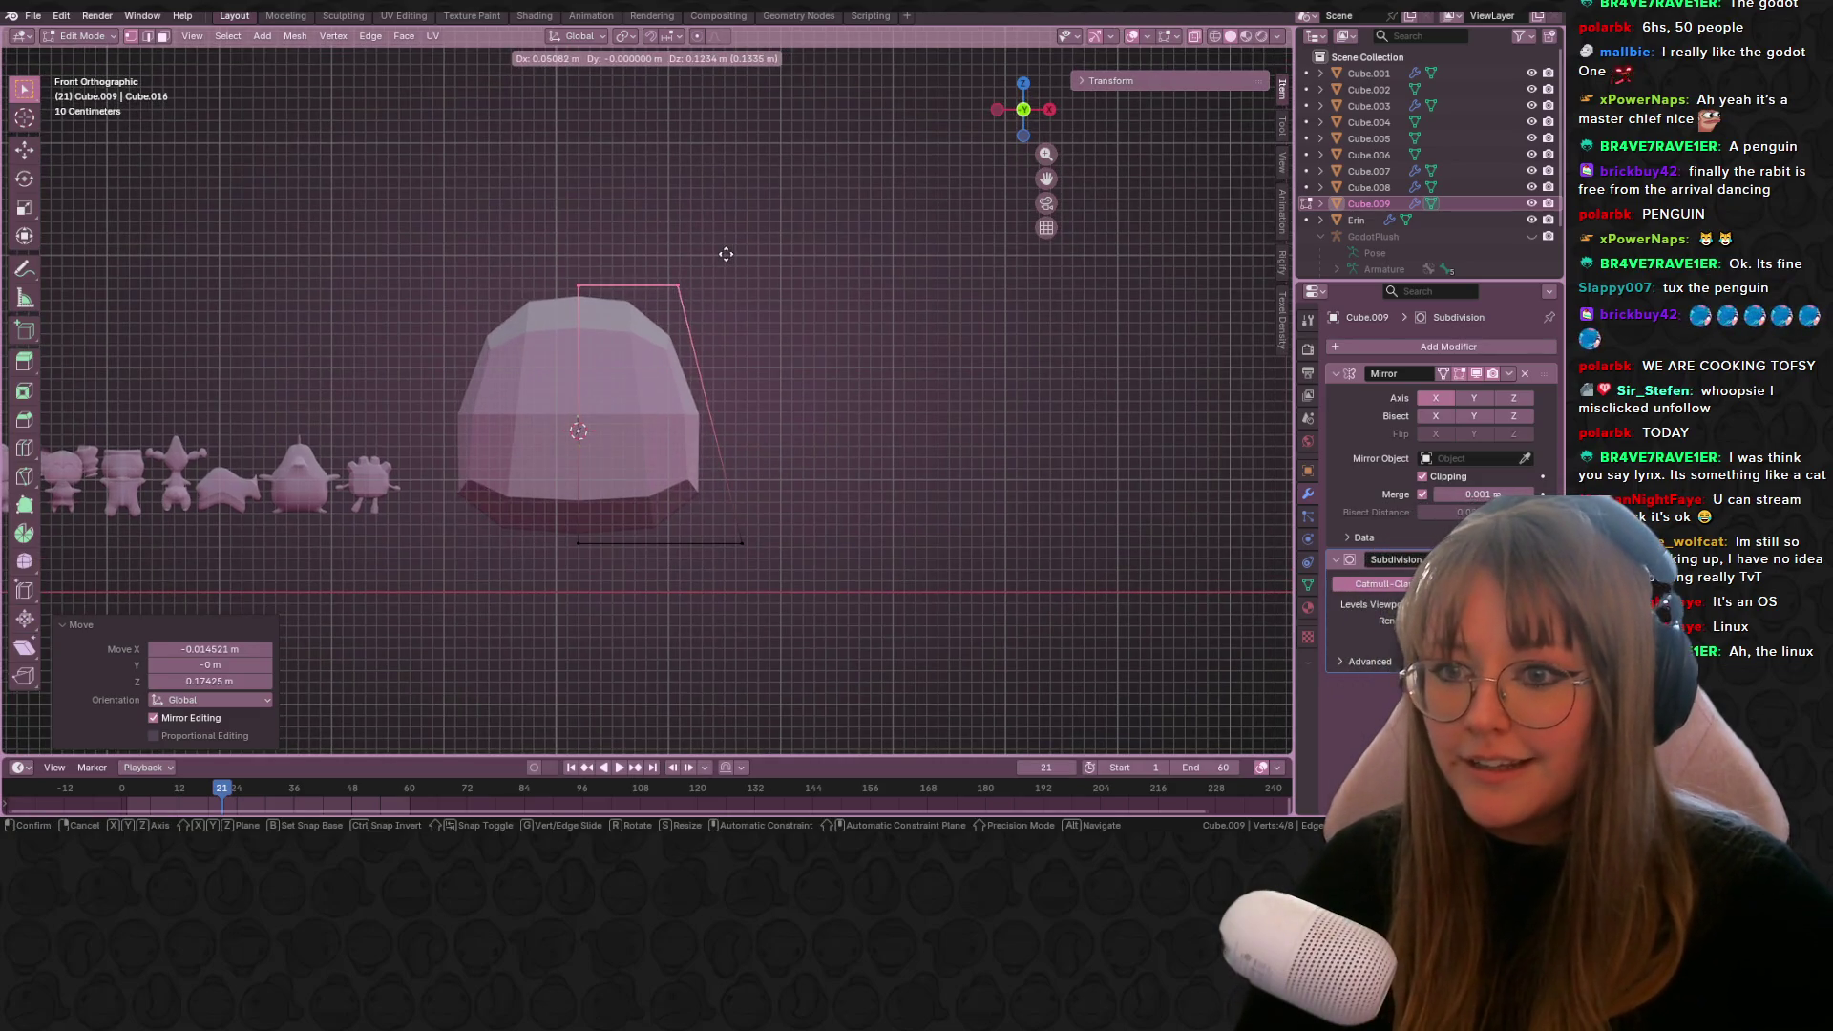
click(726, 254)
Step: Extrude the top edge upward, move it higher and inward, then widen it to 1.874
key(e)
click(737, 163)
key(s)
click(697, 157)
key(g)
click(692, 129)
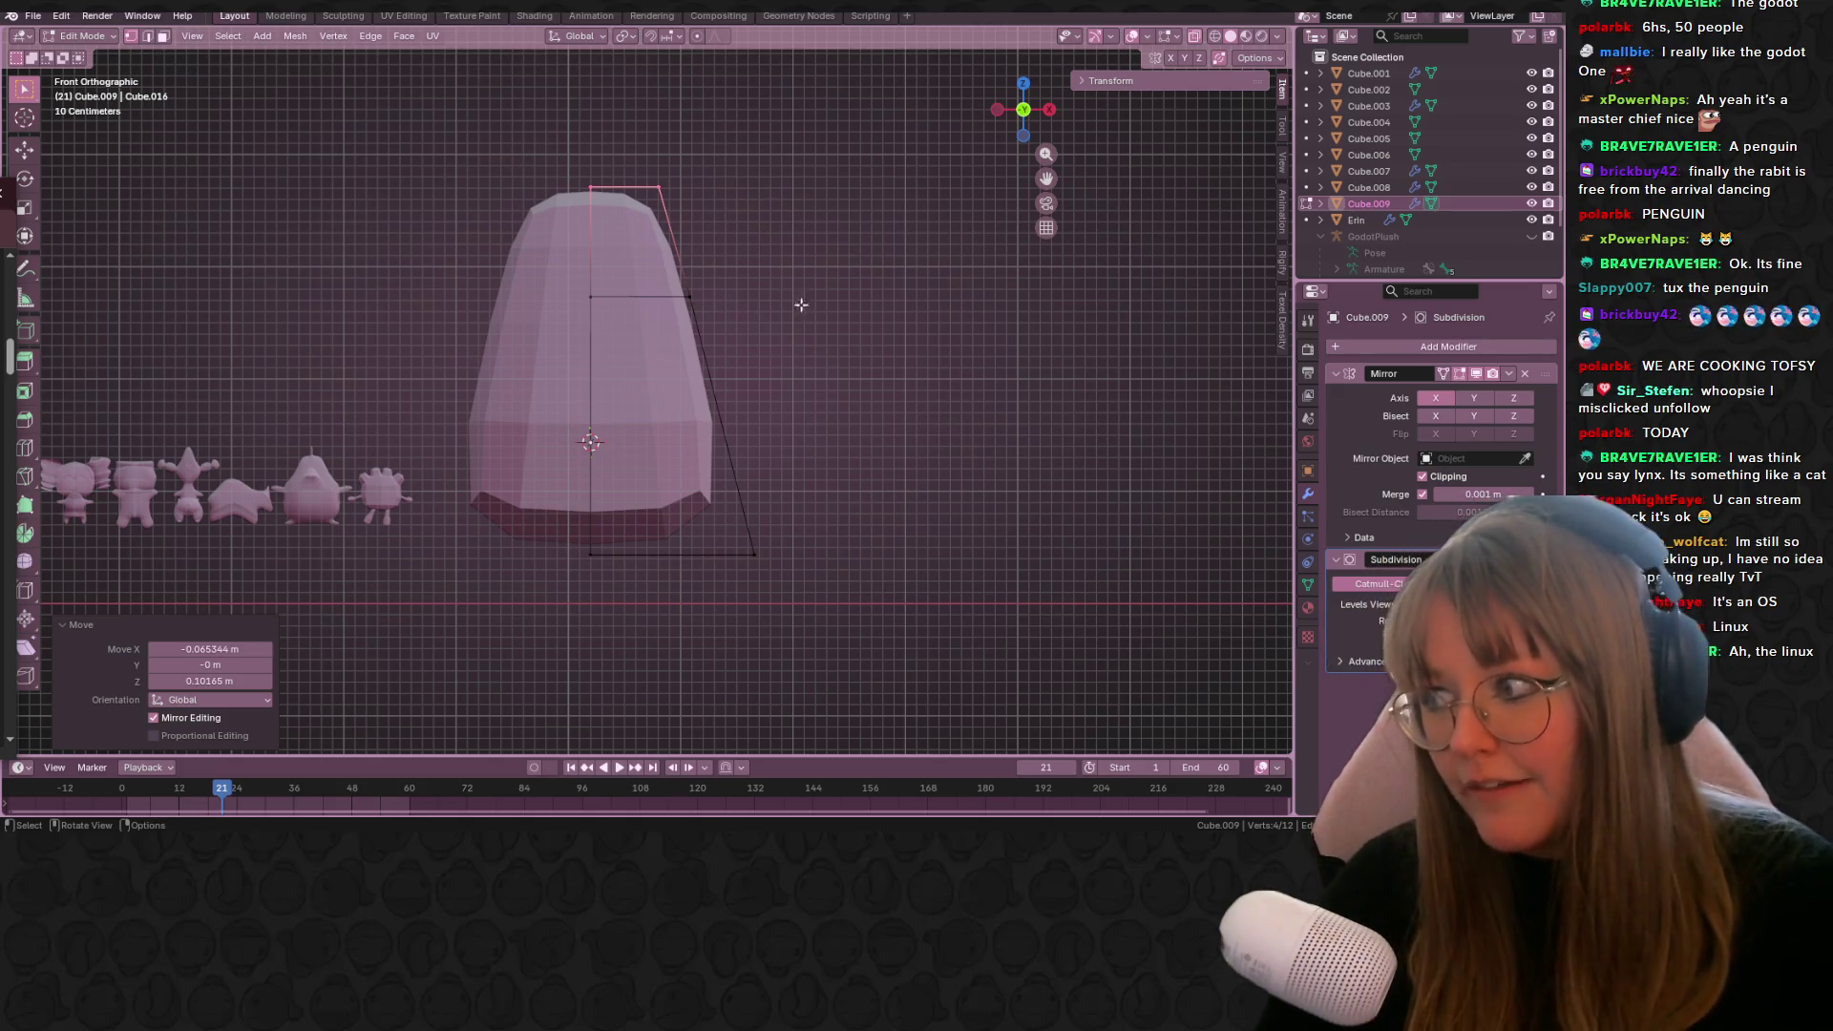
click(722, 184)
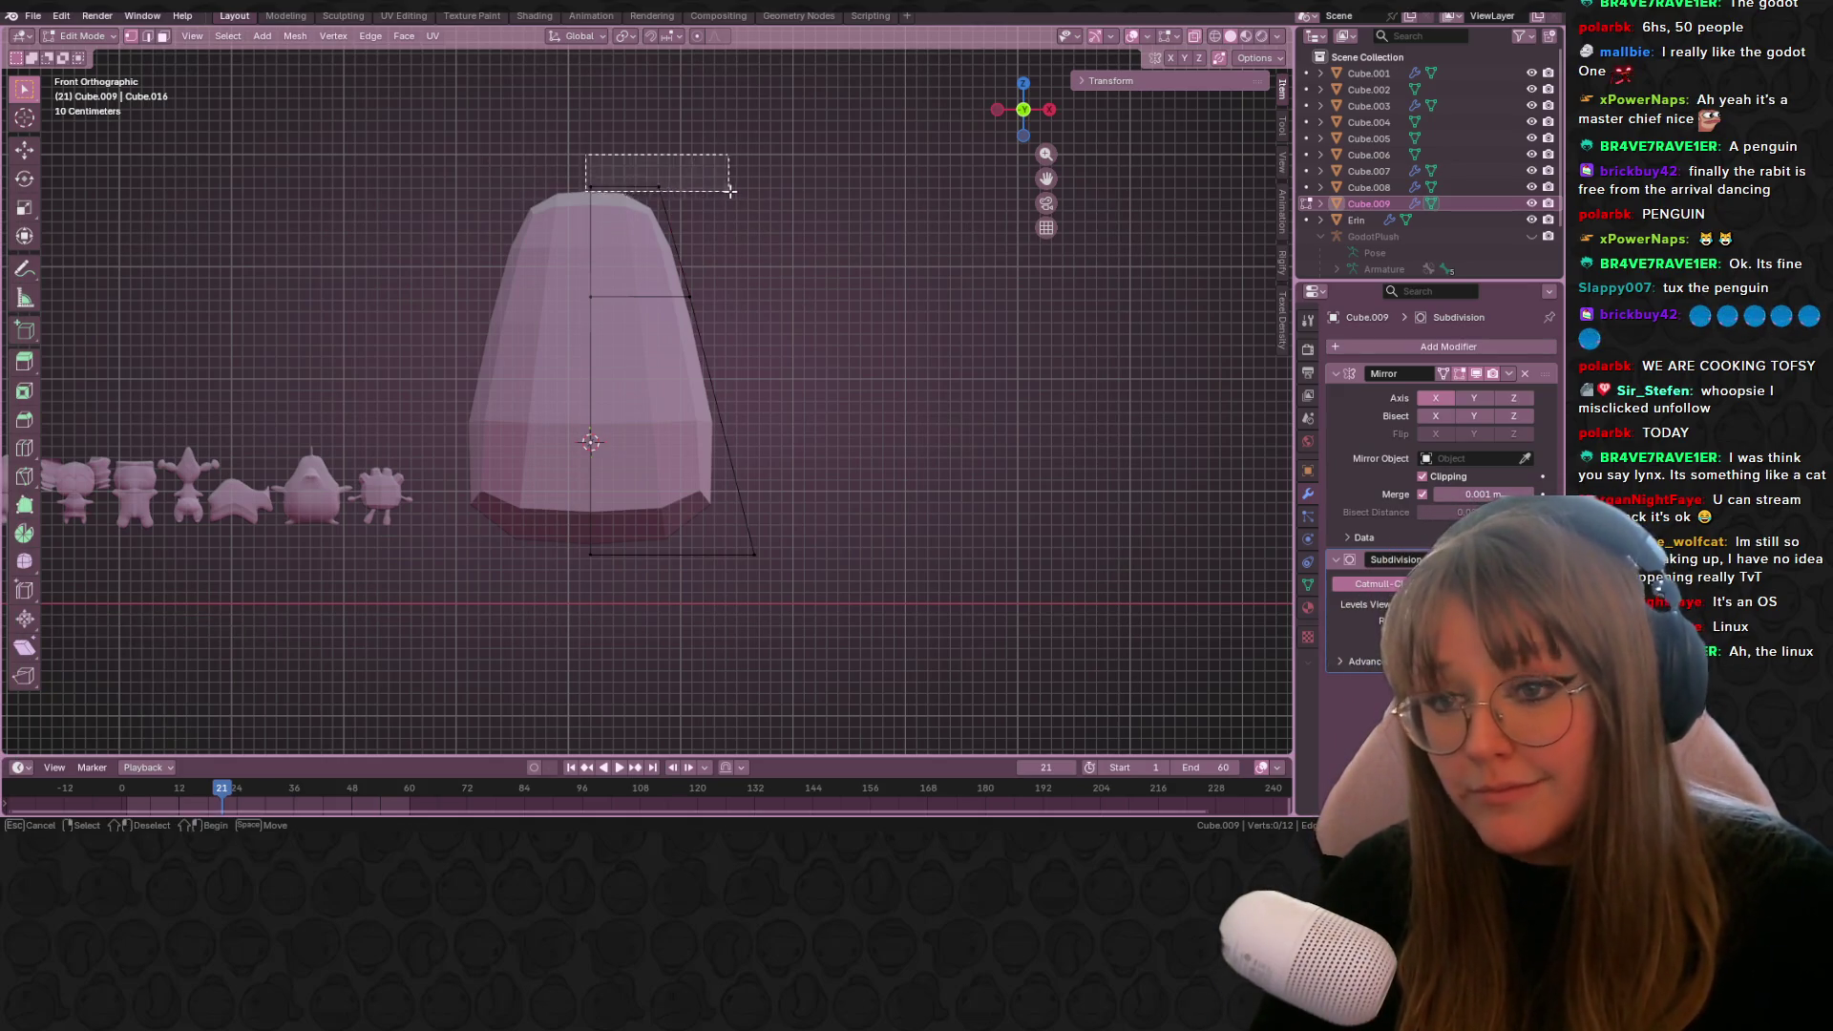
drag(730, 191, 731, 191)
key(s)
click(822, 210)
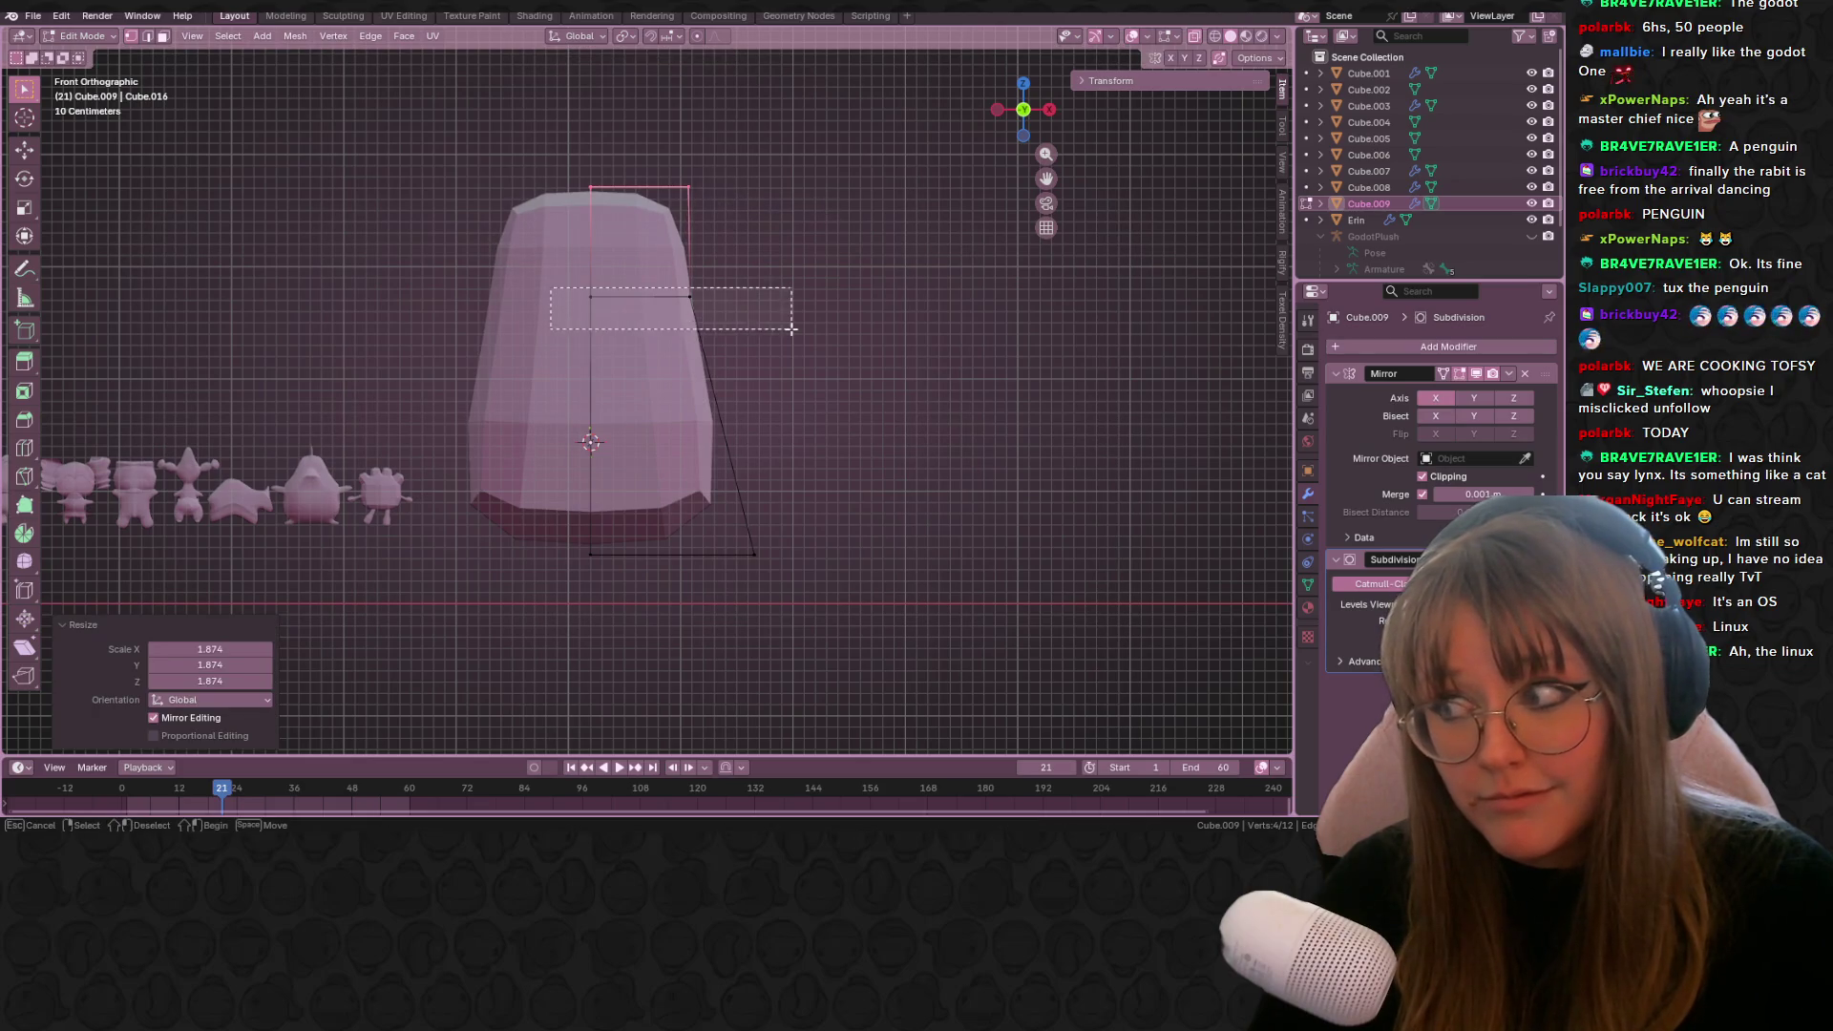
Step: Narrow the middle edge and slide it down along the body
drag(791, 329, 791, 328)
key(s)
click(712, 320)
key(g)
key(g)
click(897, 573)
key(g)
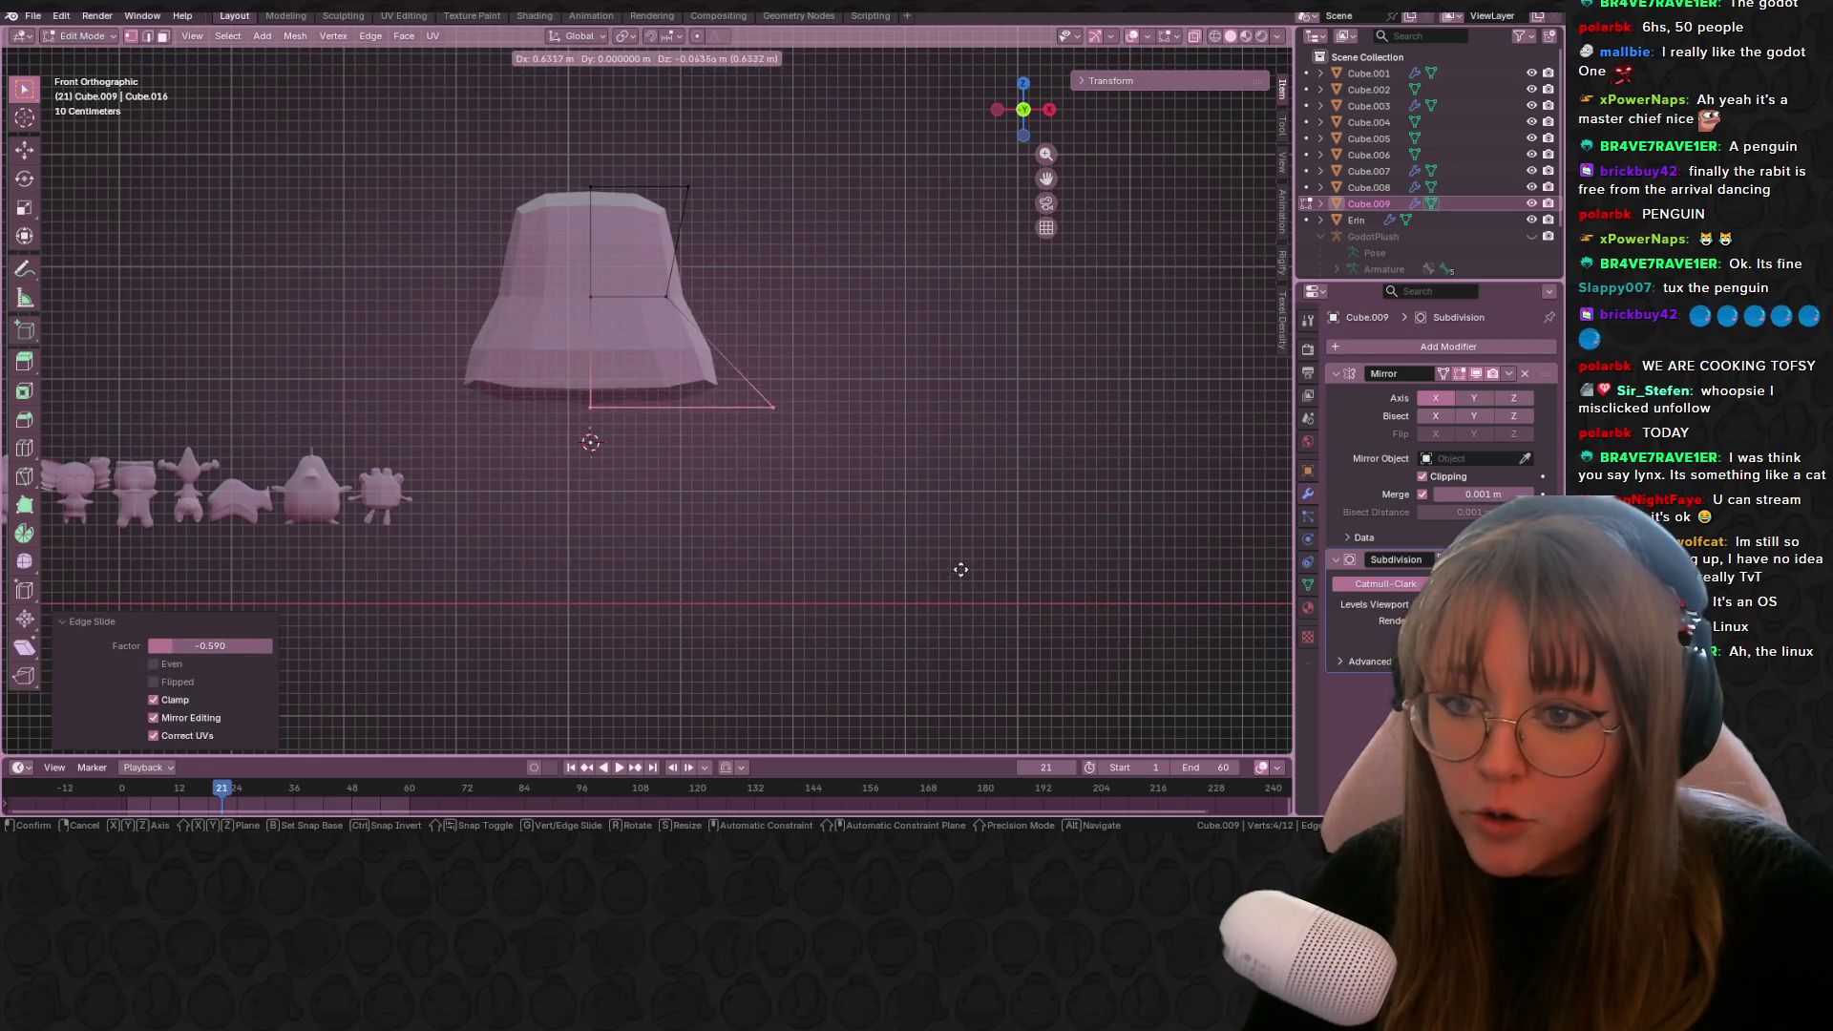
click(955, 596)
Step: Extrude the bottom edge downward, narrow it and raise it into place
shift+middle_drag(835, 503, 788, 499)
key(e)
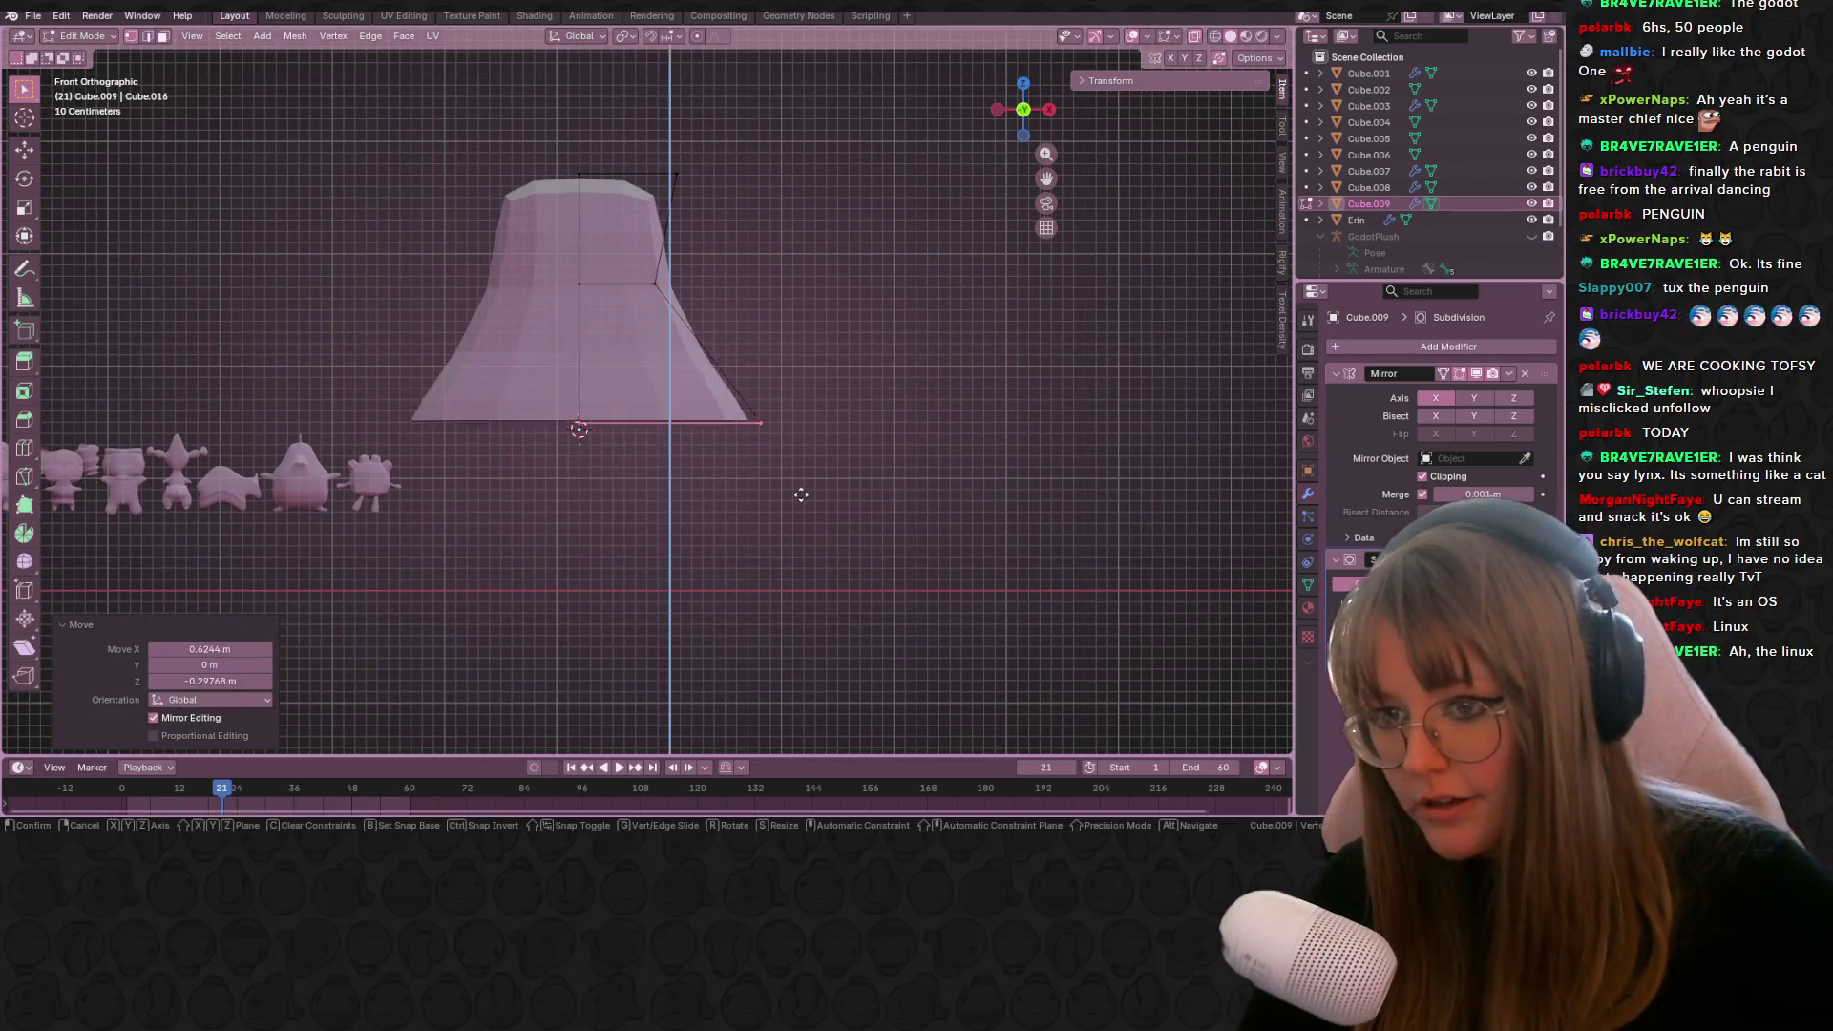
click(789, 708)
key(s)
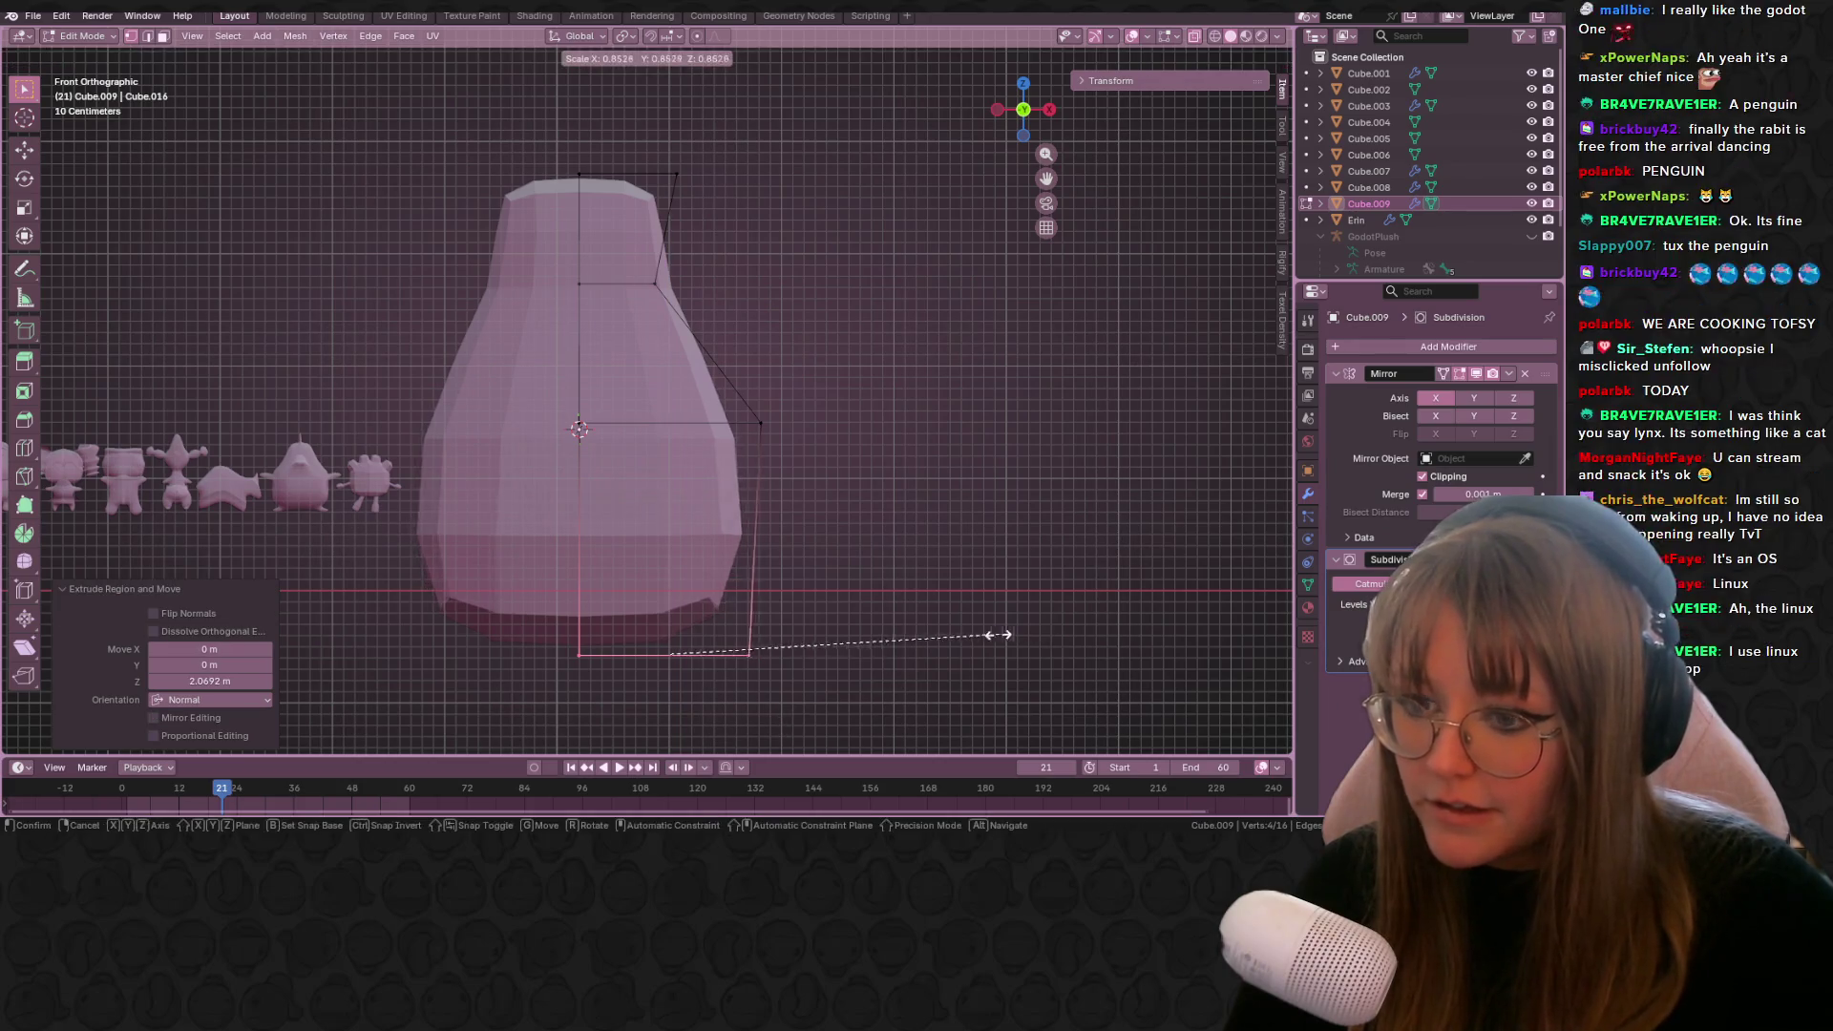
click(893, 639)
key(g)
click(884, 563)
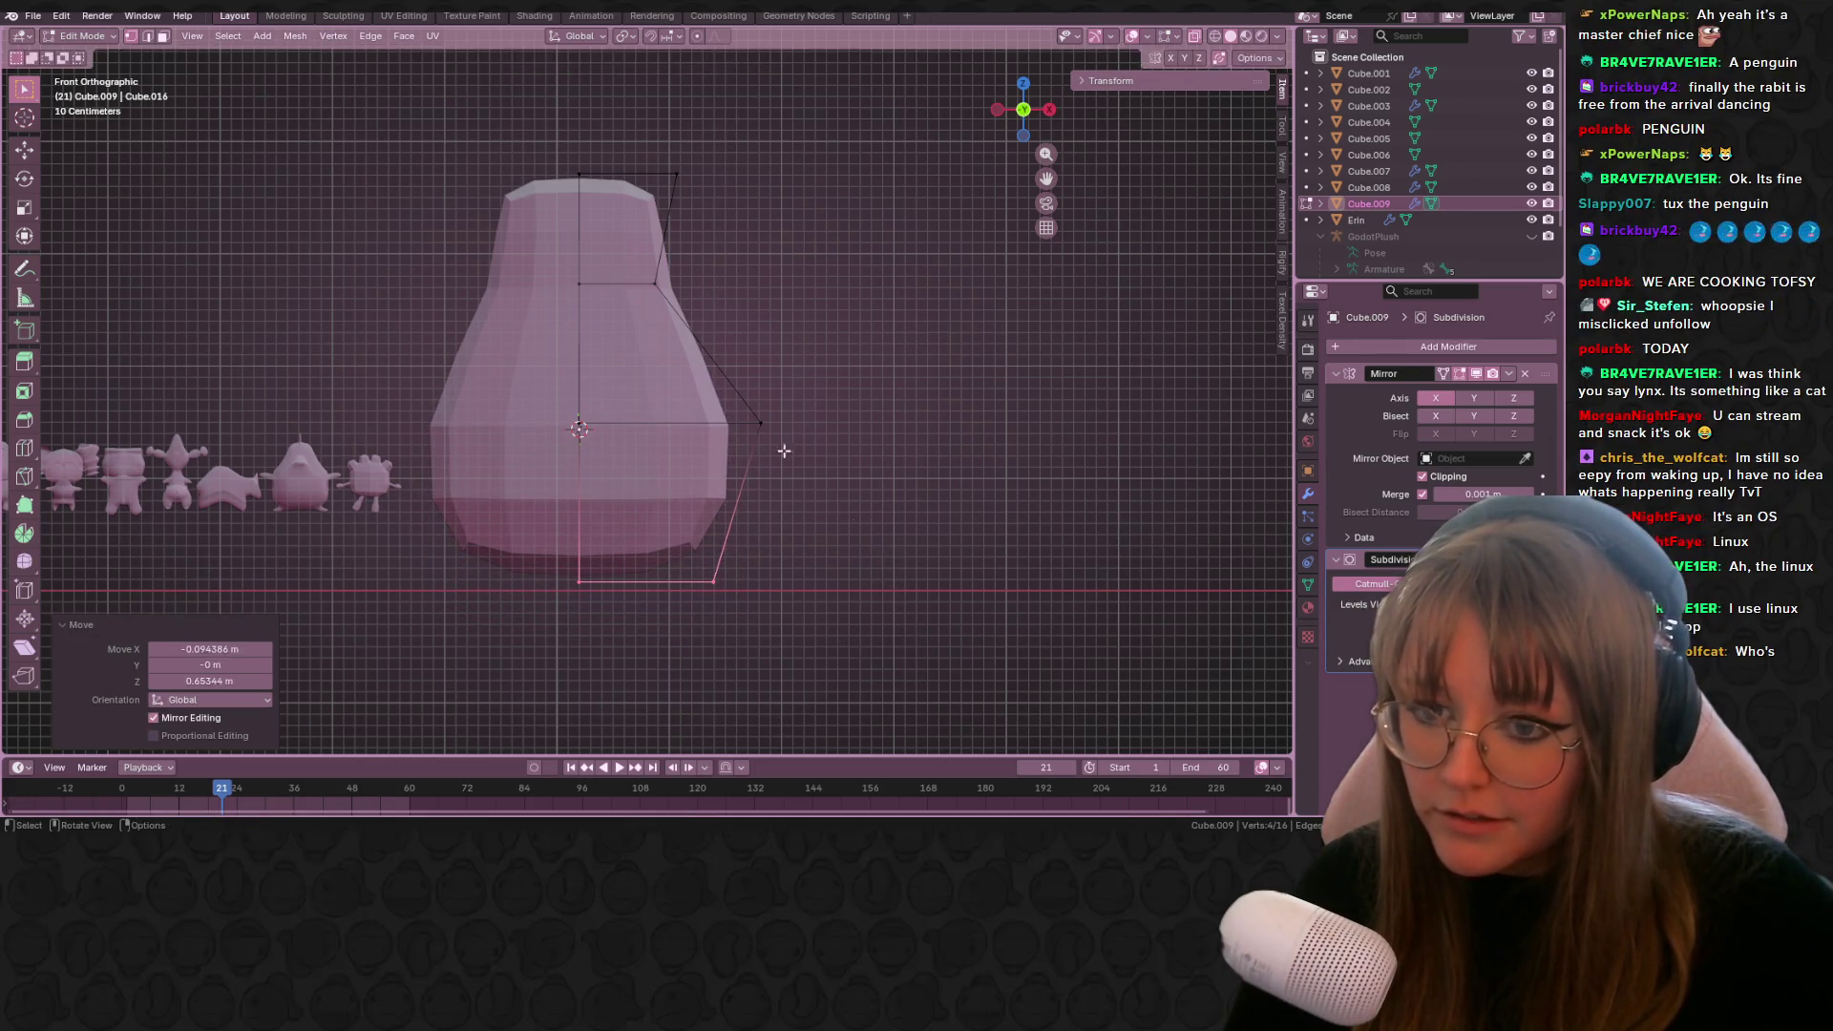
Step: Push the middle vertex out to widen the belly and lower the upper edges to form the neck
click(769, 430)
key(g)
click(931, 473)
shift+middle_drag(932, 473, 927, 481)
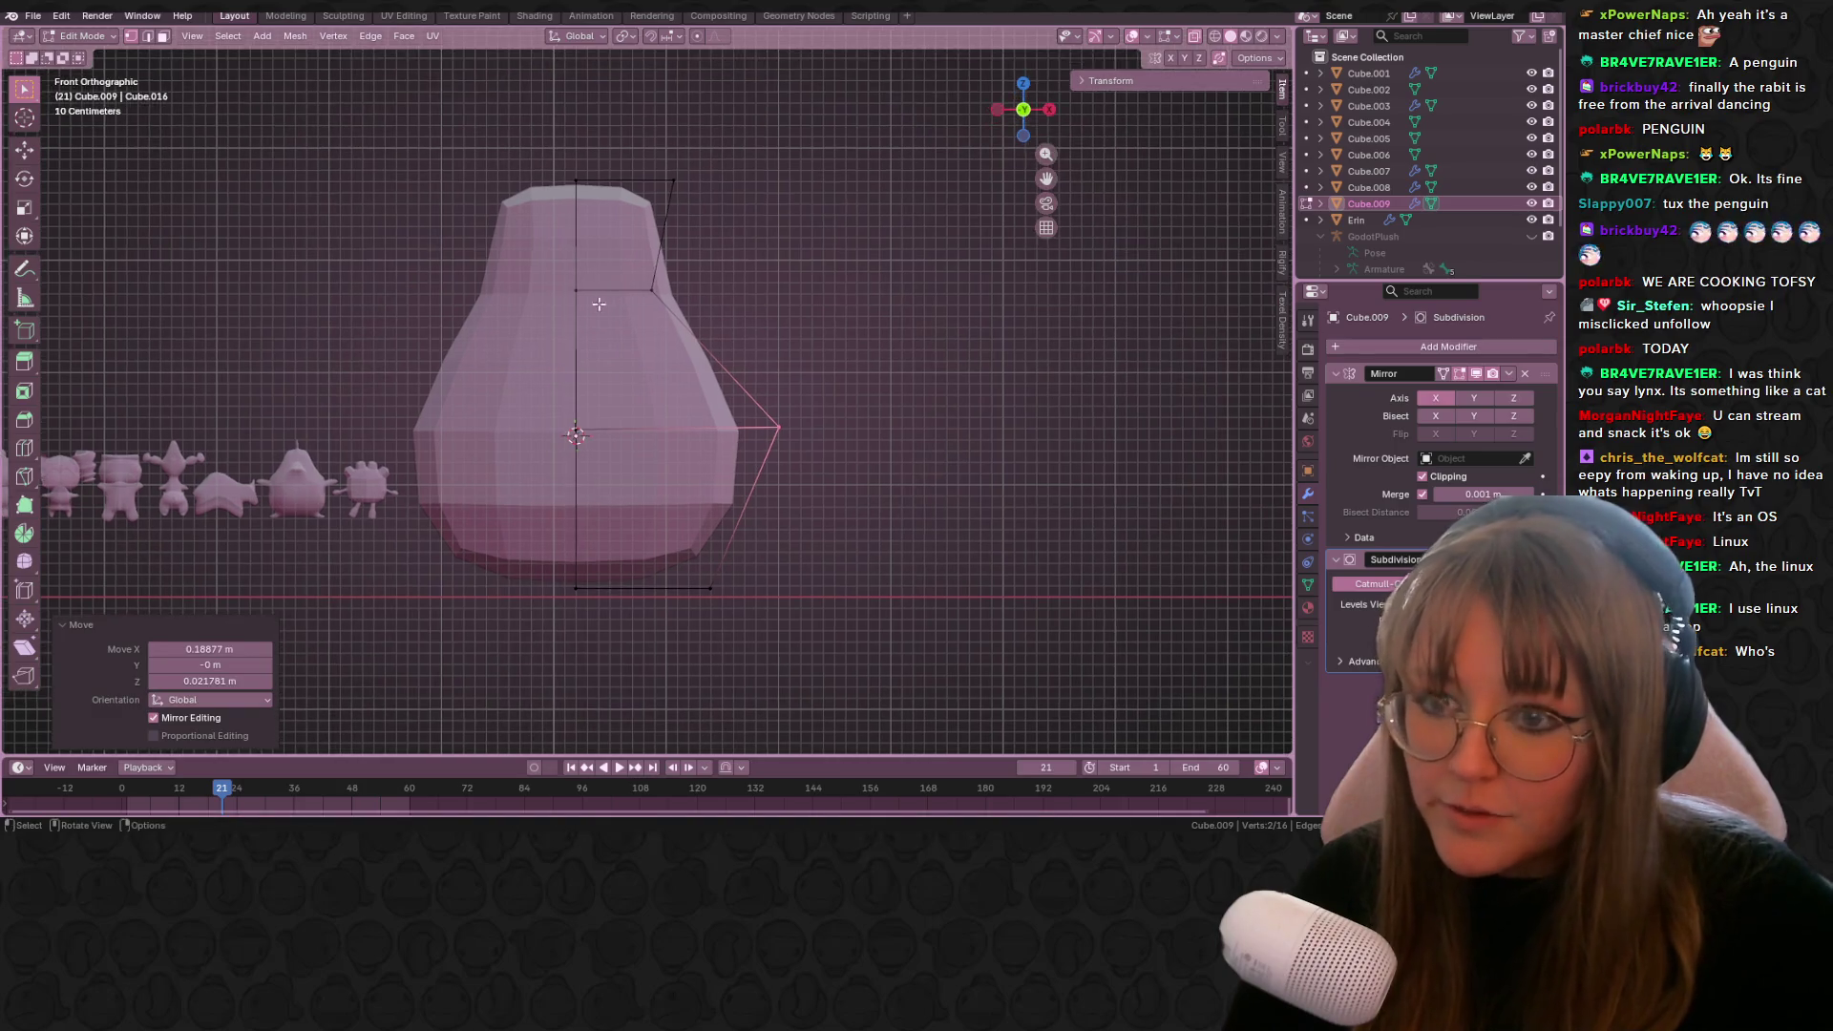
drag(563, 257, 798, 324)
key(g)
click(787, 350)
key(g)
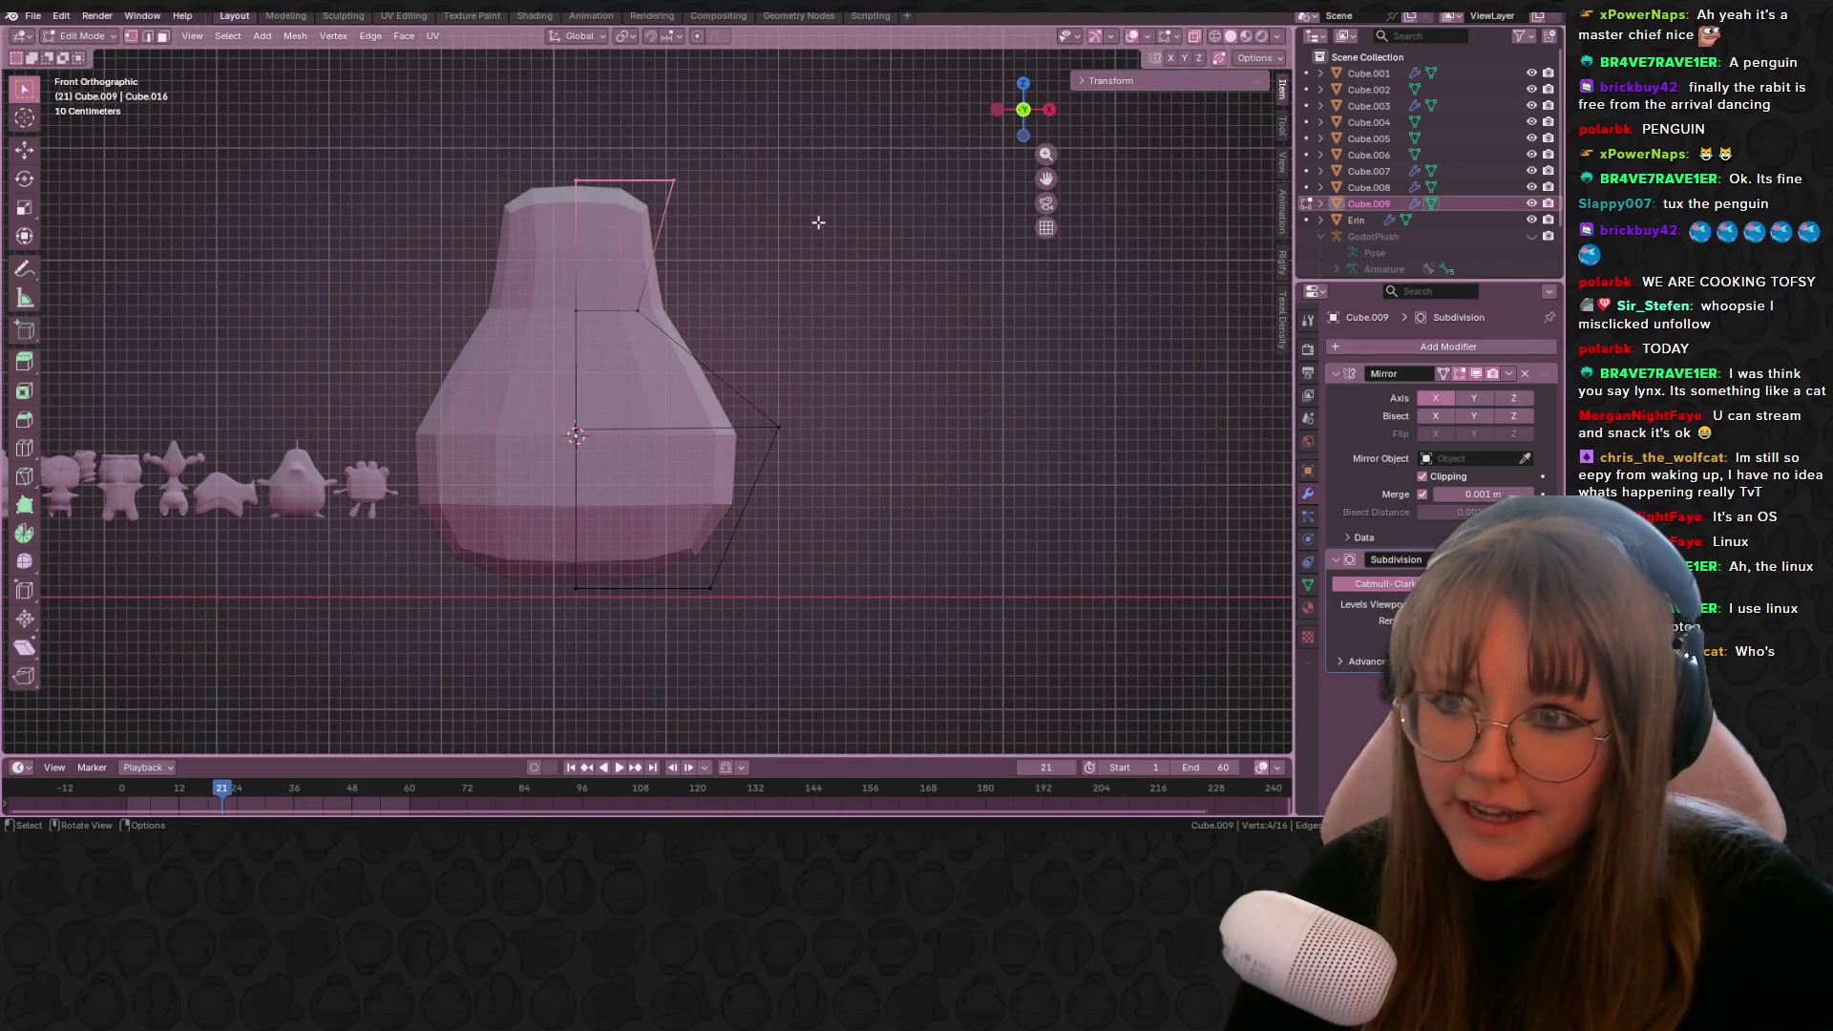
click(802, 287)
Step: Extrude the top edge upward for the head and shrink it to round it off
key(e)
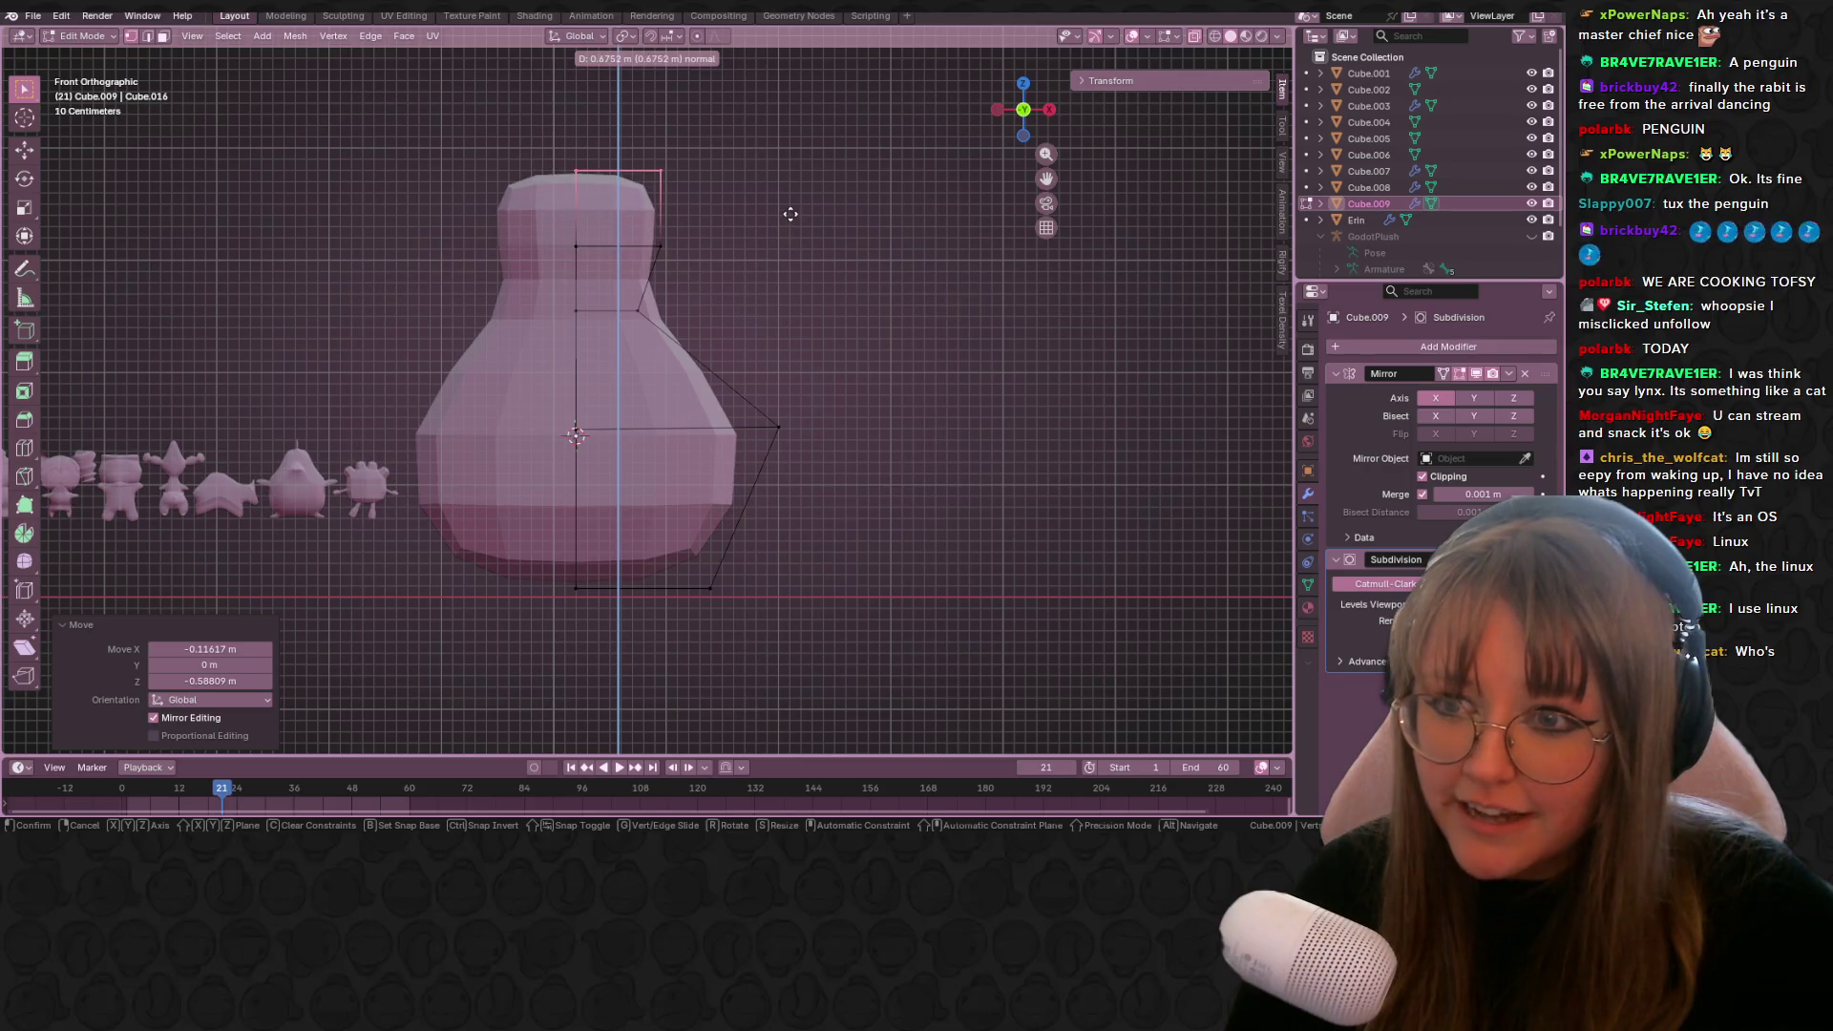
click(791, 249)
shift+middle_drag(778, 222, 827, 244)
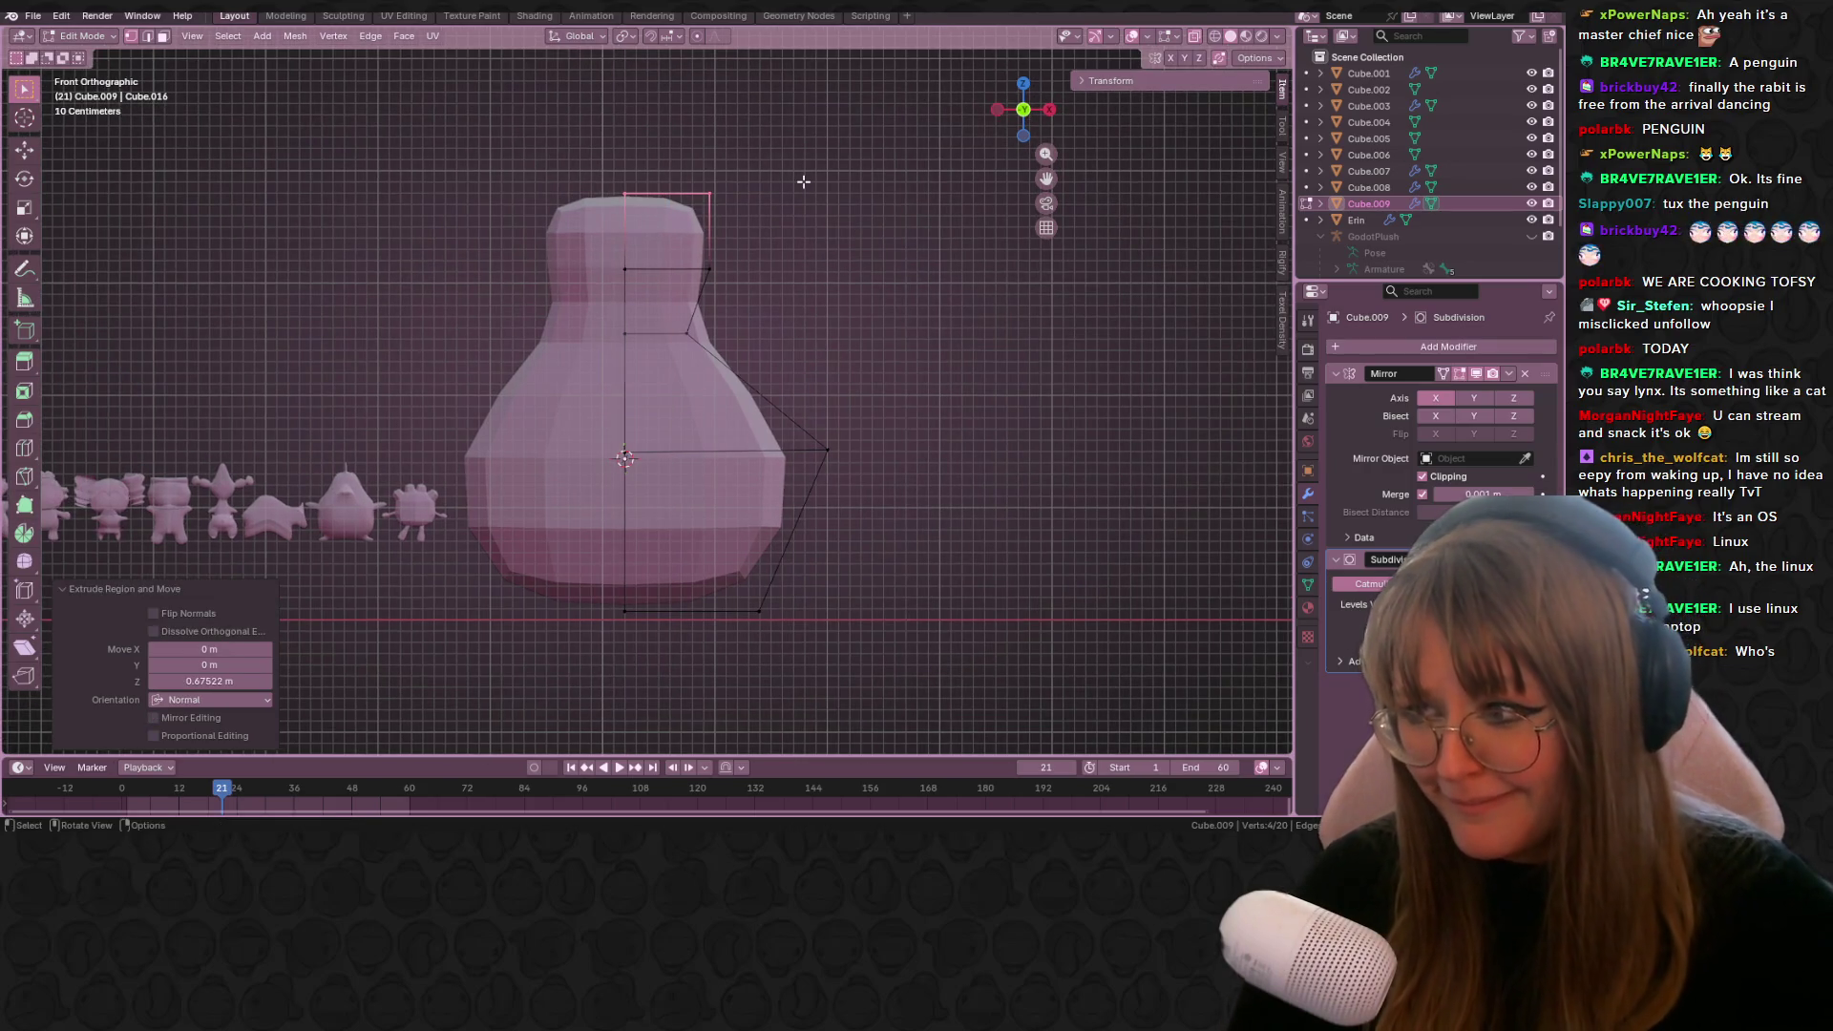
key(s)
click(731, 208)
scroll(812, 425, down, 3)
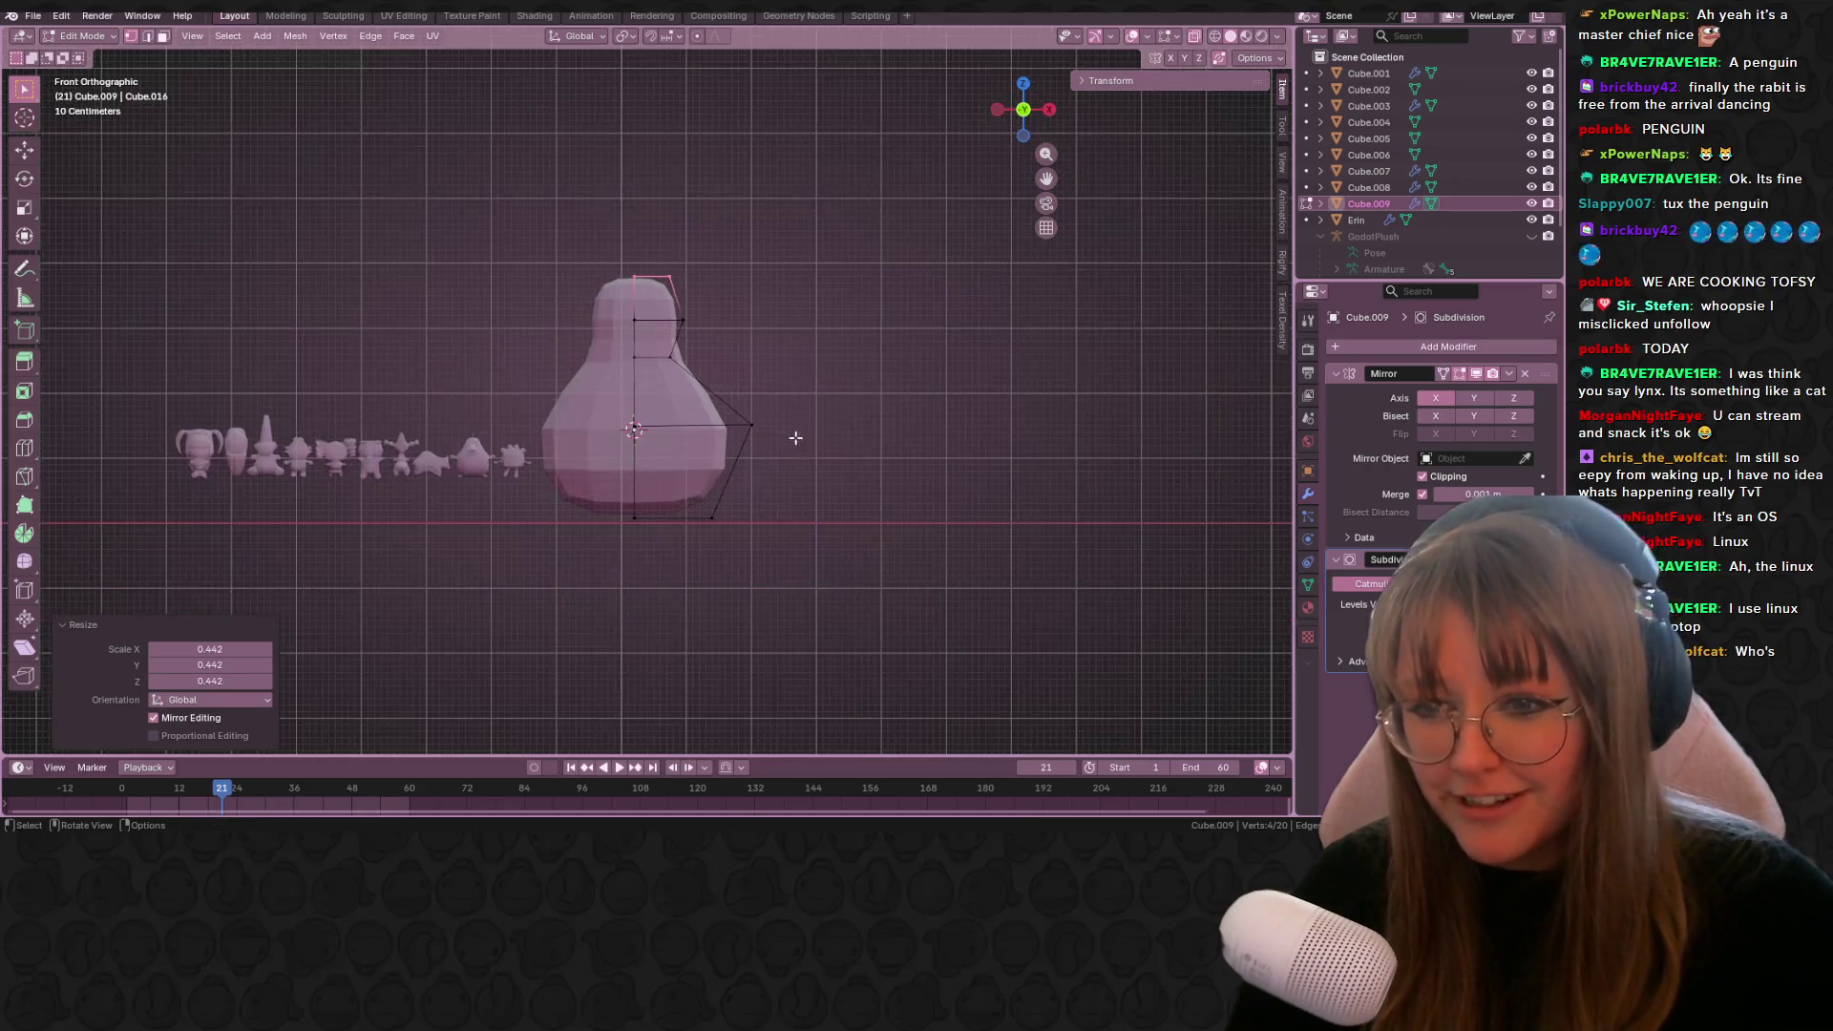
Step: Move the whole body lower and centred, then view it from the right side
shift+middle_drag(812, 425, 779, 421)
key(a)
key(g)
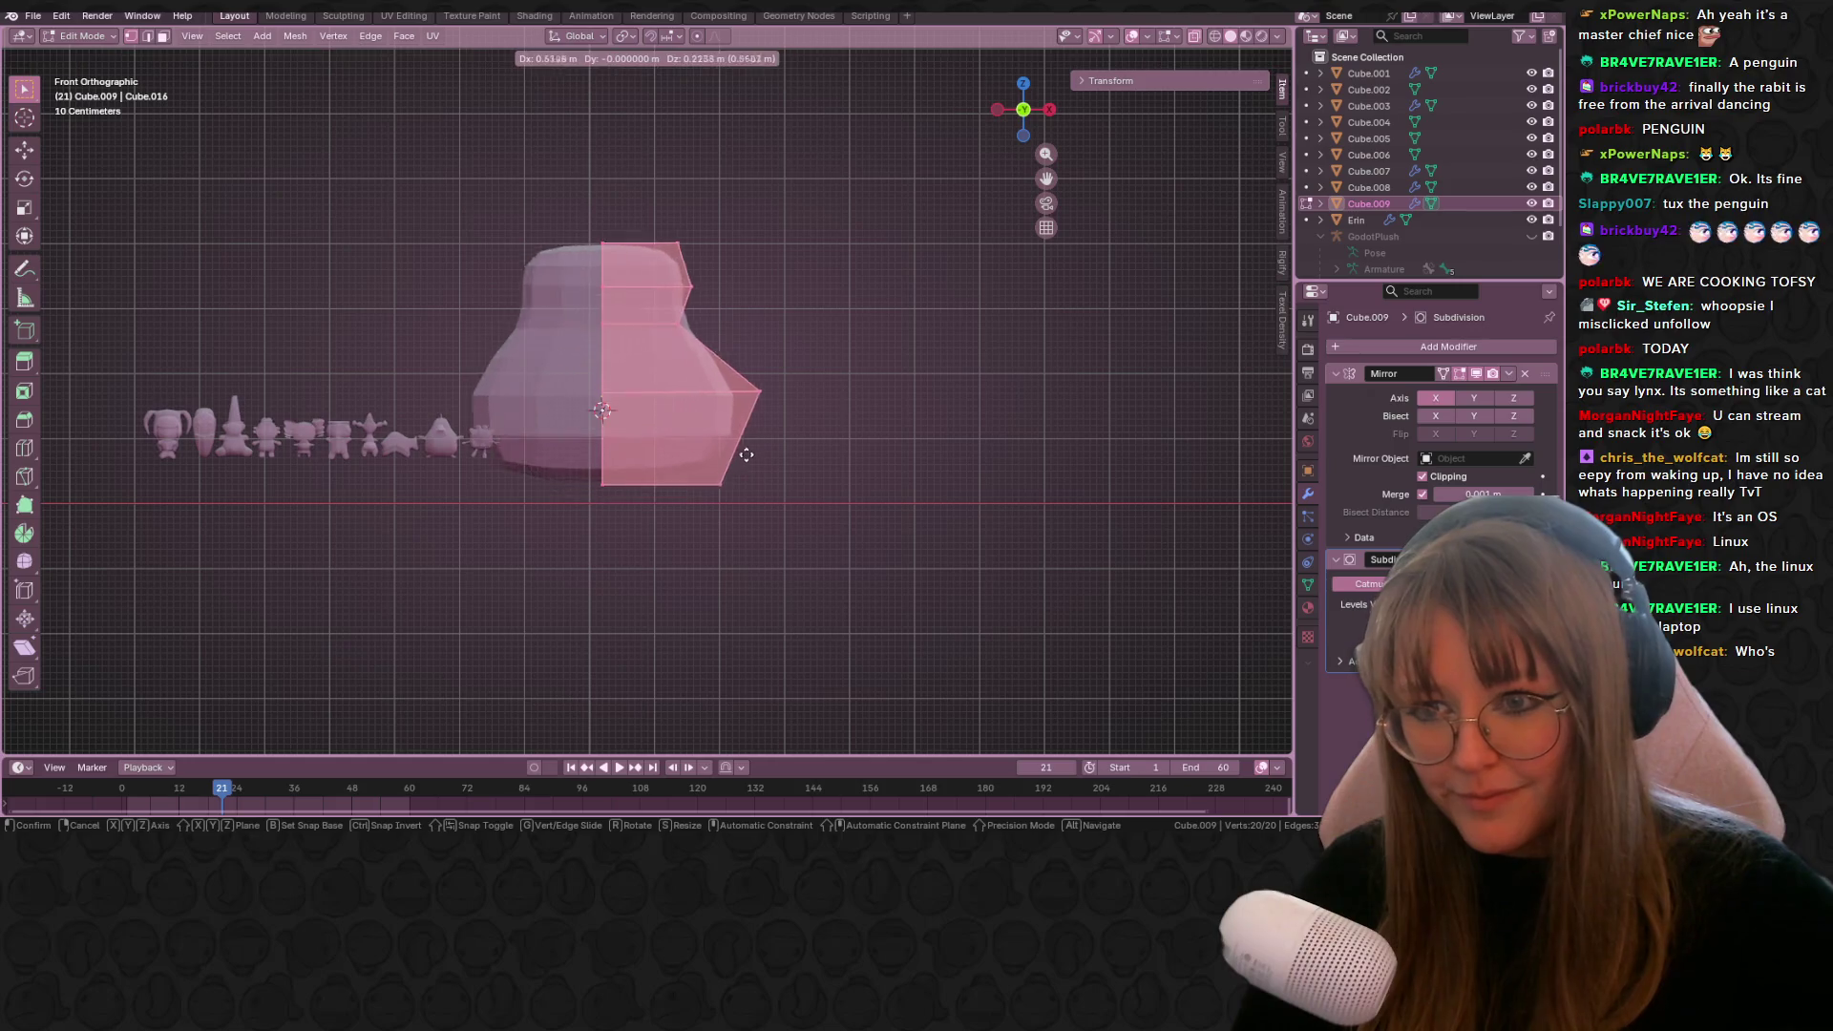
click(718, 483)
scroll(521, 465, up, 2)
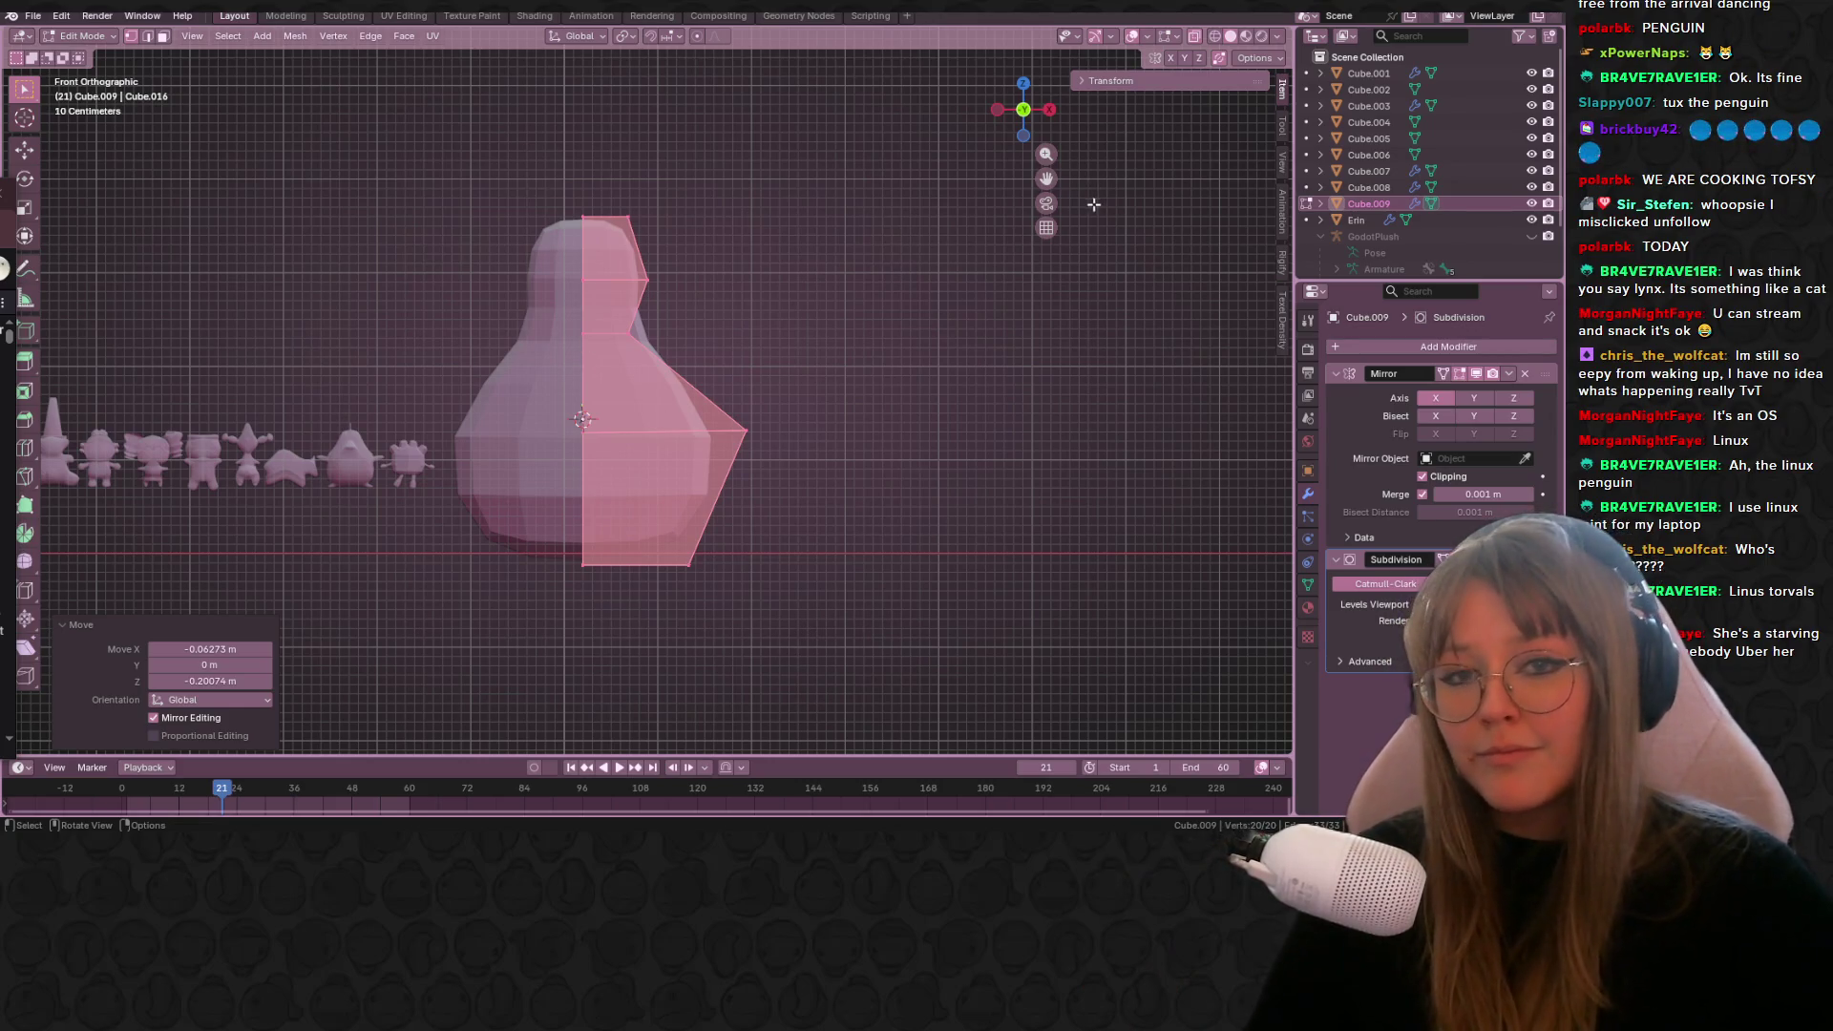
click(1050, 109)
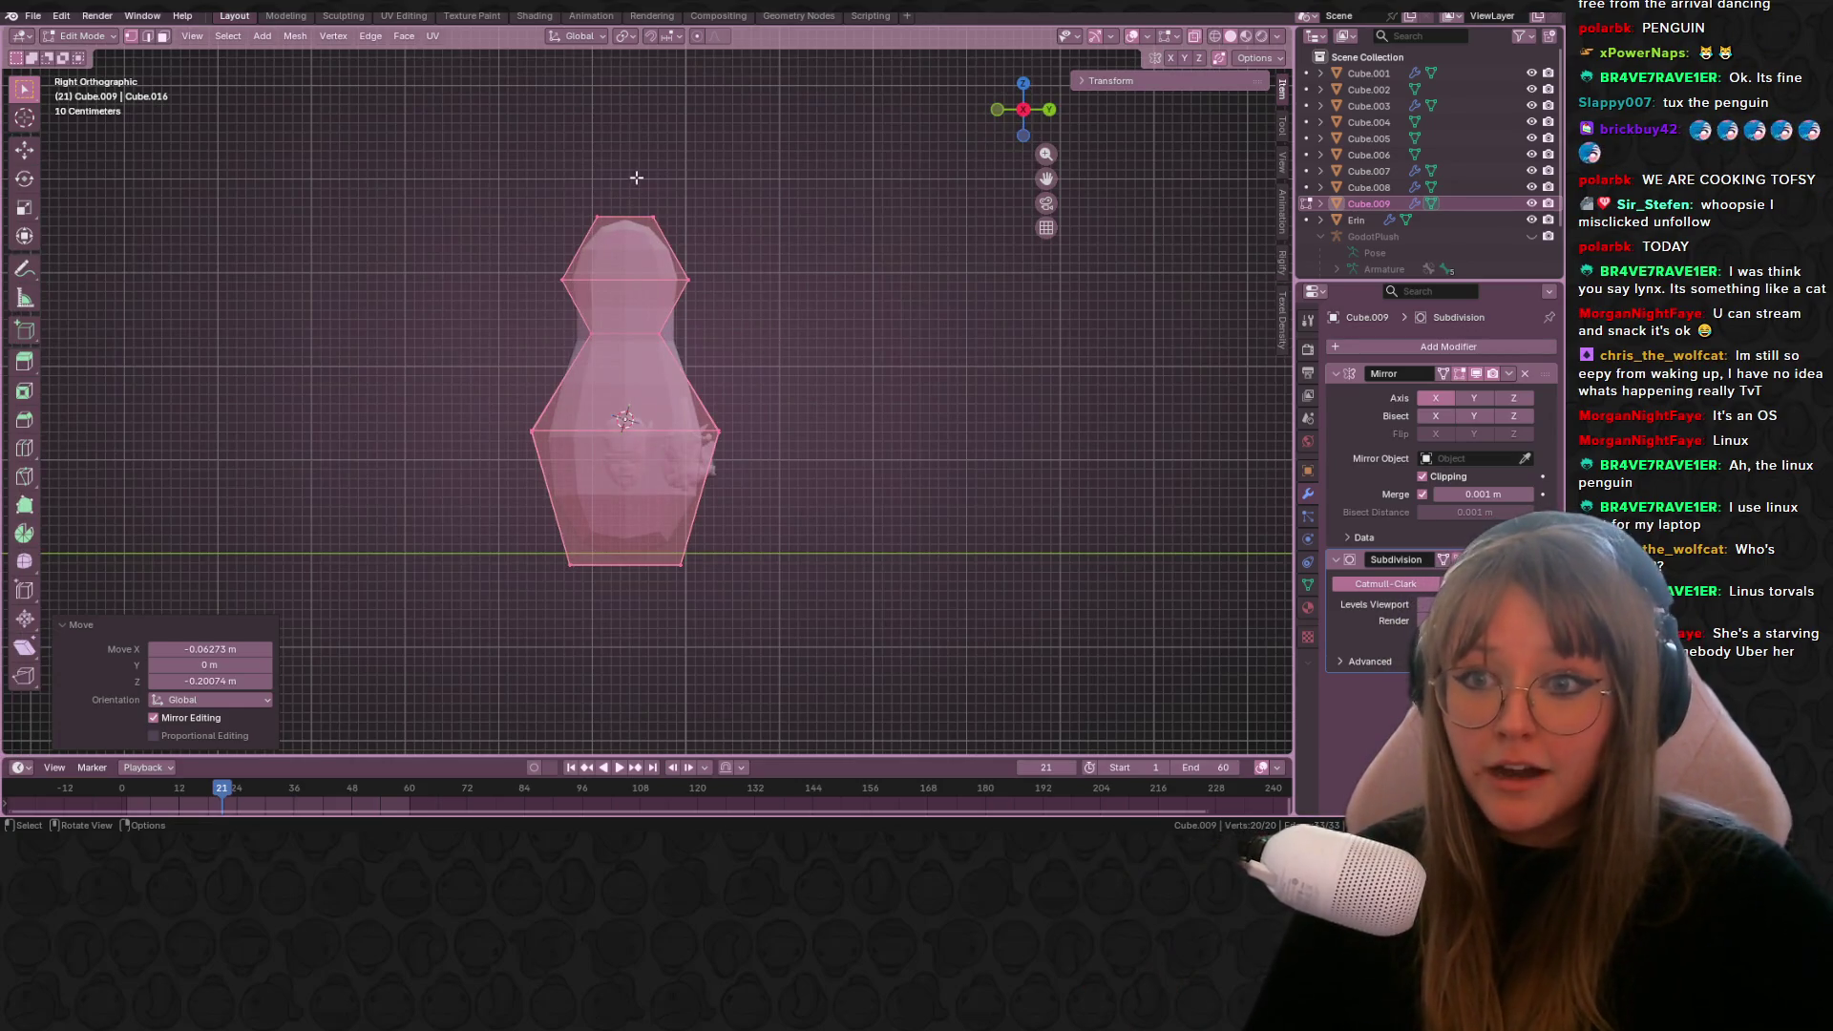
Step: Deepen the body along Y and pull the upper vertex up and left
drag(636, 178, 831, 622)
shift+middle_drag(744, 443, 655, 462)
key(g)
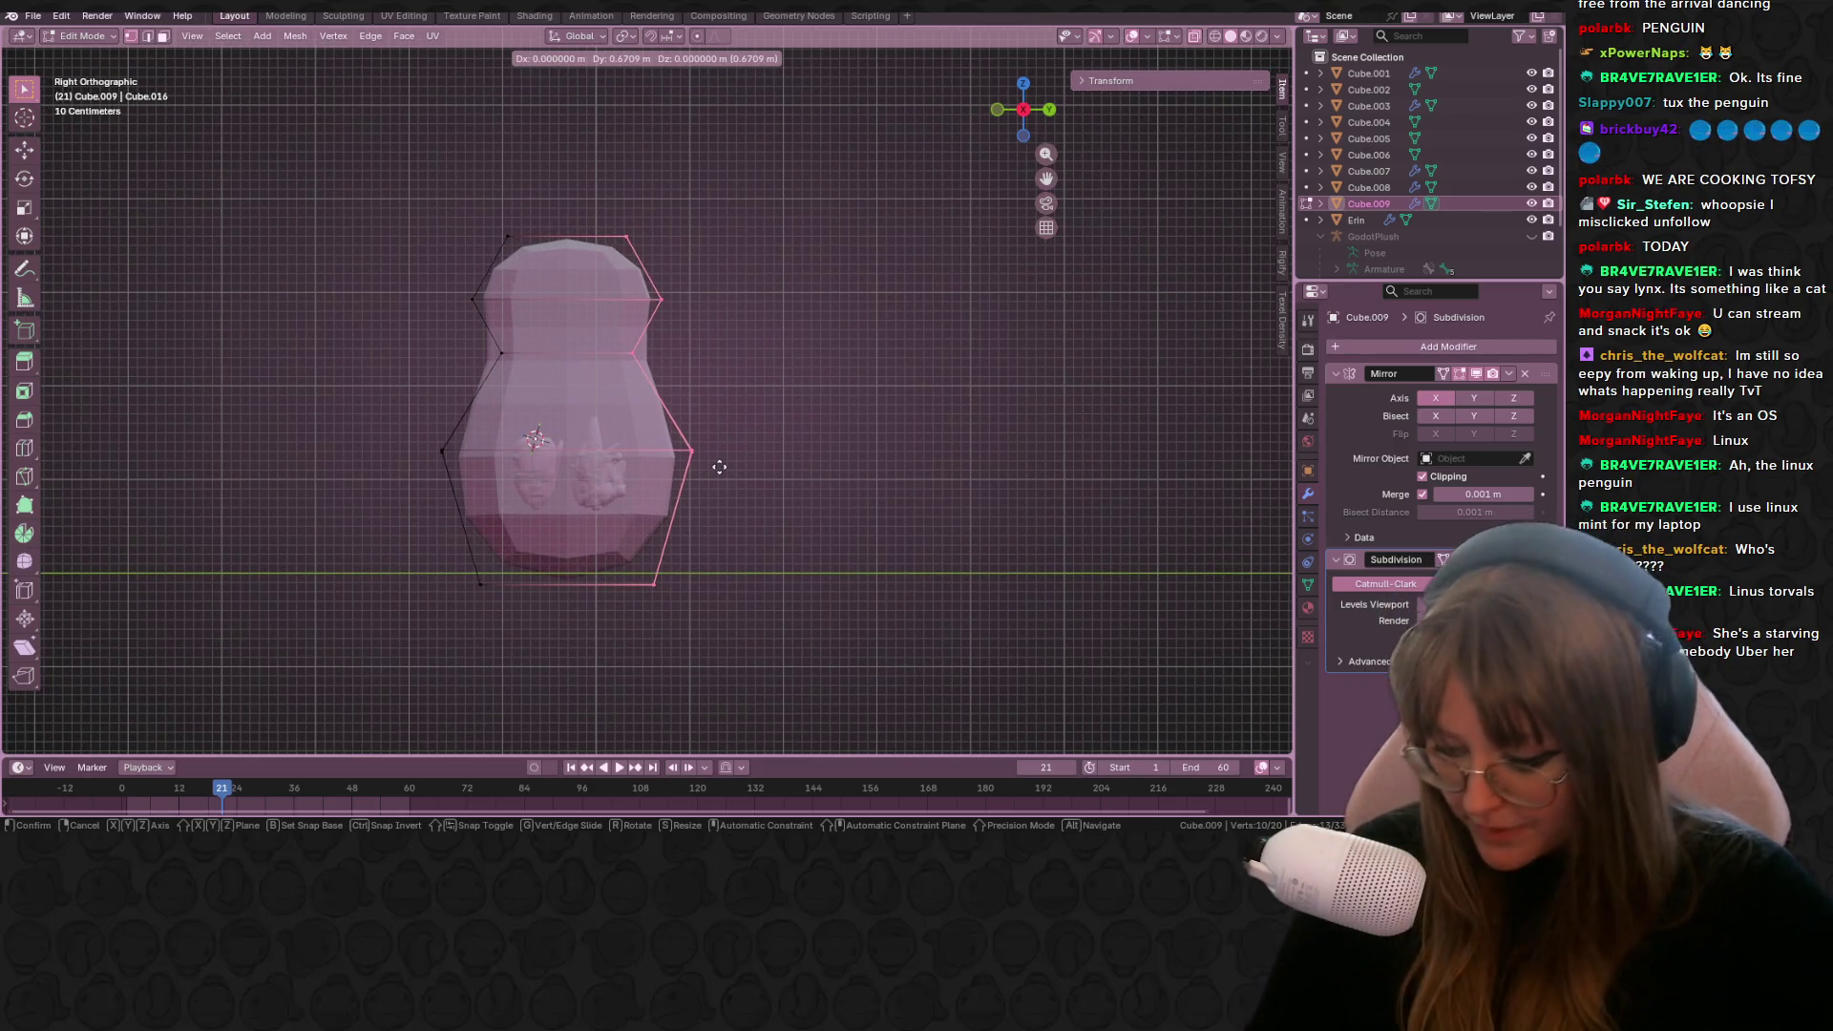
key(y)
click(728, 463)
key(g)
click(721, 397)
click(716, 306)
key(g)
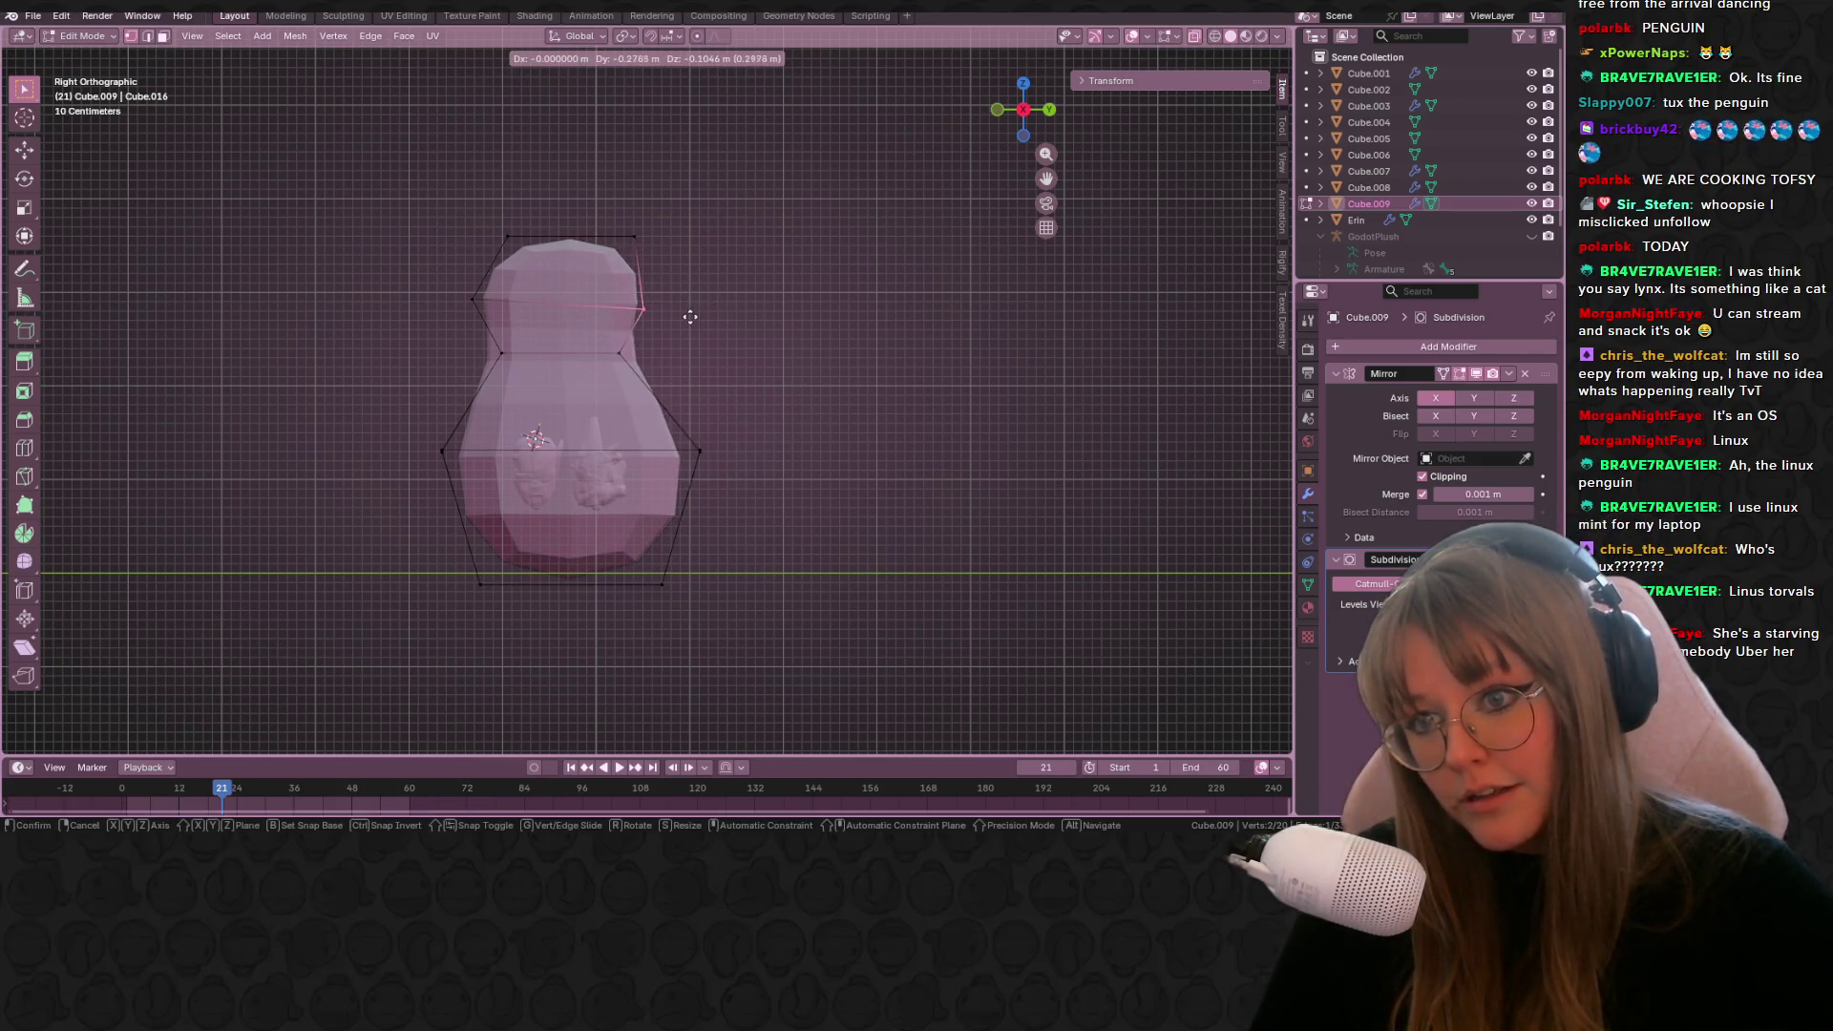
click(680, 316)
key(g)
click(523, 203)
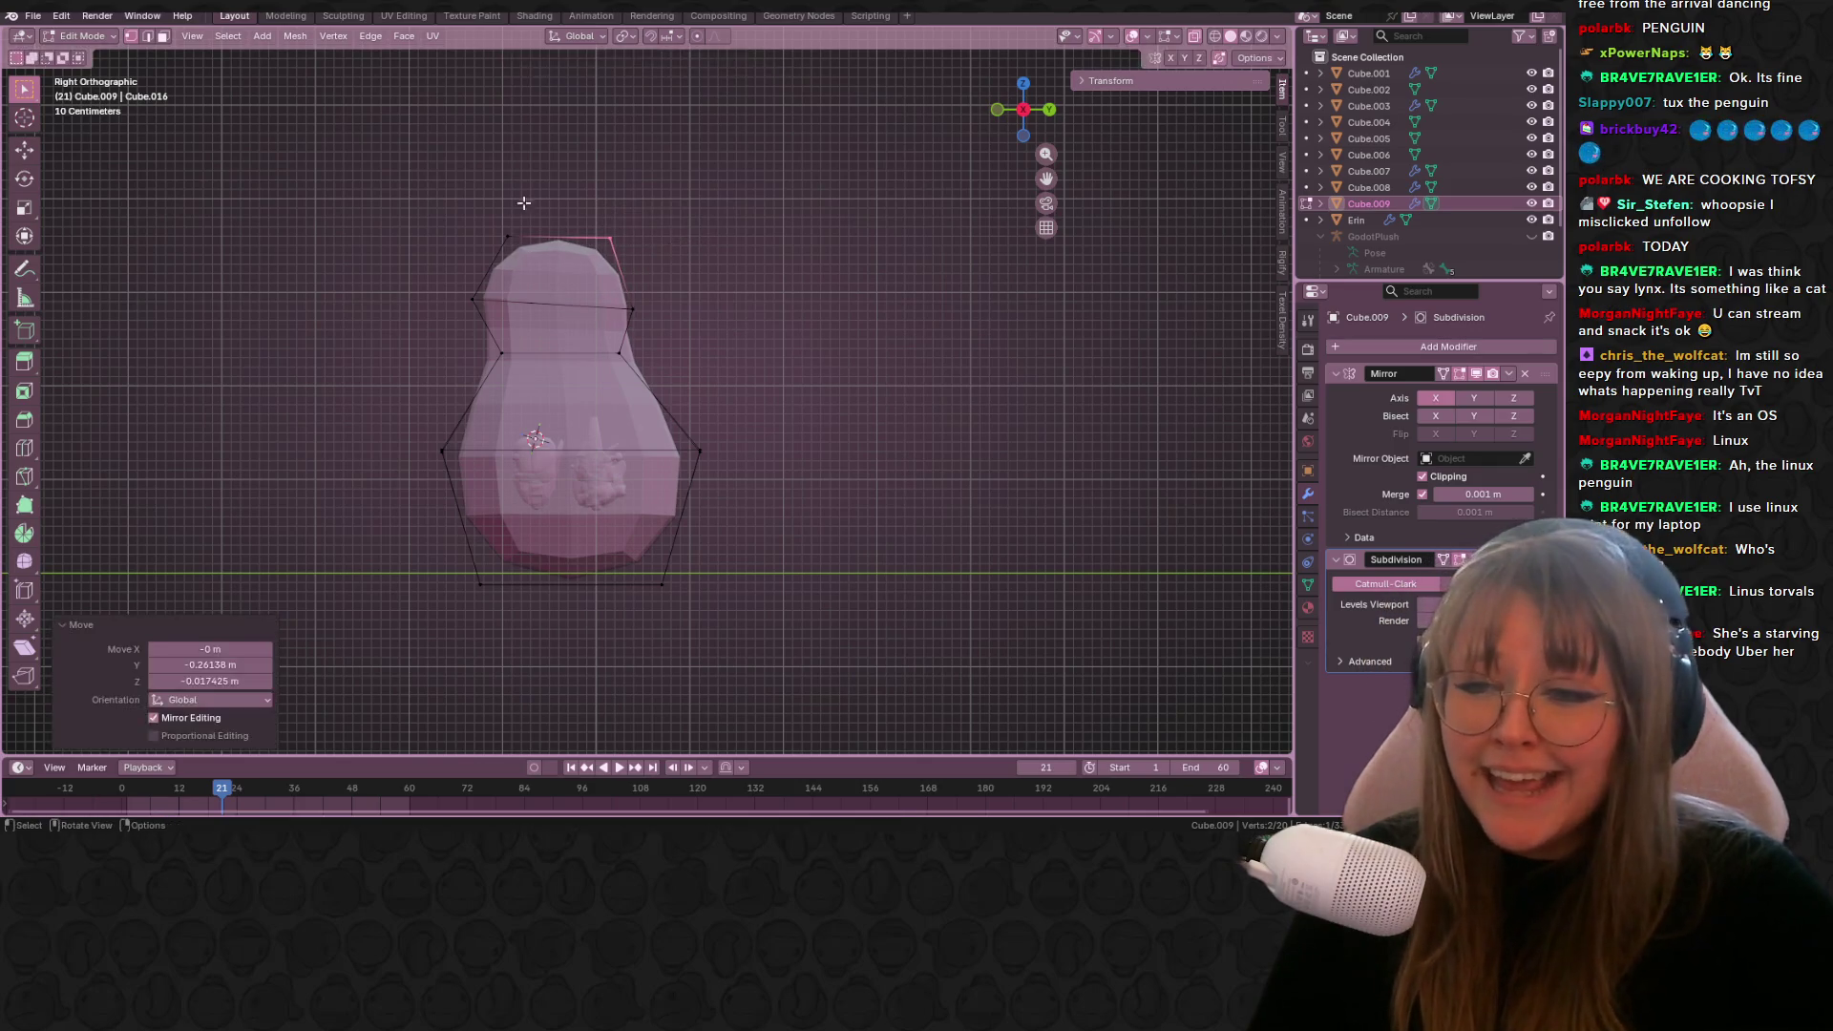
Step: Loop-cut a centred edge loop around the neck, then view the penguin in perspective
key(ctrl+r)
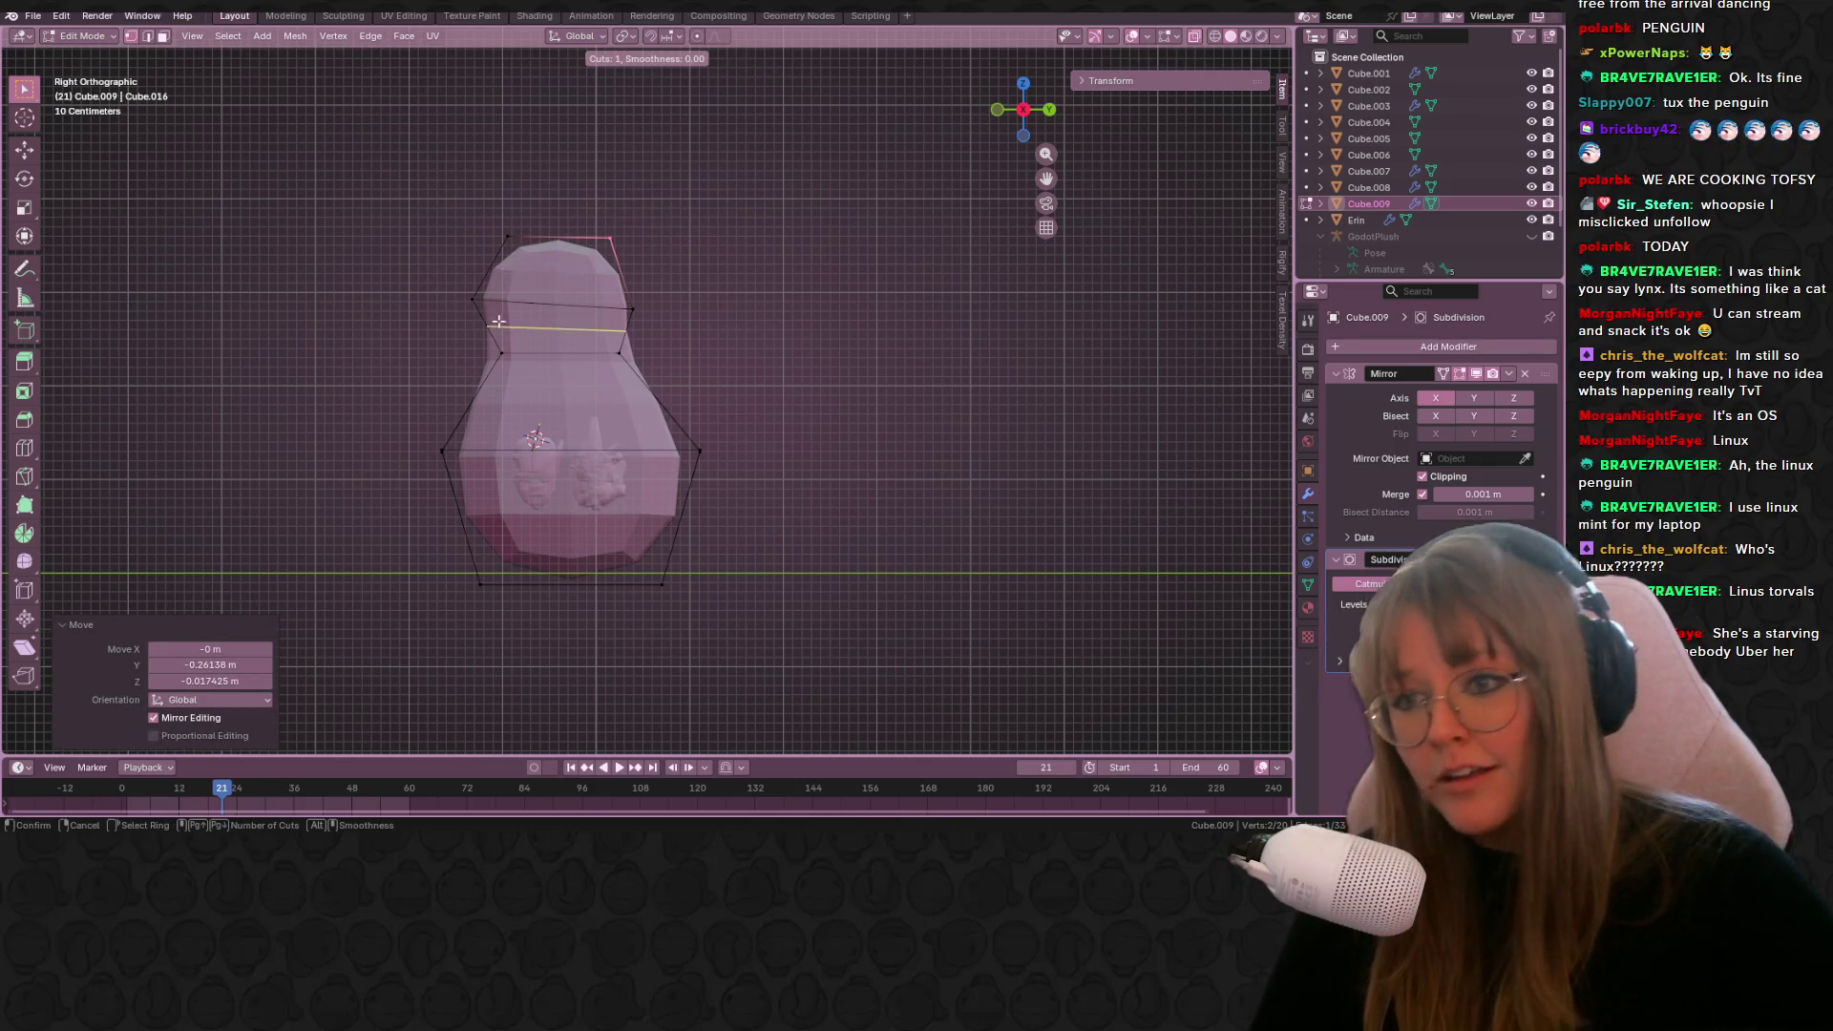
click(670, 322)
right_click(669, 322)
mouse_move(771, 325)
middle_down()
mouse_move(745, 335)
mouse_move(781, 341)
middle_up()
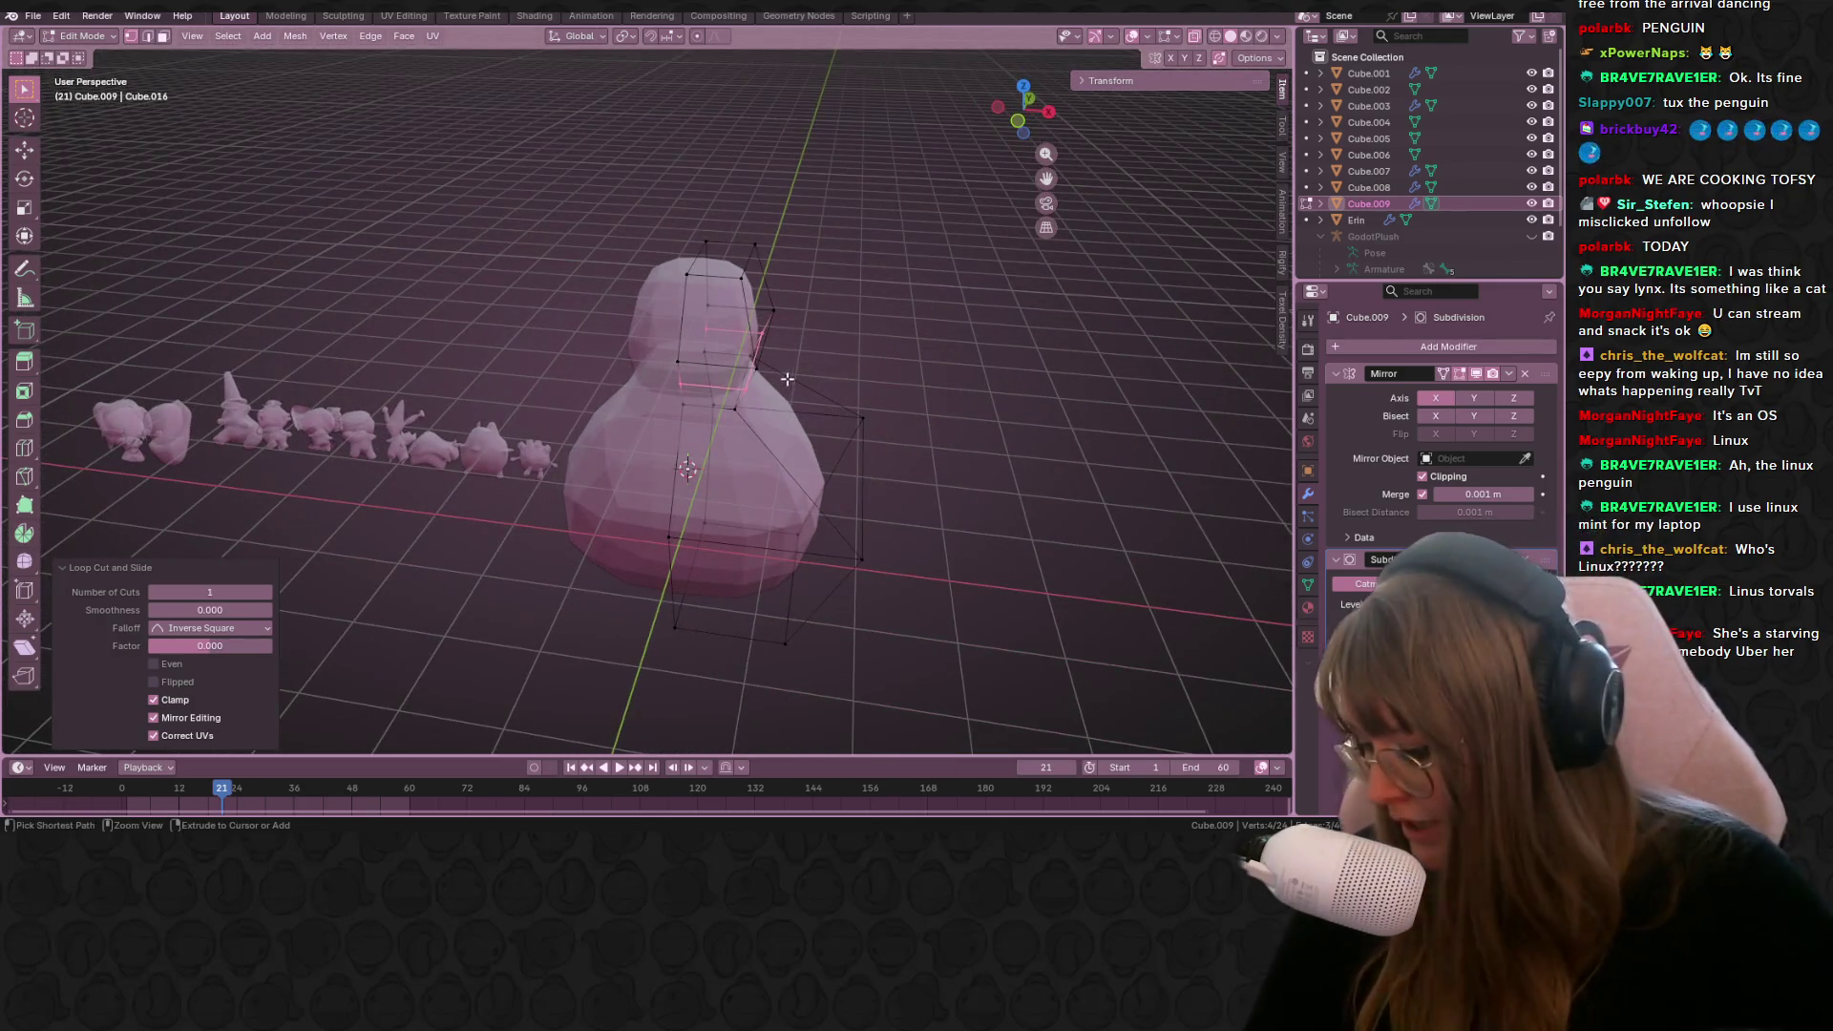
Step: Add a new edge loop across the penguin's head and nudge it slightly
key(ctrl+r)
click(730, 310)
right_click(731, 310)
key(g)
click(733, 310)
Step: Select the head's front face and push it outward to start the beak
click(712, 364)
mouse_move(712, 364)
middle_down()
mouse_move(740, 350)
mouse_move(746, 389)
mouse_move(896, 544)
mouse_move(798, 634)
mouse_move(888, 614)
middle_up()
key(g)
key(z)
key(z)
click(603, 277)
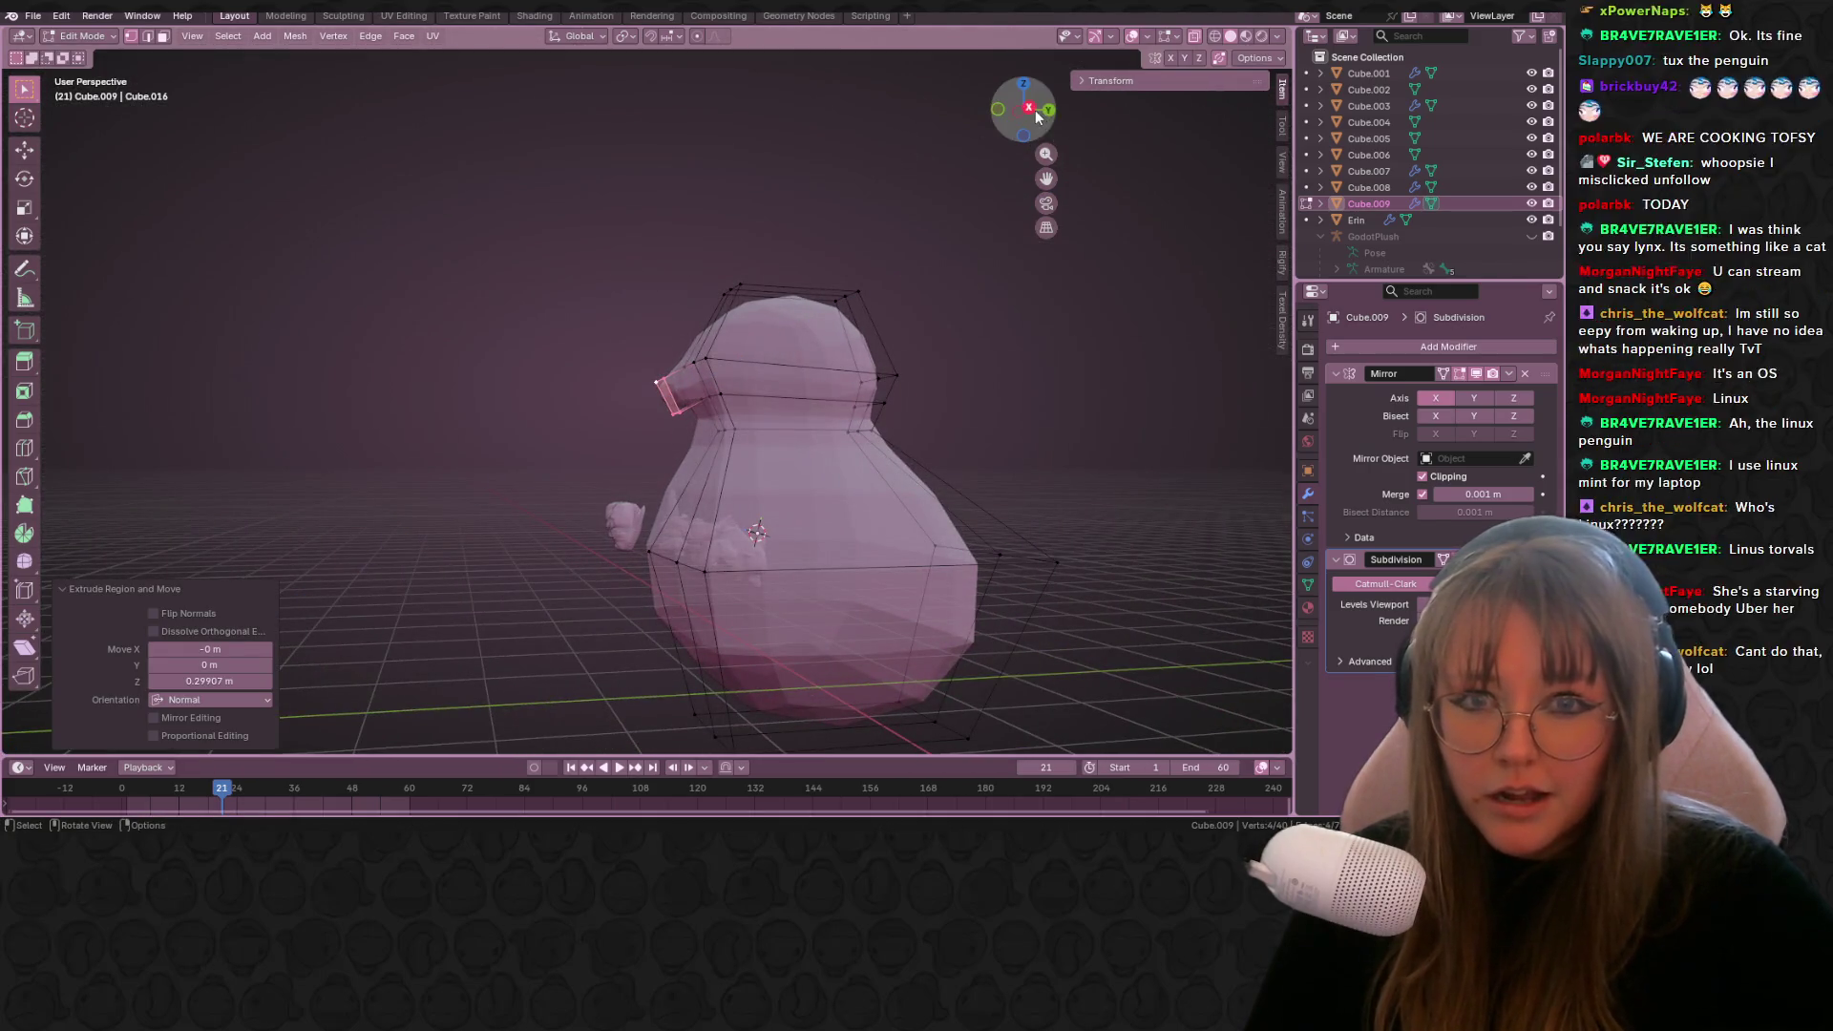
click(1029, 108)
scroll(826, 325, up, 4)
shift+middle_drag(826, 326, 733, 328)
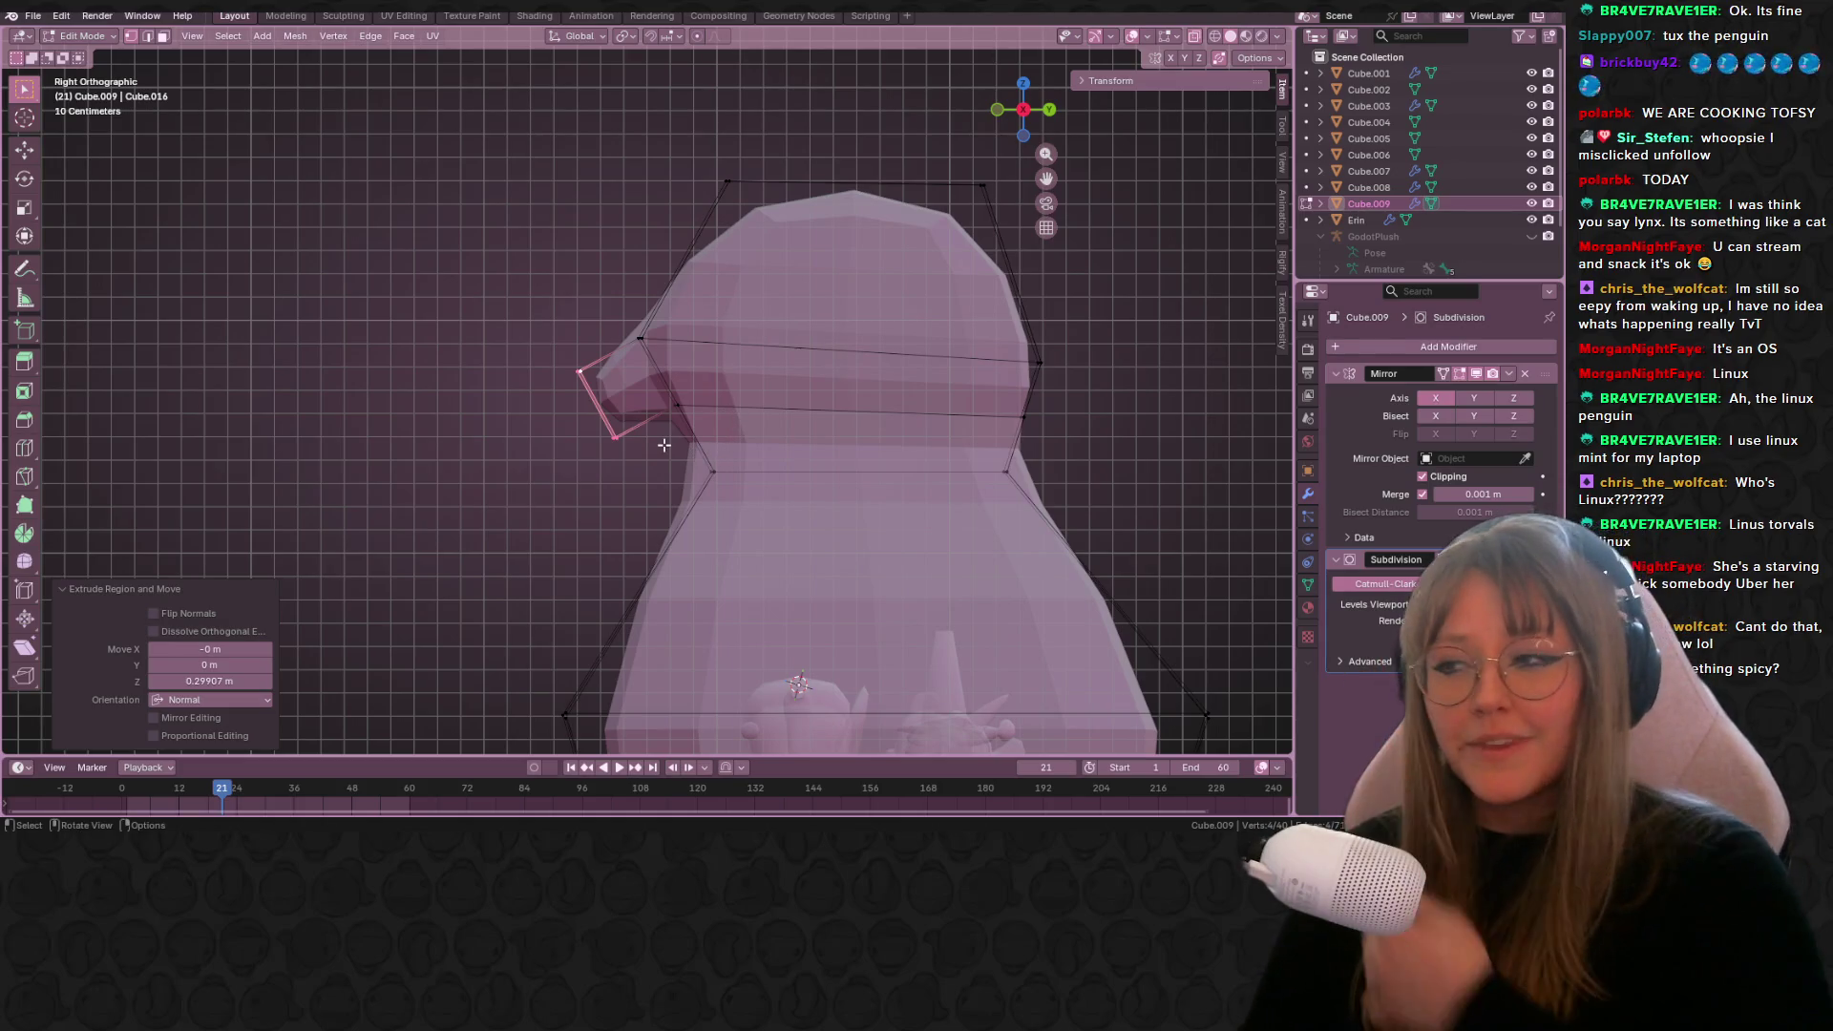
shift+middle_drag(685, 421, 663, 498)
Step: Tilt the beak face and move it up and forward
key(r)
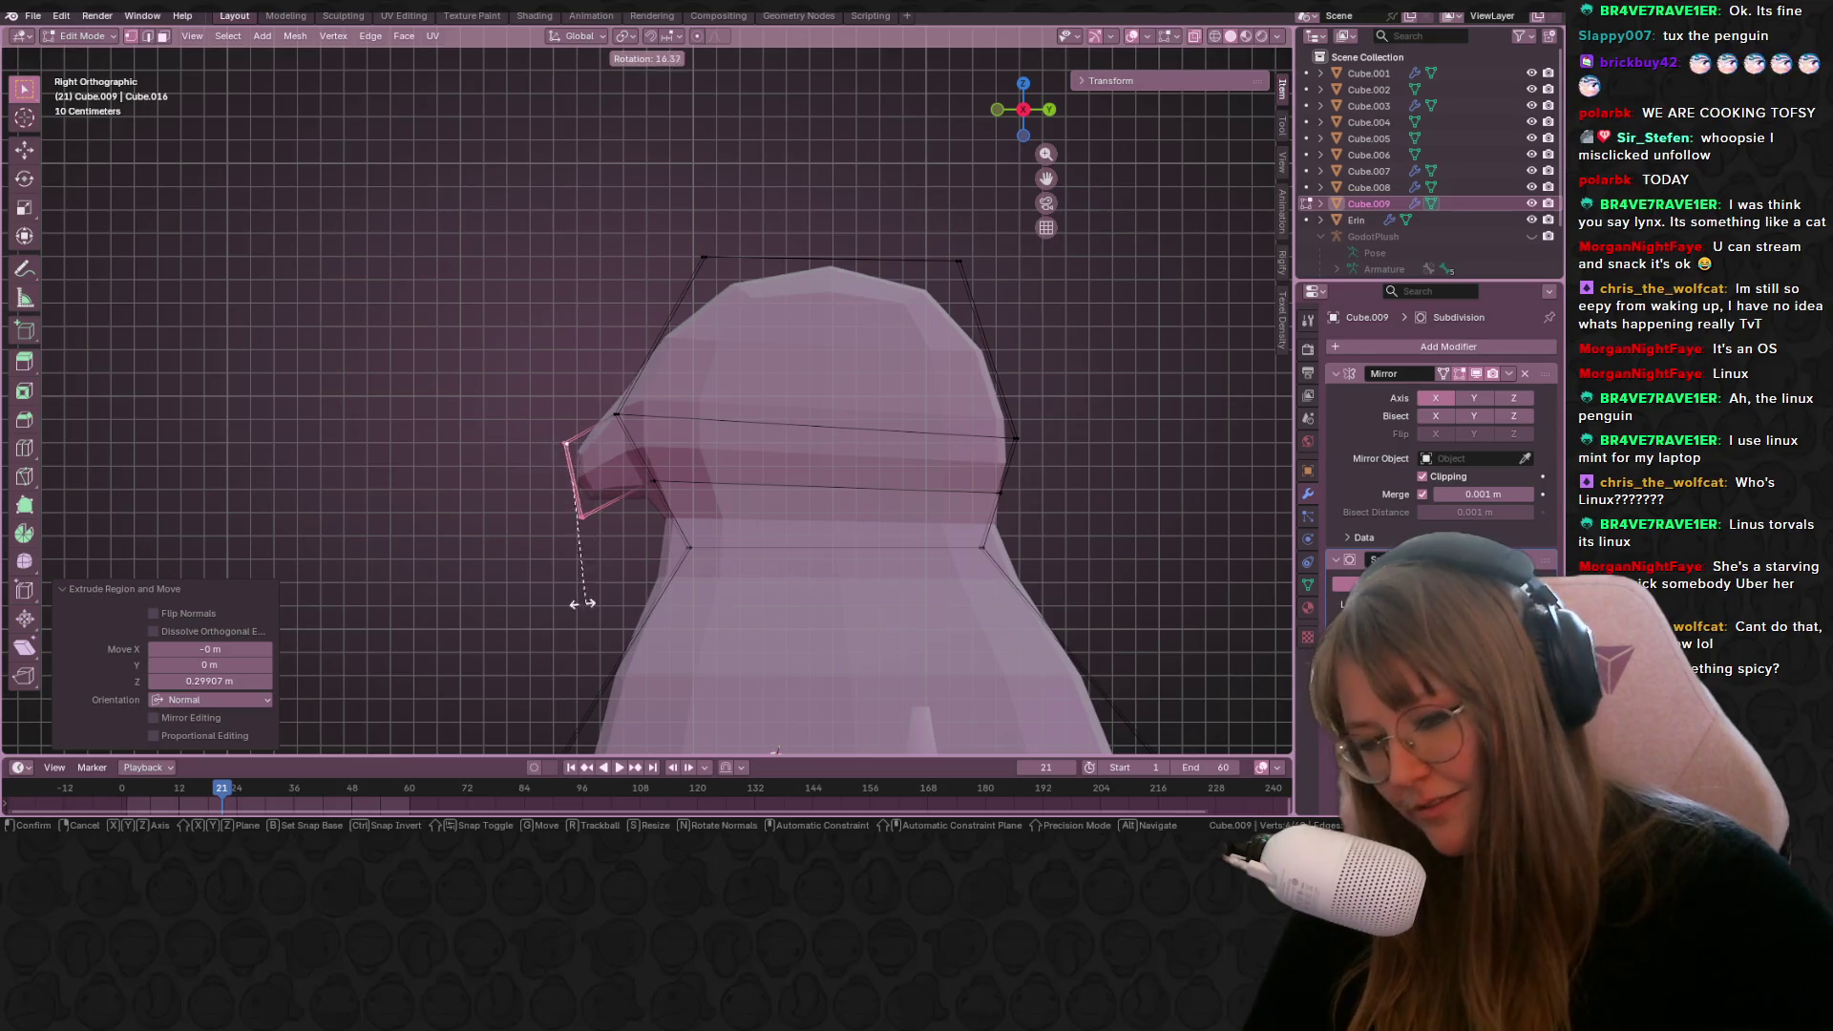
click(600, 575)
key(g)
click(611, 535)
key(g)
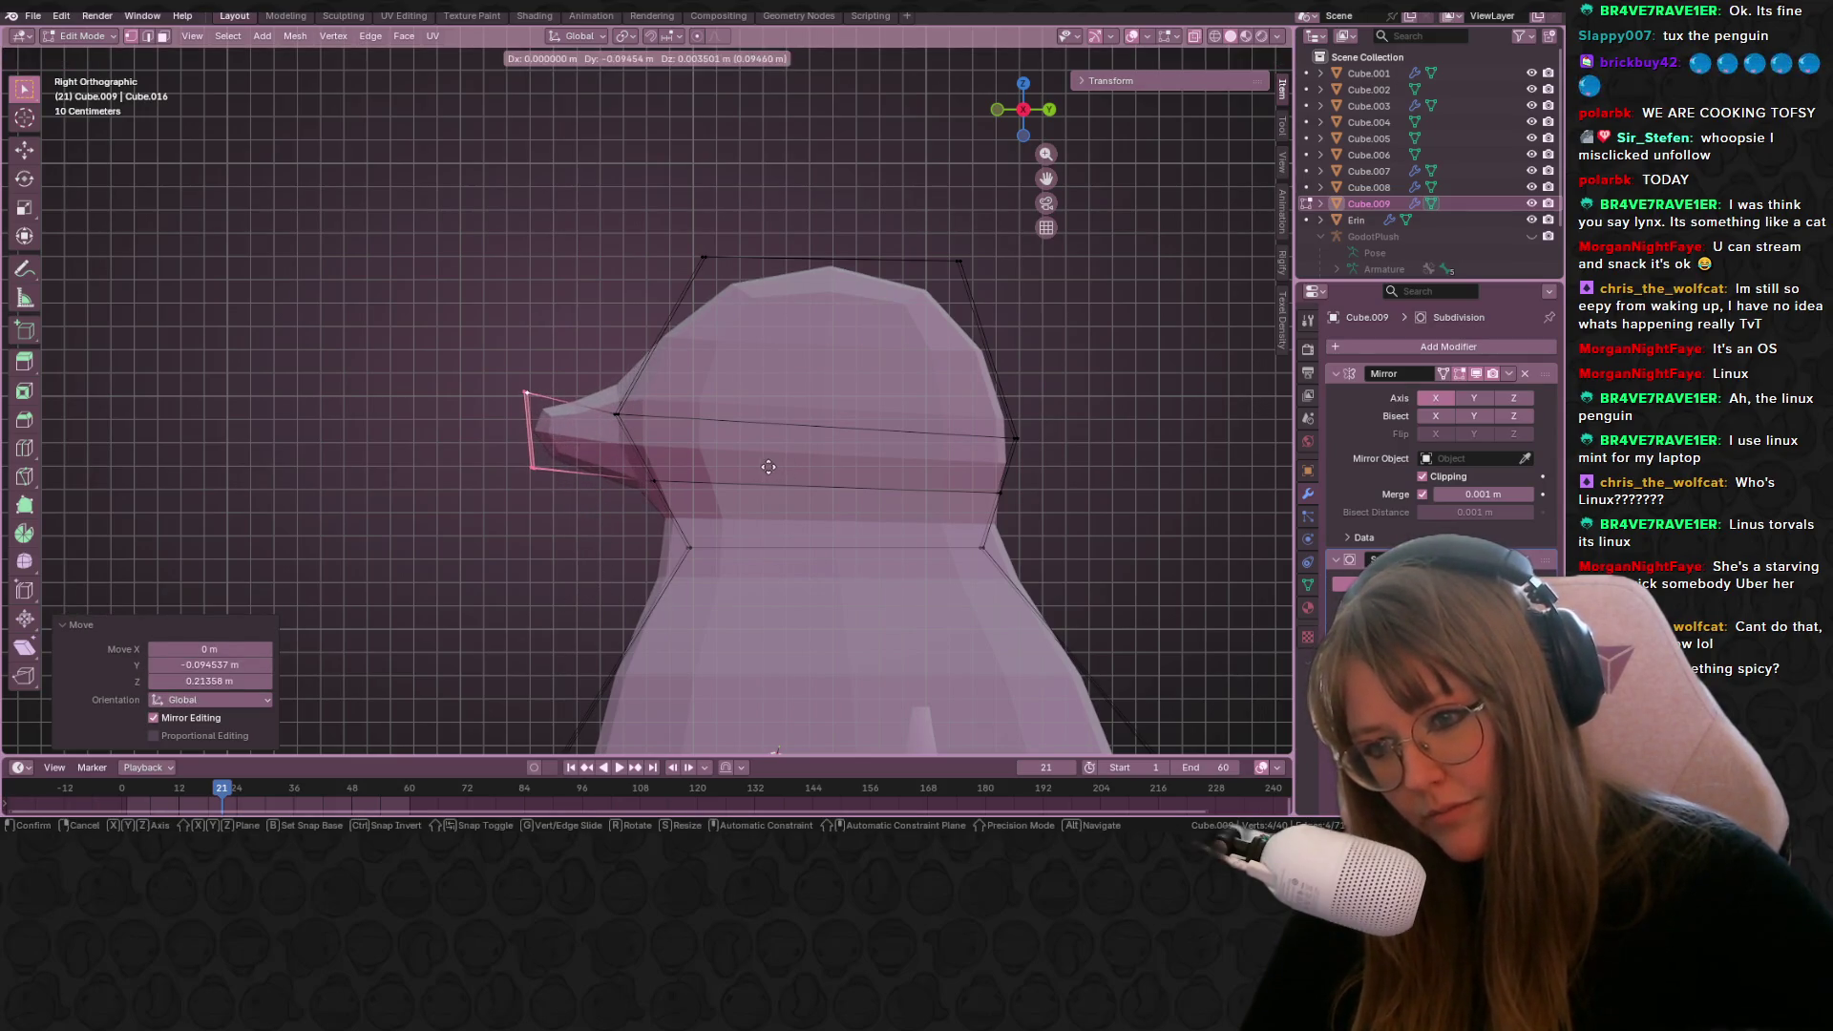
click(772, 478)
Step: Reposition individual beak vertices in right side view to shape the beak
middle_drag(628, 391, 613, 421)
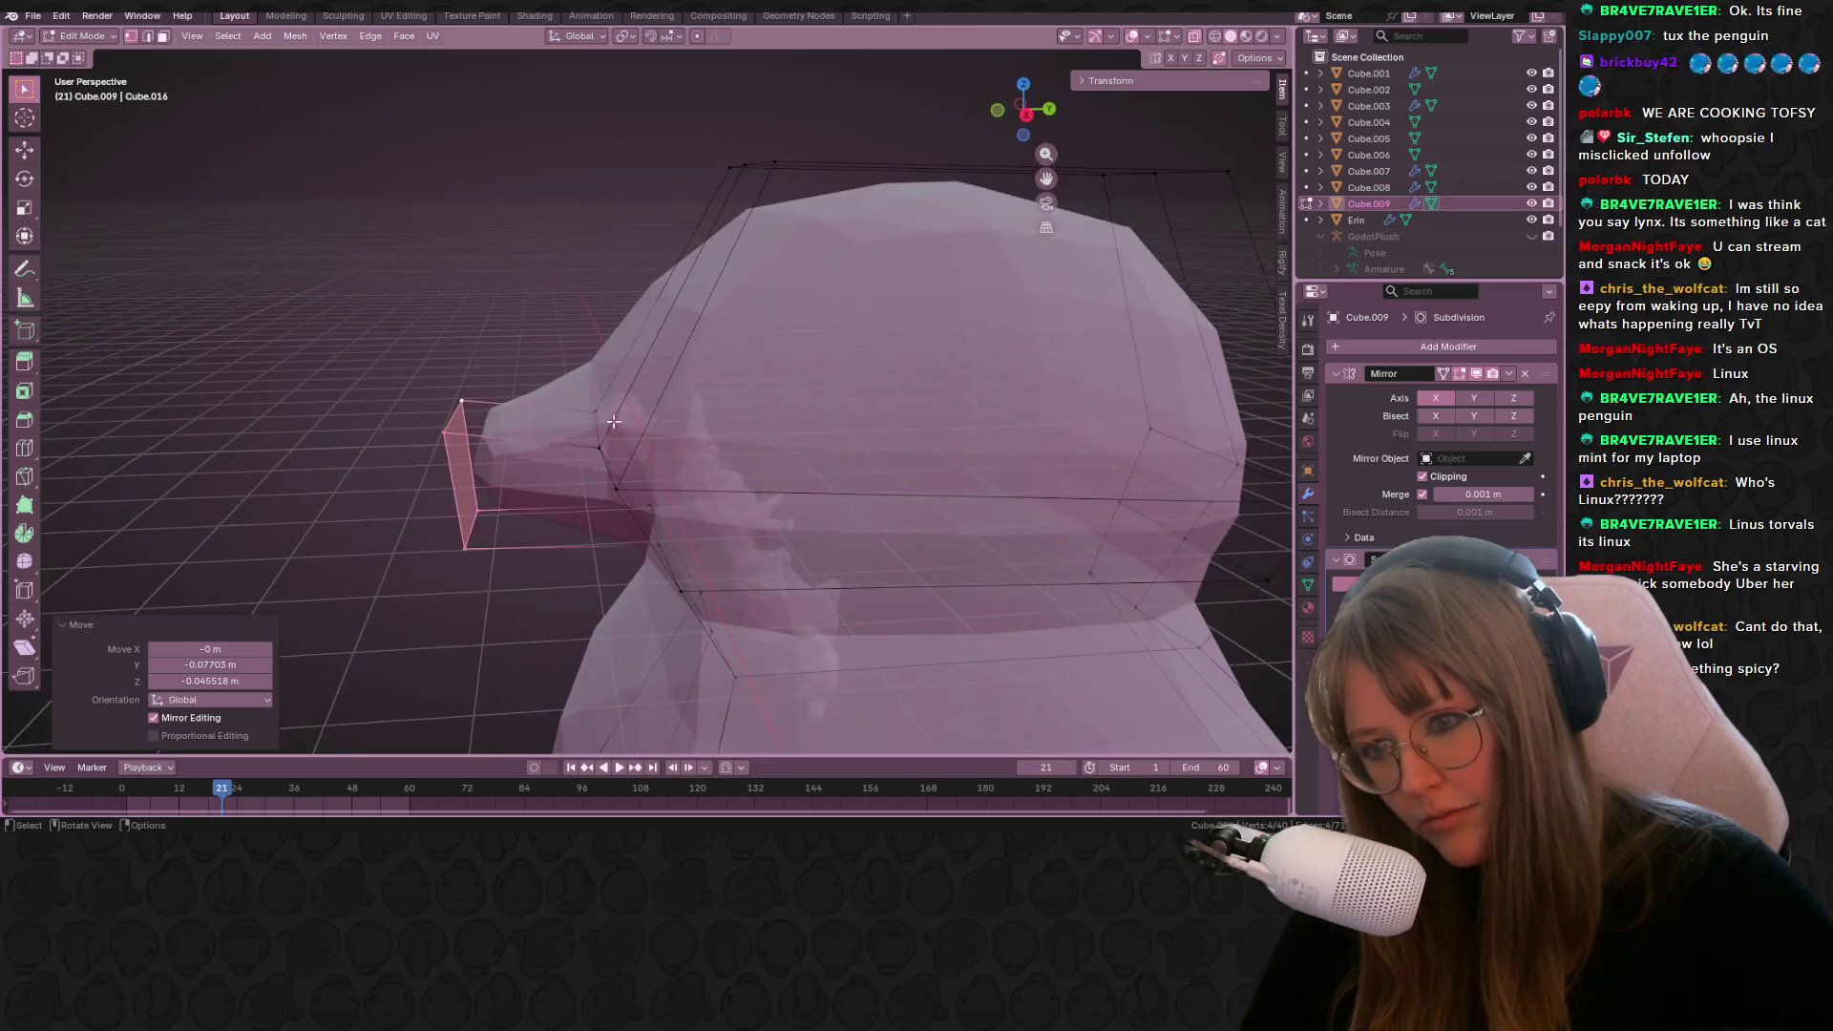
click(598, 416)
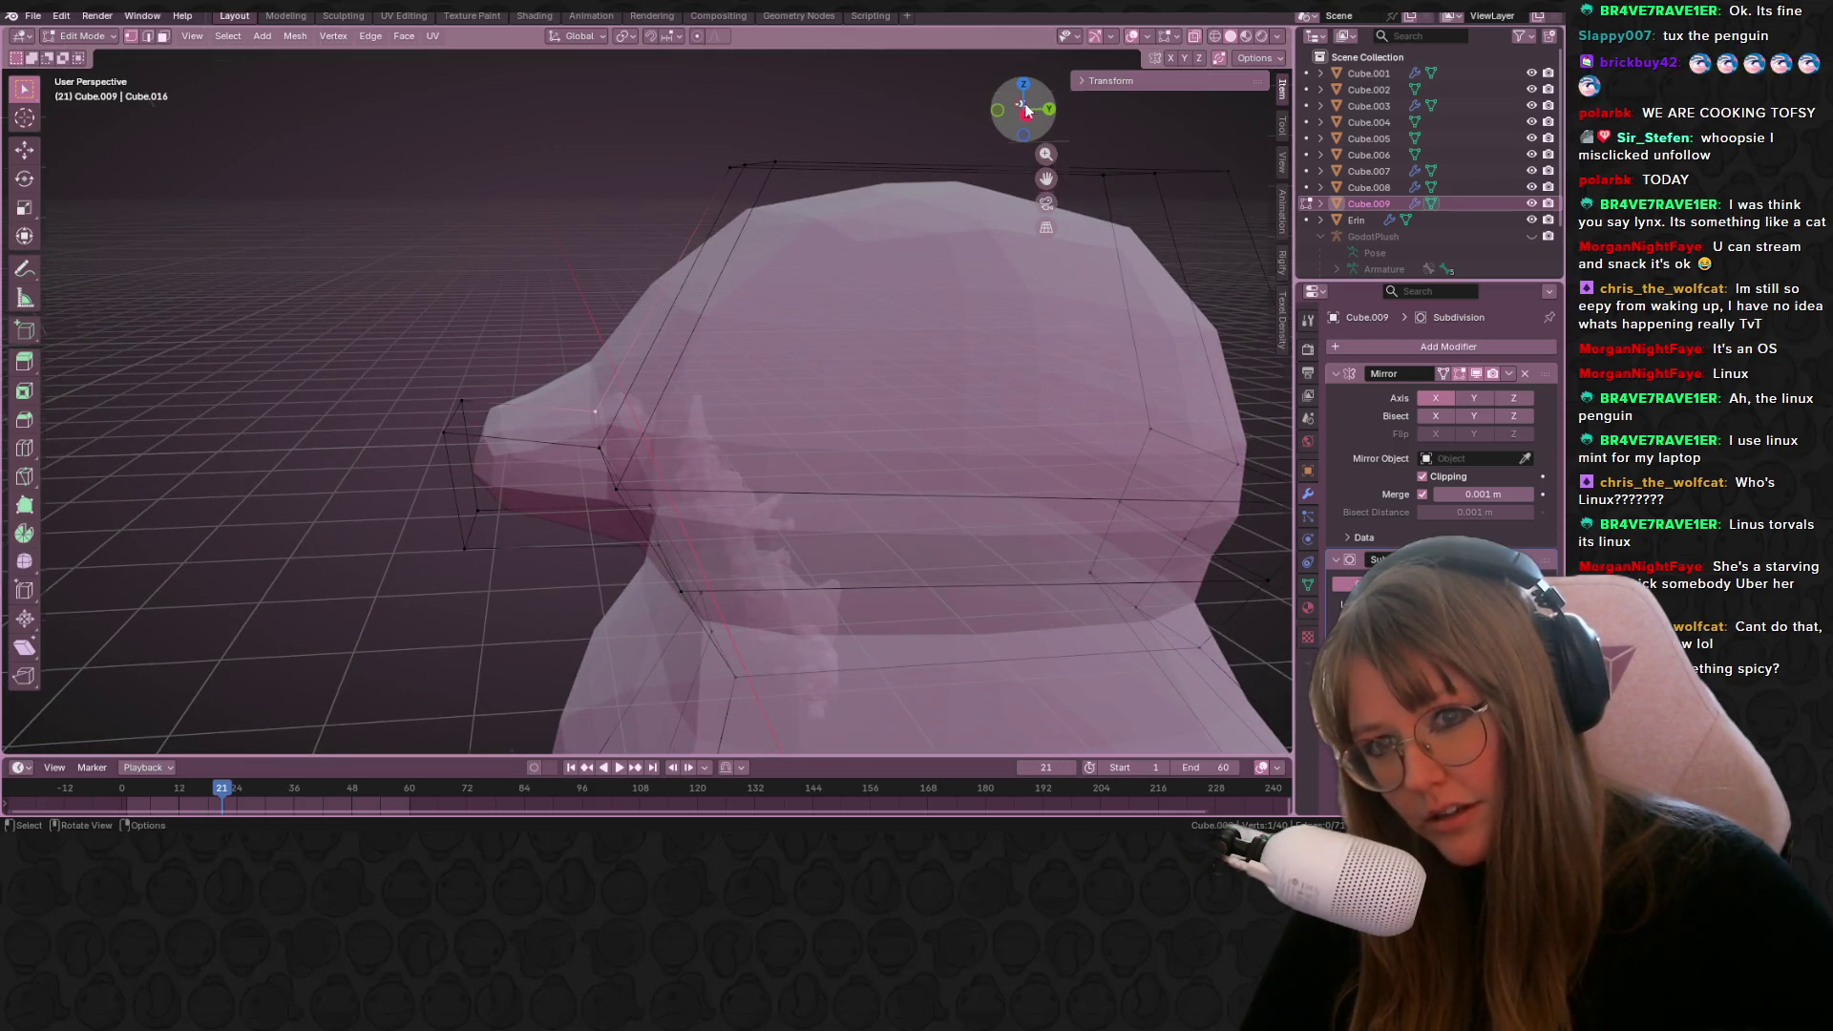
click(1027, 111)
click(1023, 110)
key(g)
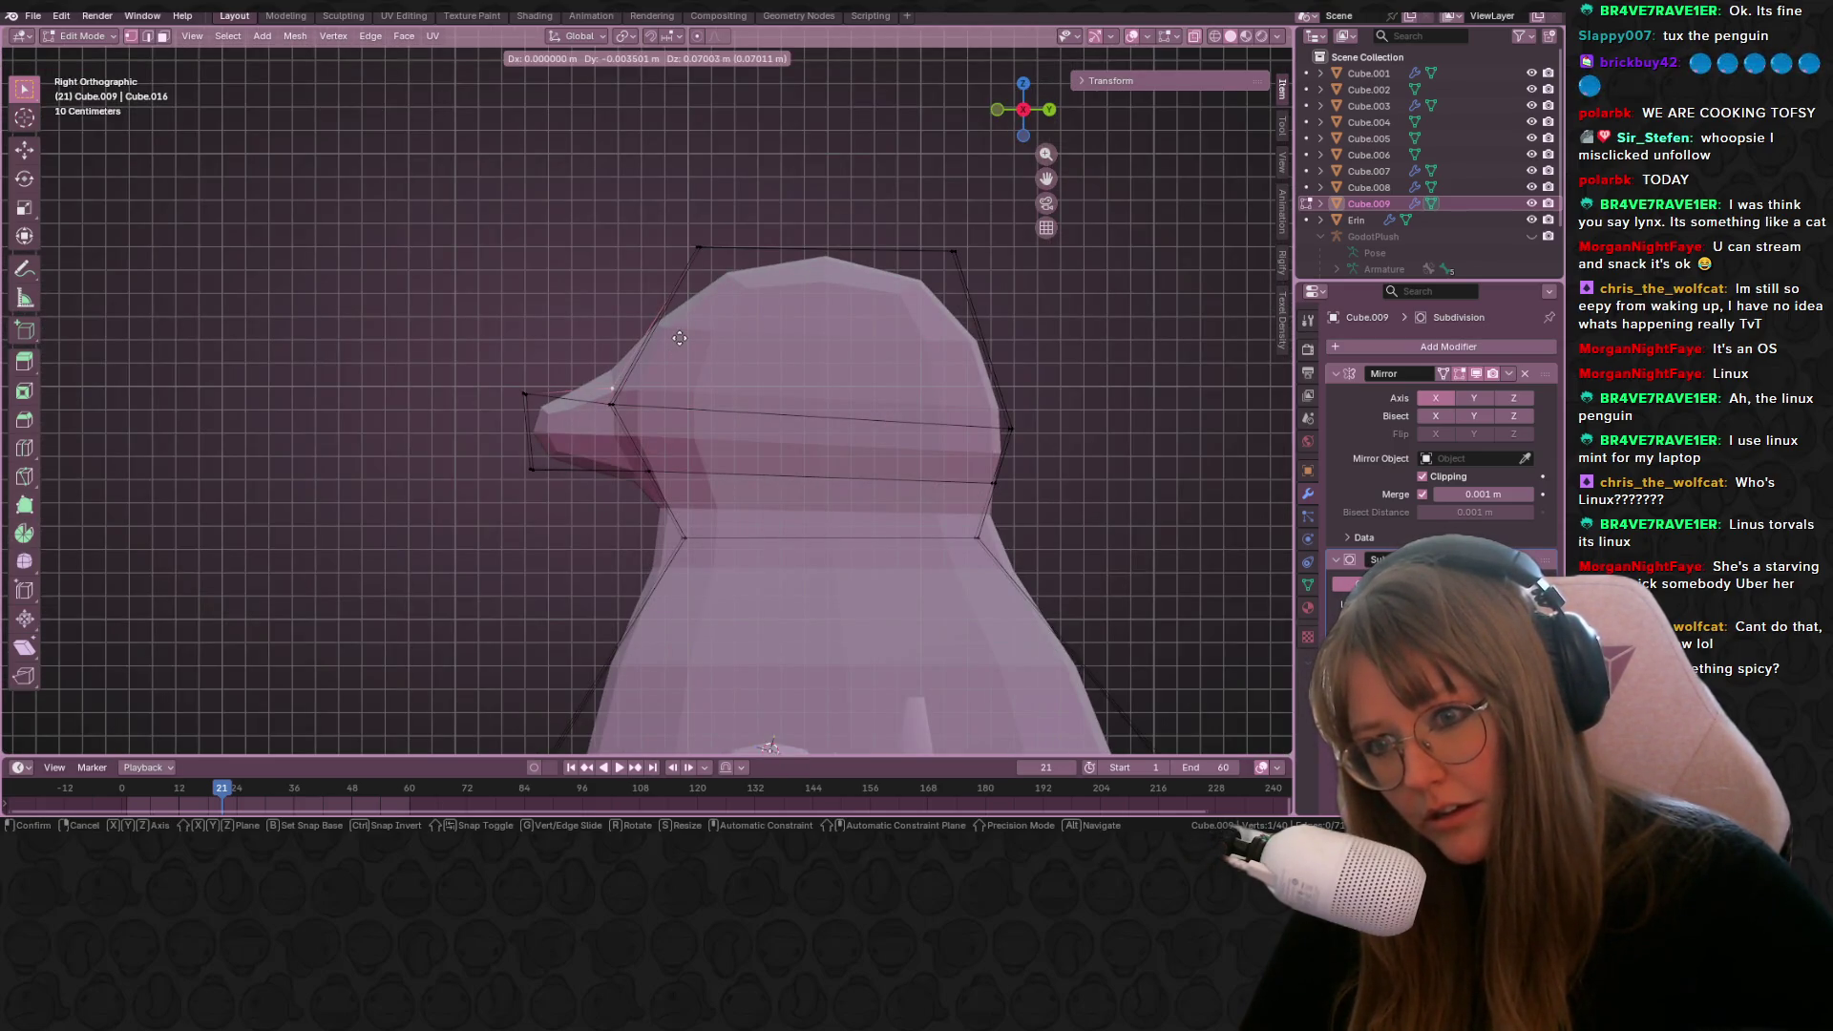
click(677, 351)
click(622, 401)
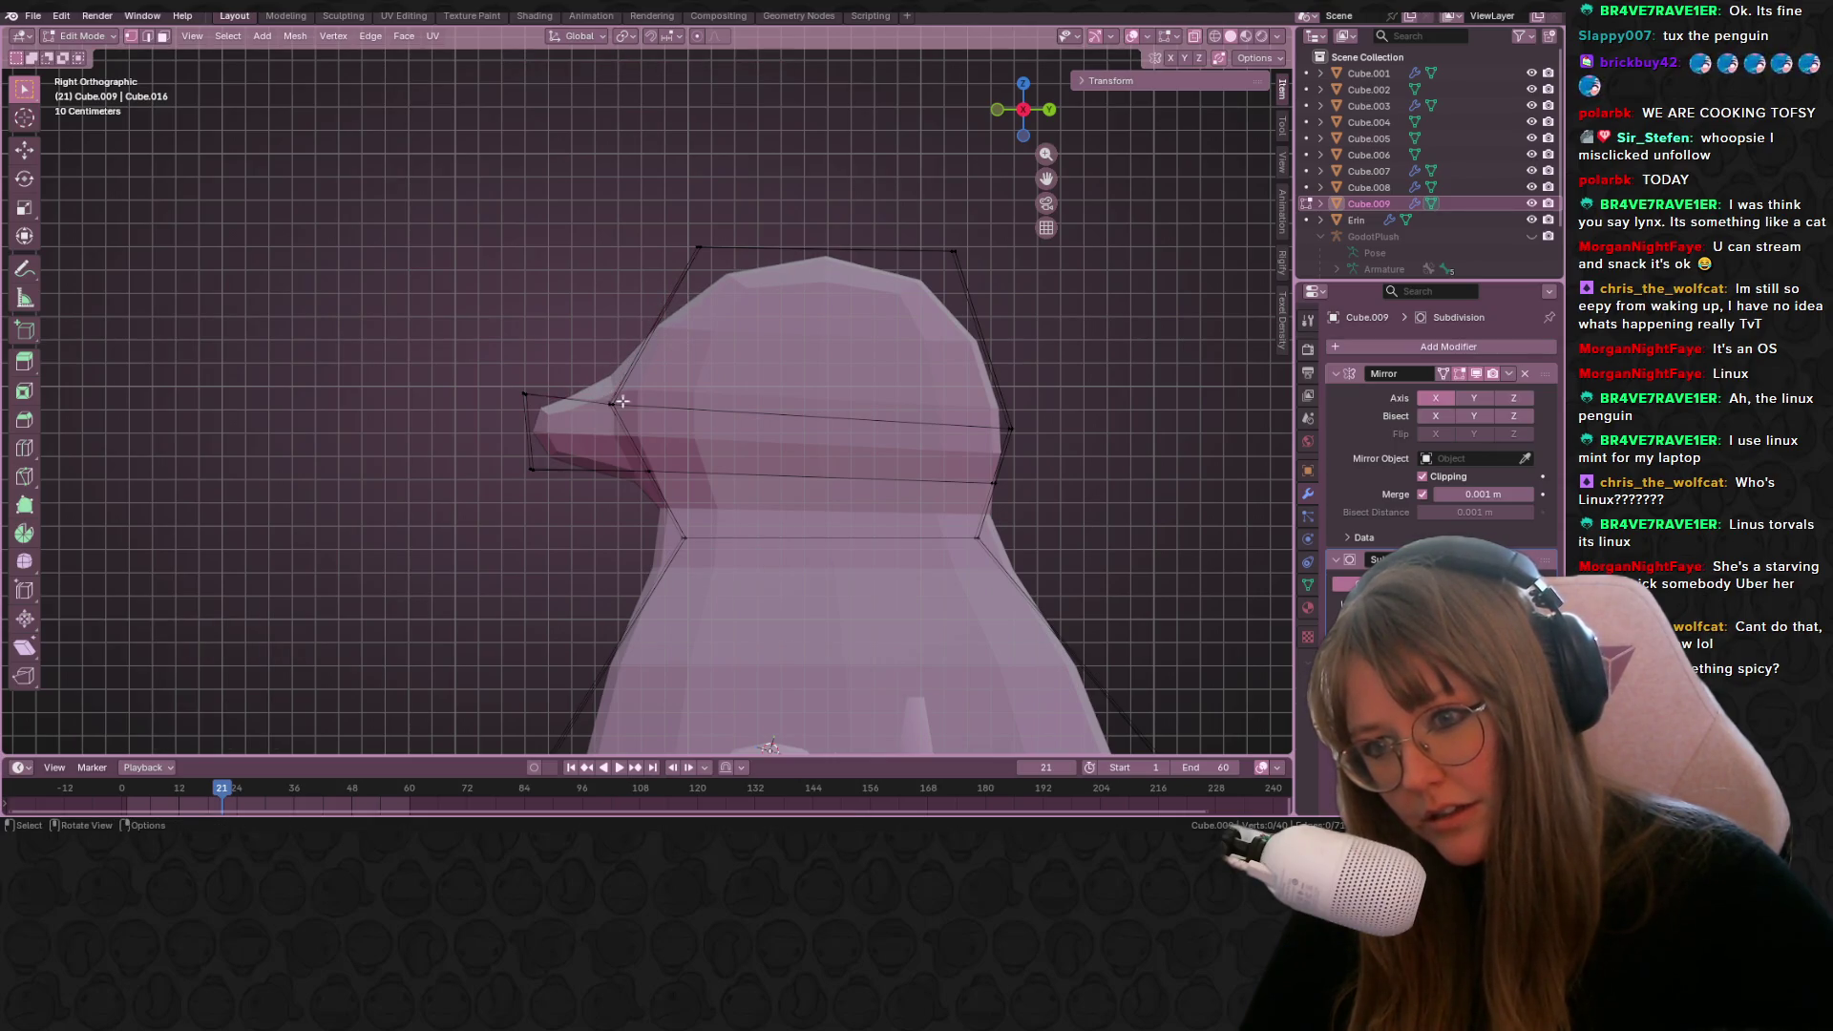
middle_drag(617, 361, 585, 395)
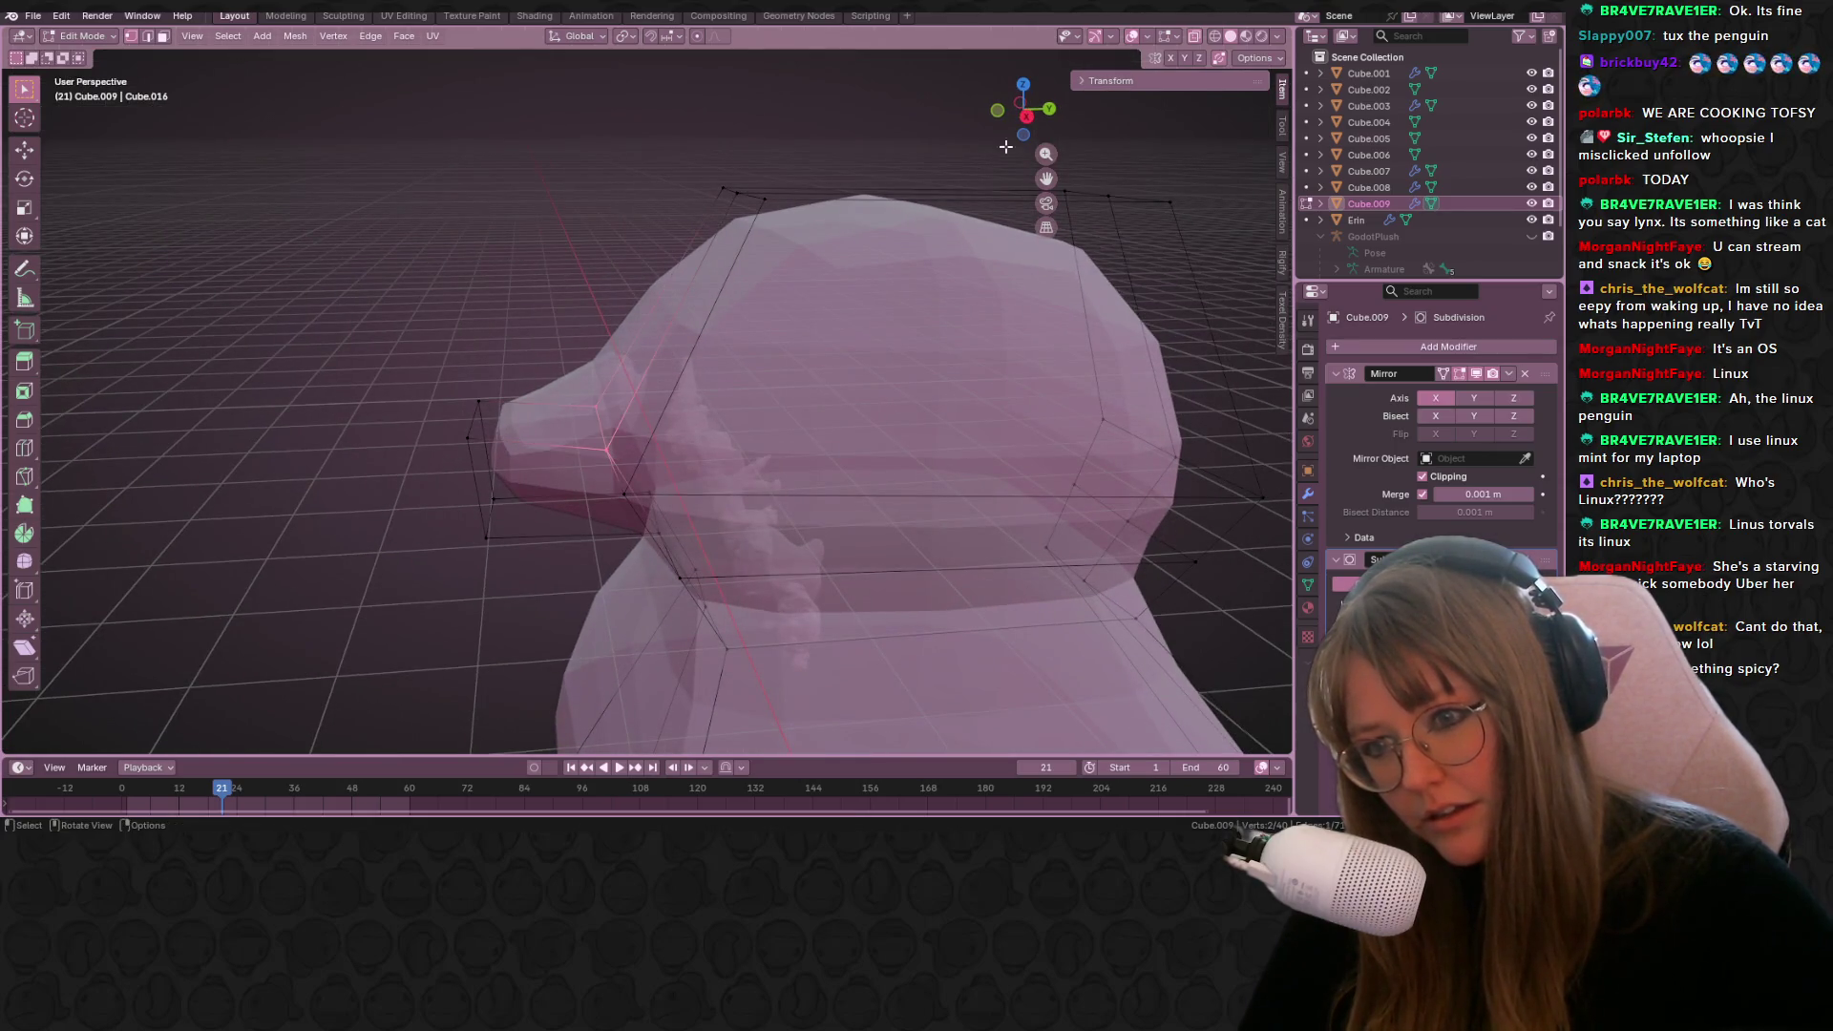
click(1025, 118)
key(g)
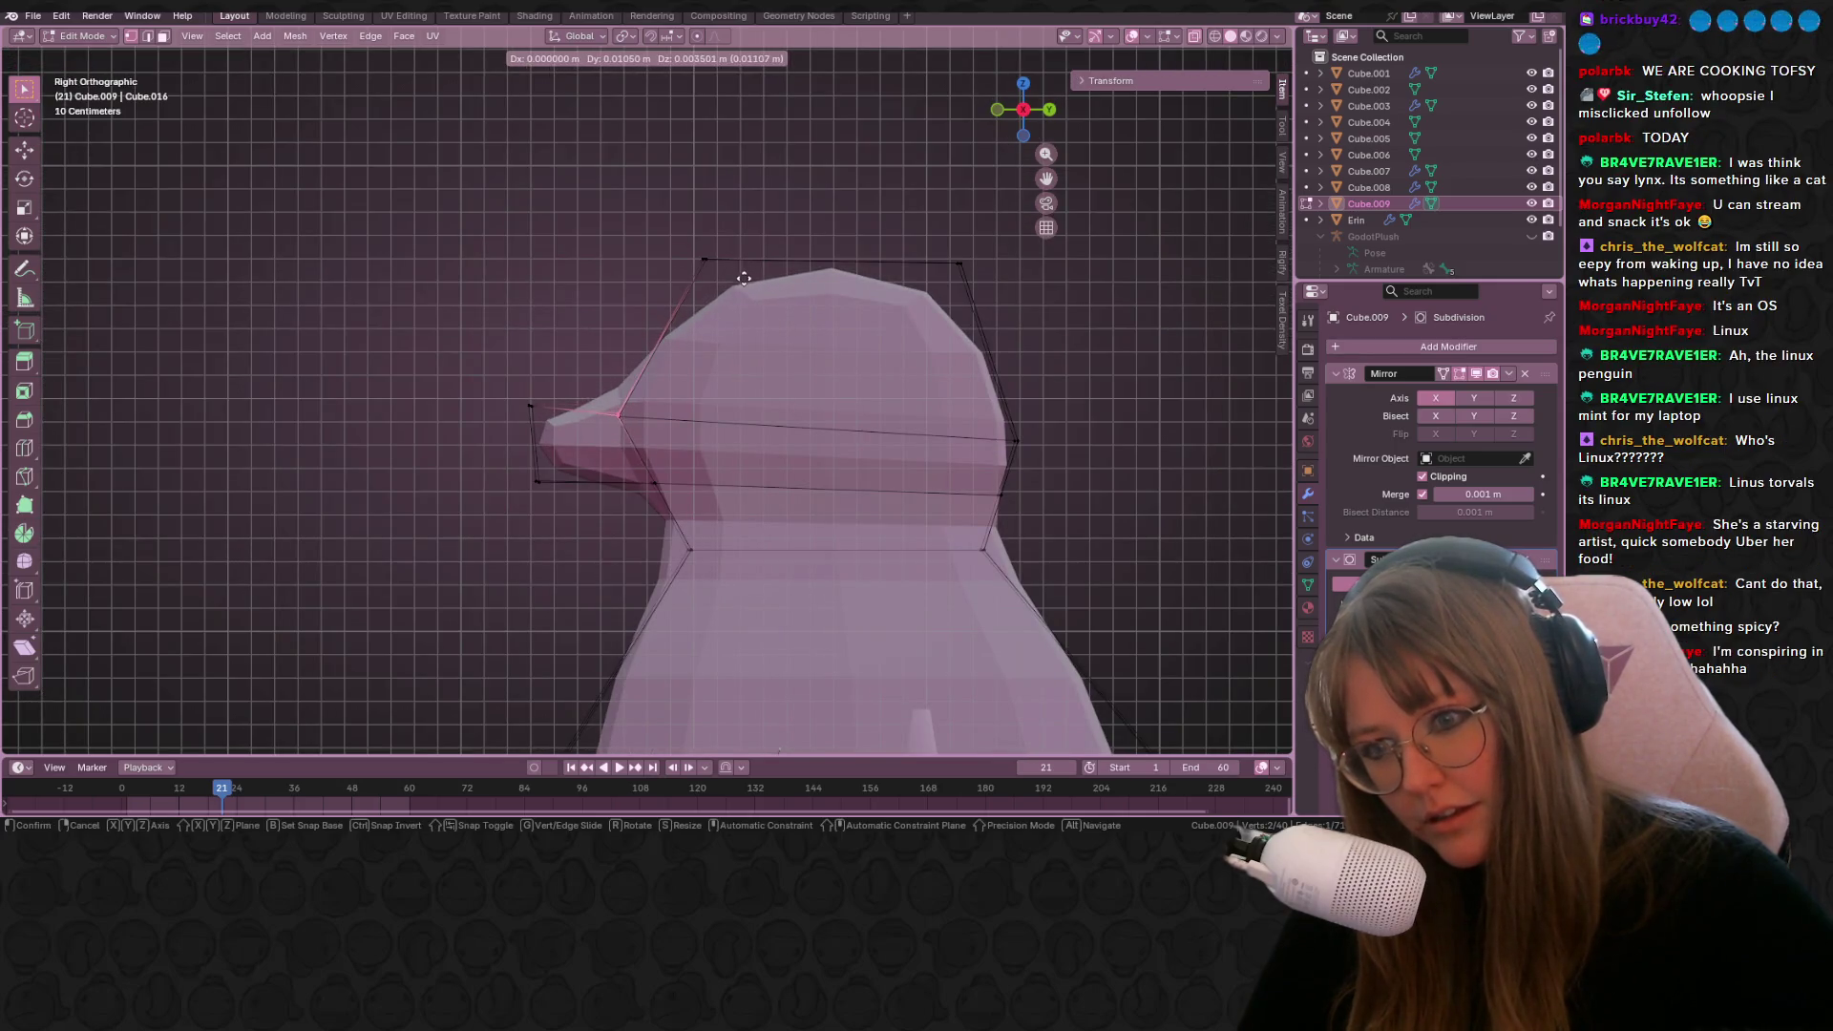
click(753, 272)
Step: Move the beak tip into place and select its edge loop
key(KP_5)
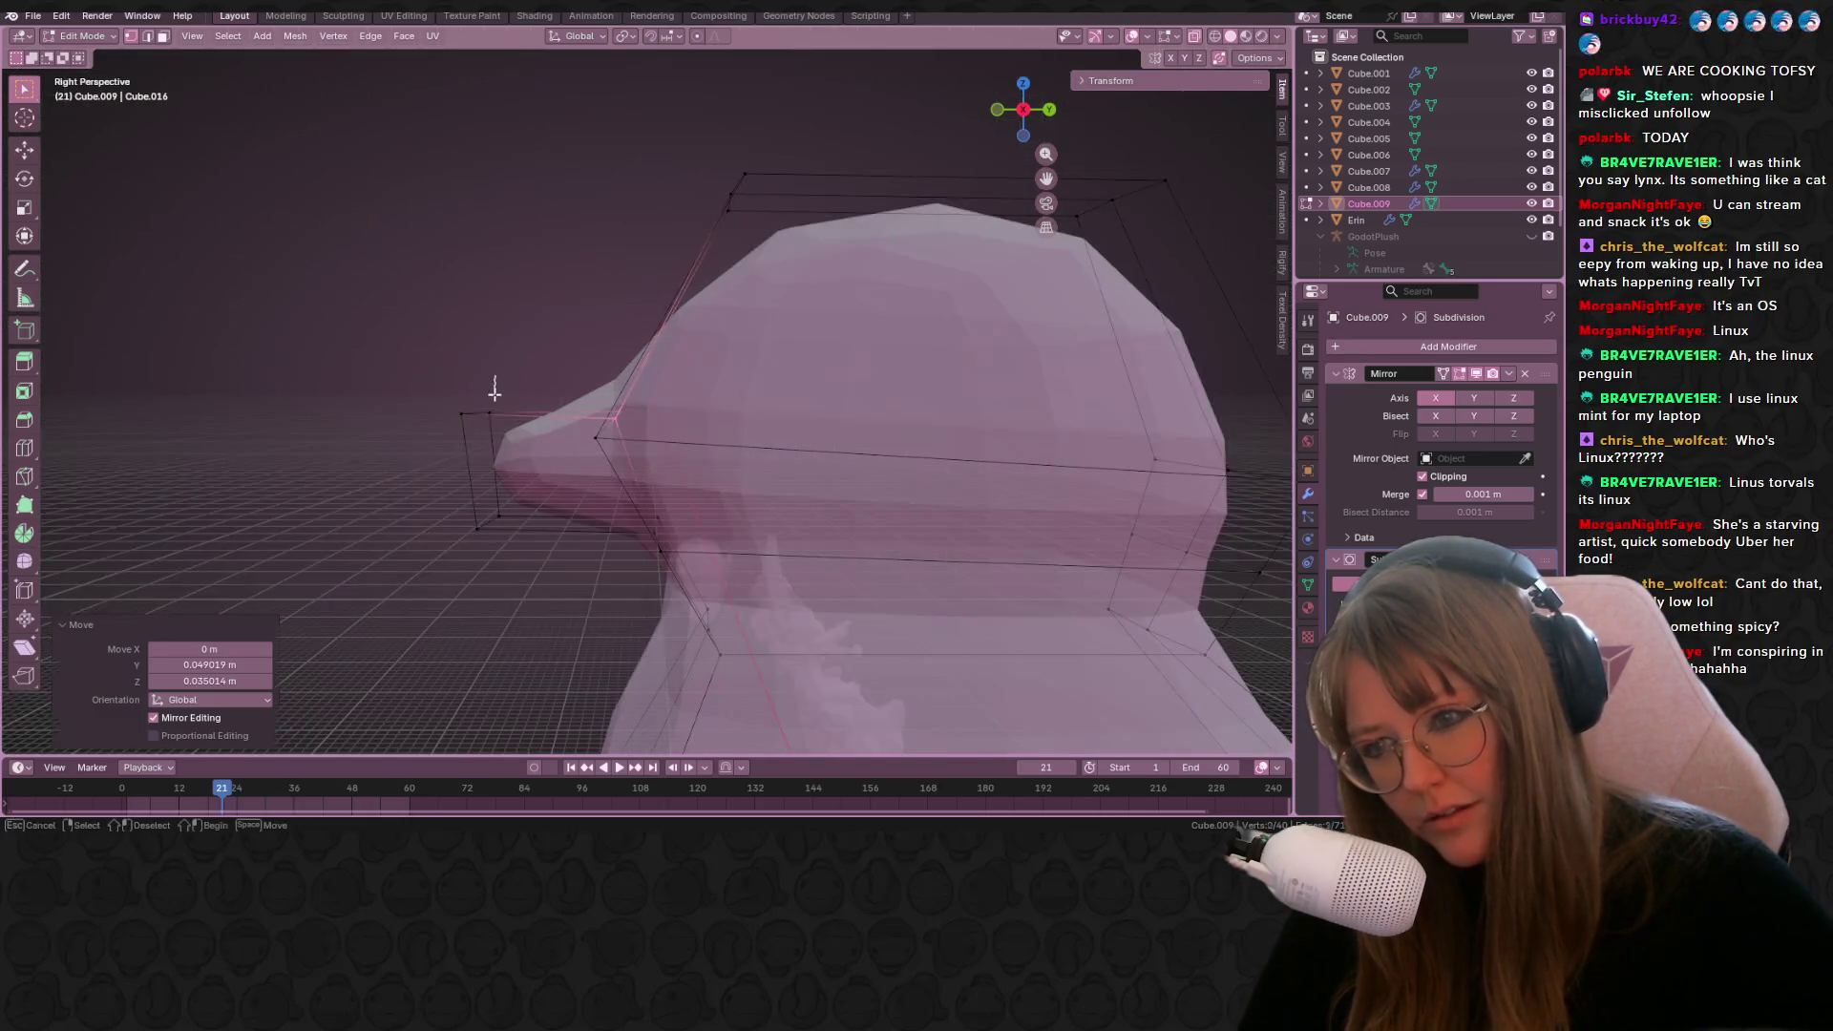
click(535, 440)
click(1025, 110)
click(1022, 109)
key(g)
click(612, 351)
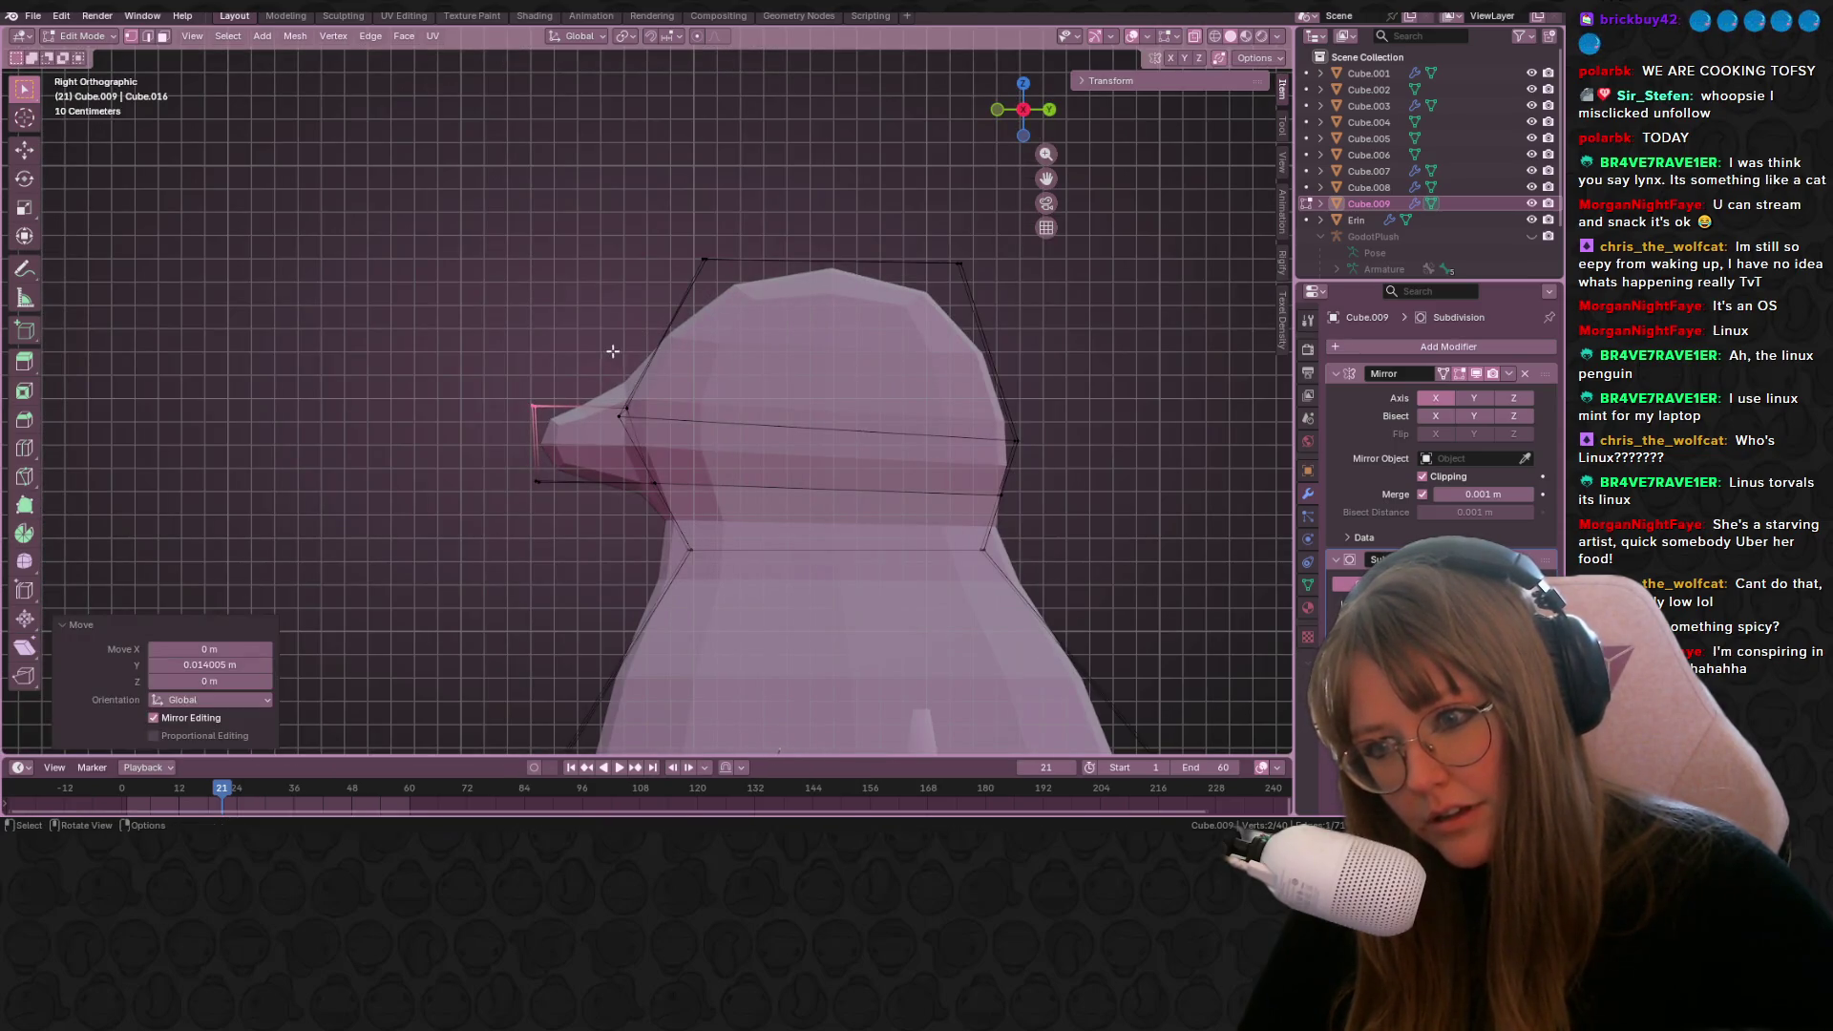
drag(415, 402, 540, 508)
key(g)
key(g)
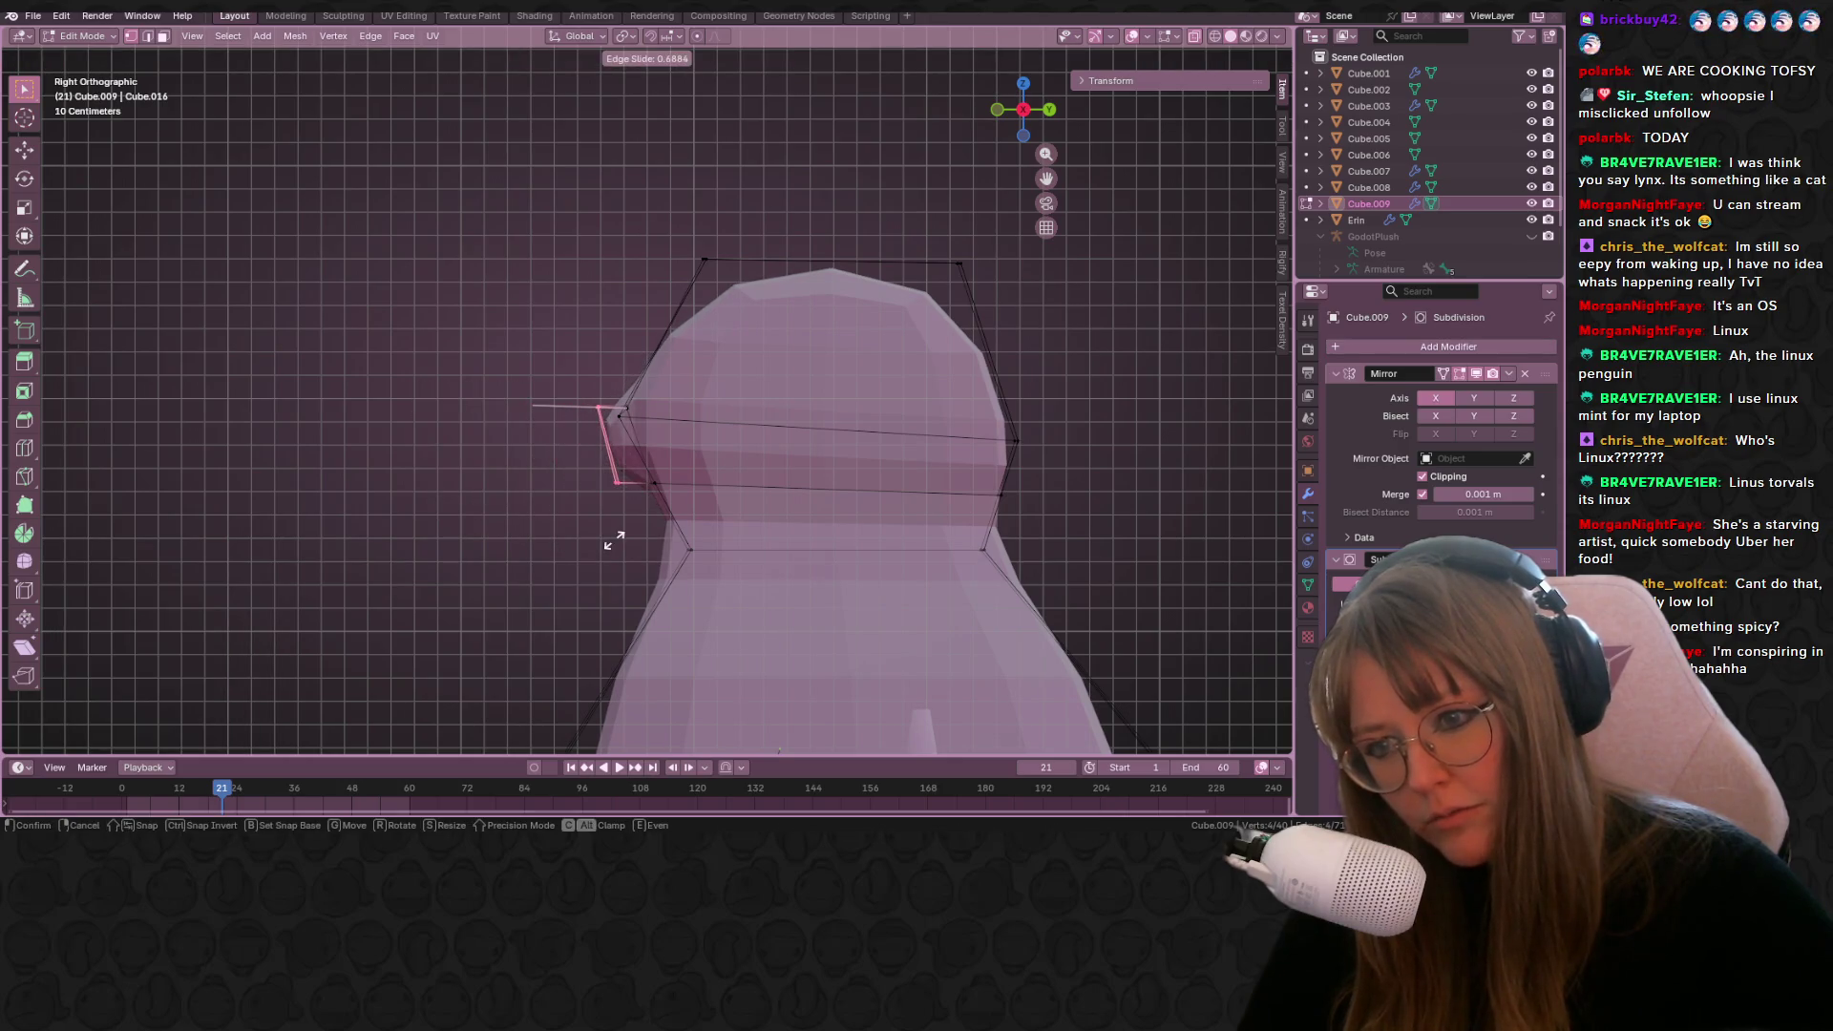
right_click(614, 540)
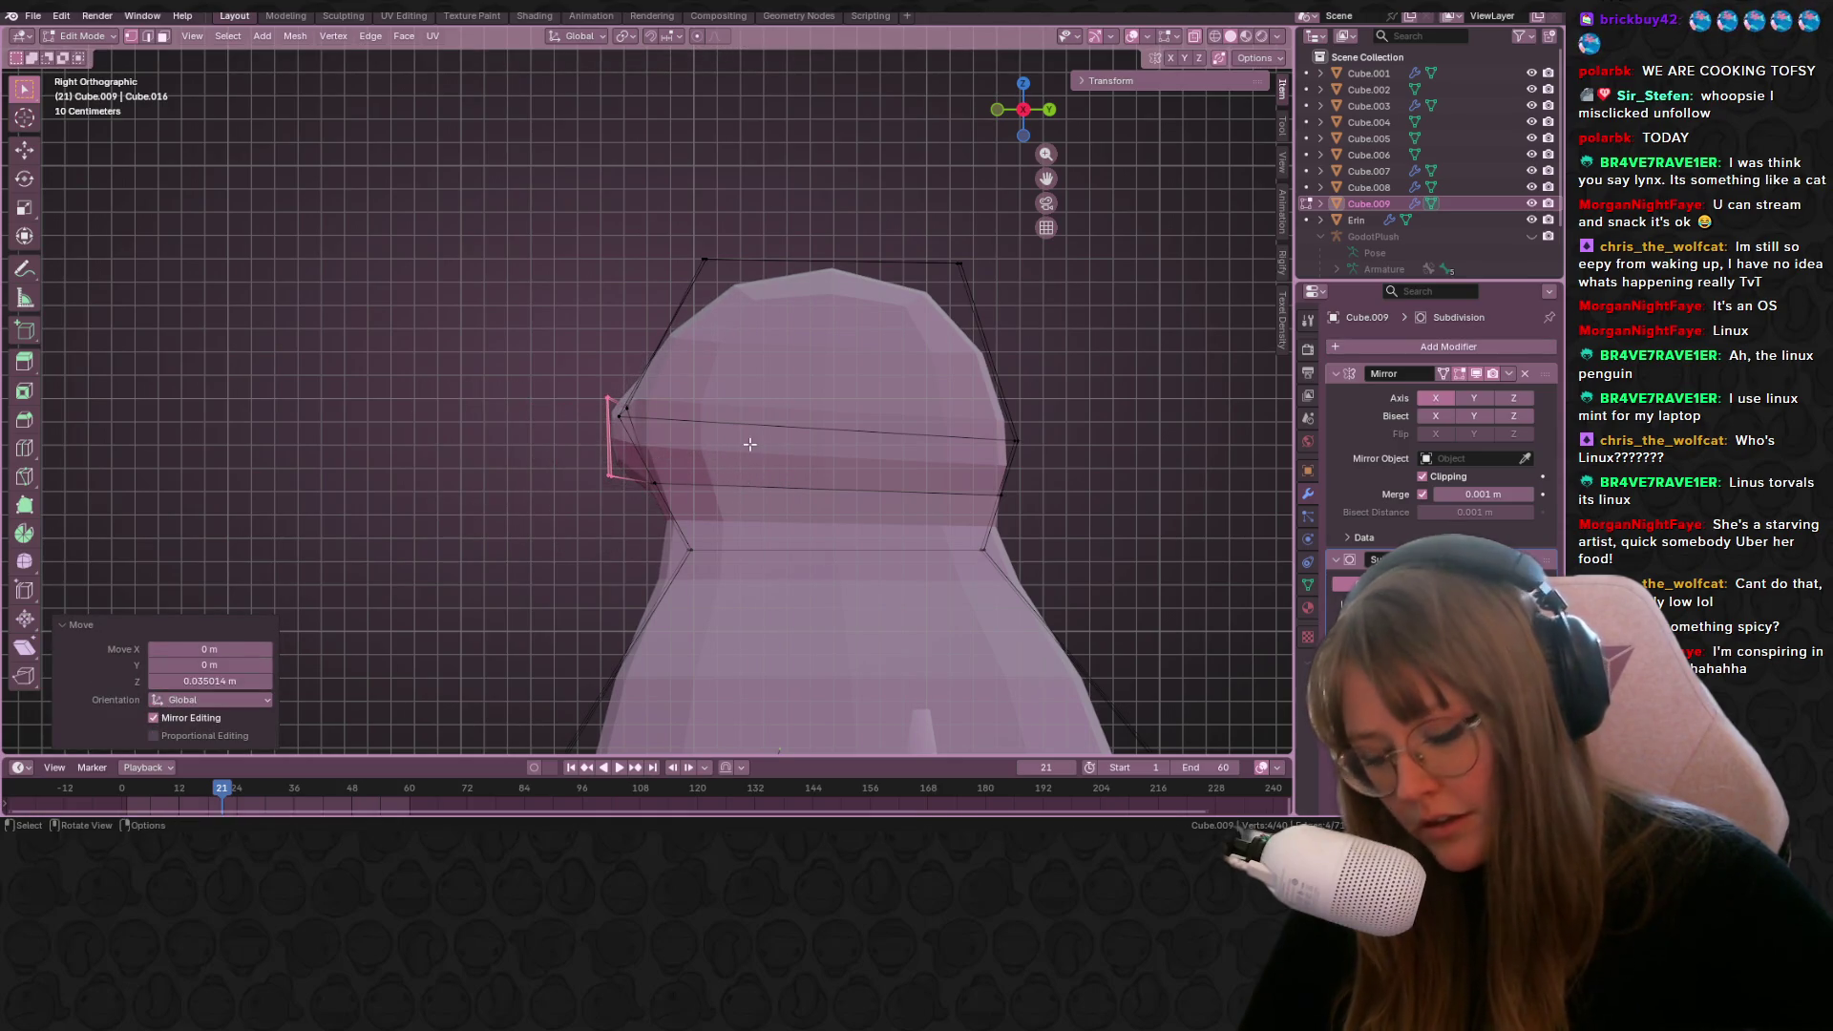
Step: Extrude the beak tip forward and scale it down to 0.45
key(e)
click(672, 441)
key(s)
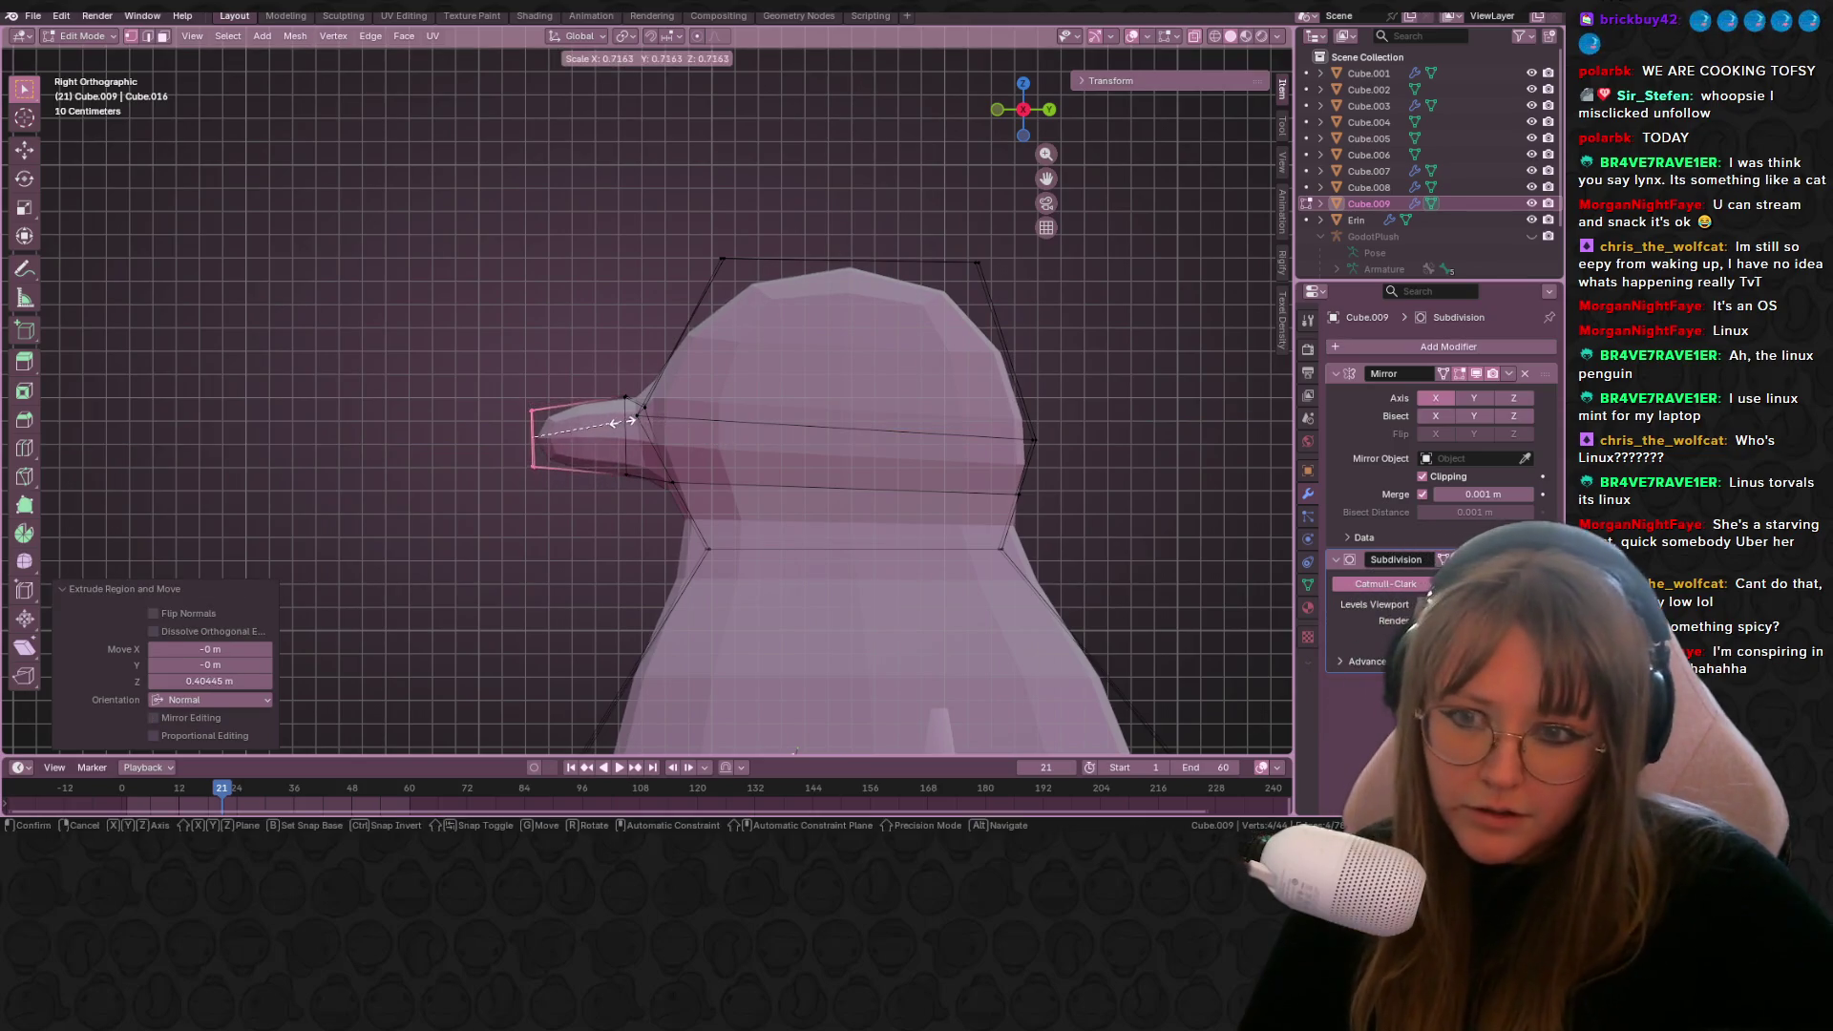
click(579, 425)
mouse_move(579, 425)
middle_down()
mouse_move(863, 455)
mouse_move(819, 485)
middle_up()
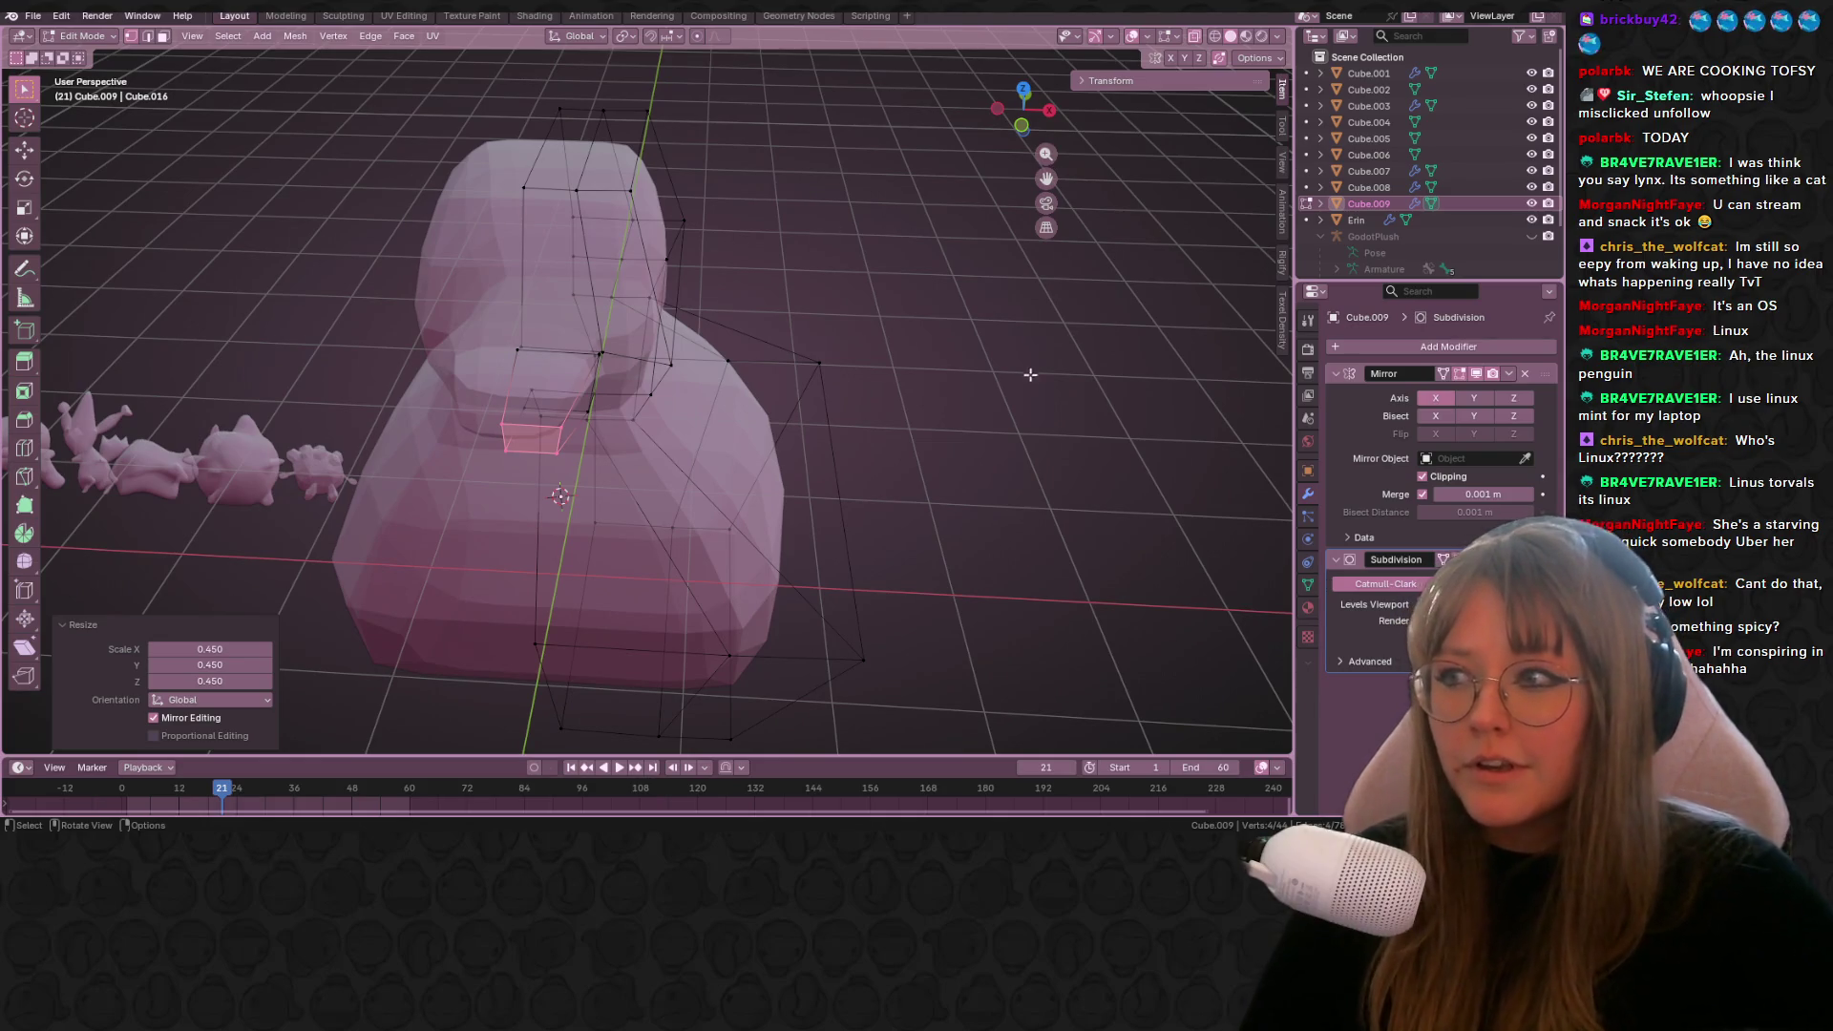
Step: Resize and reposition the beak tip in front view
click(1021, 125)
scroll(669, 287, up, 3)
key(s)
click(695, 286)
key(g)
click(685, 320)
mouse_move(684, 320)
middle_down()
mouse_move(665, 329)
mouse_move(800, 495)
mouse_move(969, 306)
mouse_move(840, 411)
mouse_move(785, 513)
mouse_move(773, 497)
mouse_move(888, 295)
mouse_move(920, 397)
mouse_move(647, 388)
mouse_move(622, 298)
middle_up()
Step: Slide the vertex under the beak along its edge to 0.755
click(677, 340)
key(g)
click(799, 495)
click(868, 291)
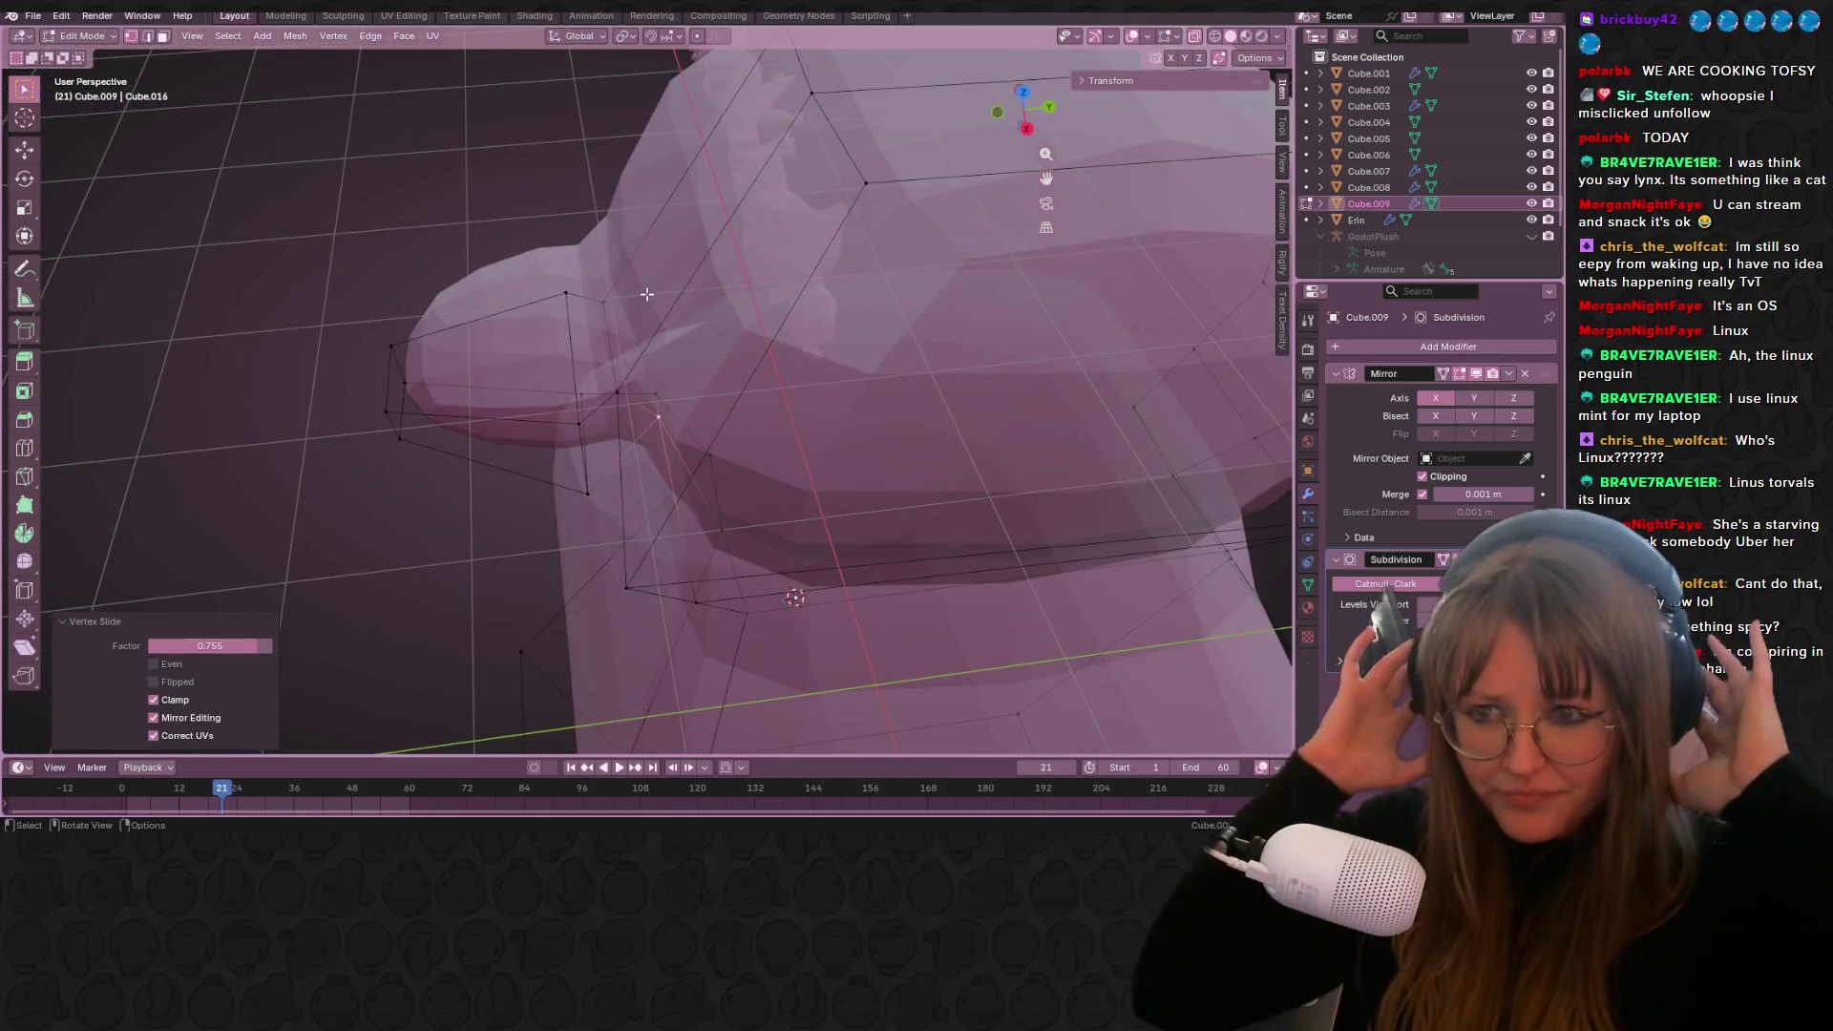
middle_drag(553, 390, 668, 317)
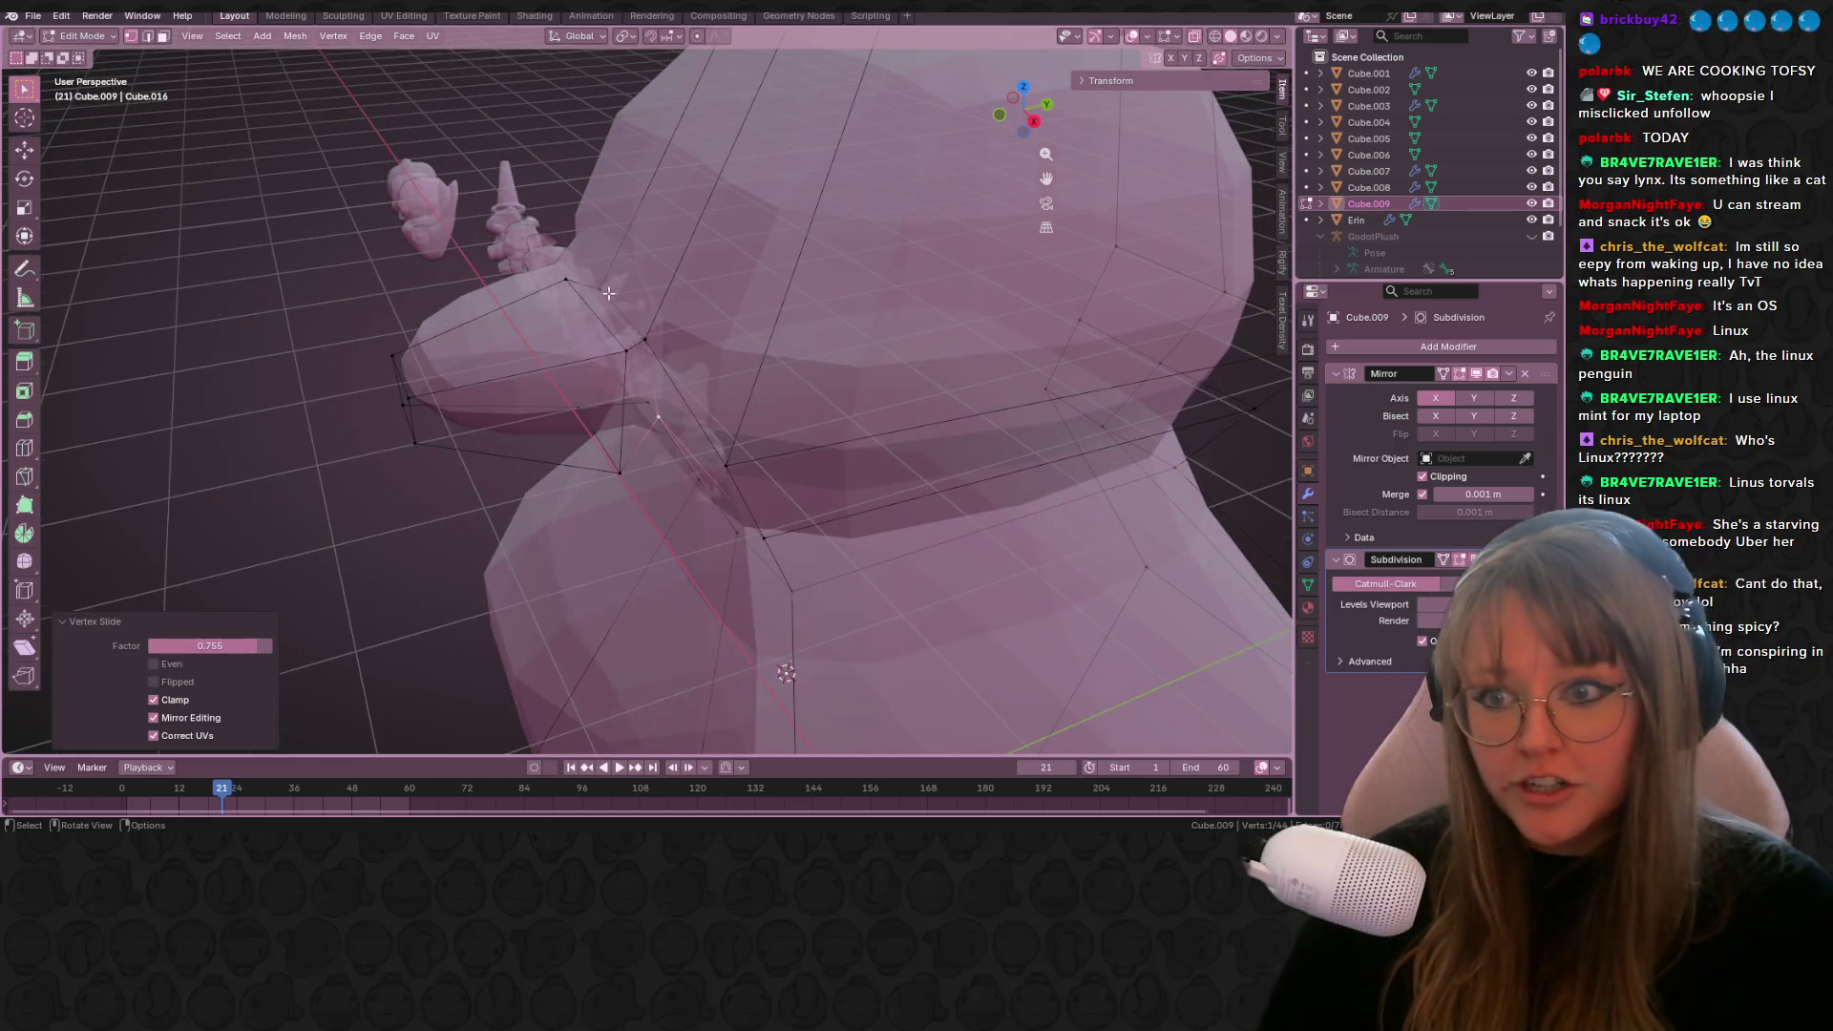
Step: Return to Object Mode and show the penguin solid with X-ray off
key(Tab)
mouse_move(609, 293)
middle_down()
mouse_move(944, 581)
mouse_move(845, 319)
mouse_move(1048, 118)
middle_up()
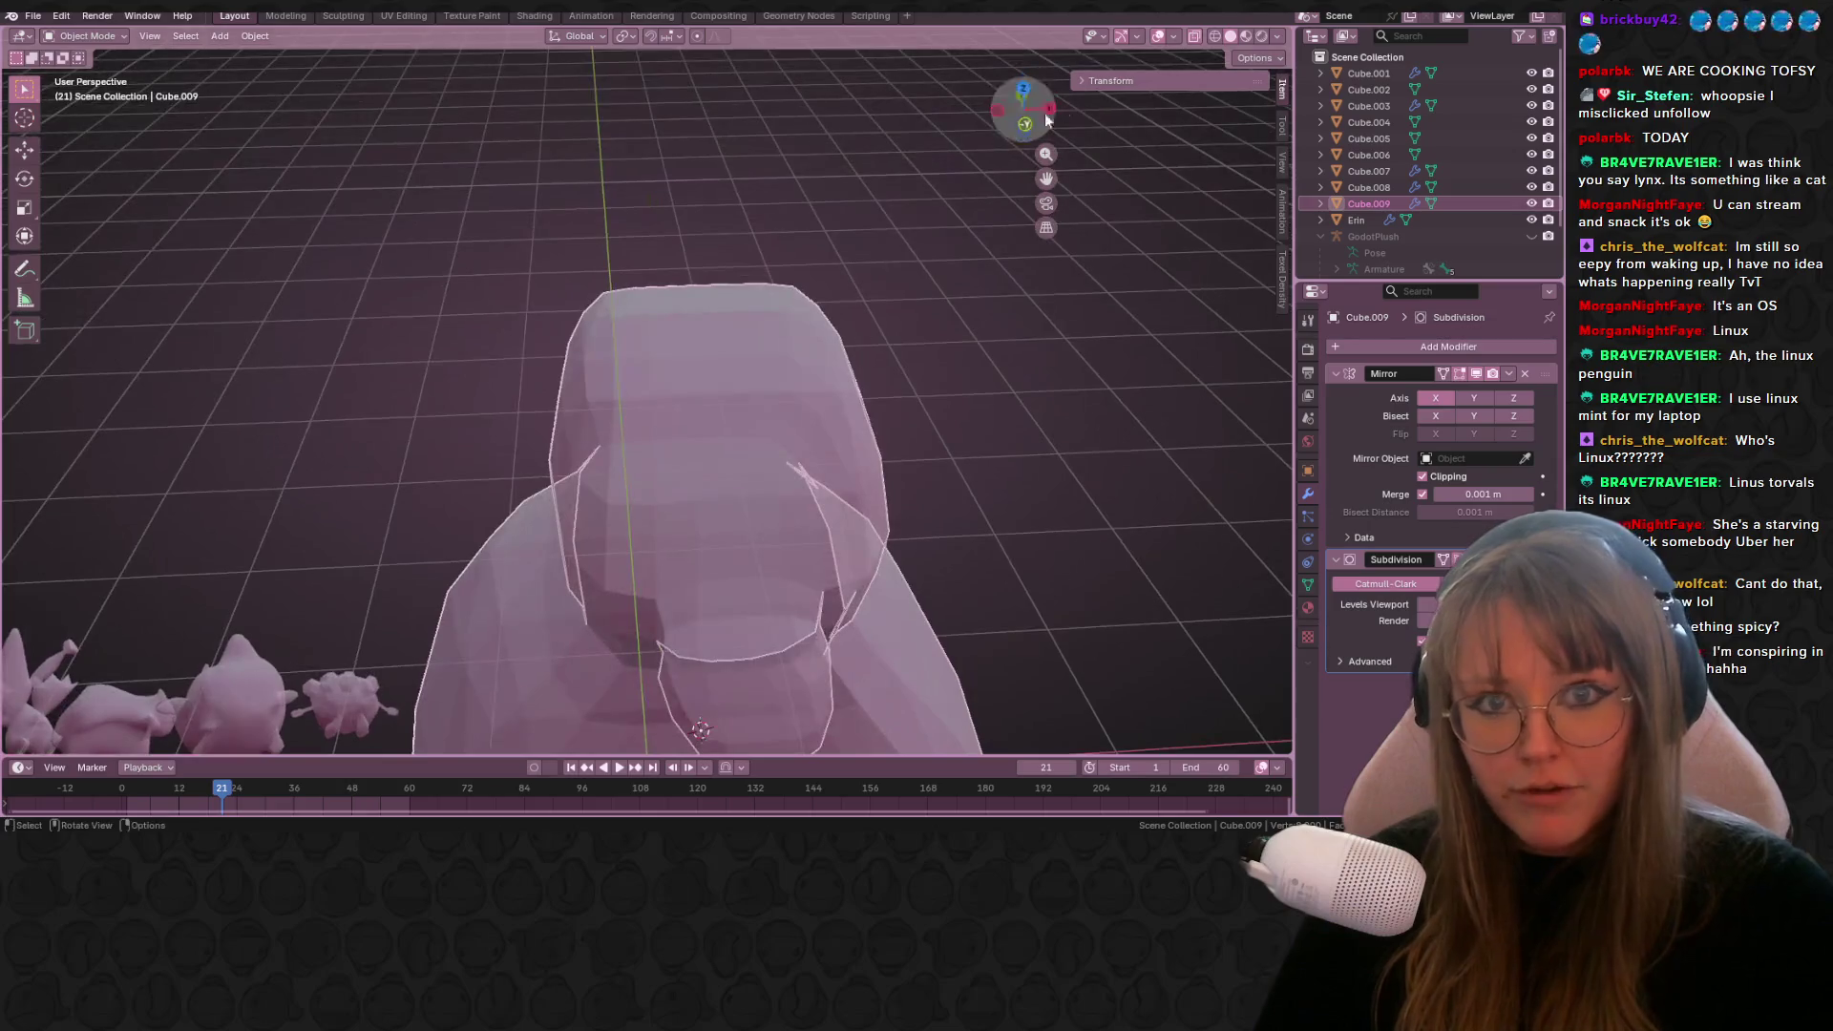
click(1246, 35)
scroll(970, 368, down, 2)
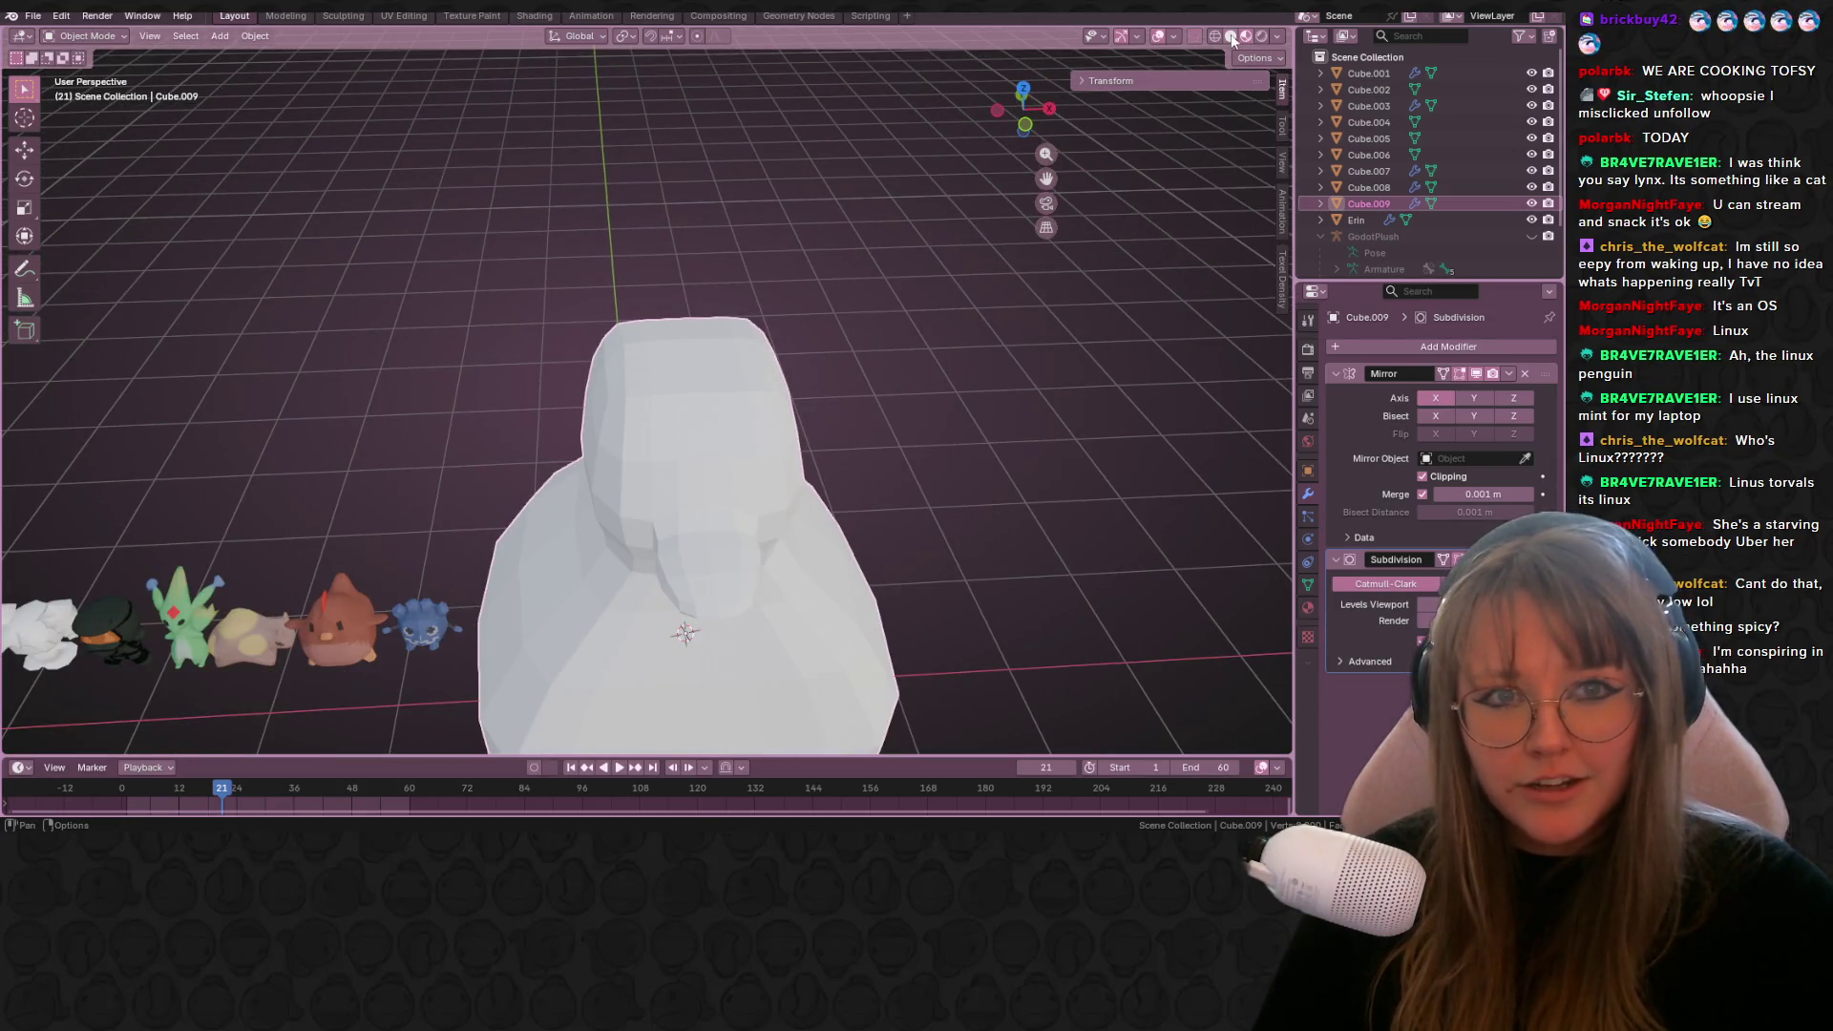
Step: Turn X-ray back on and re-enter Edit Mode on the penguin
click(1232, 35)
mouse_move(630, 420)
middle_down()
mouse_move(652, 448)
mouse_move(802, 340)
mouse_move(885, 364)
mouse_move(655, 388)
mouse_move(397, 487)
mouse_move(246, 467)
mouse_move(264, 403)
mouse_move(343, 372)
mouse_move(422, 347)
mouse_move(536, 356)
mouse_move(456, 417)
mouse_move(382, 377)
middle_up()
scroll(823, 438, up, 3)
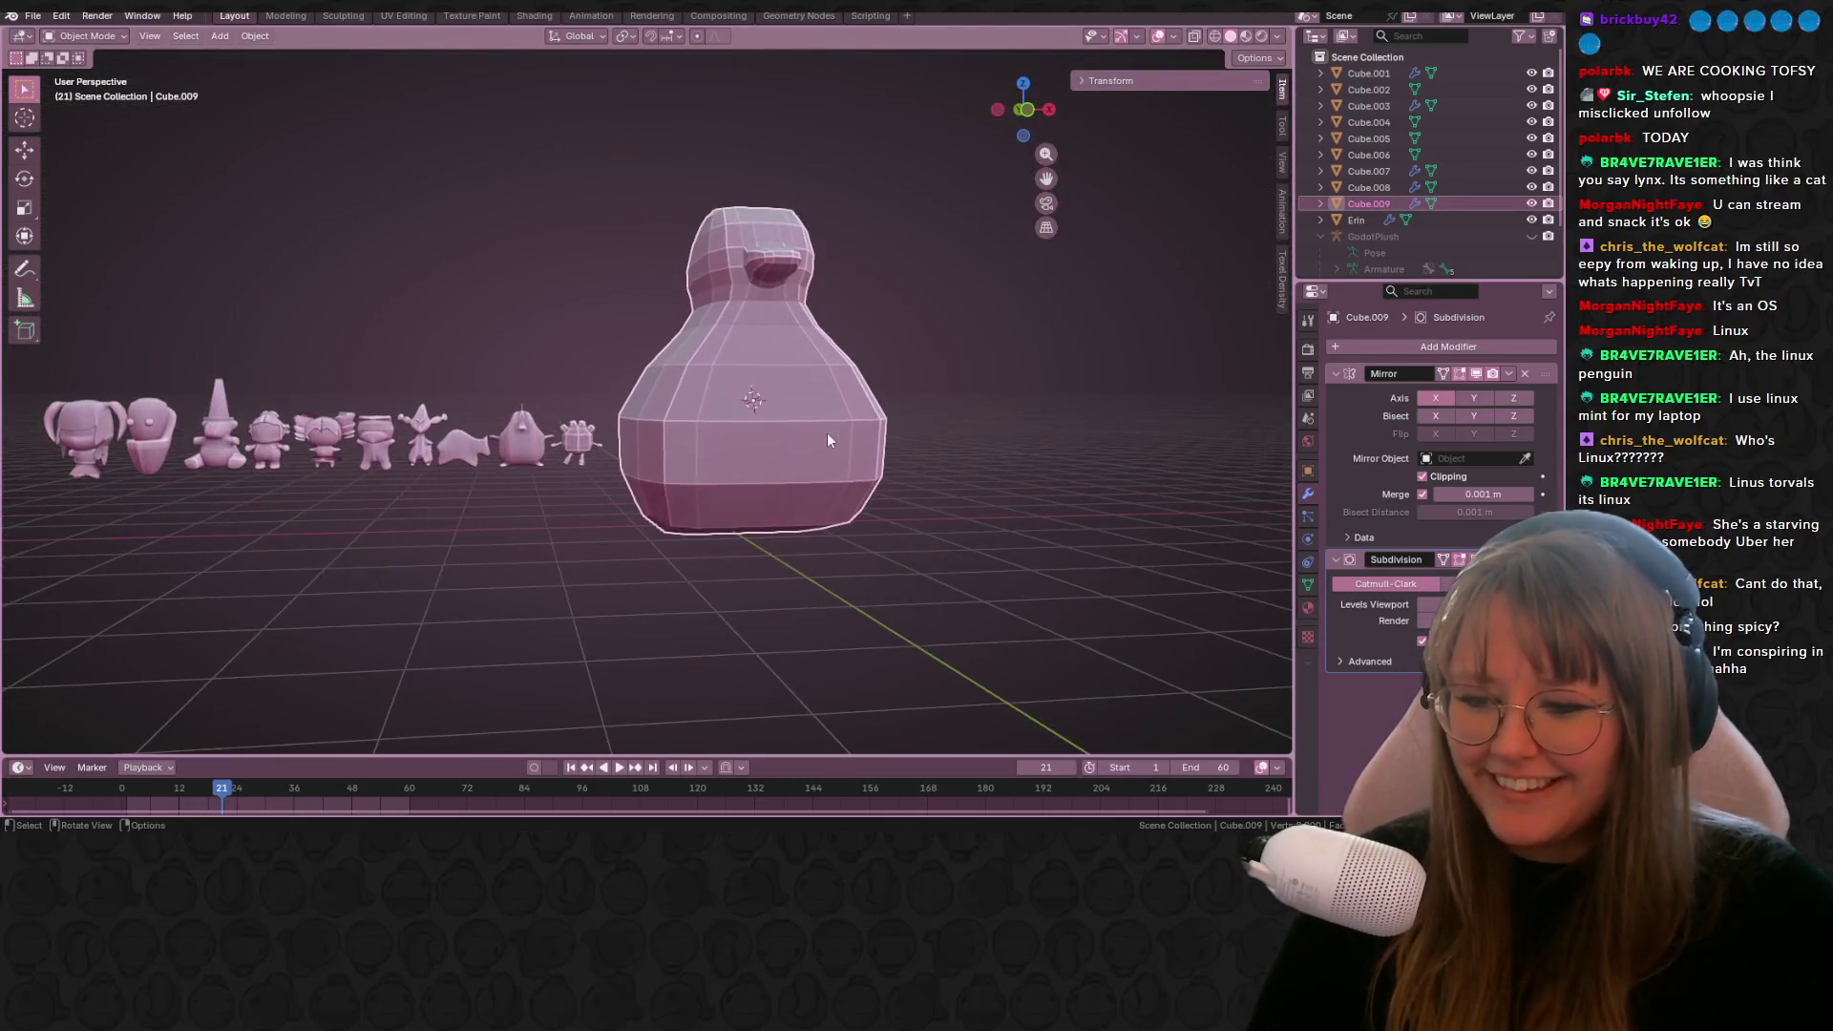
mouse_move(904, 433)
middle_down()
mouse_move(812, 471)
mouse_move(812, 374)
mouse_move(792, 401)
mouse_move(668, 449)
mouse_move(706, 521)
mouse_move(917, 461)
middle_up()
key(Tab)
Step: Edge-slide two body loops, the second to a 0.583 factor
key(g)
key(g)
click(711, 528)
alt+click(919, 463)
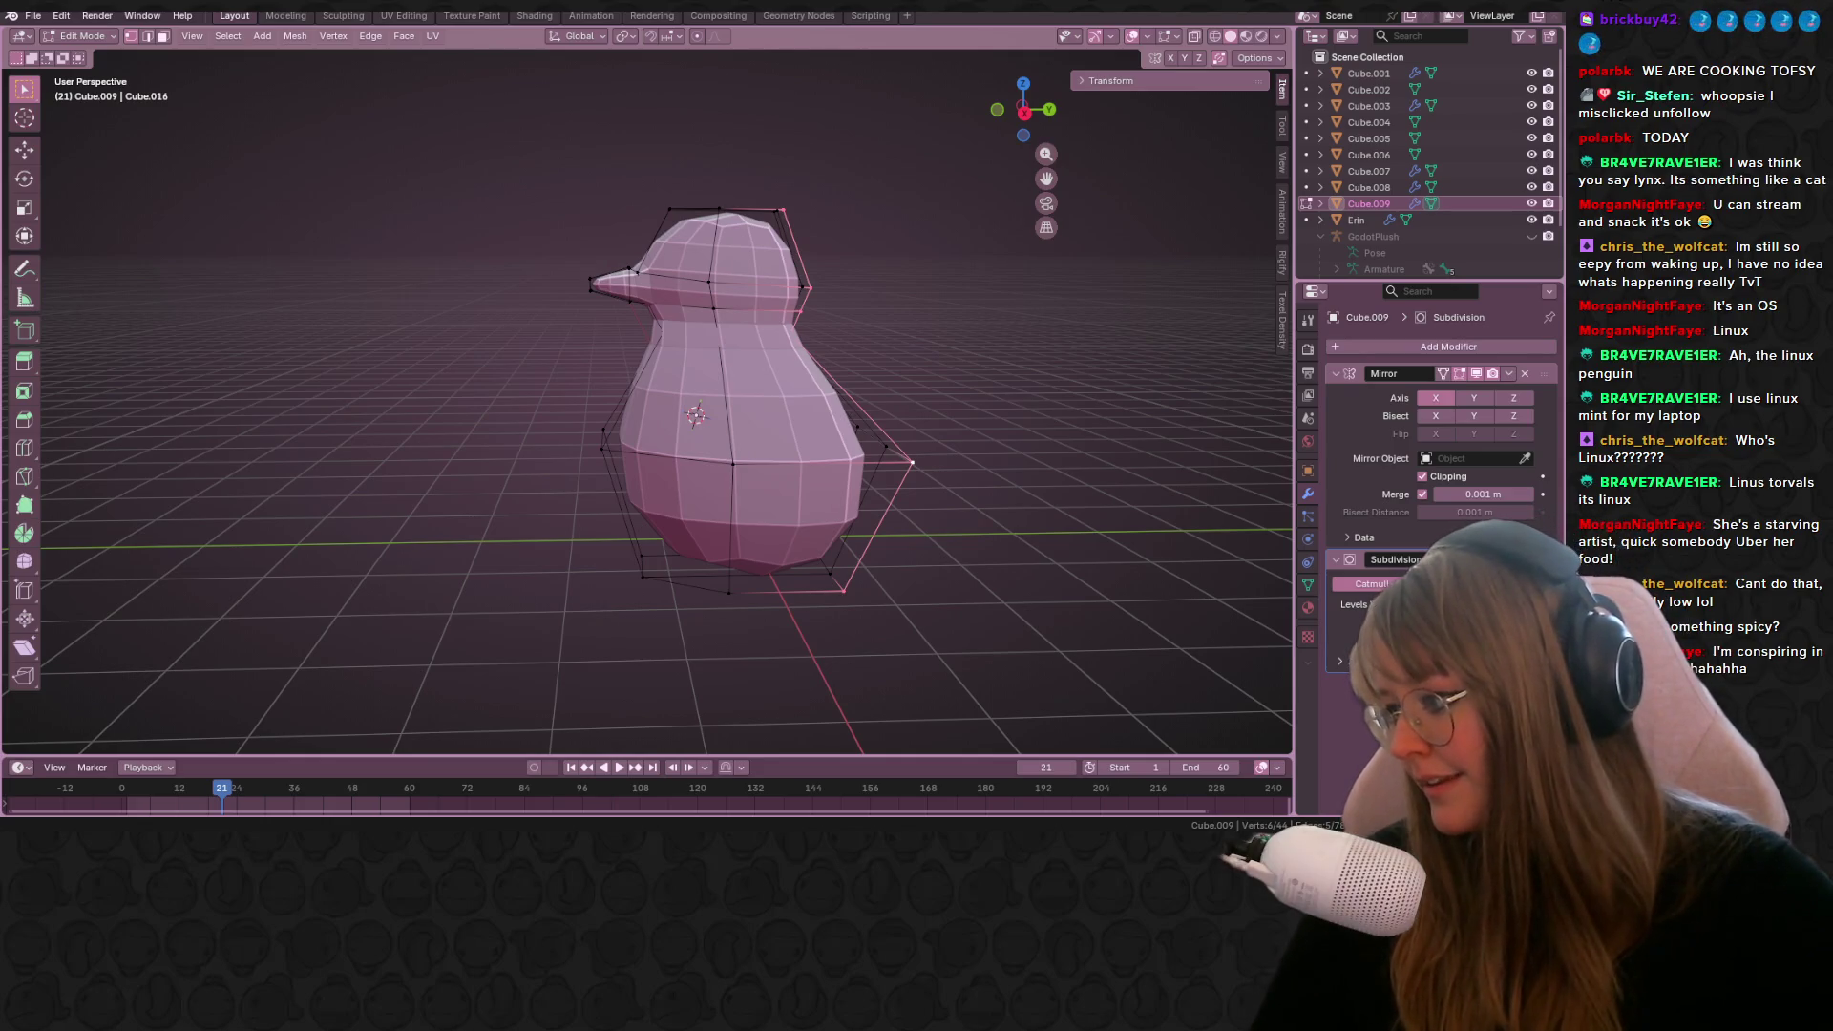
mouse_move(1021, 573)
middle_down()
mouse_move(933, 585)
mouse_move(716, 501)
mouse_move(730, 458)
mouse_move(842, 576)
mouse_move(684, 354)
mouse_move(669, 411)
mouse_move(687, 420)
mouse_move(754, 382)
middle_up()
key(g)
key(g)
click(891, 583)
click(842, 576)
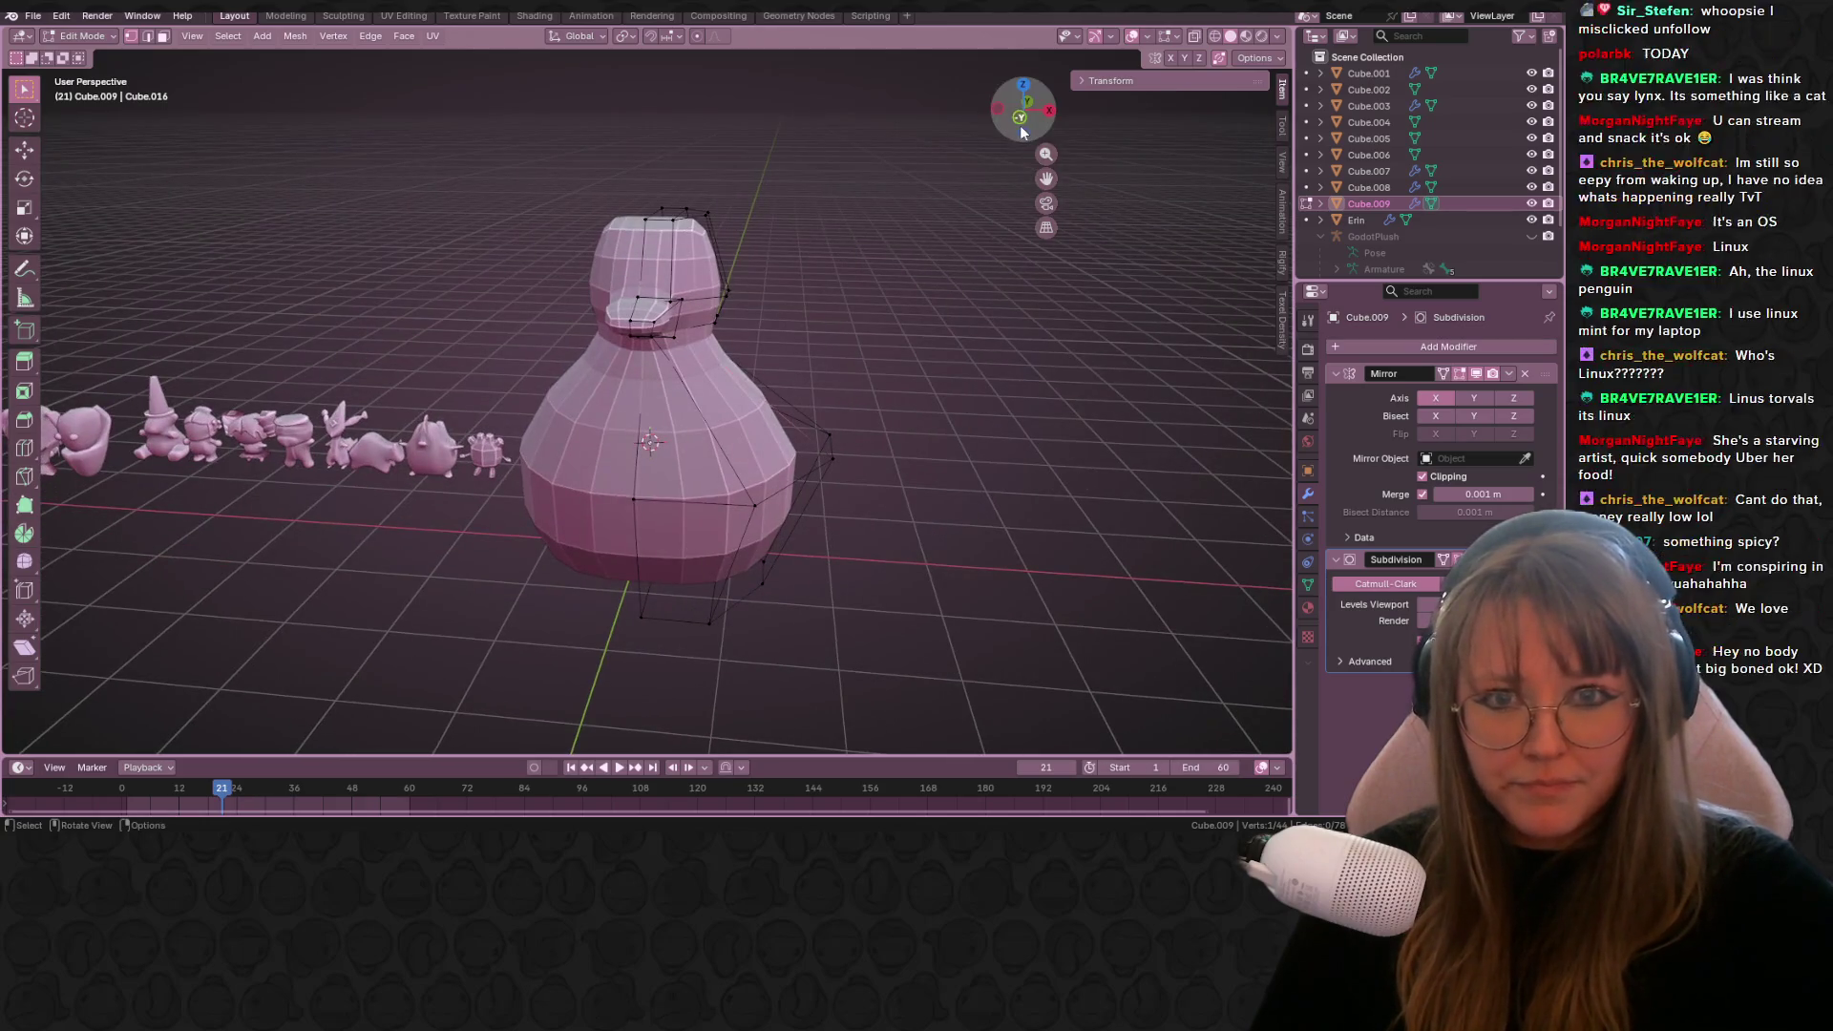
Step: In see-through front view, move lower-side body vertices to reshape the belly
click(1020, 125)
key(alt+z)
drag(807, 368, 903, 532)
key(g)
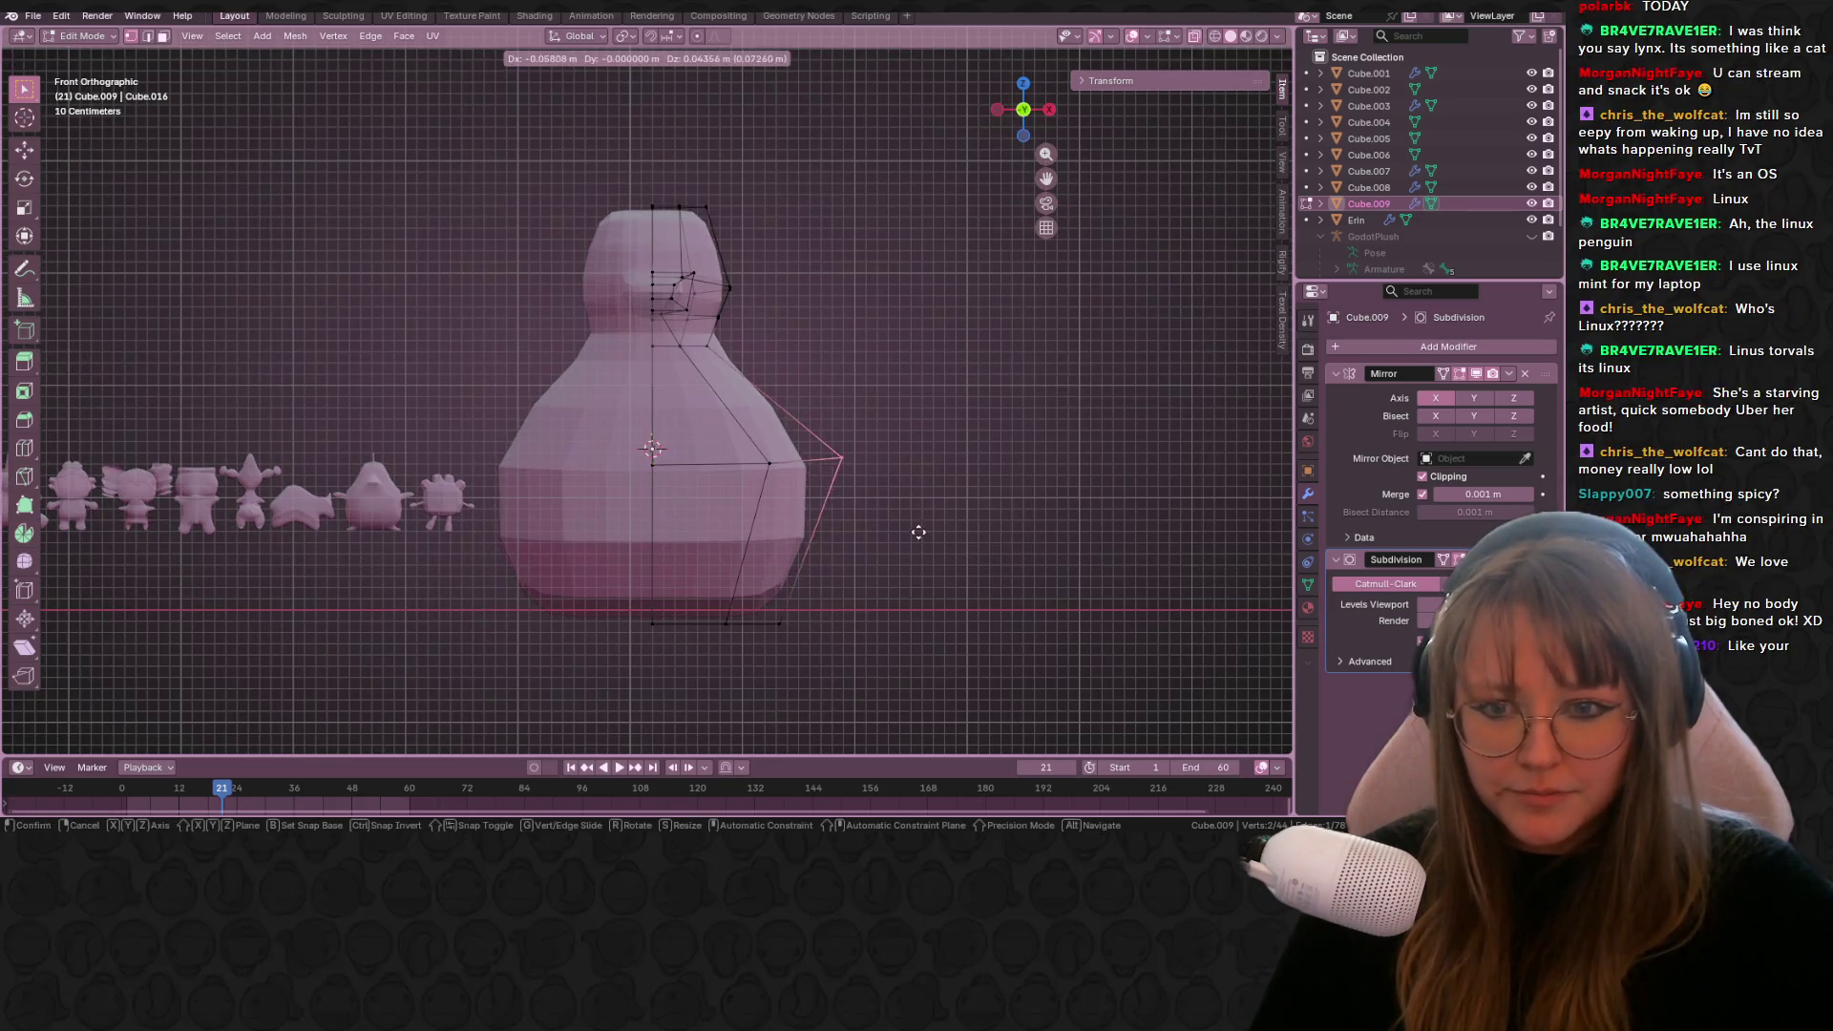
click(879, 531)
key(g)
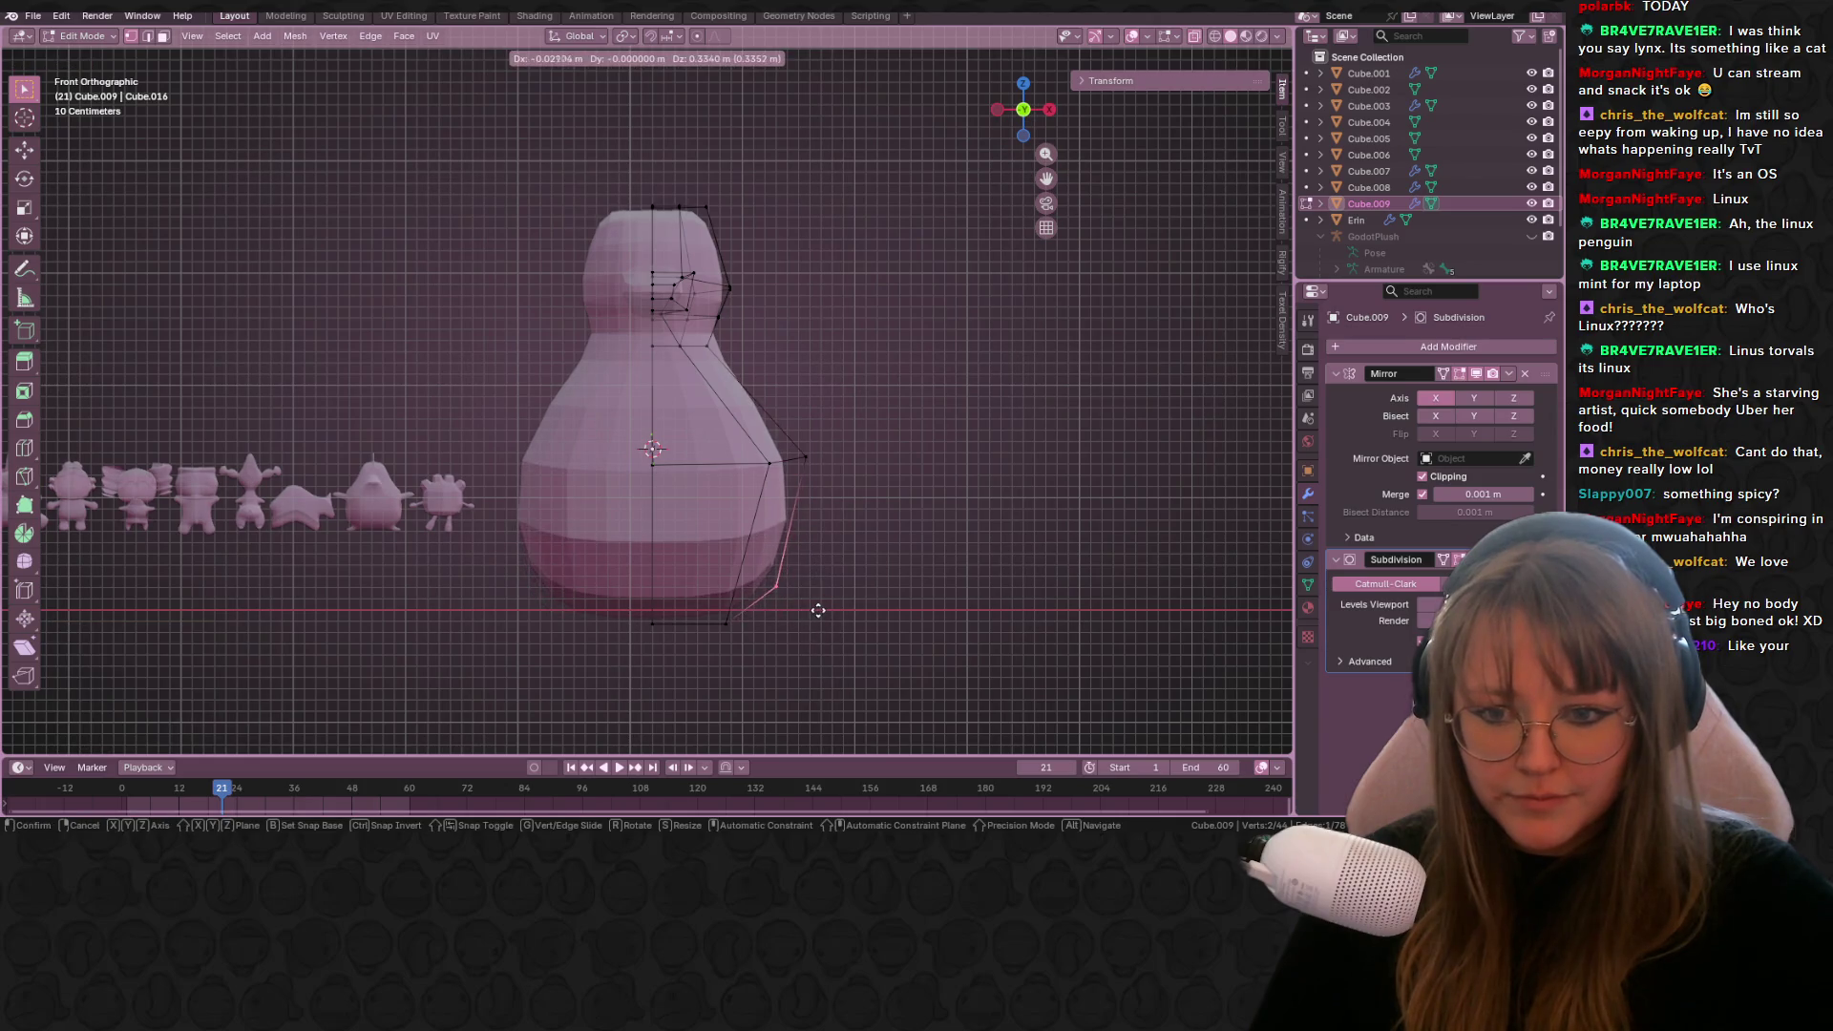
click(778, 588)
key(g)
click(719, 639)
drag(721, 456, 774, 484)
key(g)
click(743, 491)
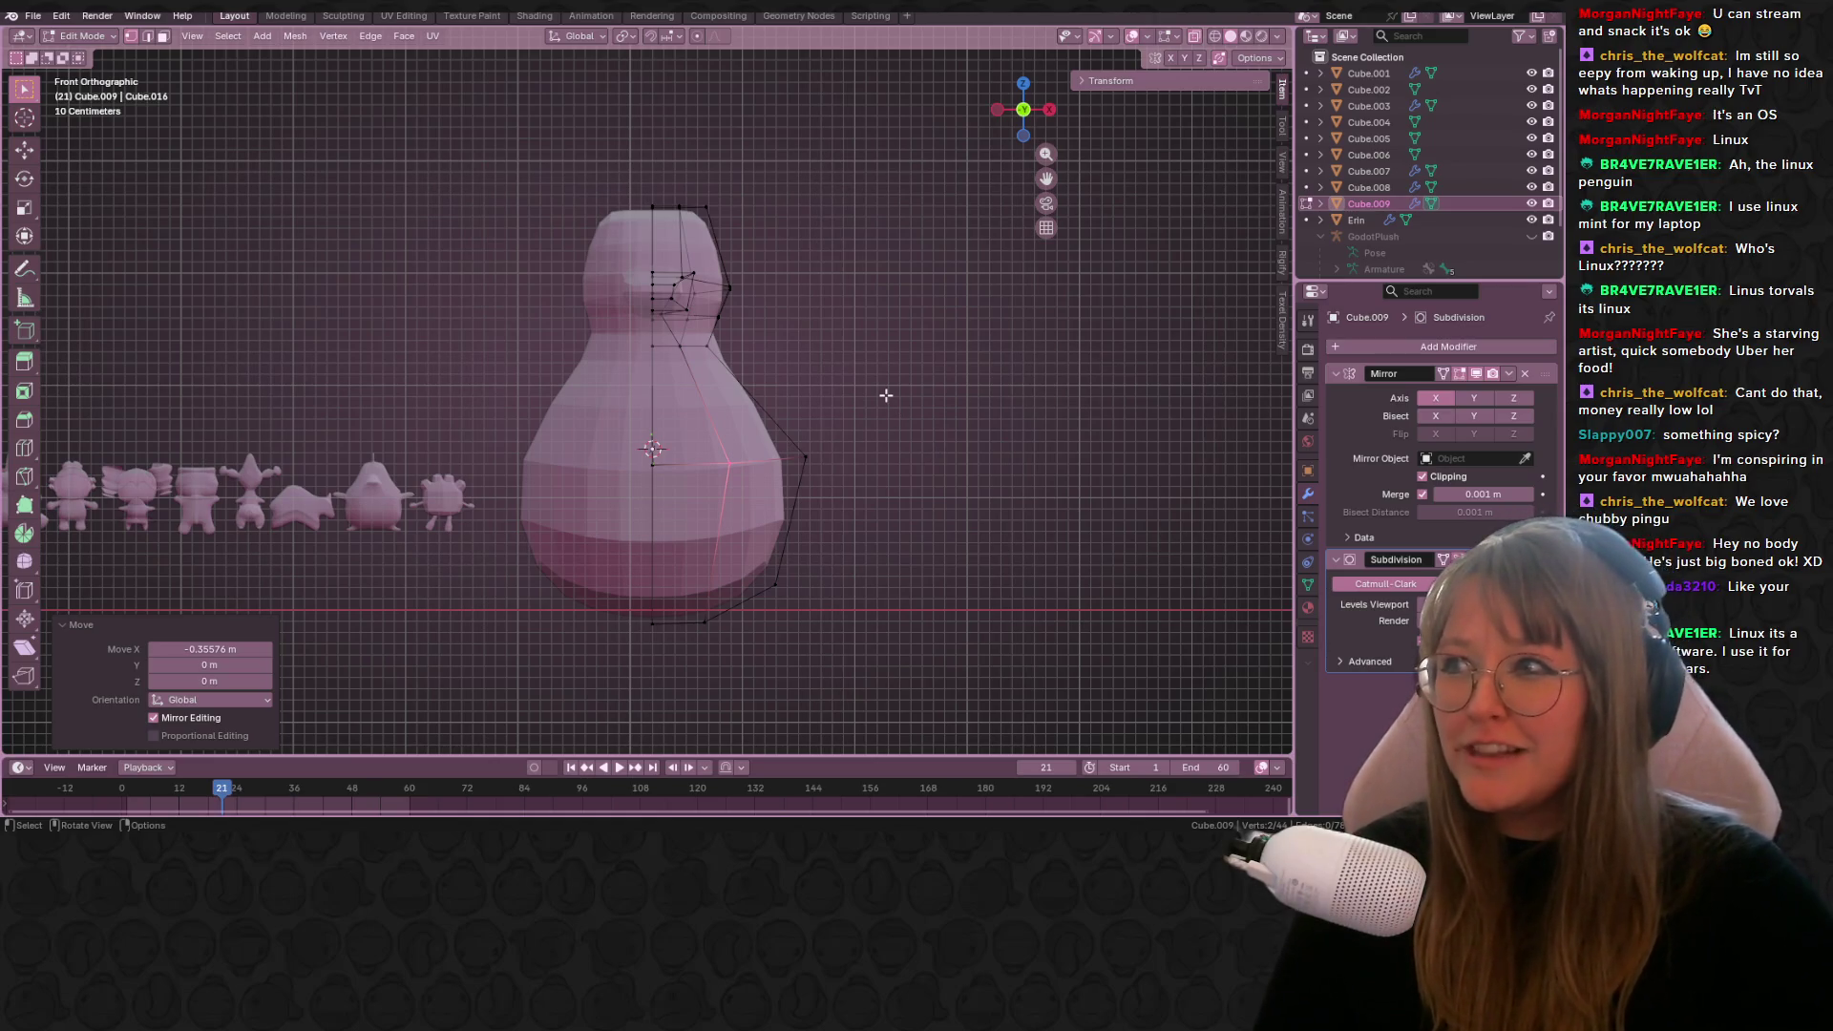
Step: Shift the lower side edges 0.123 m outward and 0.087 m up to round the base
shift+middle_drag(883, 497, 883, 353)
shift+click(774, 442)
key(g)
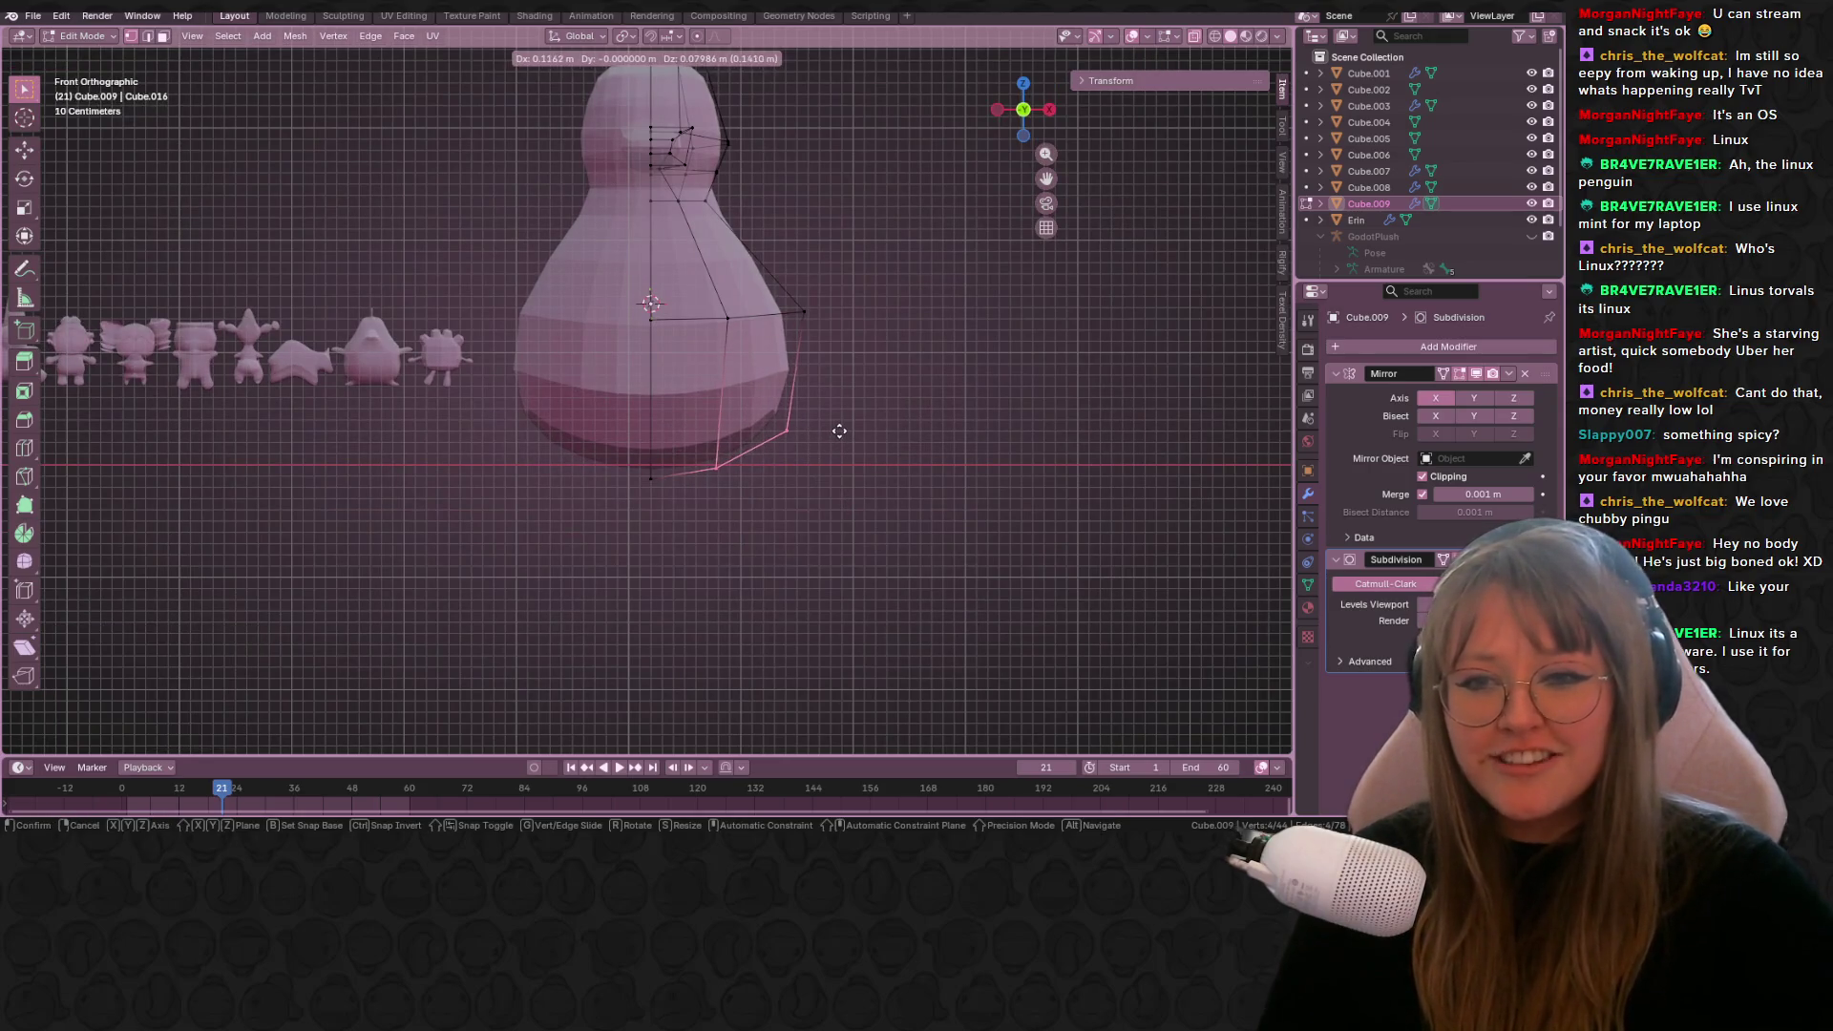
click(840, 431)
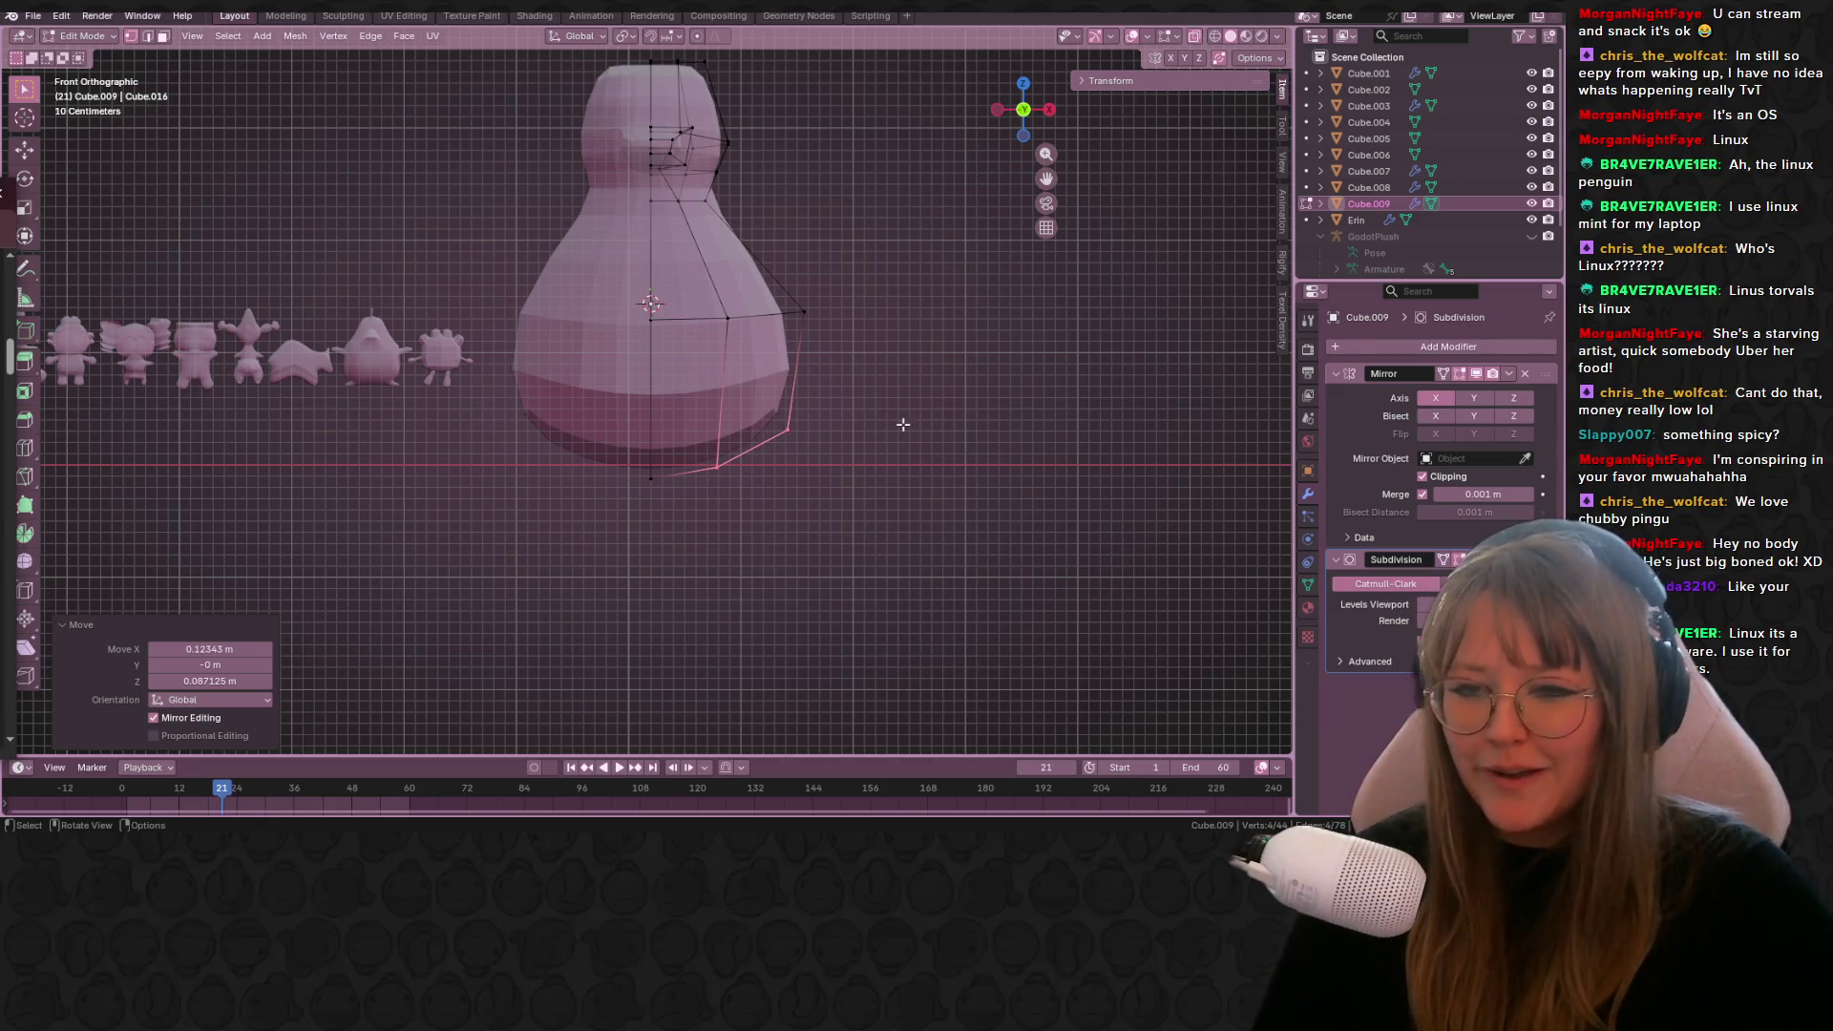
middle_drag(922, 415, 845, 300)
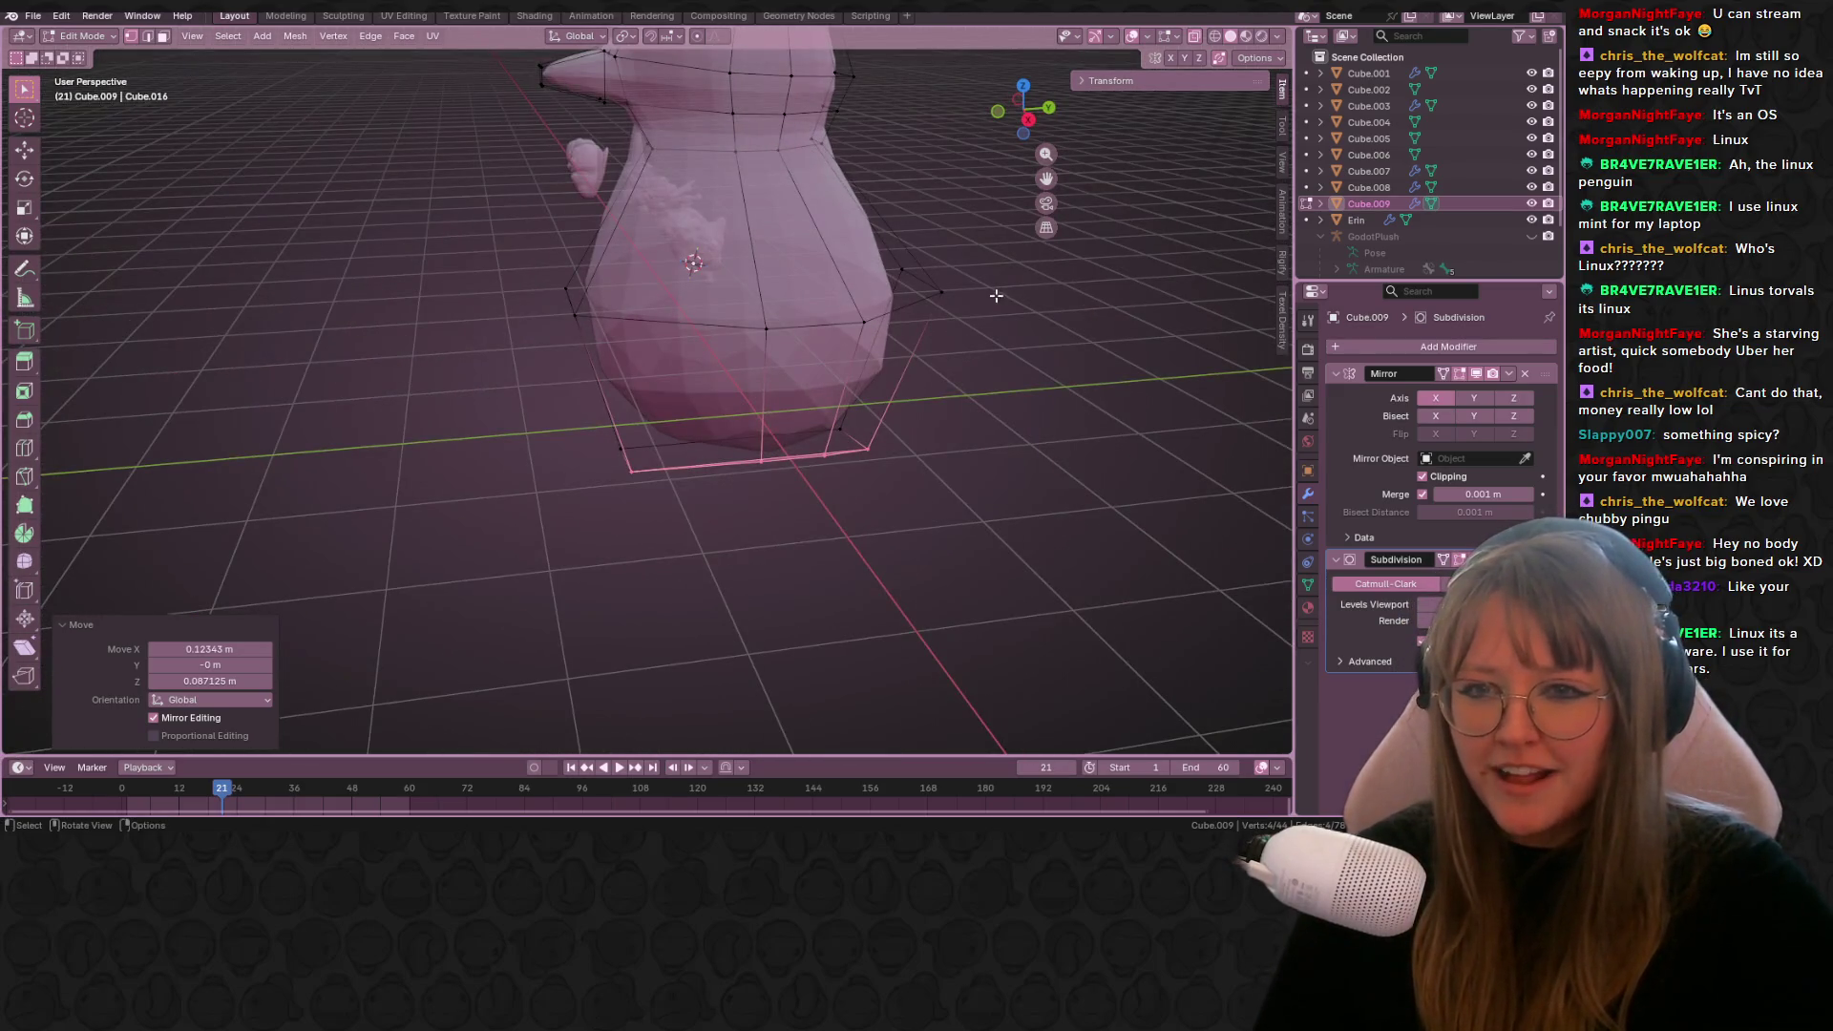
Step: Loop-cut a centred ring around the penguin's middle and scale it to 0.921
key(ctrl+r)
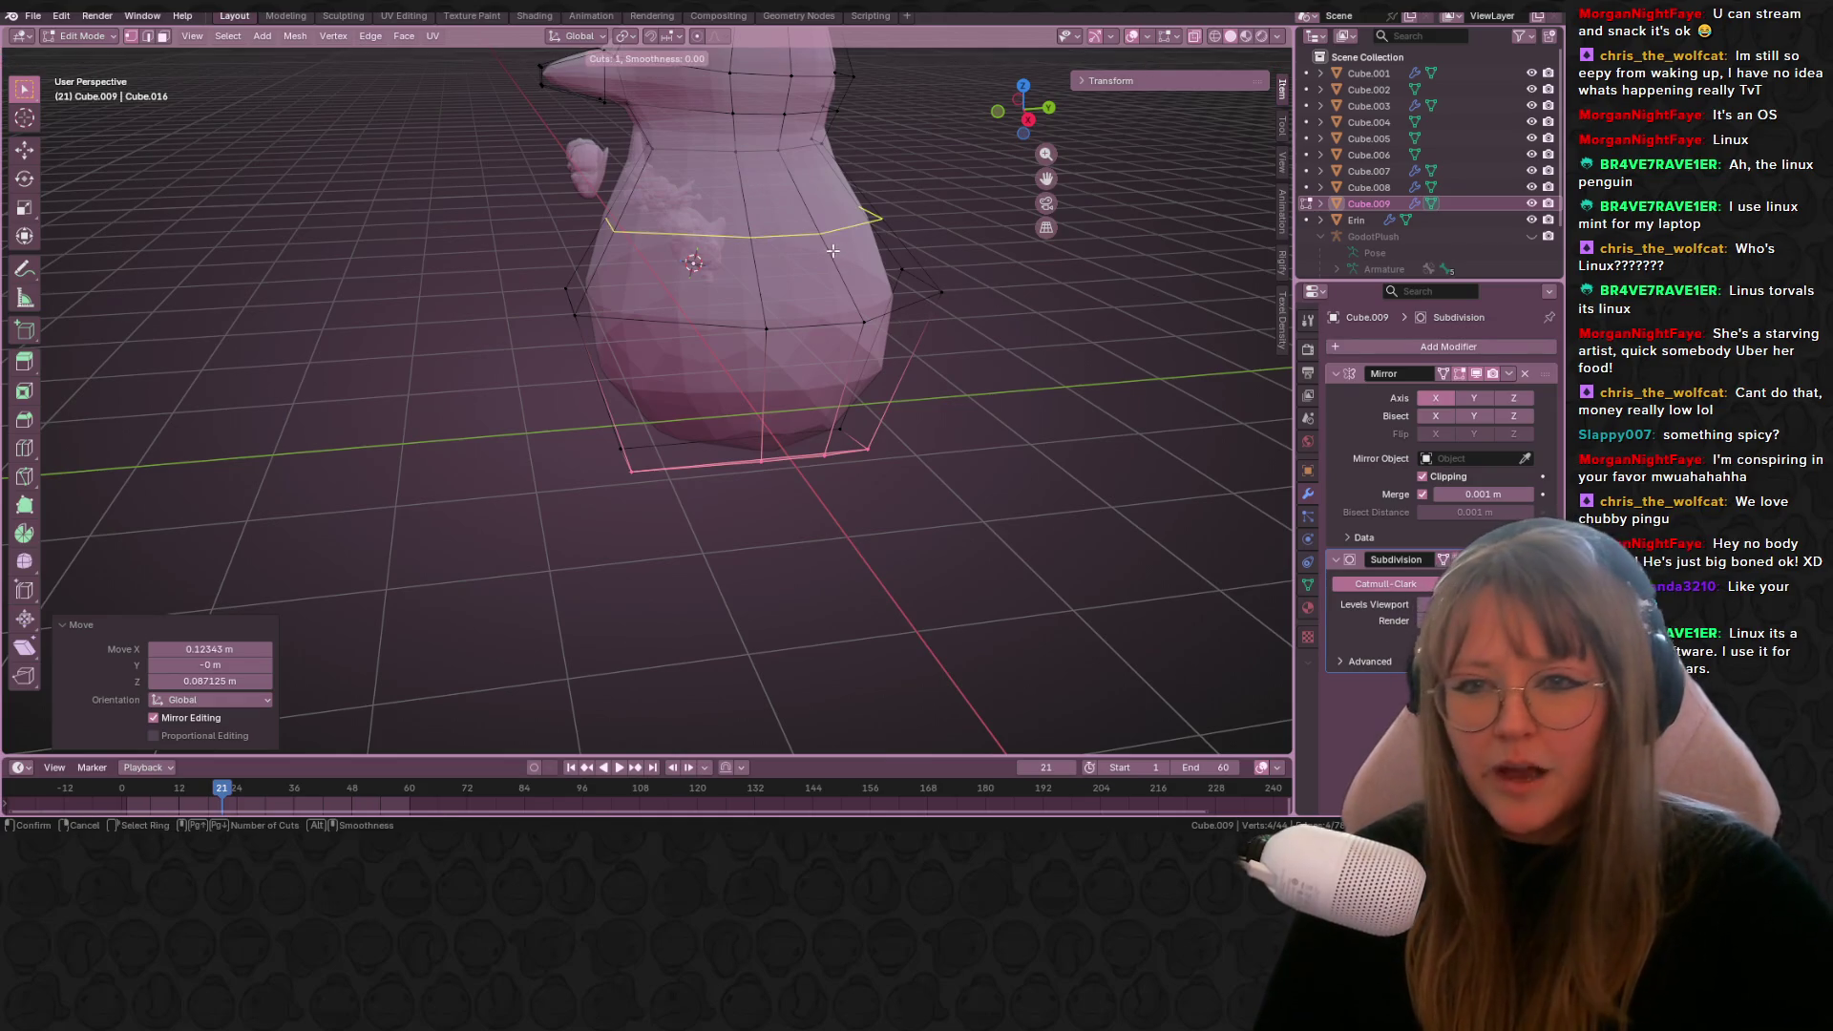
click(833, 250)
right_click(834, 250)
click(1024, 111)
shift+middle_drag(1026, 118, 962, 241)
key(s)
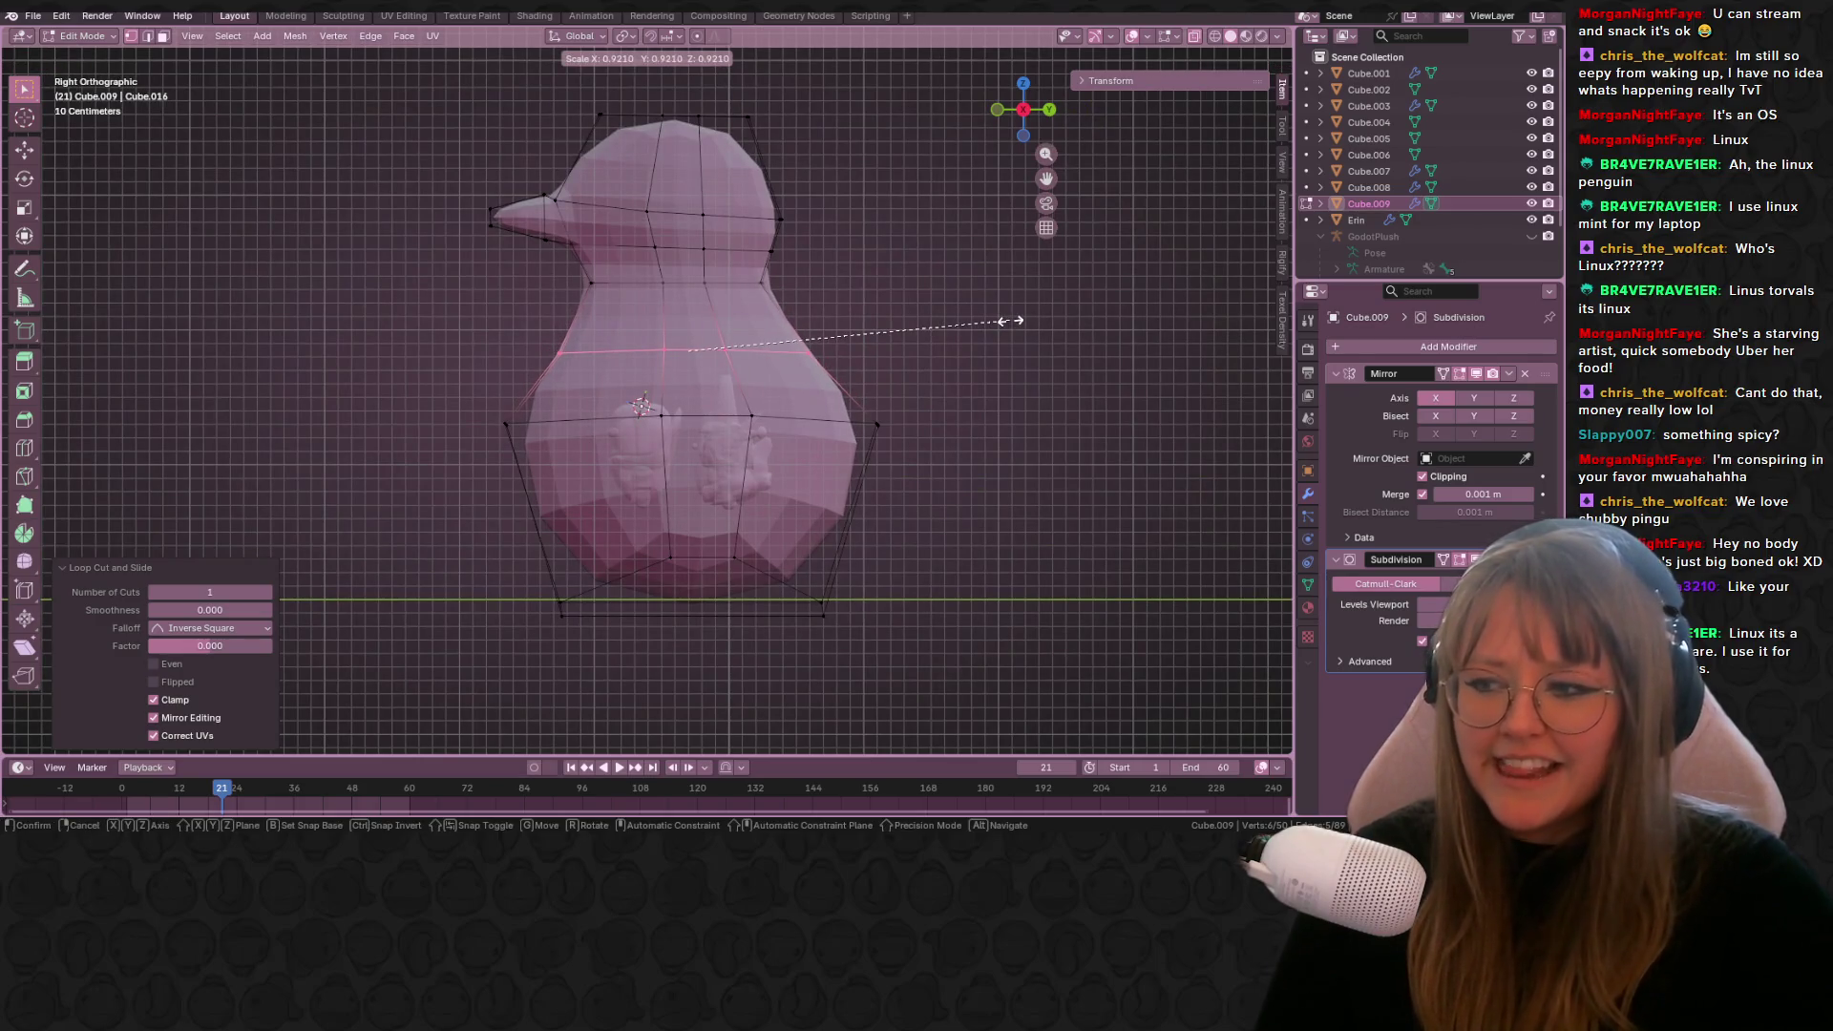
click(1003, 320)
mouse_move(1011, 319)
middle_down()
mouse_move(982, 360)
mouse_move(998, 360)
middle_up()
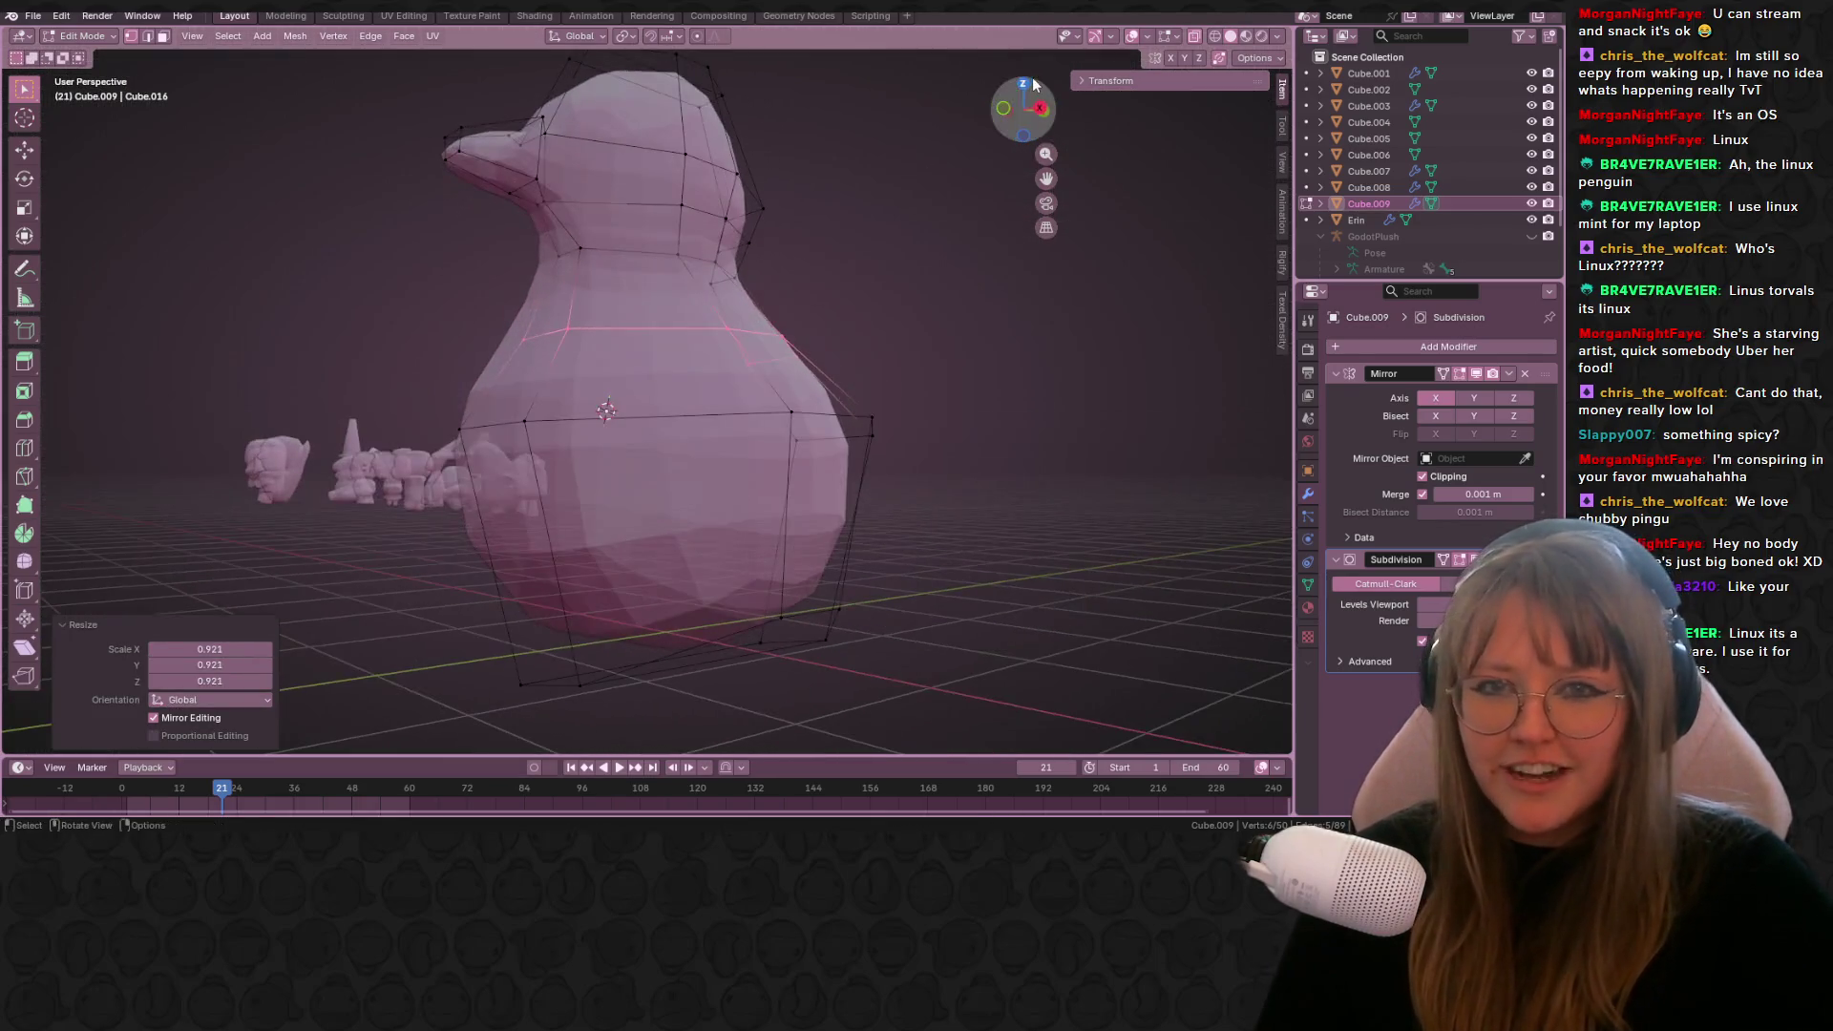
click(1002, 109)
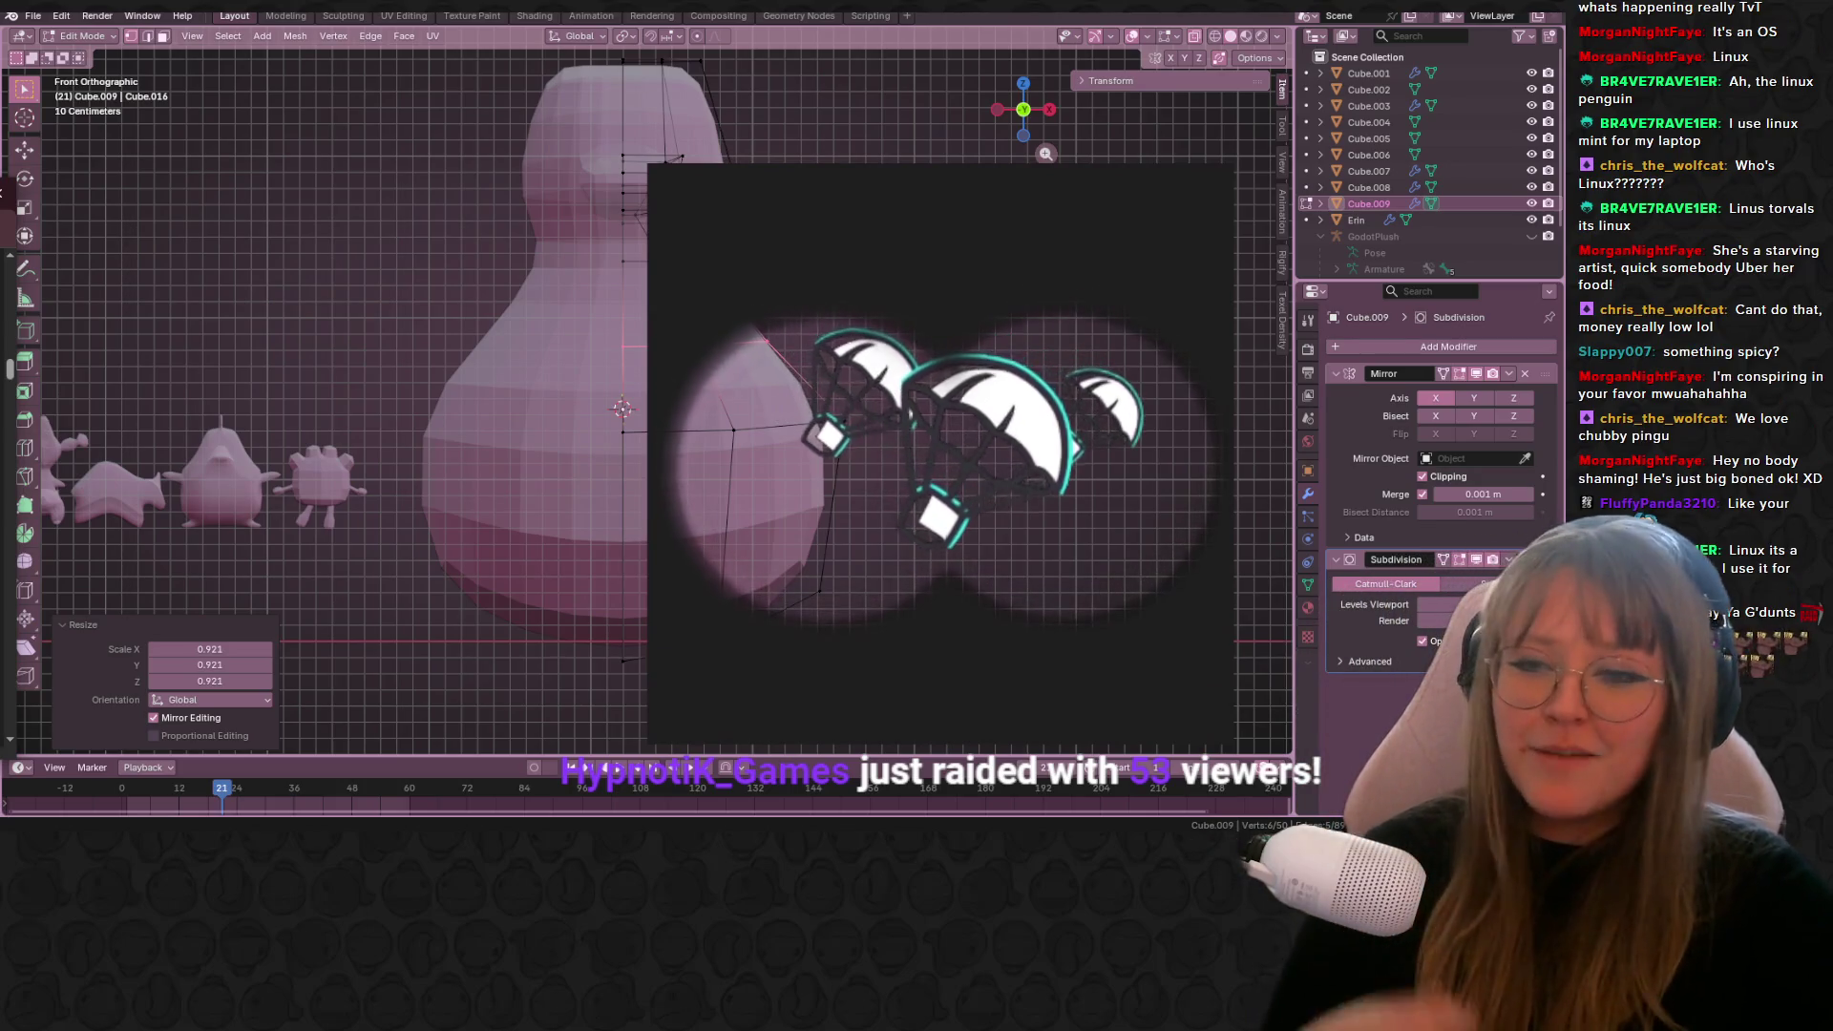
scroll(646, 401, down, 2)
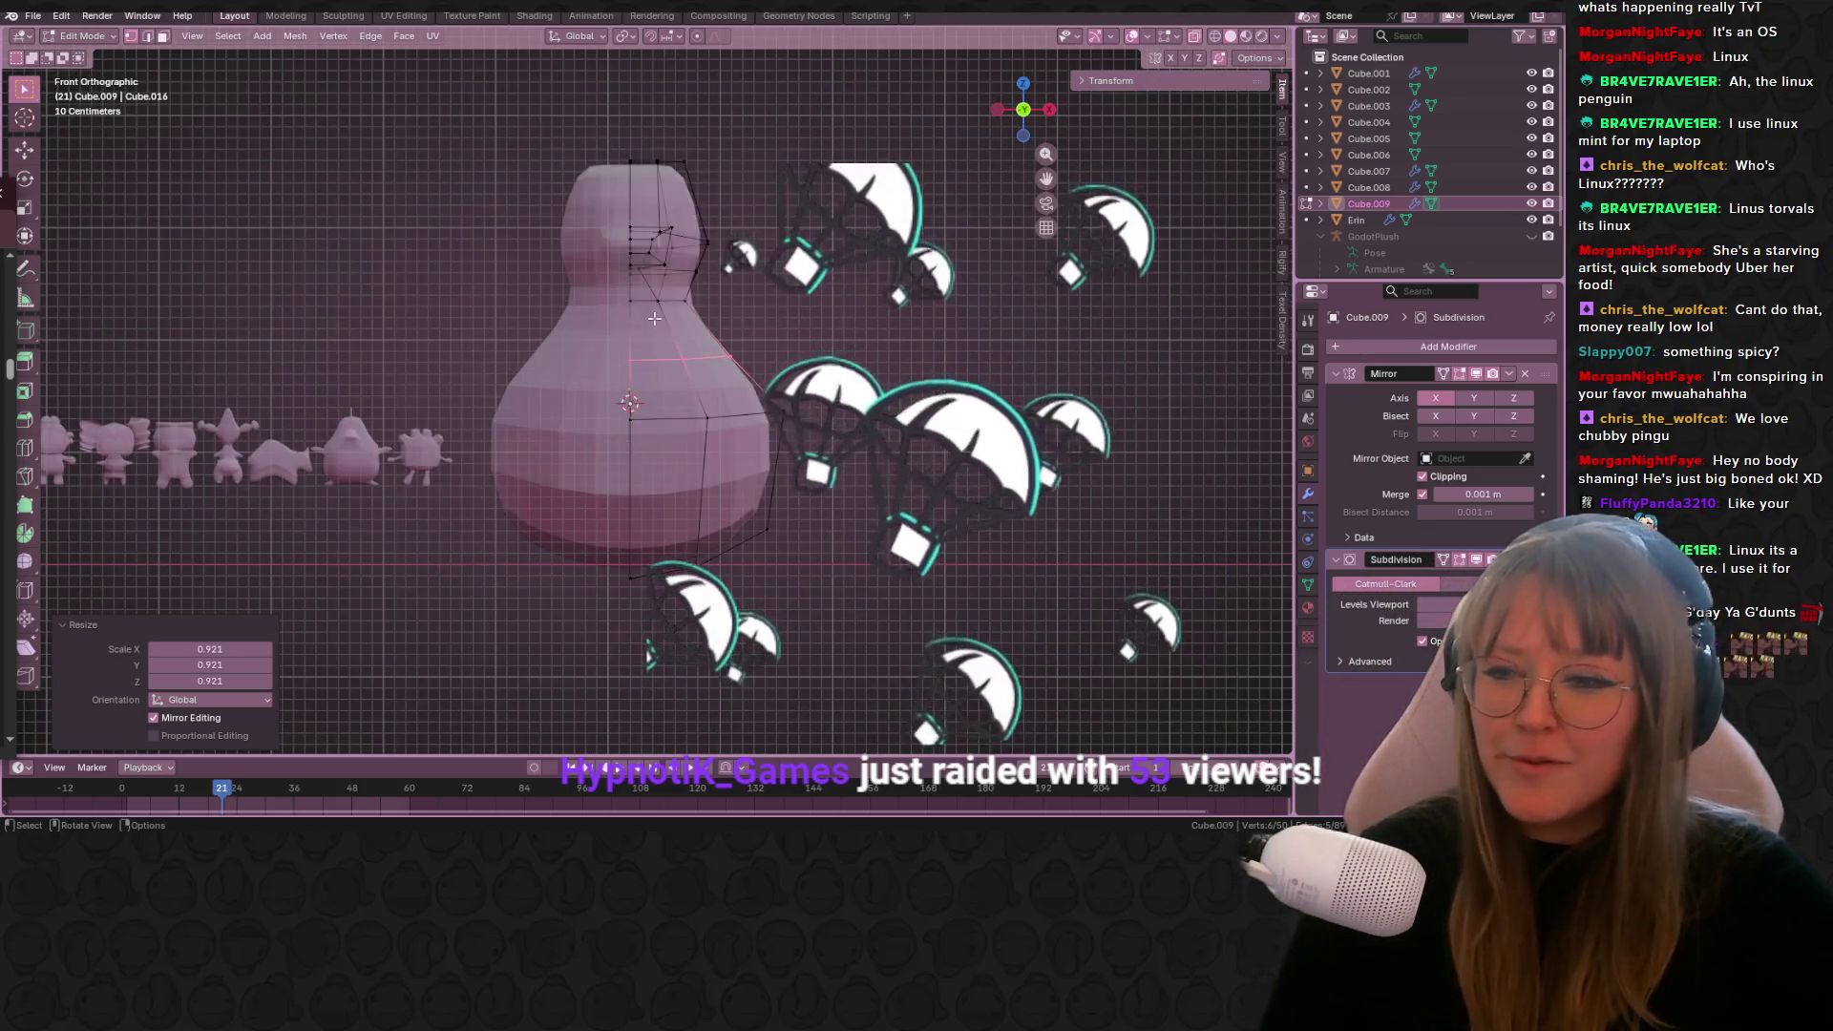
Step: Turn X-ray off so the penguin and lineup appear solid, and recentre the penguin
click(1241, 38)
mouse_move(644, 662)
shift+middle_down()
mouse_move(764, 697)
mouse_move(736, 716)
shift+middle_up()
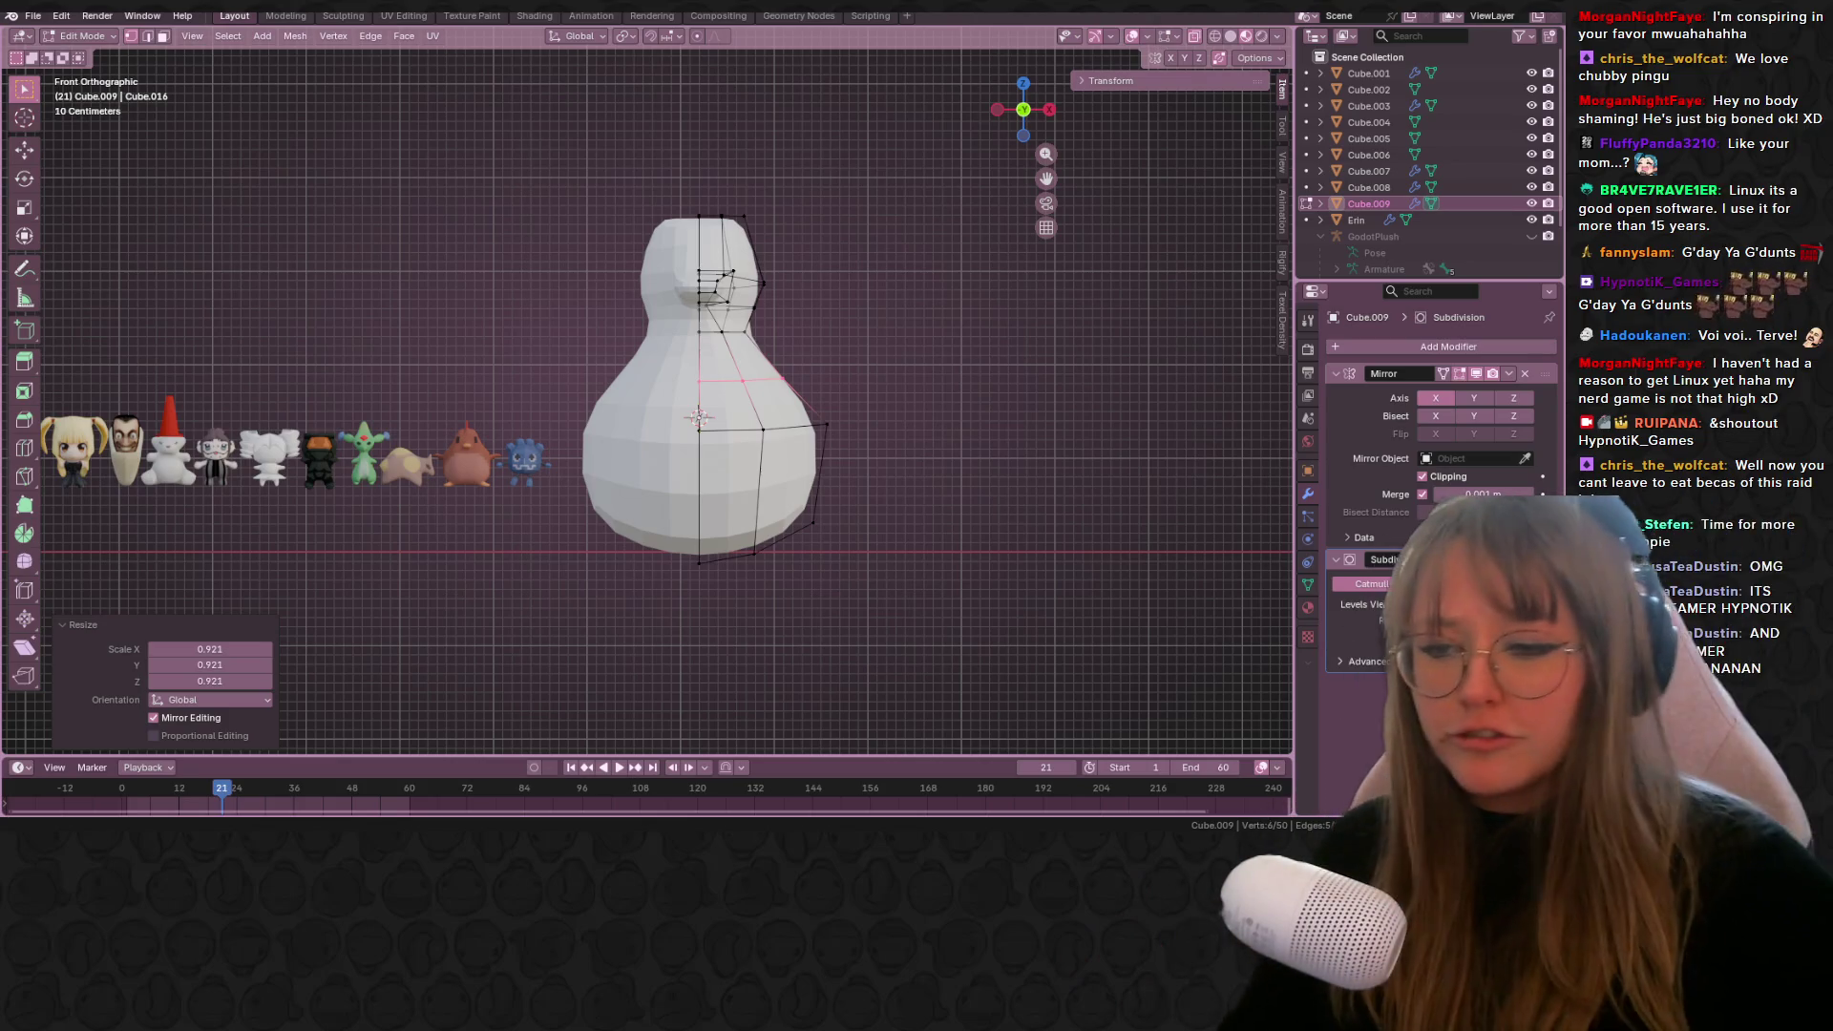
Step: Leave Edit Mode and return to Object Mode
scroll(668, 430, up, 4)
scroll(726, 430, down, 5)
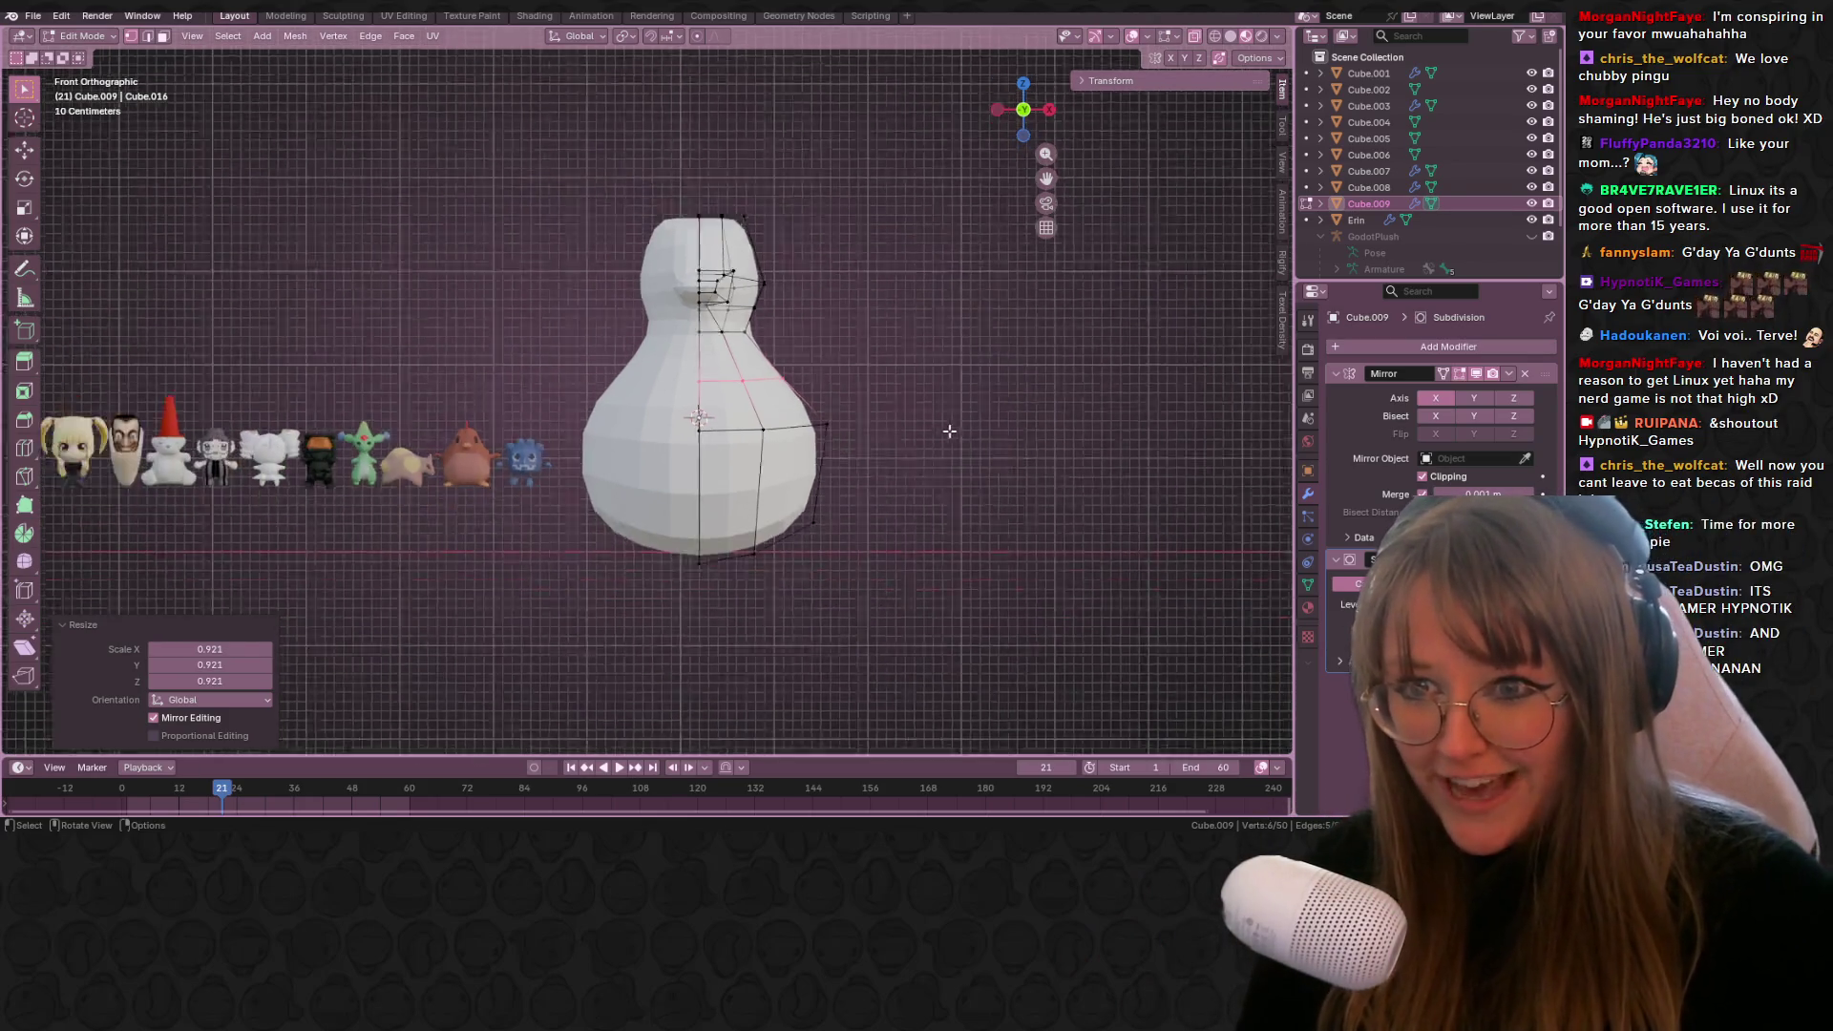
scroll(634, 481, up, 2)
key(Tab)
scroll(606, 536, down, 3)
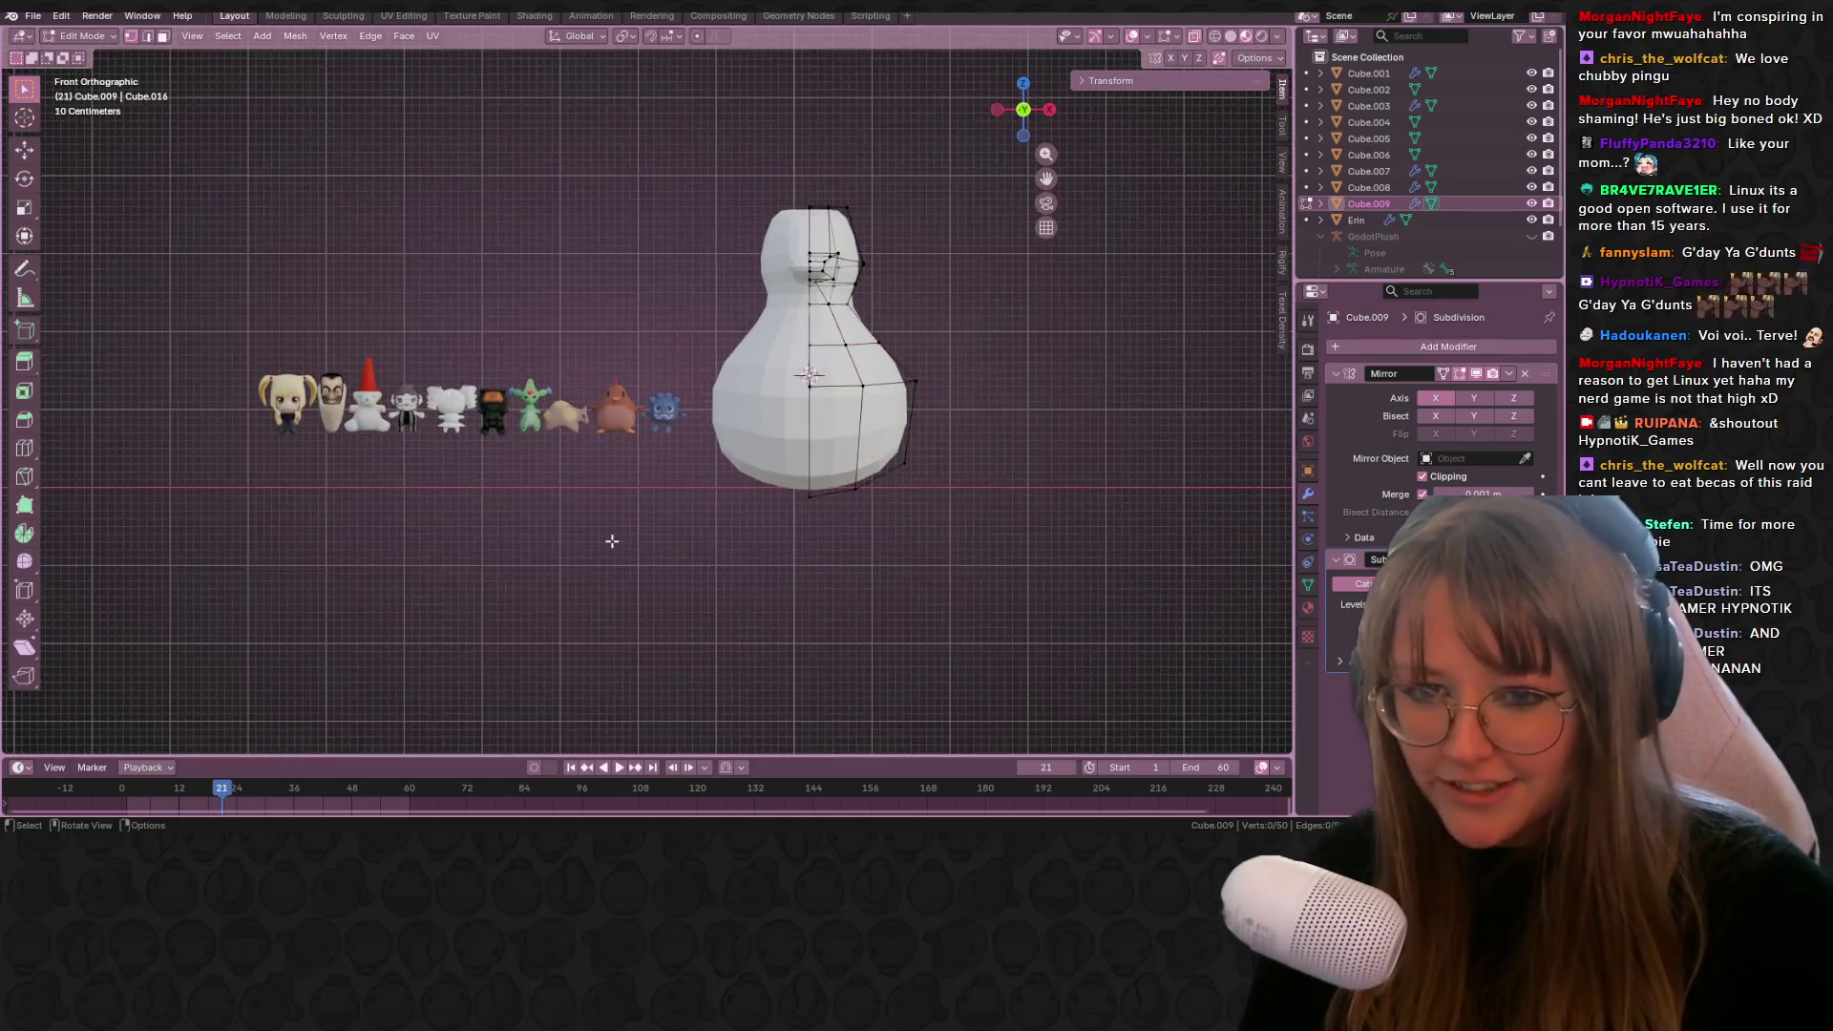
scroll(614, 544, up, 1)
Step: Pan and zoom along the chibi character lineup
shift+middle_drag(595, 570, 835, 500)
scroll(869, 467, up, 5)
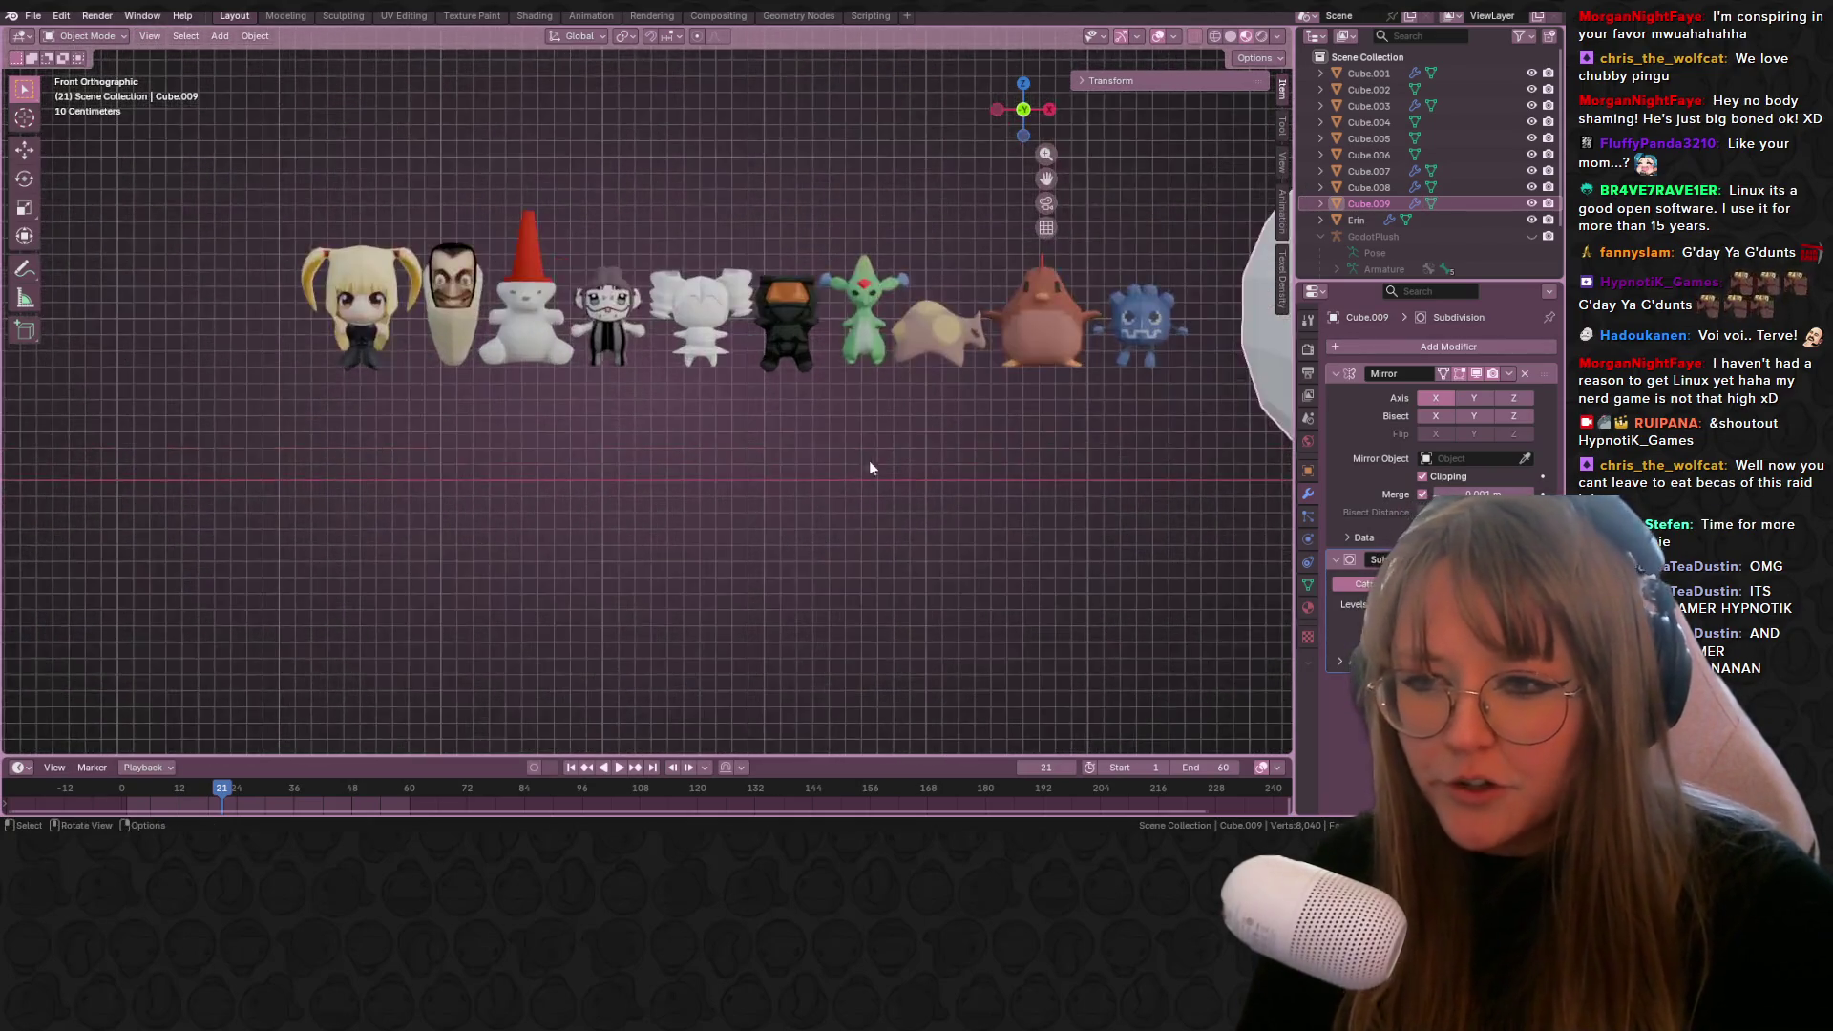
shift+middle_drag(1006, 368, 563, 408)
scroll(735, 377, up, 2)
shift+middle_drag(736, 376, 429, 411)
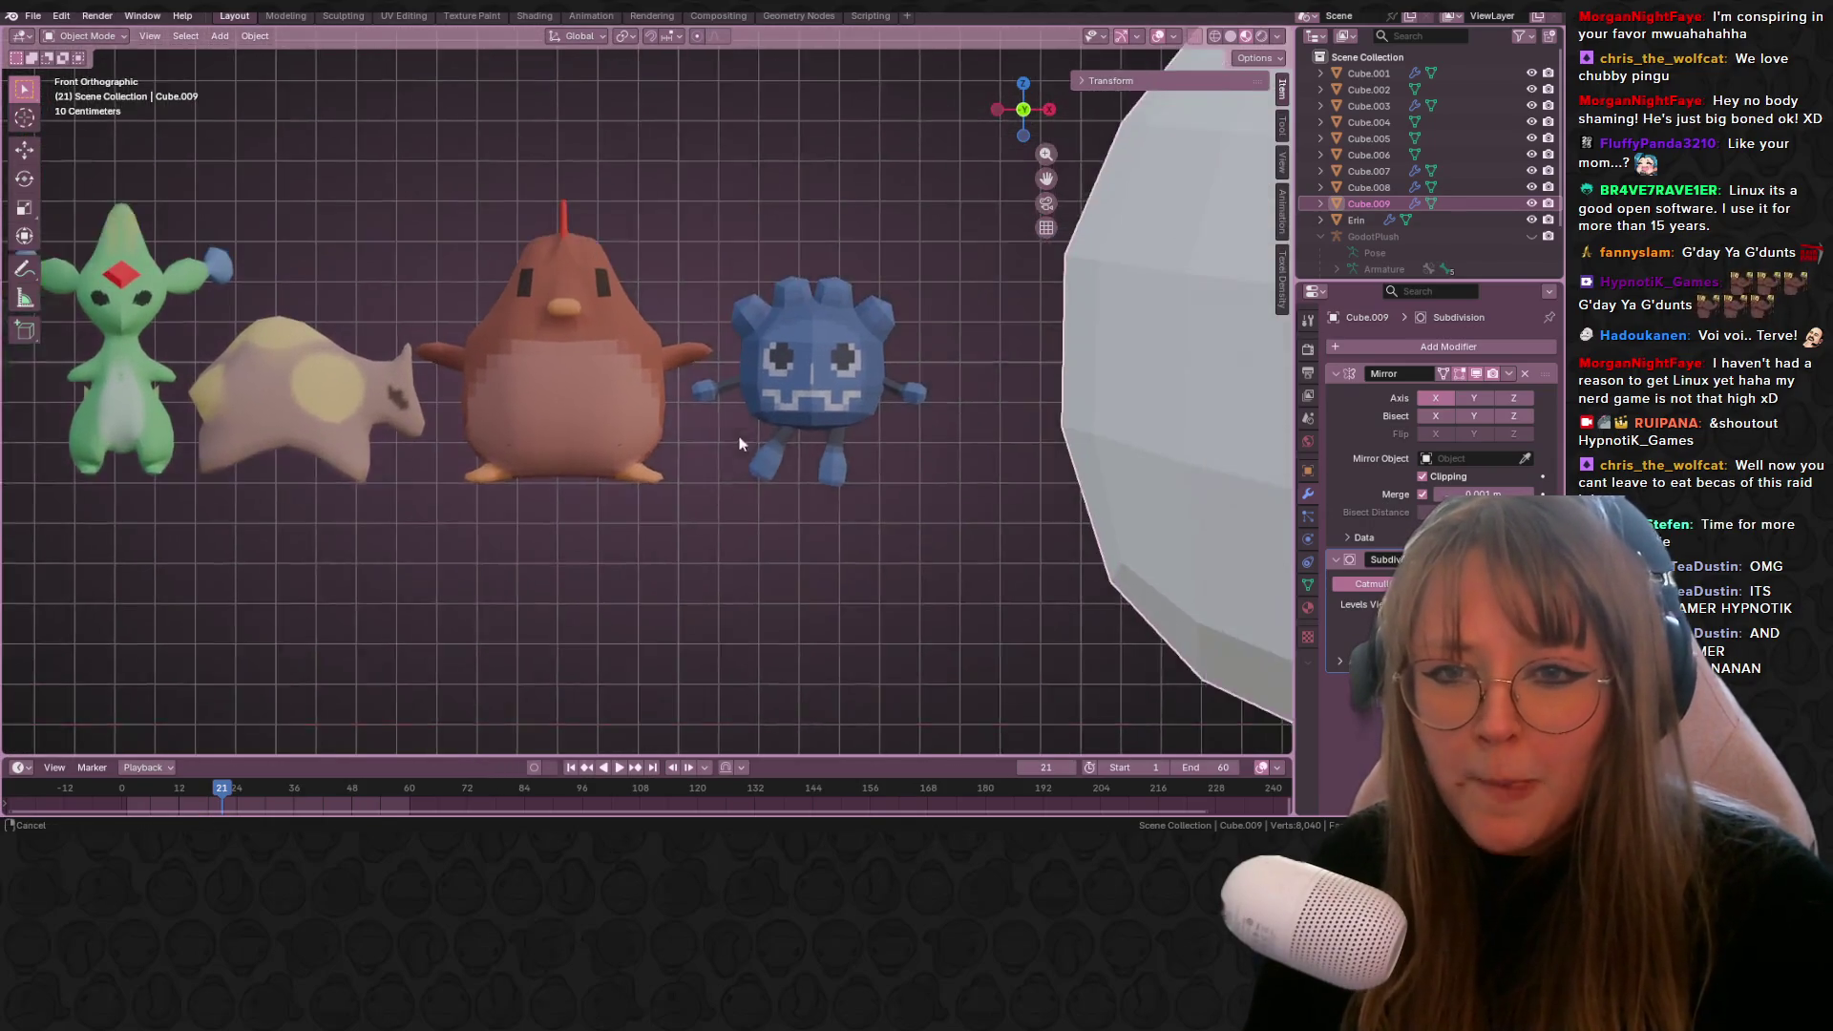
mouse_move(525, 451)
shift+middle_down()
mouse_move(863, 483)
mouse_move(643, 362)
mouse_move(317, 344)
mouse_move(802, 359)
mouse_move(526, 408)
mouse_move(764, 415)
mouse_move(365, 410)
mouse_move(524, 265)
shift+middle_up()
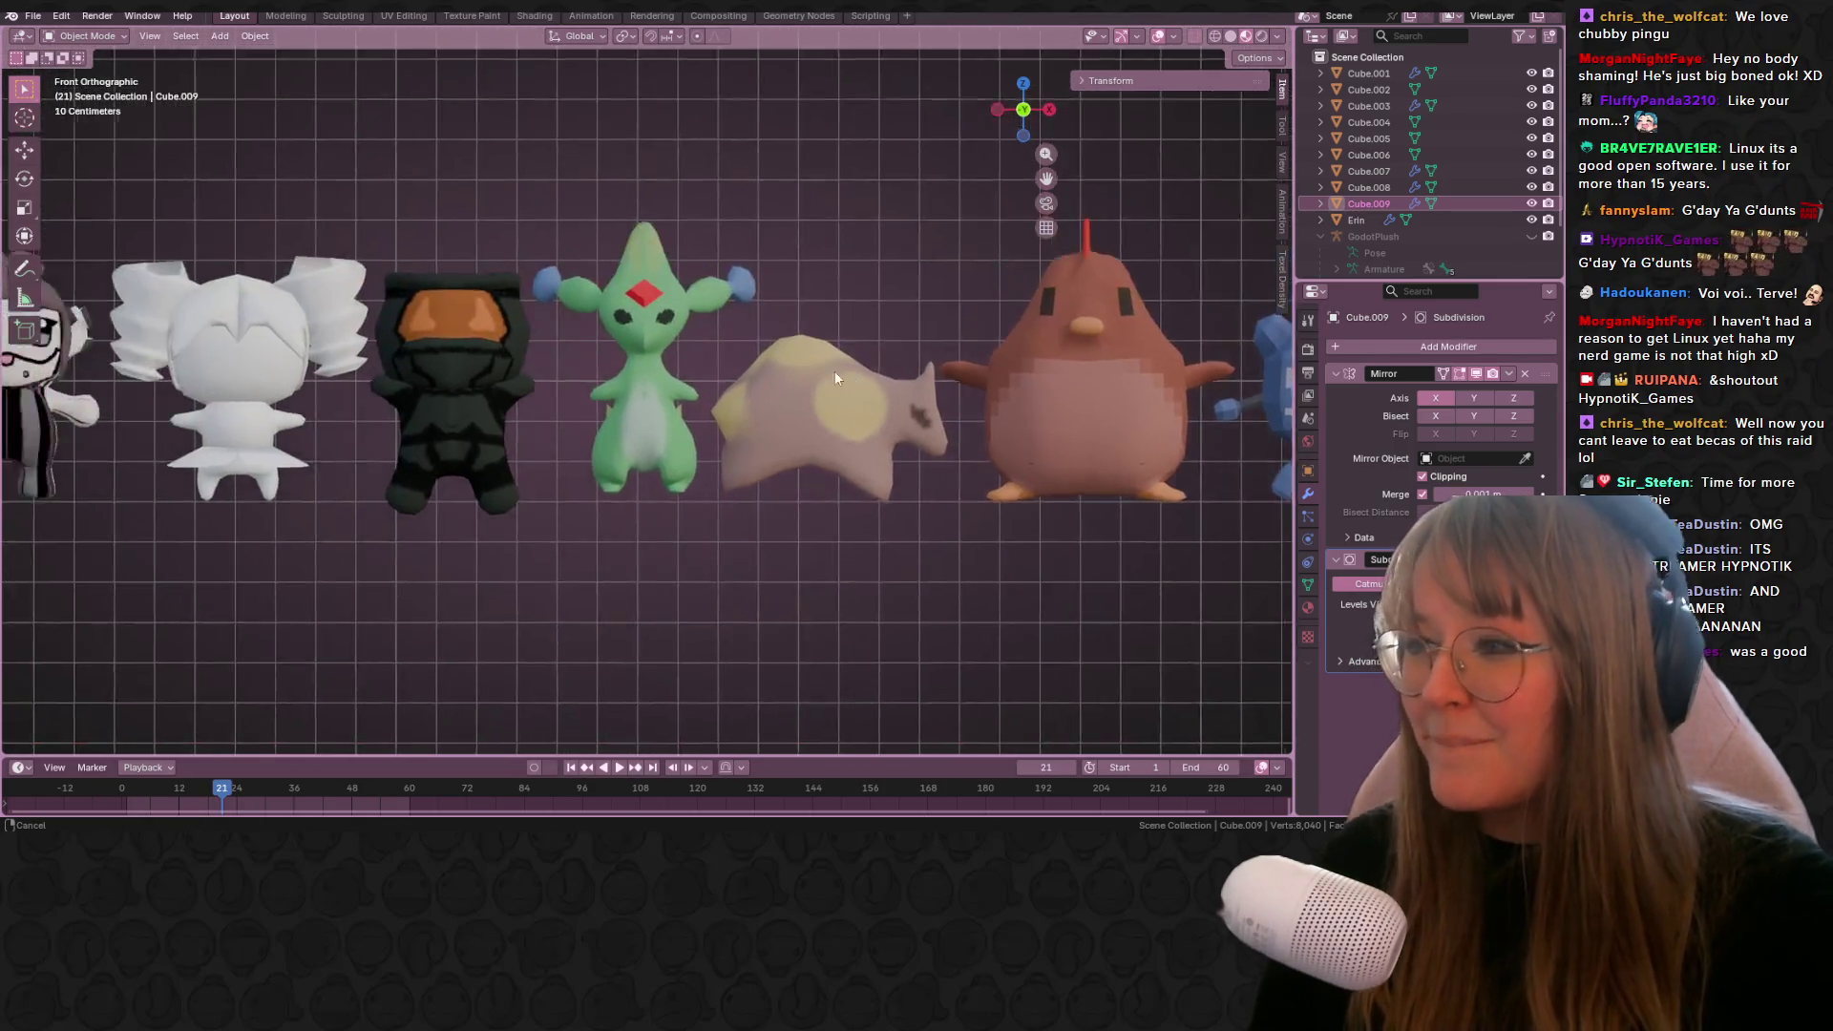
shift+middle_drag(835, 371, 545, 248)
scroll(550, 251, down, 4)
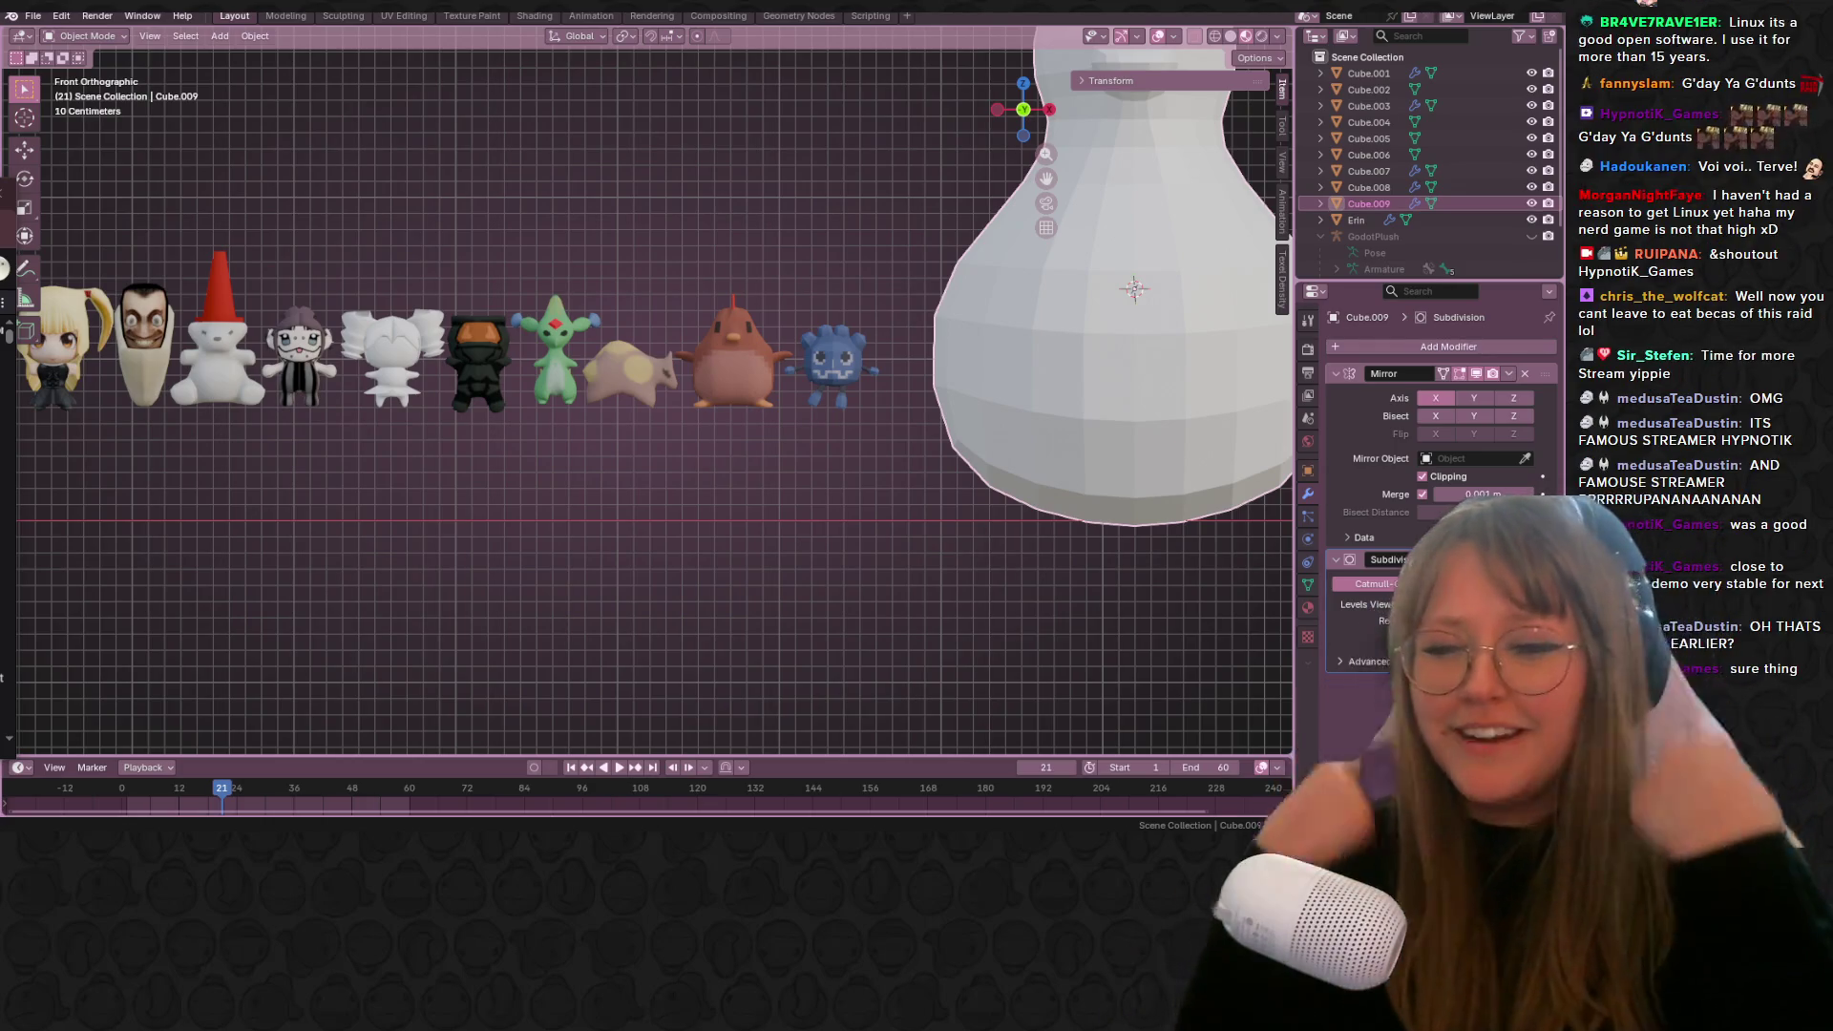
scroll(752, 310, up, 1)
scroll(760, 313, down, 2)
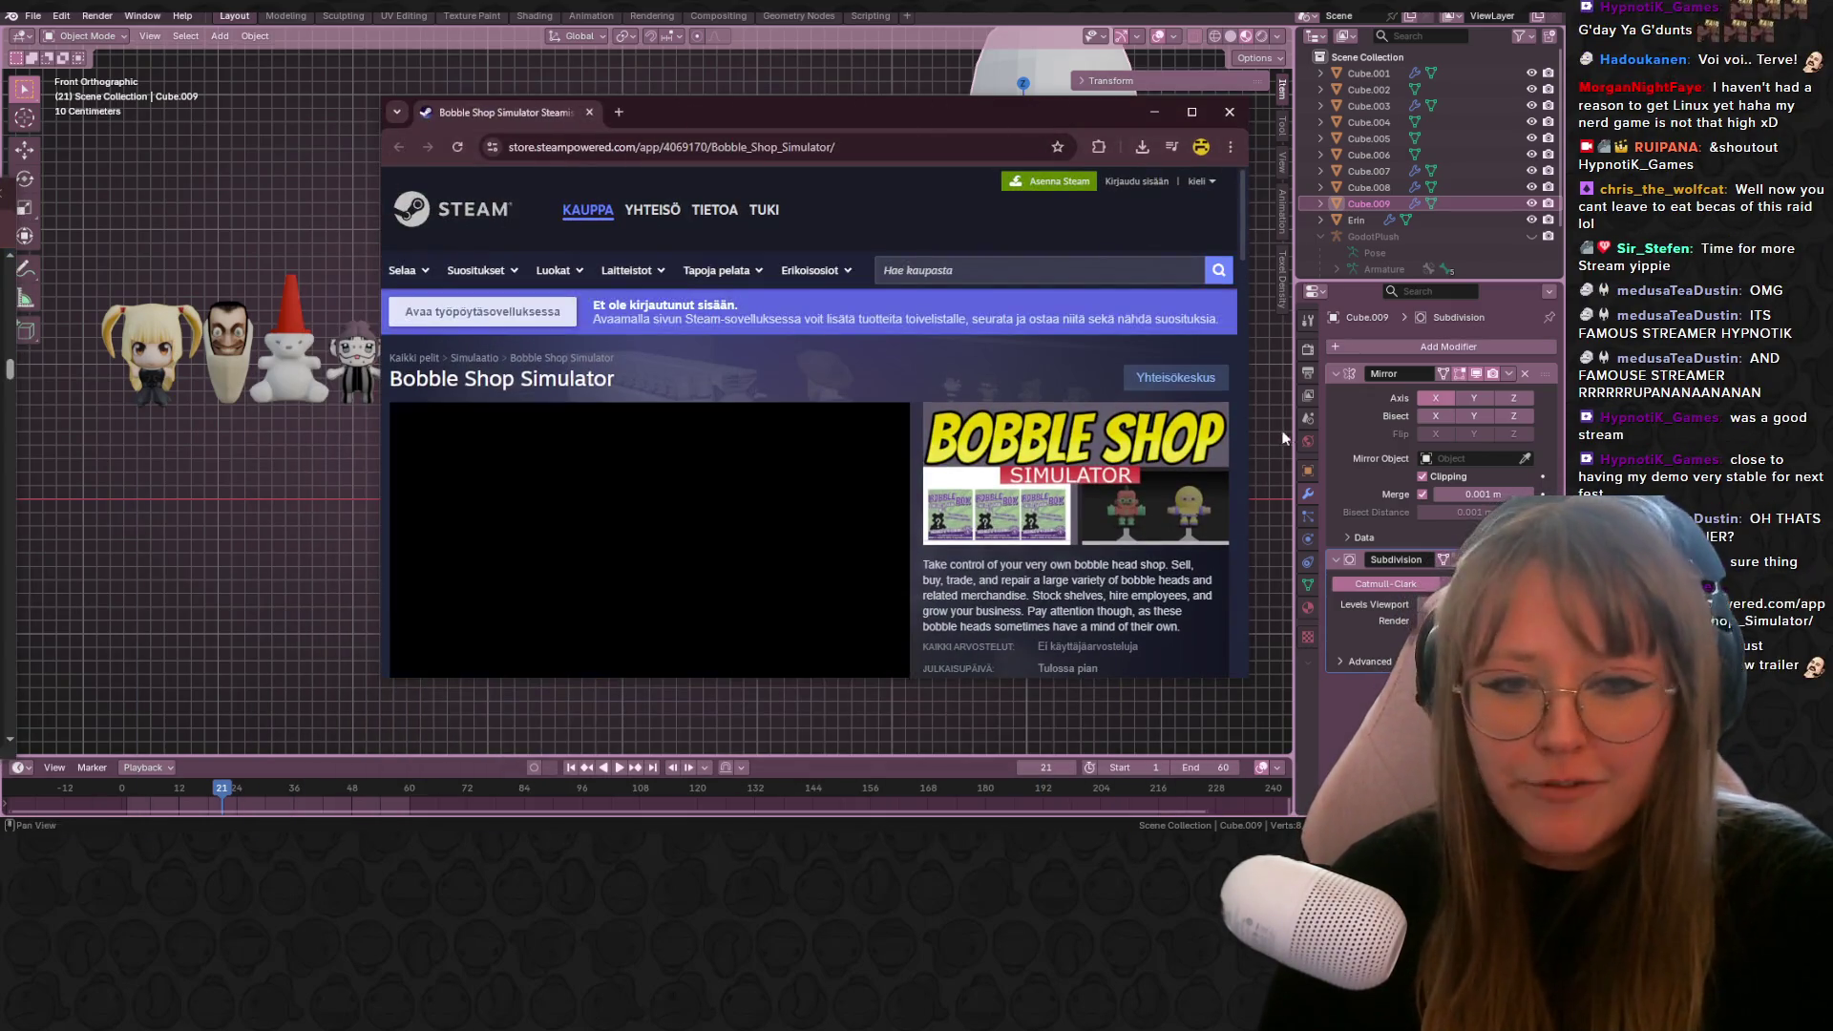
Step: Dismiss the Steam chat, then close the Steam window and the browser
scroll(914, 445, down, 3)
scroll(909, 438, up, 2)
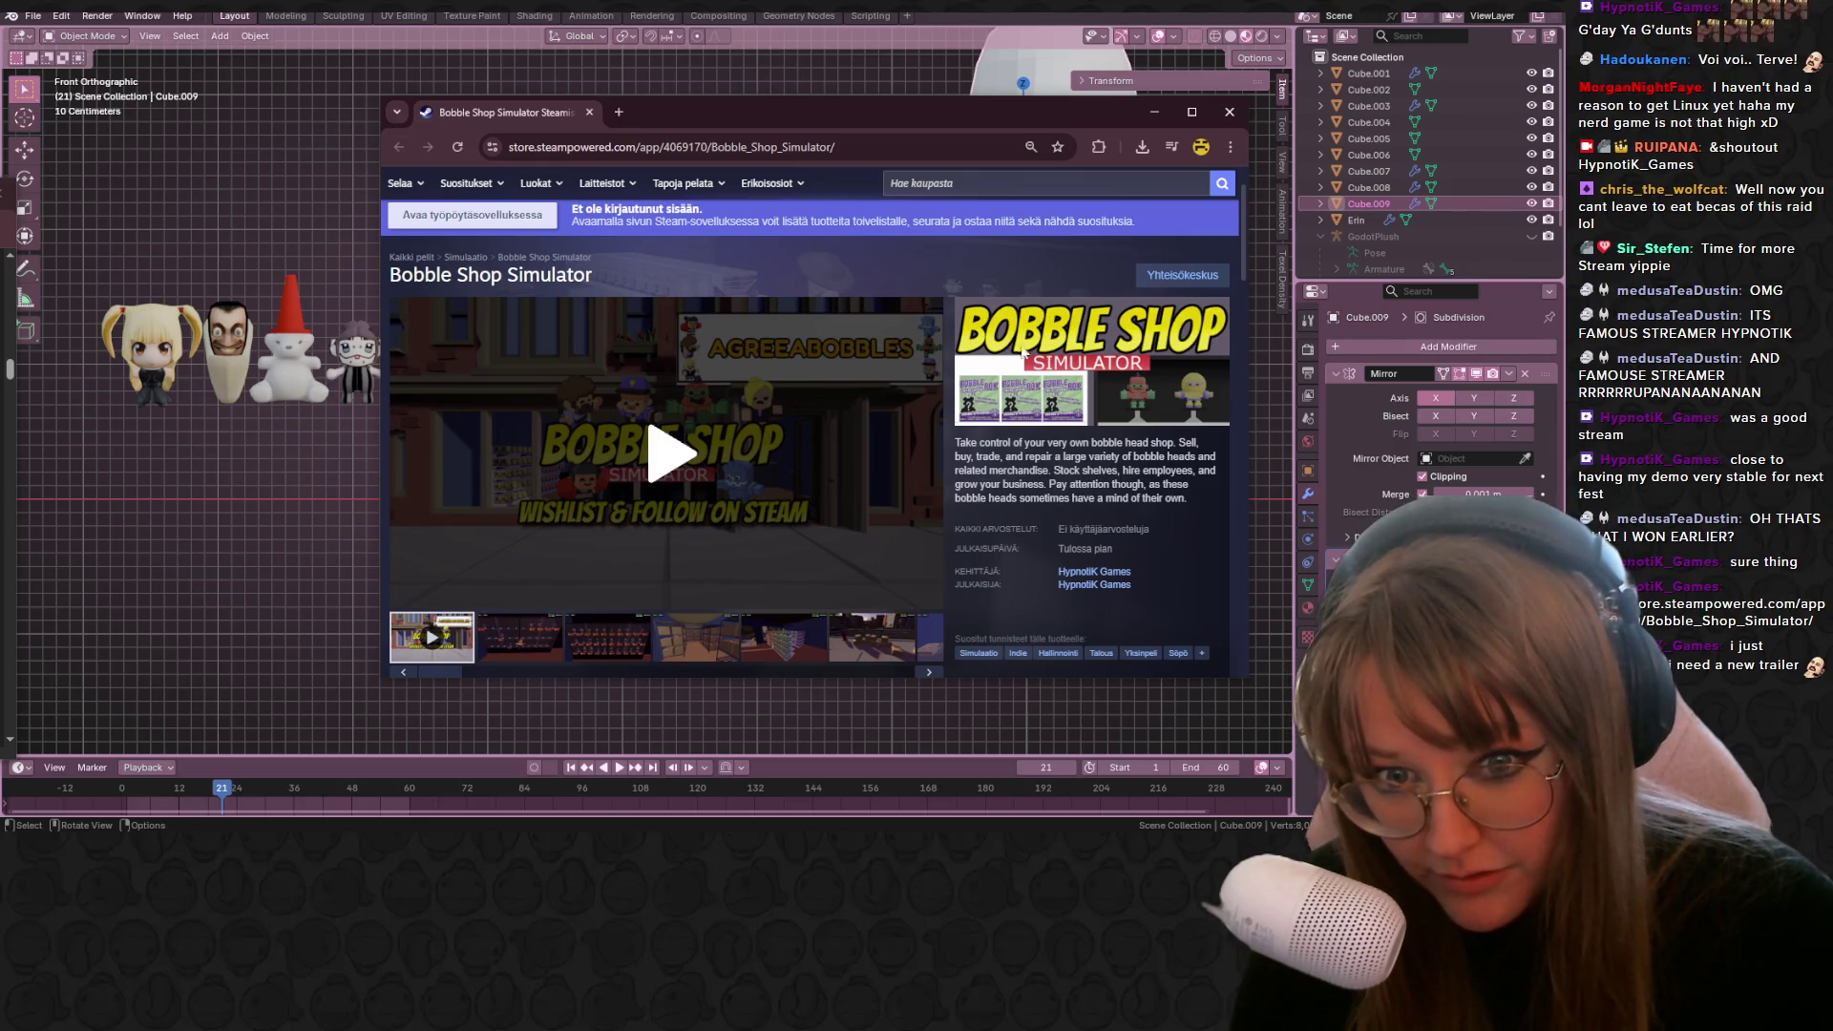
click(506, 778)
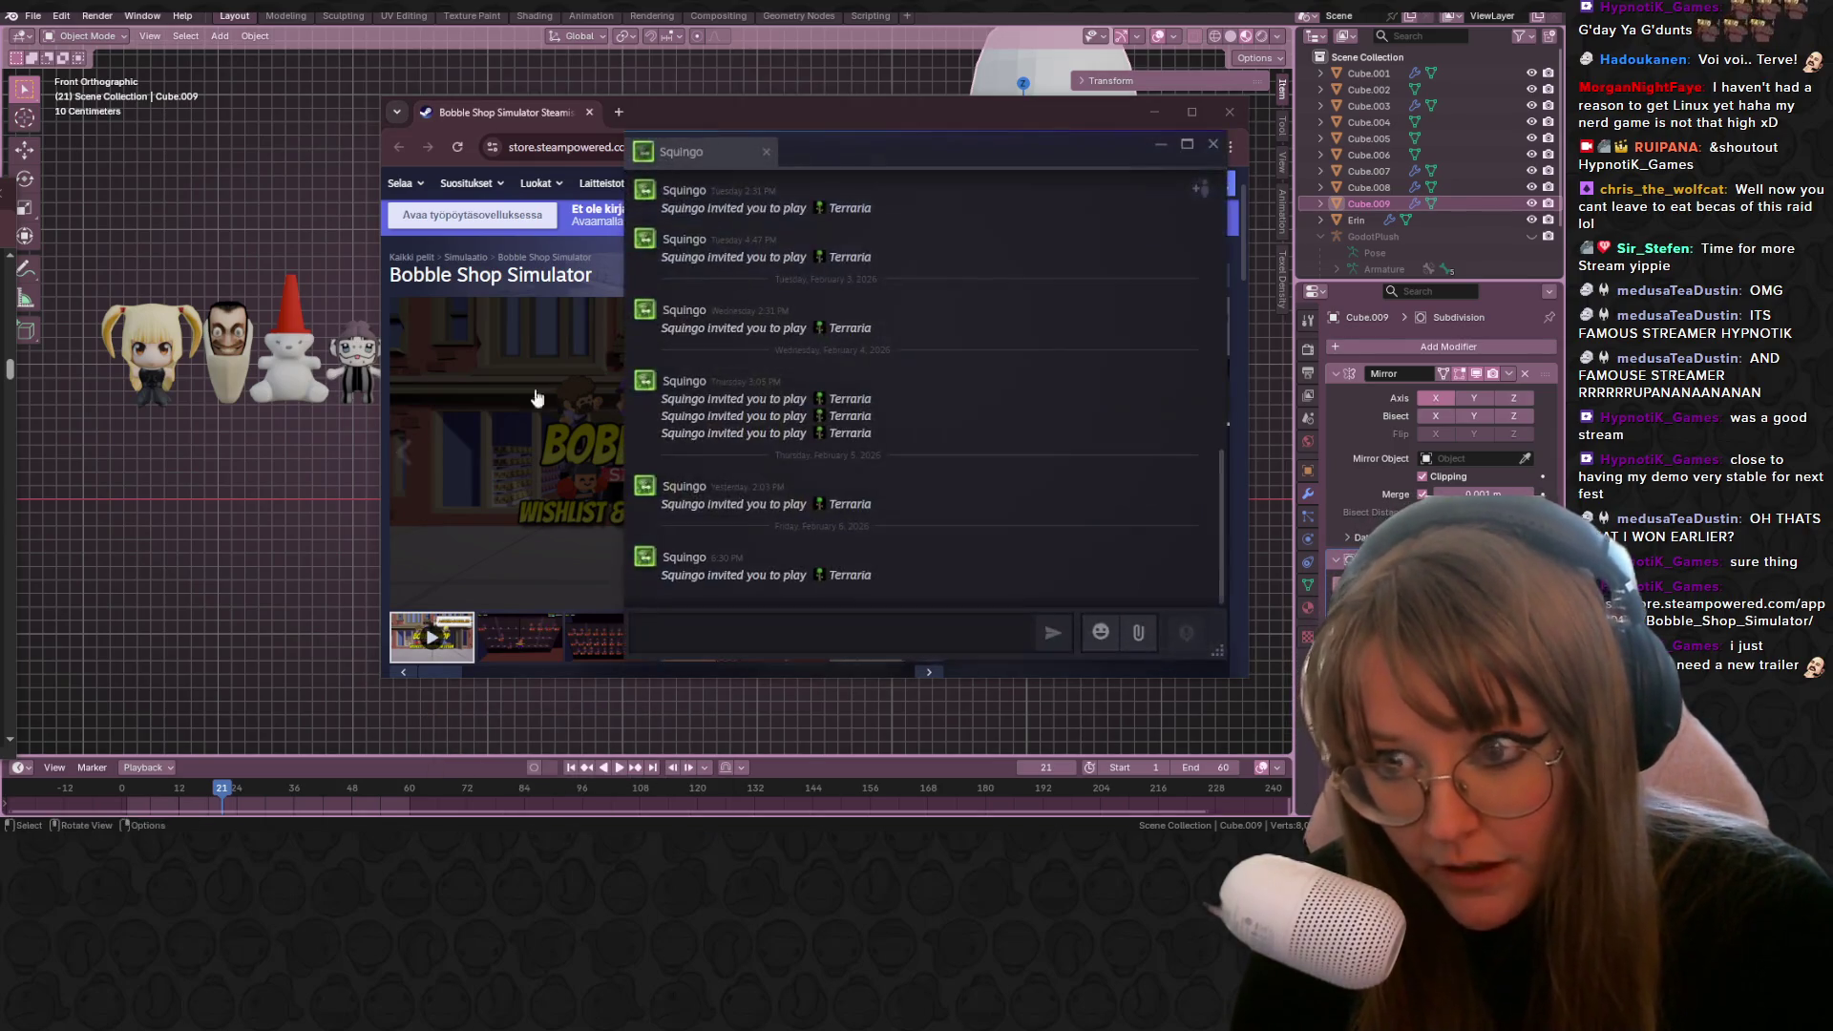
click(1214, 144)
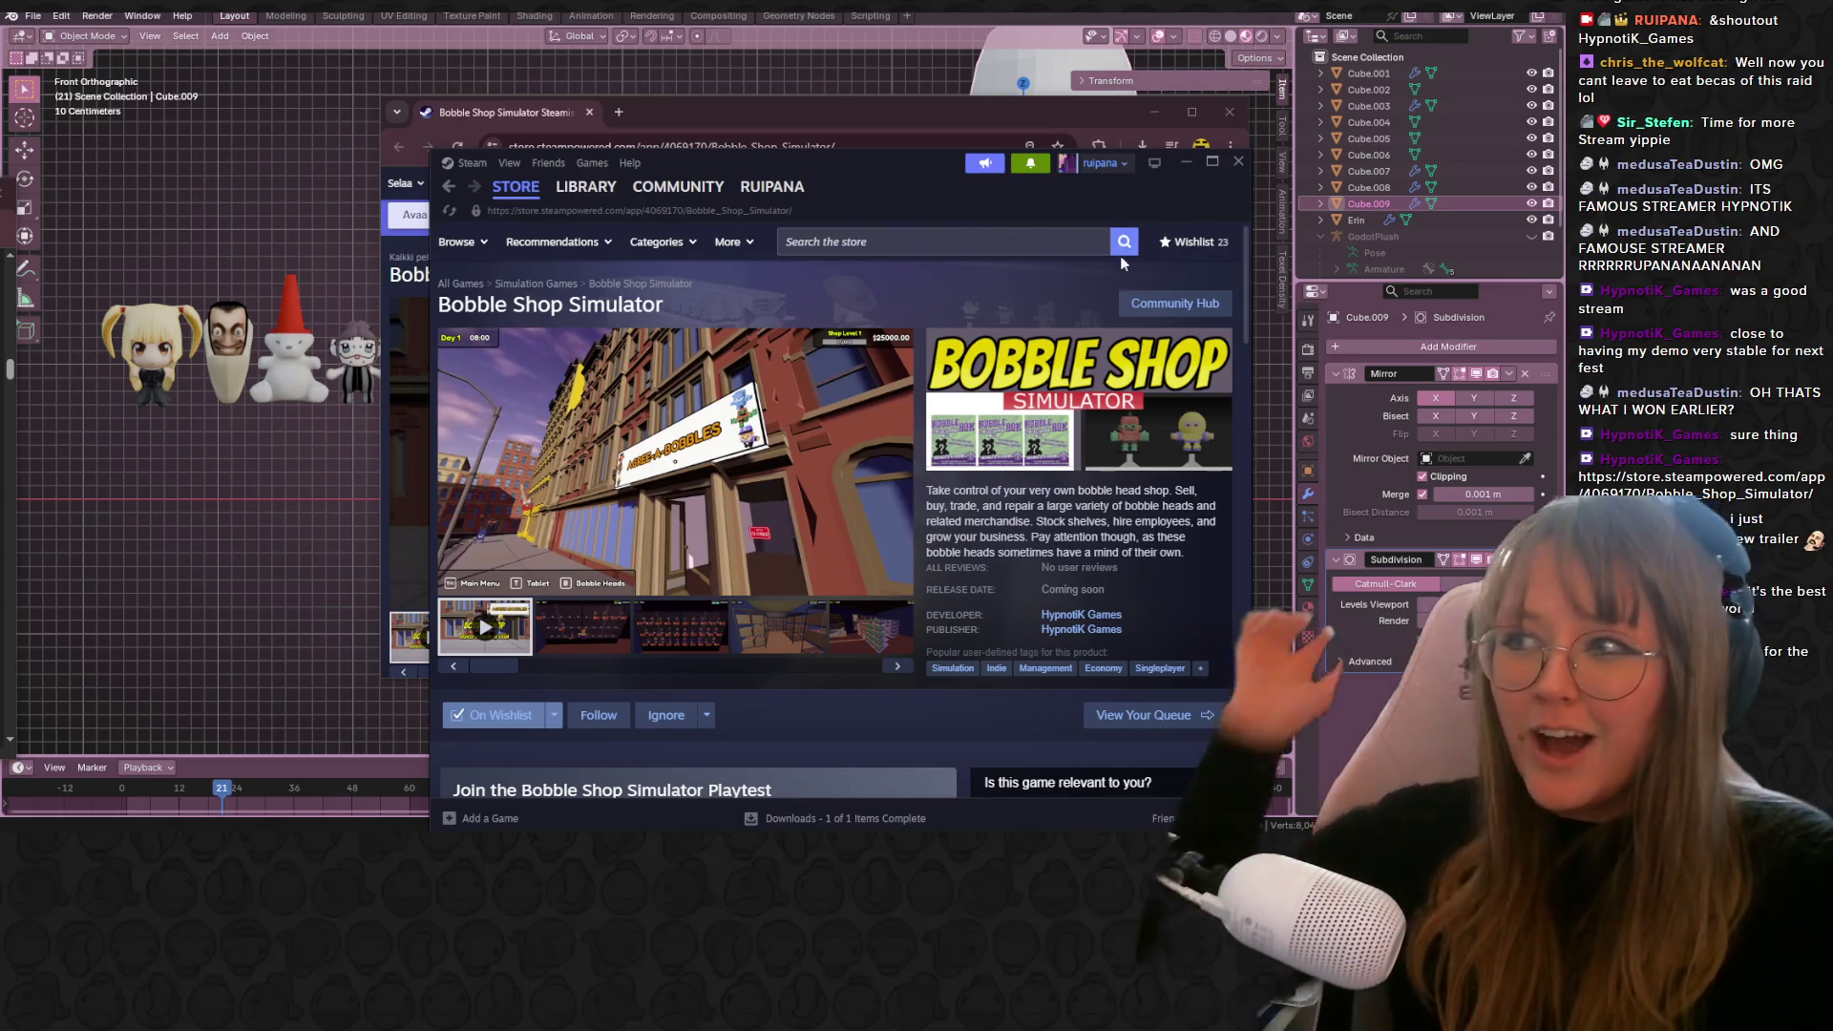
click(1244, 163)
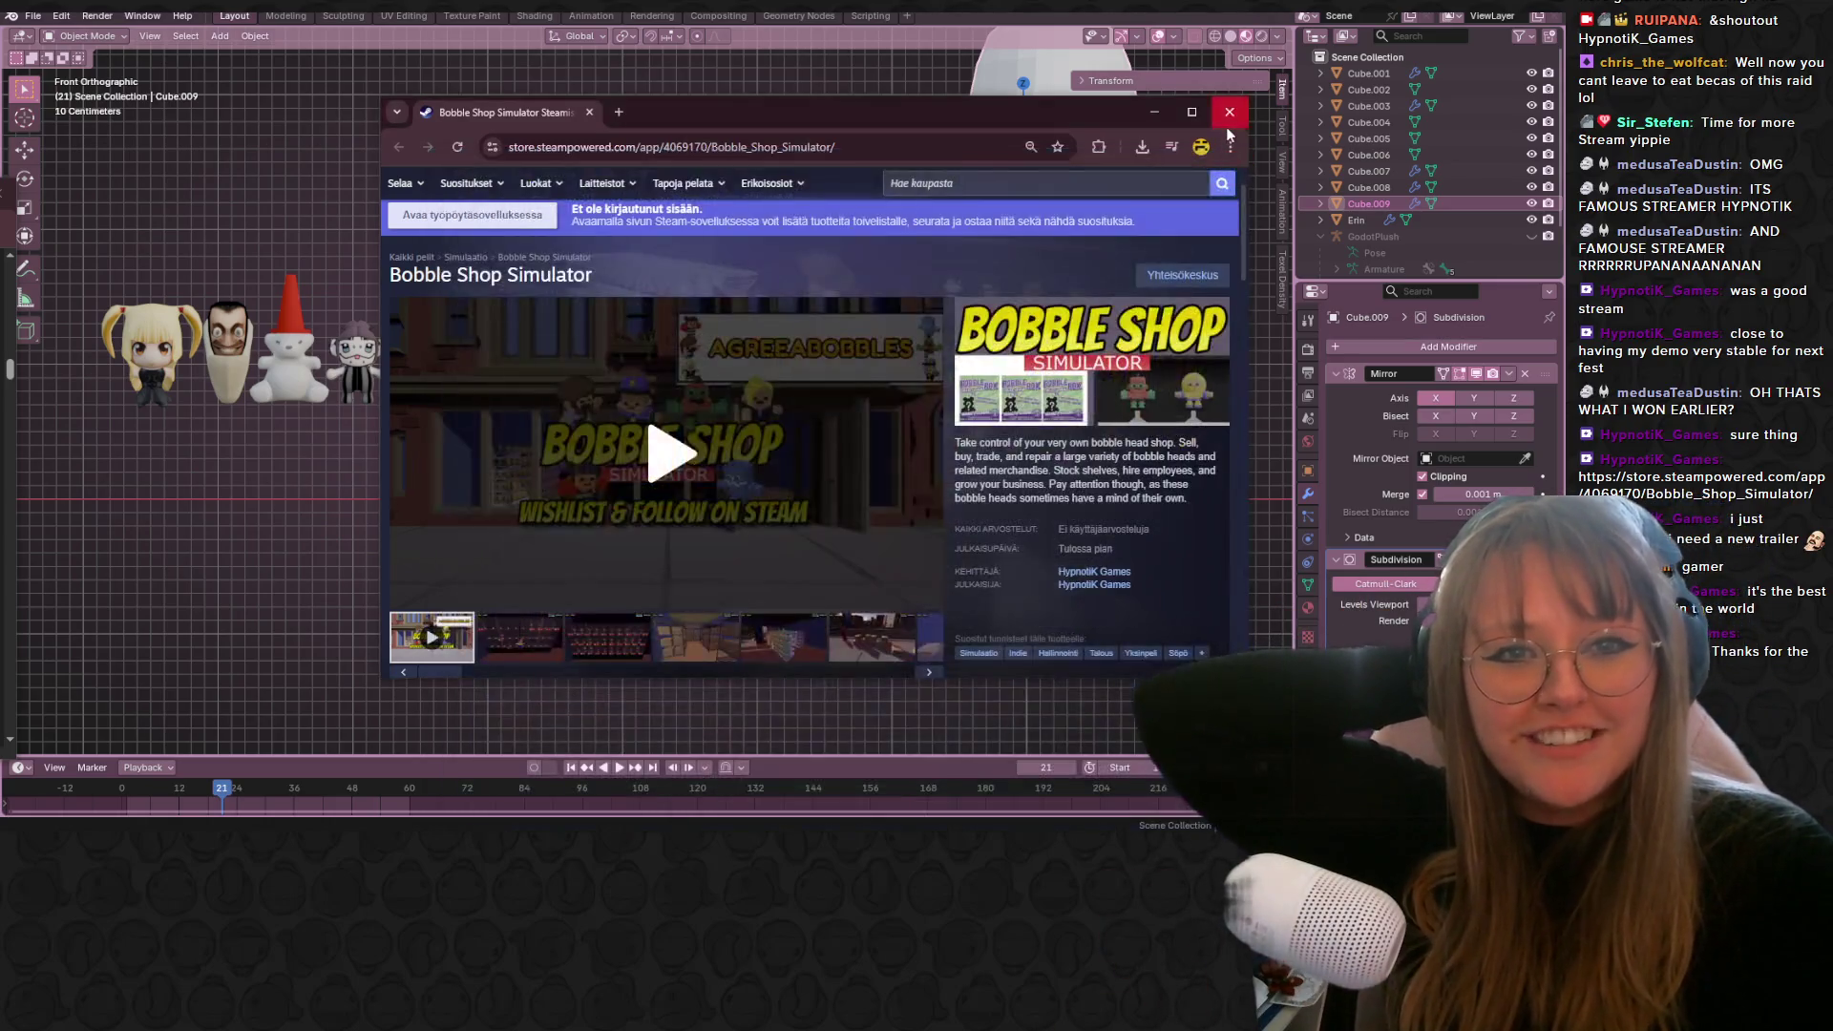
click(1230, 111)
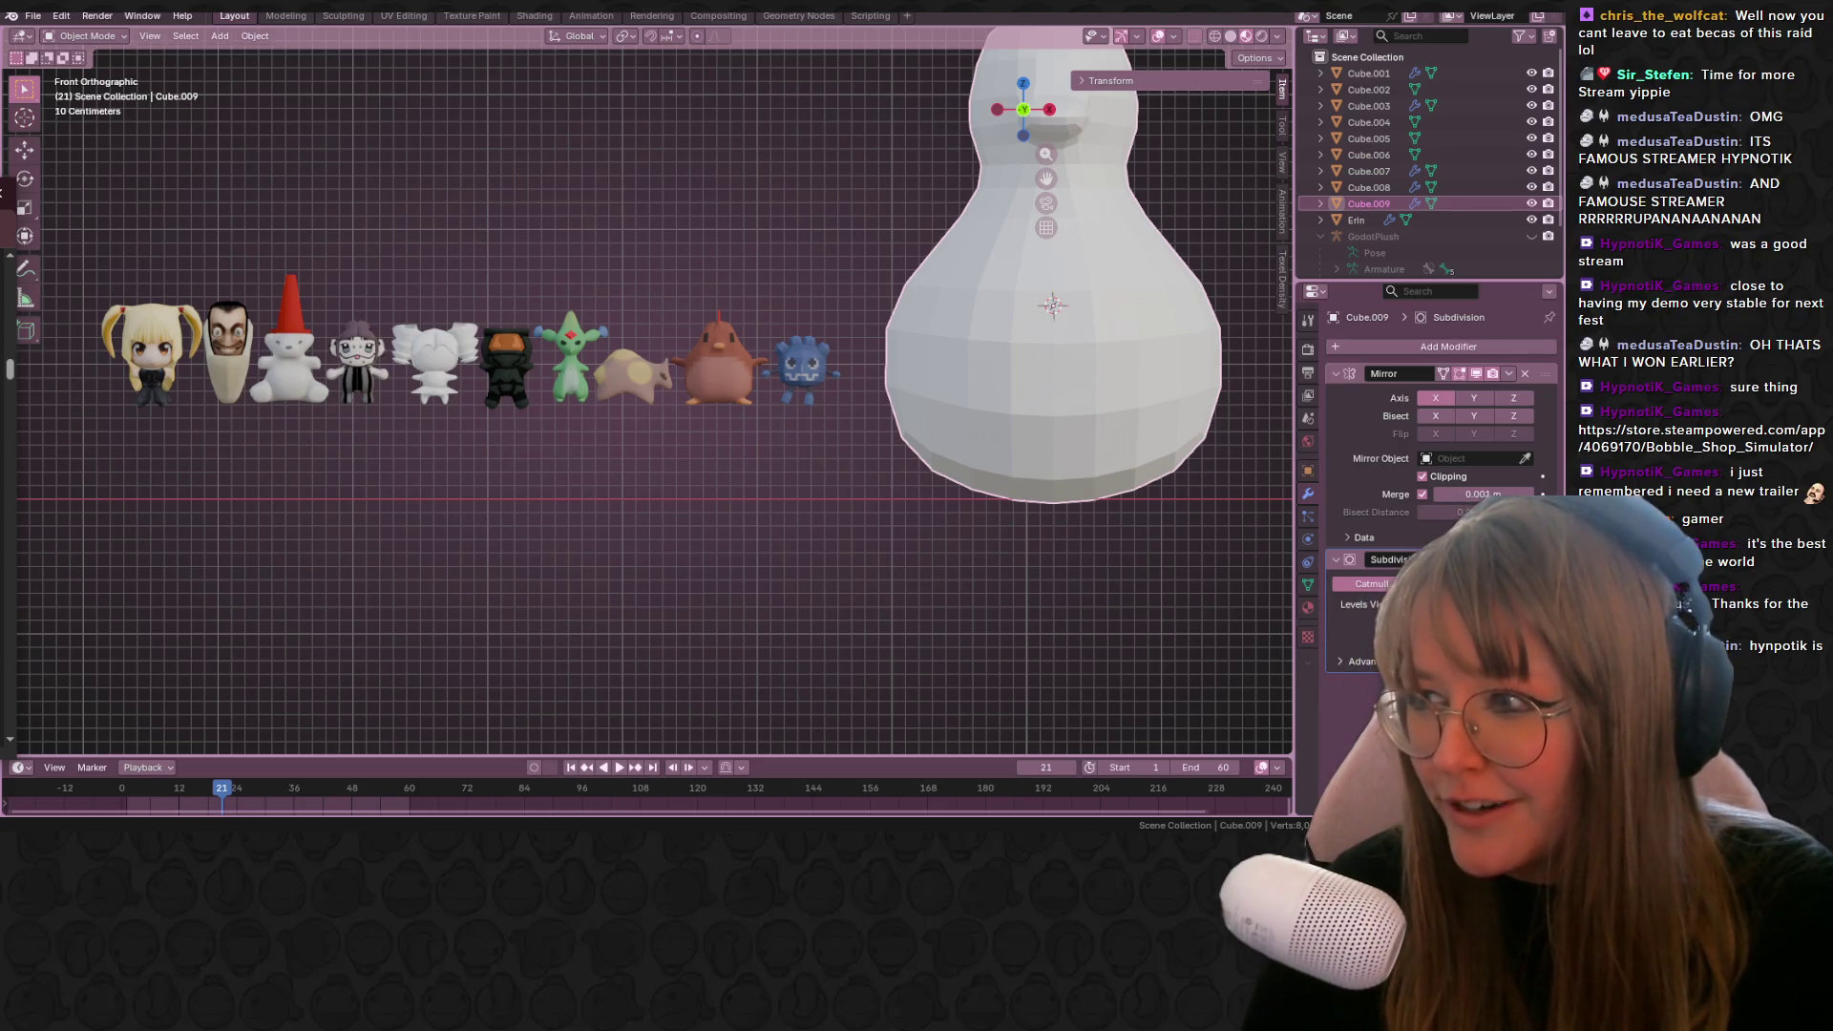
mouse_move(0, 412)
mouse_down()
mouse_move(119, 411)
mouse_move(918, 125)
mouse_up()
scroll(892, 502, down, 3)
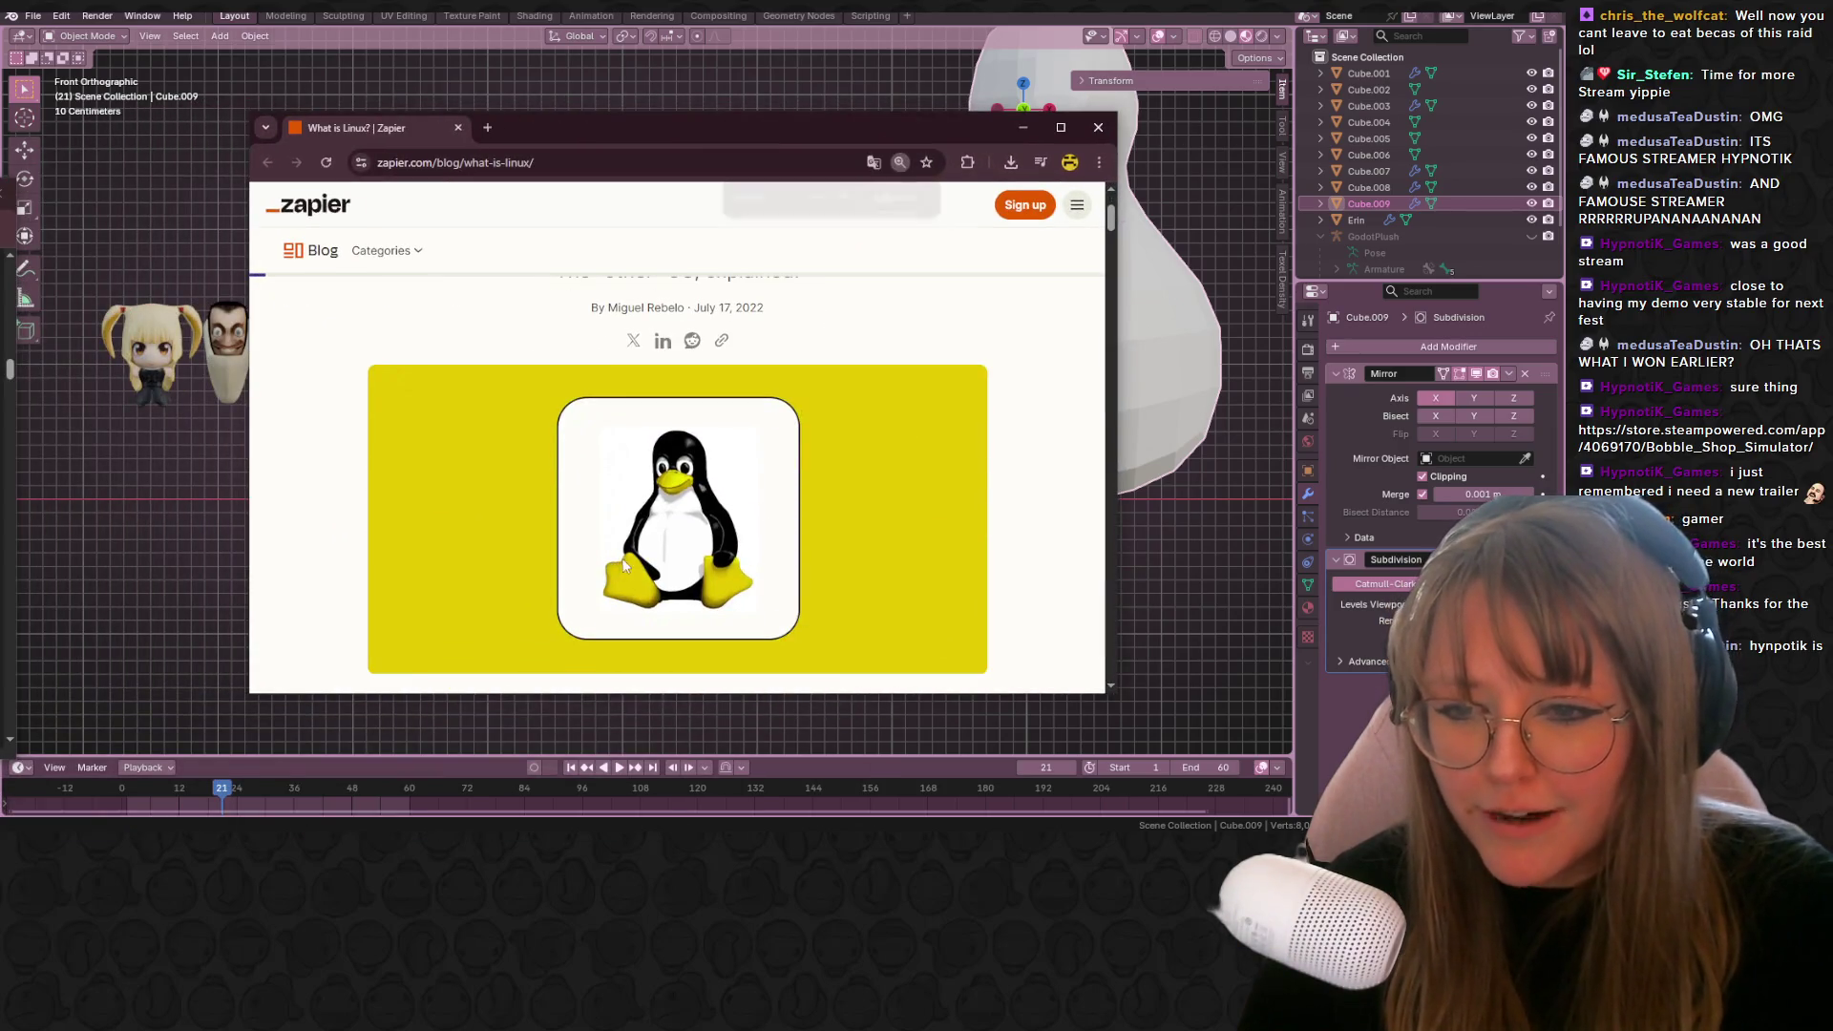
ctrl+scroll(623, 566, up, 1)
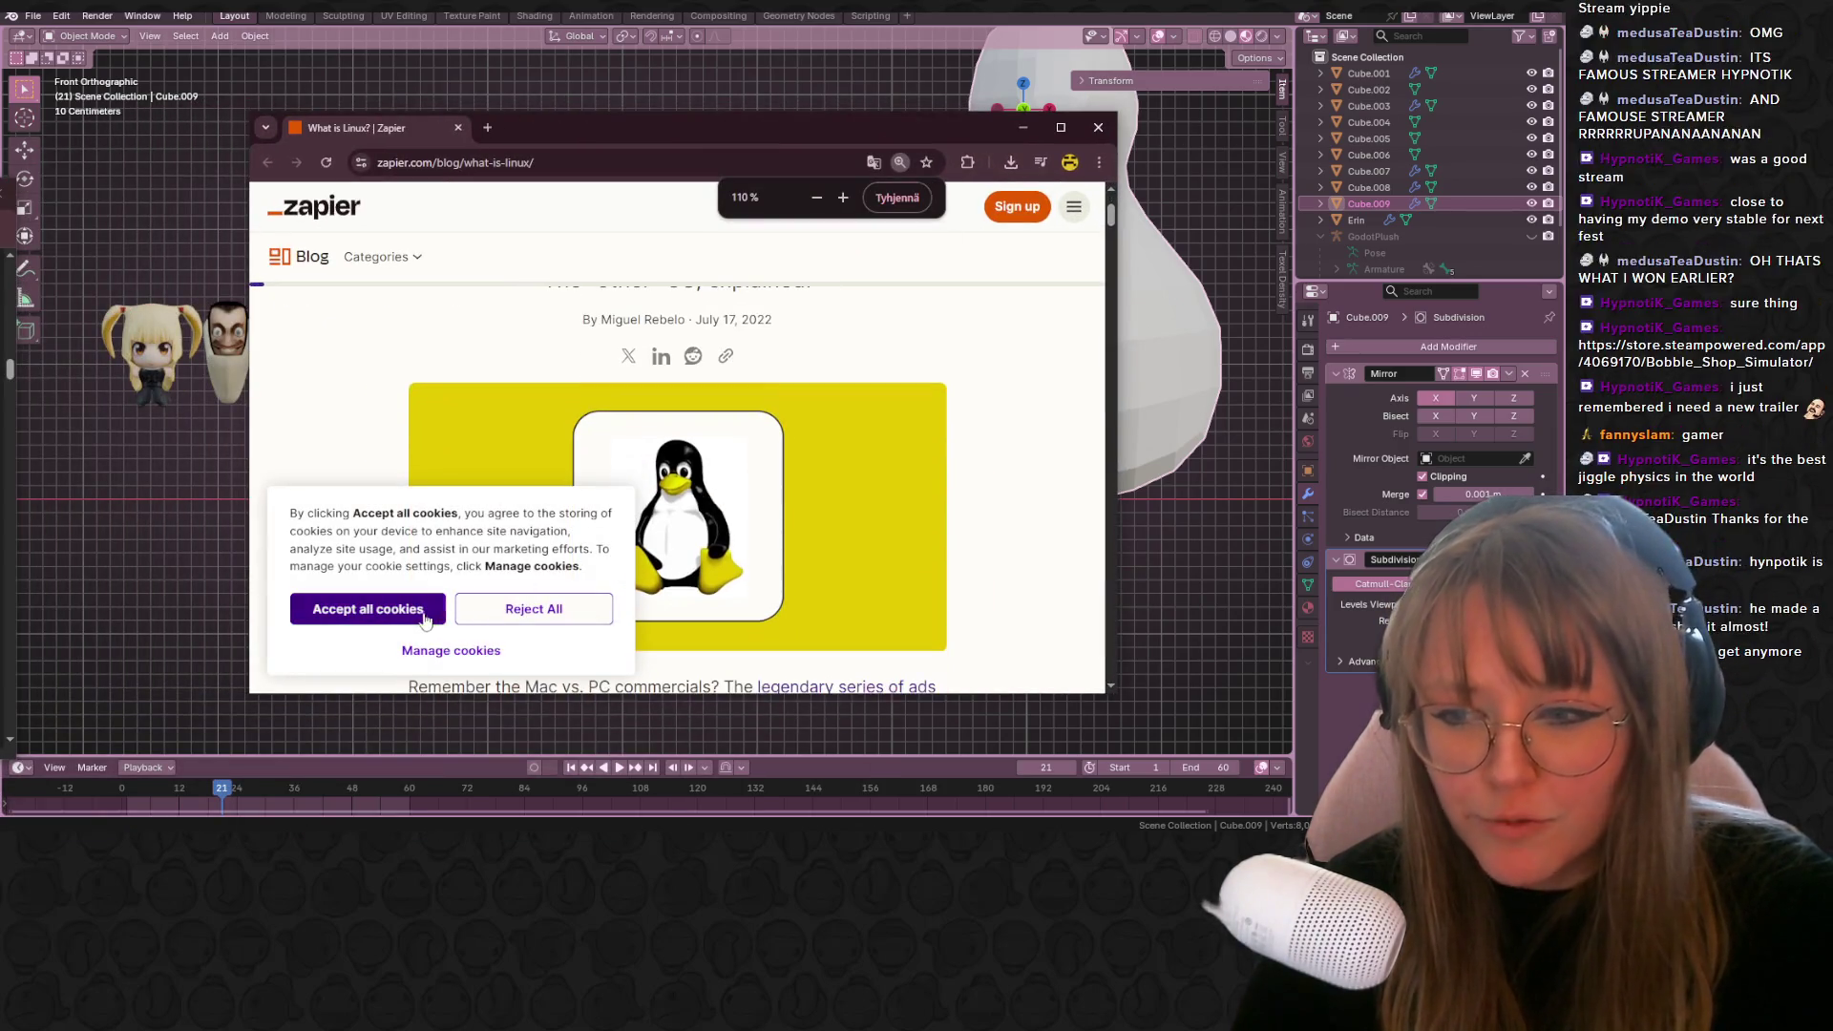
click(425, 620)
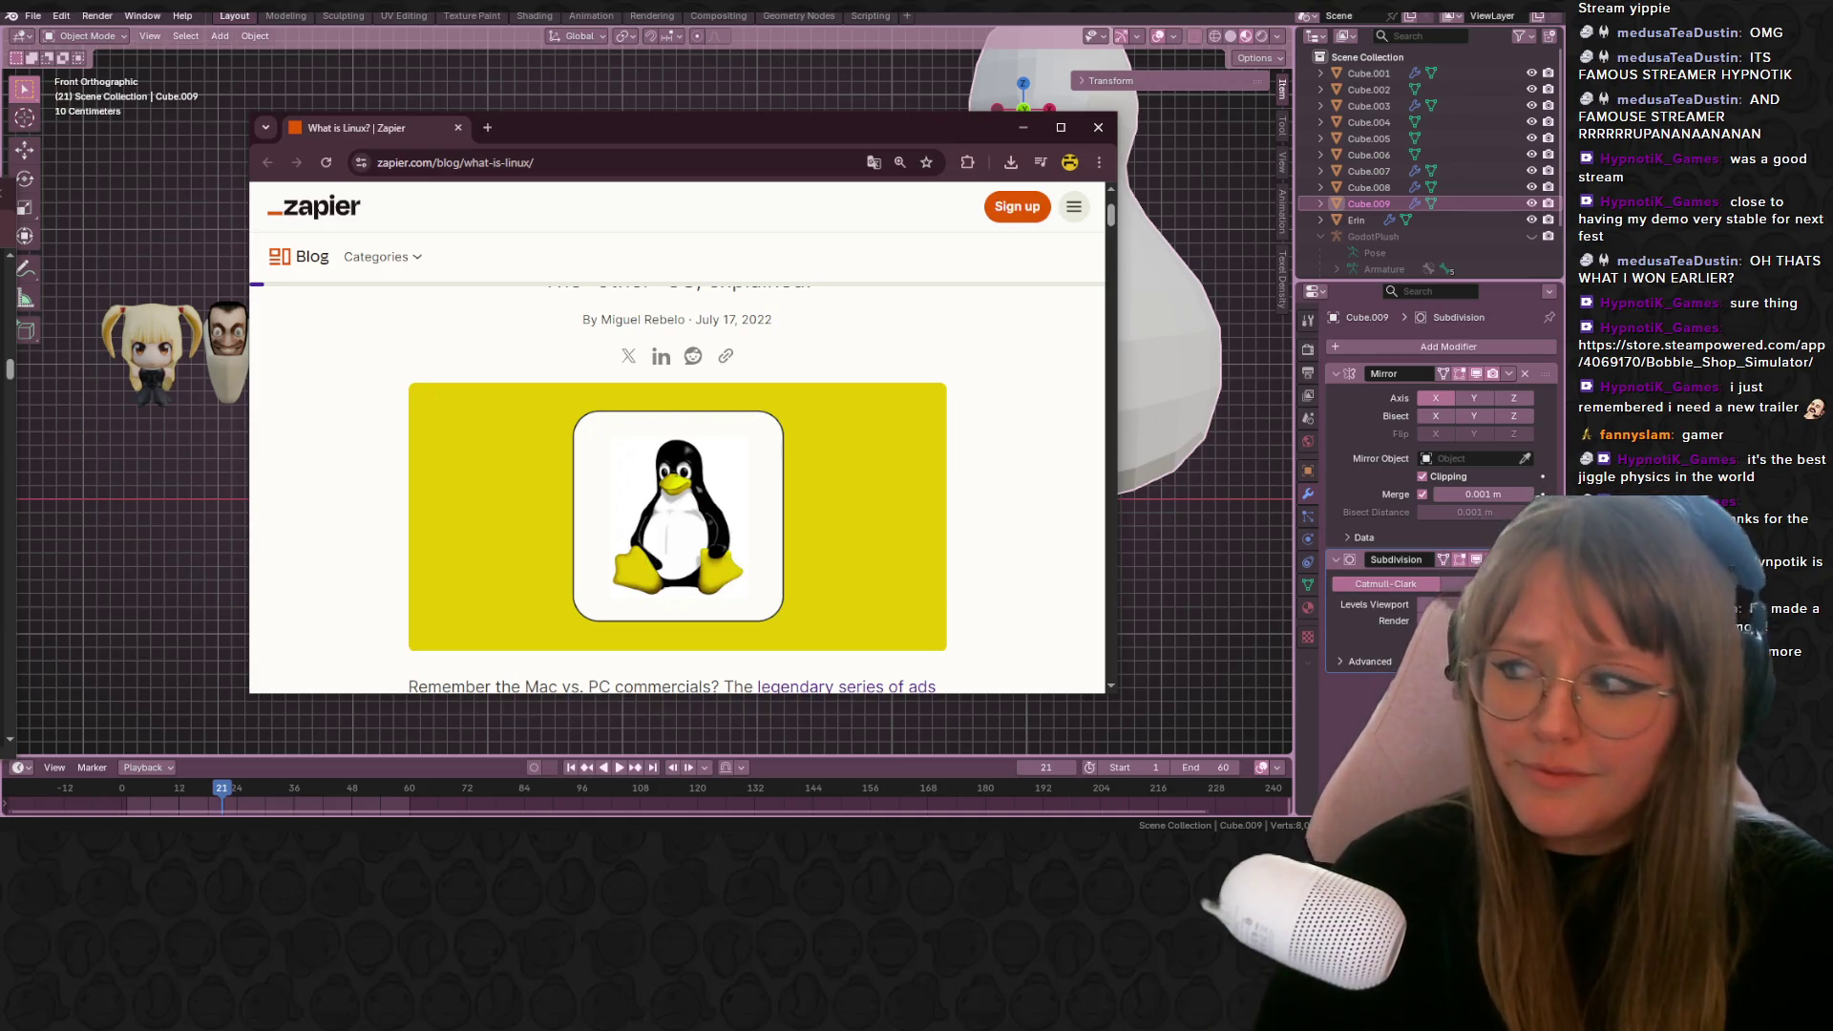
click(4, 267)
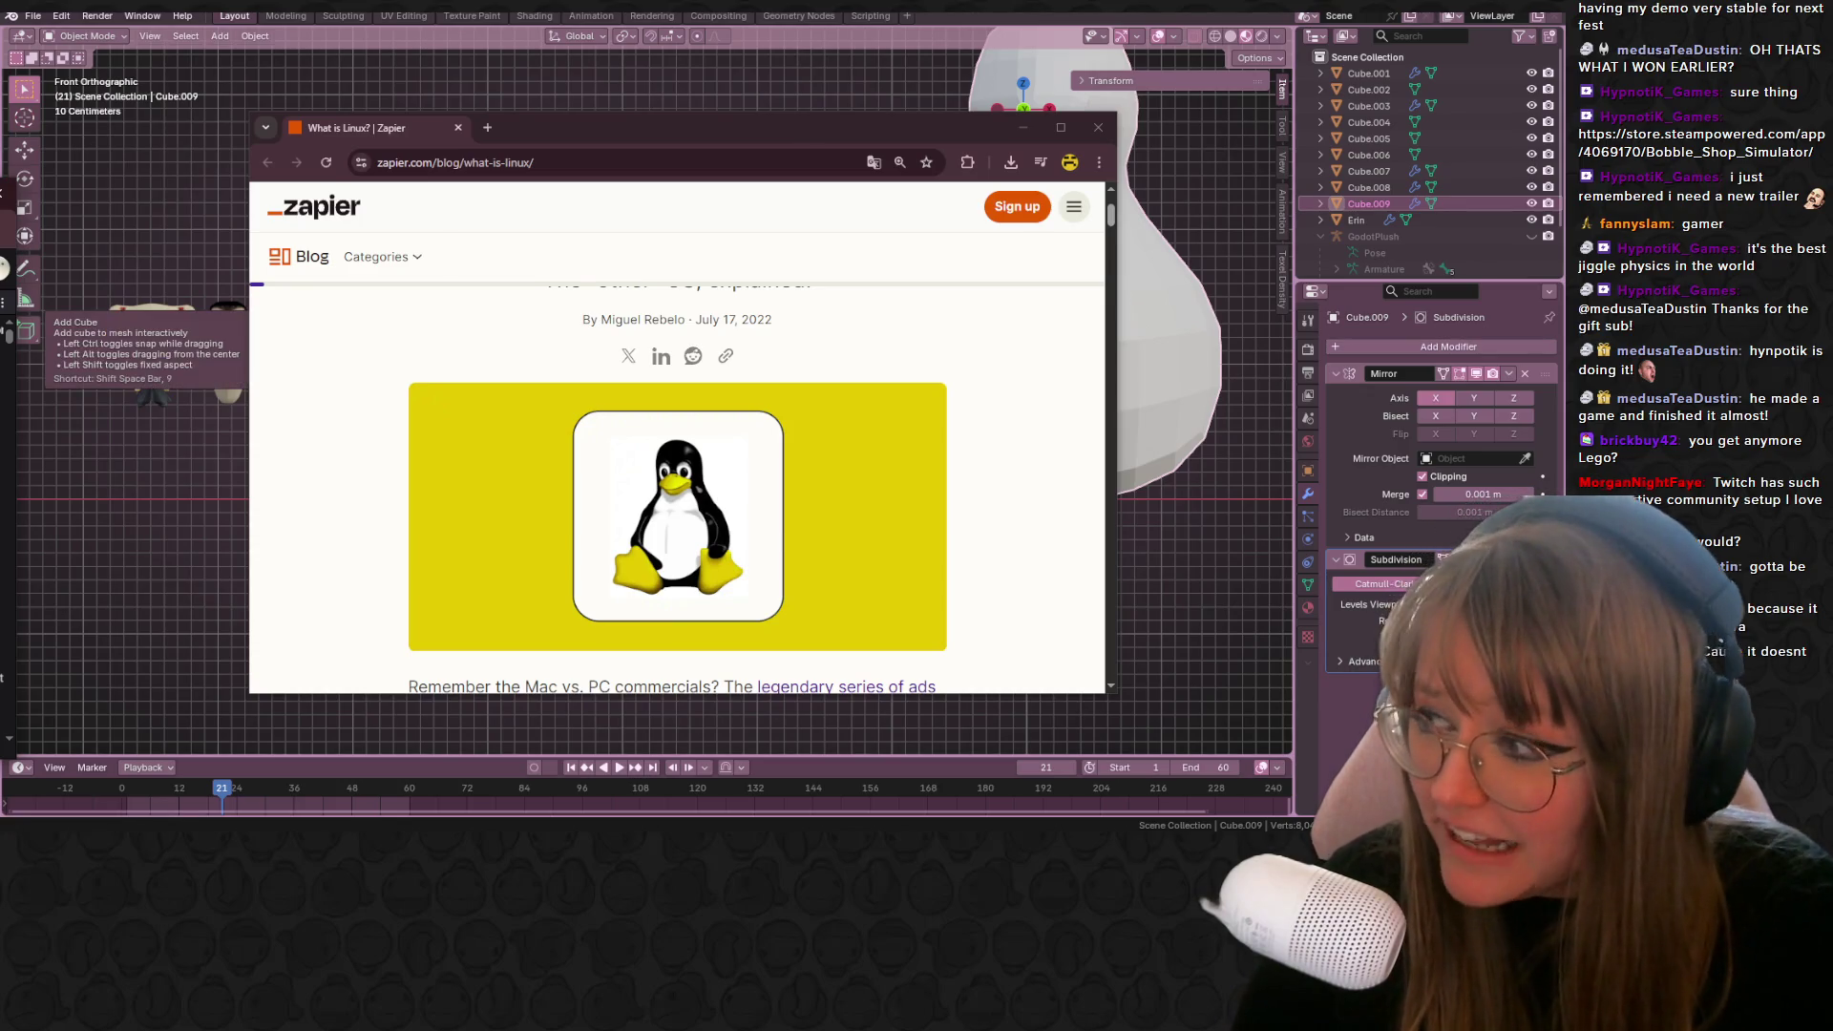
mouse_move(775, 128)
mouse_down()
mouse_move(1194, 298)
mouse_move(882, 60)
mouse_up()
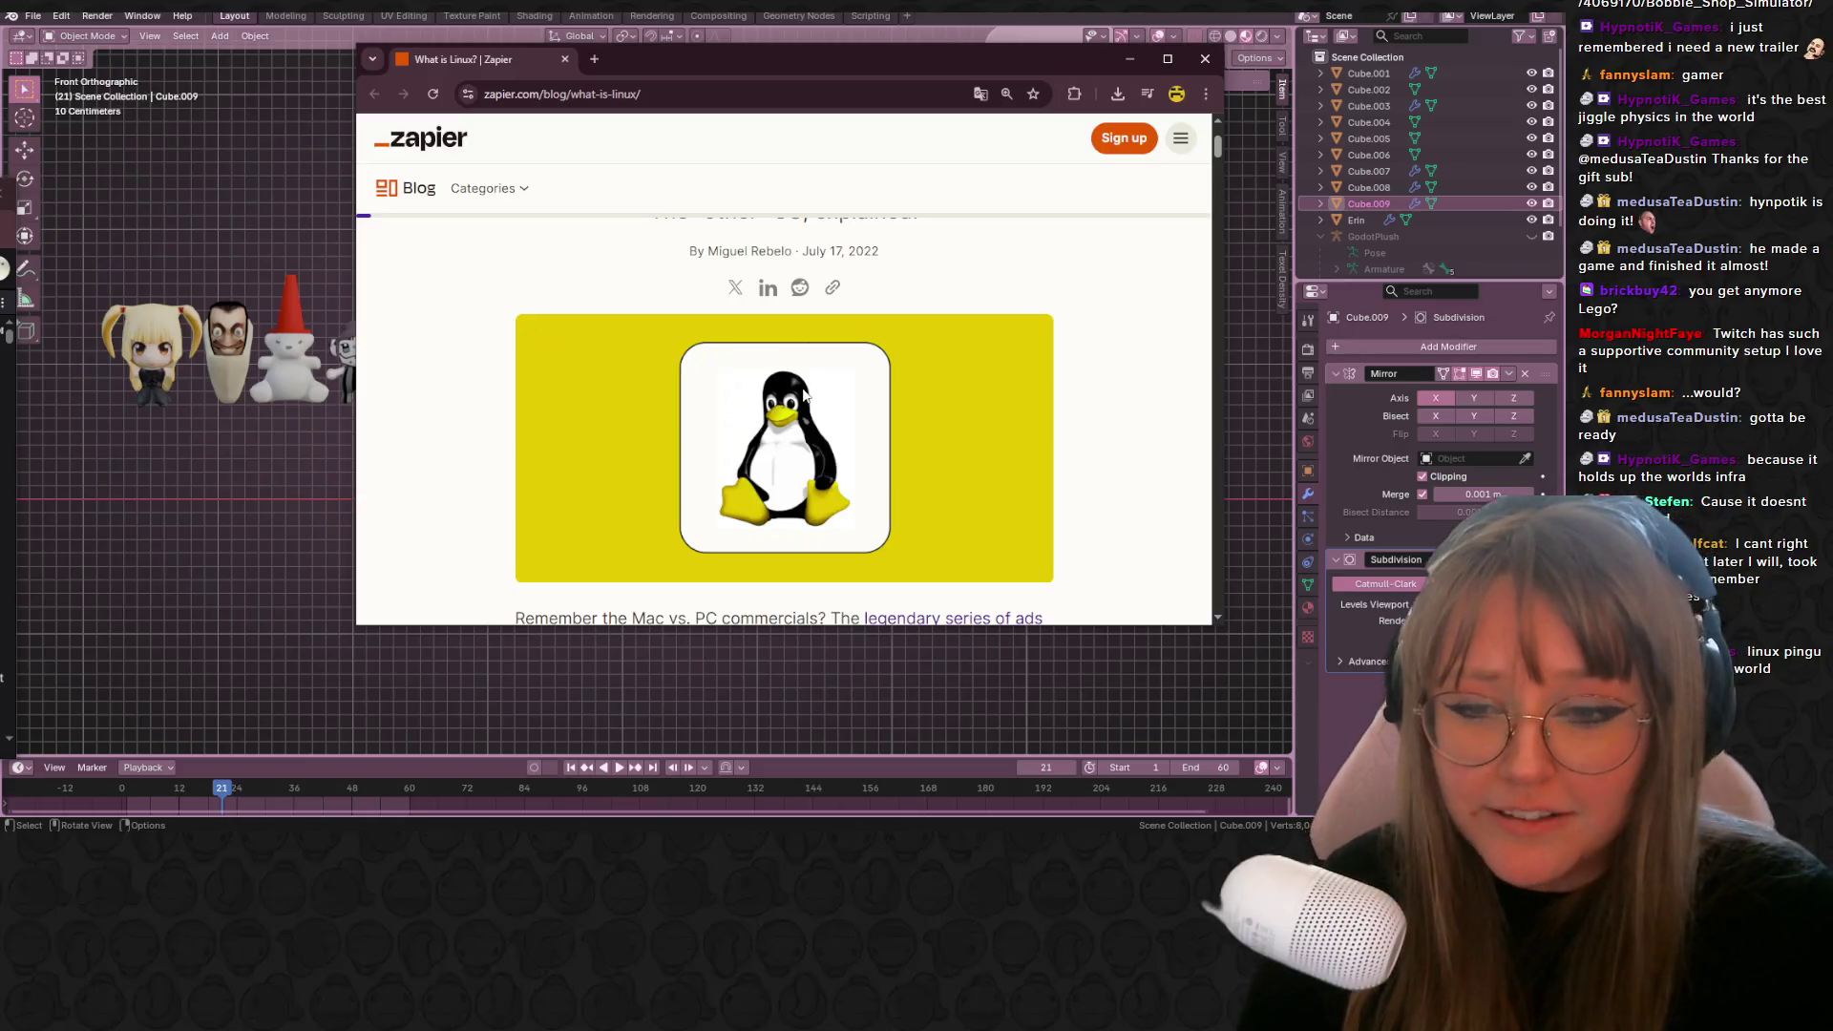
scroll(808, 397, down, 1)
scroll(812, 400, up, 3)
scroll(813, 399, down, 2)
scroll(813, 399, down, 1)
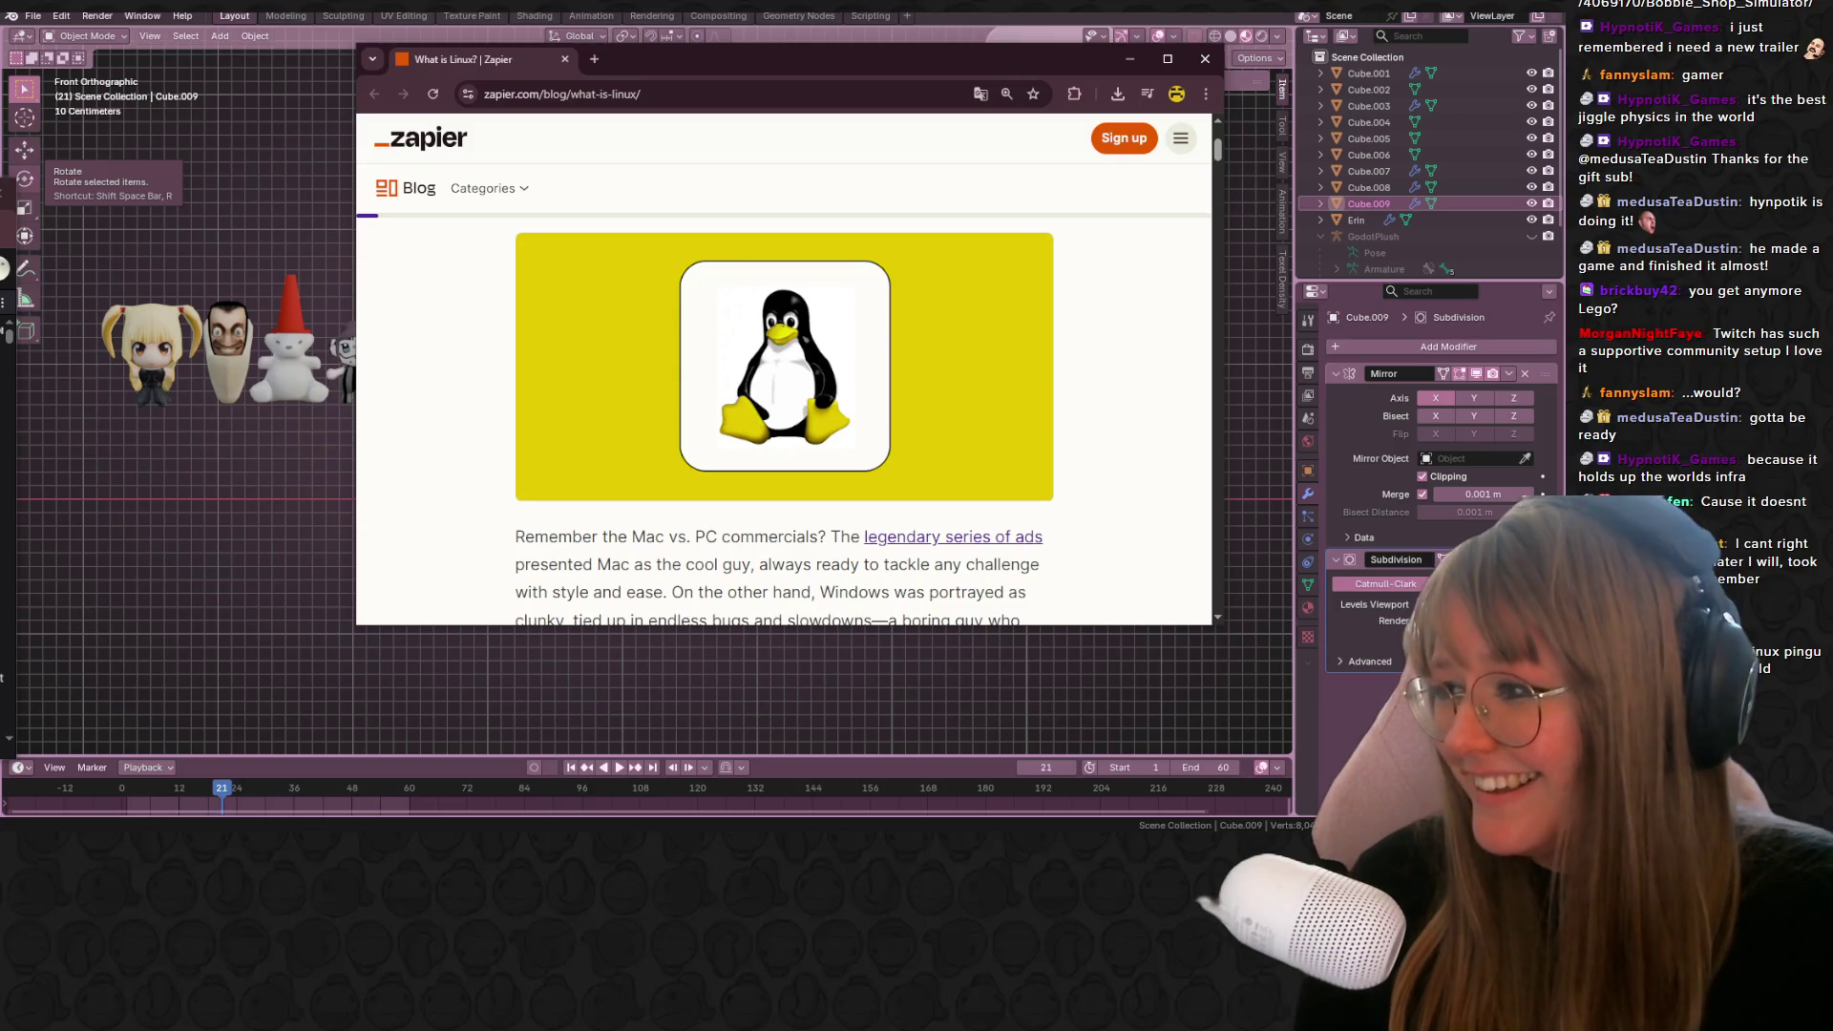
click(1205, 58)
mouse_move(1175, 317)
shift+middle_down()
mouse_move(989, 346)
mouse_move(808, 278)
mouse_move(909, 385)
shift+middle_up()
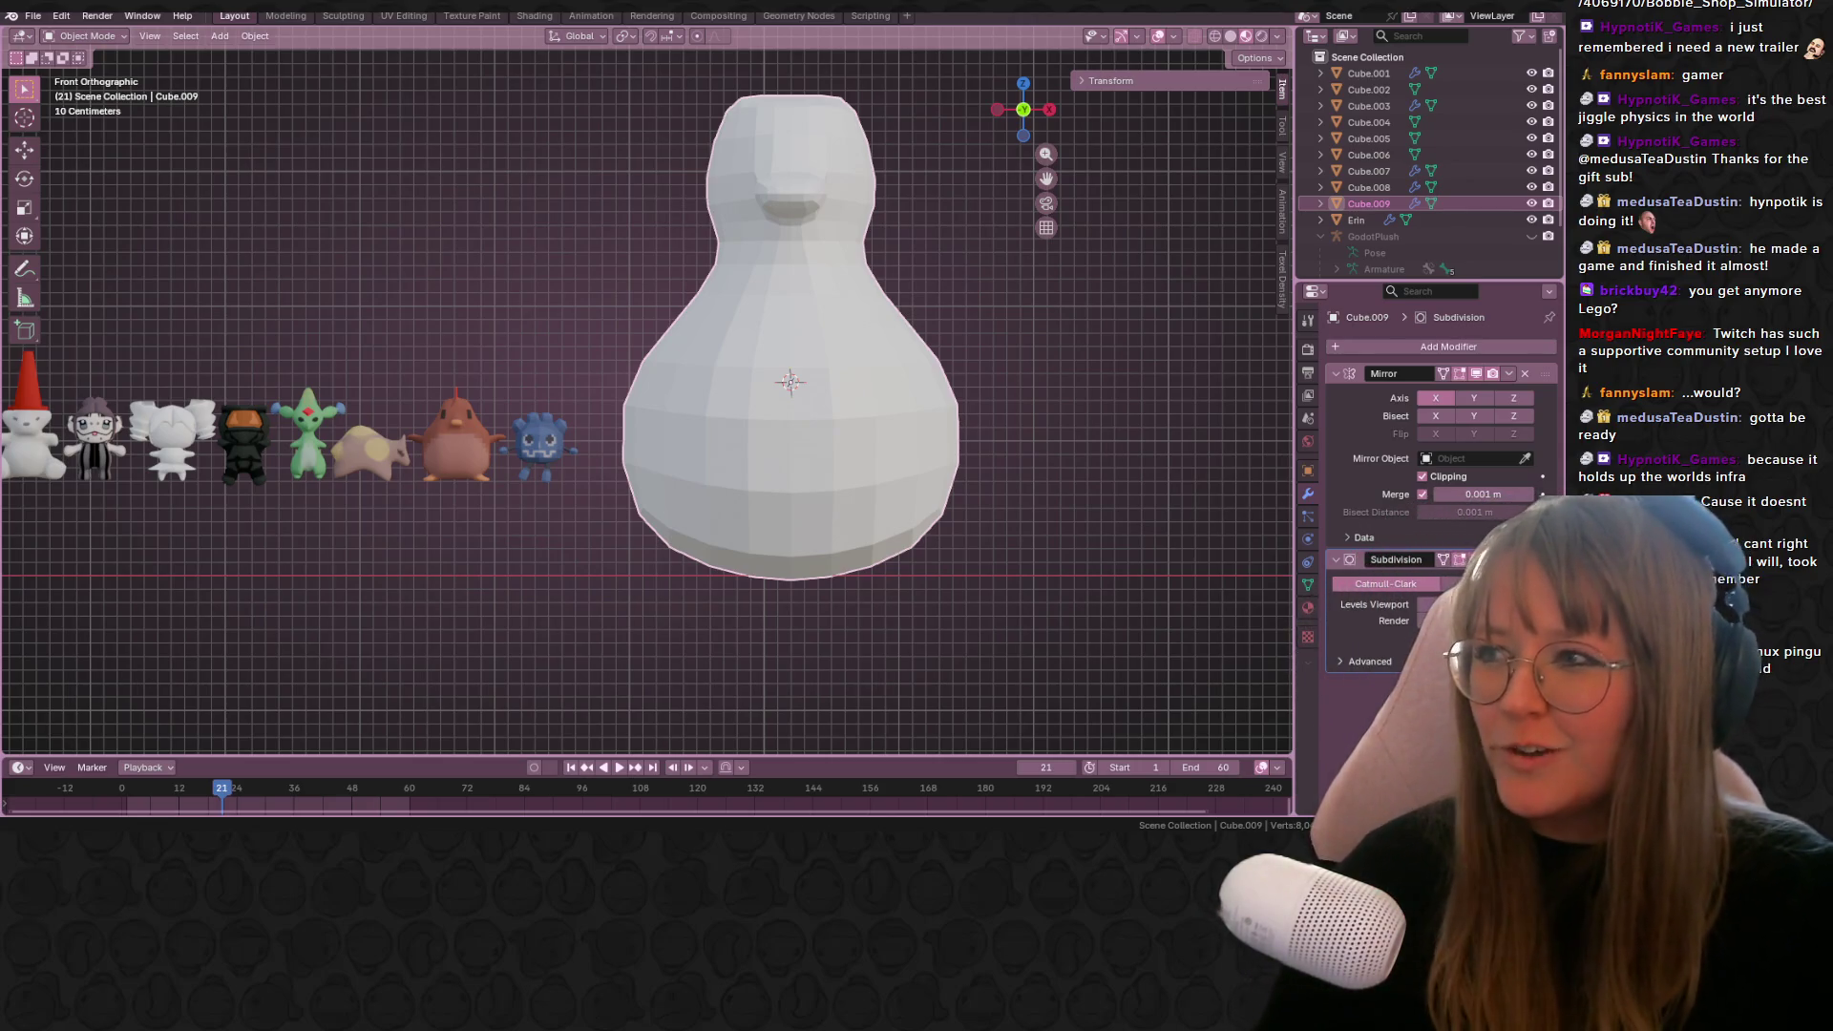
Step: Zoom in on the penguin, enter Edit Mode, and switch to Right Orthographic view
ctrl+scroll(866, 422, right, 5)
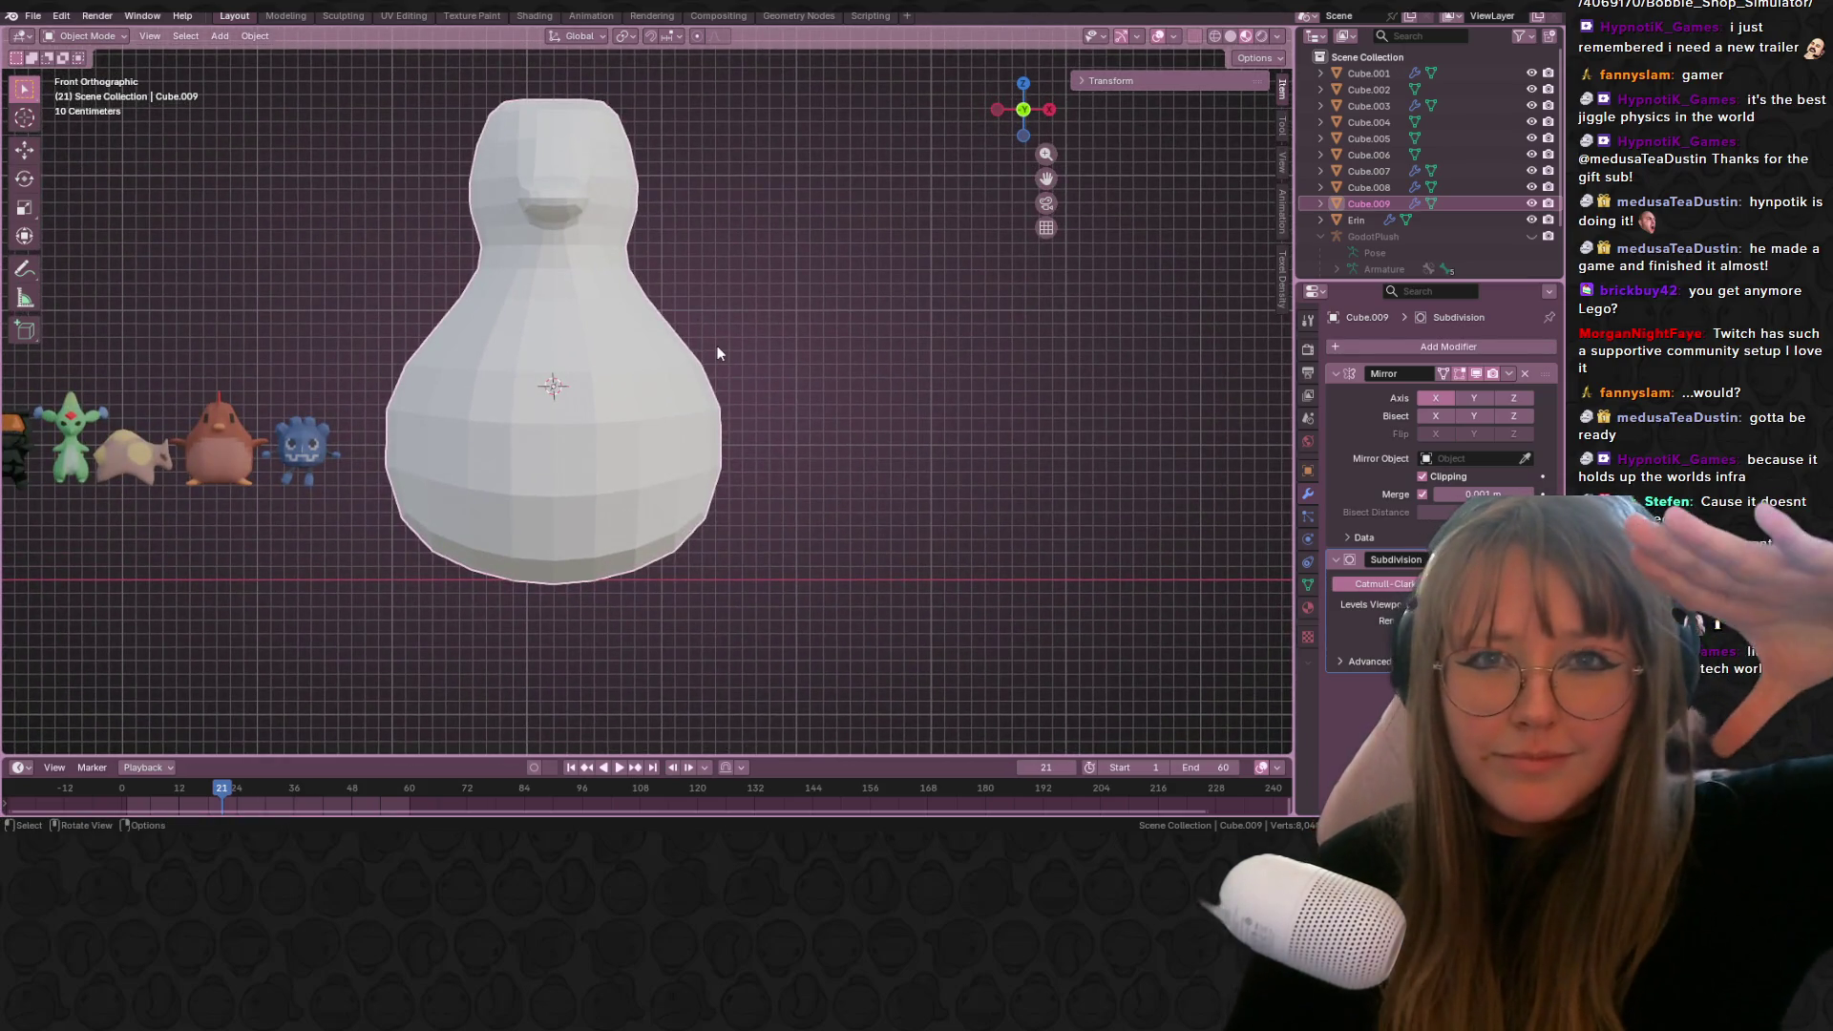
mouse_move(601, 266)
ctrl+middle_down()
mouse_move(543, 279)
mouse_move(722, 288)
mouse_move(661, 465)
mouse_move(592, 476)
mouse_move(731, 330)
mouse_move(538, 407)
mouse_move(571, 420)
ctrl+middle_up()
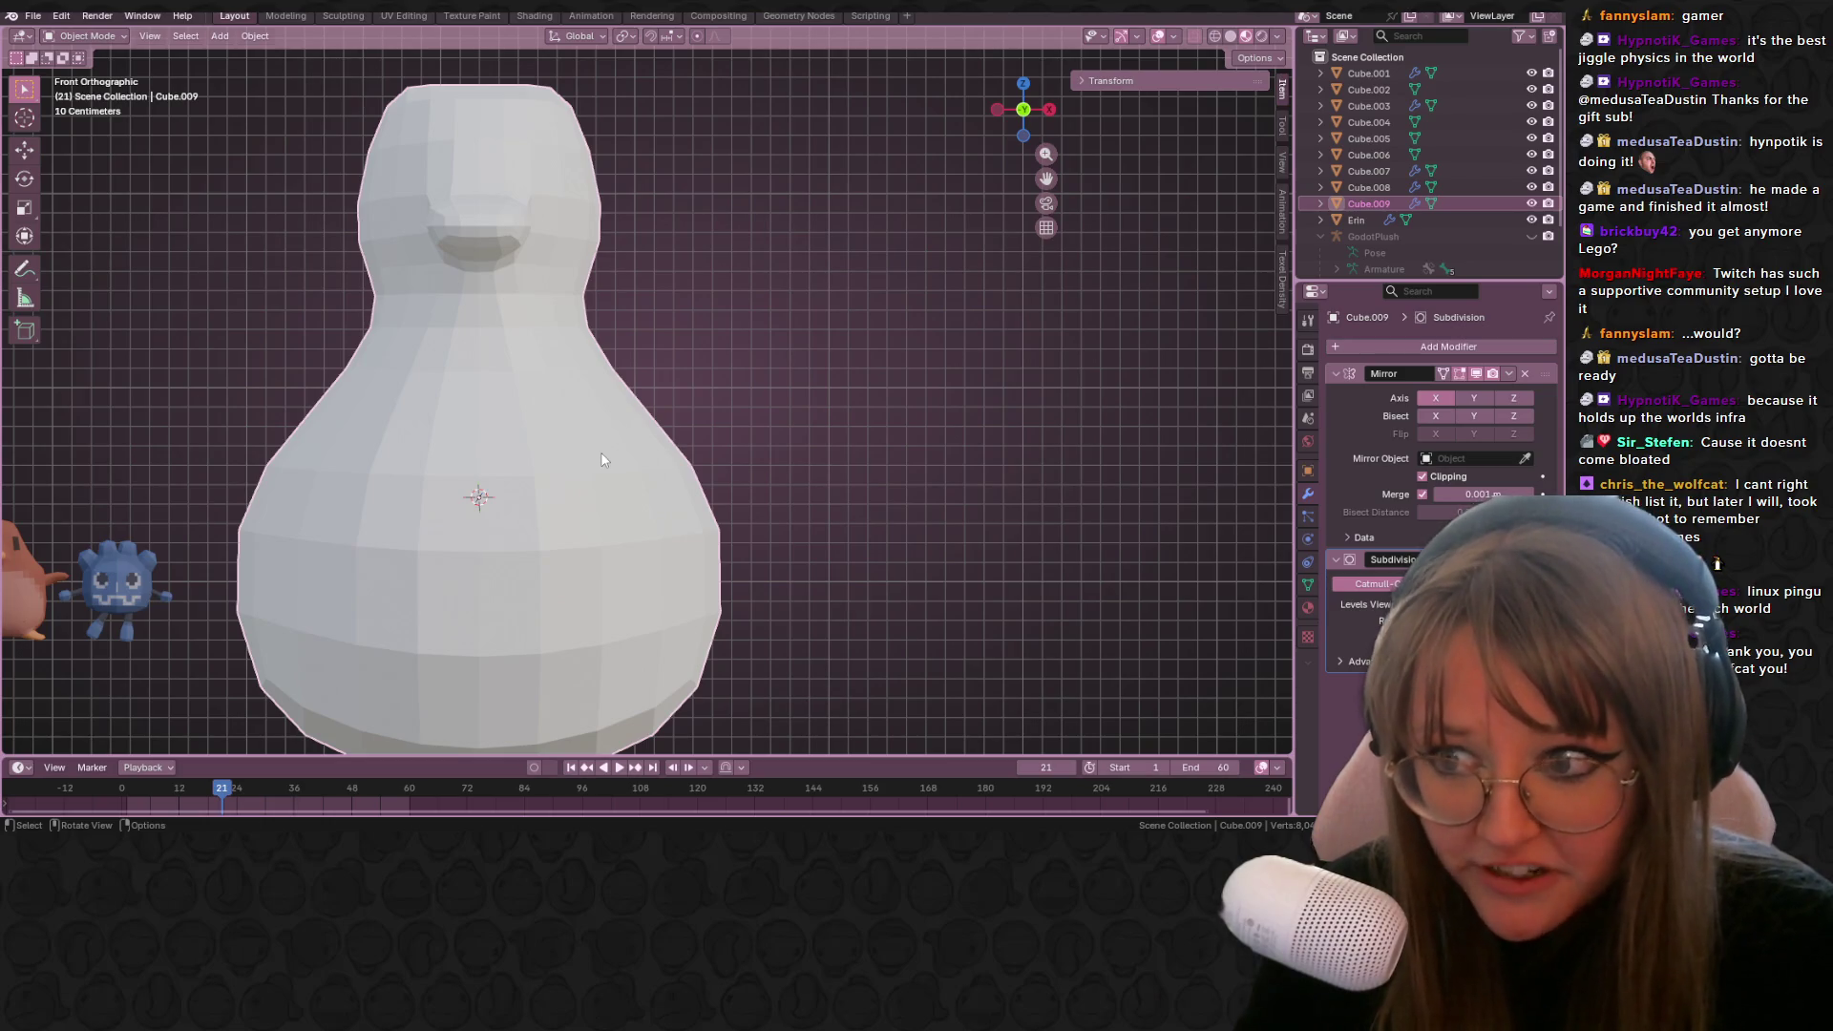
scroll(657, 450, down, 4)
key(Tab)
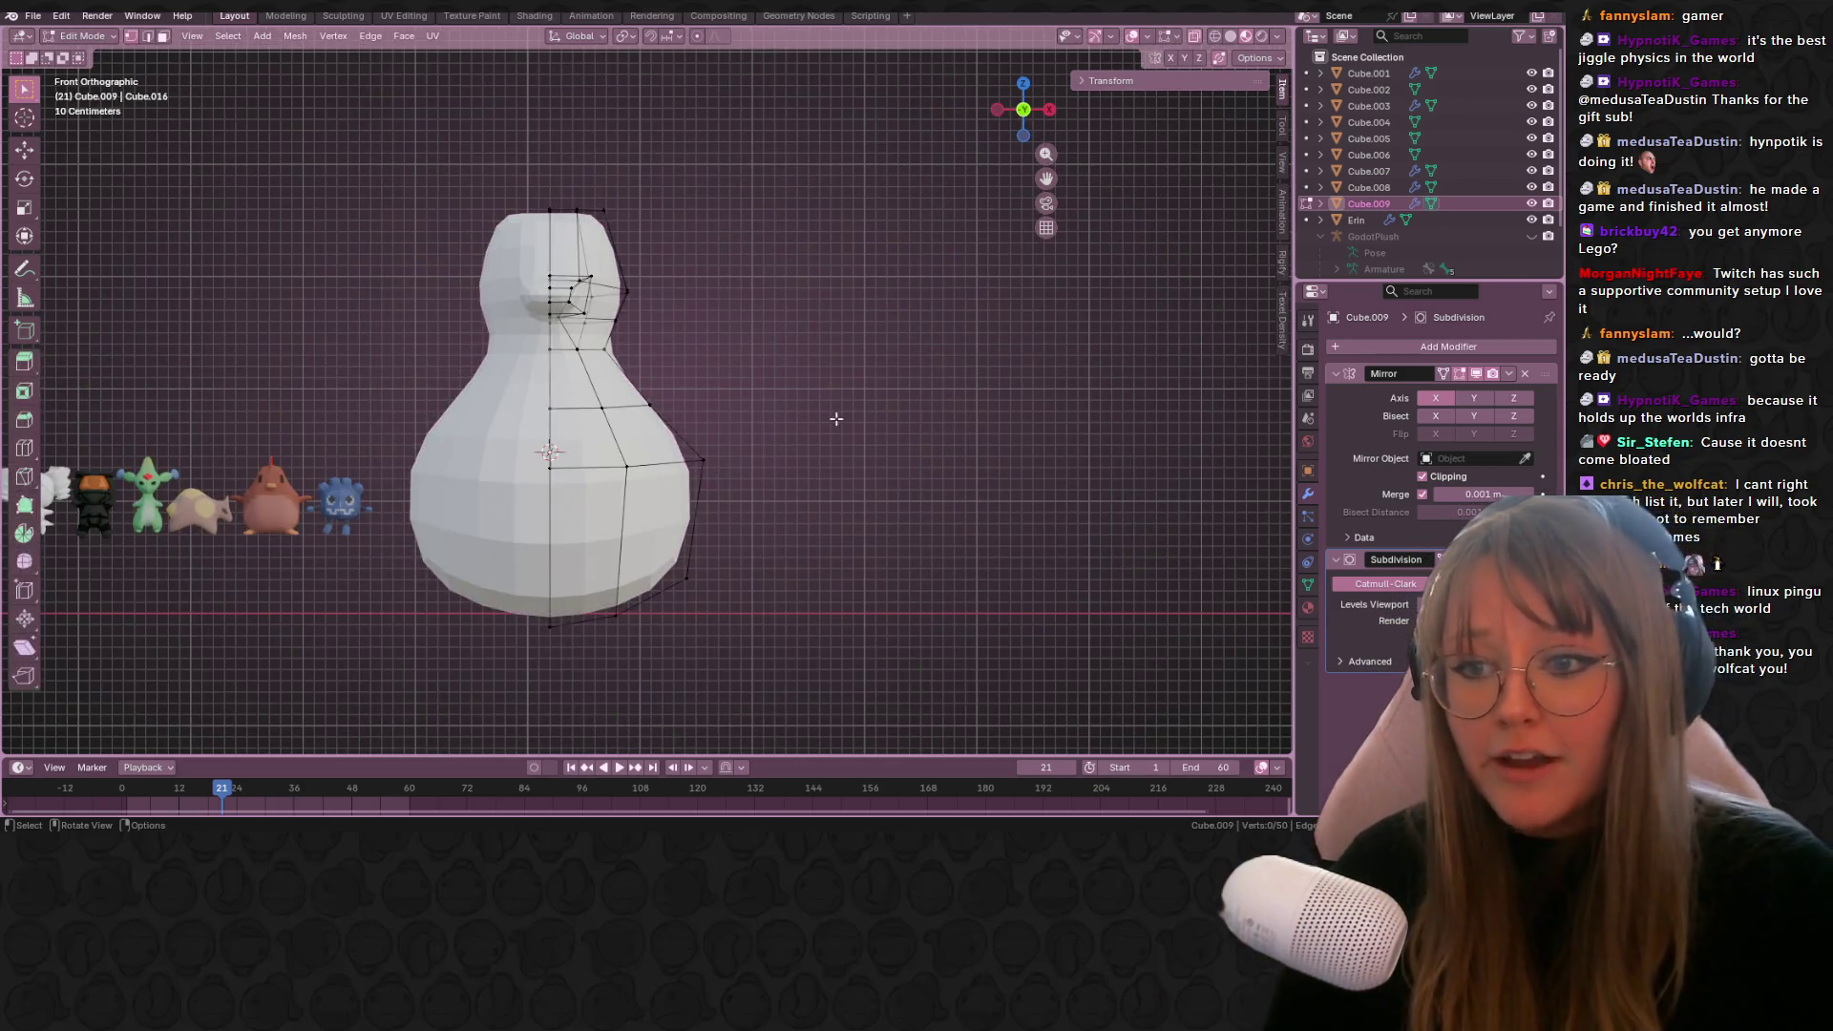
middle_drag(840, 413, 608, 433)
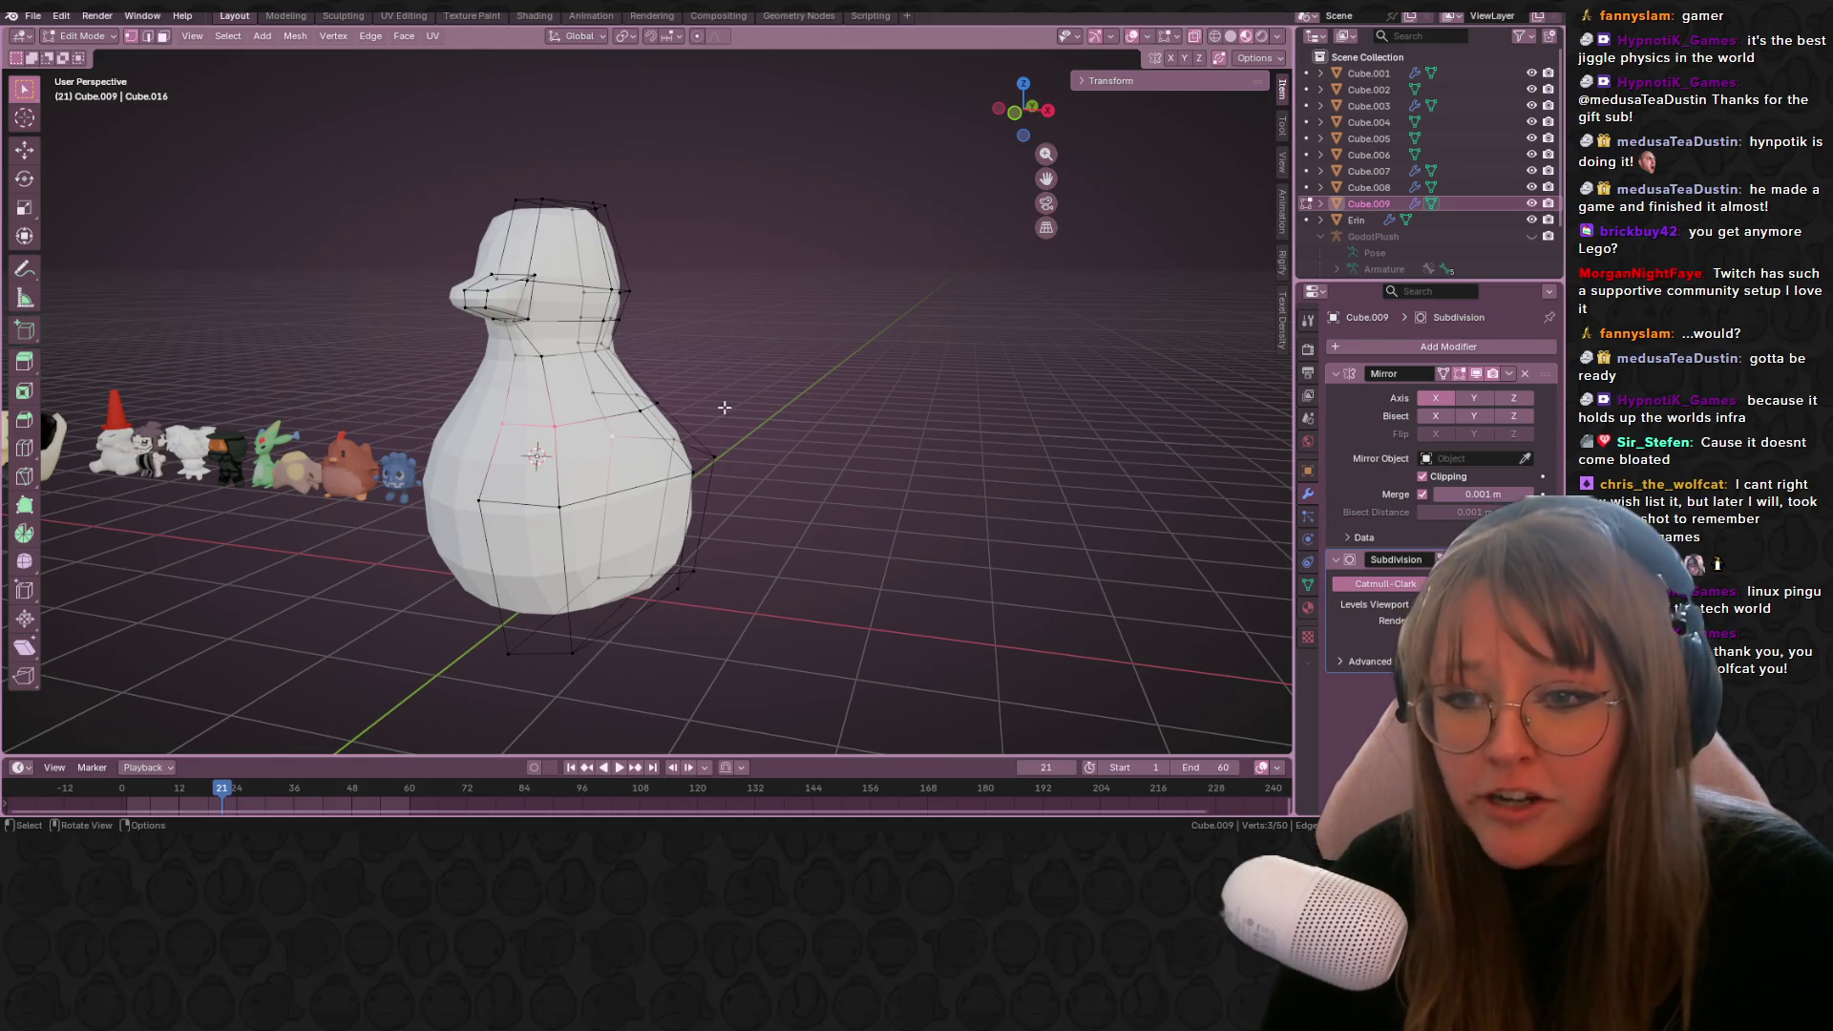
middle_drag(725, 407, 720, 427)
shift+click(536, 459)
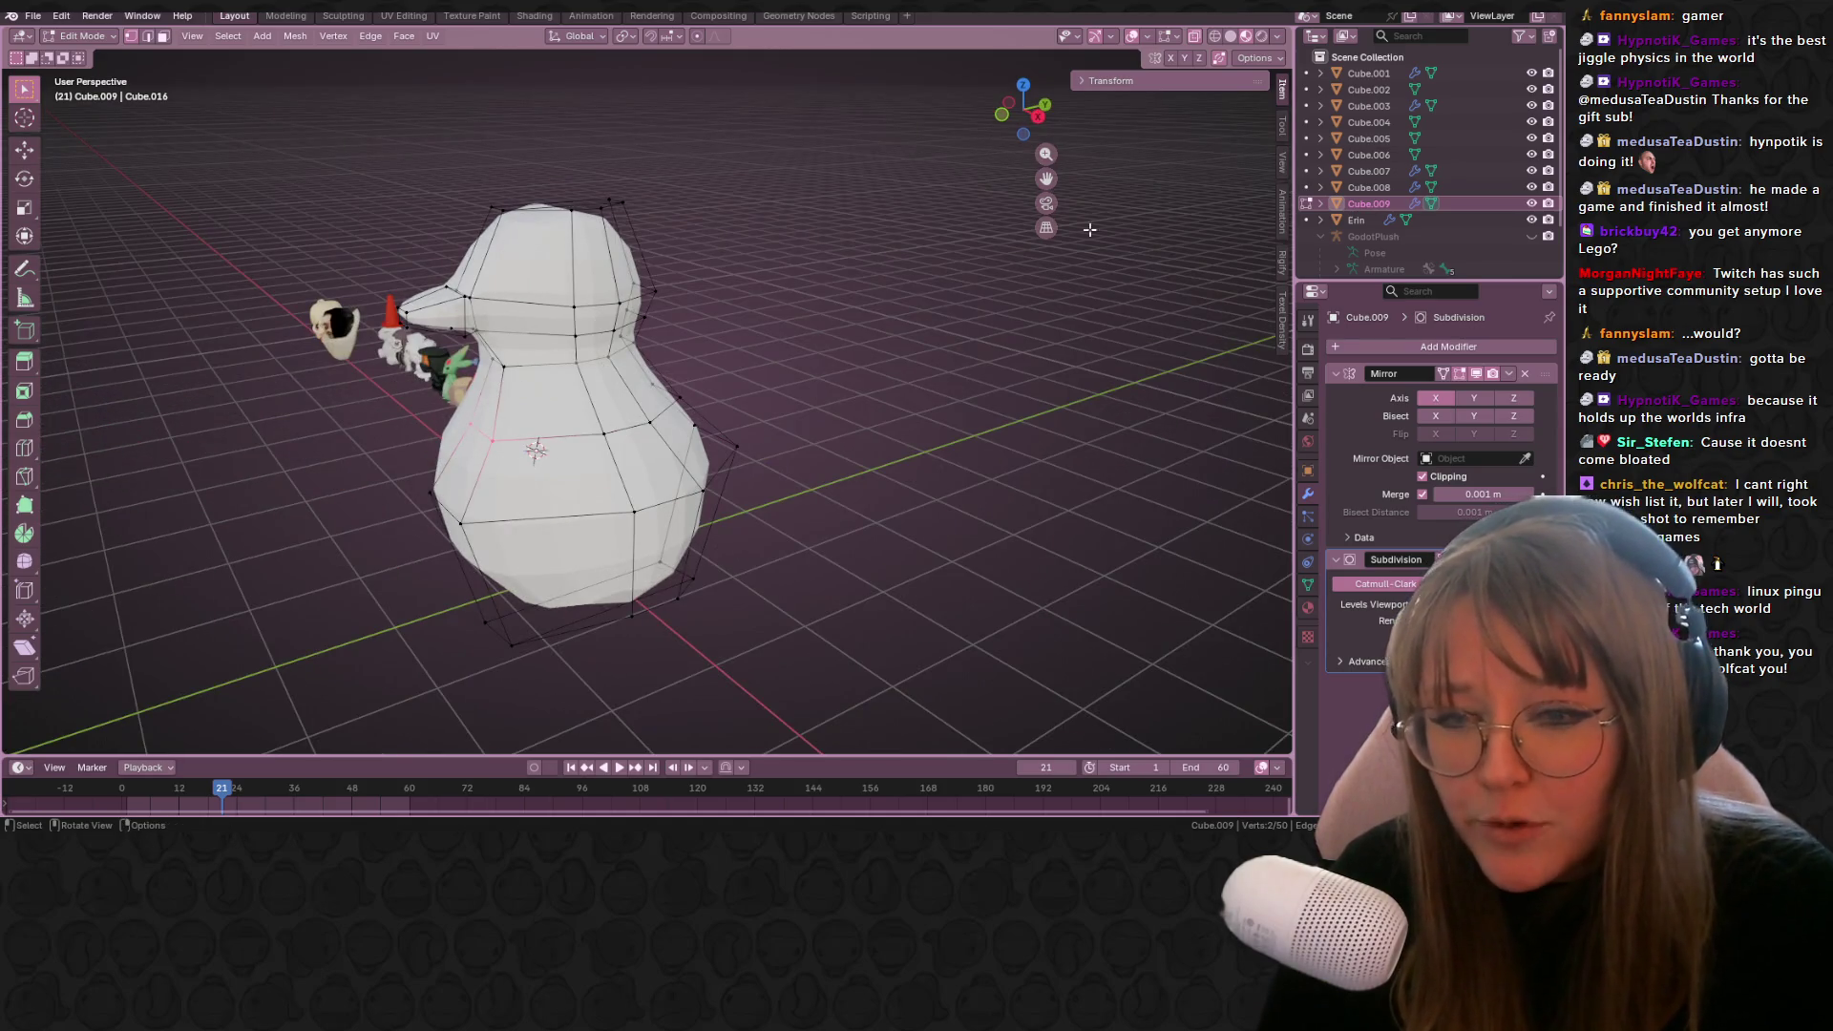
click(1038, 117)
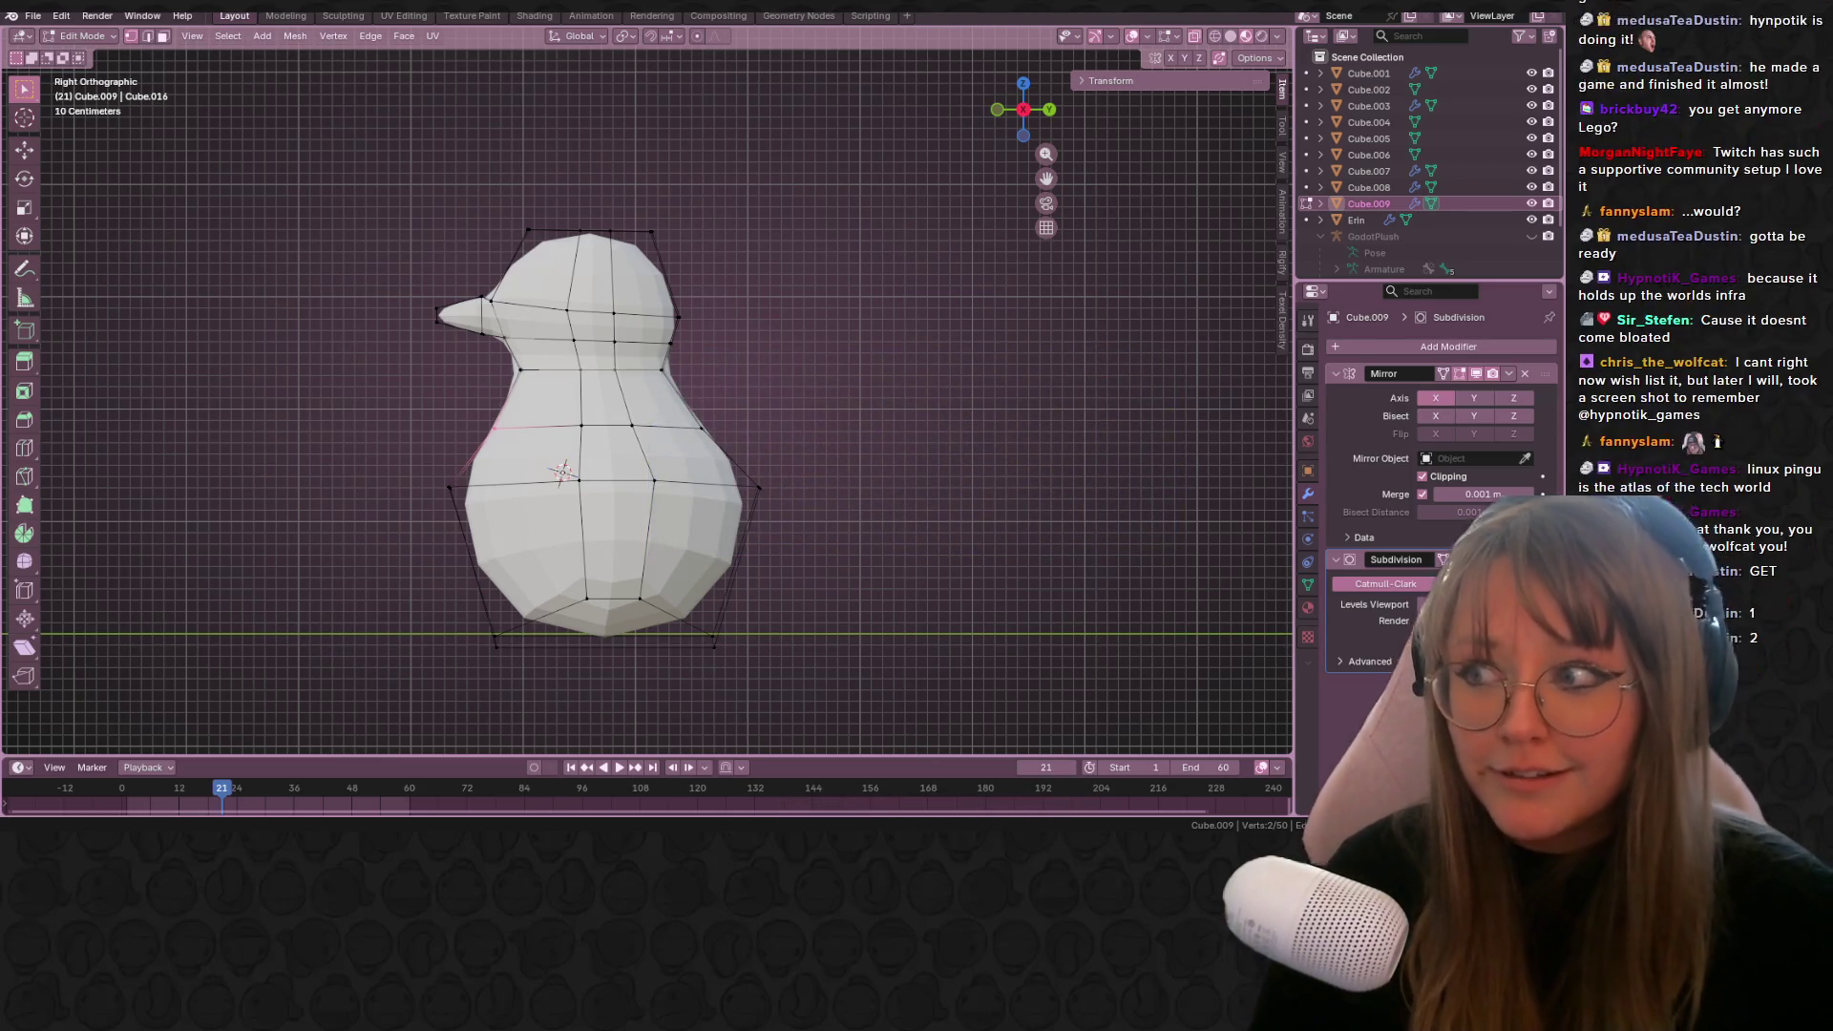
Step: In Right Orthographic view, move the selected body vertices to reshape the penguin's side profile
scroll(500, 251, up, 1)
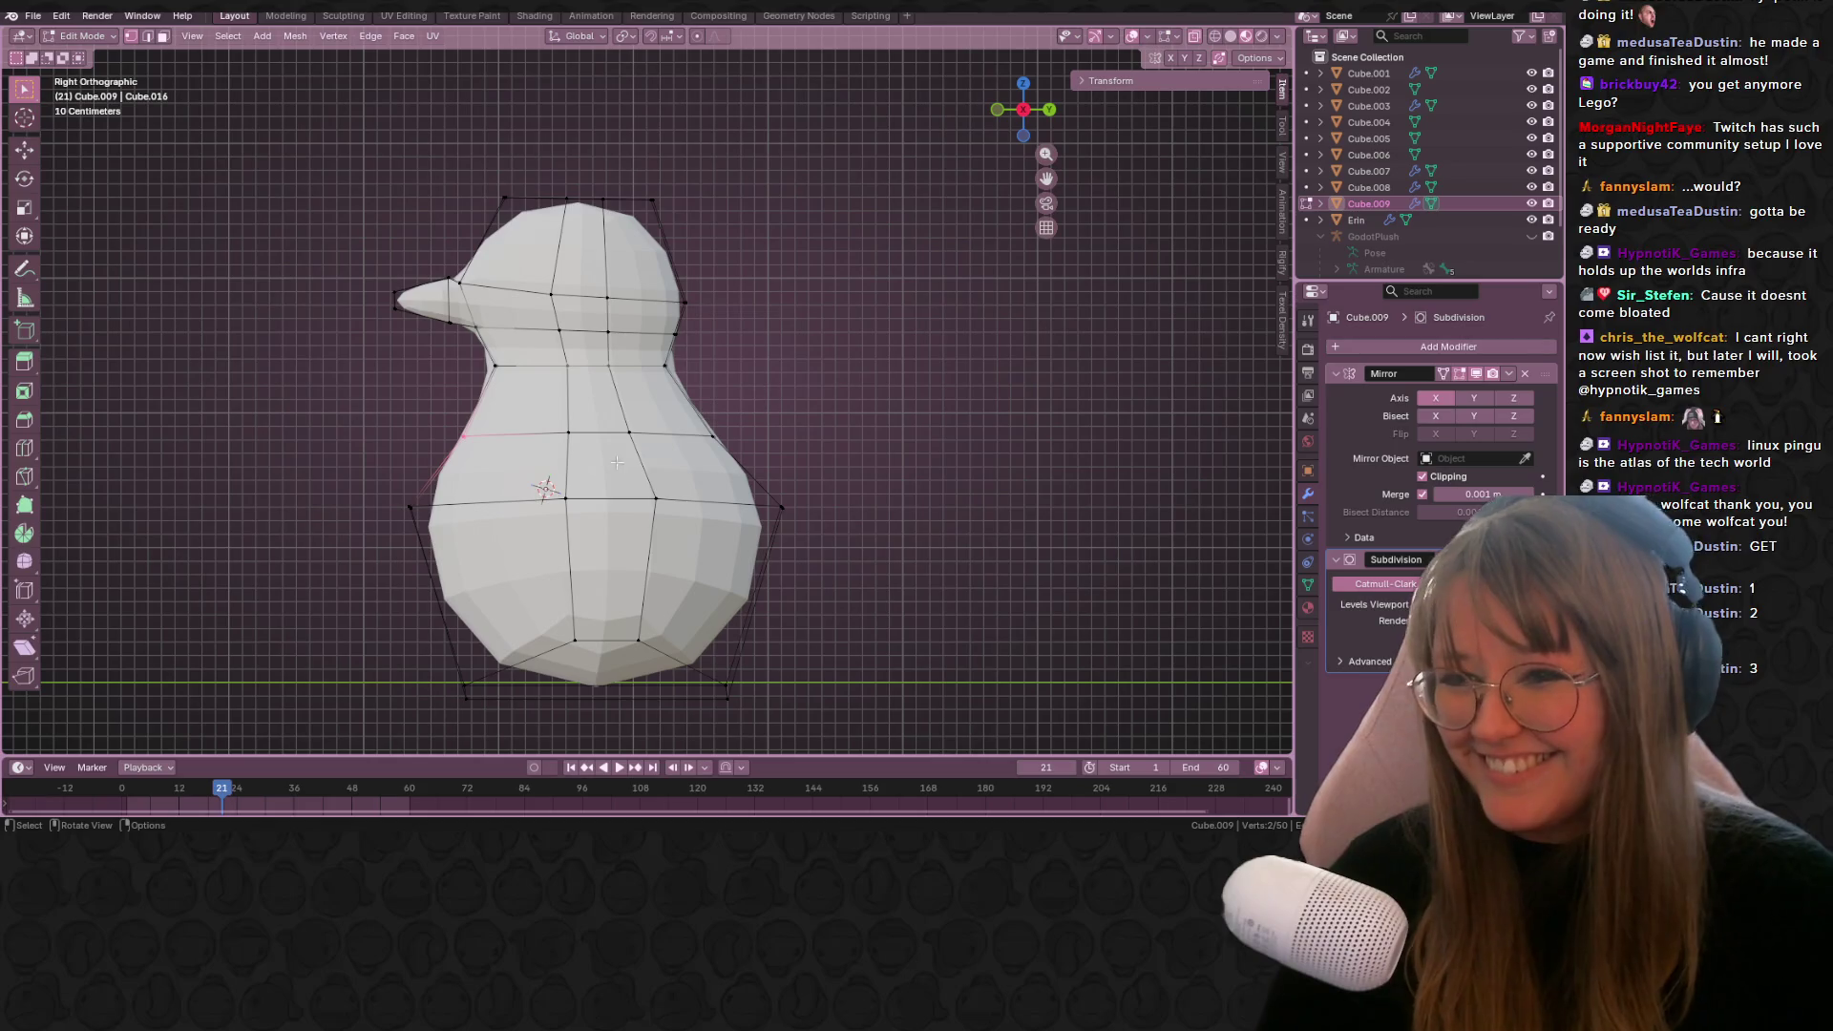
scroll(618, 463, up, 3)
scroll(446, 426, down, 3)
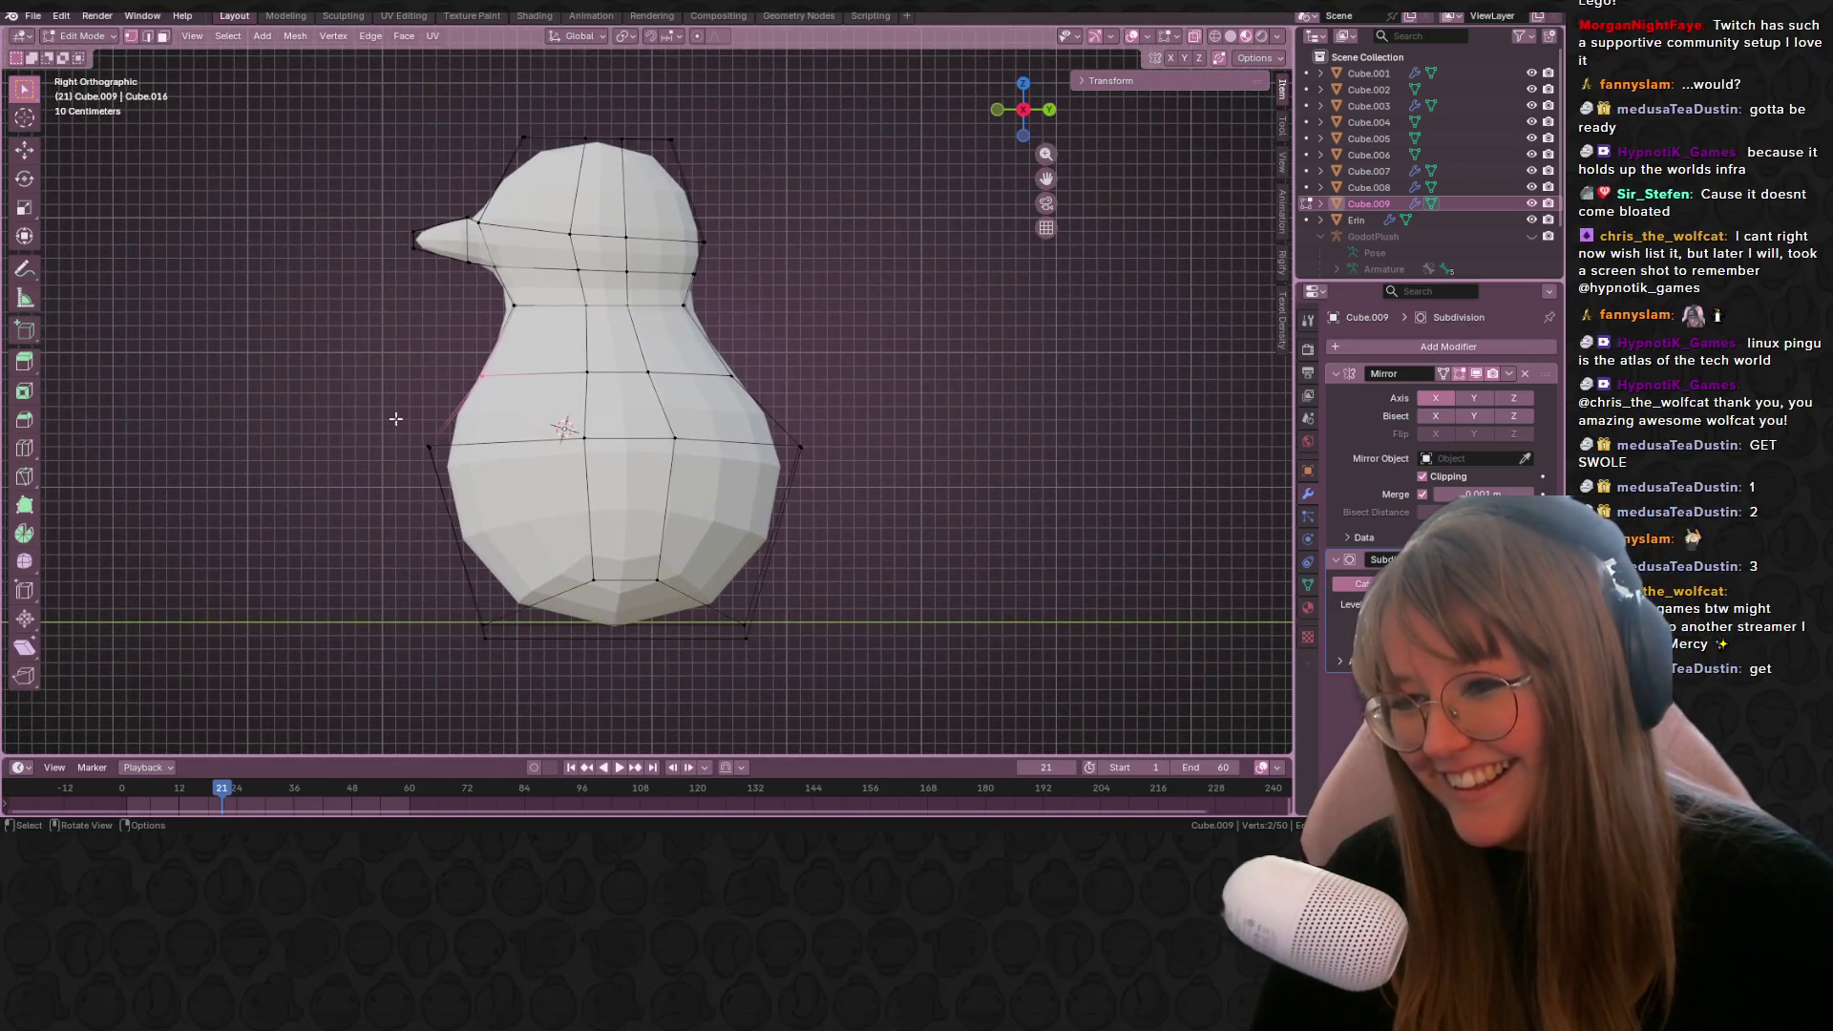
key(g)
click(607, 379)
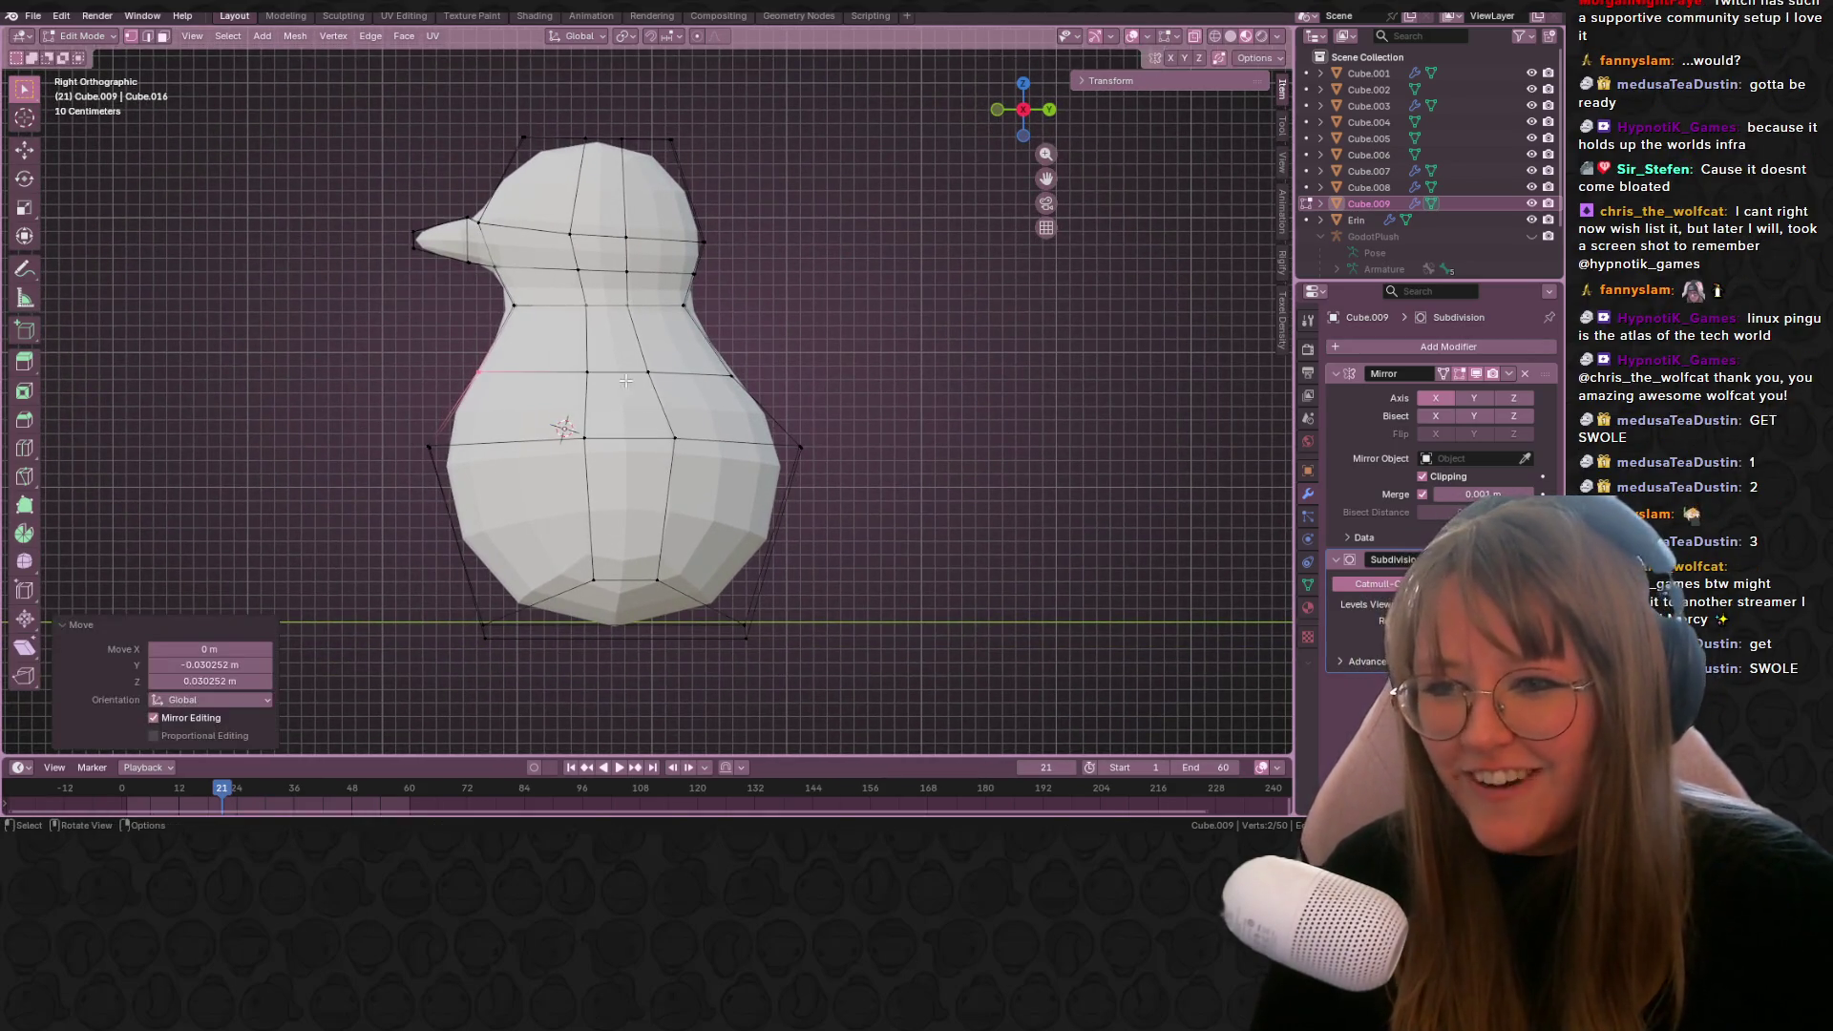
key(g)
click(640, 376)
Step: Add a centred edge loop across the belly and pull the left-side edge up and outward
key(ctrl+r)
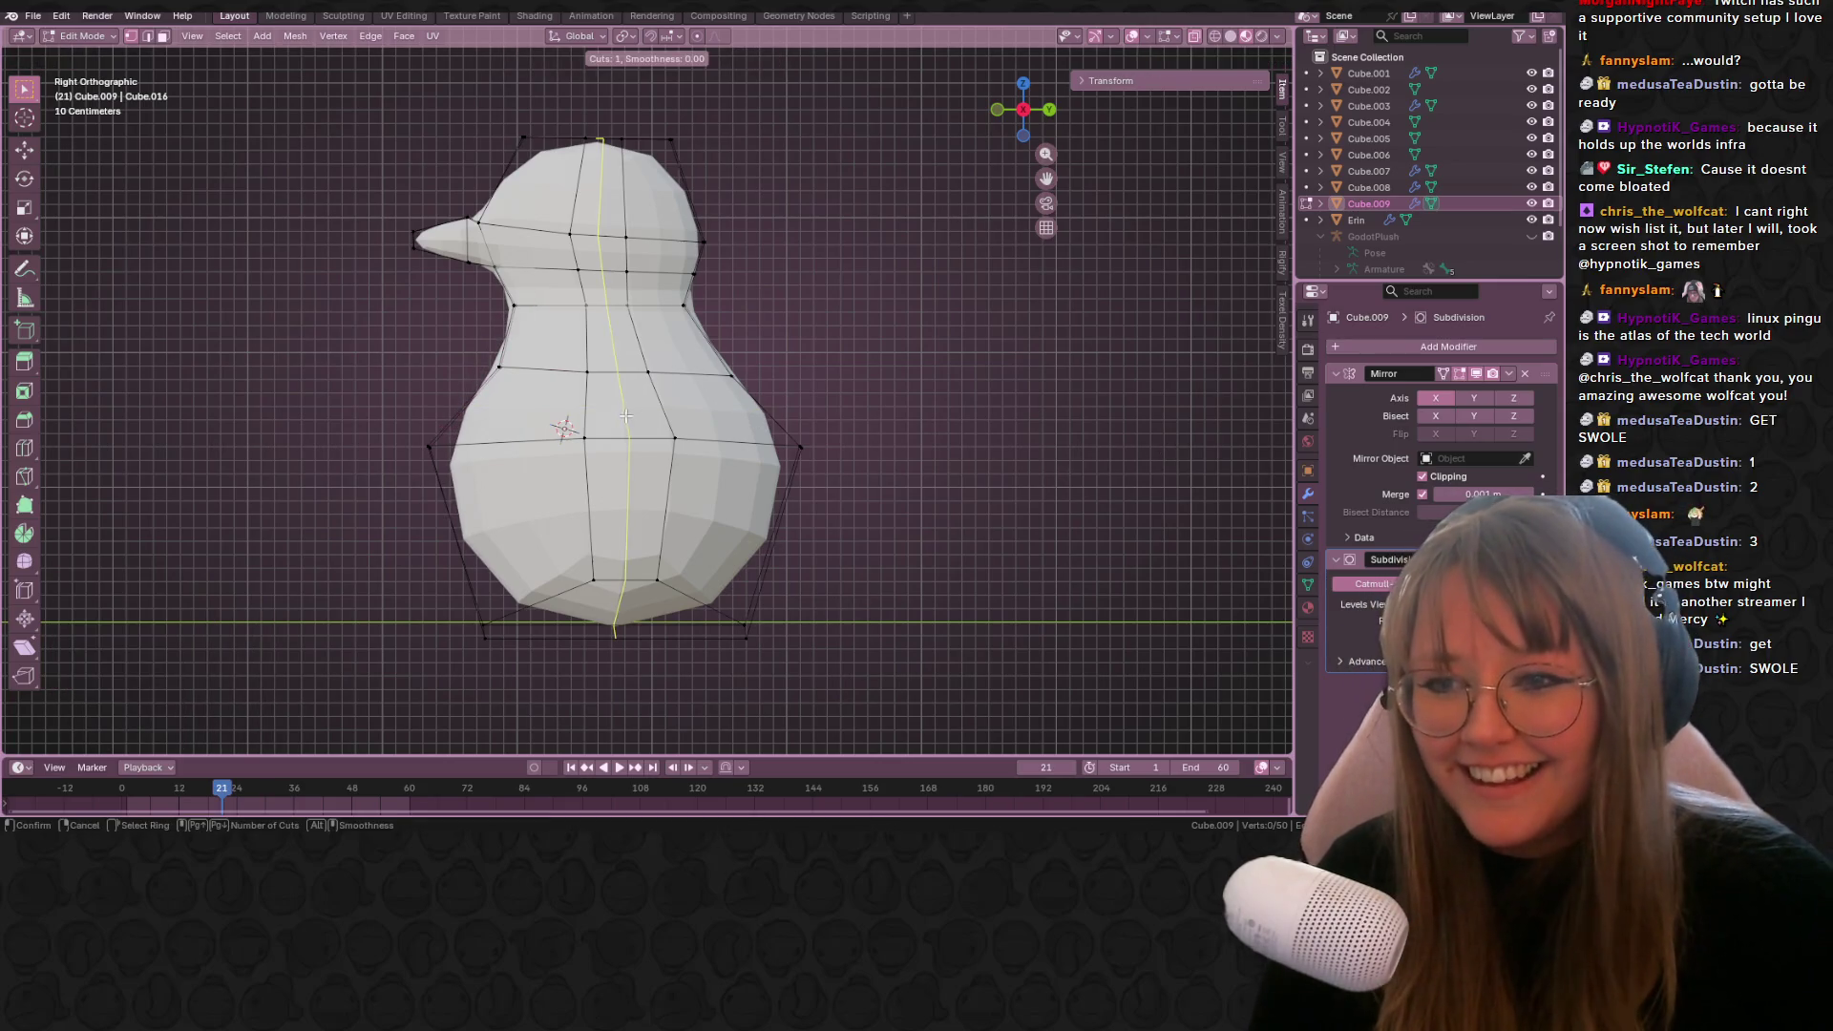
click(564, 427)
right_click(564, 427)
click(442, 334)
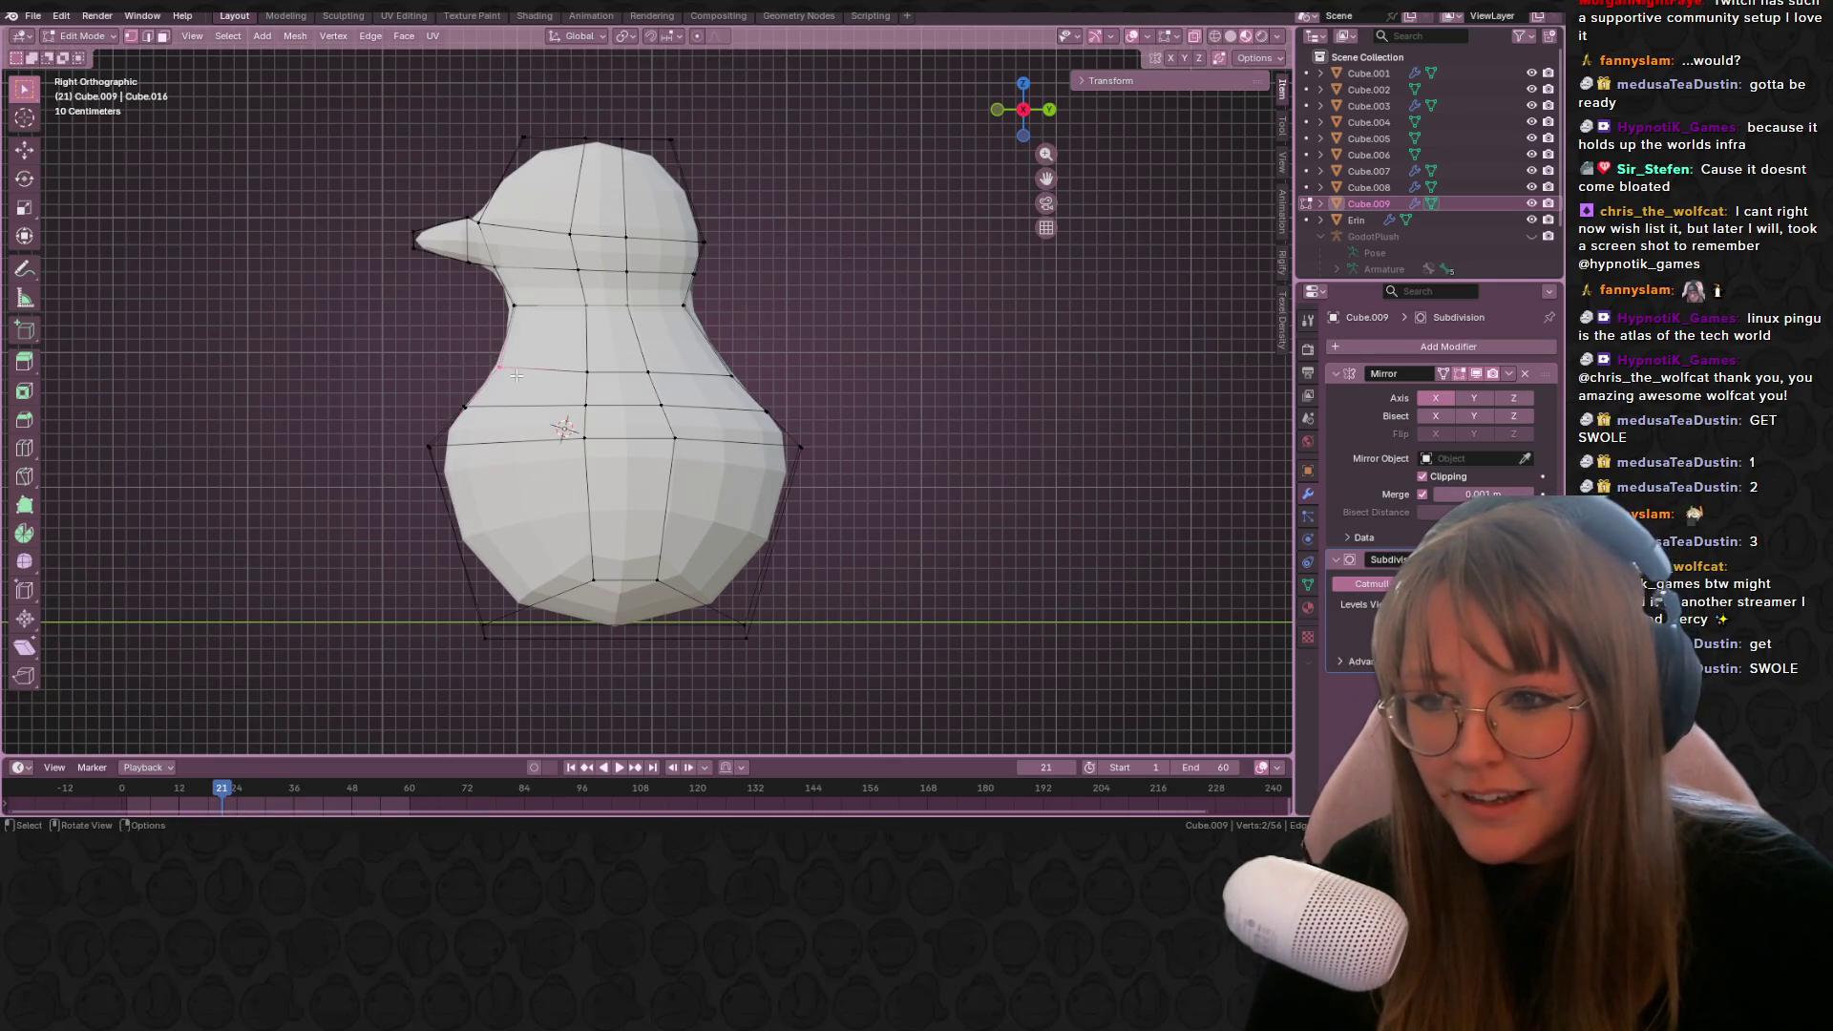
drag(442, 332, 431, 325)
Step: Shift the new loop's left vertex, then preview the penguin in Material Preview shading
click(464, 406)
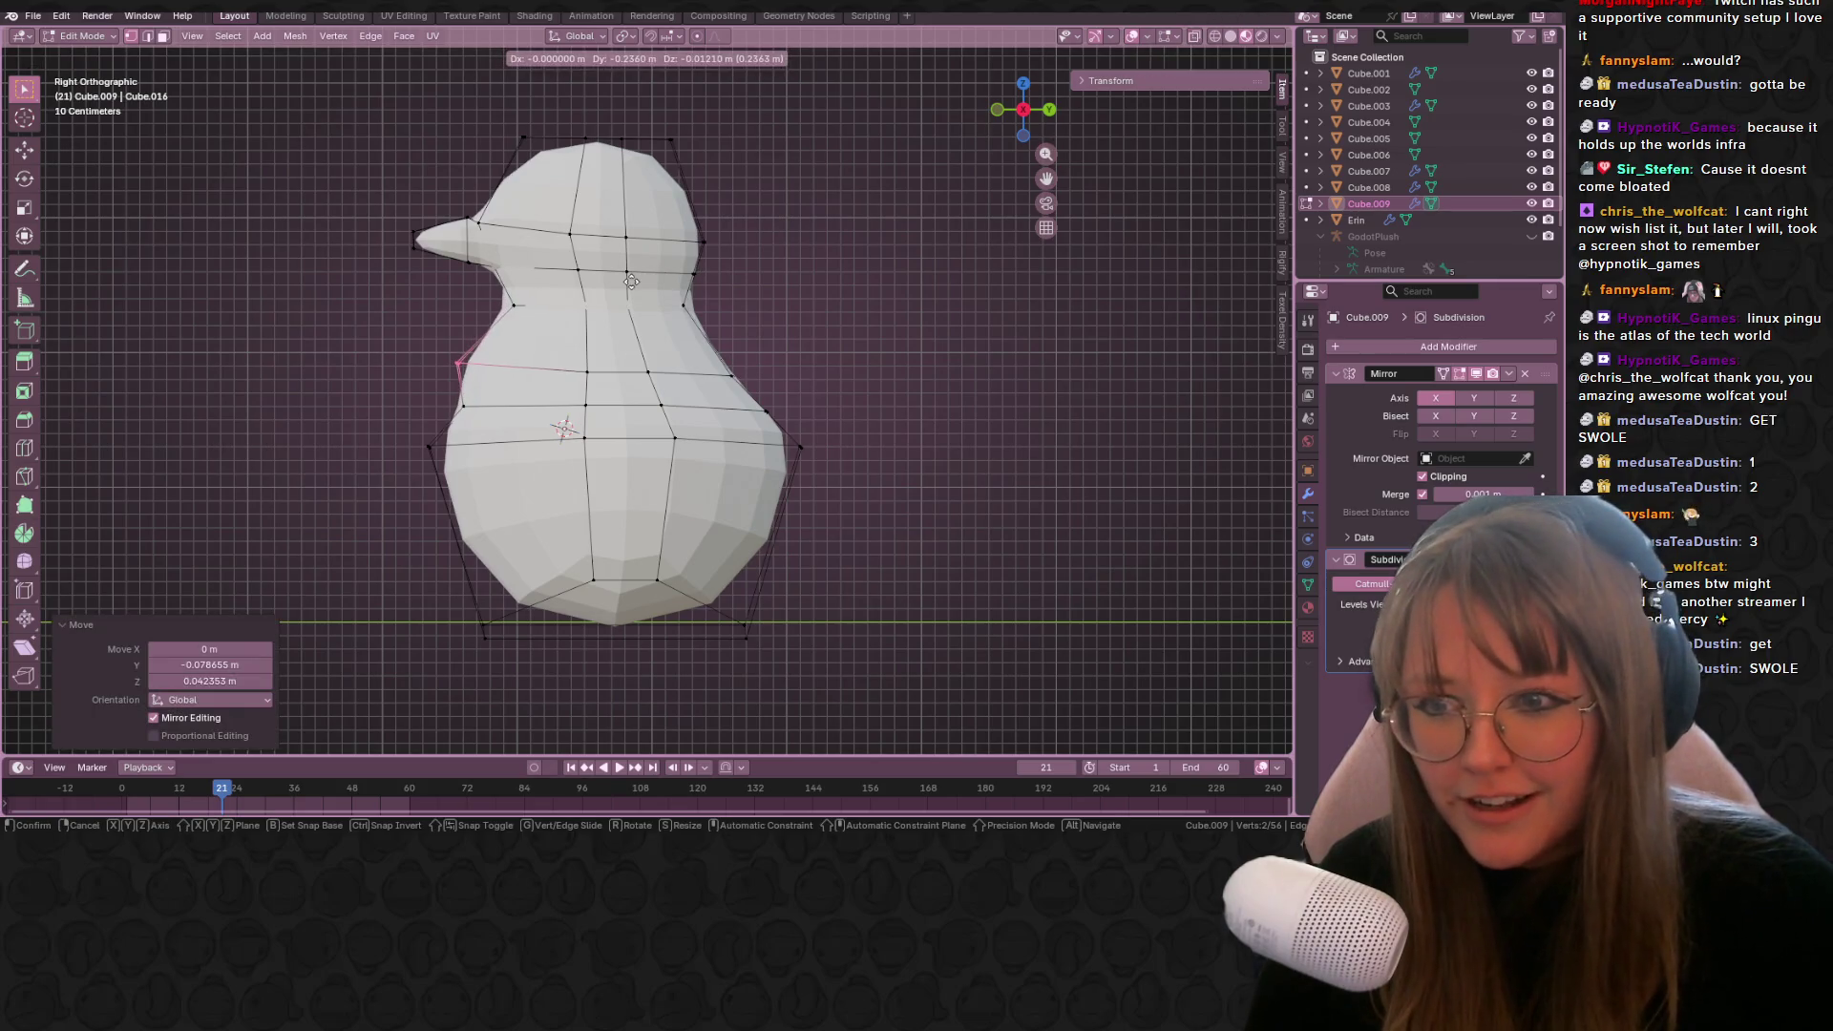
key(g)
click(501, 410)
middle_drag(502, 410, 592, 399)
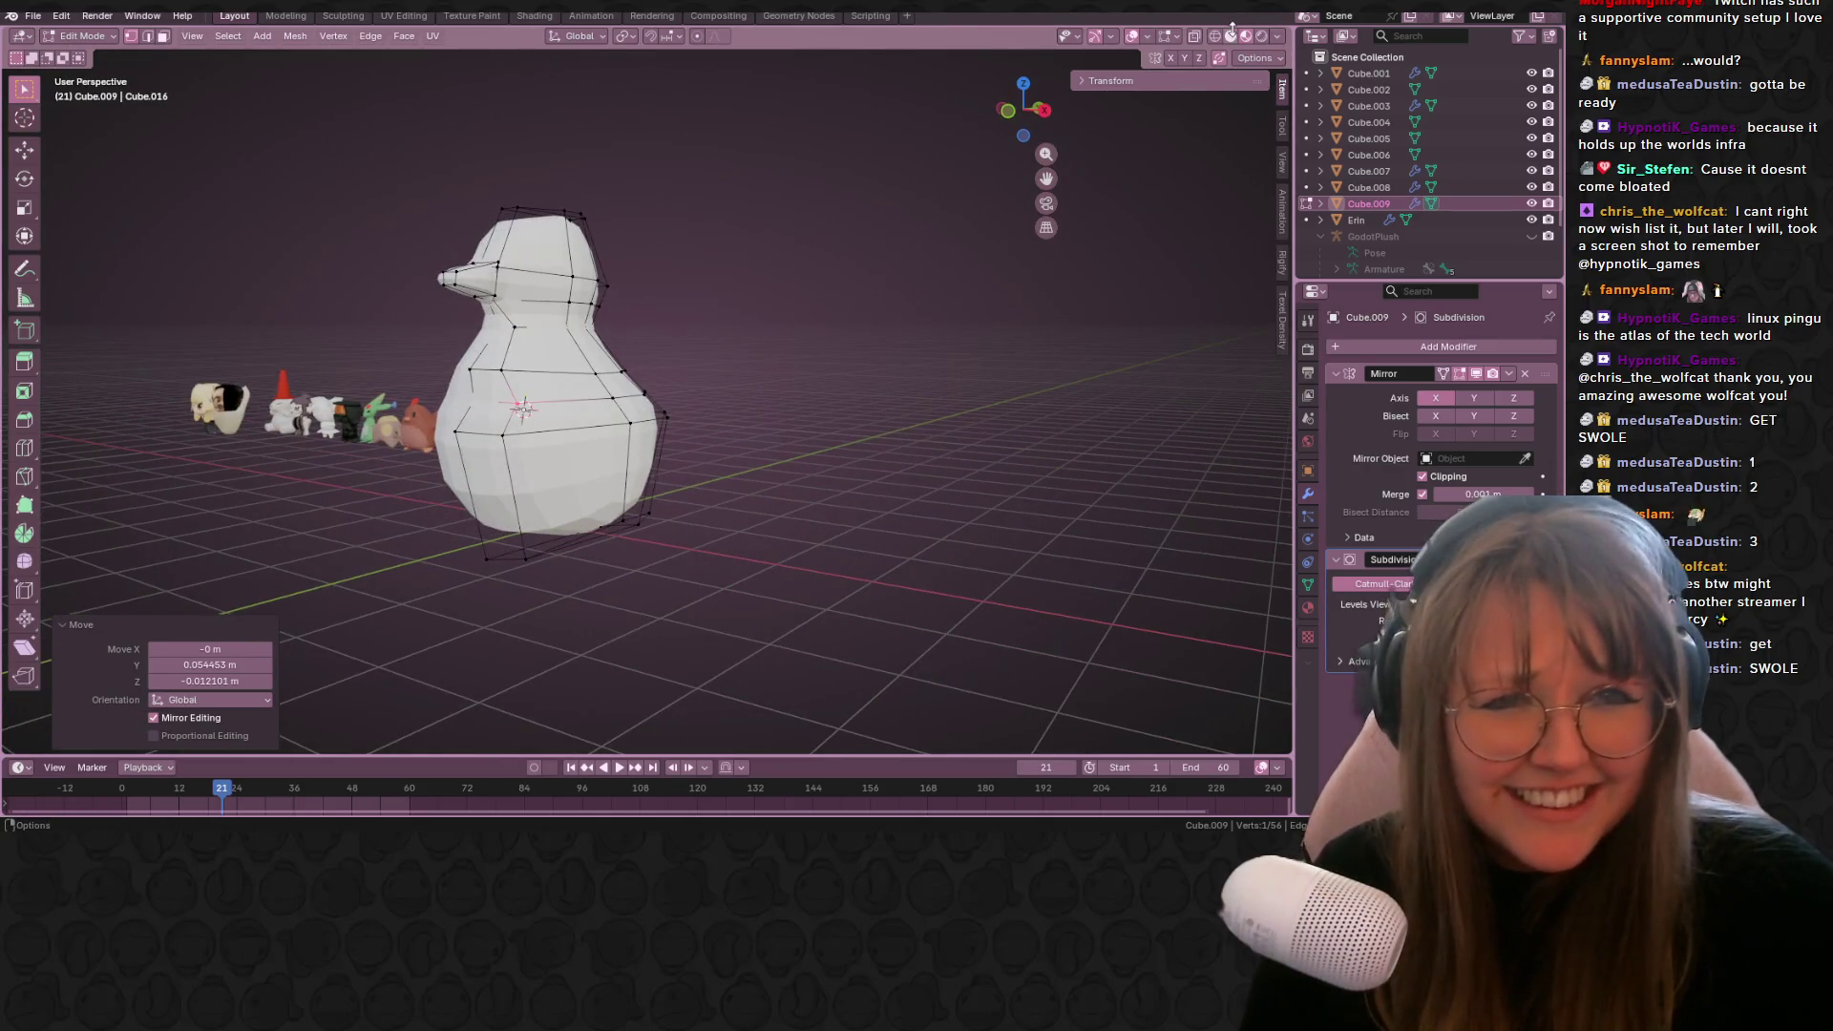
click(1247, 35)
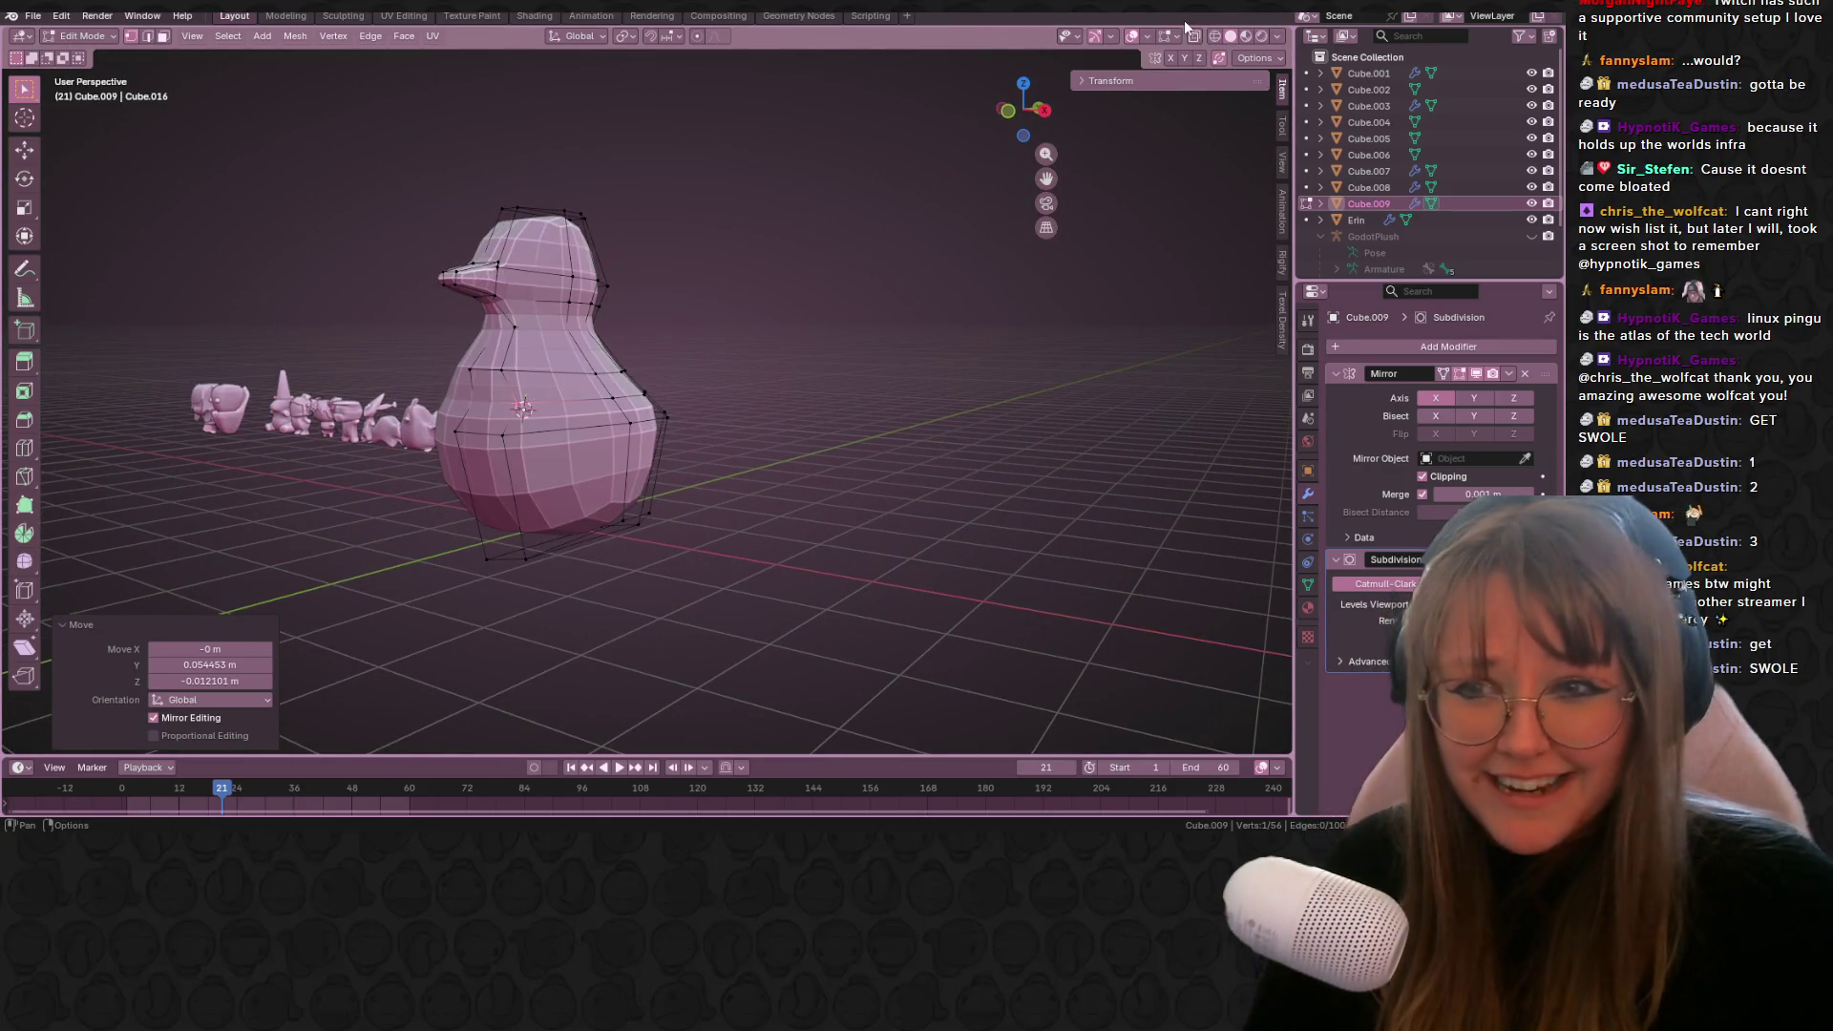
Step: Select a single cage vertex and reposition it in the side orthographic view
middle_drag(713, 237, 497, 399)
click(508, 396)
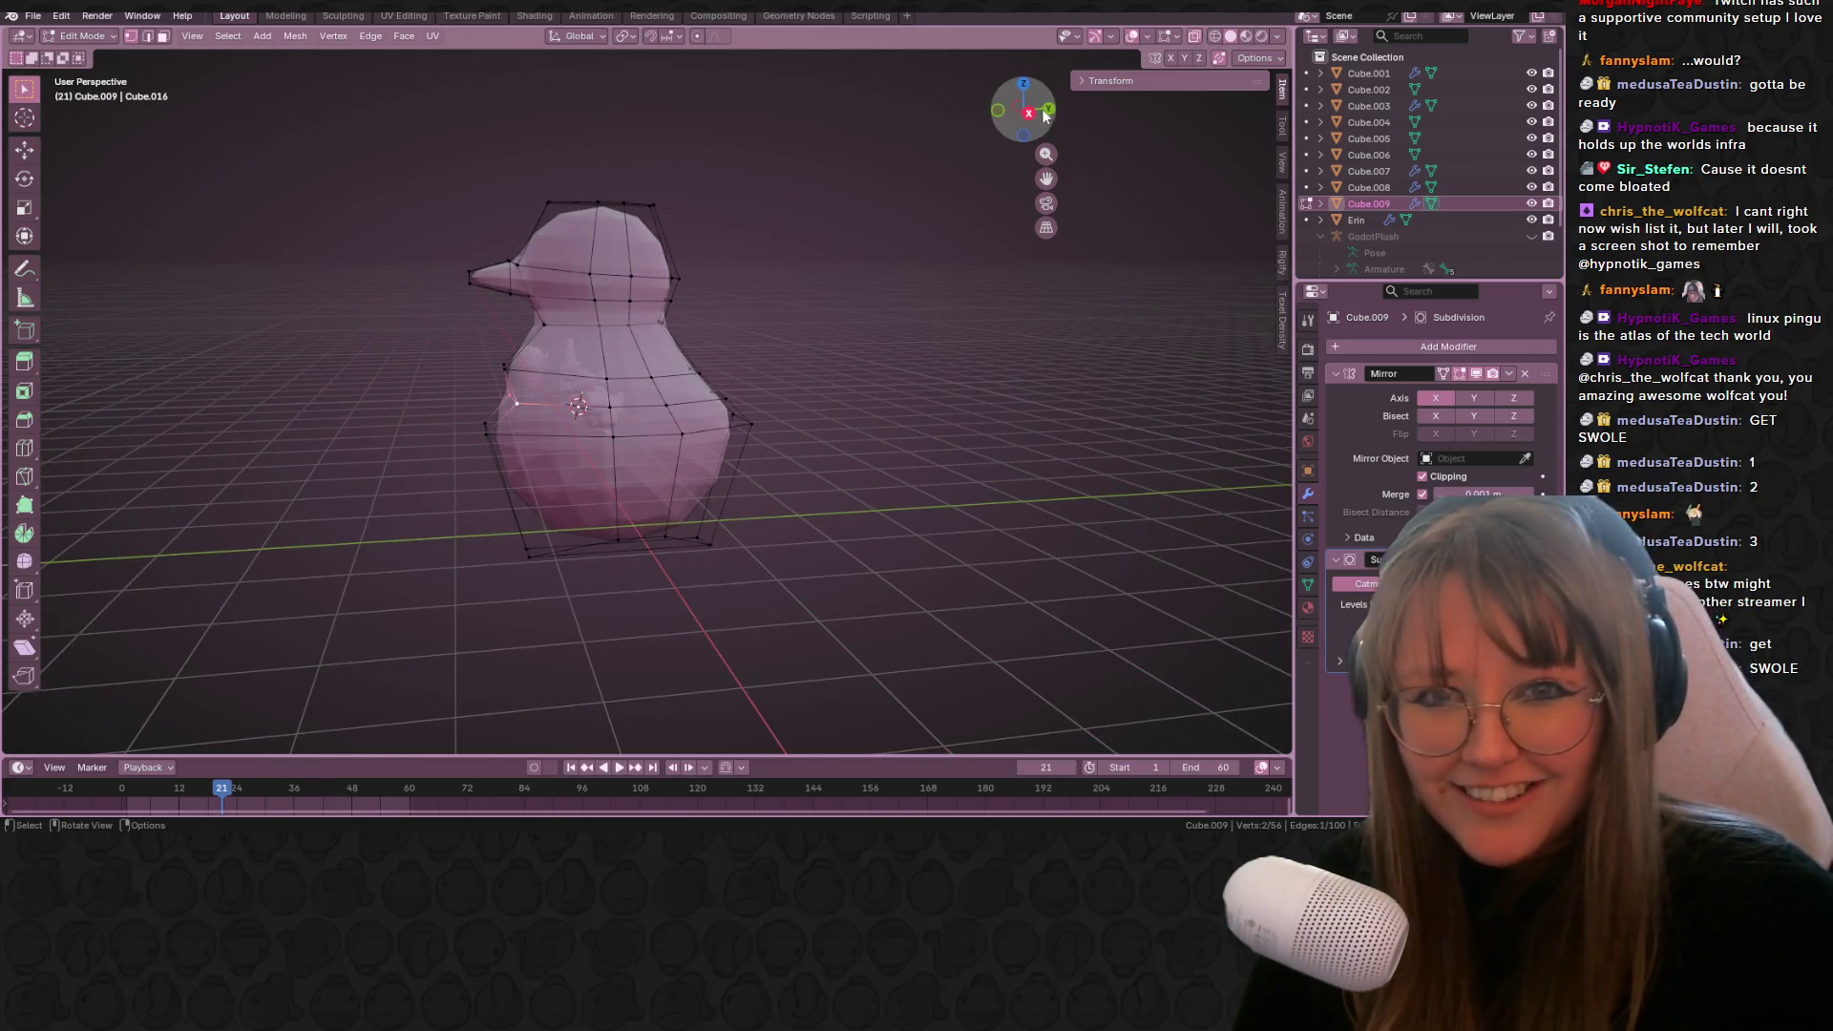
click(1028, 113)
scroll(611, 382, up, 5)
scroll(475, 360, down, 1)
key(g)
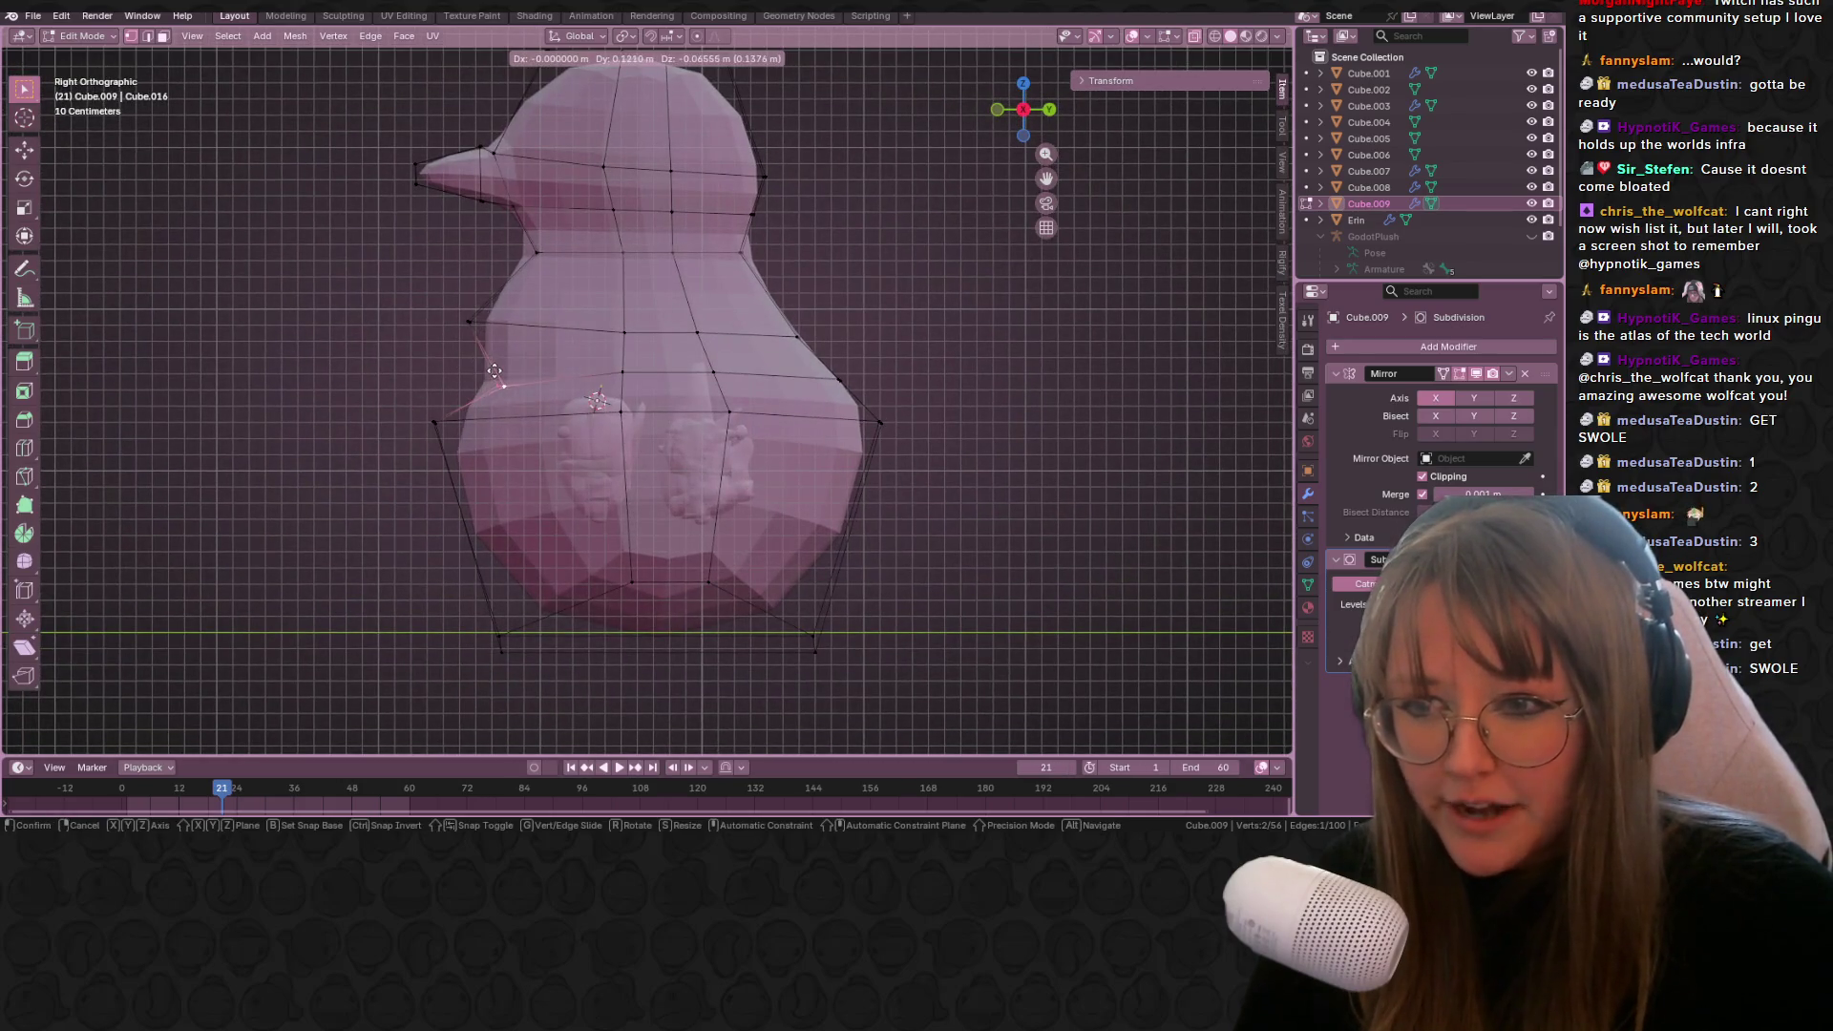
click(482, 346)
key(g)
click(482, 341)
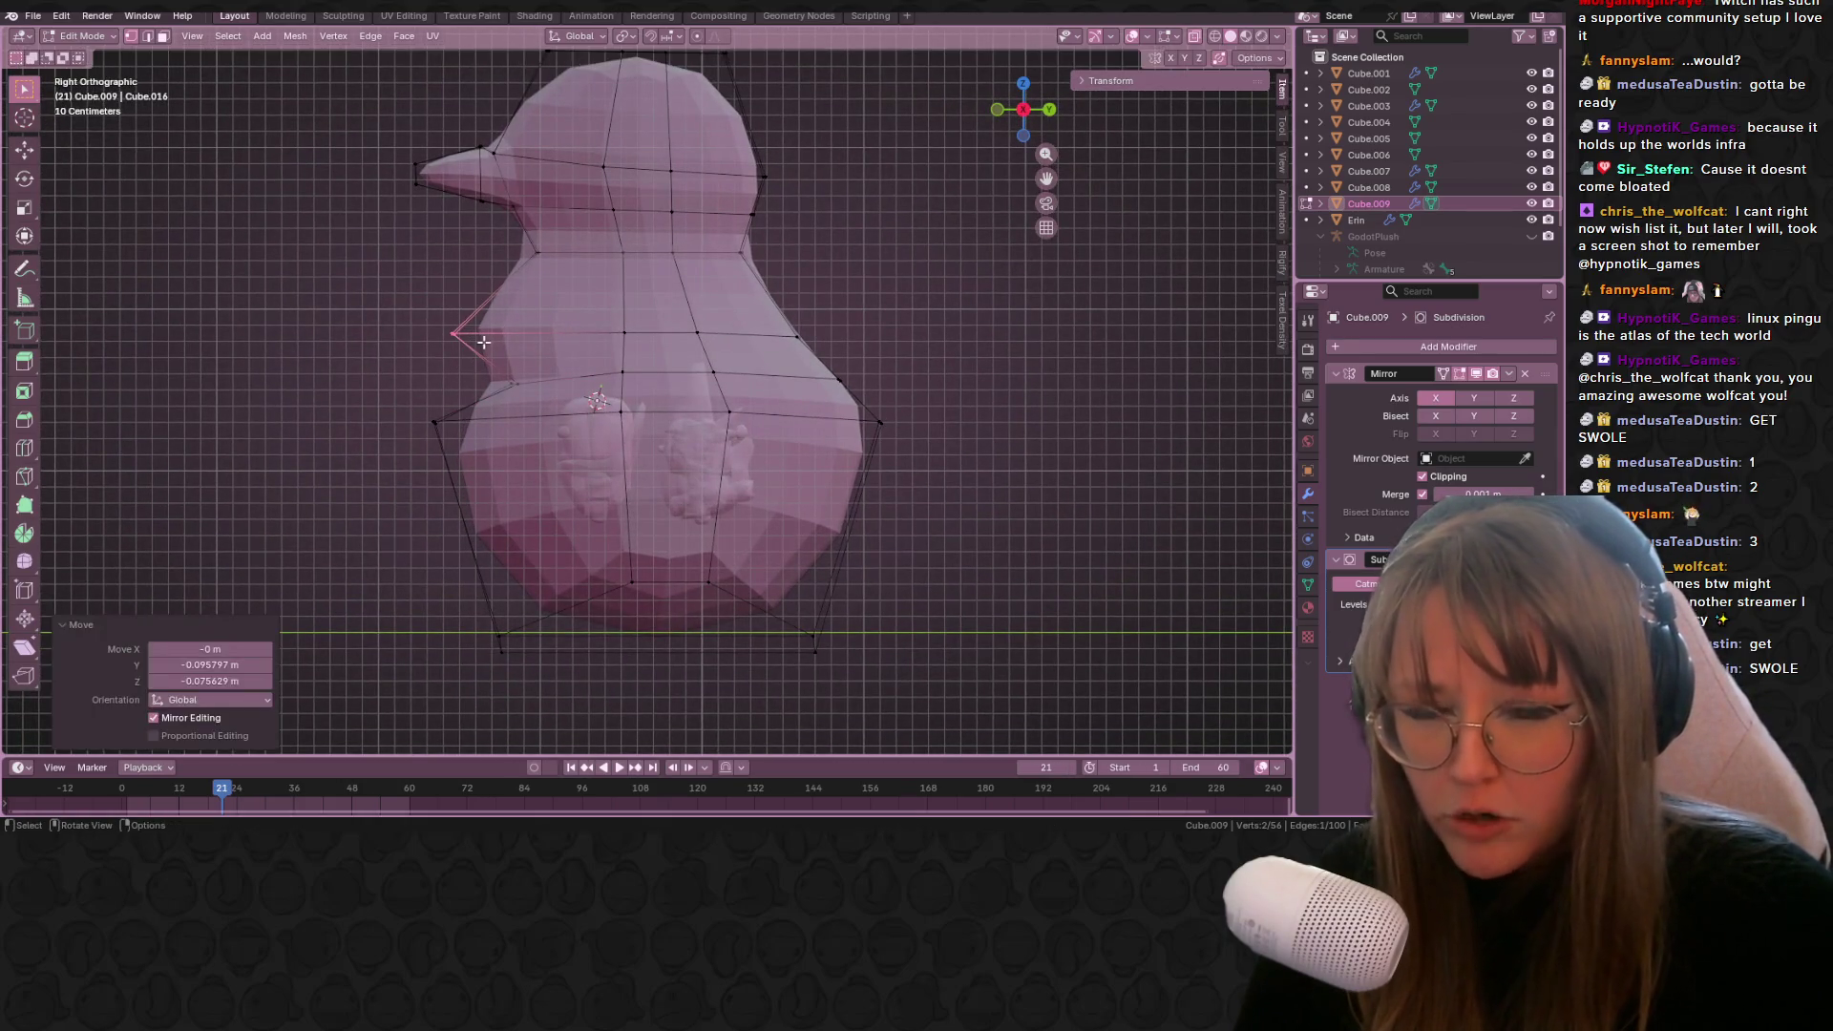
Step: Nudge that vertex further, then push the lower-left cage vertex outward to widen the base
scroll(470, 341, up, 1)
key(g)
click(466, 341)
key(g)
click(458, 343)
click(450, 464)
key(g)
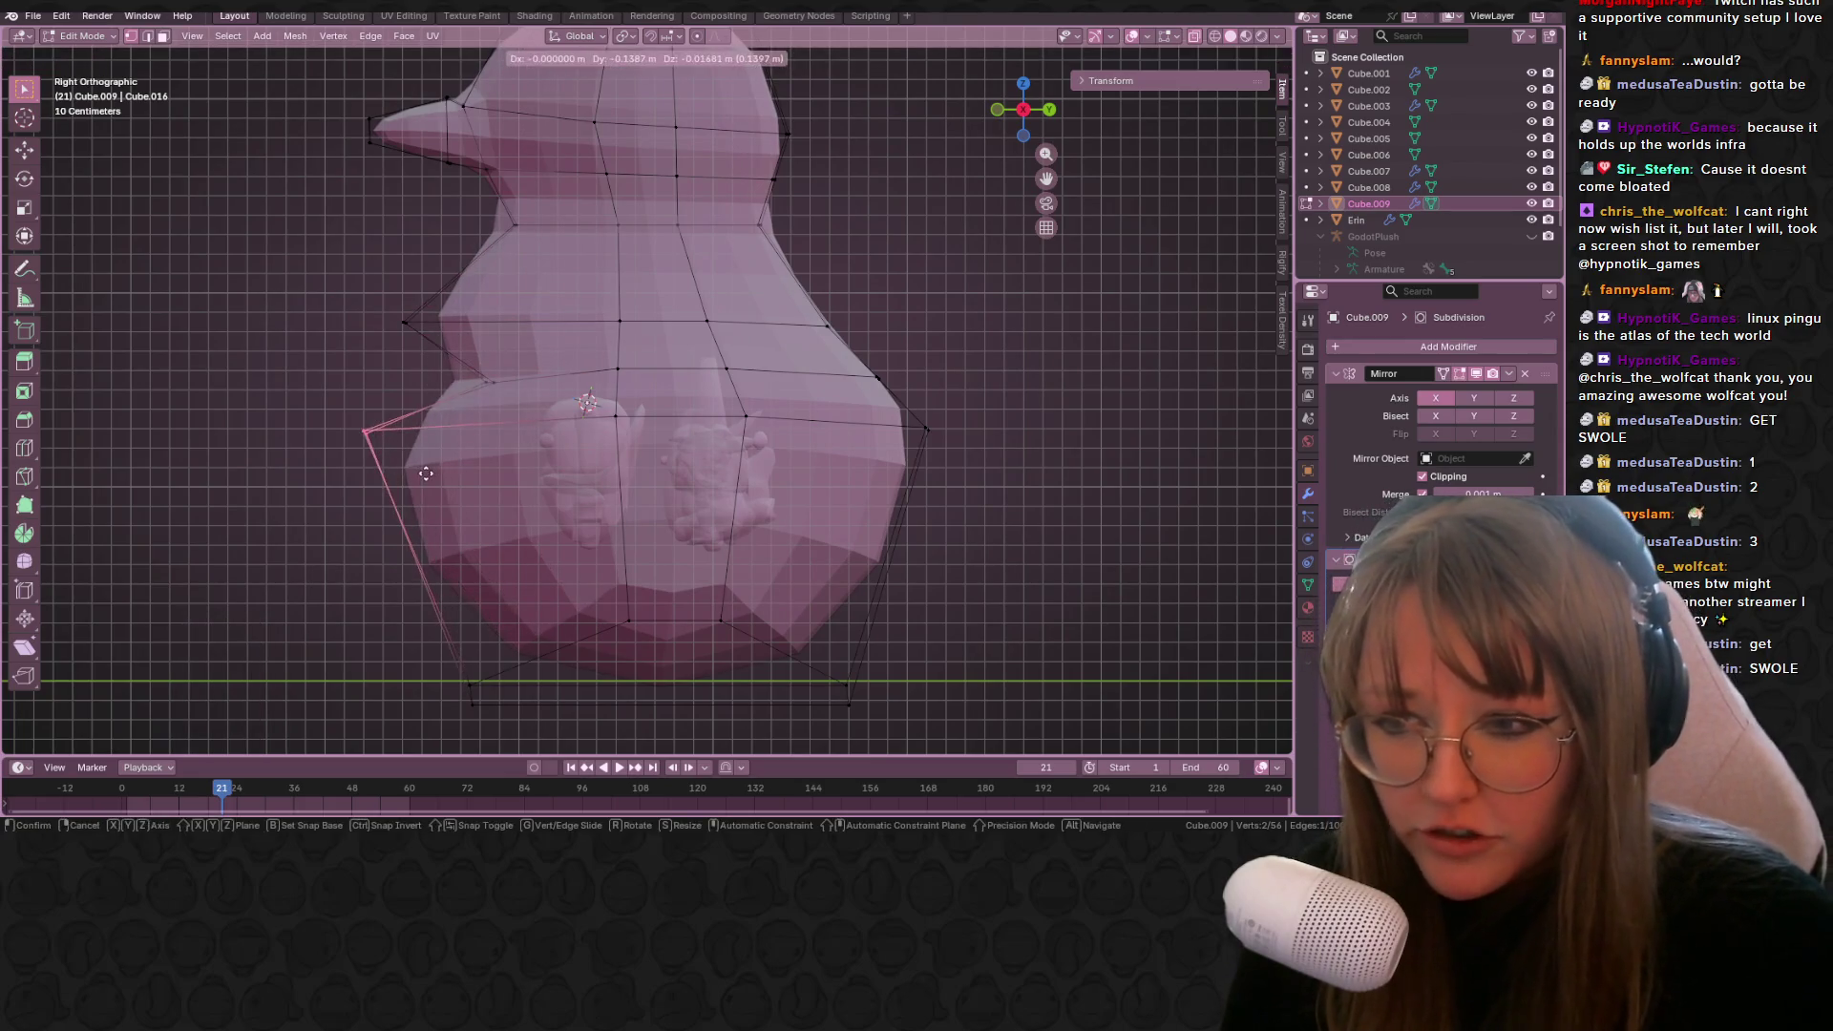
click(430, 469)
Step: In front view, move a side cage vertex about 0.071 m in X and 0.021 m up
click(618, 368)
mouse_move(811, 335)
shift+middle_down()
mouse_move(807, 238)
mouse_move(802, 316)
shift+middle_up()
drag(571, 363, 698, 395)
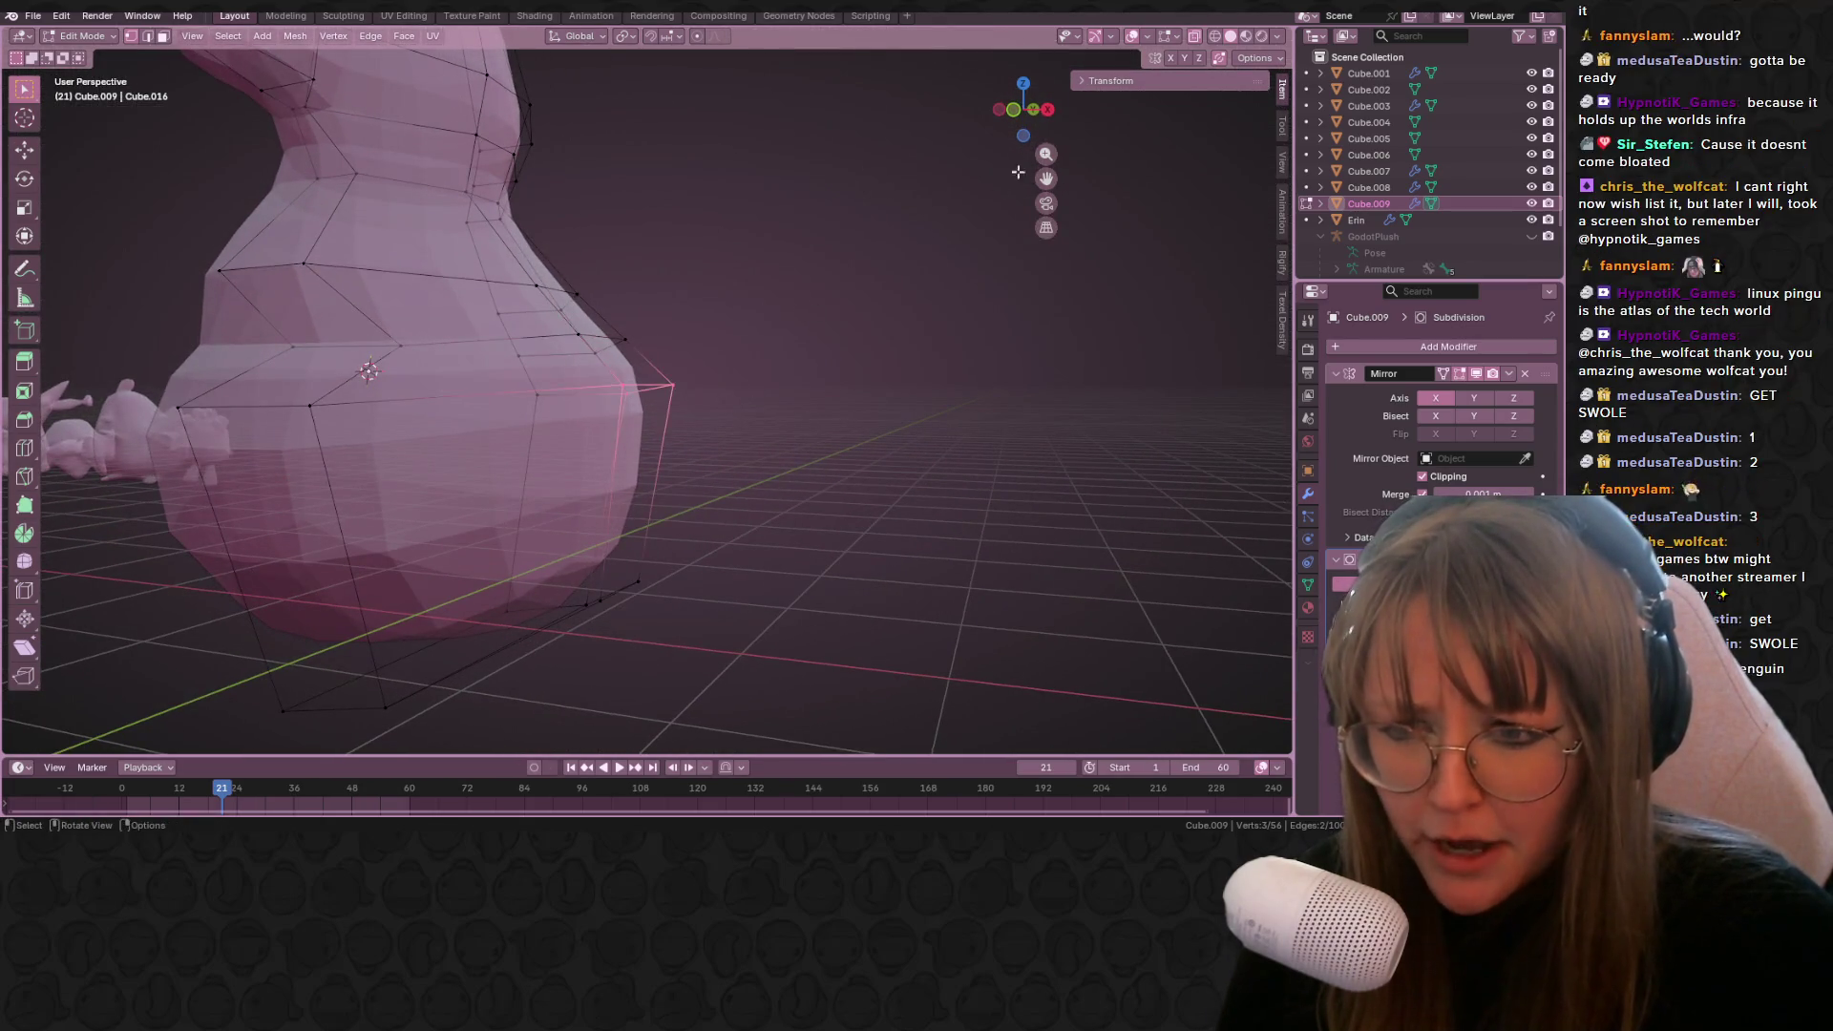
key(KP_1)
key(g)
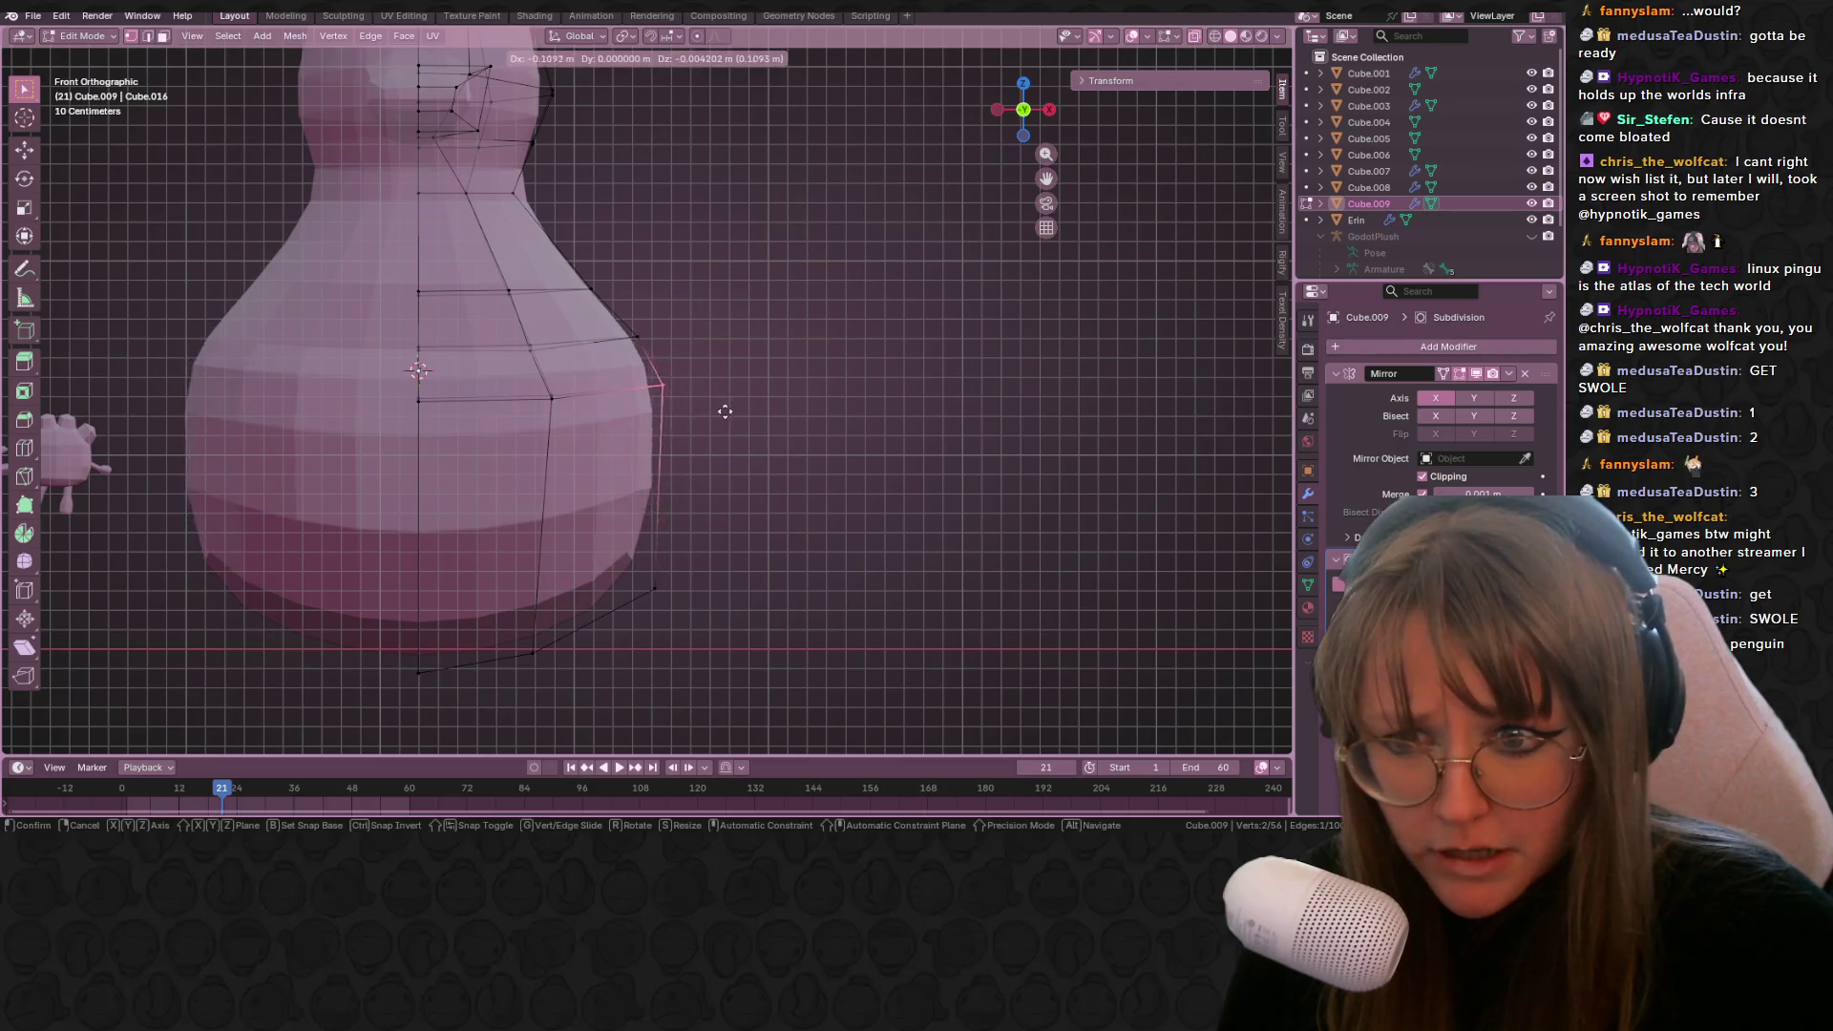
click(707, 416)
key(g)
click(662, 340)
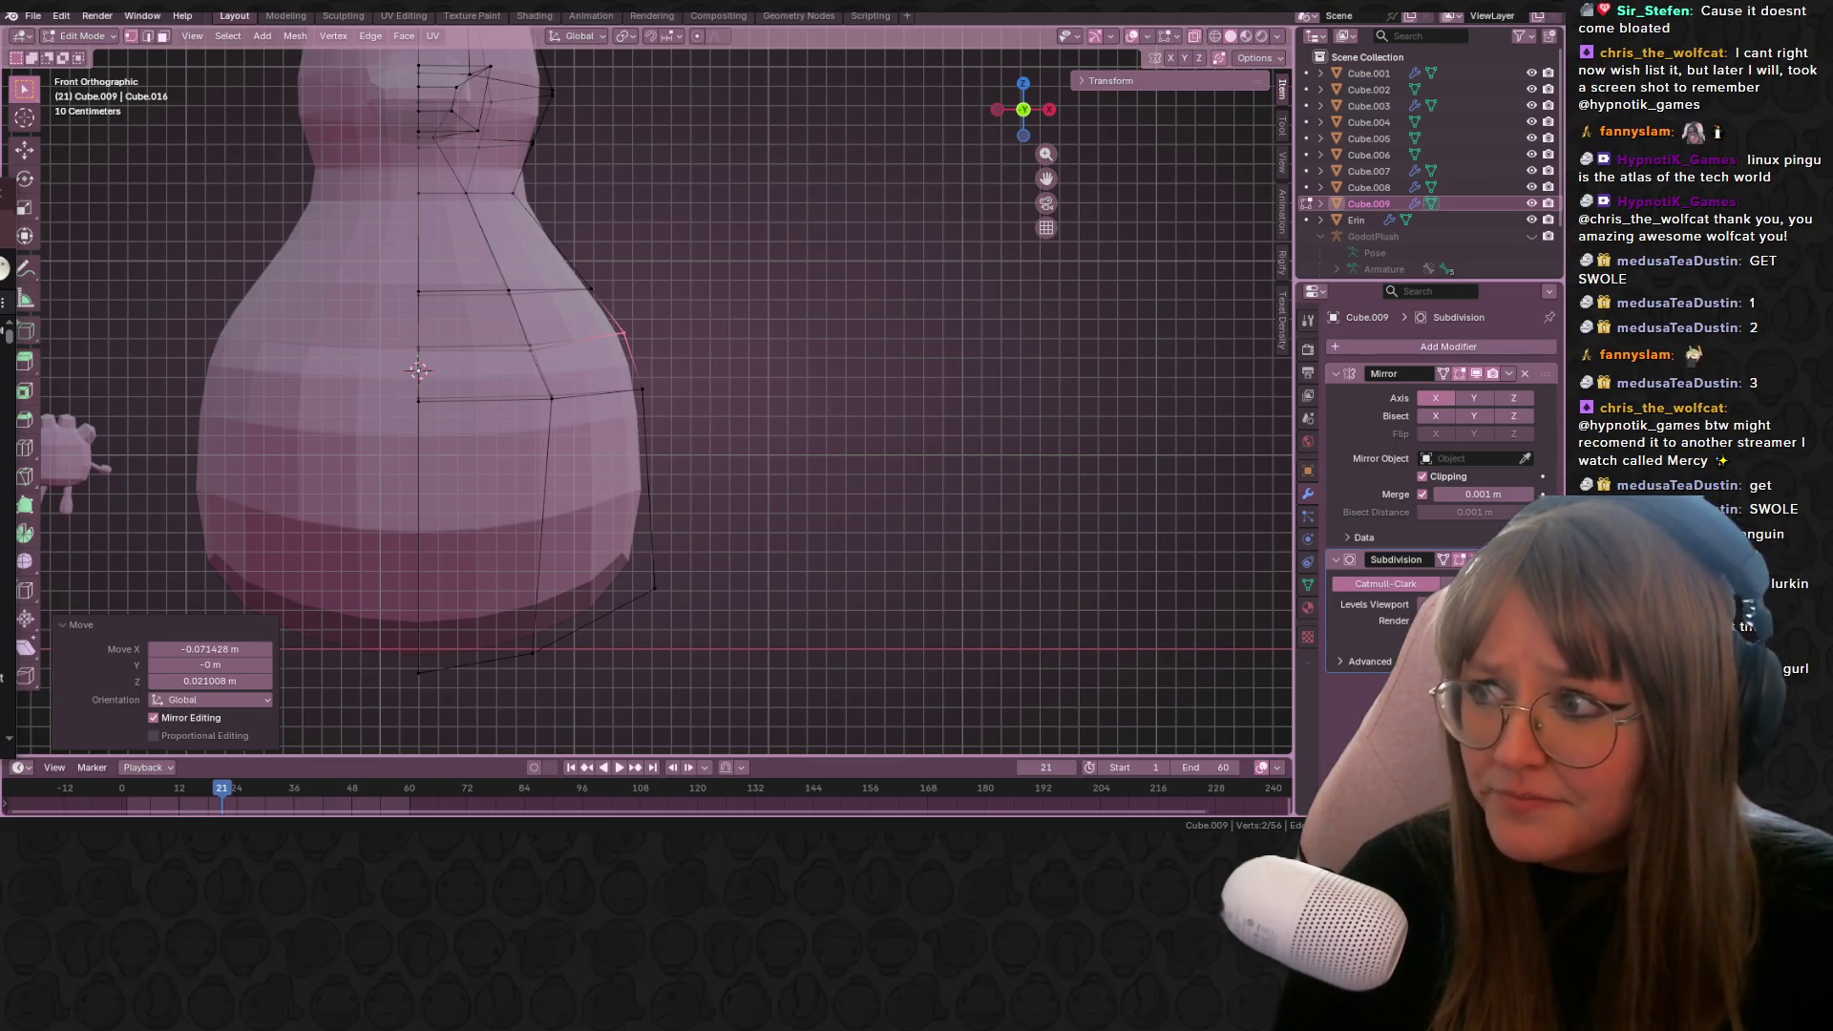
scroll(441, 231, down, 6)
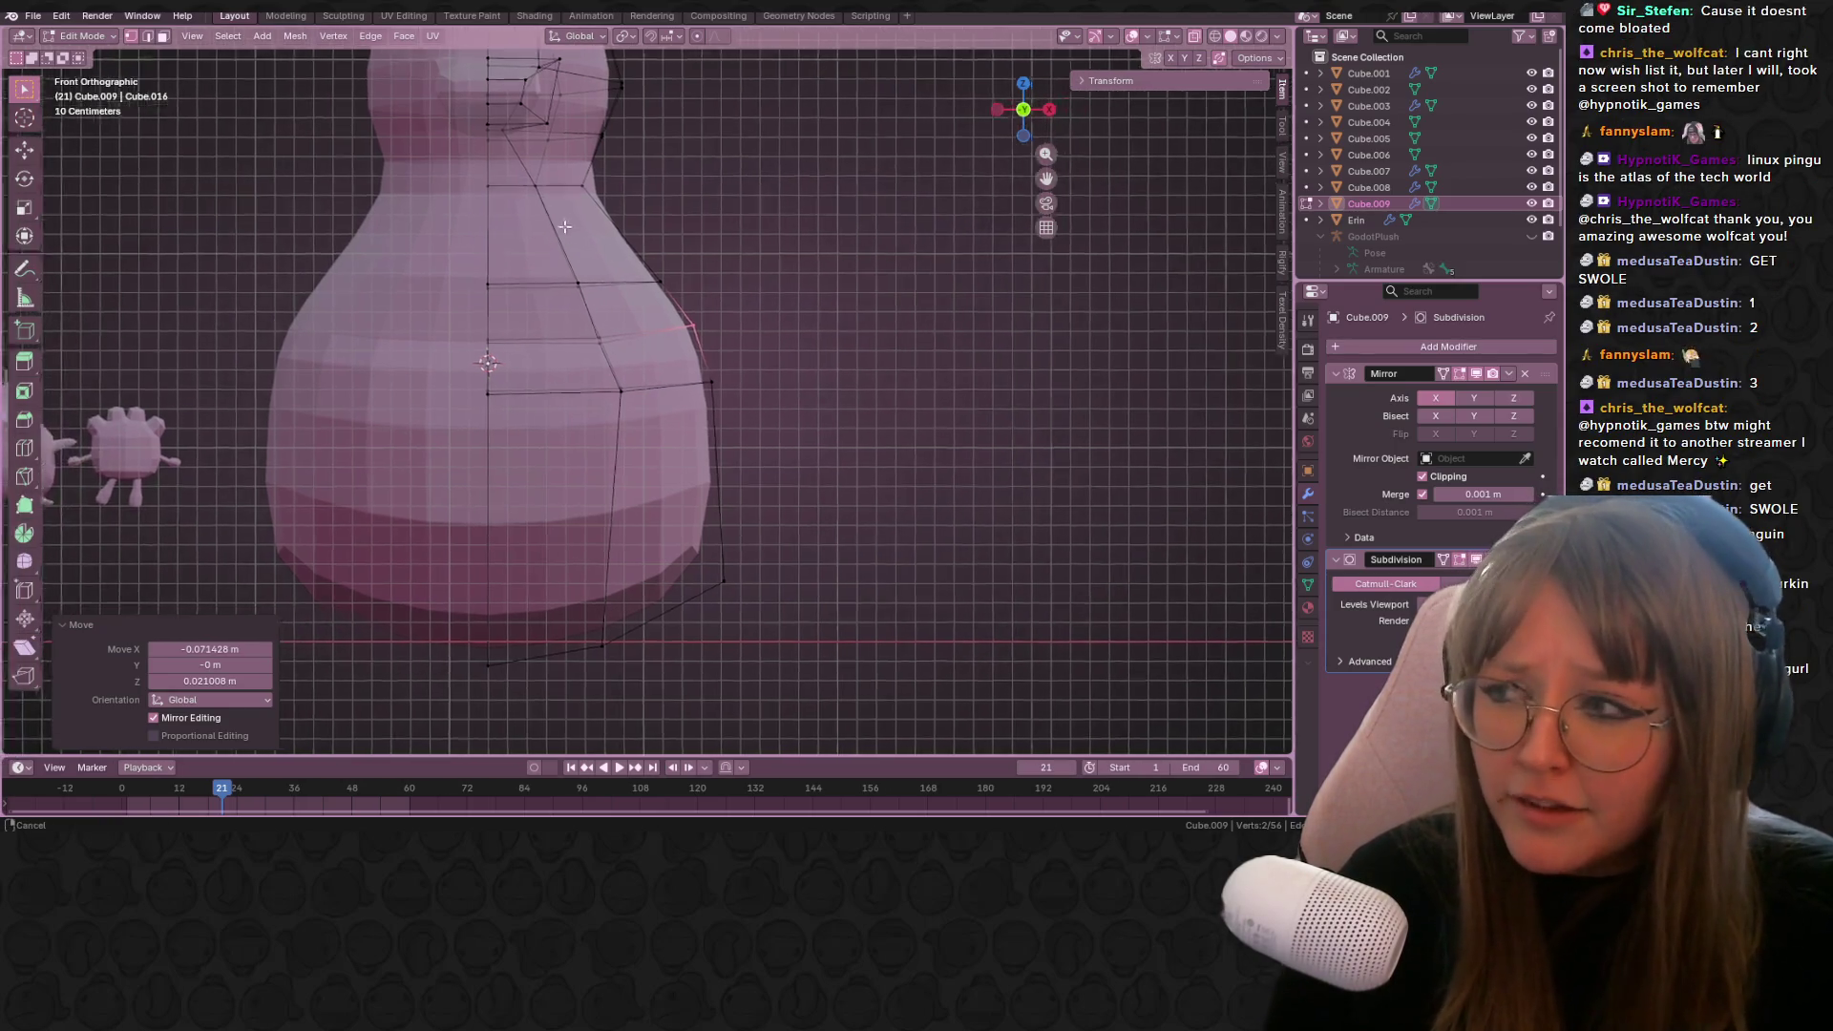
scroll(835, 182, up, 4)
mouse_move(835, 183)
middle_down()
mouse_move(657, 166)
mouse_move(660, 206)
mouse_move(796, 203)
mouse_move(811, 286)
mouse_move(761, 245)
middle_up()
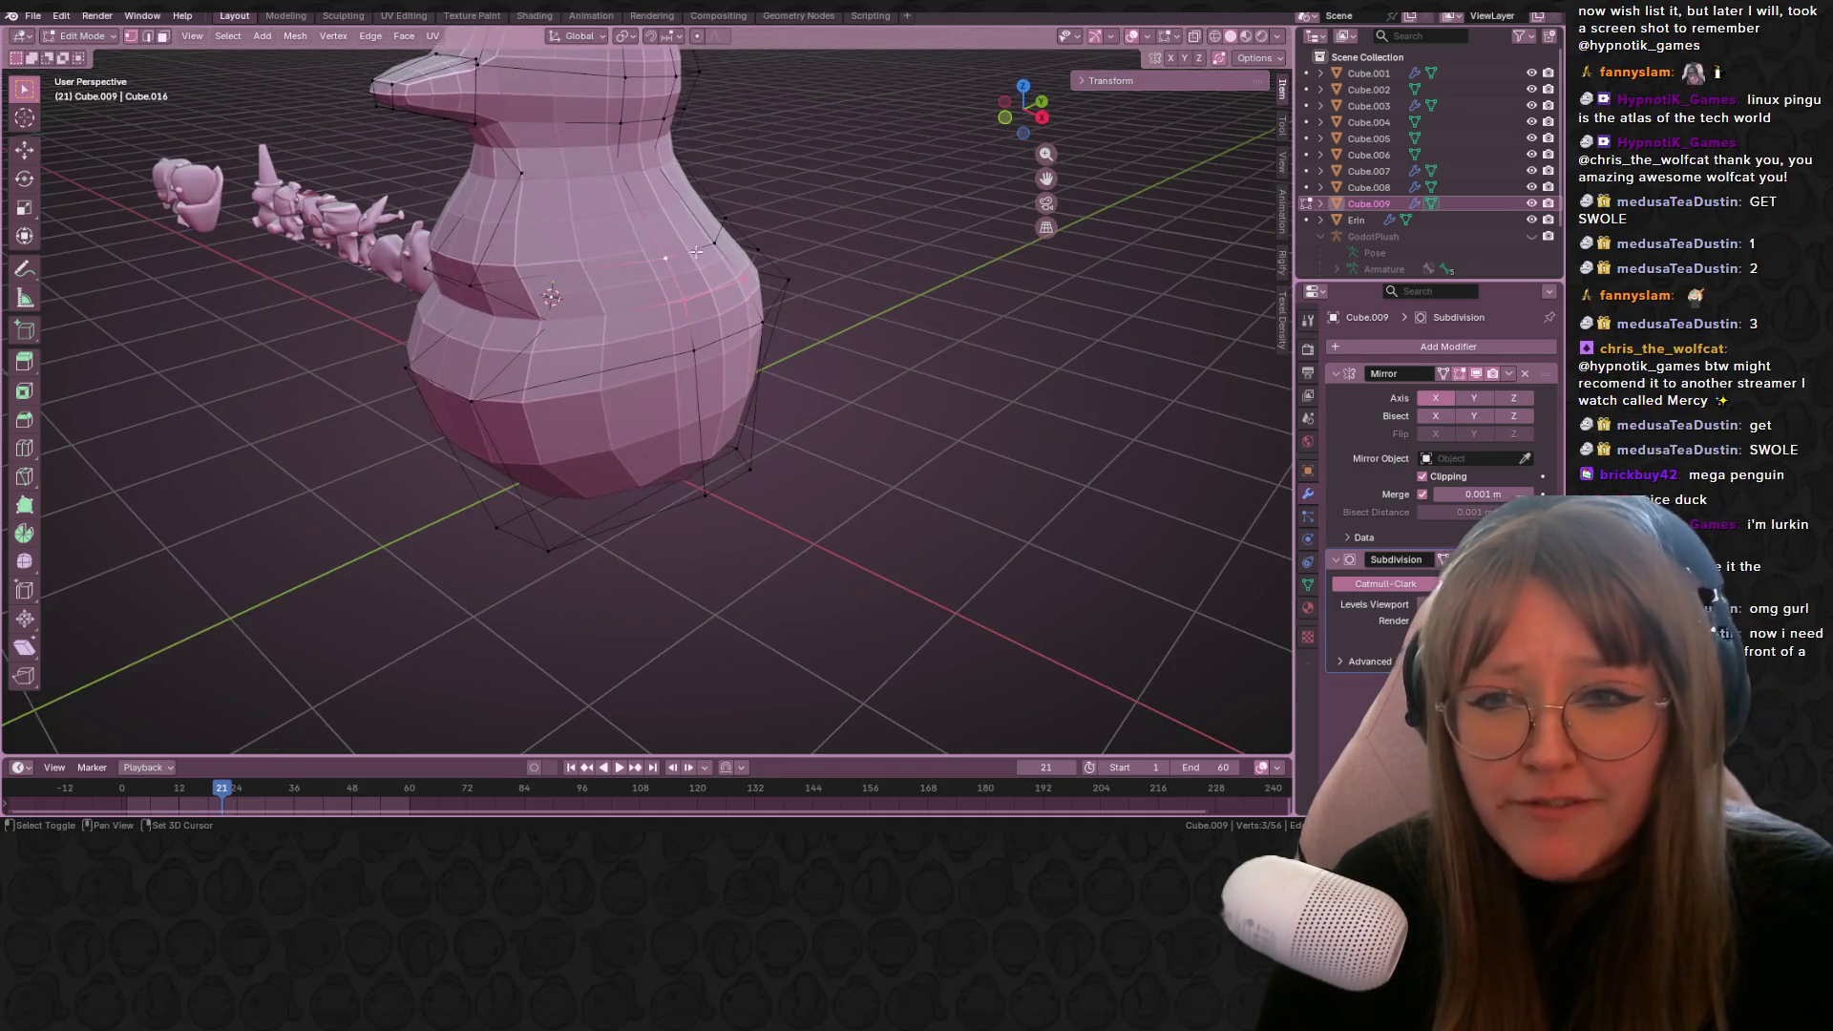
Step: In Front Orthographic view, rotate the side faces 13.1°, then 30.1° to tilt them outward
click(1003, 119)
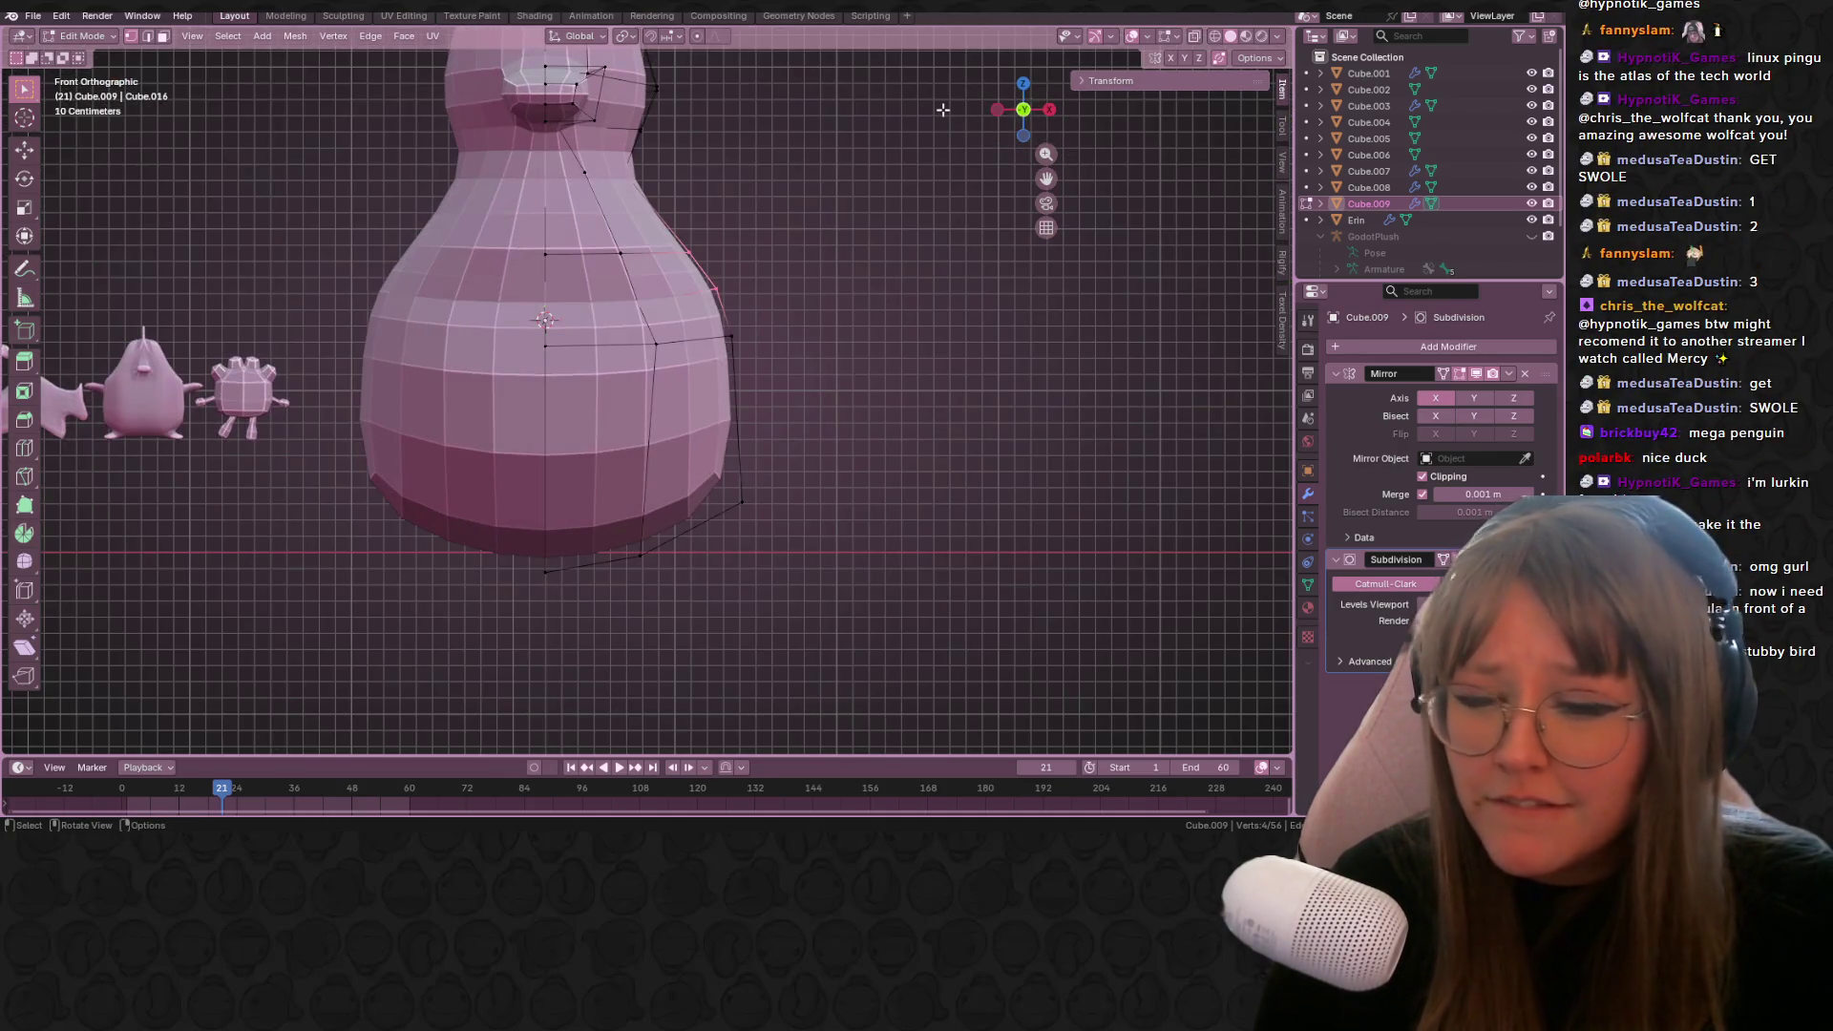
shift+middle_drag(705, 265, 643, 234)
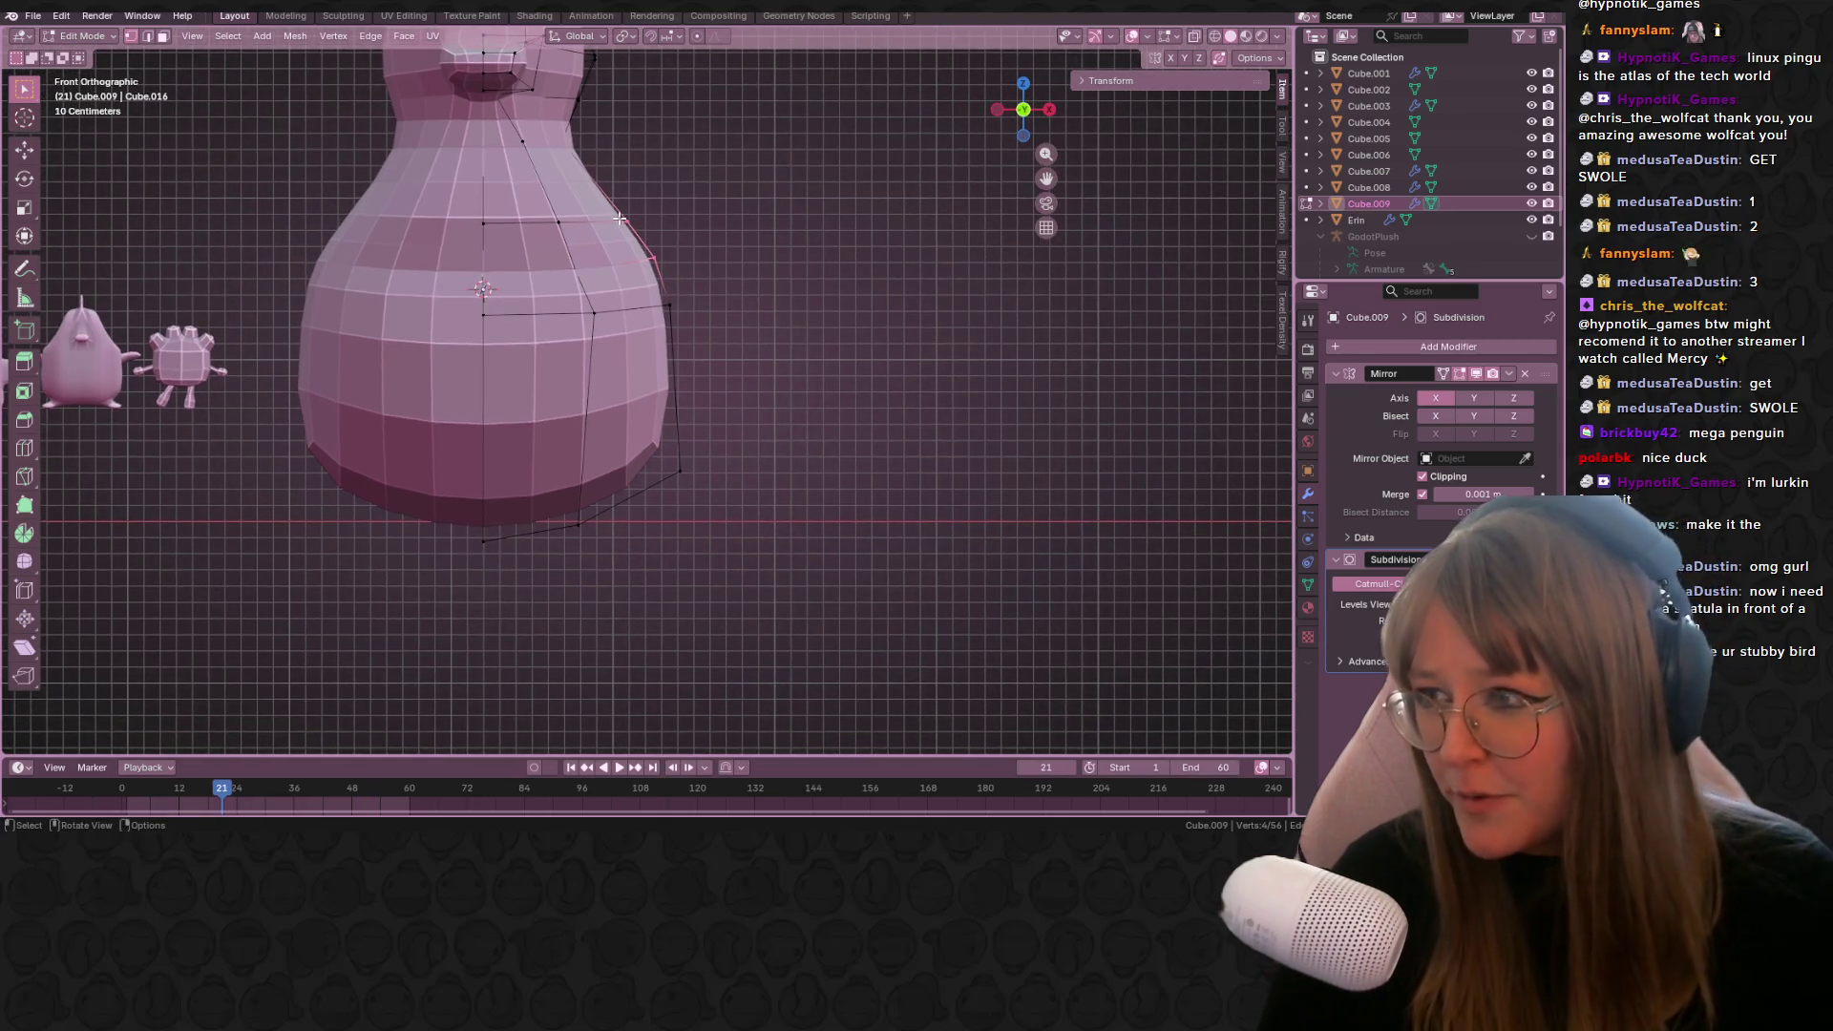
key(r)
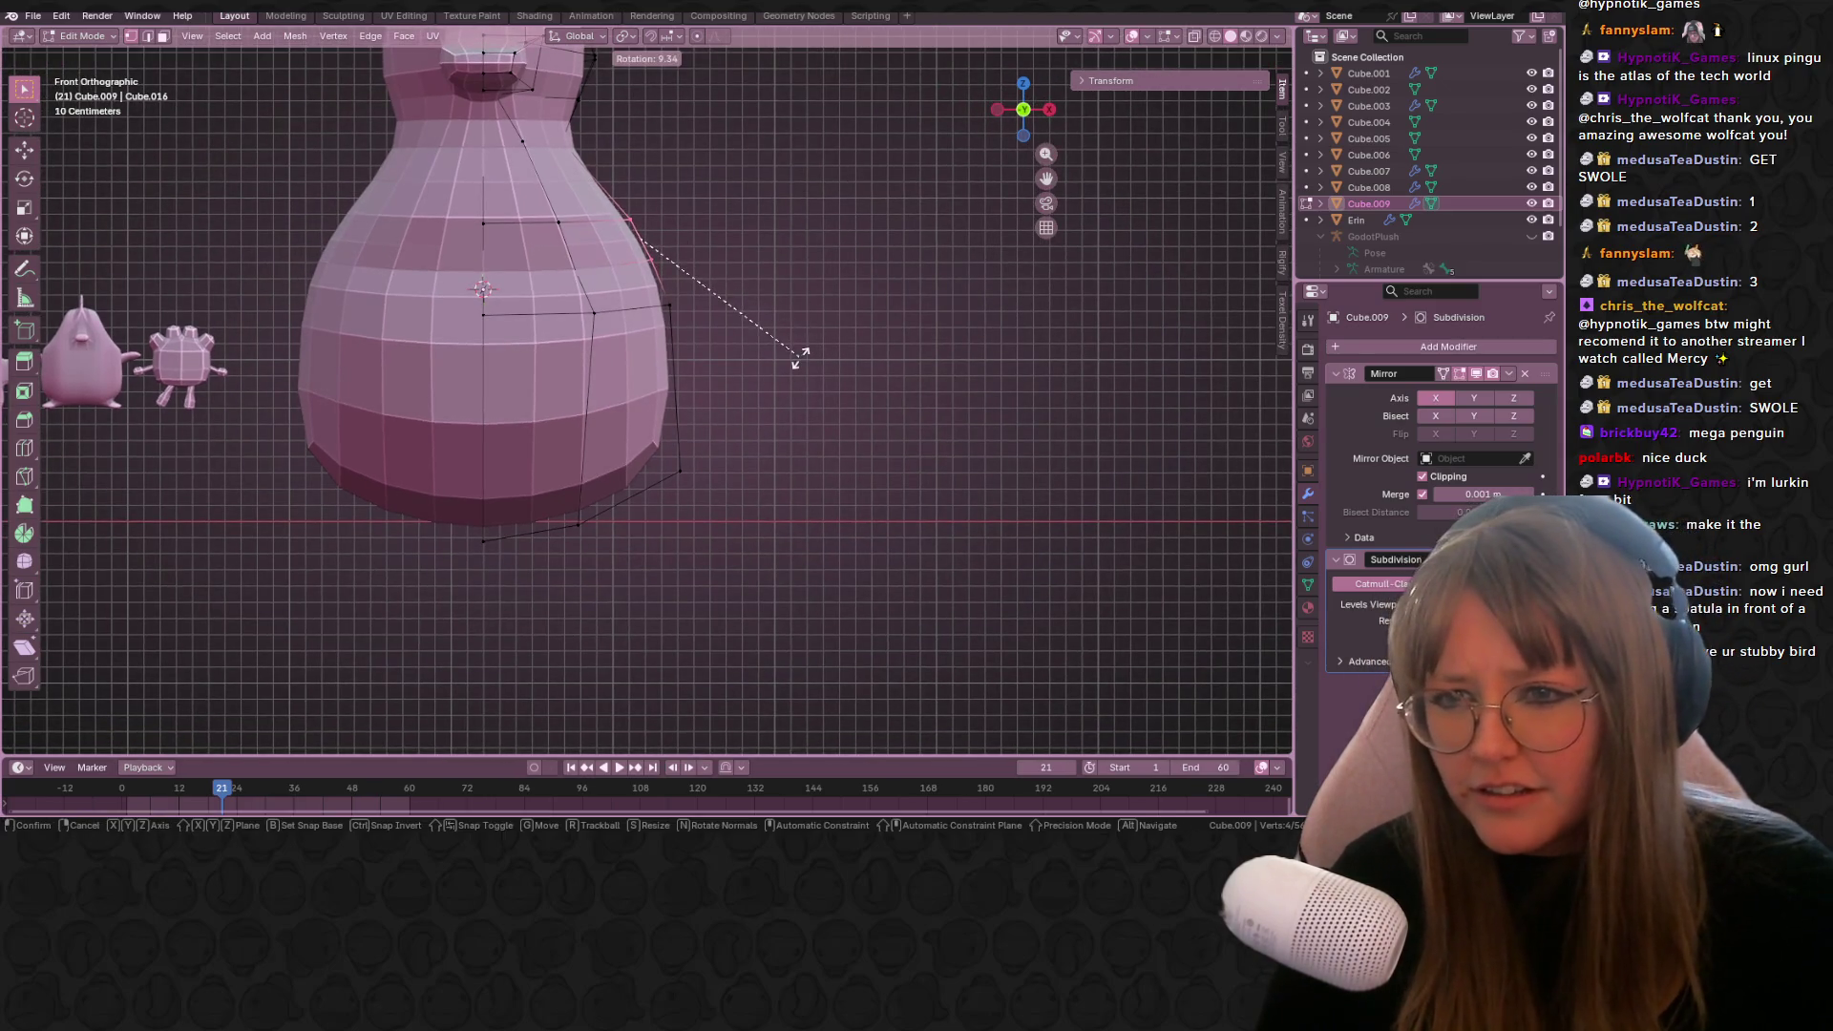
click(799, 360)
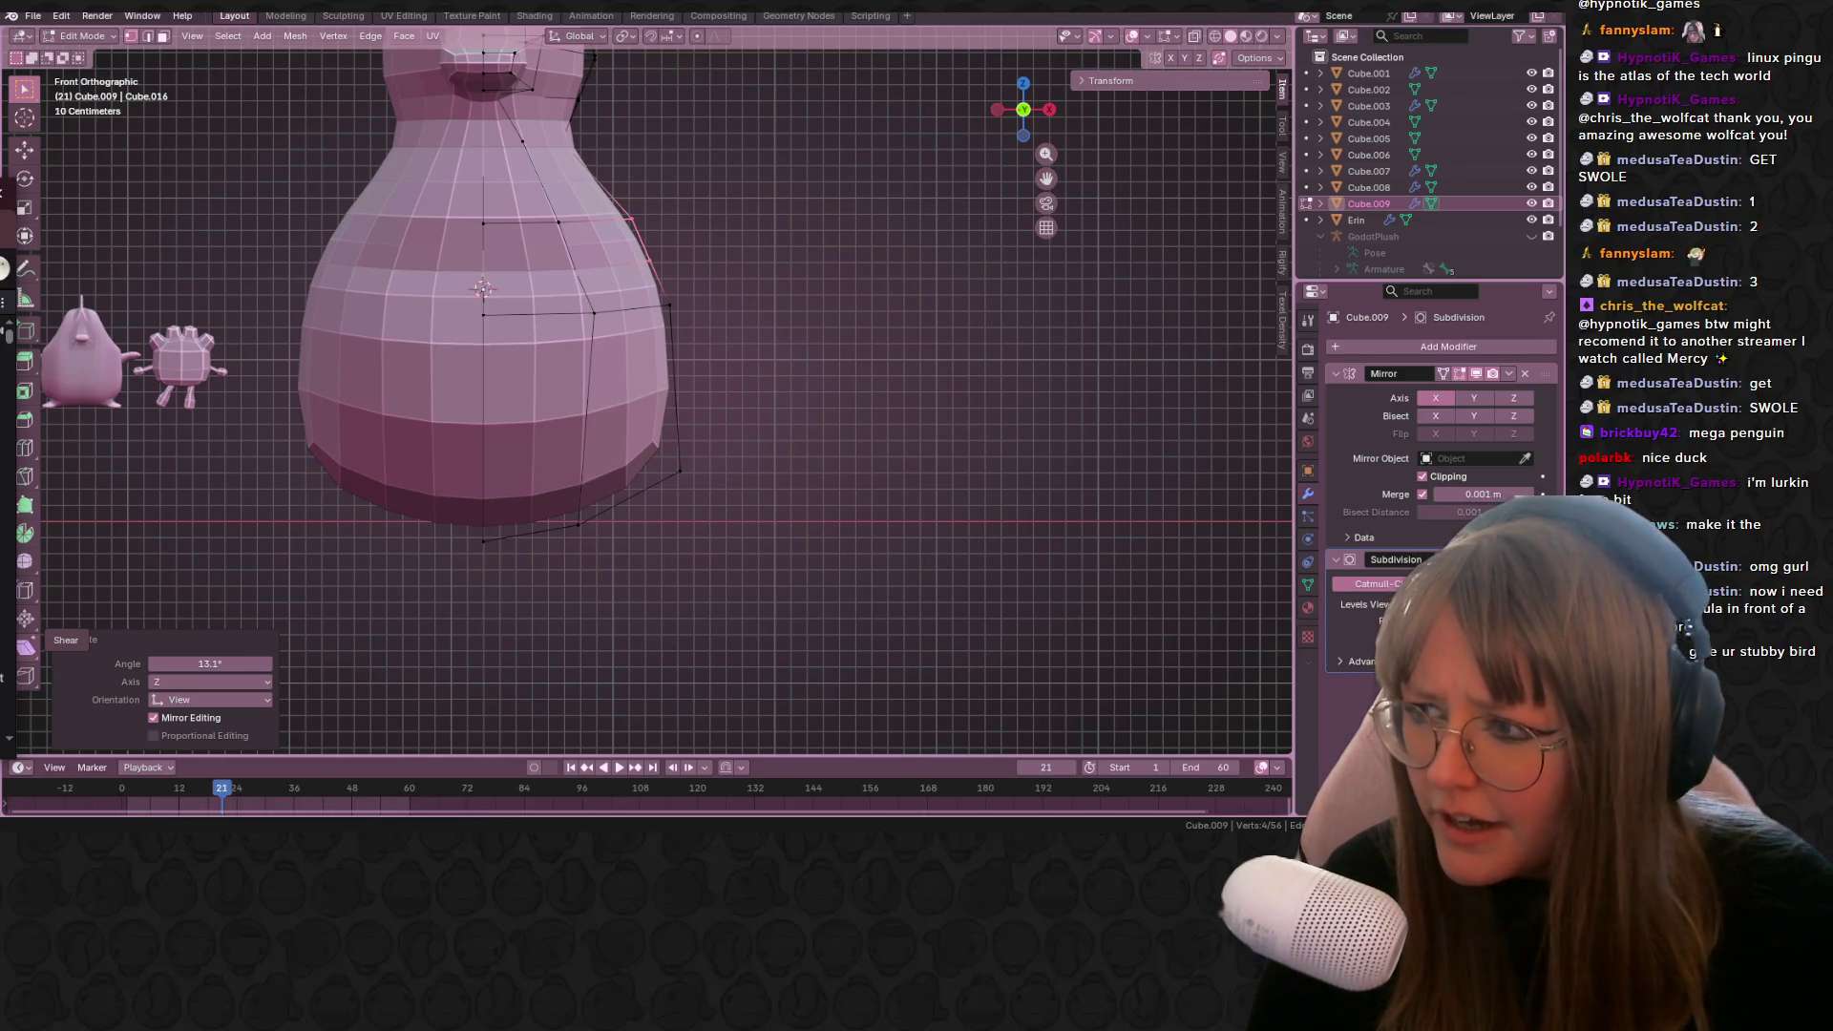
shift+middle_drag(734, 239, 794, 280)
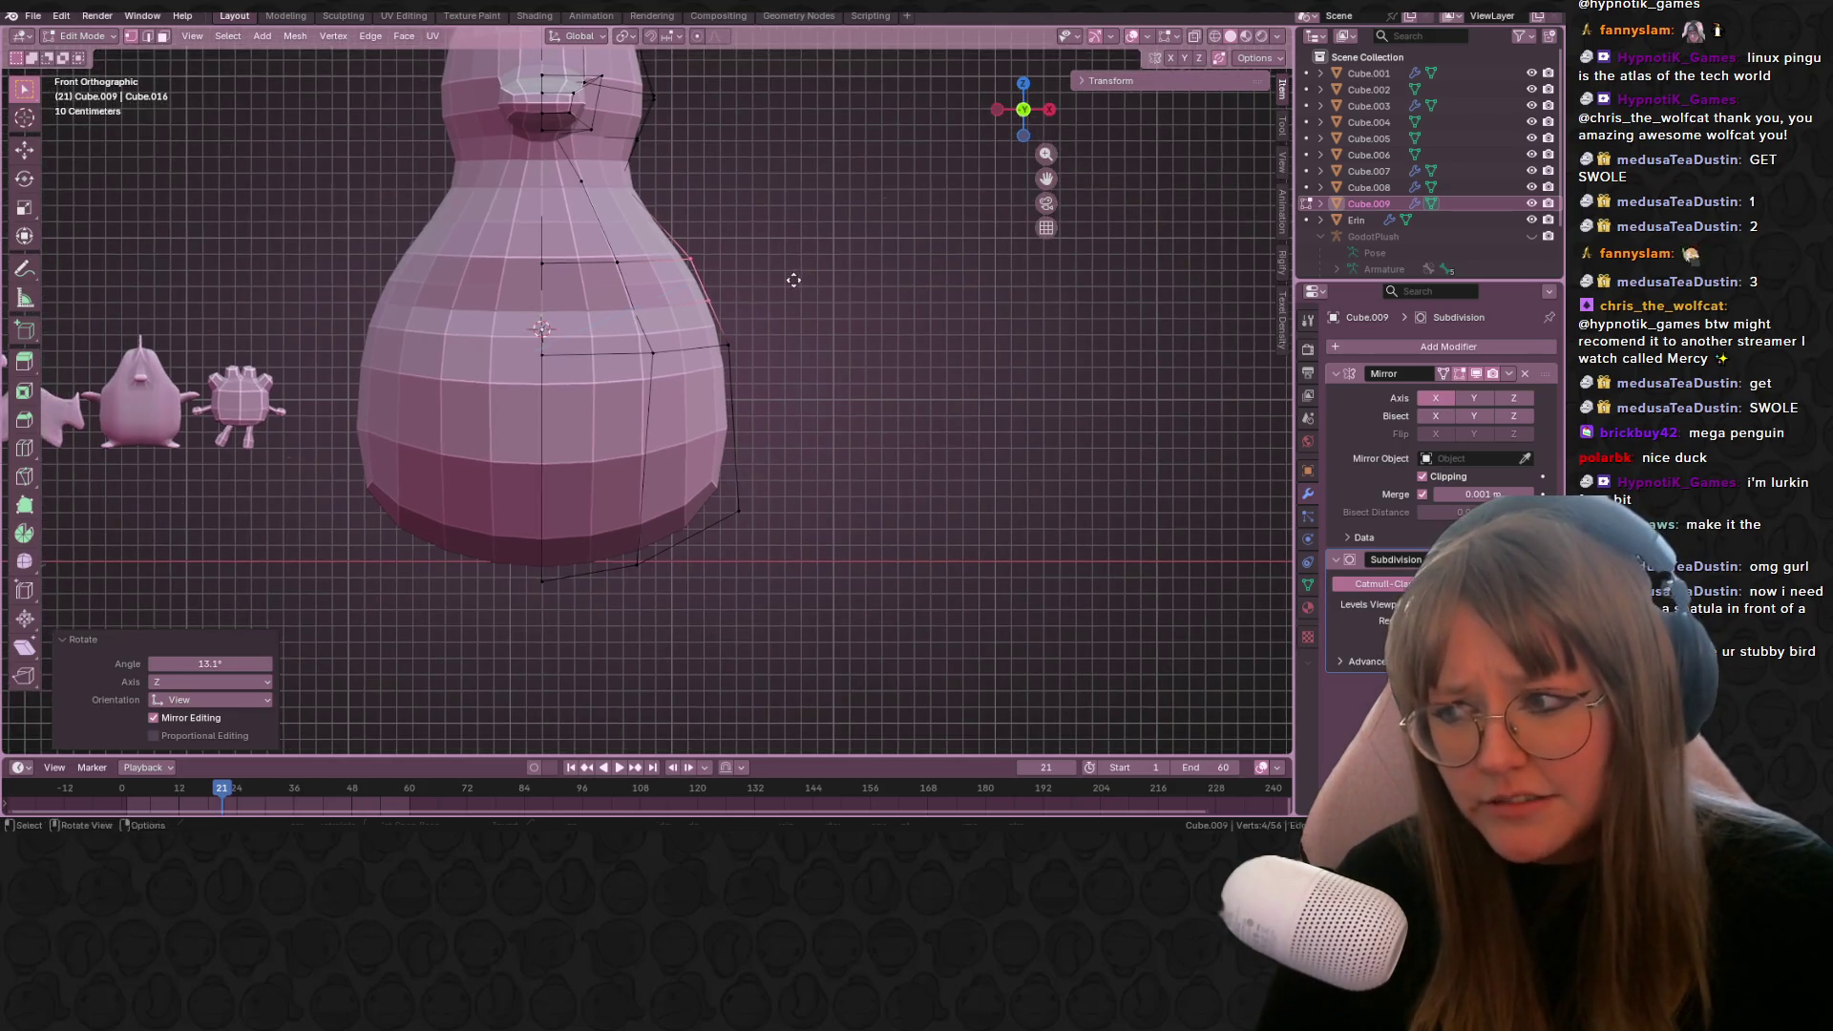
key(r)
click(880, 269)
Step: Extrude the side faces into flippers and move them further out from the body
key(e)
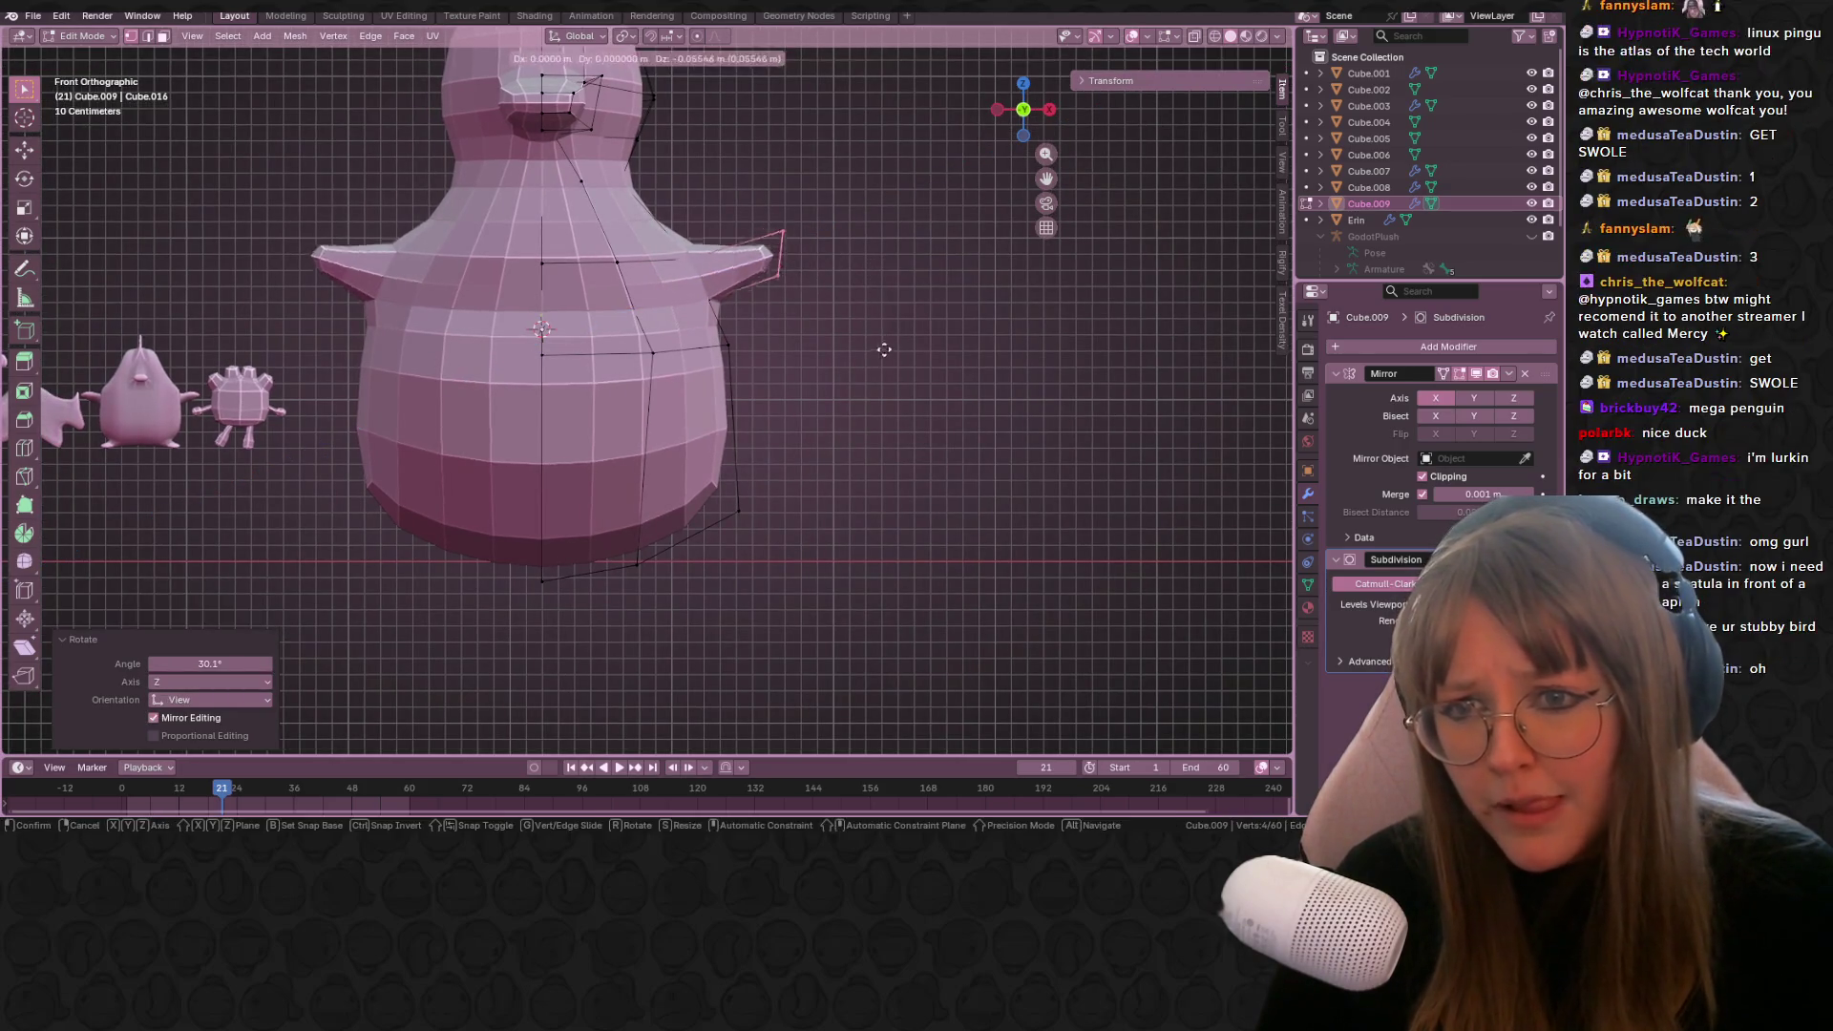
click(862, 399)
key(g)
click(905, 337)
middle_drag(905, 336, 728, 305)
Step: Select a flipper vertex and slide the flipper-tip vertices inward in front view
click(726, 325)
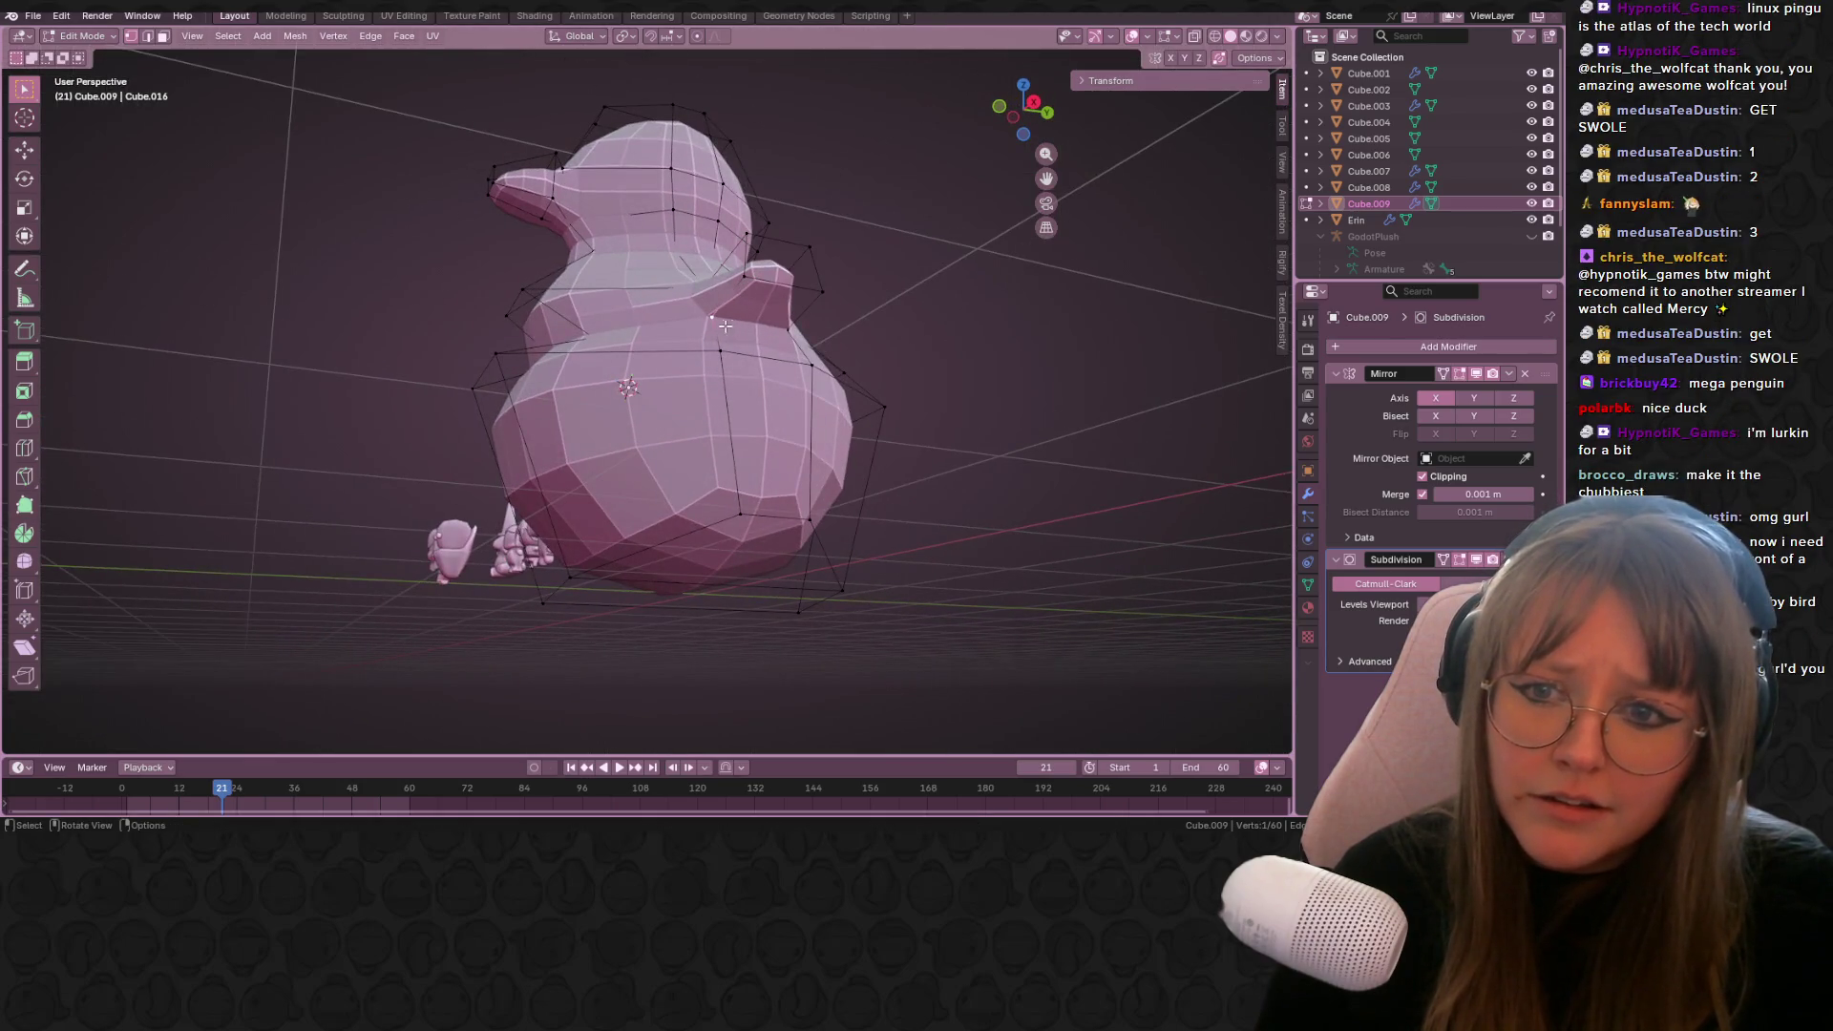
drag(1010, 117, 951, 287)
key(KP_1)
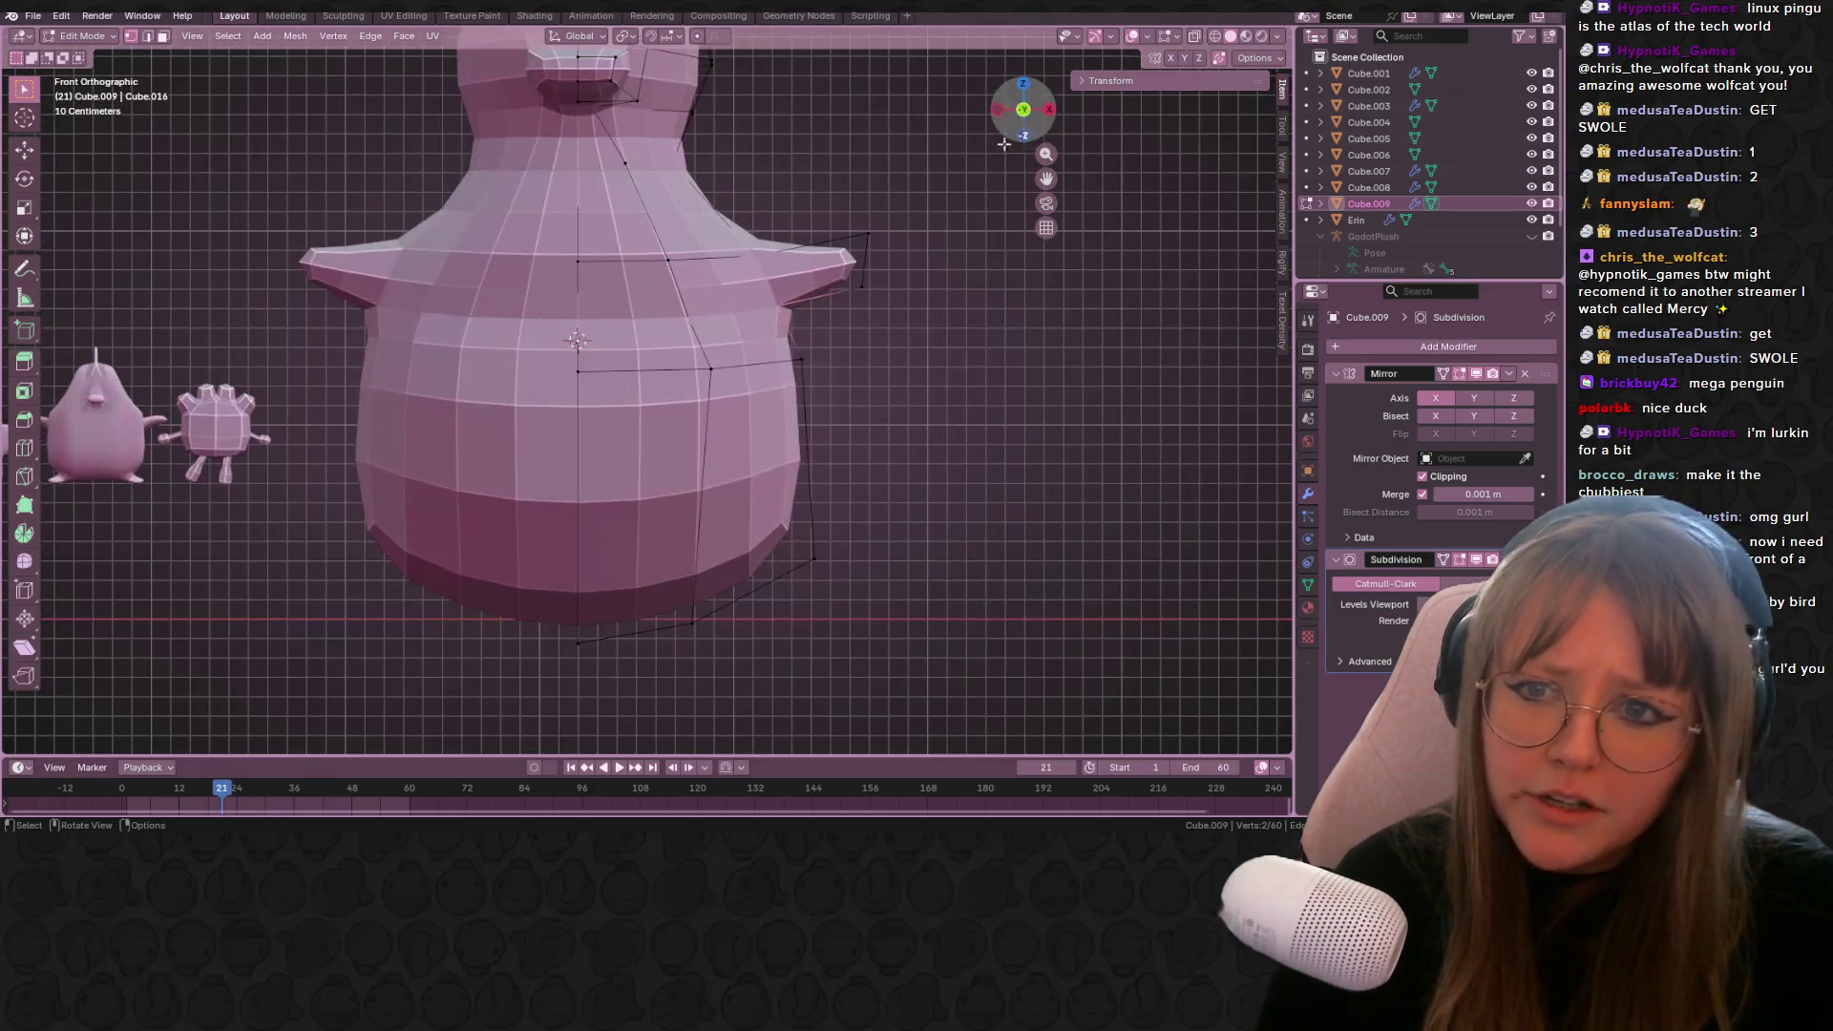
shift+middle_drag(908, 315, 862, 296)
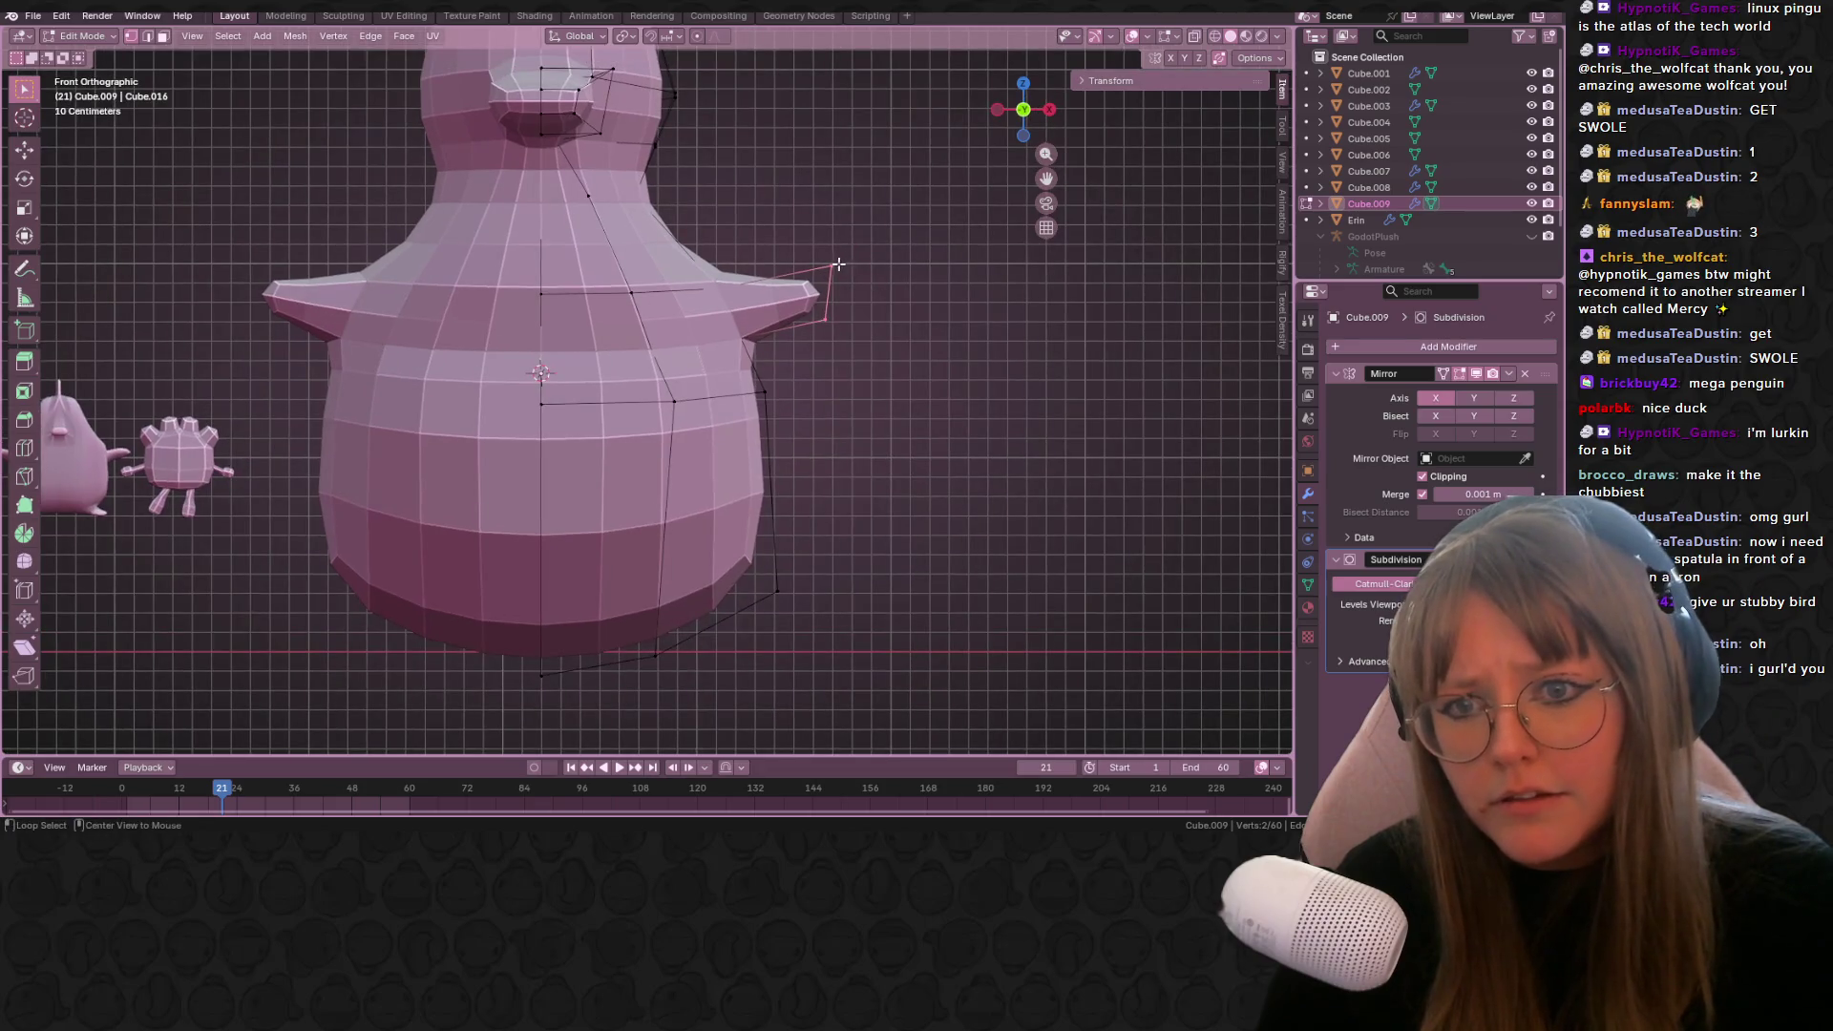
middle_drag(941, 248, 823, 327)
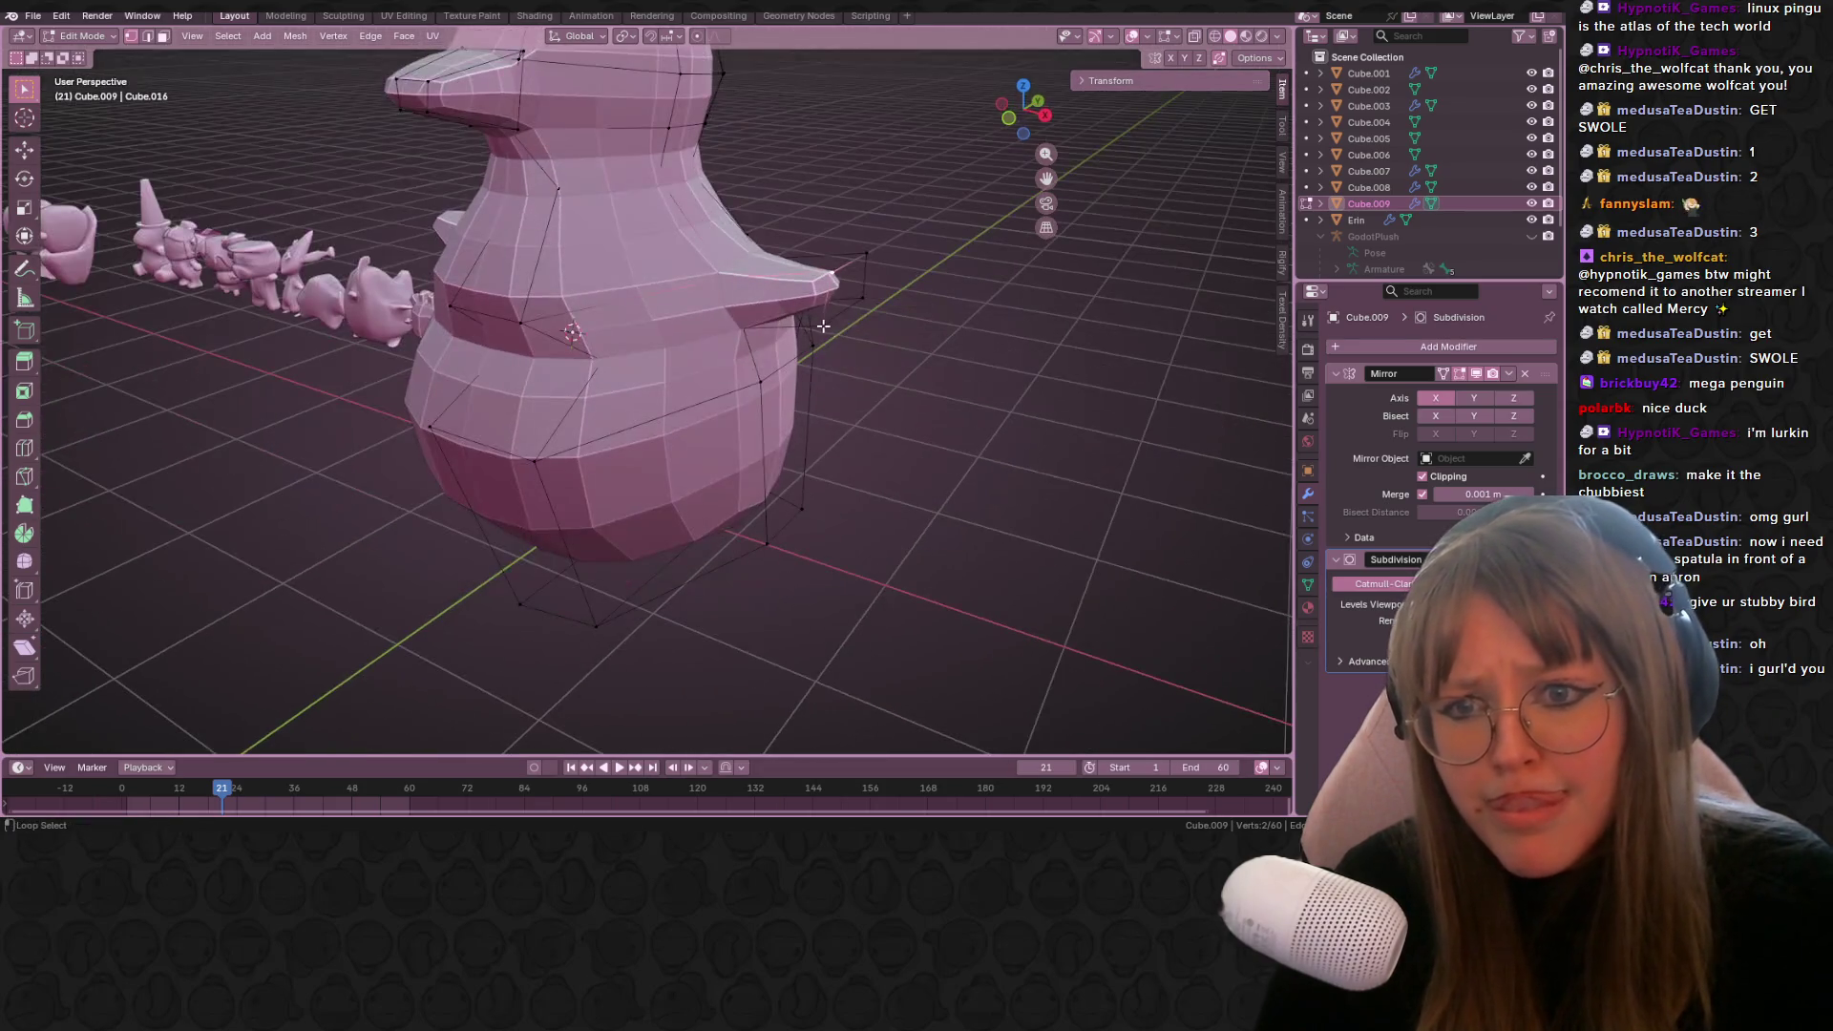
key(KP_1)
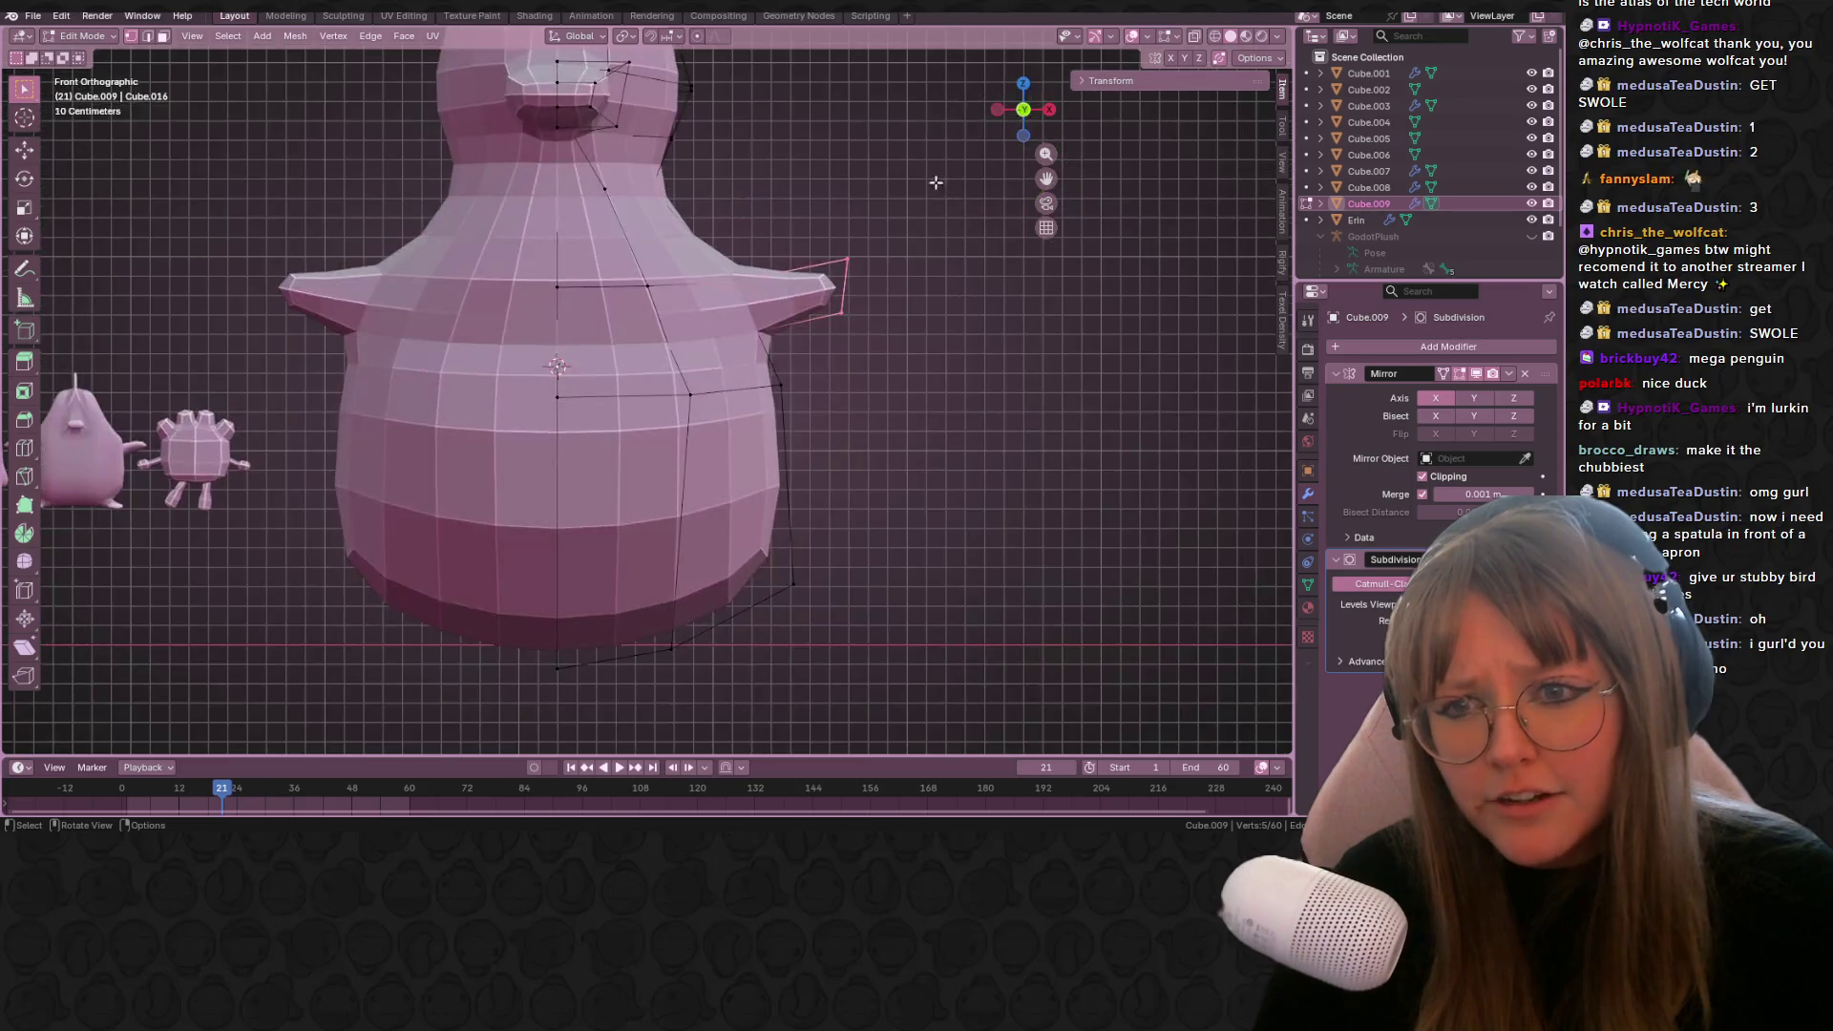
key(g)
key(g)
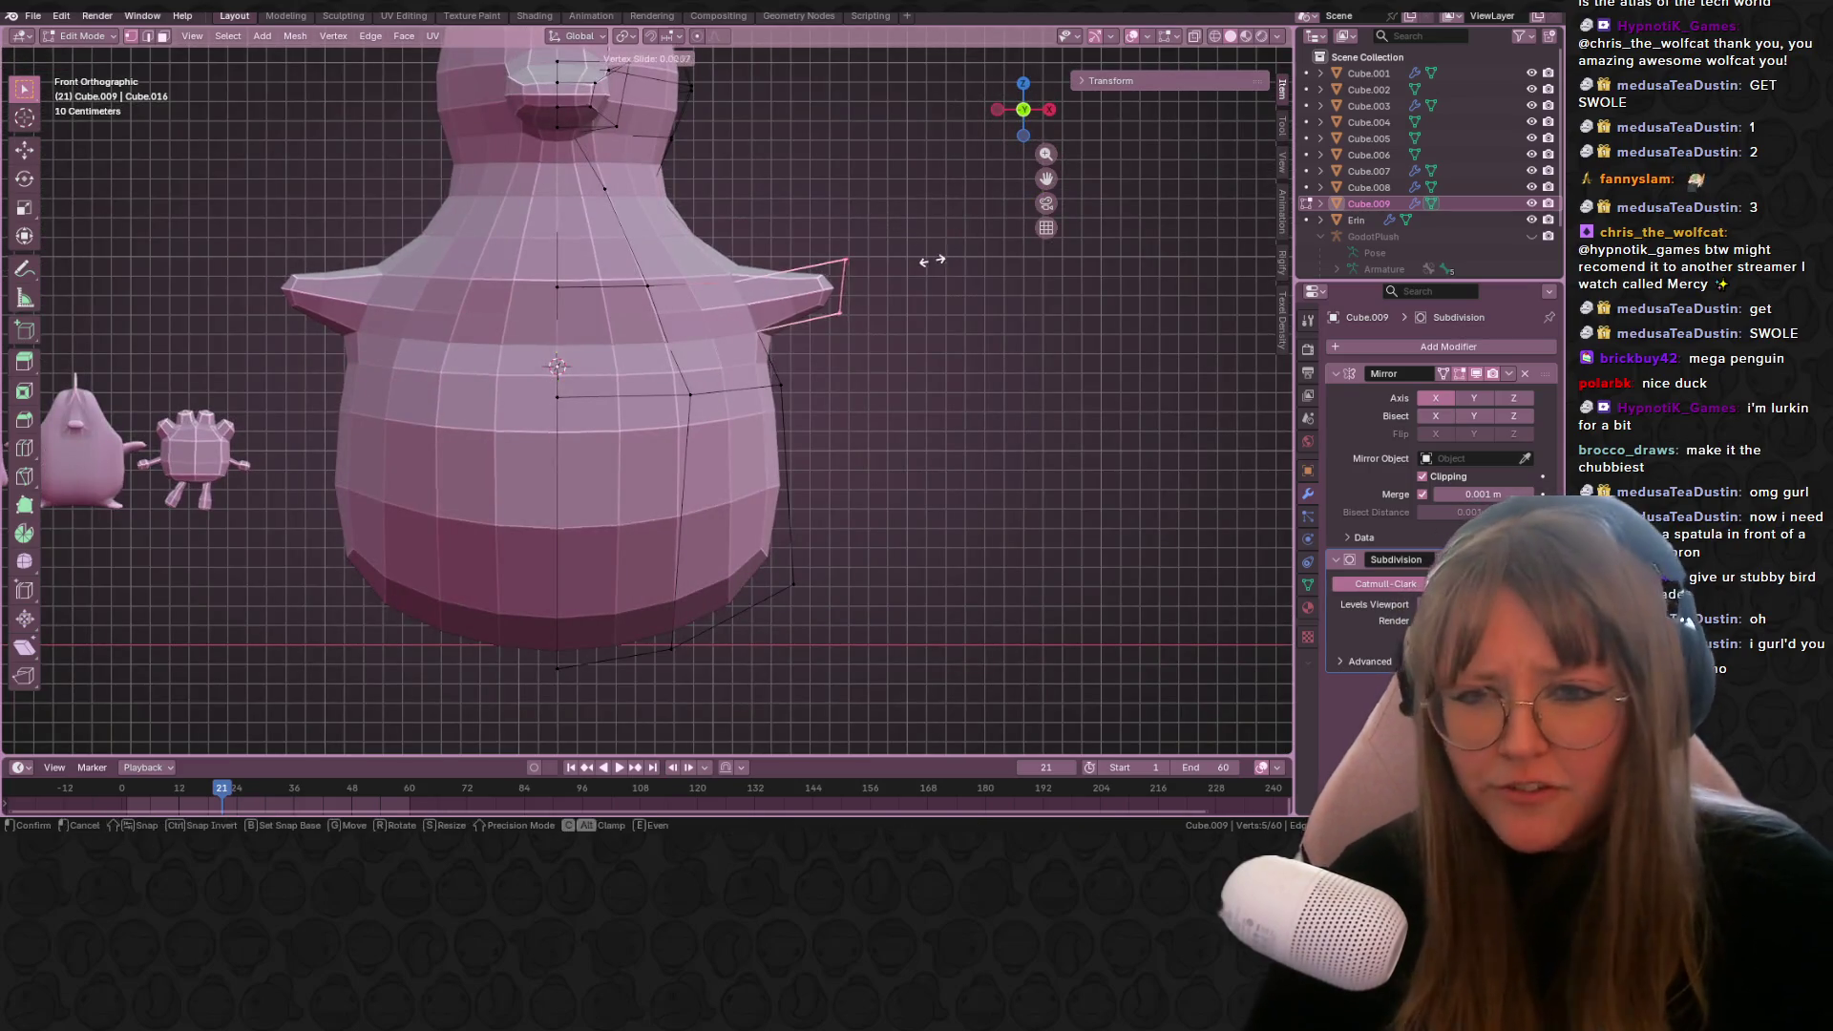
click(905, 259)
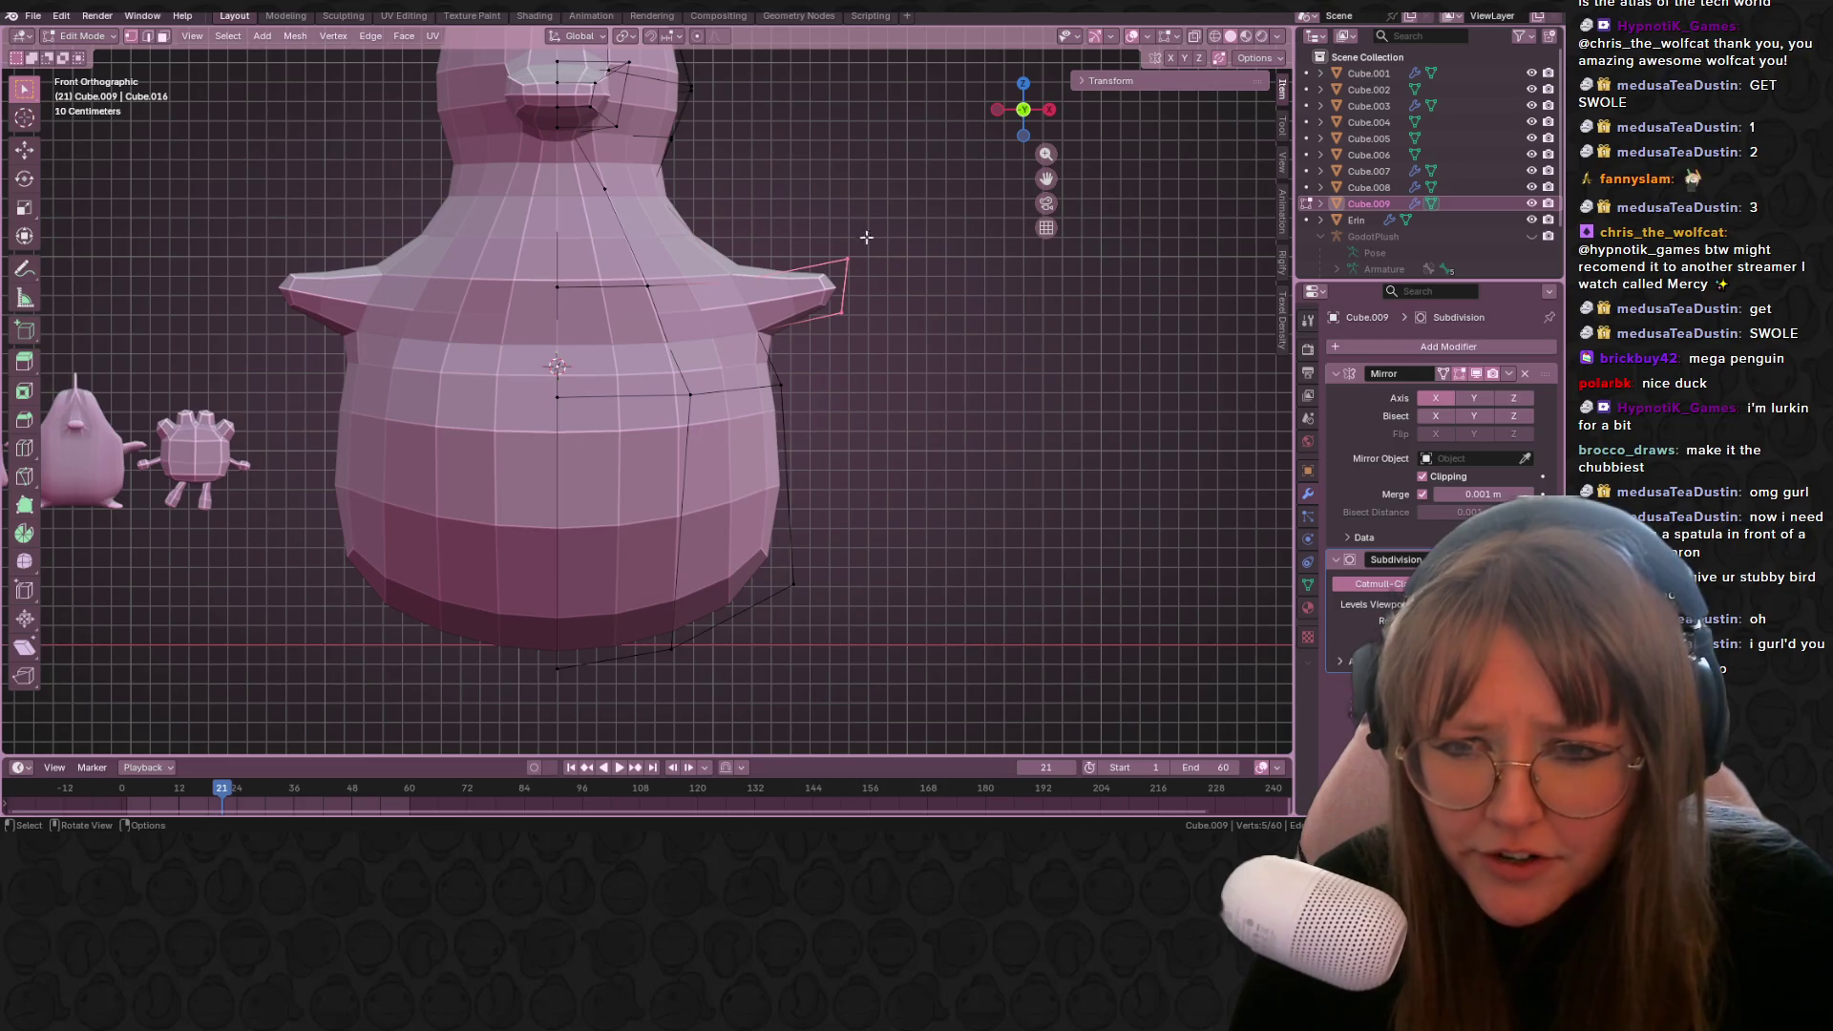
Step: With X-ray on, box-select the right flipper tip vertices and slide its edge loop along the body
click(1194, 35)
drag(820, 232, 880, 326)
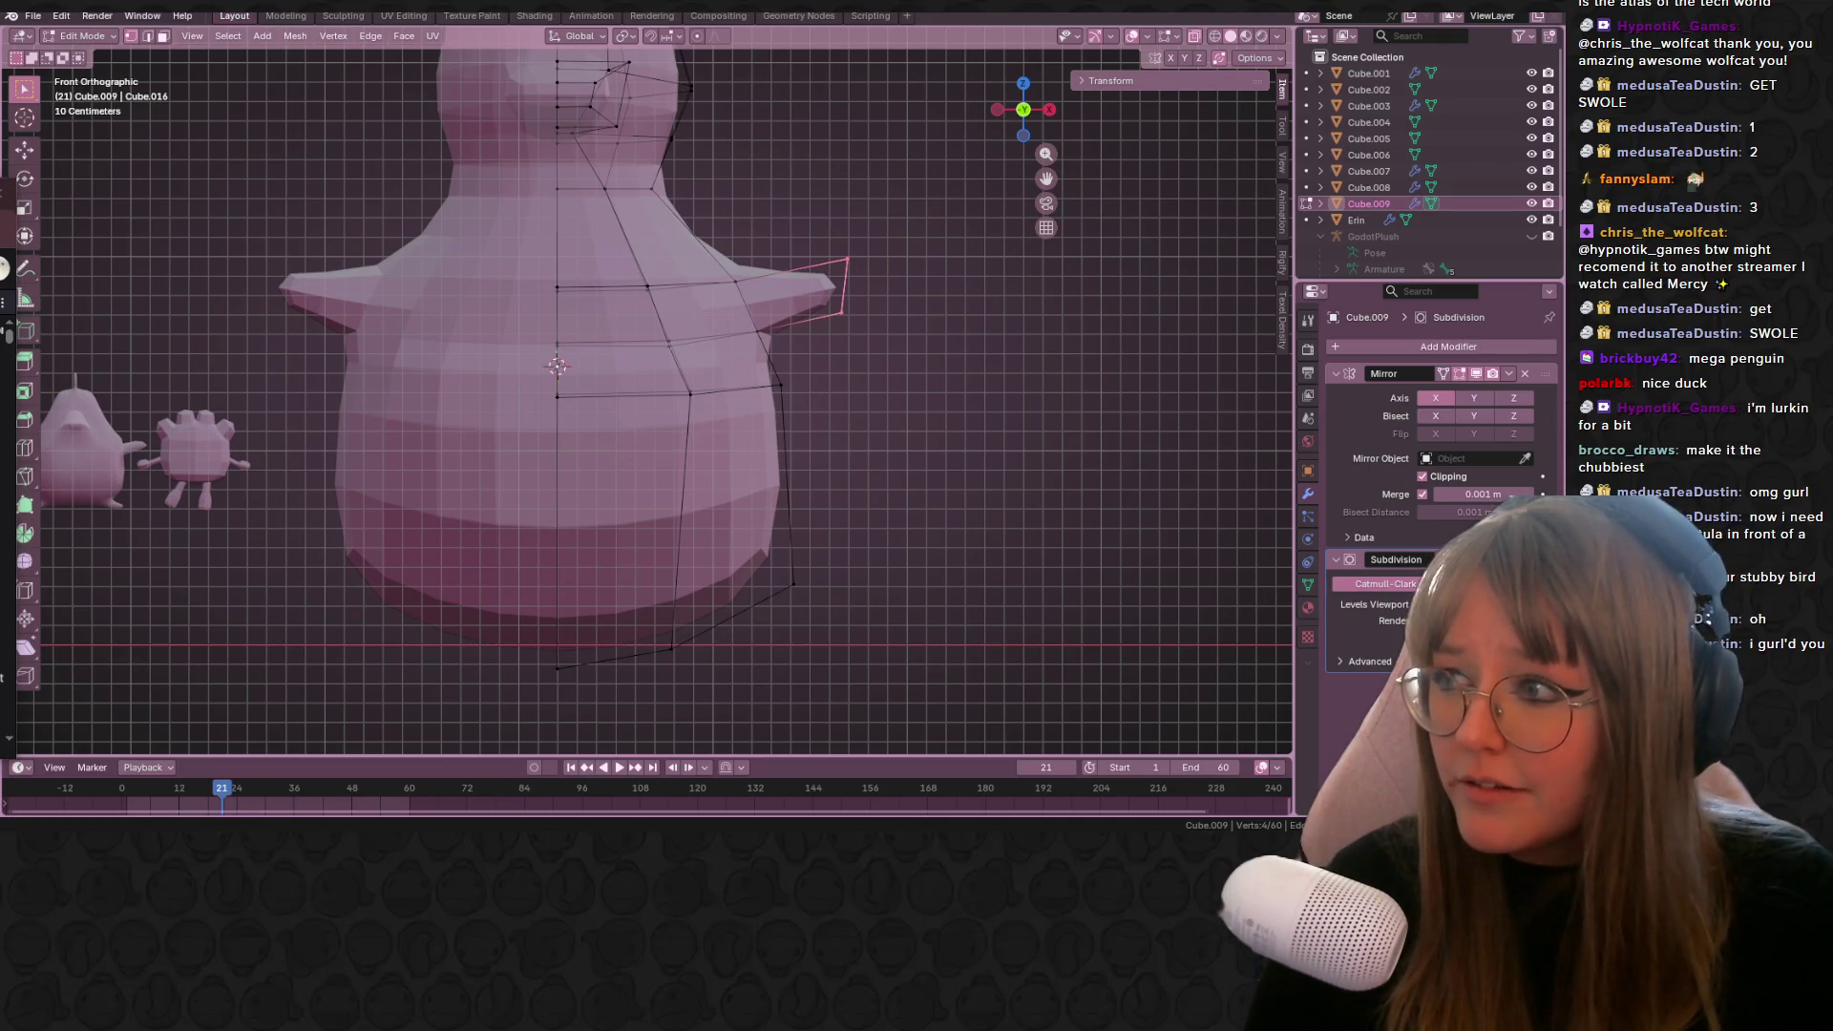
shift+scroll(853, 232, up, 2)
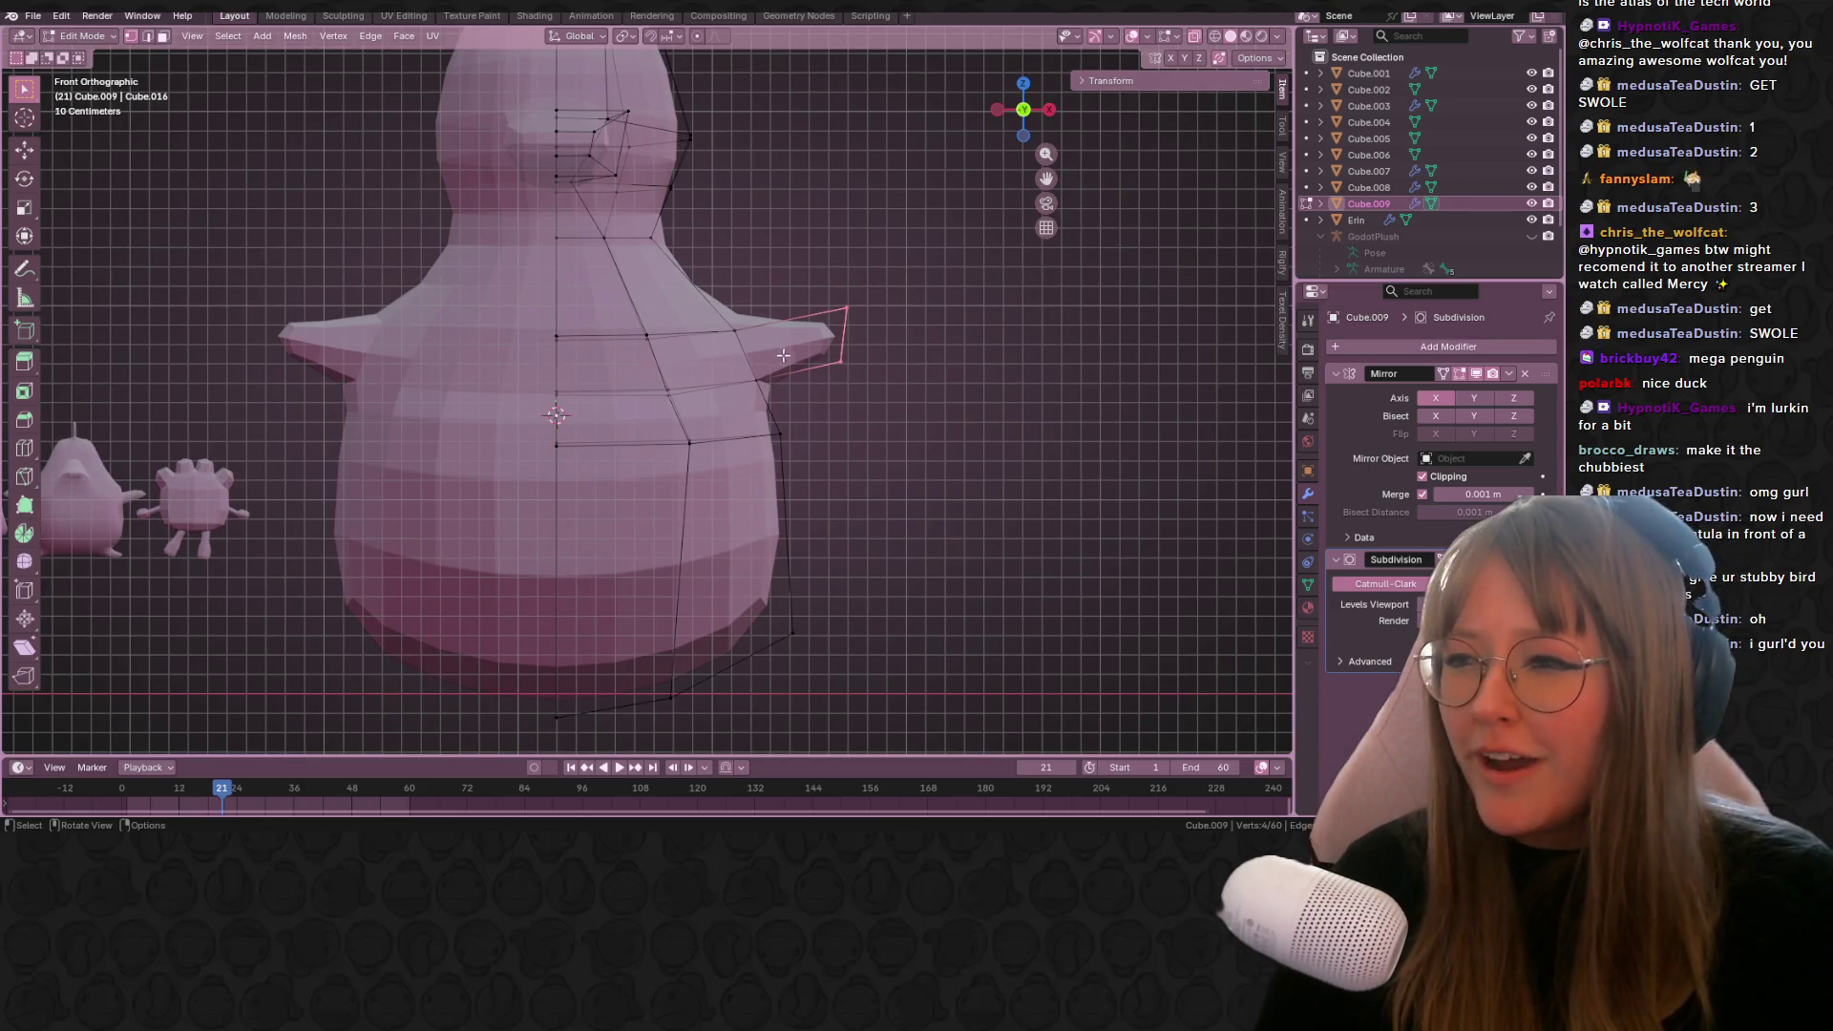
scroll(775, 358, up, 1)
scroll(939, 352, down, 2)
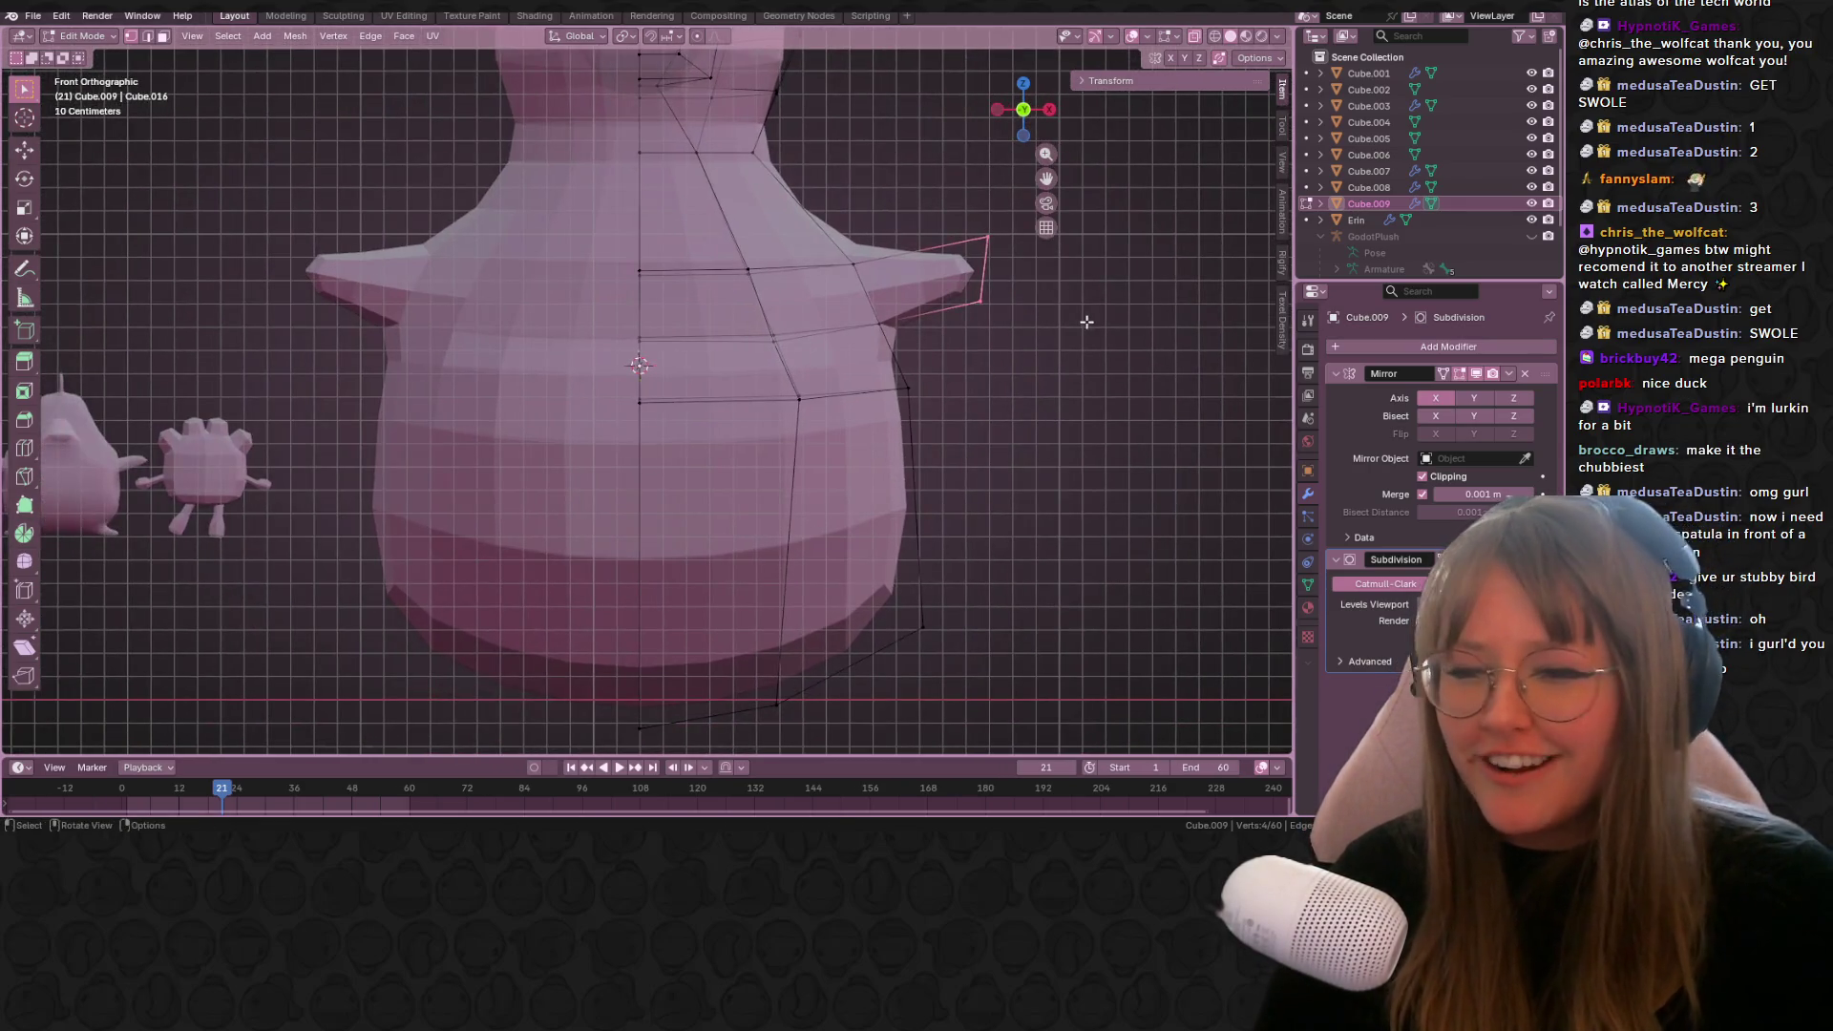
key(g)
key(g)
click(1036, 318)
shift+middle_drag(1036, 318, 822, 274)
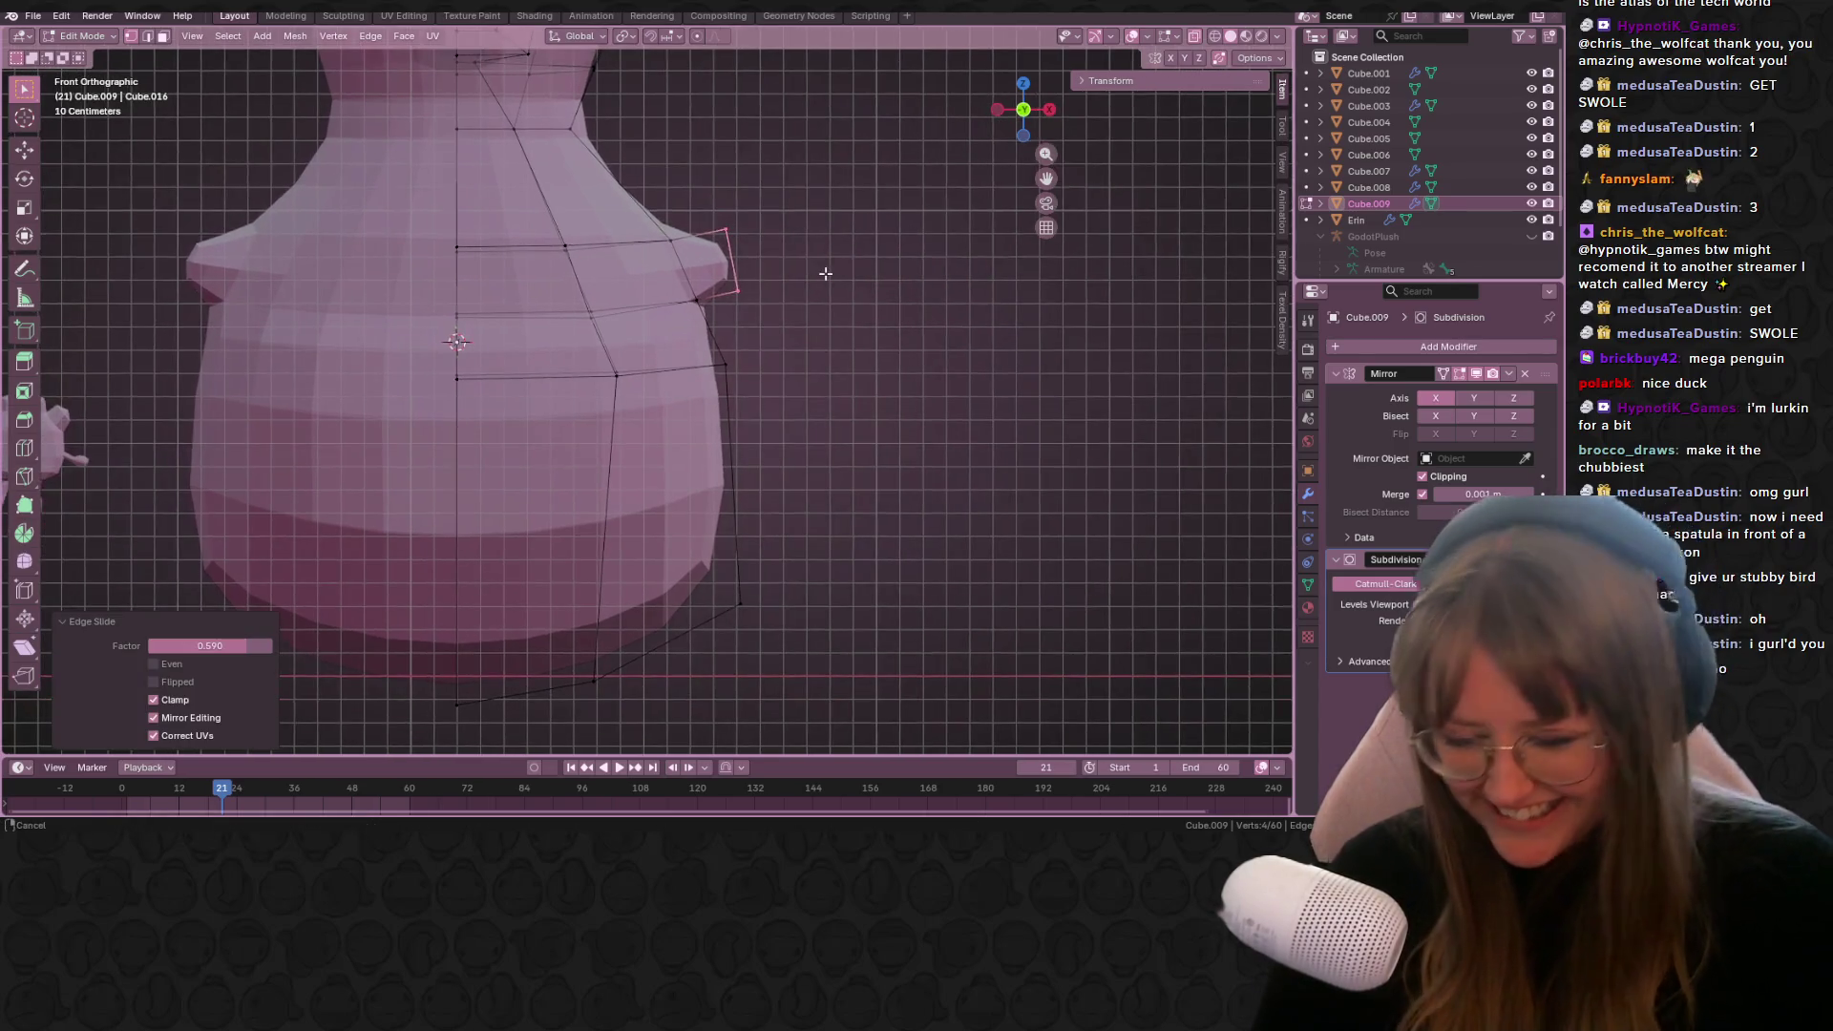
Step: Extrude the flipper tip outward along Z, shrink it and move it into place
key(g)
key(z)
key(z)
click(868, 261)
key(s)
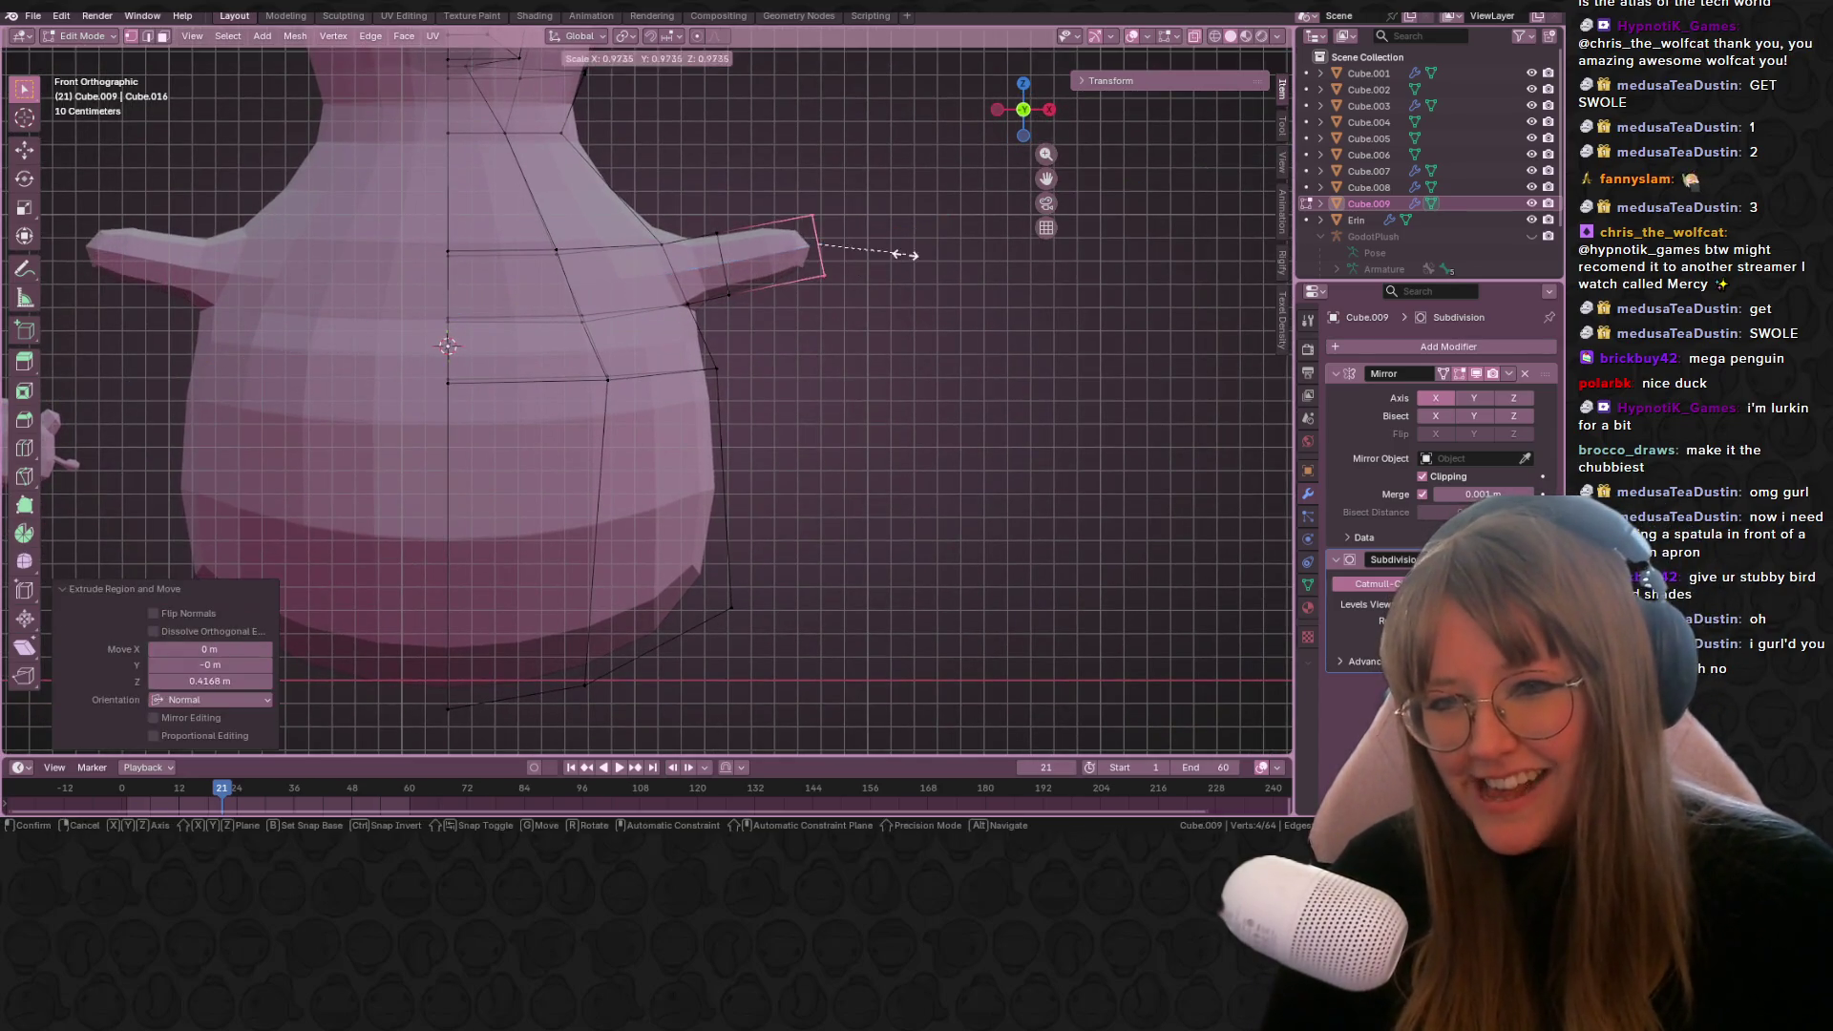
click(852, 255)
key(g)
click(872, 258)
middle_drag(872, 258, 865, 281)
Step: Add the flipper's base ring, rotate it about 32.6° downward, and scale the tip to 1.254
alt+shift+click(726, 296)
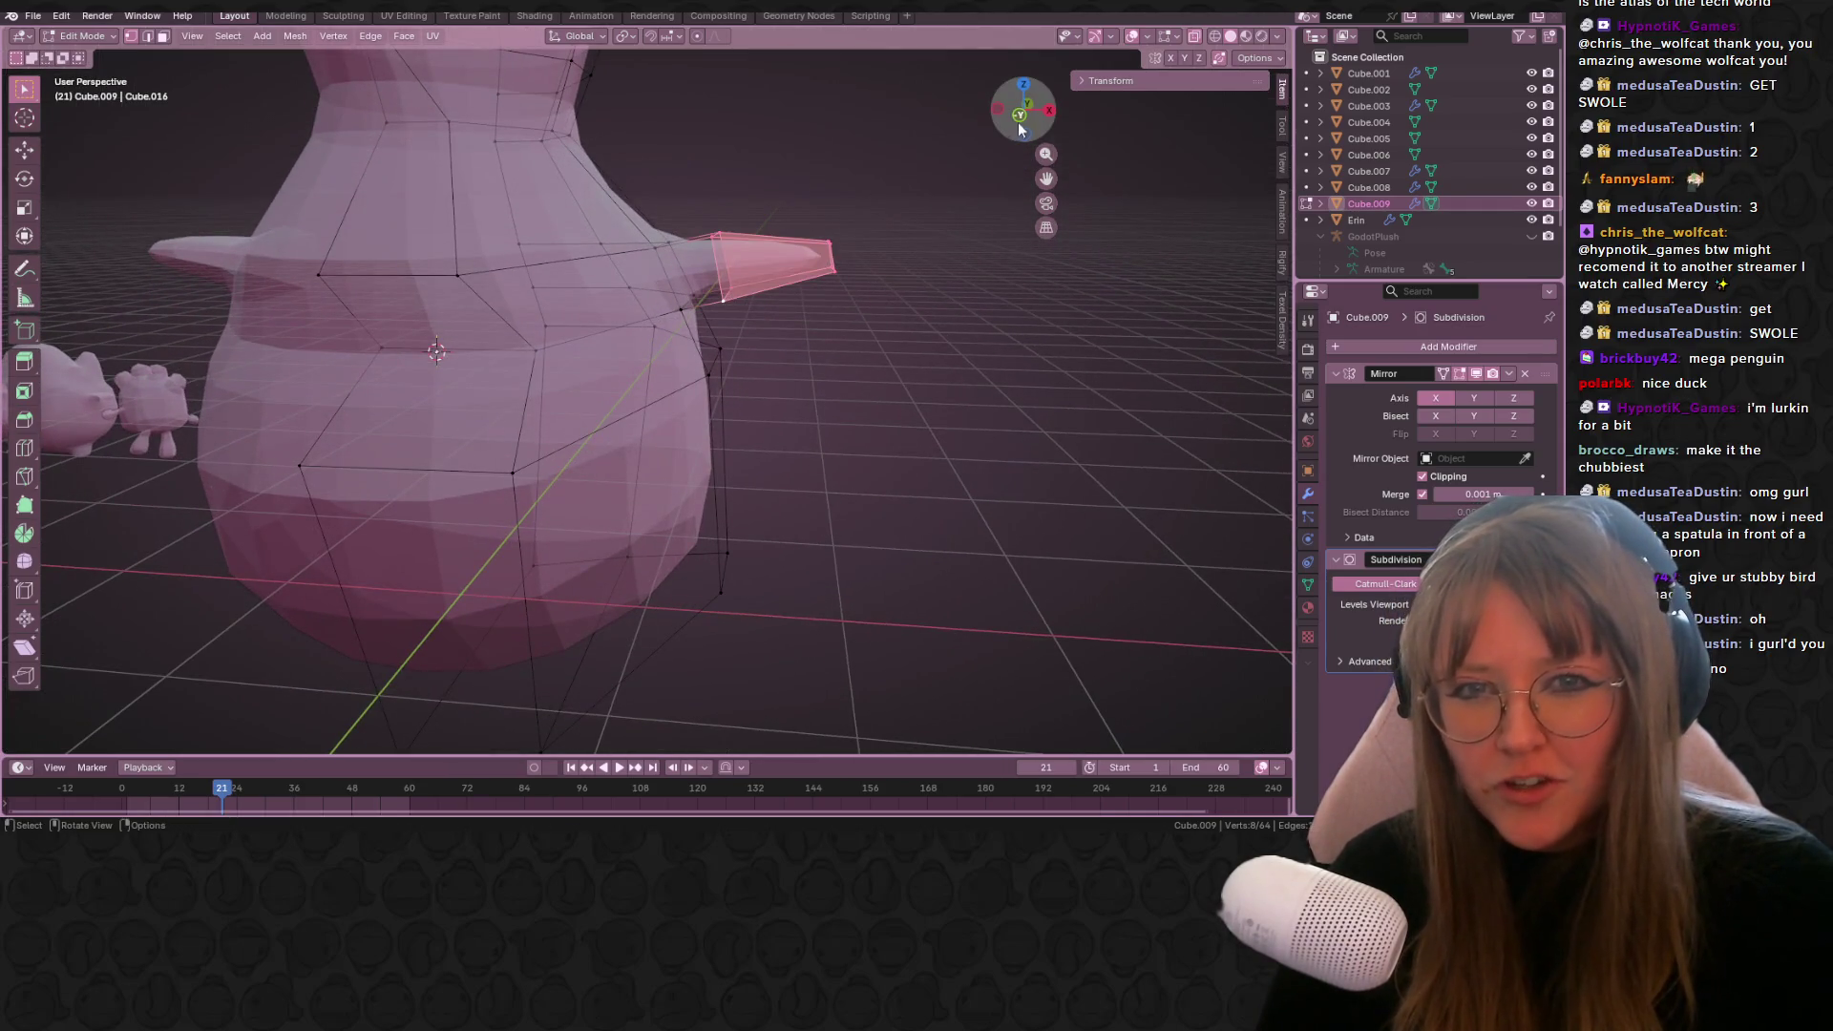
click(1020, 115)
key(r)
click(885, 438)
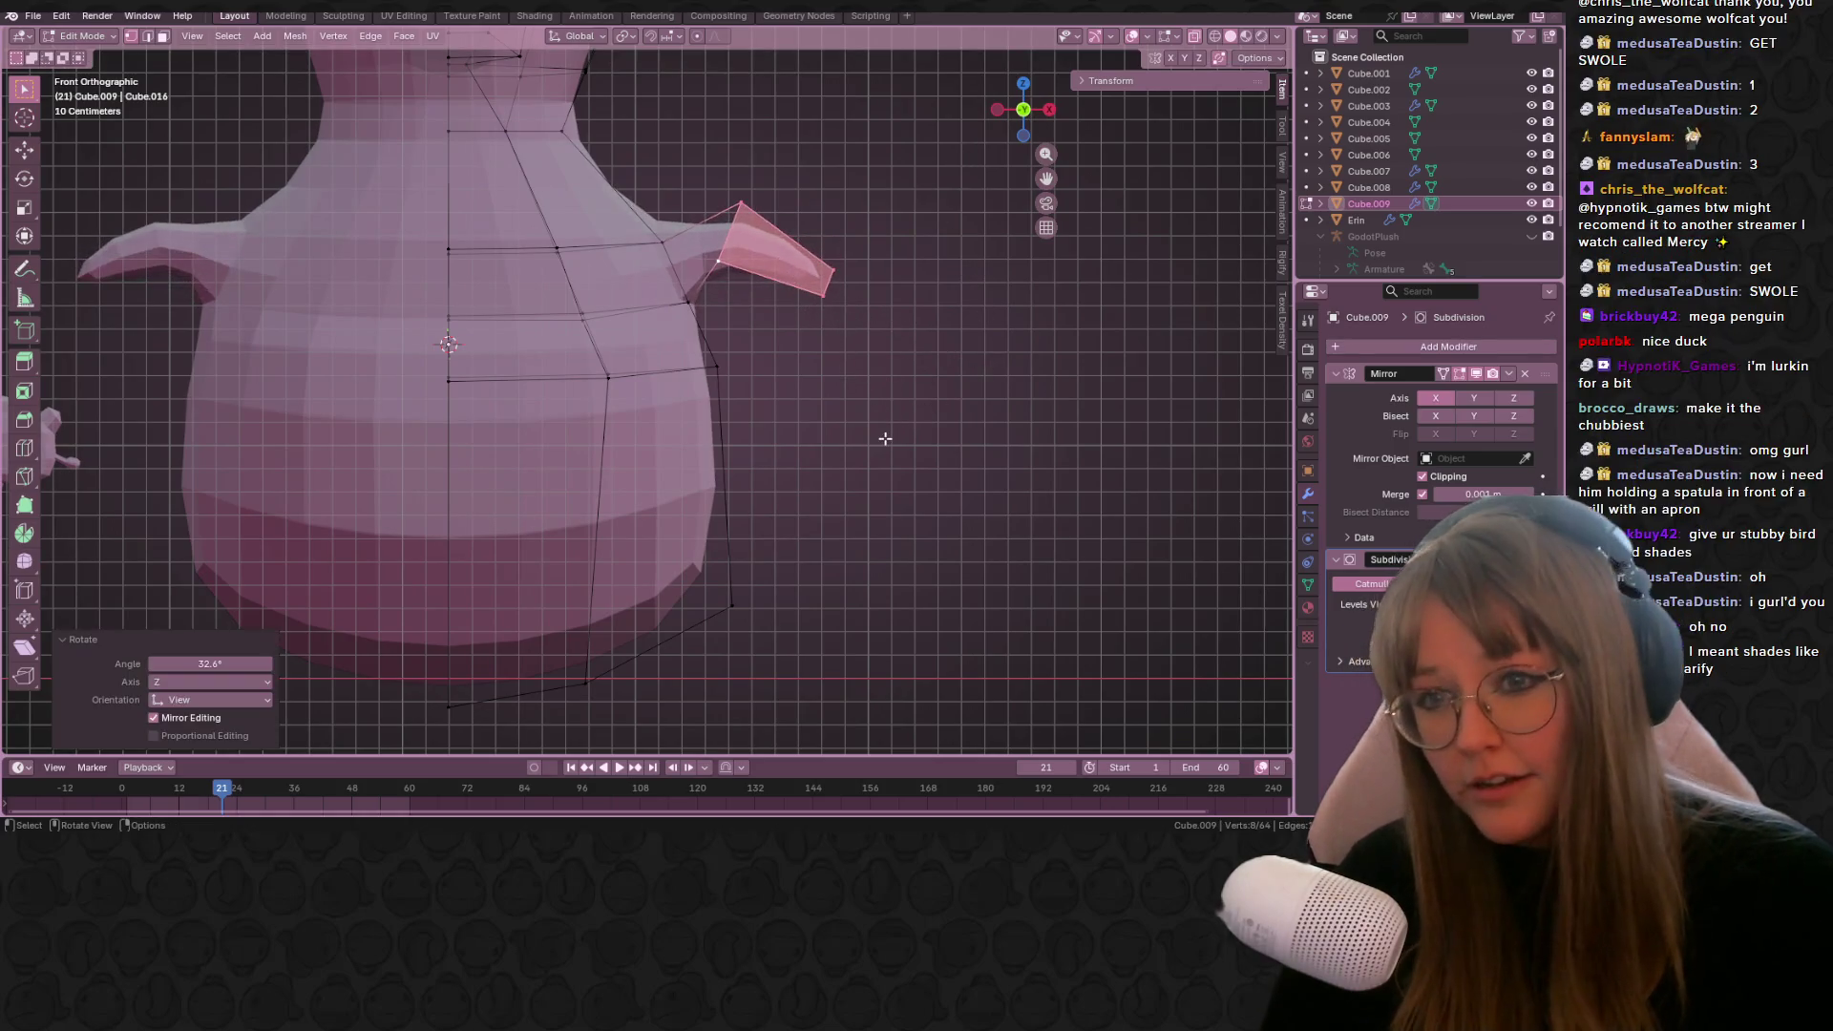
key(g)
mouse_move(929, 364)
middle_down()
mouse_move(949, 360)
mouse_move(841, 380)
mouse_move(765, 479)
middle_up()
key(s)
click(1004, 302)
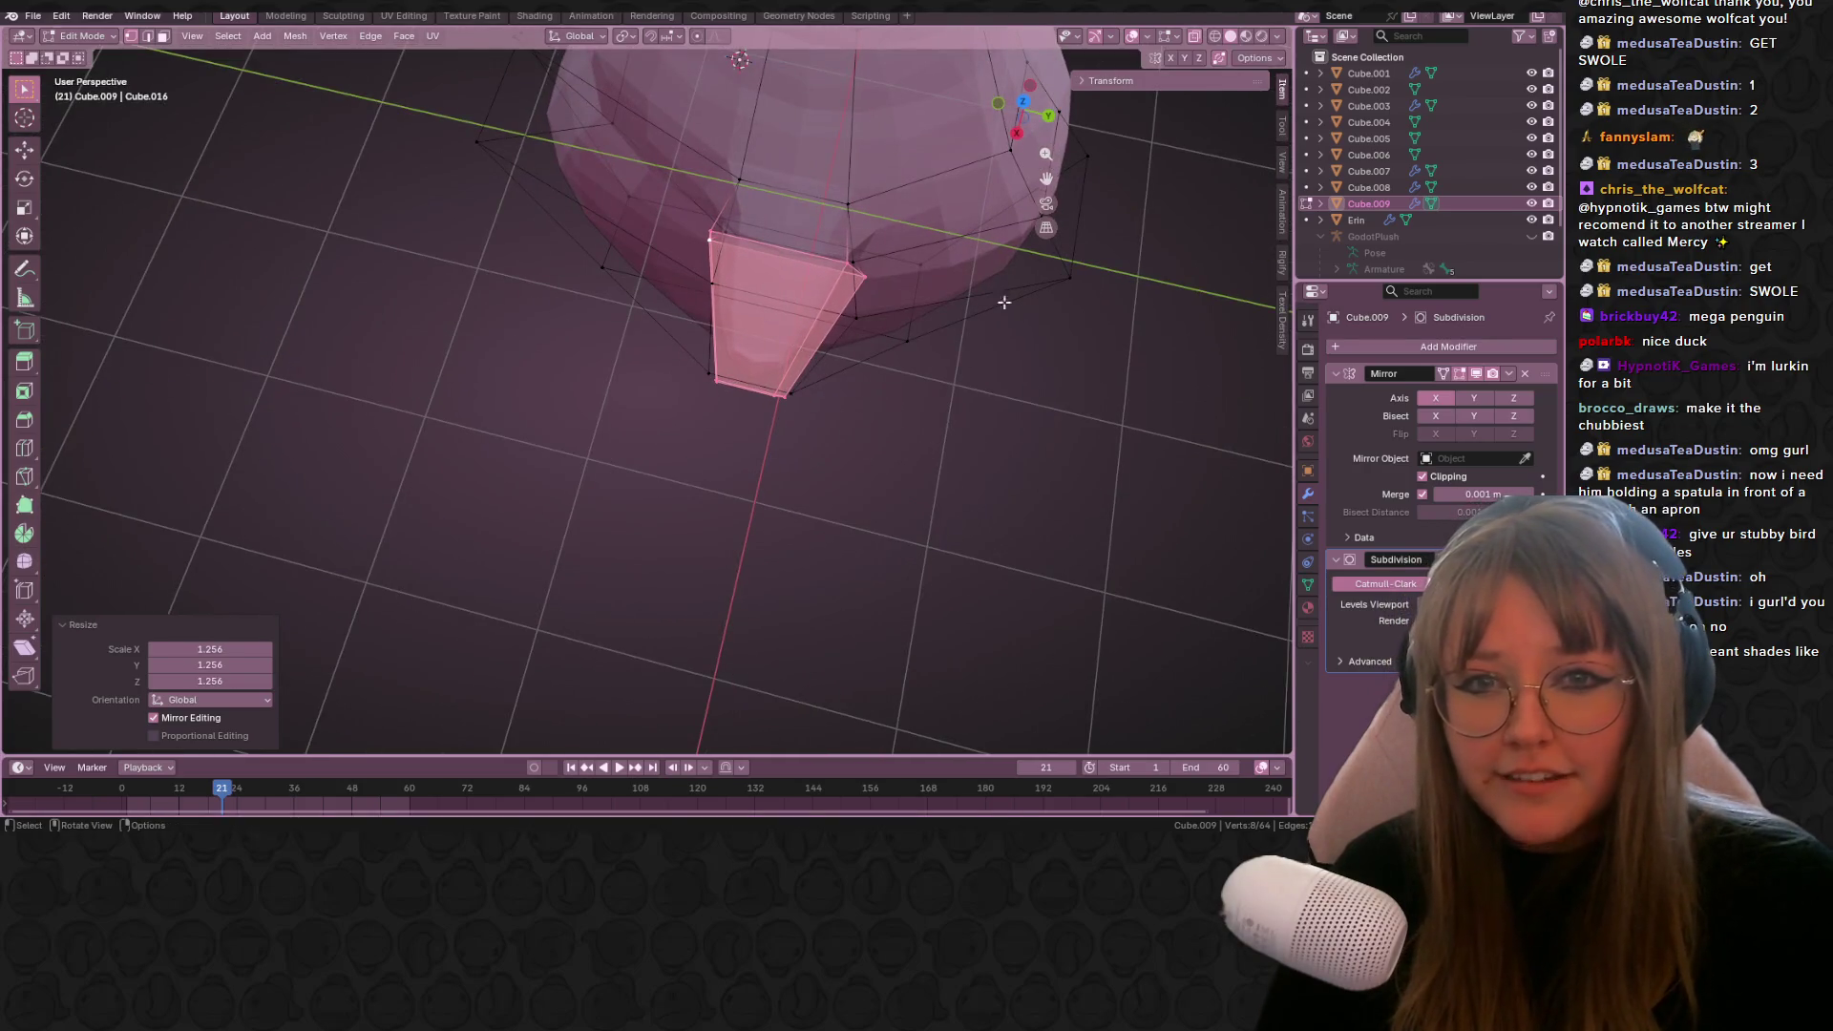
Step: Reposition the flipper tip in side and front views so it angles outward from the shoulders
click(1017, 134)
key(g)
click(937, 201)
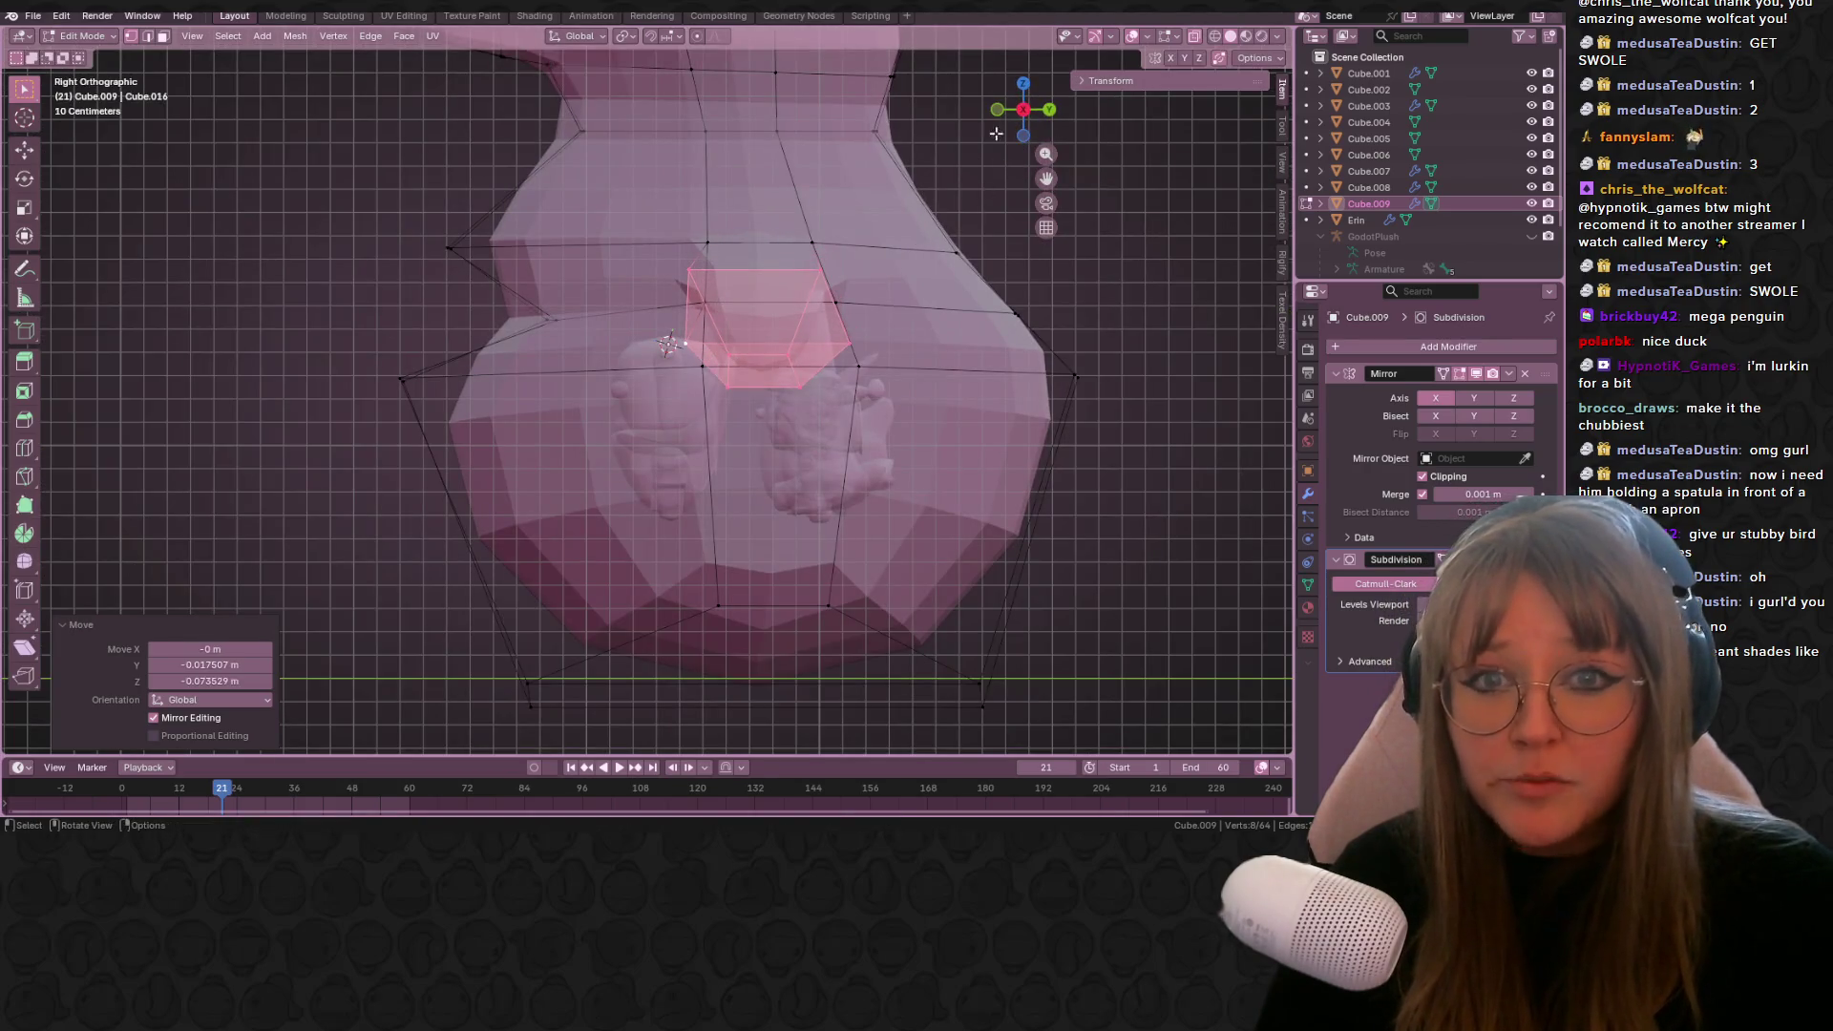
click(997, 110)
key(g)
click(908, 283)
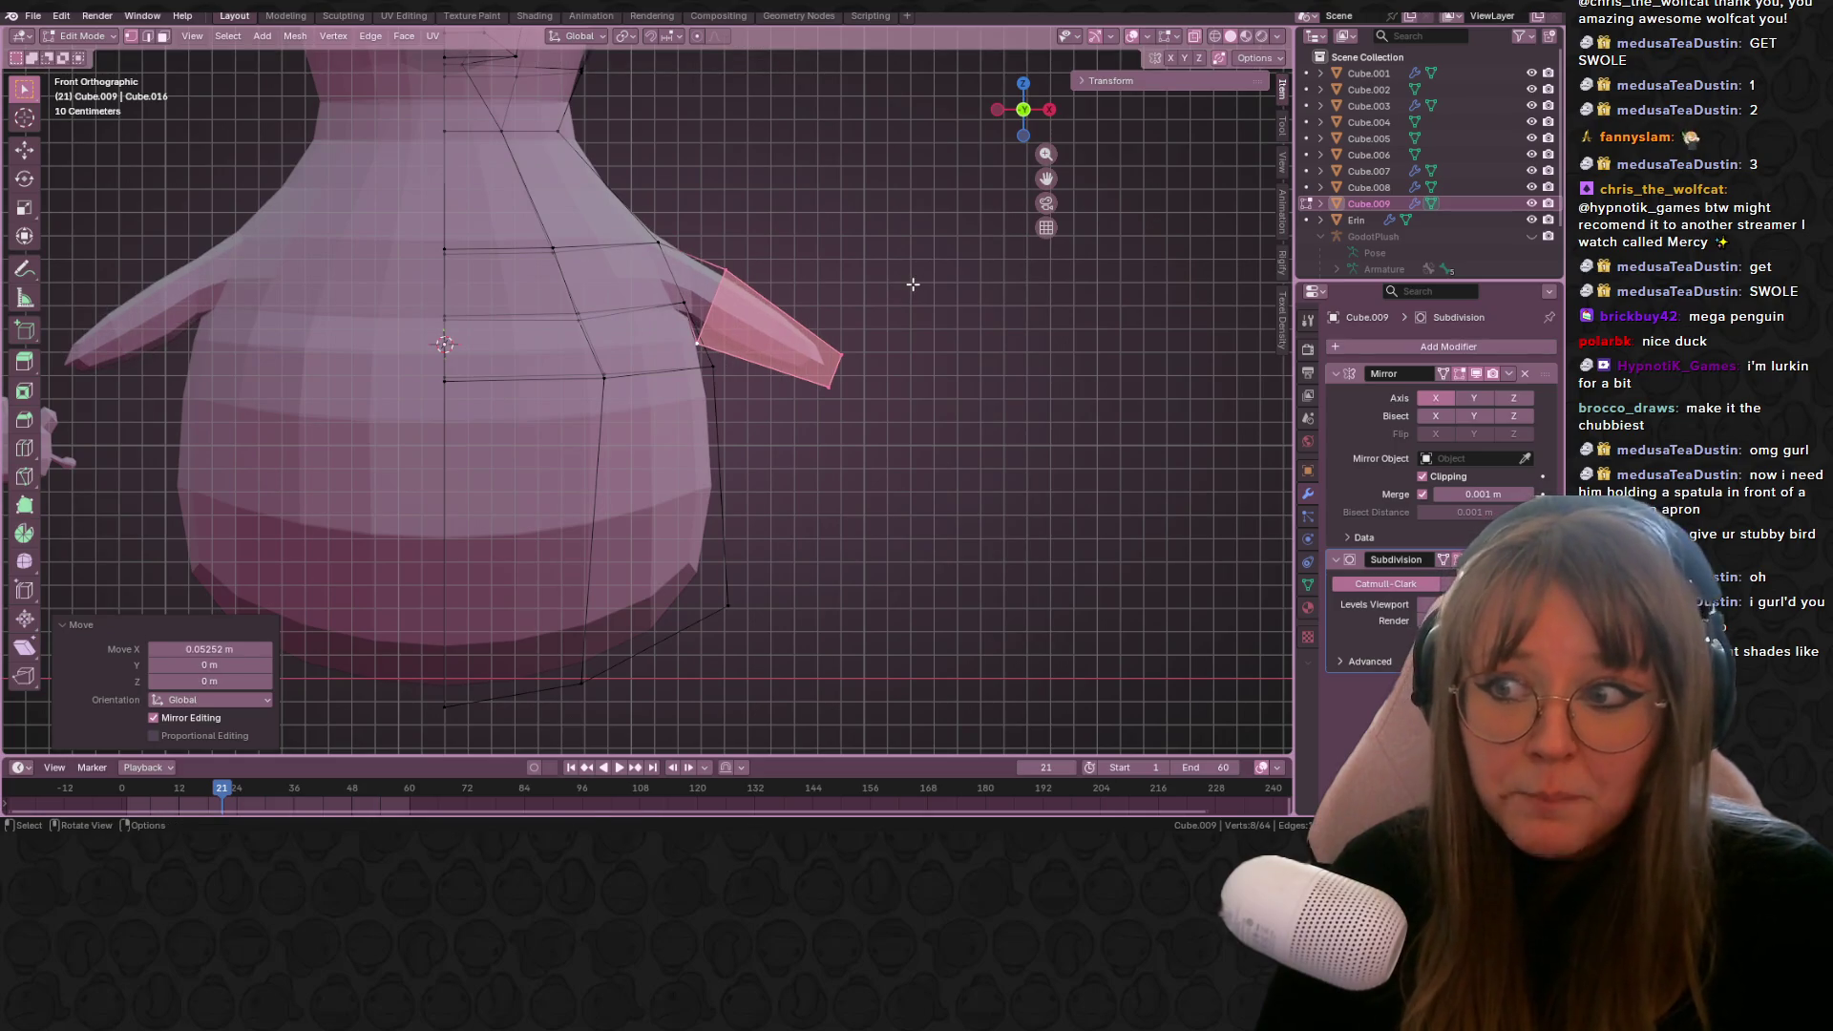
key(g)
click(904, 307)
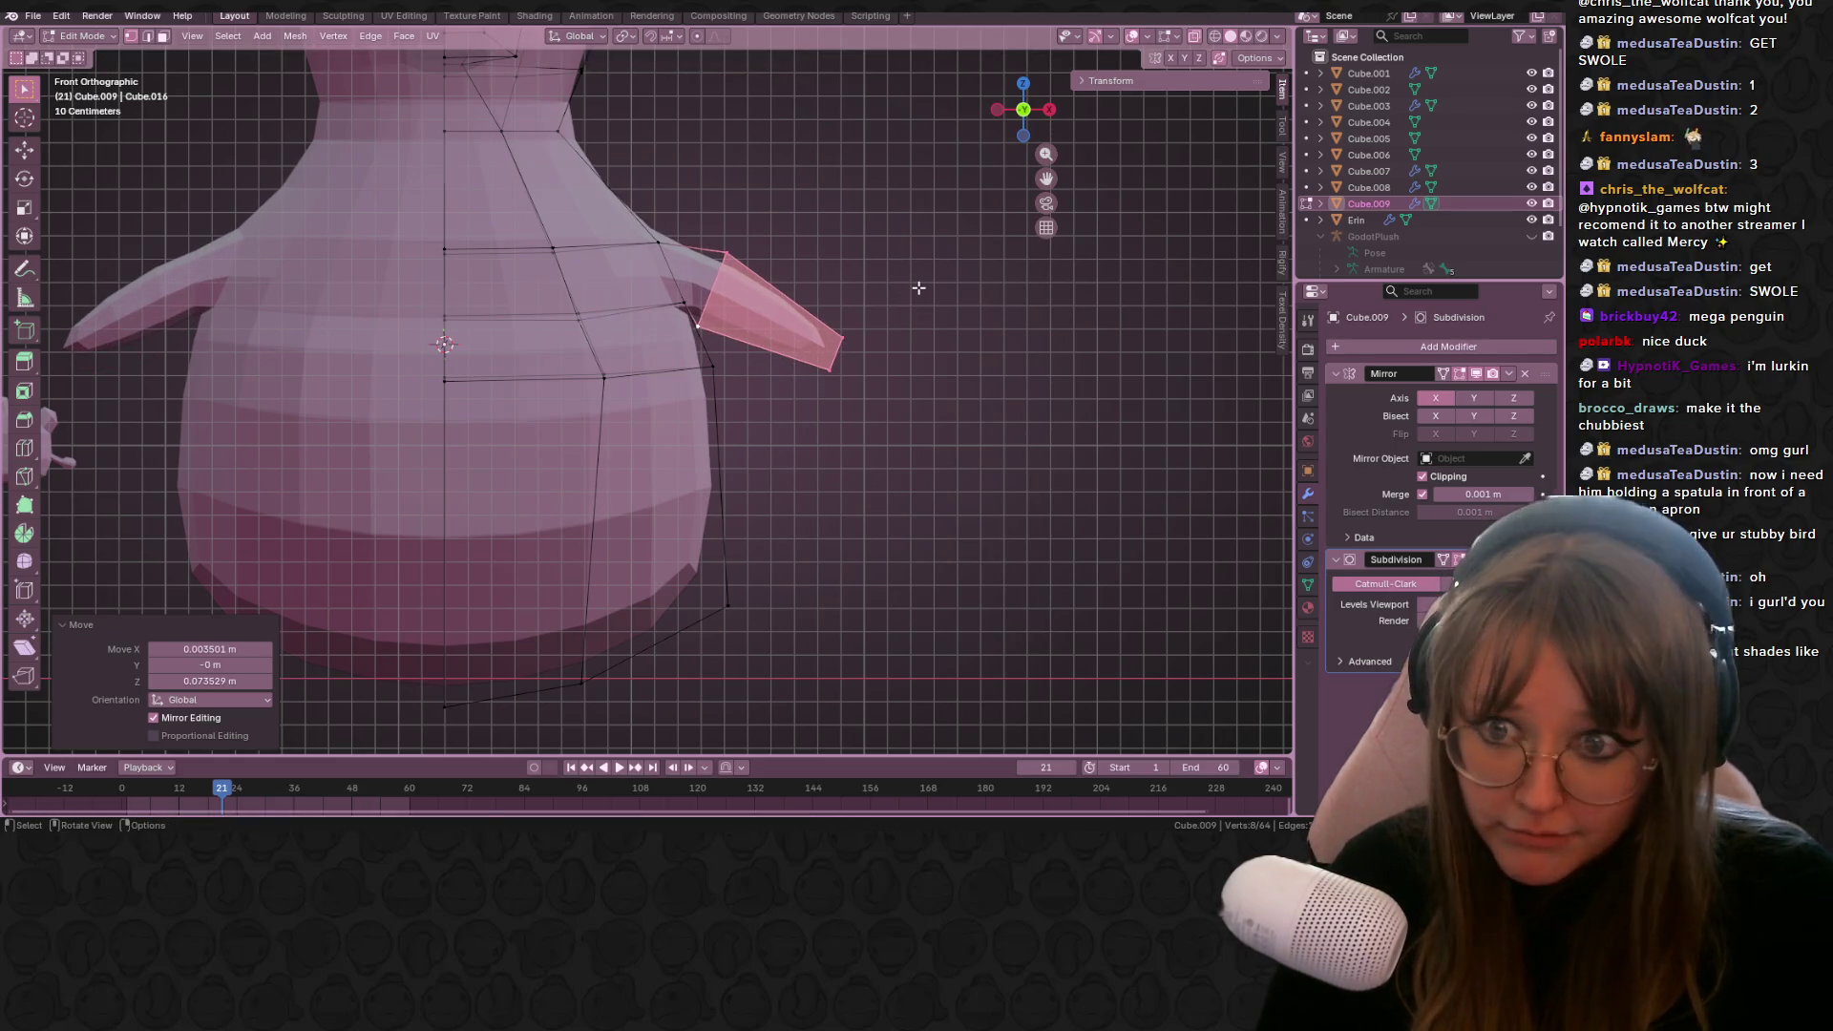
Step: Leave Edit Mode to inspect the smoothed penguin, then return to mesh editing
key(Tab)
scroll(912, 304, down, 3)
mouse_move(918, 300)
shift+middle_down()
mouse_move(970, 301)
mouse_move(667, 331)
mouse_move(392, 295)
mouse_move(238, 308)
mouse_move(1200, 308)
mouse_move(1236, 264)
mouse_move(655, 488)
mouse_move(621, 360)
mouse_move(577, 398)
mouse_move(721, 397)
shift+middle_up()
scroll(576, 397, down, 3)
key(Tab)
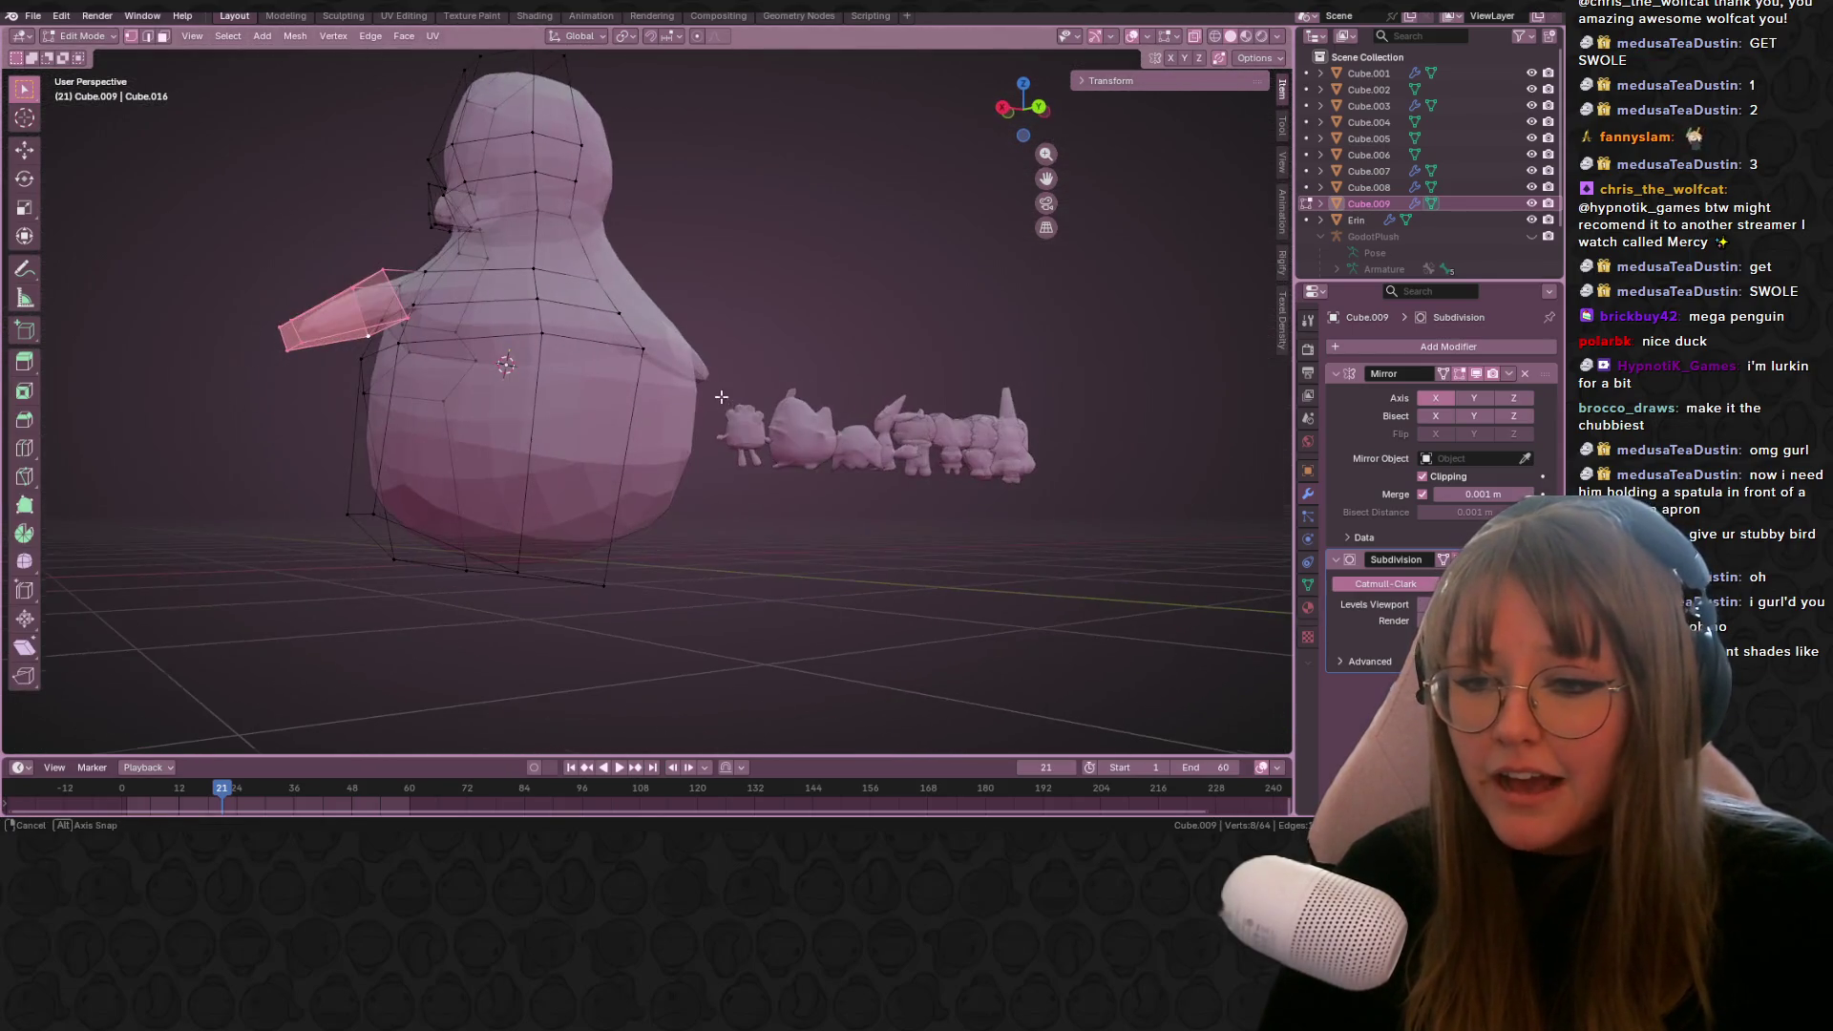
Step: Add an edge loop around the lower body and select the bottom face on the back
key(ctrl+r)
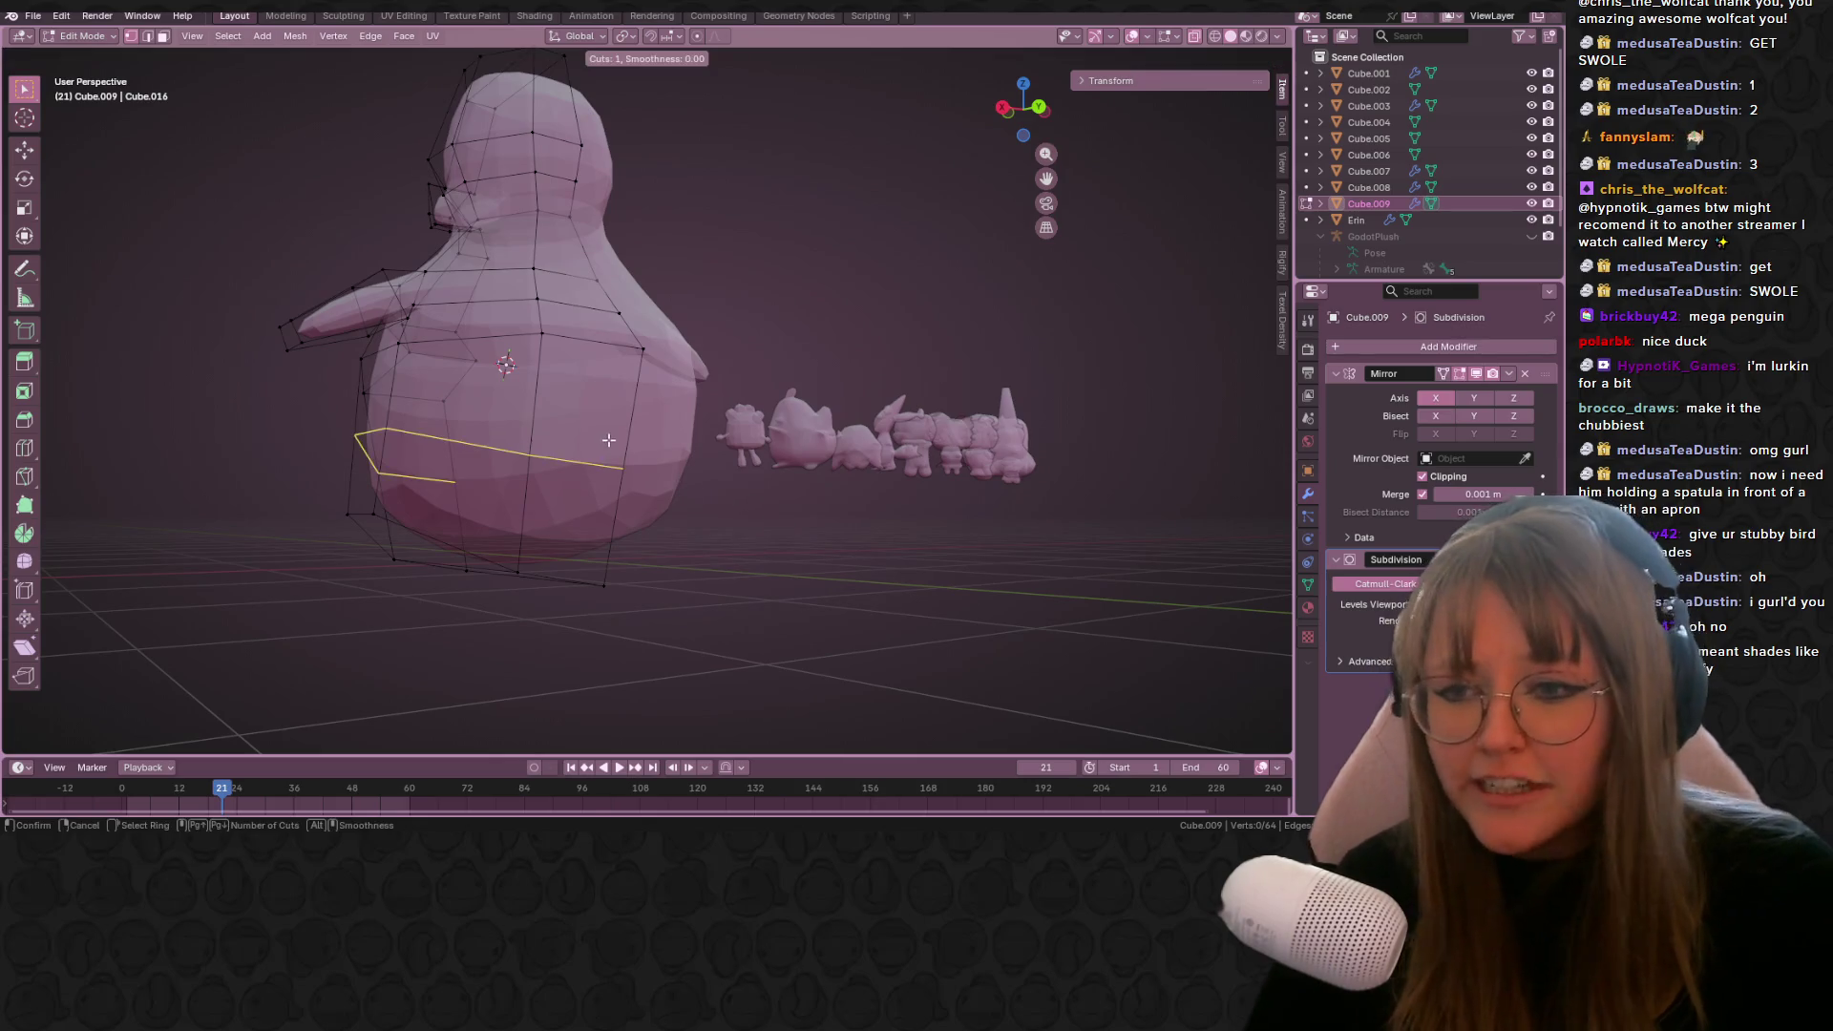
click(608, 445)
click(607, 439)
mouse_move(608, 439)
middle_down()
mouse_move(791, 524)
mouse_move(596, 565)
middle_up()
click(596, 567)
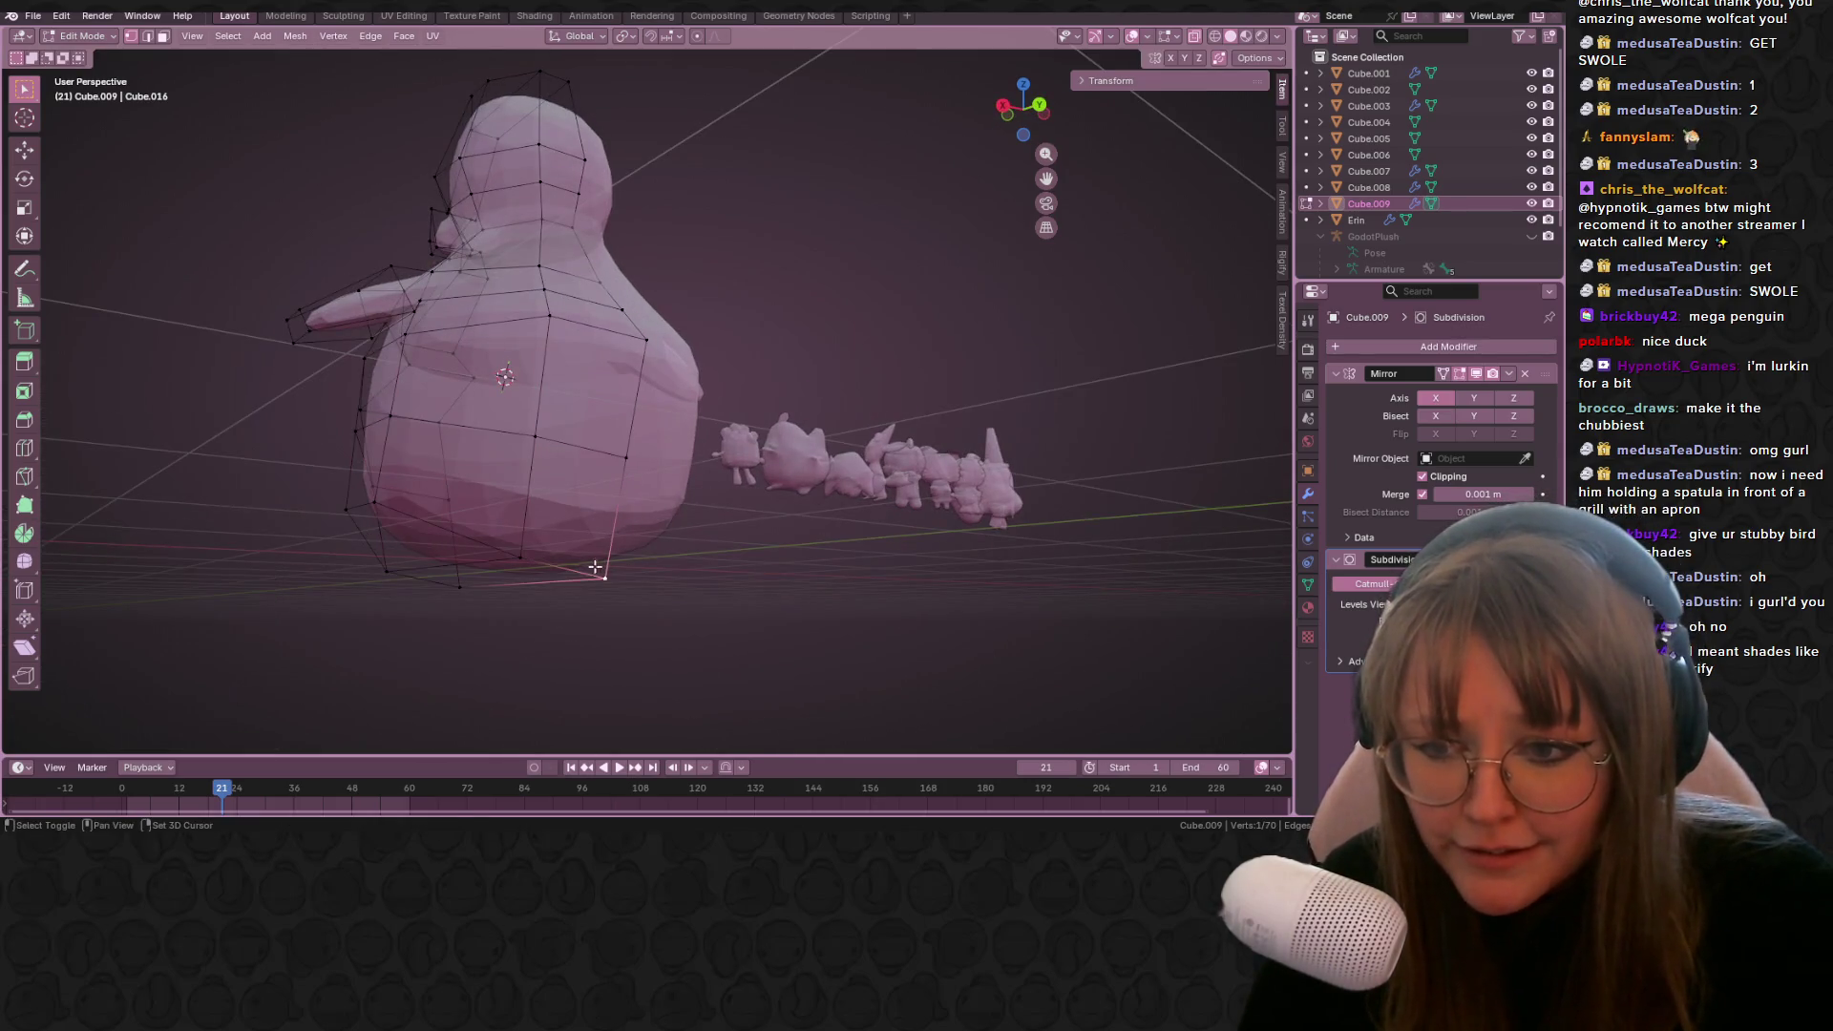
shift+click(549, 449)
Step: Extrude that face into a small tail, move it into place, and return to Object Mode
middle_drag(549, 448, 696, 524)
key(e)
click(904, 508)
mouse_move(904, 508)
middle_down()
mouse_move(765, 564)
mouse_move(662, 482)
mouse_move(917, 421)
mouse_move(1039, 422)
mouse_move(913, 438)
middle_up()
key(g)
click(736, 548)
key(Tab)
scroll(736, 548, down, 5)
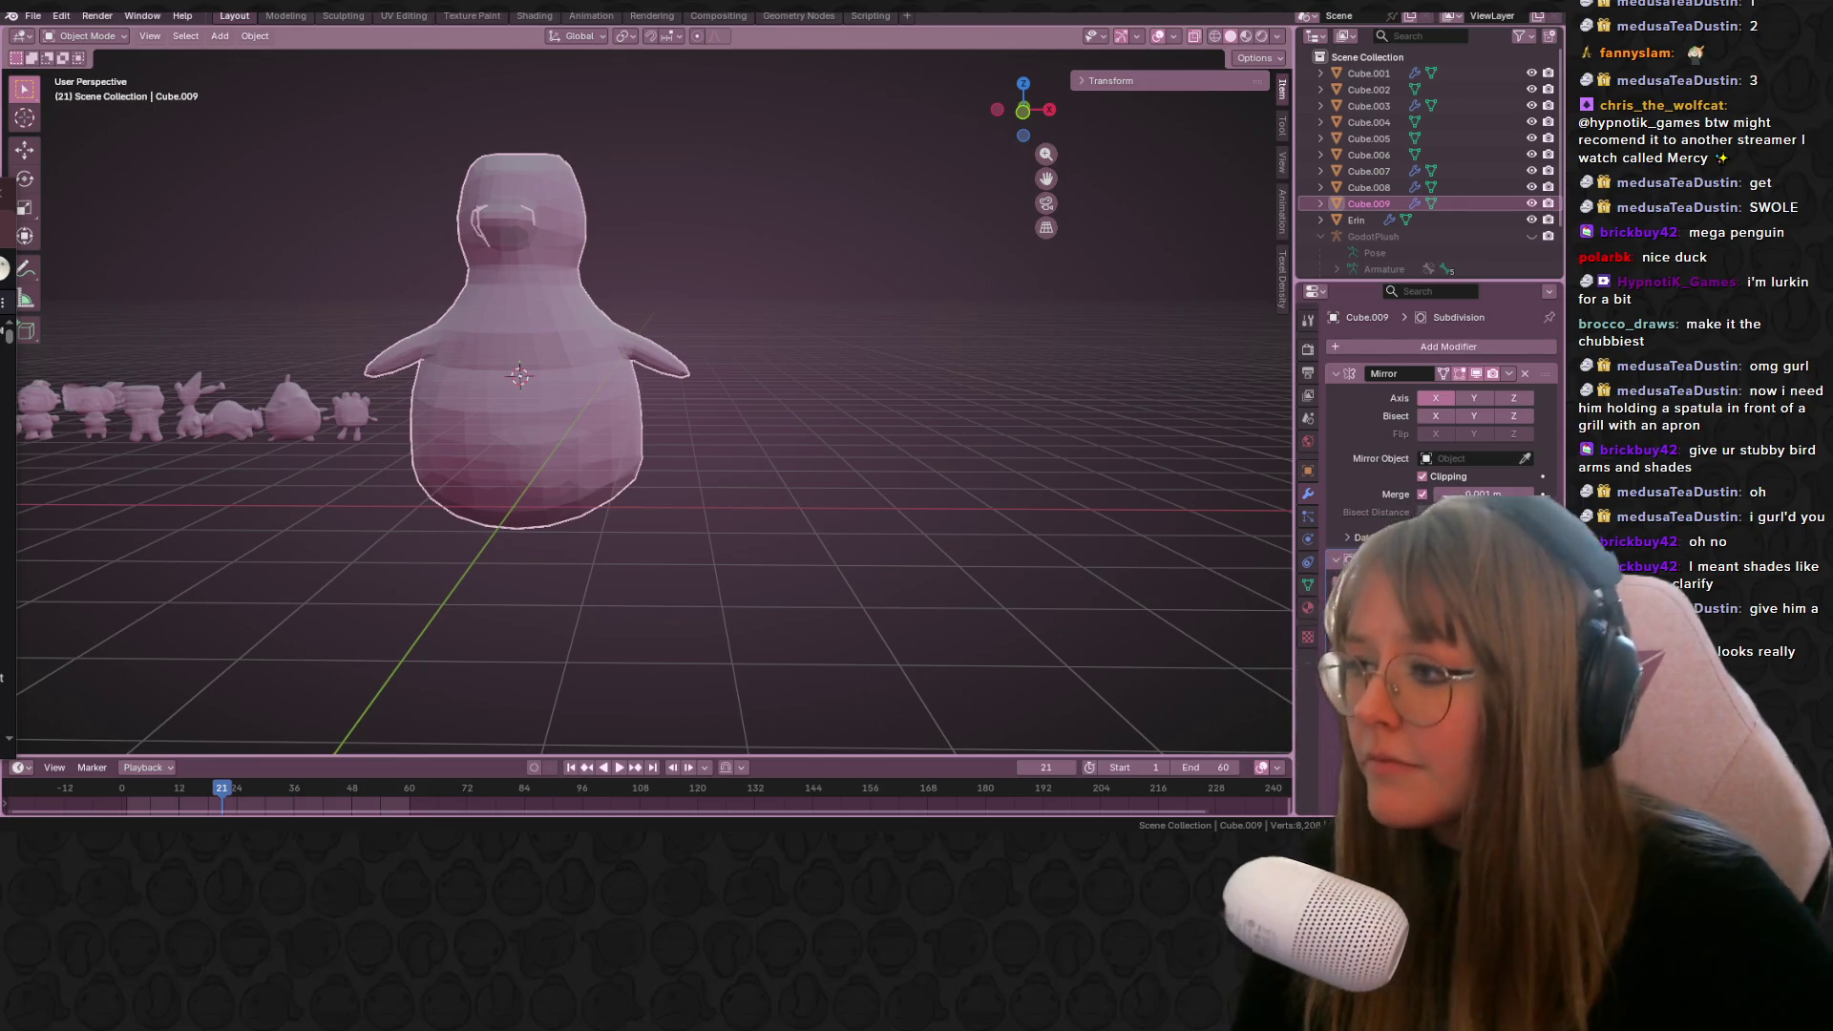
Step: In Right Orthographic Edit Mode, box-select the penguin's tail-tip vertices
mouse_move(781, 208)
middle_down()
mouse_move(818, 262)
mouse_move(968, 113)
middle_up()
click(1013, 116)
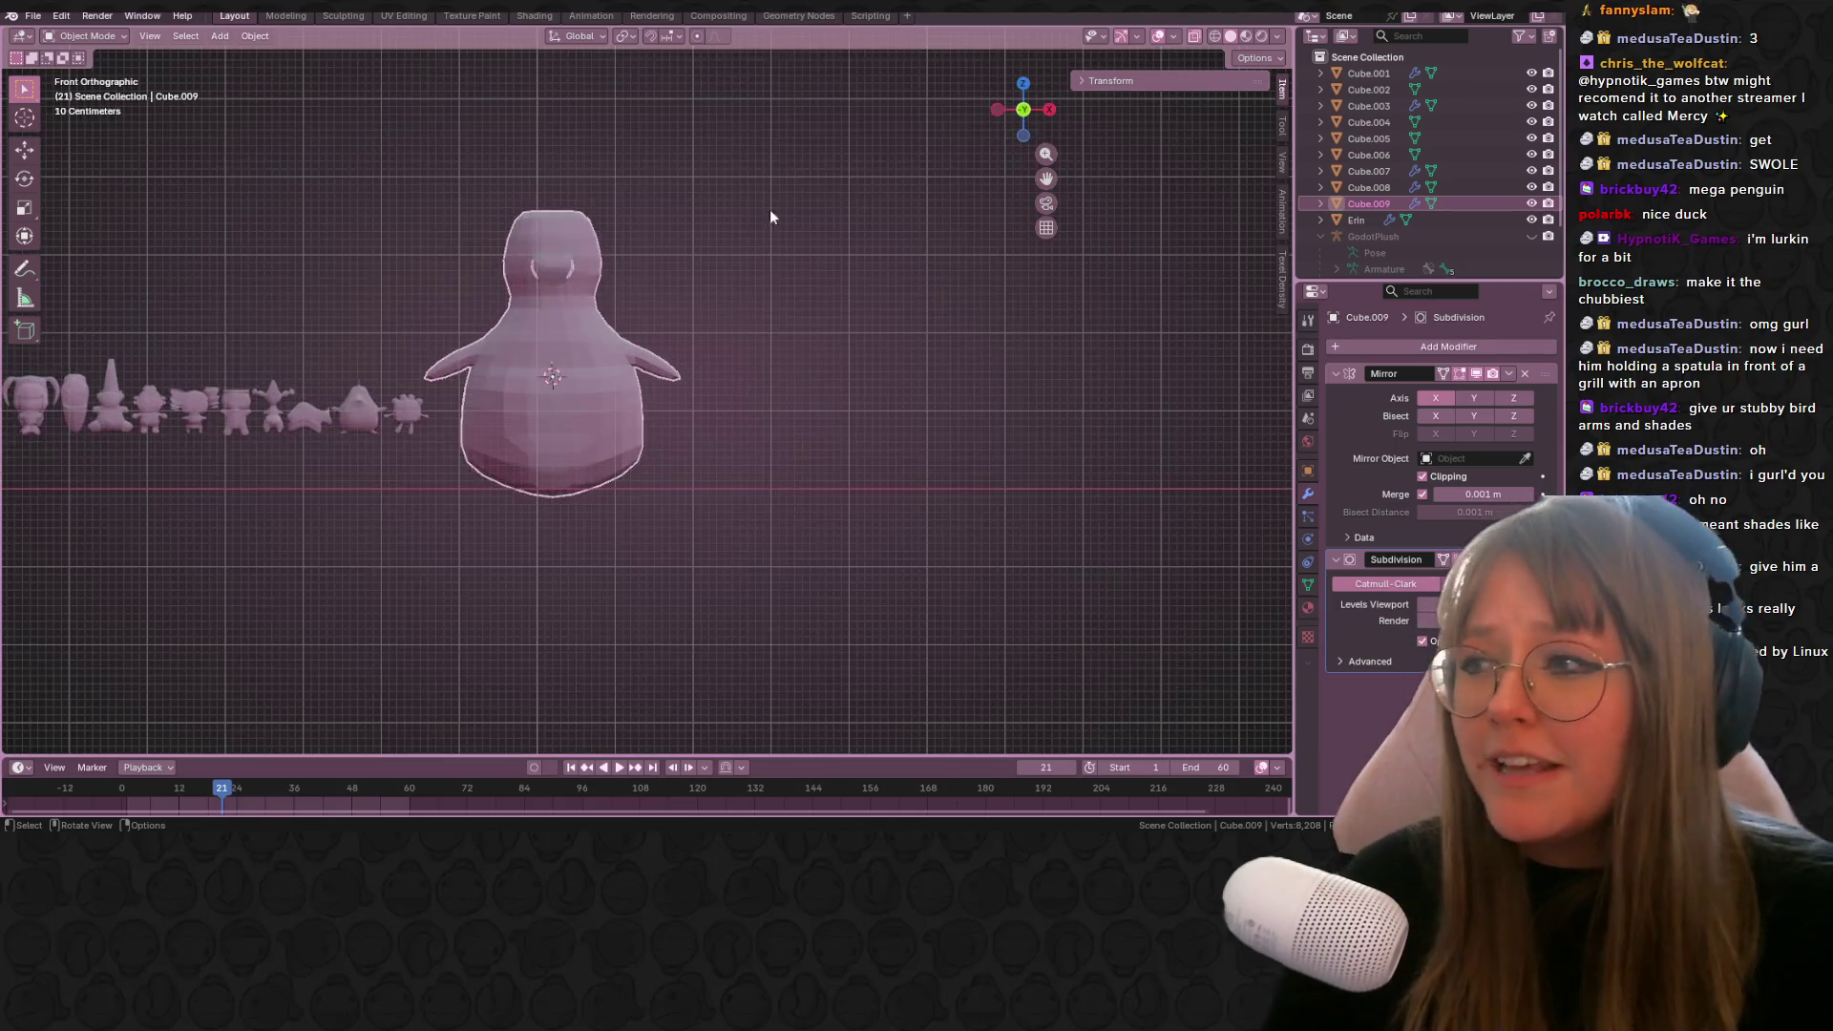
scroll(769, 209, up, 3)
key(Tab)
mouse_move(741, 381)
middle_down()
mouse_move(807, 393)
mouse_move(774, 349)
mouse_move(545, 439)
mouse_move(606, 487)
mouse_move(667, 367)
middle_up()
scroll(605, 487, down, 3)
drag(611, 289, 669, 348)
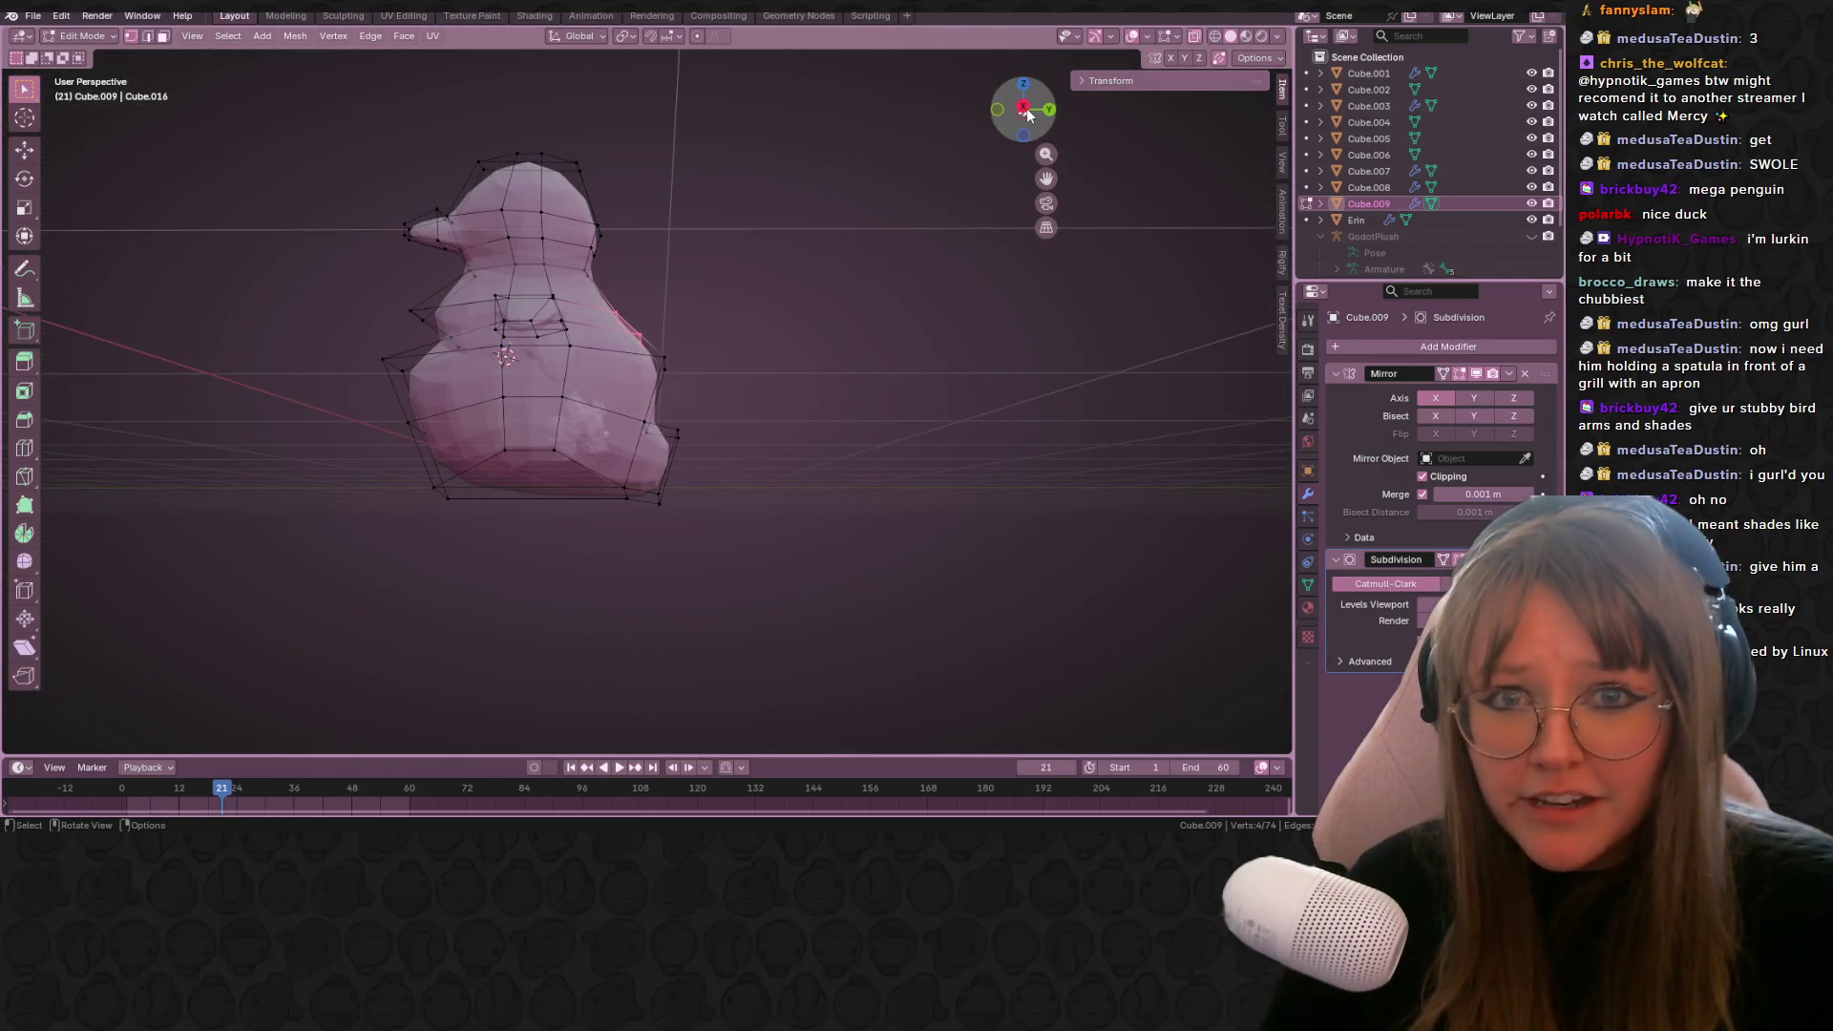
click(1024, 107)
scroll(725, 260, up, 3)
shift+drag(614, 247, 731, 348)
shift+middle_drag(731, 349, 823, 459)
drag(754, 450, 817, 509)
scroll(991, 496, up, 2)
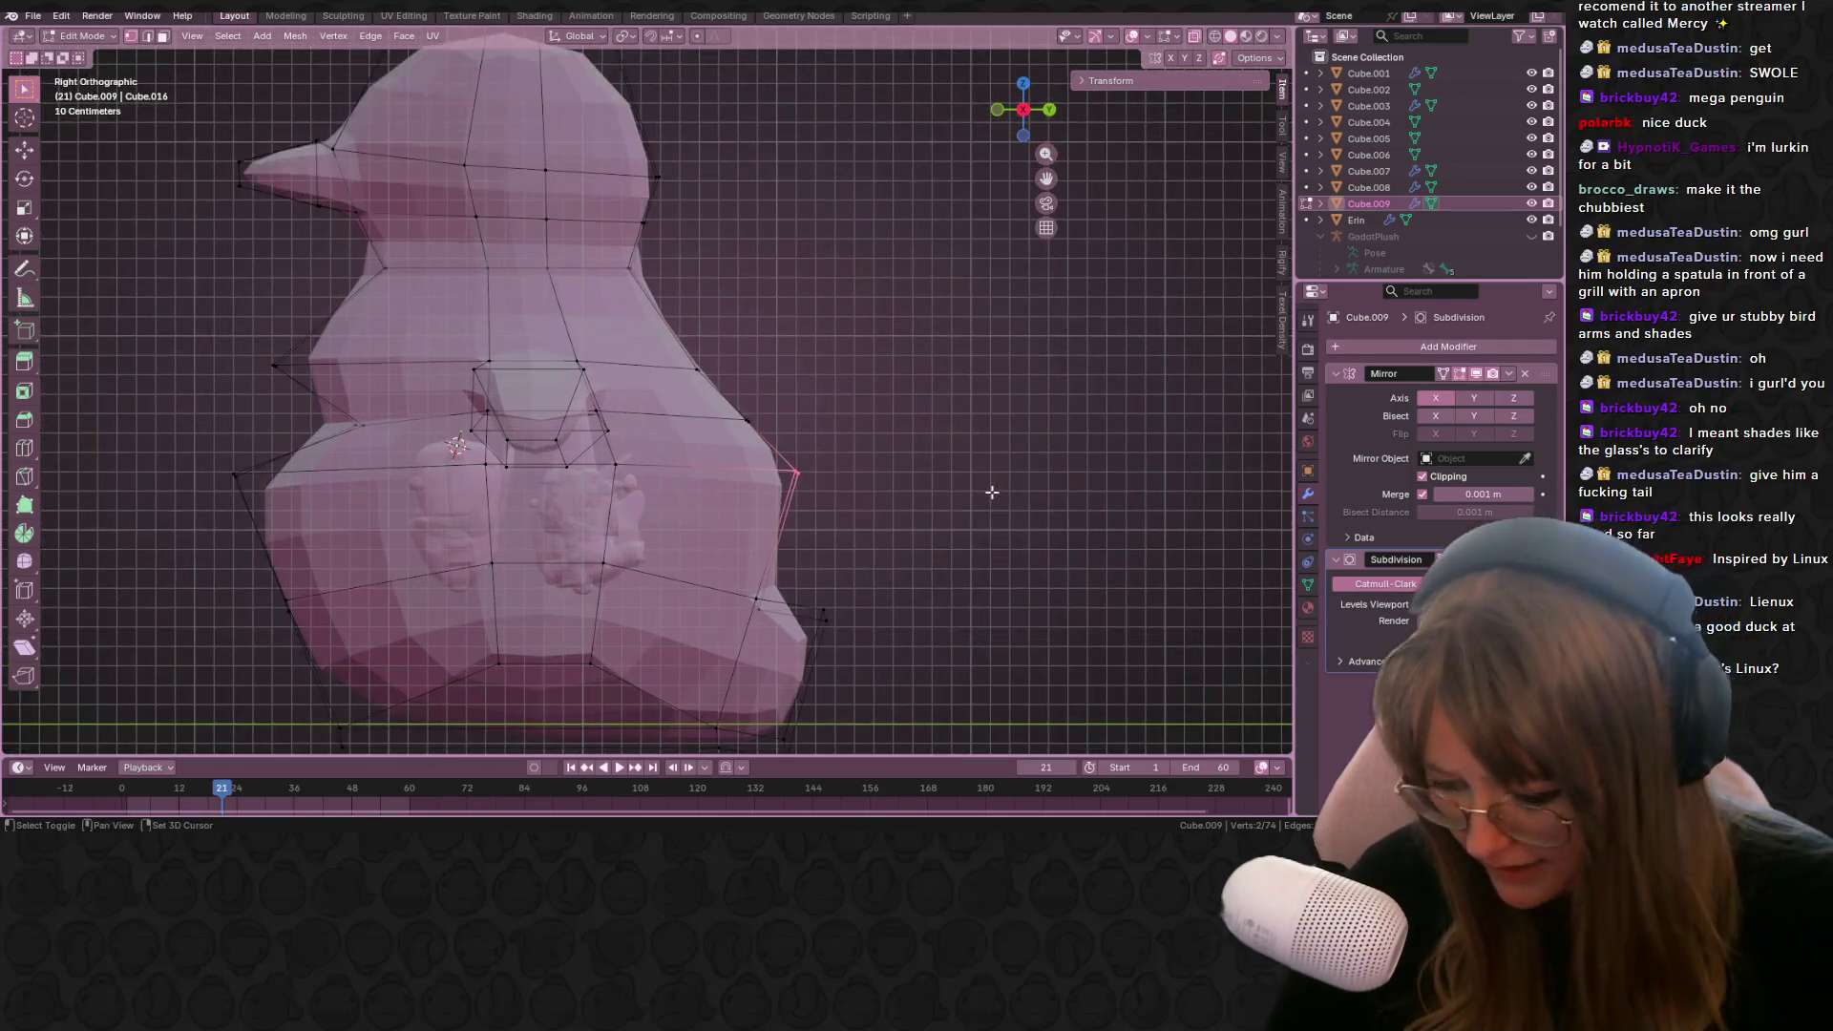
scroll(998, 478, down, 1)
Step: Move the tail-tip vertices up and back to extend the tail
key(g)
click(1004, 463)
key(g)
click(938, 408)
drag(793, 327, 856, 367)
key(g)
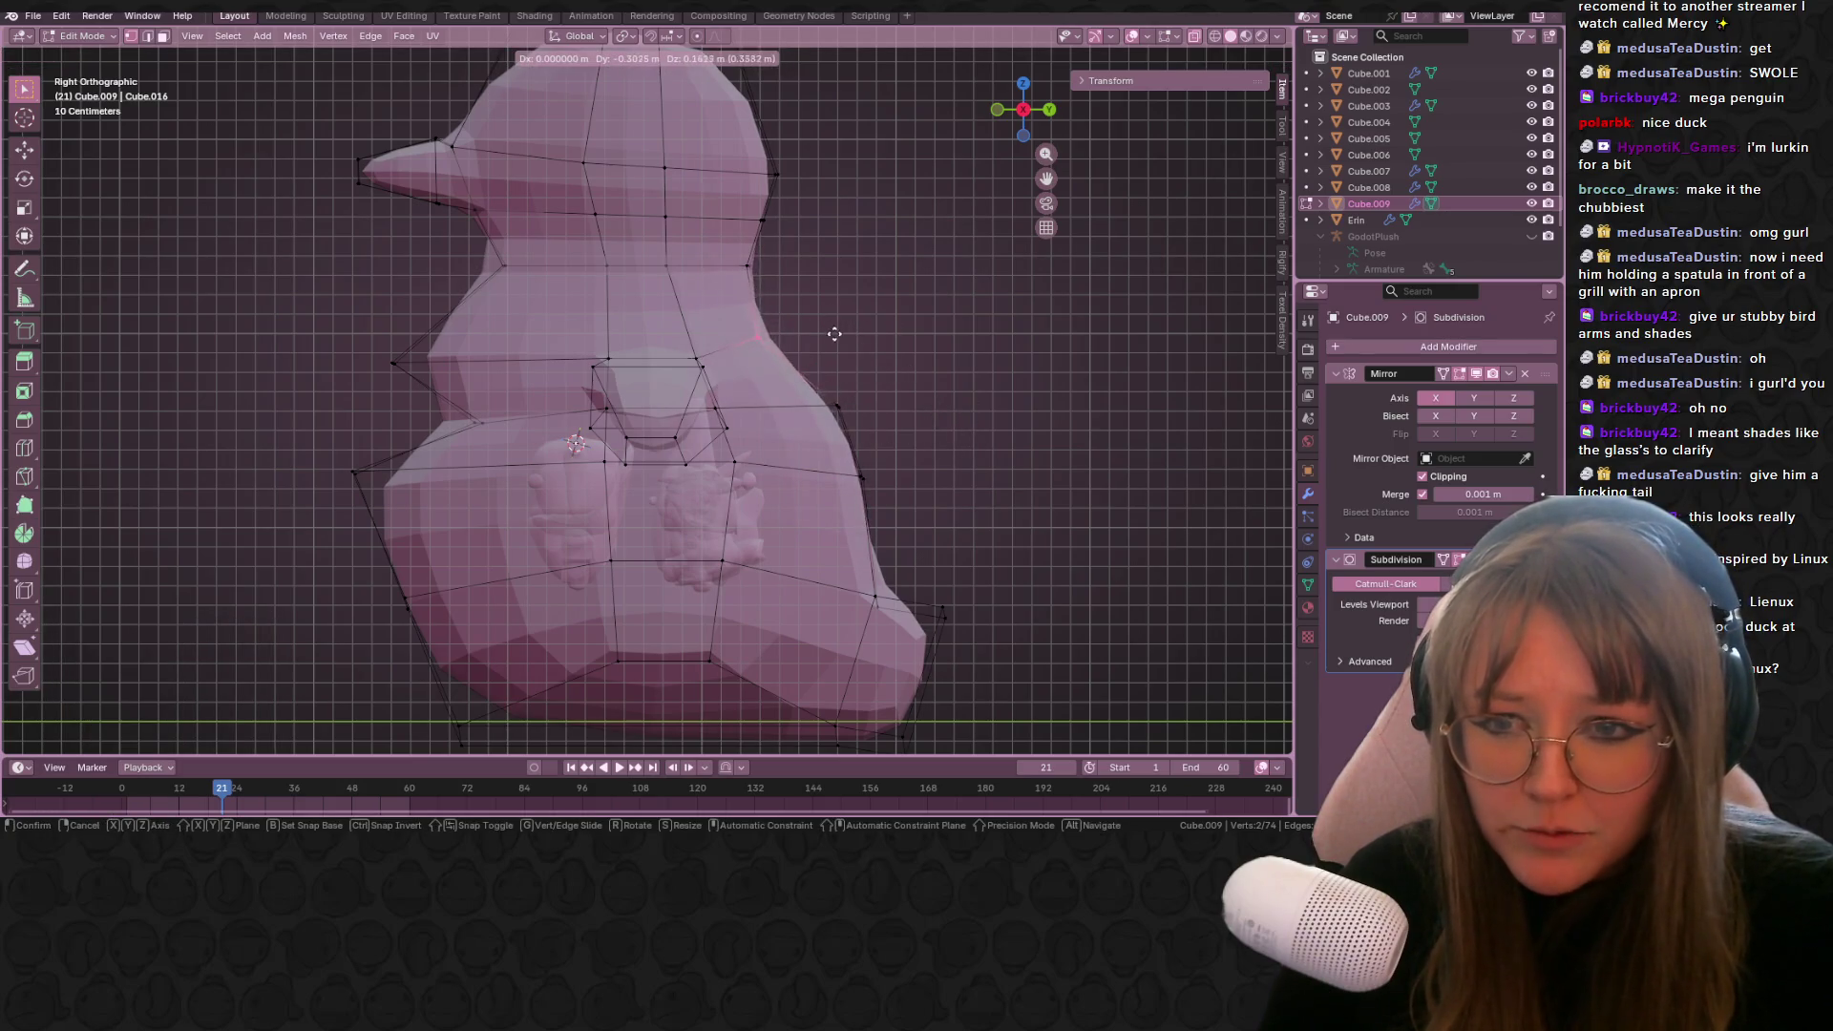
click(834, 334)
ctrl+scroll(840, 325, down, 2)
Step: Move the lower corner vertex of the body outline back toward the tail
click(442, 366)
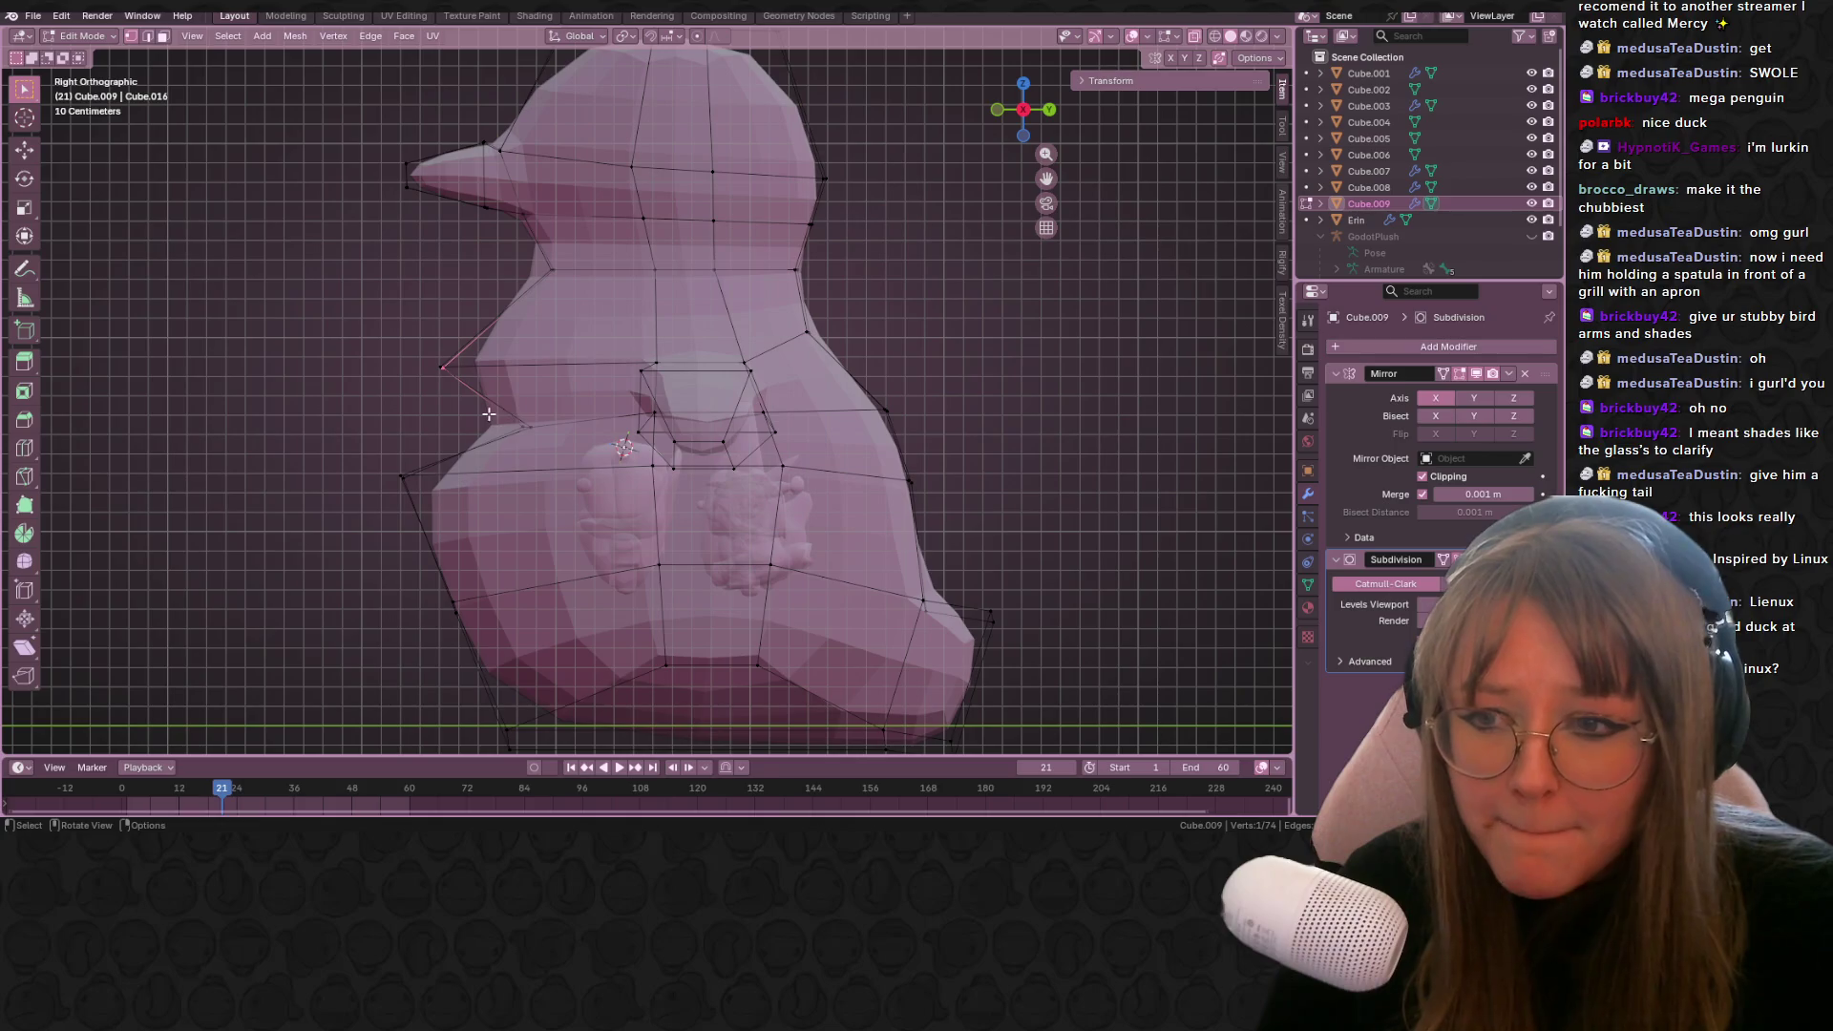
click(456, 607)
shift+middle_drag(490, 727, 473, 583)
shift+click(473, 583)
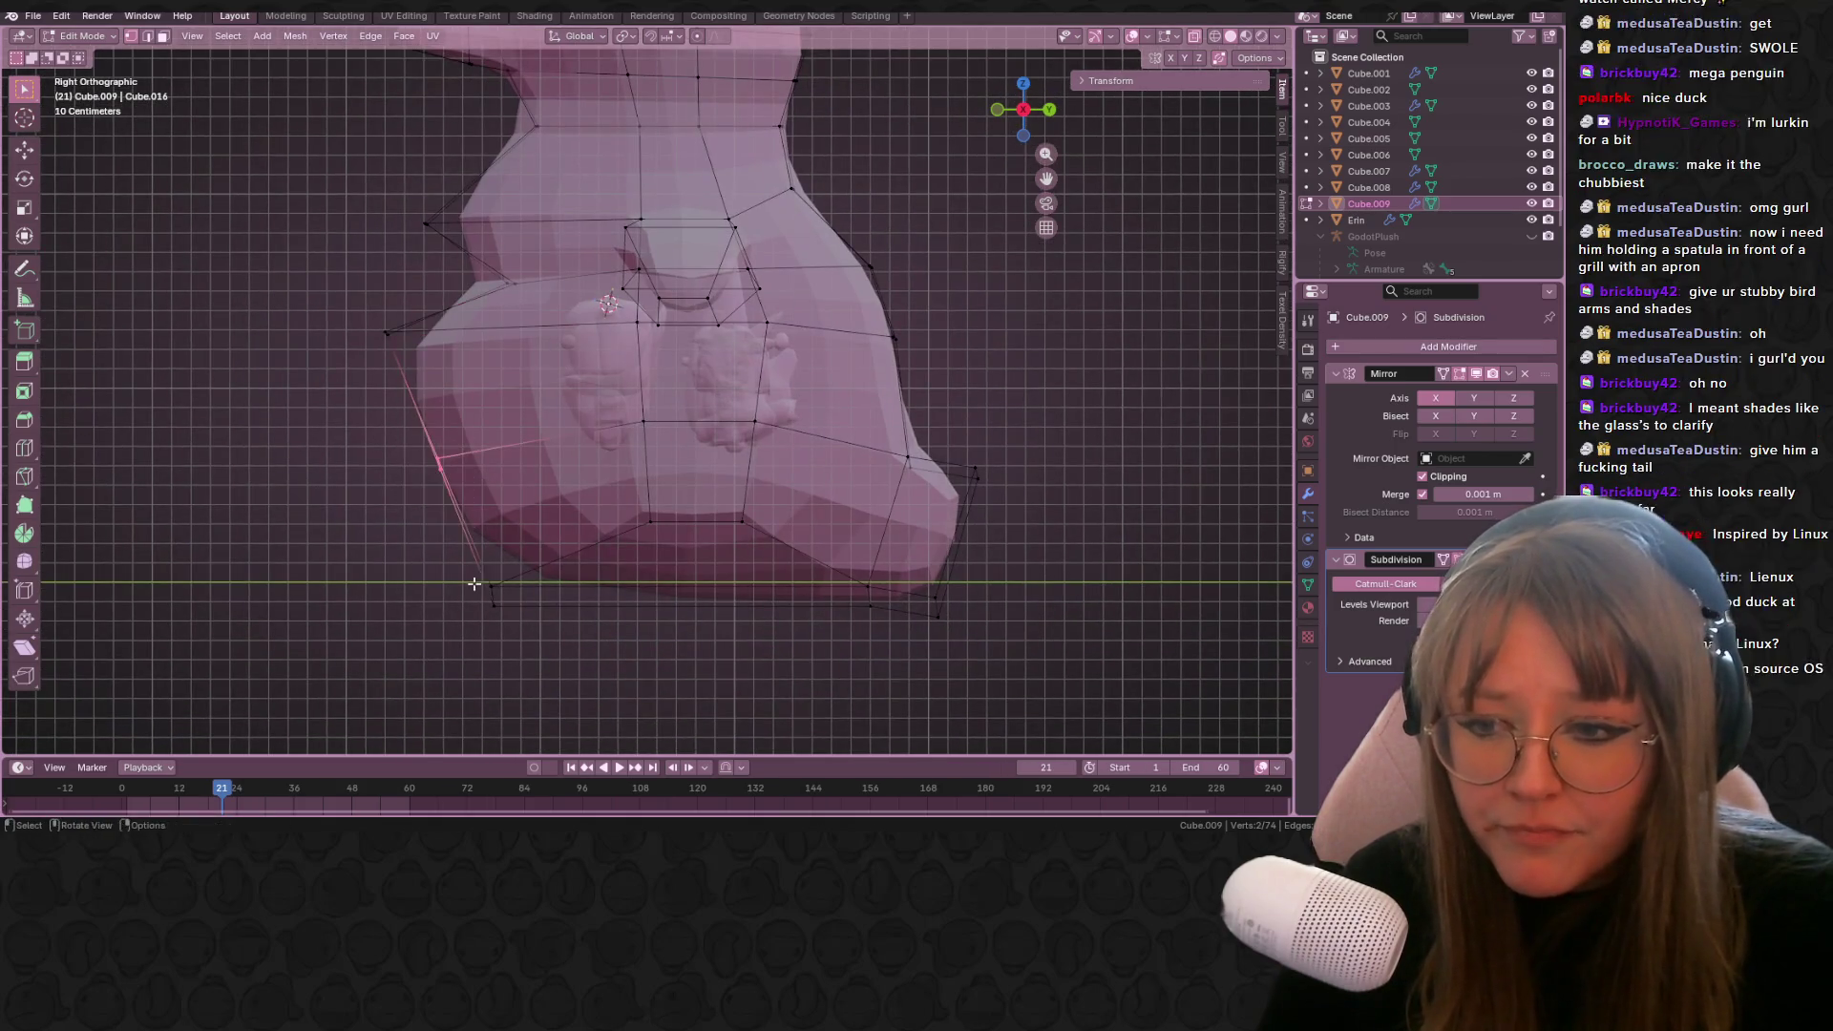
click(495, 604)
key(g)
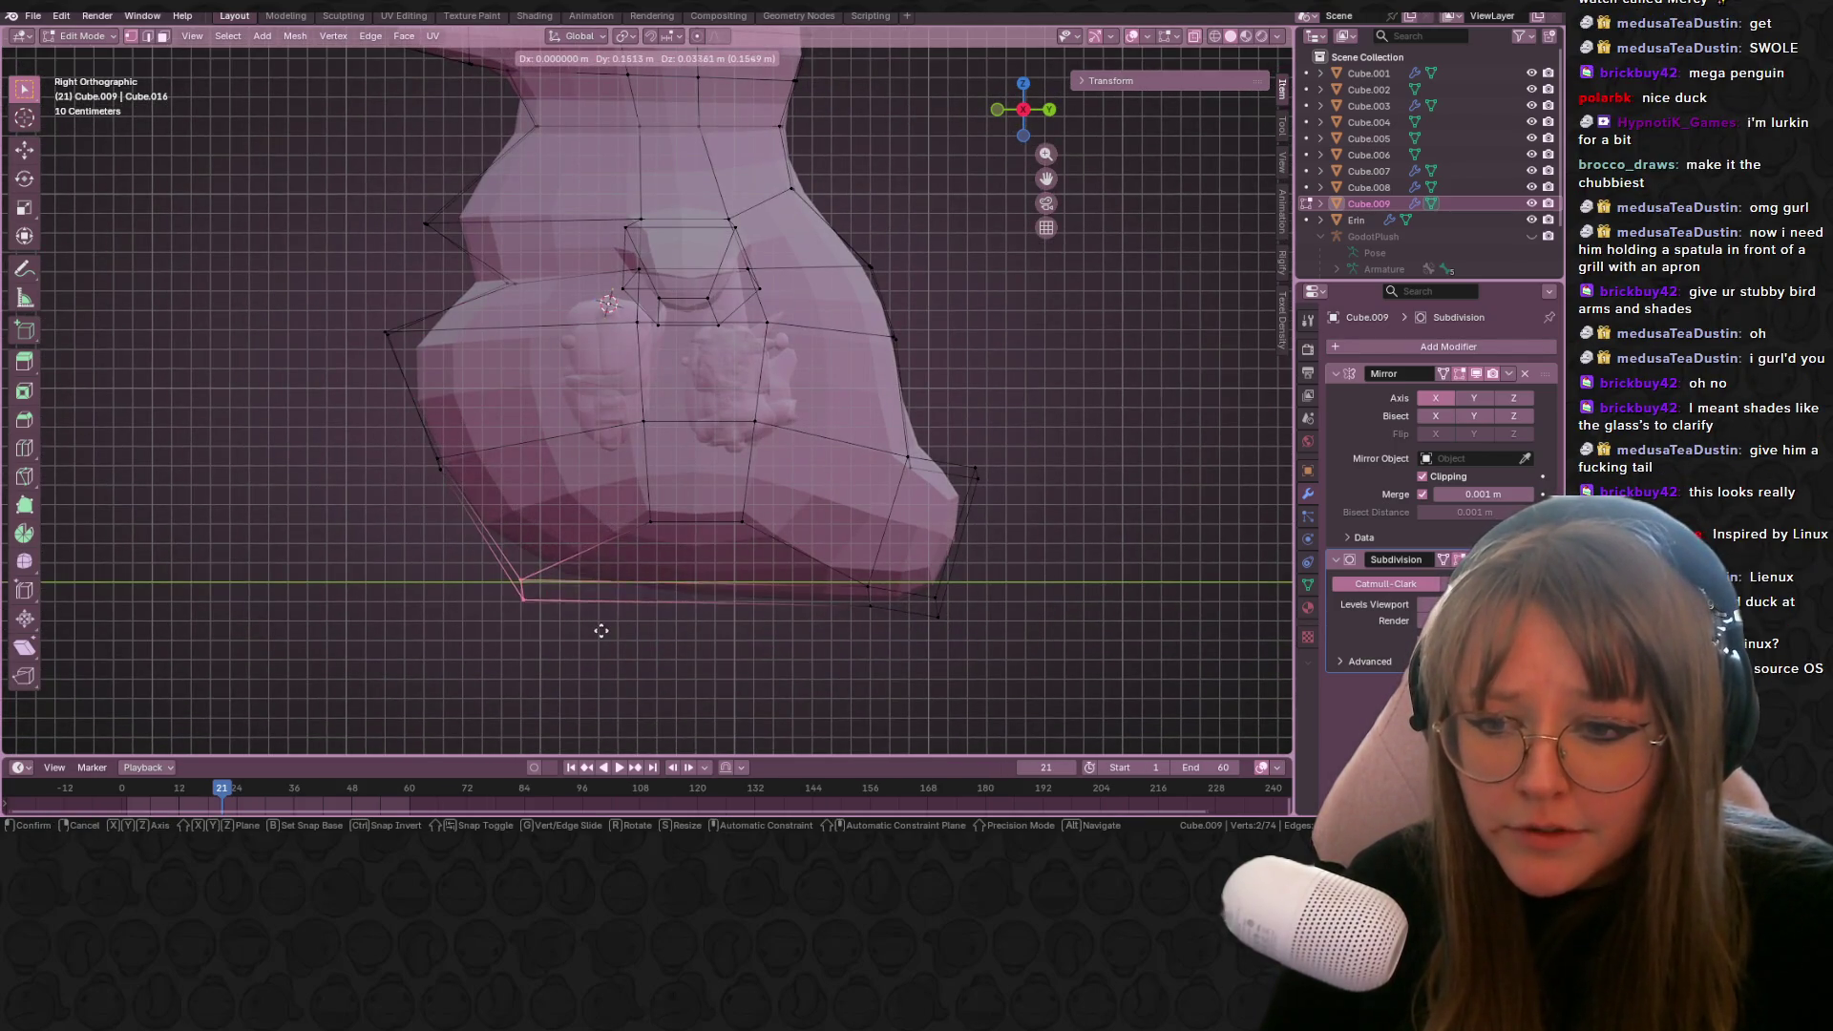
click(602, 634)
scroll(728, 421, down, 2)
Step: Return to Object Mode and view the smoothed penguin from a low front angle
middle_drag(728, 421, 616, 417)
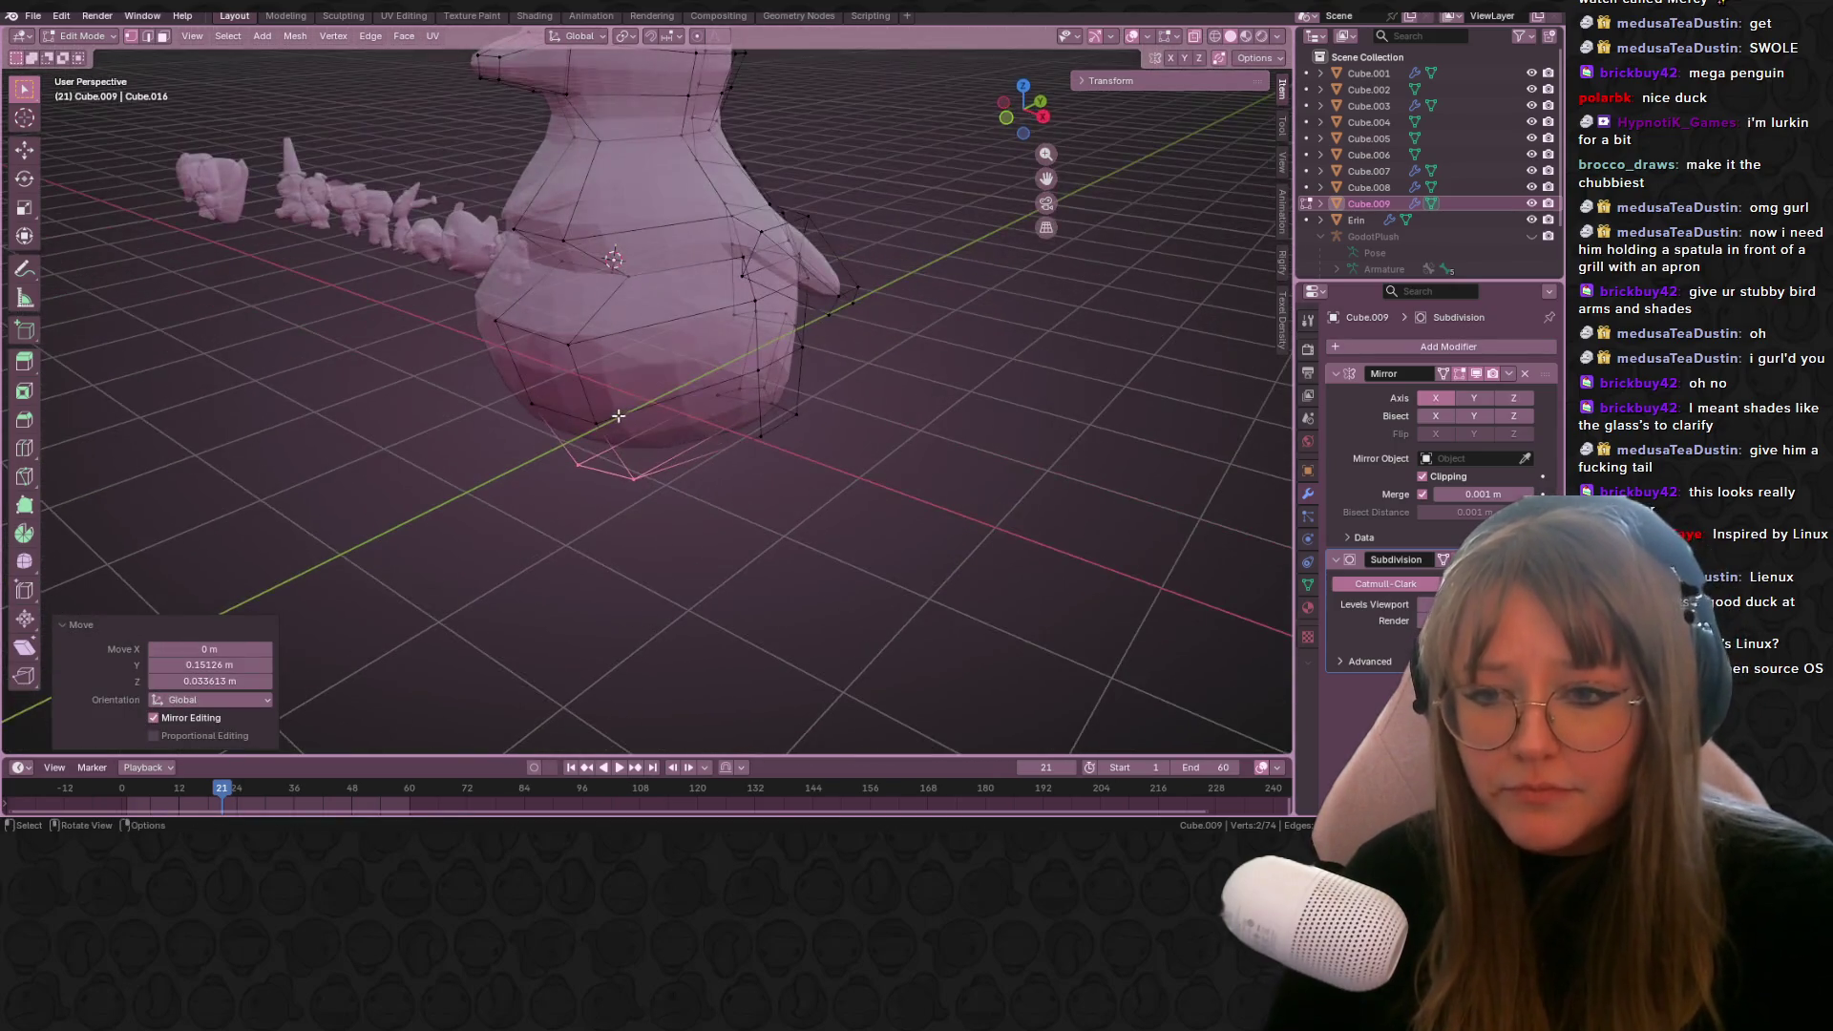
click(616, 417)
key(Tab)
mouse_move(929, 572)
middle_down()
mouse_move(818, 552)
mouse_move(913, 474)
middle_up()
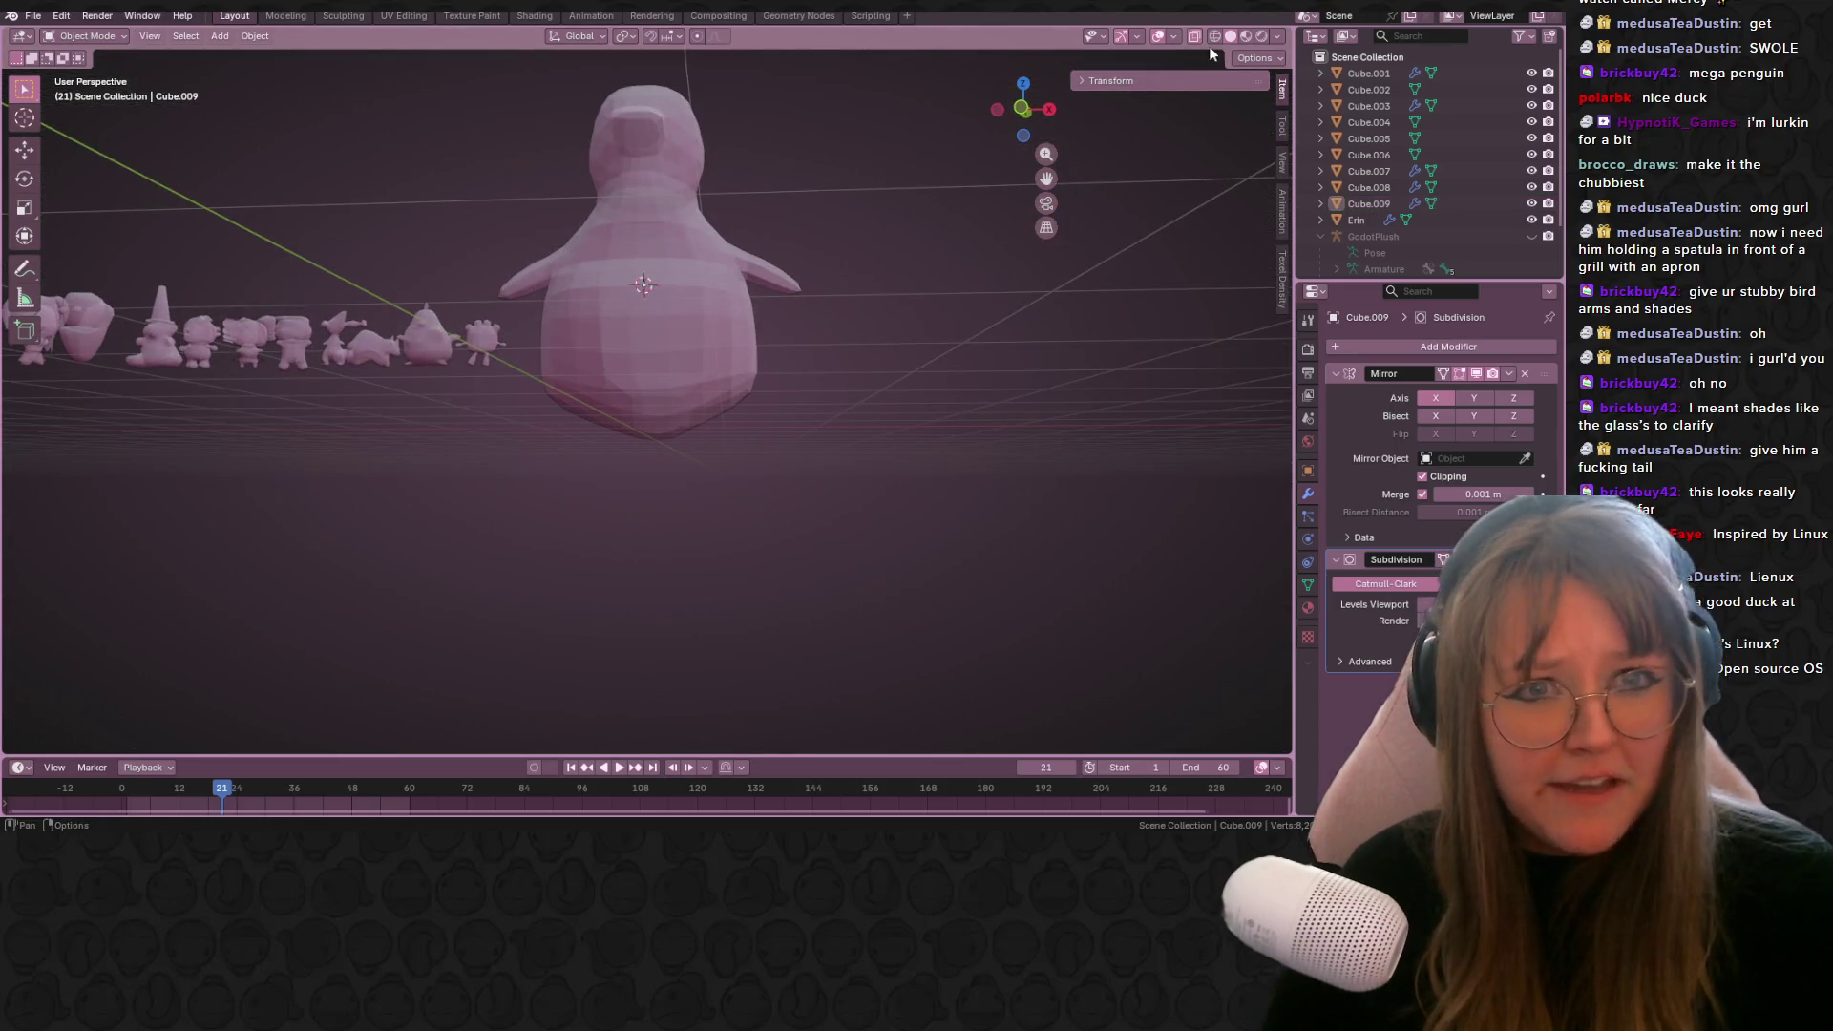
middle_drag(802, 268, 779, 323)
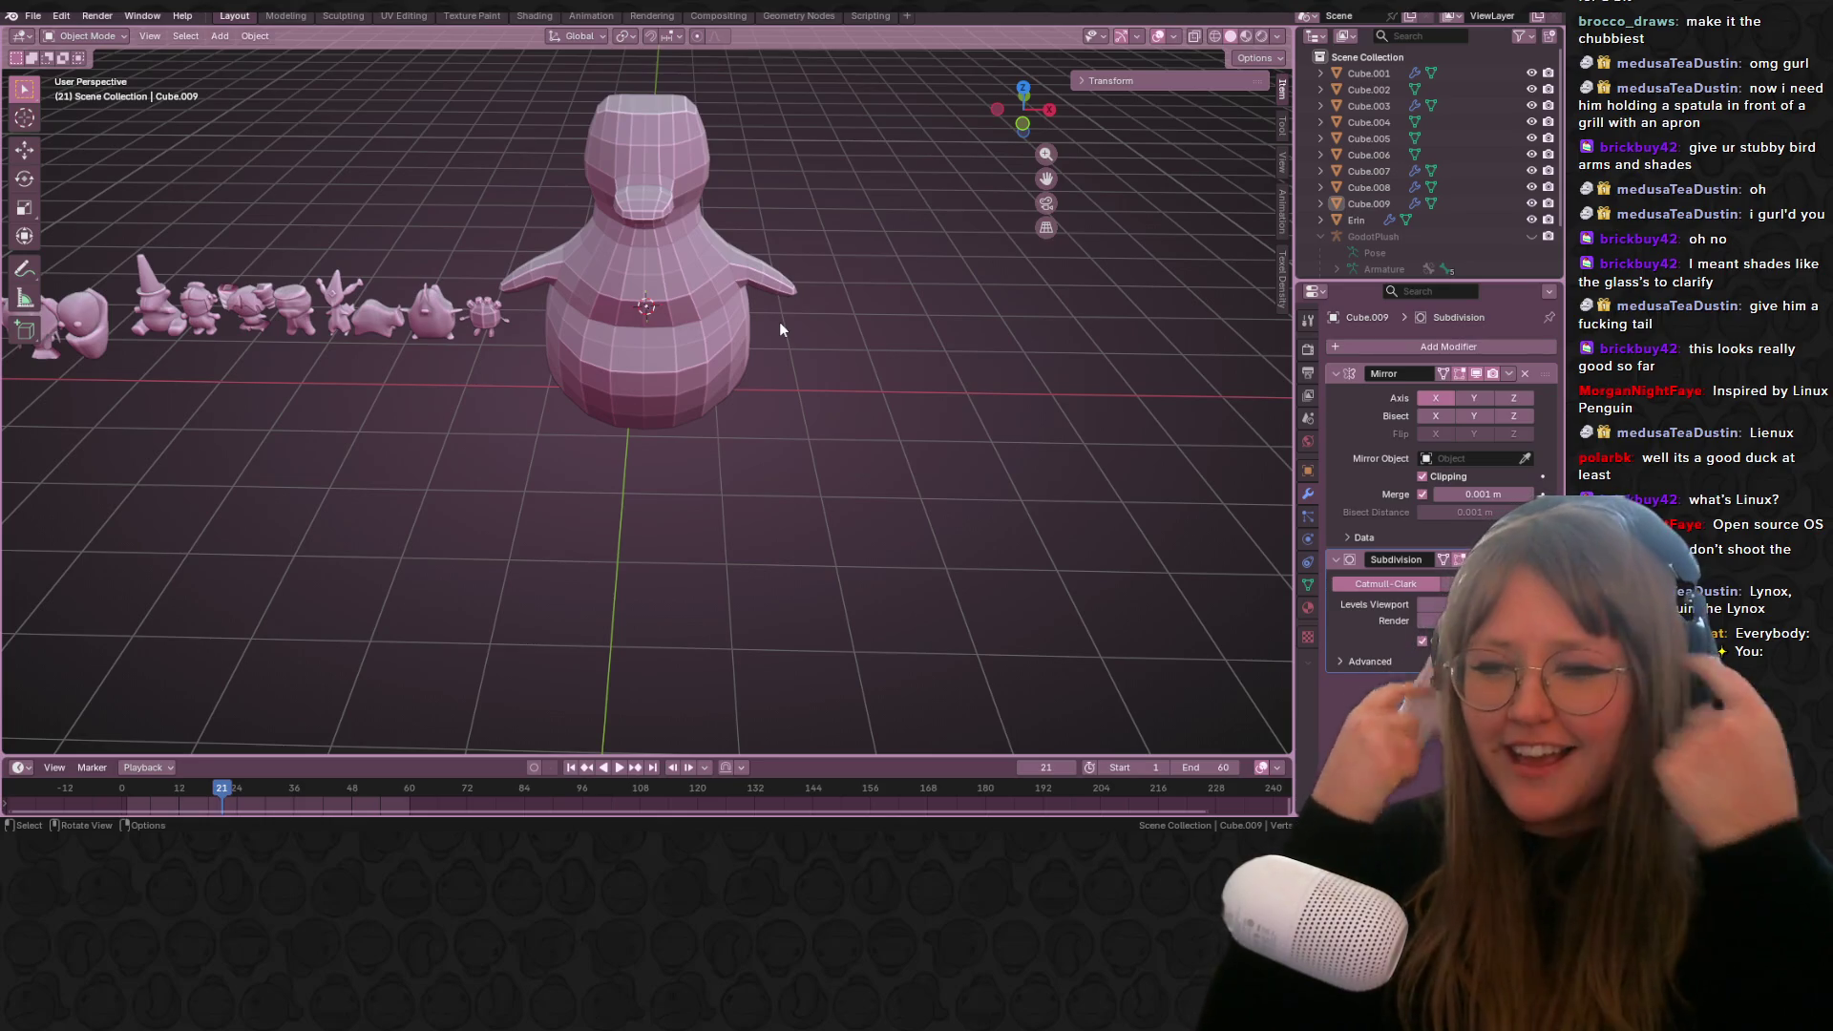
mouse_move(822, 286)
middle_down()
mouse_move(901, 215)
mouse_move(1029, 233)
mouse_move(857, 227)
mouse_move(902, 231)
middle_up()
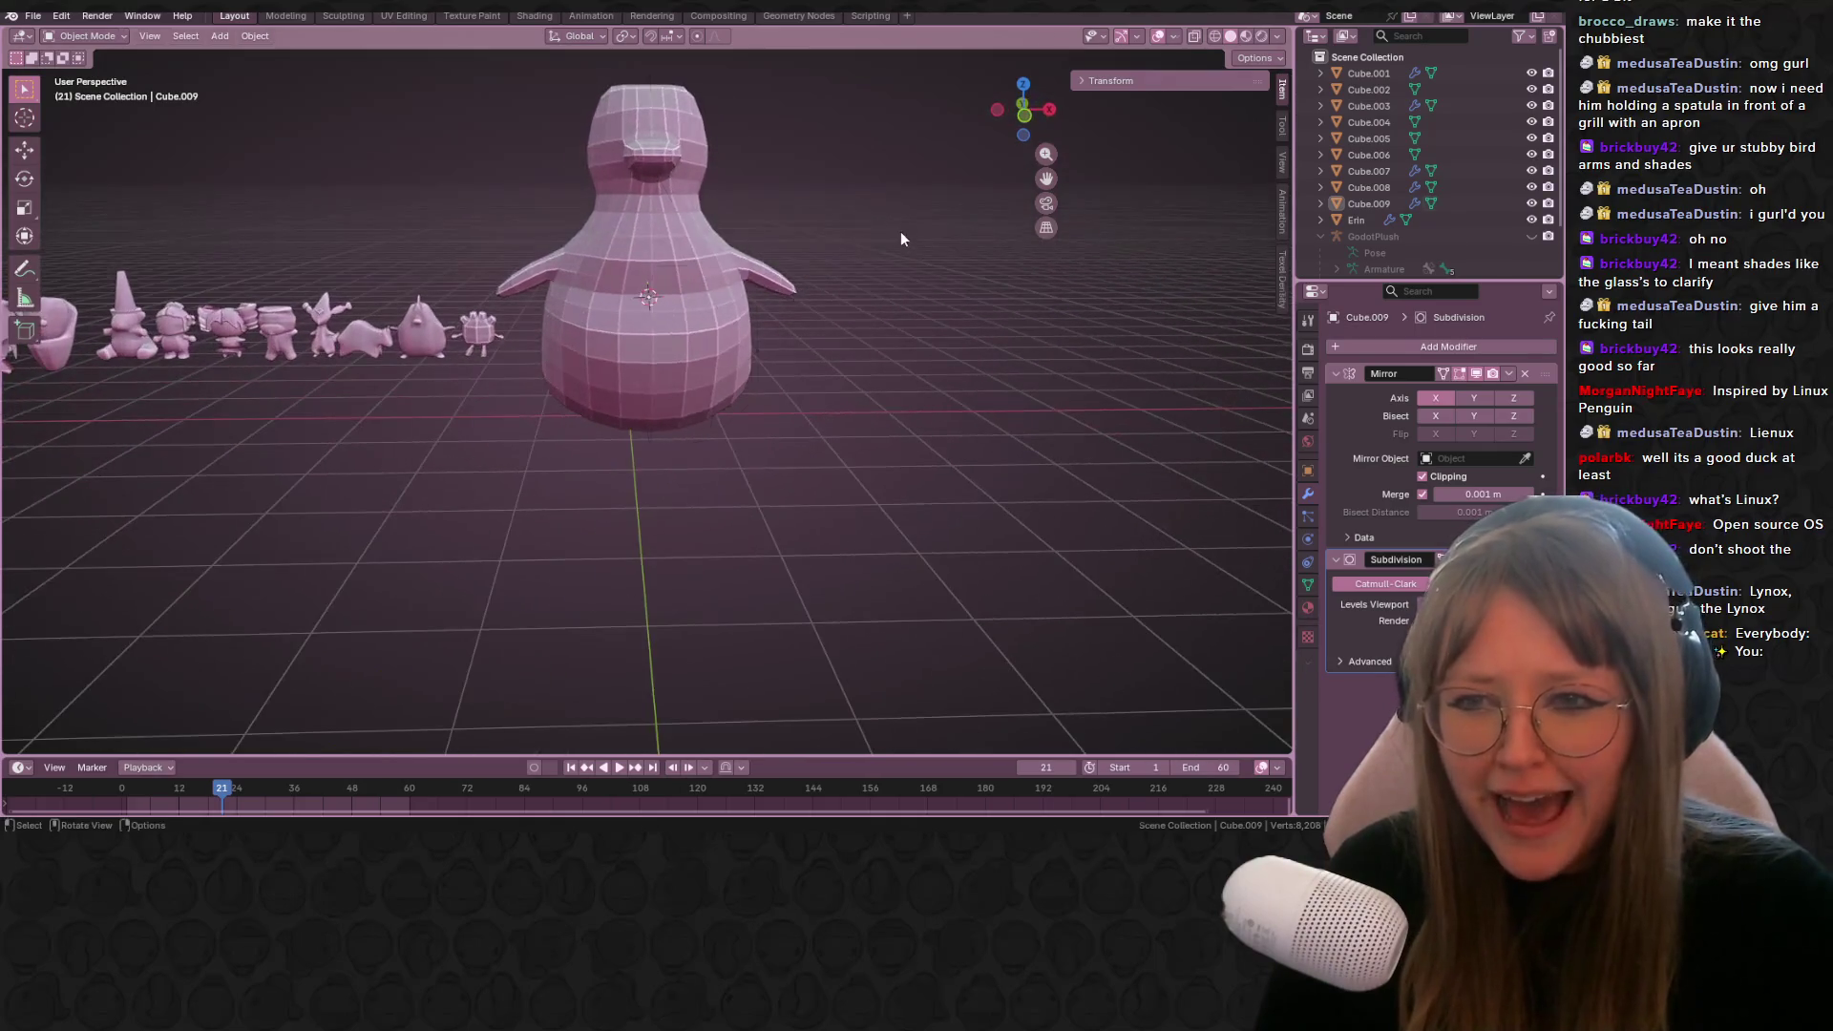
Step: In Front view Edit Mode, rotate the selected flipper vertices
key(Tab)
scroll(721, 298, up, 4)
middle_drag(721, 298, 710, 282)
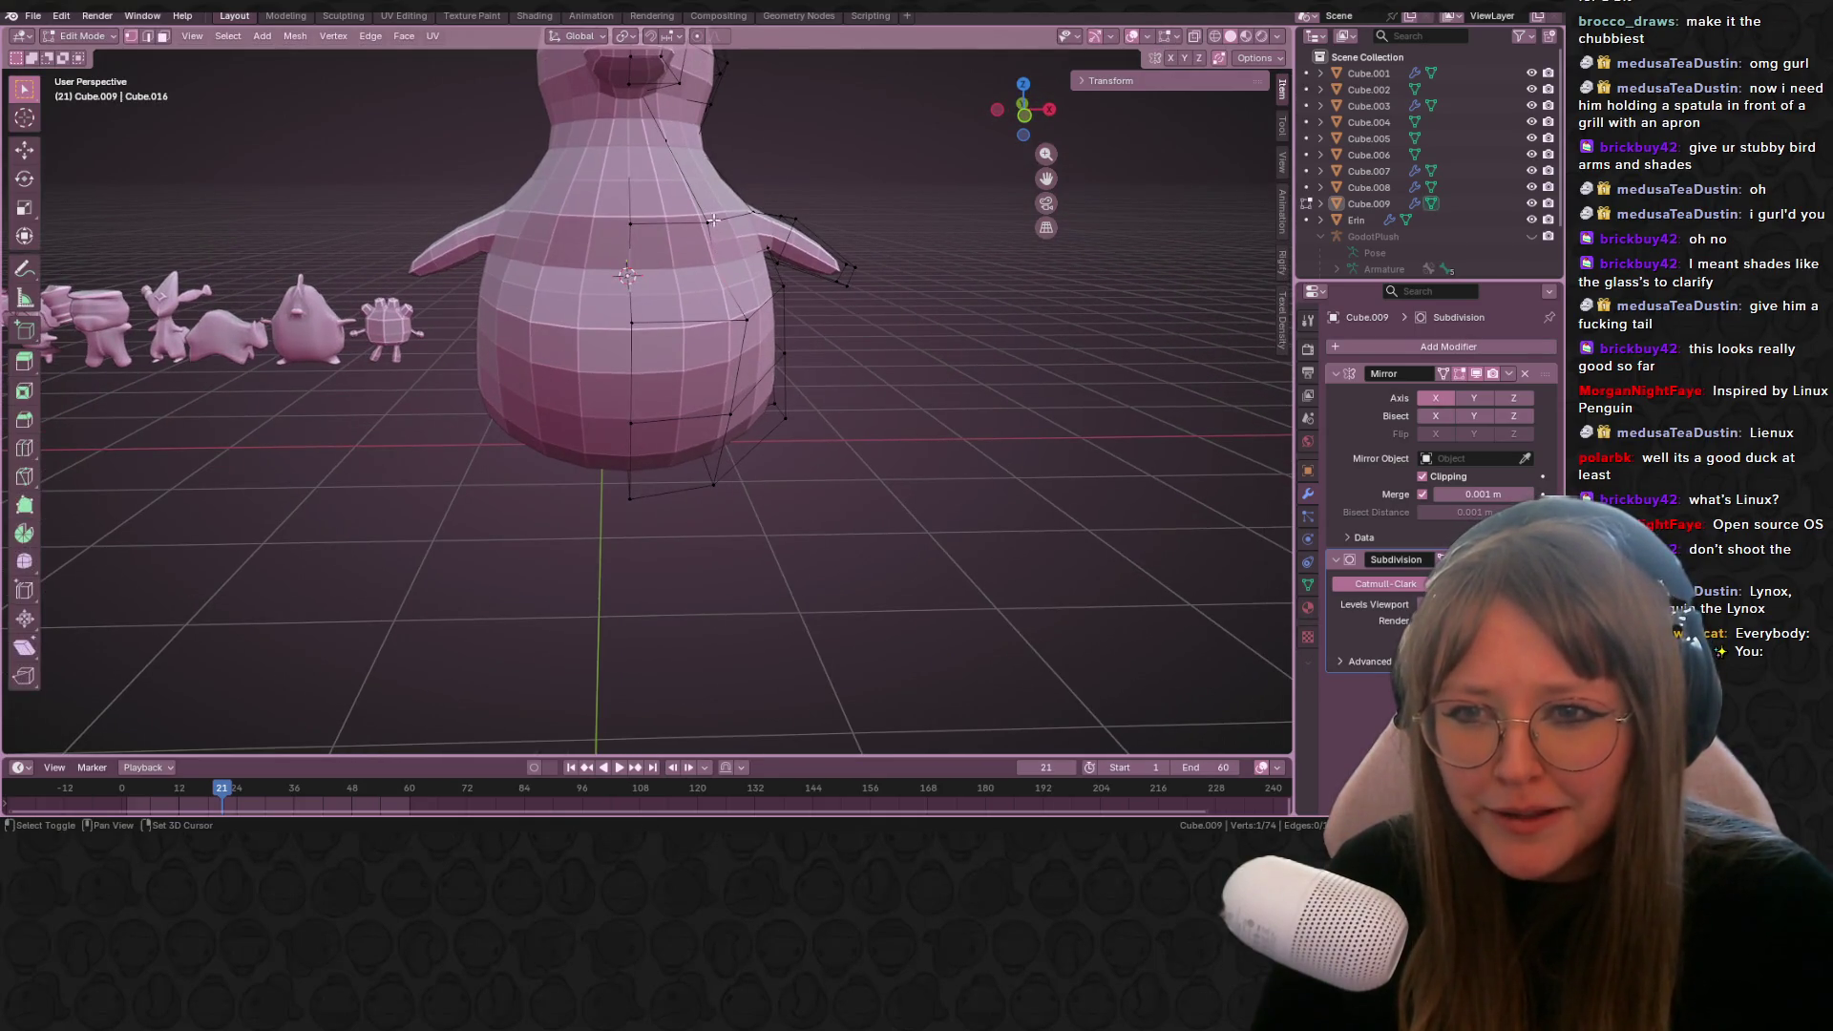
click(1024, 114)
shift+middle_drag(813, 245, 700, 284)
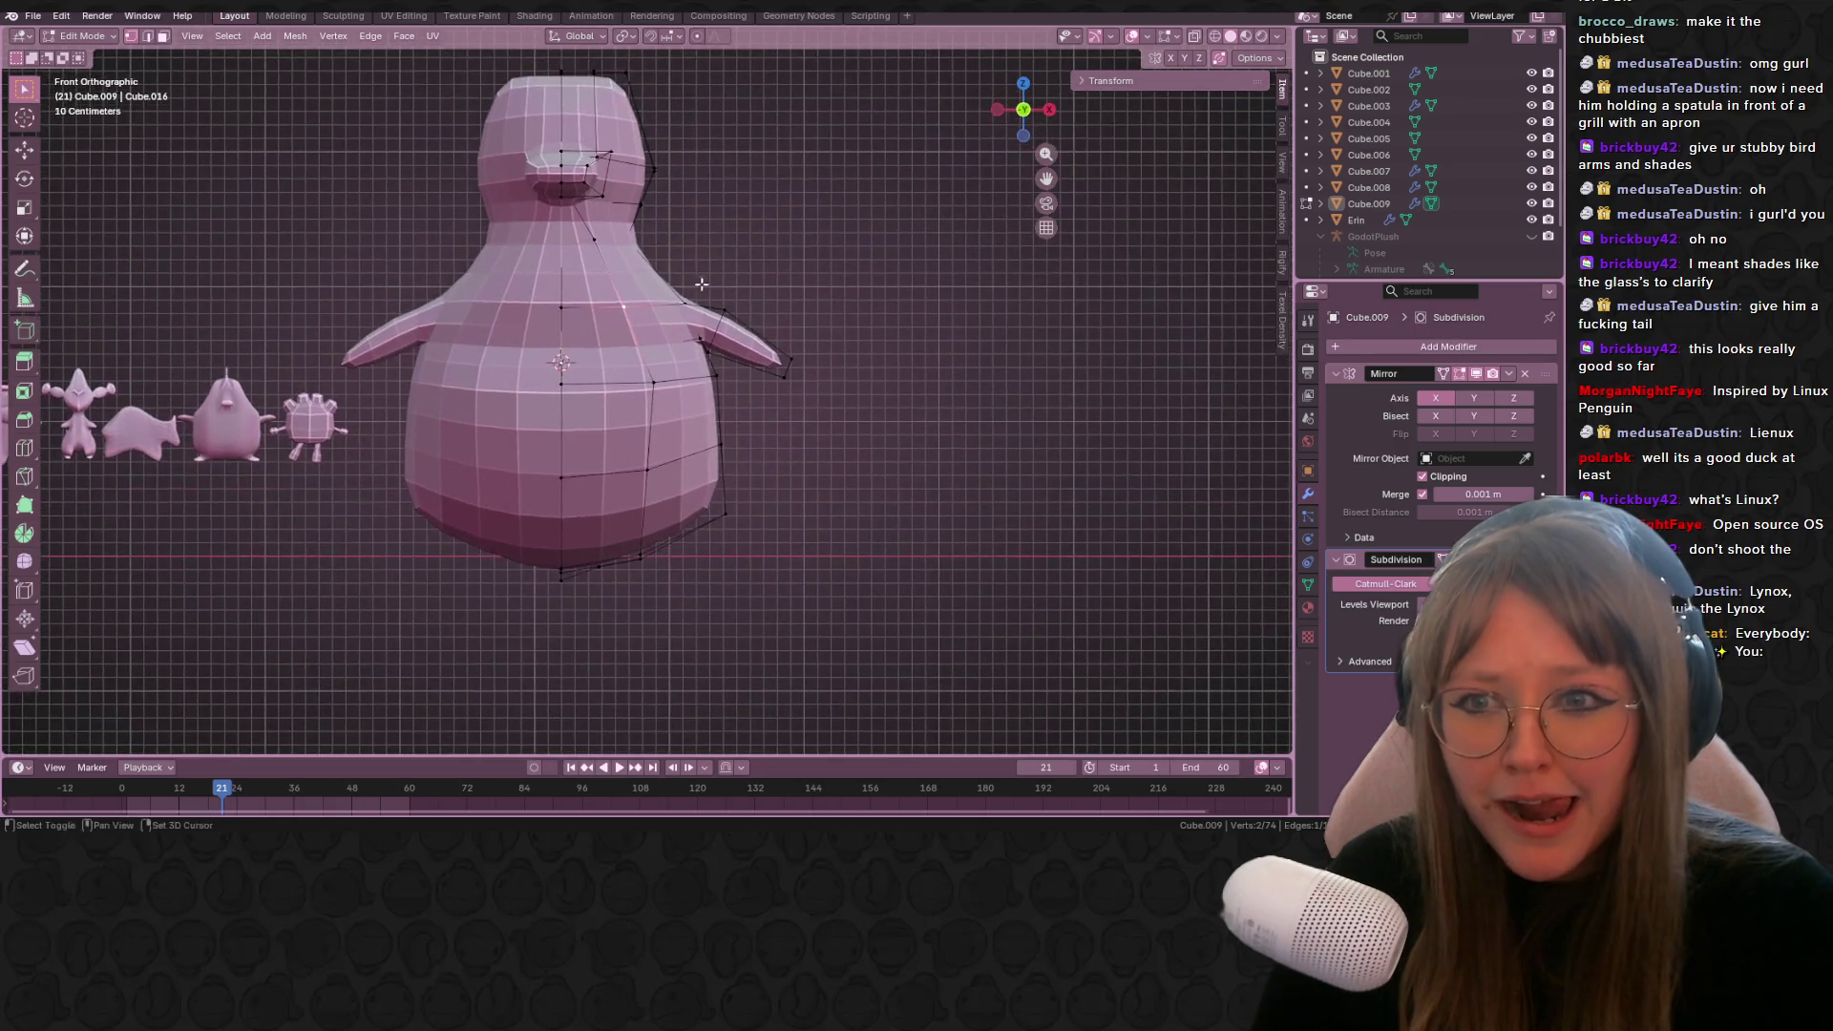
key(r)
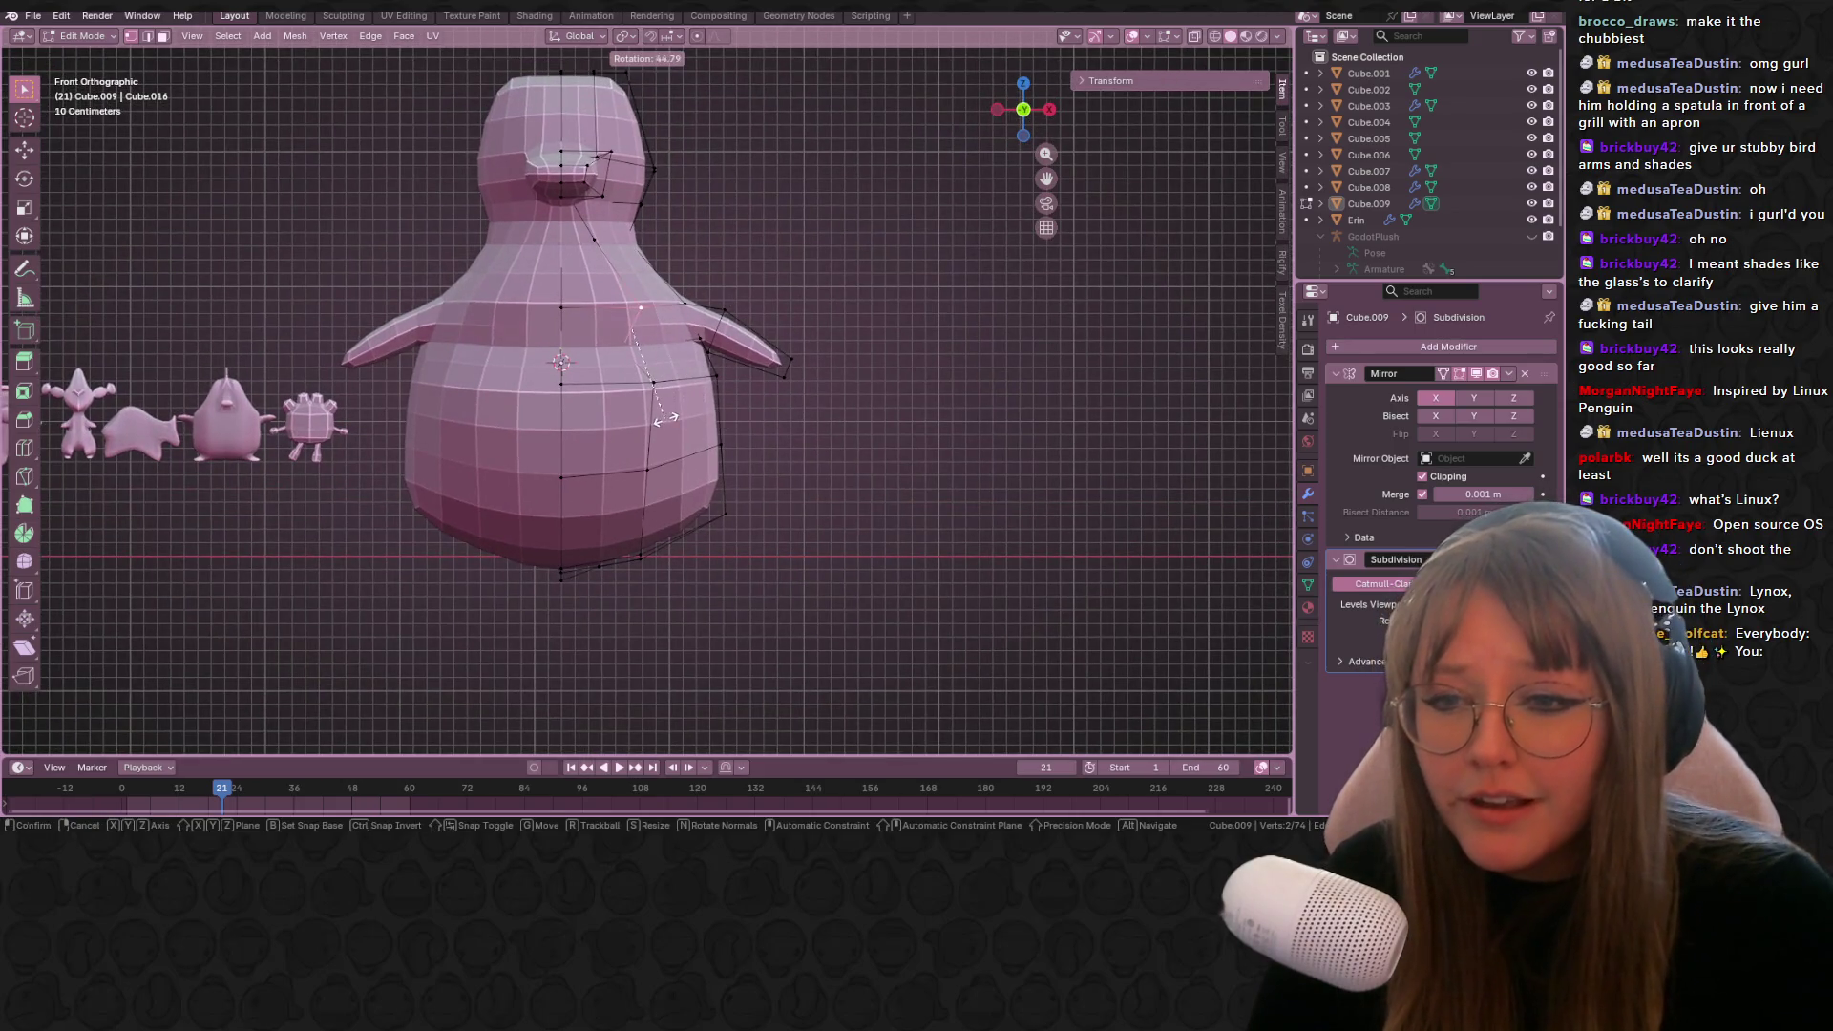
click(665, 418)
Step: Raise a single flipper vertex into a better position
click(705, 302)
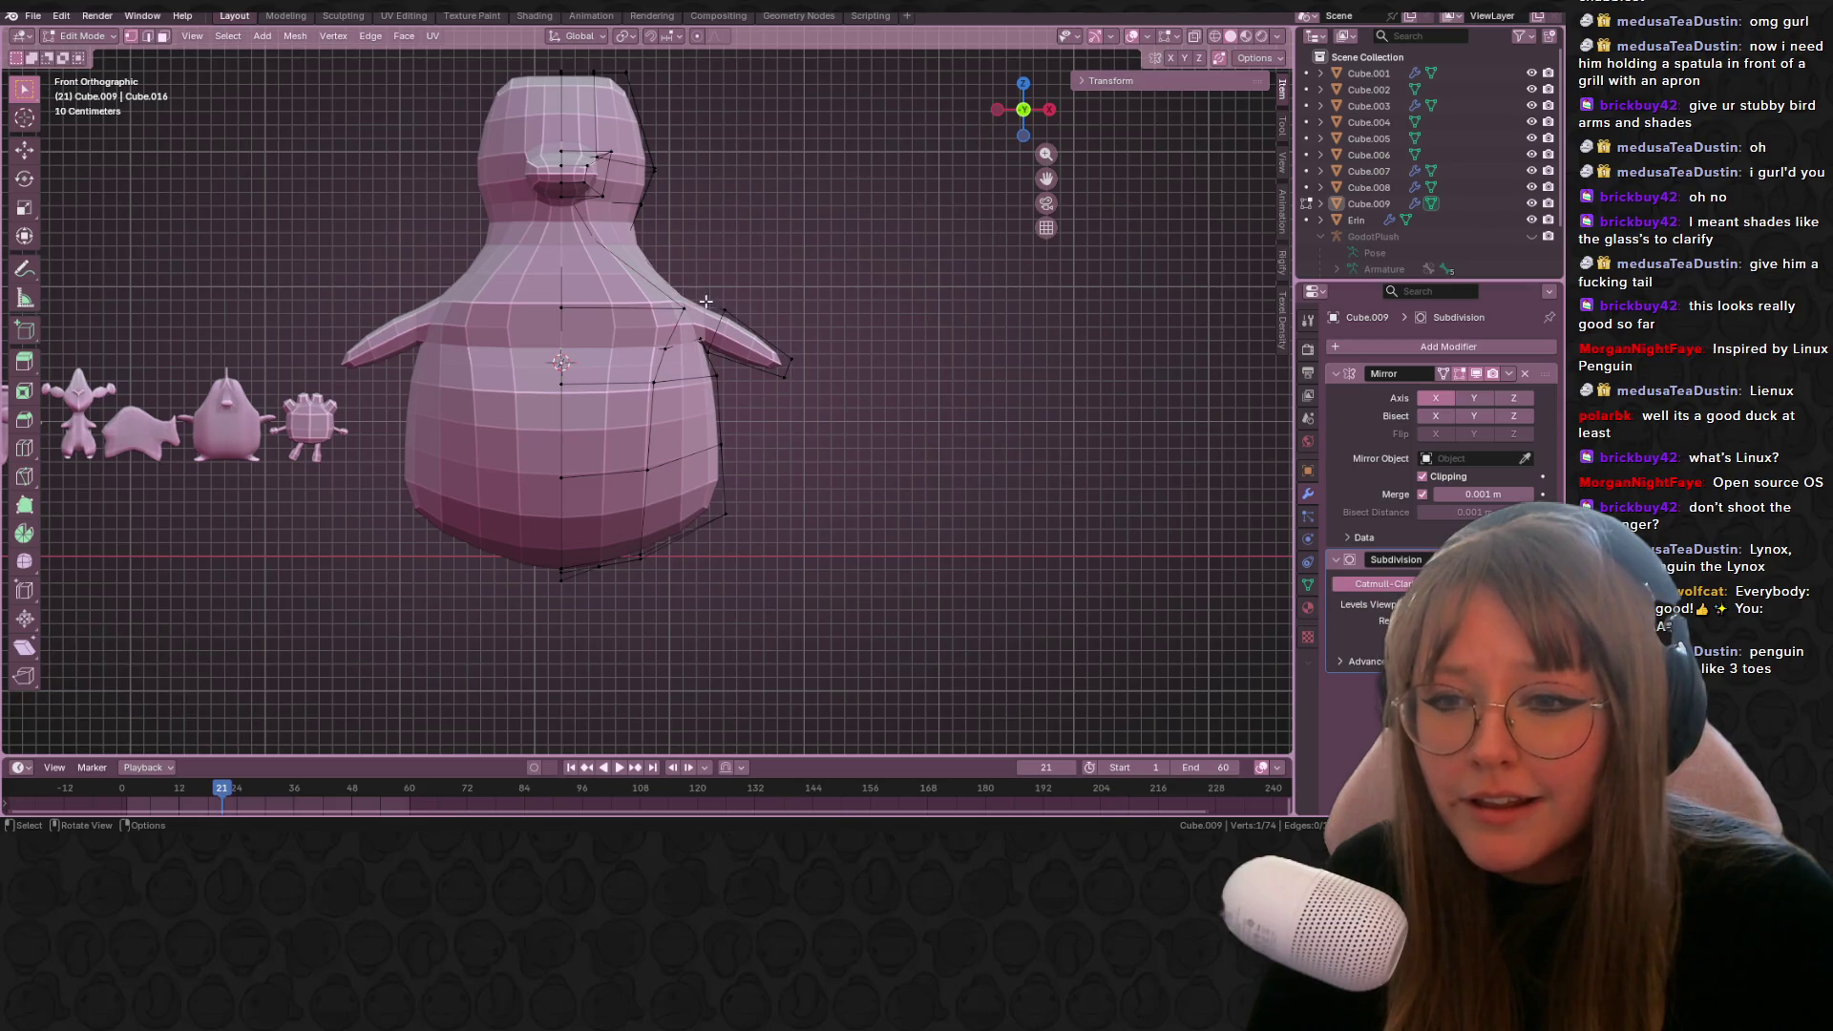
key(g)
click(695, 307)
key(g)
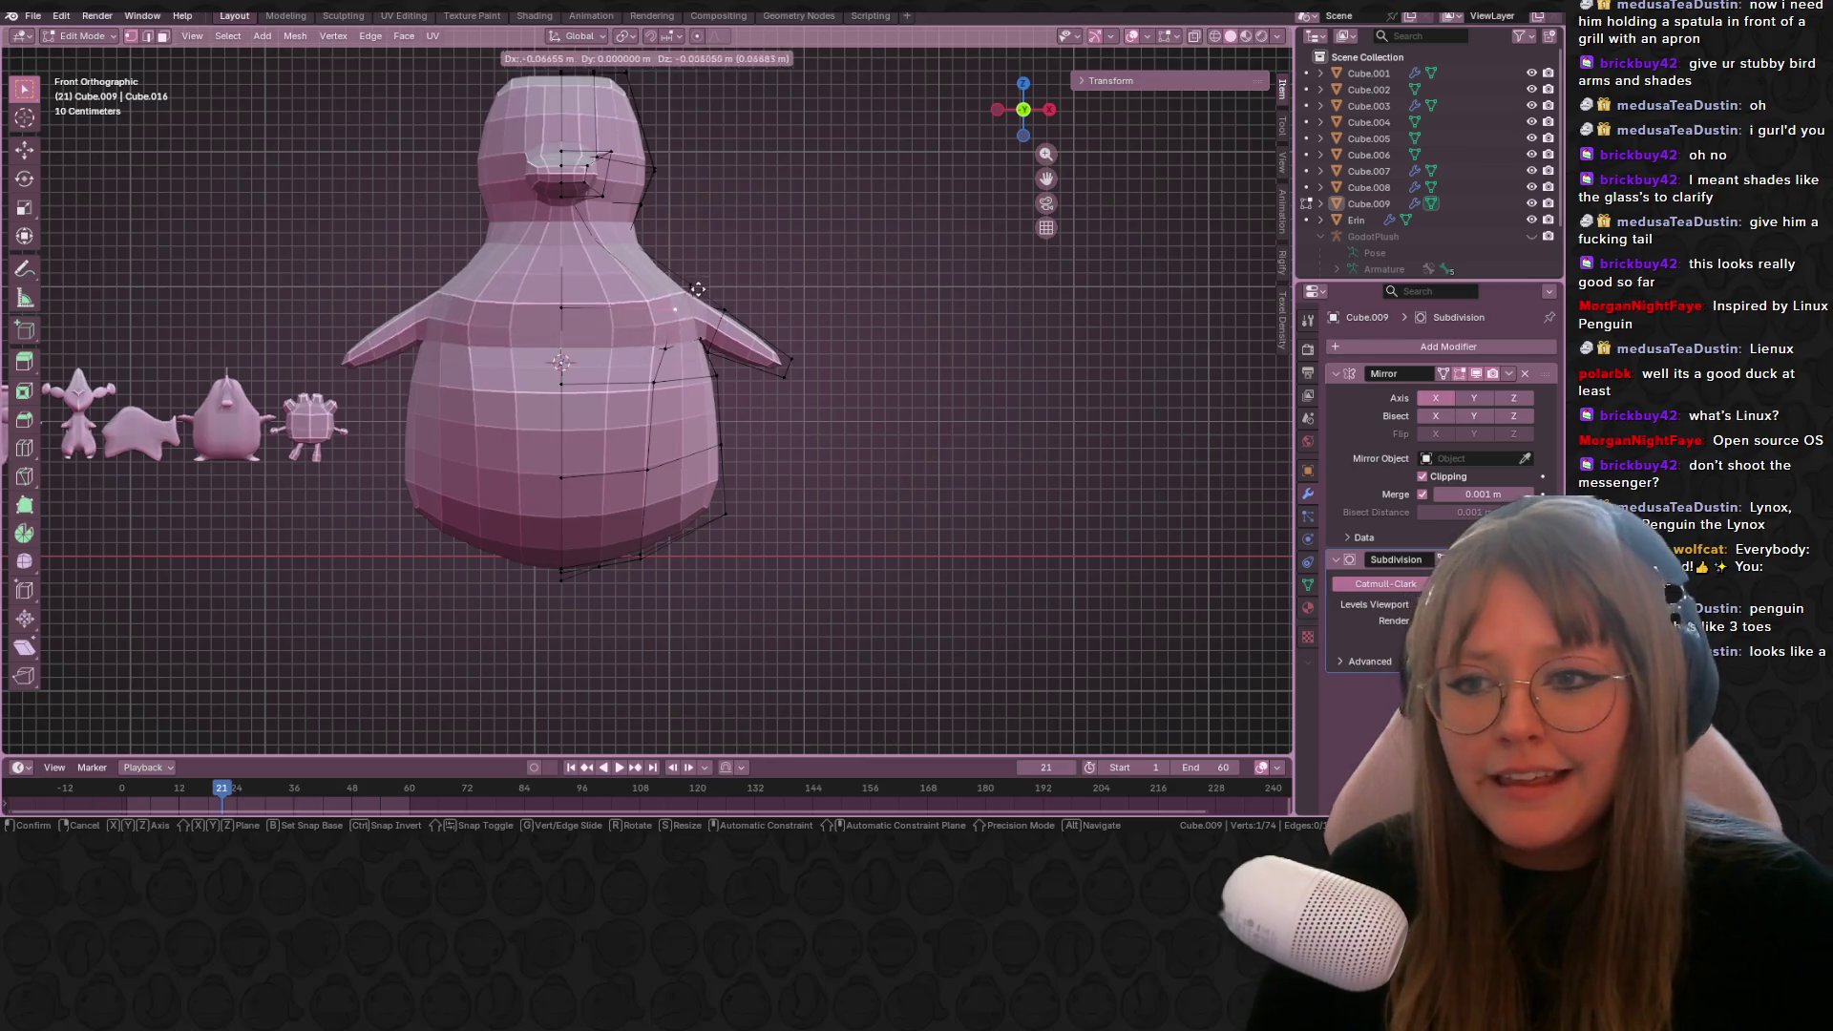
click(696, 286)
Step: Reposition an upper chest vertex beside the flipper
click(557, 295)
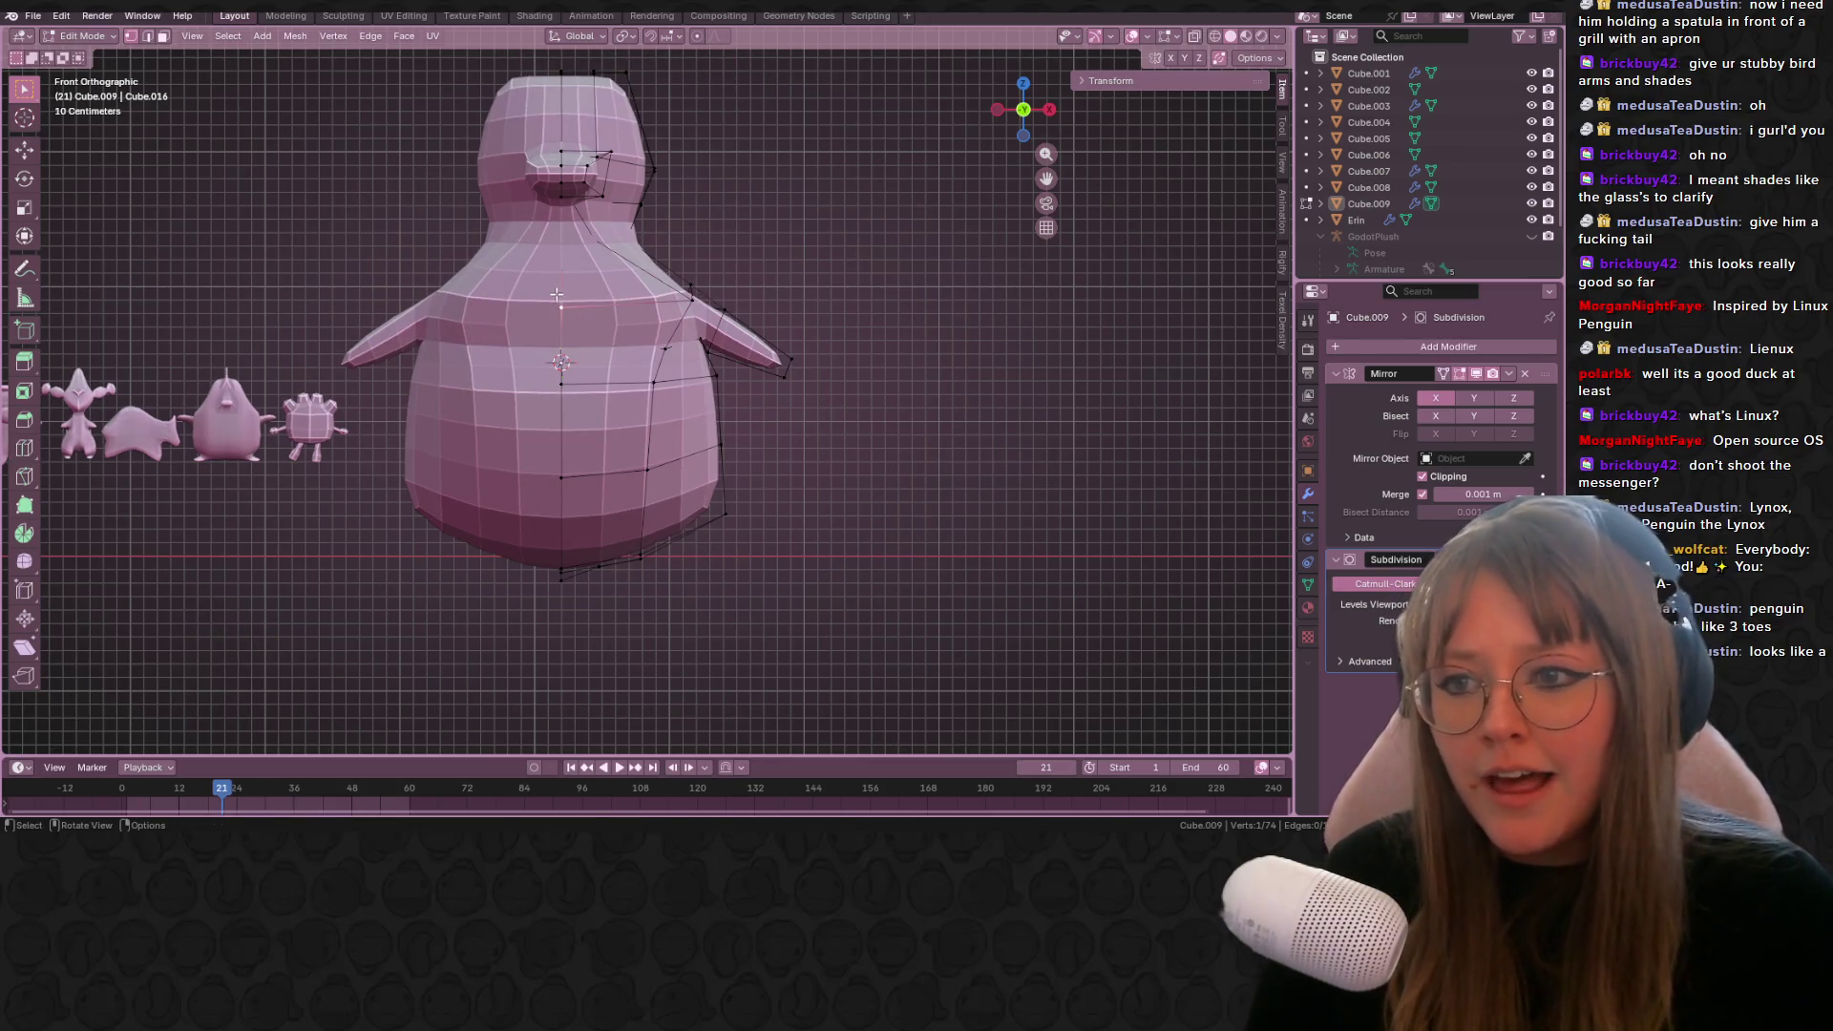
key(g)
click(564, 315)
key(g)
click(664, 362)
key(g)
click(687, 315)
mouse_move(687, 315)
middle_down()
mouse_move(724, 335)
mouse_move(740, 286)
middle_up()
Step: Loop-cut a new edge loop around the belly and move one of its vertices
key(ctrl+r)
click(743, 280)
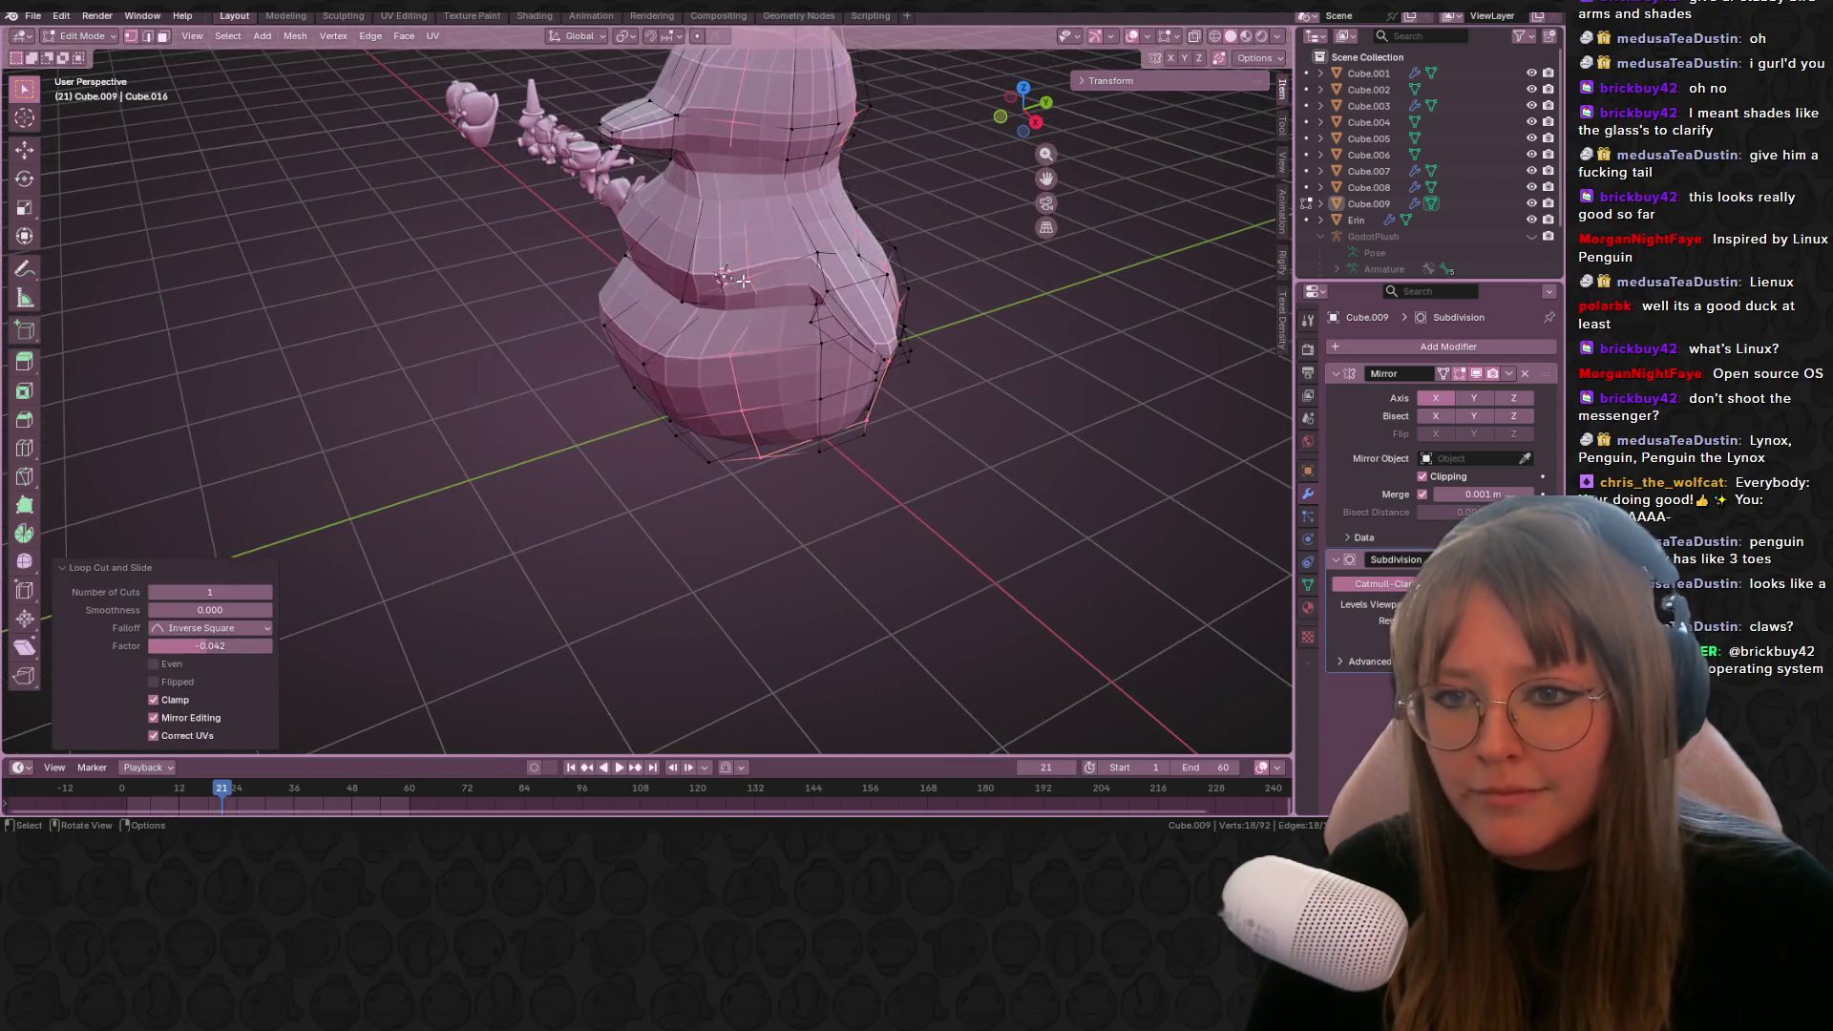
click(759, 308)
key(g)
click(779, 294)
mouse_move(779, 294)
middle_down()
mouse_move(859, 278)
mouse_move(767, 271)
mouse_move(897, 270)
middle_up()
Step: In Front view, nudge the wing-side vertex slightly lower in several small moves
key(KP_1)
key(g)
click(768, 238)
key(g)
click(748, 288)
key(g)
click(754, 292)
key(g)
click(760, 296)
Step: Select a lower side vertex, orbit to check, and return to Object Mode
click(755, 334)
mouse_move(761, 550)
middle_down()
mouse_move(716, 465)
mouse_move(1012, 520)
mouse_move(973, 504)
middle_up()
key(Tab)
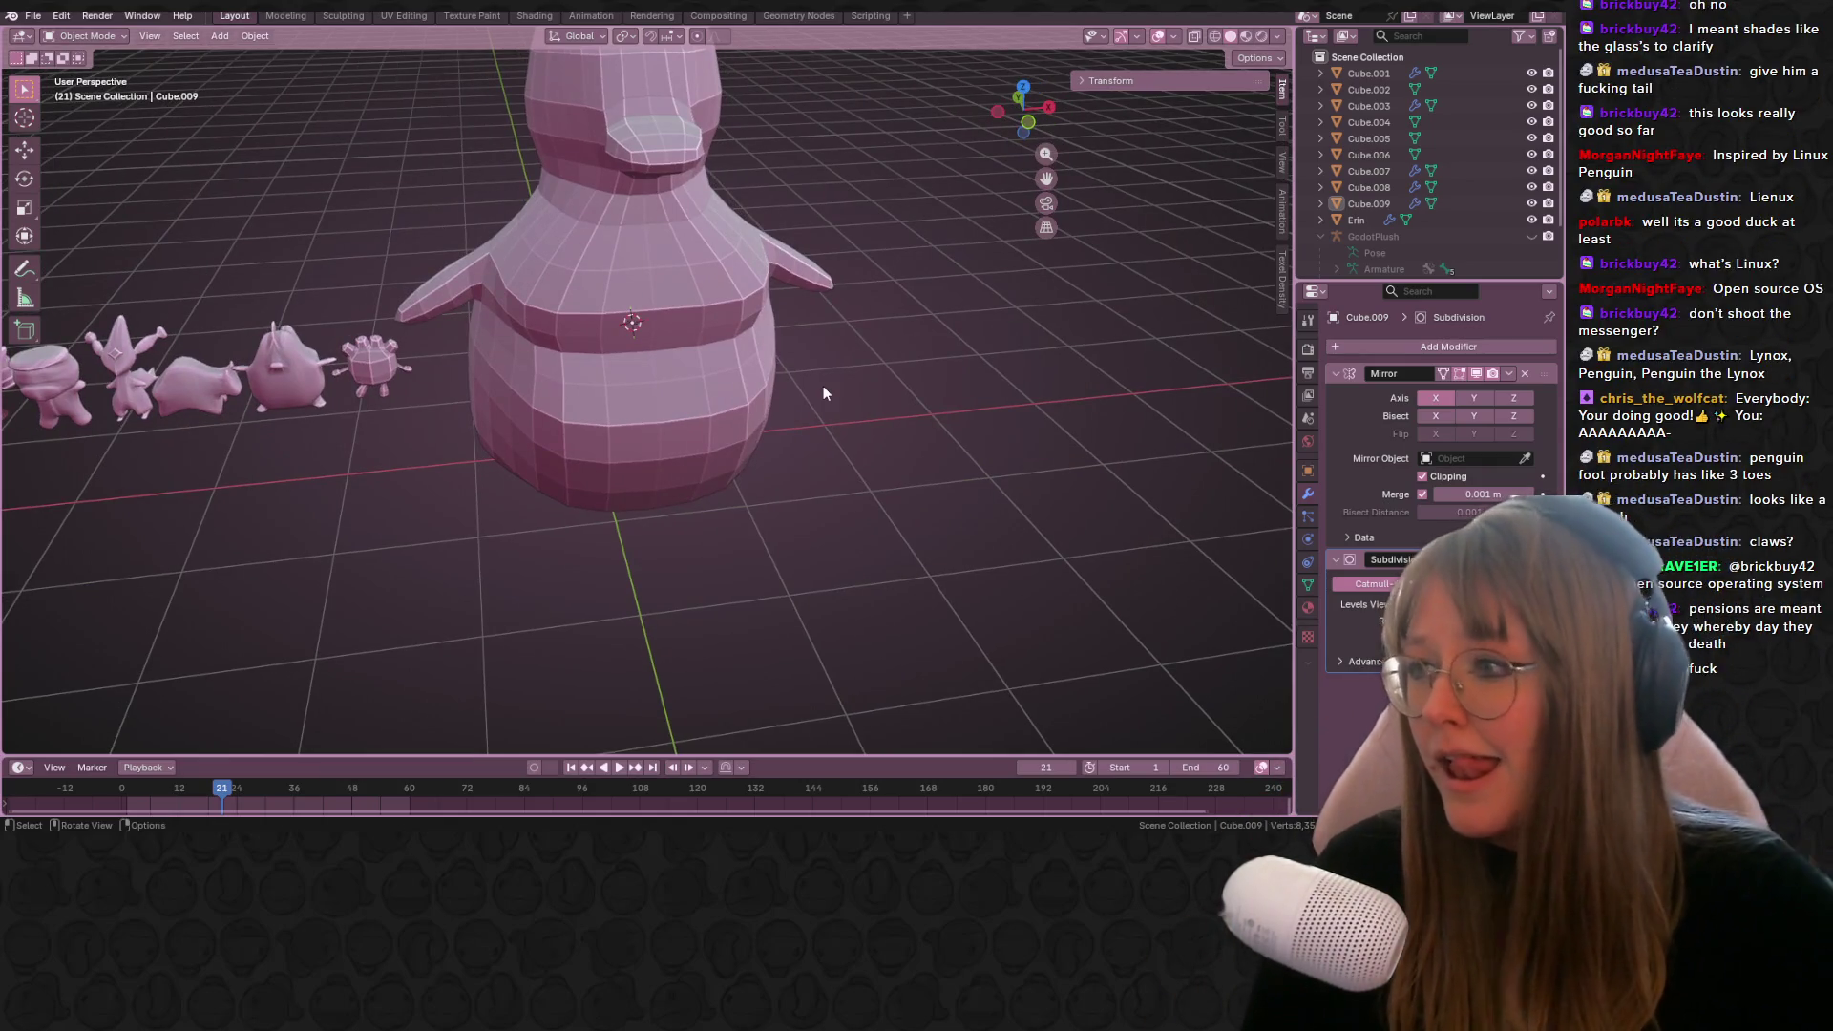
Step: In Front Orthographic Edit Mode with X-ray on, raise a side vertex of the penguin
mouse_move(720, 381)
middle_down()
mouse_move(803, 434)
mouse_move(684, 396)
mouse_move(741, 433)
mouse_move(726, 371)
middle_up()
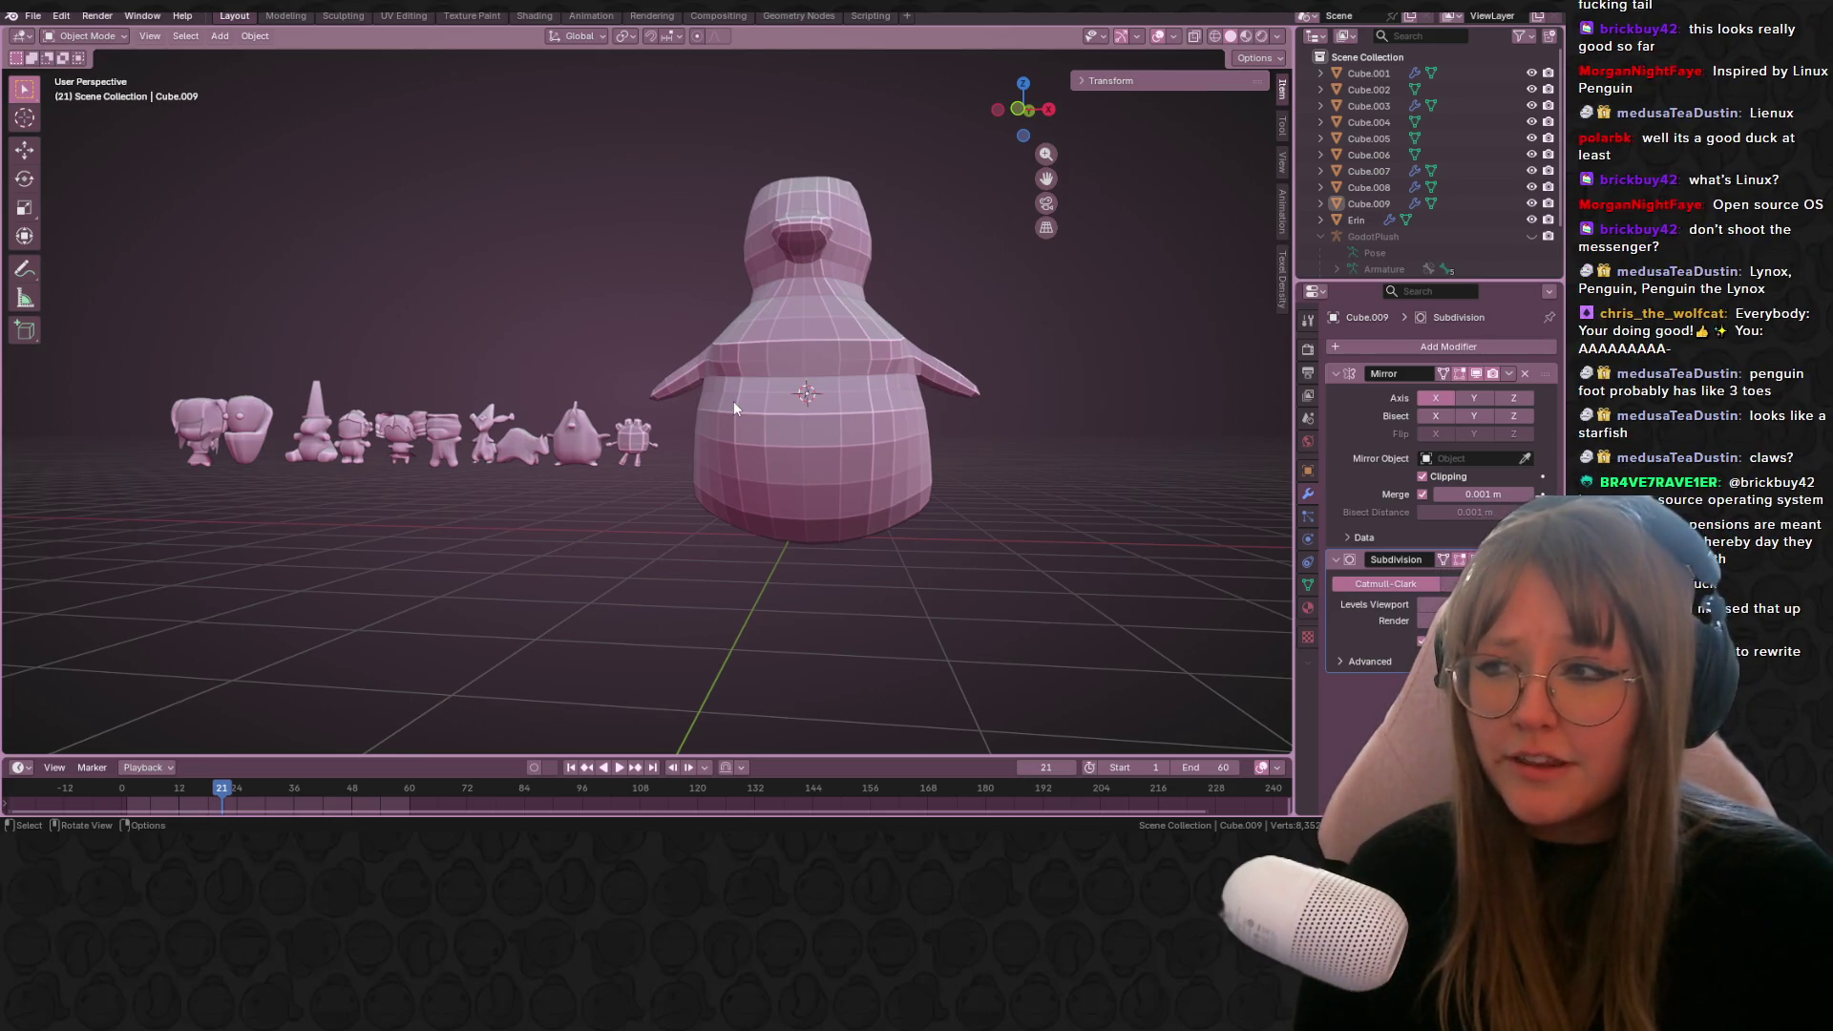
click(1023, 106)
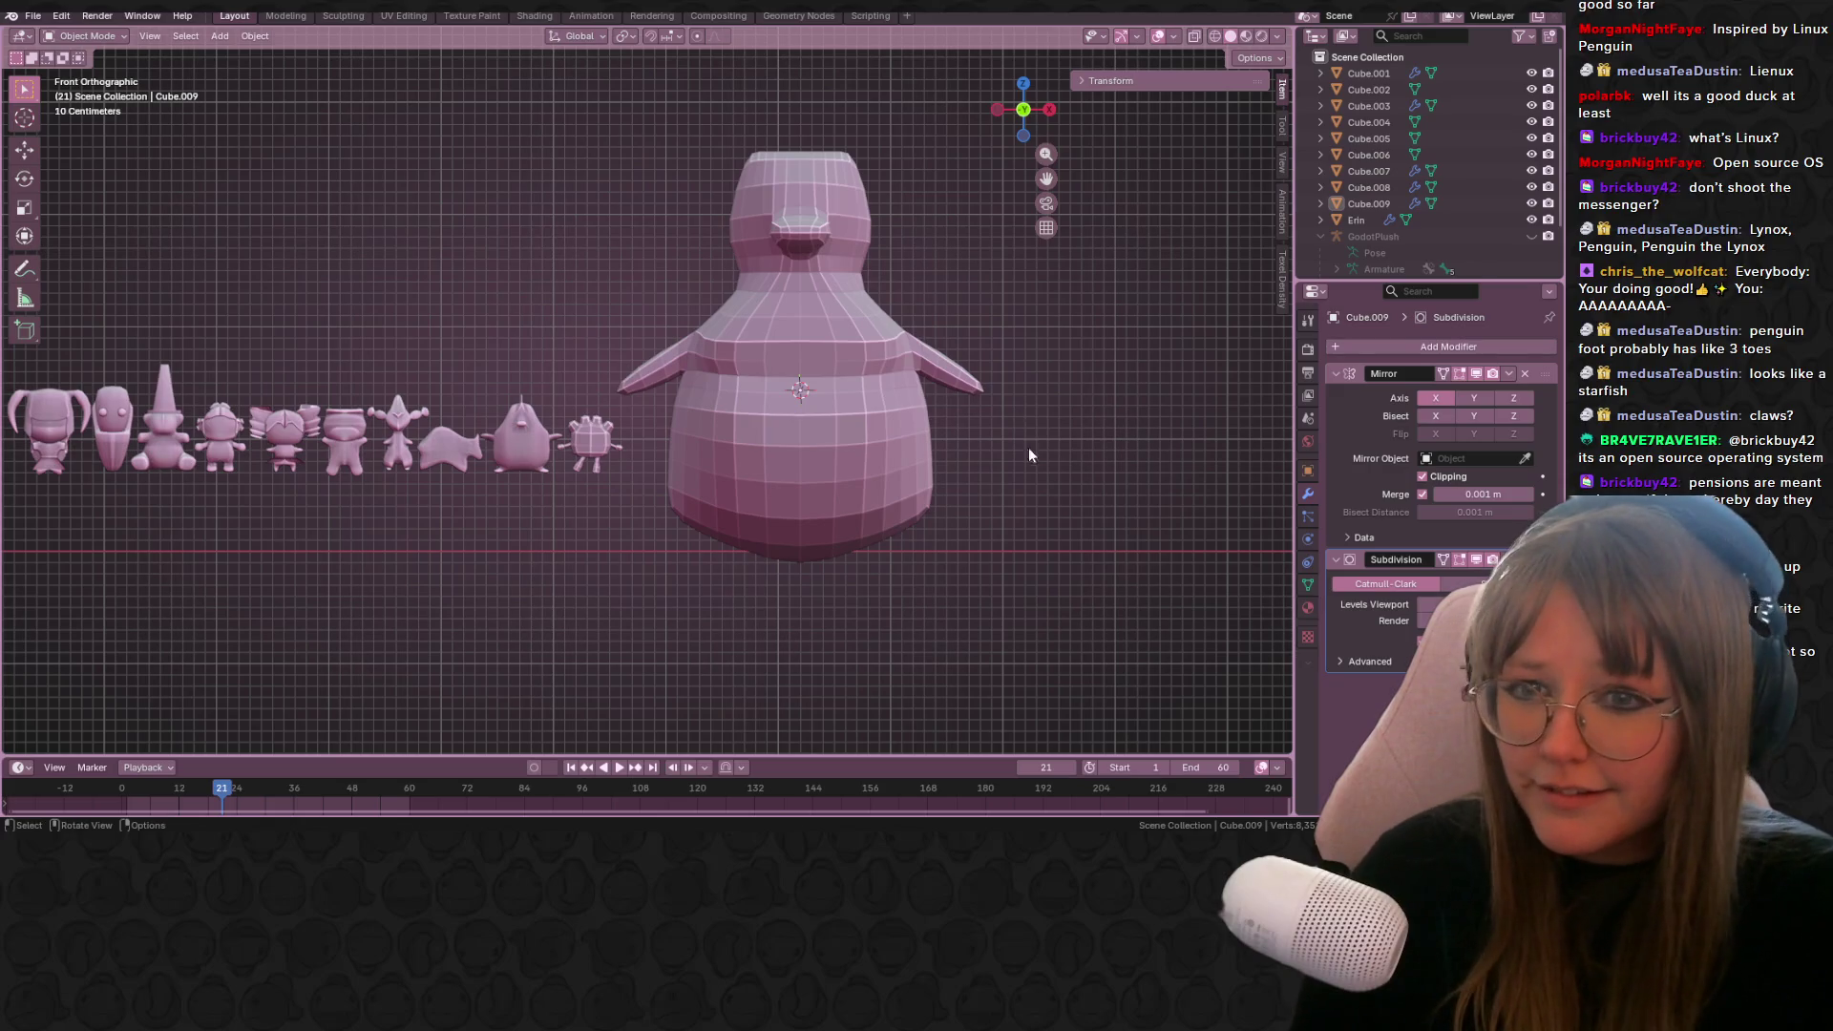
key(Tab)
shift+middle_drag(1034, 454, 876, 379)
click(823, 431)
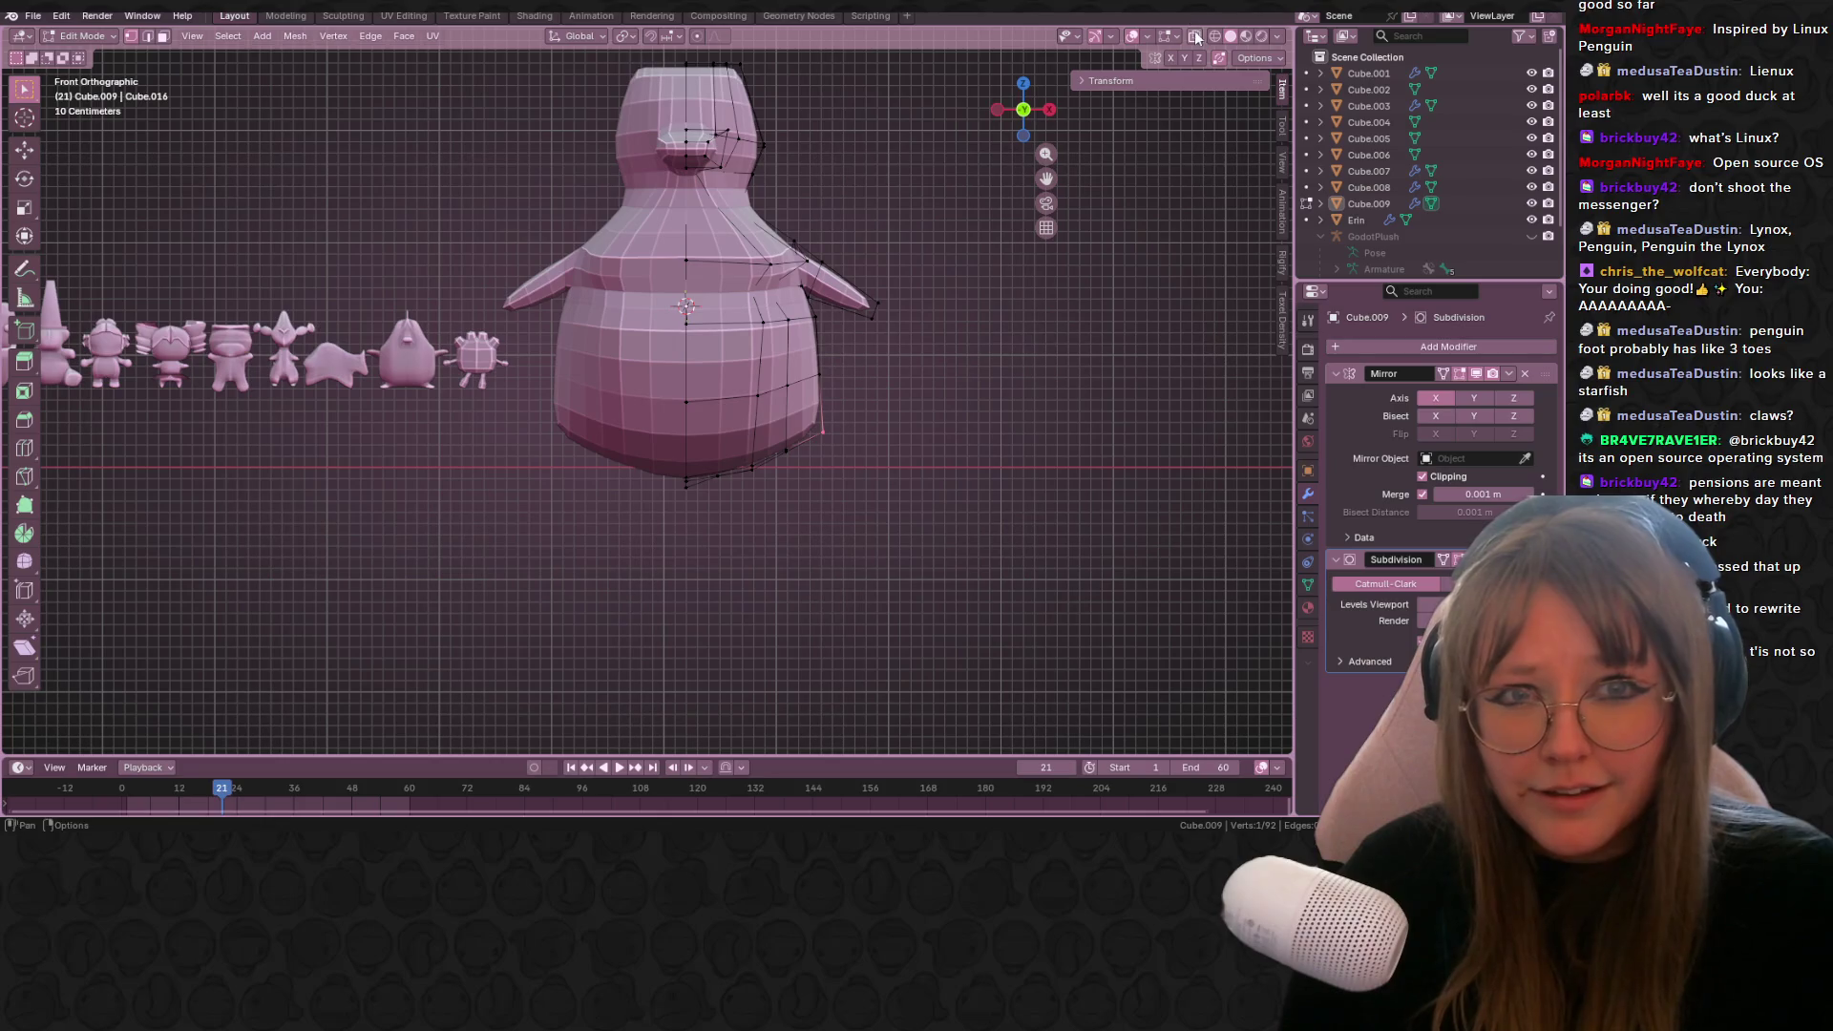
click(1195, 37)
key(g)
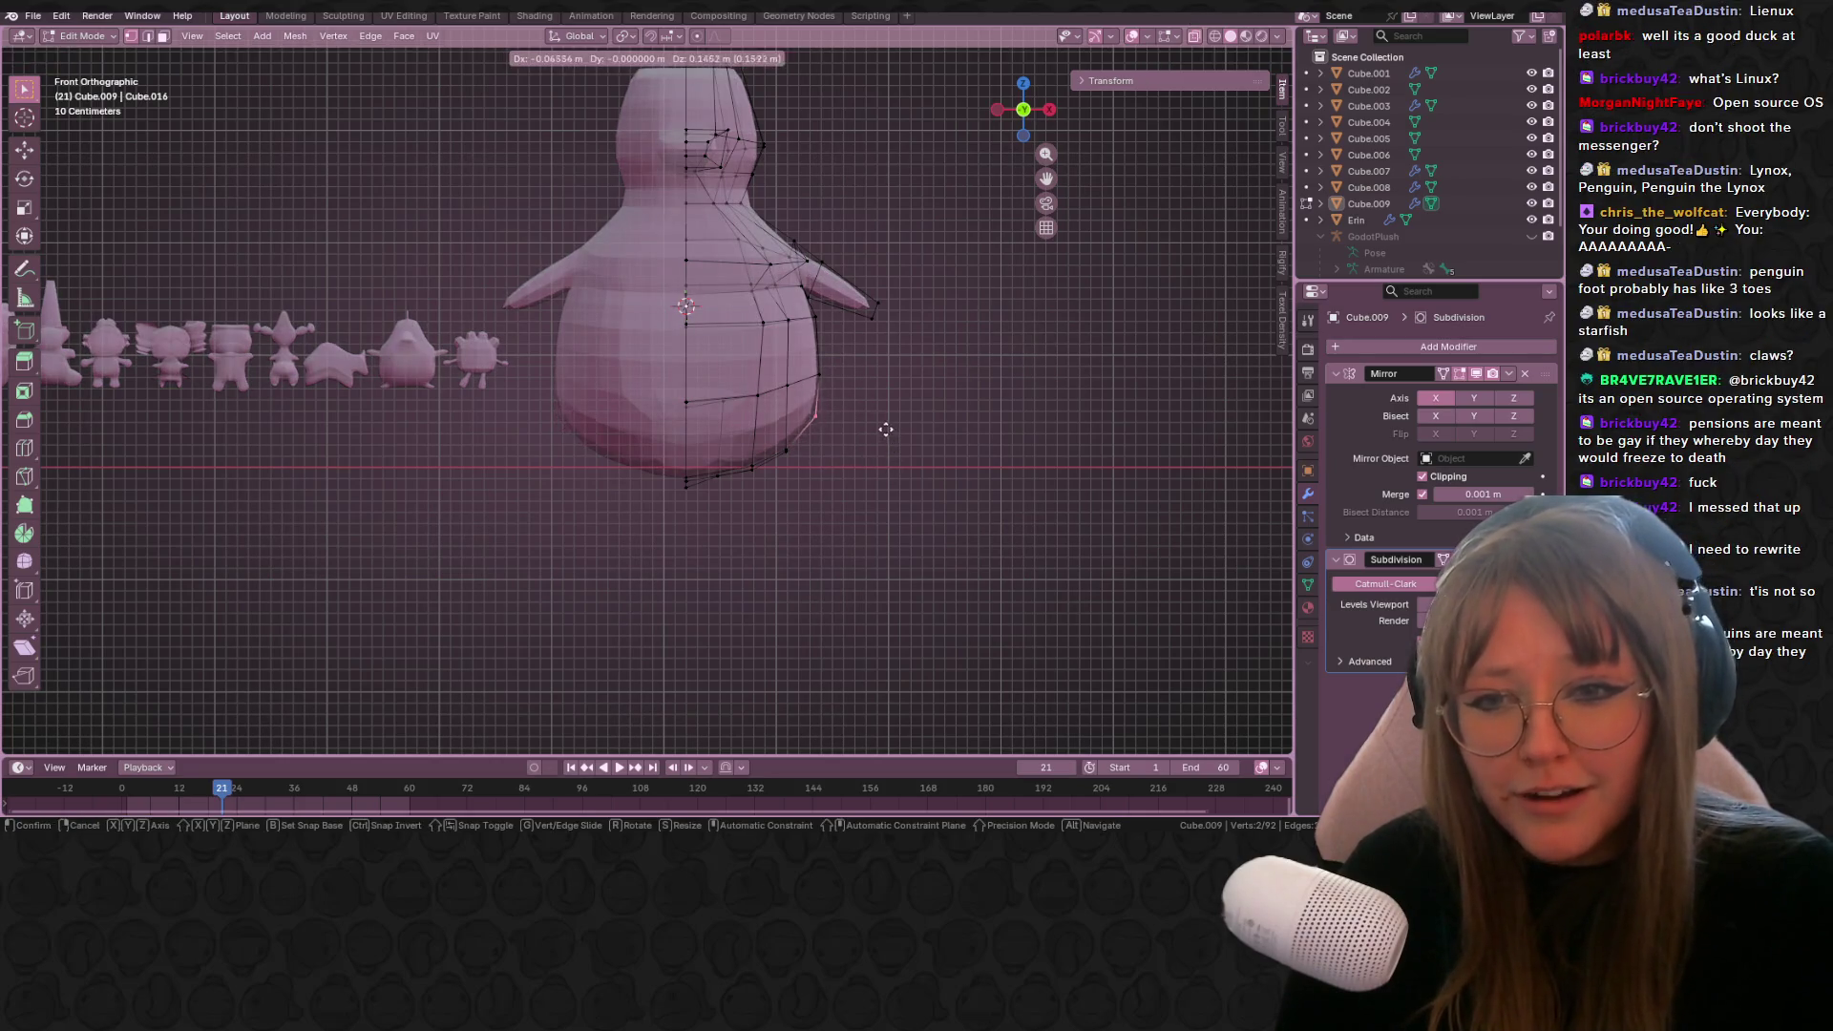
click(822, 369)
Step: Box-select another side vertex, cancelling an unwanted move
key(g)
click(822, 381)
drag(812, 389, 807, 483)
key(g)
right_click(791, 436)
Step: Raise the penguin's bottom vertex slightly and return to Object Mode
click(721, 485)
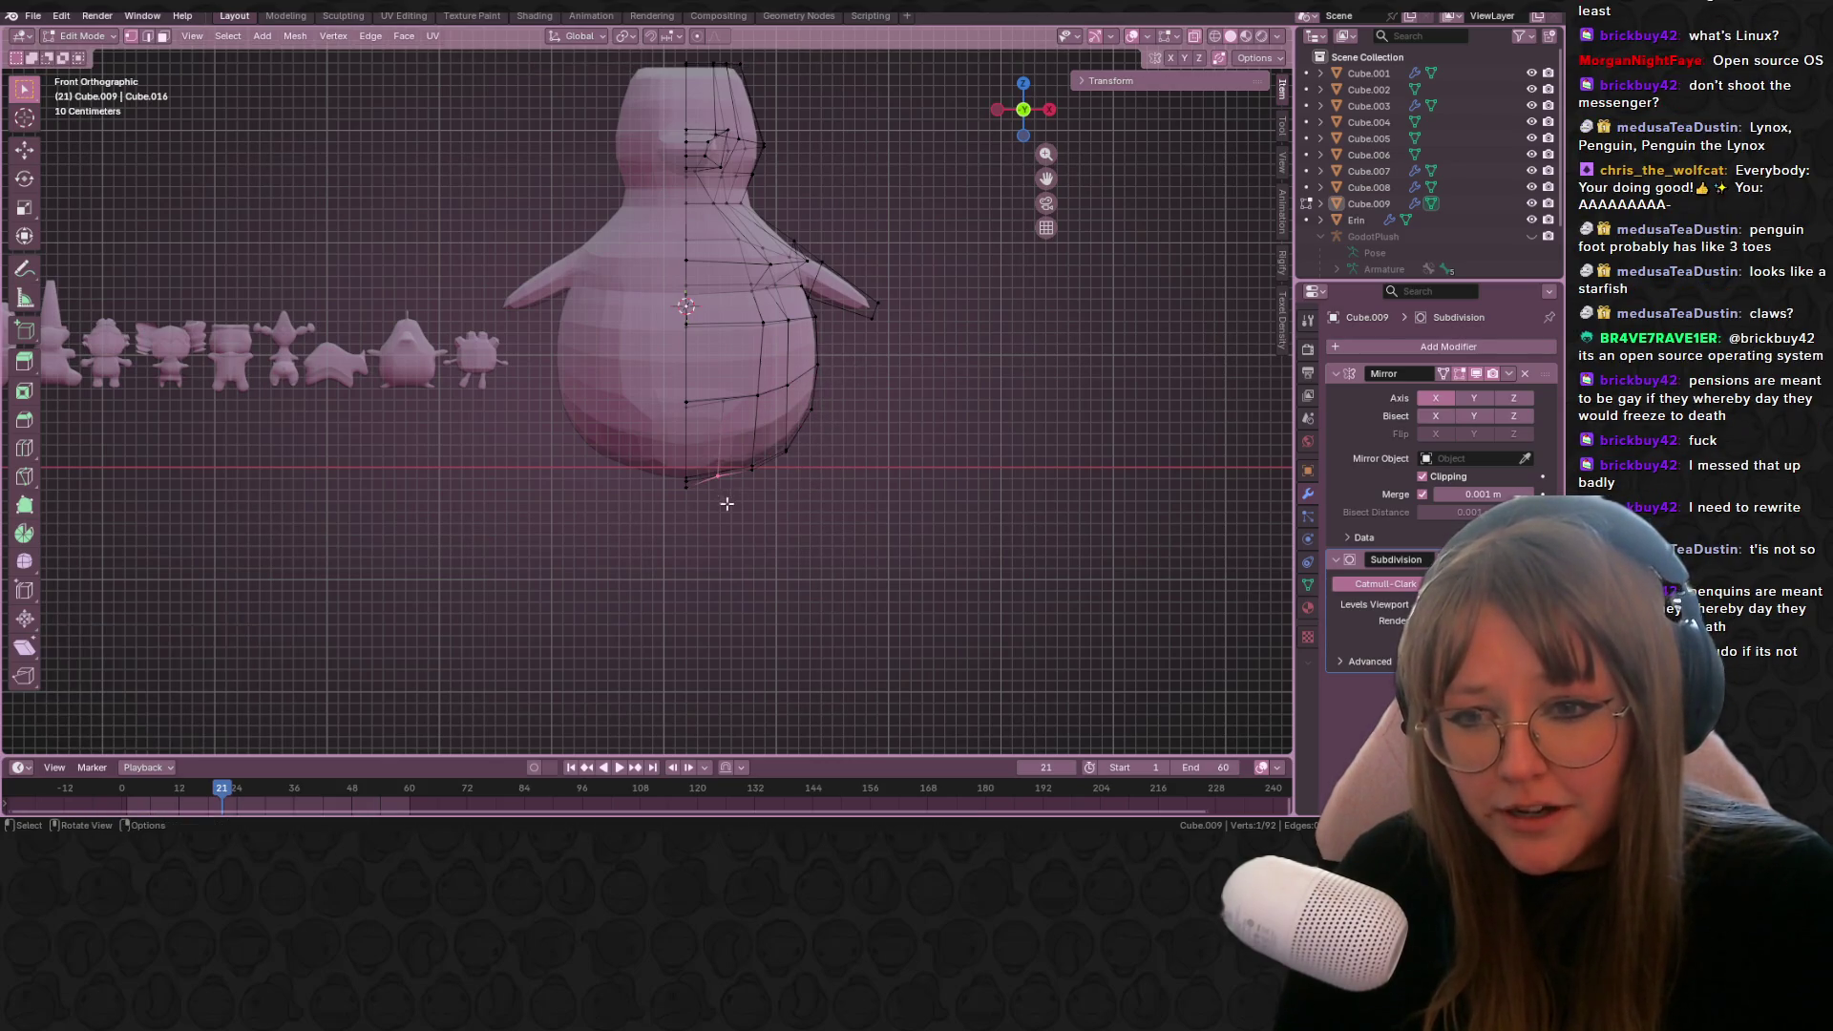
drag(698, 517, 698, 518)
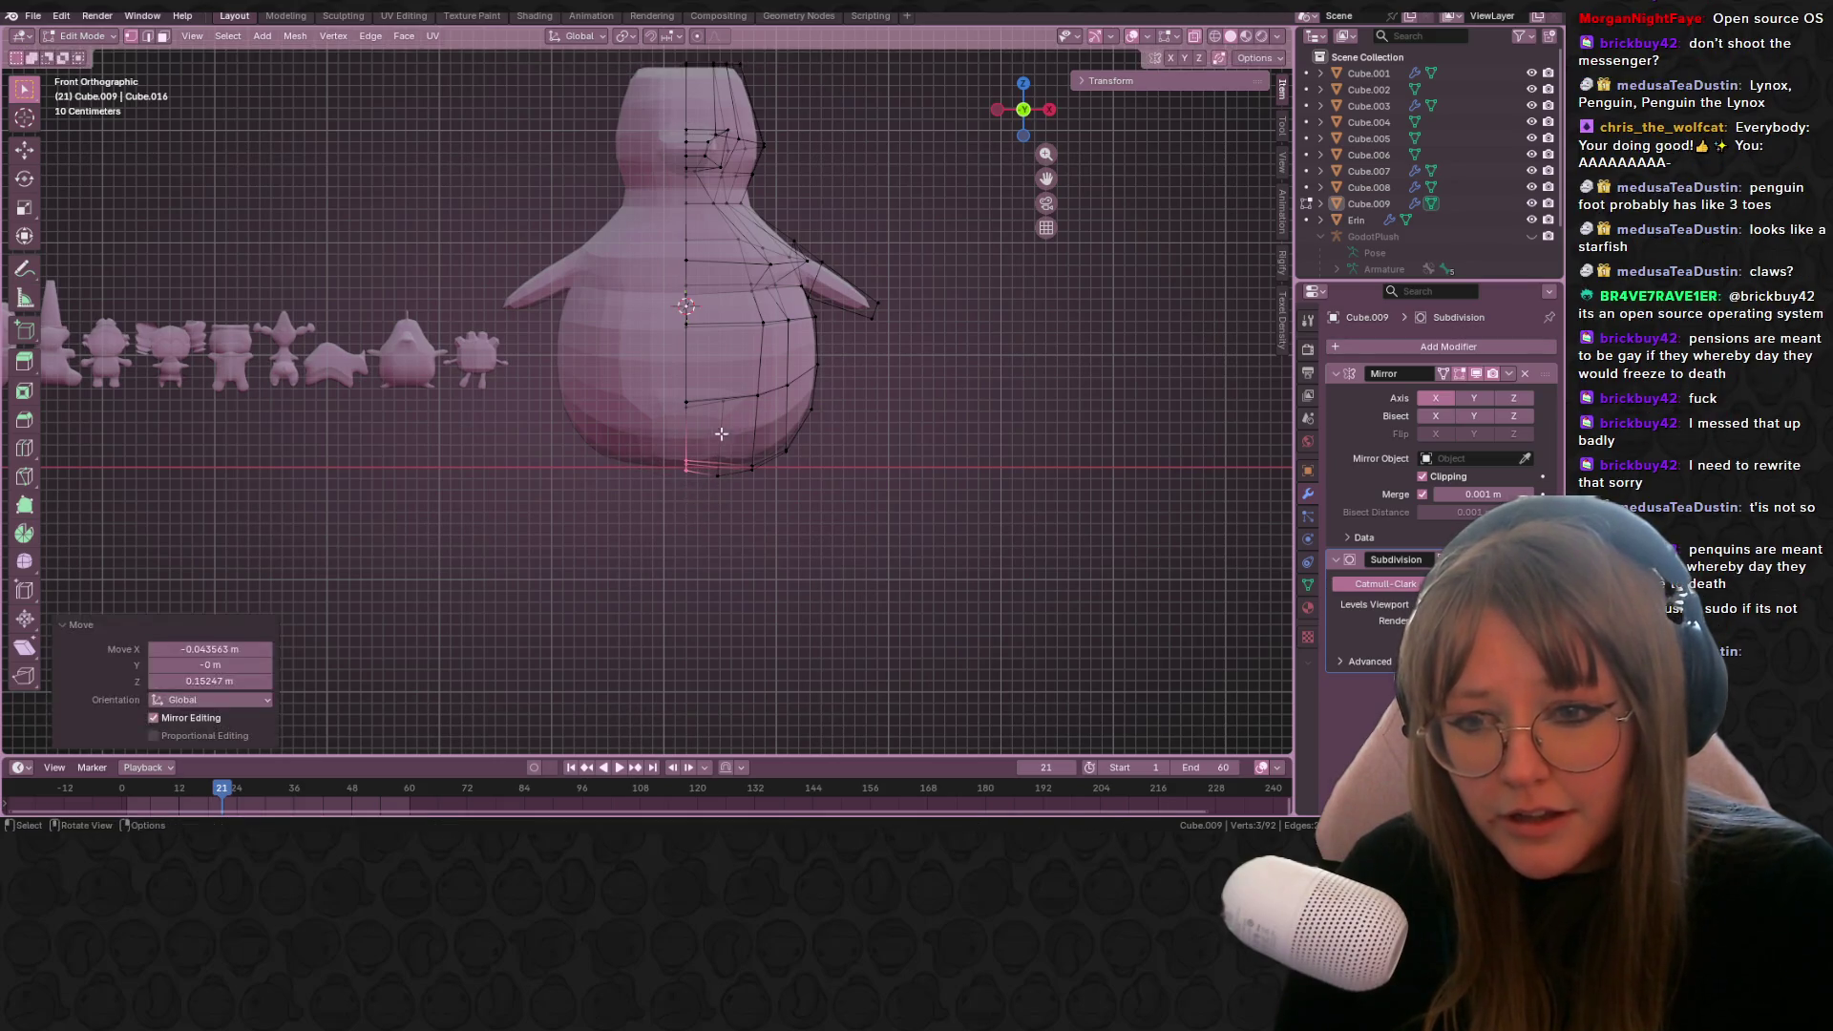
key(g)
click(729, 499)
key(Tab)
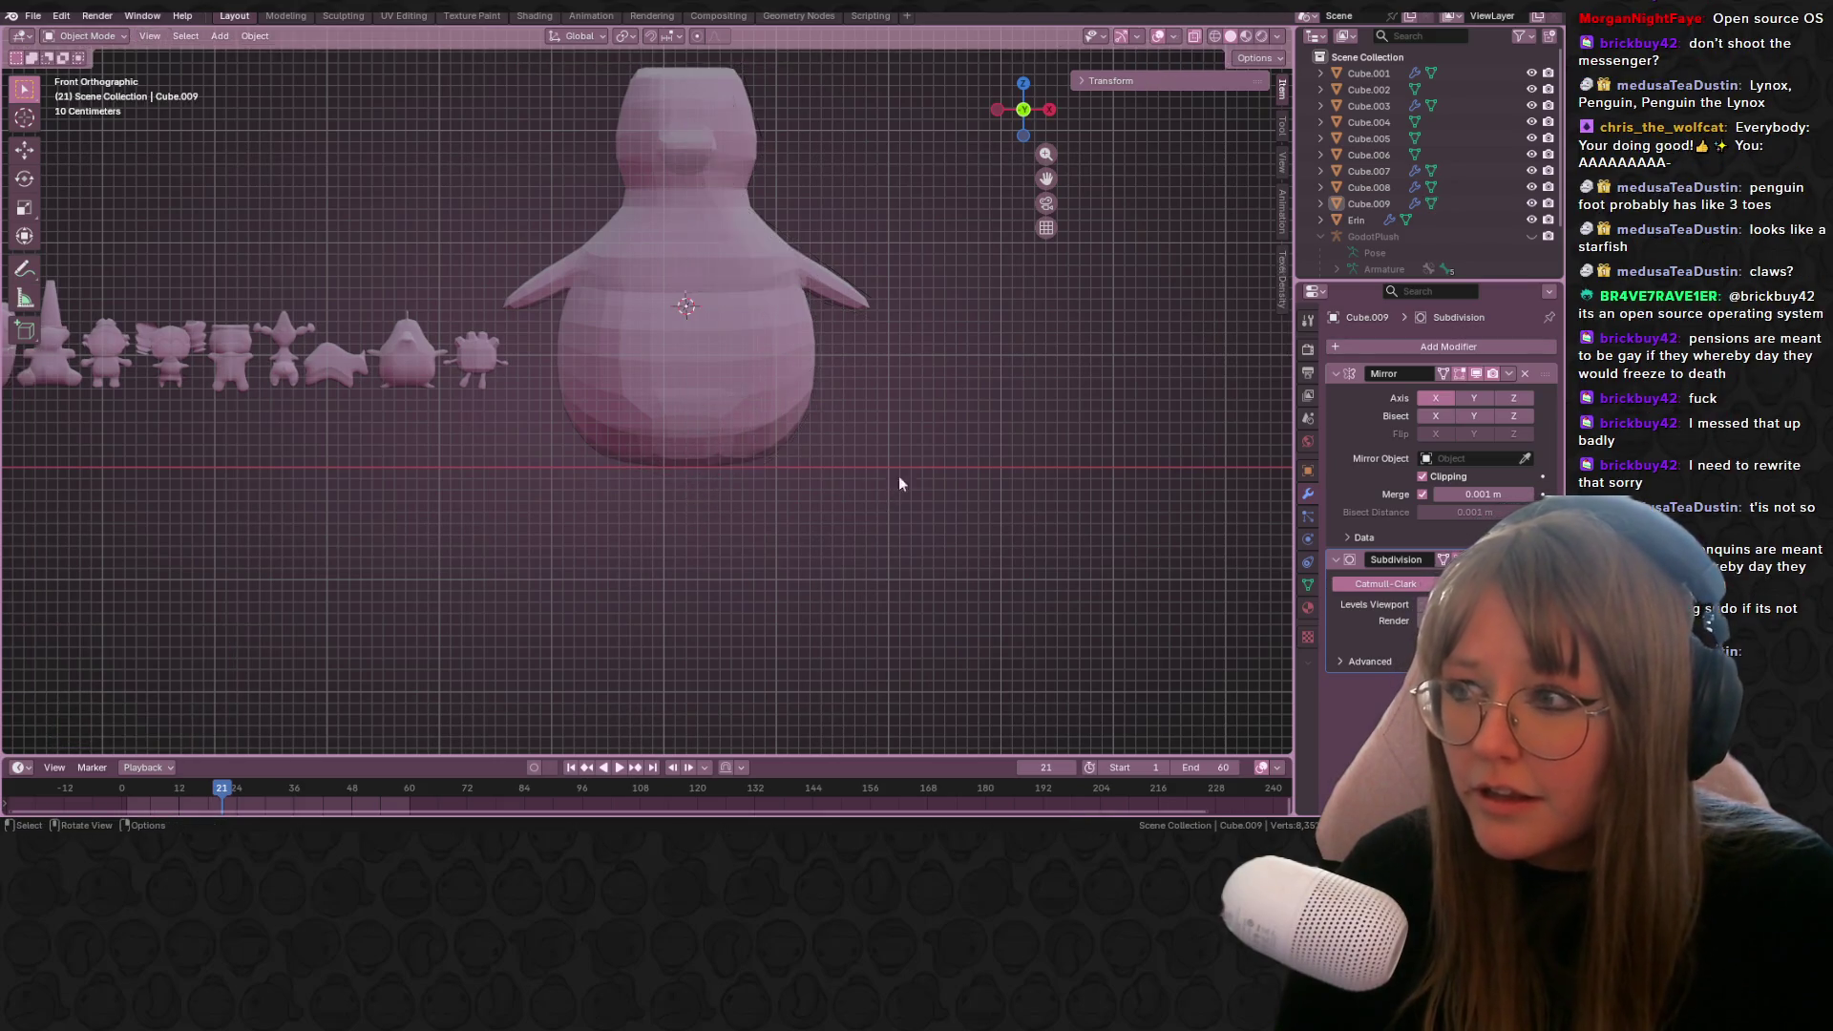
Step: Turn off X-ray and add a 2 m plane via Shift+A > Mesh > Plane
scroll(926, 468, down, 2)
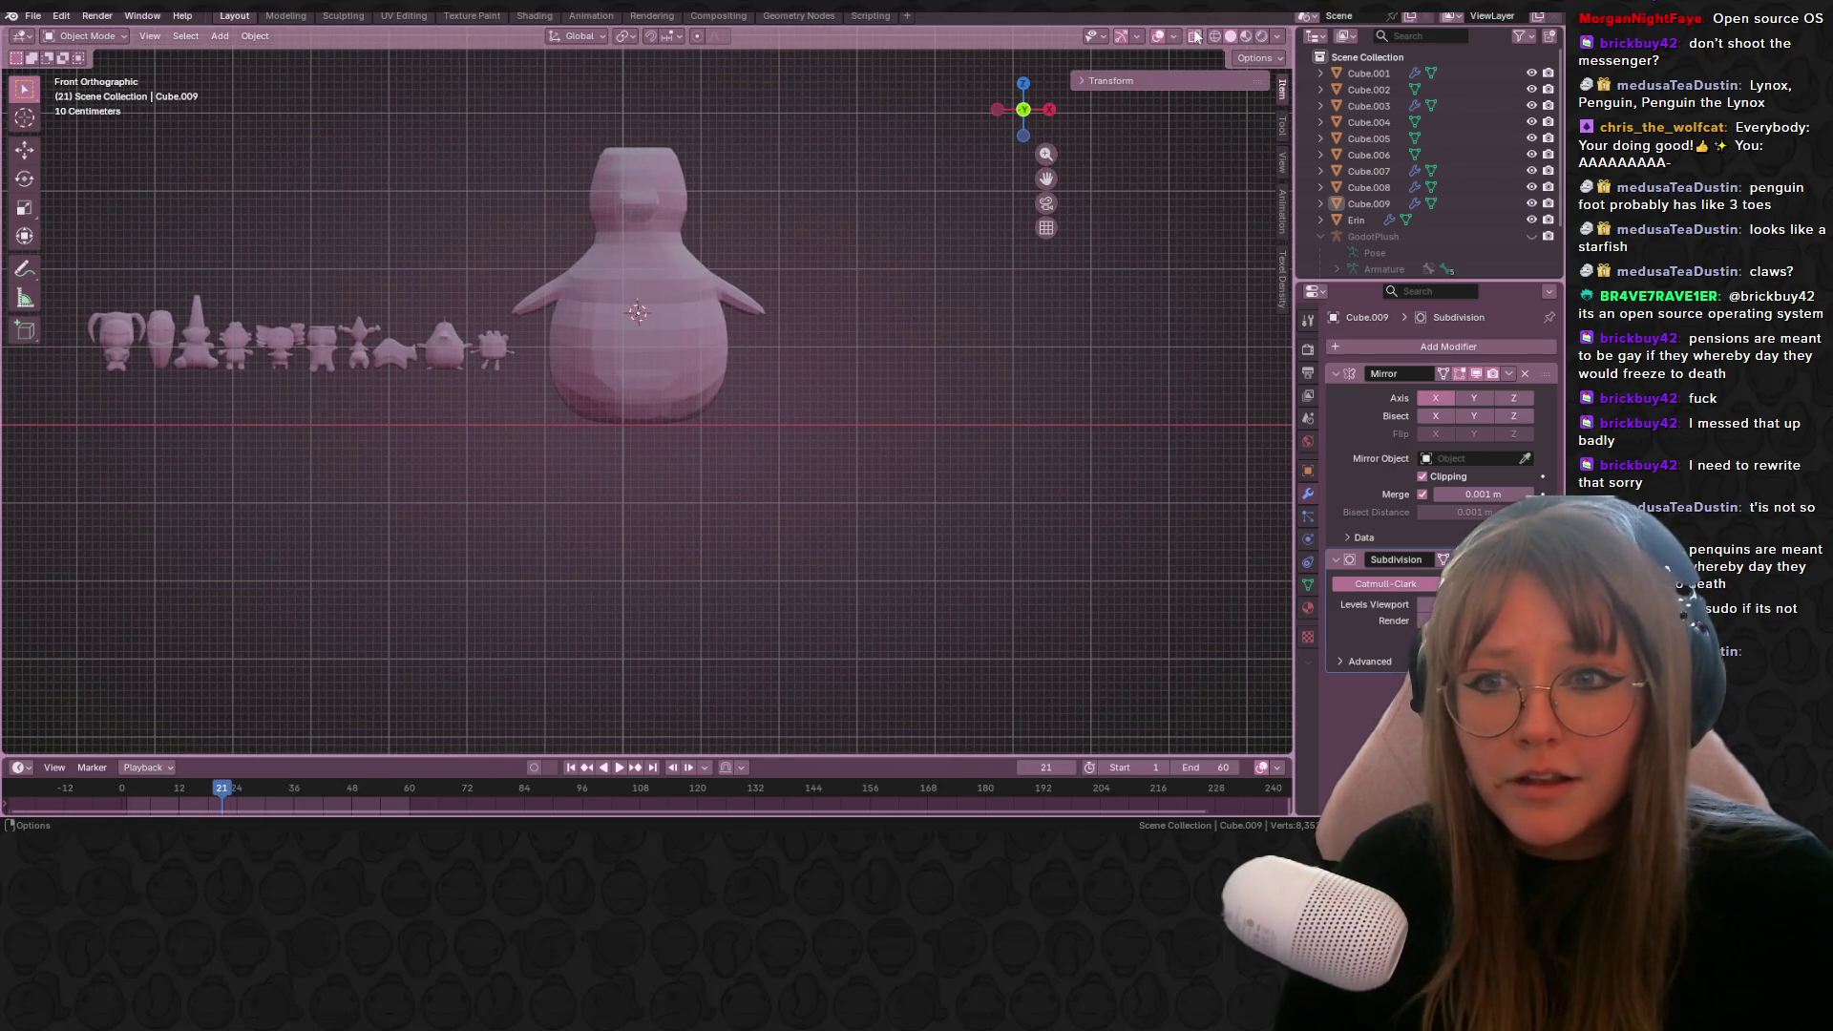
click(1196, 37)
mouse_move(857, 121)
middle_down()
mouse_move(966, 351)
mouse_move(915, 449)
middle_up()
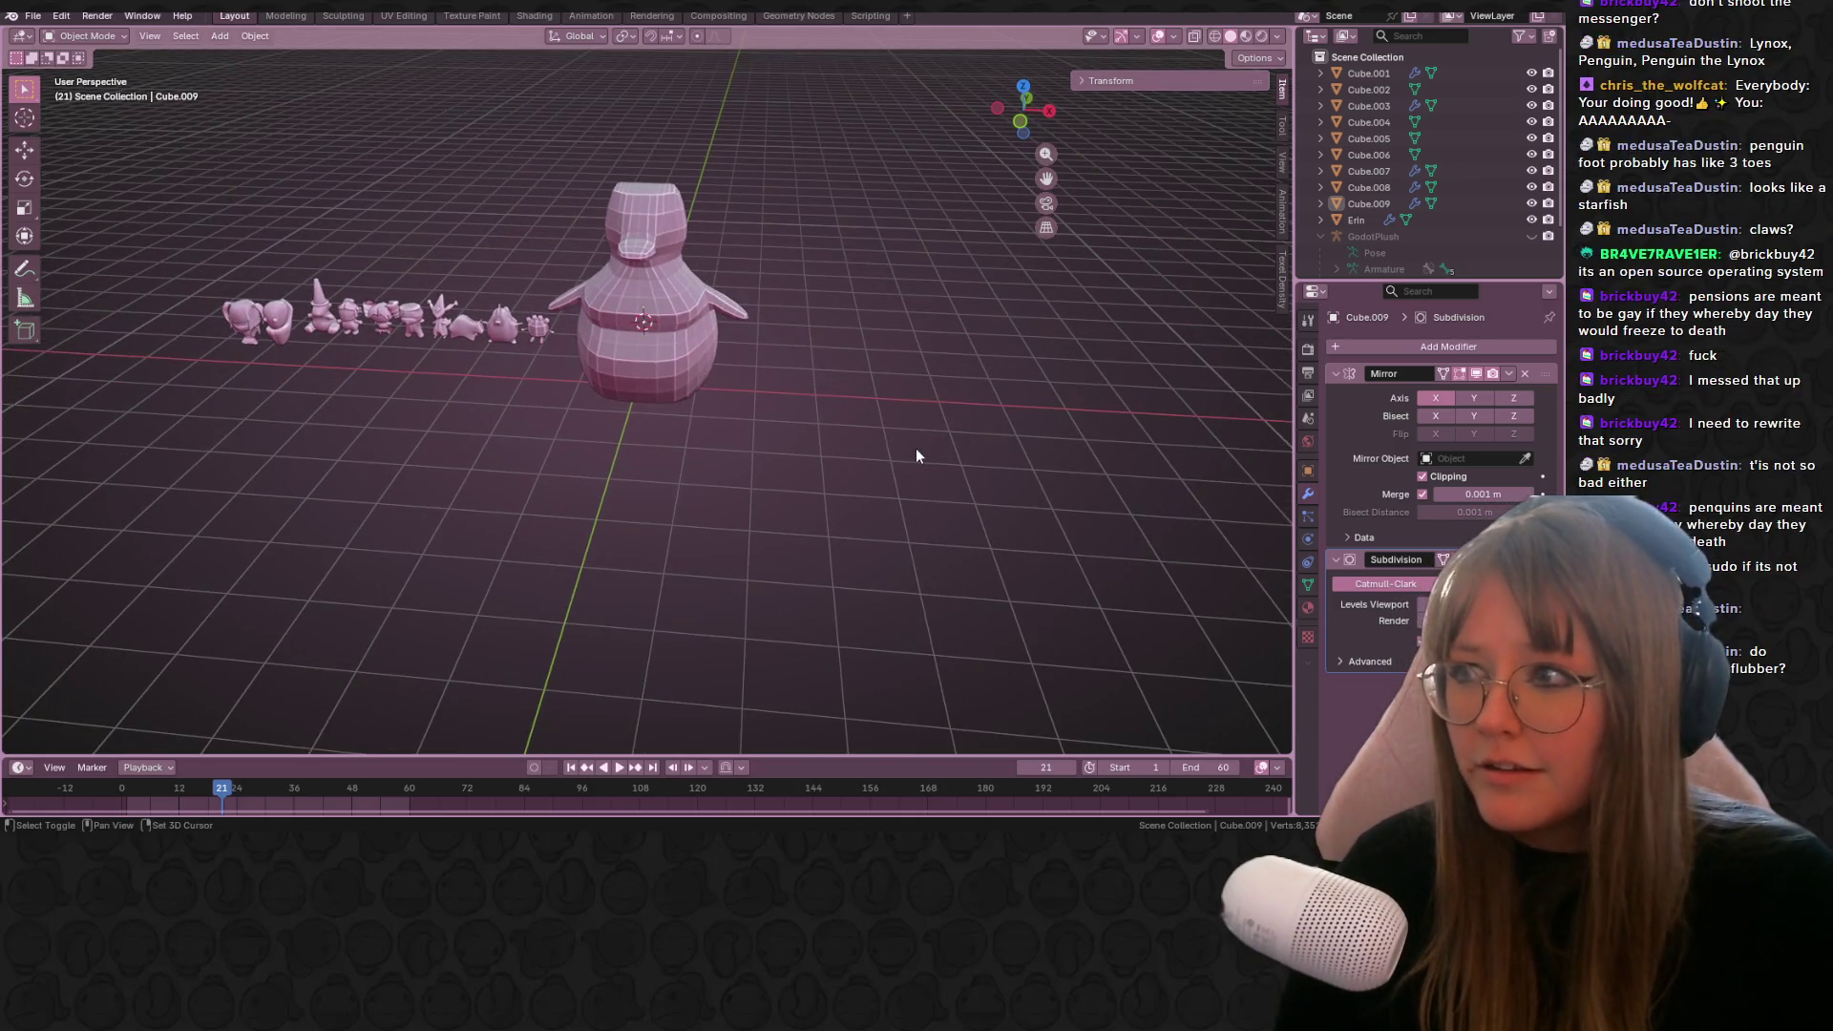
key(shift+a)
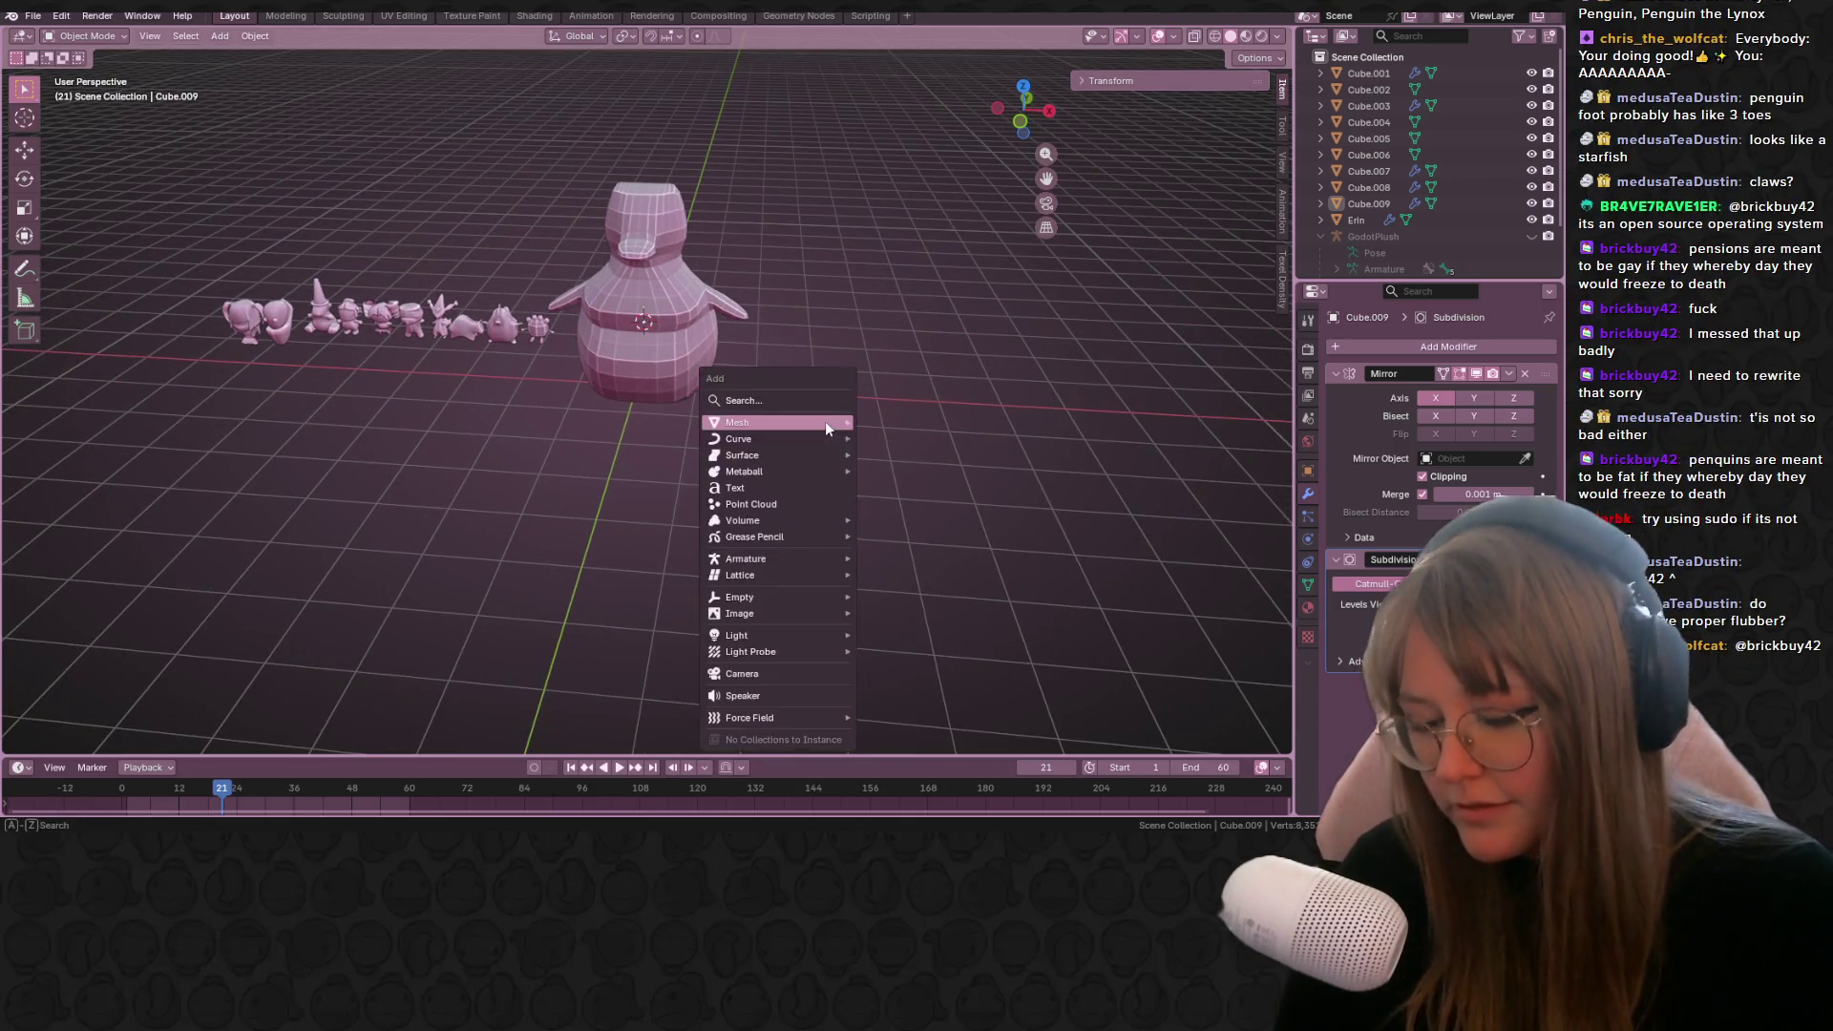
mouse_move(825, 421)
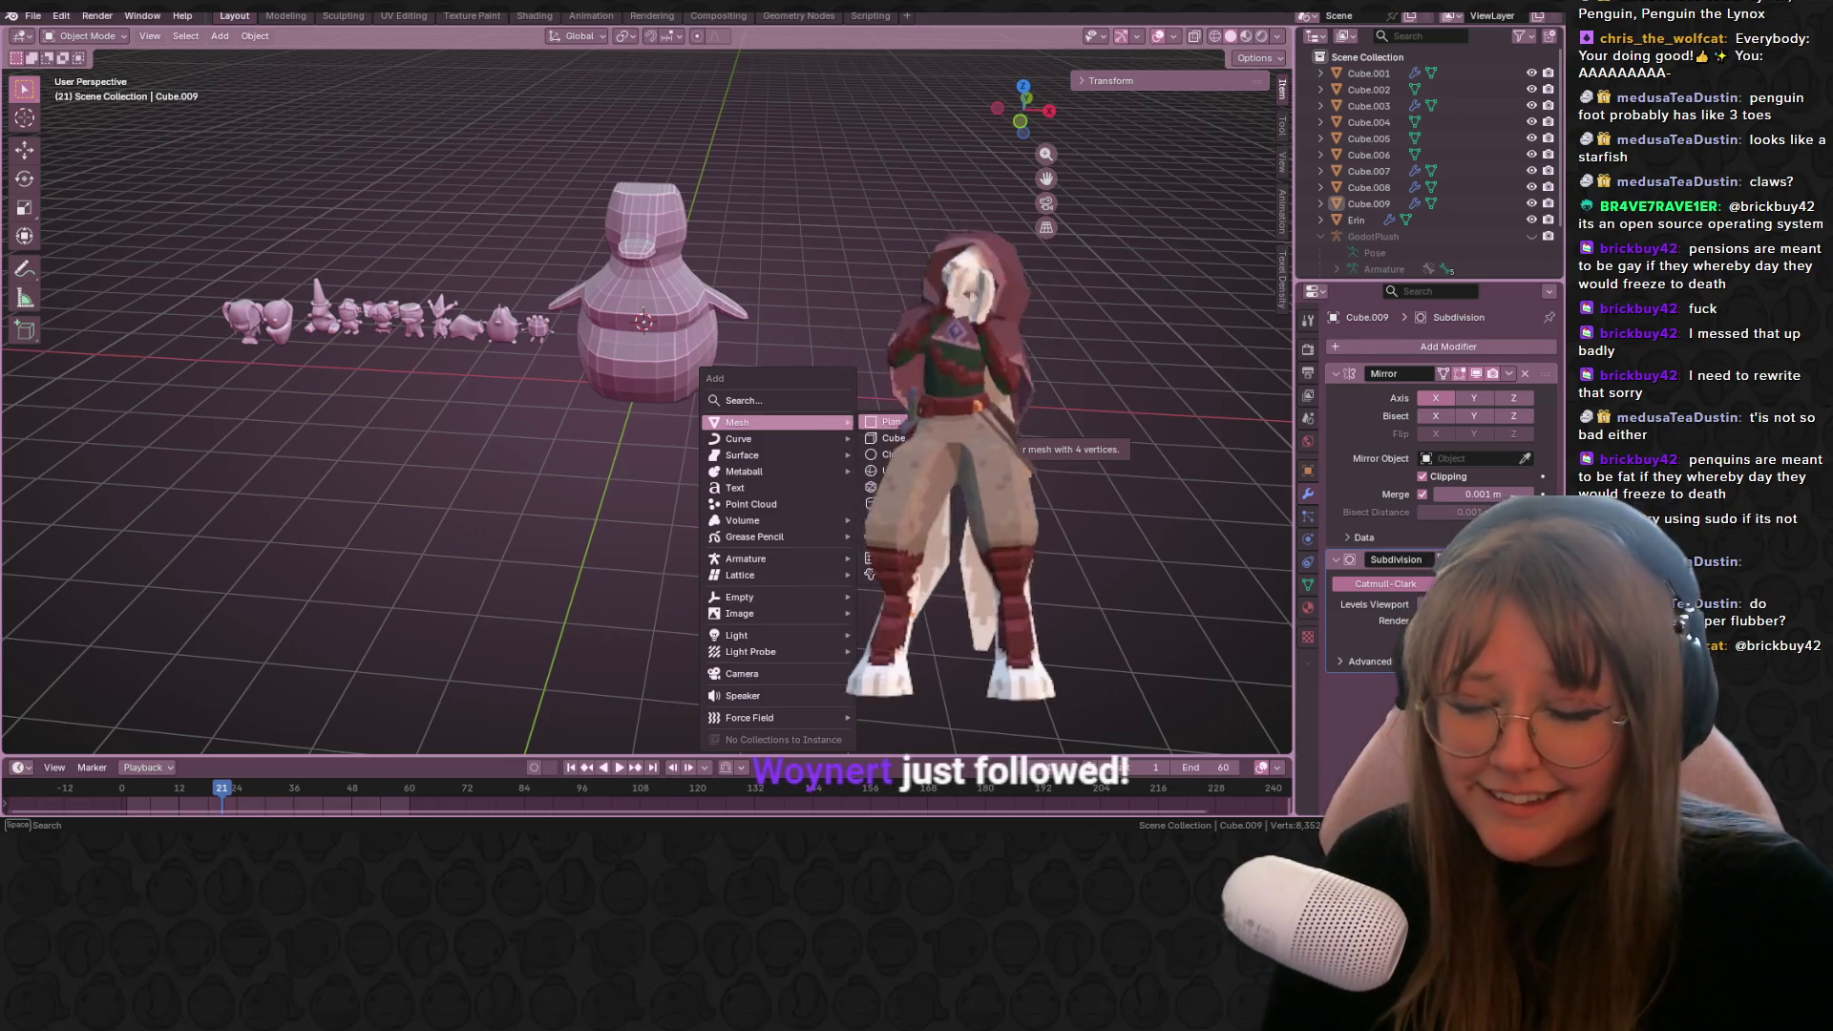
click(894, 421)
shift+middle_drag(804, 415, 727, 298)
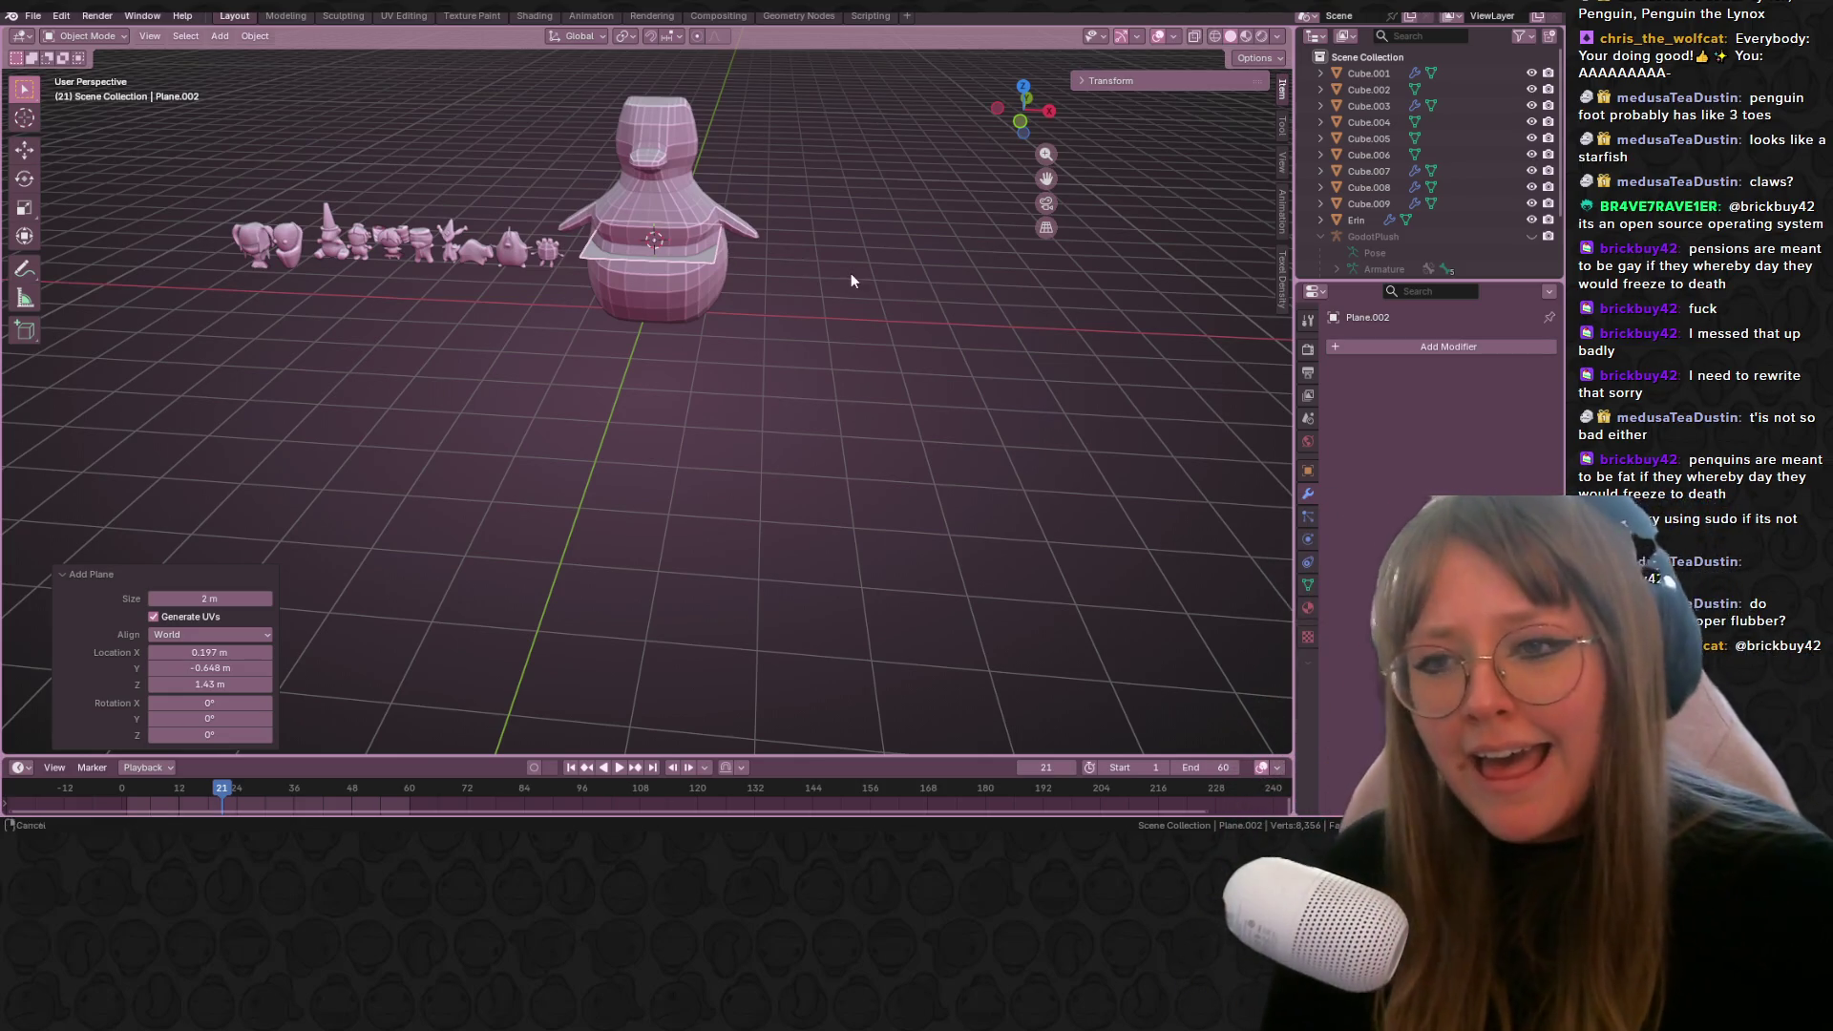
Step: In Front view, move Plane.002 out beside the penguin
shift+middle_drag(851, 273, 813, 291)
click(1018, 122)
shift+middle_drag(808, 193, 420, 243)
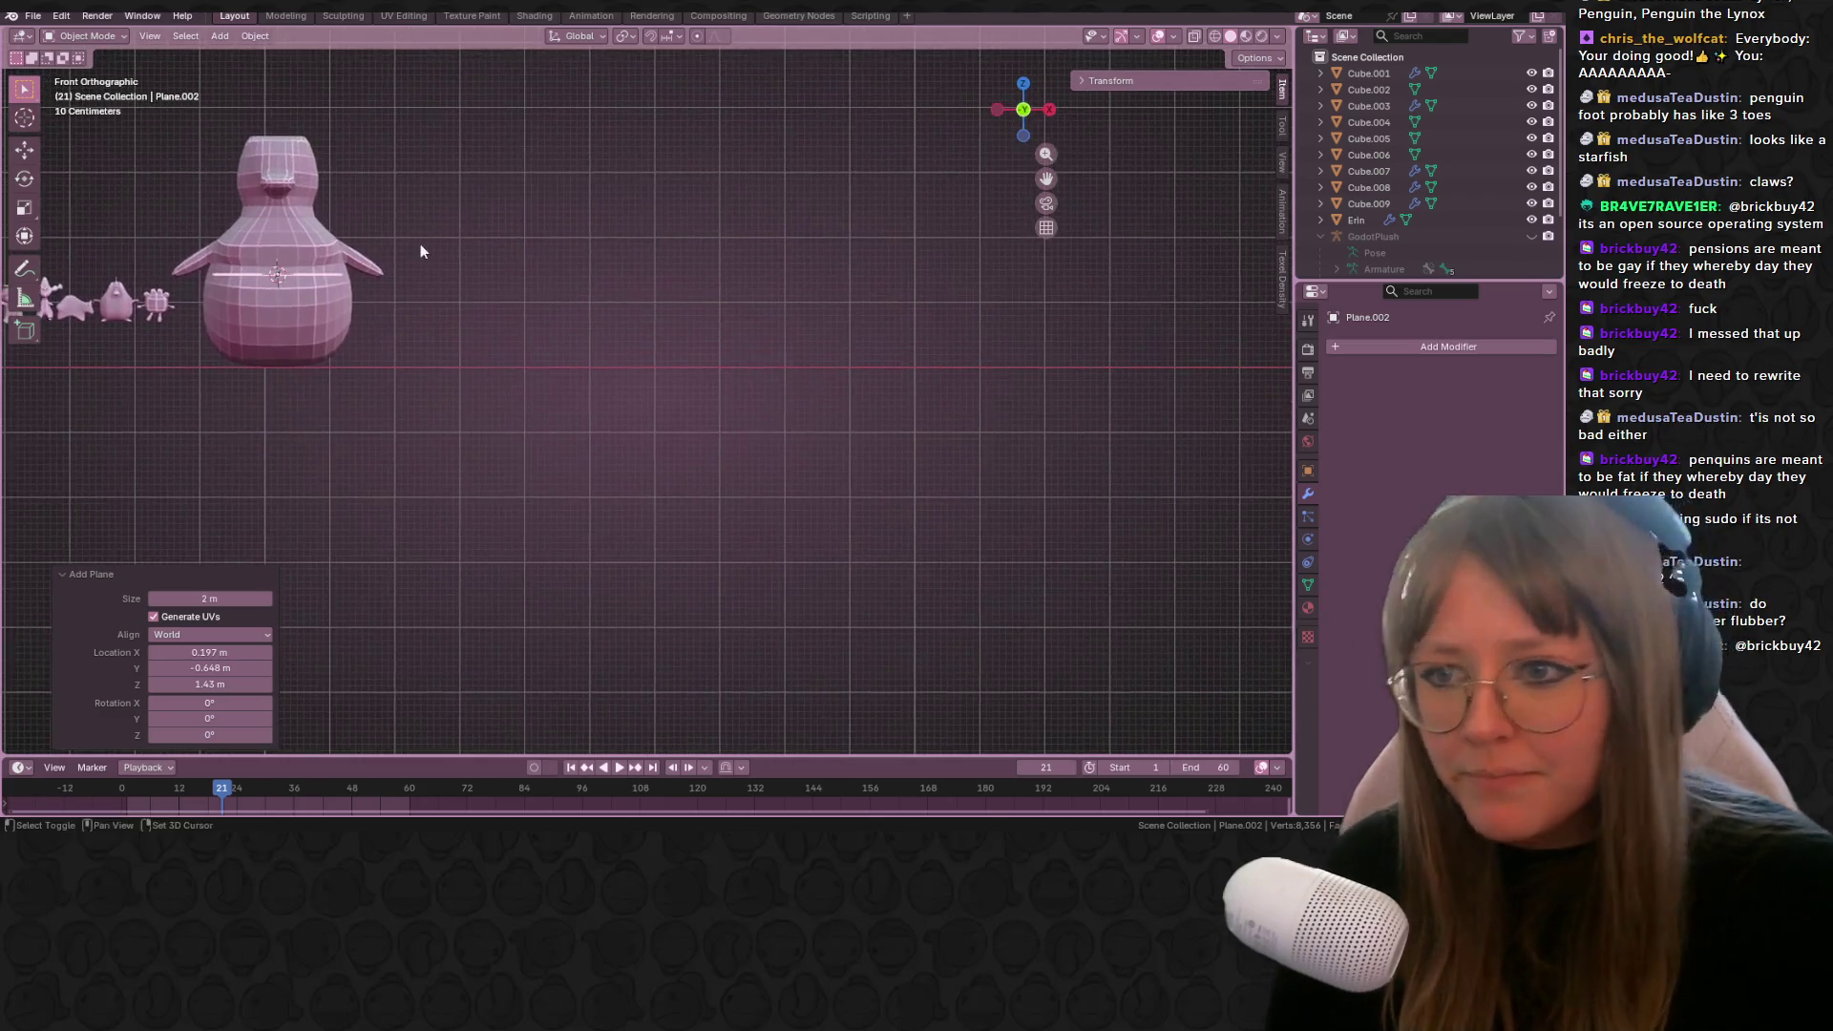
key(g)
click(680, 329)
mouse_move(680, 328)
middle_down()
mouse_move(726, 450)
mouse_move(449, 369)
mouse_move(694, 361)
middle_up()
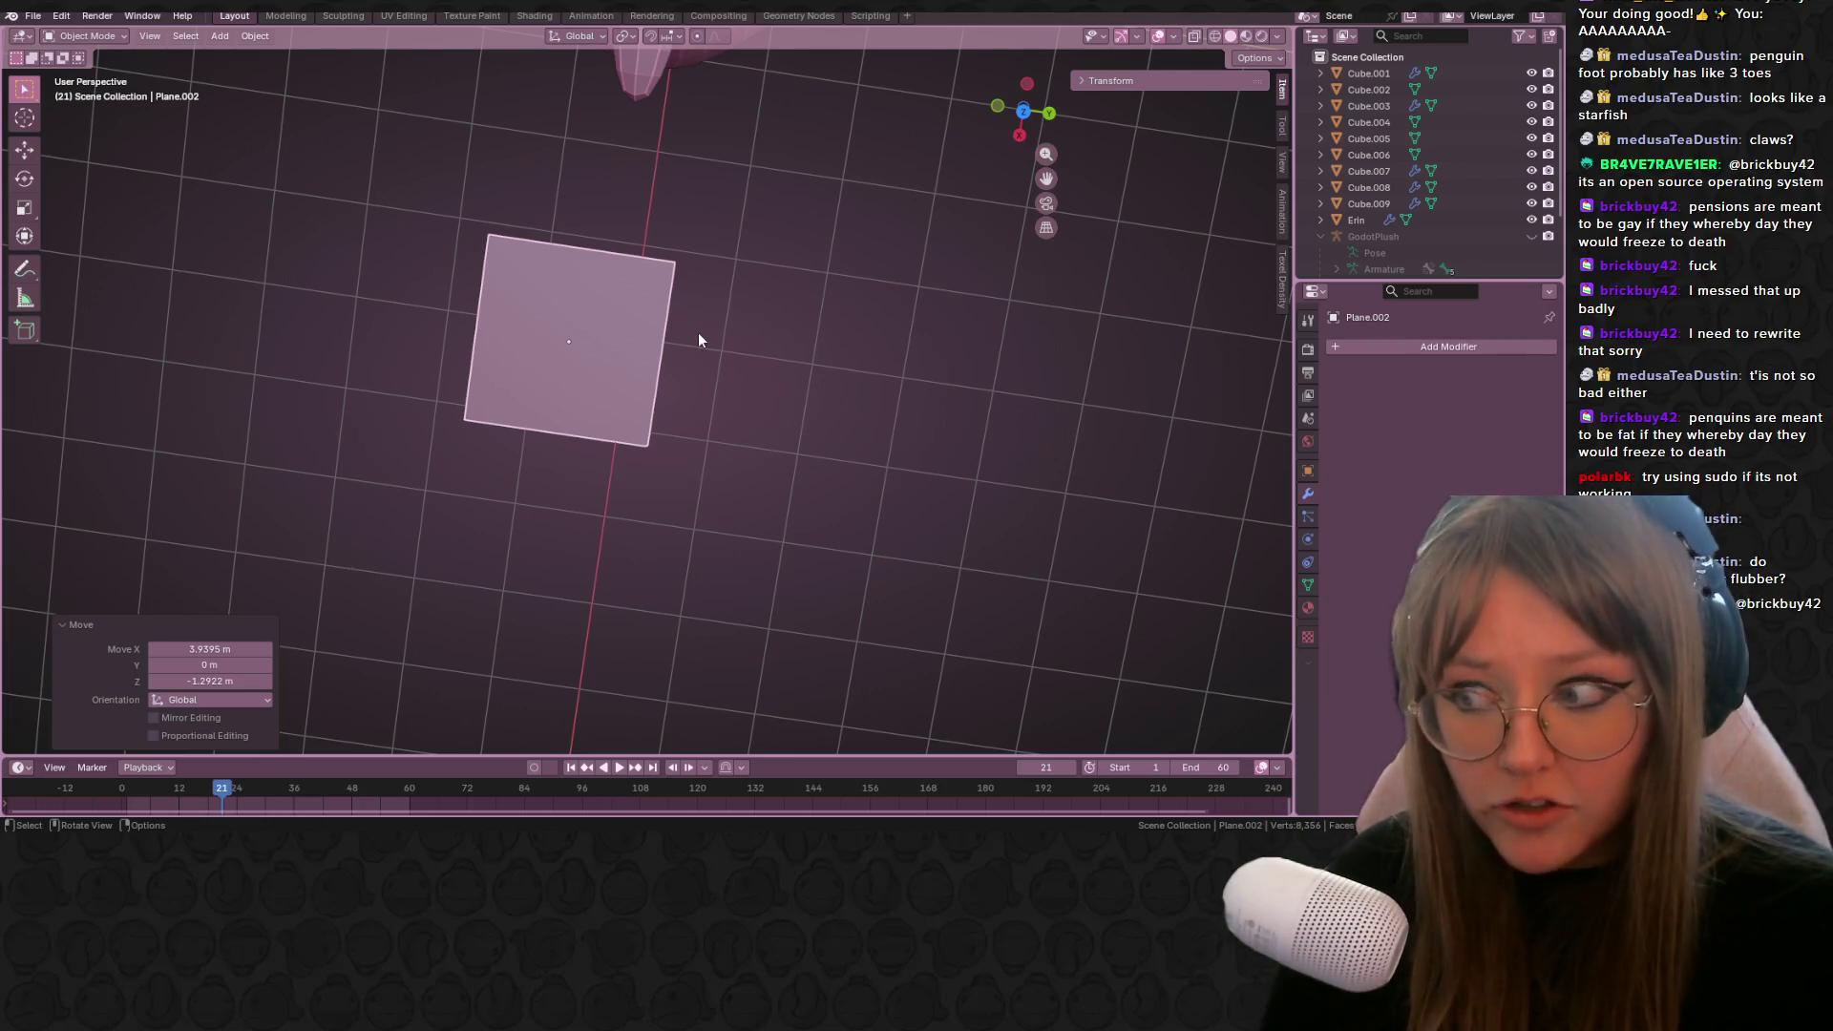
Step: In Top view Edit Mode, shift the plane geometry 1.446 m in X and open Add Modifier
mouse_move(639, 274)
shift+middle_down()
mouse_move(704, 311)
mouse_move(859, 210)
shift+middle_up()
click(1024, 112)
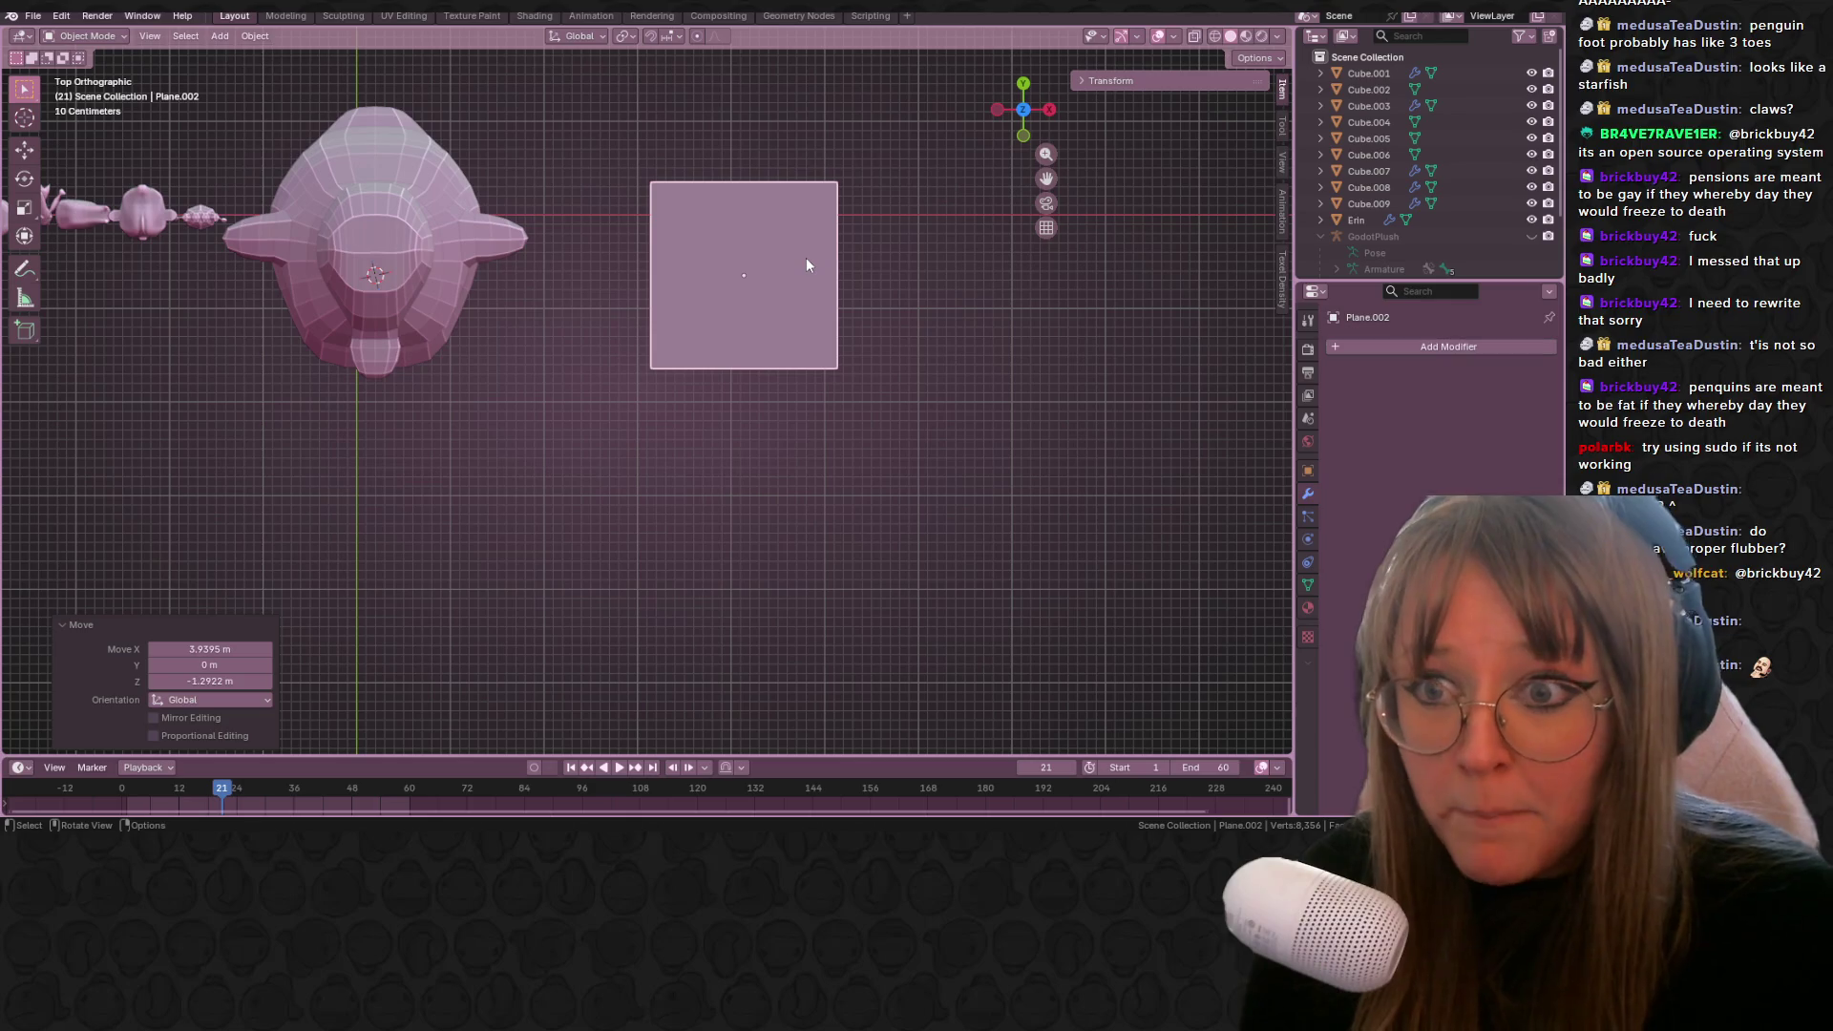
key(Tab)
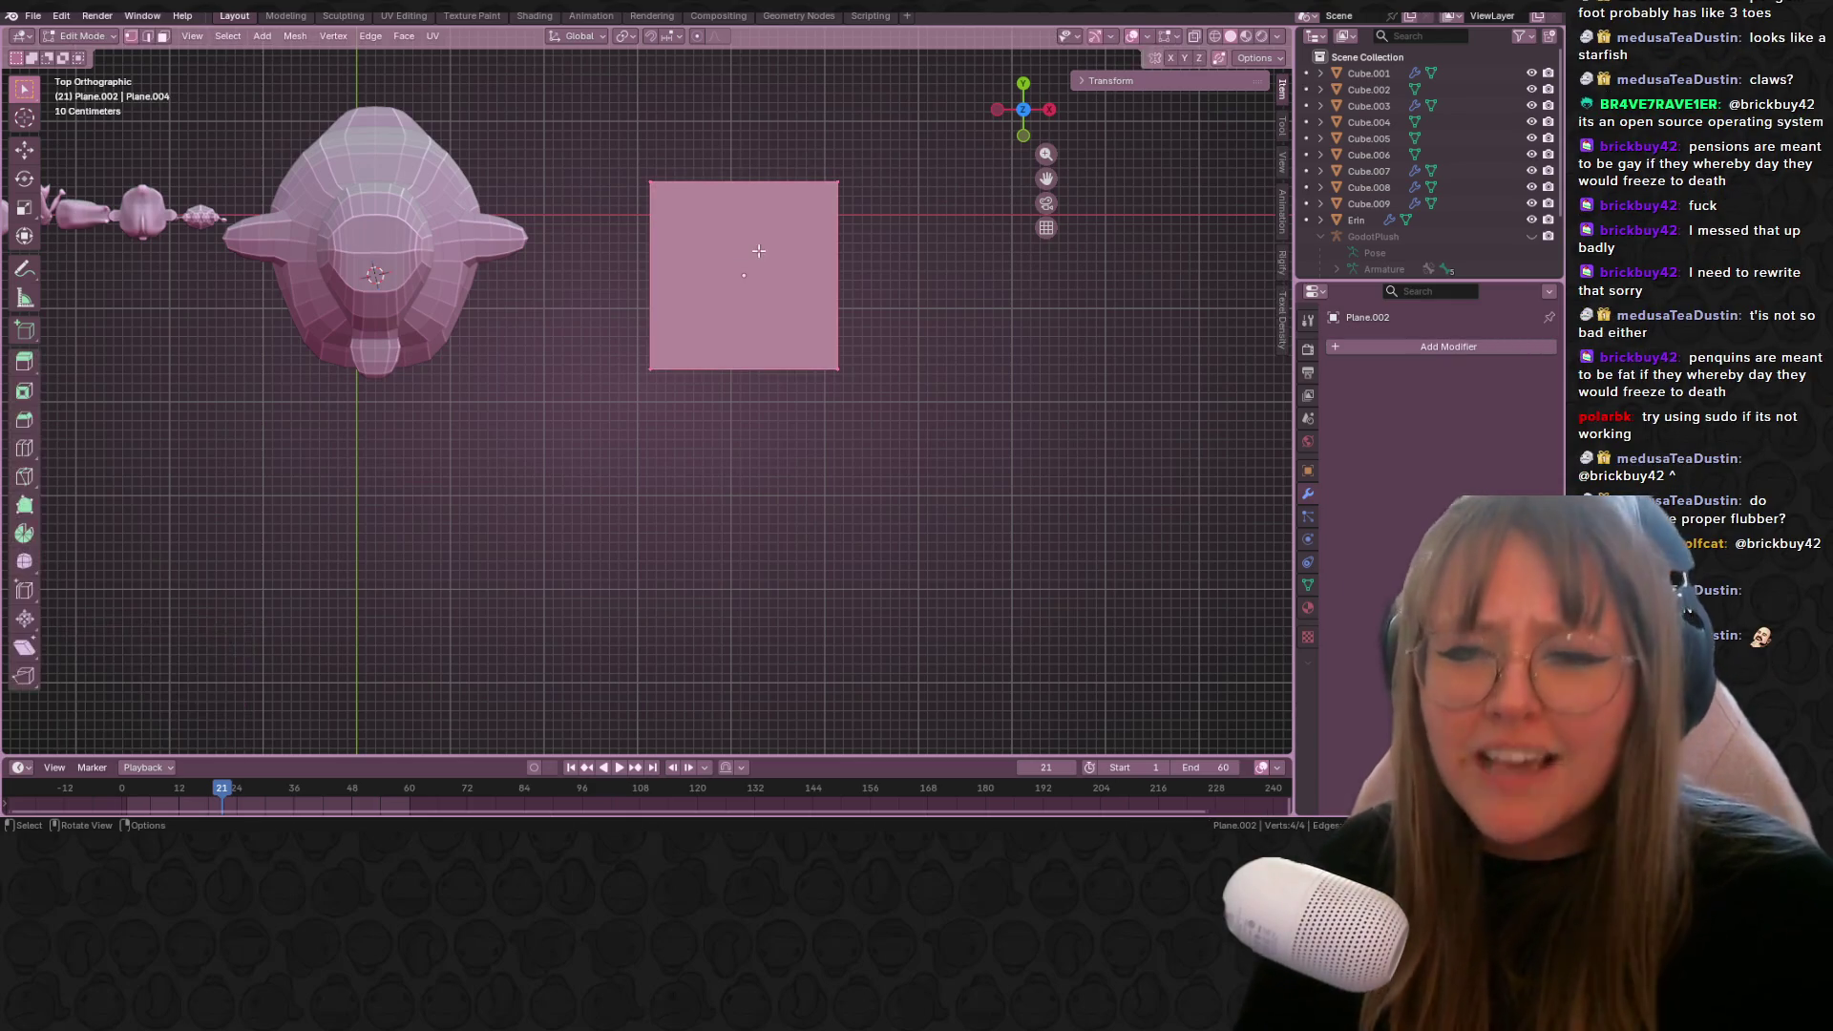
key(g)
click(908, 286)
click(1432, 347)
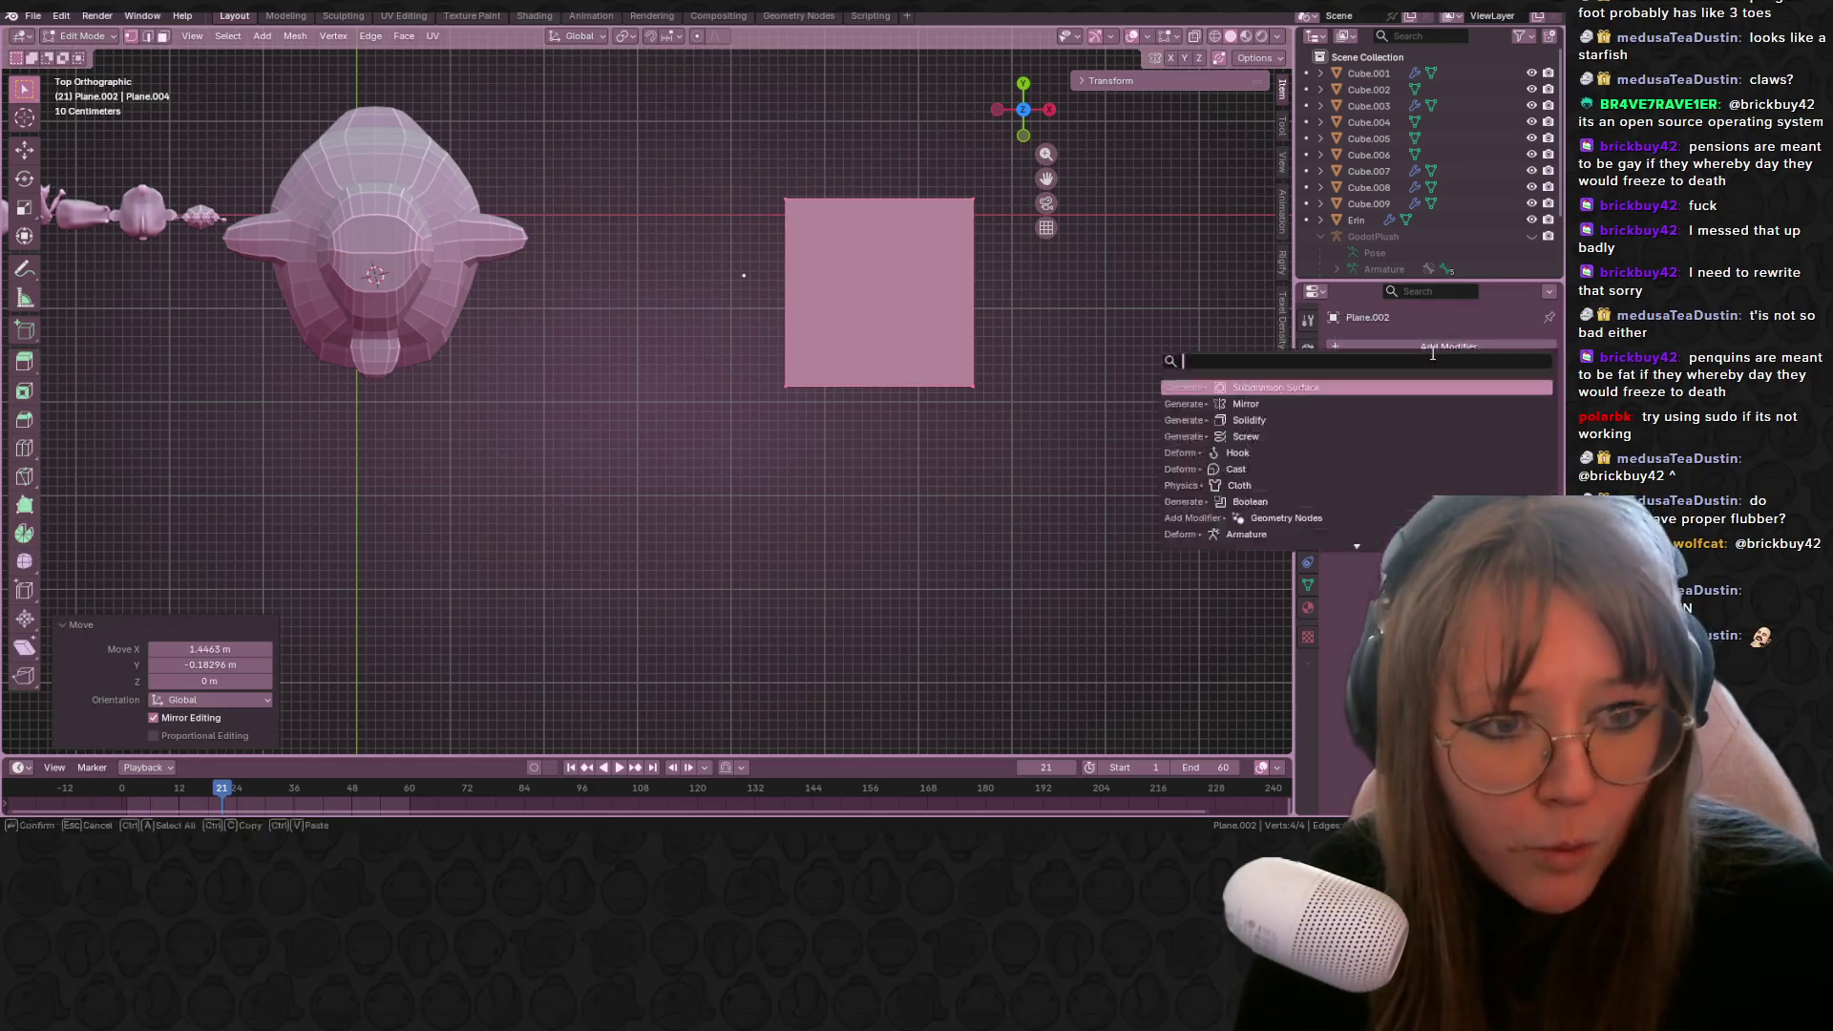
Step: Add a Mirror modifier, join the plane half to its mirror at the centre, and narrow it in X
click(1284, 404)
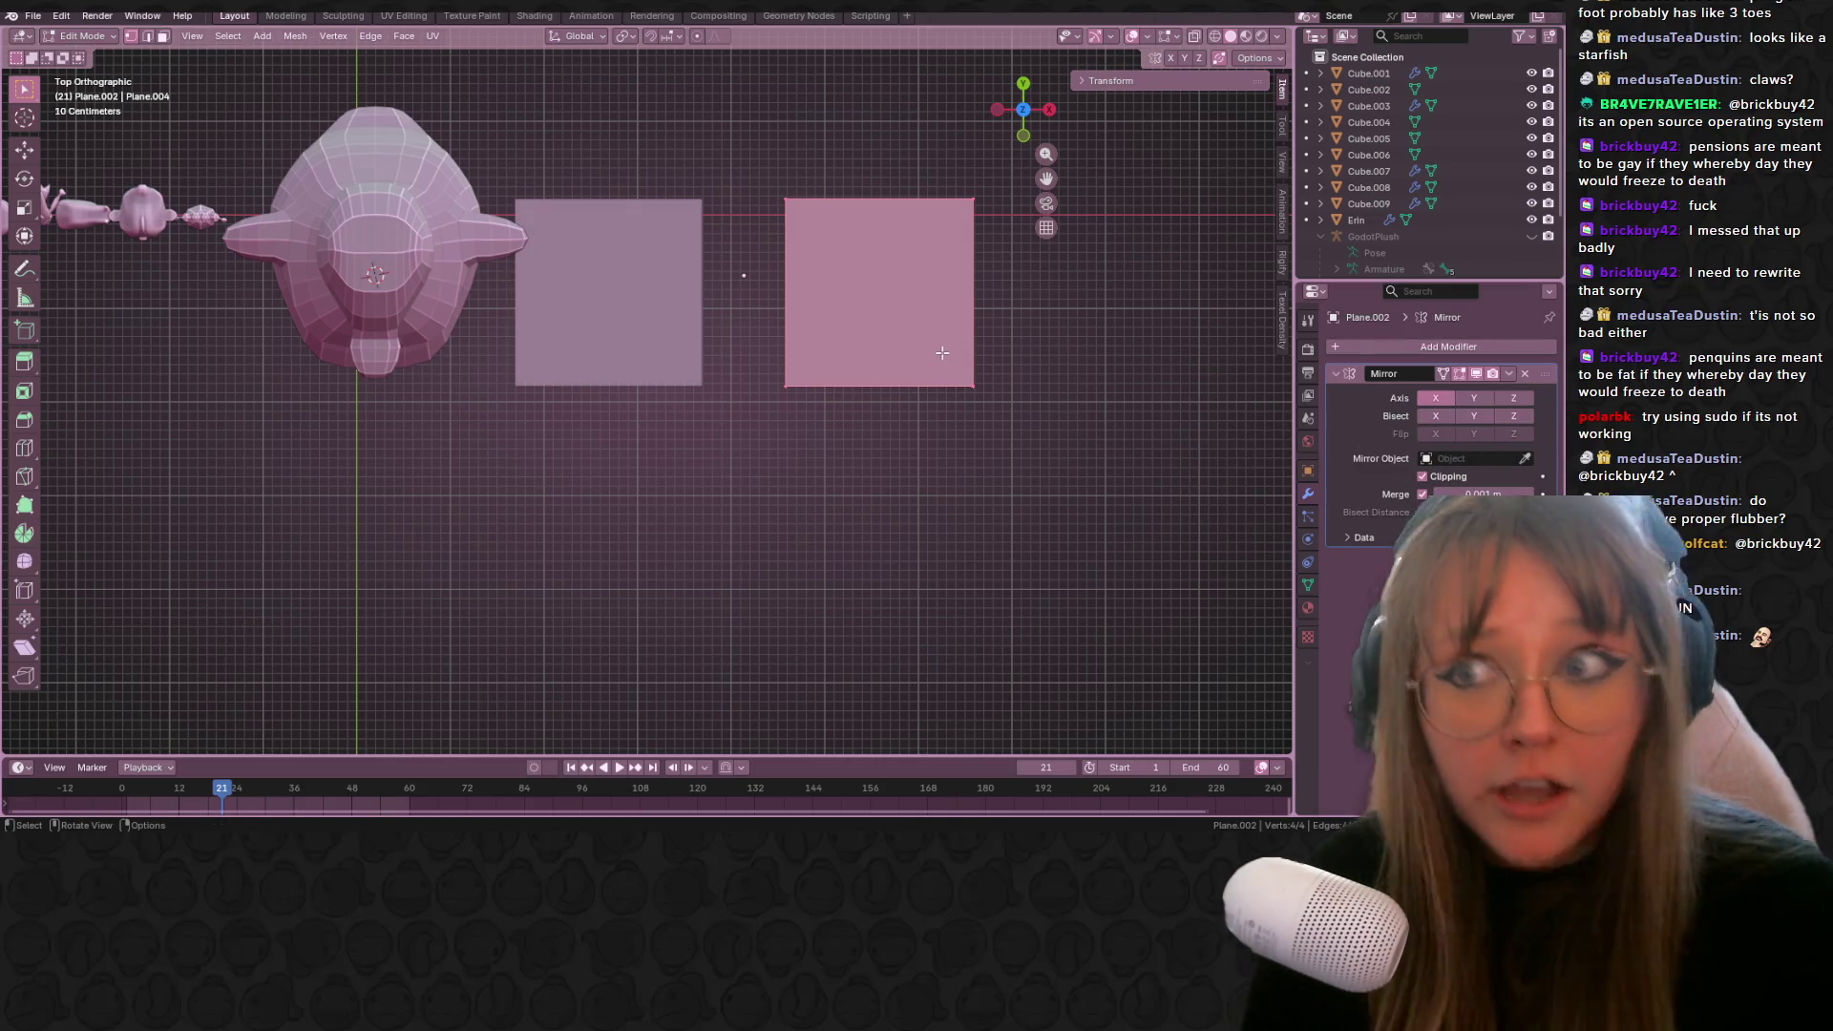
shift+middle_drag(974, 277, 895, 320)
key(g)
click(850, 326)
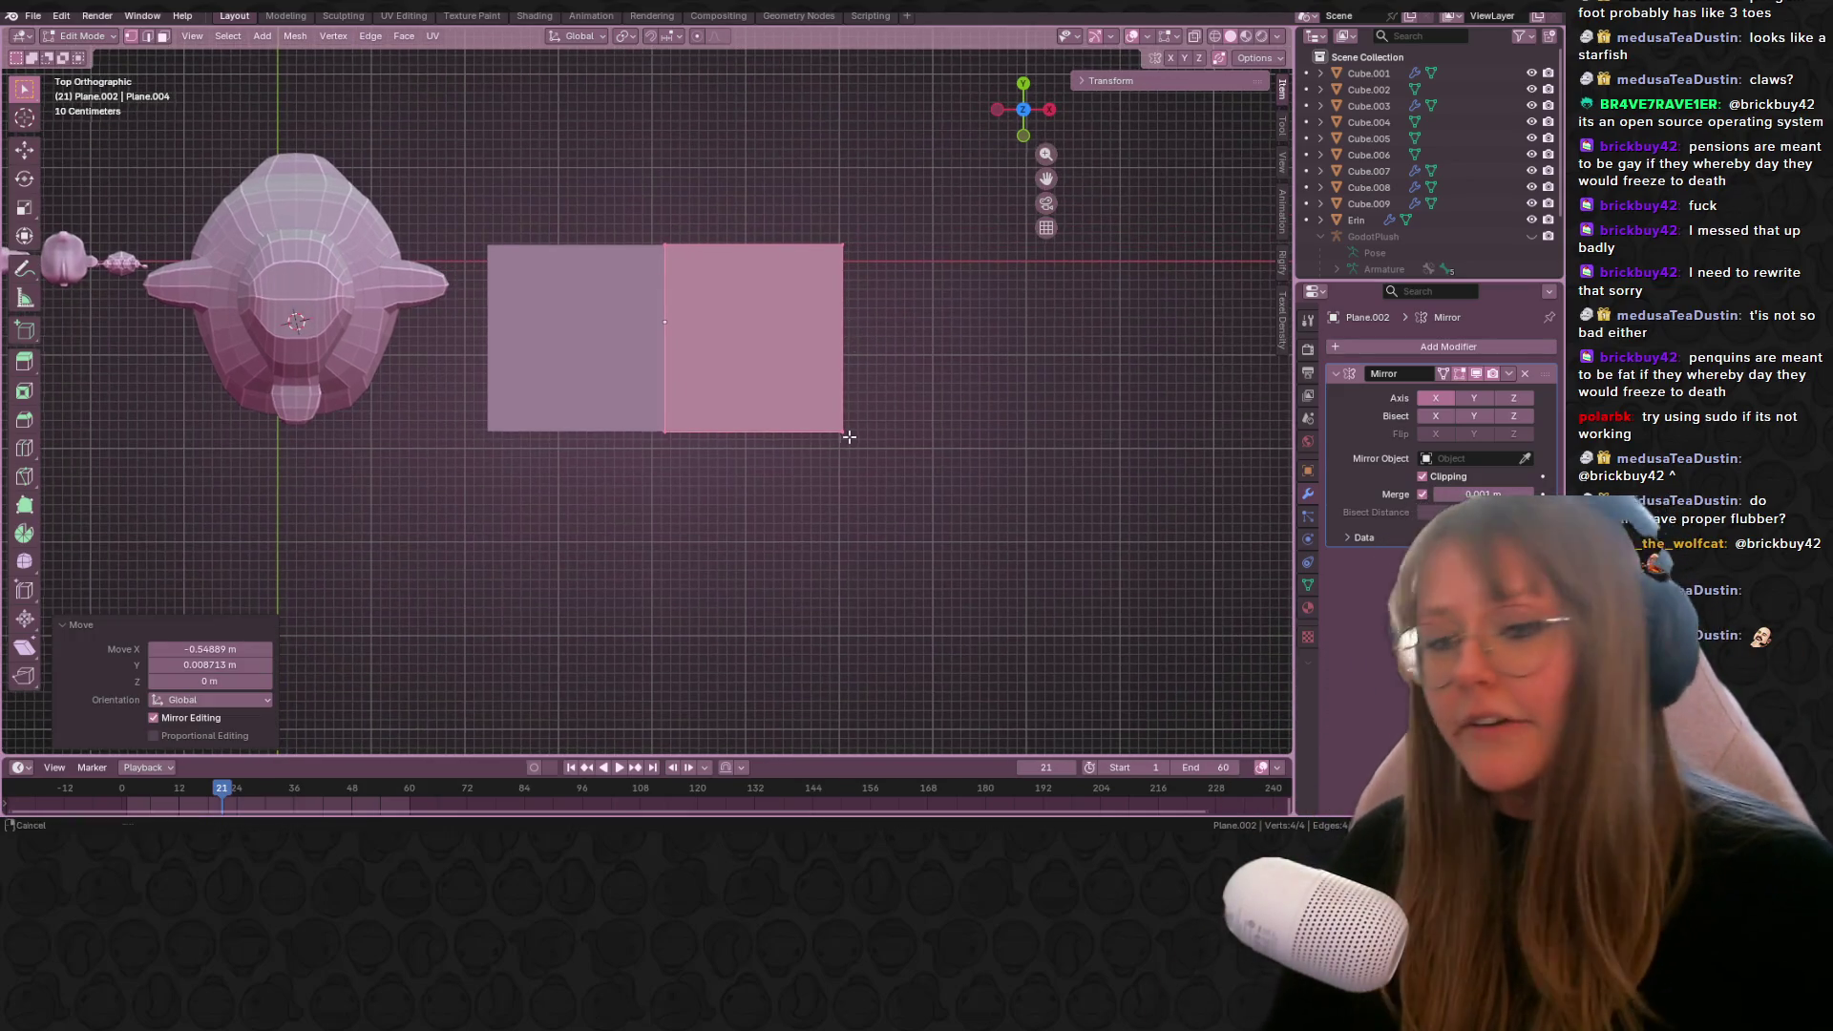
shift+middle_drag(849, 437, 852, 425)
key(s)
key(x)
click(834, 392)
Step: Drag a corner vertex out into the foot's pointed tip and fine-tune its position
click(818, 278)
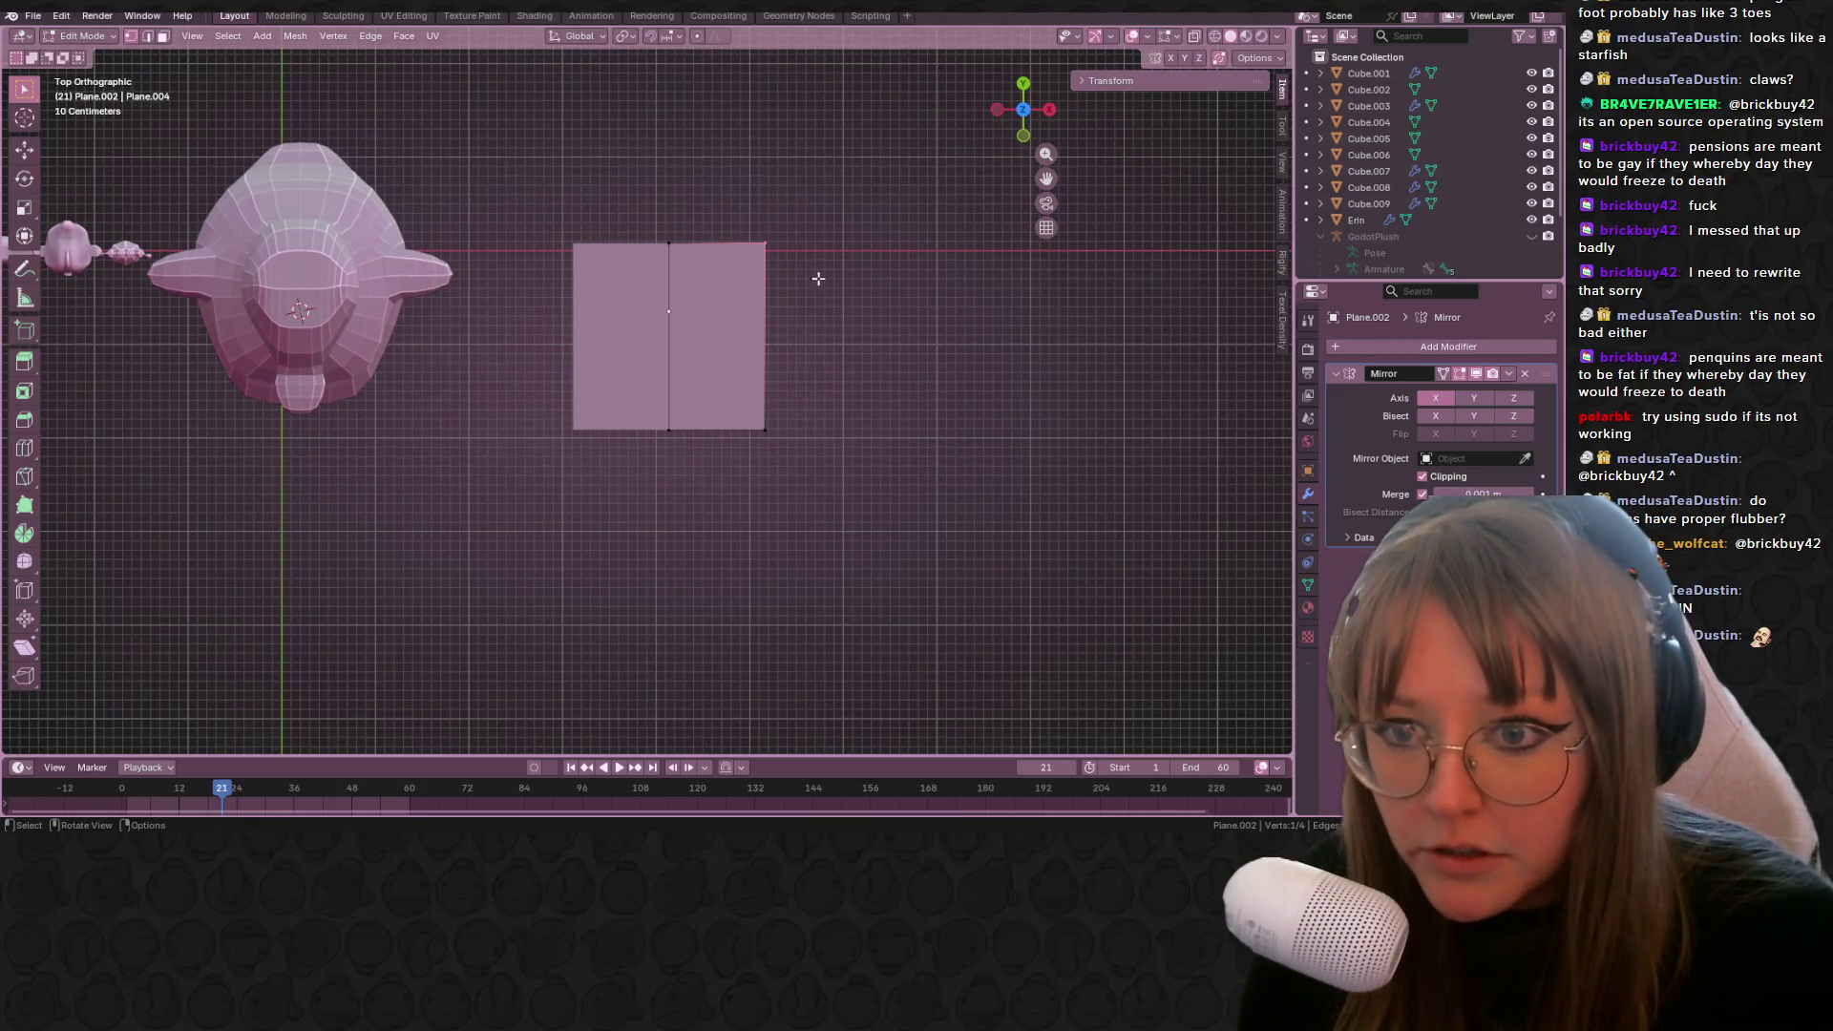
shift+middle_drag(818, 278, 872, 343)
key(g)
click(822, 377)
shift+middle_drag(741, 461, 709, 409)
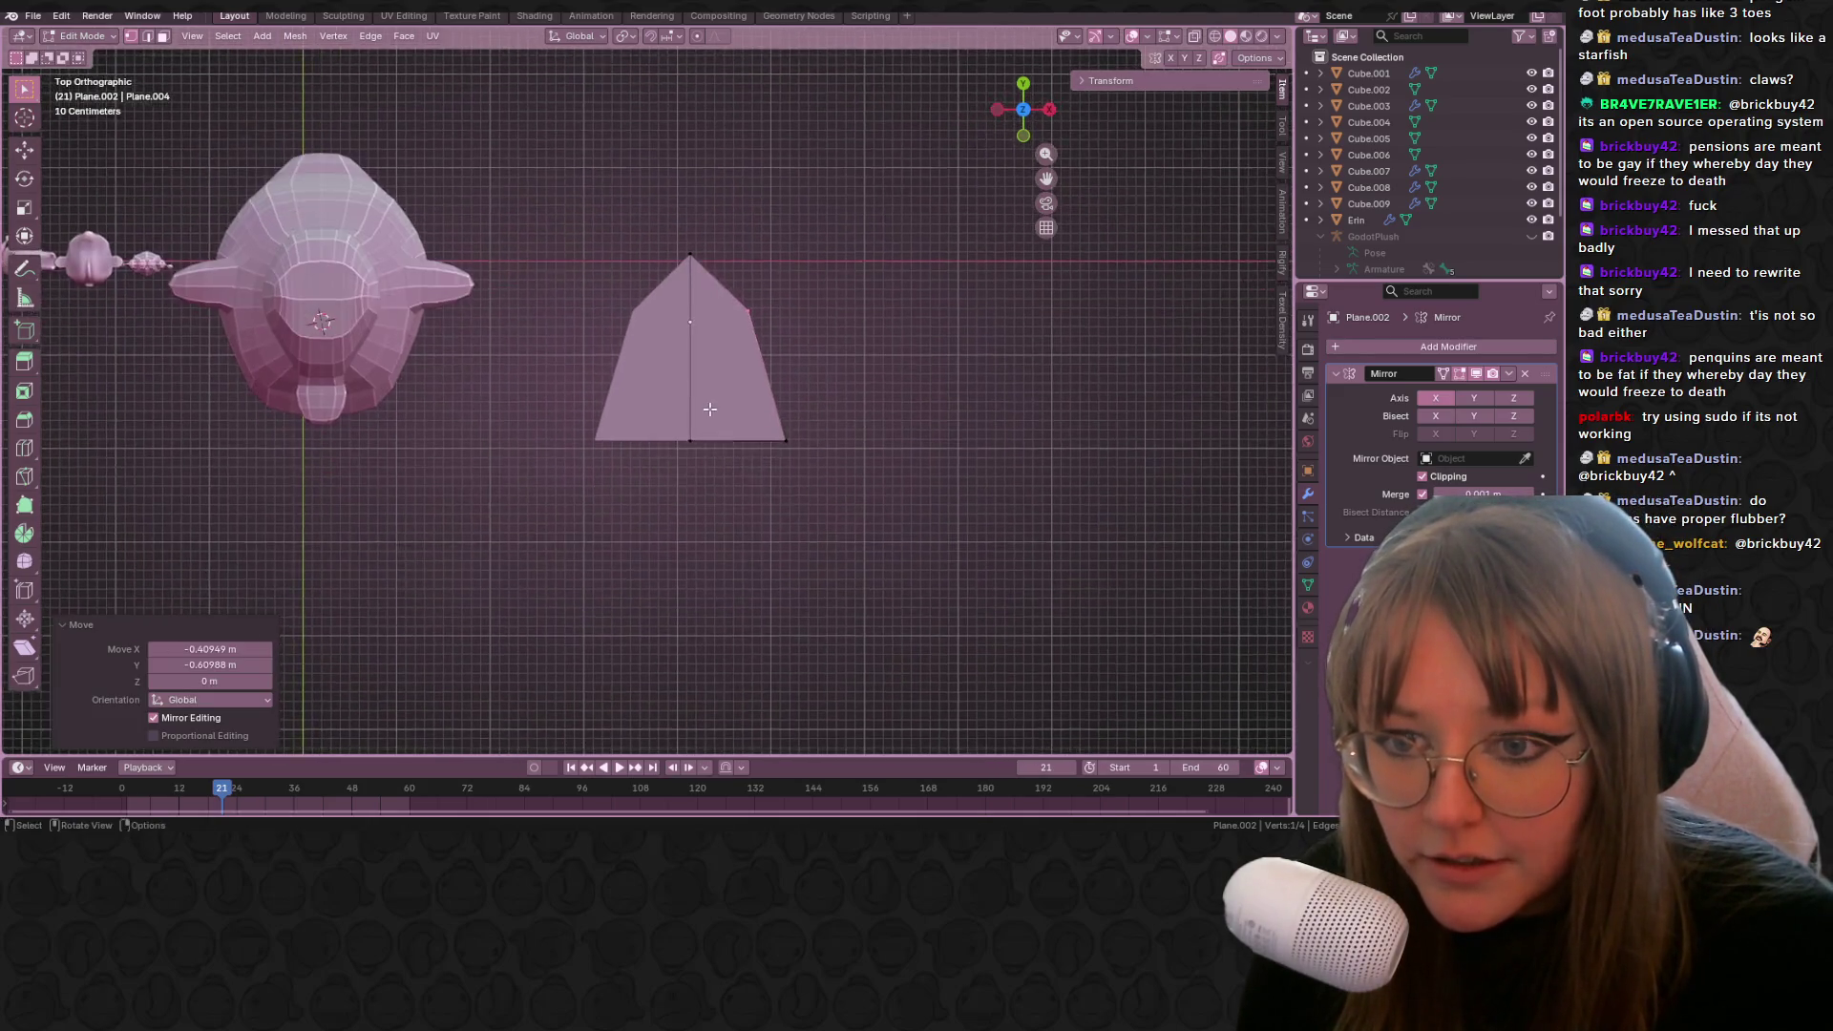
scroll(709, 409, up, 3)
key(g)
click(795, 541)
drag(668, 506, 670, 507)
shift+middle_drag(753, 439, 720, 380)
Step: Loop cut the half down the middle and raise its bottom vertex into a notch between toes
key(ctrl+r)
click(716, 251)
right_click(717, 256)
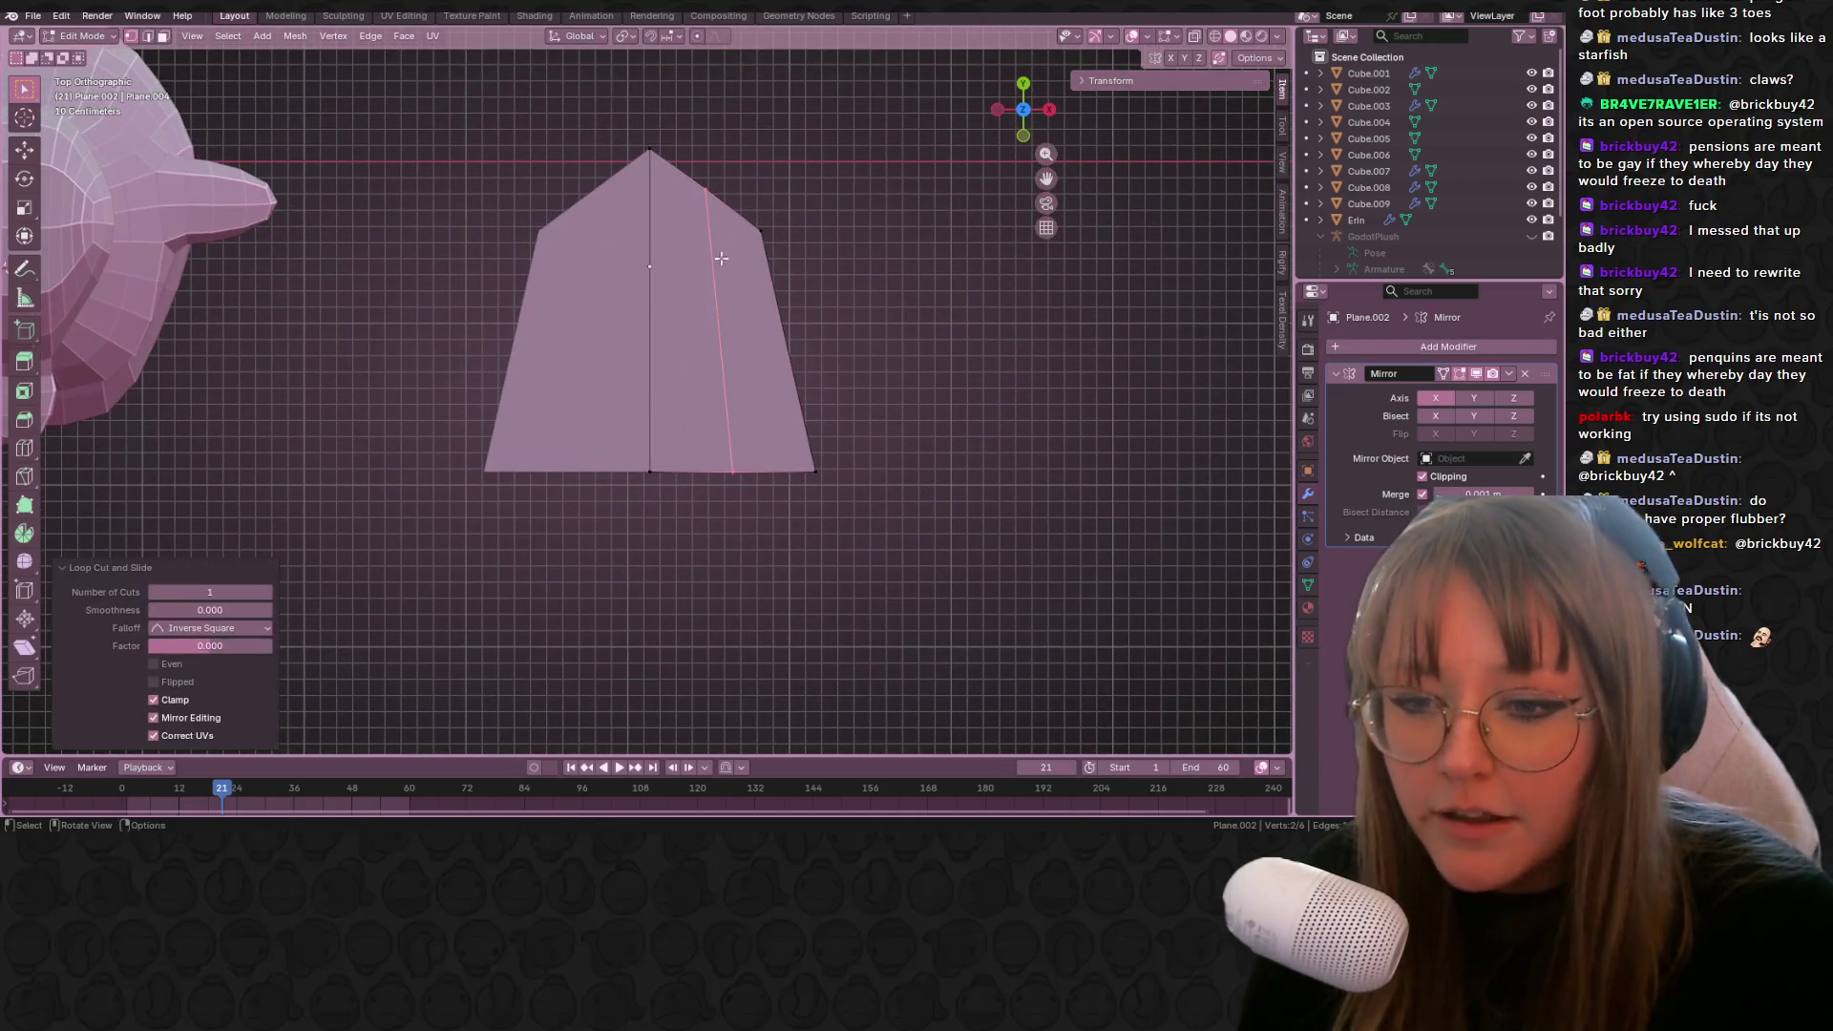
shift+middle_drag(783, 492, 807, 537)
key(g)
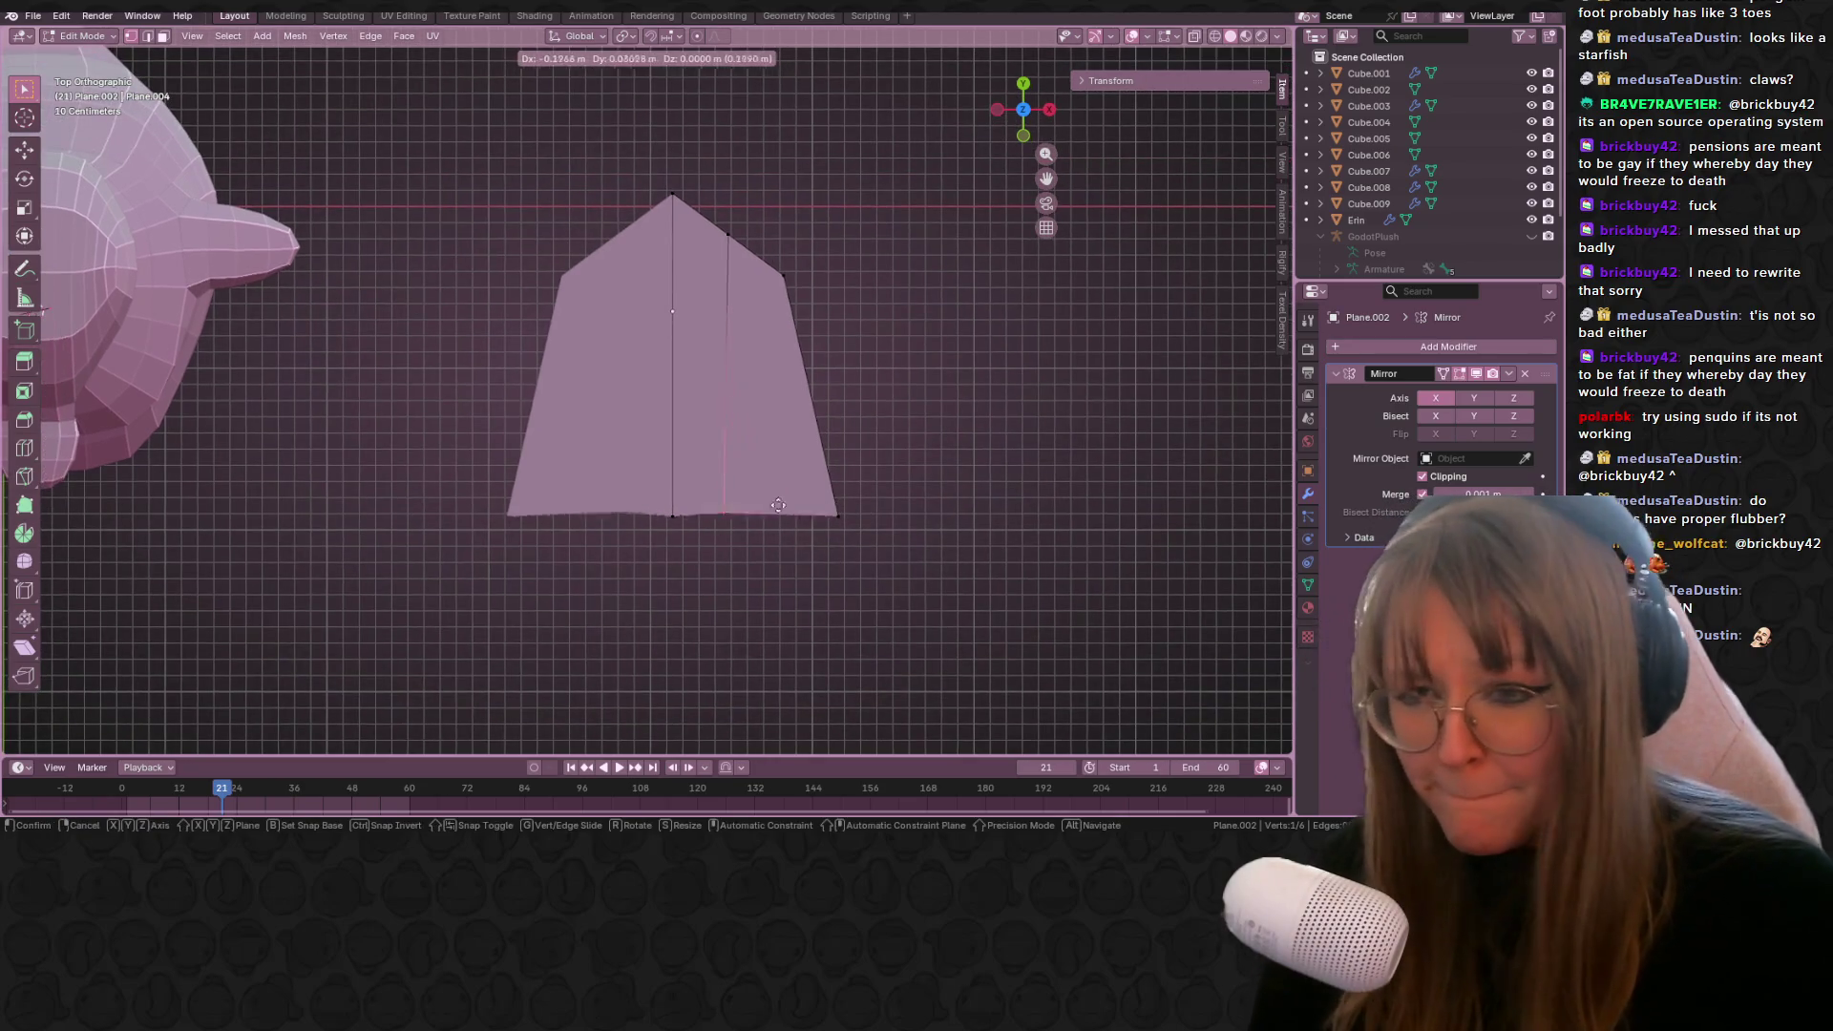
click(784, 434)
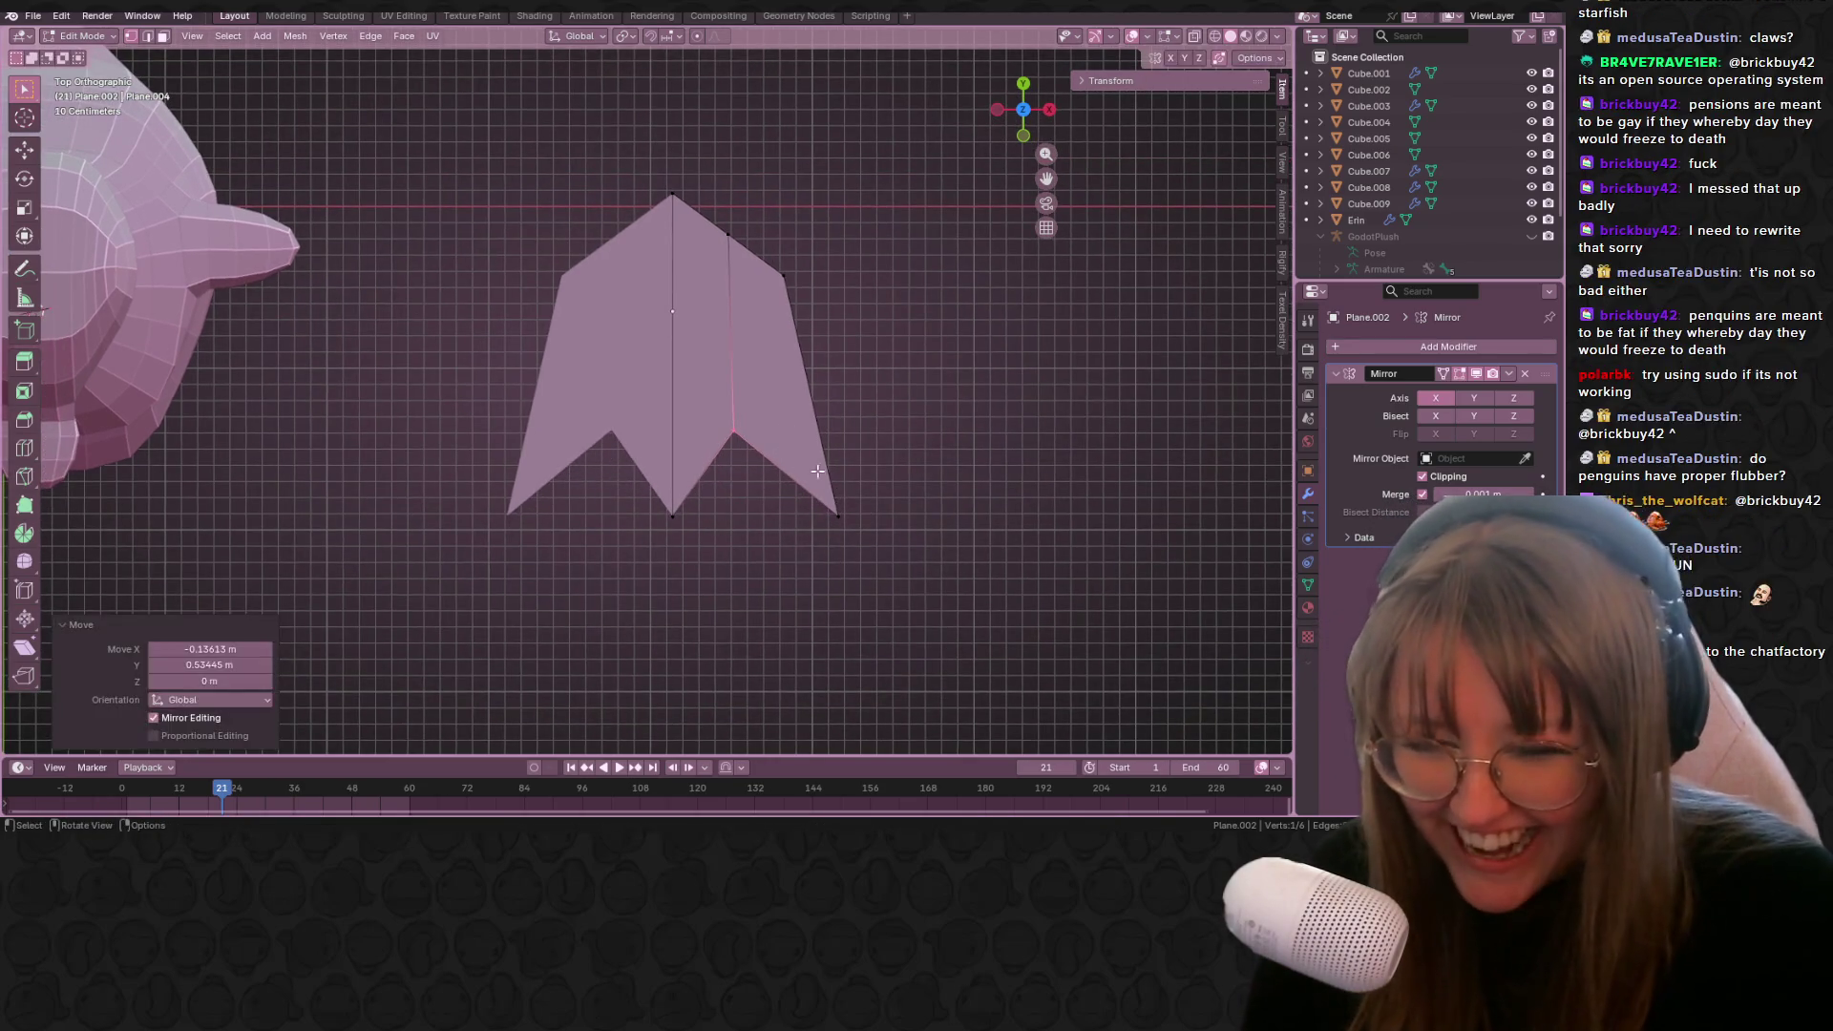
Step: Move the bottom-right, inner top and right-side vertices to form the toe points
click(837, 517)
key(g)
click(886, 559)
click(728, 234)
key(g)
click(716, 224)
click(784, 276)
key(g)
click(840, 286)
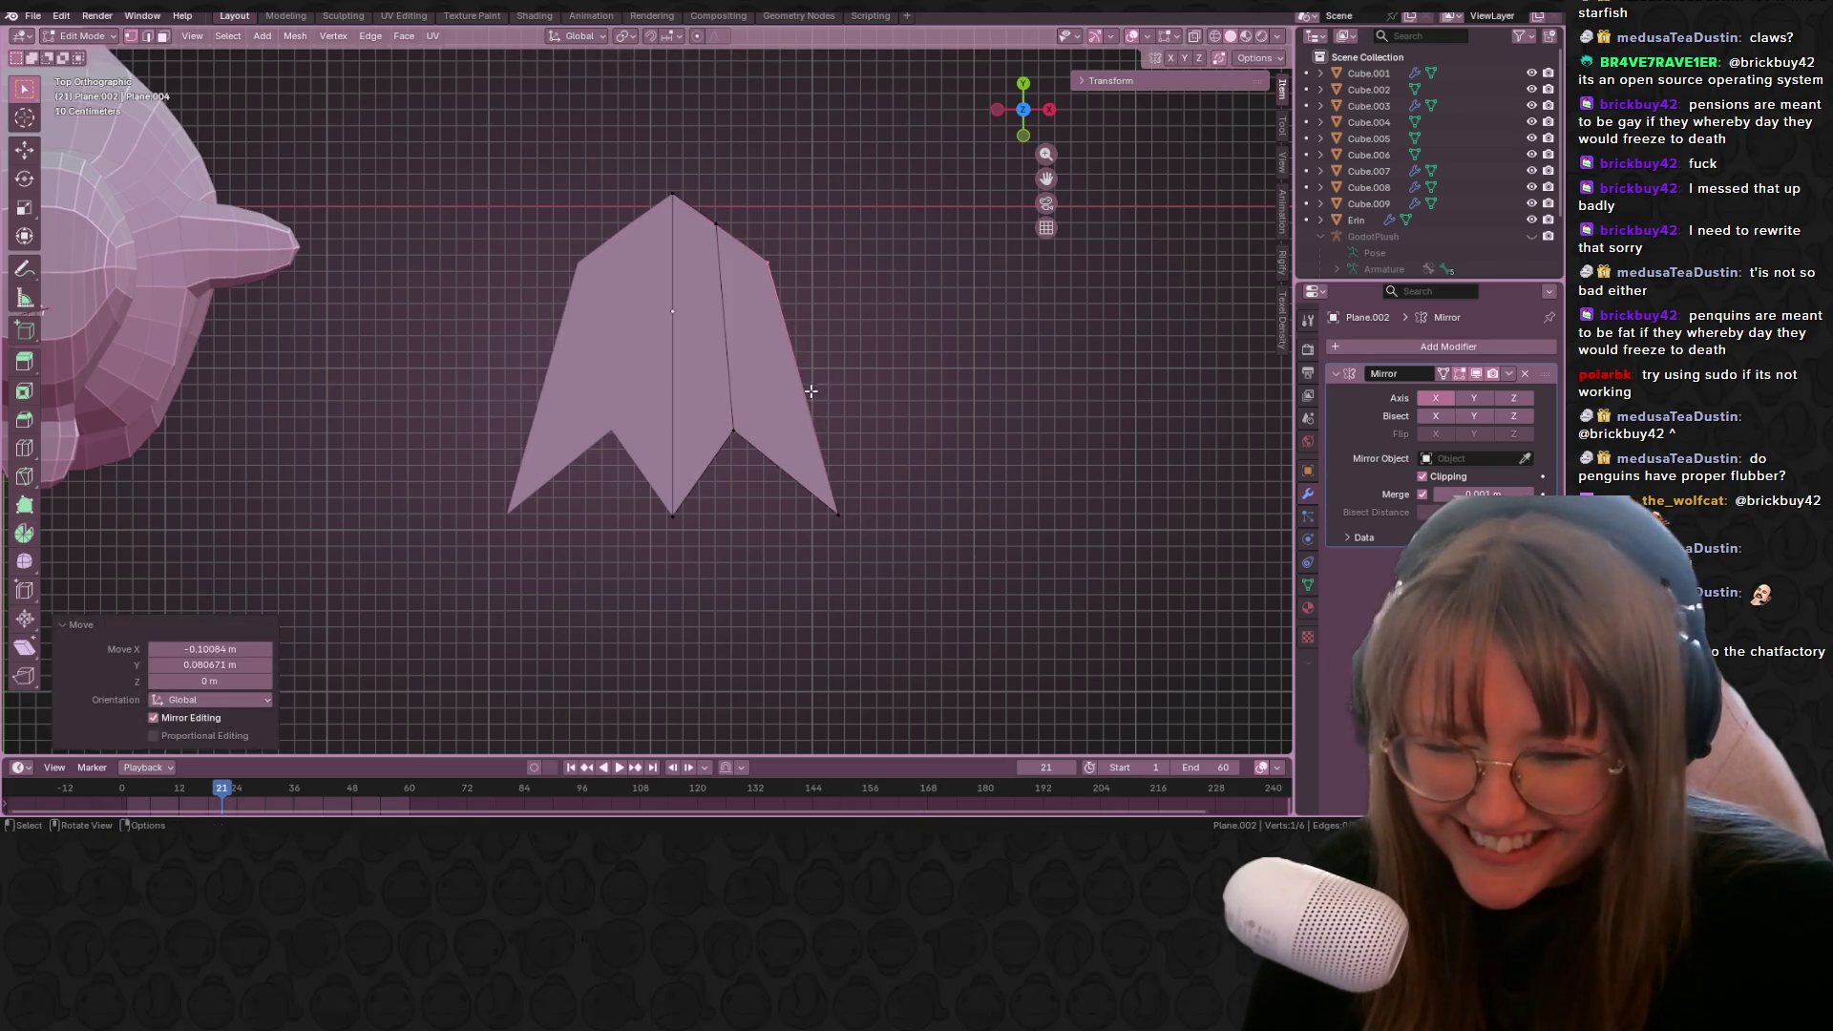
click(837, 516)
key(g)
click(886, 552)
mouse_move(885, 552)
middle_down()
mouse_move(805, 356)
mouse_move(819, 429)
middle_up()
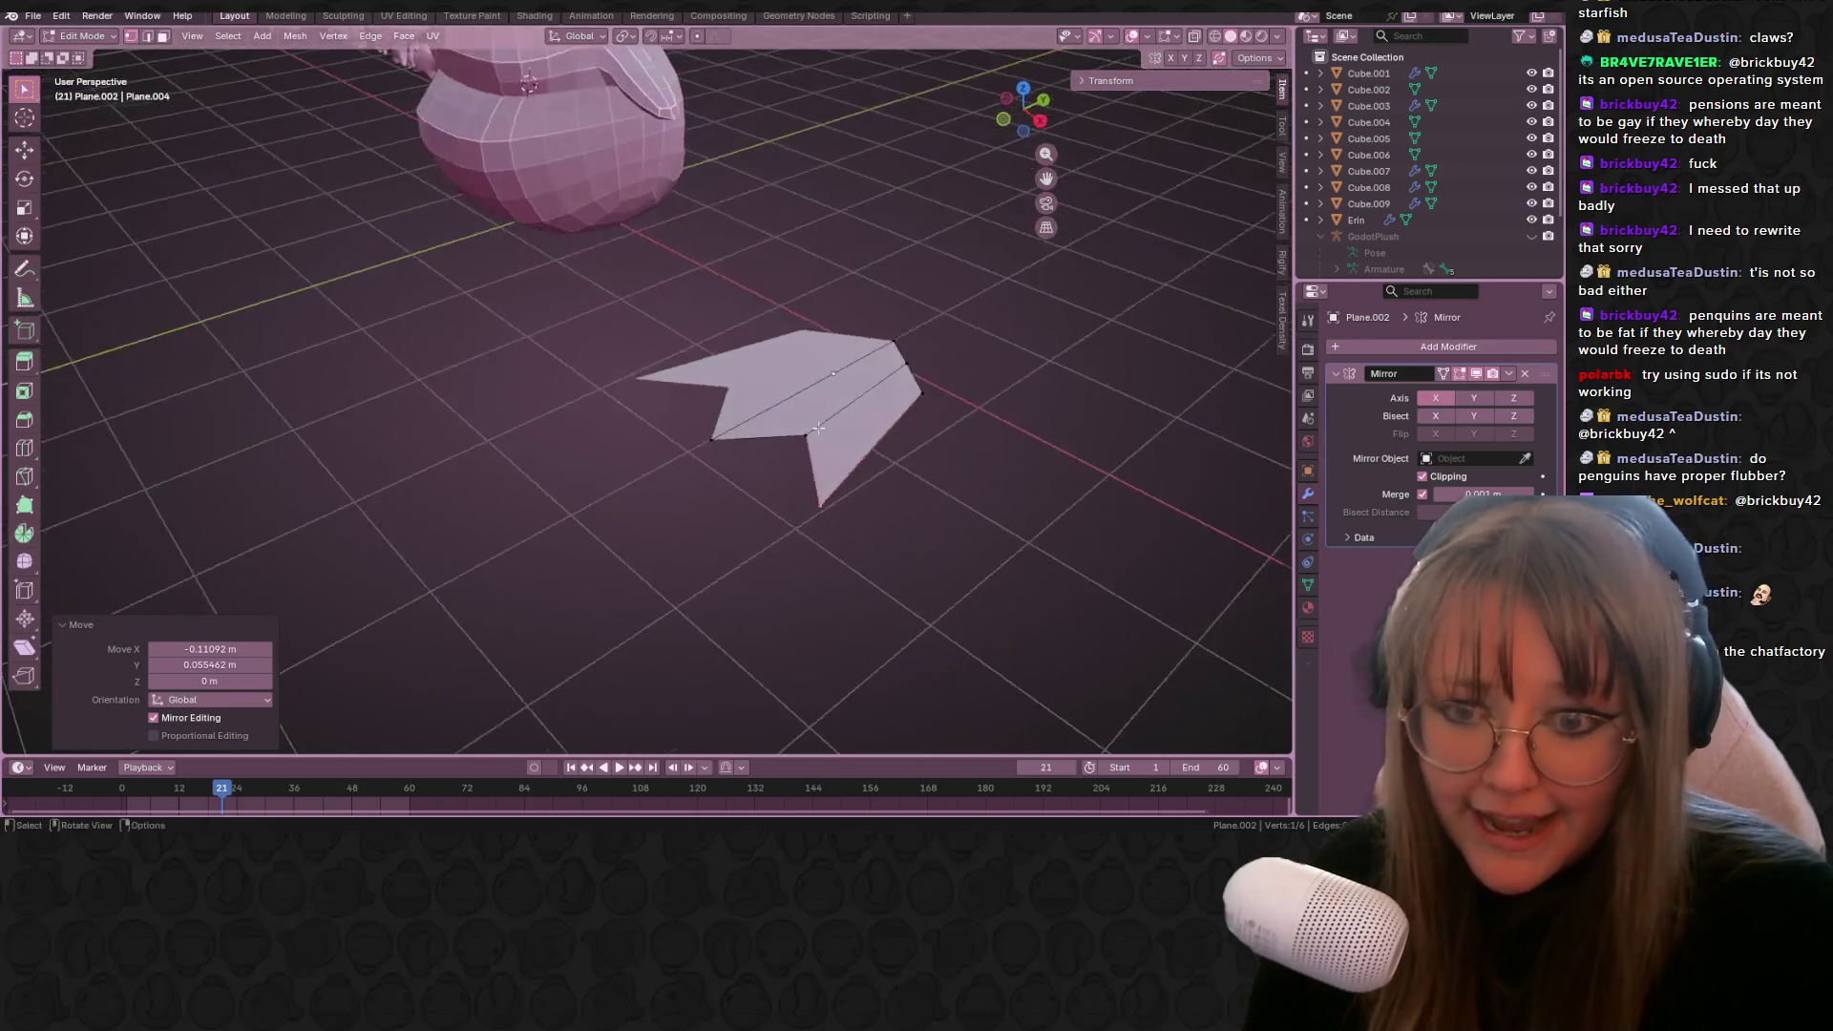
Step: Extrude the whole foot 0.25 m for thickness and add a Subdivision Surface modifier
mouse_move(1043, 136)
mouse_down()
mouse_move(905, 394)
mouse_move(897, 381)
mouse_up()
key(a)
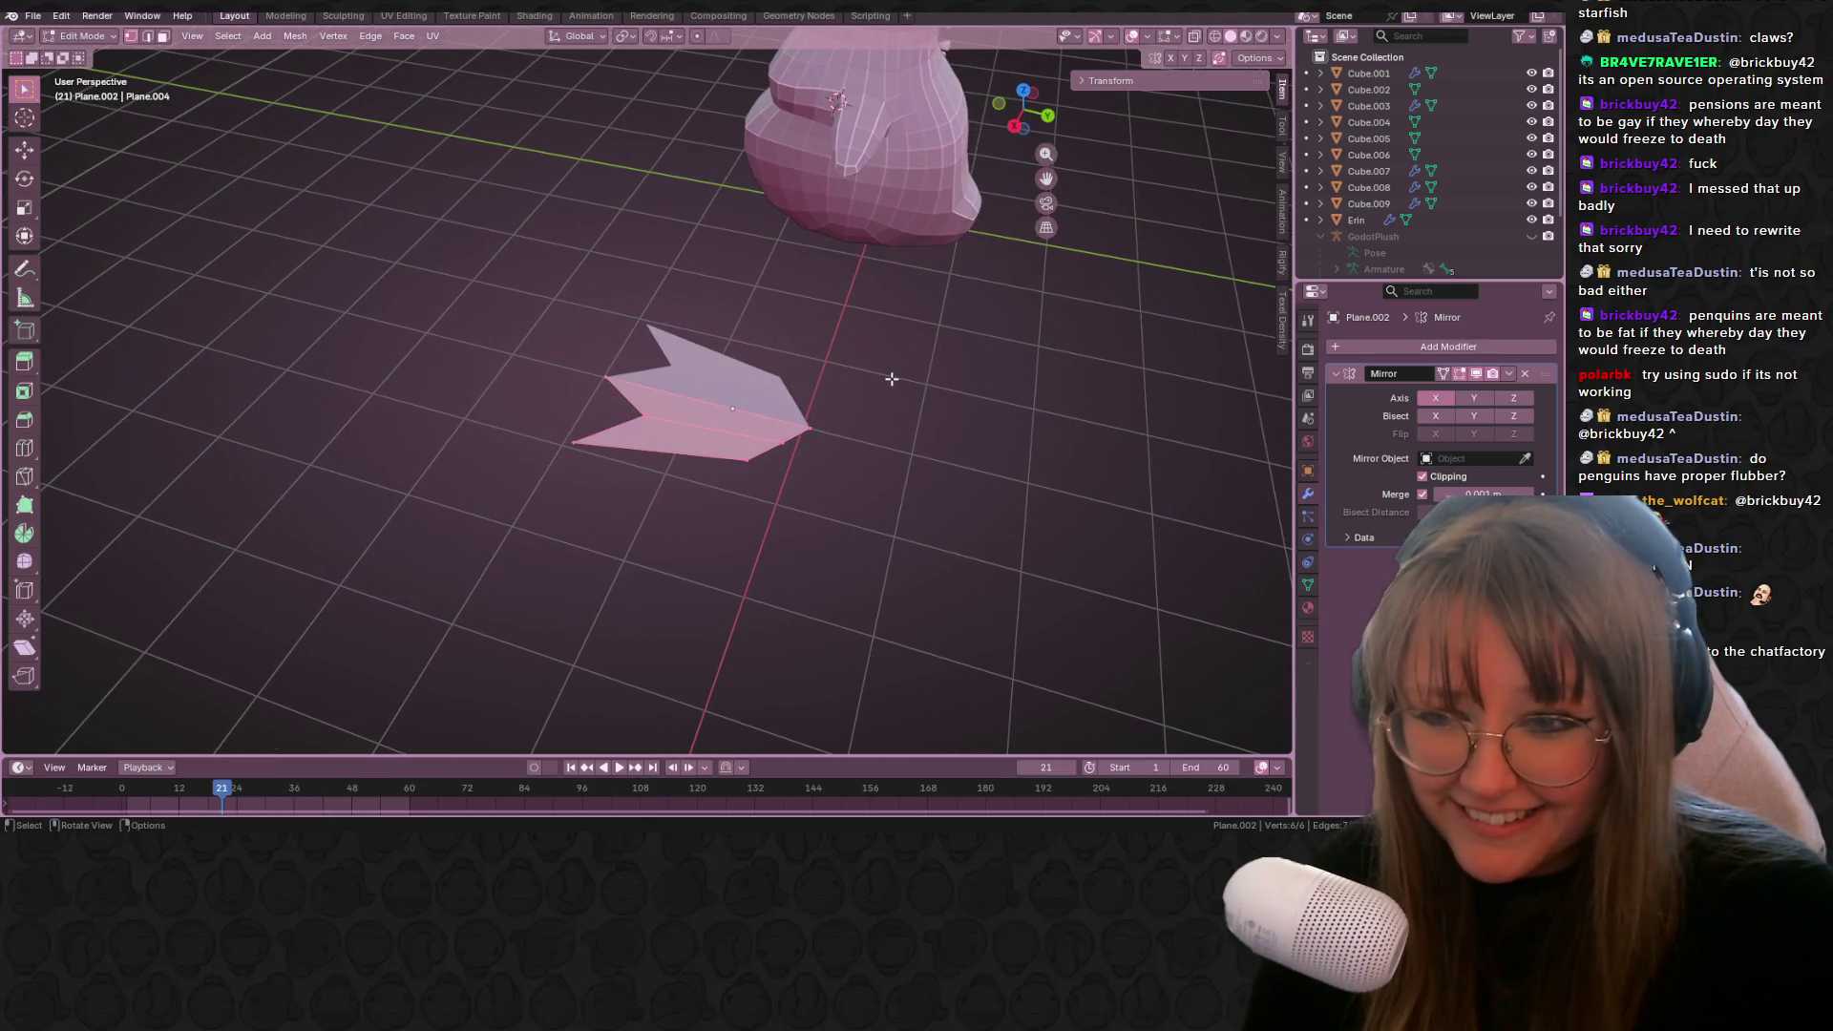
key(e)
click(874, 355)
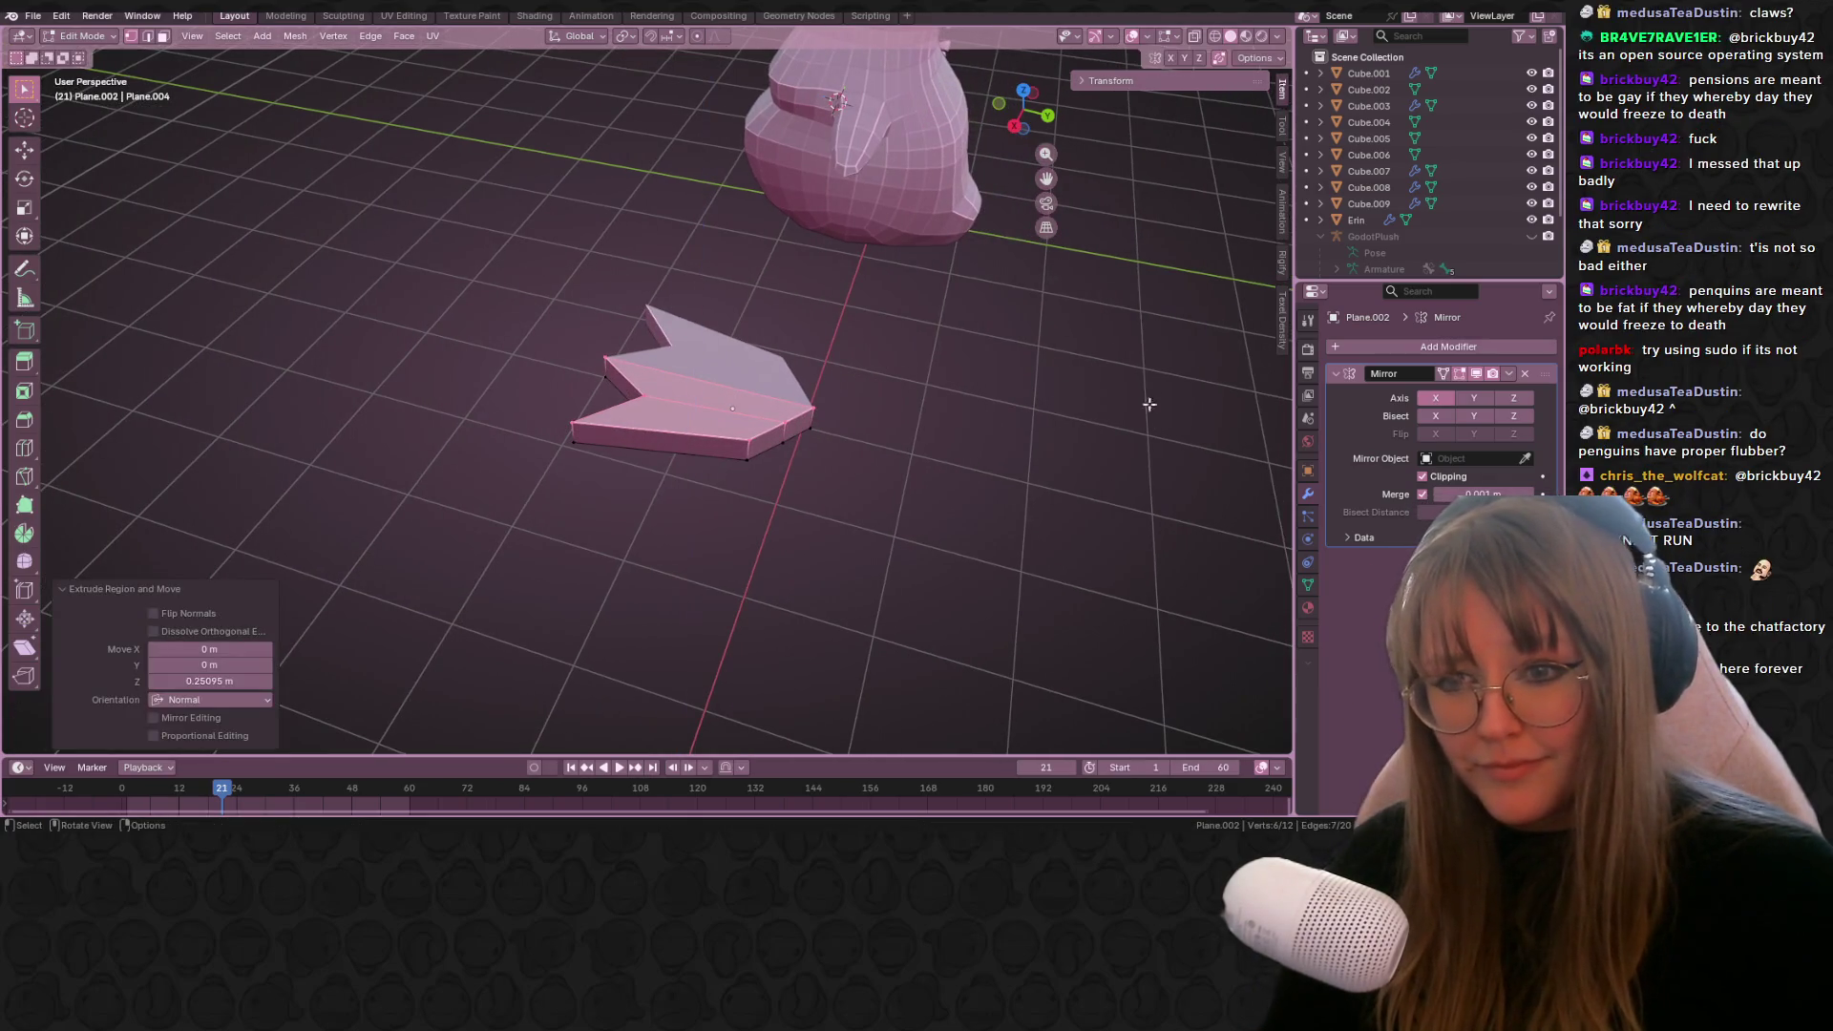
click(1372, 348)
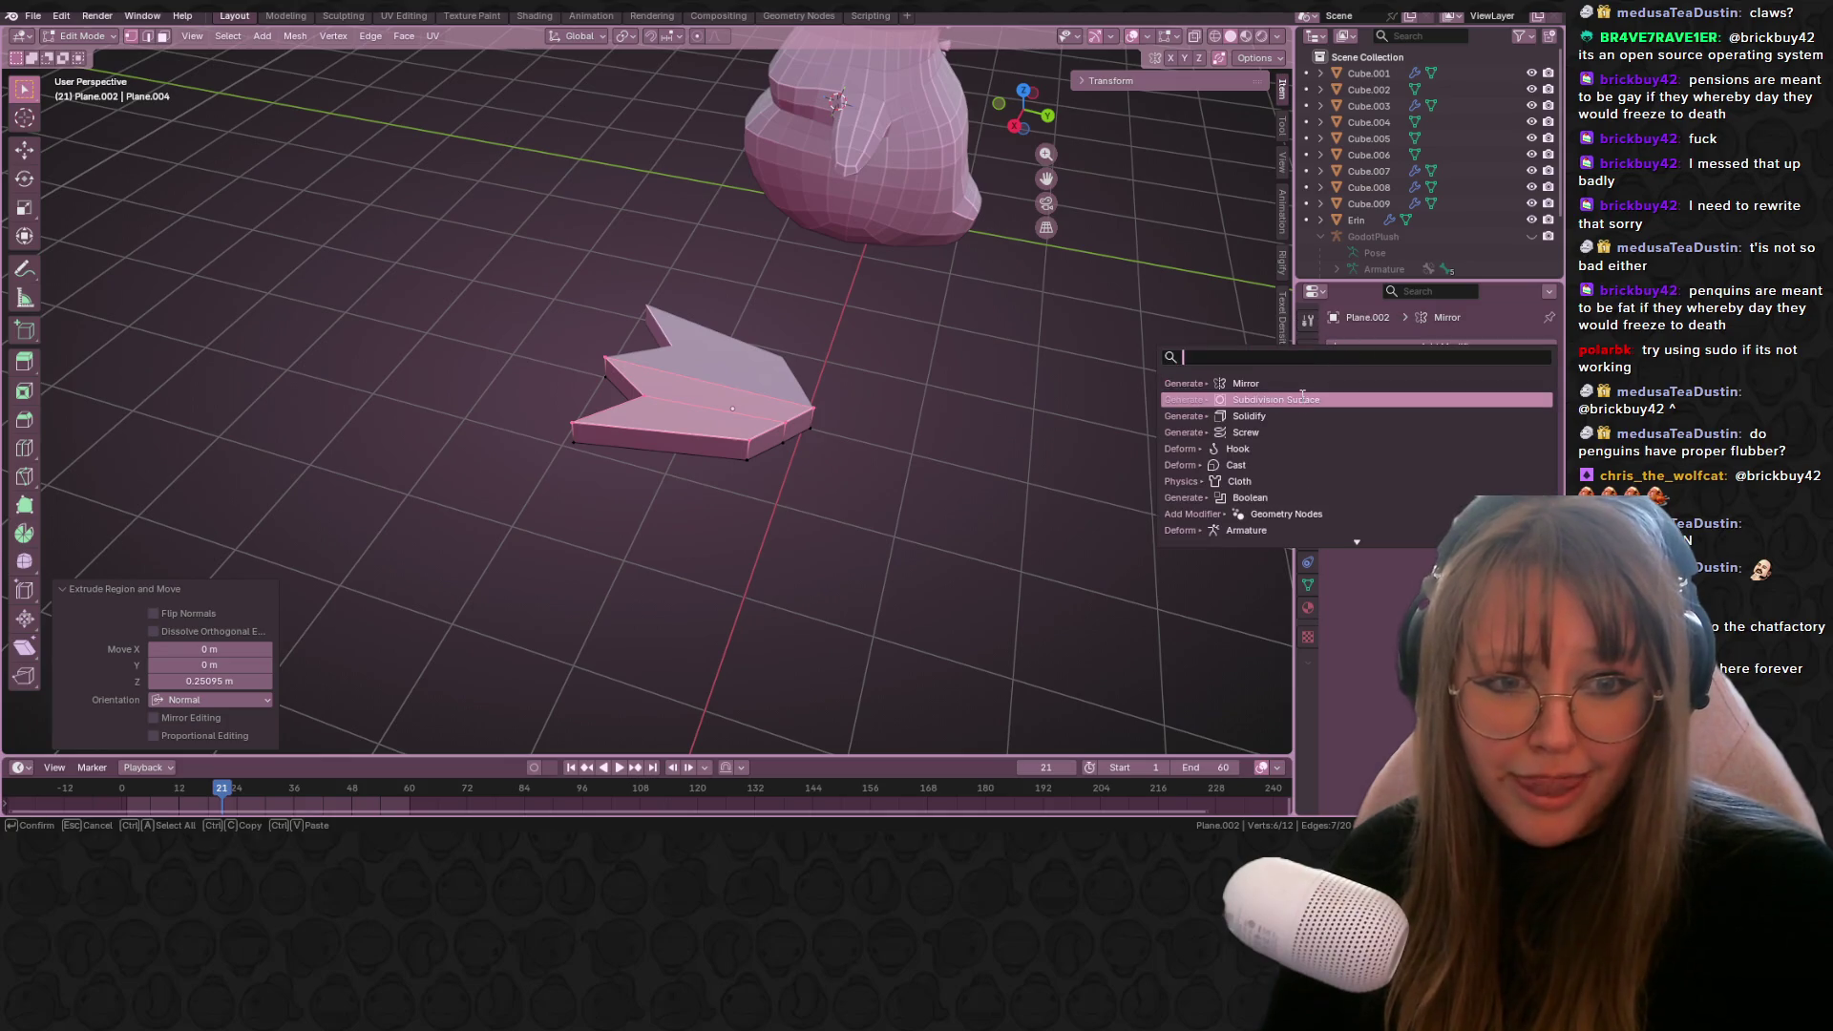
click(1241, 401)
Step: Switch to a top-down X-ray view with the foot's bottom point selected
mouse_move(739, 436)
middle_down()
mouse_move(872, 450)
mouse_move(909, 499)
middle_up()
click(675, 490)
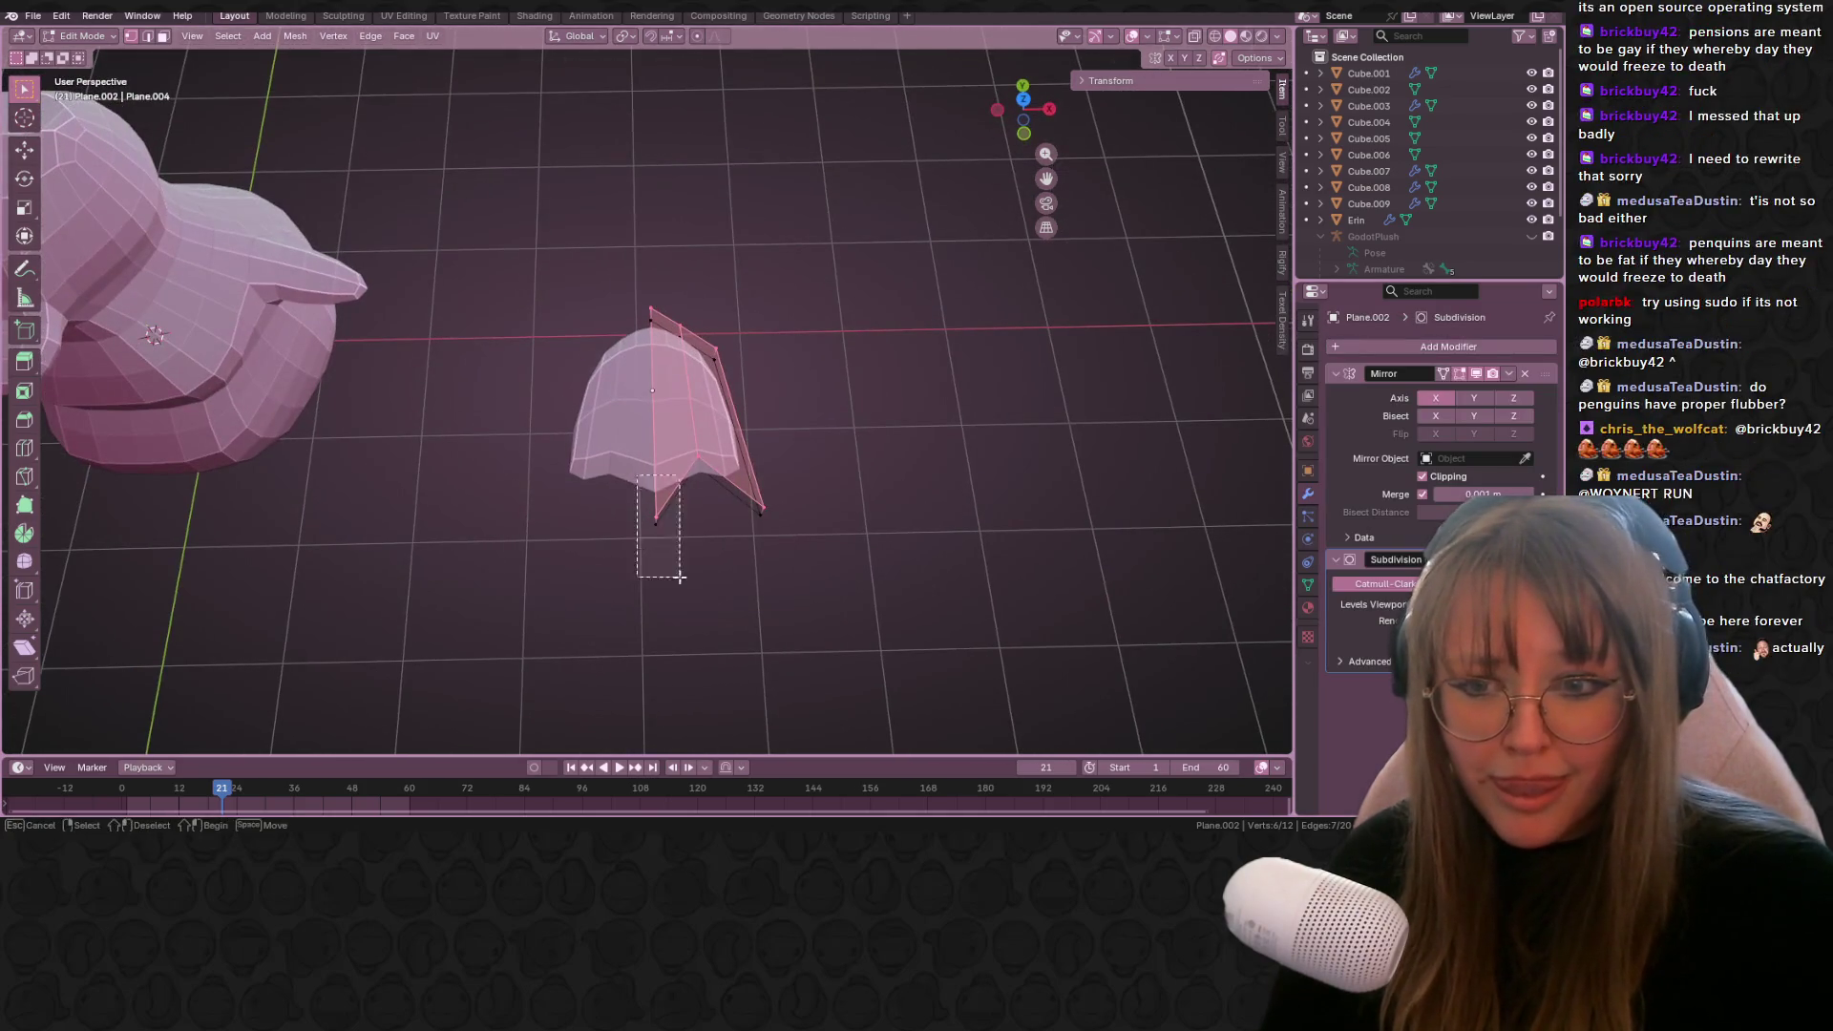
drag(1035, 95, 1023, 105)
click(1023, 104)
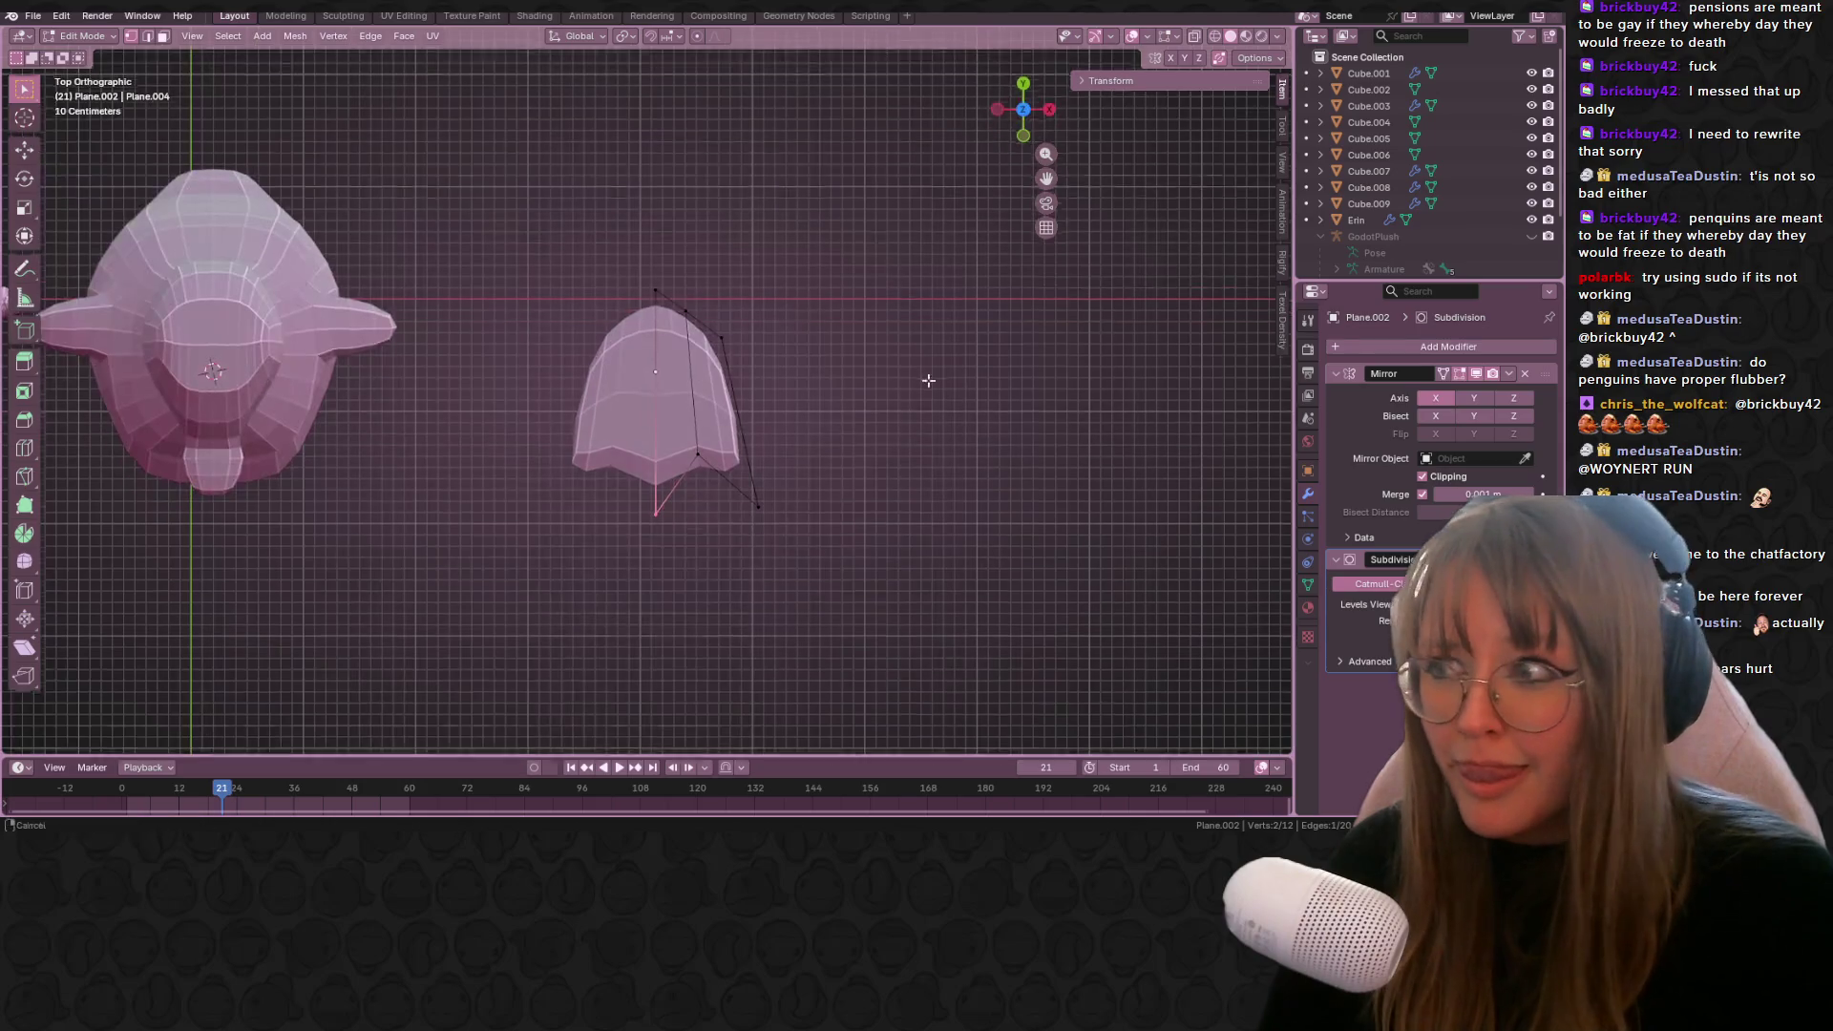
drag(644, 394, 644, 393)
middle_drag(644, 394, 635, 362)
click(1024, 107)
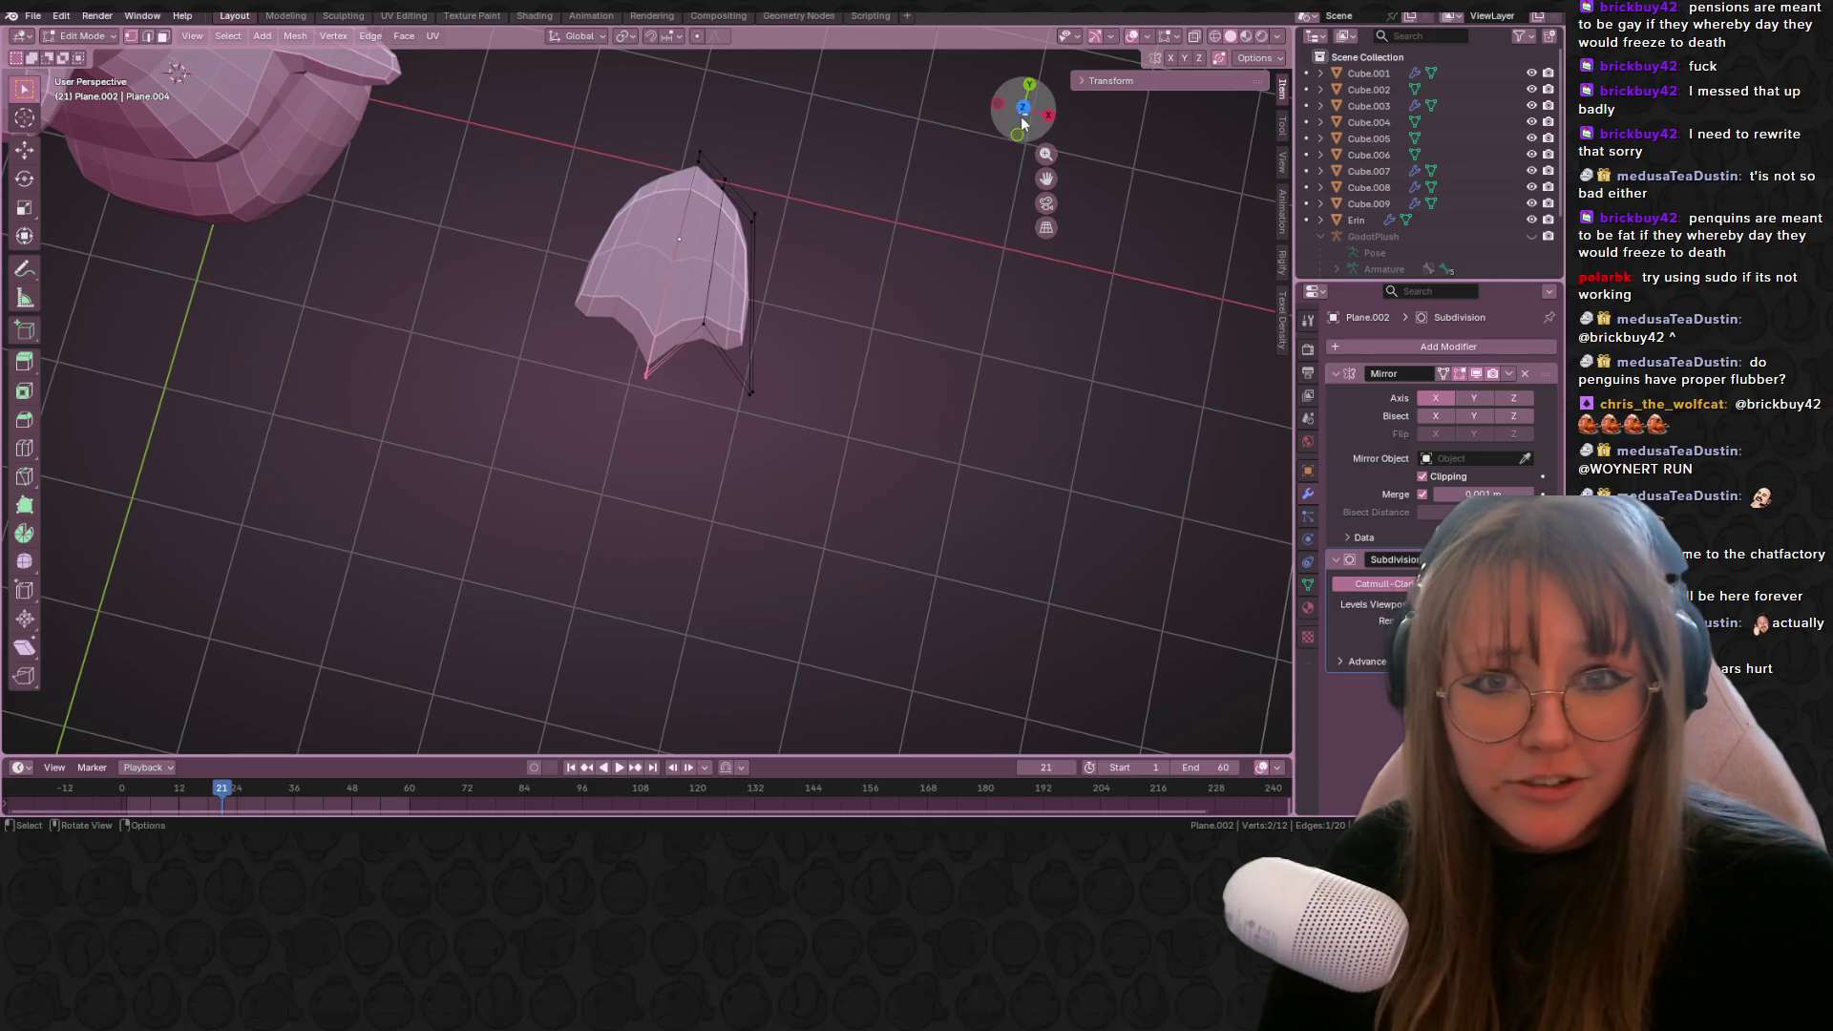
click(1169, 37)
click(1196, 38)
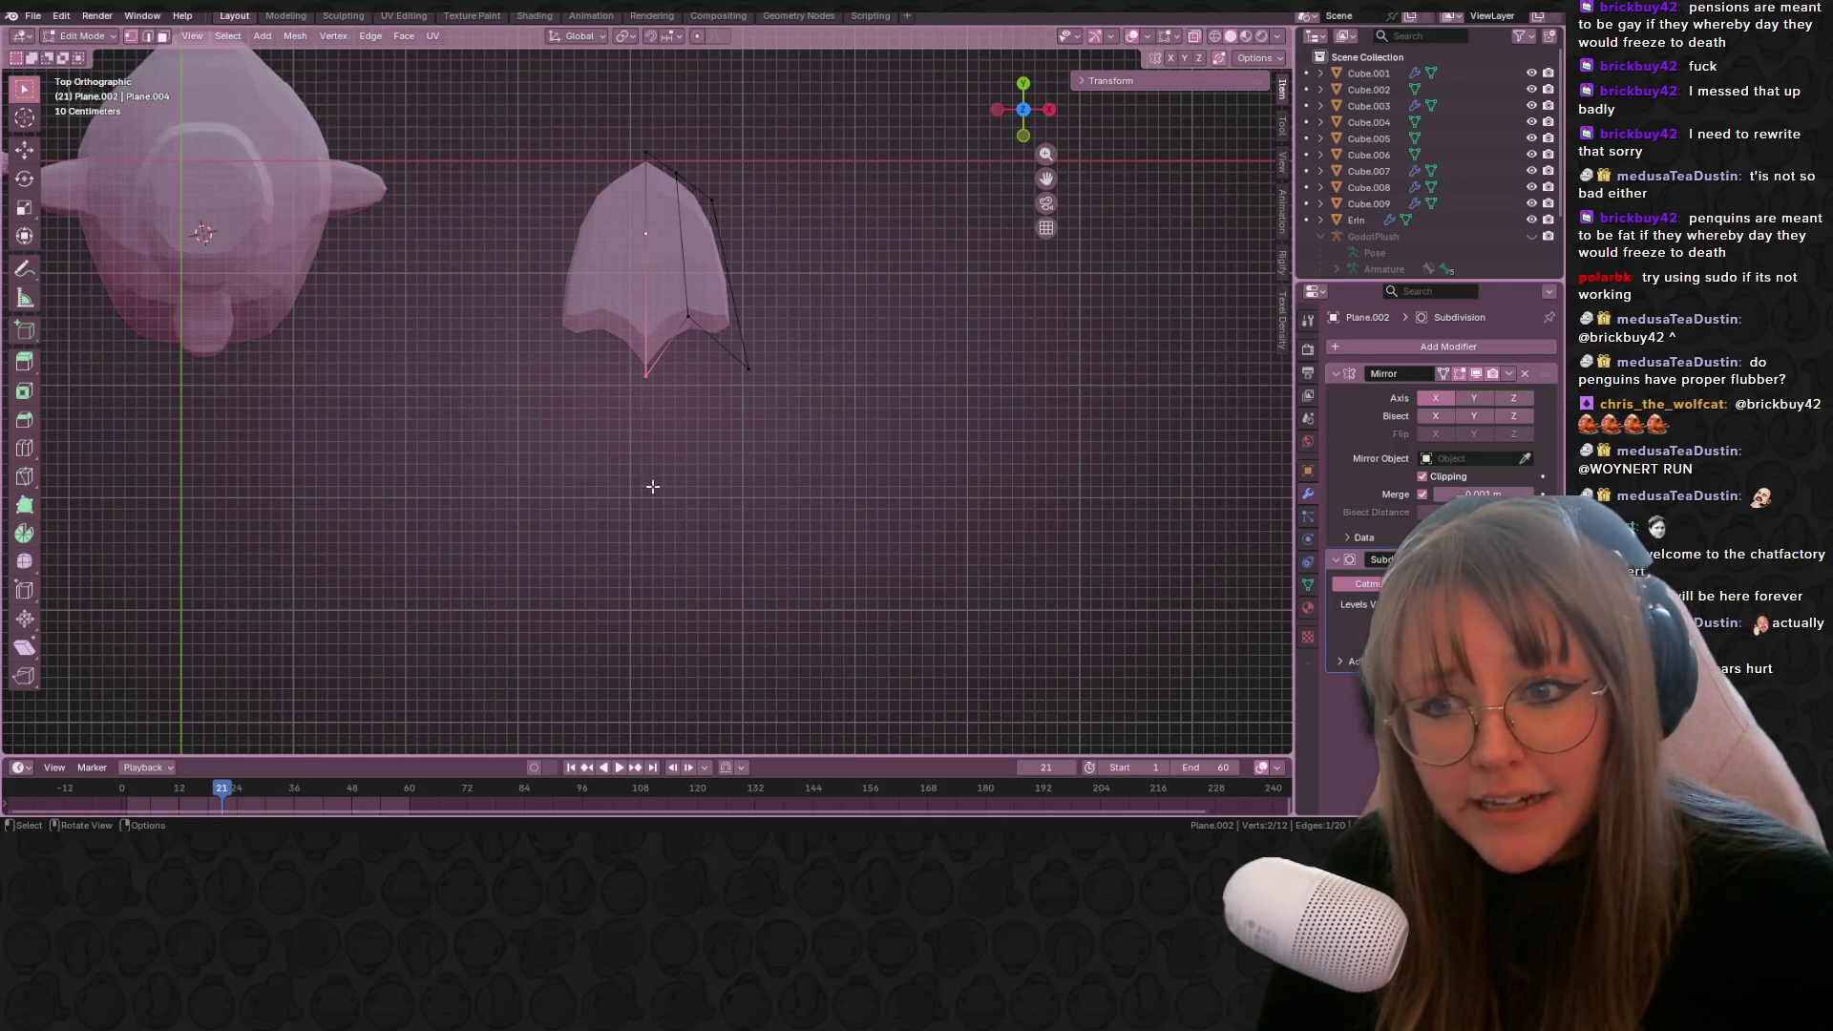
shift+middle_drag(663, 375, 641, 362)
Step: Pull the bottom point down and the right point outward into toe tips, then leave Edit Mode
key(g)
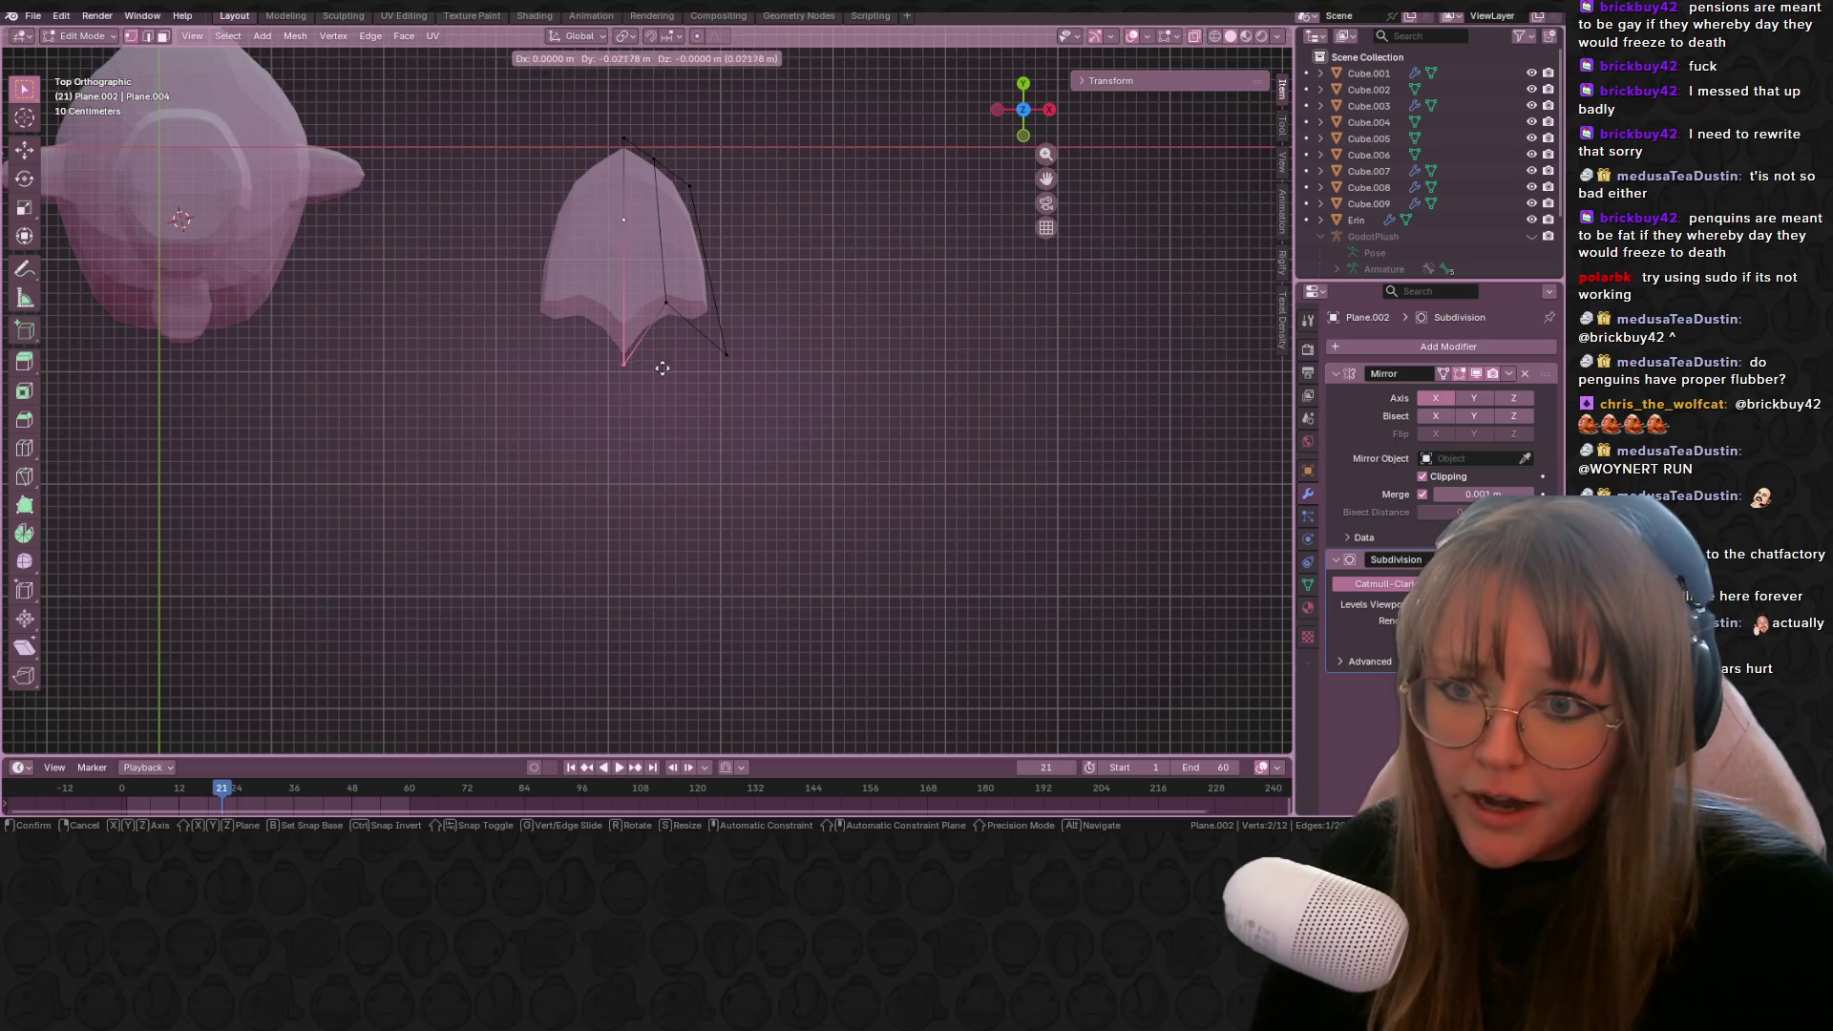
click(652, 399)
click(728, 355)
key(g)
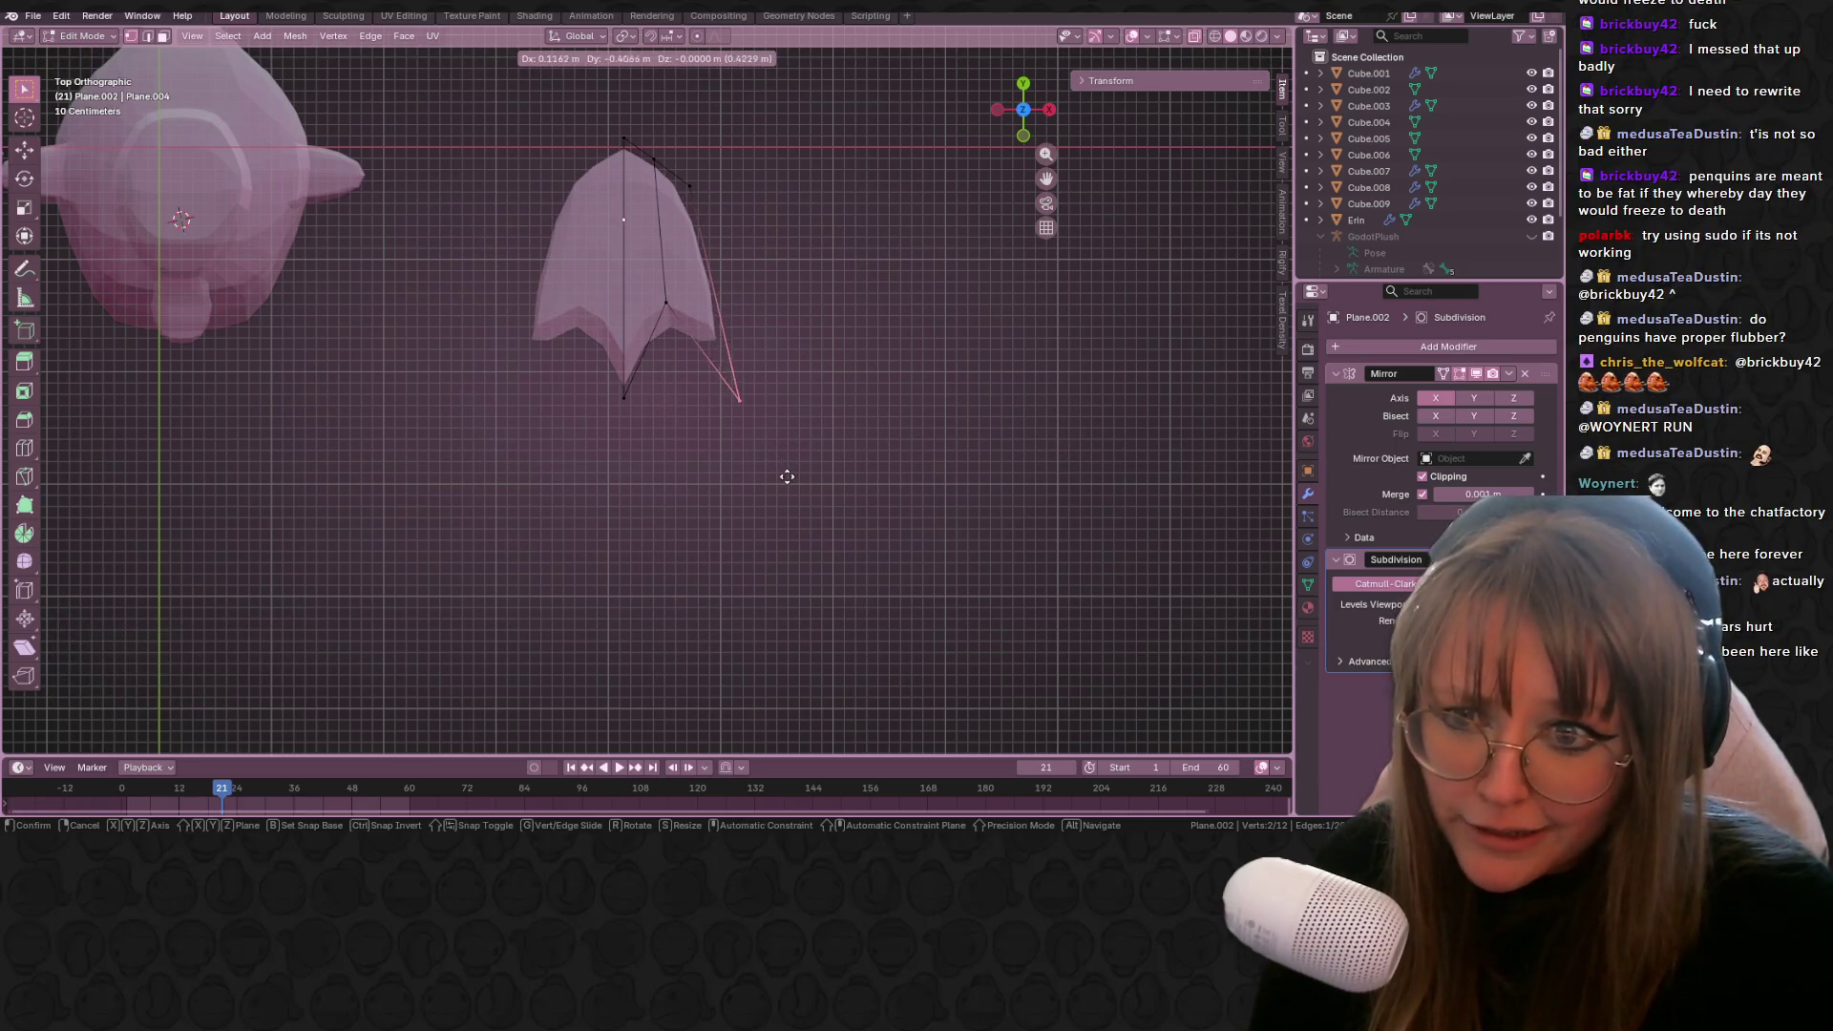
click(787, 477)
key(Tab)
mouse_move(930, 460)
middle_down()
mouse_move(758, 240)
mouse_move(852, 462)
mouse_move(888, 449)
middle_up()
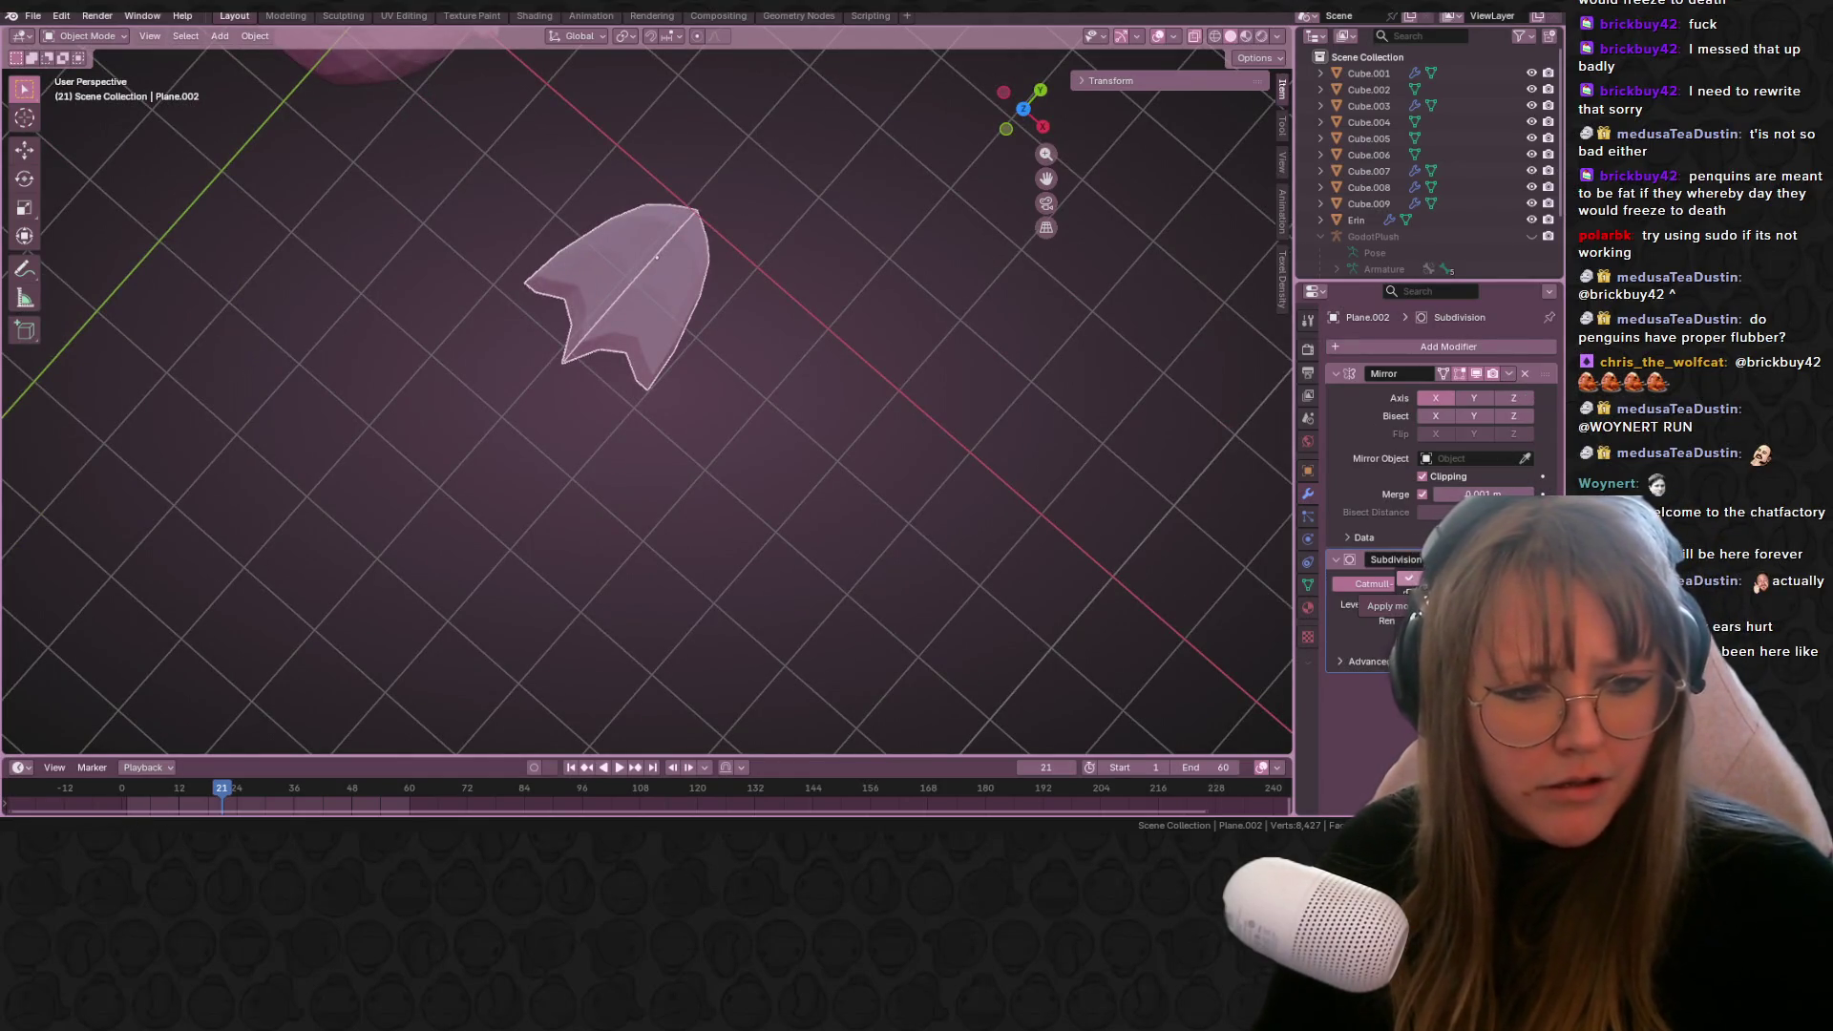
Step: Try applying the Subdivision and Mirror modifiers, undoing both attempts
click(1387, 605)
key(ctrl+z)
click(1507, 373)
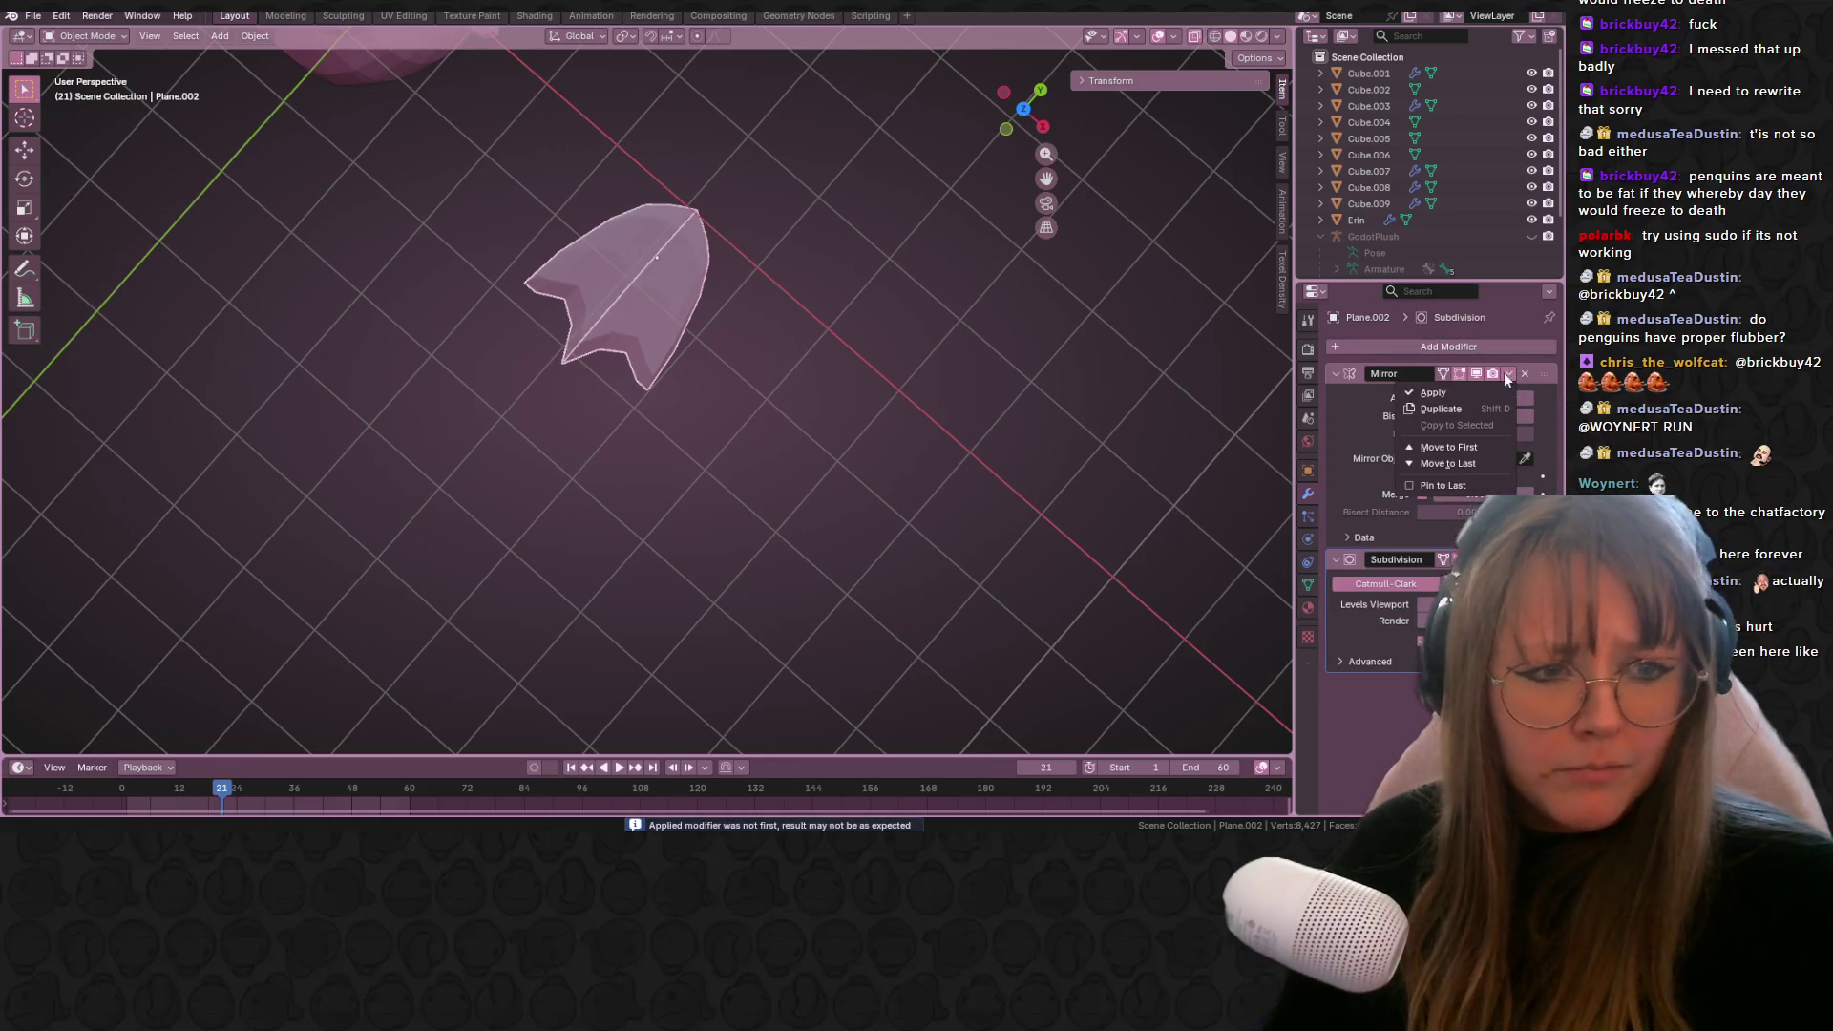
click(1457, 399)
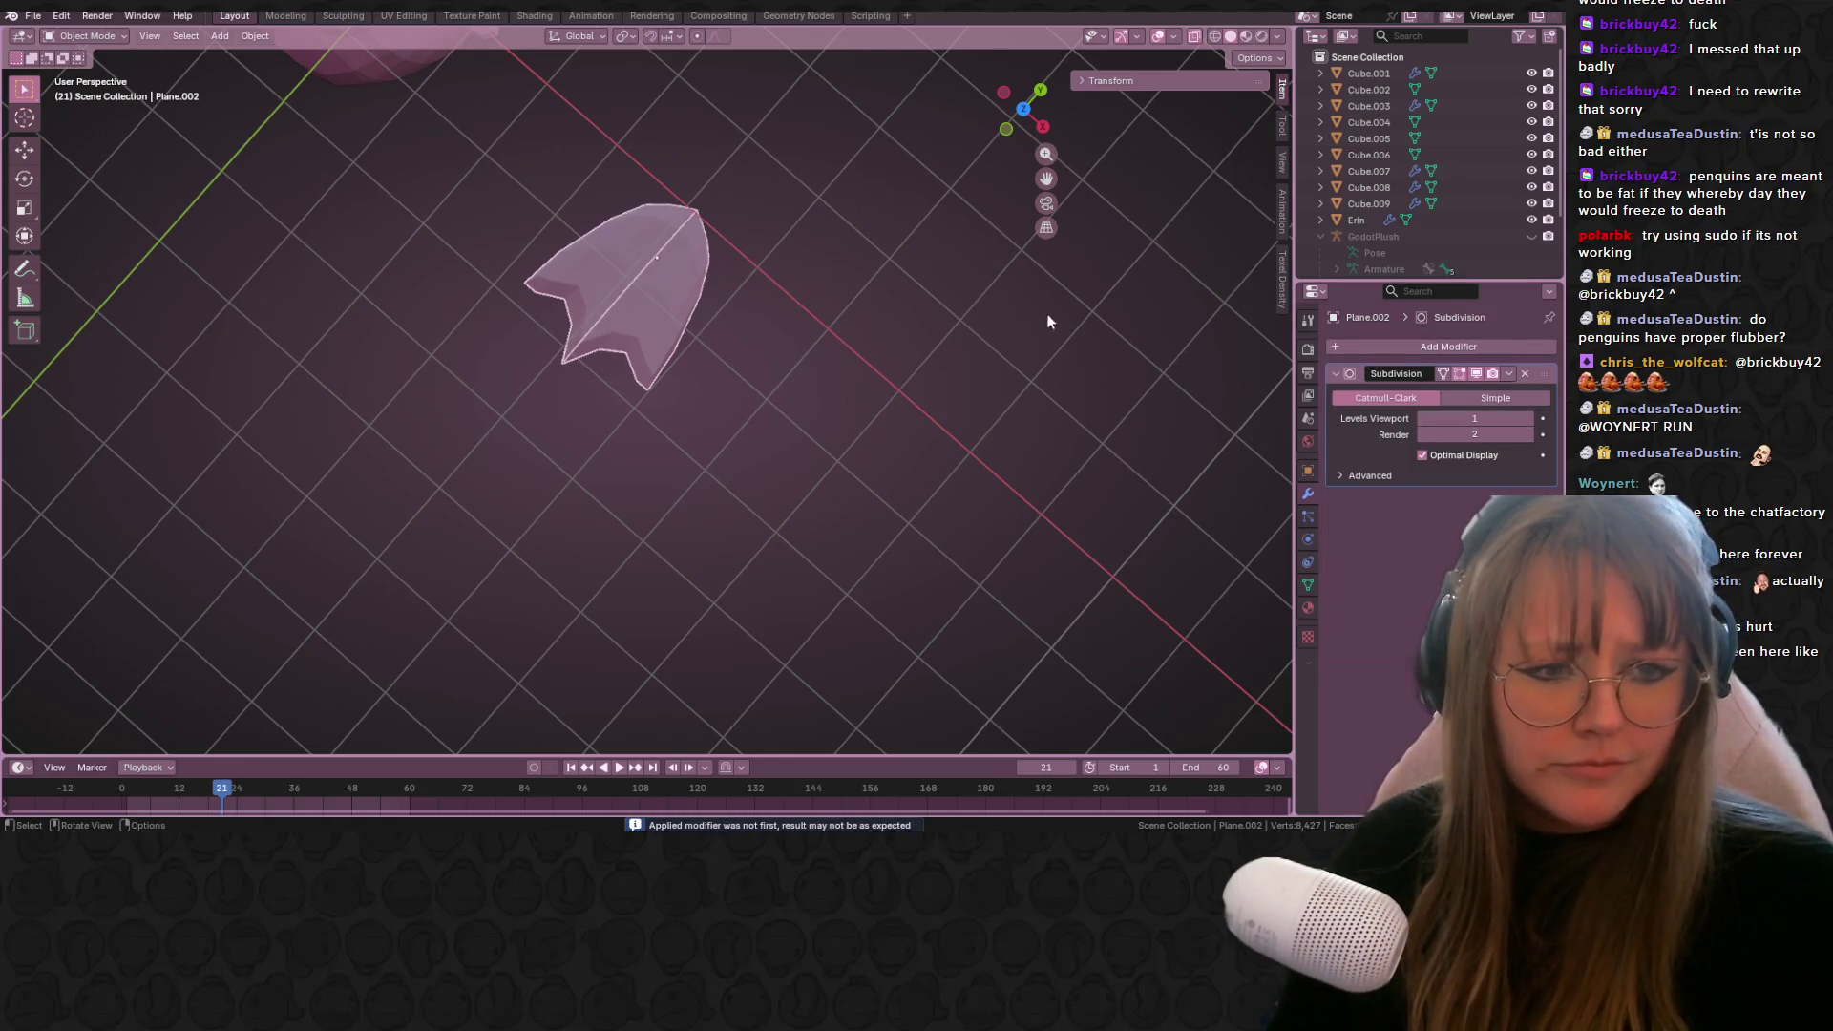
middle_drag(1048, 318, 1137, 289)
key(ctrl+z)
middle_drag(840, 305, 900, 361)
Step: Shift the entire foot mesh to a new position in Edit Mode
key(Tab)
key(a)
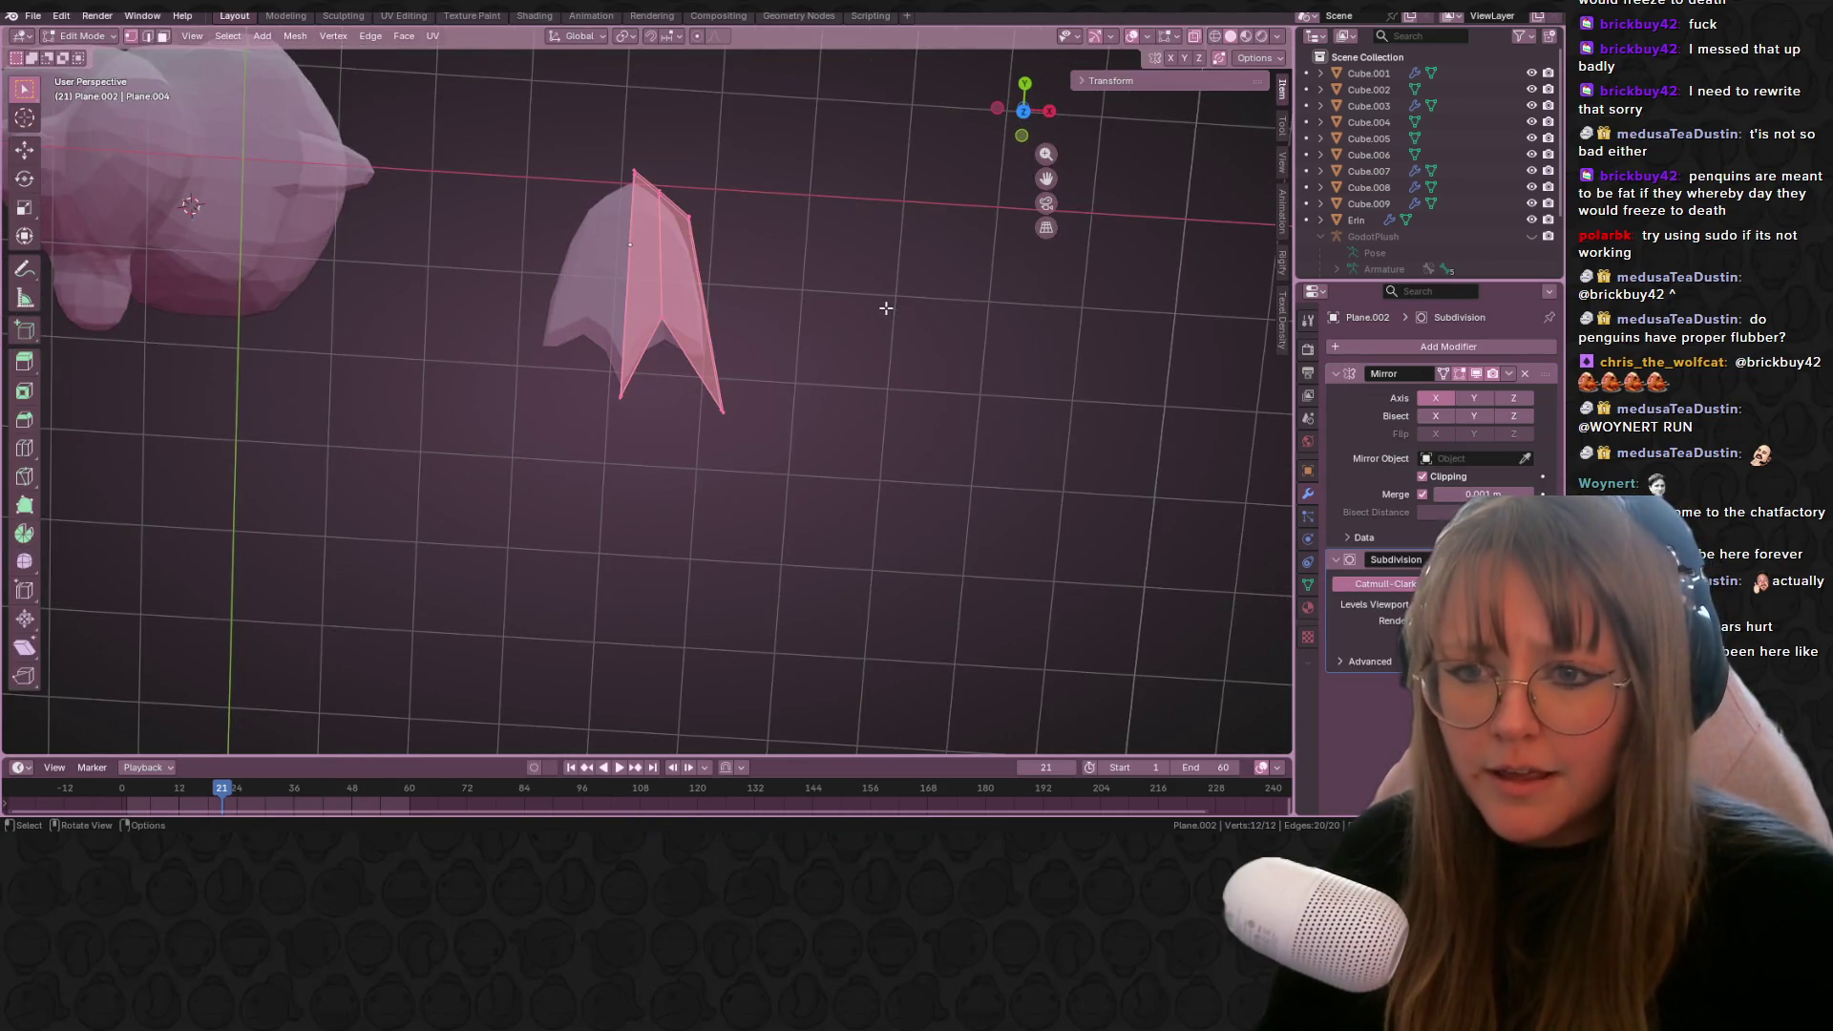
key(g)
click(879, 315)
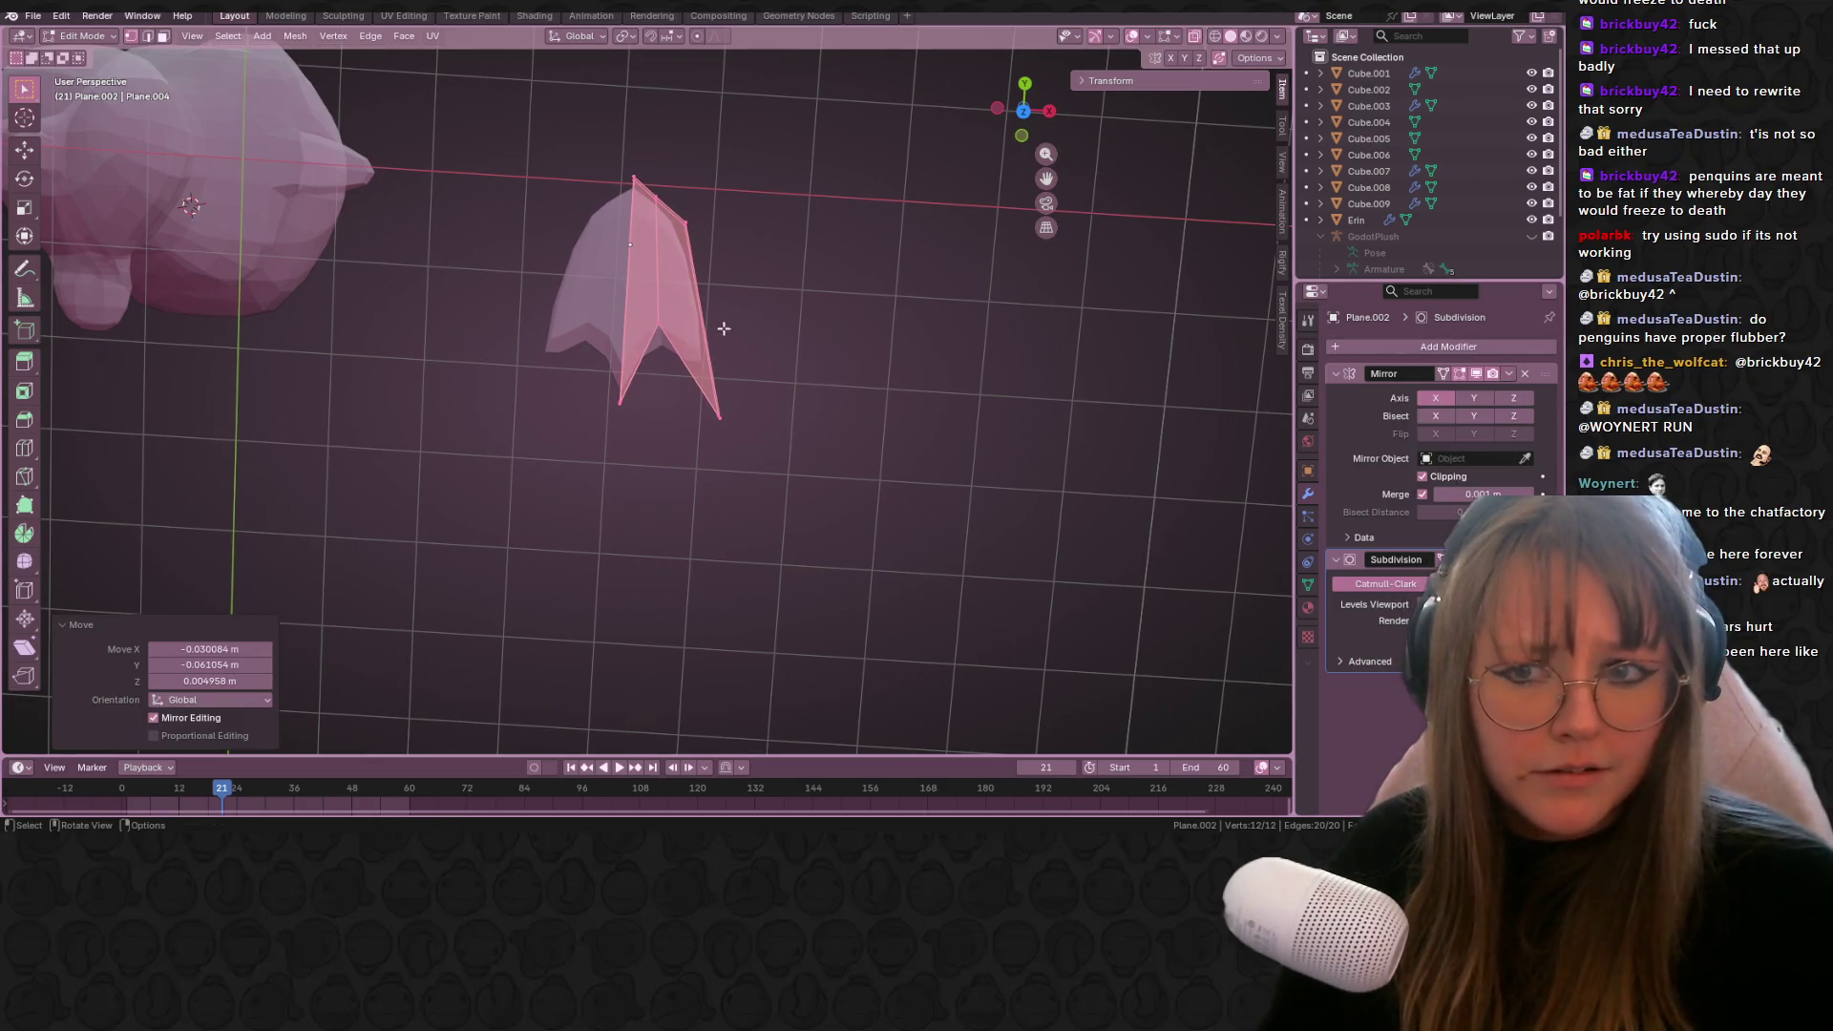
key(Tab)
Step: Apply the Mirror modifier, then the Subdivision modifier, and inspect the rounded foot mesh
click(1509, 373)
click(1468, 393)
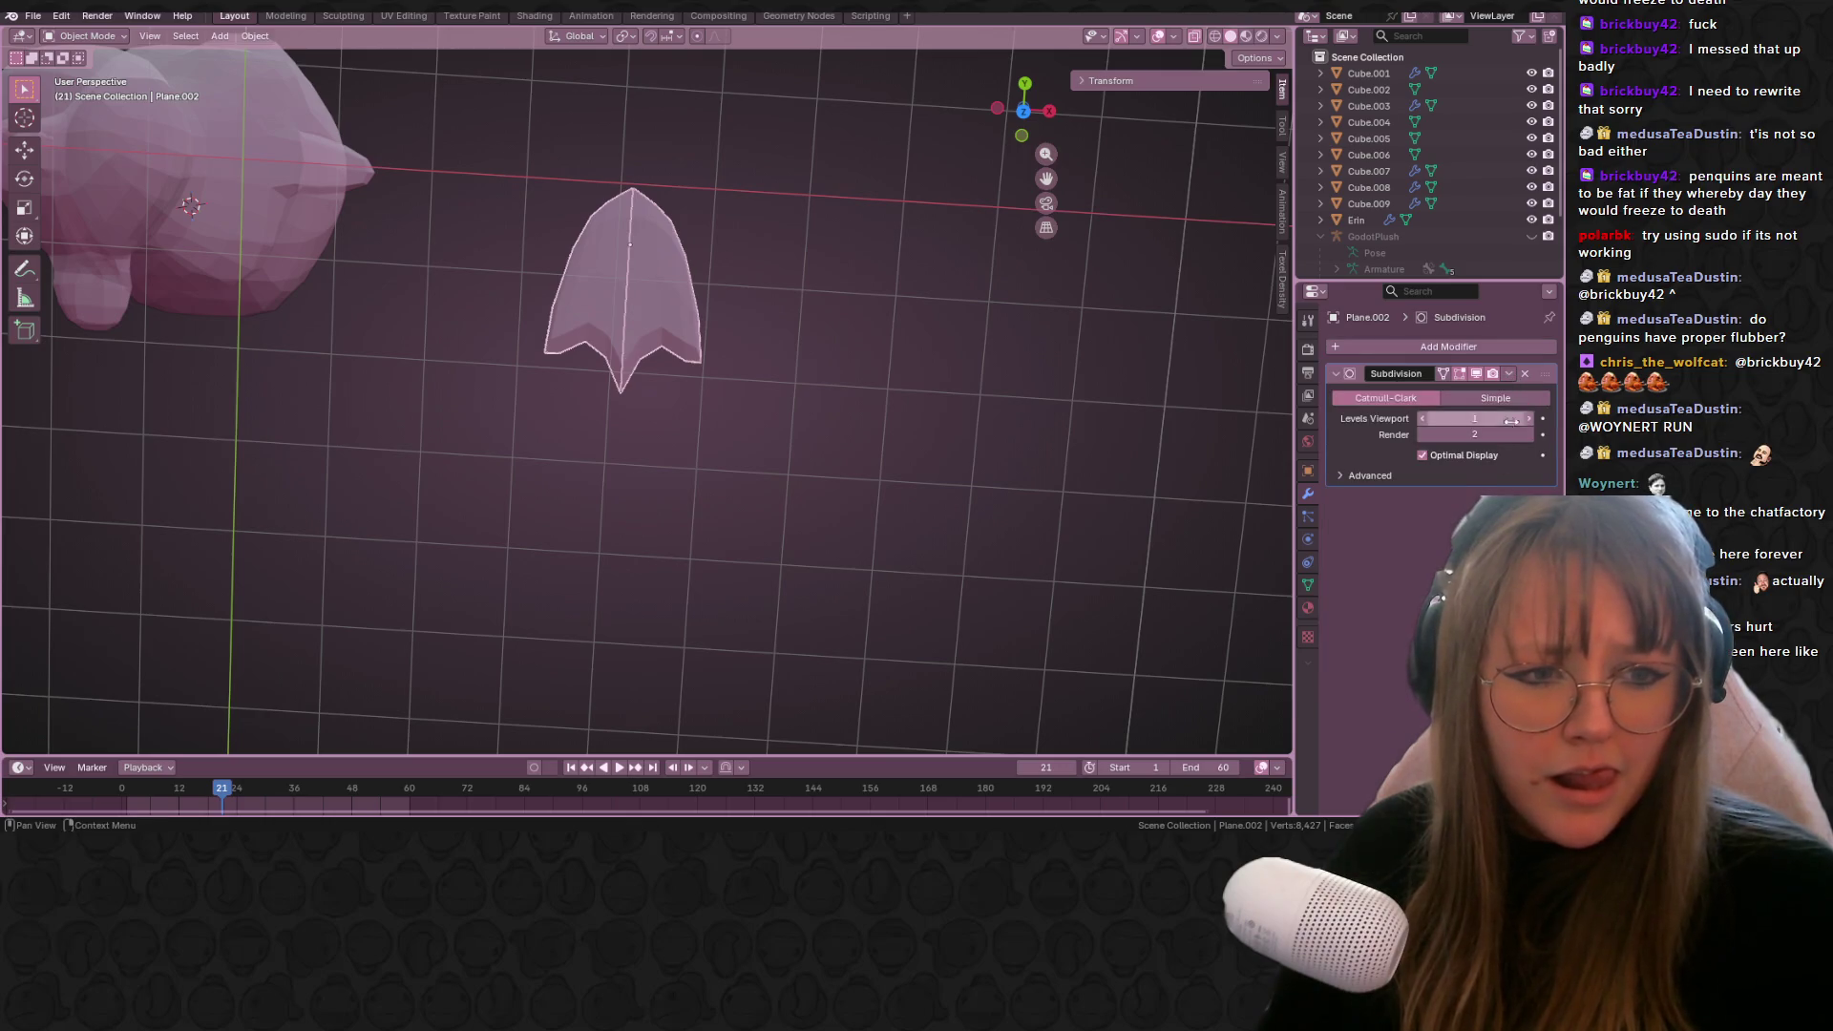
click(1509, 373)
click(1467, 394)
key(Tab)
mouse_move(833, 312)
middle_down()
mouse_move(822, 253)
mouse_move(587, 209)
mouse_move(737, 264)
middle_up()
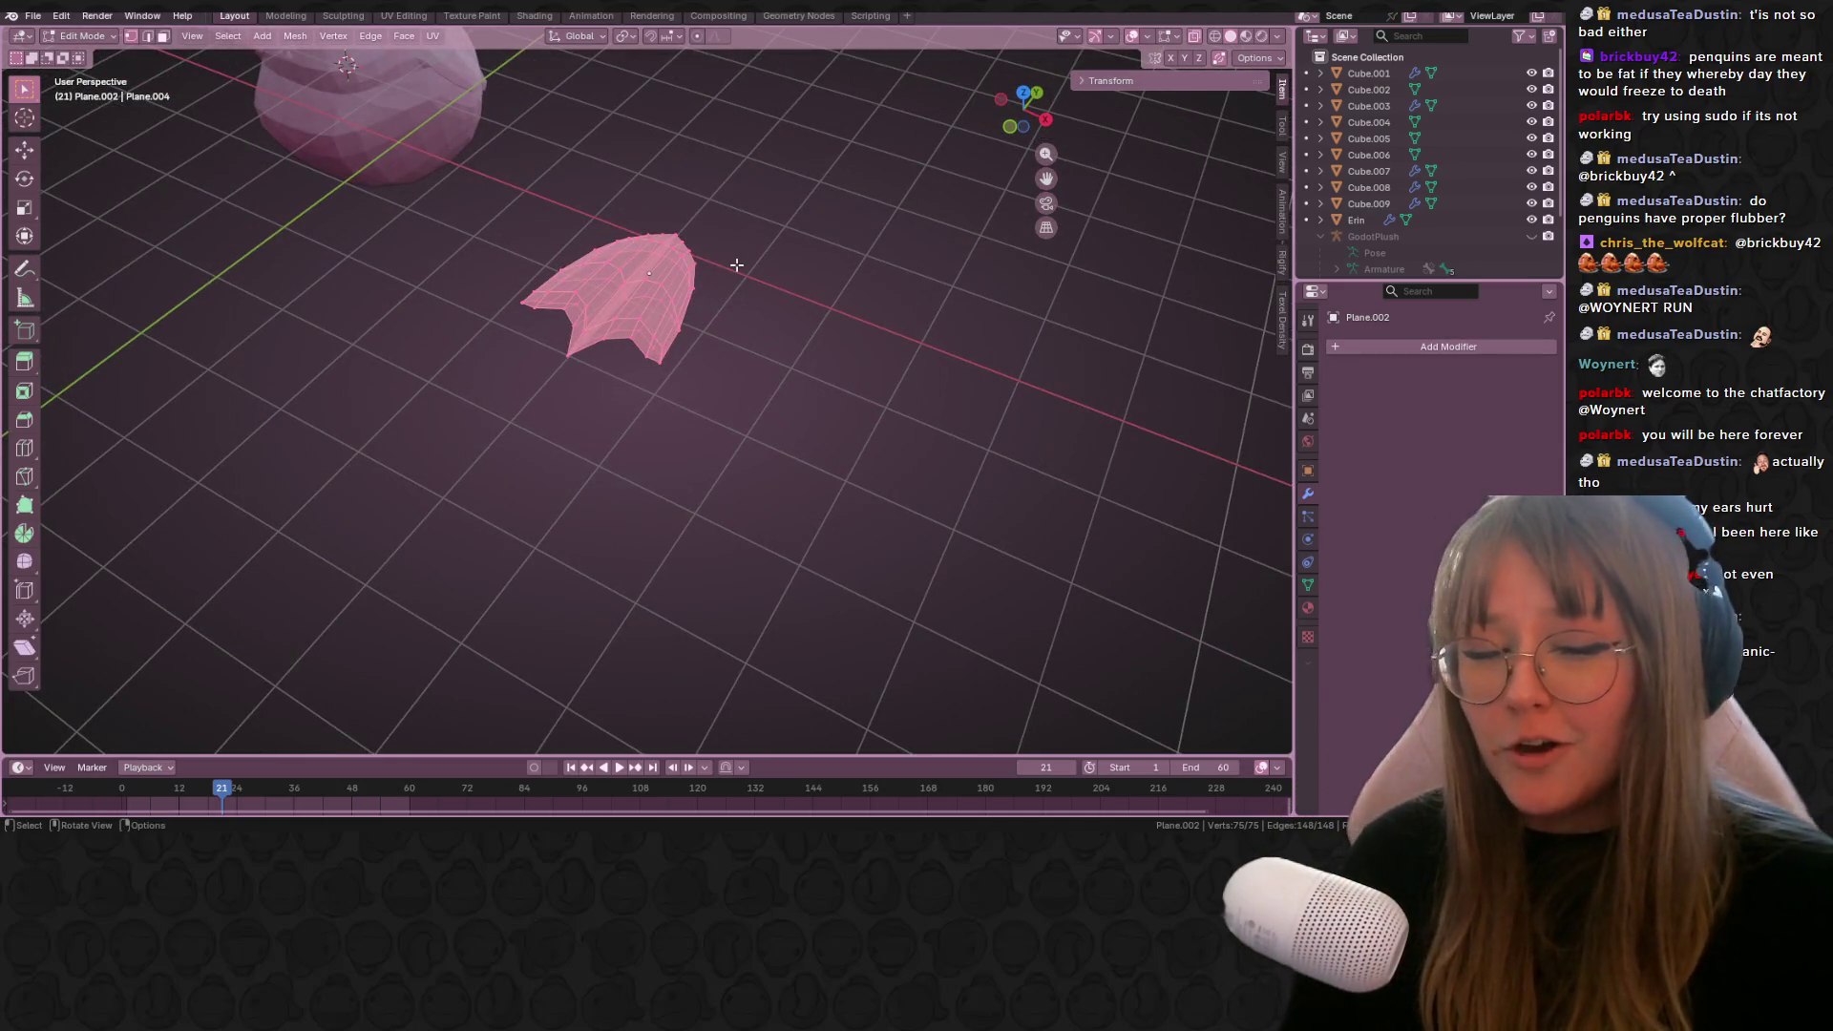
key(Tab)
mouse_move(571, 251)
middle_down()
mouse_move(745, 139)
mouse_move(818, 143)
mouse_move(794, 60)
middle_up()
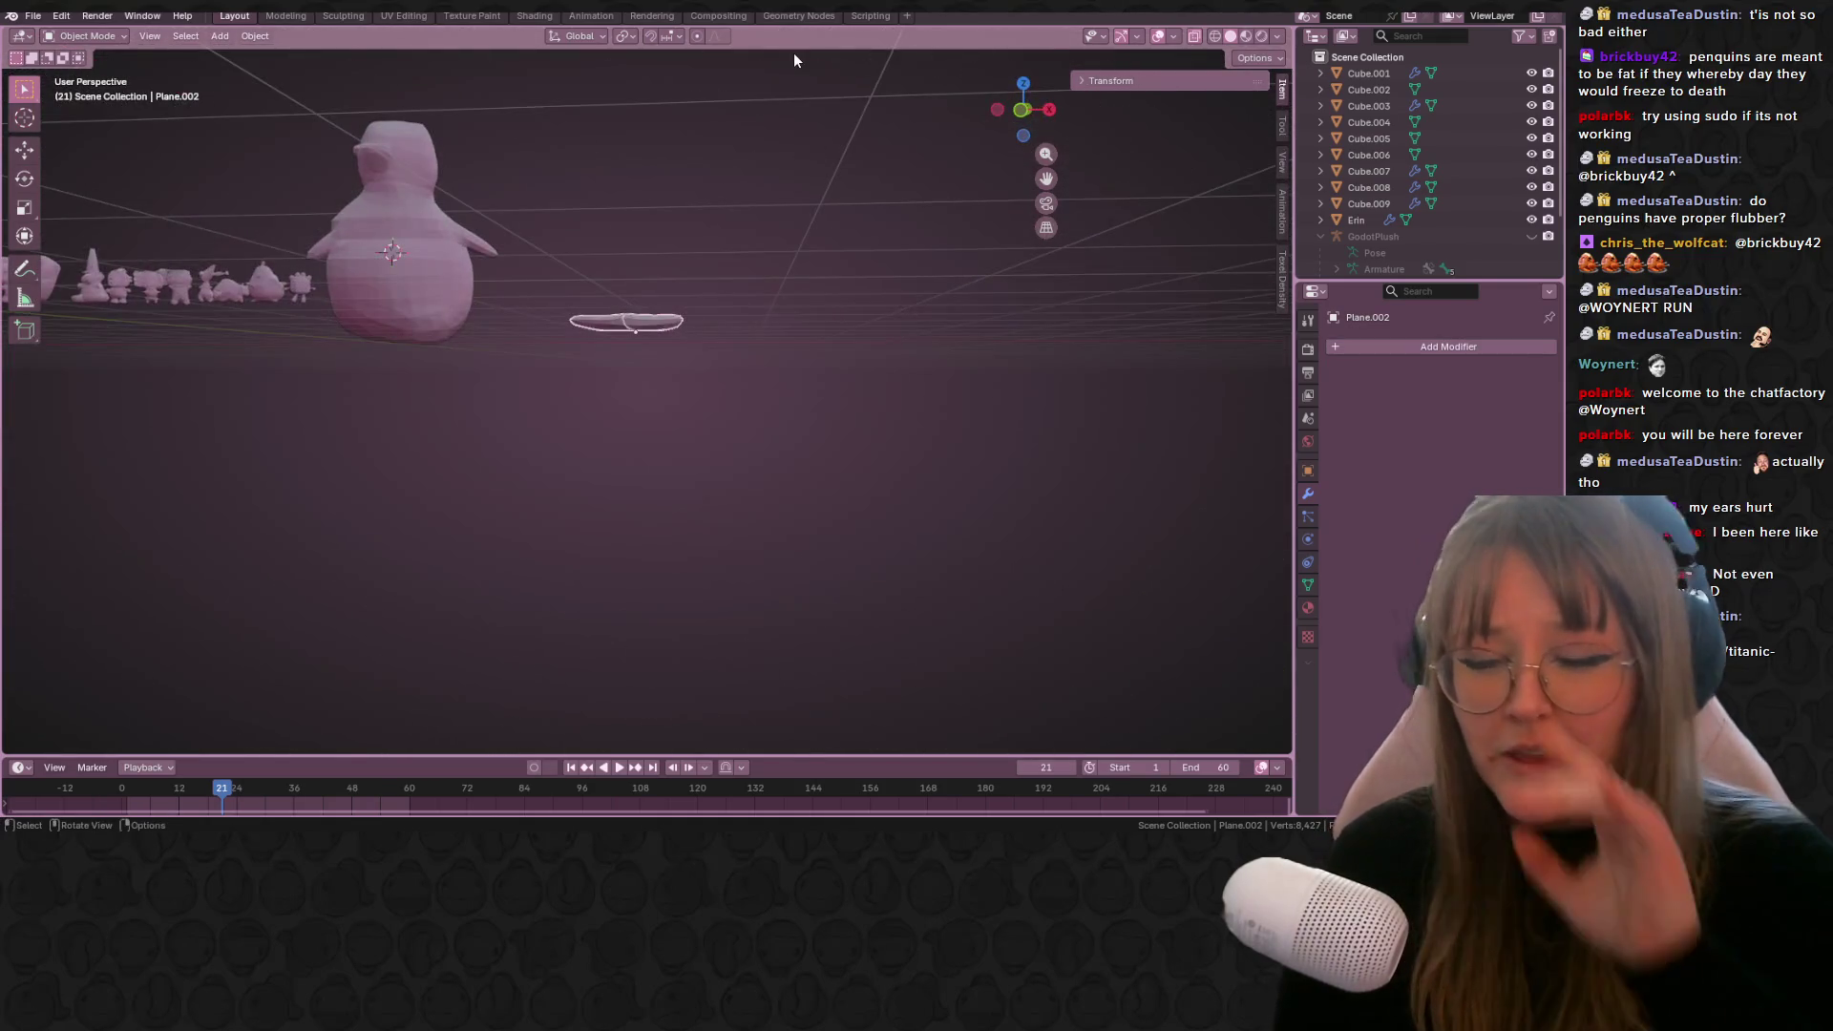
Step: Rotate the foot 42.2°, scale it to 0.659 and move it
click(1018, 111)
click(1045, 114)
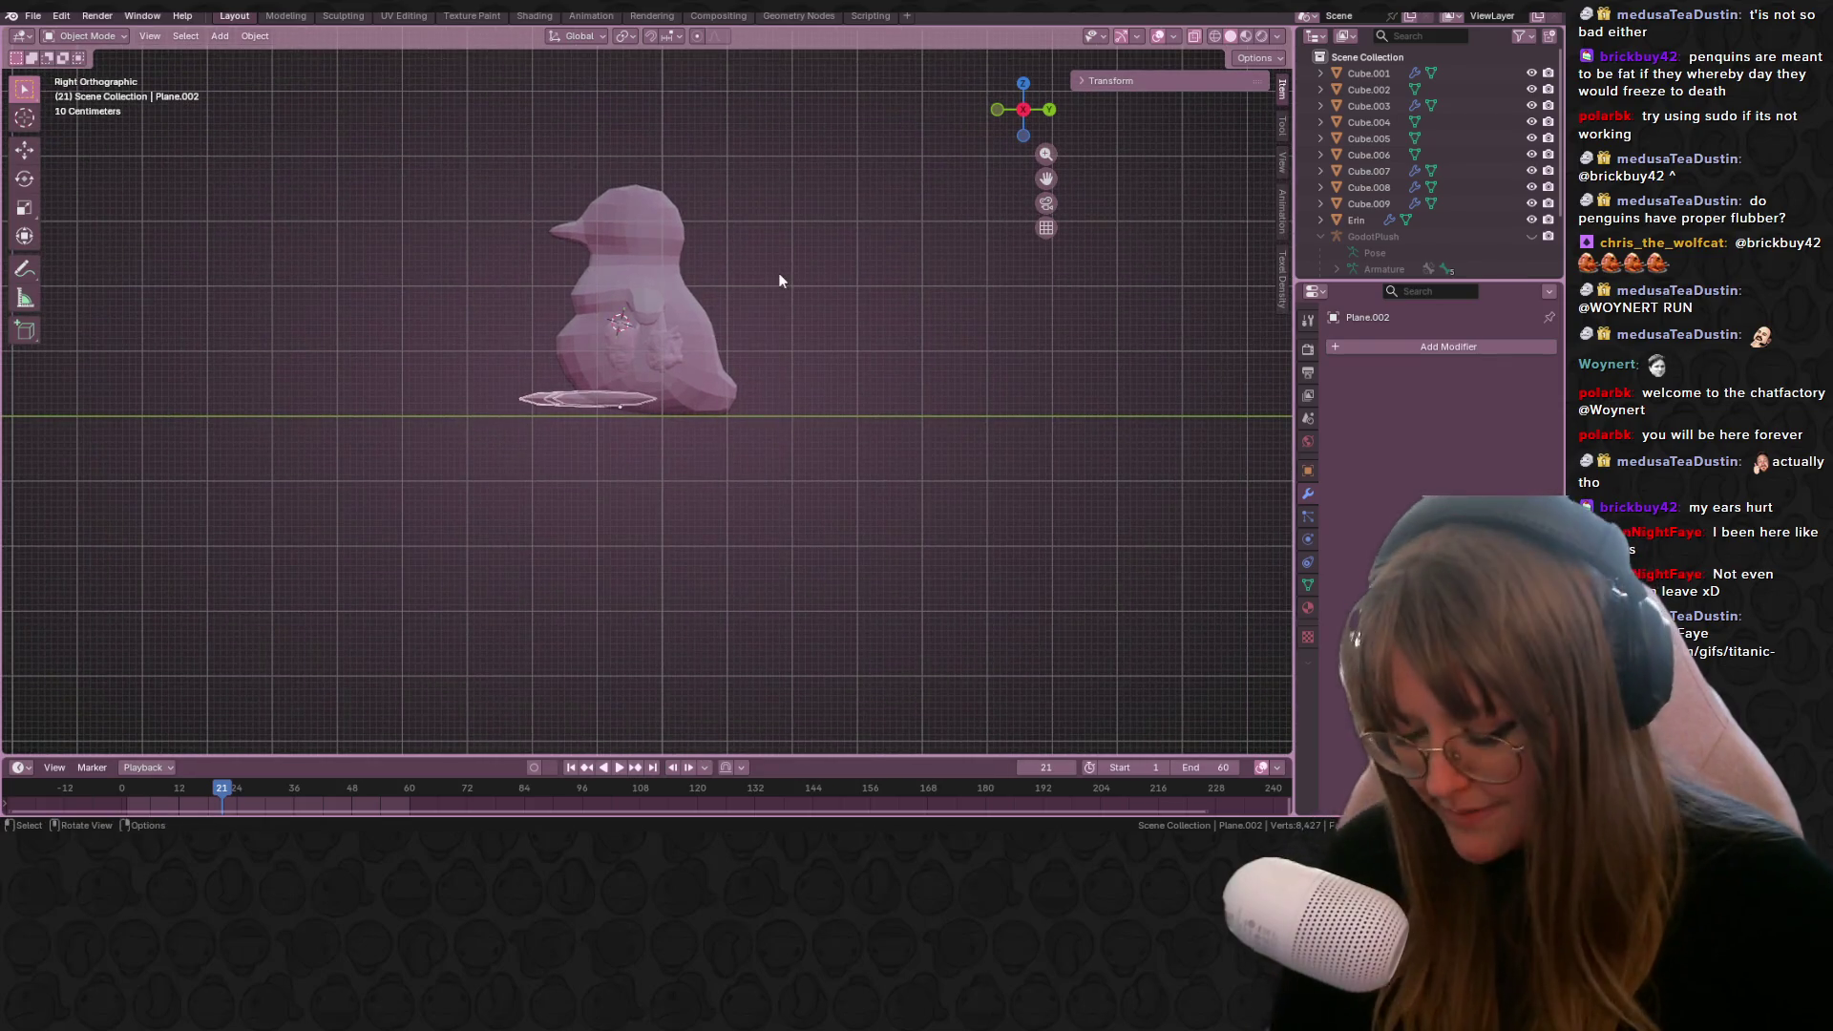
key(r)
click(622, 334)
key(s)
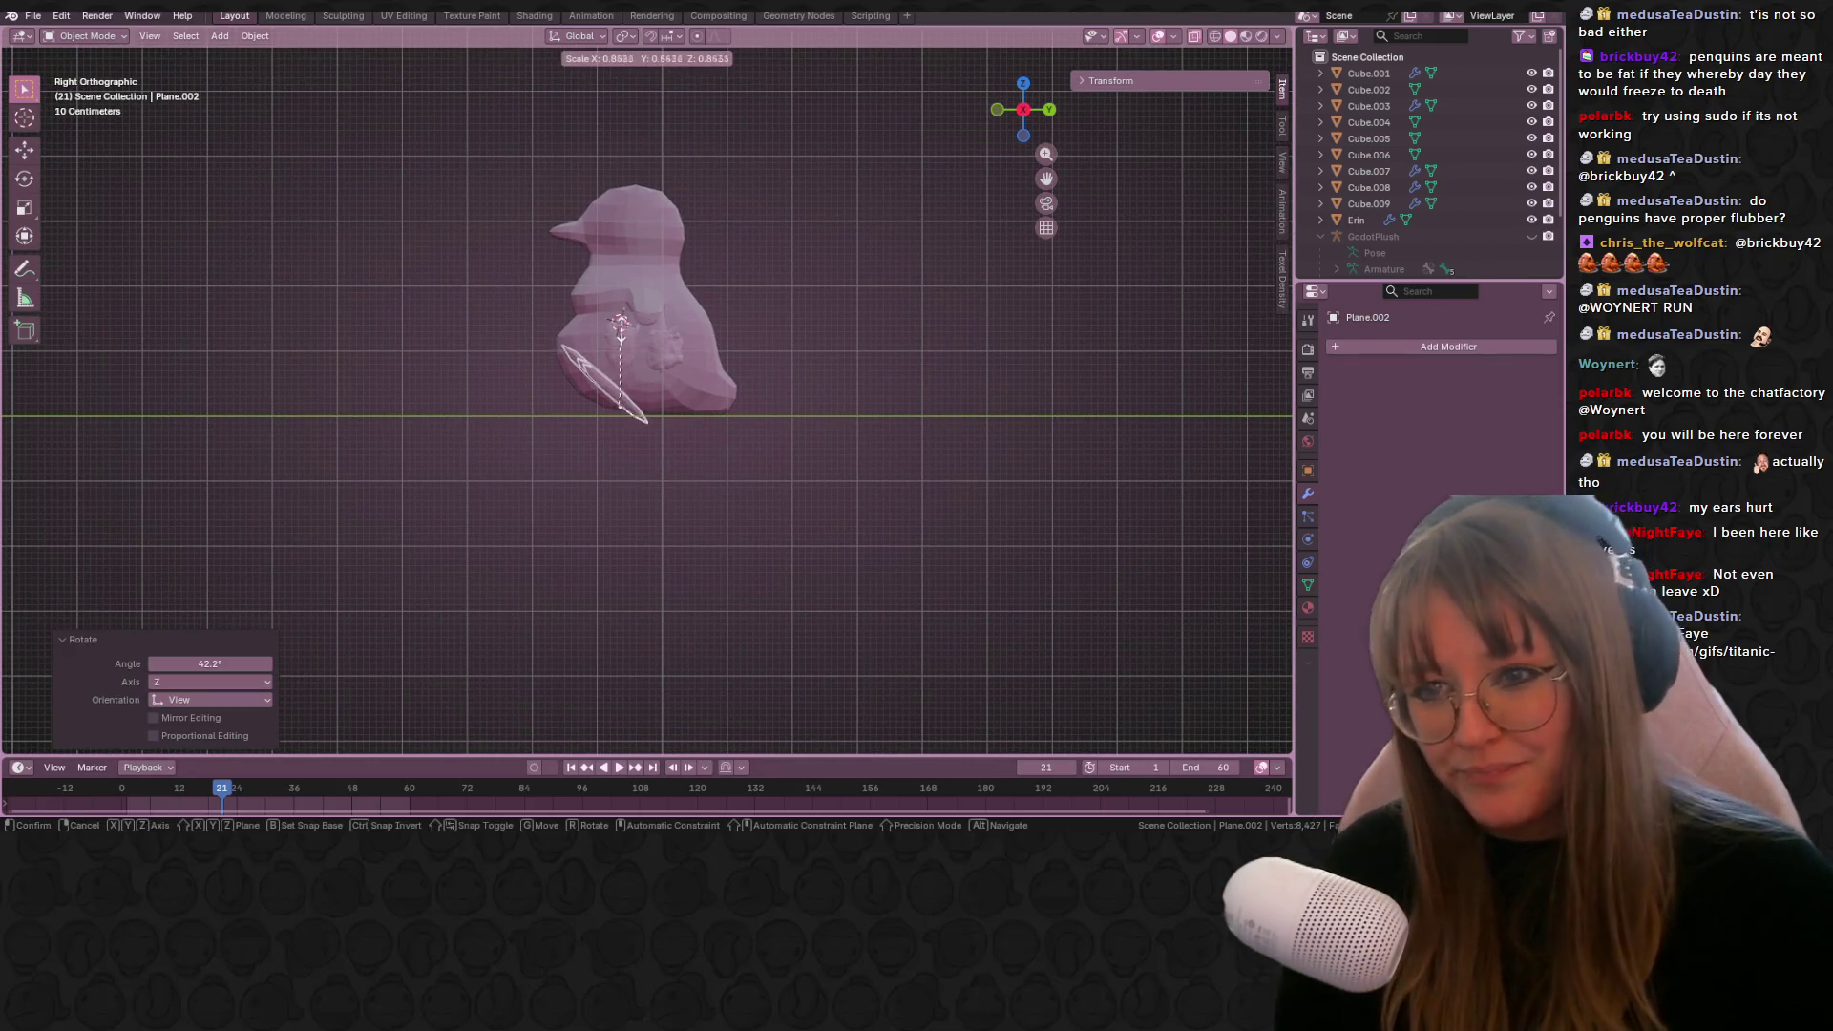
click(633, 346)
scroll(680, 351, up, 4)
key(g)
click(588, 411)
Step: From top view, move and turn the foot to point outward under the penguin's body
click(1025, 88)
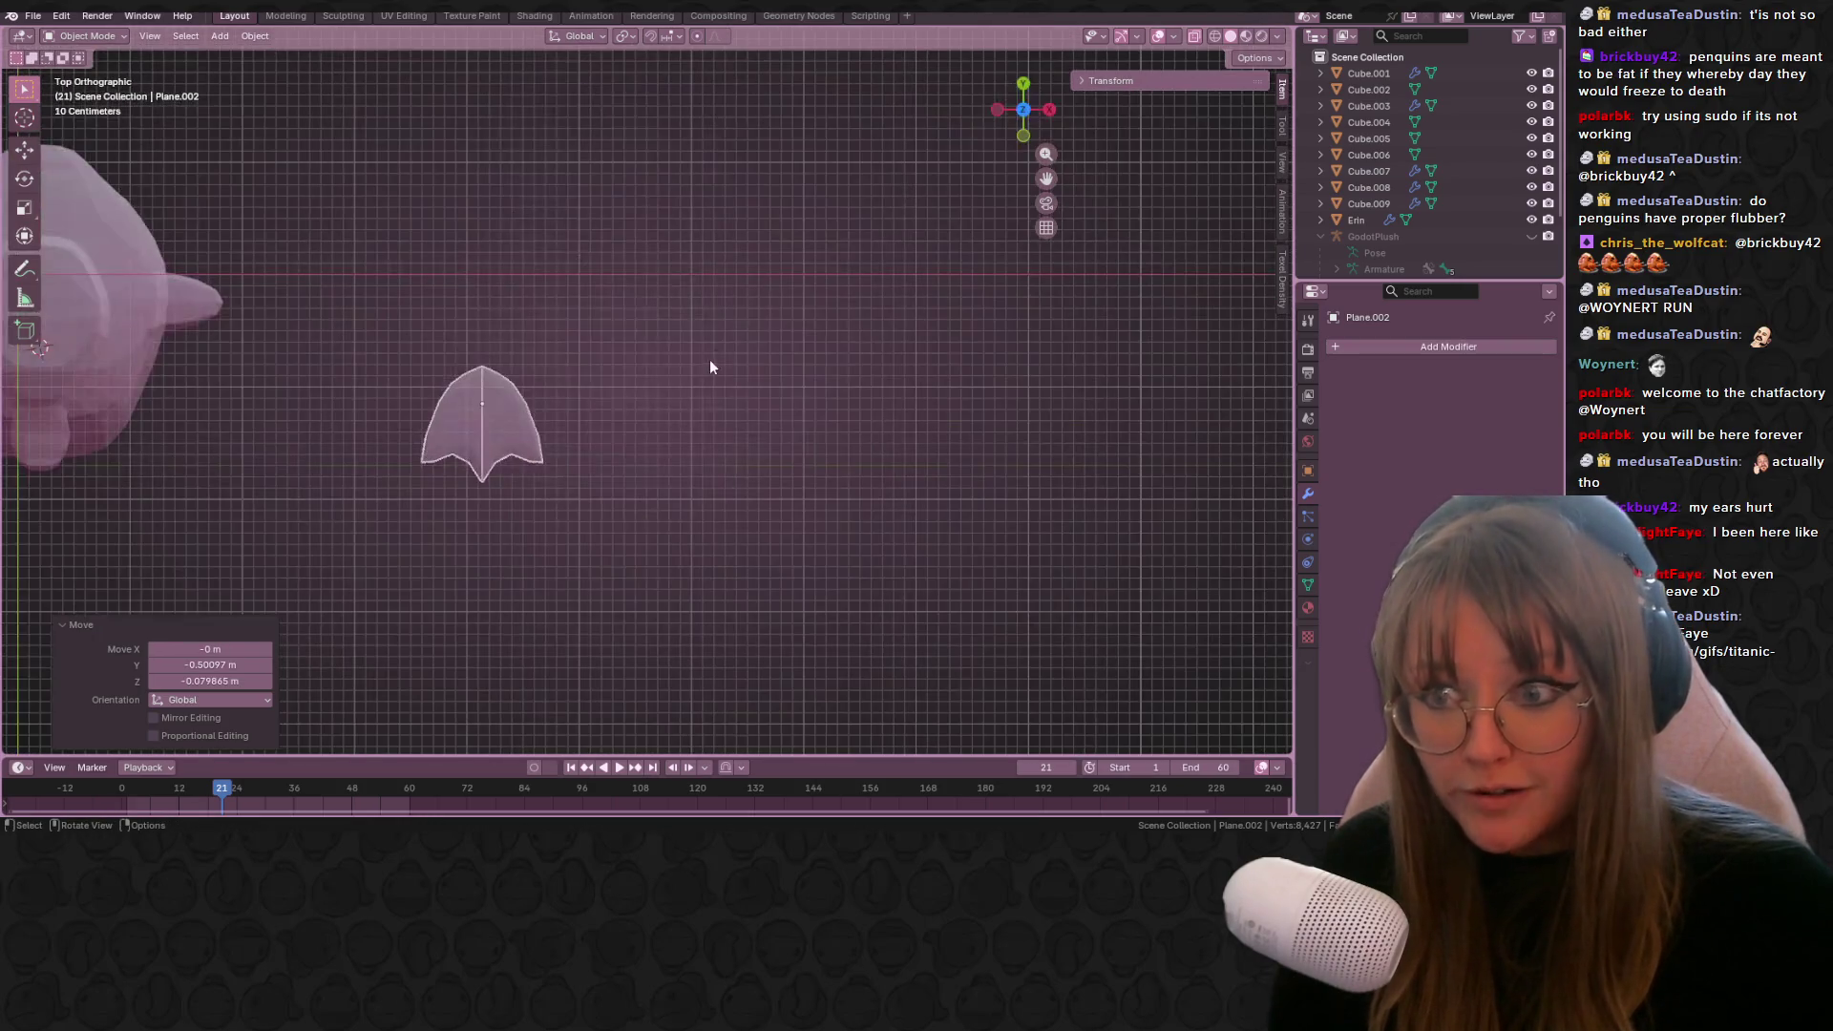
shift+middle_drag(708, 359, 1046, 362)
key(g)
click(806, 418)
key(r)
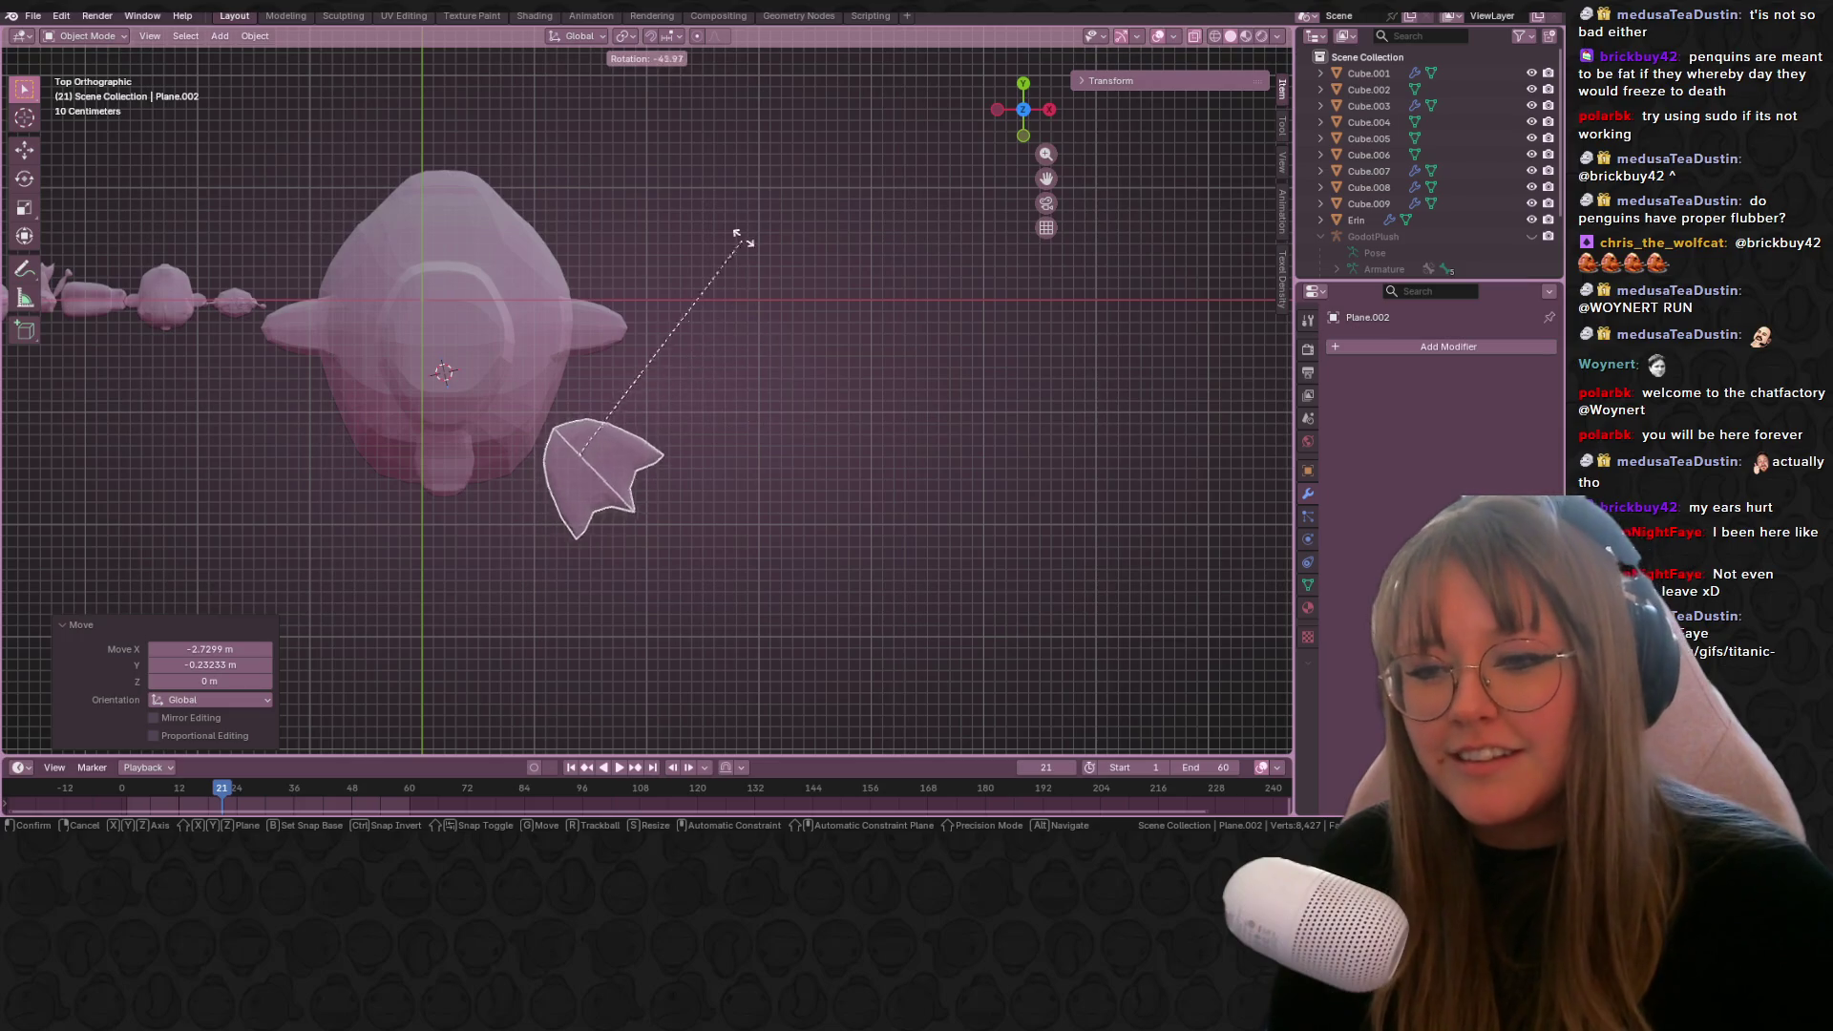
click(743, 239)
key(g)
click(756, 278)
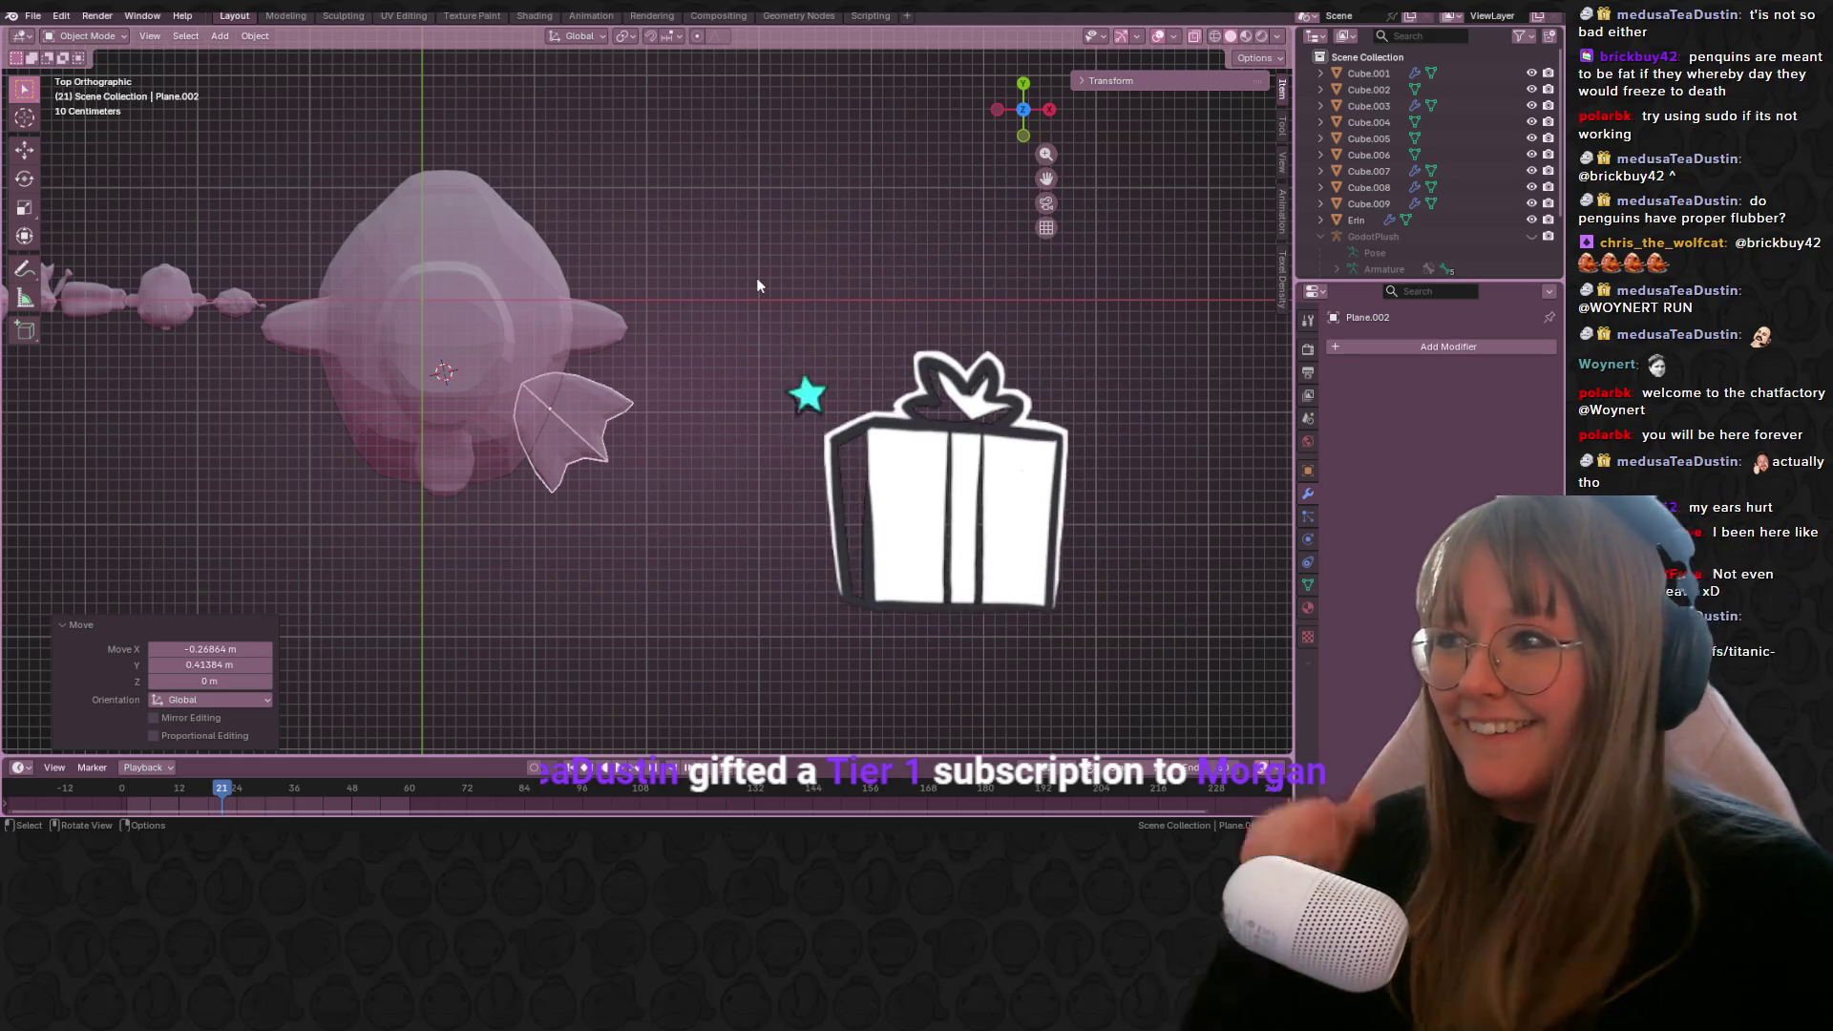
Step: Nudge the foot into its final spot and add the penguin body to the selection
shift+middle_drag(676, 468, 730, 426)
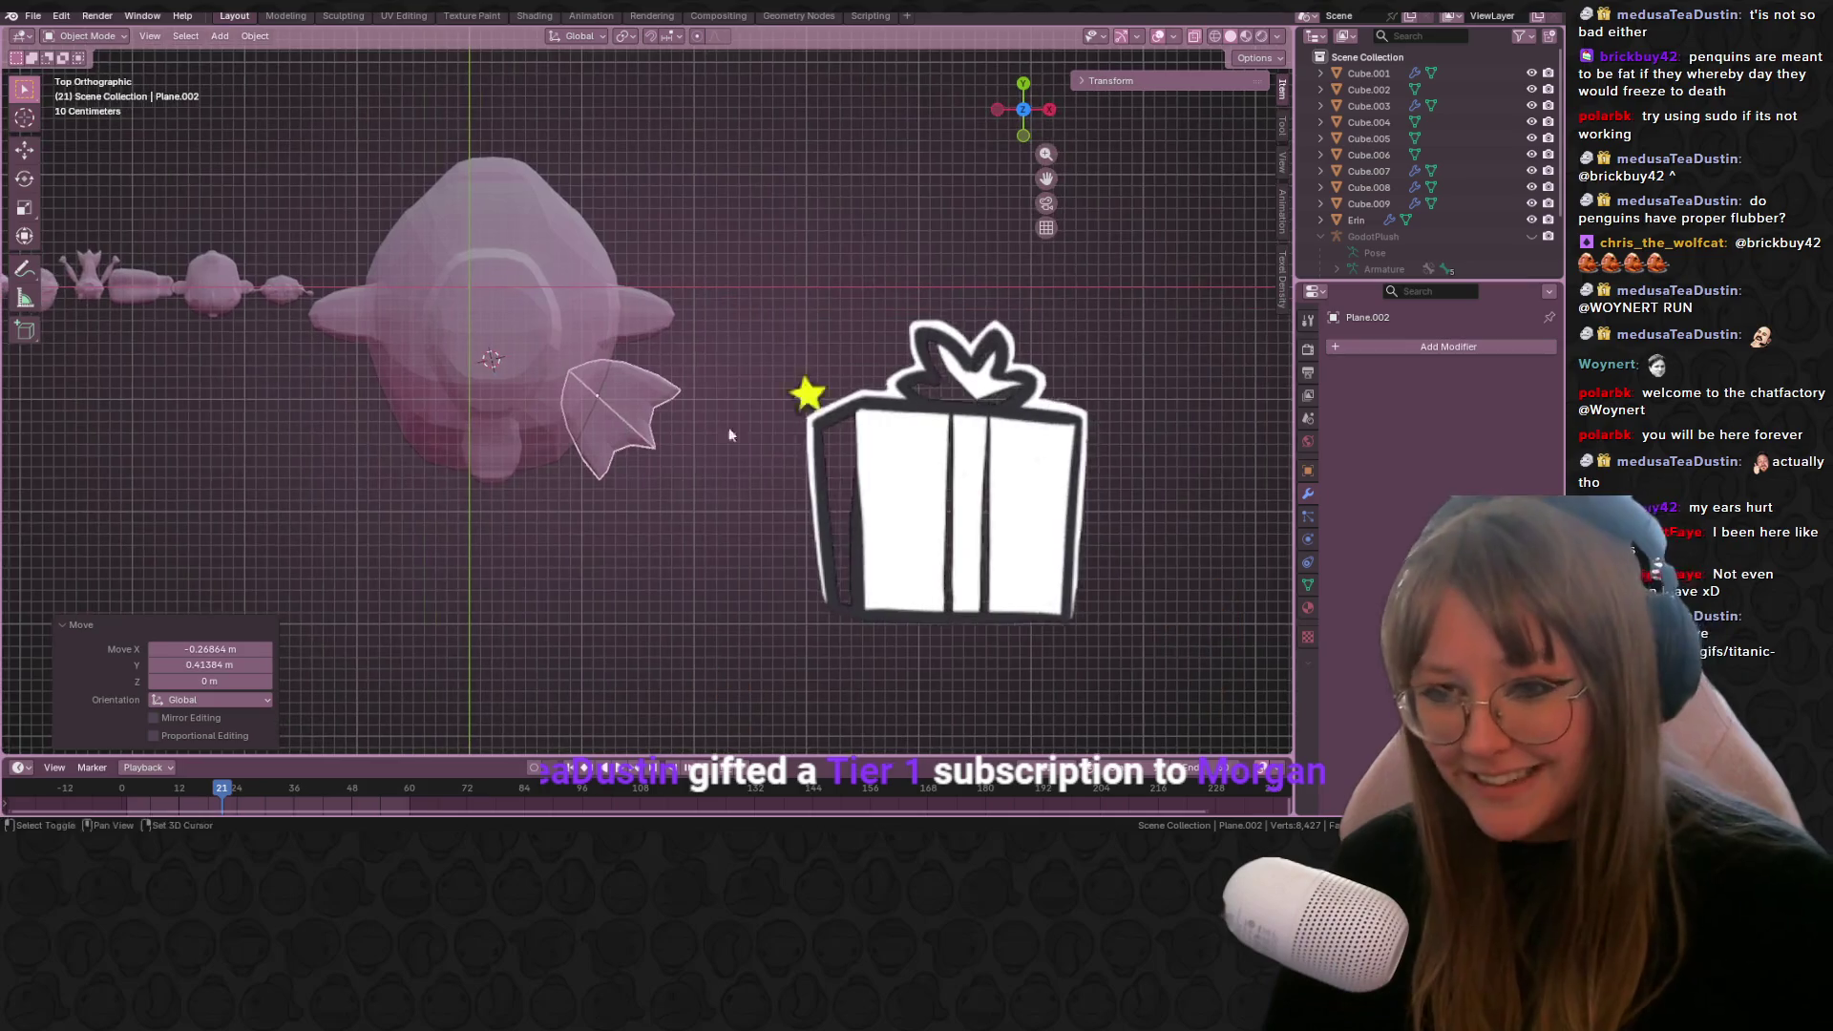
shift+middle_drag(842, 415, 898, 387)
key(r)
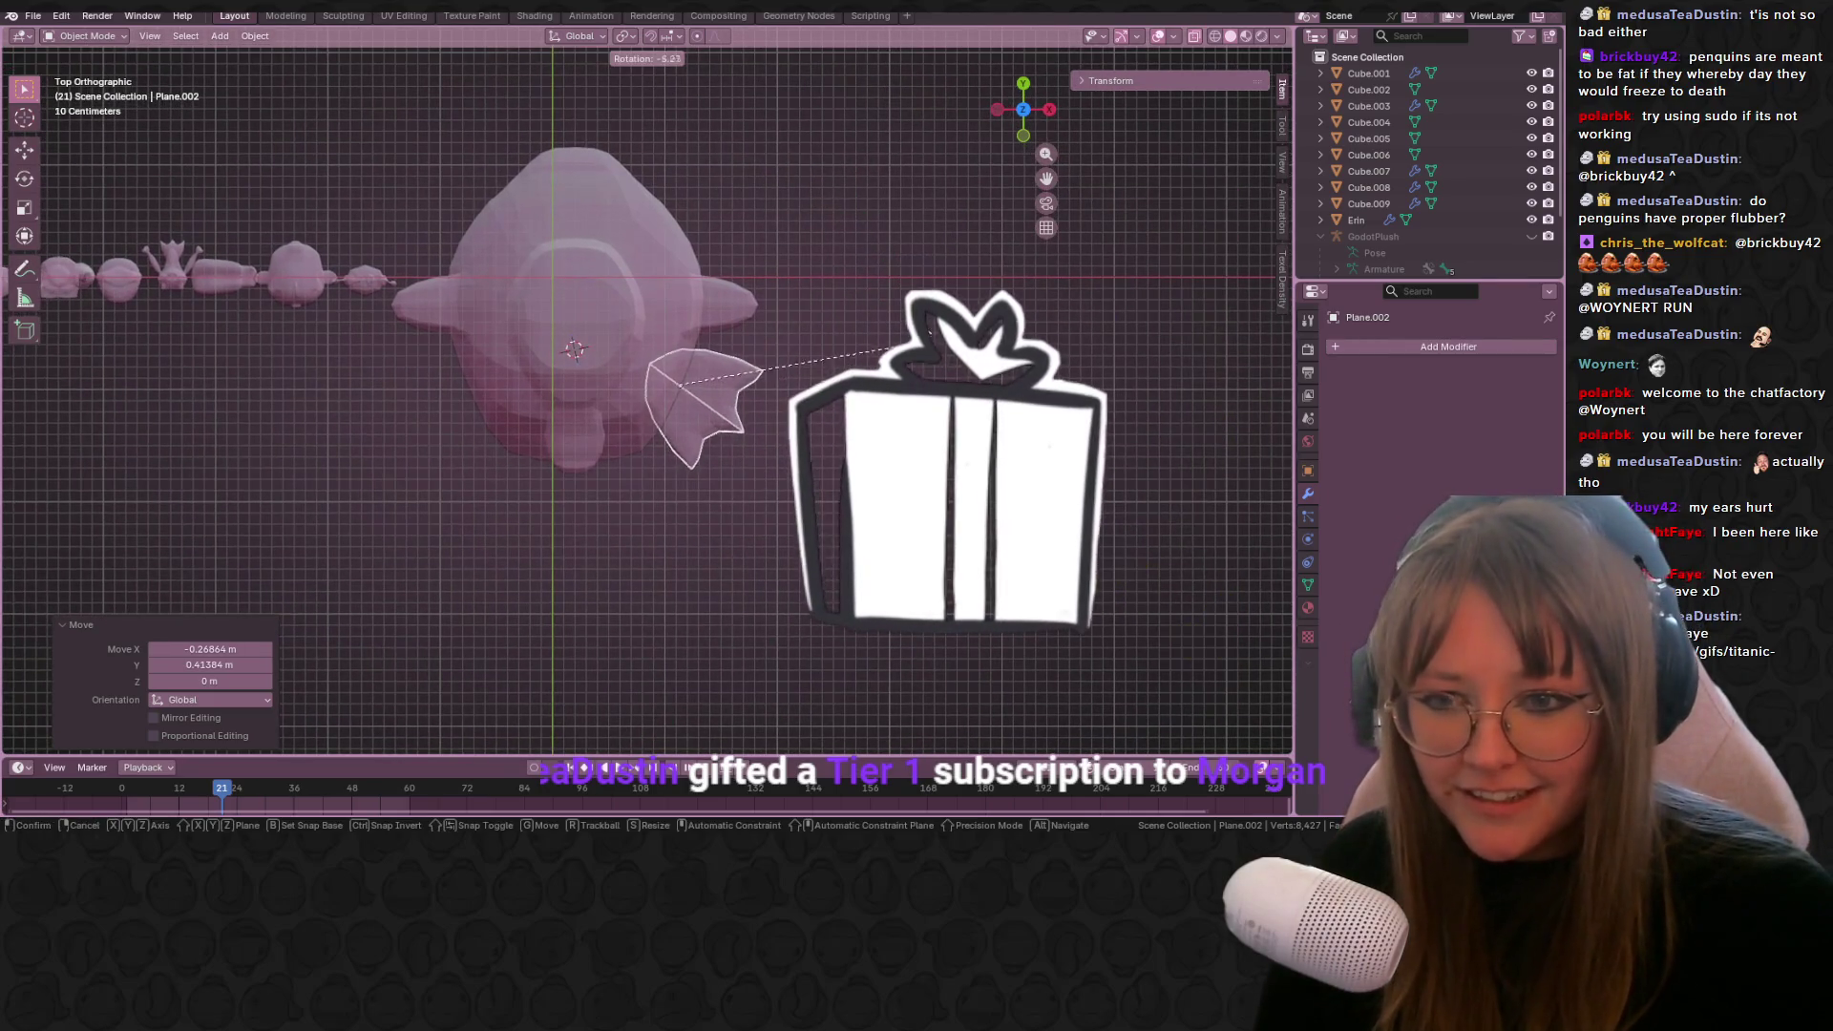
key(g)
click(726, 331)
shift+click(657, 314)
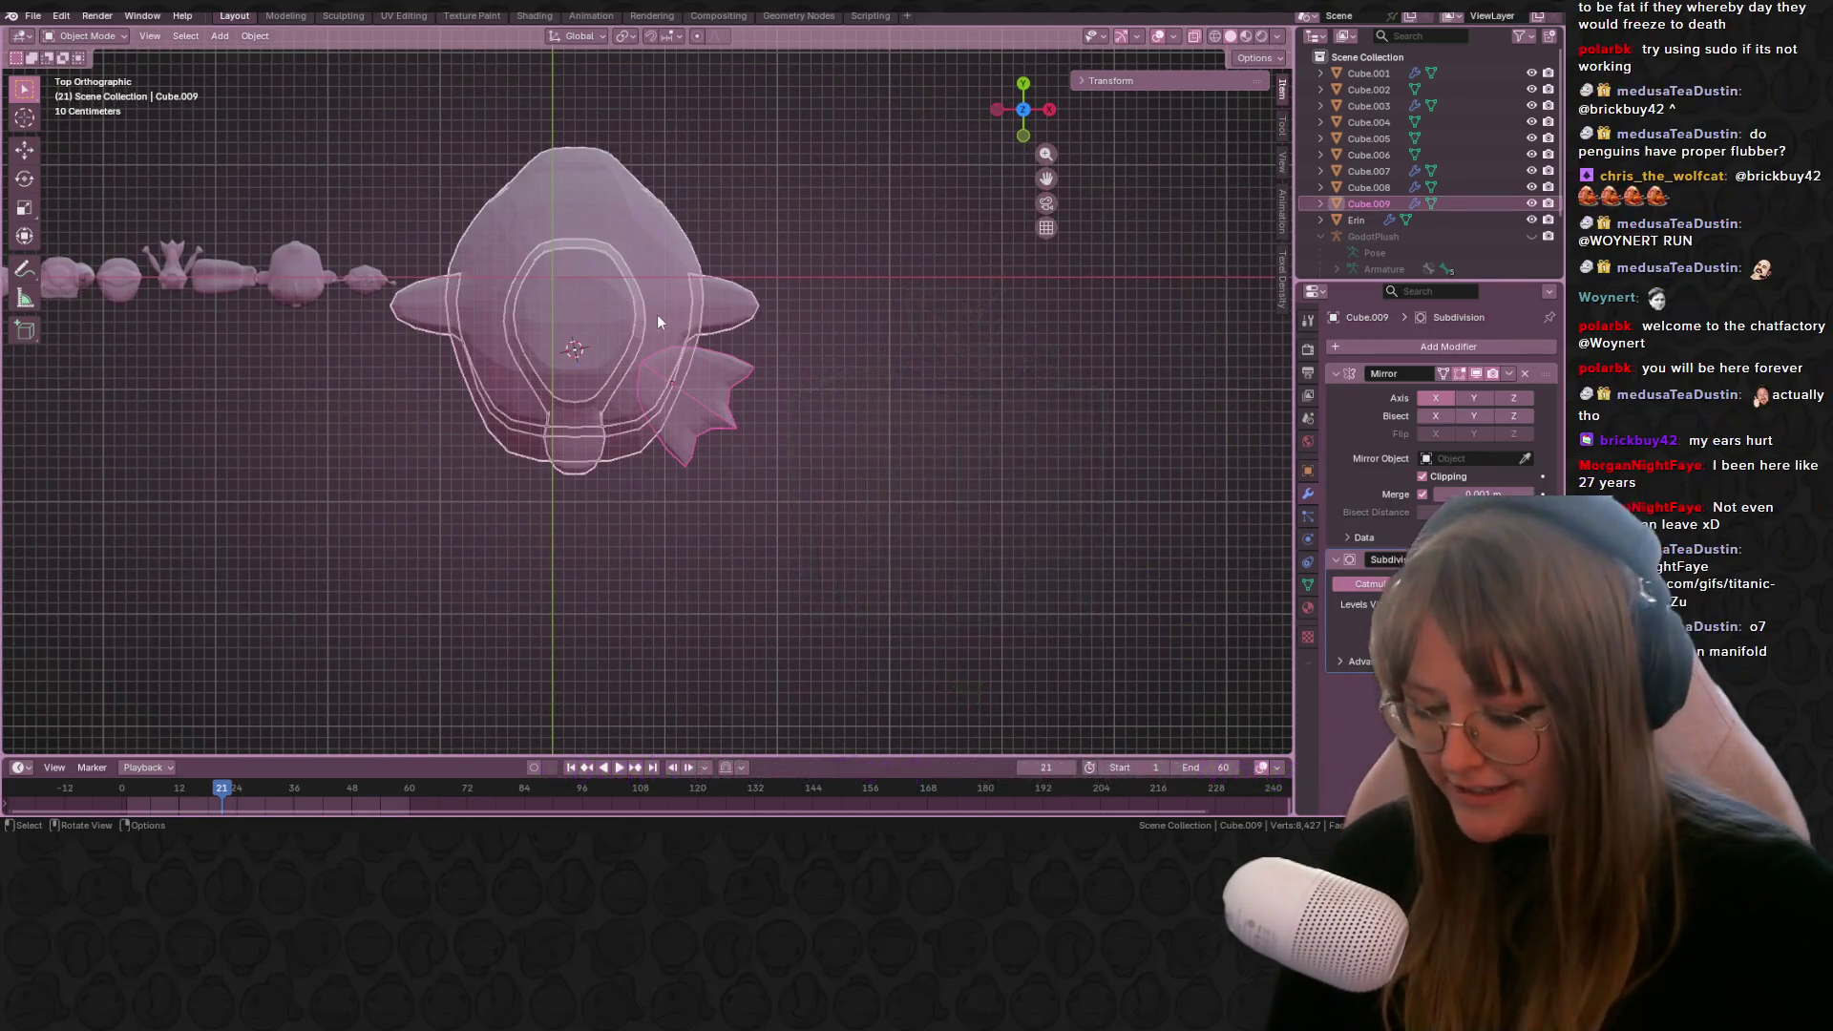
Step: Join the foot into the penguin body with Ctrl+J, turn X-ray off and orbit to check the feet
key(ctrl+j)
click(833, 399)
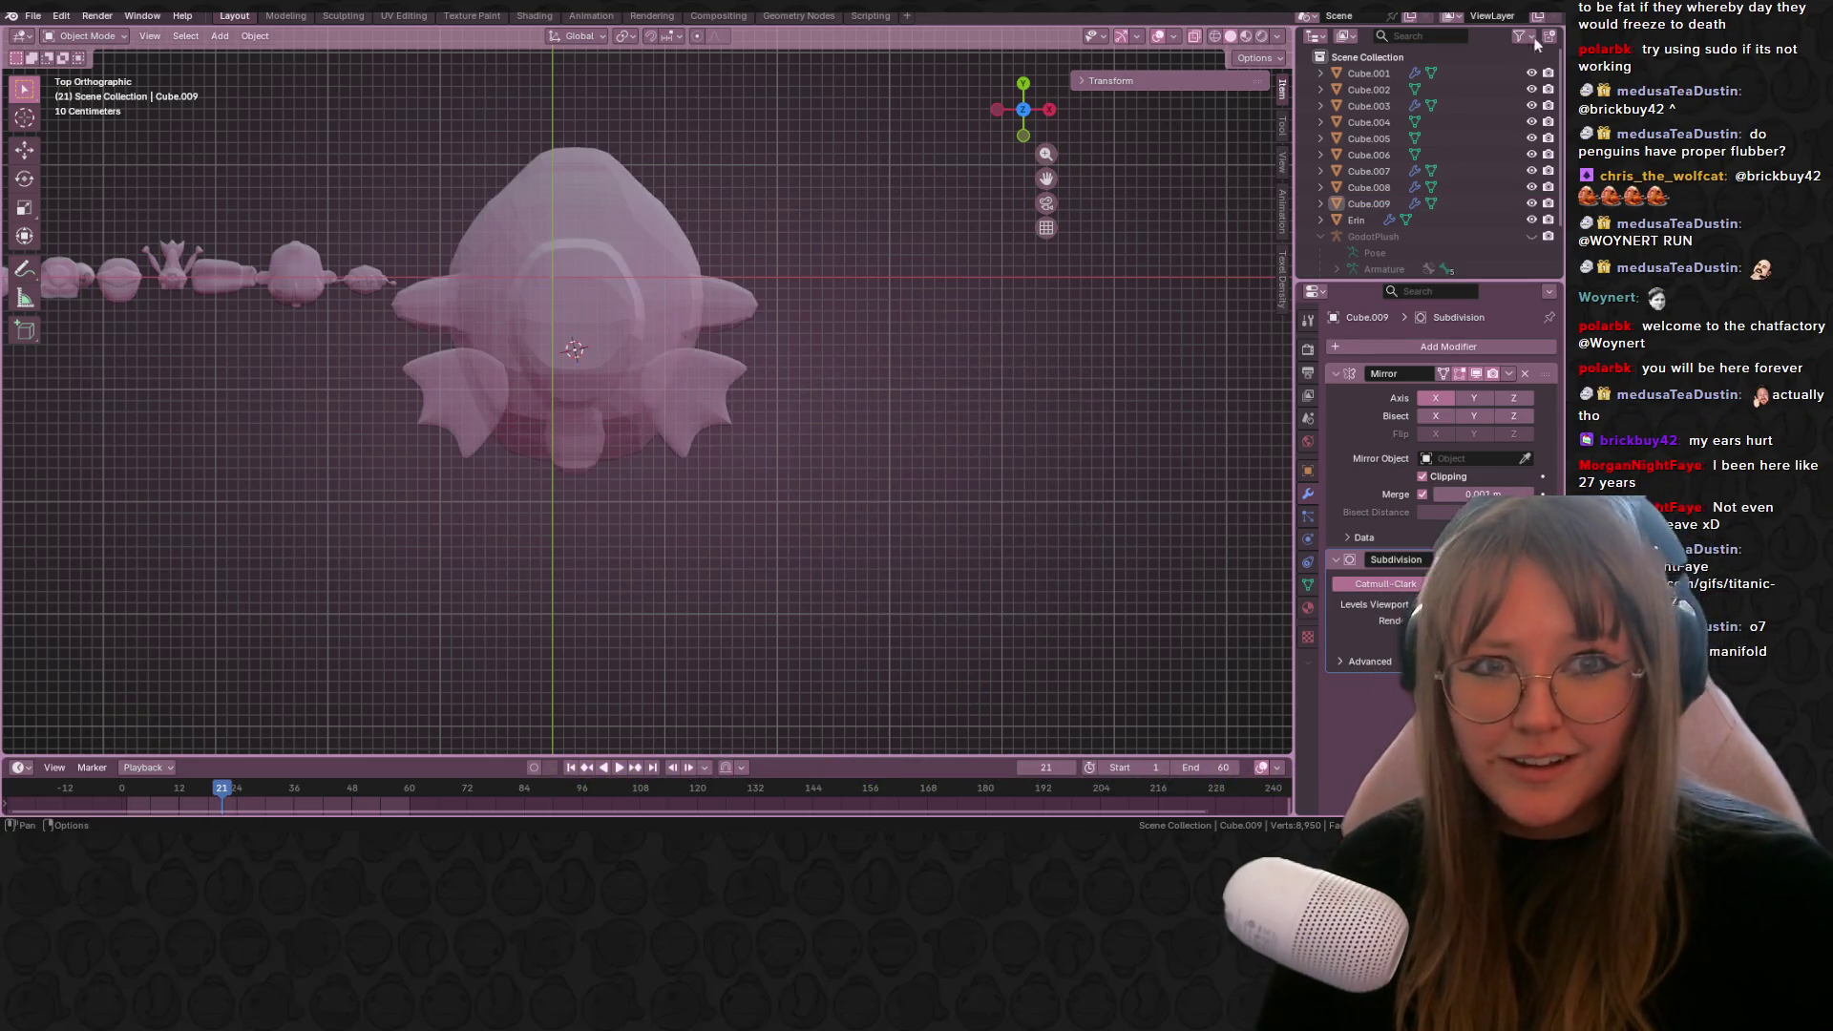
click(1192, 31)
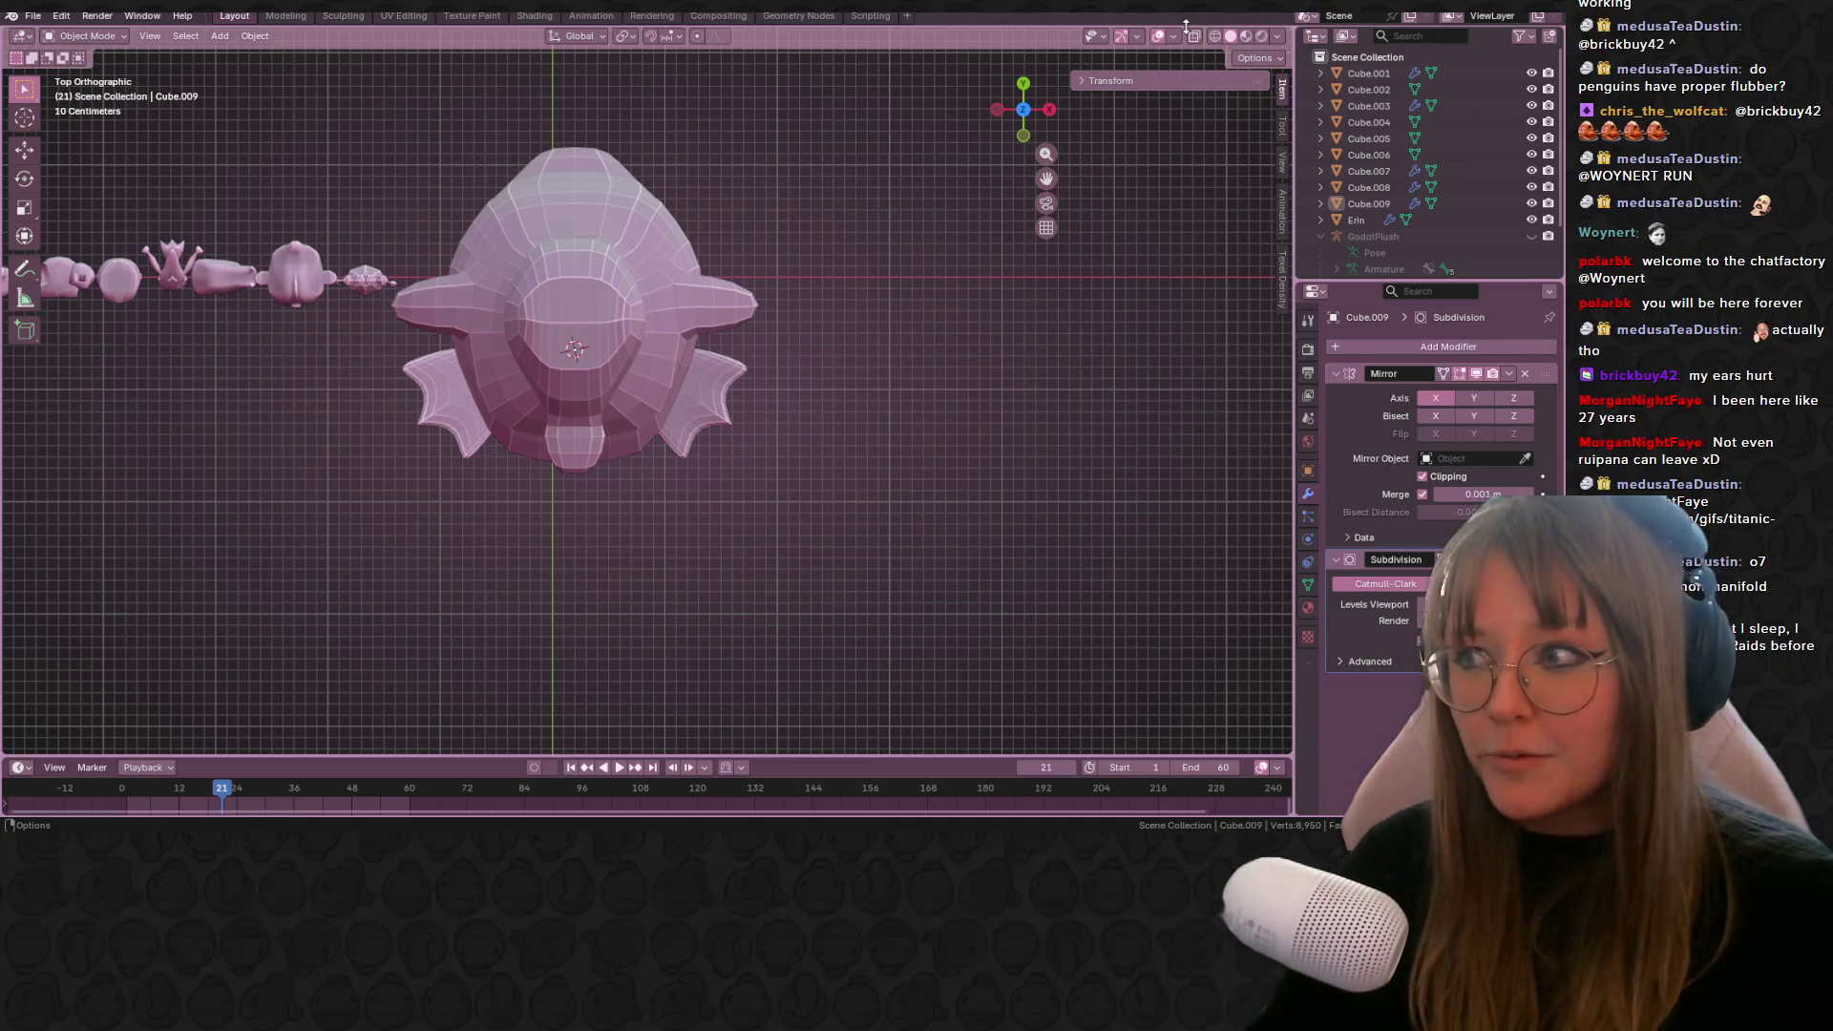
mouse_move(863, 523)
middle_down()
mouse_move(876, 552)
mouse_move(896, 524)
middle_up()
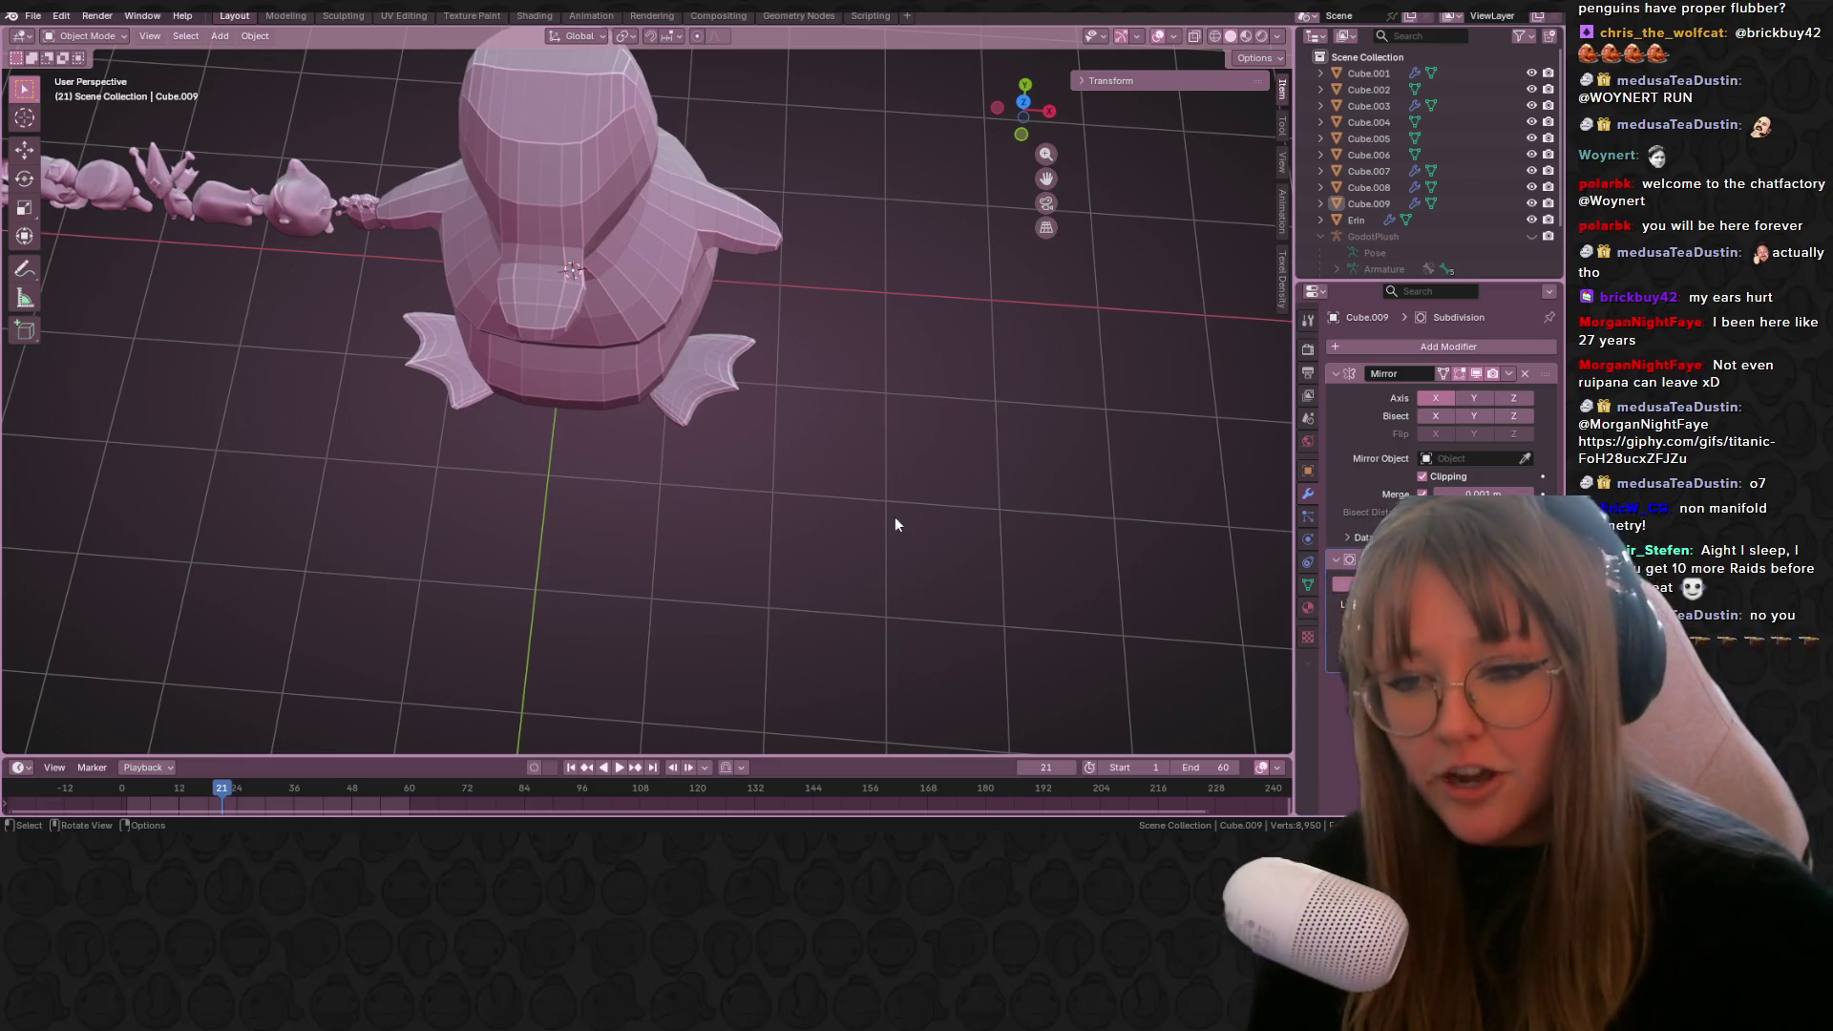
mouse_move(843, 389)
middle_down()
mouse_move(818, 295)
mouse_move(789, 342)
mouse_move(863, 278)
mouse_move(791, 391)
mouse_move(839, 327)
mouse_move(840, 438)
mouse_move(888, 483)
mouse_move(684, 368)
mouse_move(673, 420)
mouse_move(920, 483)
mouse_move(1097, 662)
mouse_move(1173, 636)
middle_up()
Step: Edit Cube.009's mesh, select foot points, and view the right foot in X-ray from the front
click(821, 345)
key(Tab)
click(819, 462)
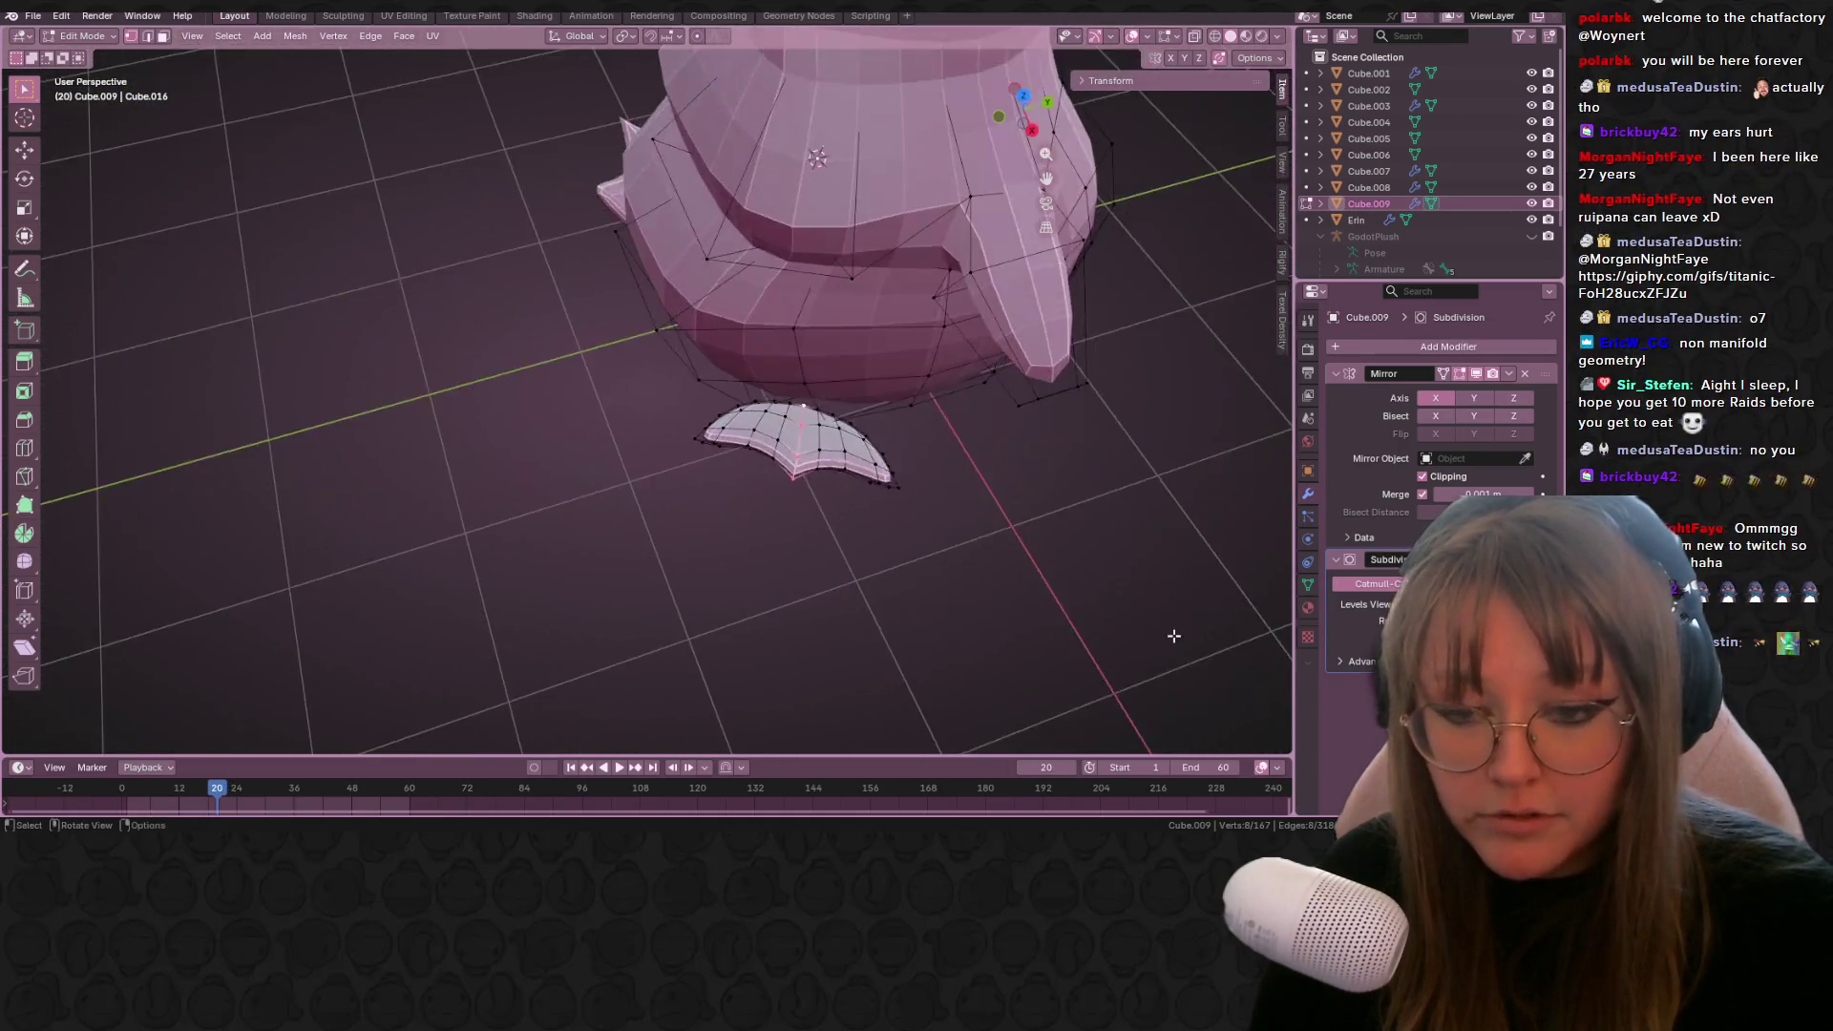
click(819, 425)
middle_drag(822, 406, 1212, 65)
click(1199, 40)
mouse_move(1127, 115)
middle_down()
mouse_move(974, 229)
mouse_move(888, 325)
mouse_move(909, 362)
mouse_move(775, 489)
middle_up()
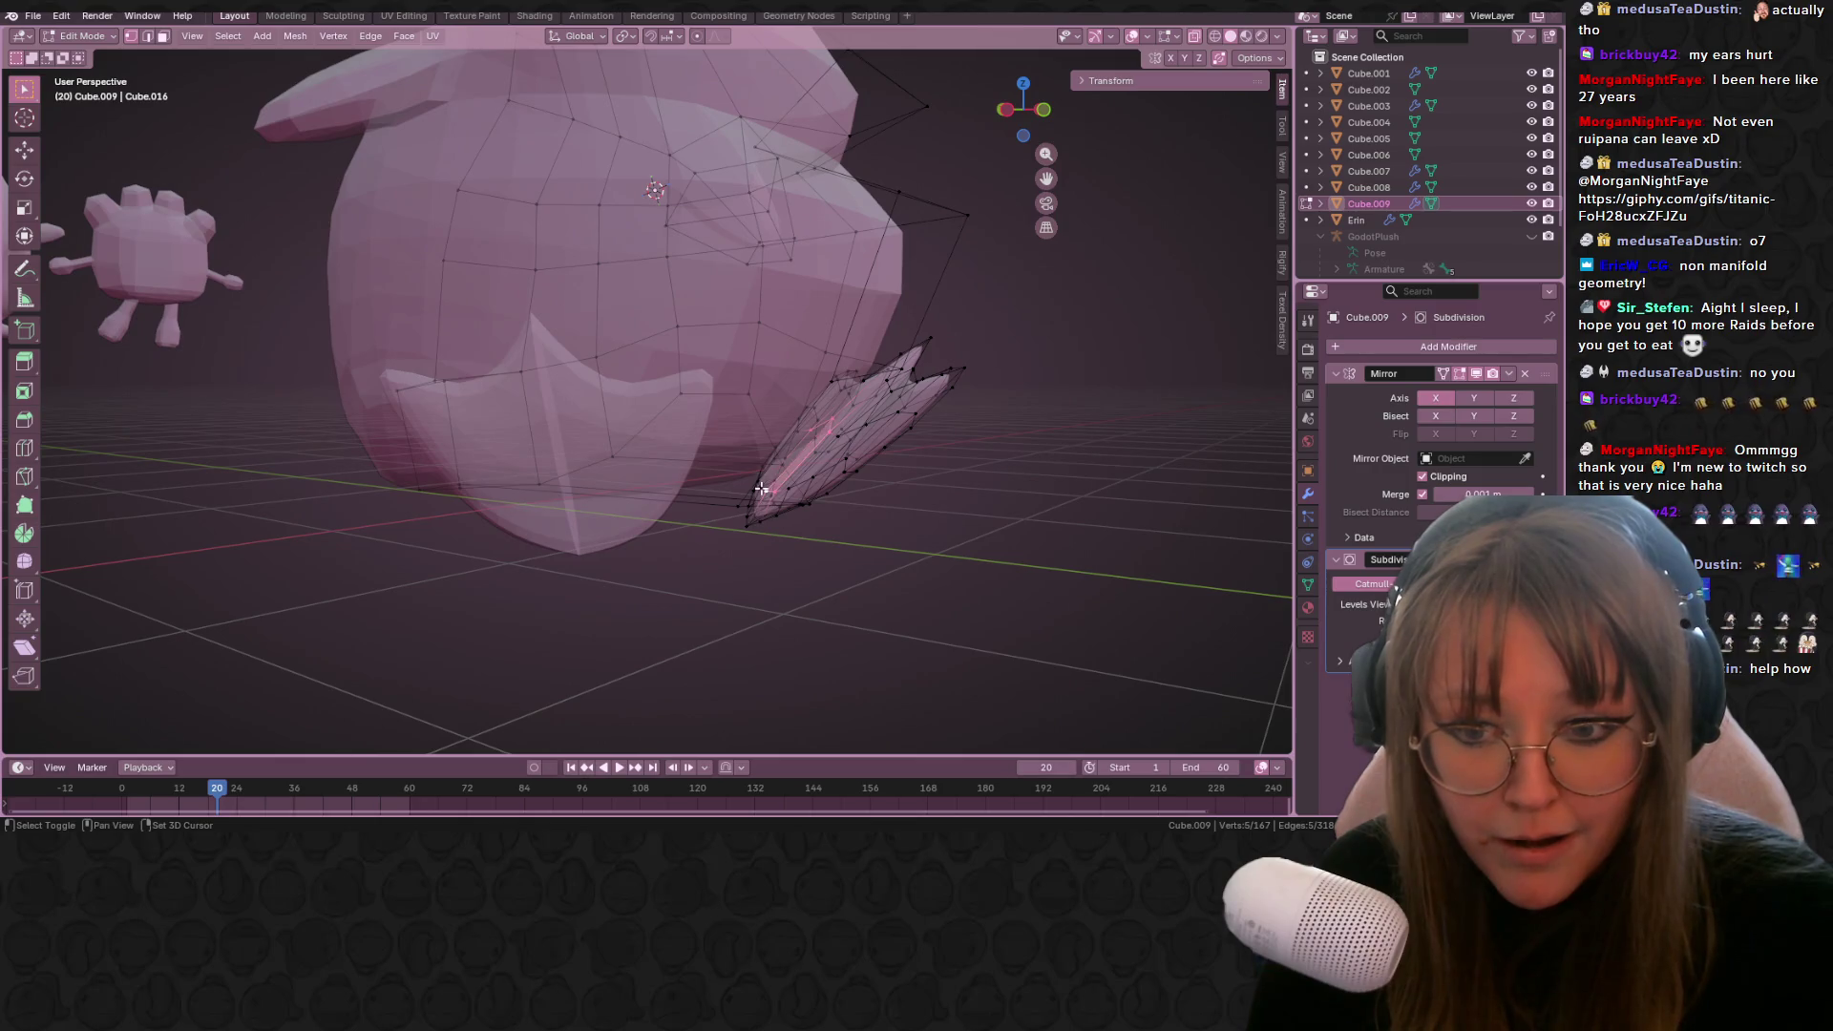
scroll(1000, 445, down, 3)
click(1034, 115)
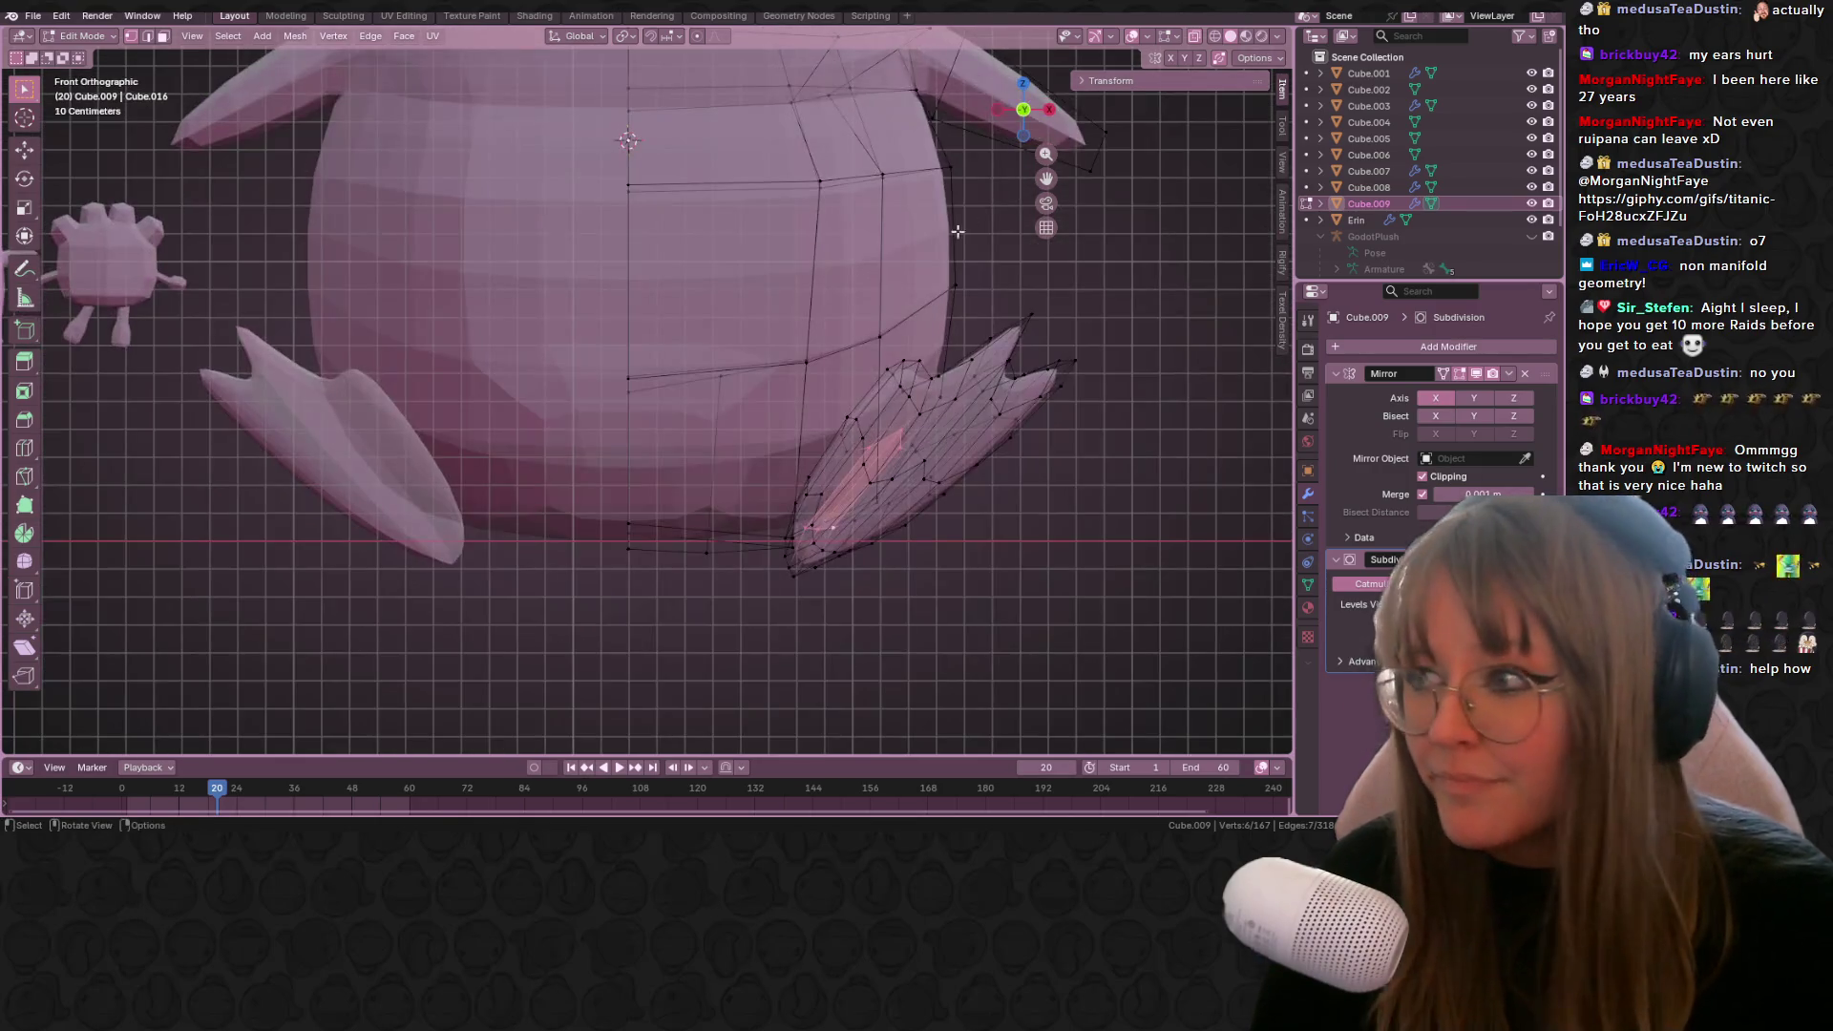
mouse_move(758, 260)
shift+middle_down()
mouse_move(829, 392)
mouse_move(697, 344)
mouse_move(734, 316)
mouse_move(737, 250)
mouse_move(742, 306)
shift+middle_up()
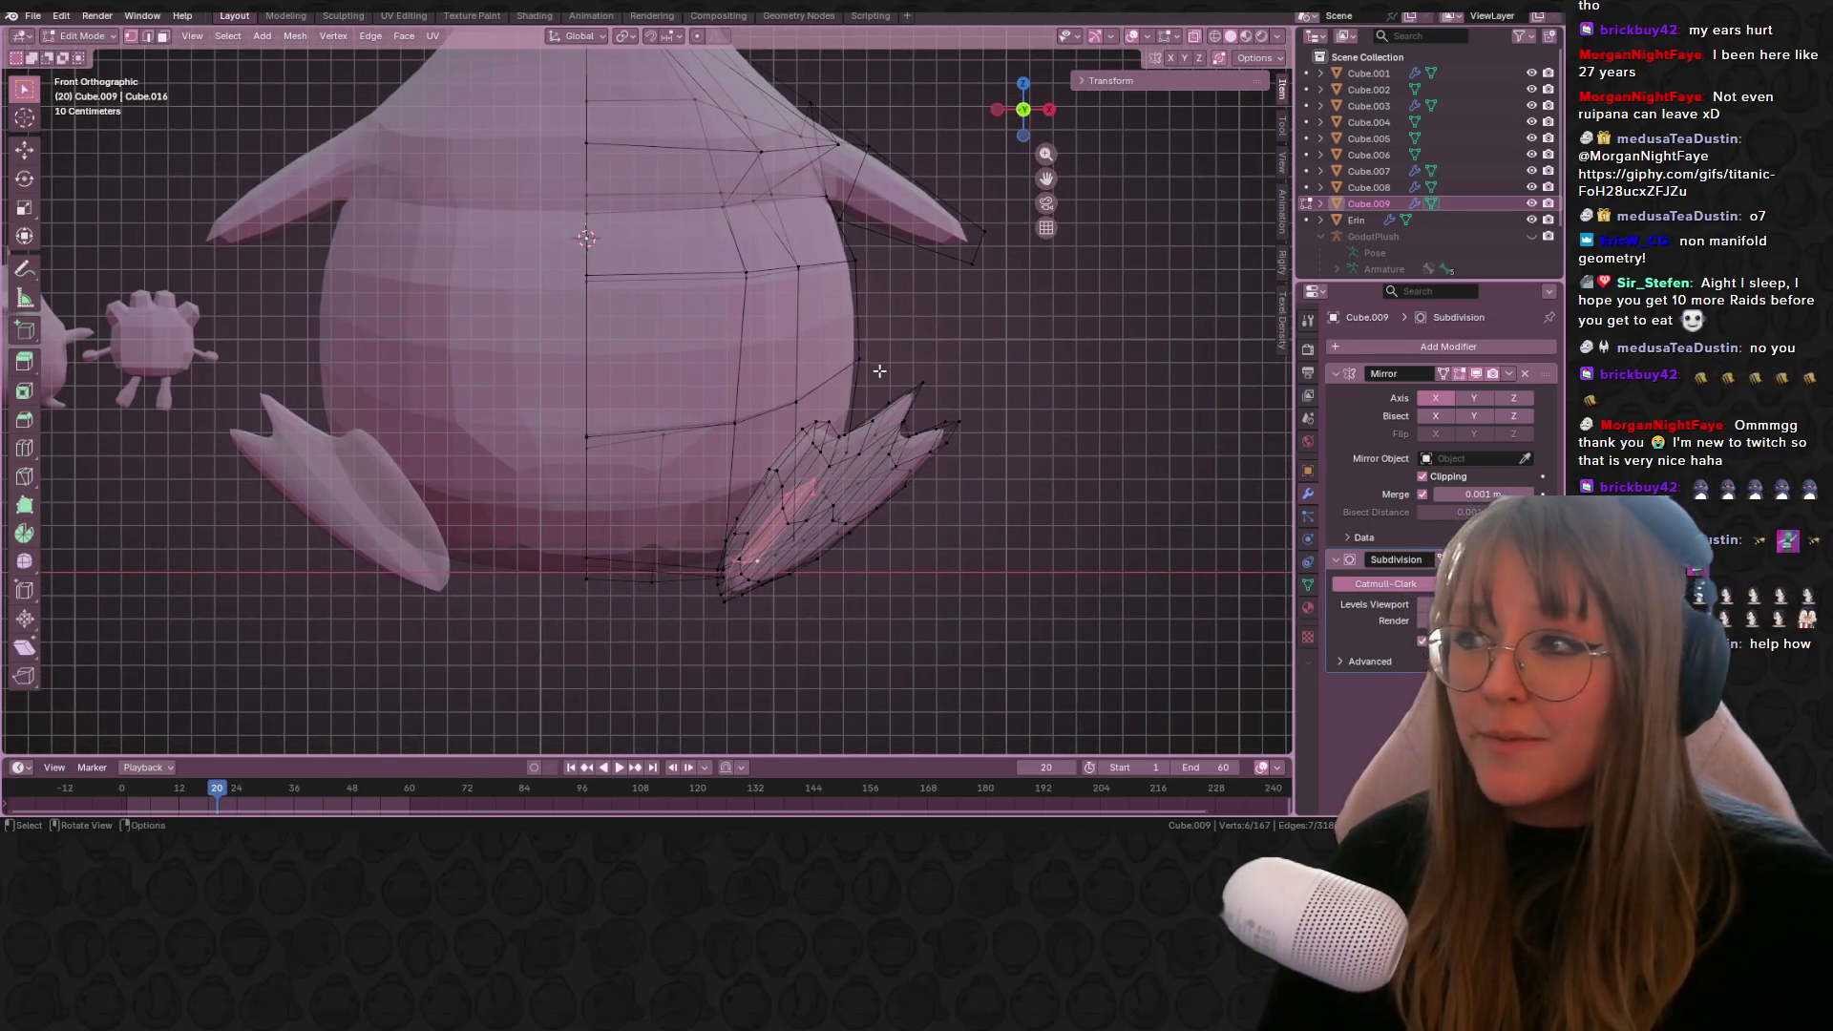
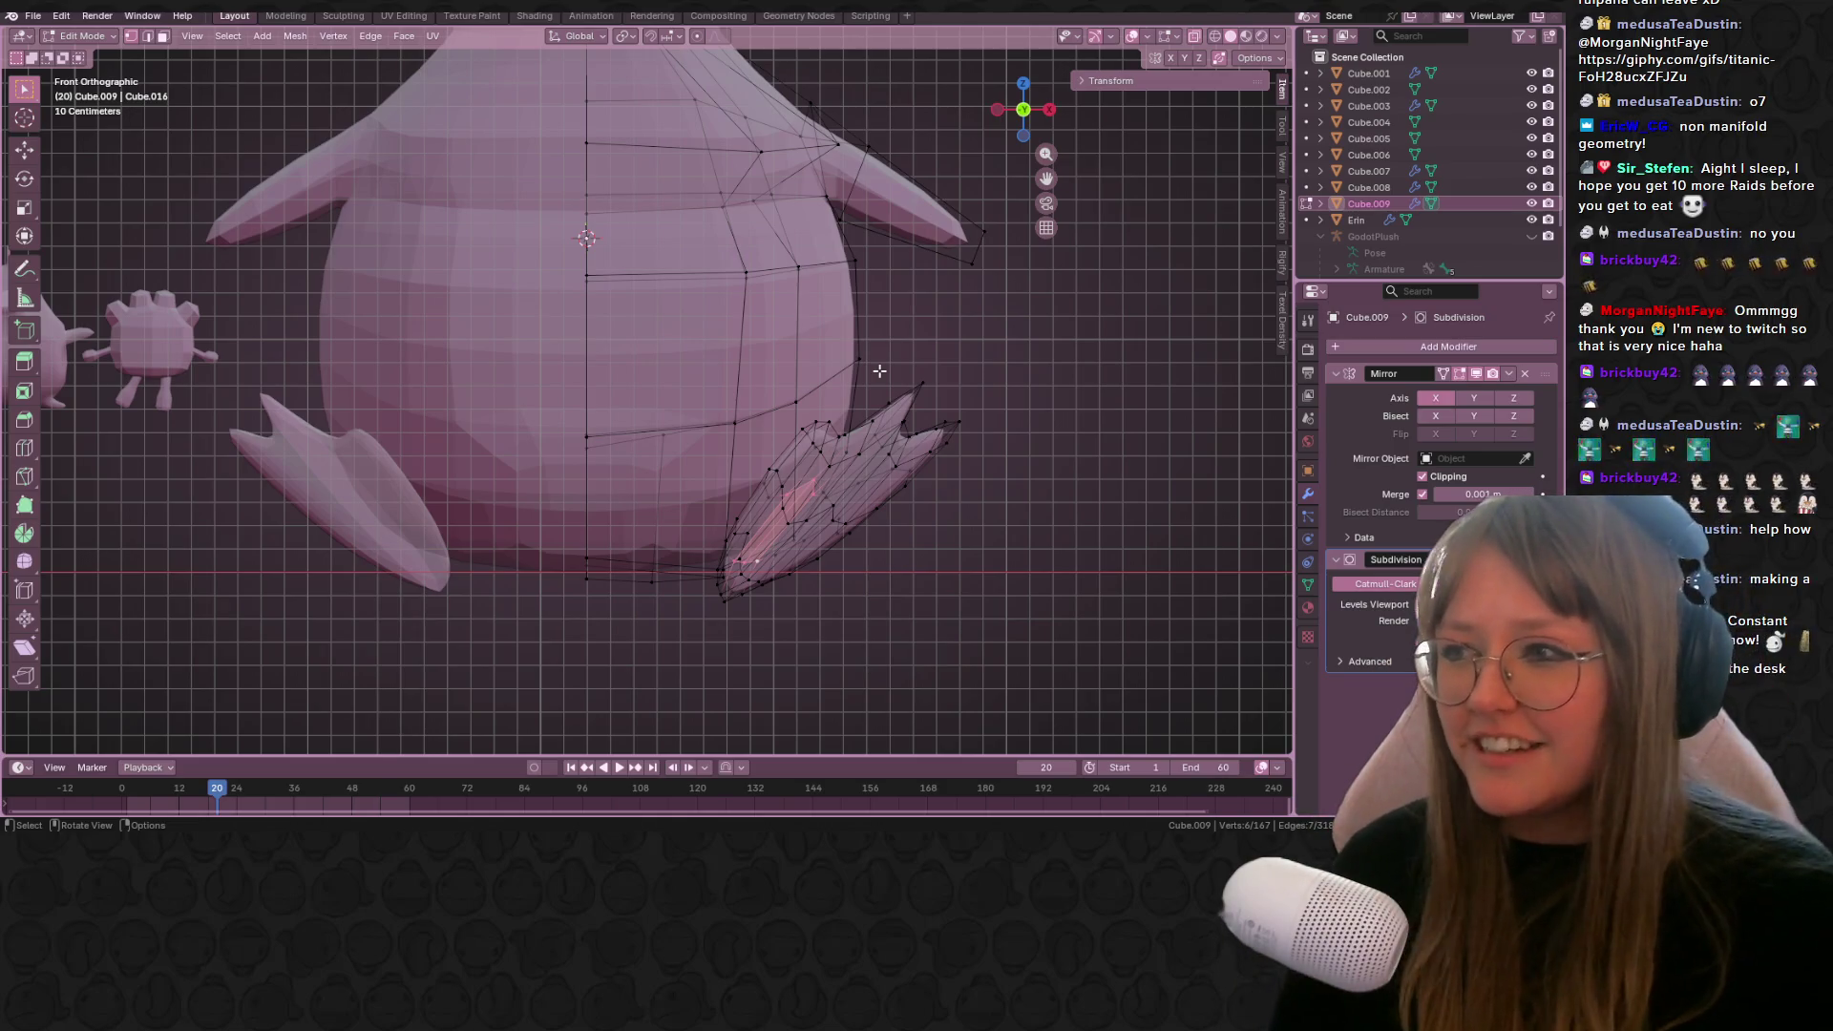
Step: Extrude the penguin's selected foot faces twice to lengthen the foot
shift+scroll(878, 474, down, 2)
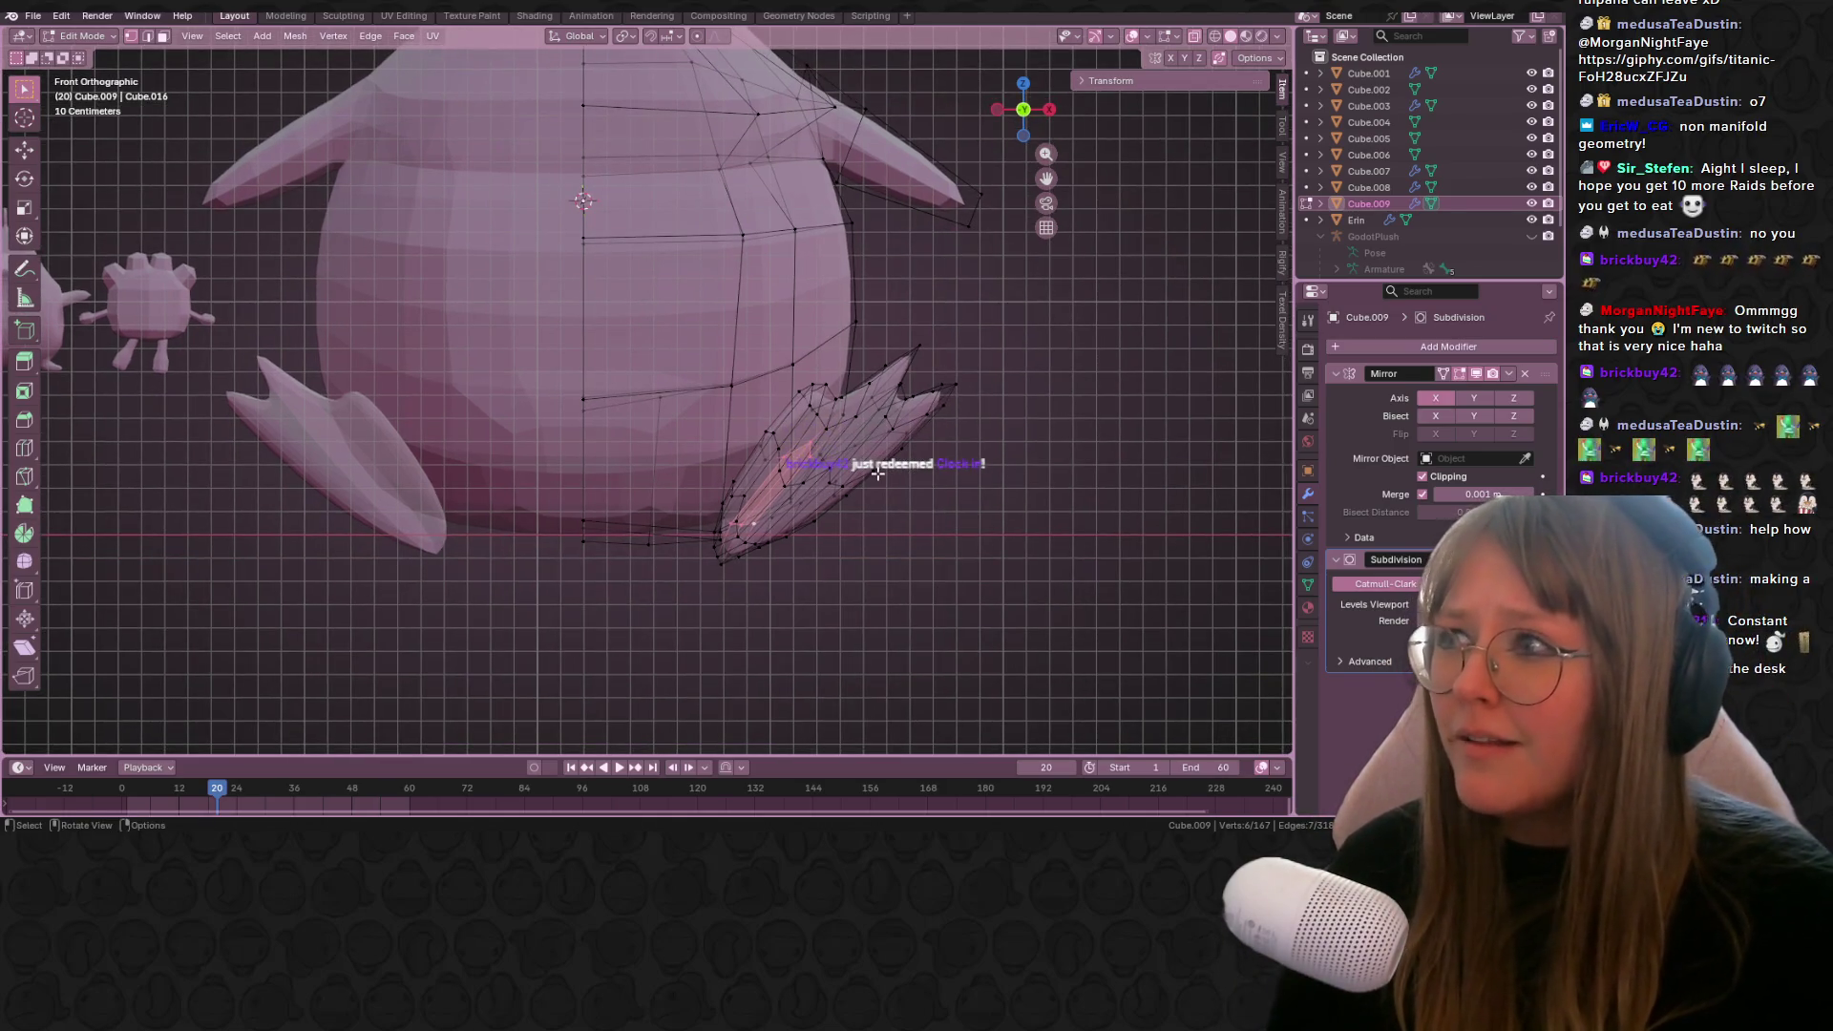
mouse_move(860, 325)
middle_down()
mouse_move(879, 448)
mouse_move(902, 457)
mouse_move(1026, 377)
mouse_move(965, 372)
mouse_move(1070, 178)
middle_up()
key(e)
click(889, 454)
key(e)
click(1037, 353)
Step: Return to Object Mode with X-ray off, then centre the penguin in front orthographic view
key(Tab)
scroll(1050, 368, down, 5)
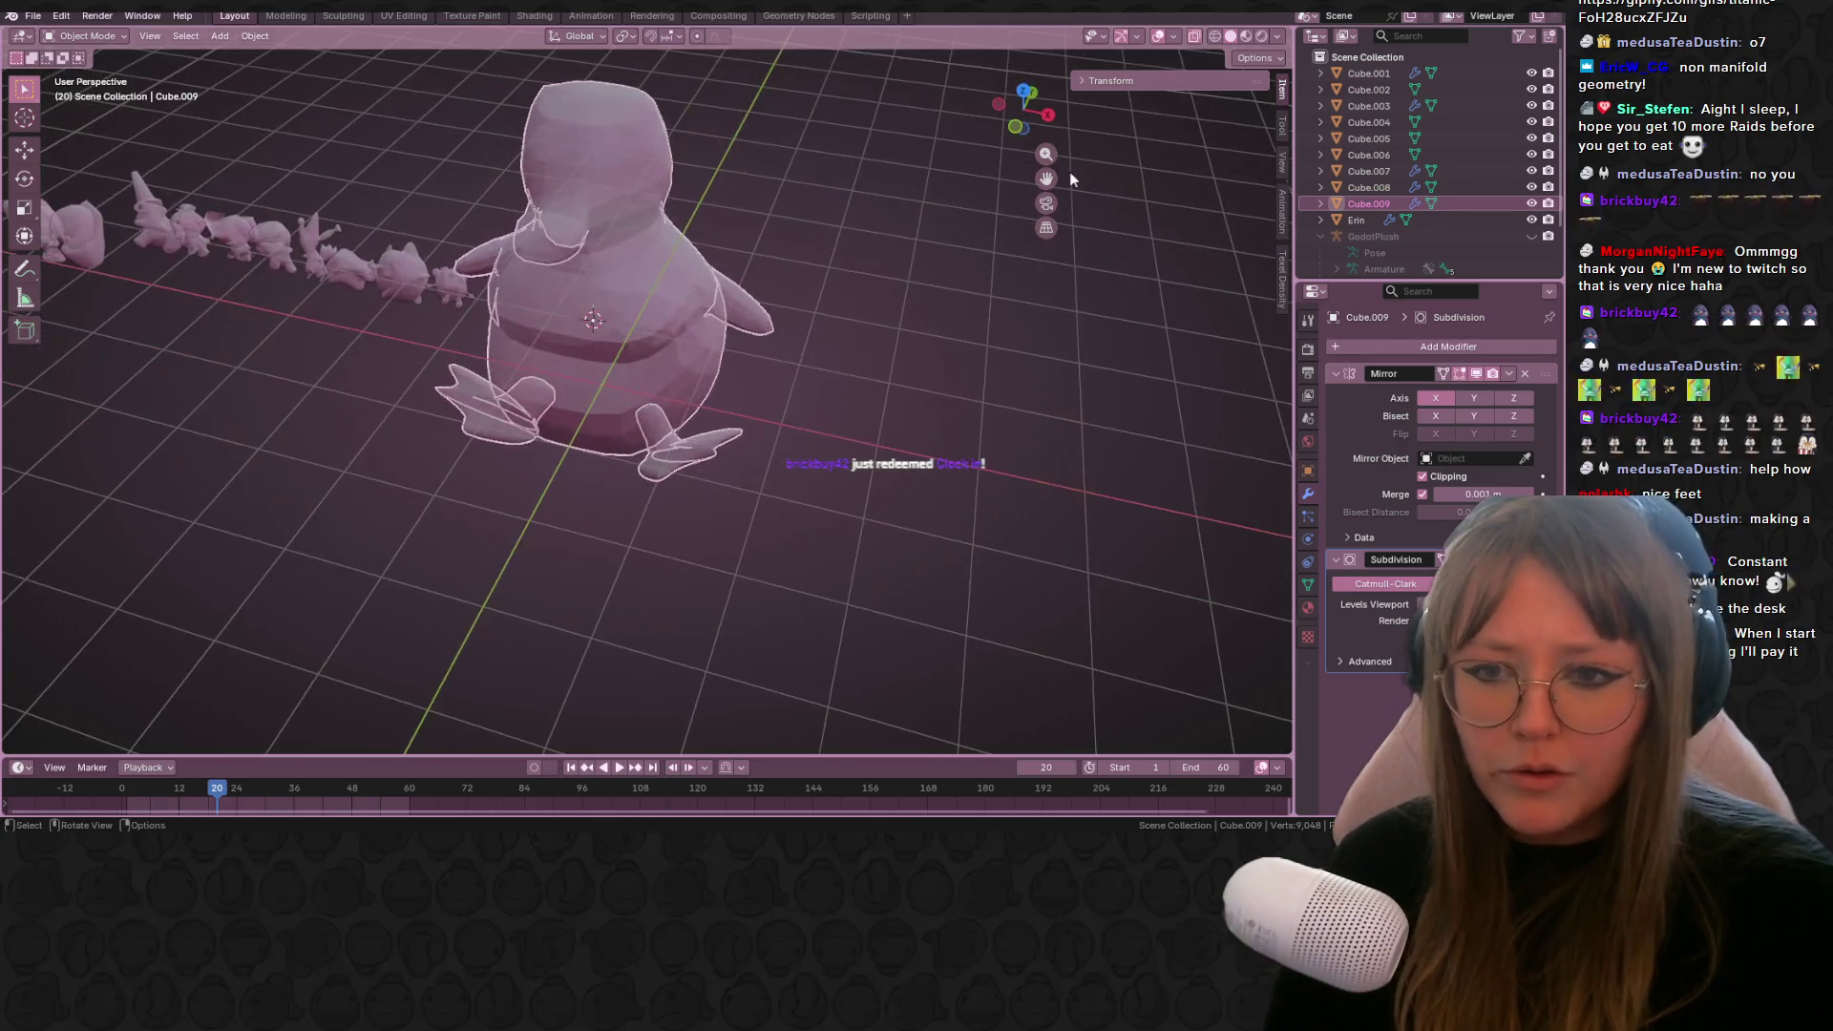
click(1195, 37)
mouse_move(697, 315)
middle_down()
mouse_move(696, 251)
mouse_move(749, 361)
mouse_move(628, 319)
mouse_move(57, 277)
mouse_move(1279, 264)
mouse_move(1295, 248)
middle_up()
scroll(695, 250, down, 3)
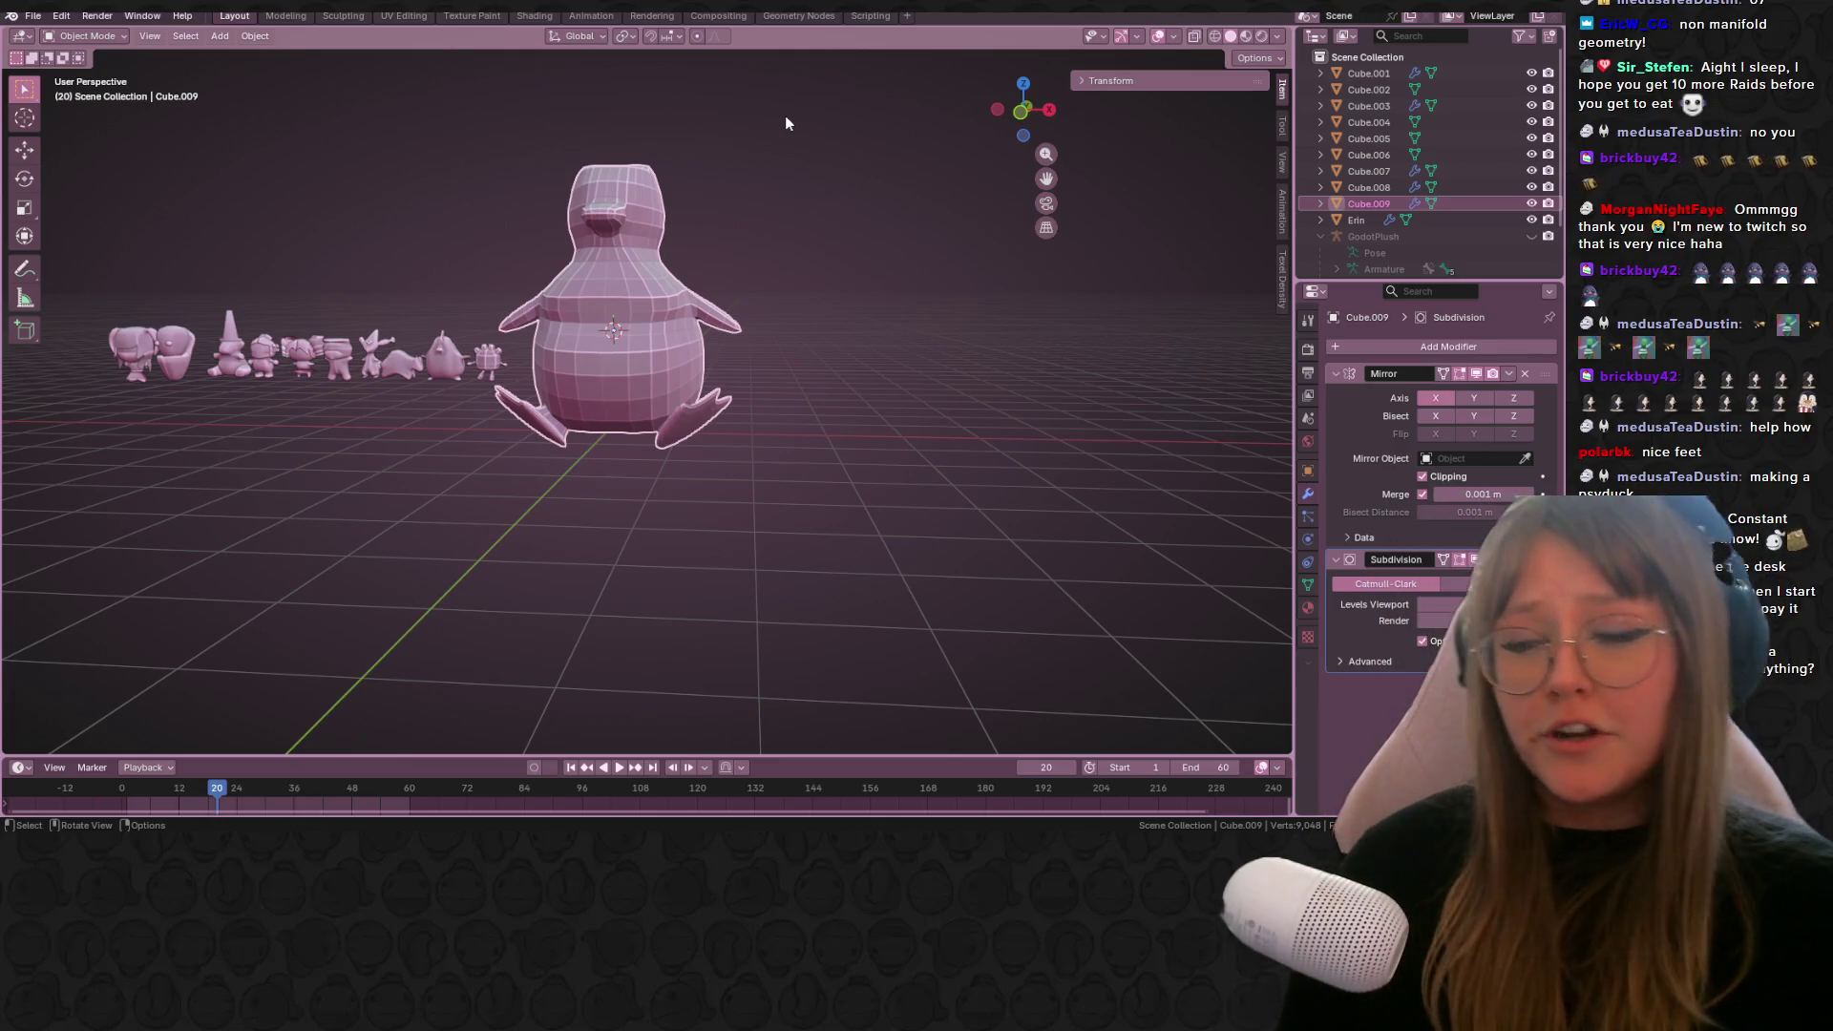
scroll(718, 246, up, 1)
mouse_move(718, 248)
middle_down()
mouse_move(735, 325)
mouse_move(840, 352)
mouse_move(901, 408)
mouse_move(858, 329)
mouse_move(885, 382)
mouse_move(983, 391)
mouse_move(978, 181)
middle_up()
scroll(781, 366, down, 2)
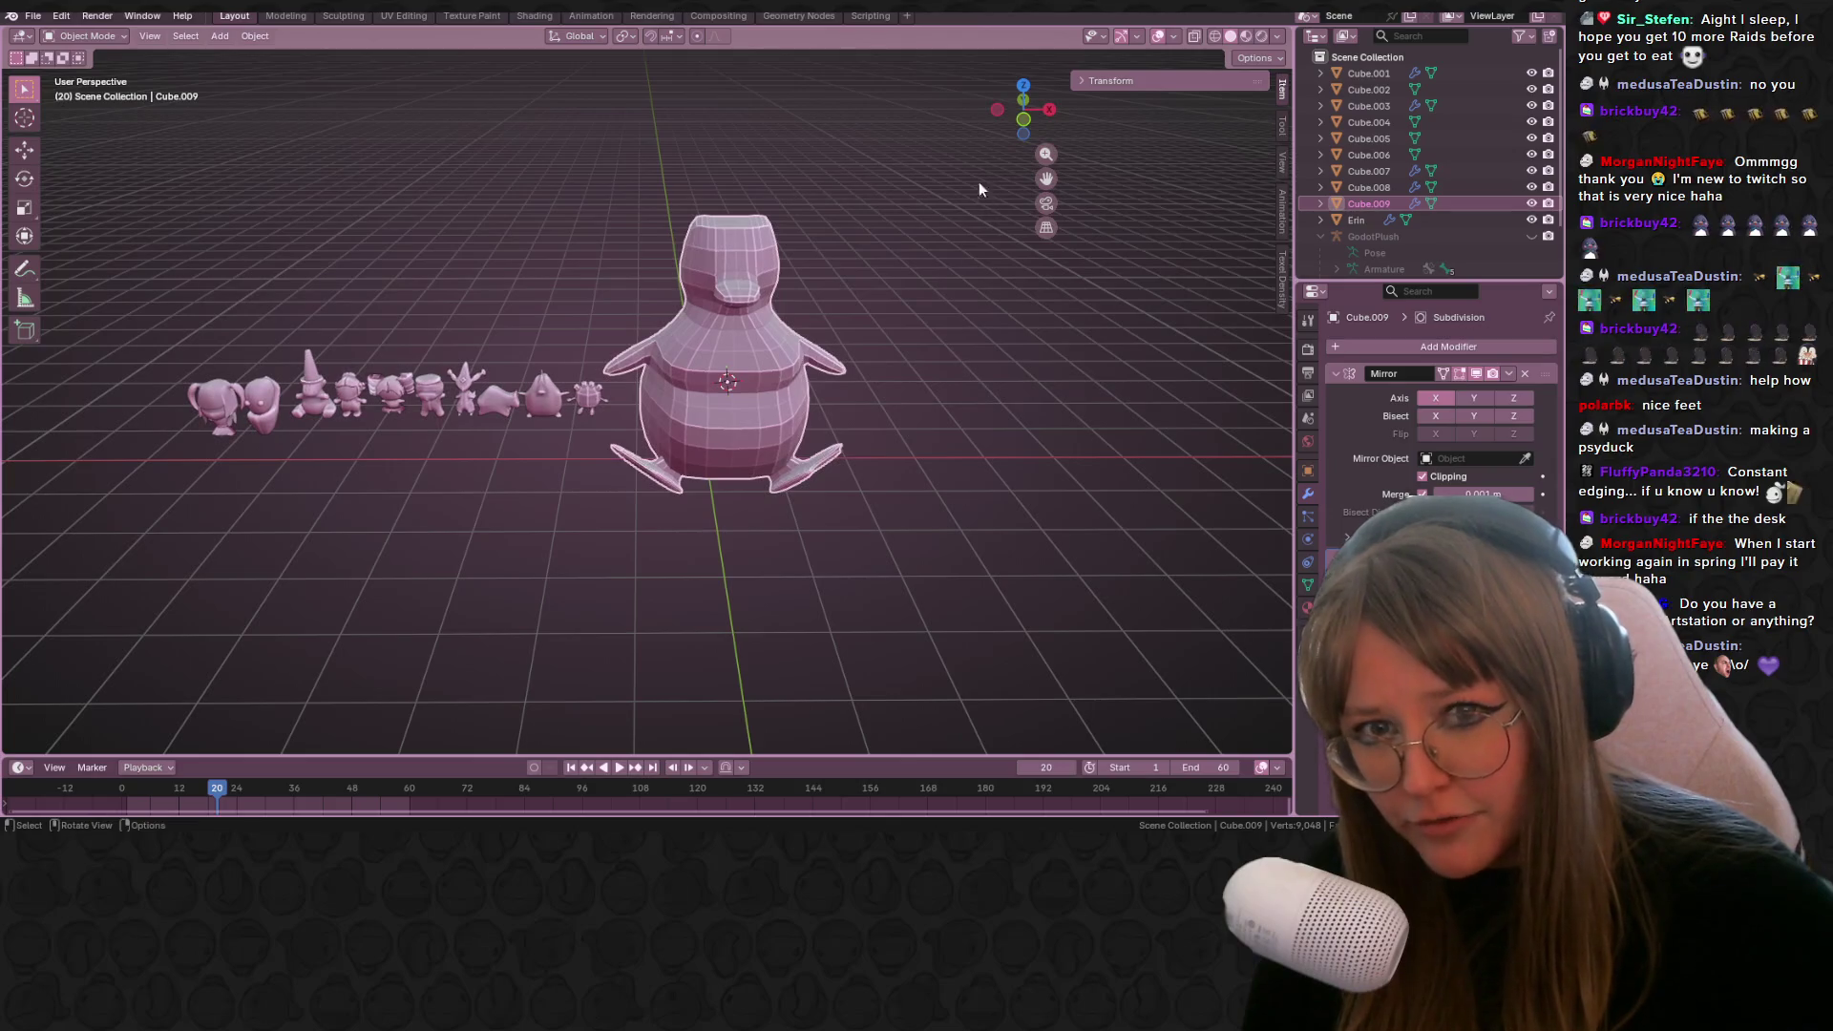
click(1023, 119)
scroll(820, 317, up, 2)
mouse_move(820, 317)
shift+middle_down()
mouse_move(987, 397)
mouse_move(920, 399)
shift+middle_up()
Step: Shift the penguin and scale it down to about 0.692
key(g)
click(865, 434)
key(s)
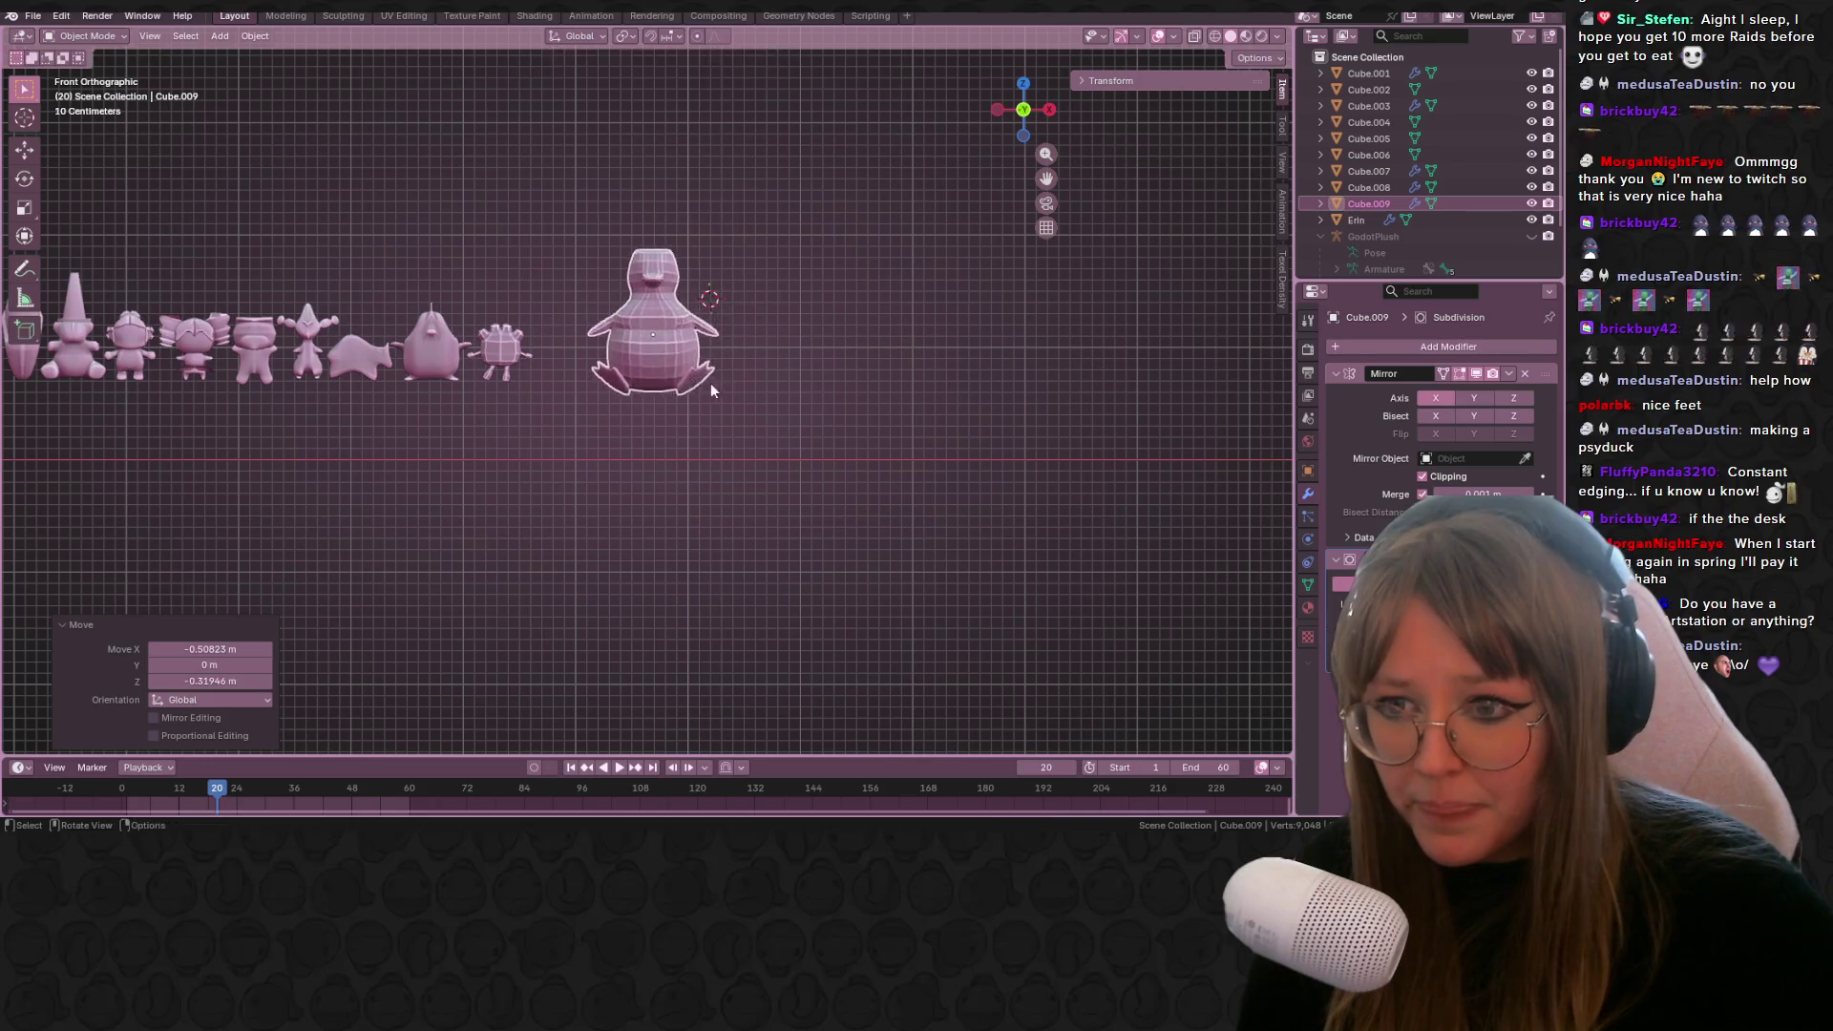
click(694, 380)
mouse_move(694, 380)
shift+middle_down()
mouse_move(926, 397)
mouse_move(748, 359)
mouse_move(1008, 401)
mouse_move(909, 409)
mouse_move(1047, 426)
shift+middle_up()
scroll(942, 340, up, 1)
Step: Move the penguin to the far left end of the character lineup
key(g)
click(685, 365)
scroll(765, 395, down, 2)
key(g)
click(942, 403)
key(g)
click(328, 389)
shift+middle_drag(327, 389, 620, 392)
scroll(621, 391, up, 2)
shift+middle_drag(860, 363, 725, 363)
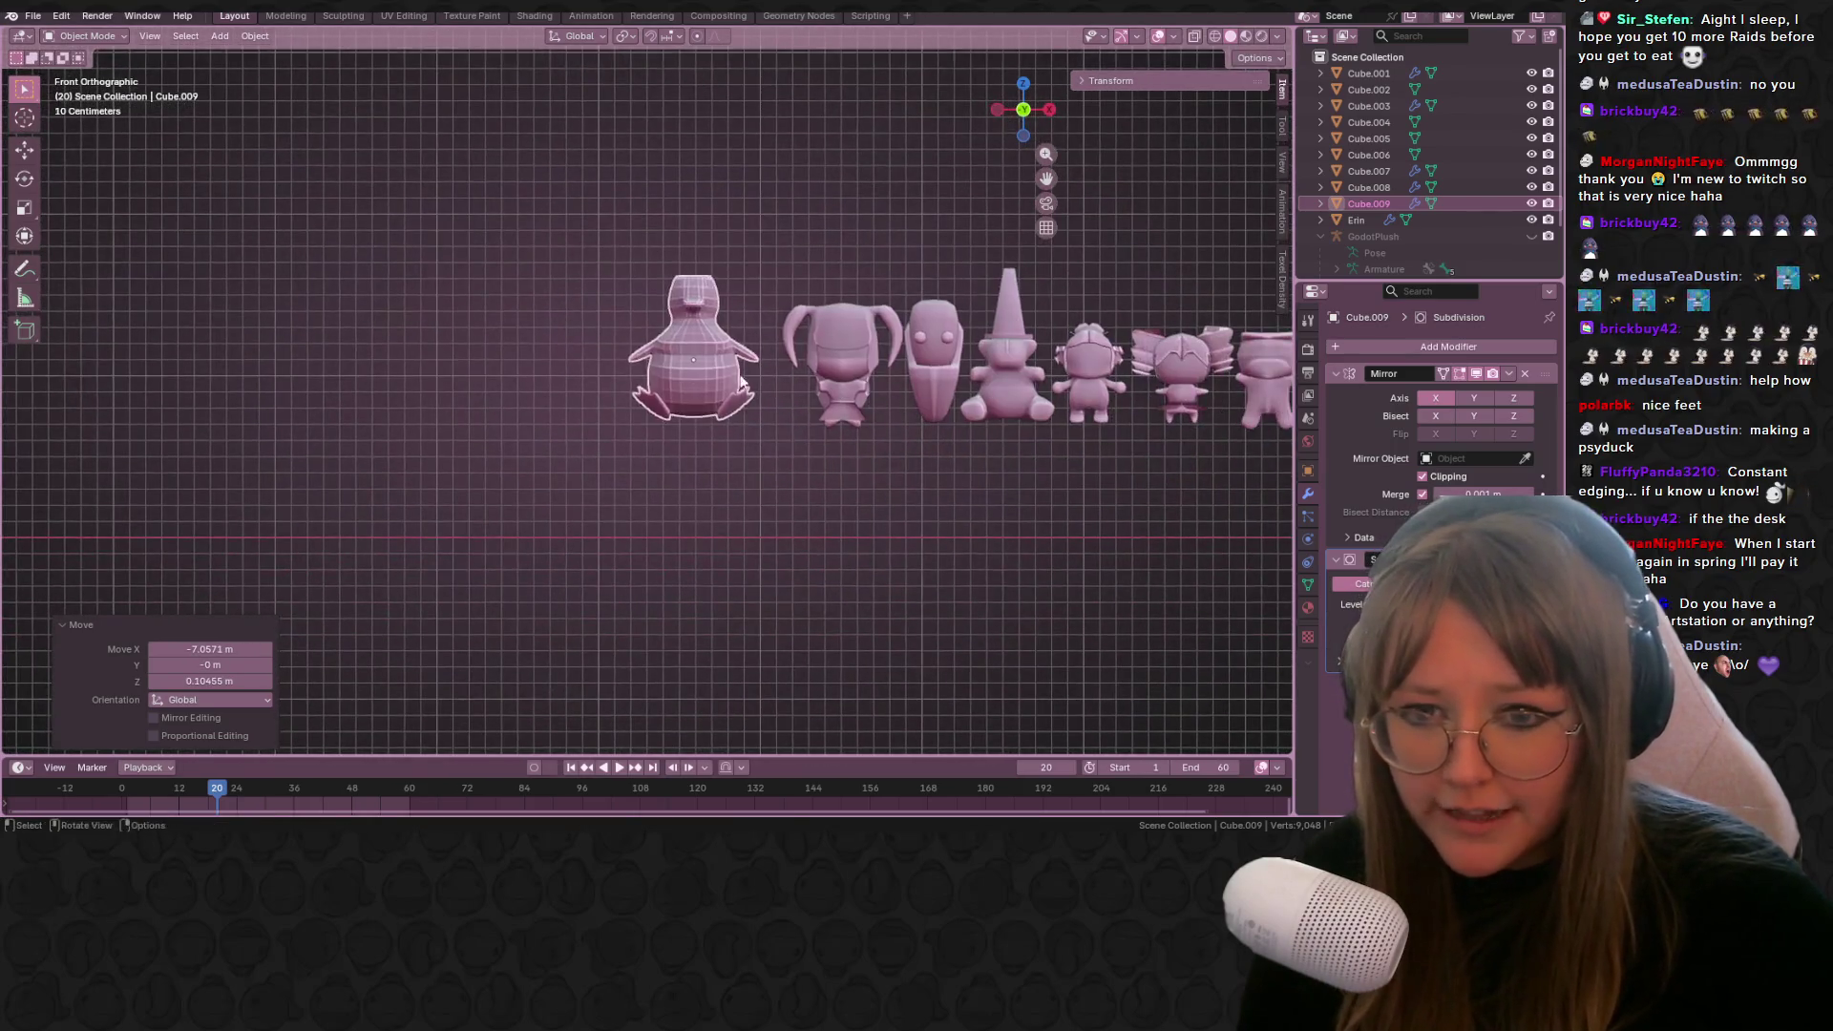
Step: Switch to Material Preview shading and deselect the penguin to view the textured lineup
click(1246, 35)
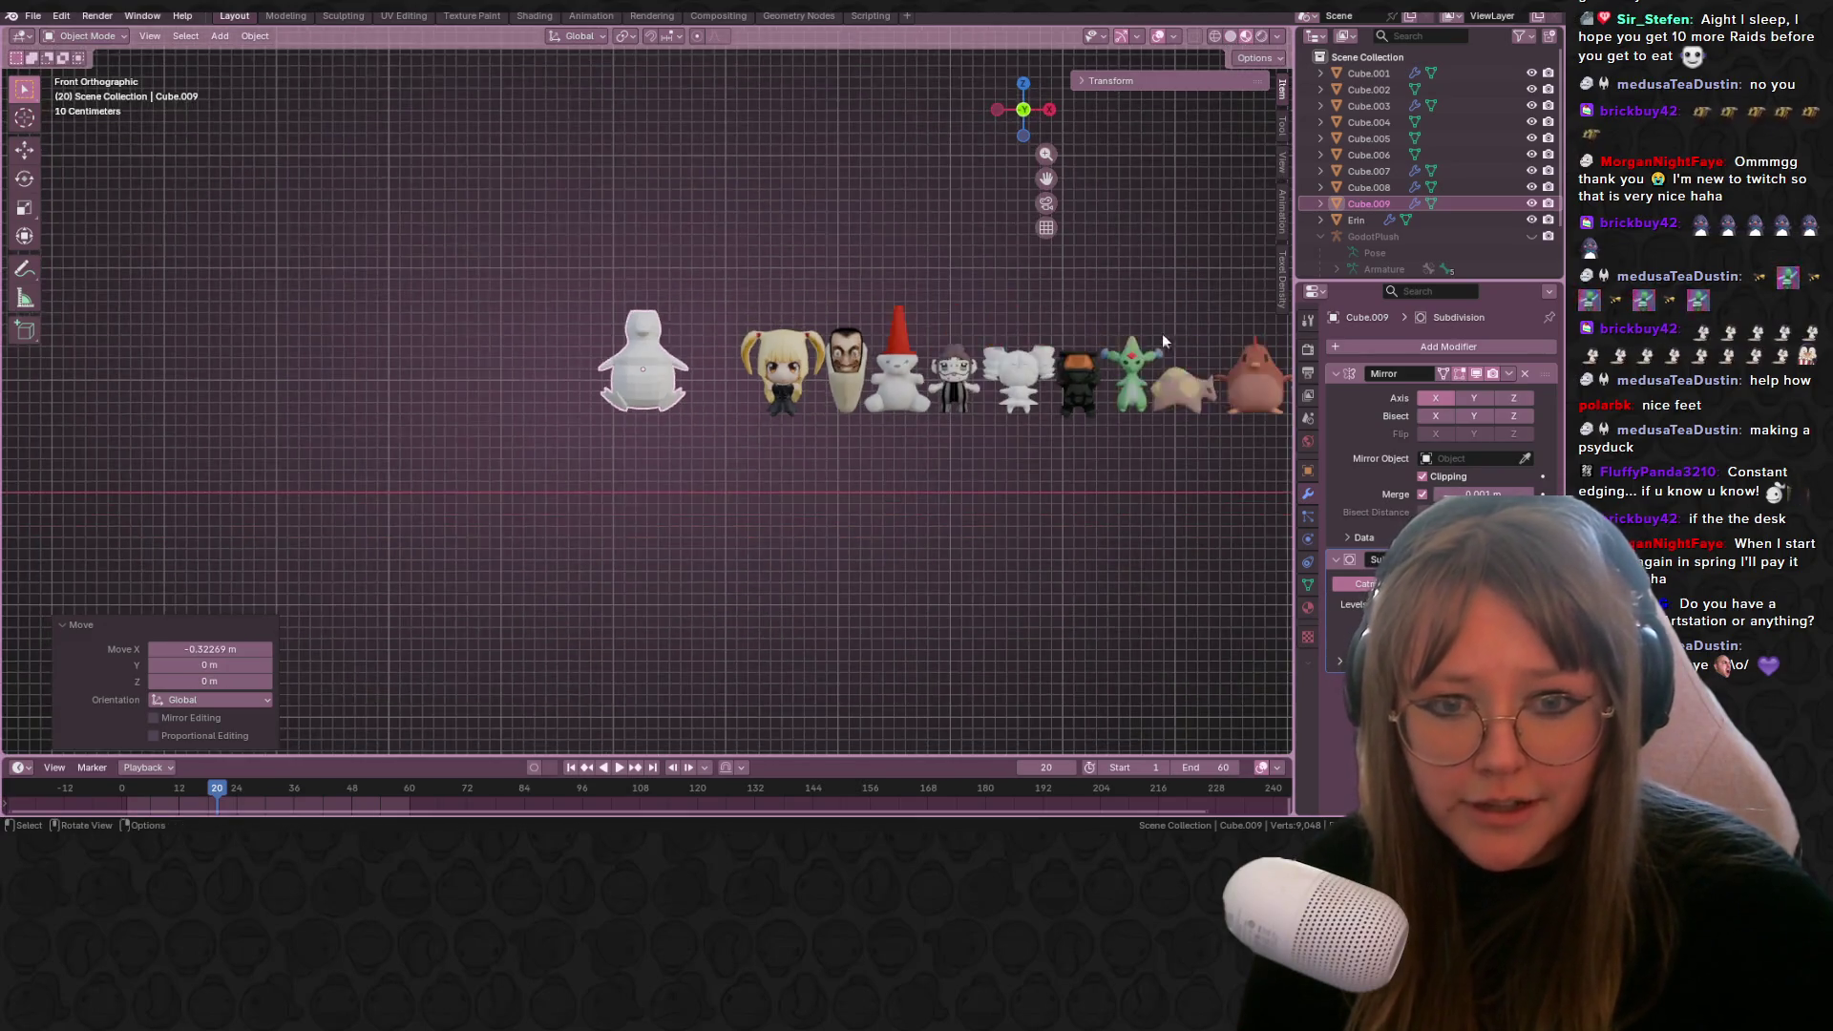
click(808, 528)
shift+middle_drag(758, 410, 391, 372)
scroll(818, 386, up, 2)
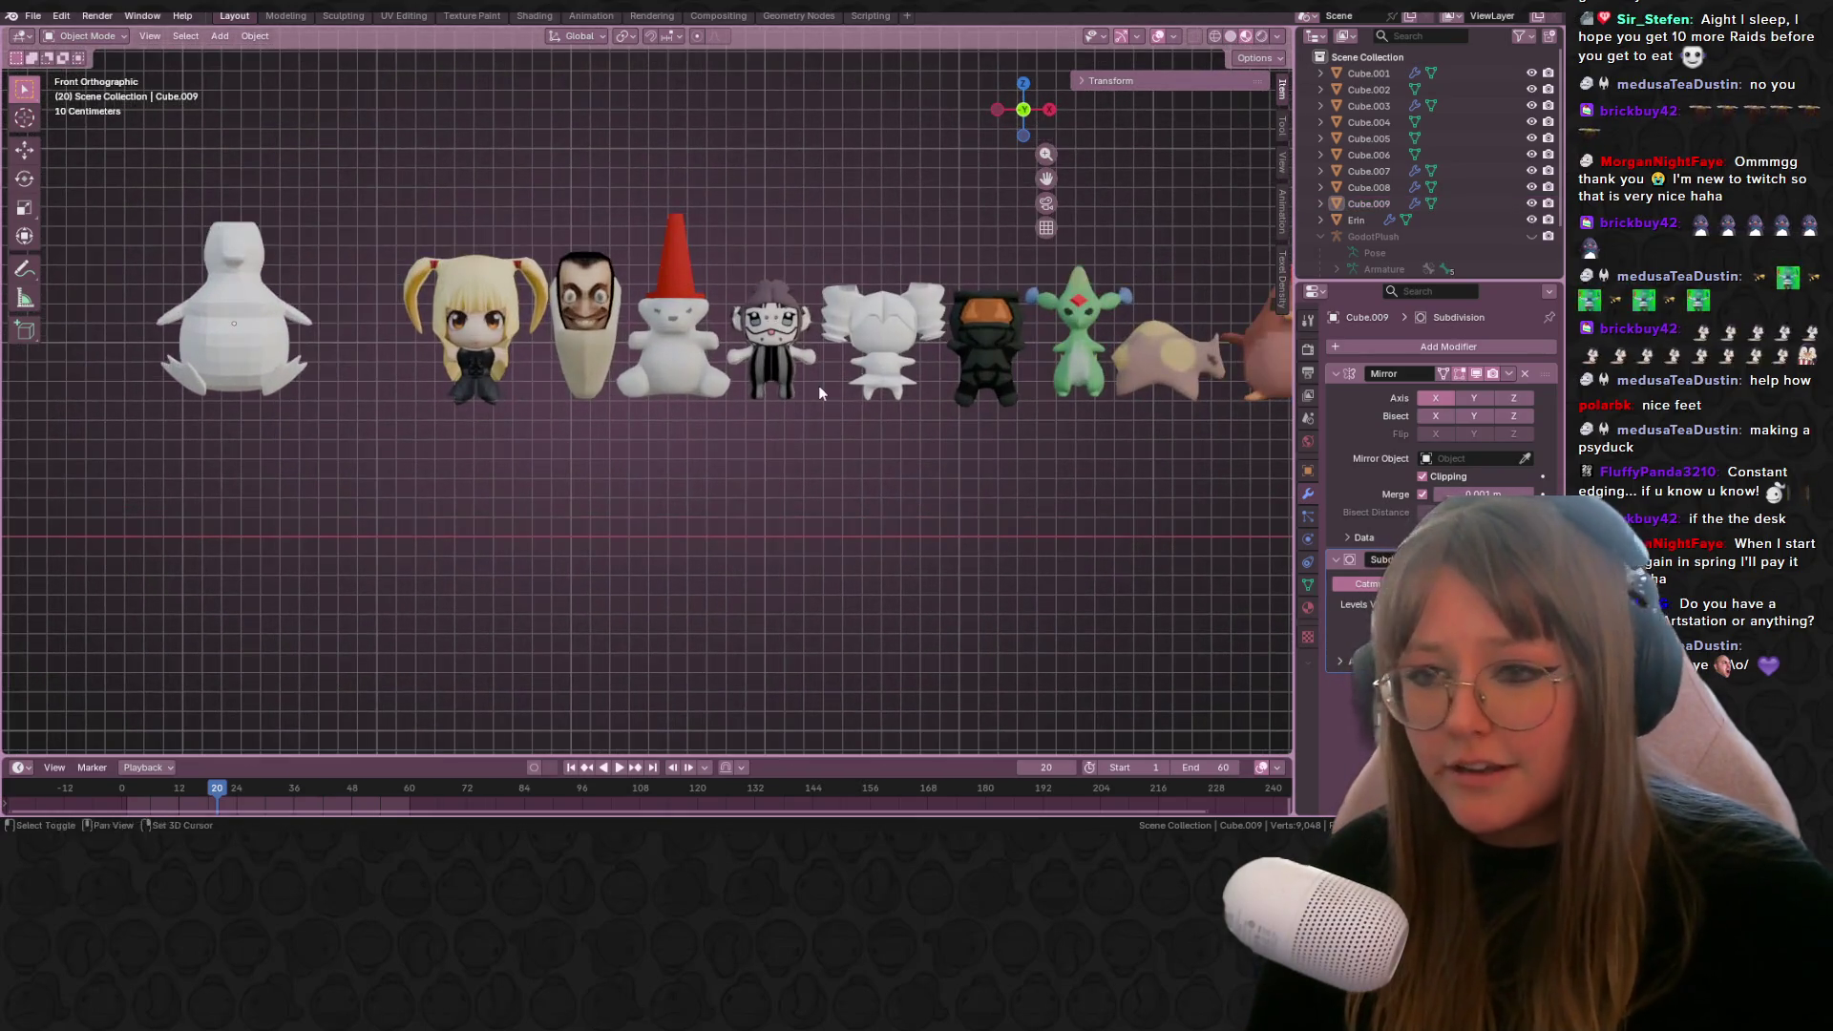
mouse_move(766, 391)
shift+middle_down()
mouse_move(563, 410)
mouse_move(770, 351)
shift+middle_up()
scroll(563, 410, down, 2)
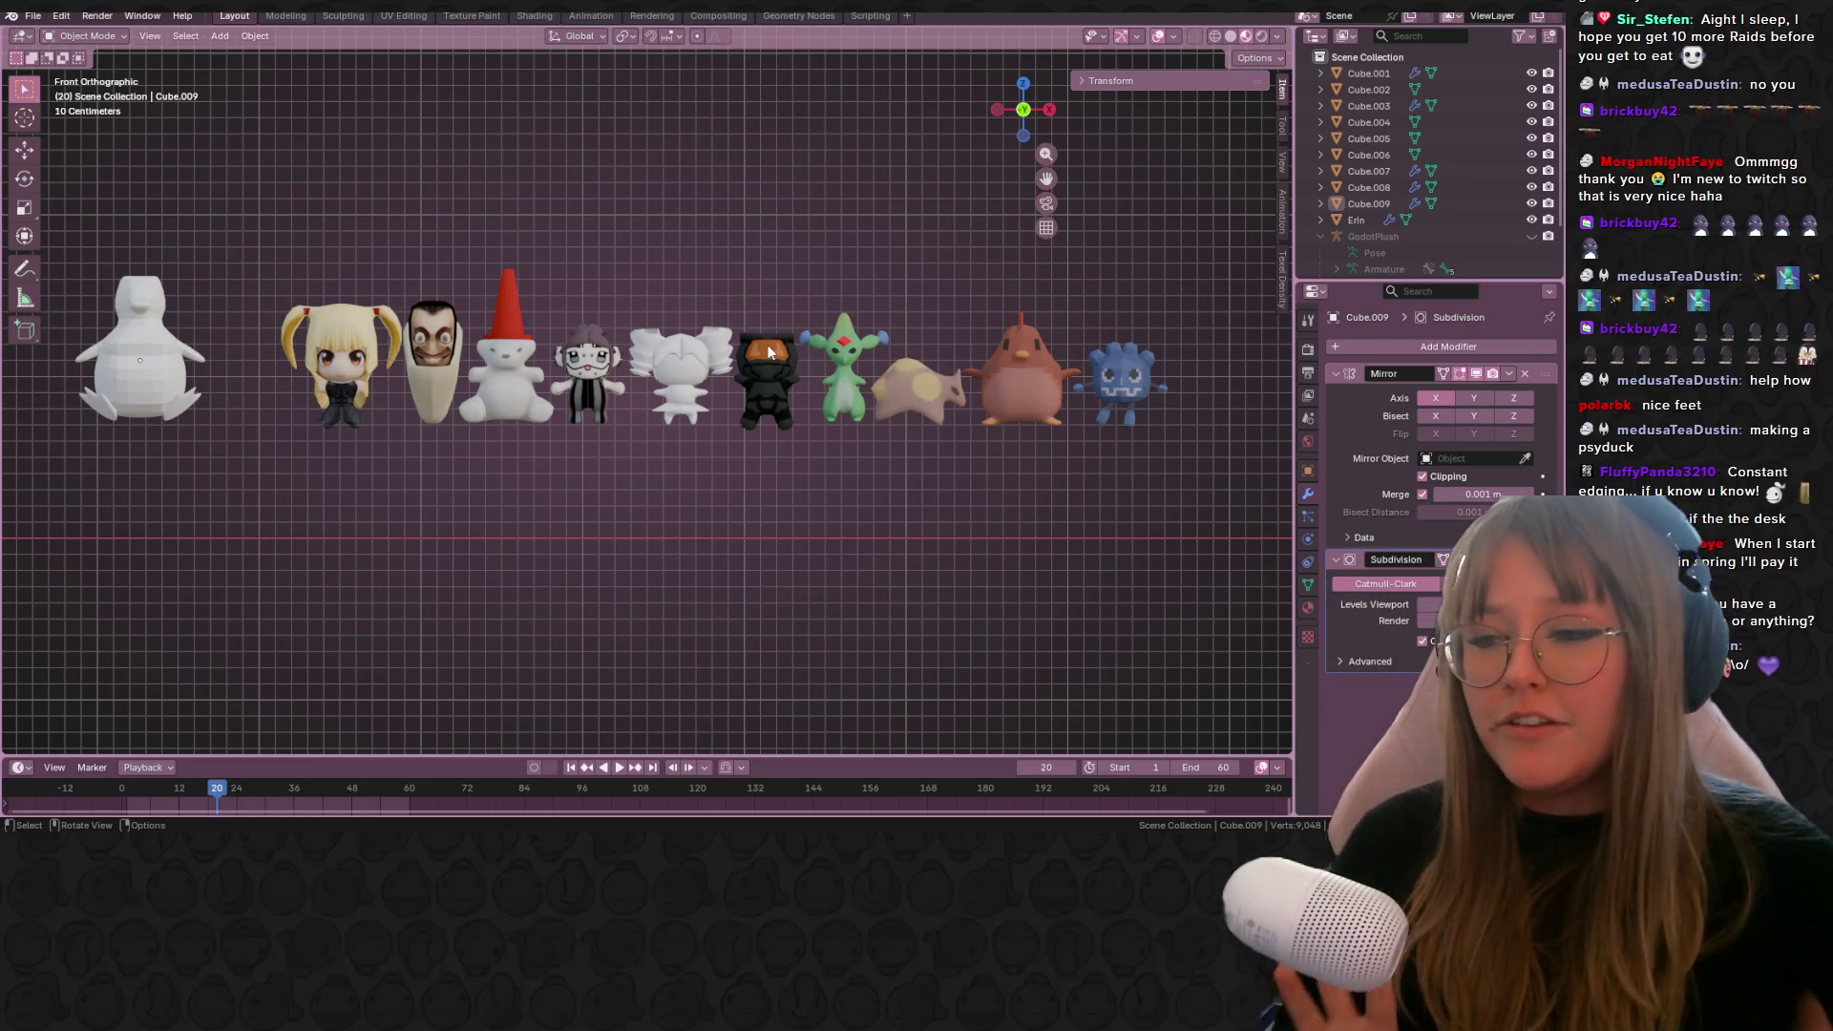
scroll(735, 334, up, 1)
ctrl+scroll(735, 334, down, 6)
scroll(724, 371, up, 2)
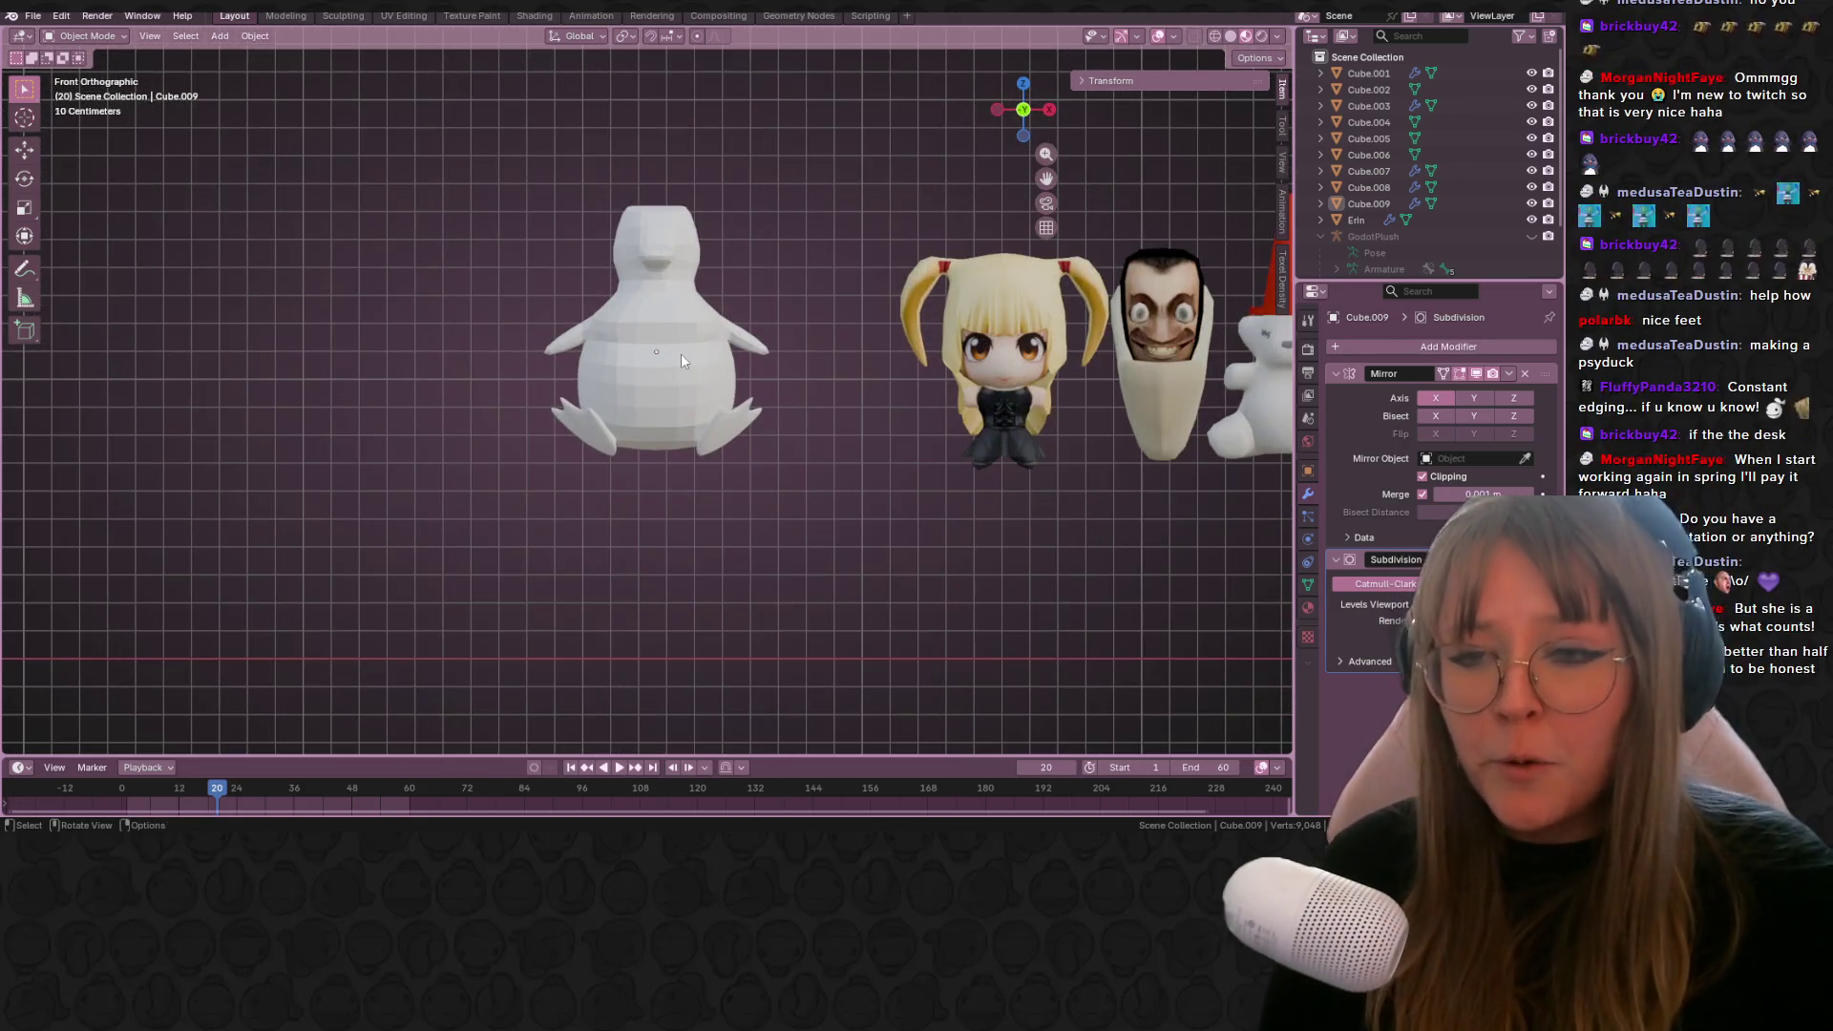
Step: In the penguin's Edit Mode with X-ray on, move its head-top vertices and rotate them 47.3°
click(680, 353)
key(Tab)
scroll(755, 282, up, 2)
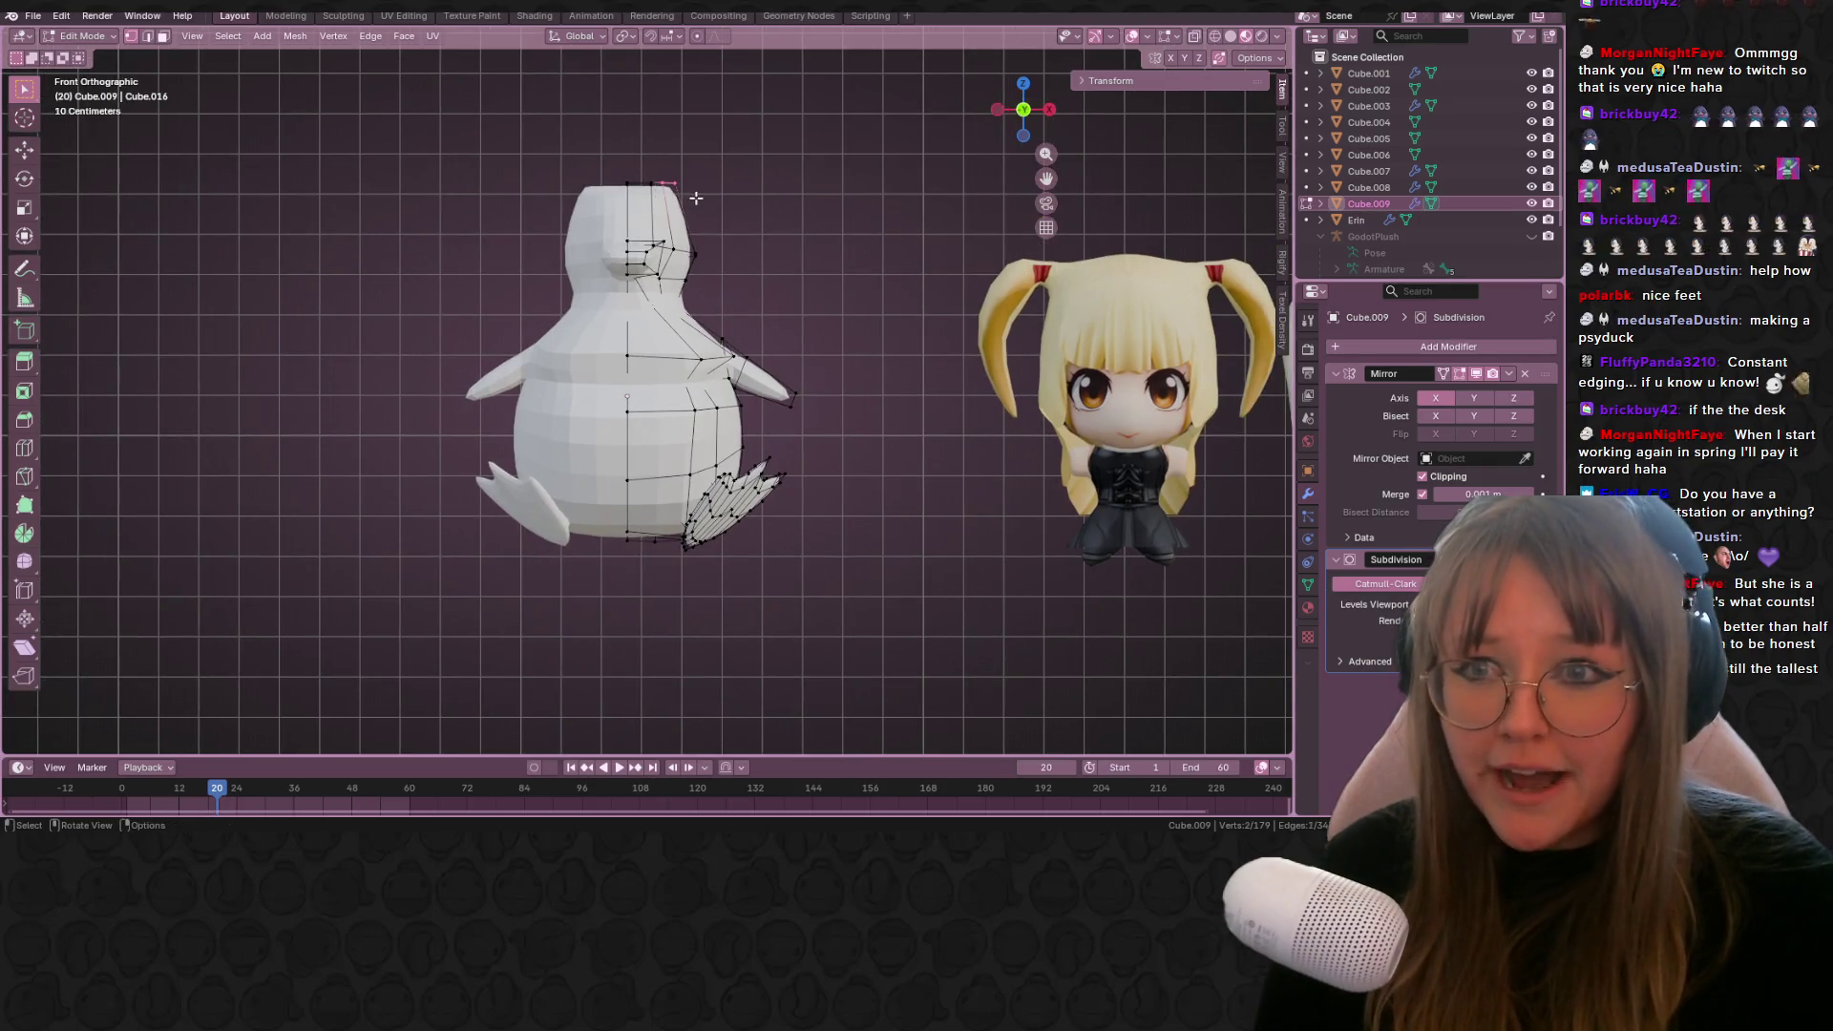
click(1194, 35)
drag(655, 139, 711, 206)
key(g)
click(724, 217)
key(r)
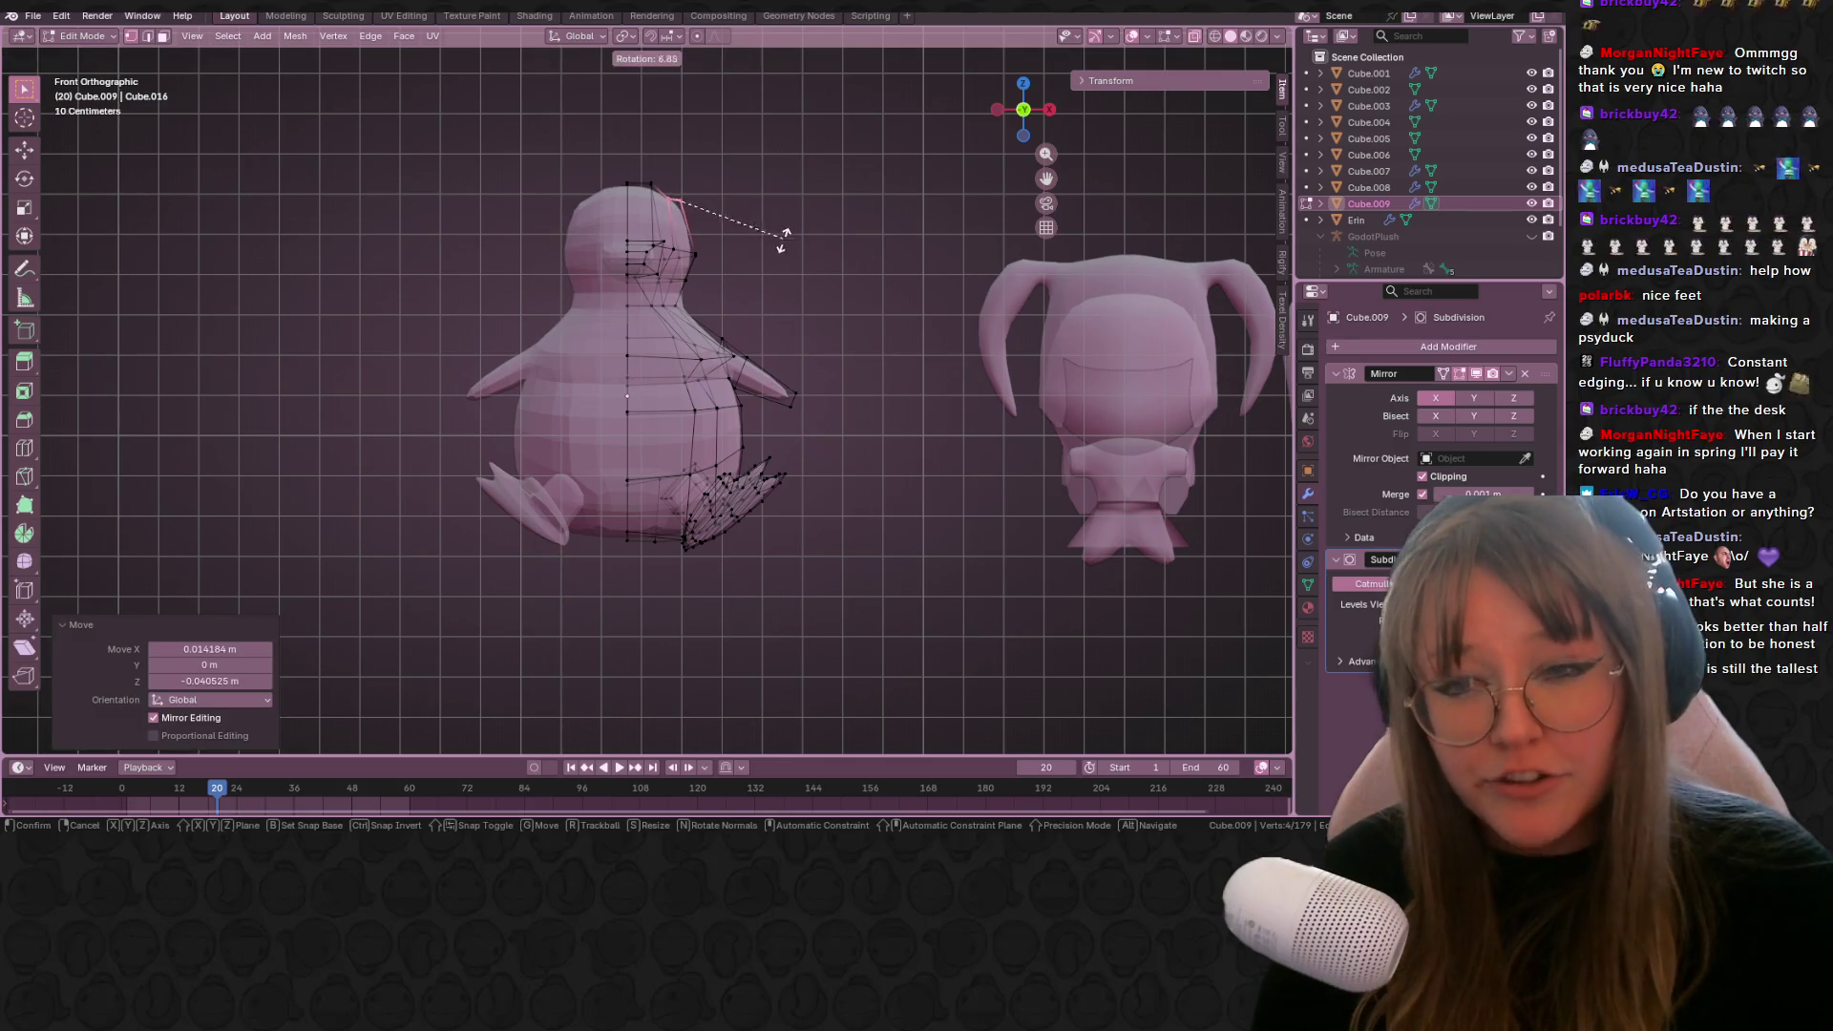
click(729, 283)
Step: Move a single penguin vertex and rotate the selected vertices 36.2°
mouse_move(730, 284)
middle_down()
mouse_move(835, 275)
mouse_move(841, 449)
middle_up()
scroll(847, 423, up, 3)
mouse_move(1192, 43)
middle_down()
mouse_move(642, 358)
mouse_move(616, 330)
mouse_move(769, 409)
middle_up()
click(642, 358)
key(g)
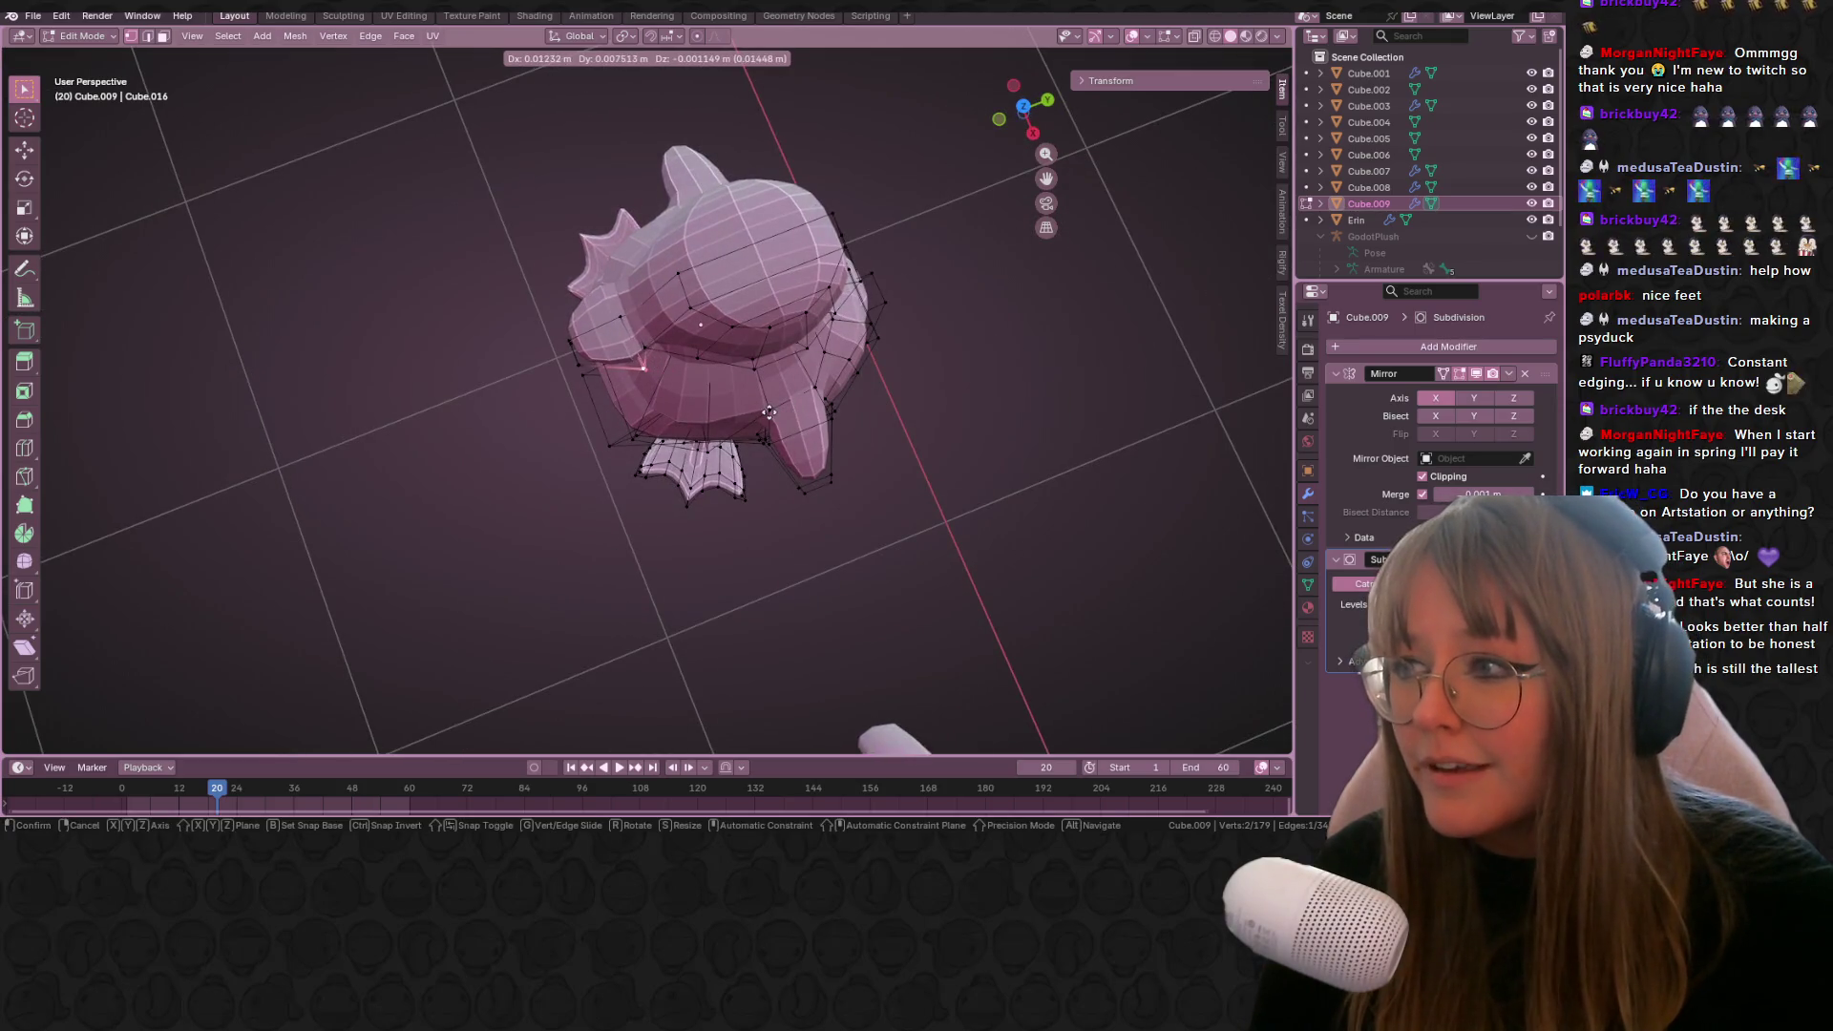
click(792, 412)
mouse_move(788, 401)
shift+middle_down()
mouse_move(931, 382)
mouse_move(904, 423)
shift+middle_up()
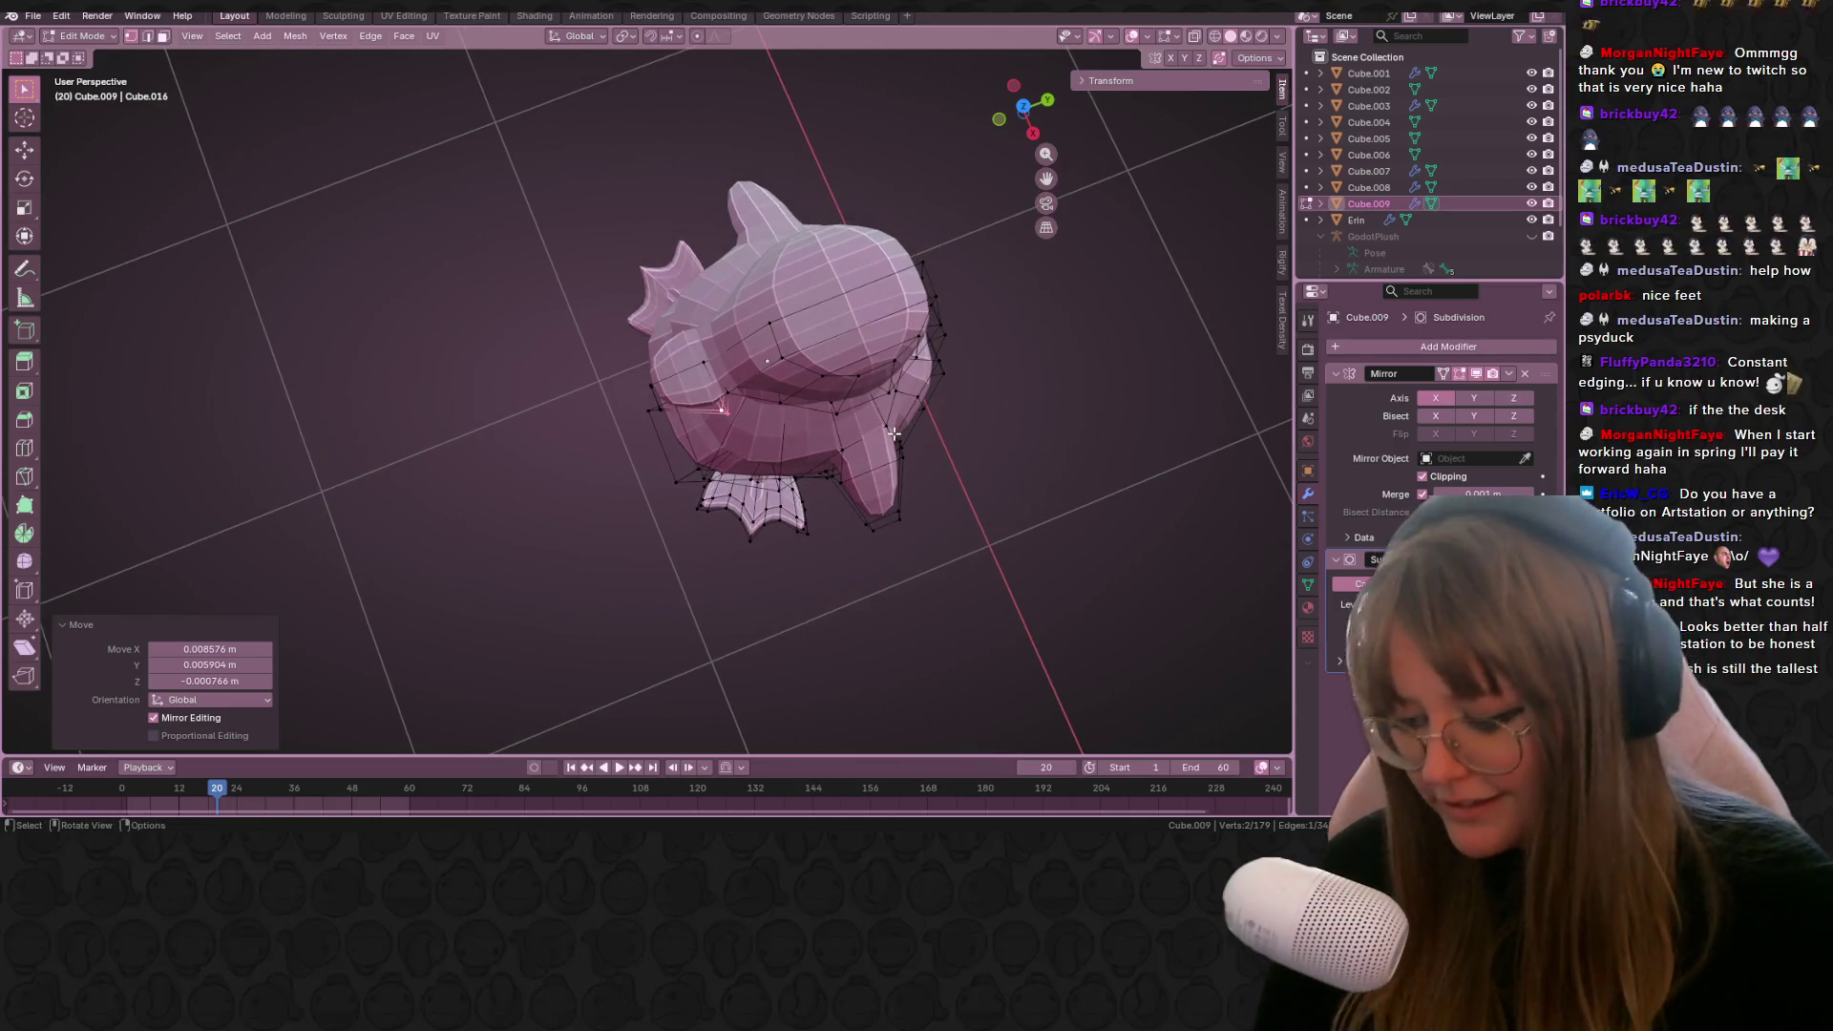
key(r)
click(752, 445)
Step: Nudge the selected vertices into place a few more times, then return to Object Mode
key(g)
click(752, 445)
key(g)
click(780, 430)
mouse_move(782, 433)
middle_down()
mouse_move(1003, 335)
mouse_move(912, 401)
mouse_move(889, 394)
mouse_move(1008, 345)
mouse_move(1085, 223)
mouse_move(997, 225)
mouse_move(1229, 360)
middle_up()
key(g)
click(909, 402)
scroll(893, 397, down, 3)
key(Tab)
Step: Select the Cube.004 plush and enter its Edit Mode
scroll(1017, 229, down, 3)
scroll(1229, 360, down, 4)
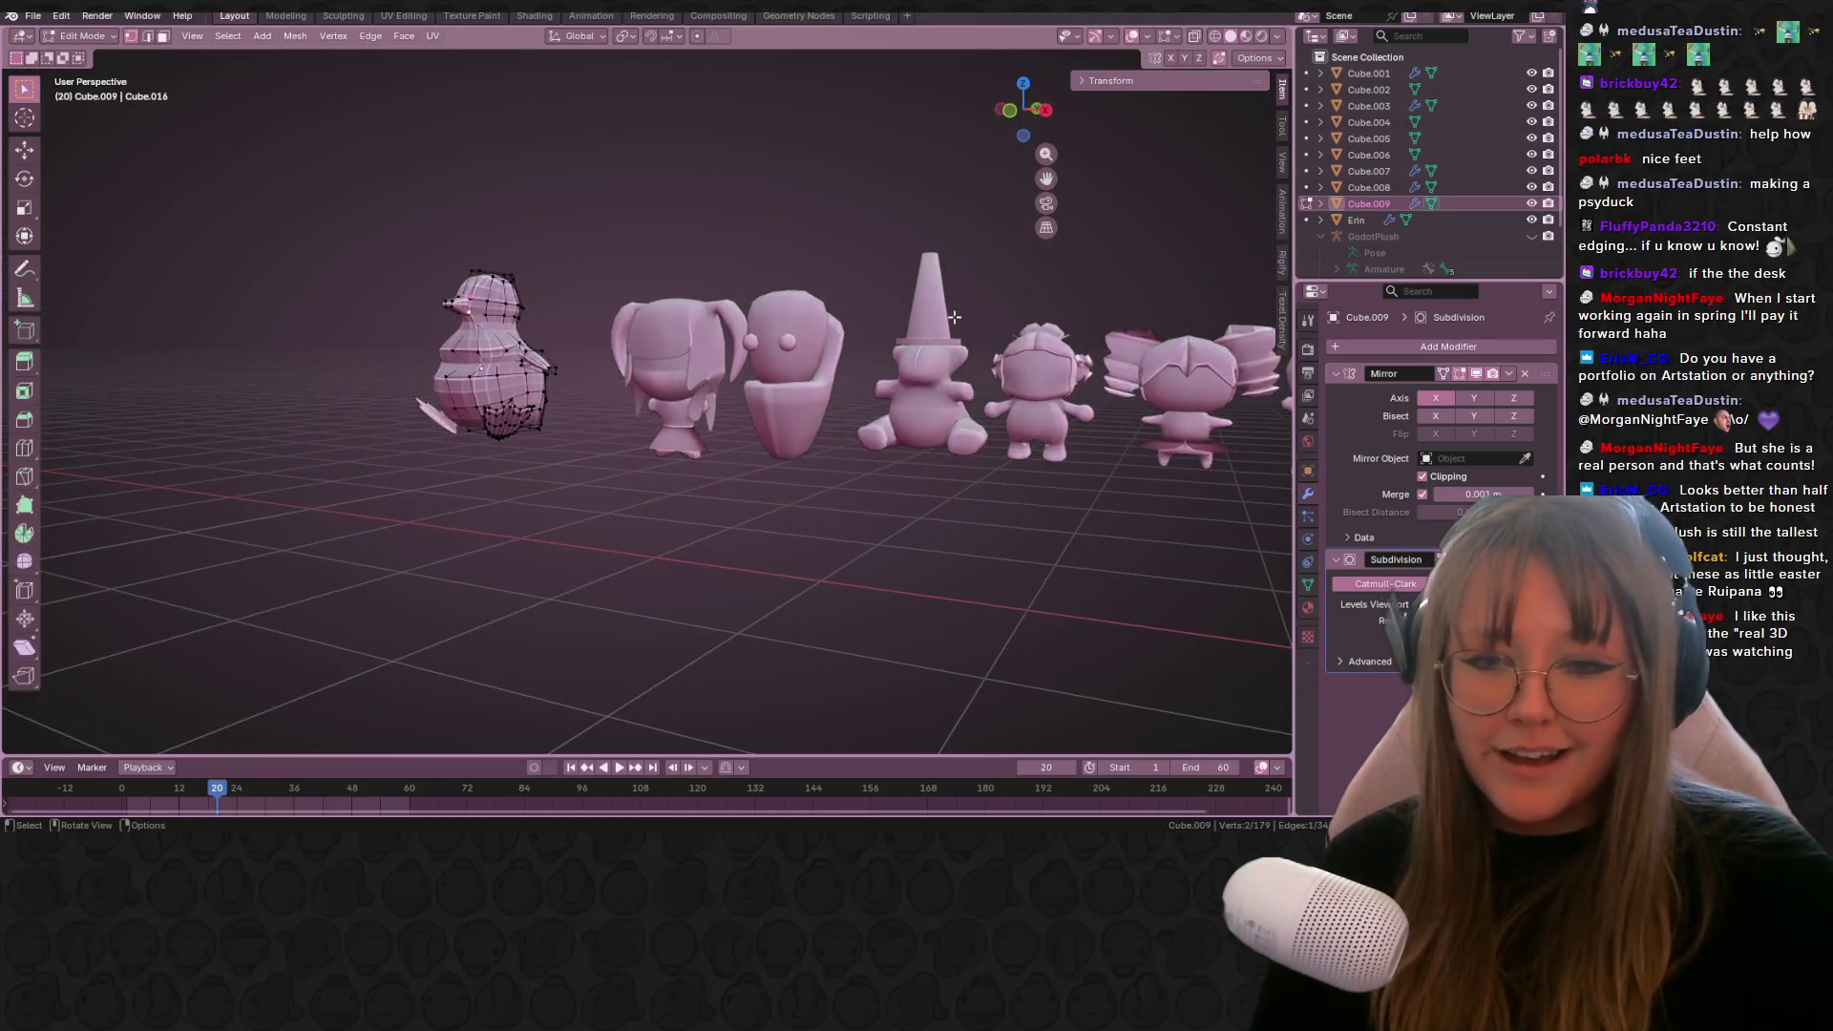
mouse_move(1011, 571)
middle_down()
mouse_move(955, 457)
mouse_move(860, 382)
mouse_move(728, 197)
mouse_move(626, 239)
mouse_move(580, 314)
mouse_move(569, 279)
mouse_move(674, 374)
mouse_move(806, 372)
mouse_move(745, 320)
mouse_move(794, 432)
middle_up()
click(679, 250)
click(627, 239)
key(Tab)
scroll(745, 320, up, 5)
Step: Switch to the UV Editing workspace and select all of the penguin's vertices
click(468, 16)
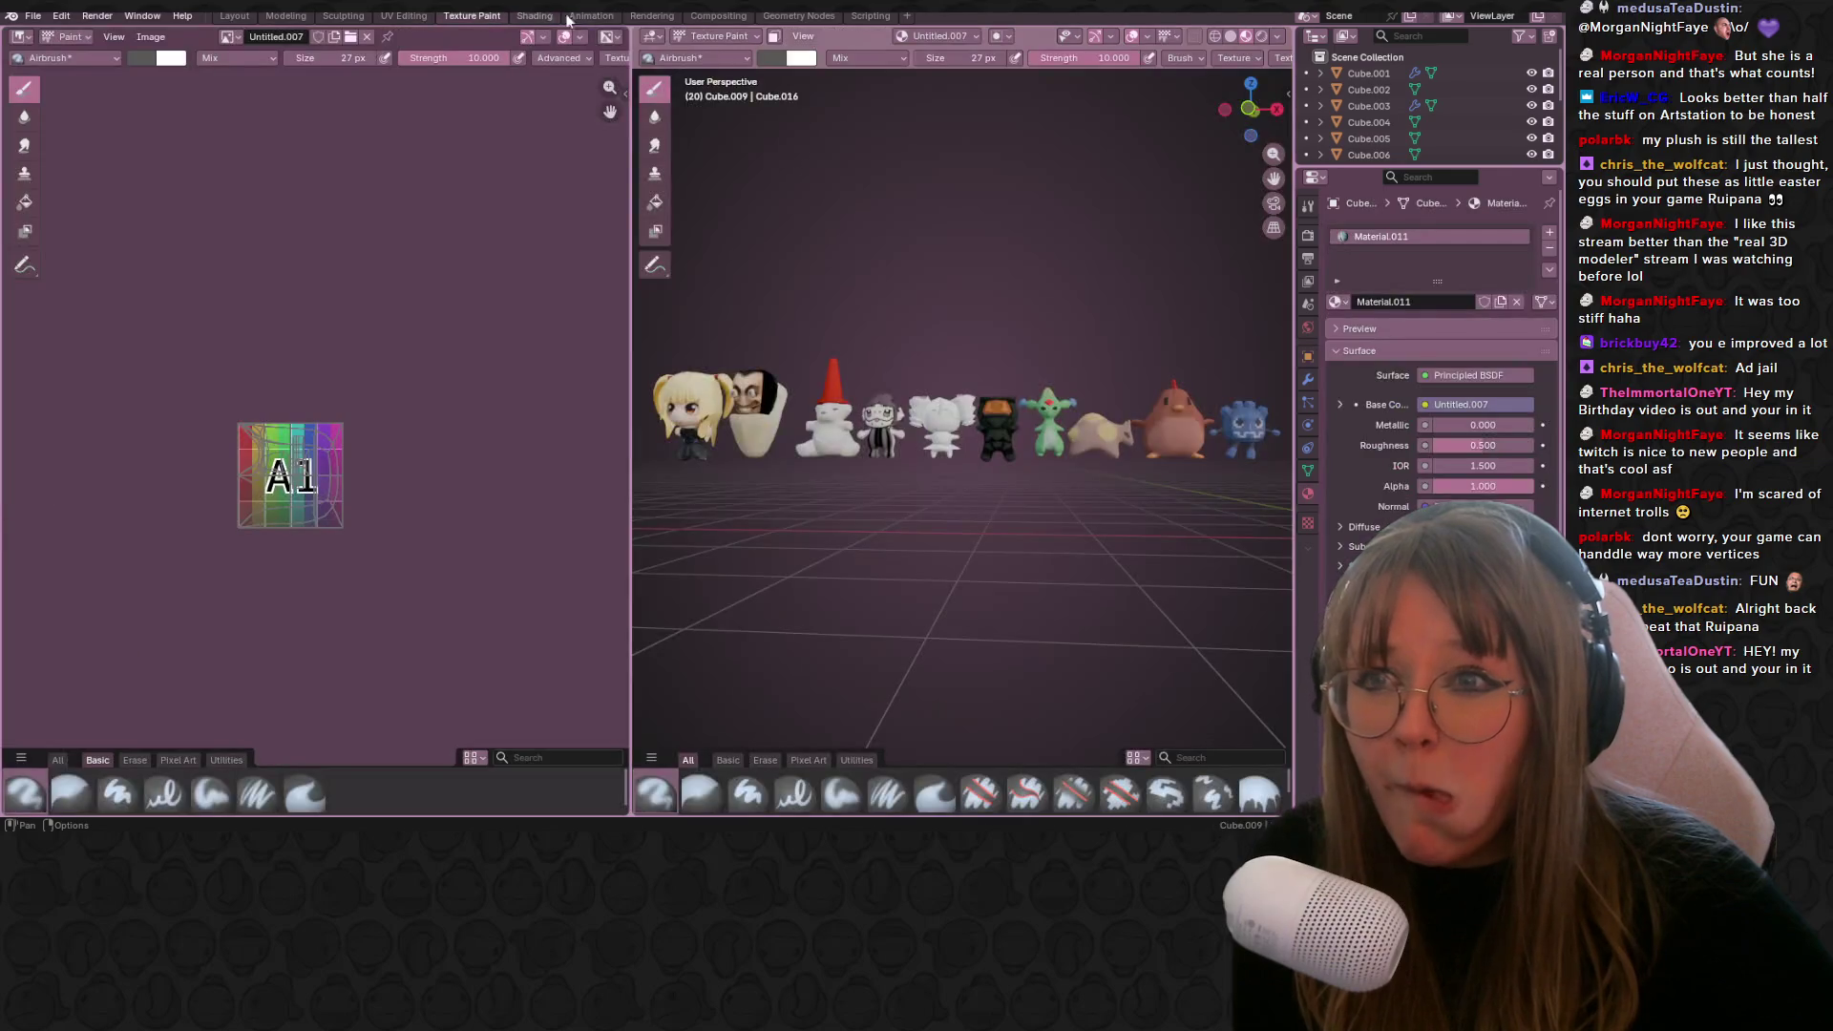
click(395, 17)
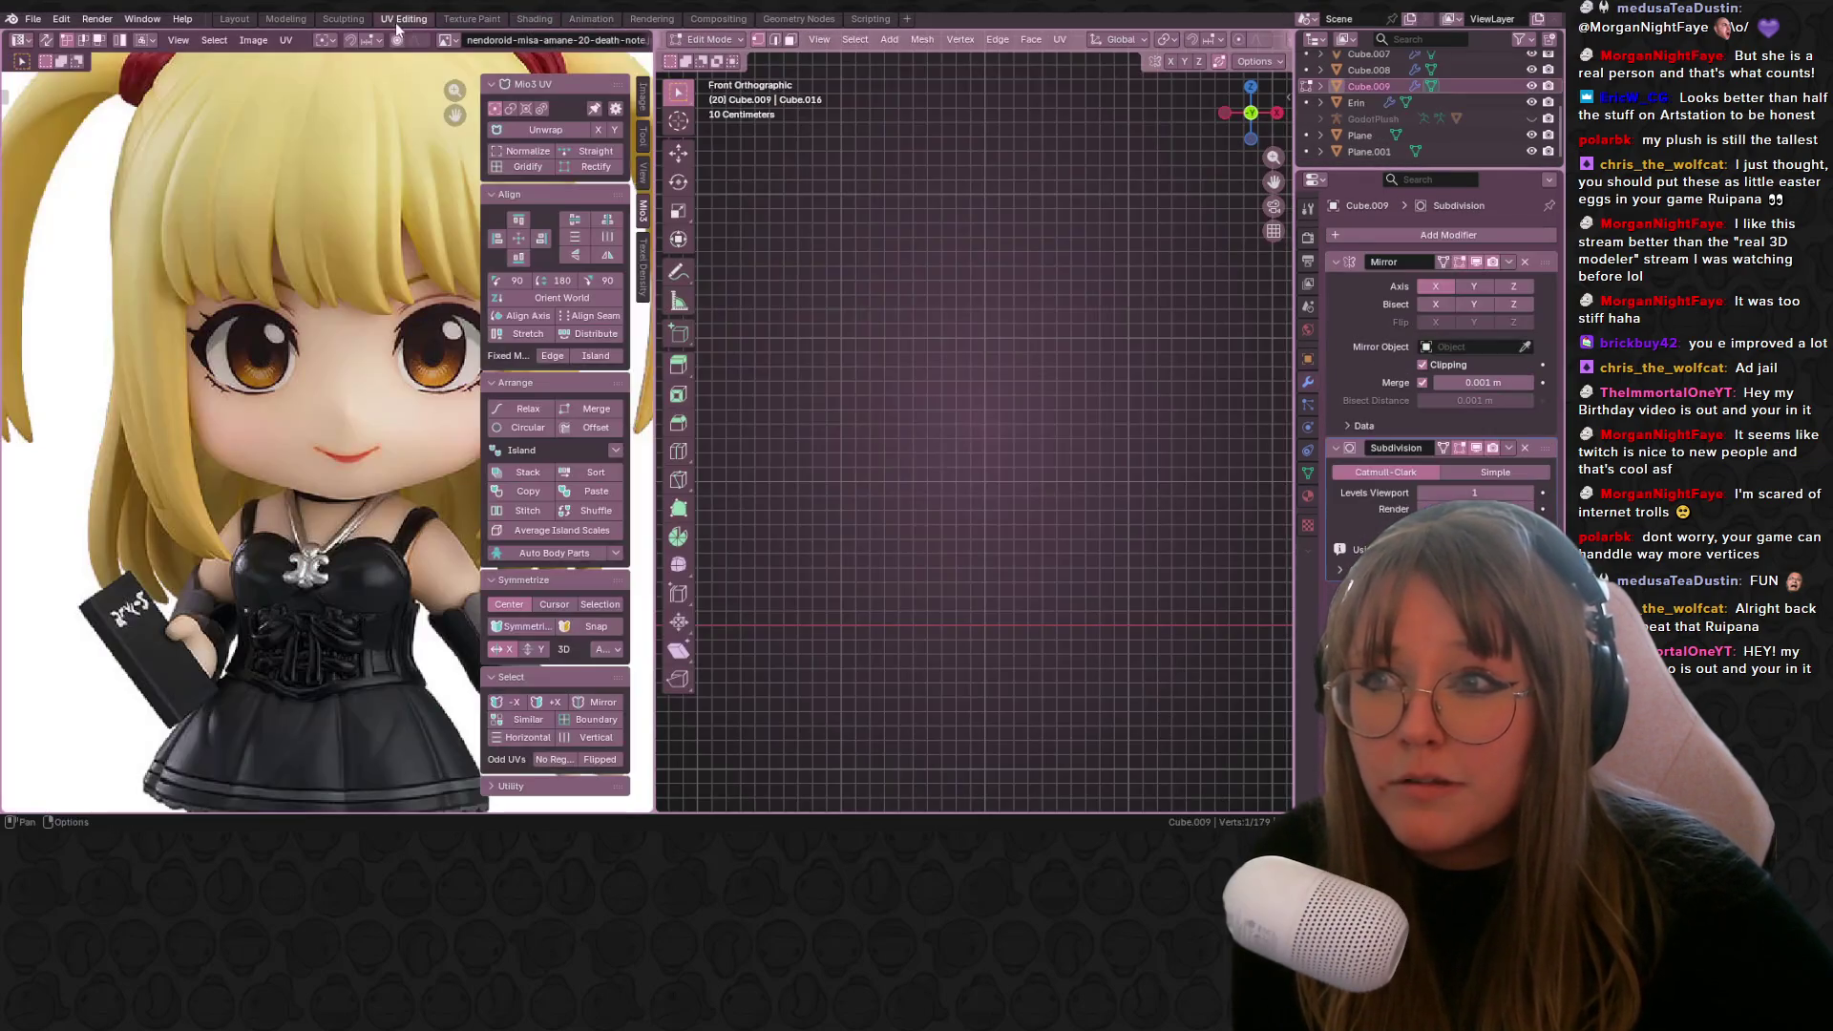
scroll(859, 315, down, 5)
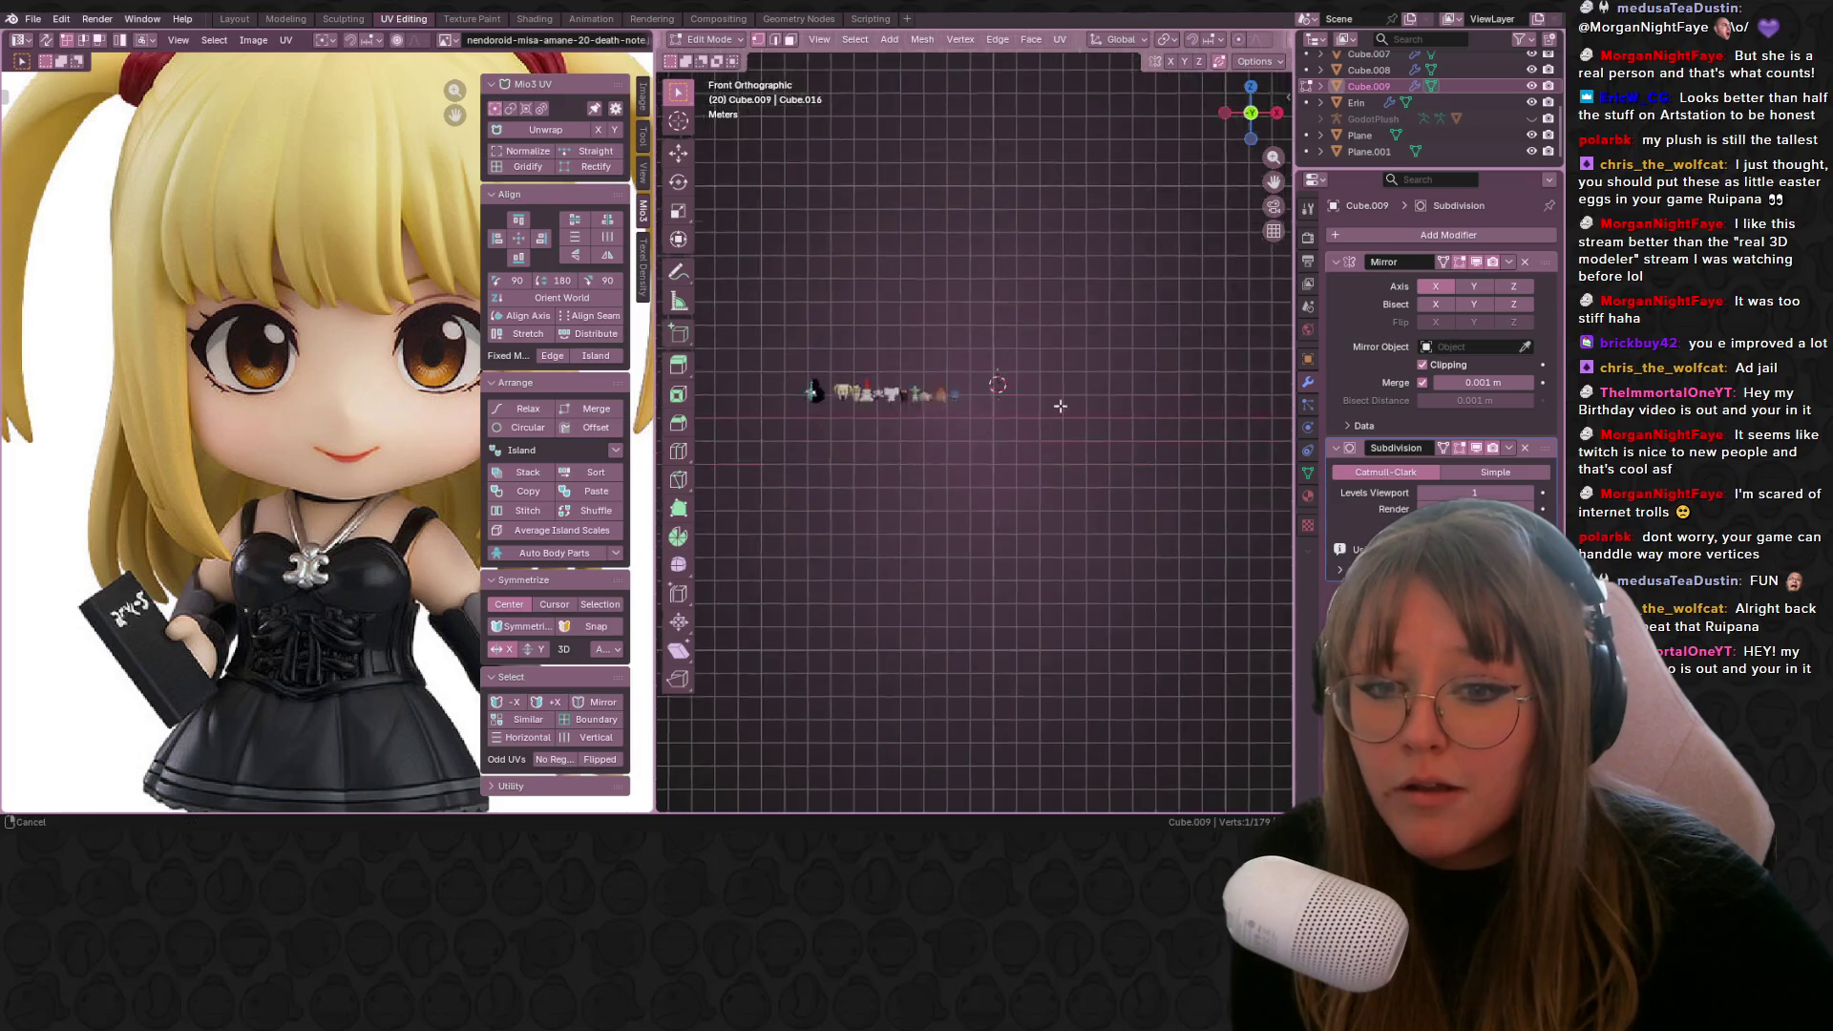
key(a)
scroll(927, 306, up, 6)
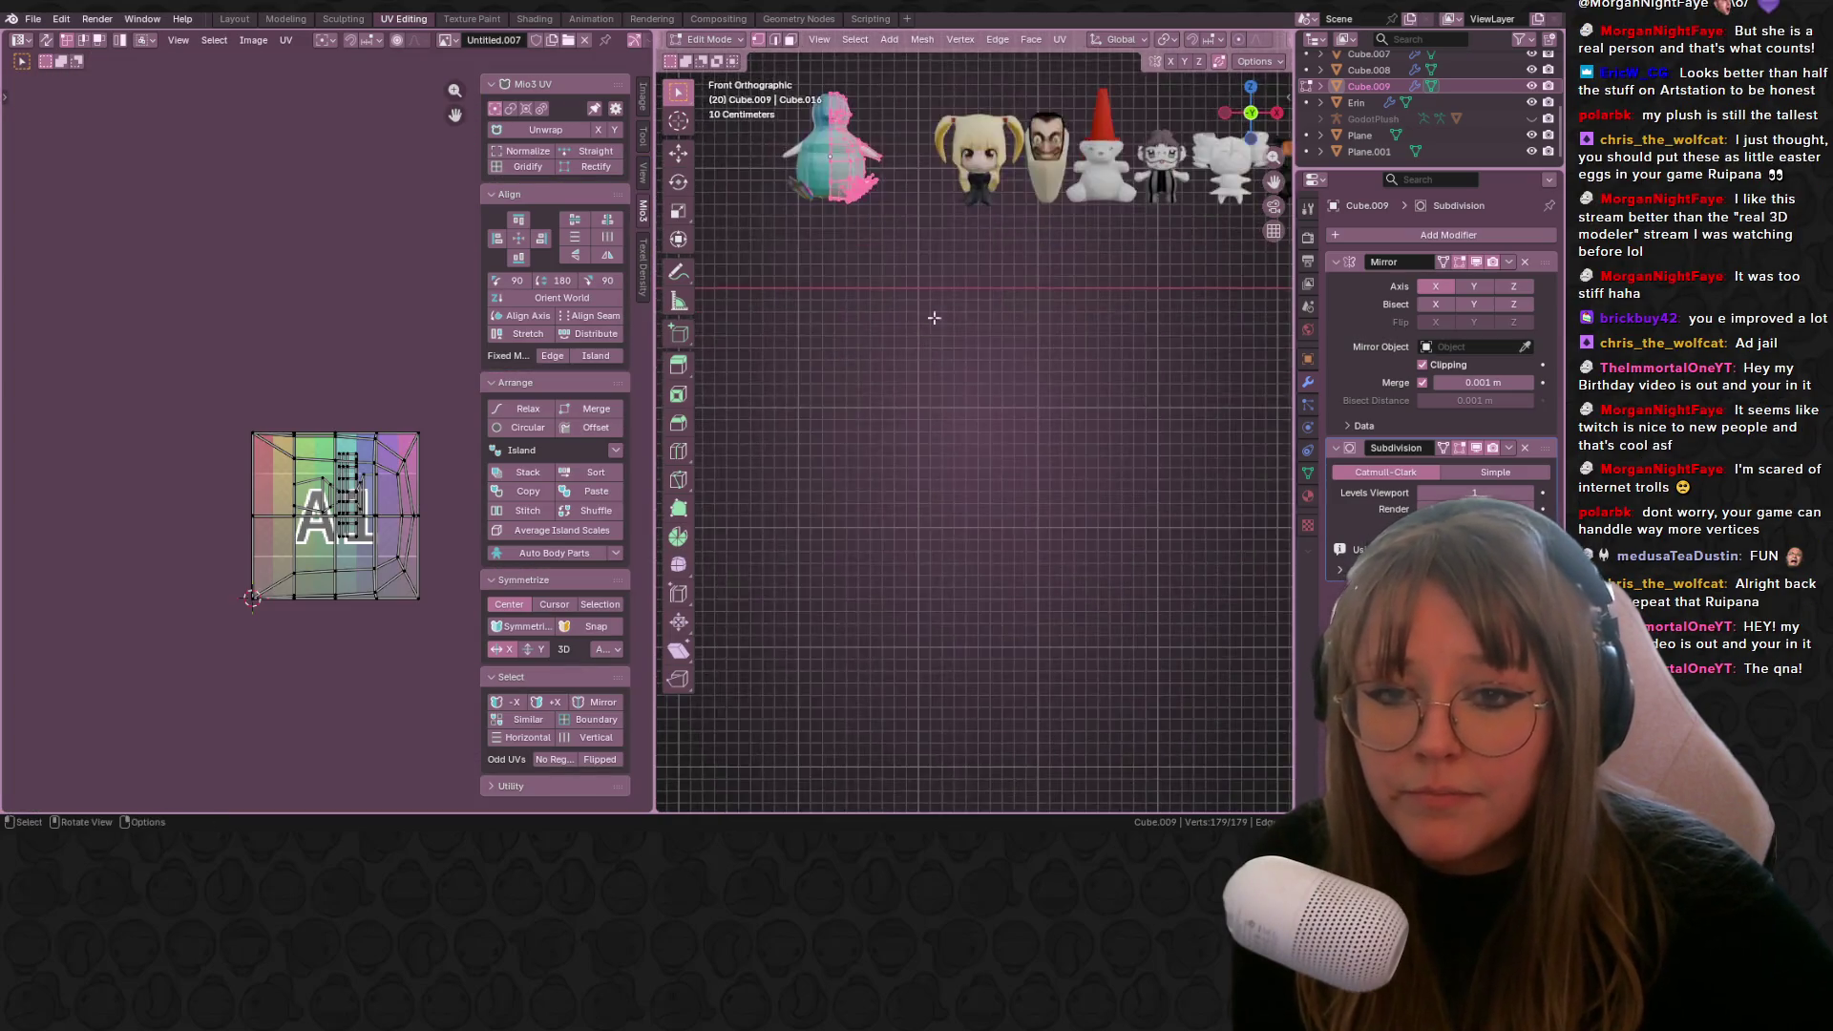
Step: Box-select half of the penguin's vertices and unwrap them onto the A1 grid texture
mouse_move(878, 145)
middle_down()
mouse_move(916, 315)
mouse_move(961, 286)
middle_up()
scroll(917, 315, up, 4)
click(935, 376)
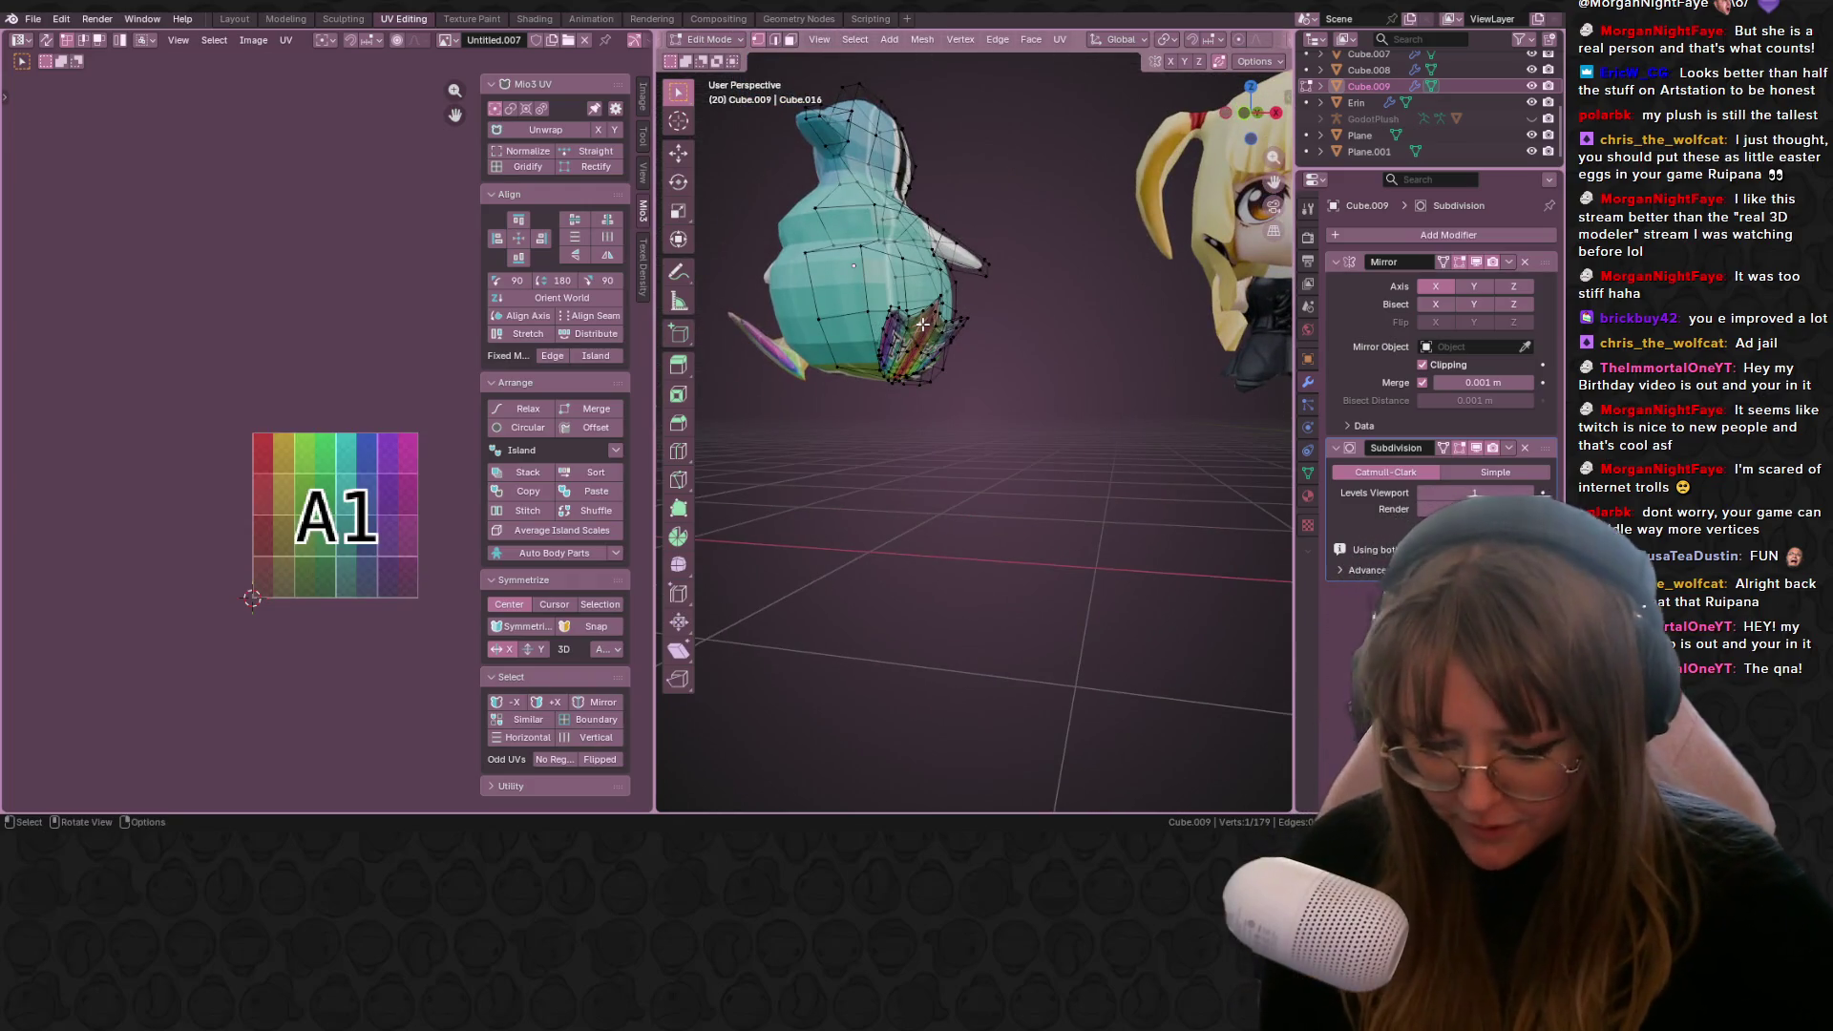
key(k)
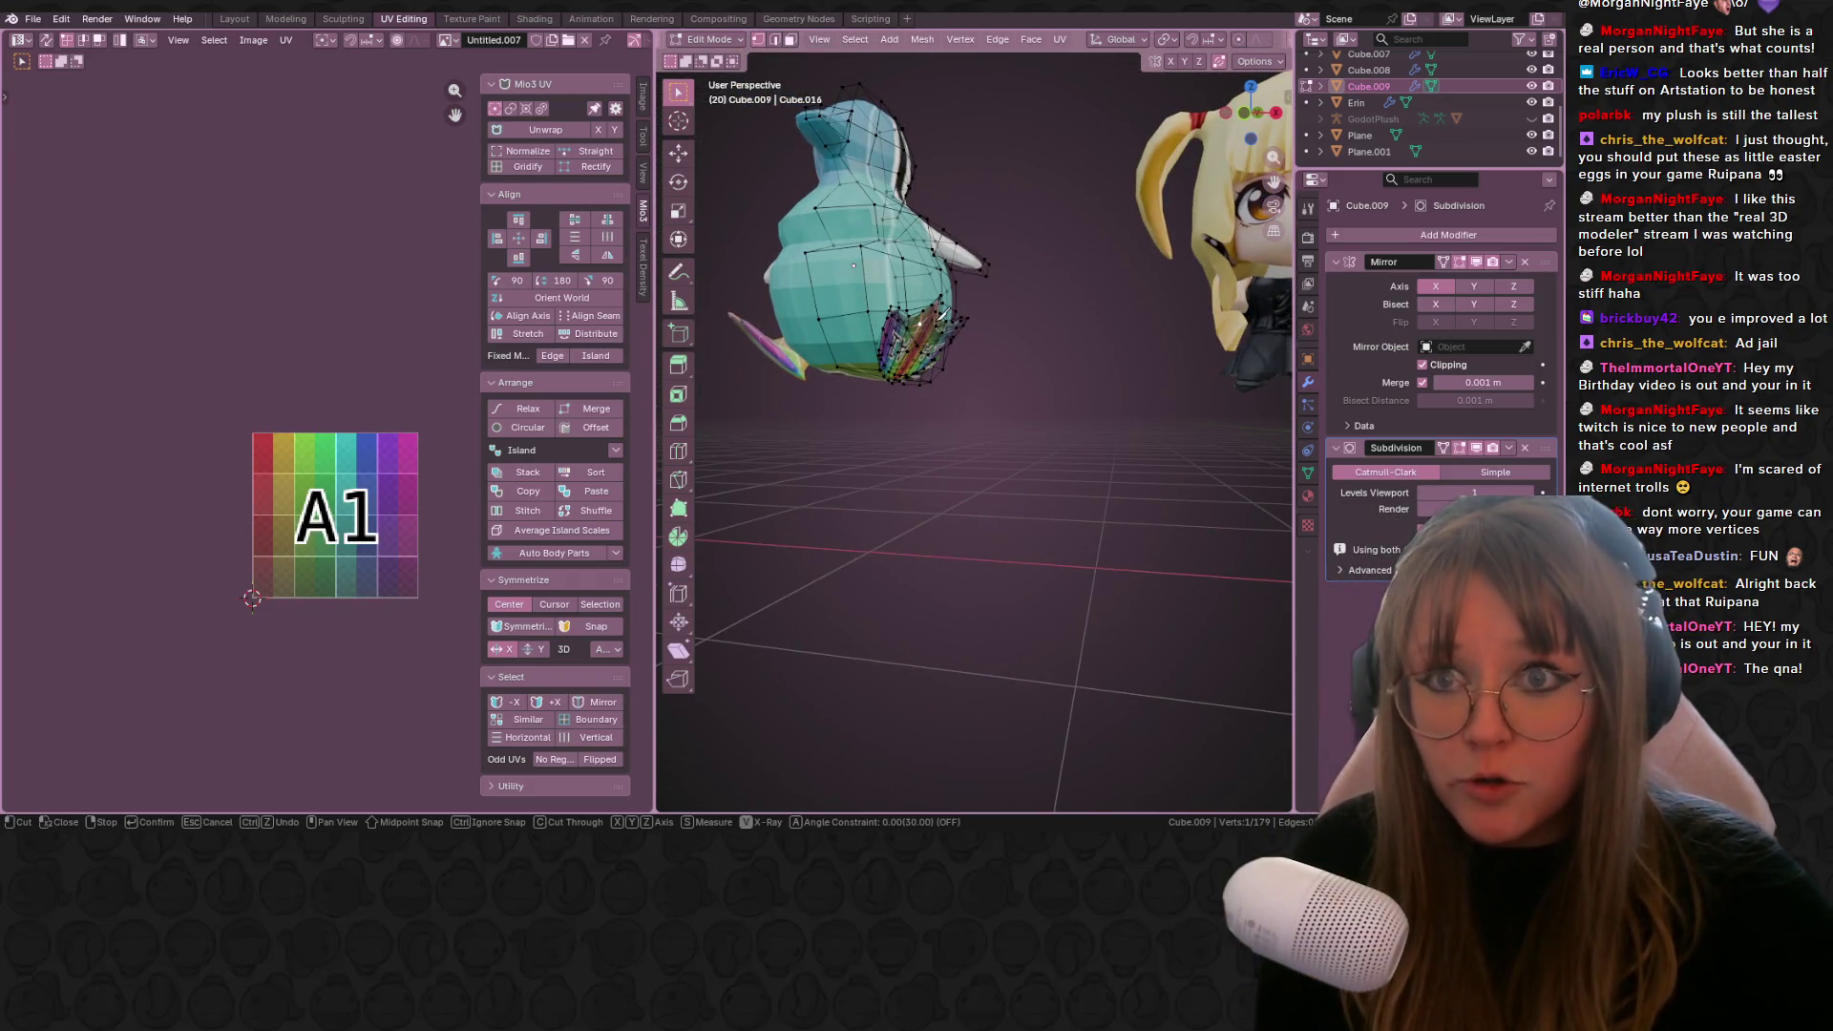
key(Escape)
scroll(898, 325, up, 3)
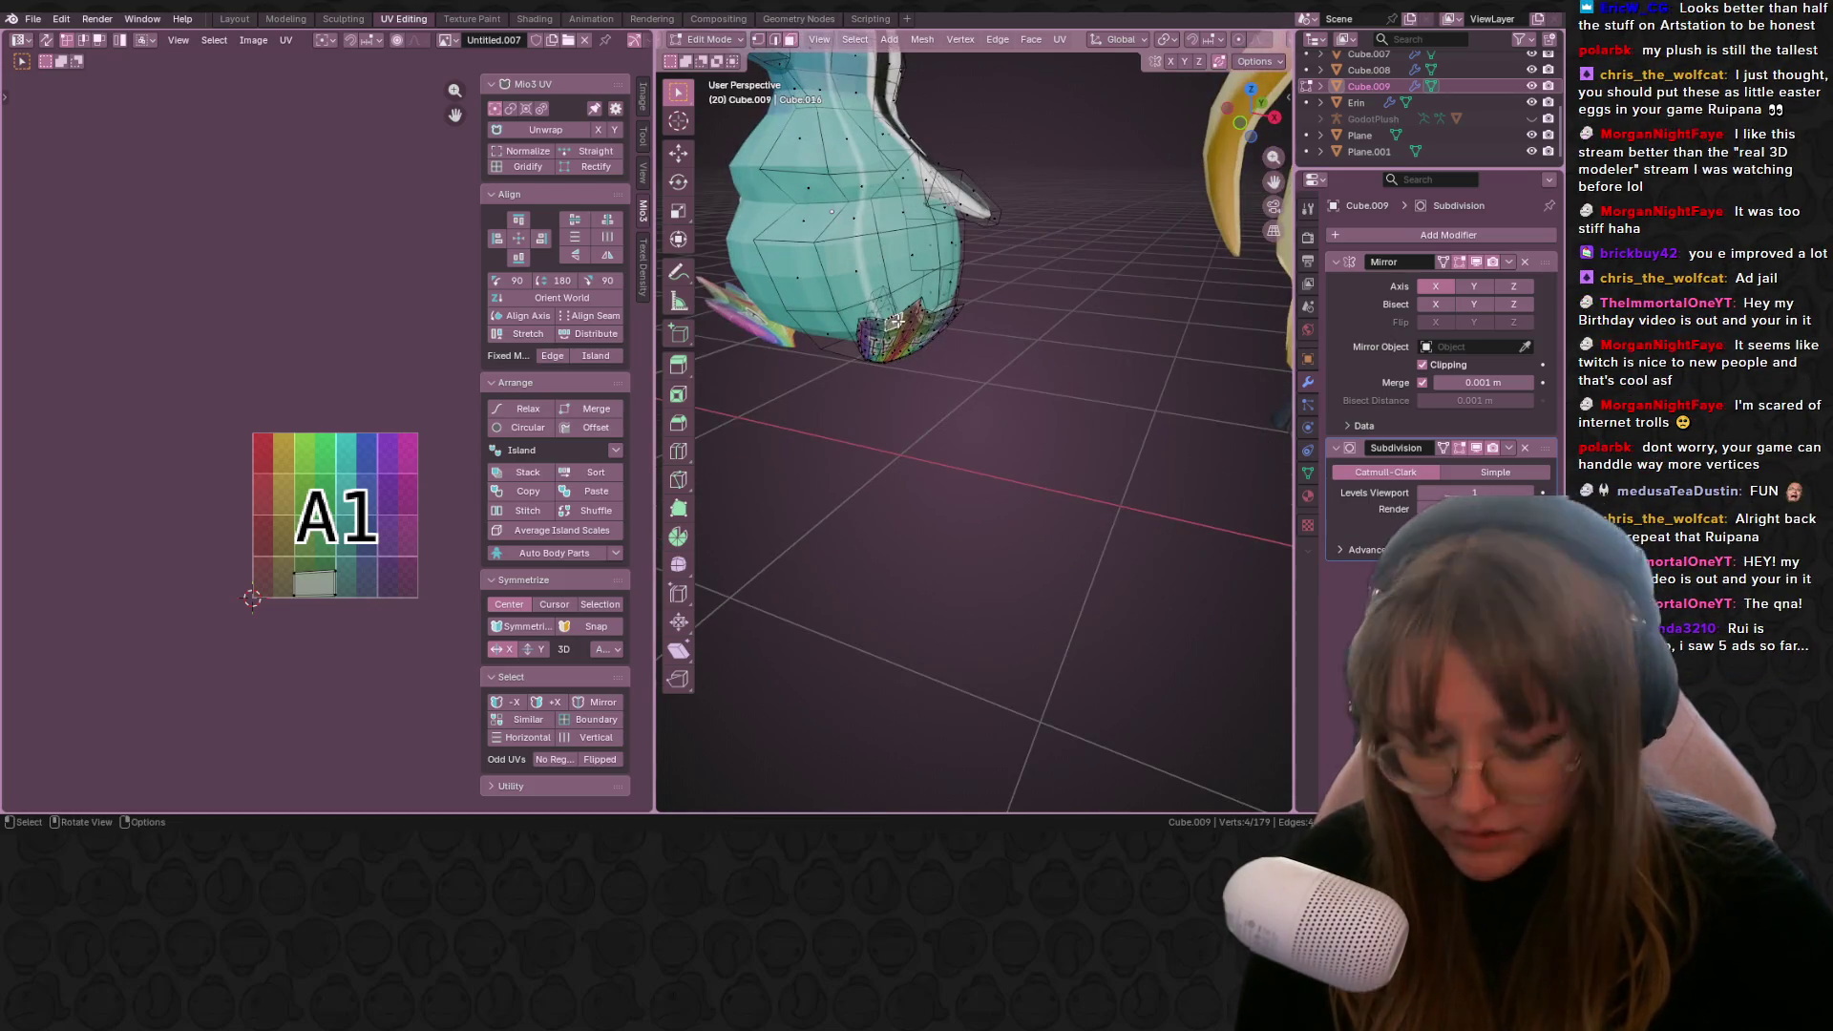
key(ctrl+l)
middle_drag(893, 321, 943, 353)
key(u)
click(943, 354)
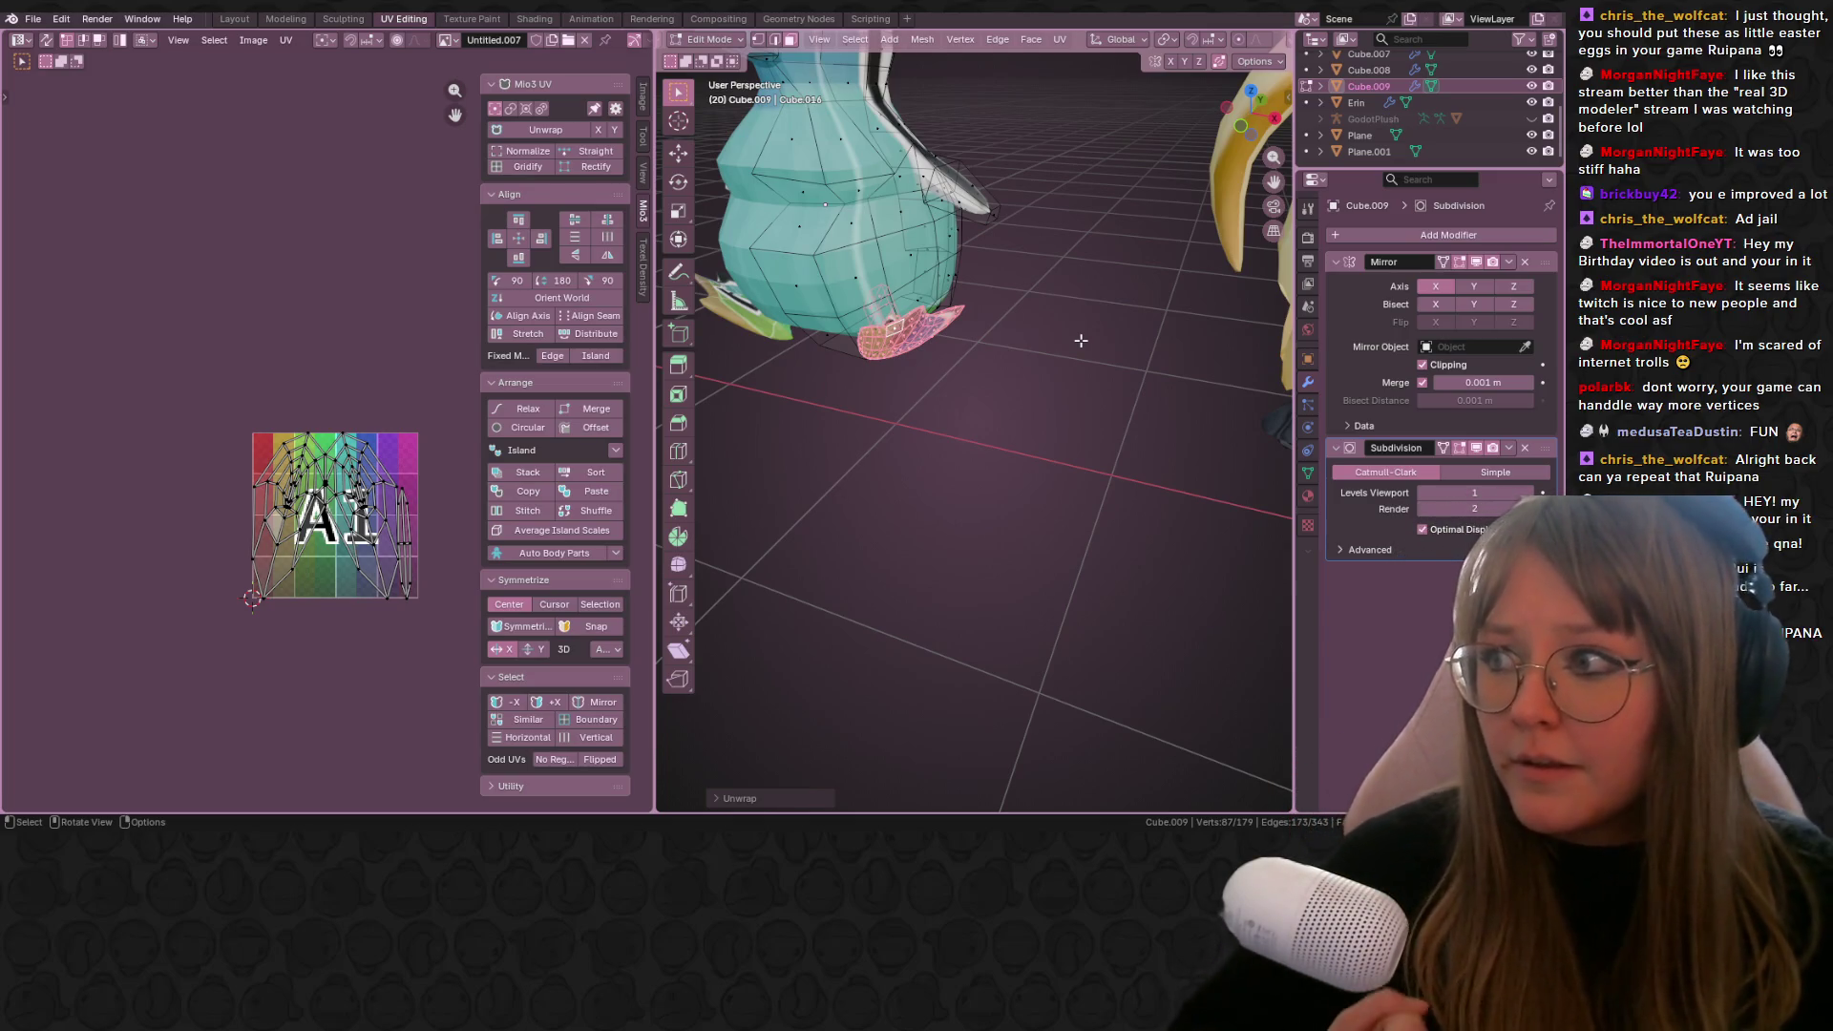
Step: Return to Object Mode and select the green character
key(Tab)
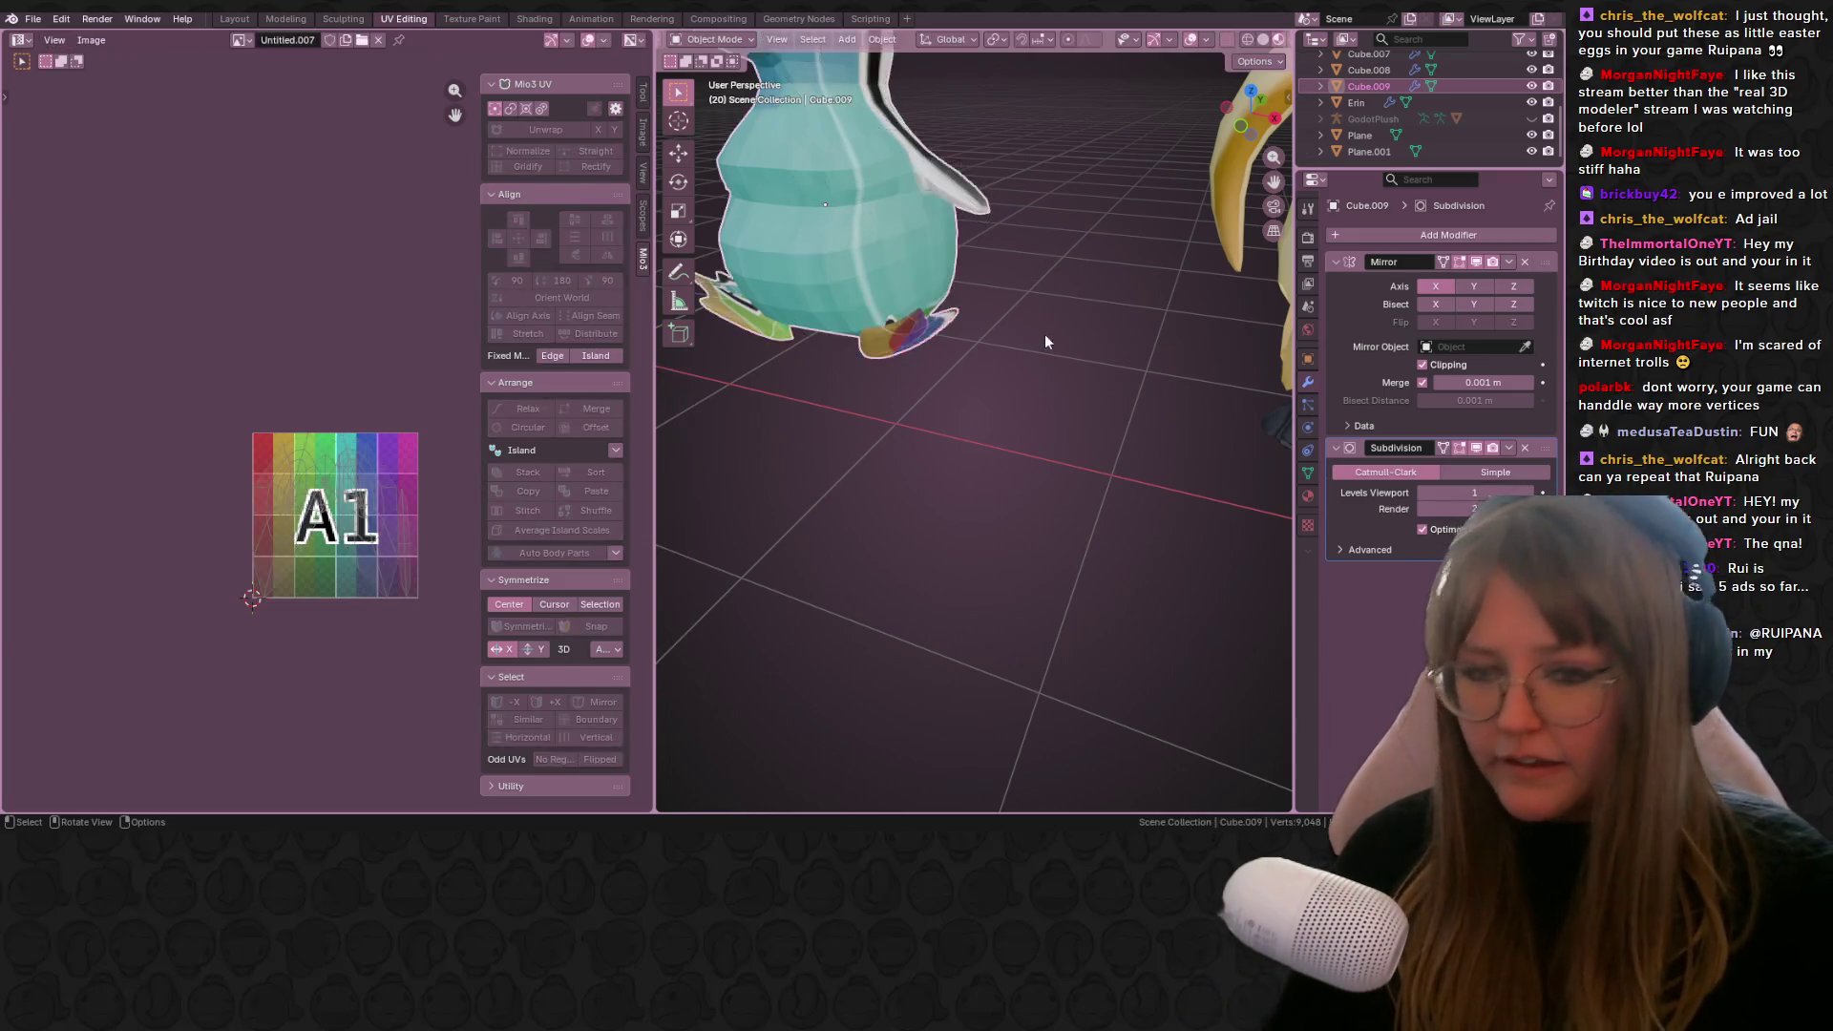
scroll(1018, 457, down, 6)
mouse_move(1018, 456)
middle_down()
mouse_move(930, 364)
mouse_move(1100, 398)
mouse_move(1064, 330)
mouse_move(683, 277)
mouse_move(1212, 273)
middle_up()
click(947, 291)
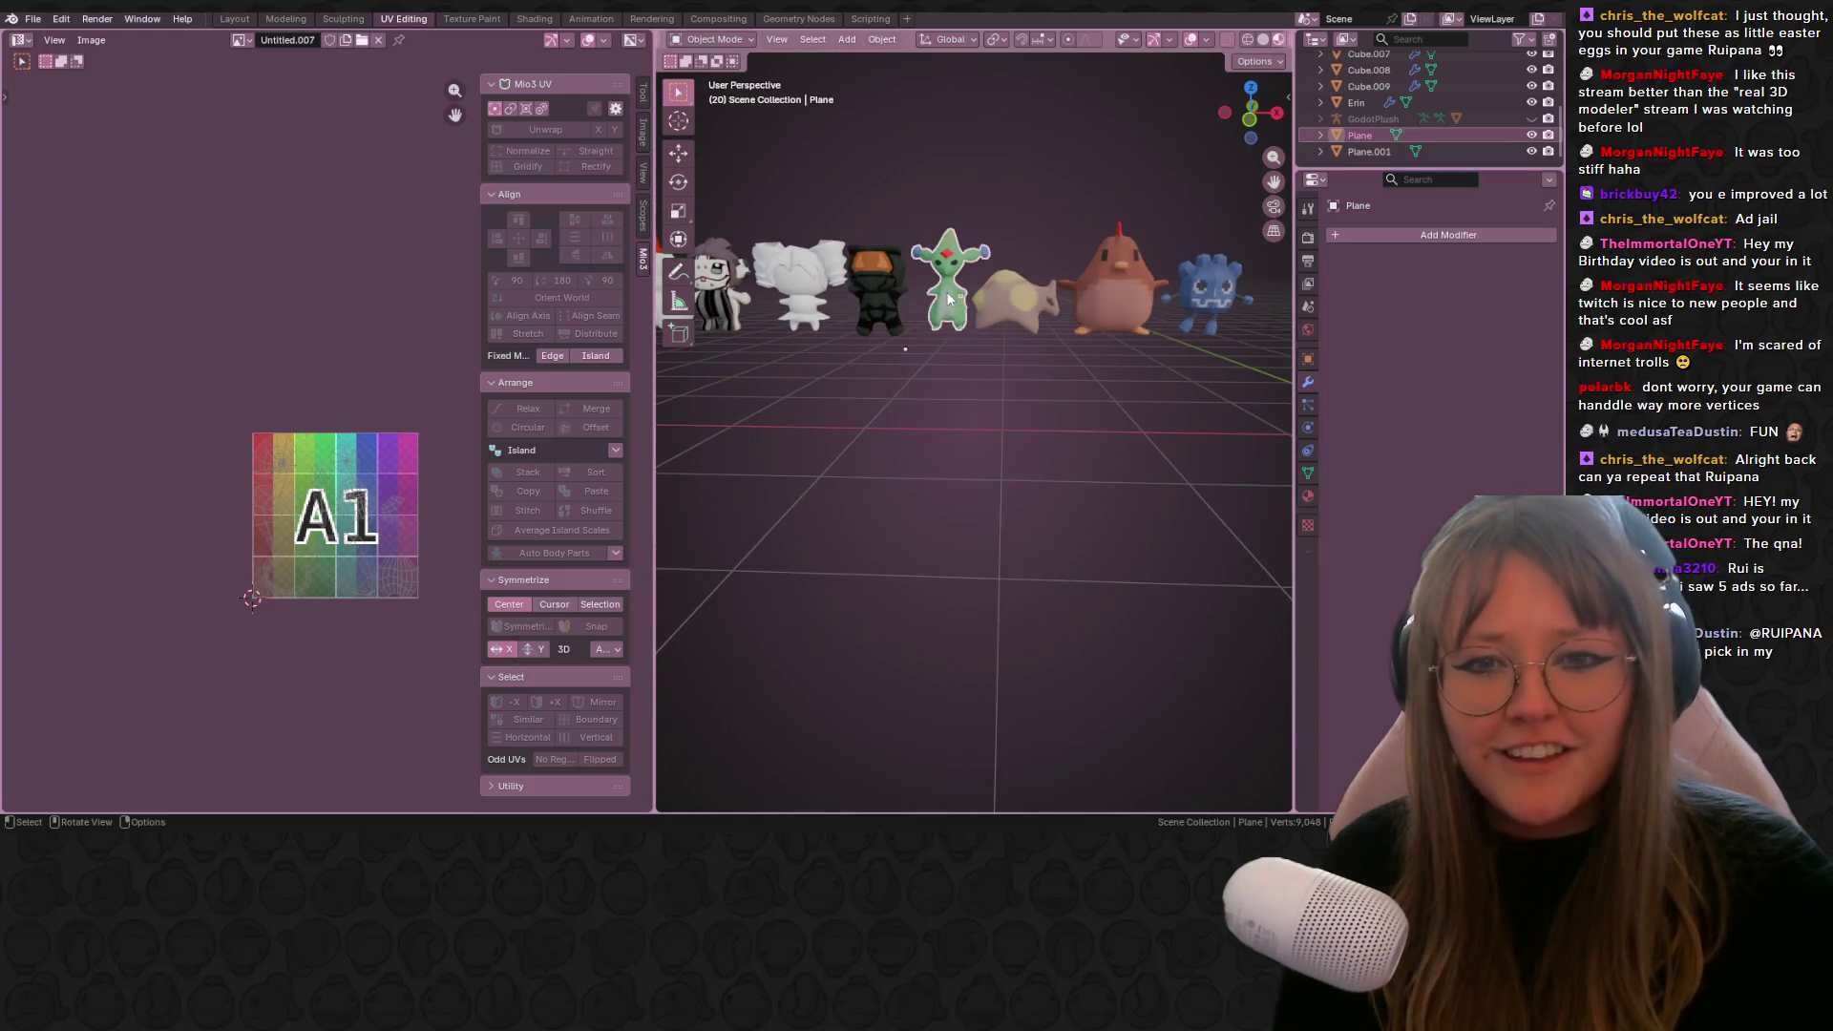
scroll(953, 289, up, 6)
mouse_move(869, 344)
middle_down()
mouse_move(861, 428)
mouse_move(1206, 382)
mouse_move(789, 427)
mouse_move(1085, 358)
middle_up()
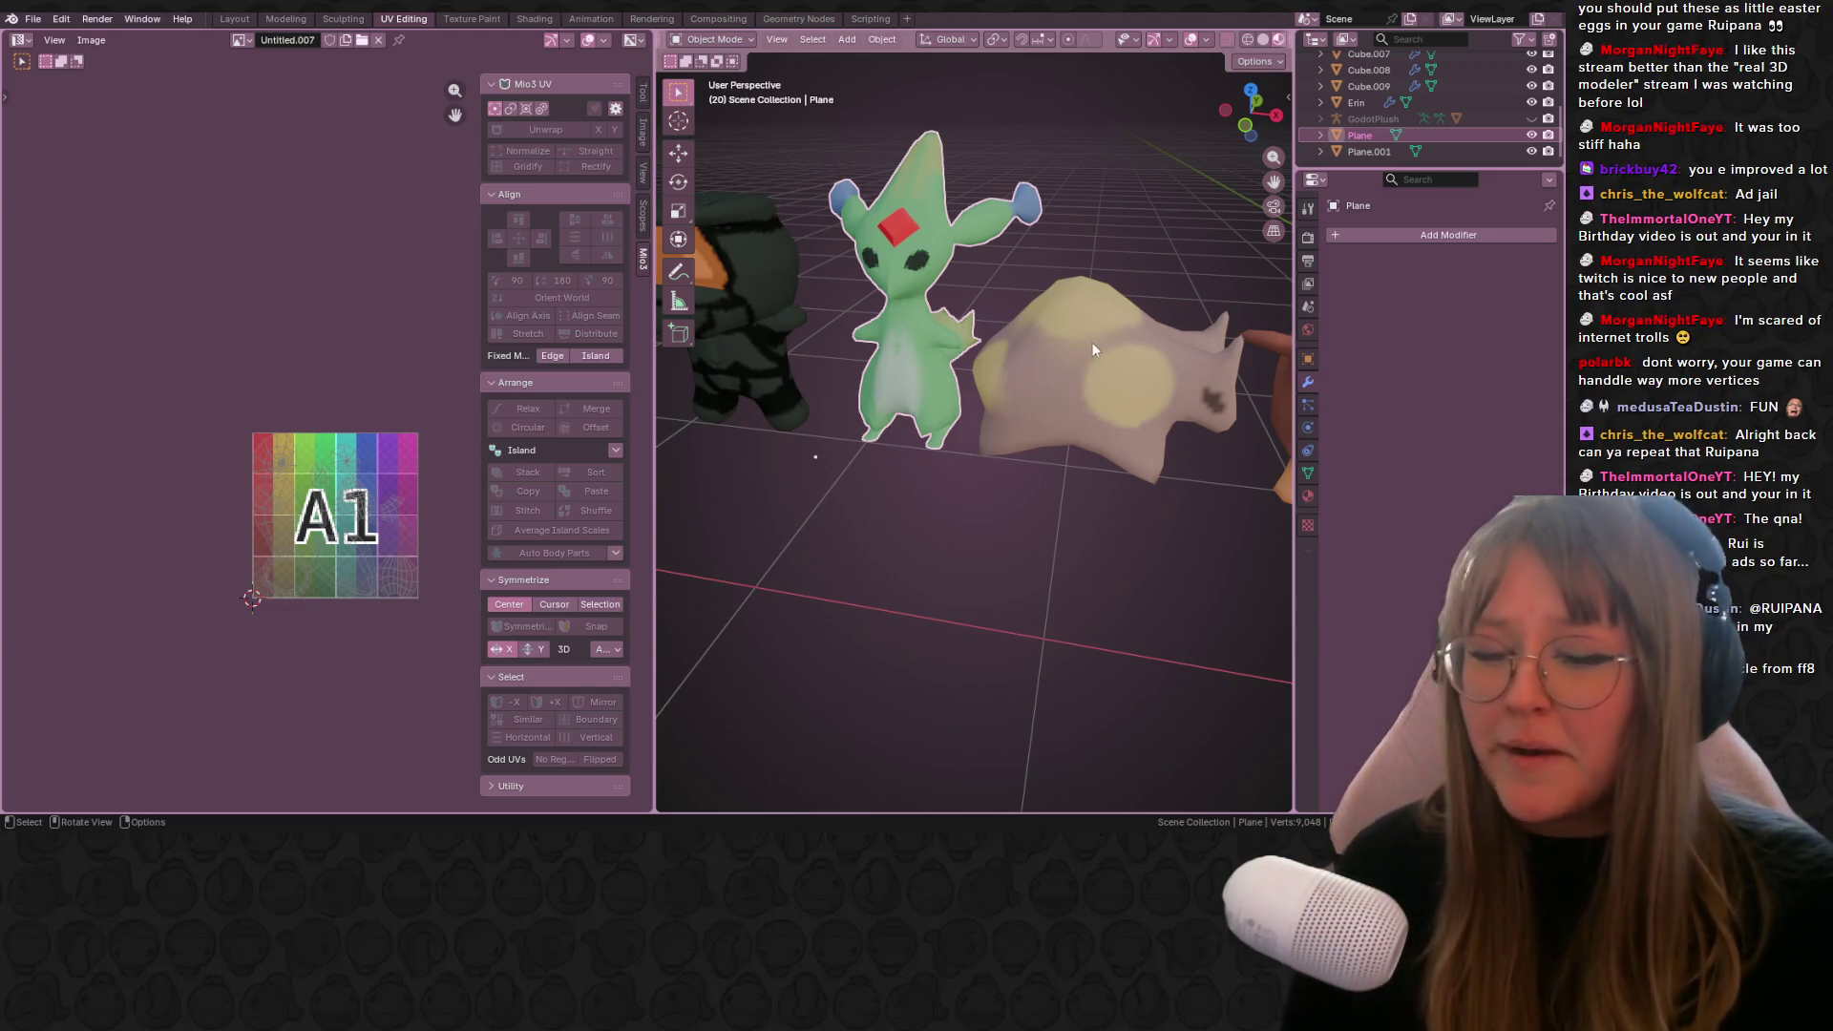
mouse_move(1018, 284)
middle_down()
mouse_move(1102, 372)
mouse_move(1100, 289)
mouse_move(993, 338)
mouse_move(1168, 181)
mouse_move(1259, 741)
mouse_move(842, 474)
mouse_move(816, 74)
mouse_move(799, 372)
mouse_move(897, 401)
mouse_move(970, 576)
mouse_move(913, 473)
middle_up()
click(860, 358)
scroll(919, 443, up, 3)
Step: In front orthographic view and Object Mode, apply the penguin's Subdivision modifier
key(Tab)
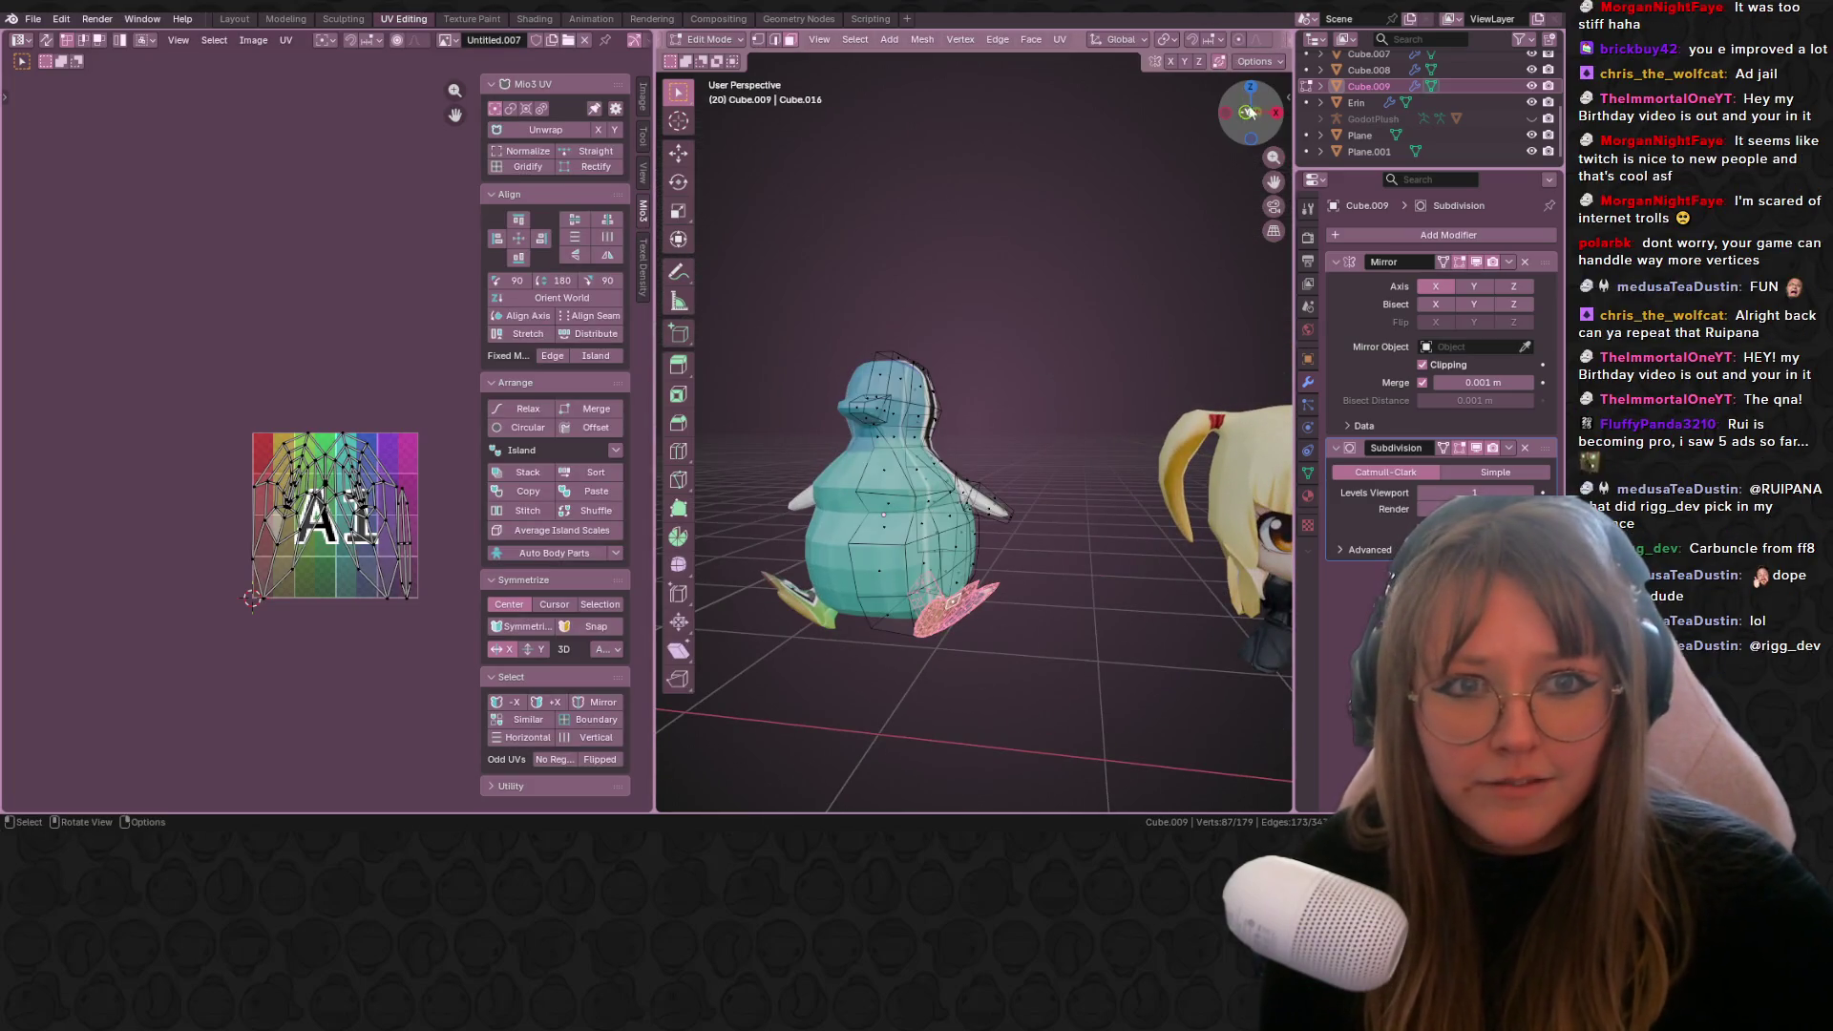
click(1249, 113)
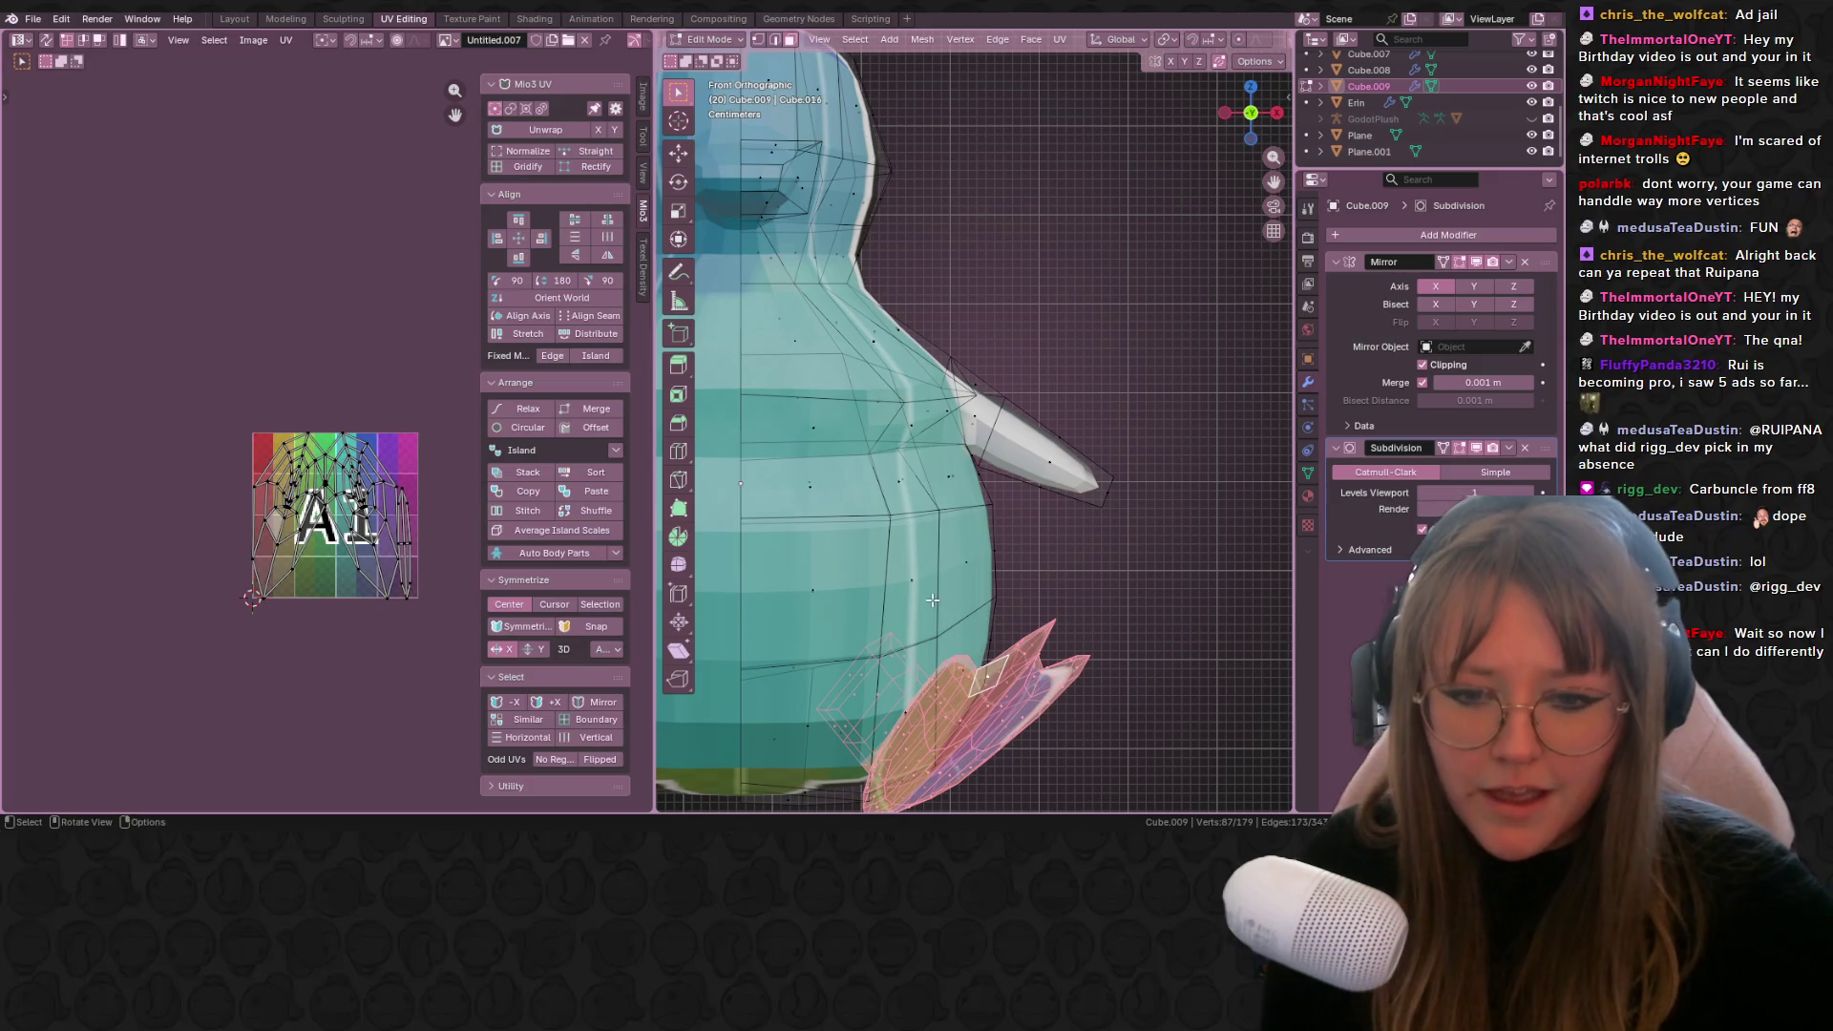
key(Tab)
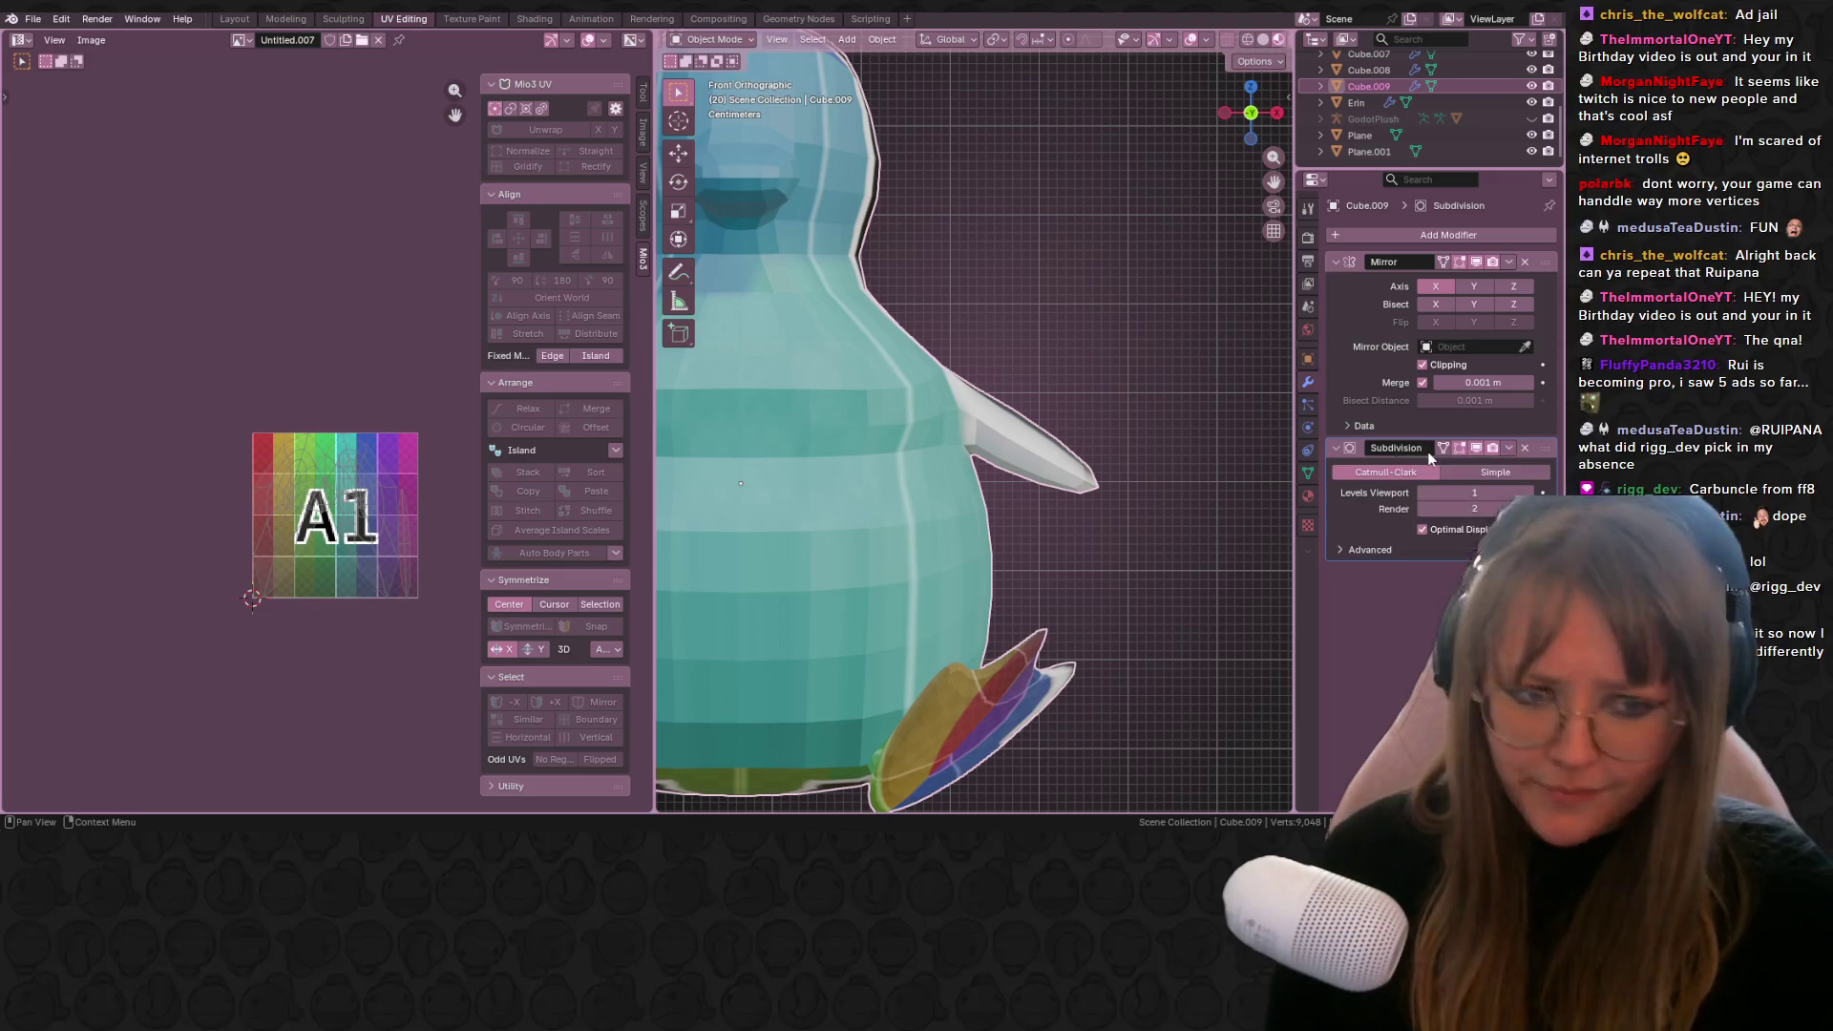
click(1508, 448)
click(1461, 467)
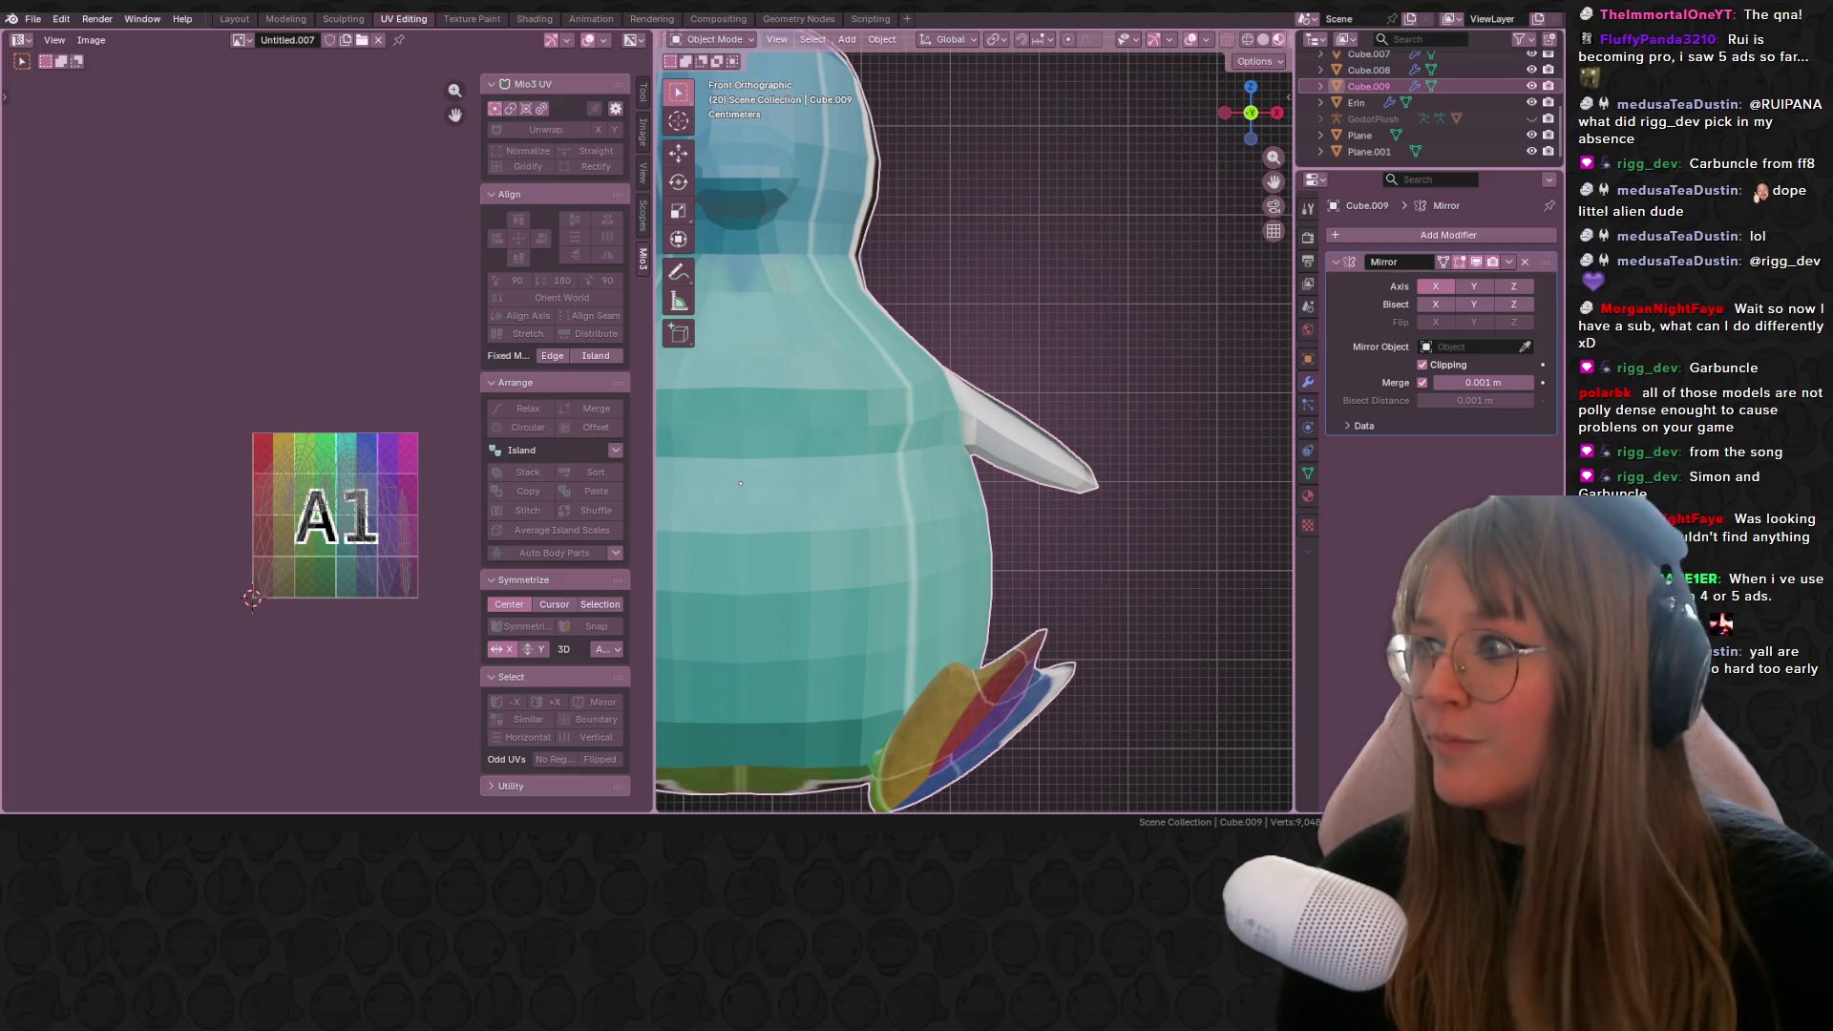
scroll(302, 449, up, 1)
middle_drag(341, 454, 264, 238)
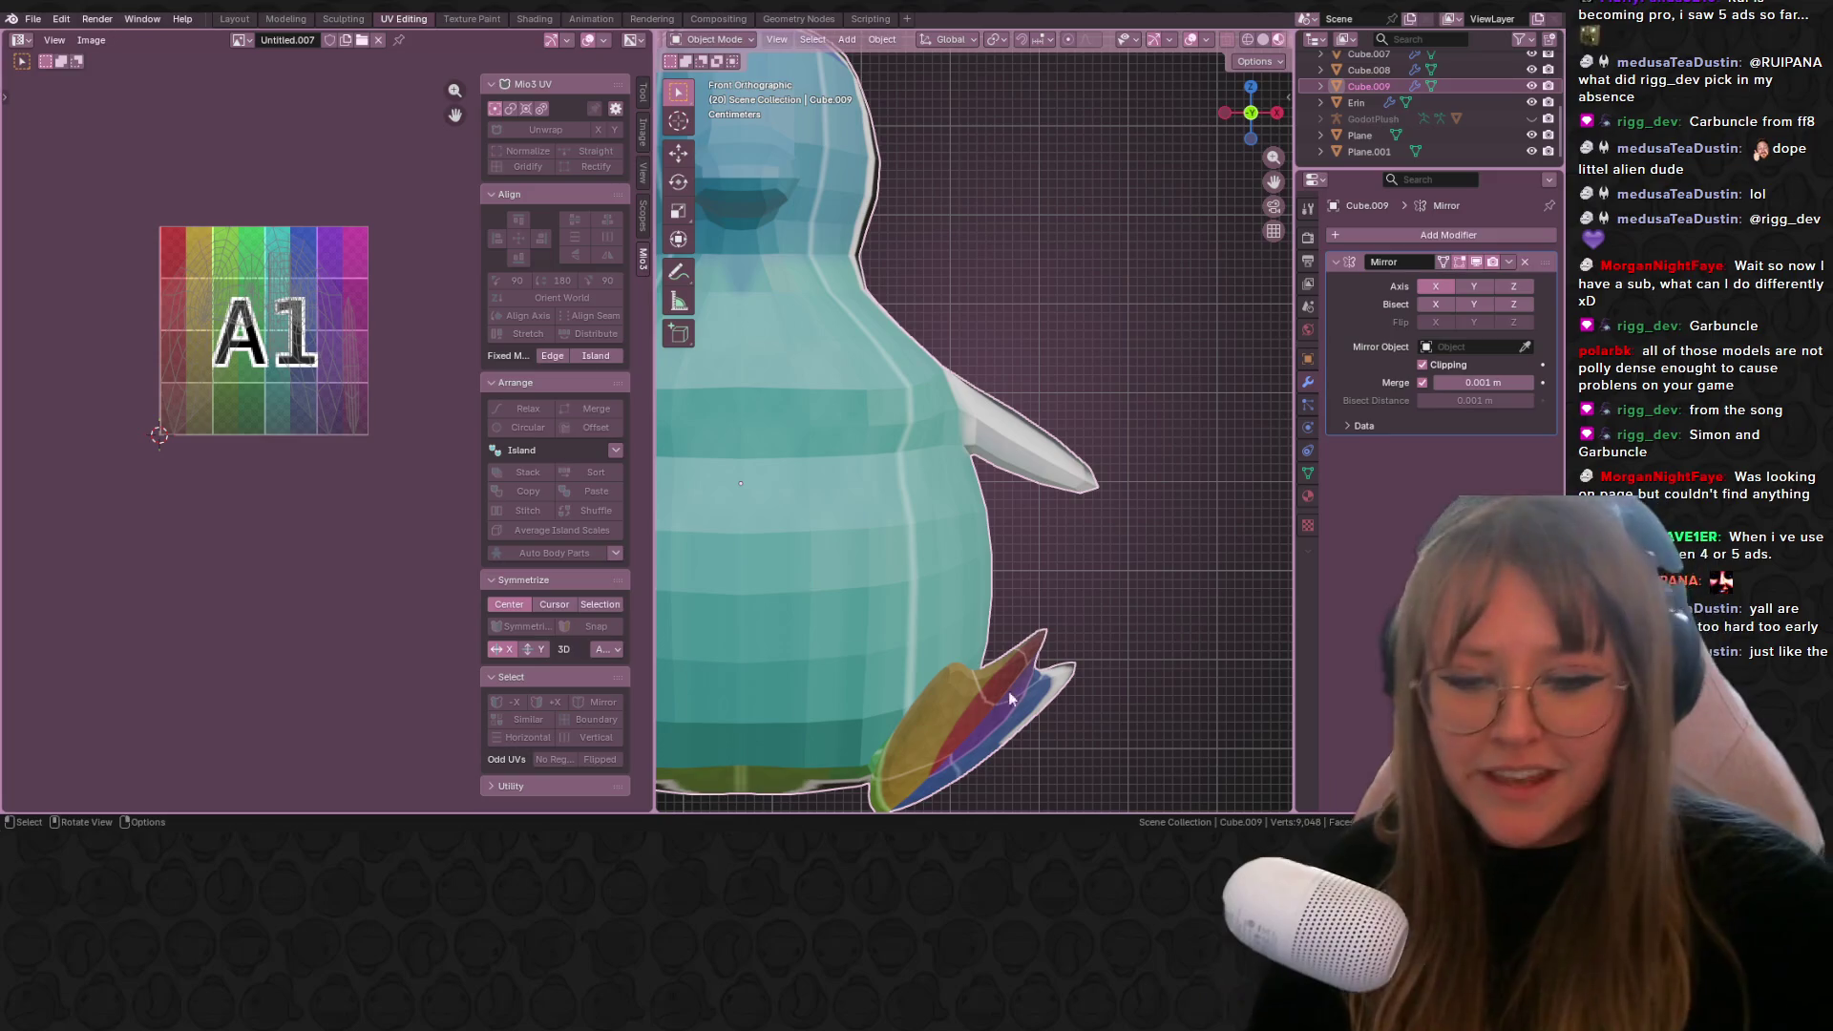
Step: Shrink the flipper UVs to about 0.38 and move them into the texture's top-left corner
key(Tab)
scroll(1084, 563, down, 4)
mouse_move(1052, 561)
middle_down()
mouse_move(1051, 622)
mouse_move(1014, 516)
middle_up()
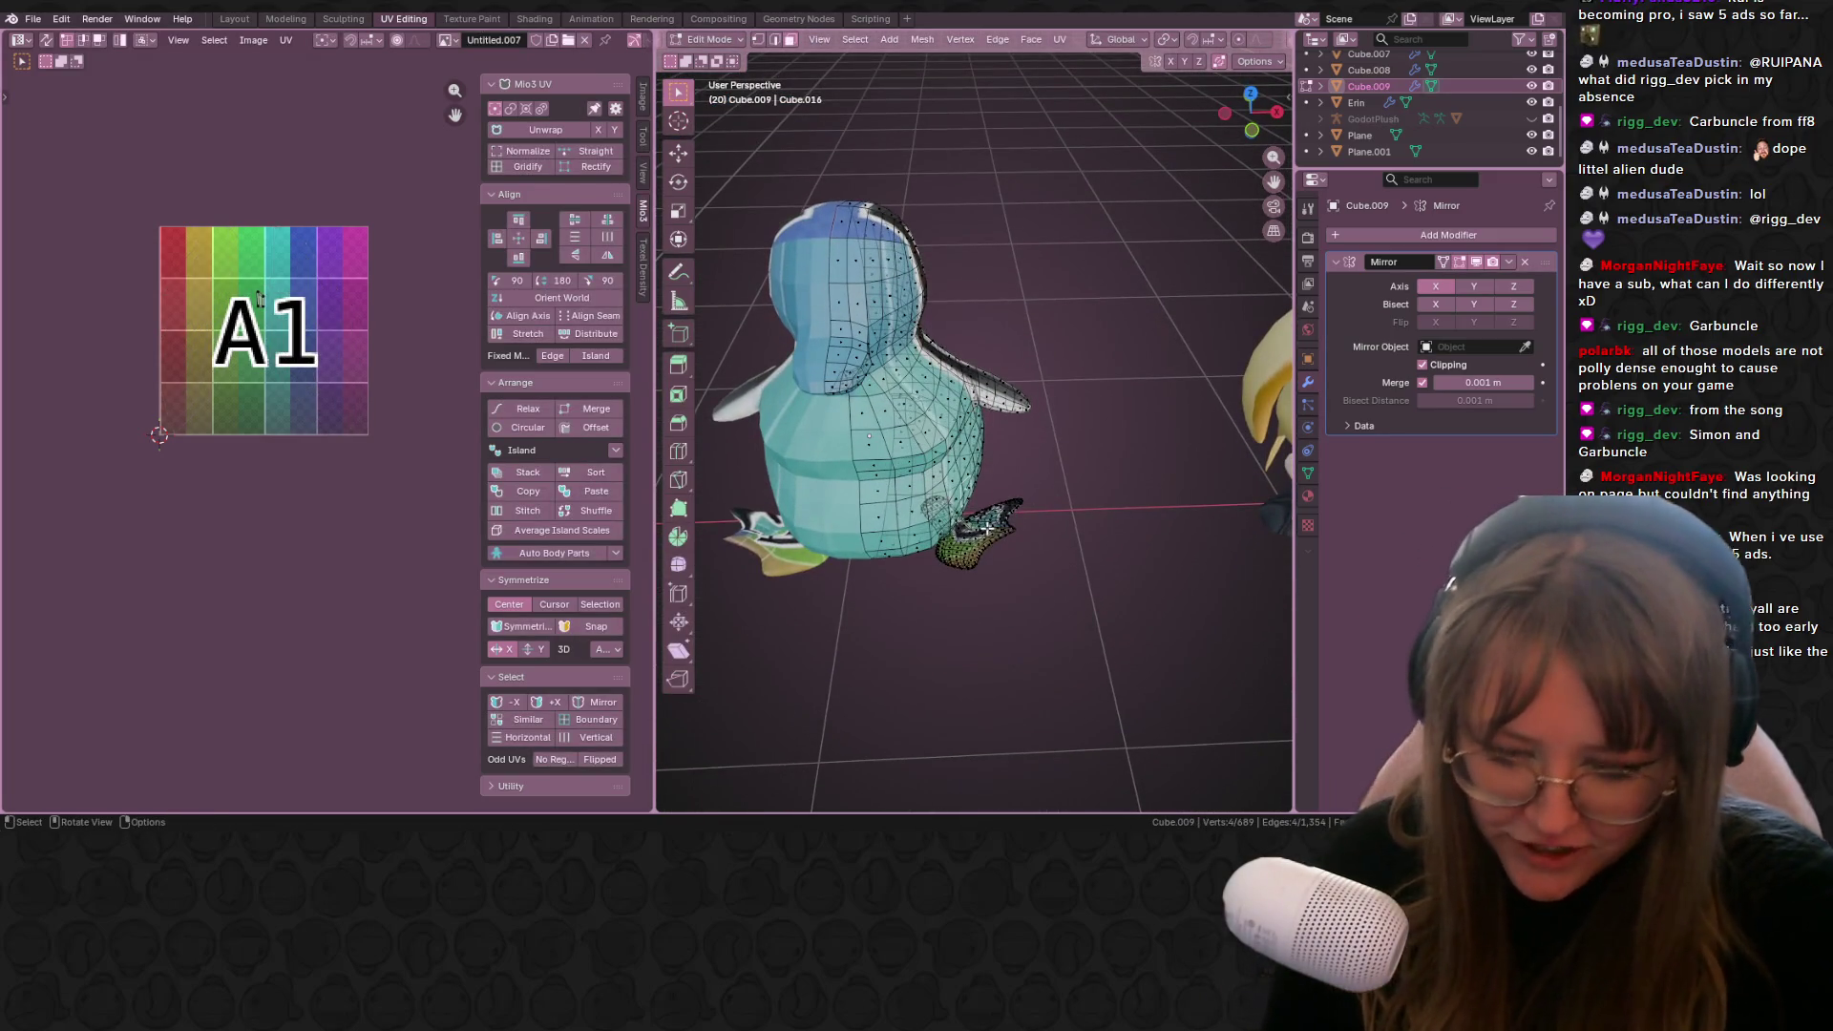
key(ctrl+l)
scroll(264, 307, up, 2)
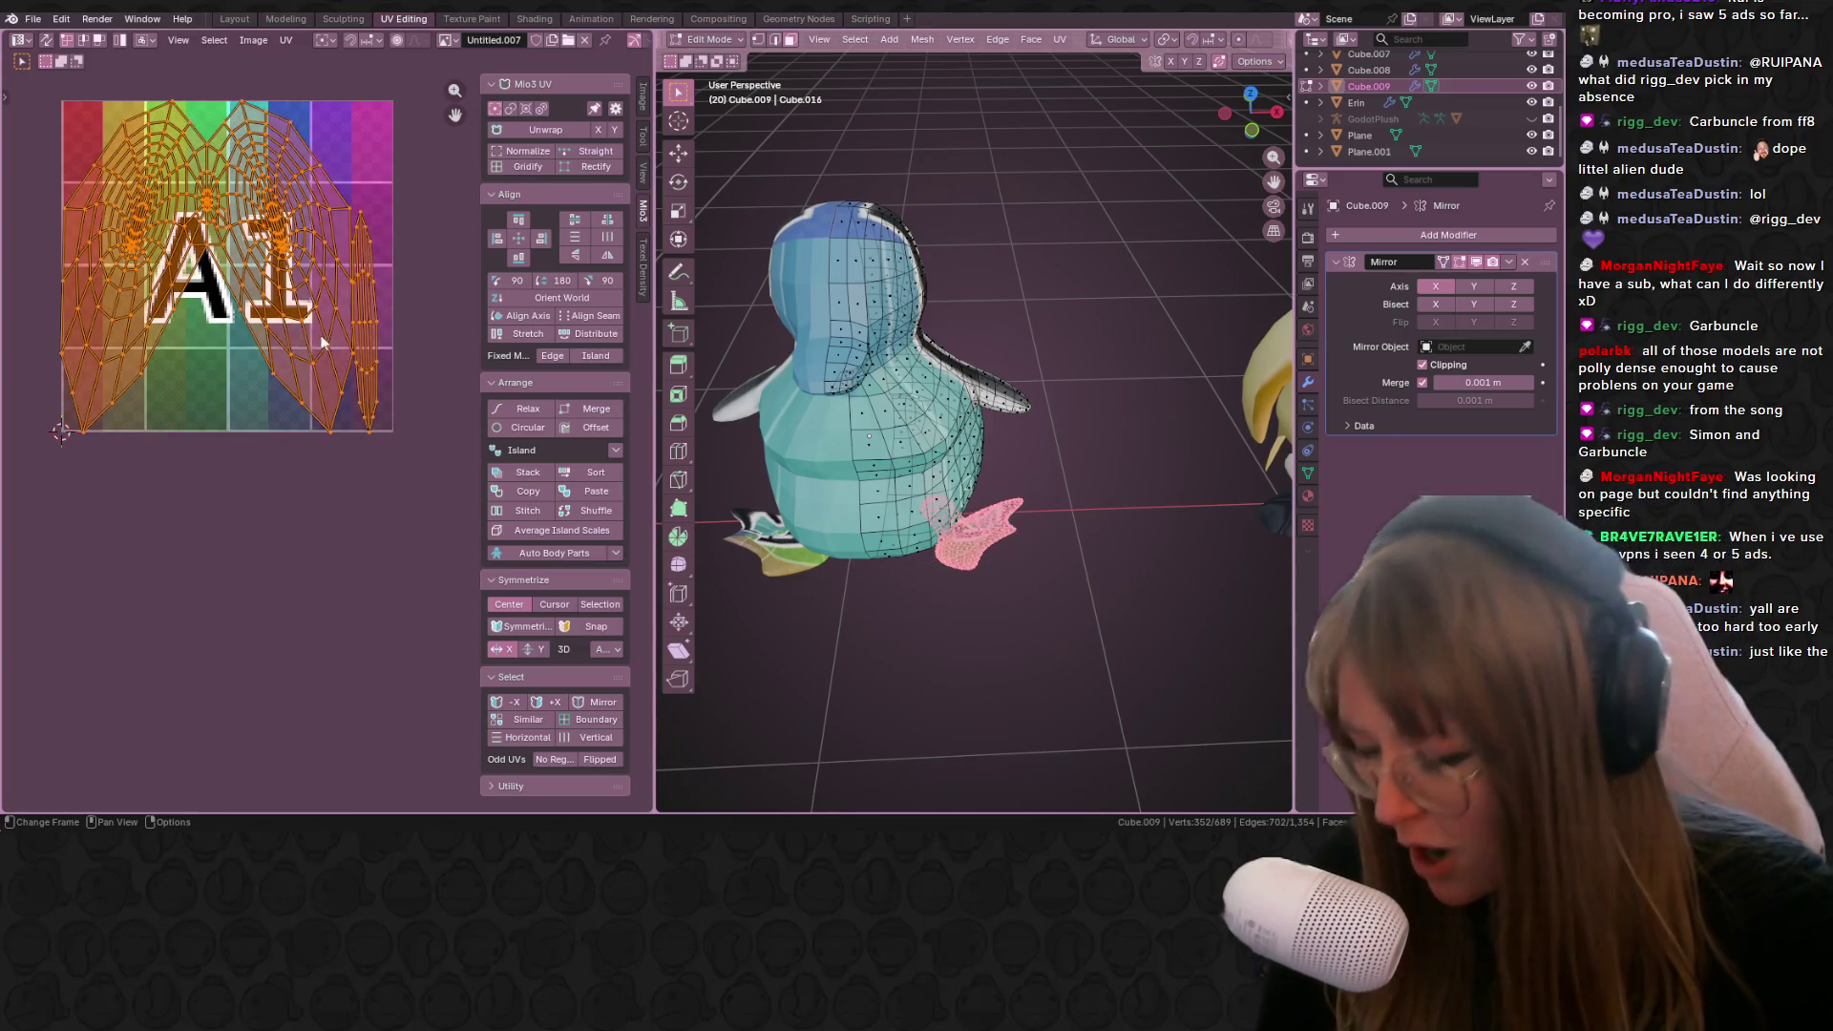
key(a)
key(s)
click(238, 238)
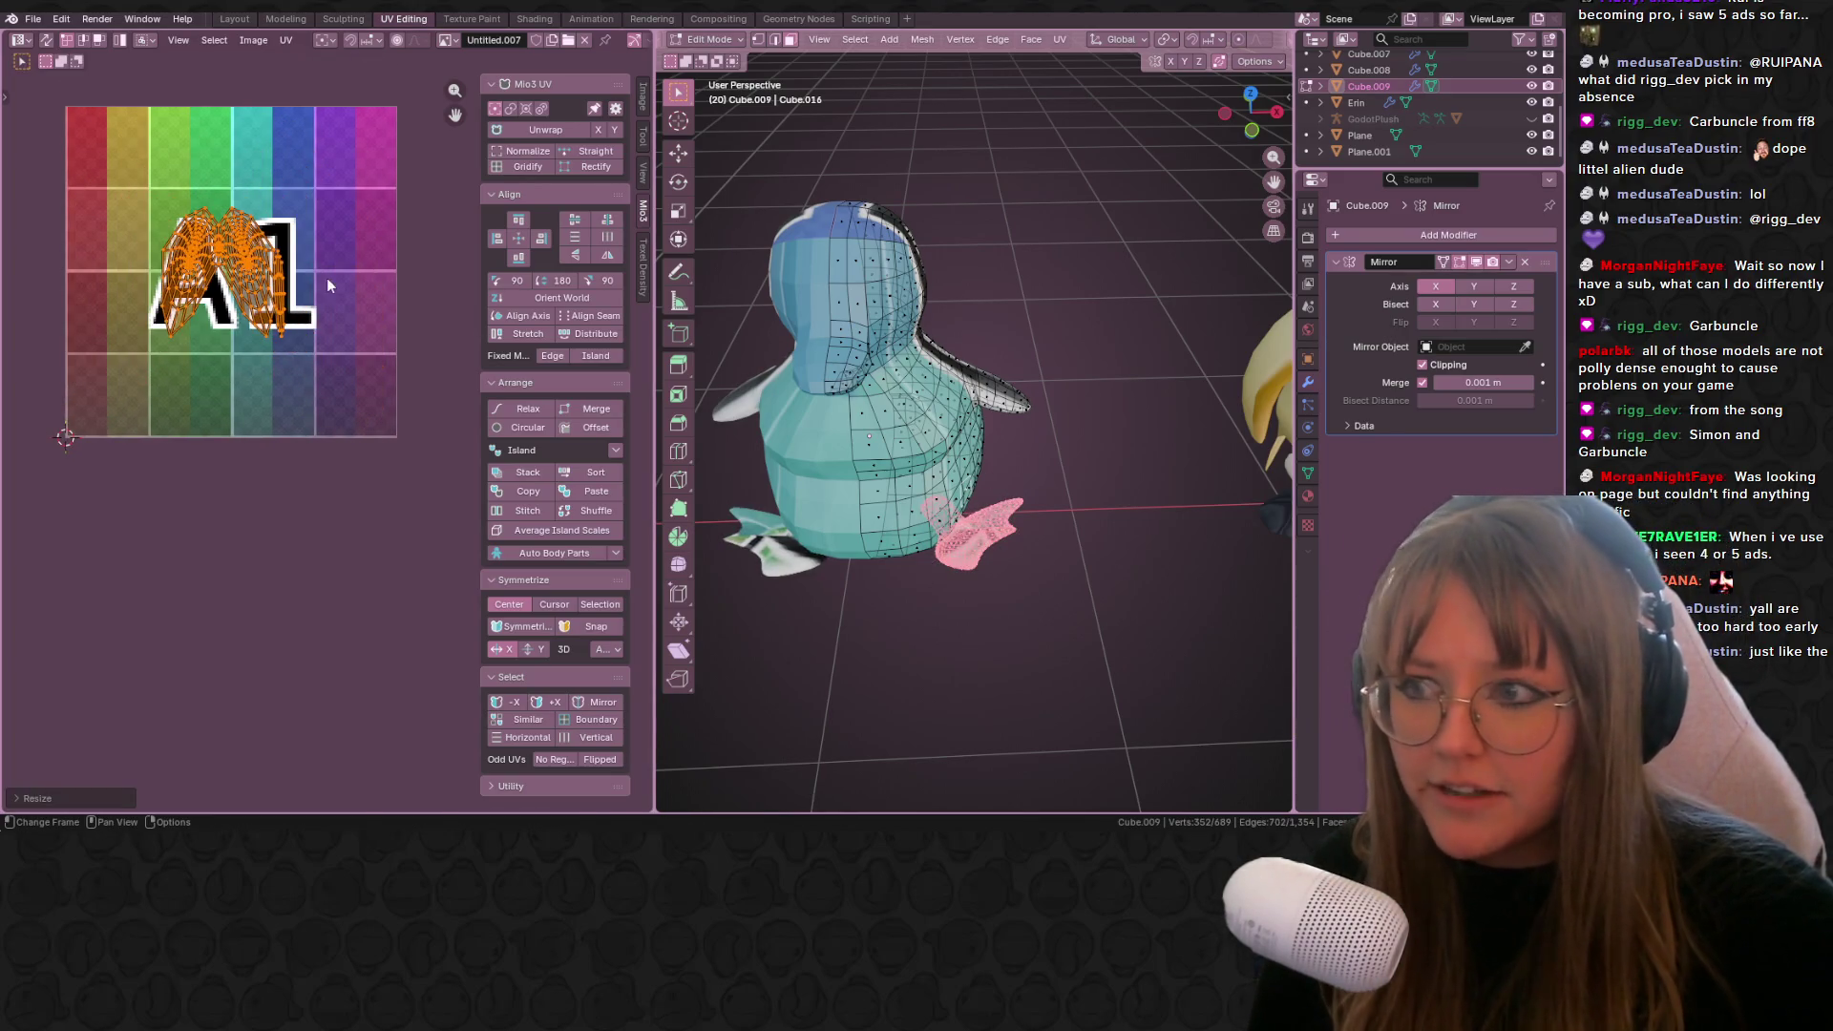
key(g)
click(225, 170)
Step: Switch to edge selection and pick the edge loops around the beak base
mouse_move(917, 449)
middle_down()
mouse_move(1126, 426)
mouse_move(1151, 496)
mouse_move(897, 283)
middle_up()
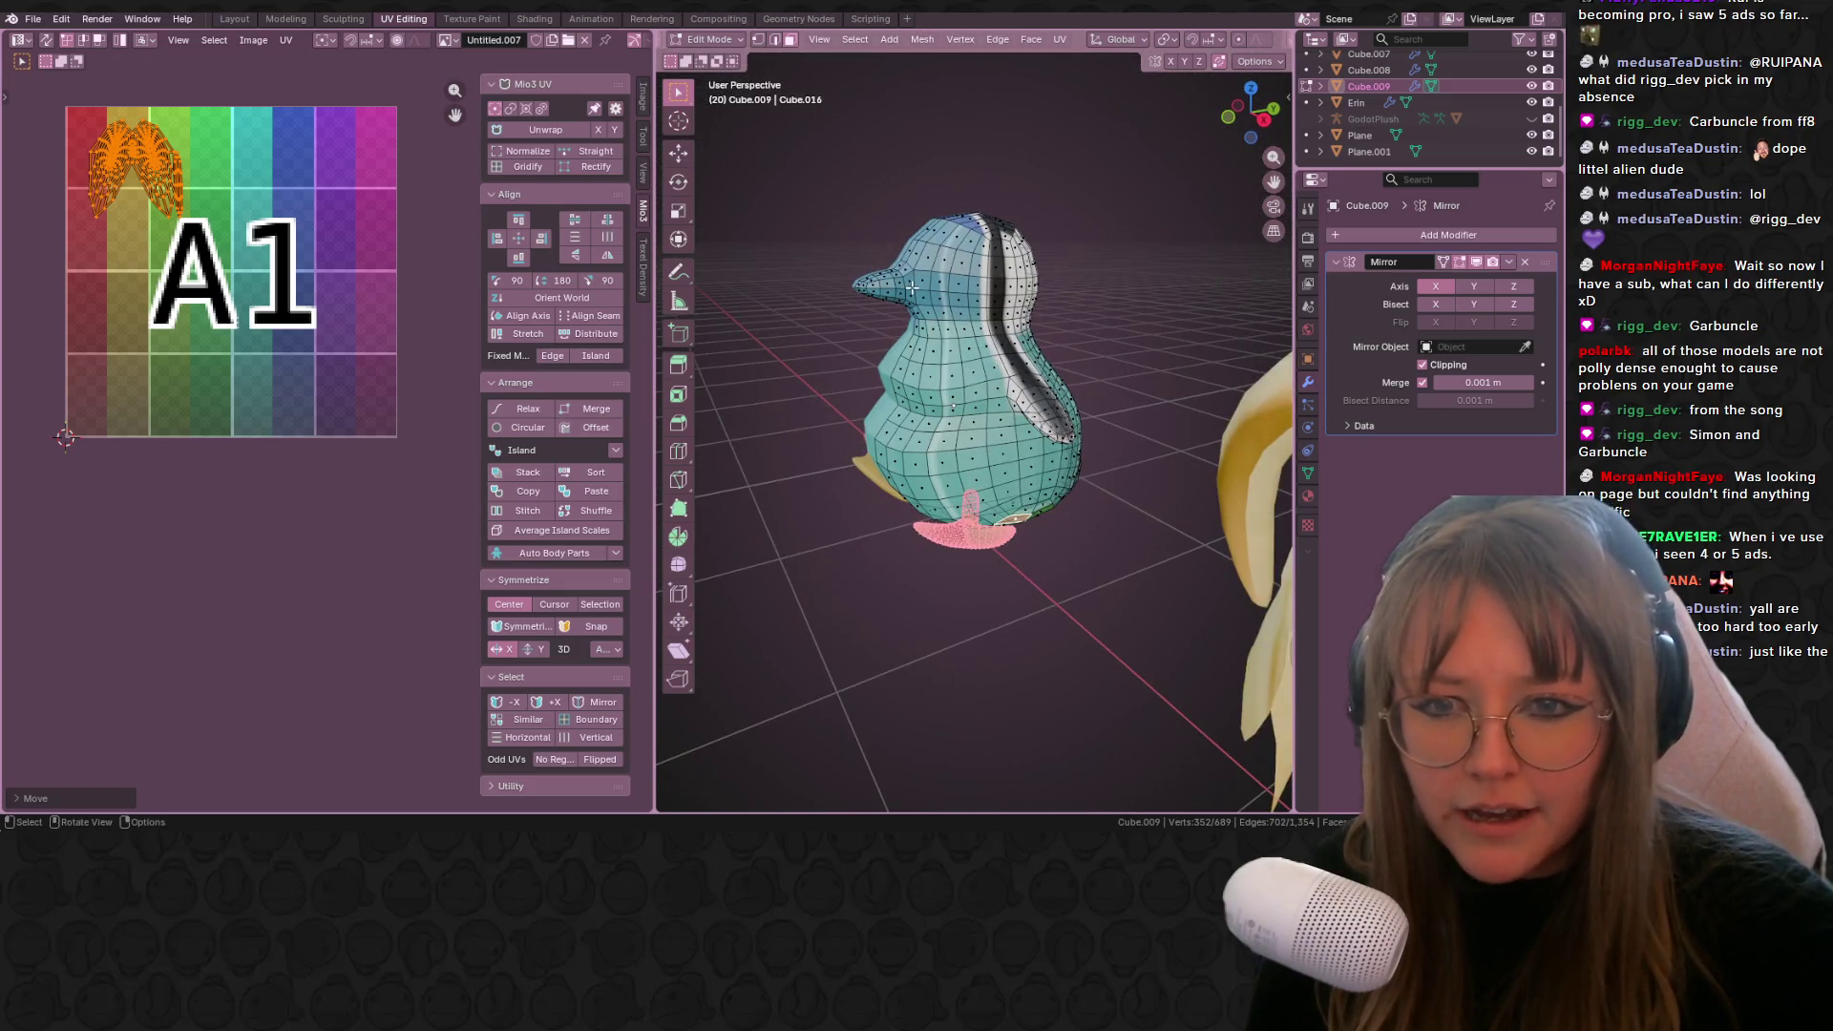
alt+click(912, 286)
click(772, 41)
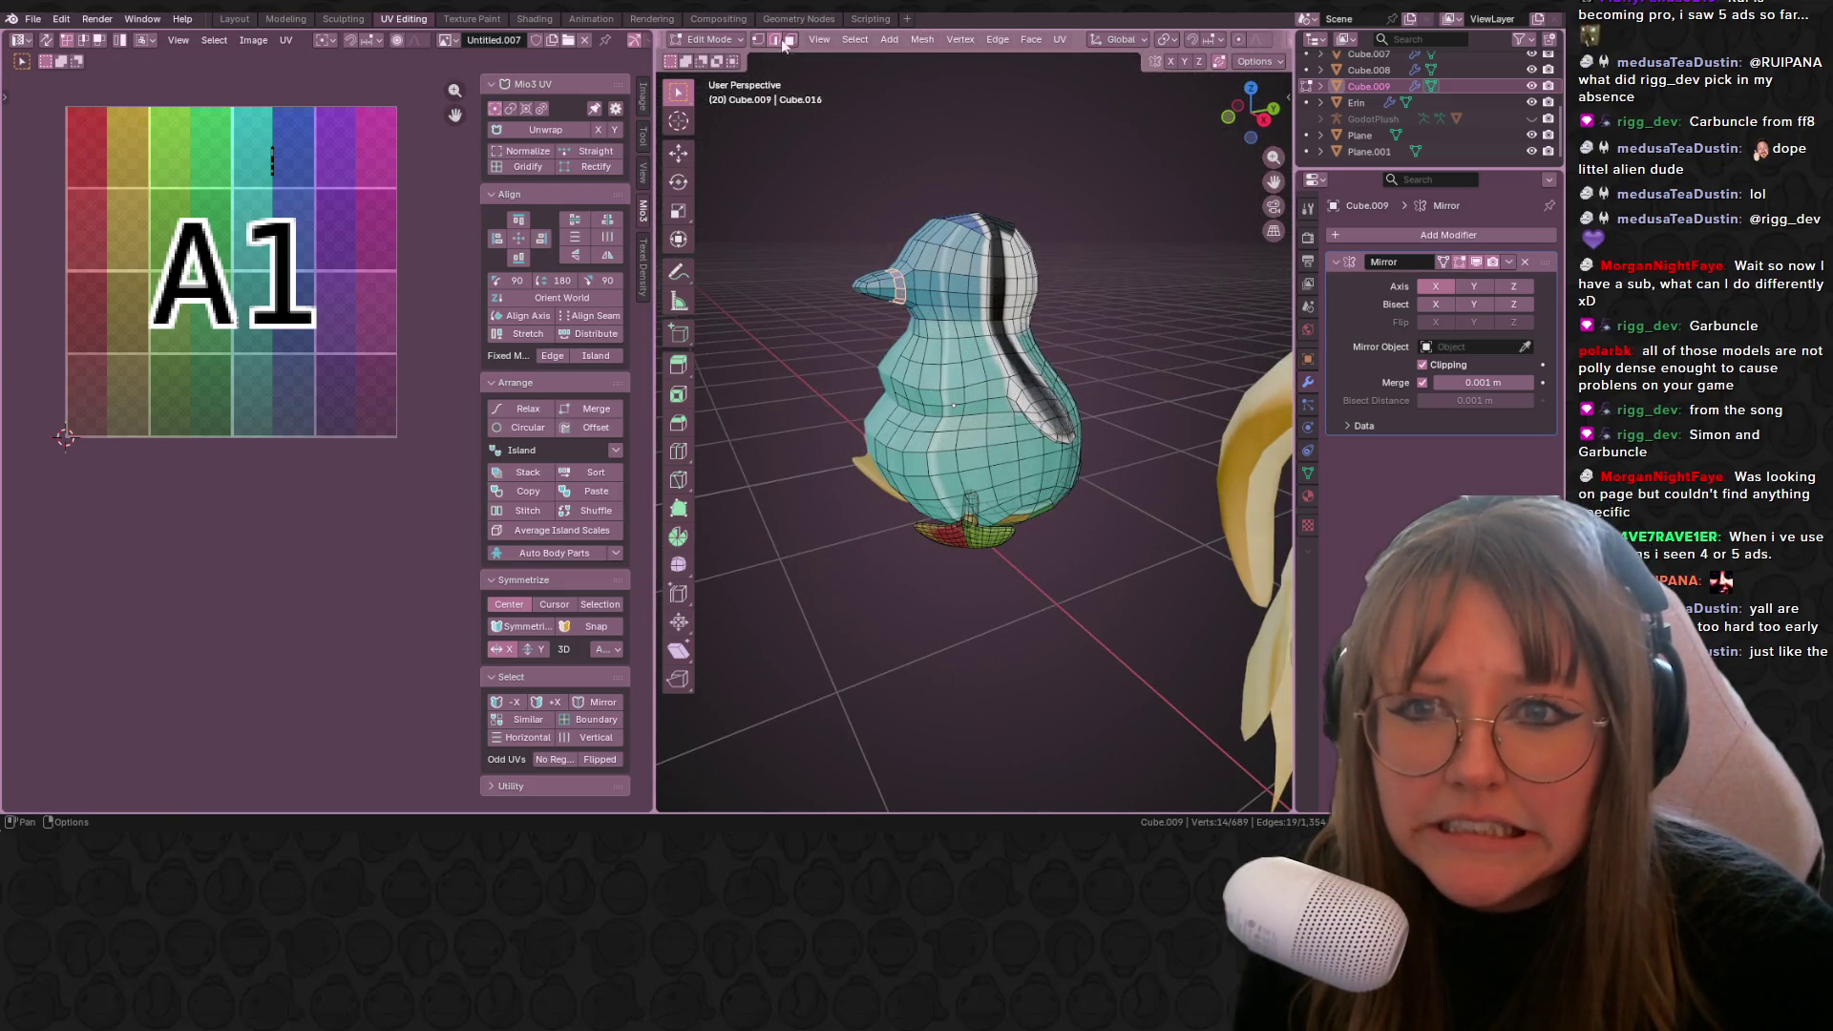
scroll(907, 286, up, 3)
alt+click(887, 247)
mouse_move(887, 247)
middle_down()
mouse_move(991, 144)
mouse_move(1017, 191)
mouse_move(1049, 177)
mouse_move(1029, 208)
mouse_move(996, 186)
middle_up()
right_click(990, 145)
key(Escape)
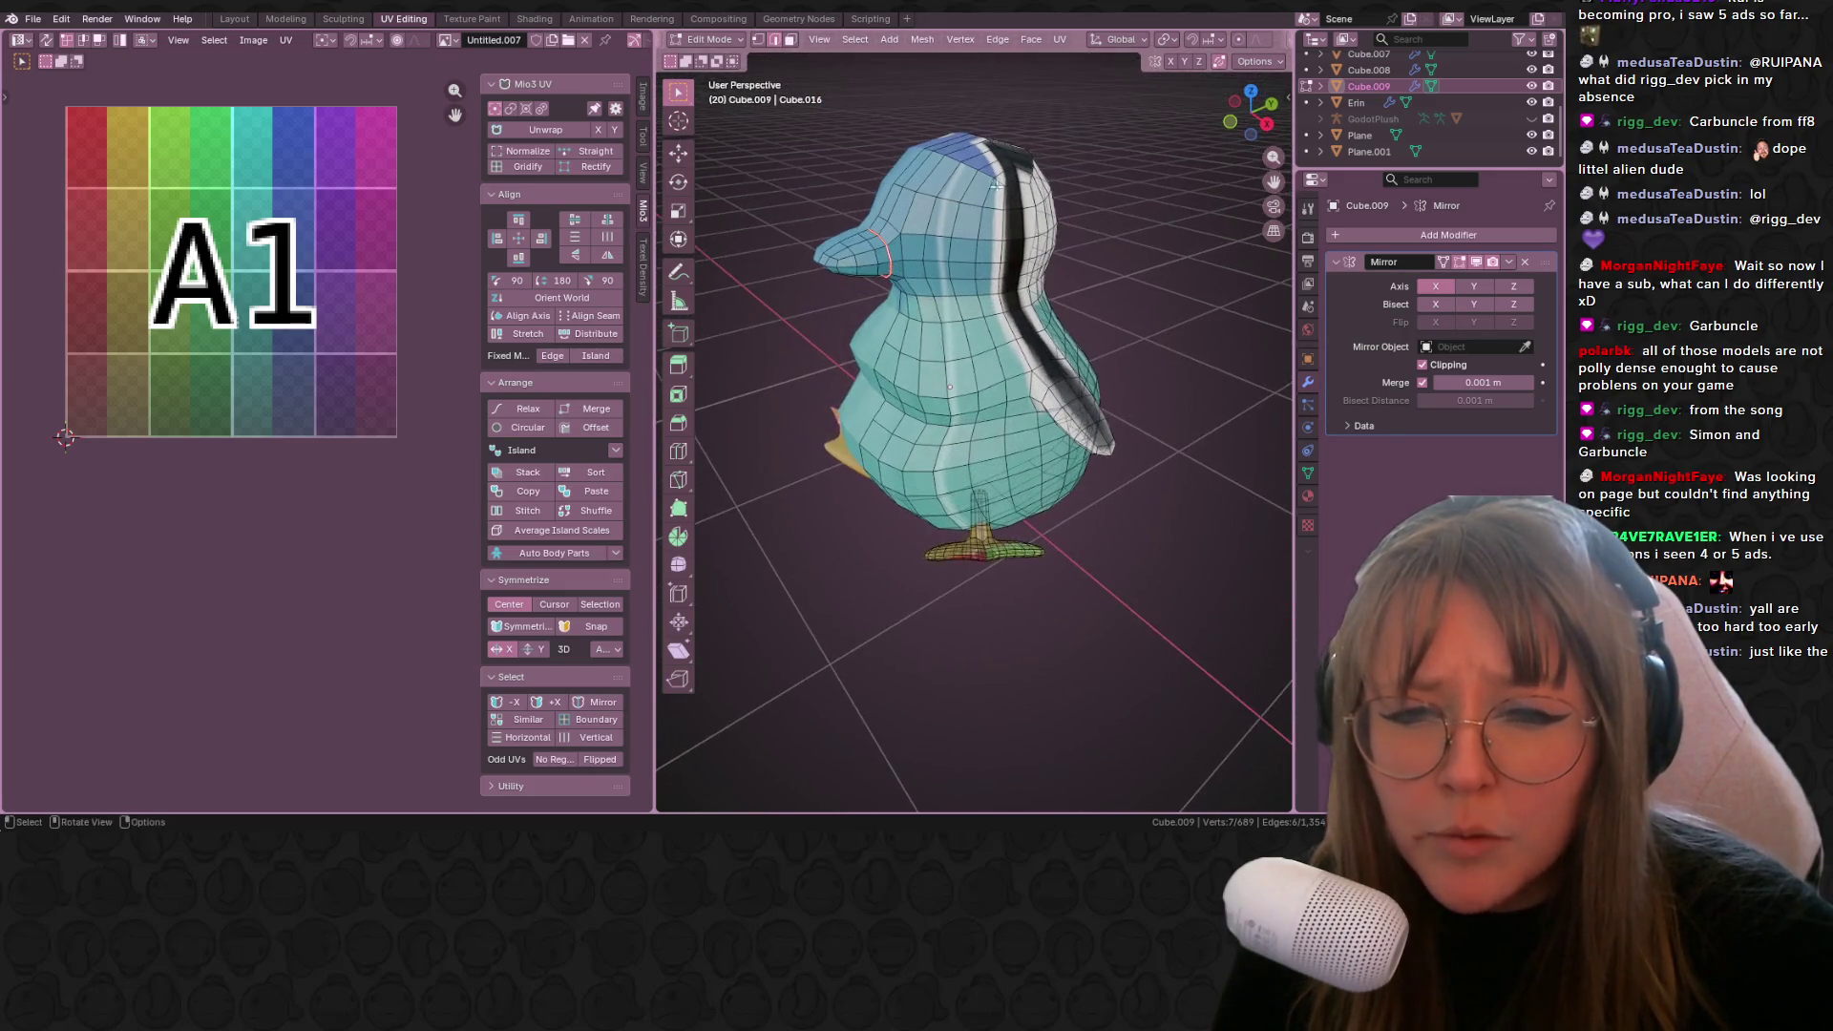
Step: Select the back-stripe, head and lower edge loops and mark them sharp
scroll(1007, 377, up, 5)
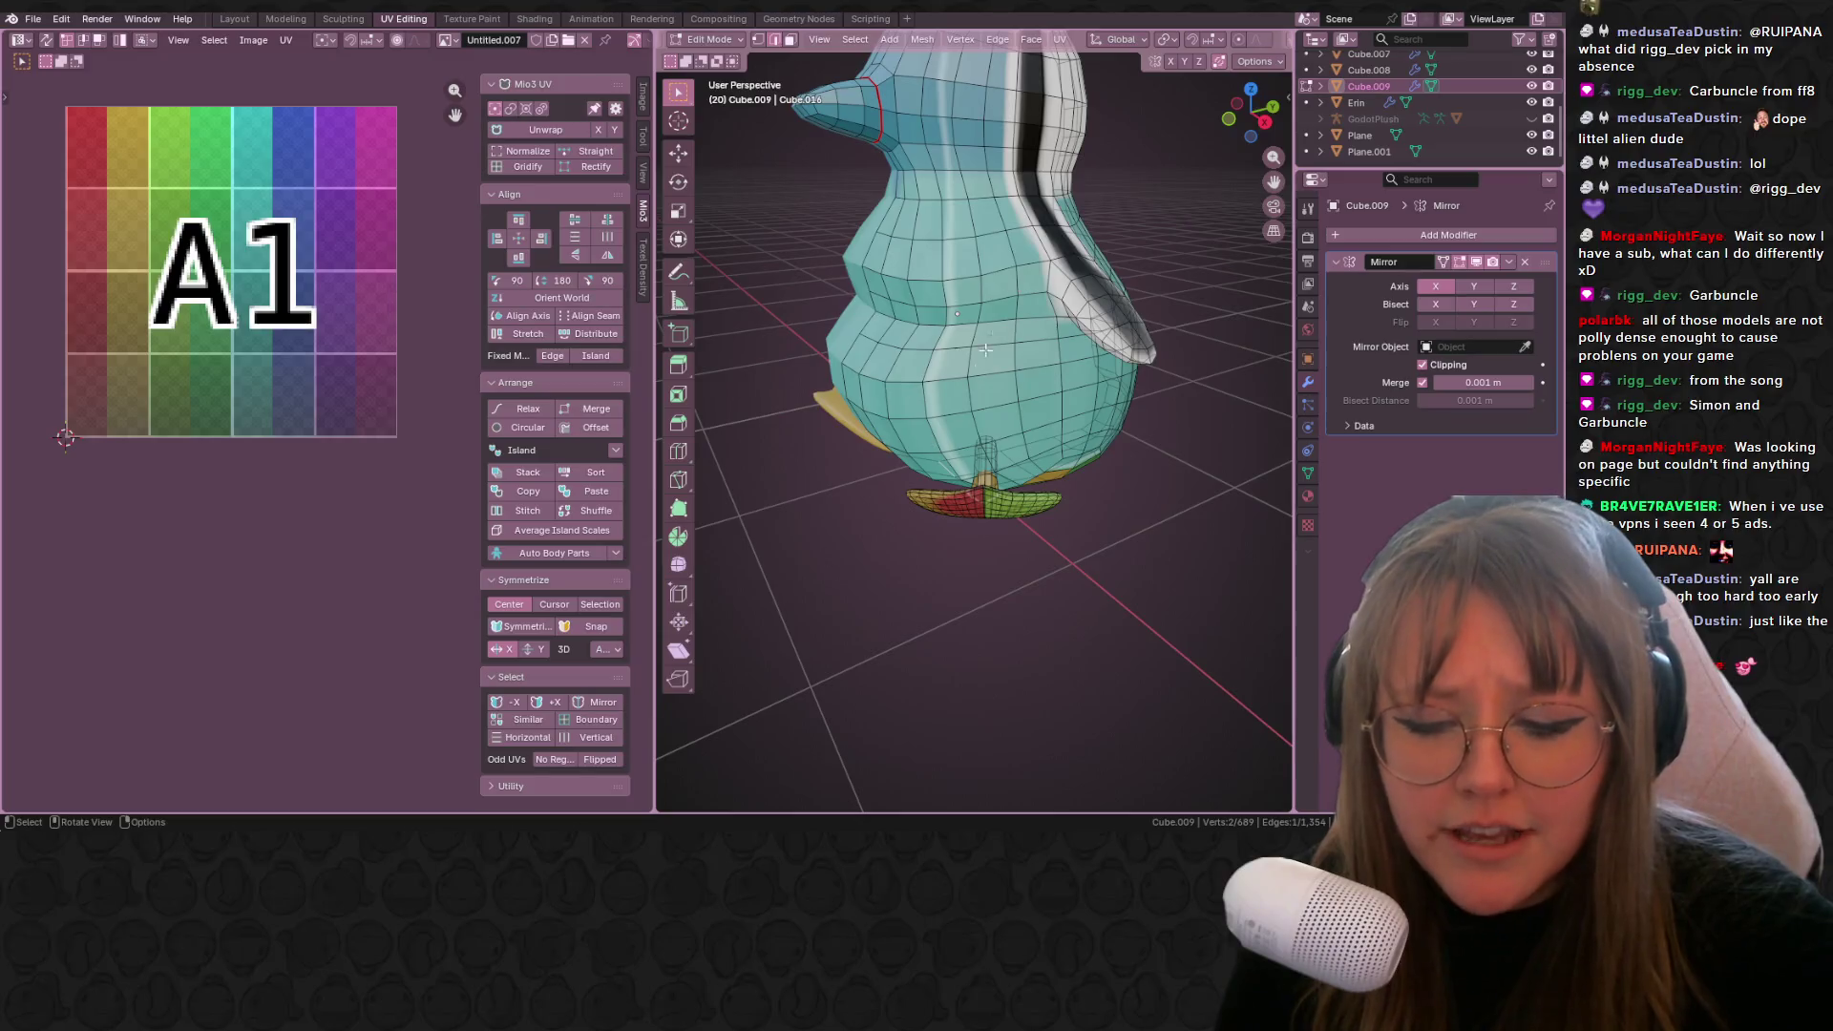
click(1093, 295)
middle_drag(1093, 295, 873, 118)
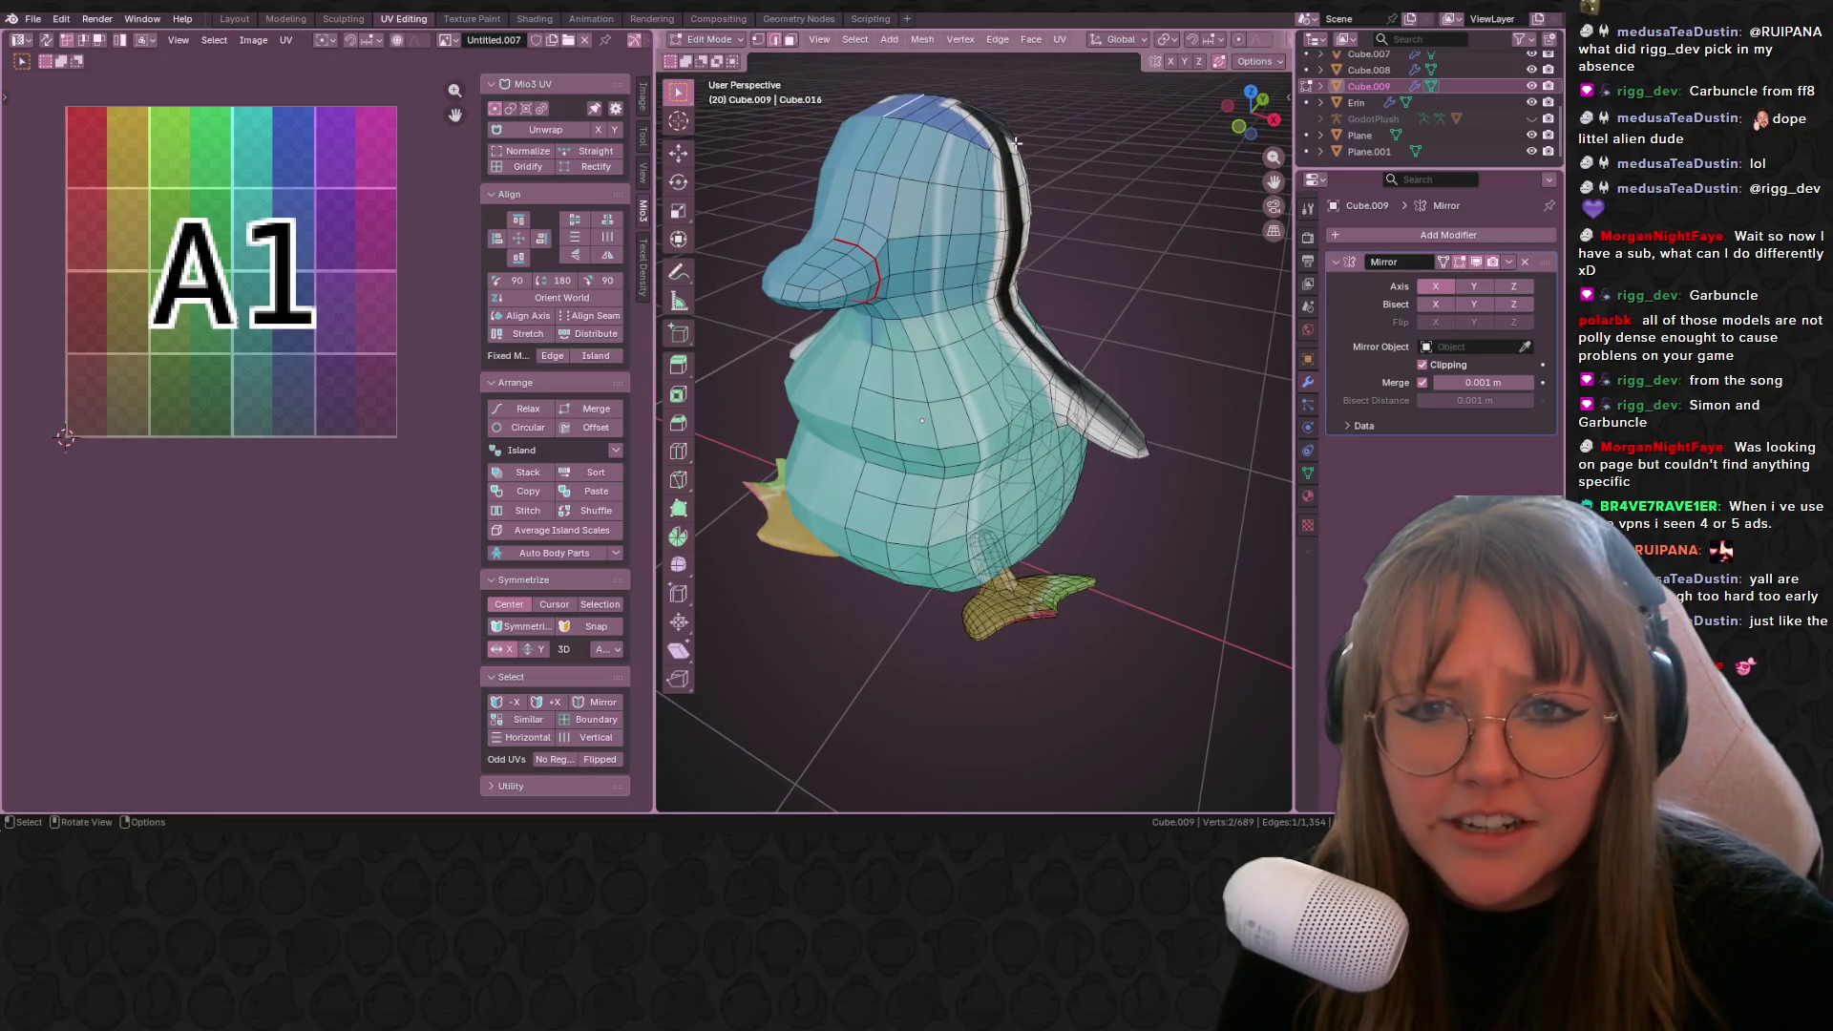
middle_drag(1017, 143, 988, 206)
alt+click(988, 206)
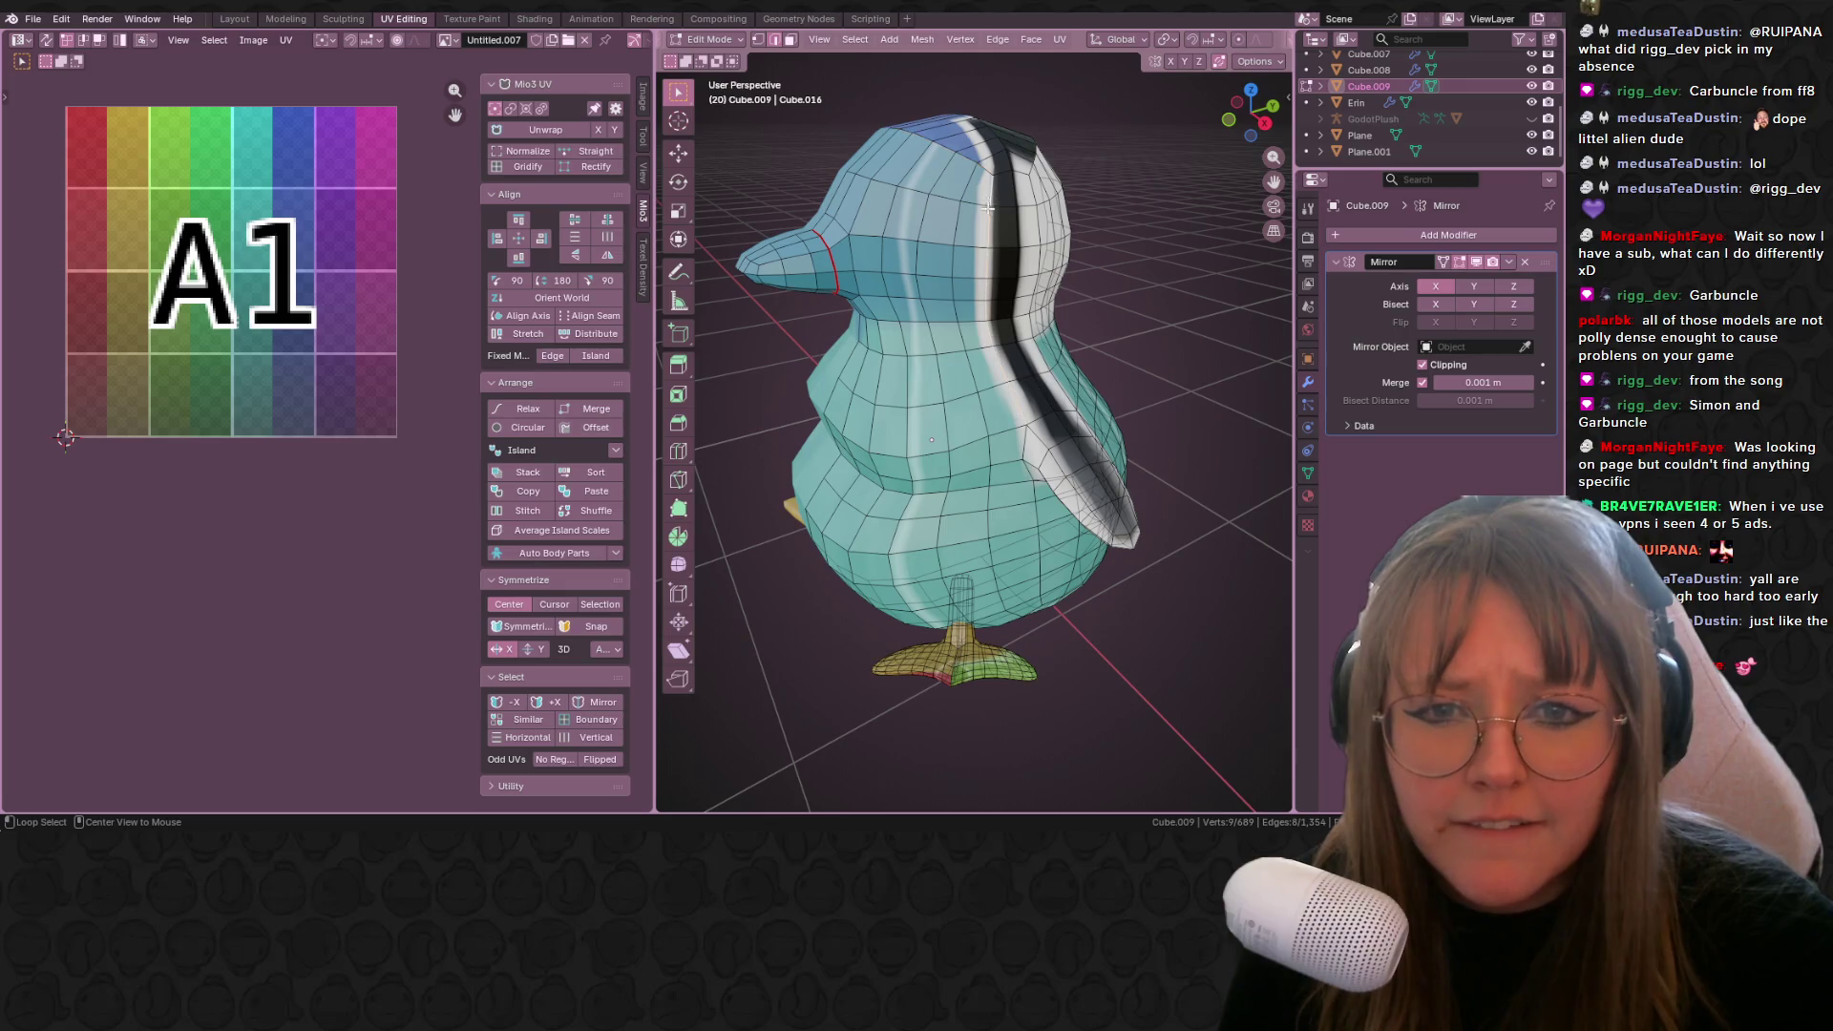
alt+shift+click(969, 164)
scroll(1031, 429, up, 2)
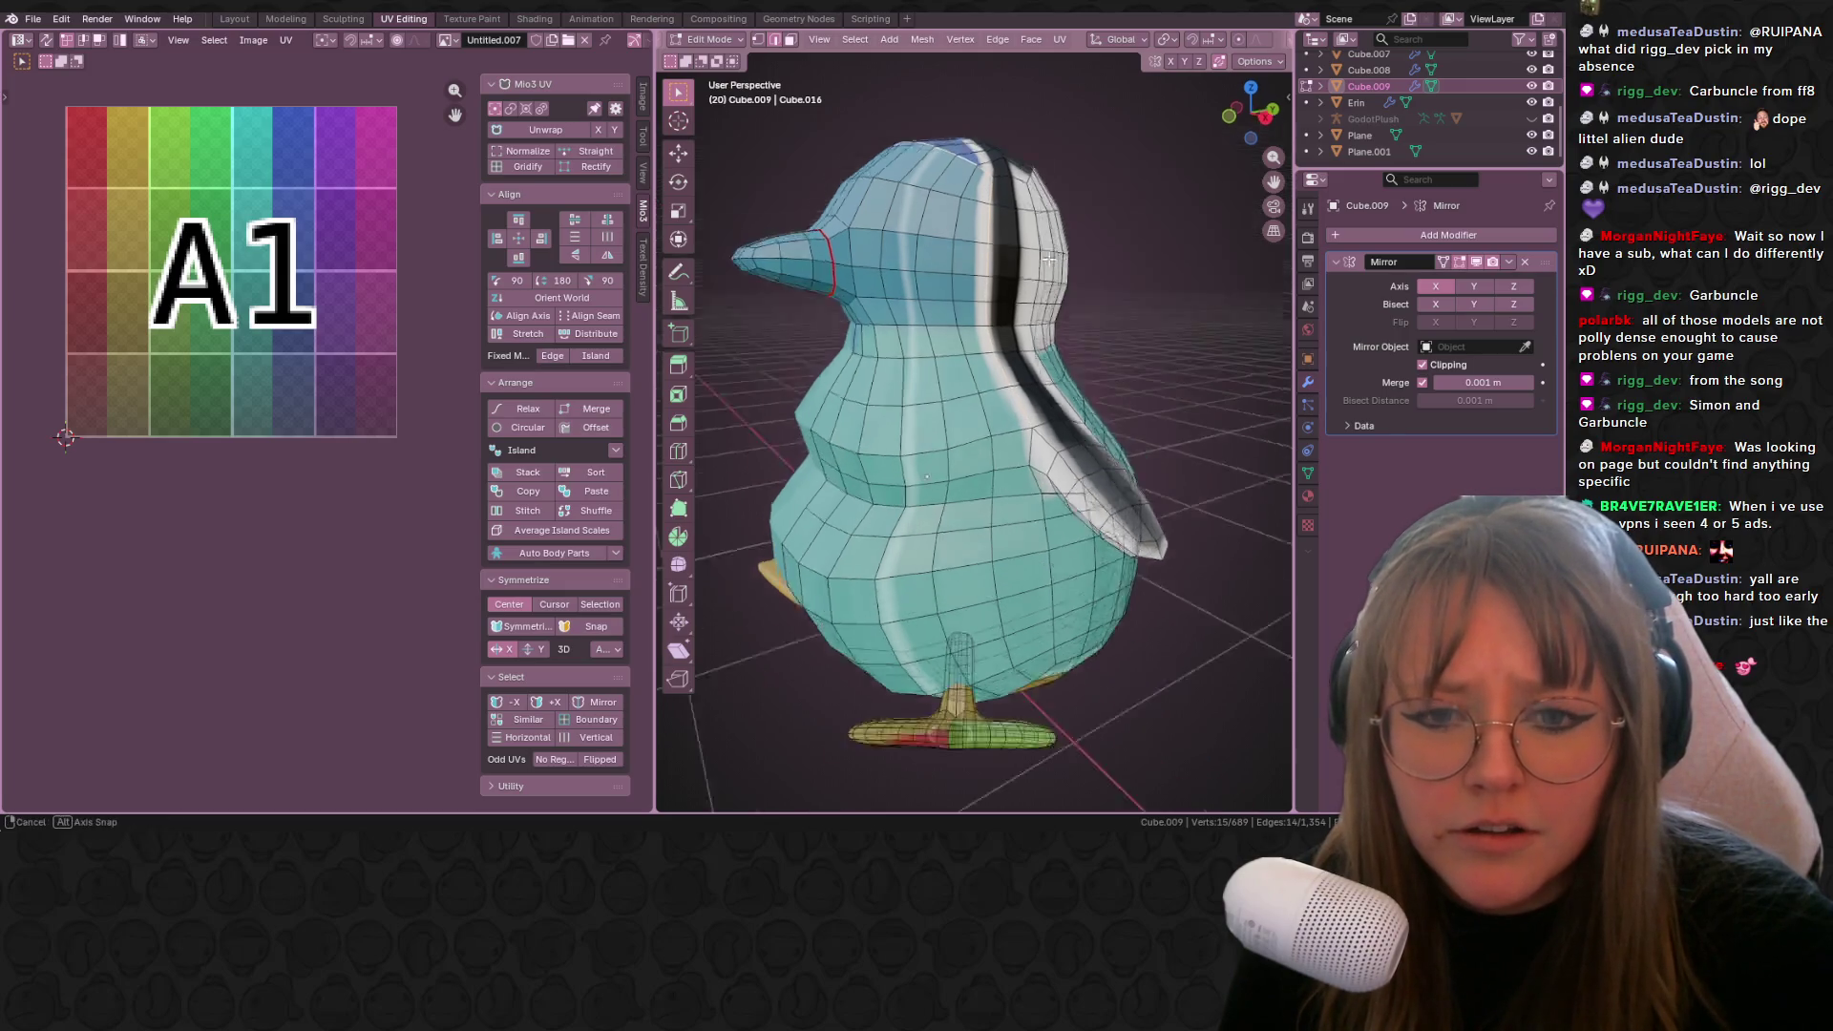
mouse_move(1086, 653)
middle_down()
mouse_move(1110, 442)
mouse_move(1060, 420)
middle_up()
alt+shift+click(1060, 420)
scroll(979, 503, up, 4)
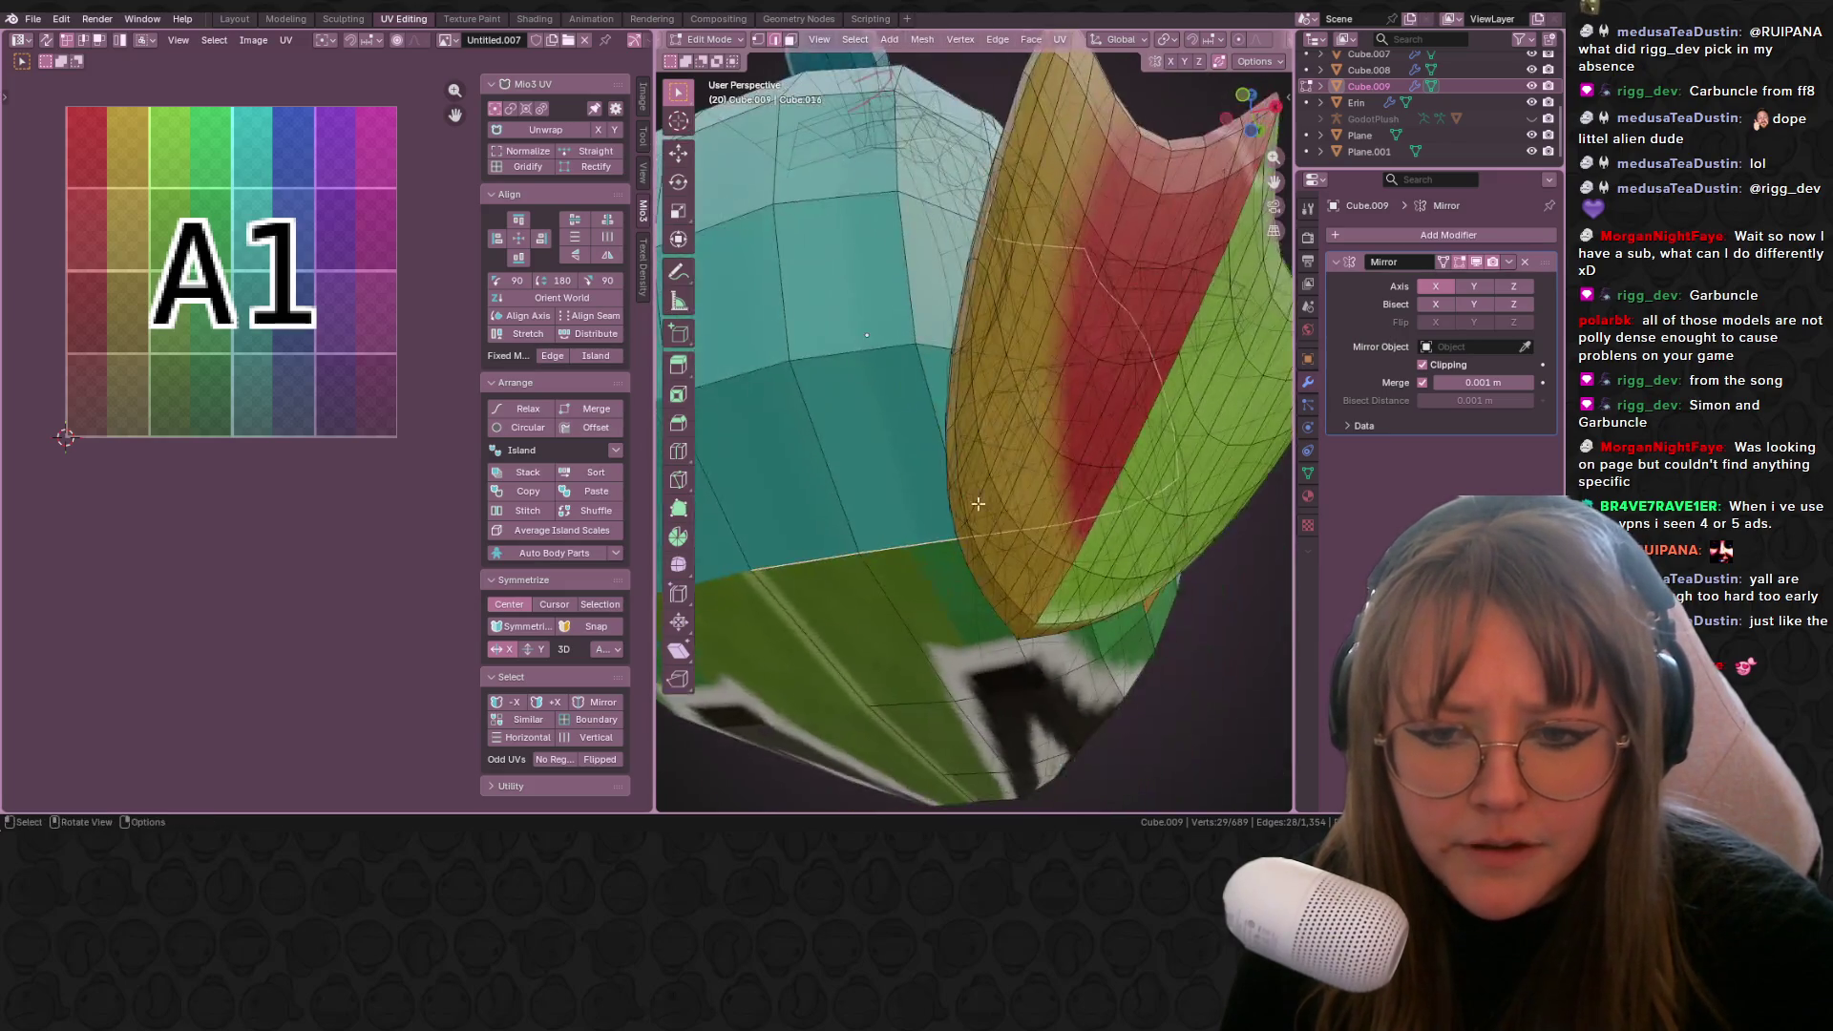
scroll(979, 503, down, 8)
mouse_move(978, 503)
middle_down()
mouse_move(1031, 520)
mouse_move(898, 251)
middle_up()
key(ctrl+e)
click(1038, 523)
Step: Unwrap the linked back piece, rotate its UV island 90 degrees and shrink it
key(alt+a)
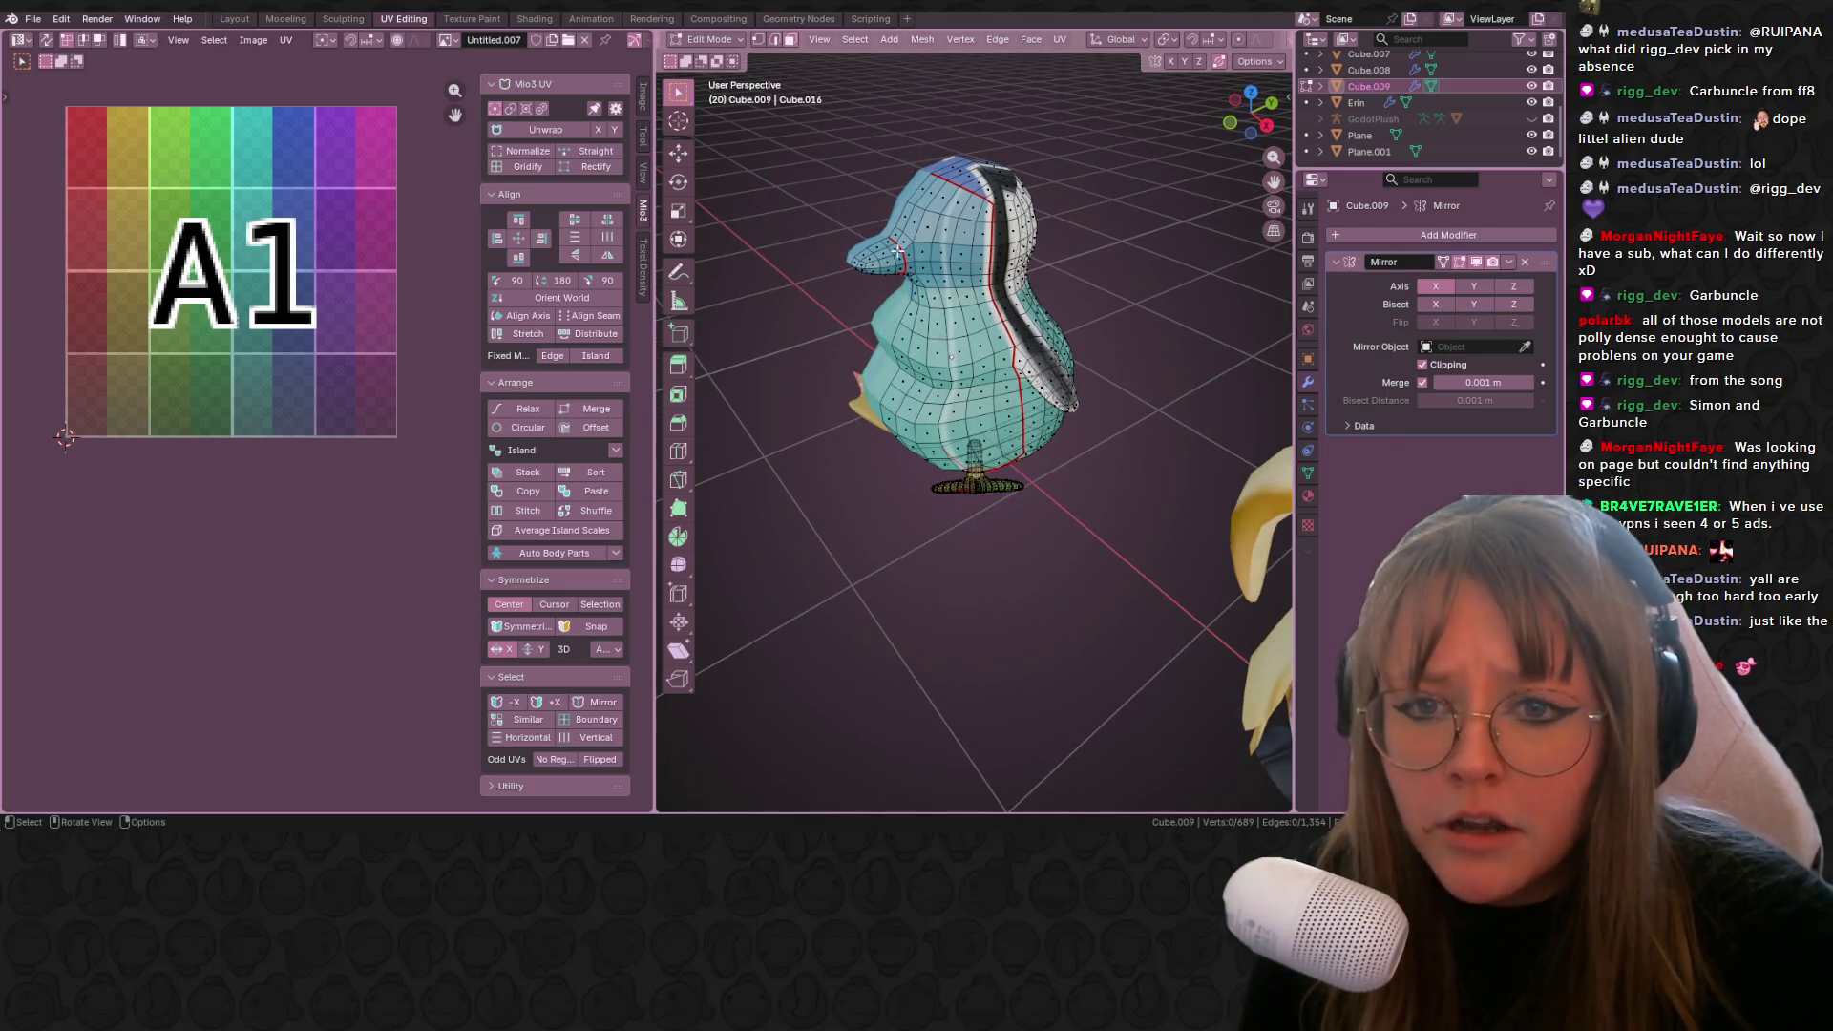
key(ctrl+l)
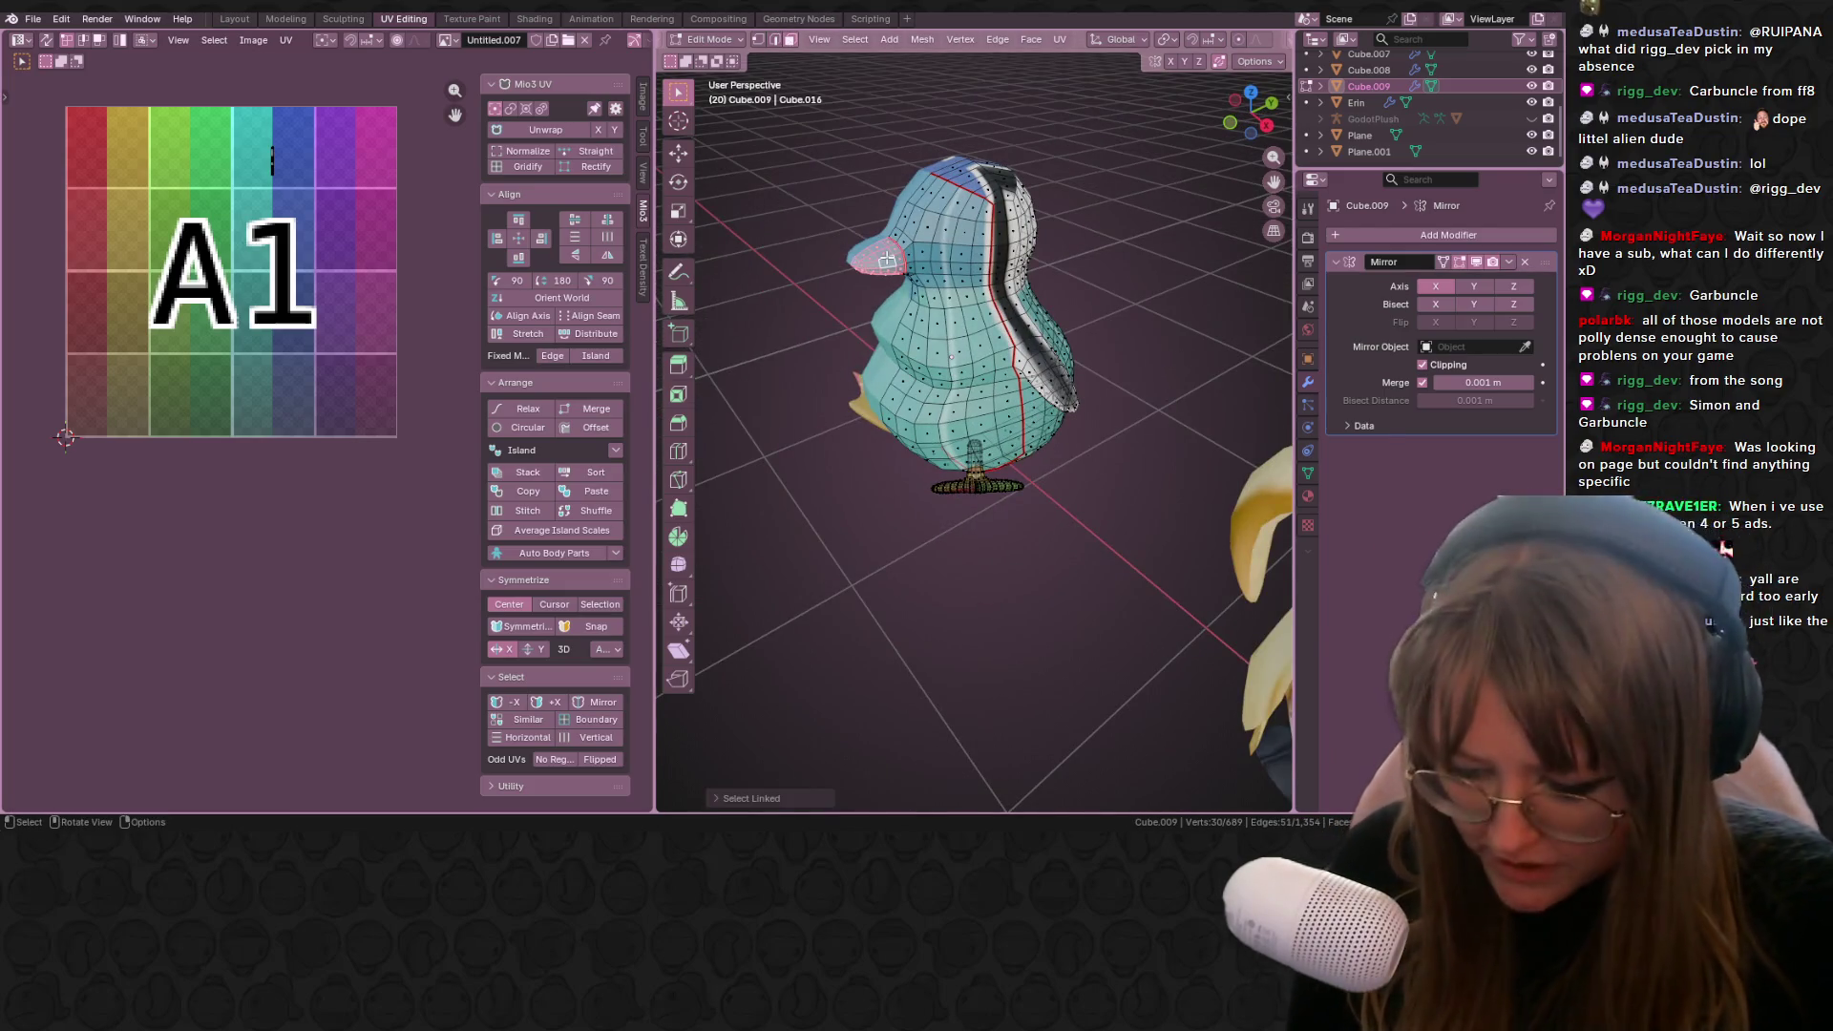
key(u)
key(Return)
click(509, 286)
key(s)
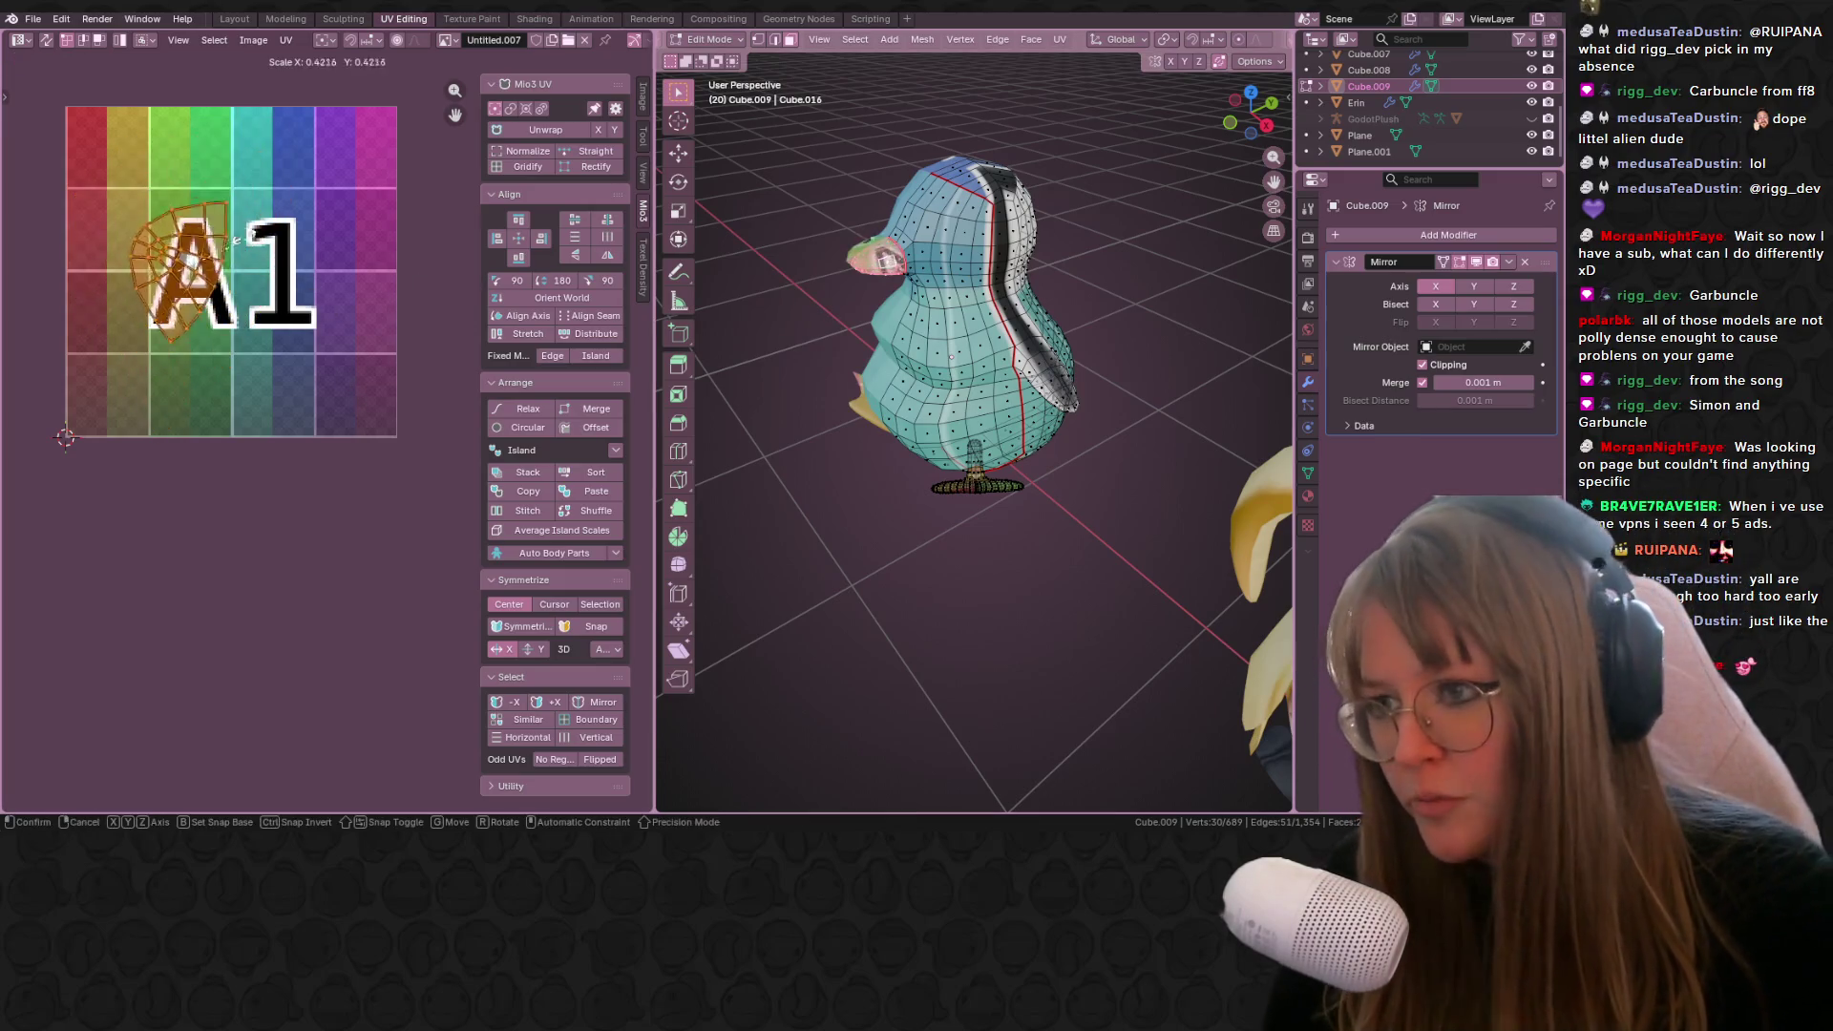
click(201, 250)
Step: Scale down the linked body piece's UV island and move it onto the A1 squares
mouse_move(1012, 363)
middle_down()
mouse_move(1048, 355)
mouse_move(974, 456)
middle_up()
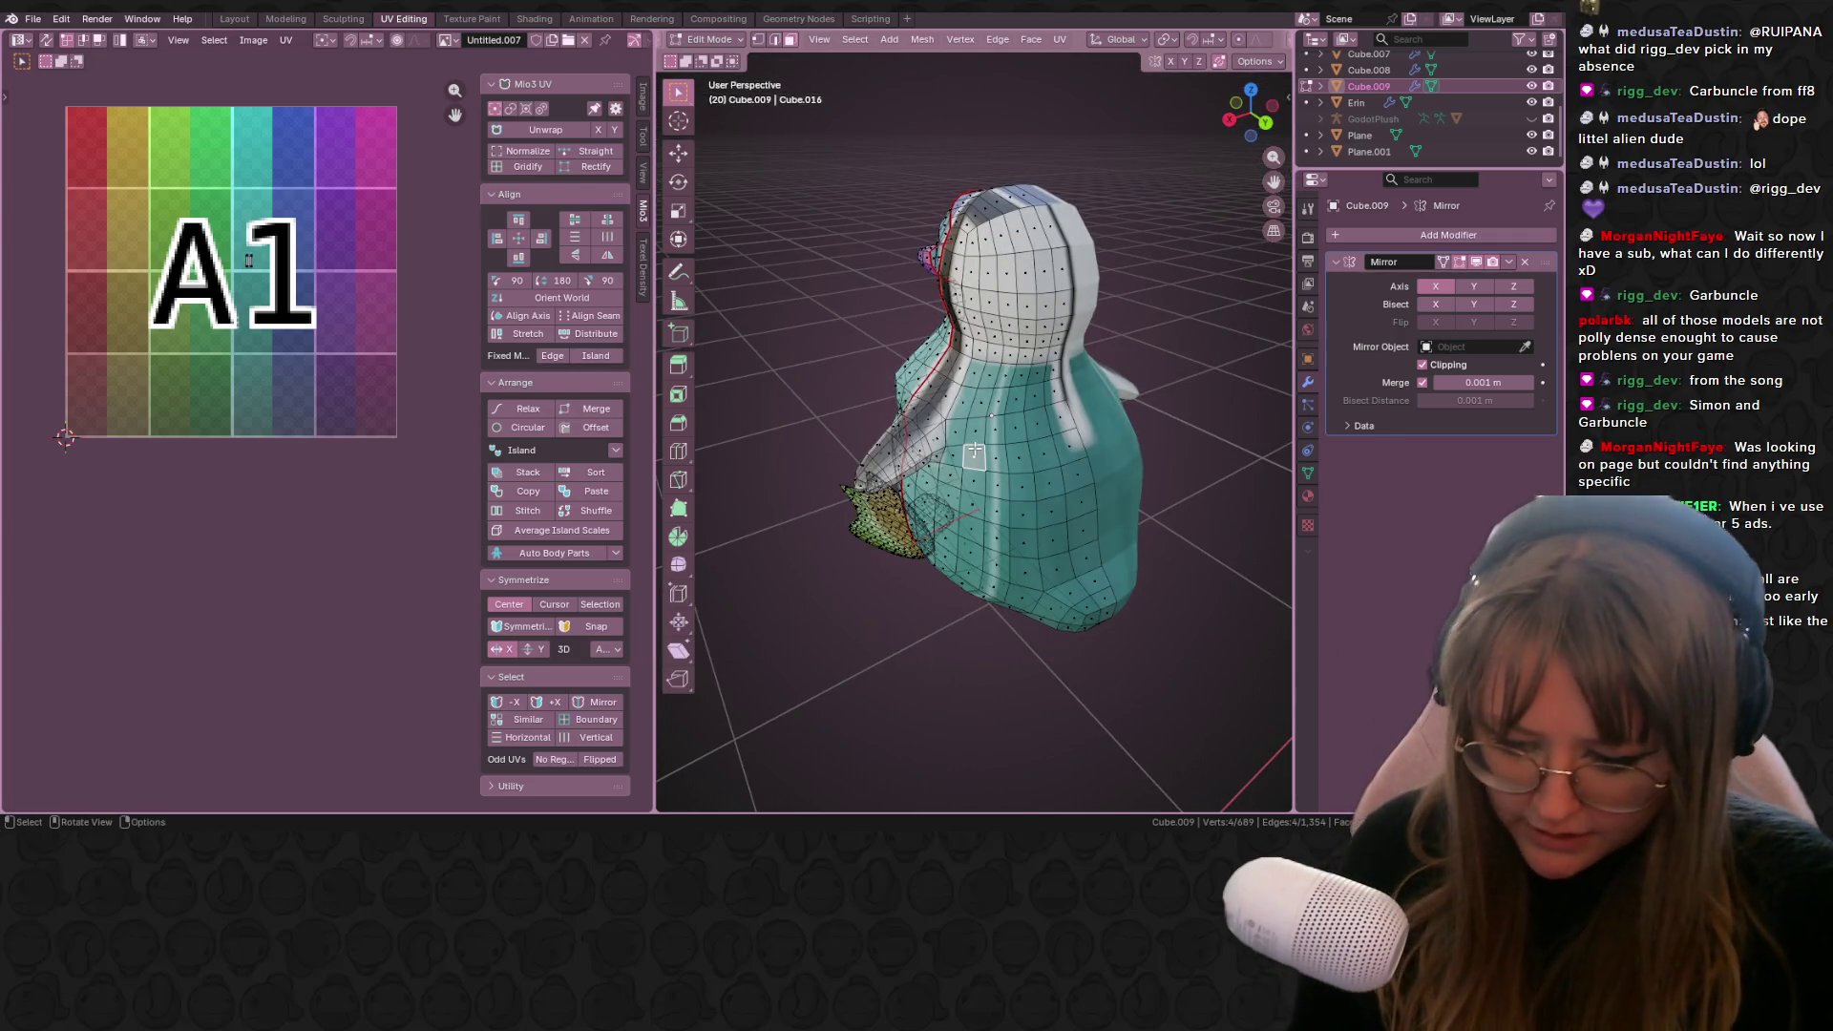
key(ctrl+l)
scroll(326, 446, down, 1)
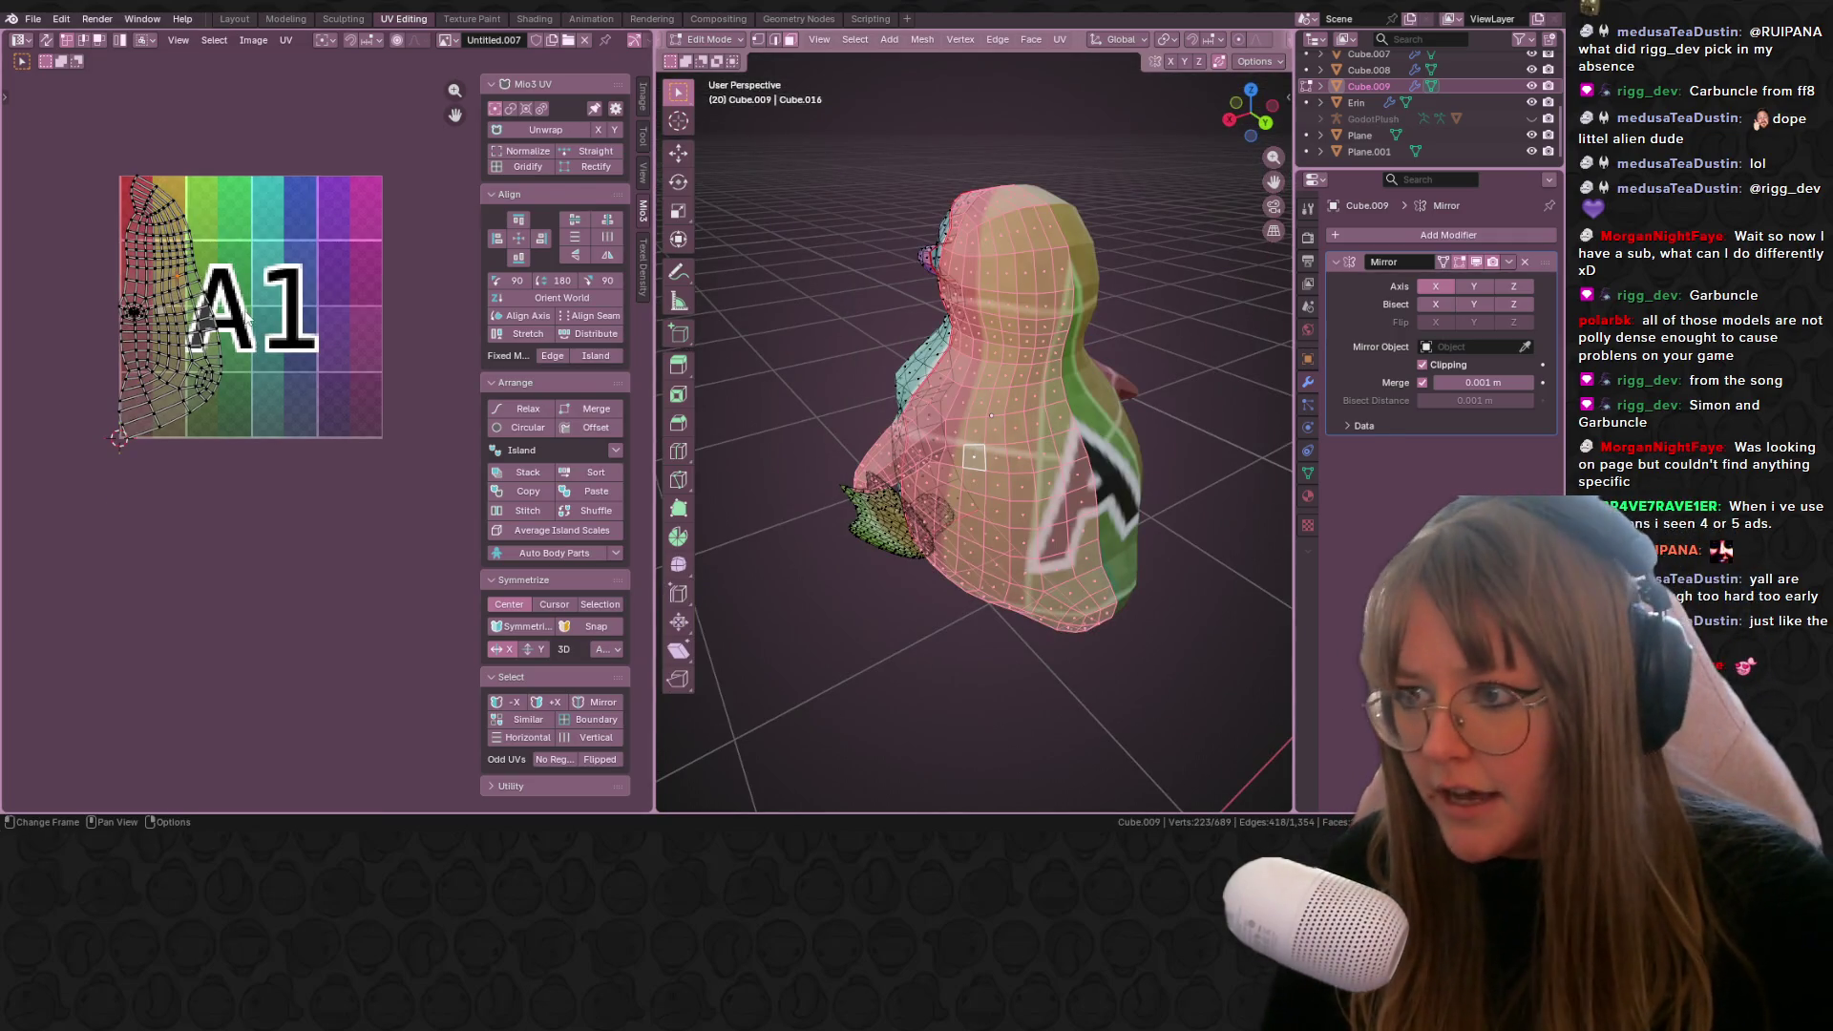
key(a)
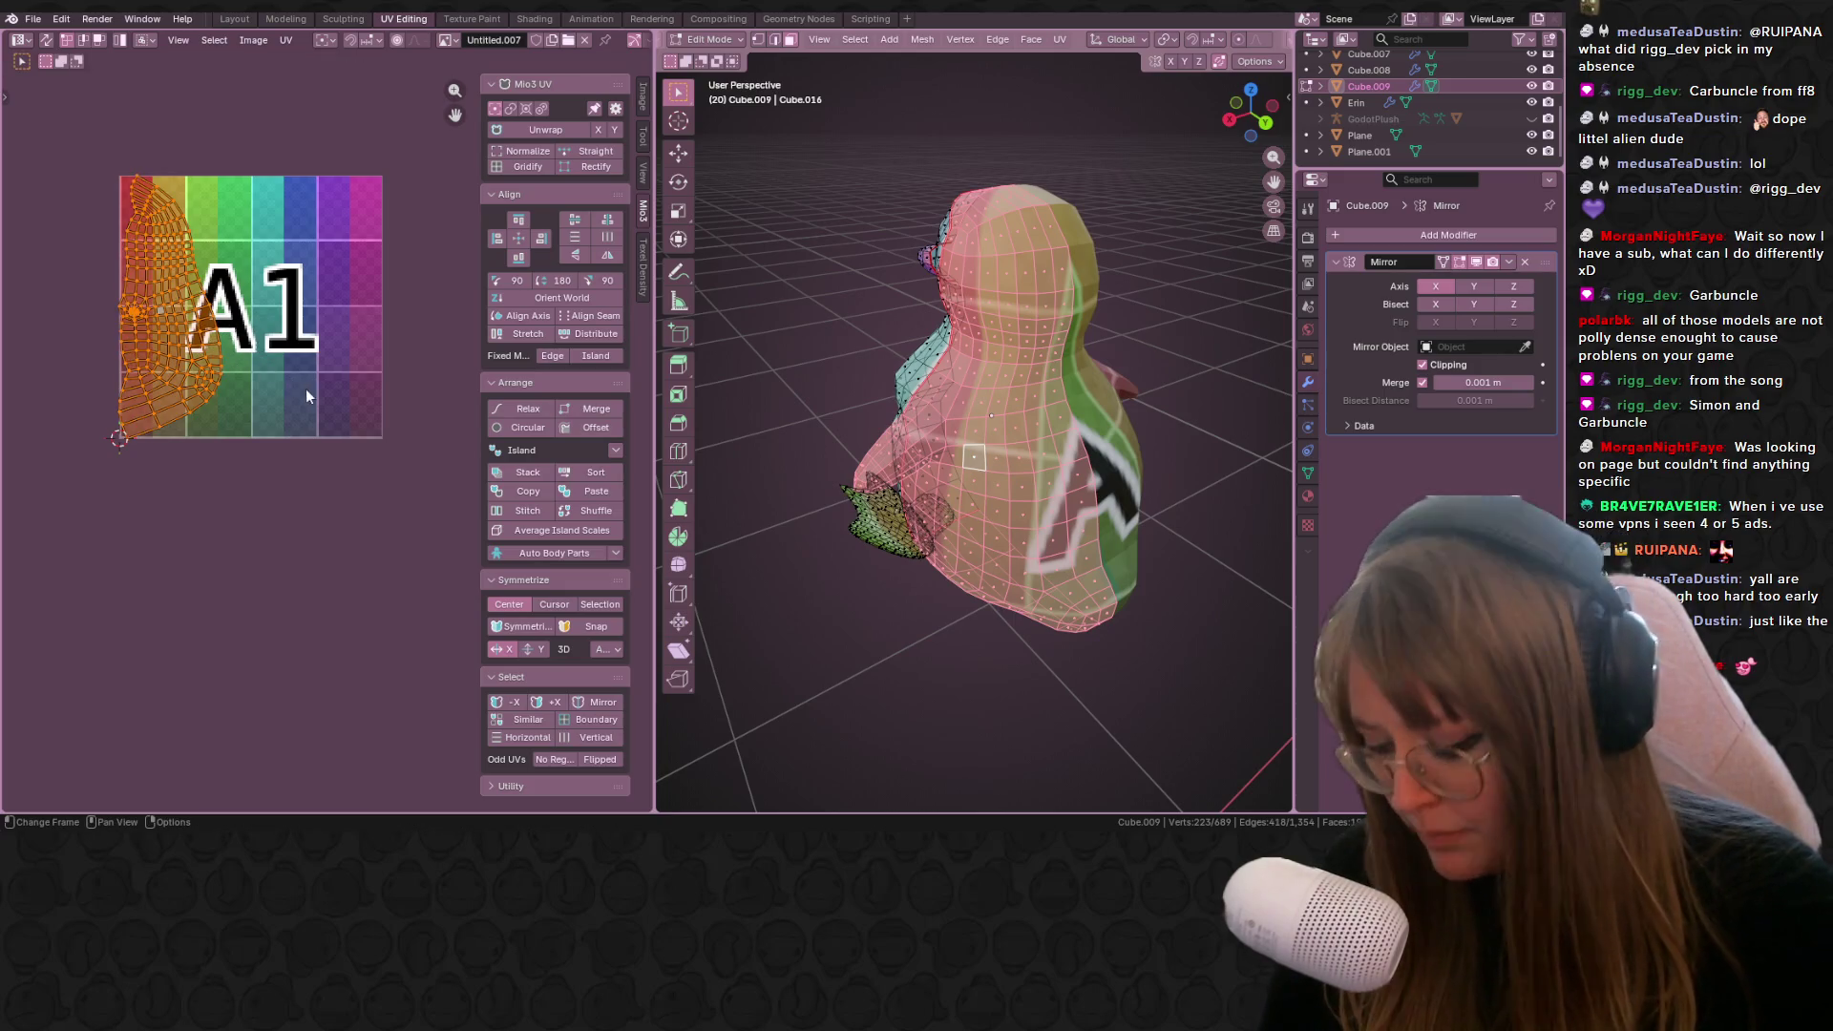
key(s)
click(239, 355)
key(g)
click(353, 429)
Step: Select the linked front piece, view it from the front, and make faces opaque again
middle_drag(964, 411, 907, 468)
click(906, 469)
key(ctrl+l)
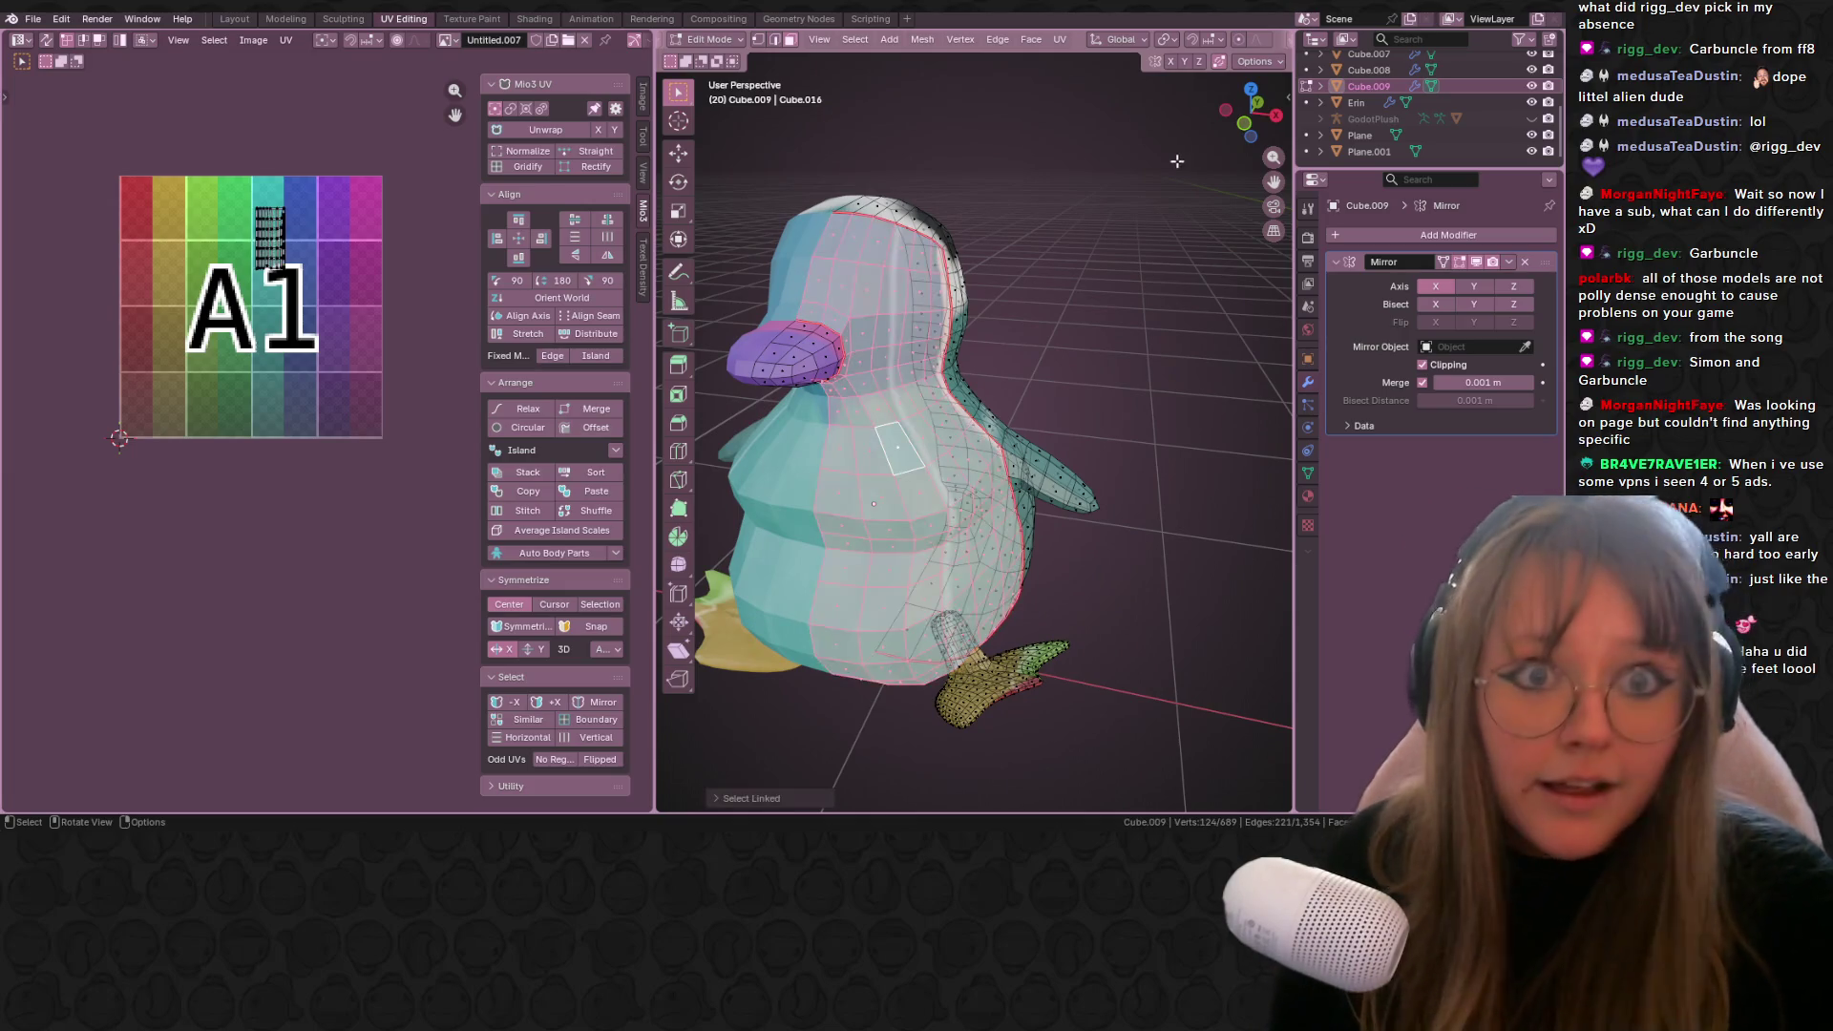
click(1244, 123)
scroll(1231, 40, down, 3)
click(1195, 40)
mouse_move(998, 189)
shift+middle_down()
mouse_move(807, 185)
mouse_move(919, 189)
shift+middle_up()
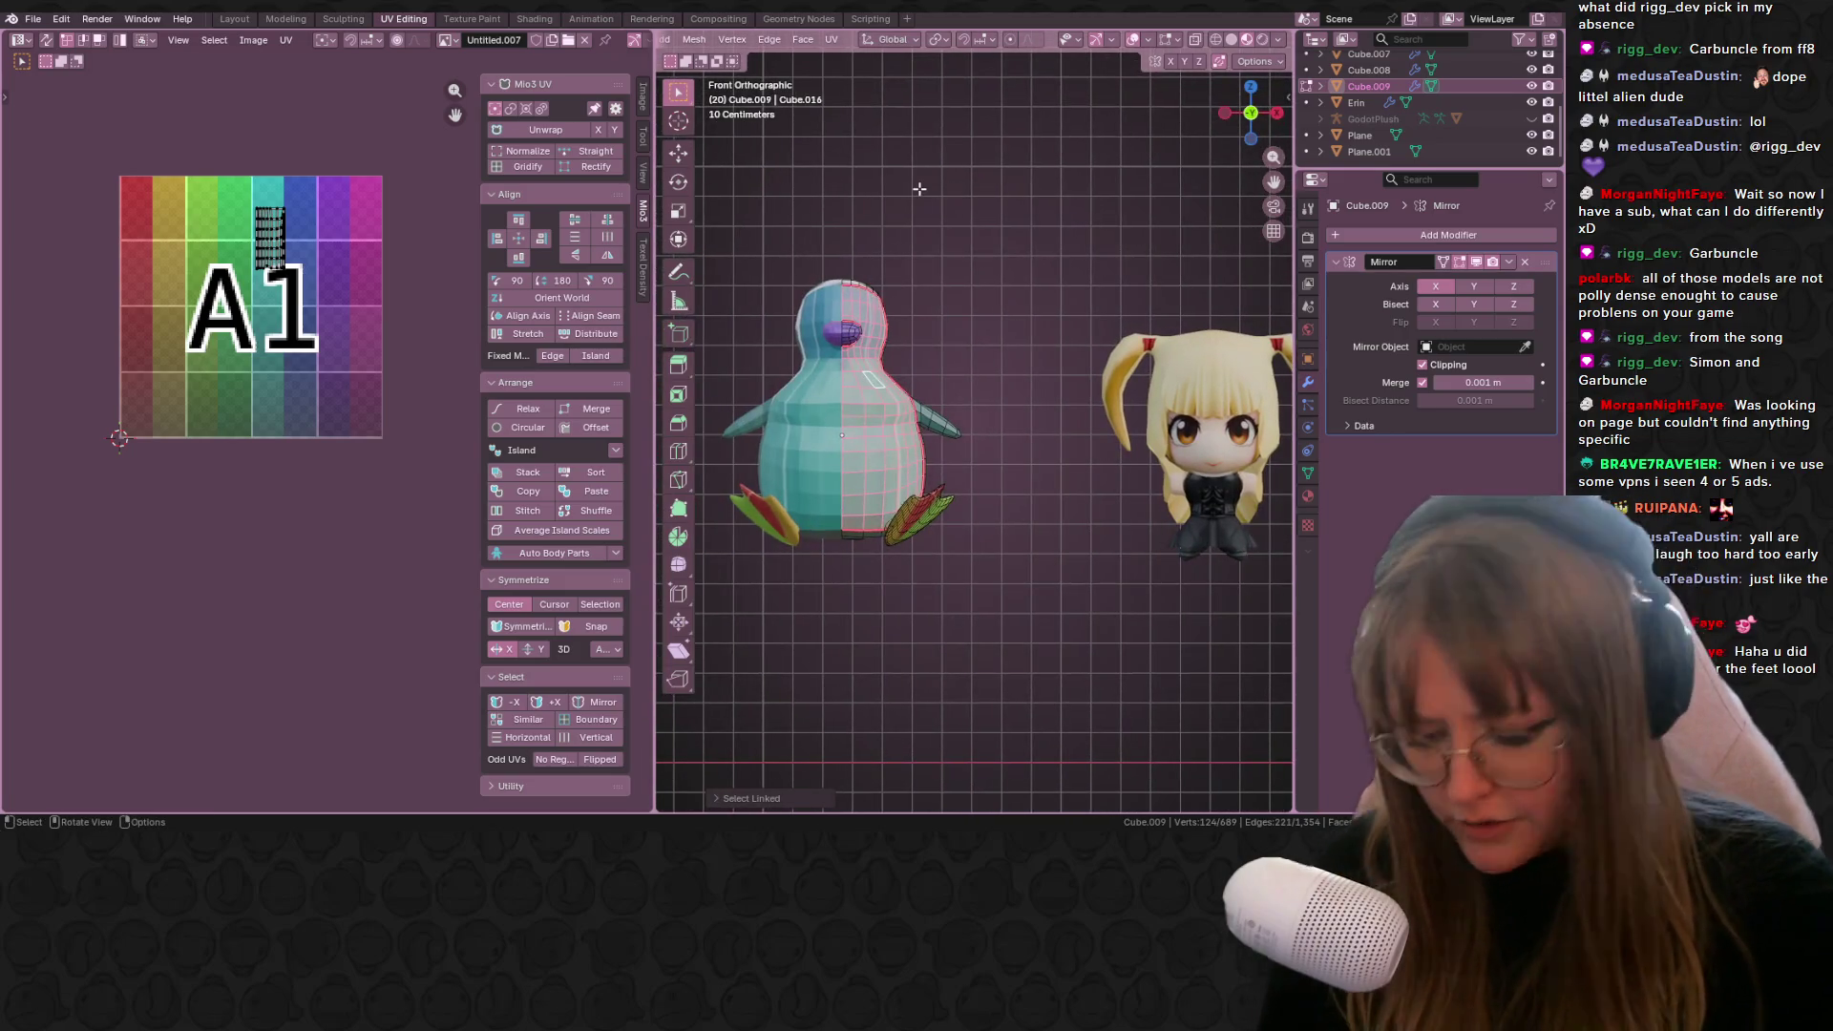
Step: Project the front piece's UVs from view and enlarge the island about 2.2 times over A1
key(u)
click(896, 301)
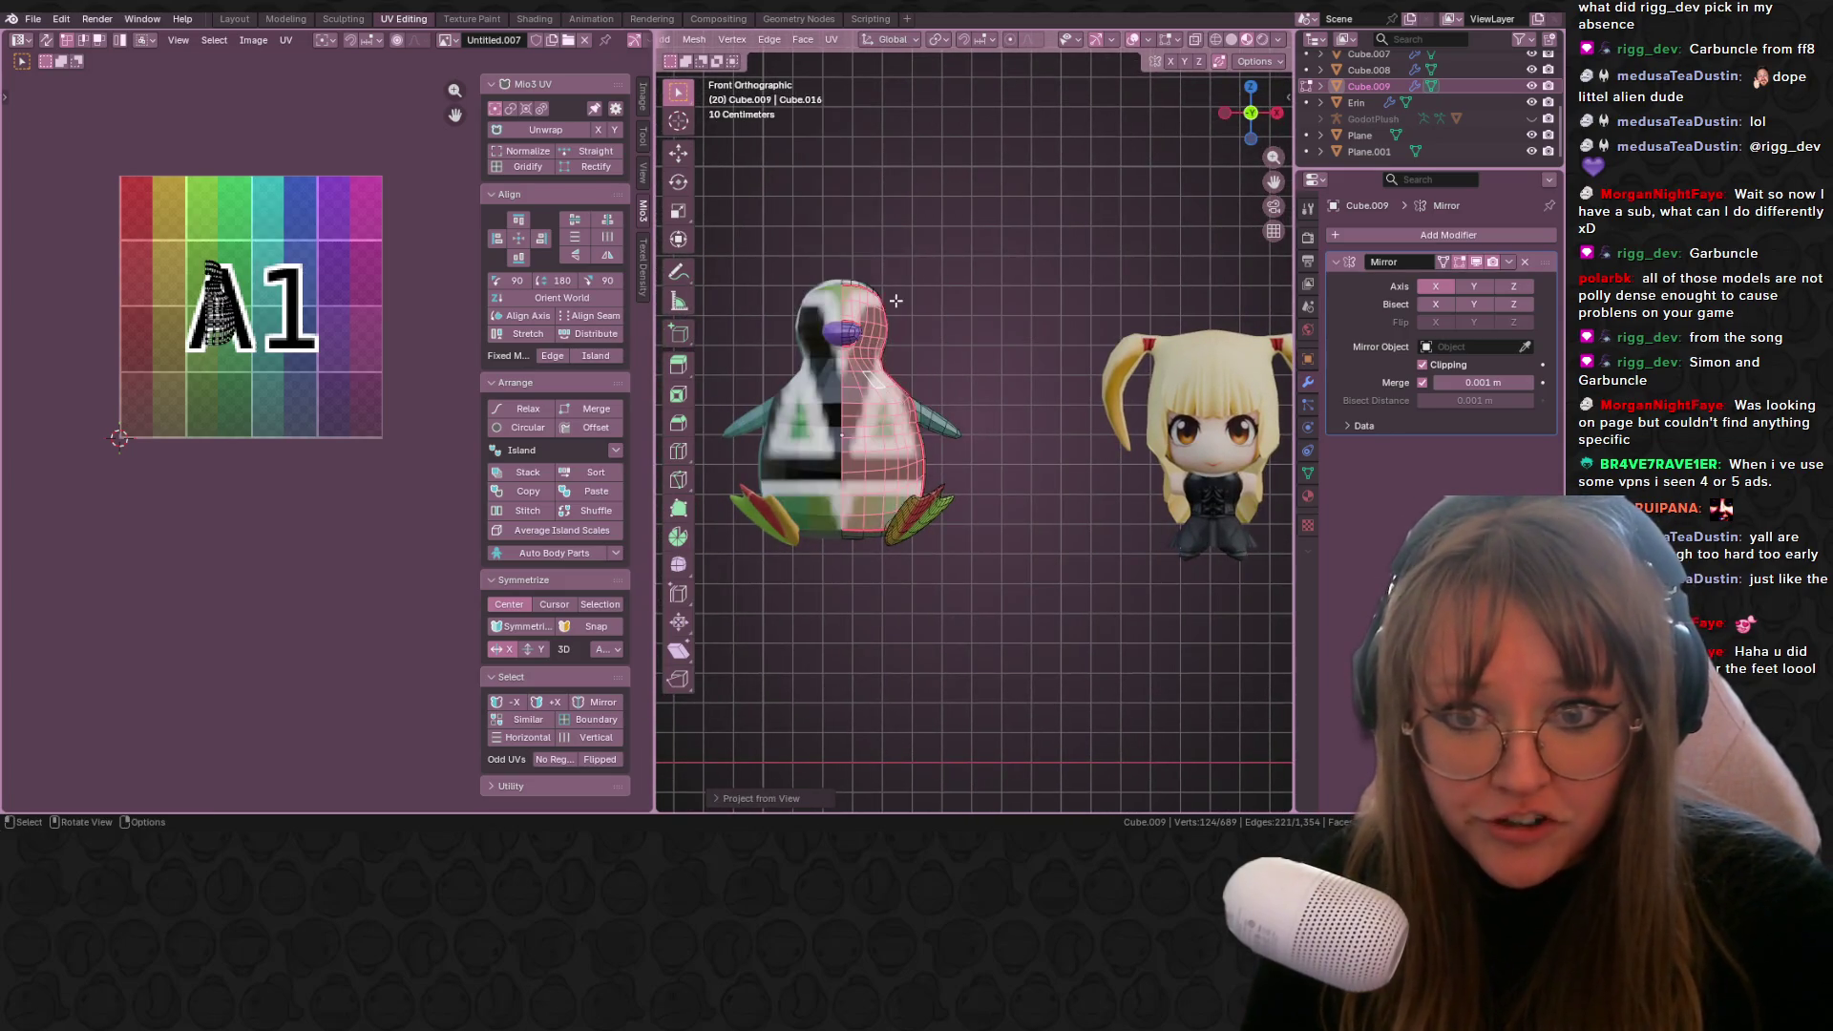
scroll(245, 368, up, 4)
middle_drag(102, 186, 245, 368)
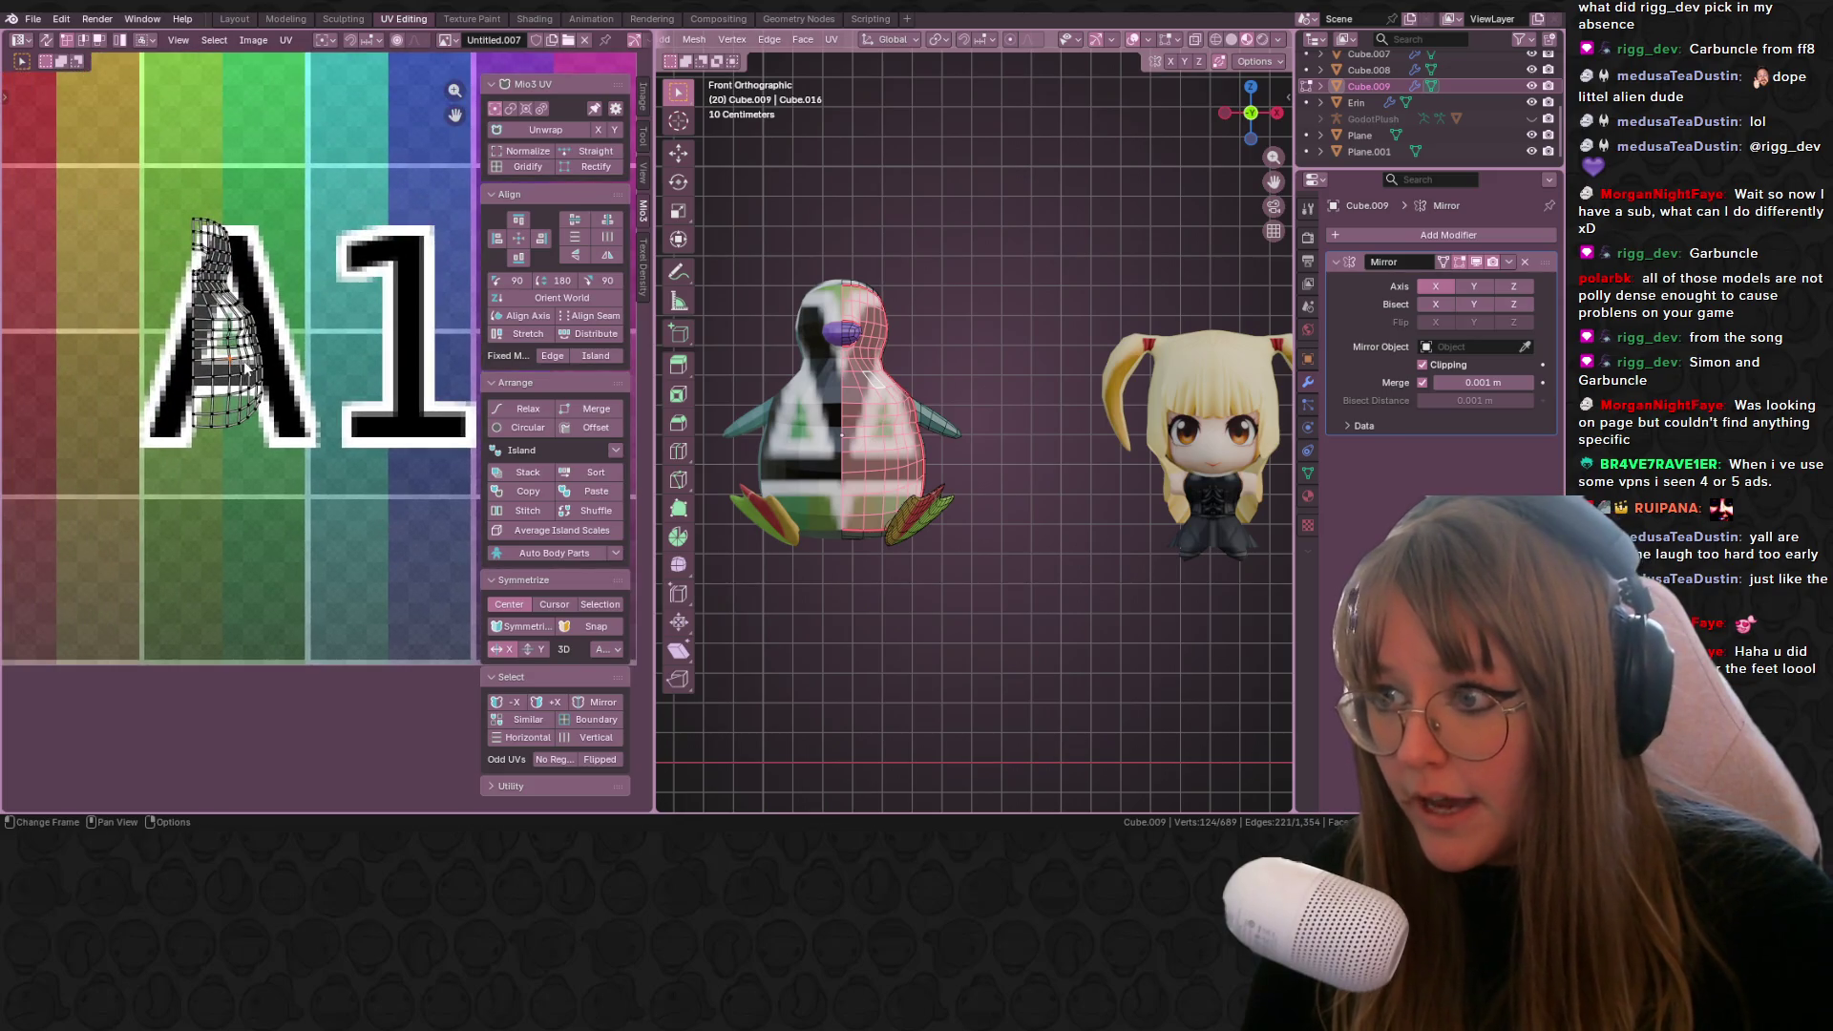
key(s)
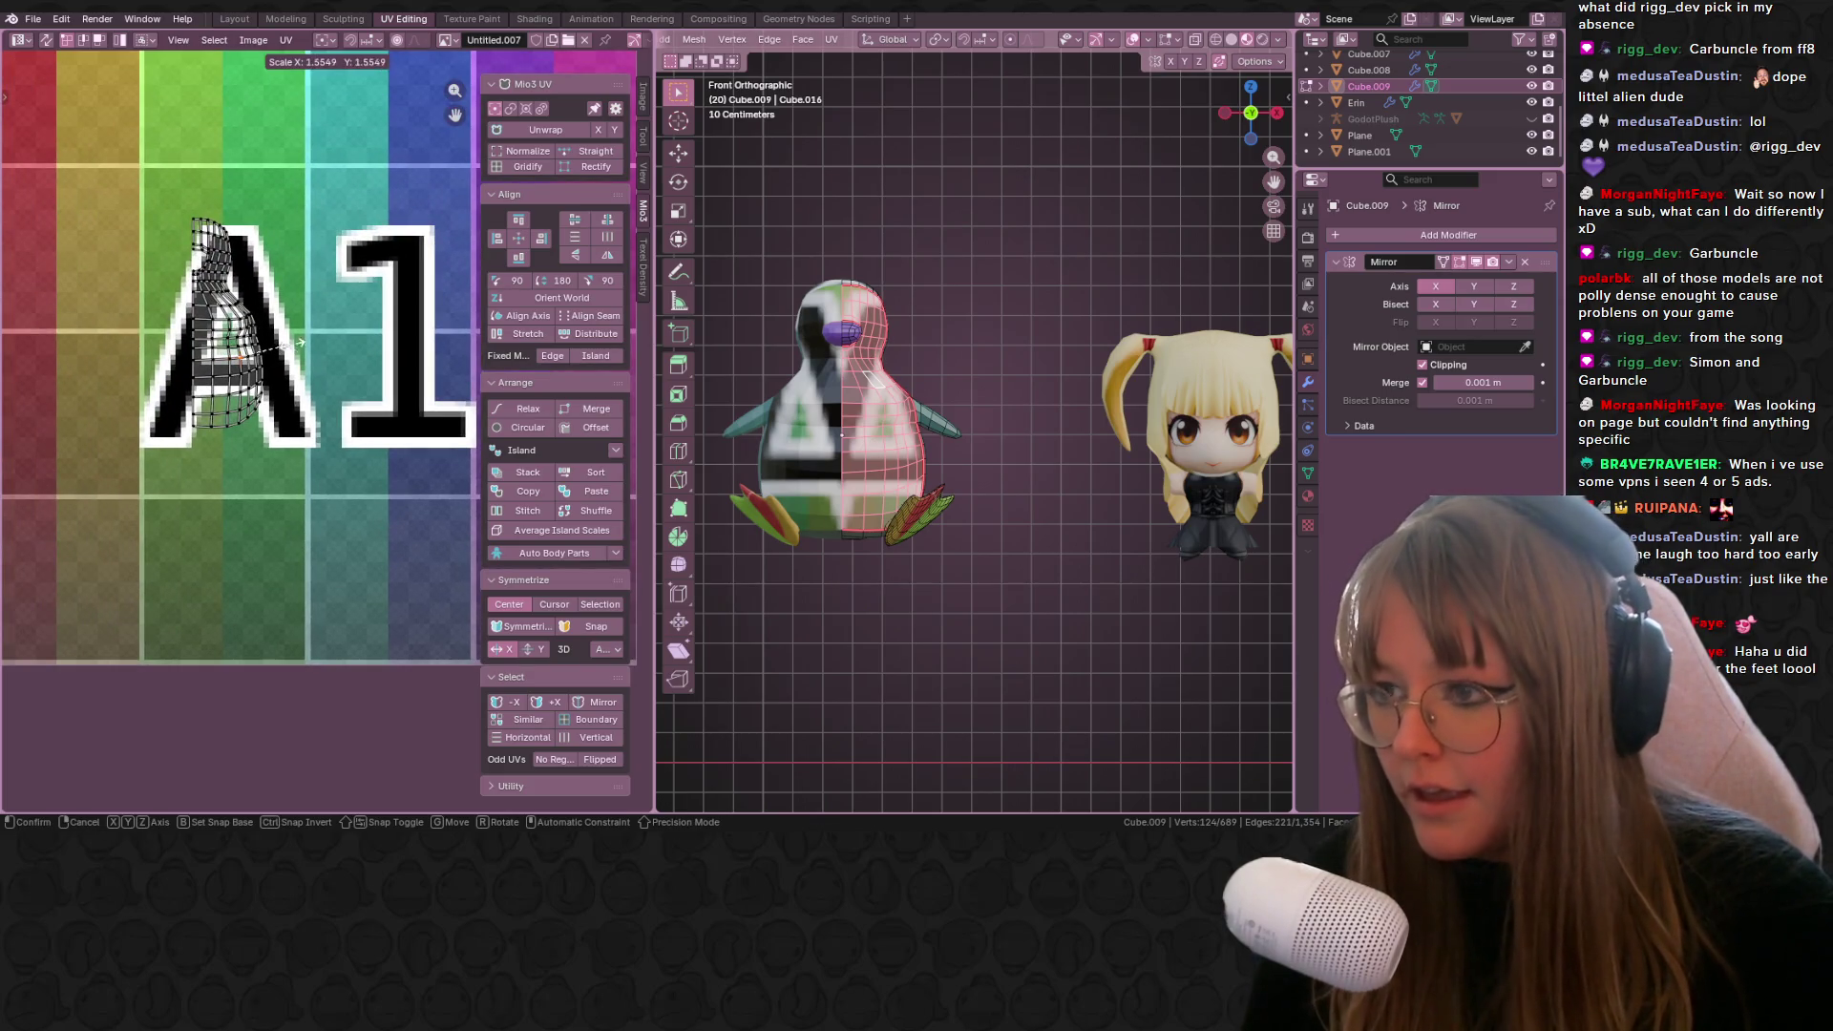
key(Escape)
key(a)
key(s)
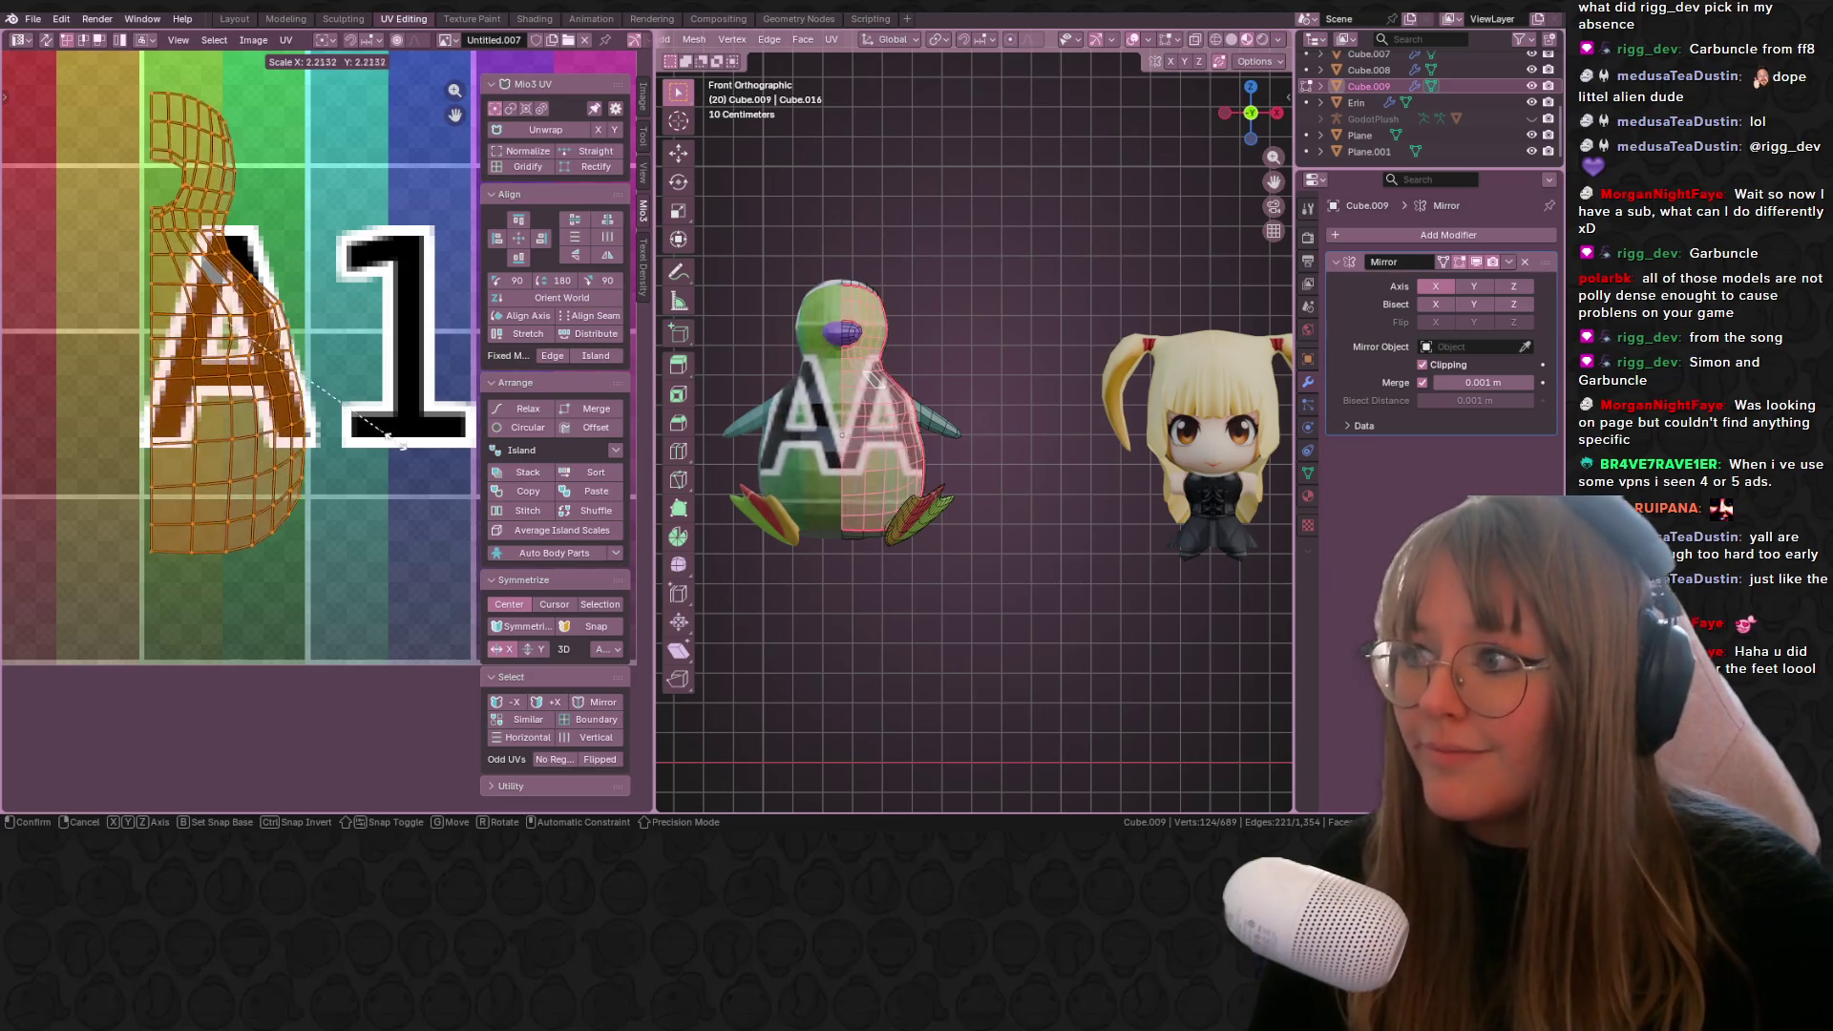
click(401, 444)
middle_drag(401, 444, 406, 482)
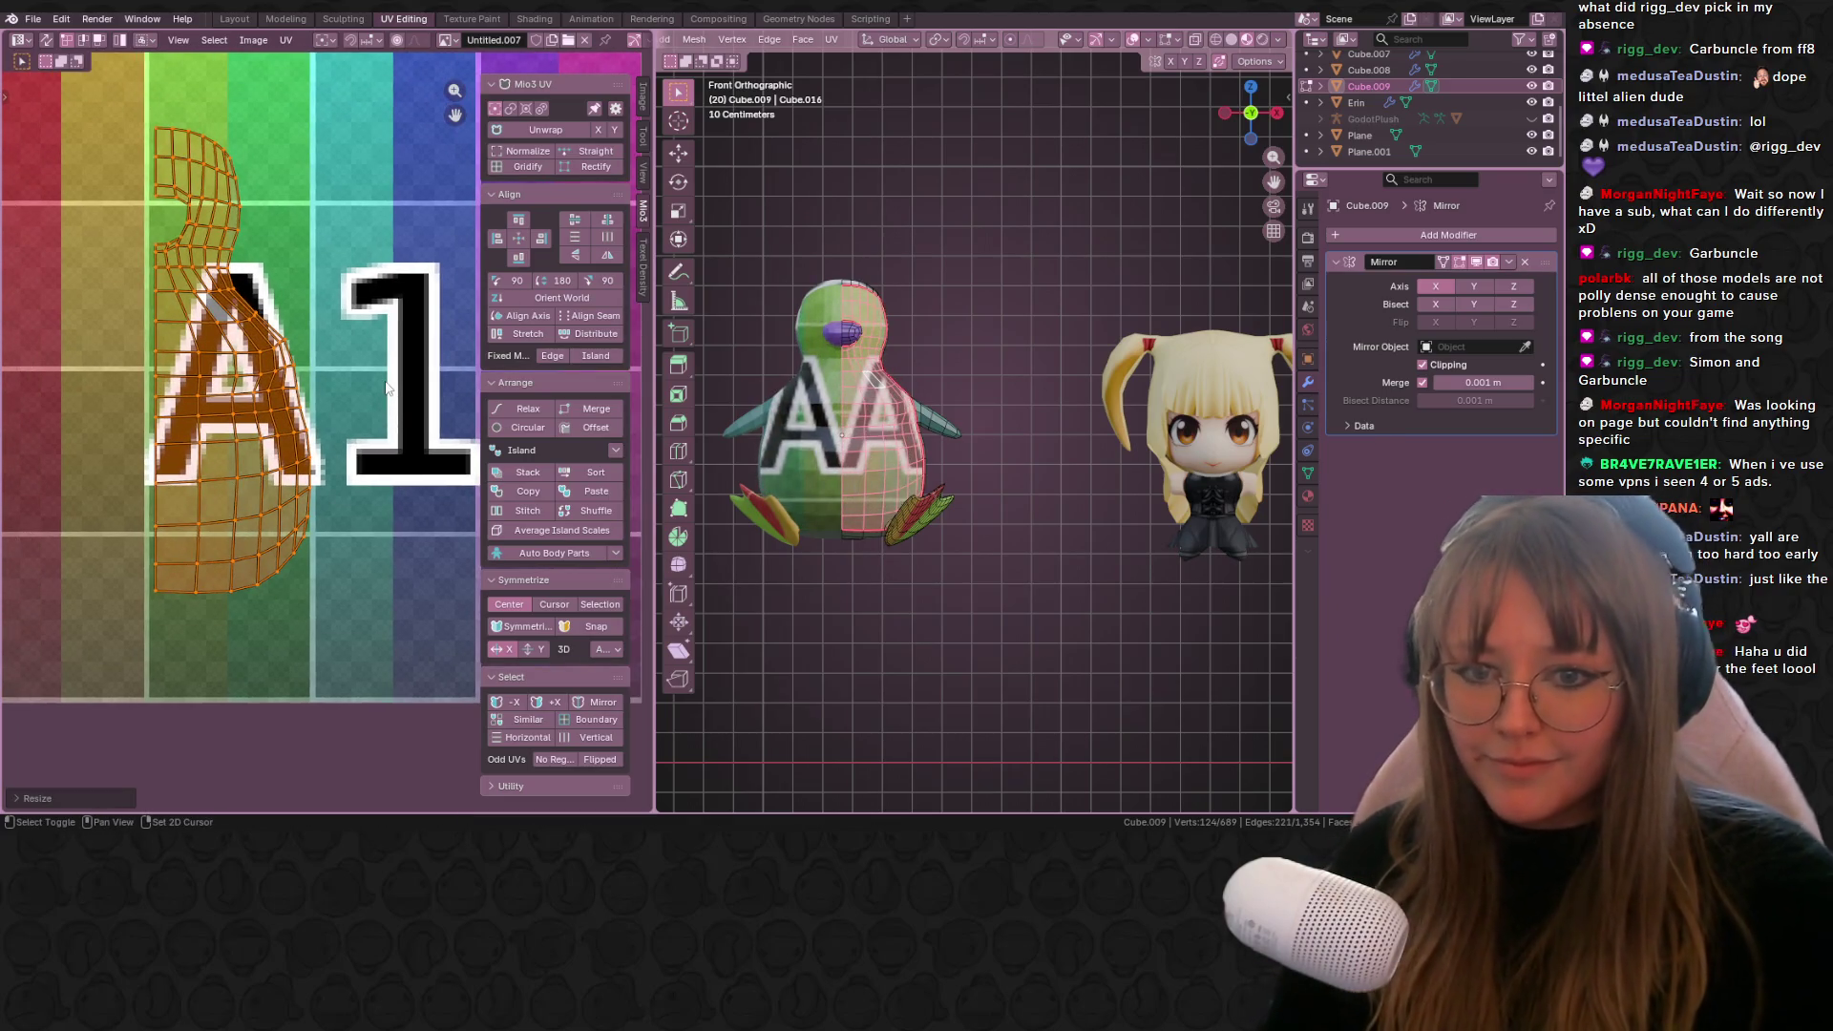
ctrl+scroll(455, 386, right, 3)
shift+scroll(392, 322, up, 2)
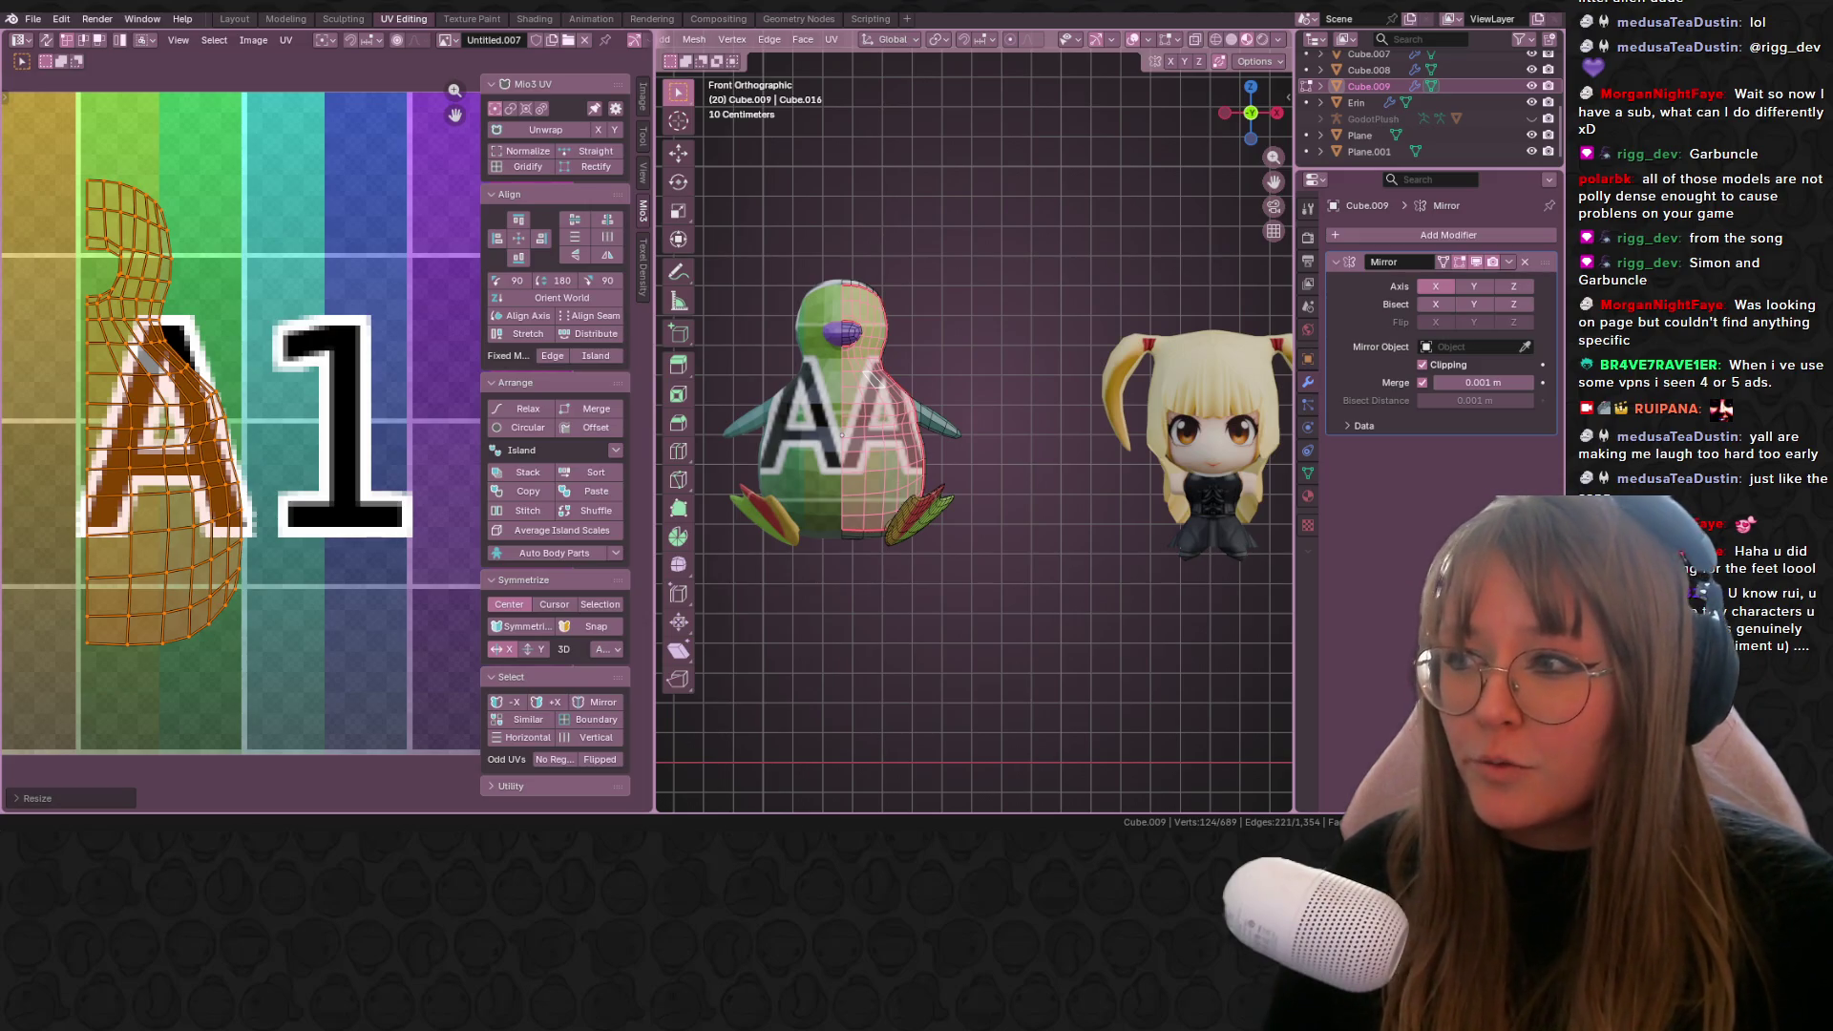
scroll(871, 378, down, 3)
Step: Drag the body UV island lower on the A1 texture so the letter moves toward the neck
ctrl+scroll(776, 371, right, 6)
ctrl+scroll(775, 370, right, 8)
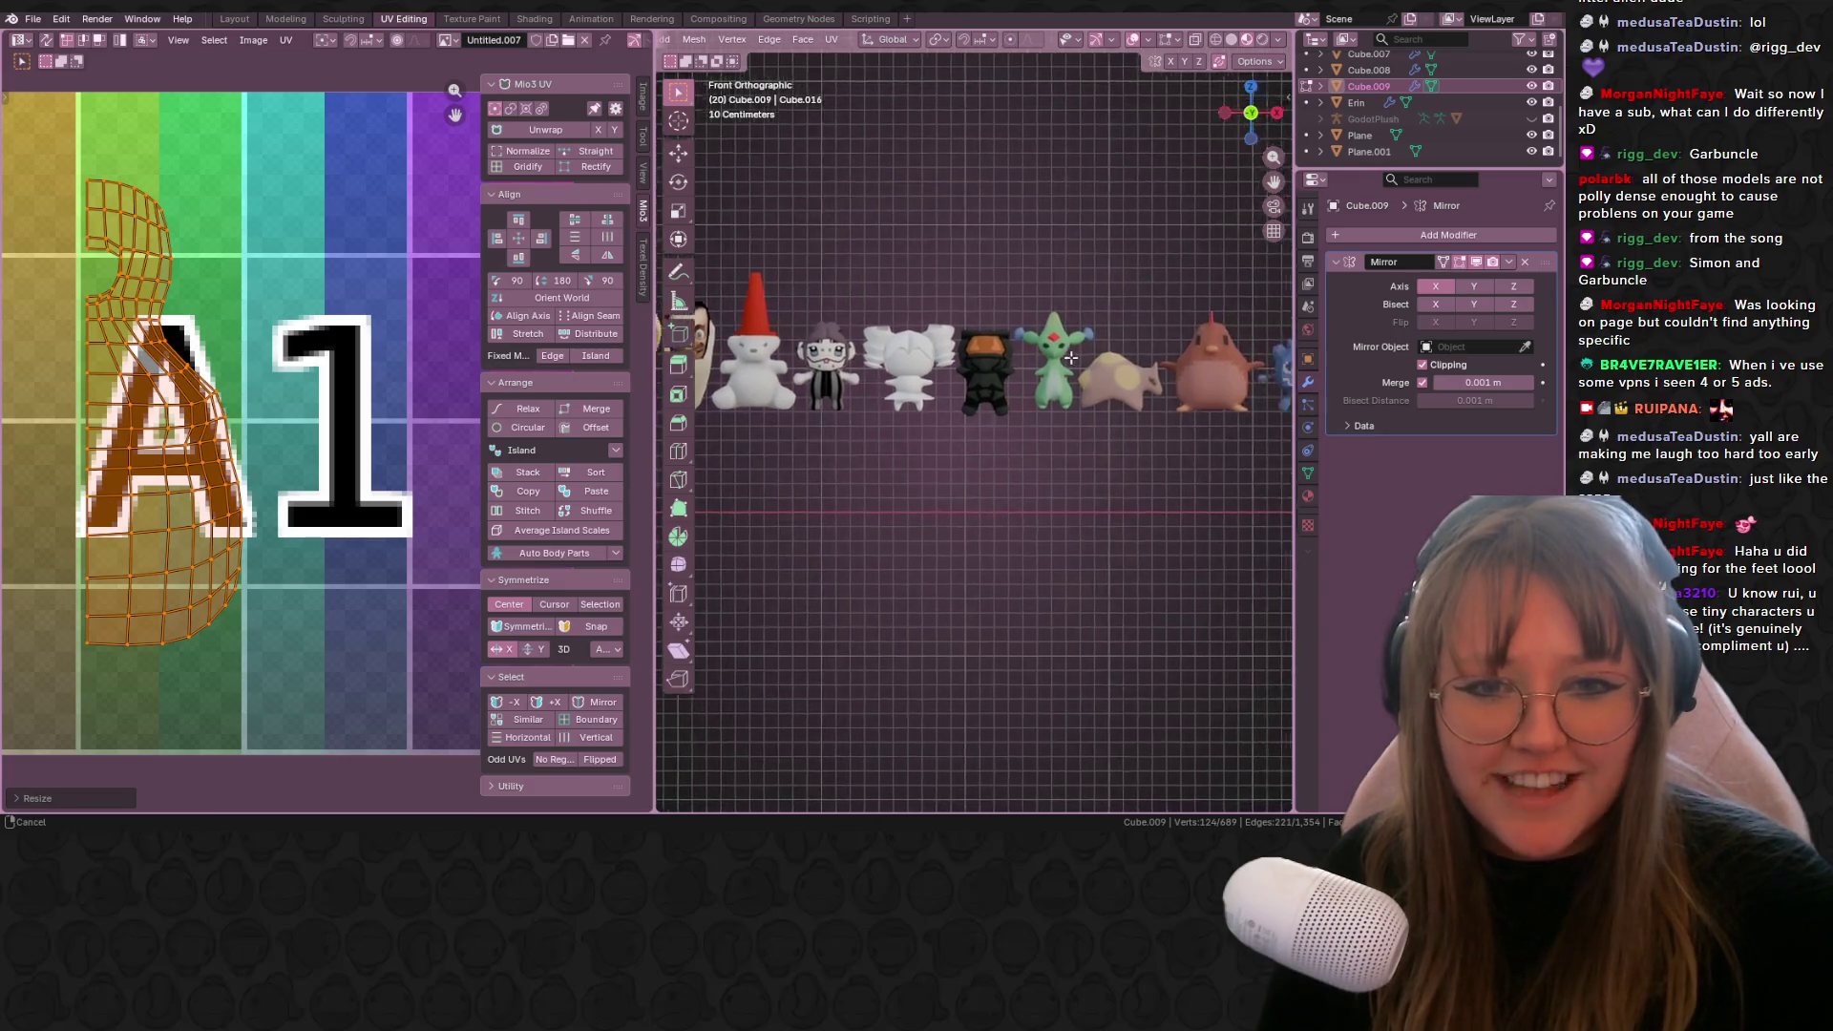
scroll(850, 350, up, 2)
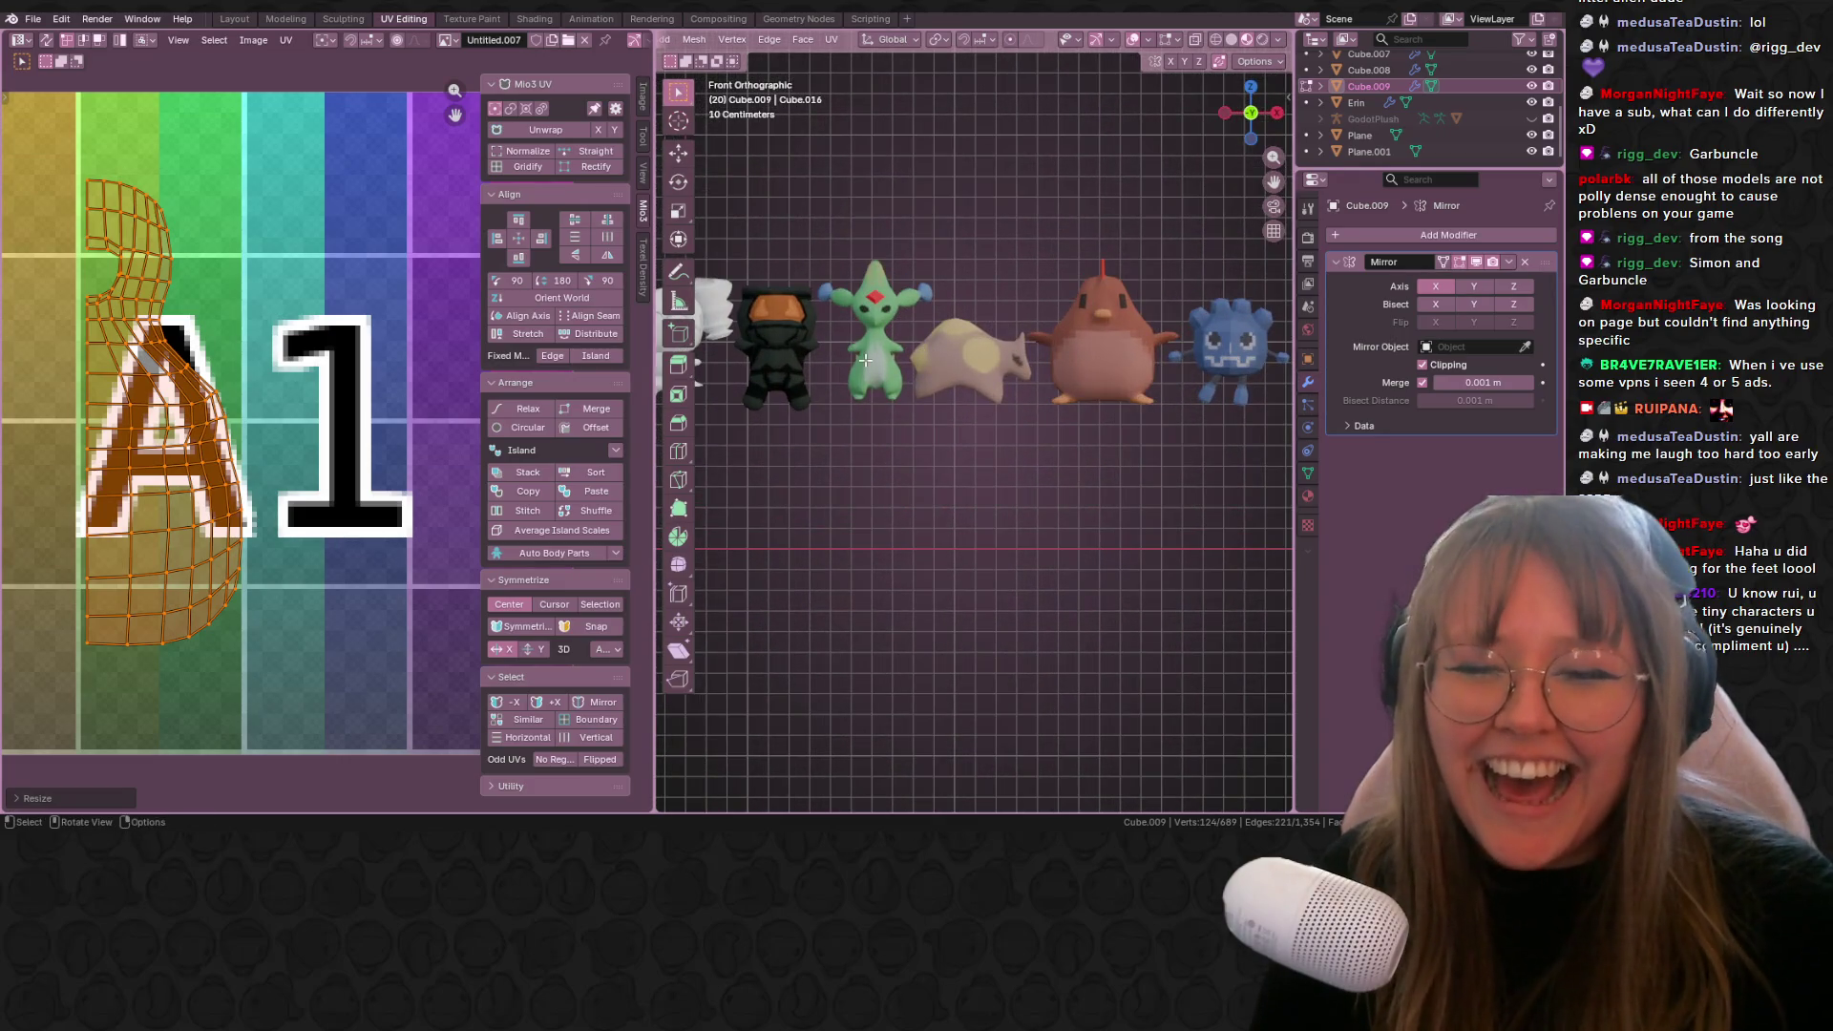
ctrl+scroll(864, 359, left, 10)
scroll(875, 379, up, 1)
shift+scroll(876, 379, left, 15)
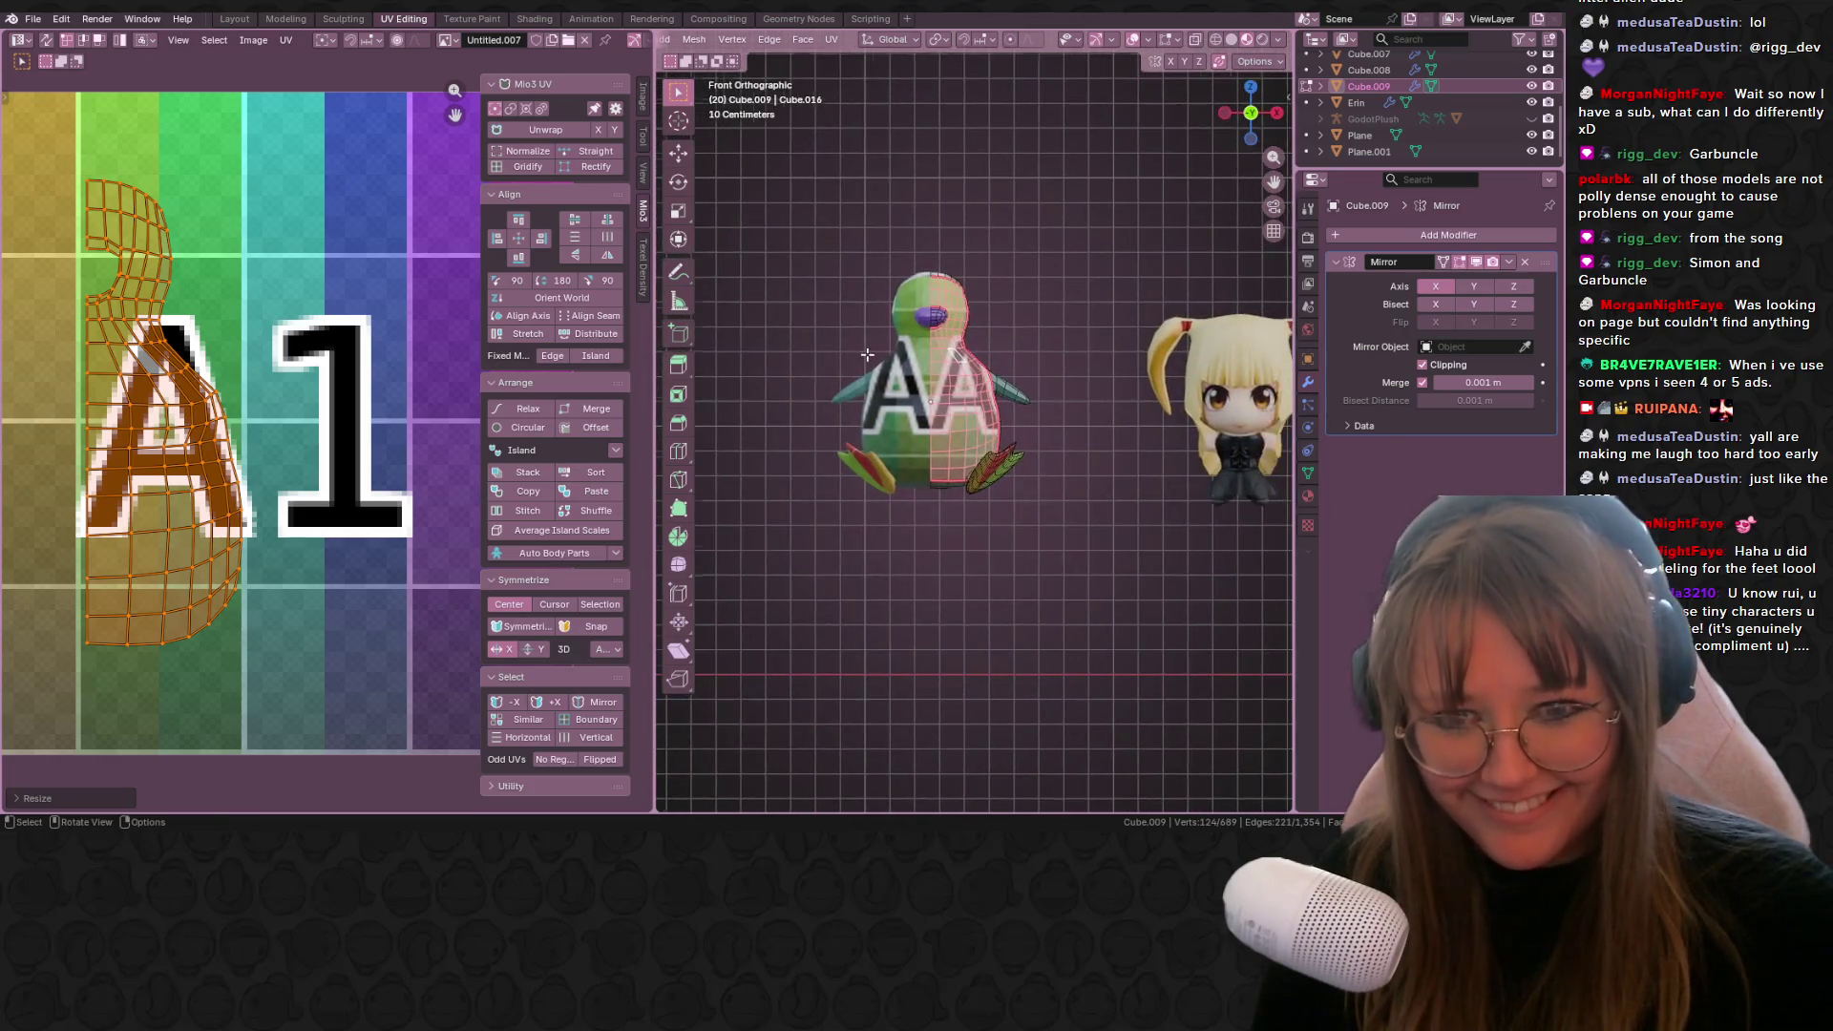
scroll(867, 355, up, 1)
scroll(230, 379, up, 1)
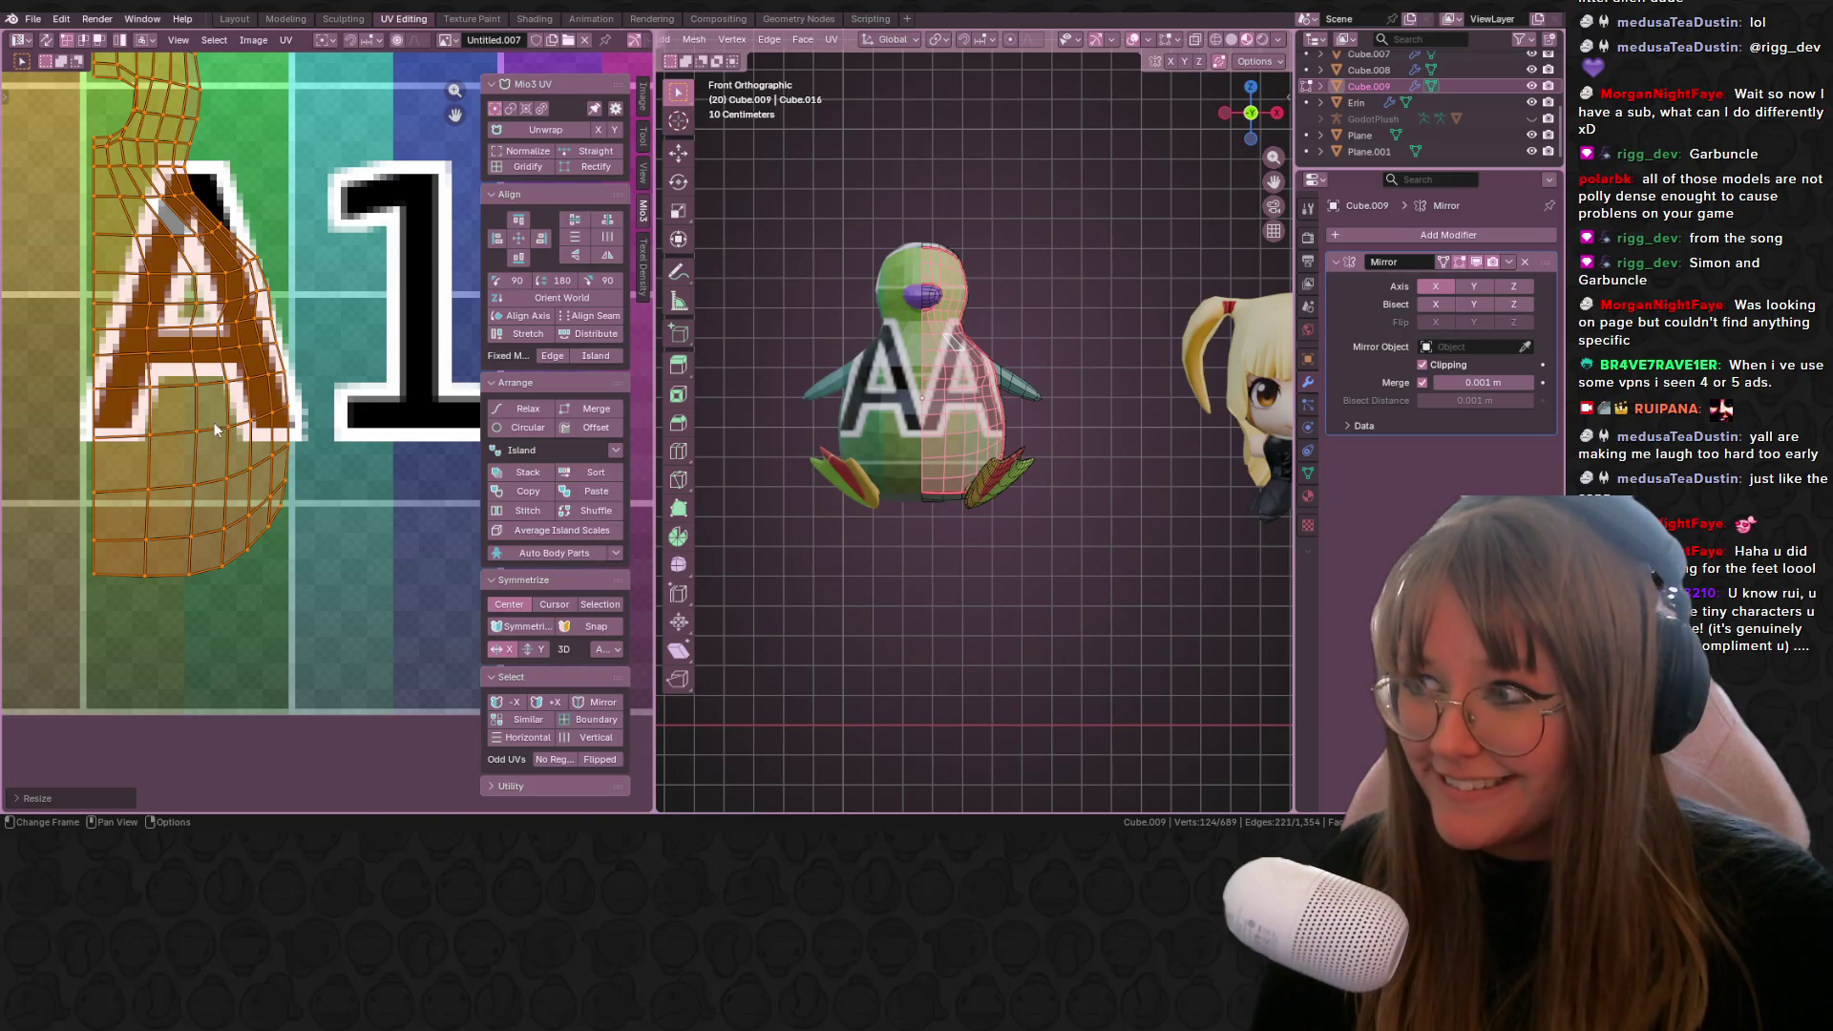
key(g)
click(206, 592)
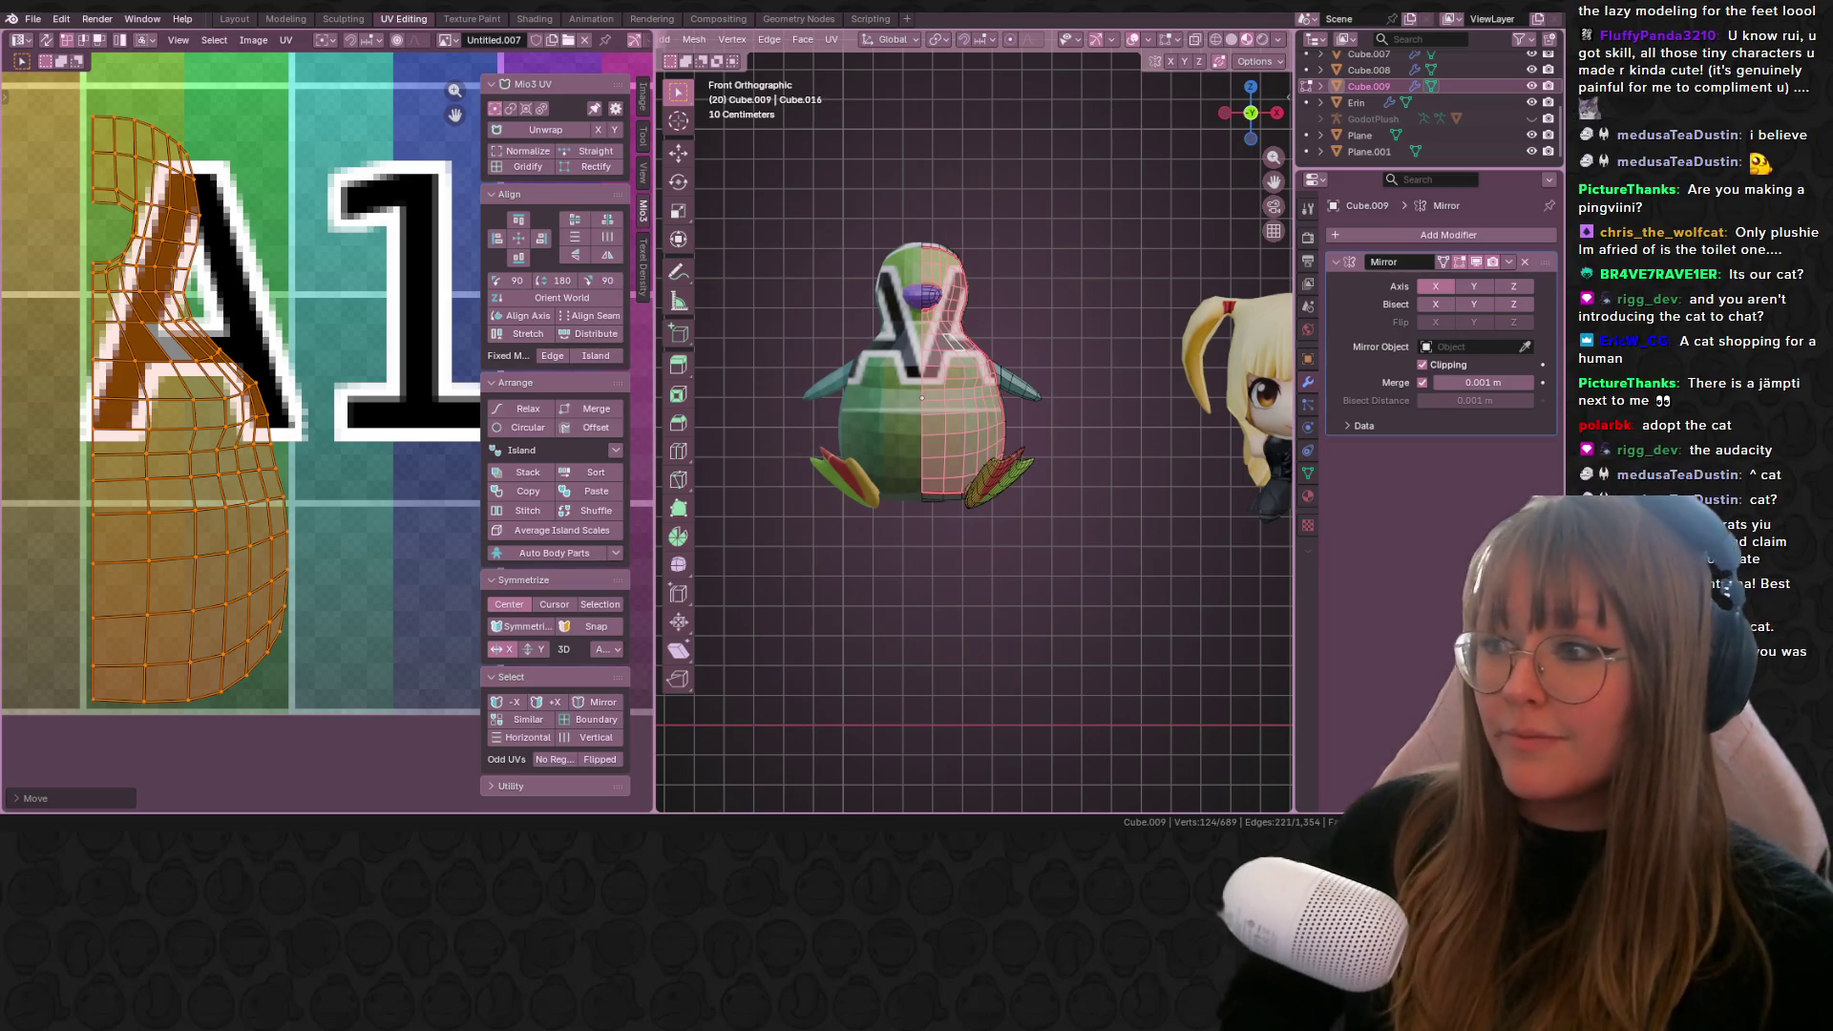
key(XF86AudioLowerVolume)
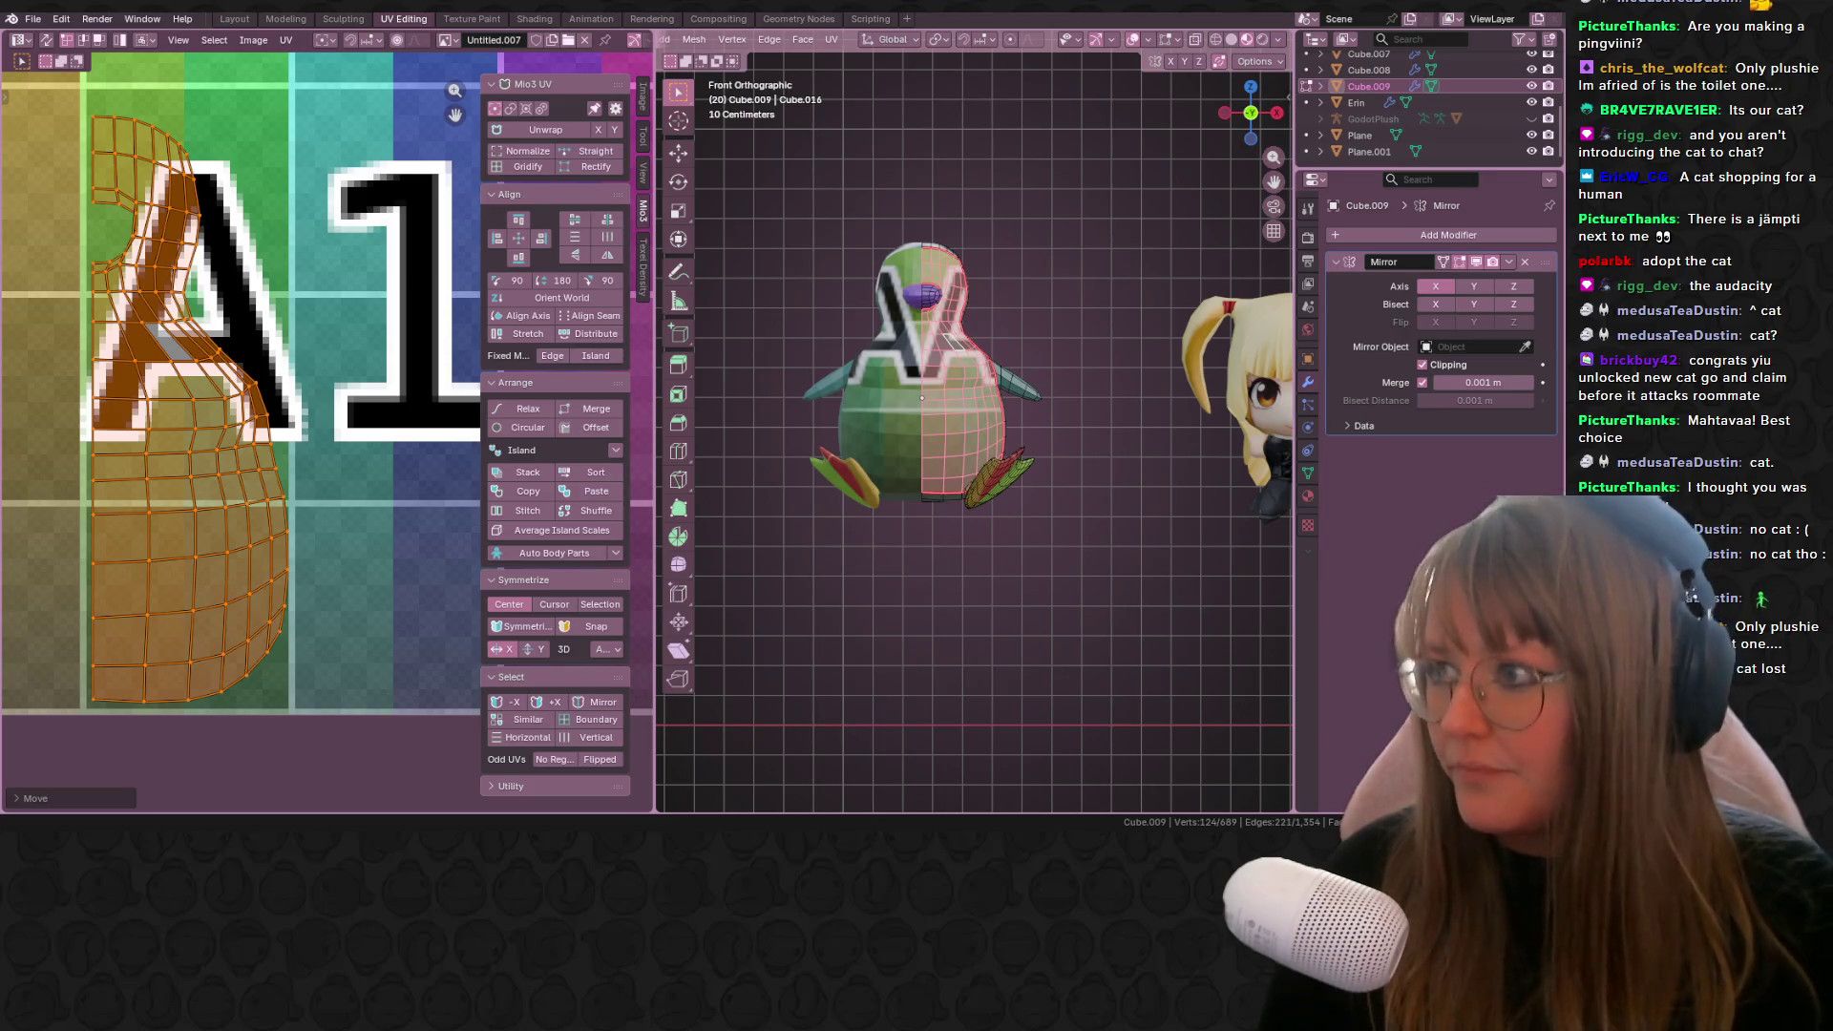
ctrl+scroll(1140, 355, down, 5)
scroll(1139, 355, up, 6)
ctrl+scroll(1140, 356, down, 2)
scroll(1139, 355, up, 1)
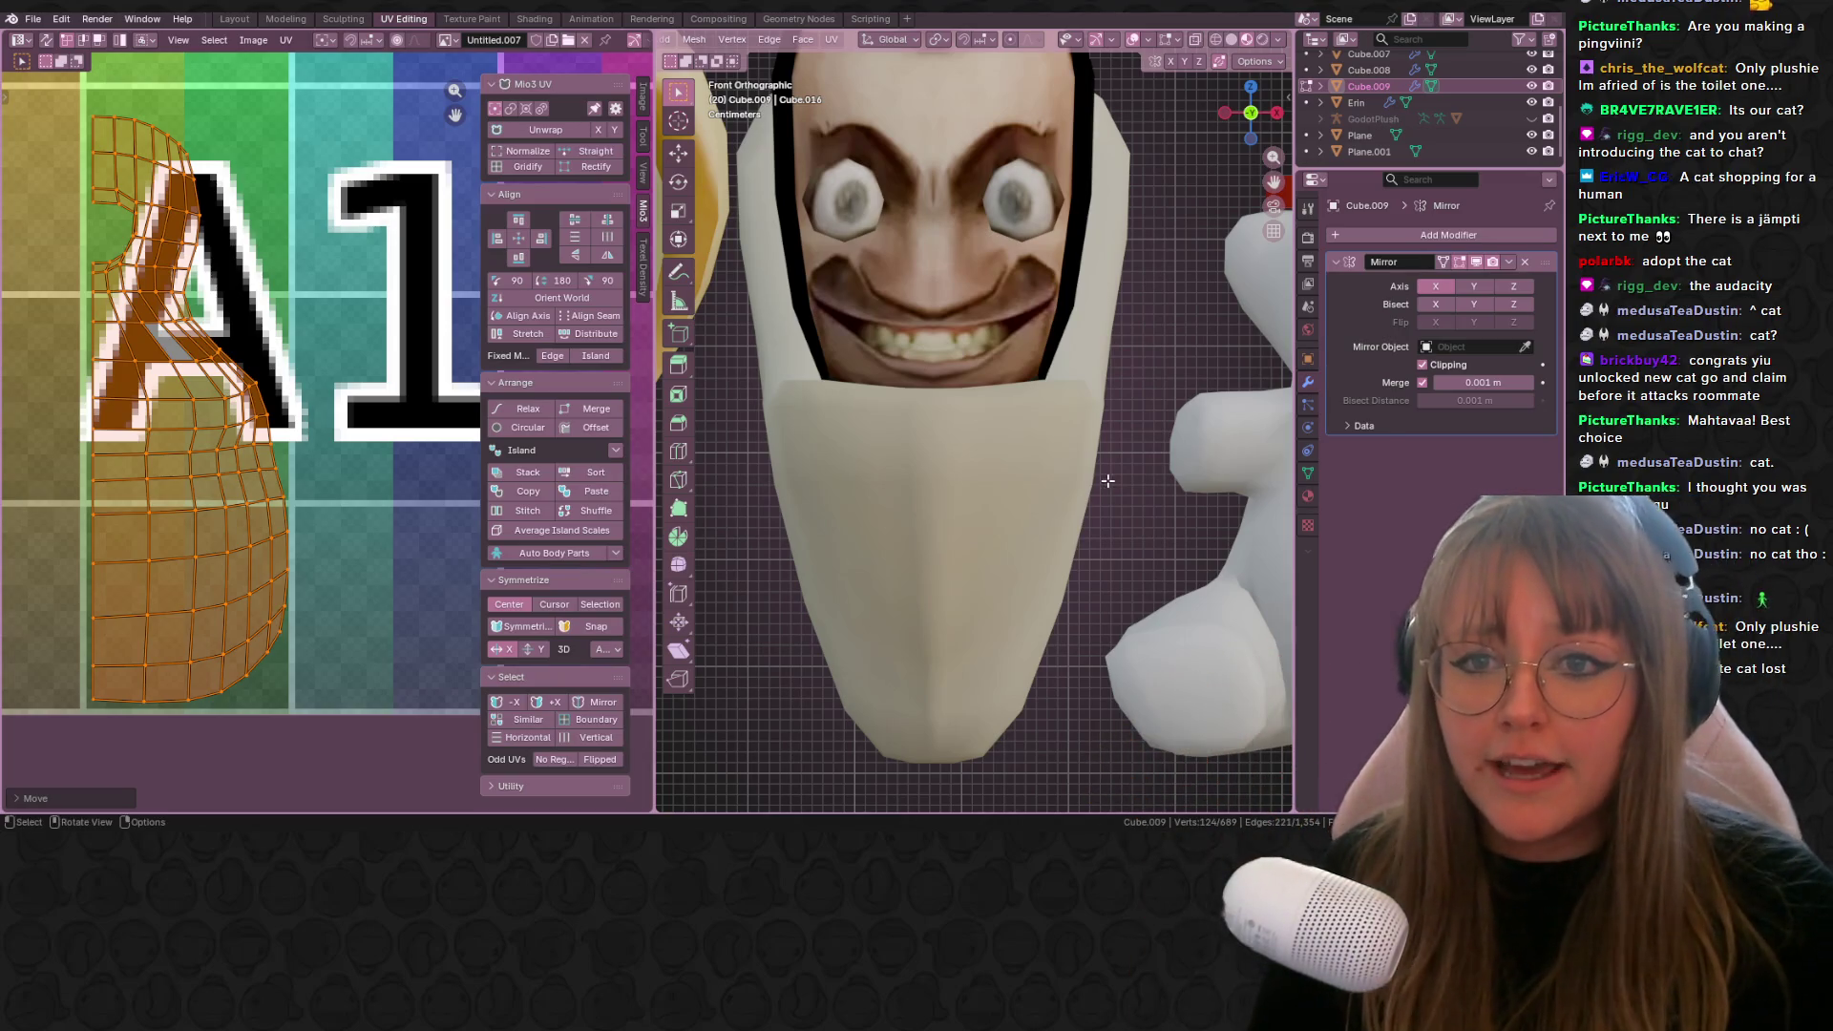
scroll(1092, 461, down, 10)
shift+middle_drag(1092, 462, 978, 413)
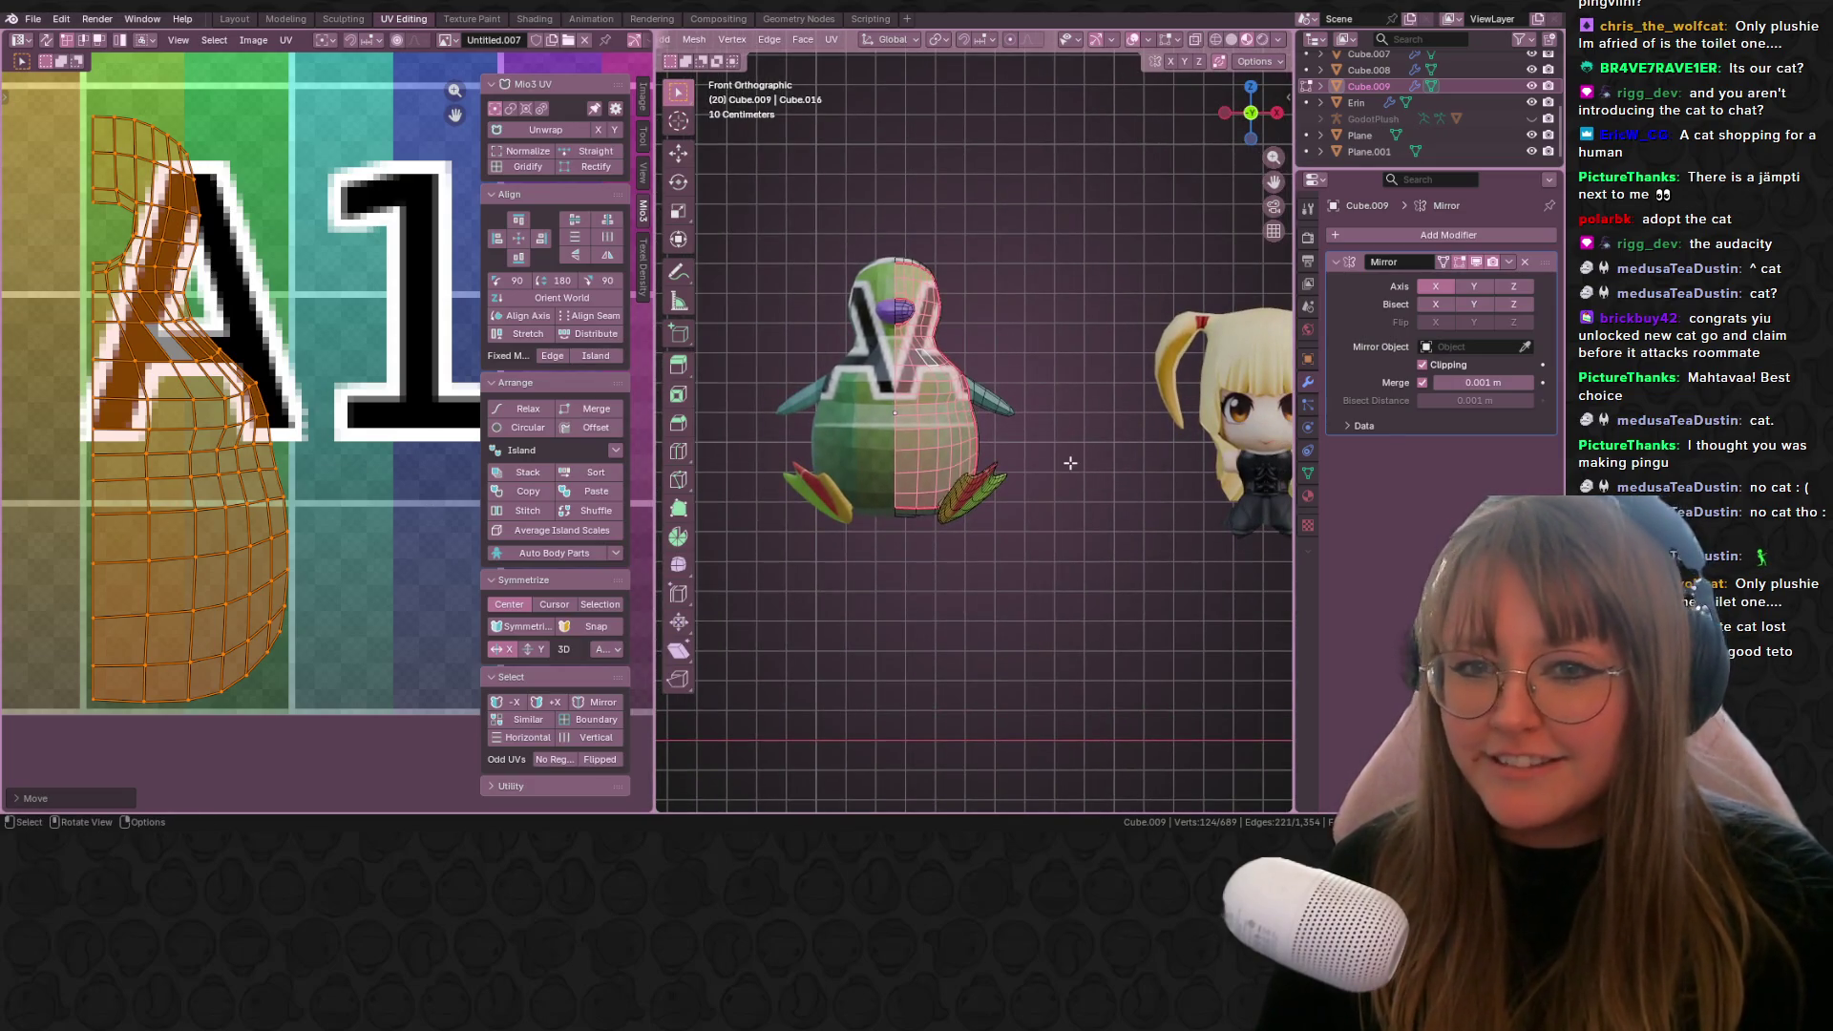
scroll(1069, 462, down, 1)
scroll(972, 436, up, 2)
mouse_move(972, 435)
shift+middle_down()
mouse_move(811, 416)
mouse_move(880, 393)
shift+middle_up()
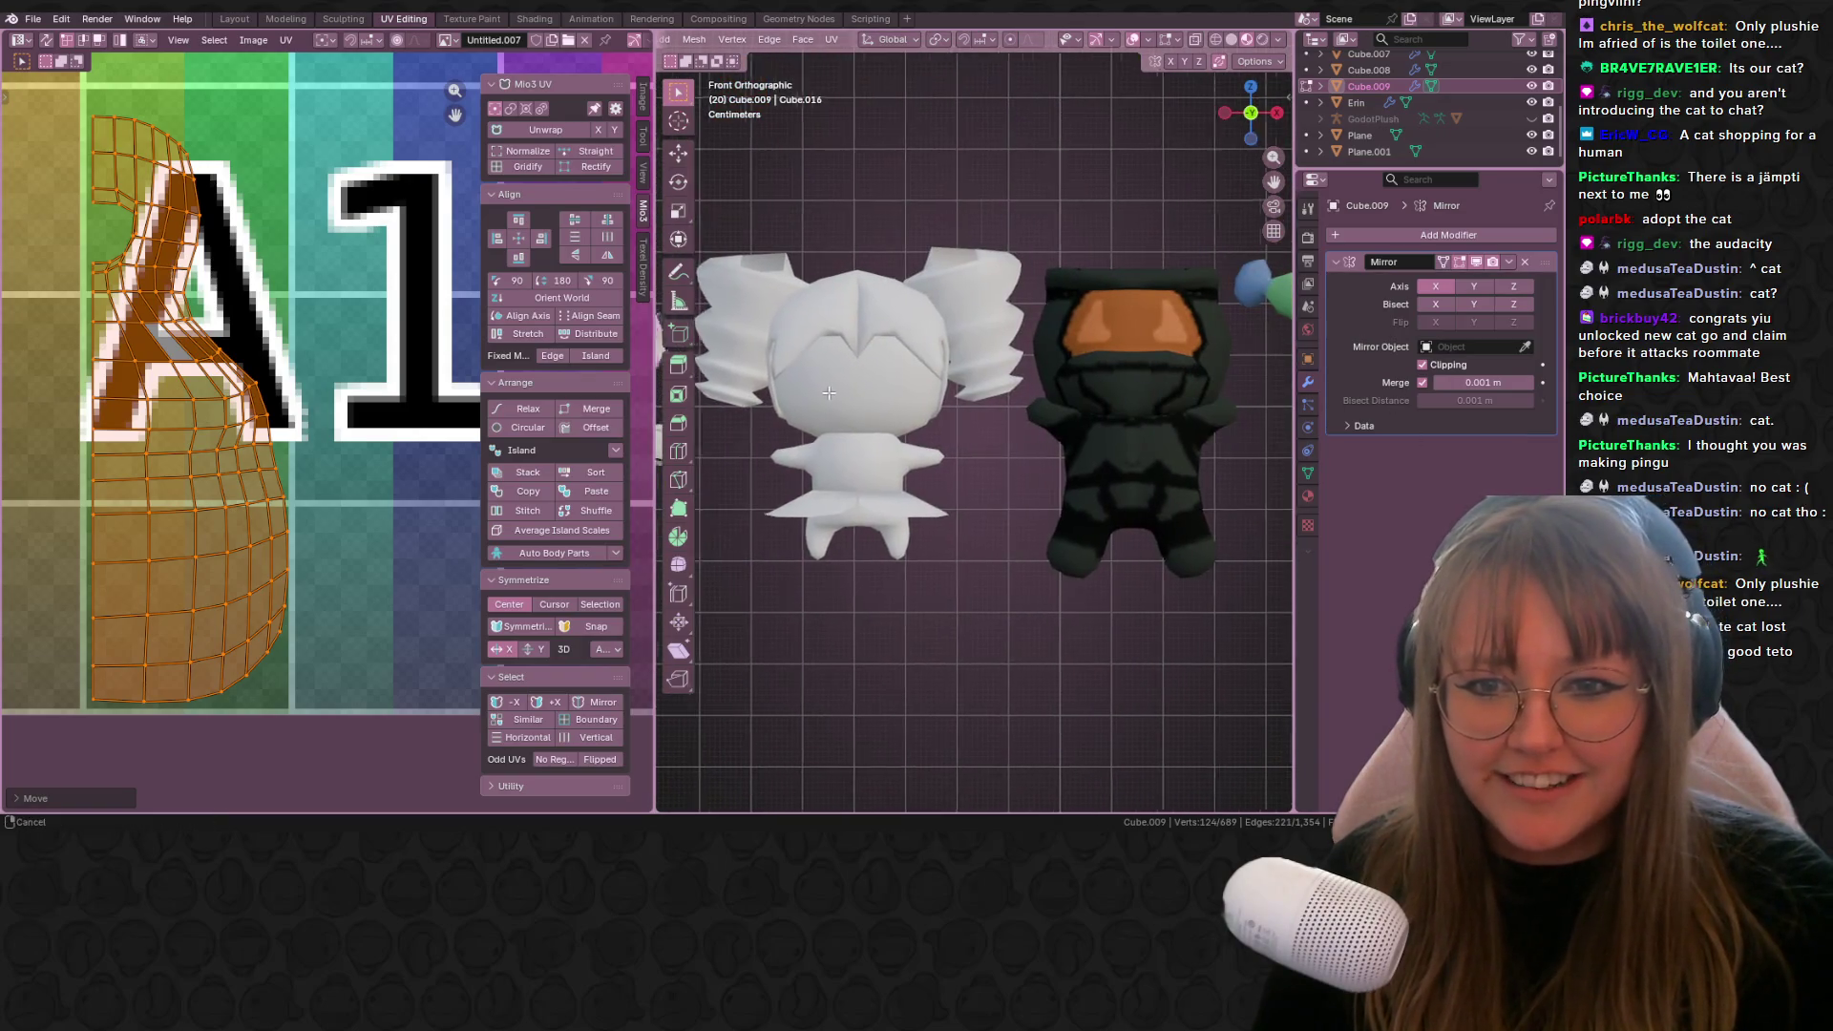
scroll(880, 392, up, 3)
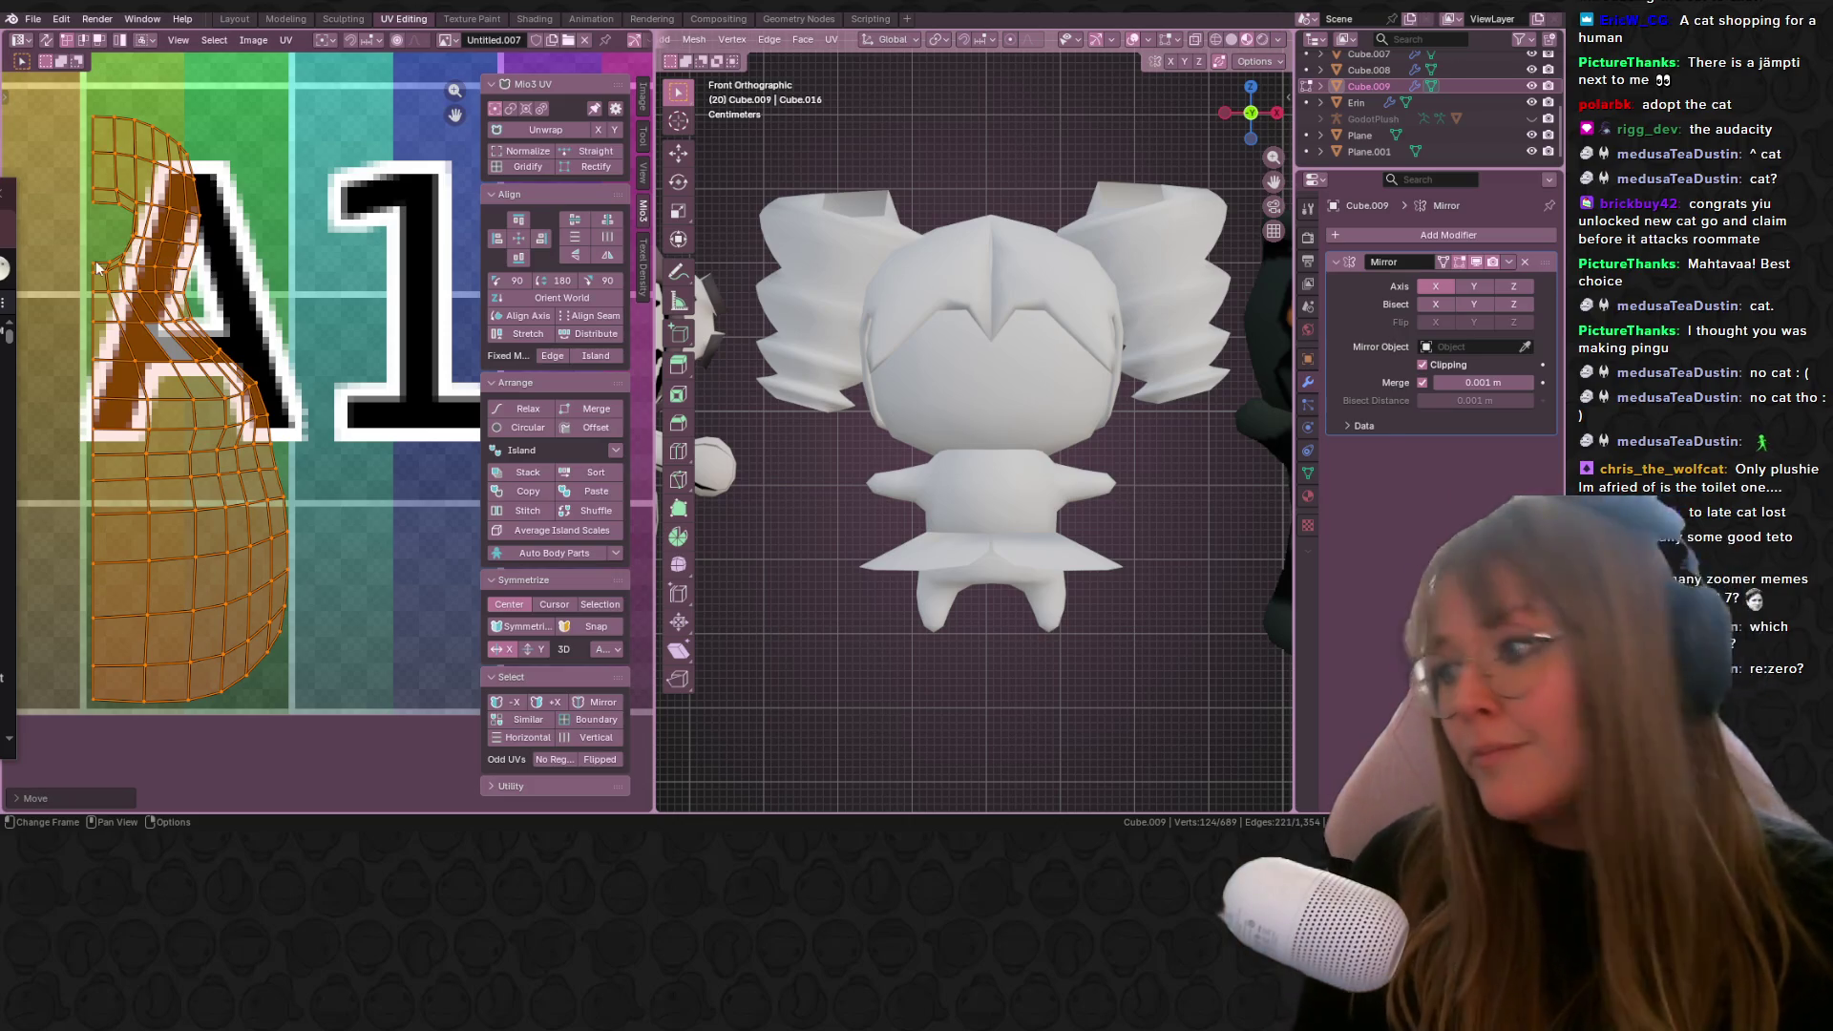
scroll(162, 456, left, 5)
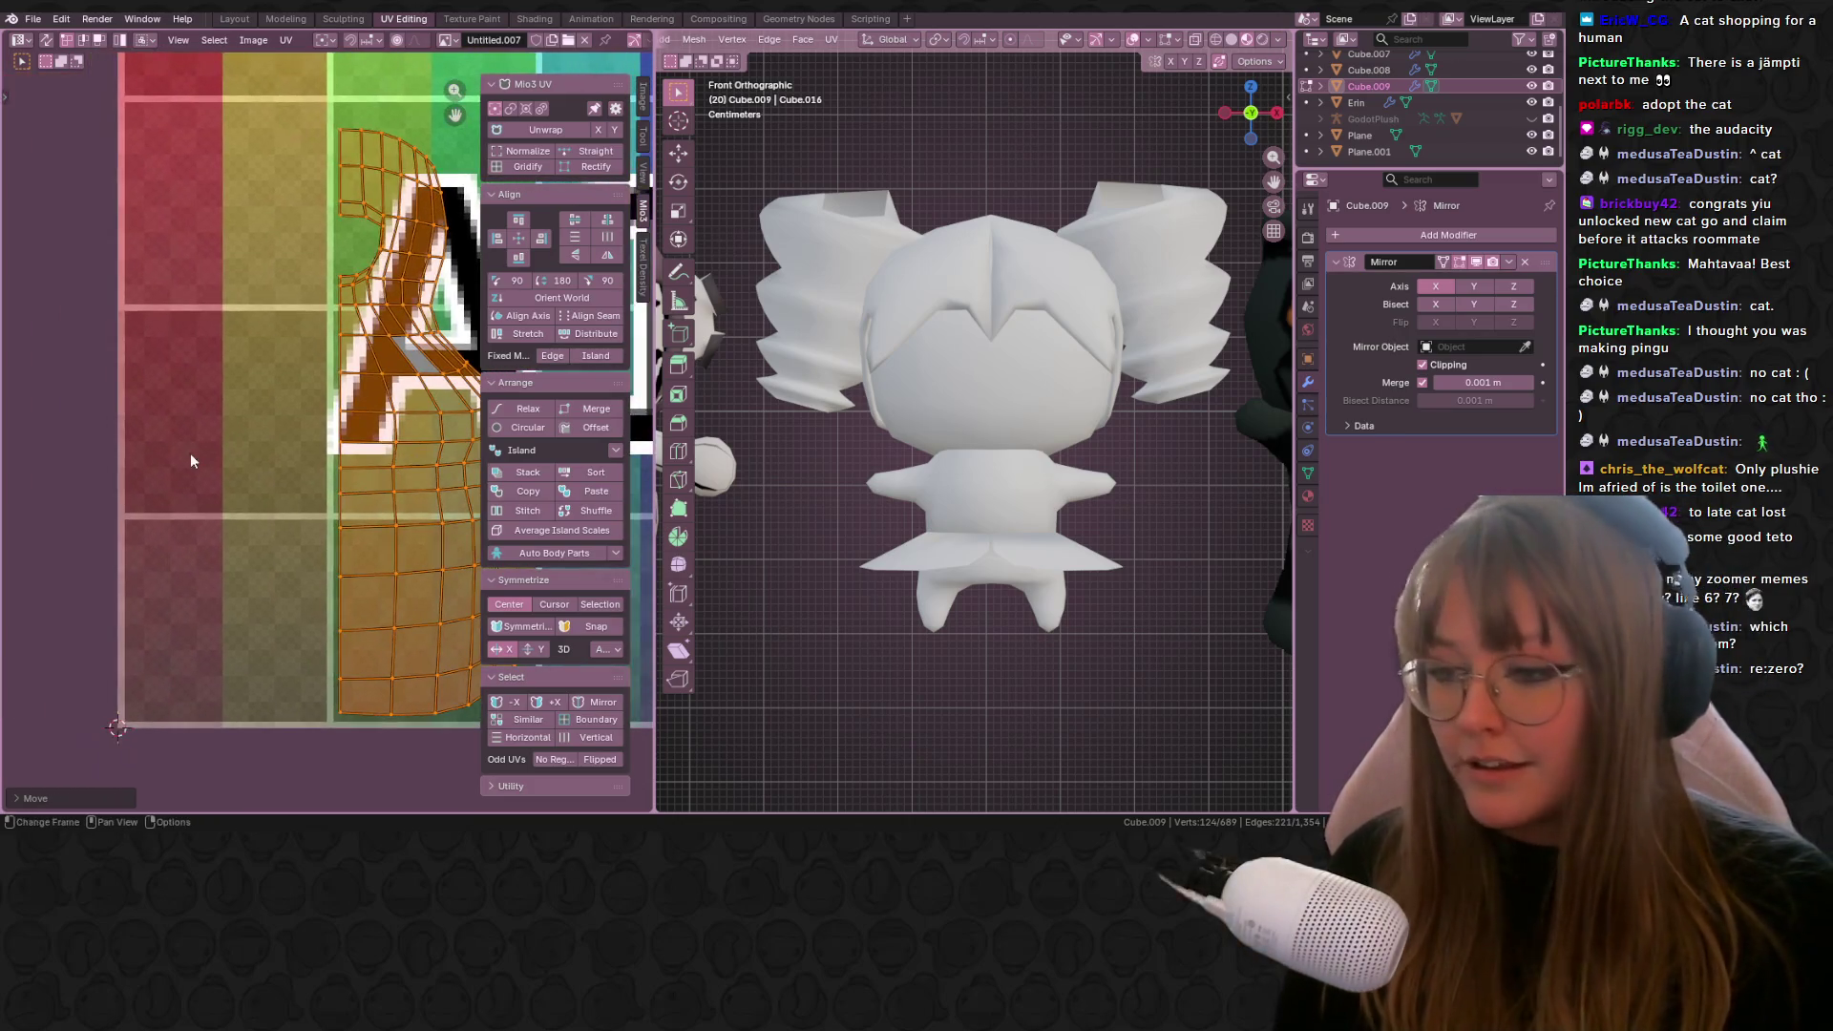
scroll(191, 461, up, 2)
shift+scroll(241, 392, down, 2)
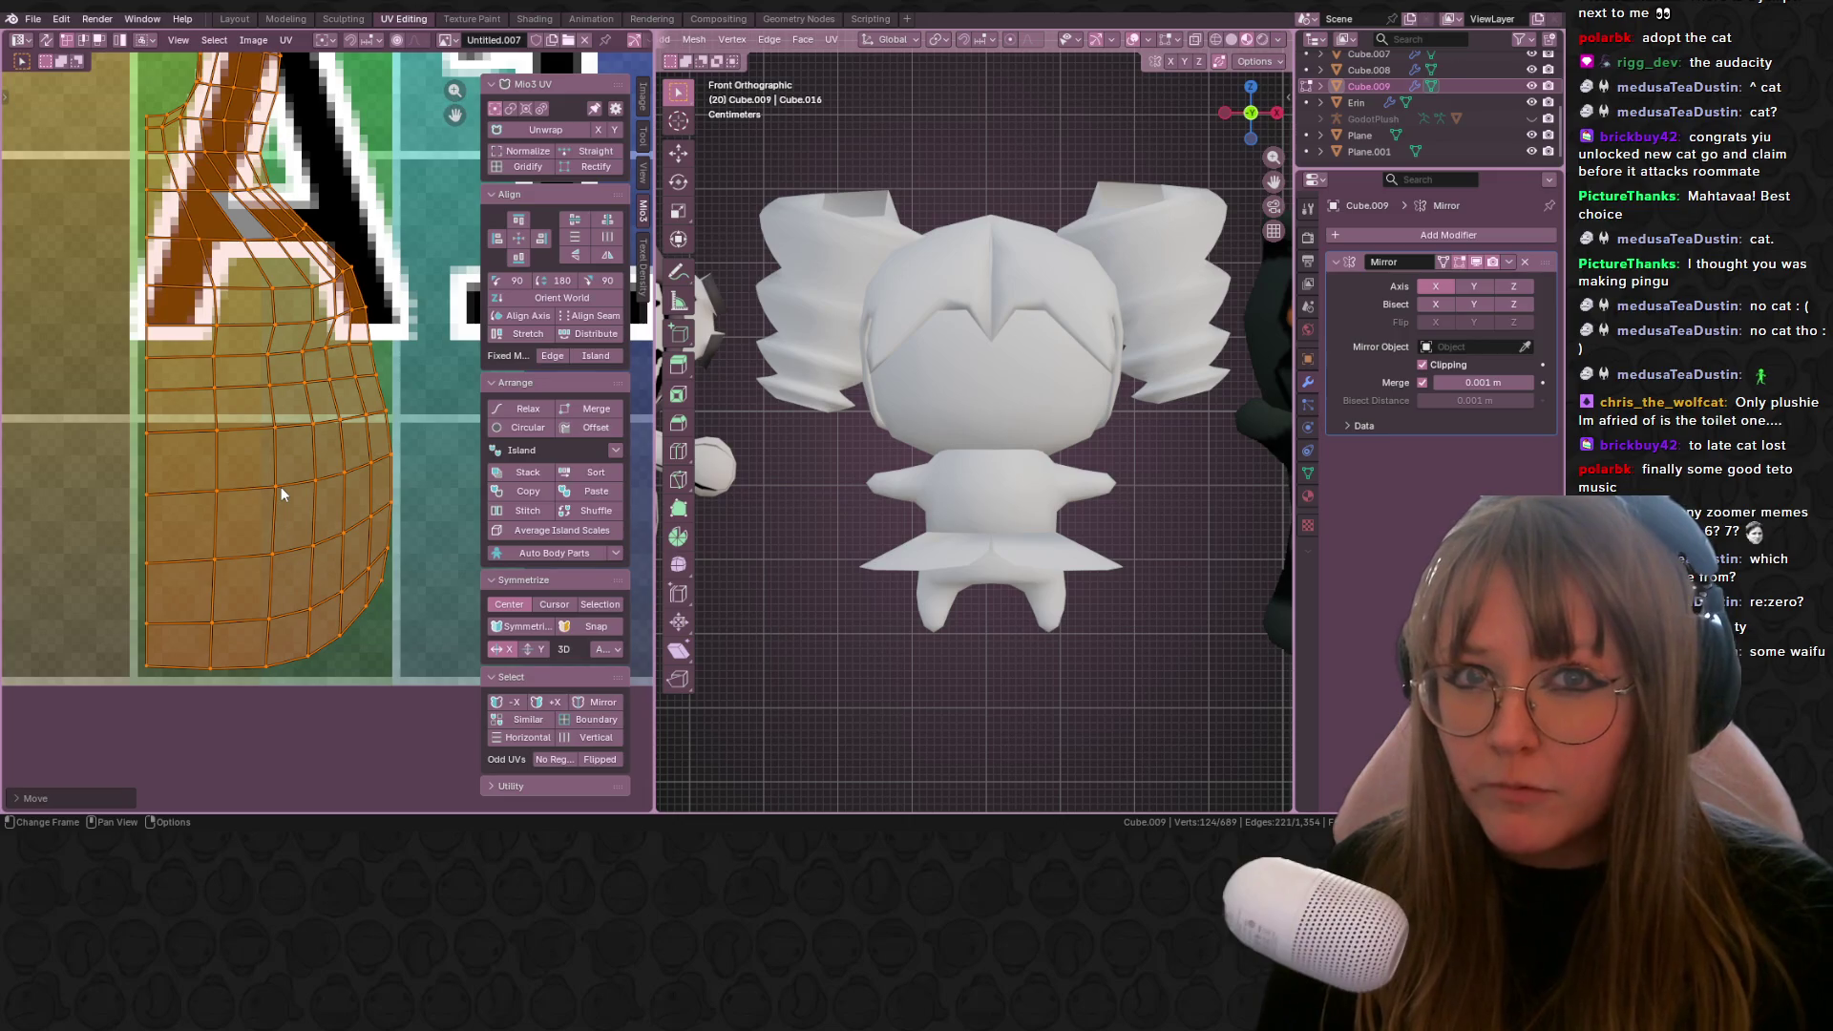
scroll(256, 496, up, 4)
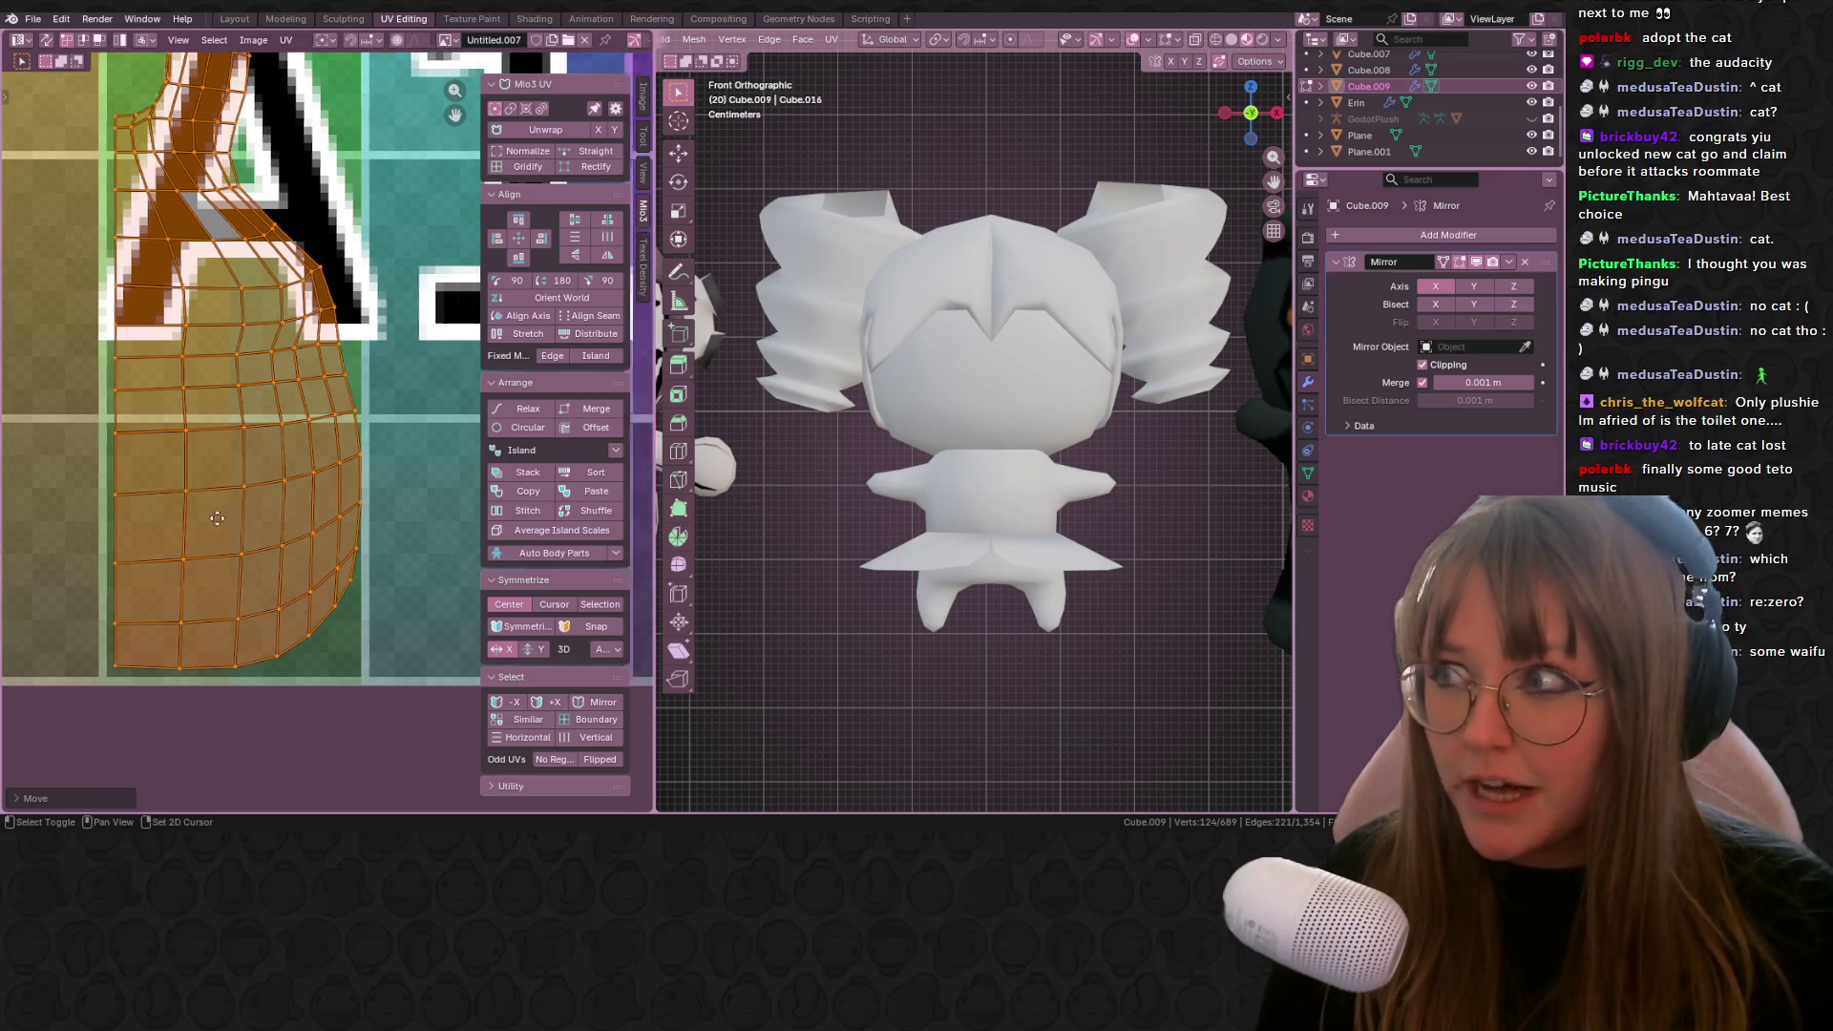
scroll(162, 535, down, 4)
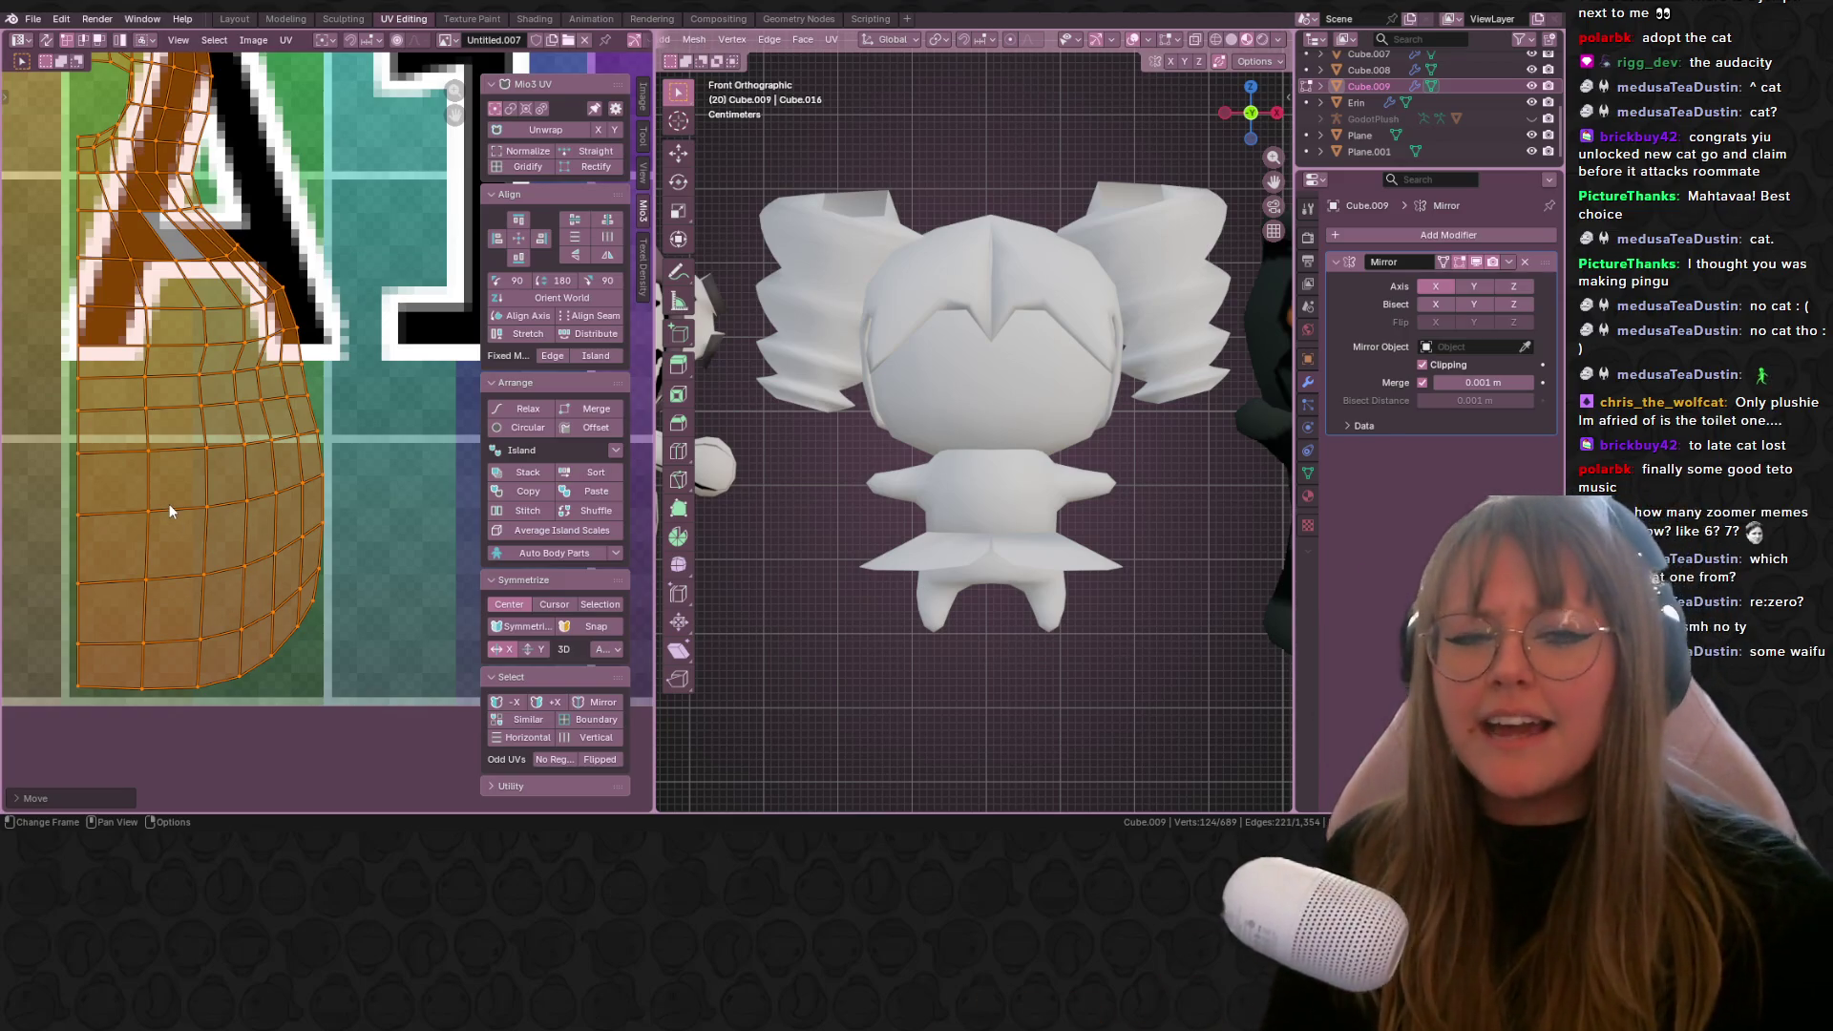
scroll(950, 487, down, 7)
ctrl+scroll(950, 487, up, 10)
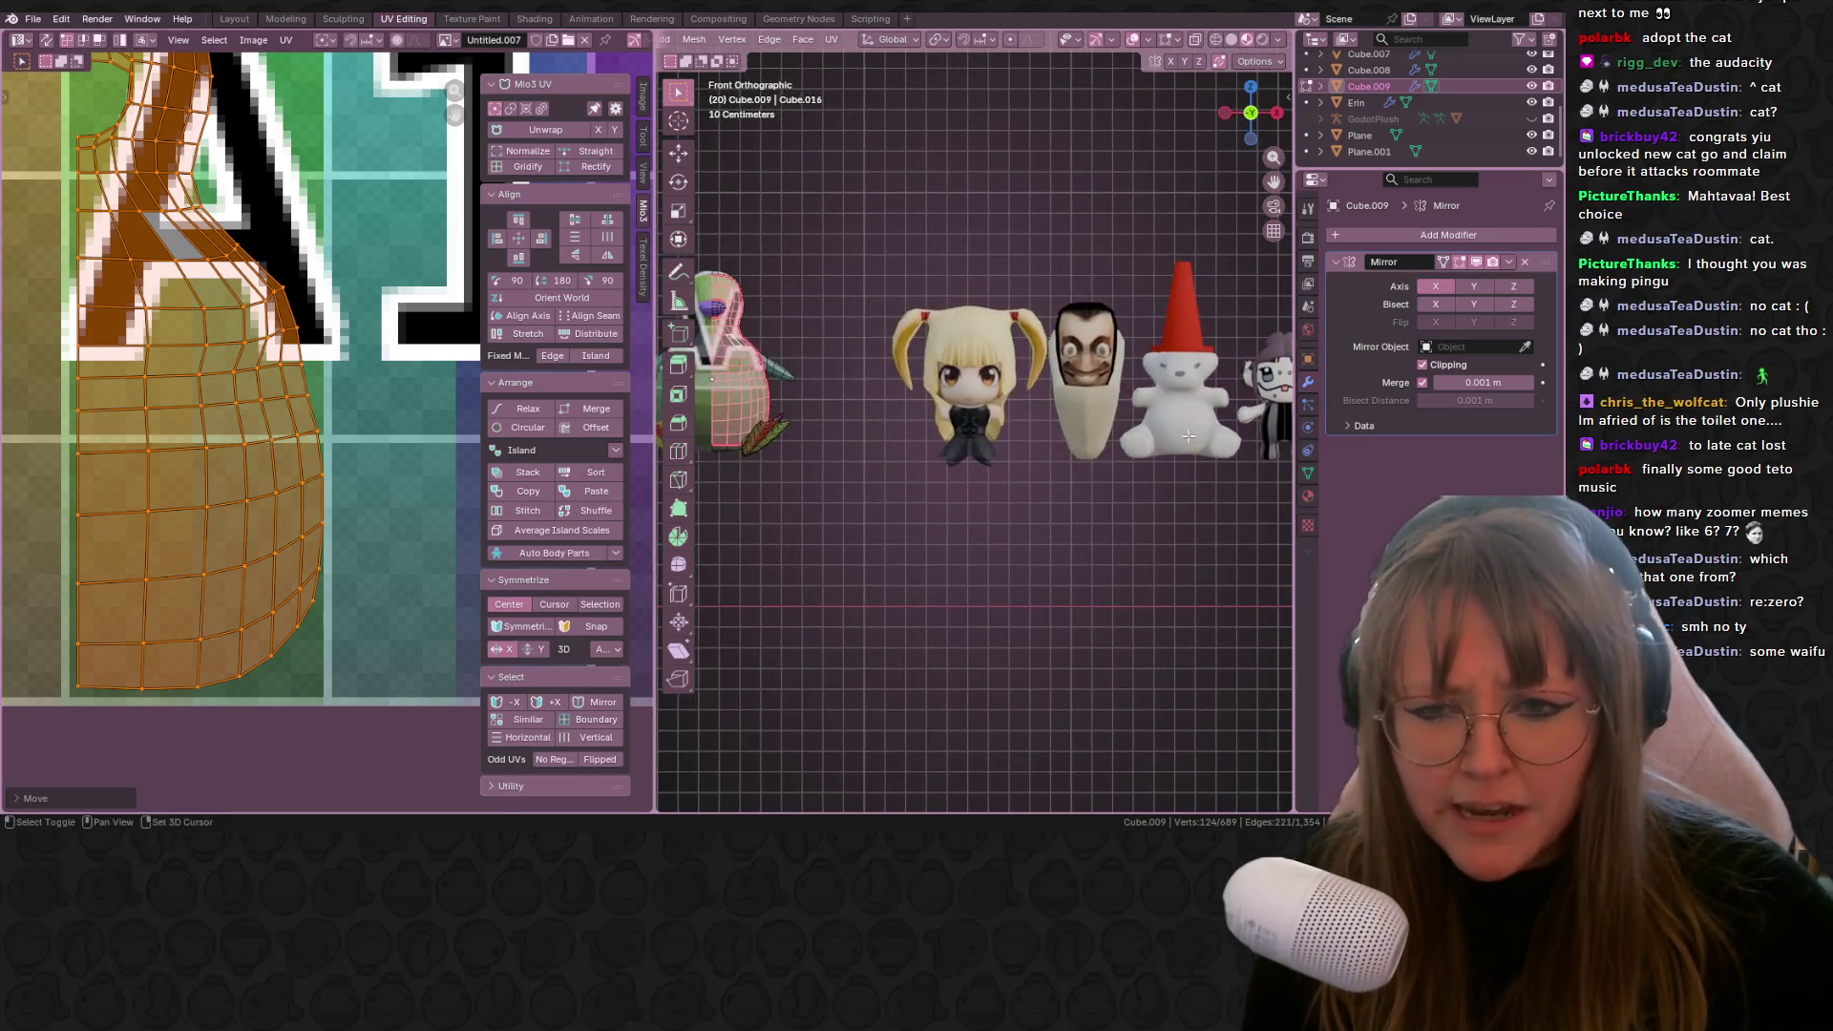
scroll(191, 420, down, 6)
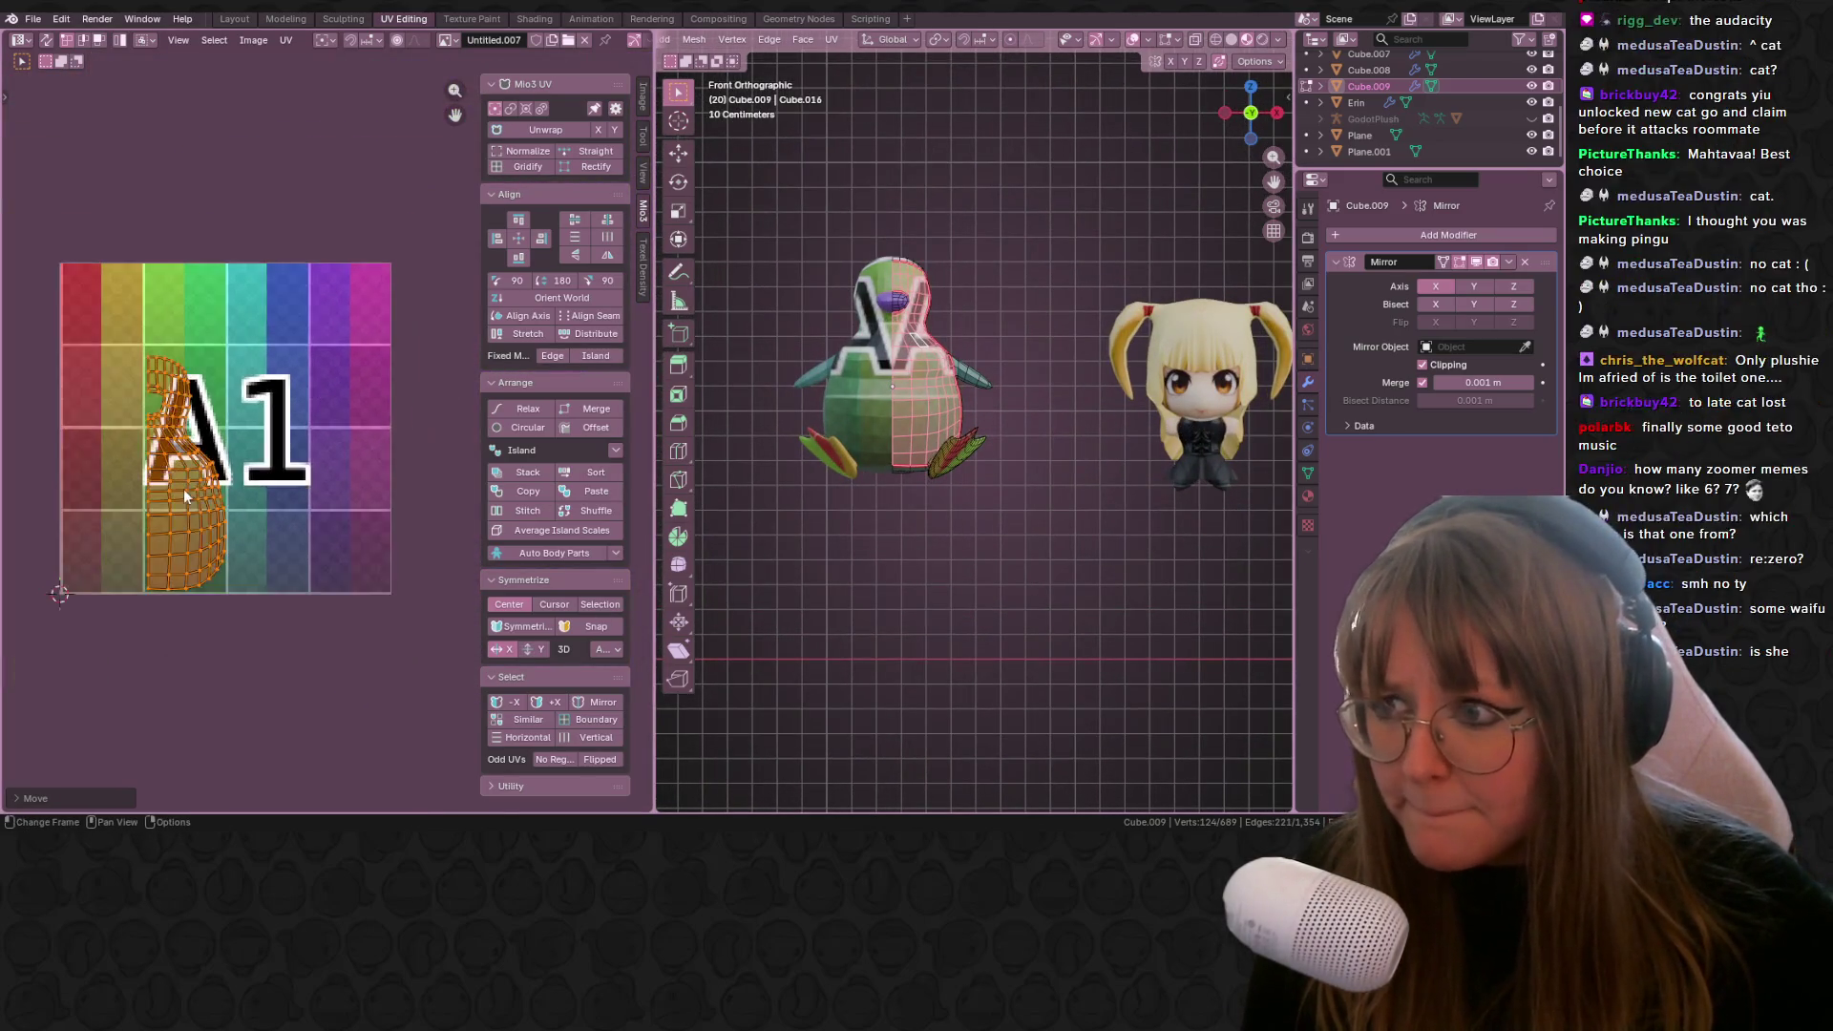
key(a)
Step: Shrink the wing UV island and place it in the texture's top-left corner
scroll(261, 442, up, 2)
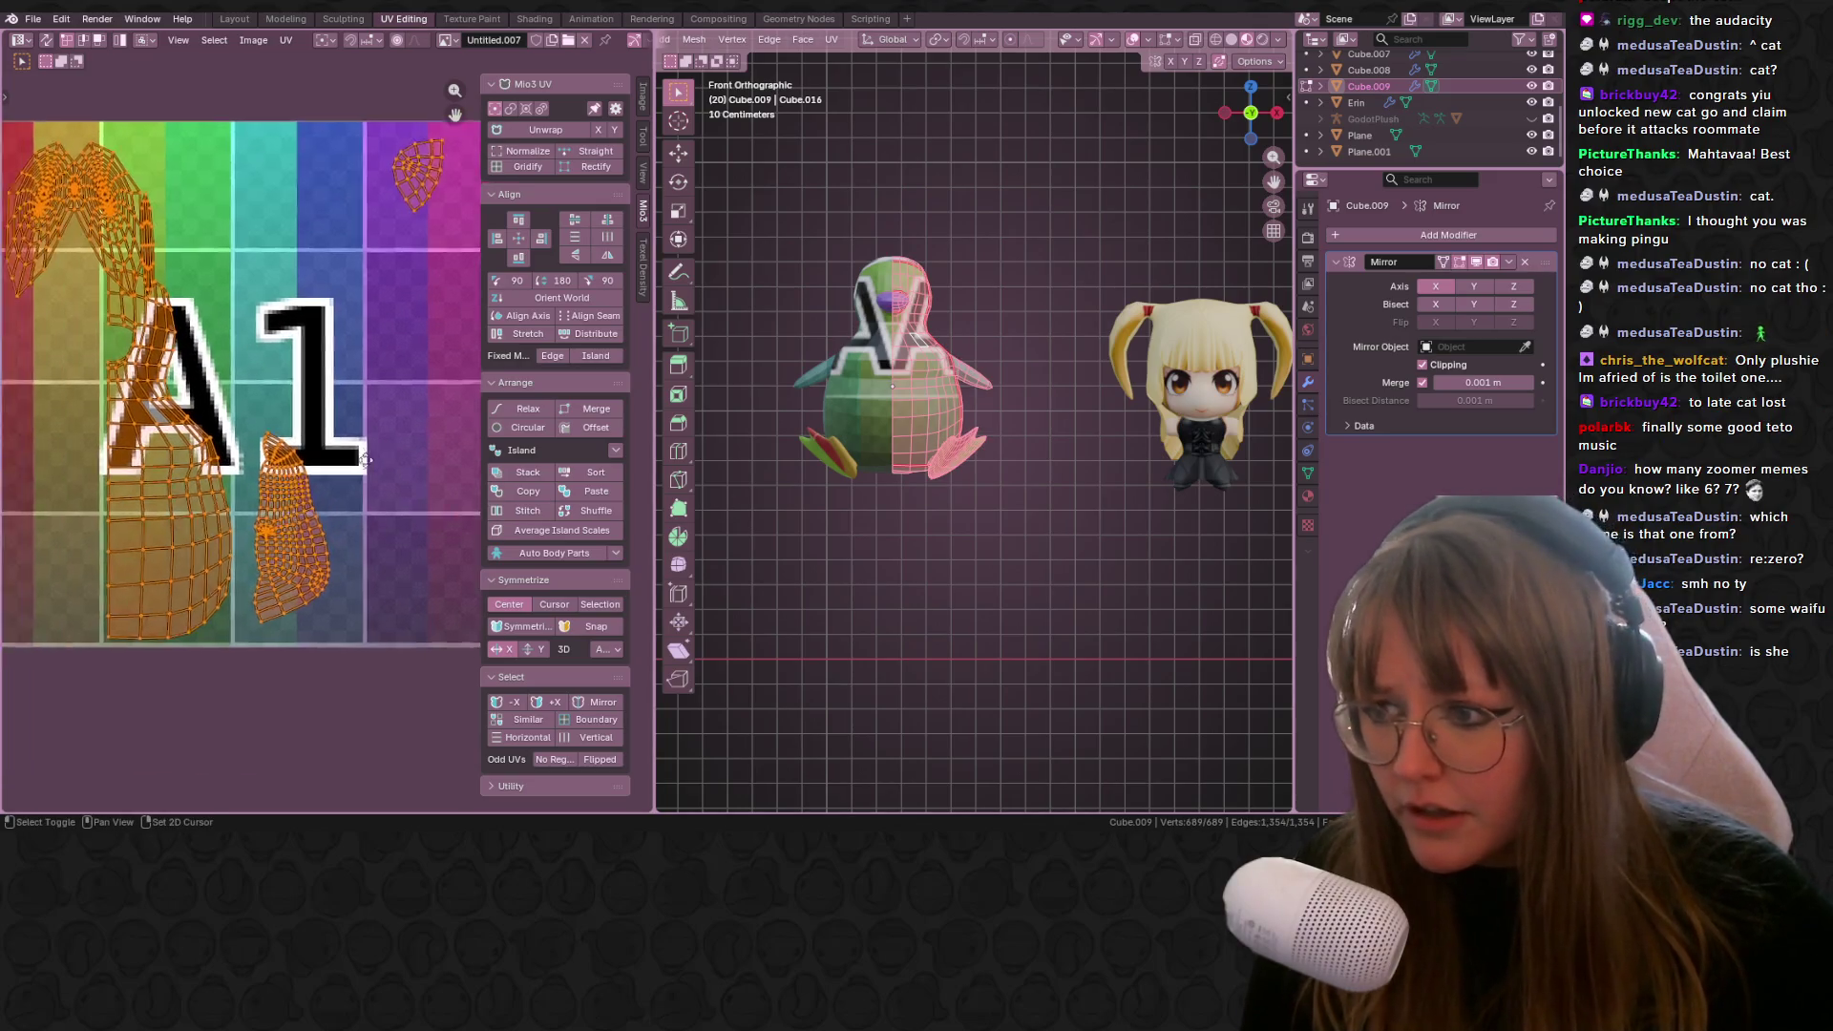
click(157, 203)
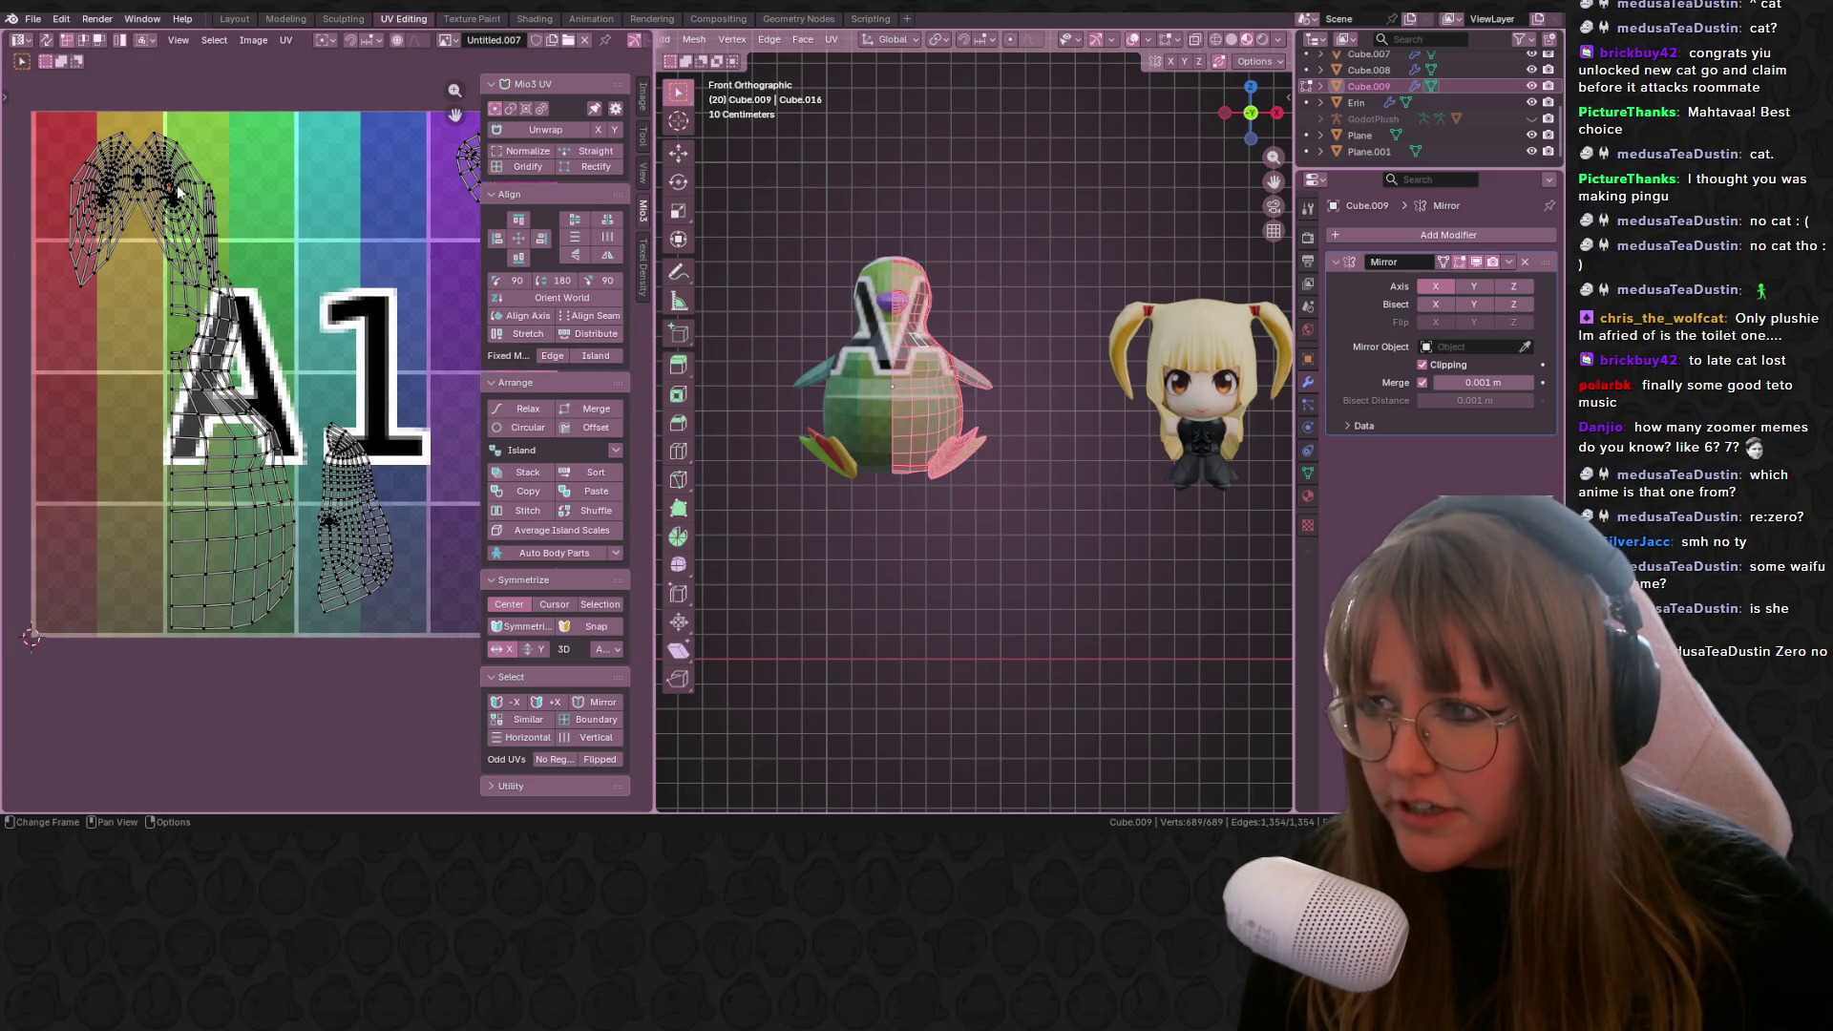
click(175, 202)
key(s)
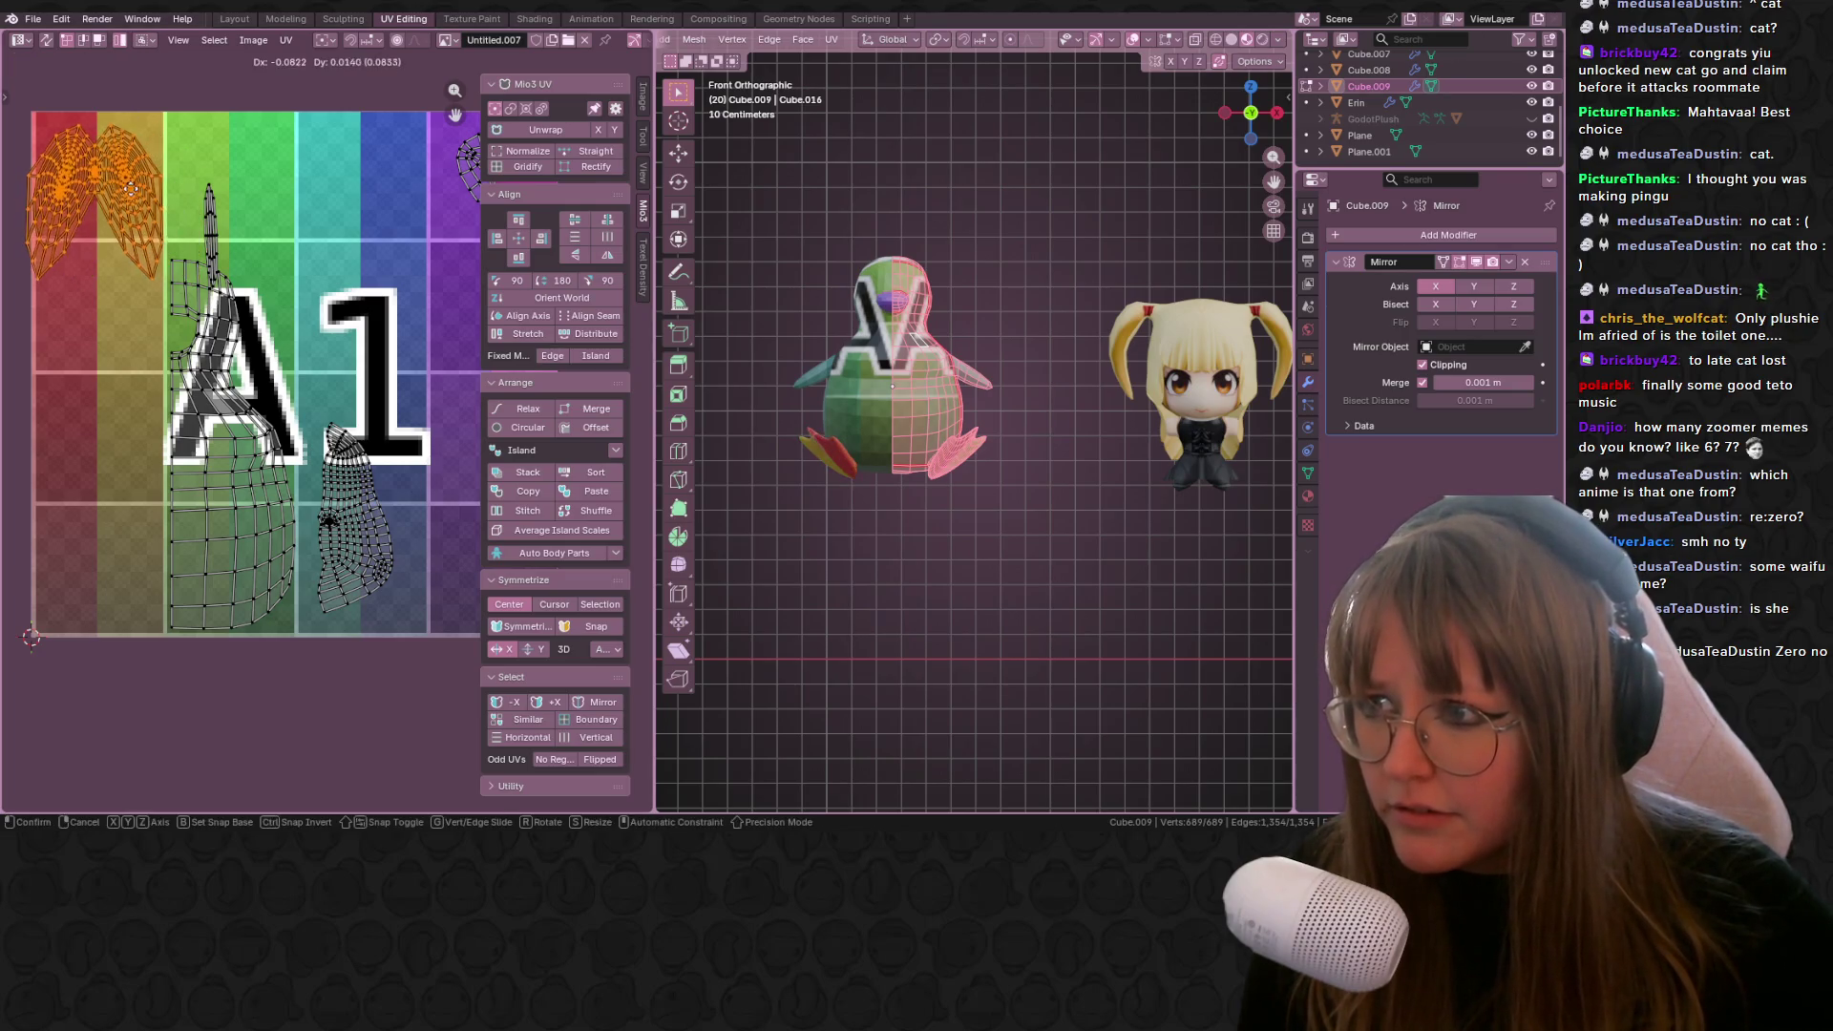
click(174, 191)
key(g)
click(174, 181)
Step: Shift the thin spike UV island to the right
click(209, 229)
key(g)
click(276, 229)
middle_drag(331, 180, 288, 137)
scroll(892, 399, down, 2)
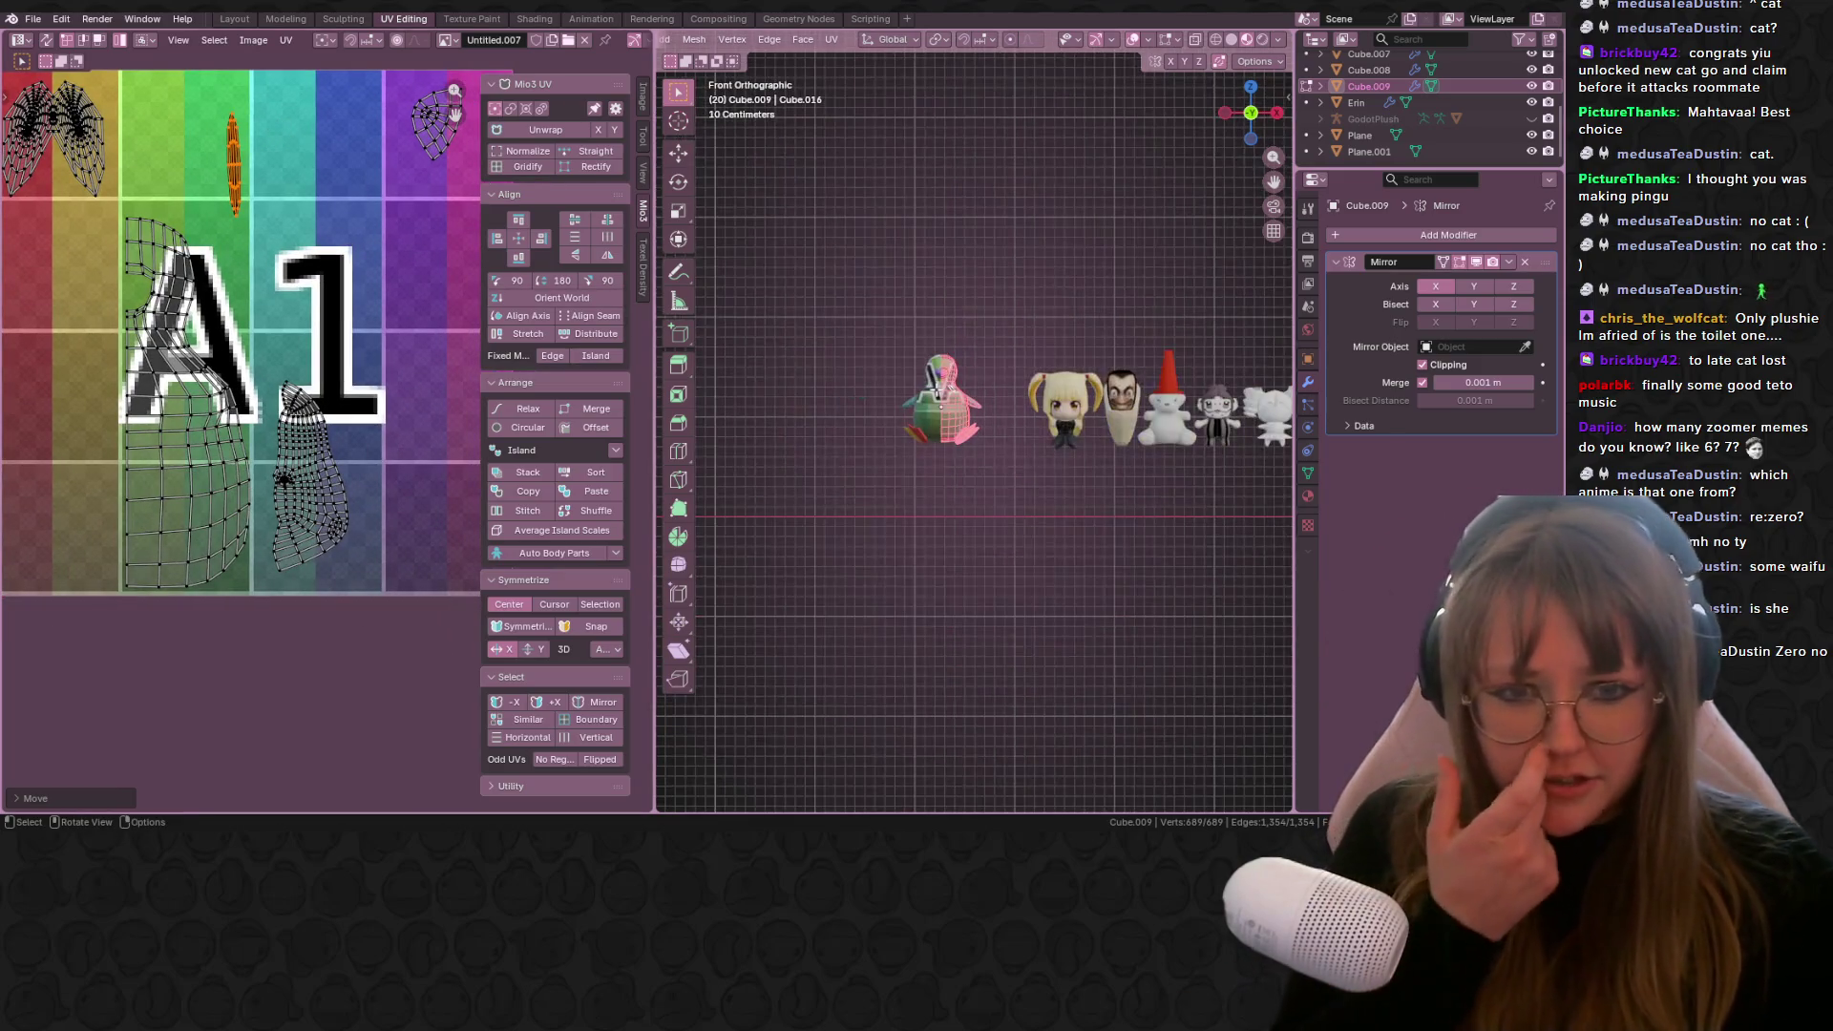
scroll(892, 399, up, 3)
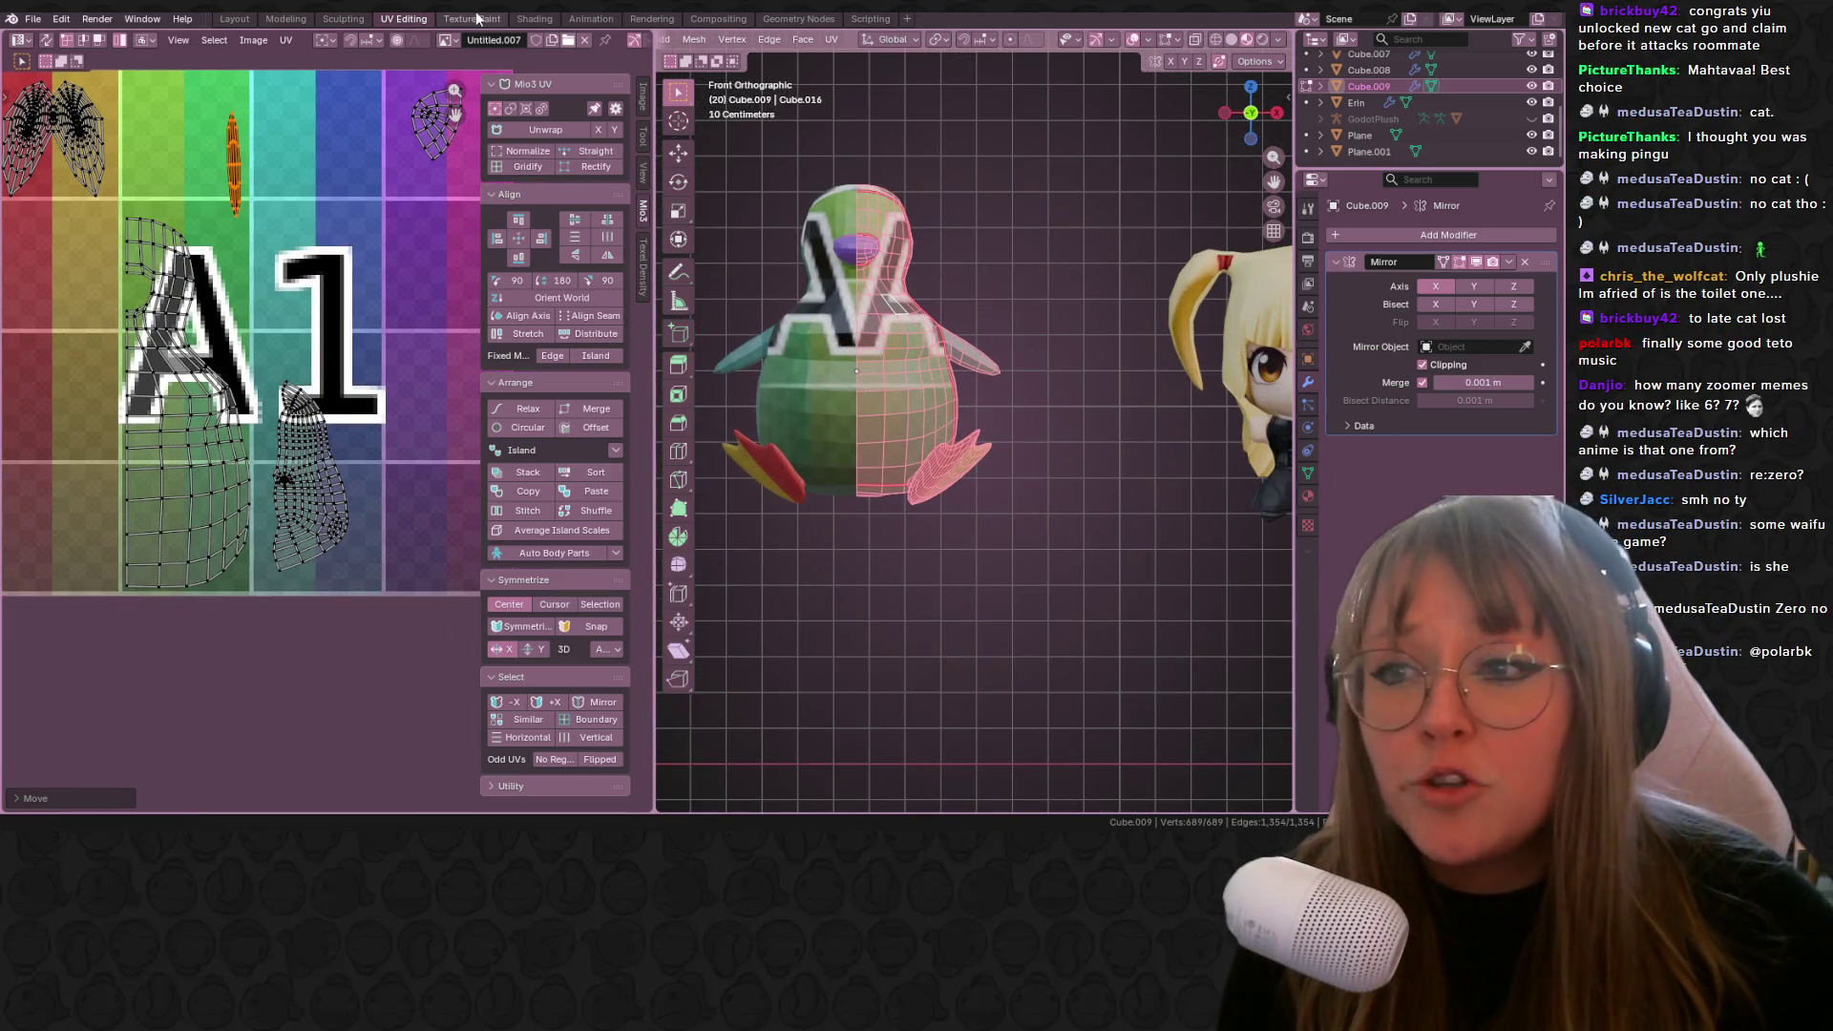
click(472, 18)
Step: Frame the penguin from the front and pick an orange-brown paint colour
click(1260, 115)
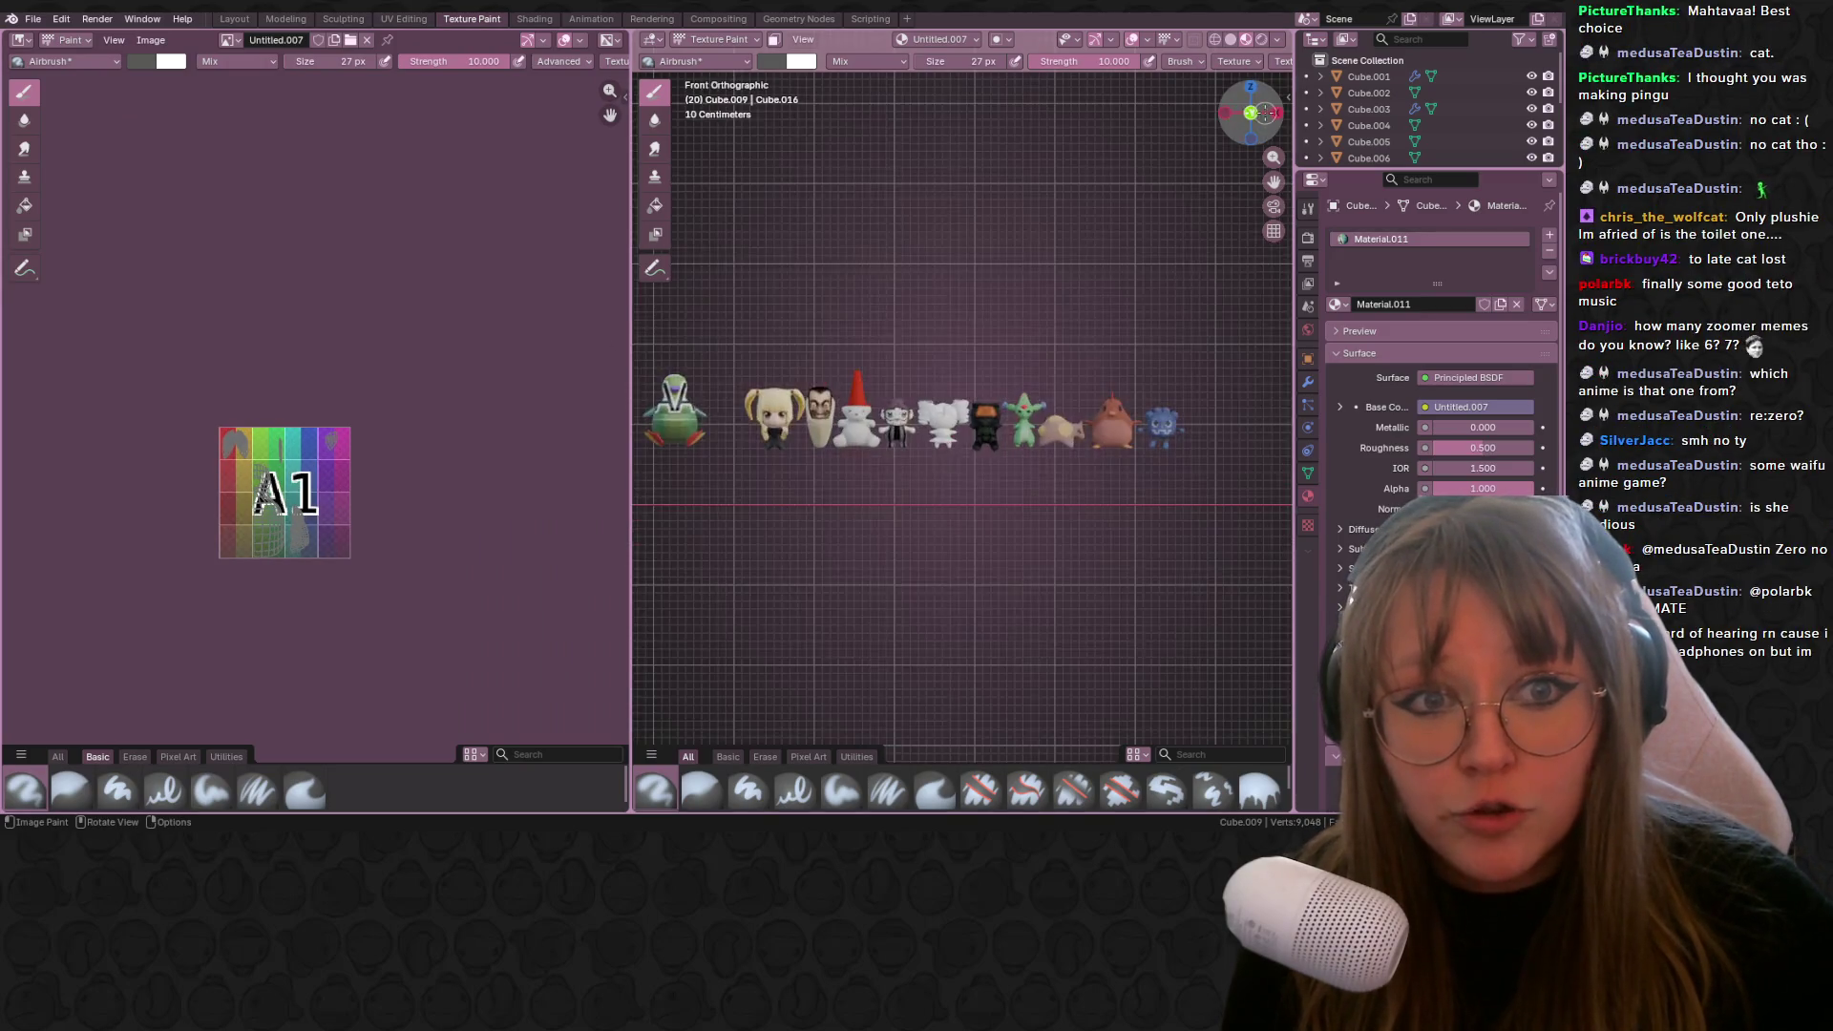
scroll(871, 328, up, 3)
mouse_move(871, 328)
shift+middle_down()
mouse_move(988, 426)
mouse_move(1159, 439)
shift+middle_up()
scroll(989, 426, up, 3)
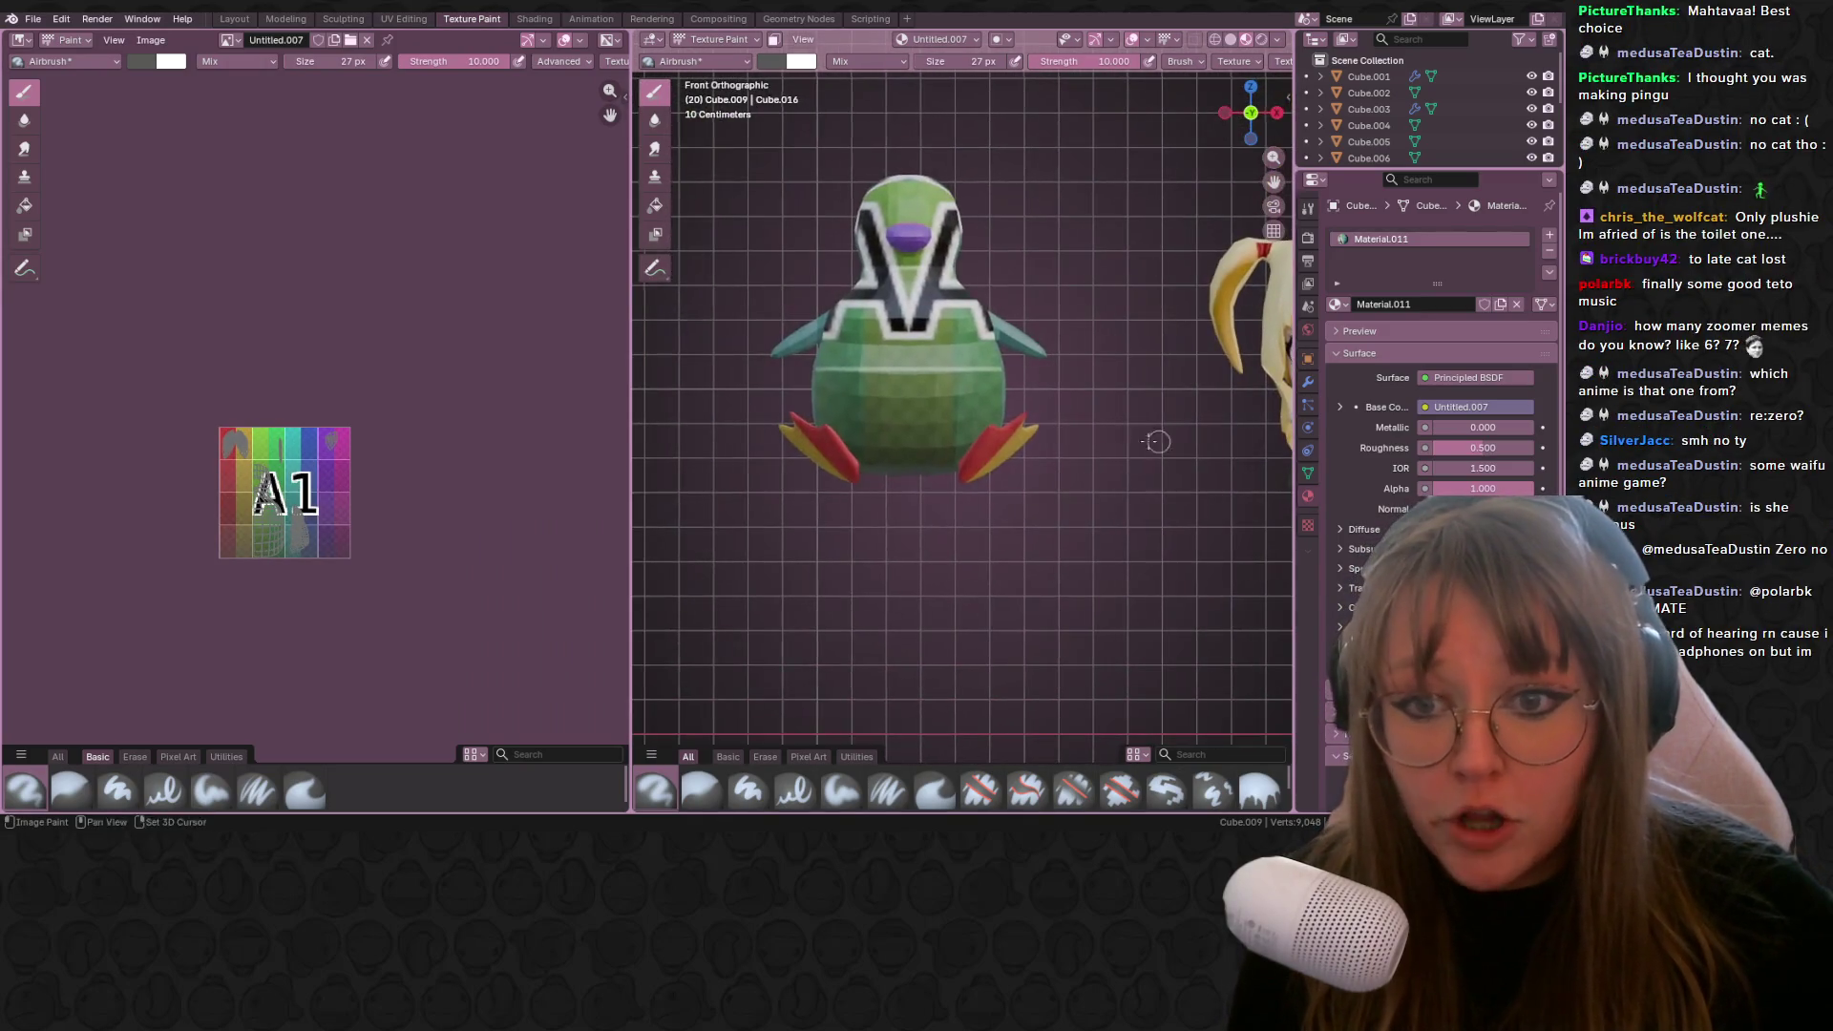
scroll(360, 443, up, 3)
scroll(313, 583, up, 3)
mouse_move(313, 582)
middle_down()
mouse_move(286, 344)
mouse_move(448, 325)
middle_up()
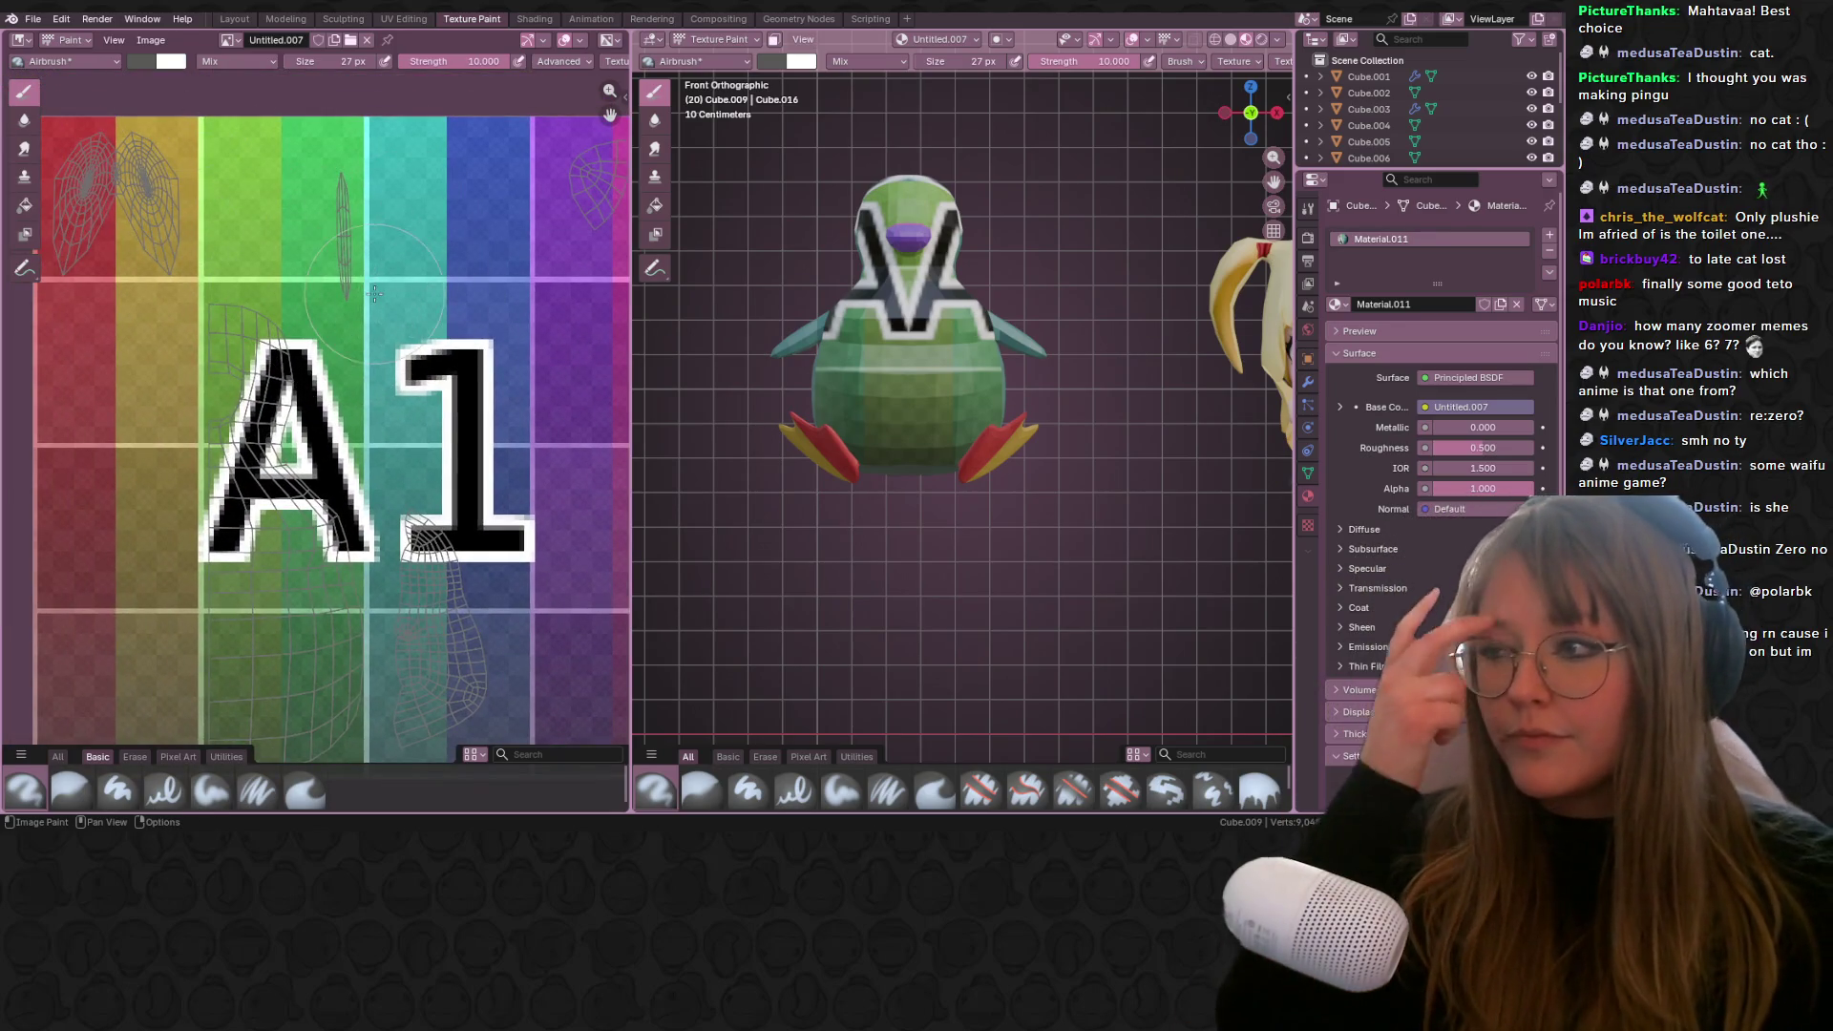
click(134, 61)
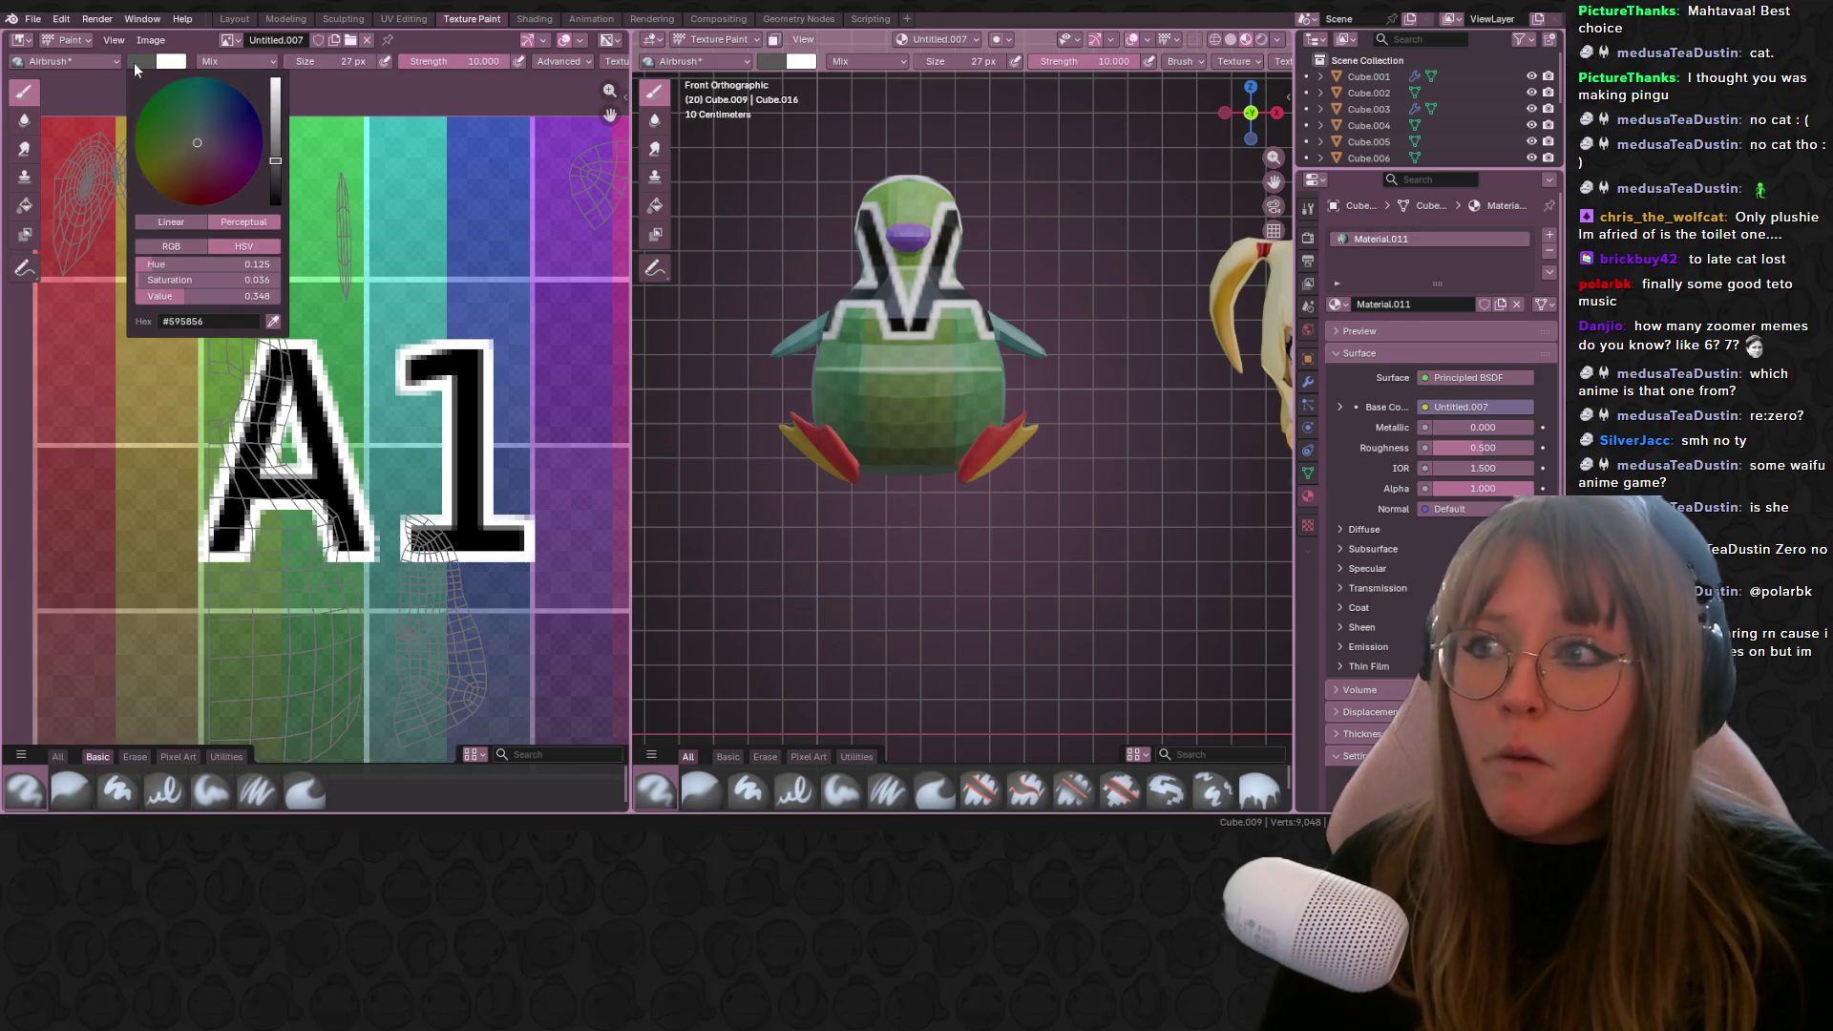
mouse_move(184, 172)
mouse_down()
mouse_move(275, 148)
mouse_move(275, 132)
mouse_up()
drag(181, 175, 158, 191)
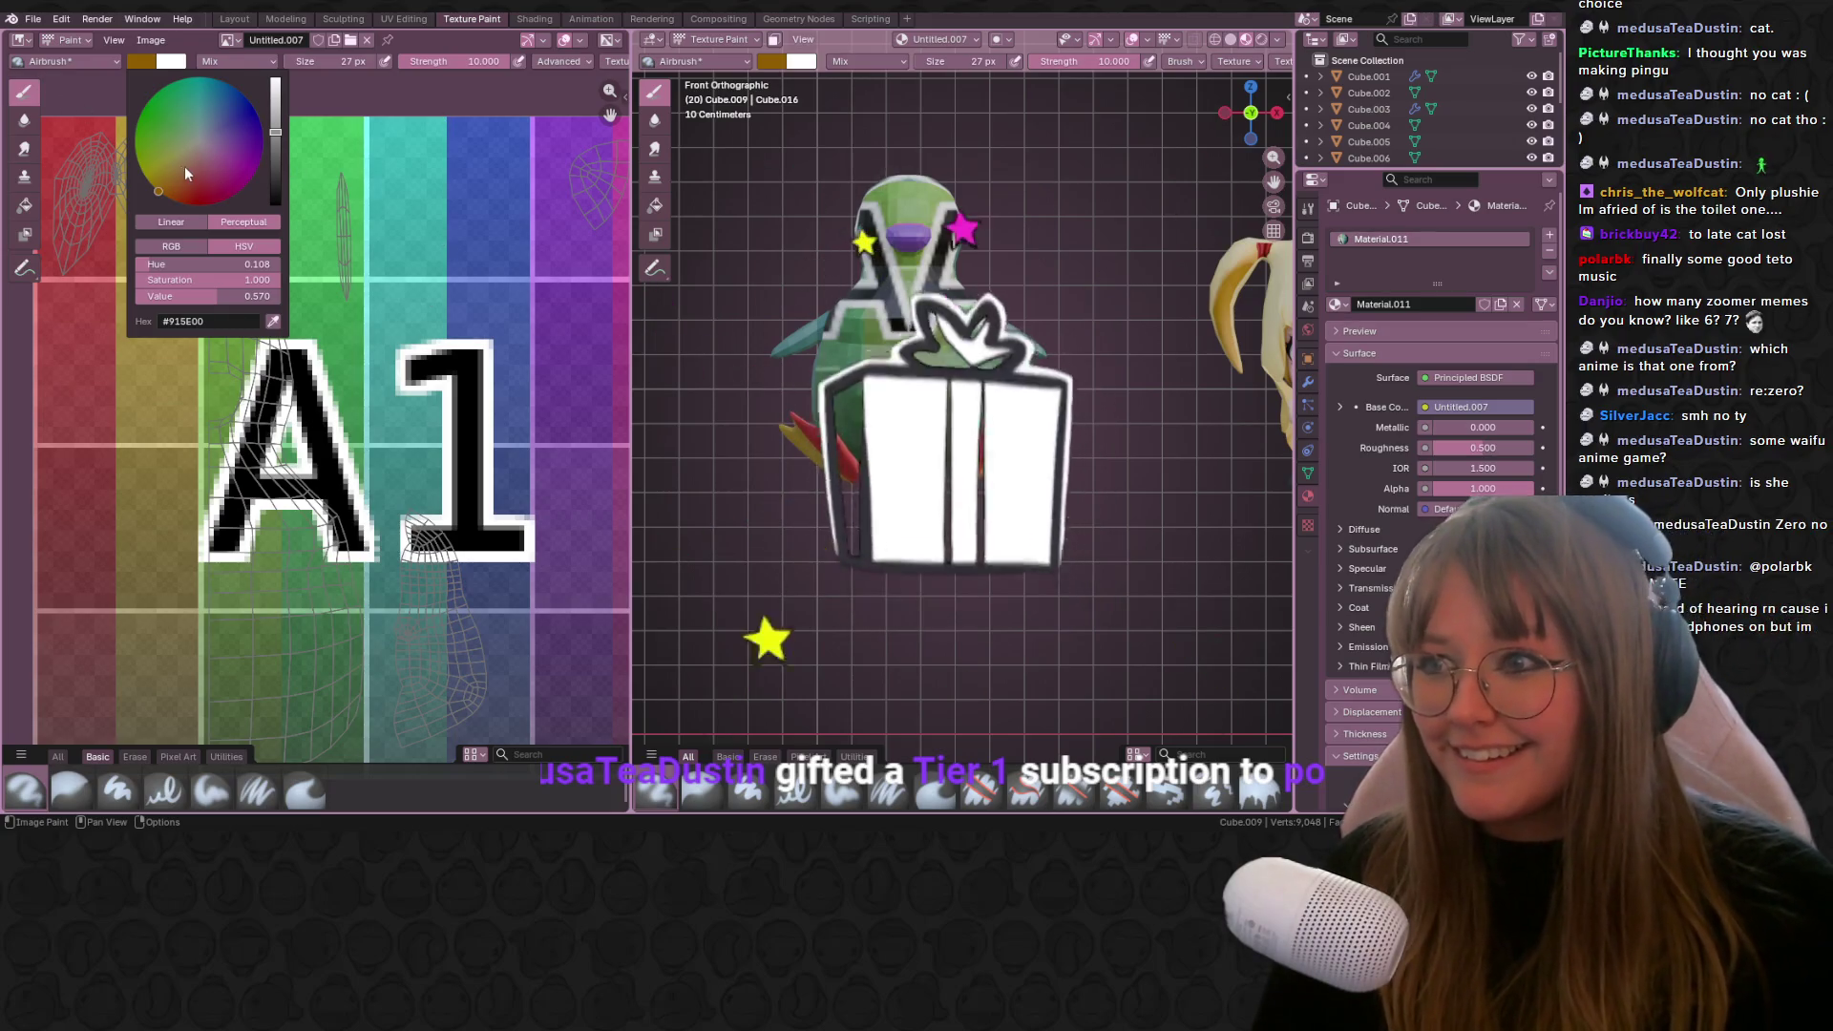
drag(166, 186, 179, 176)
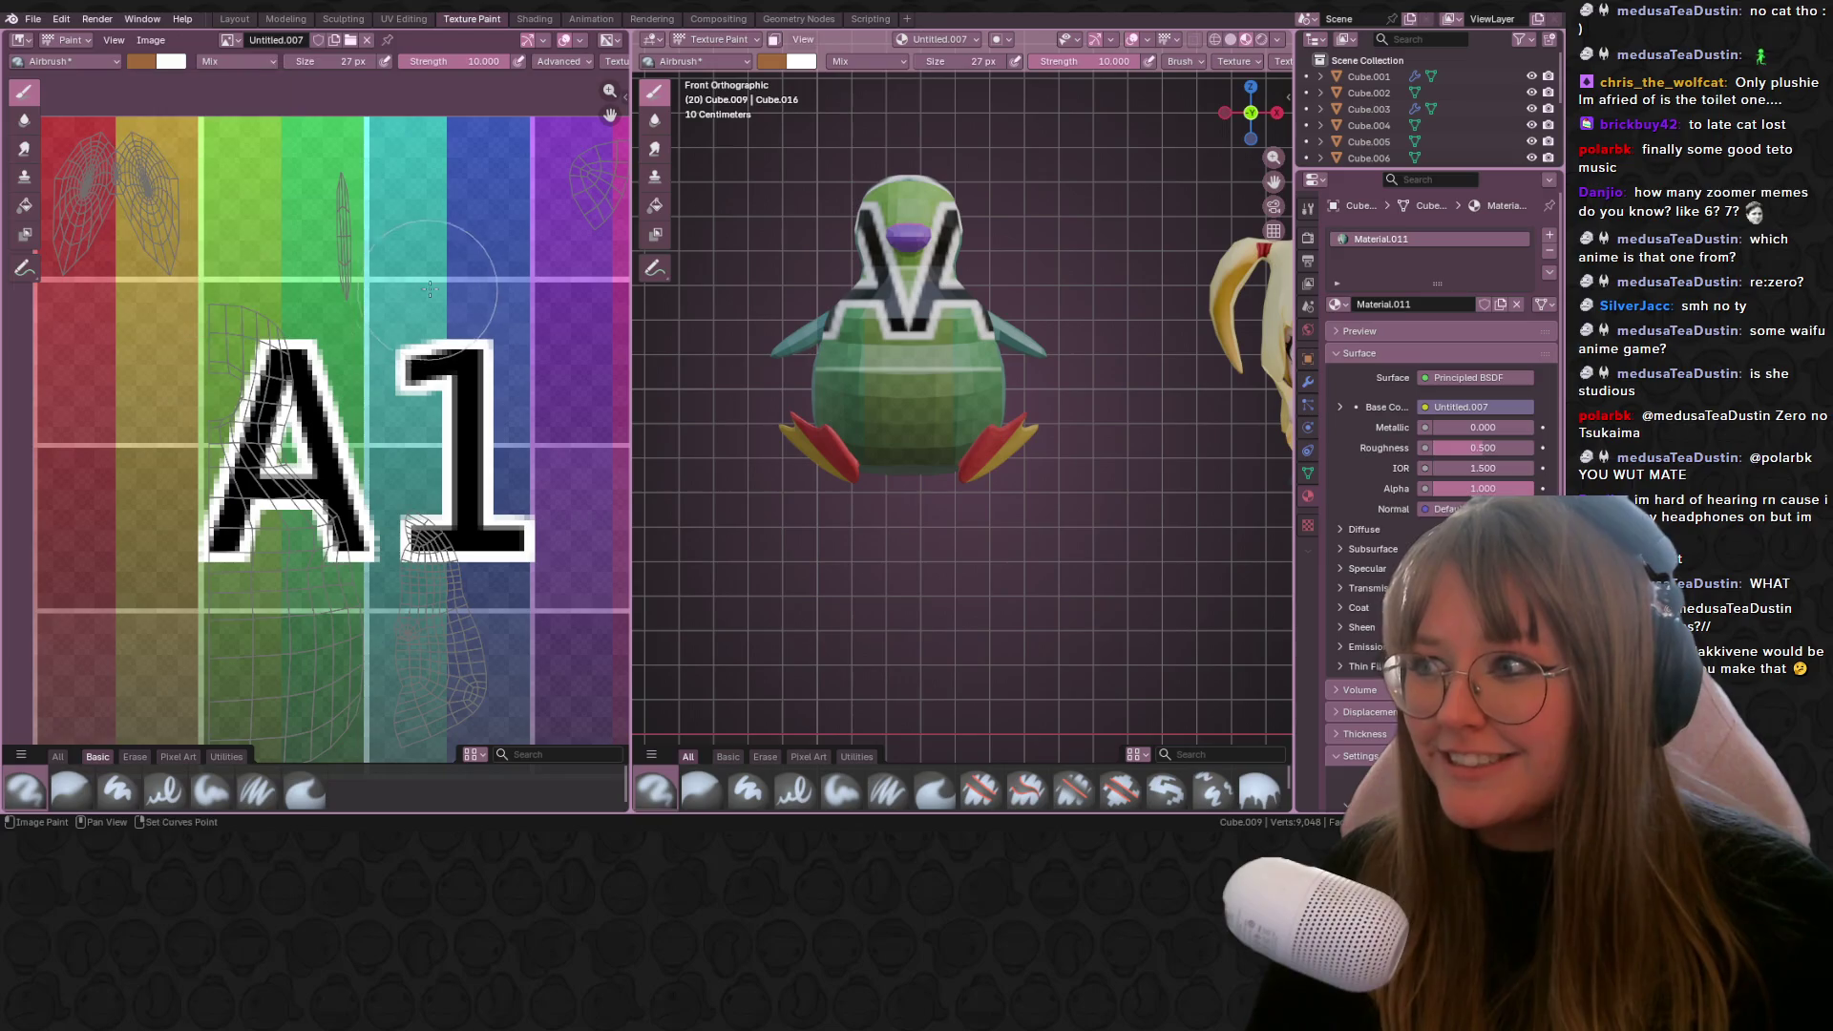
Step: Airbrush orange patches at the texture's upper left, upper right, below the 1 and top right
scroll(327, 328, up, 3)
middle_drag(328, 328, 447, 447)
mouse_move(273, 247)
mouse_down()
mouse_move(230, 263)
mouse_move(274, 185)
mouse_move(225, 287)
mouse_move(194, 226)
mouse_up()
scroll(194, 226, down, 2)
drag(458, 196, 493, 341)
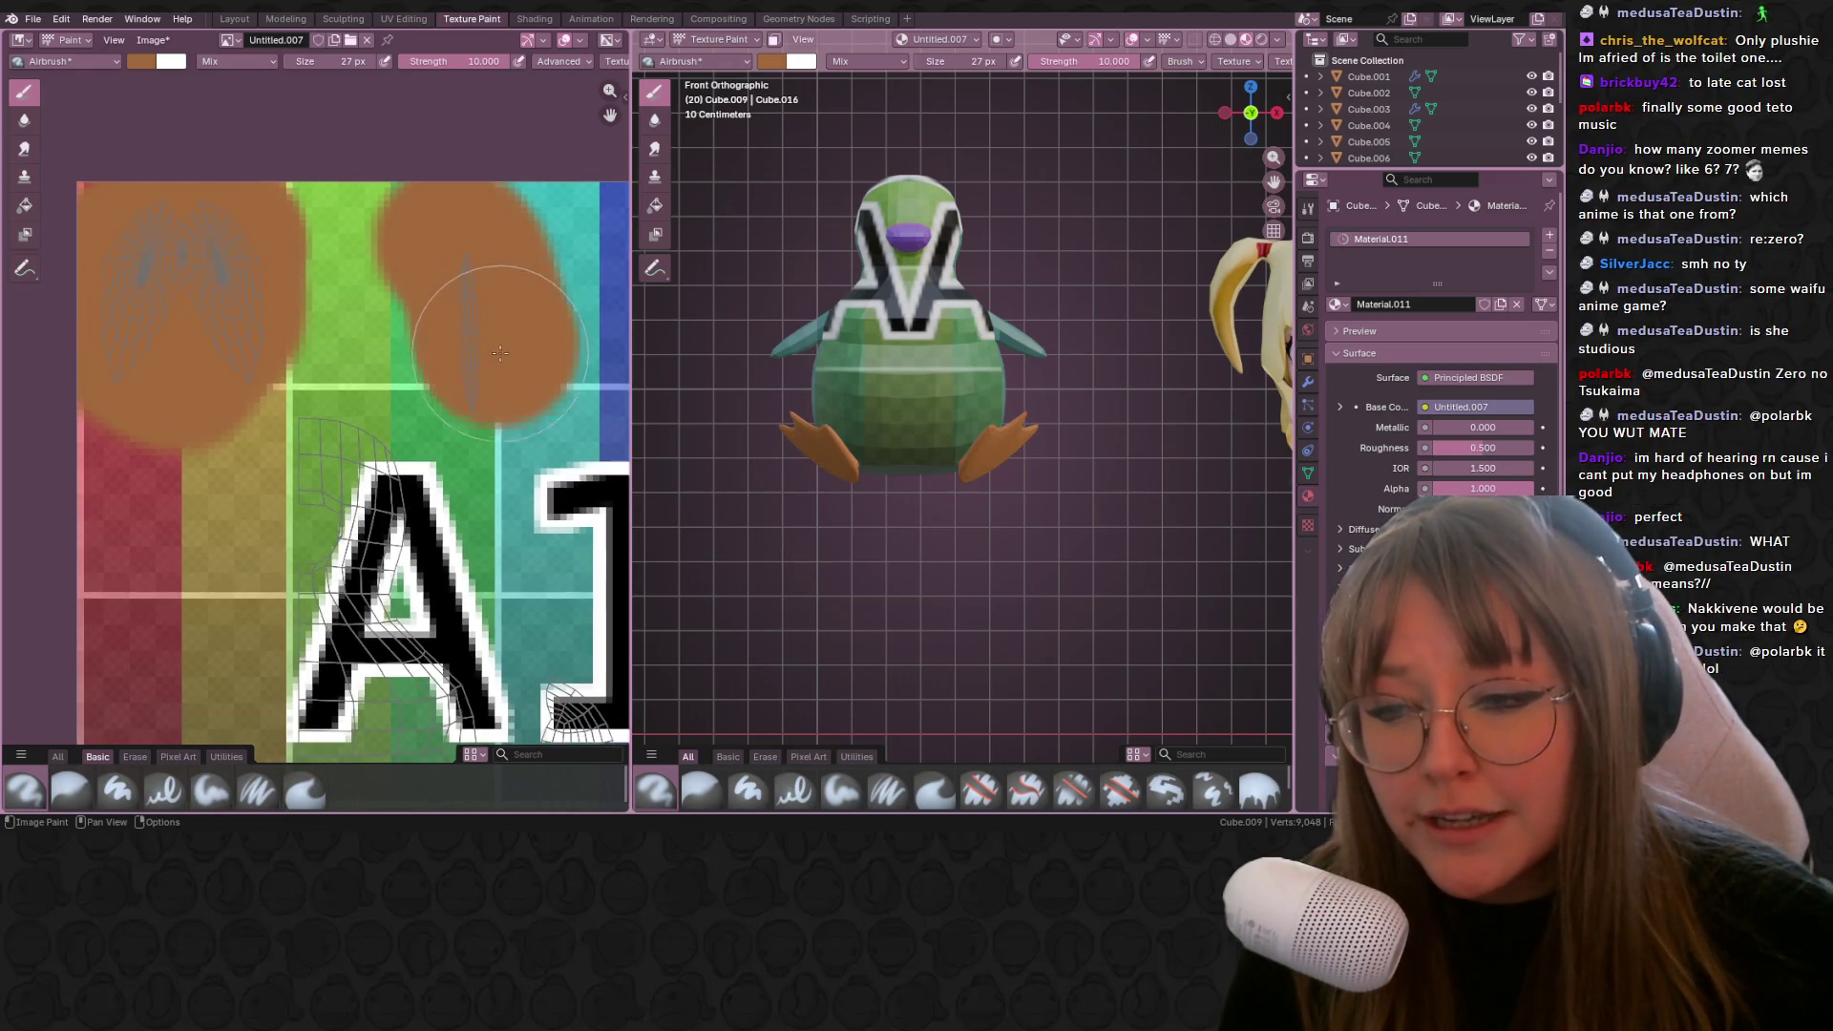
middle_drag(493, 341, 340, 259)
scroll(340, 260, down, 2)
mouse_move(386, 492)
mouse_down()
mouse_move(382, 630)
mouse_move(396, 478)
mouse_move(373, 666)
mouse_up()
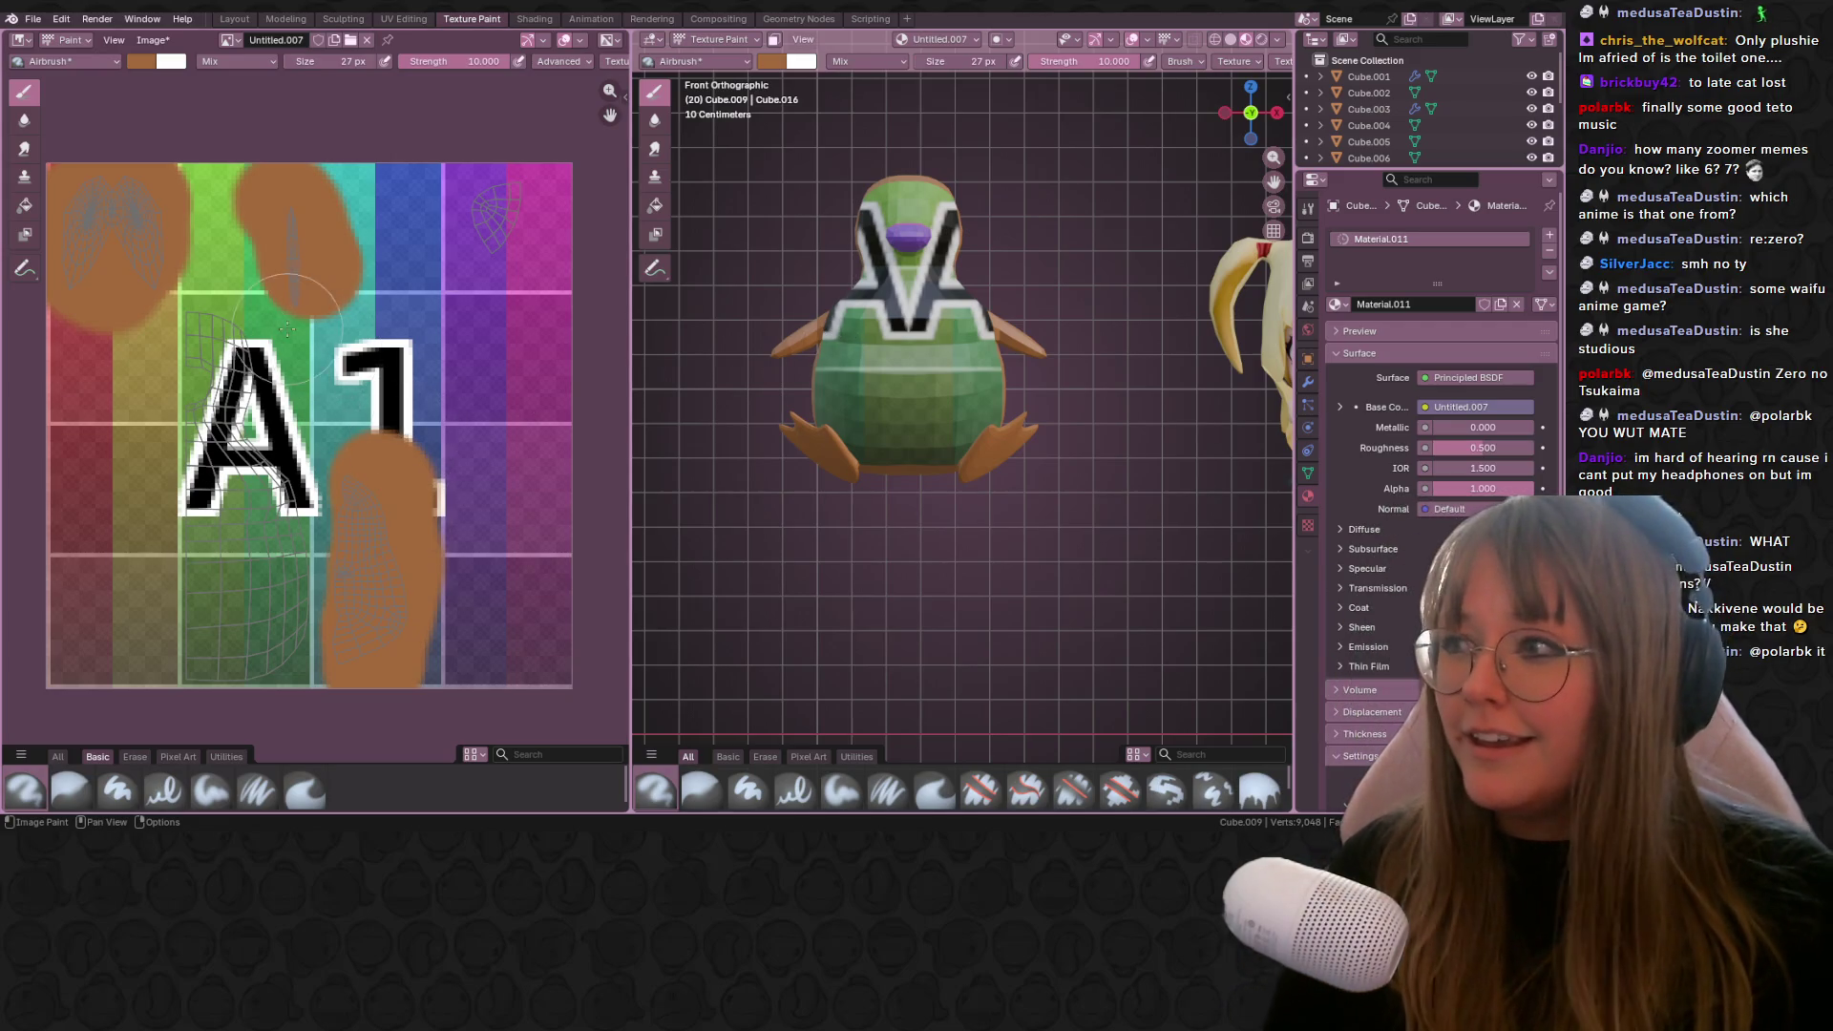
middle_drag(224, 315, 194, 315)
scroll(194, 315, down, 1)
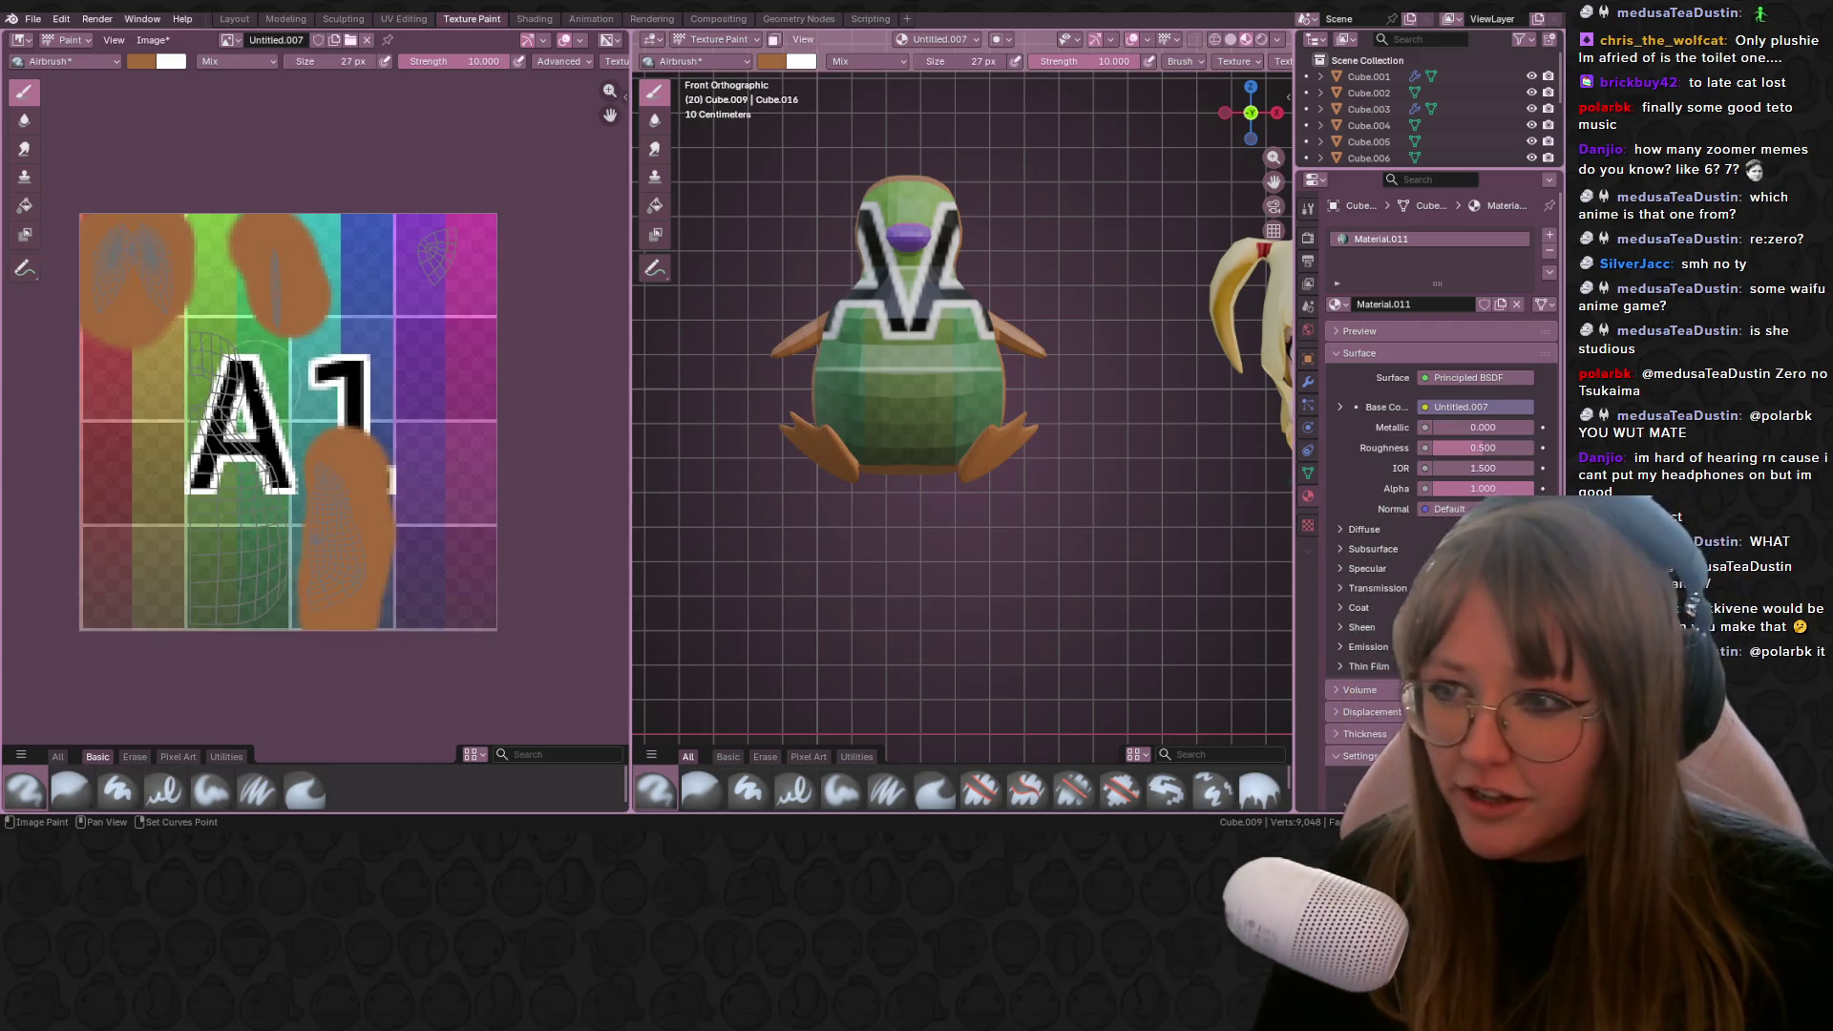
mouse_move(425, 238)
mouse_down()
mouse_move(462, 283)
mouse_move(509, 277)
mouse_up()
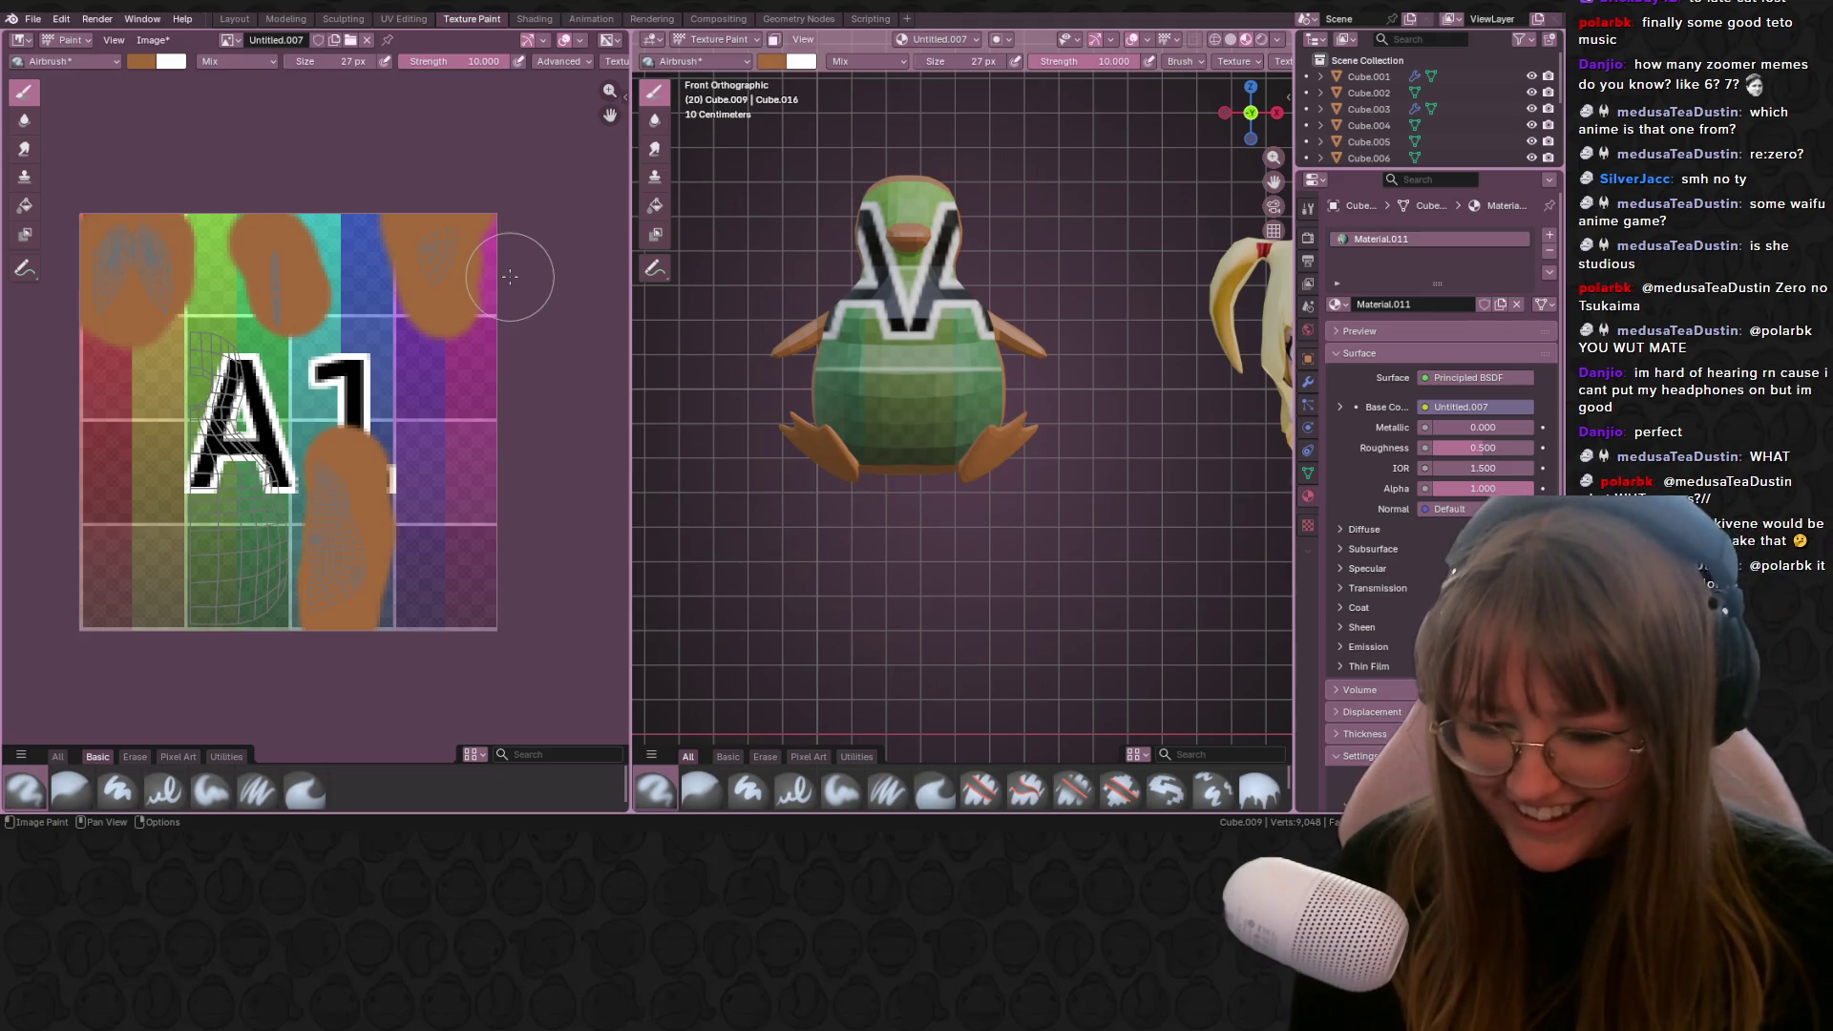
scroll(238, 148, up, 2)
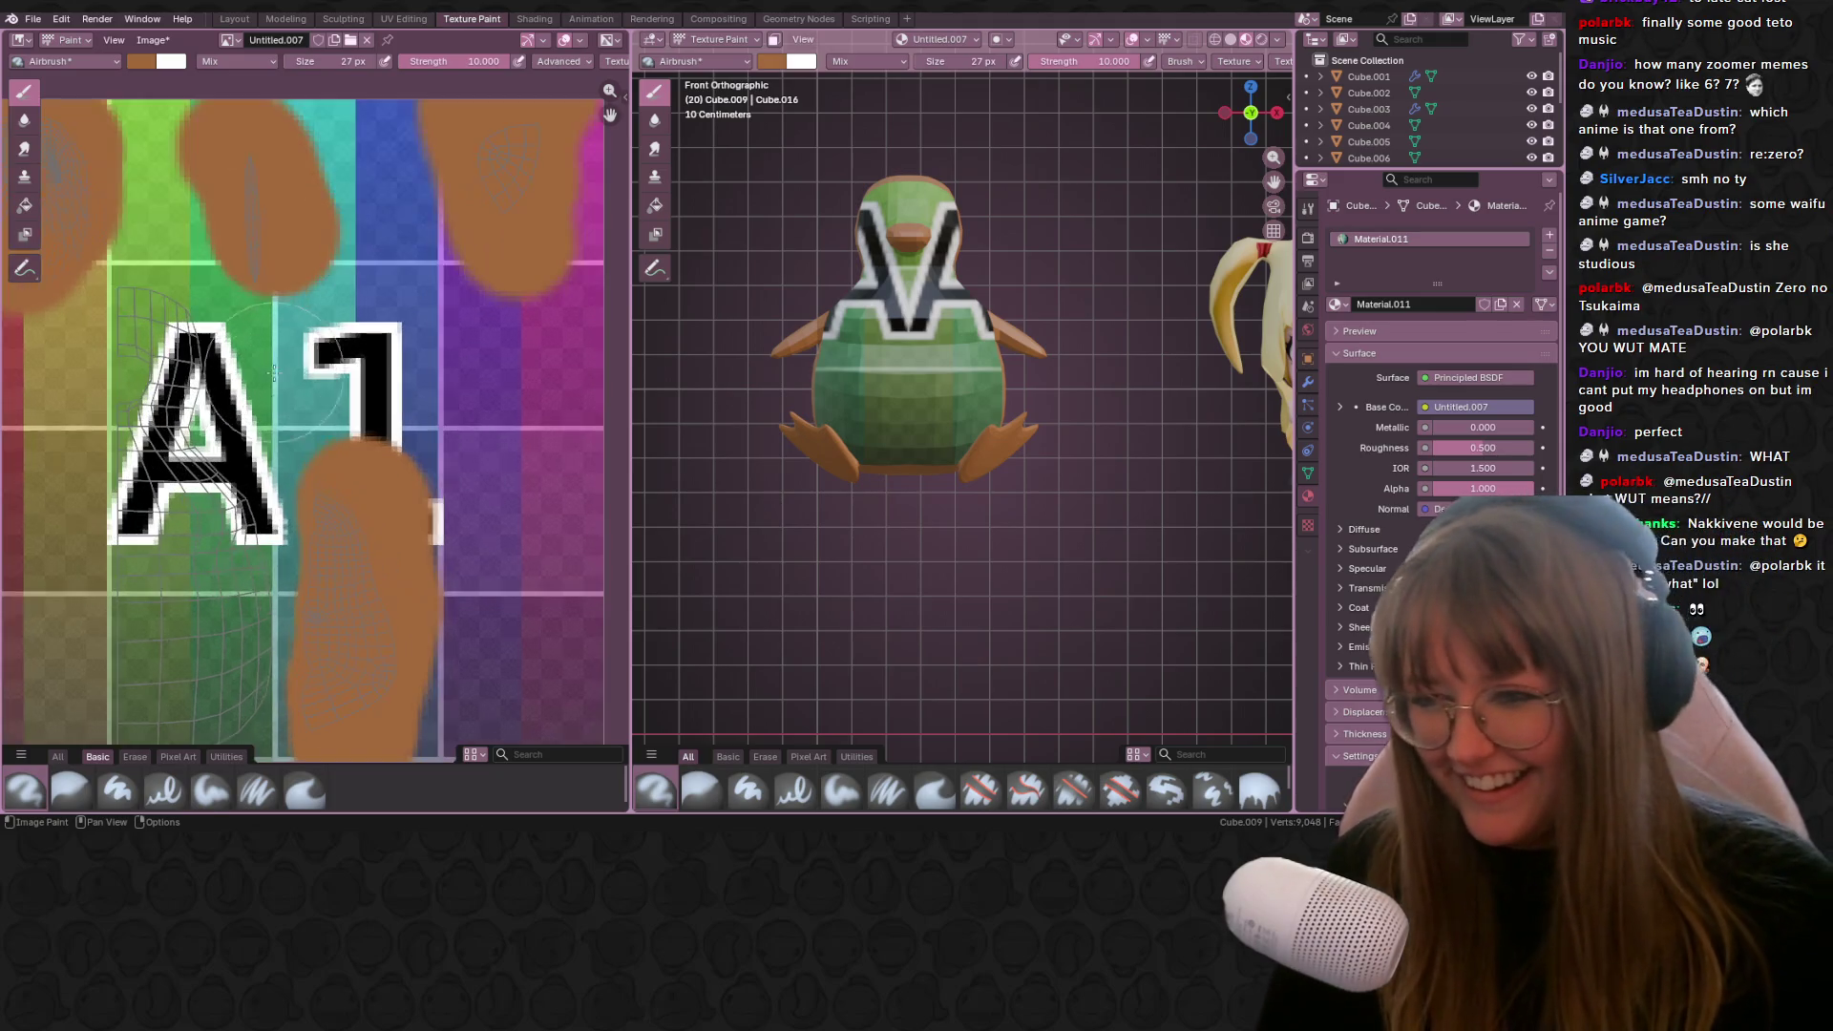
scroll(344, 115, down, 2)
Step: Darken the brush colour to dark brown
mouse_move(897, 401)
middle_down()
mouse_move(869, 373)
mouse_move(925, 384)
mouse_move(721, 246)
middle_up()
click(776, 69)
drag(909, 153, 908, 185)
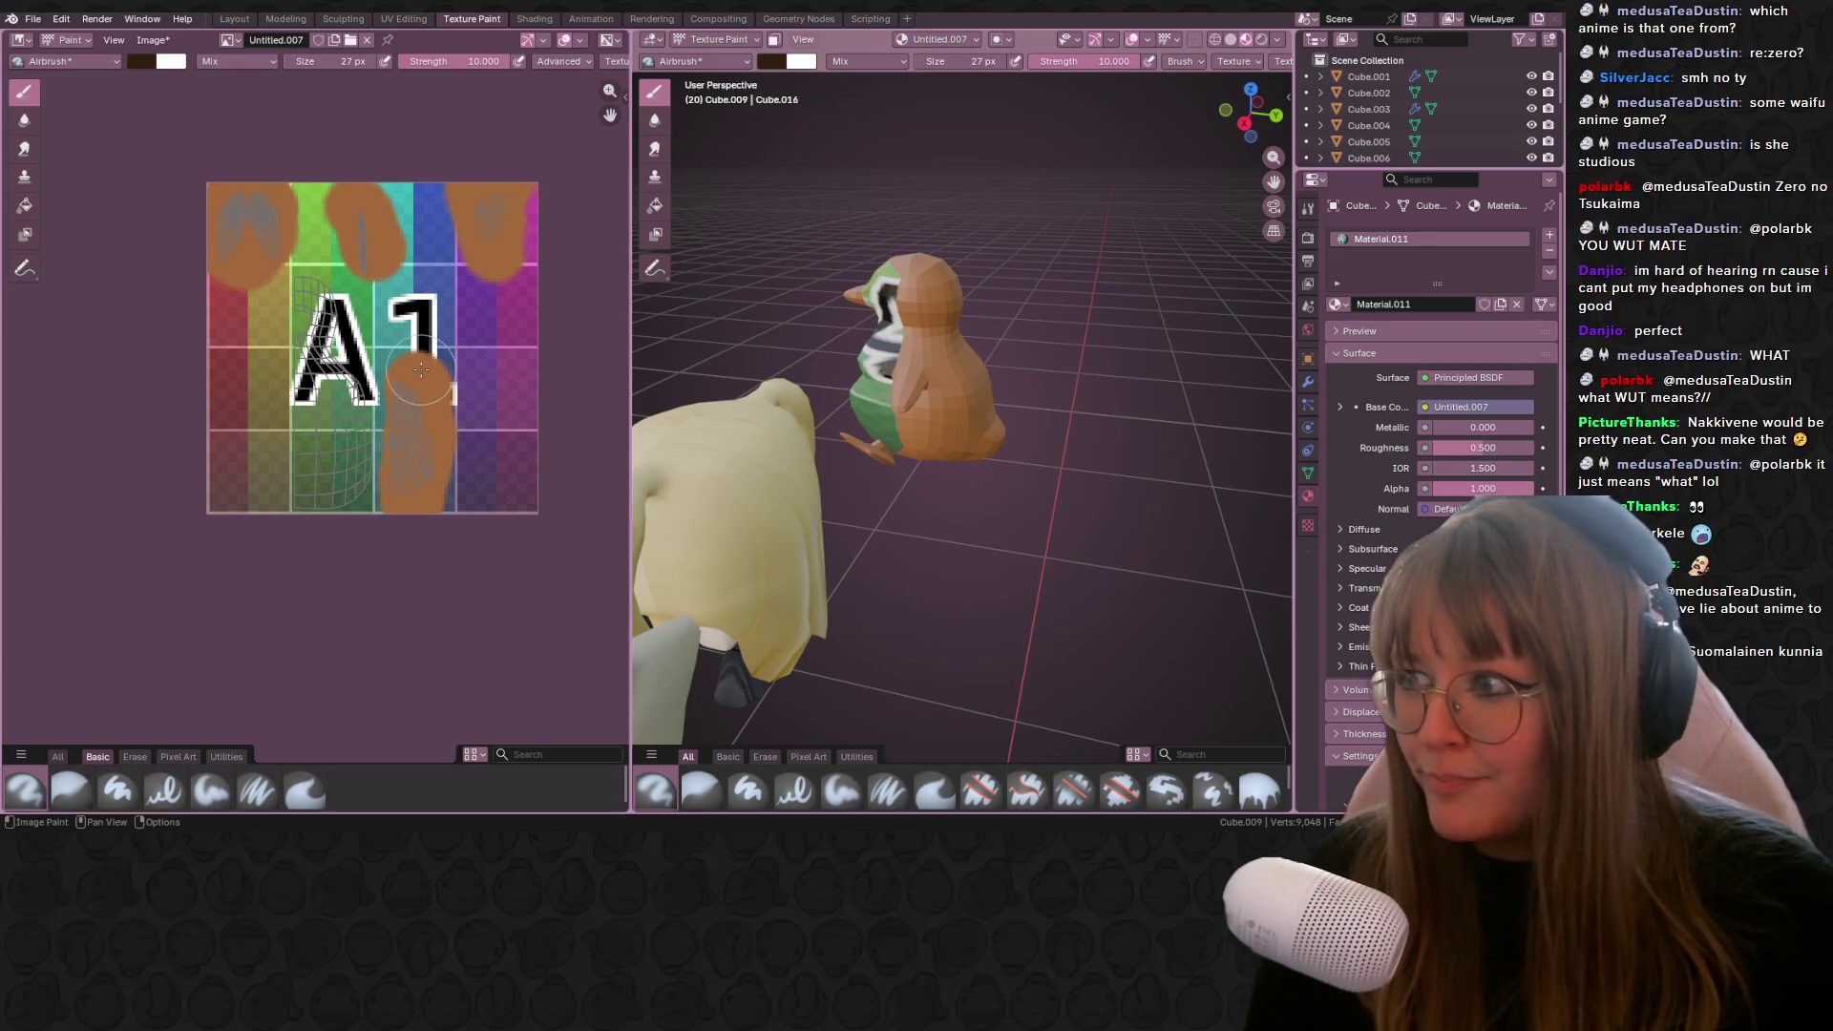
scroll(420, 370, up, 3)
Step: Airbrush dark brown over the penguin's back and the A area, then open the Shading workspace
drag(334, 307, 410, 636)
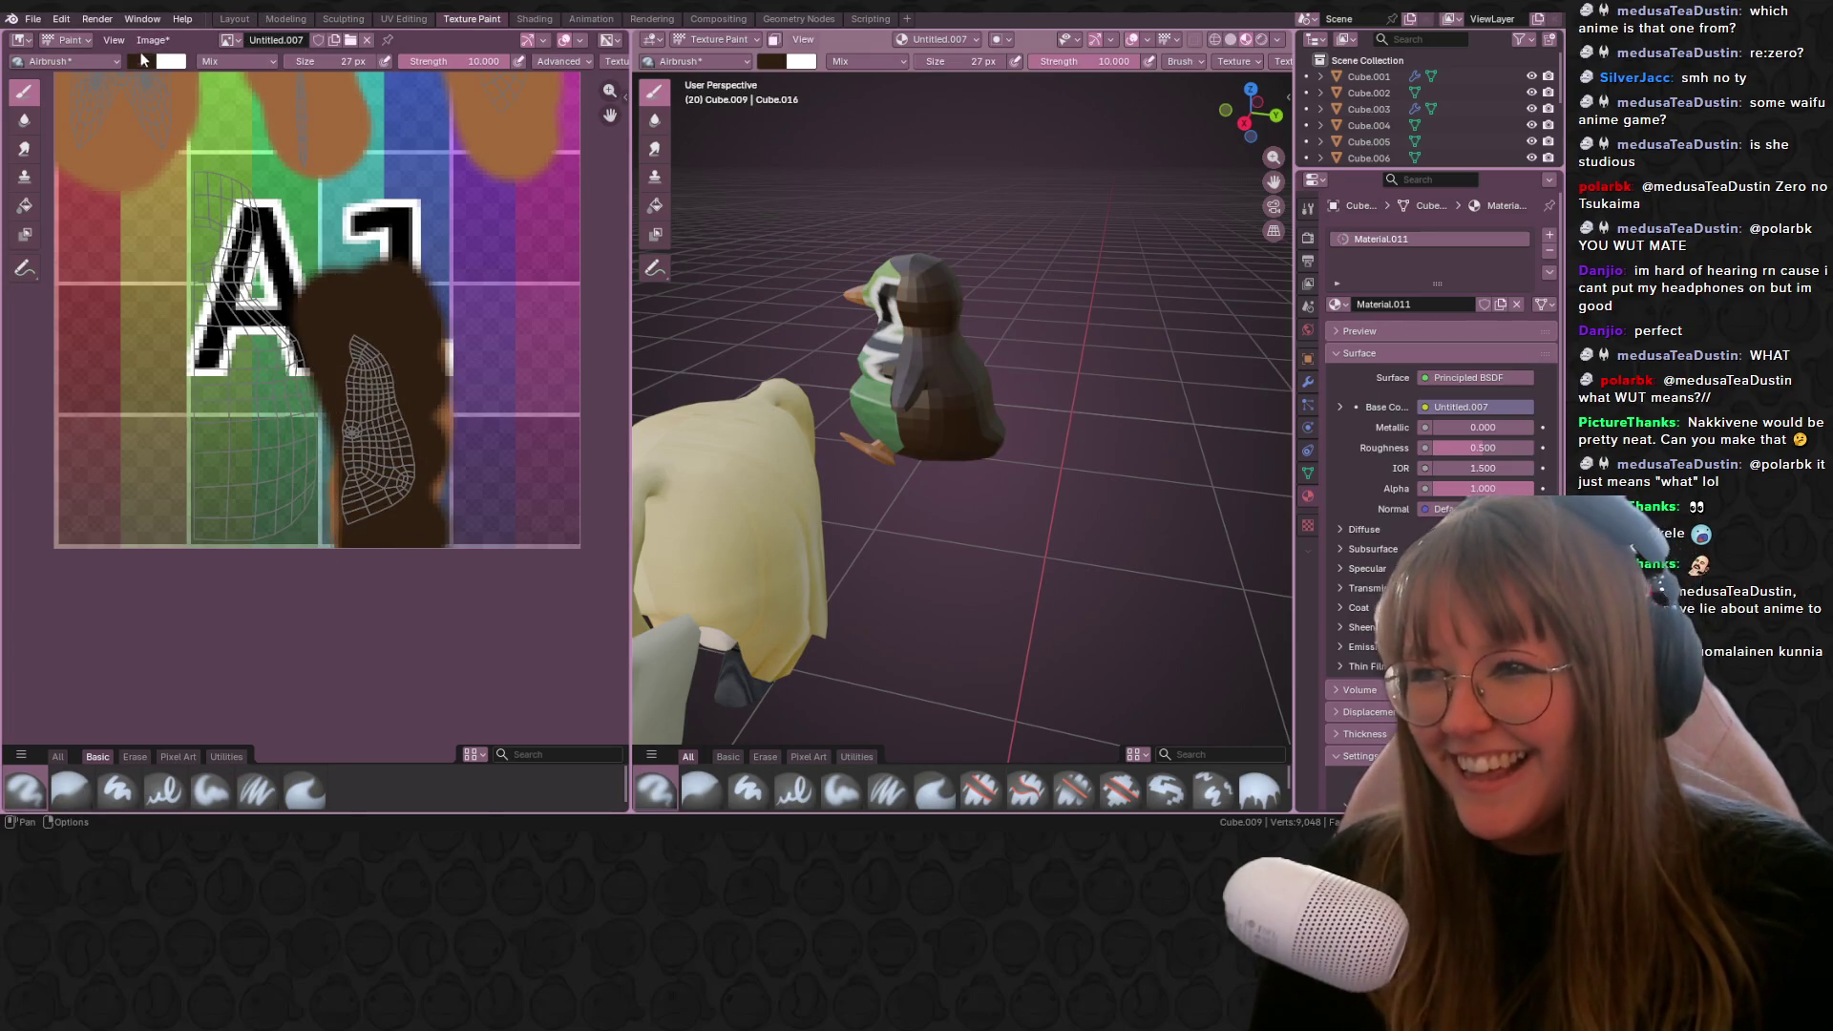
click(142, 60)
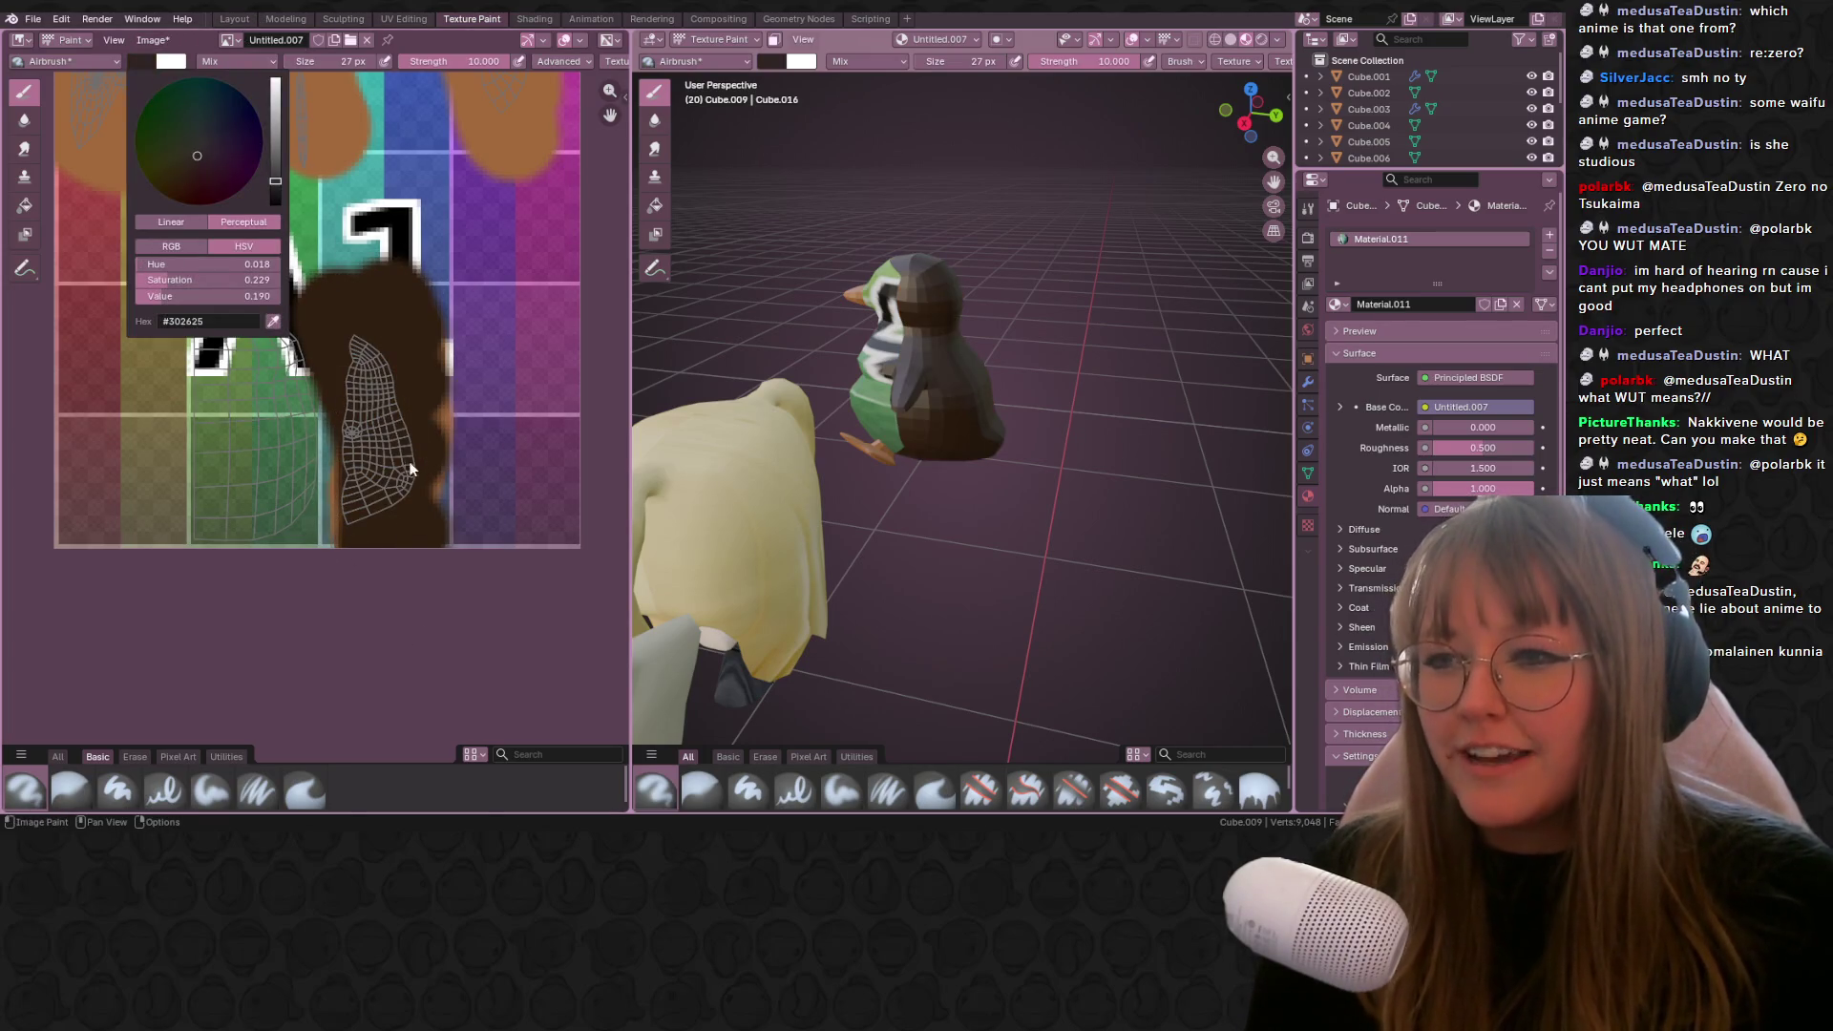
mouse_move(353, 339)
mouse_down()
mouse_move(315, 449)
mouse_move(334, 325)
mouse_move(277, 363)
mouse_move(325, 315)
mouse_up()
middle_drag(609, 392, 90, 376)
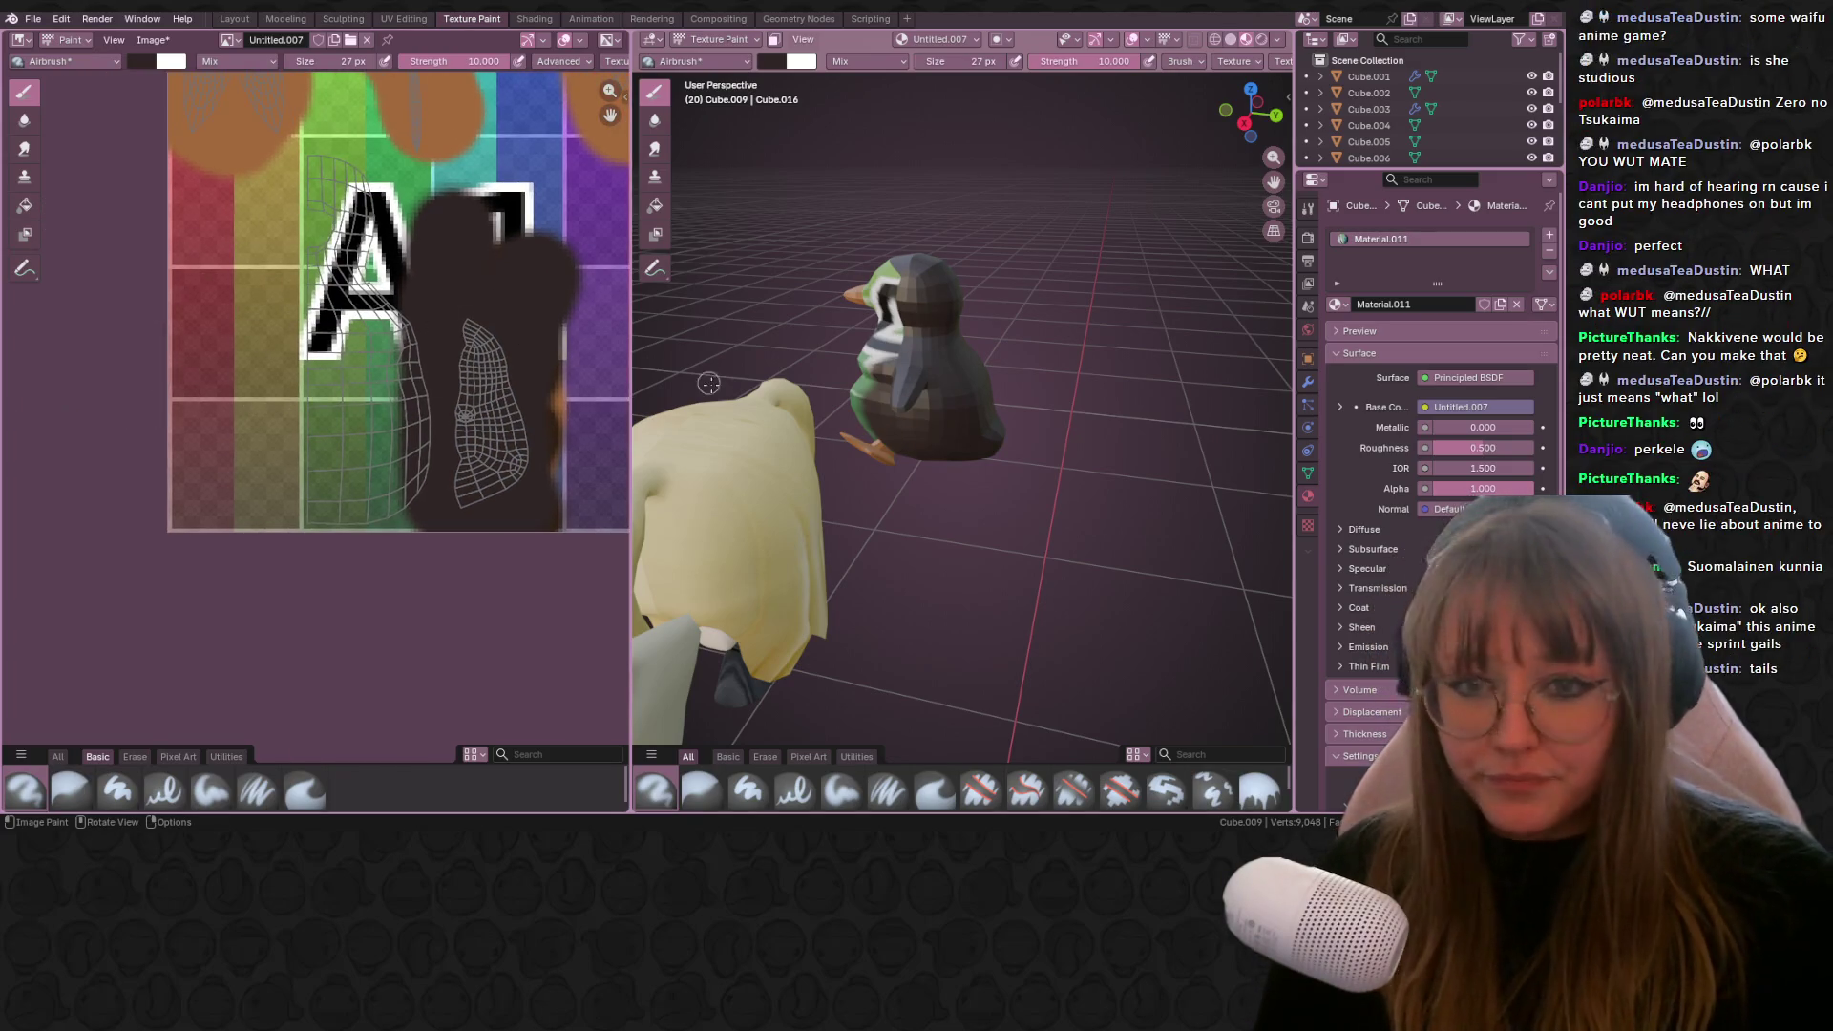
middle_drag(859, 478, 1051, 448)
mouse_move(327, 173)
mouse_down()
mouse_move(353, 249)
mouse_move(360, 491)
mouse_up()
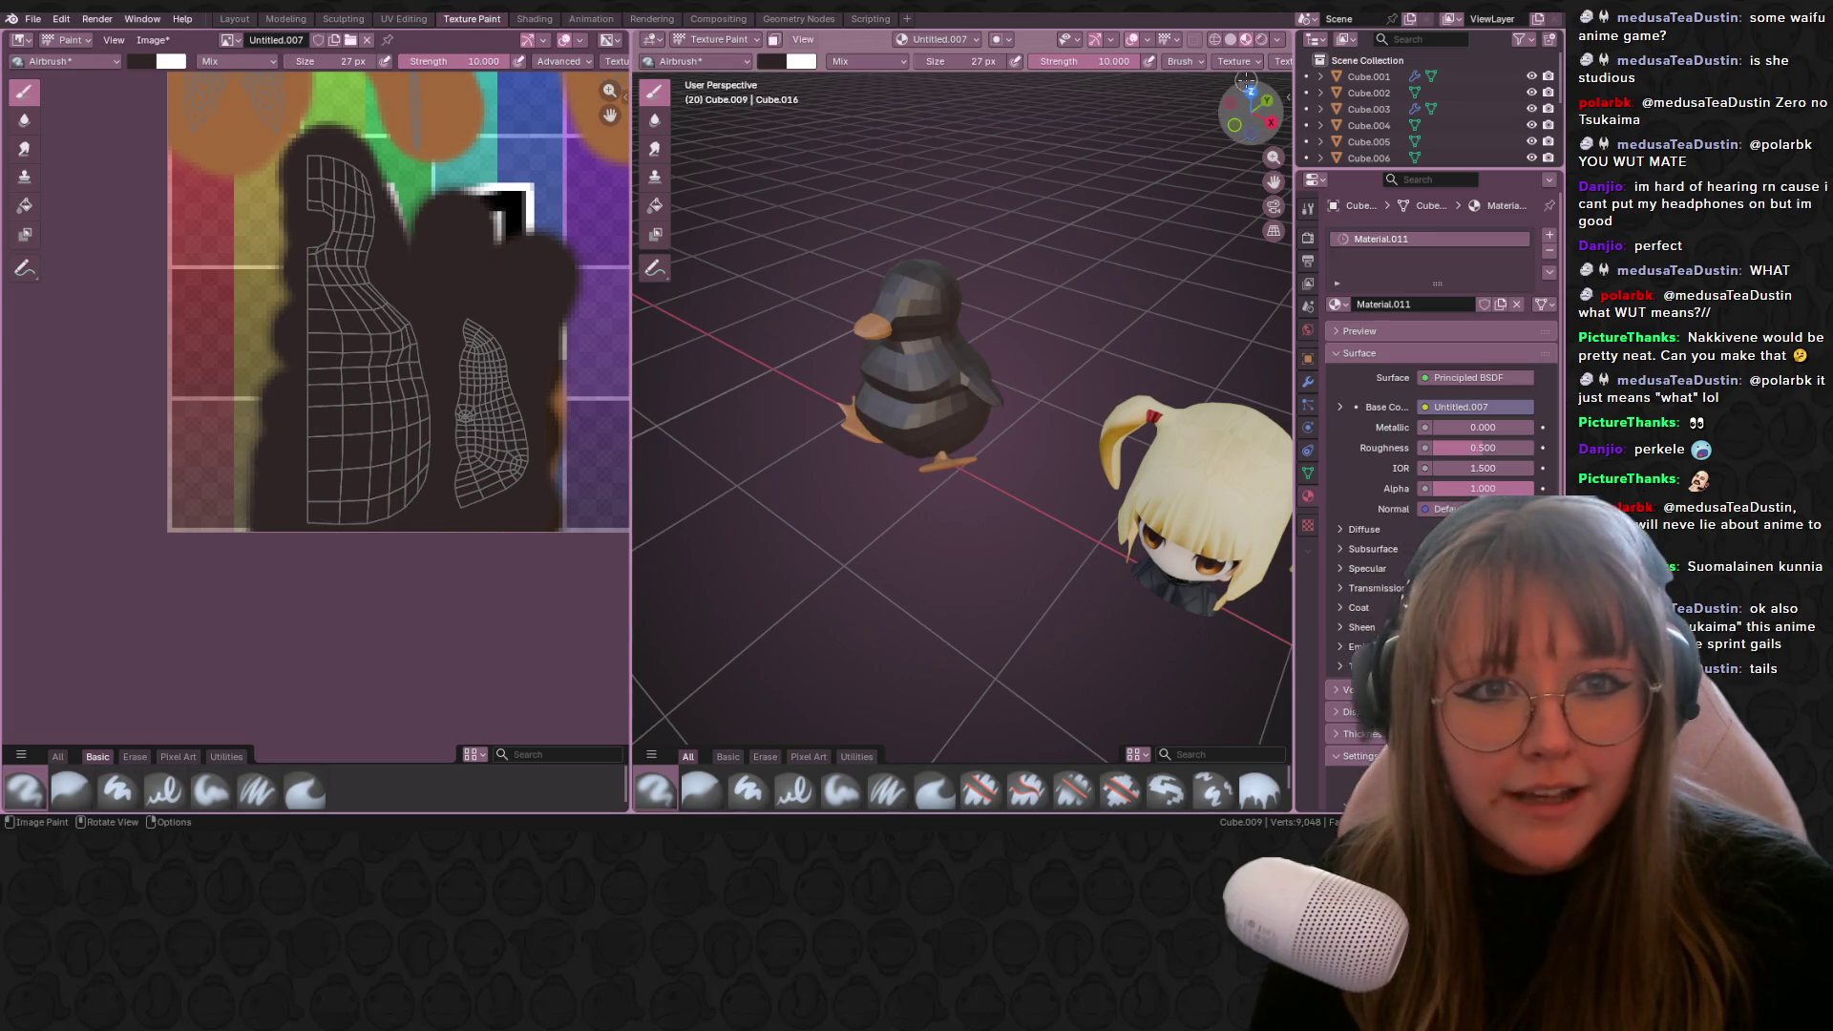
click(1238, 127)
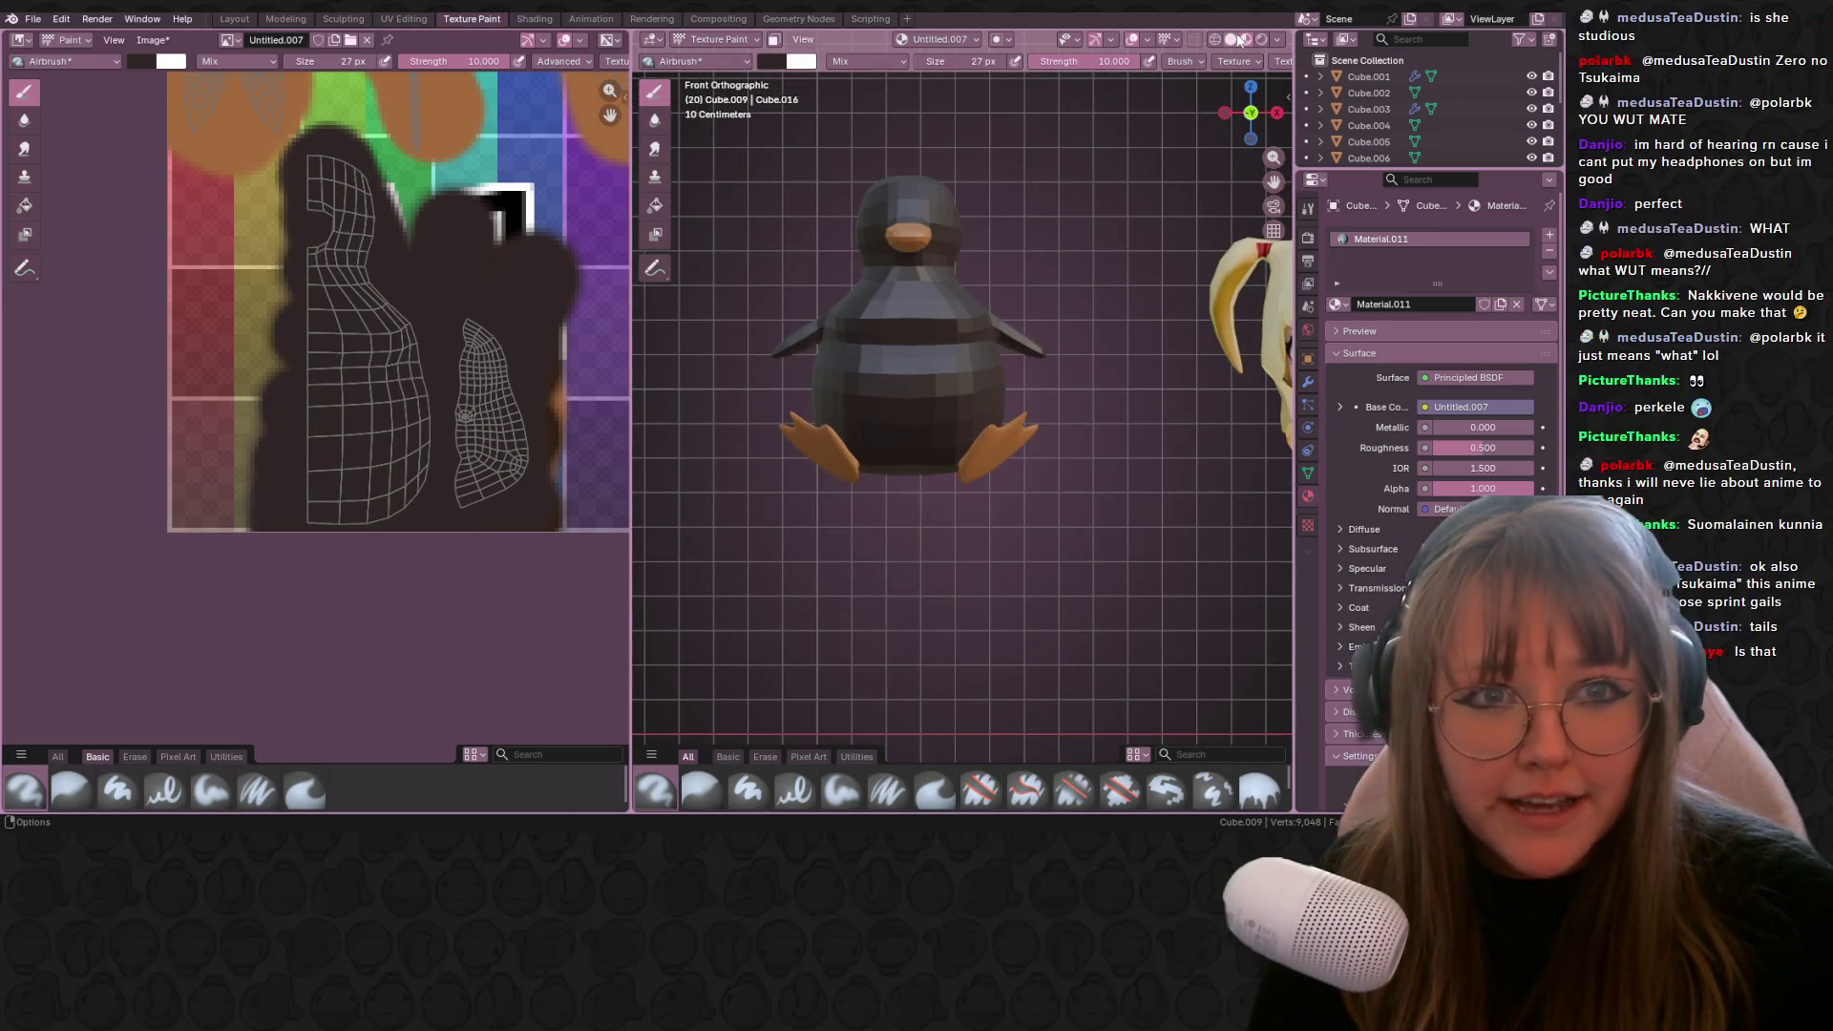
click(534, 19)
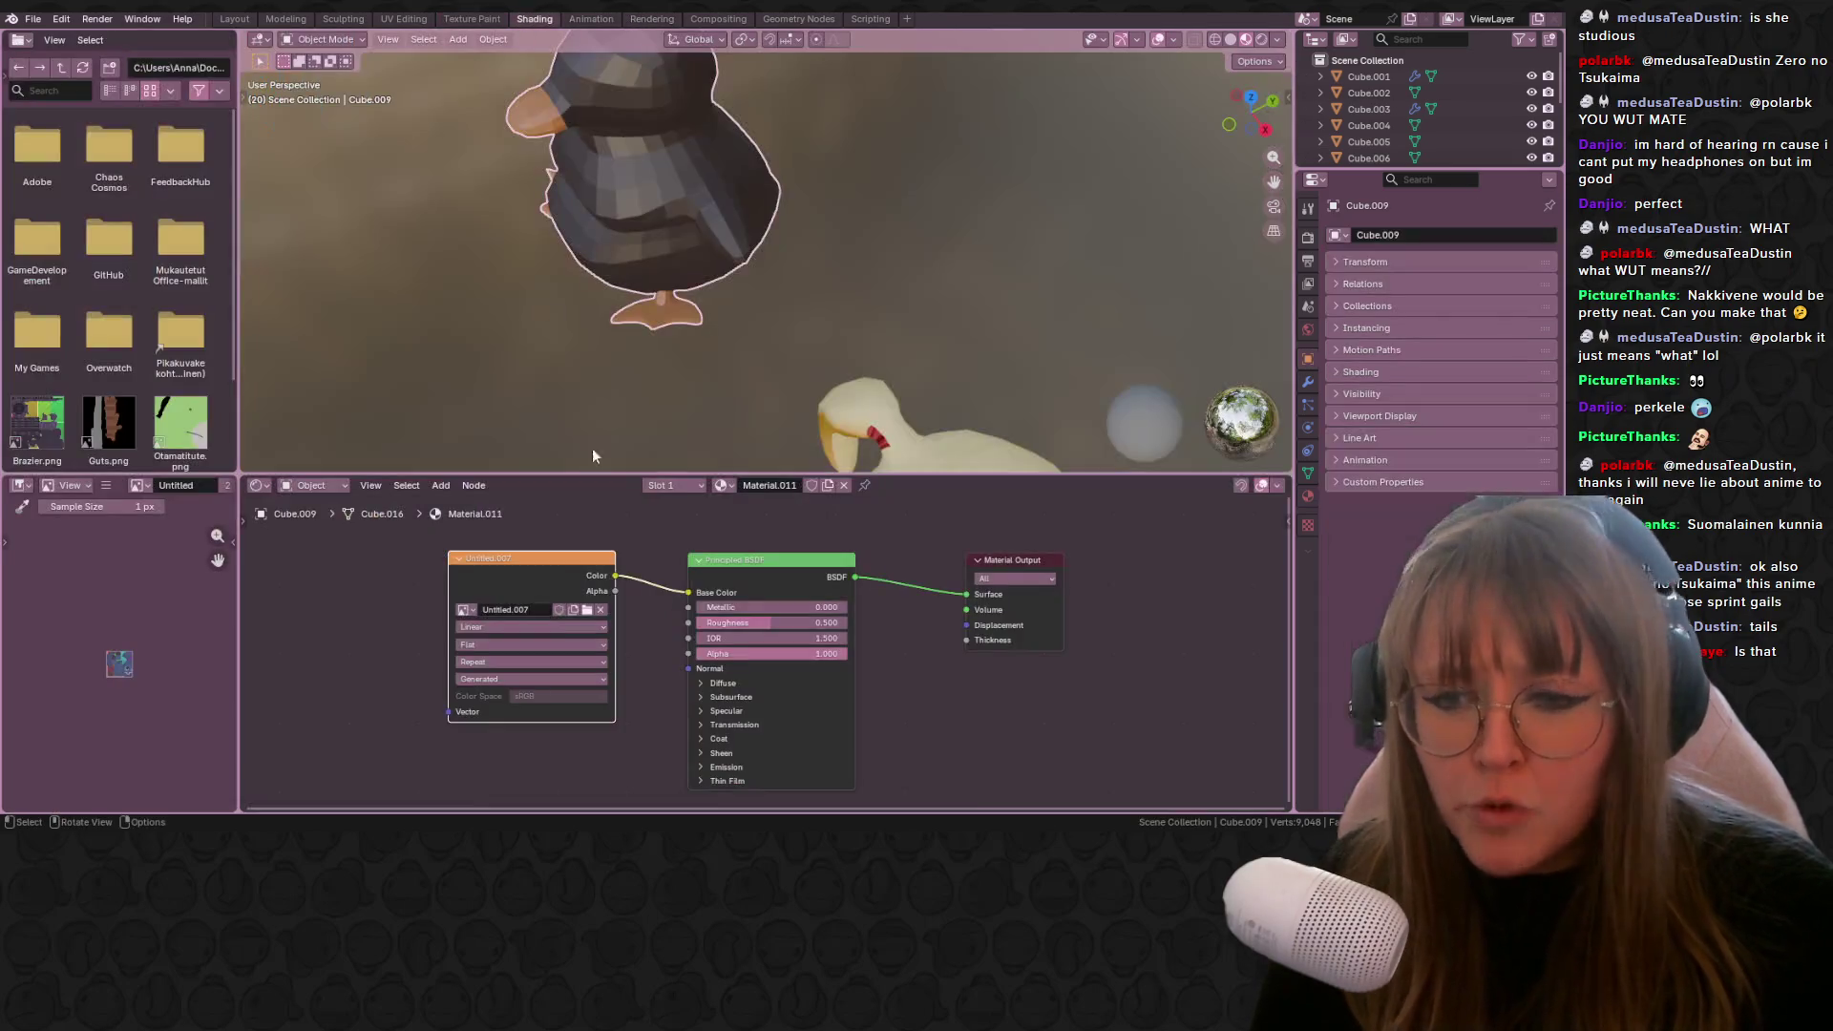
Step: Set the material's Roughness to 1.0 and IOR to 1.000, then zoom in within Texture Paint
mouse_move(783, 618)
mouse_down()
mouse_move(848, 622)
mouse_move(725, 638)
mouse_up()
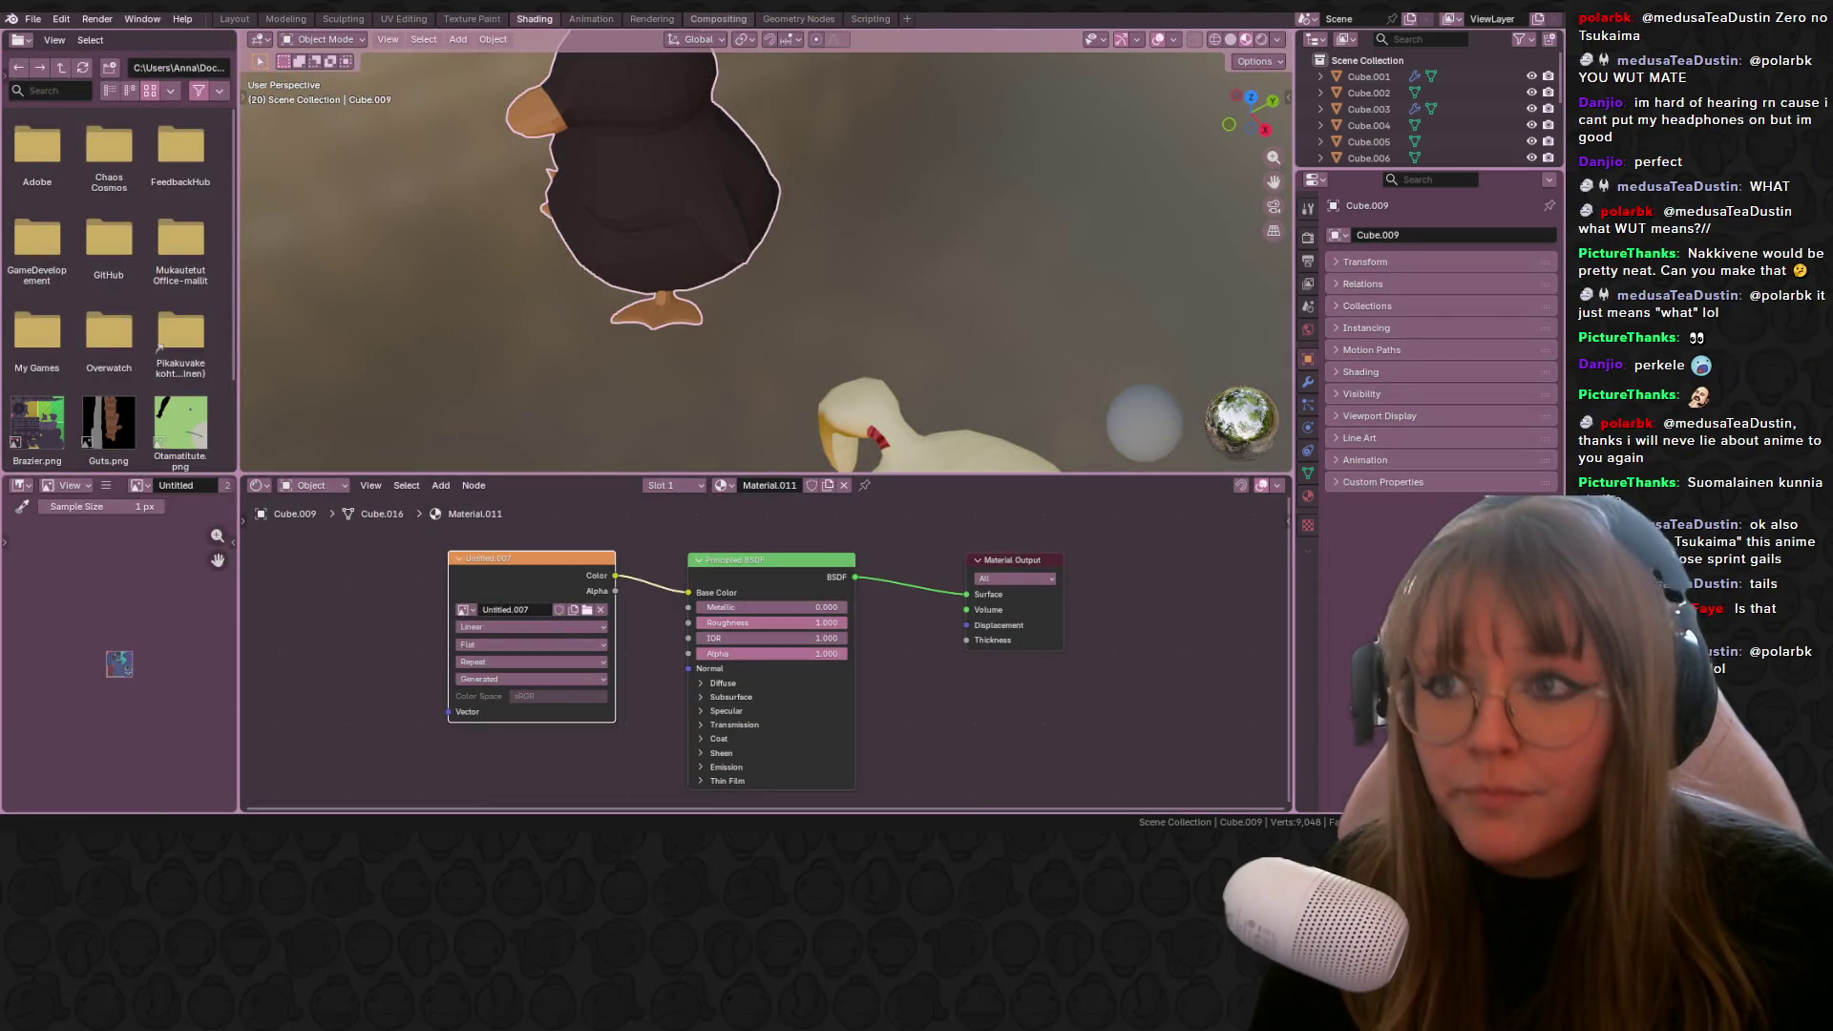
click(380, 20)
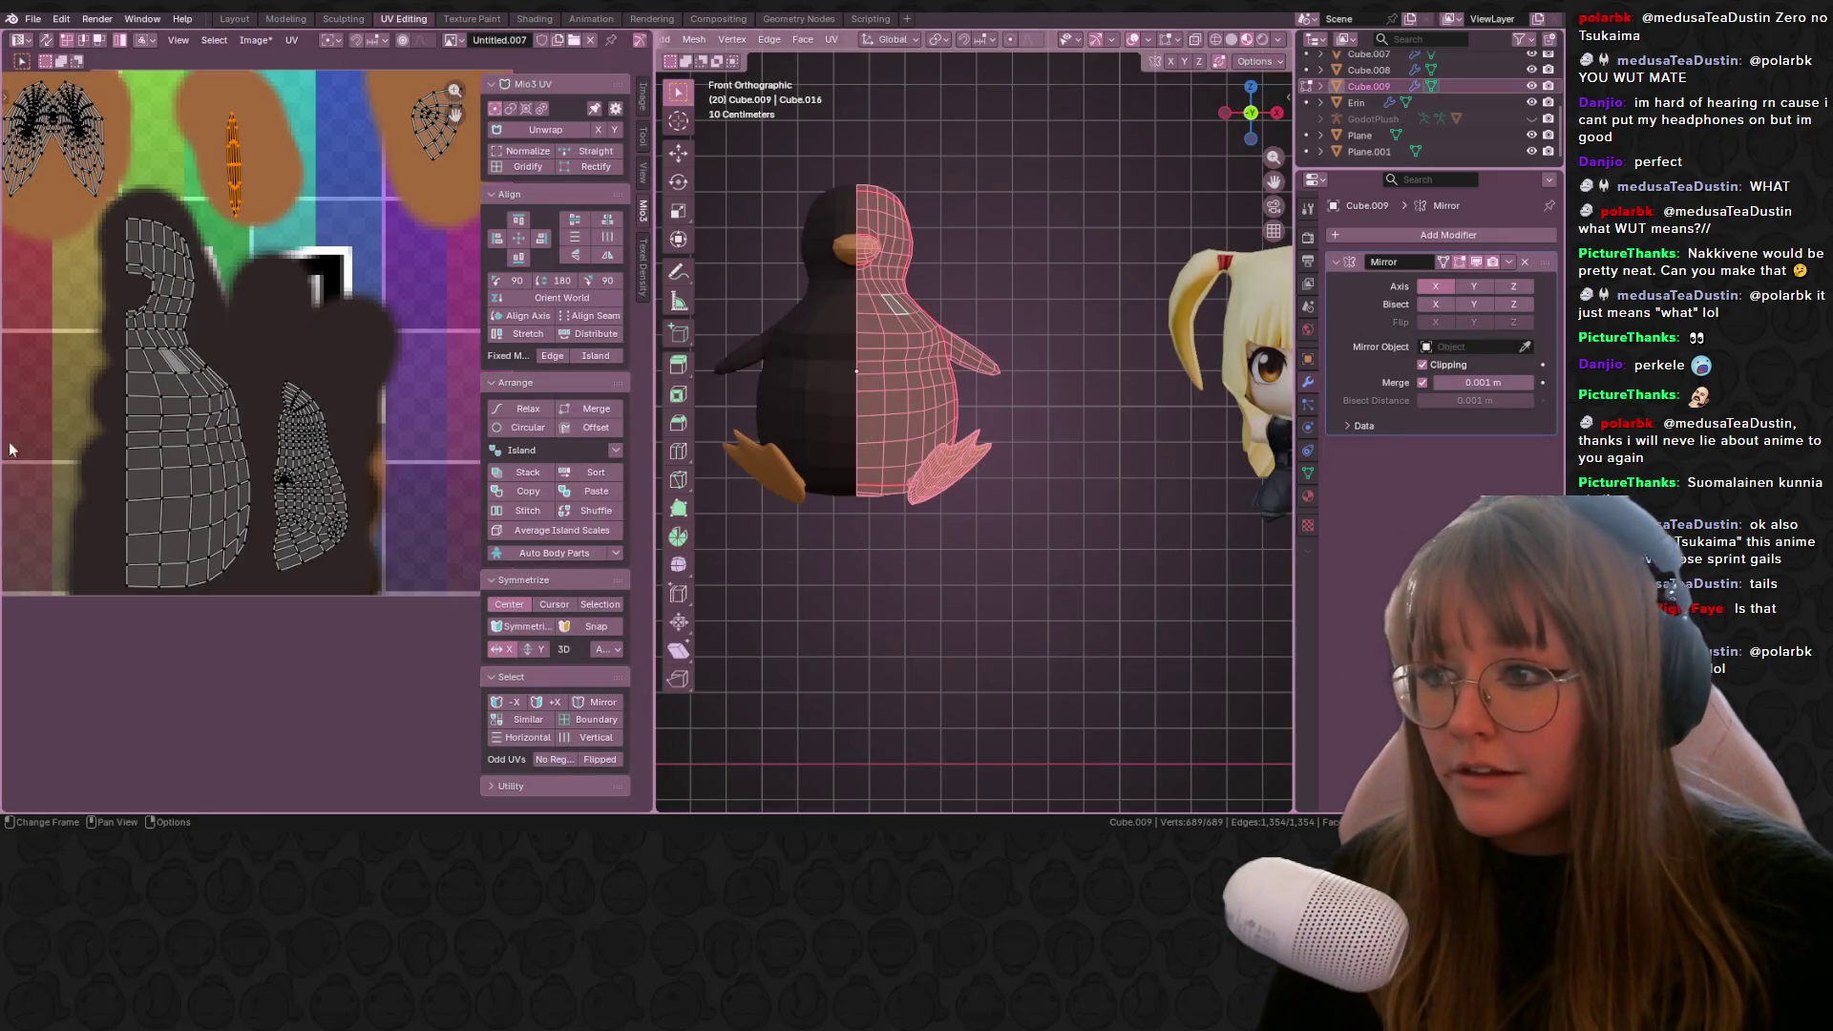
click(472, 19)
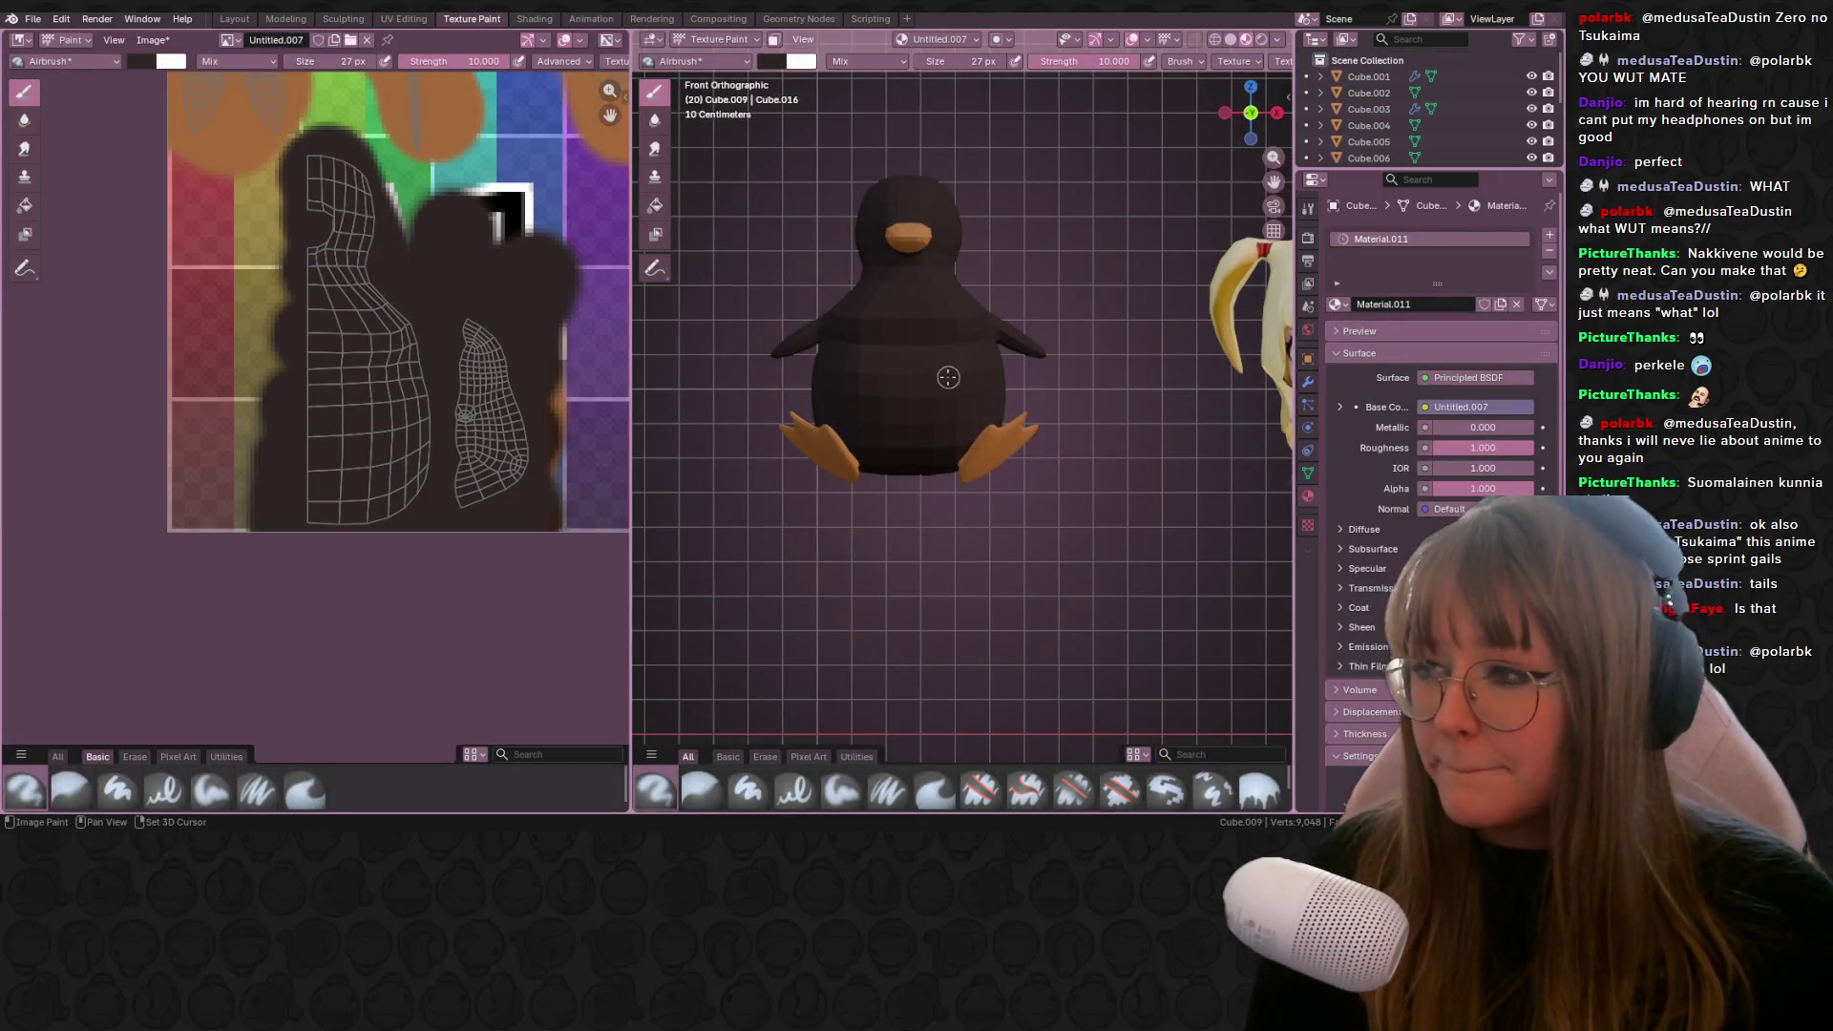
scroll(336, 391, up, 3)
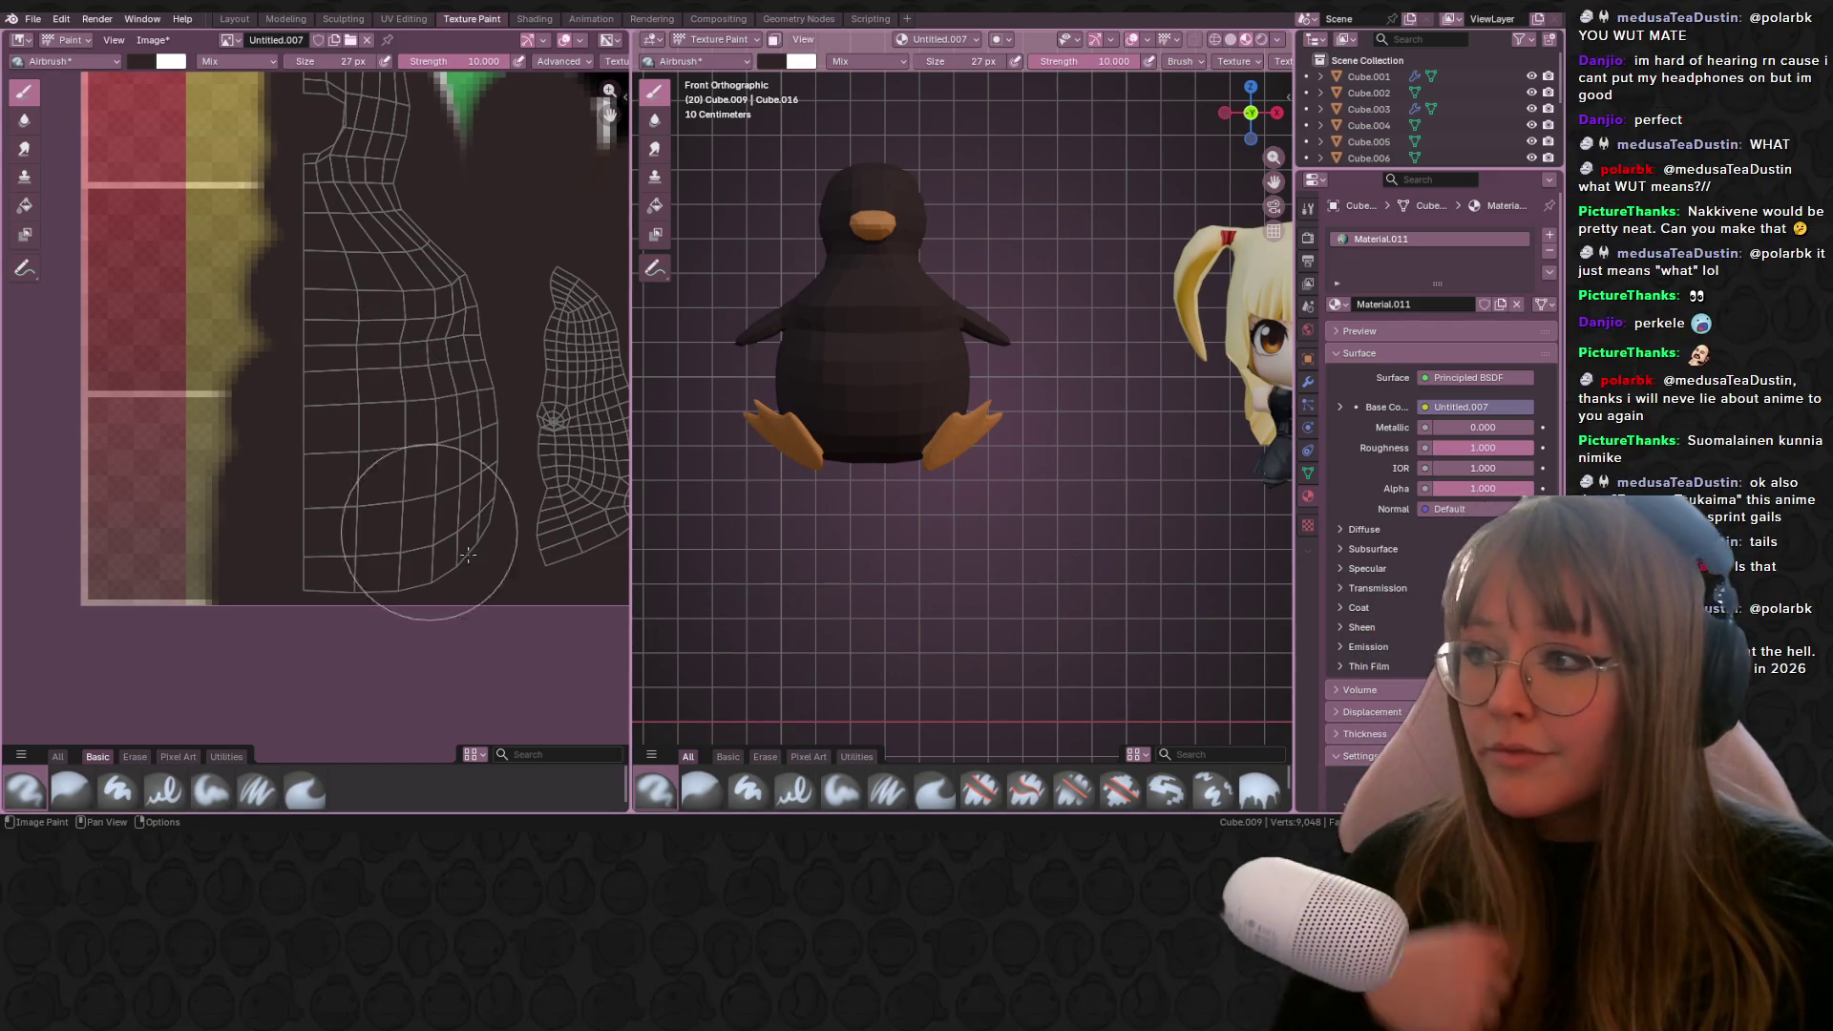
scroll(742, 410, up, 3)
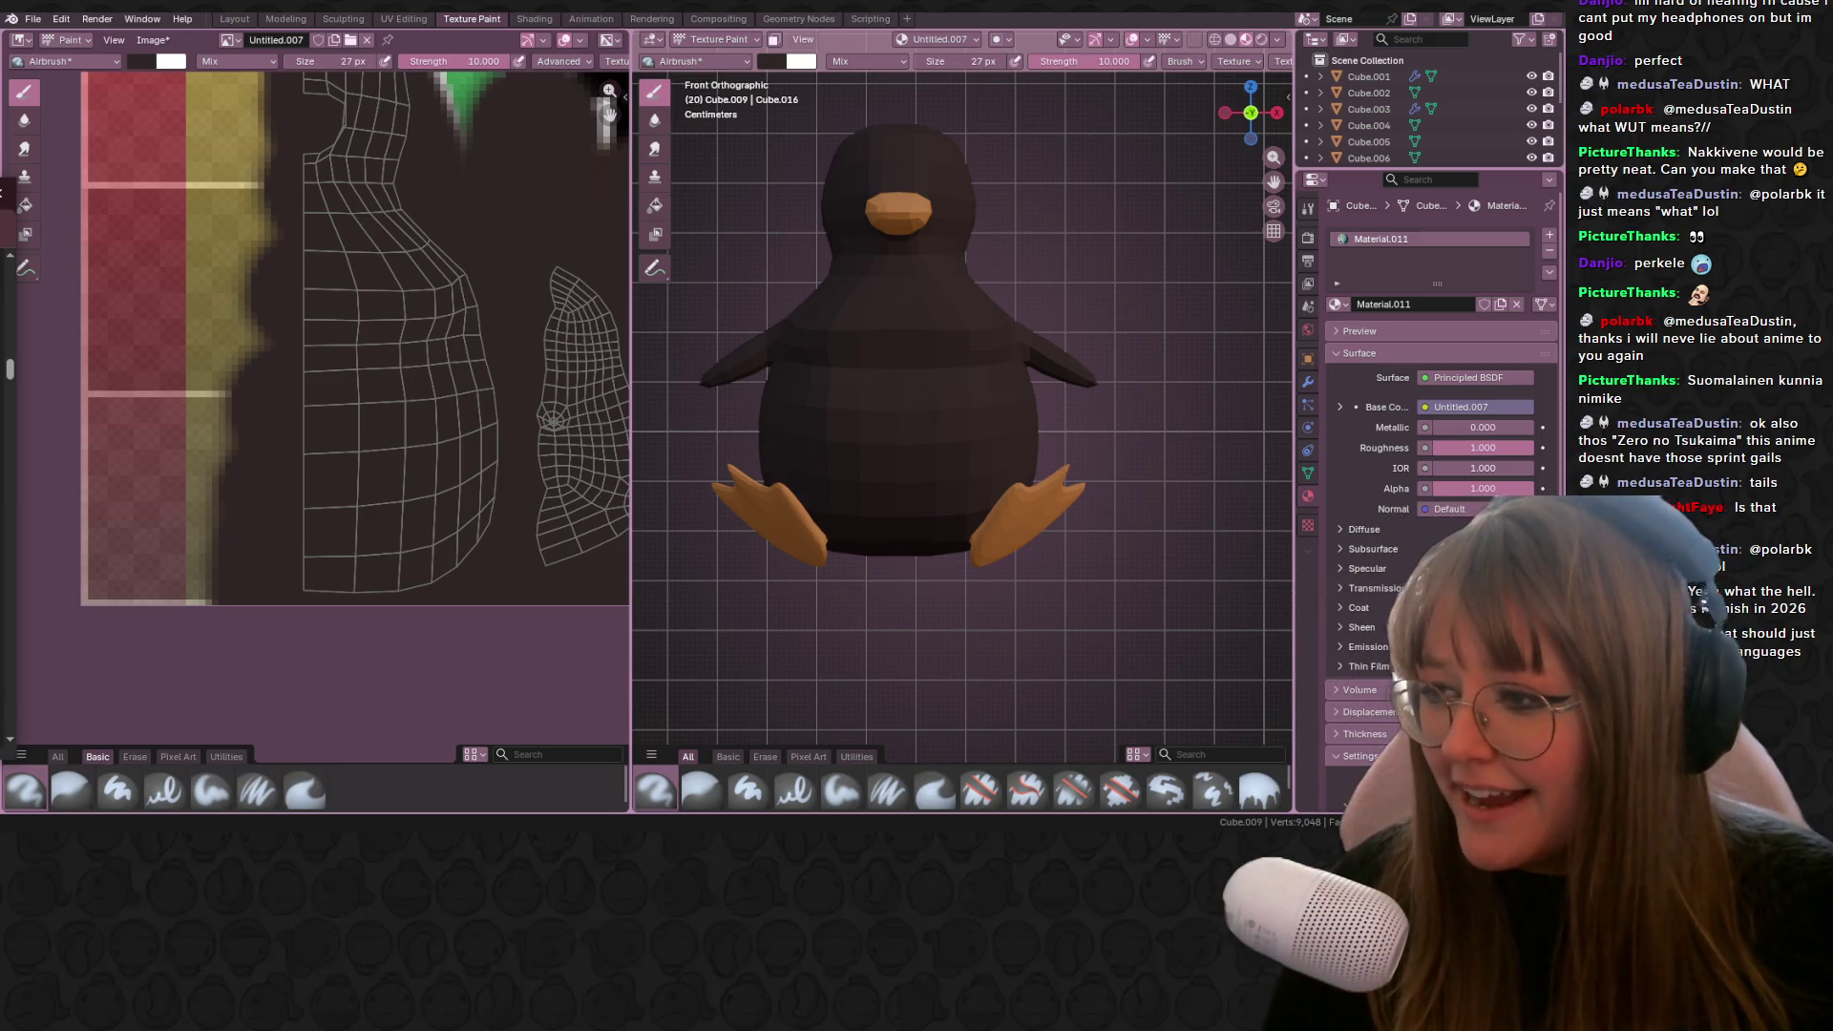
scroll(857, 400, up, 2)
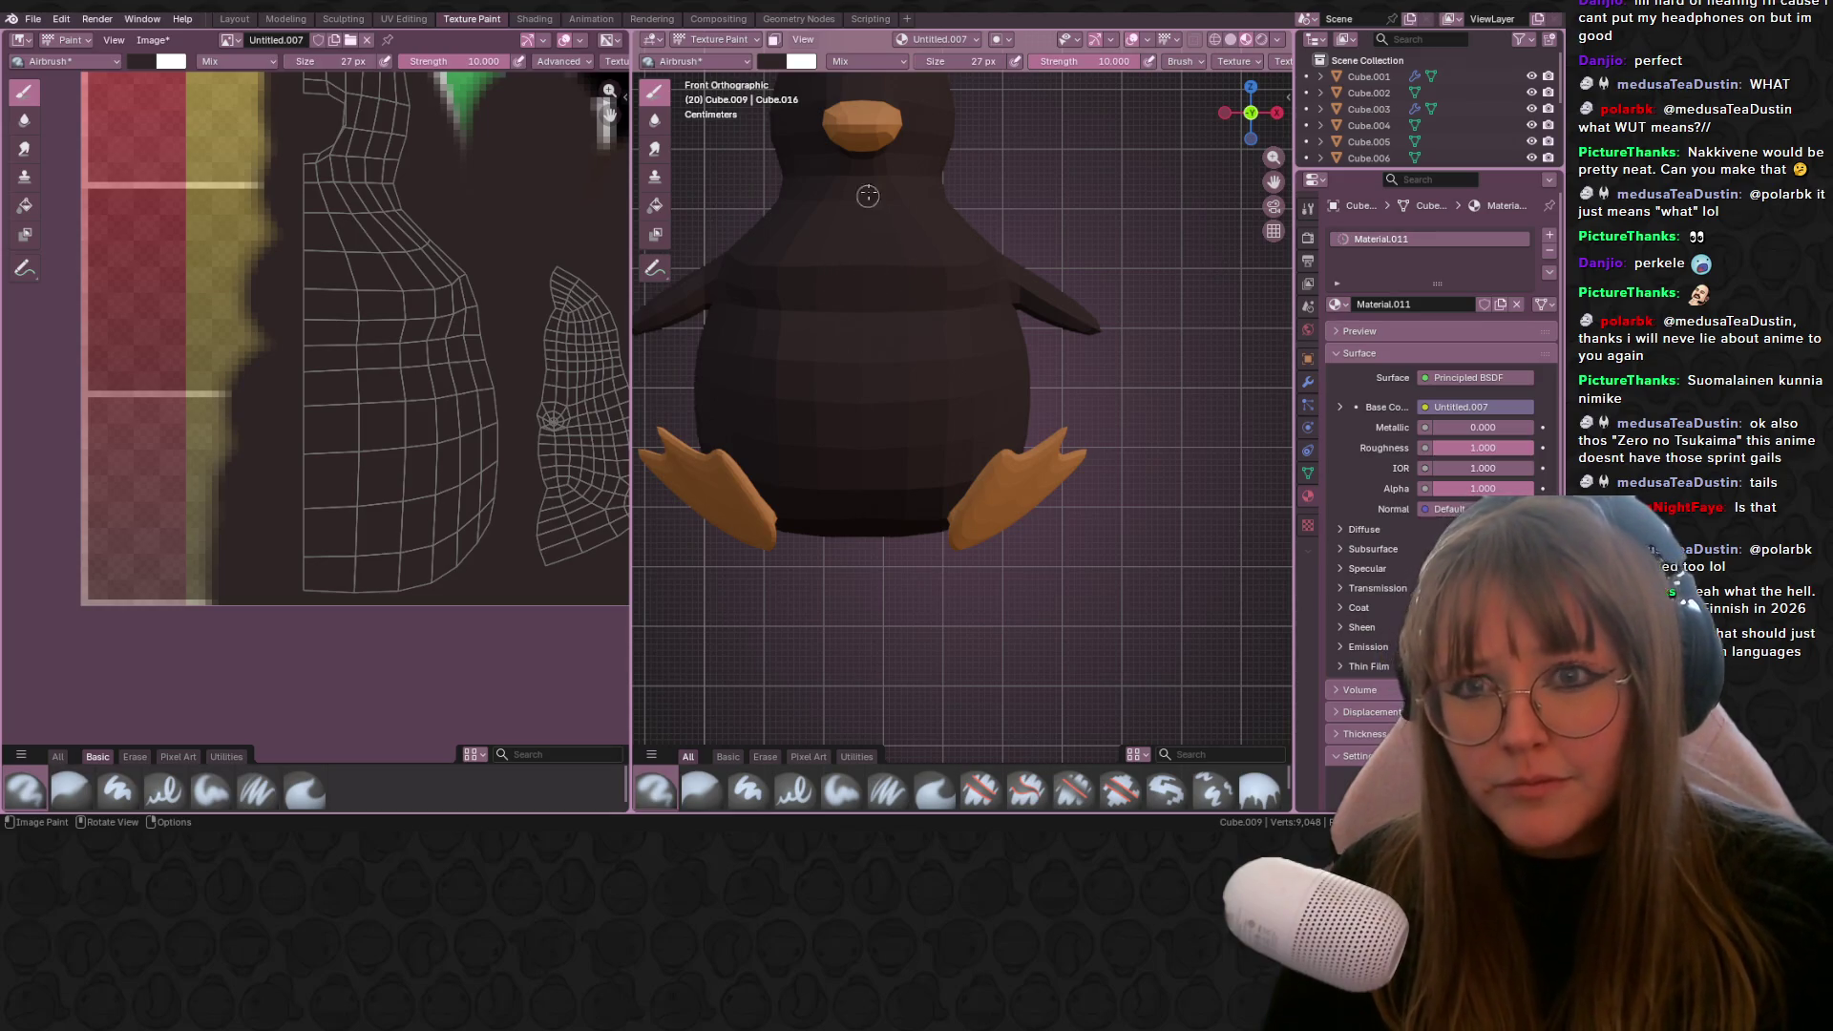
click(785, 65)
Step: Lighten the brush colour to light grey and paint a stroke across the penguin's chest
drag(907, 130, 906, 118)
shift+middle_drag(1066, 293, 1075, 329)
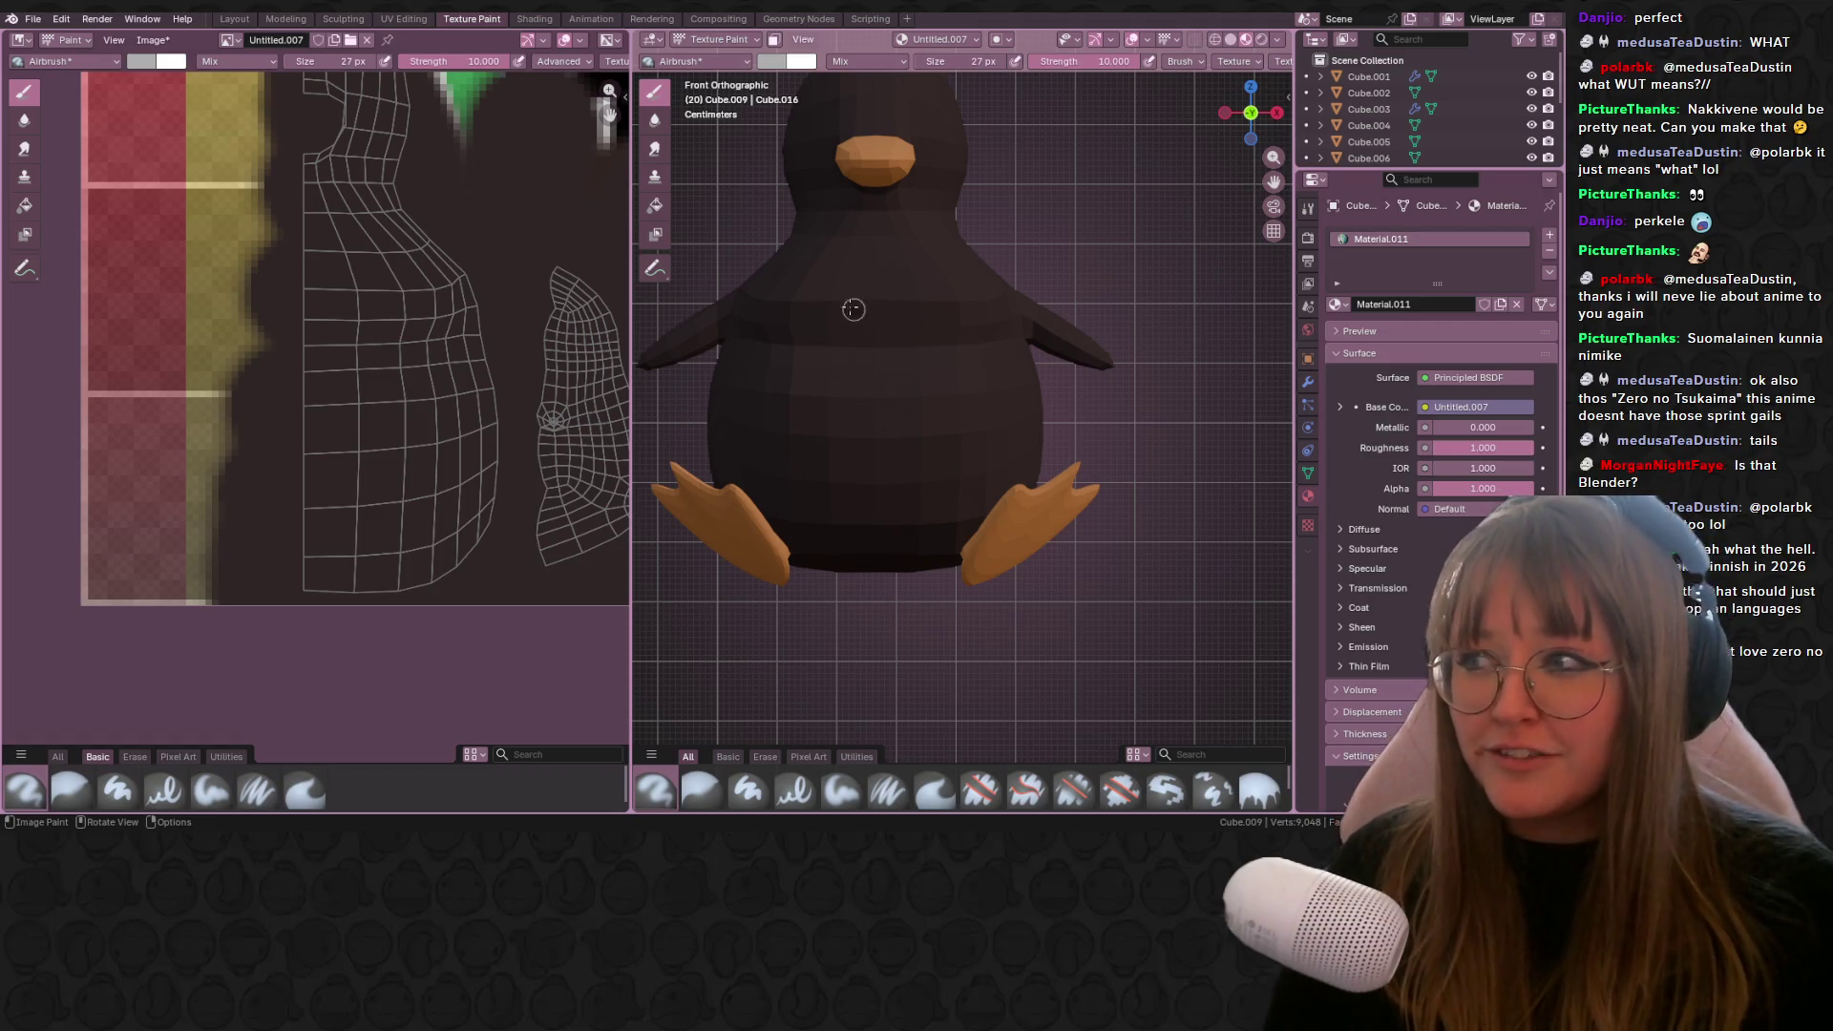
mouse_move(845, 298)
mouse_down()
mouse_move(921, 316)
mouse_move(958, 448)
mouse_move(926, 533)
mouse_move(859, 529)
mouse_up()
Step: Airbrush the light grey belly patch on the UV texture, spreading it up and down the front
mouse_move(213, 328)
mouse_down()
mouse_move(303, 438)
mouse_move(277, 535)
mouse_move(358, 516)
mouse_move(248, 573)
mouse_move(332, 507)
mouse_move(401, 372)
mouse_move(316, 286)
mouse_move(236, 311)
mouse_up()
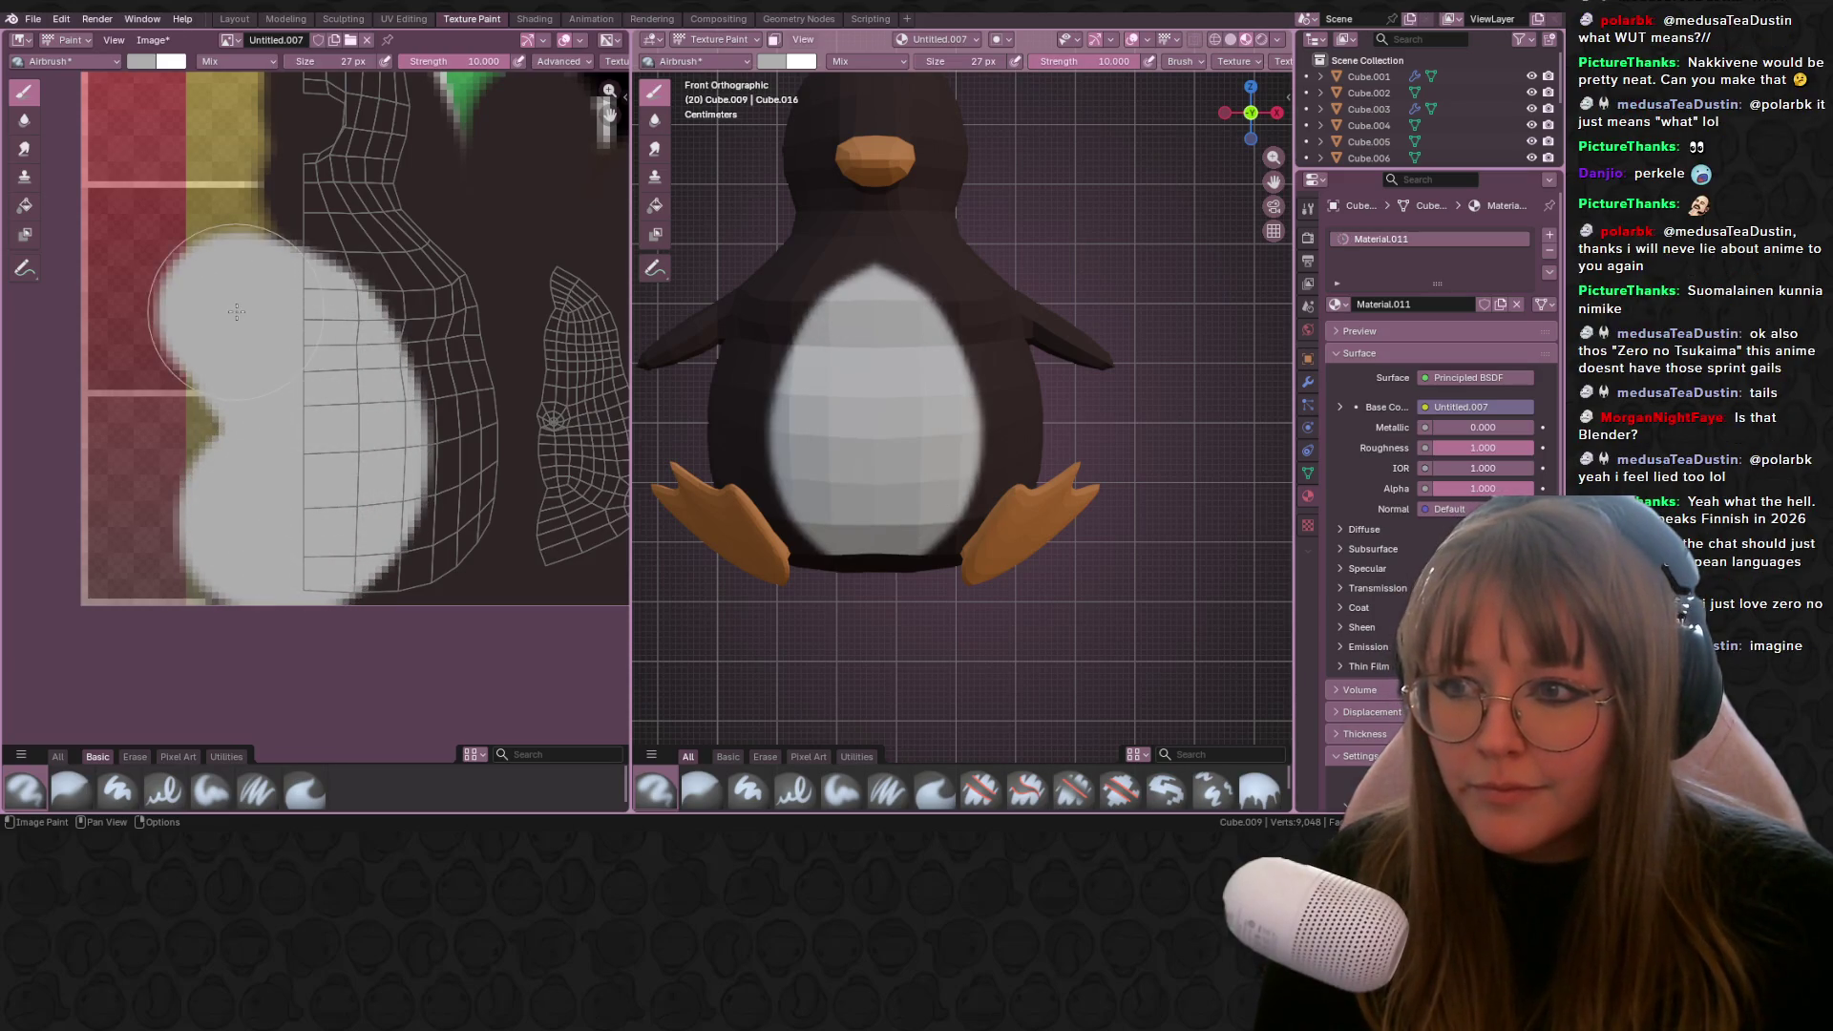
mouse_move(327, 358)
mouse_down()
mouse_move(415, 391)
mouse_move(420, 535)
mouse_up()
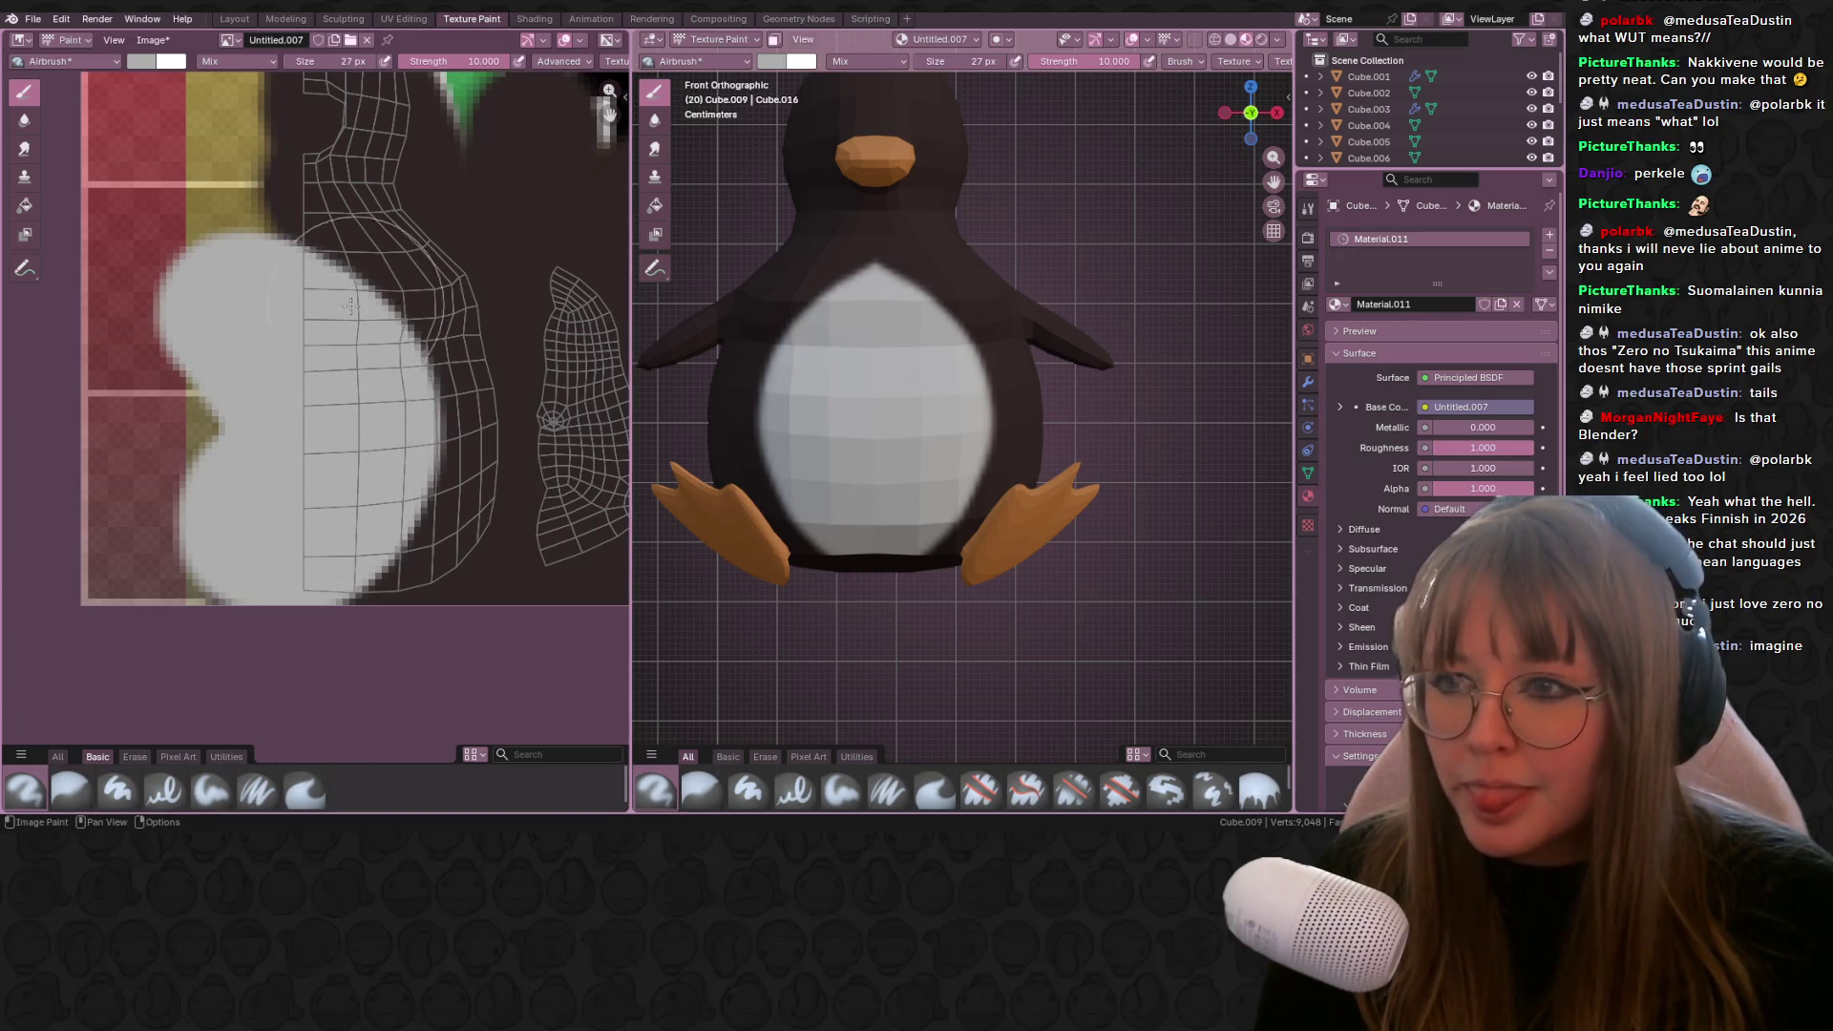
drag(286, 250, 256, 251)
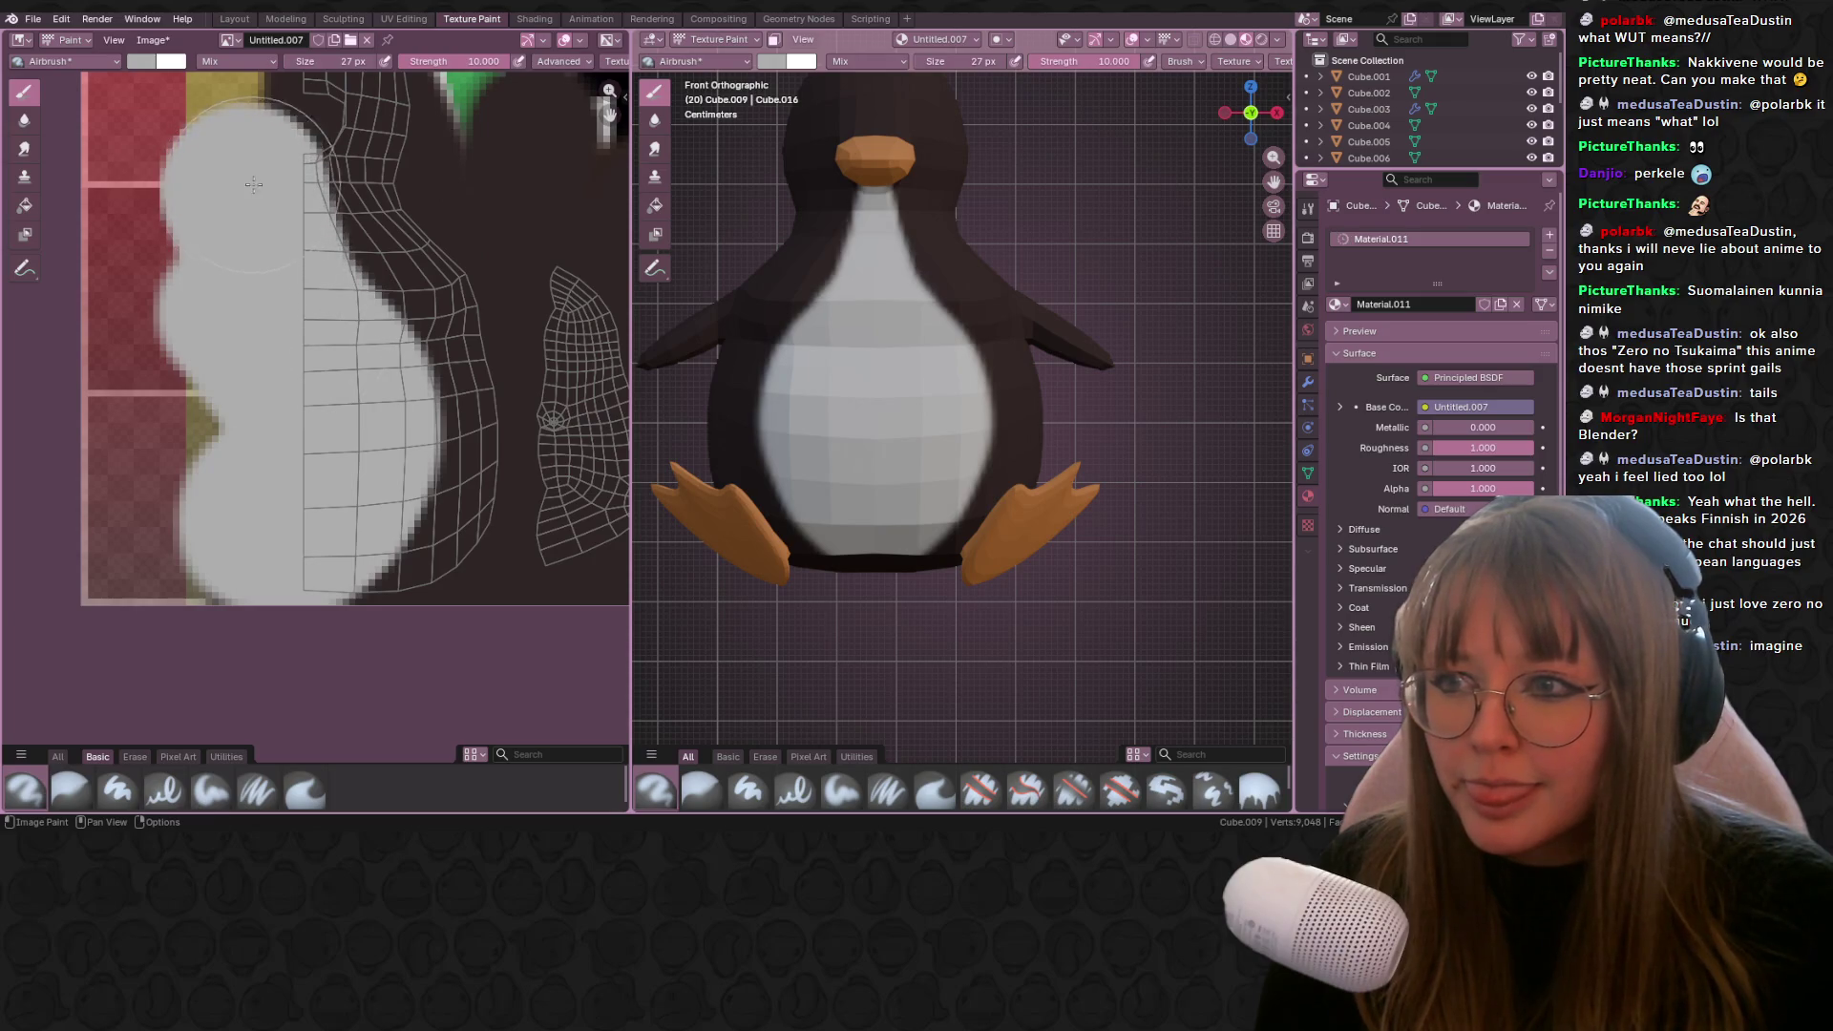
middle_drag(253, 247, 256, 266)
mouse_move(262, 301)
mouse_down()
mouse_move(253, 277)
mouse_move(287, 263)
mouse_move(339, 287)
mouse_move(335, 455)
mouse_up()
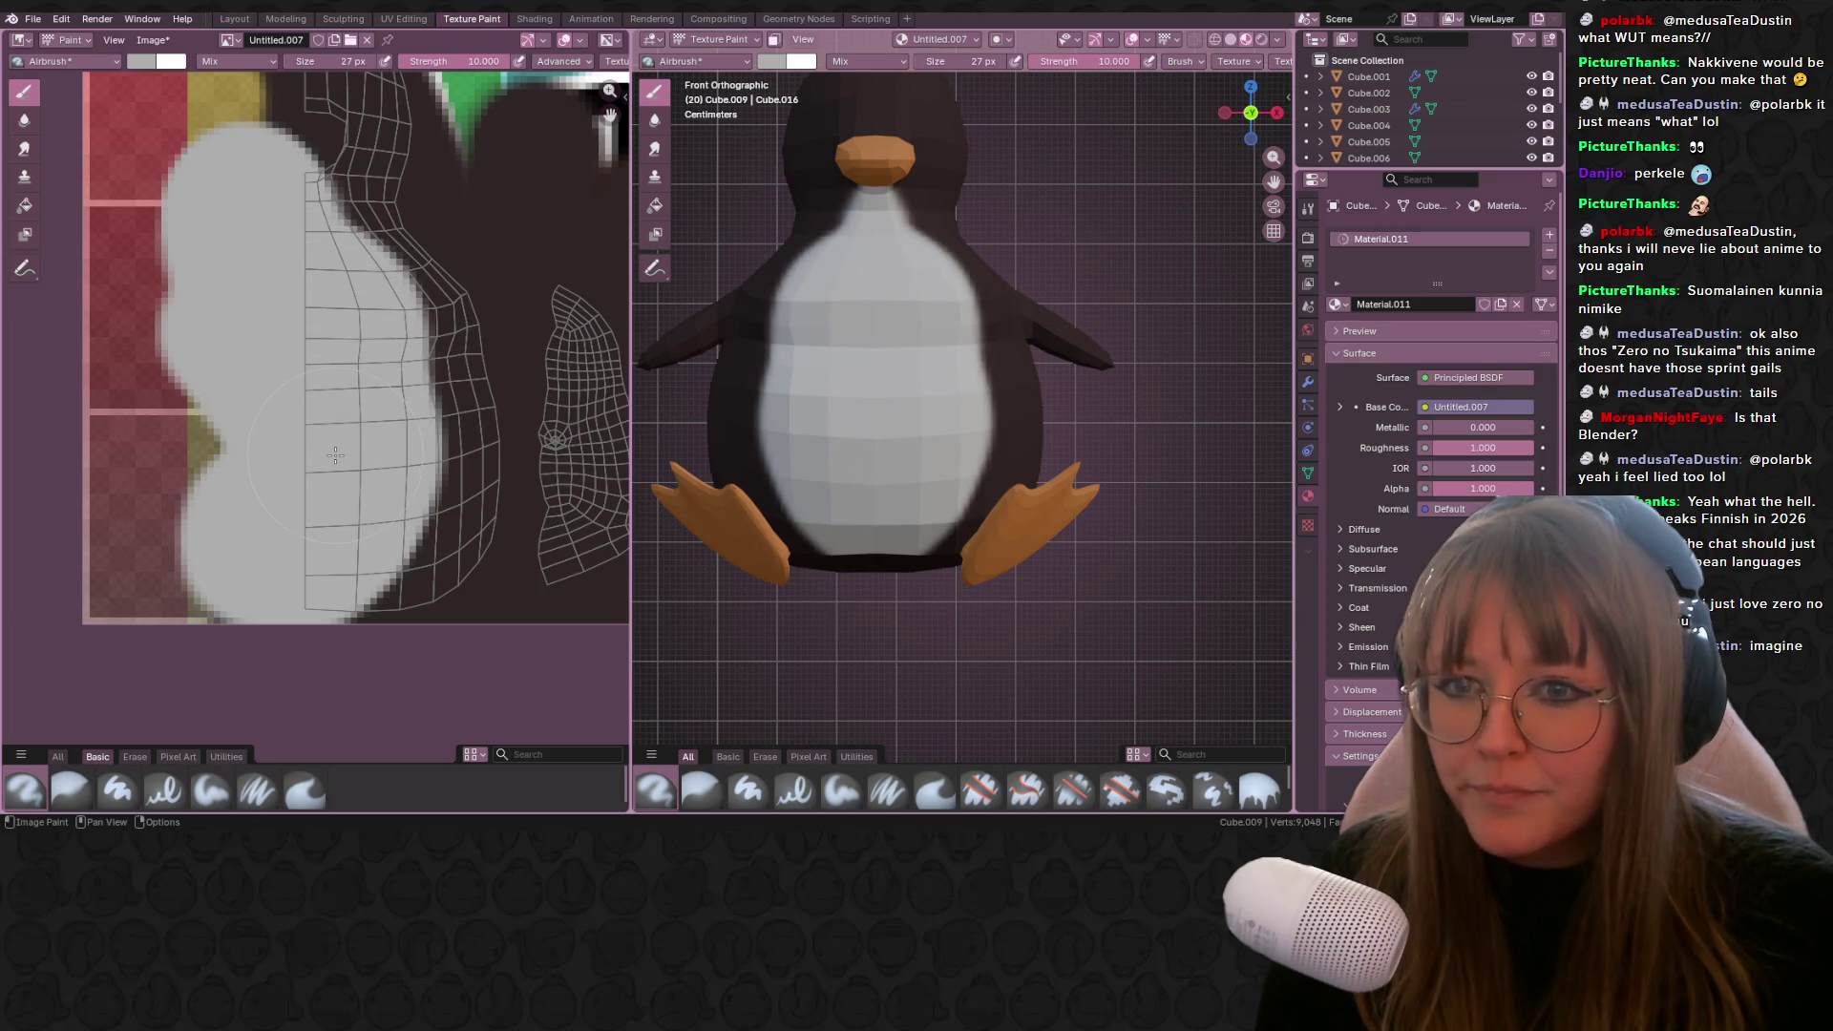
middle_drag(391, 406, 277, 616)
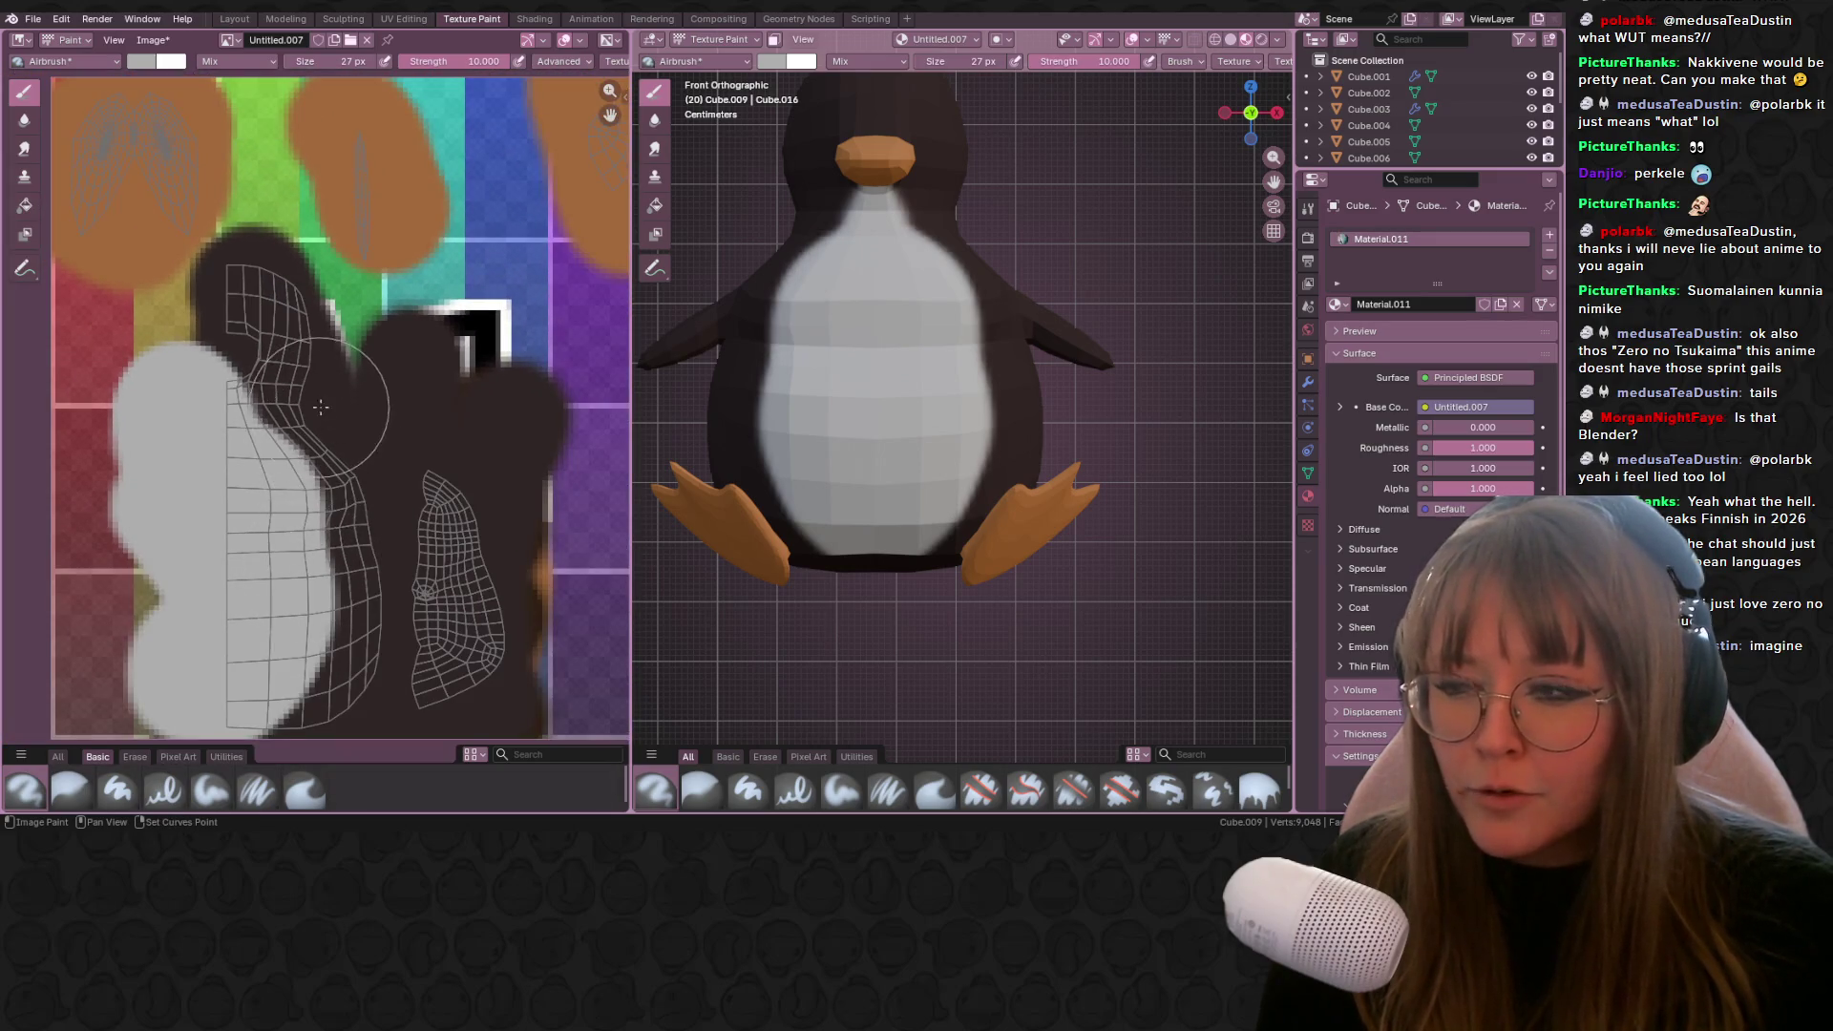
middle_drag(341, 288, 408, 374)
scroll(312, 406, up, 3)
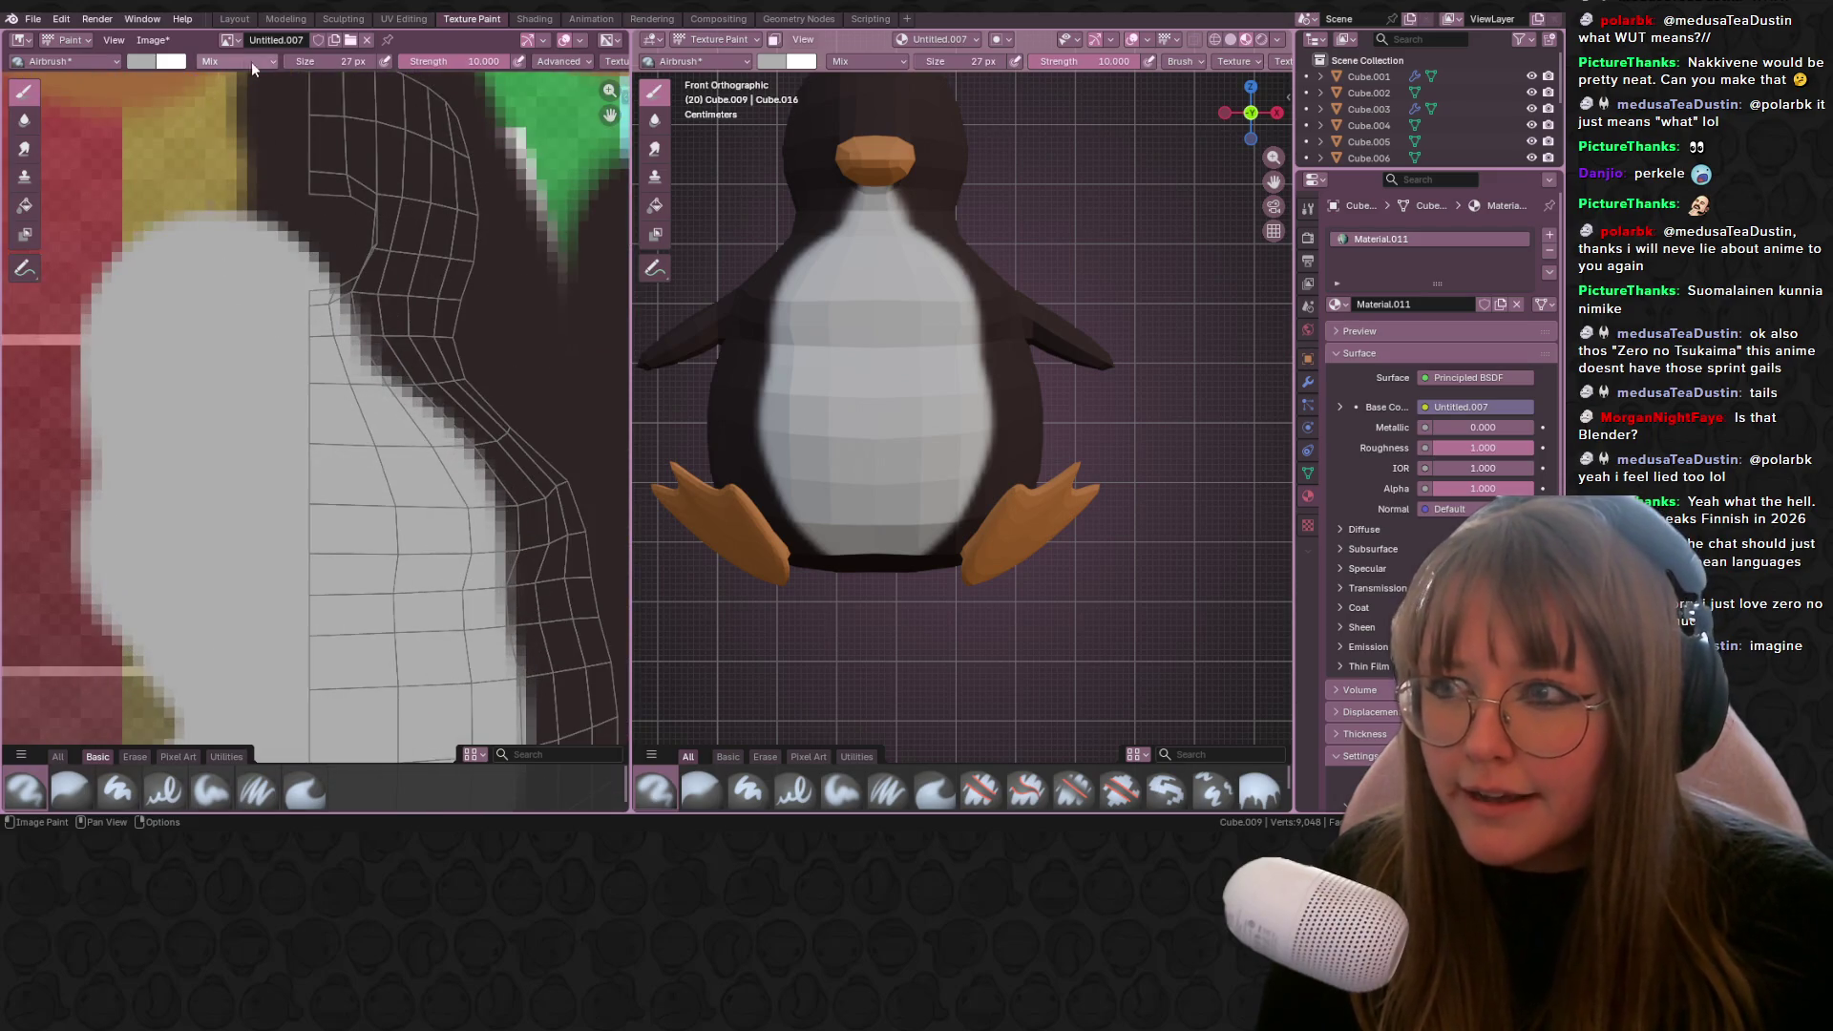
Step: Lower the brush strength, shrink the brush to 1 px and paint a white eye on the head texture
drag(457, 63, 303, 61)
mouse_move(338, 156)
middle_down()
mouse_move(357, 252)
mouse_move(335, 276)
middle_up()
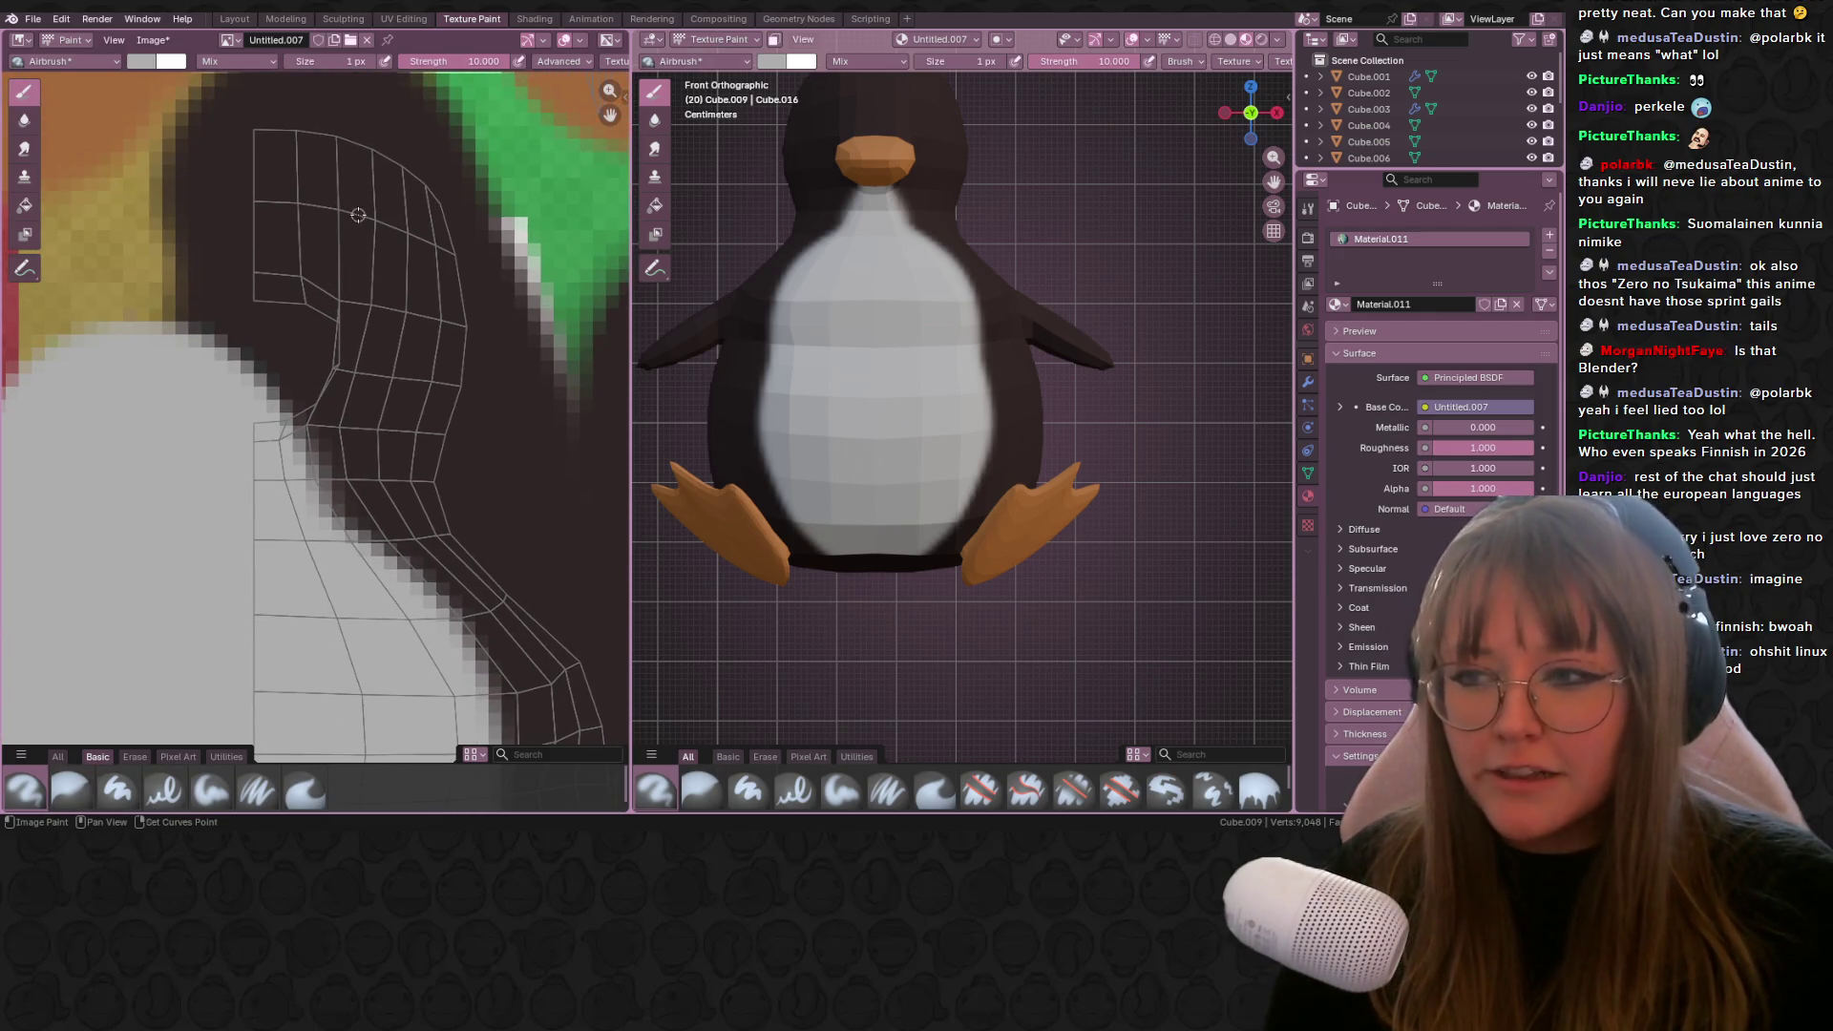
middle_drag(358, 215, 337, 265)
mouse_move(336, 240)
mouse_down()
mouse_move(285, 339)
mouse_move(355, 310)
mouse_move(334, 243)
mouse_move(321, 323)
mouse_move(351, 305)
mouse_up()
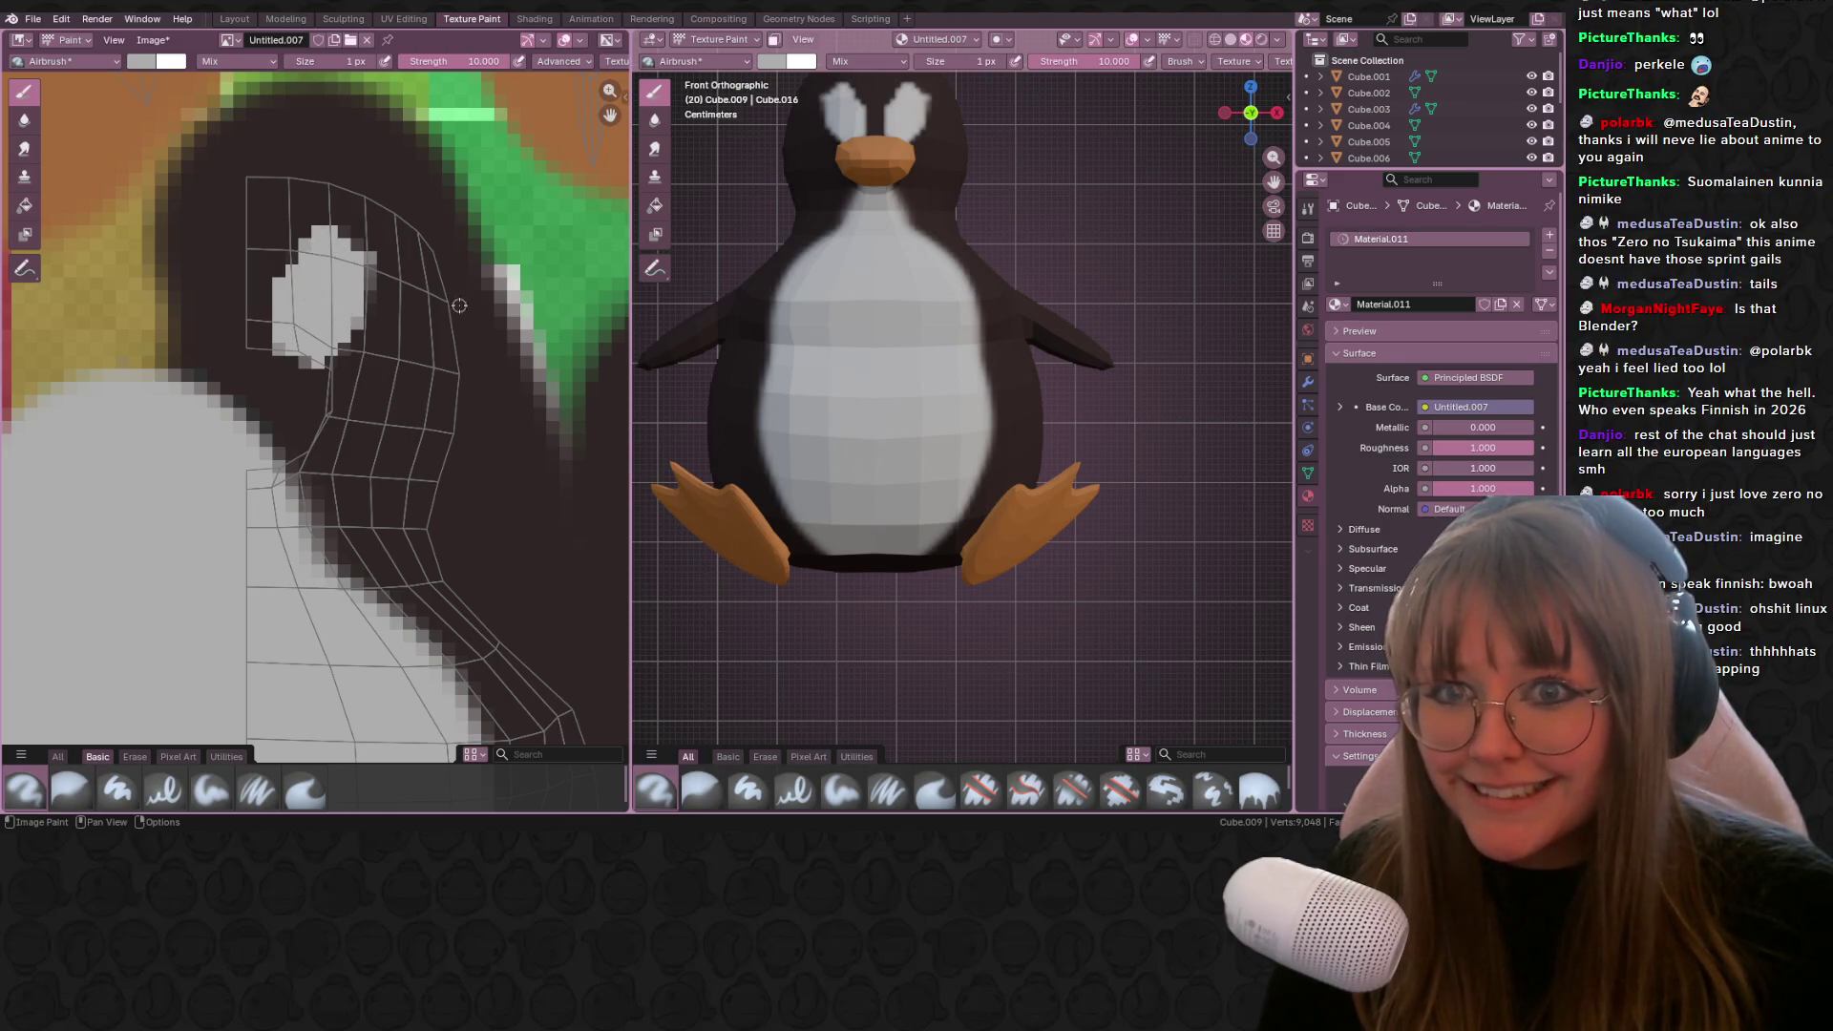
Step: Trim the eye's top, side and lower edges with dark paint, covering the stray grey pixels
middle_drag(428, 380, 446, 412)
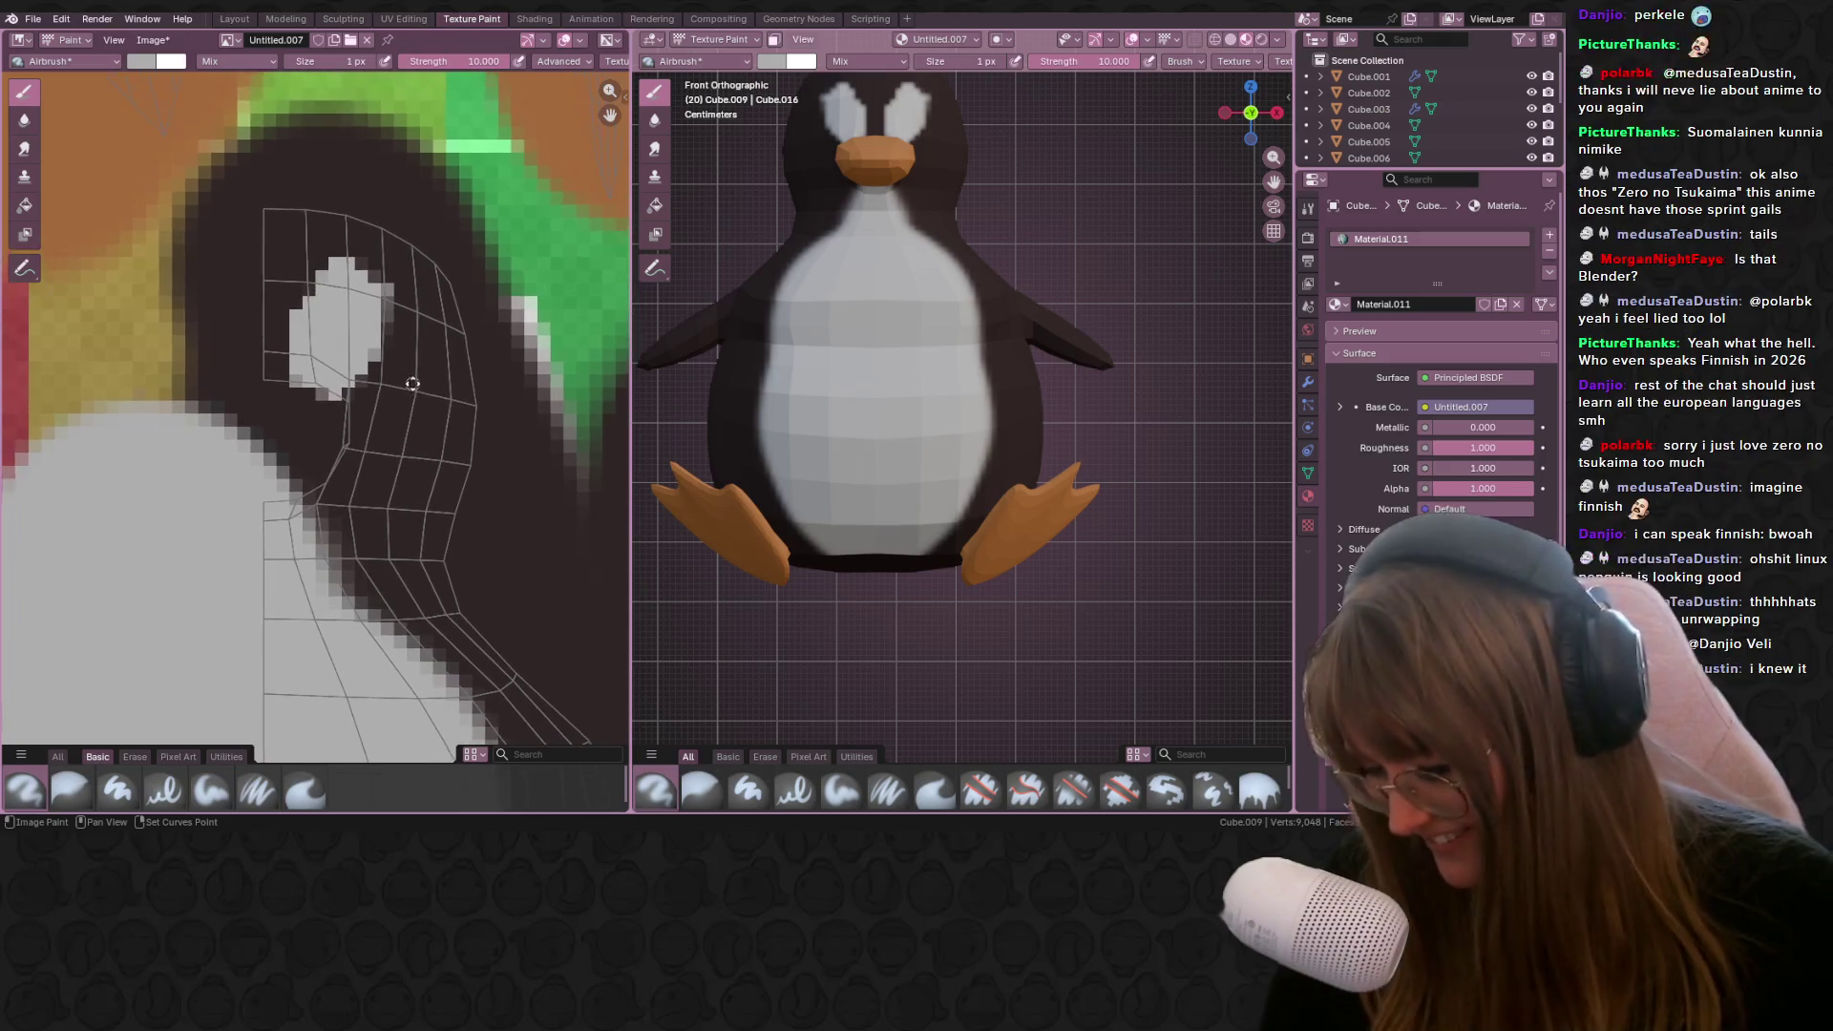
mouse_move(301, 282)
mouse_down()
mouse_move(377, 296)
mouse_move(365, 275)
mouse_move(359, 373)
mouse_up()
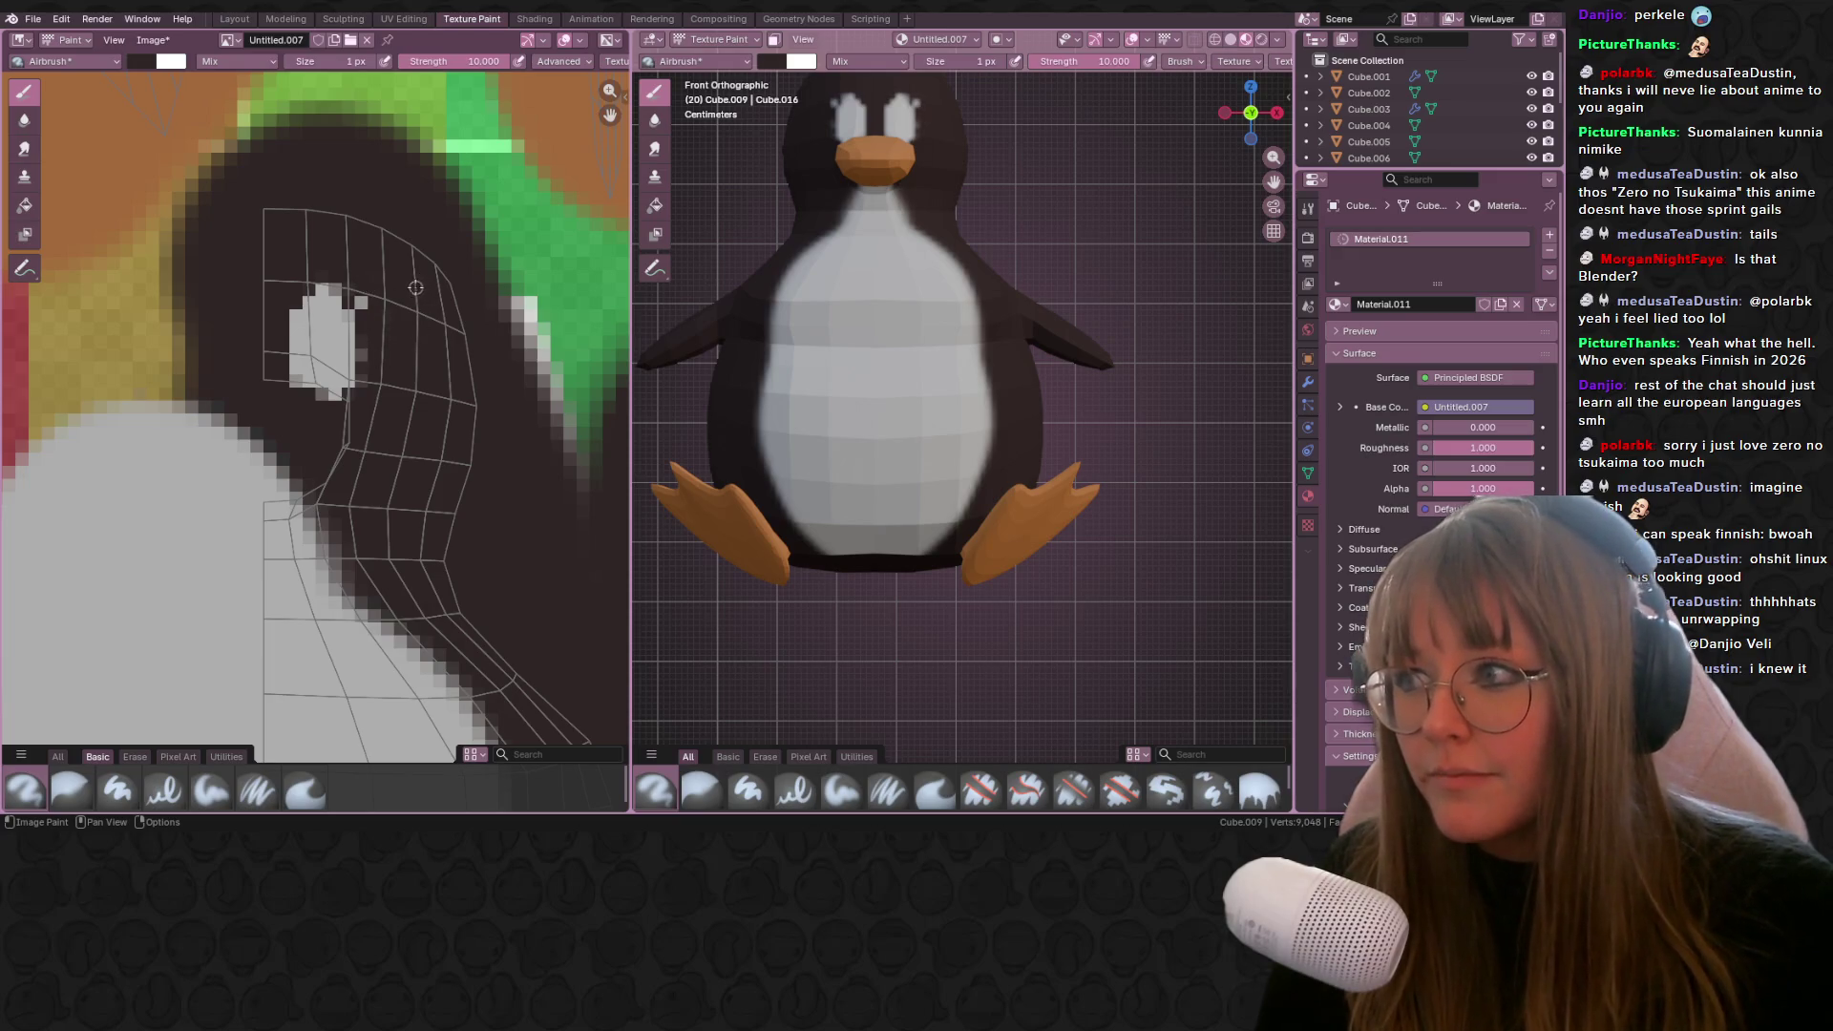
scroll(451, 282, up, 2)
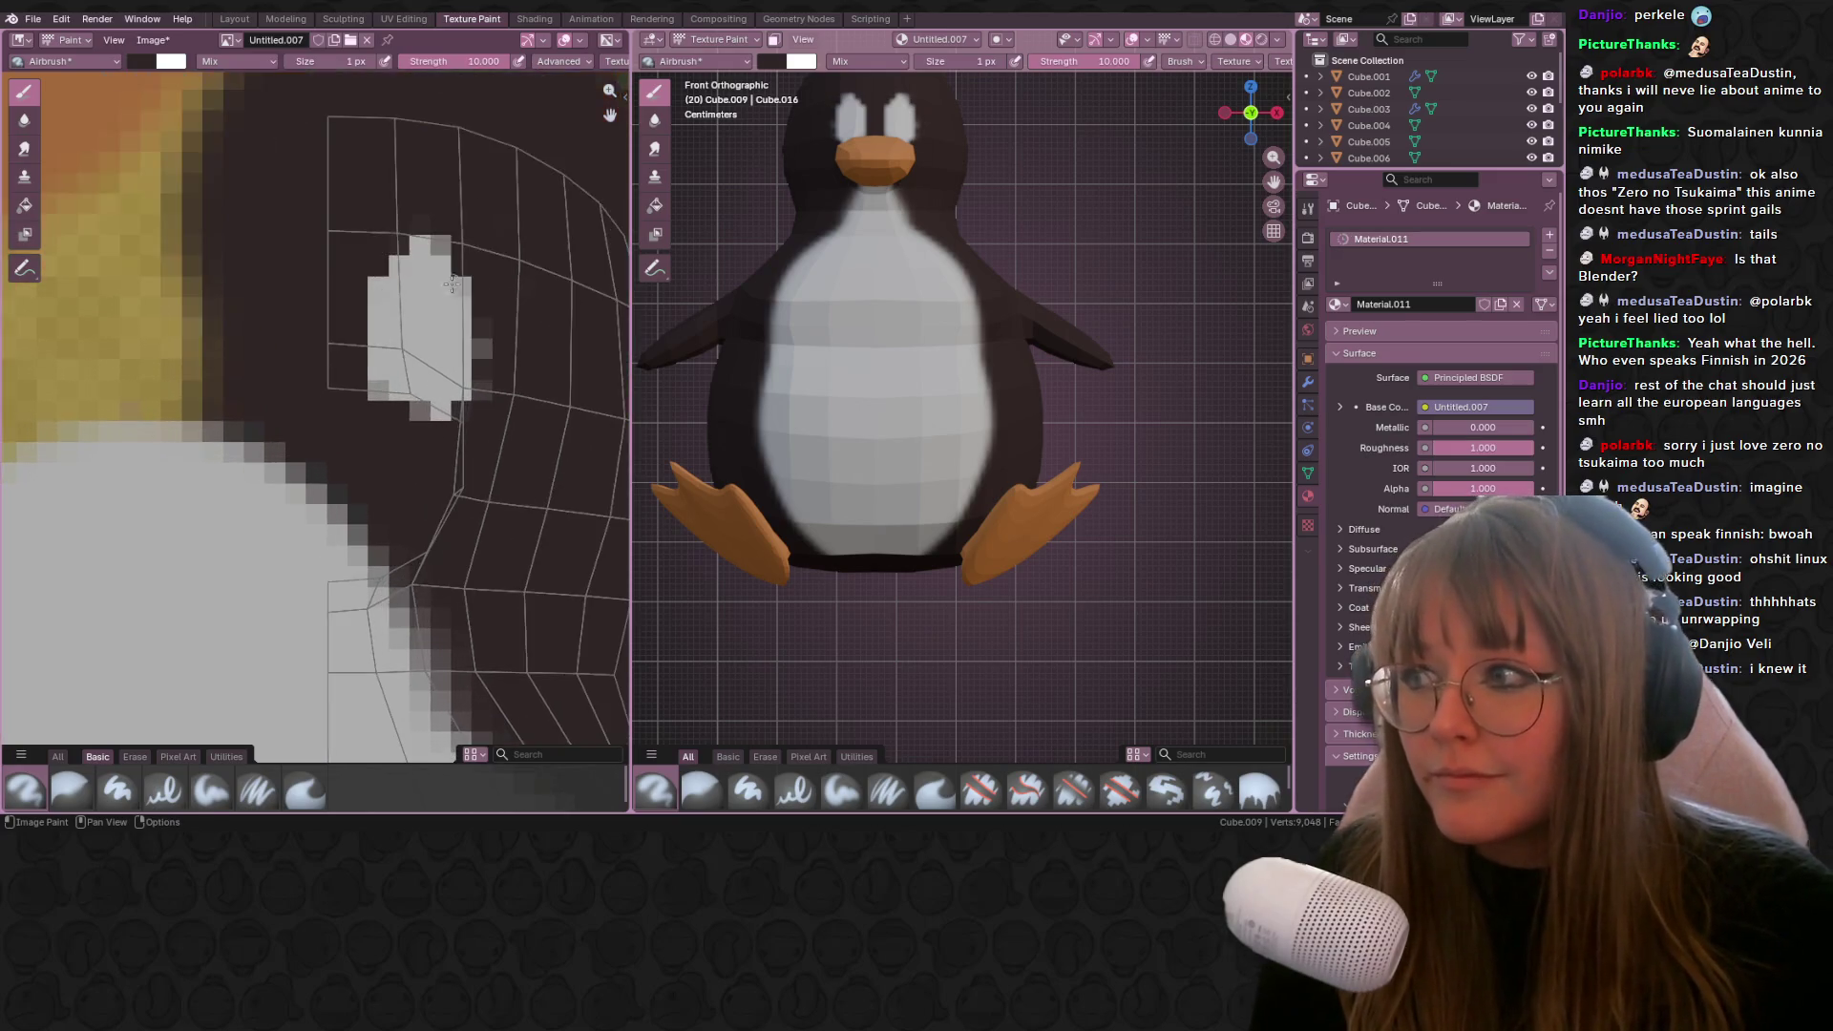
scroll(452, 282, up, 1)
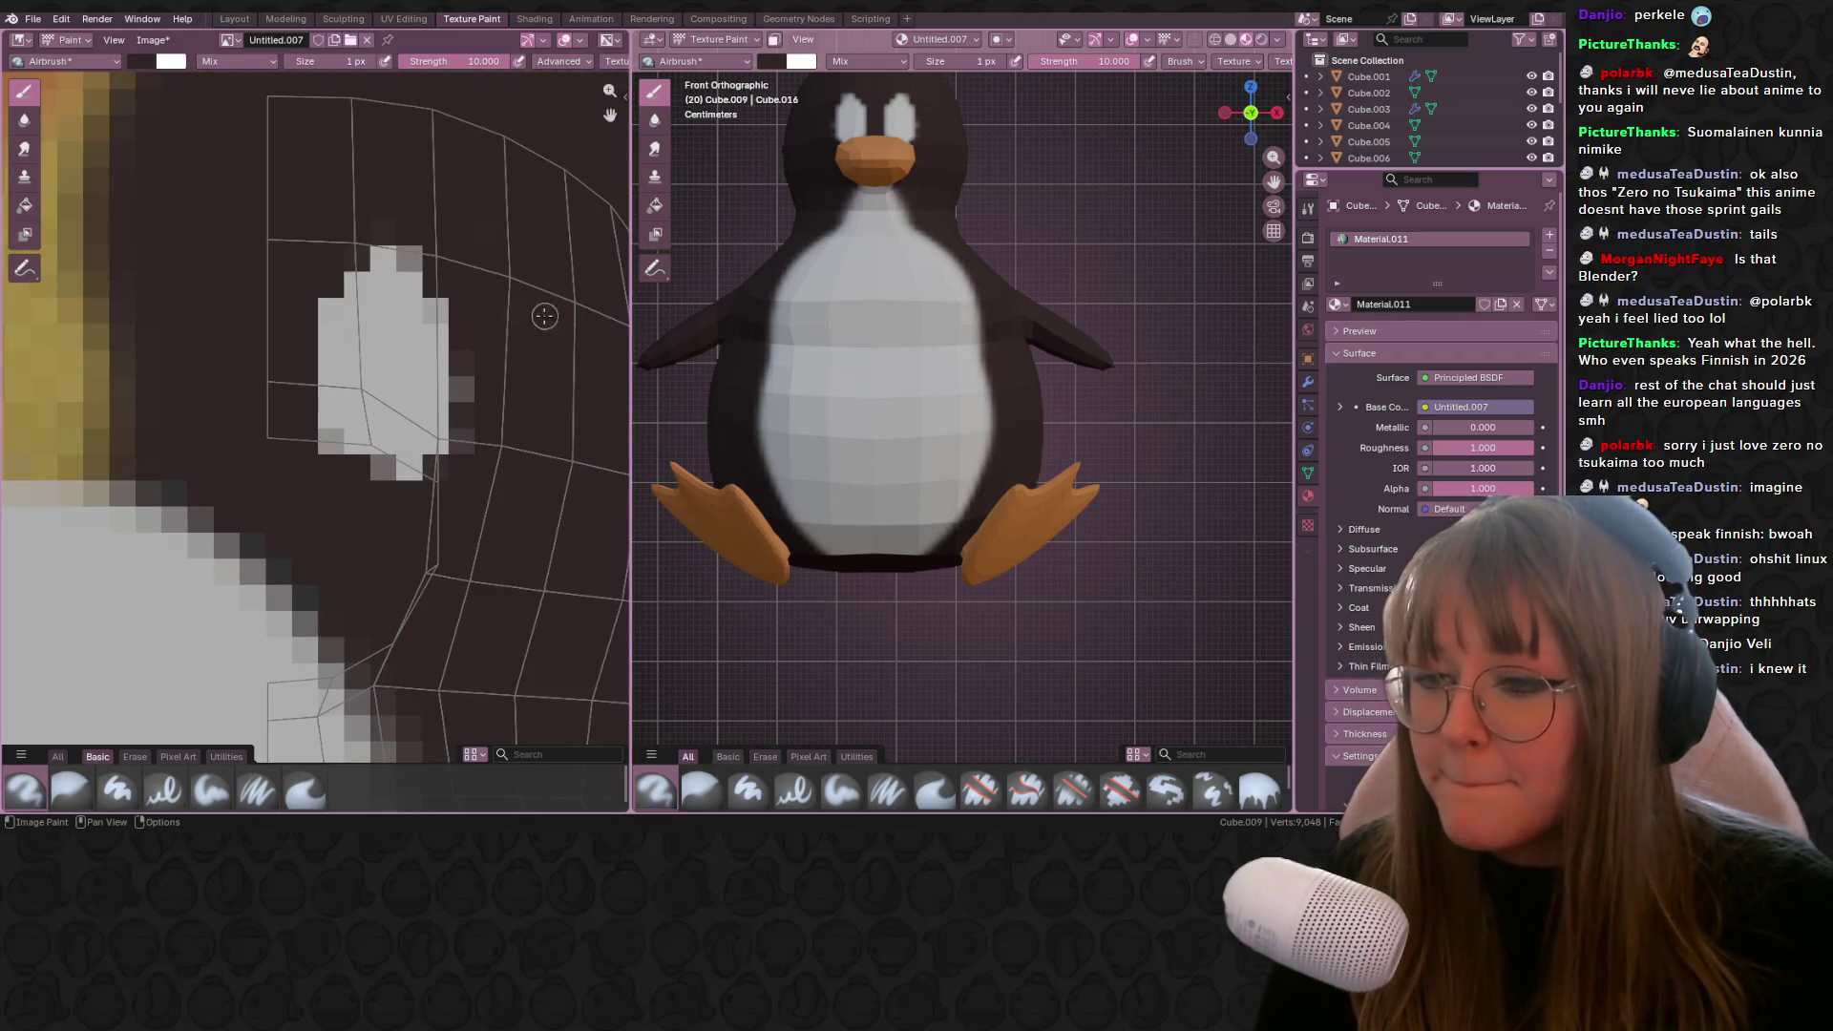
drag(465, 380, 474, 468)
scroll(449, 344, down, 1)
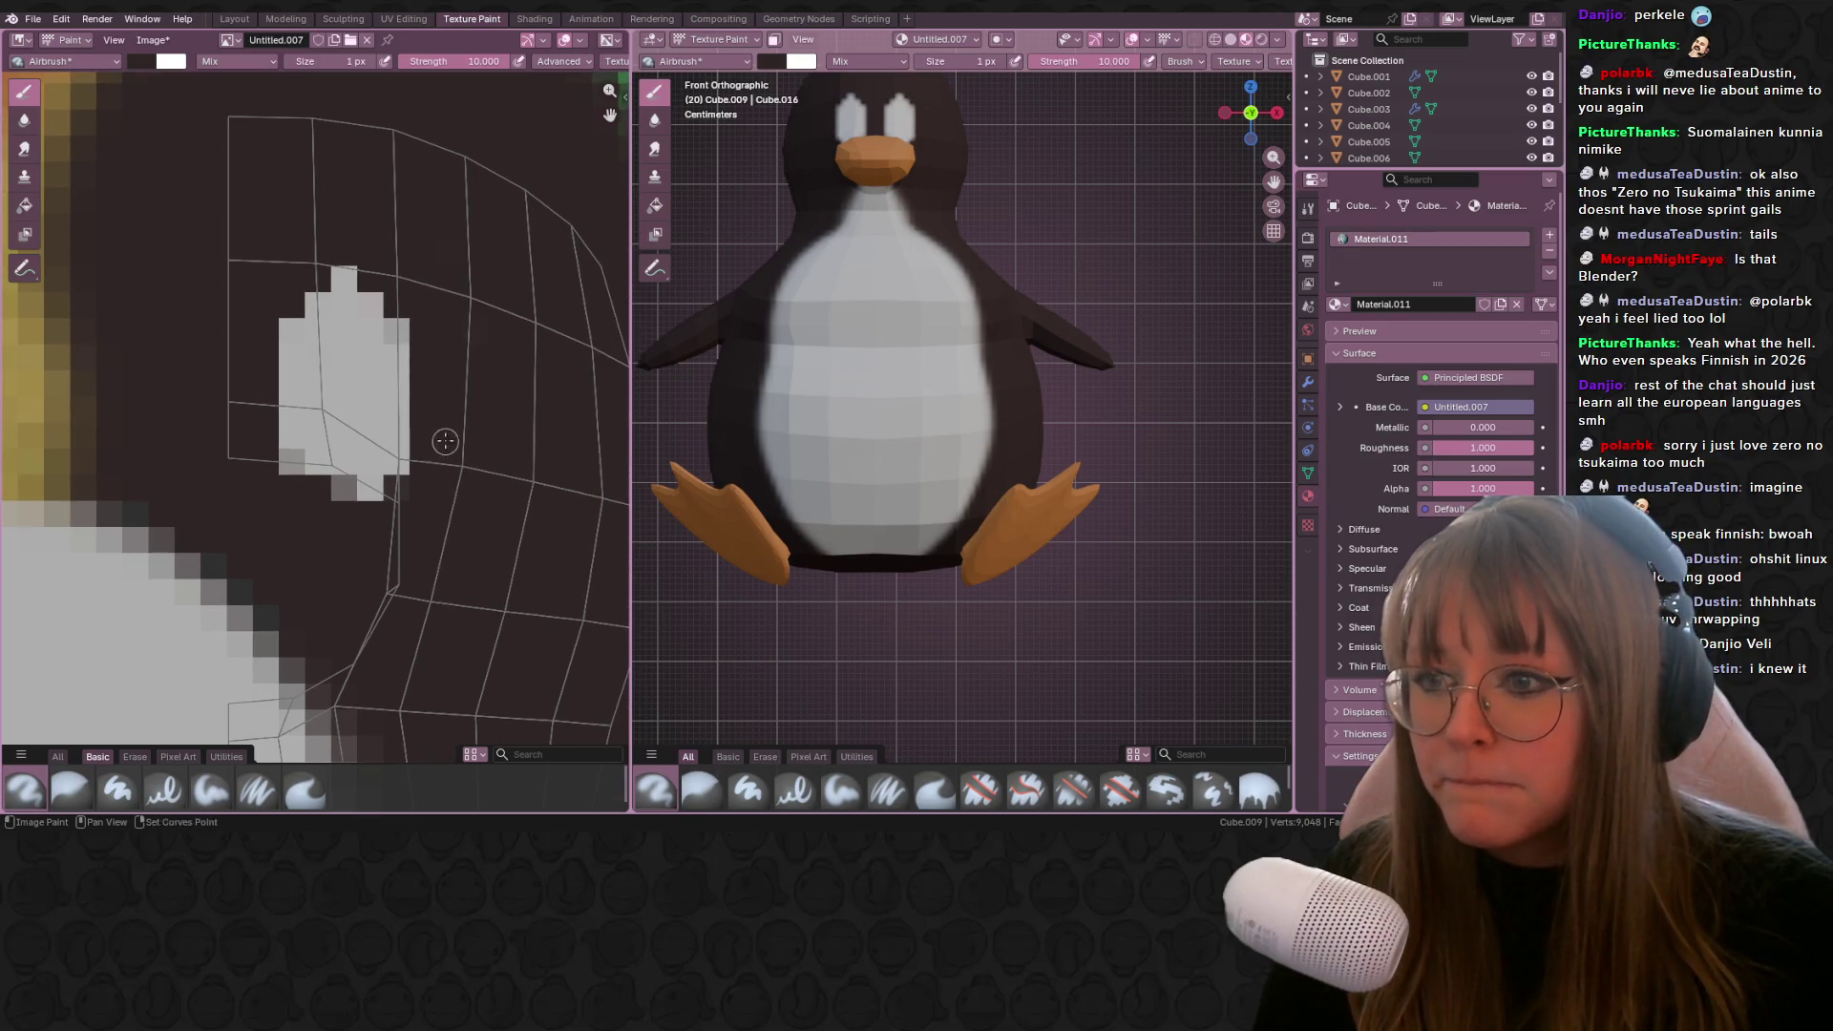
scroll(449, 430, down, 1)
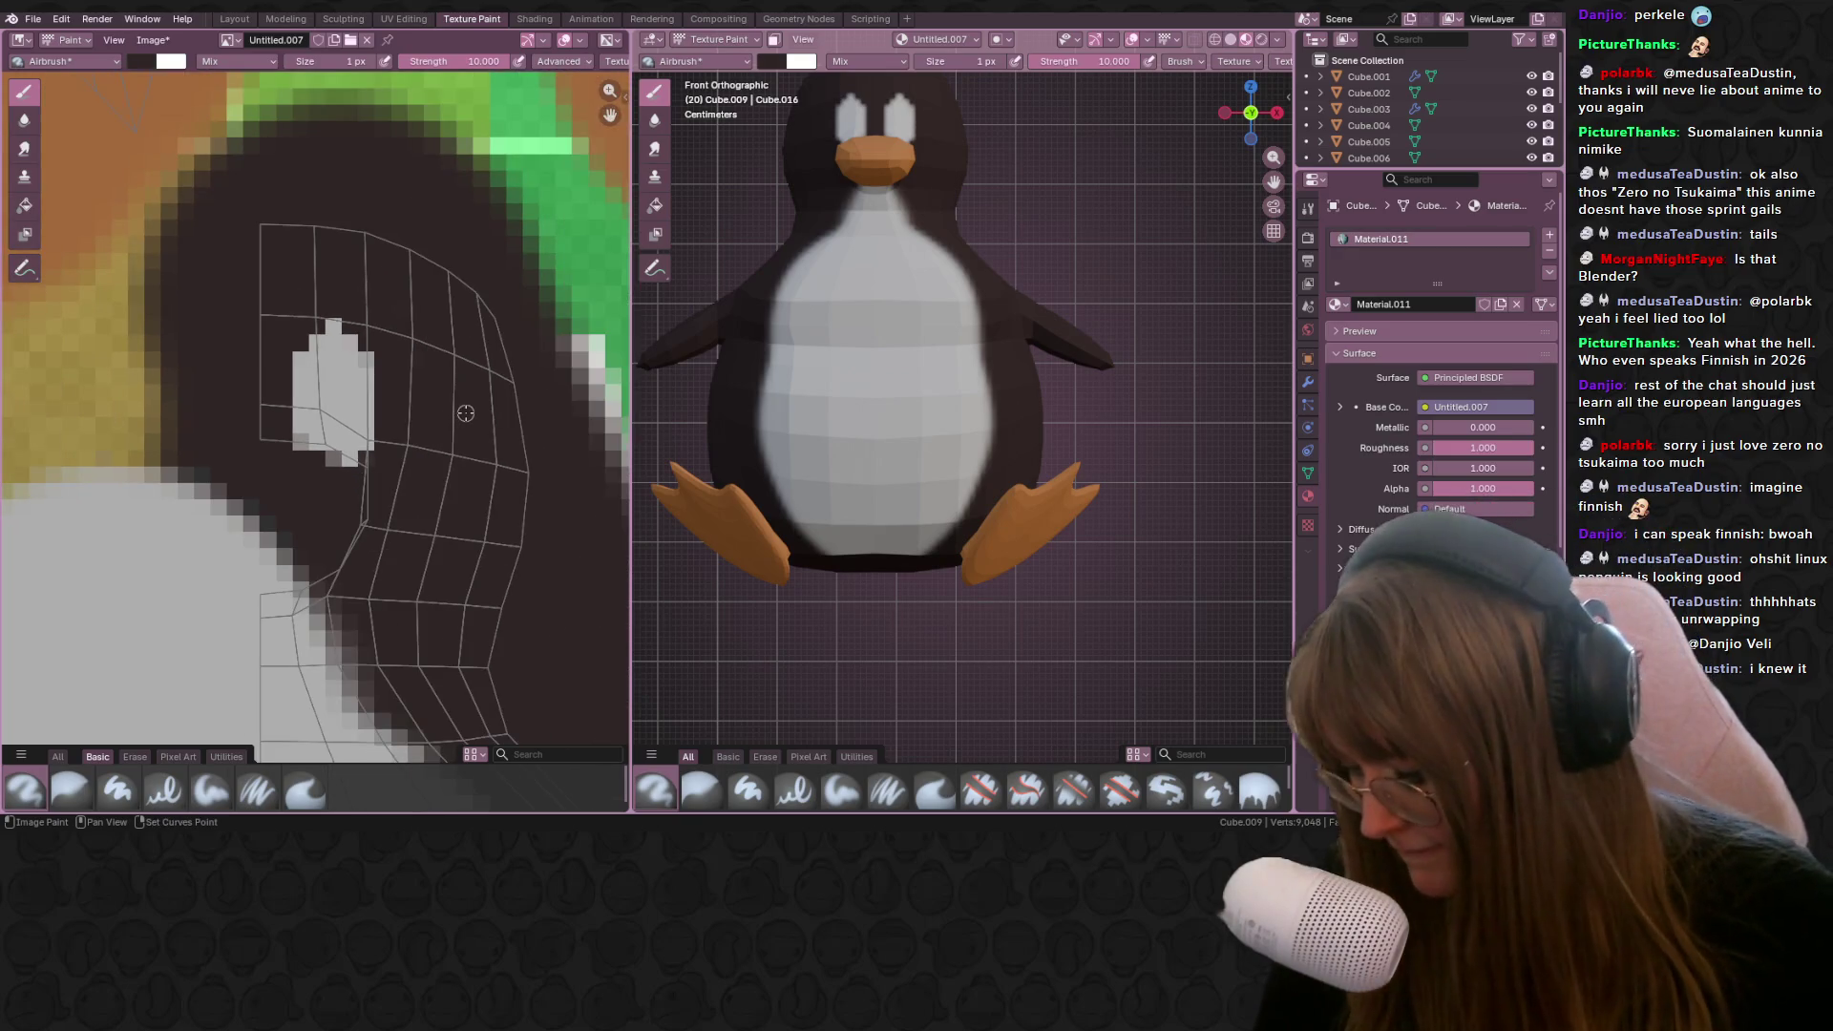
click(338, 444)
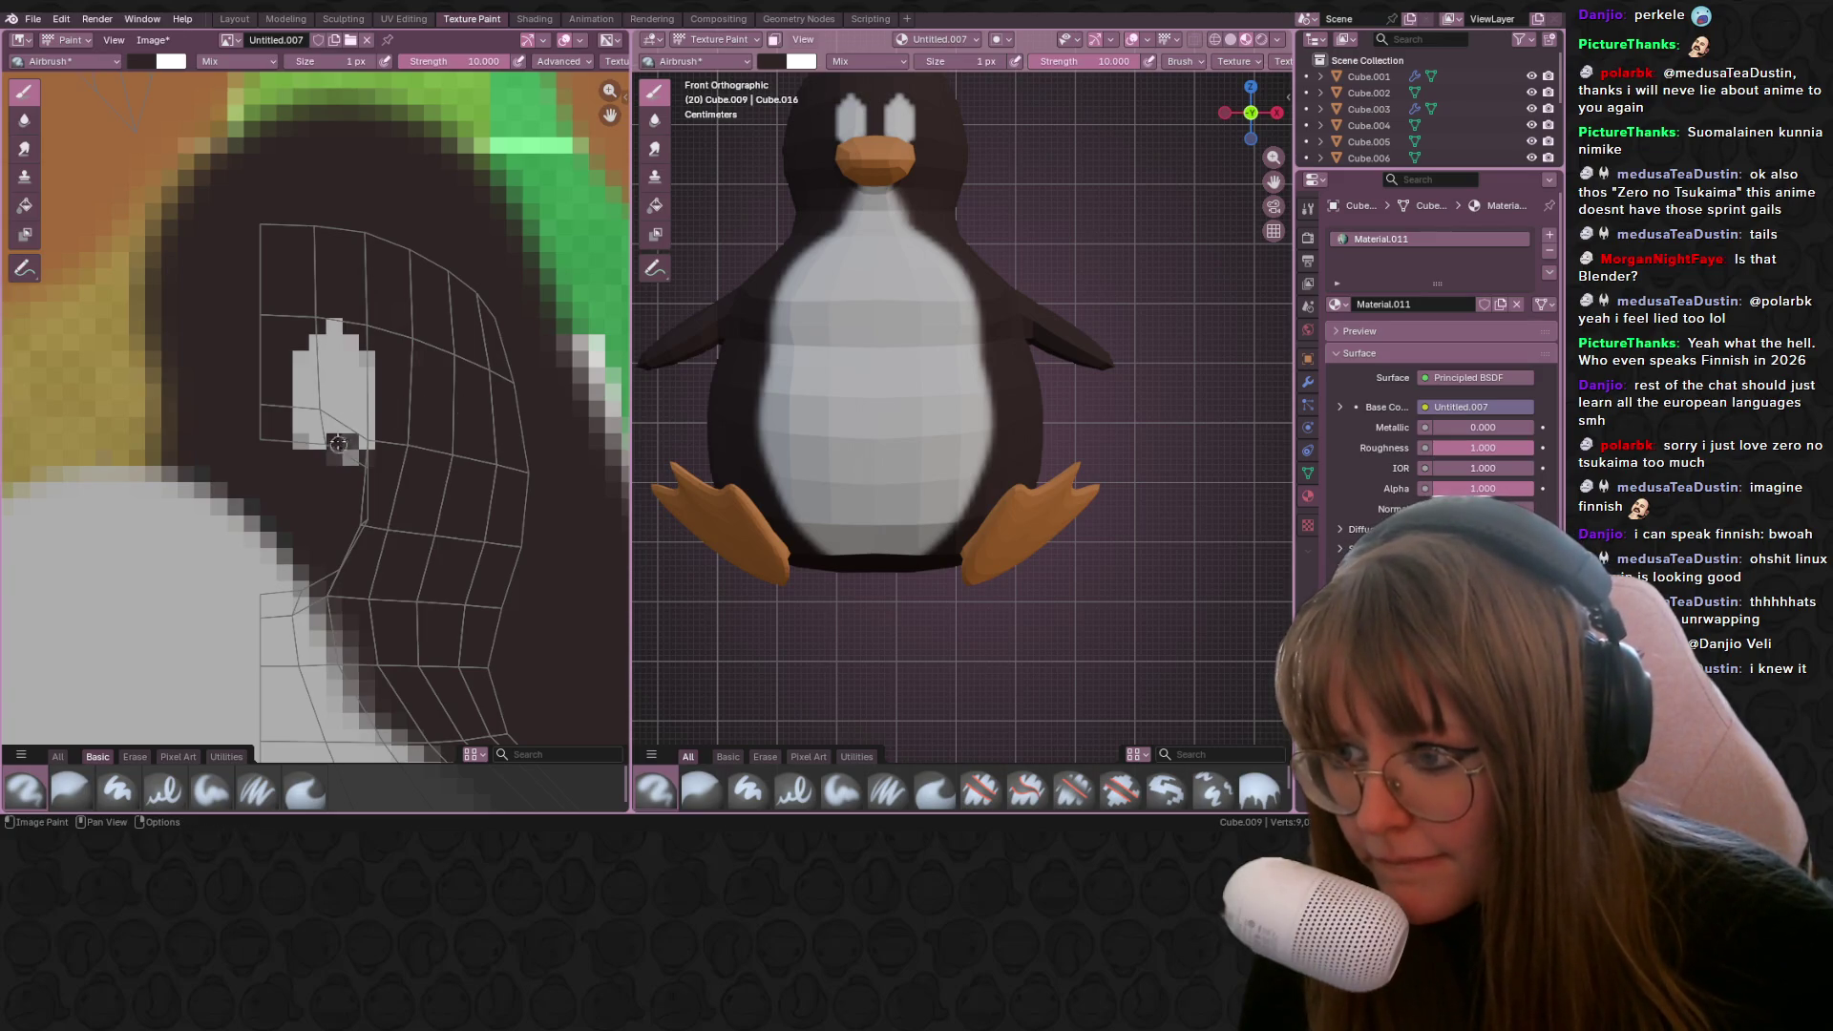
mouse_move(320, 386)
mouse_down()
mouse_move(310, 435)
mouse_move(344, 398)
mouse_move(342, 444)
mouse_up()
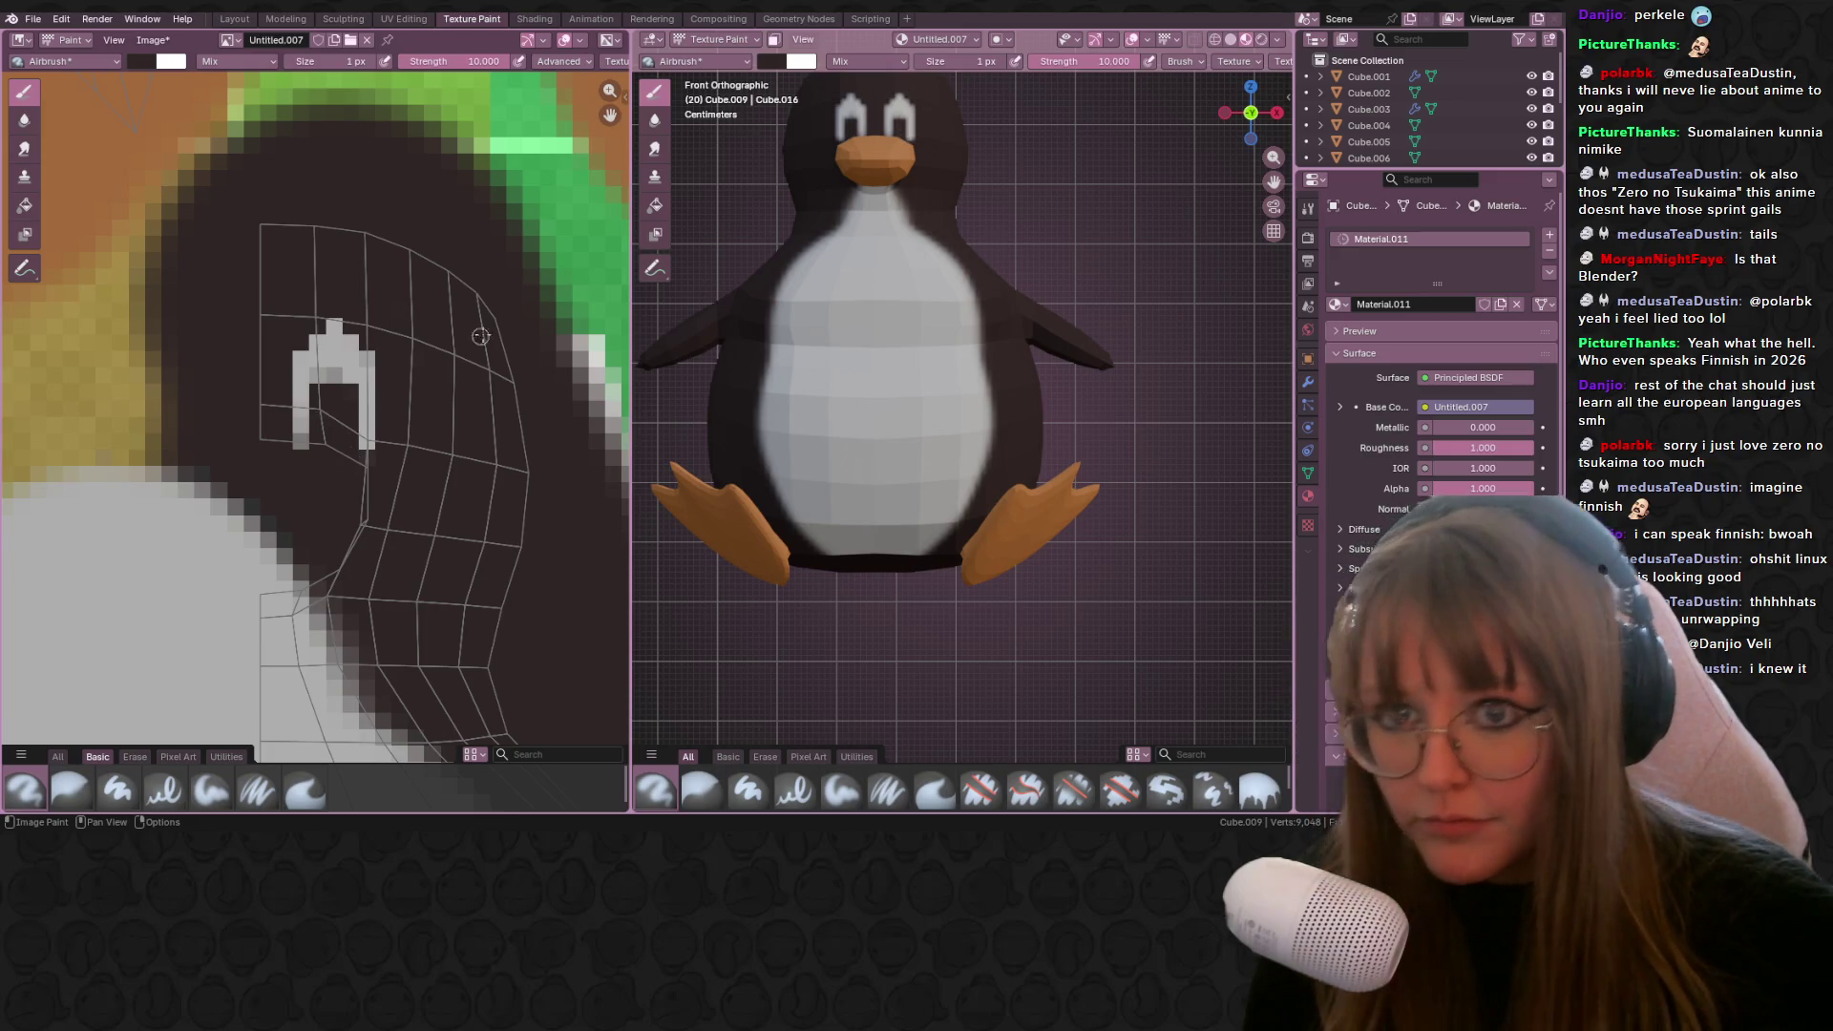
scroll(325, 410, down, 1)
scroll(738, 341, down, 4)
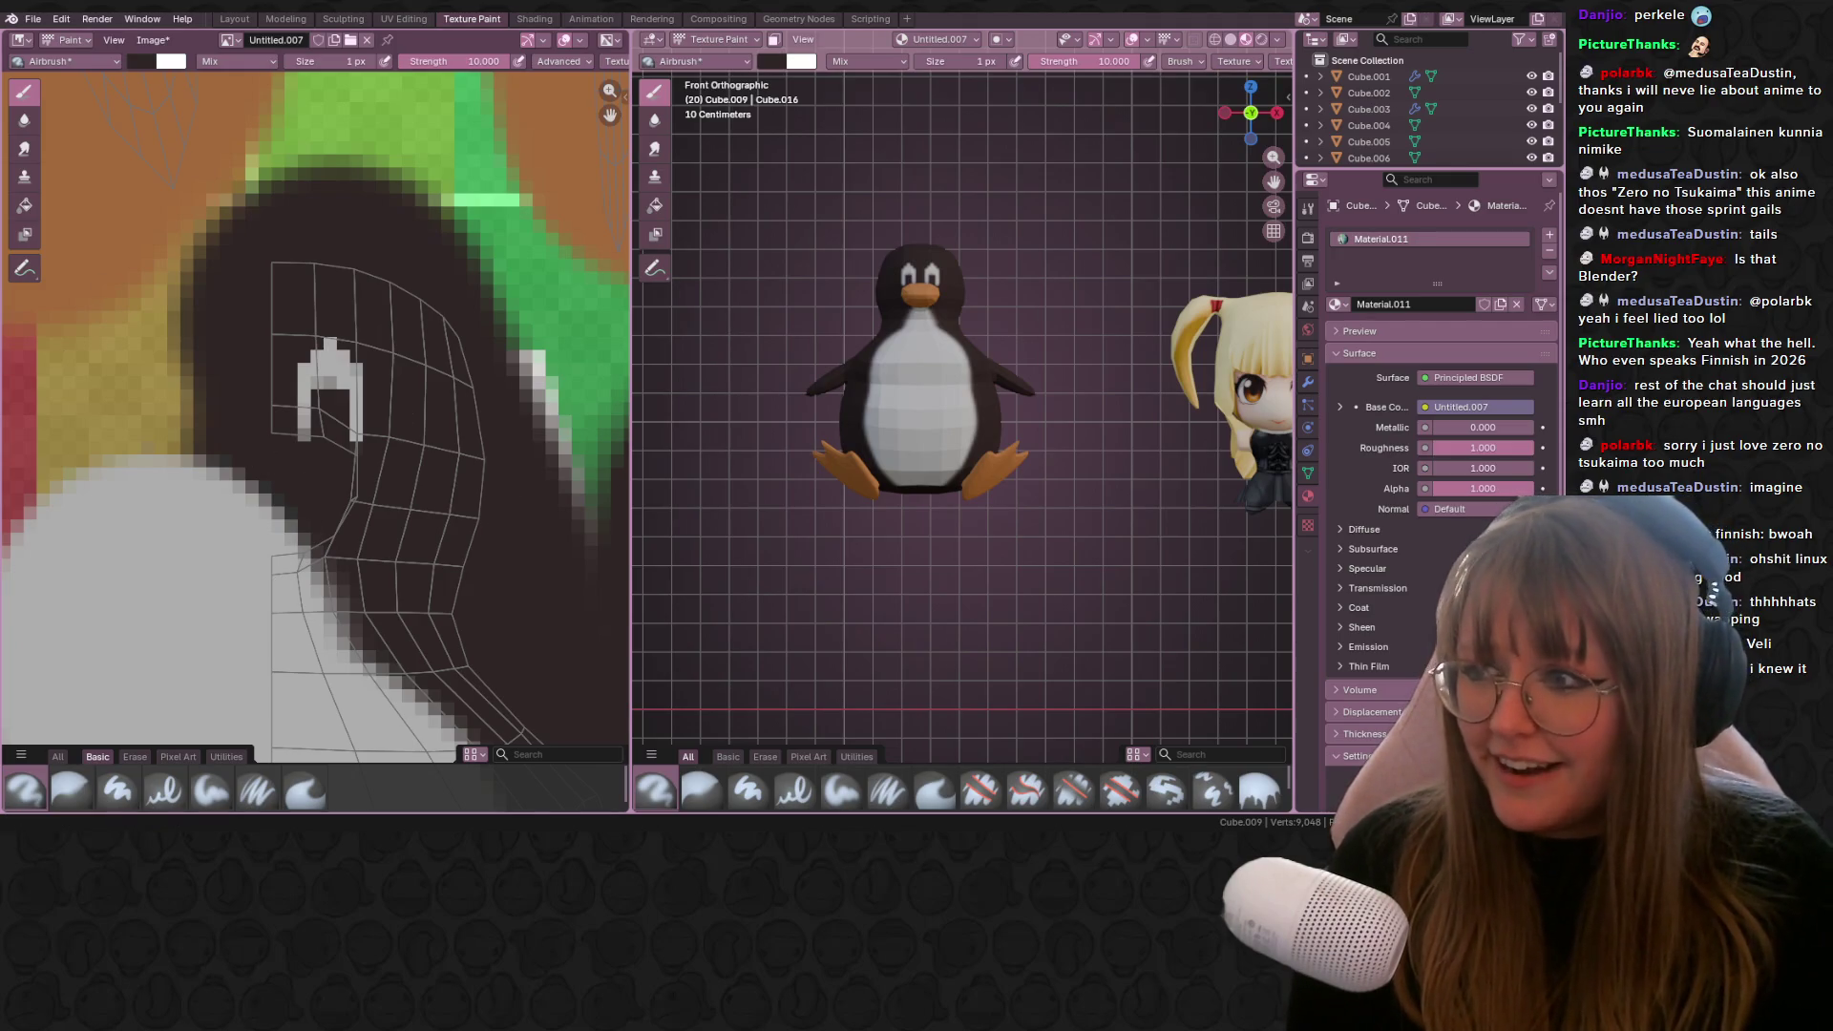
scroll(923, 238, down, 4)
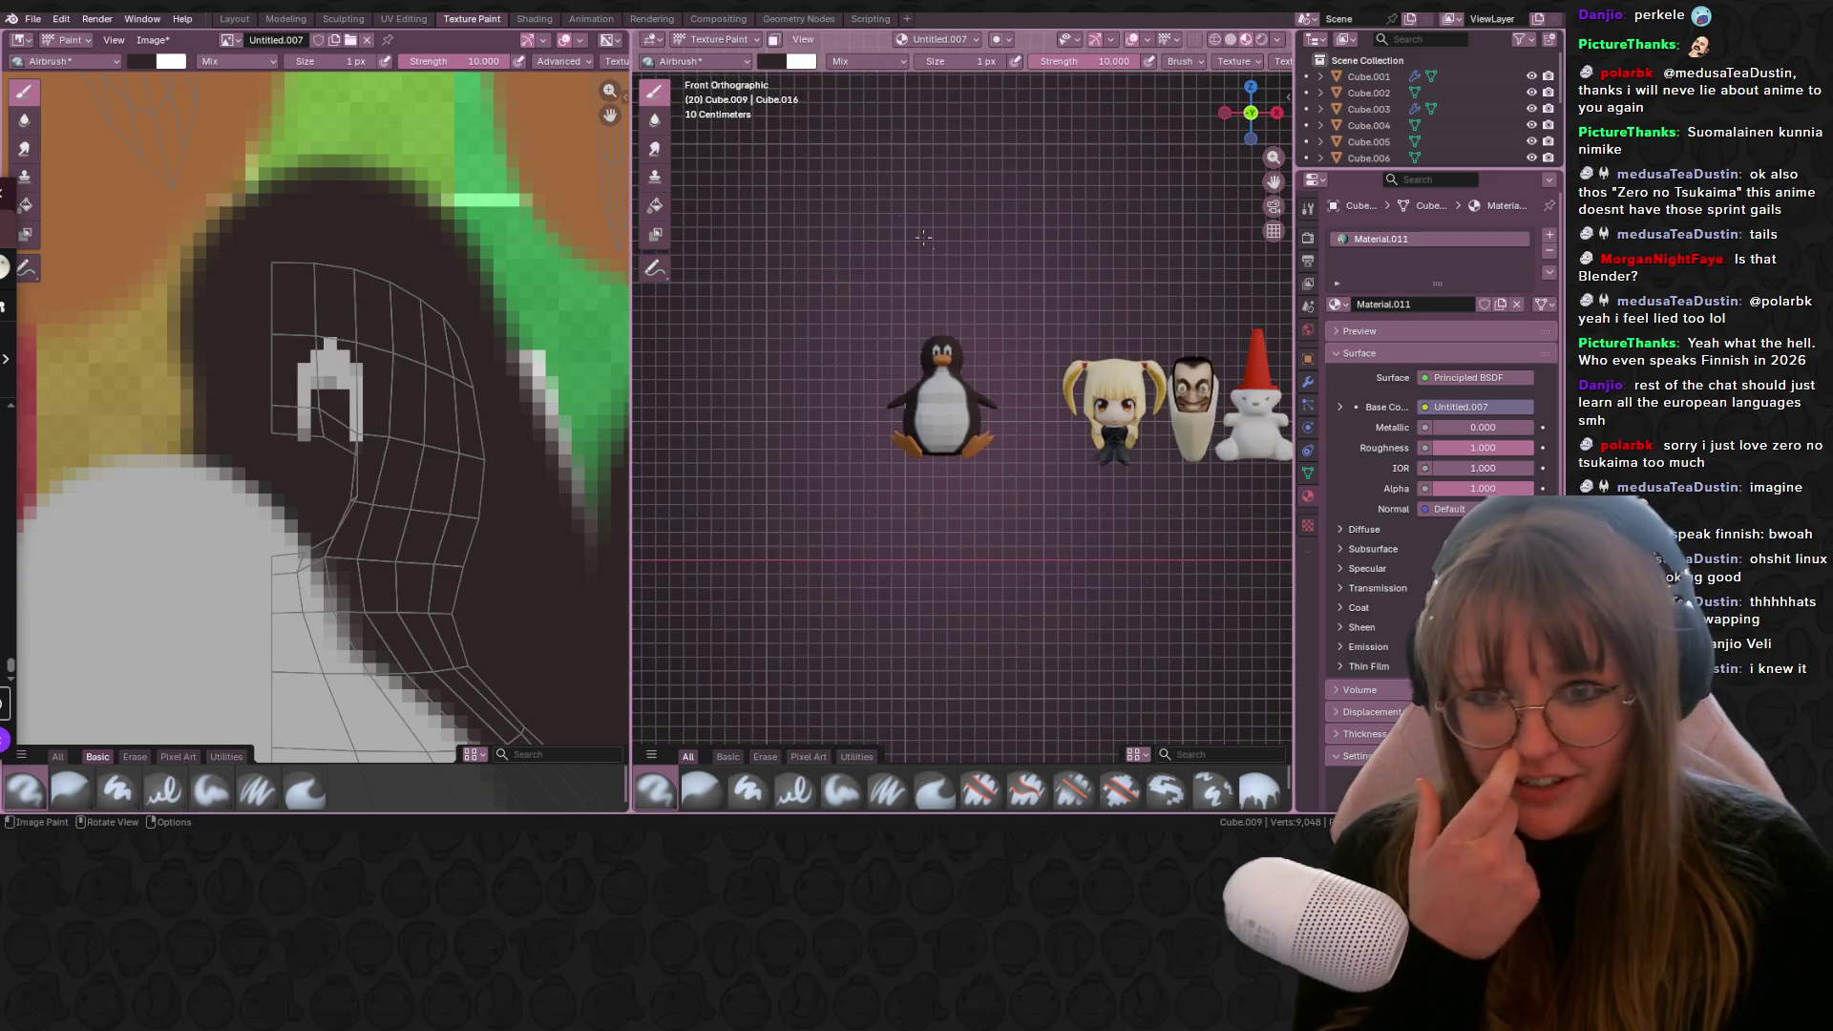
Step: Shade the penguin smooth in the Layout workspace and turn on Material Preview
click(234, 18)
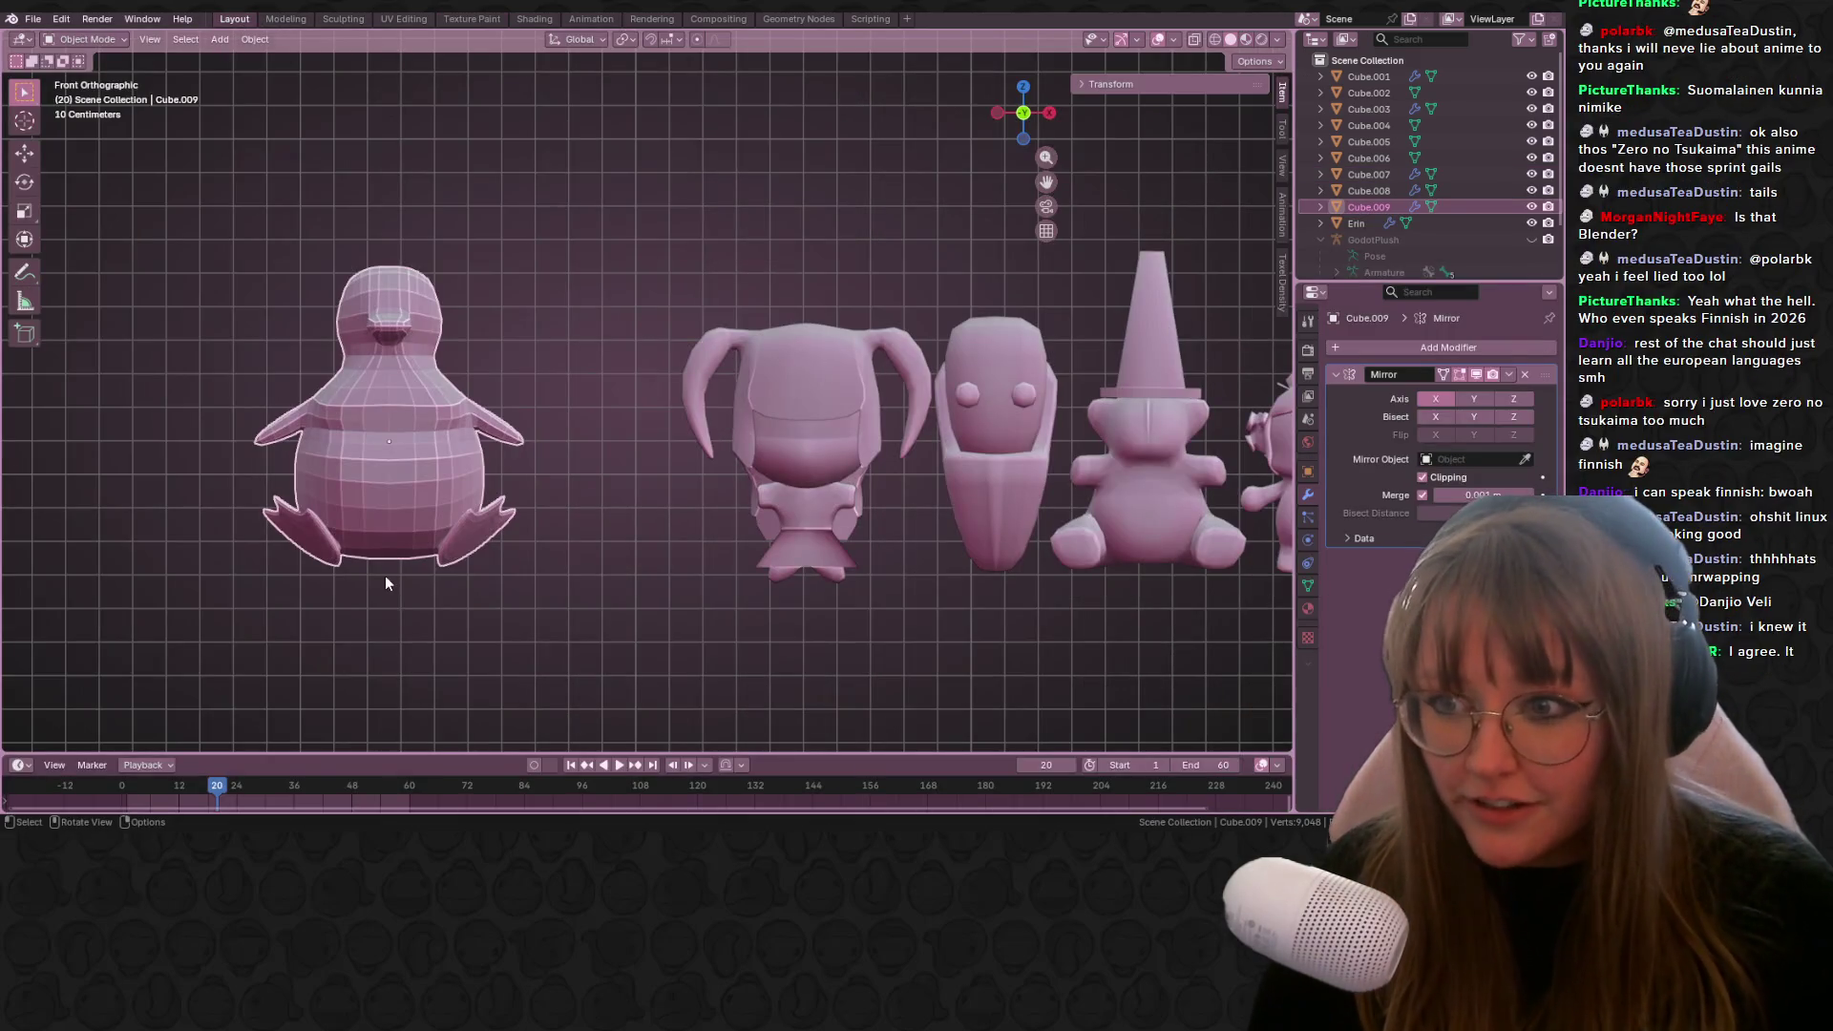
right_click(407, 506)
click(408, 515)
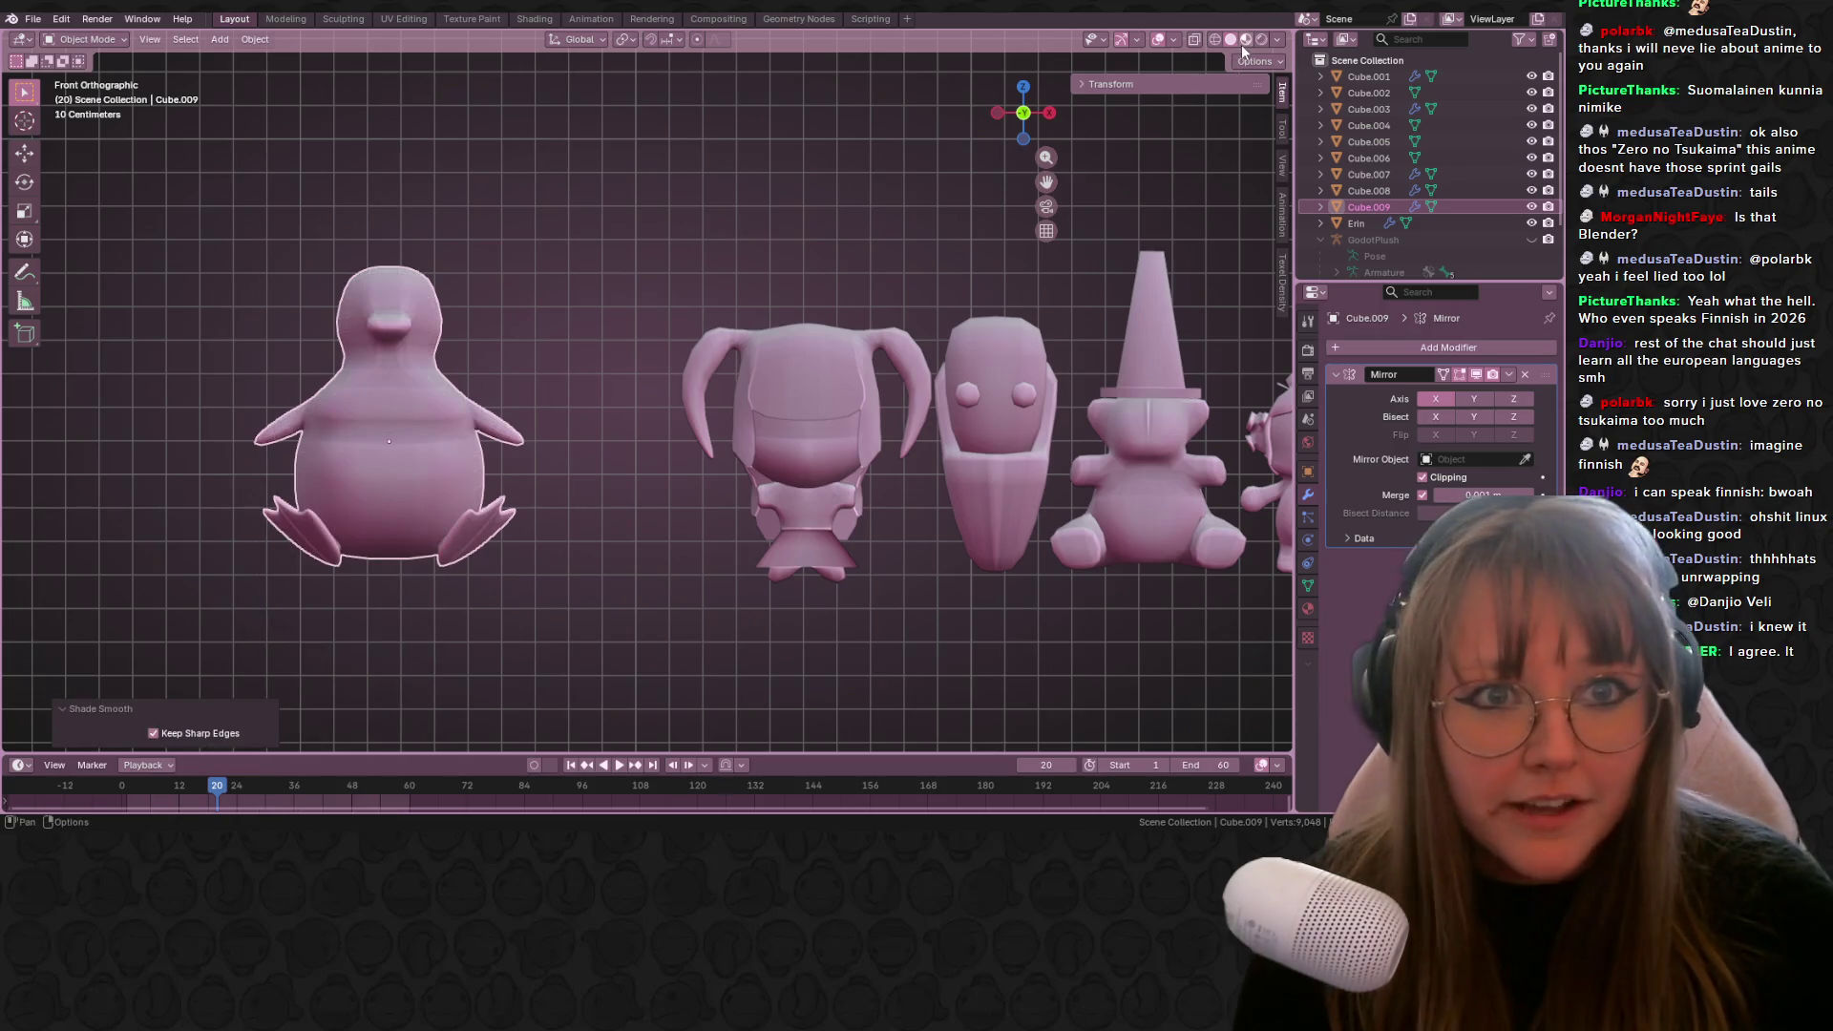
click(1243, 42)
scroll(1044, 283, down, 6)
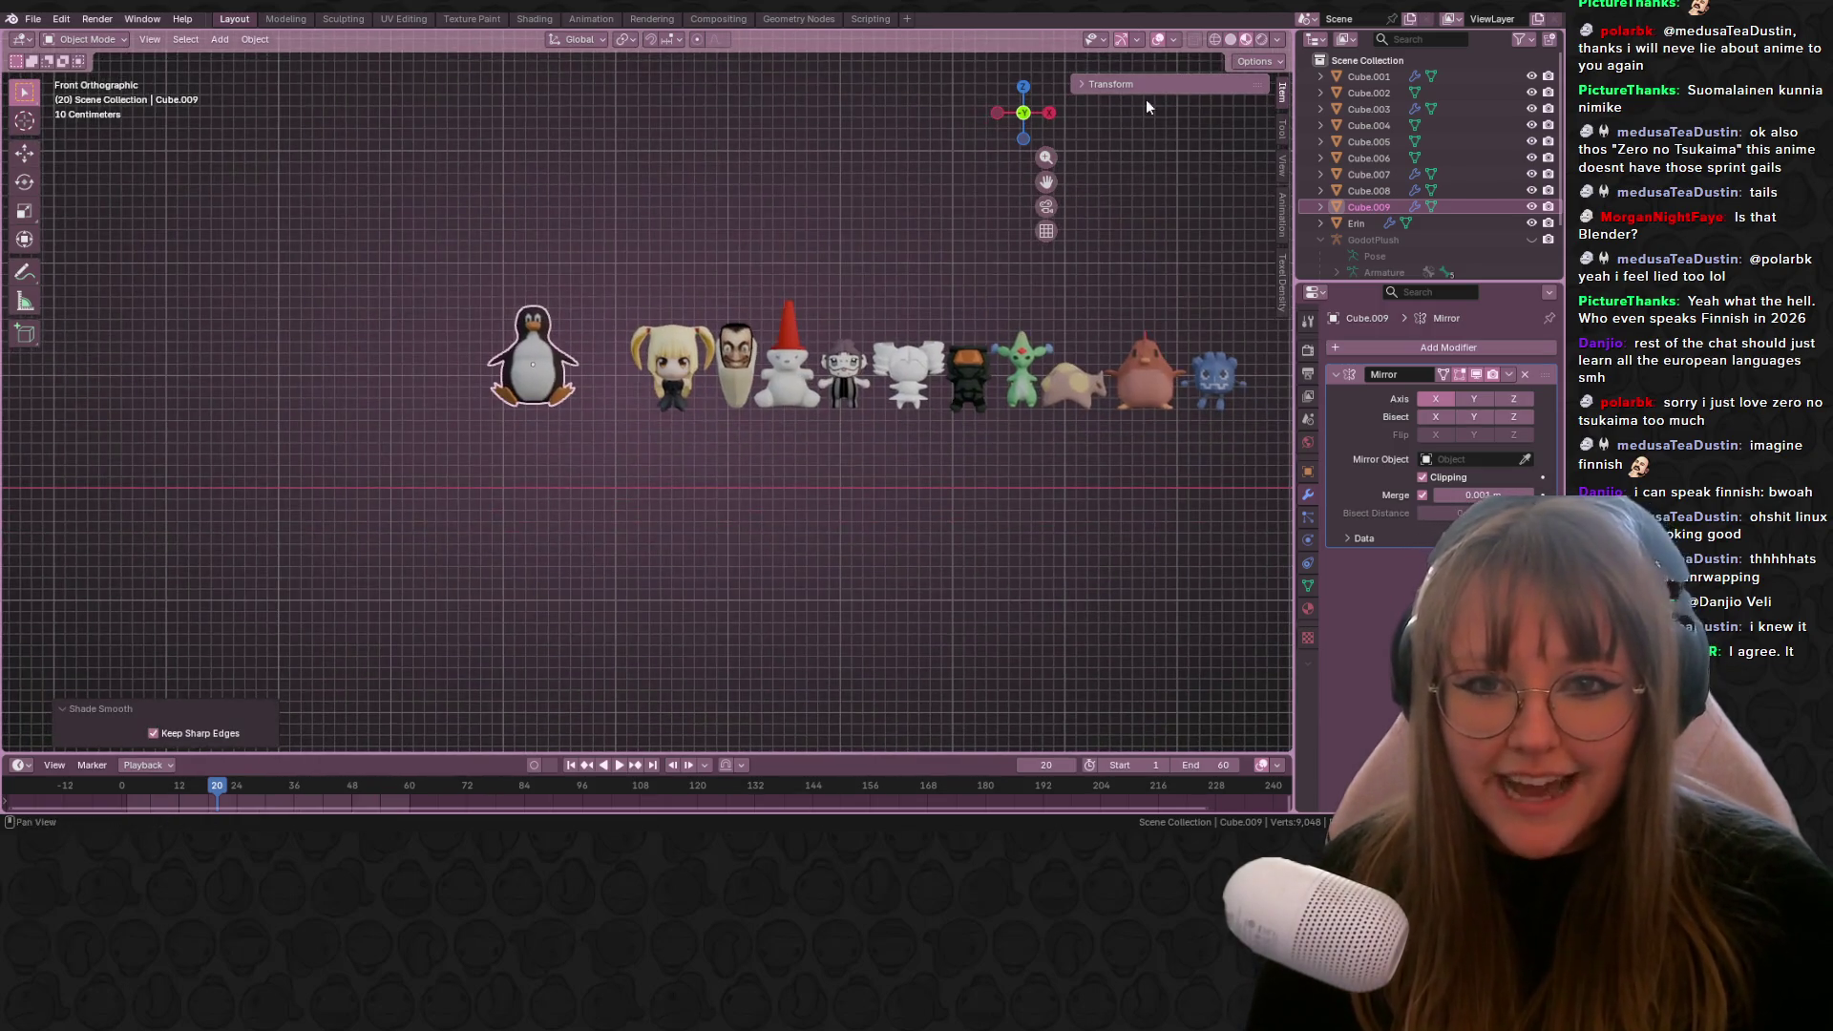
scroll(976, 122, up, 2)
Step: Scale the penguin and place it beside the blonde doll, then look along the lineup
key(s)
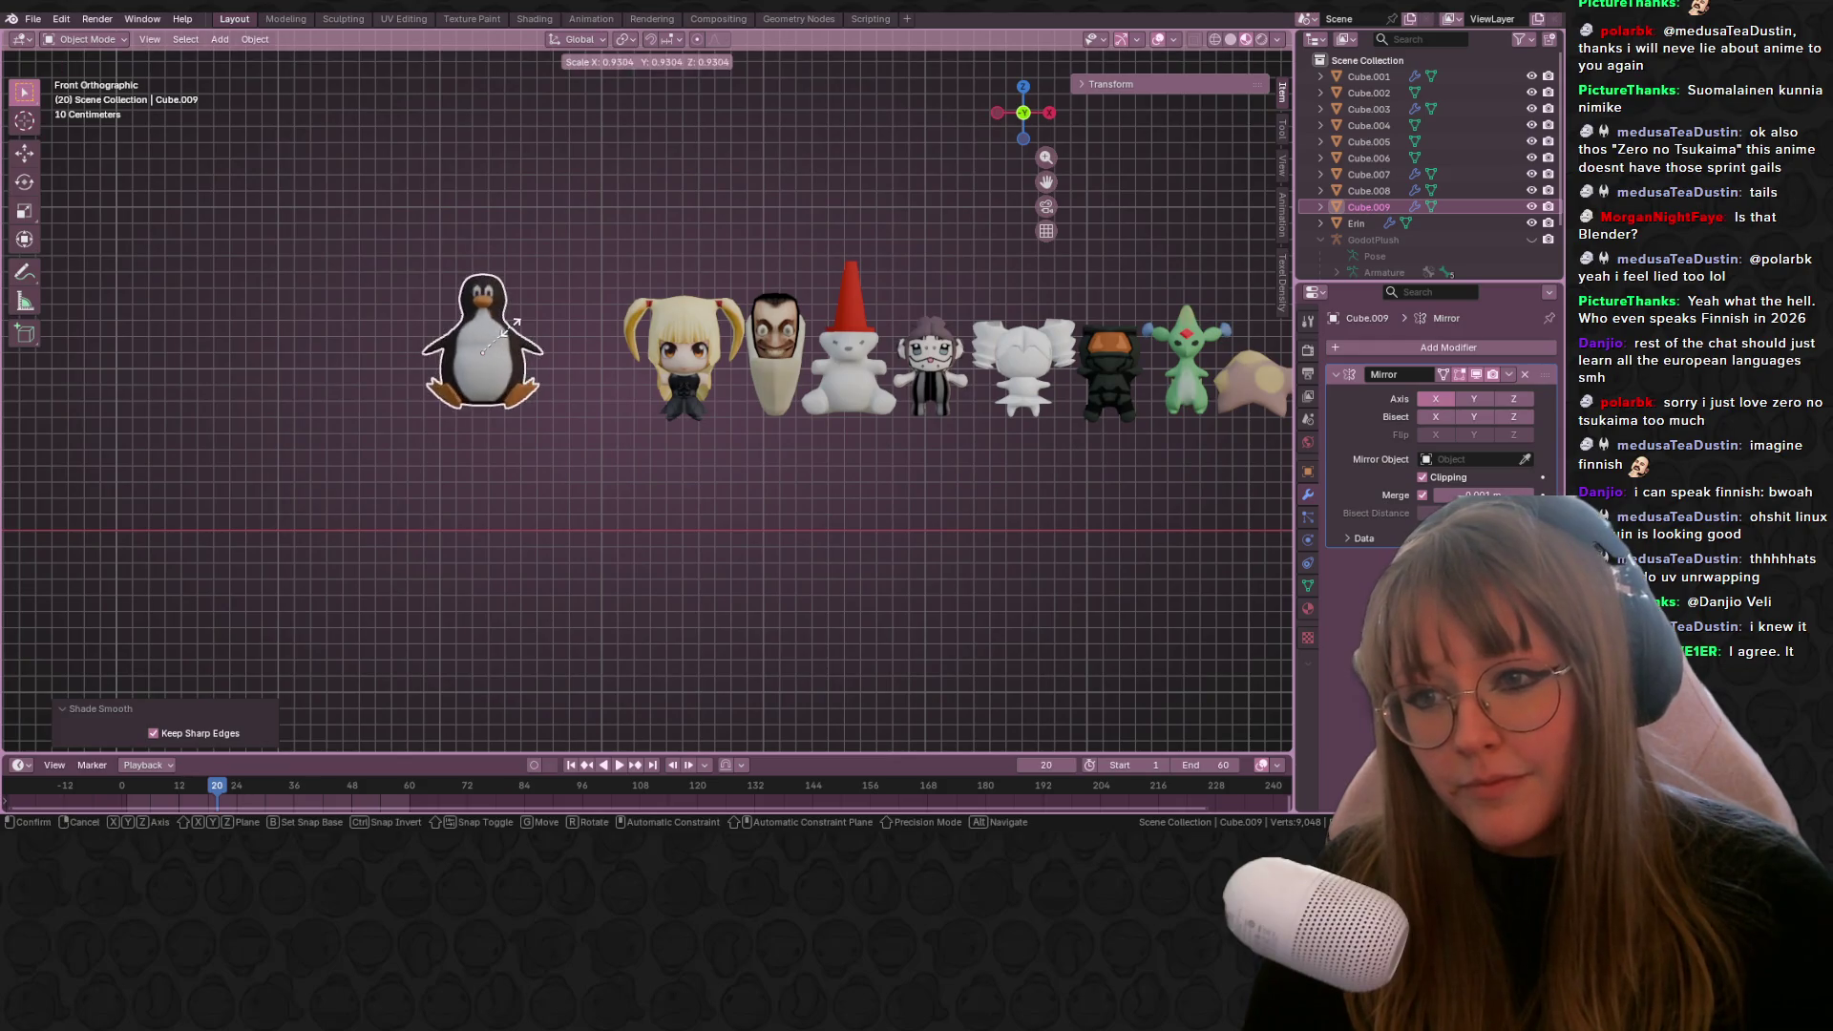
click(494, 334)
key(g)
click(645, 367)
key(s)
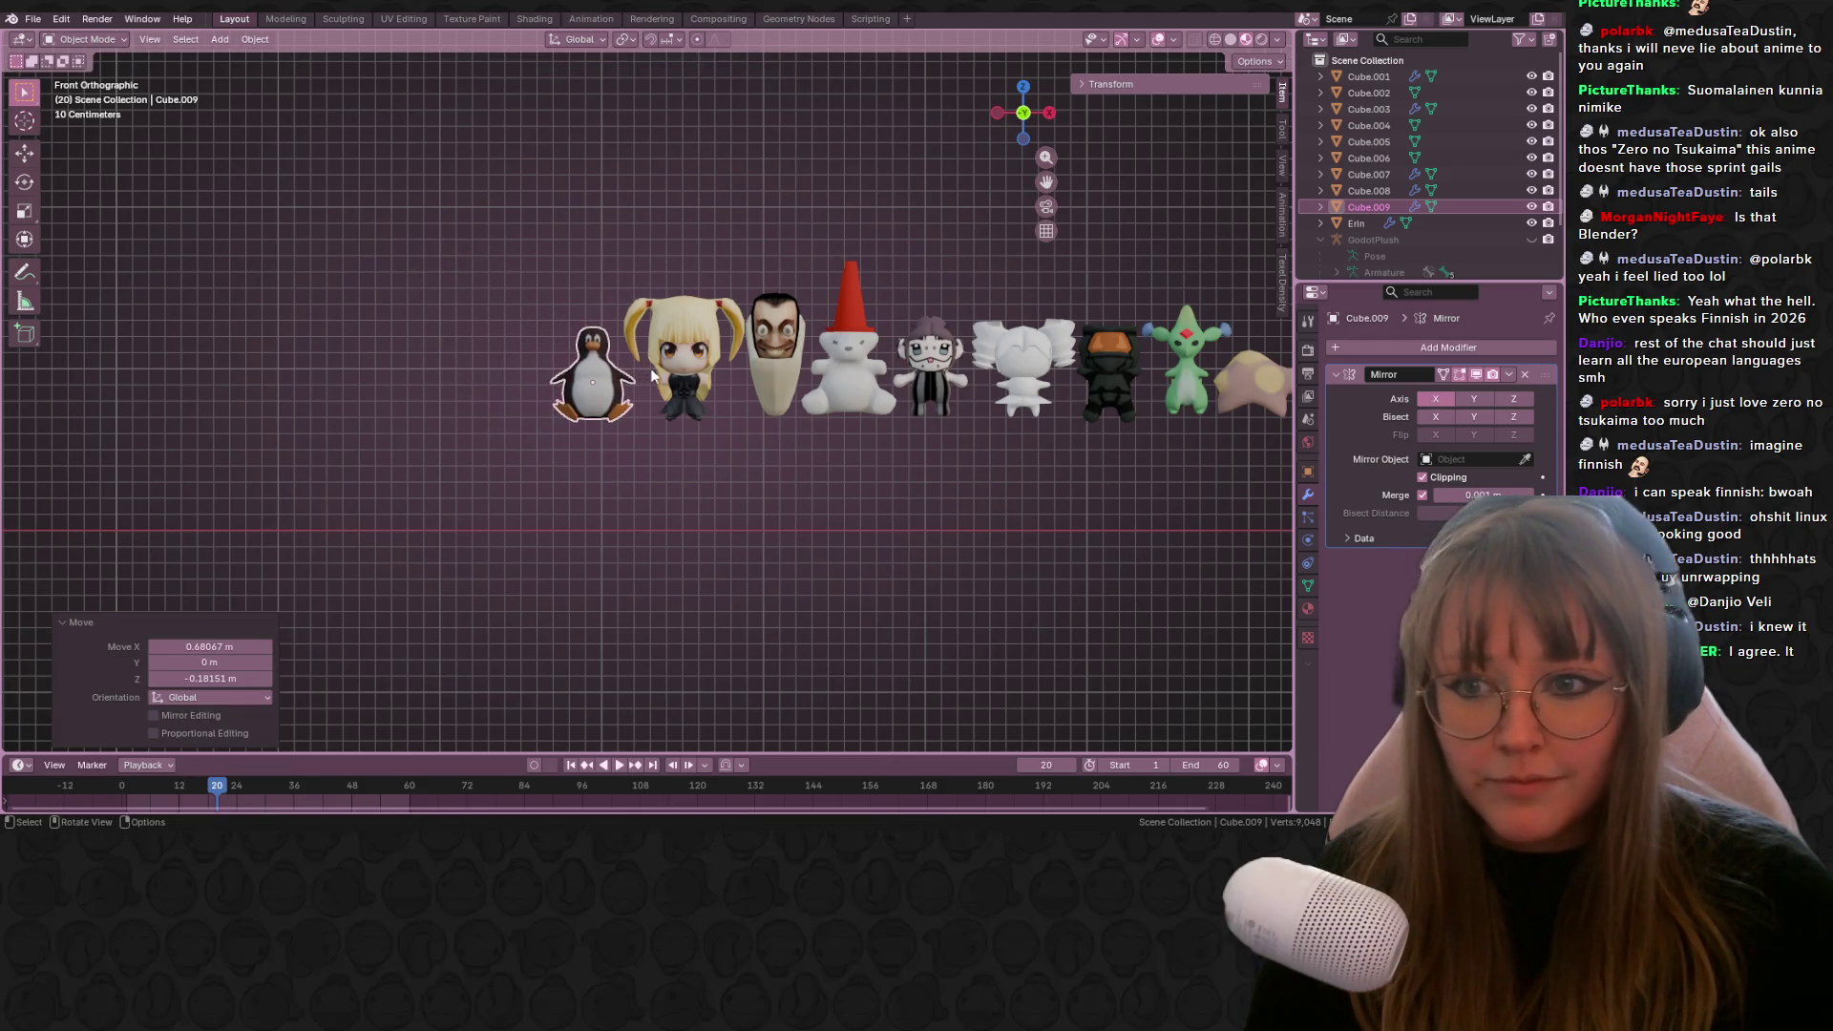
click(685, 381)
click(888, 501)
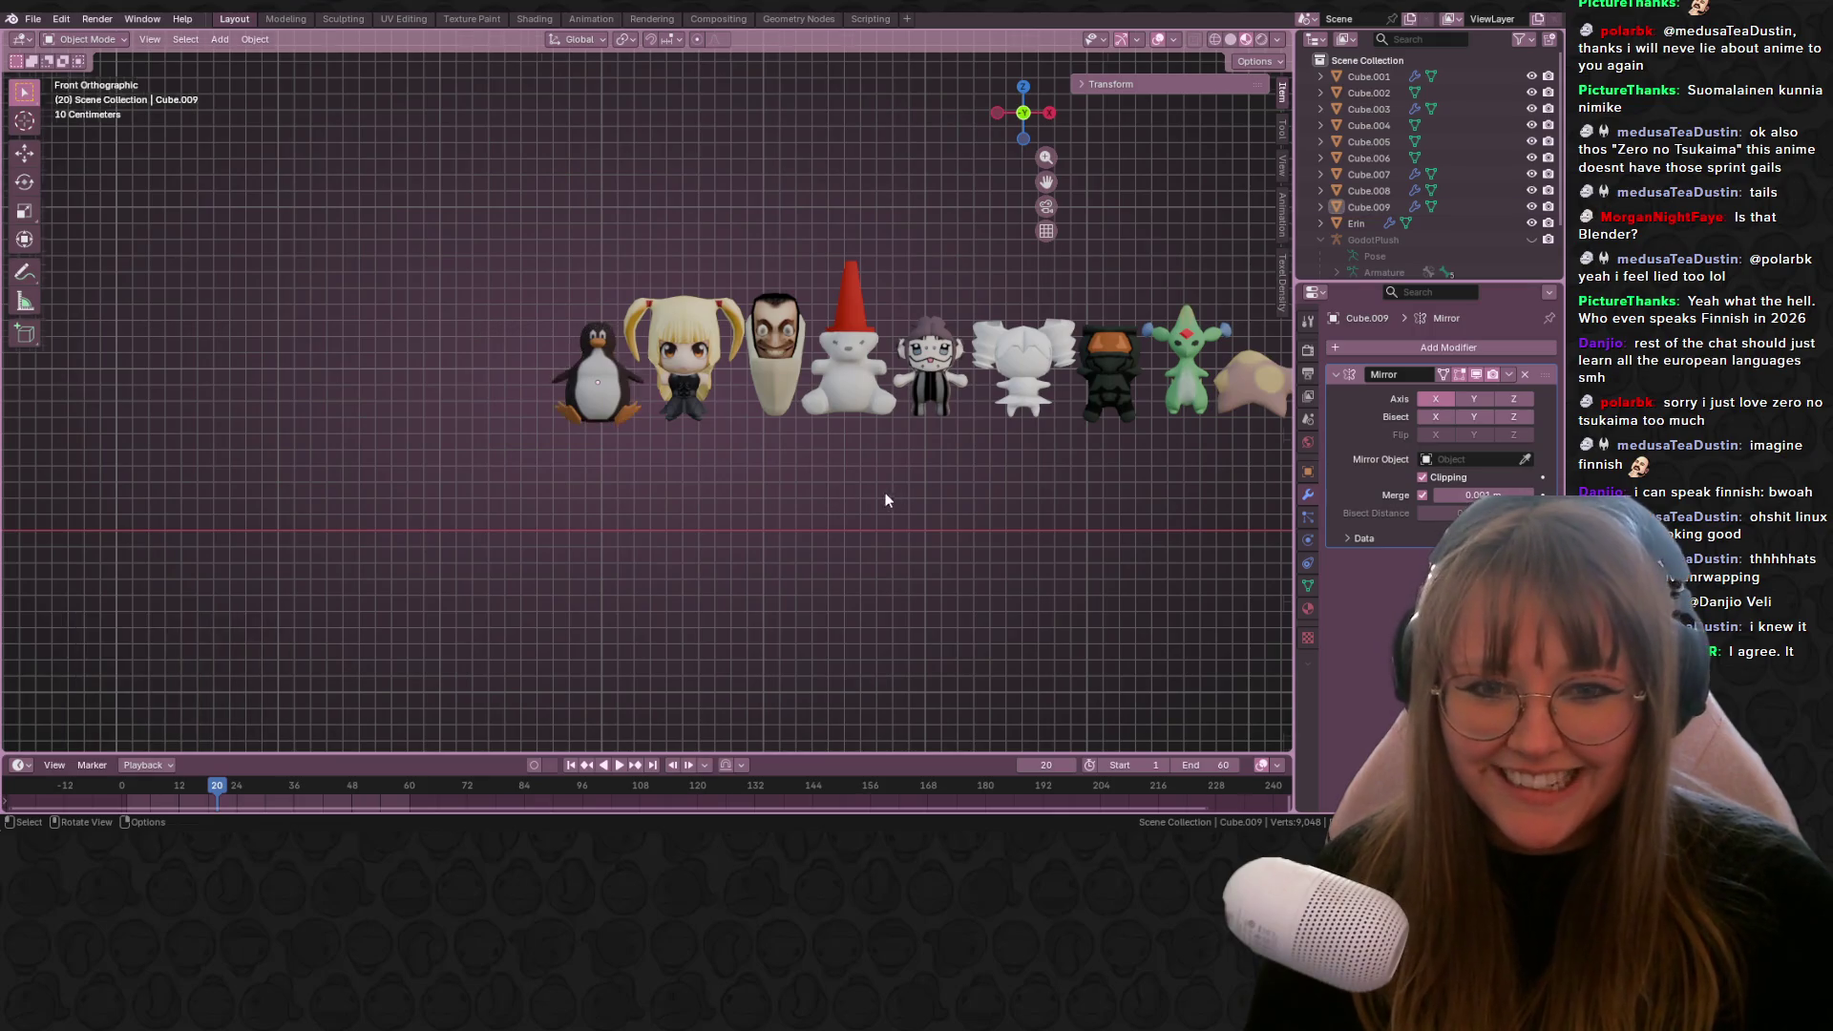
scroll(814, 484, down, 2)
shift+middle_drag(813, 484, 774, 461)
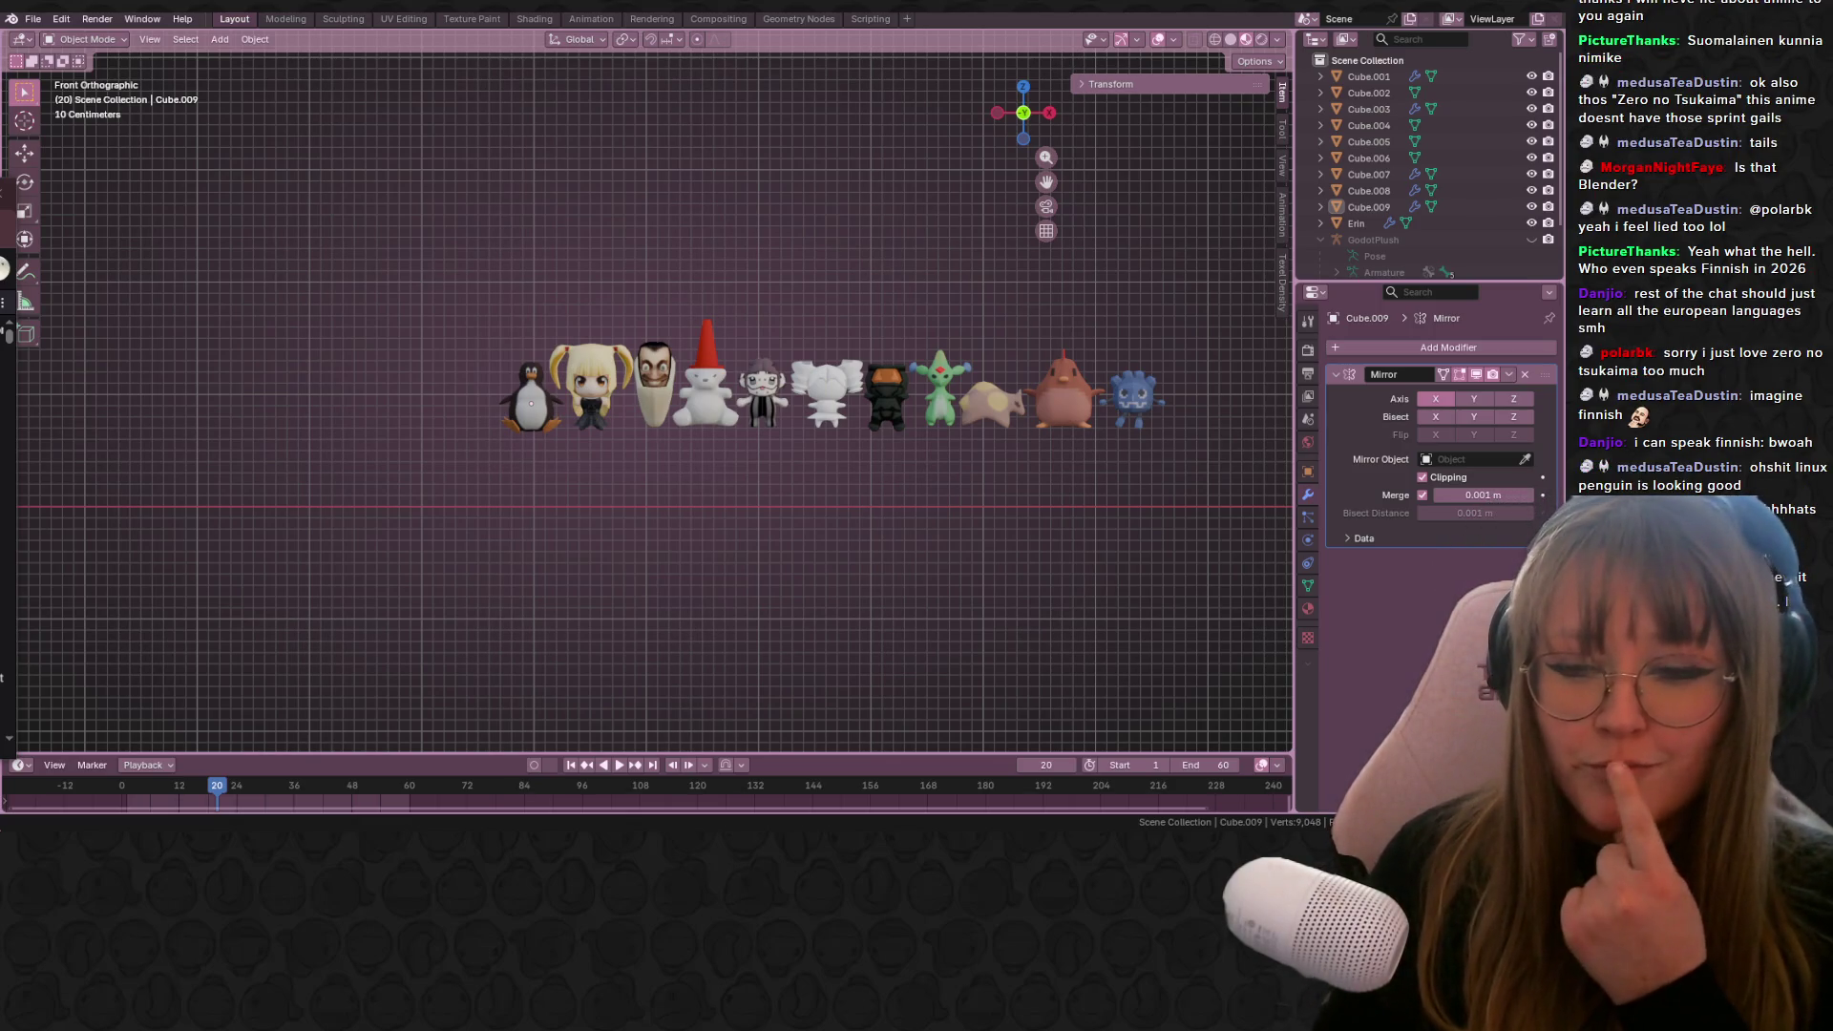
scroll(873, 396, up, 1)
scroll(873, 396, up, 2)
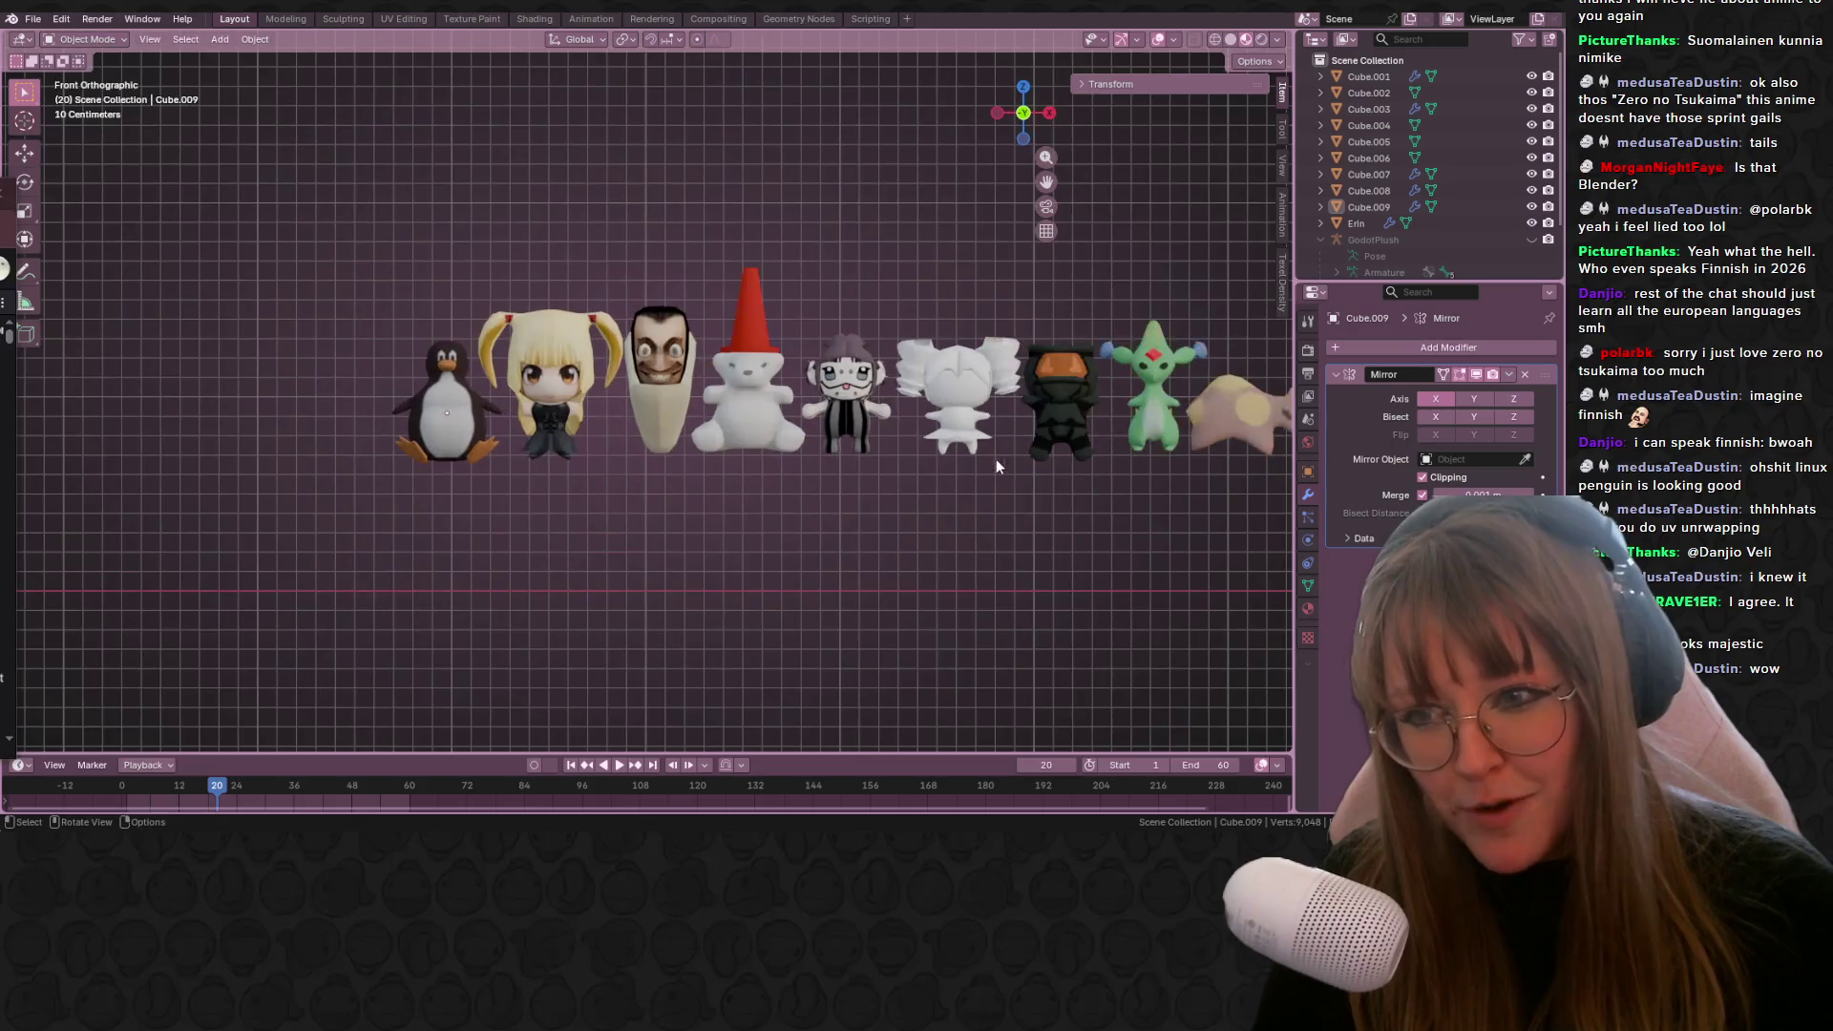
shift+middle_drag(995, 458, 818, 533)
scroll(762, 477, down, 1)
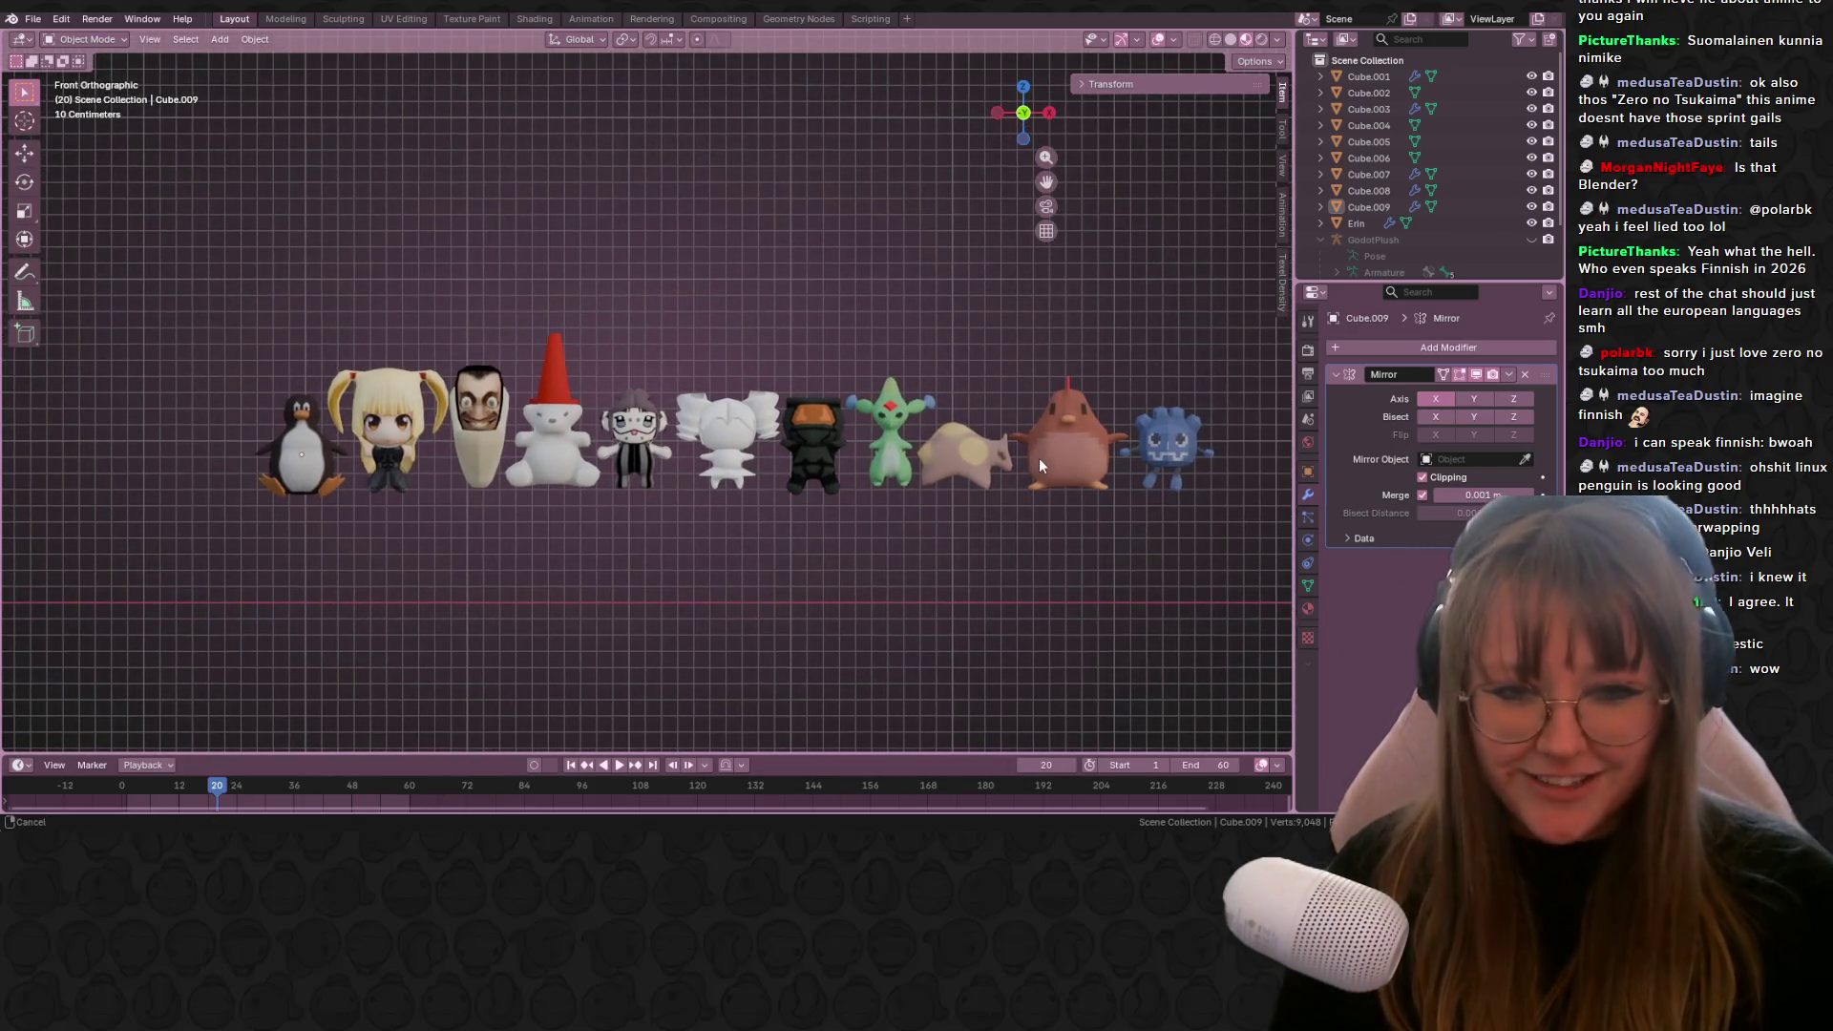
scroll(1034, 458, up, 1)
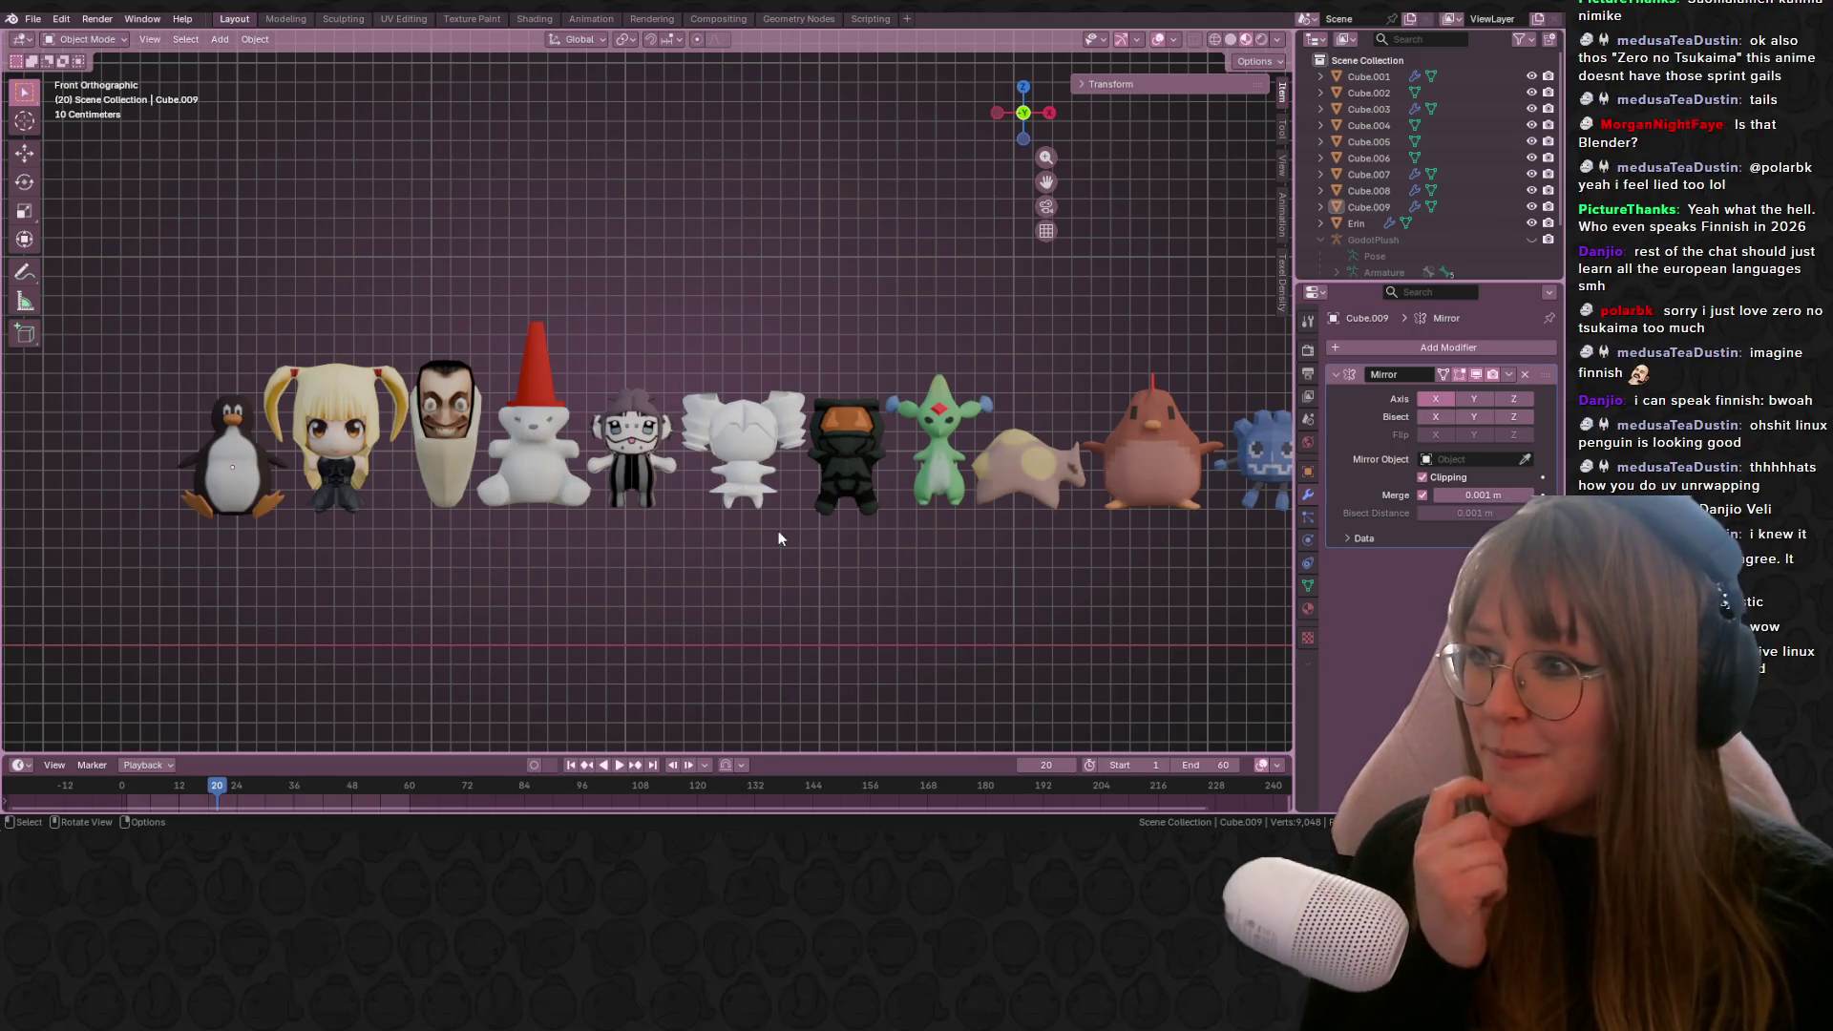
Step: Enlarge the penguin about 1.56 times and move it to the left end of the row
click(276, 497)
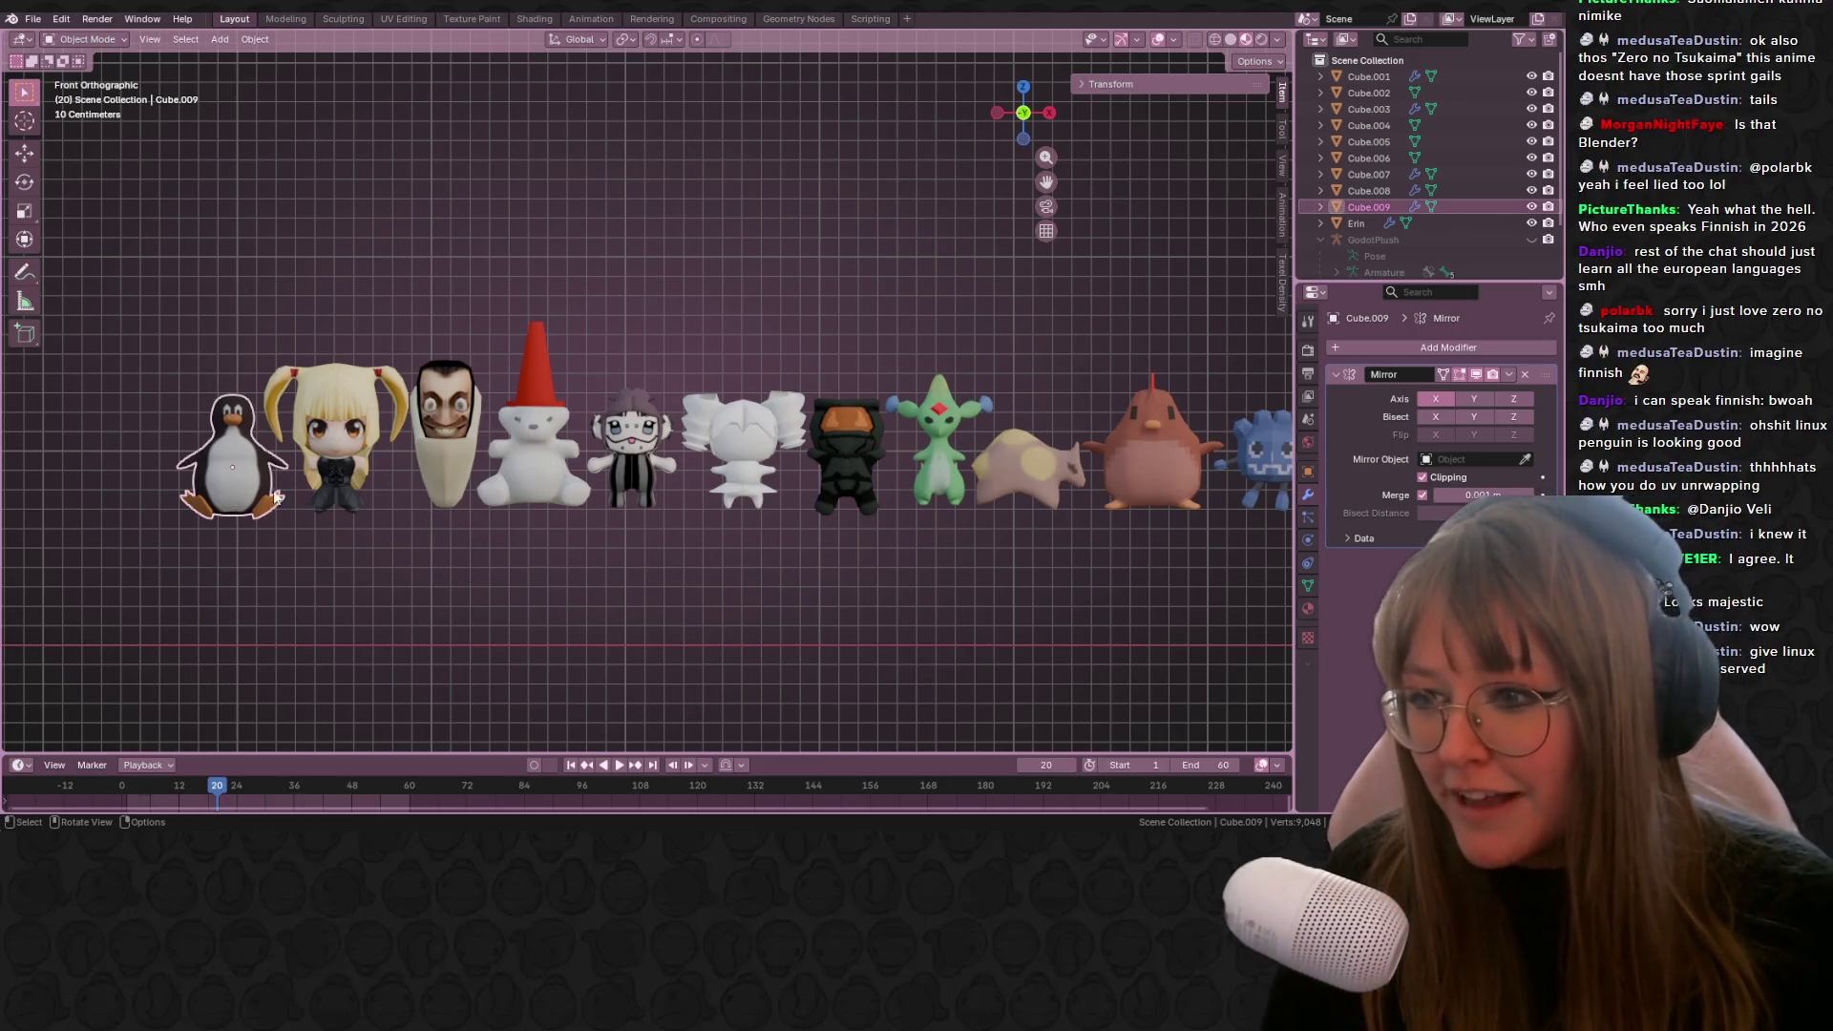
key(s)
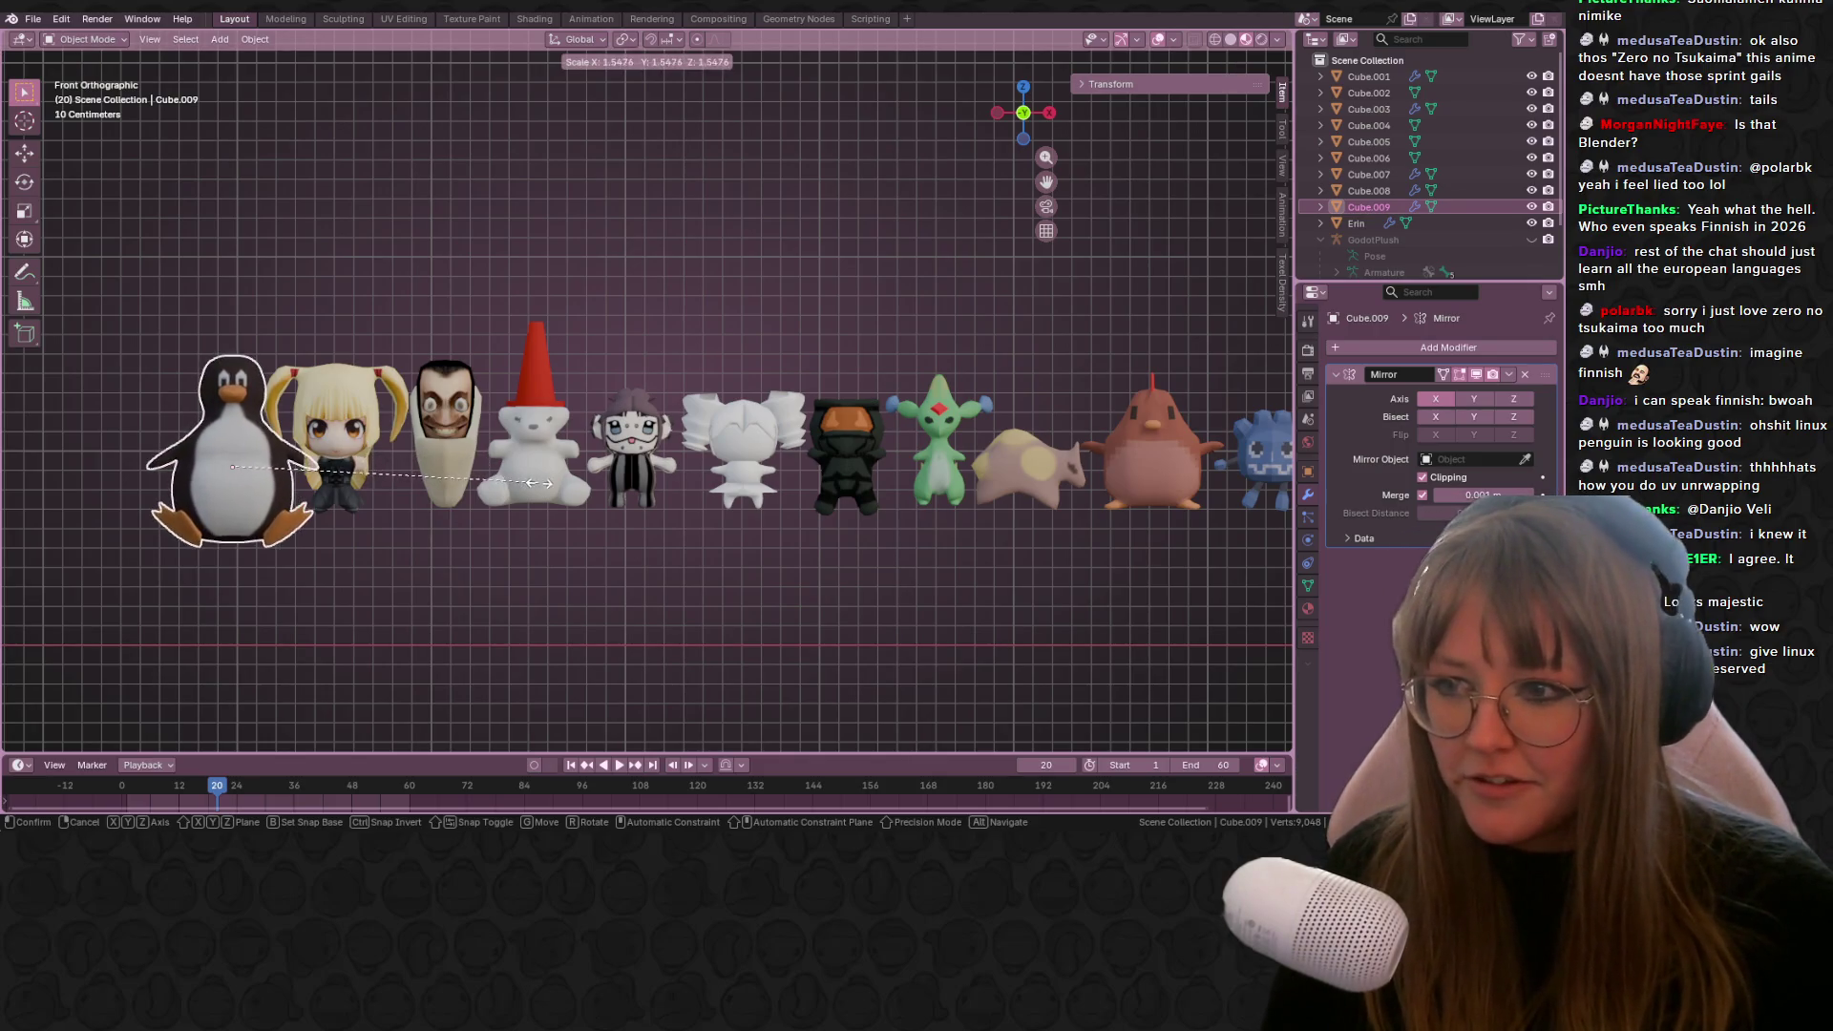
click(524, 480)
key(g)
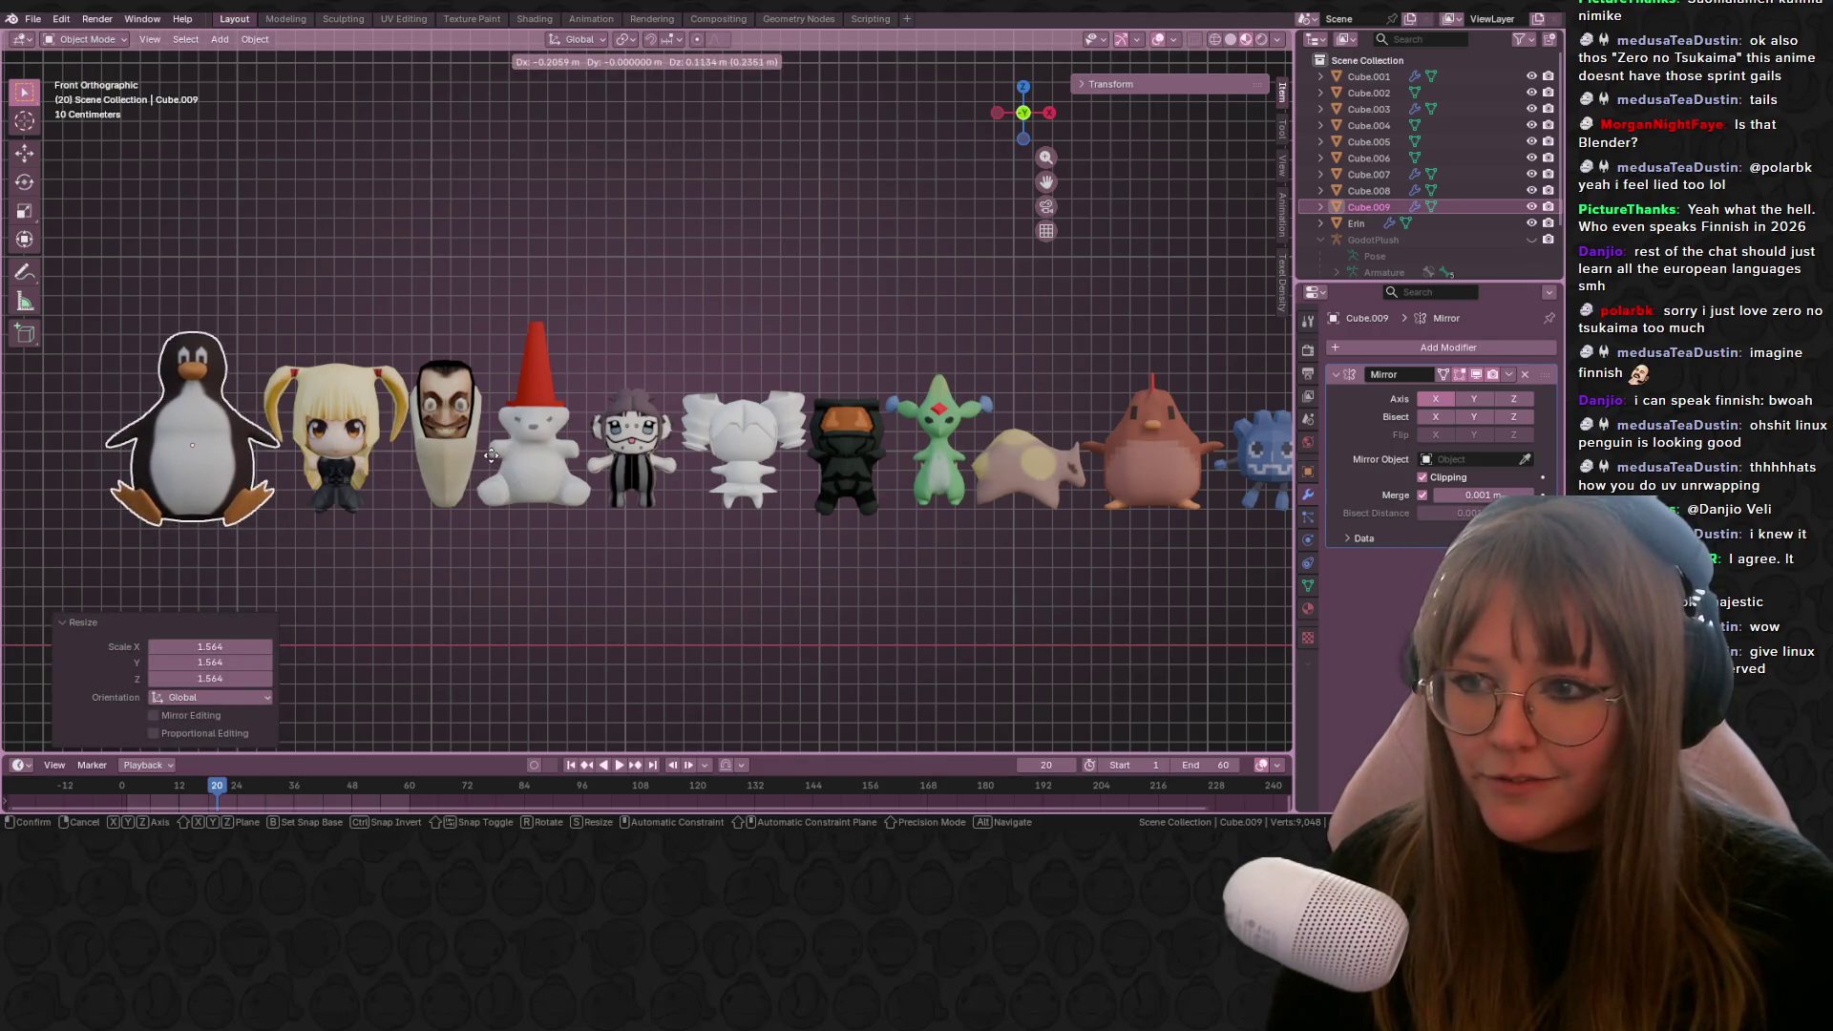
click(518, 525)
key(Tab)
scroll(662, 607, down, 3)
key(Tab)
scroll(662, 608, up, 2)
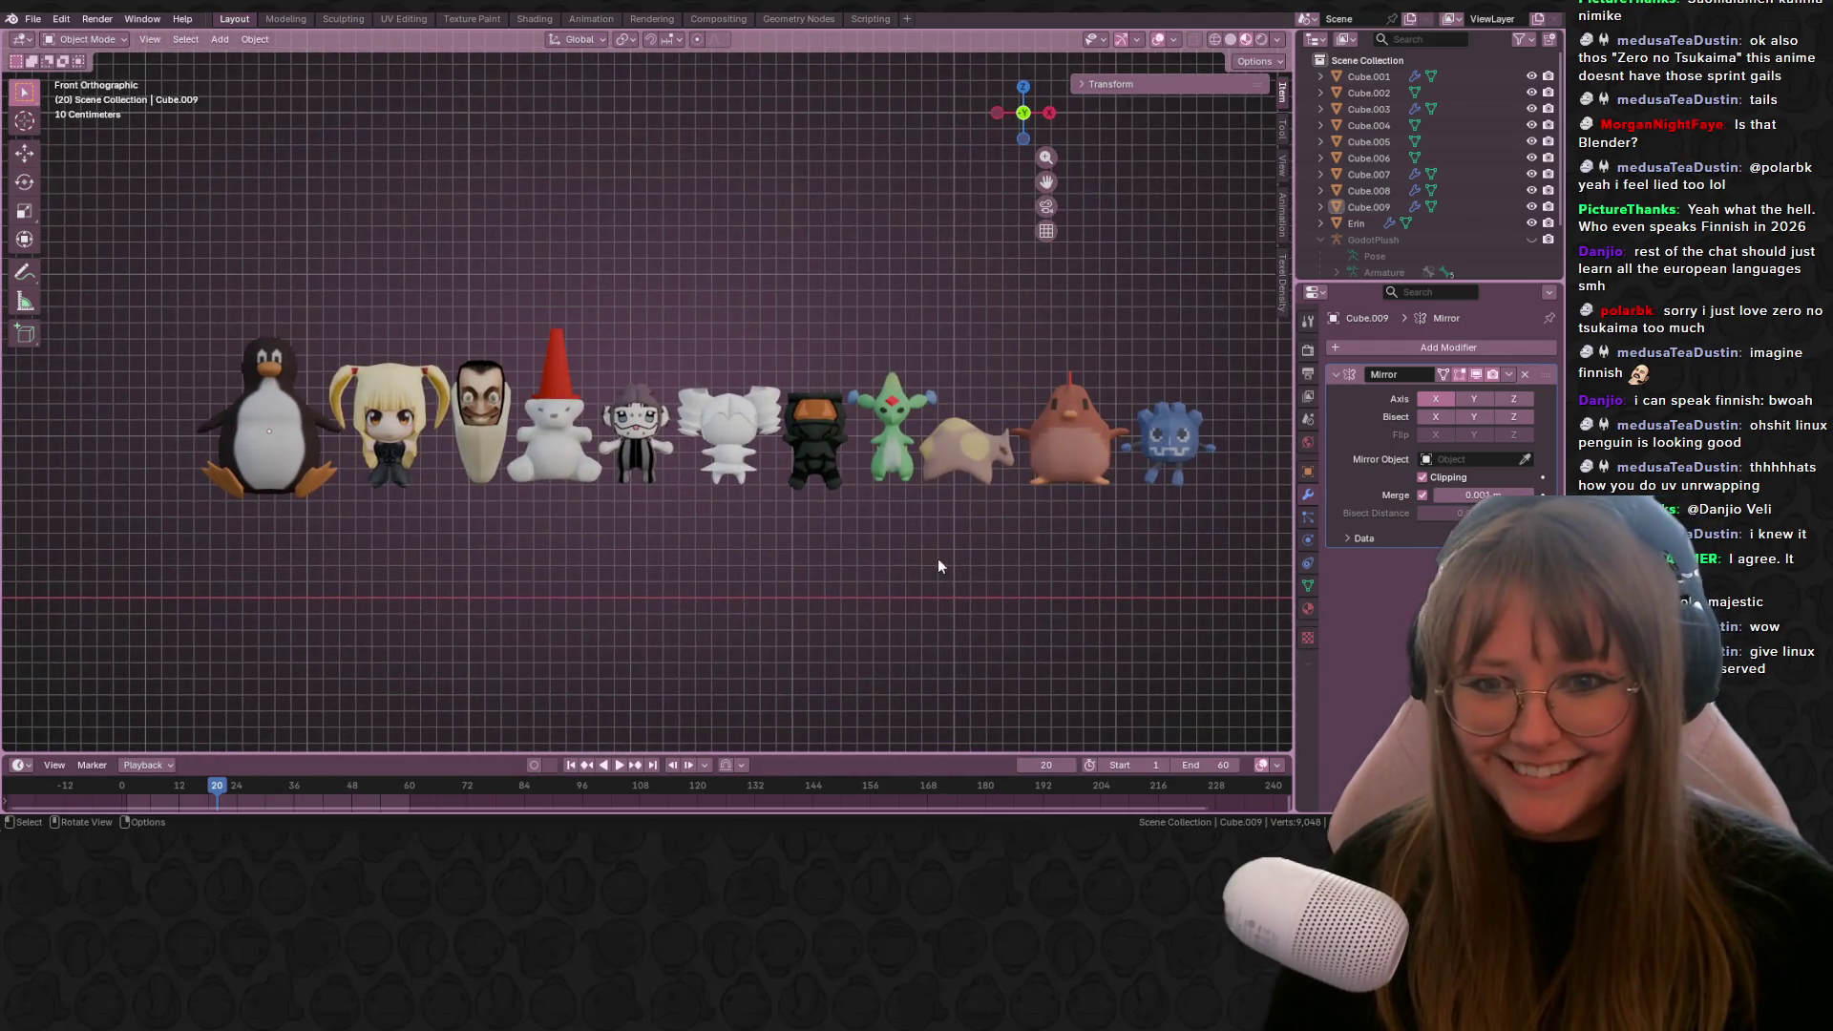
scroll(937, 558, up, 2)
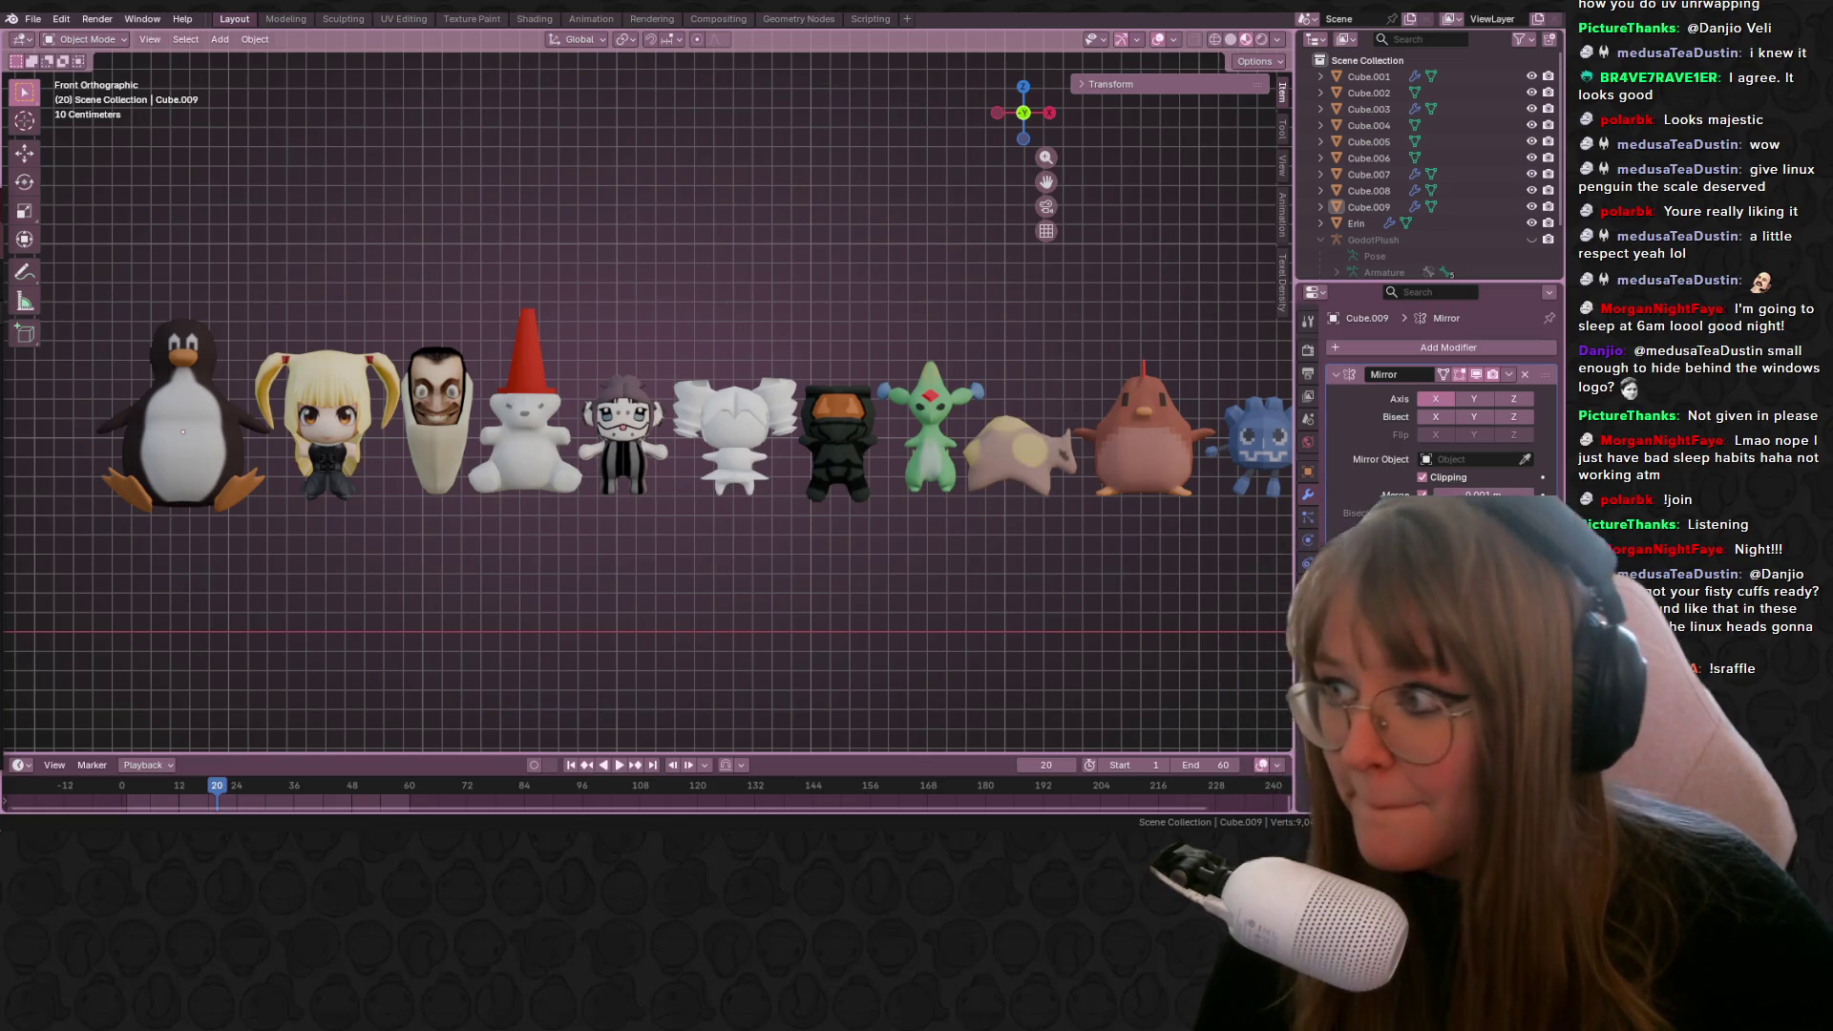
scroll(346, 406, up, 1)
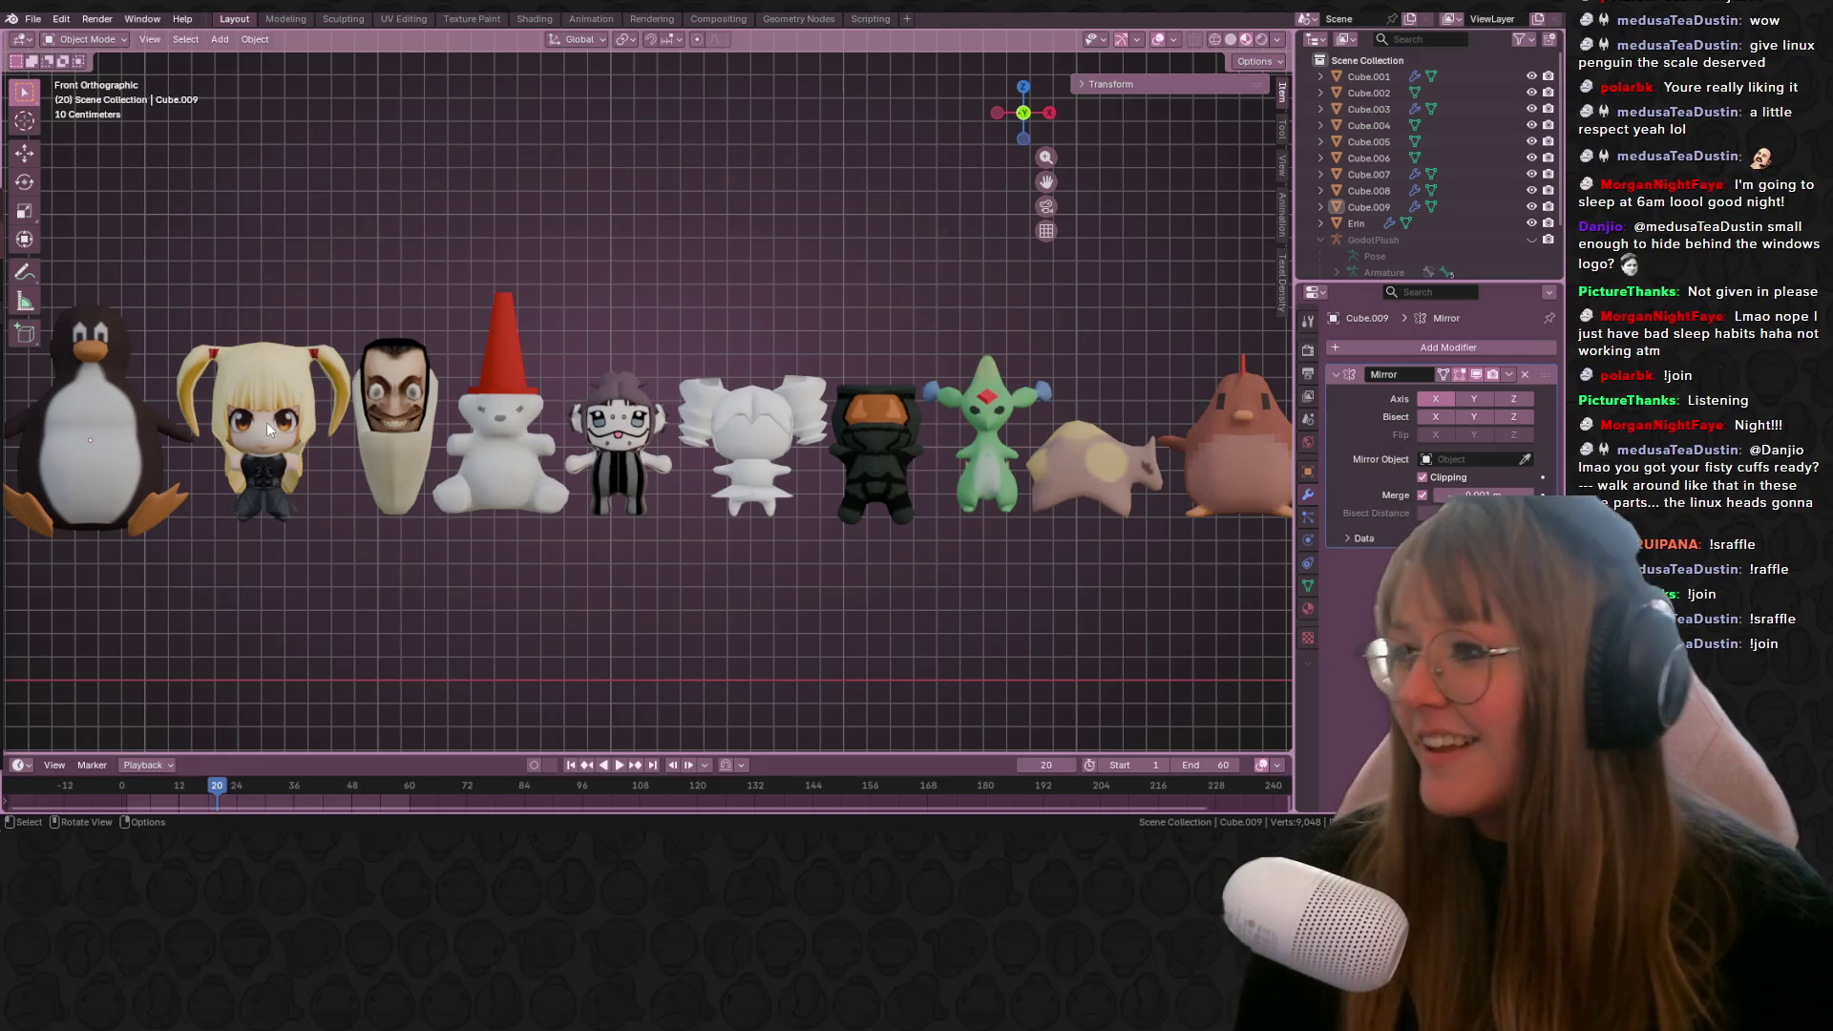
scroll(394, 529, up, 2)
mouse_move(393, 529)
shift+middle_down()
mouse_move(741, 502)
mouse_move(494, 426)
mouse_move(760, 397)
mouse_move(1054, 416)
mouse_move(729, 394)
mouse_move(135, 421)
mouse_move(1064, 428)
mouse_move(434, 449)
shift+middle_up()
mouse_move(1266, 451)
shift+middle_down()
mouse_move(1056, 468)
mouse_move(82, 432)
mouse_move(716, 456)
mouse_move(25, 414)
mouse_move(168, 414)
shift+middle_up()
scroll(716, 456, up, 5)
scroll(703, 336, down, 3)
mouse_move(569, 352)
shift+middle_down()
mouse_move(915, 307)
mouse_move(1144, 317)
shift+middle_up()
scroll(529, 439, up, 2)
shift+middle_drag(529, 446, 1150, 462)
mouse_move(322, 497)
shift+middle_down()
mouse_move(1212, 508)
mouse_move(24, 514)
shift+middle_up()
scroll(593, 408, down, 10)
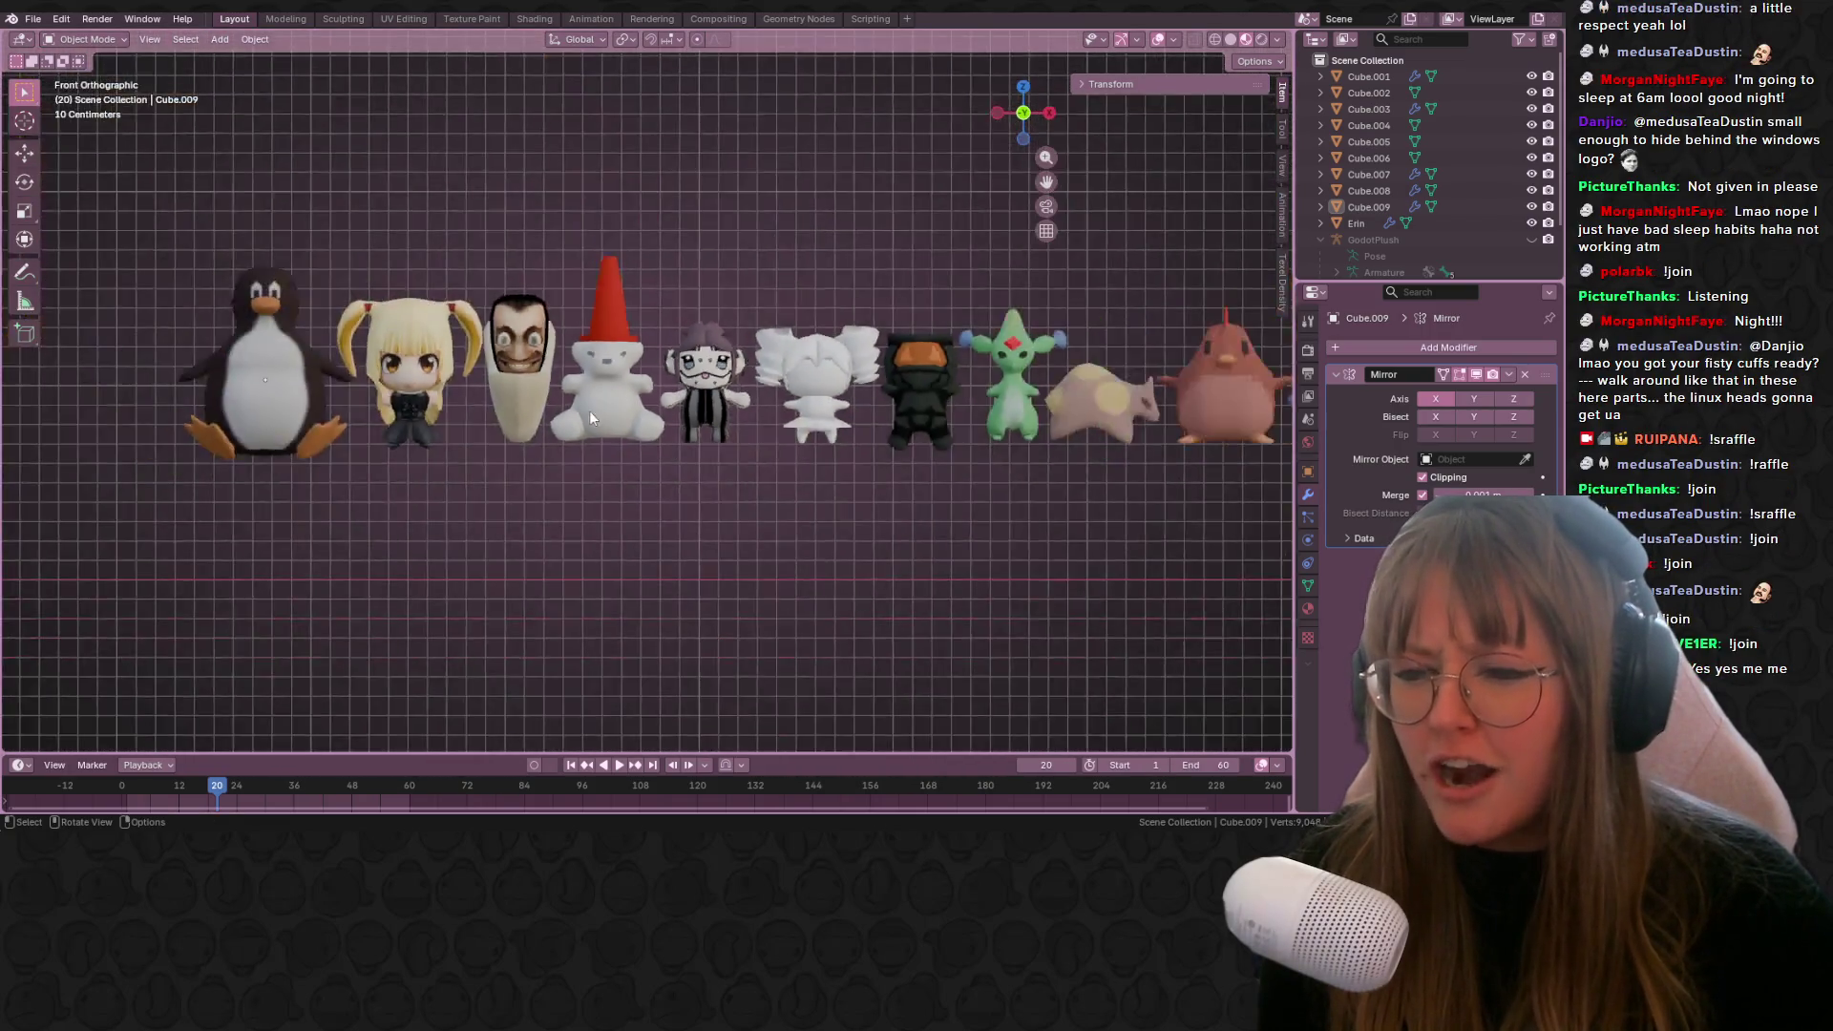
scroll(707, 430, up, 4)
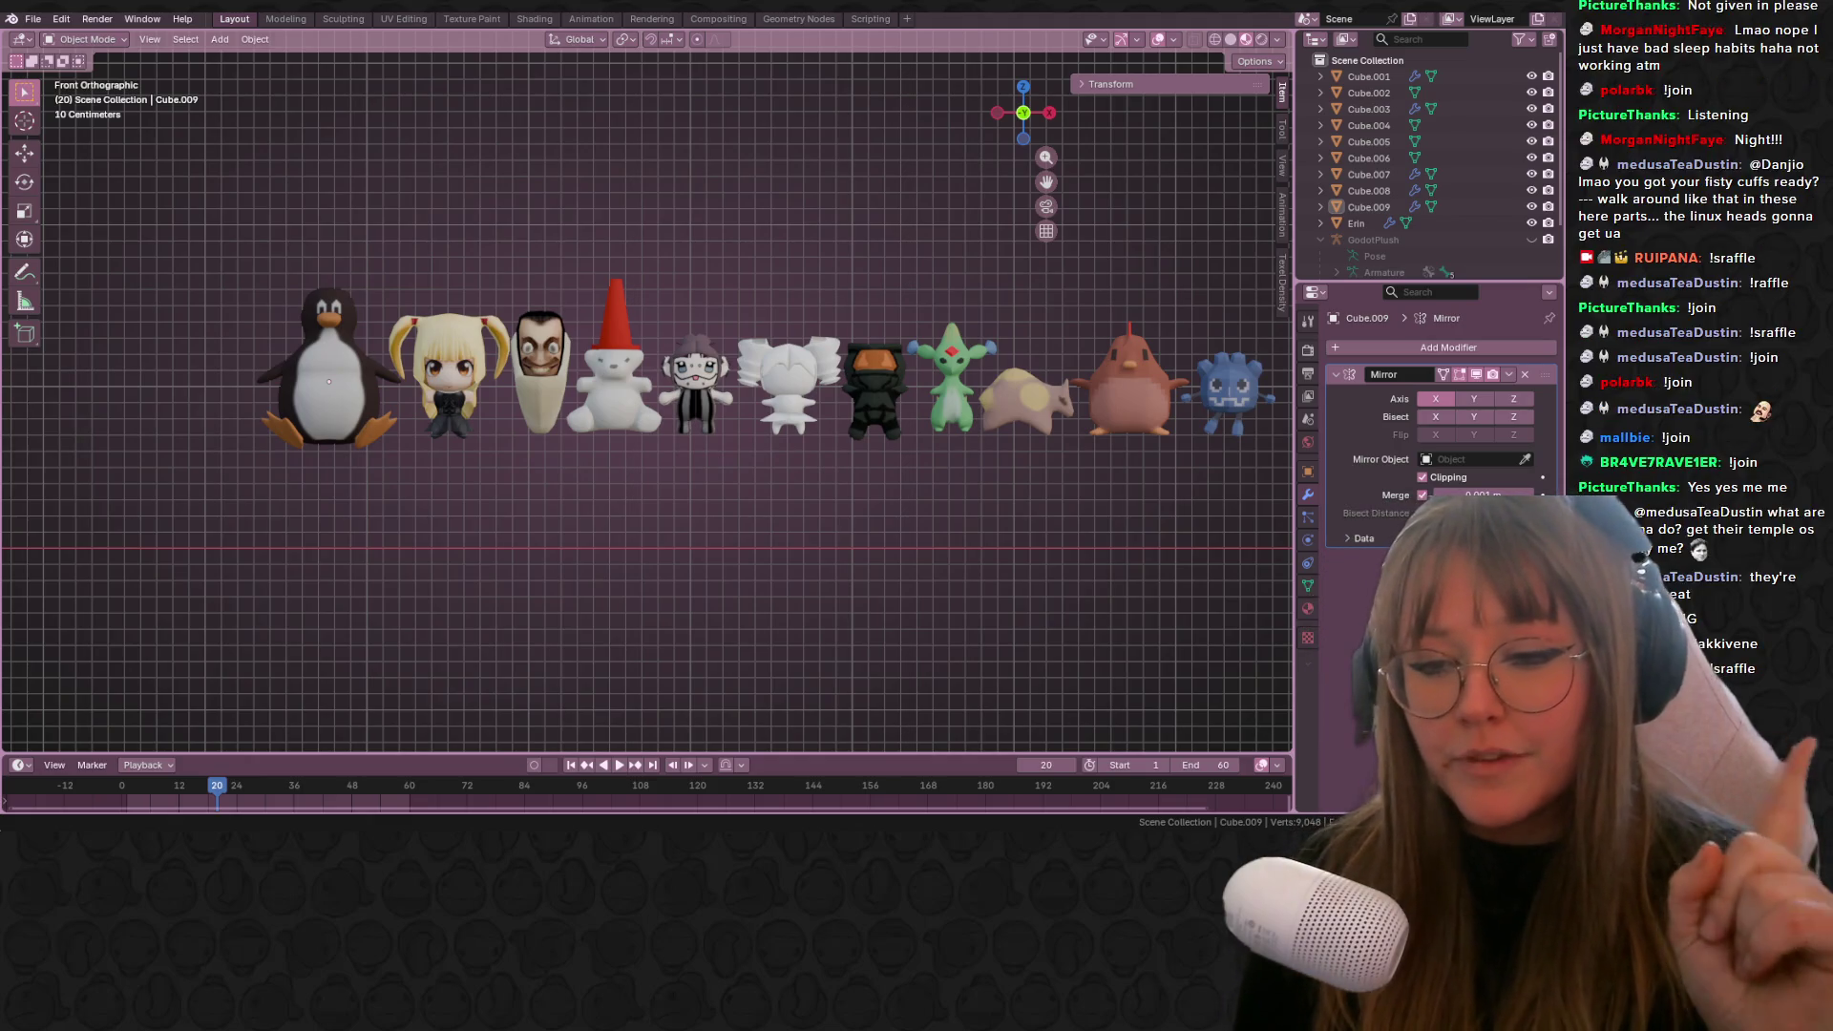
Step: Pan across close-ups of the penguin, blonde doll, face model and bear plushes
scroll(328, 352, up, 5)
scroll(328, 351, down, 3)
mouse_move(328, 352)
shift+middle_down()
mouse_move(754, 380)
mouse_move(808, 415)
shift+middle_up()
scroll(699, 374, up, 4)
scroll(569, 420, up, 2)
scroll(420, 361, up, 2)
mouse_move(290, 374)
shift+middle_down()
mouse_move(1171, 353)
mouse_move(808, 420)
mouse_move(752, 386)
shift+middle_up()
scroll(848, 352, up, 1)
shift+middle_drag(848, 351, 689, 330)
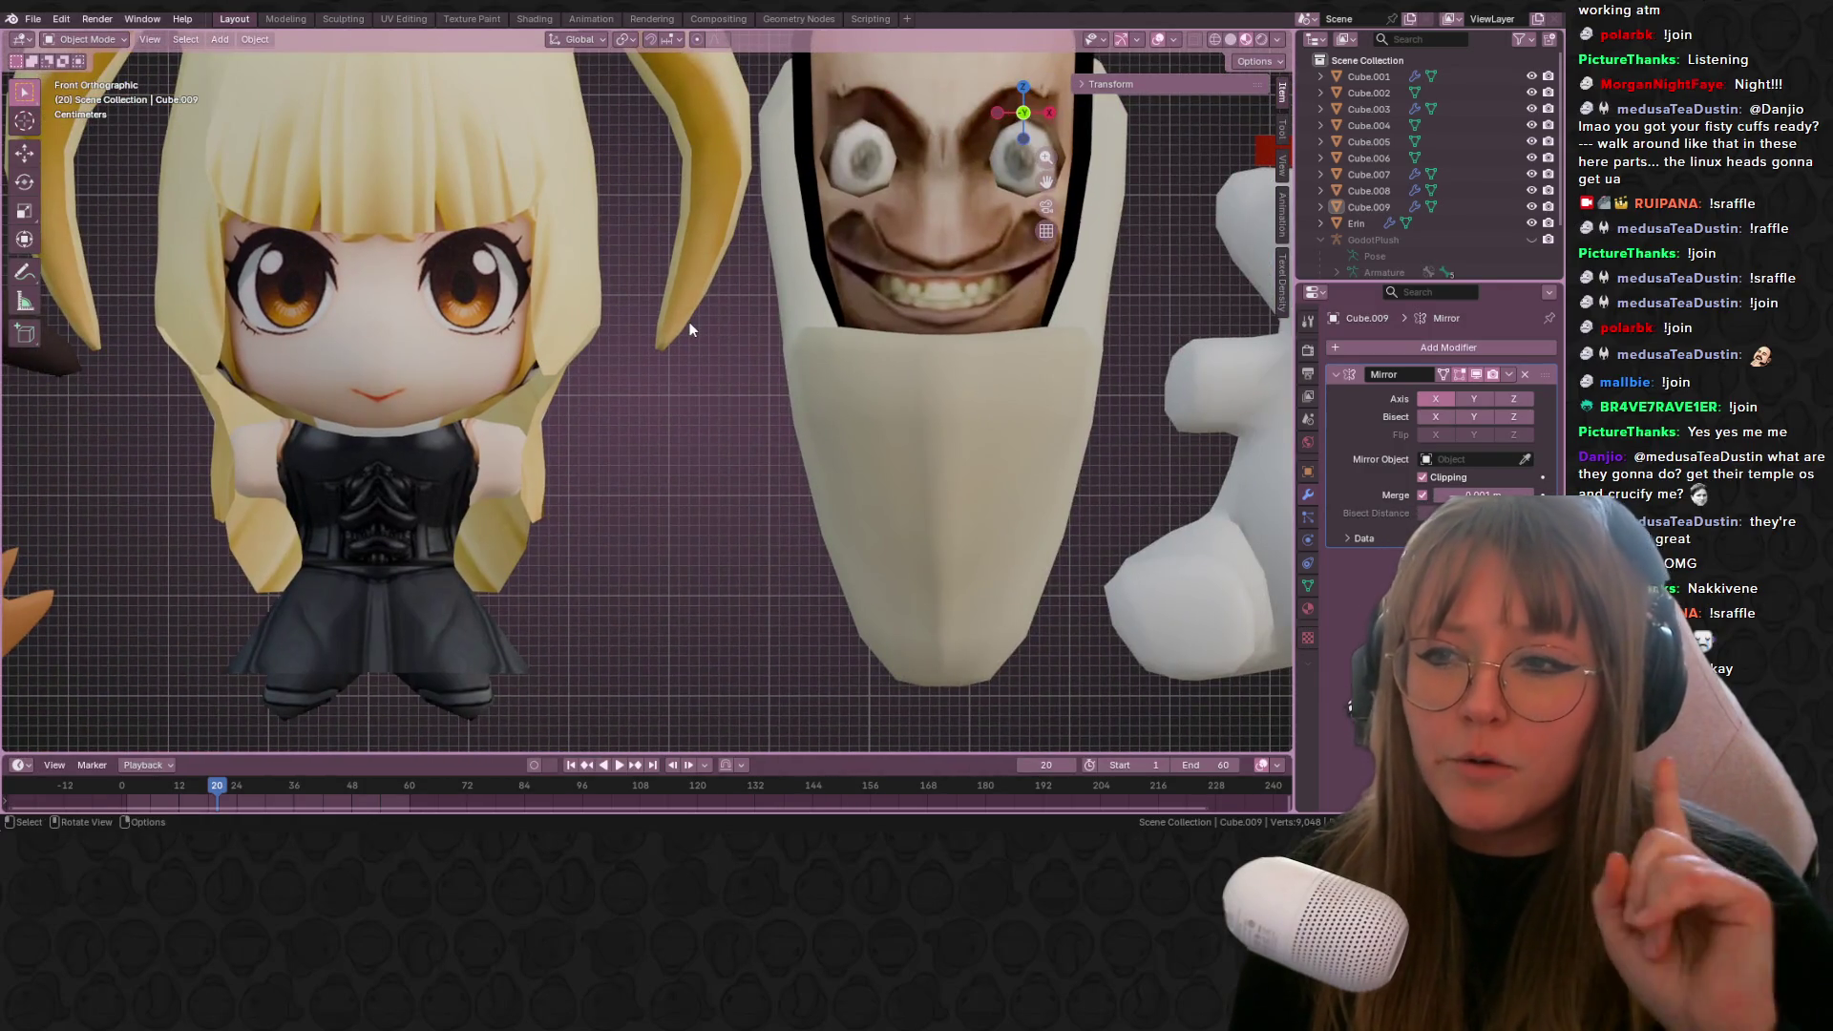
scroll(626, 477, down, 1)
shift+middle_drag(858, 323, 416, 324)
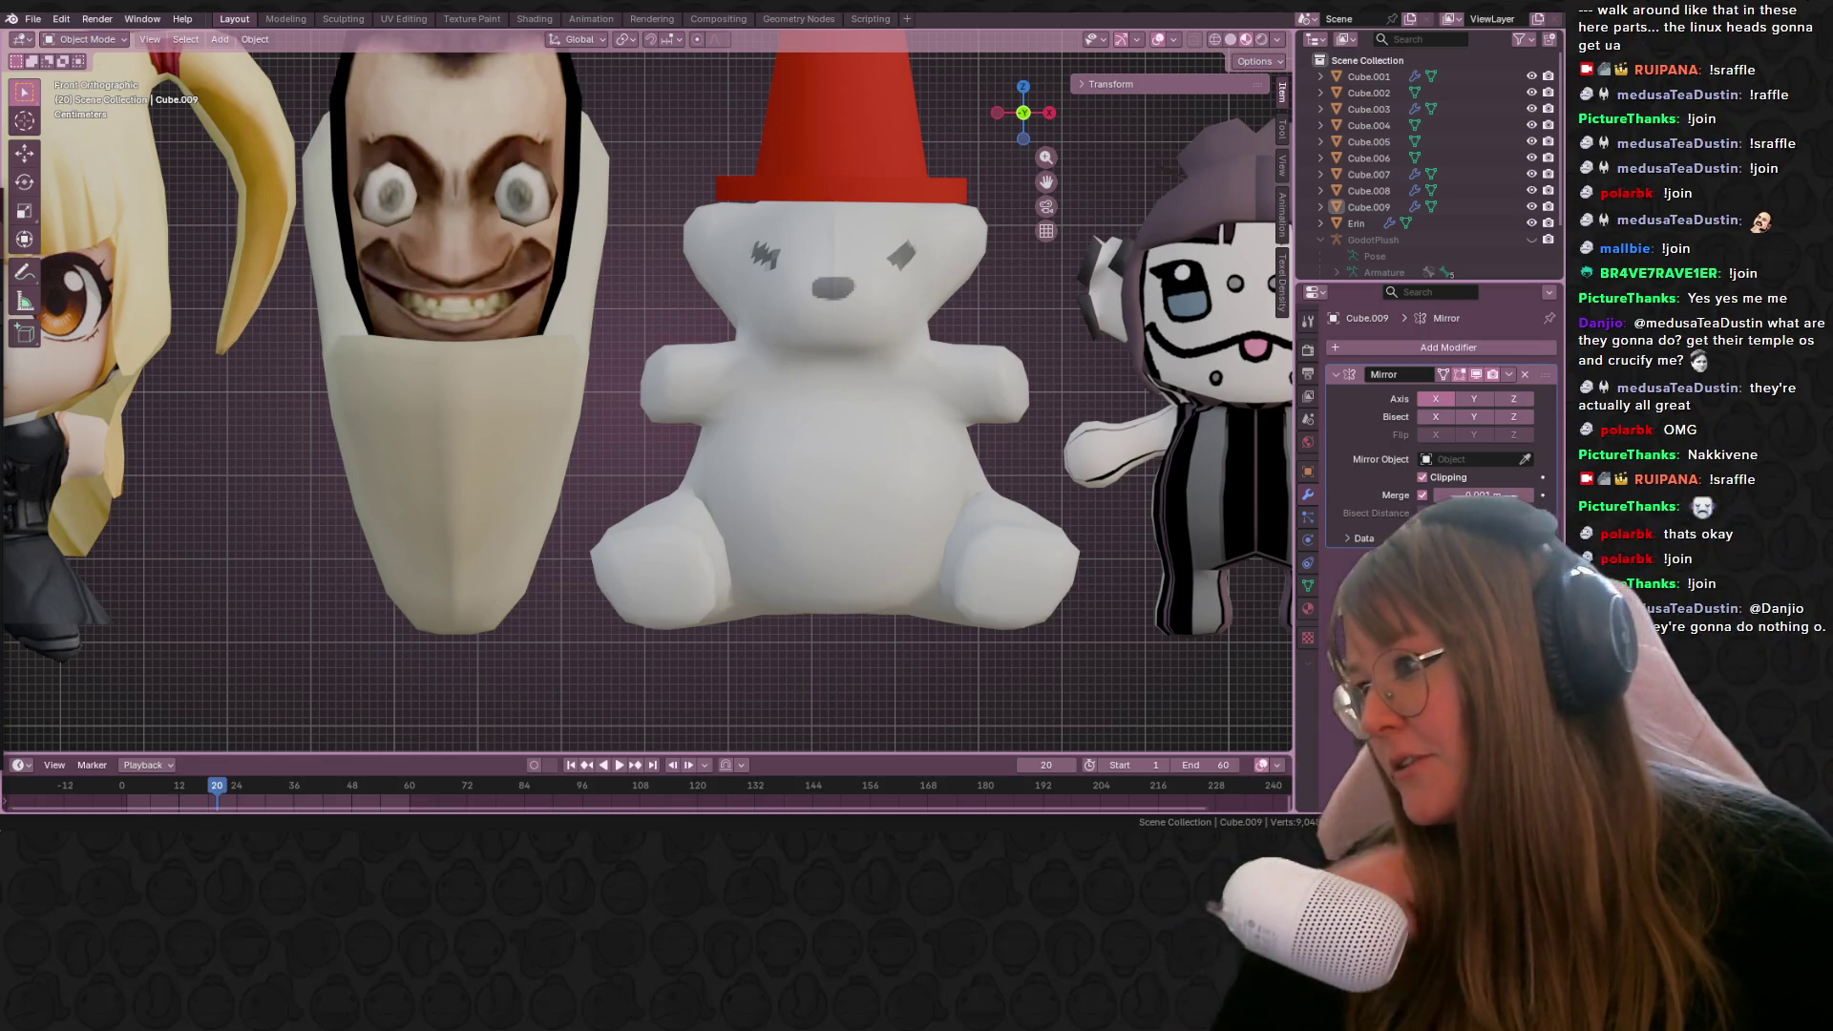
Step: Continue past the white, black and green plushes, then zoom out to view the lineup in perspective
shift+middle_drag(1099, 408, 455, 381)
mouse_move(852, 370)
shift+middle_down()
mouse_move(500, 329)
mouse_move(317, 365)
mouse_move(1265, 301)
mouse_move(1195, 282)
shift+middle_up()
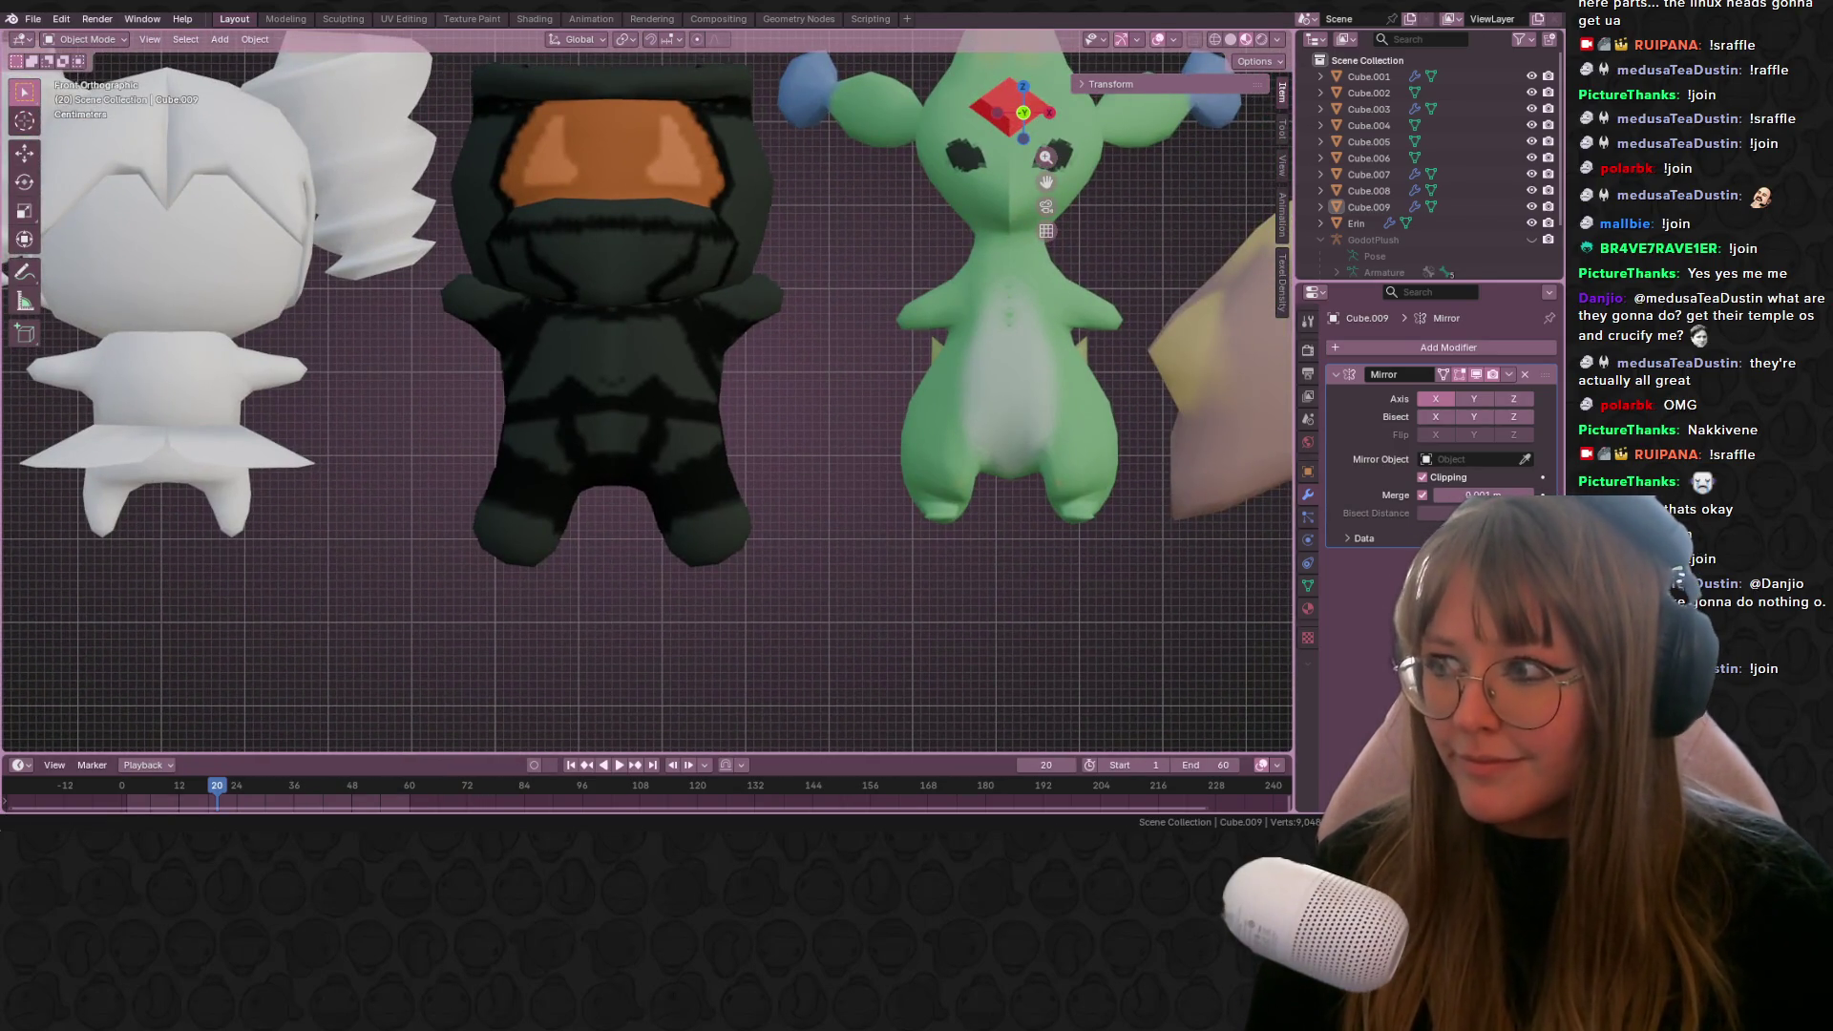
mouse_move(730, 294)
shift+middle_down()
mouse_move(587, 287)
mouse_move(860, 311)
shift+middle_up()
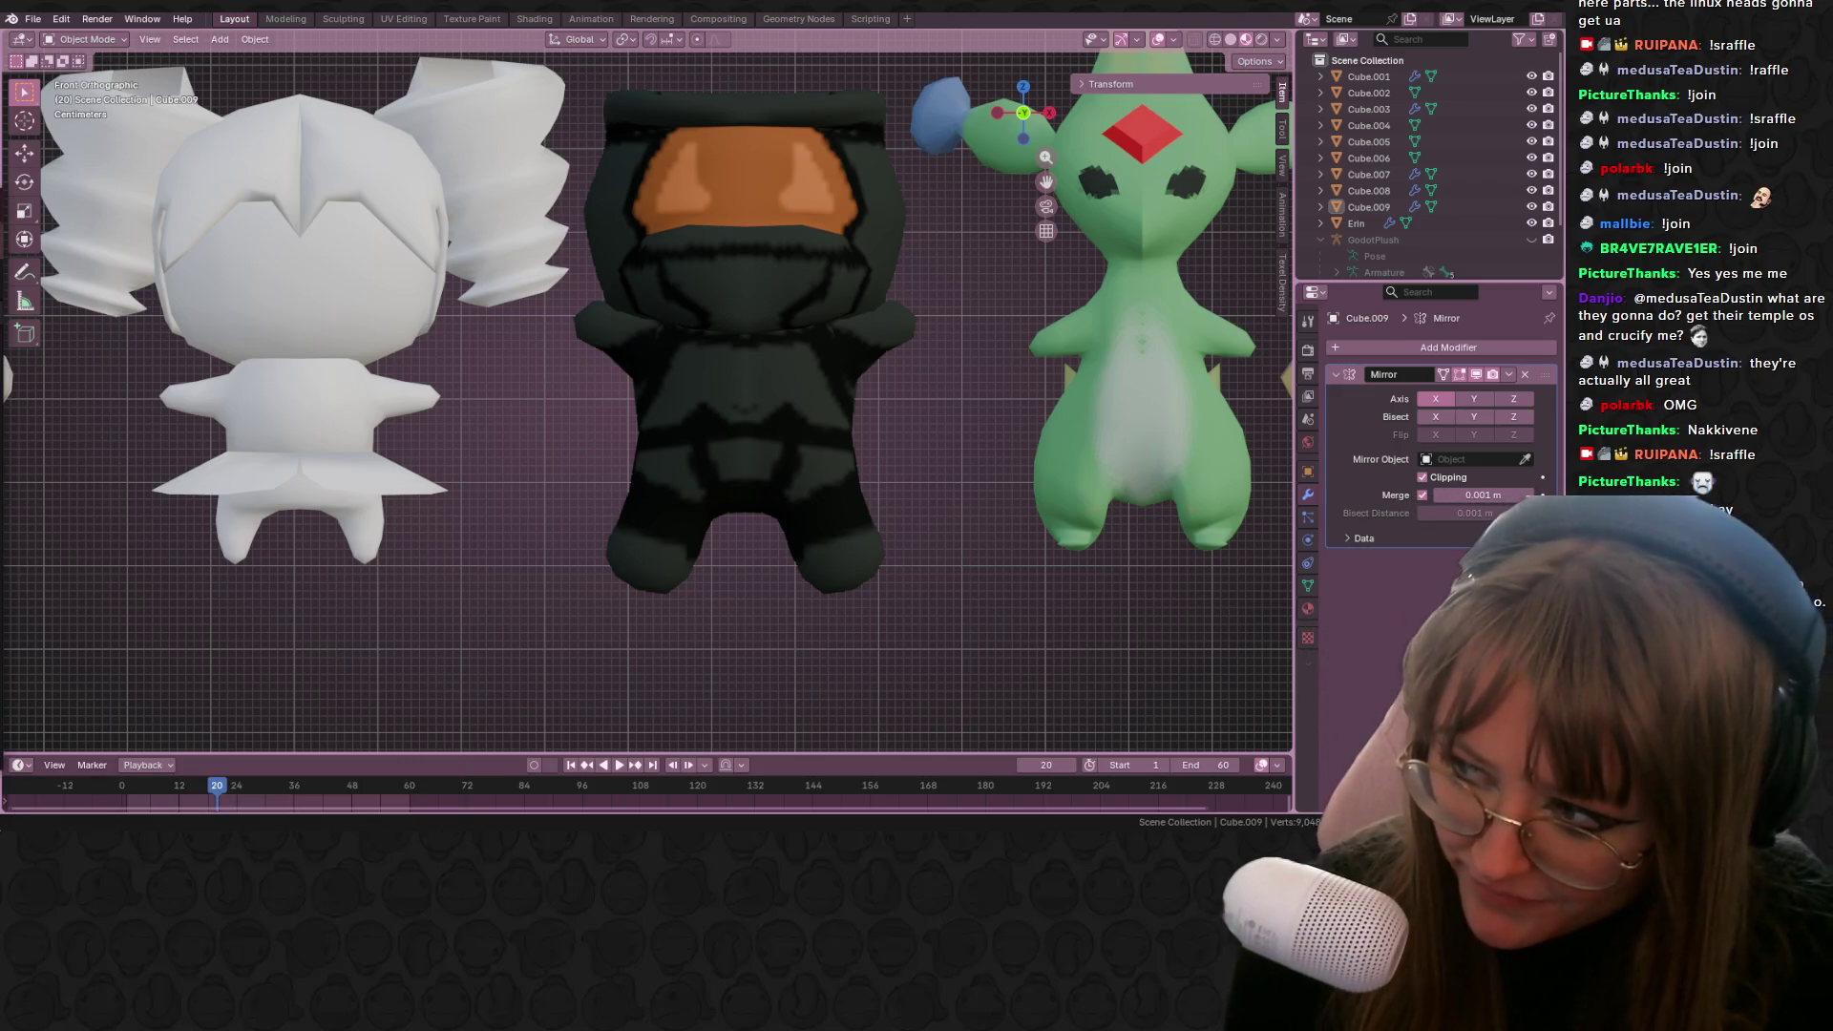
scroll(976, 392, down, 8)
middle_drag(1055, 409, 736, 418)
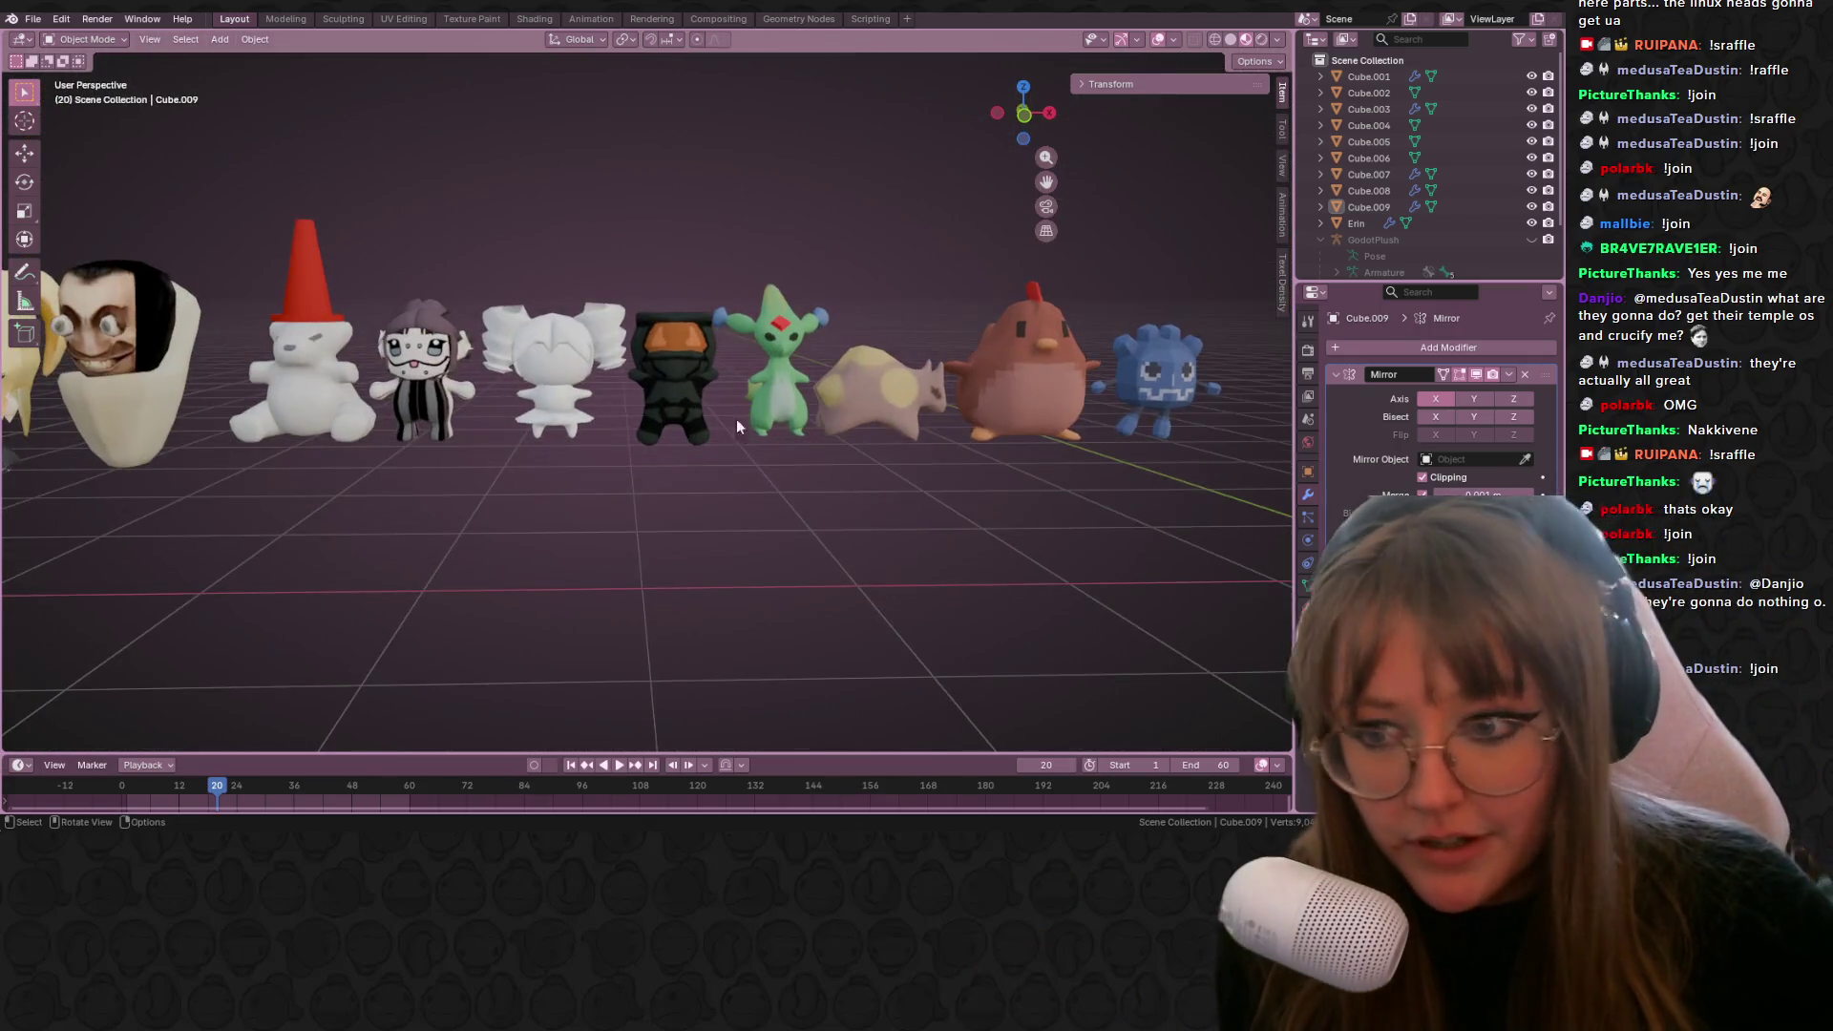
Step: Select the black and then the striped plush while orbiting around the lineup
click(695, 401)
middle_drag(728, 350, 754, 377)
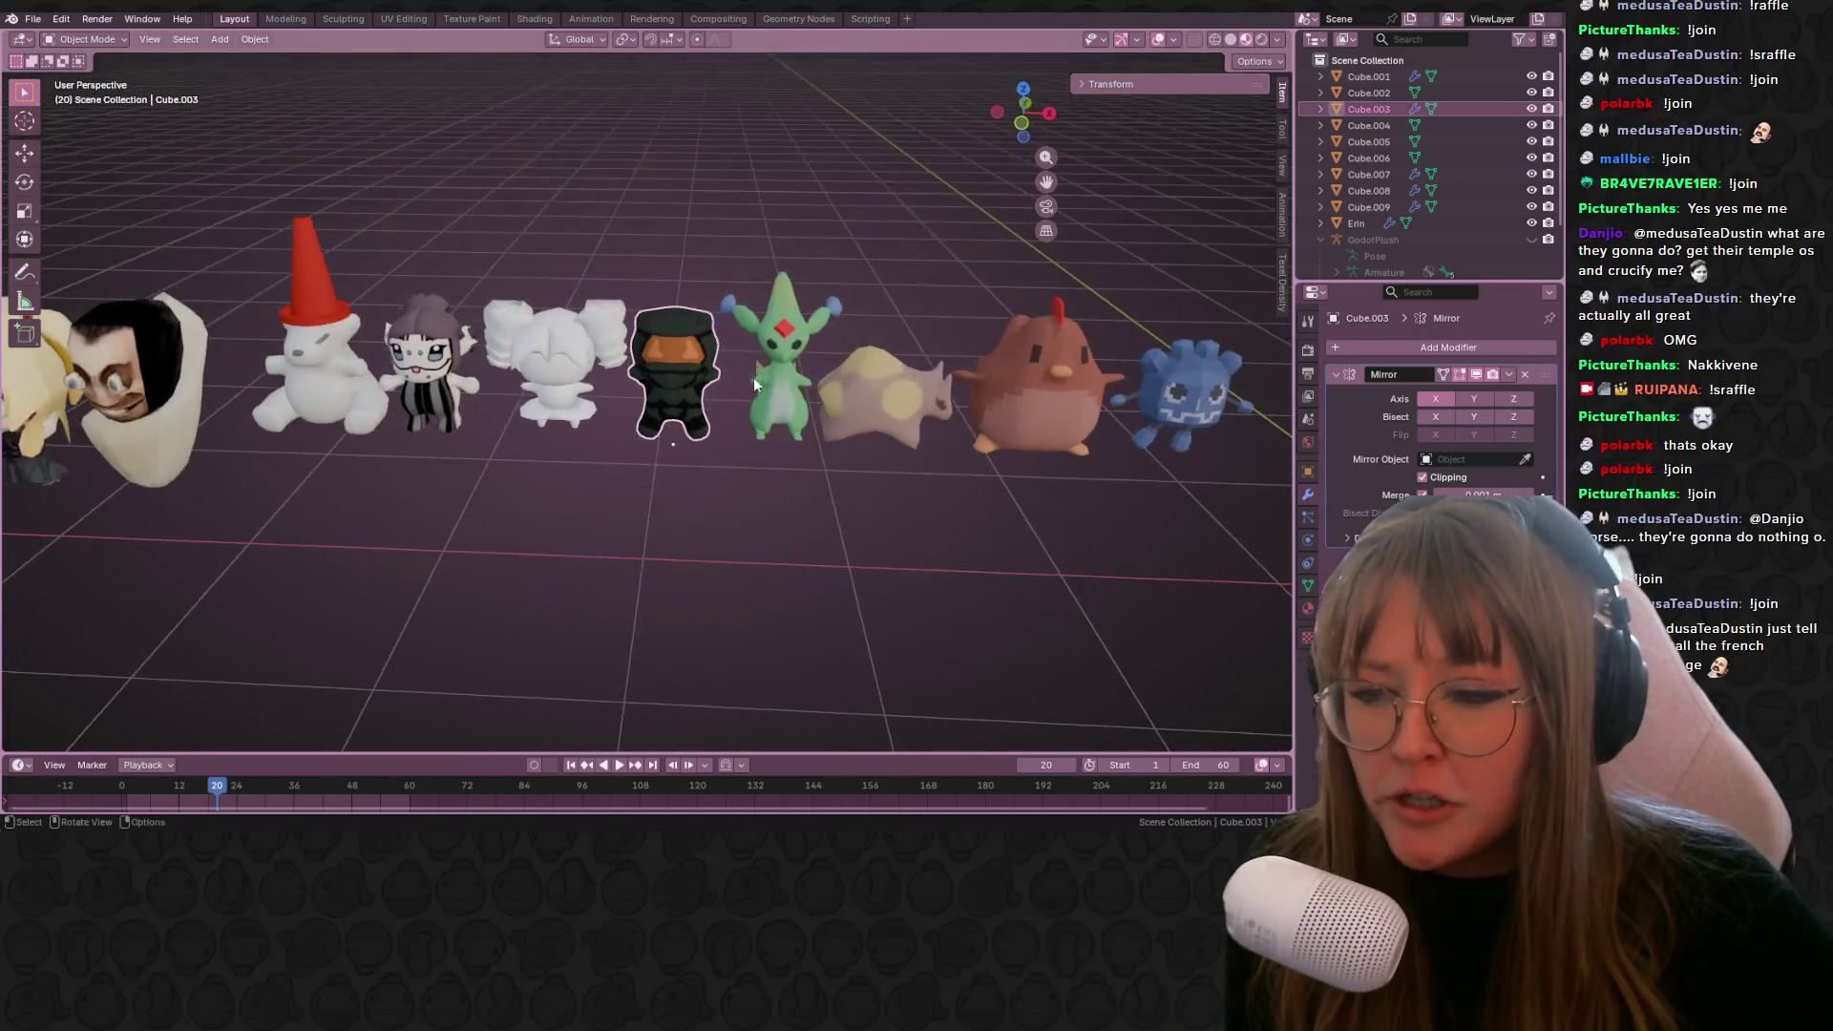
click(425, 377)
middle_drag(421, 363, 524, 369)
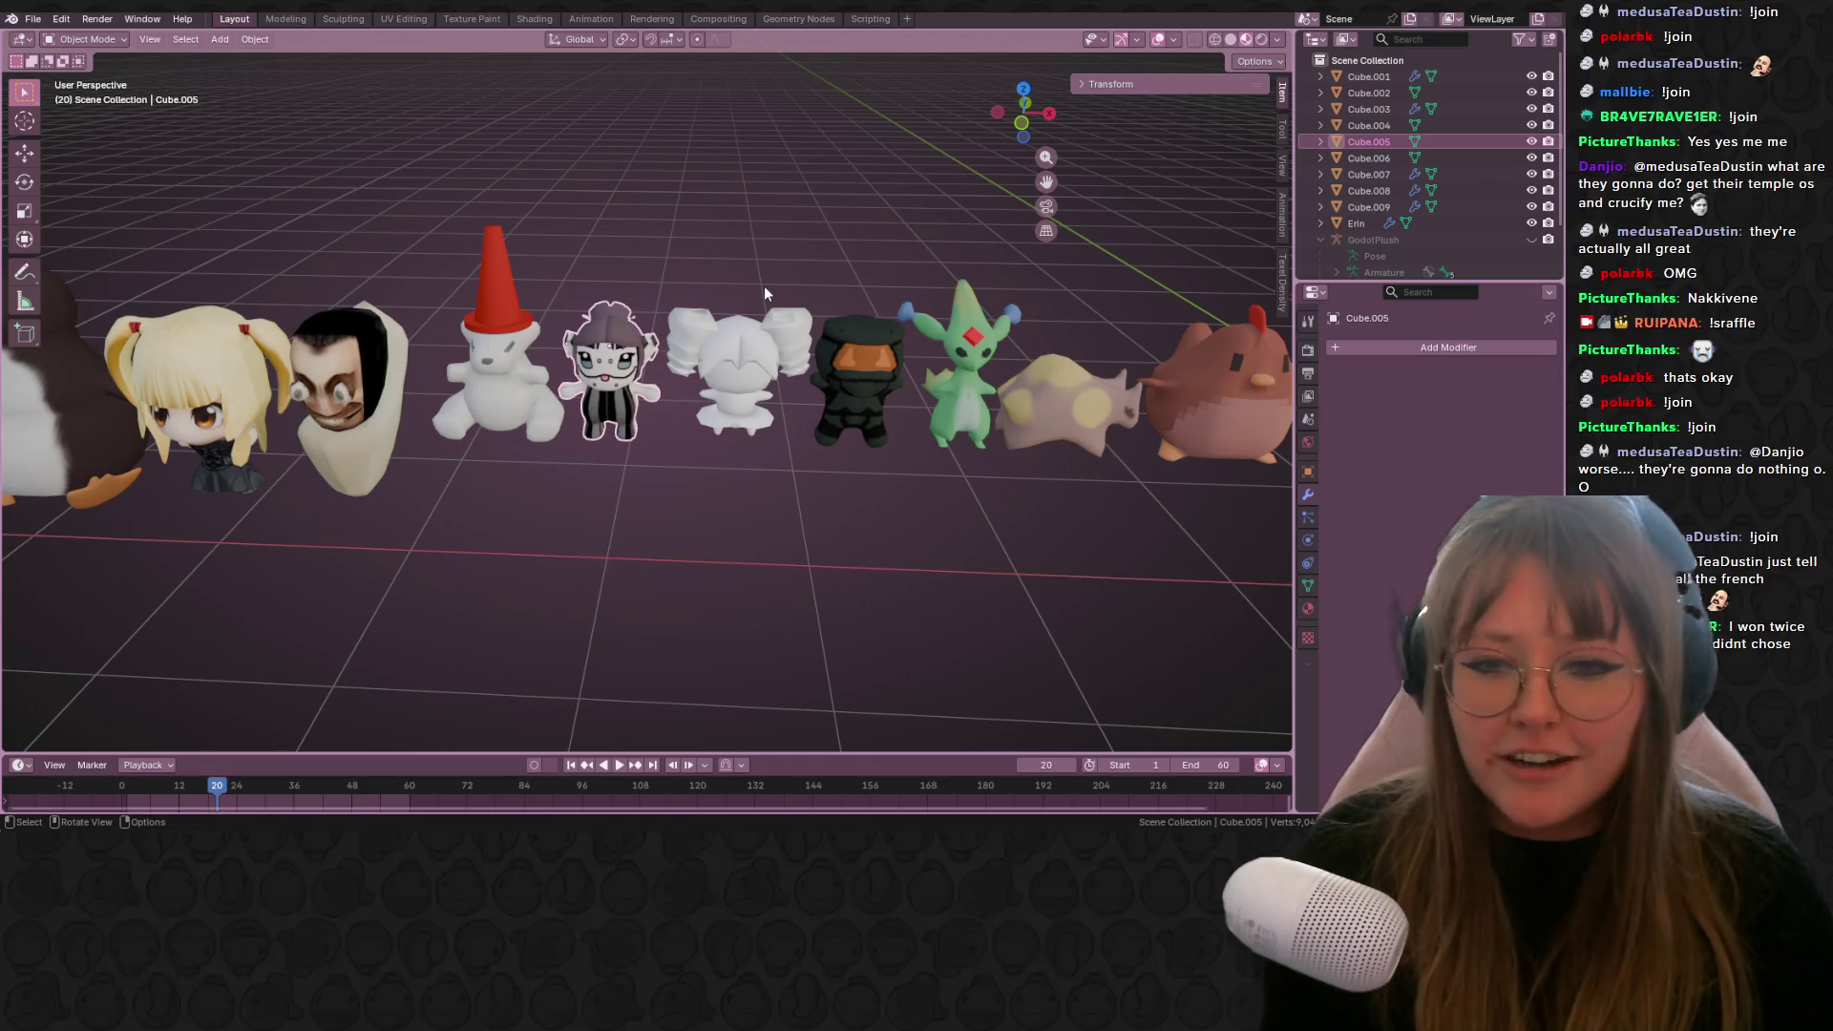
mouse_move(833, 382)
middle_down()
mouse_move(827, 335)
mouse_move(852, 382)
mouse_move(663, 519)
mouse_move(536, 534)
mouse_move(523, 464)
mouse_move(776, 472)
mouse_move(795, 336)
mouse_move(787, 467)
mouse_move(581, 531)
middle_up()
Step: Box-select the penguin, blonde girl and head plushes and move them into line from Top view
drag(65, 435, 503, 663)
mouse_move(503, 662)
middle_down()
mouse_move(430, 583)
mouse_move(333, 639)
mouse_move(745, 315)
middle_up()
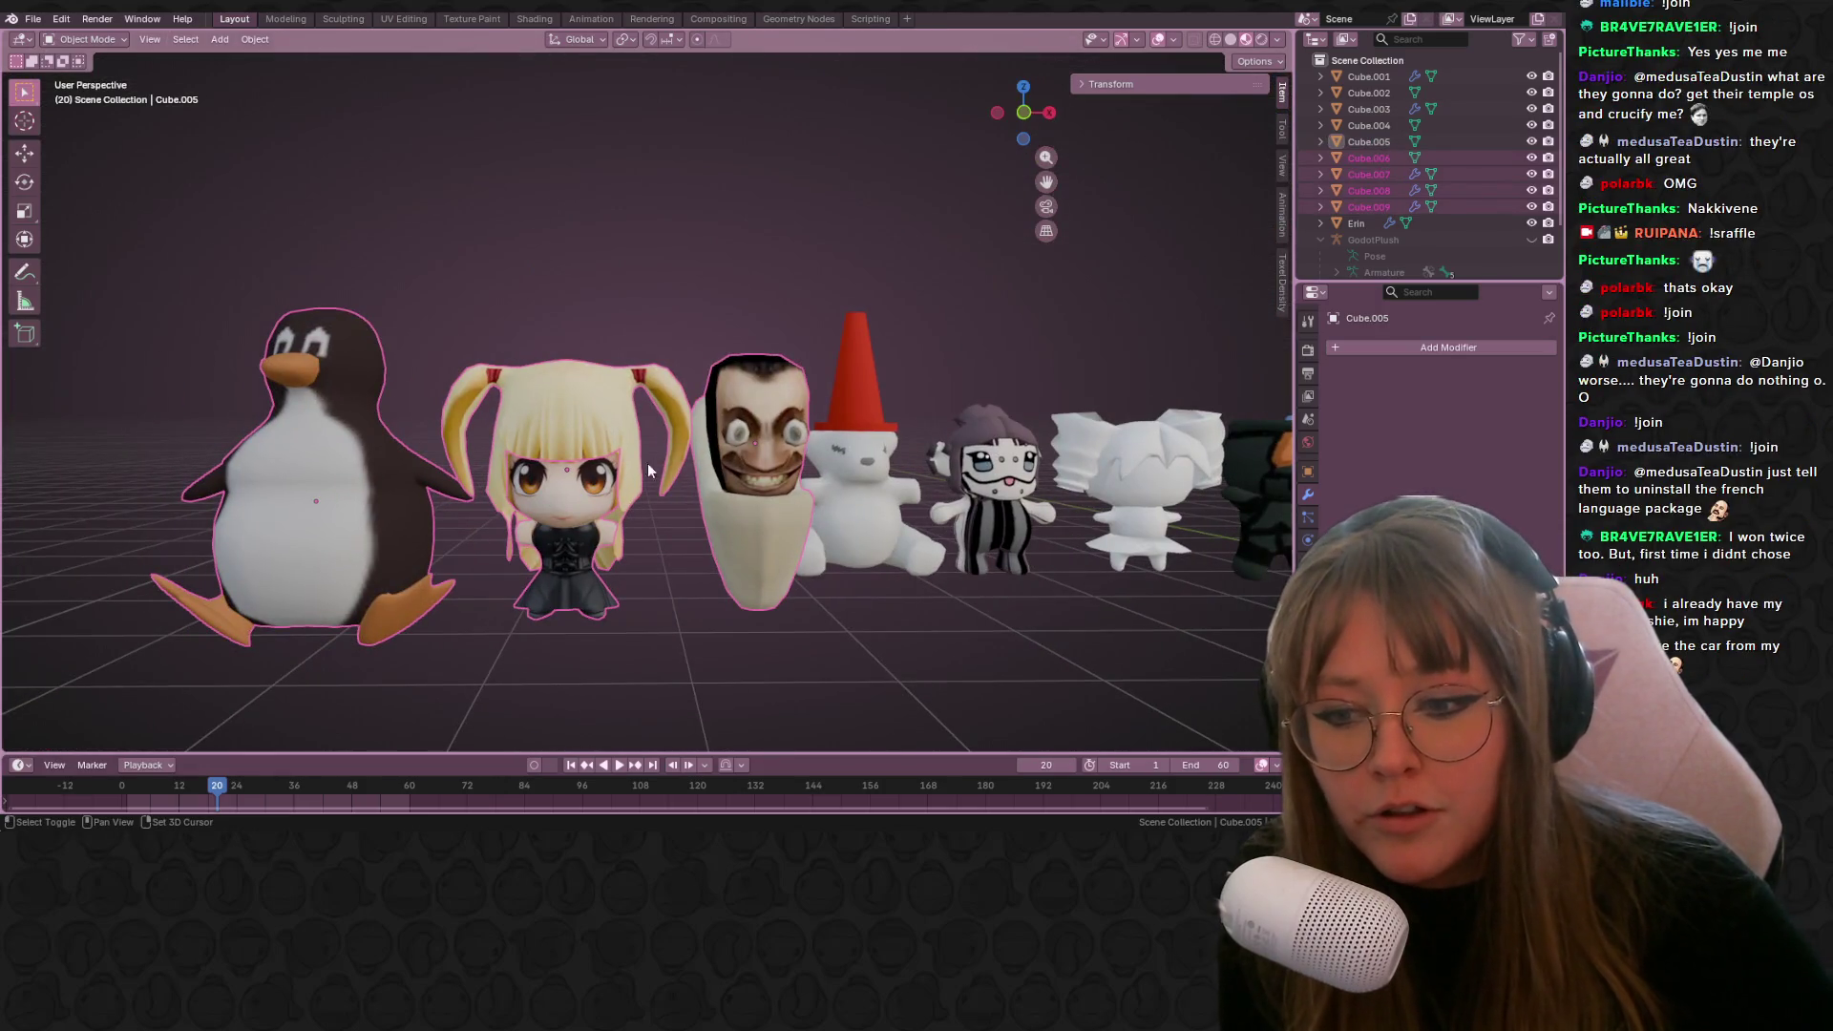
click(1024, 115)
click(1020, 89)
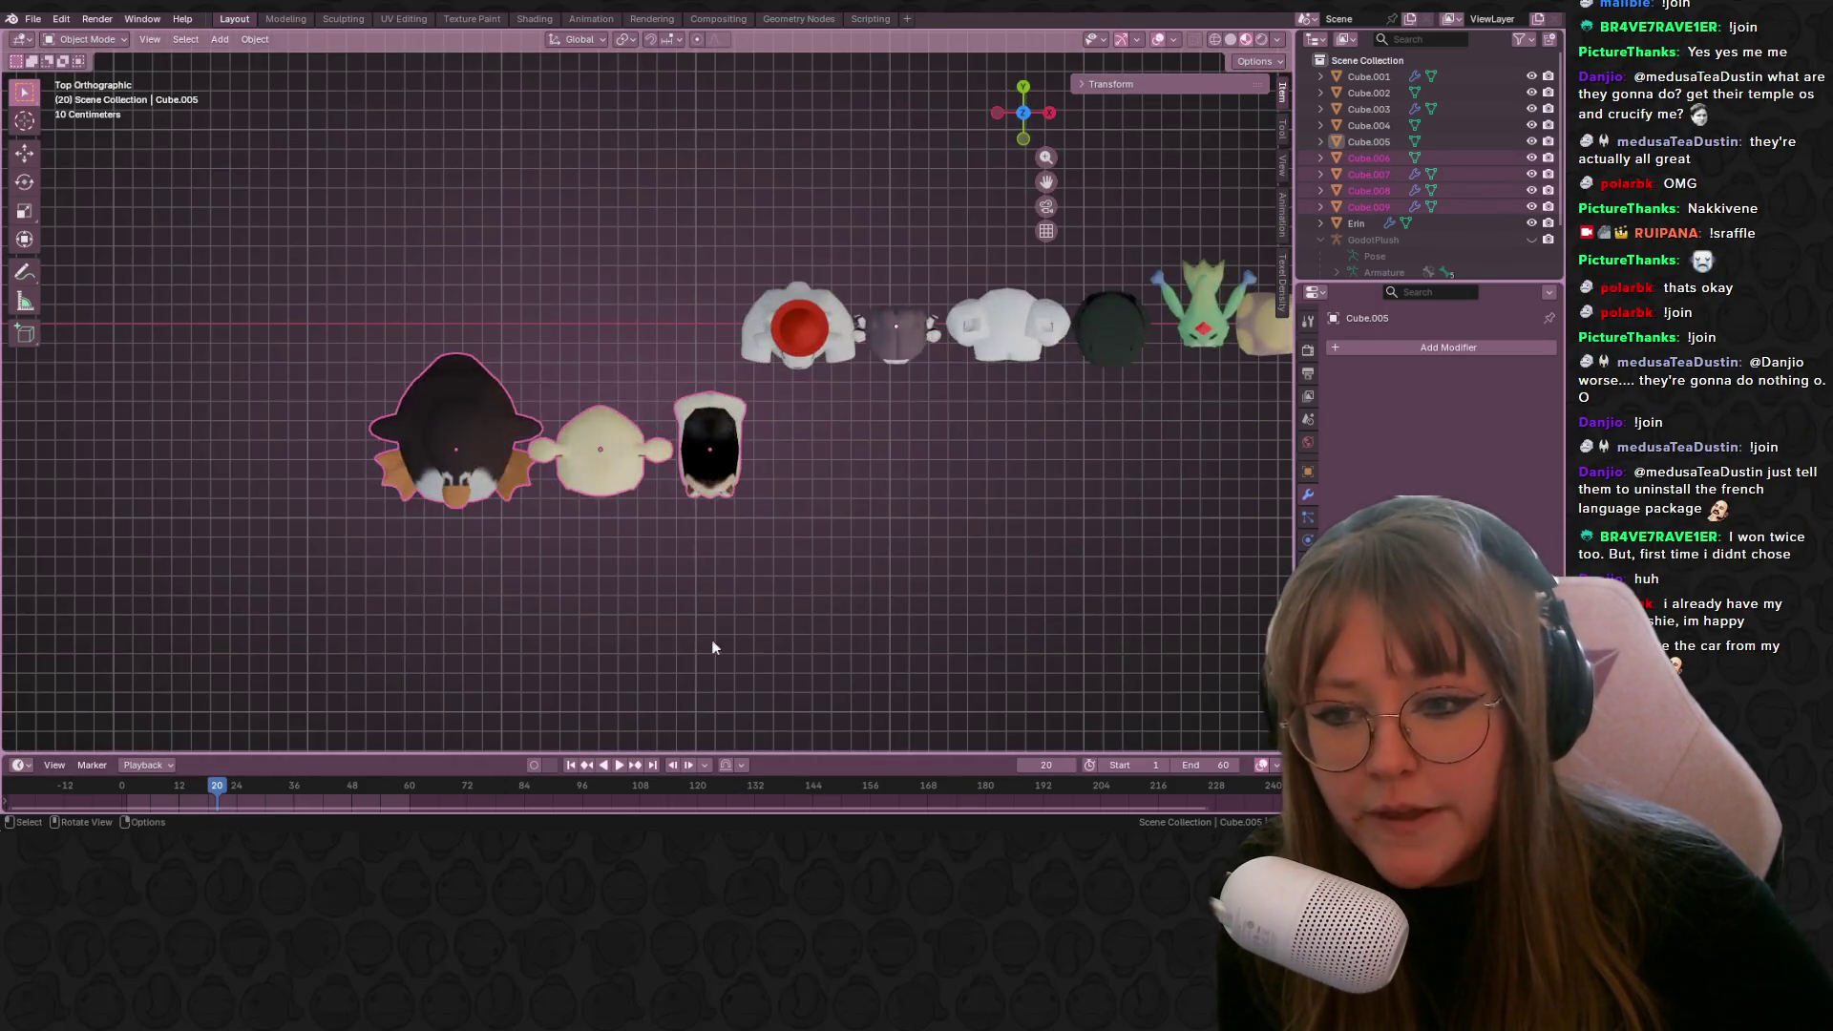
key(g)
click(702, 510)
mouse_move(1094, 118)
middle_down()
mouse_move(1083, 440)
mouse_move(951, 468)
middle_up()
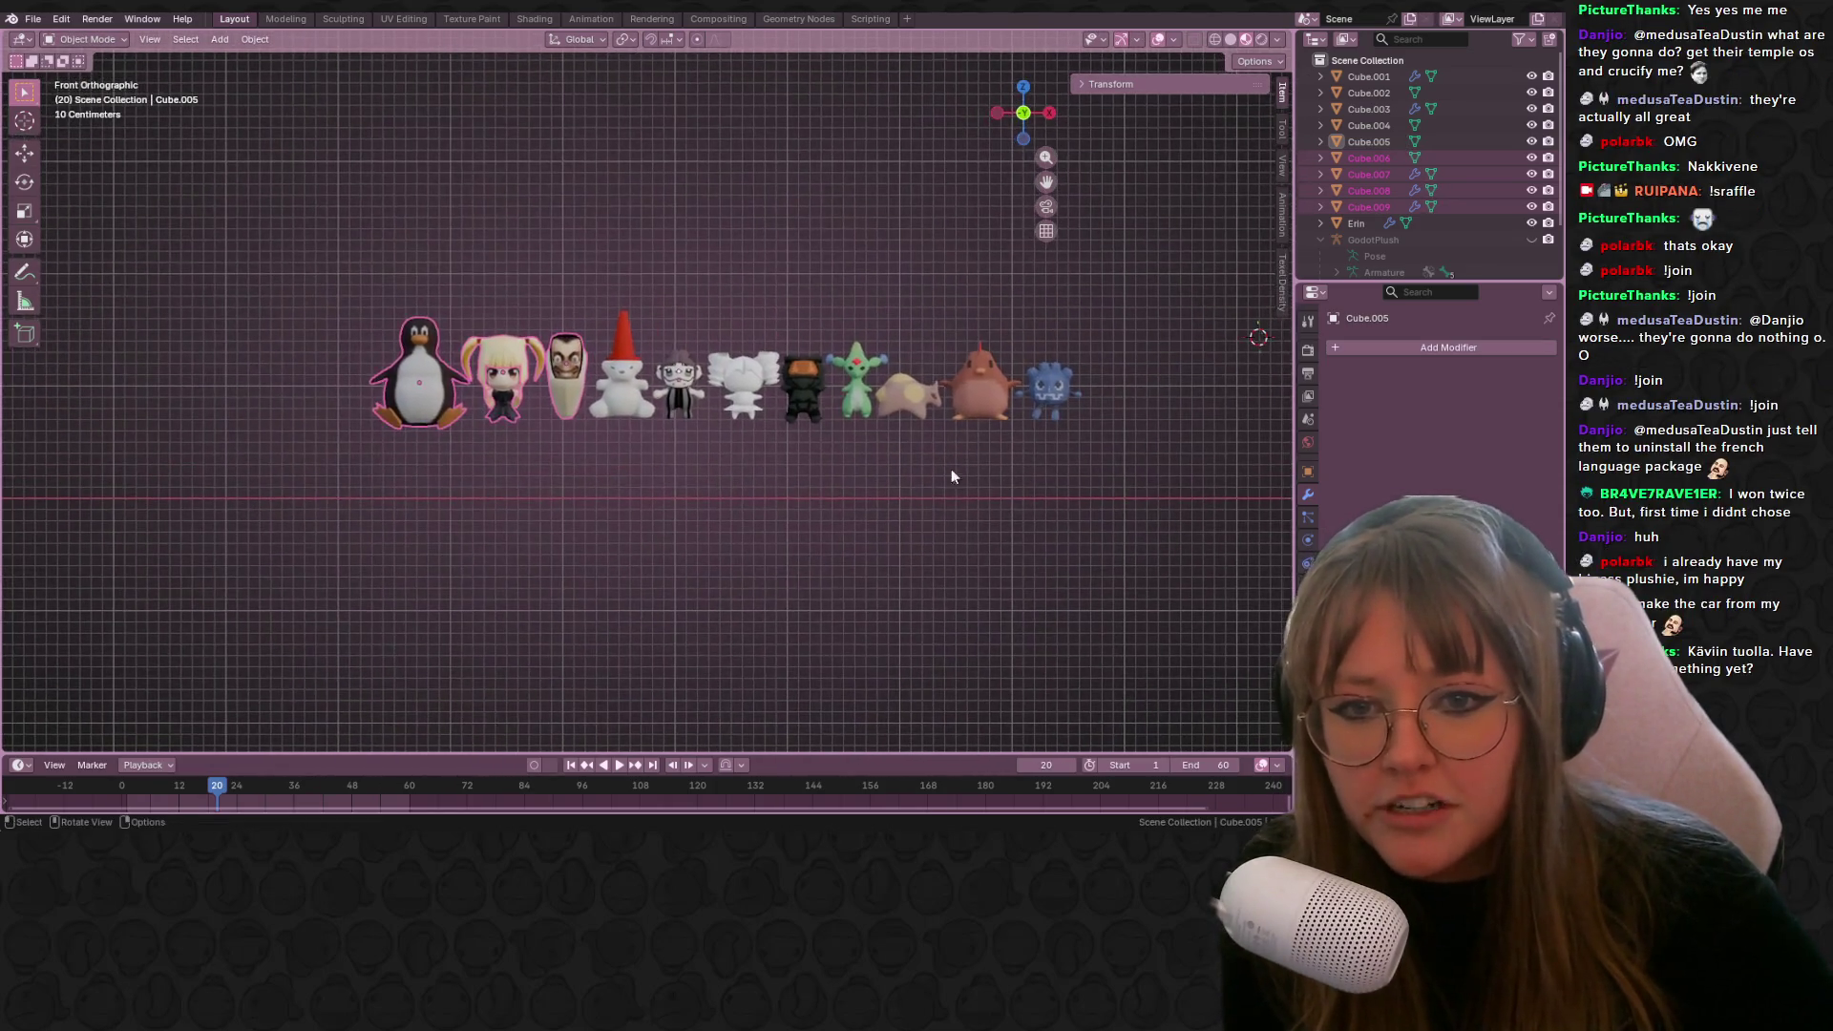
Step: Deselect the plushes, zoom in slightly and switch to the 'my summer car' Google search in Chrome
click(942, 494)
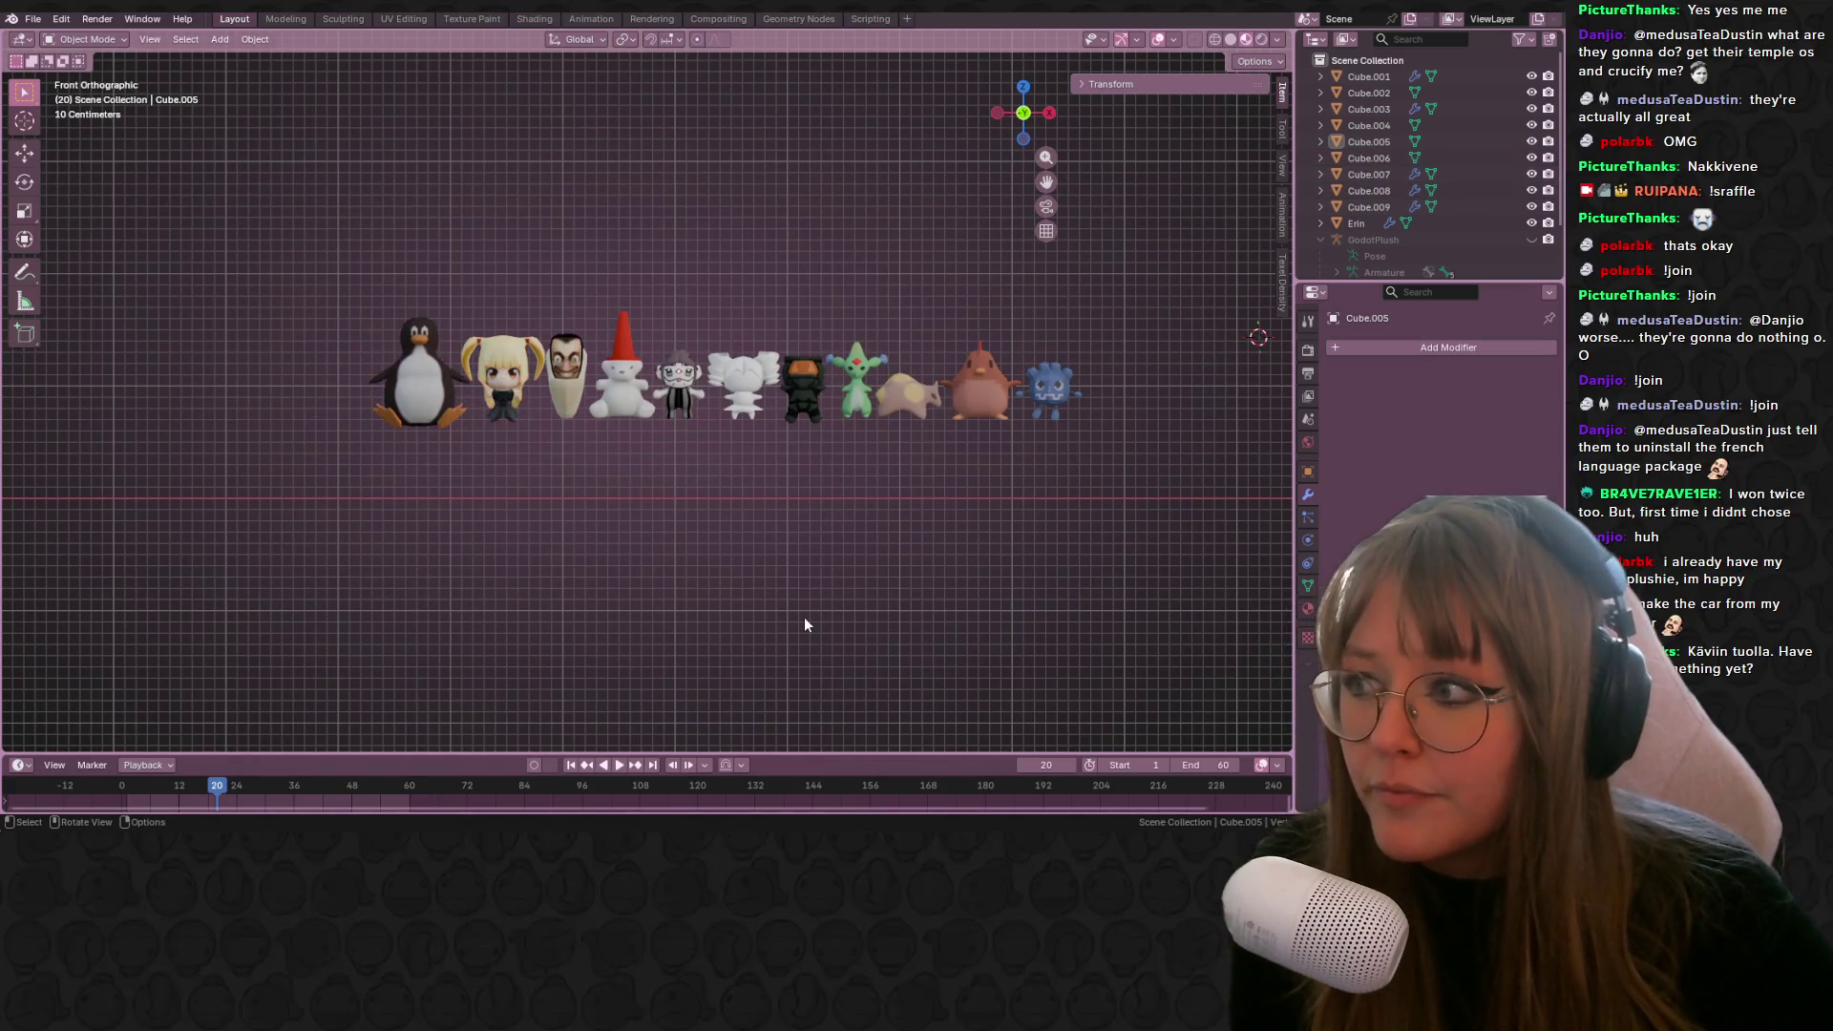
scroll(794, 482, up, 1)
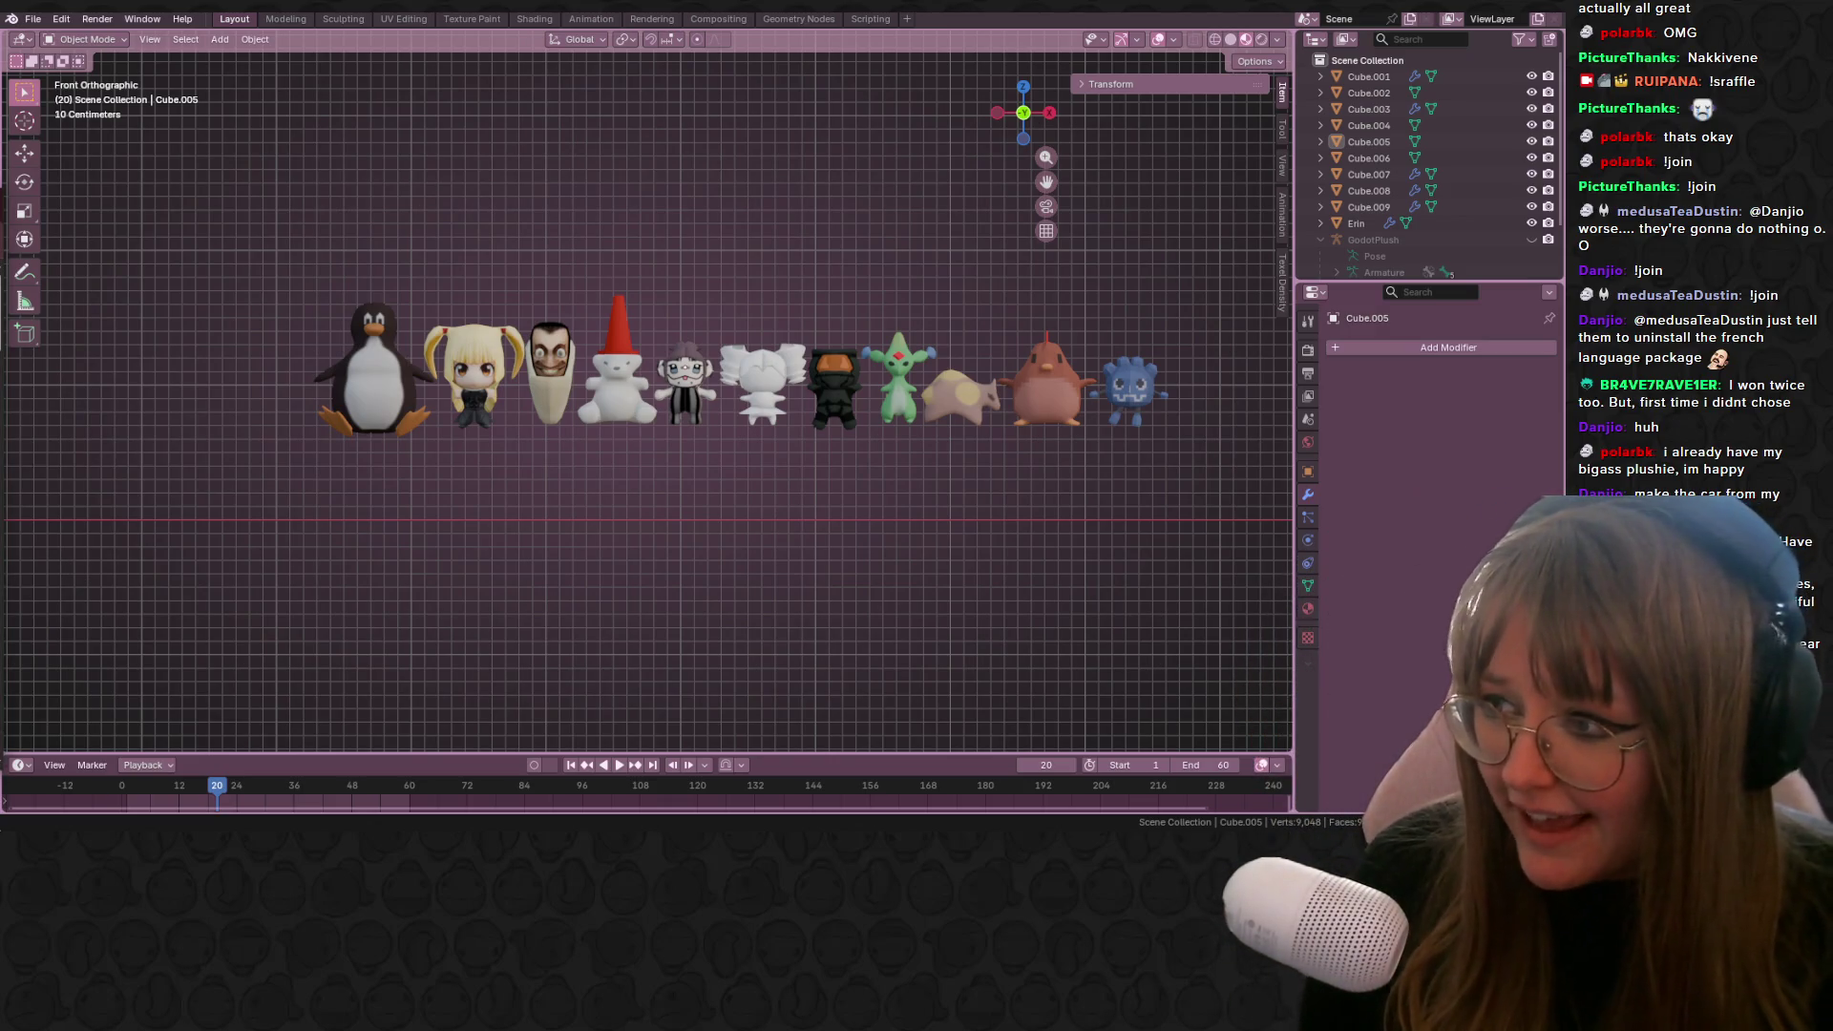
key(alt+Tab)
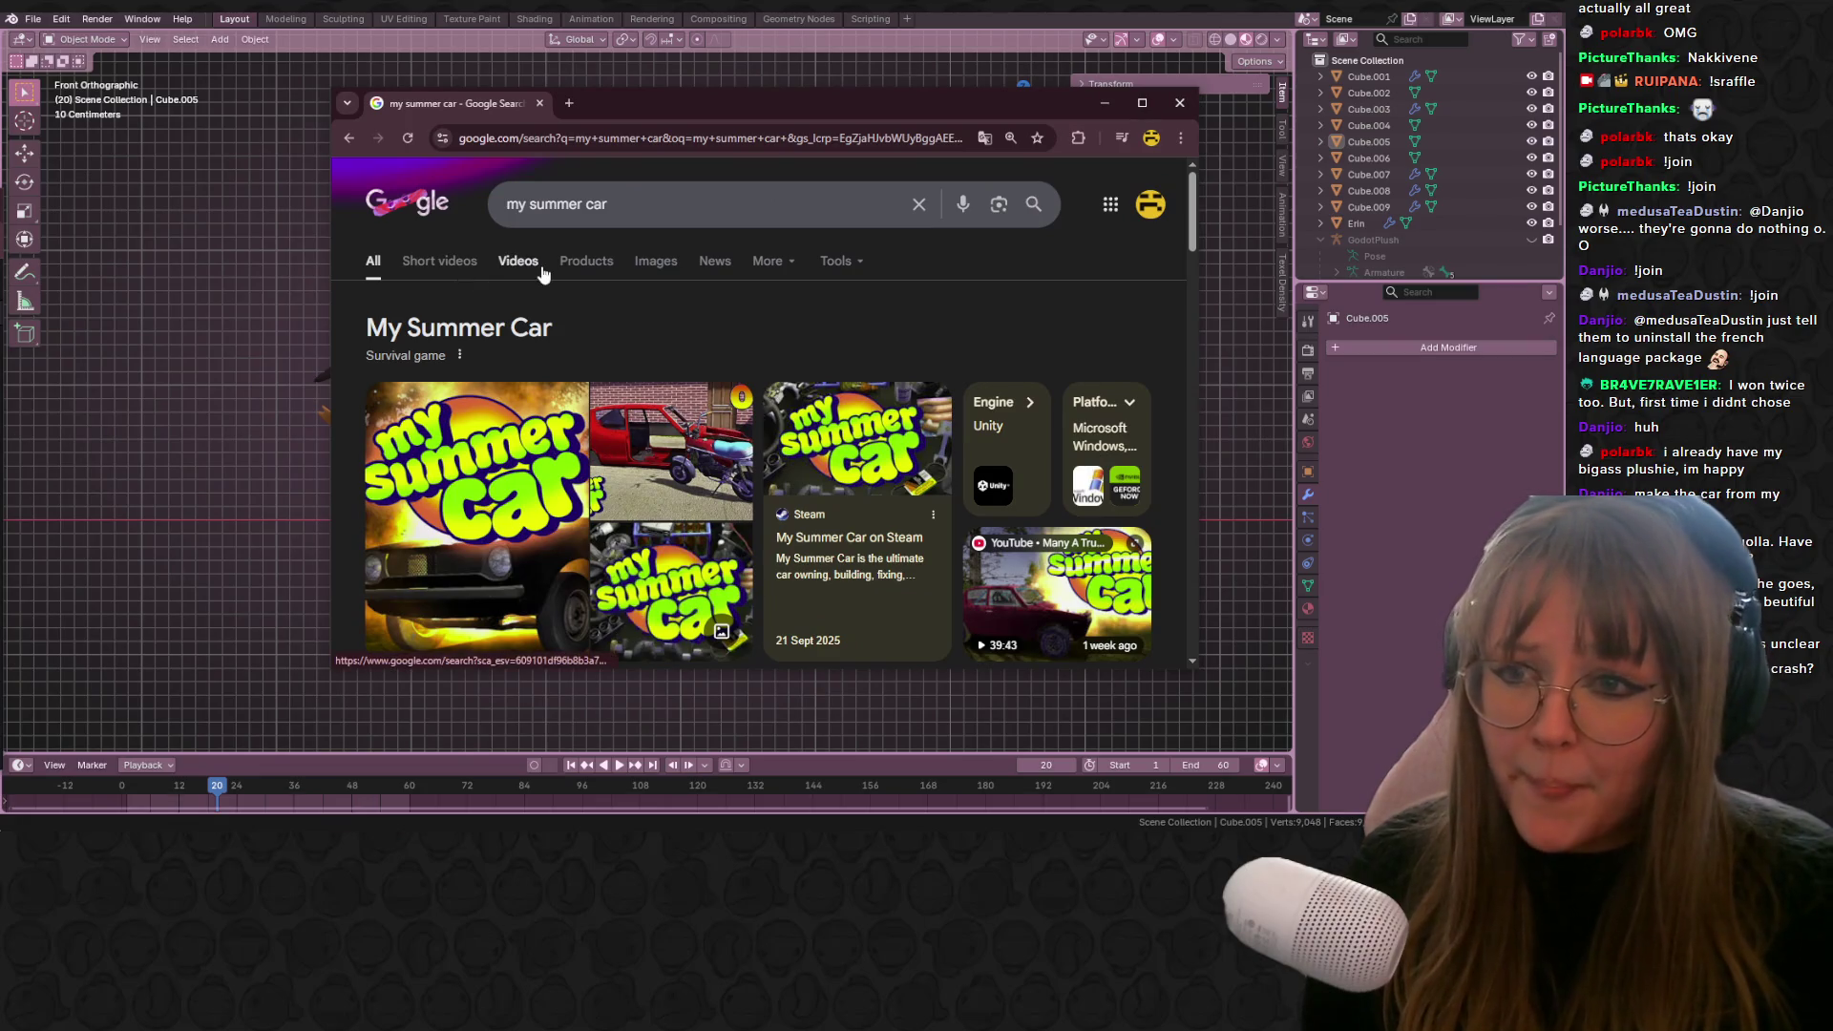
Step: Preview the yellow car from the 'my summer car' image results in maximized Chrome, then minimize it
click(656, 260)
click(1143, 102)
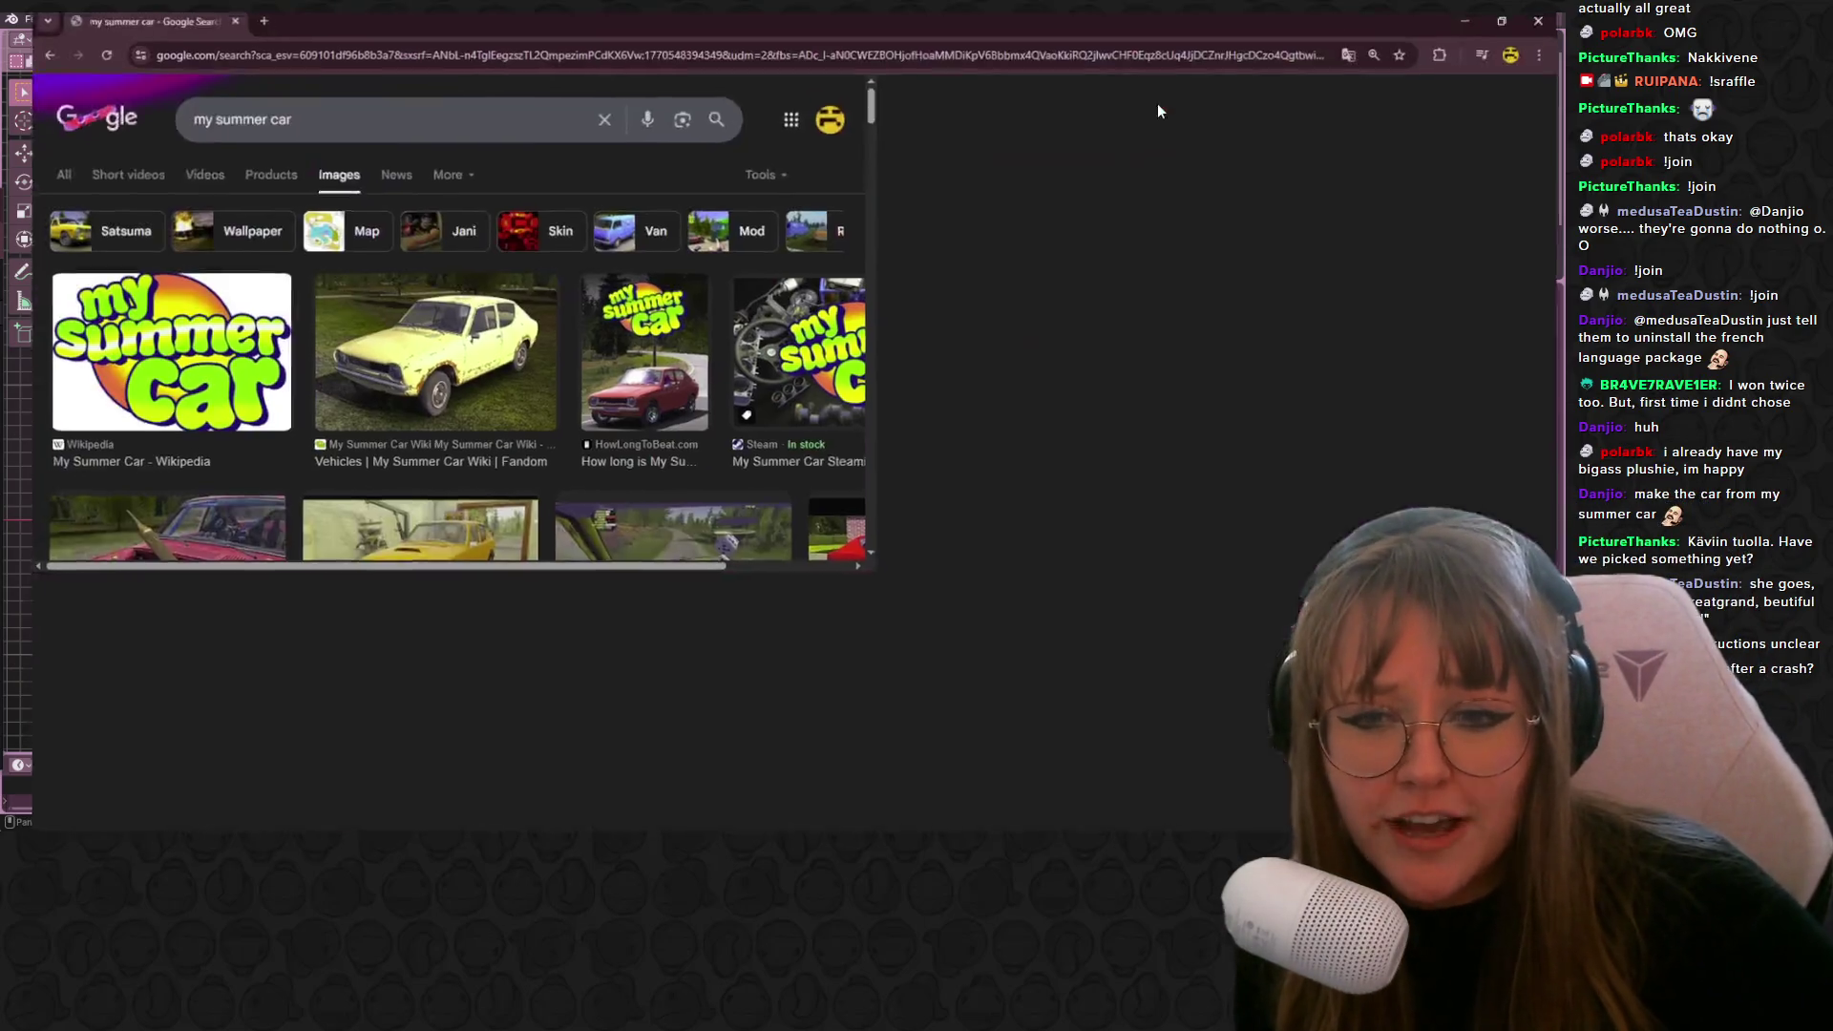
click(402, 371)
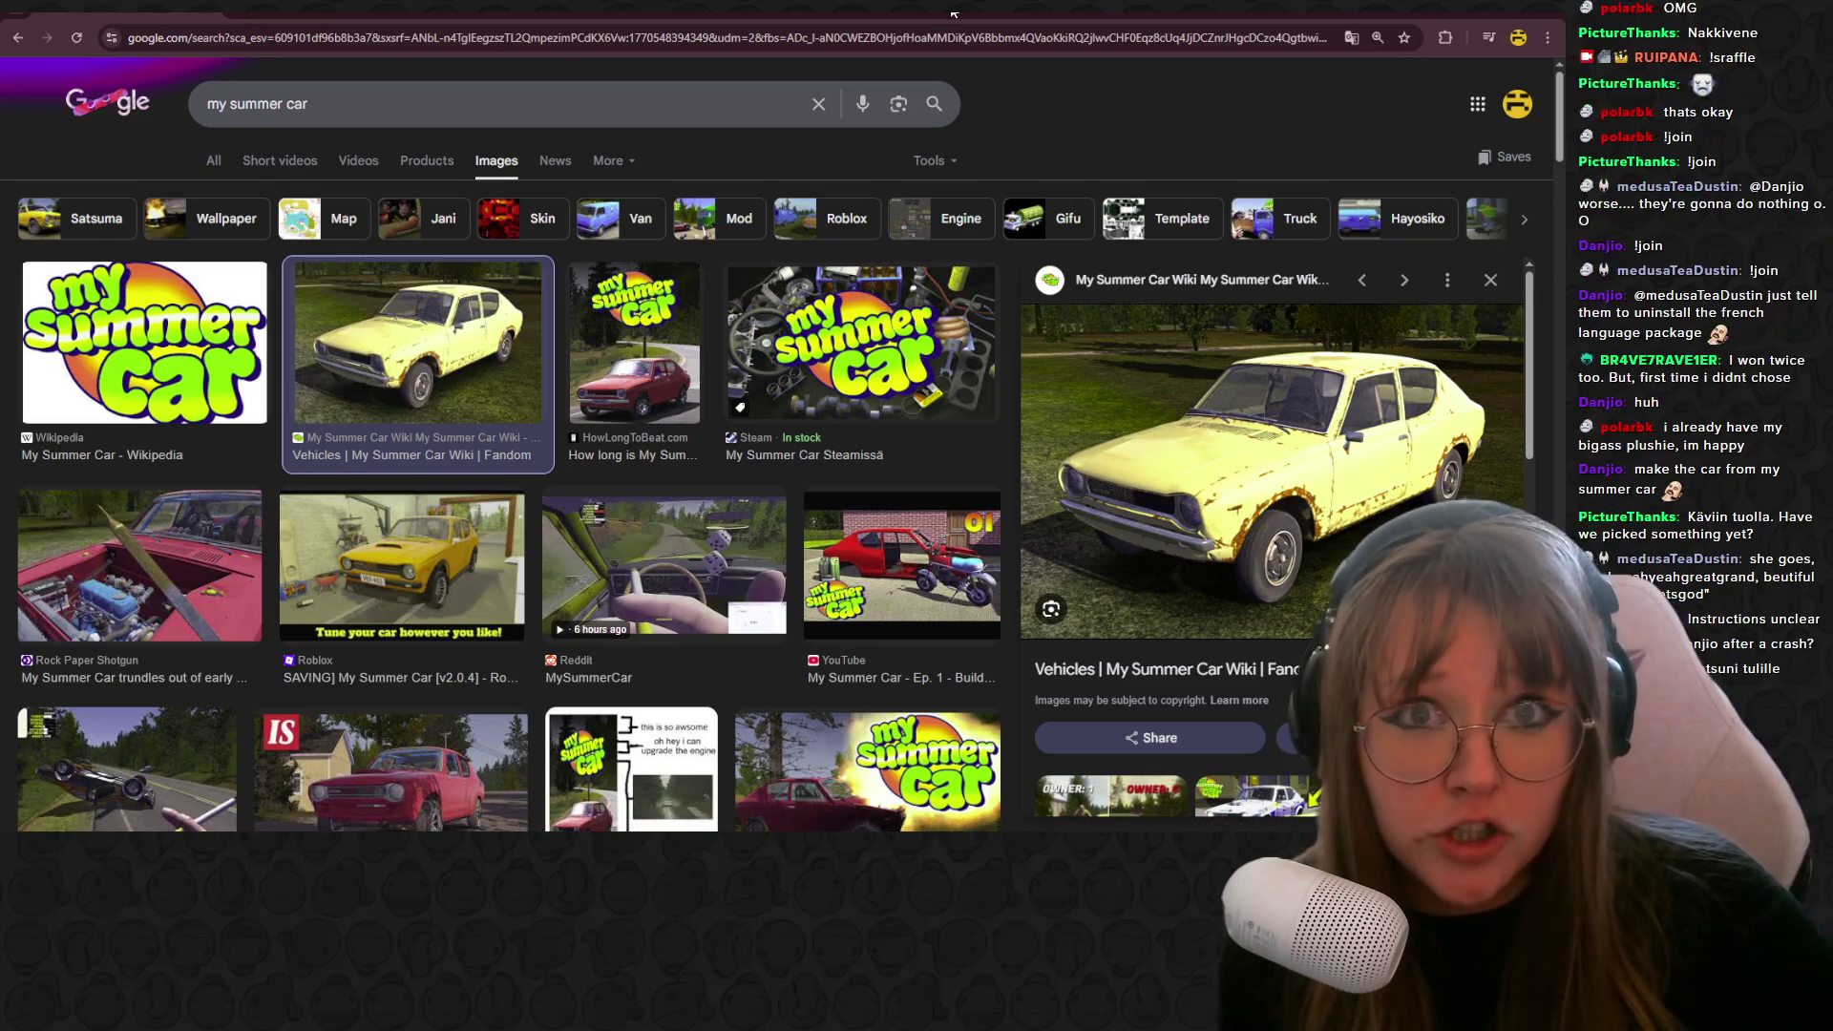
key(super+Down)
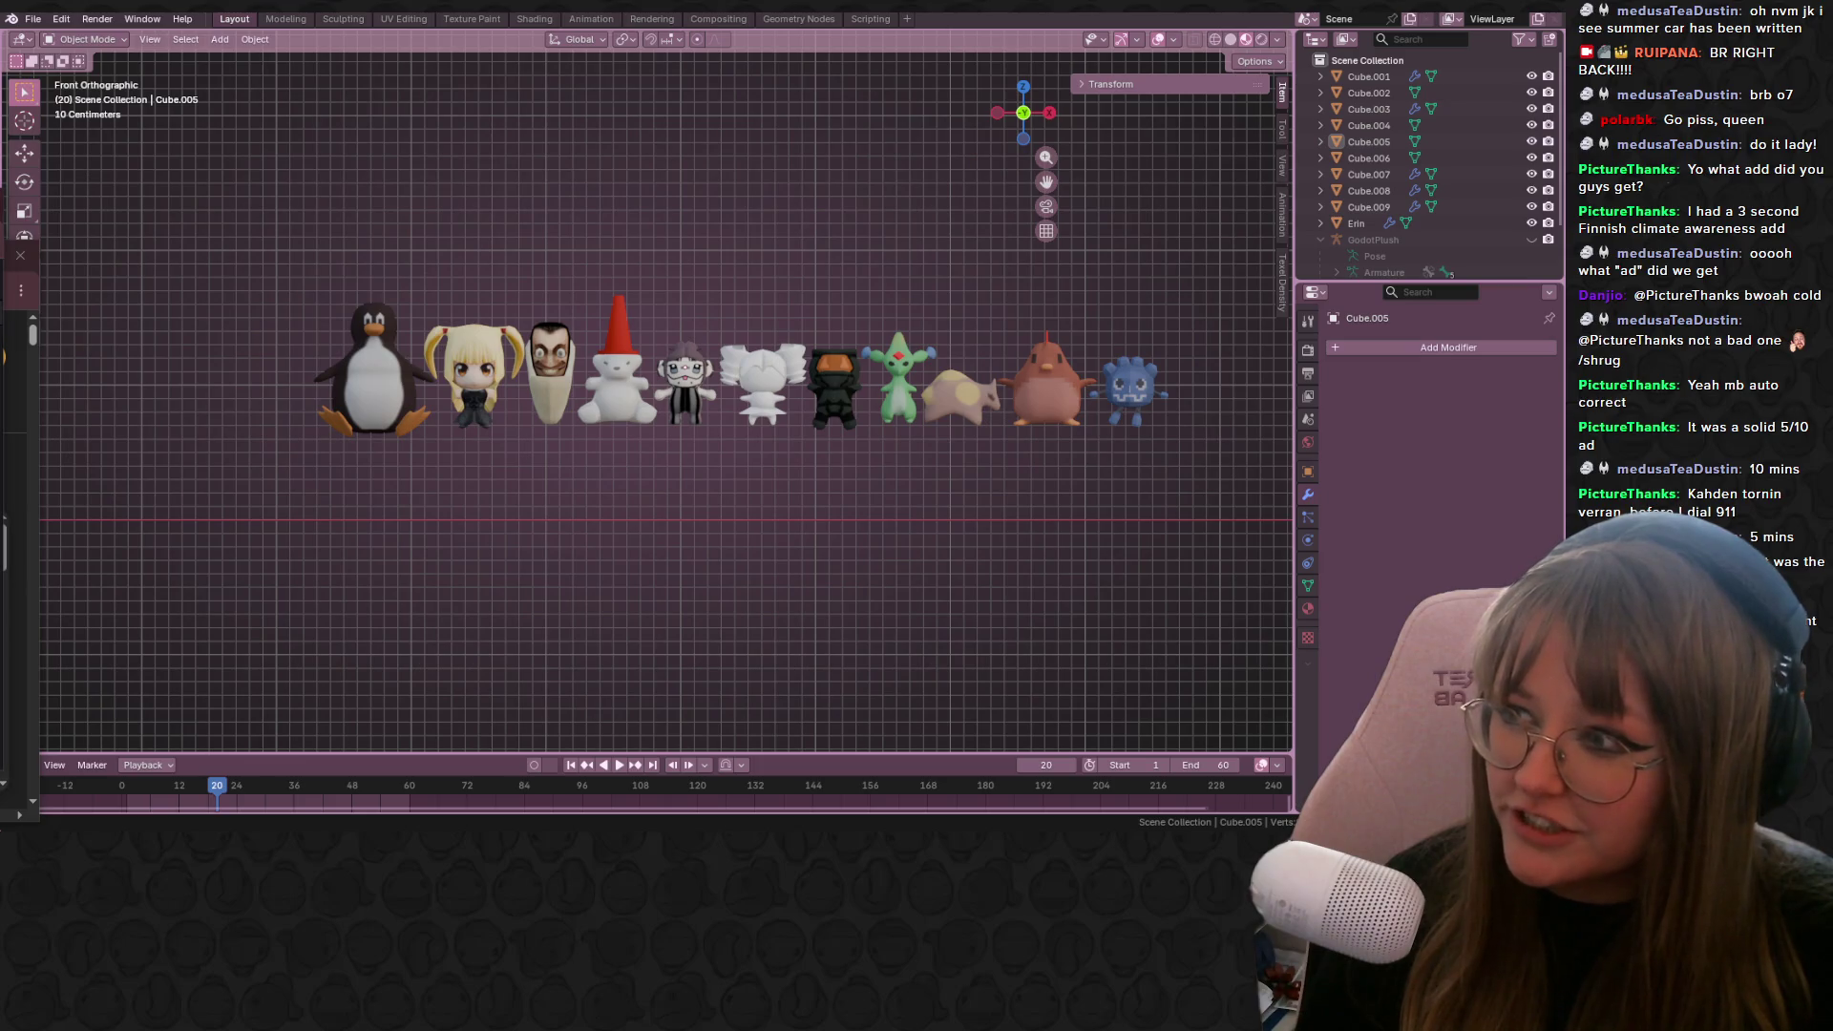
Step: Pan the lineup left to free space, select the penguin and bring up the Add menu
scroll(705, 392, up, 1)
scroll(705, 392, down, 2)
mouse_move(787, 410)
shift+middle_down()
mouse_move(541, 381)
mouse_move(438, 430)
shift+middle_up()
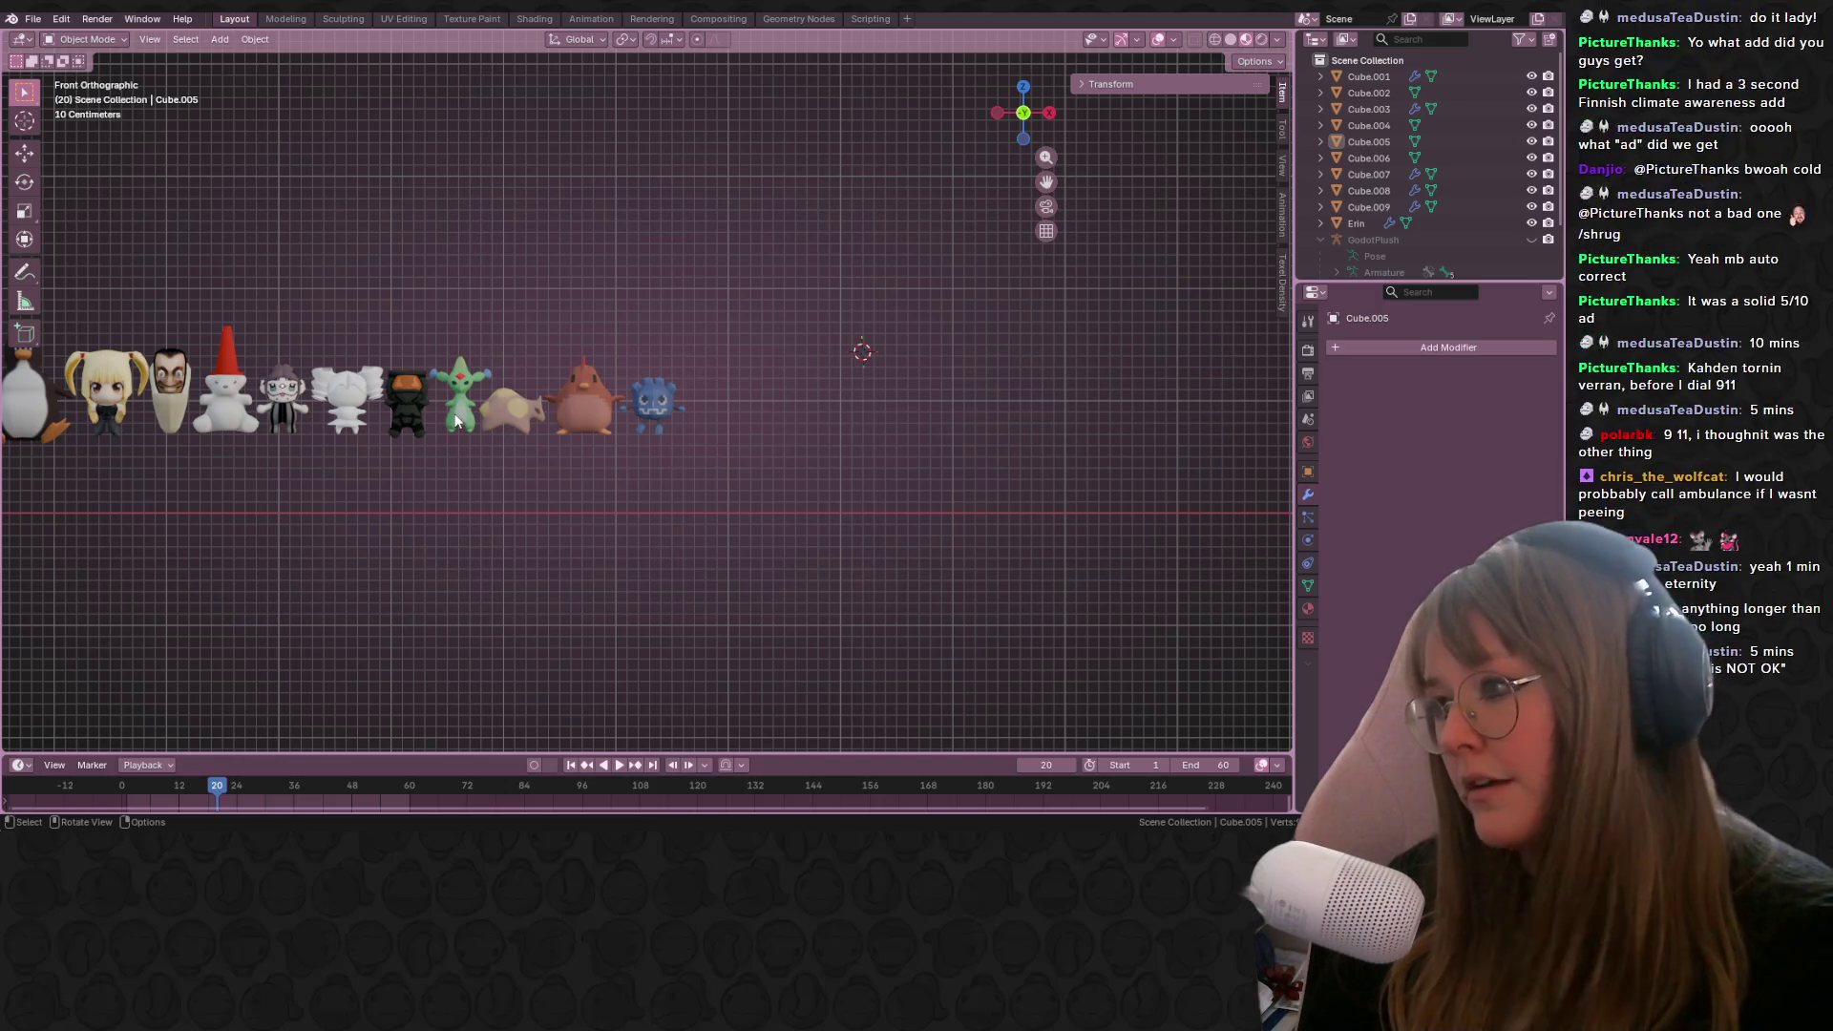
mouse_move(518, 488)
shift+middle_down()
mouse_move(564, 462)
mouse_move(790, 475)
shift+middle_up()
scroll(488, 436, down, 2)
click(411, 382)
shift+middle_drag(972, 488, 892, 524)
scroll(1126, 515, up, 1)
mouse_move(1125, 483)
shift+middle_down()
mouse_move(995, 495)
mouse_move(1047, 492)
shift+middle_up()
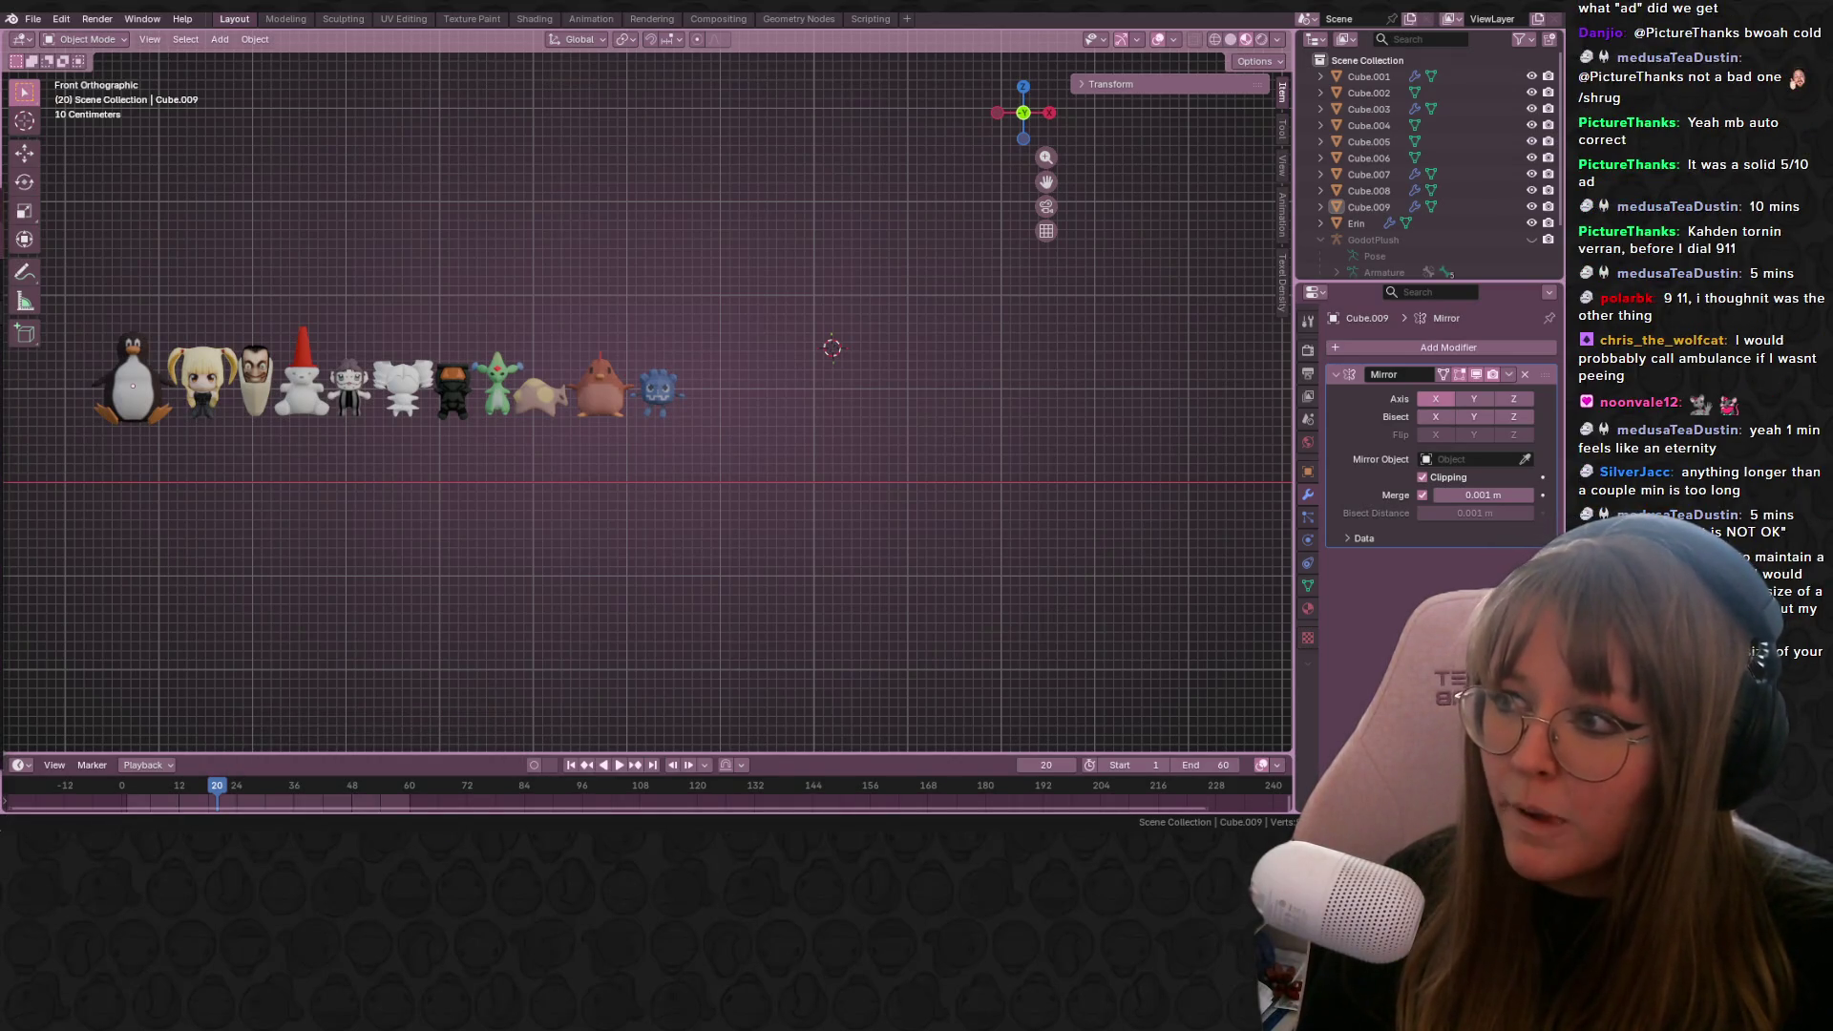
shift+middle_drag(775, 424, 663, 415)
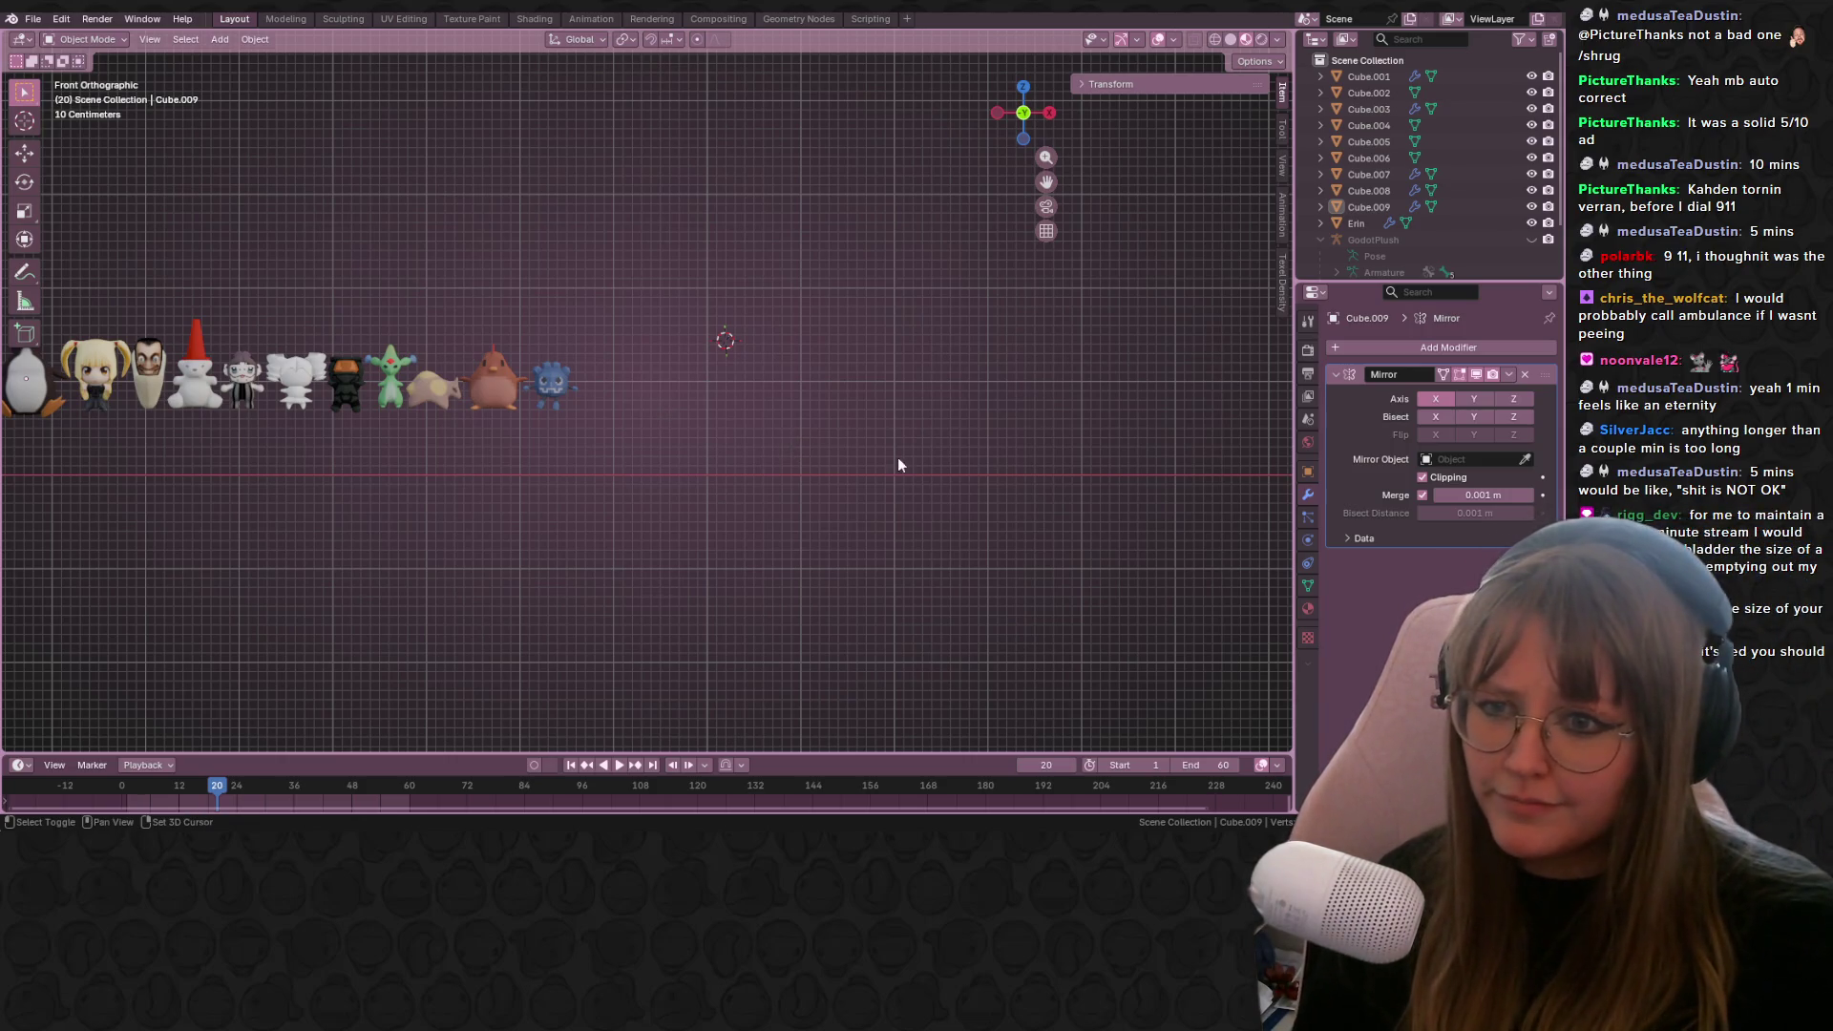
shift+middle_drag(897, 462, 843, 483)
key(shift+a)
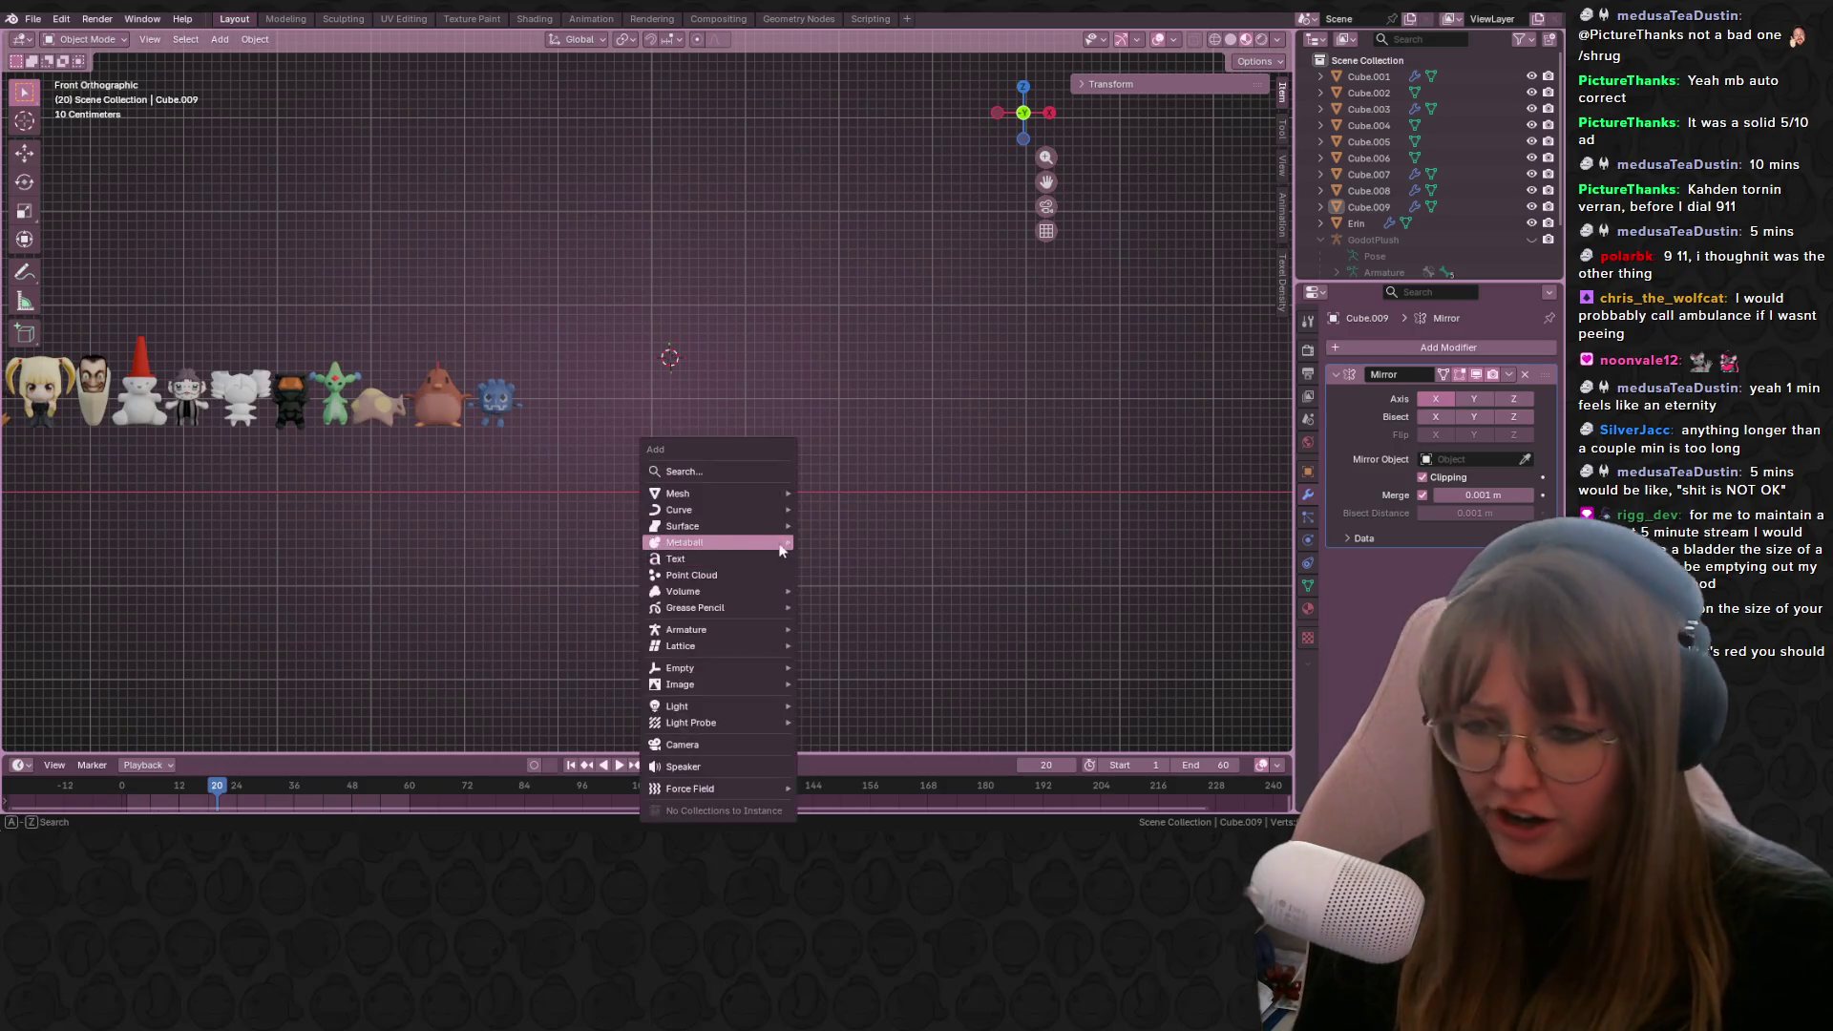
Step: Add a cube beside the lineup, move it into place and scale it down to 0.508
mouse_move(749, 493)
click(846, 510)
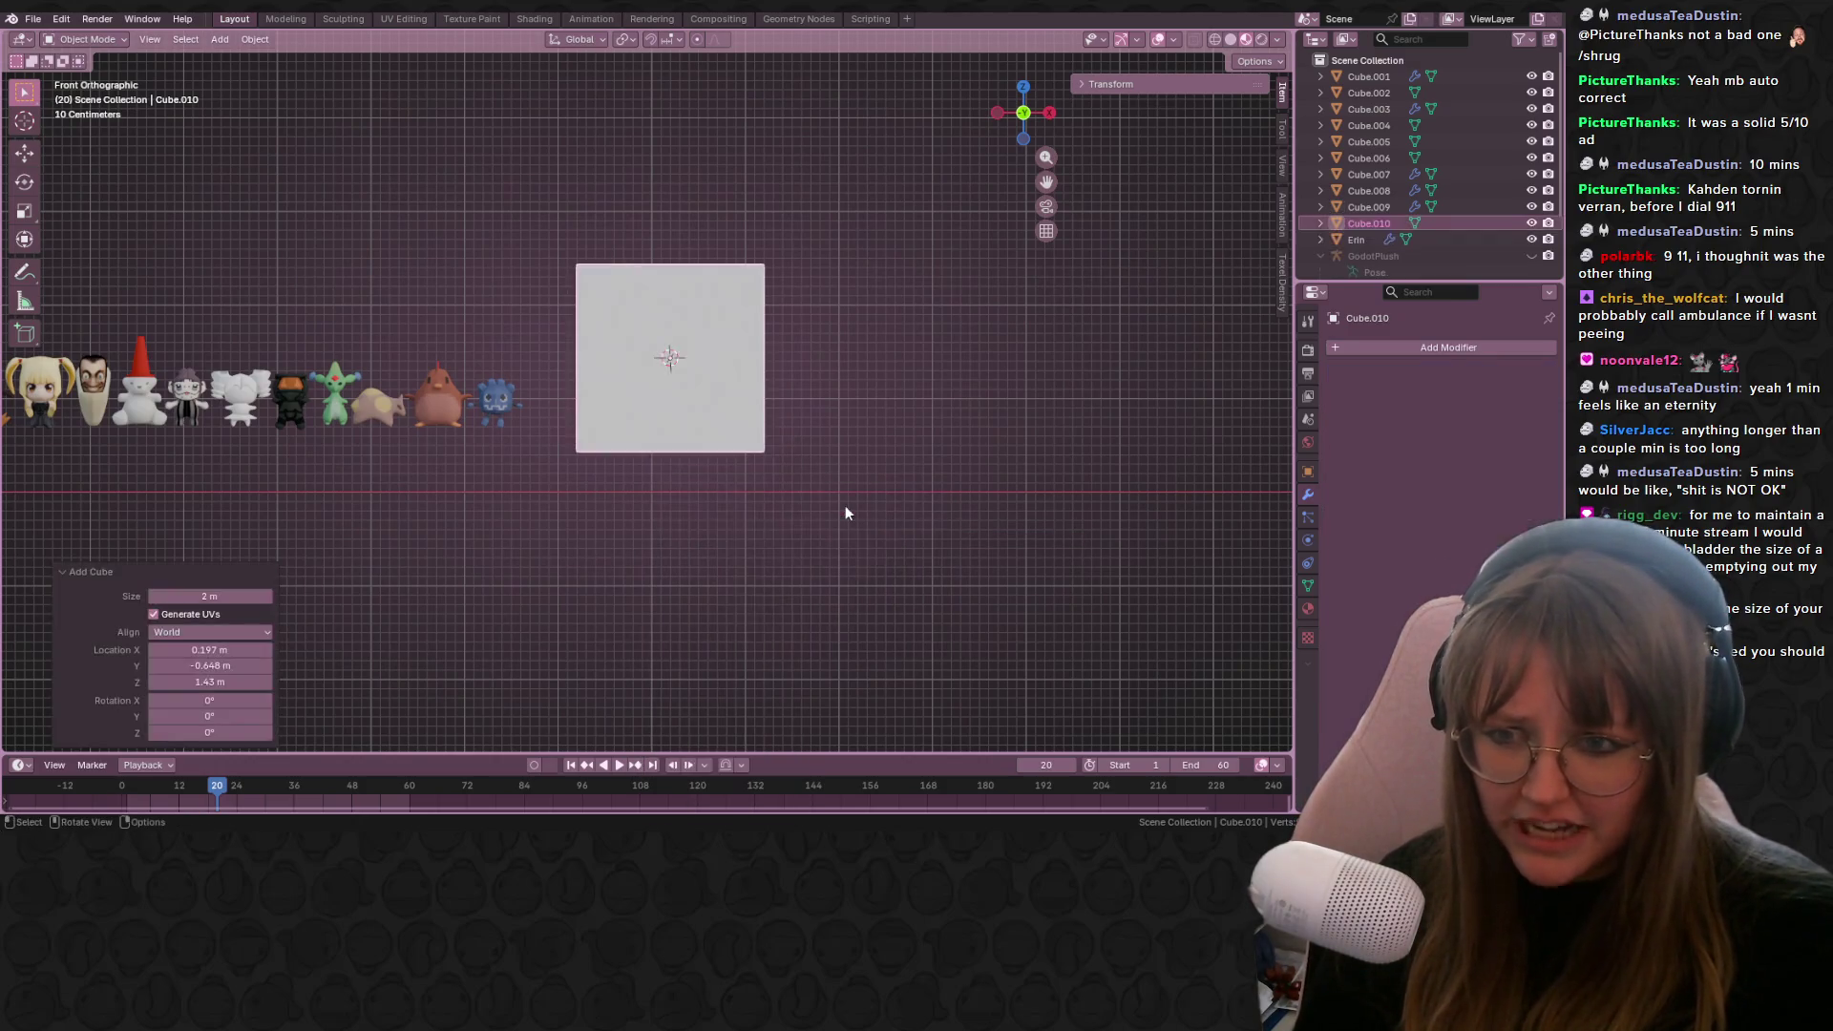
shift+scroll(810, 392, up, 1)
shift+middle_drag(810, 392, 828, 429)
key(g)
click(1056, 504)
key(s)
click(983, 496)
key(g)
click(913, 464)
key(g)
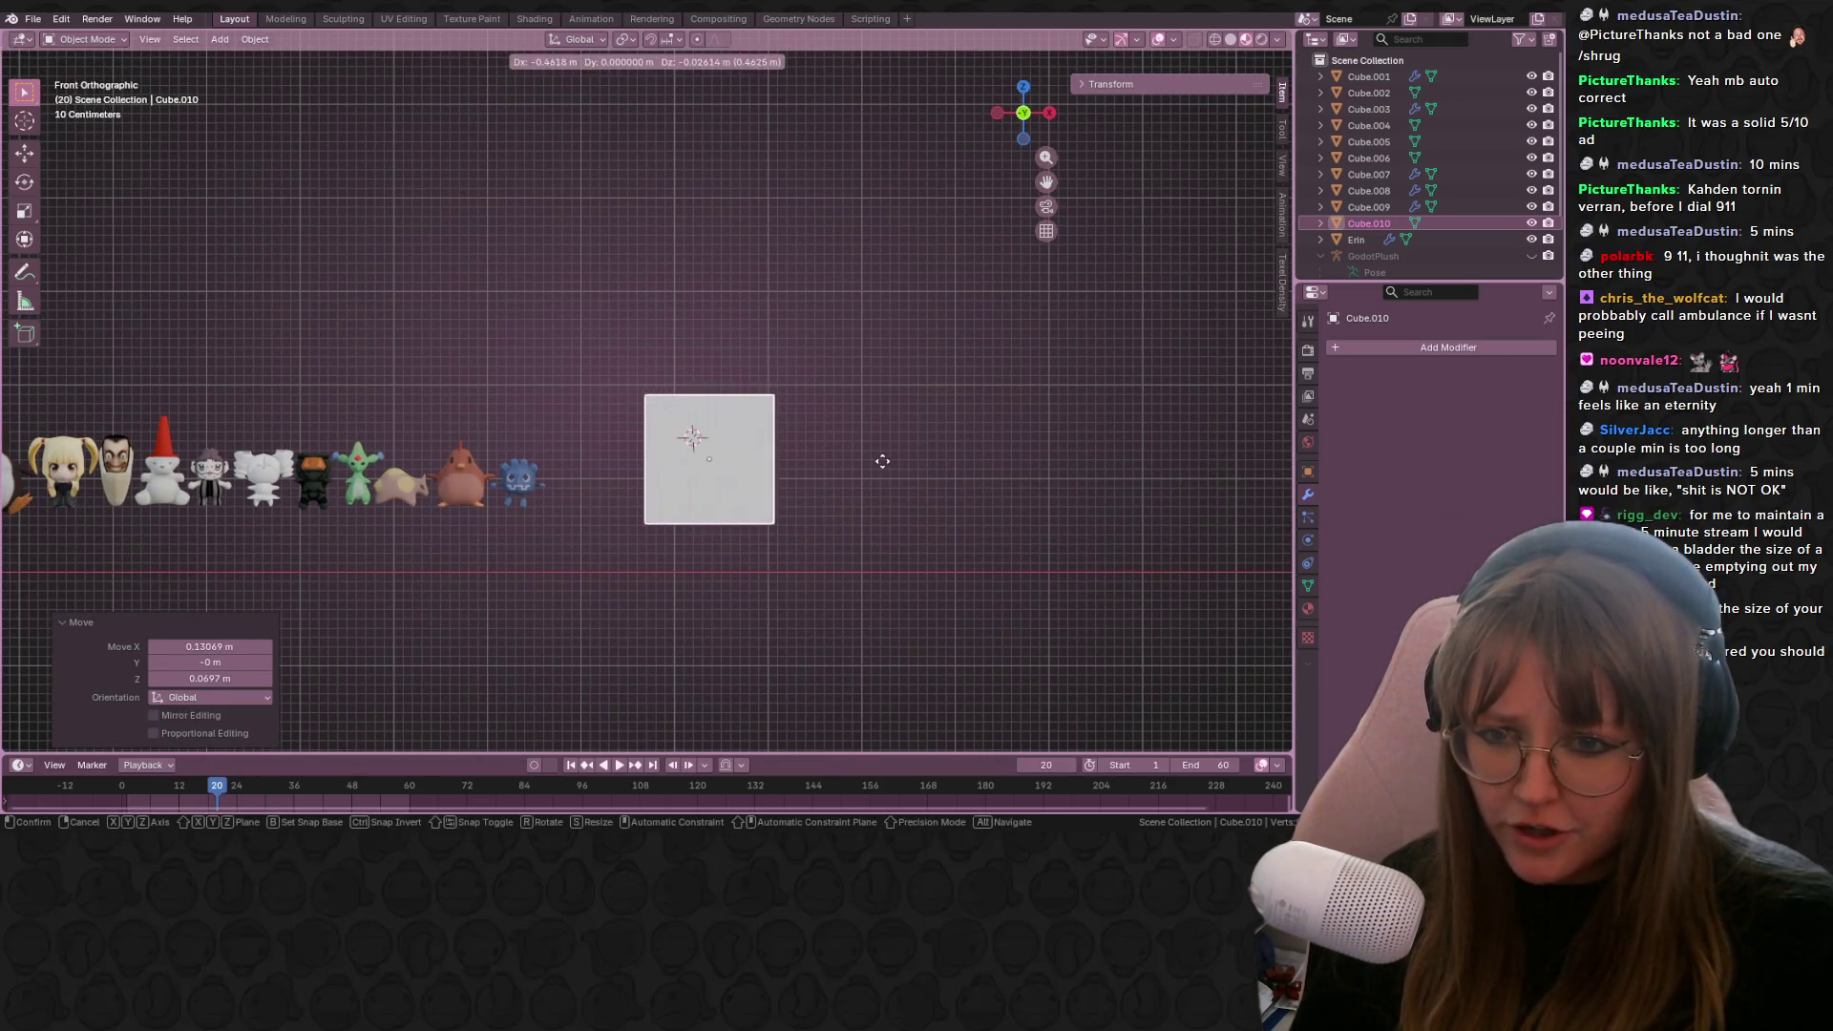
click(903, 455)
key(s)
click(804, 456)
mouse_move(804, 457)
shift+middle_down()
mouse_move(771, 364)
mouse_move(642, 389)
mouse_move(807, 424)
mouse_move(937, 295)
mouse_move(622, 346)
shift+middle_up()
scroll(754, 354, up, 3)
scroll(670, 384, up, 1)
Step: Add a centered loop cut down the middle of the cube in Edit Mode
key(Tab)
scroll(937, 295, down, 2)
key(ctrl+r)
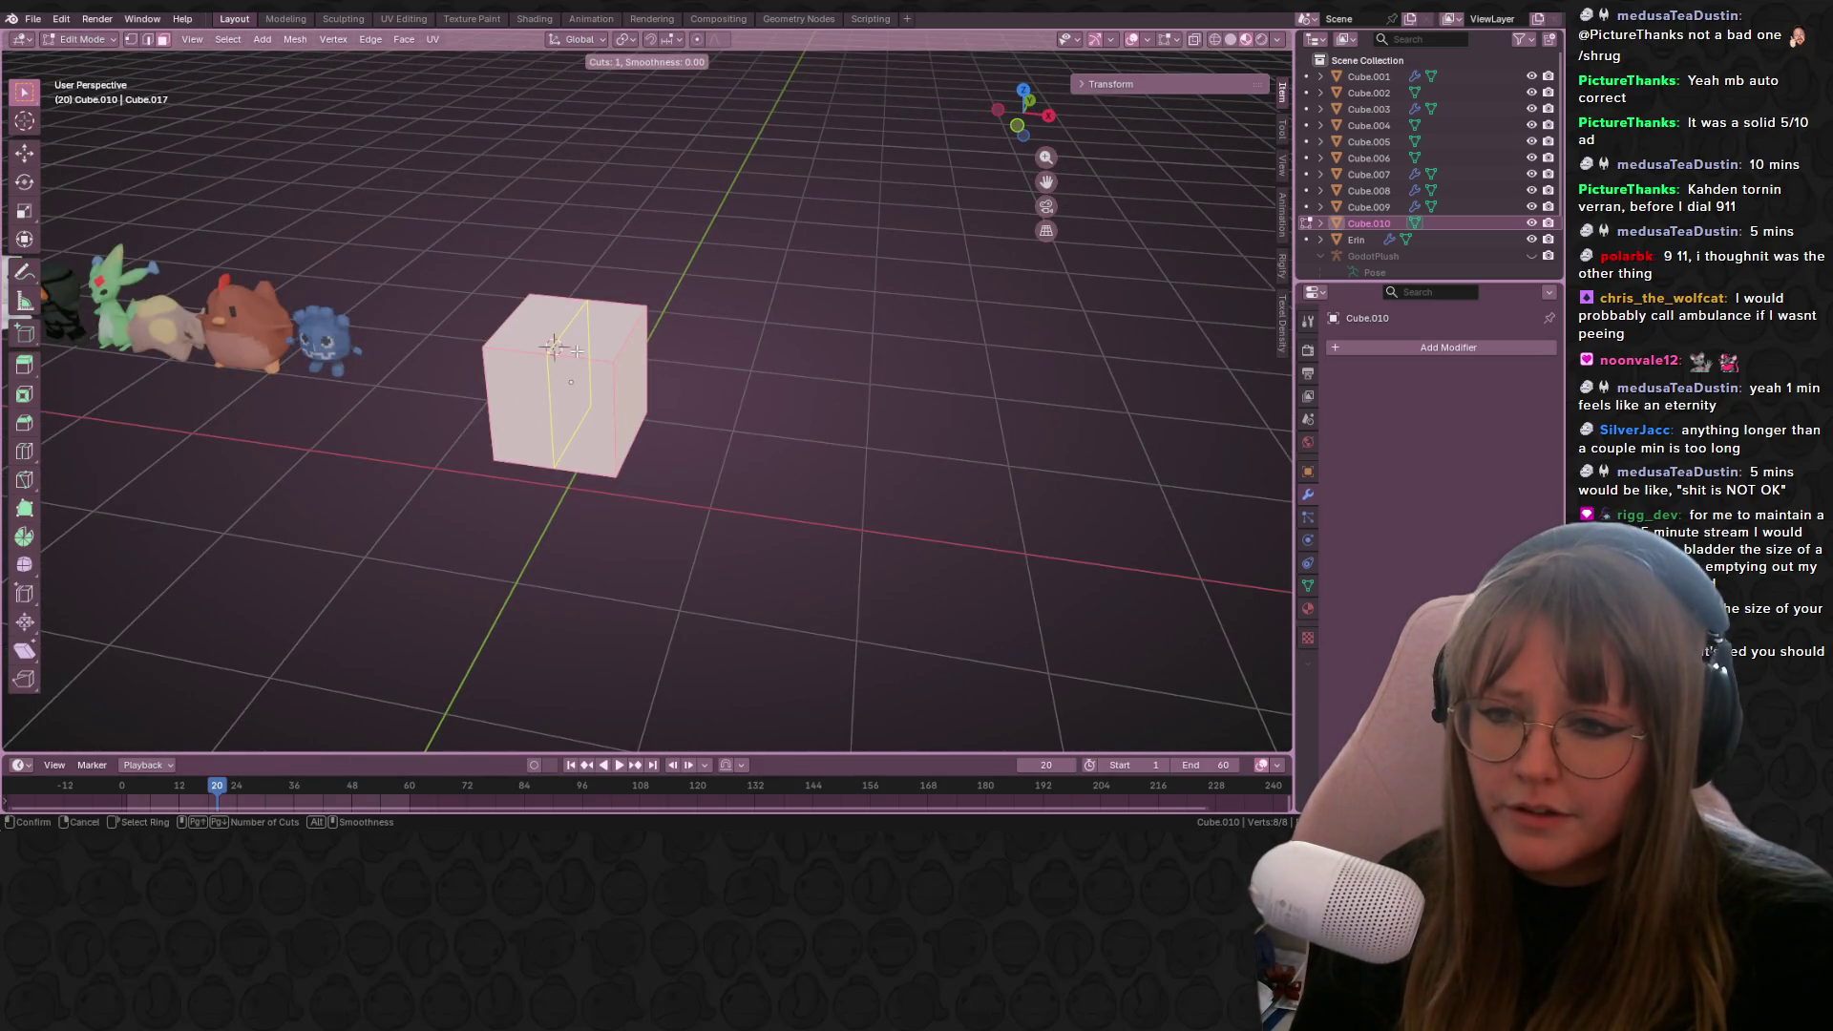
click(577, 351)
right_click(576, 351)
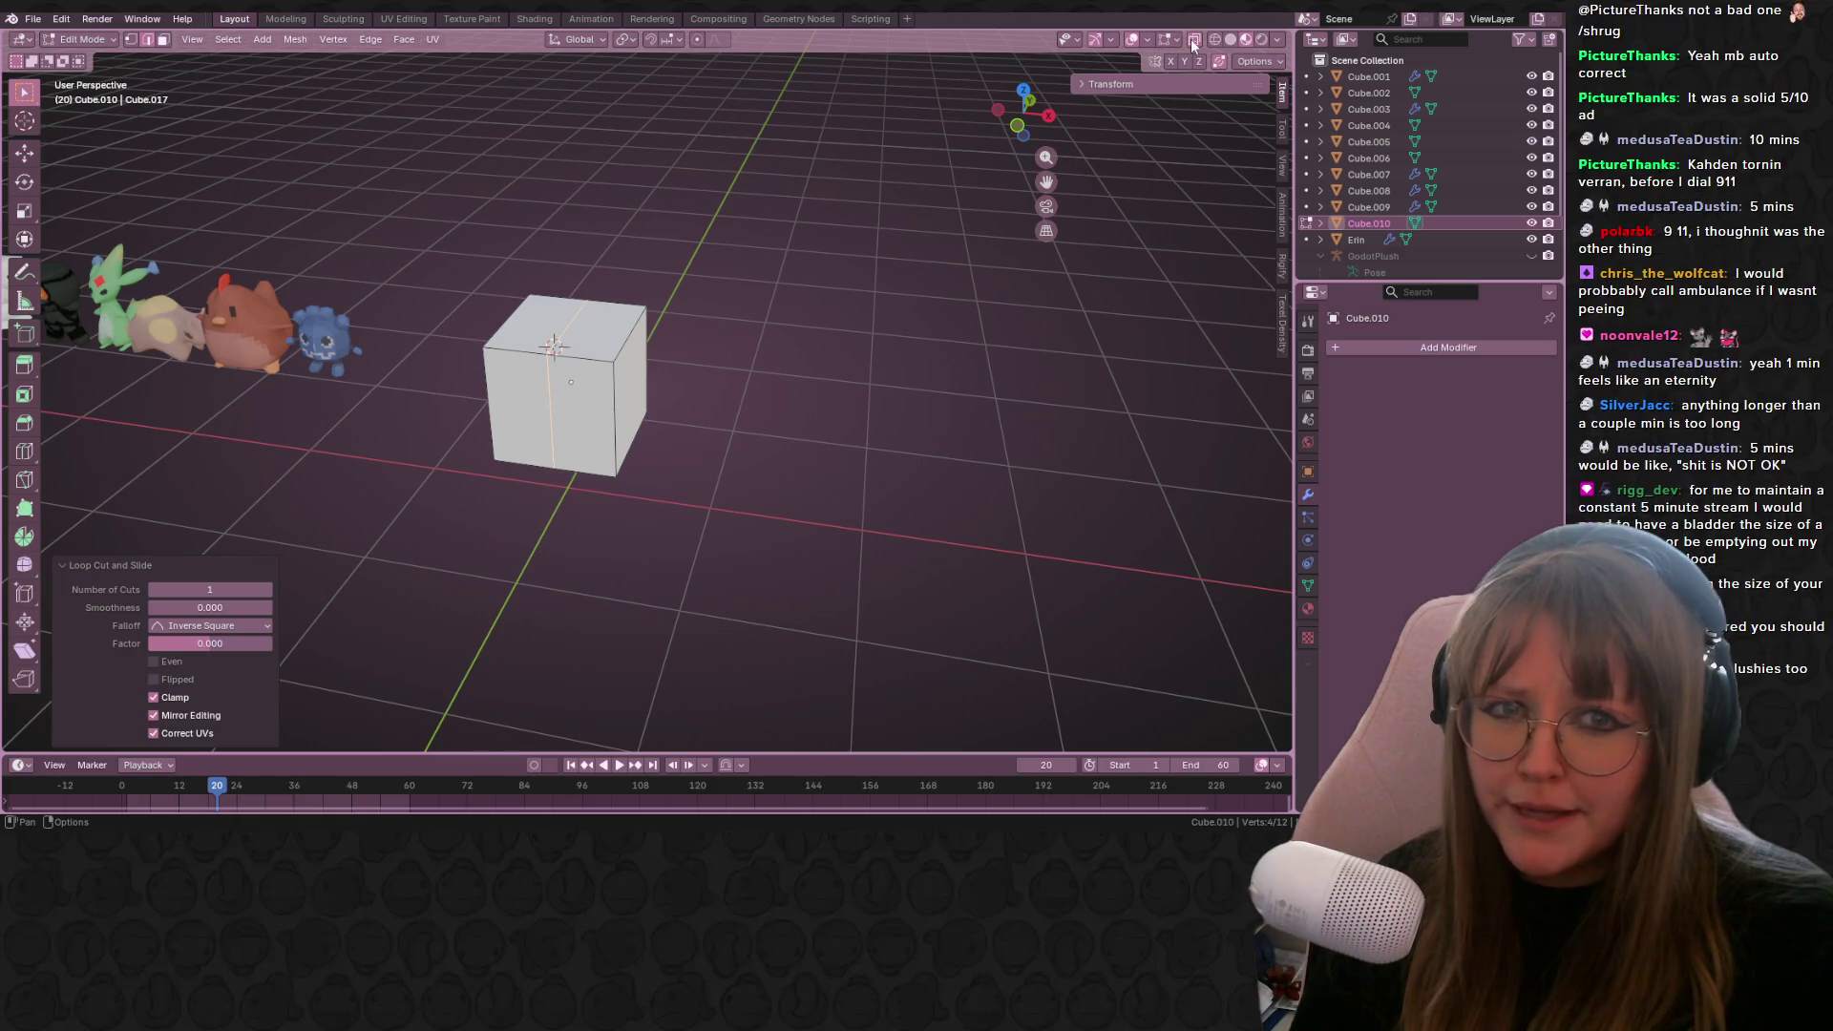
middle_drag(872, 306, 753, 315)
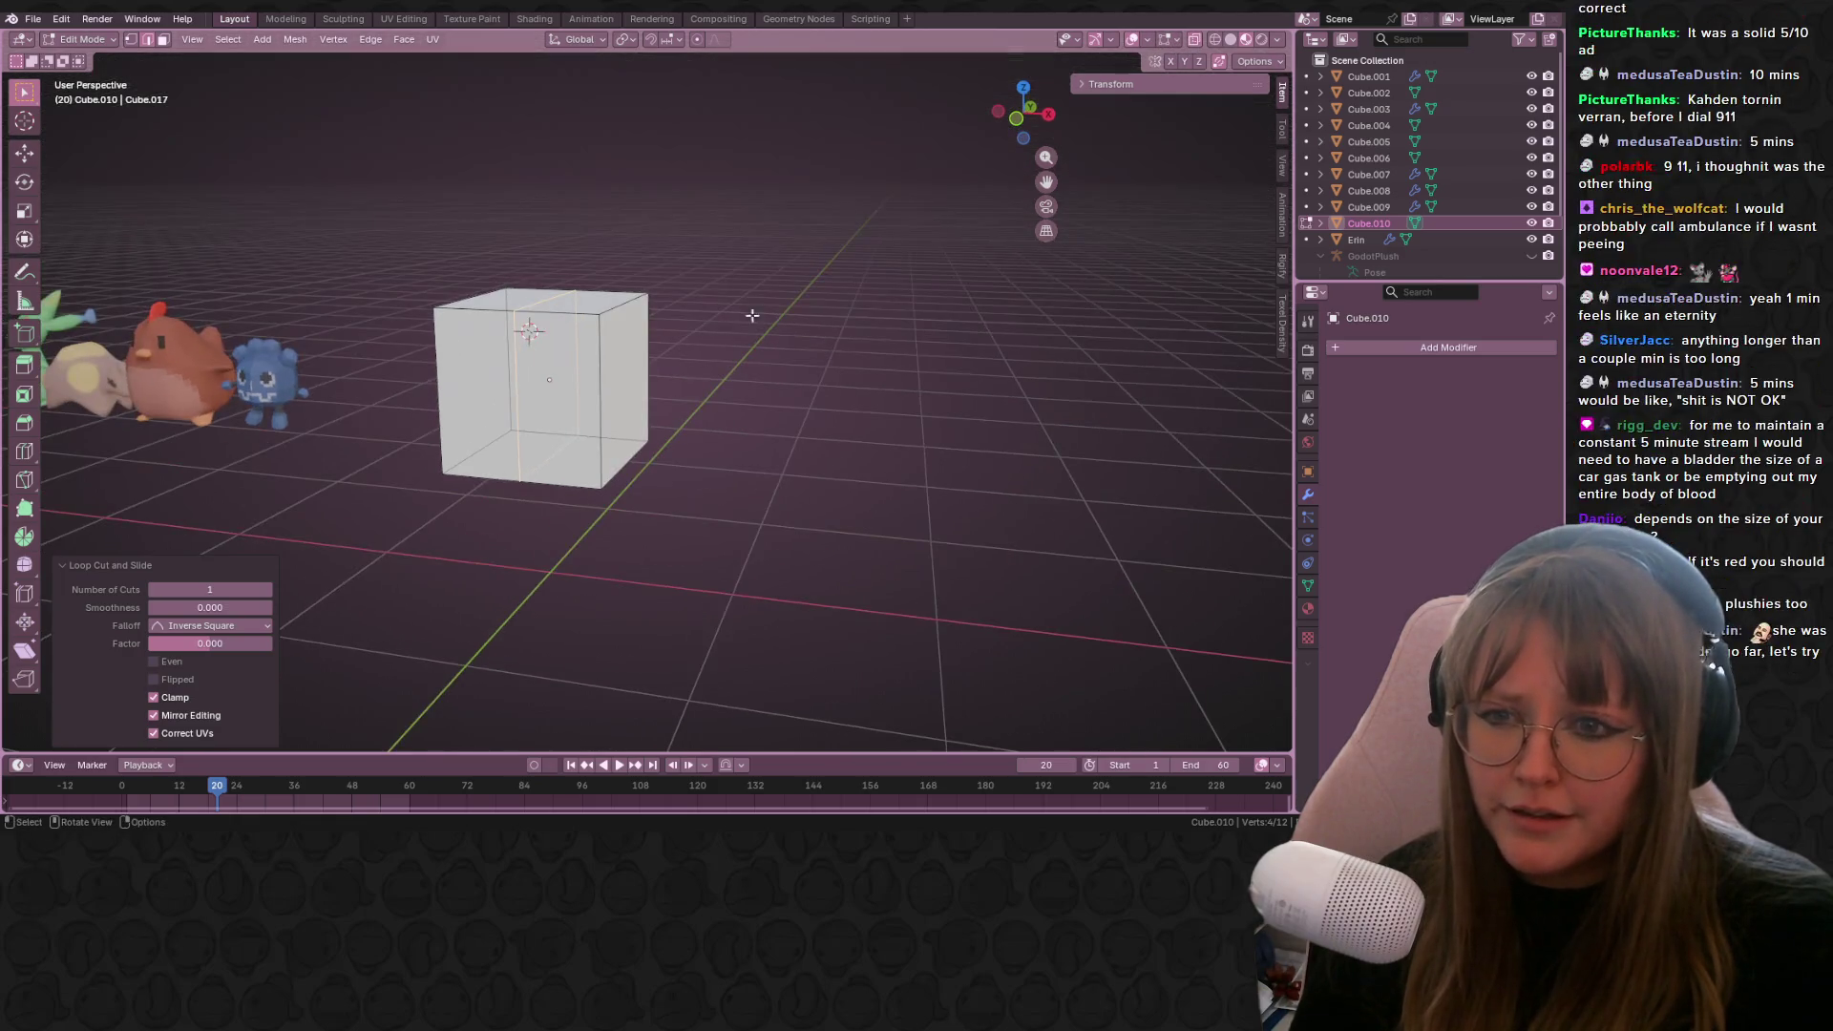
Step: Select the cube's left-half vertices in X-ray vertex mode and delete them
click(132, 39)
key(alt+z)
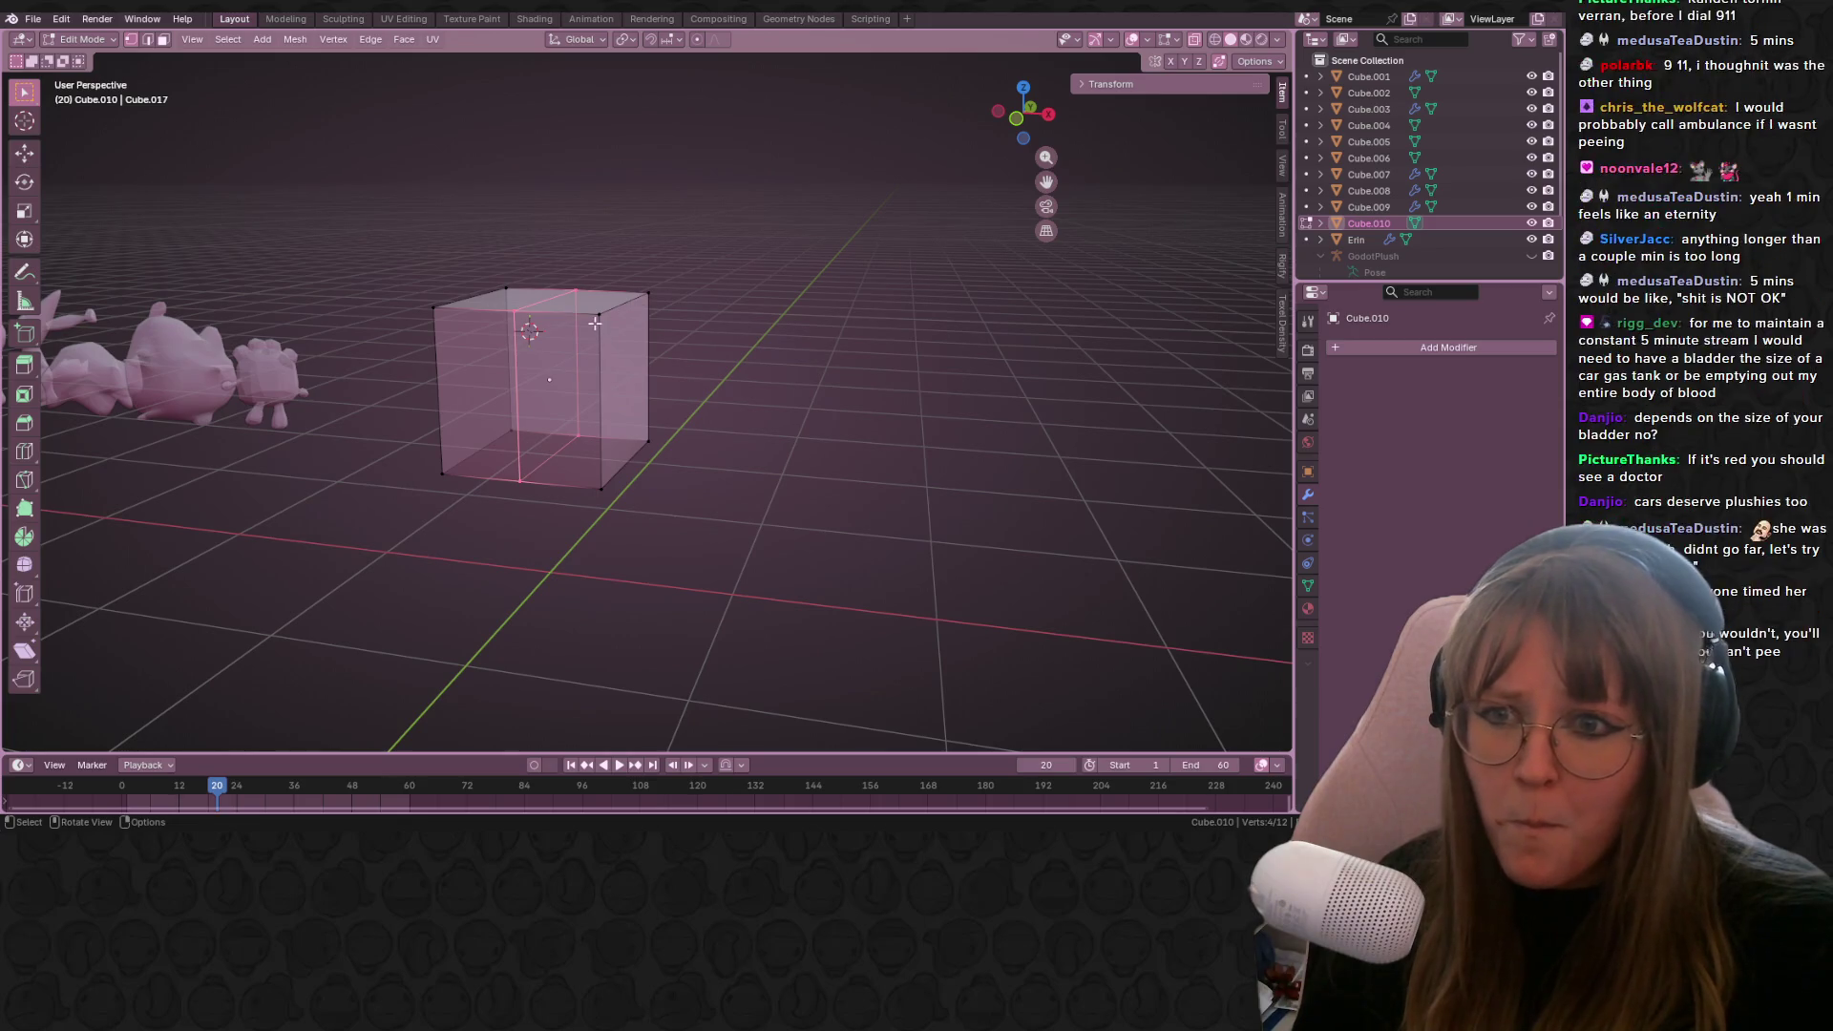
middle_drag(754, 415, 498, 319)
drag(355, 179, 516, 583)
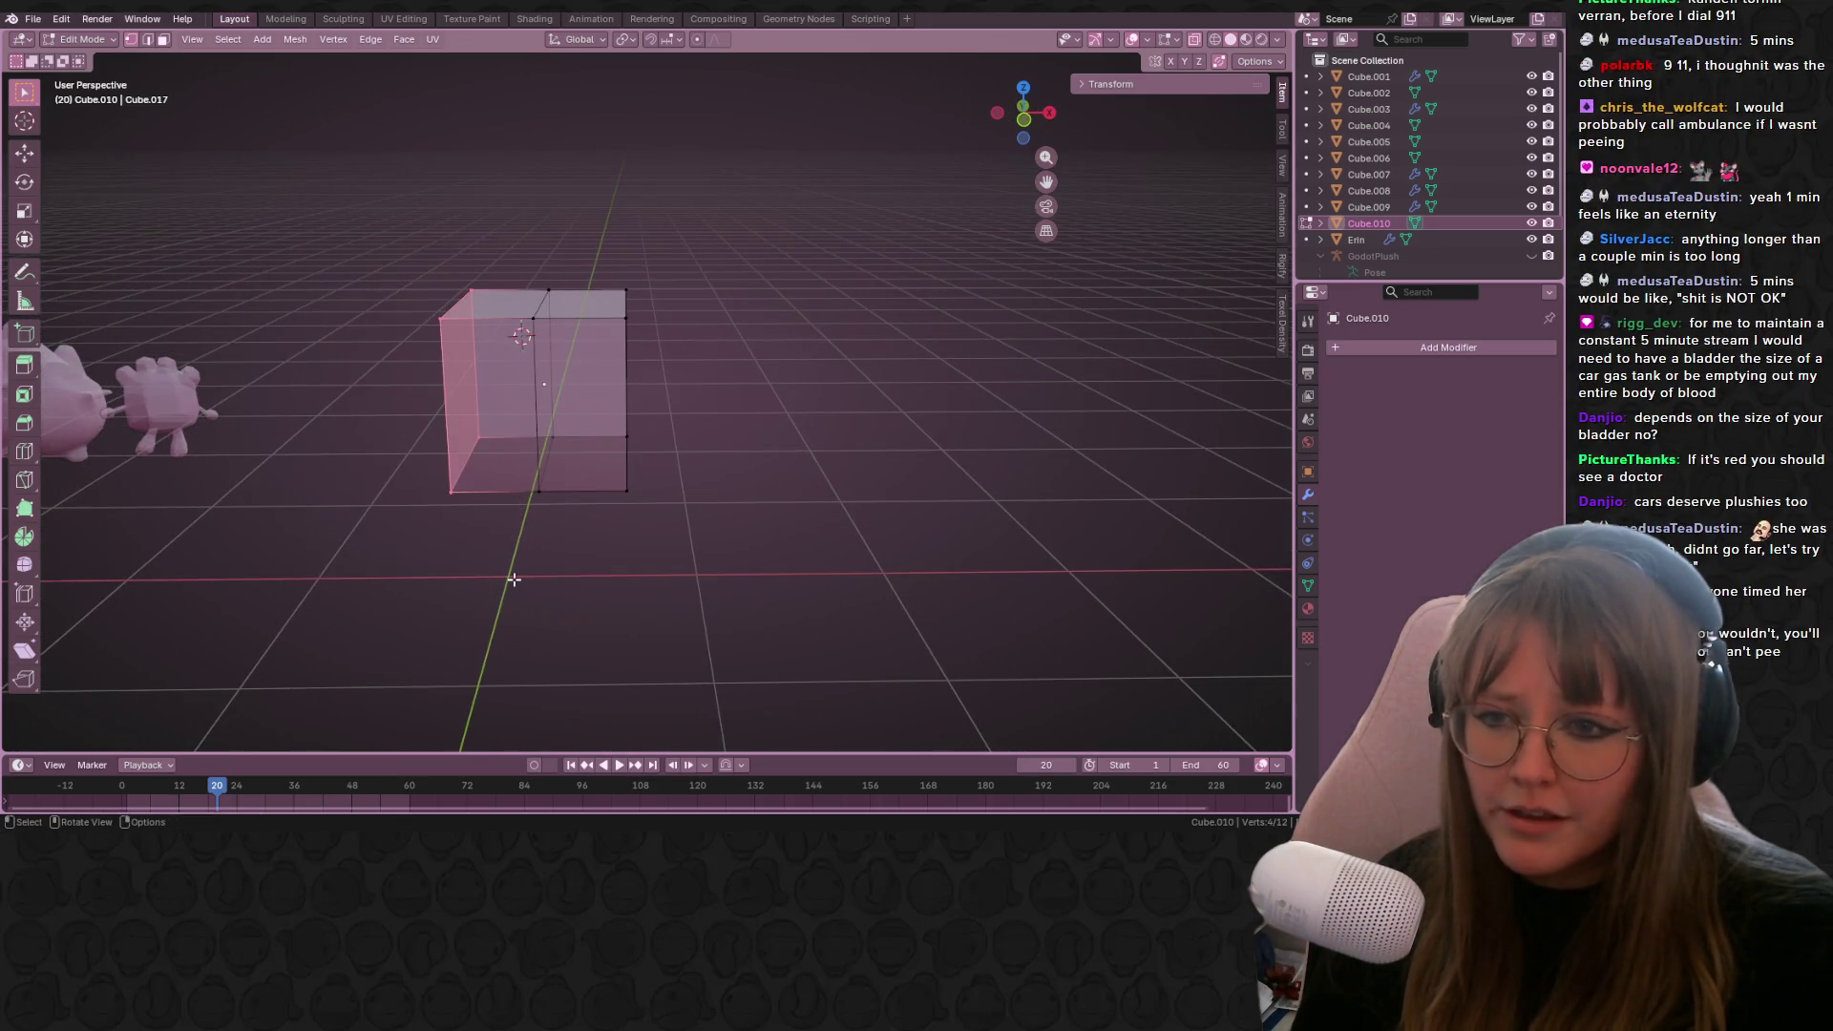
key(x)
Step: Add a Mirror modifier to the half cube
click(1432, 350)
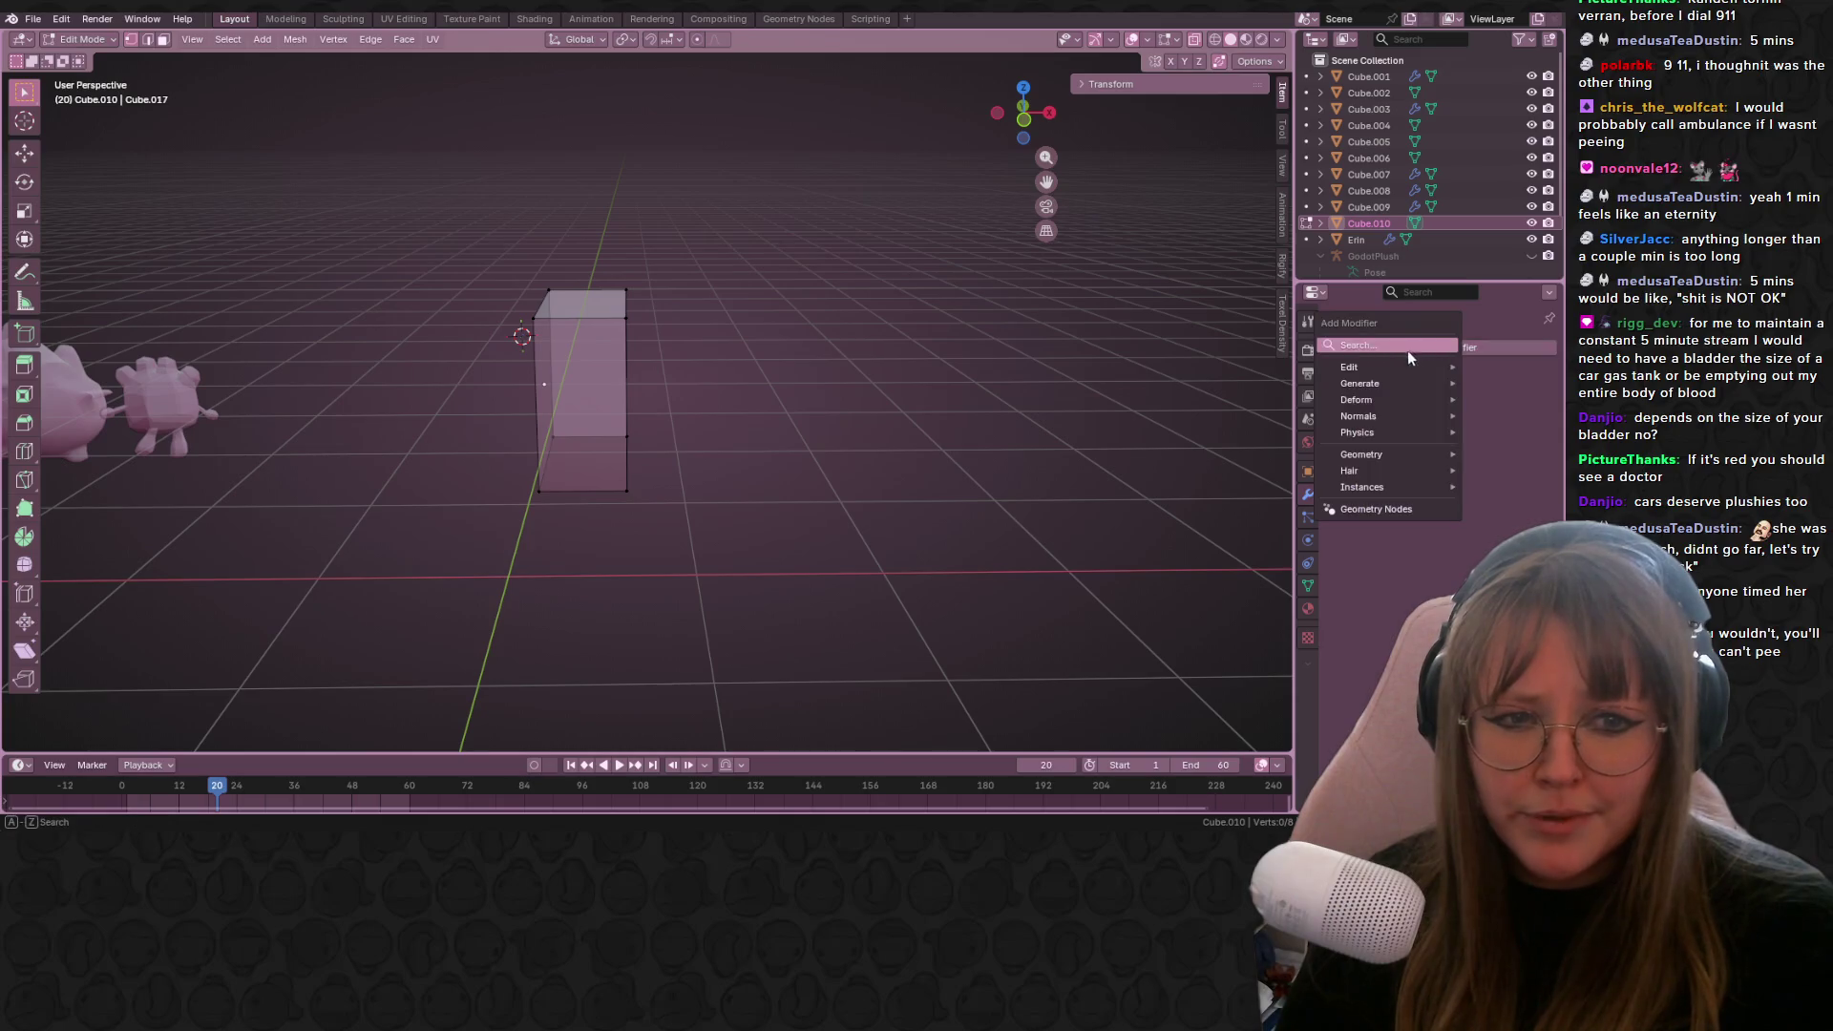
key(space)
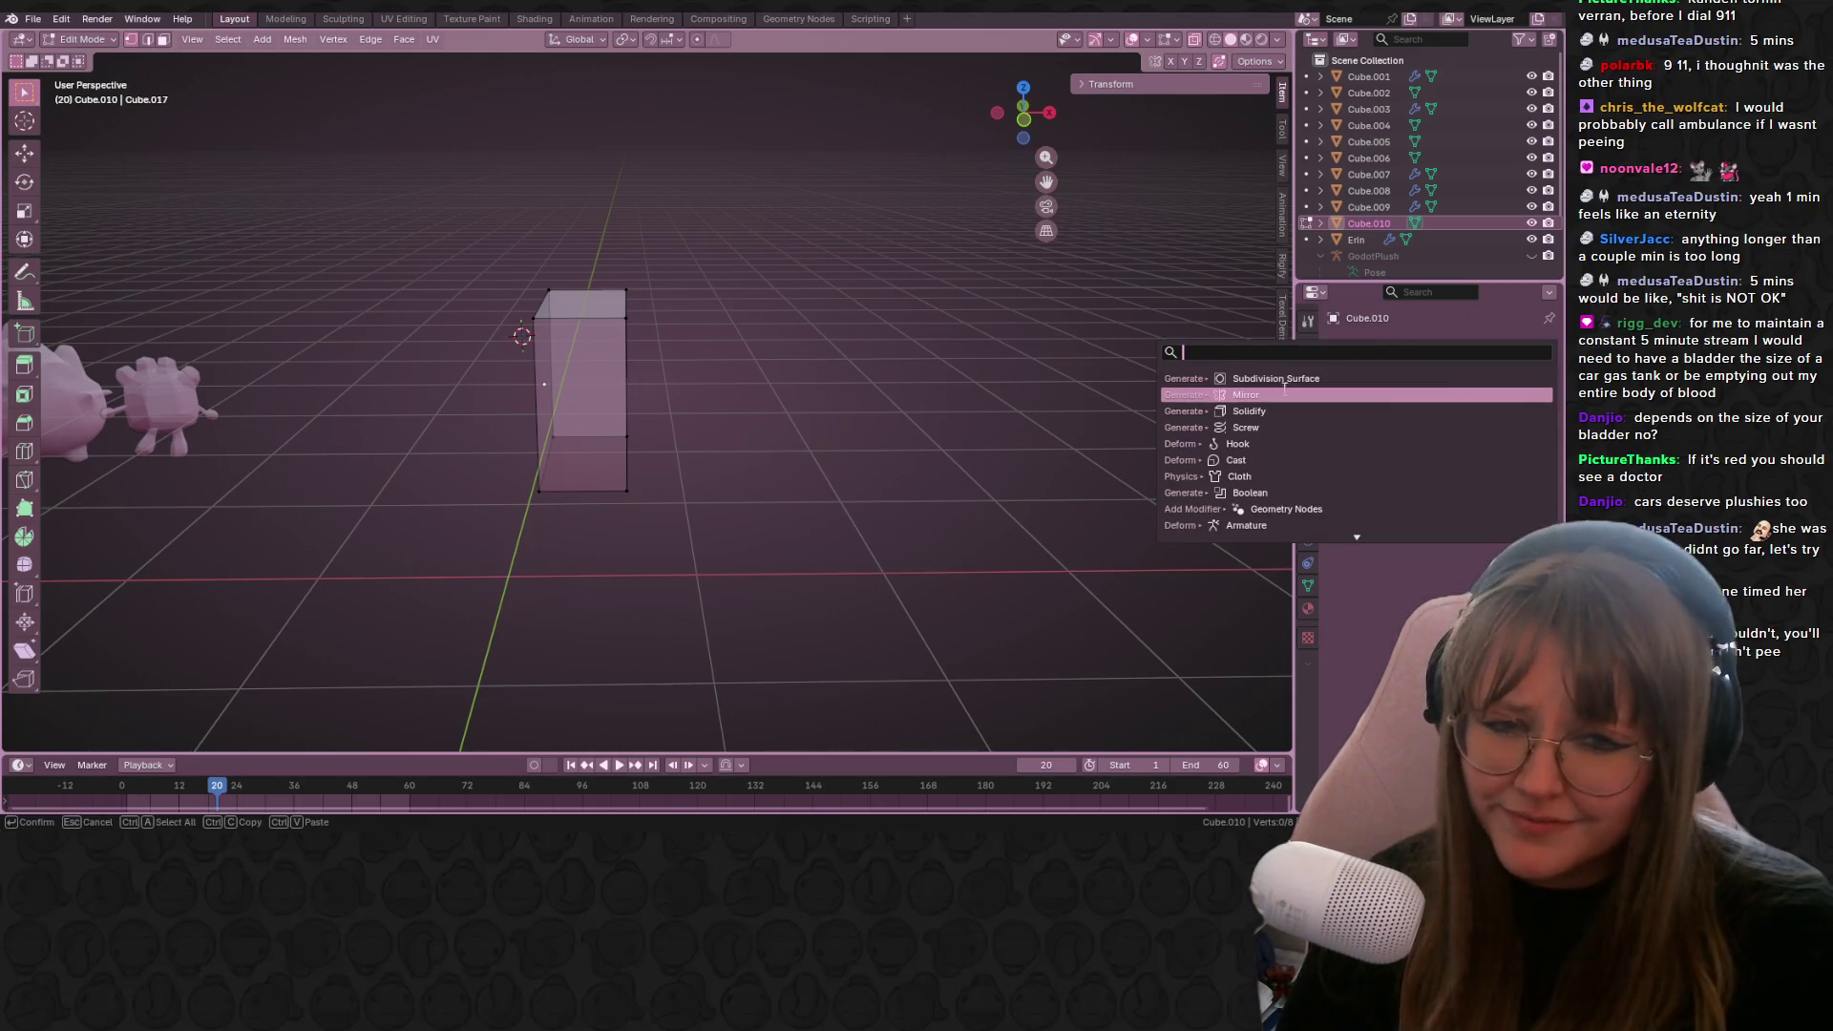
click(1287, 394)
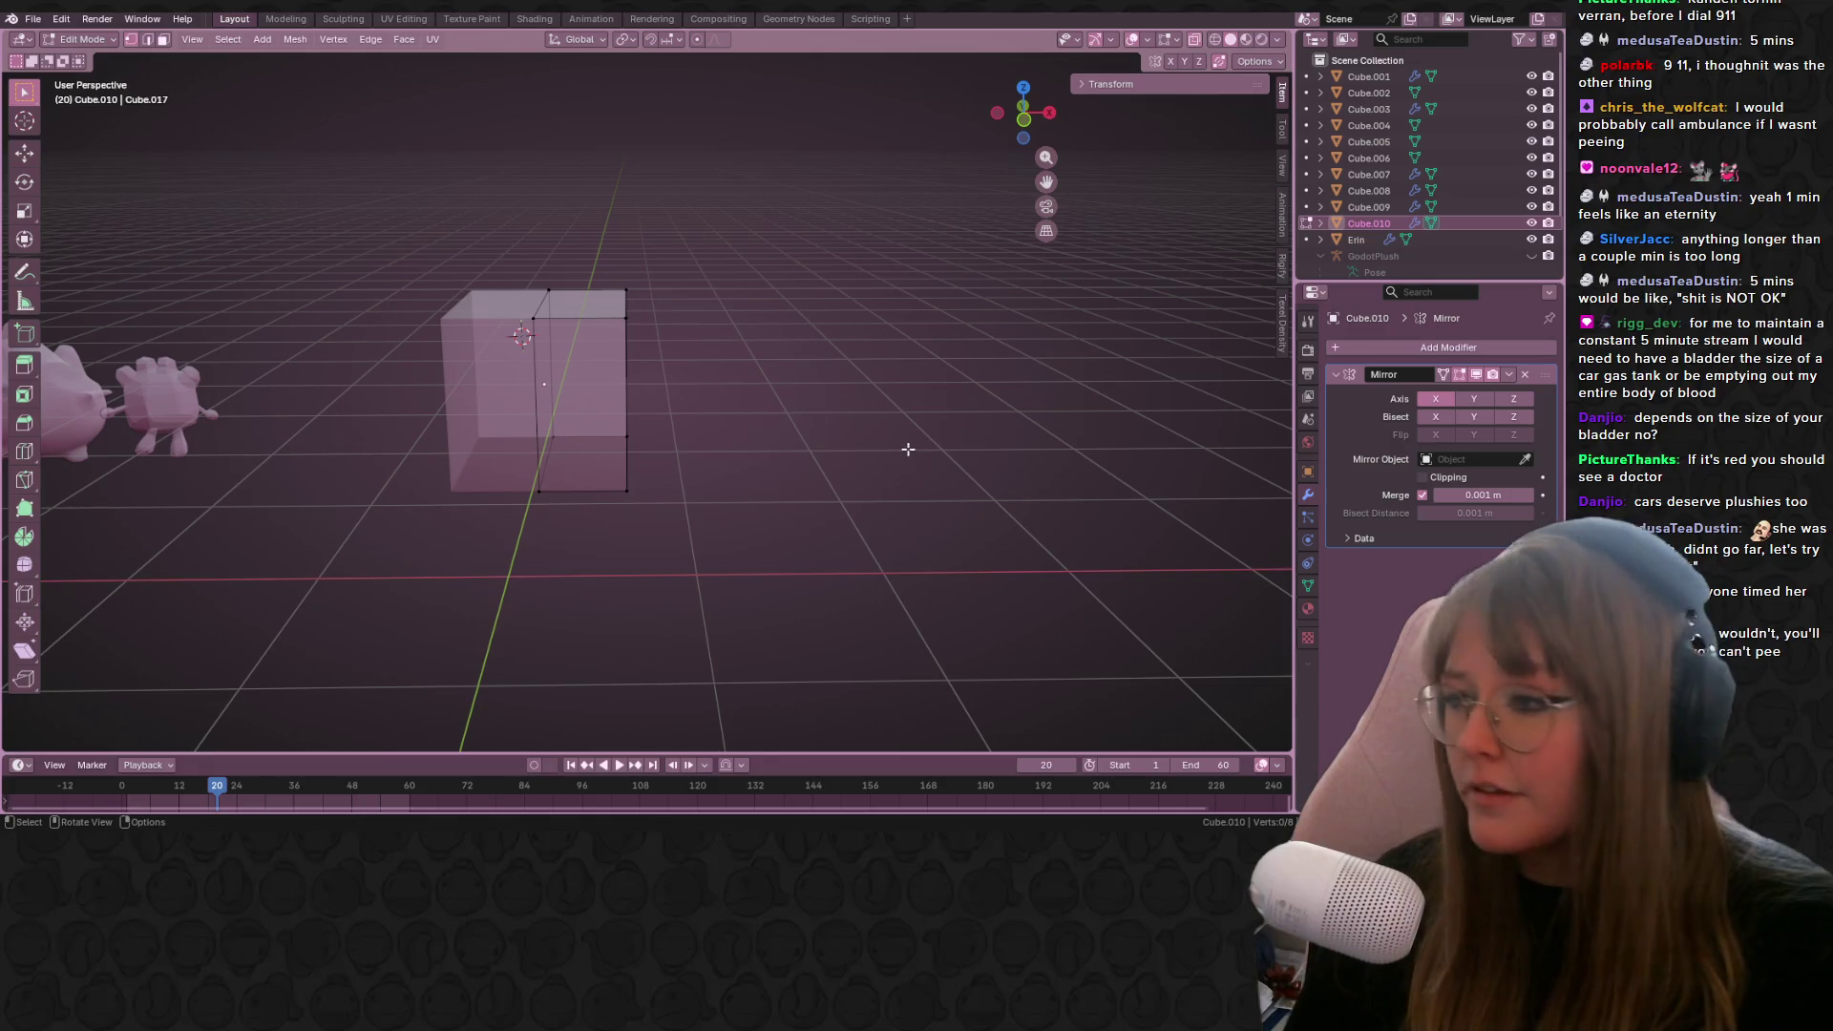
Step: In Right Orthographic view, tilt the selected end face of the cube to an angle
mouse_move(1076, 361)
middle_down()
mouse_move(806, 376)
mouse_move(750, 385)
mouse_move(752, 404)
middle_up()
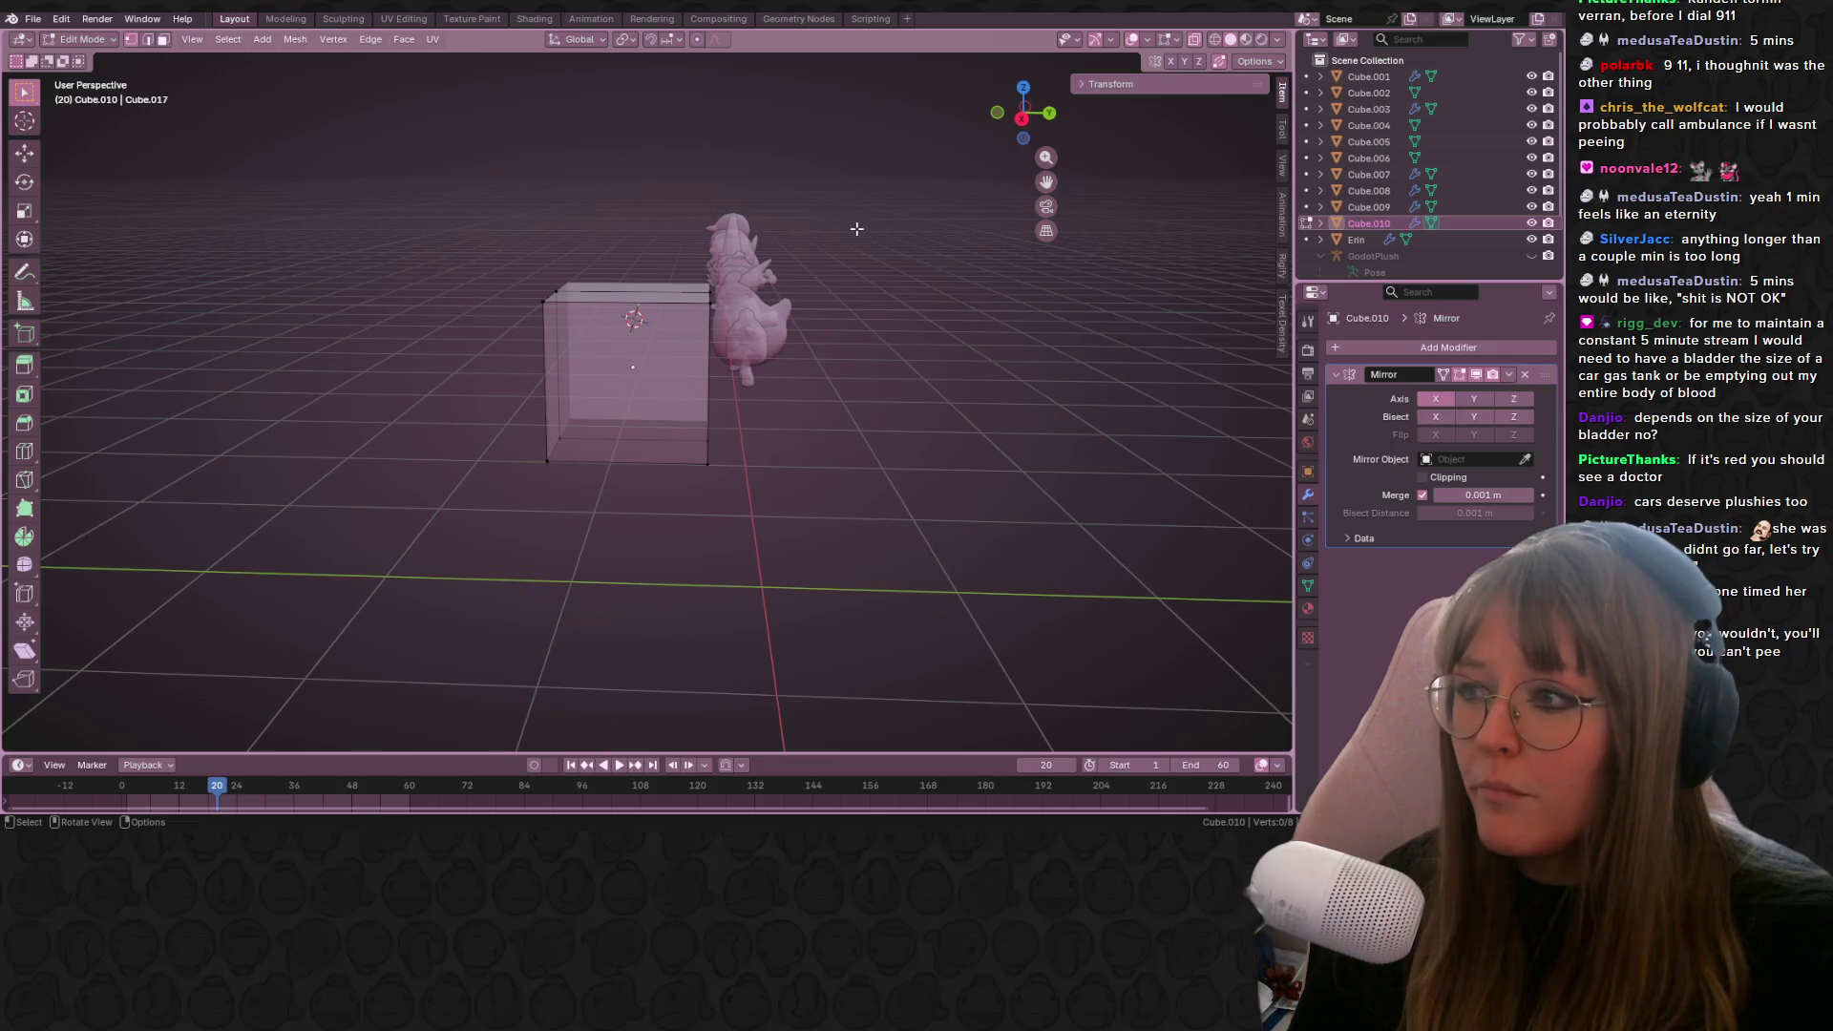
click(1019, 119)
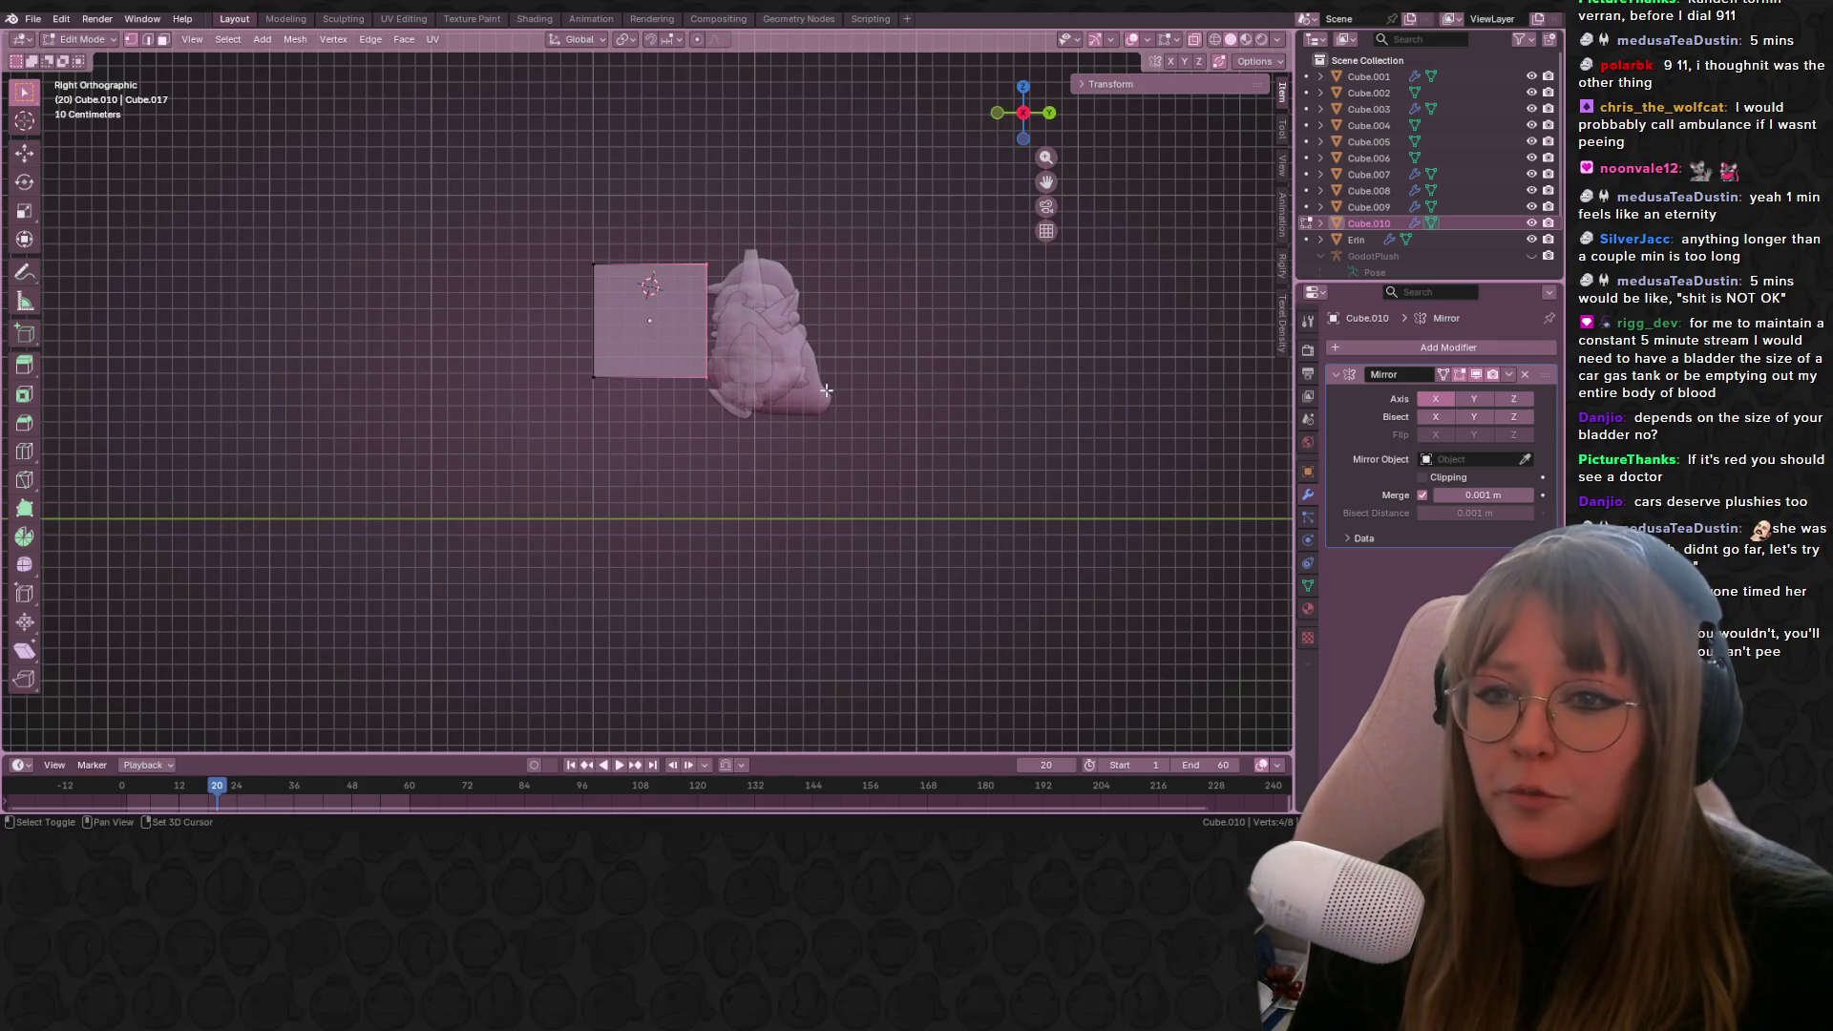
shift+middle_drag(809, 345, 698, 361)
key(r)
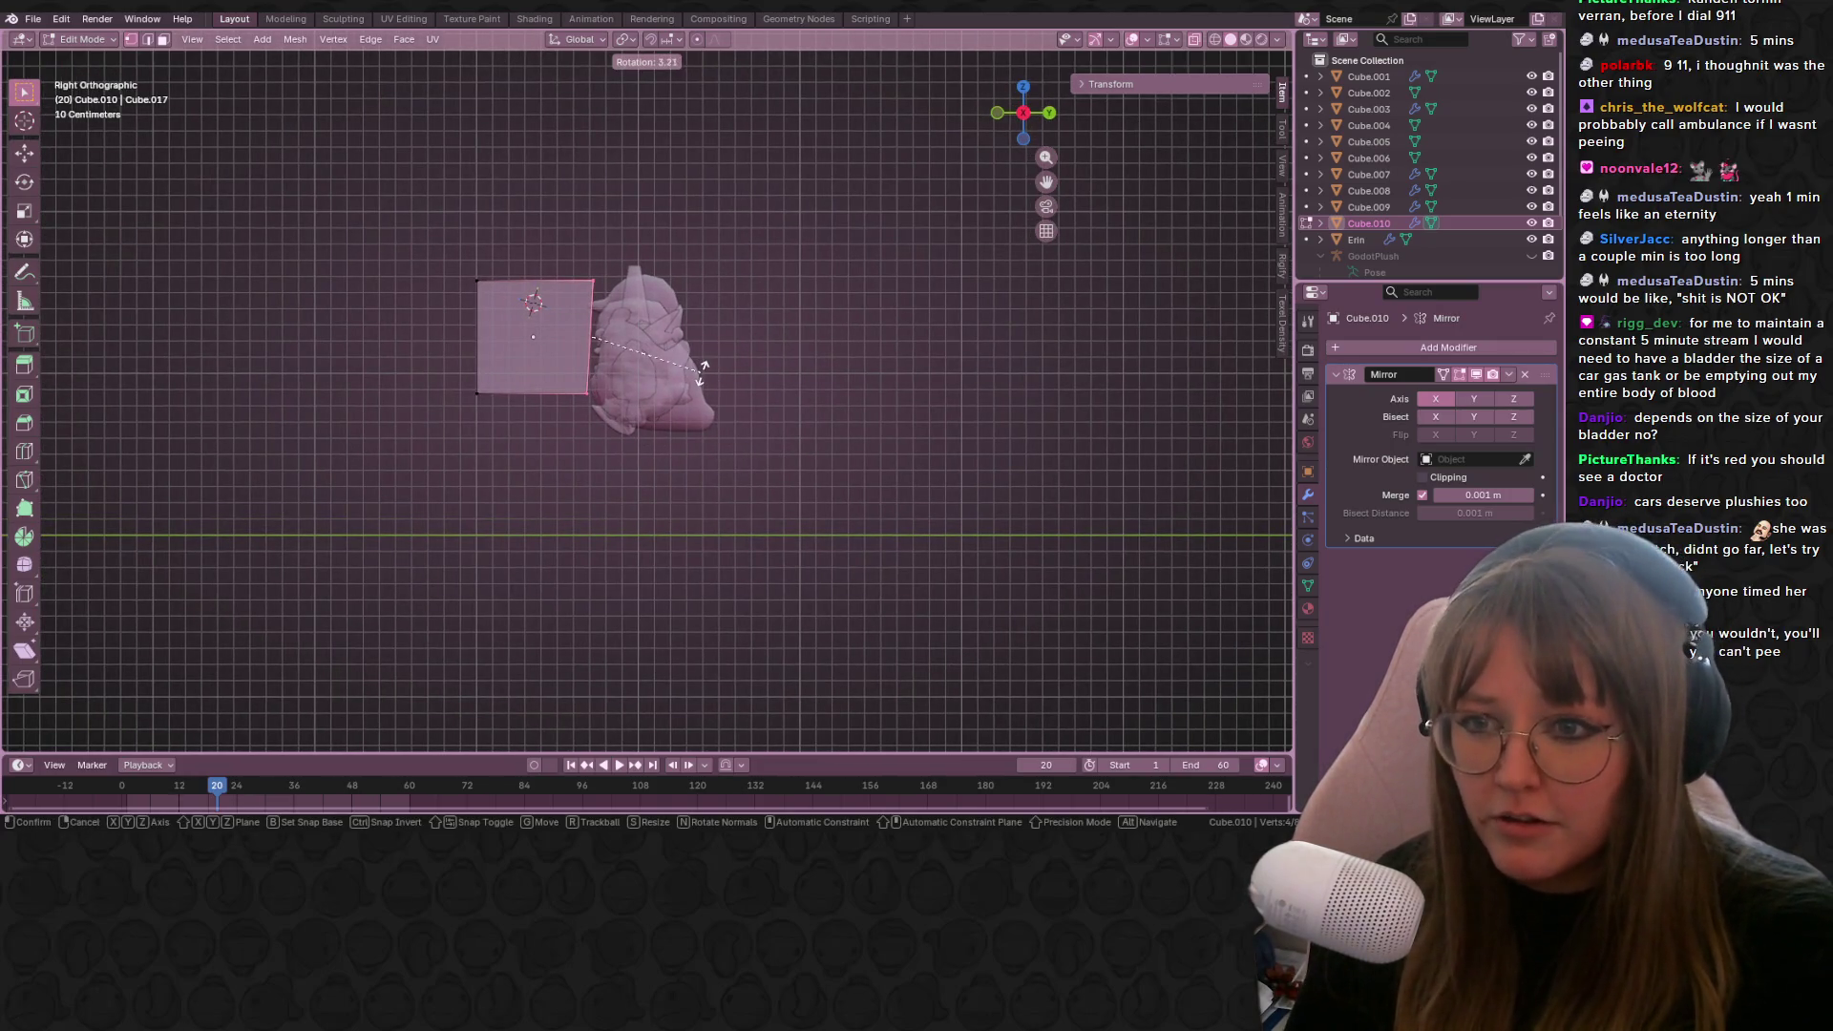
click(704, 365)
key(g)
key(z)
key(z)
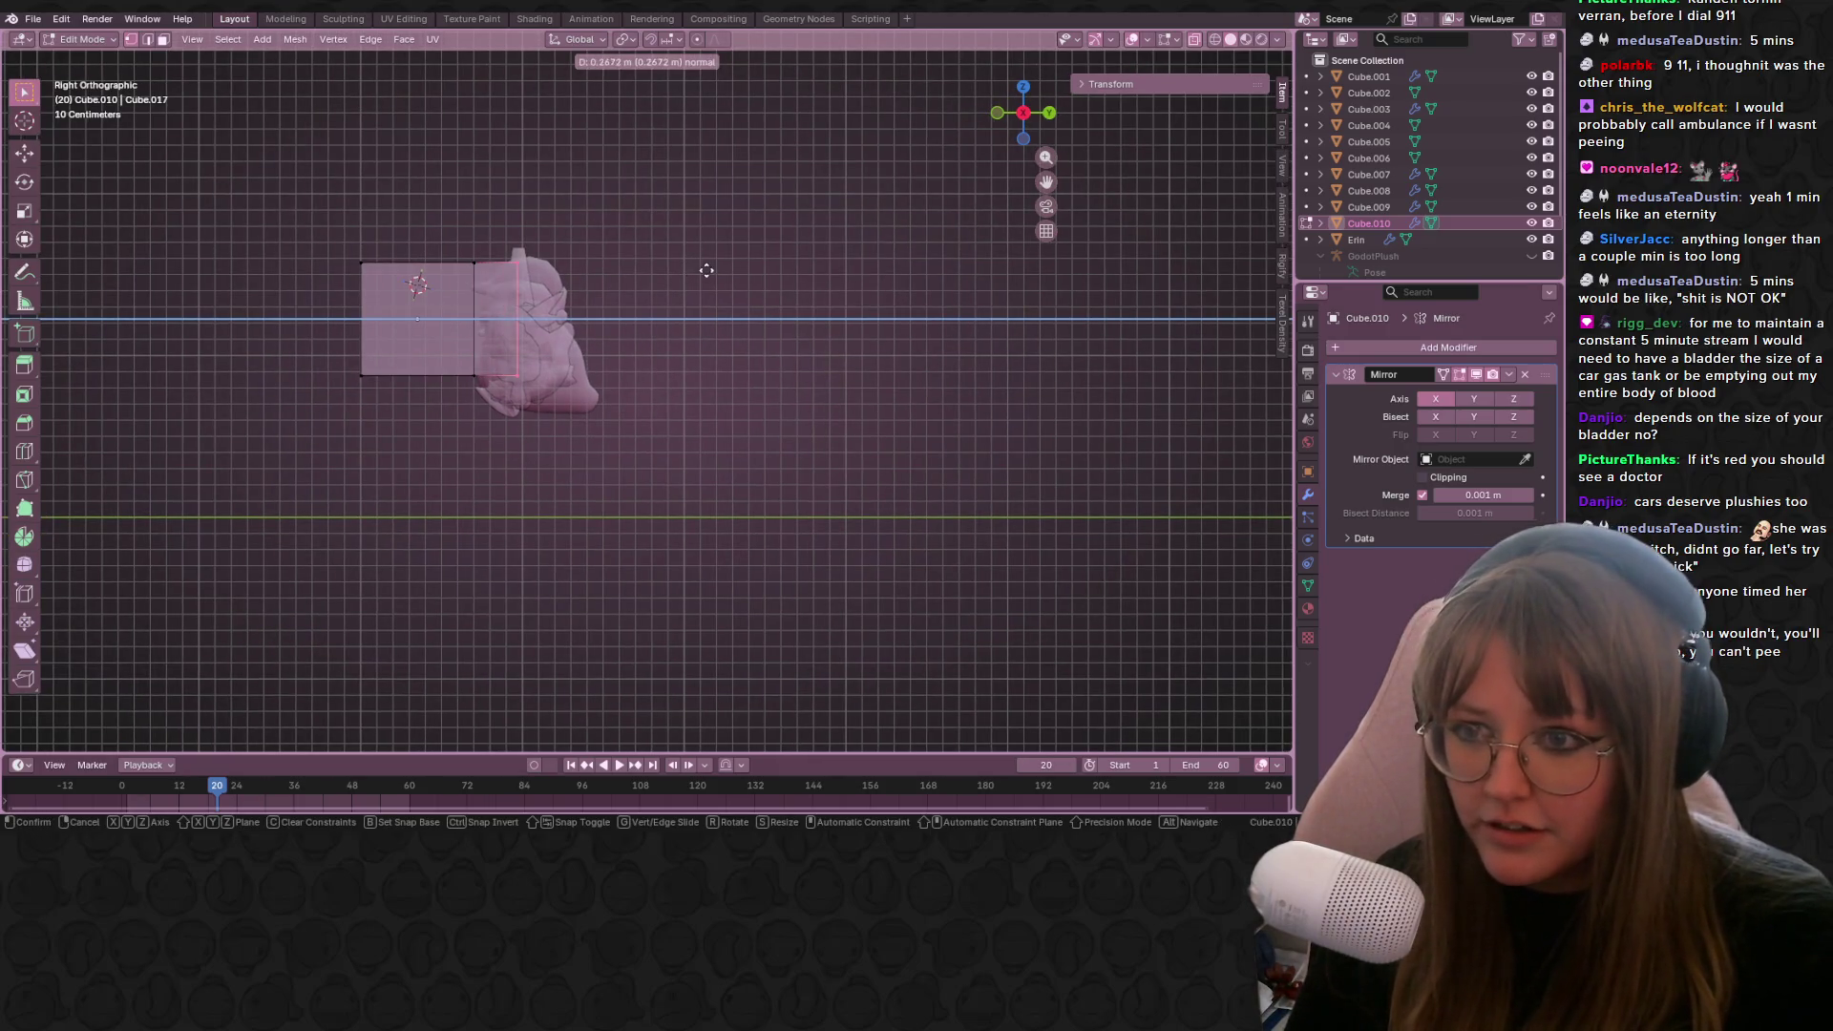
right_click(706, 271)
Step: Reposition the selected edge twice to start stepping the side profile
key(g)
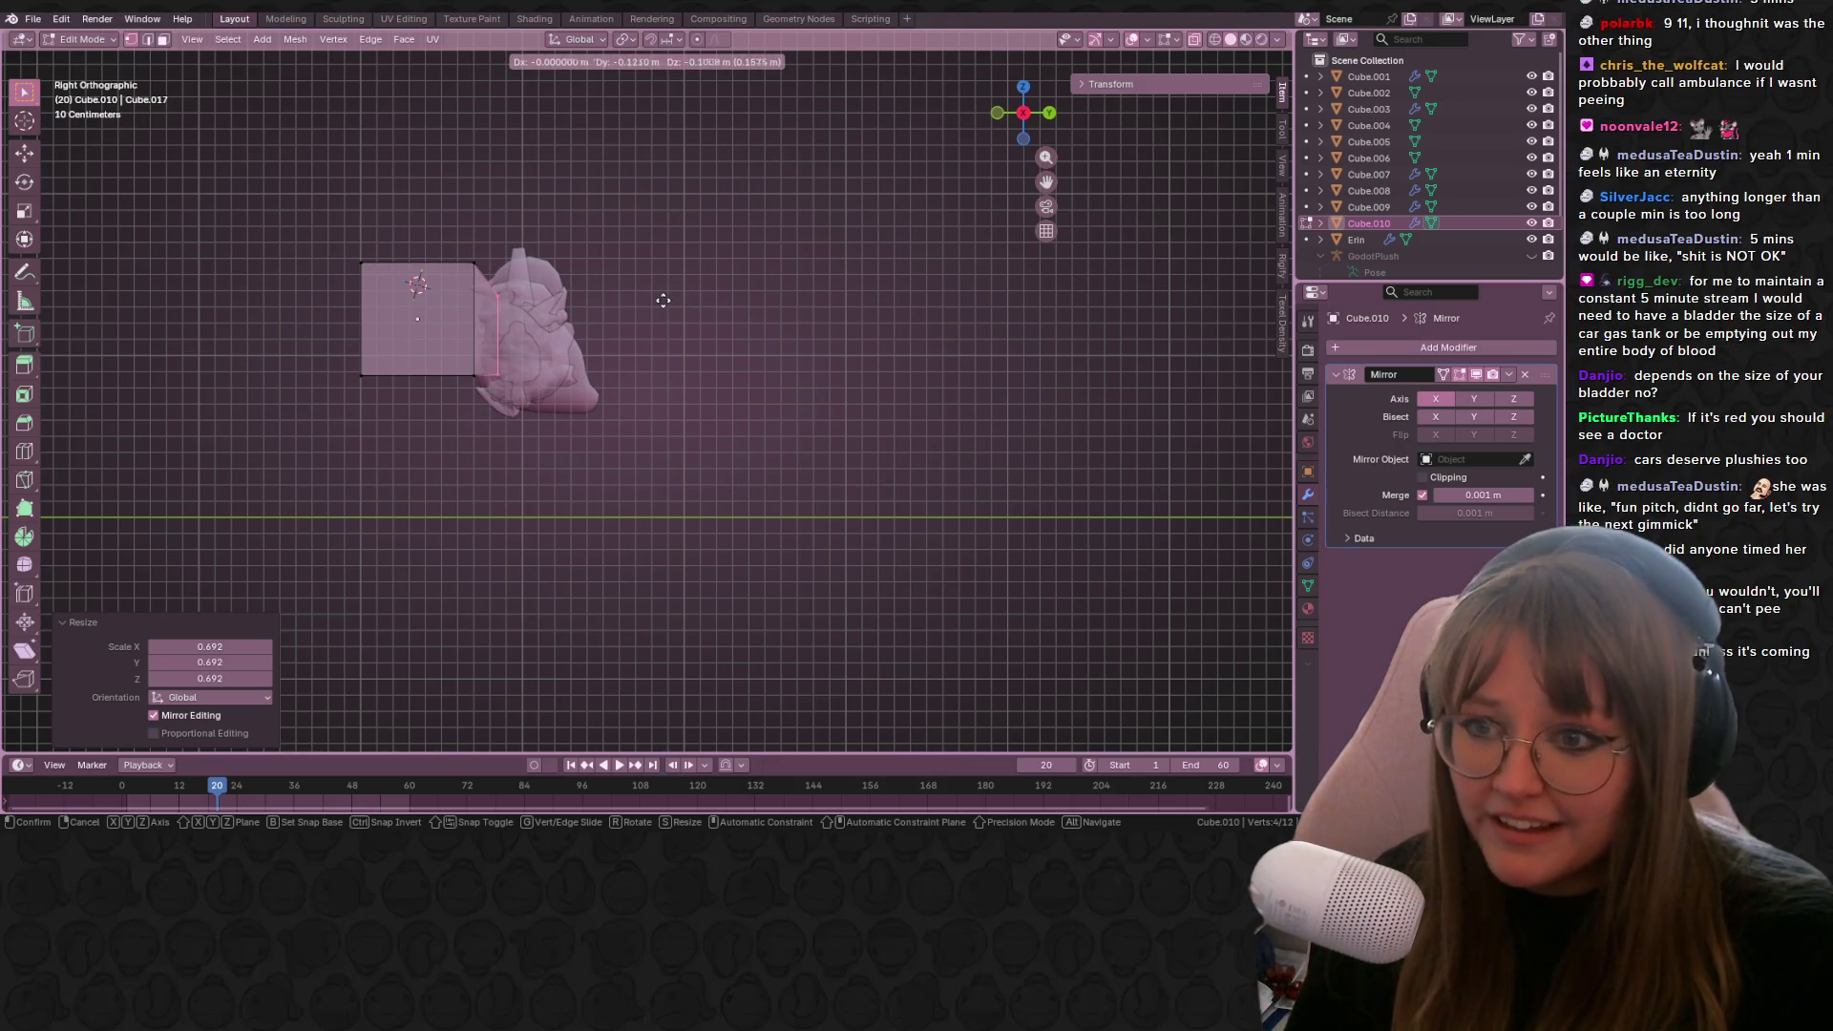
click(665, 300)
scroll(665, 300, up, 4)
shift+middle_drag(220, 523, 425, 523)
key(g)
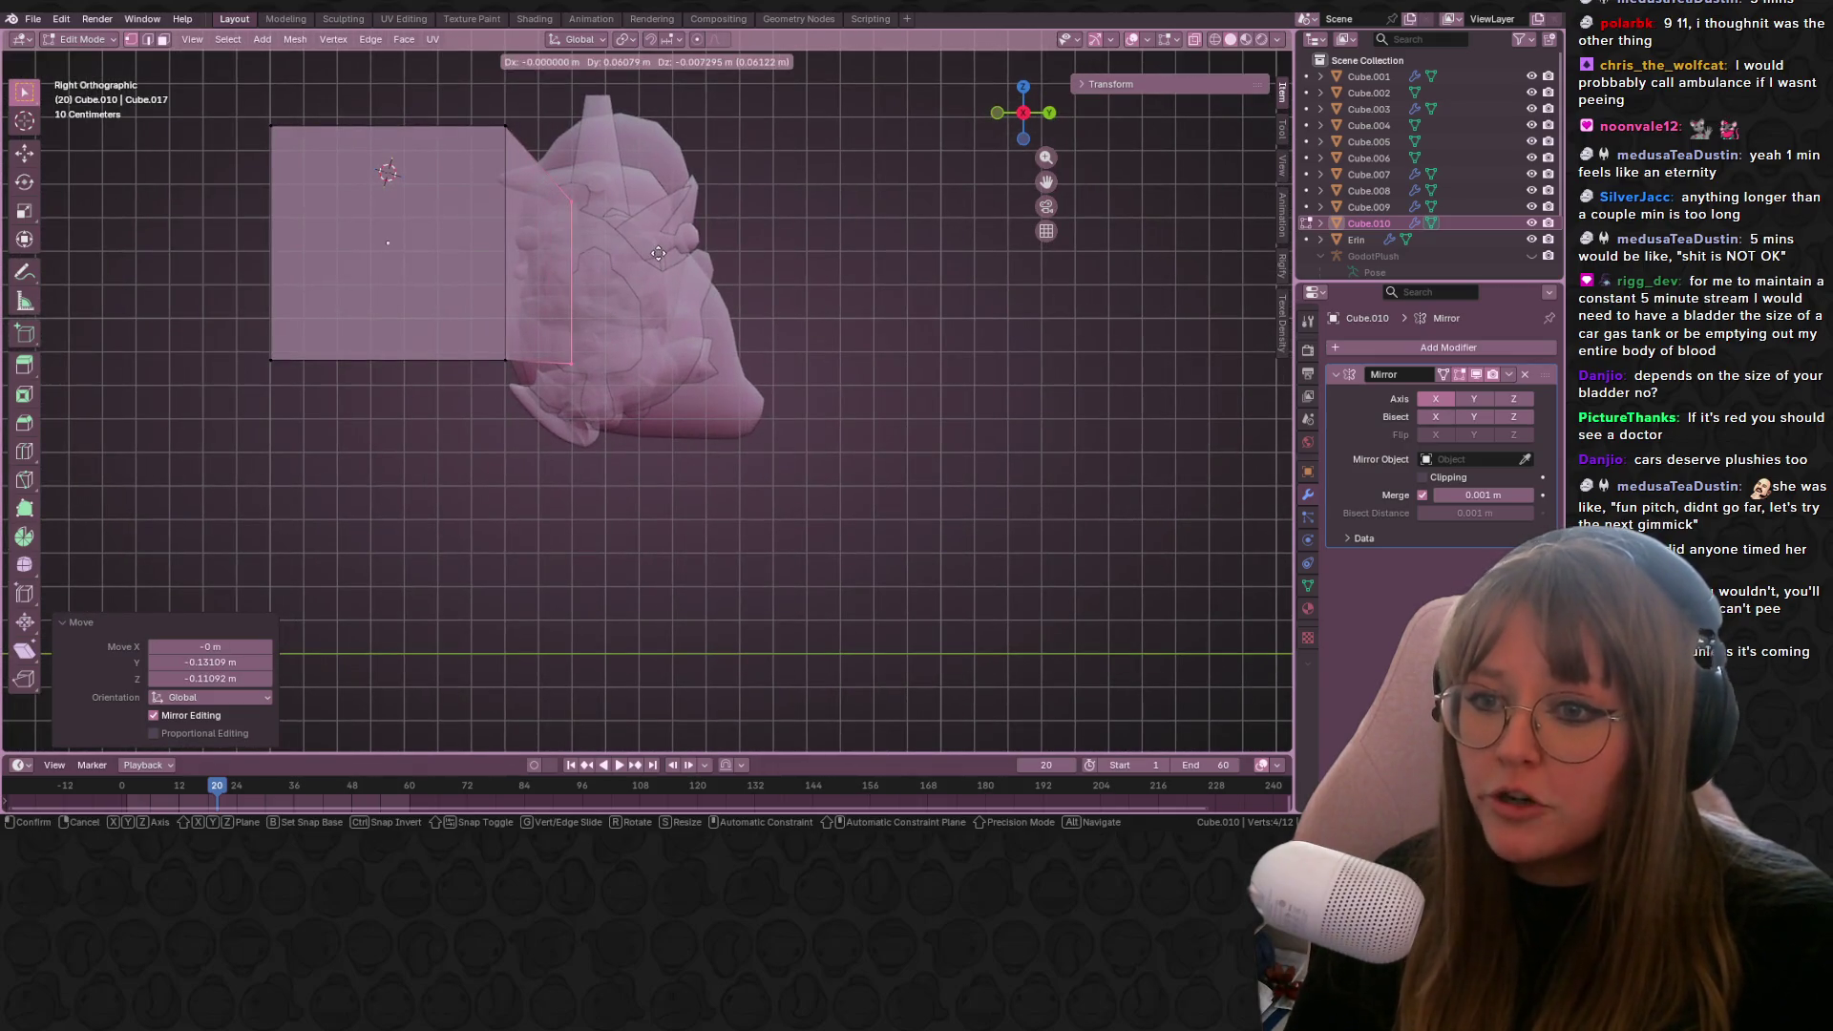
click(425, 518)
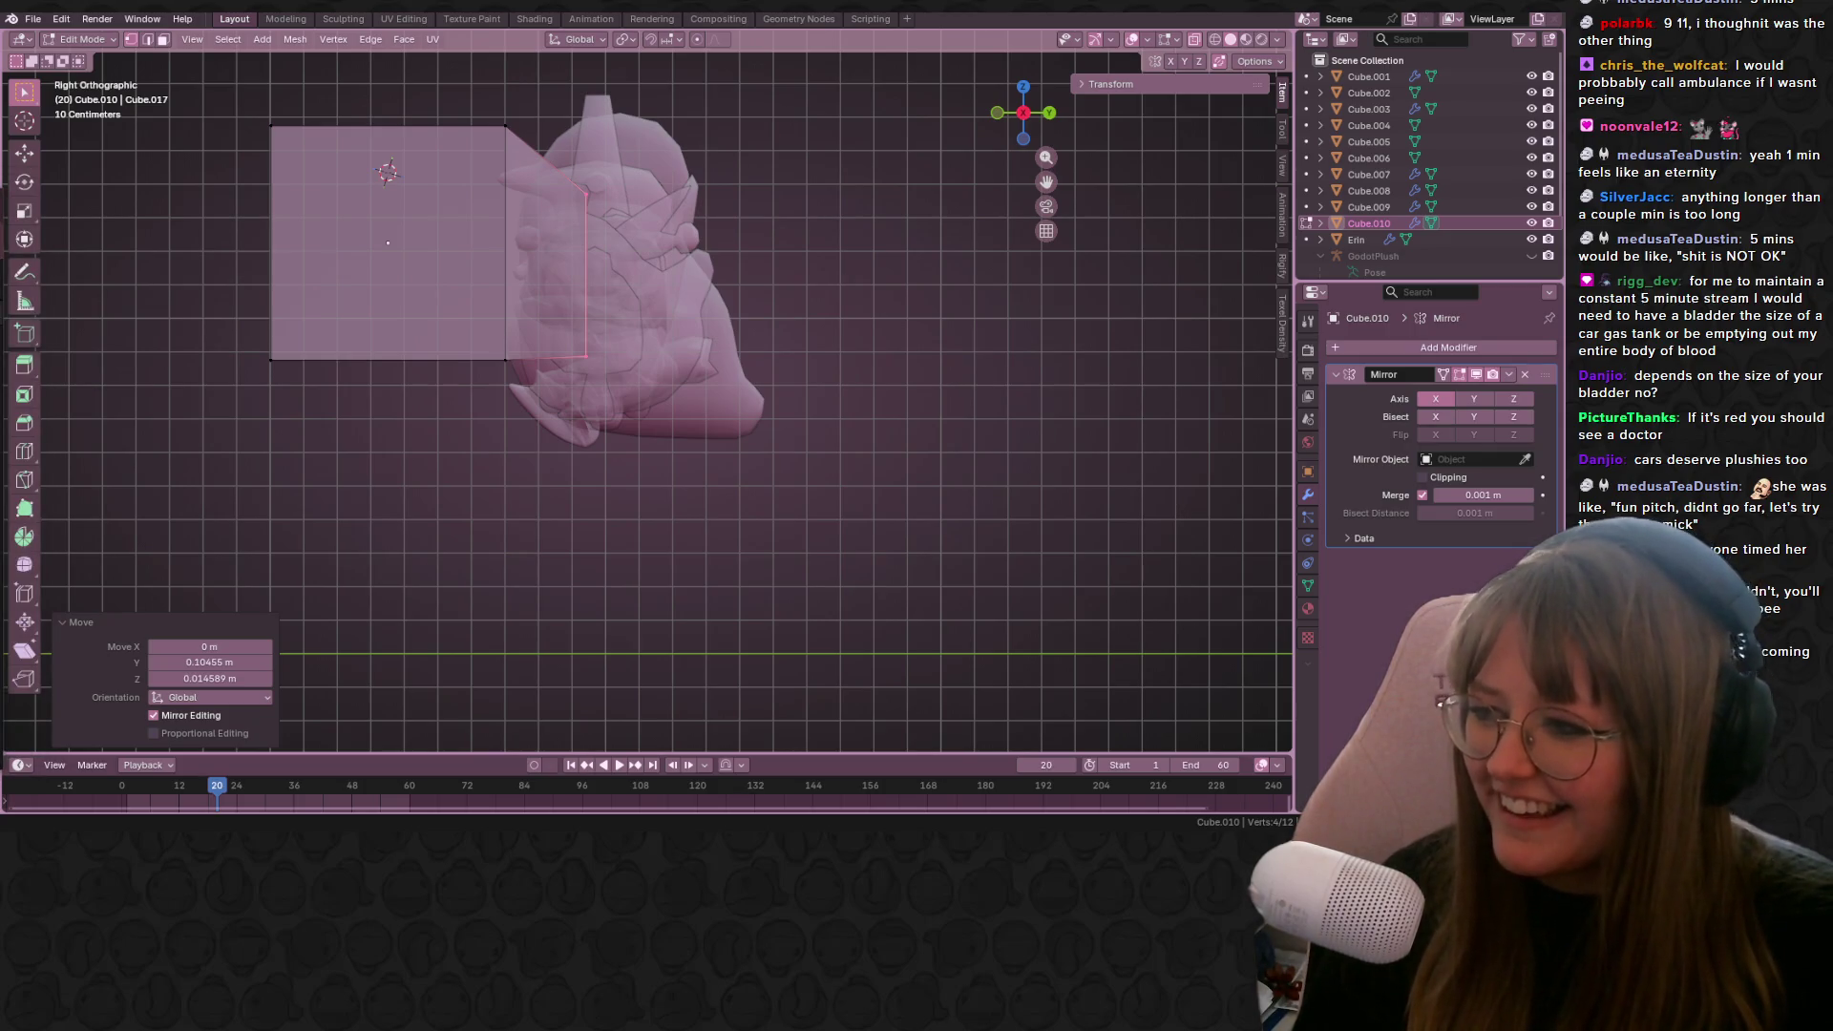
Step: Extrude the end edge, scale it smaller and shift it to form a stepped section
scroll(554, 247, up, 2)
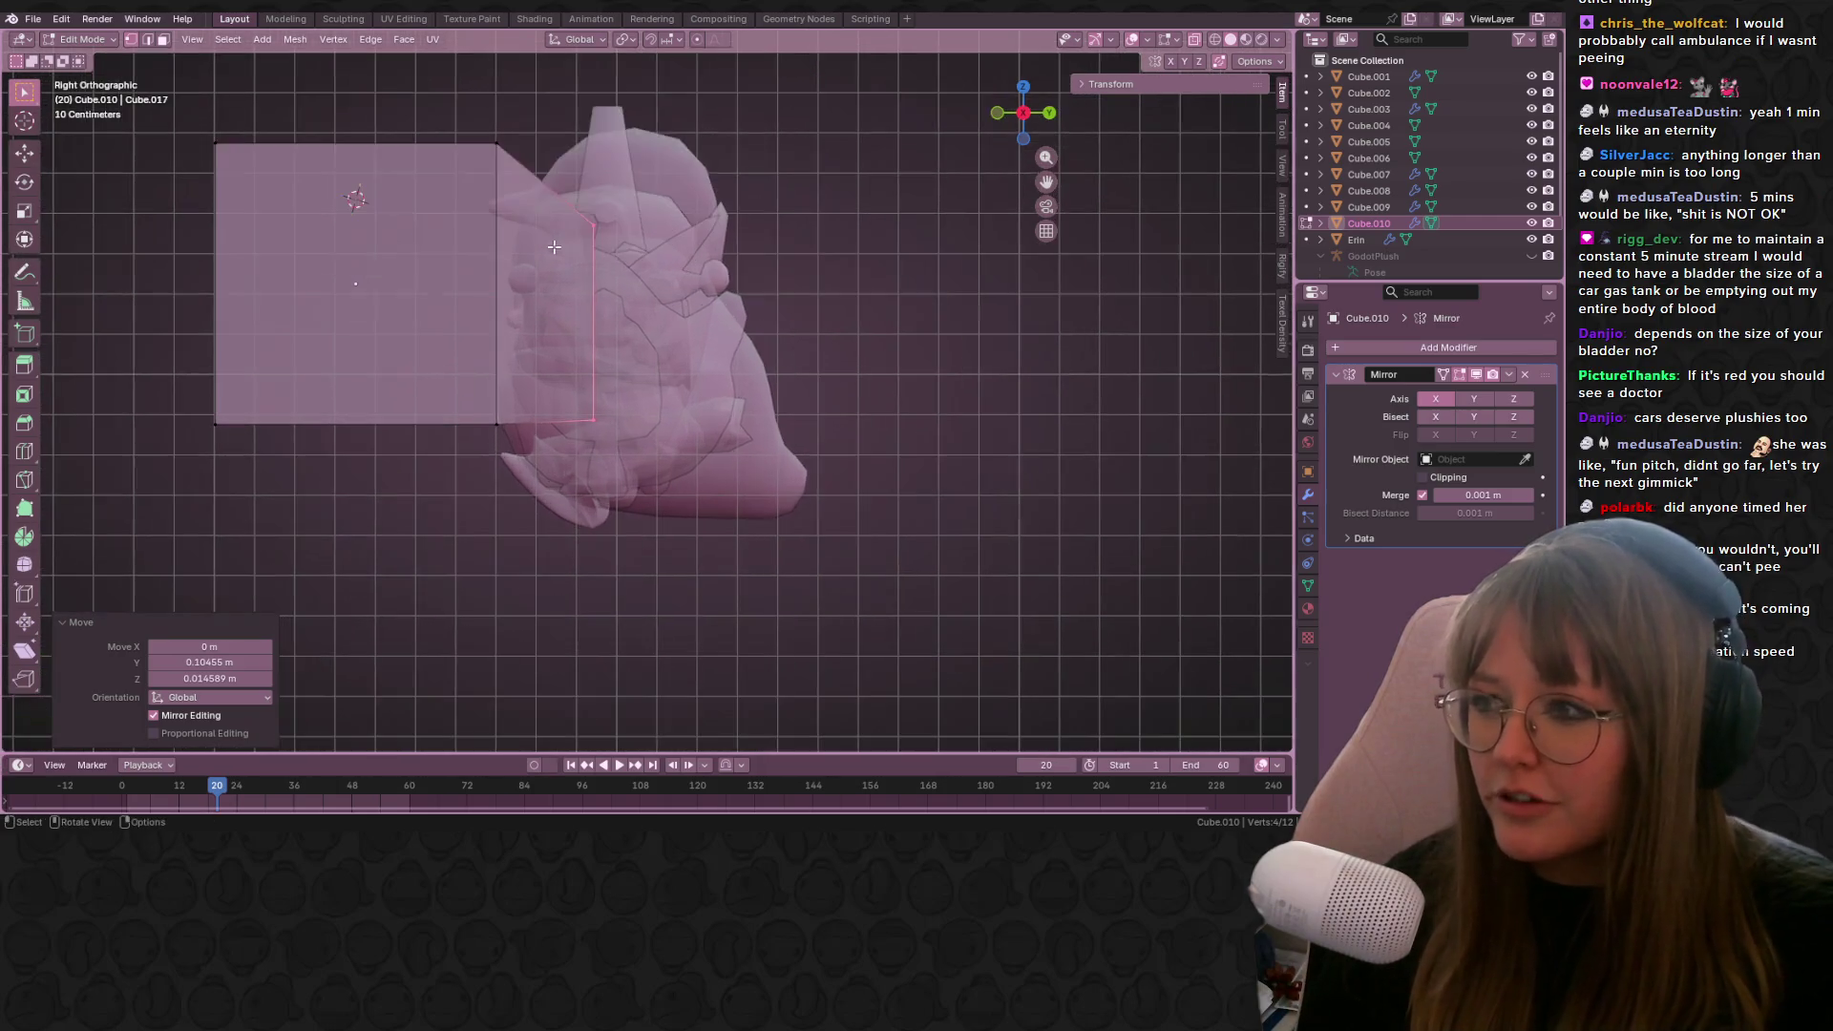
shift+scroll(750, 279, up, 3)
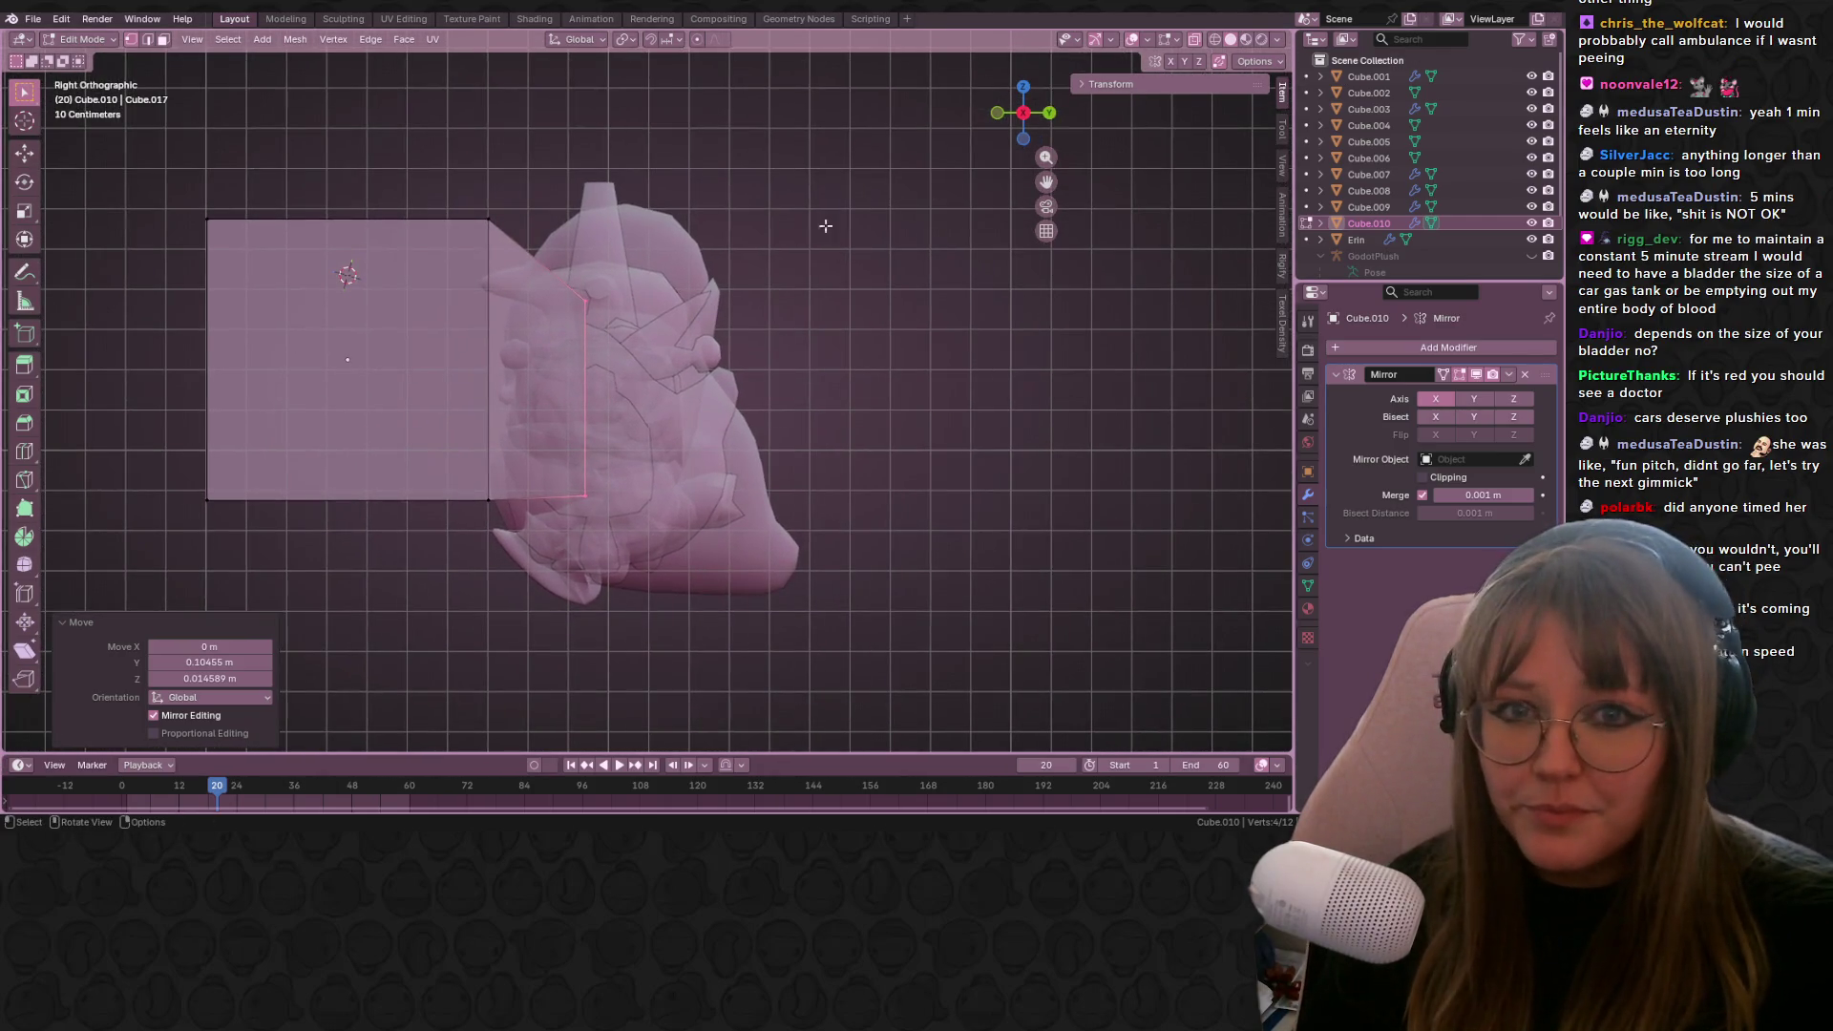
scroll(826, 225, up, 2)
mouse_move(718, 298)
shift+middle_down()
mouse_move(625, 244)
mouse_move(696, 235)
shift+middle_up()
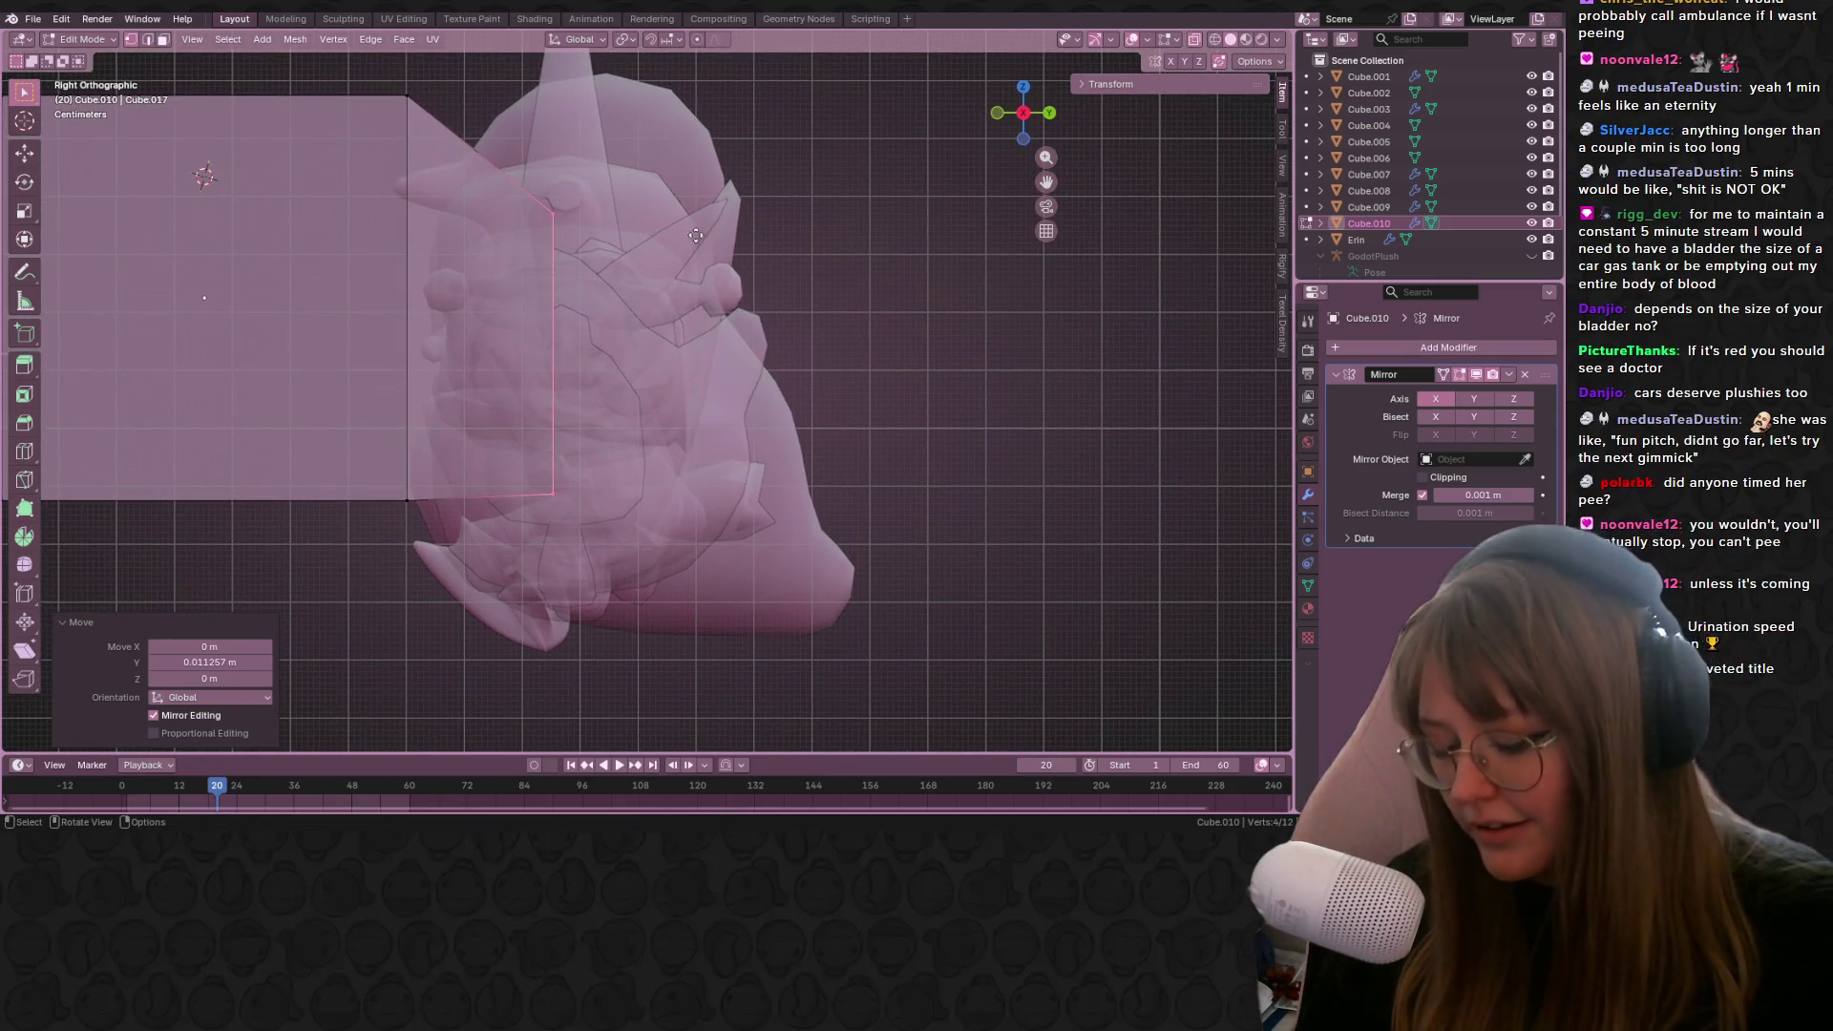
key(e)
click(698, 246)
key(s)
click(700, 267)
key(g)
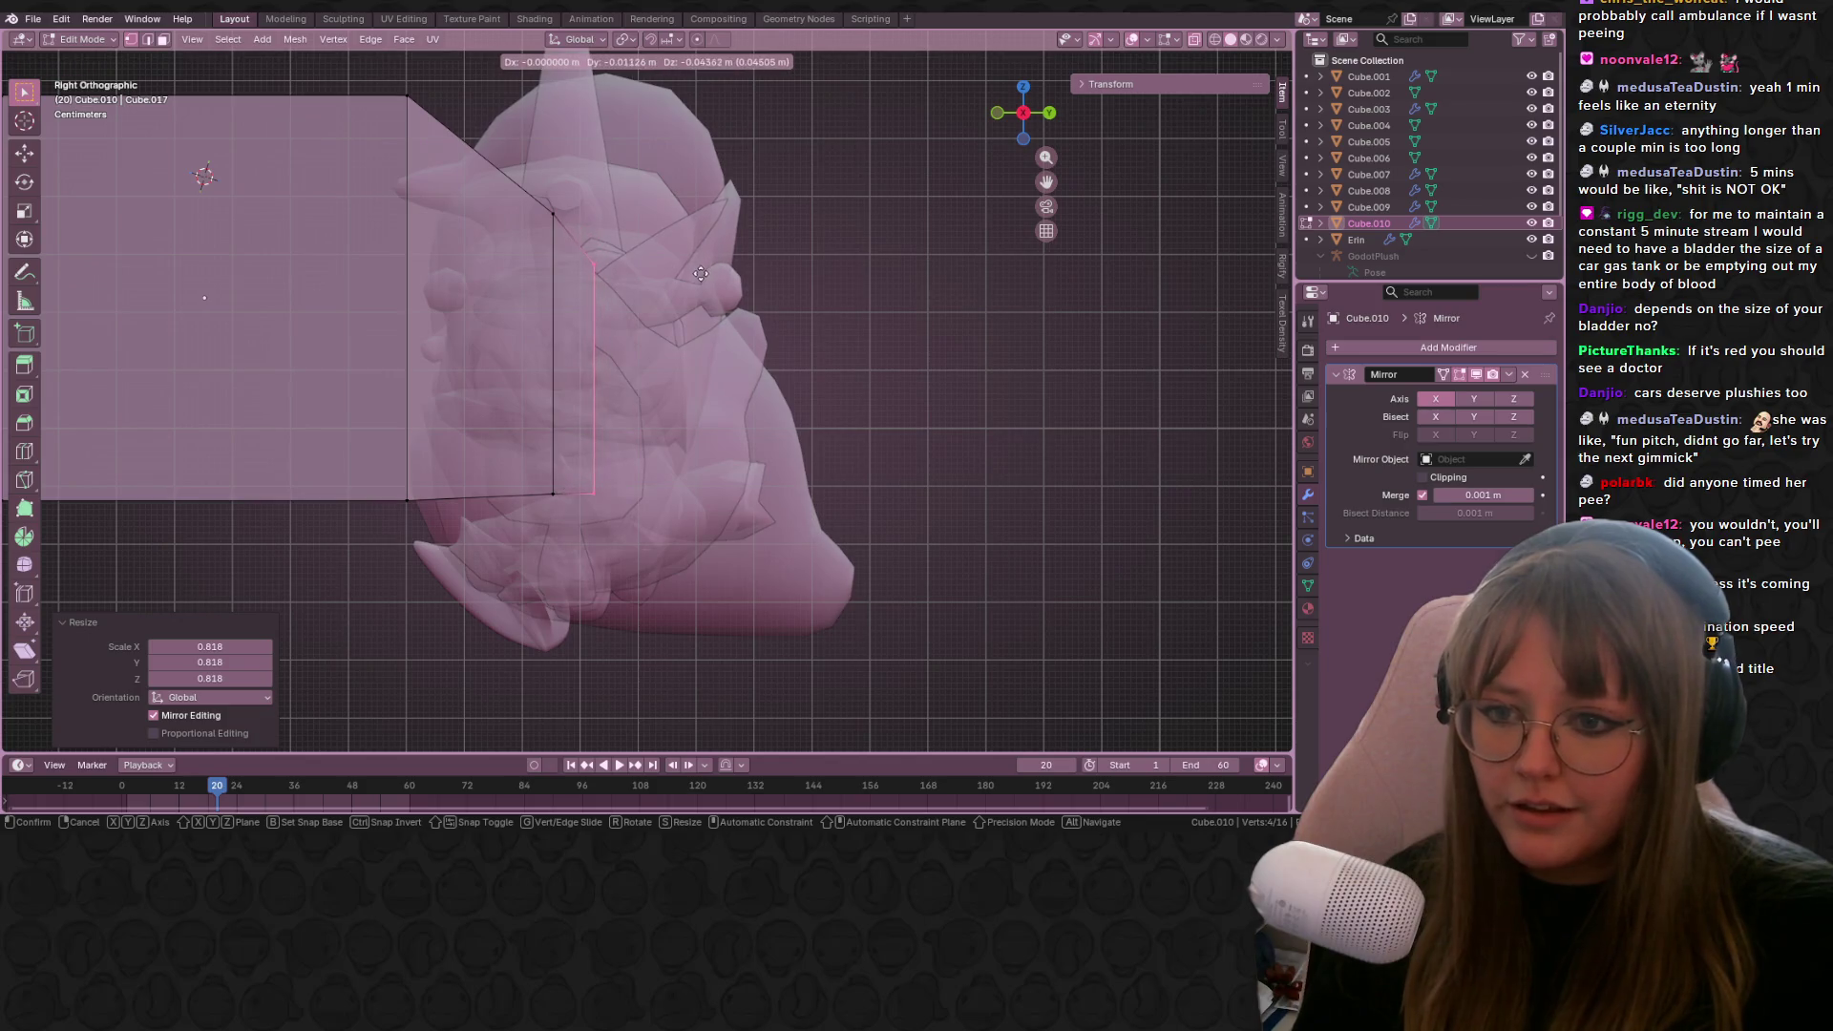
click(701, 274)
Step: Box-select the left end edge of the car body
scroll(701, 274, down, 2)
shift+middle_drag(706, 243, 877, 286)
drag(314, 173, 430, 533)
shift+middle_drag(430, 533, 475, 533)
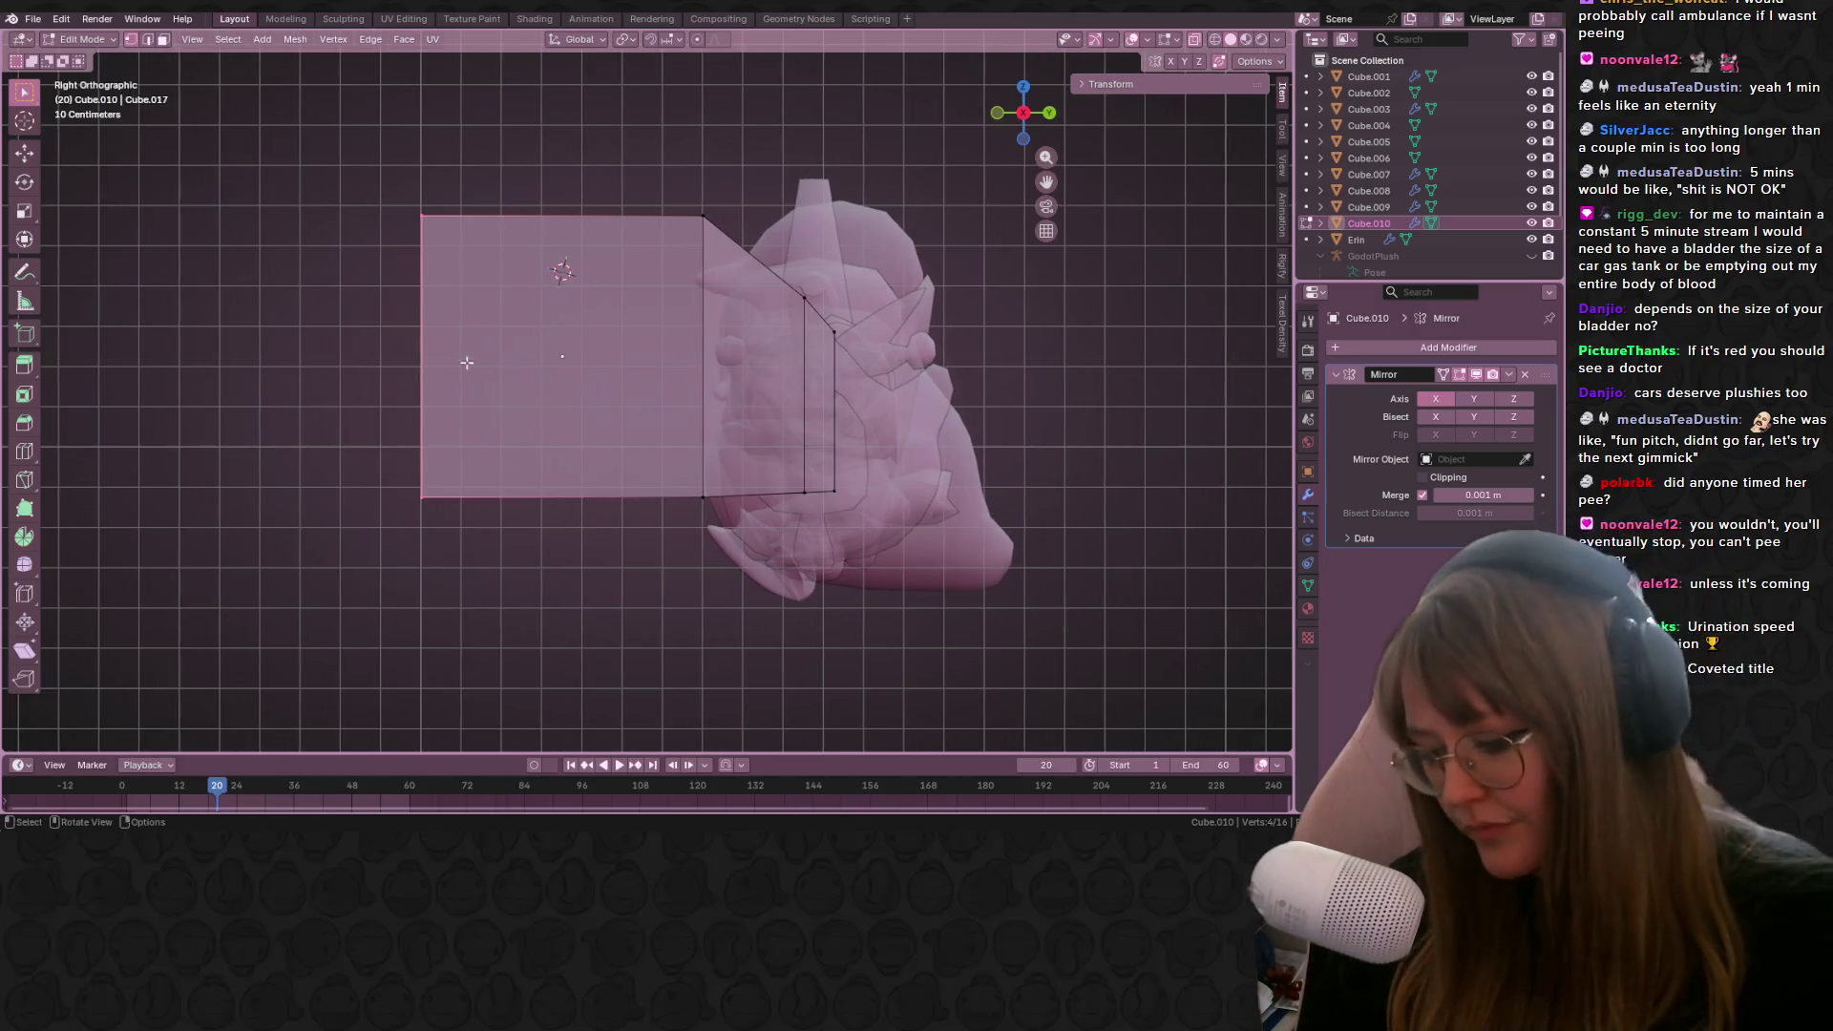
Step: Extrude the body's left end outward, undoing an accidental second extrusion
key(e)
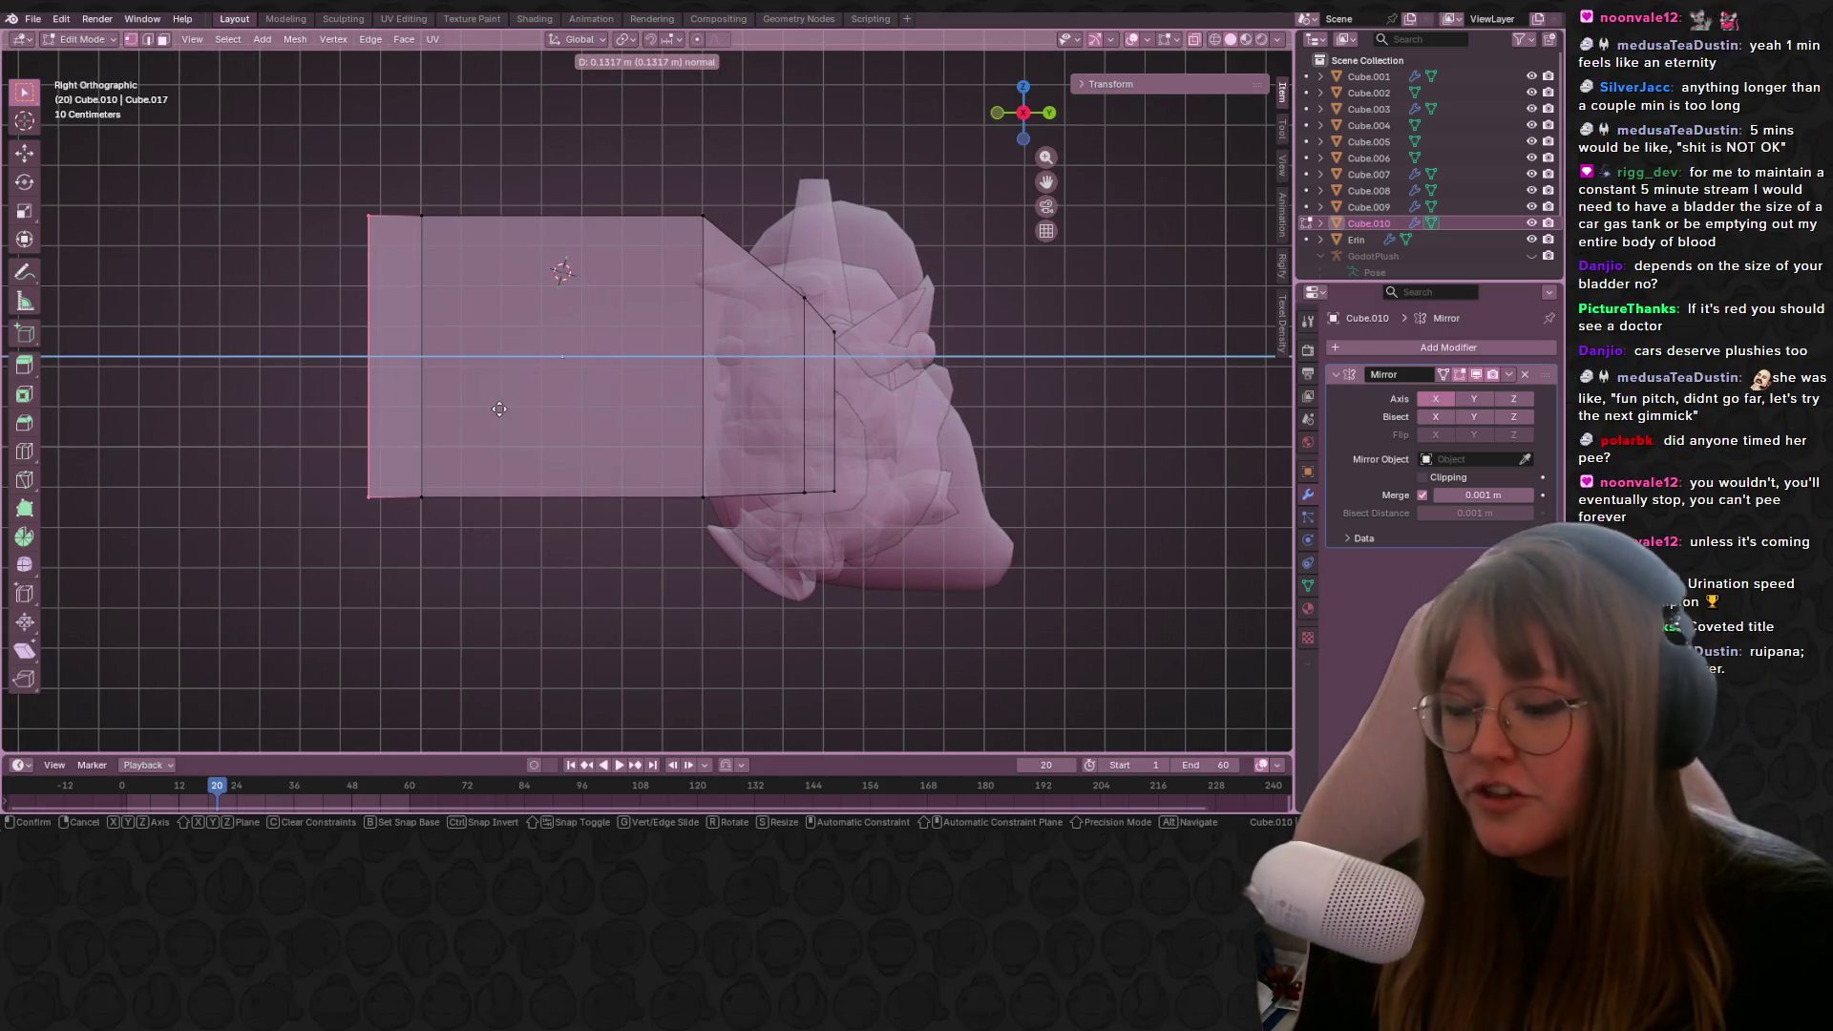
click(500, 410)
shift+middle_drag(410, 255, 581, 255)
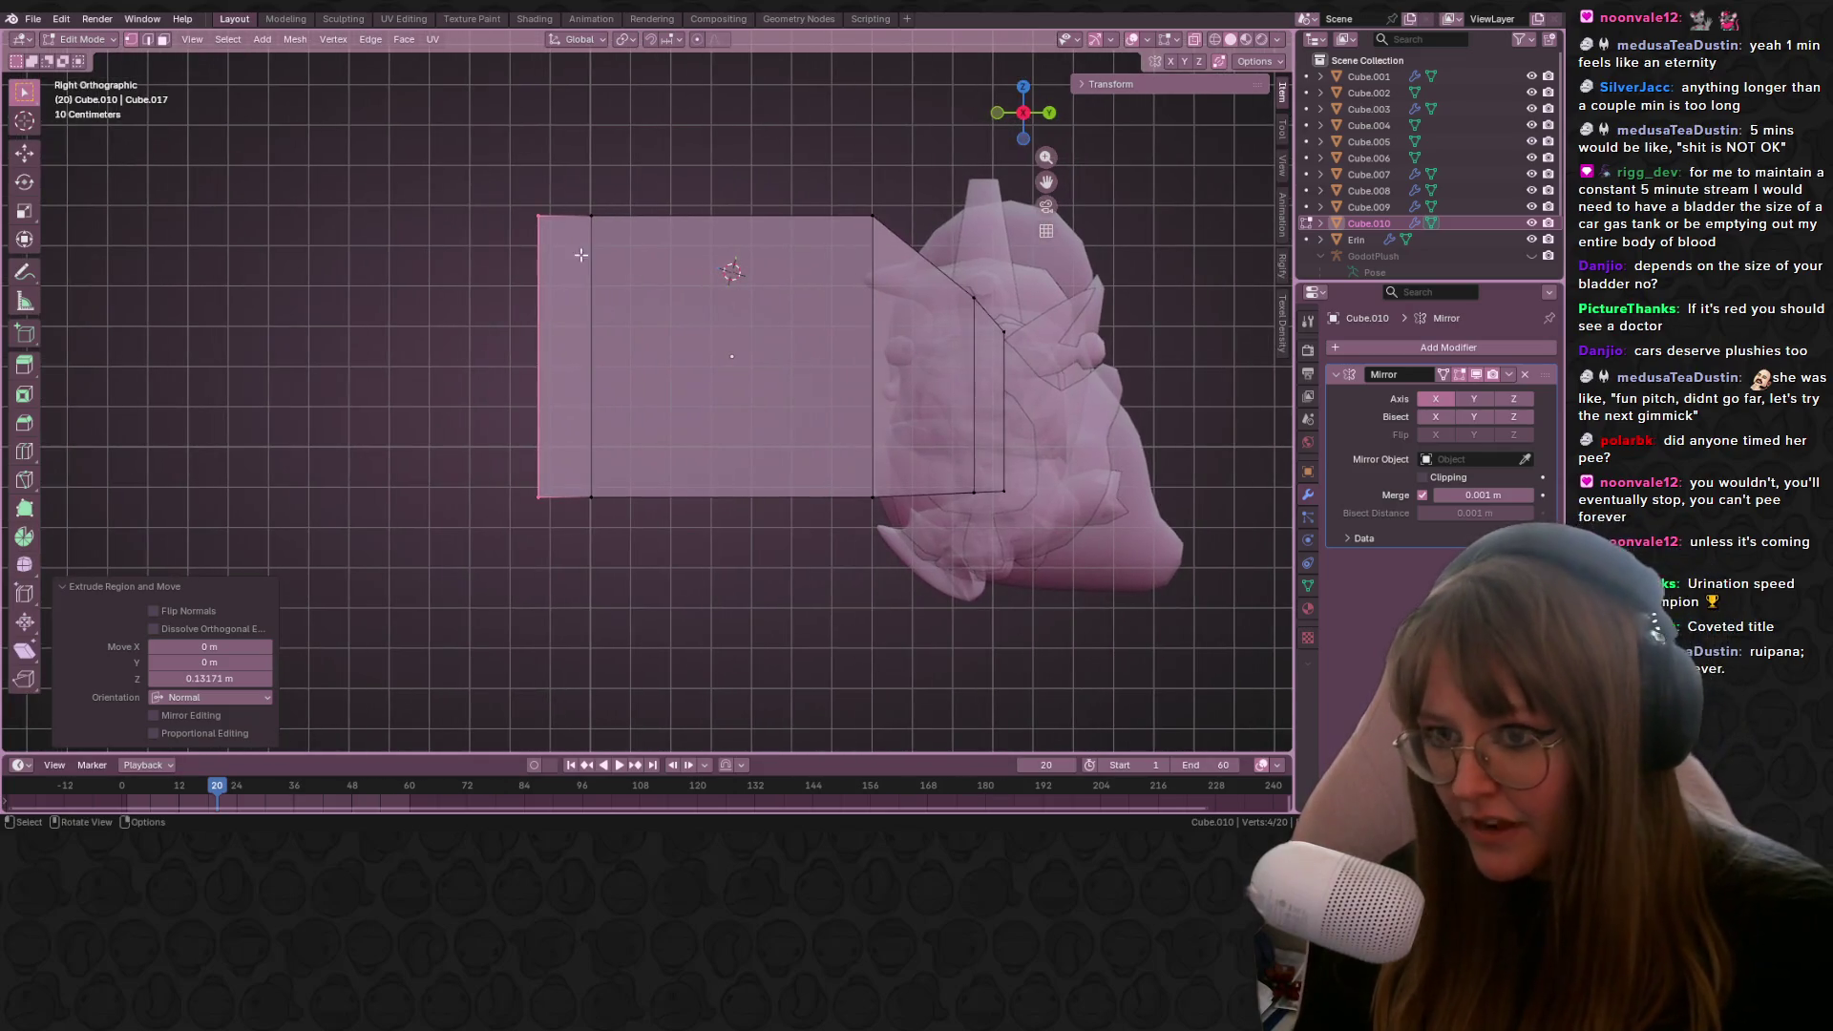
key(e)
right_click(842, 485)
shift+scroll(832, 488, up, 1)
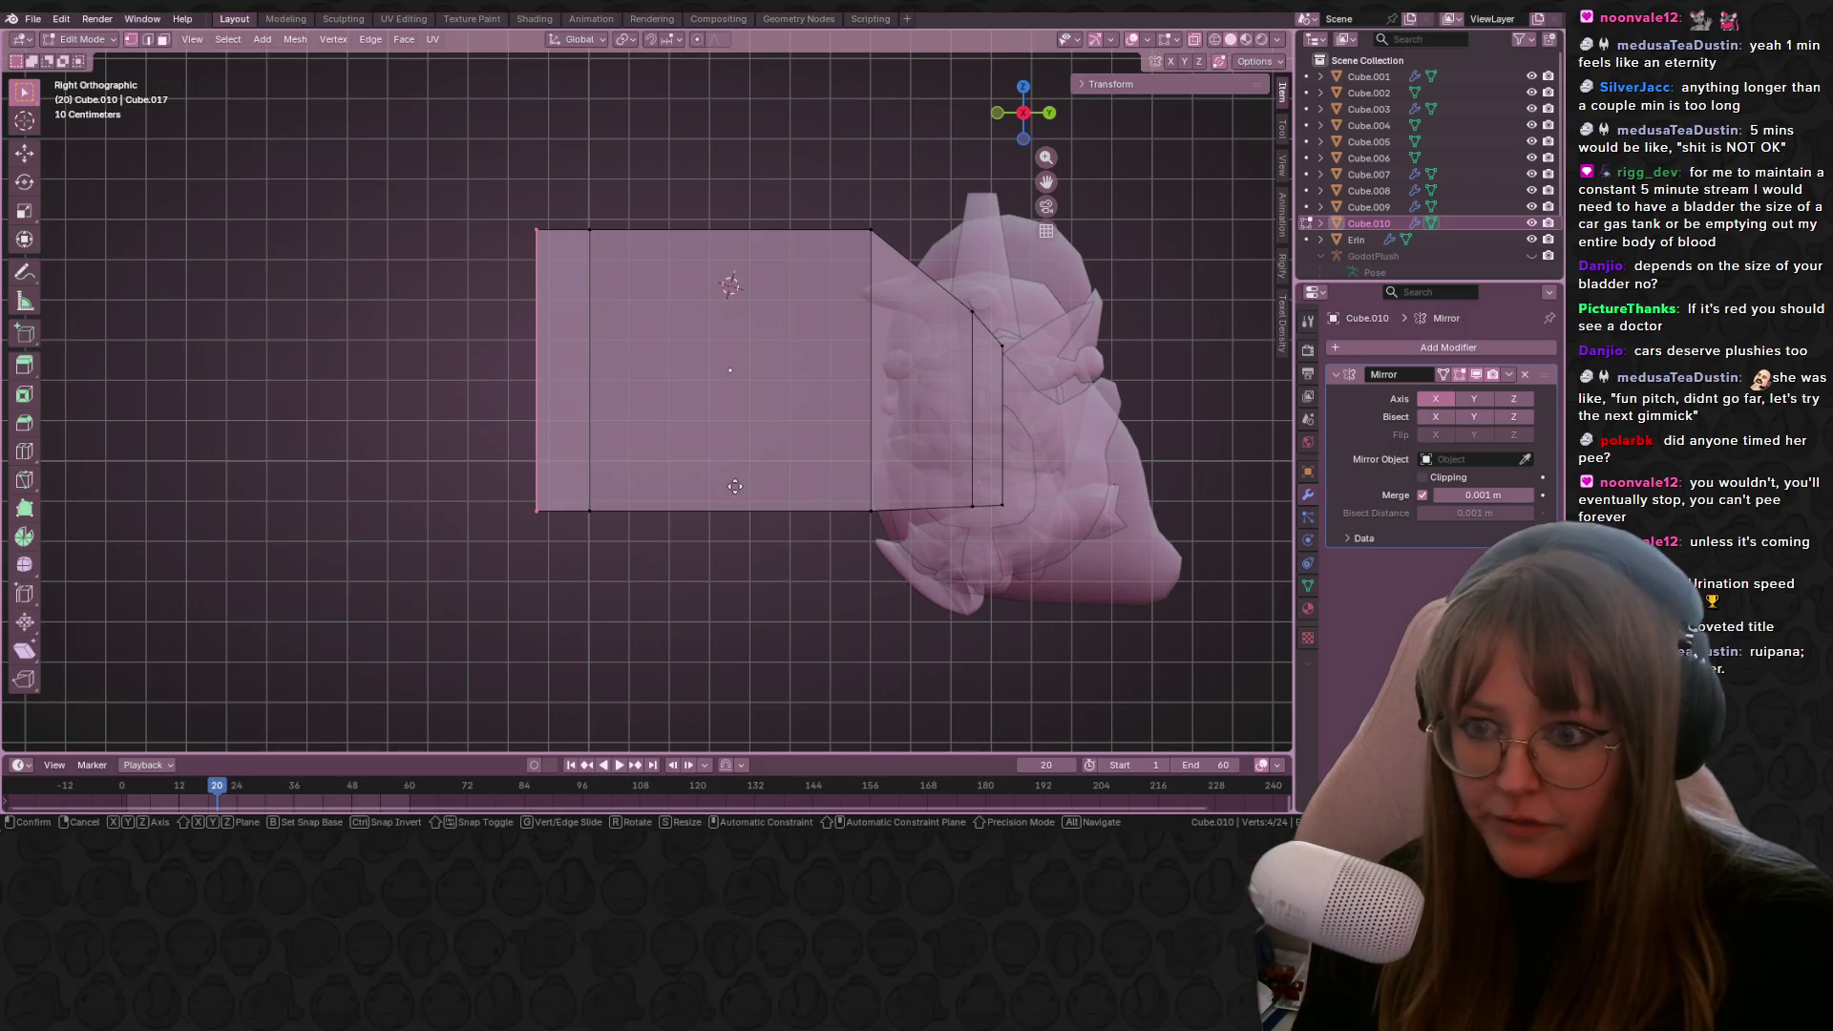
key(ctrl+z)
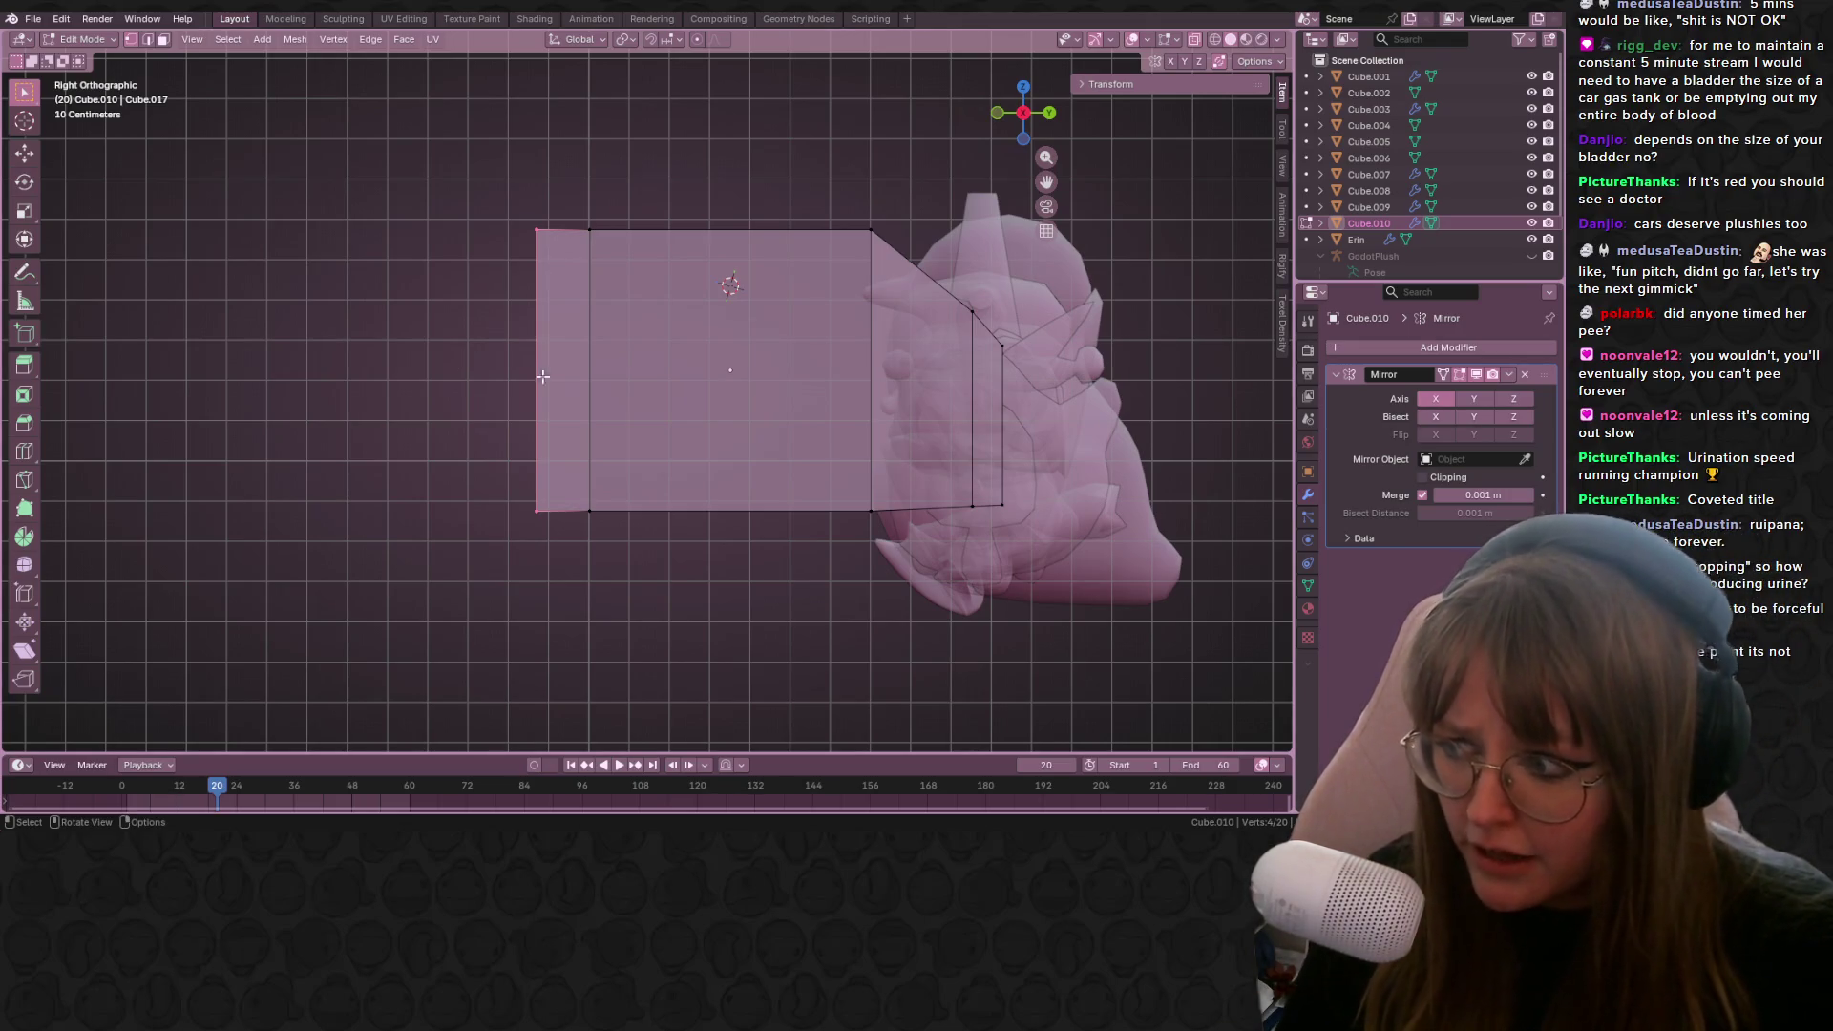
Step: Slide the left end edge further out along the Y axis
shift+middle_drag(585, 406, 553, 395)
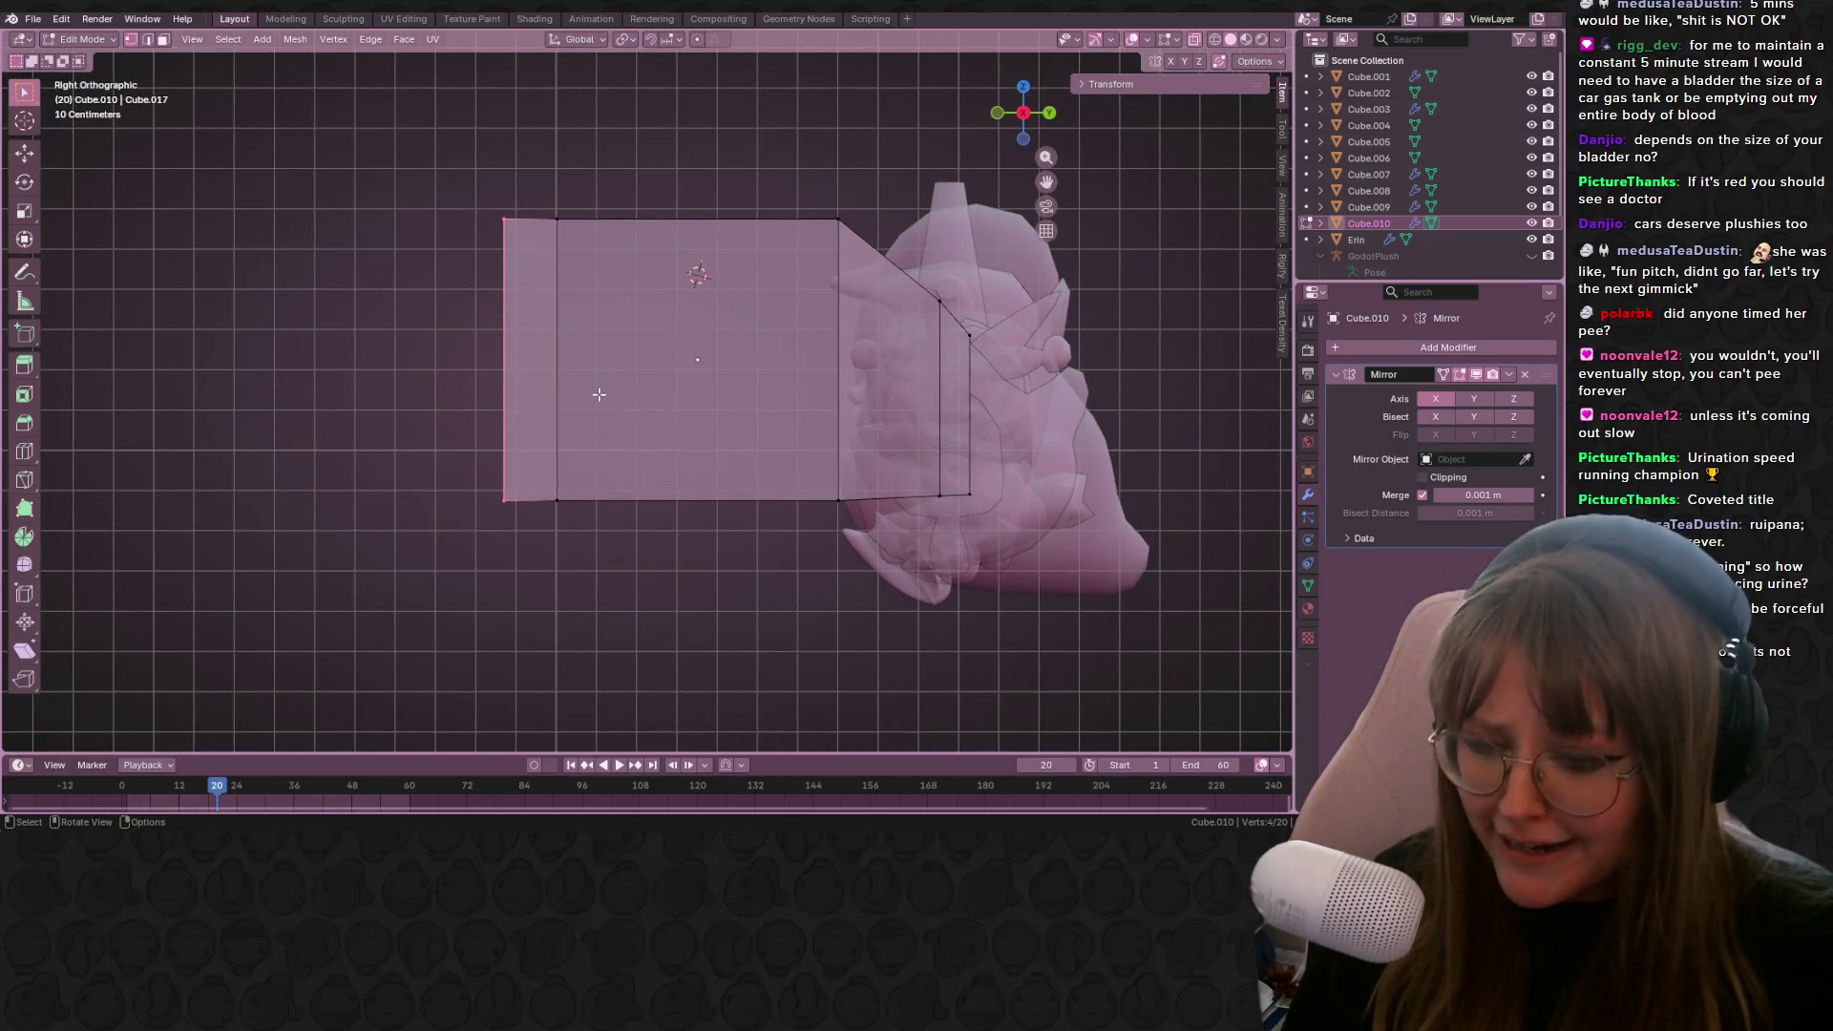
key(g)
key(y)
click(523, 387)
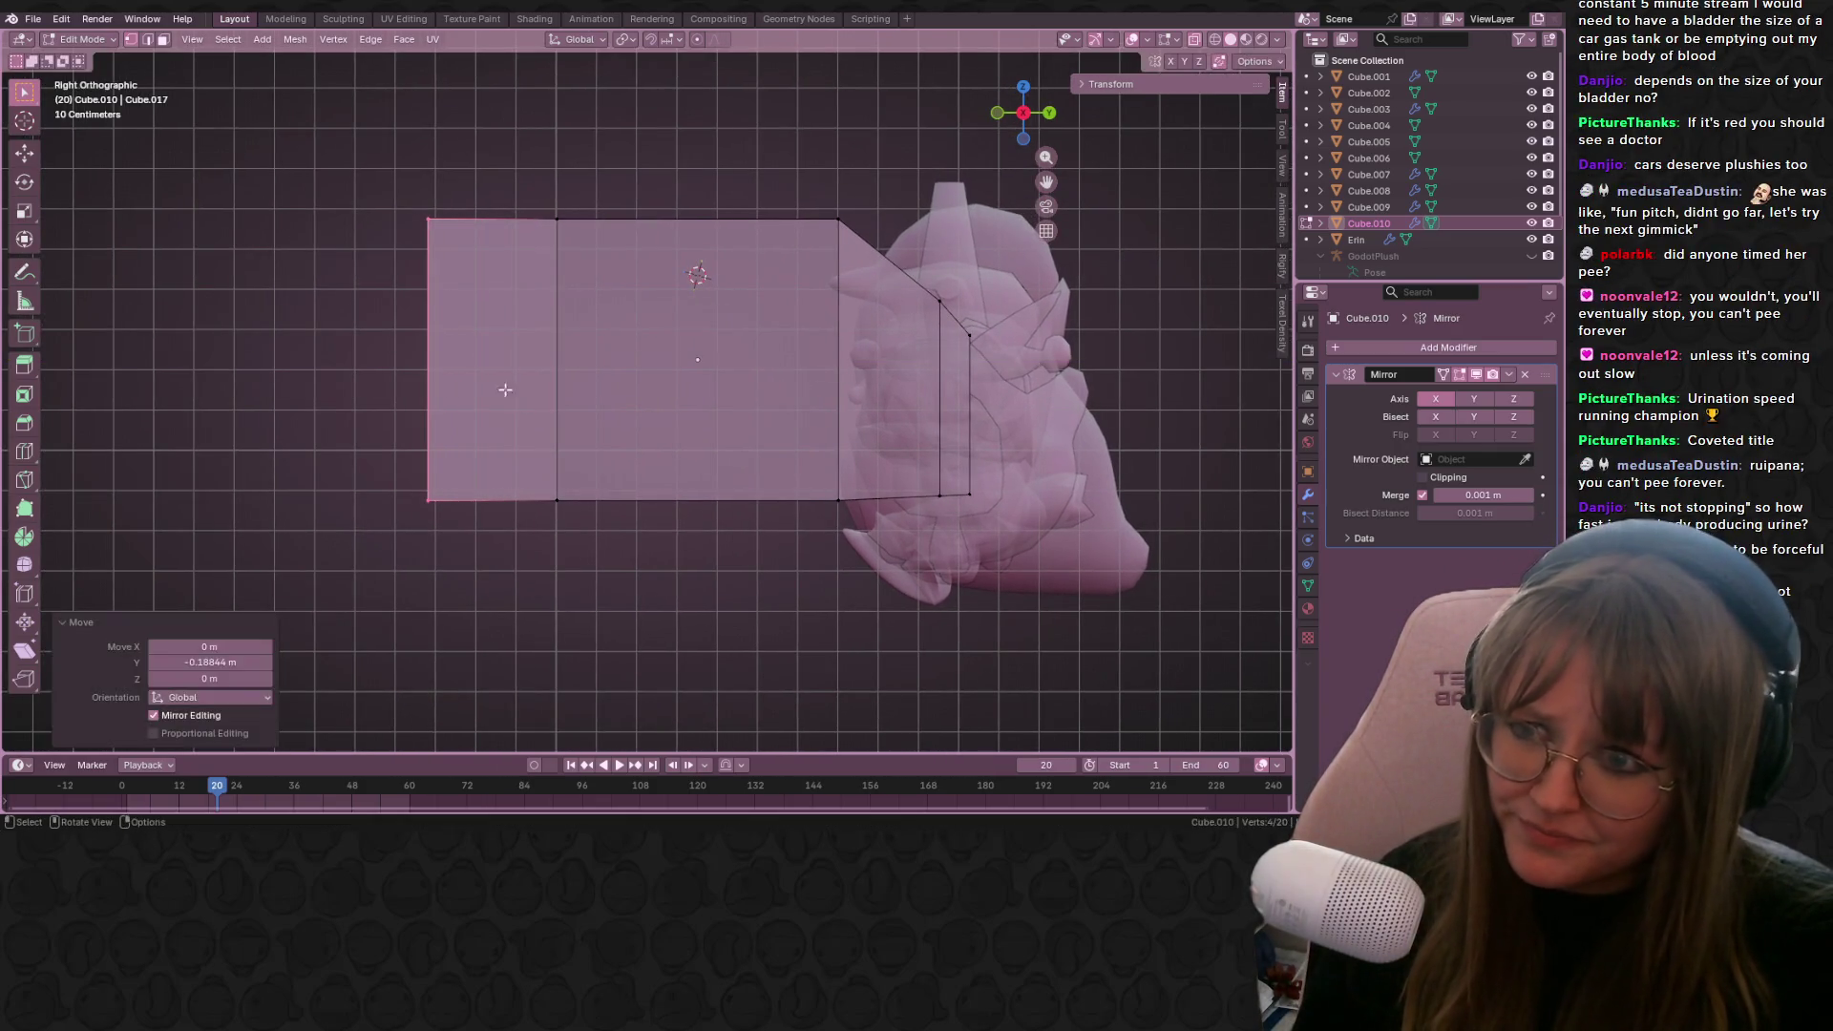
Step: Lower the top-left corner vertex to form a sloping hood
shift+middle_drag(465, 267, 419, 240)
key(g)
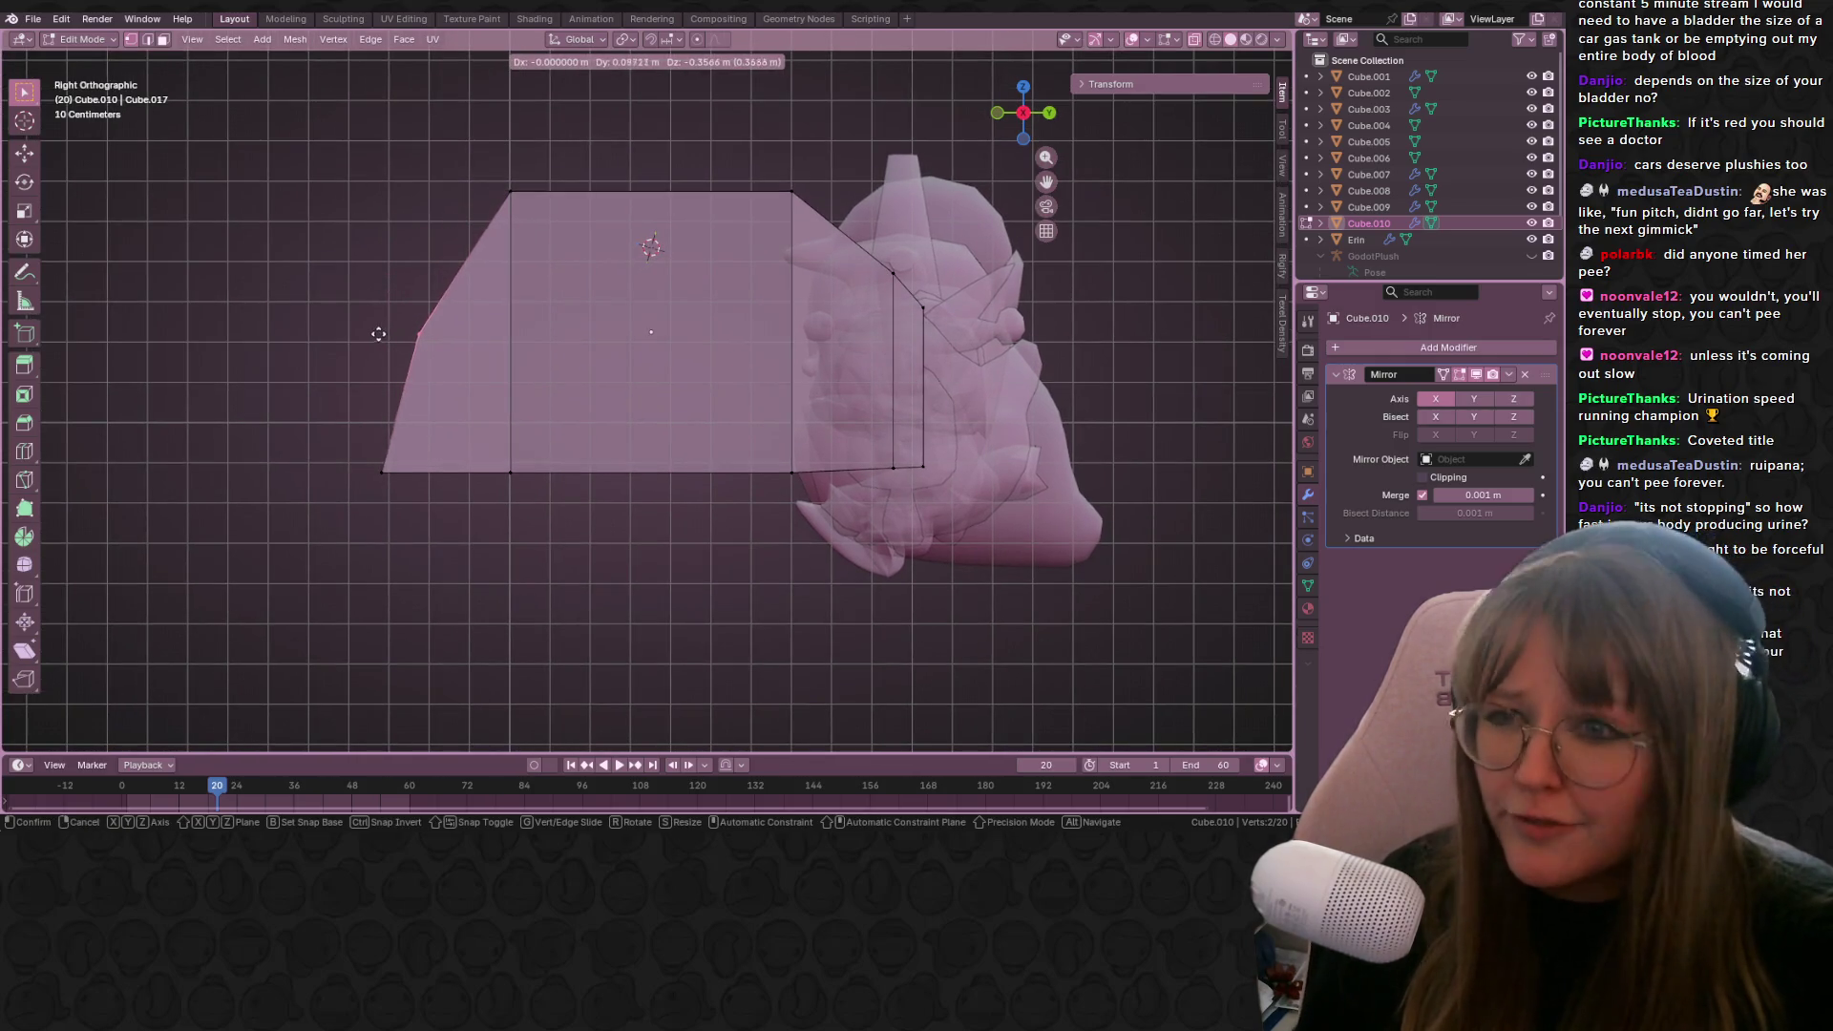
click(350, 332)
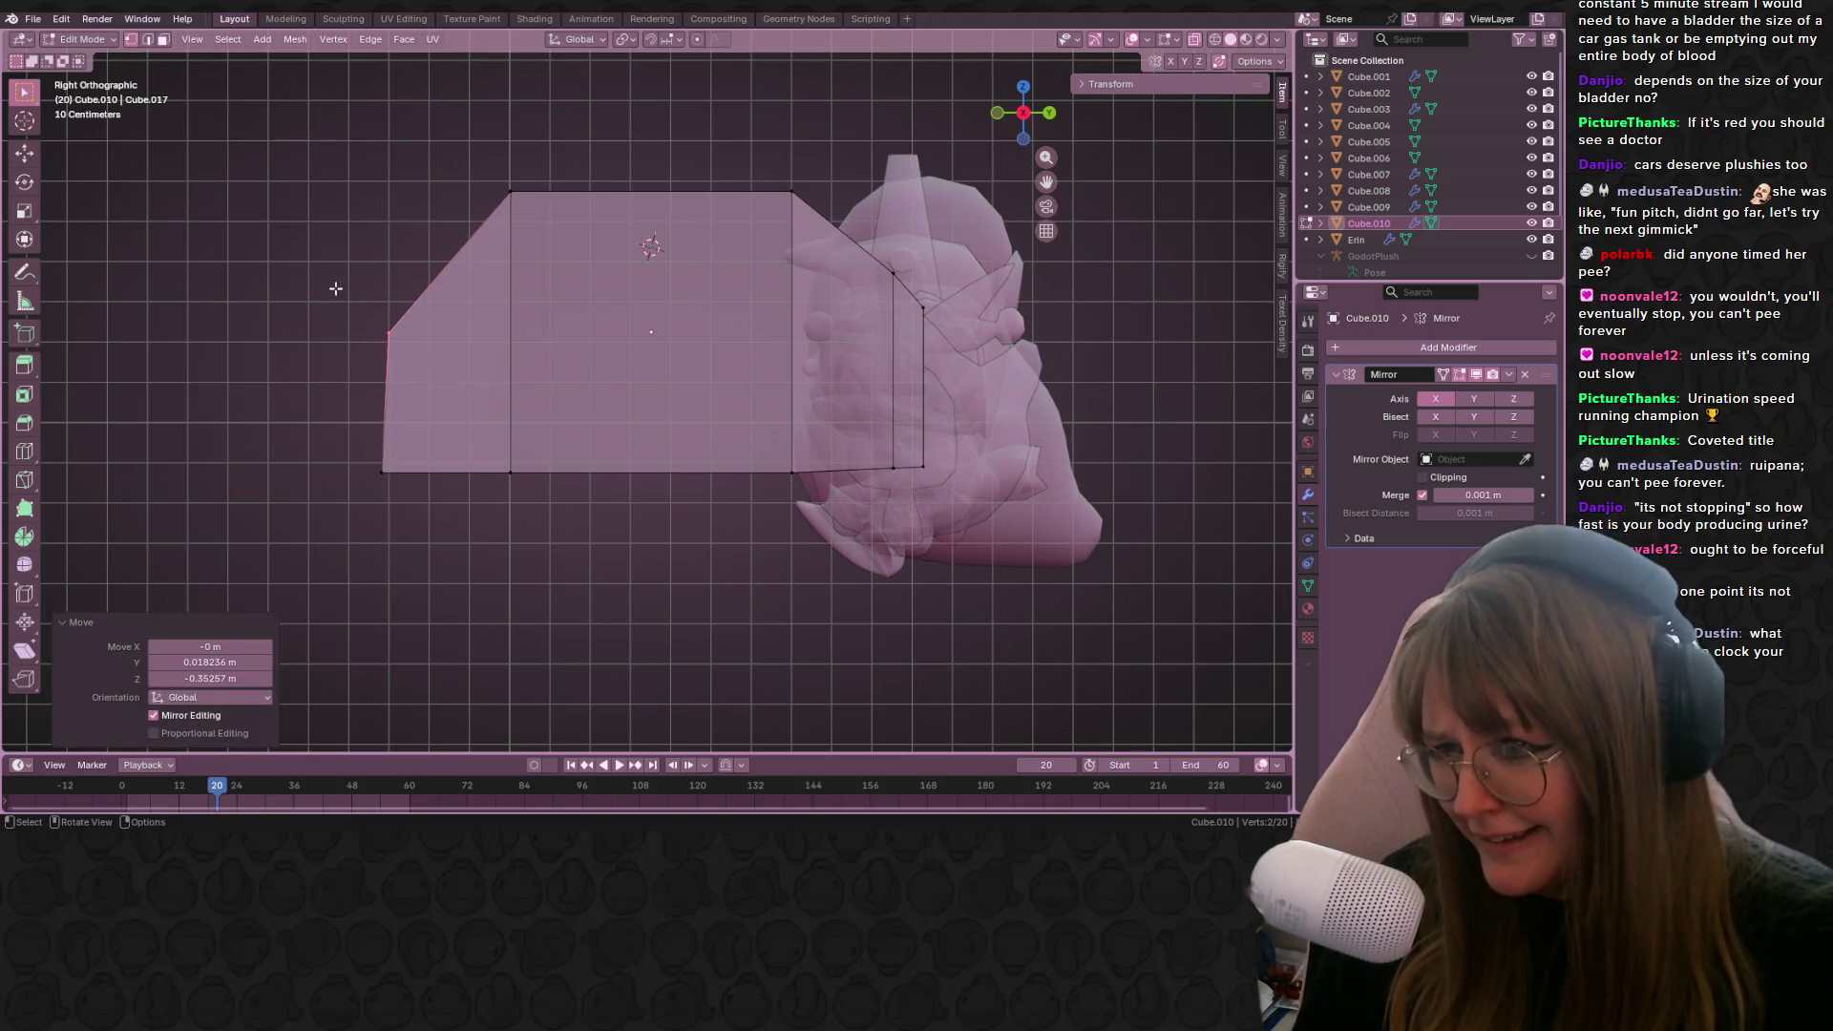
key(g)
click(373, 307)
key(g)
click(336, 306)
key(g)
click(359, 307)
key(g)
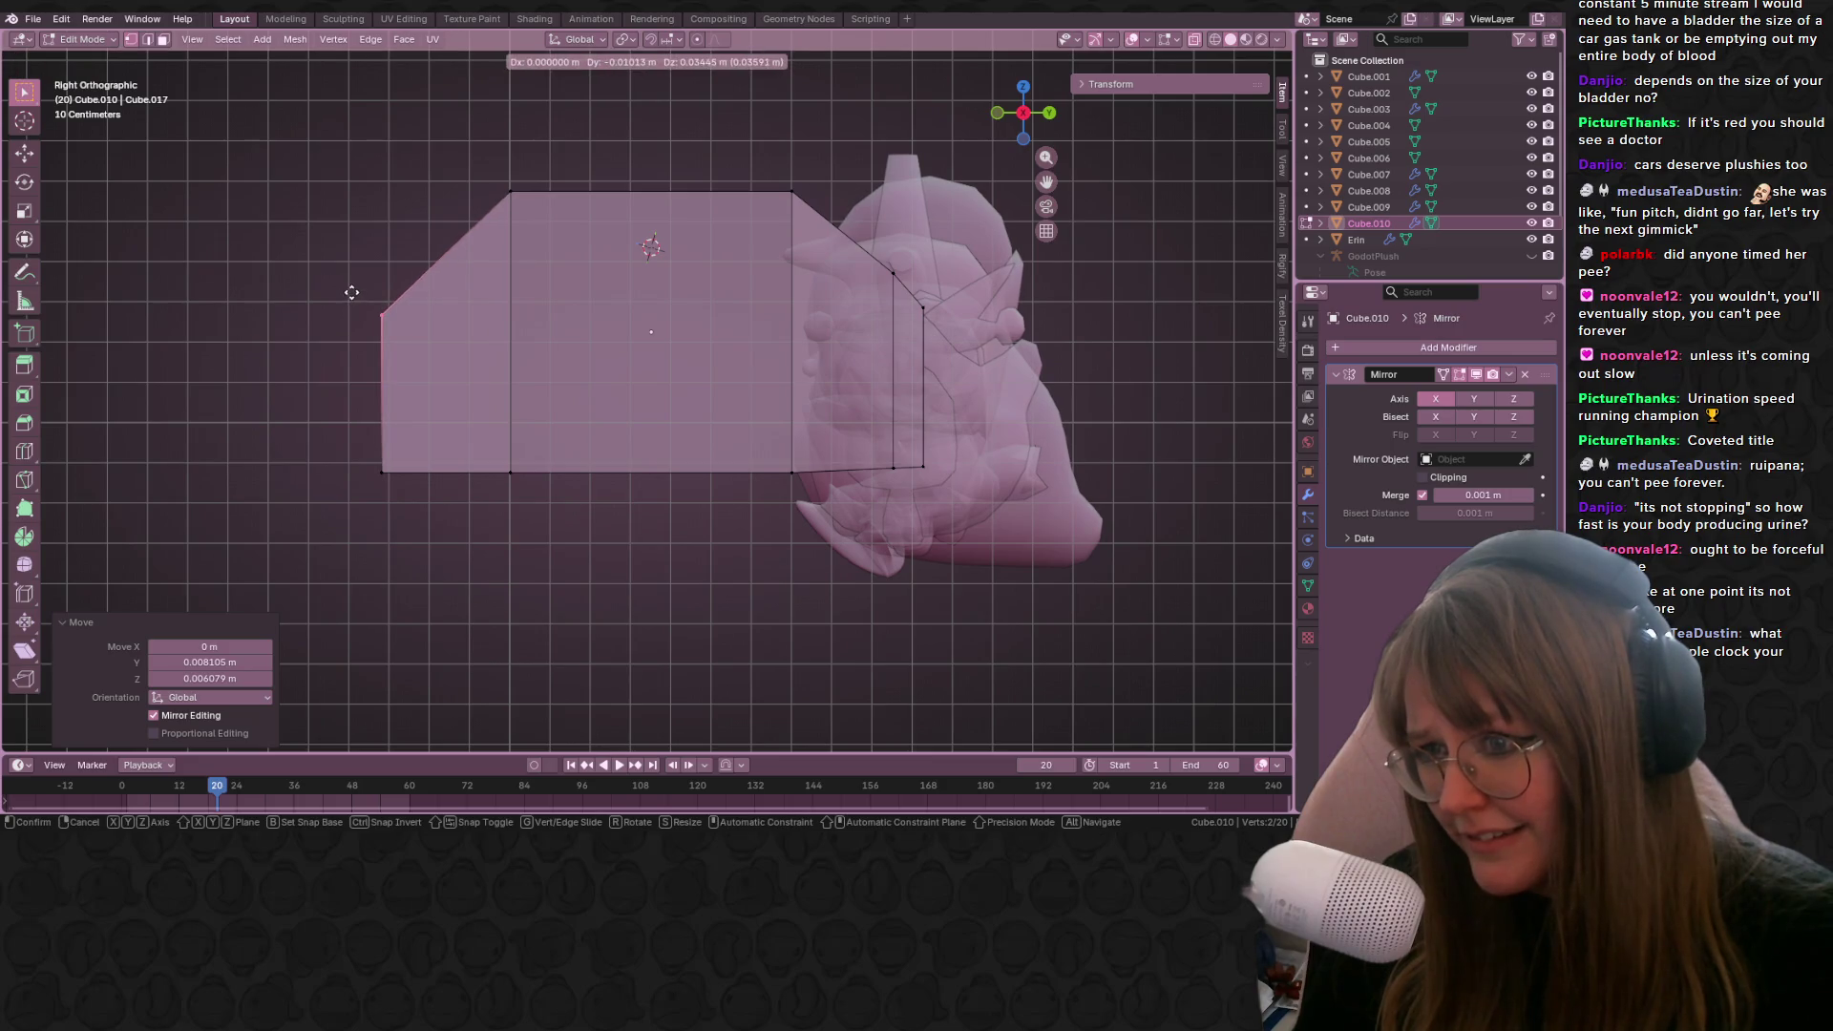
click(351, 292)
Step: Extrude the left edge into a nose section, scaled to 0.89 and moved further left
scroll(397, 291, down, 2)
drag(355, 256, 481, 491)
mouse_move(499, 528)
shift+middle_down()
mouse_move(666, 590)
mouse_move(821, 573)
shift+middle_up()
key(e)
click(757, 578)
key(s)
click(769, 562)
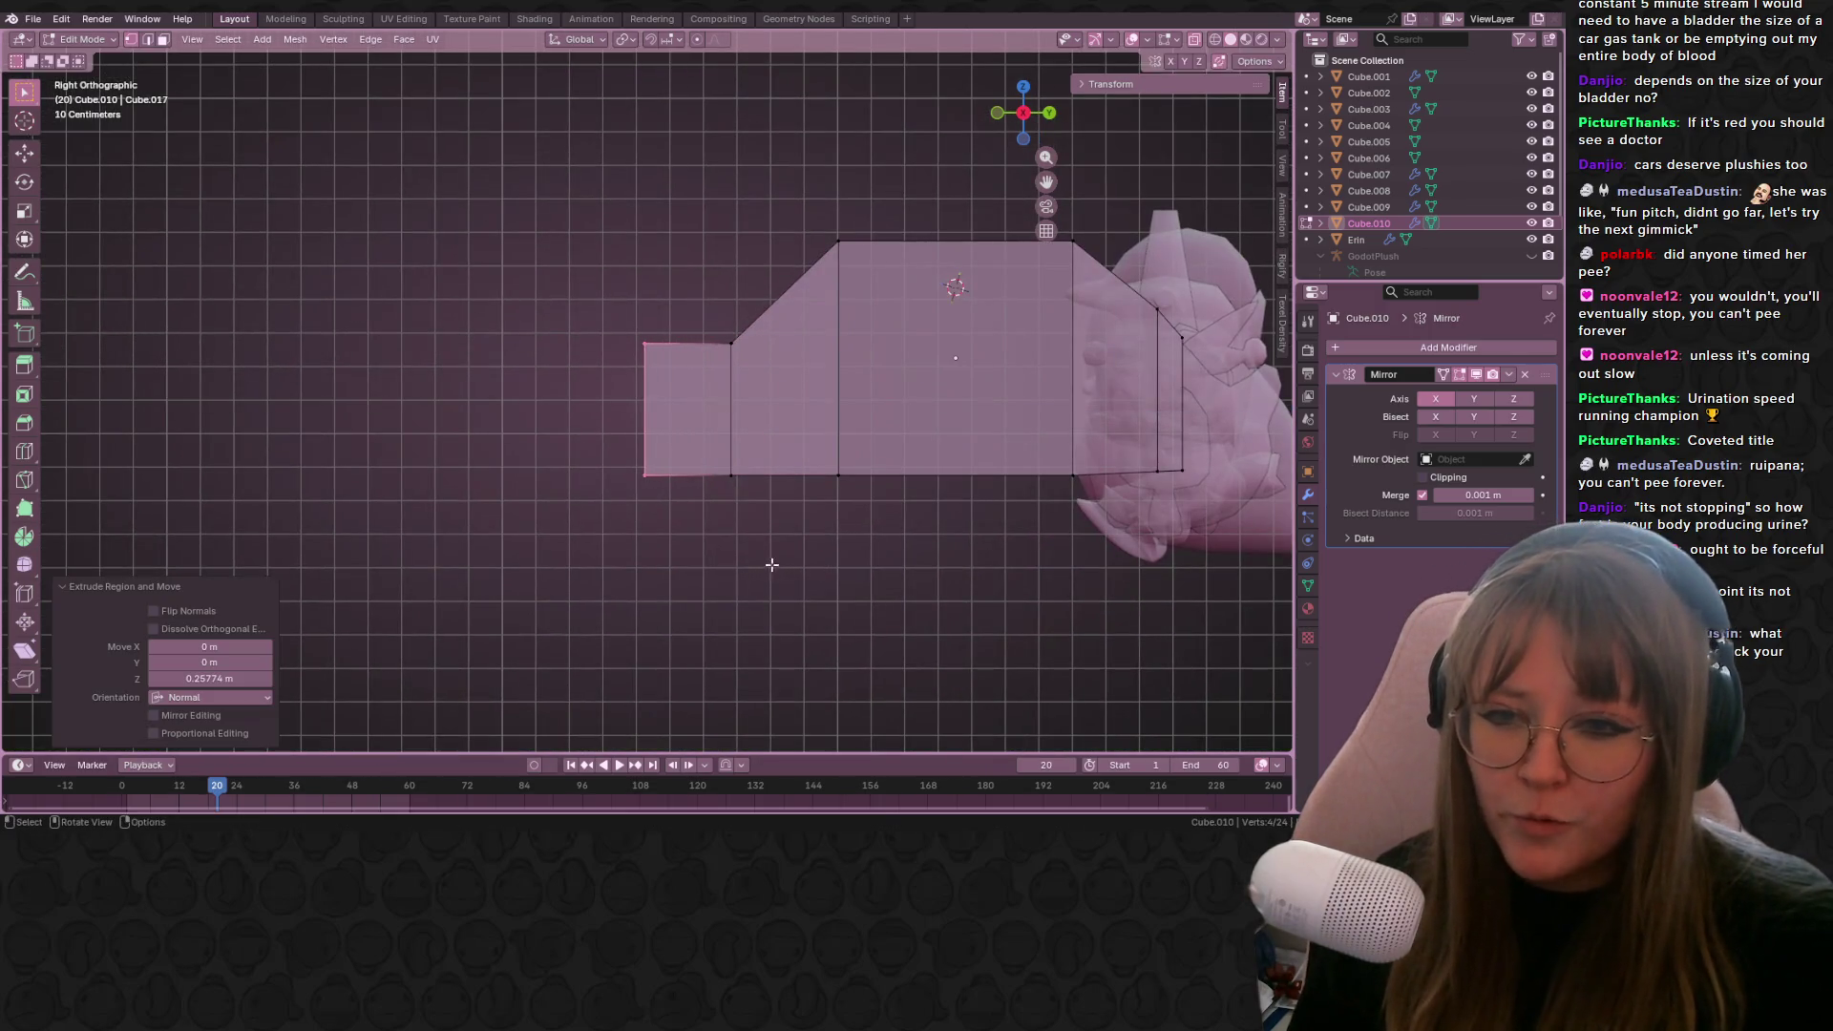
key(g)
click(718, 554)
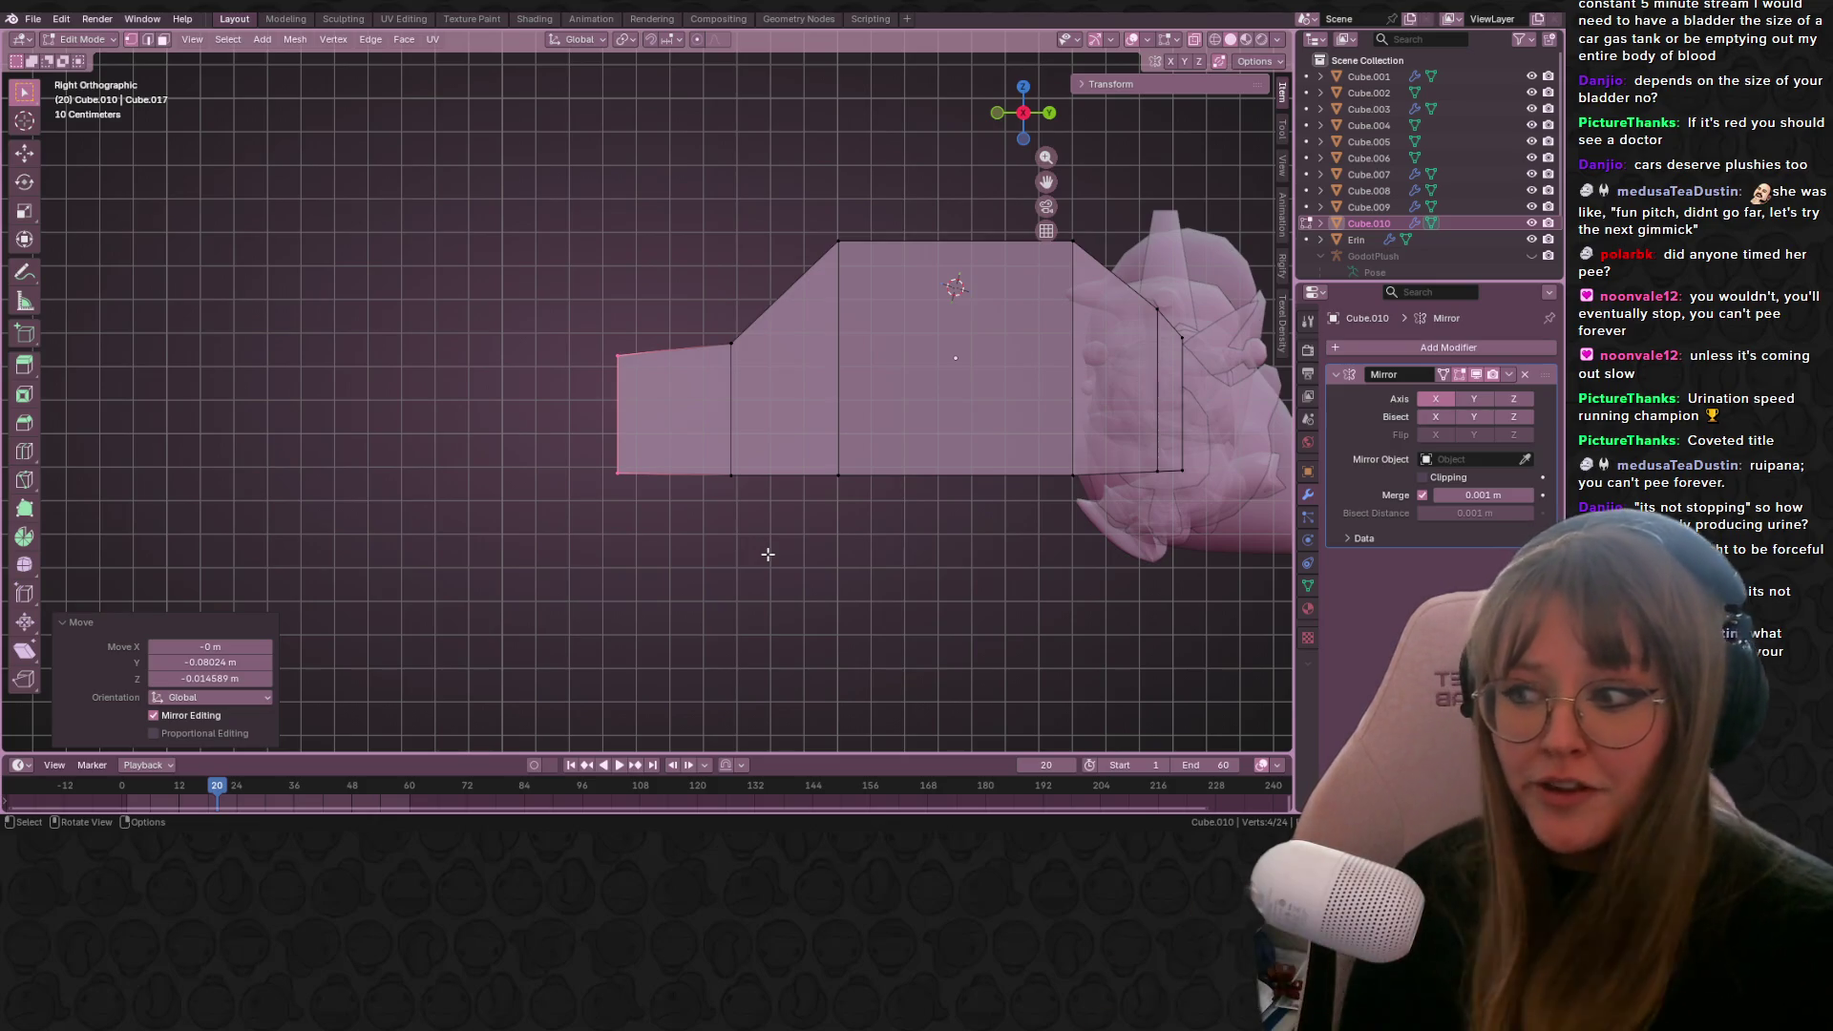
middle_drag(788, 534, 965, 487)
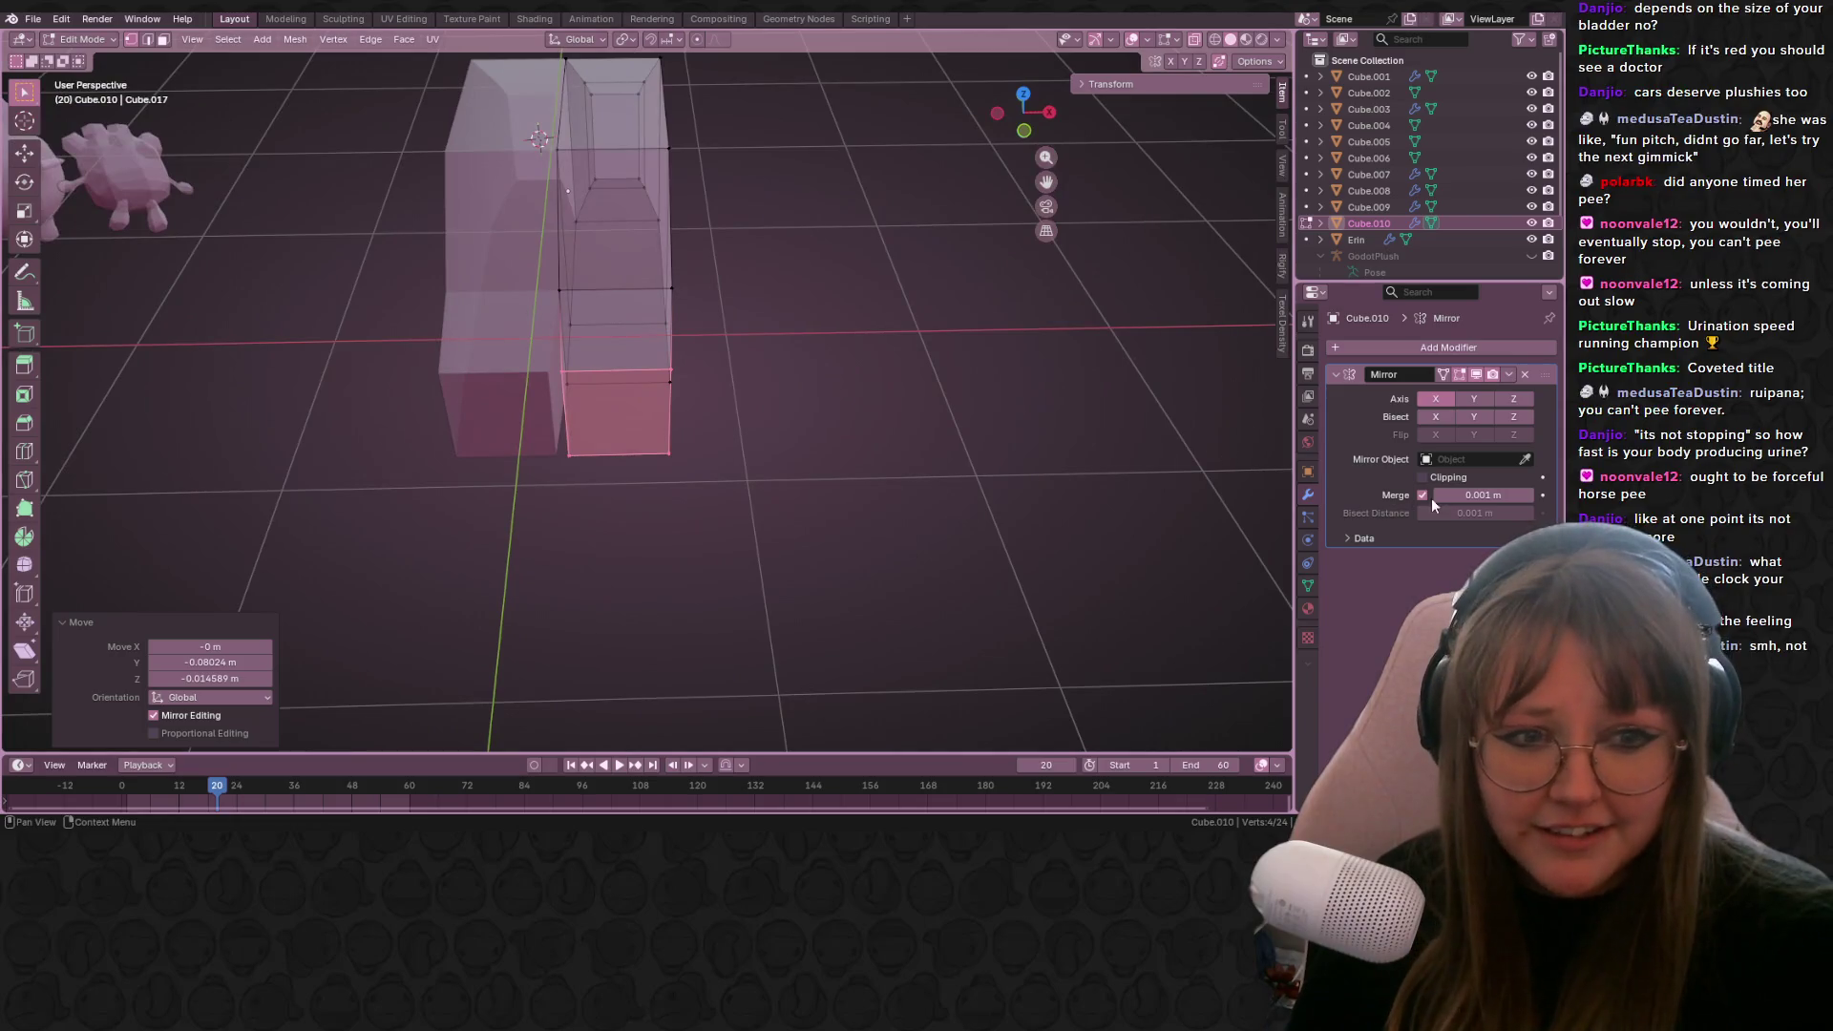
Step: Reposition the selected face, then shift it slightly in top view
key(g)
click(872, 455)
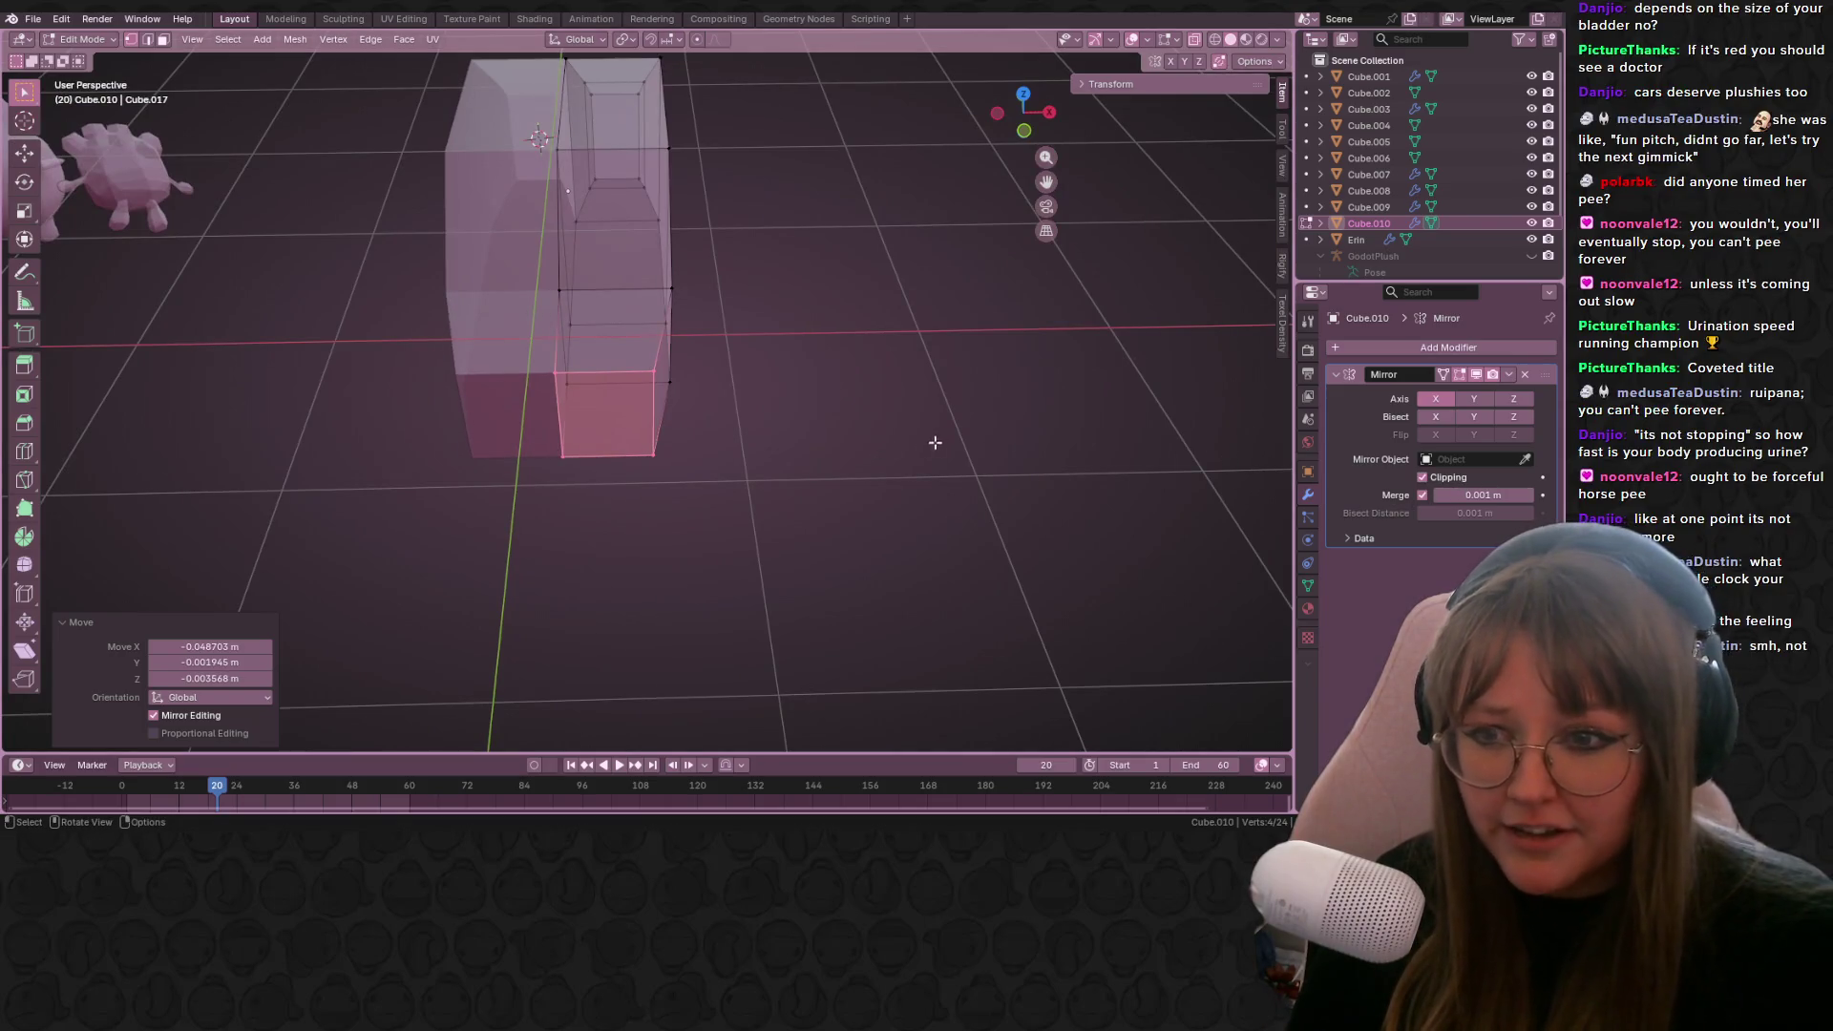
middle_drag(872, 455, 1055, 363)
click(1023, 103)
key(g)
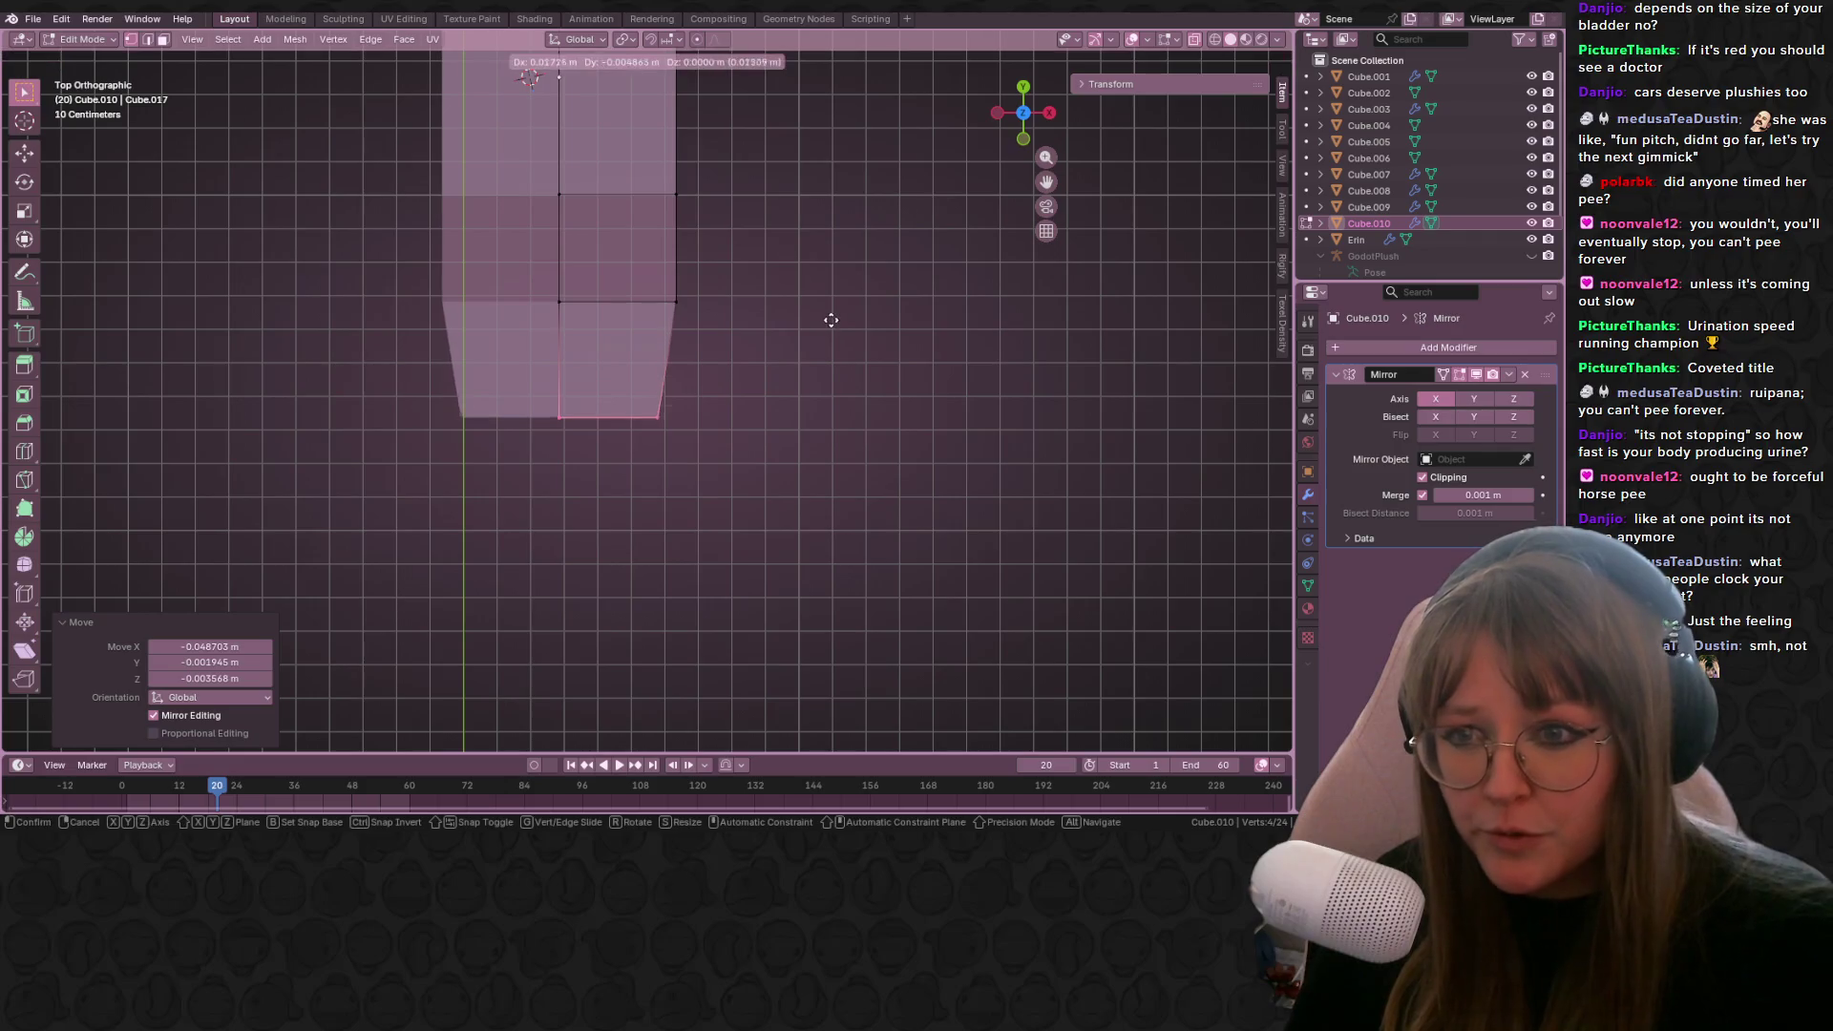
click(838, 332)
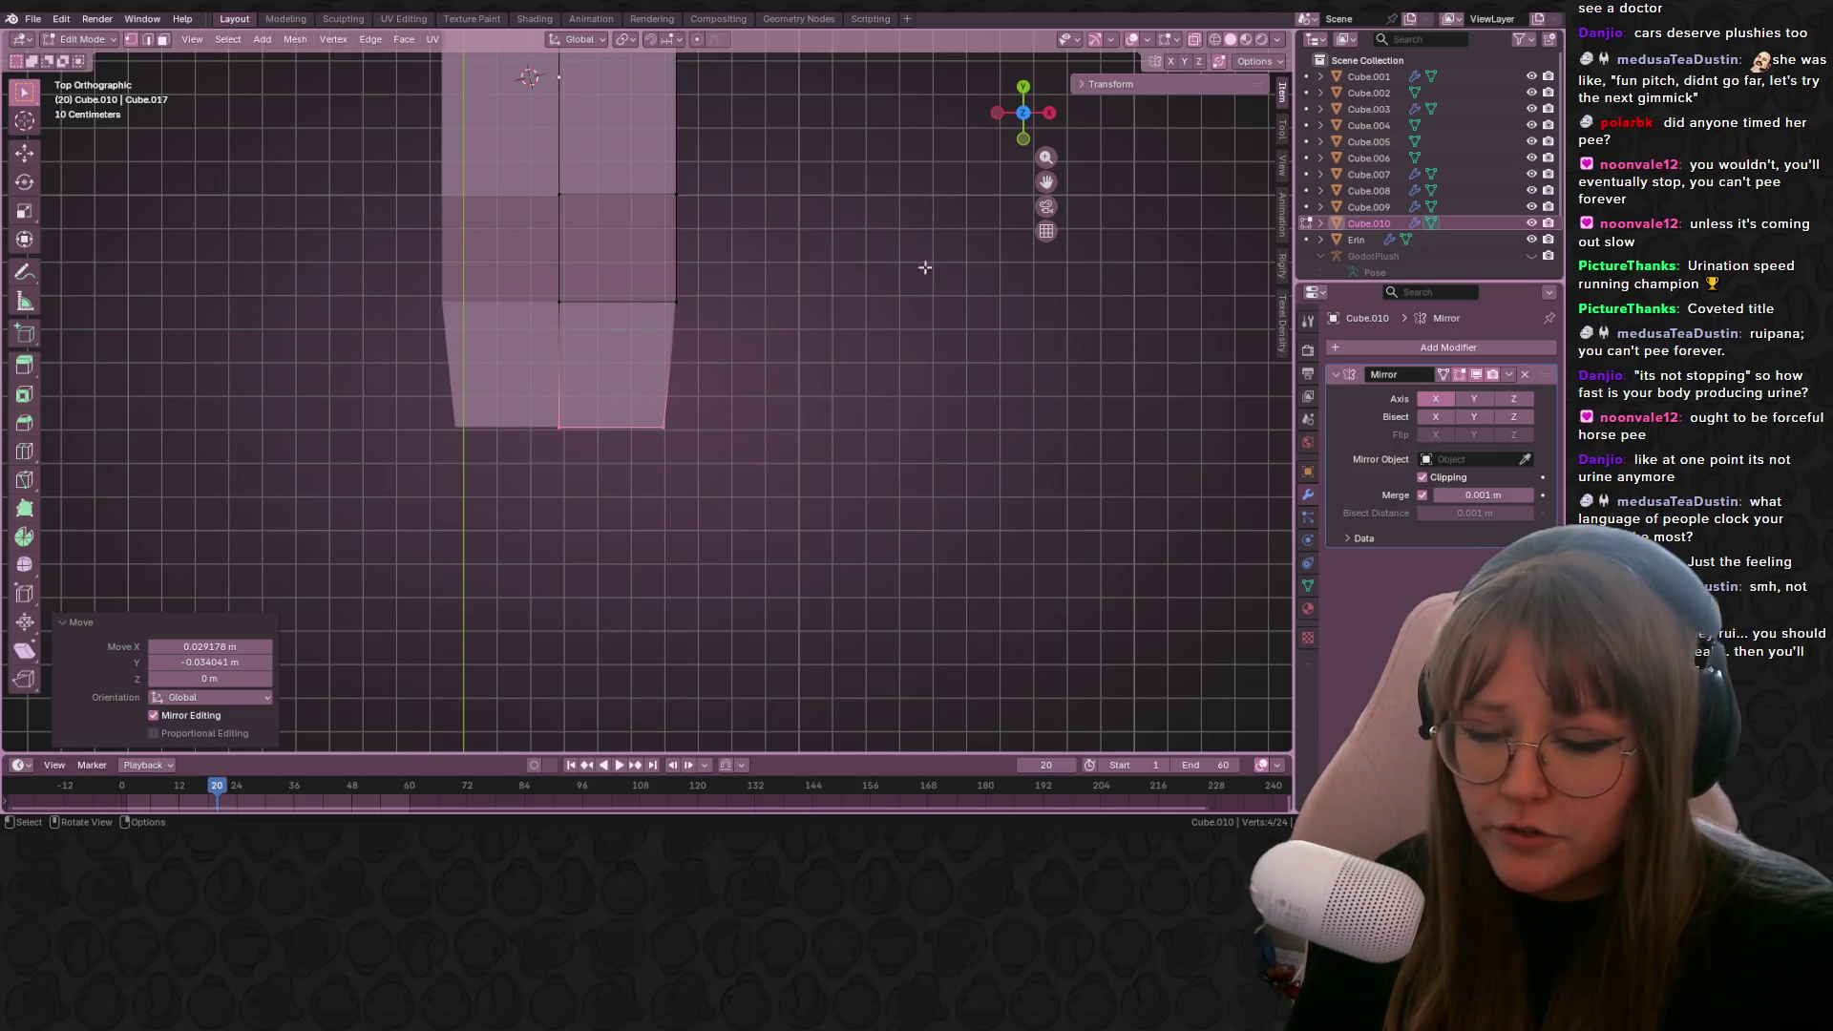
Step: Clear the selection and move the end edge to a new position
click(1046, 134)
click(1050, 113)
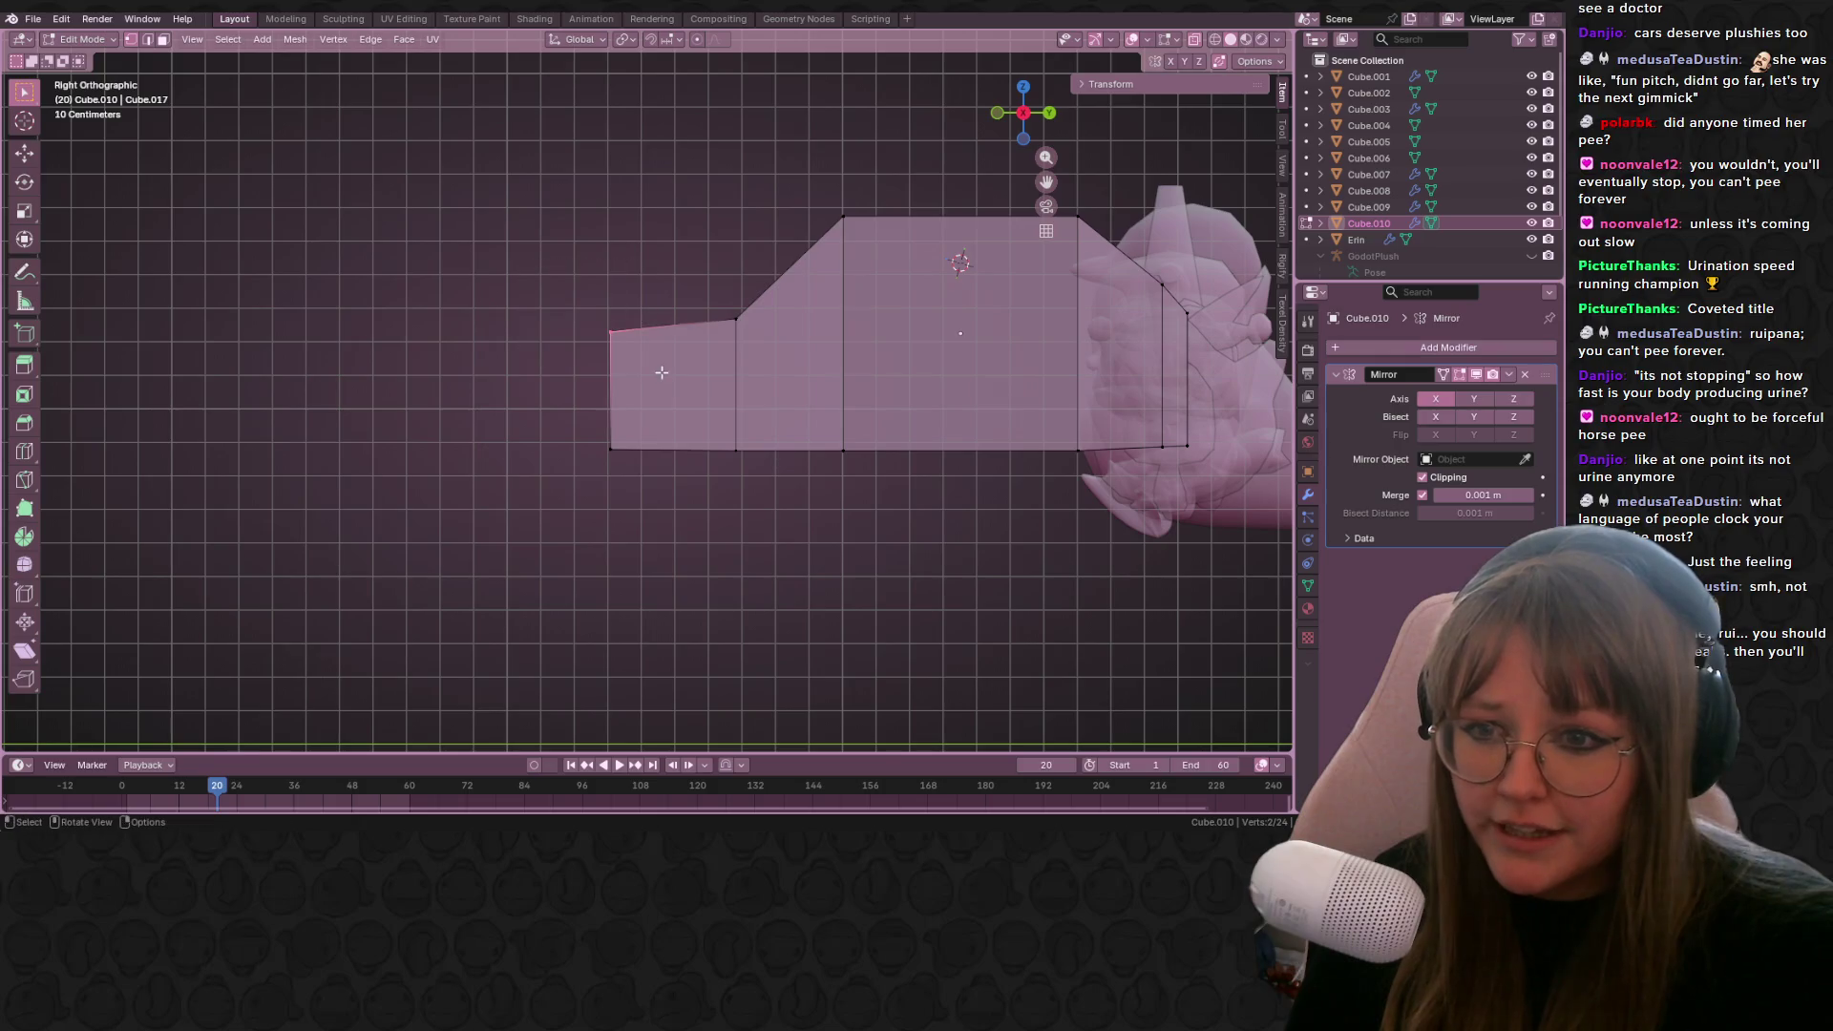
key(g)
click(631, 394)
shift+middle_drag(798, 444, 713, 418)
Step: In Front view, move the body's right half about 0.078 m along X to widen it
middle_drag(840, 429, 897, 507)
middle_drag(974, 417, 803, 318)
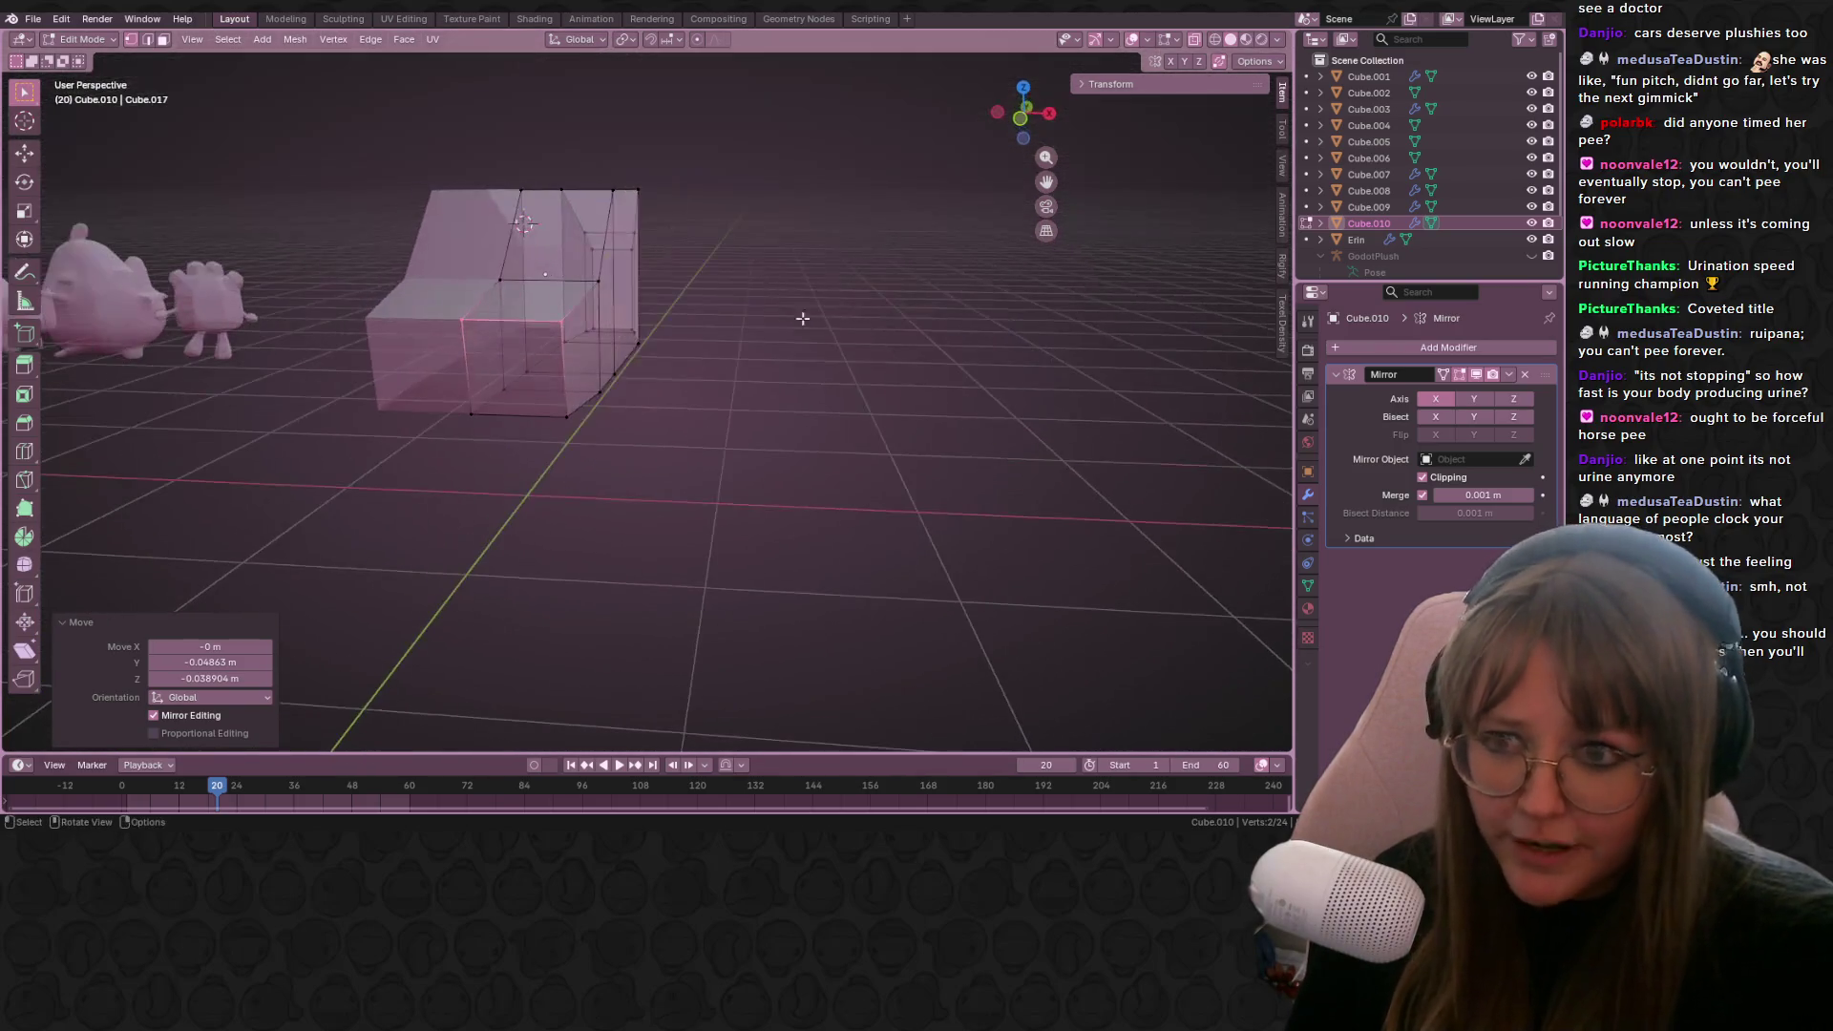
click(1025, 109)
drag(495, 129, 625, 469)
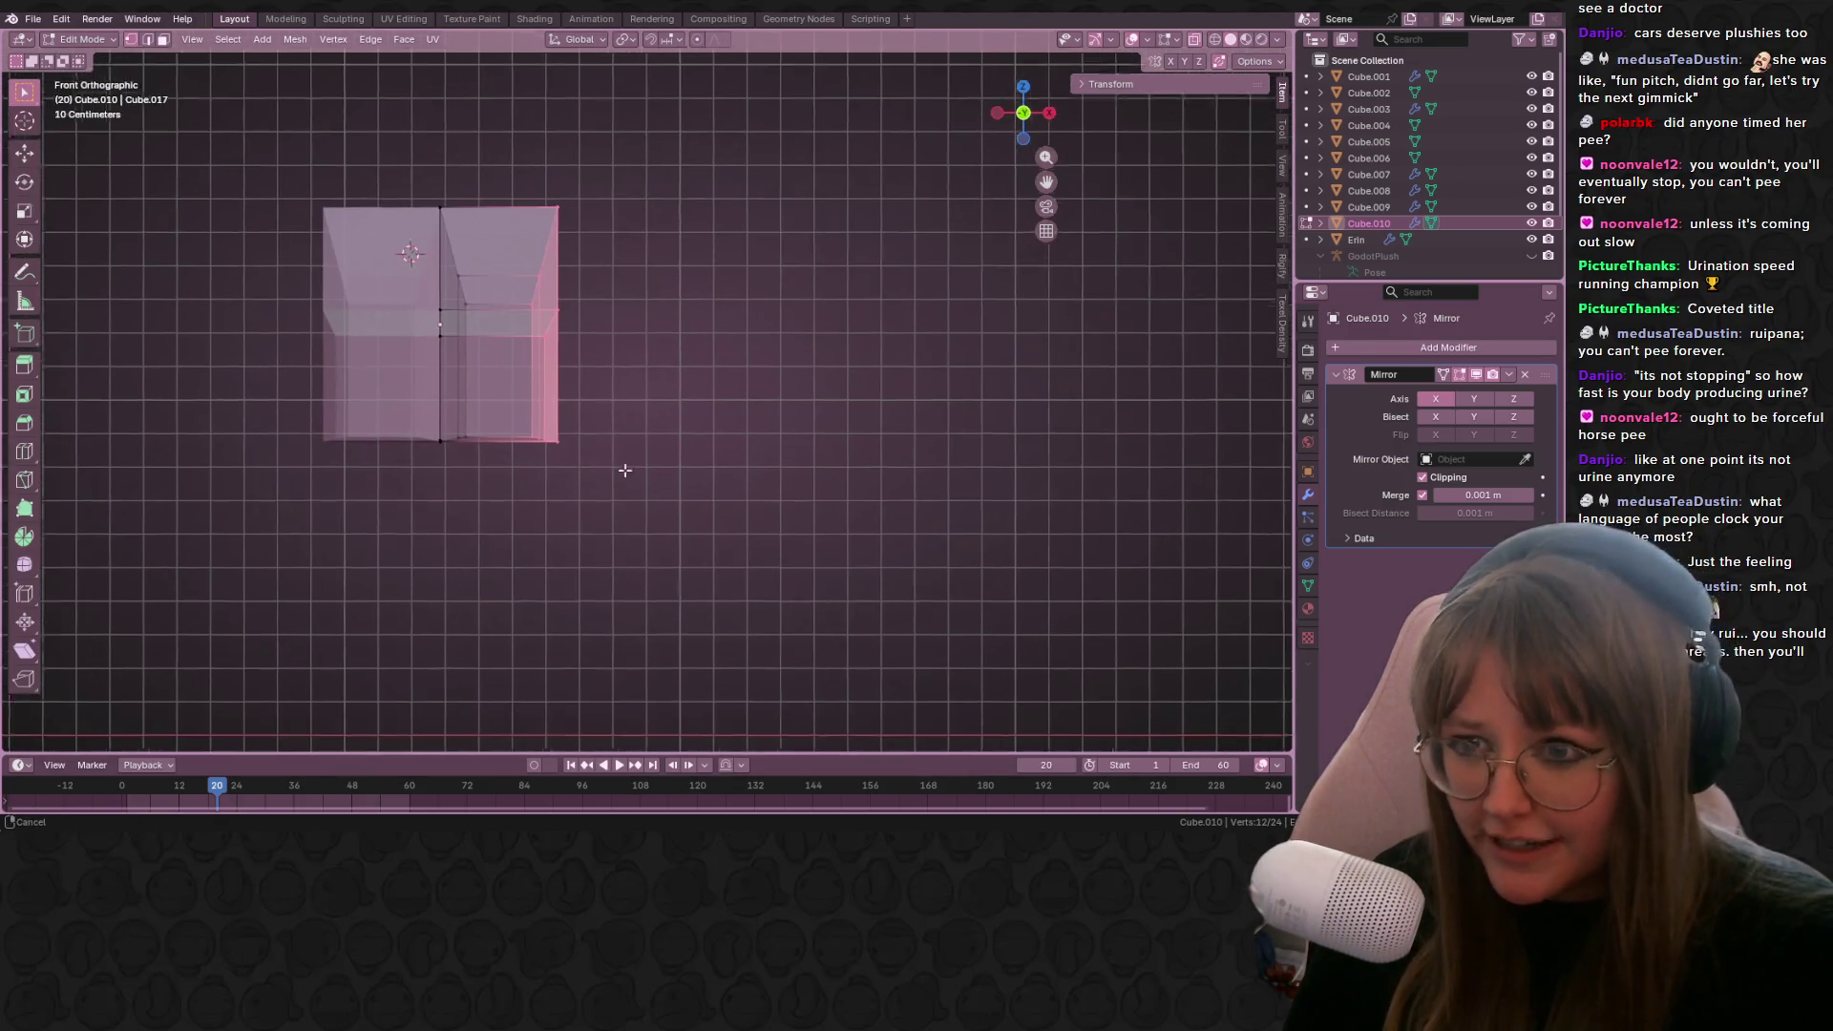
shift+middle_drag(625, 470, 620, 473)
key(g)
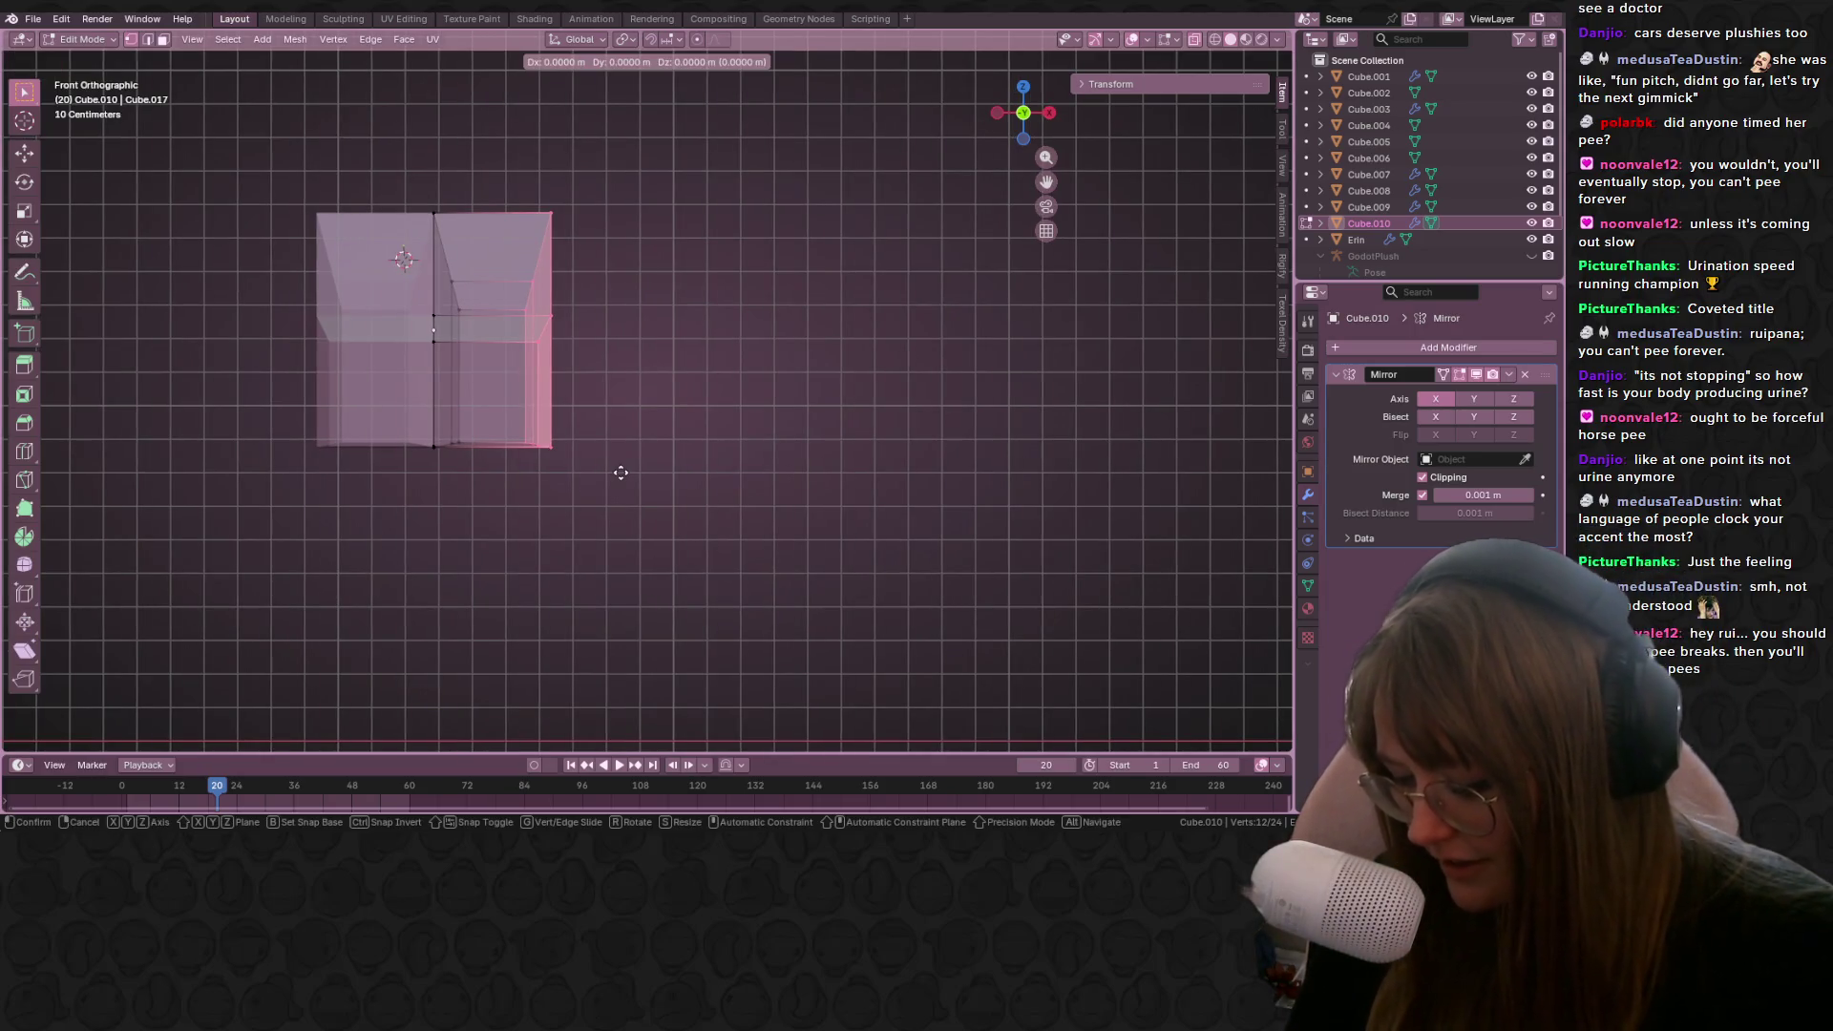
key(x)
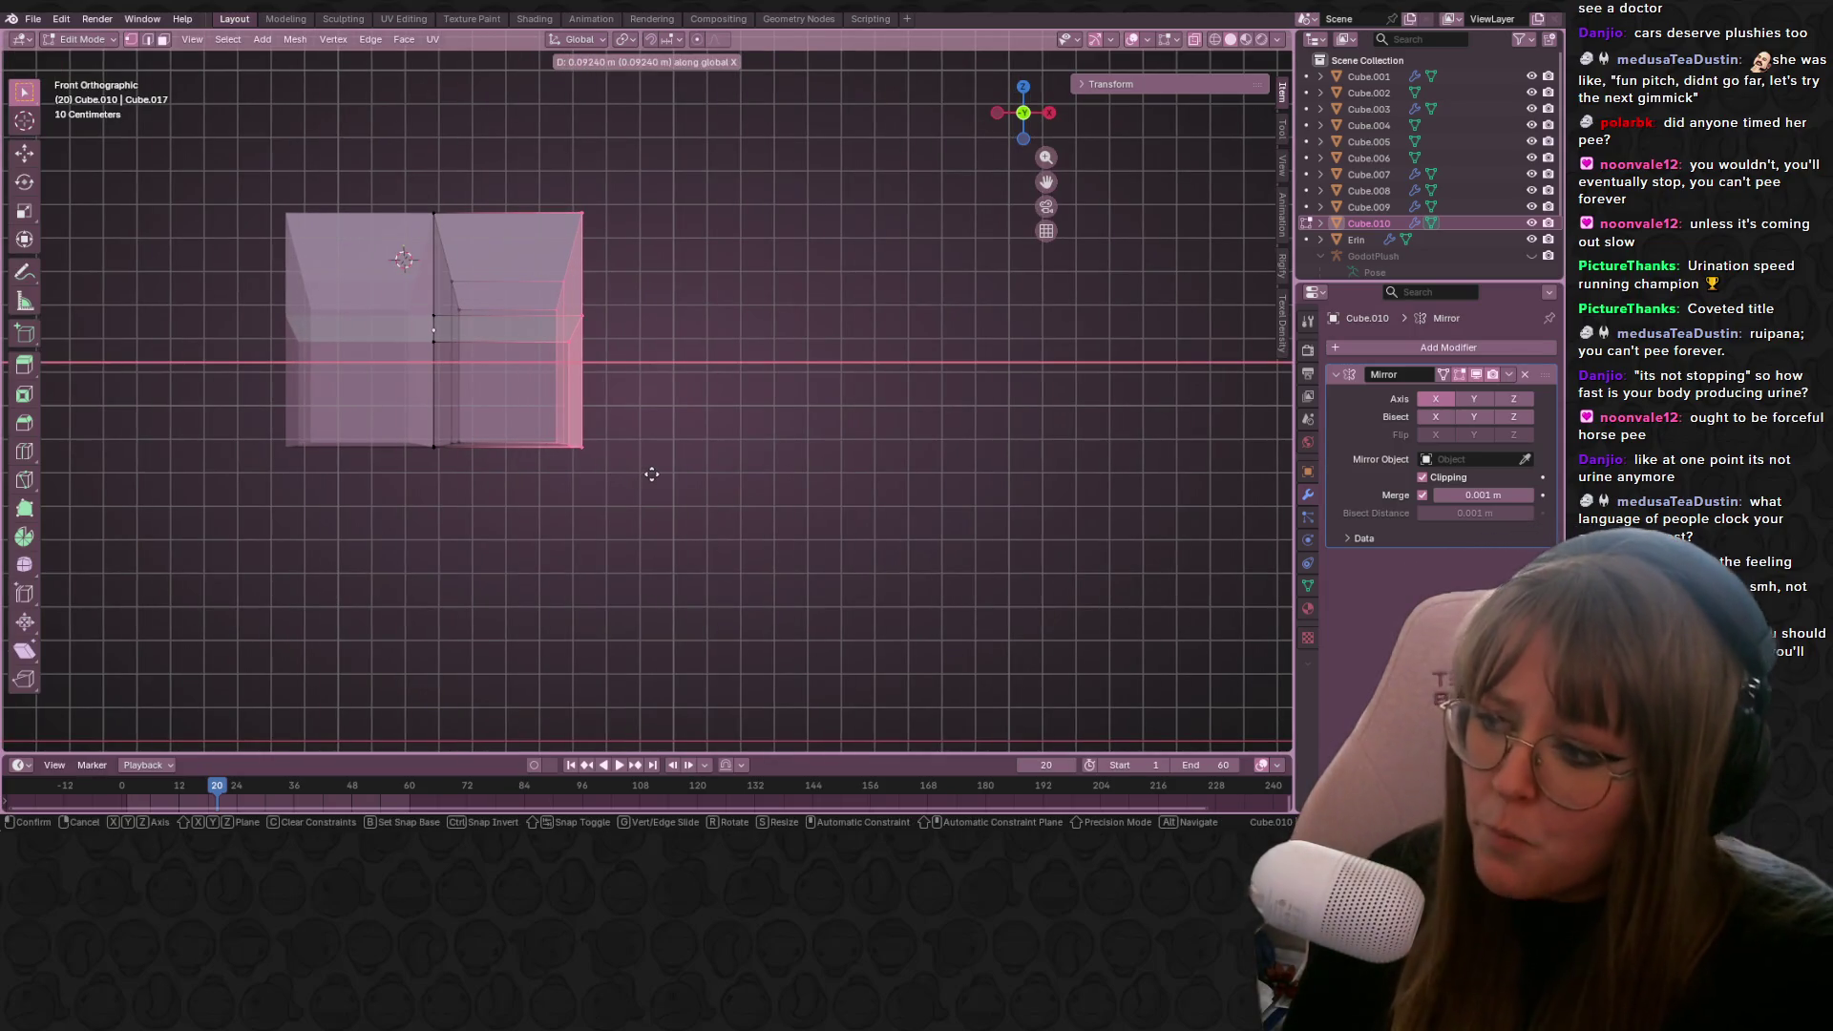
click(643, 478)
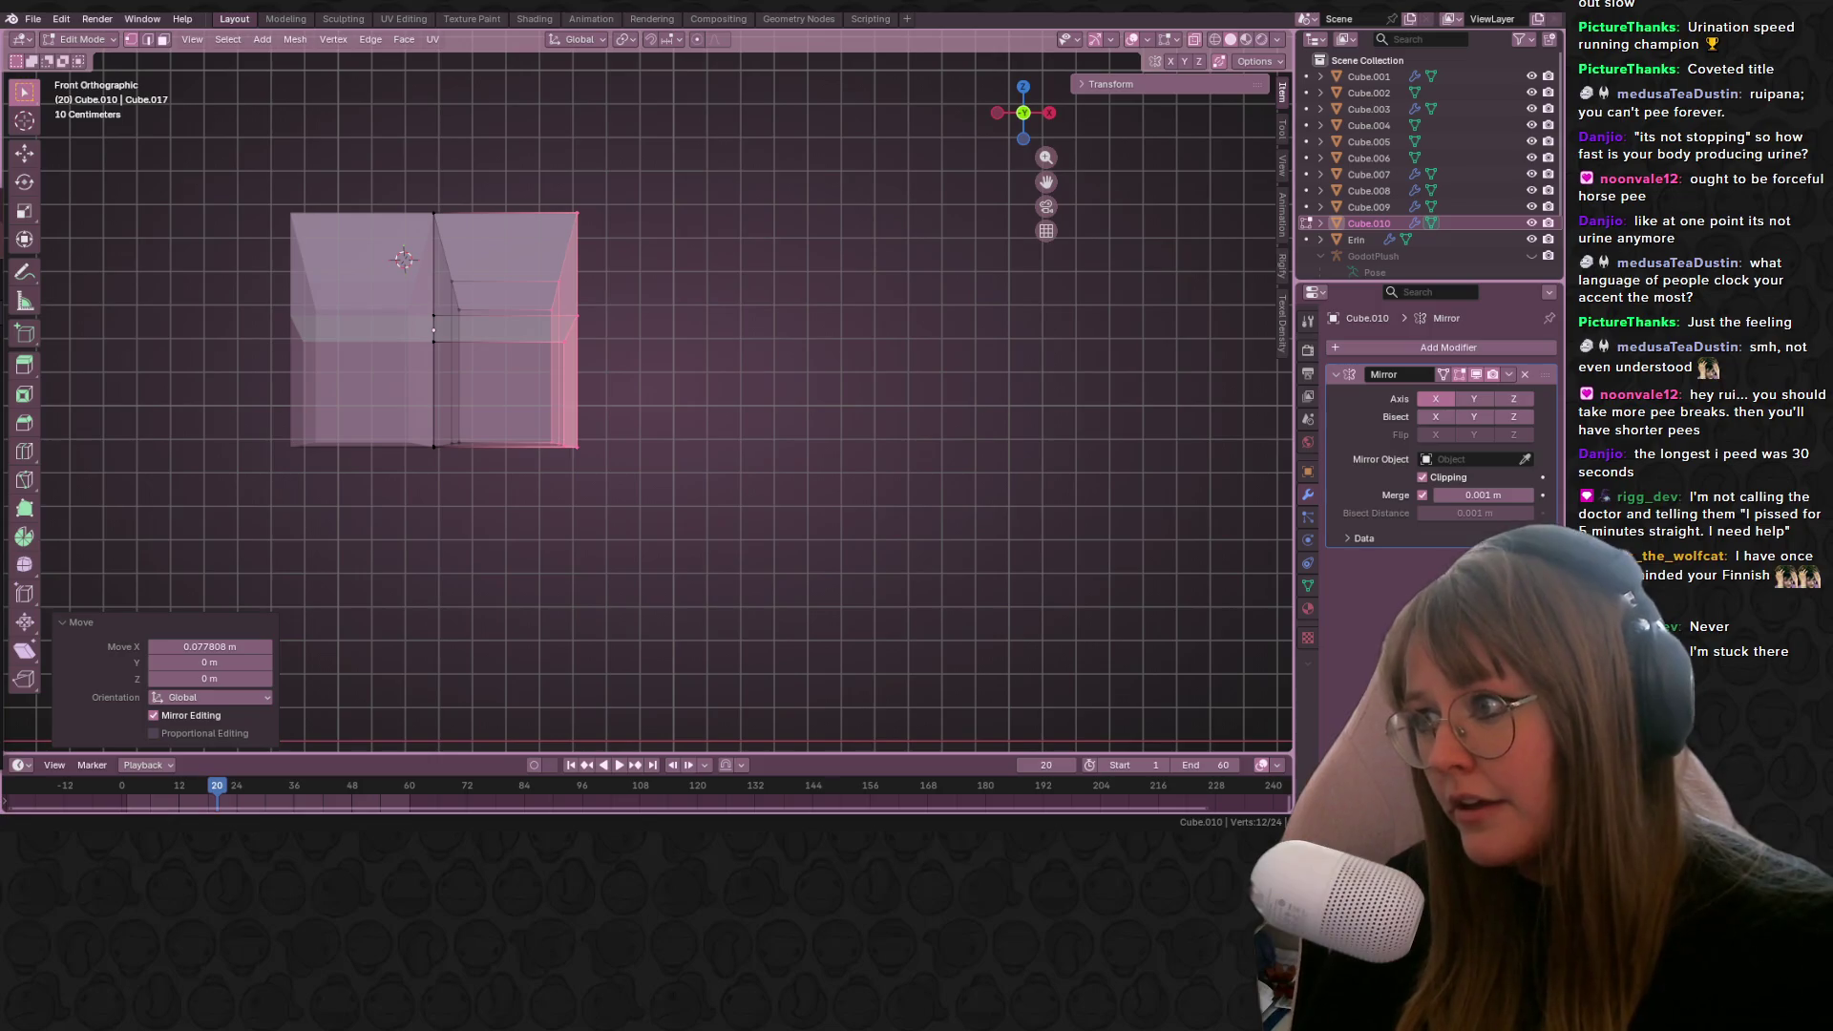
Step: Select an edge of the car body and move it to a new position
mouse_move(872, 700)
middle_down()
mouse_move(707, 587)
mouse_move(667, 576)
mouse_move(626, 614)
mouse_move(860, 512)
mouse_move(800, 545)
mouse_move(815, 524)
mouse_move(728, 479)
mouse_move(573, 334)
middle_up()
drag(500, 274, 542, 423)
mouse_move(543, 423)
middle_down()
mouse_move(716, 716)
mouse_move(741, 600)
middle_up()
key(g)
click(736, 668)
Step: In Right side view, add a loop cut across the car body
middle_drag(736, 667, 737, 401)
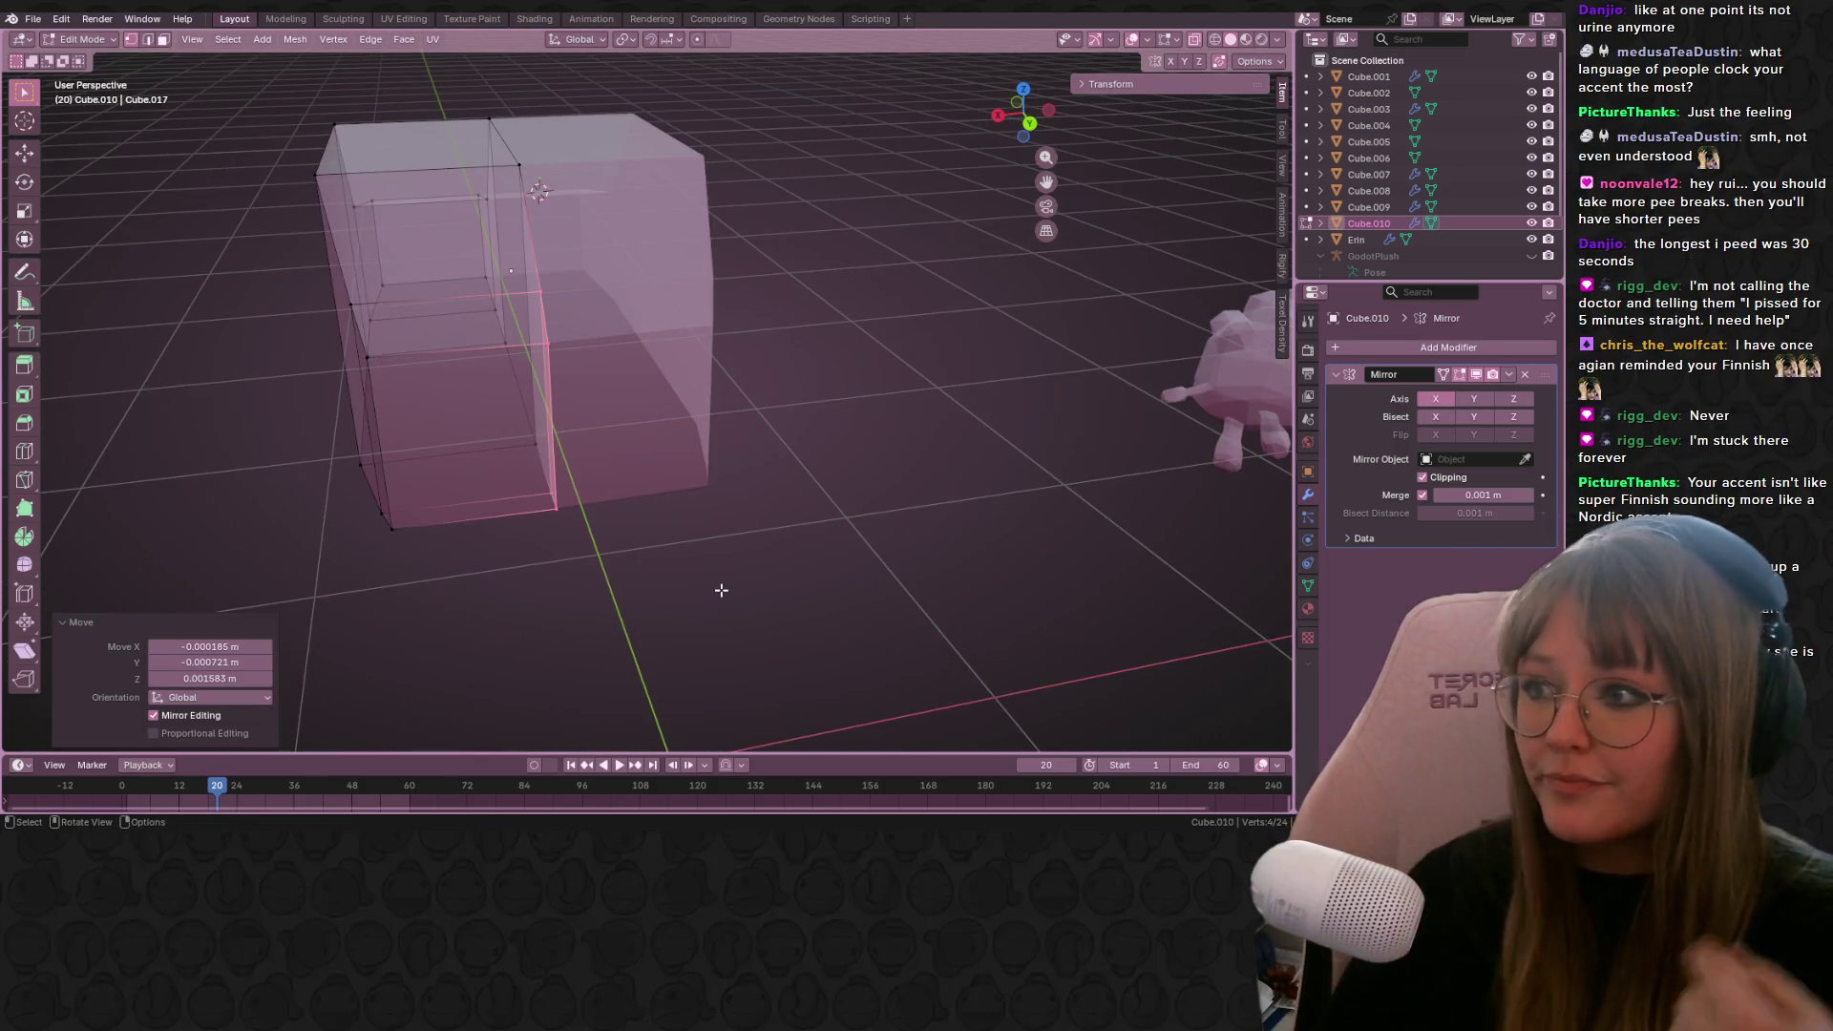
mouse_move(682, 540)
middle_down()
mouse_move(674, 354)
mouse_move(690, 332)
middle_up()
click(998, 108)
click(1018, 128)
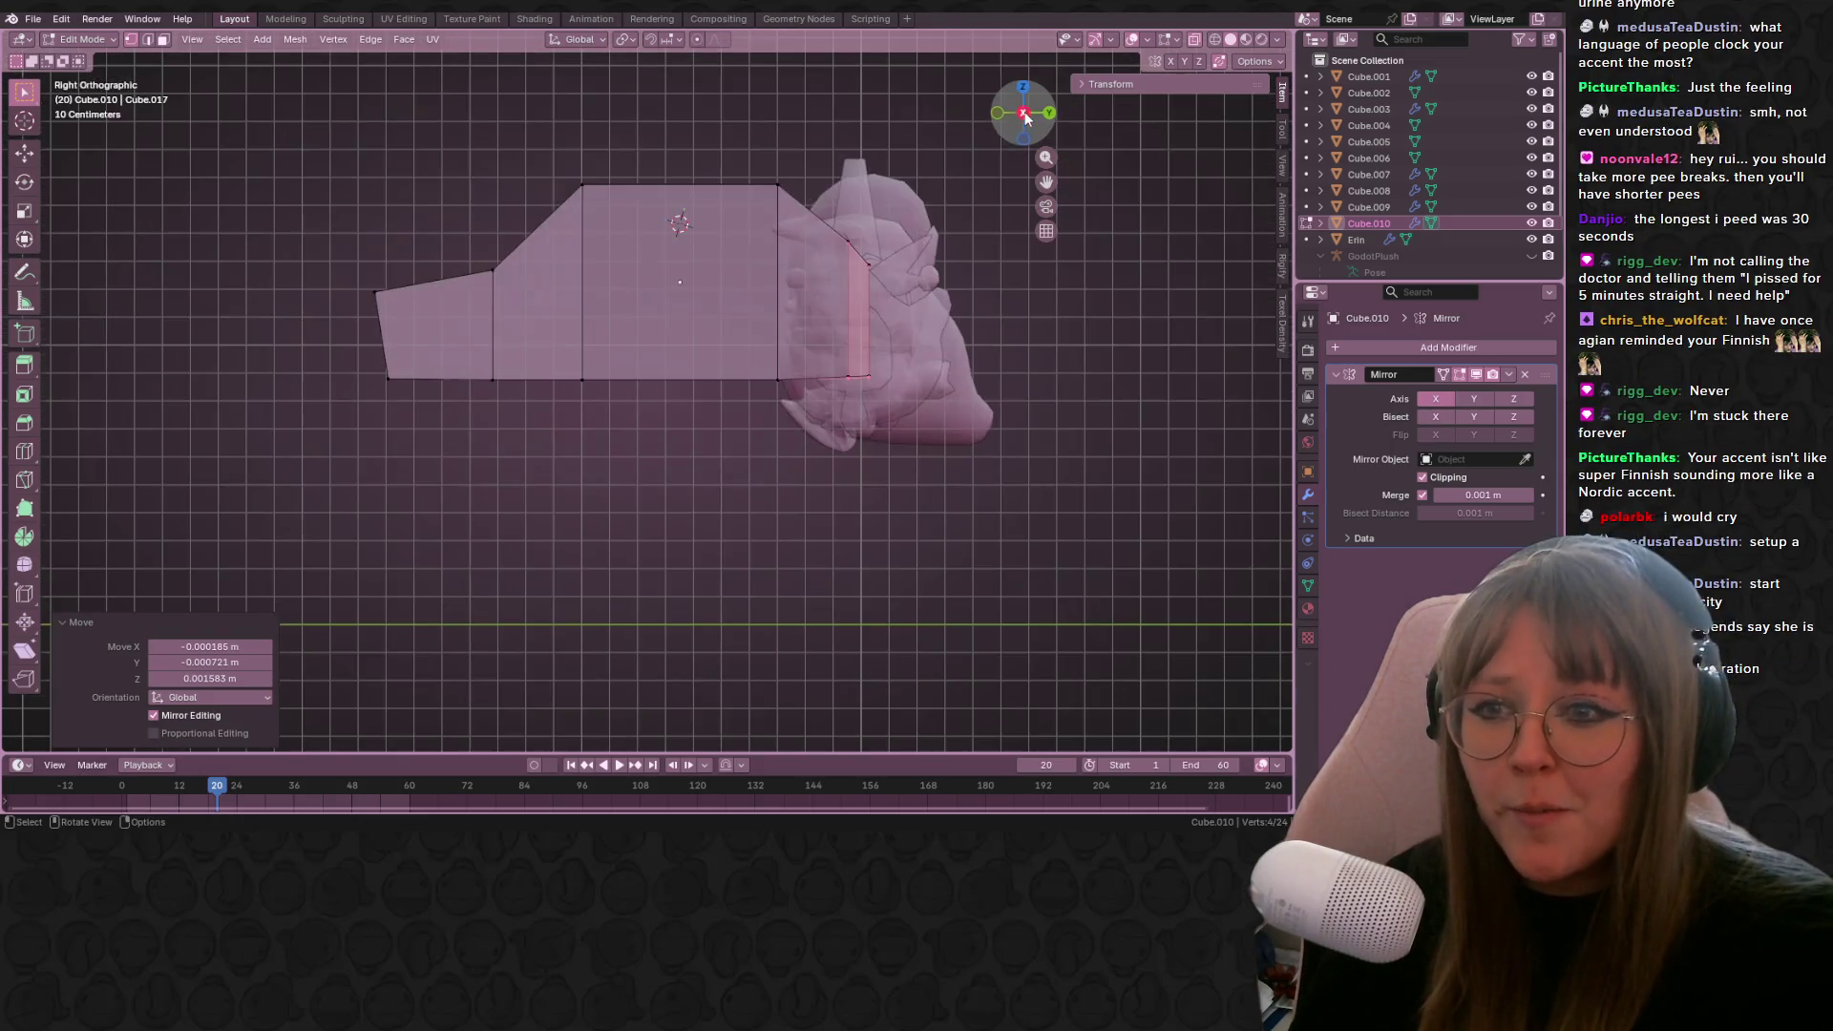
shift+middle_drag(771, 280, 712, 308)
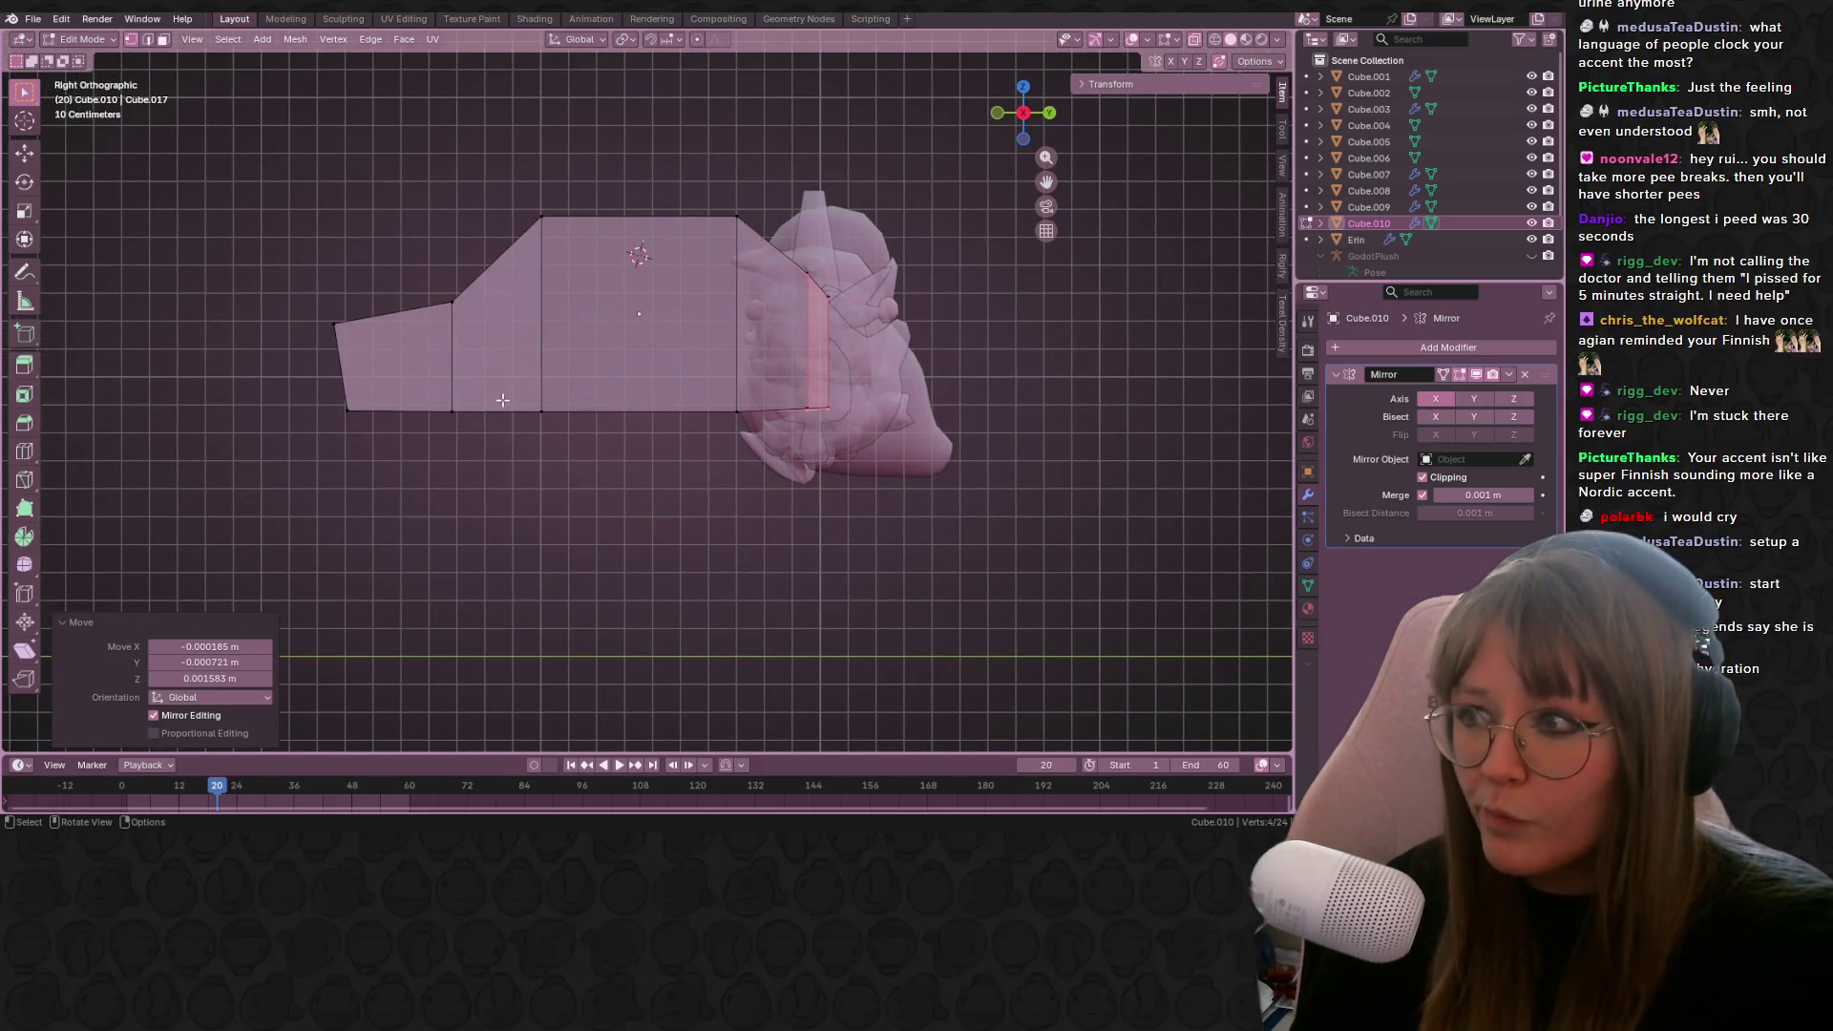
key(ctrl+r)
click(482, 373)
click(492, 370)
Step: Slide vertices on the new loop along their edges with Shift+V to refine the profile
click(567, 348)
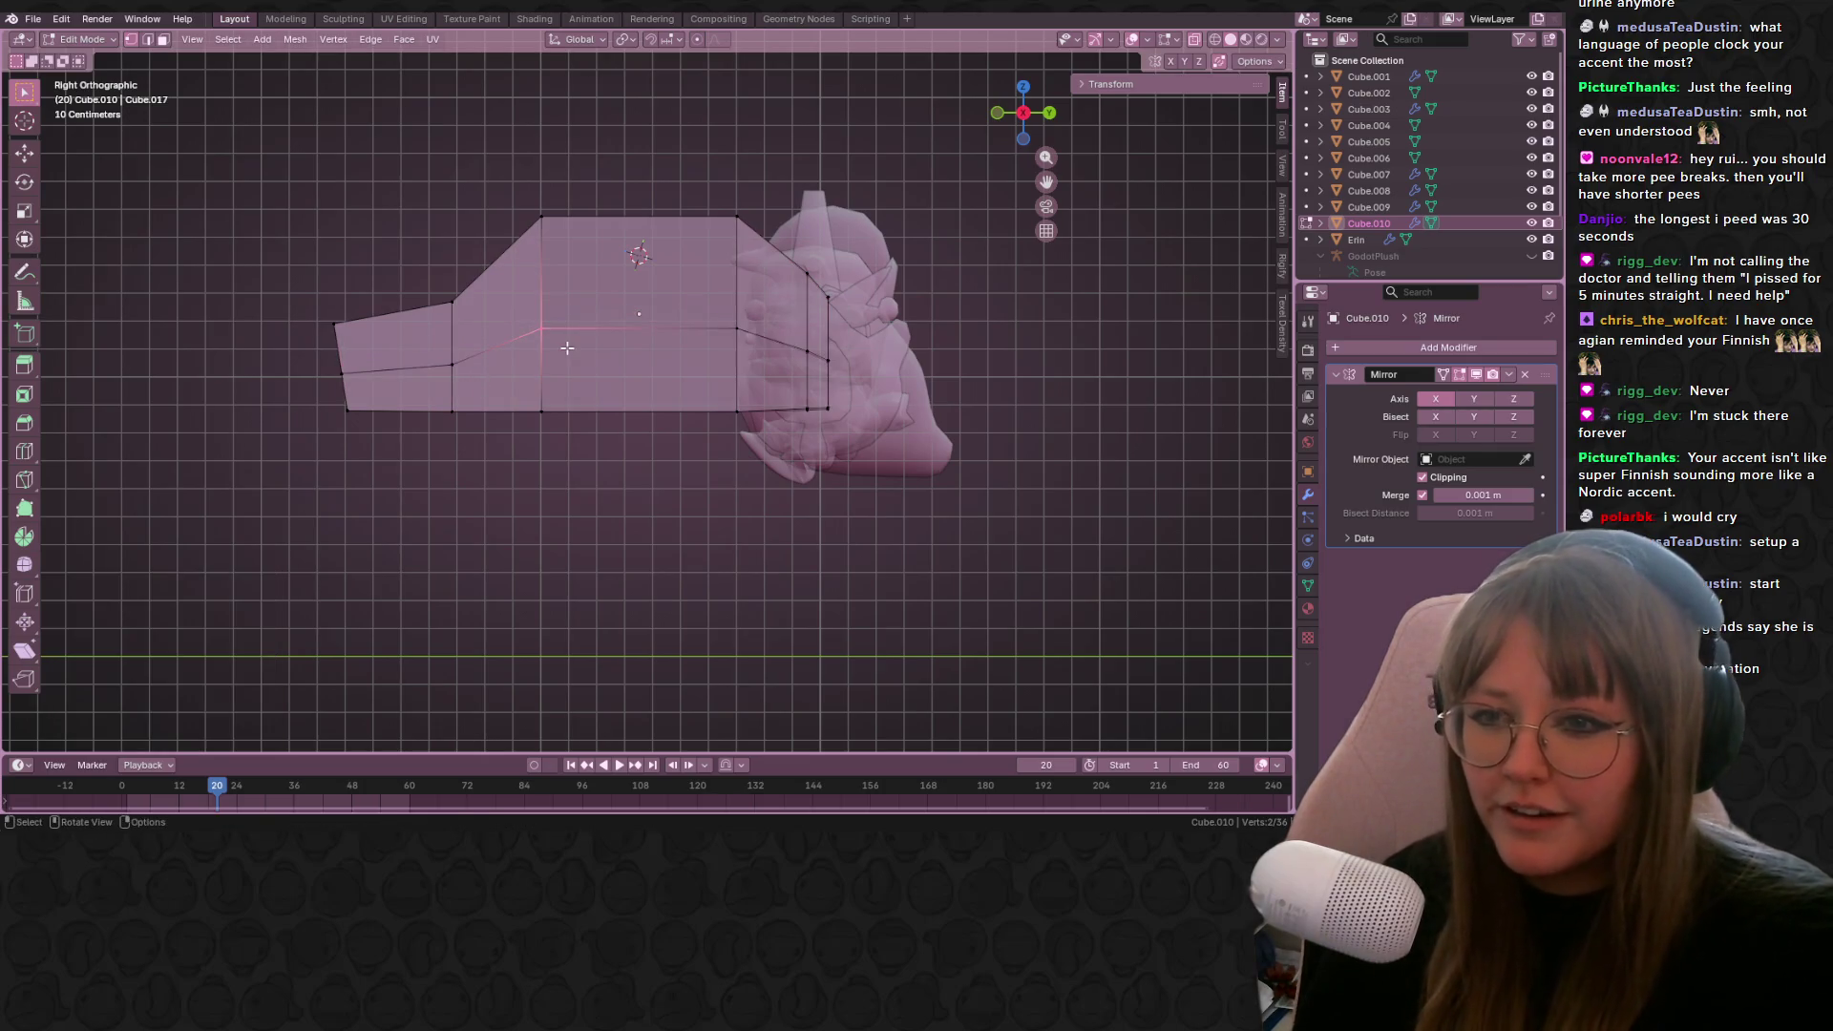
key(shift+v)
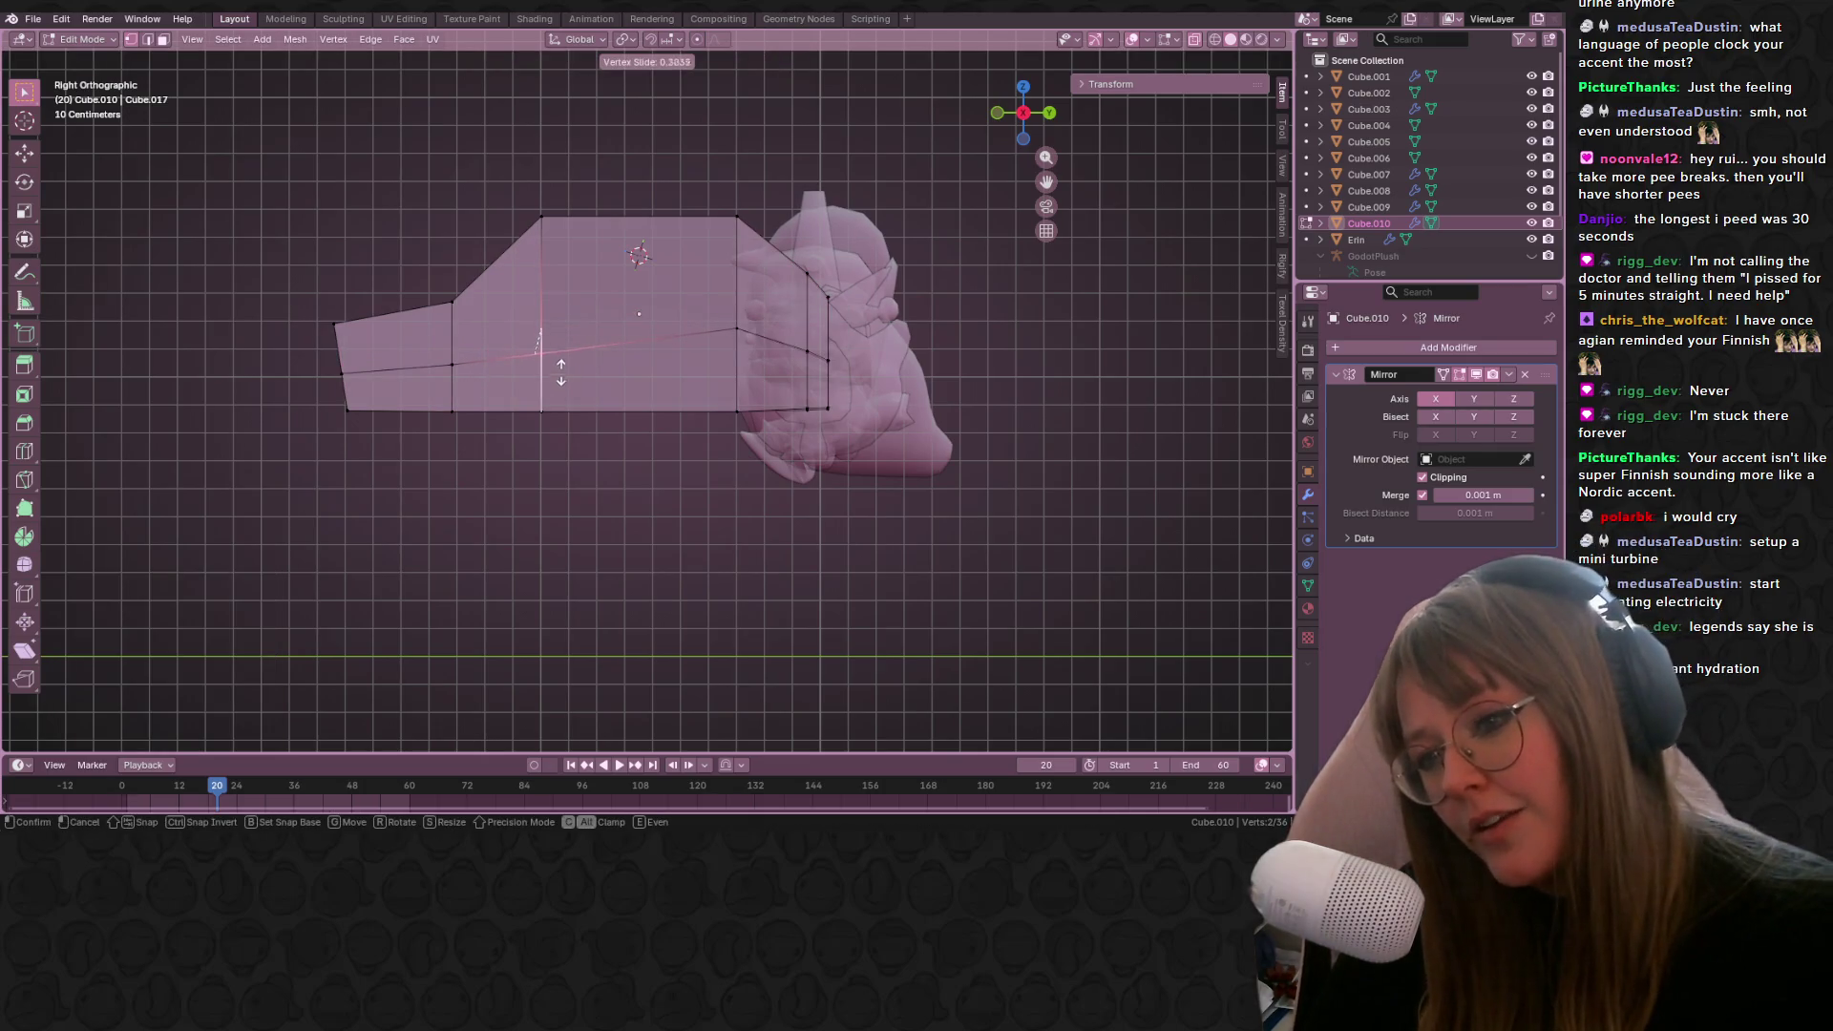
click(569, 377)
key(g)
click(569, 382)
mouse_move(570, 382)
middle_down()
mouse_move(417, 409)
mouse_move(554, 380)
mouse_move(716, 382)
mouse_move(692, 397)
middle_up()
alt+click(479, 378)
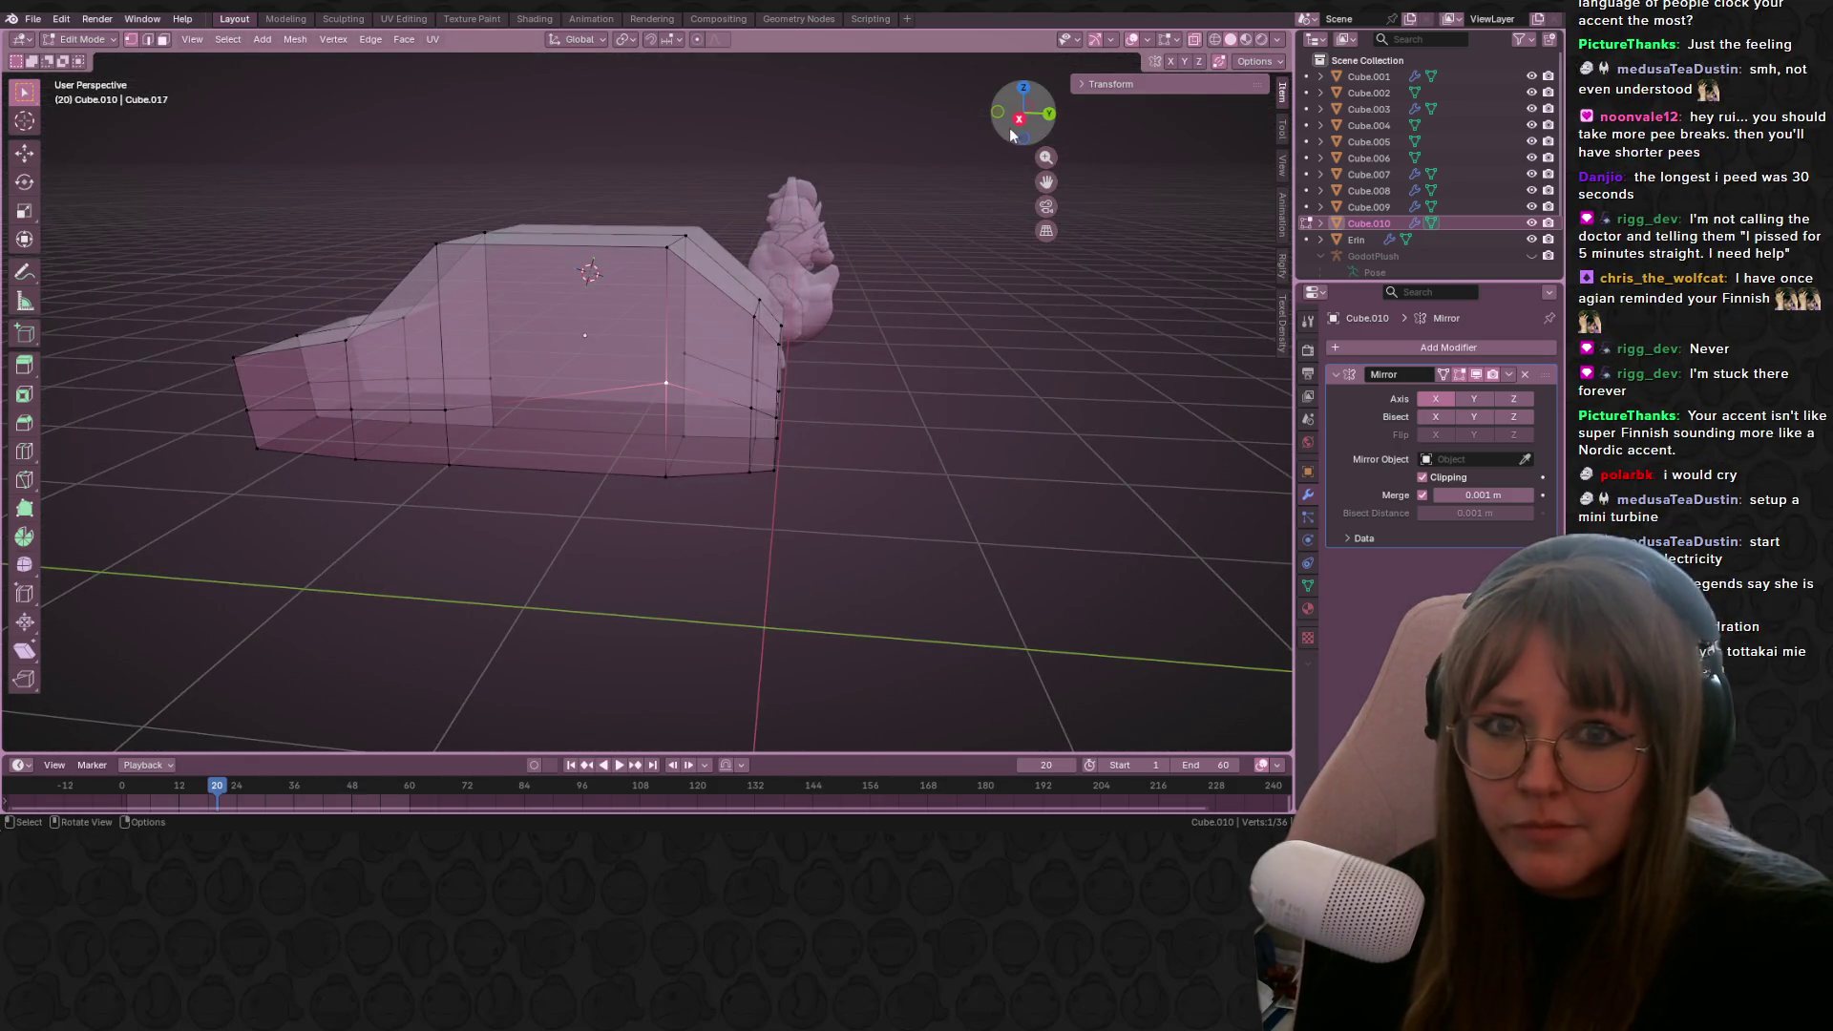
click(1019, 118)
key(shift+v)
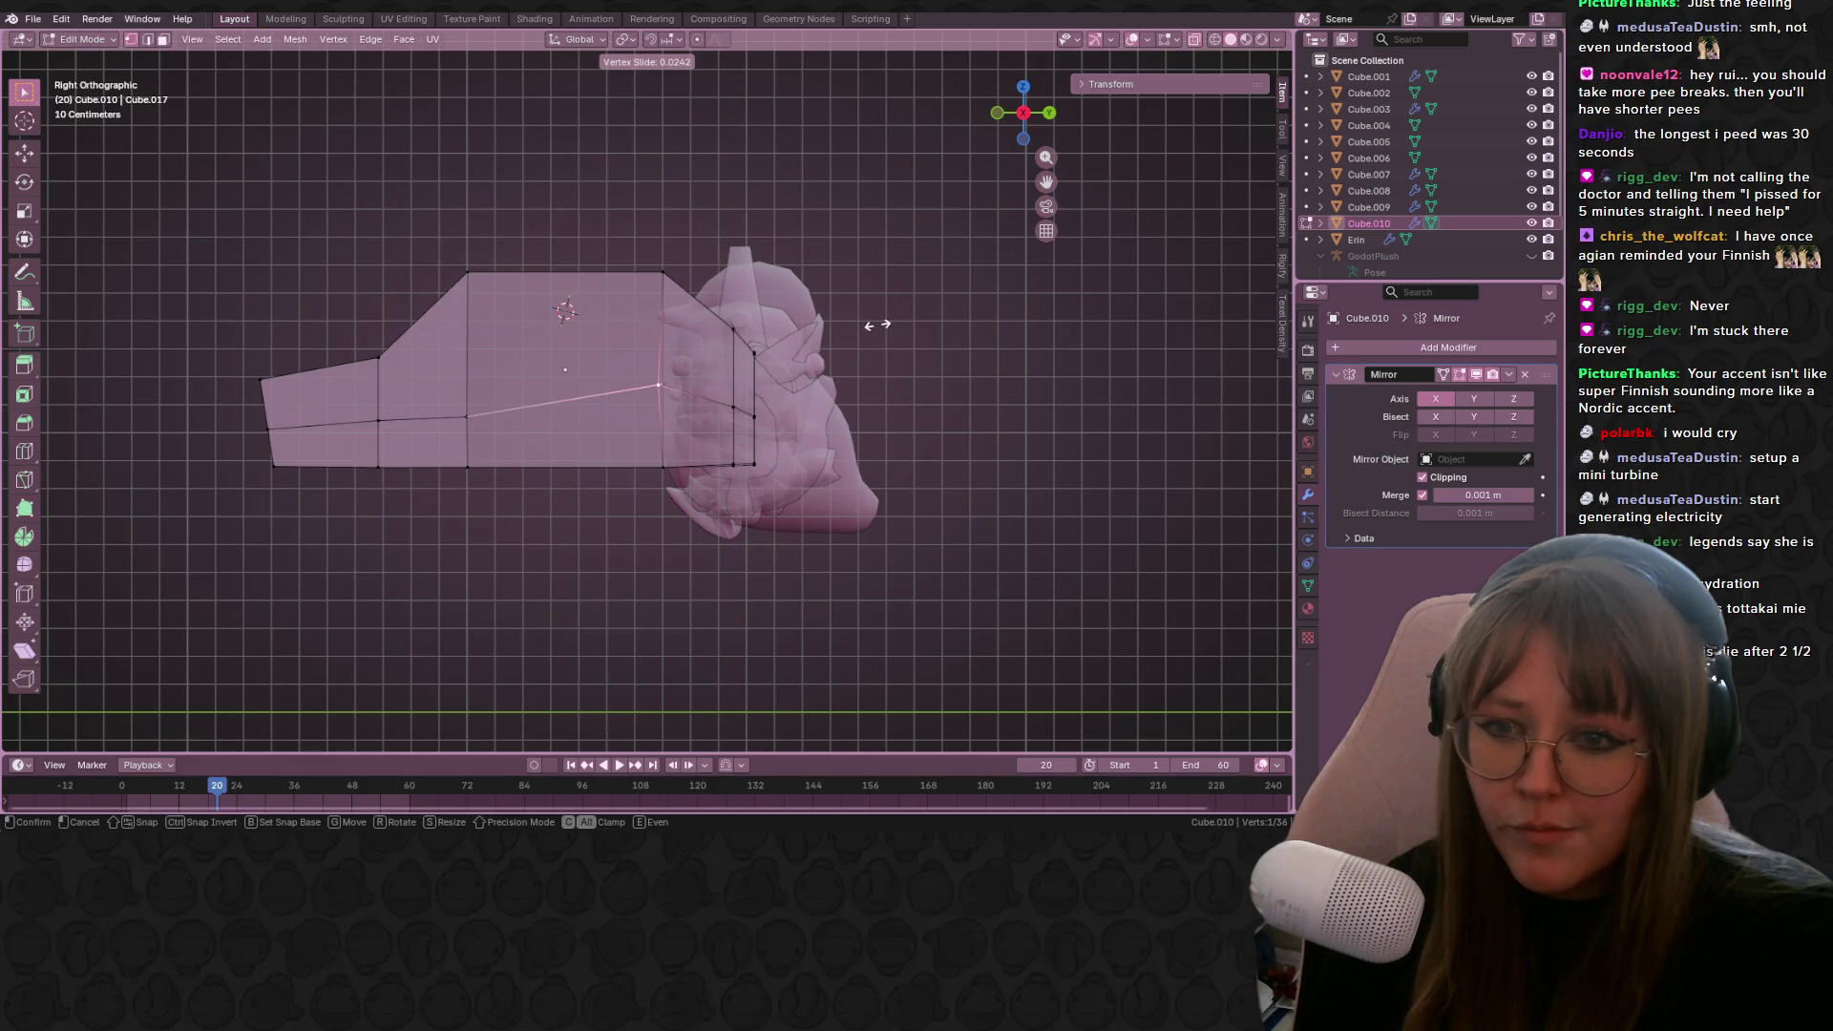
click(877, 325)
Step: Inspect the whole car body in Object Mode, then return to Edit Mode
key(Tab)
mouse_move(898, 308)
middle_down()
mouse_move(541, 440)
mouse_move(822, 499)
mouse_move(512, 378)
middle_up()
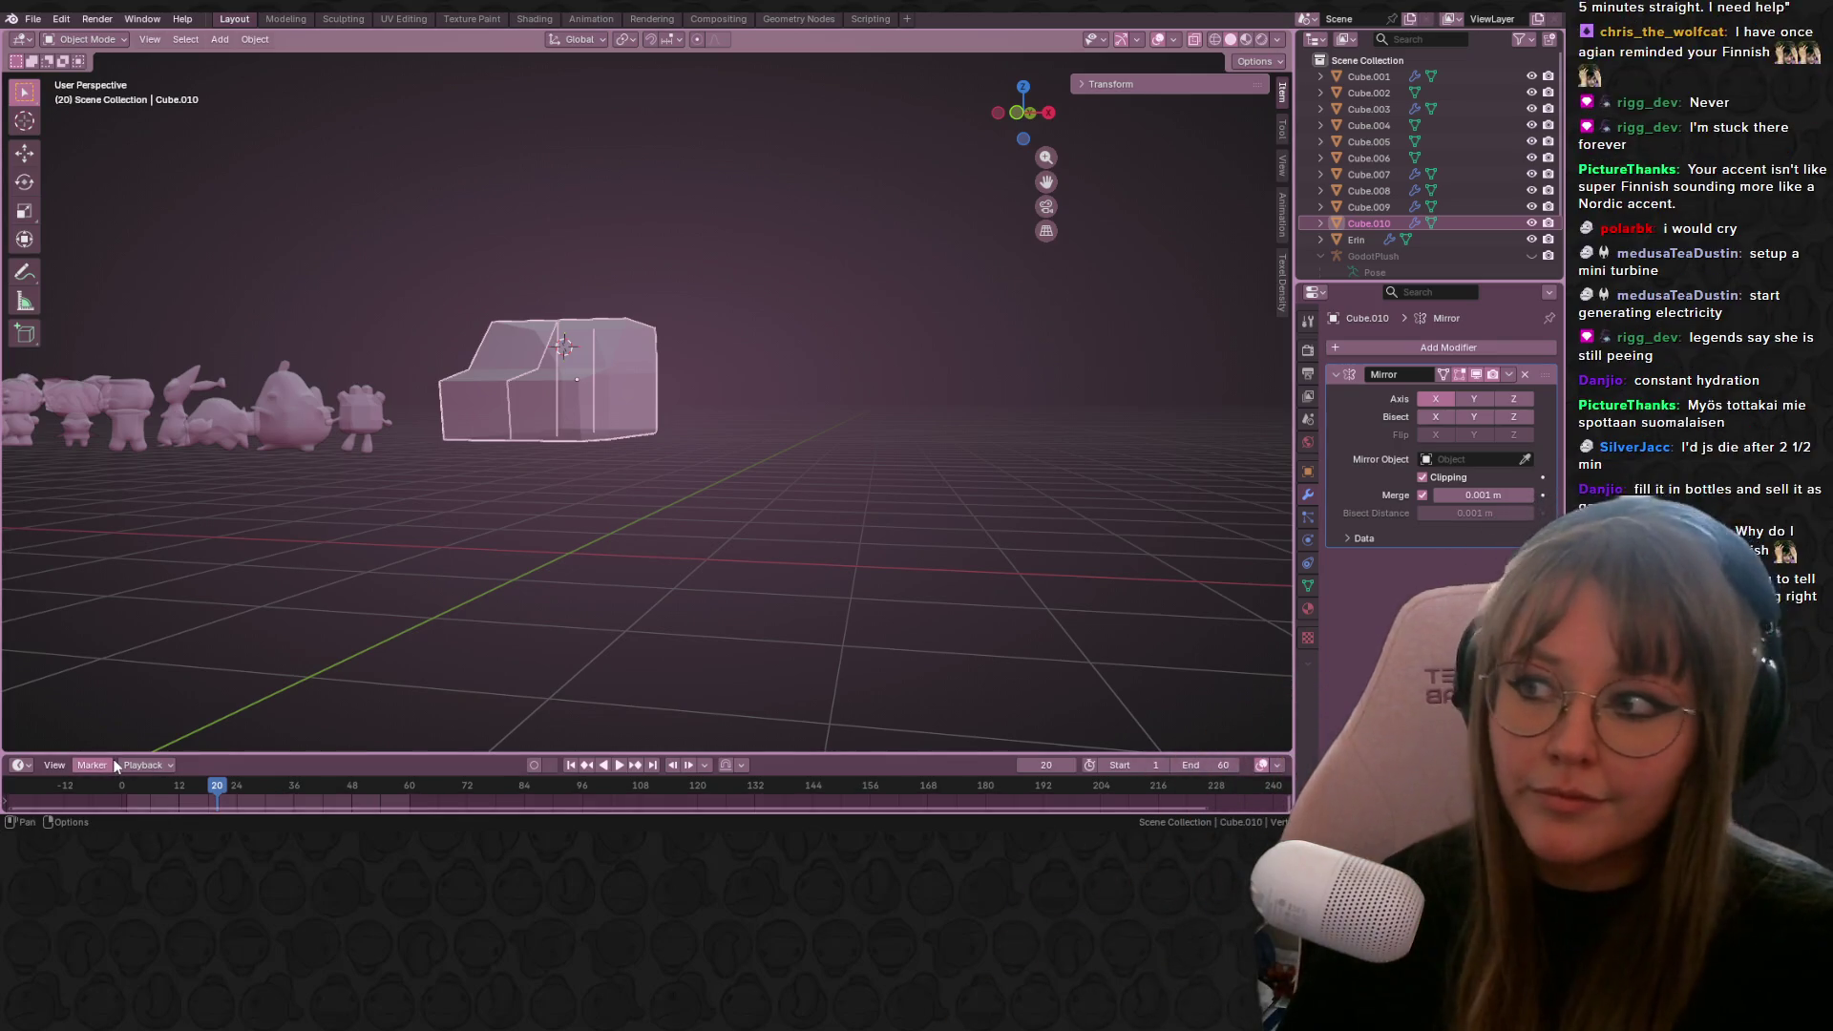
mouse_move(701, 393)
middle_down()
mouse_move(806, 355)
mouse_move(753, 302)
mouse_move(847, 335)
mouse_move(776, 399)
middle_up()
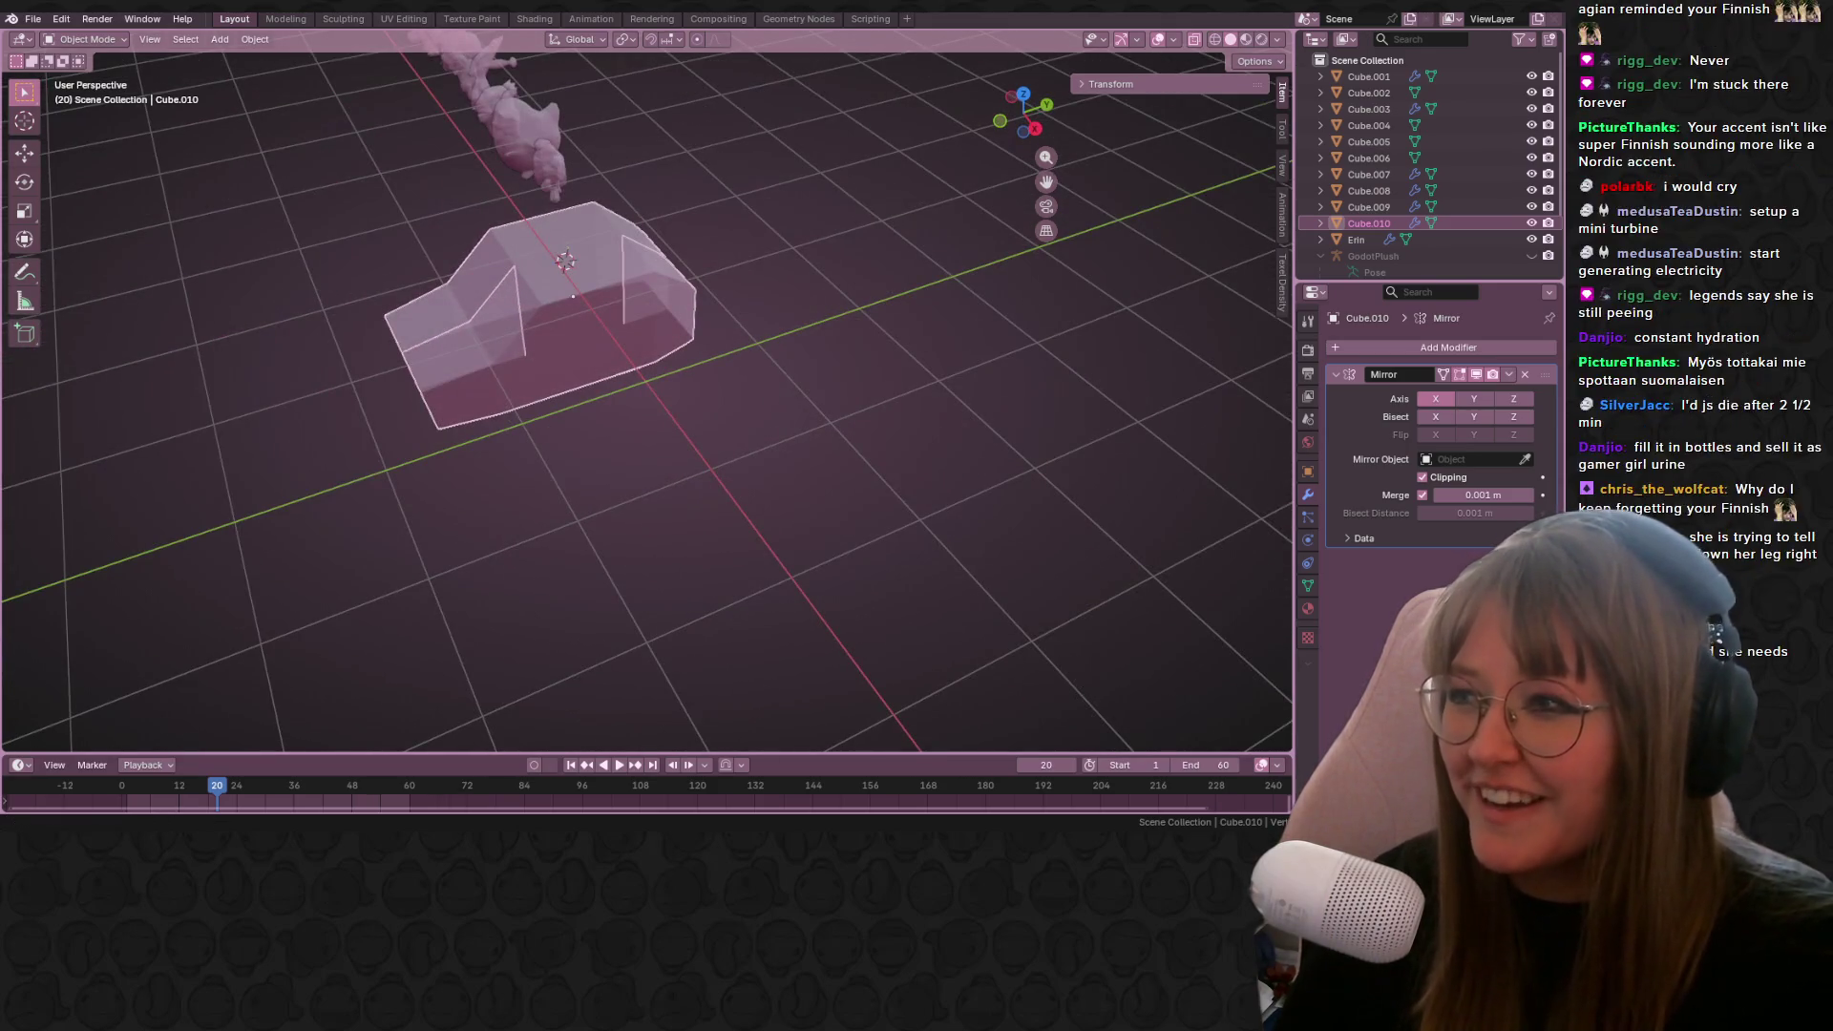
mouse_move(863, 339)
middle_down()
mouse_move(728, 258)
mouse_move(704, 389)
mouse_move(665, 386)
mouse_move(564, 277)
middle_up()
key(Tab)
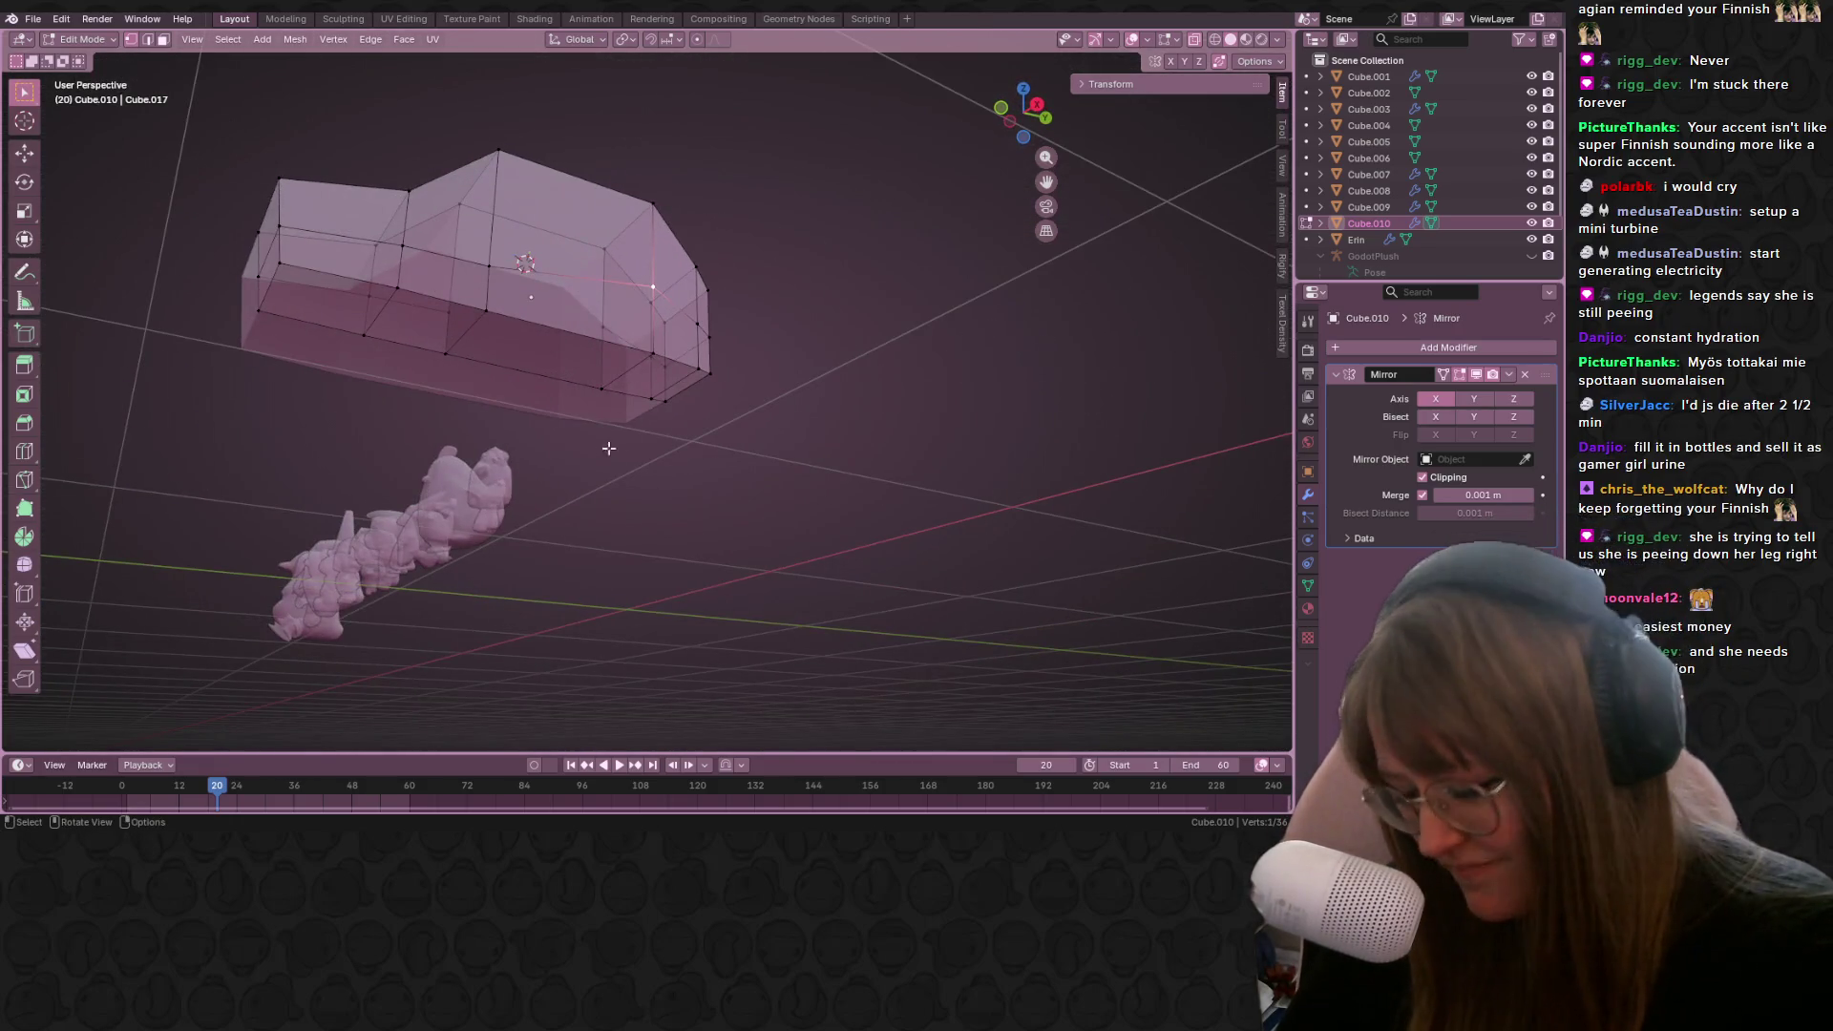
middle_drag(602, 439, 560, 397)
Step: Add a horizontal loop cut near the bottom of the body
key(ctrl+r)
click(479, 321)
click(479, 322)
mouse_move(478, 322)
middle_down()
mouse_move(667, 454)
mouse_move(397, 381)
mouse_move(438, 411)
middle_up()
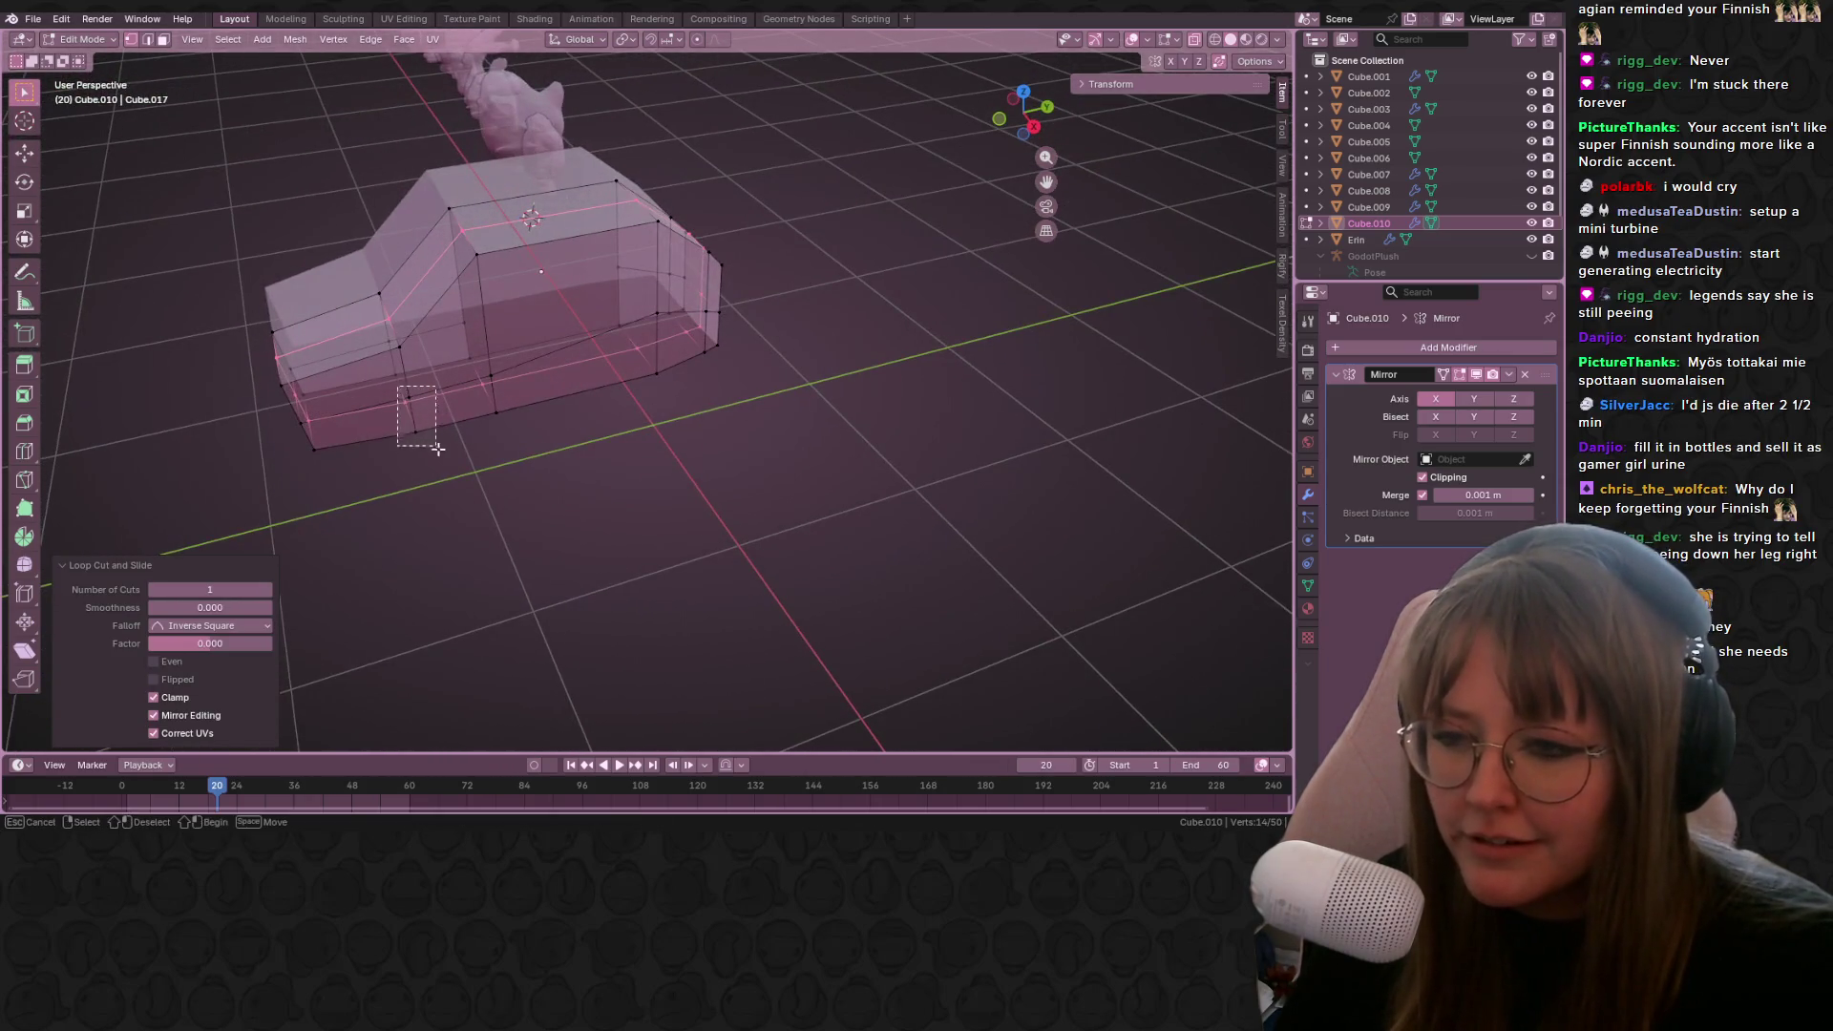
Step: Extrude the lower side face, scale it and move it about 0.50 m out as a wheel block
click(409, 399)
shift+click(496, 413)
shift+click(416, 432)
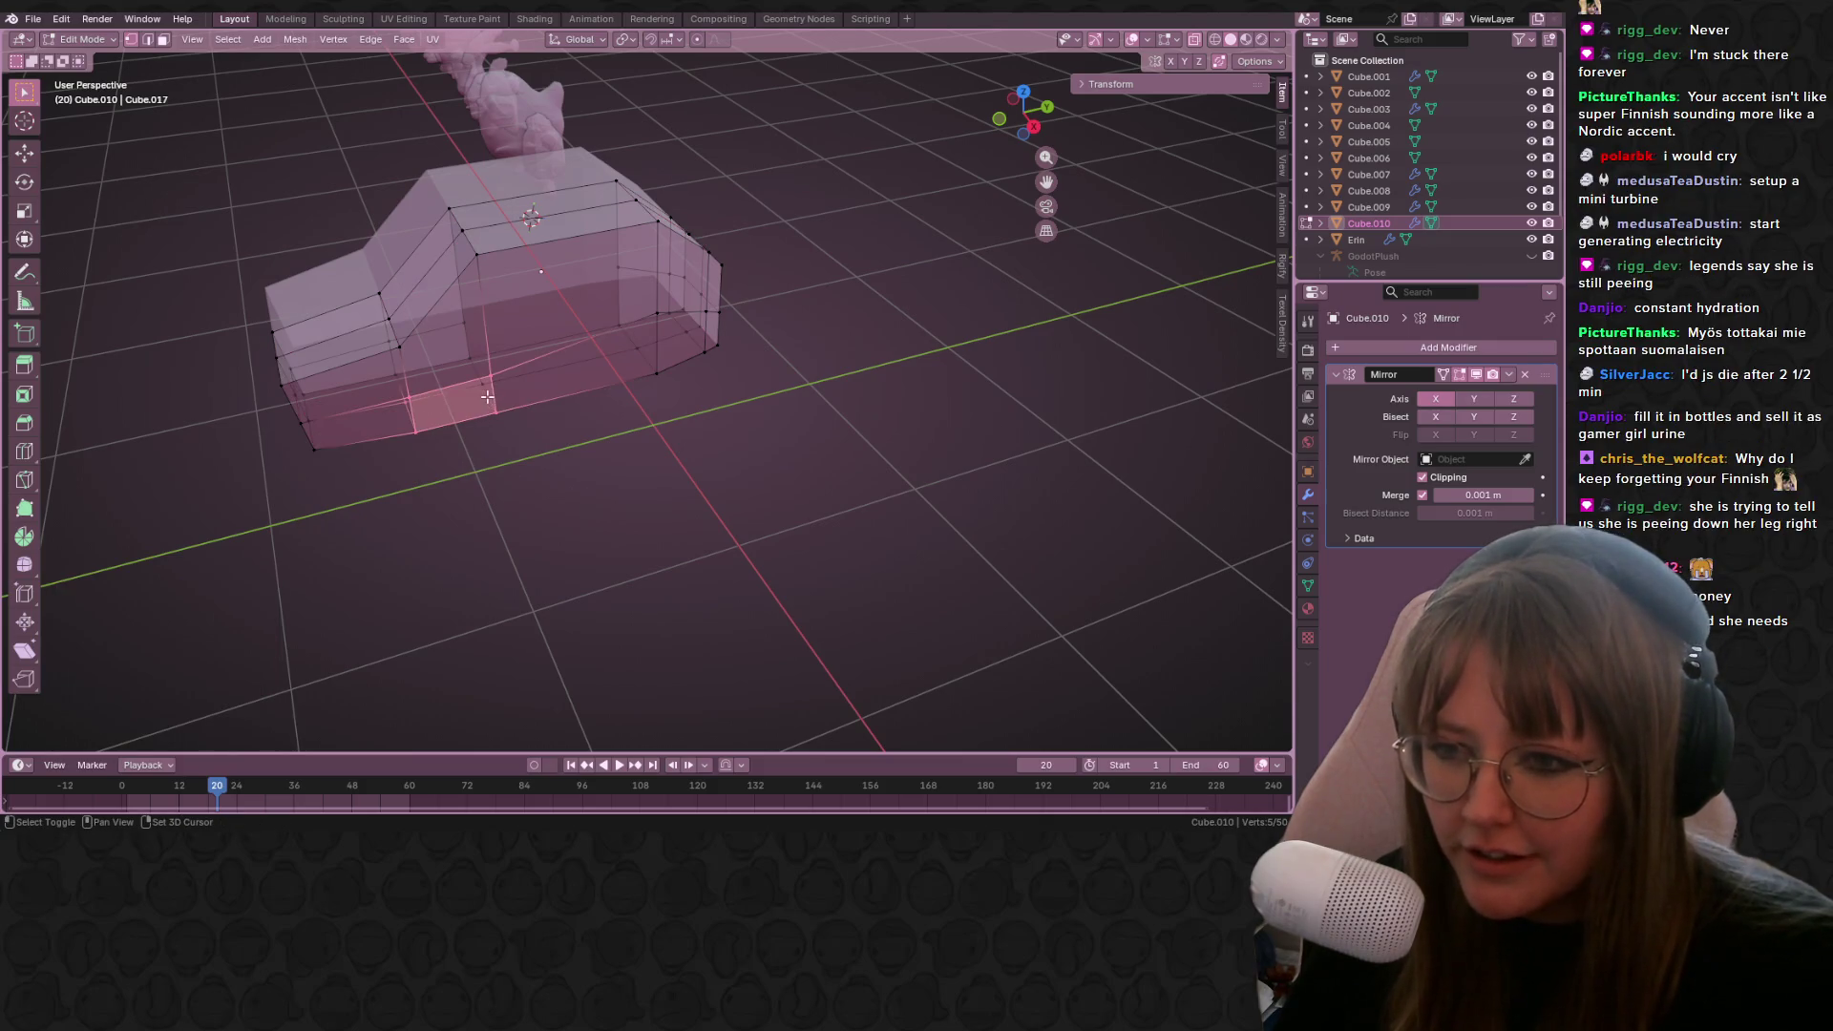
shift+click(487, 396)
mouse_move(765, 356)
shift+middle_down()
mouse_move(634, 392)
mouse_move(582, 354)
shift+middle_up()
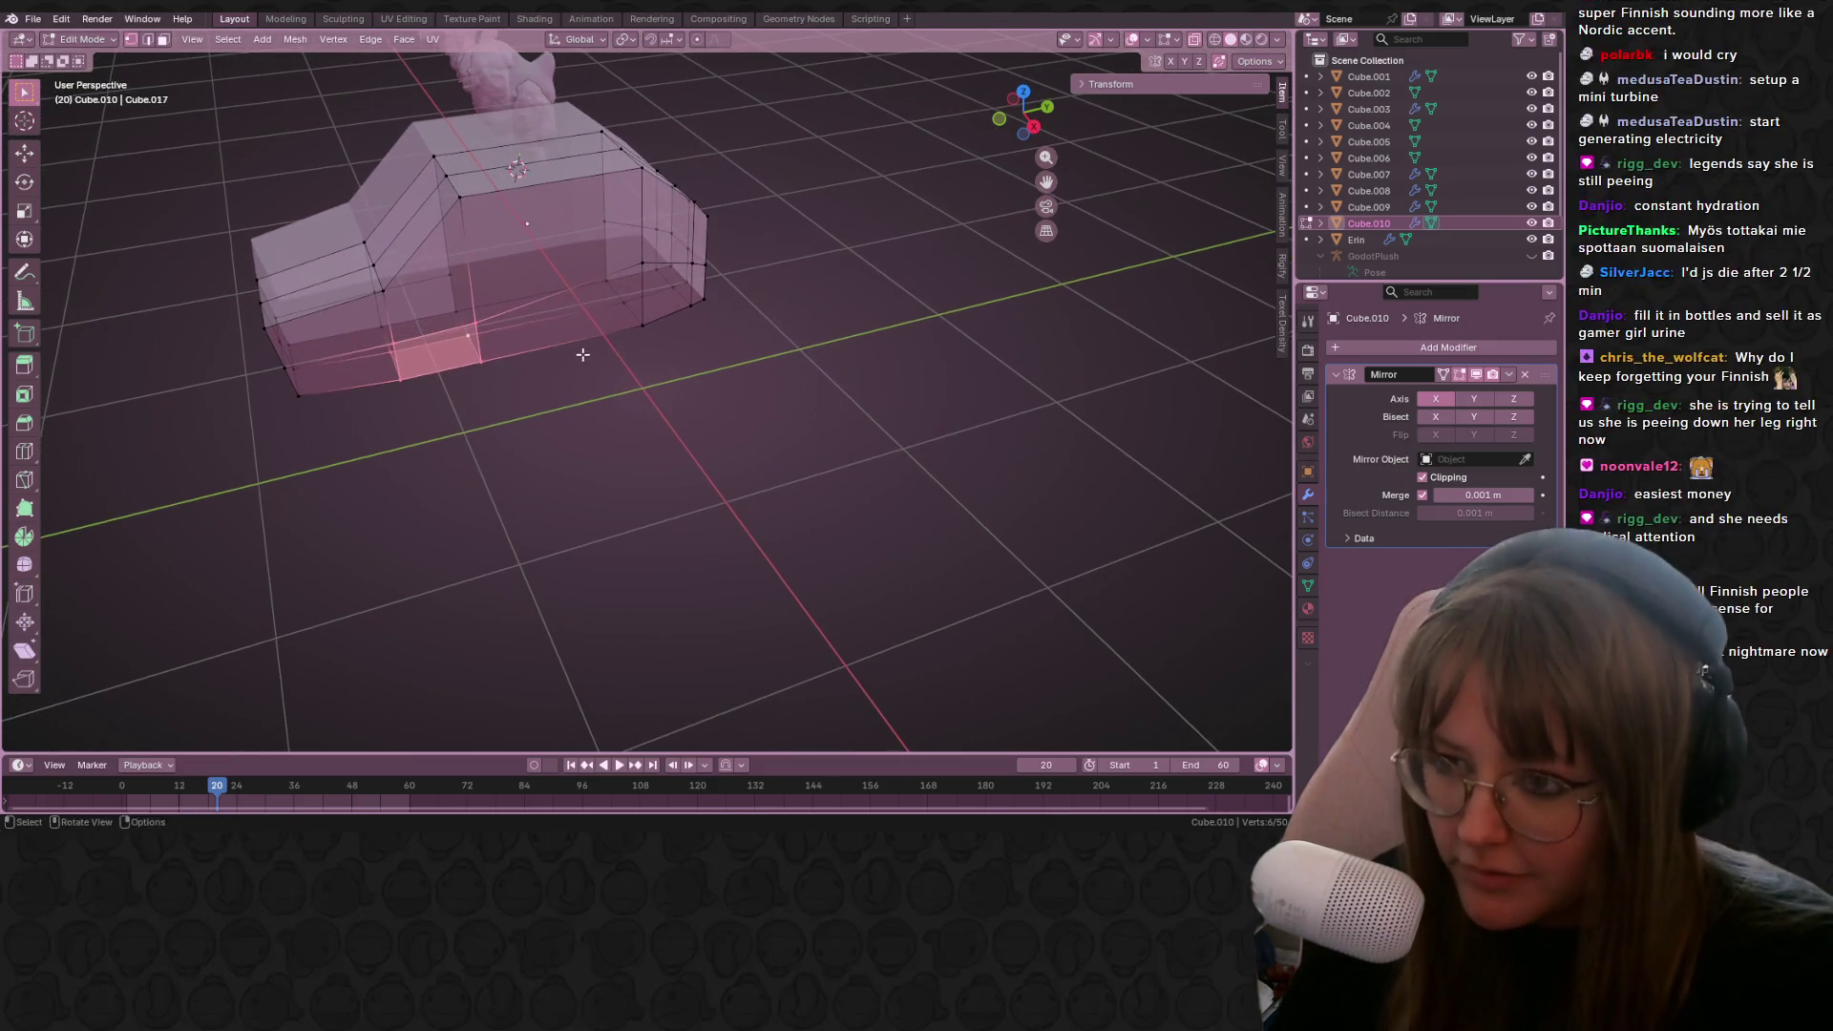
key(e)
key(s)
click(619, 387)
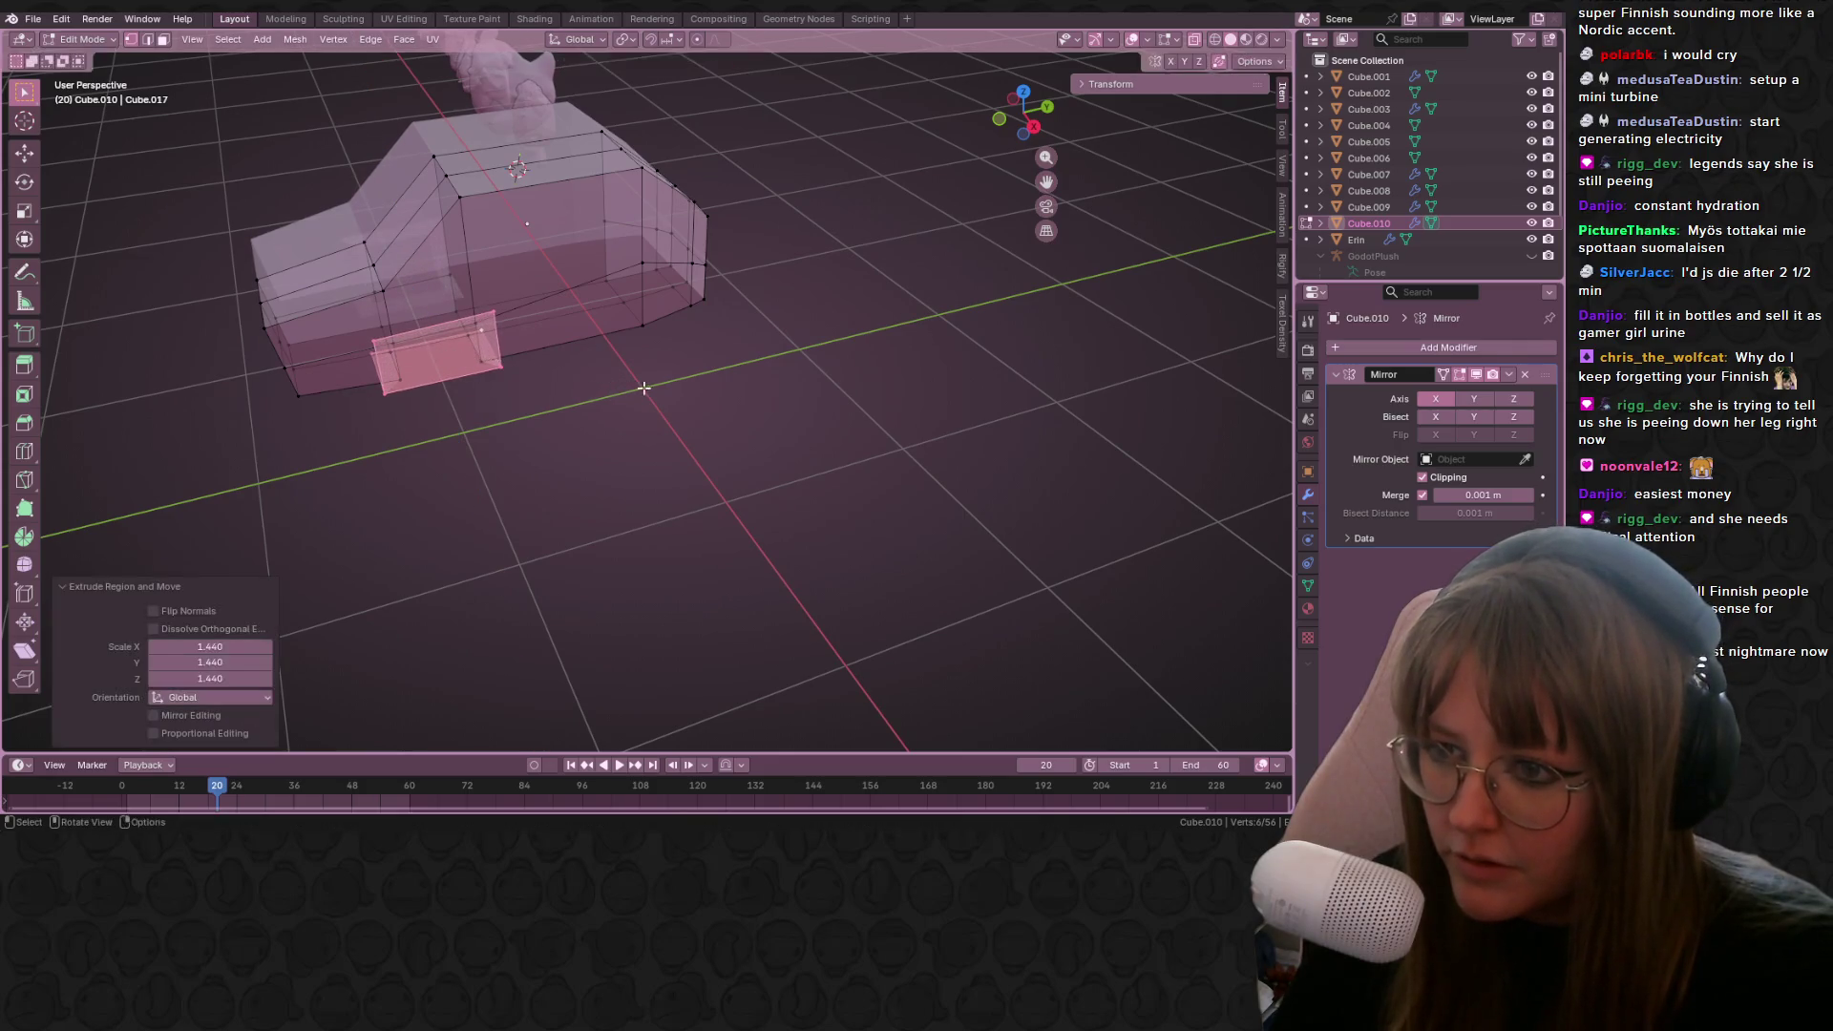
key(g)
click(655, 421)
mouse_move(655, 421)
middle_down()
mouse_move(634, 405)
mouse_move(719, 364)
mouse_move(716, 405)
mouse_move(764, 382)
middle_up()
click(1024, 119)
Step: Scale up and reposition the first wheel block attempt
key(g)
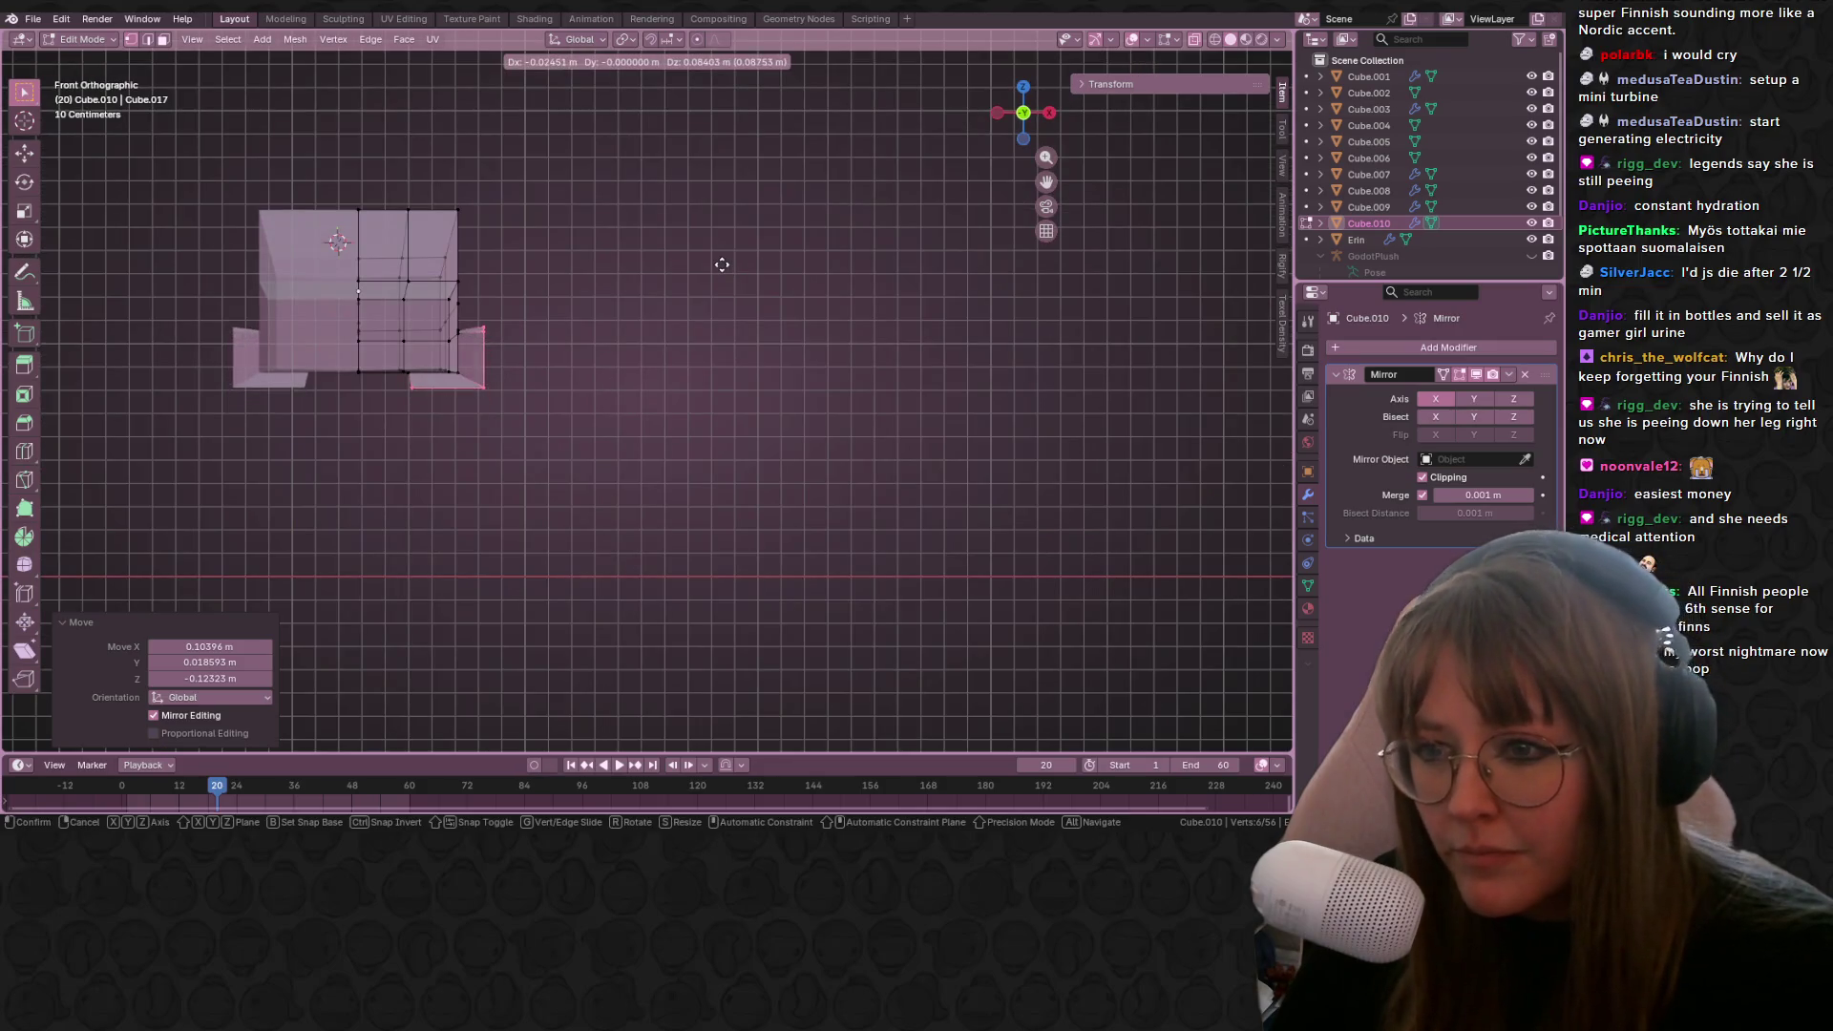
key(s)
click(769, 272)
key(g)
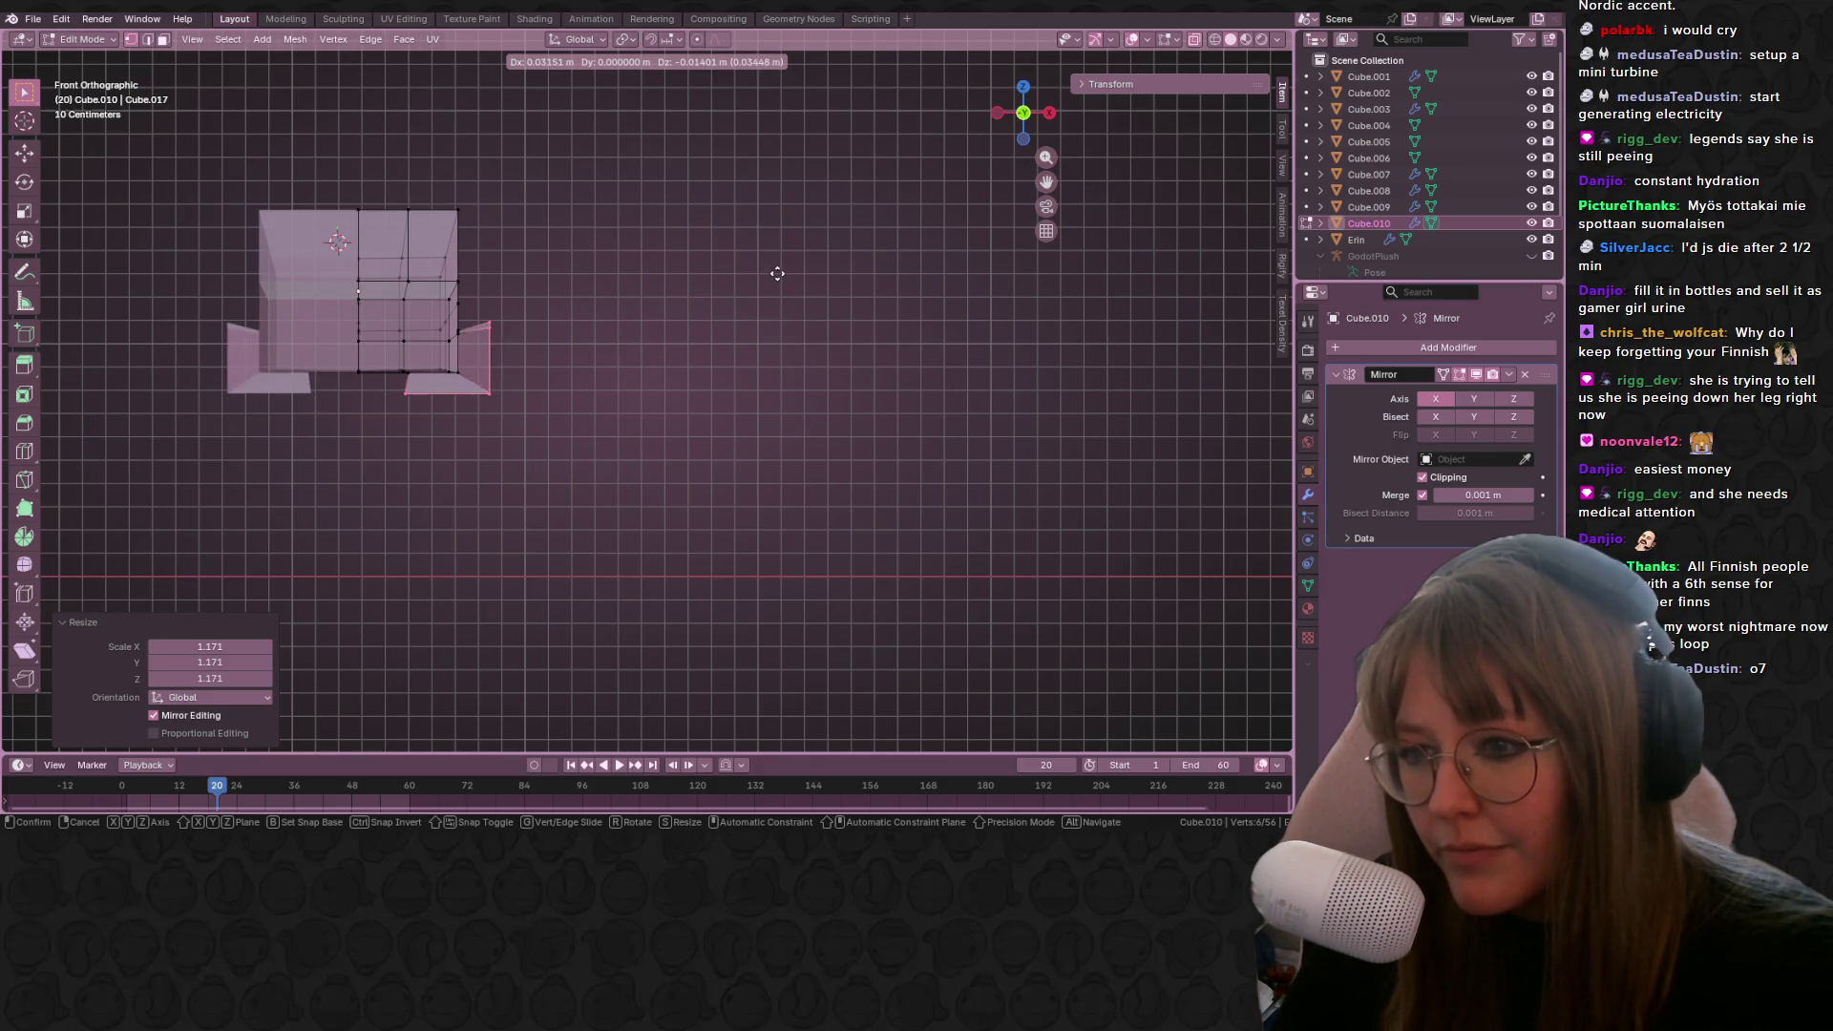
click(782, 268)
scroll(787, 267, up, 2)
mouse_move(794, 266)
middle_down()
mouse_move(897, 254)
mouse_move(782, 310)
mouse_move(749, 257)
mouse_move(401, 163)
mouse_move(476, 355)
mouse_move(363, 320)
mouse_move(372, 401)
mouse_move(319, 426)
mouse_move(366, 419)
middle_up()
Step: Undo the wheel extrusion and extrude the body's bottom-edge vertices downward in Right Ortho view
key(ctrl+z)
key(ctrl+z)
key(ctrl+z)
click(359, 312)
click(380, 378)
shift+click(304, 426)
shift+click(322, 380)
shift+click(435, 361)
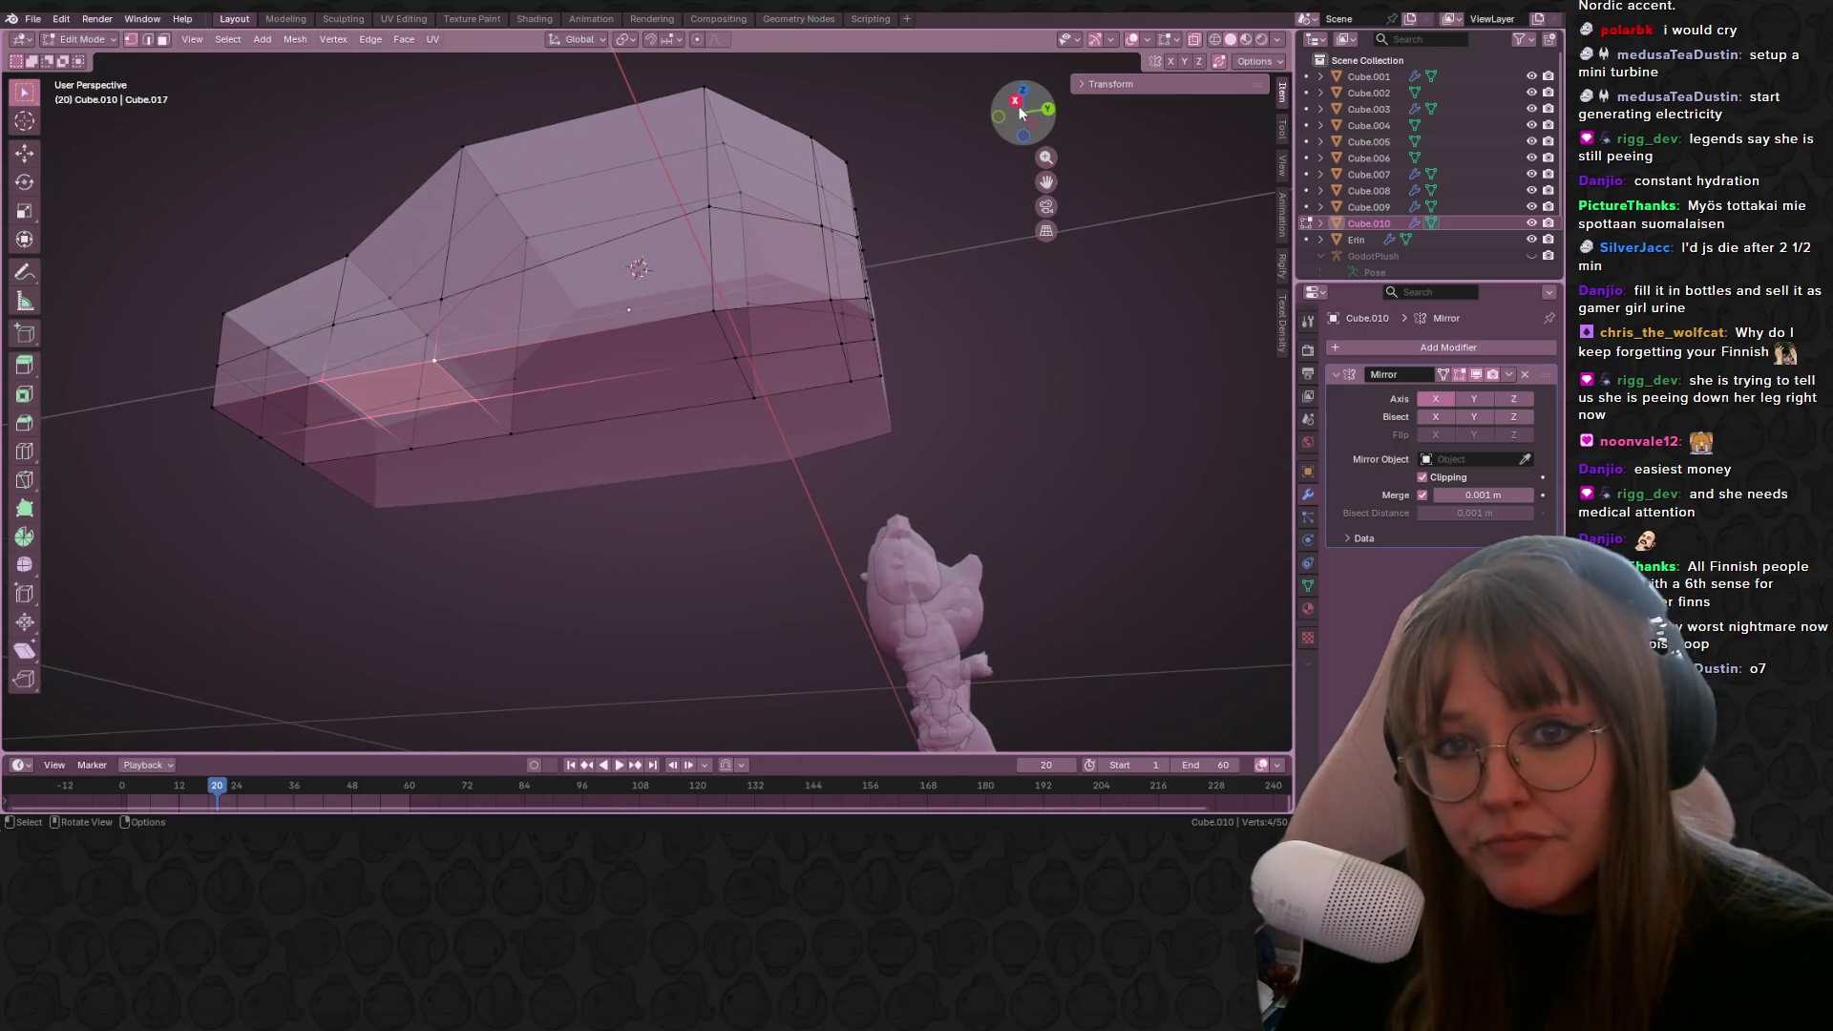
click(1024, 100)
scroll(686, 303, up, 2)
key(e)
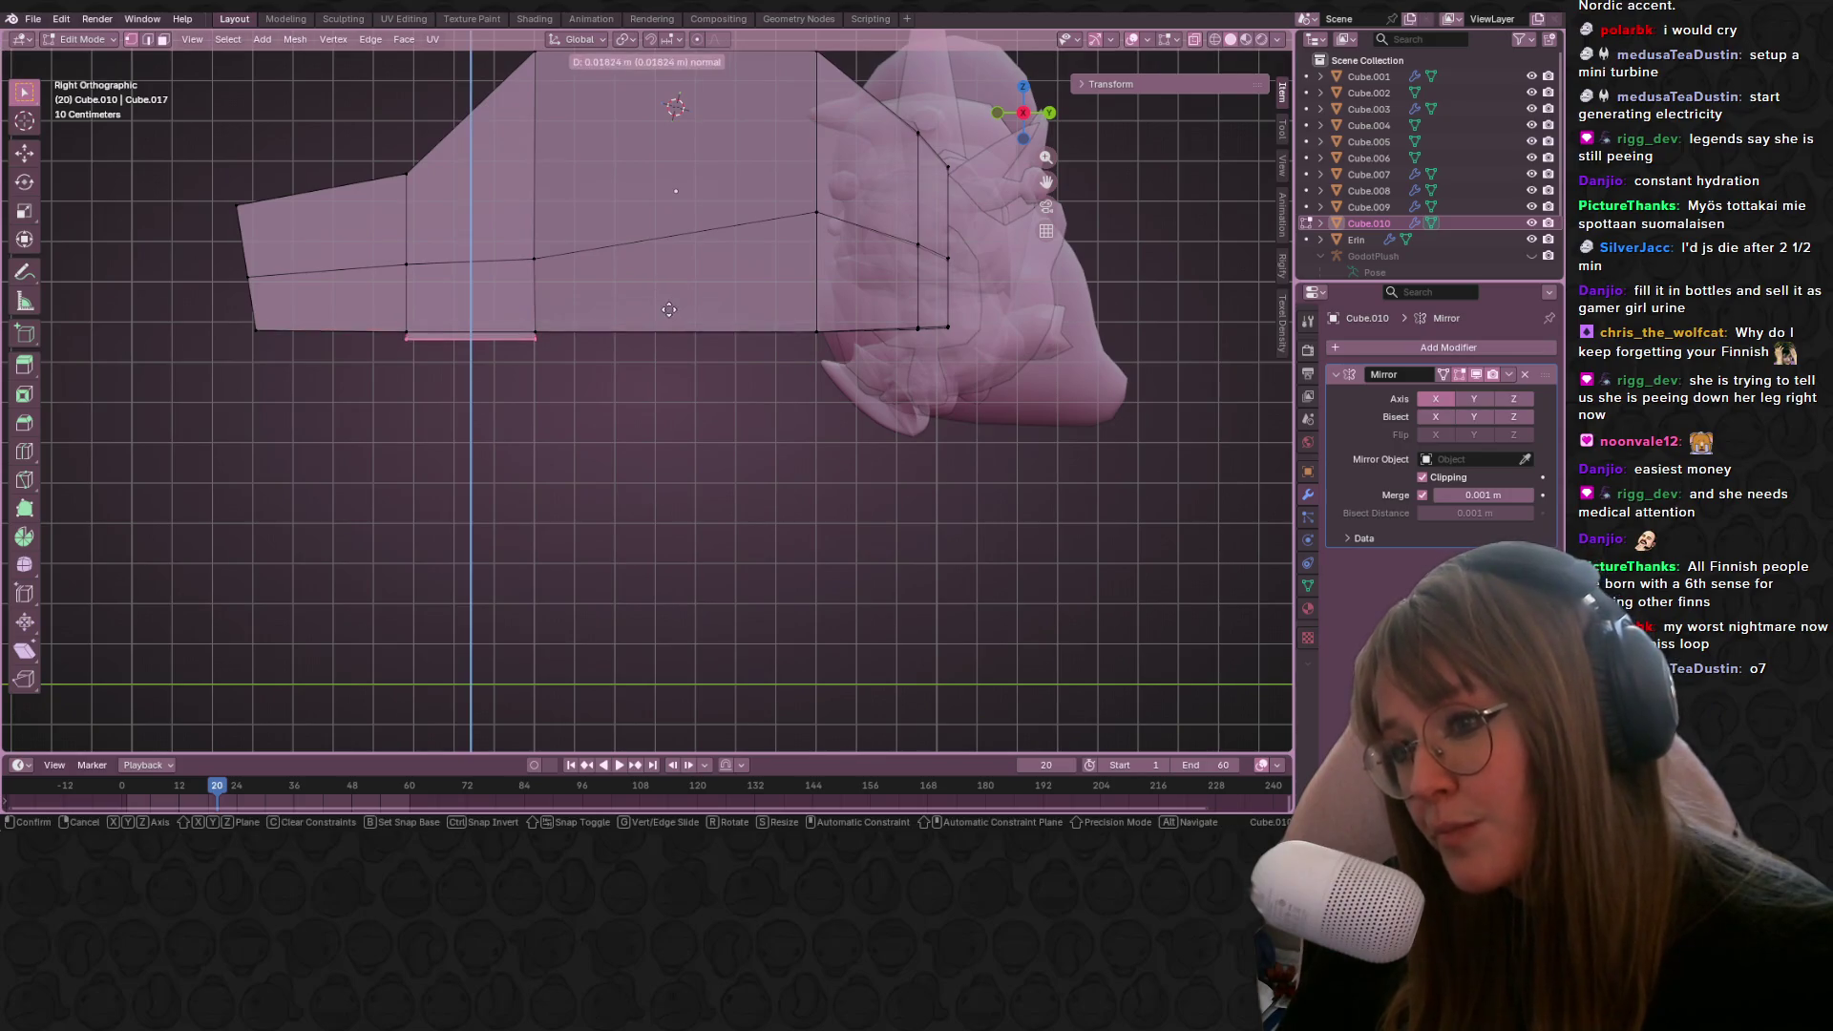
click(660, 346)
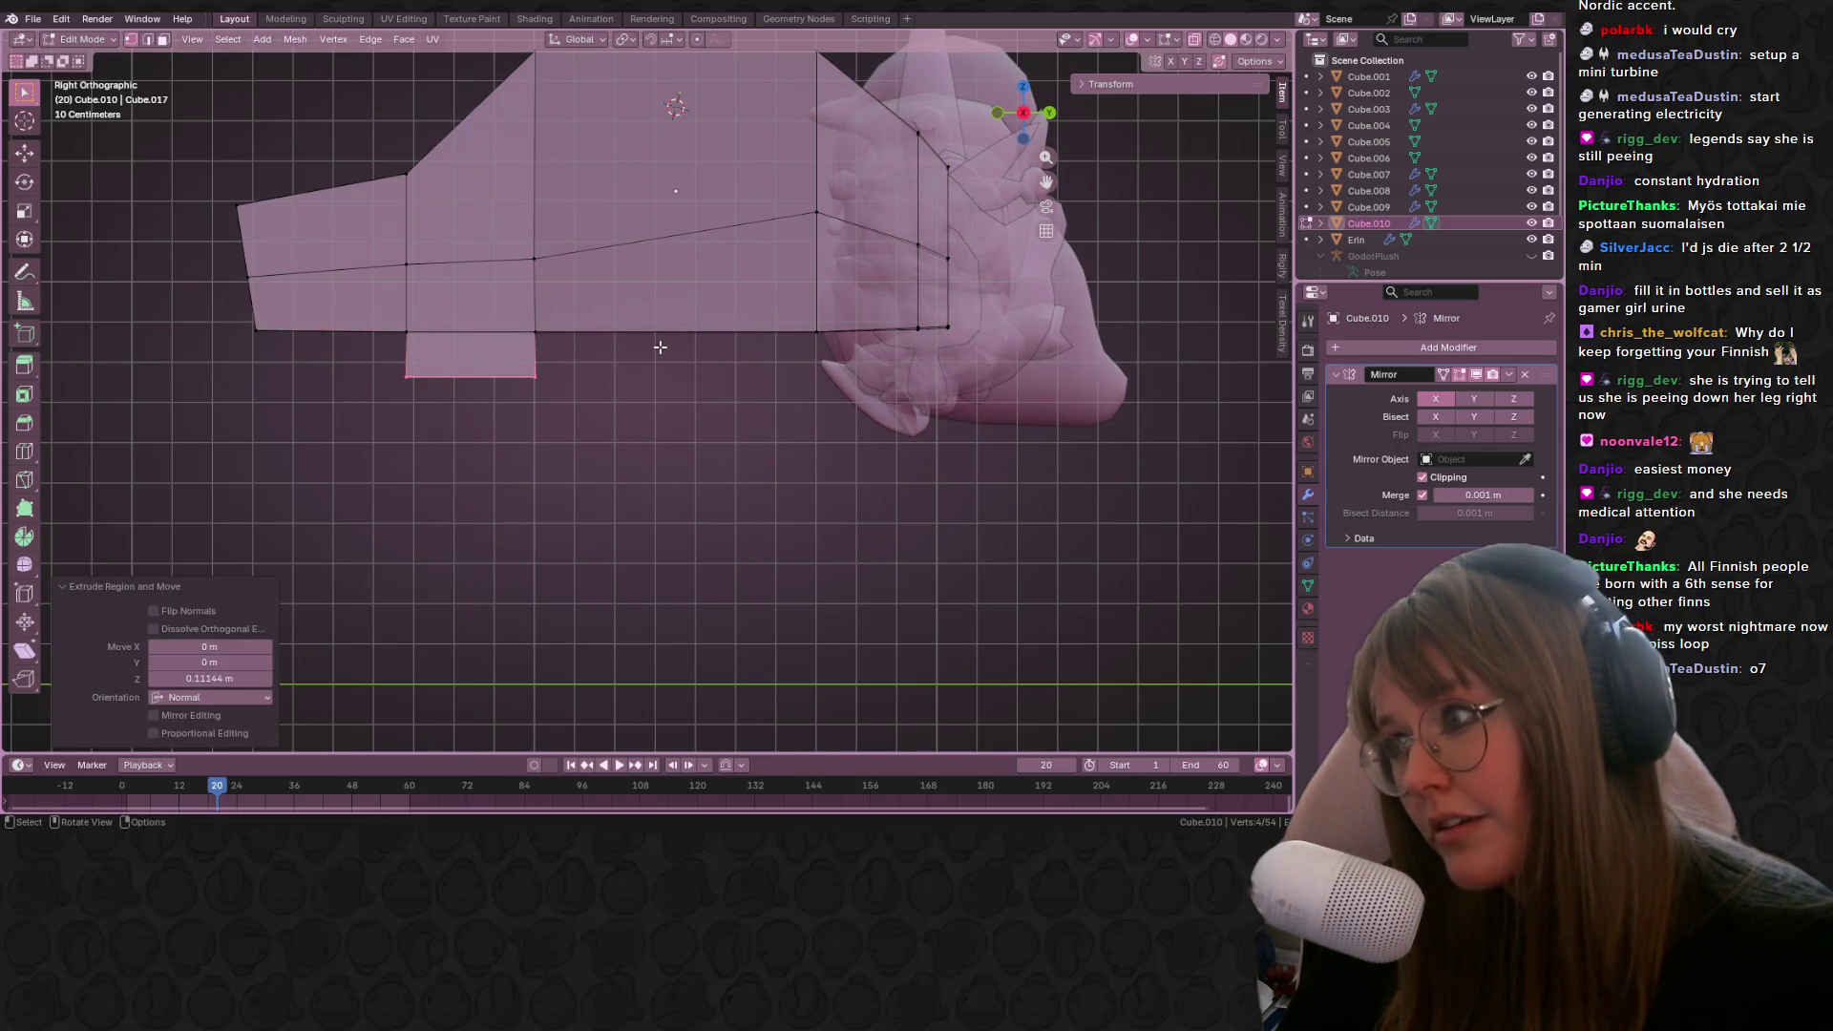
Step: Select the new downward face and extrude it outward into a wheel block
middle_drag(445, 331, 408, 348)
click(409, 349)
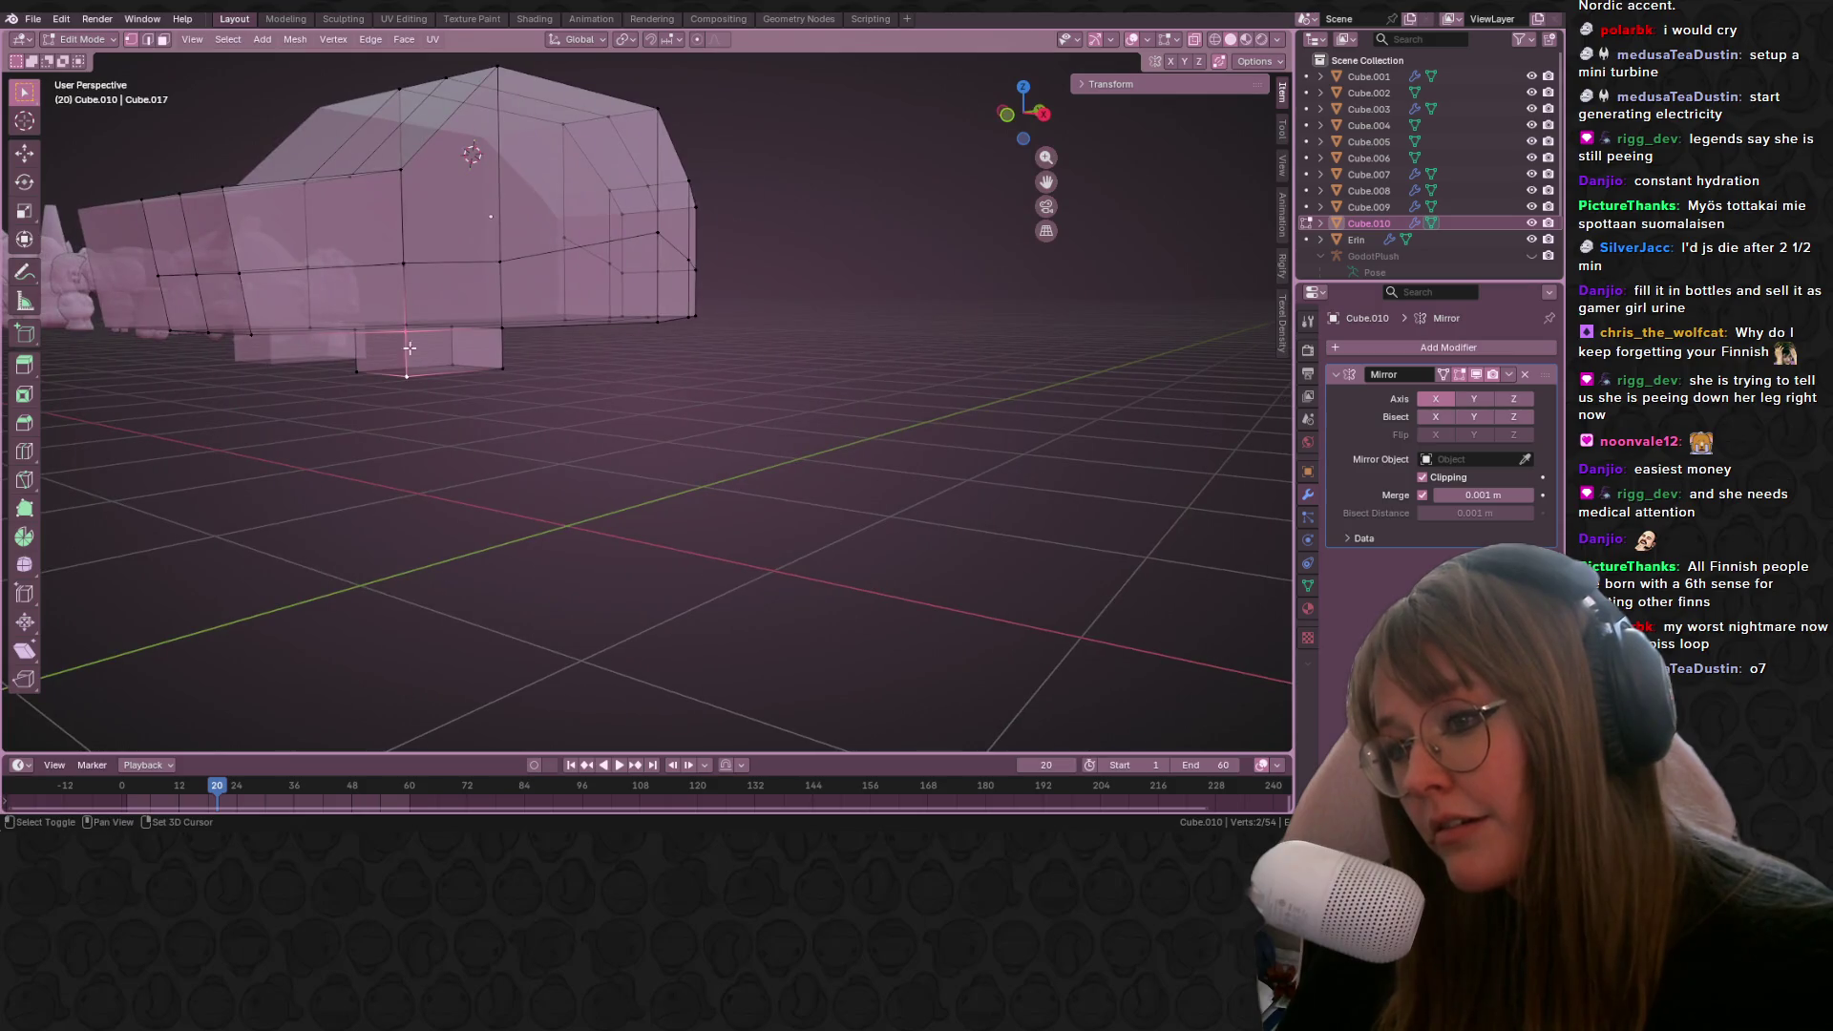
middle_drag(420, 267, 452, 284)
click(452, 284)
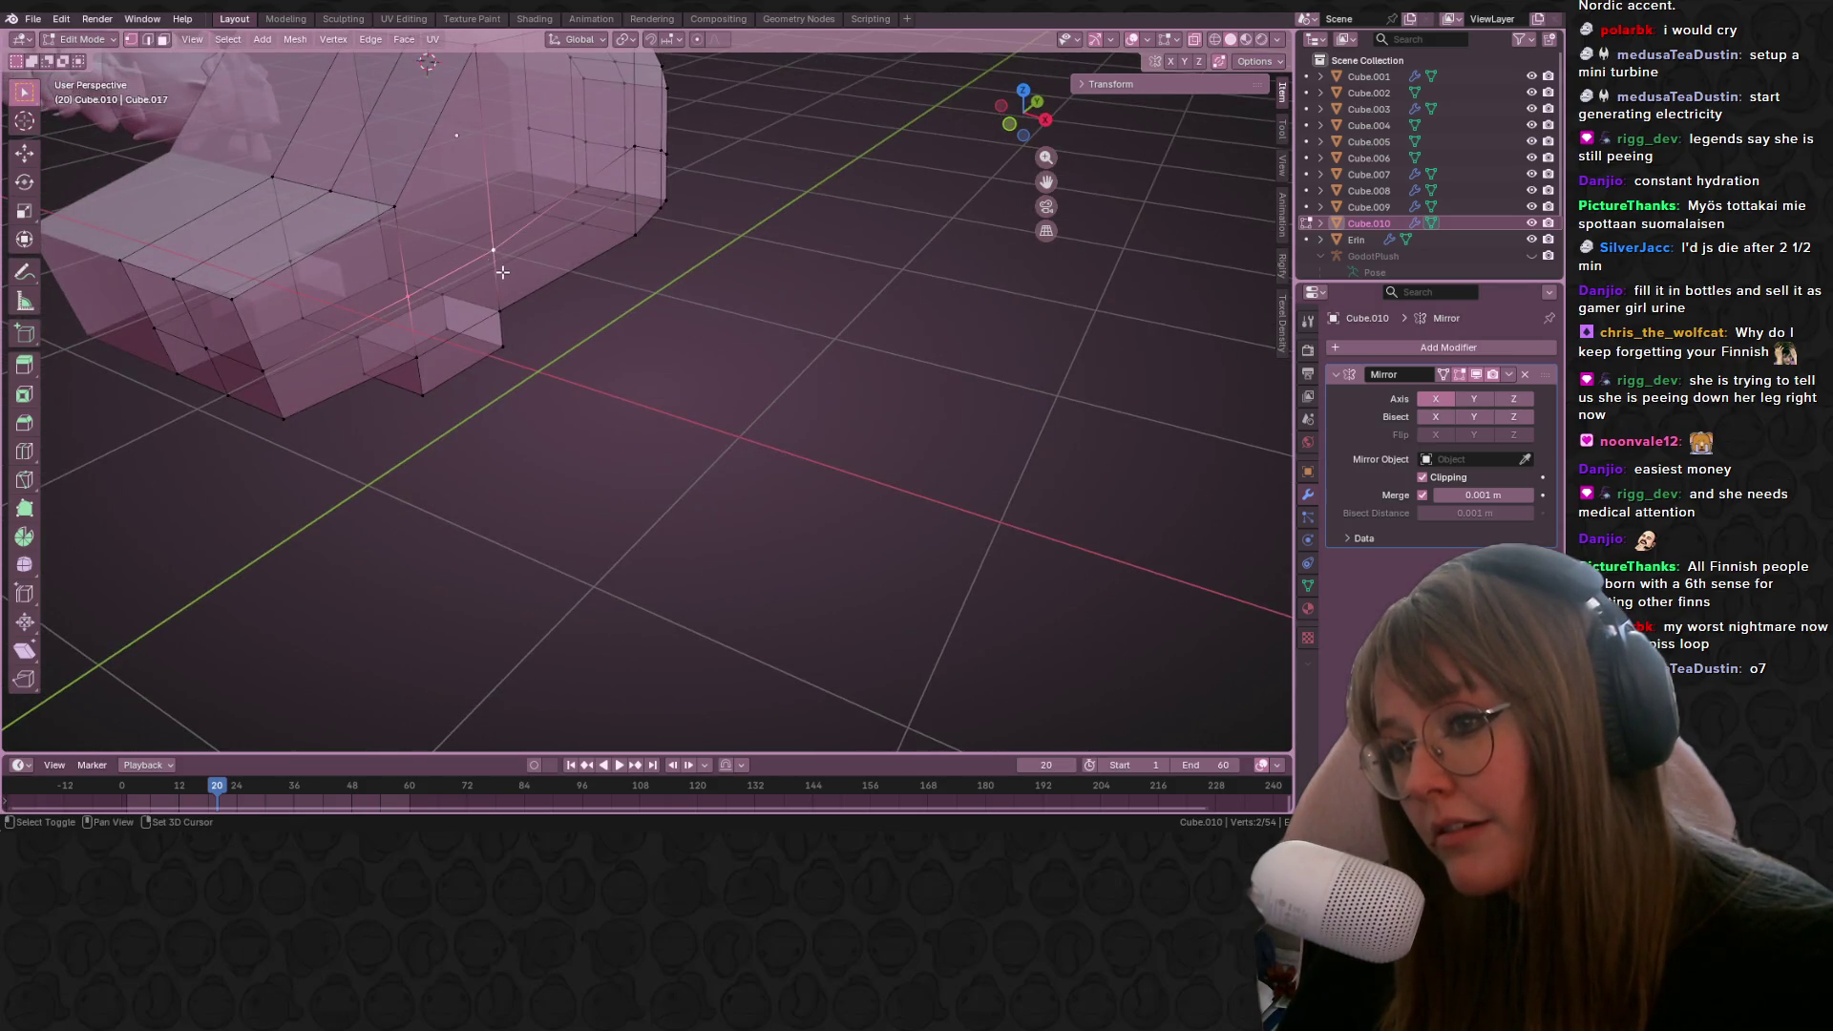
shift+click(508, 324)
shift+click(423, 391)
mouse_move(423, 391)
middle_down()
mouse_move(495, 416)
mouse_move(519, 197)
mouse_move(502, 152)
middle_up()
key(e)
click(507, 413)
mouse_move(1063, 358)
middle_down()
mouse_move(1229, 269)
mouse_move(731, 312)
middle_up()
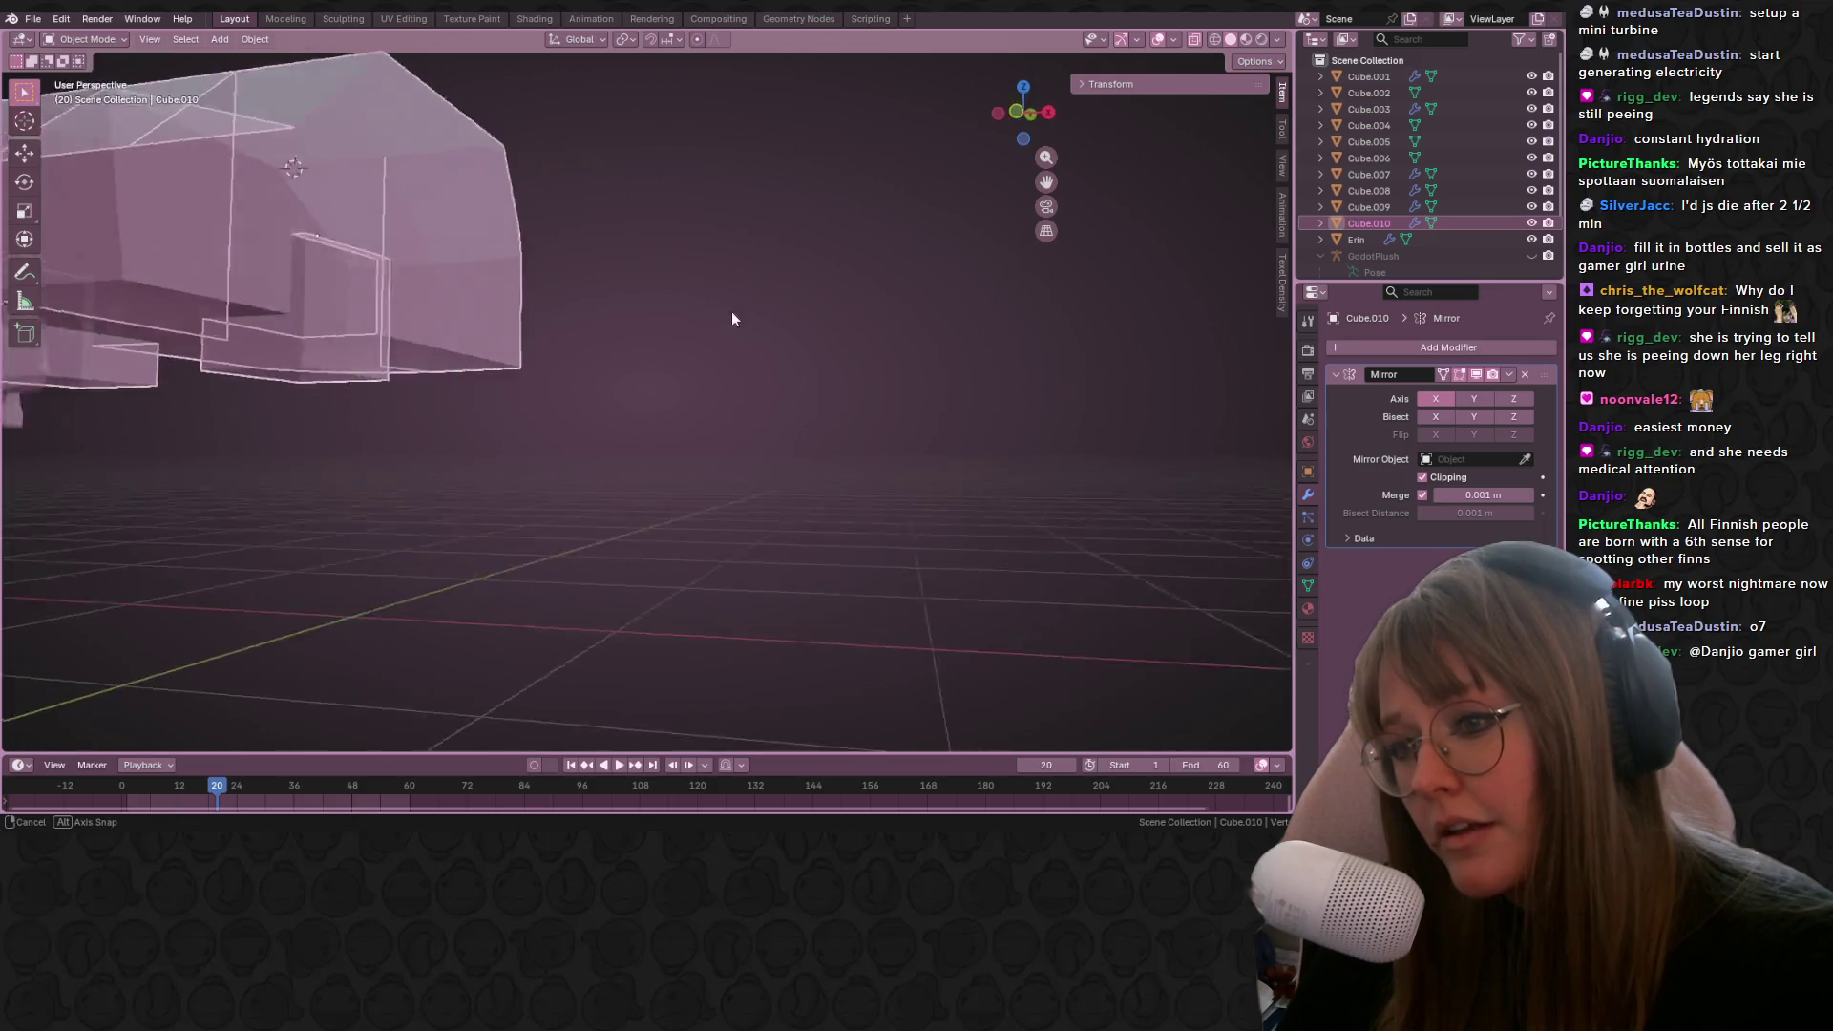
key(Tab)
click(1195, 43)
mouse_move(725, 377)
middle_down()
mouse_move(581, 418)
mouse_move(84, 385)
mouse_move(598, 414)
mouse_move(344, 410)
mouse_move(363, 397)
middle_up()
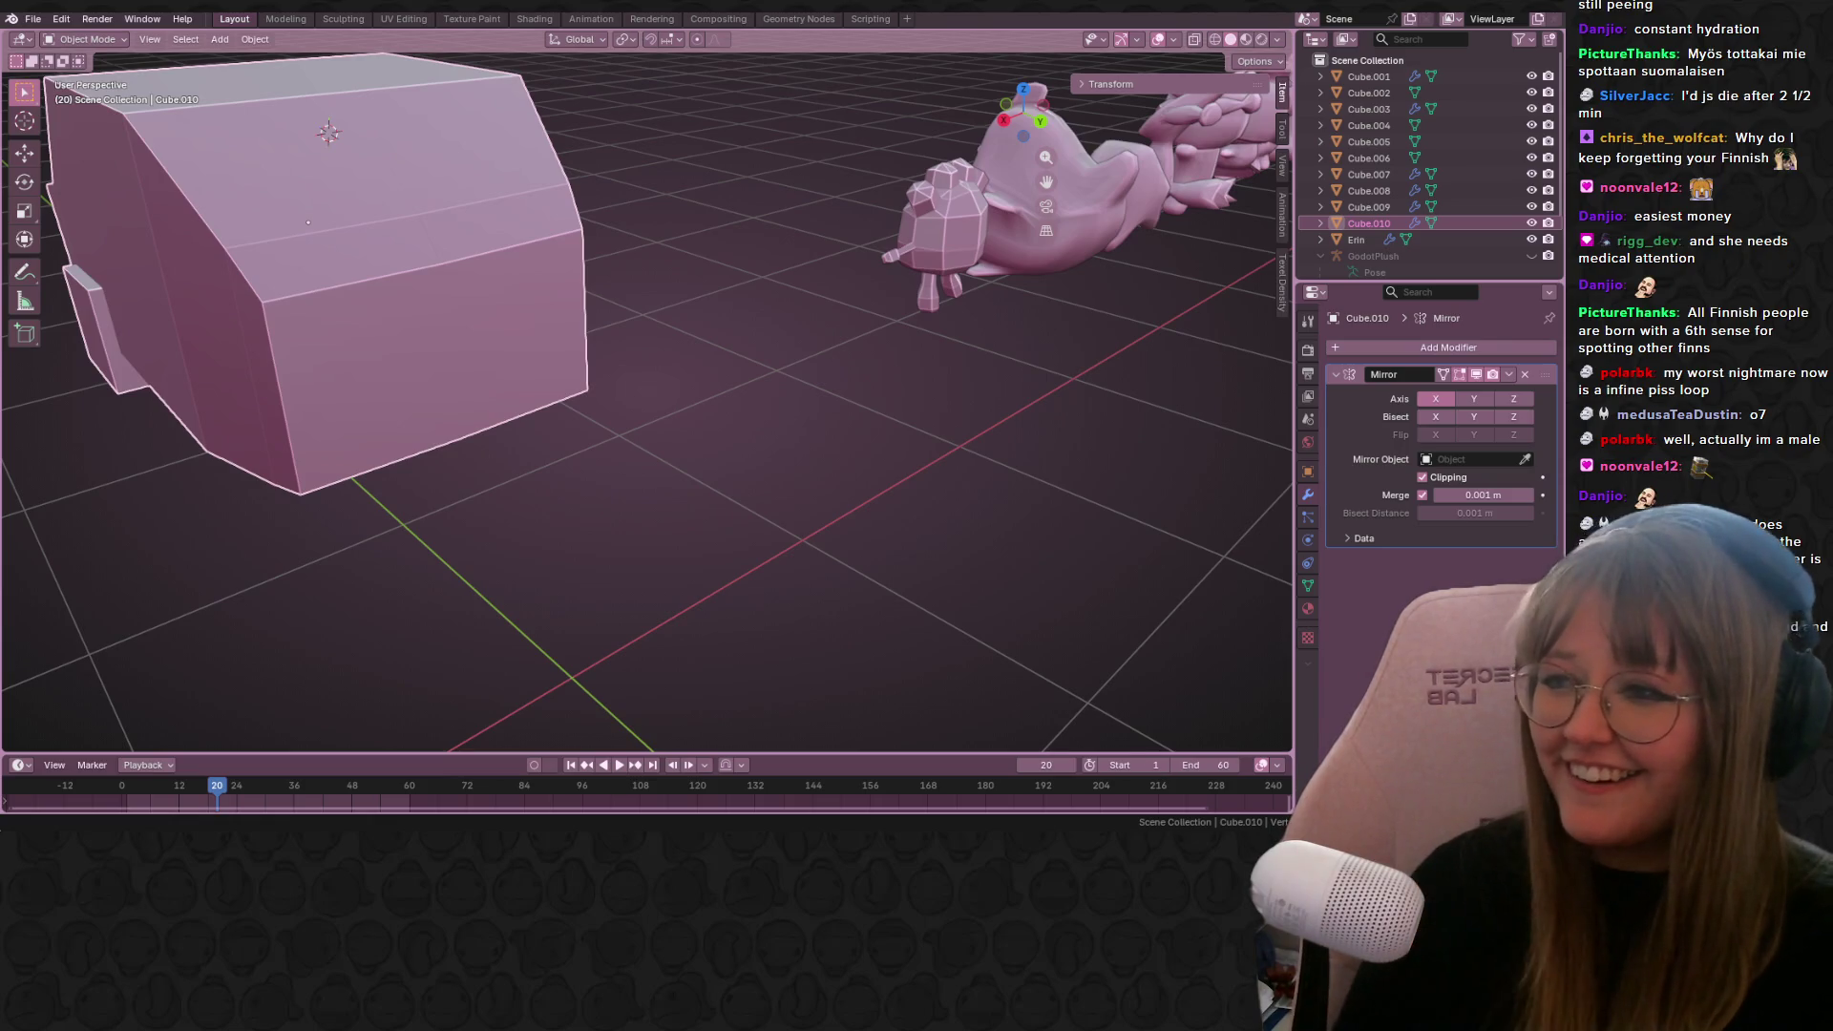
mouse_move(416, 375)
middle_down()
mouse_move(657, 359)
mouse_move(758, 271)
mouse_move(850, 388)
middle_up()
key(Tab)
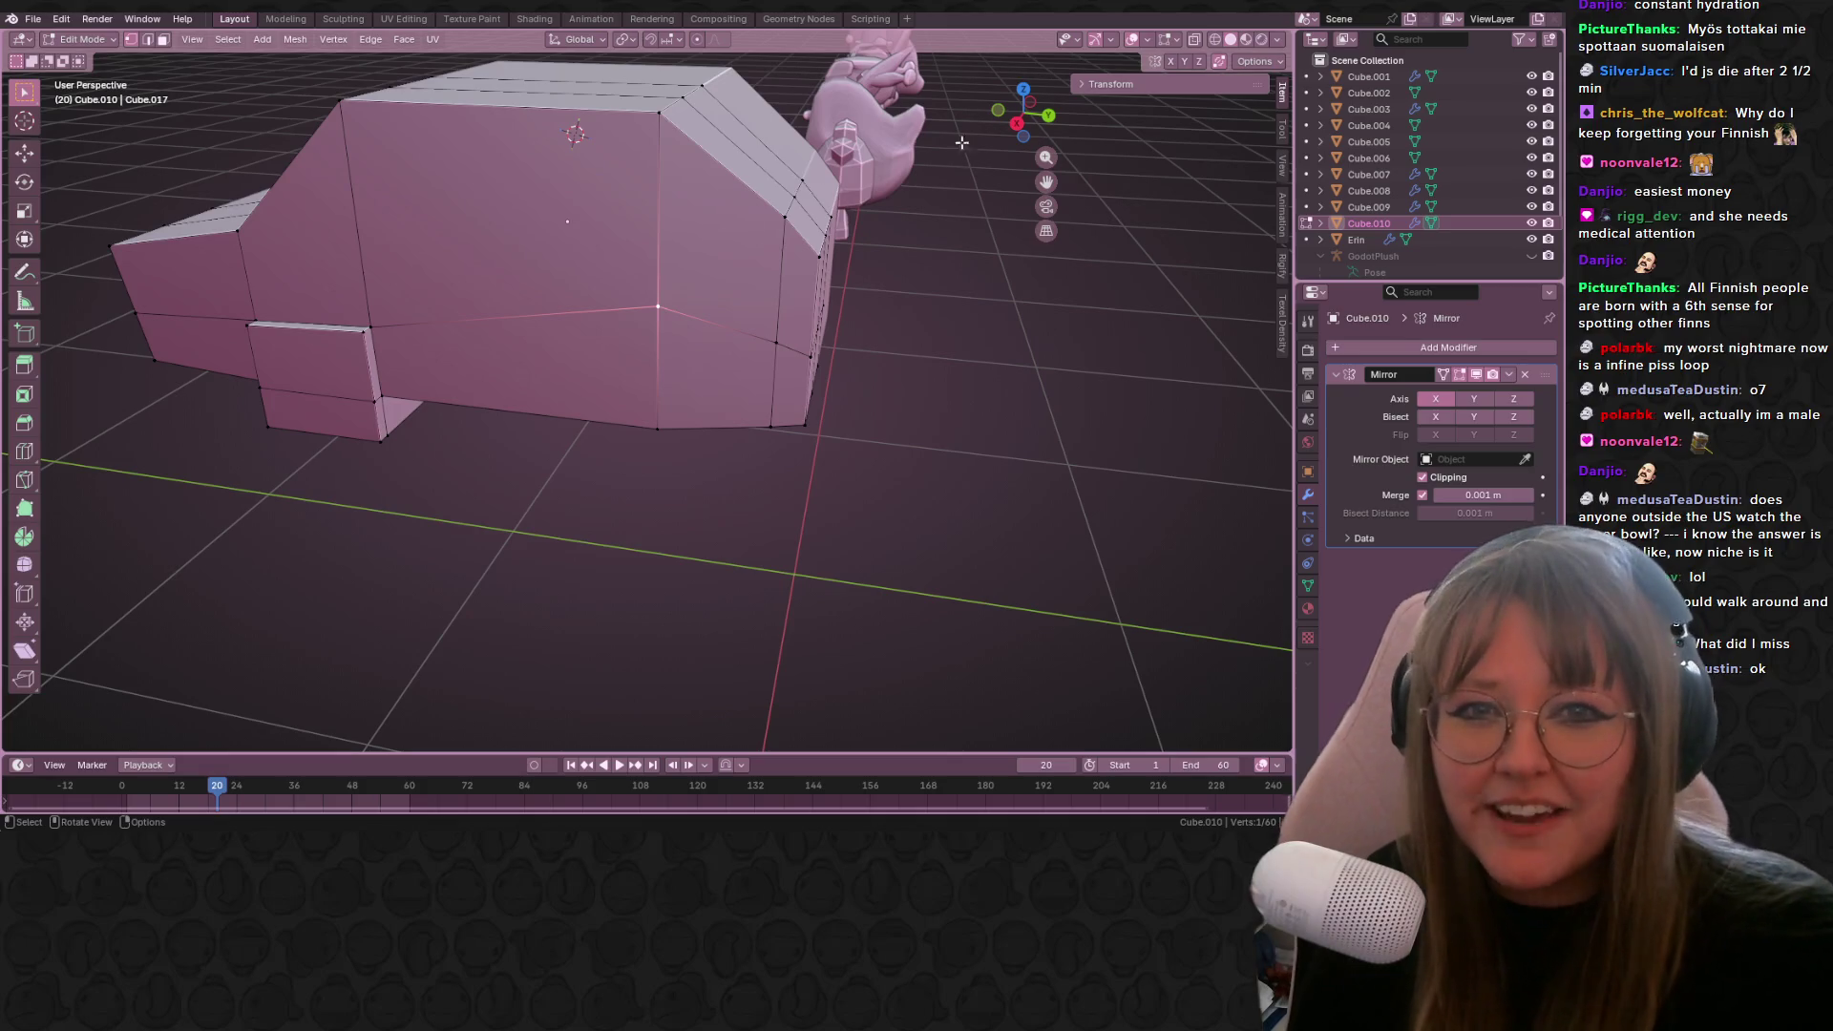
Step: Slide the front nose vertex along its edge in side view
click(1017, 123)
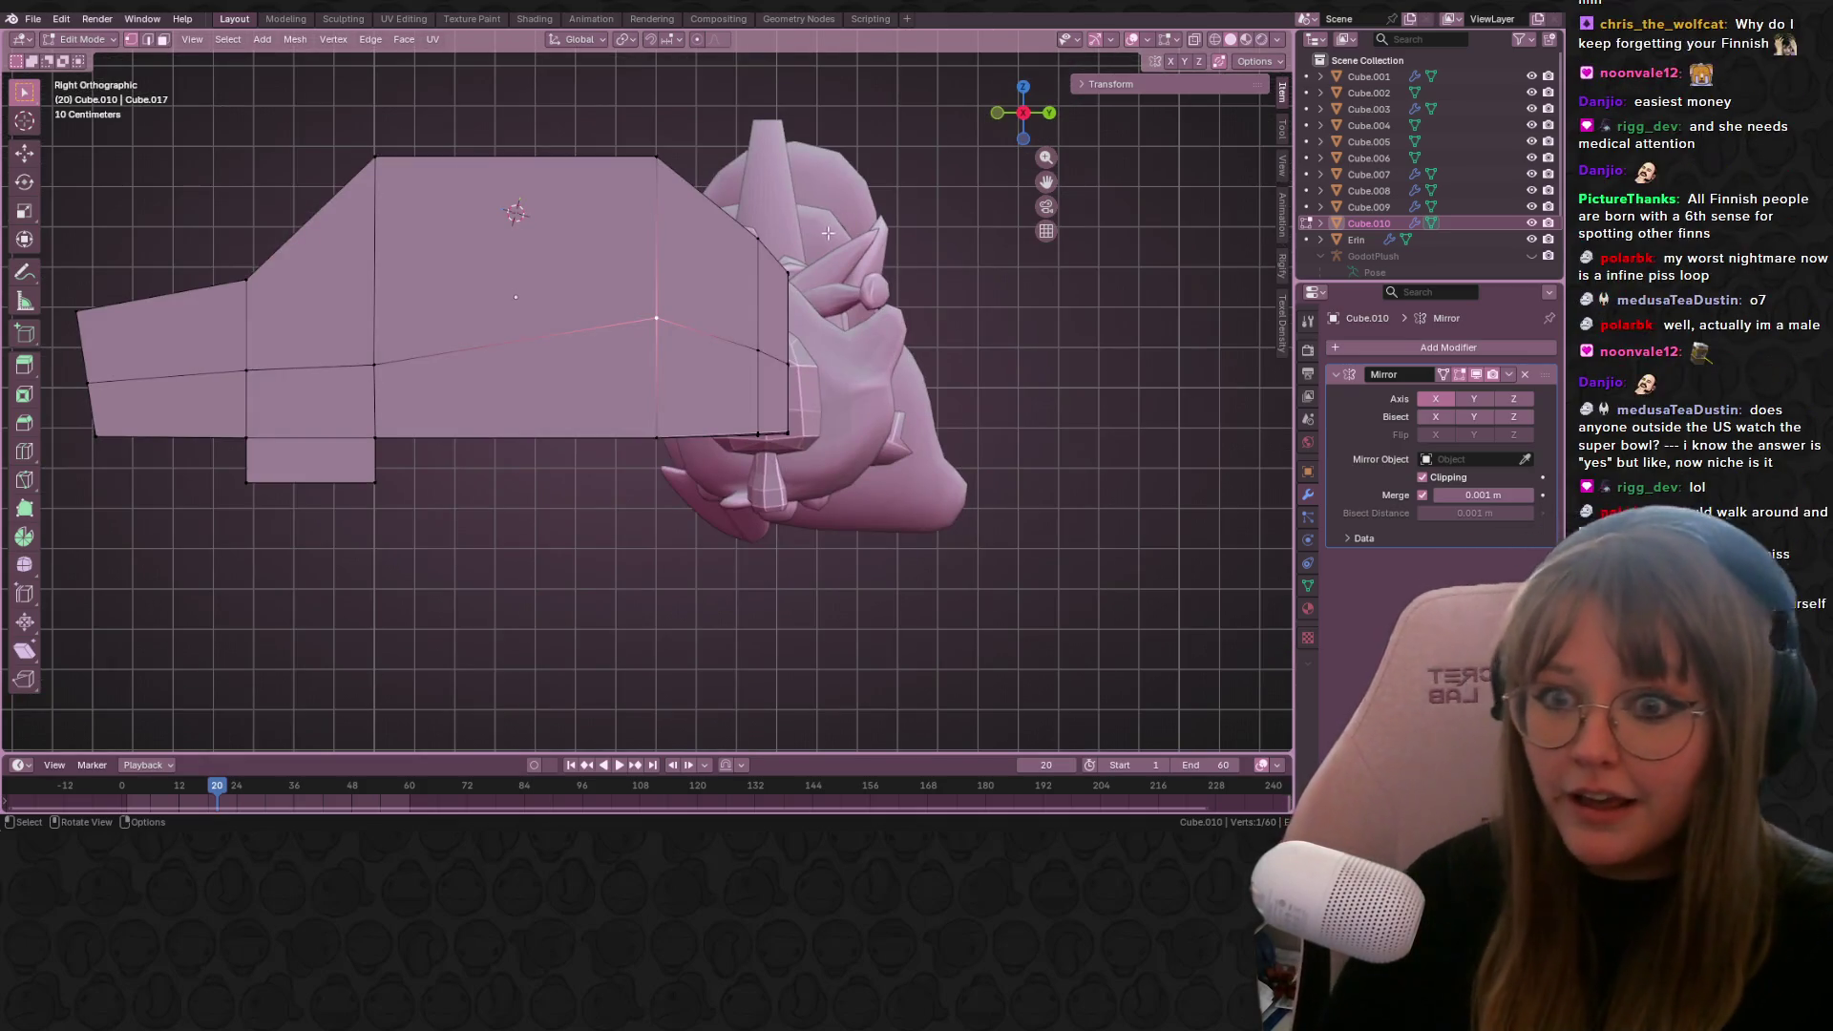
key(shift+v)
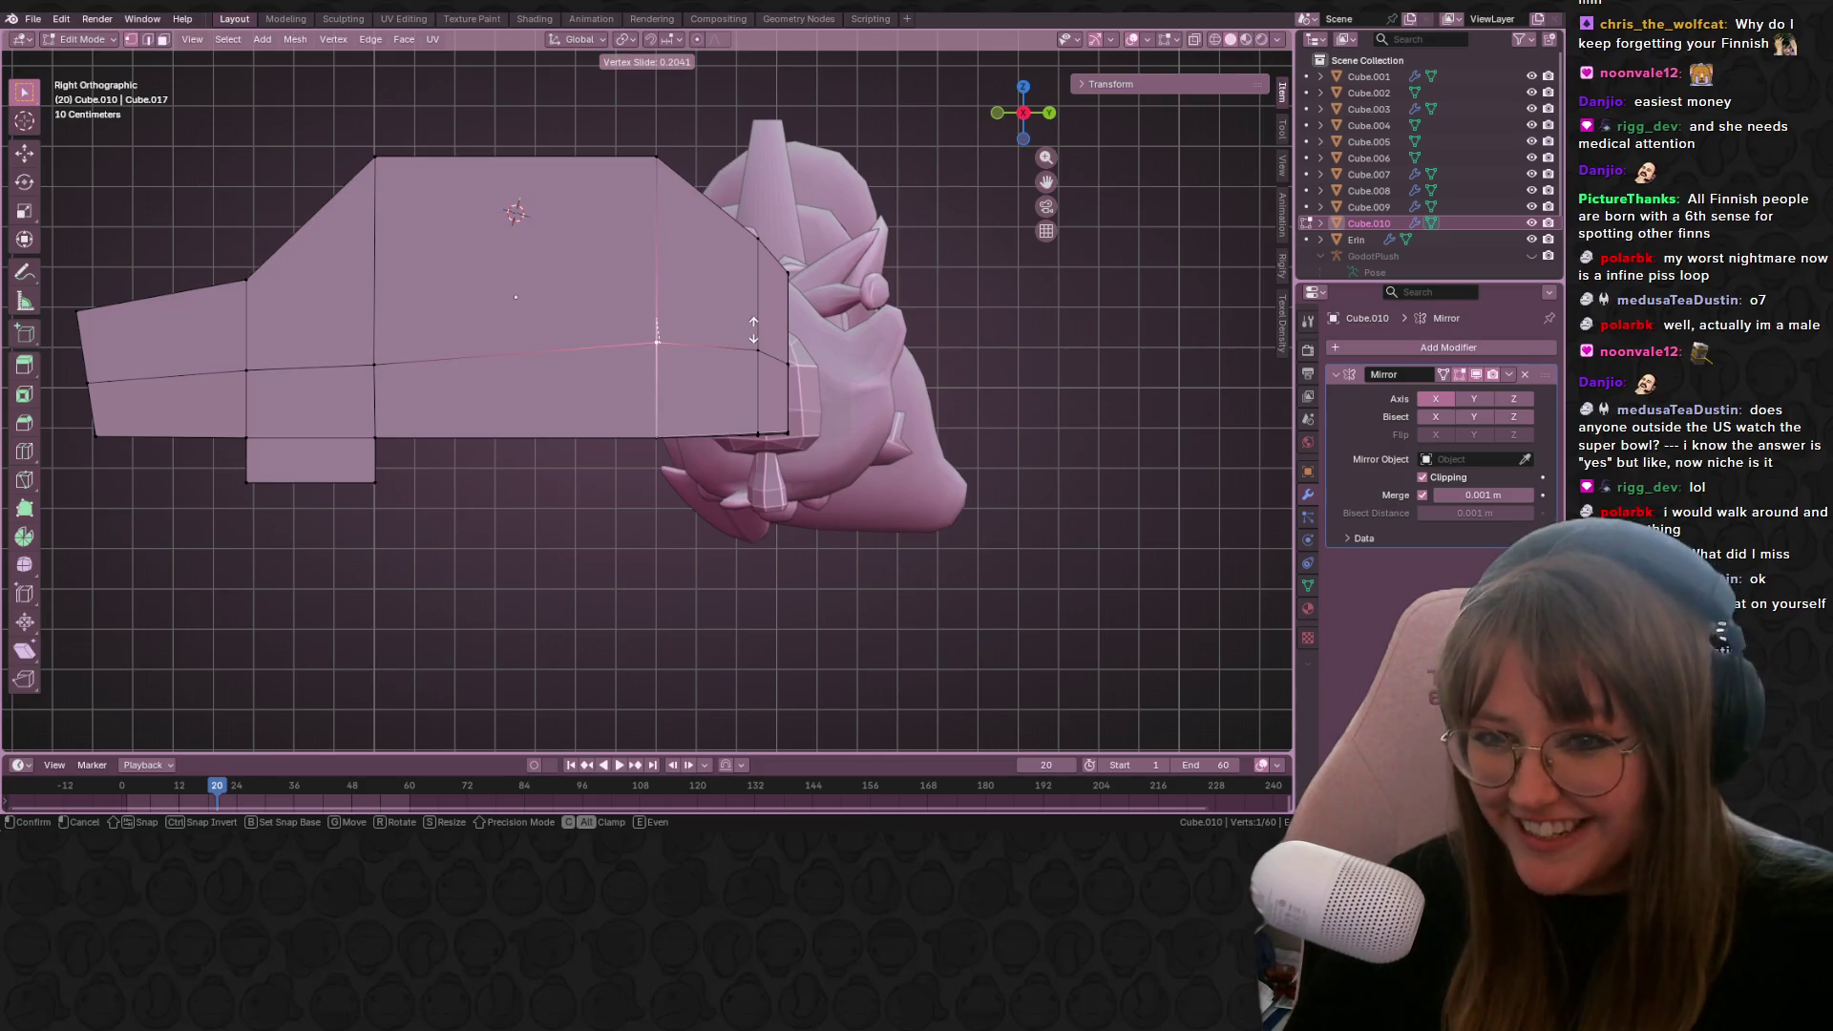
click(754, 335)
middle_drag(757, 441, 676, 439)
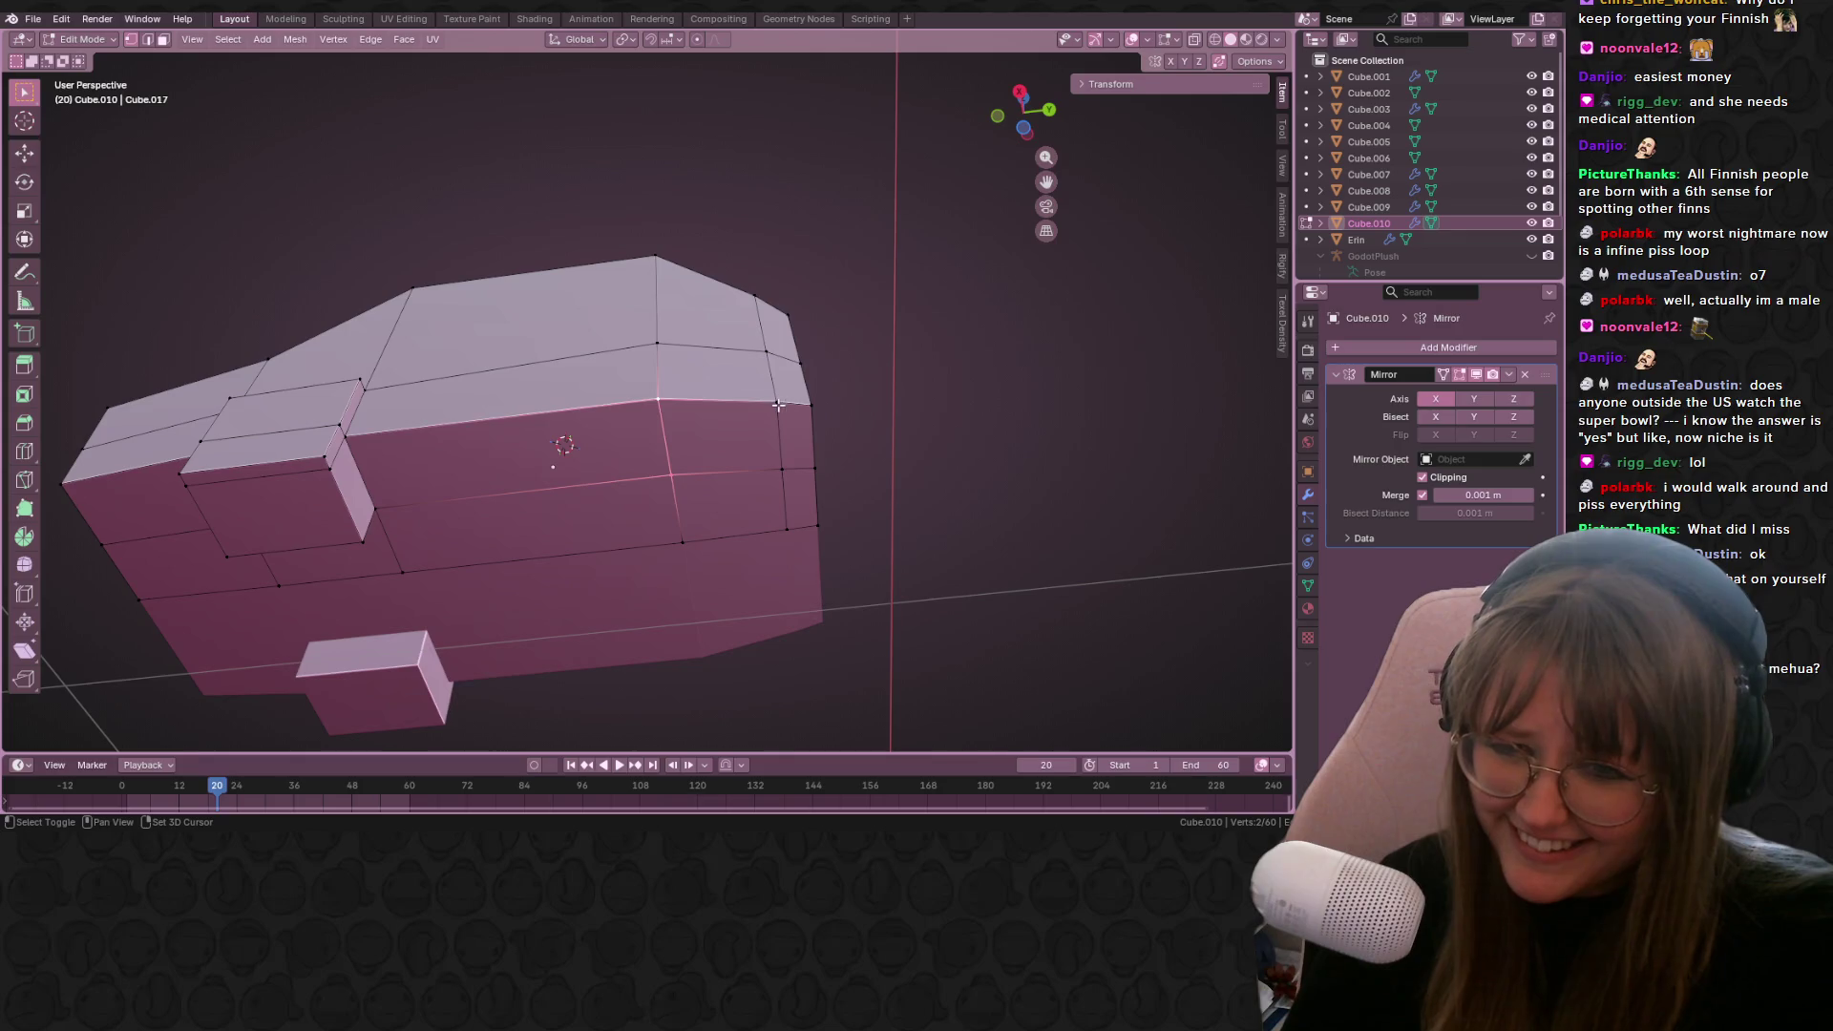
Step: Push the lower front face outward along its normal, enlarge it slightly, and reposition it
shift+click(778, 466)
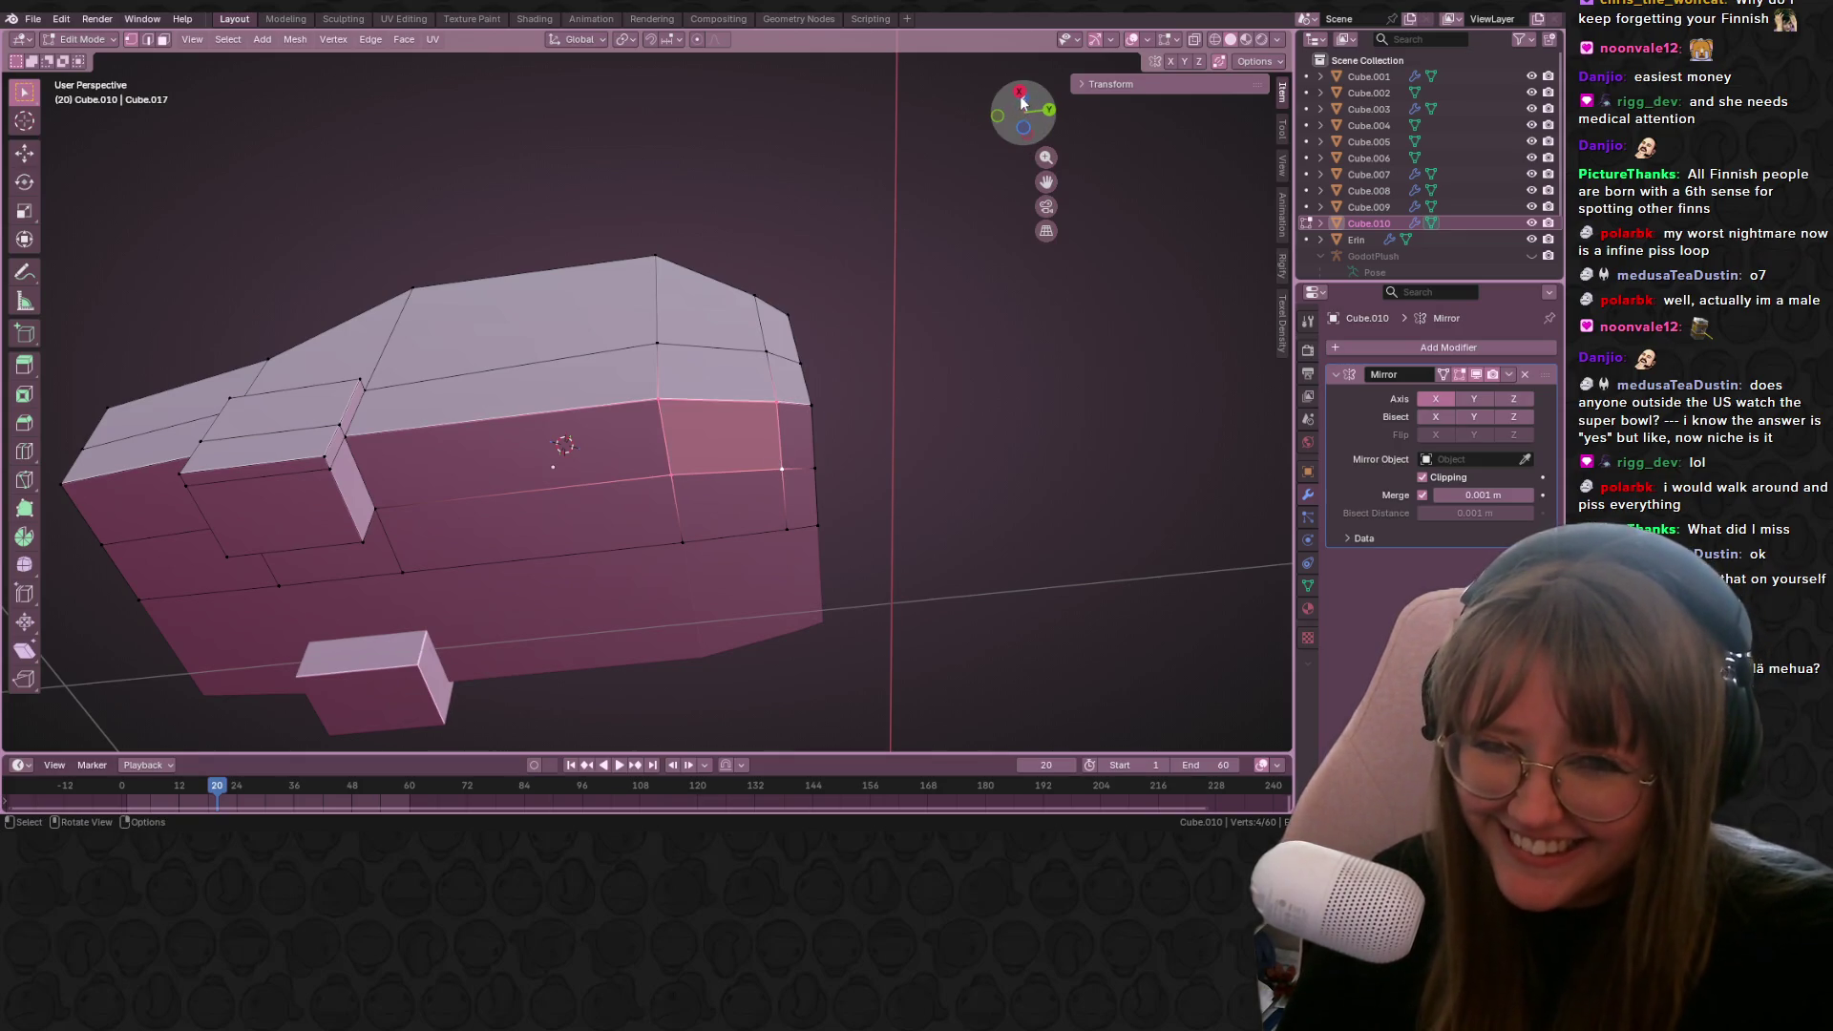
click(1022, 102)
key(g)
key(z)
key(z)
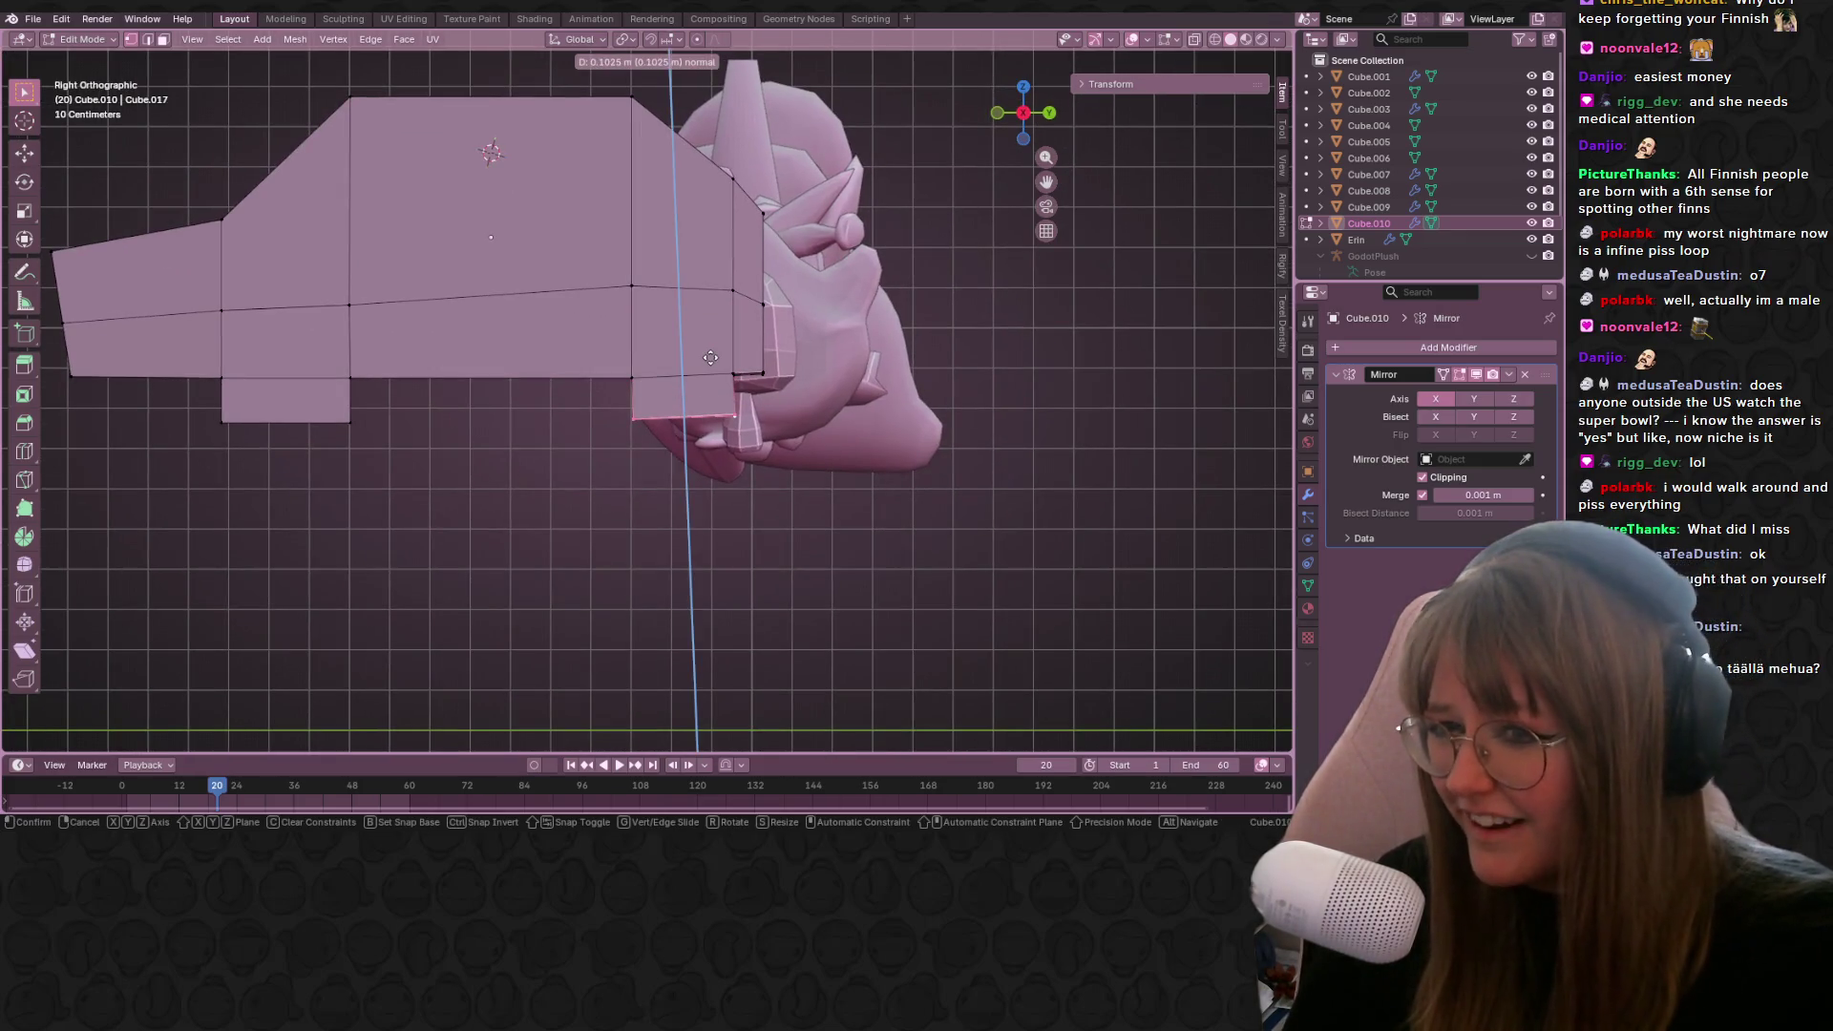
click(711, 357)
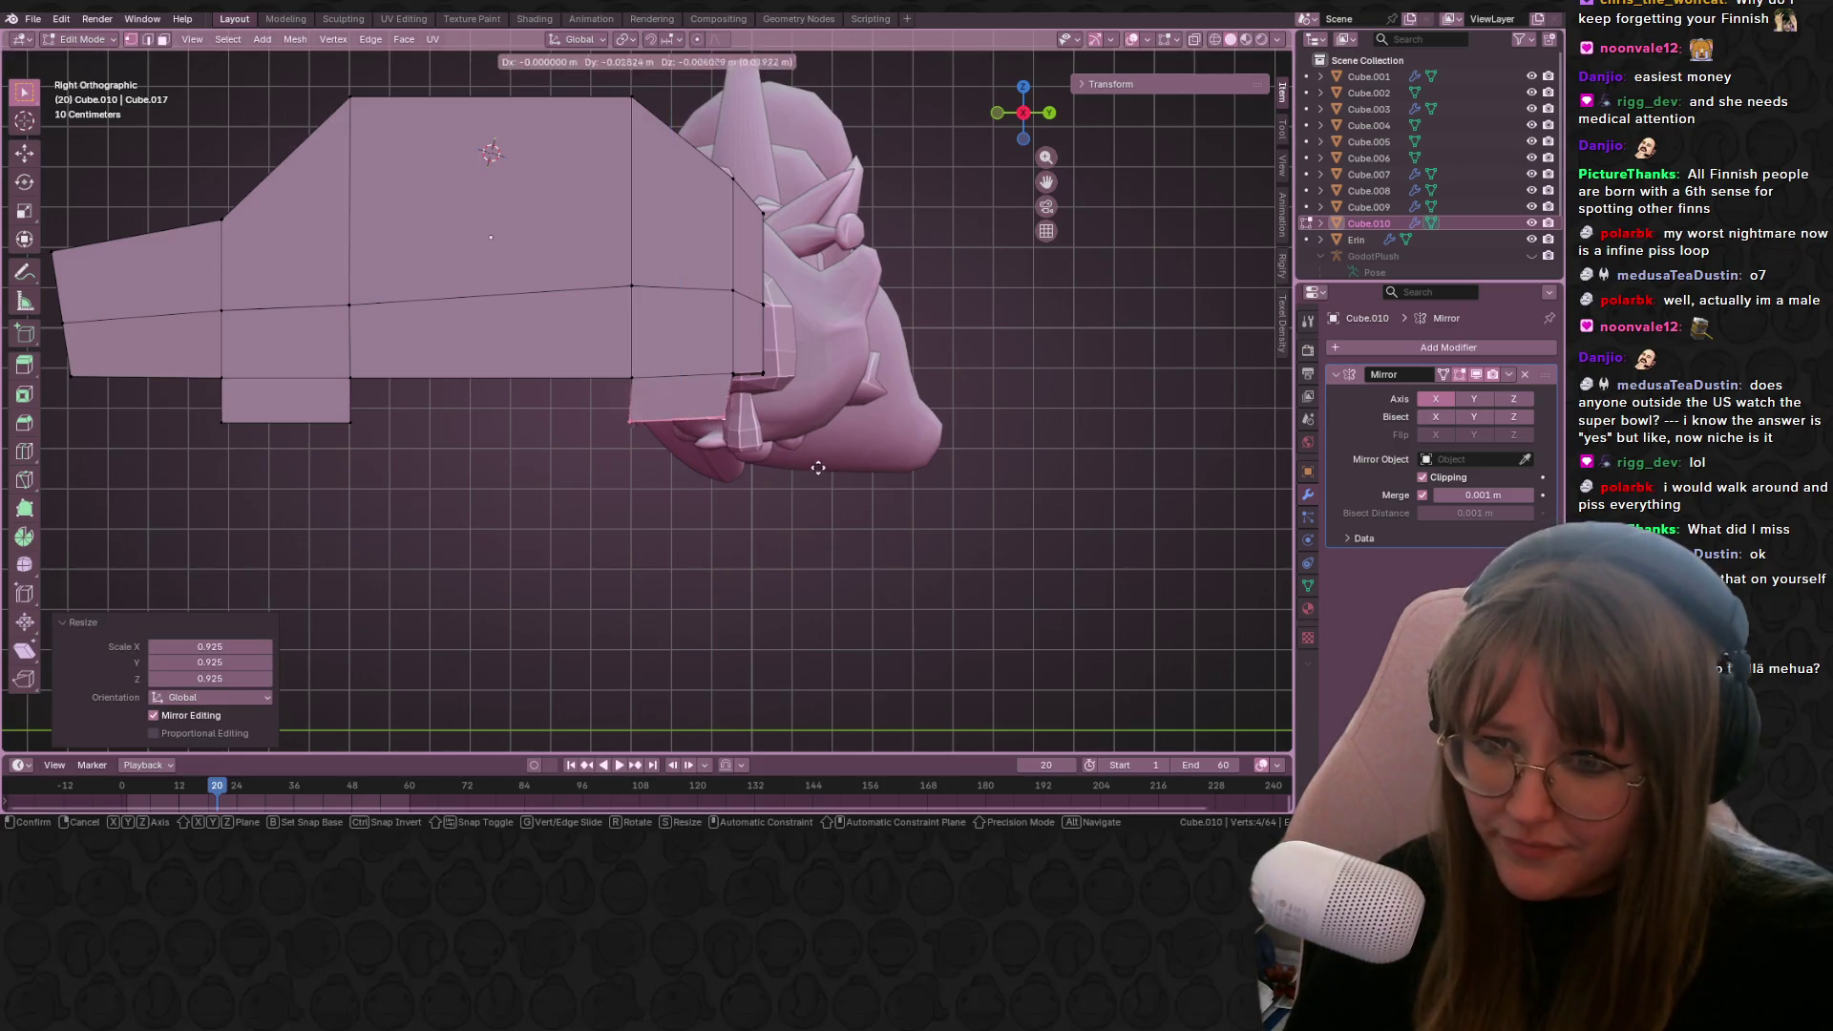
key(s)
click(841, 455)
key(g)
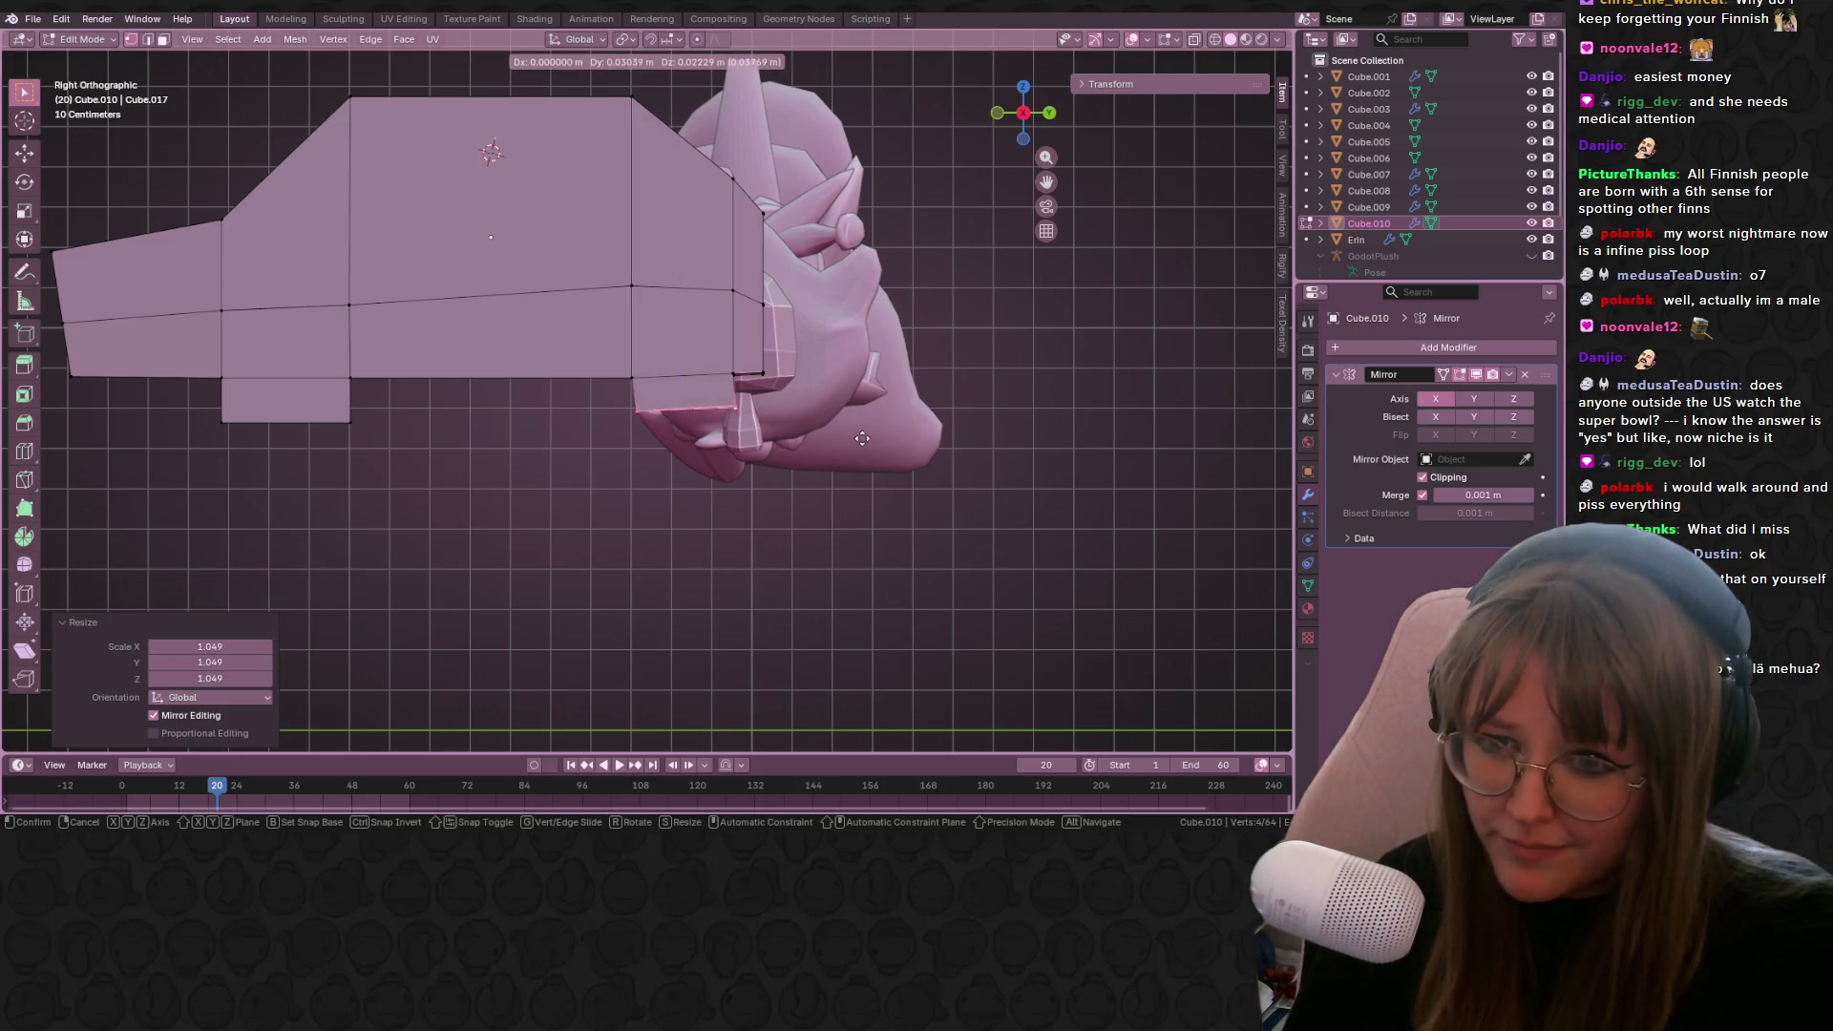
click(853, 439)
mouse_move(853, 438)
middle_down()
mouse_move(1039, 379)
mouse_move(1048, 392)
mouse_move(643, 471)
mouse_move(1031, 391)
mouse_move(879, 311)
mouse_move(888, 401)
middle_up()
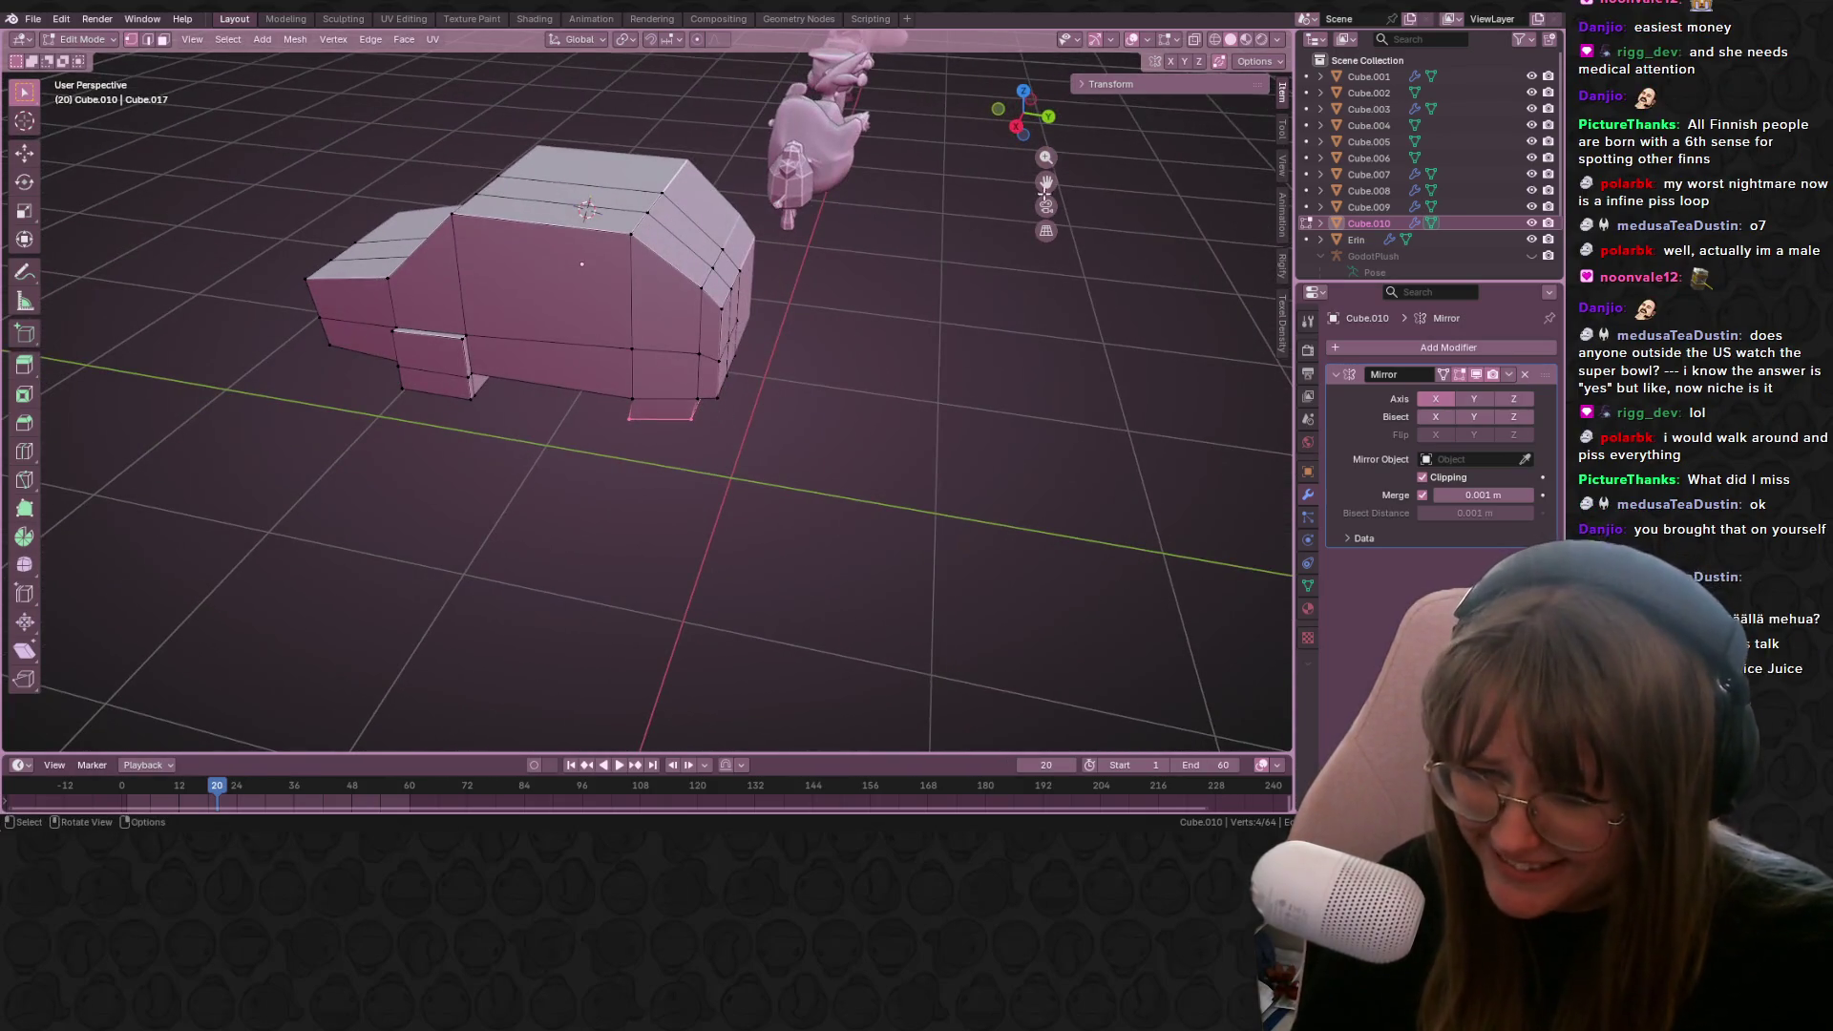
Step: Raise the bottom face slightly along Z and select the lower front vertices
click(1010, 130)
key(g)
key(z)
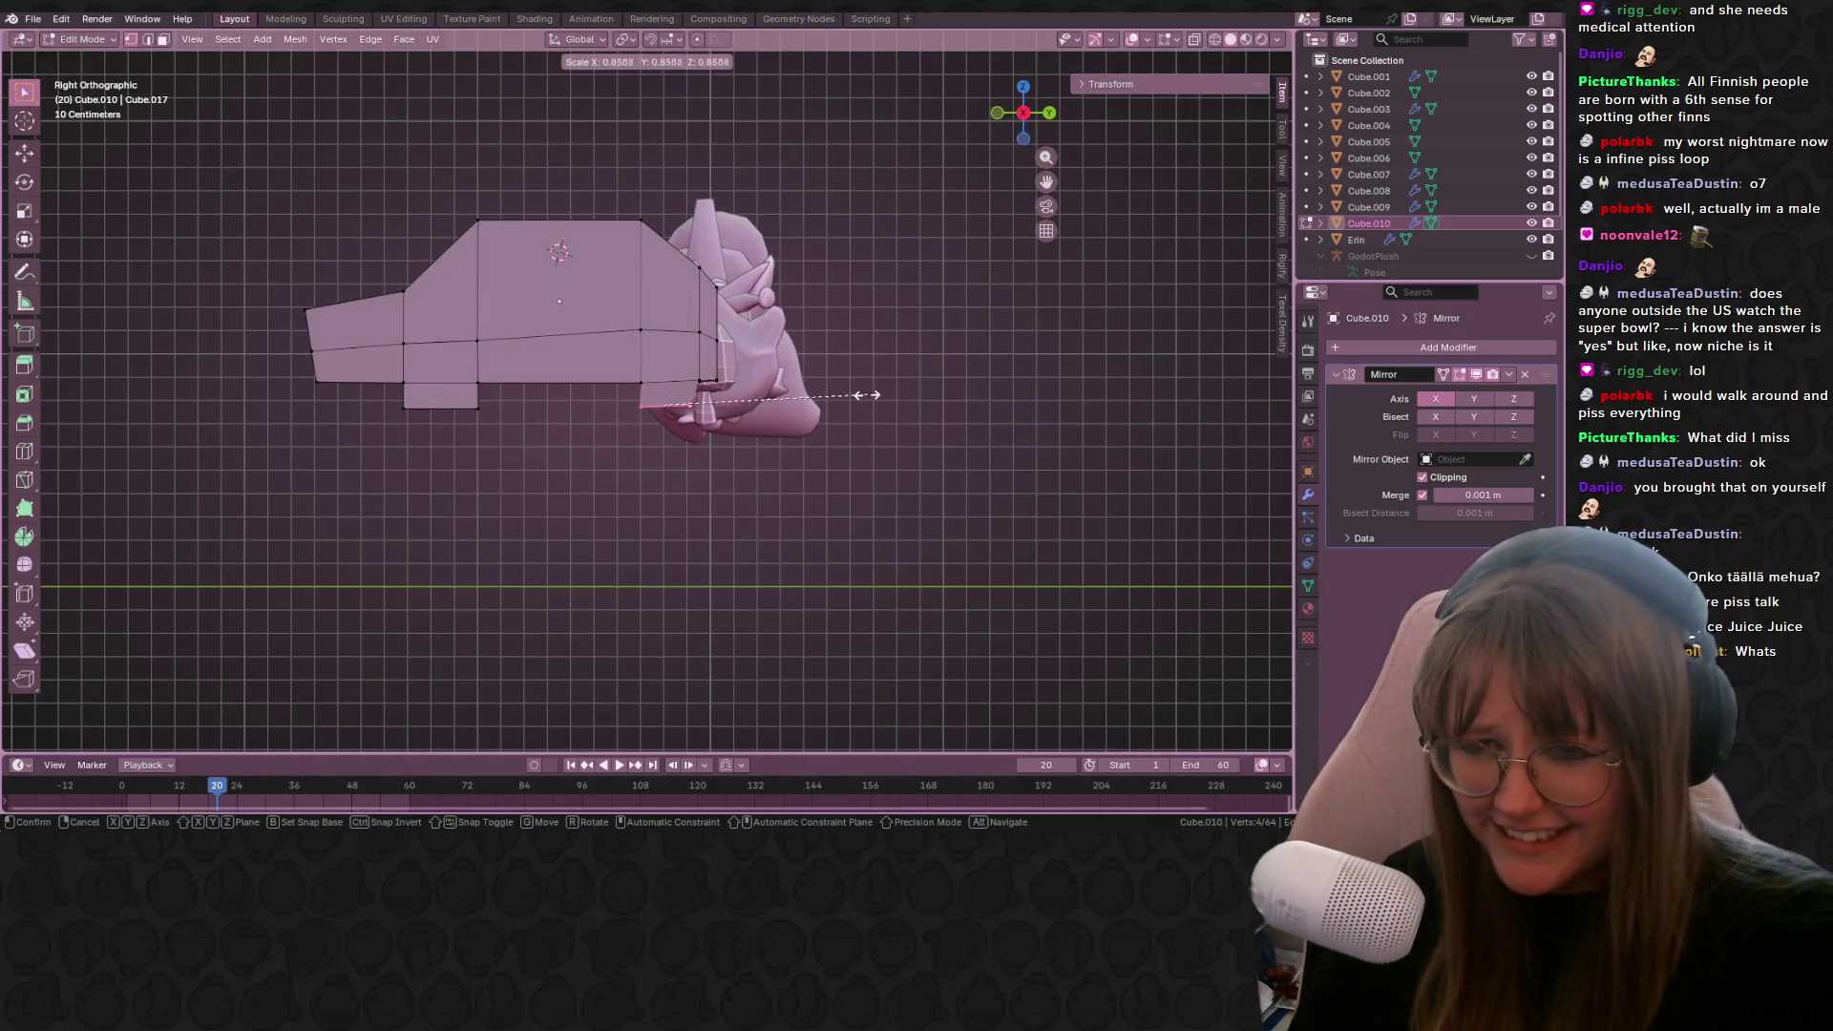
click(859, 391)
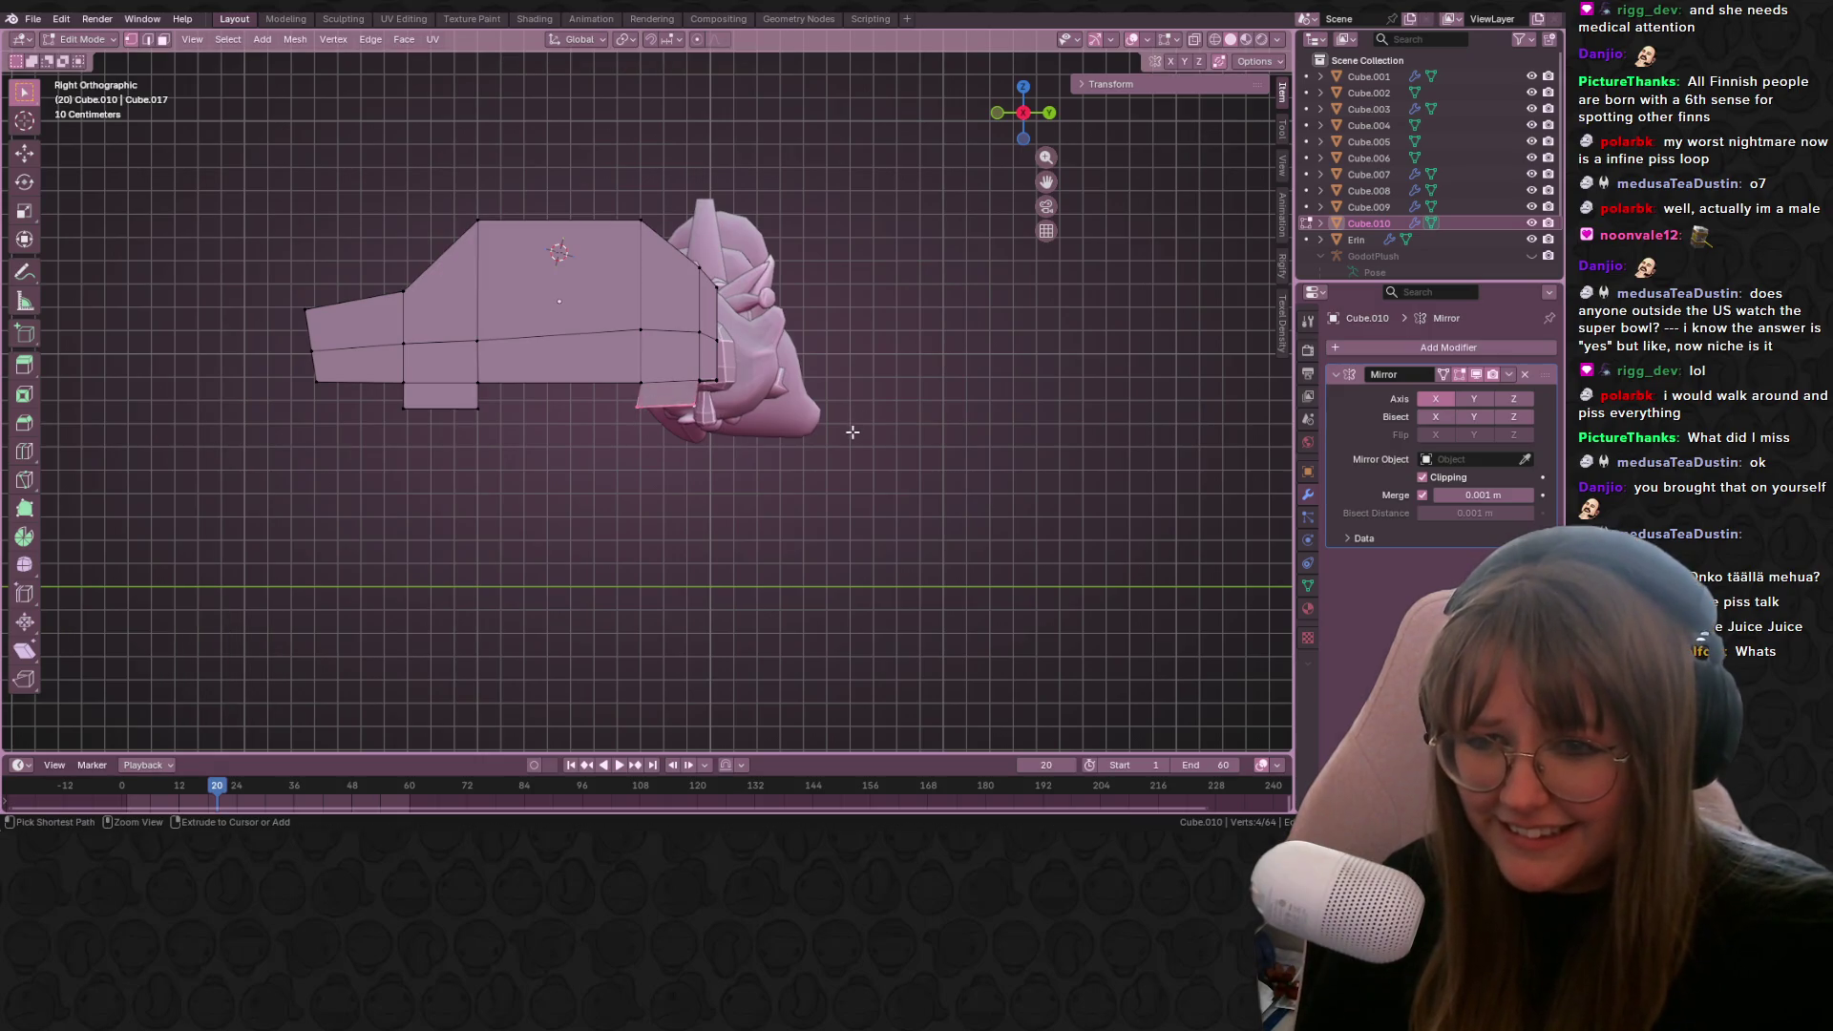
mouse_move(842, 465)
middle_down()
mouse_move(860, 442)
mouse_move(696, 400)
mouse_move(685, 305)
mouse_move(737, 362)
mouse_move(764, 315)
mouse_move(760, 244)
middle_up()
shift+click(682, 372)
shift+click(772, 378)
shift+click(762, 394)
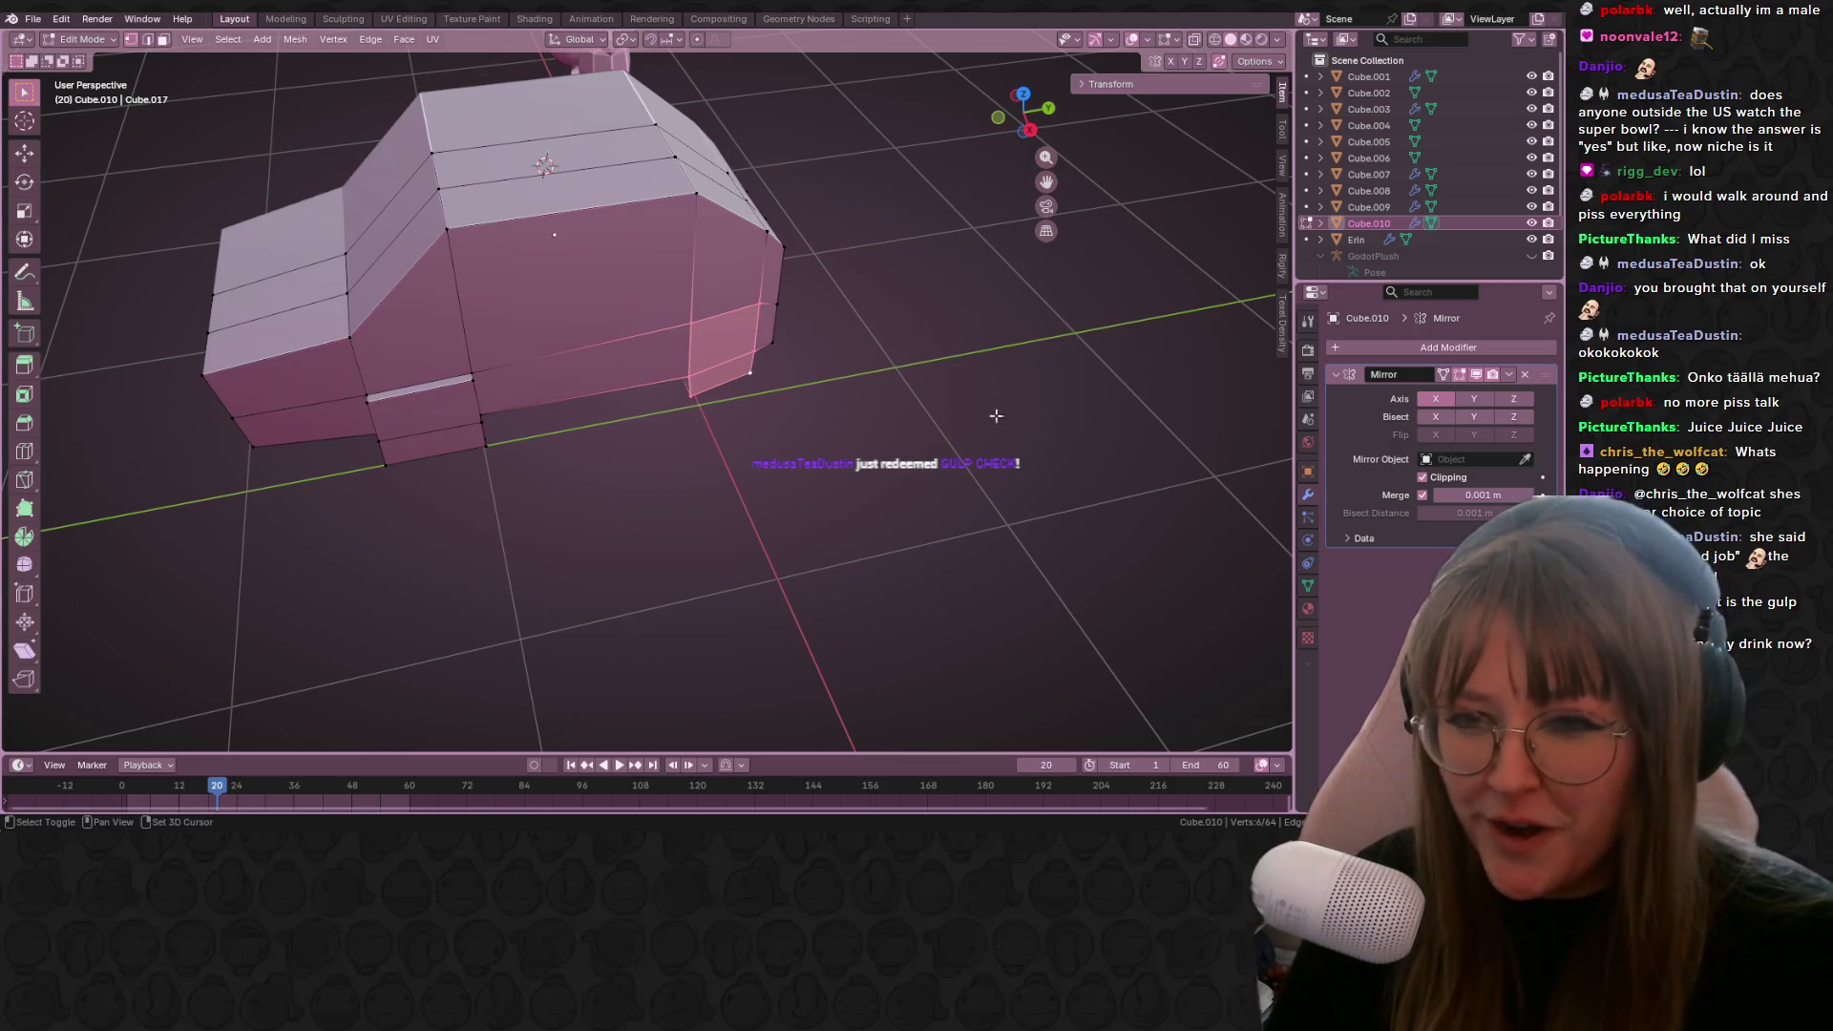
shift+middle_drag(848, 479, 766, 450)
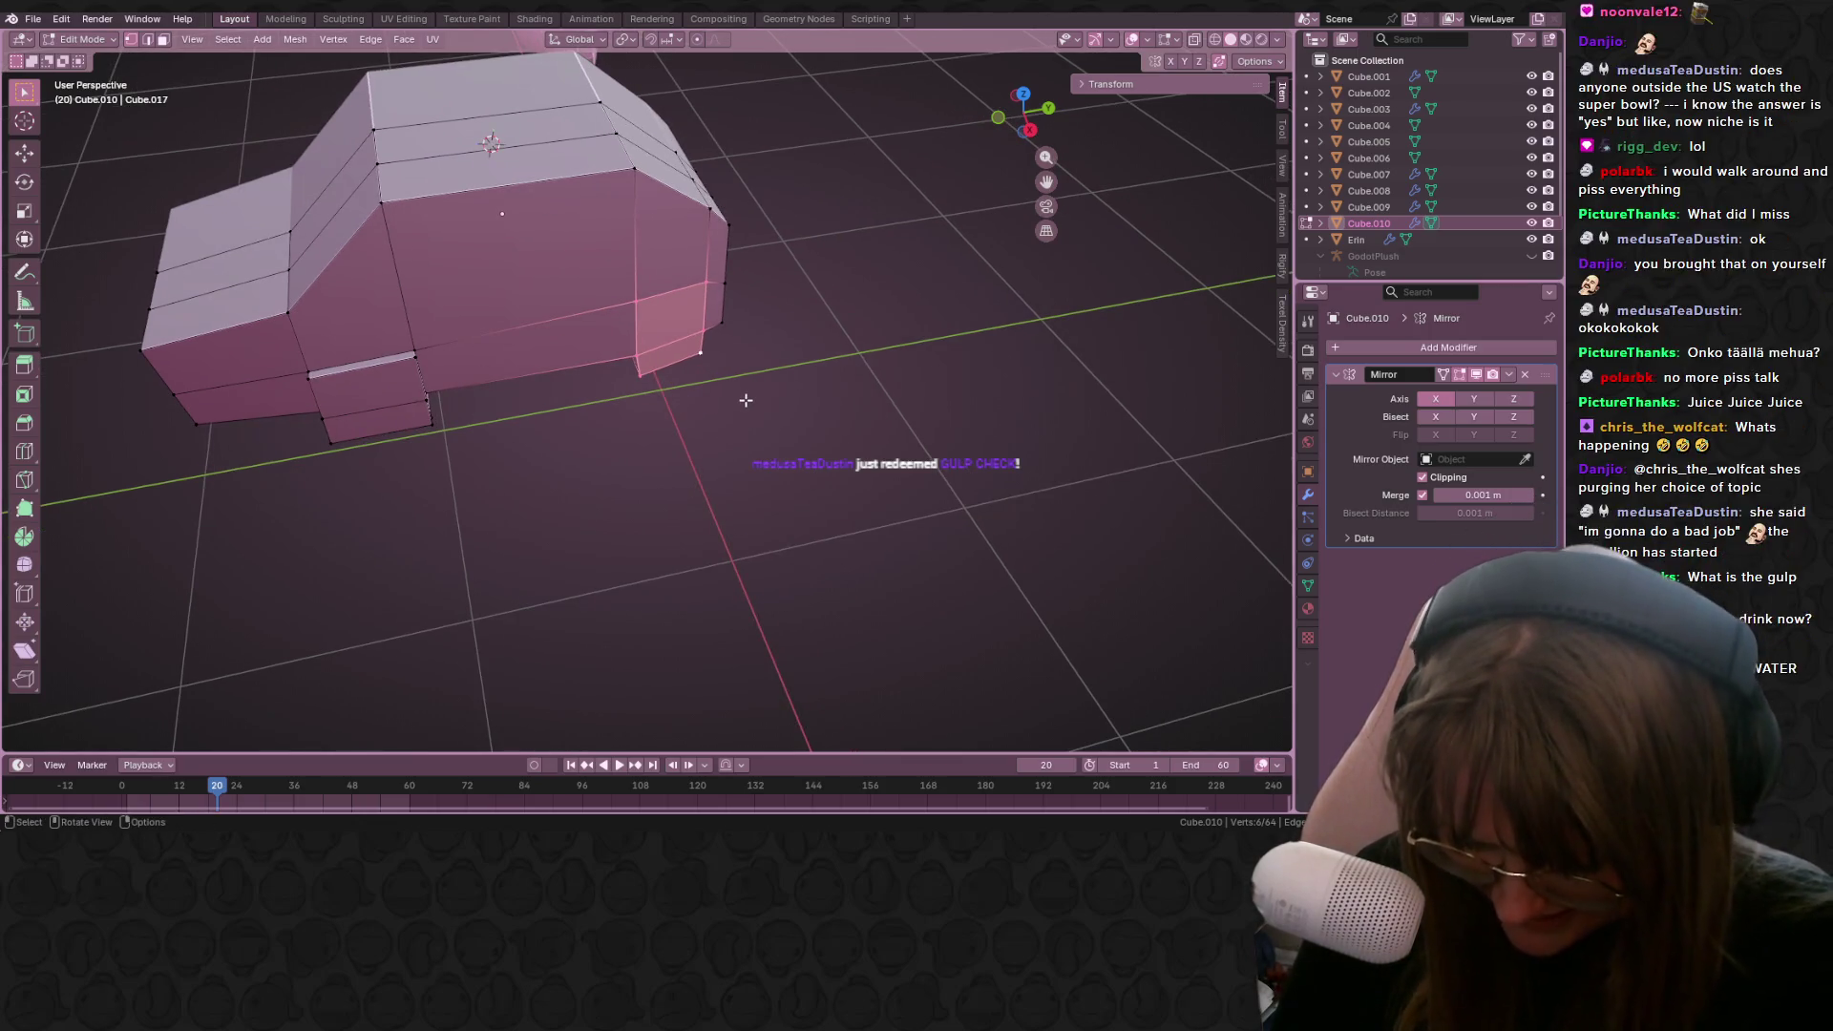
Step: Extrude the lower front face outward and view it from the side
key(e)
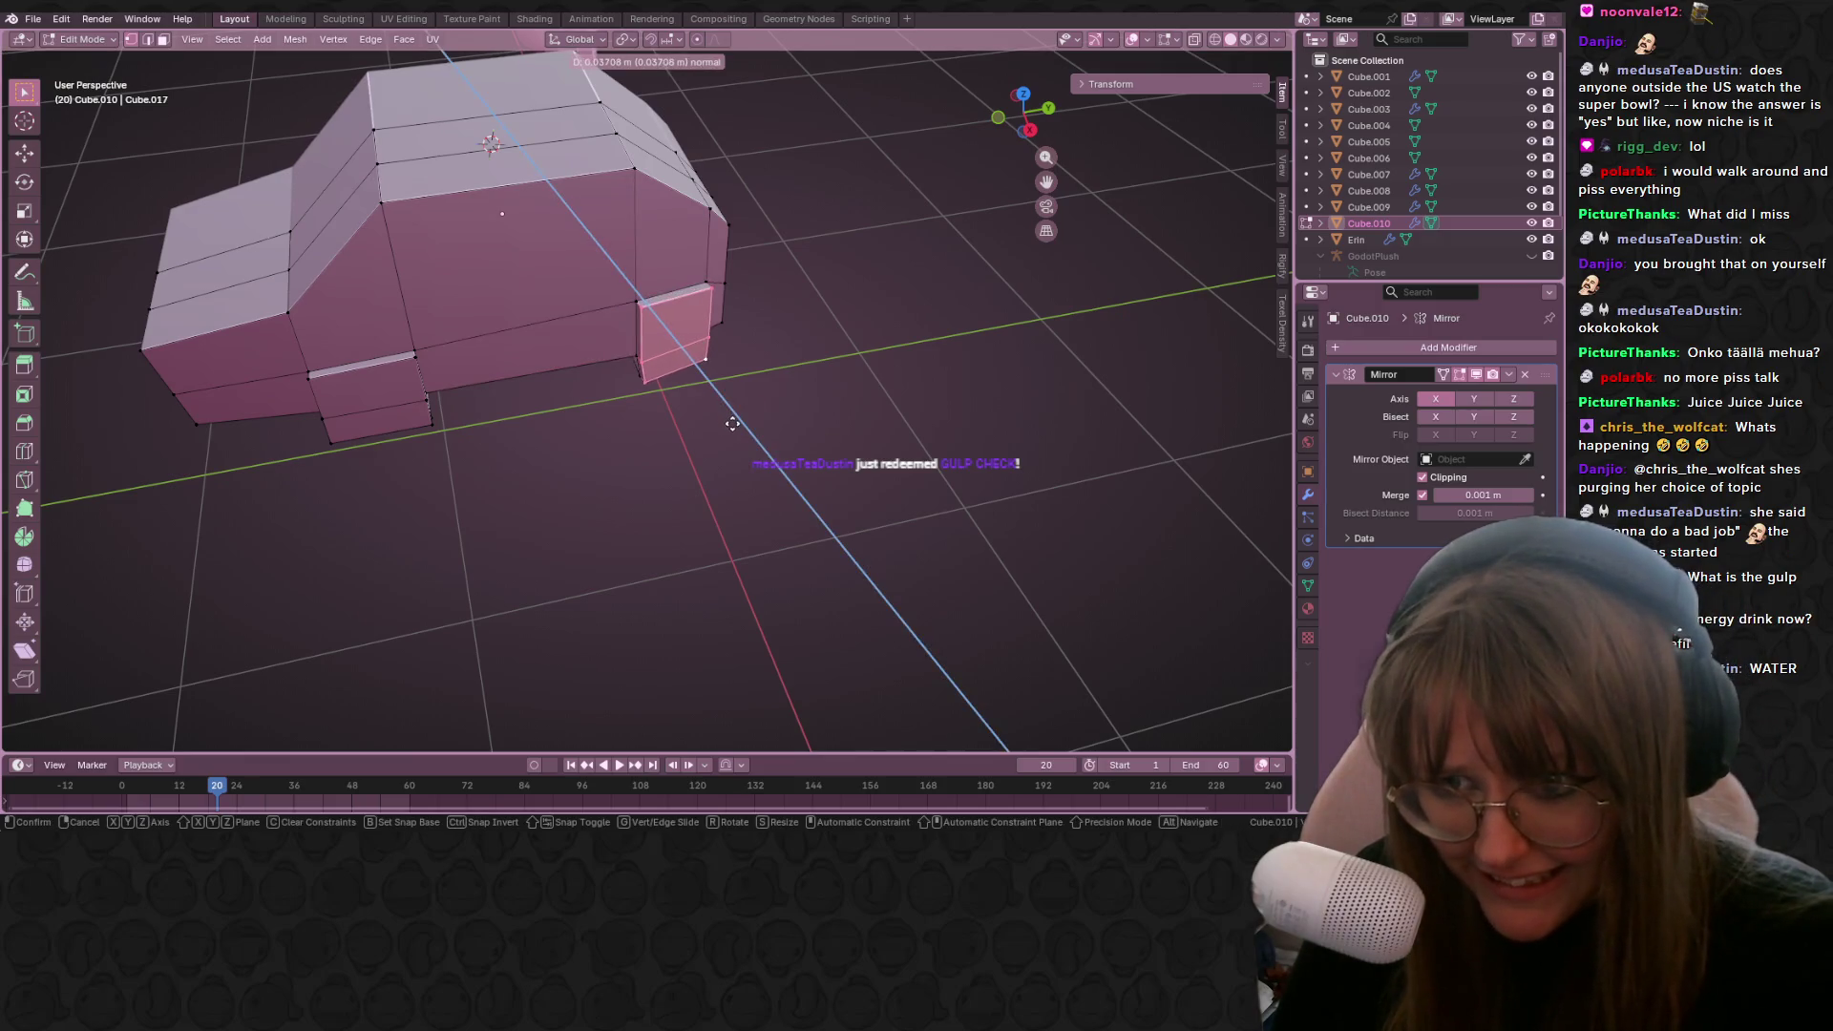
click(734, 424)
middle_drag(830, 421, 928, 157)
click(1010, 125)
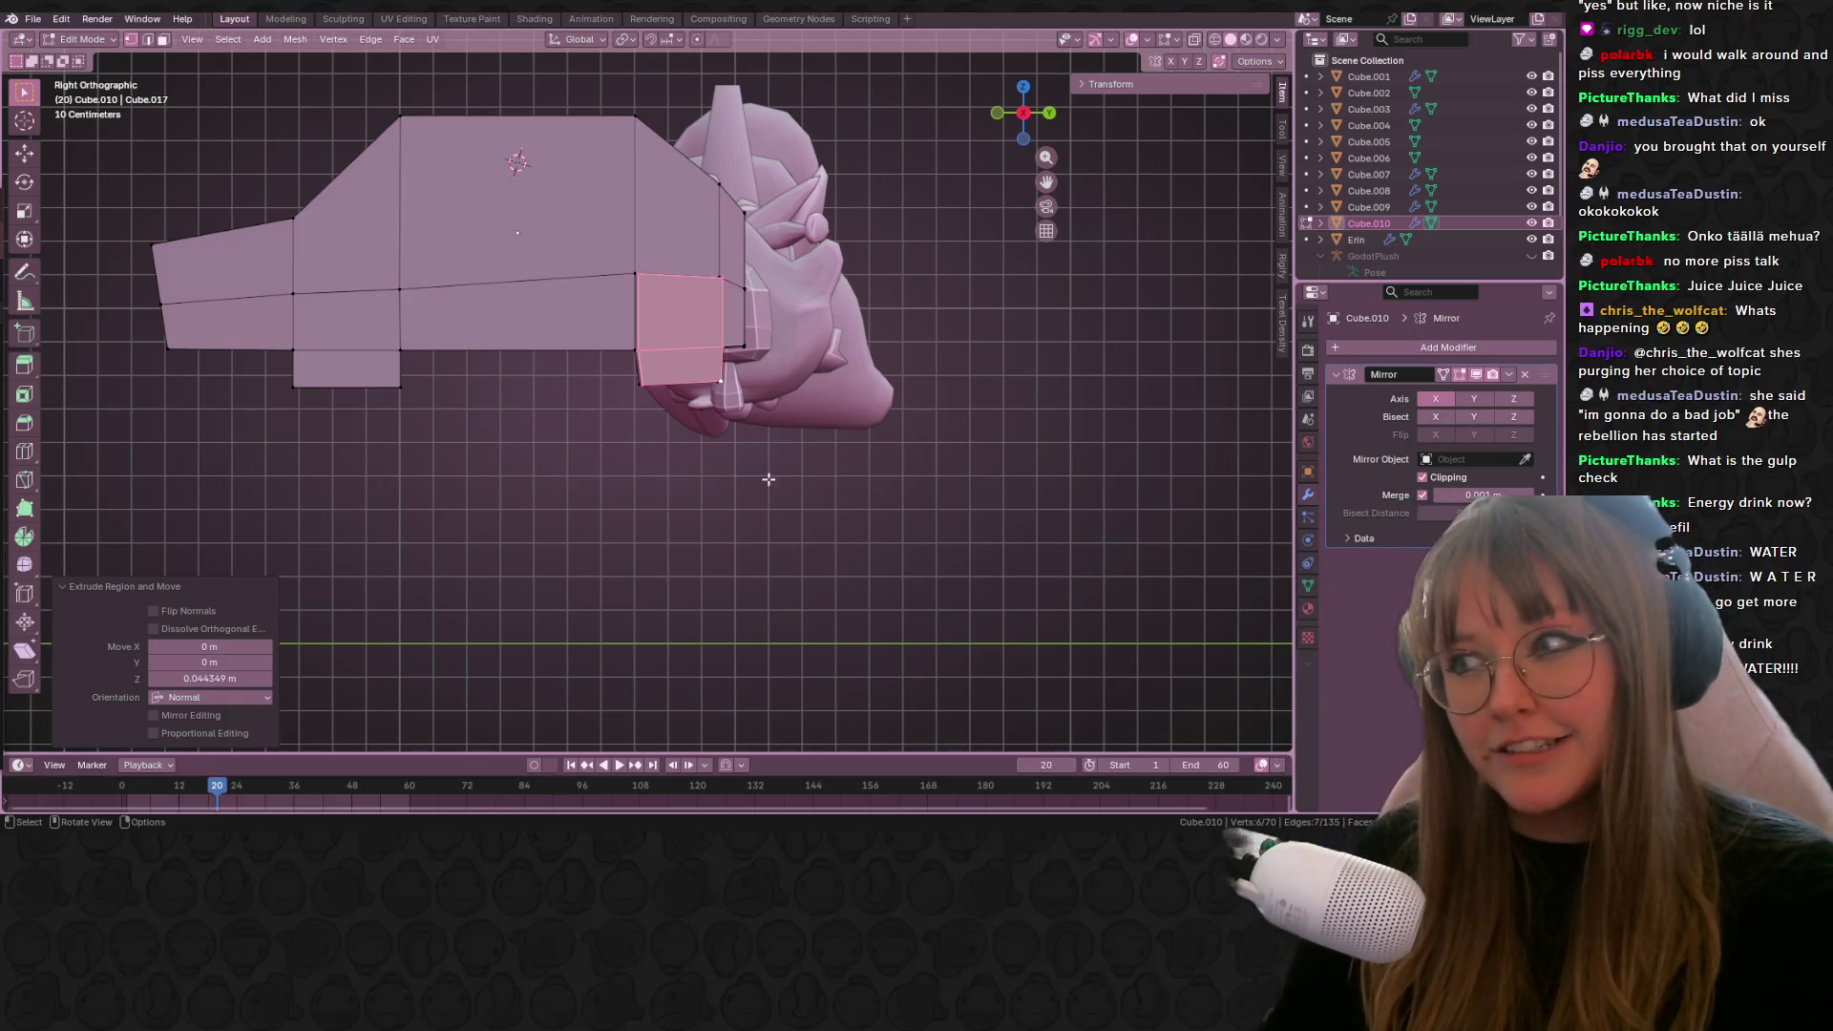
scroll(873, 395, up, 3)
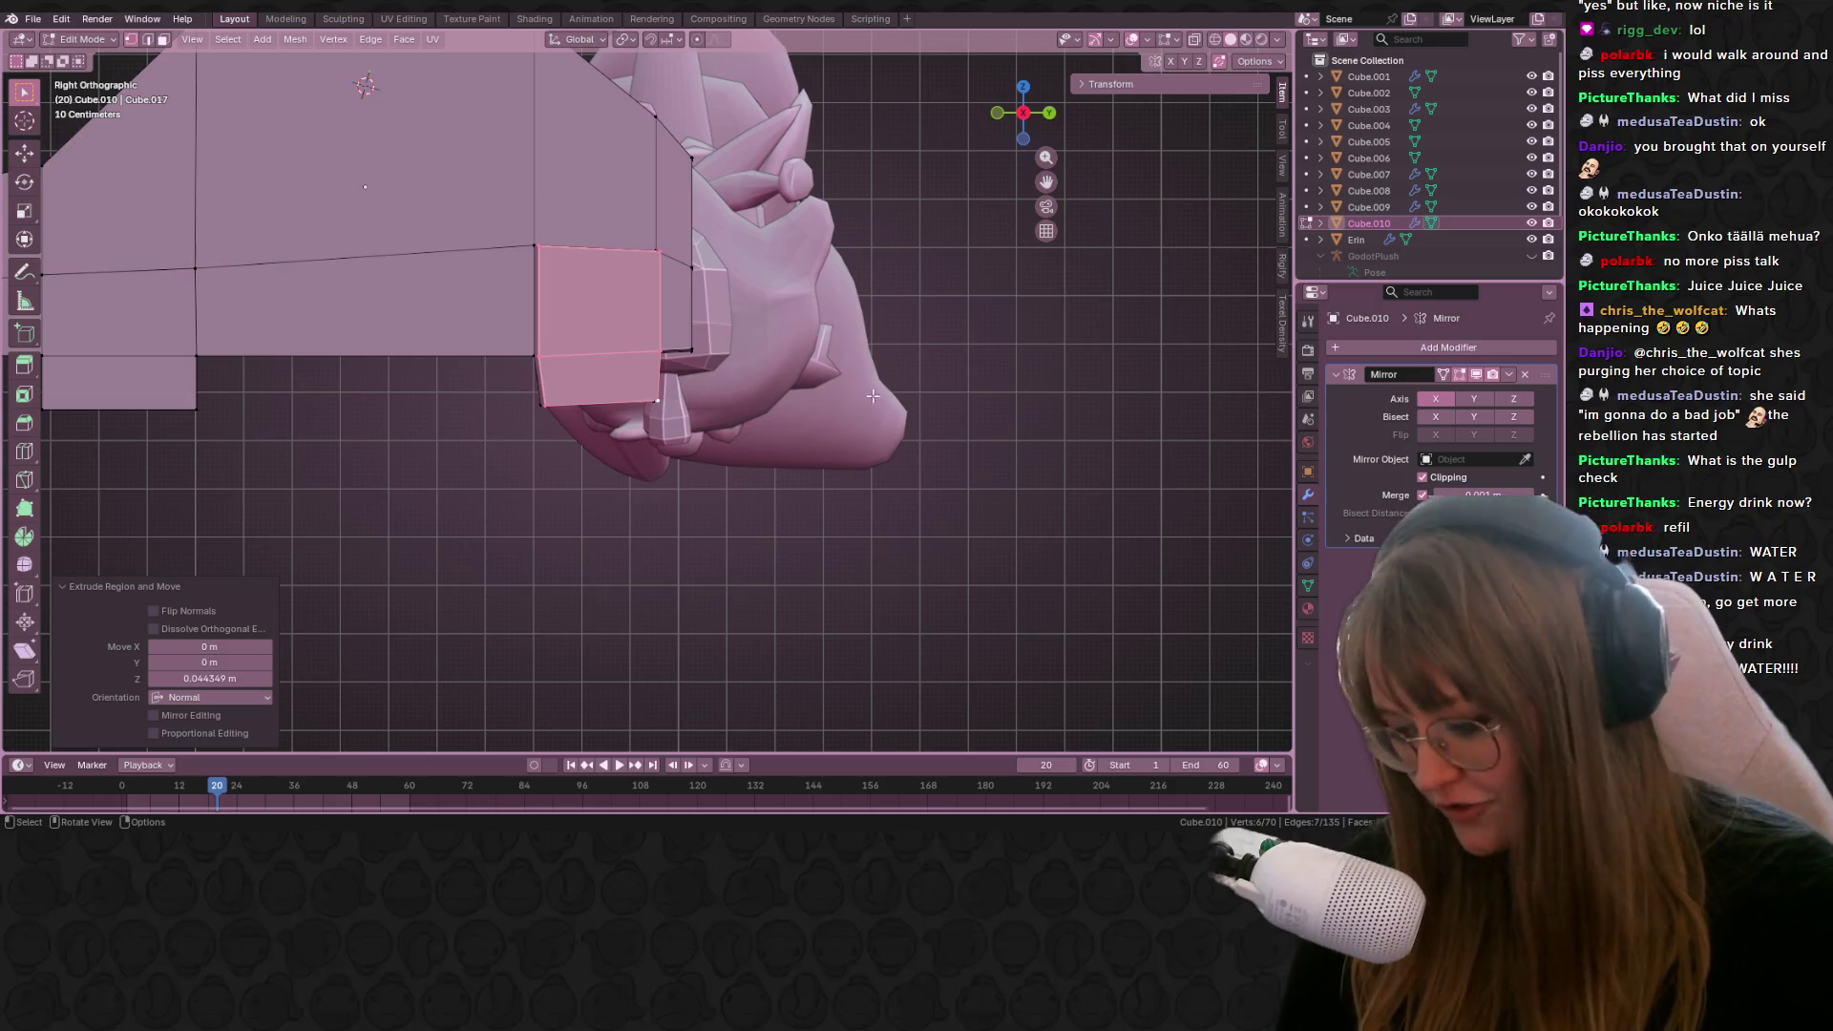
Step: Shrink the extruded bumper face to about two thirds and shift it and its top vertices
key(s)
click(759, 372)
key(g)
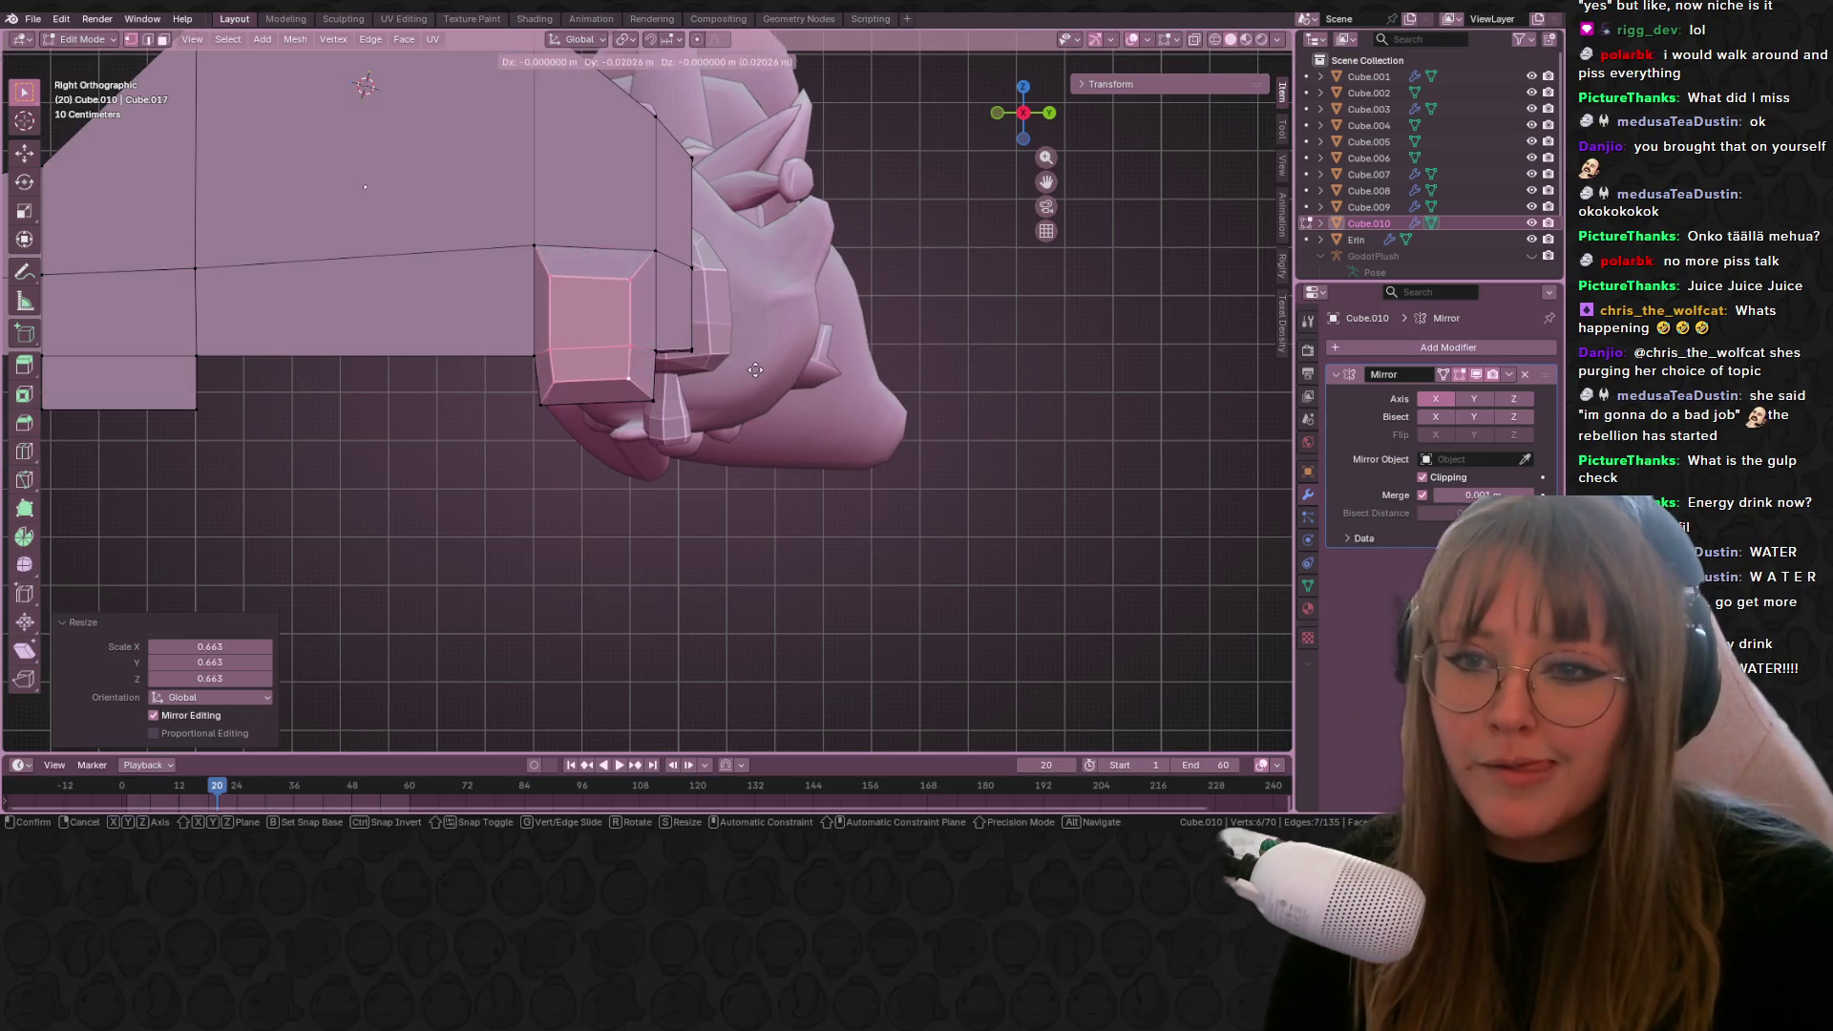
click(762, 363)
mouse_move(488, 204)
mouse_down()
mouse_move(621, 256)
mouse_move(657, 297)
mouse_up()
key(g)
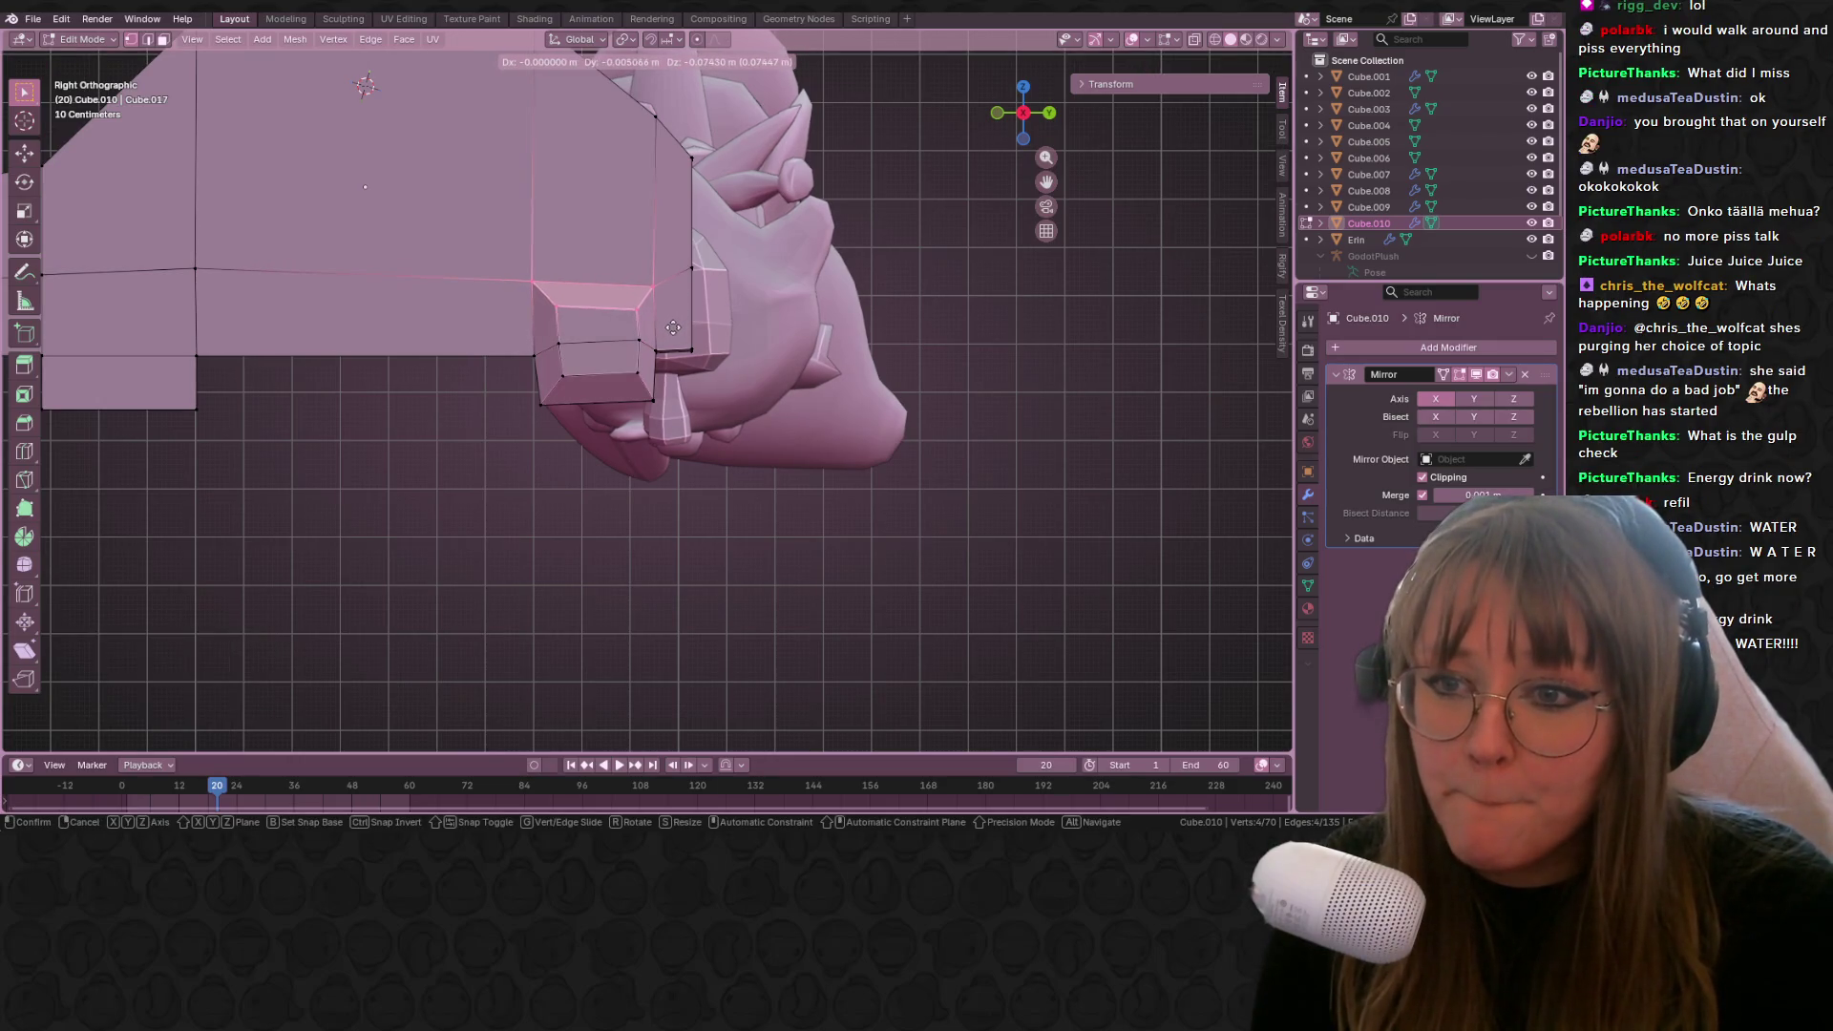
click(674, 327)
Step: Slide individual bumper vertices along their edges to shape the bumper
click(558, 308)
key(g)
key(g)
click(600, 321)
key(g)
key(g)
click(631, 355)
key(g)
click(631, 368)
key(g)
key(g)
click(559, 373)
Step: Nudge the lower-left bumper vertex and check the front in perspective
click(574, 376)
key(g)
key(g)
click(577, 384)
click(580, 395)
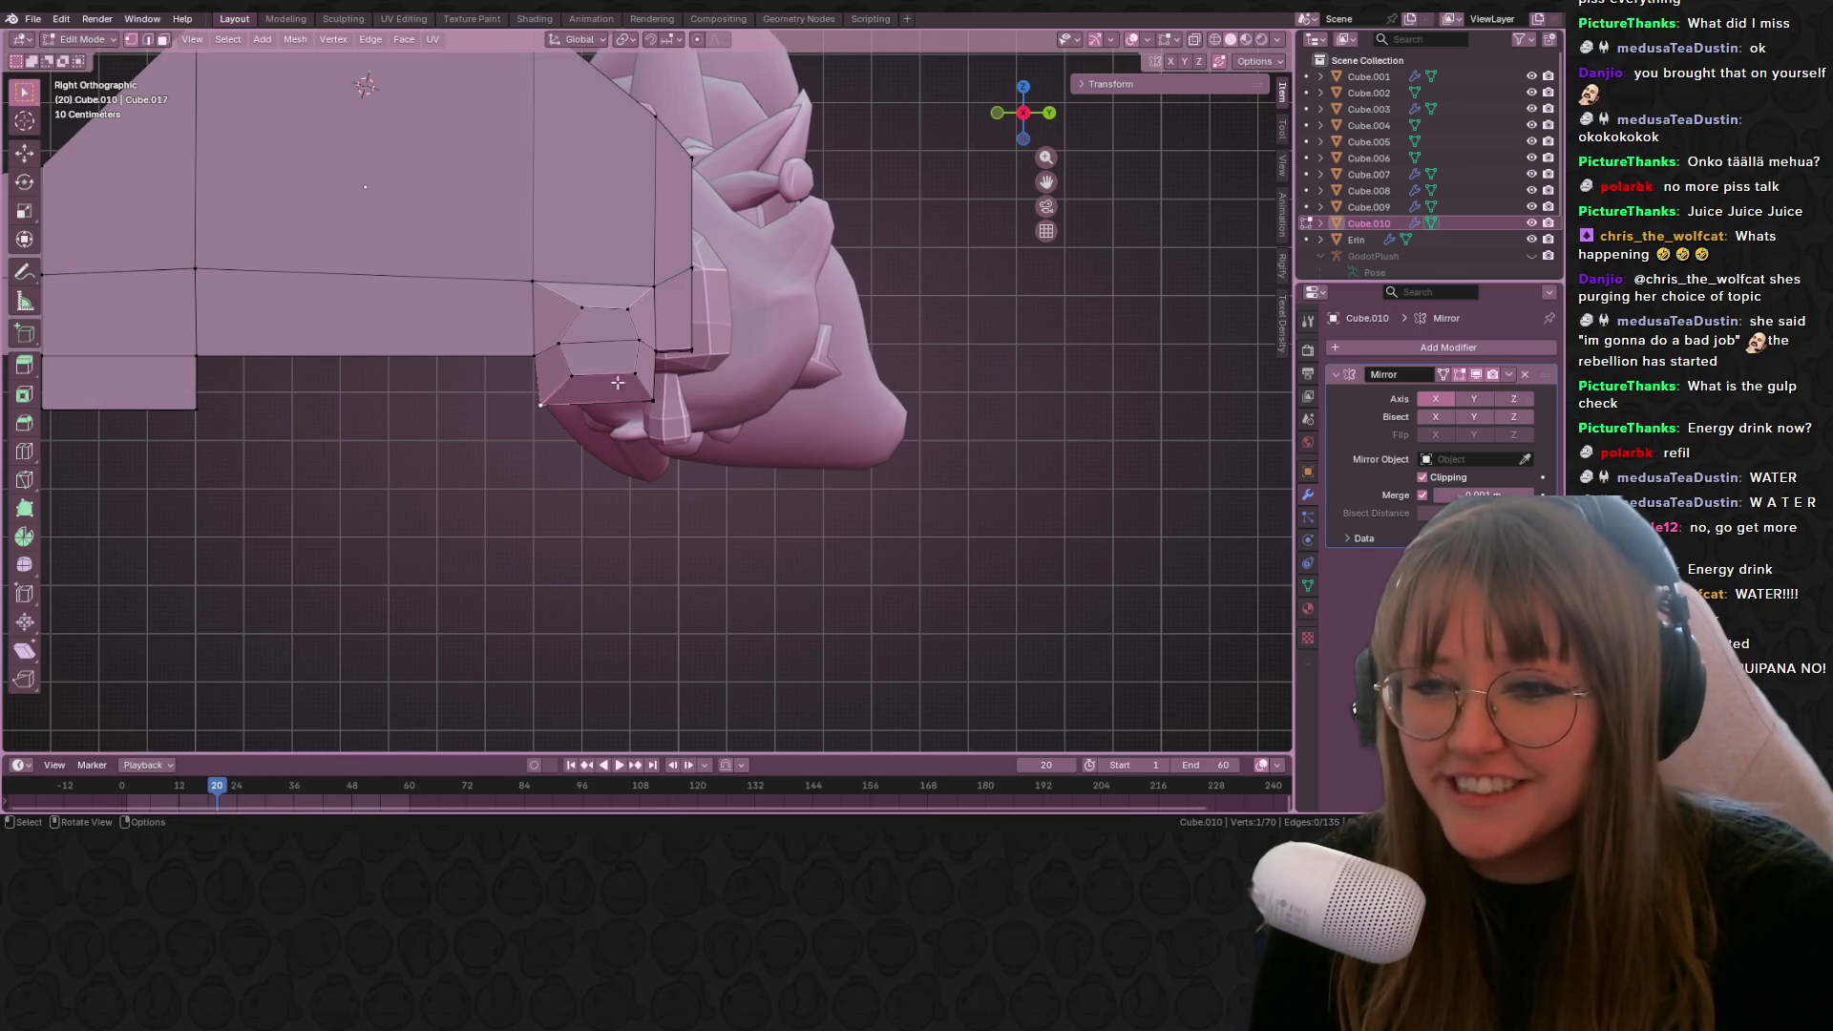
scroll(618, 383, down, 3)
middle_drag(348, 296, 641, 367)
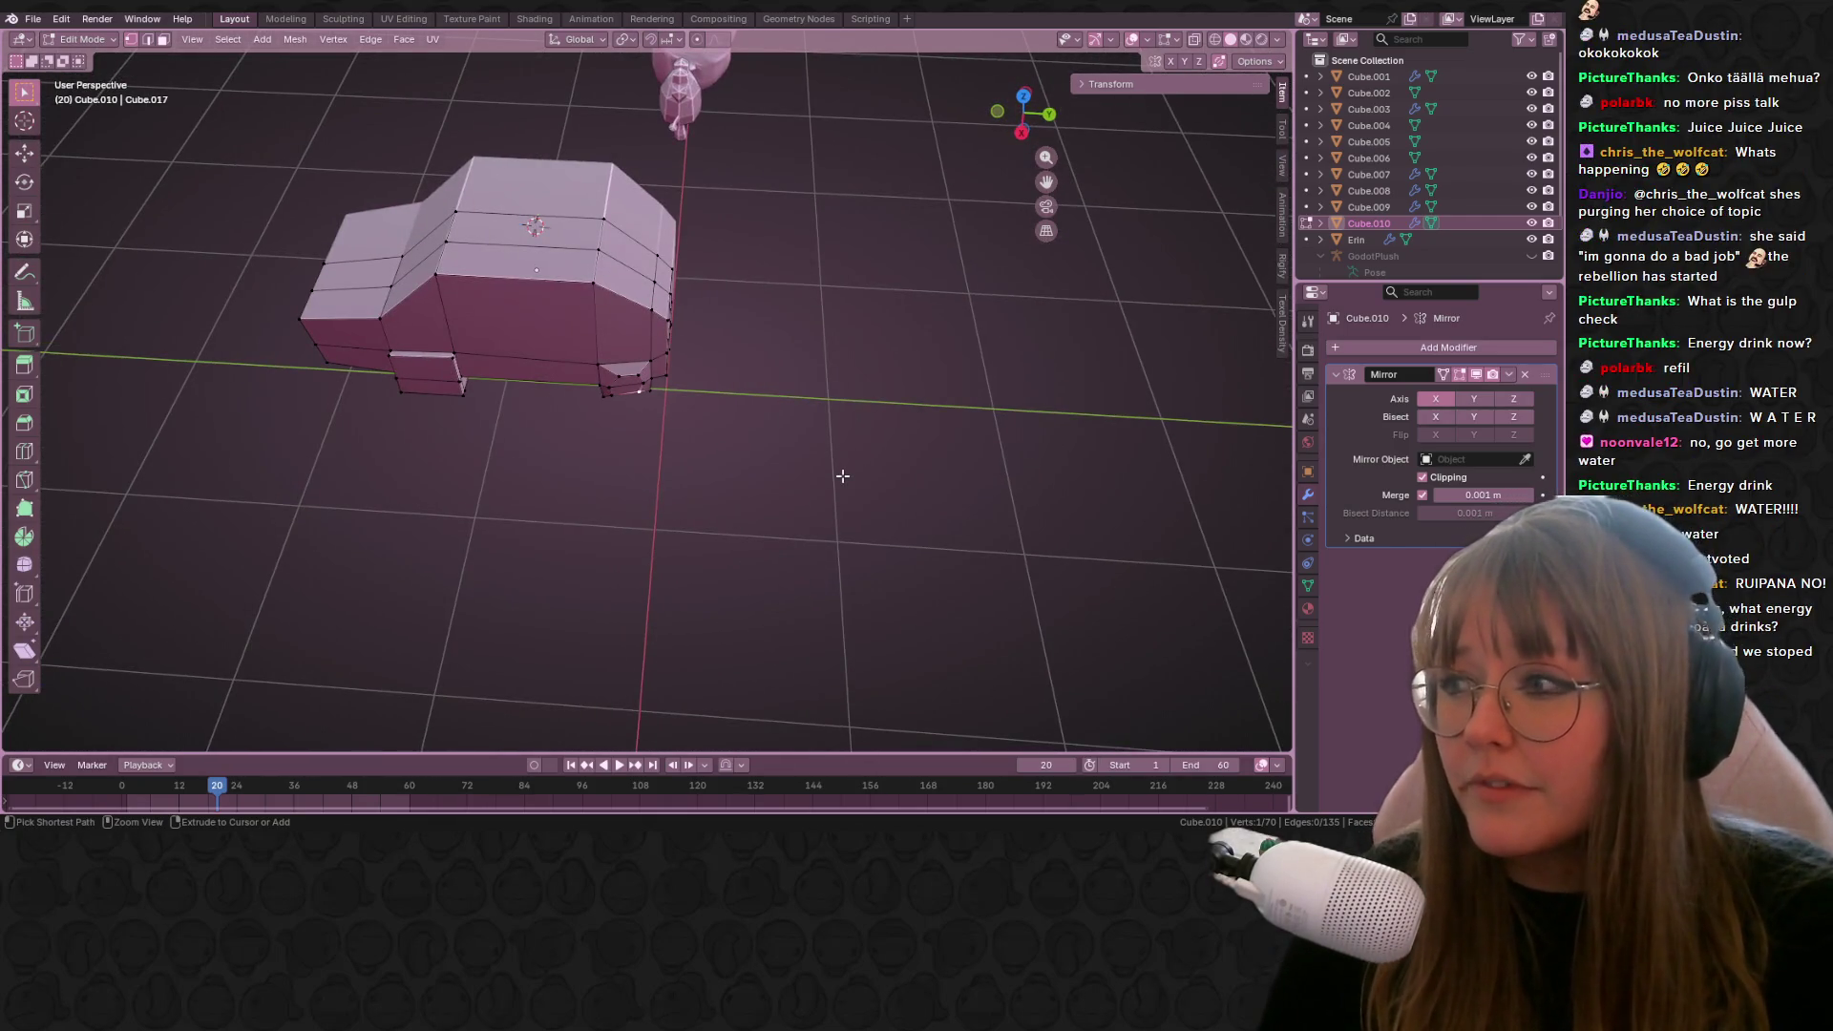
Step: Undo the bumper shaping and extrude the lower front face outward again
key(ctrl+z)
key(ctrl+z)
key(ctrl+z)
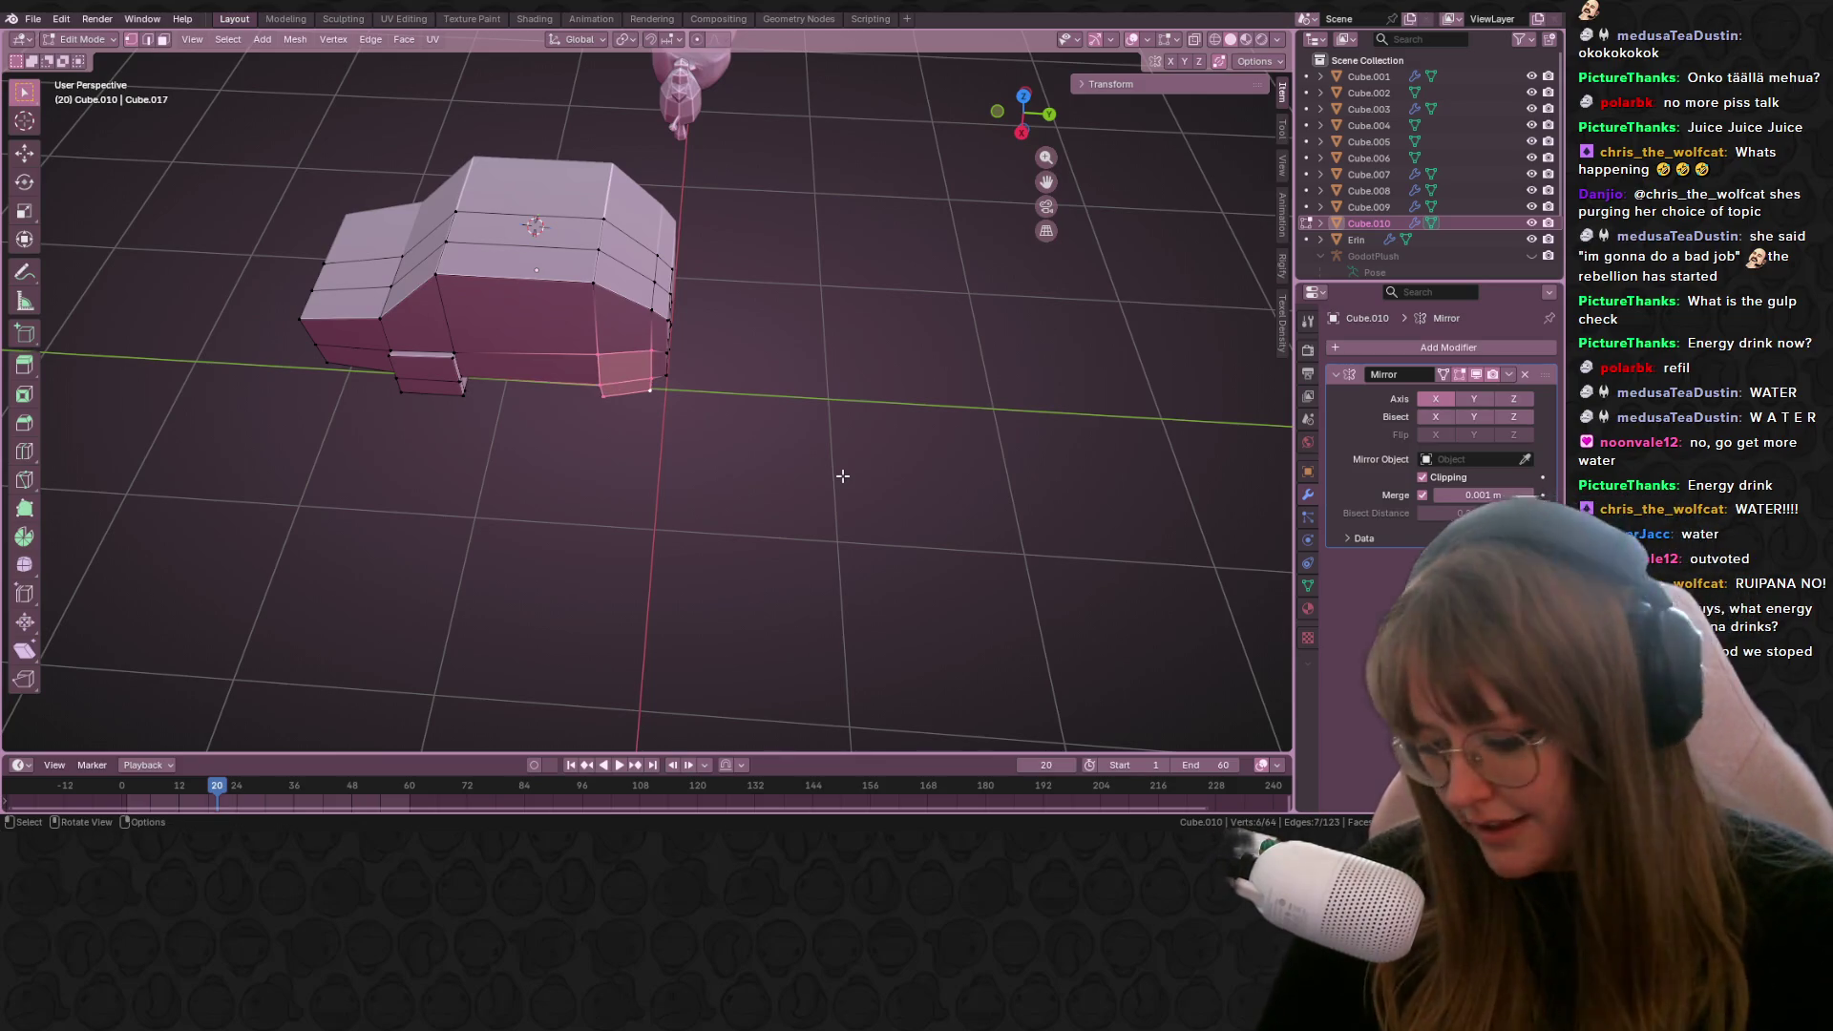
key(e)
click(642, 382)
mouse_move(642, 382)
middle_down()
mouse_move(839, 392)
mouse_move(758, 377)
mouse_move(755, 420)
mouse_move(710, 379)
mouse_move(442, 426)
mouse_move(822, 464)
middle_up()
Step: Reframe the car in side view, select all of Cube.010's mesh, and switch to UV Editing
click(771, 428)
key(Tab)
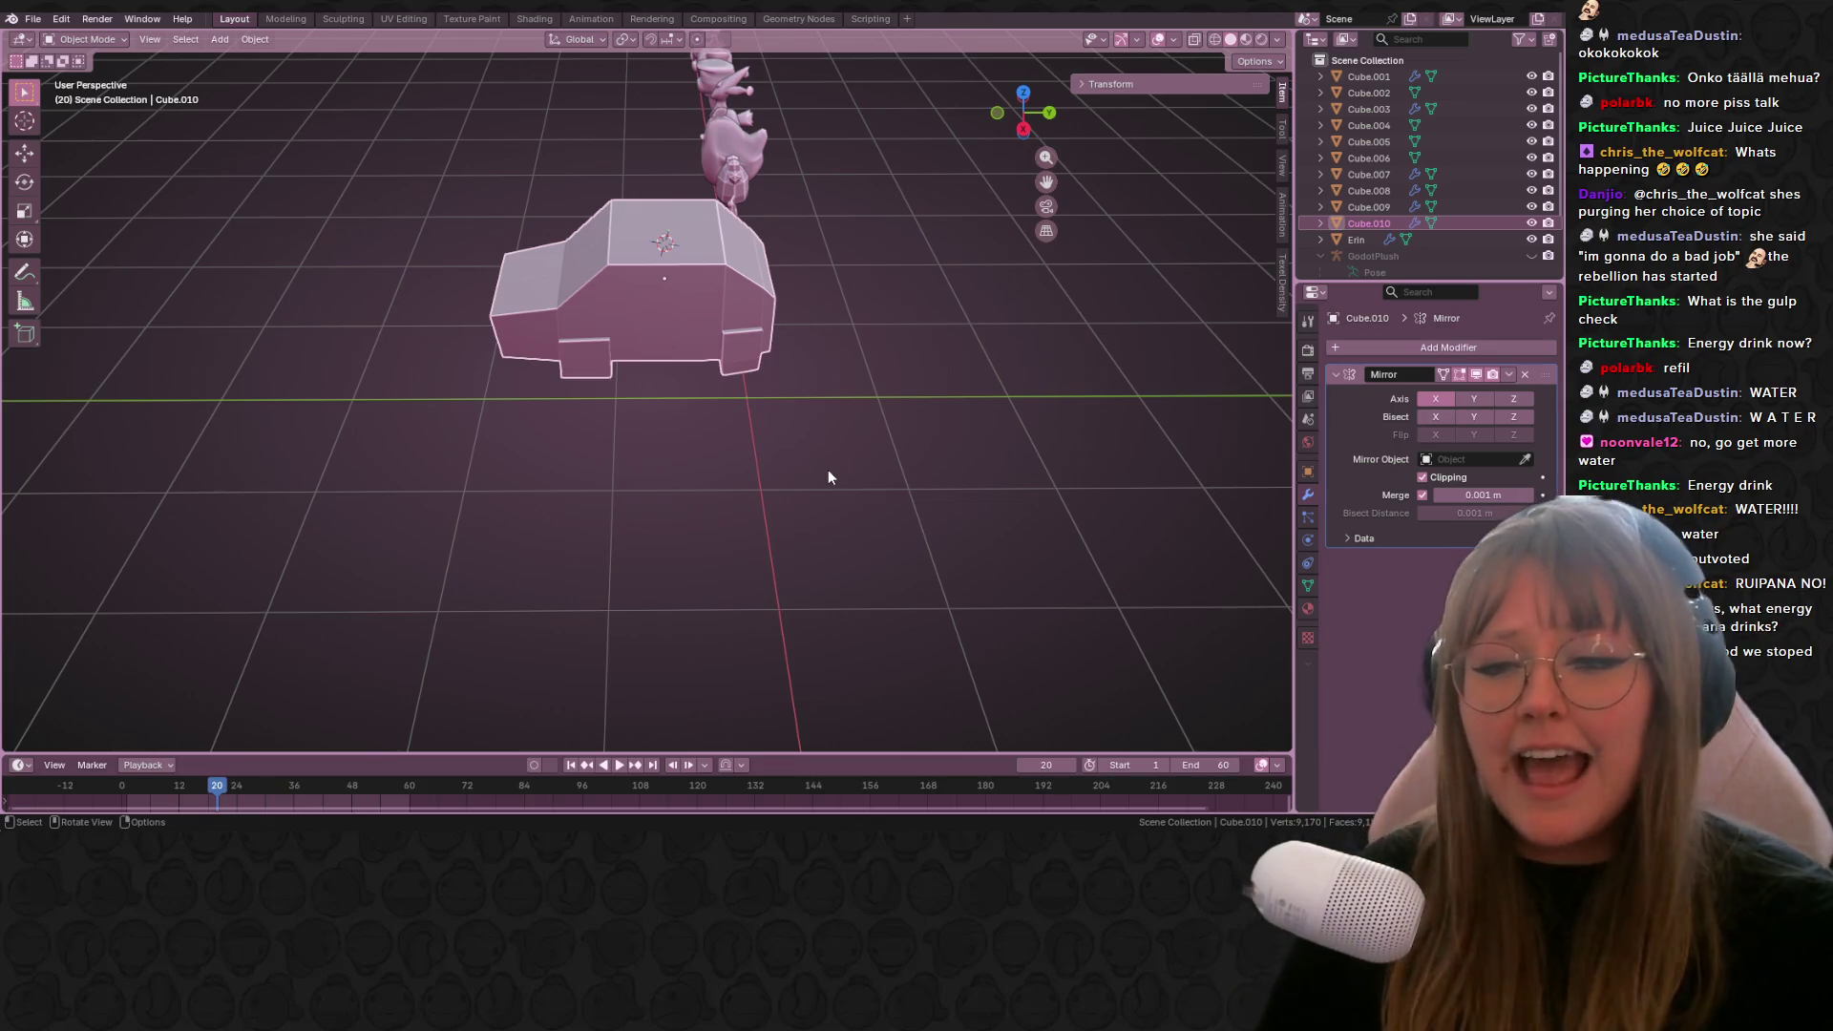
click(1024, 129)
scroll(845, 360, up, 1)
mouse_move(846, 360)
shift+middle_down()
mouse_move(812, 349)
mouse_move(810, 542)
shift+middle_up()
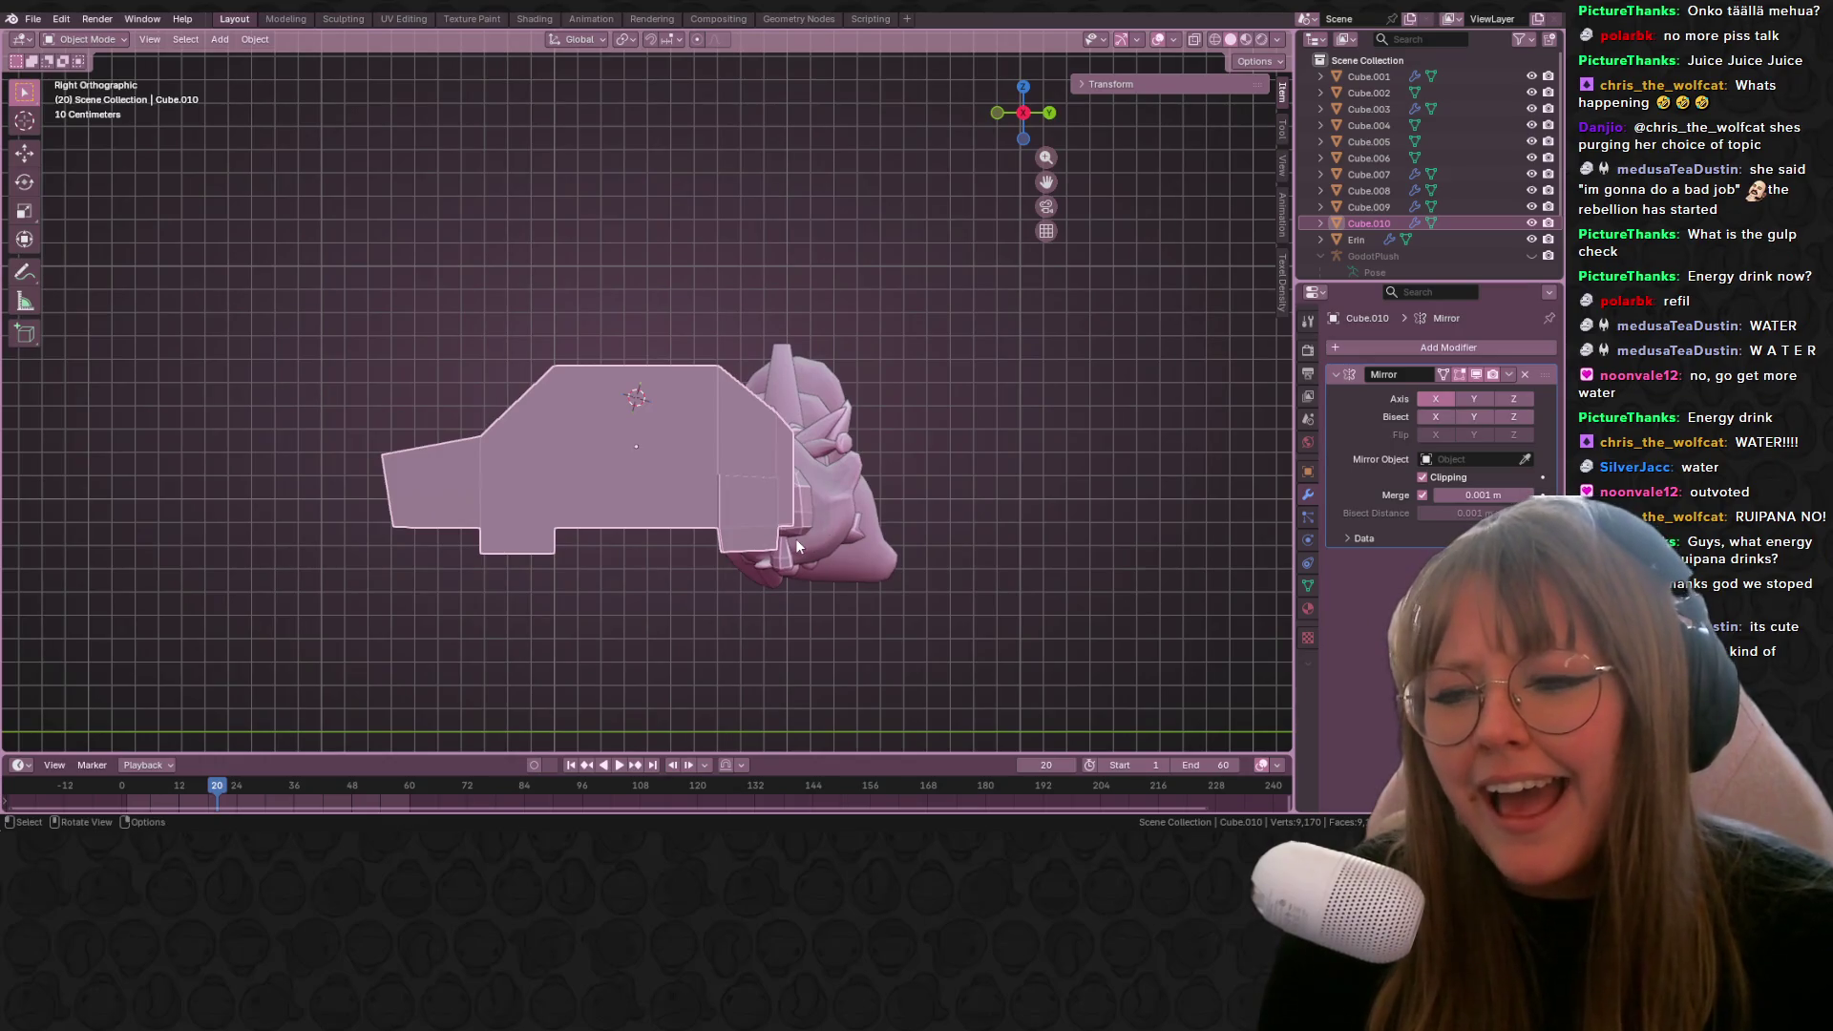
key(Tab)
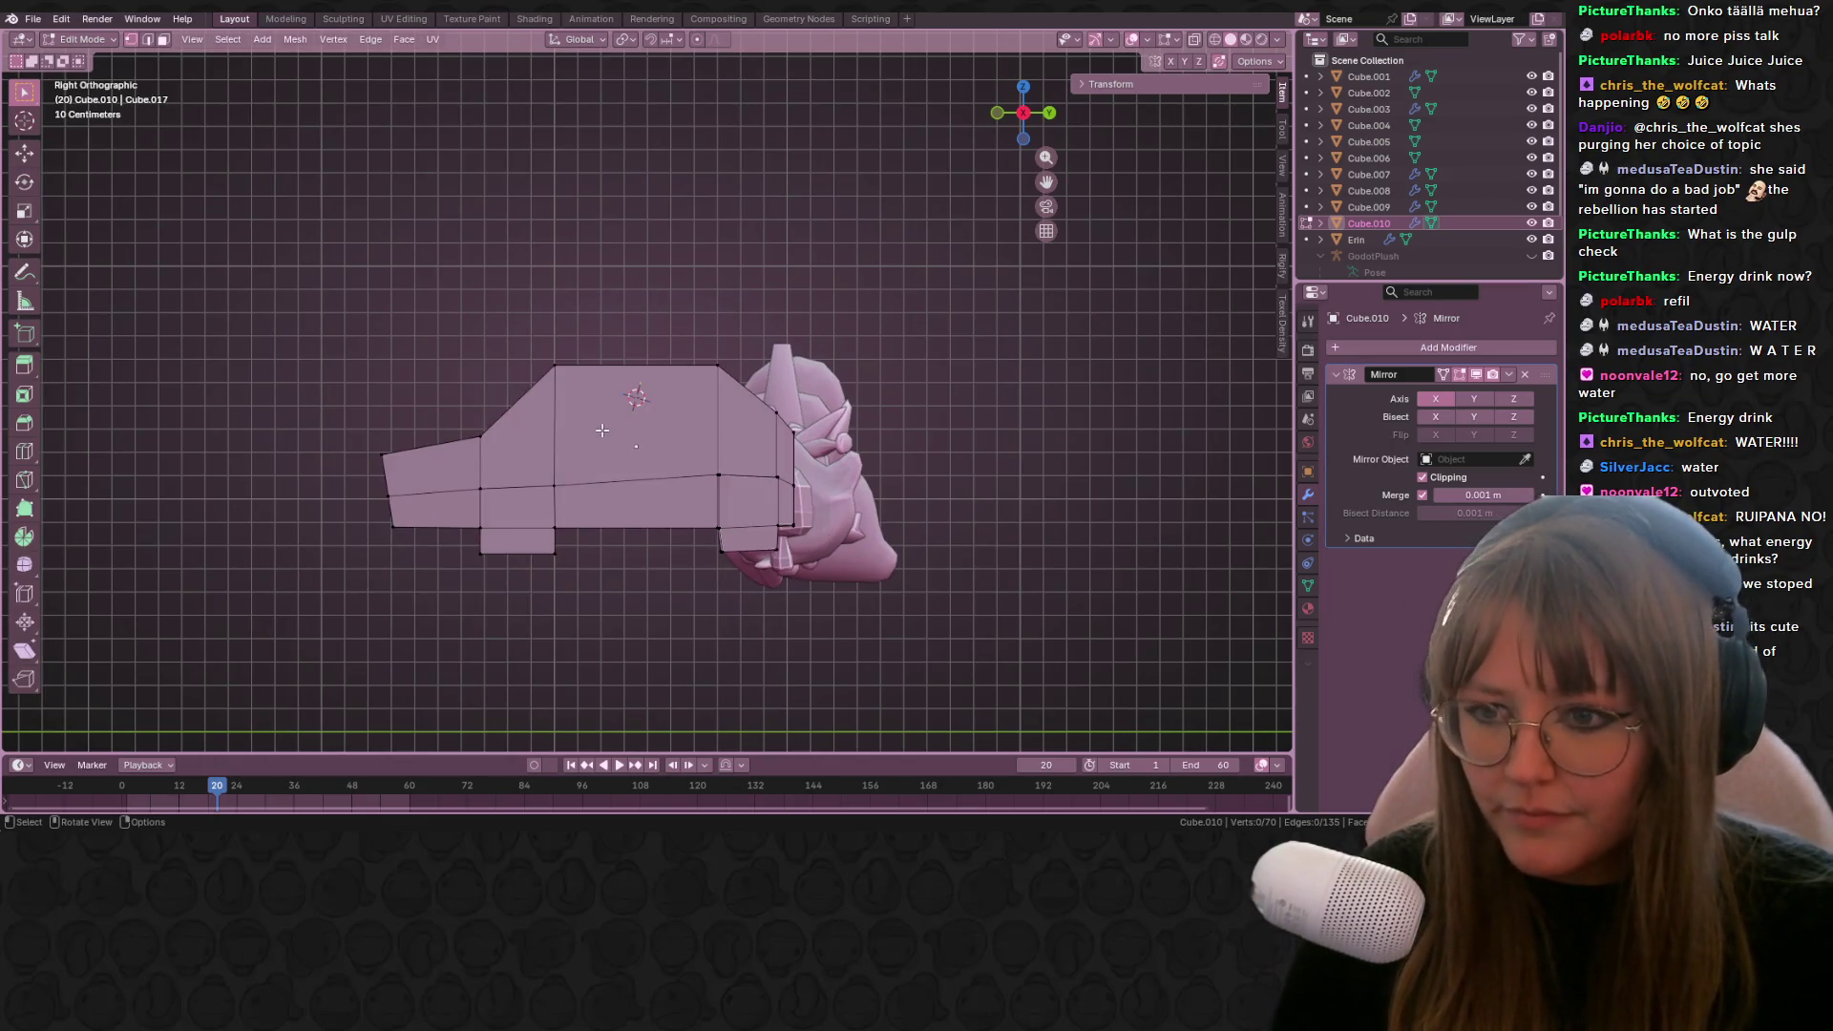
key(a)
click(387, 20)
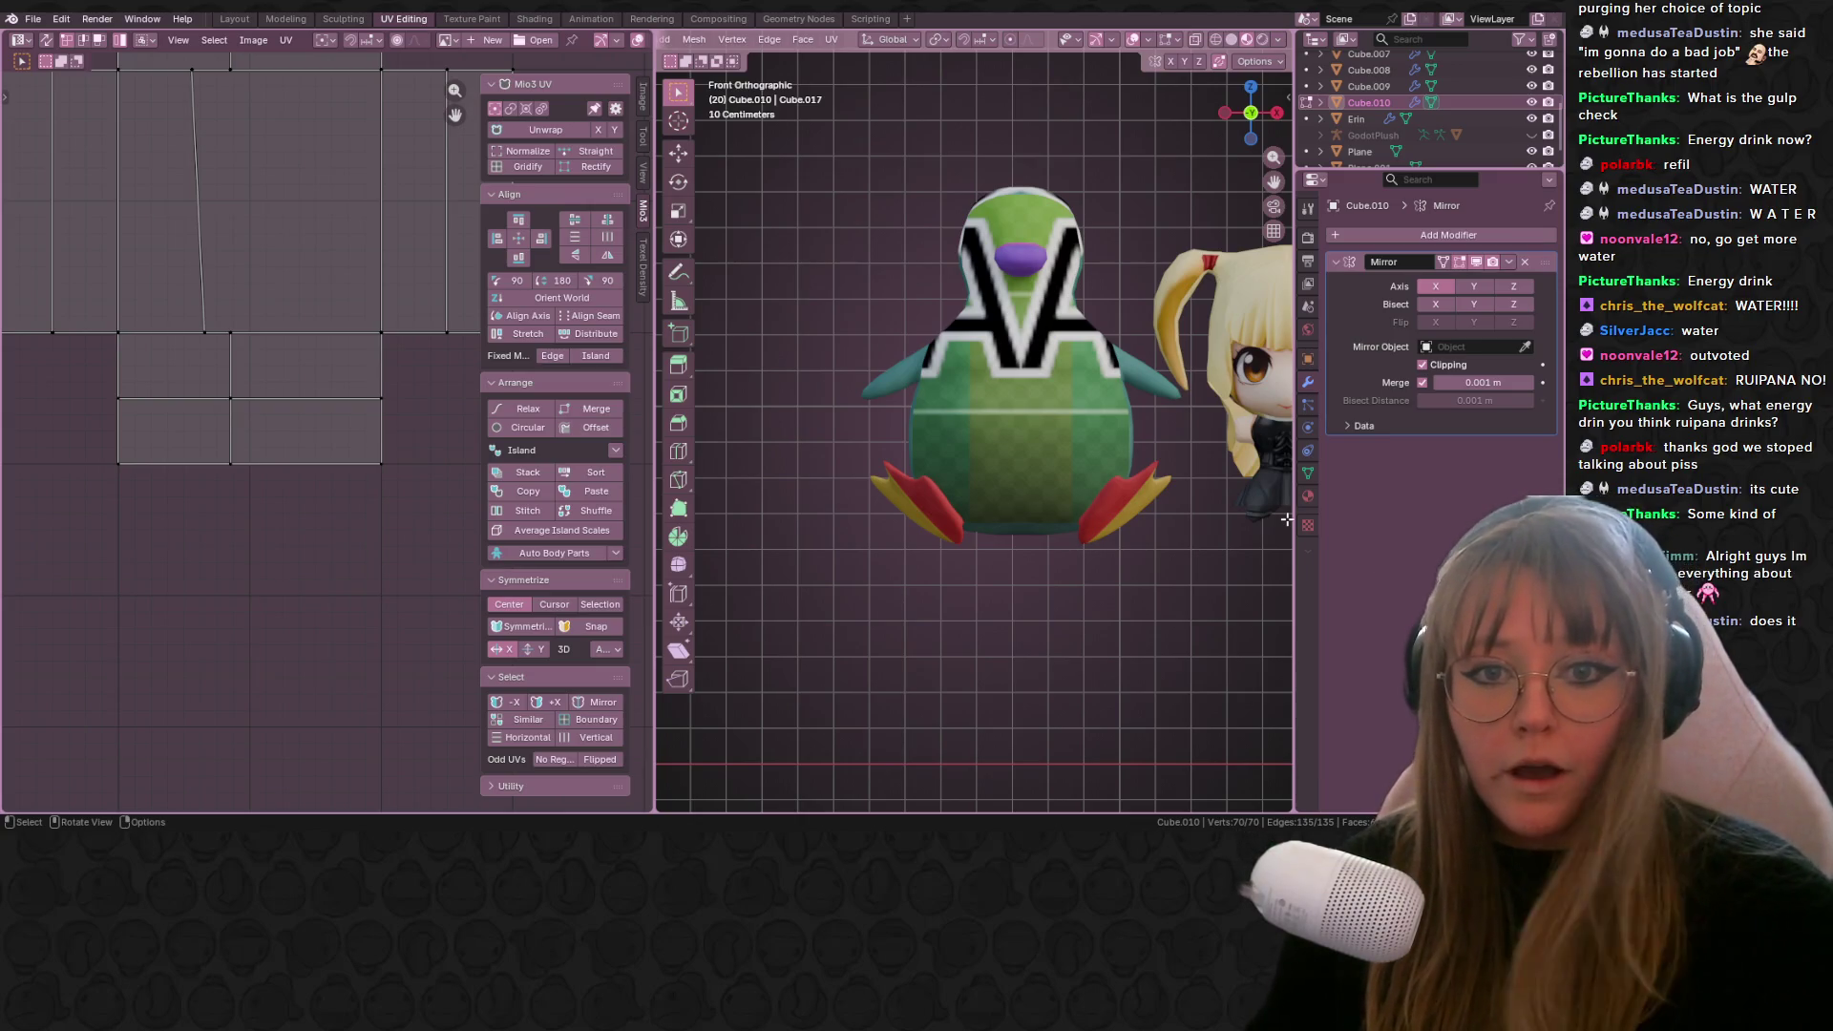
Step: Return to object mode and select the penguin Cube.009 to show its UV layout
key(Tab)
scroll(1091, 380, down, 1)
click(1091, 380)
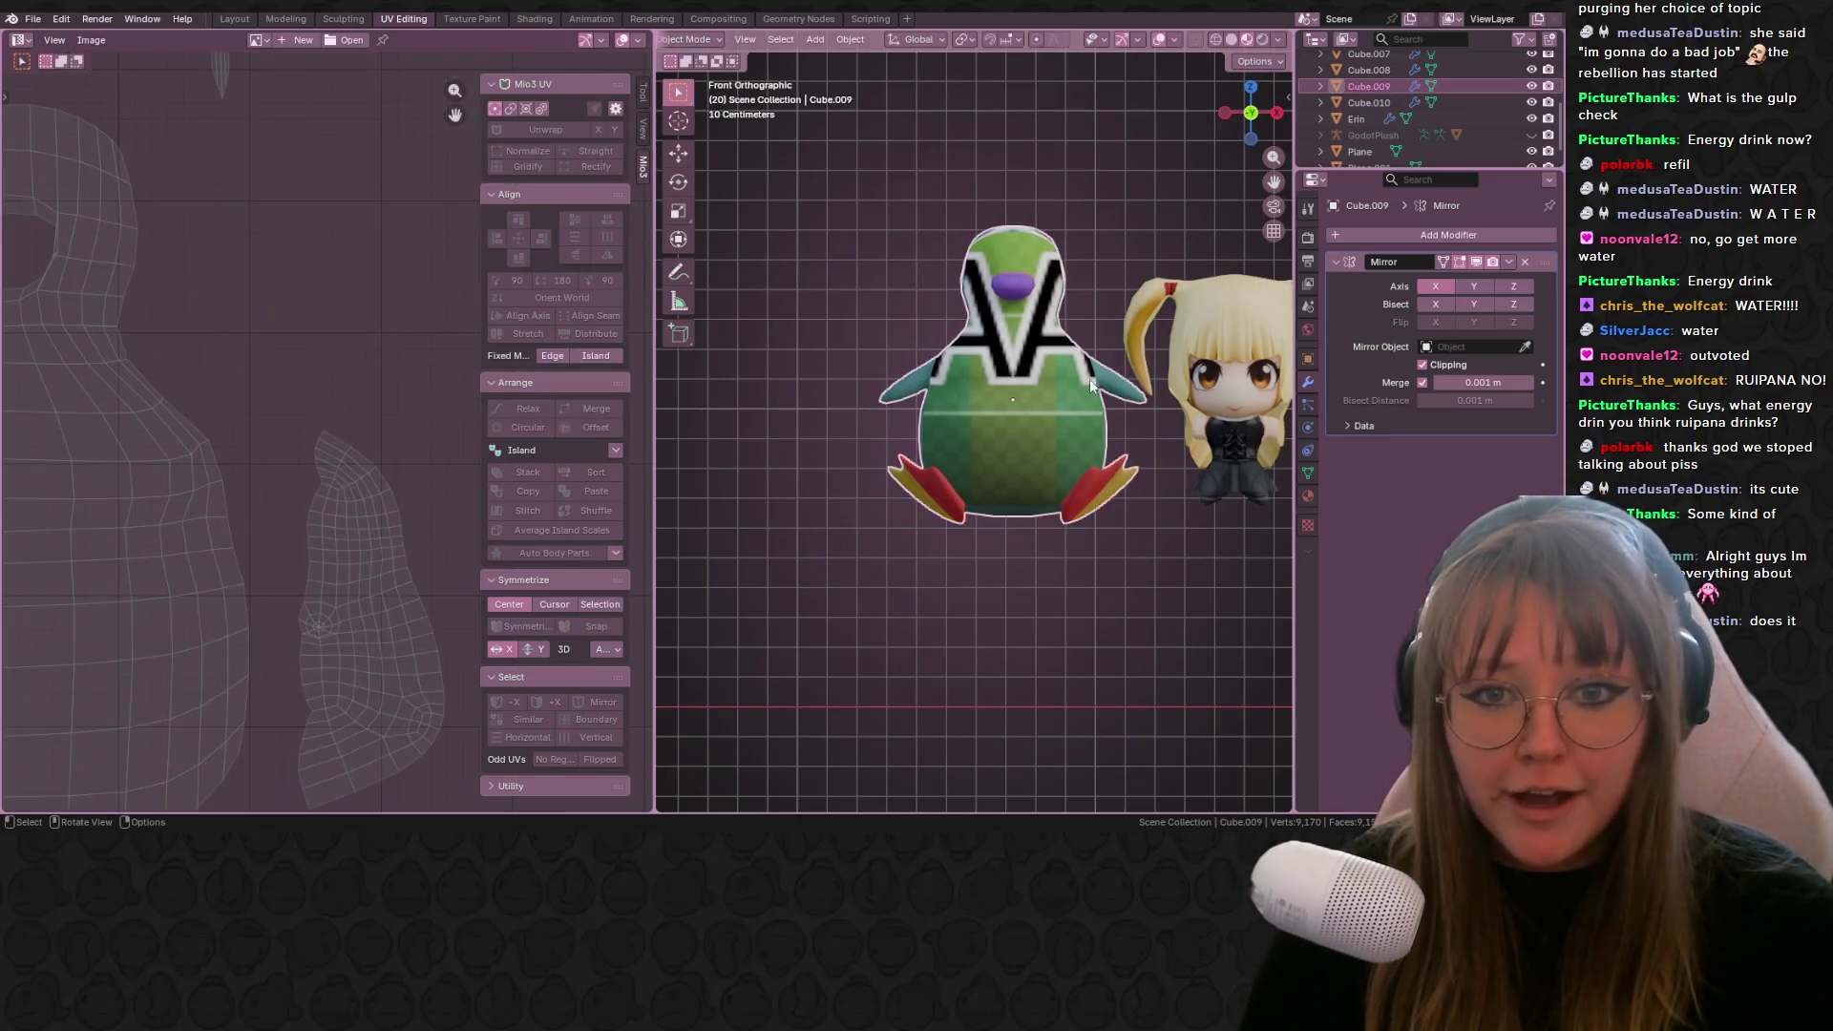
shift+middle_drag(1090, 380, 993, 375)
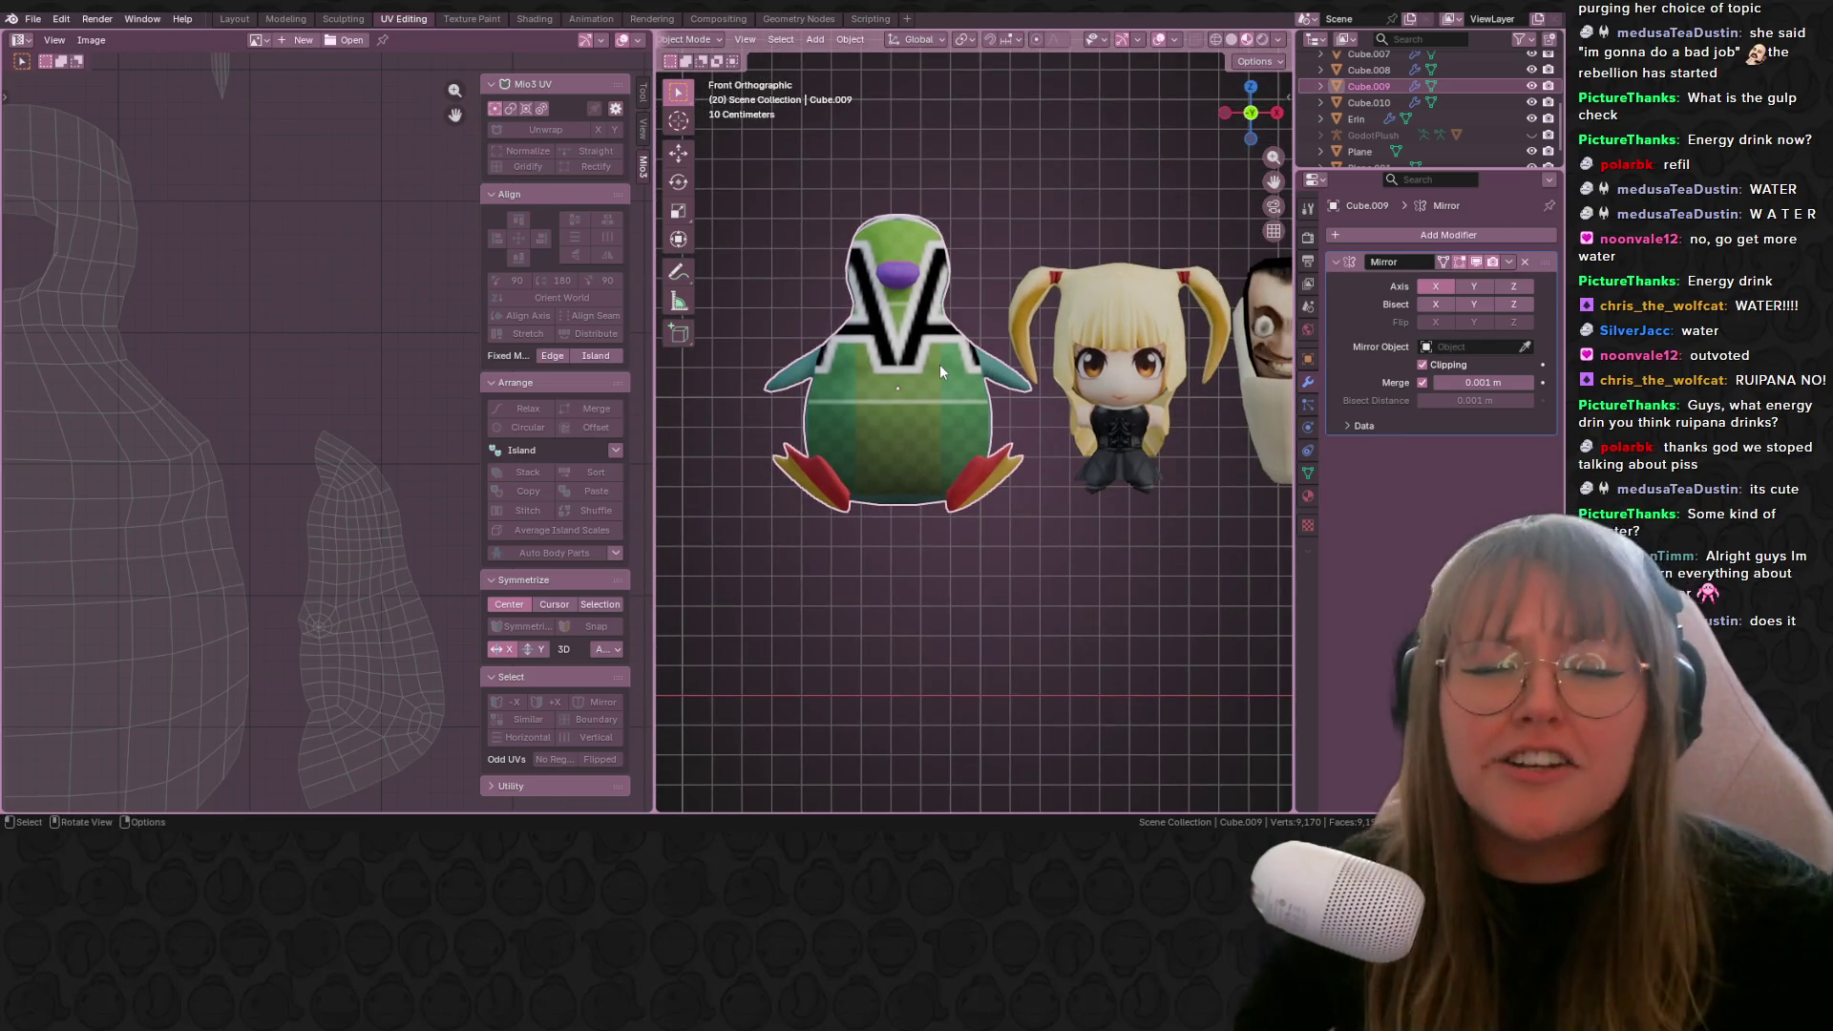
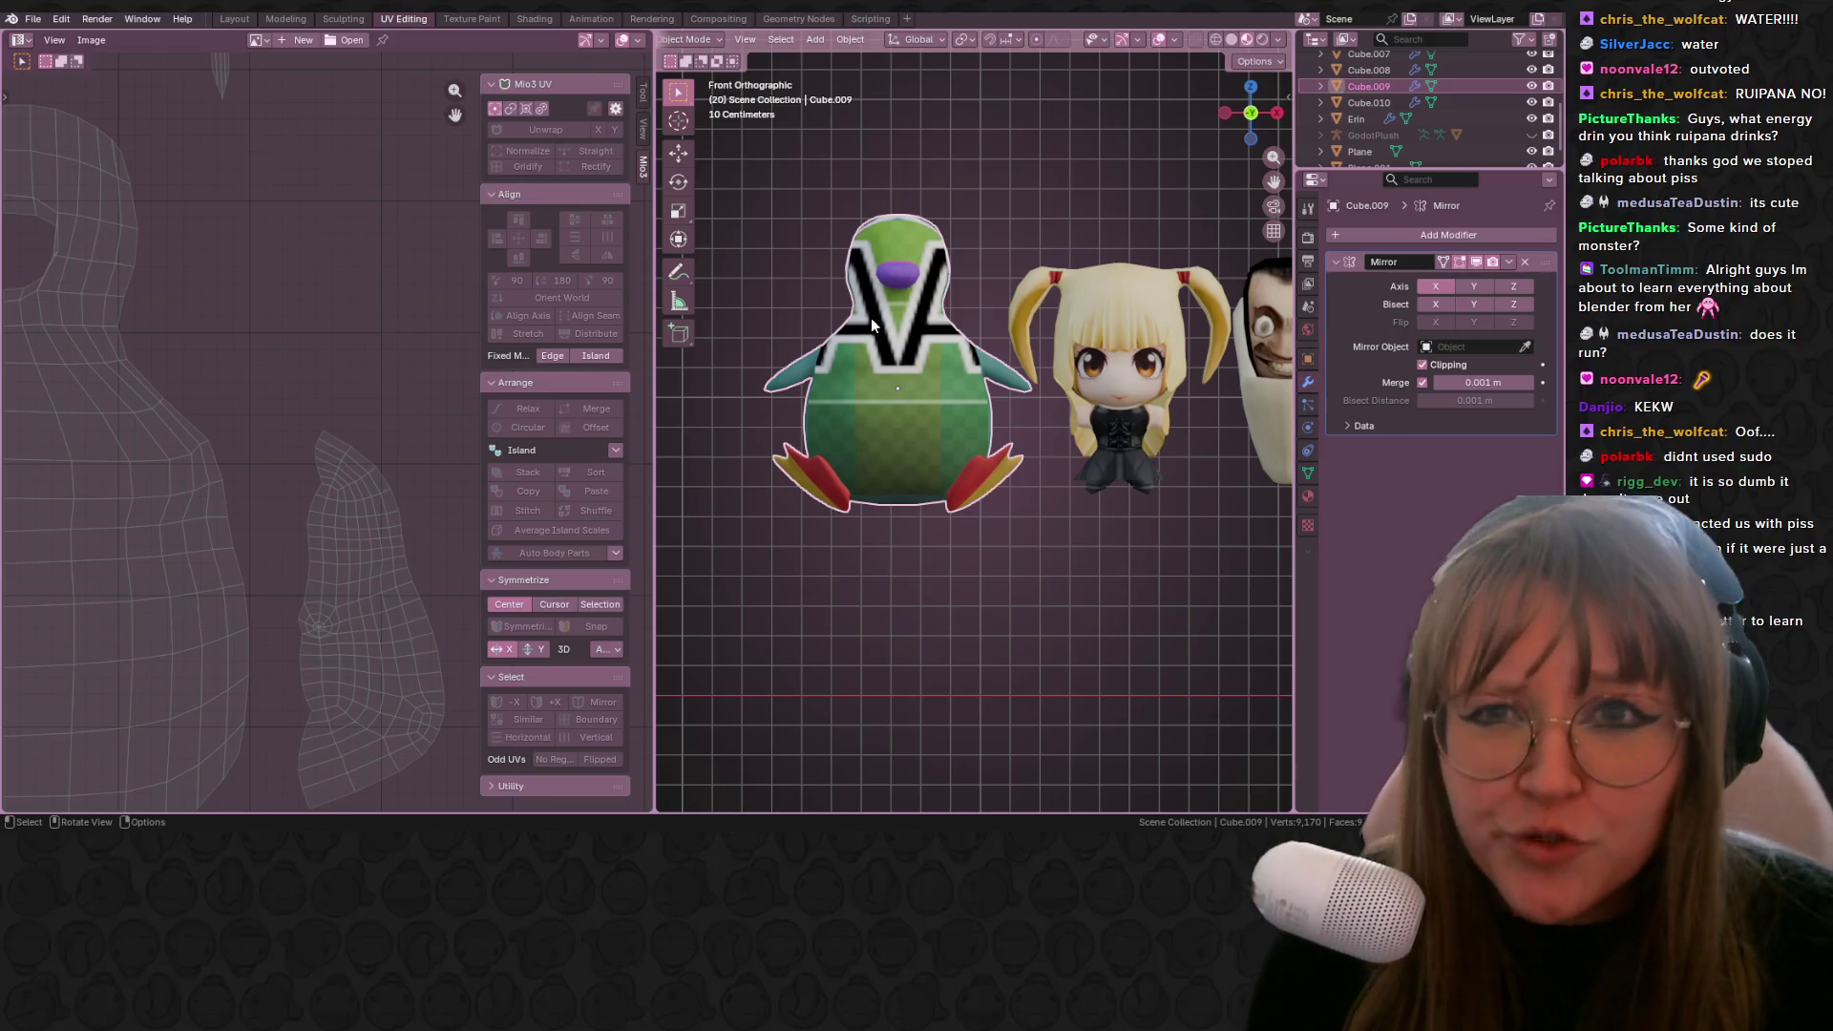
Step: In Texture Paint, airbrush the whole penguin texture dark brown with a huge brush
click(472, 18)
scroll(425, 427, down, 6)
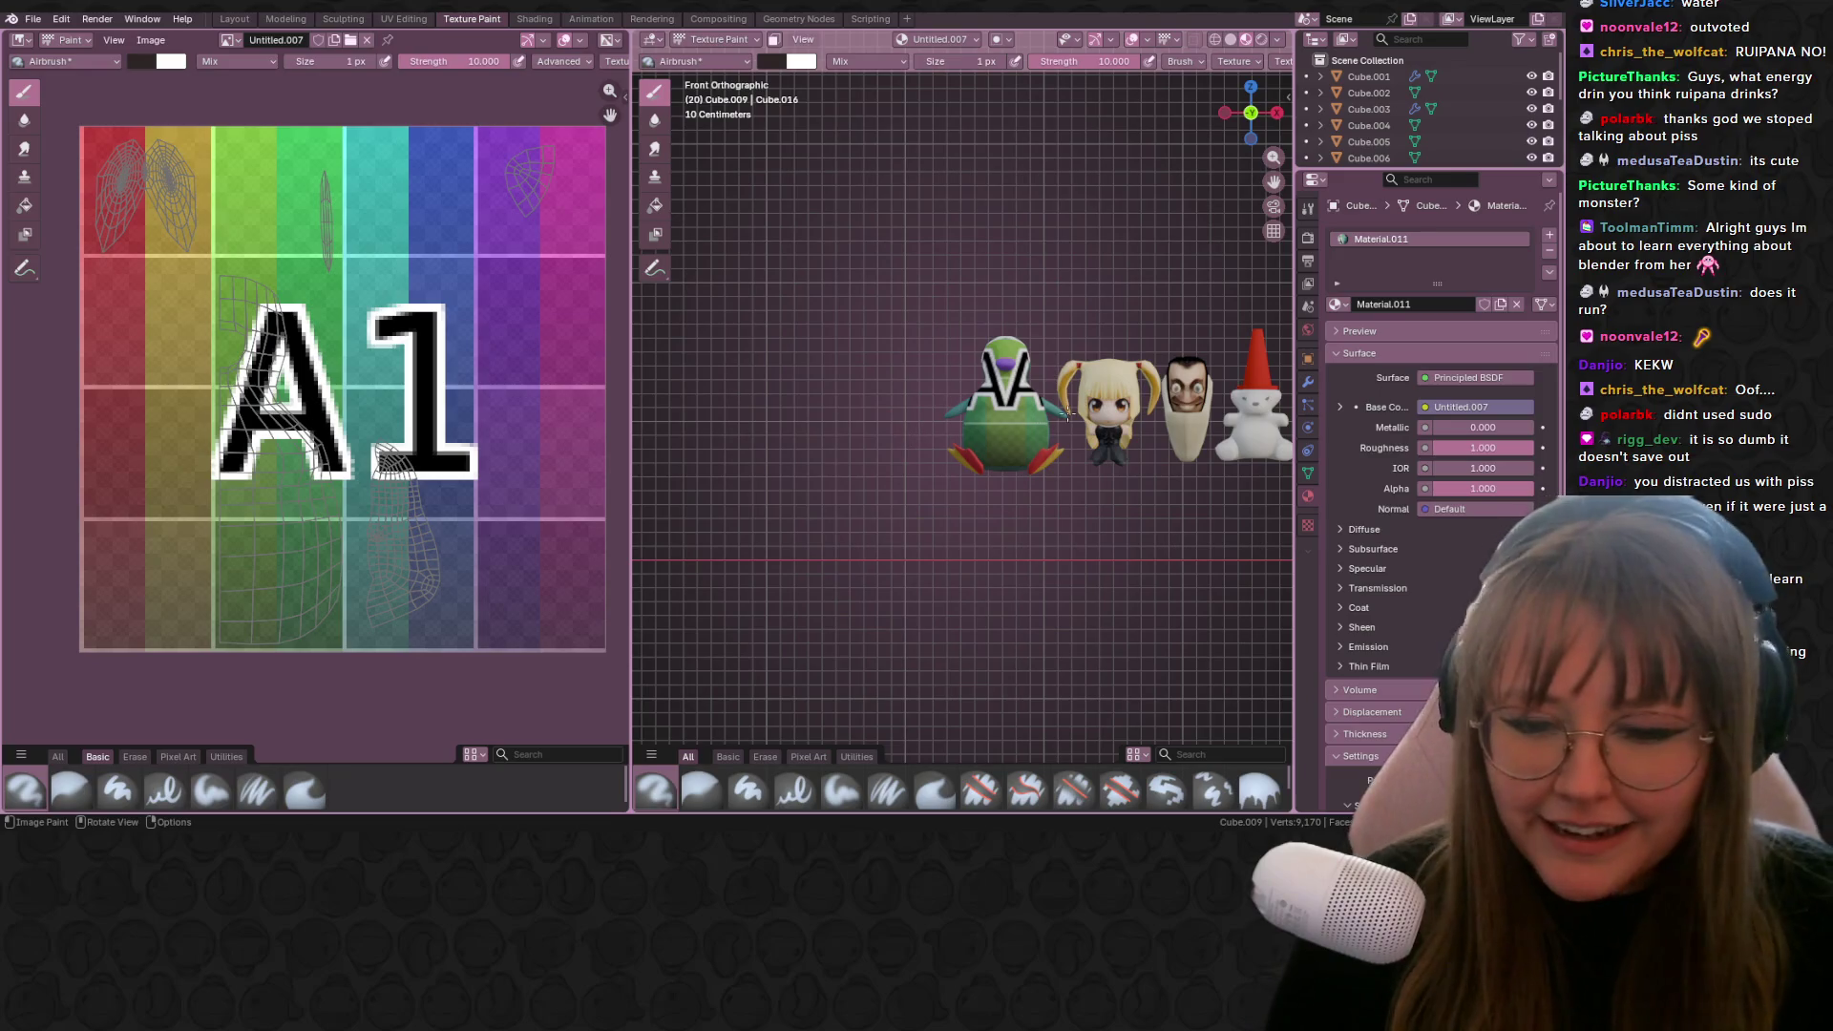
shift+middle_drag(1088, 422, 1003, 408)
scroll(1003, 409, up, 6)
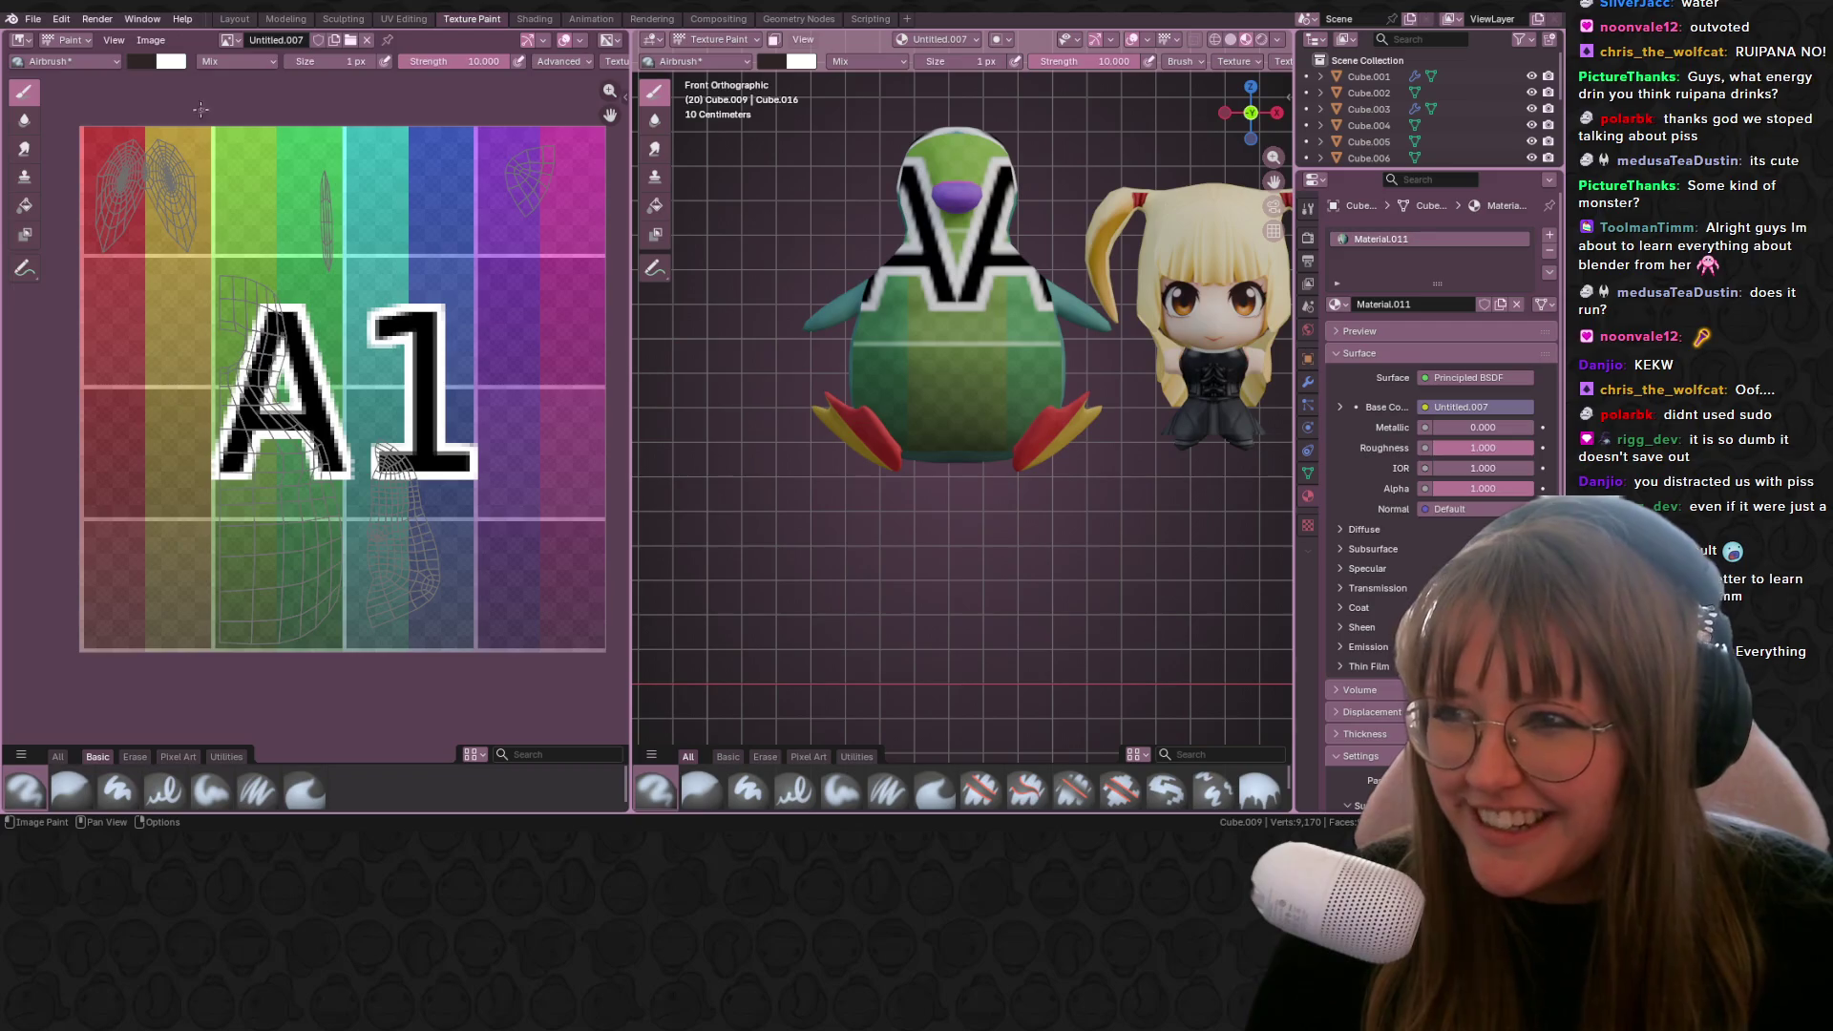
drag(329, 61, 373, 61)
click(419, 357)
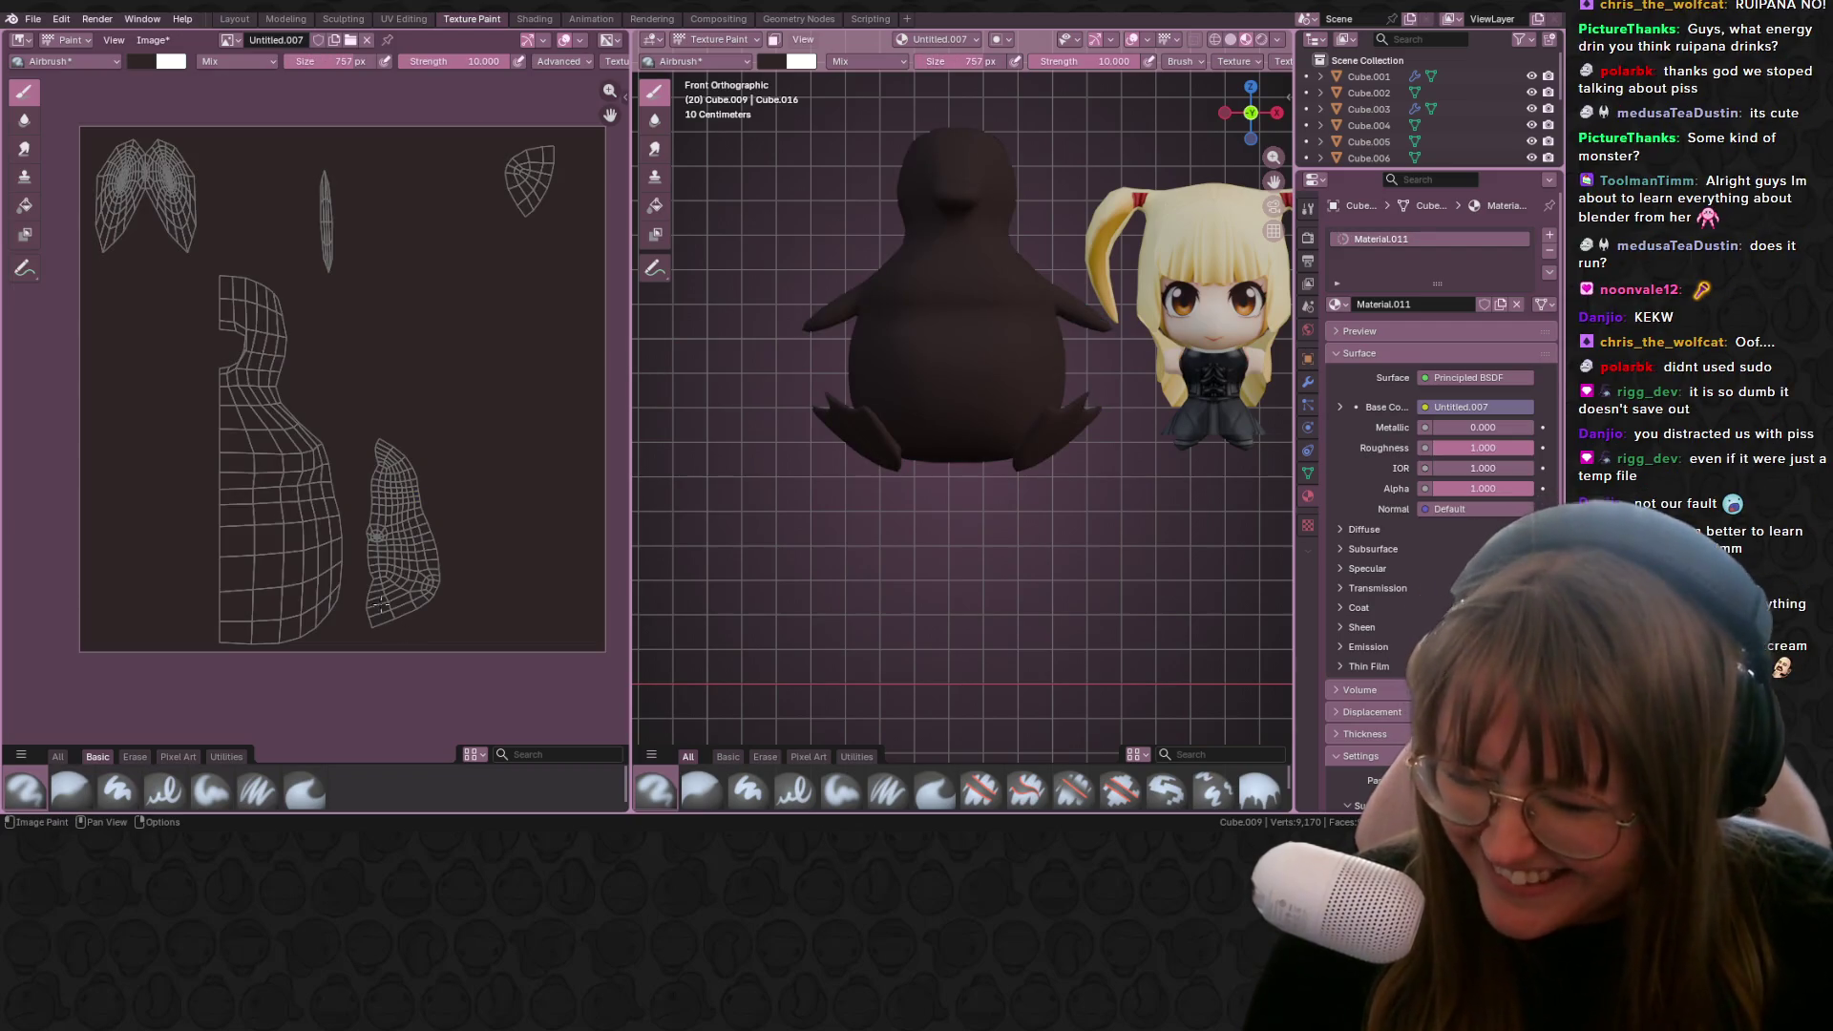
Step: Shrink the brush, set the paint colour to orange, and start airbrushing the feet
drag(361, 61, 343, 61)
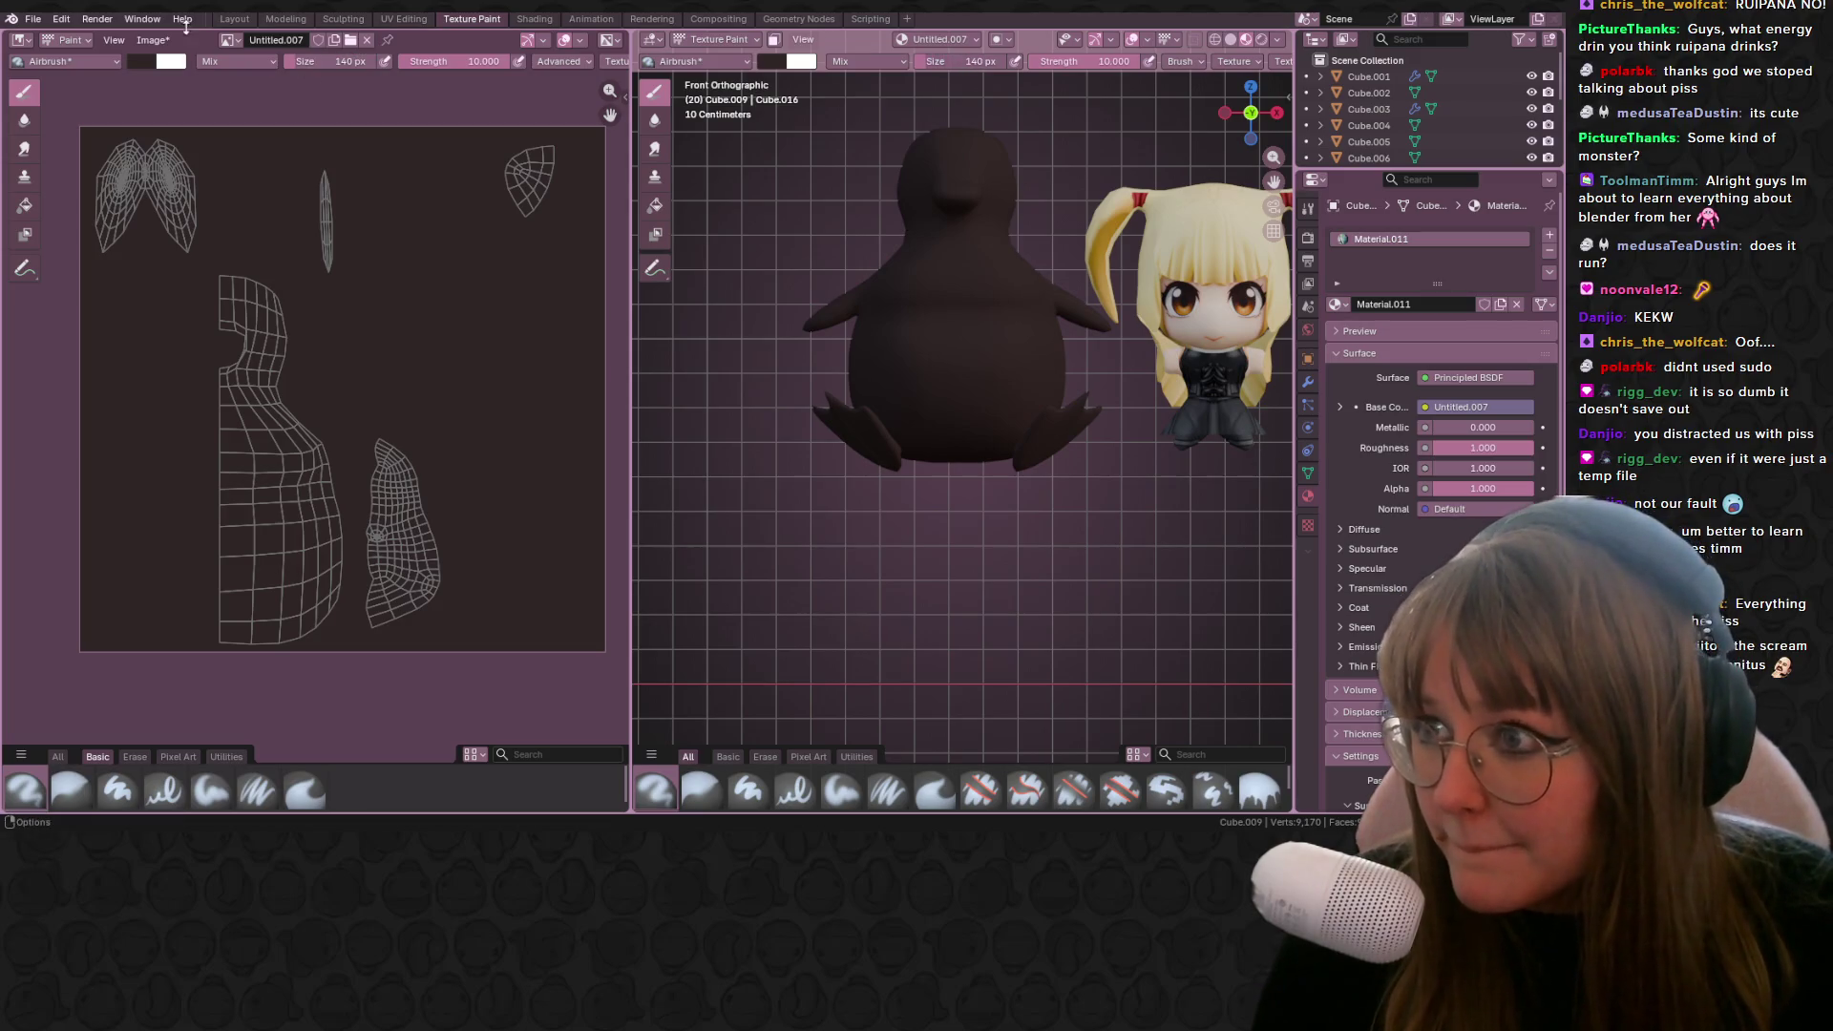
click(143, 61)
drag(275, 181, 275, 107)
drag(189, 183, 181, 179)
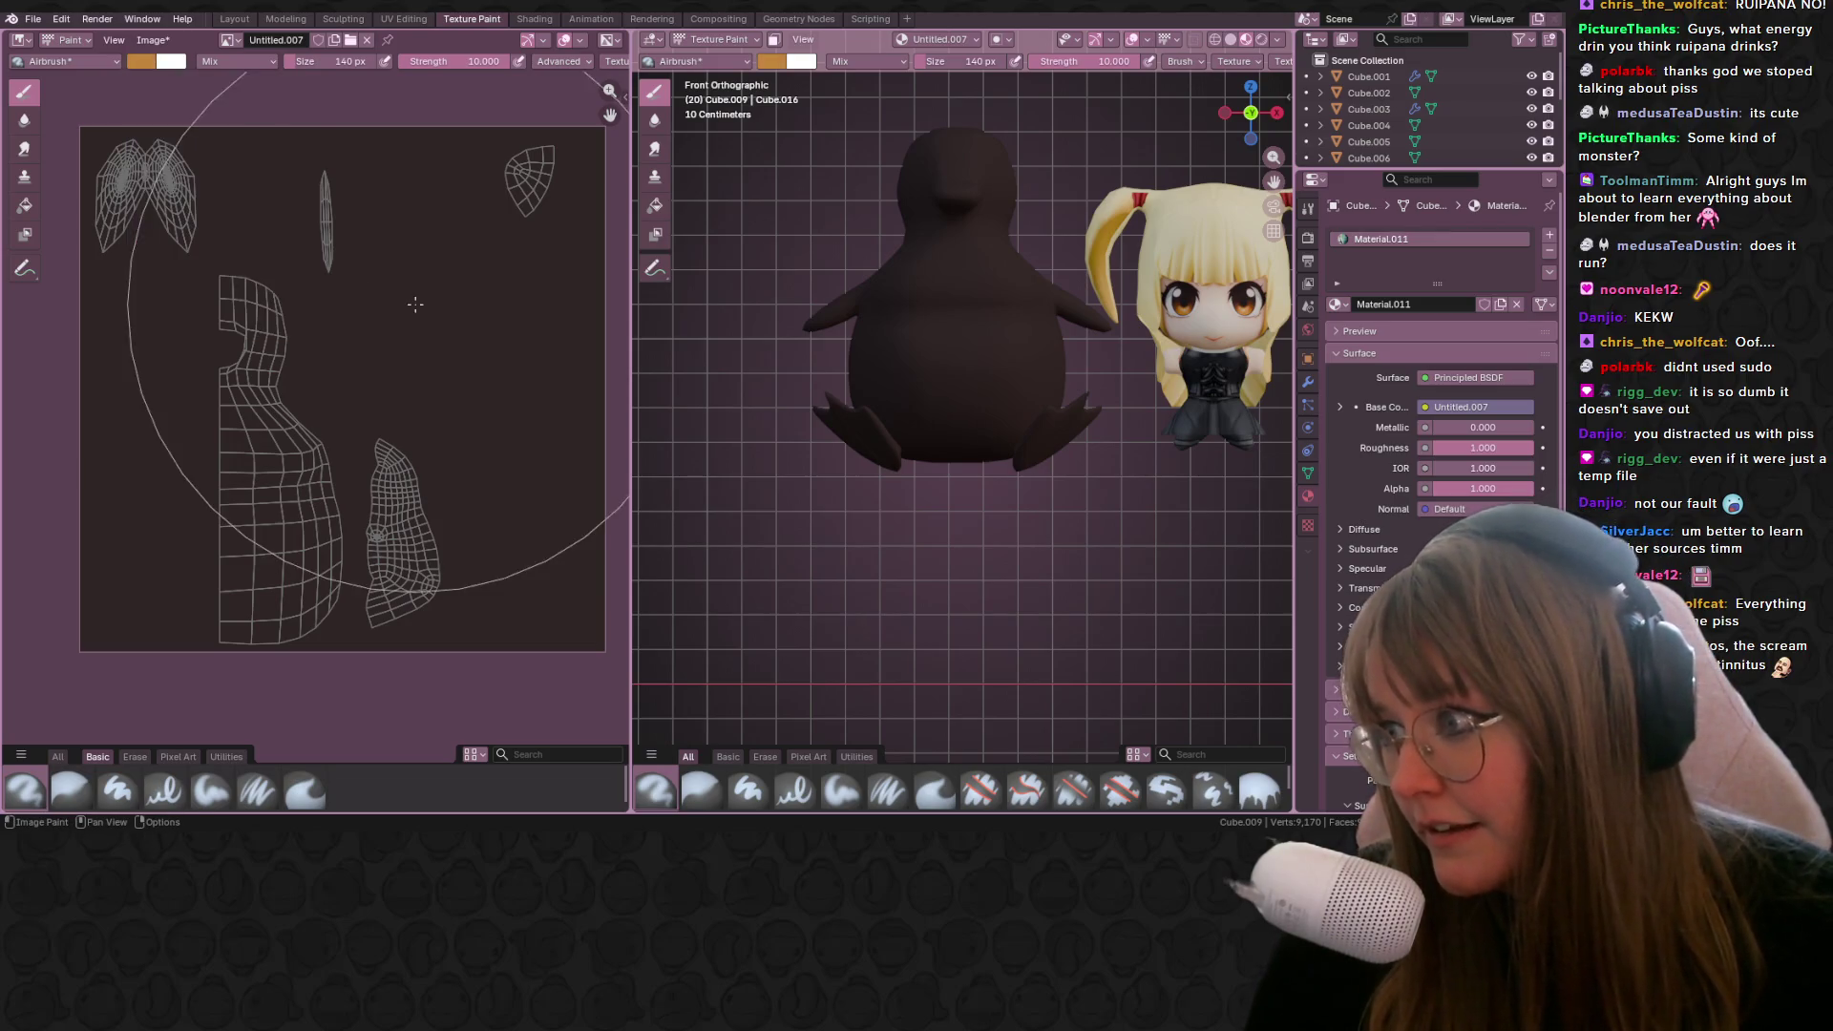
key(f)
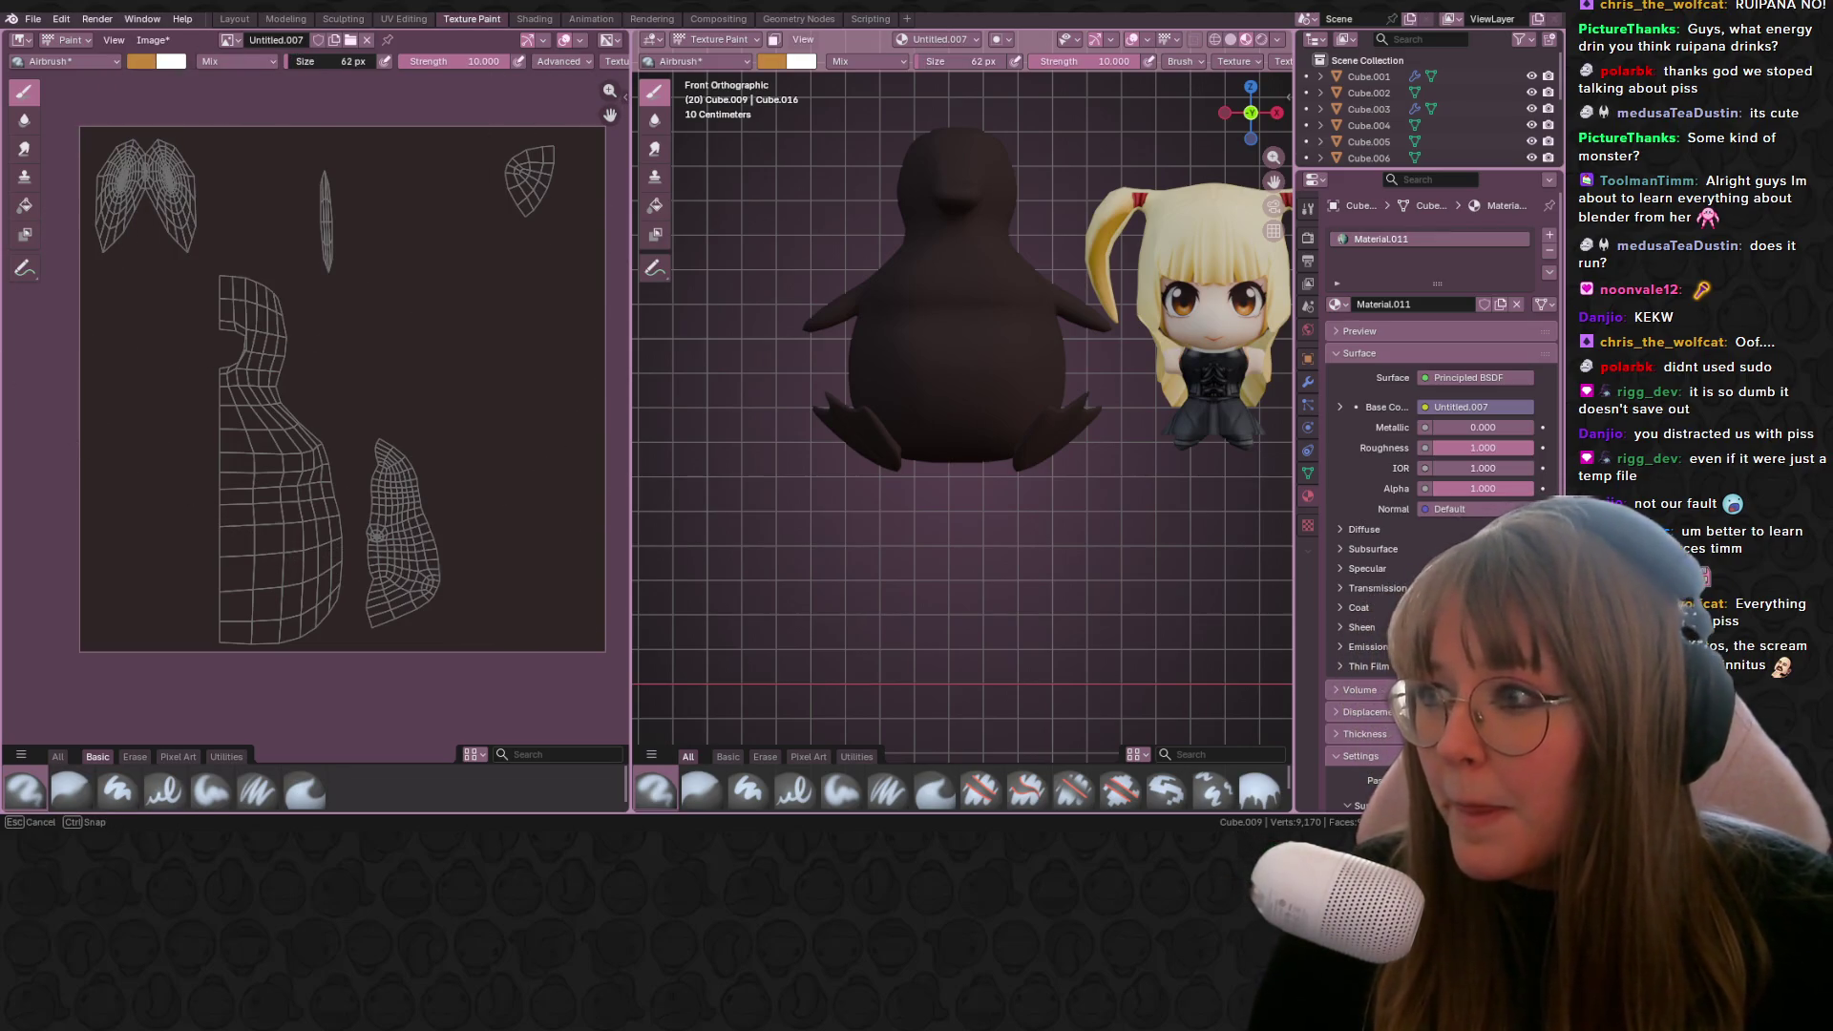
click(163, 148)
drag(162, 148, 158, 153)
Step: Airbrush an orange band over the penguin's feet and beak
mouse_move(425, 134)
mouse_down()
mouse_move(410, 162)
mouse_move(501, 287)
mouse_move(528, 443)
mouse_up()
key(ctrl+z)
mouse_move(482, 327)
mouse_down()
mouse_move(401, 219)
mouse_move(535, 191)
mouse_move(573, 210)
mouse_up()
Step: Switch to off-white and paint the penguin's belly white from chest to feet
click(771, 61)
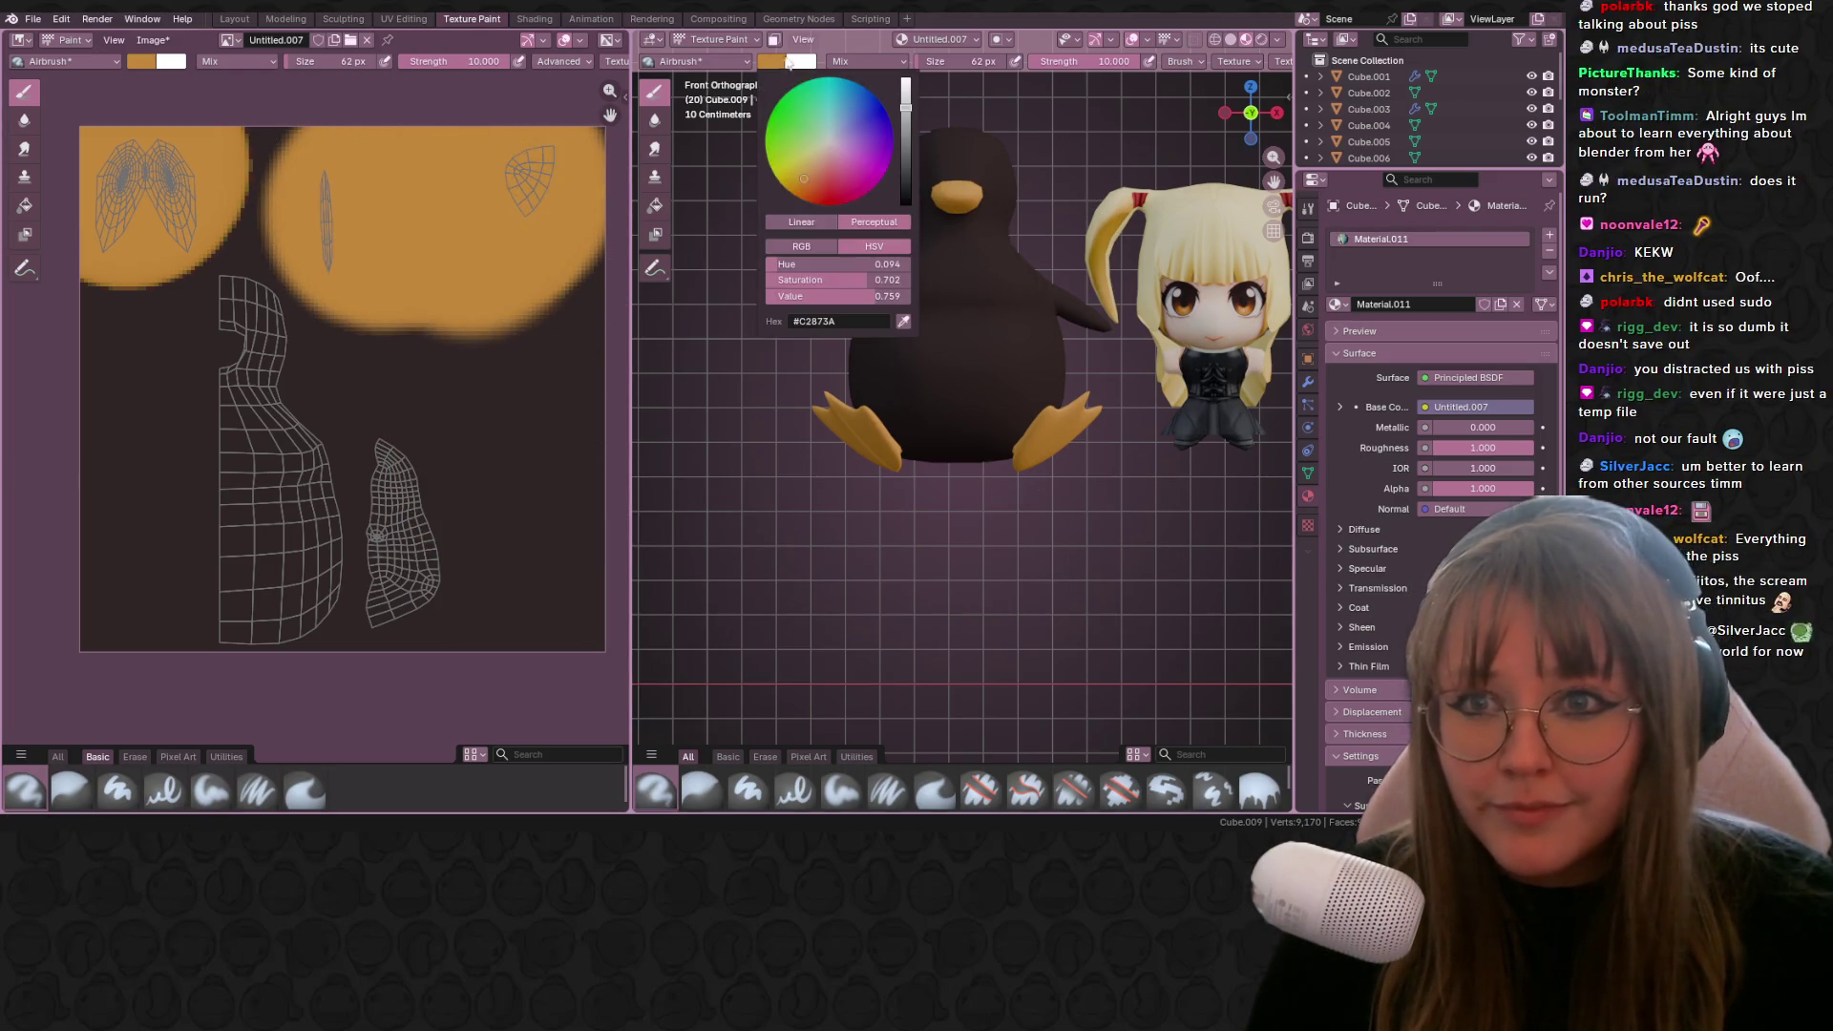
drag(829, 140, 825, 145)
scroll(825, 145, up, 3)
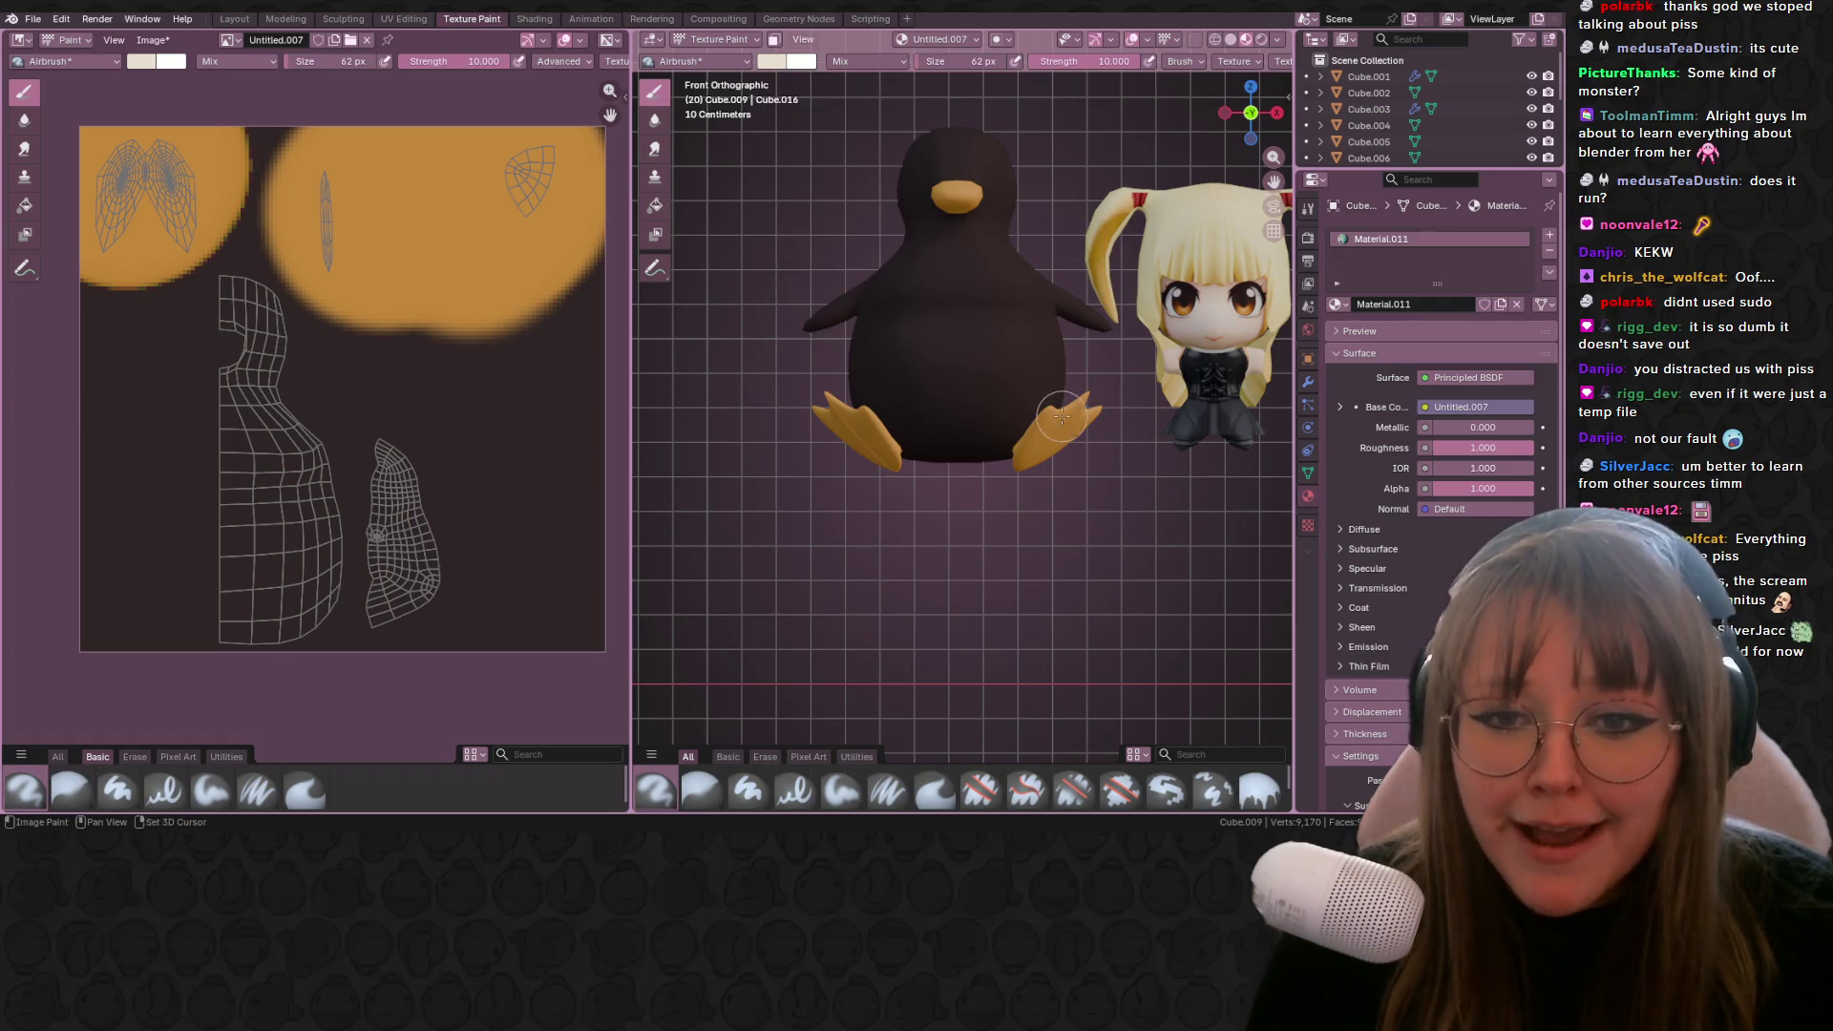
scroll(955, 497, up, 1)
shift+middle_drag(931, 270, 831, 266)
drag(856, 192, 856, 470)
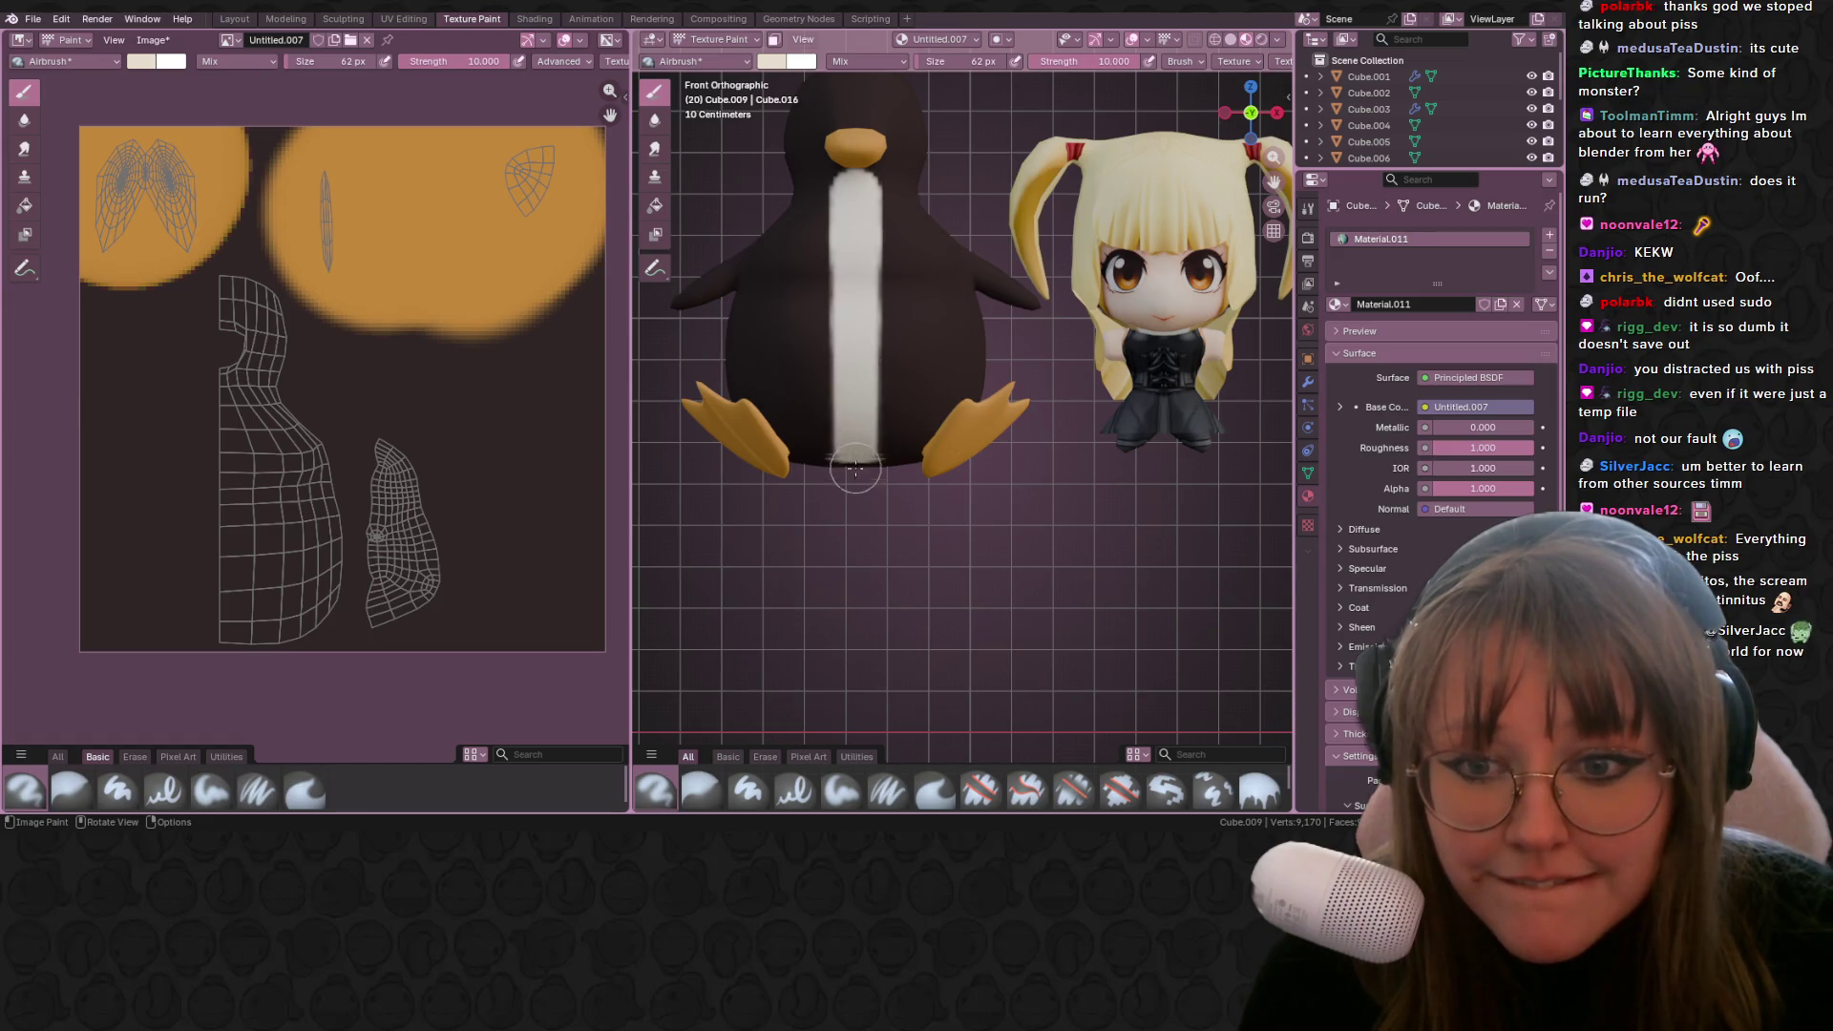
drag(857, 229, 861, 461)
drag(857, 272, 859, 463)
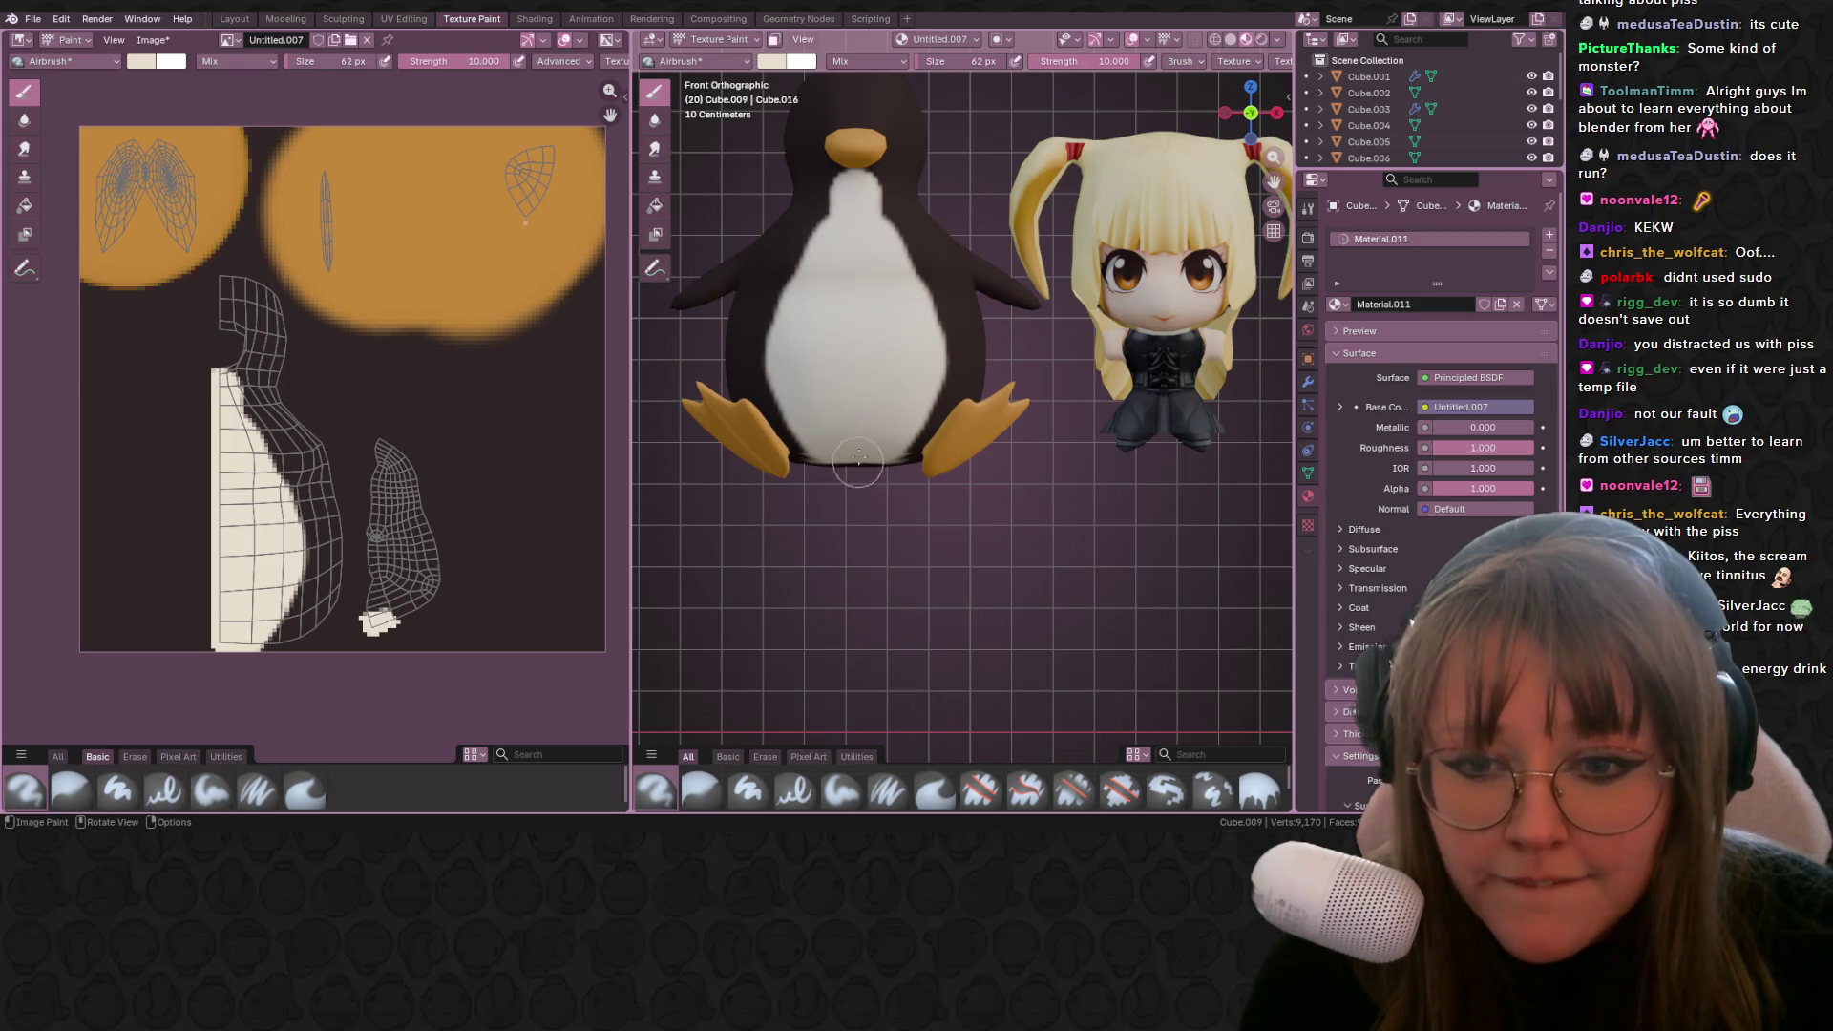
Step: Paint two white eyes on the penguin's head
shift+scroll(849, 327, up, 3)
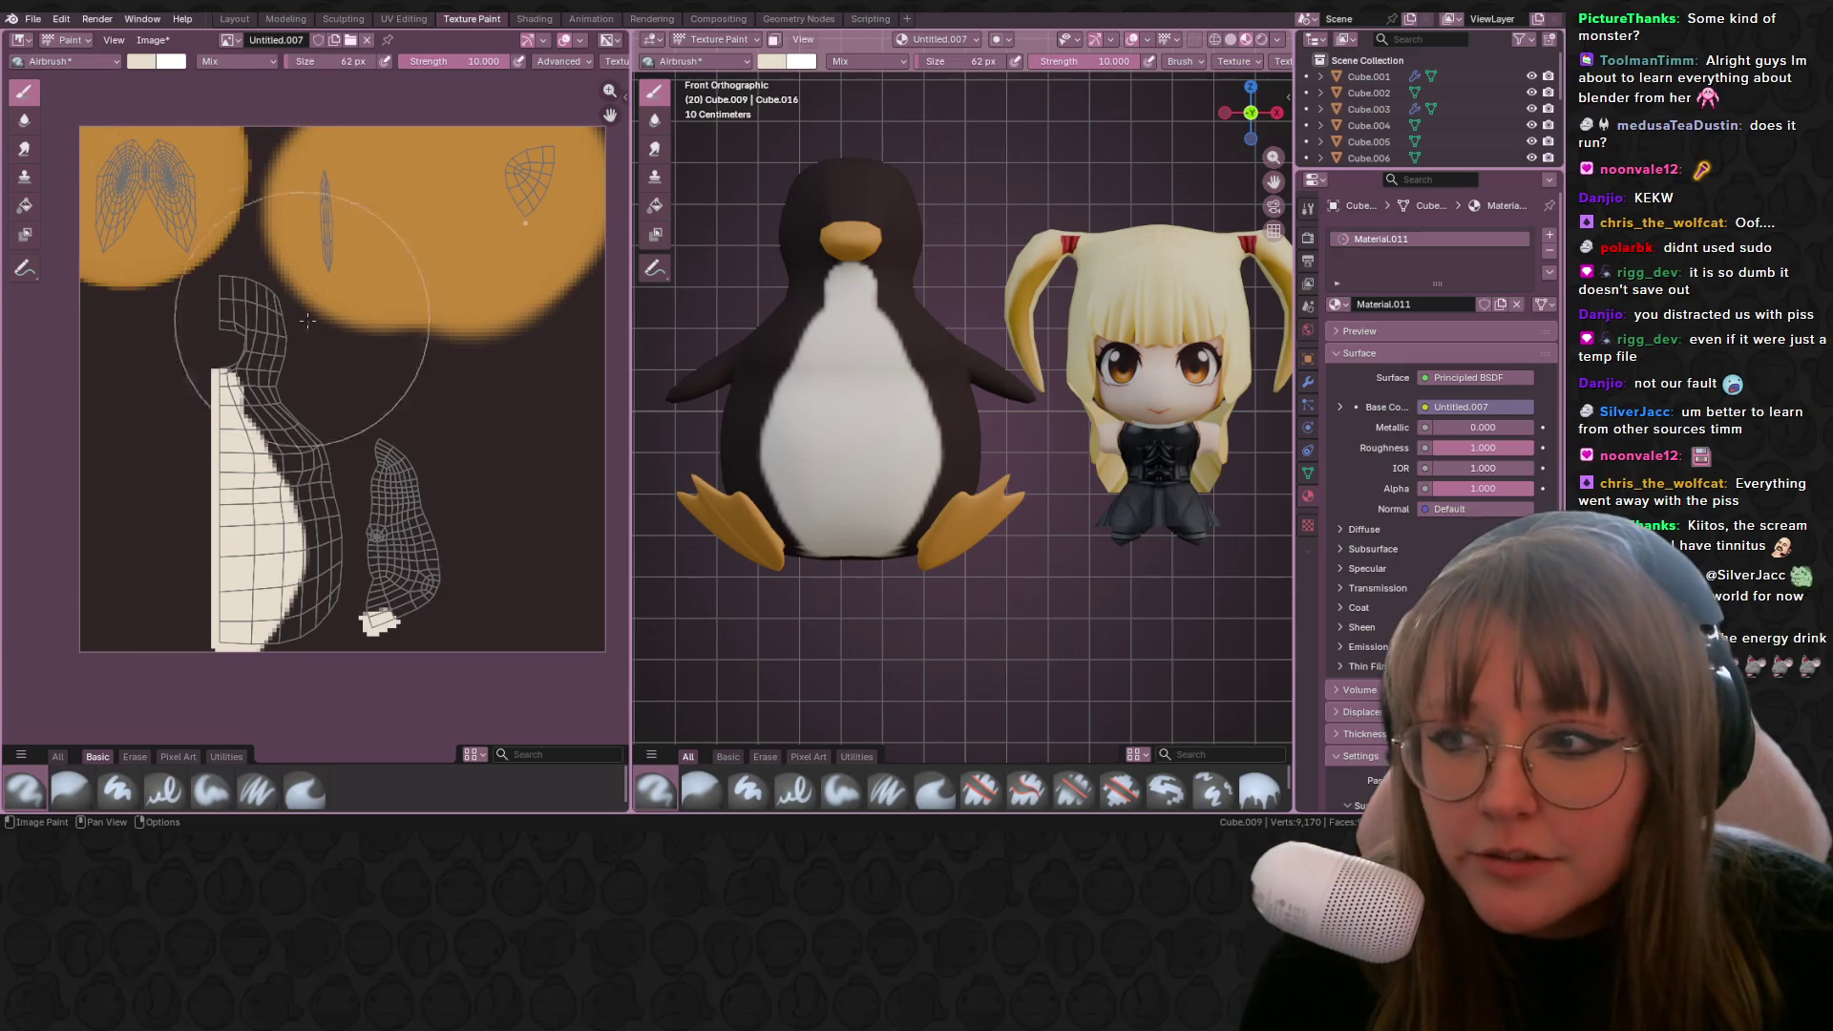
scroll(889, 184, up, 2)
scroll(916, 353, up, 5)
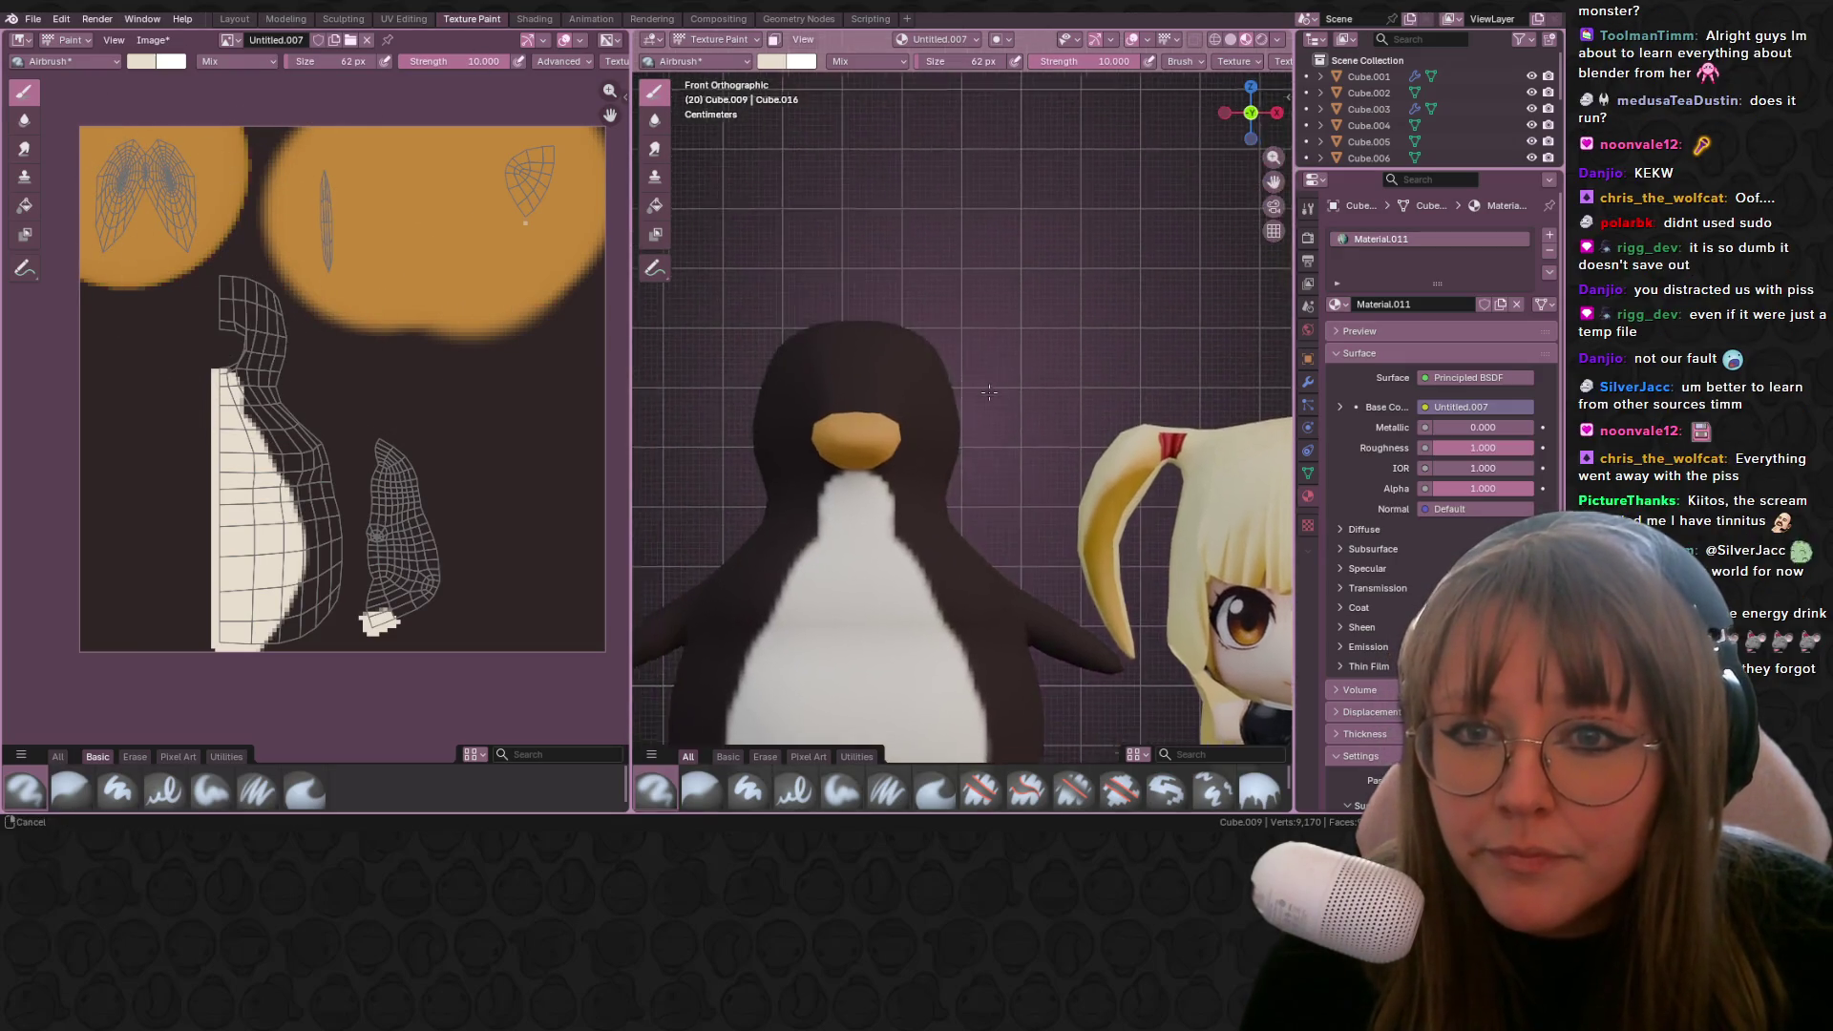
mouse_move(916, 303)
mouse_down()
mouse_move(892, 306)
mouse_move(877, 448)
mouse_move(867, 432)
mouse_move(927, 330)
mouse_move(921, 468)
mouse_move(907, 453)
mouse_move(950, 479)
mouse_move(950, 406)
mouse_up()
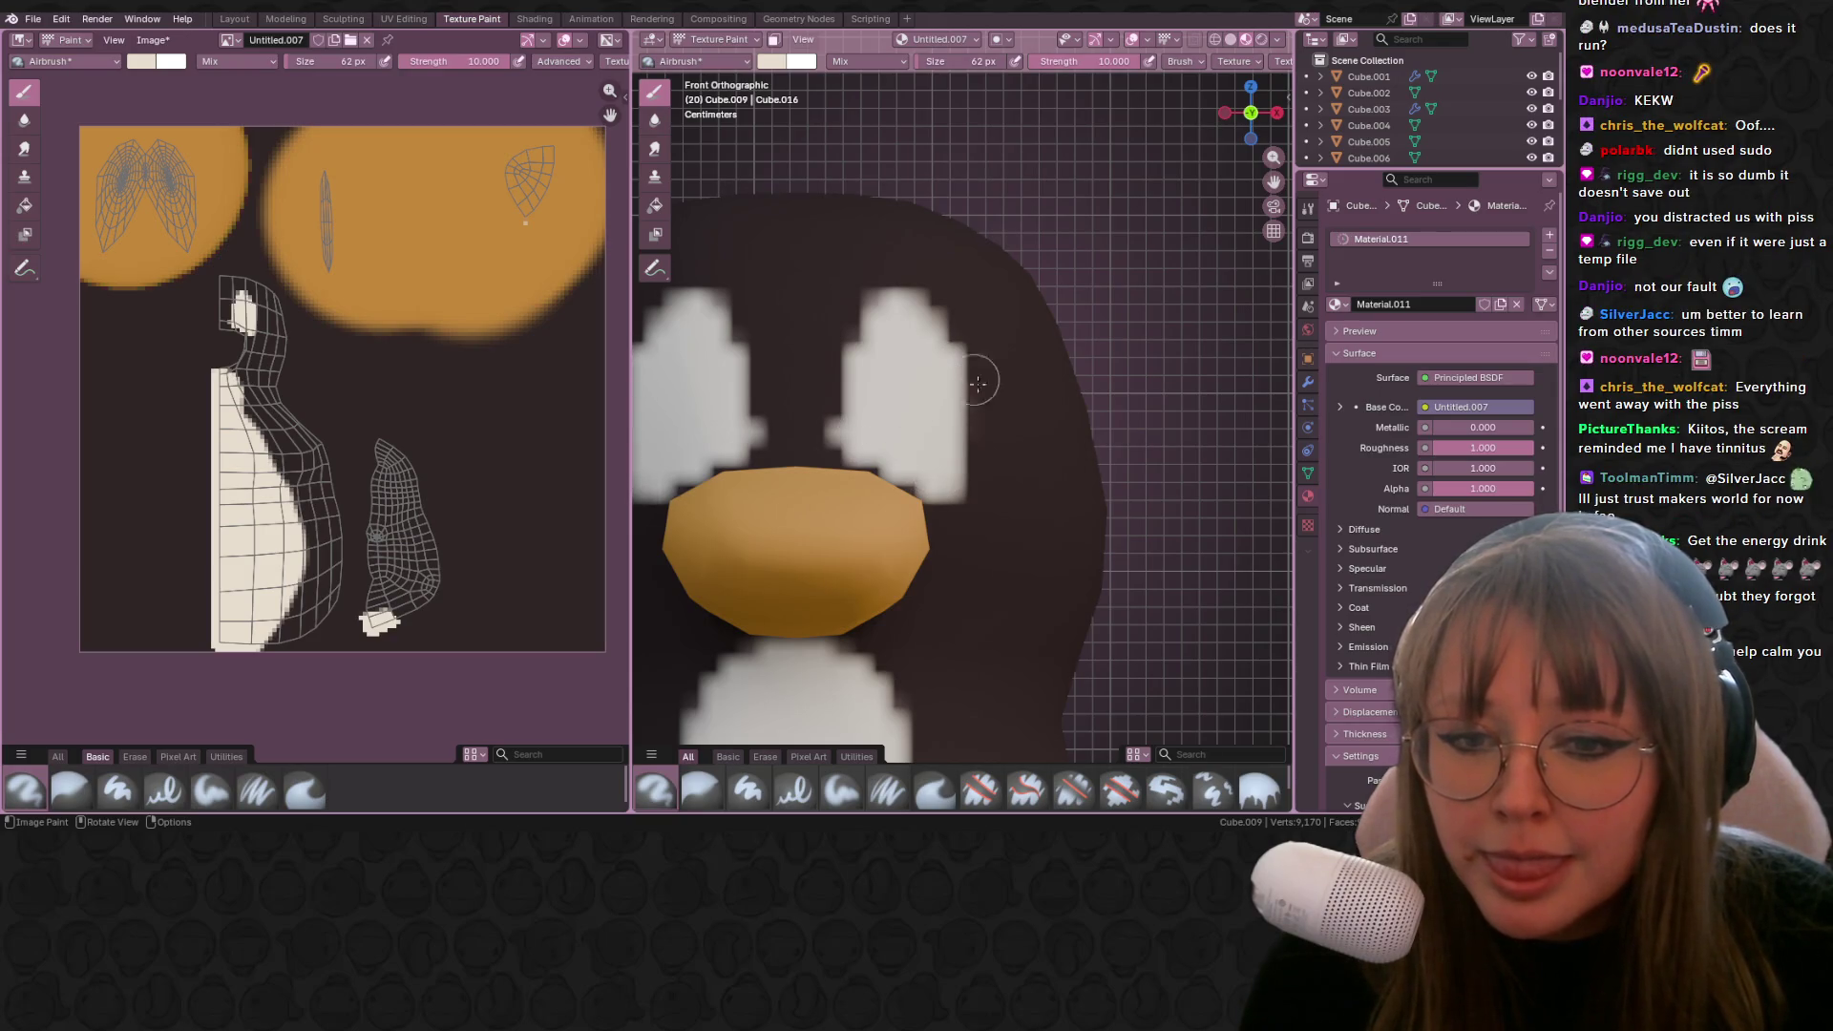
Step: Sample the dark body colour and paint pupils inside the white eyes
key(s)
click(450, 386)
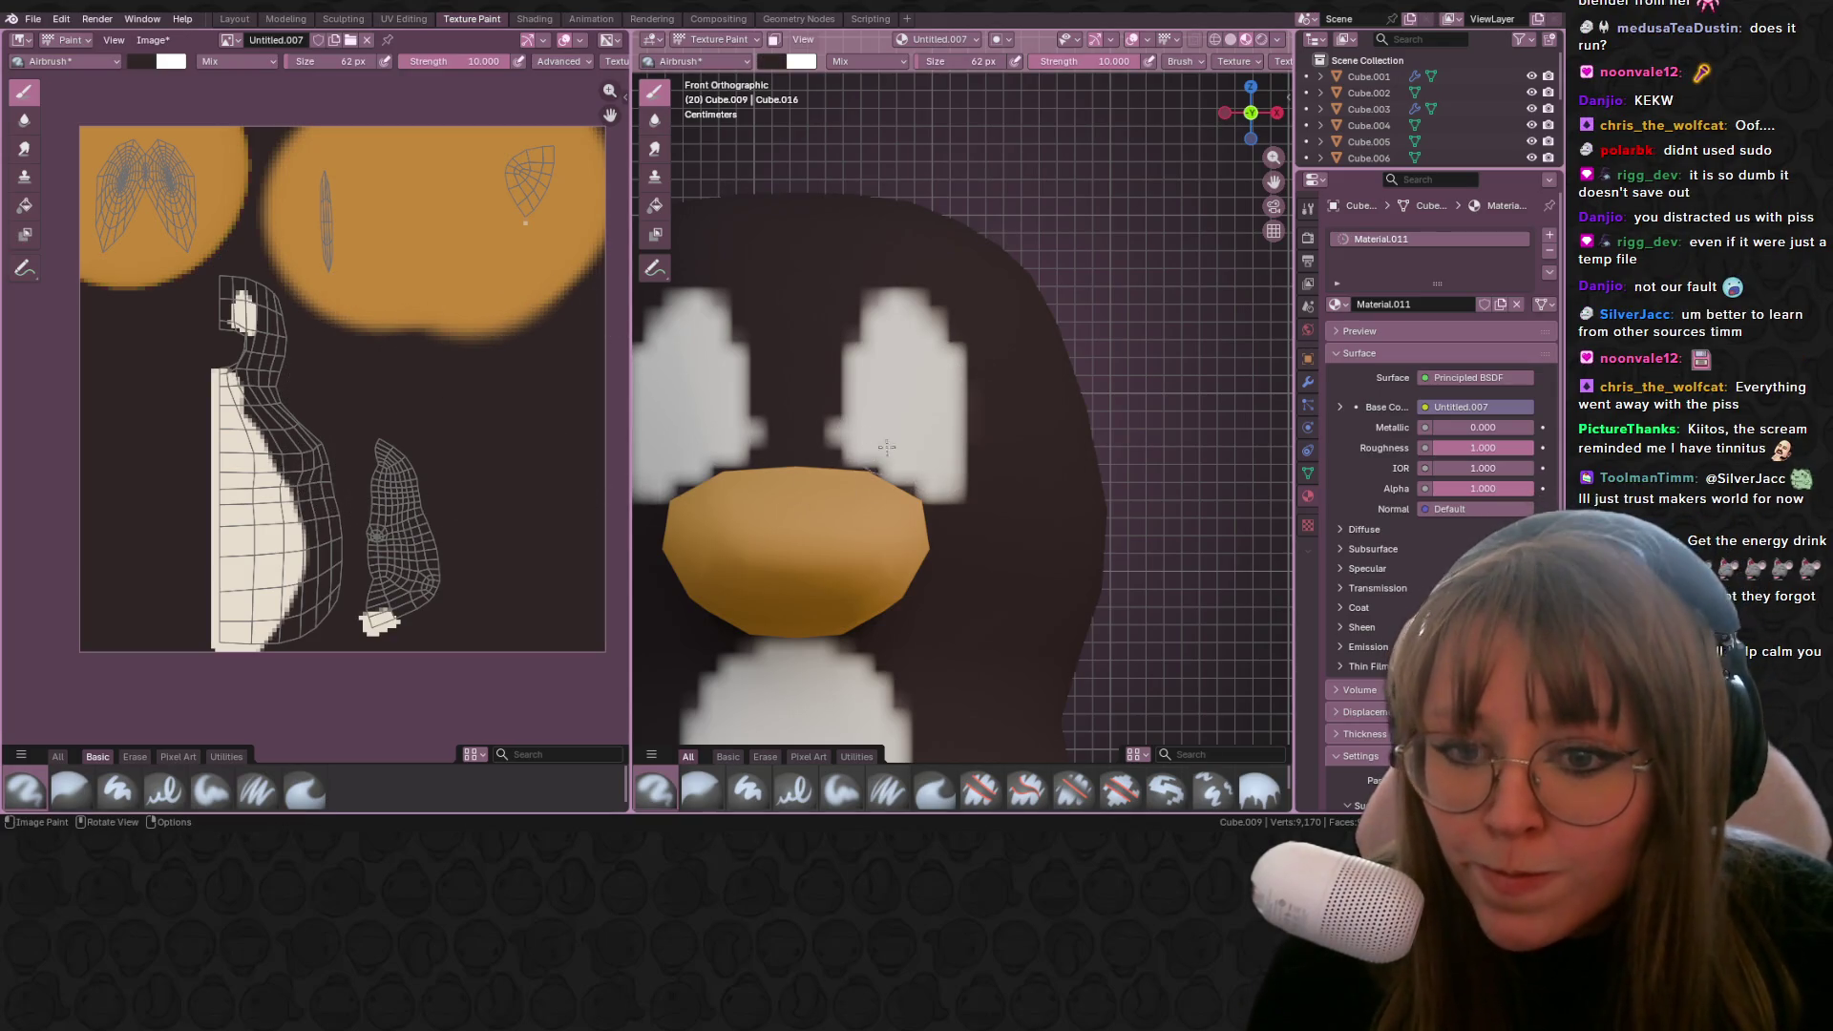
mouse_move(892, 377)
mouse_down()
mouse_move(891, 449)
mouse_move(893, 391)
mouse_move(917, 373)
mouse_up()
Step: Zoom out to compare the finished penguin with the other plushies
scroll(1013, 341, down, 7)
scroll(1012, 341, down, 4)
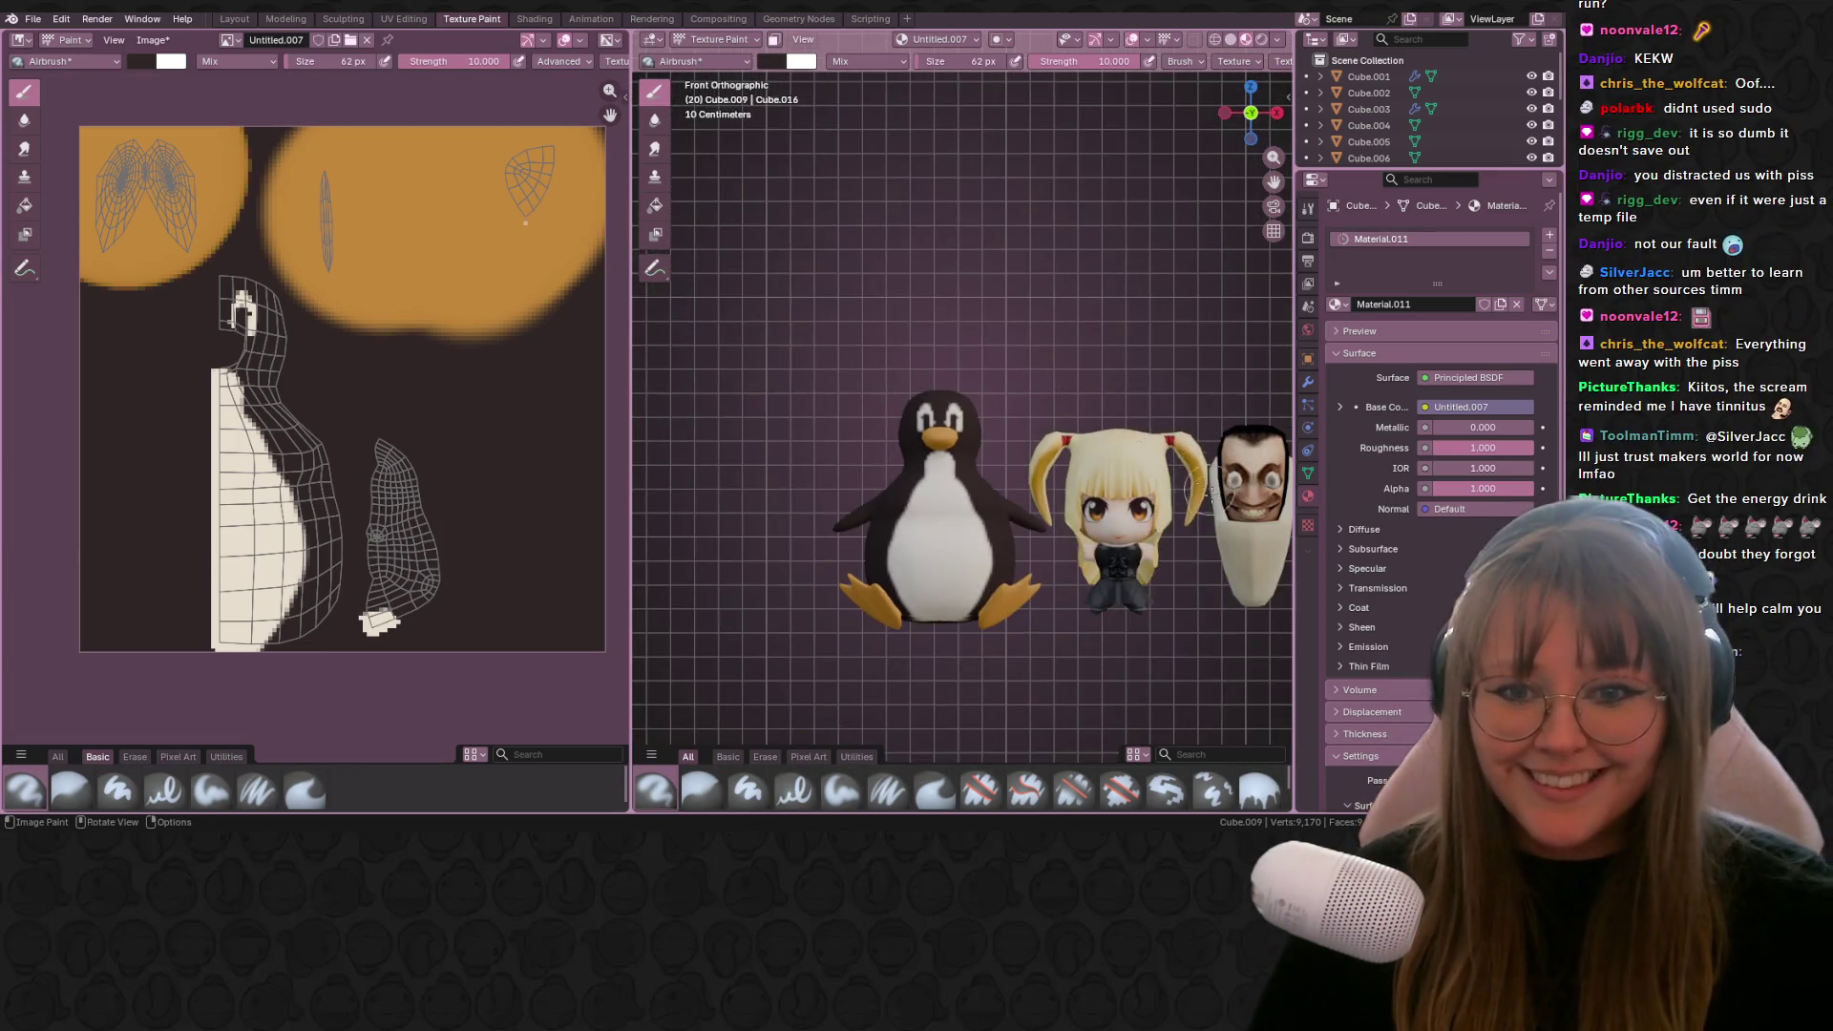
shift+middle_drag(1012, 341, 845, 320)
scroll(955, 410, up, 5)
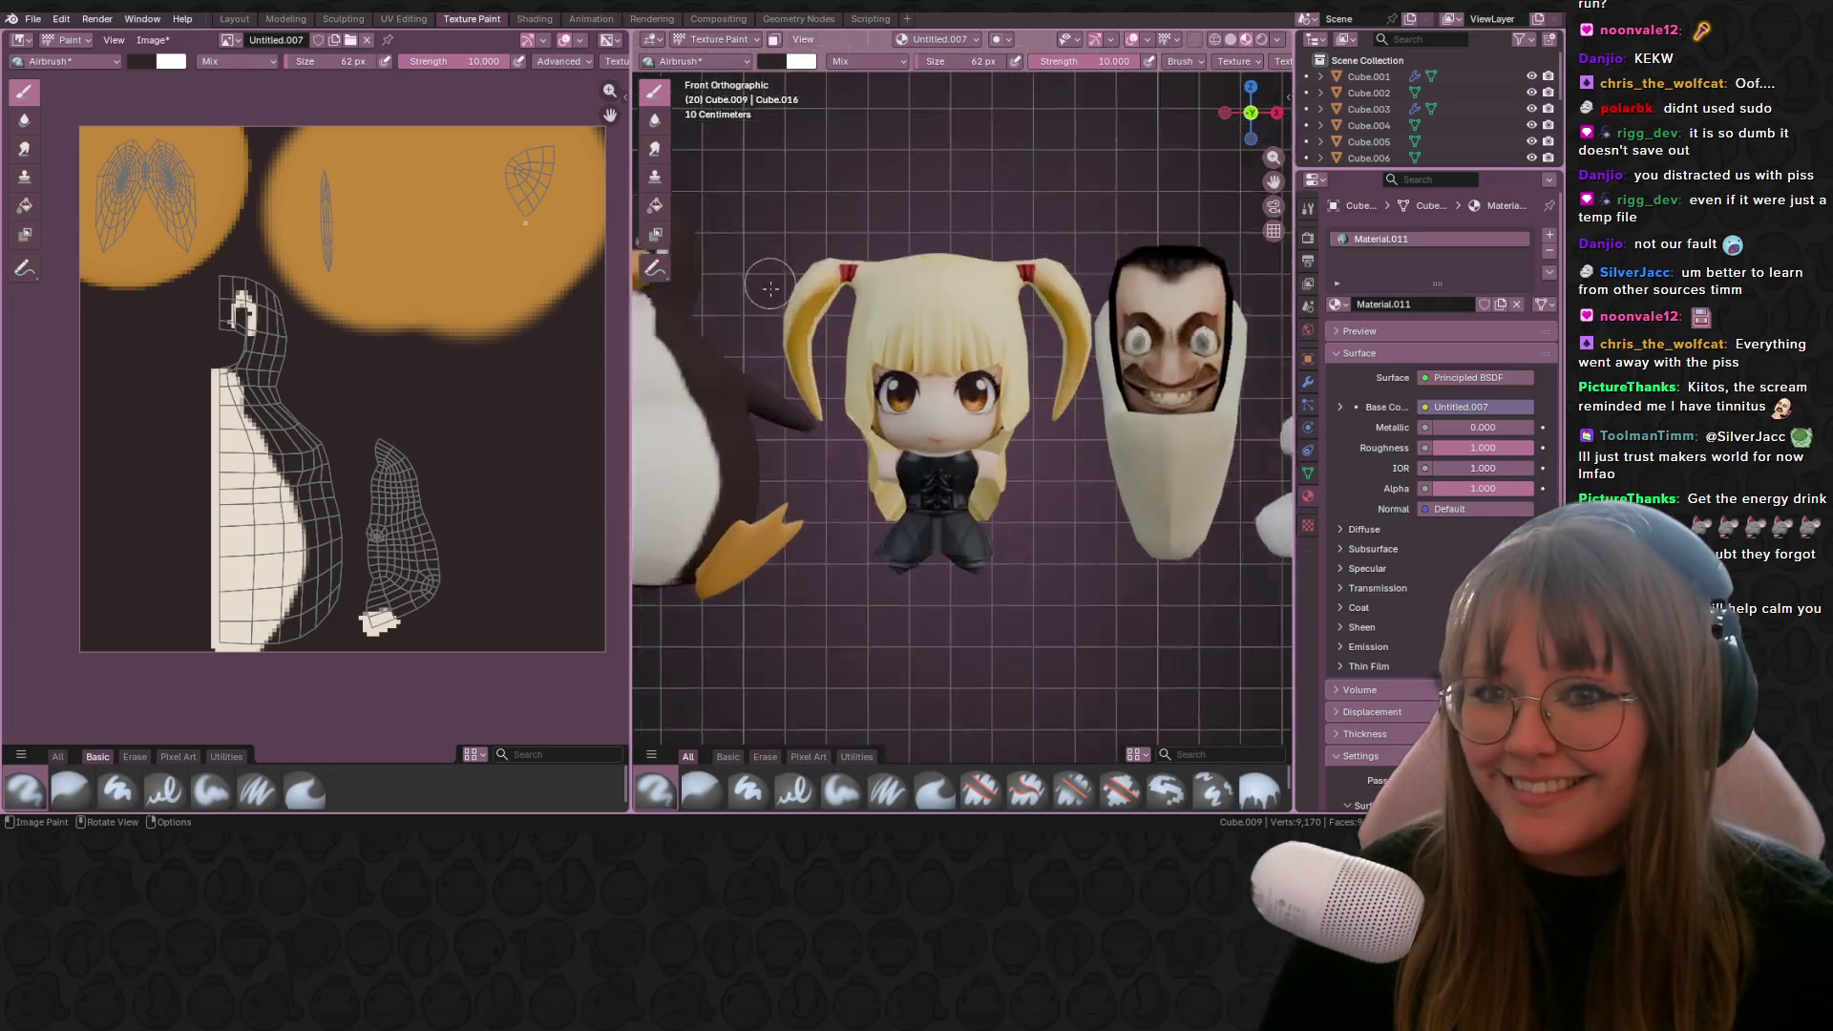
mouse_move(860, 430)
shift+middle_down()
mouse_move(1098, 430)
mouse_move(642, 457)
shift+middle_up()
scroll(593, 458, up, 1)
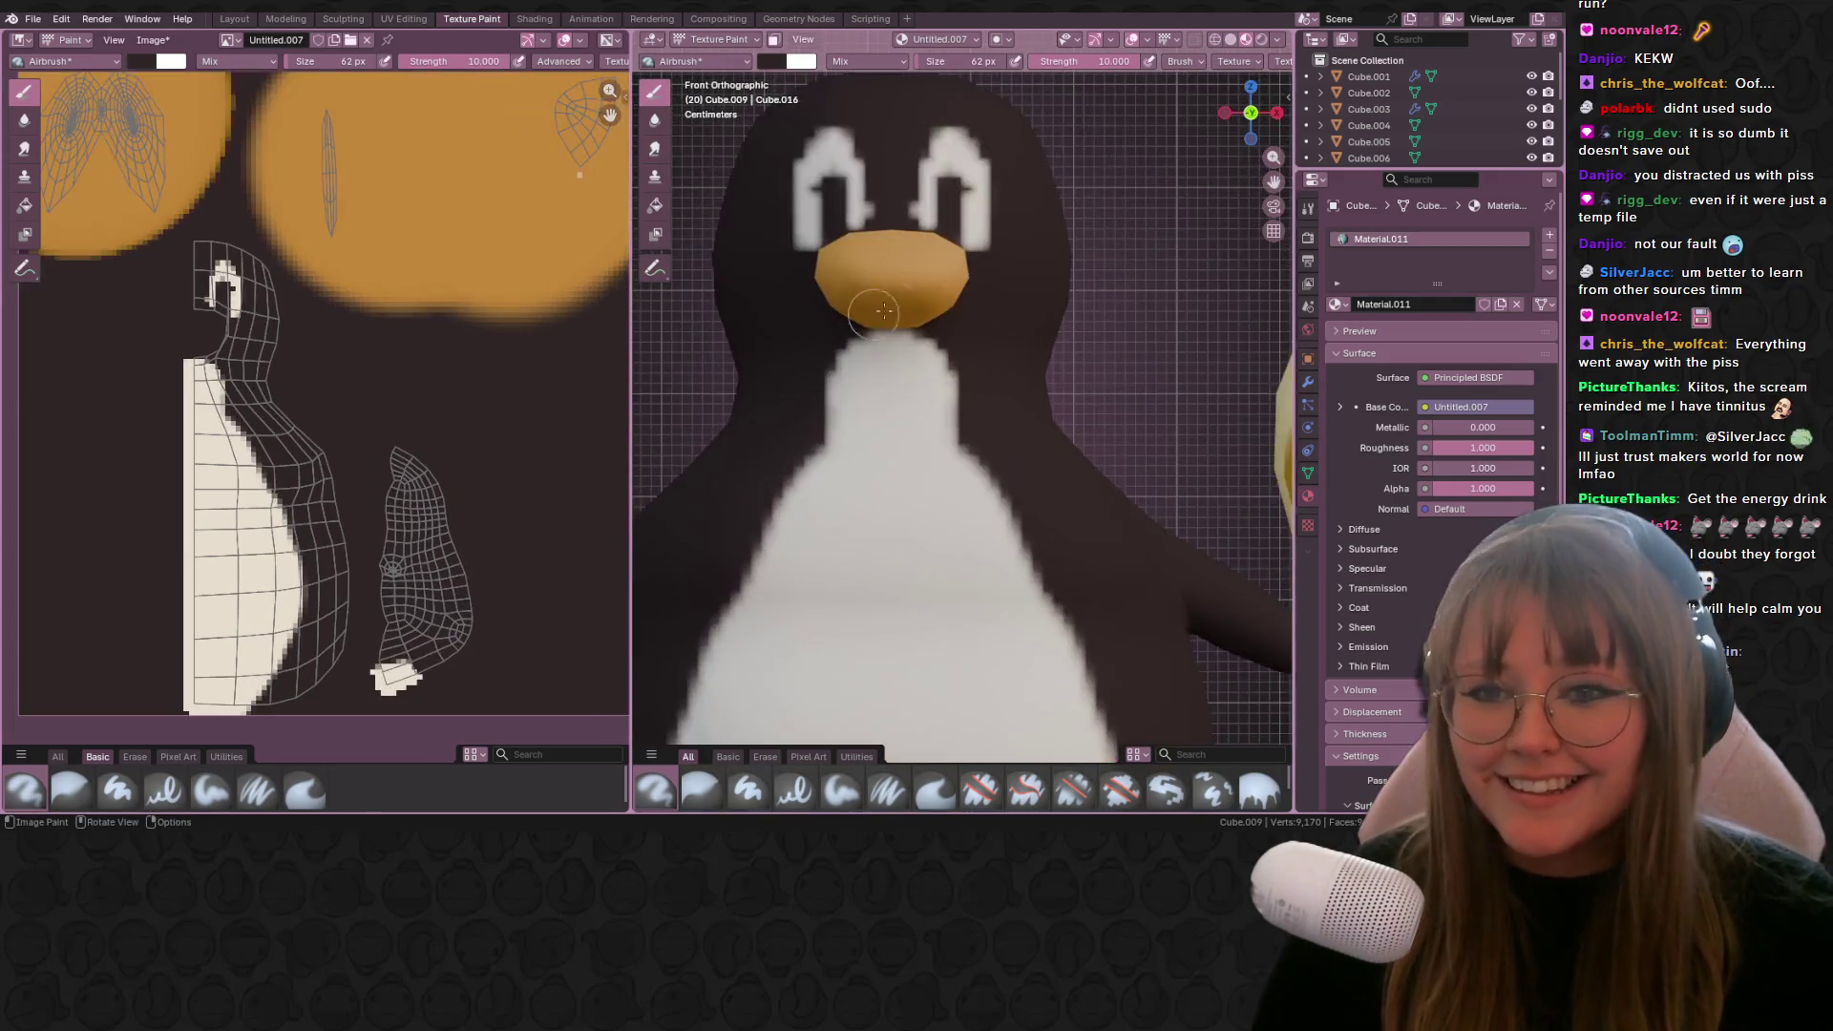
scroll(971, 373, up, 4)
scroll(1009, 203, down, 6)
scroll(1104, 438, down, 6)
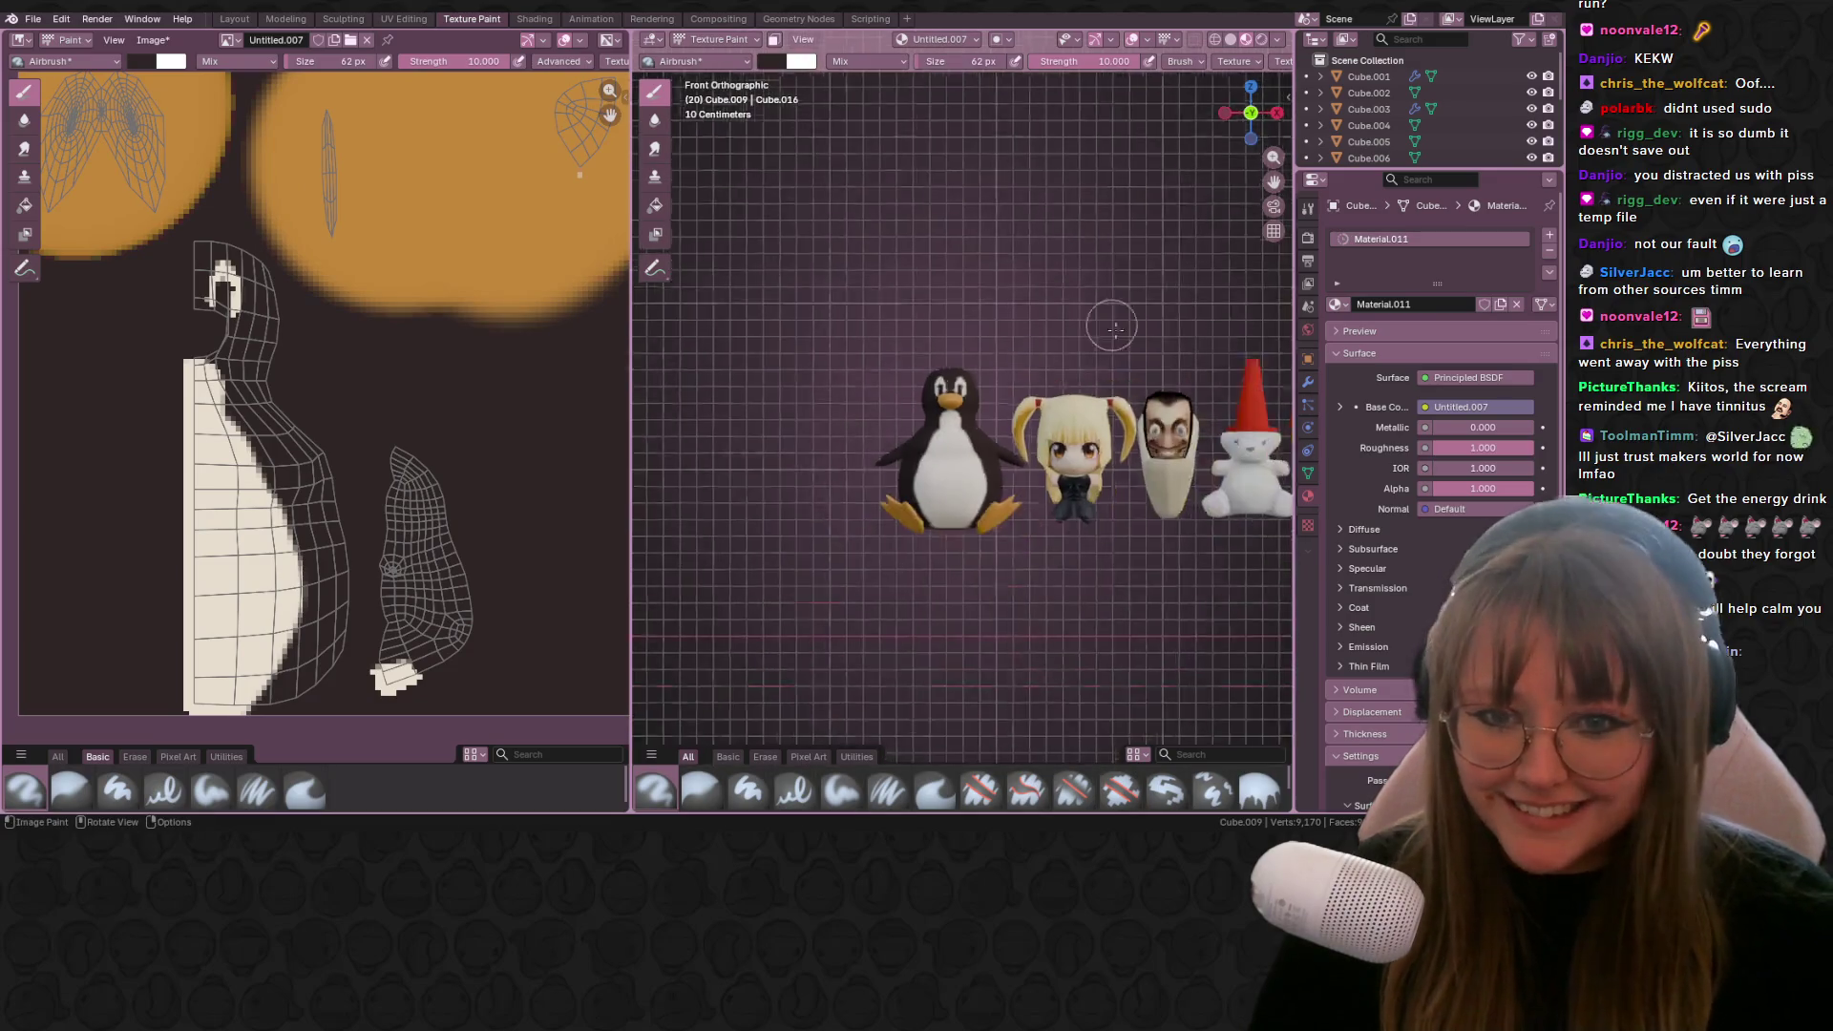
Step: Save the penguin texture via Image > Save As under the name Linux.png
click(175, 41)
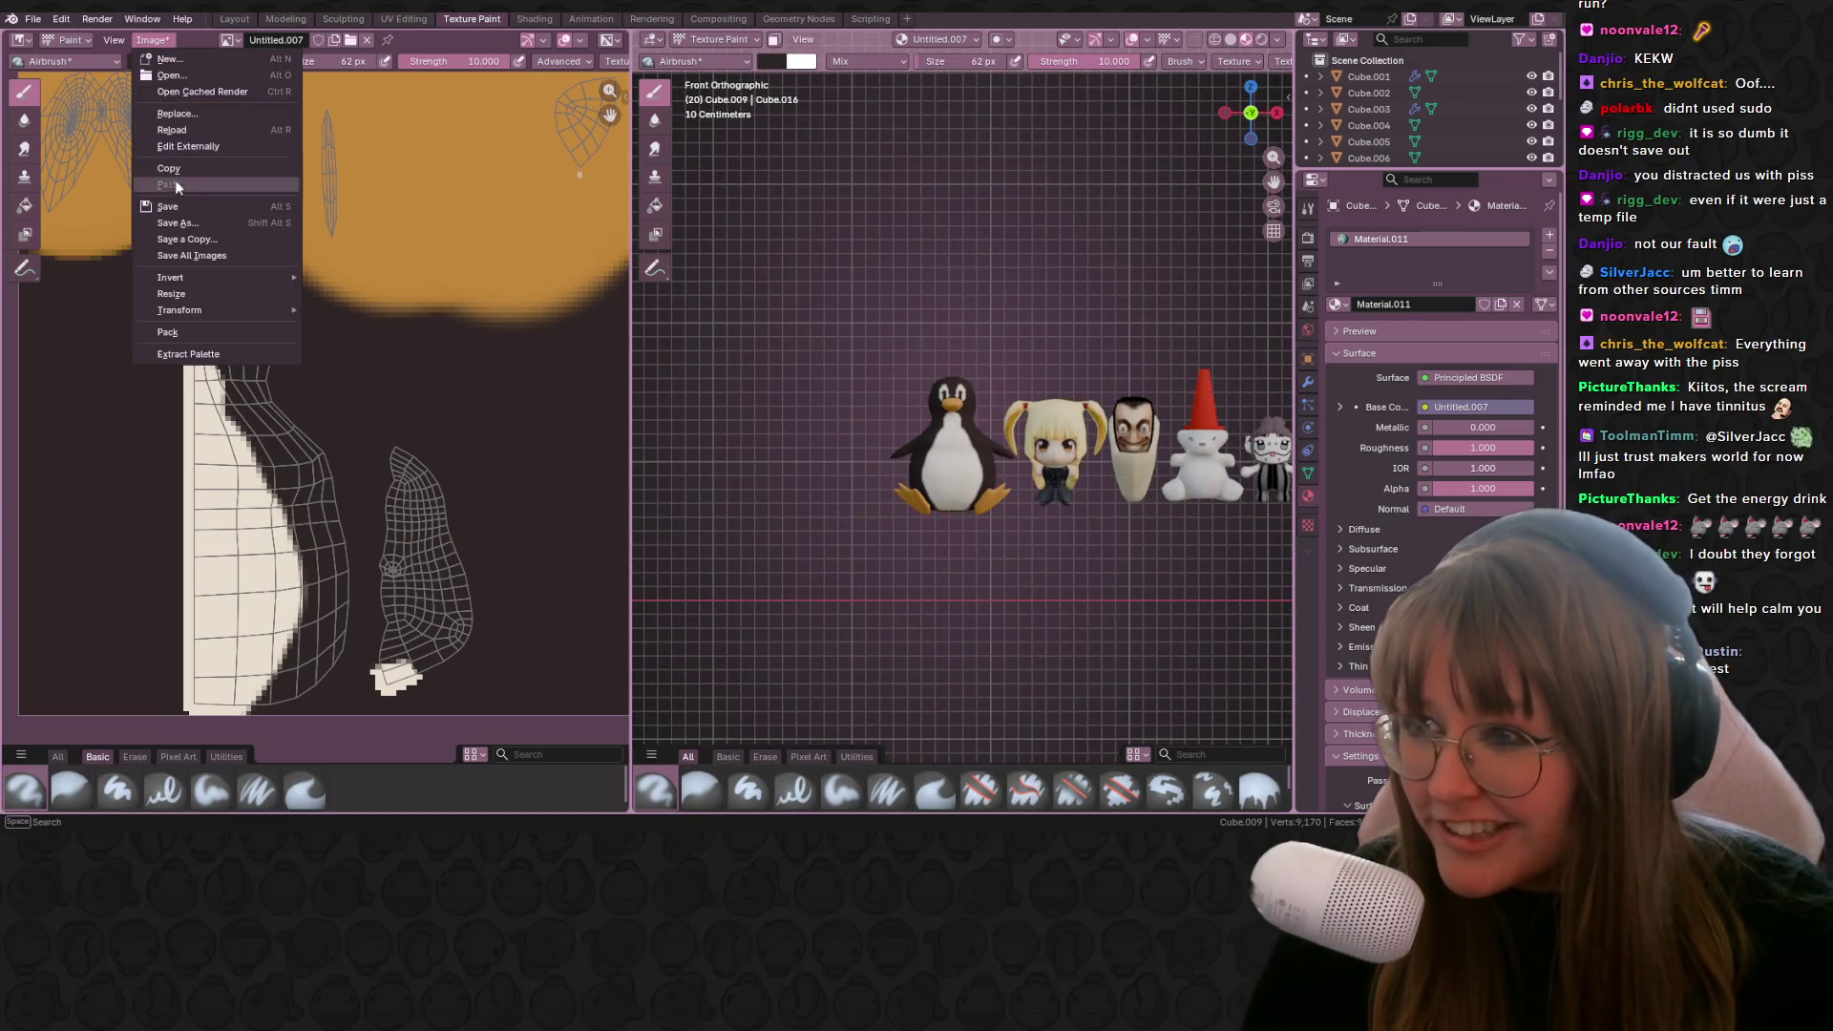
click(176, 222)
click(1027, 732)
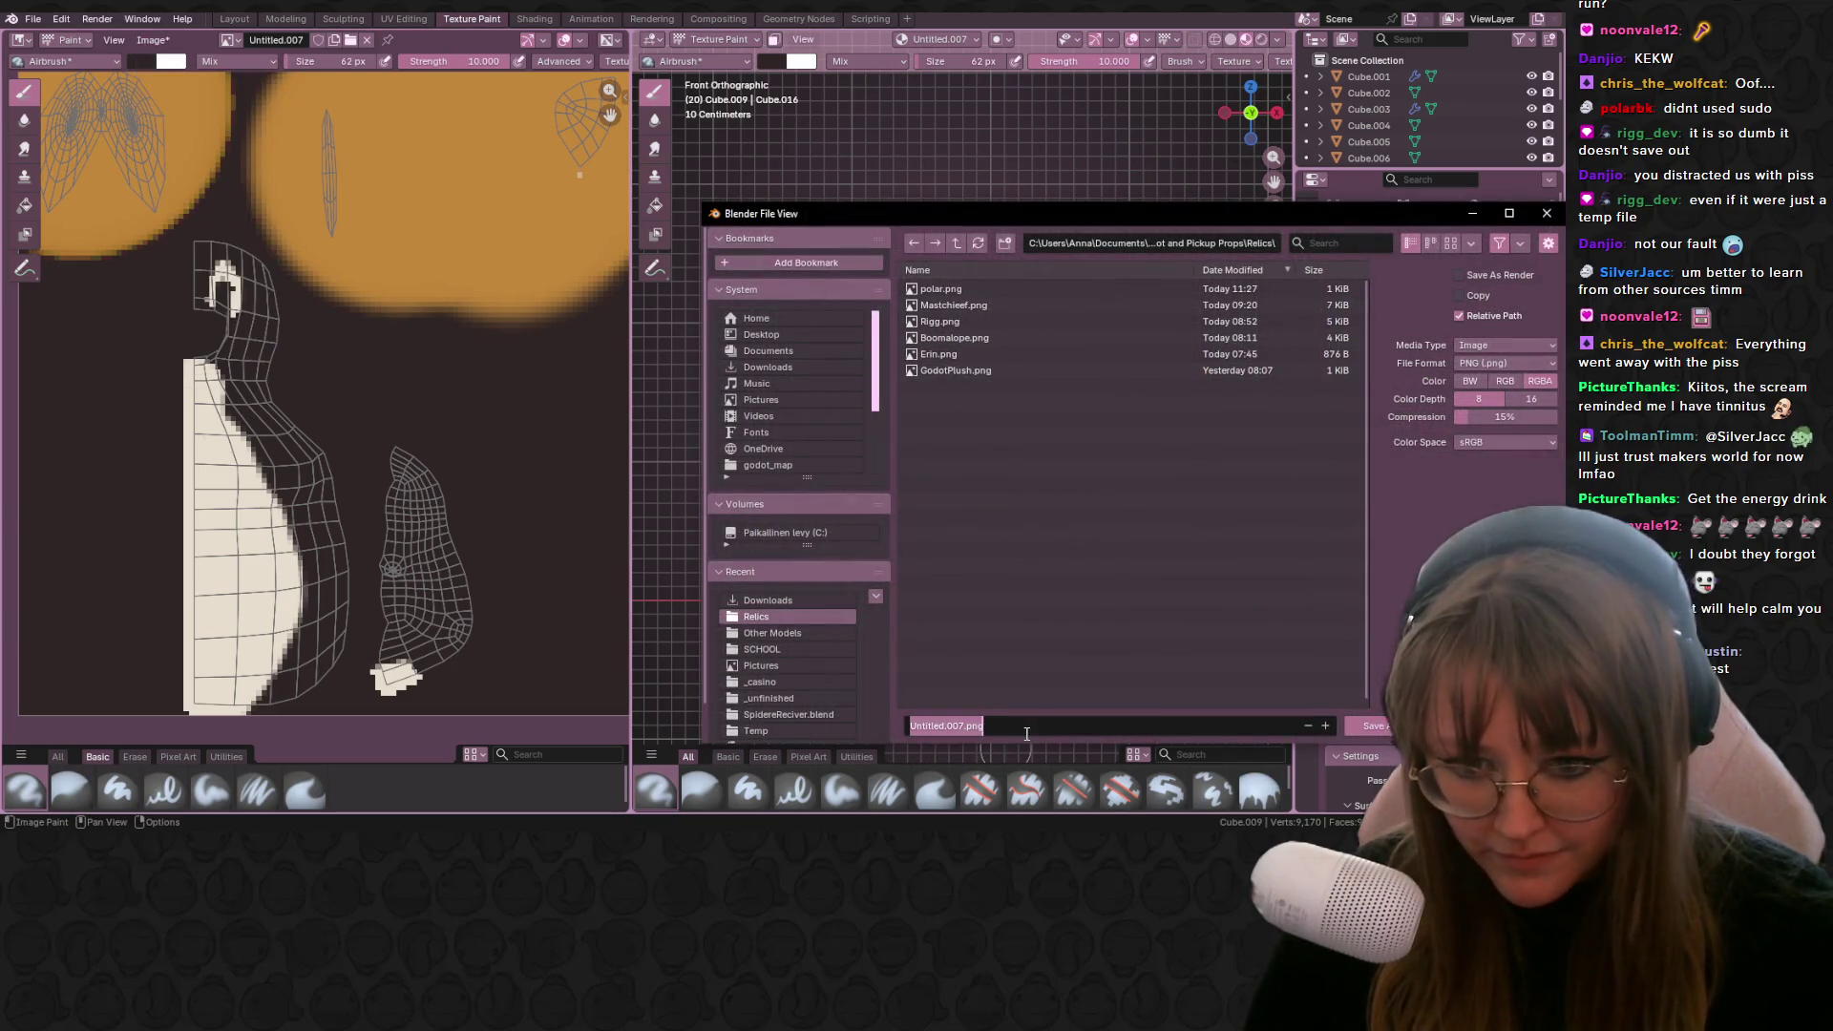
text(Linux.png)
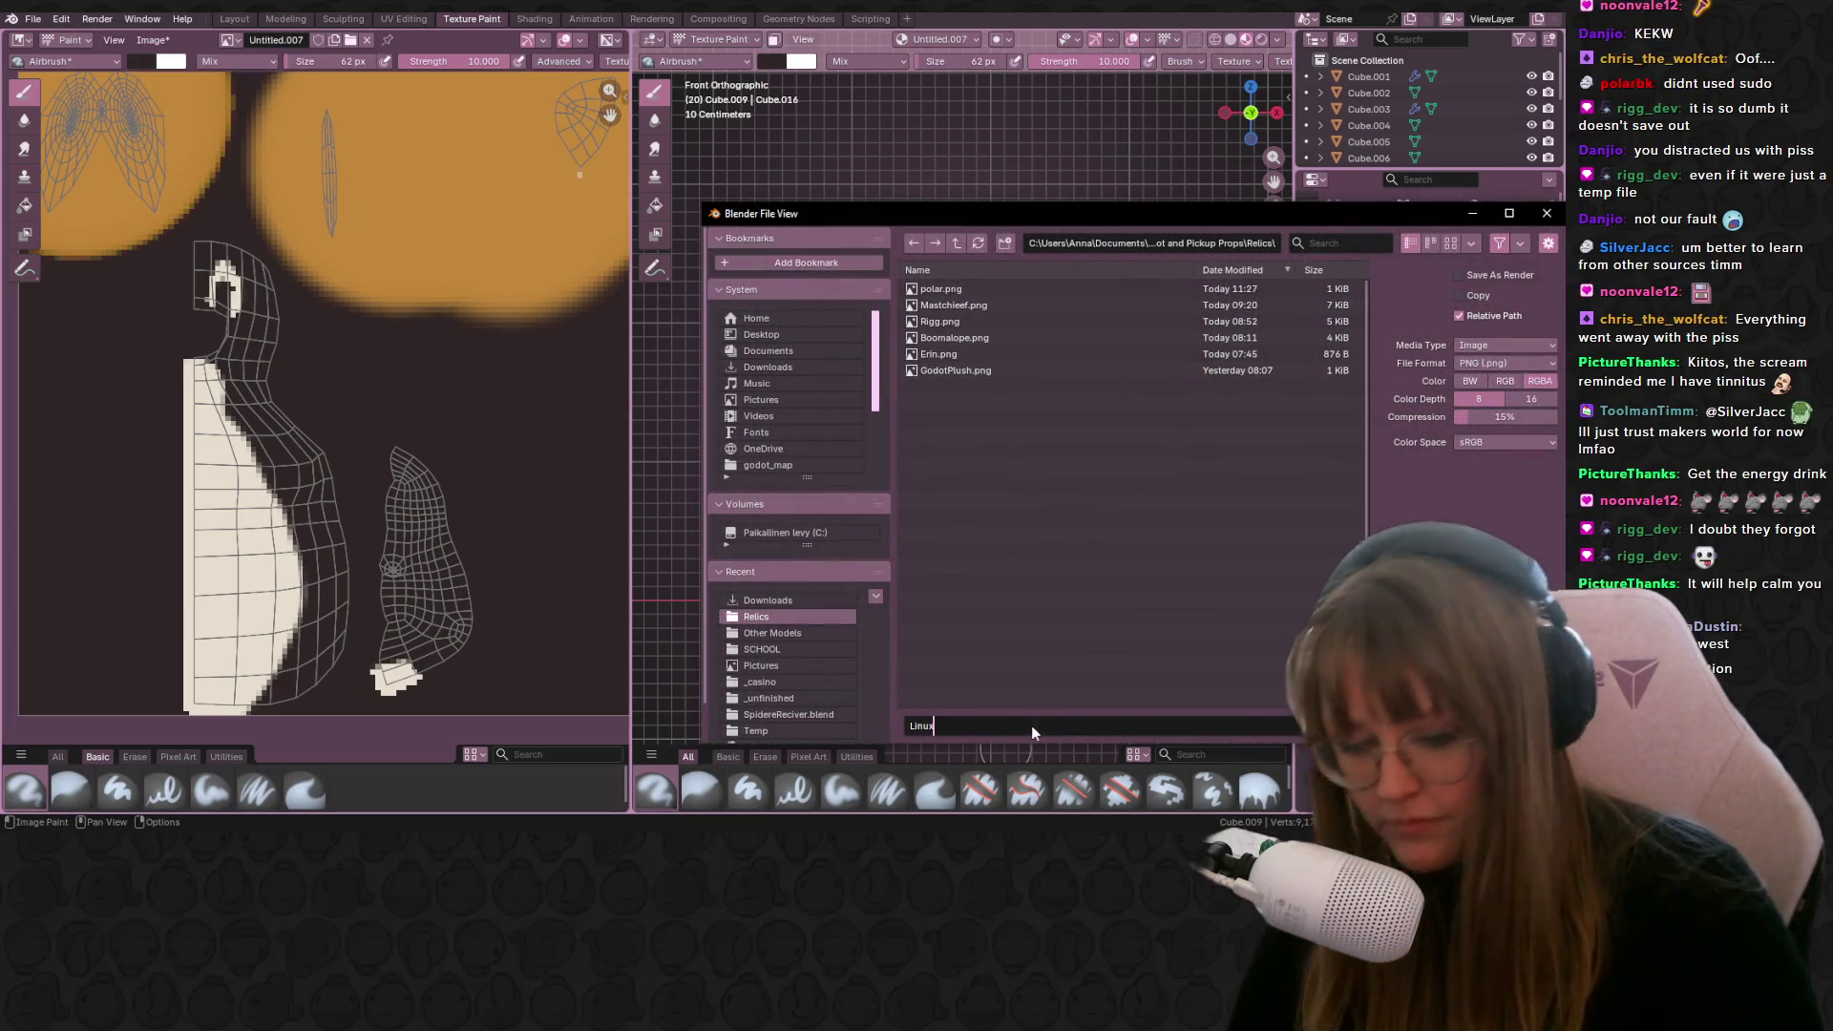
key(Return)
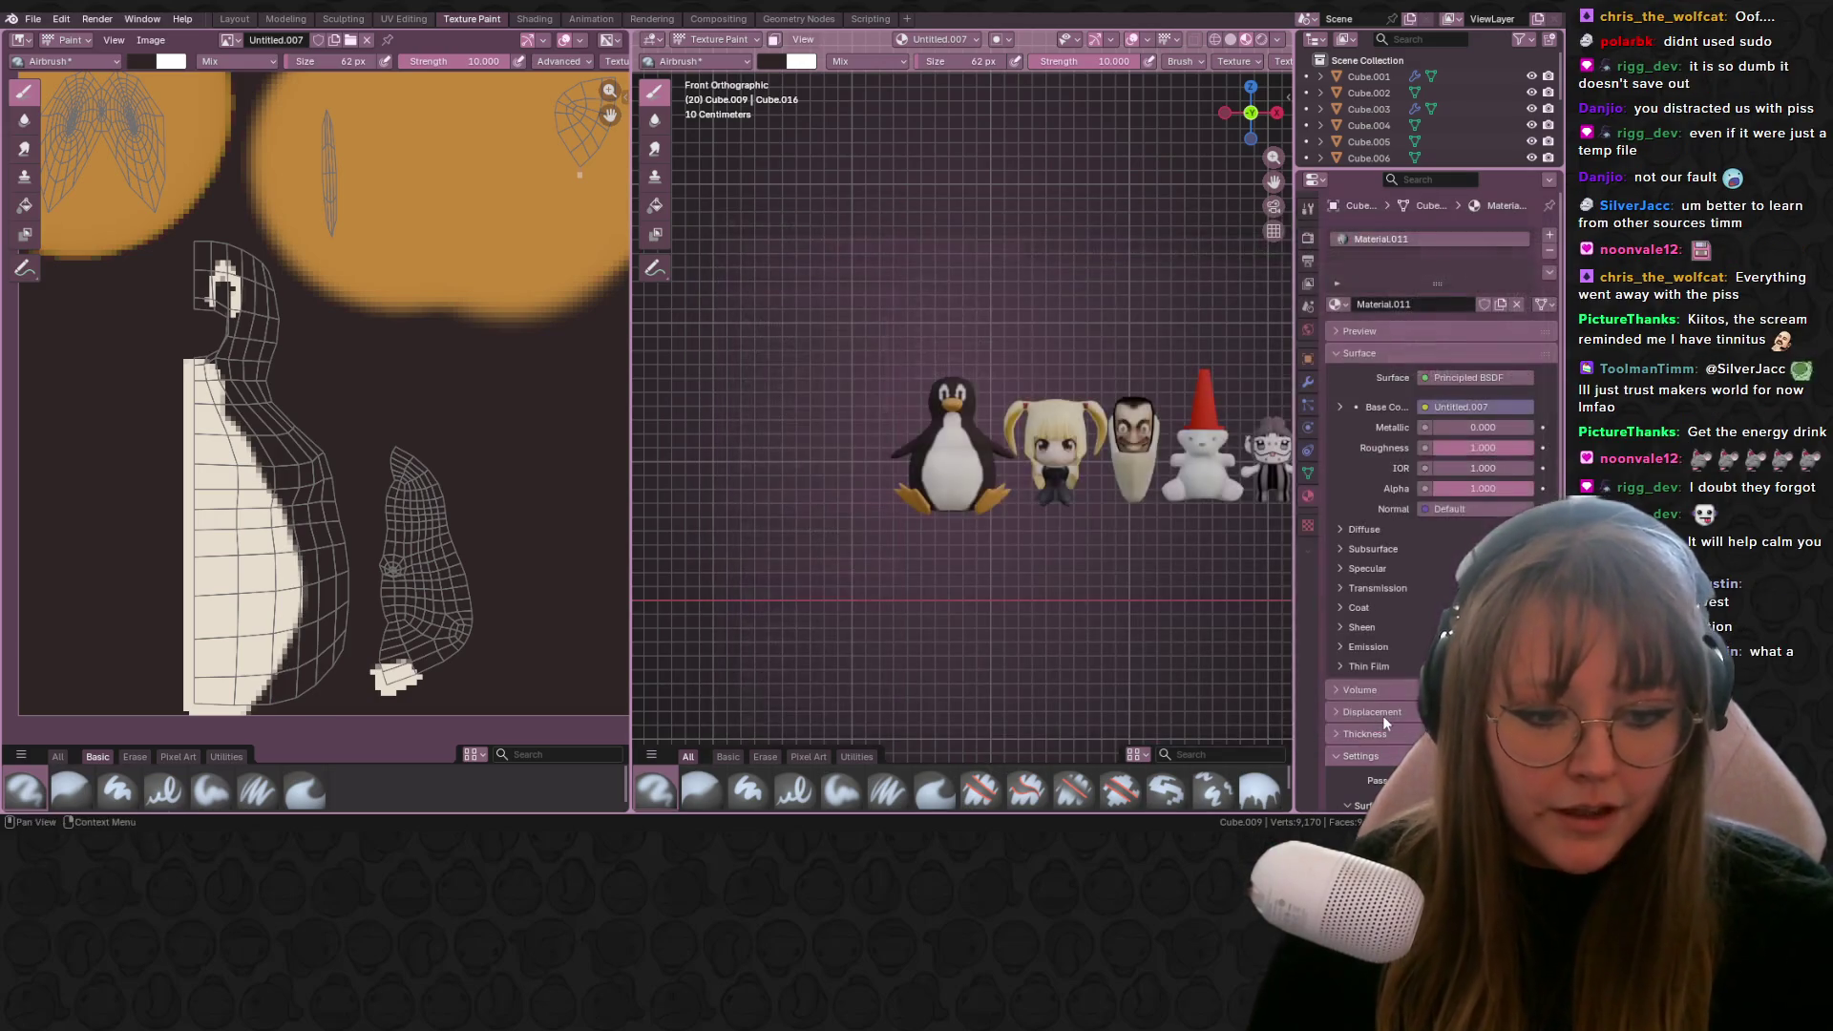
click(234, 18)
Step: Orbit around the plushie lineup and select the white car-shaped model, Cube.010
mouse_move(436, 192)
middle_down()
mouse_move(638, 233)
mouse_move(884, 319)
mouse_move(917, 296)
mouse_move(920, 314)
middle_up()
scroll(924, 298, up, 3)
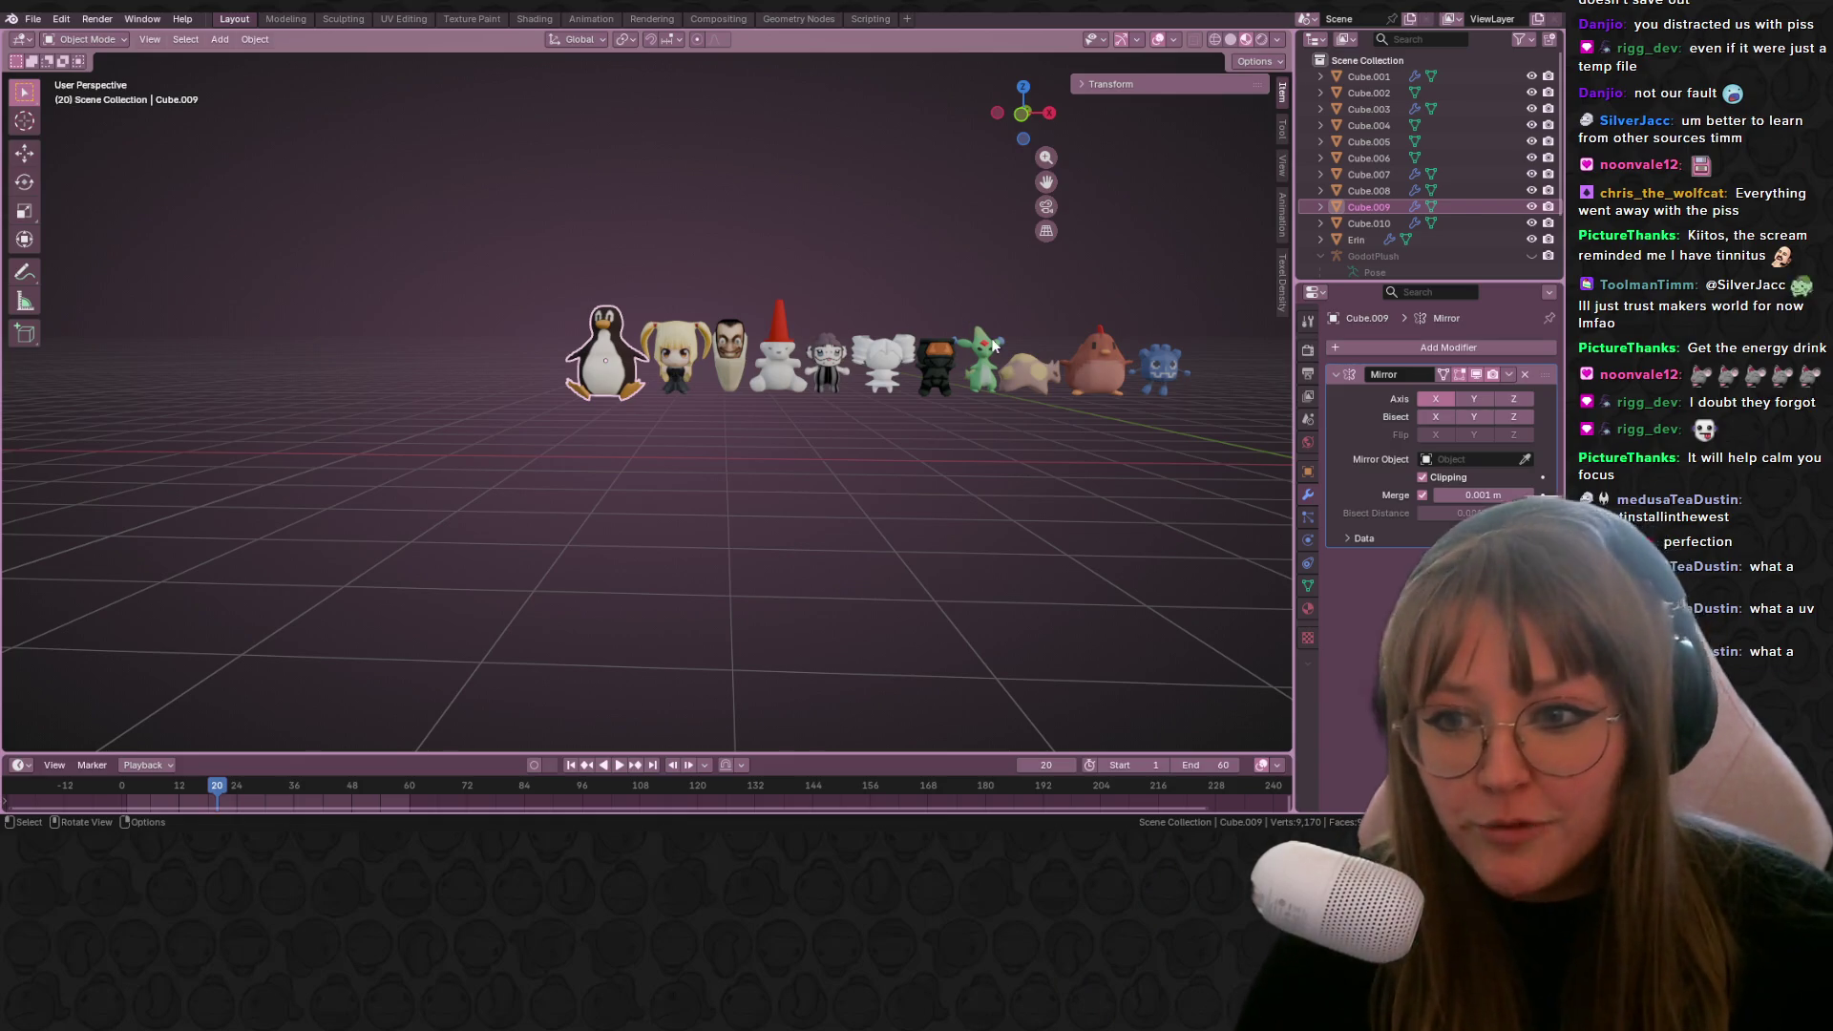
mouse_move(931, 406)
middle_down()
mouse_move(671, 381)
mouse_move(605, 446)
mouse_move(707, 496)
mouse_move(735, 461)
middle_up()
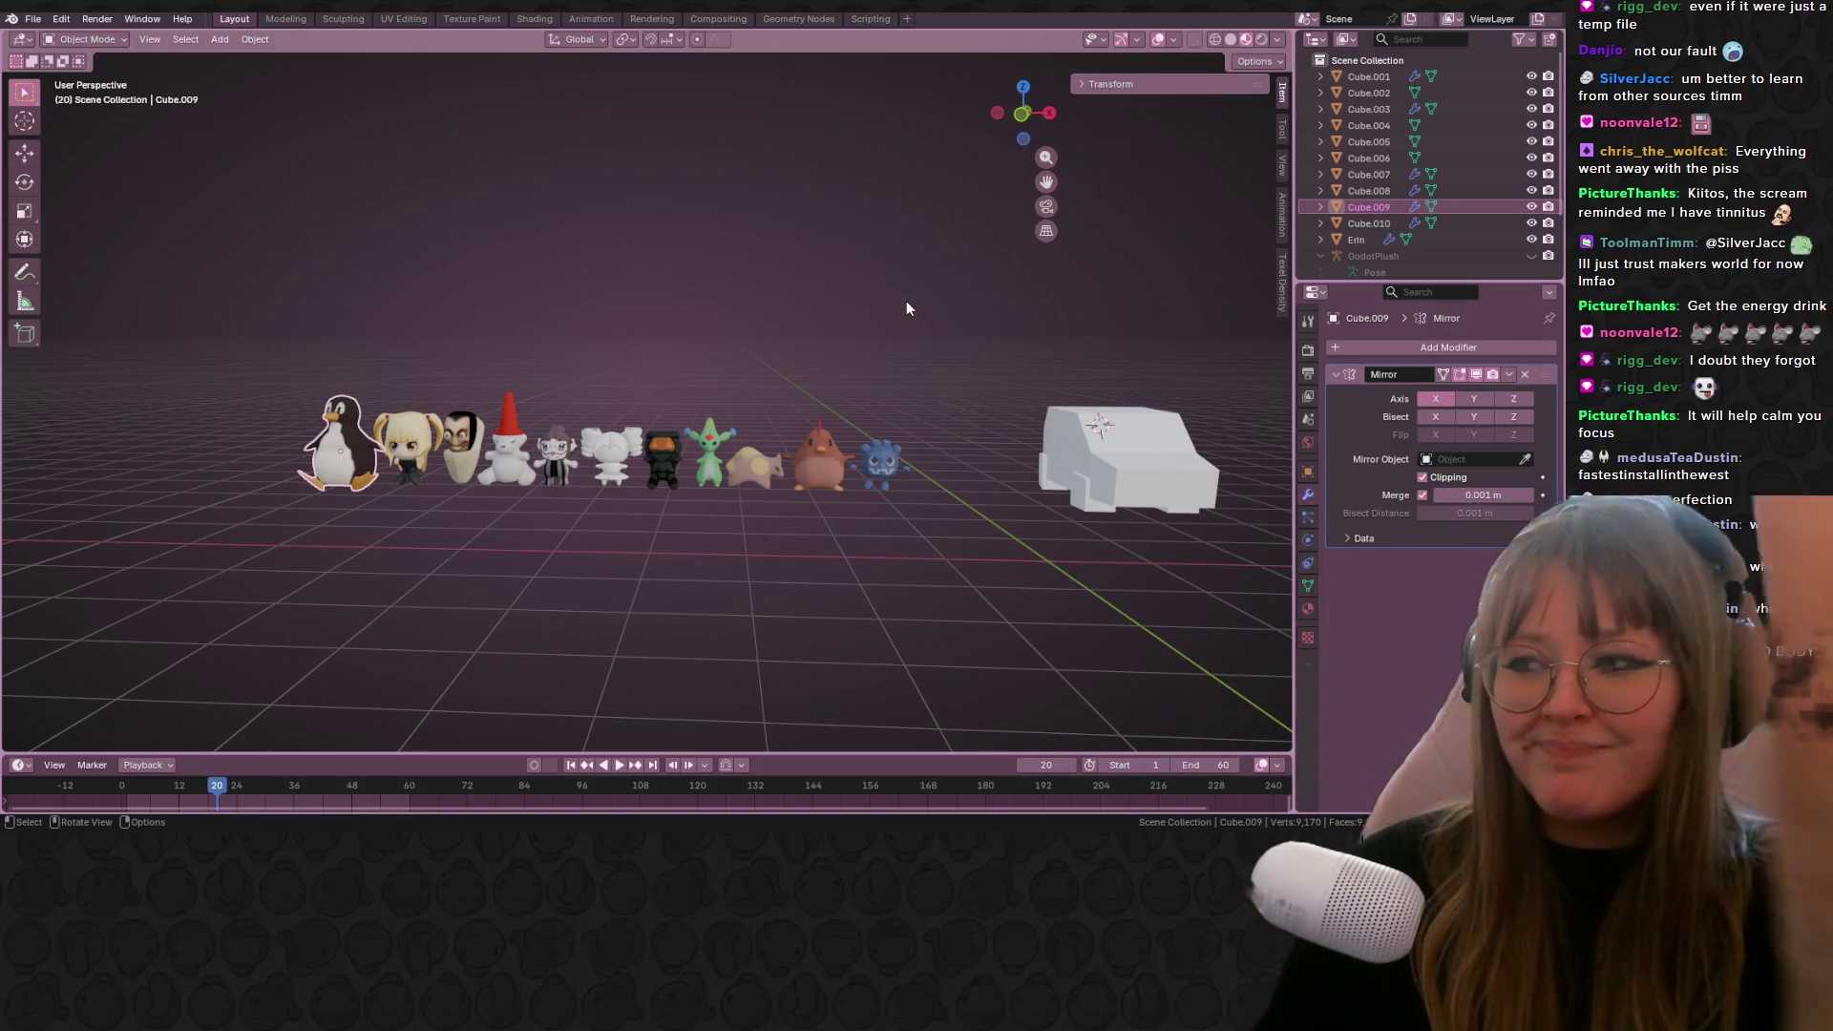
mouse_move(1028, 424)
middle_down()
mouse_move(979, 422)
mouse_move(1074, 152)
mouse_move(599, 328)
mouse_move(946, 351)
mouse_move(648, 406)
mouse_move(769, 415)
middle_up()
scroll(946, 352, up, 2)
click(869, 344)
scroll(525, 392, up, 5)
click(532, 19)
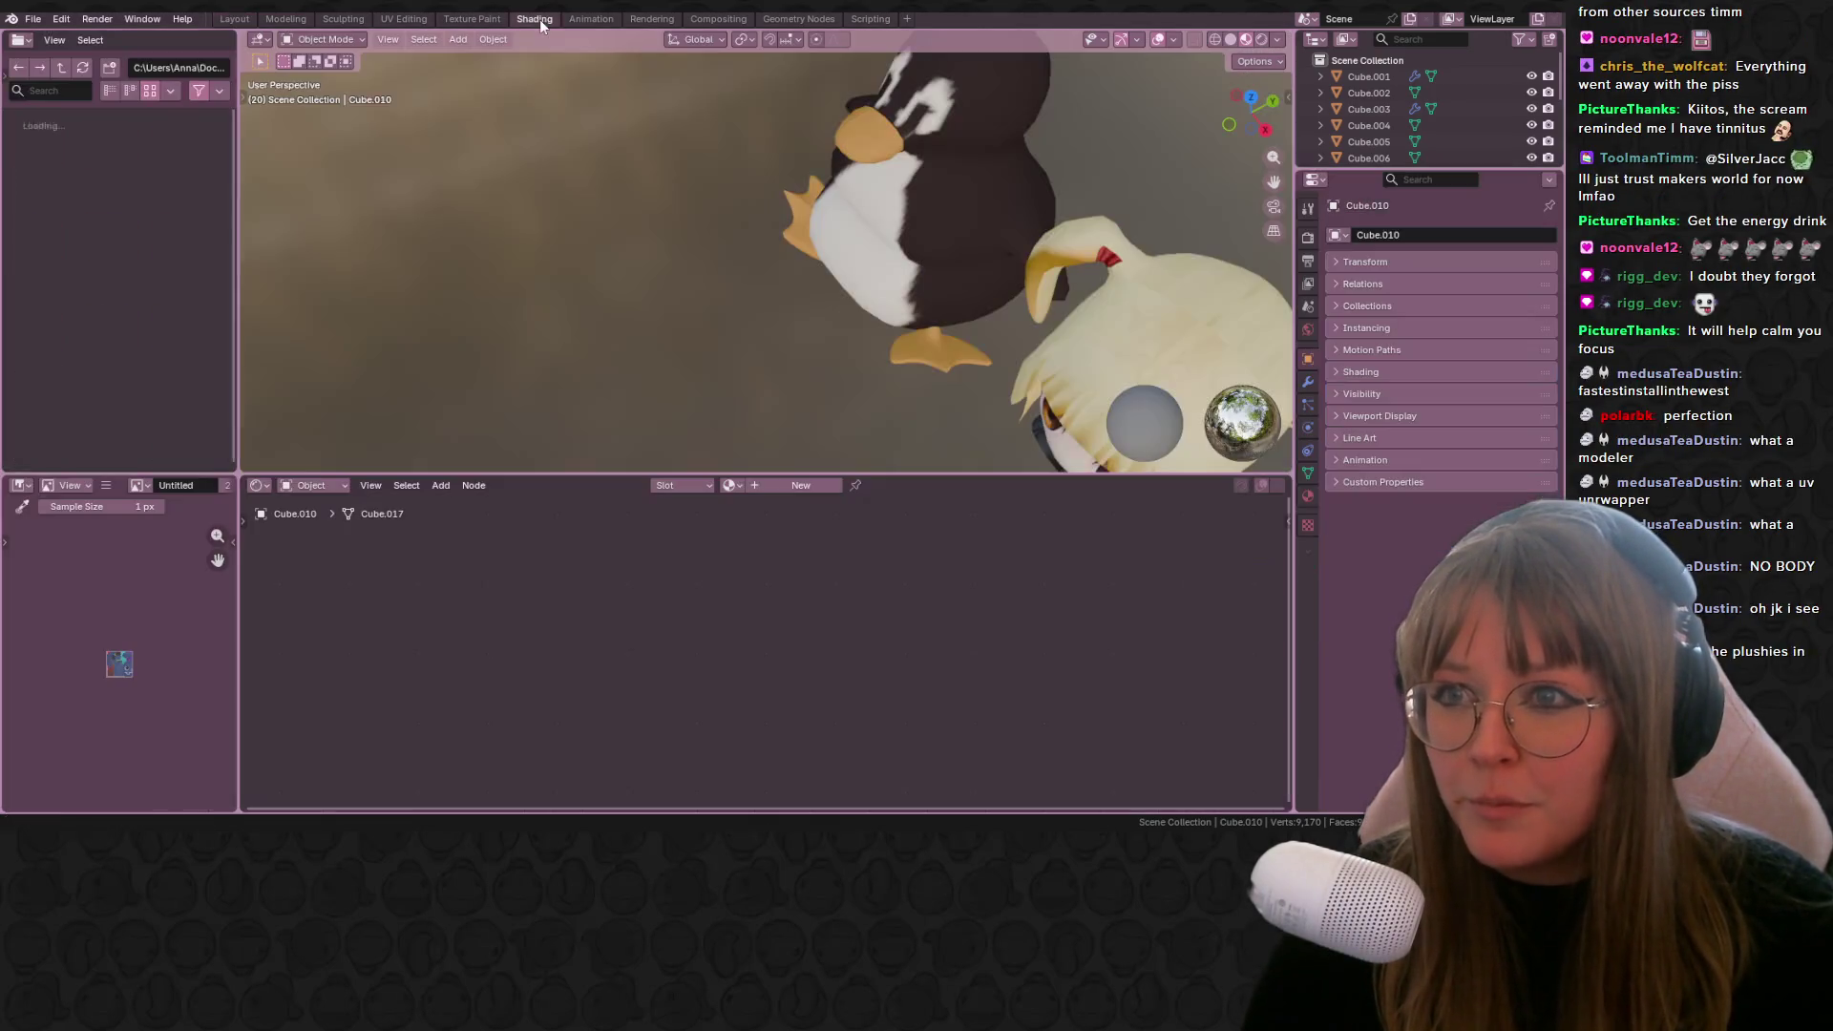
Step: Create a new material for Cube.010 with an Image Texture node feeding Base Color
scroll(754, 233, down, 6)
middle_drag(662, 56, 1049, 112)
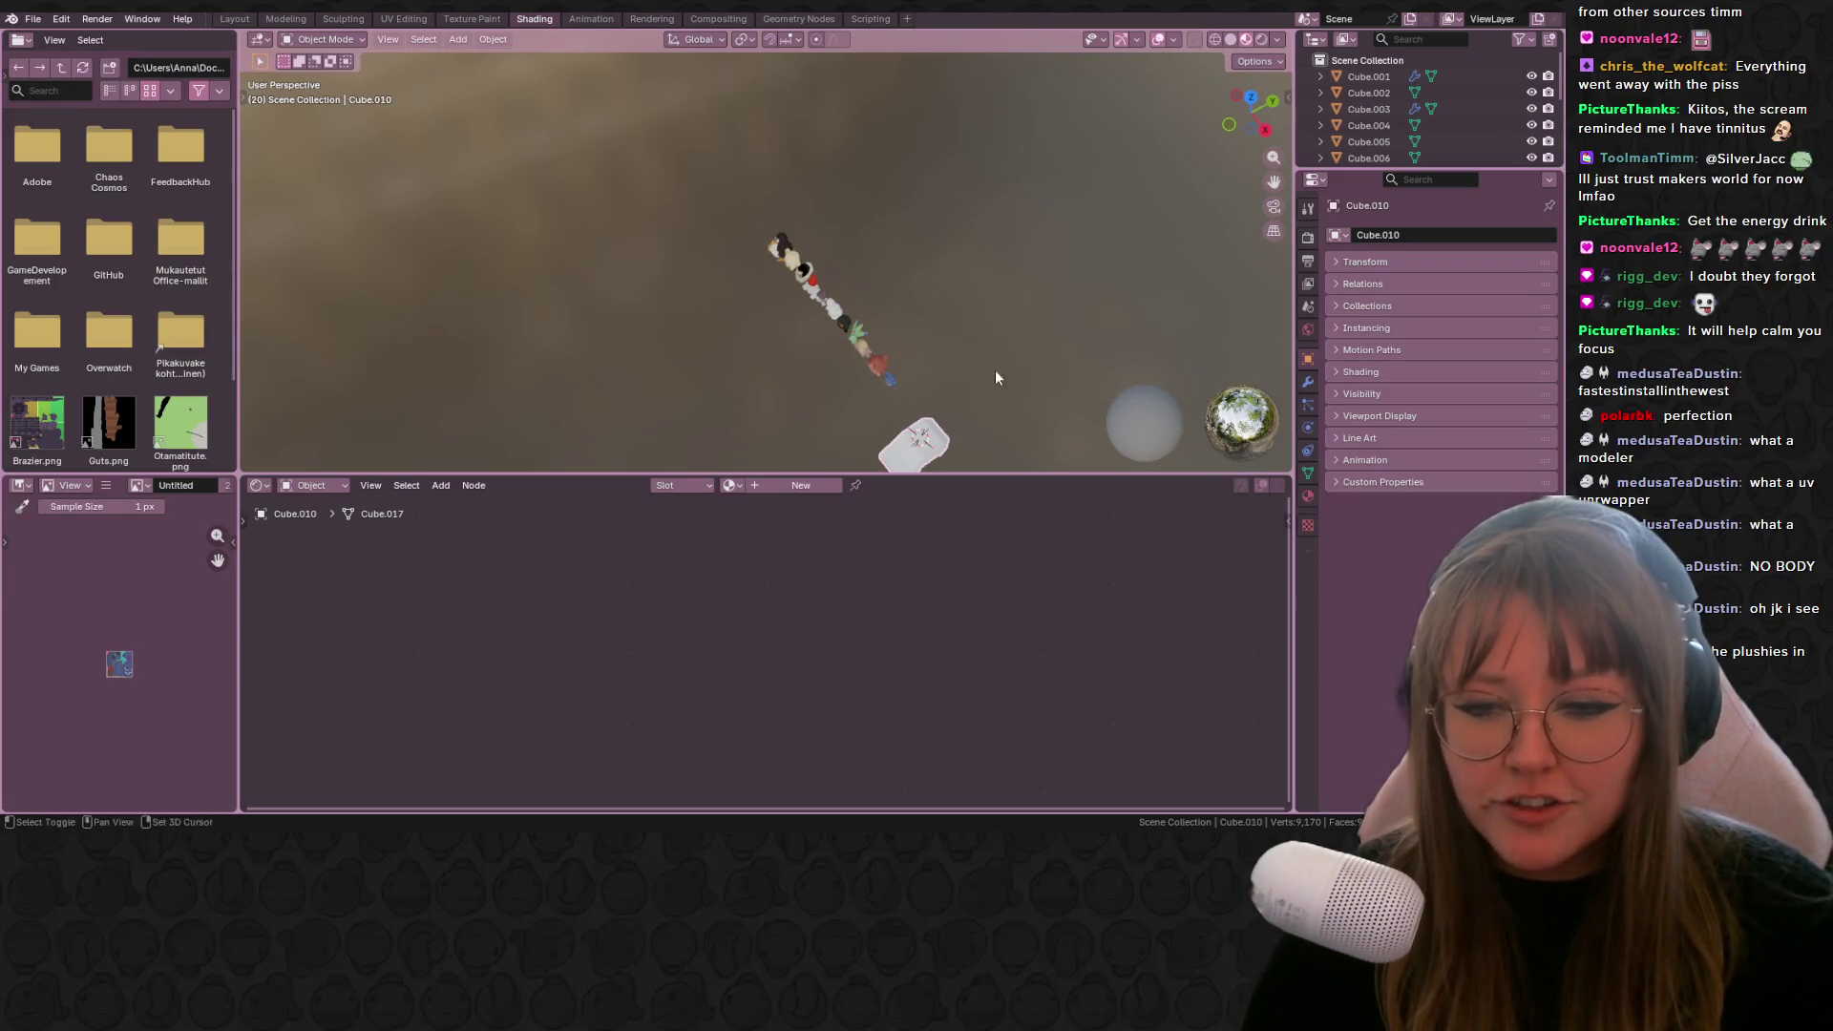
middle_drag(995, 377, 945, 345)
click(802, 485)
drag(627, 624, 426, 621)
click(426, 621)
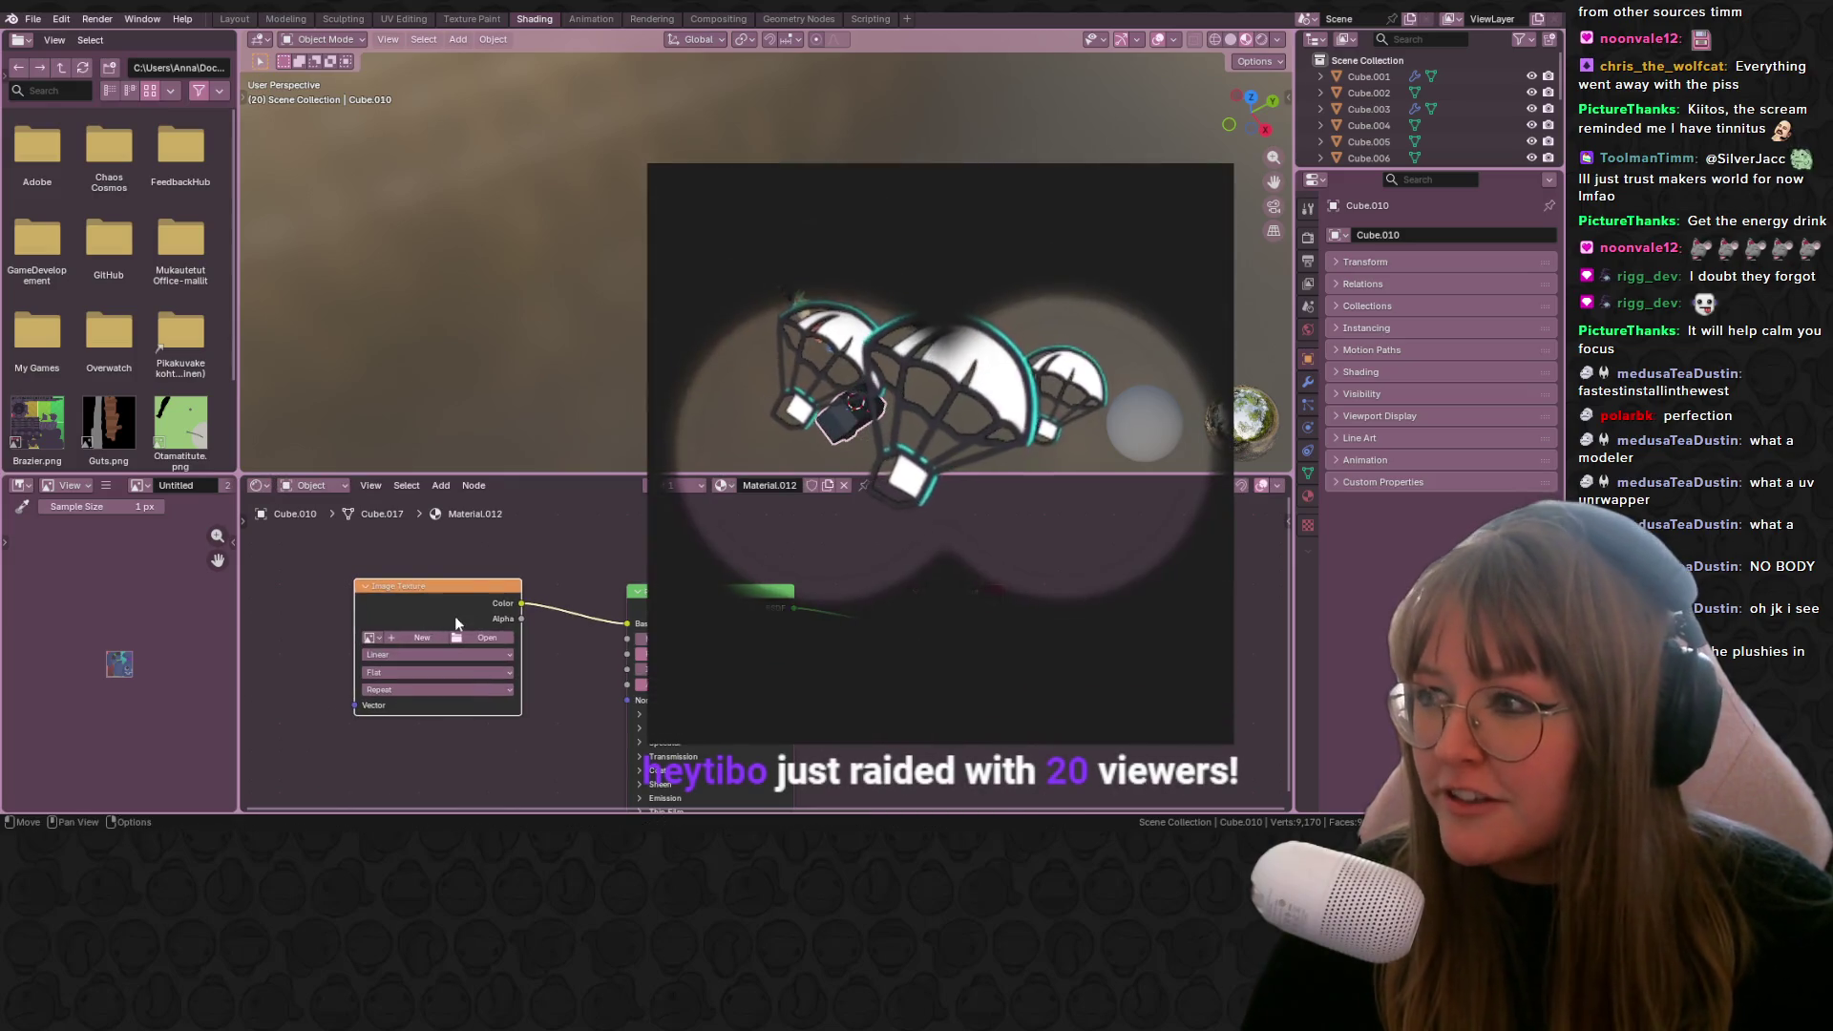
mouse_move(802, 143)
middle_down()
mouse_move(844, 158)
mouse_move(760, 195)
mouse_move(966, 235)
mouse_move(662, 277)
mouse_move(827, 248)
middle_up()
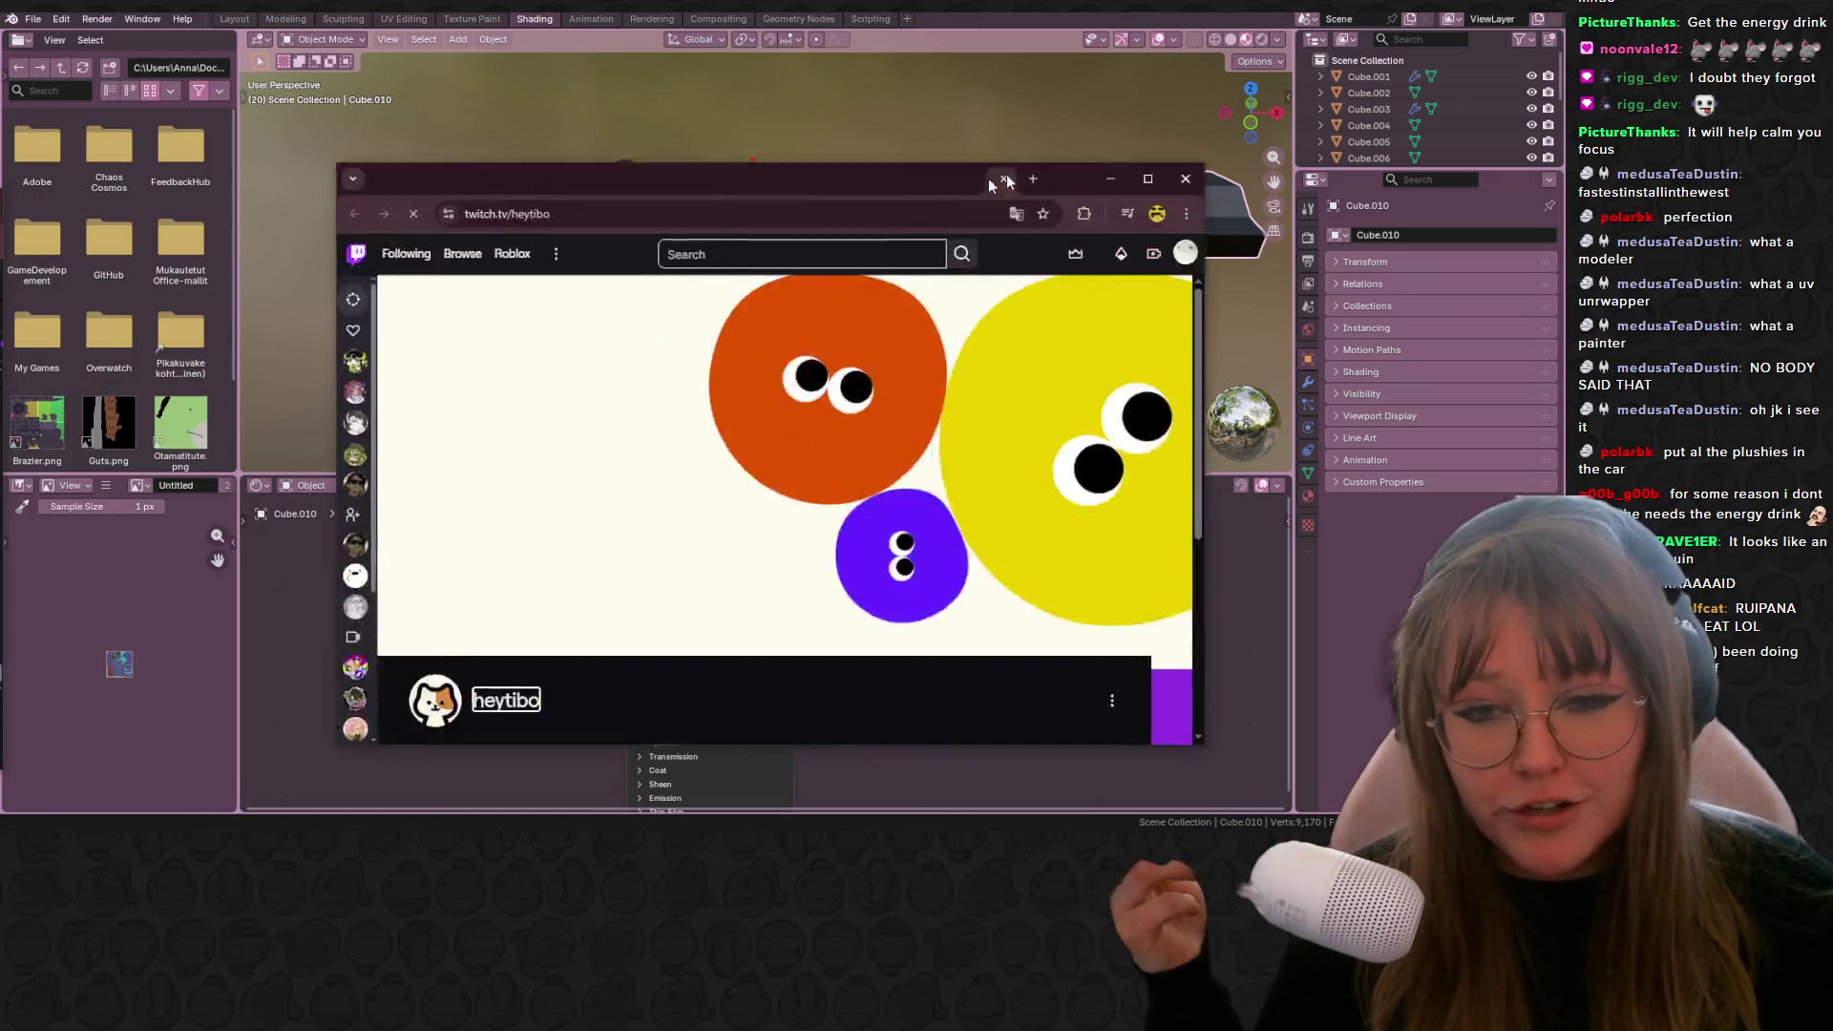
Step: Pause the Twitch past broadcast and seek it to 01:44:24
drag(1006, 182, 1135, 131)
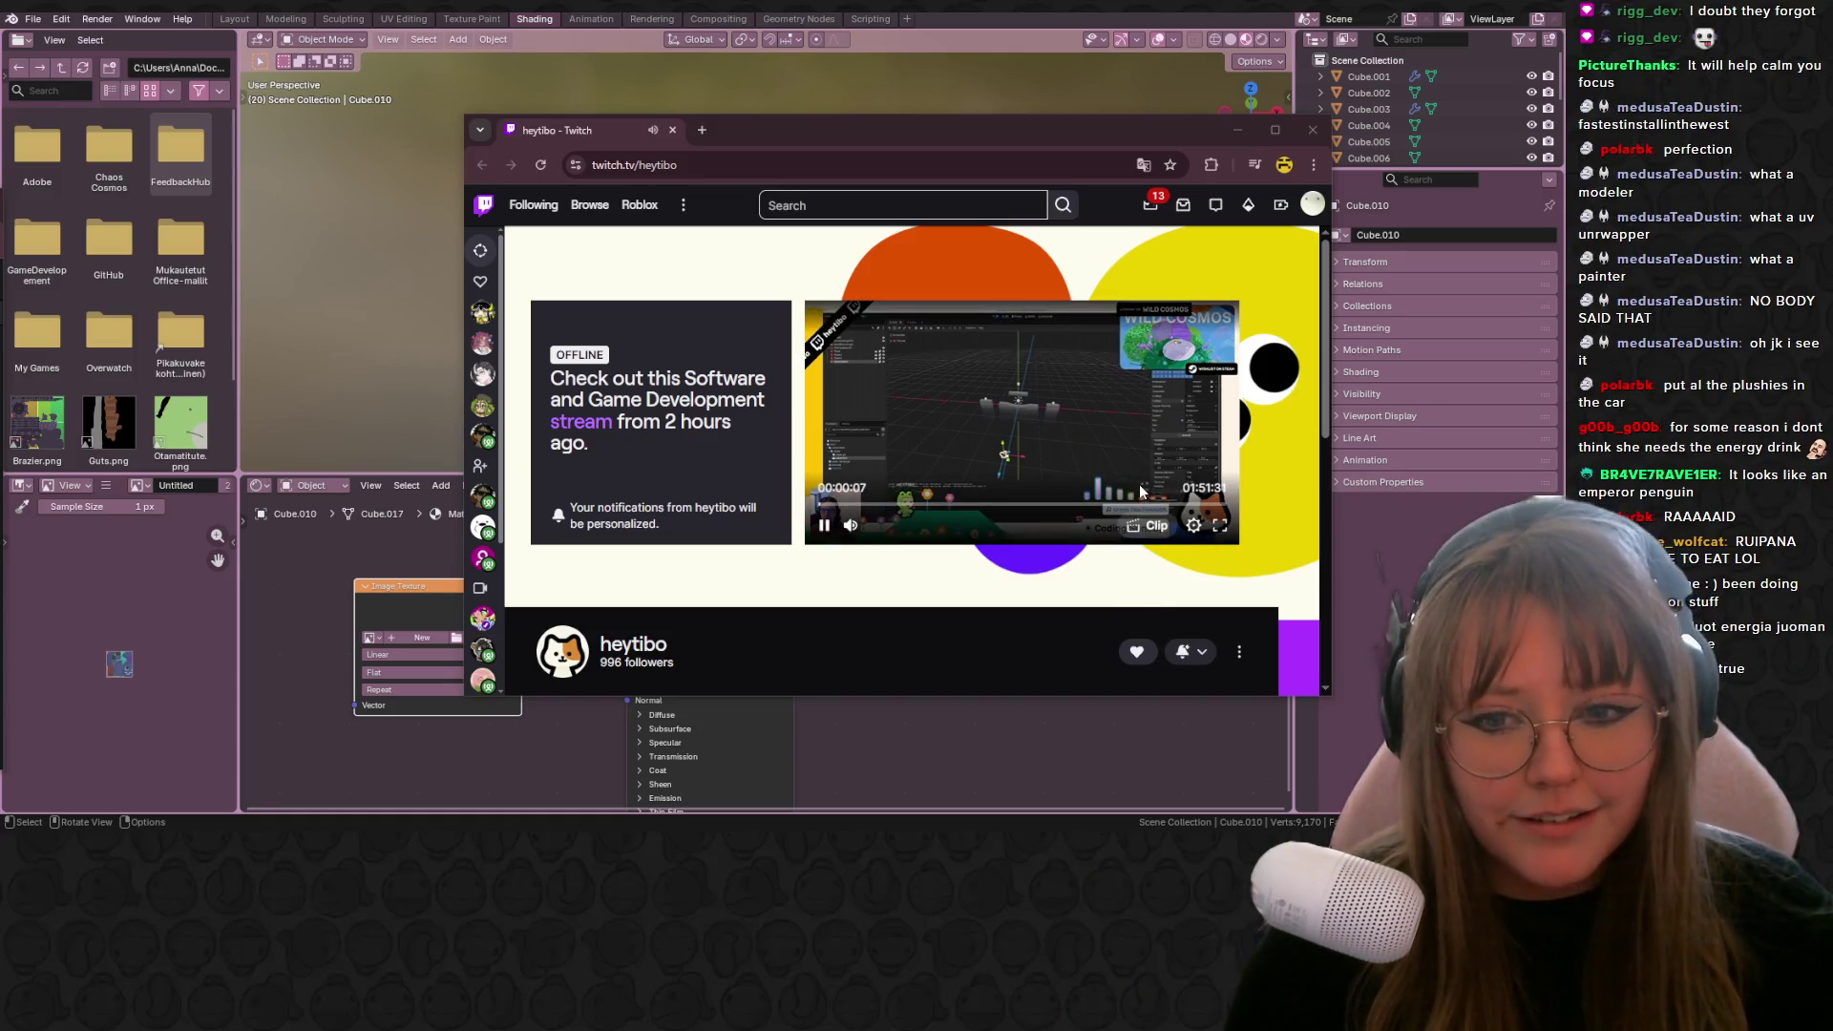
click(1059, 511)
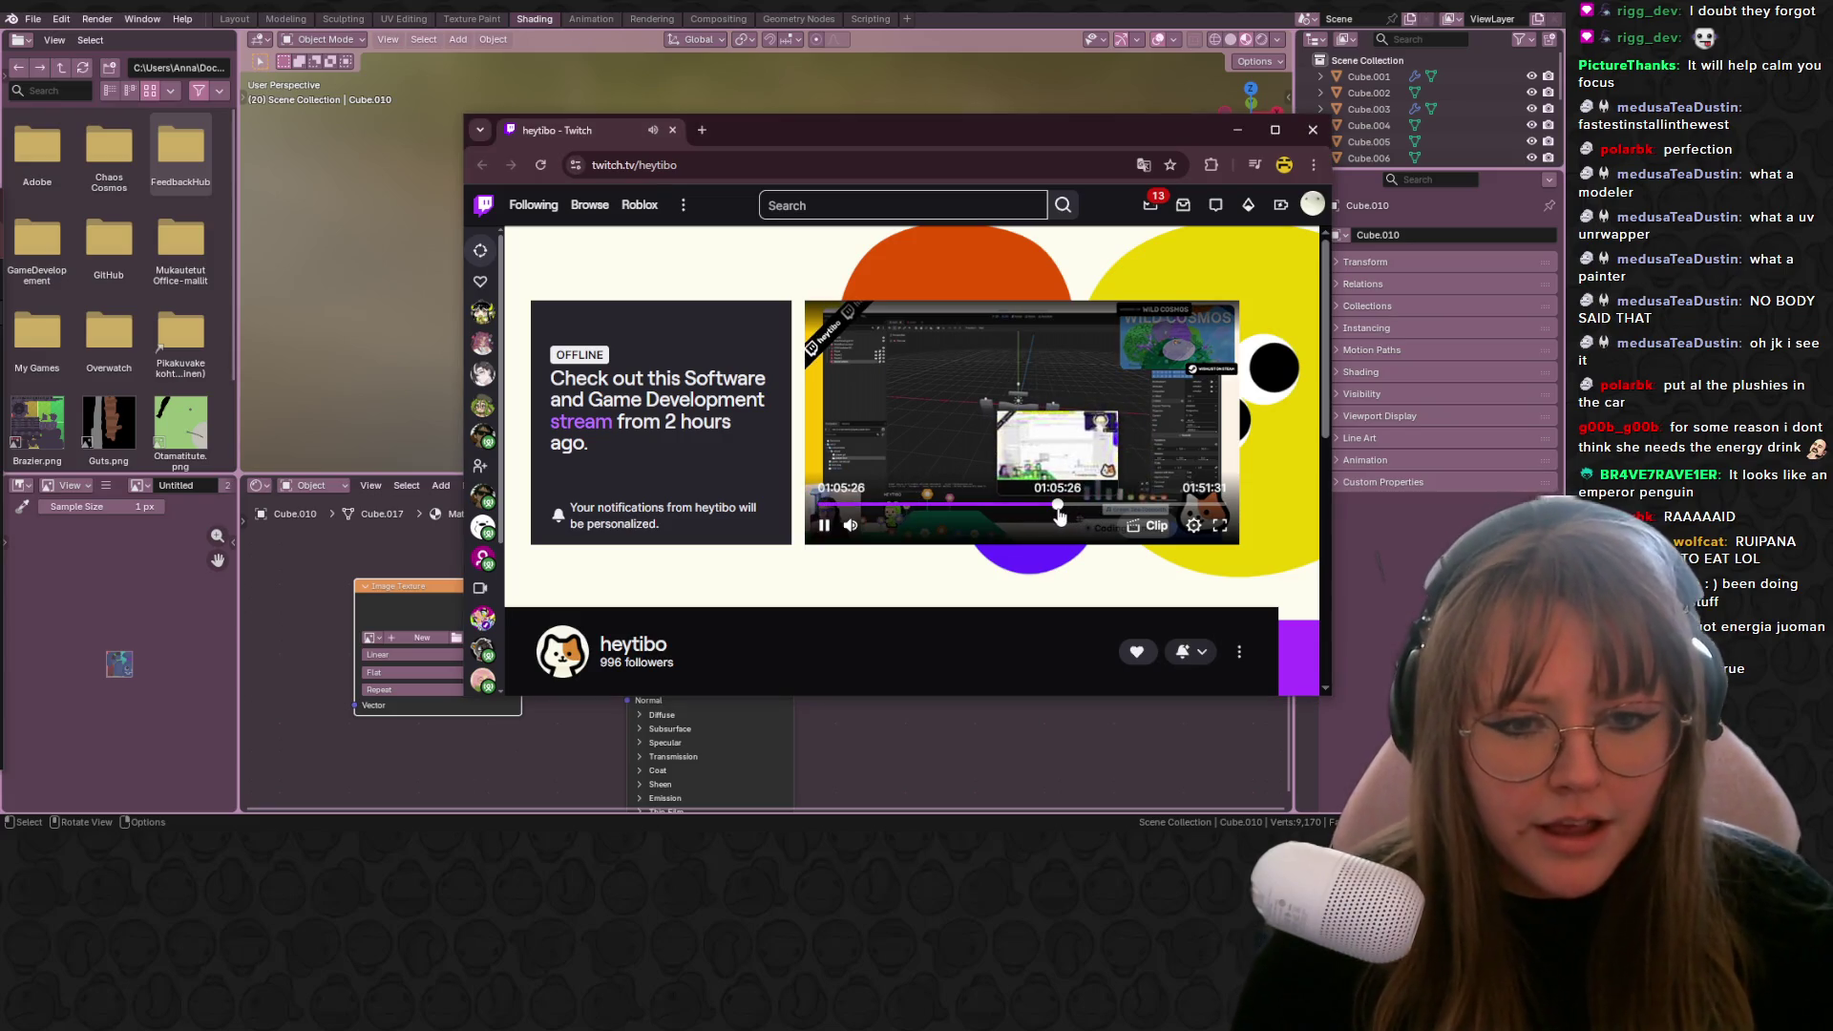
scroll(993, 363, down, 3)
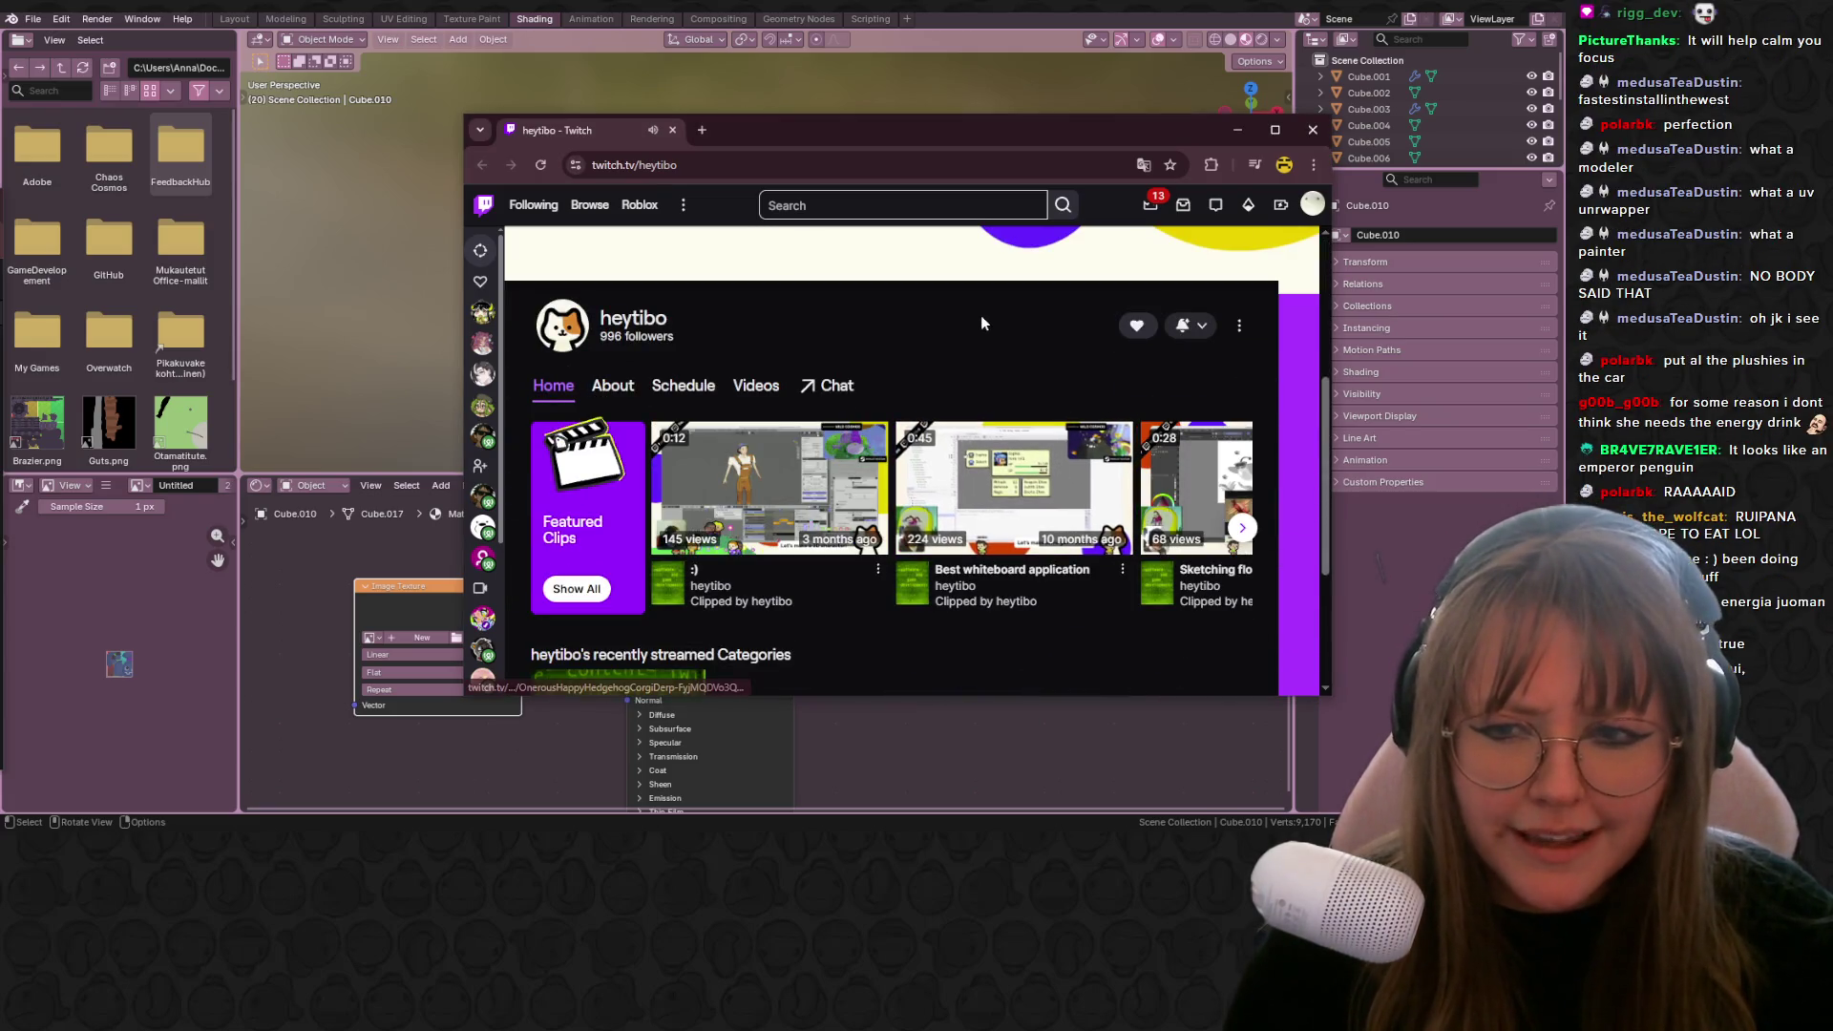
scroll(966, 325, up, 3)
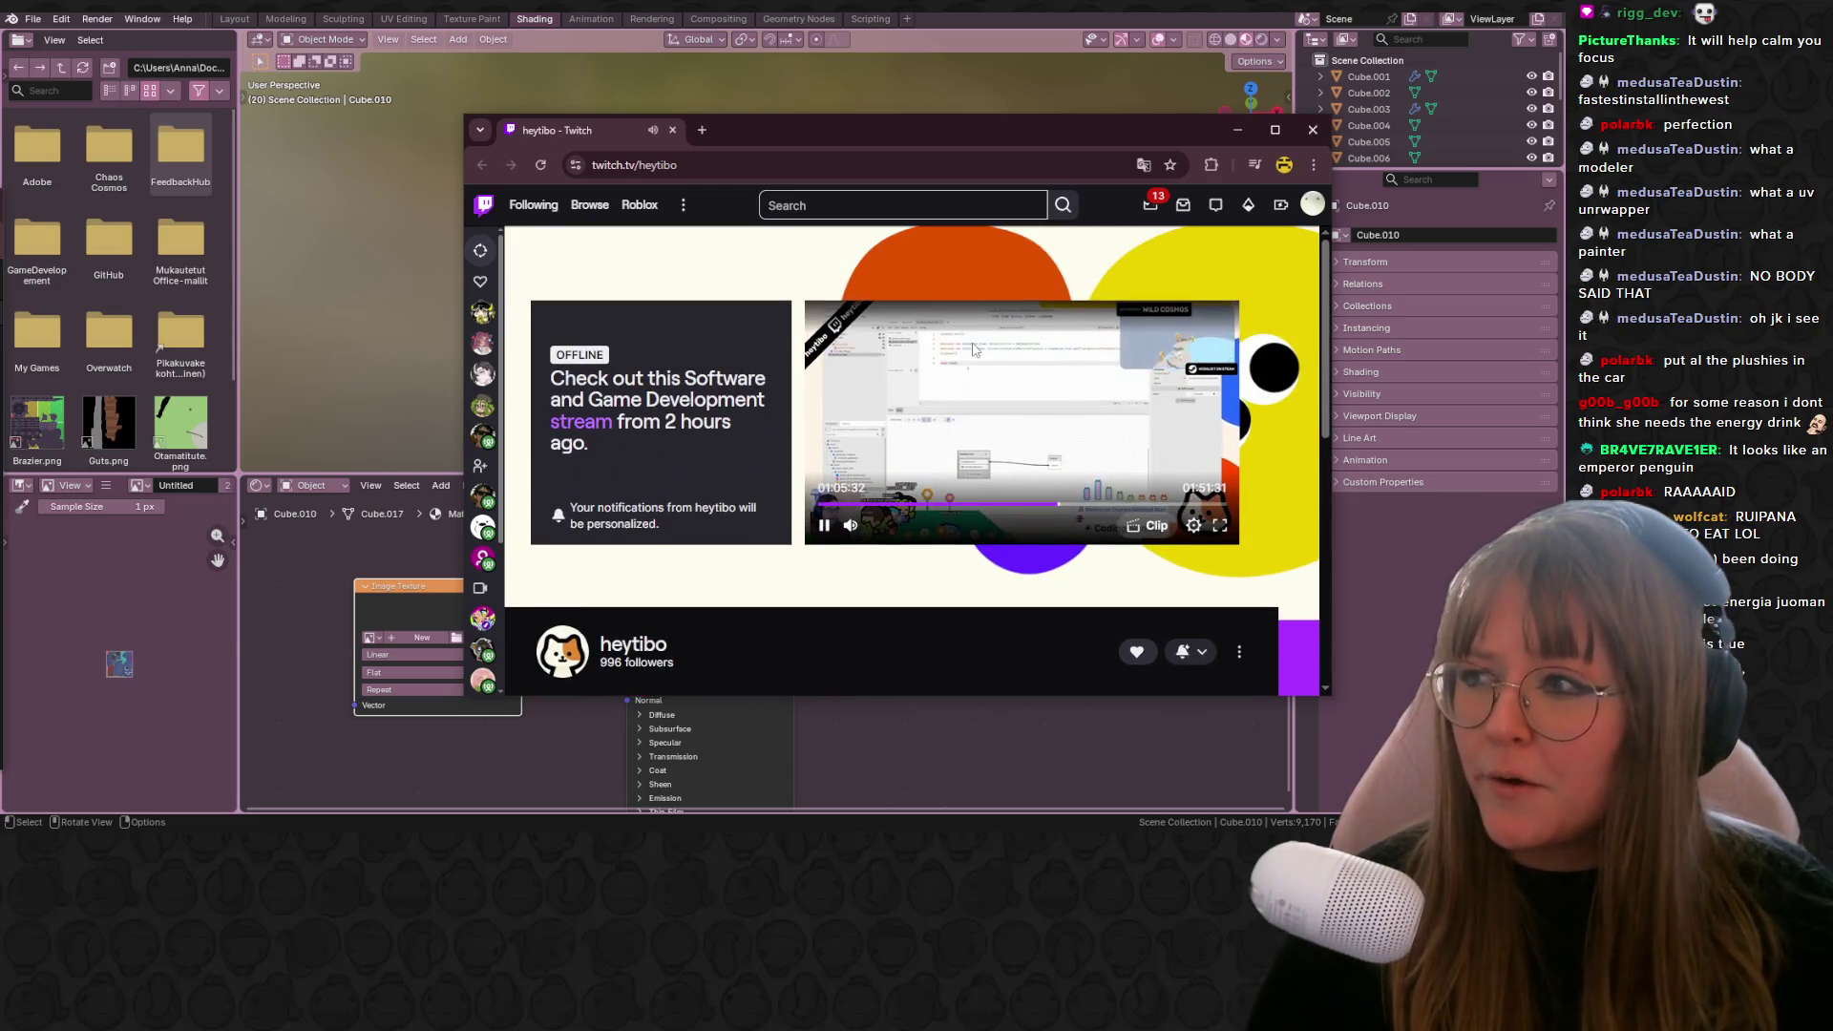
click(824, 526)
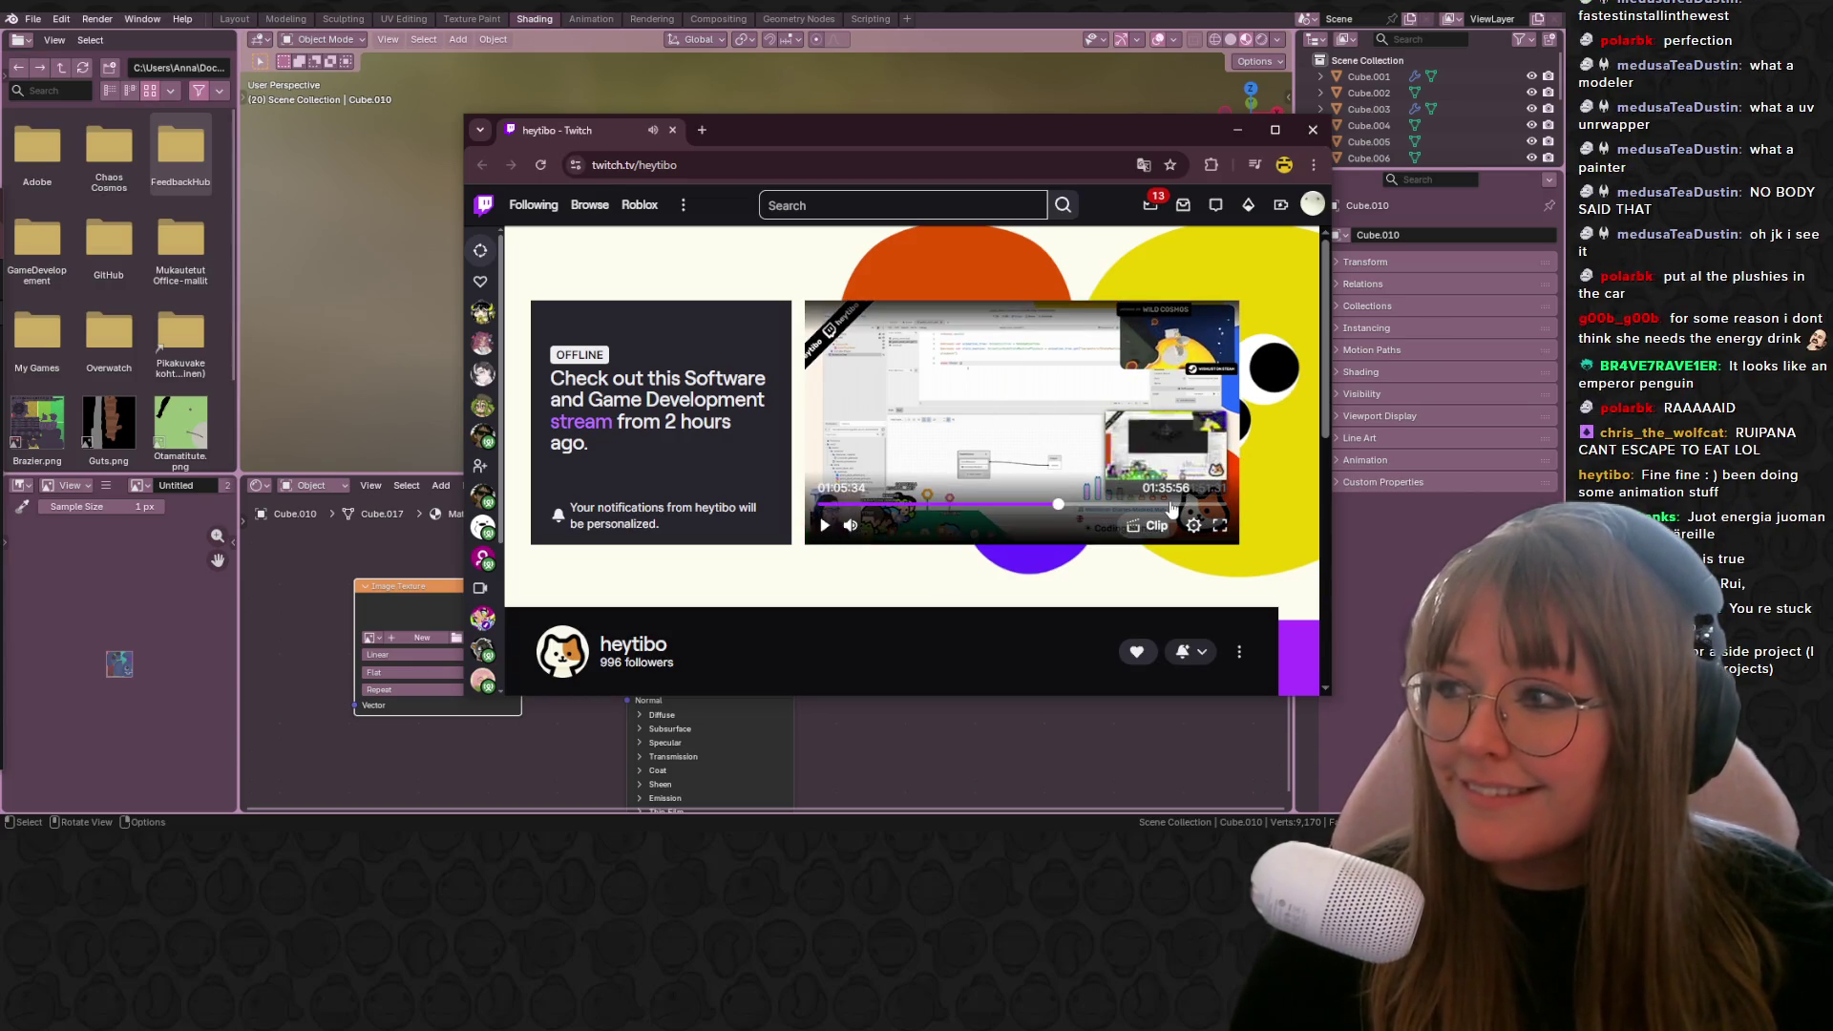
click(1172, 505)
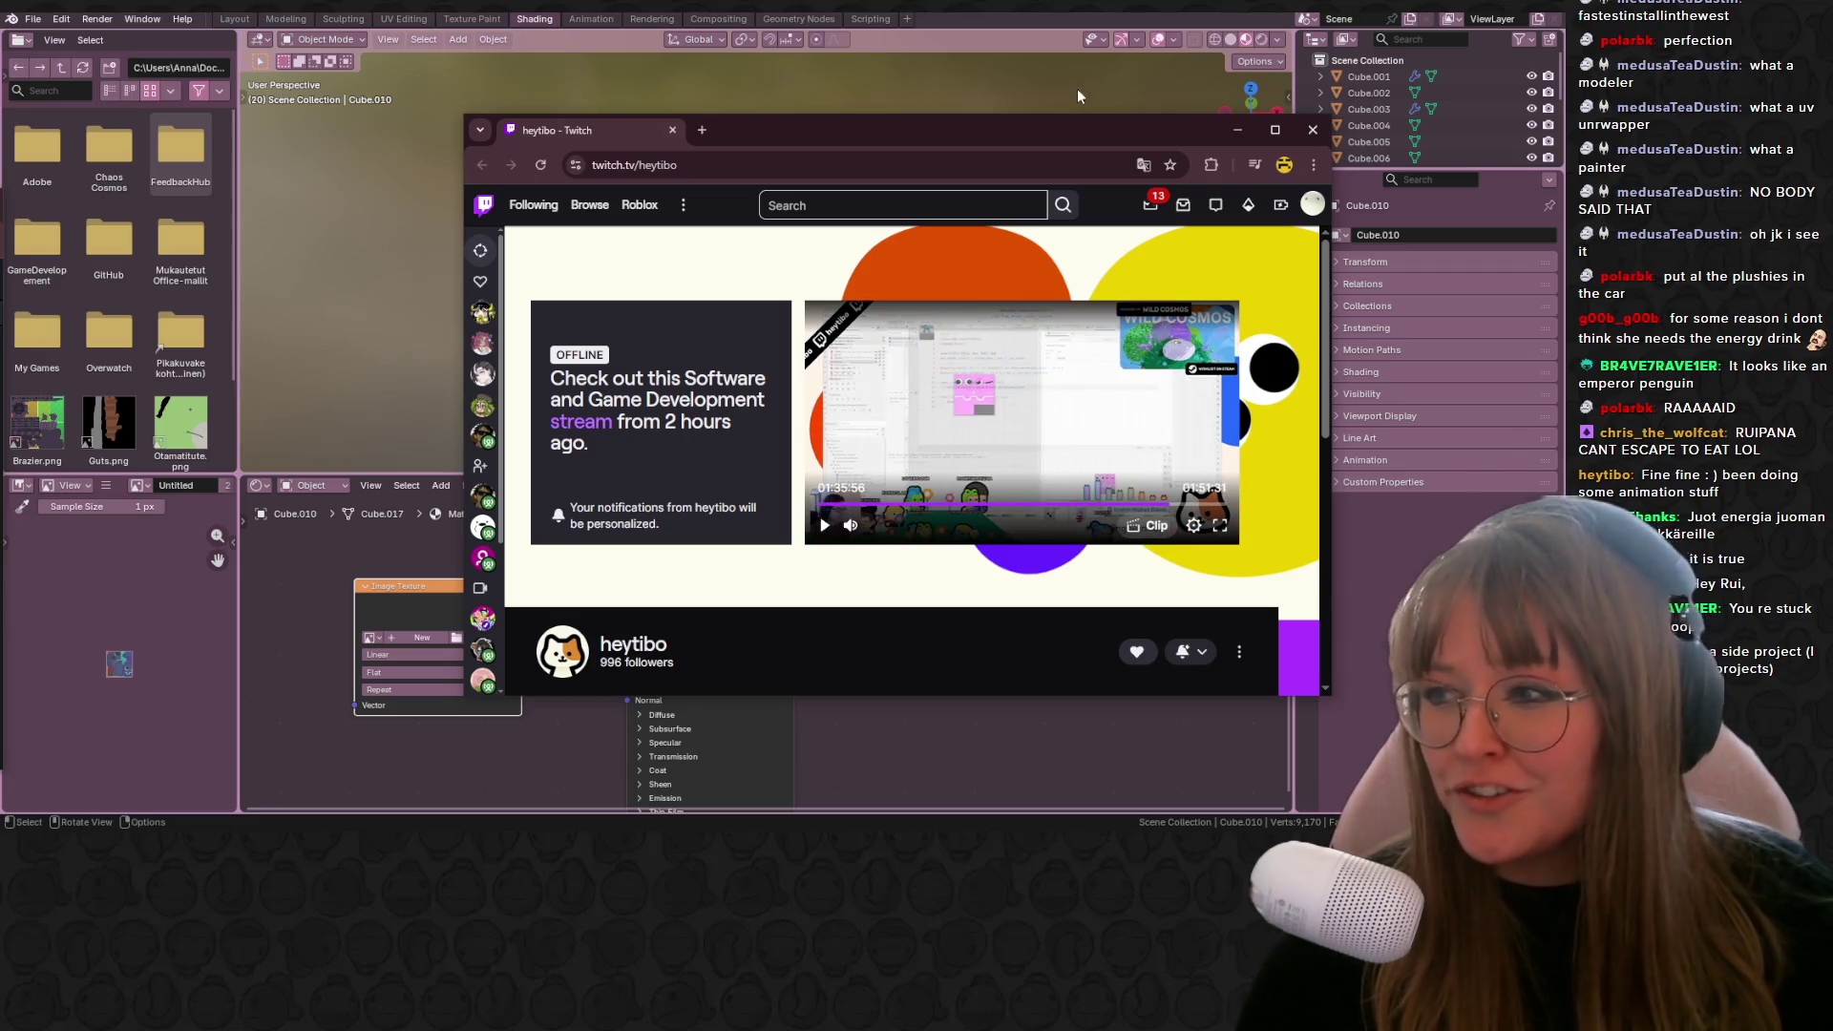
click(1201, 503)
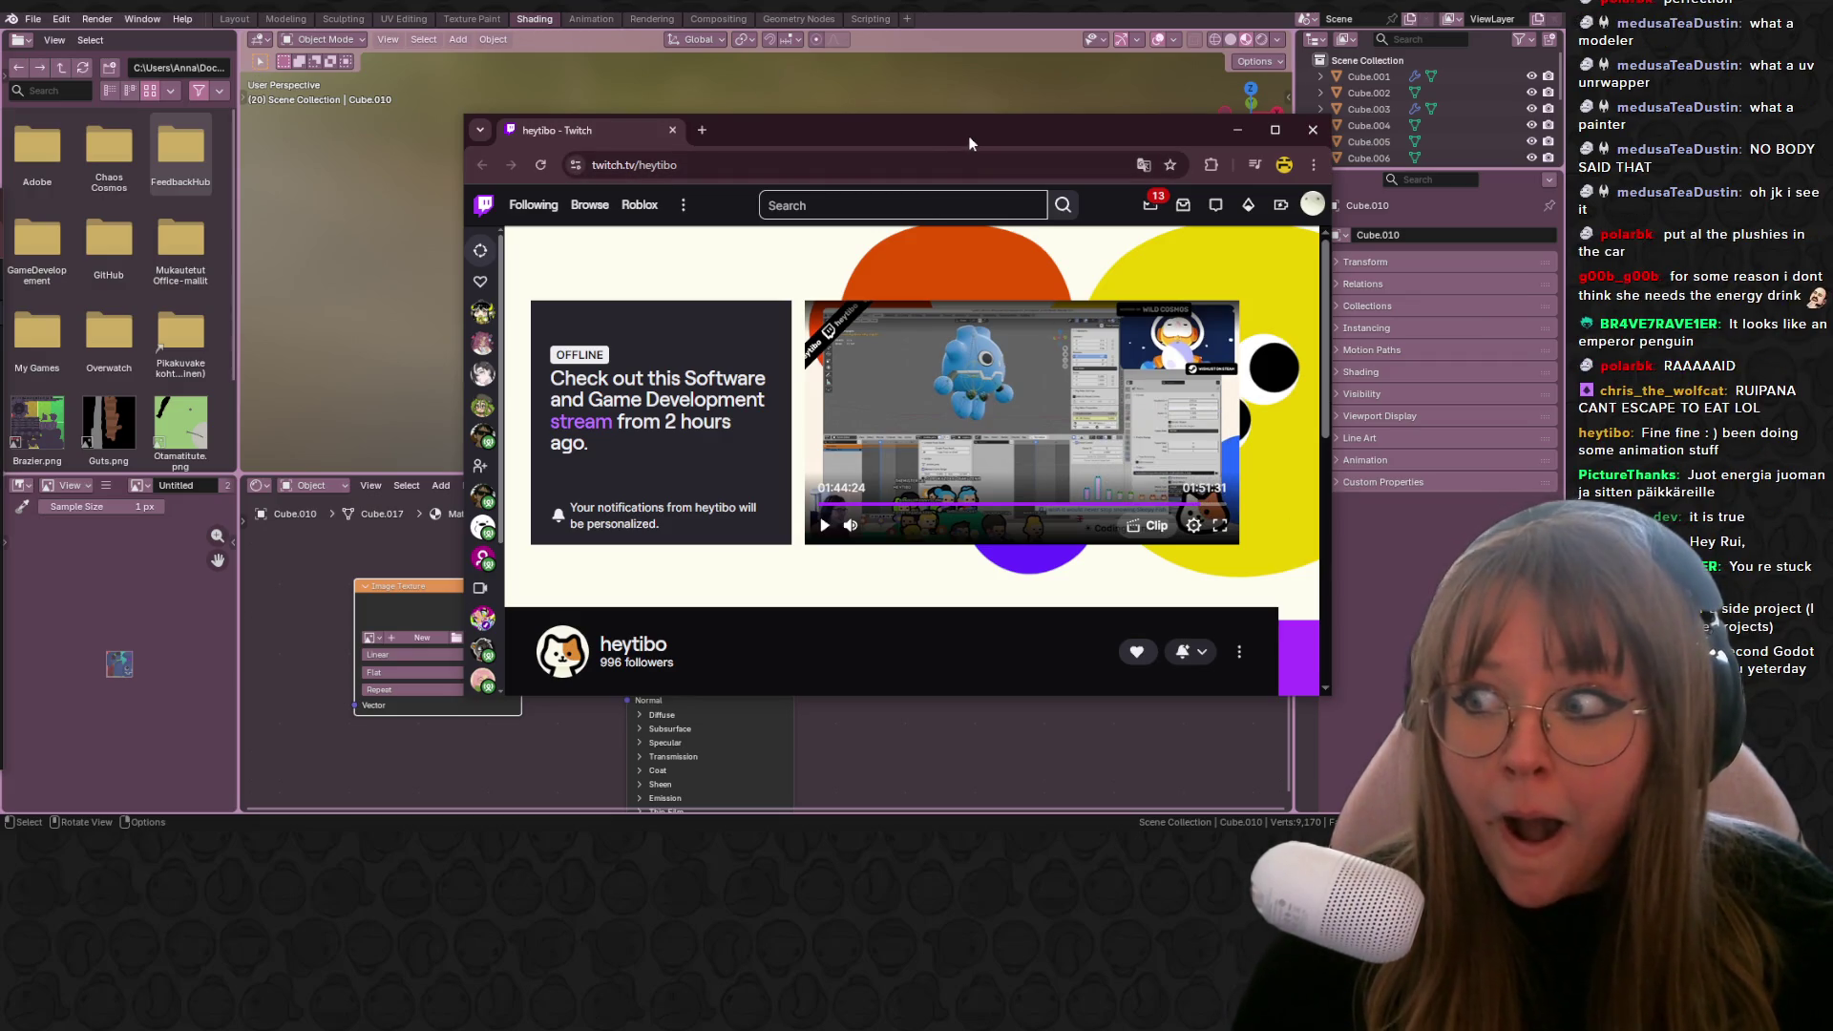
Step: Move the browser window left and return to Blender's Layout workspace
drag(968, 136, 836, 132)
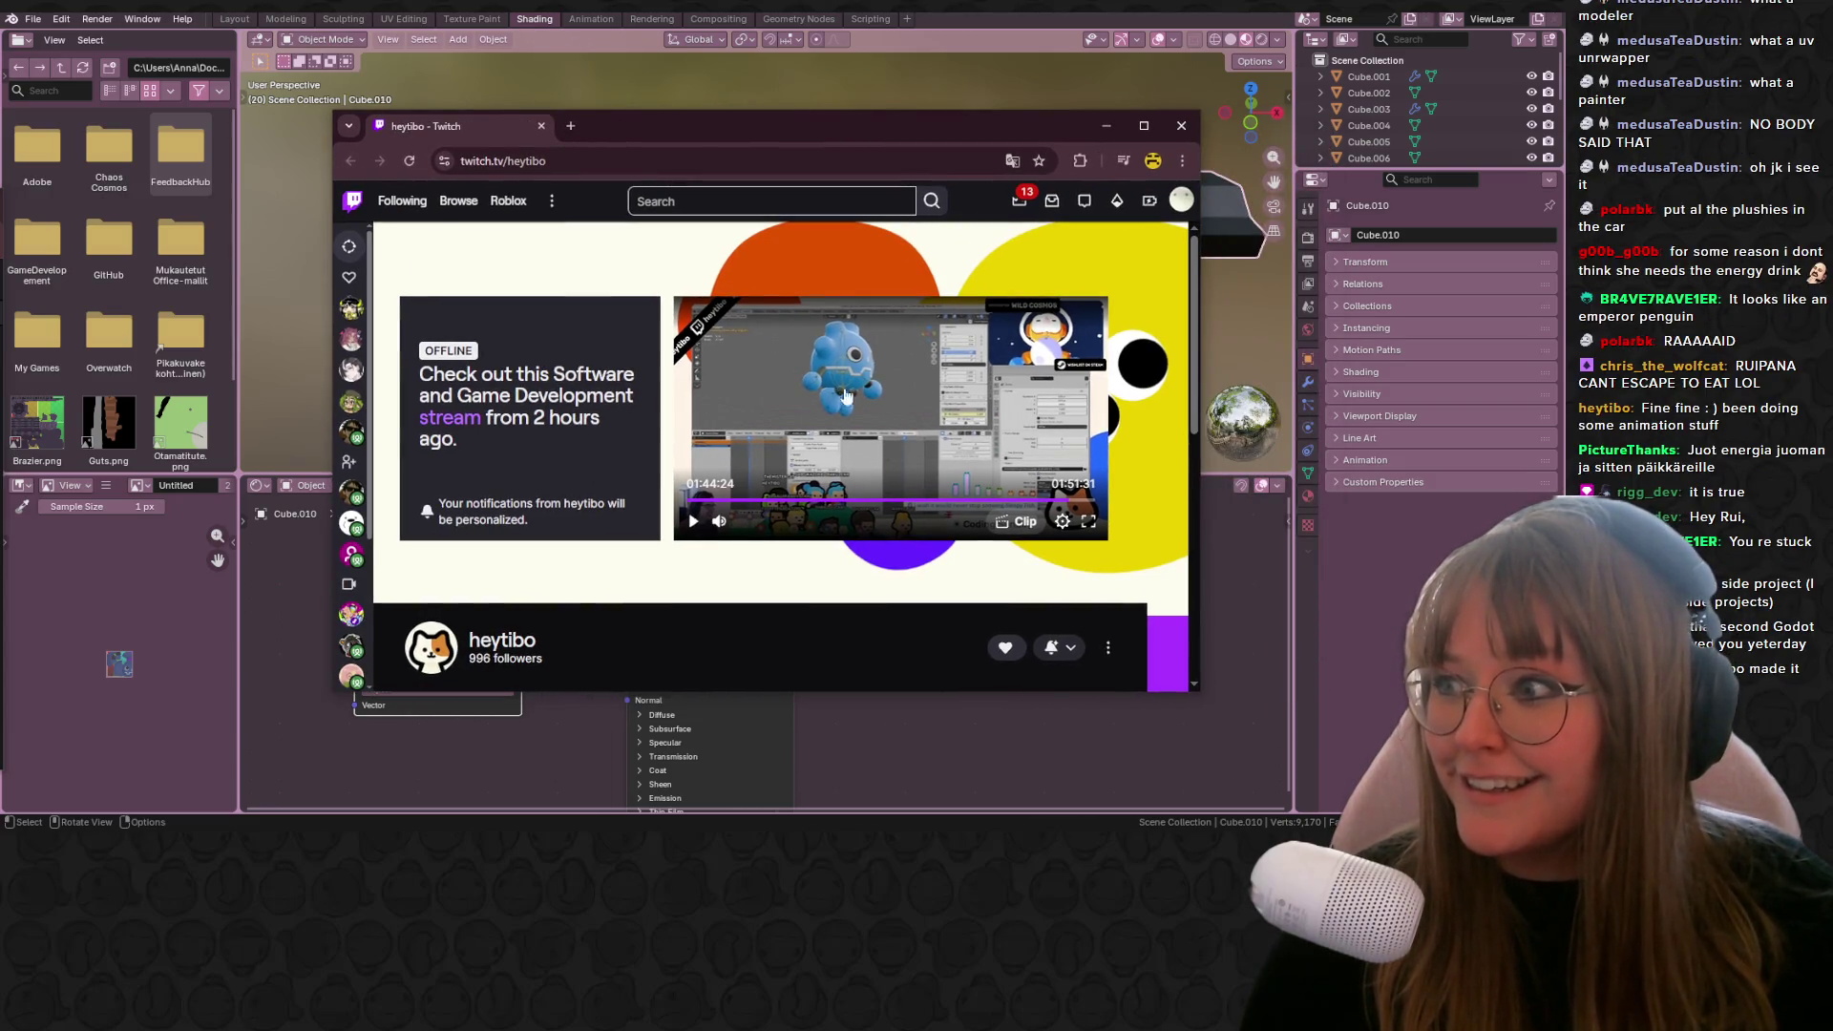
click(234, 19)
scroll(1058, 290, down, 3)
Step: Select the blue Godot plush and frame it in a low frontal view
mouse_move(1058, 290)
middle_down()
mouse_move(785, 478)
mouse_move(479, 361)
middle_up()
click(420, 357)
key(KP_Decimal)
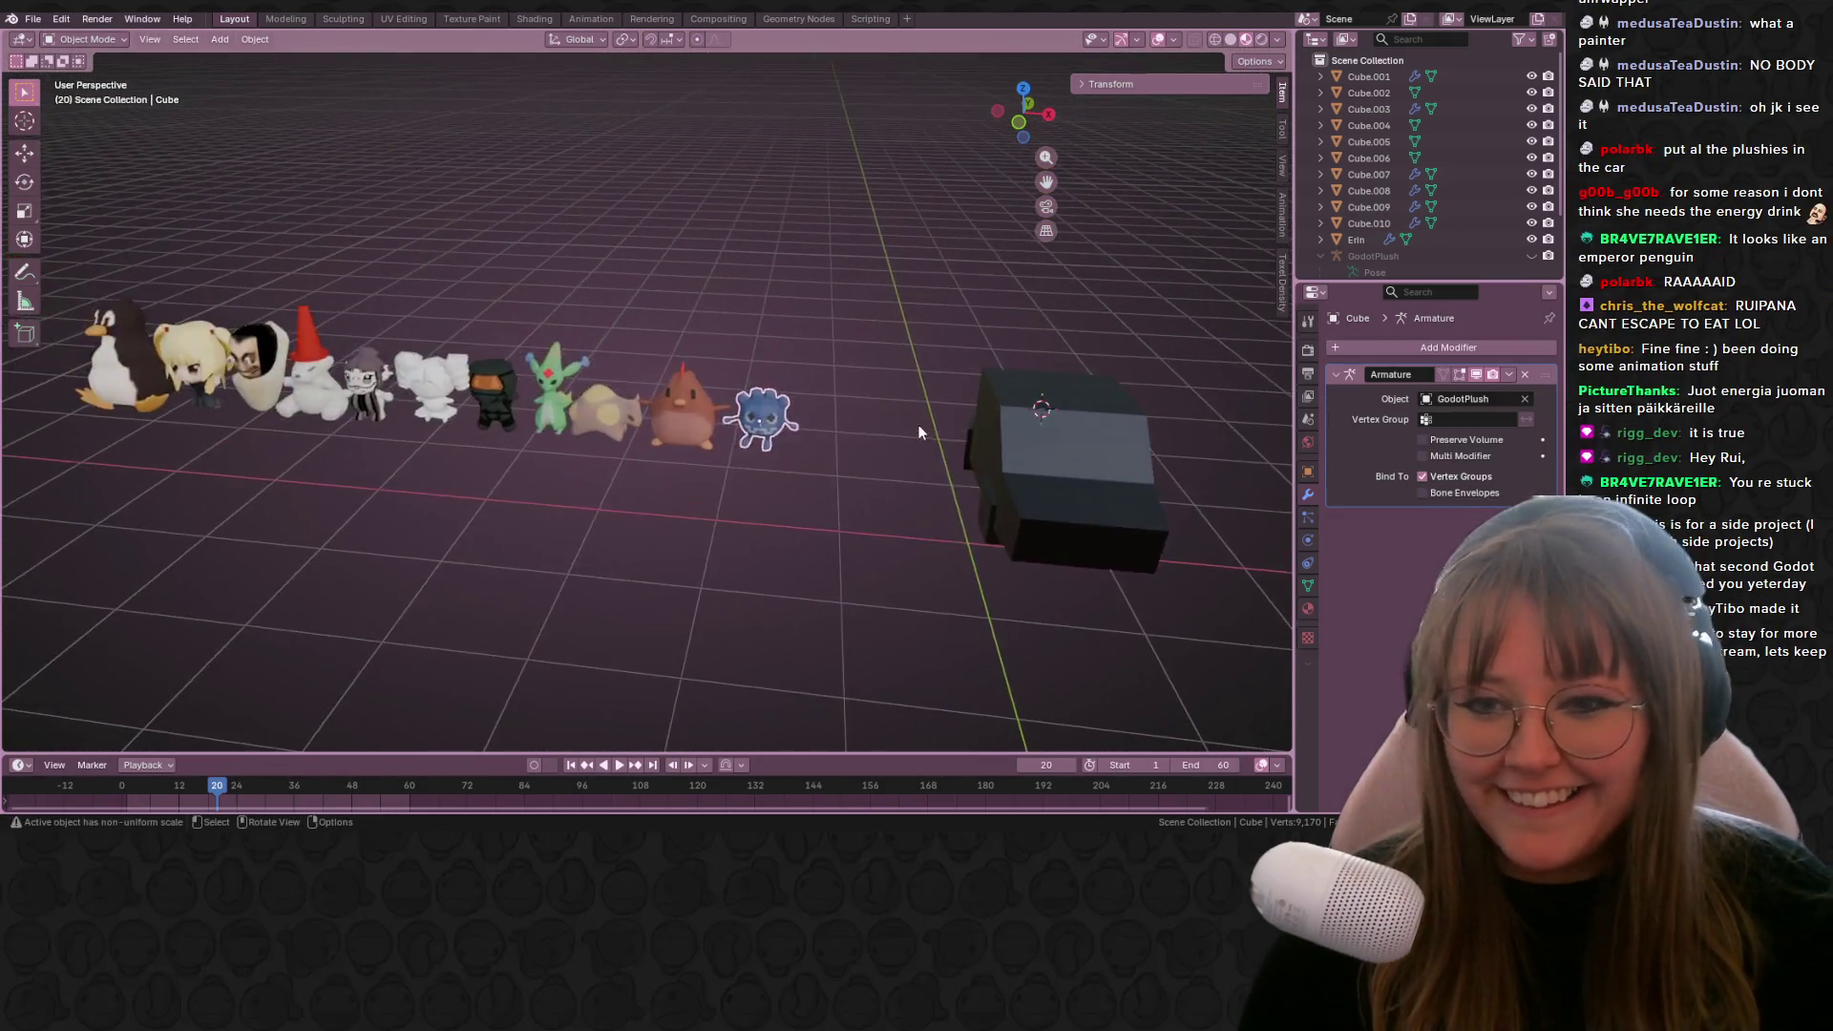
scroll(640, 411, up, 5)
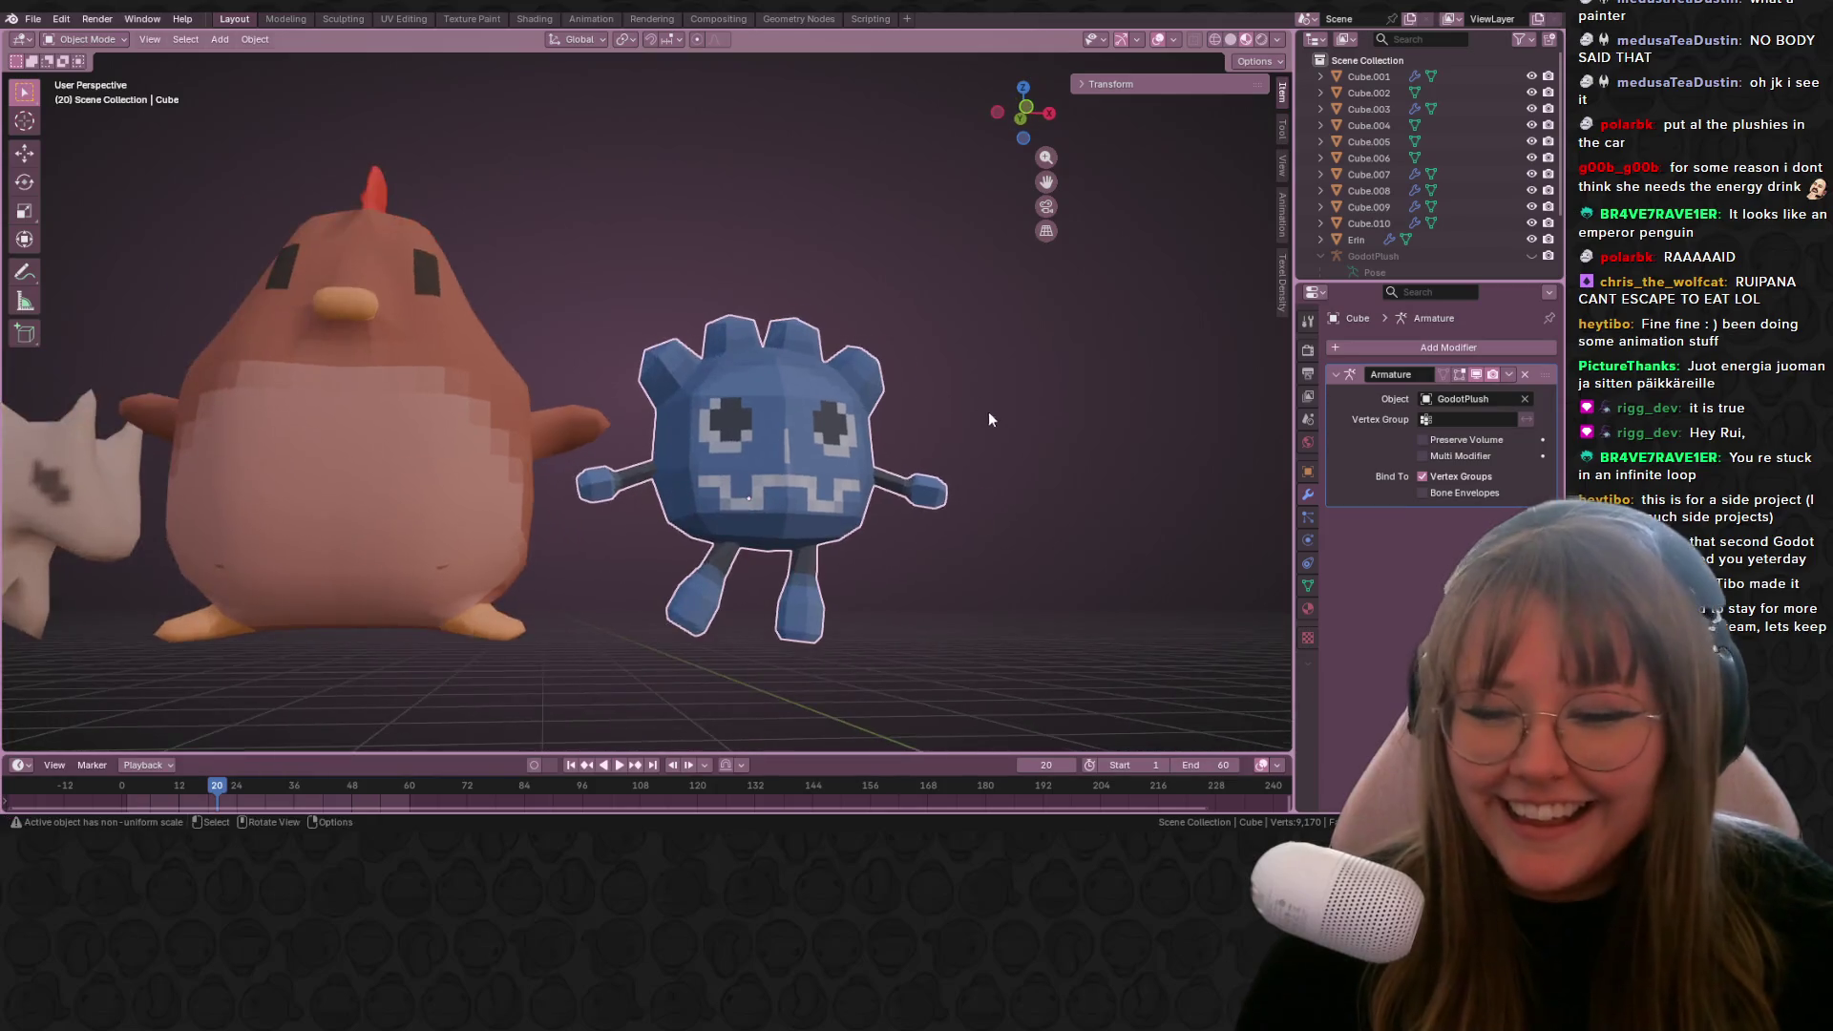
middle_drag(988, 411, 928, 388)
scroll(1442, 134, down, 3)
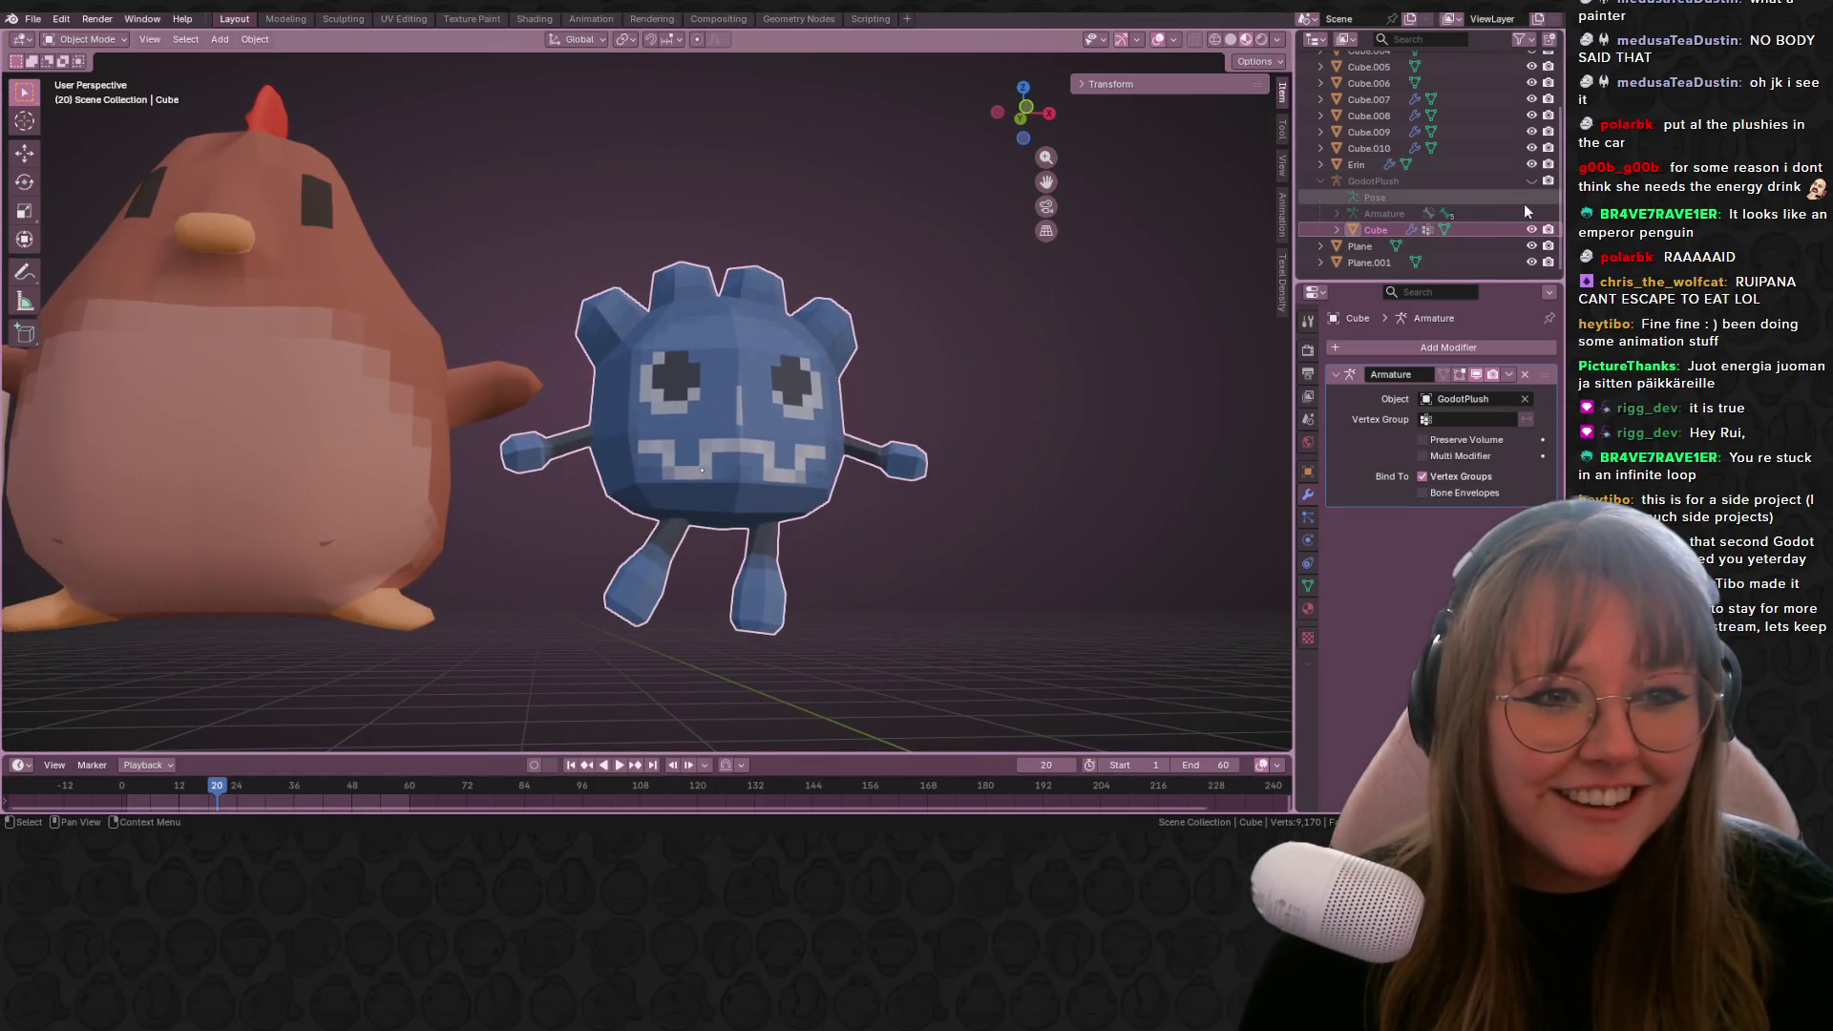
Step: Make the GodotPlush armature visible in the viewport and select it
click(1532, 180)
click(775, 518)
middle_drag(871, 586, 867, 592)
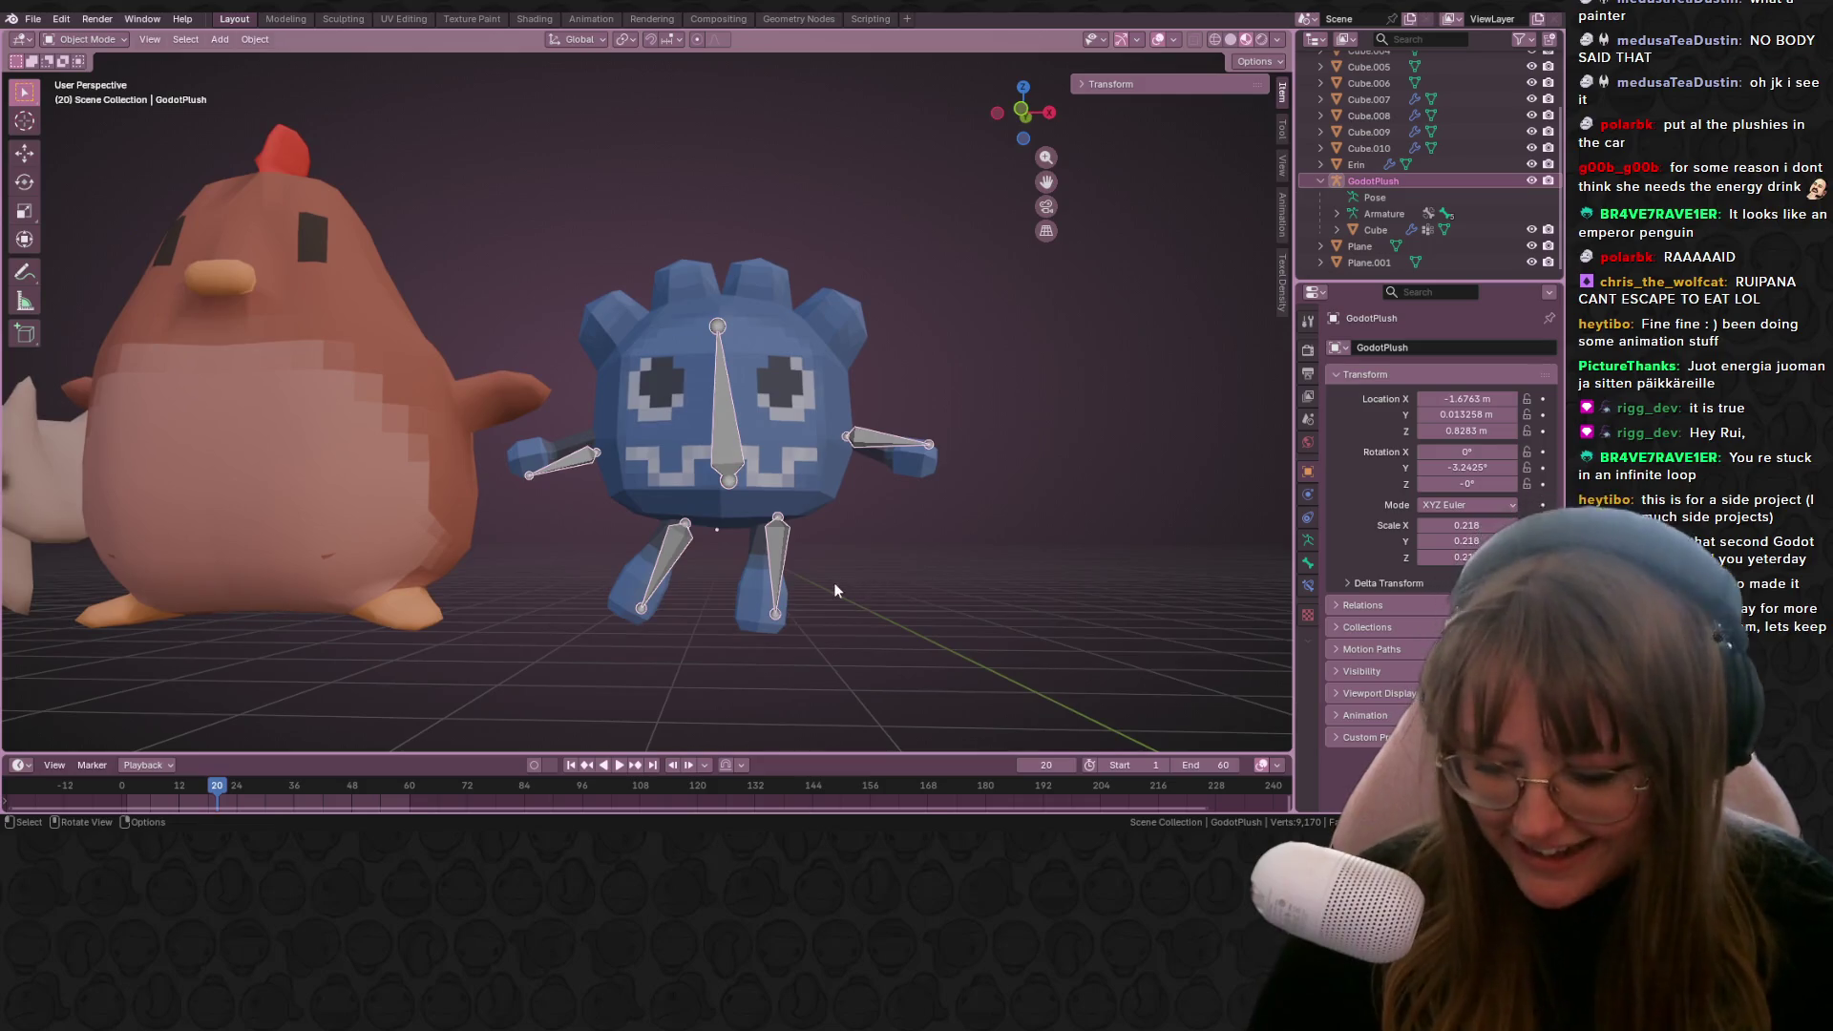
Step: Give the armature a slight rotation and switch it into Pose Mode
key(r)
click(843, 589)
click(84, 39)
click(97, 100)
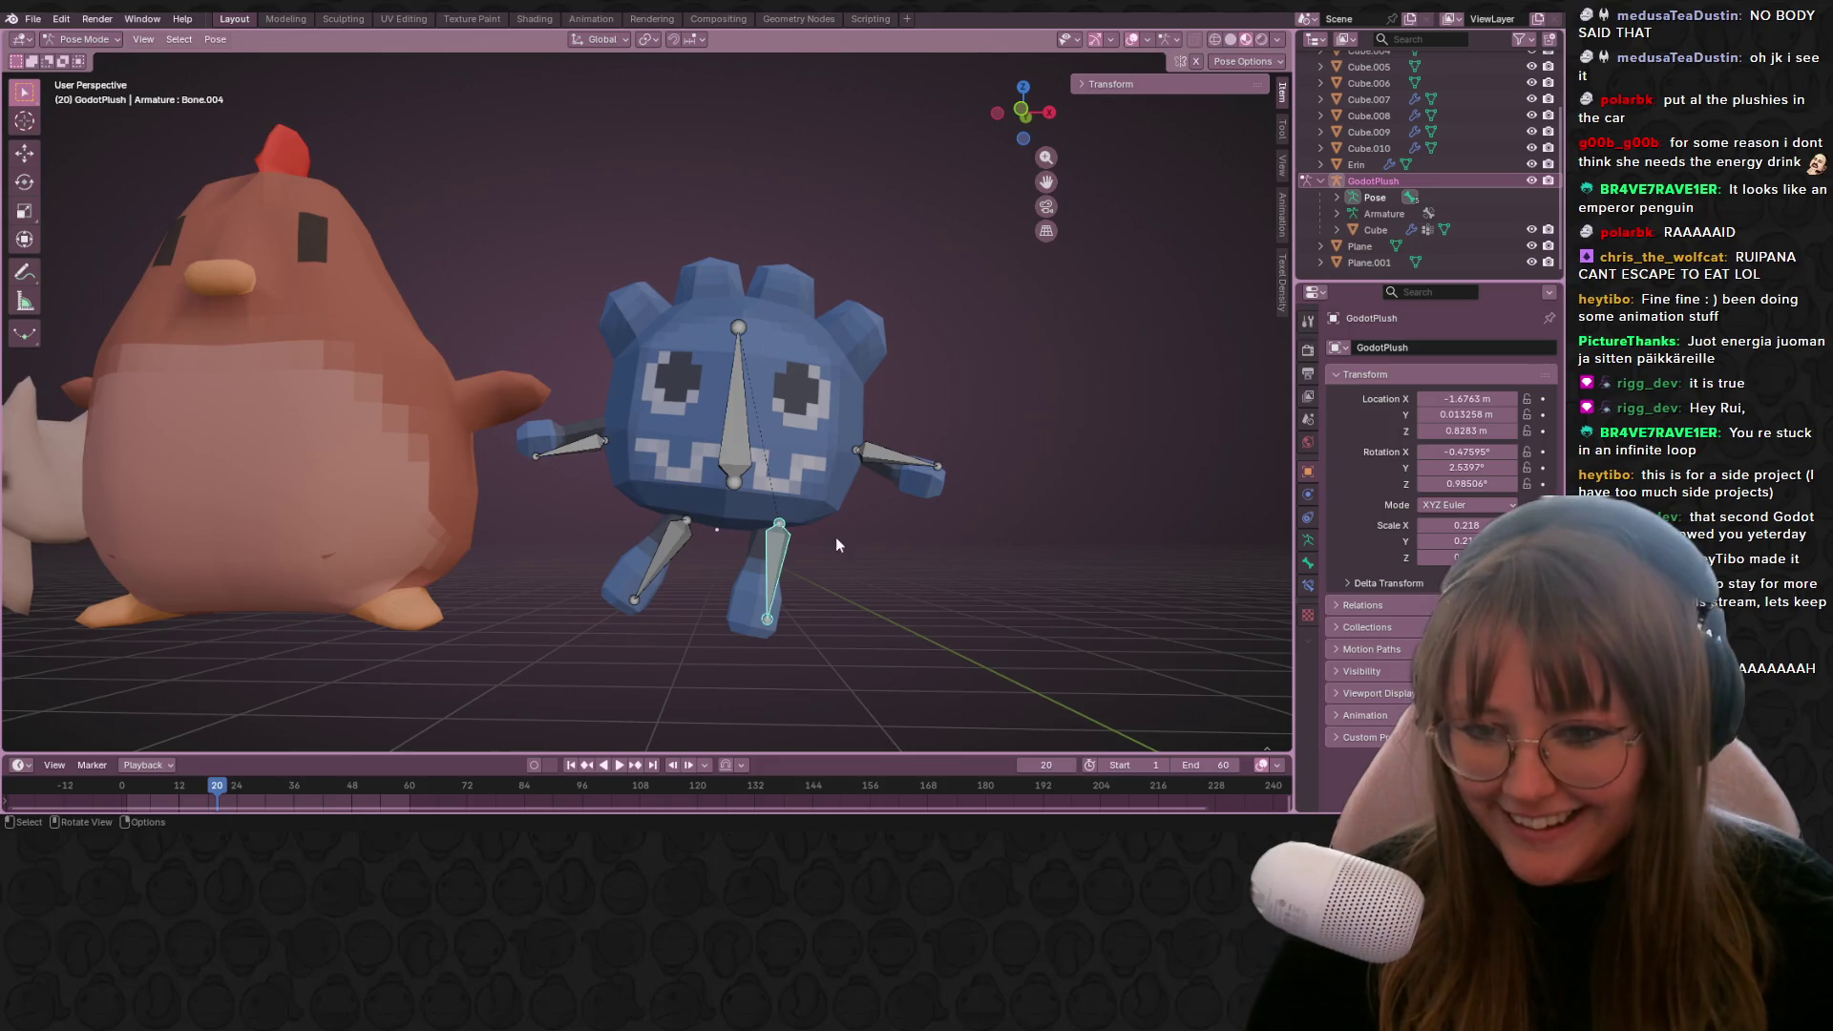
Step: Rotate the right leg bone, then rotate the leg back to straight
shift+middle_drag(835, 537, 802, 516)
click(764, 573)
key(r)
click(616, 537)
click(617, 537)
key(r)
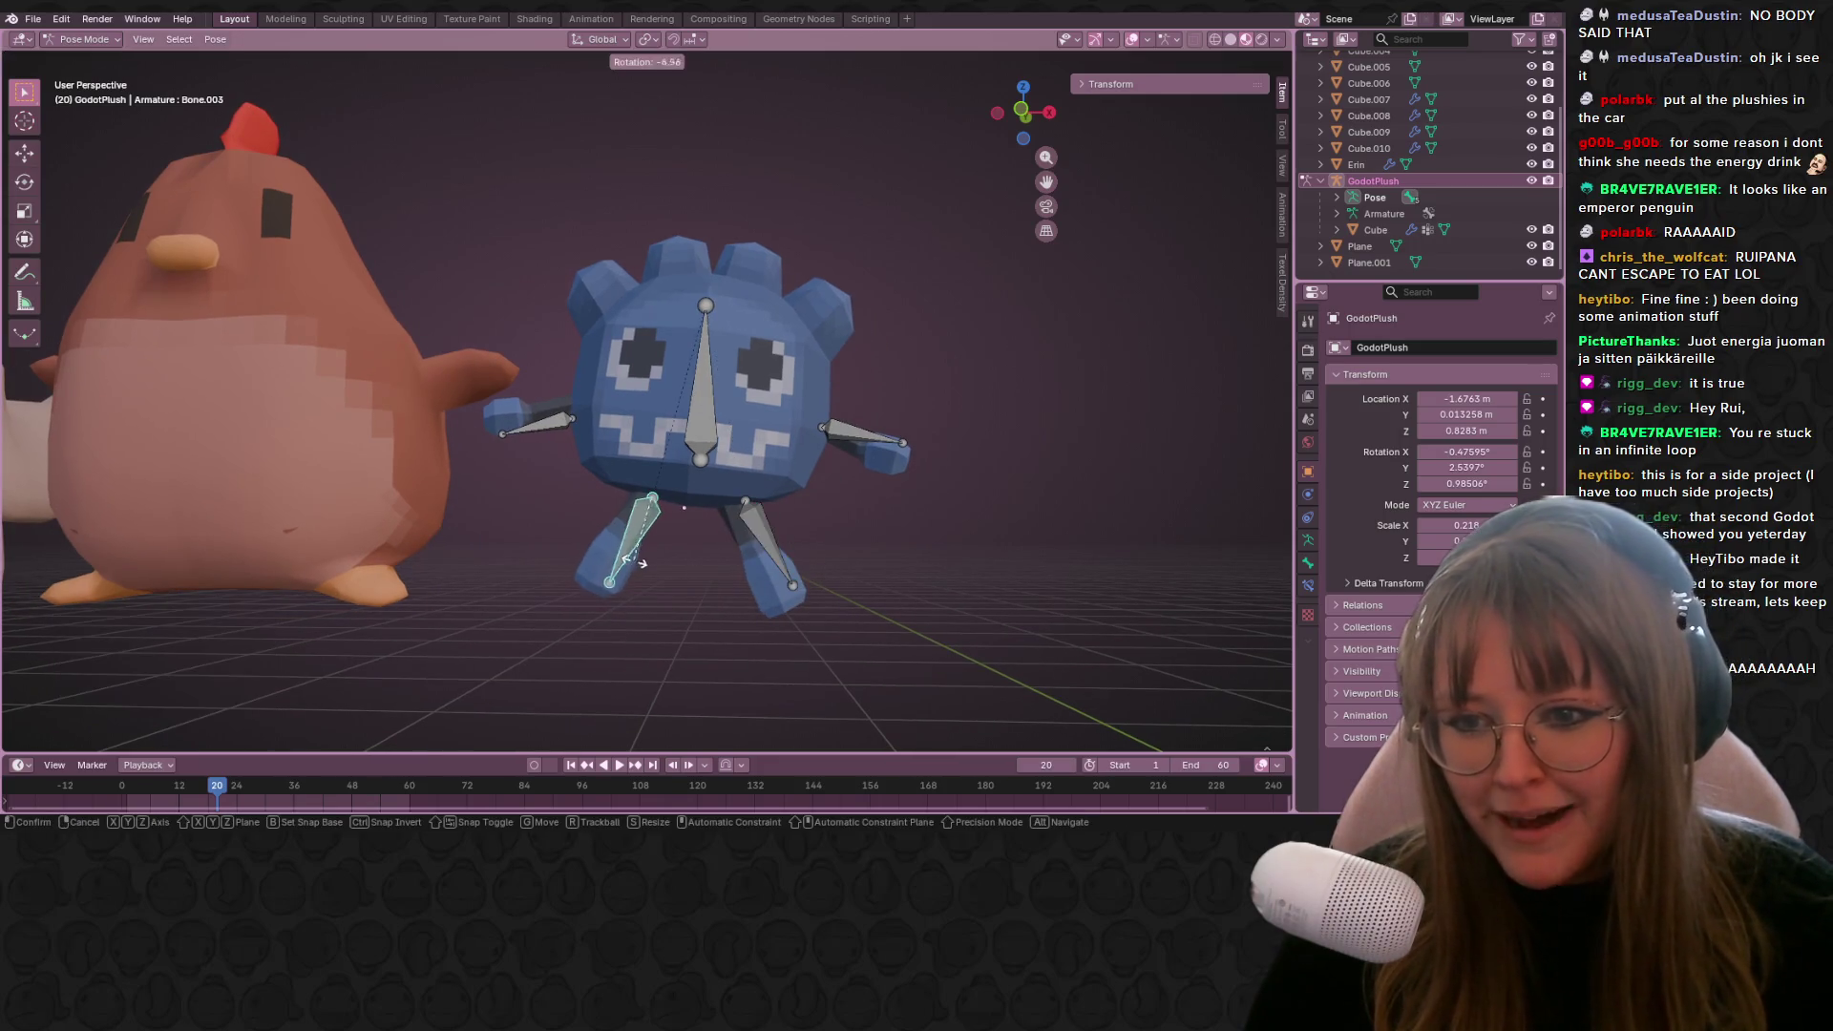
click(573, 496)
Step: Rotate the left arm bone down and then rotate the right arm bone
click(524, 435)
key(r)
click(623, 473)
click(859, 435)
key(r)
click(869, 546)
Step: Rotate the right leg bone and then the left leg bone into new angles
mouse_move(869, 546)
middle_down()
mouse_move(964, 554)
mouse_move(821, 546)
middle_up()
click(822, 546)
key(r)
click(899, 614)
mouse_move(899, 614)
middle_down()
mouse_move(957, 615)
mouse_move(807, 594)
mouse_move(920, 663)
middle_up()
click(854, 612)
key(r)
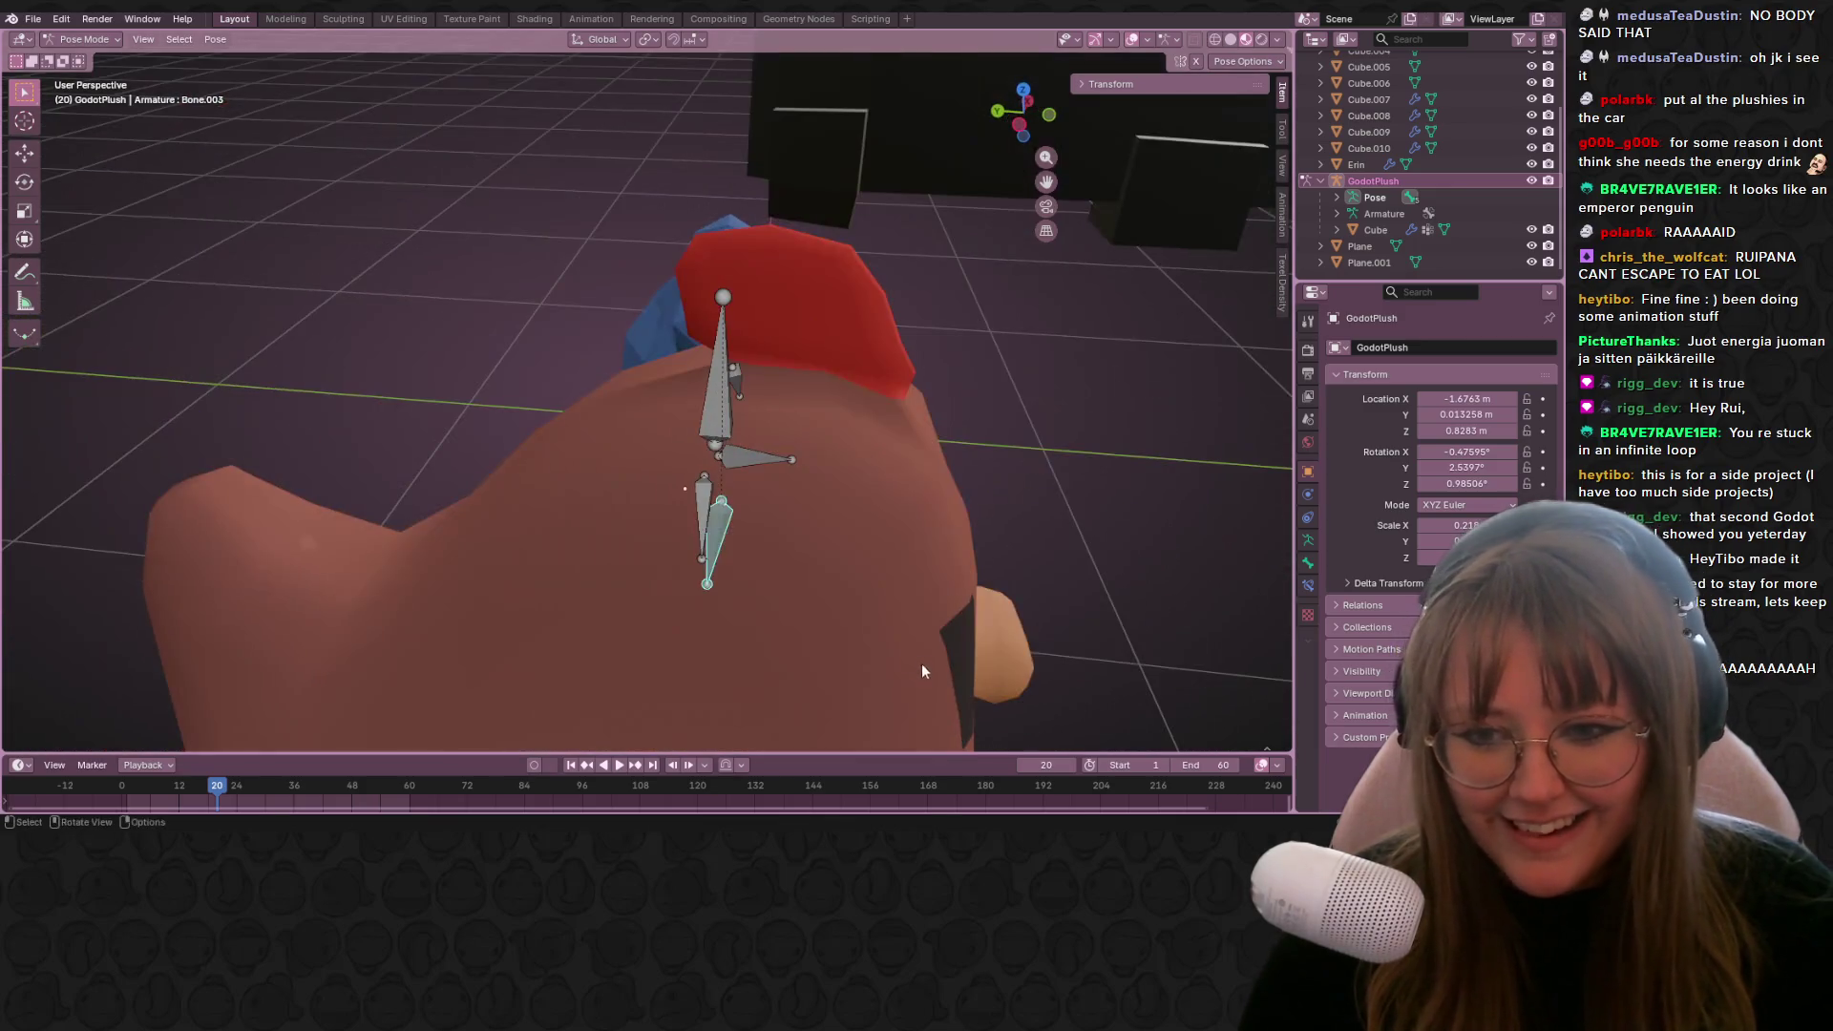
click(1241, 370)
Step: Rotate the right leg bone slightly, then switch to a straight front view of the plush
mouse_move(1241, 370)
middle_down()
mouse_move(891, 460)
mouse_move(841, 669)
mouse_move(811, 649)
middle_up()
click(840, 554)
key(r)
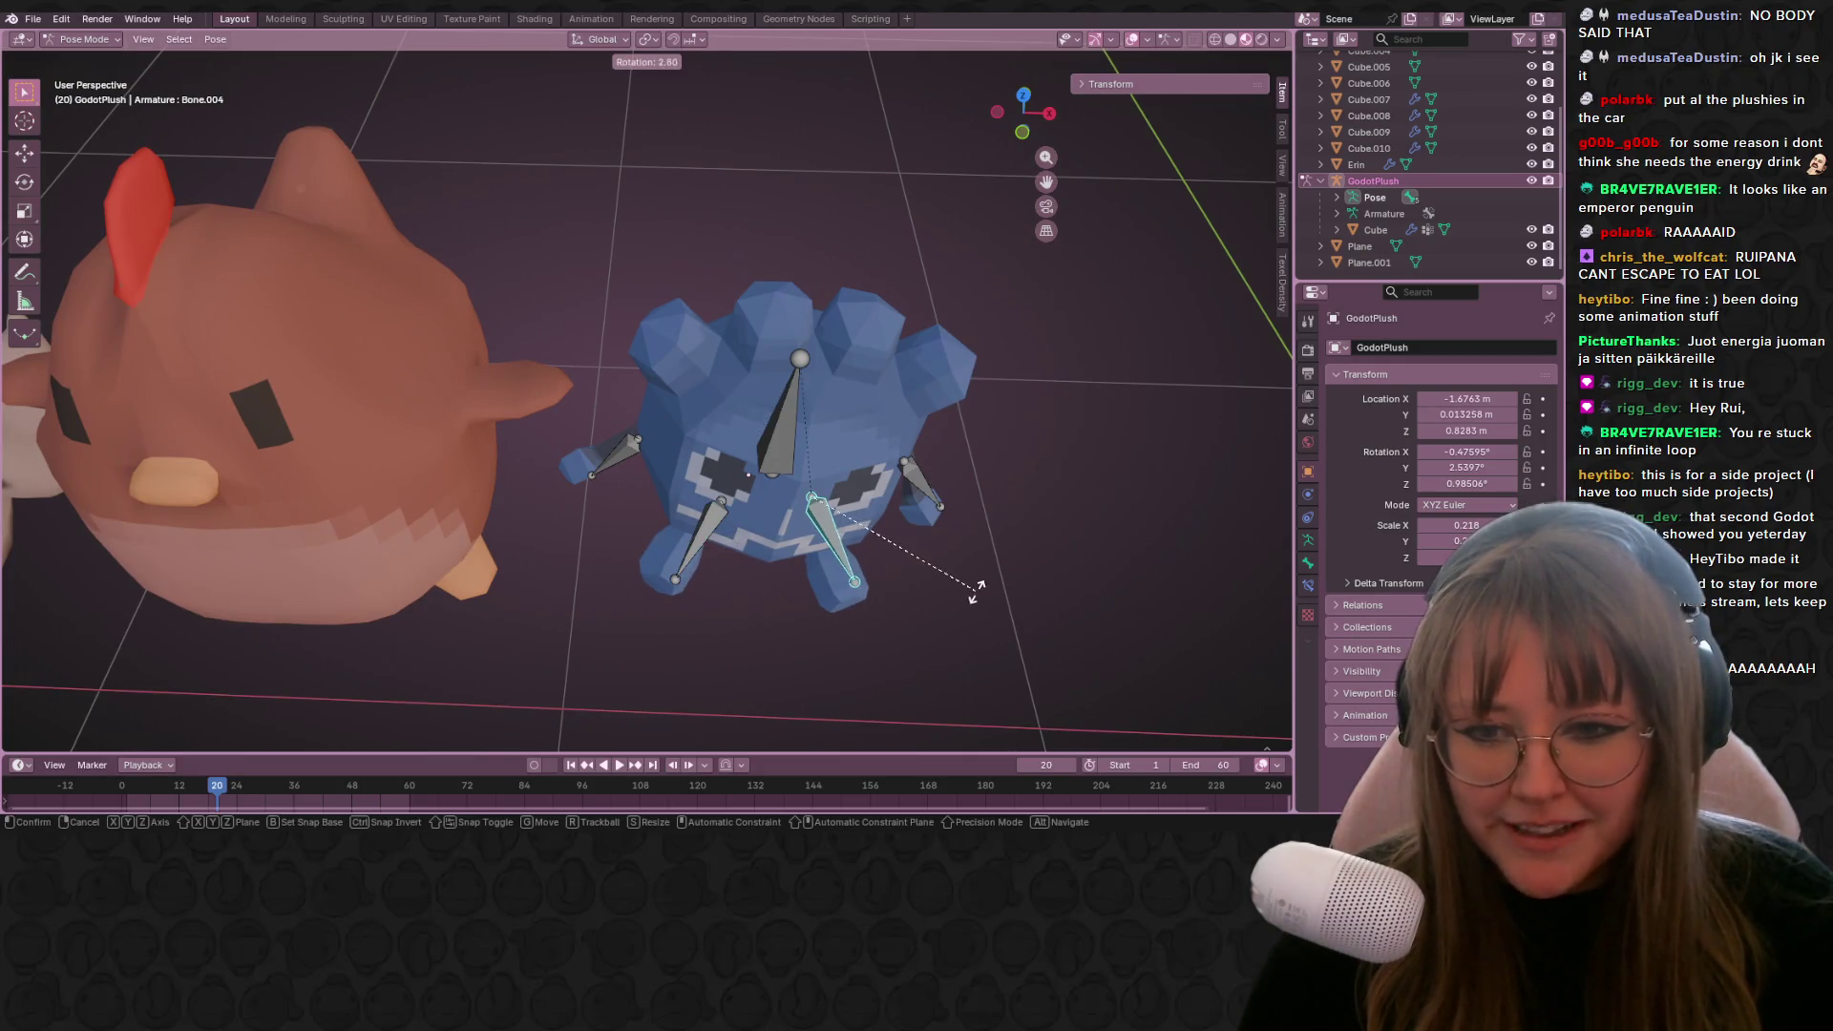
click(974, 578)
middle_drag(974, 578, 889, 380)
click(1024, 95)
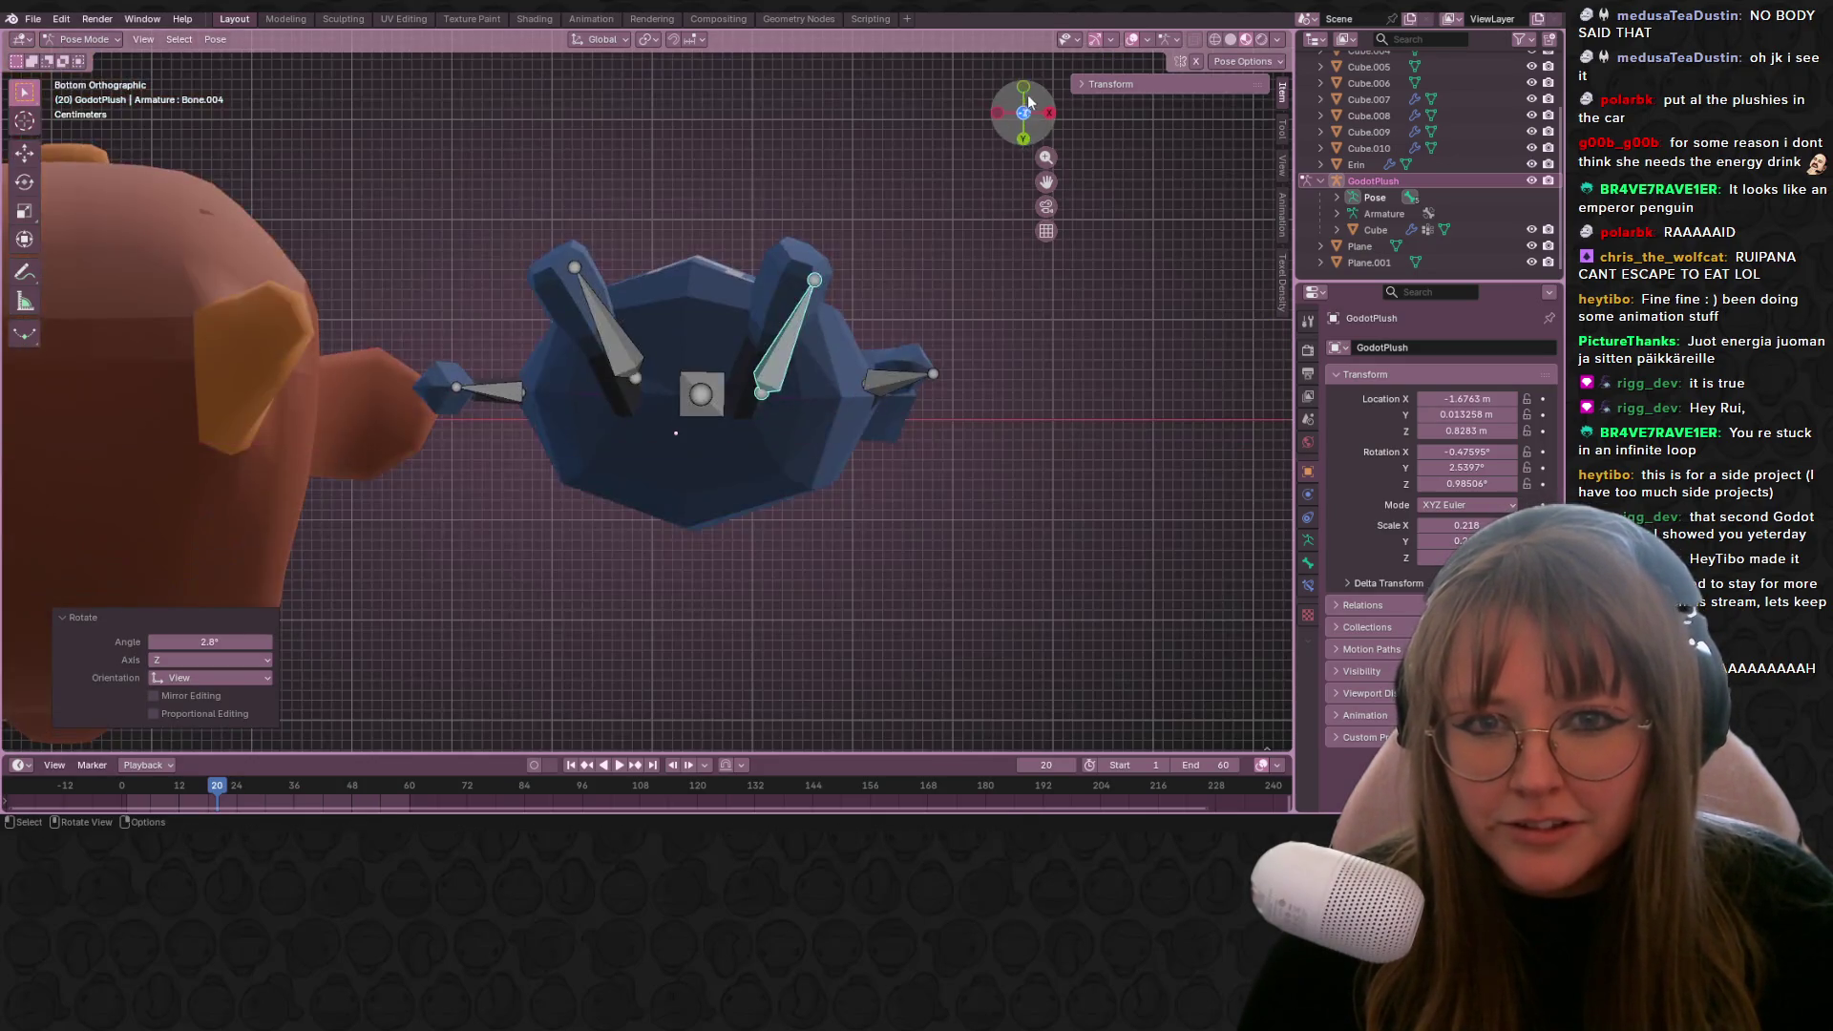
click(1024, 138)
scroll(916, 334, up, 2)
Step: Rotate the right arm bone upward and the left arm bone about 35°
shift+middle_drag(897, 357, 873, 390)
click(873, 391)
key(r)
click(917, 372)
click(411, 360)
key(r)
click(535, 382)
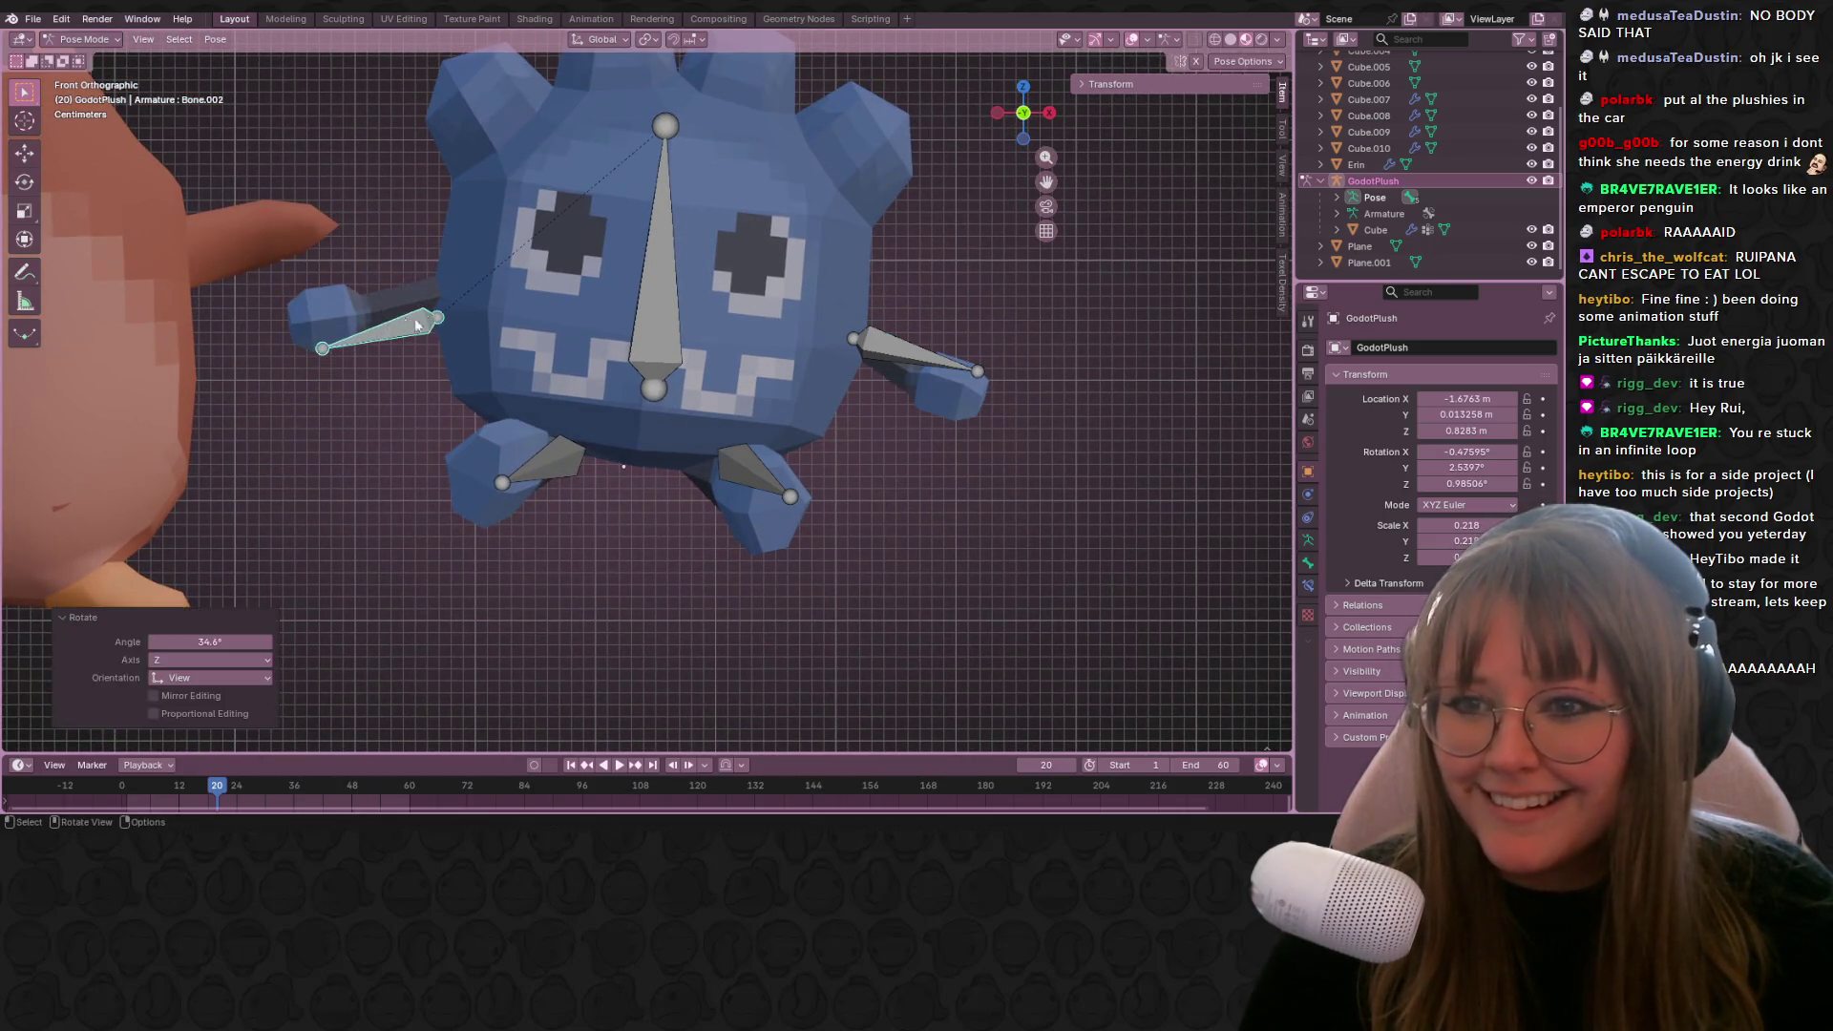
scroll(649, 273, down, 4)
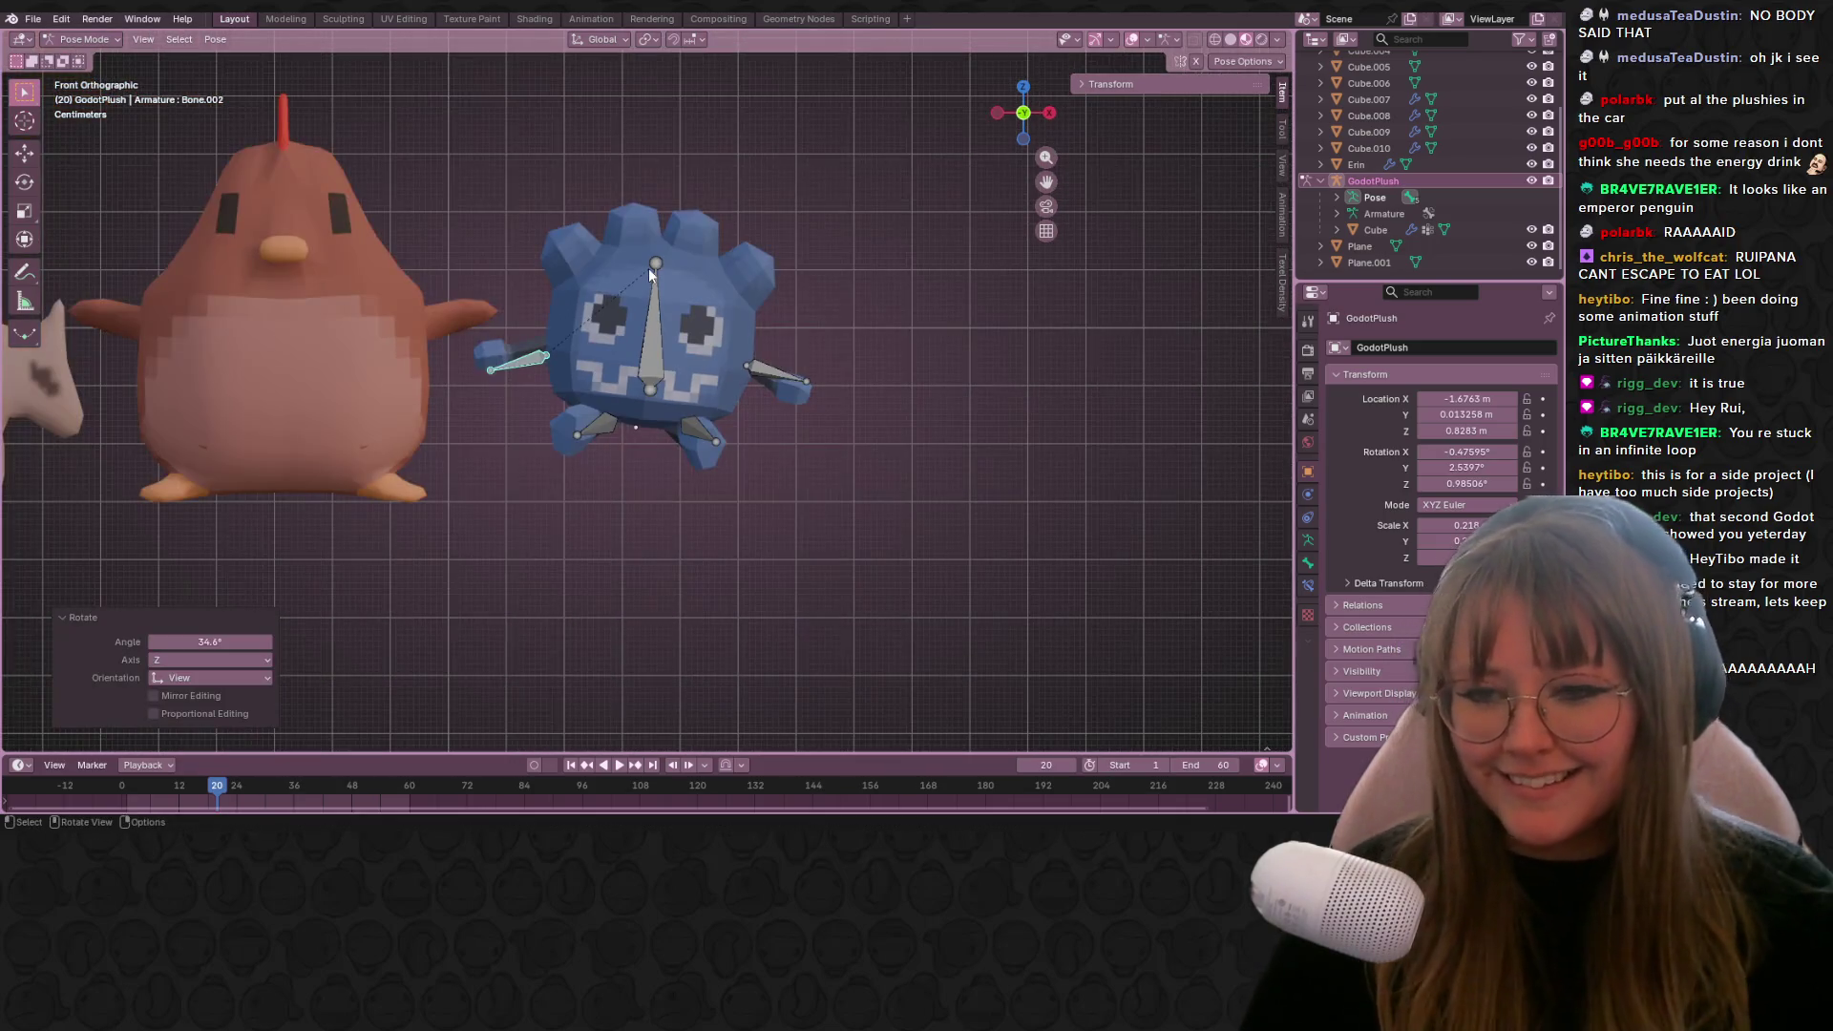
Step: Move the whole plush upward and rotate its central body bone
click(661, 361)
key(r)
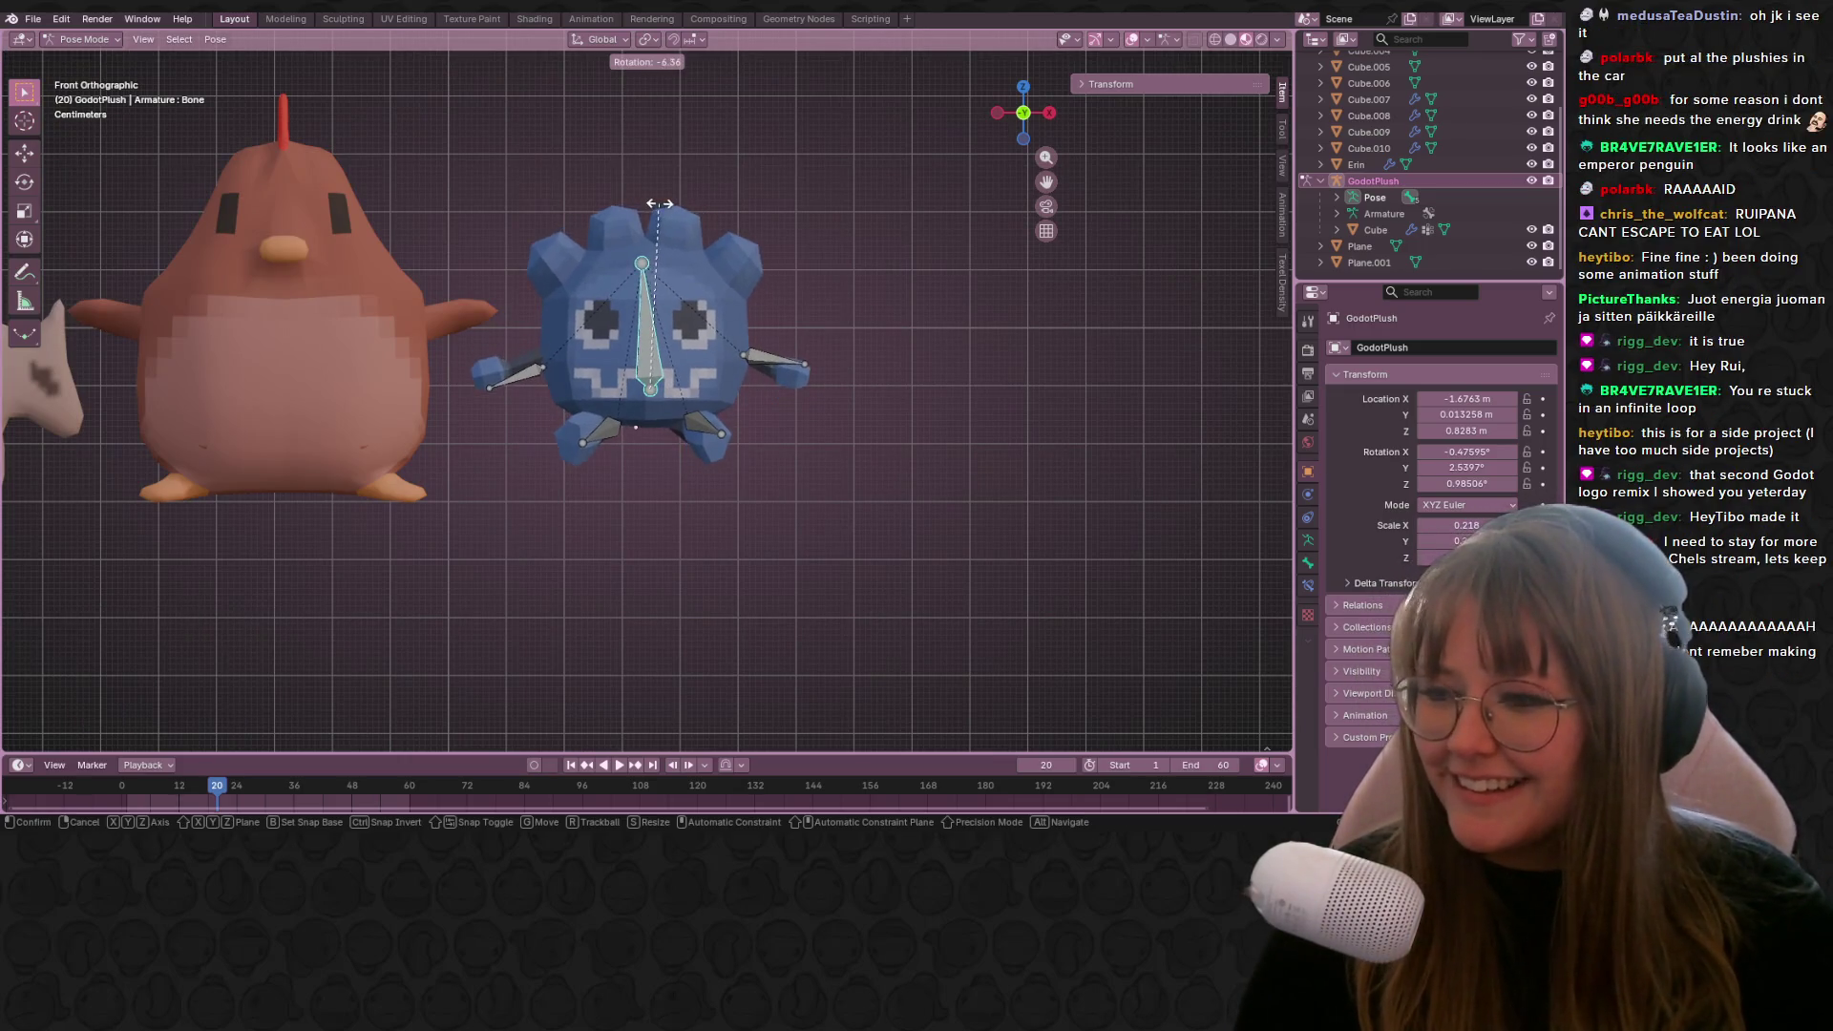
key(g)
click(687, 225)
key(r)
click(737, 363)
Step: Rotate the right arm down about 35° and nudge it, then rotate and reposition the left arm
click(804, 374)
key(r)
click(837, 477)
key(g)
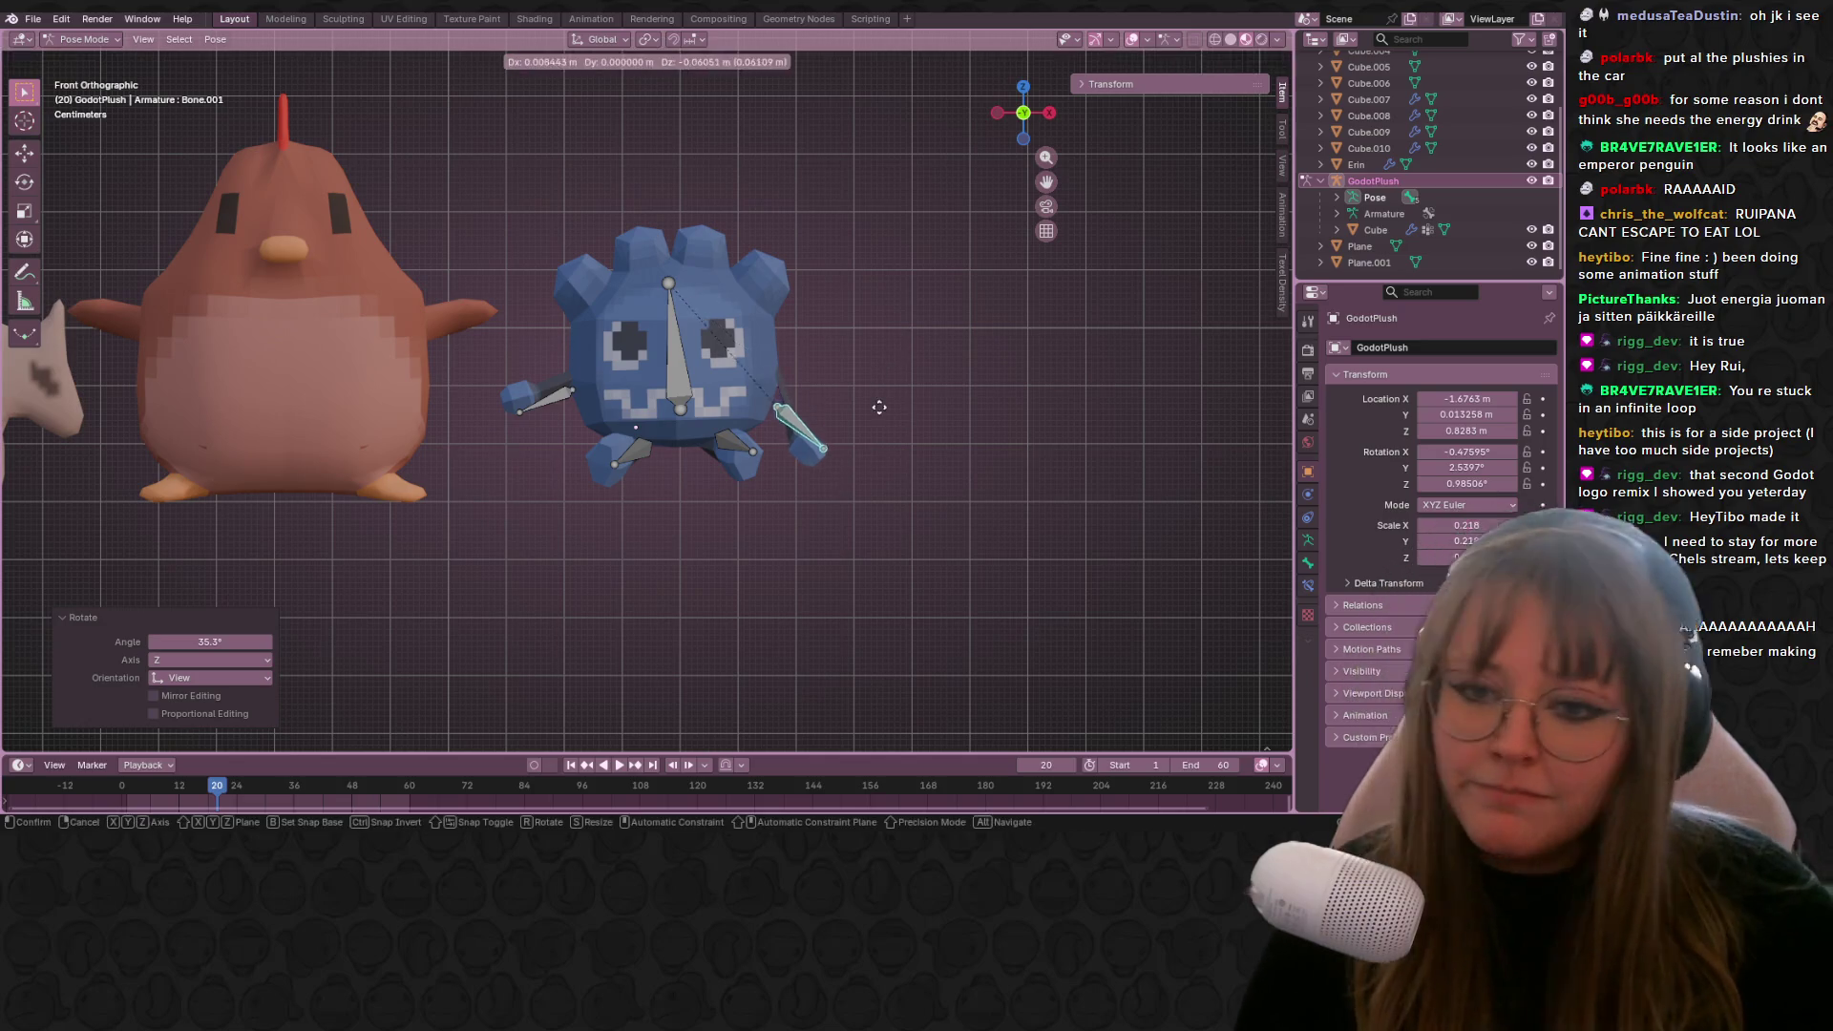
click(876, 385)
click(523, 401)
key(r)
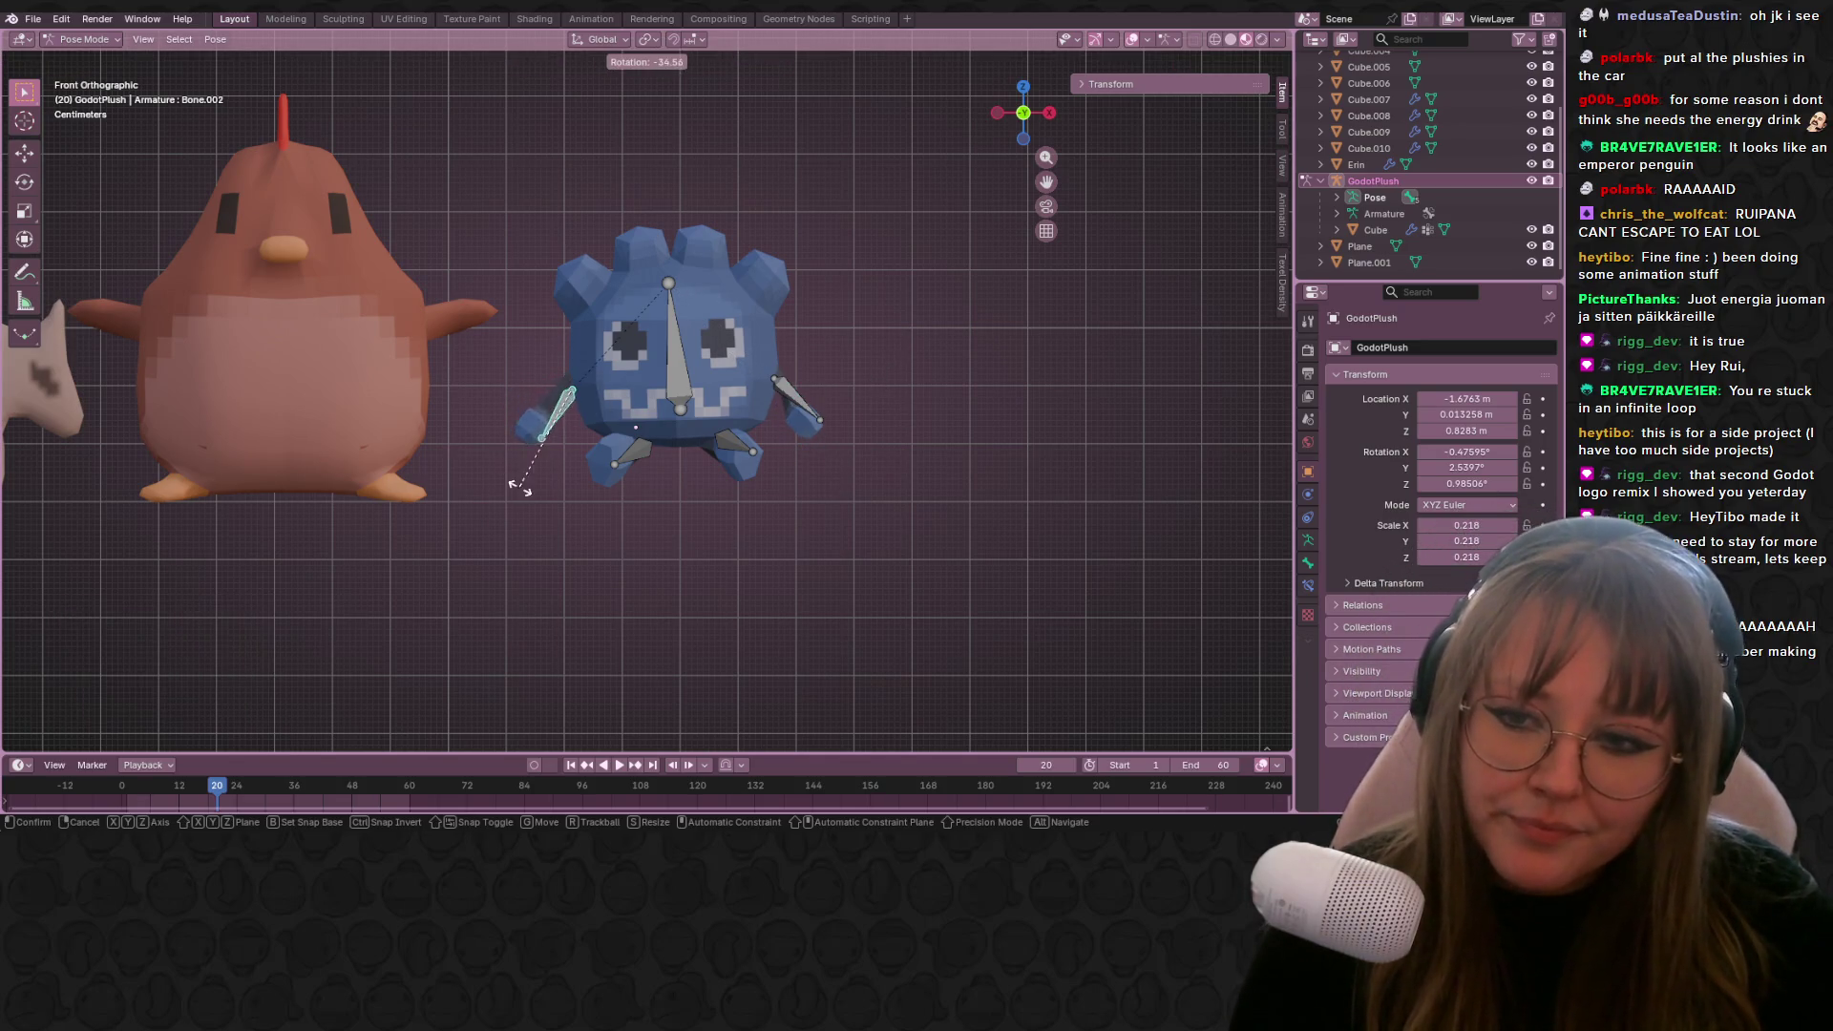
click(540, 486)
key(g)
click(563, 494)
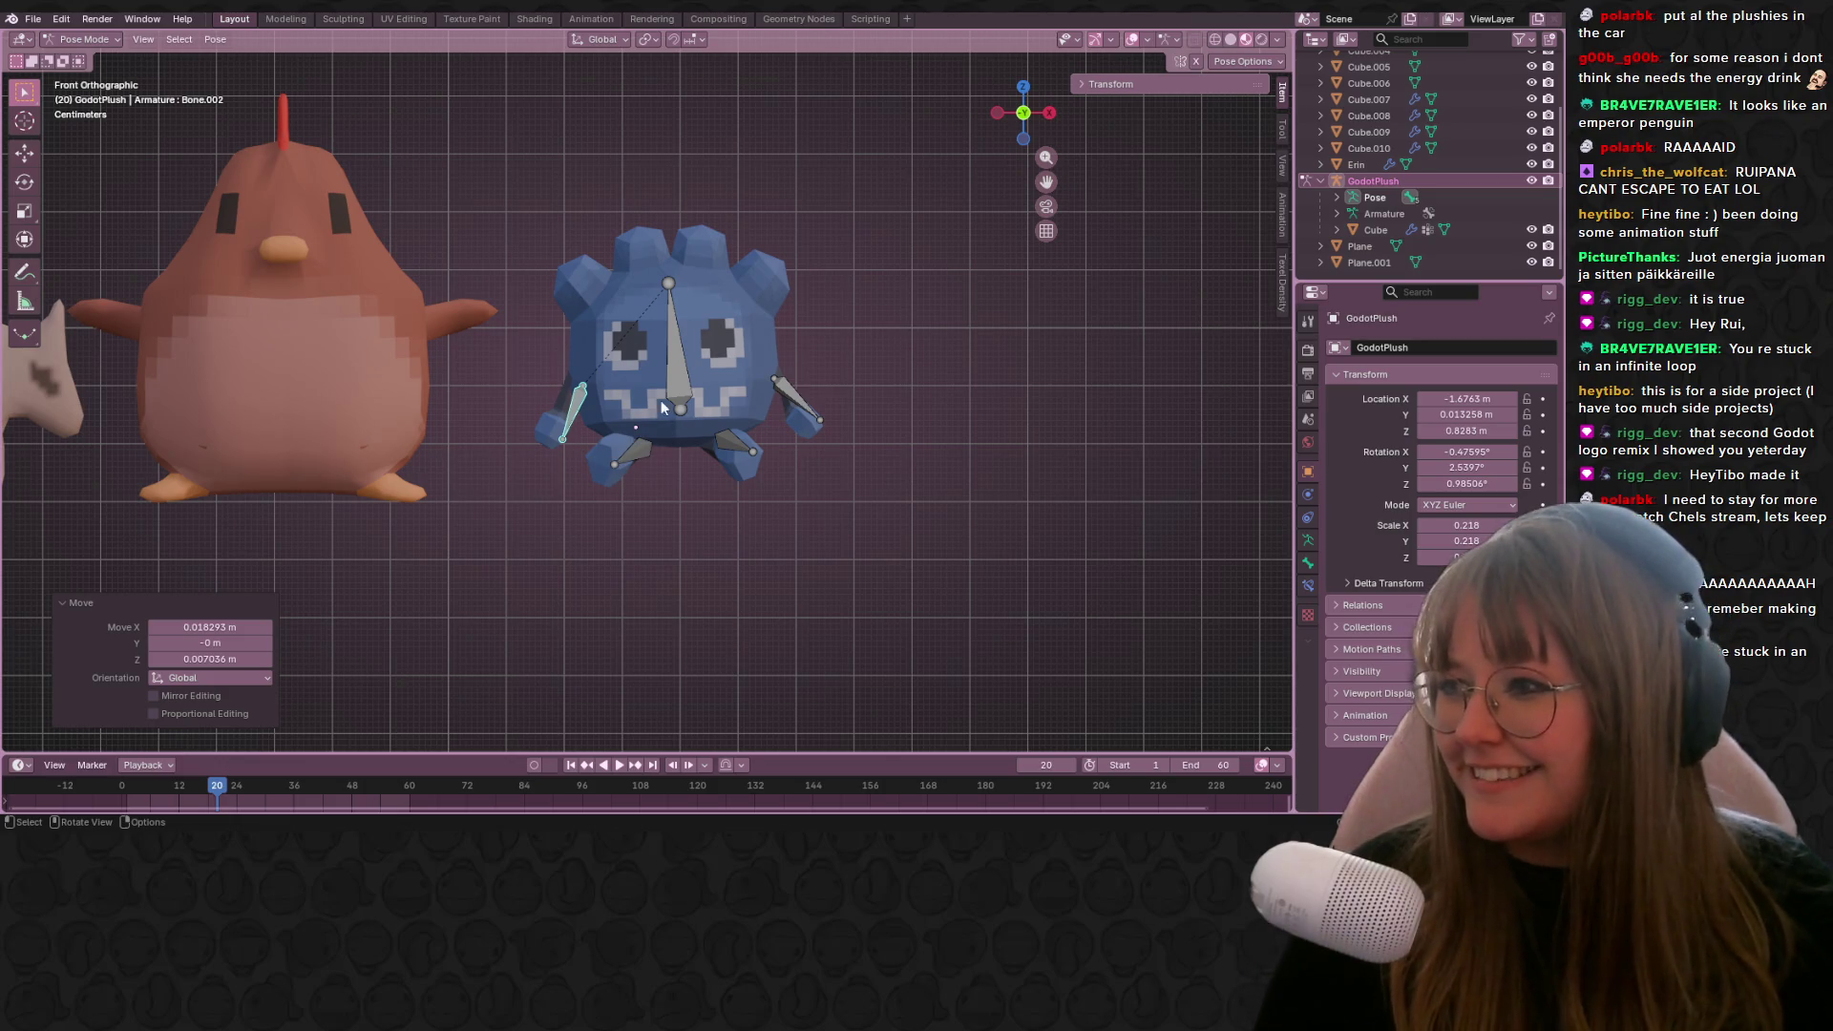
Step: Rotate the left leg bone and the right leg bone into the final stance
click(646, 439)
key(r)
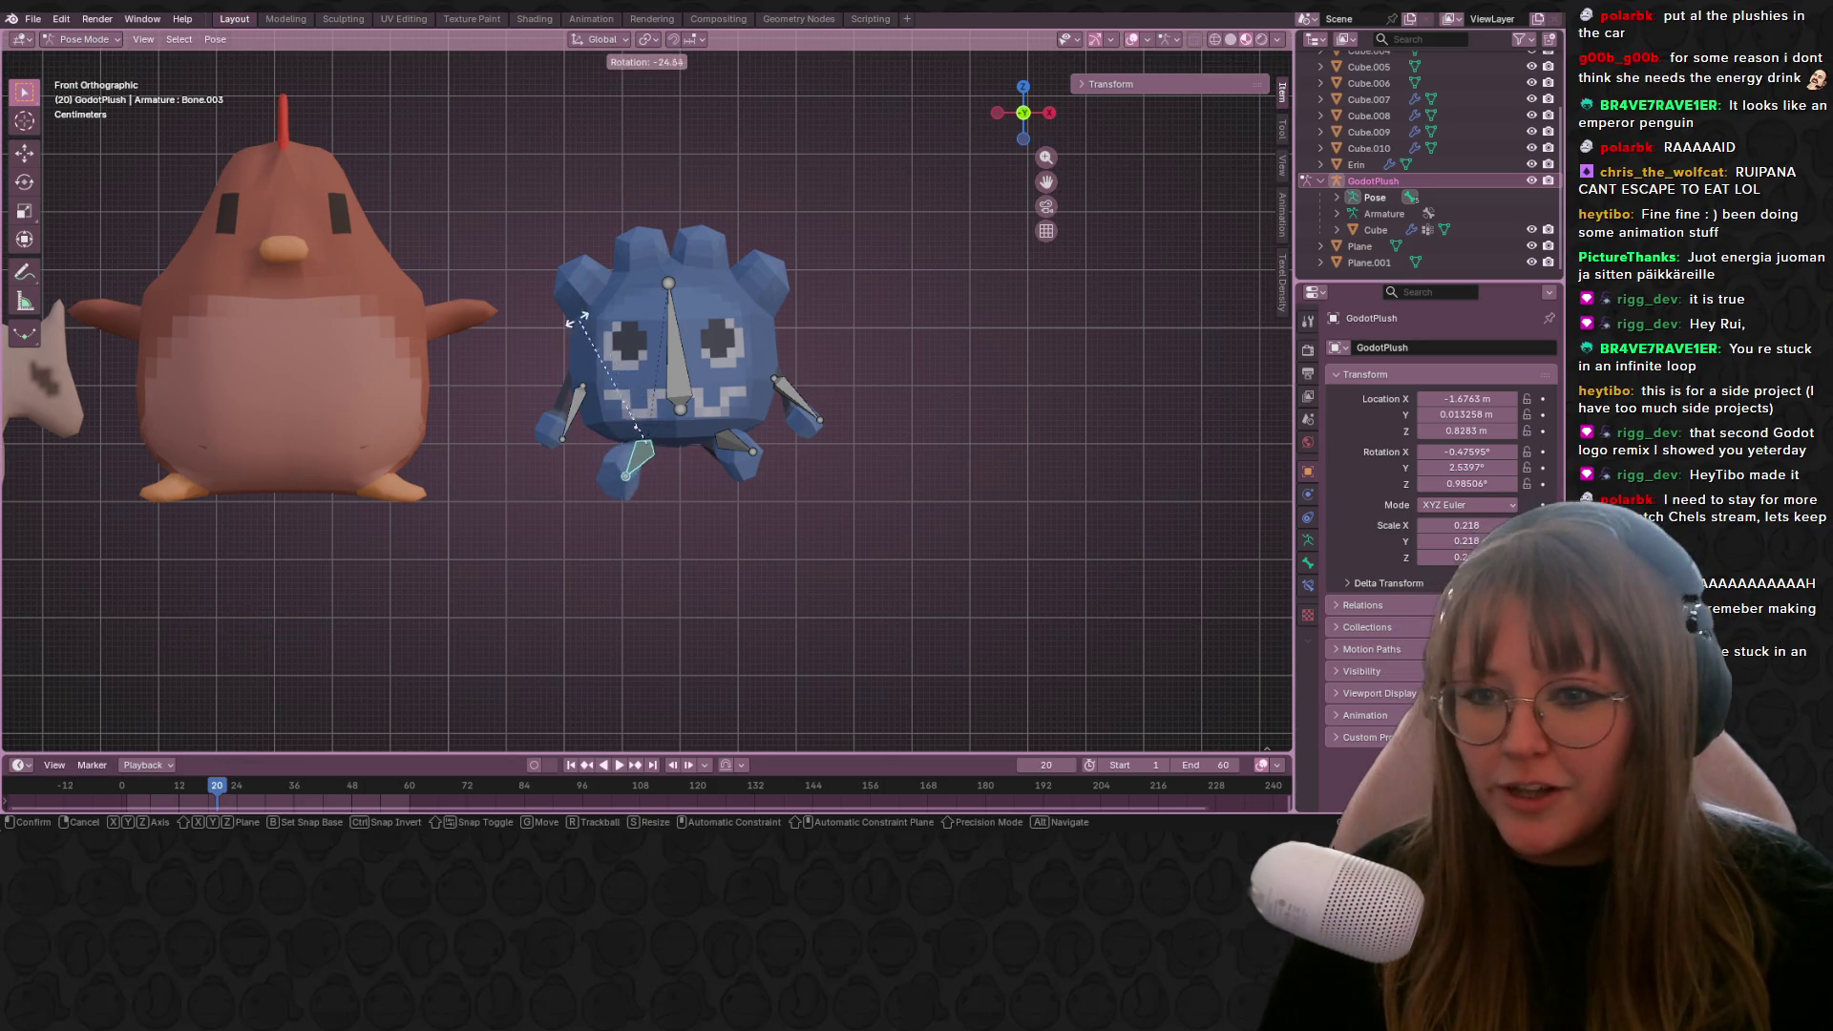
click(737, 441)
click(737, 441)
key(r)
click(793, 563)
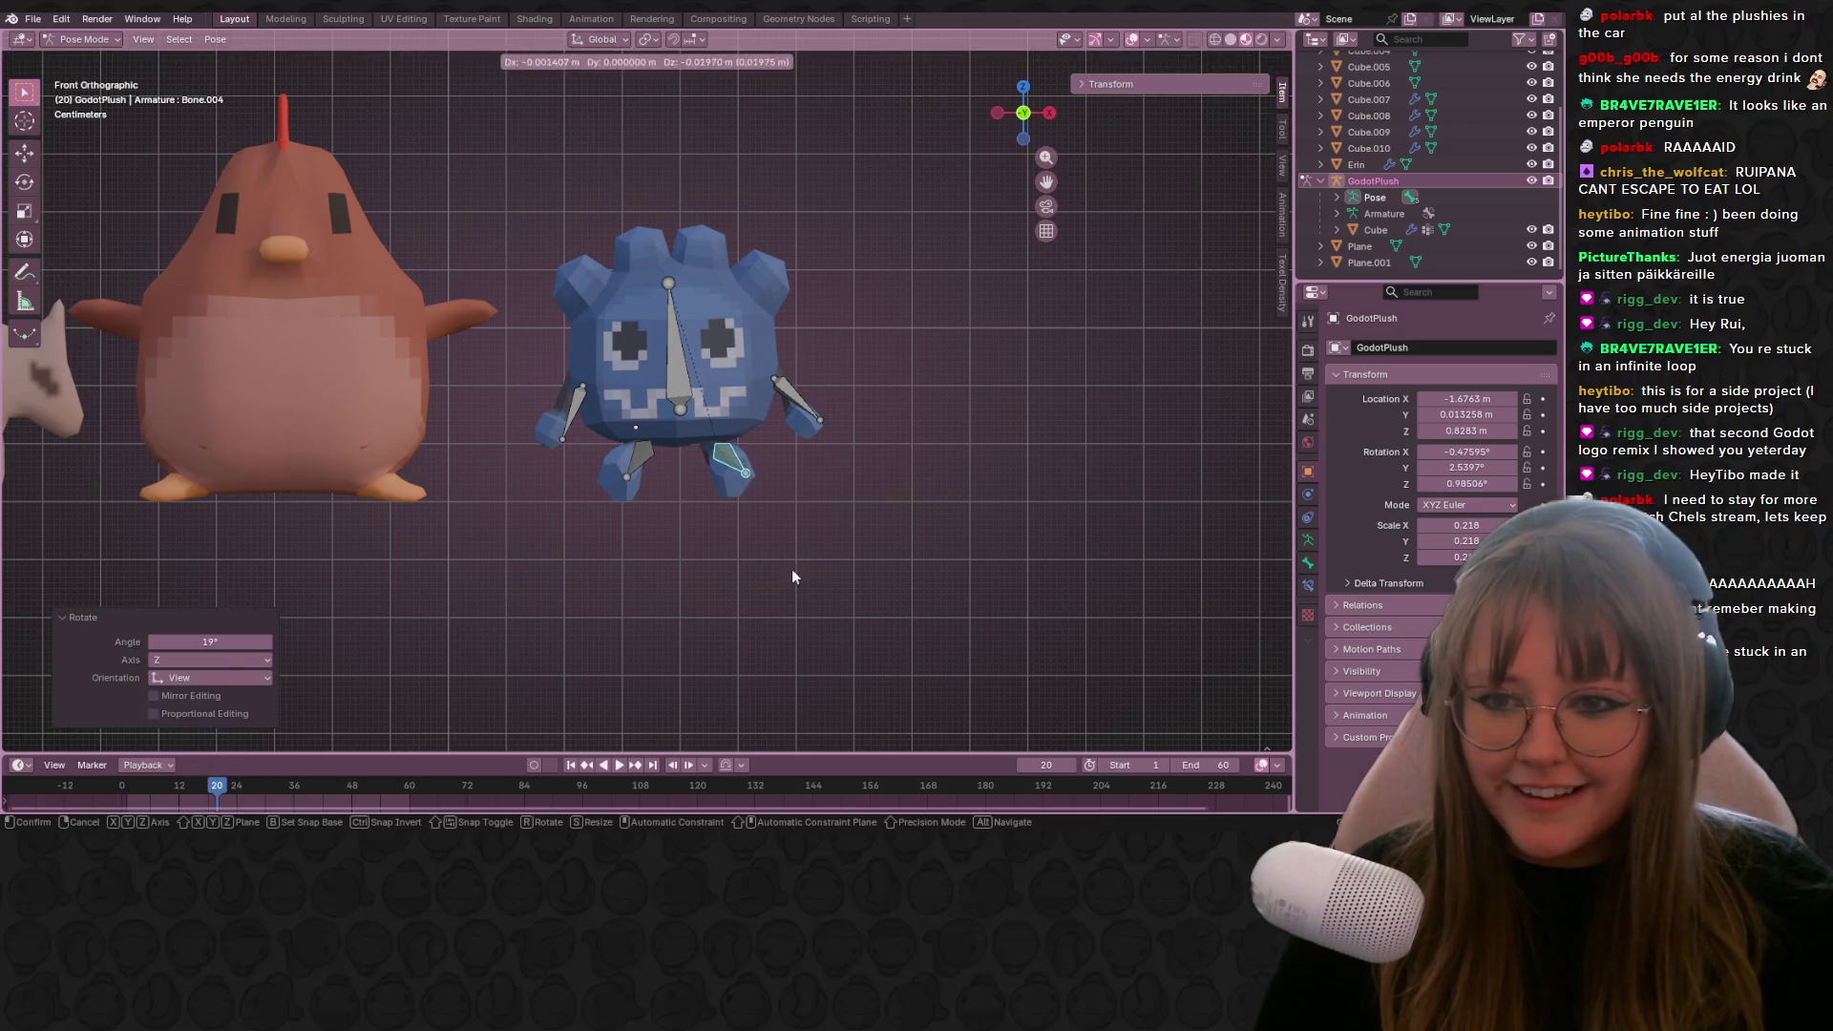
scroll(971, 506, down, 5)
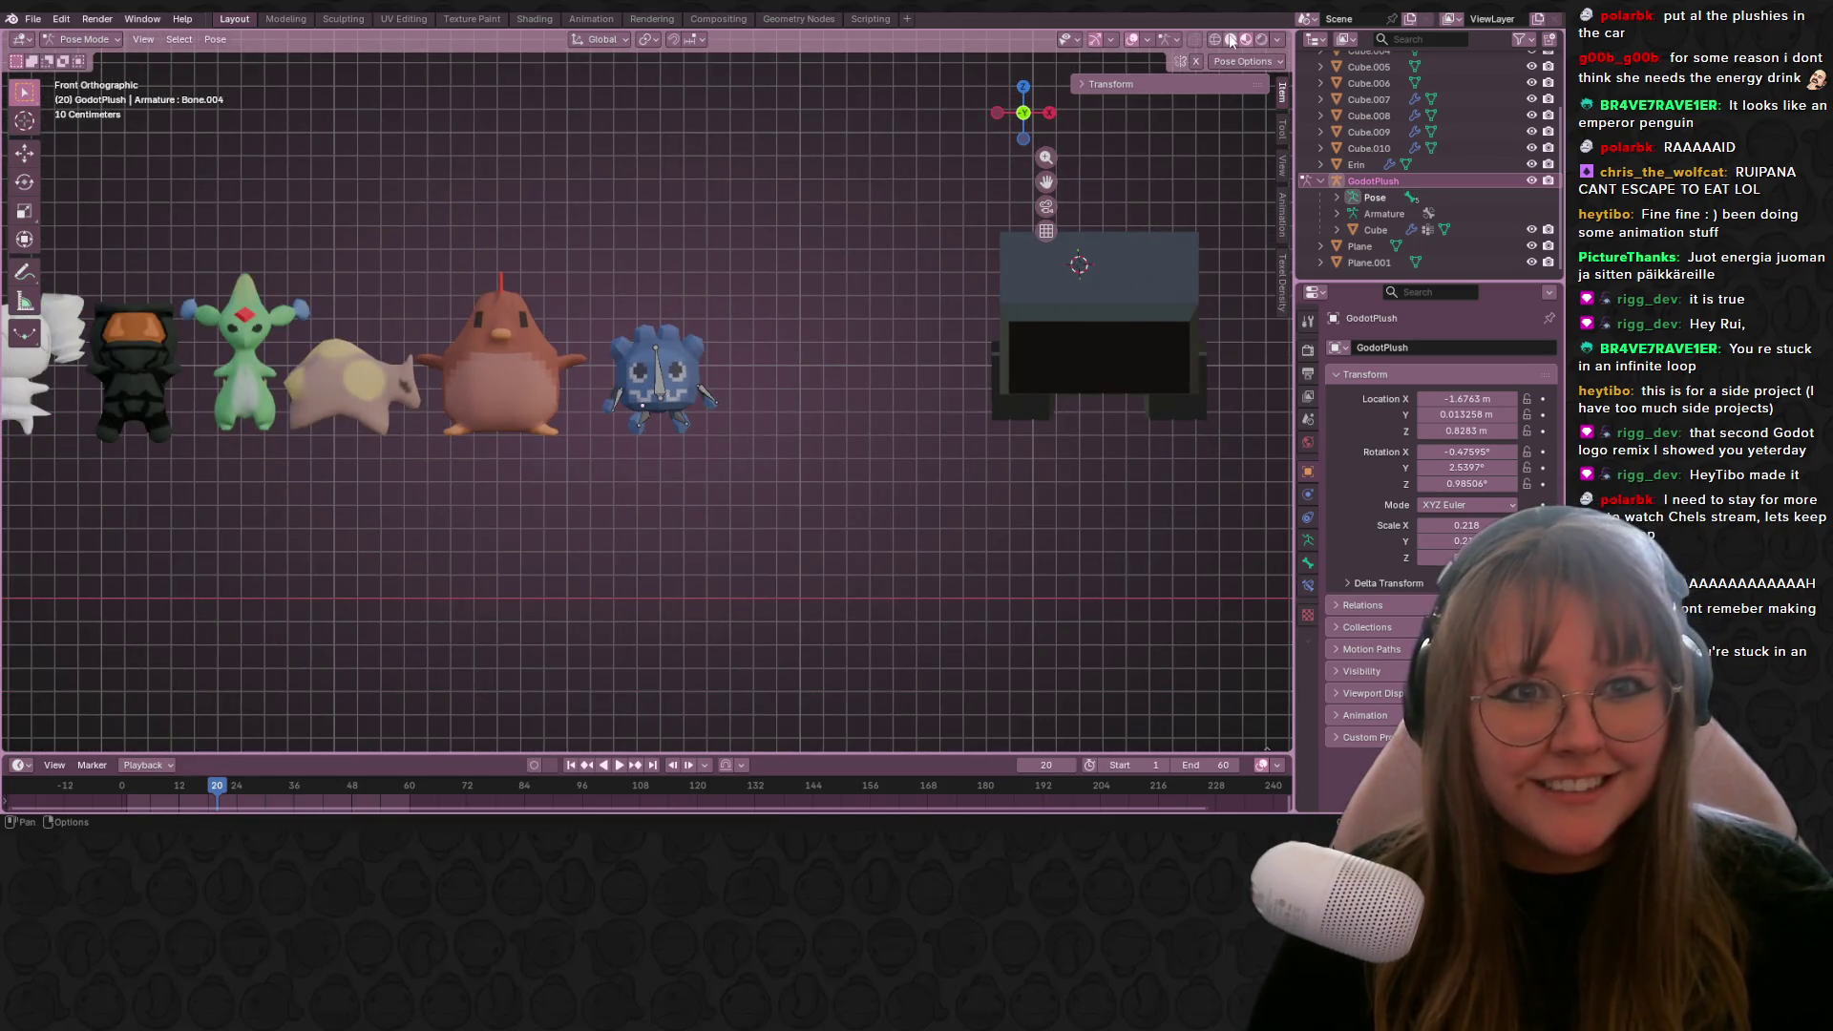
Step: Bring the whole plushie lineup into view and hide the GodotPlush armature bones
shift+middle_drag(507, 267, 909, 307)
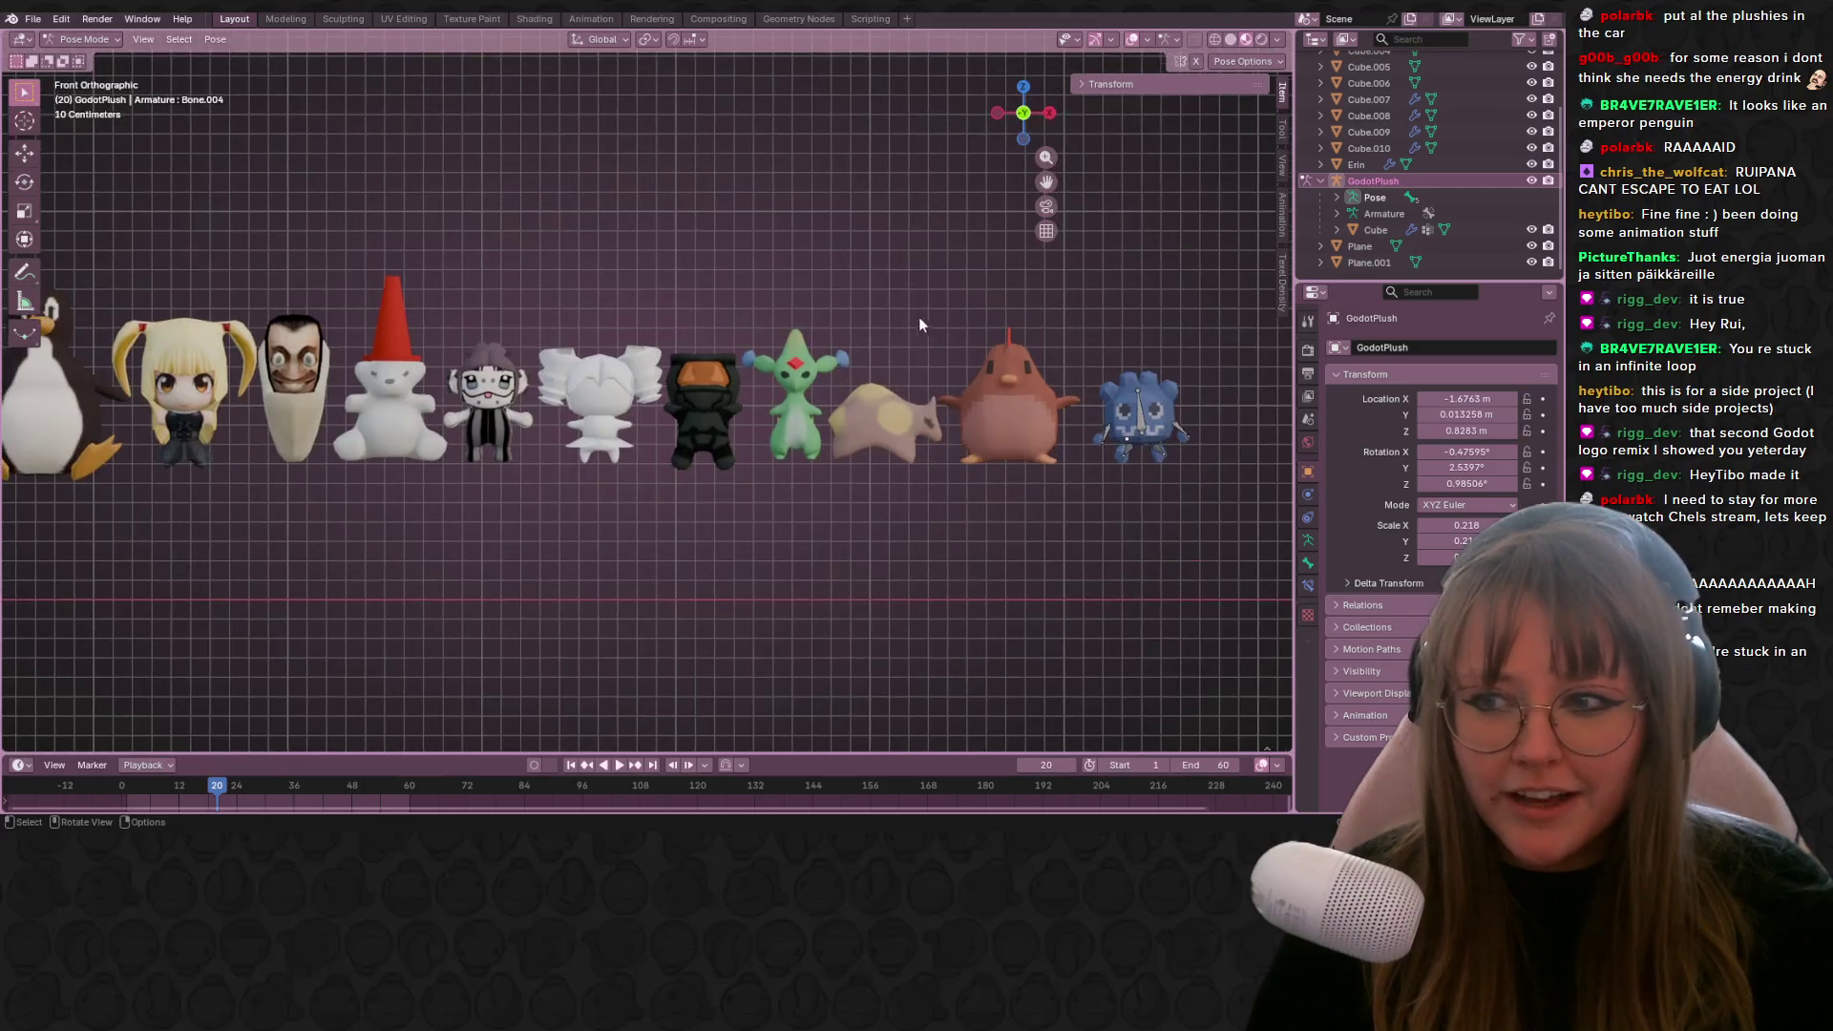
scroll(918, 317, down, 2)
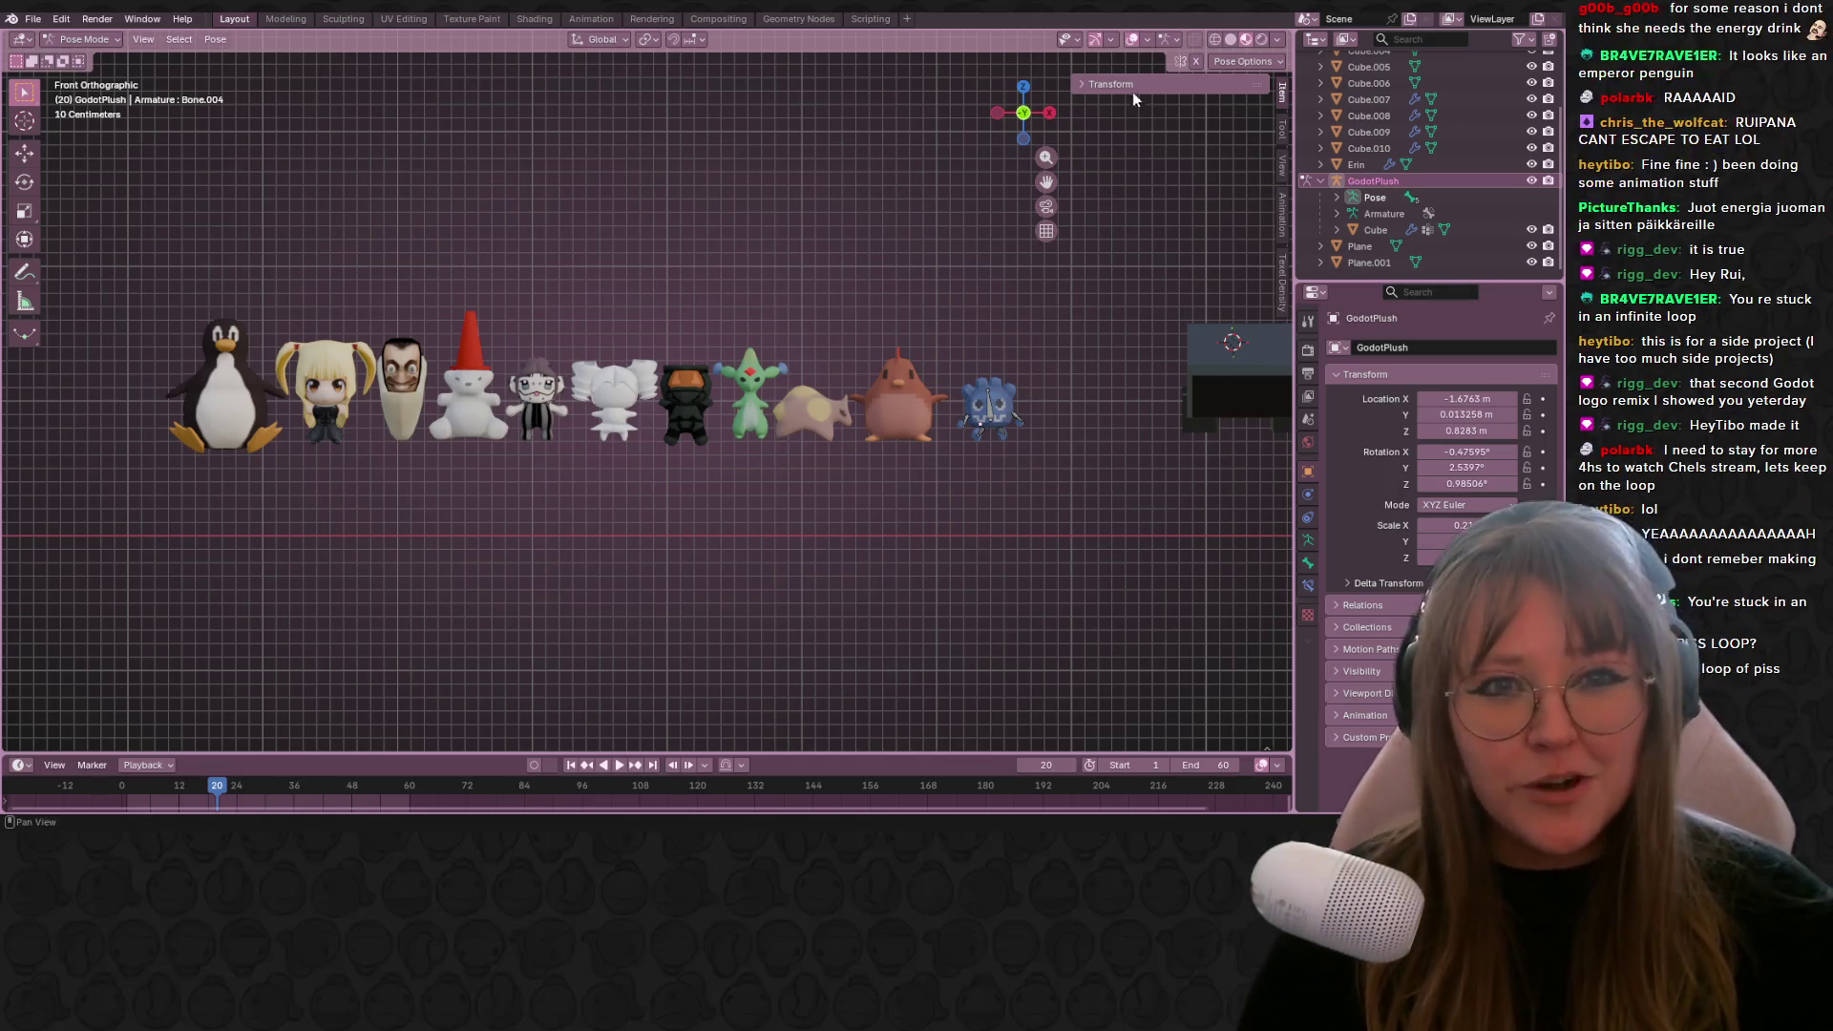
key(h)
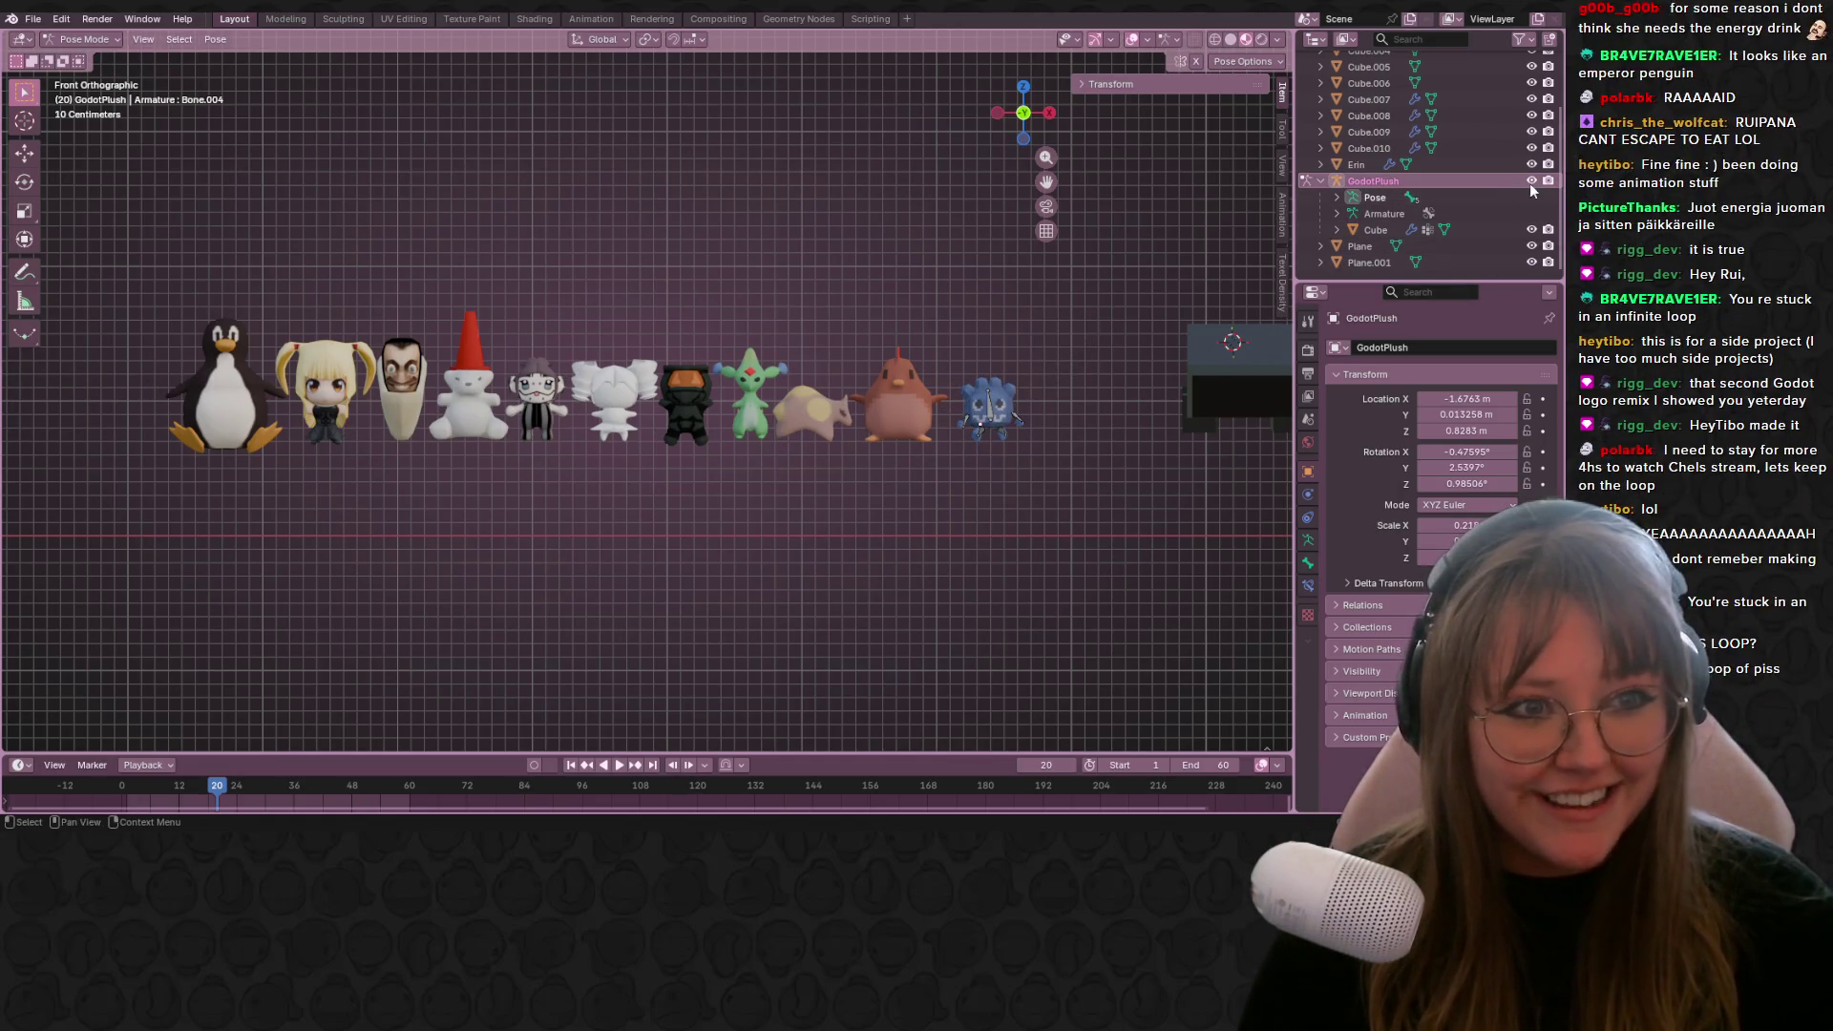
Step: Centre the plushie lineup and switch to the Shading workspace
scroll(1082, 365, down, 2)
mouse_move(1057, 438)
shift+middle_down()
mouse_move(920, 424)
mouse_move(931, 603)
shift+middle_up()
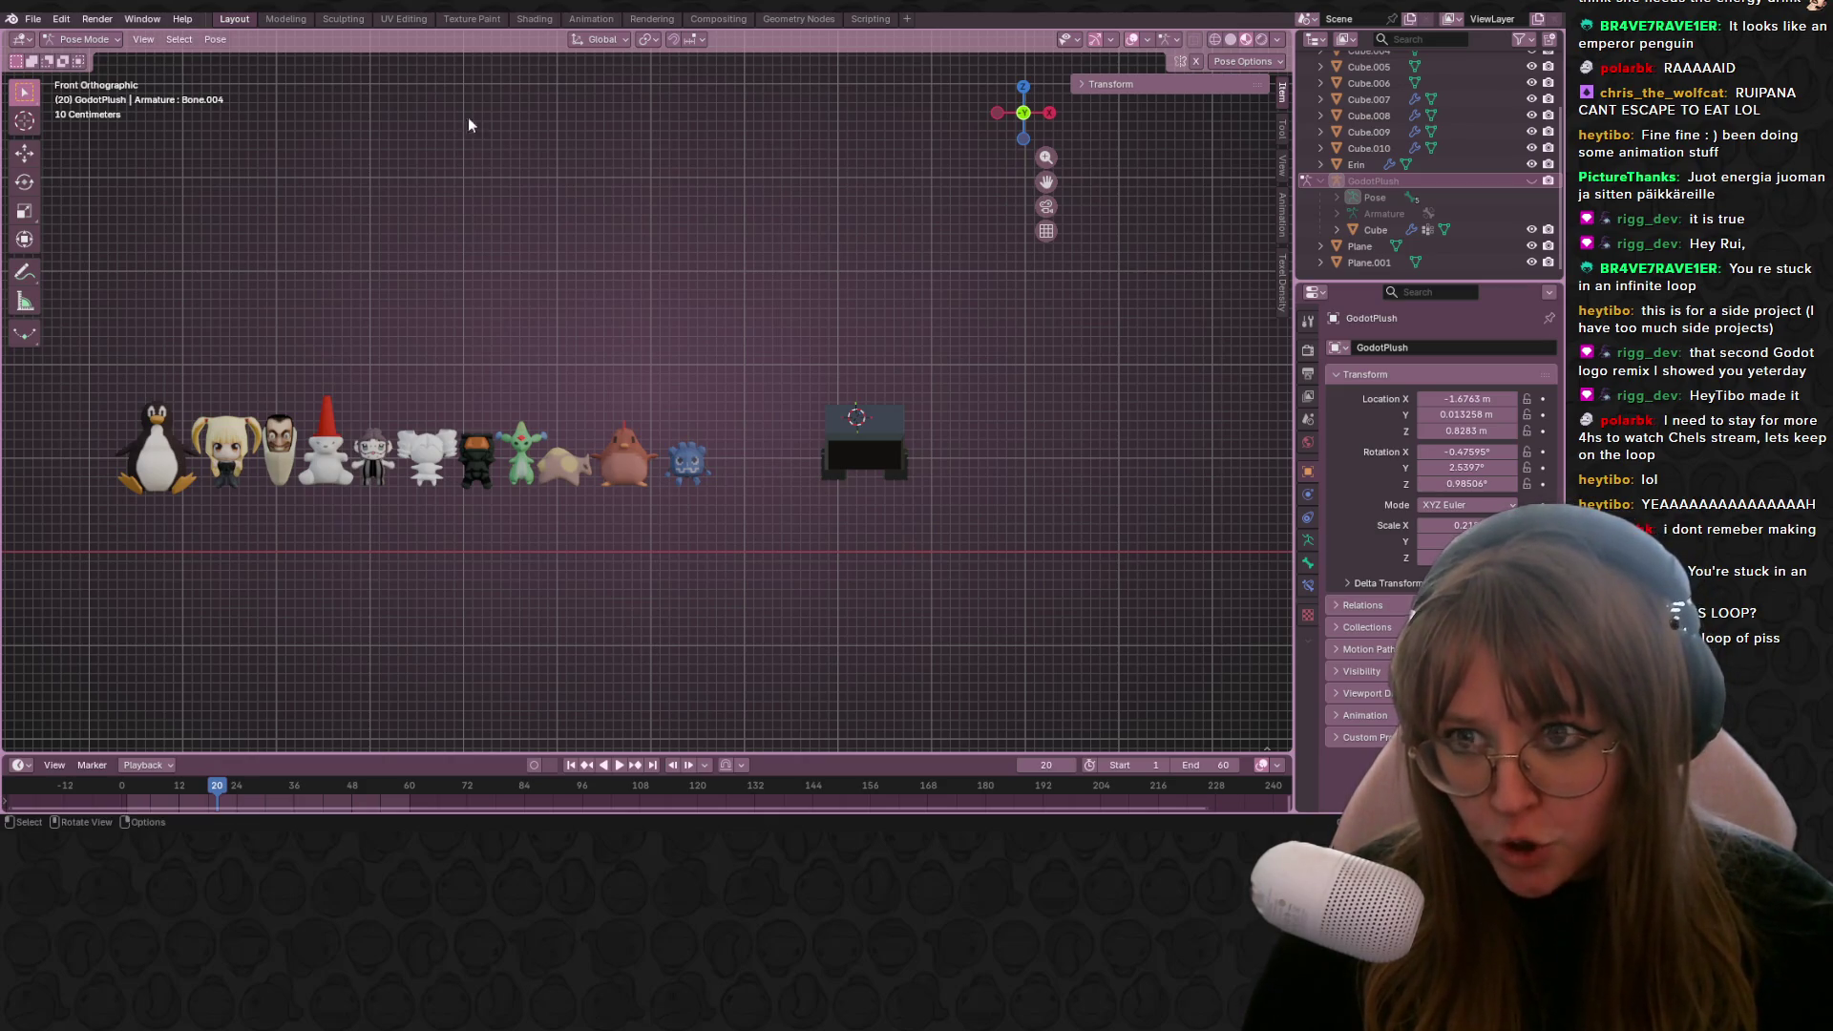
click(532, 20)
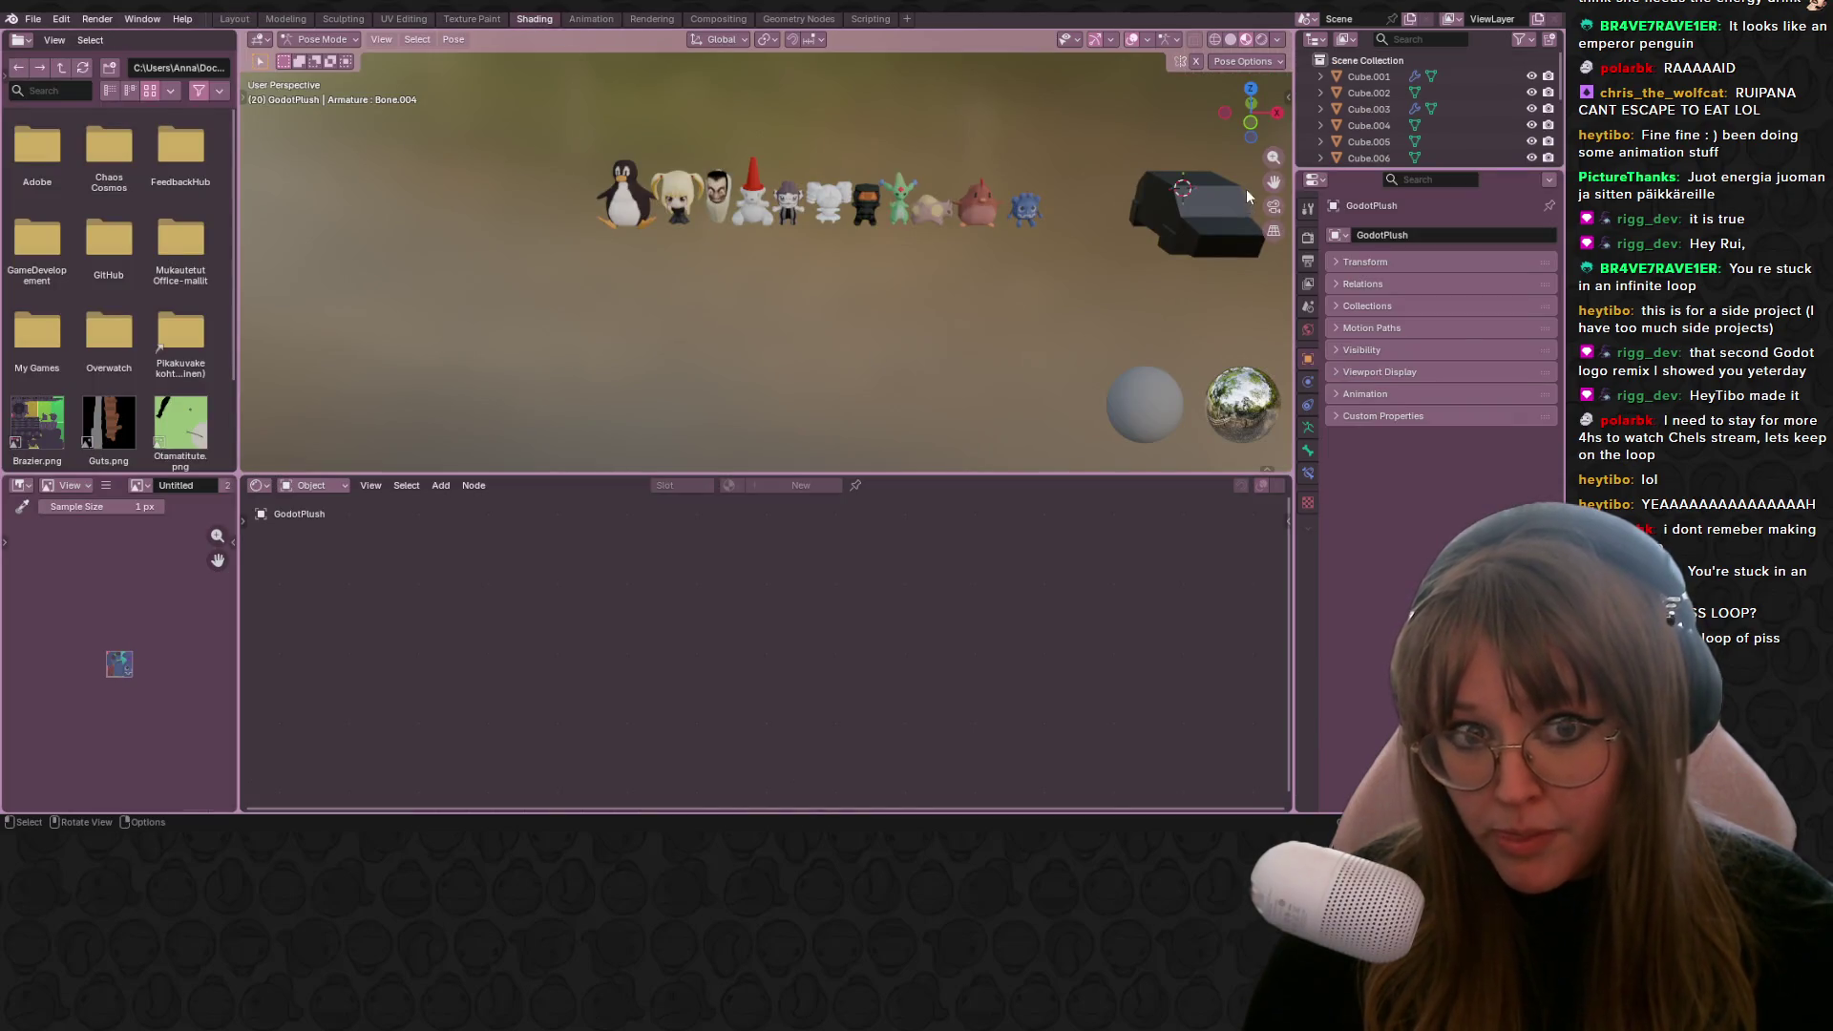
Step: Return to Object Mode, select the Cube.010 car and view it from the right side
mouse_move(1206, 235)
middle_down()
mouse_move(868, 240)
mouse_move(888, 260)
mouse_move(955, 239)
middle_up()
scroll(1453, 90, down, 5)
click(306, 40)
click(329, 58)
middle_drag(668, 286, 885, 189)
click(778, 225)
key(KP_3)
Step: Create a 16×16 px image Untitled.008 with Closest interpolation, then go to Texture Paint
scroll(916, 274, up, 5)
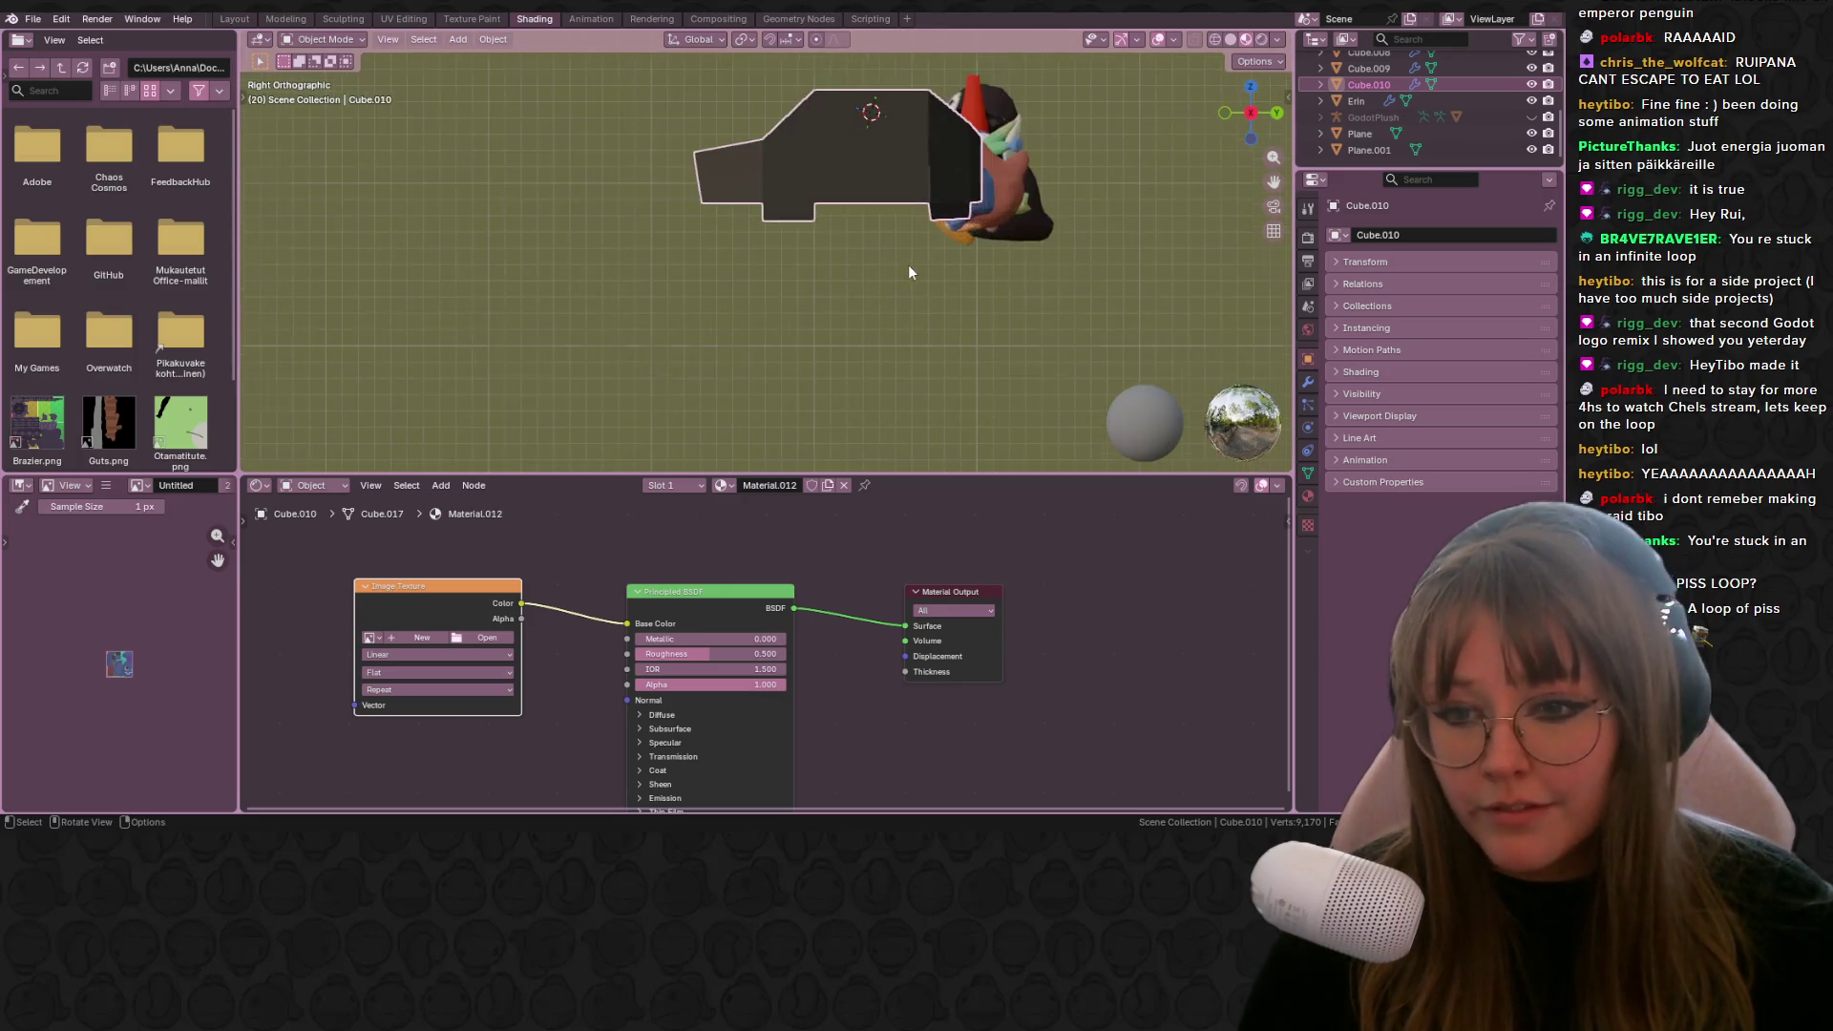
key(Return)
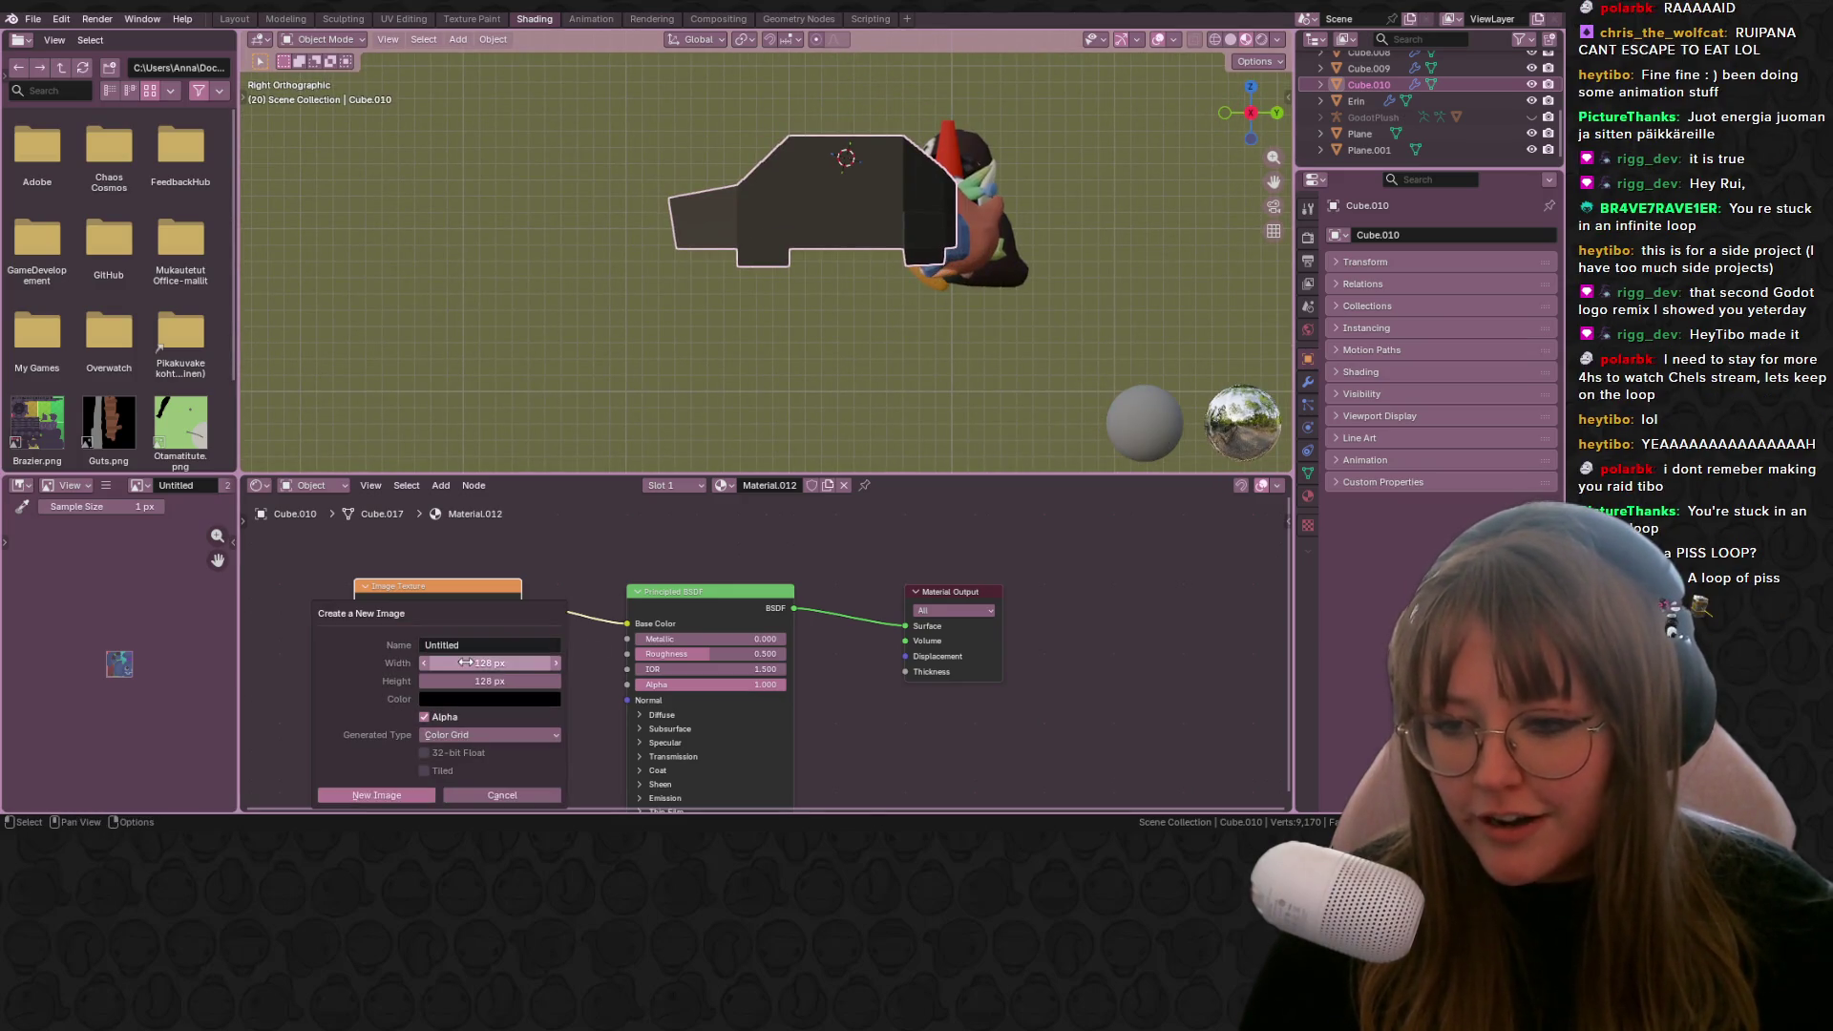
click(467, 662)
text(14)
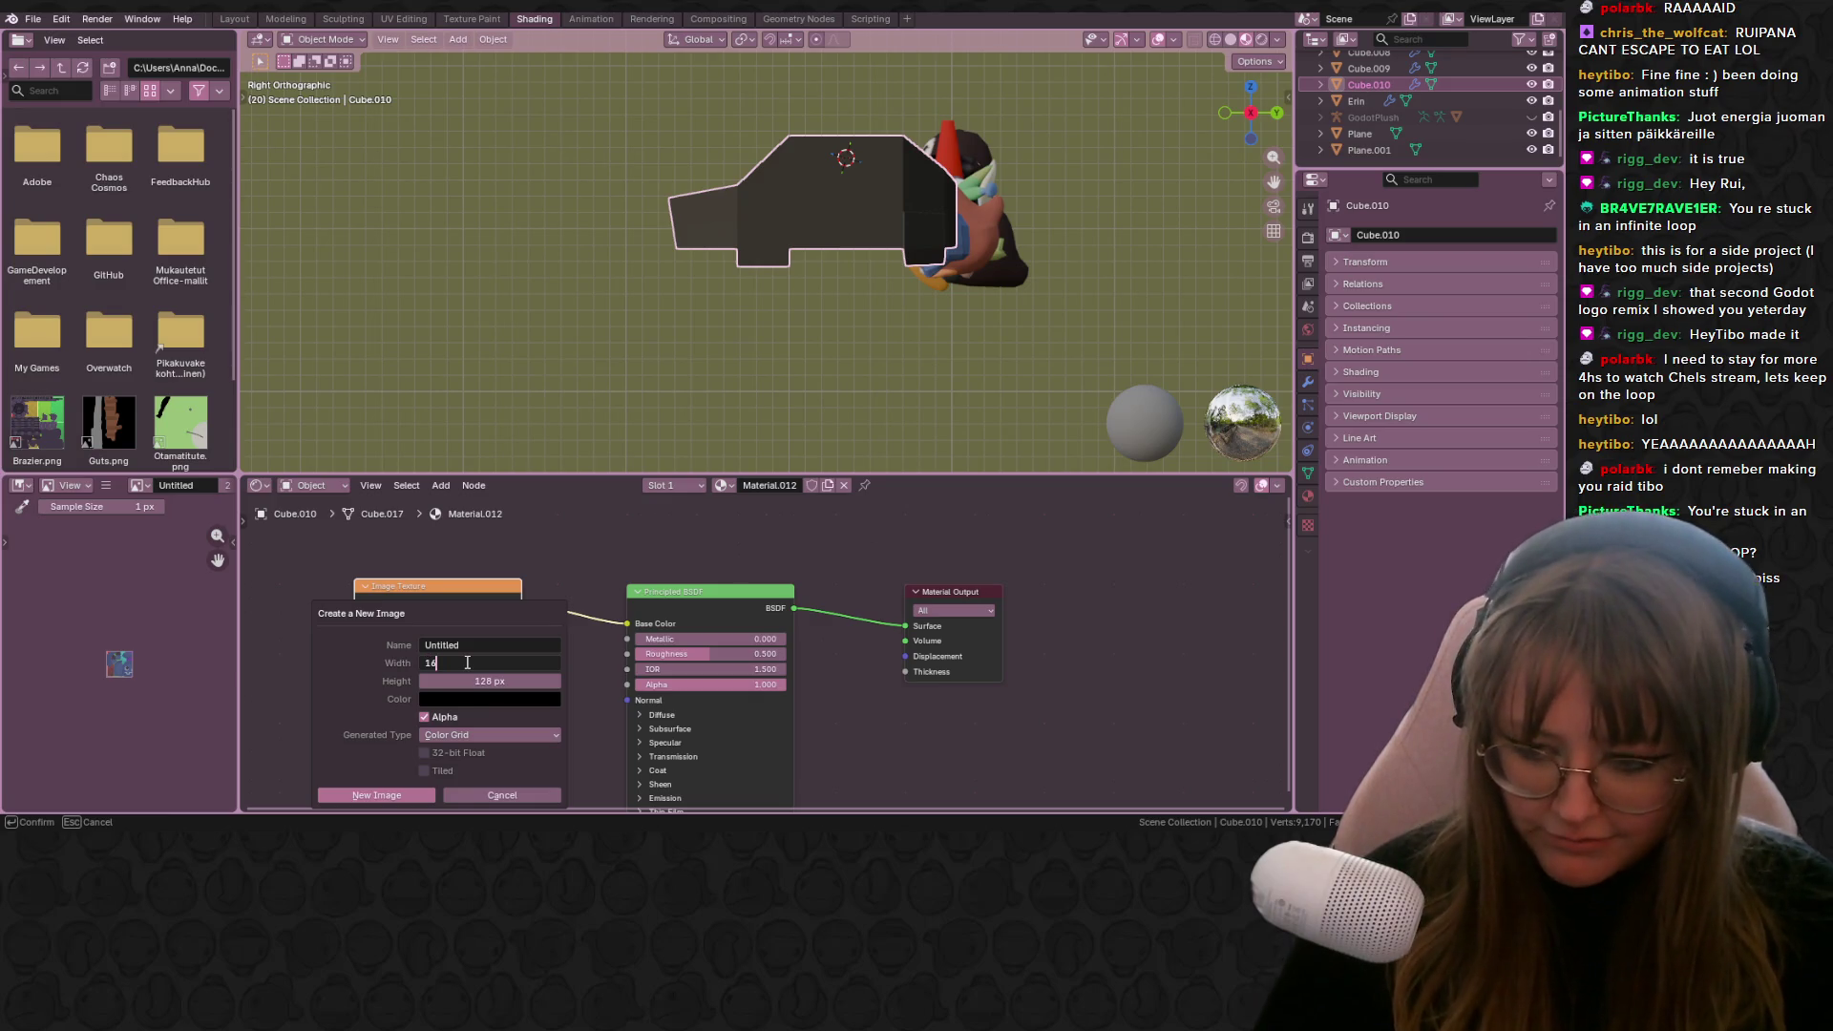
click(506, 684)
text(16)
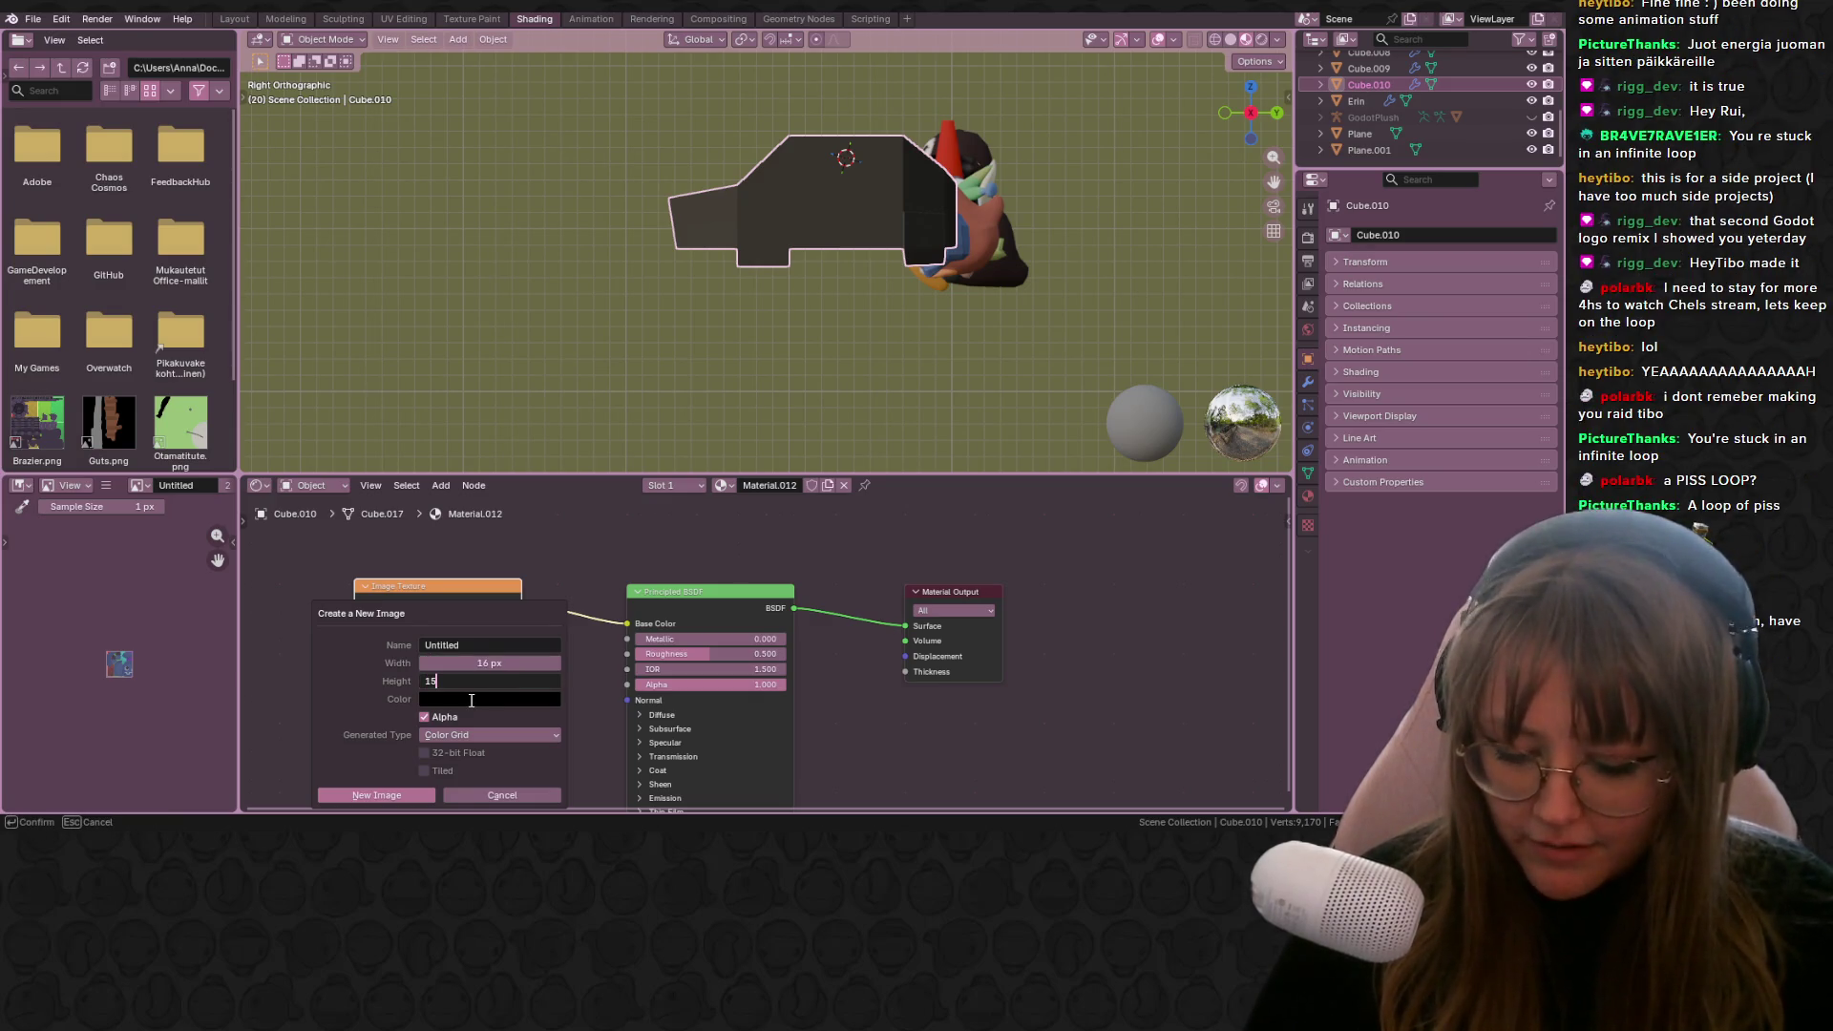
click(391, 795)
click(414, 656)
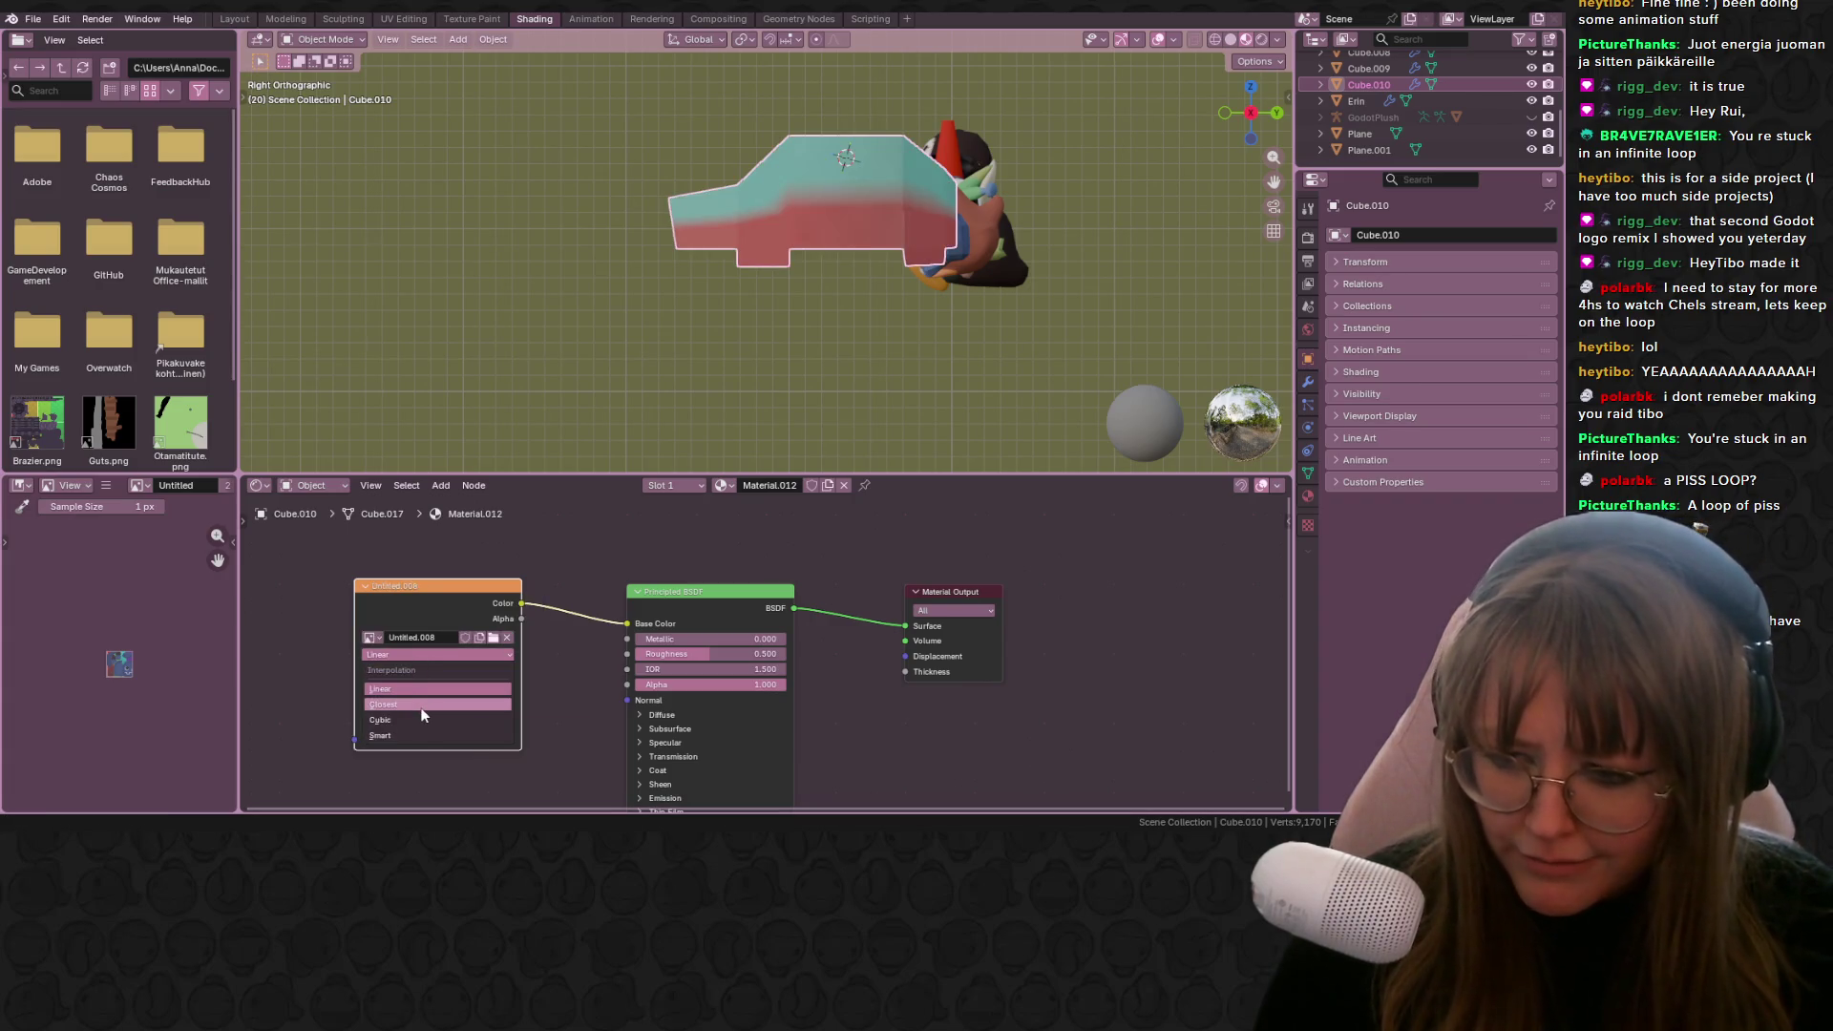
click(423, 705)
middle_drag(913, 239, 950, 291)
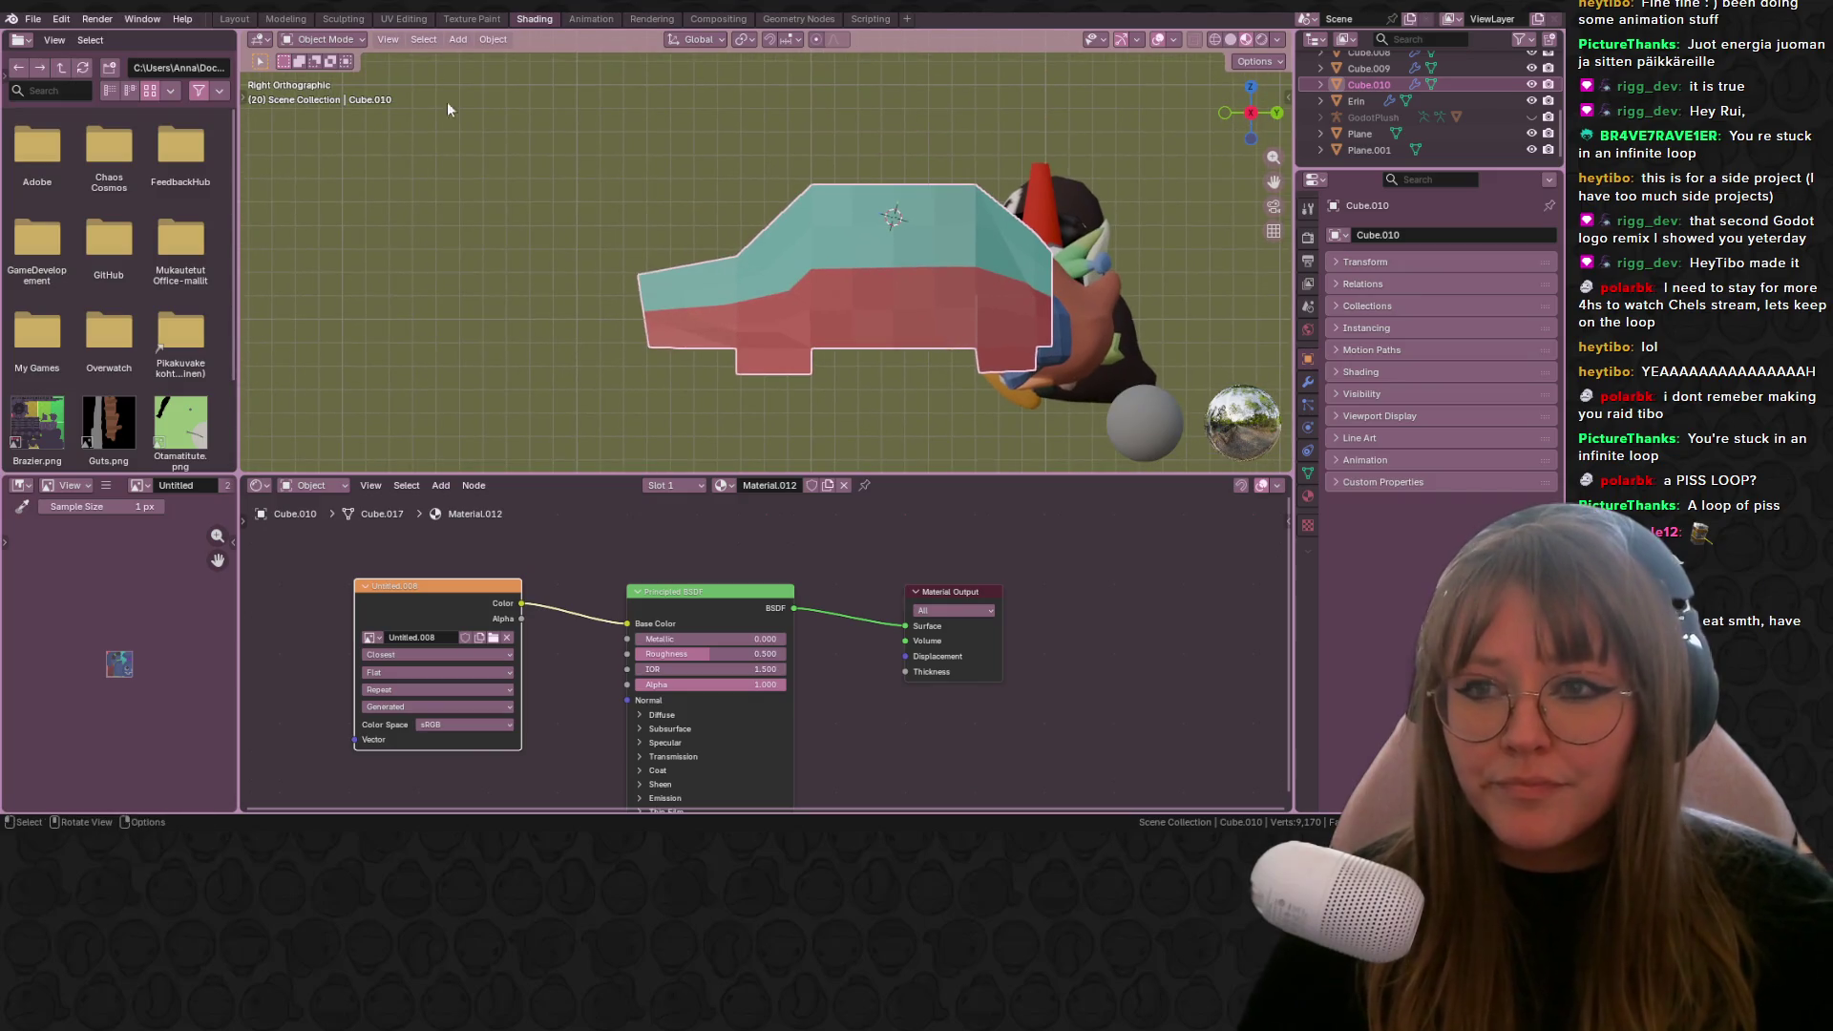
click(485, 21)
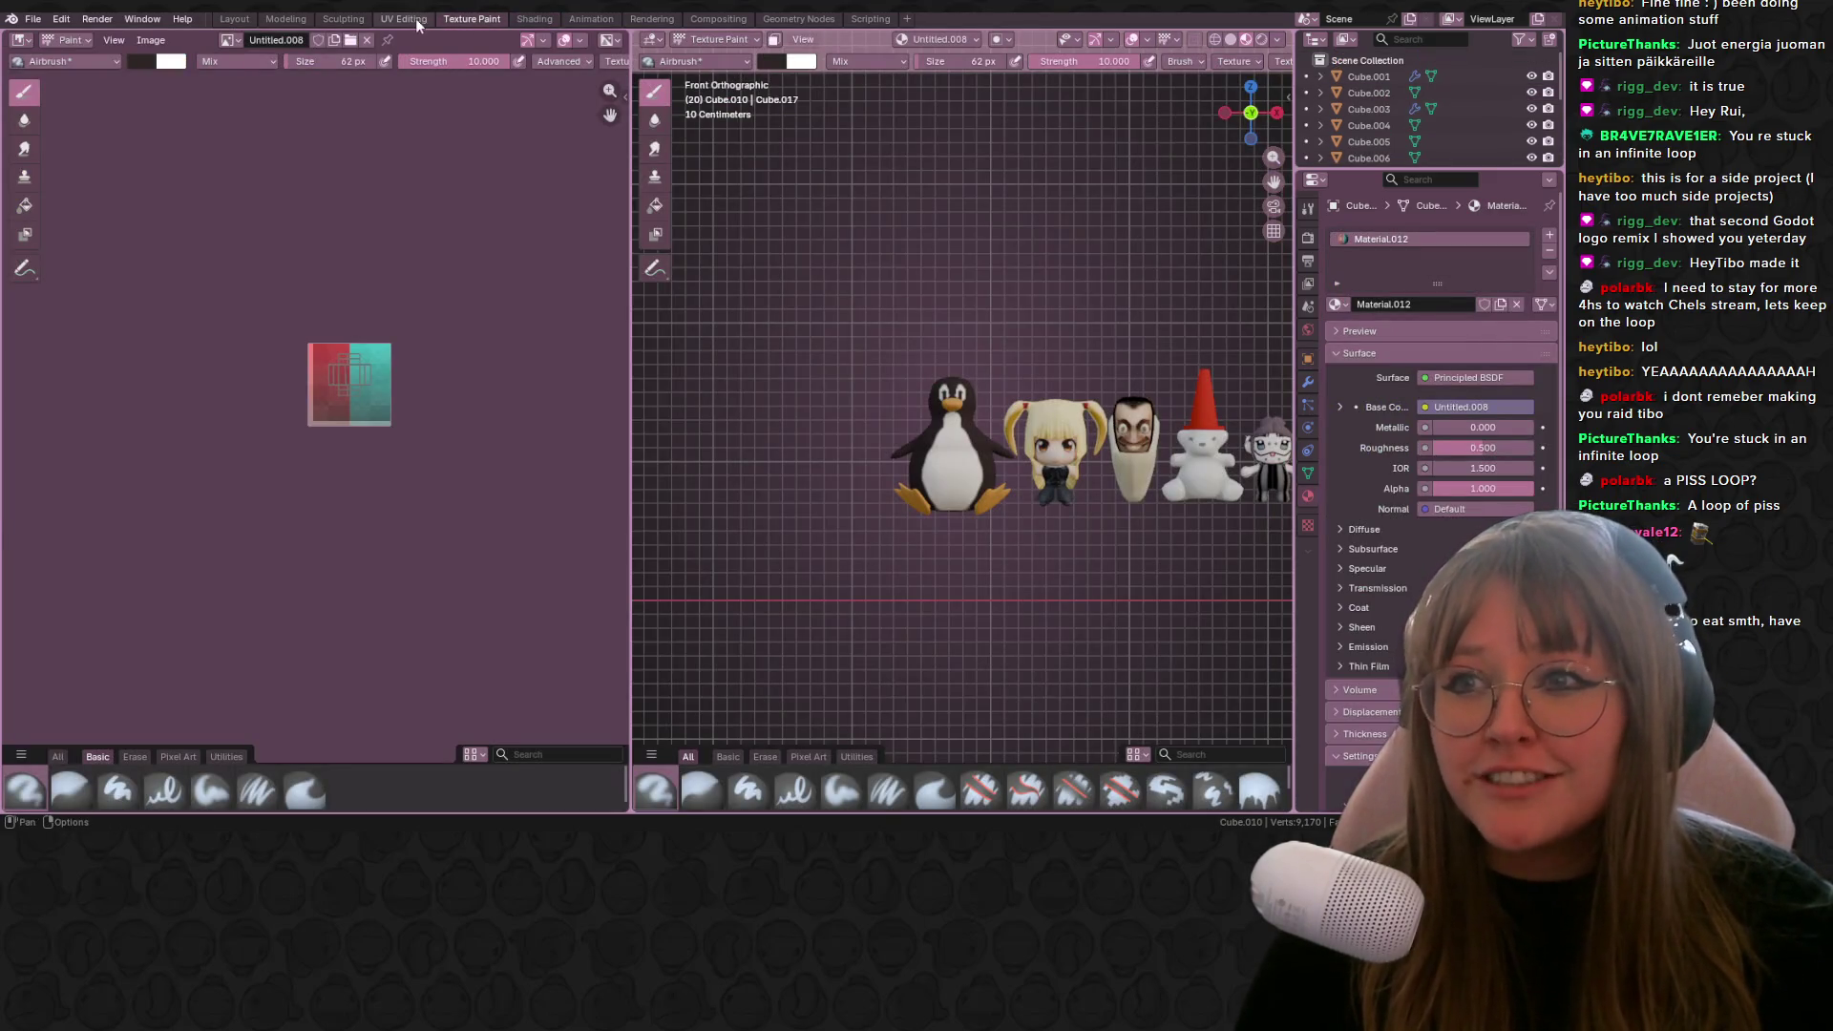
Step: In the UV Editing workspace, view the car from the right side and centre it
click(403, 20)
scroll(1115, 187, down, 10)
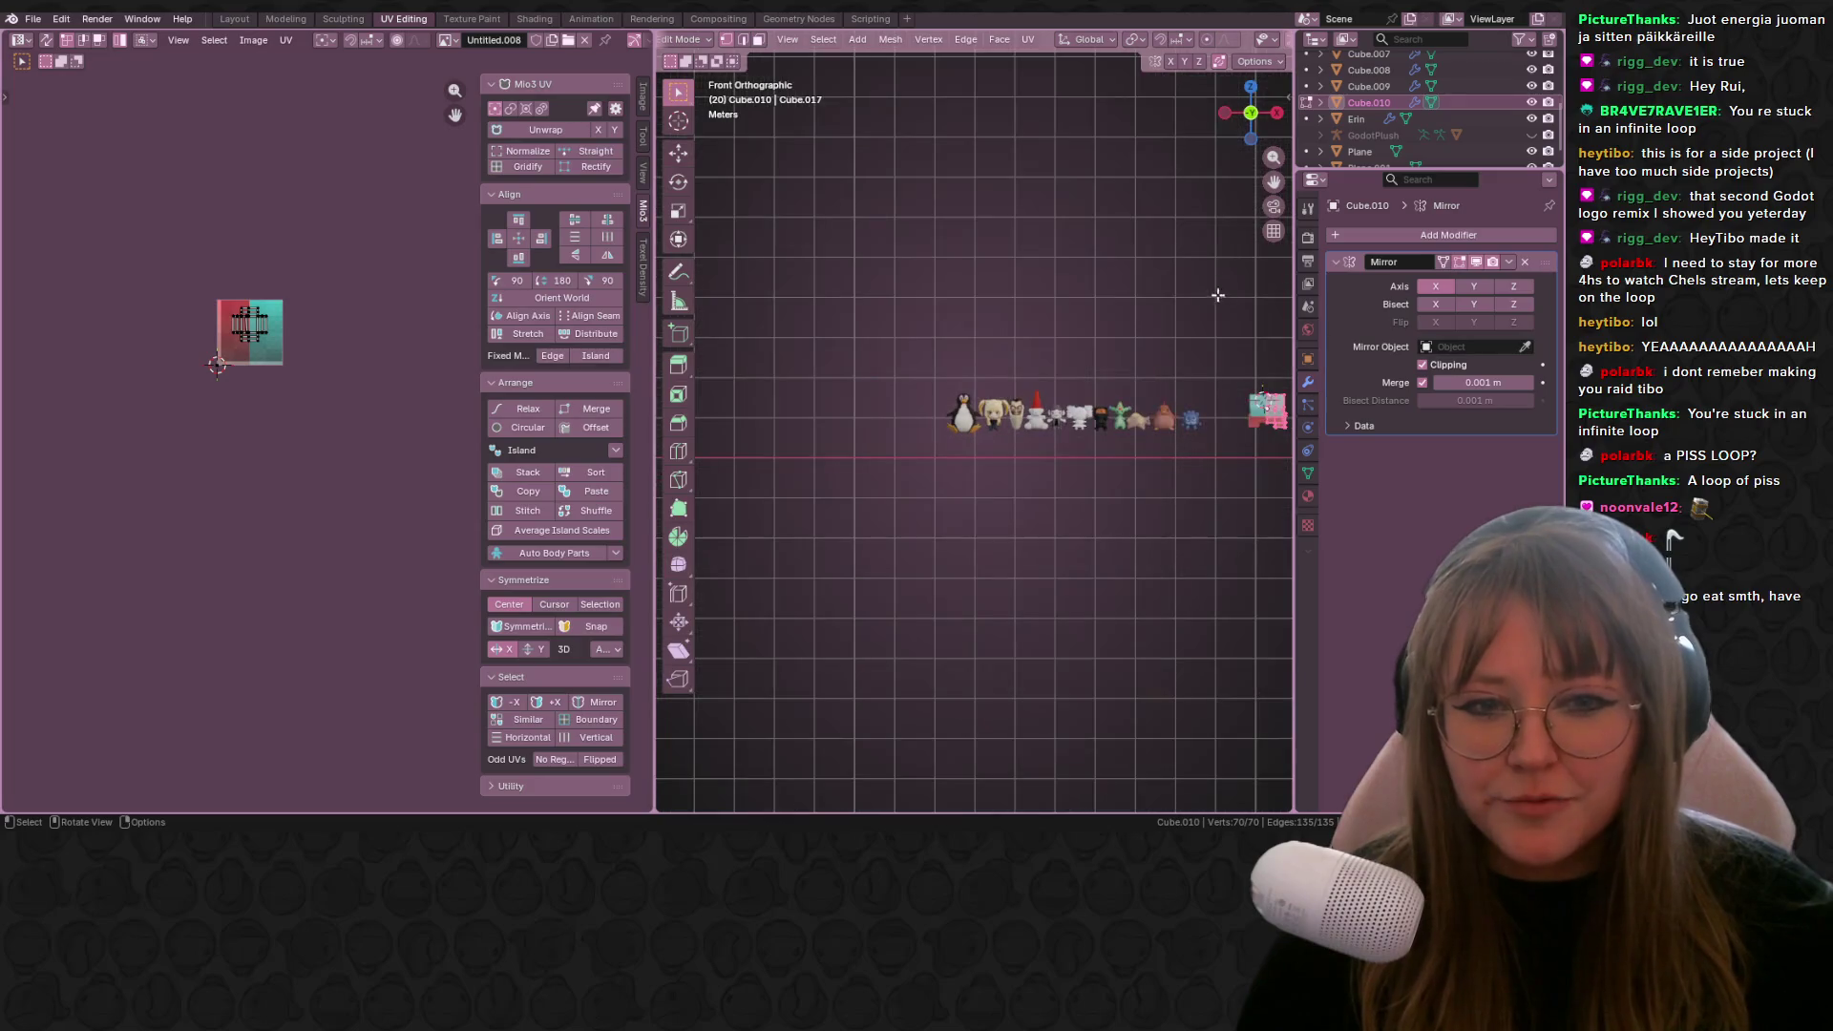
click(1277, 113)
scroll(945, 450, up, 6)
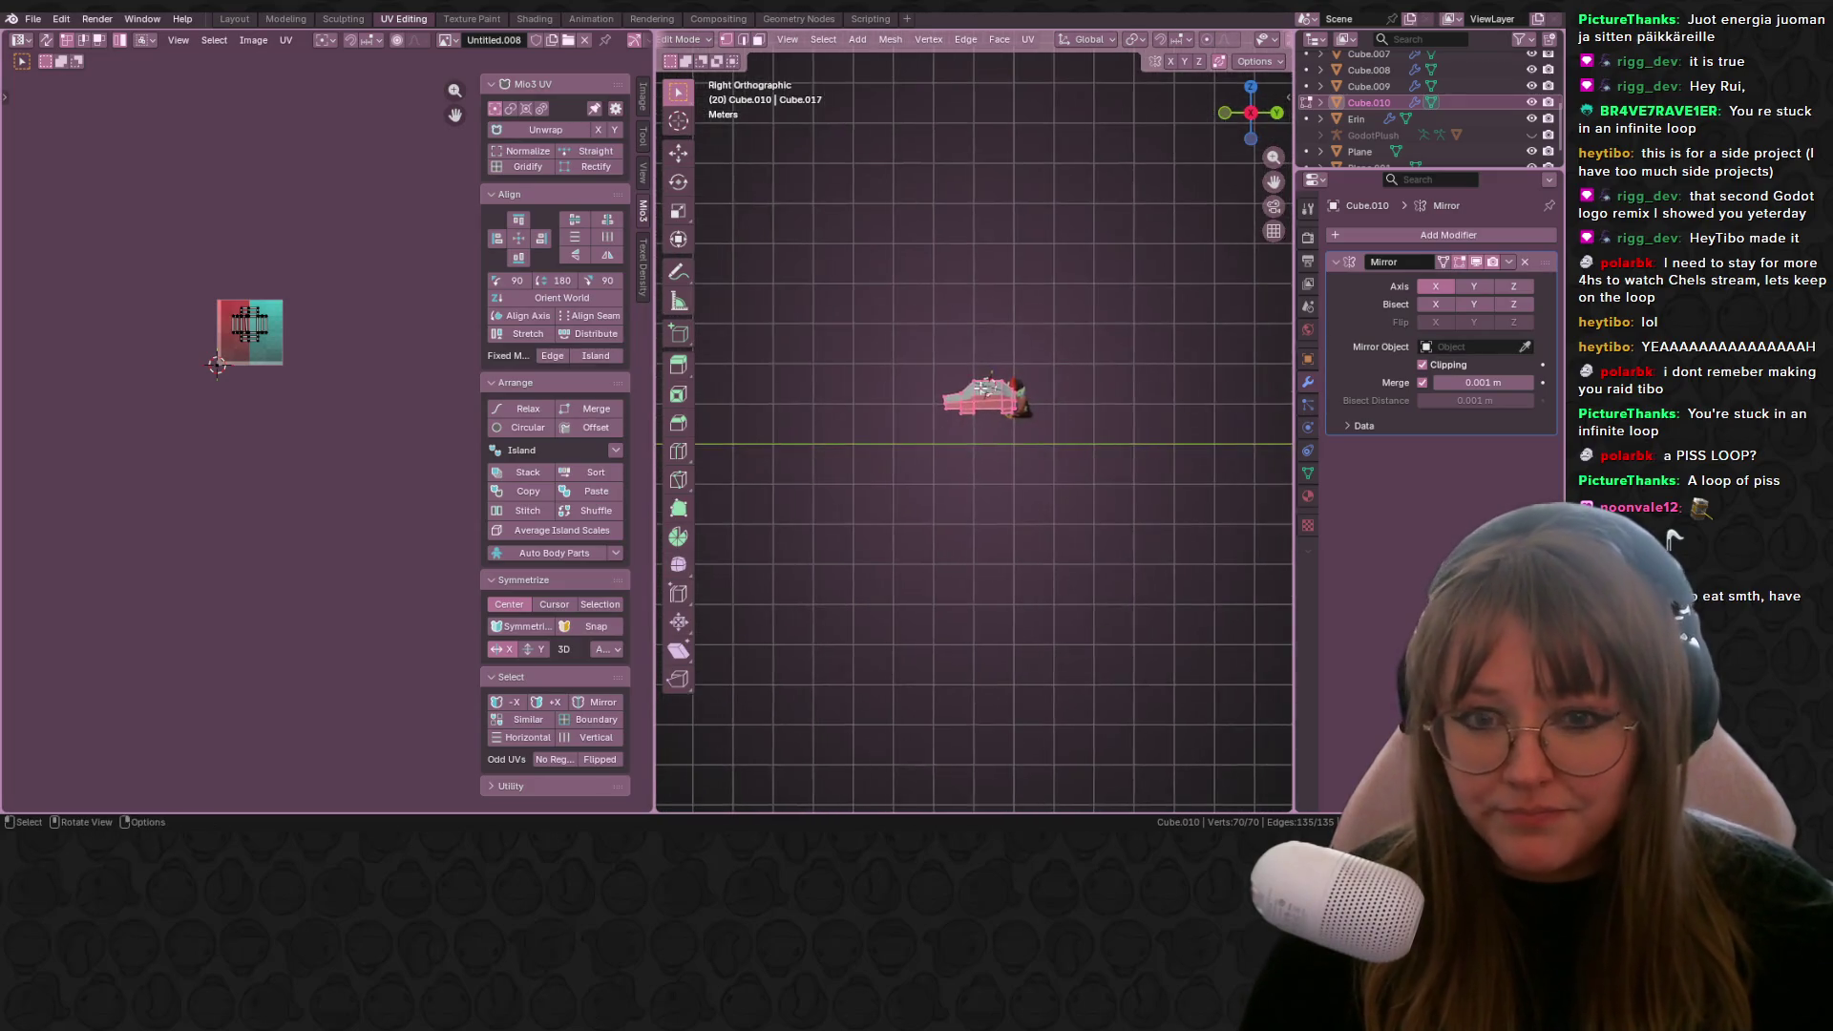
scroll(1037, 377, up, 3)
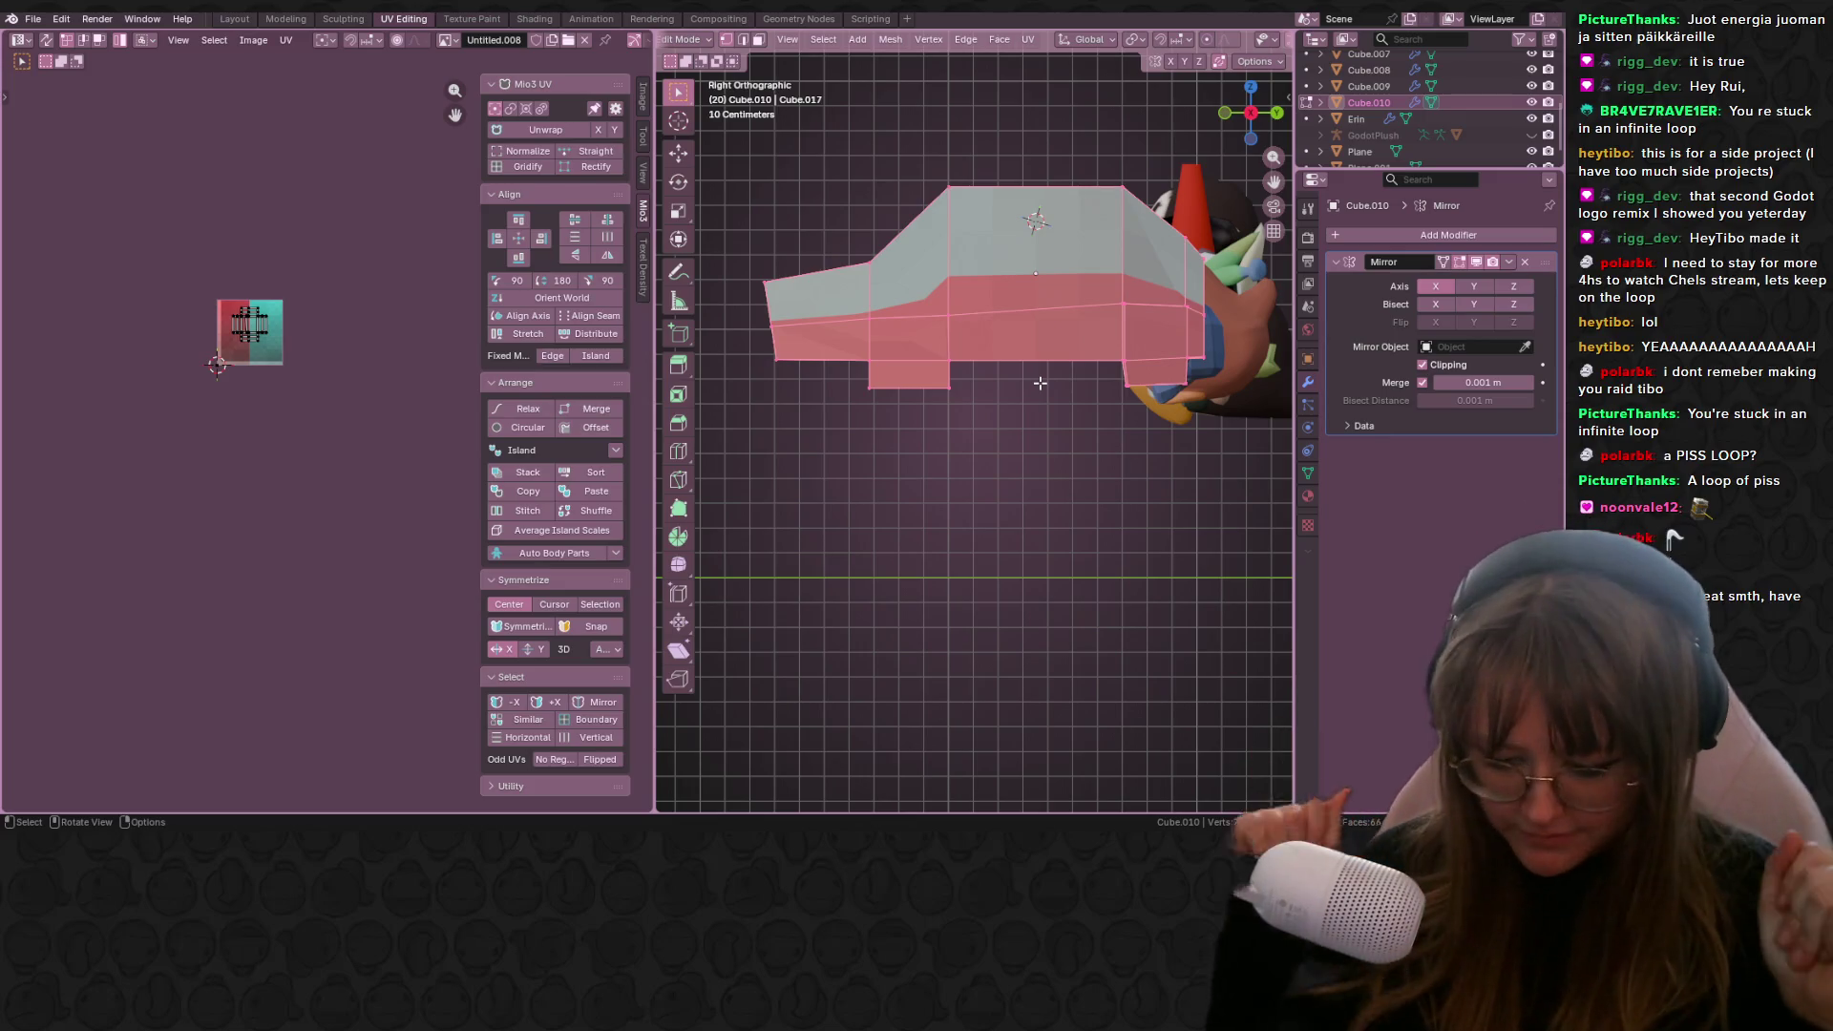
mouse_move(1105, 409)
shift+middle_down()
mouse_move(1079, 382)
mouse_move(1070, 420)
mouse_move(1094, 444)
mouse_move(1120, 421)
shift+middle_up()
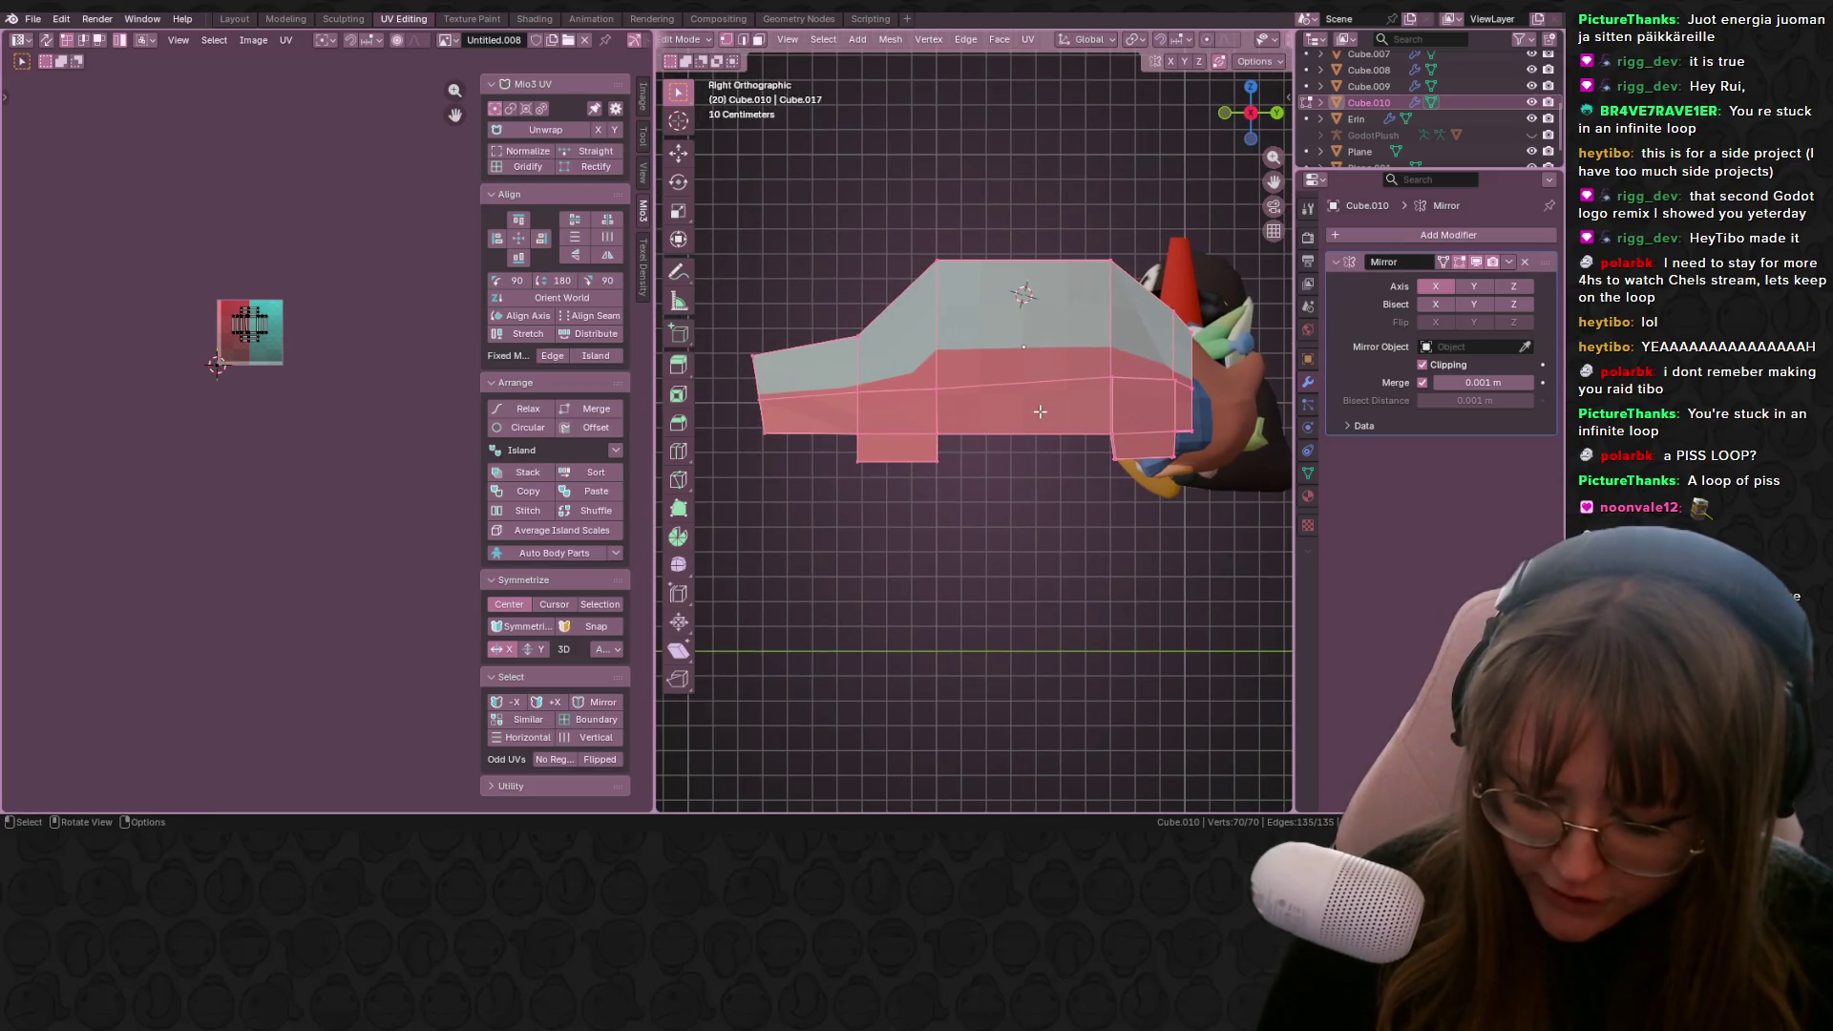
Step: Project the car's UVs from view, then scale and move the island to fit the image
key(u)
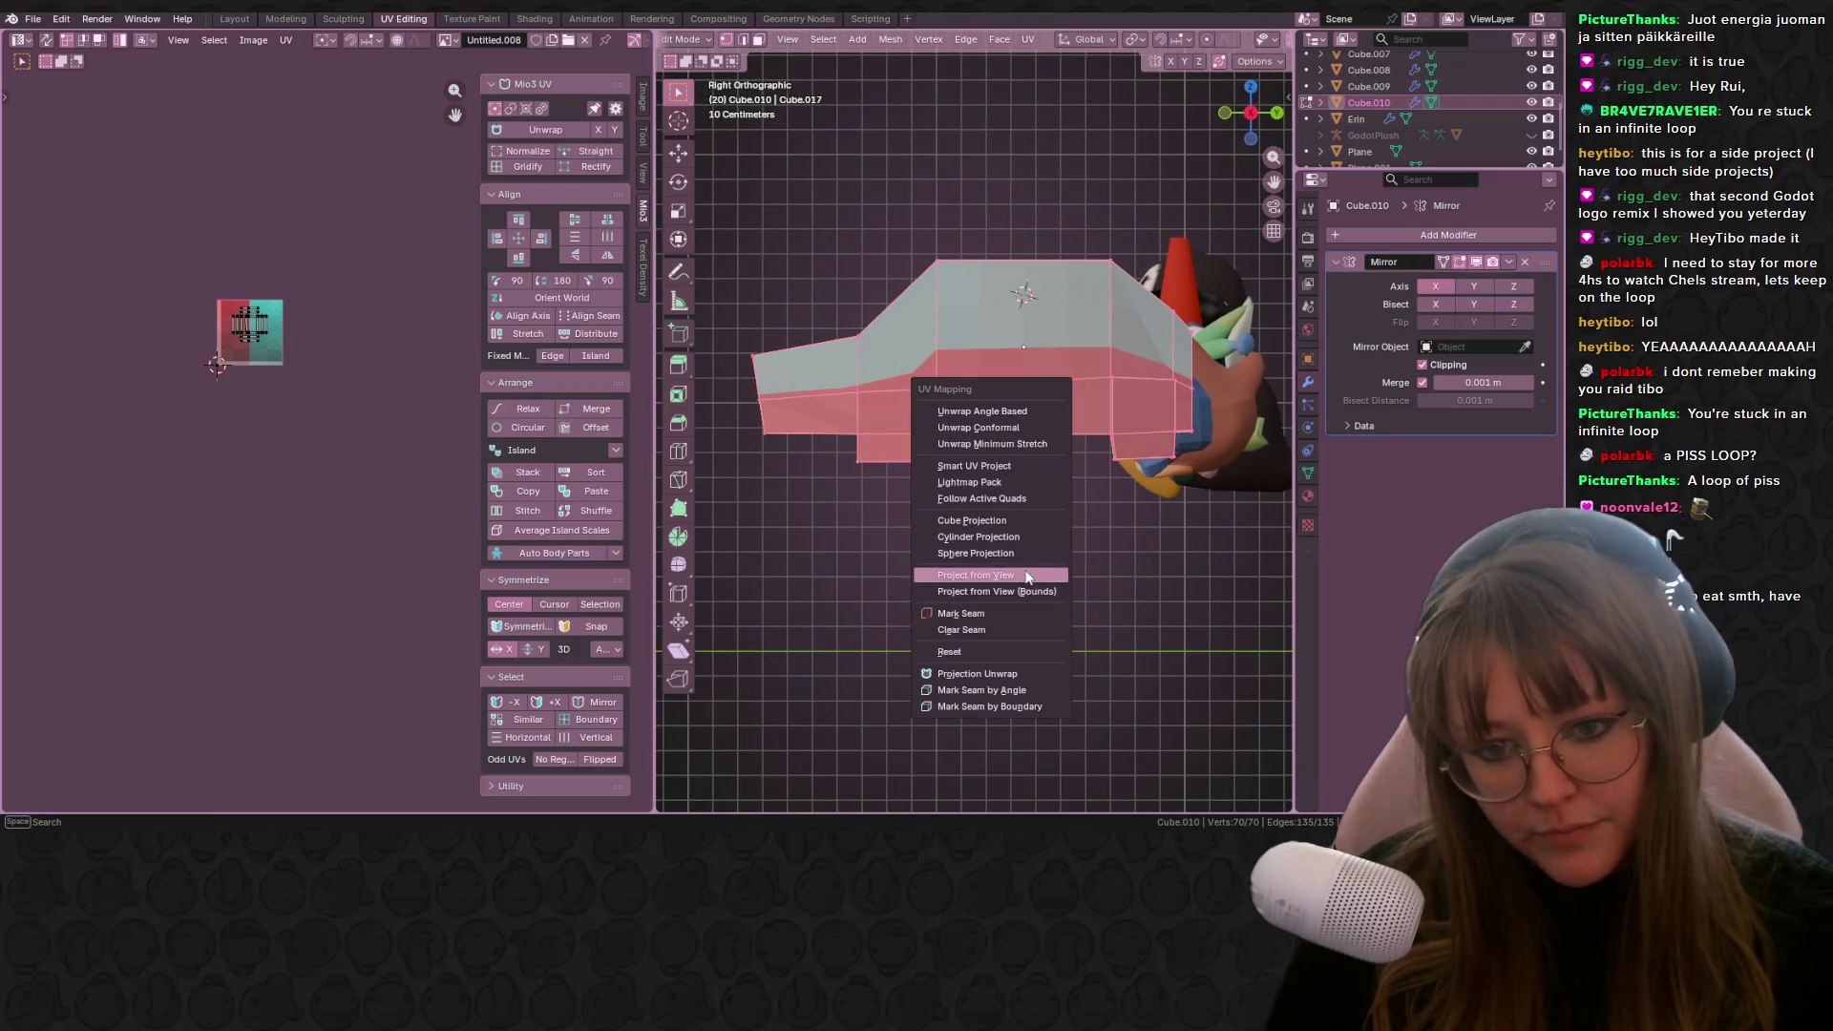
click(1028, 577)
scroll(277, 365, up, 5)
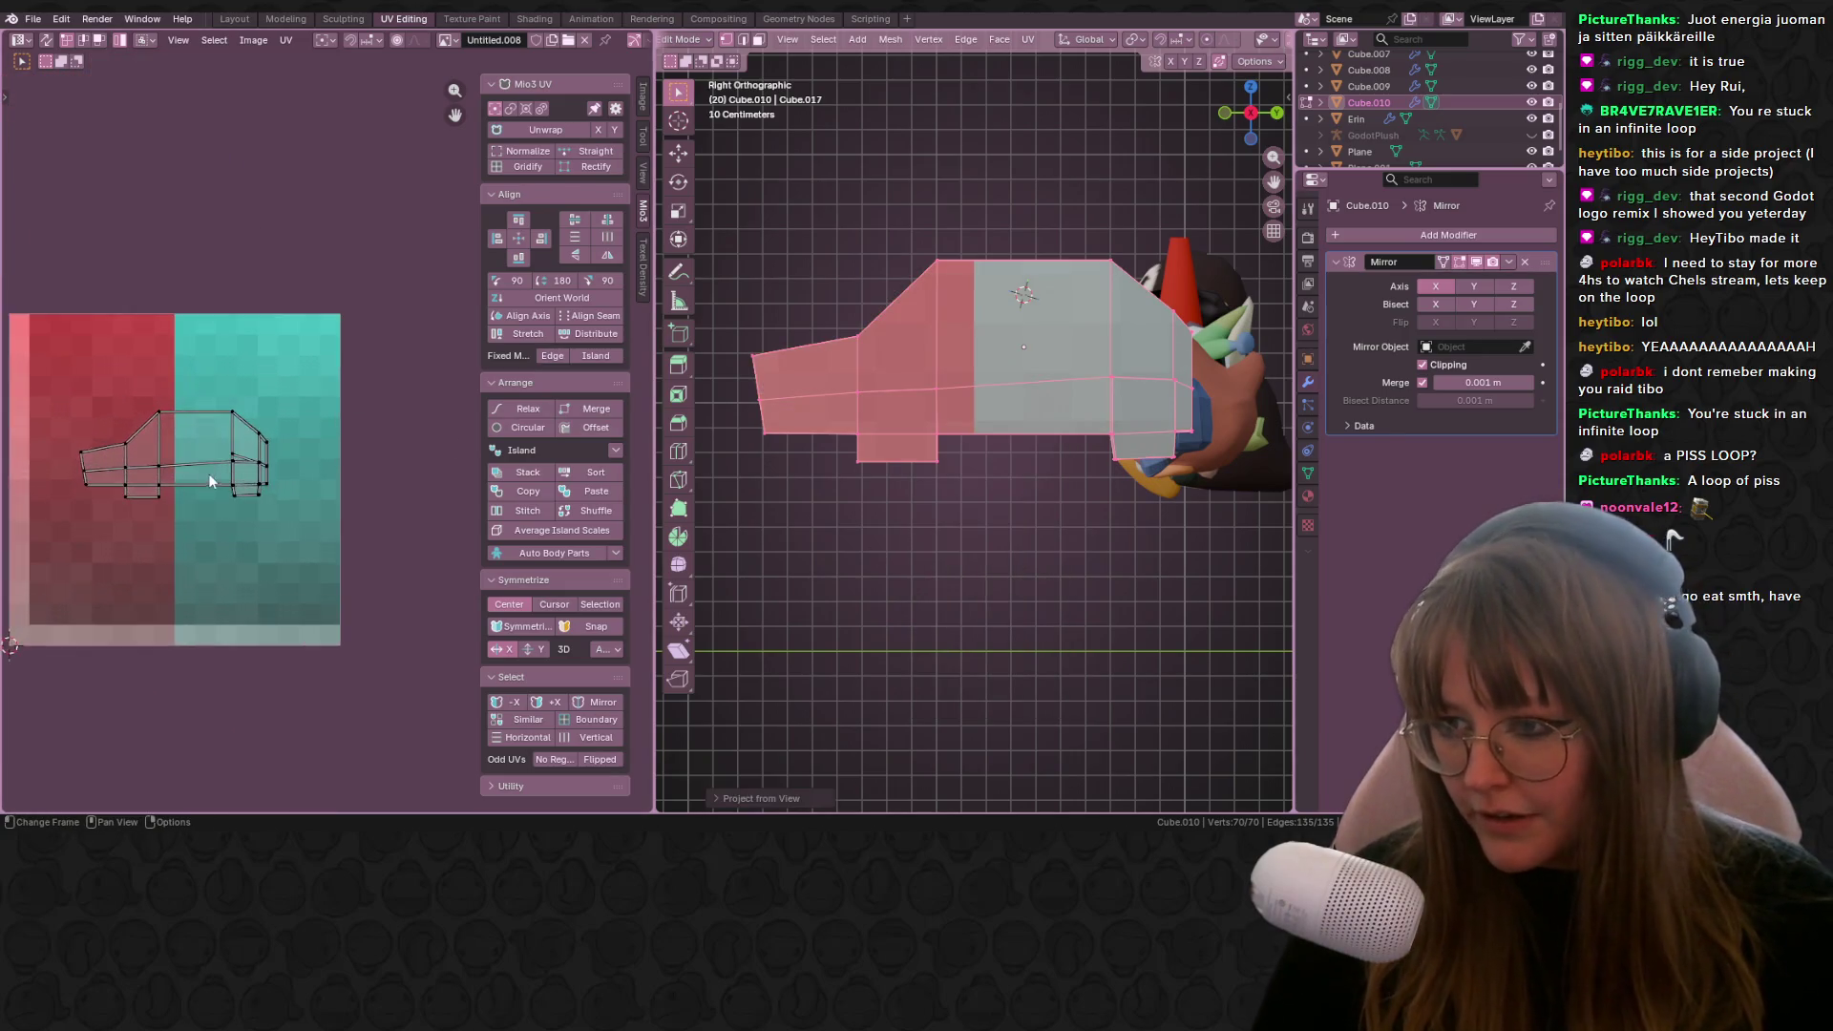
scroll(238, 444, up, 2)
key(a)
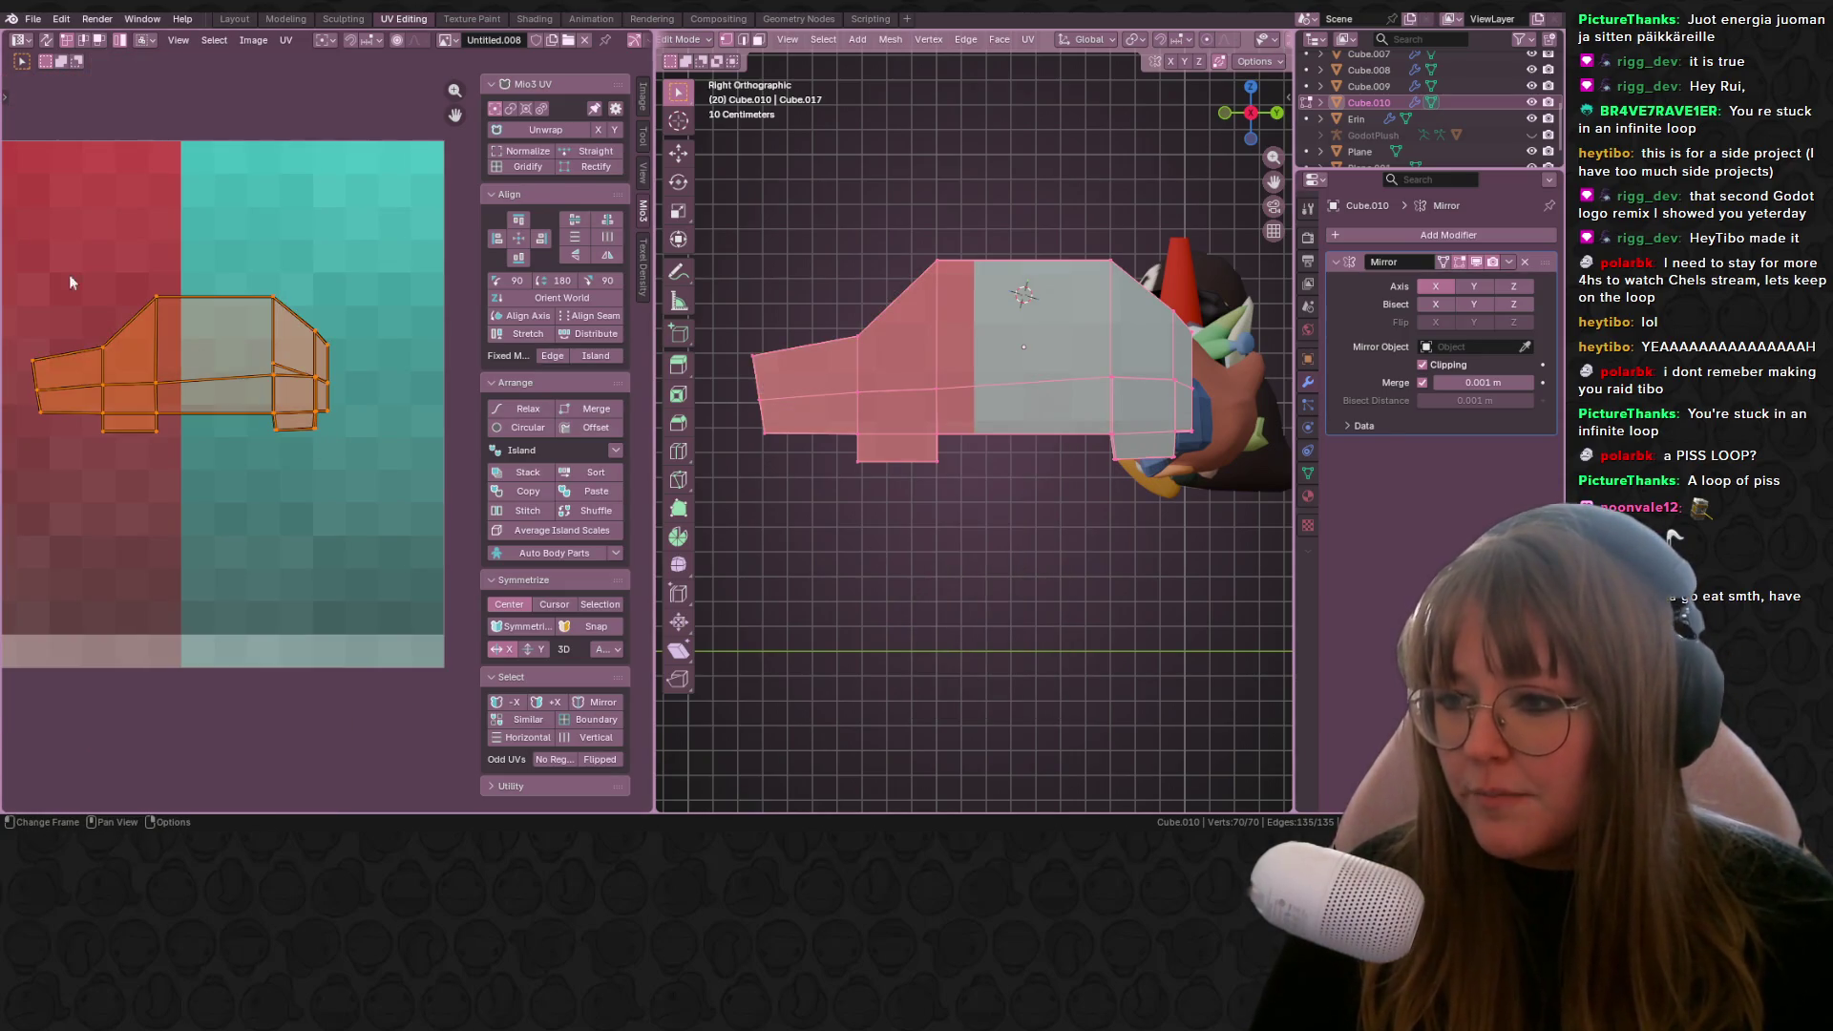
key(s)
click(328, 442)
scroll(329, 446, down, 2)
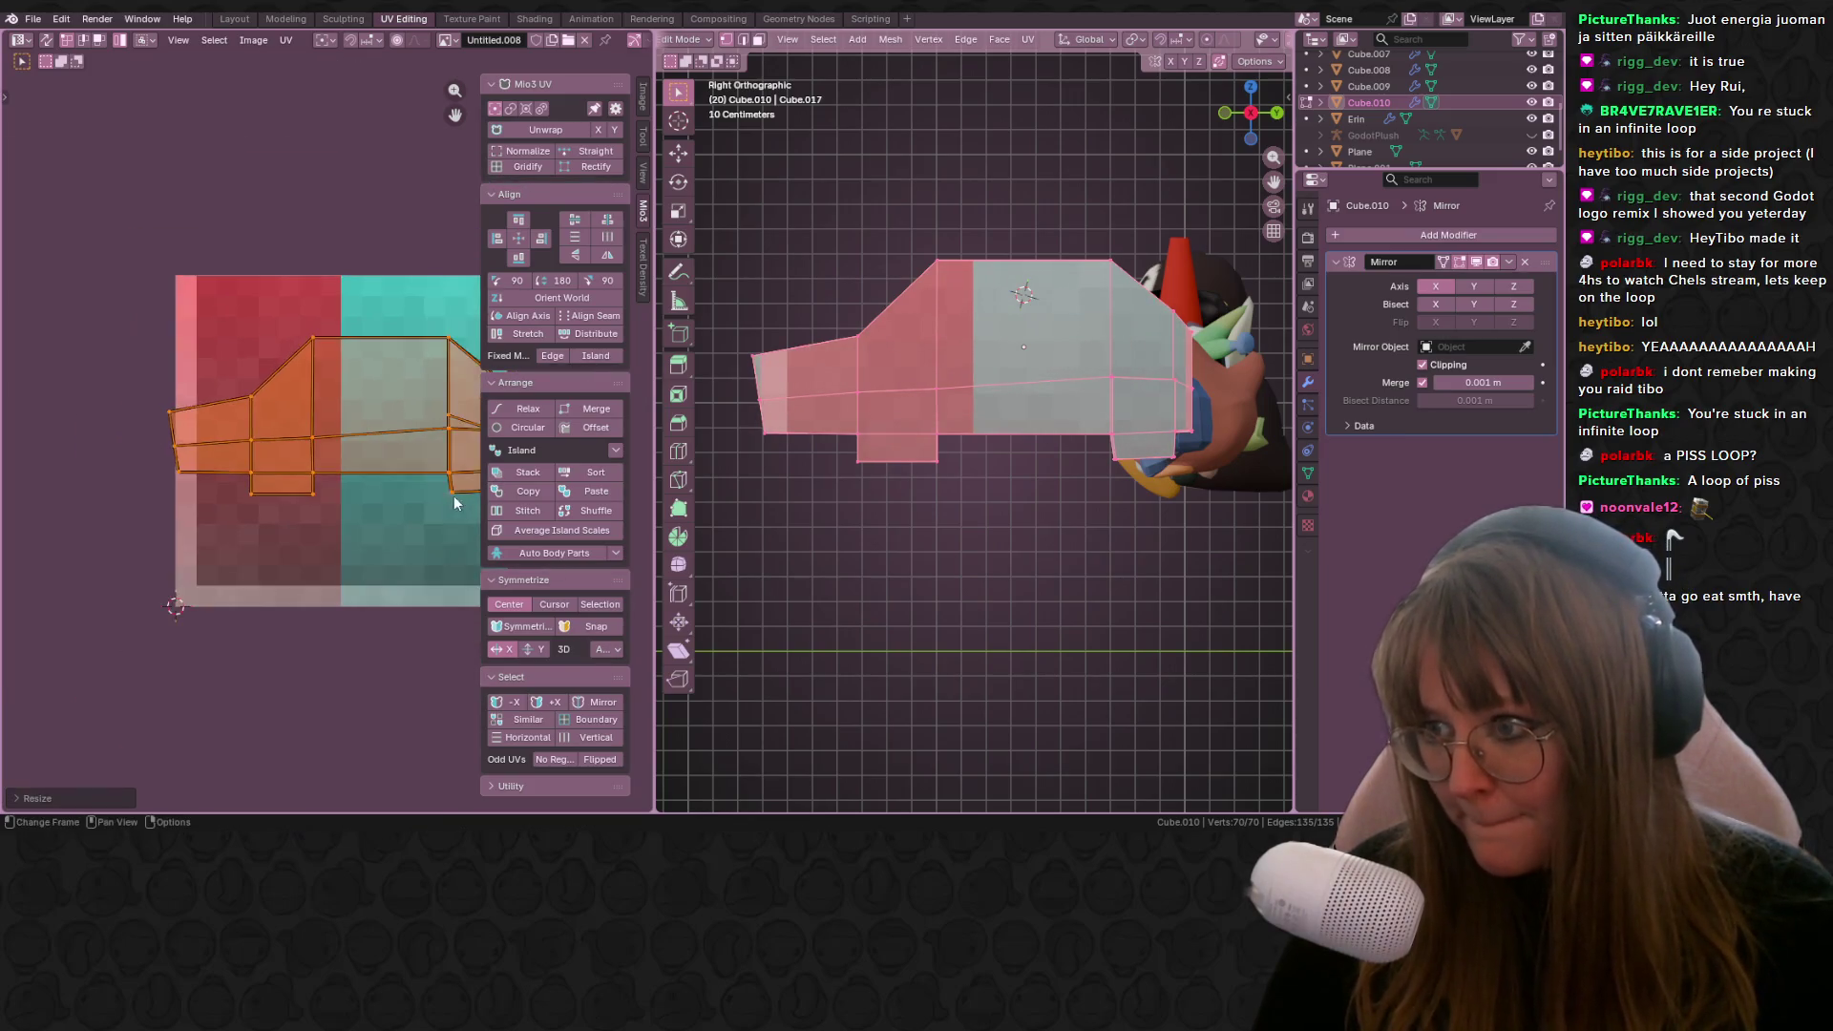
key(g)
click(360, 498)
drag(361, 498, 361, 512)
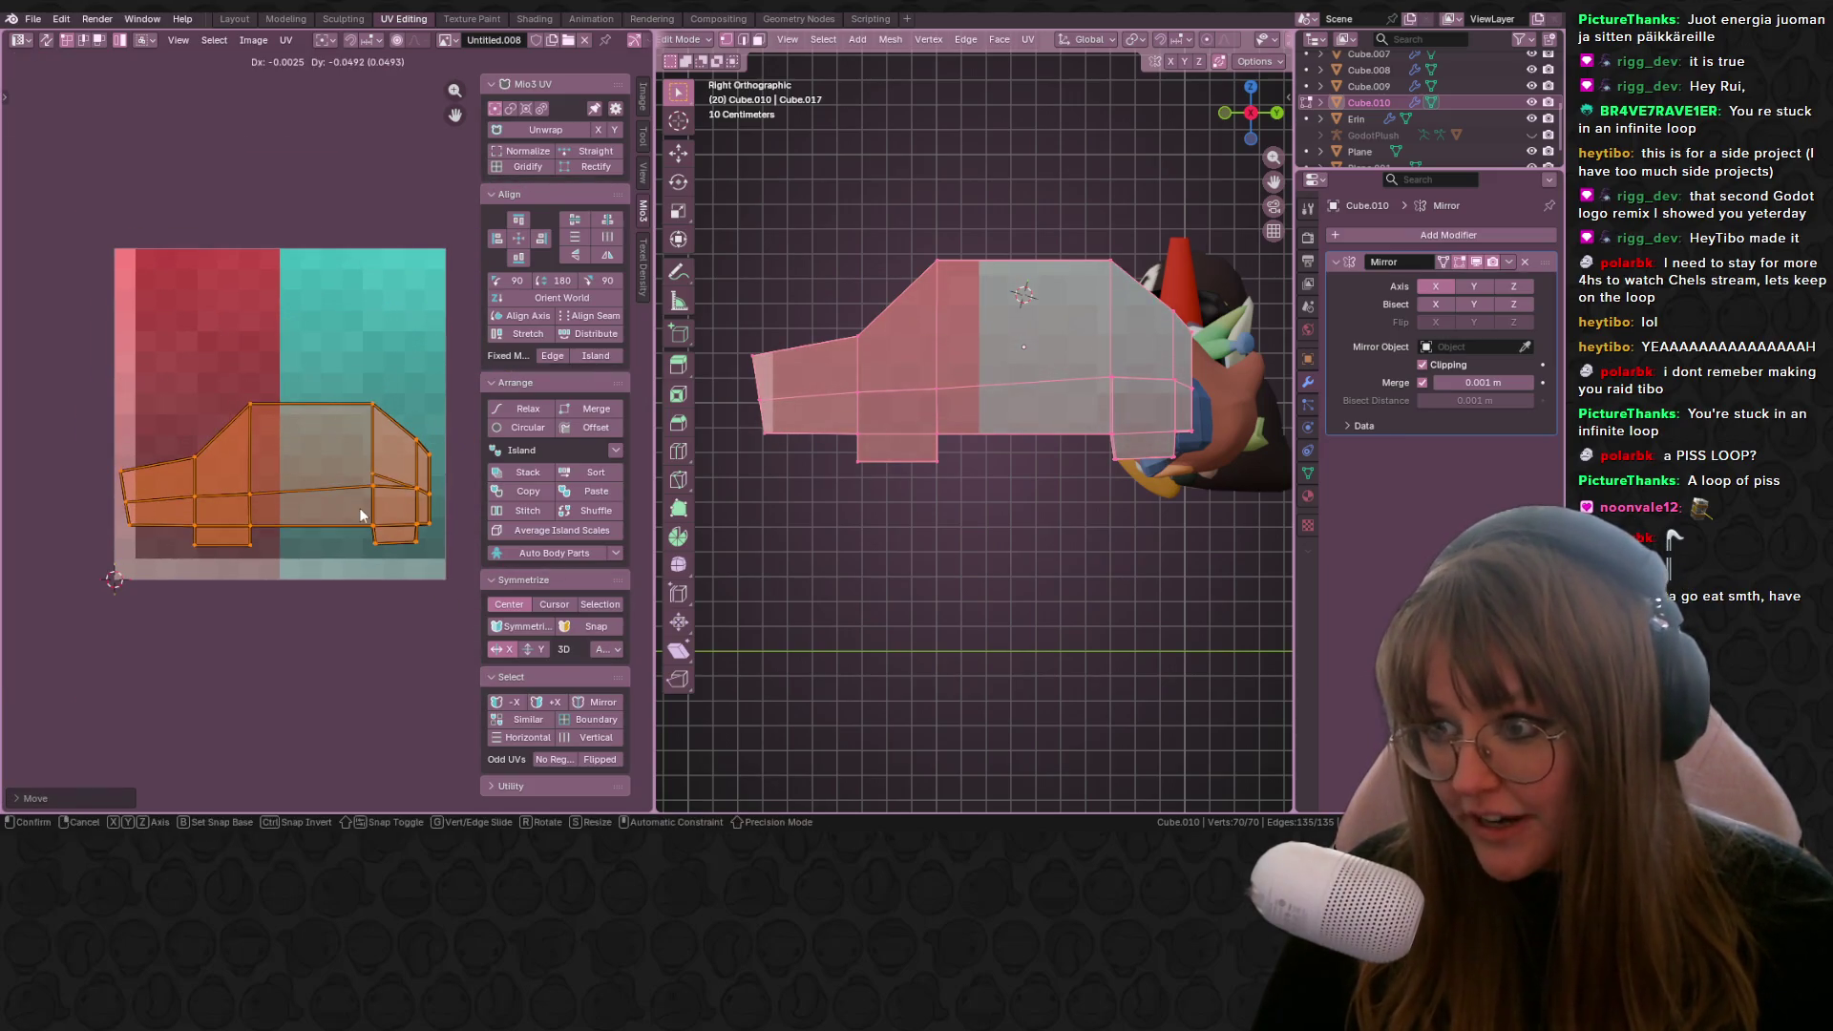
click(478, 20)
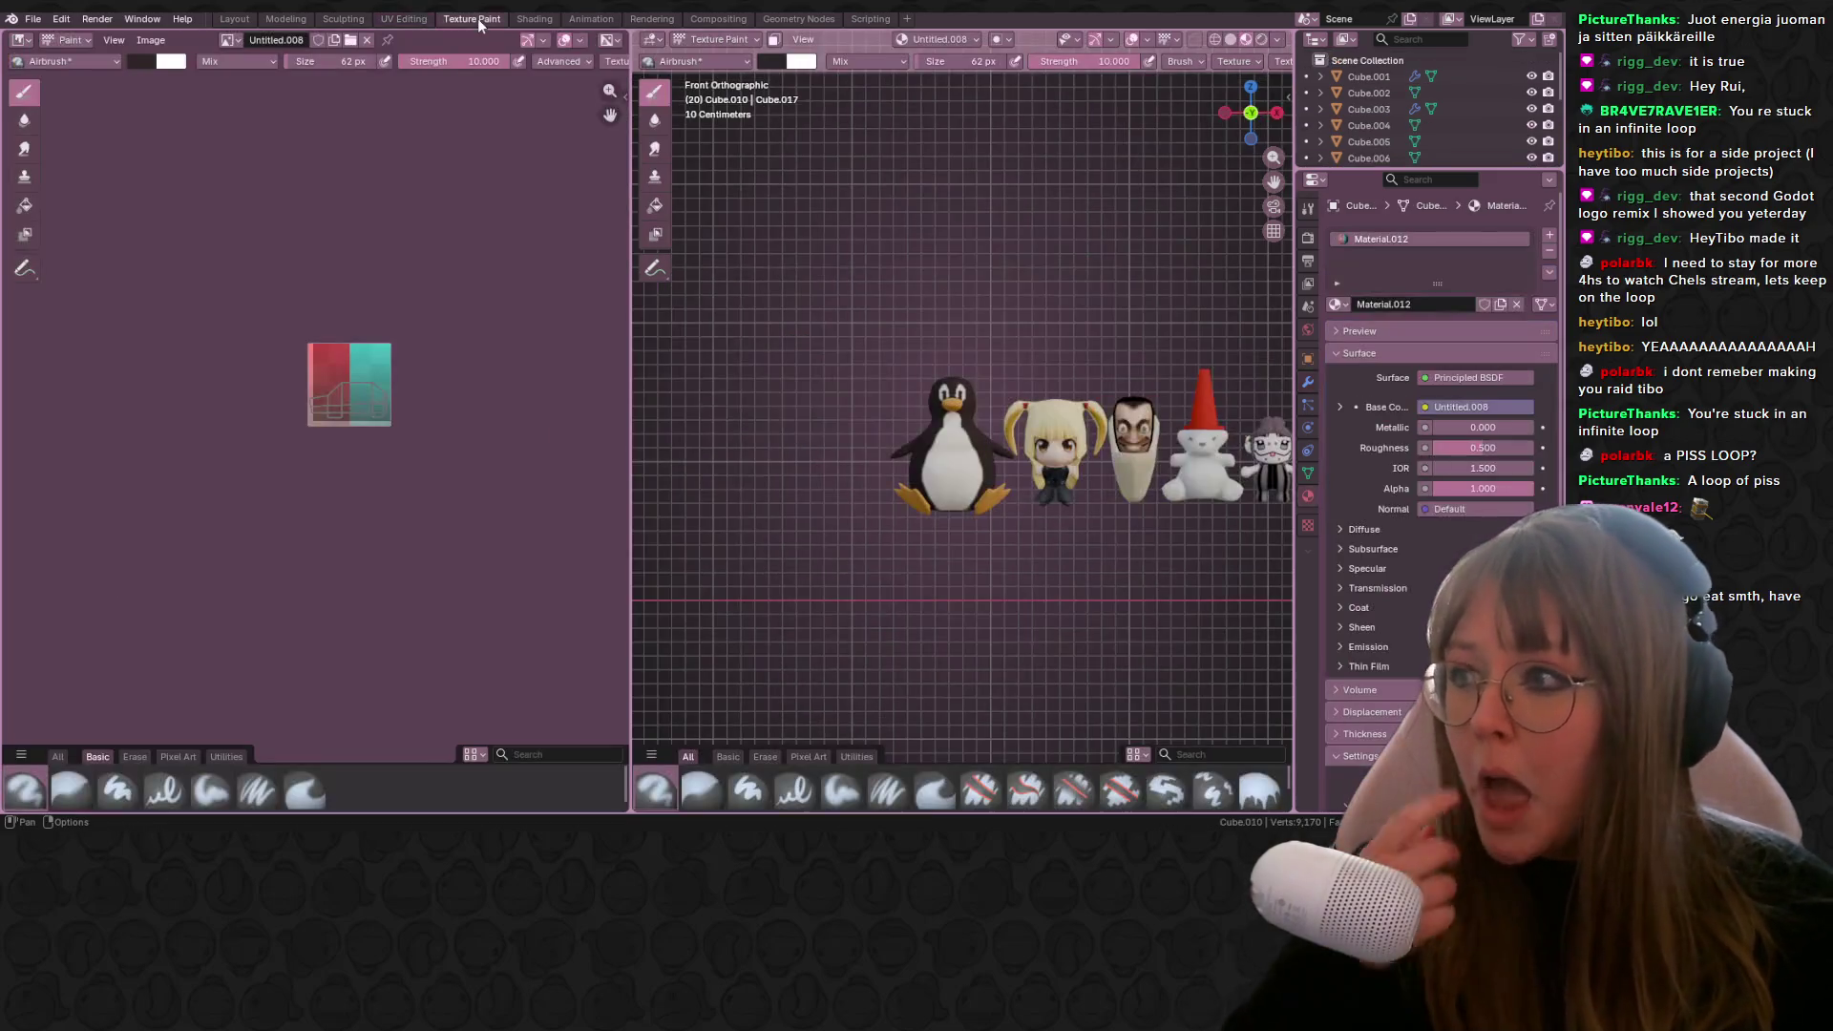
Step: Pick a light yellow shifted toward orange-brown and fill the whole texture with it
middle_drag(425, 240, 310, 231)
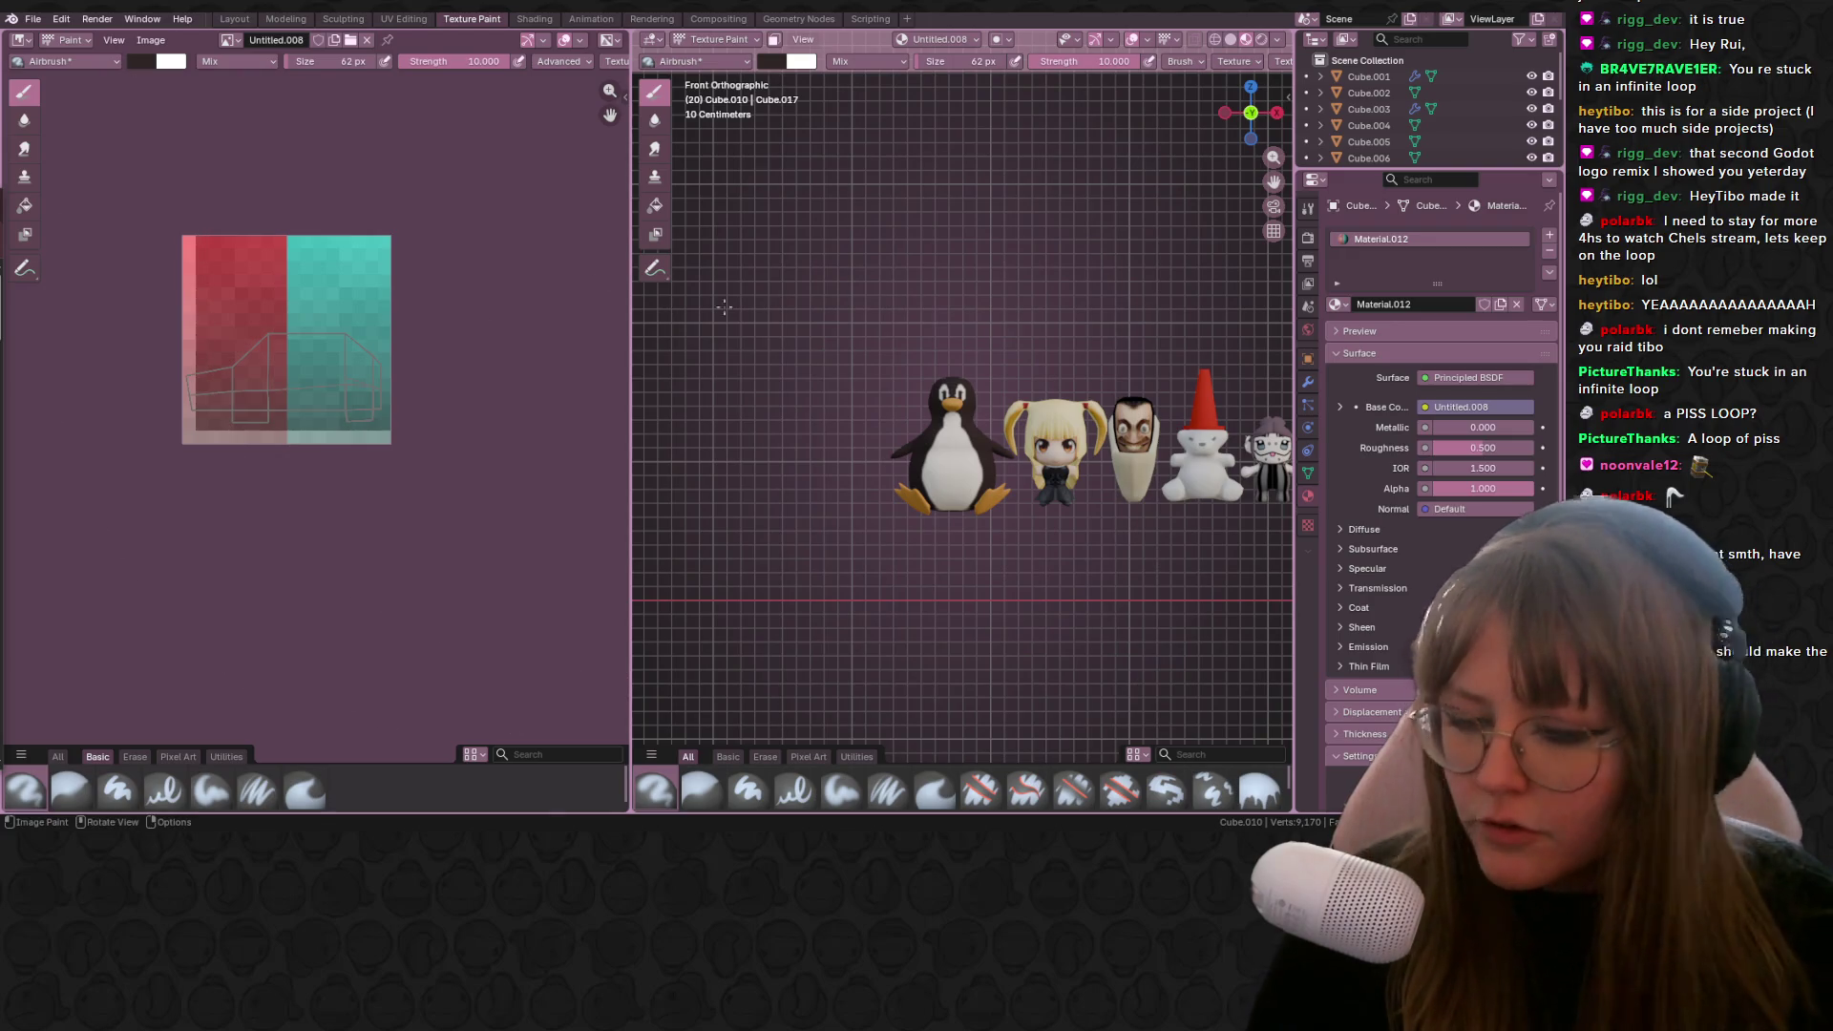
scroll(288, 400, up, 3)
click(141, 61)
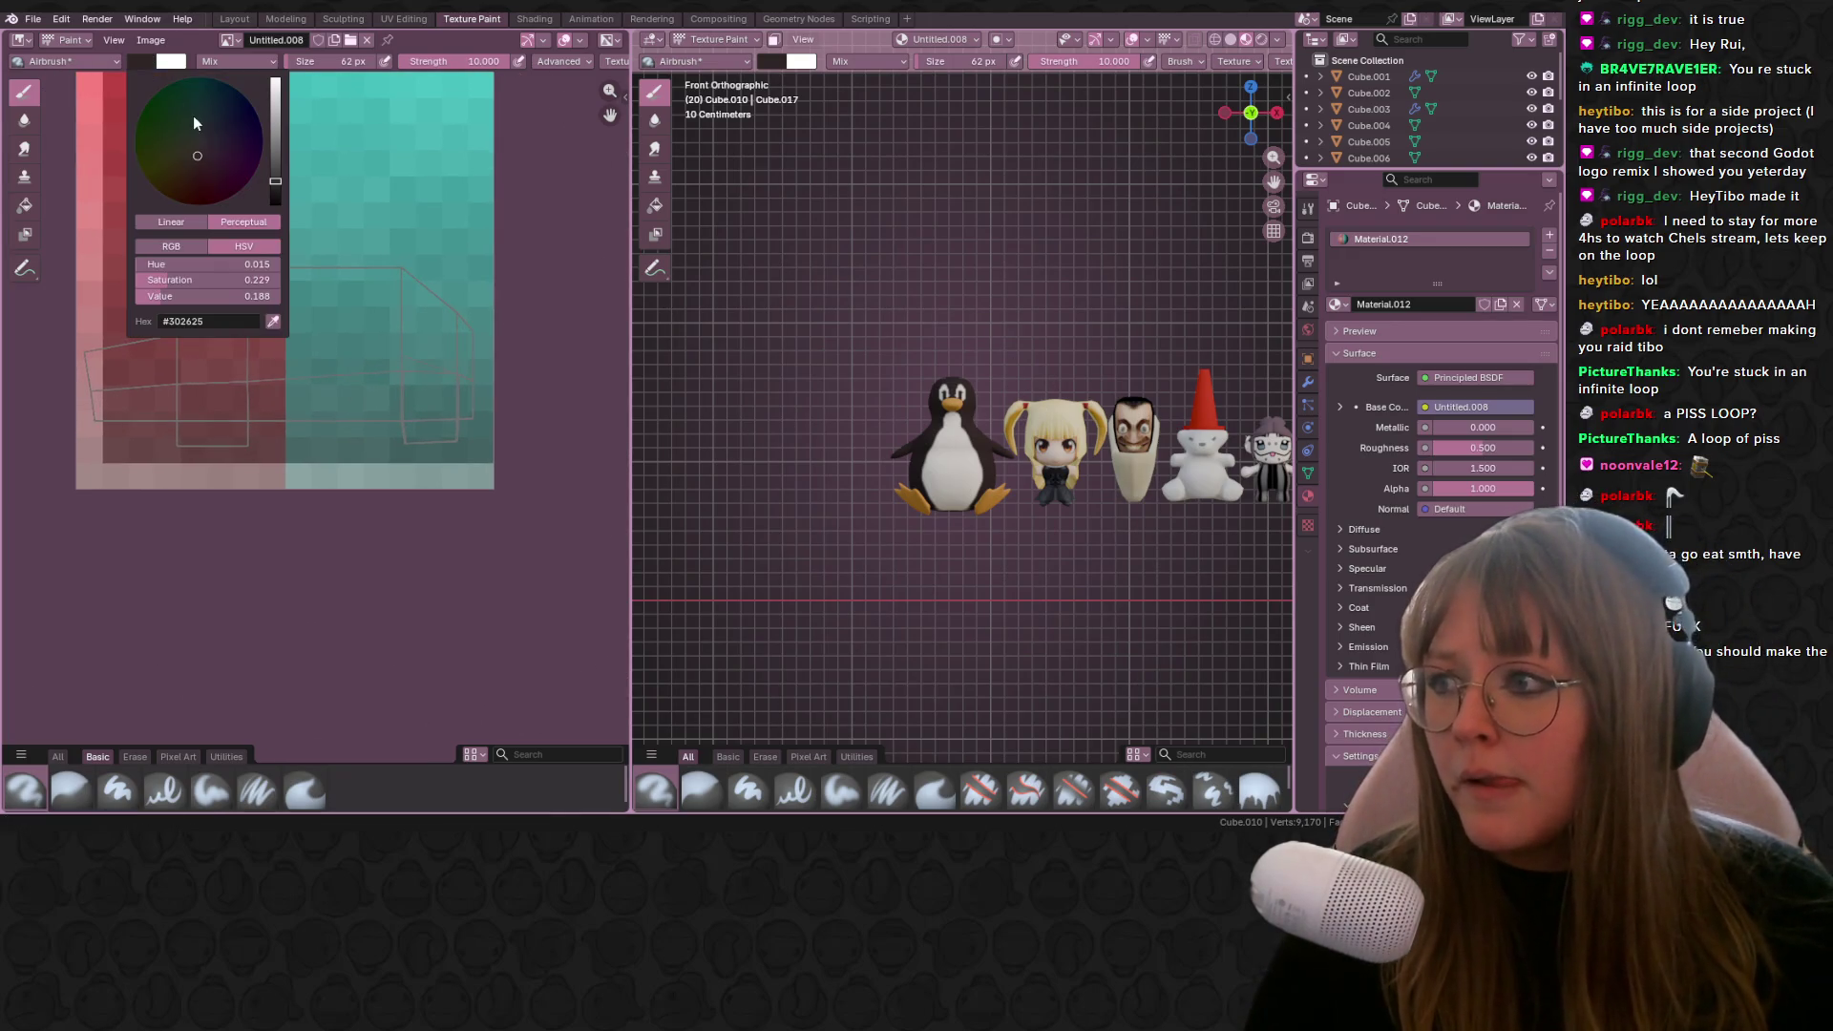
click(171, 165)
ctrl+scroll(185, 175, up, 10)
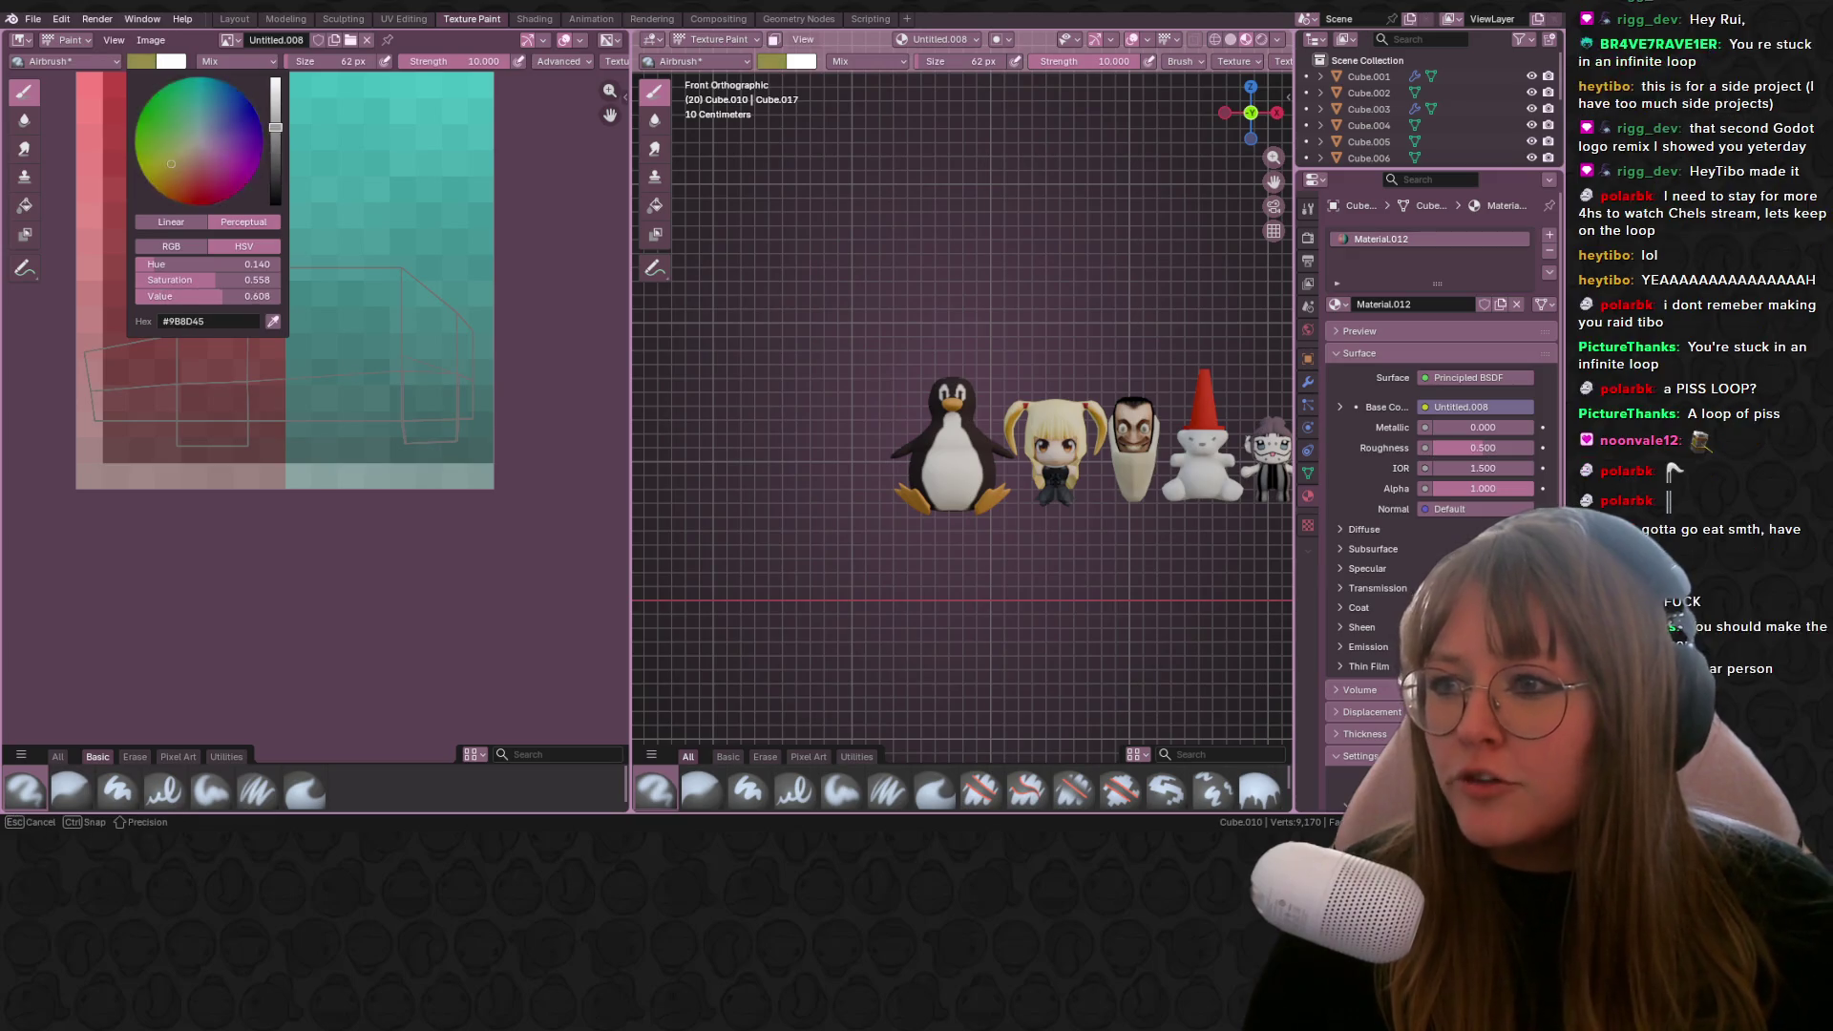
drag(184, 175, 191, 161)
ctrl+scroll(218, 156, down, 9)
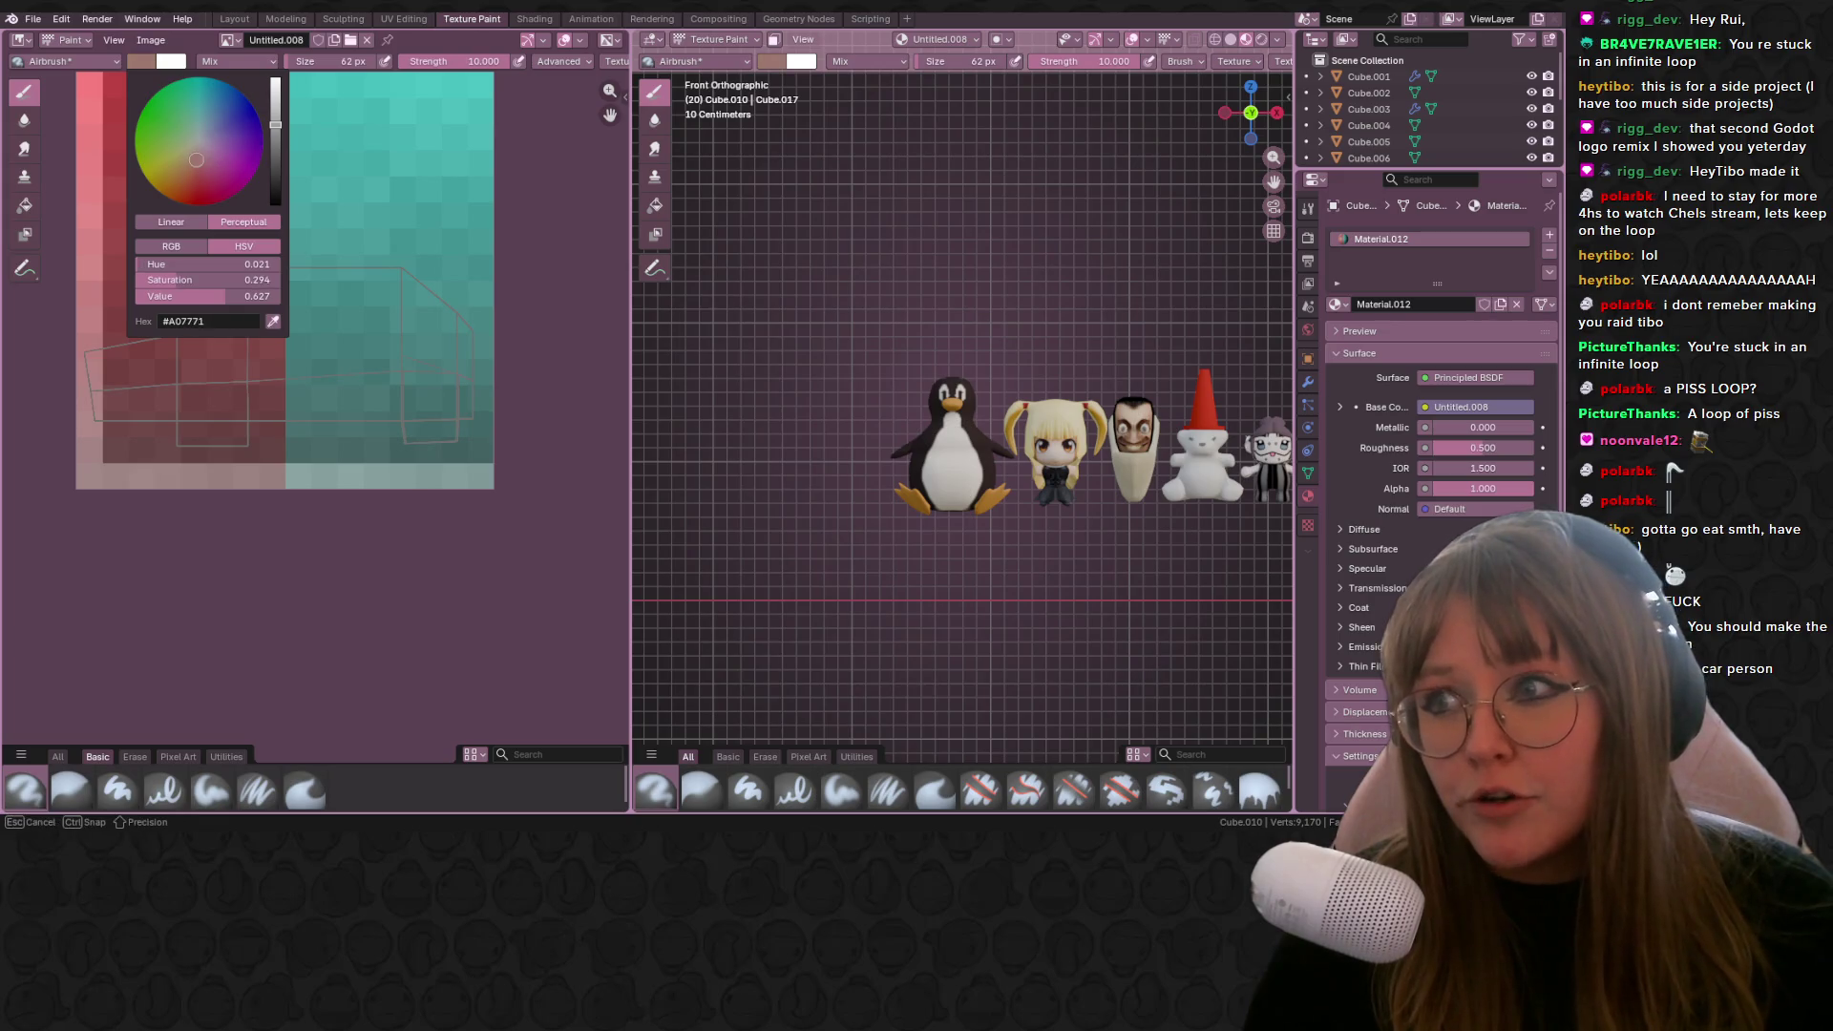
click(347, 306)
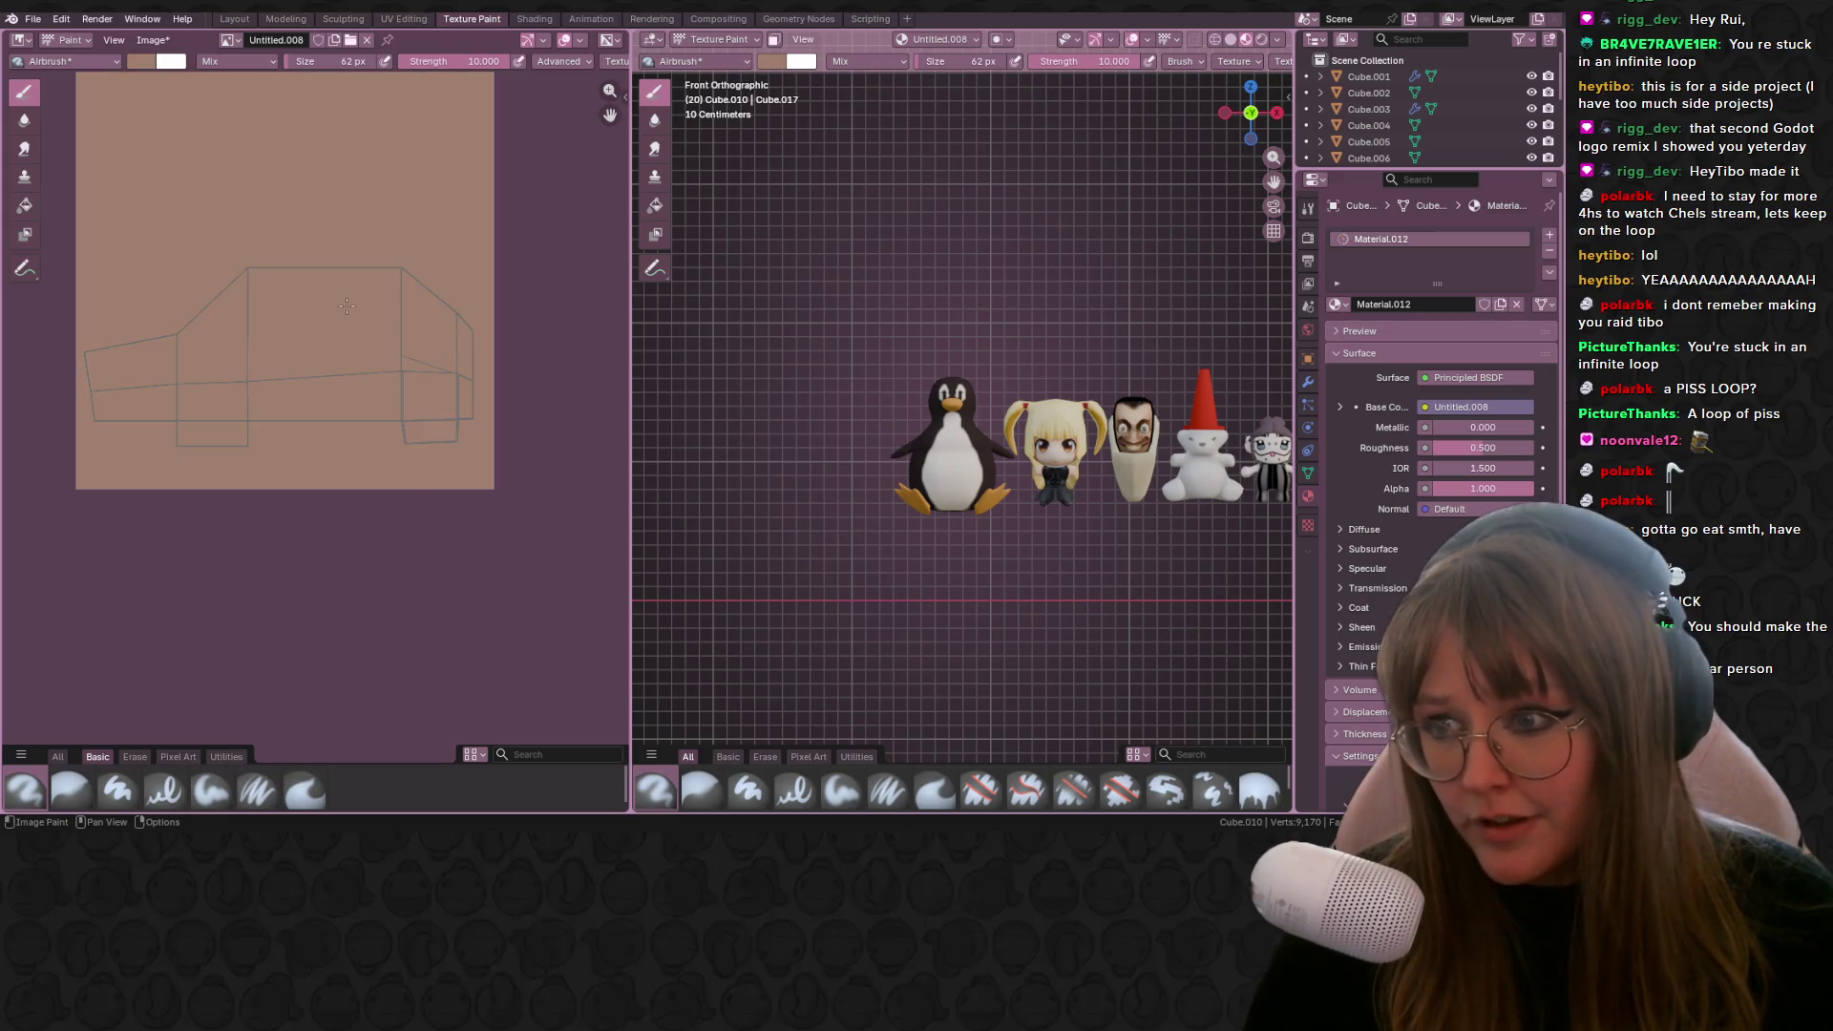
Step: Choose a yellower paint colour and cover the whole texture in yellow with a larger brush
drag(334, 63, 305, 63)
scroll(325, 332, up, 2)
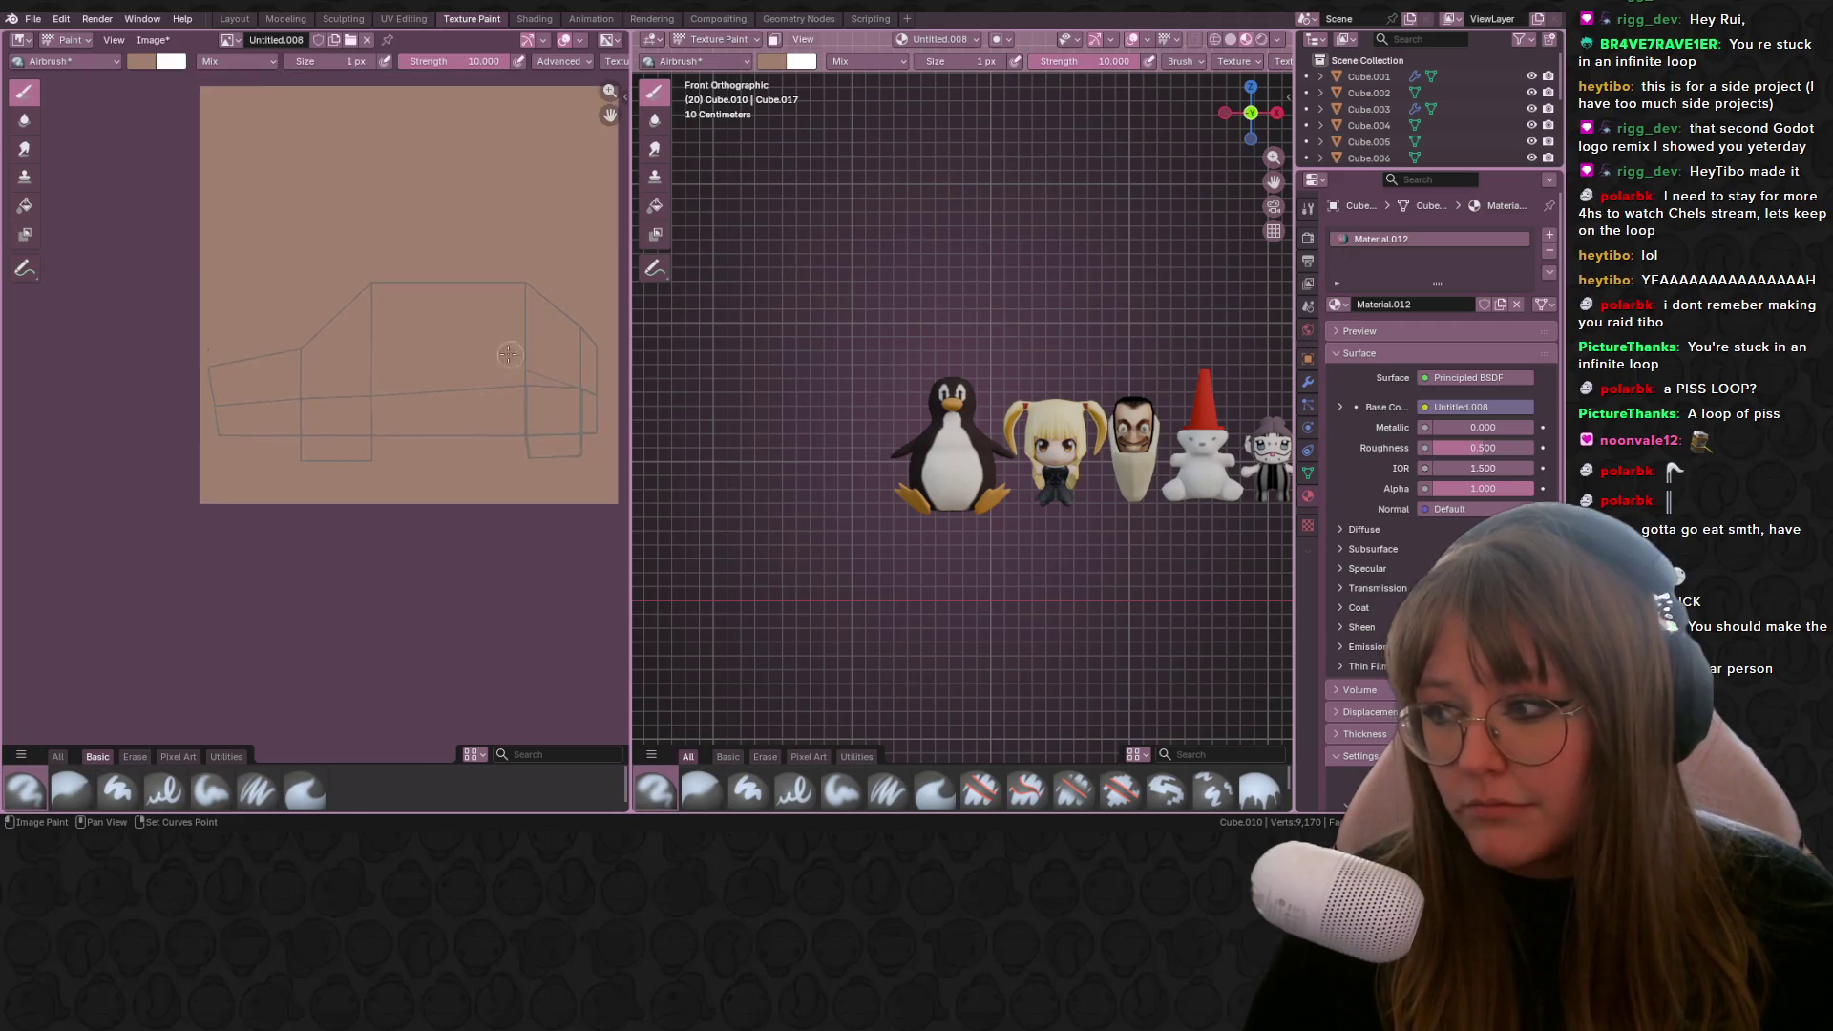
click(141, 61)
drag(156, 108, 176, 163)
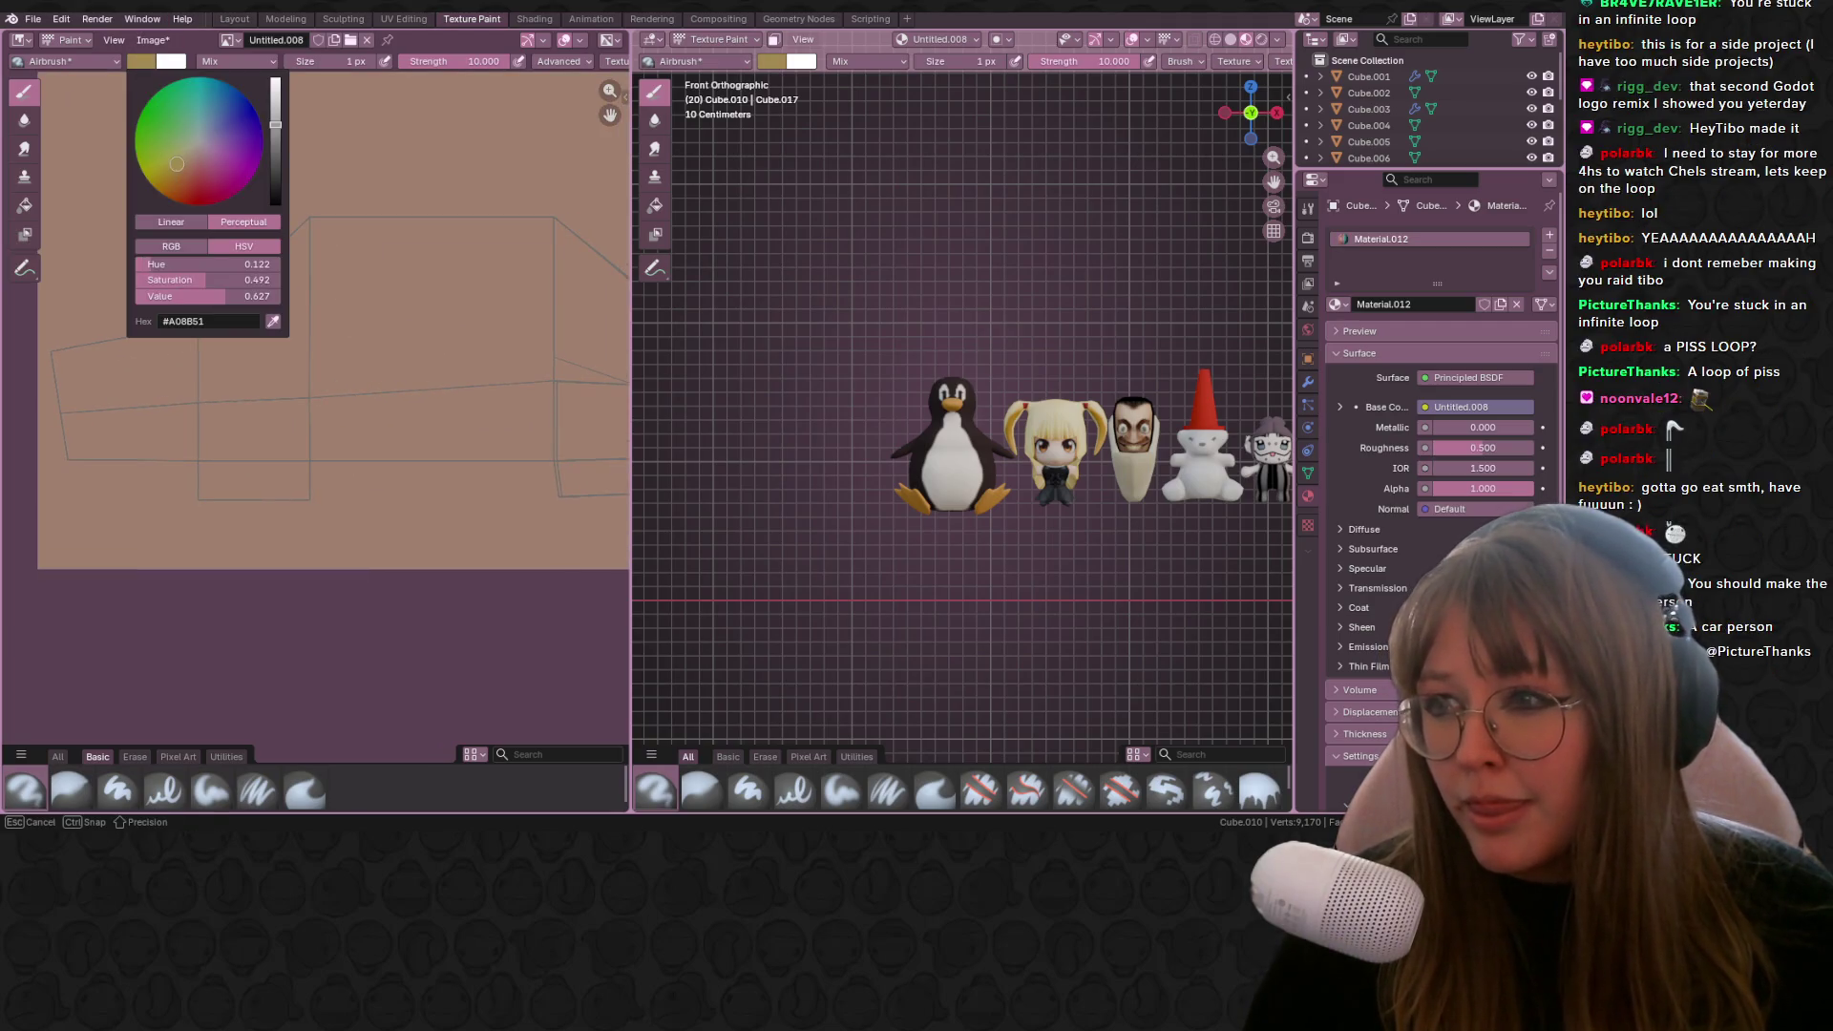
scroll(496, 341, down, 3)
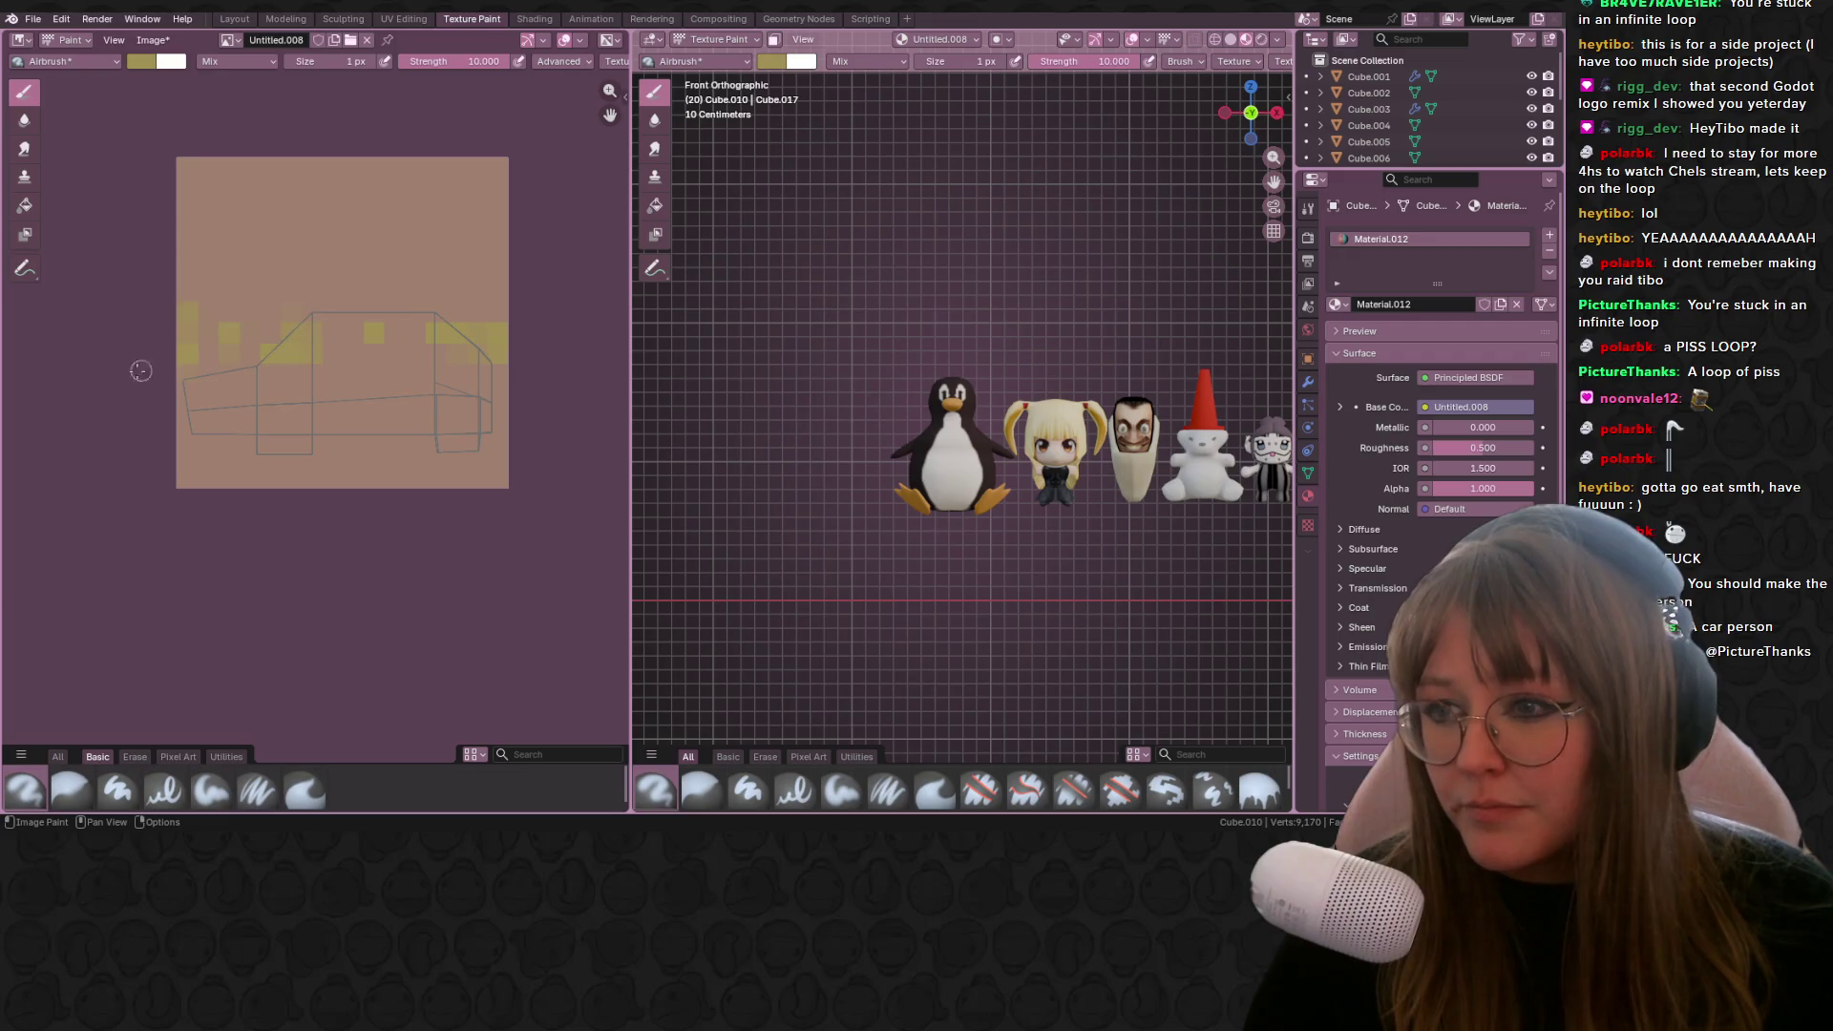
drag(330, 61, 377, 61)
click(341, 322)
Step: Repaint the texture a duller tan, shrink the brush to 1 px and pick a darker colour
click(145, 63)
click(205, 170)
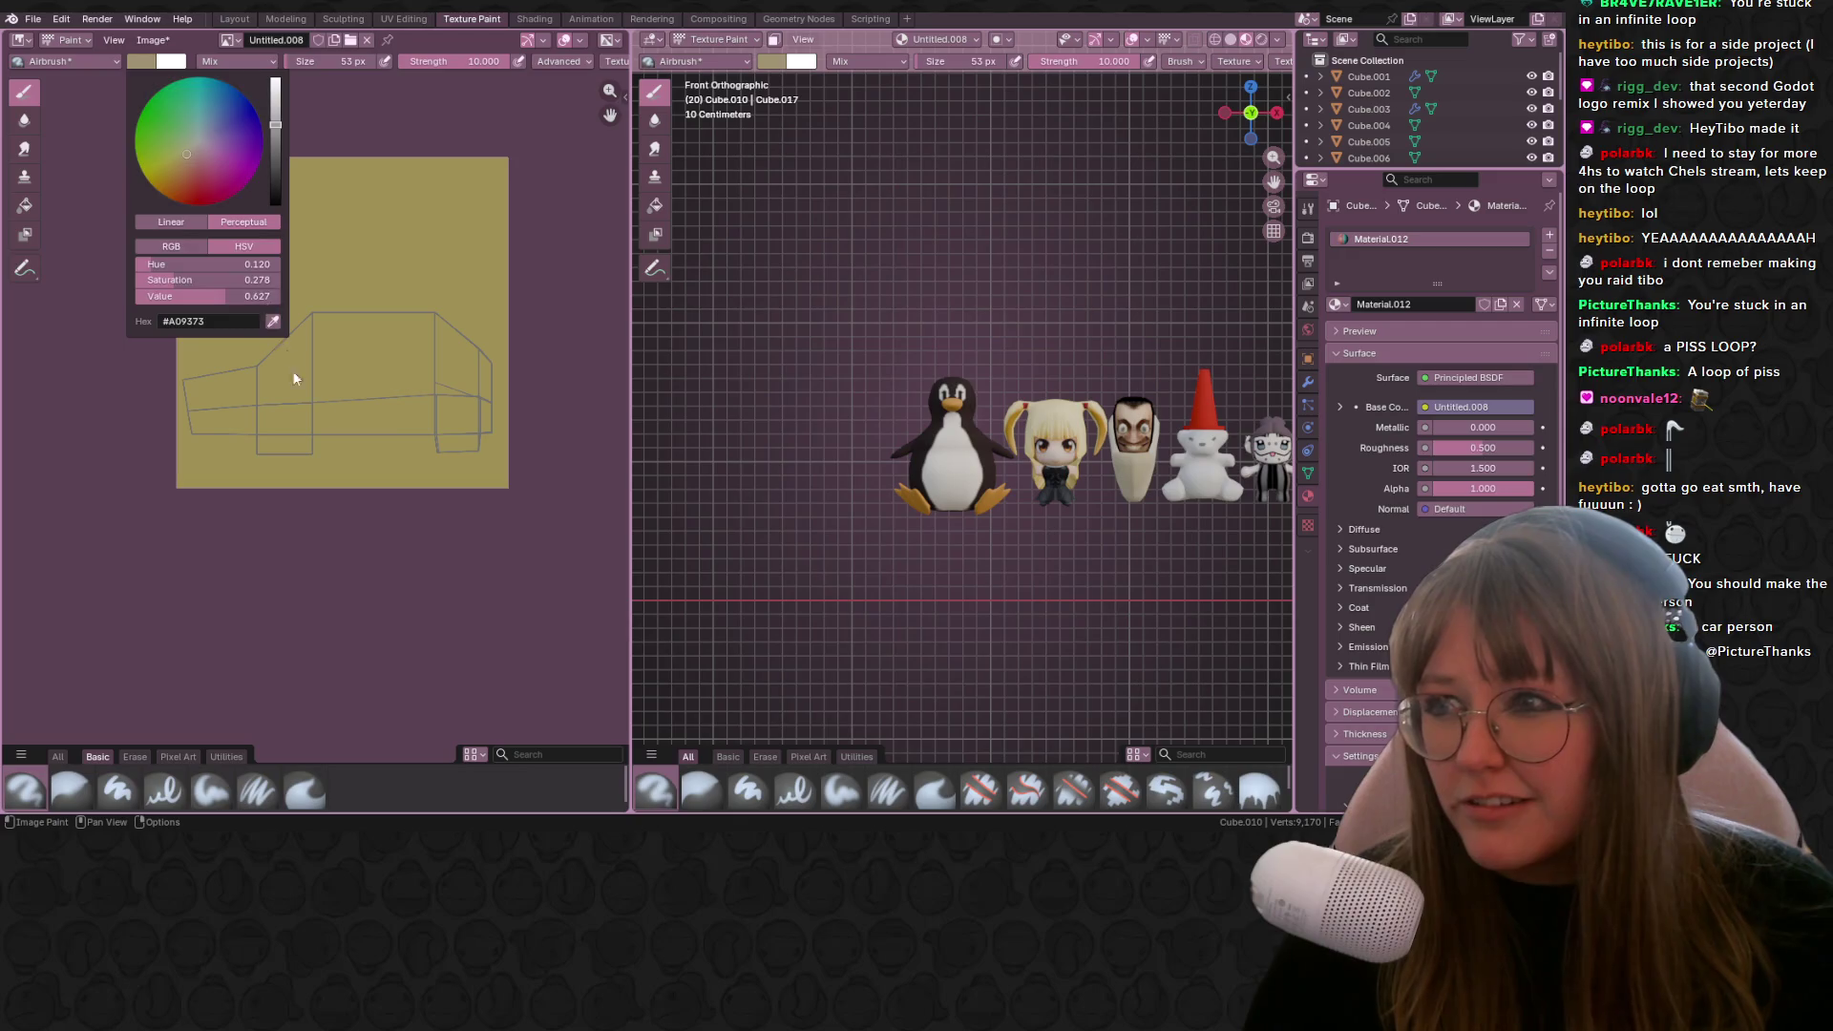
click(298, 379)
click(319, 86)
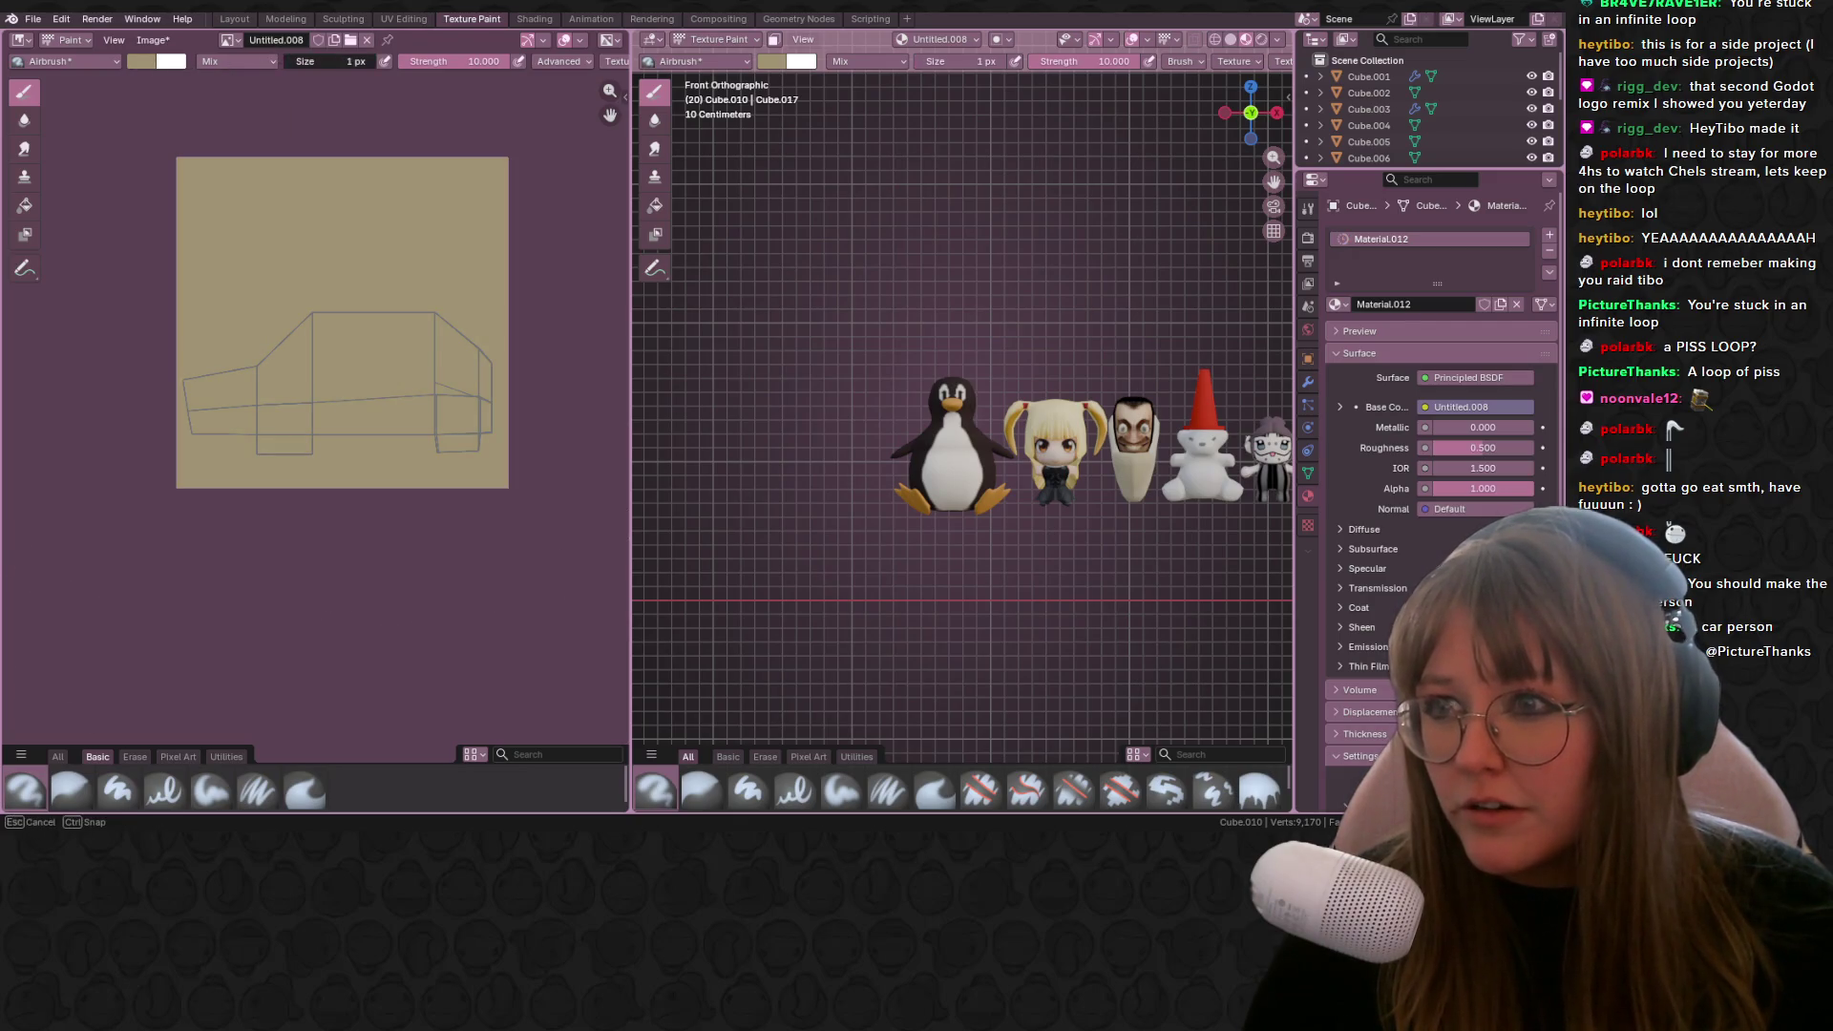
click(145, 59)
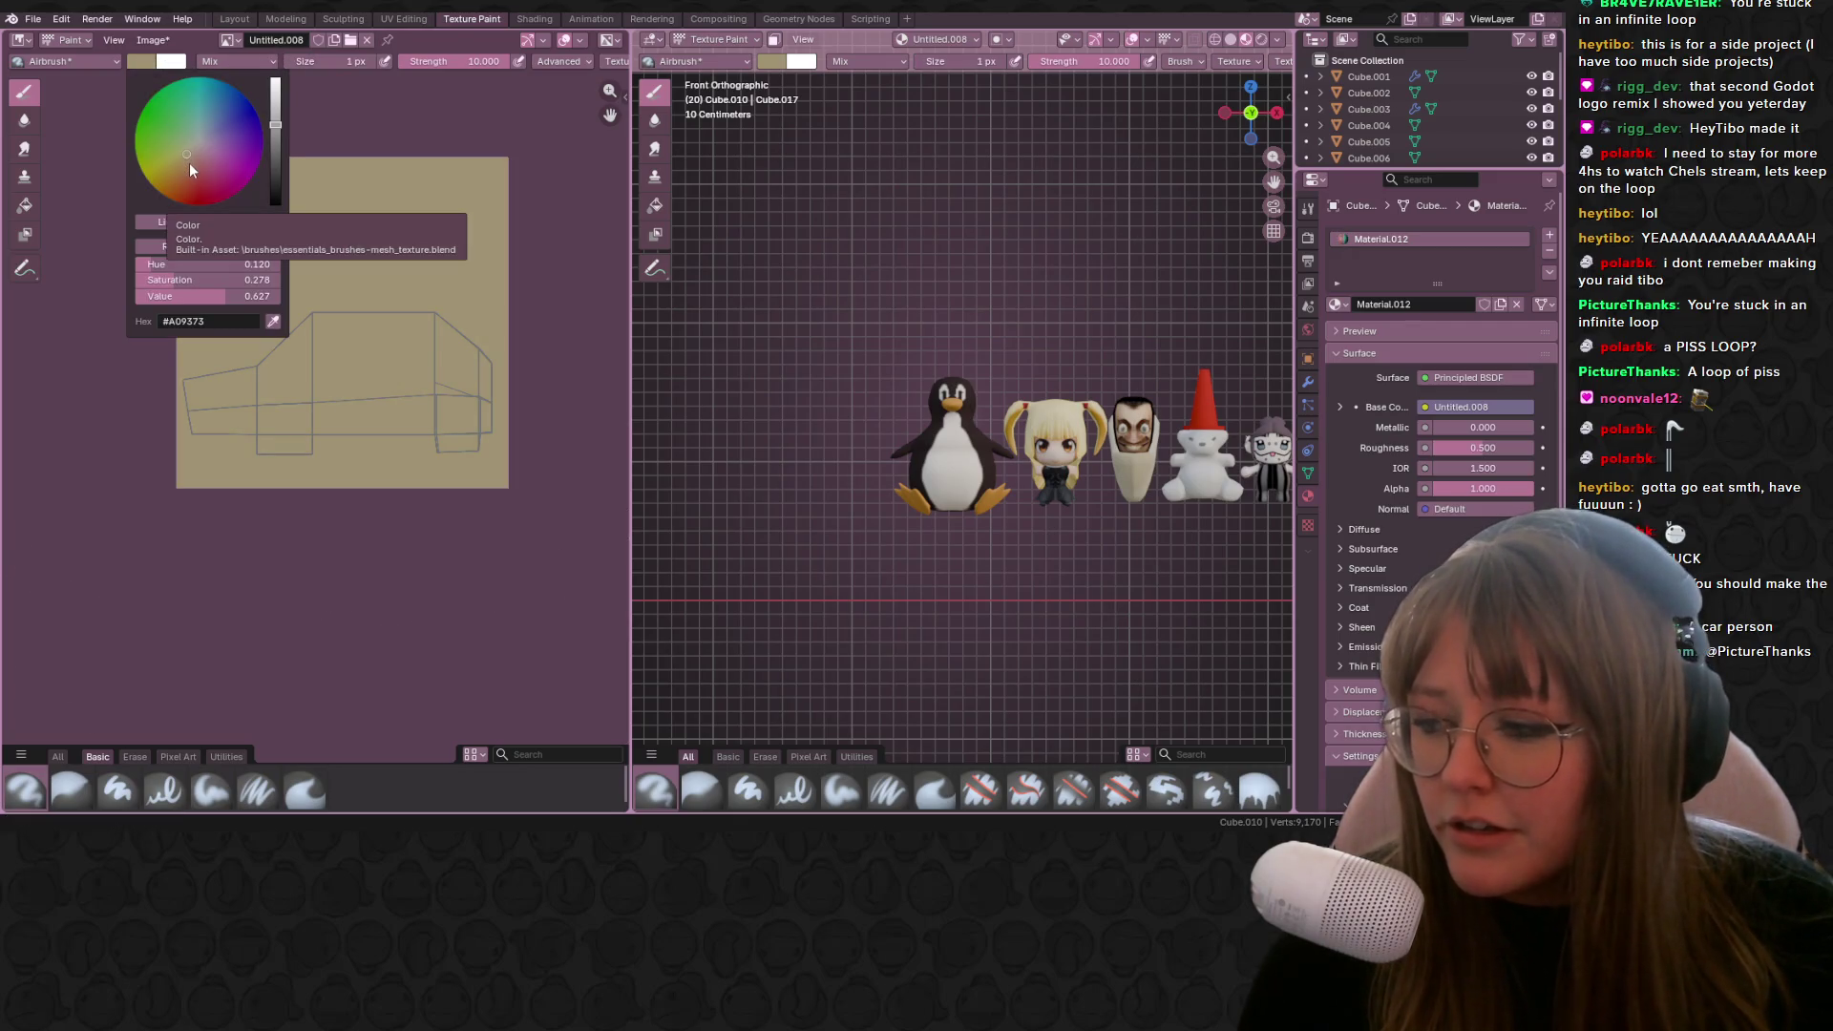
drag(279, 147, 275, 164)
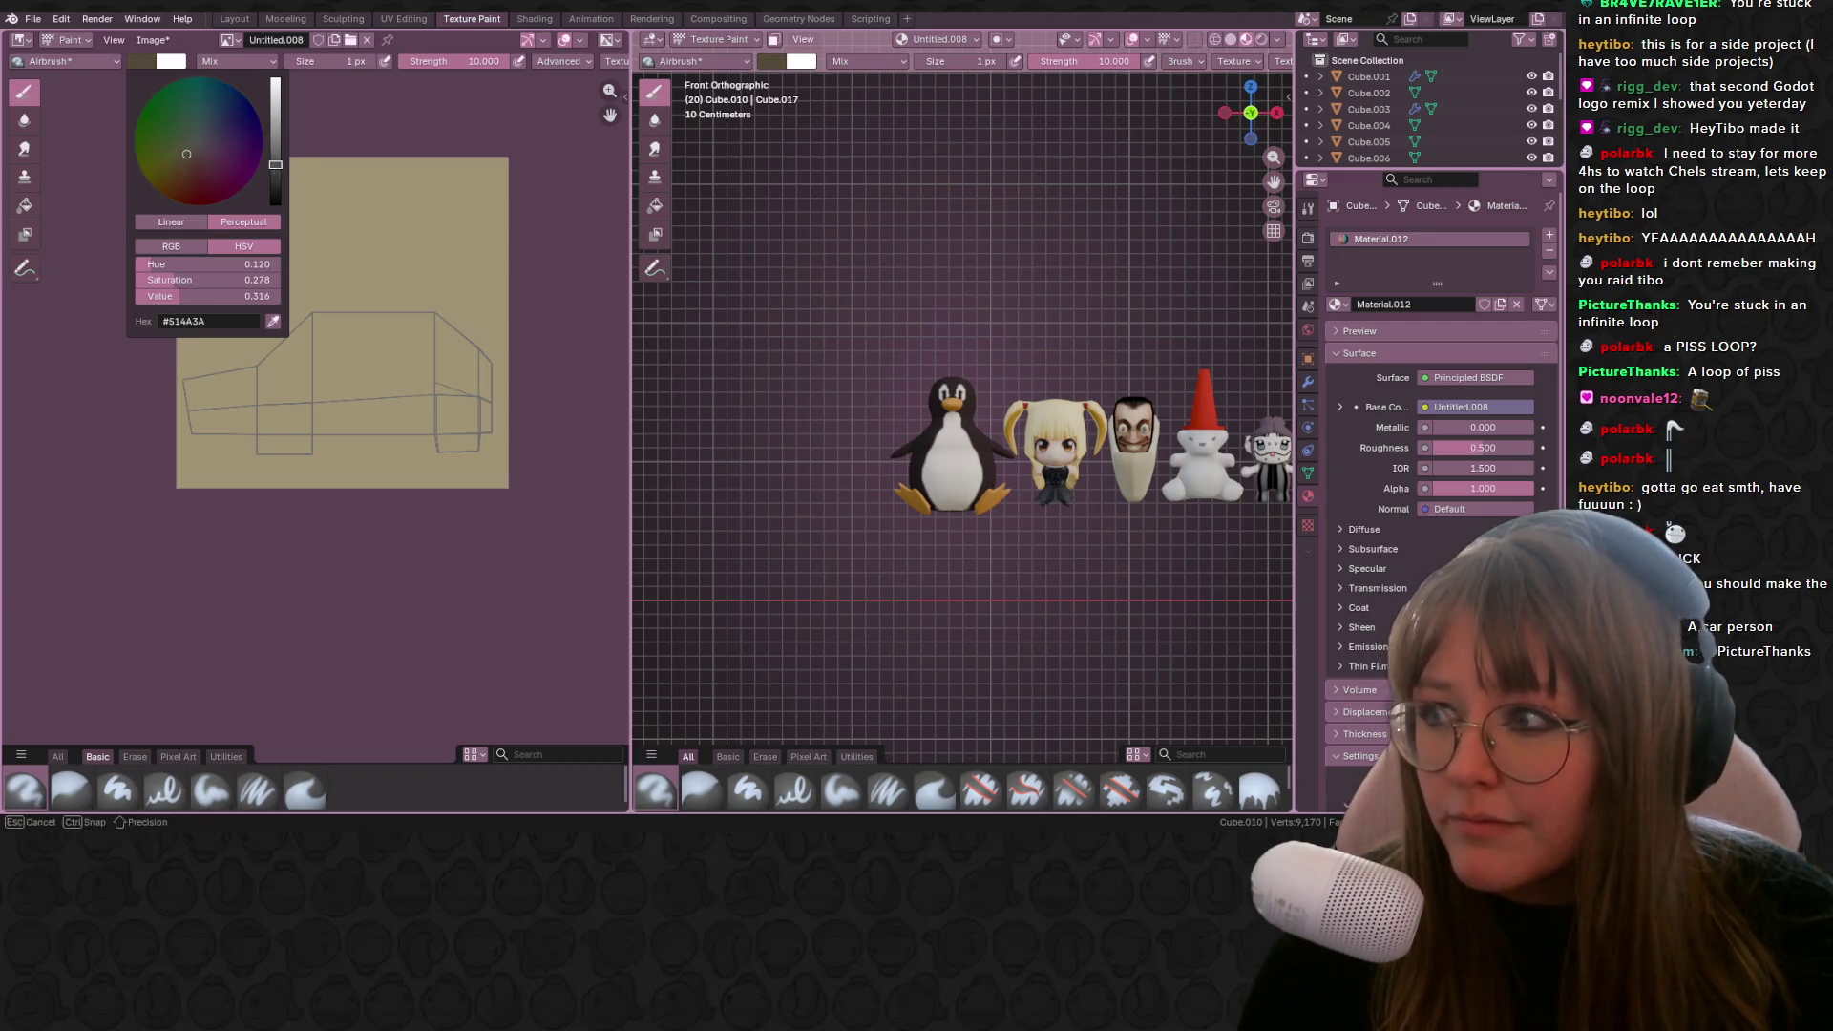
scroll(372, 335, up, 2)
middle_drag(371, 335, 304, 321)
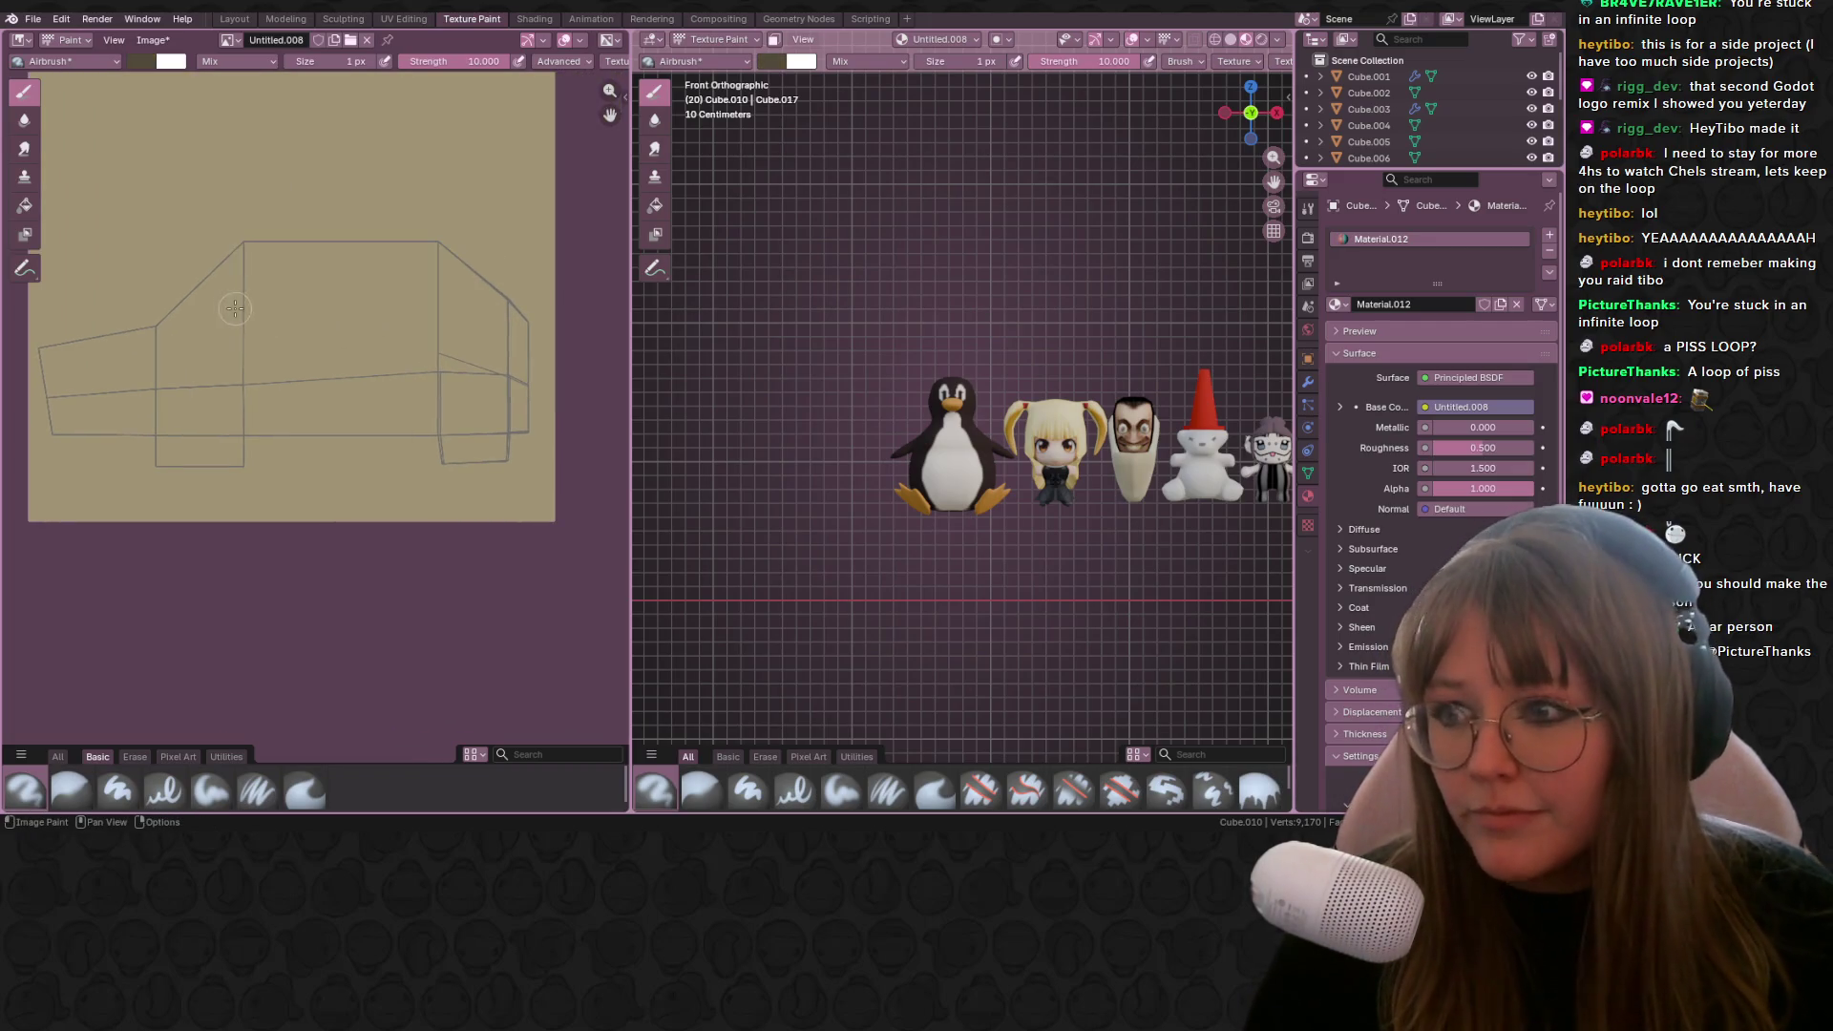
Step: Airbrush dark window rectangles along the car's side on the texture, undoing stray strokes
click(268, 270)
key(ctrl+z)
click(272, 283)
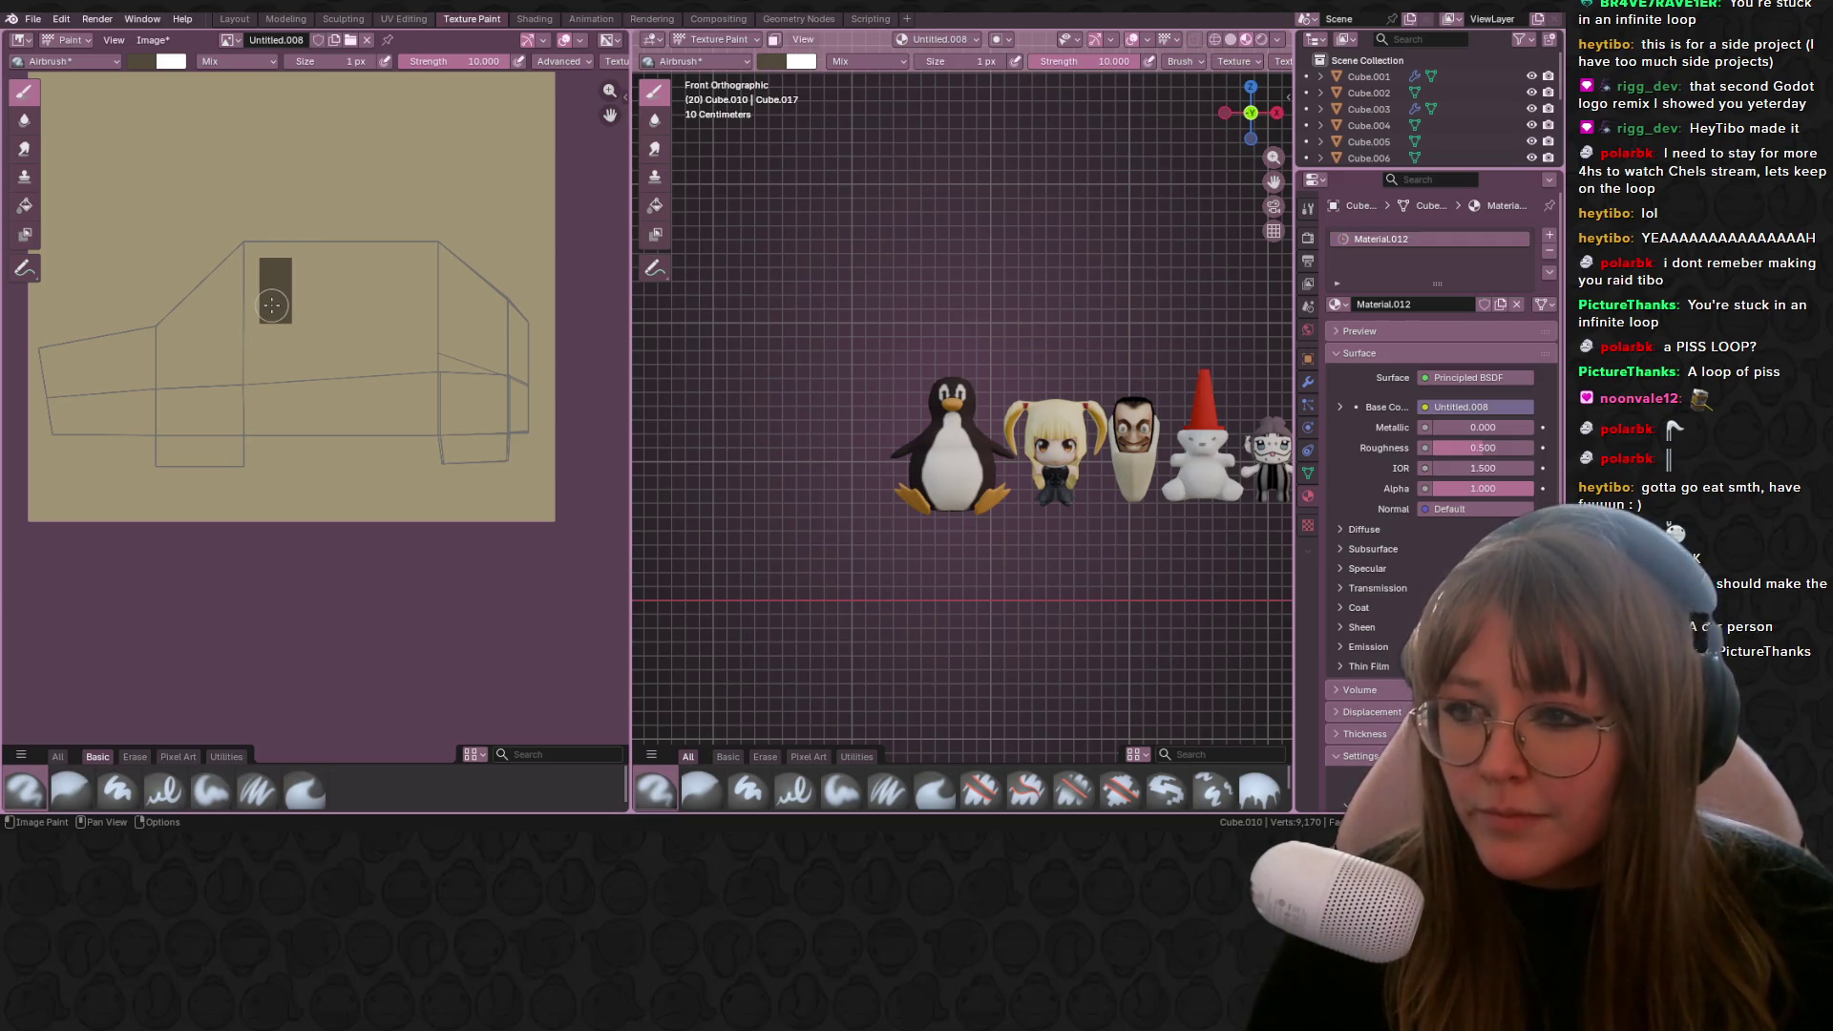
drag(272, 304, 310, 279)
middle_drag(343, 285, 303, 270)
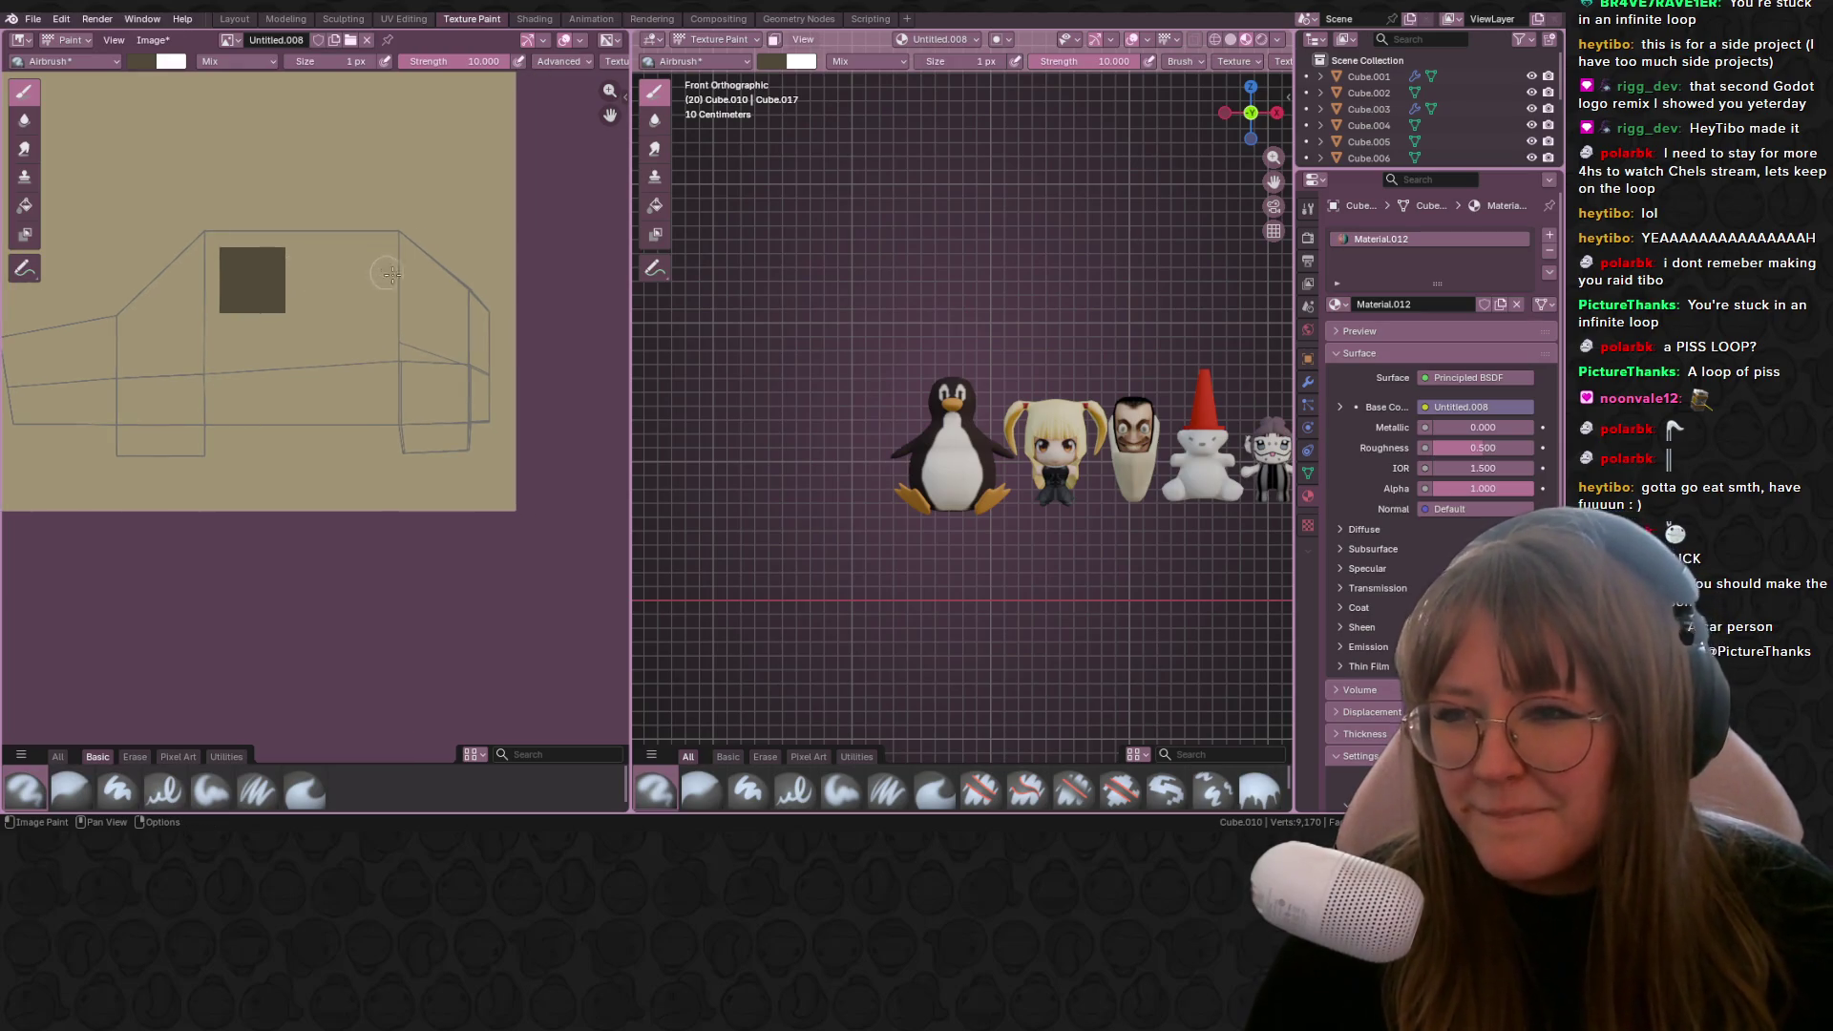
scroll(955, 430, down, 6)
mouse_move(1050, 354)
middle_down()
mouse_move(1125, 385)
mouse_move(873, 375)
middle_up()
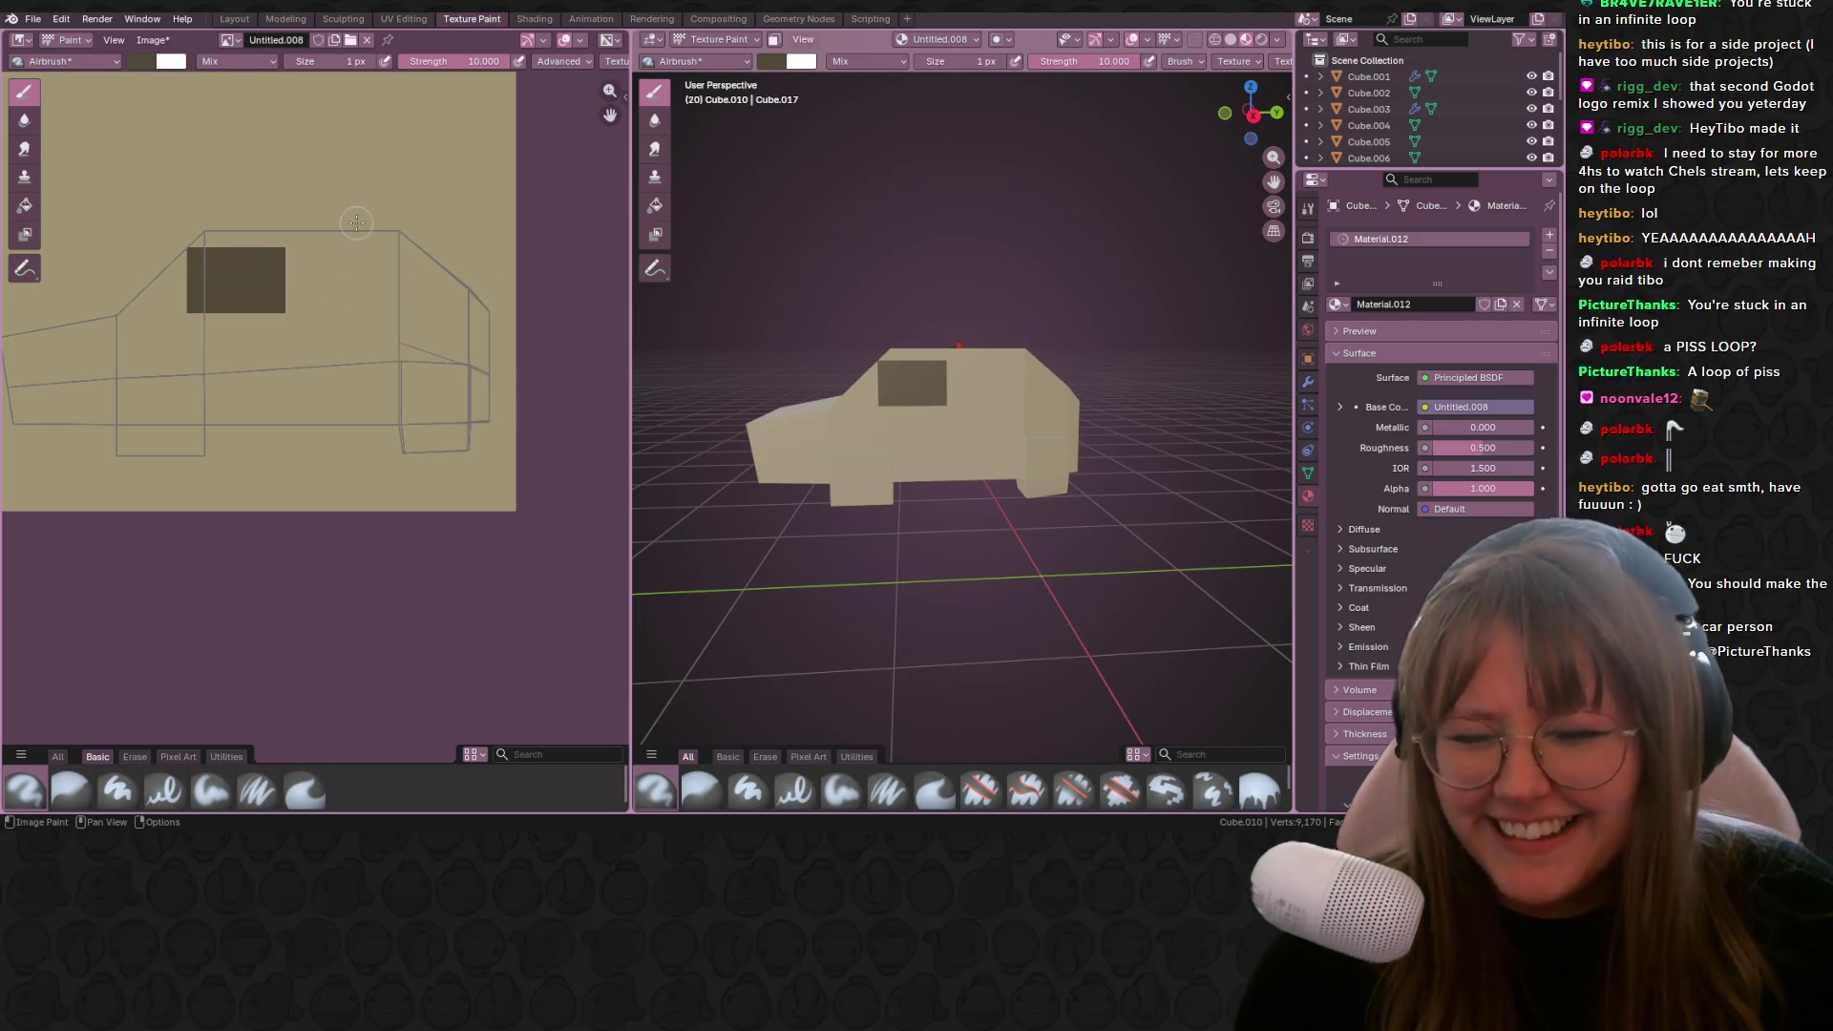
mouse_move(186, 296)
mouse_down()
mouse_move(144, 296)
mouse_move(164, 260)
mouse_up()
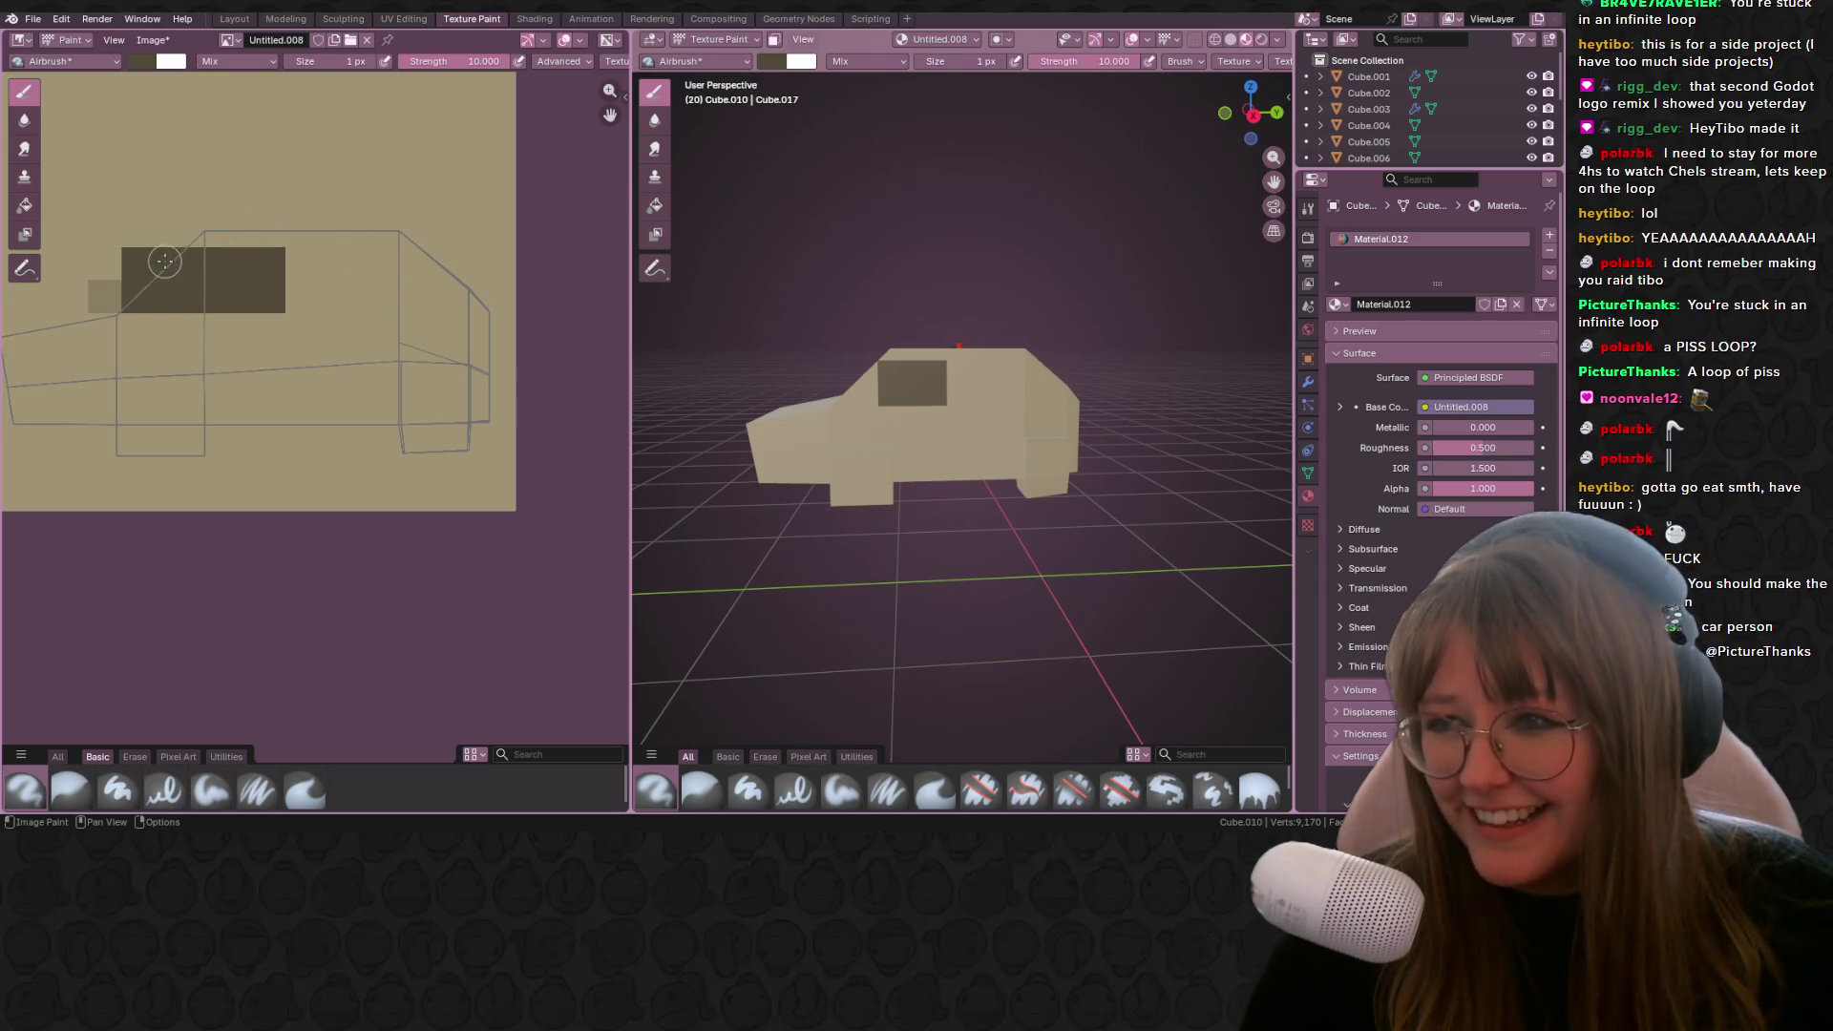
mouse_move(917, 377)
middle_down()
mouse_move(964, 370)
mouse_move(942, 366)
middle_up()
mouse_move(358, 274)
mouse_down()
mouse_move(334, 291)
mouse_move(406, 296)
mouse_move(383, 272)
mouse_move(506, 287)
mouse_up()
key(ctrl+z)
key(ctrl+z)
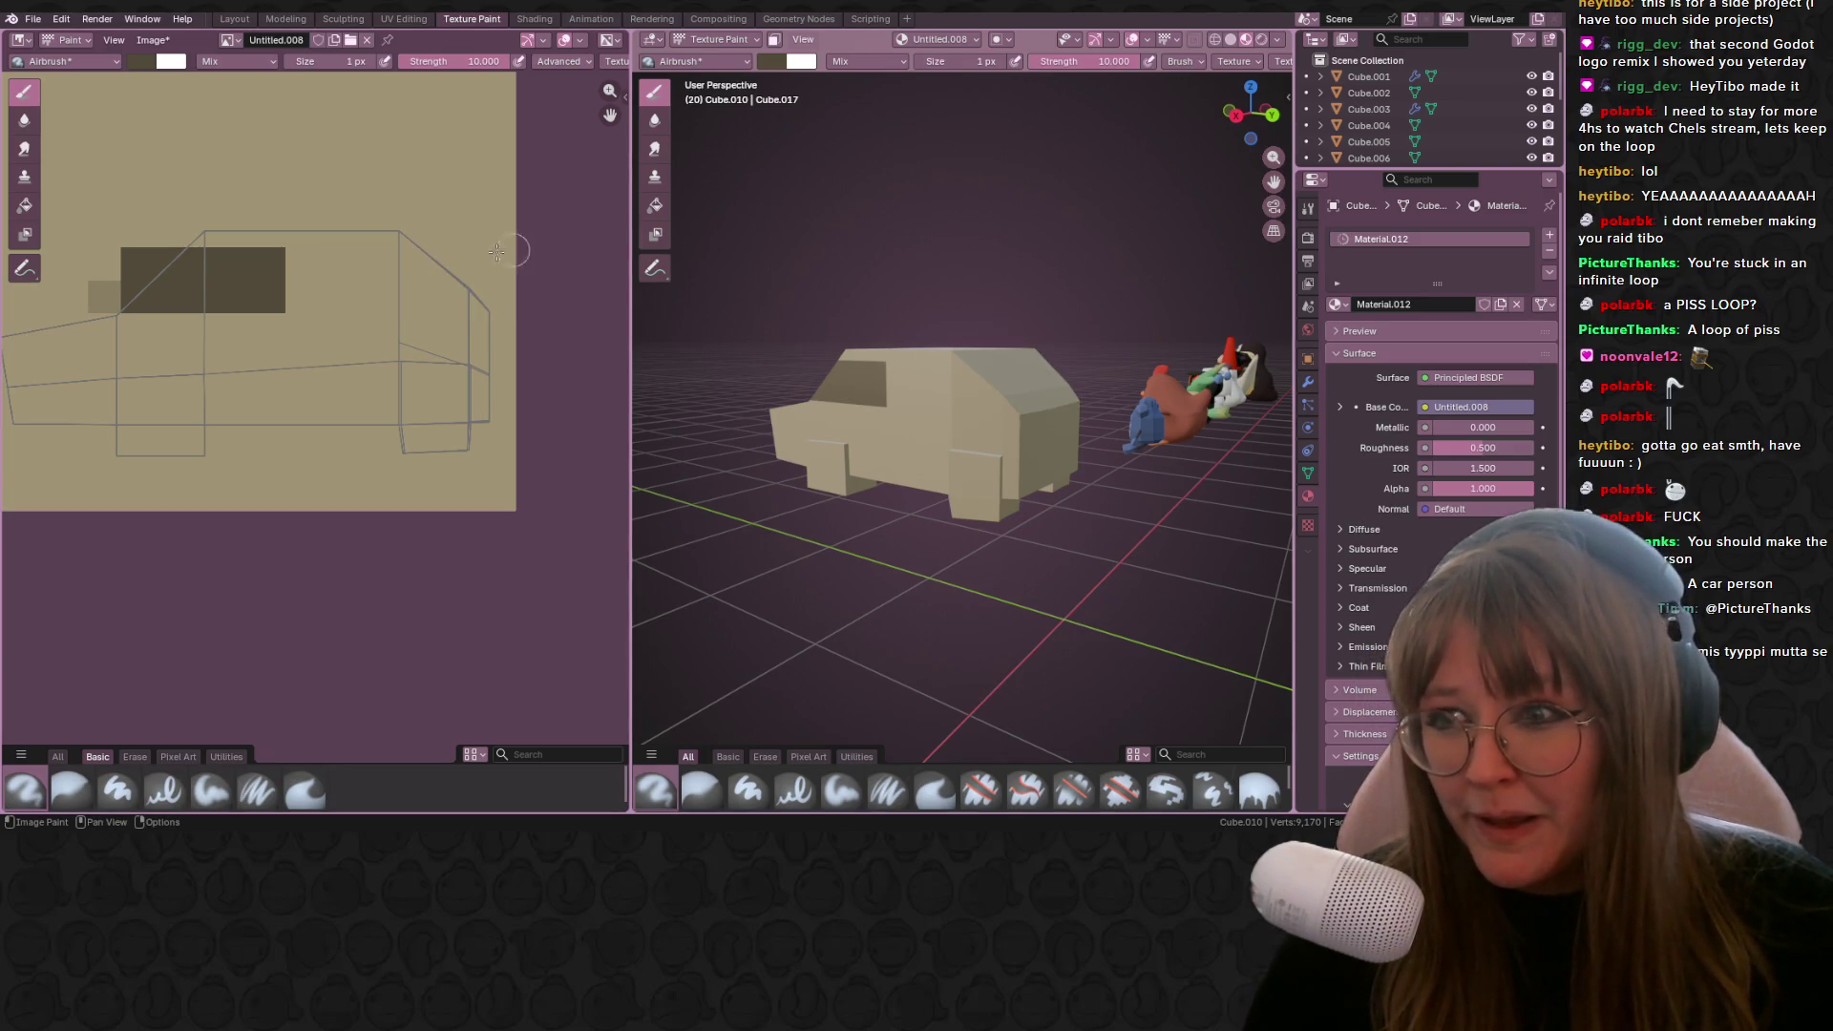
drag(337, 287, 459, 277)
key(ctrl+z)
Step: Airbrush dark patches over the front and rear wheel areas, then switch to UV Editing
middle_drag(582, 236, 659, 239)
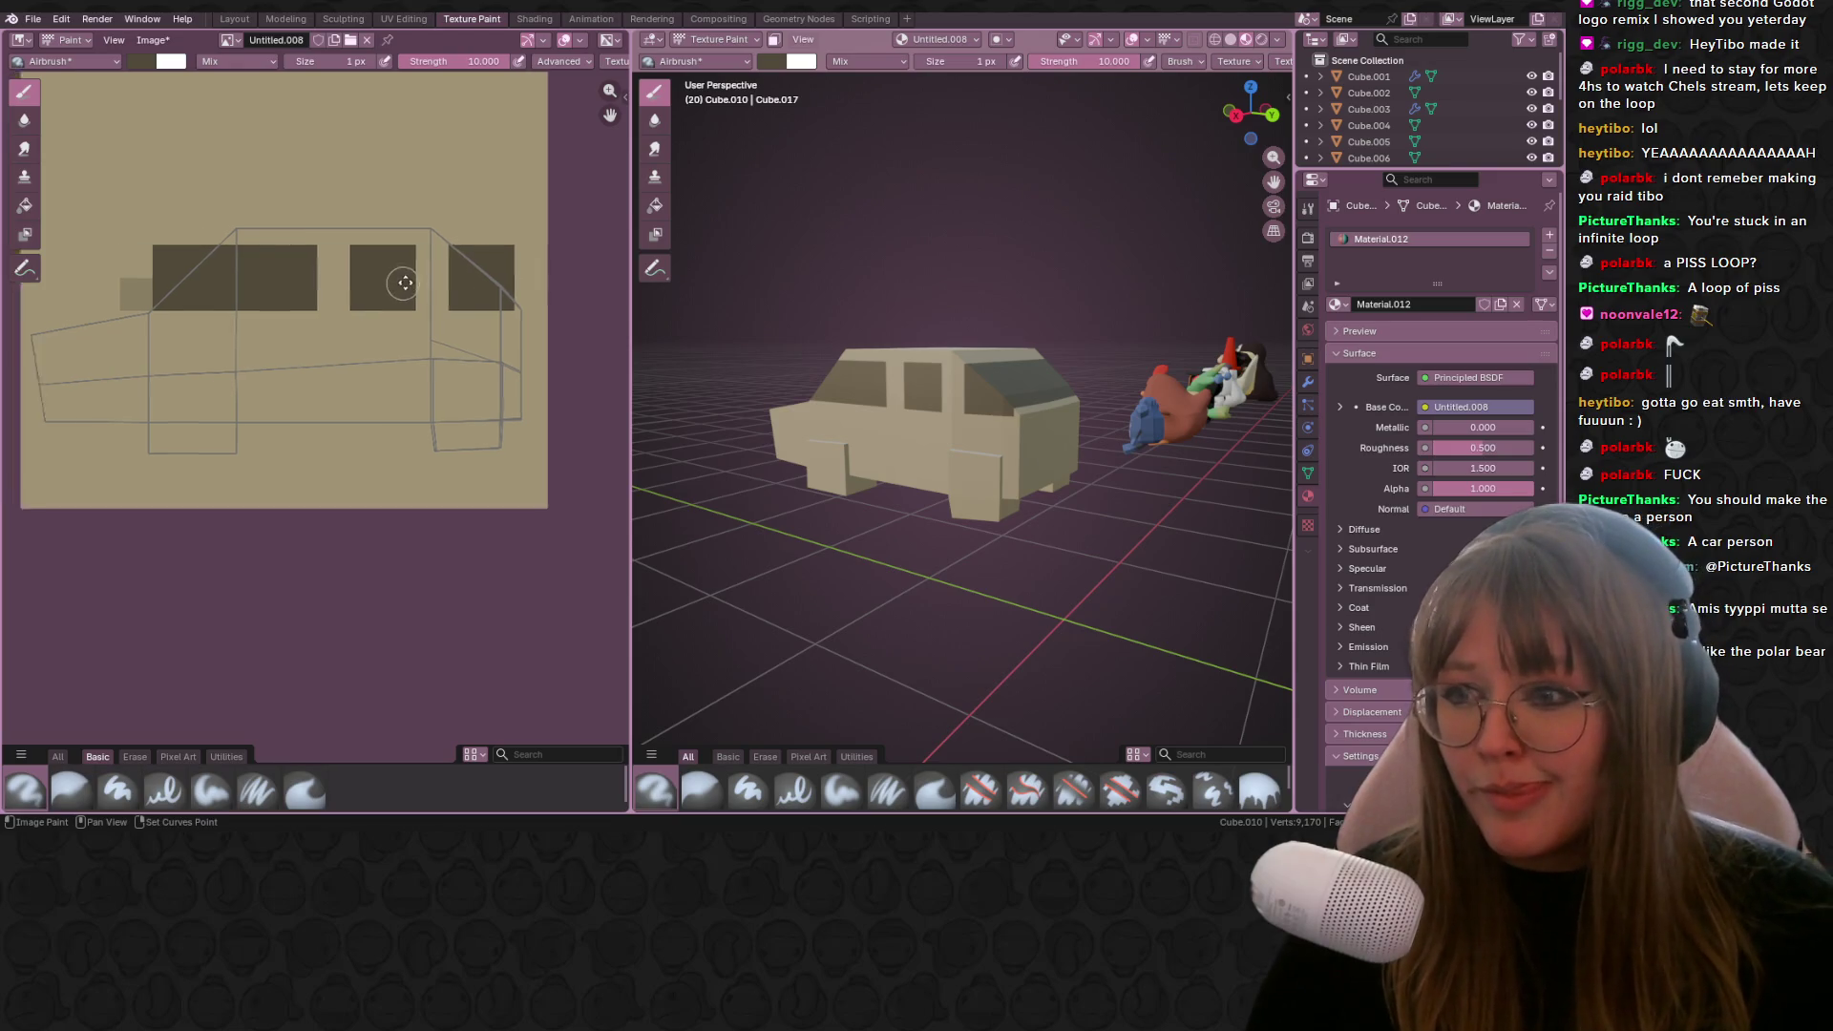
scroll(337, 328, up, 1)
middle_drag(336, 328, 317, 293)
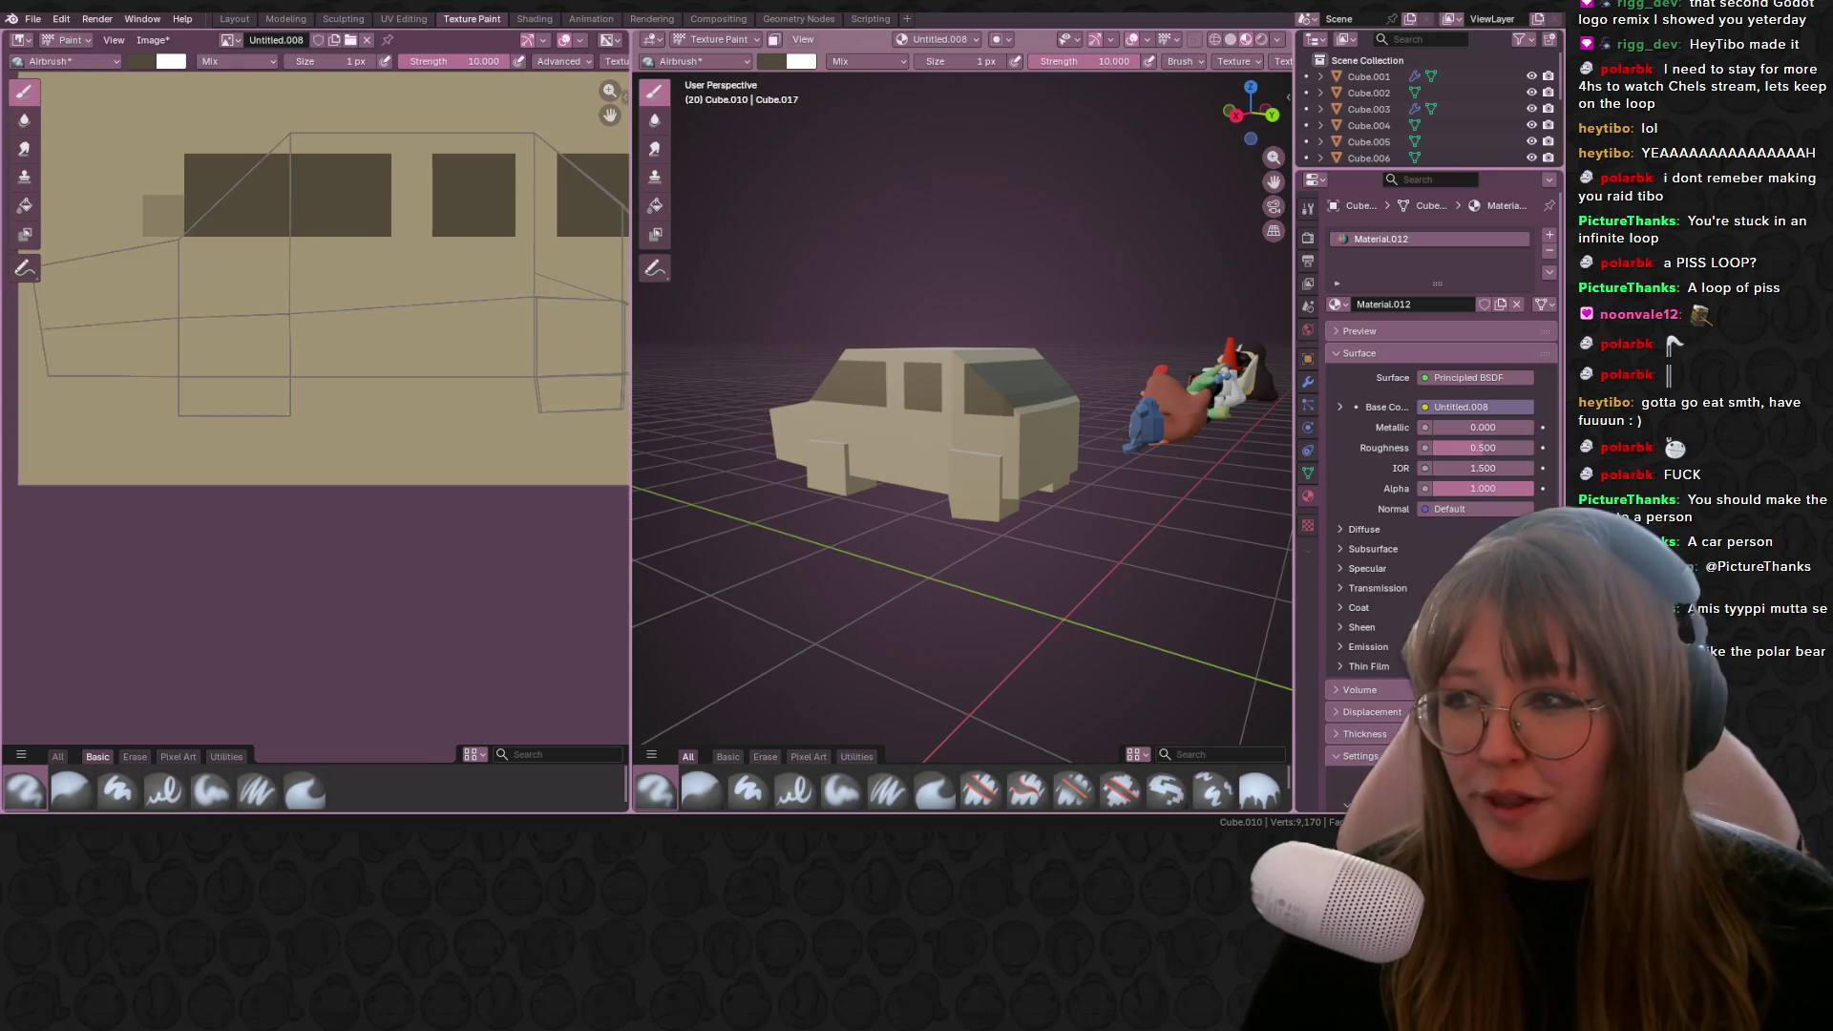
mouse_move(229, 382)
mouse_down()
mouse_move(262, 335)
mouse_move(207, 322)
mouse_move(201, 363)
mouse_move(229, 401)
mouse_move(262, 351)
mouse_move(278, 421)
mouse_move(286, 363)
mouse_move(283, 458)
mouse_up()
key(ctrl+z)
middle_drag(374, 365, 301, 357)
mouse_move(485, 315)
mouse_down()
mouse_move(496, 420)
mouse_move(542, 332)
mouse_move(468, 363)
mouse_move(497, 420)
mouse_move(472, 374)
mouse_move(492, 410)
mouse_move(489, 344)
mouse_move(458, 334)
mouse_move(449, 393)
mouse_move(468, 401)
mouse_move(496, 354)
mouse_up()
key(ctrl+z)
key(ctrl+z)
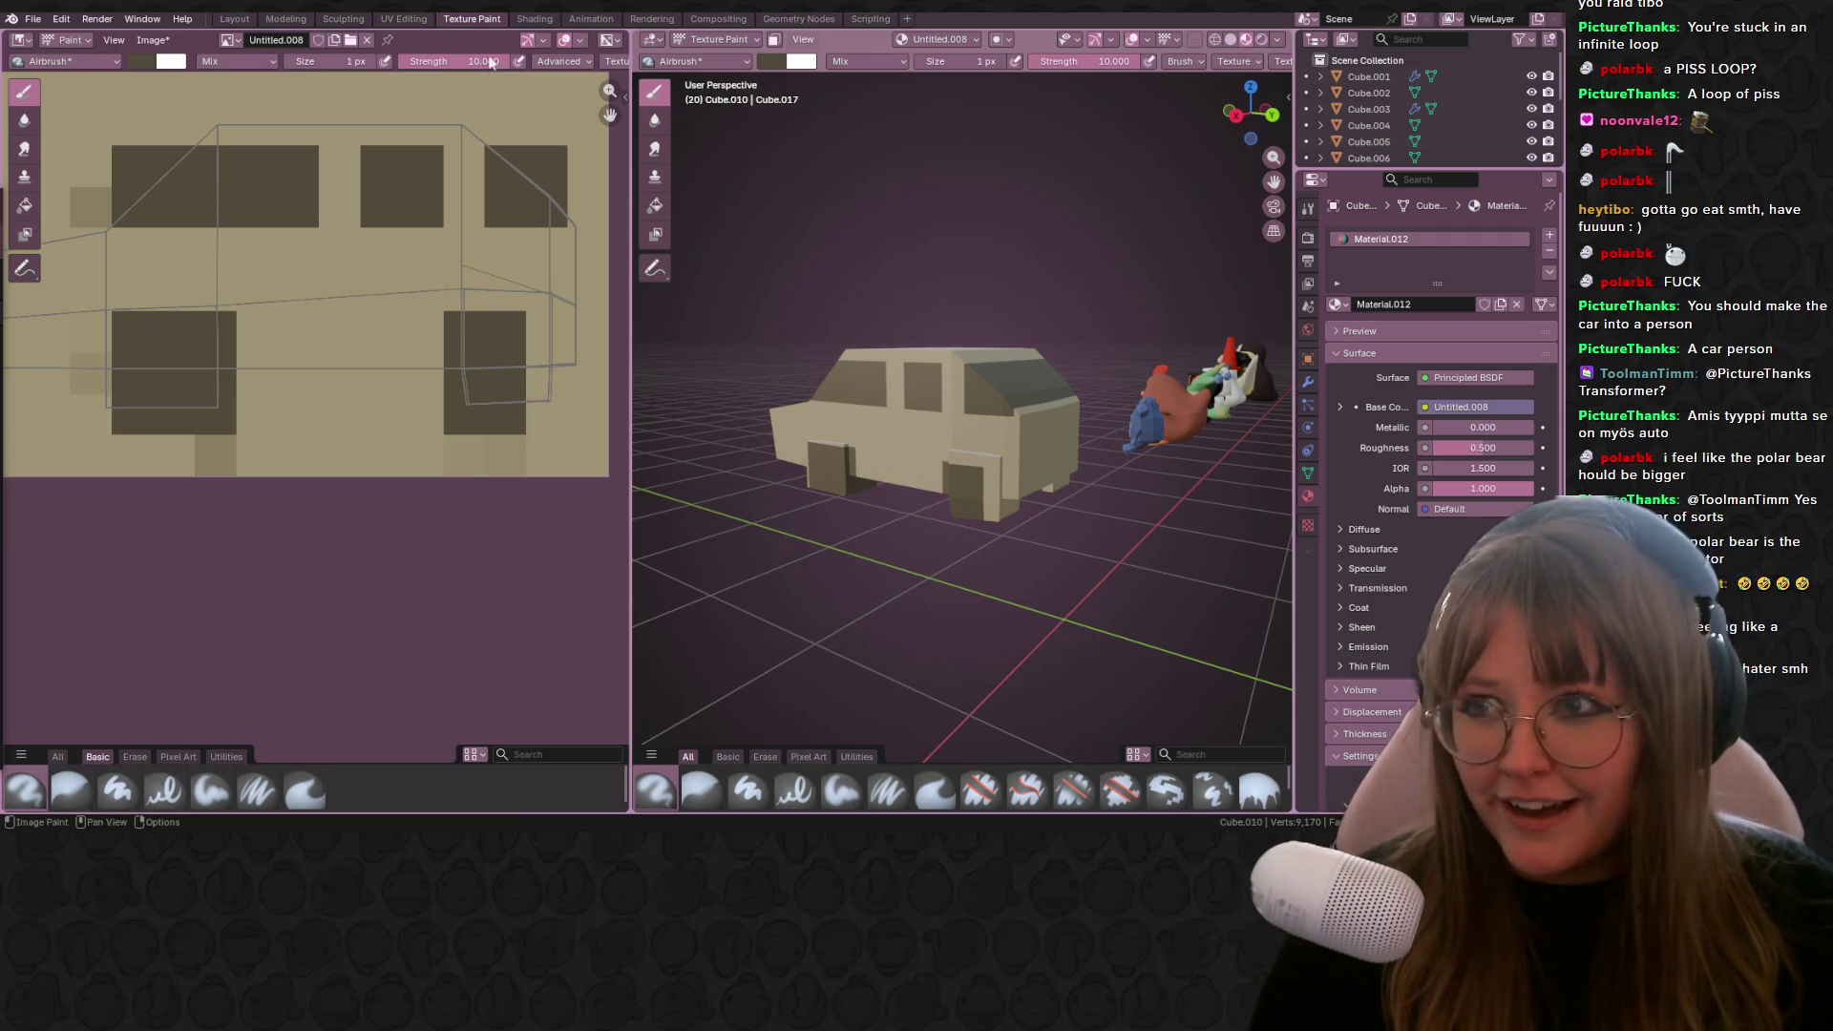
click(404, 18)
scroll(239, 344, up, 4)
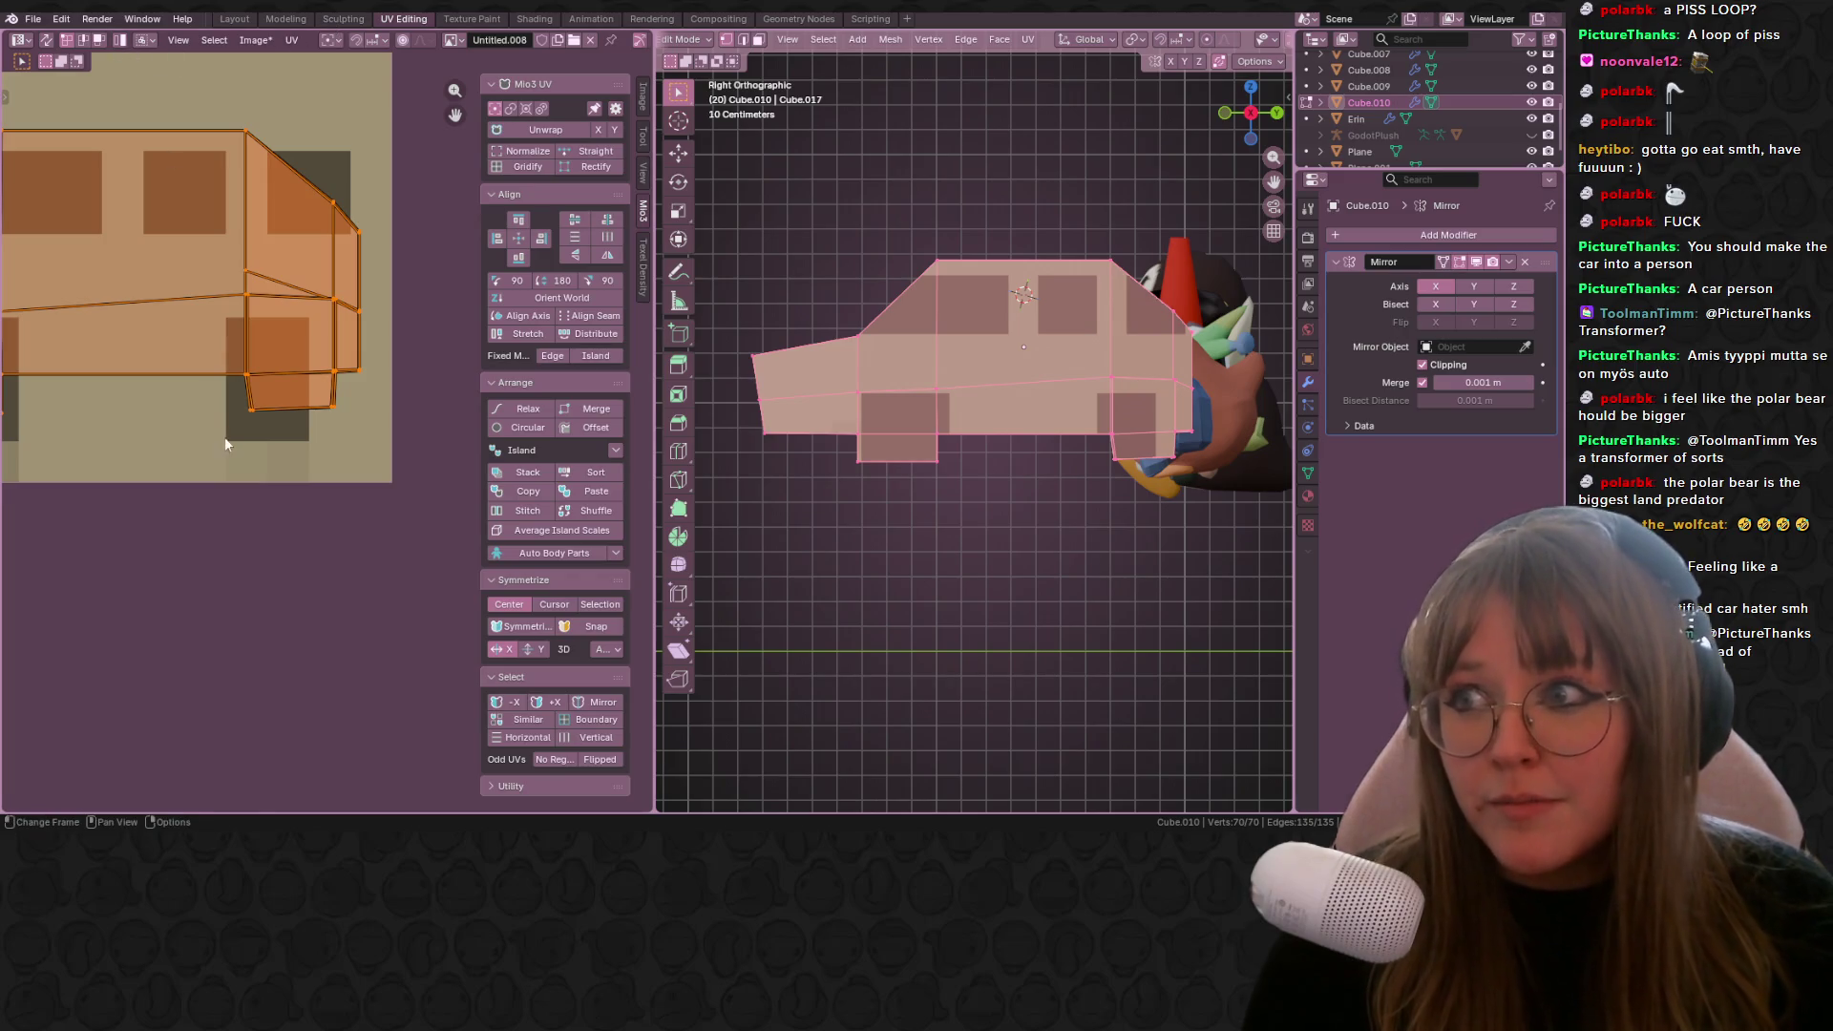
Step: Deselect all UVs, then select the small bottom wheel face and scale it down
key(alt+a)
click(344, 426)
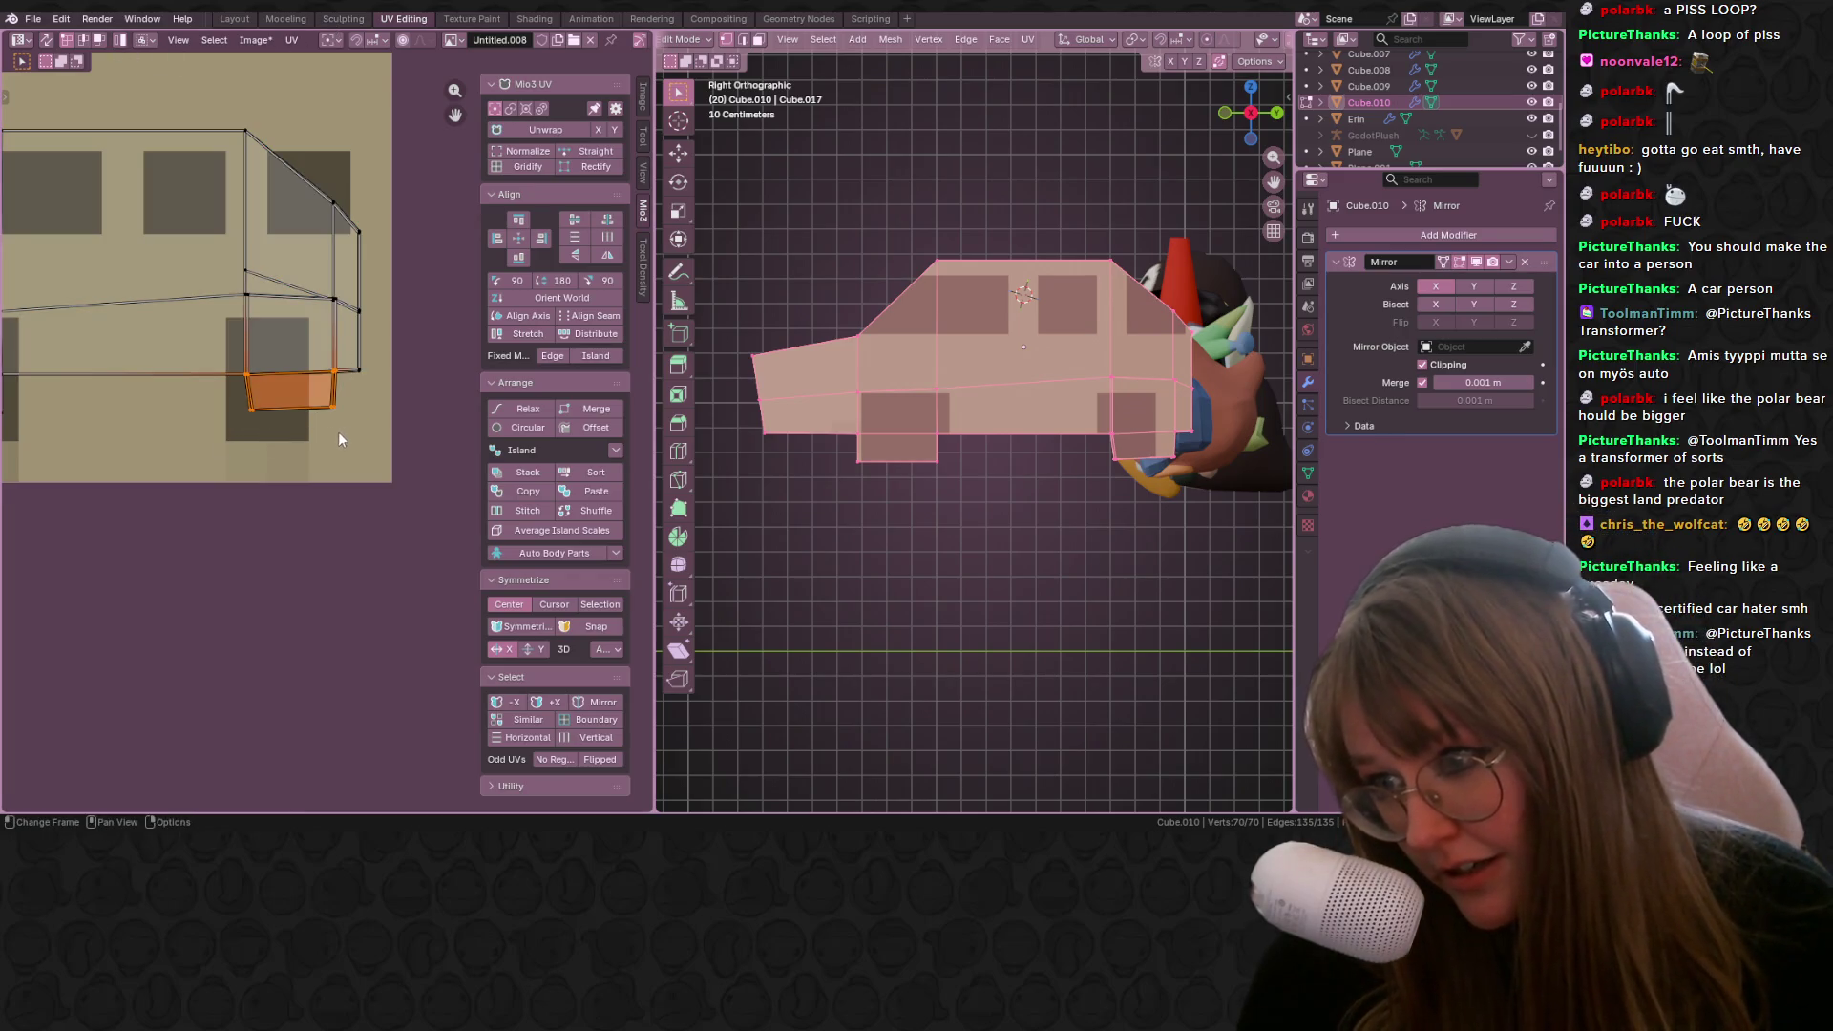
scroll(333, 432, up, 2)
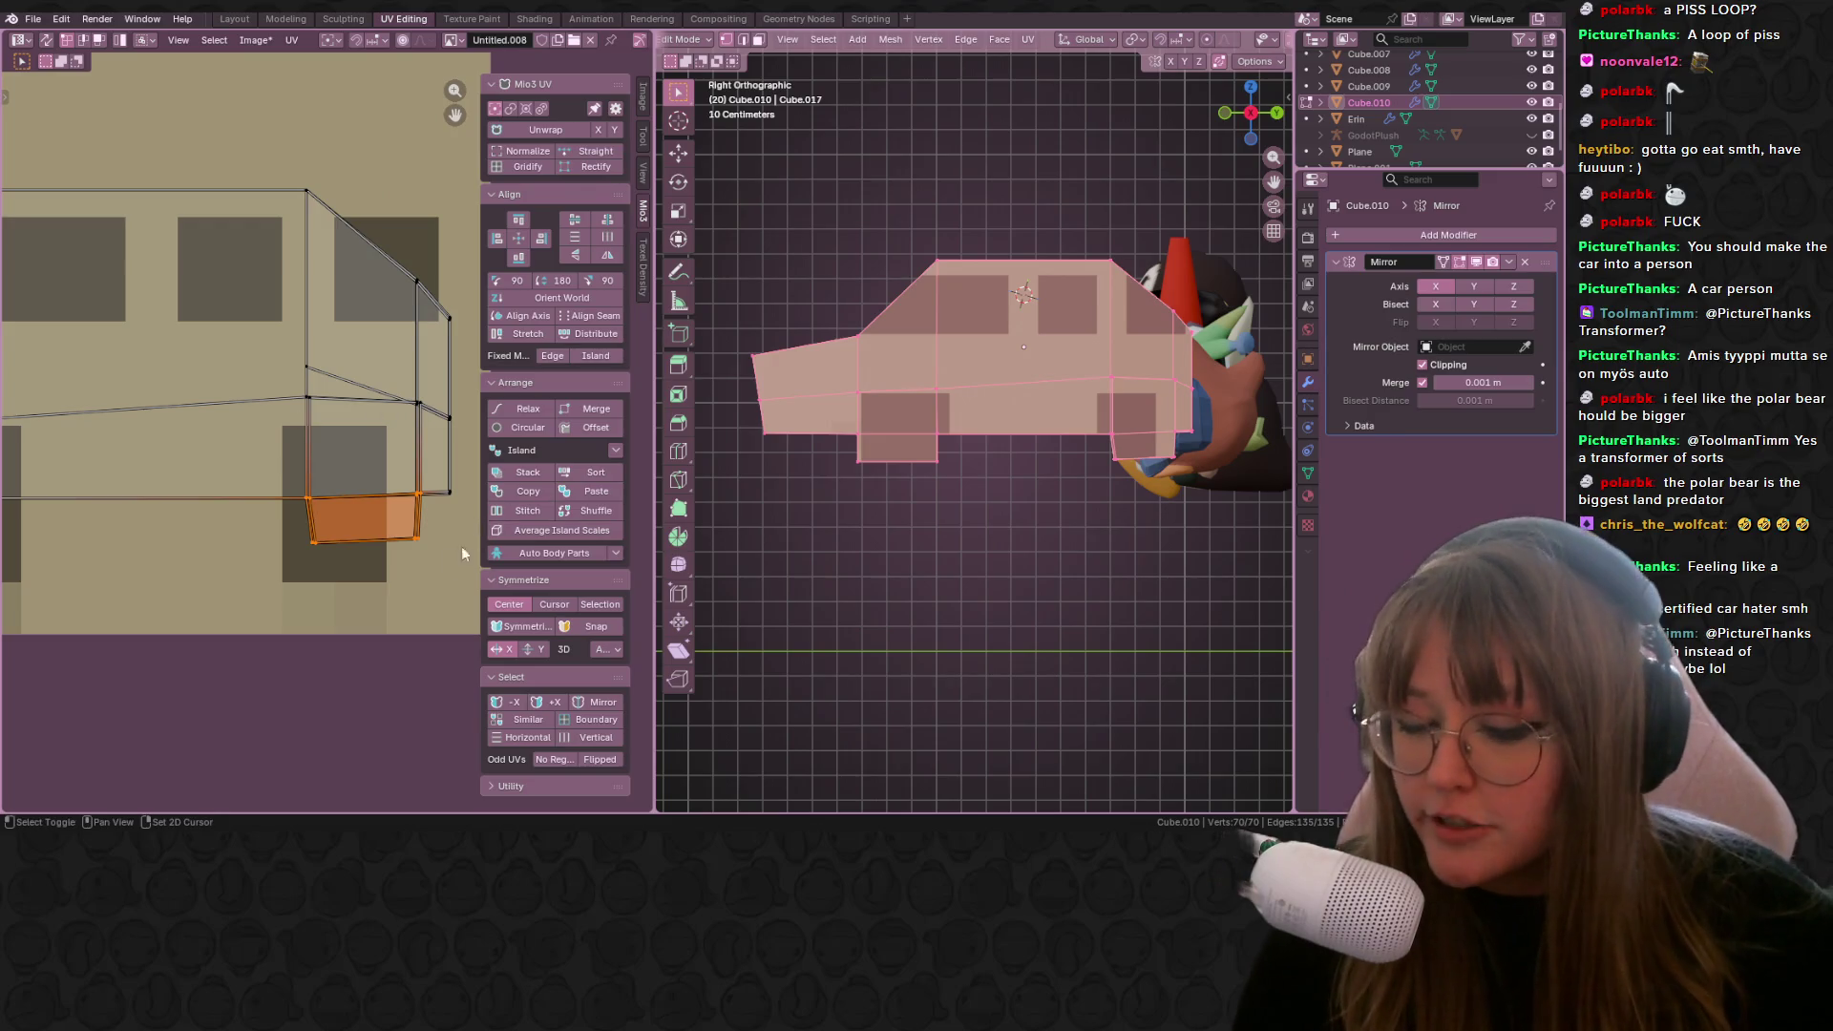
key(s)
click(342, 468)
key(g)
right_click(357, 497)
click(367, 355)
key(g)
key(Escape)
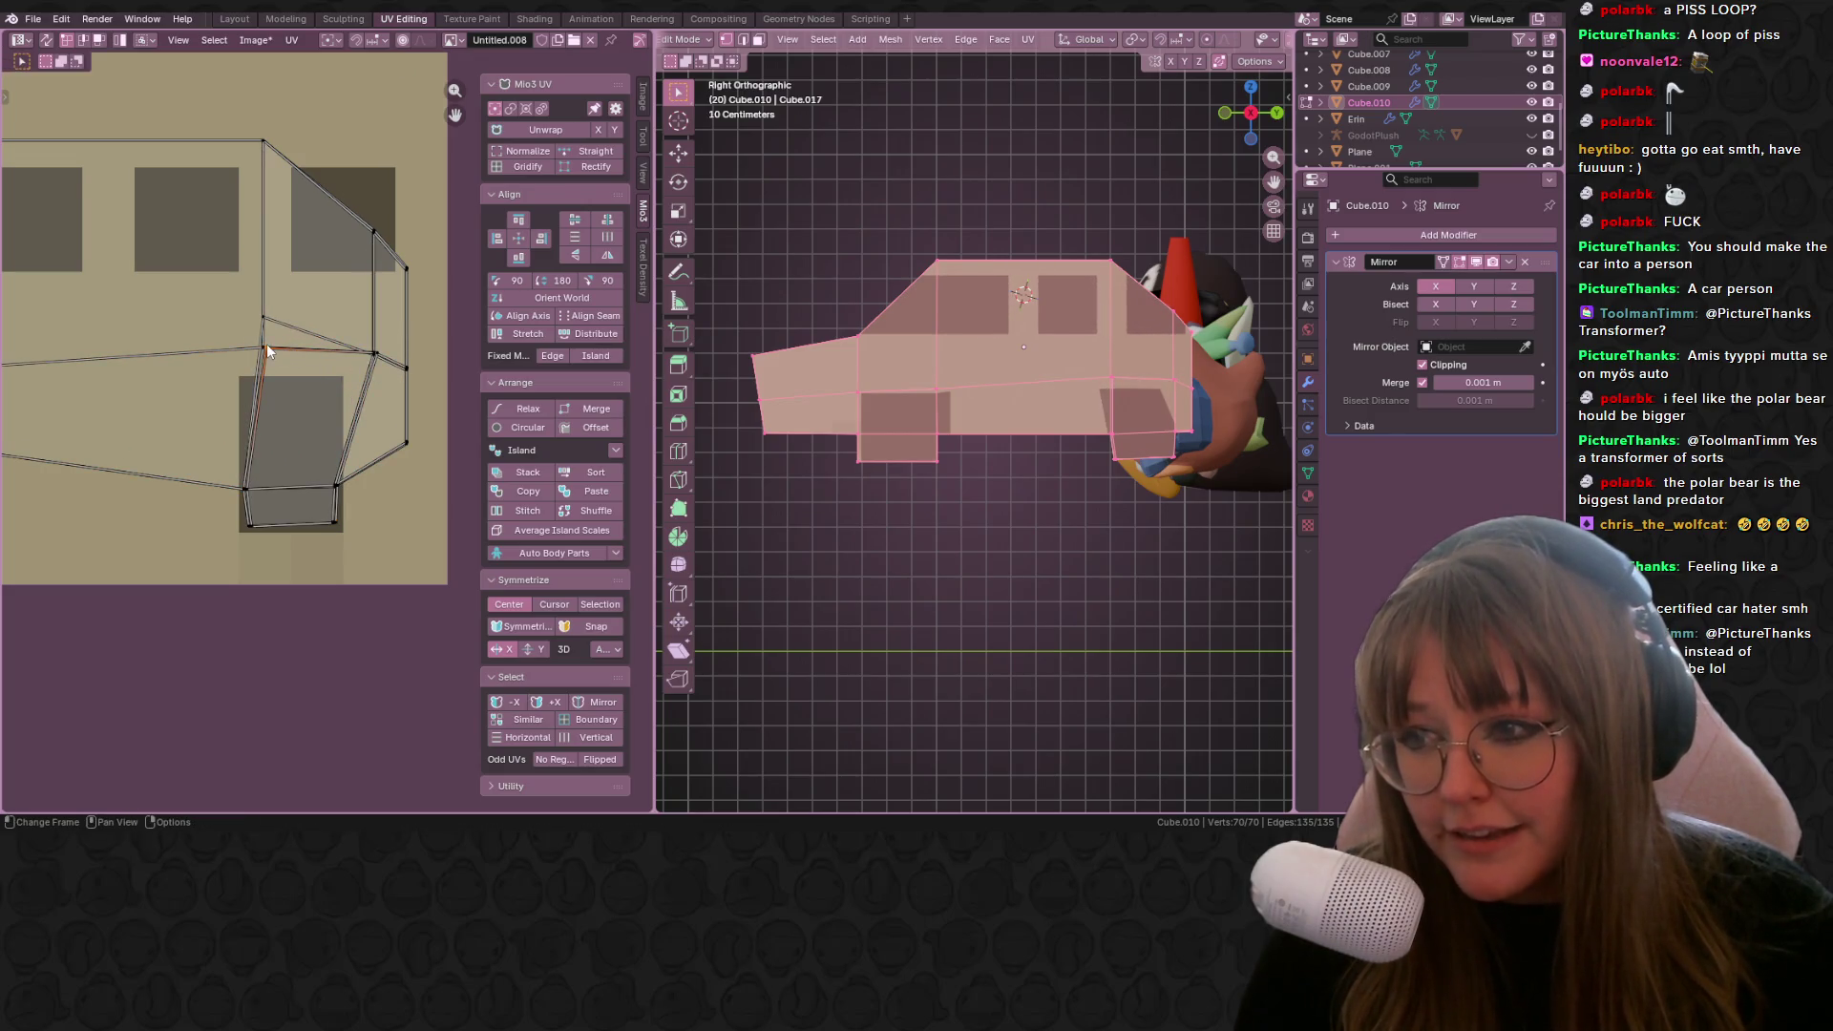
Step: Move the wheel face's two corner vertices onto the dark patch corners
click(265, 349)
key(g)
click(256, 359)
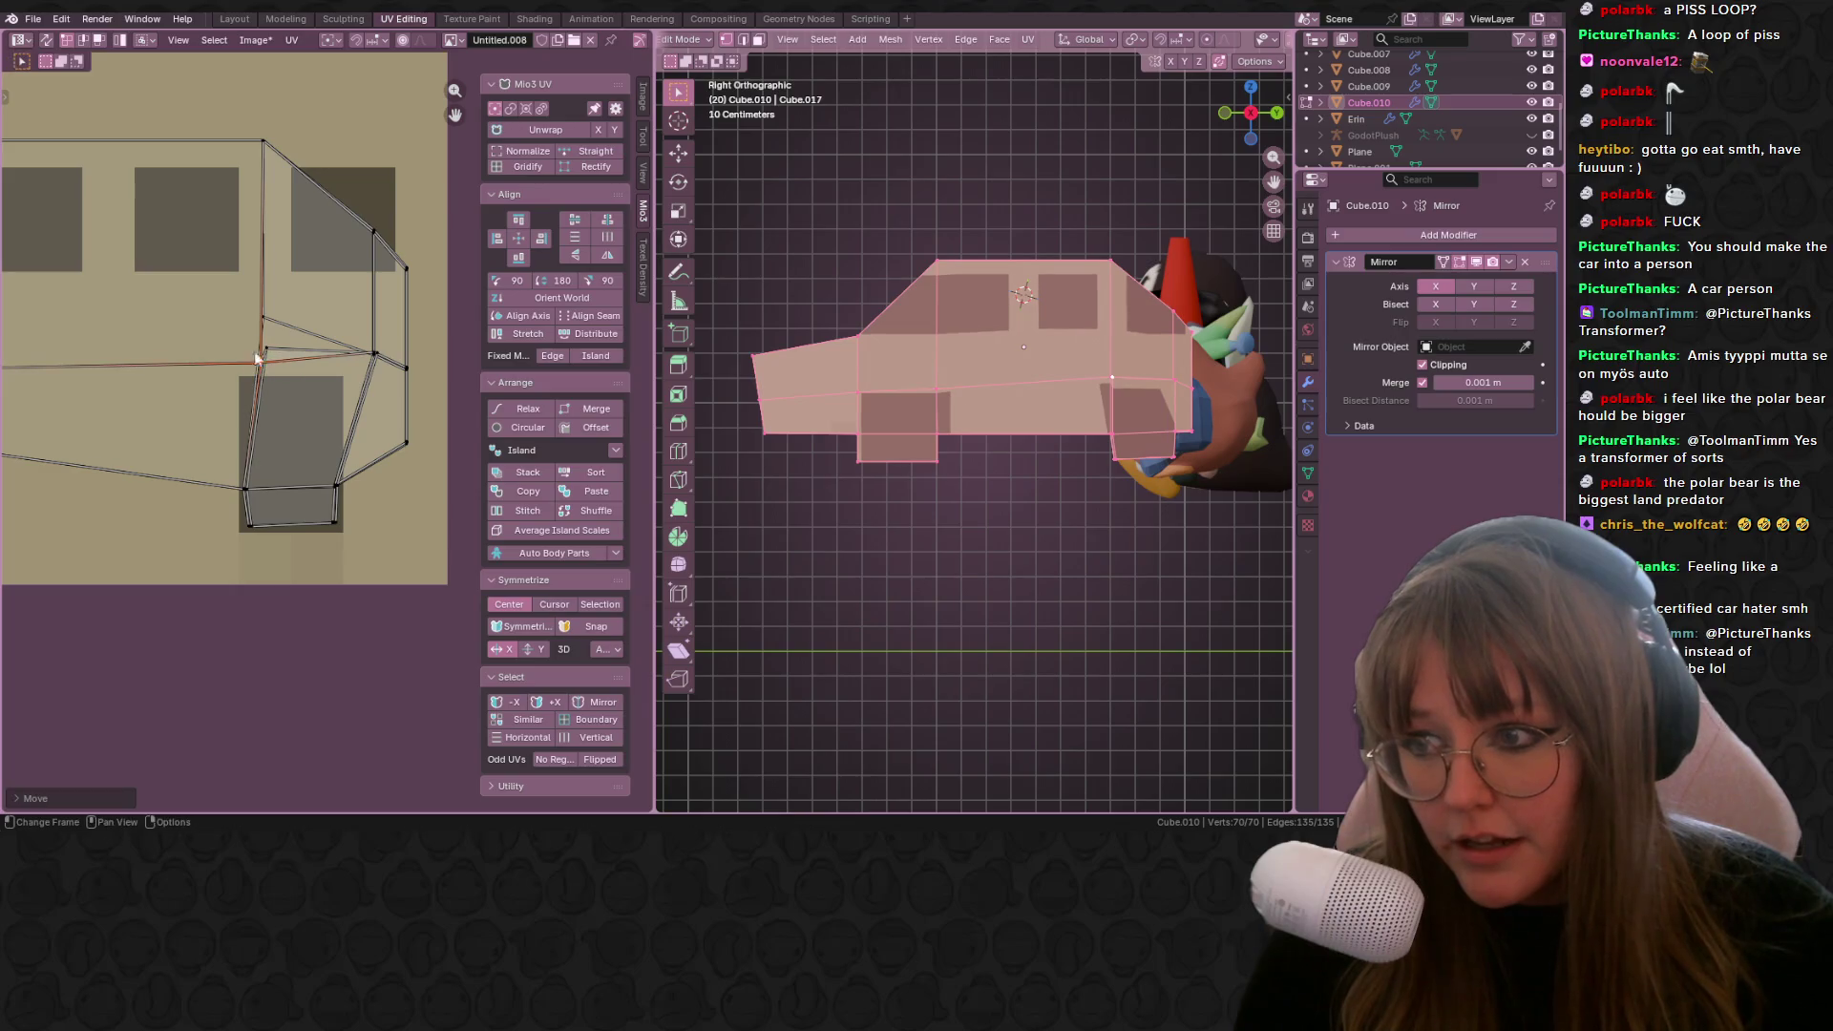
key(g)
click(262, 398)
click(375, 356)
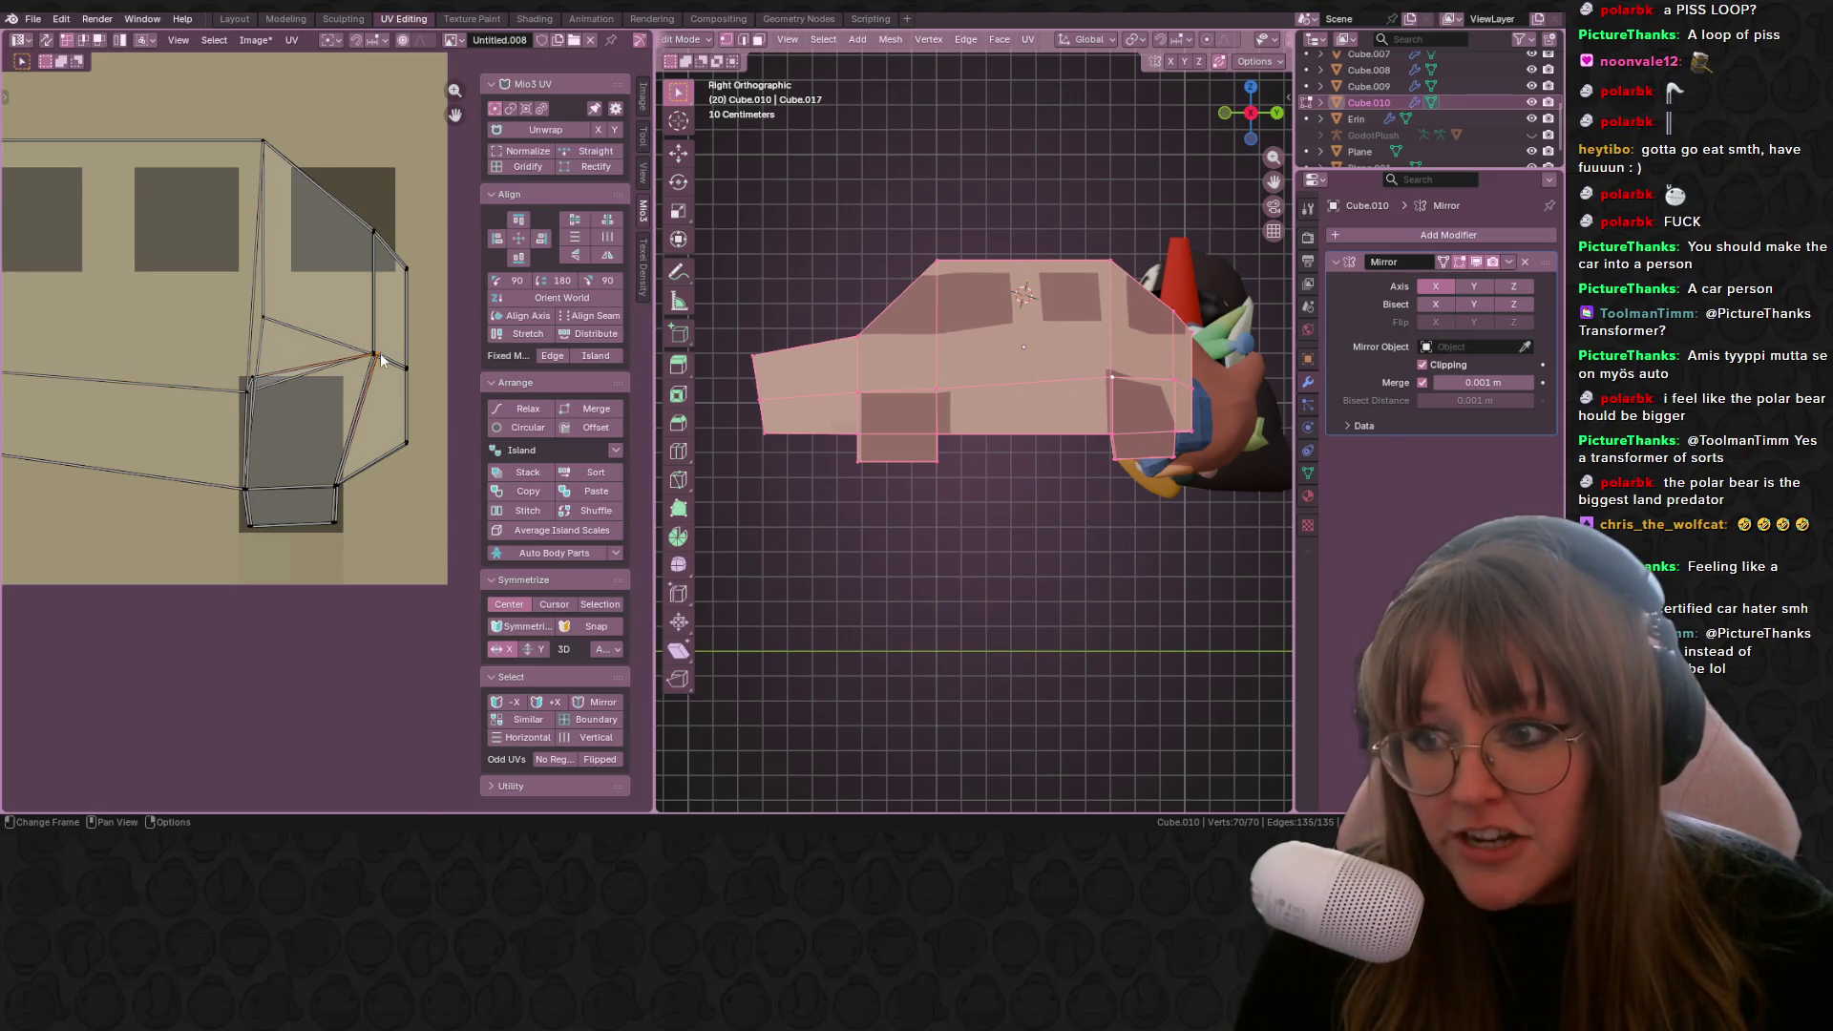
key(g)
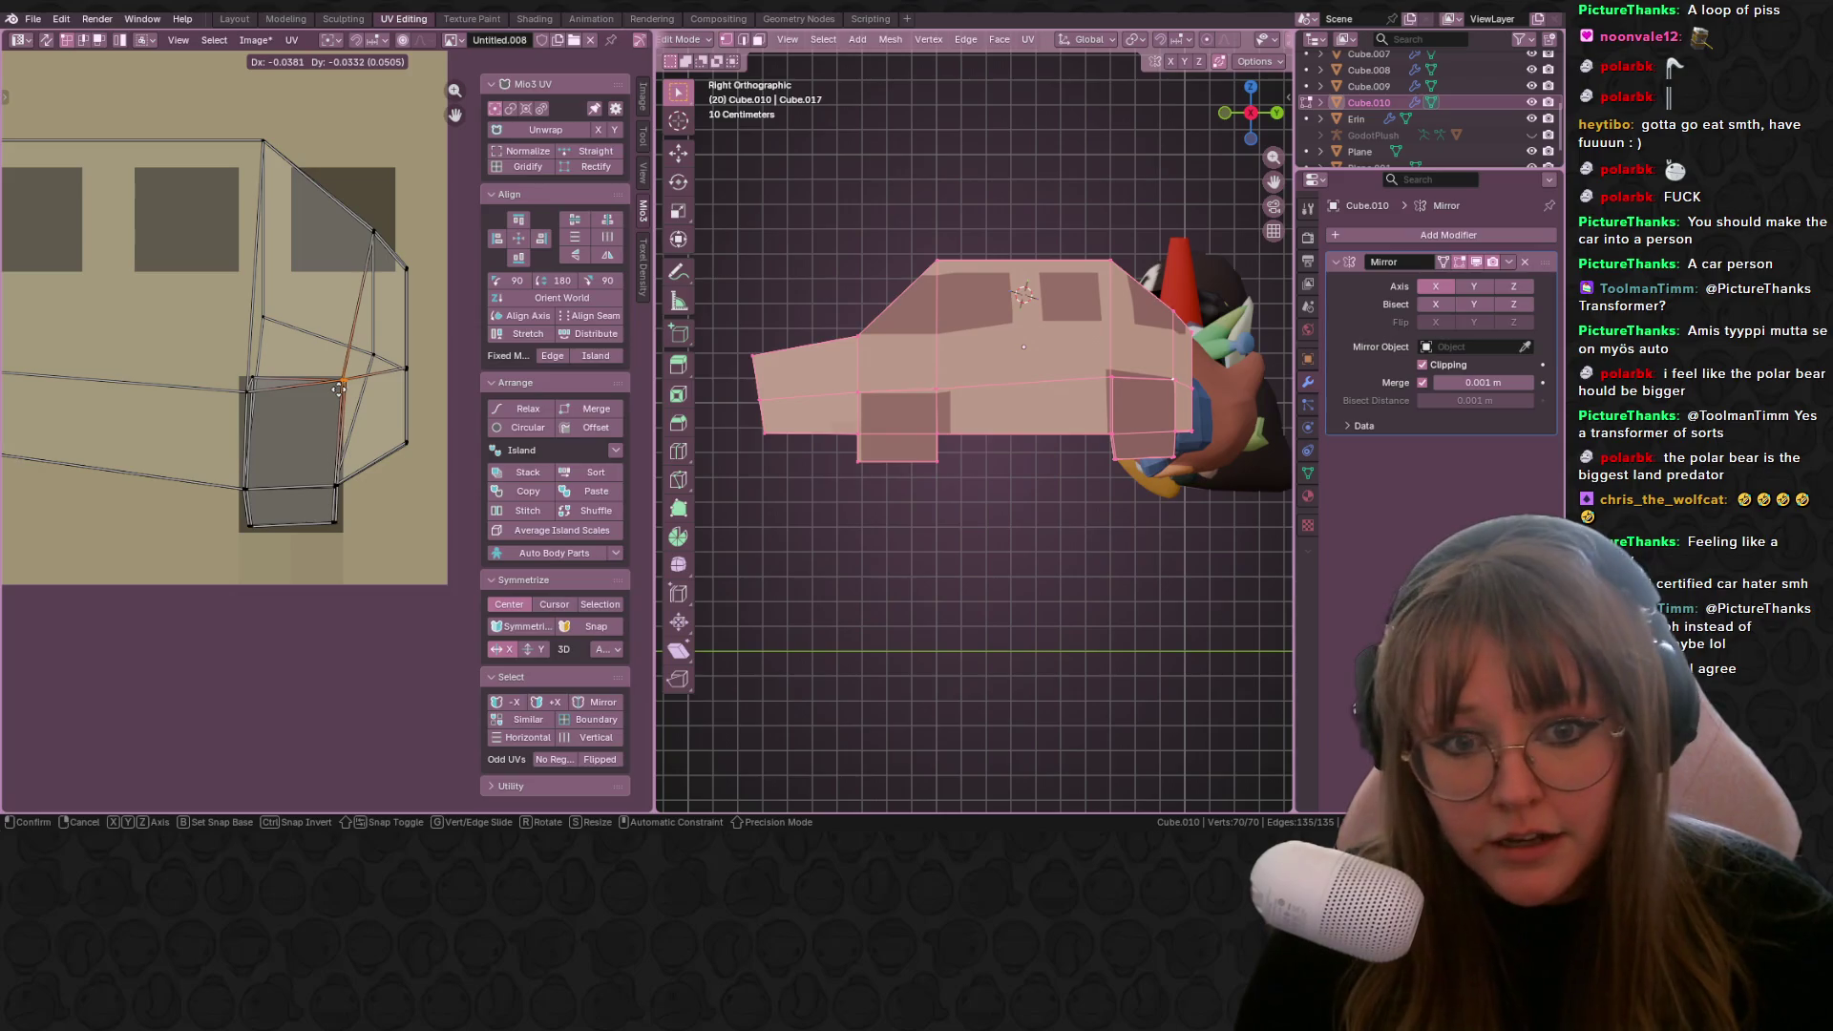
click(334, 391)
scroll(346, 389, up, 2)
Step: Move the top-left and top-right UV vertices out to the patch's top edge
click(202, 357)
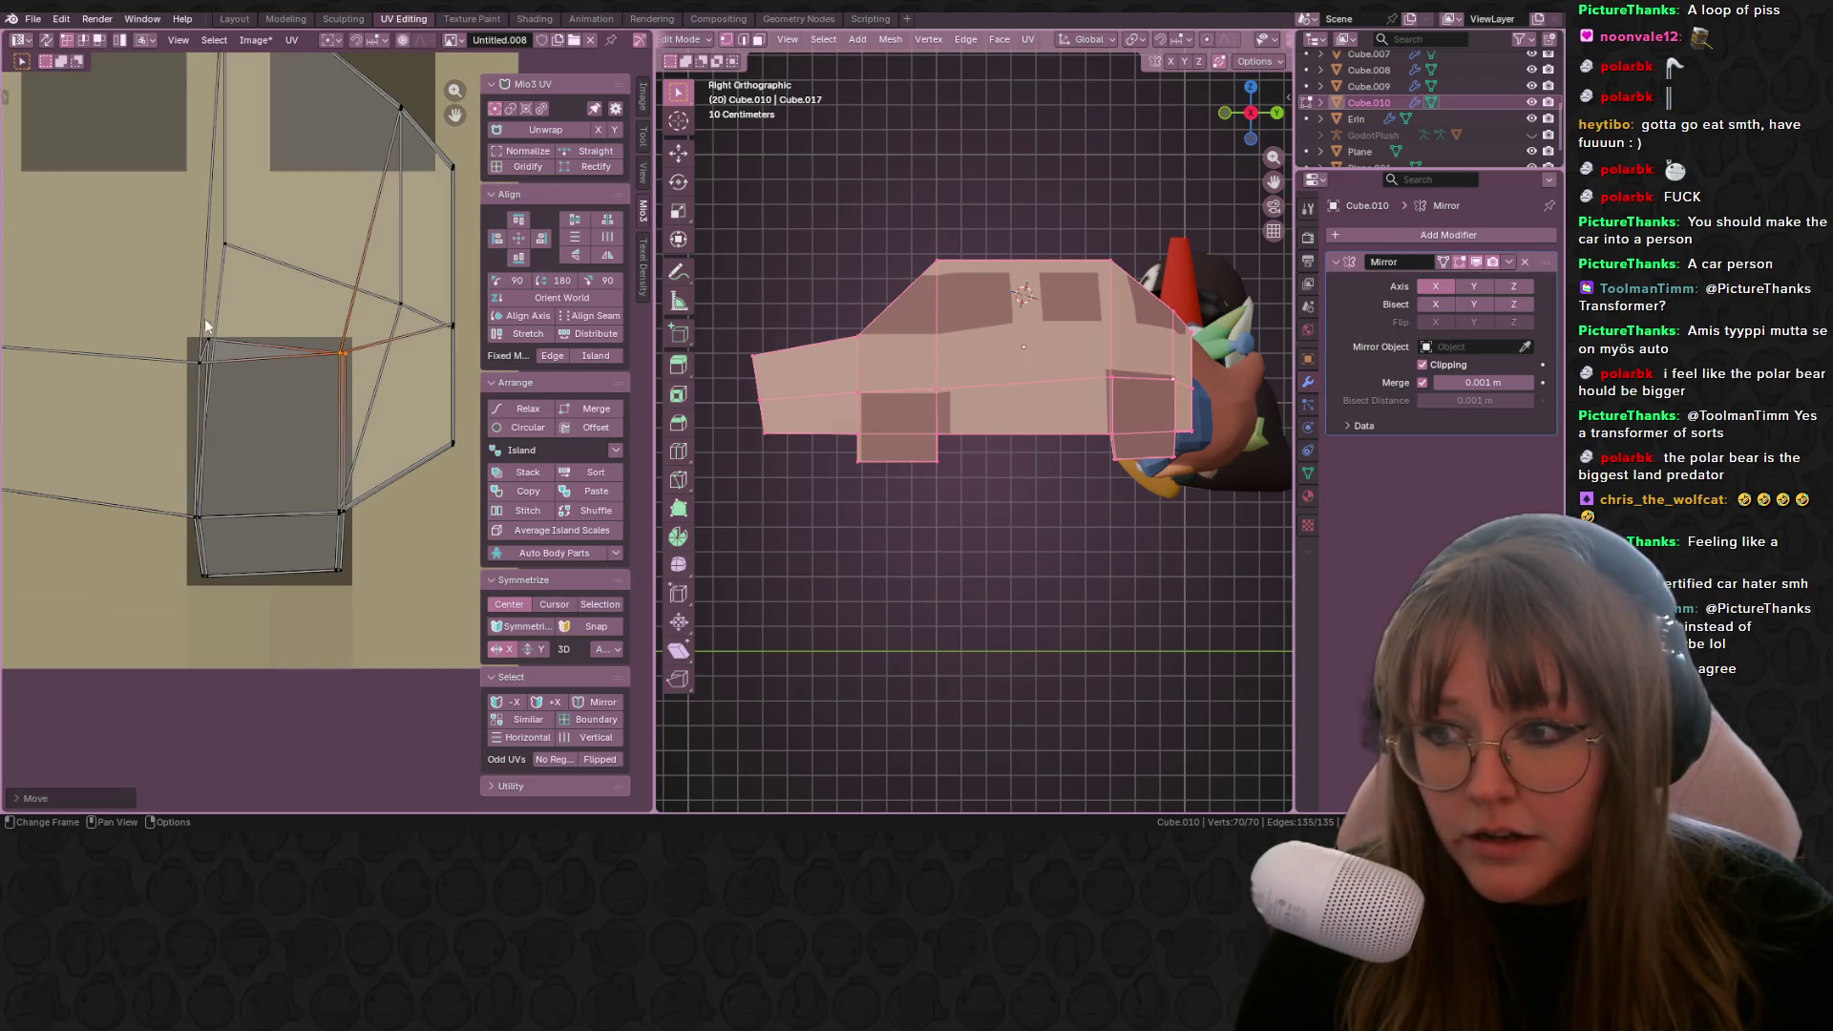
key(g)
click(186, 366)
key(g)
click(189, 344)
click(341, 352)
key(g)
click(388, 345)
Step: Fit the bottom-right, right, bottom-left and left UV vertices onto the wheel patch
click(340, 572)
key(g)
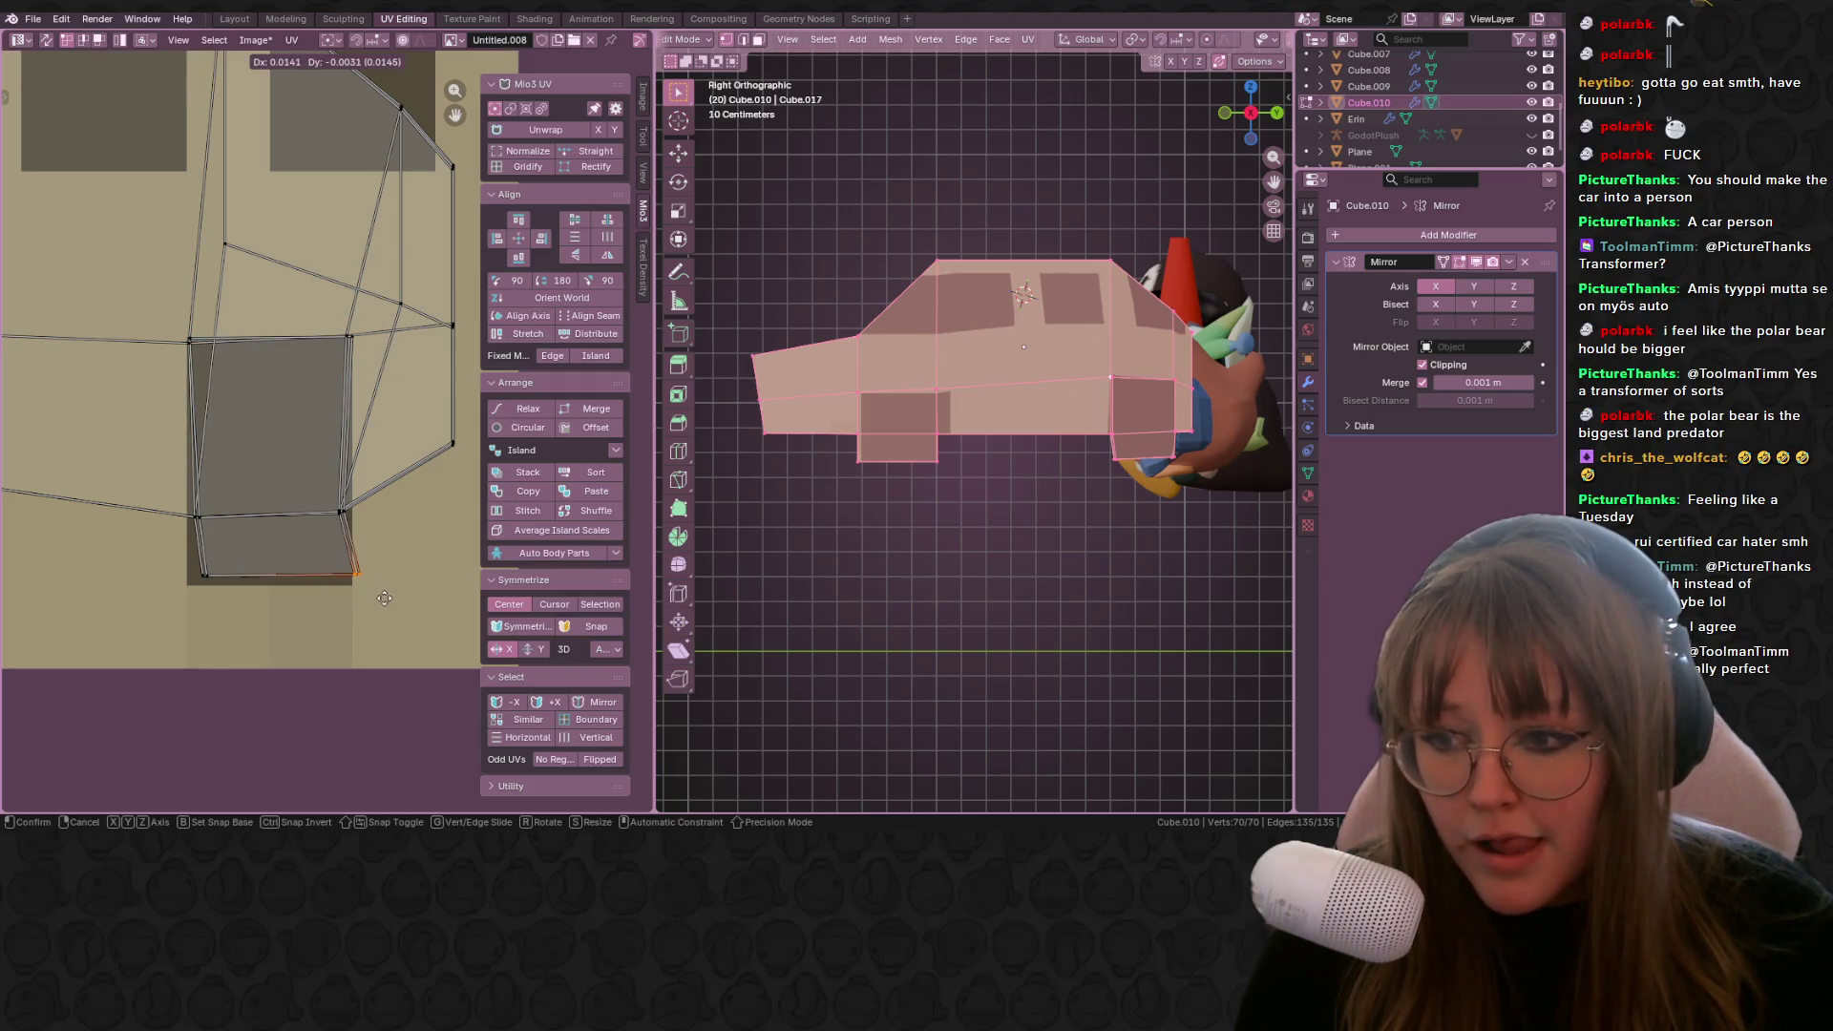
click(382, 609)
click(342, 514)
key(g)
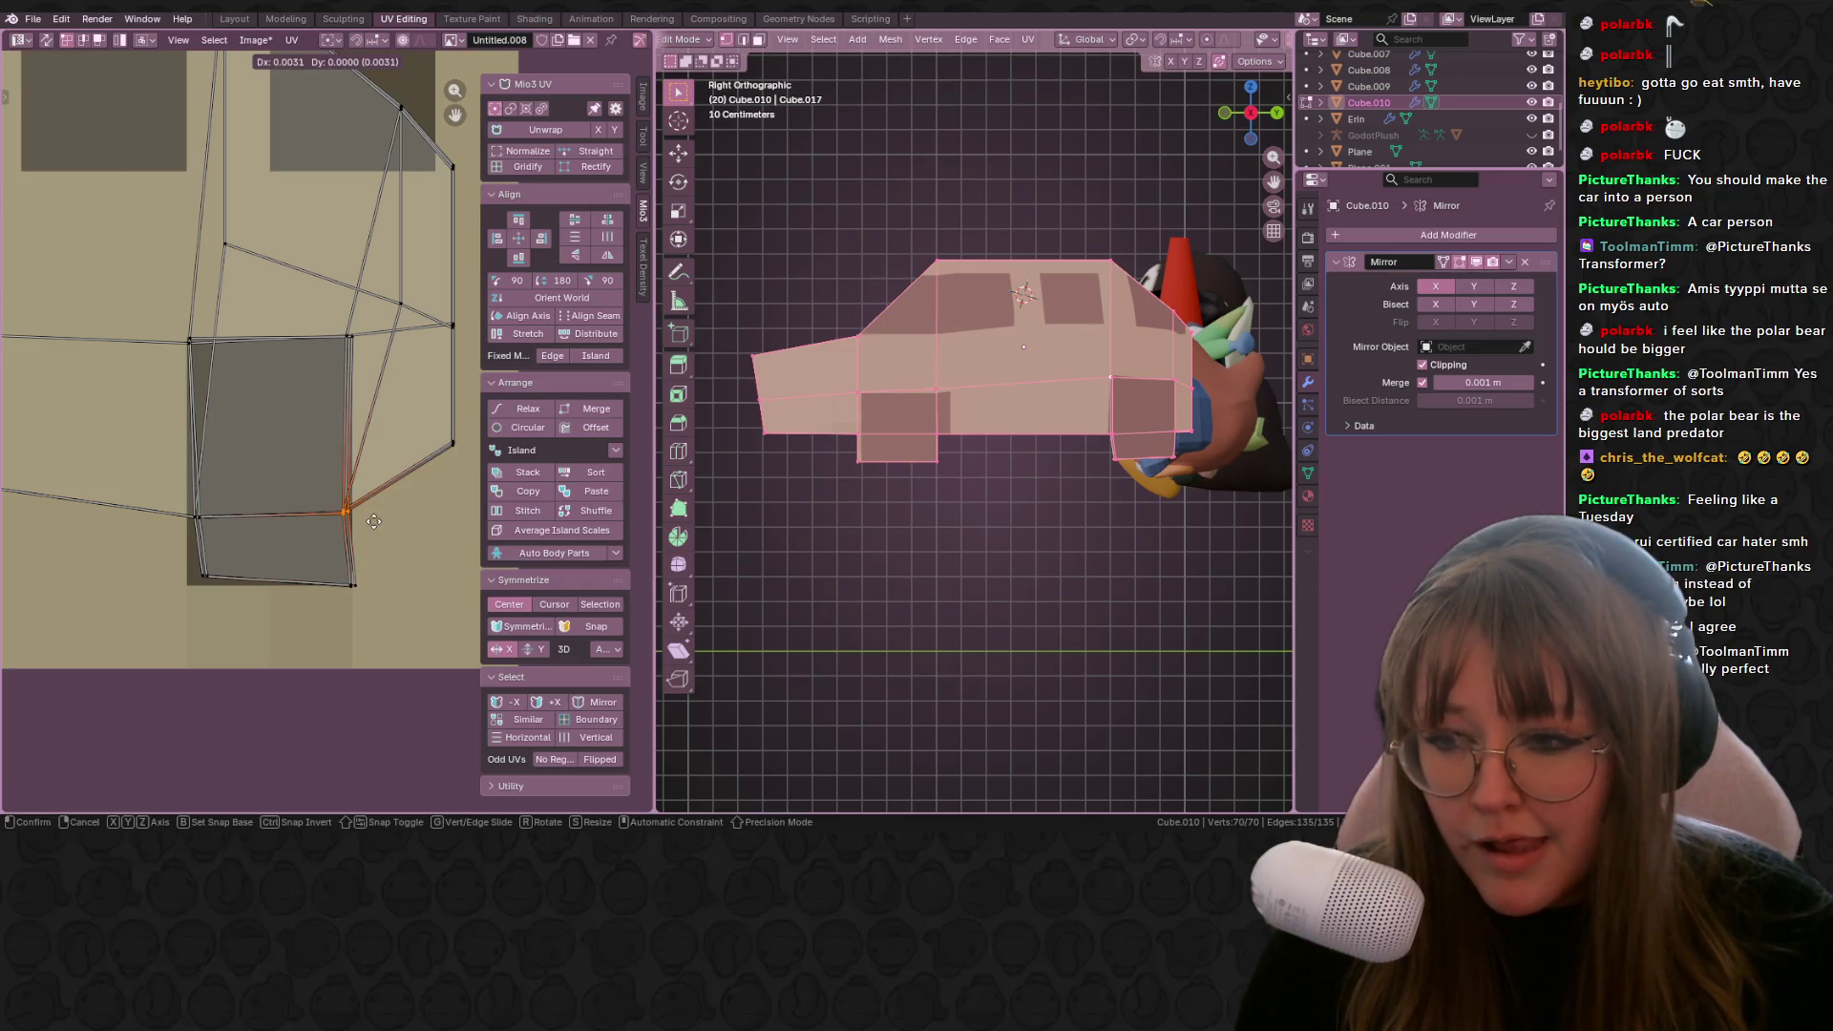
click(379, 528)
click(203, 576)
key(g)
click(241, 603)
click(194, 516)
key(g)
click(187, 516)
Step: Check the car in 3D, then move the selected wheel-face UV edge left
mouse_move(1098, 401)
middle_down()
mouse_move(1143, 370)
mouse_move(1117, 325)
middle_up()
scroll(1143, 369, down, 4)
middle_drag(255, 349, 336, 355)
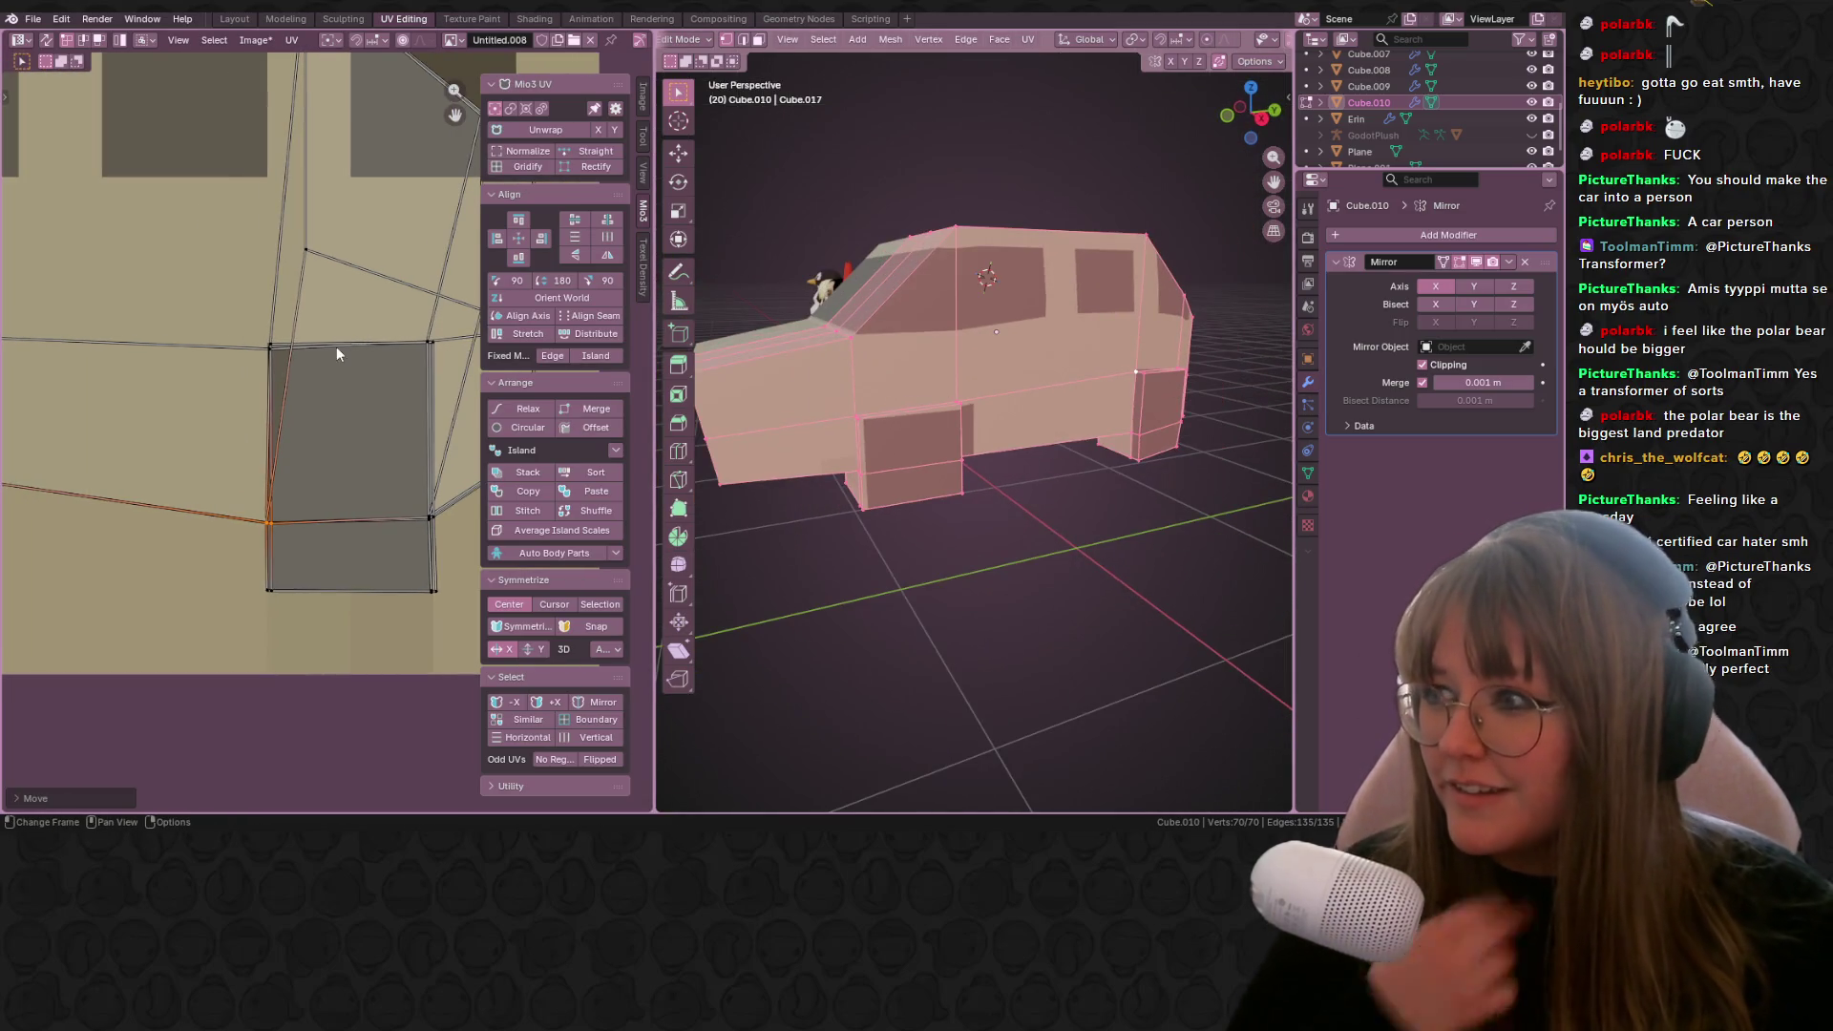
scroll(199, 376, down, 2)
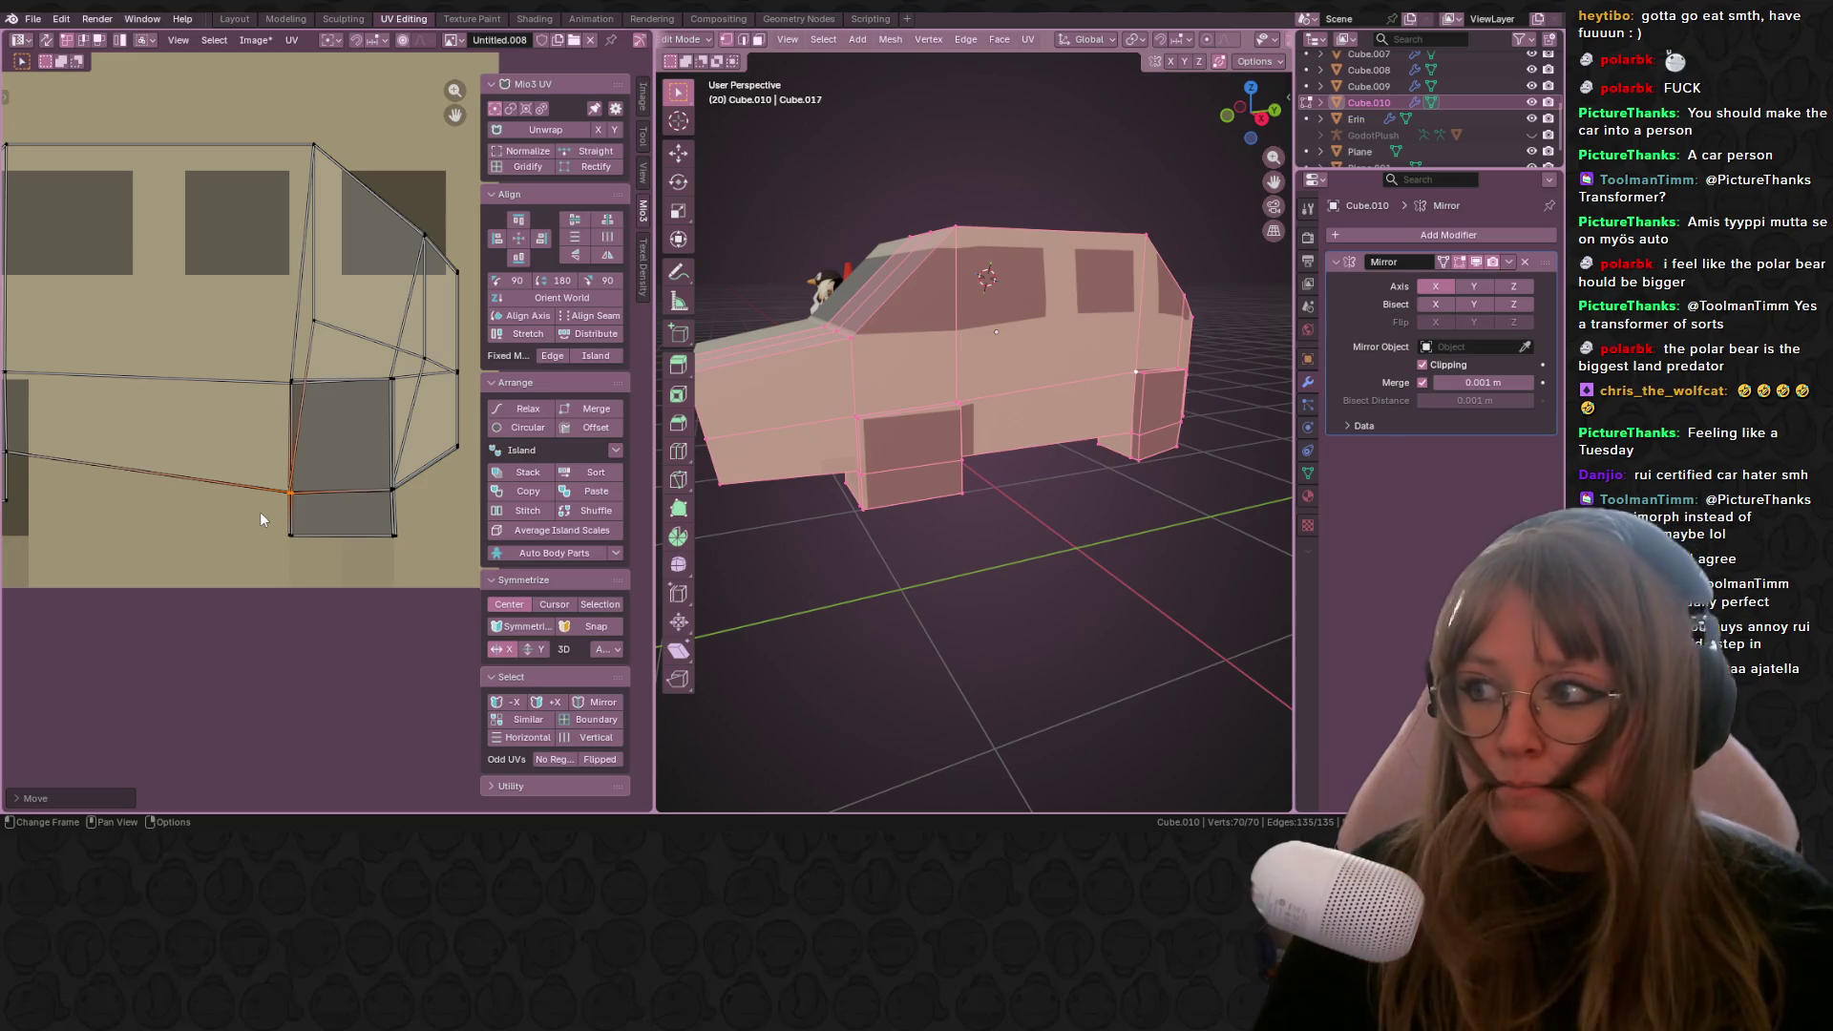
scroll(165, 384, up, 3)
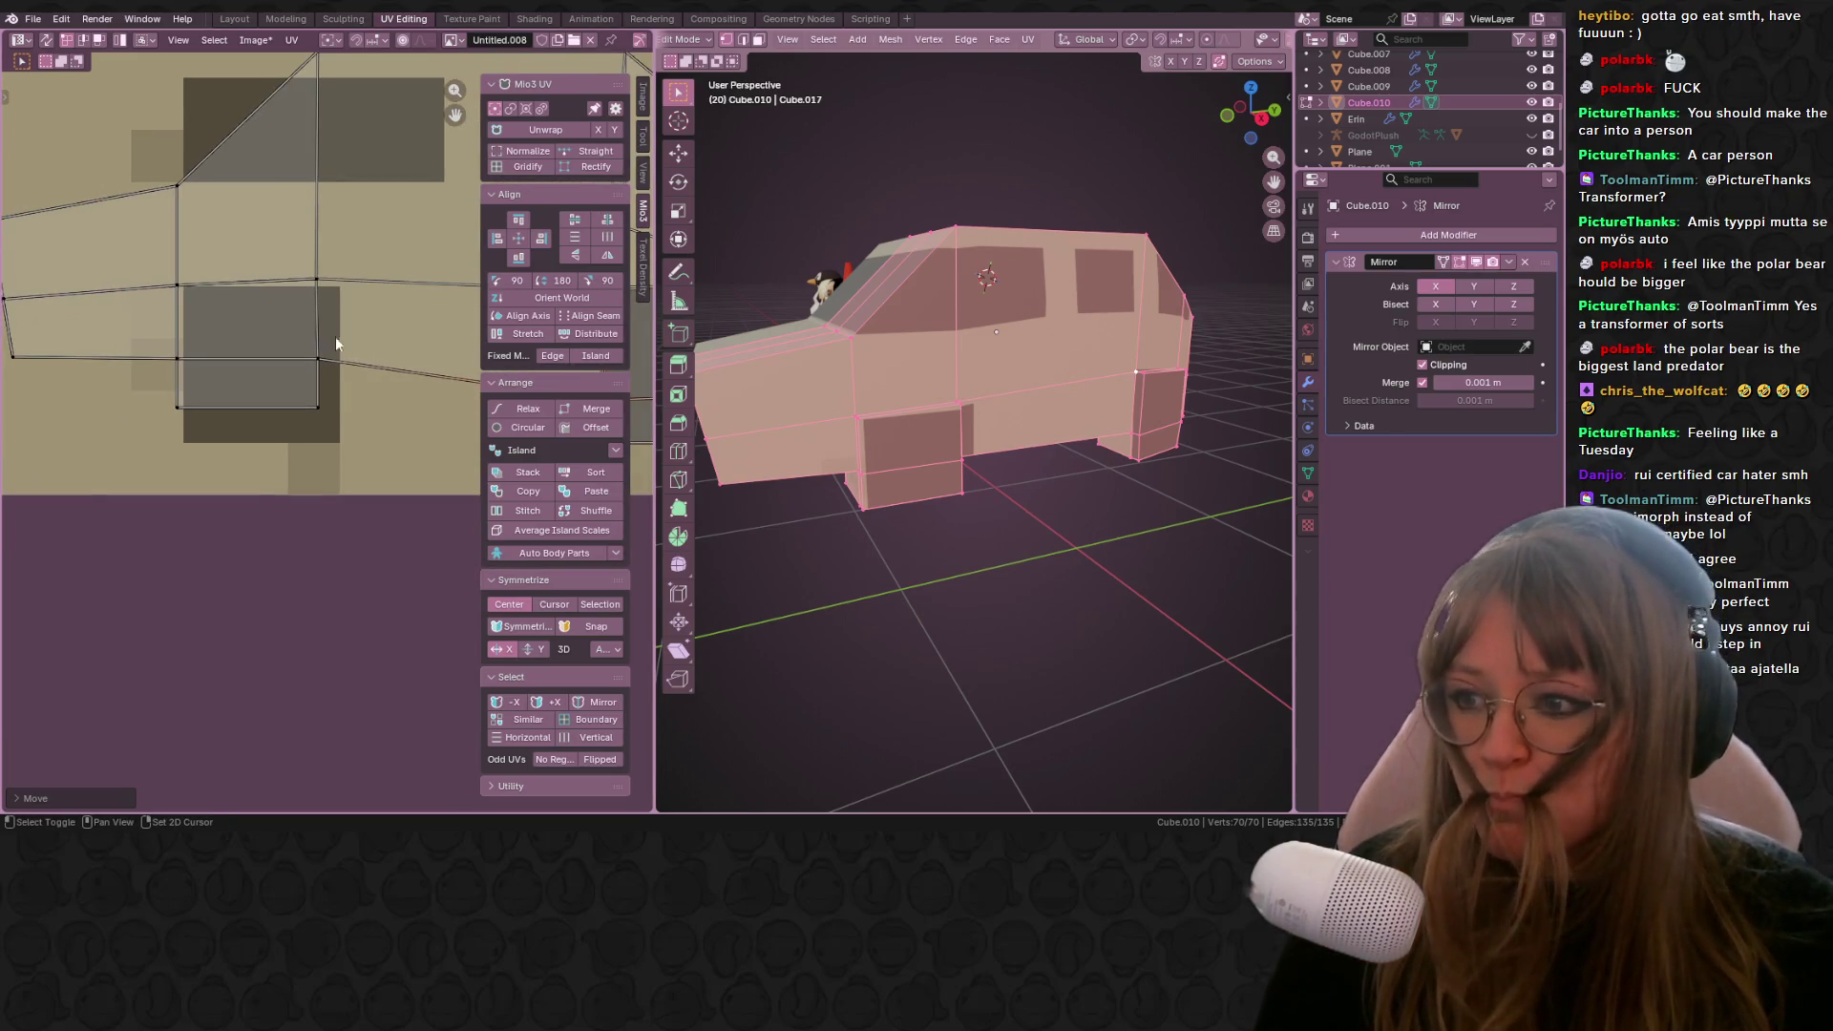
mouse_move(259, 362)
middle_down()
mouse_move(247, 348)
mouse_move(220, 382)
mouse_move(199, 329)
middle_up()
scroll(247, 402, up, 1)
key(g)
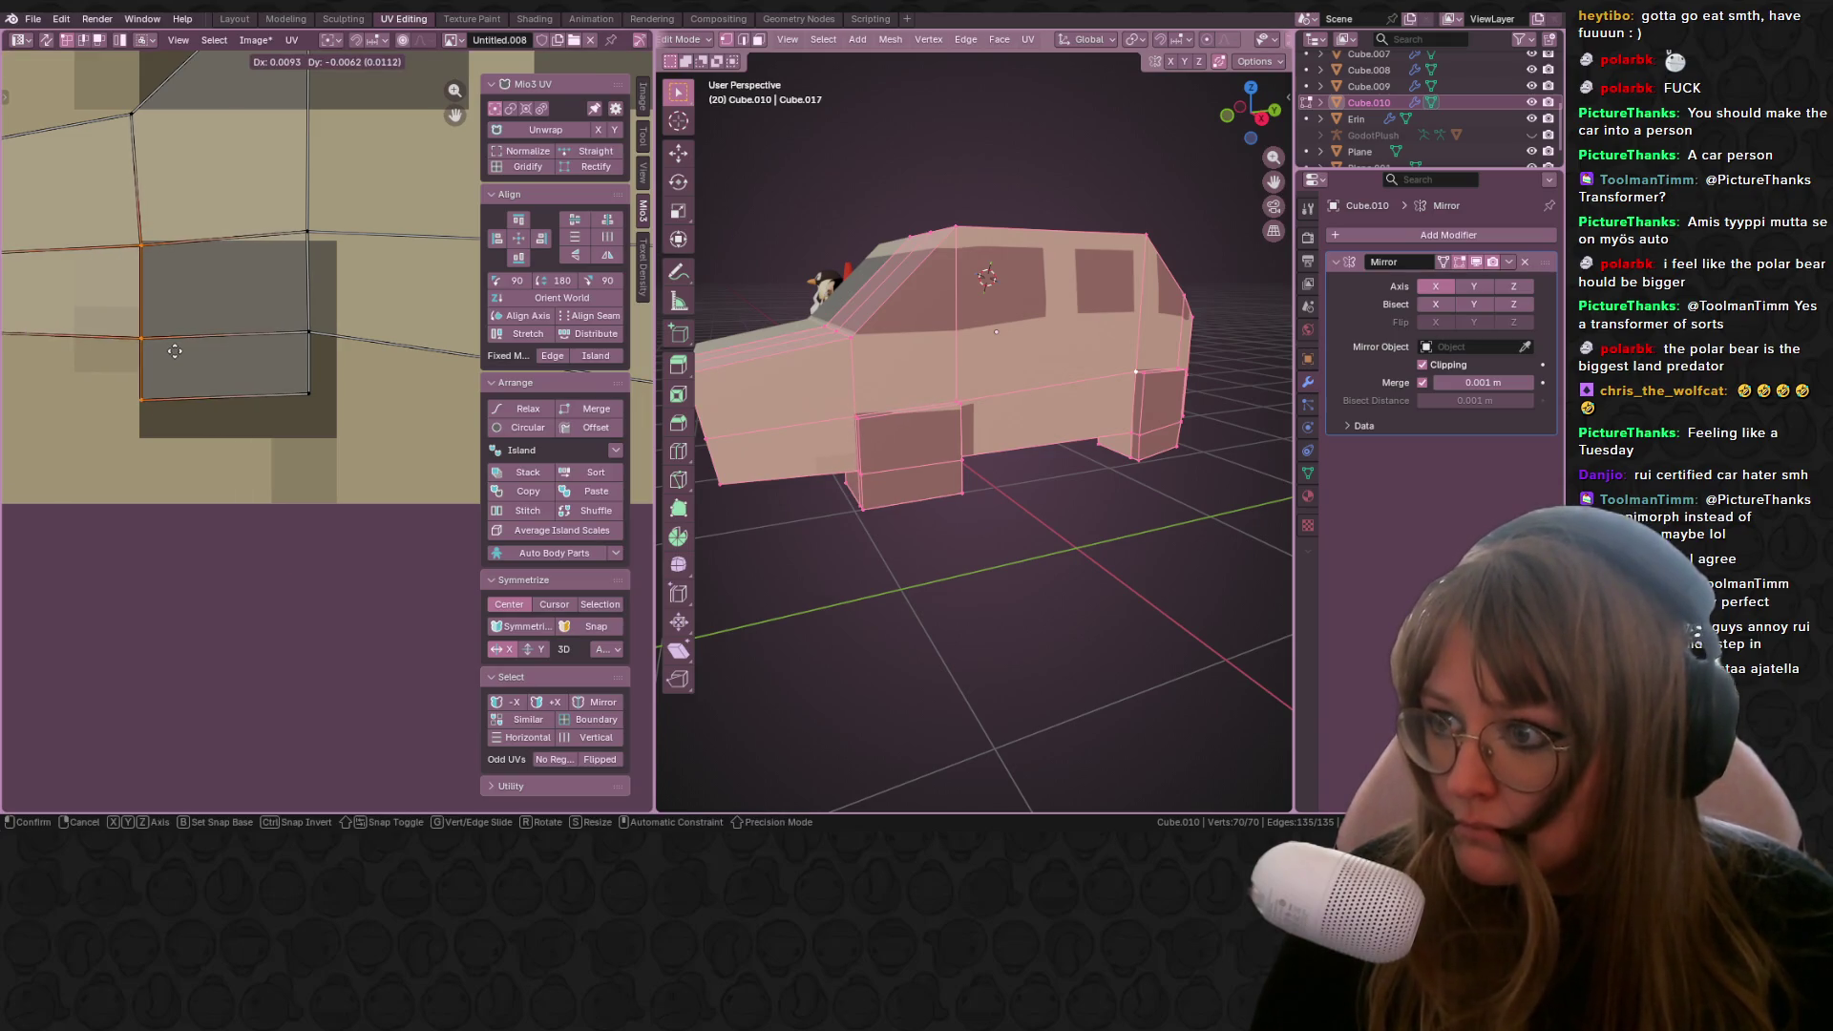
click(176, 347)
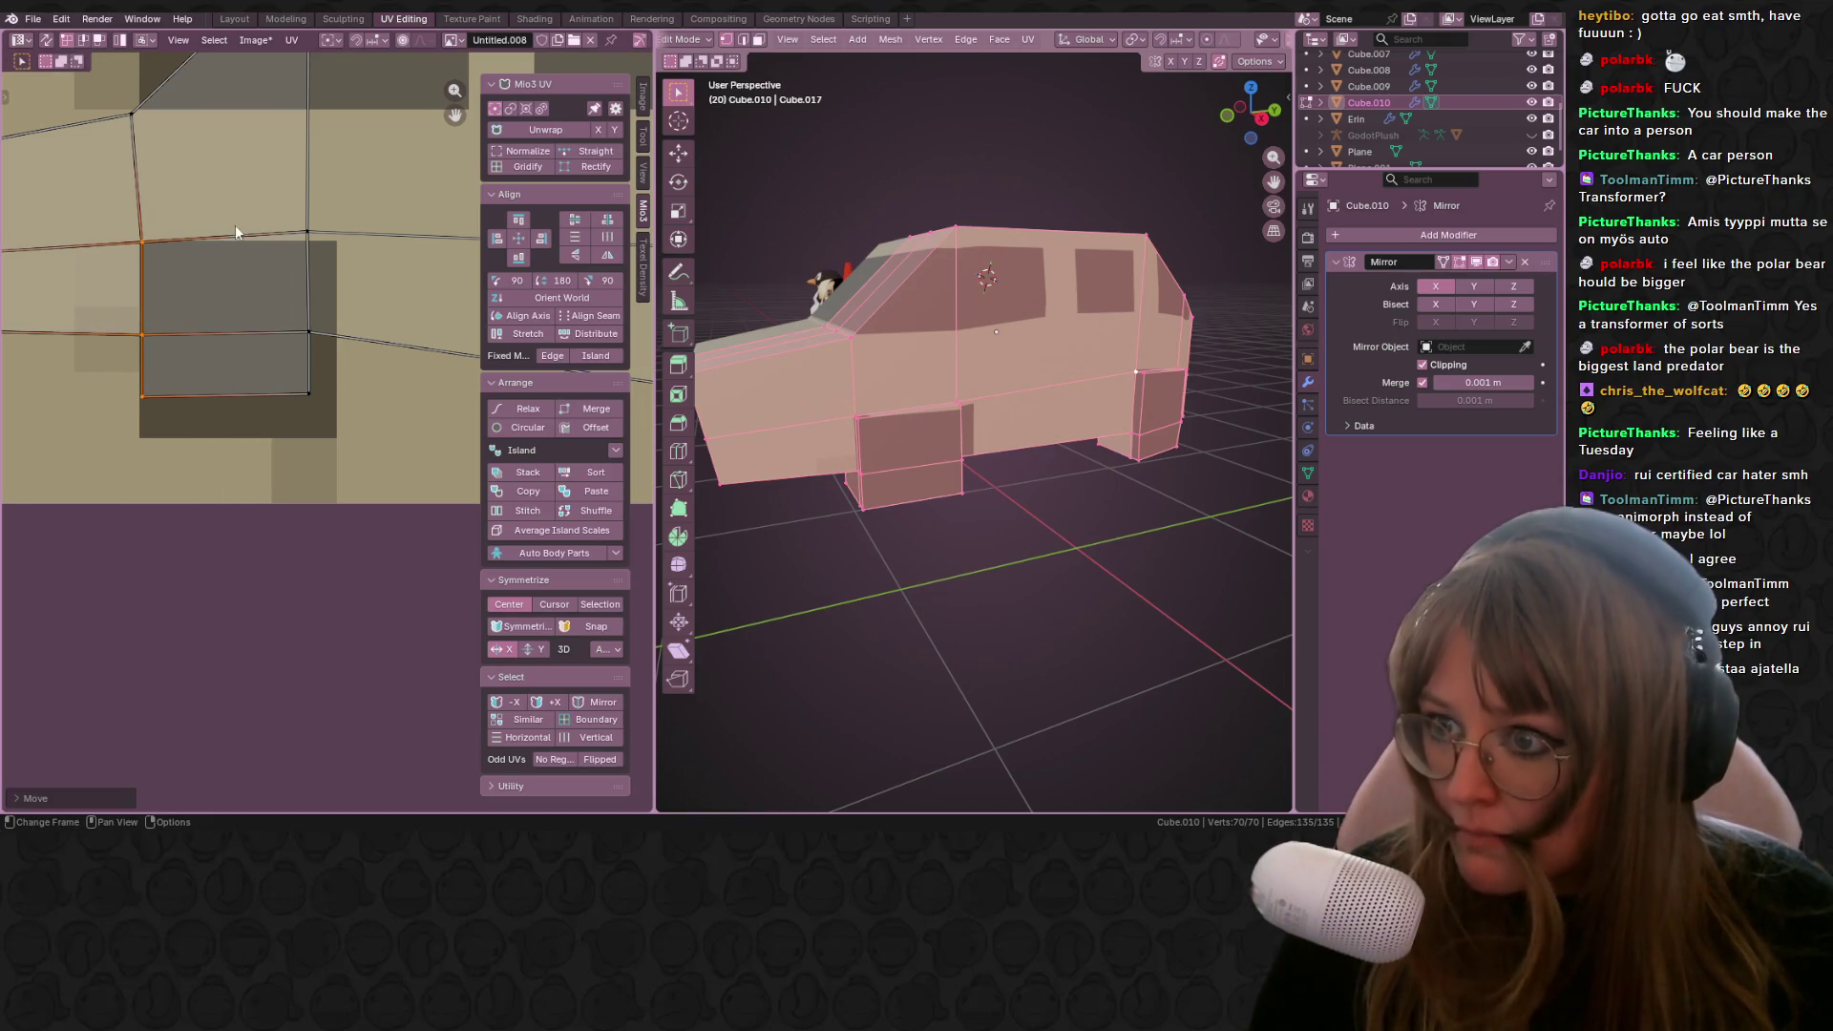
Step: Move the wheel face's side and bottom UV edges onto the dark patch's edges
scroll(200, 375, up, 2)
scroll(267, 397, up, 1)
key(g)
click(254, 468)
scroll(60, 456, down, 1)
click(286, 468)
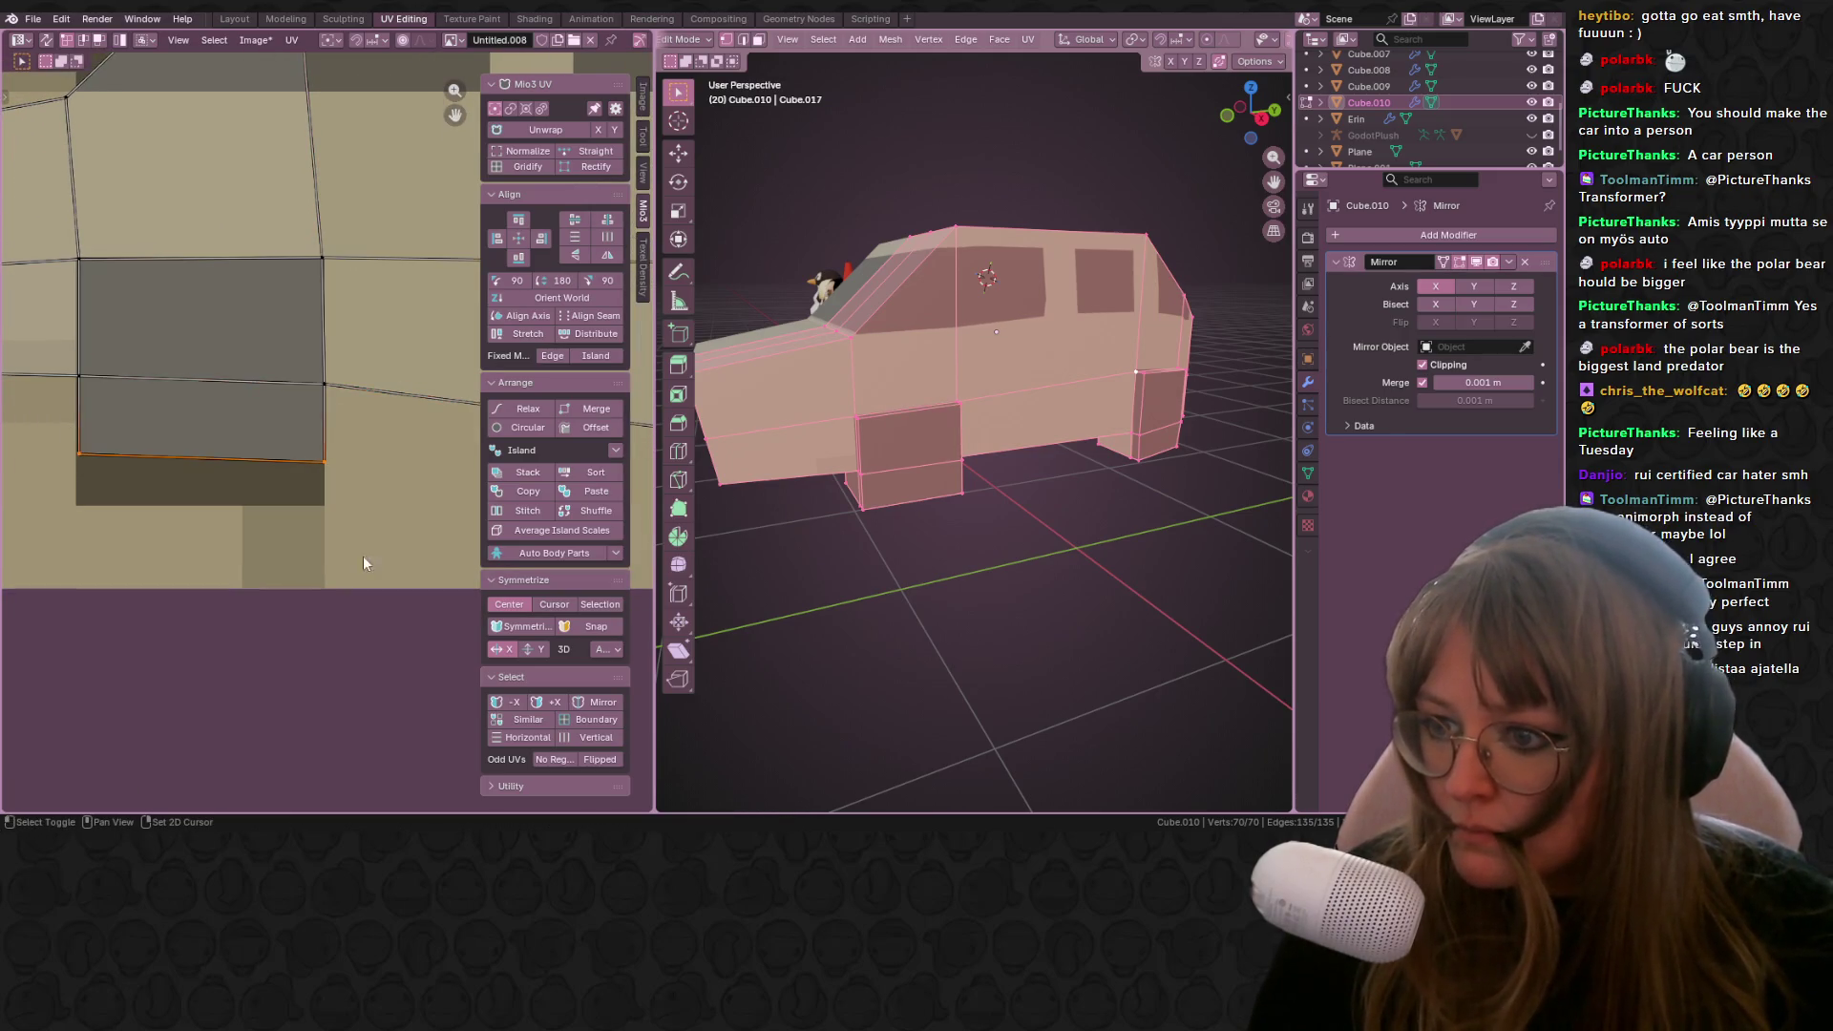
middle_drag(363, 509, 392, 454)
key(g)
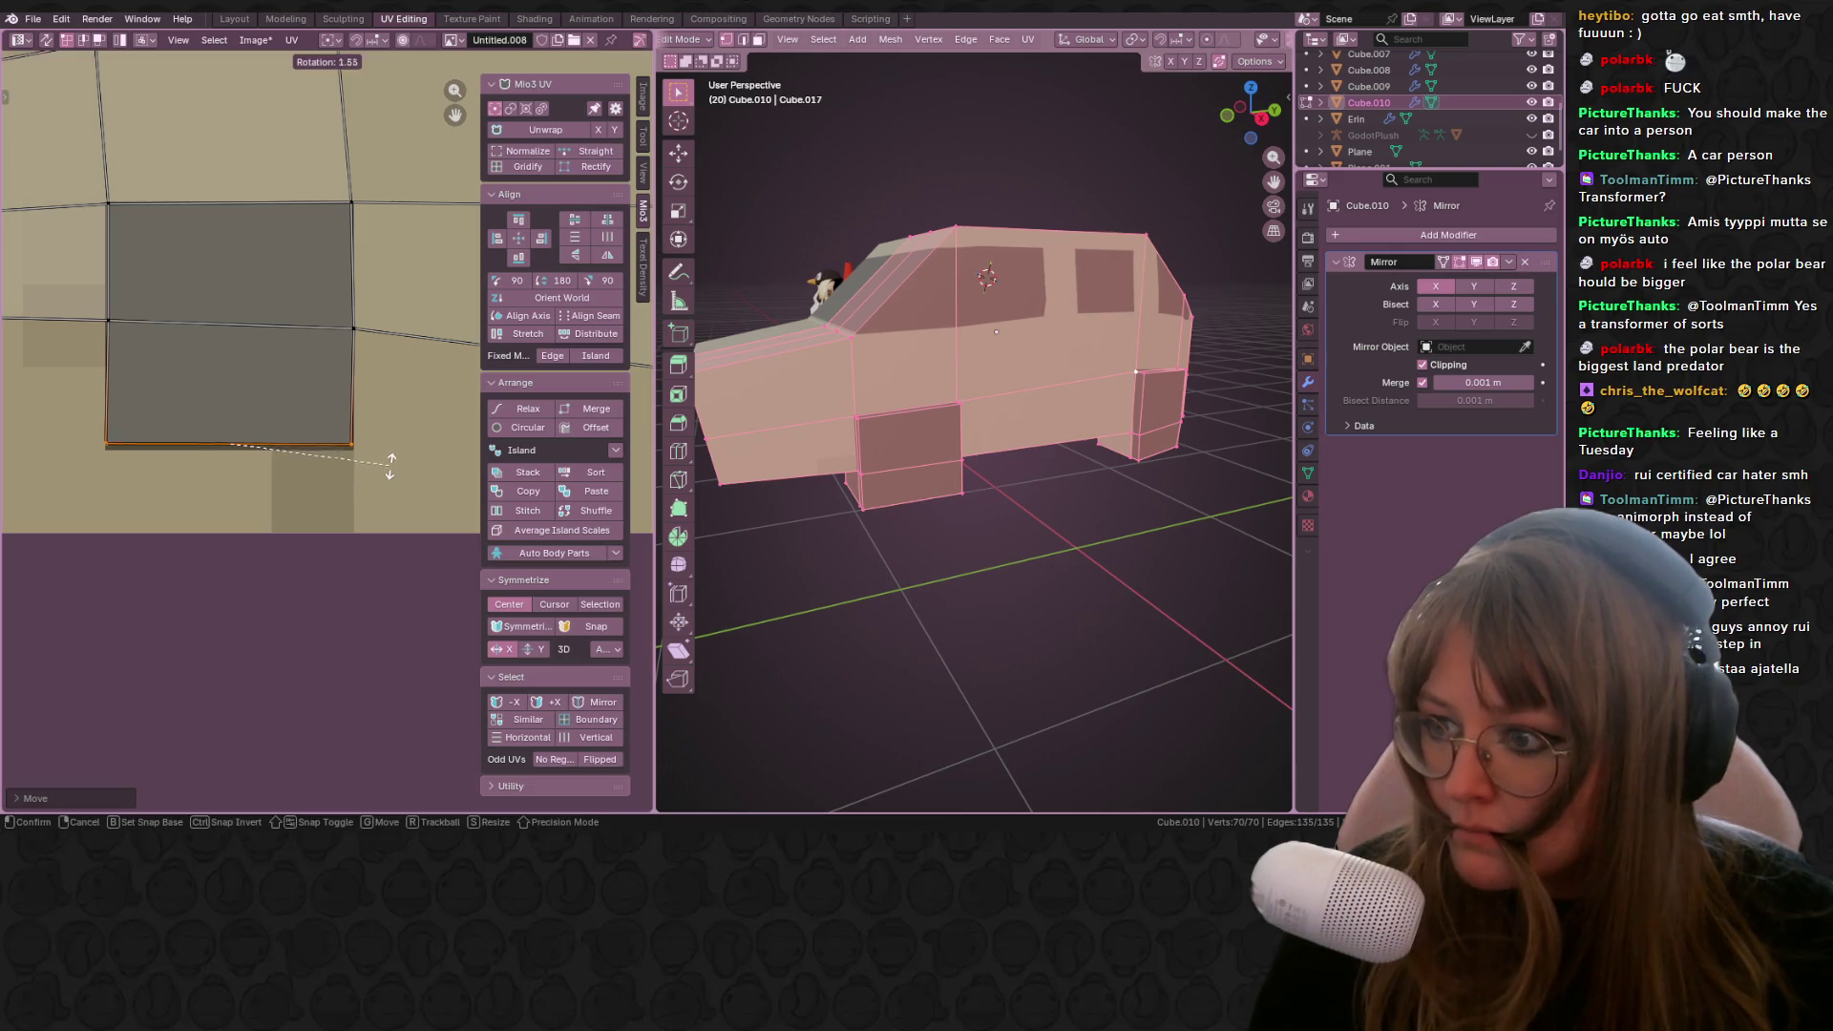
click(389, 468)
scroll(389, 468, down, 4)
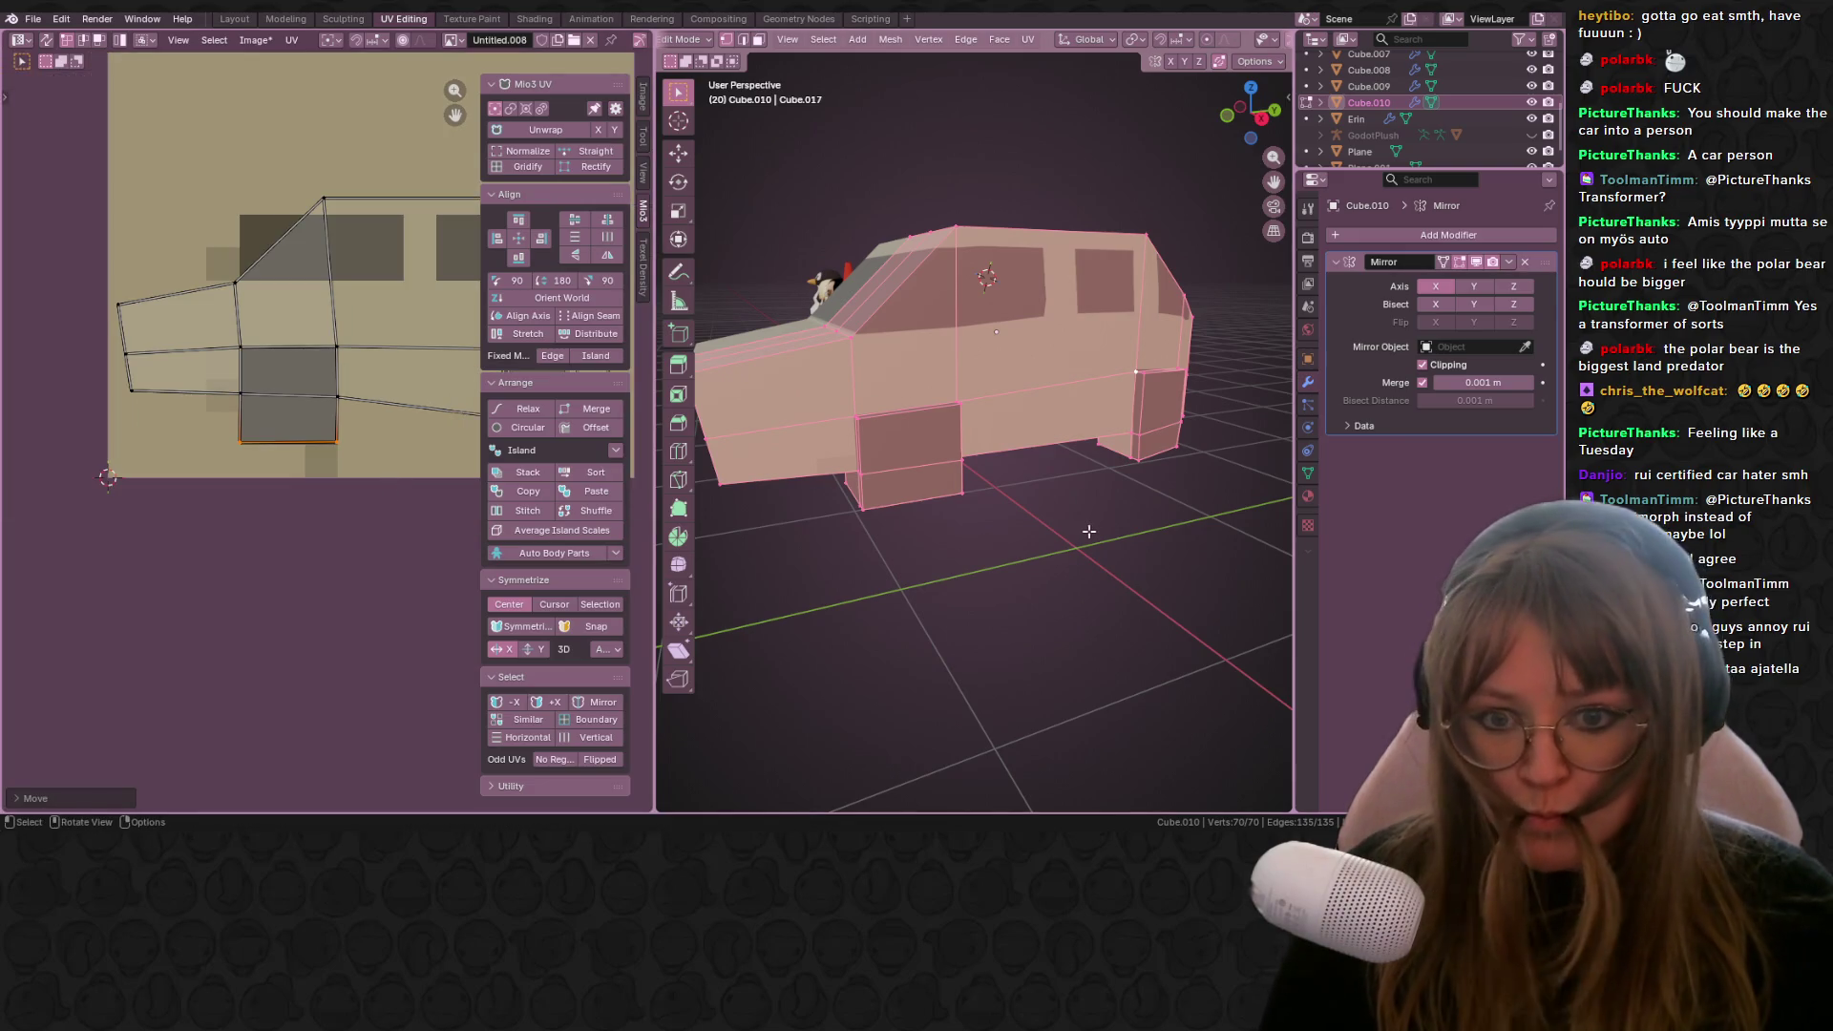
Step: Return to Object Mode and view the car's side with its dark wheels
key(Tab)
mouse_move(1098, 535)
middle_down()
mouse_move(1109, 593)
mouse_move(985, 580)
mouse_move(931, 622)
mouse_move(663, 730)
mouse_move(1058, 558)
mouse_move(914, 609)
middle_up()
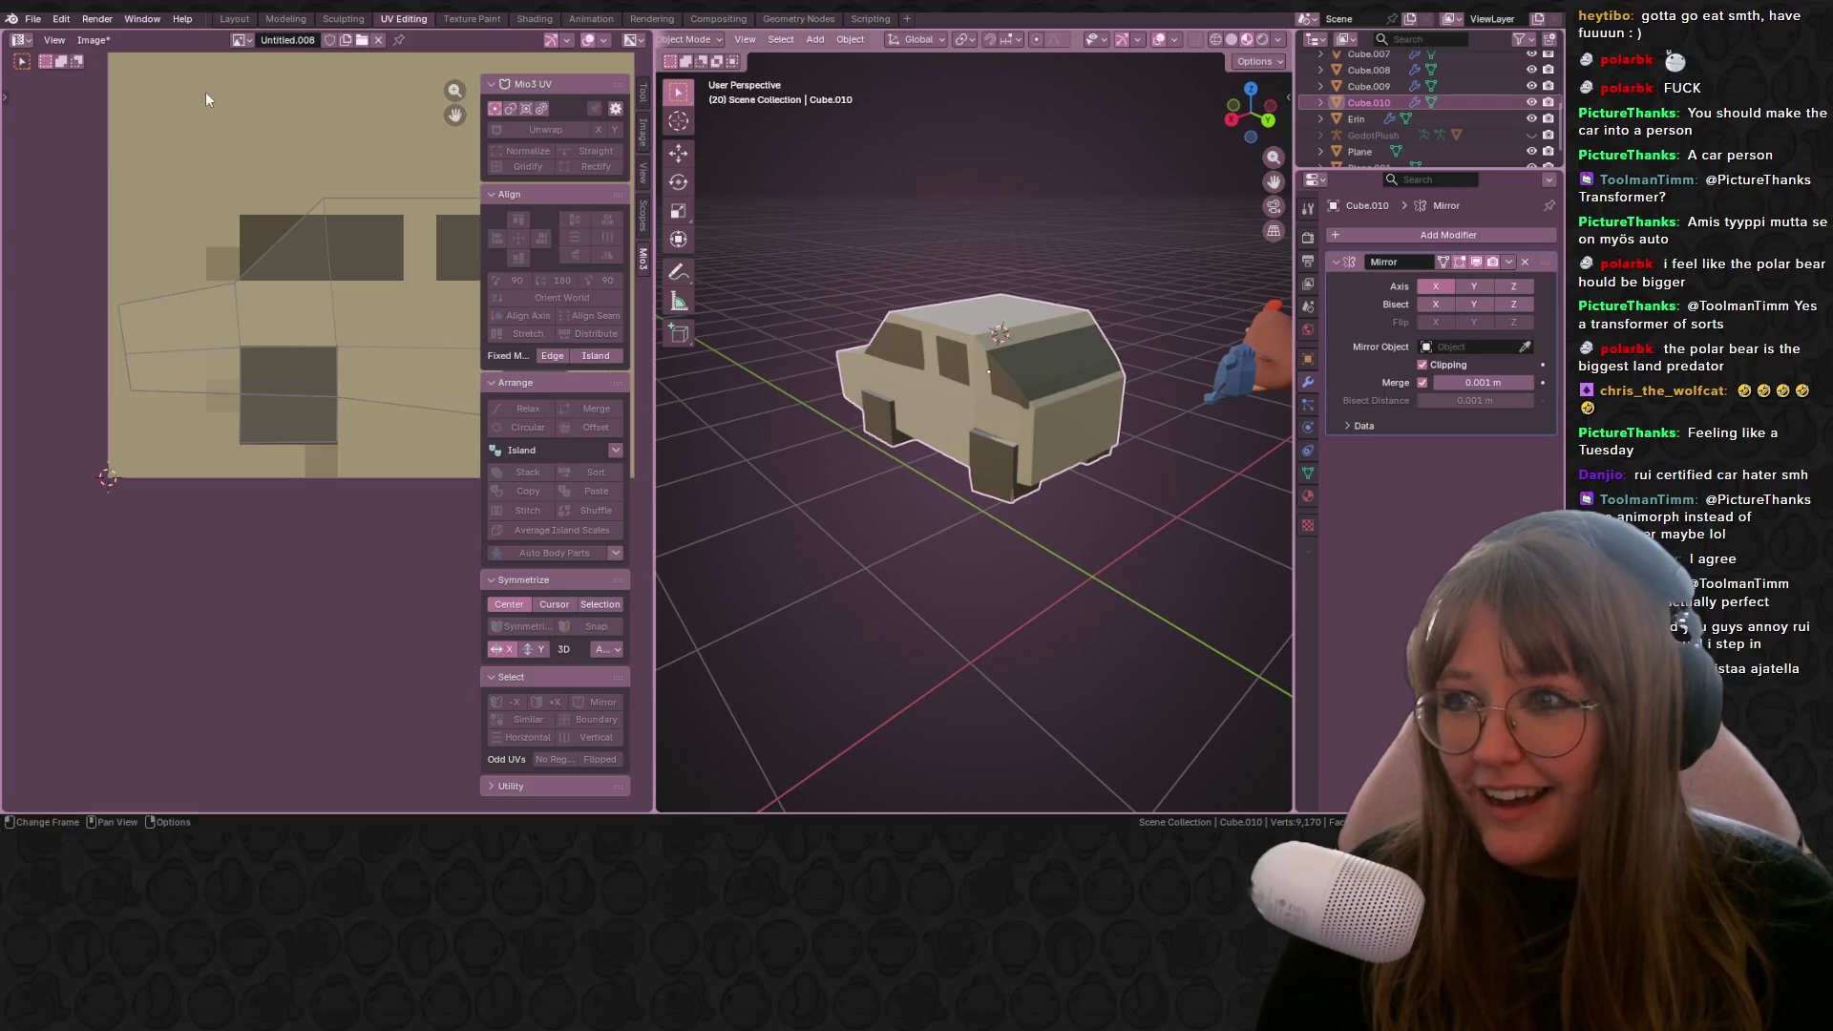
scroll(327, 441, down, 3)
middle_drag(1003, 497, 1279, 487)
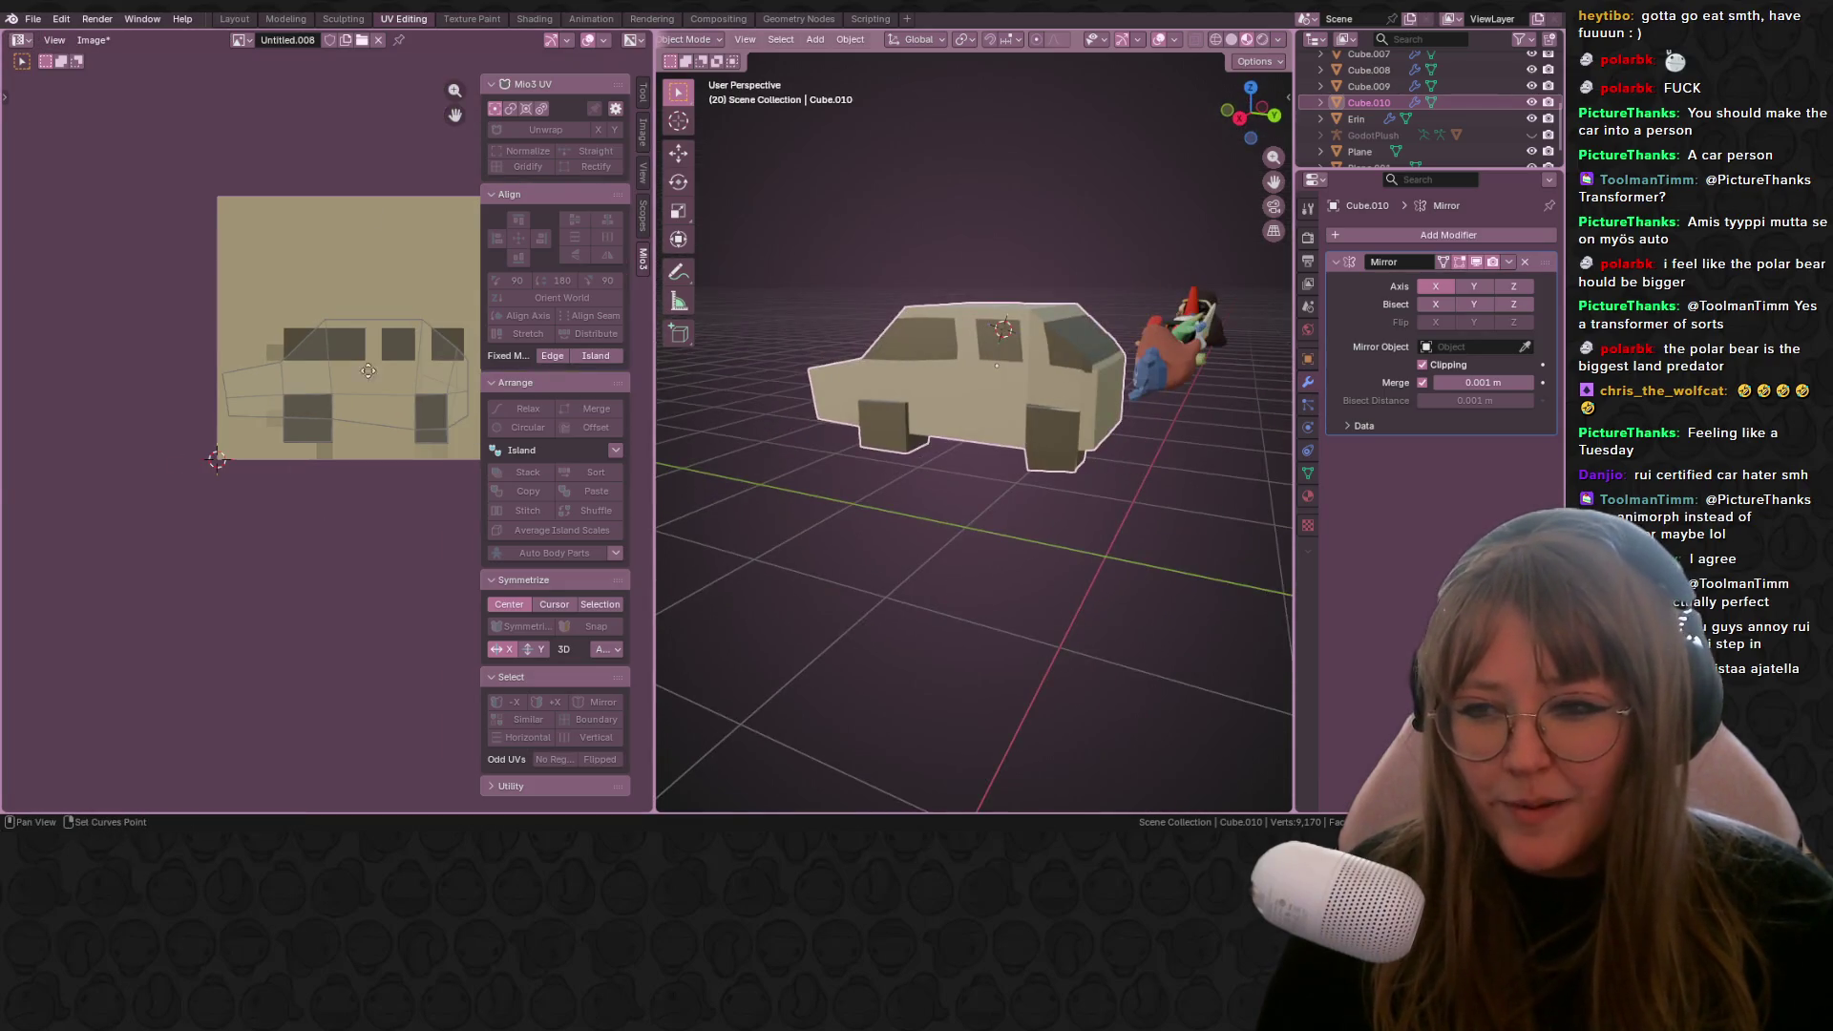
middle_drag(377, 361, 181, 402)
Step: Save the painted texture from Texture Paint as a new image named car.png
click(469, 17)
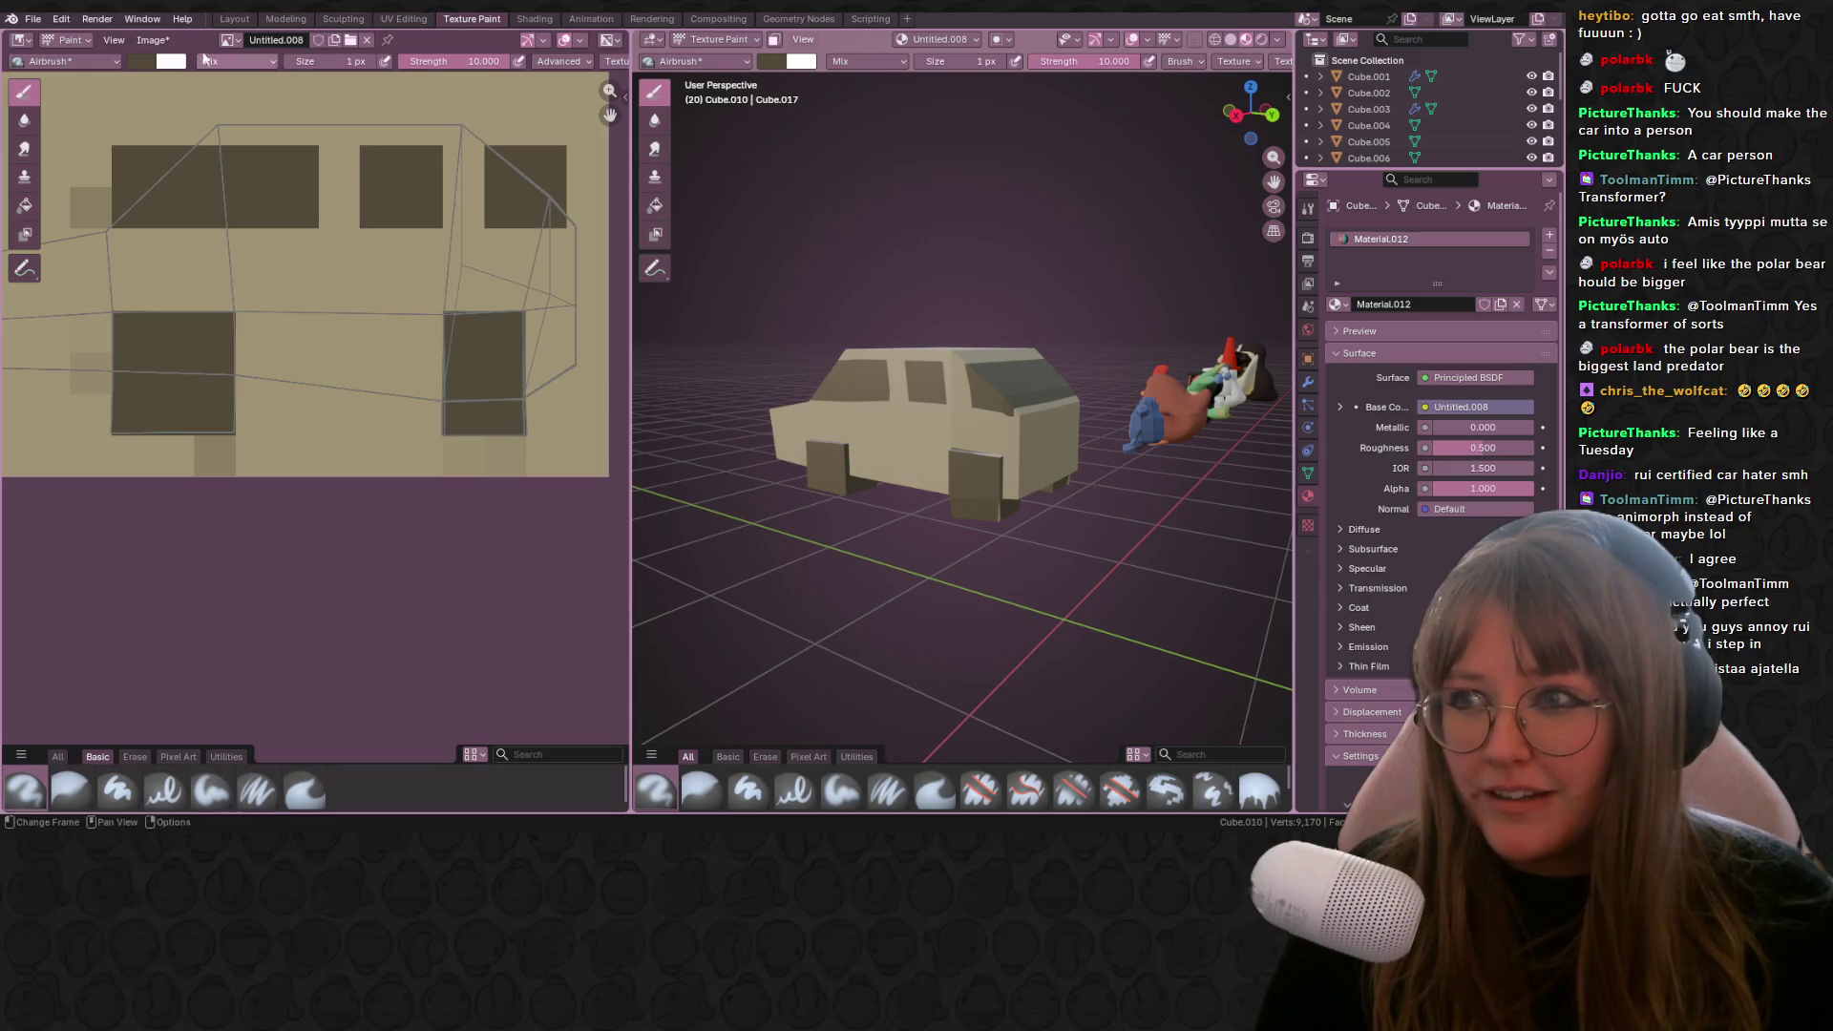
click(153, 39)
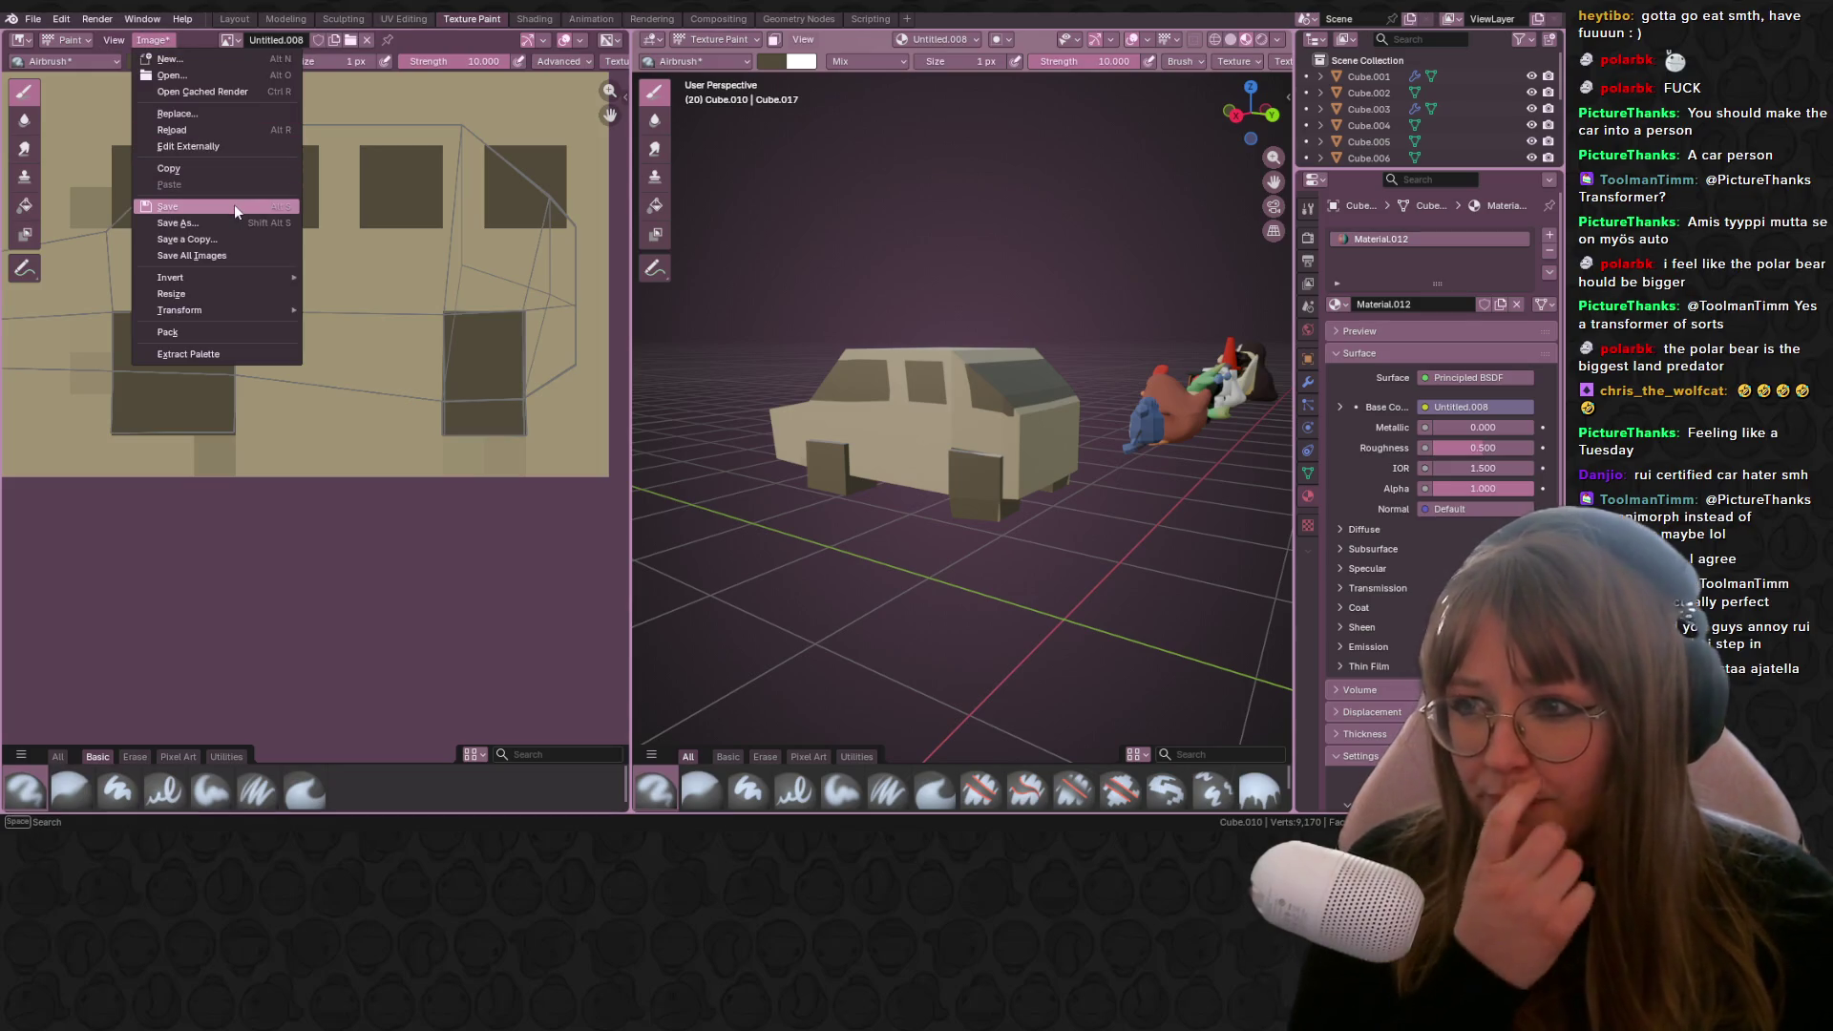
click(220, 224)
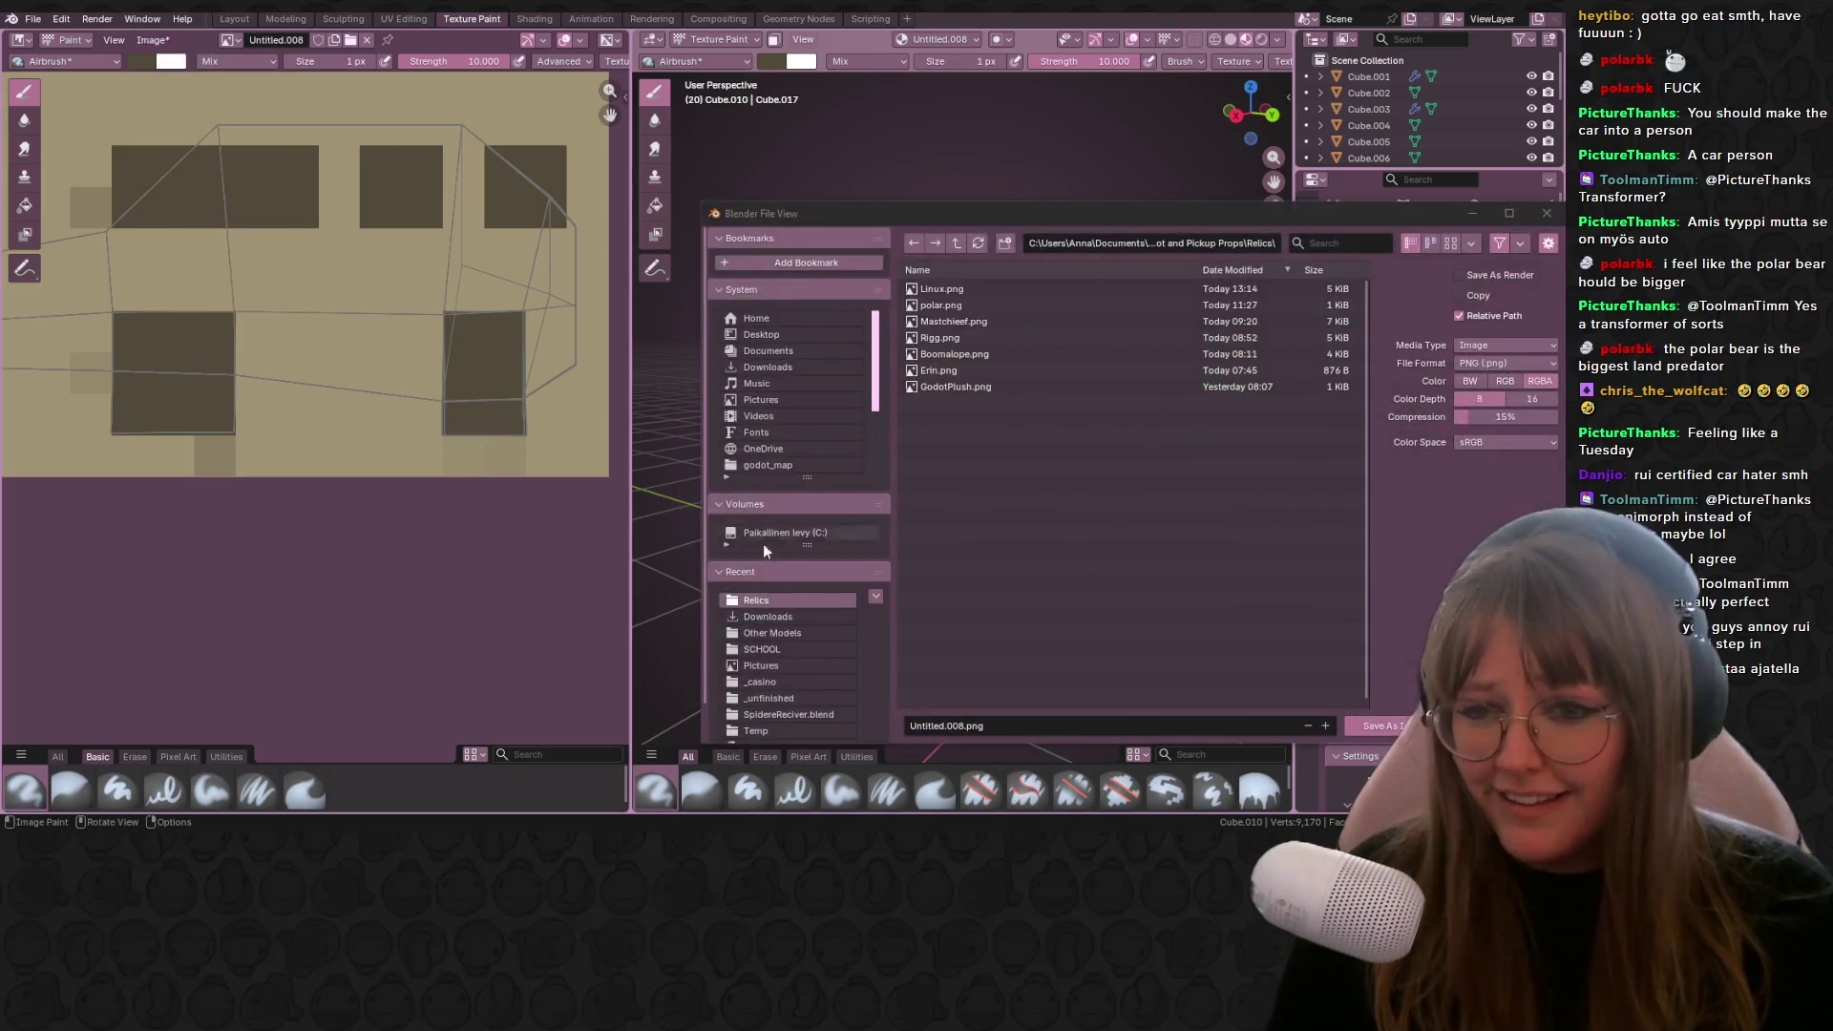
text(car)
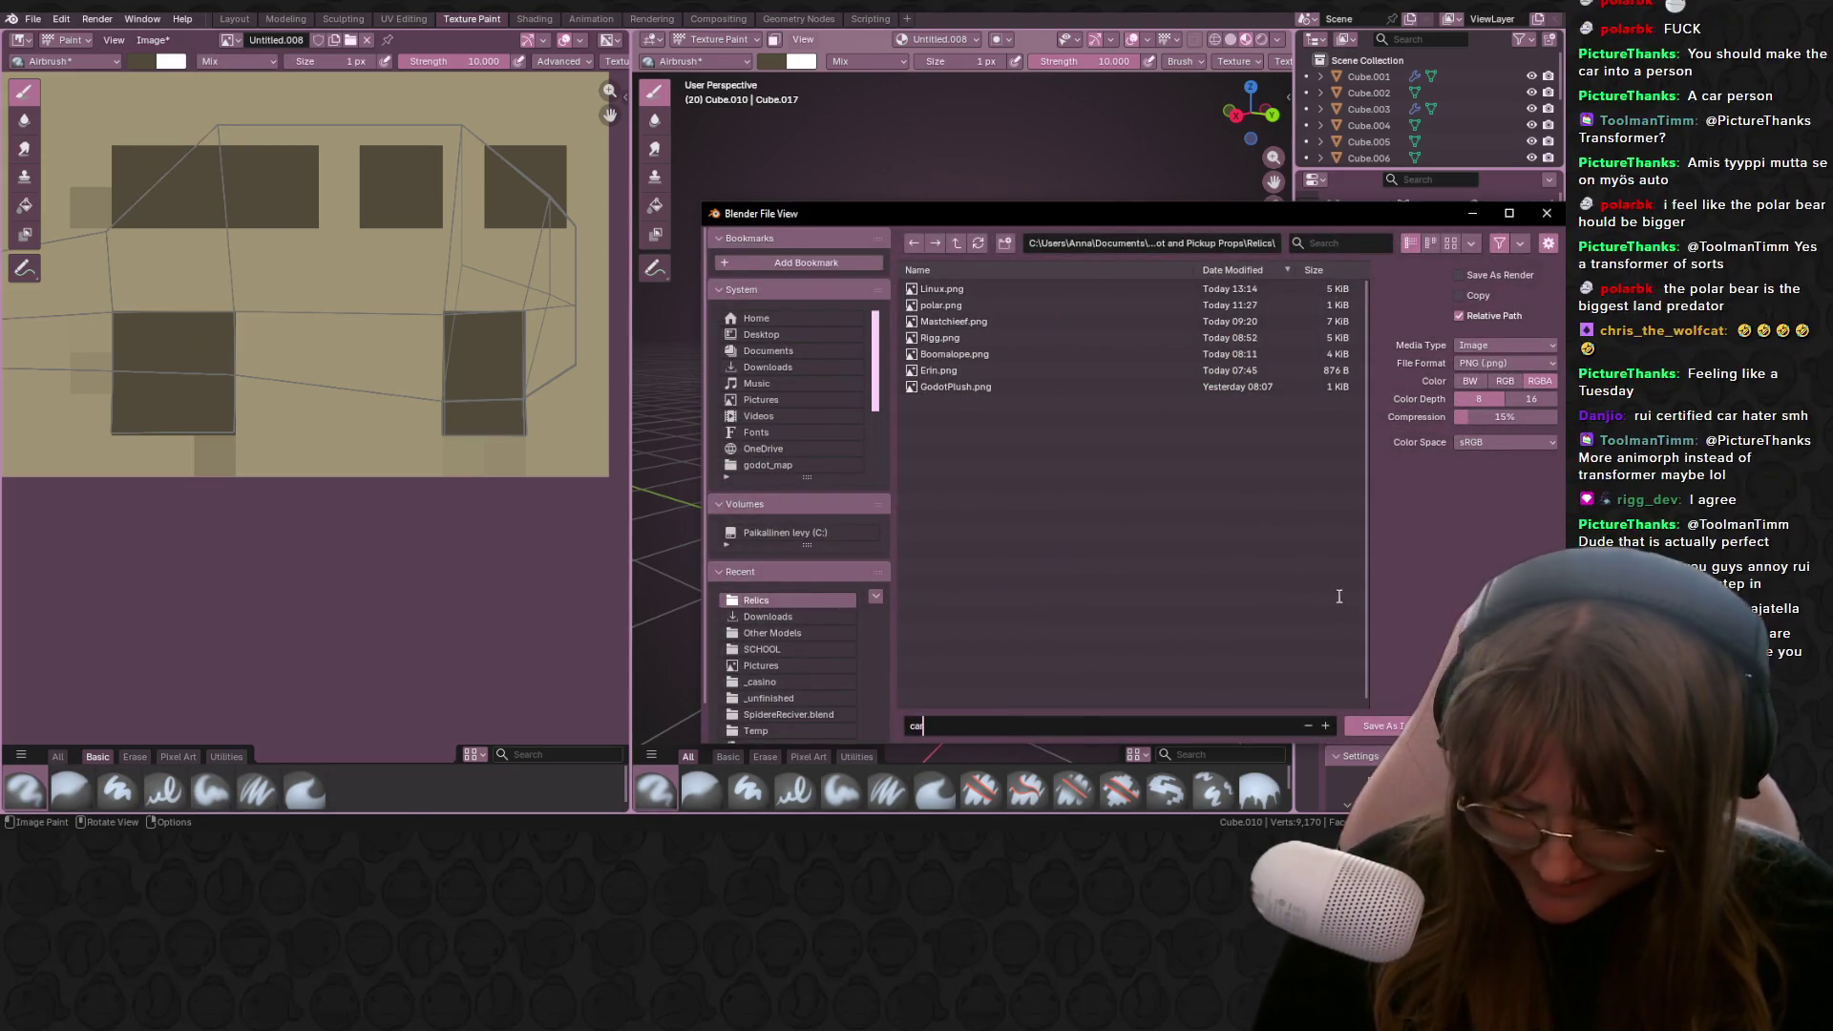
click(1368, 730)
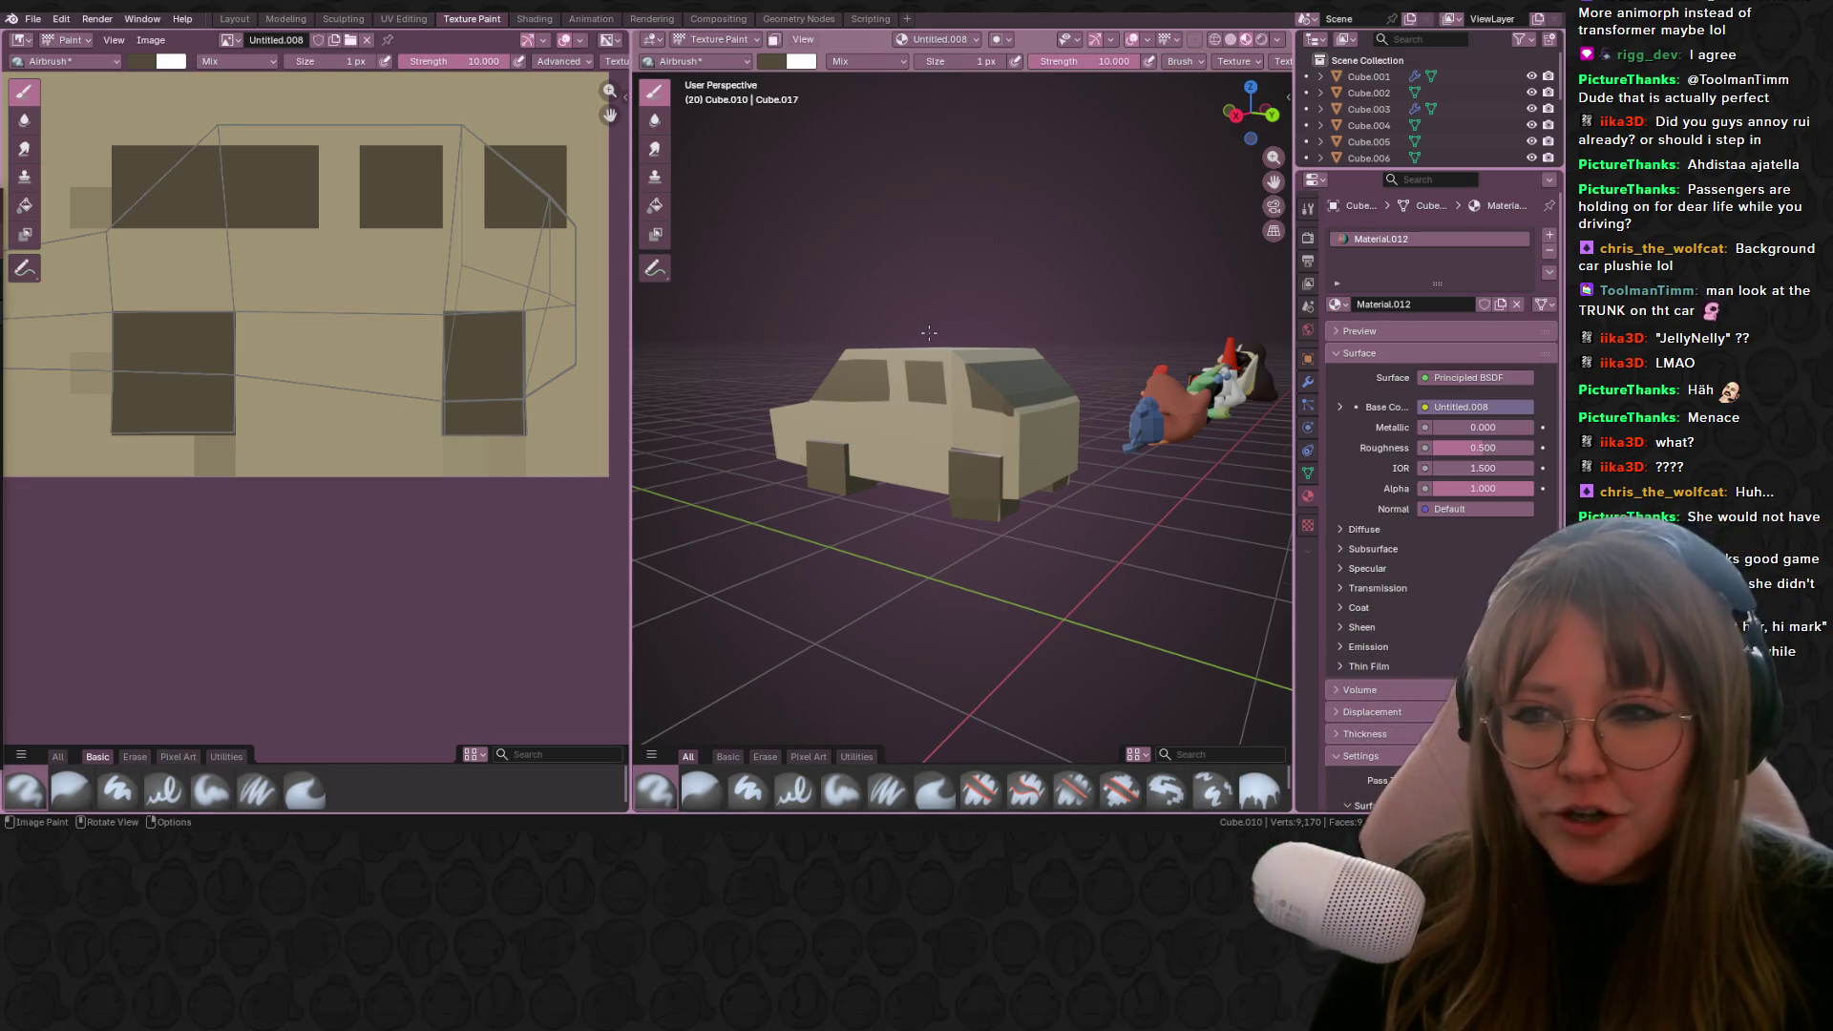
Step: Scale the car model down twice in the Layout view
scroll(955, 429, down, 1)
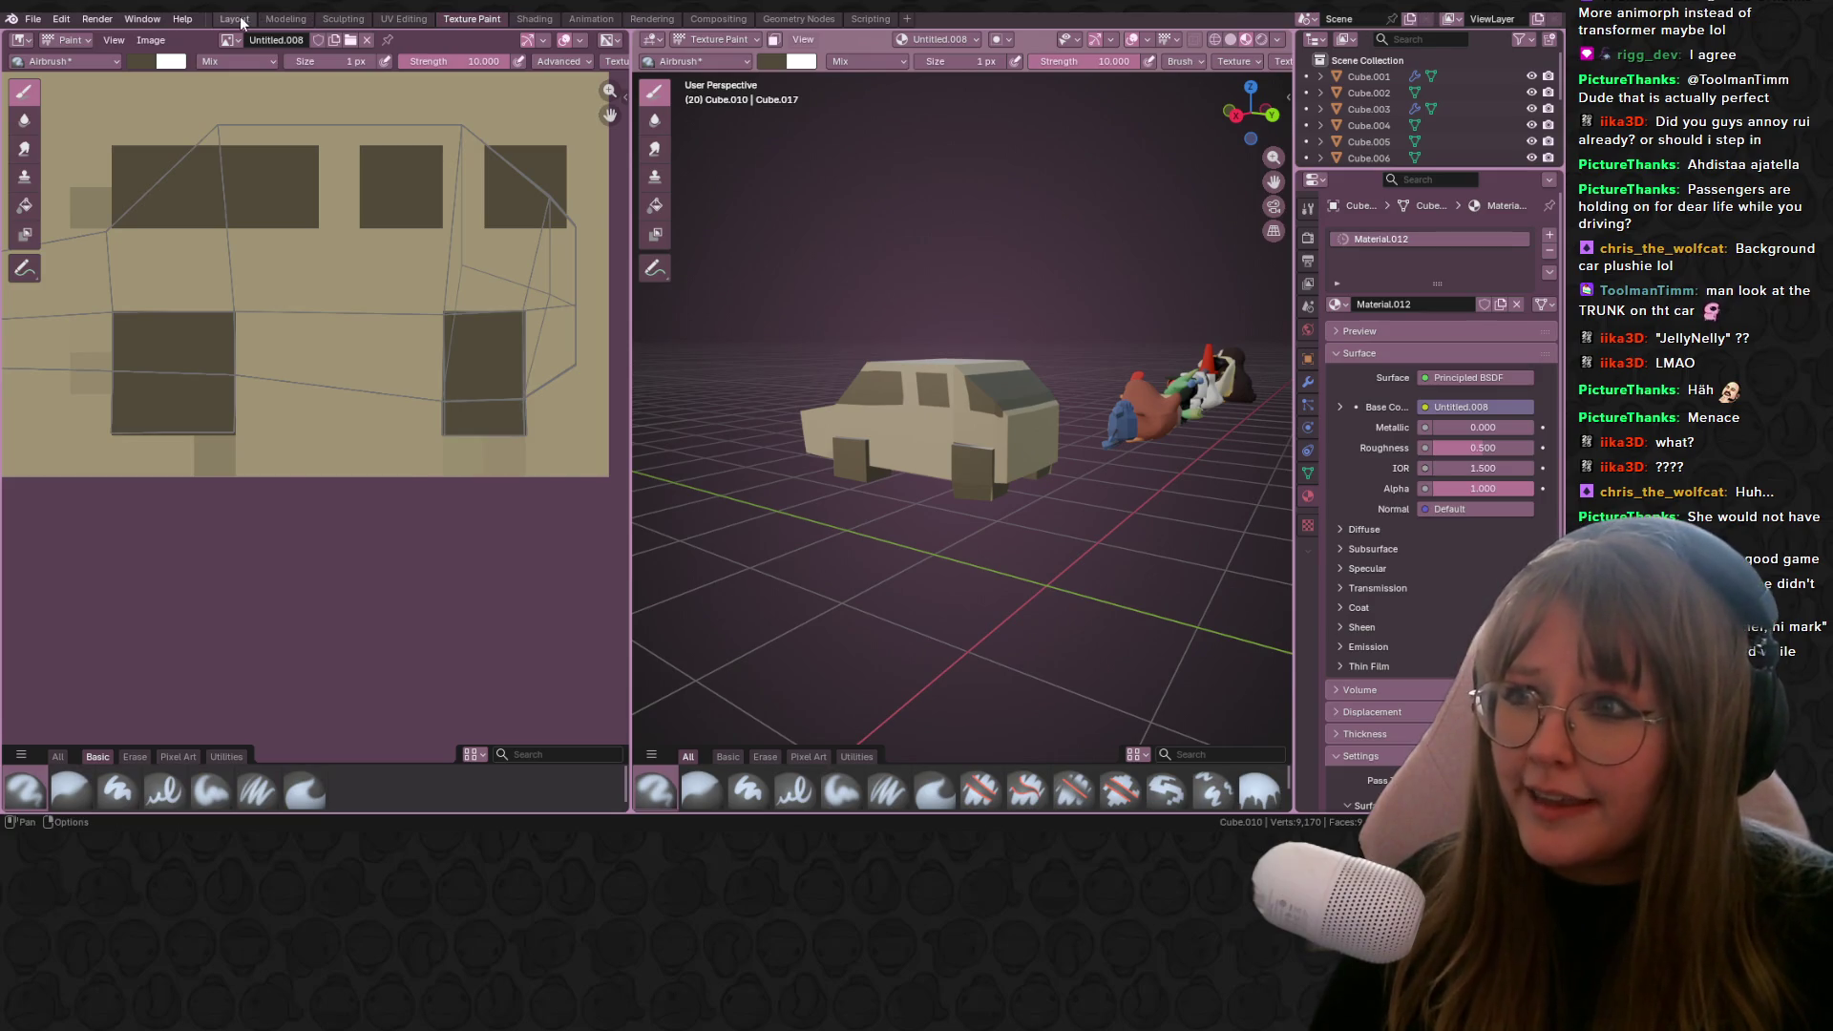
click(234, 20)
shift+middle_drag(945, 501, 1060, 506)
key(s)
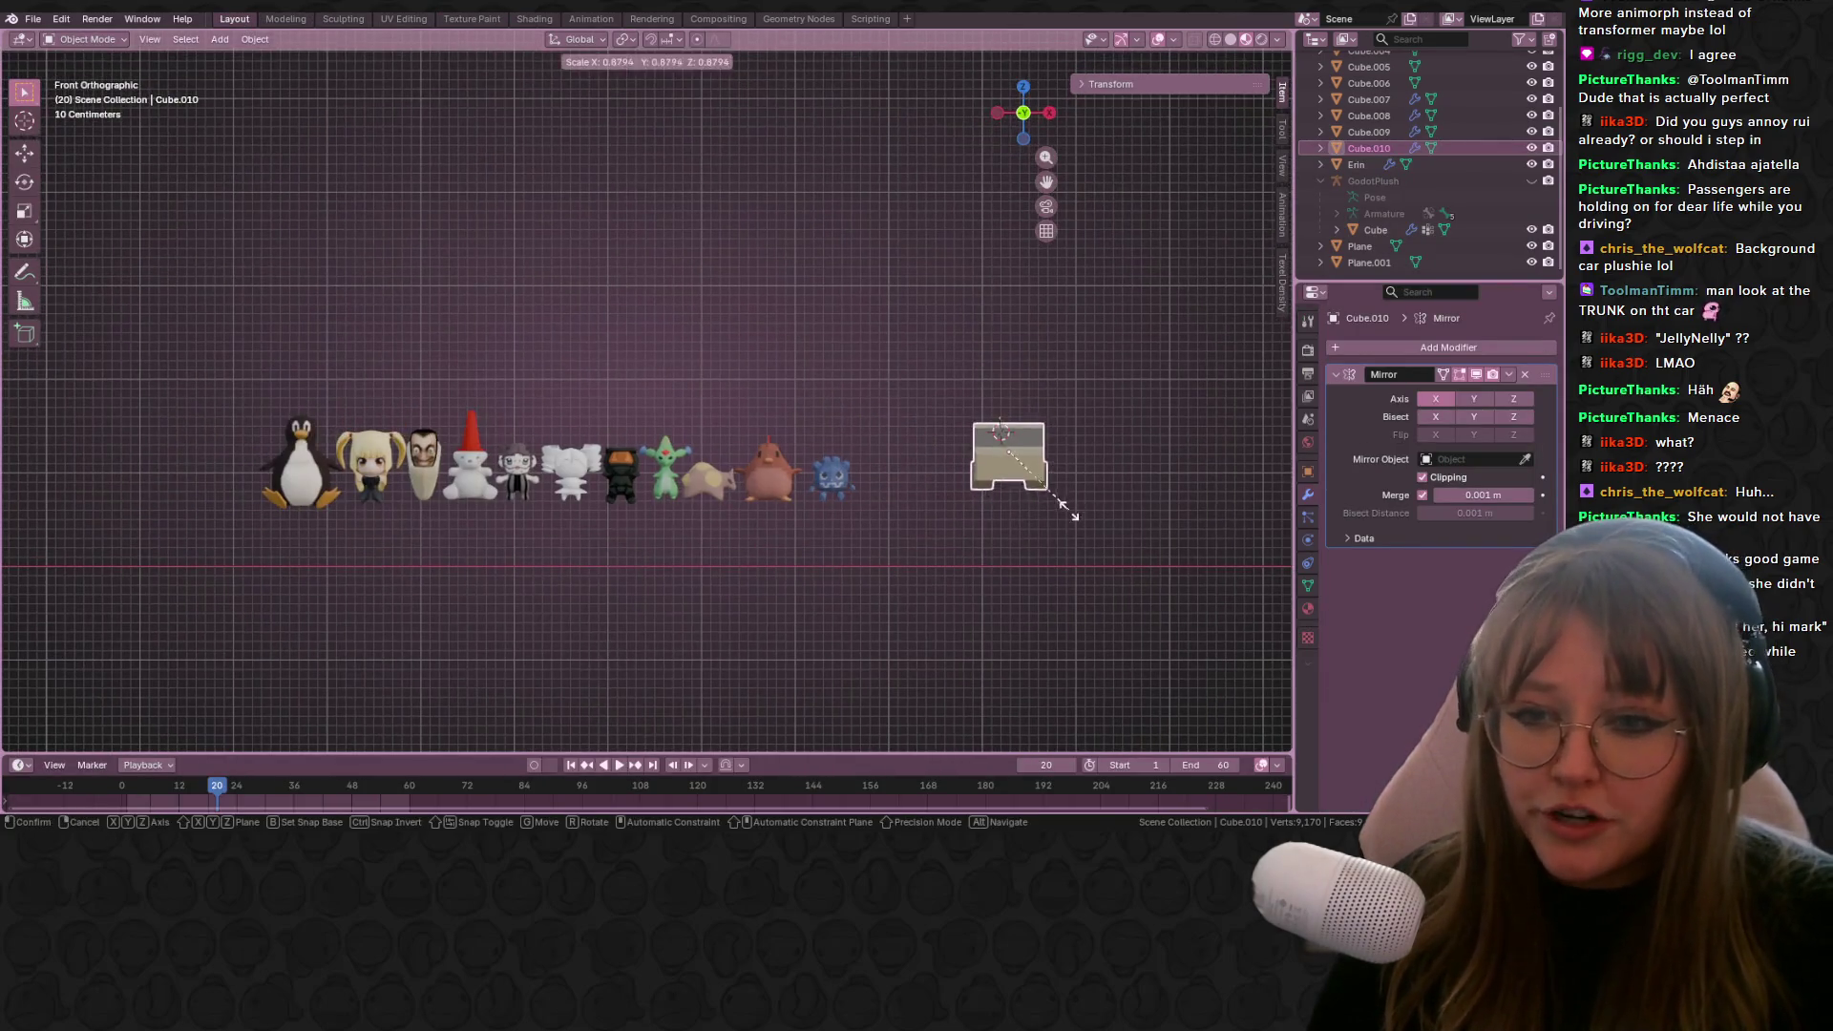
click(1047, 492)
scroll(1047, 493, up, 2)
key(s)
click(1049, 458)
Step: Move the shrunken car beside the blonde figure and view the lineup from above
shift+middle_drag(1049, 457, 1259, 440)
key(g)
click(235, 483)
scroll(295, 508, up, 3)
mouse_move(294, 513)
shift+middle_down()
mouse_move(535, 492)
mouse_move(525, 477)
shift+middle_up()
scroll(573, 487, up, 2)
key(g)
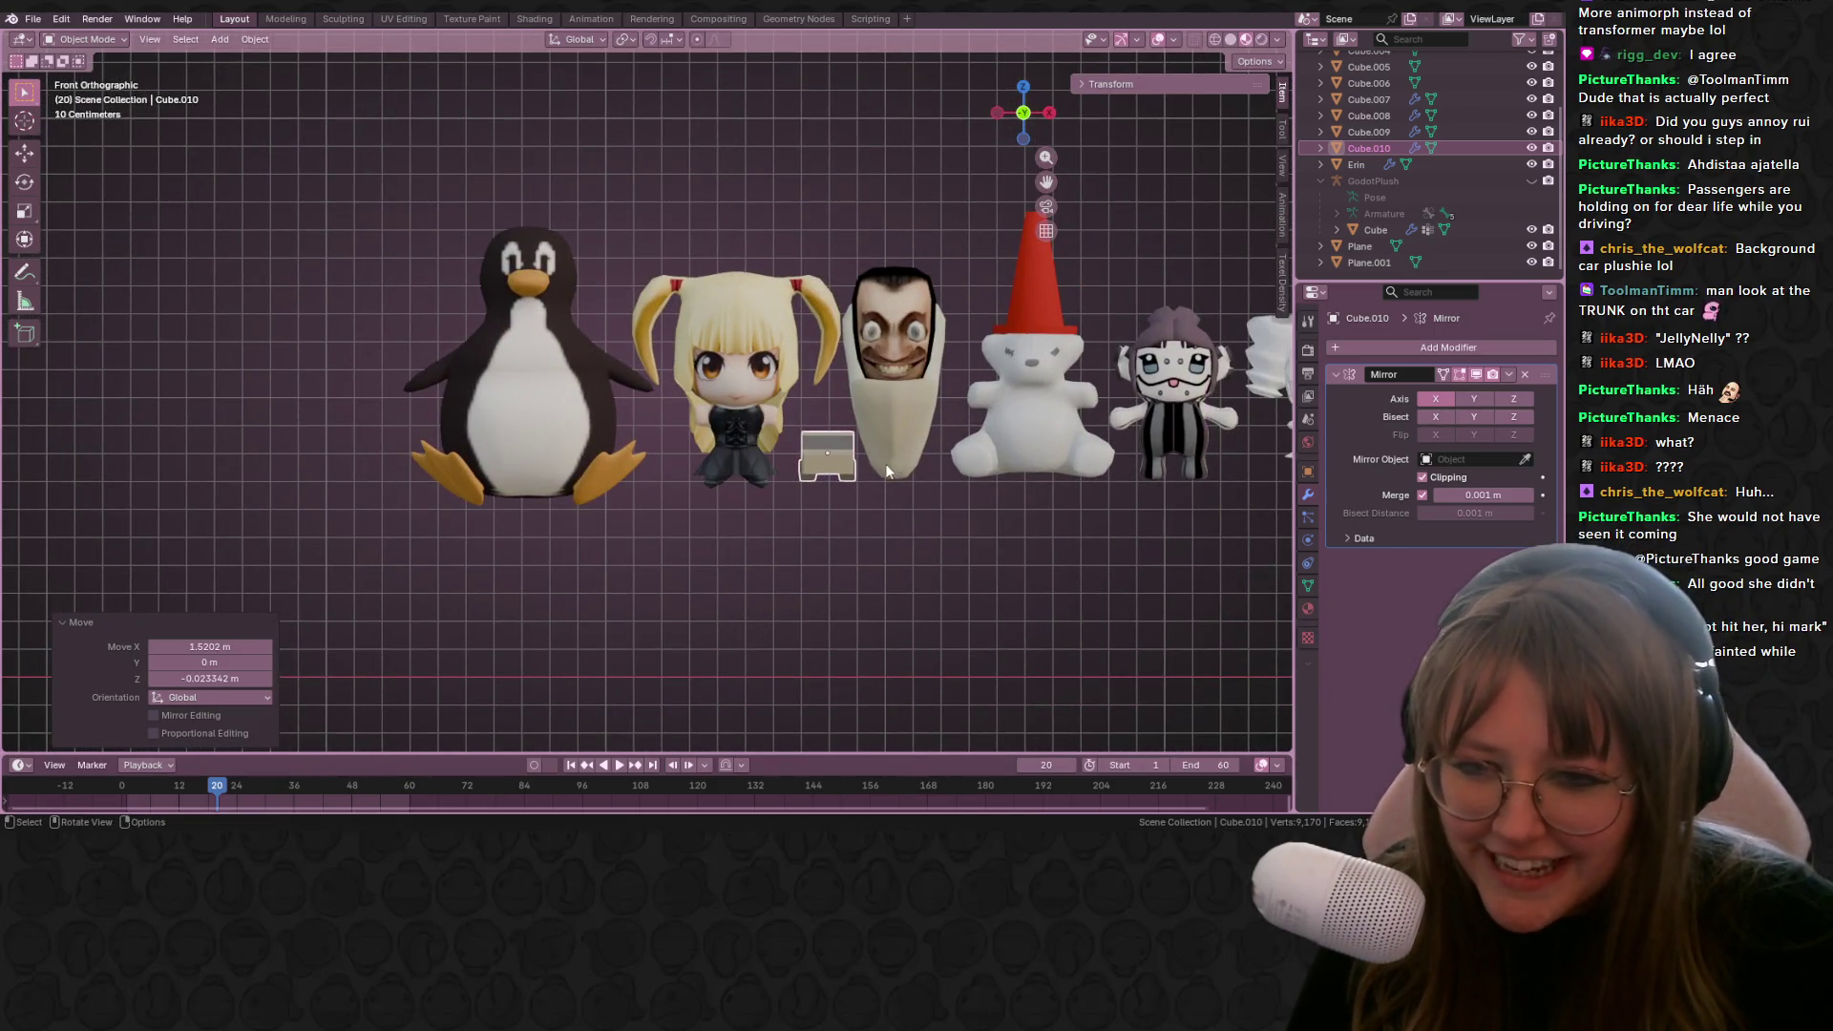
click(892, 451)
scroll(742, 566, down, 3)
key(Tab)
key(Tab)
mouse_move(742, 567)
middle_down()
mouse_move(768, 546)
mouse_move(913, 574)
mouse_move(974, 532)
mouse_move(993, 564)
mouse_move(810, 535)
middle_up()
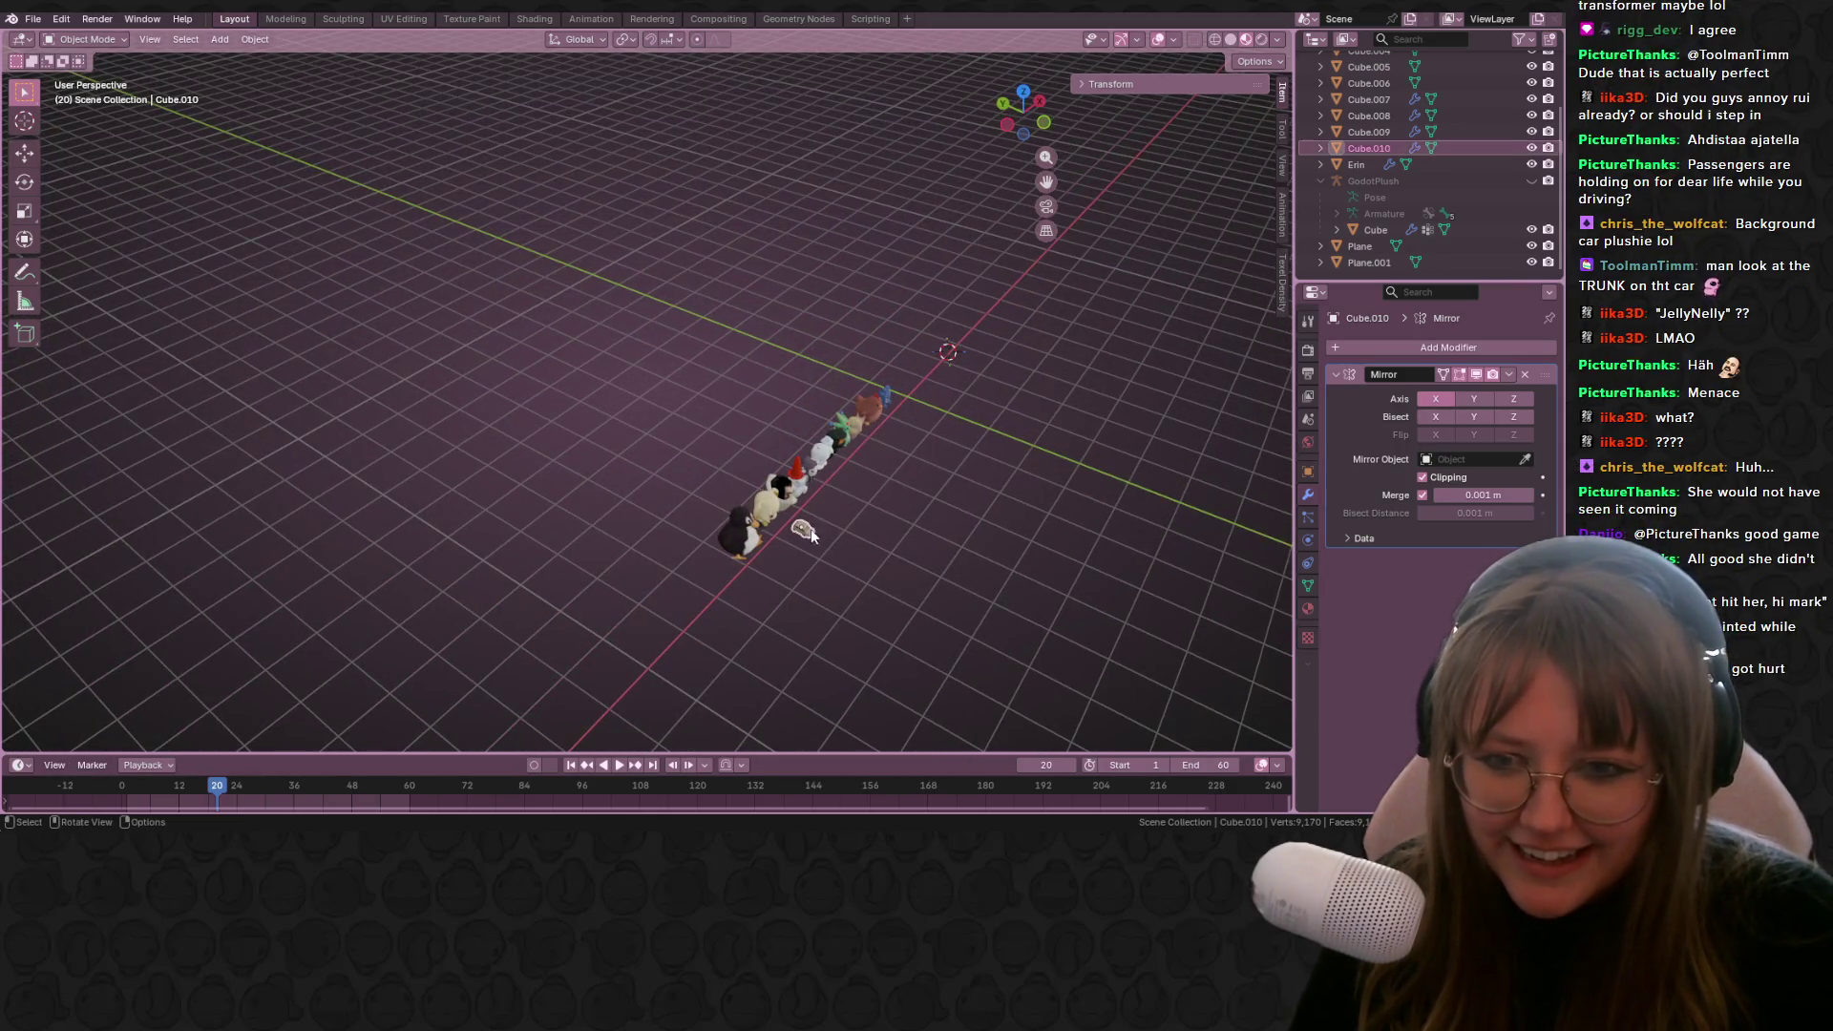
key(KP_7)
Step: Unhide the accidentally hidden car and set it into its place in the row
key(h)
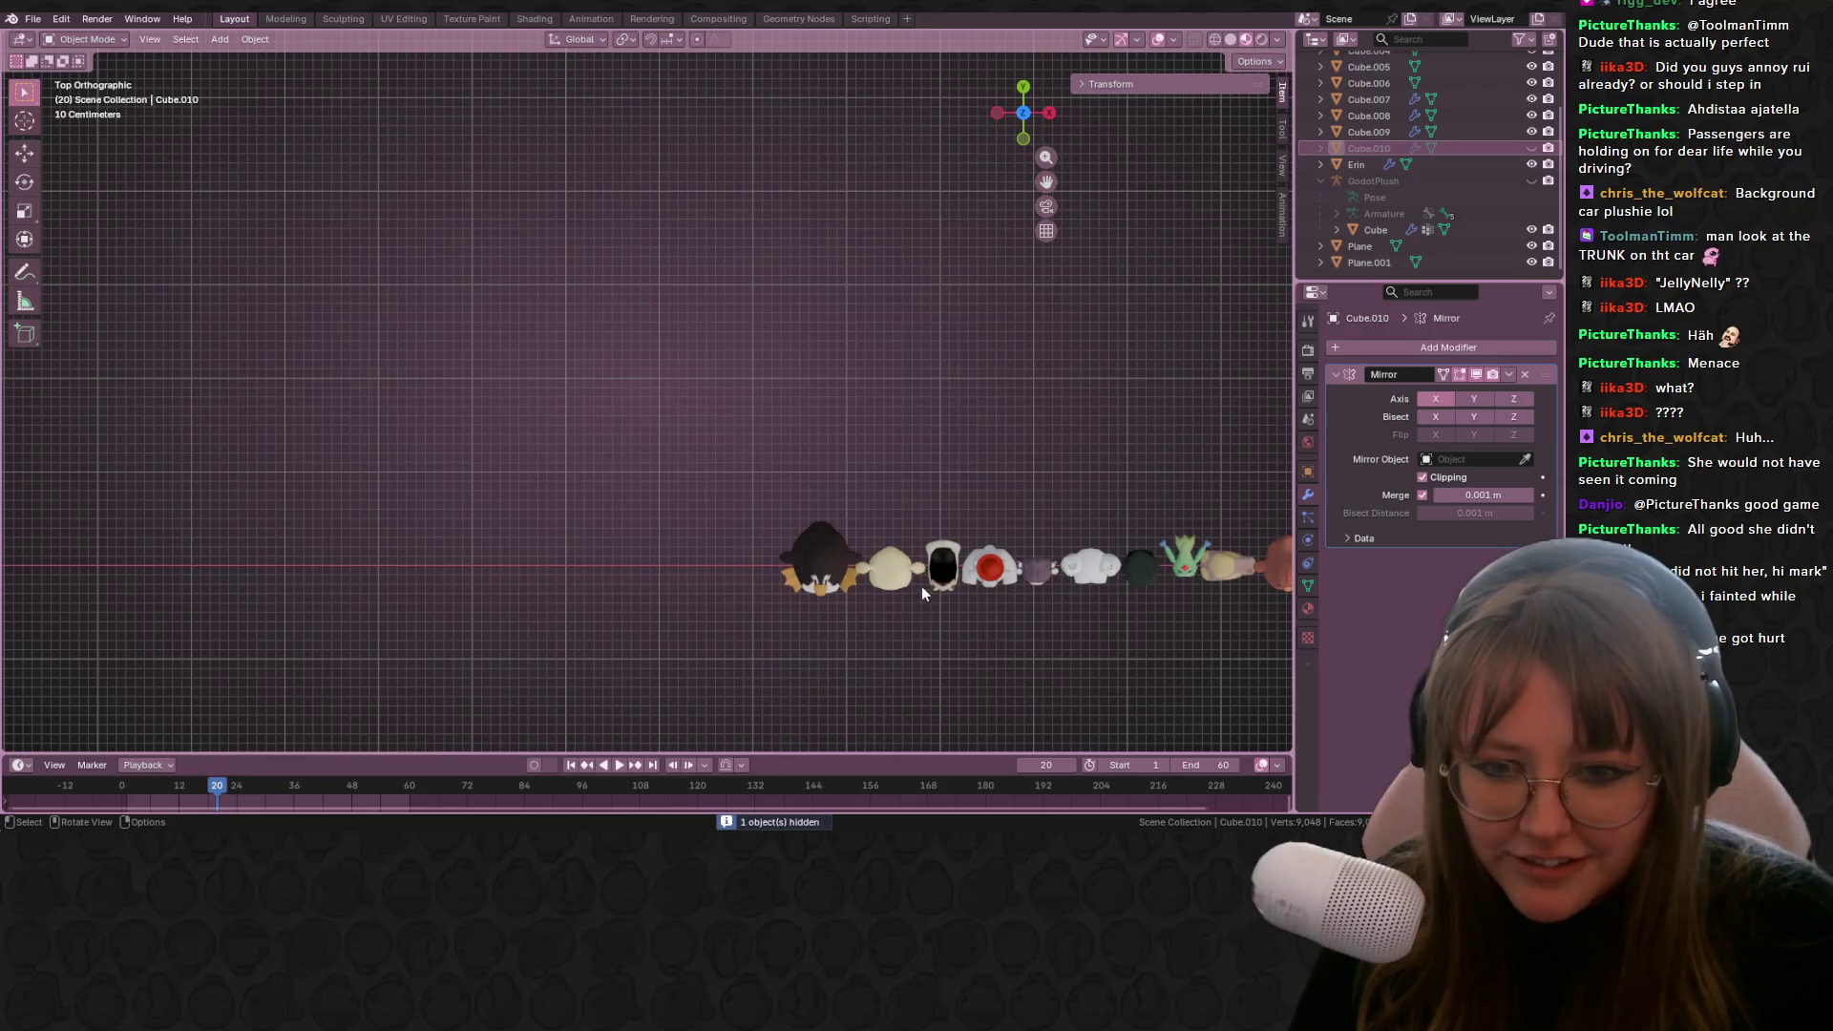
key(x)
click(1025, 656)
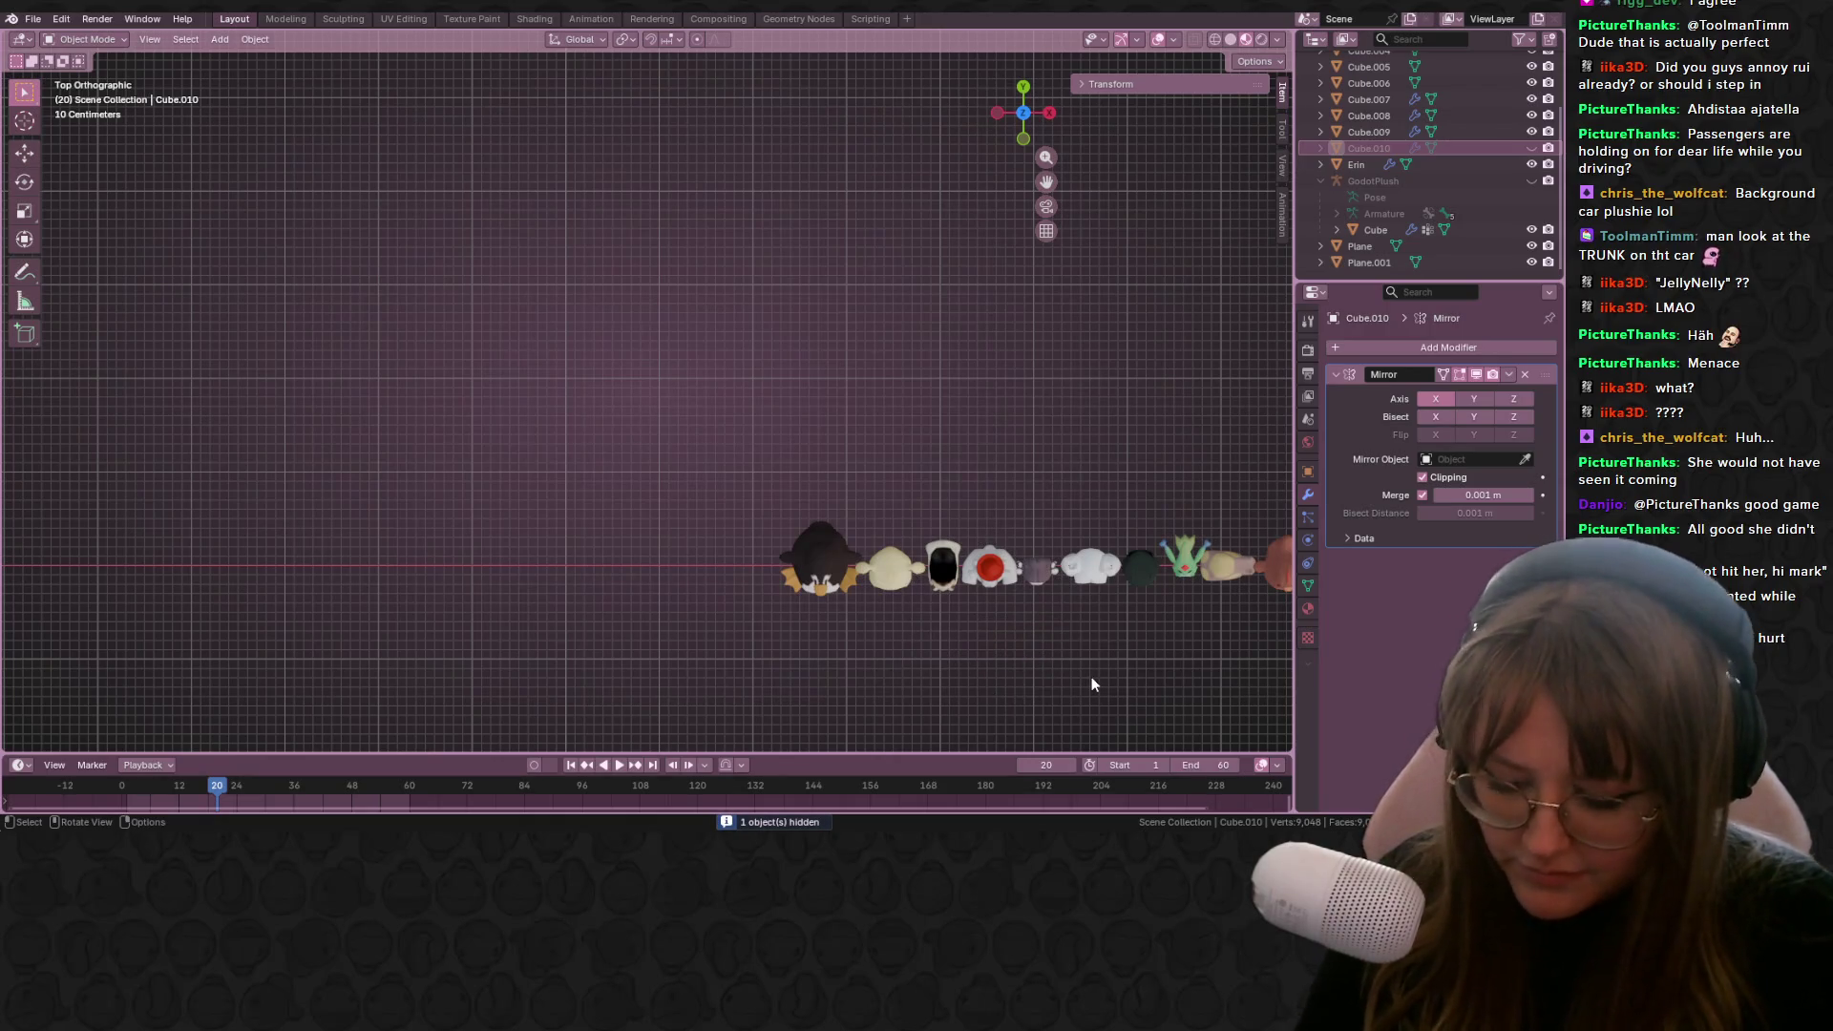
key(alt+h)
scroll(884, 554, up, 3)
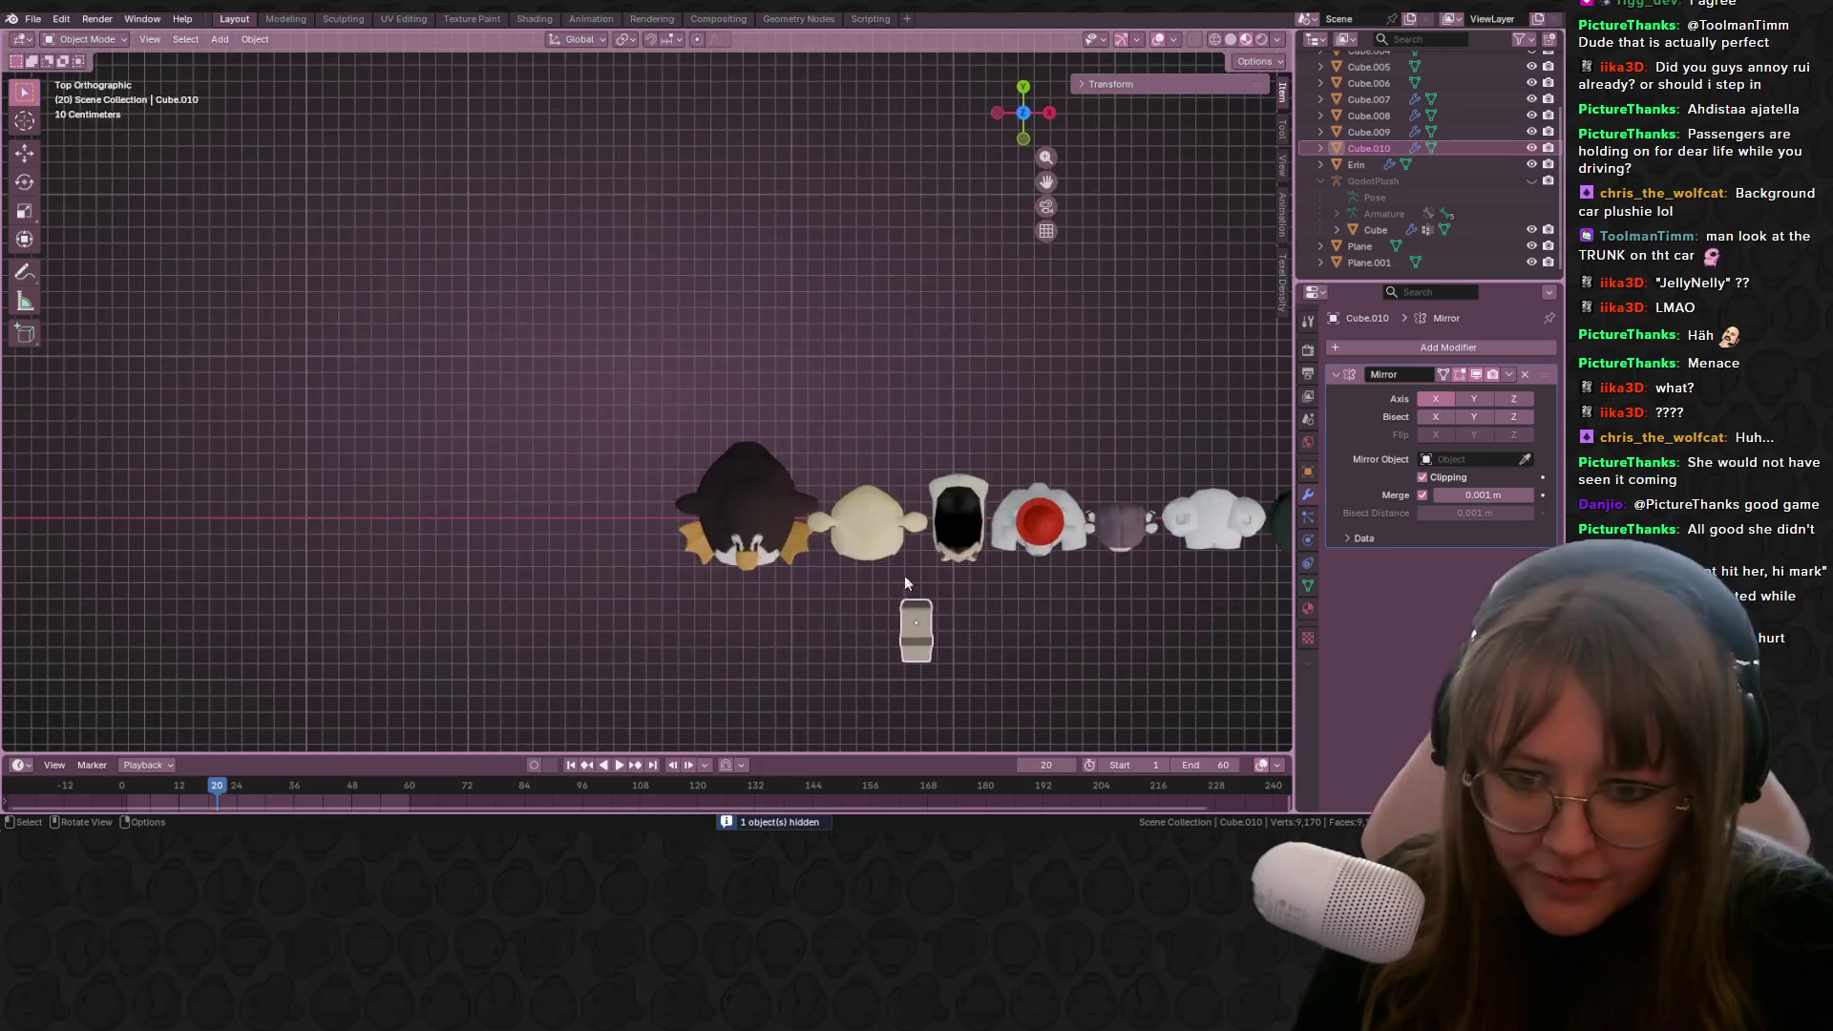
key(g)
click(927, 490)
scroll(1028, 651, down, 2)
Step: Frame the lineup in perspective and save the project as StreamPlushies.blend
mouse_move(1029, 651)
middle_down()
mouse_move(1039, 513)
mouse_move(862, 375)
mouse_move(886, 457)
middle_up()
scroll(864, 393, down, 1)
scroll(747, 397, up, 3)
scroll(747, 397, up, 3)
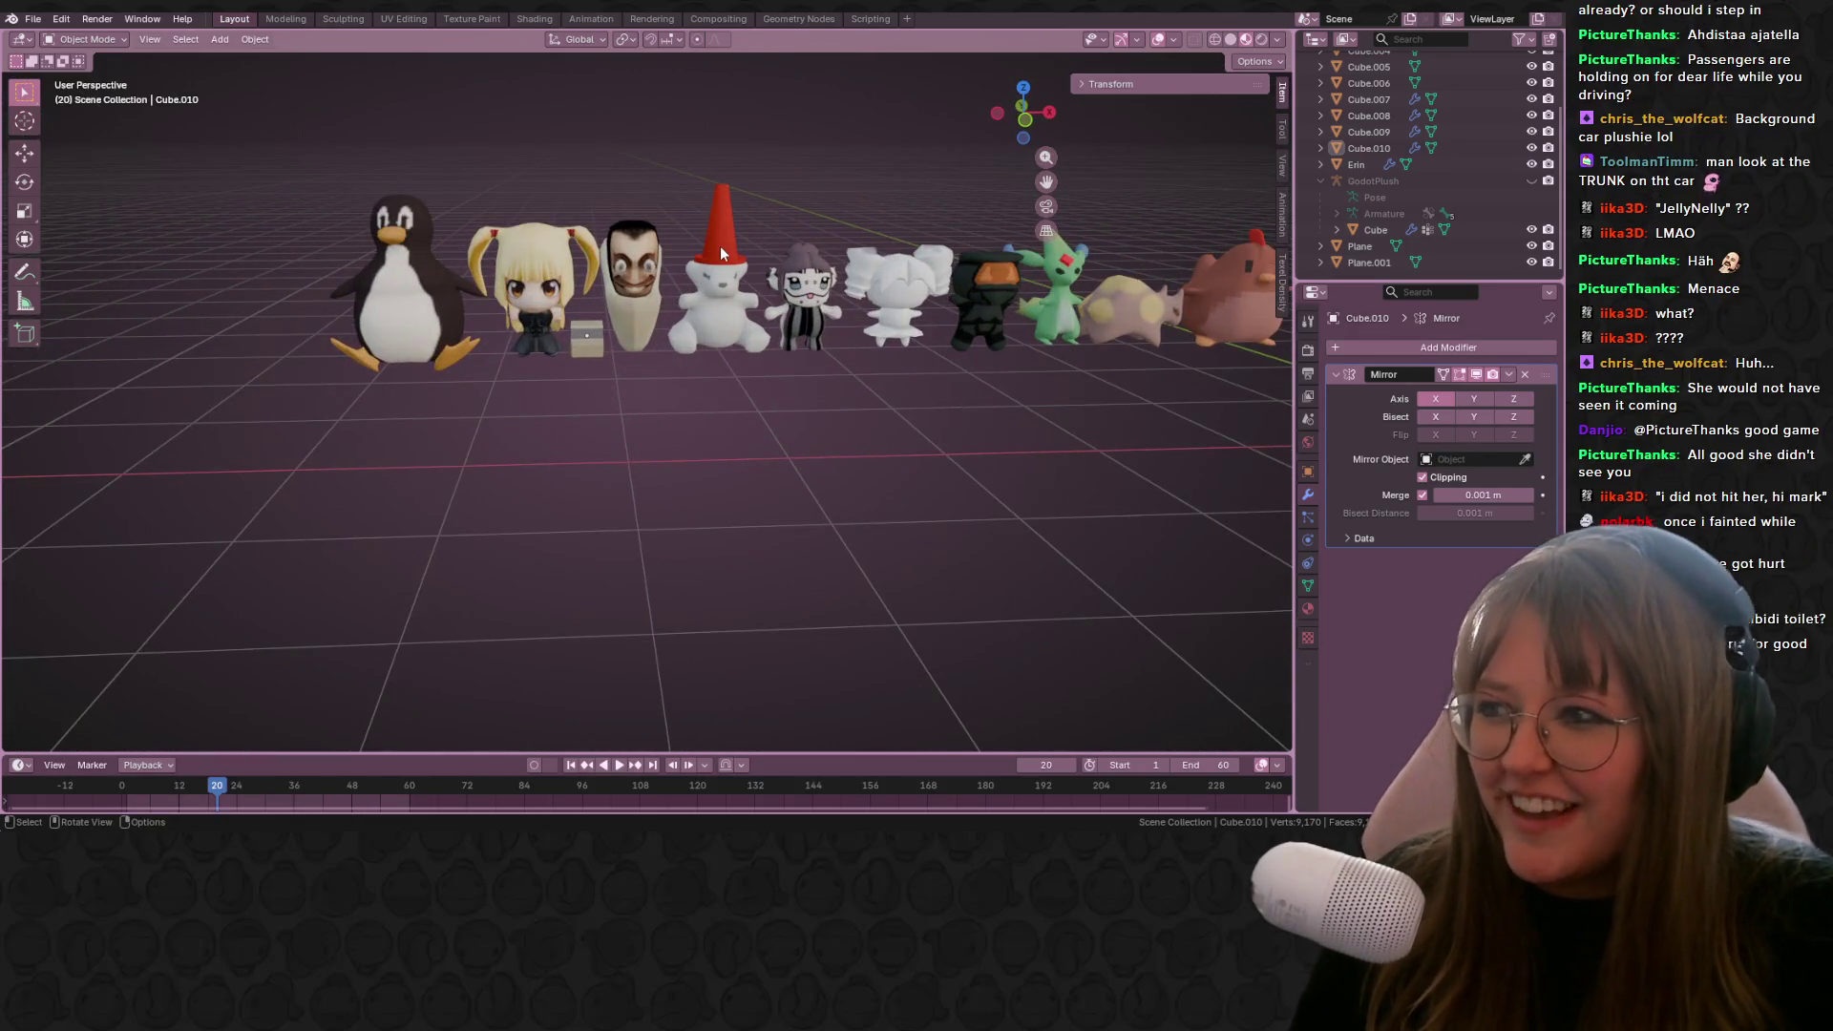
scroll(751, 399, up, 1)
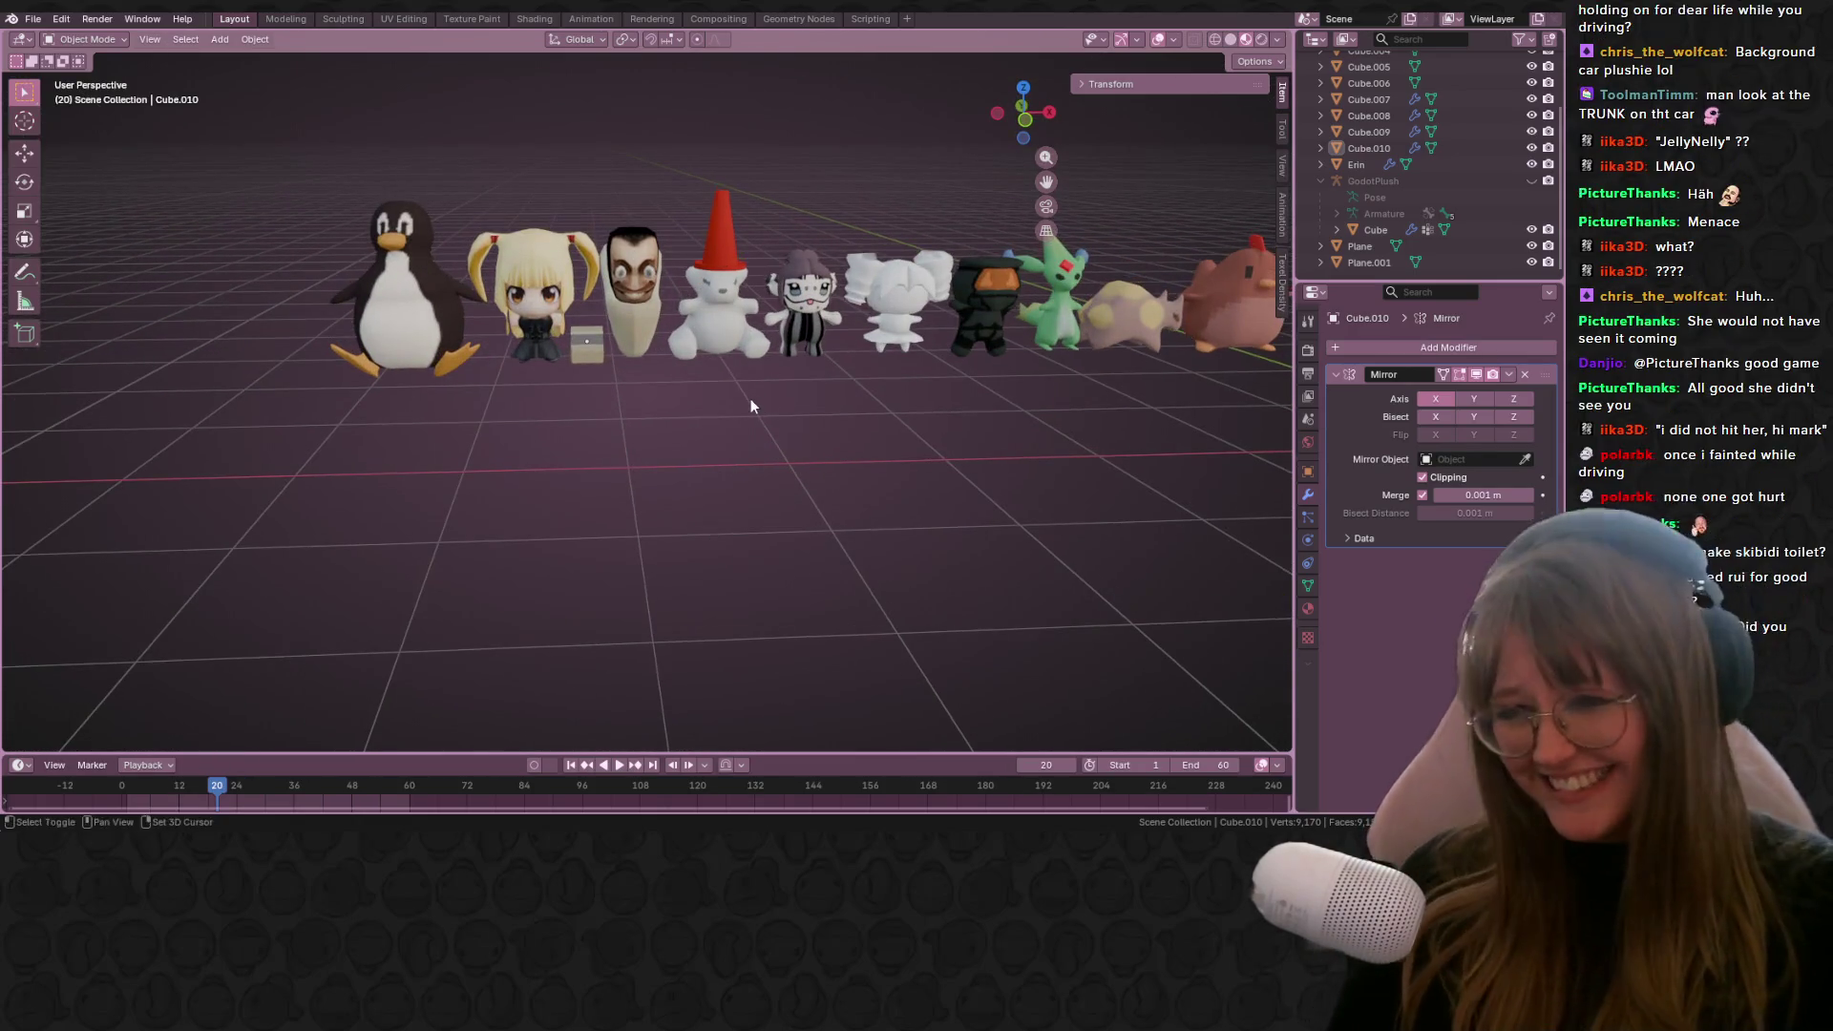
shift+scroll(922, 363, up, 3)
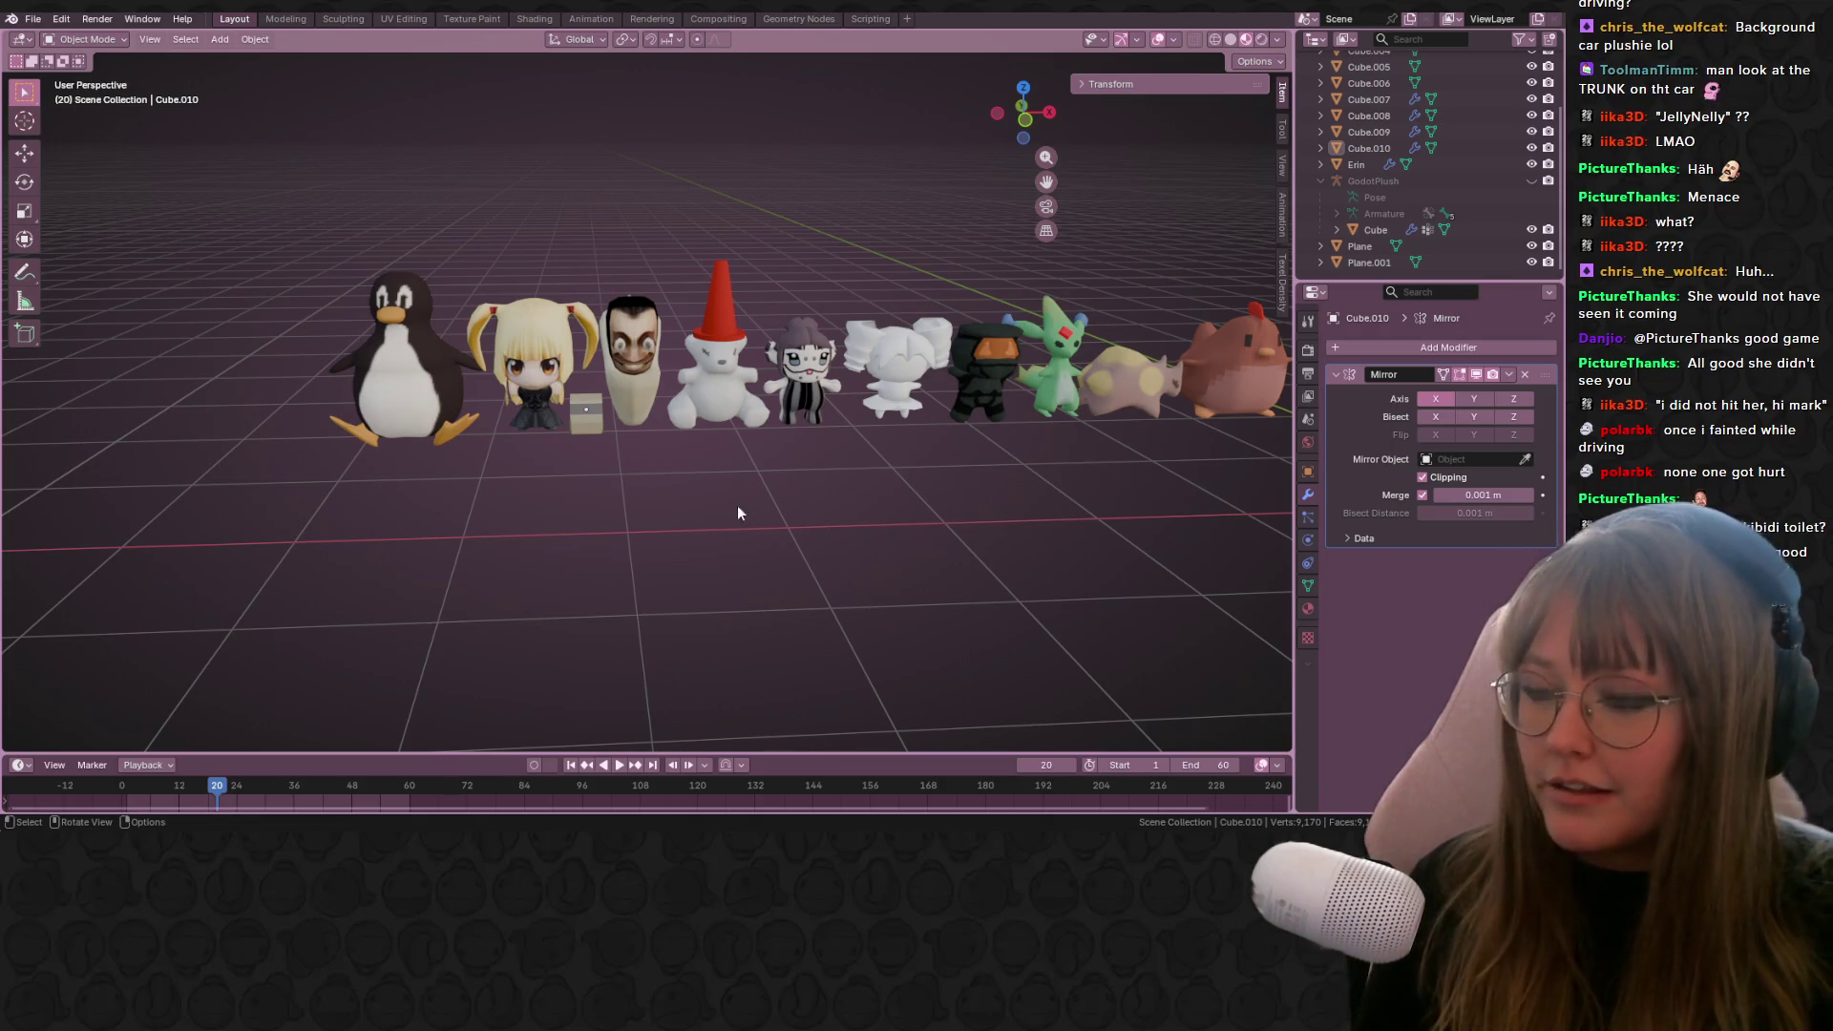
middle_drag(737, 512, 776, 536)
key(ctrl+s)
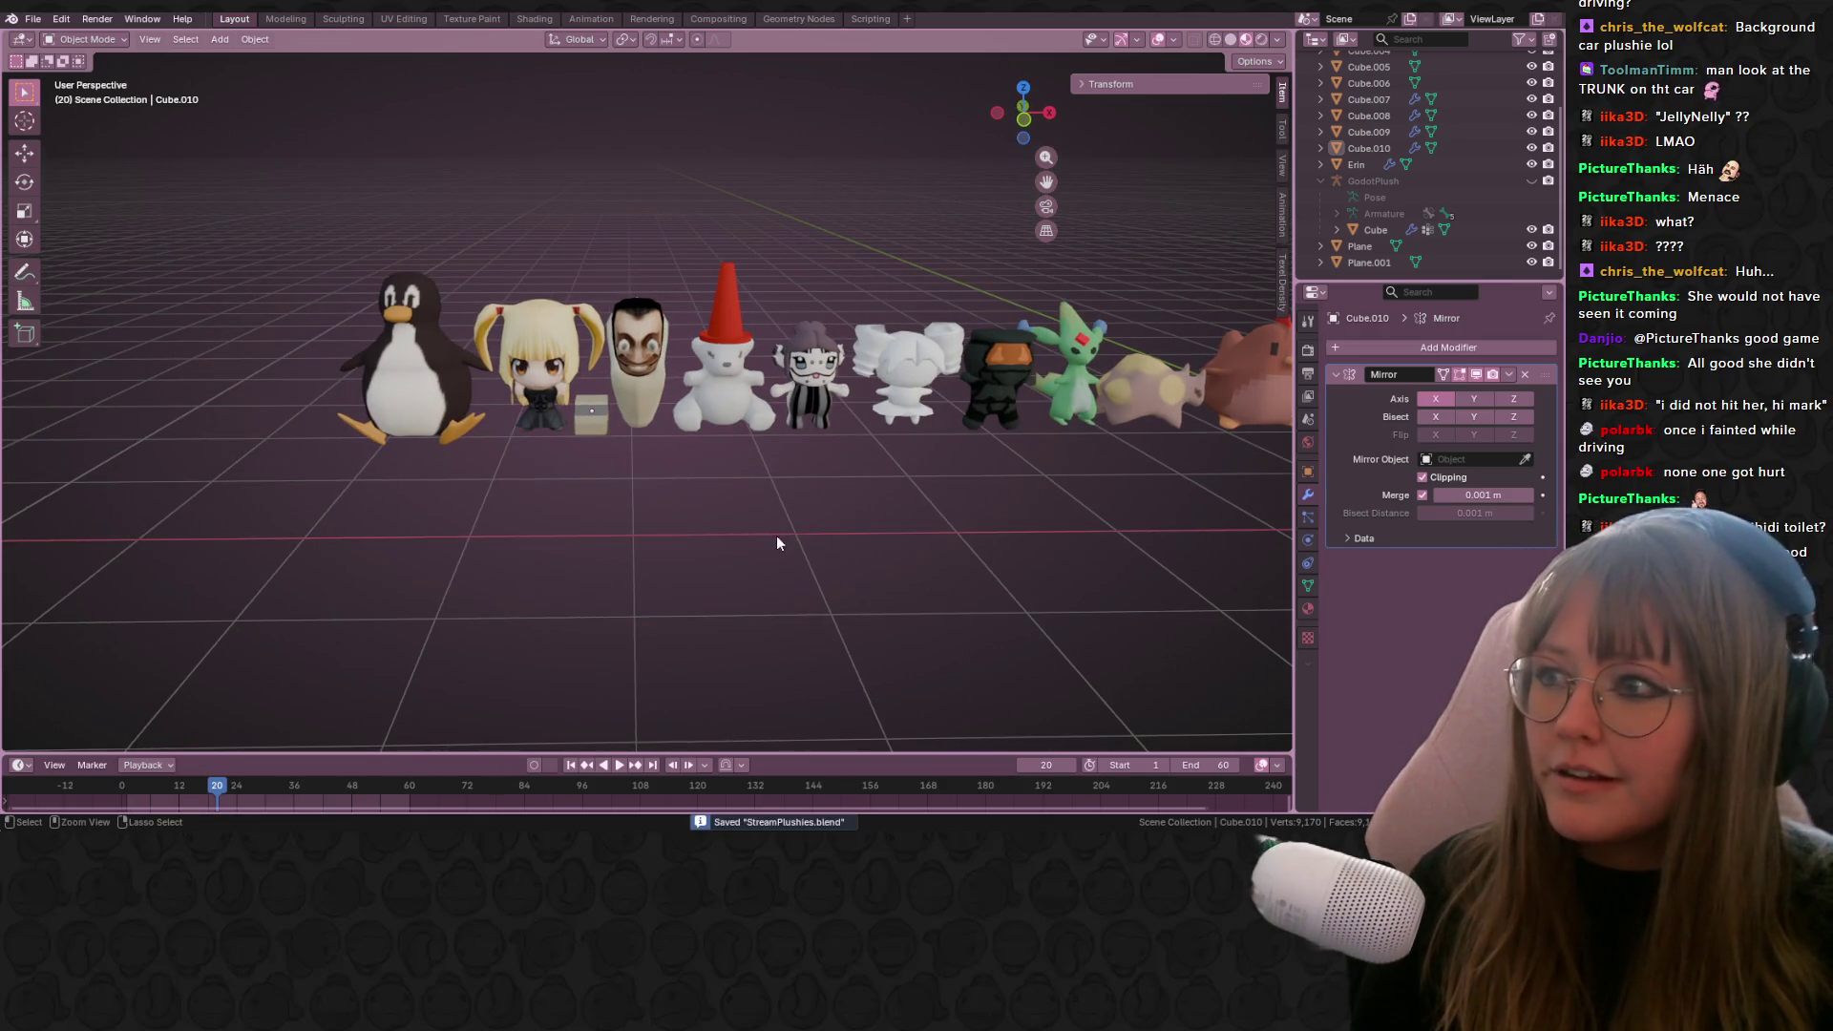
Step: Re-save the car texture over car.png and return to the Layout view
click(468, 19)
click(151, 39)
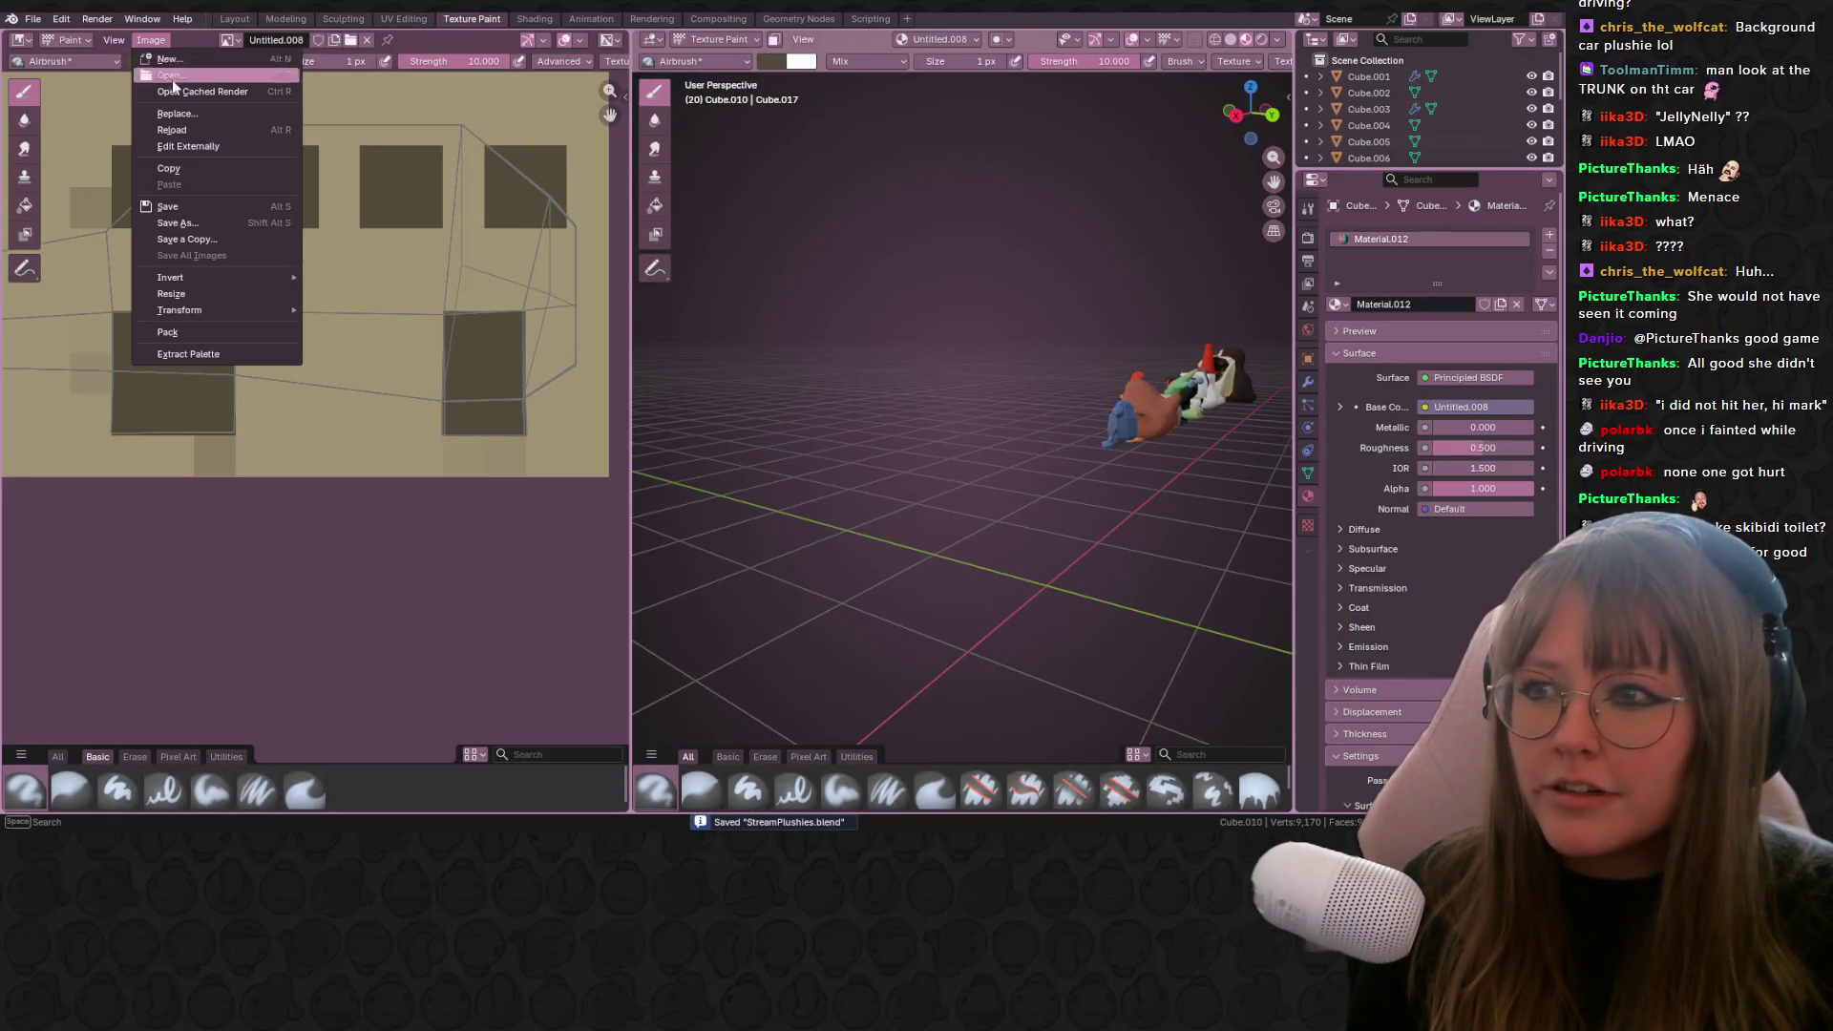
click(208, 206)
click(233, 18)
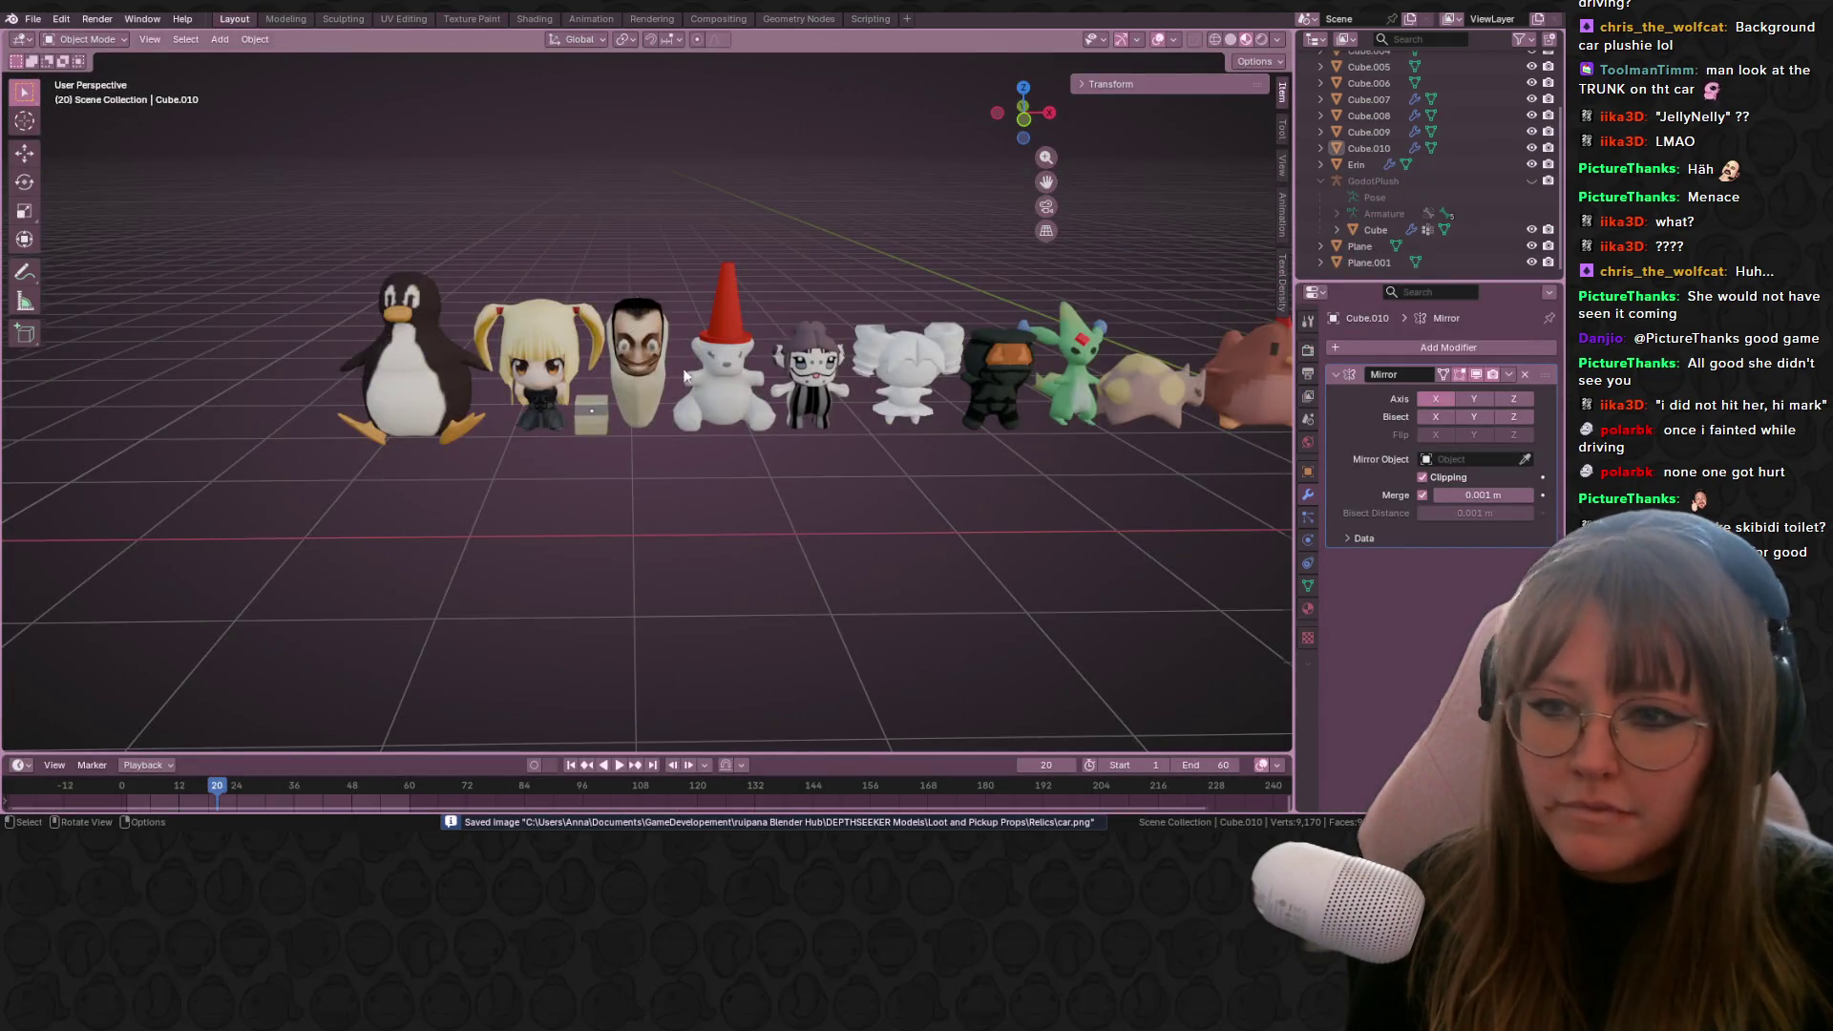
scroll(684, 376, down, 3)
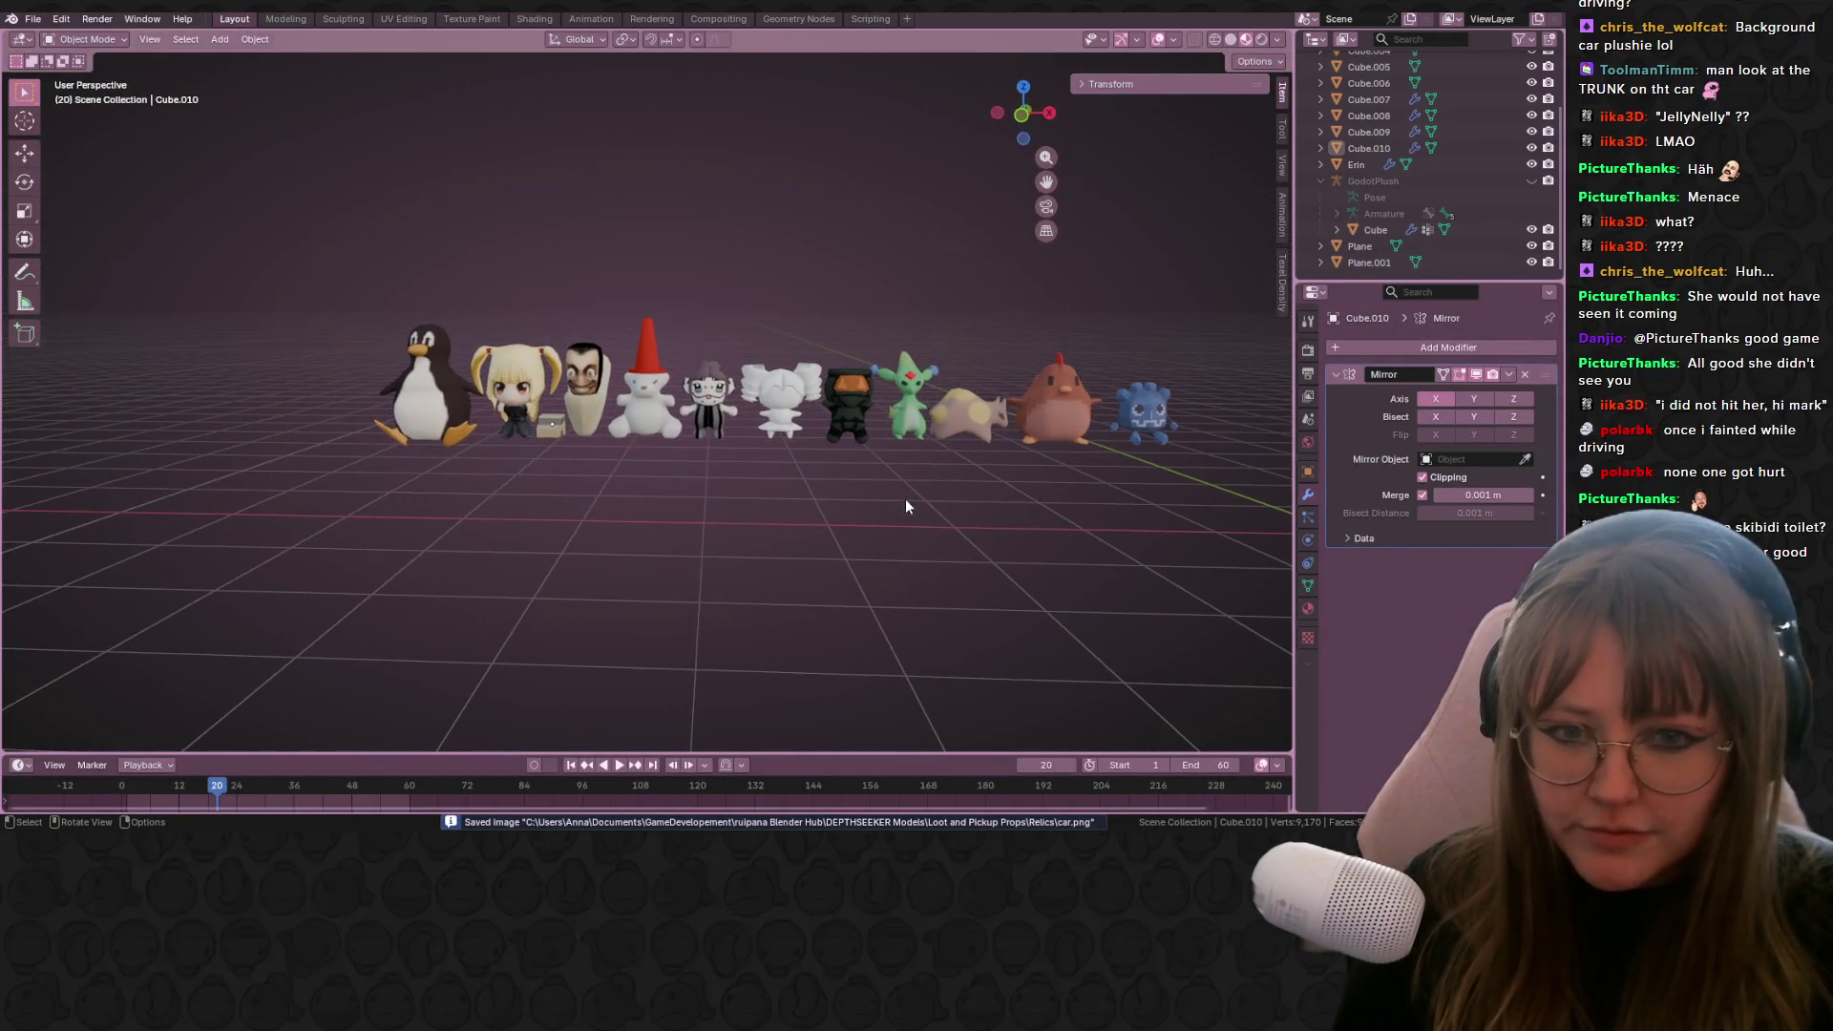
scroll(907, 502, up, 2)
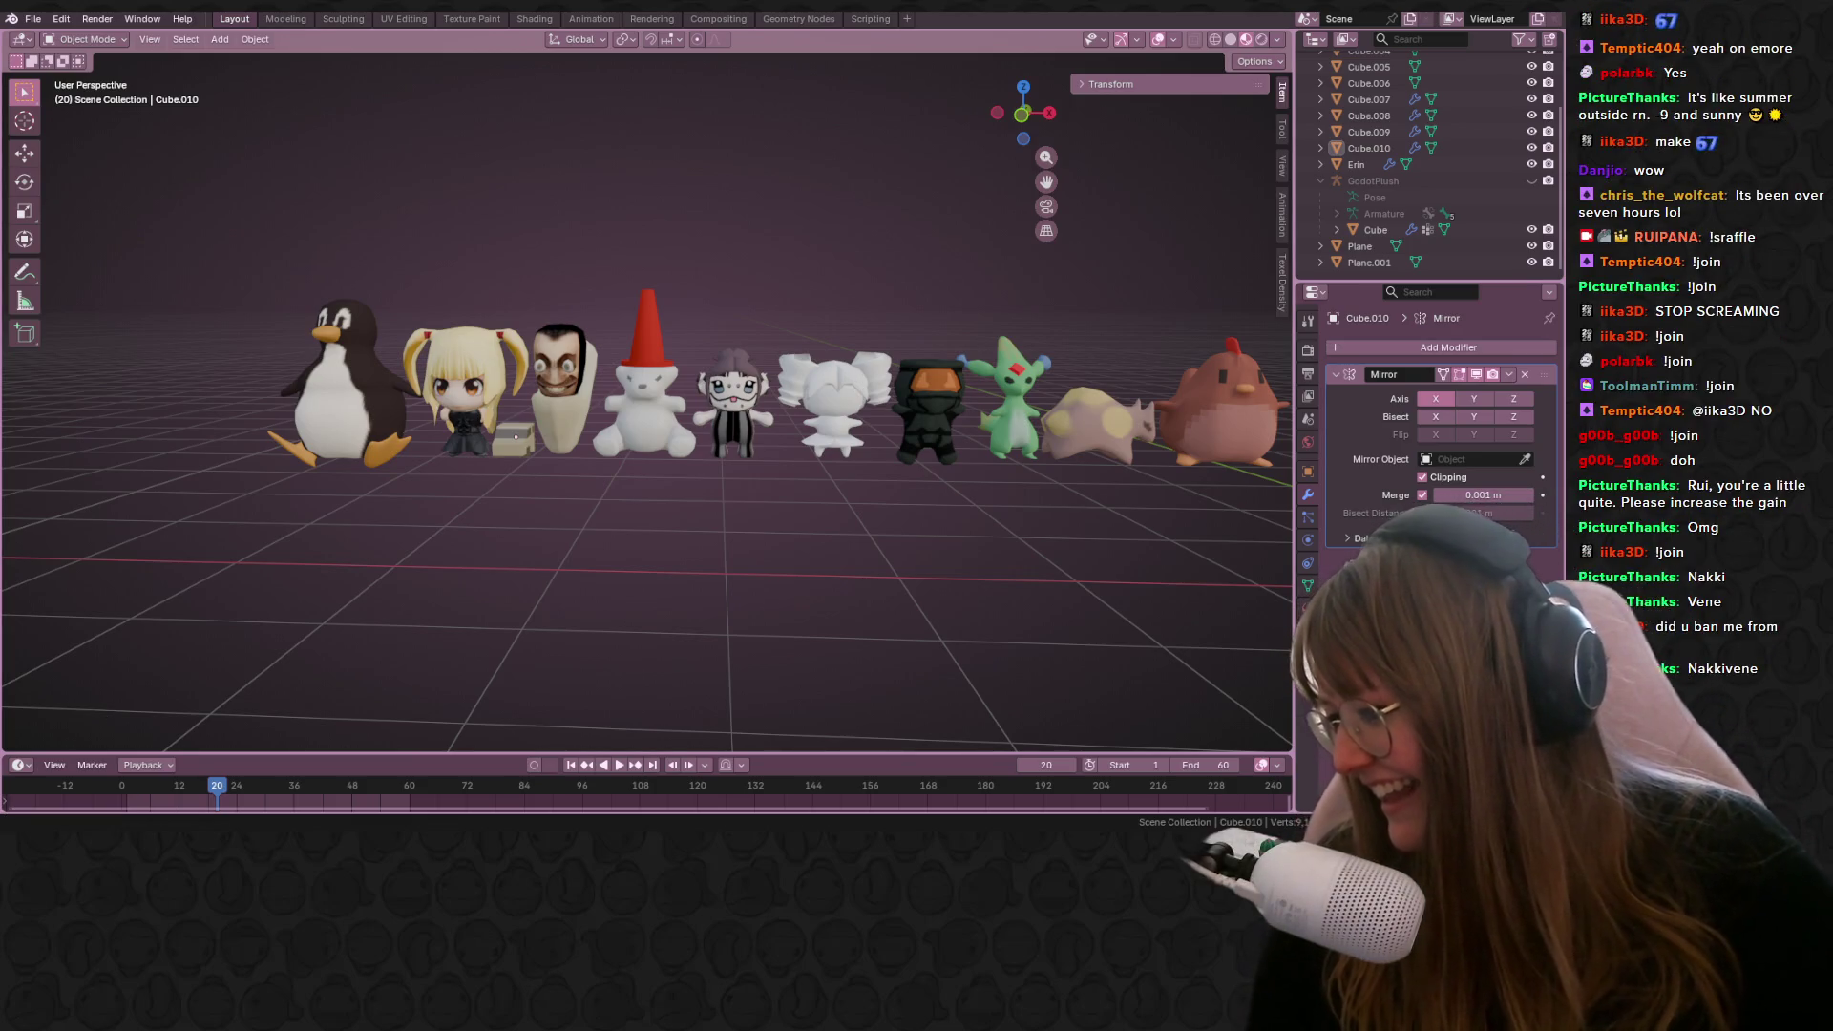
key(alt+Tab)
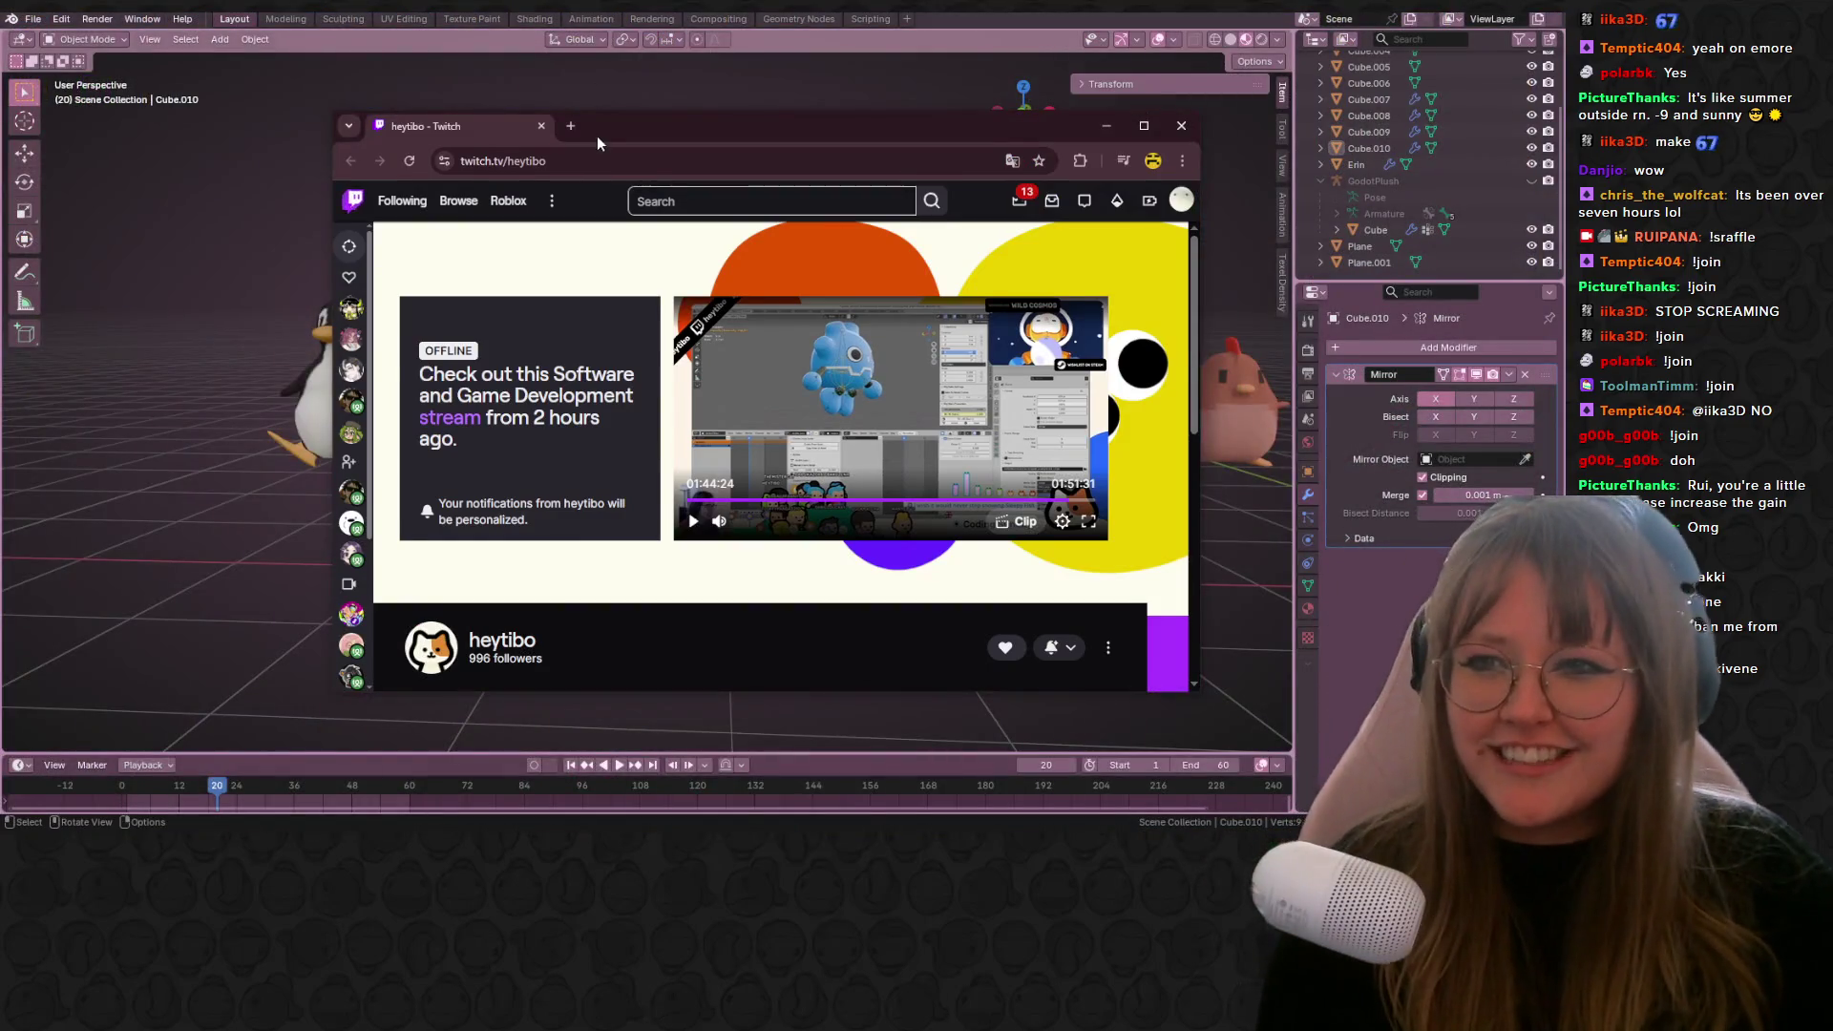
key(alt+Tab)
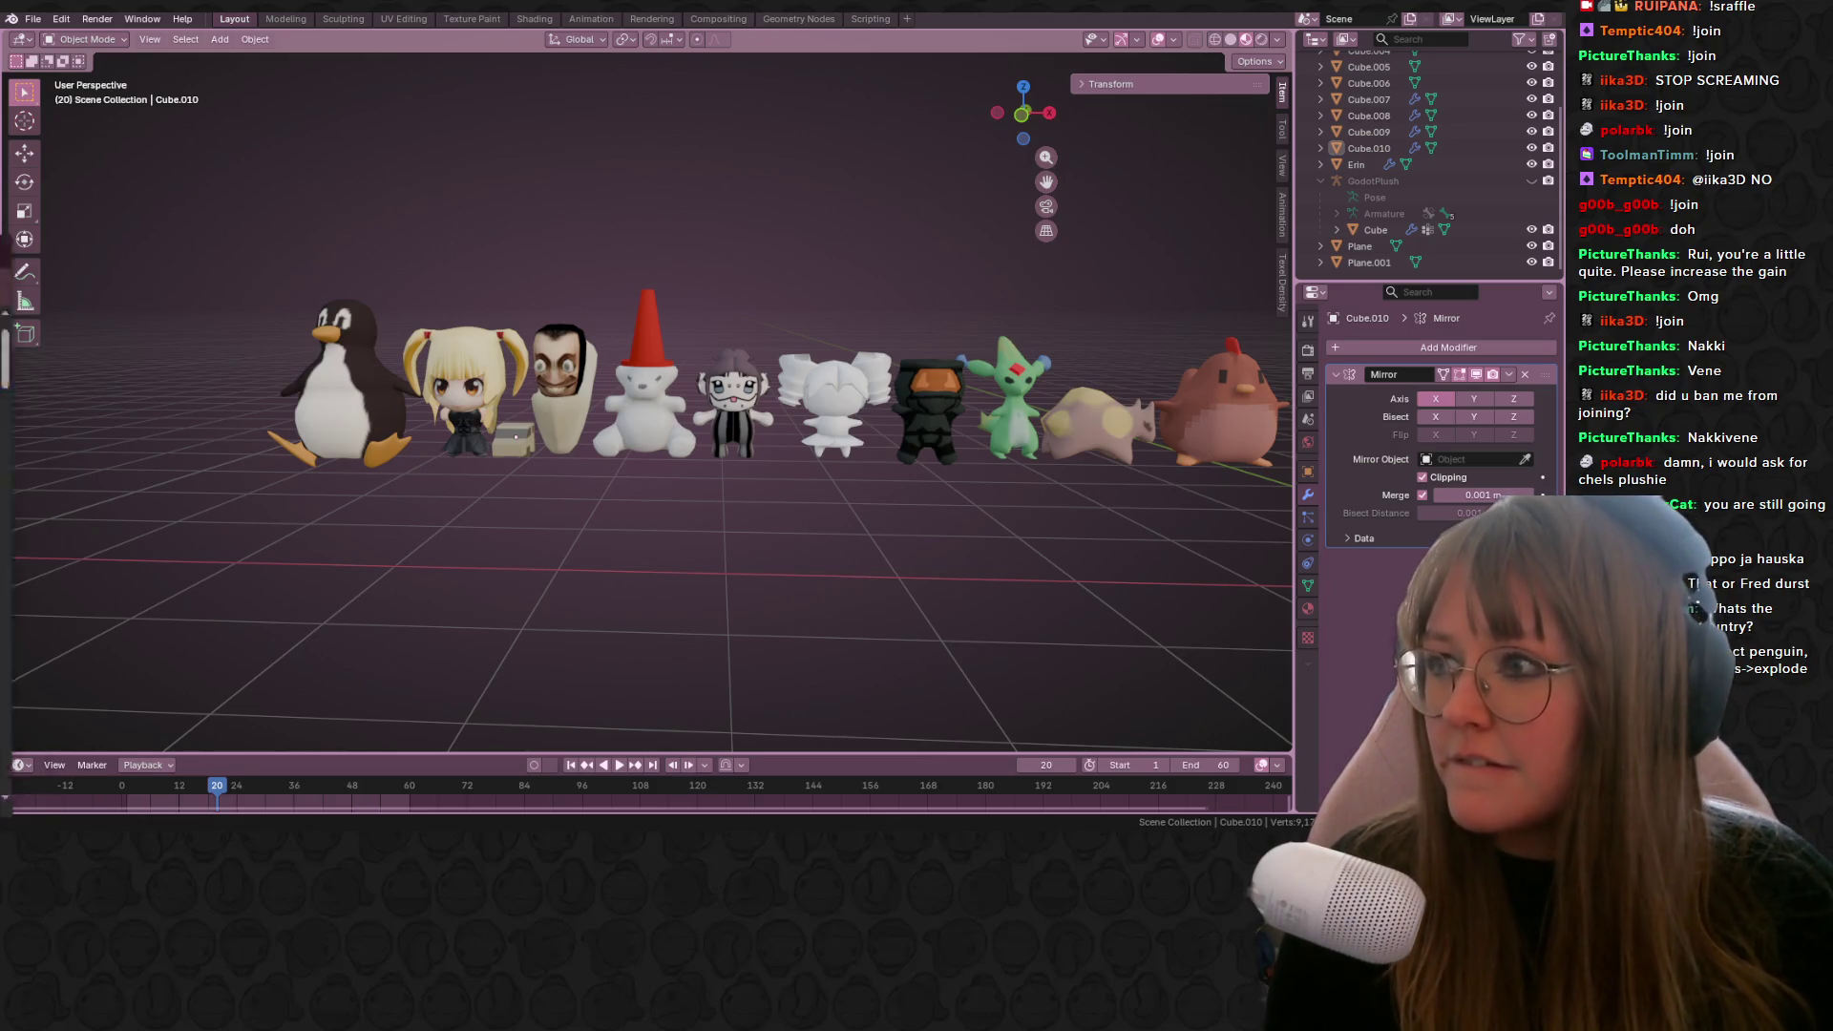
Step: Alt+Tab to Chrome's Google Images results for 'nakkivene laulu nakkivene'
key(alt+Tab)
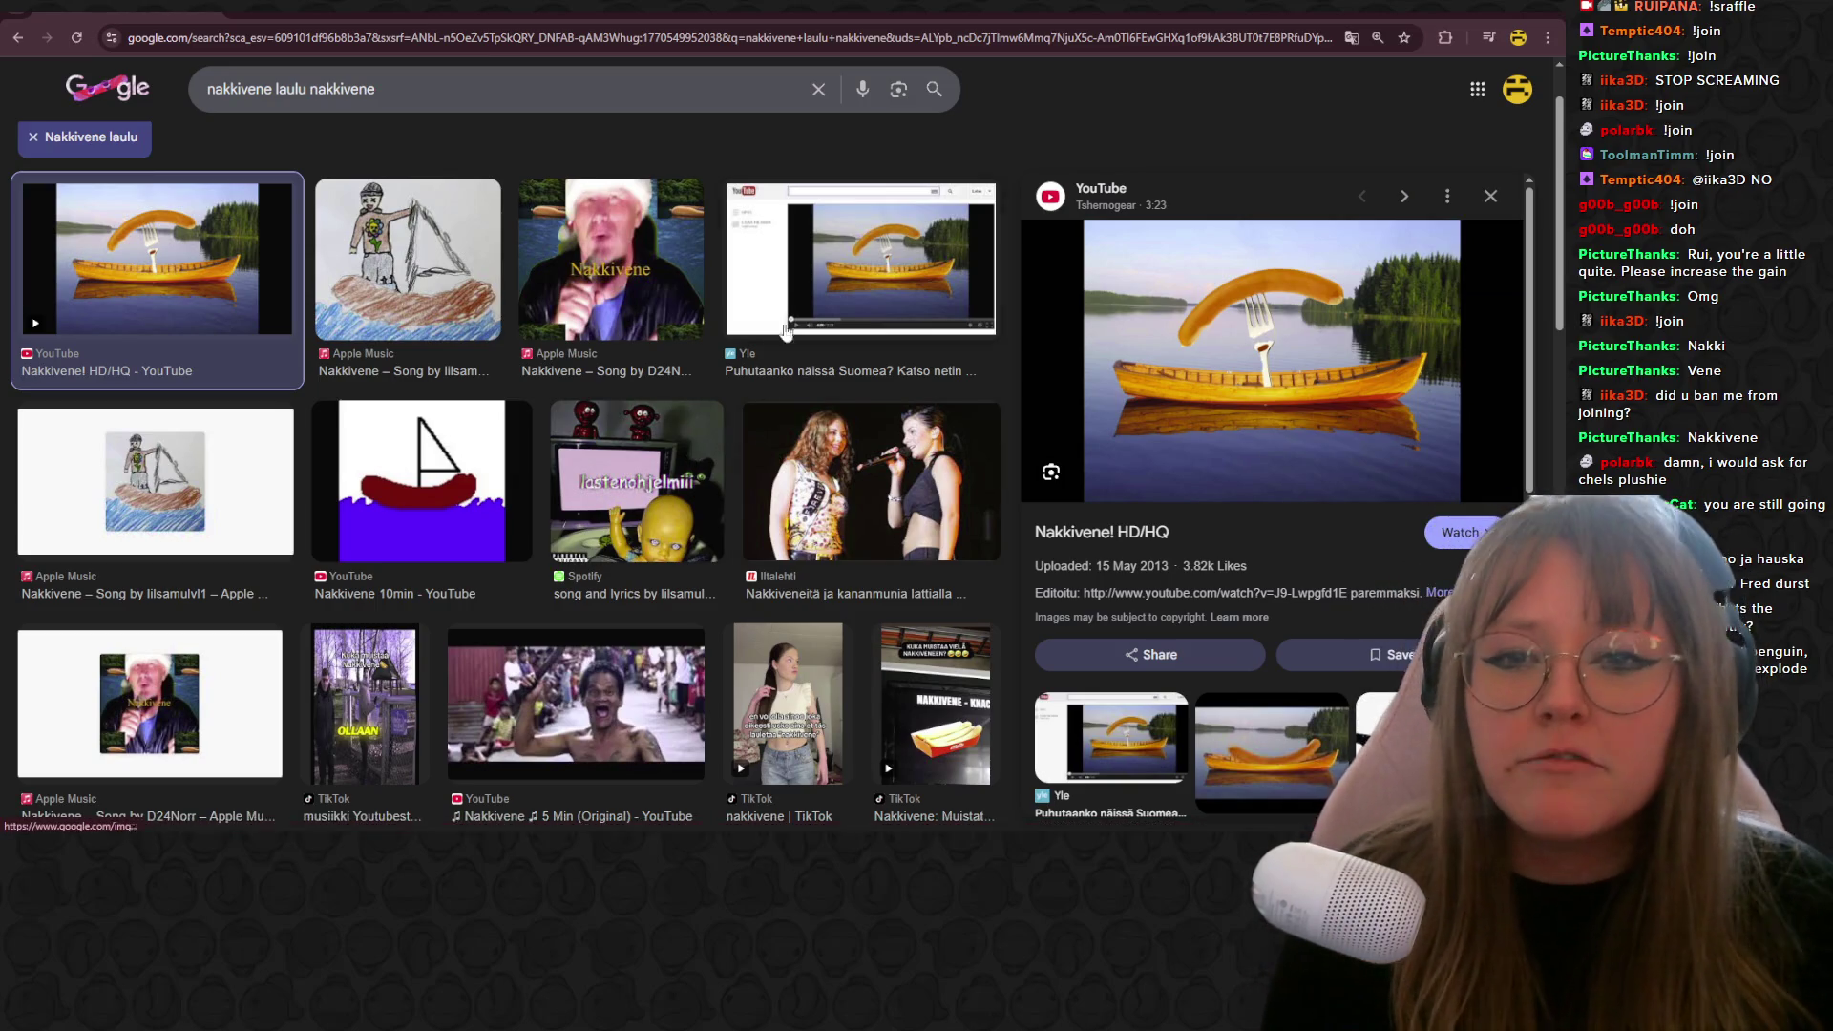
Step: Preview the drawn sausage-boat and sausage canoe images, then return to Blender
click(407, 470)
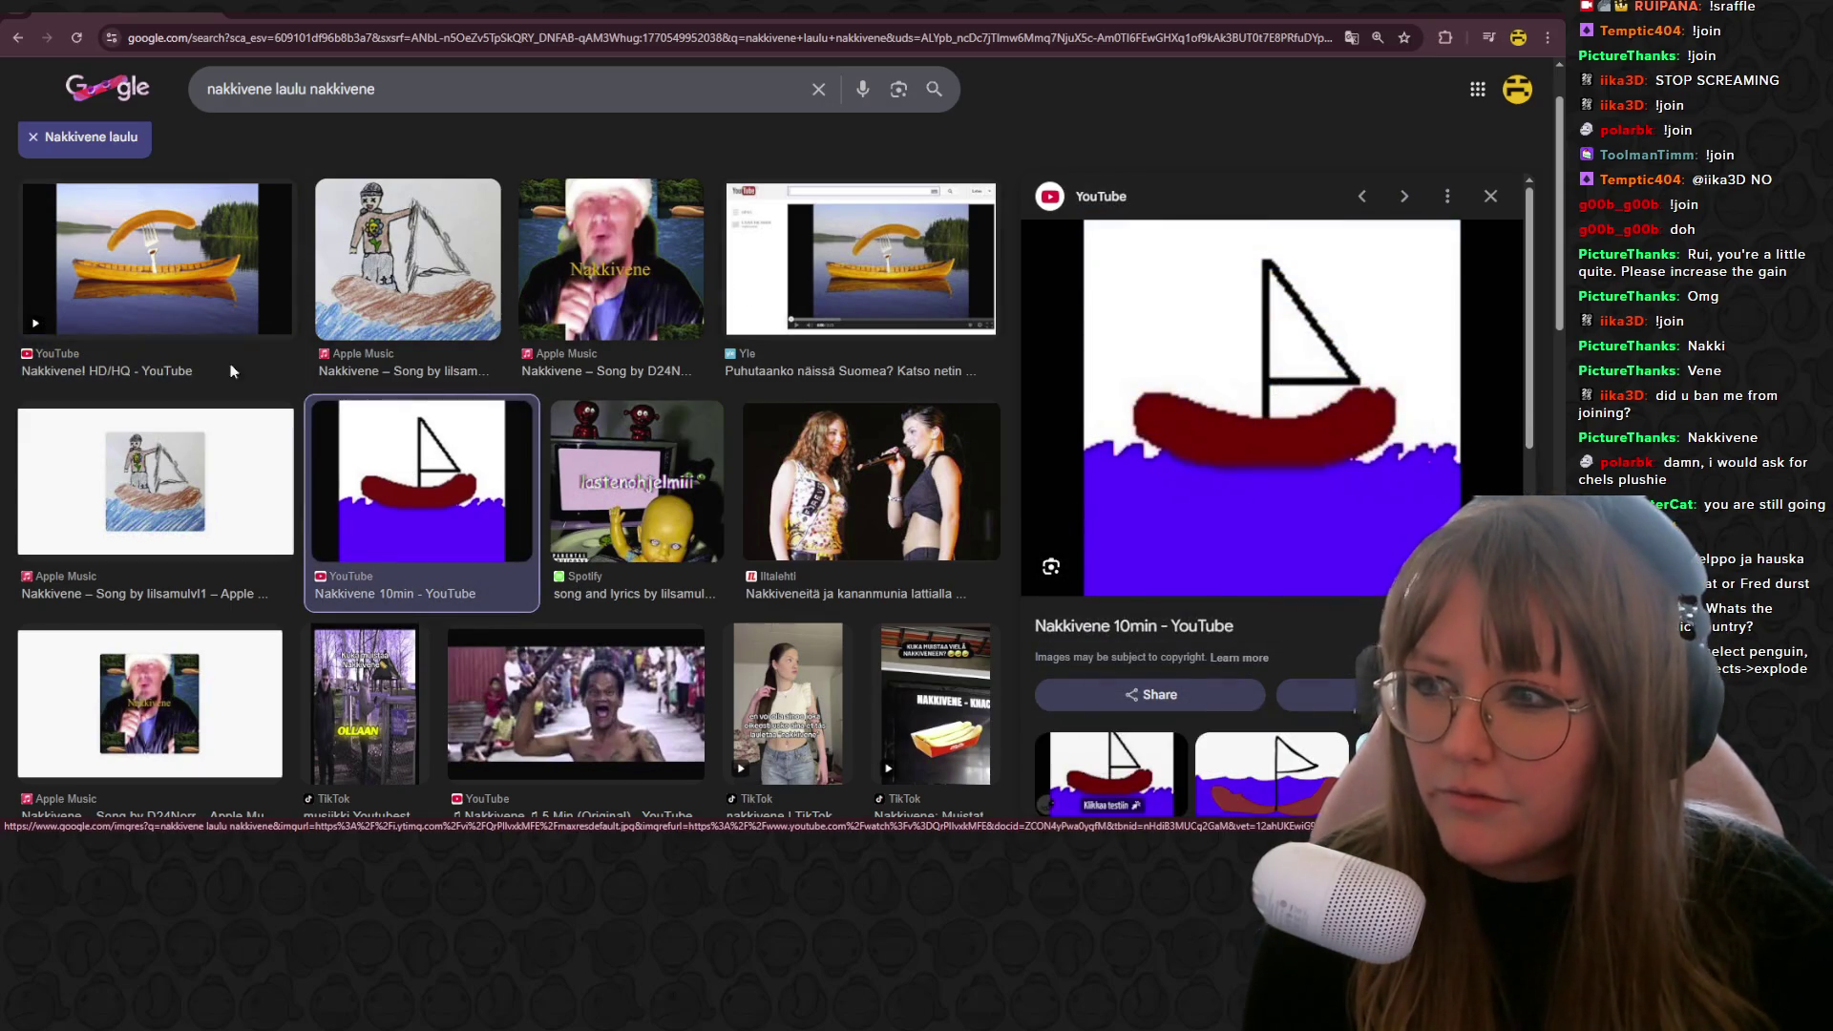
click(202, 279)
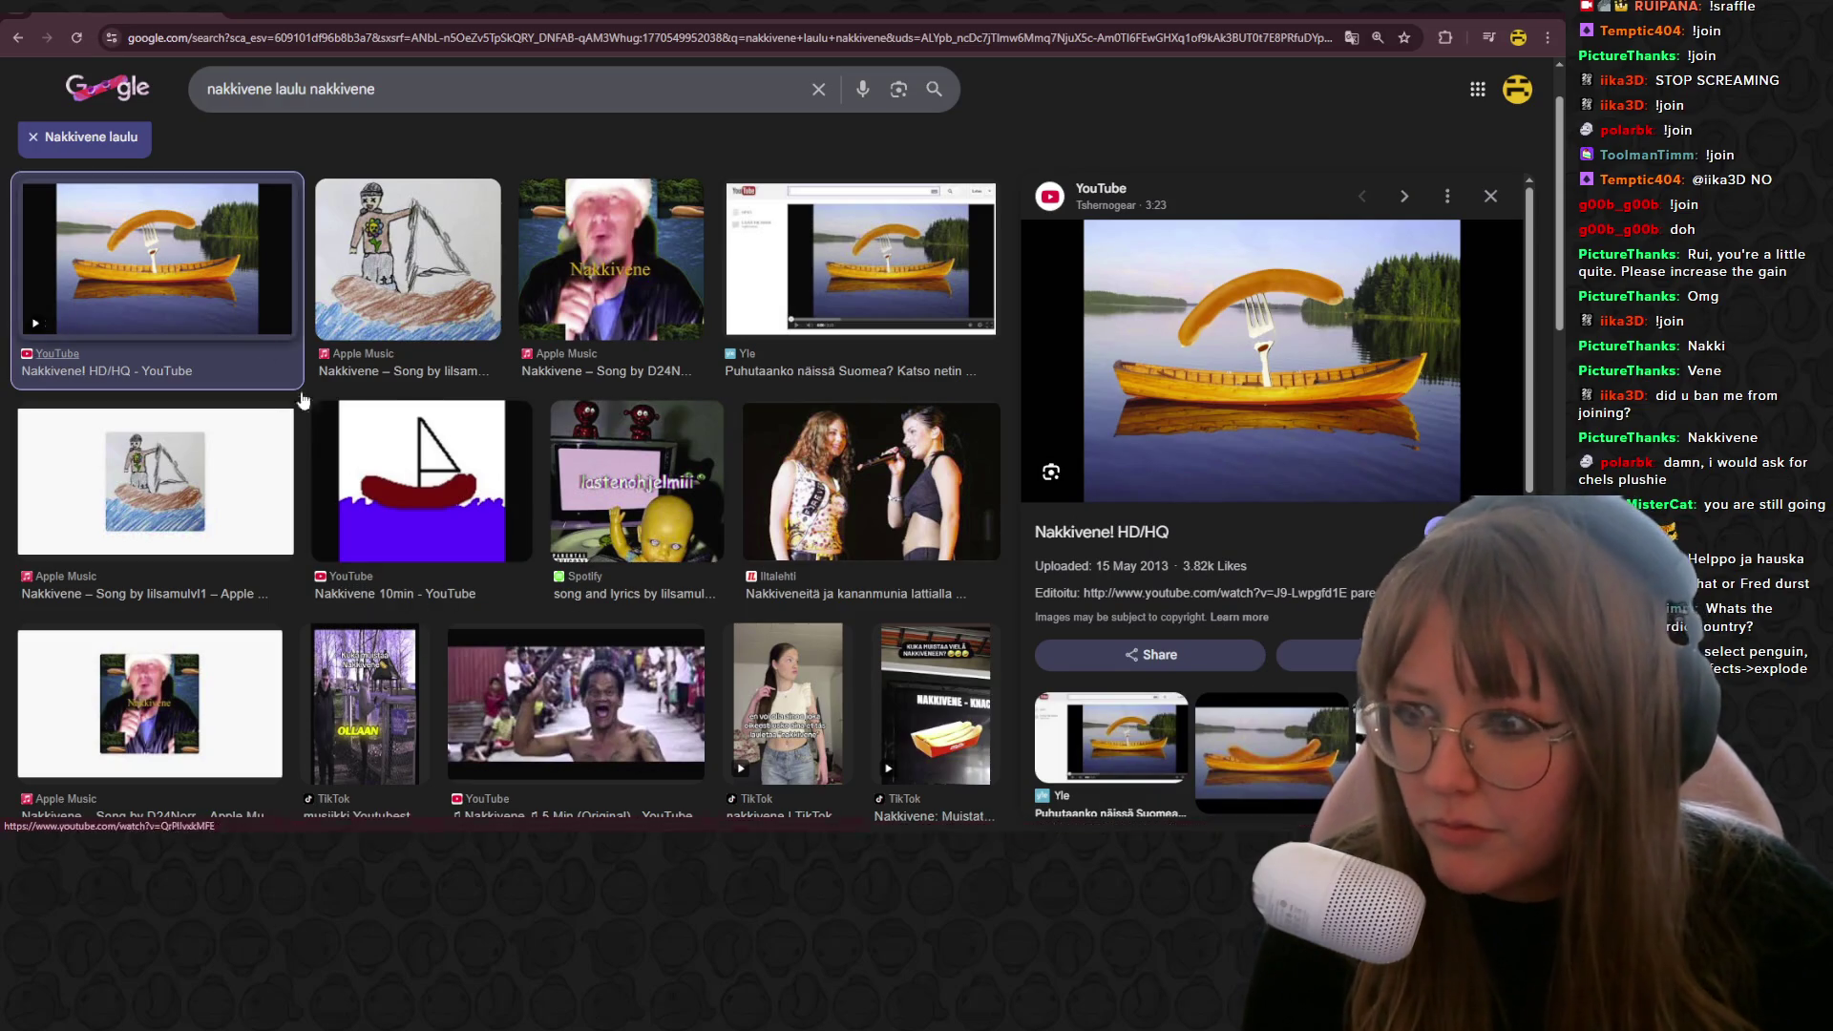
click(387, 531)
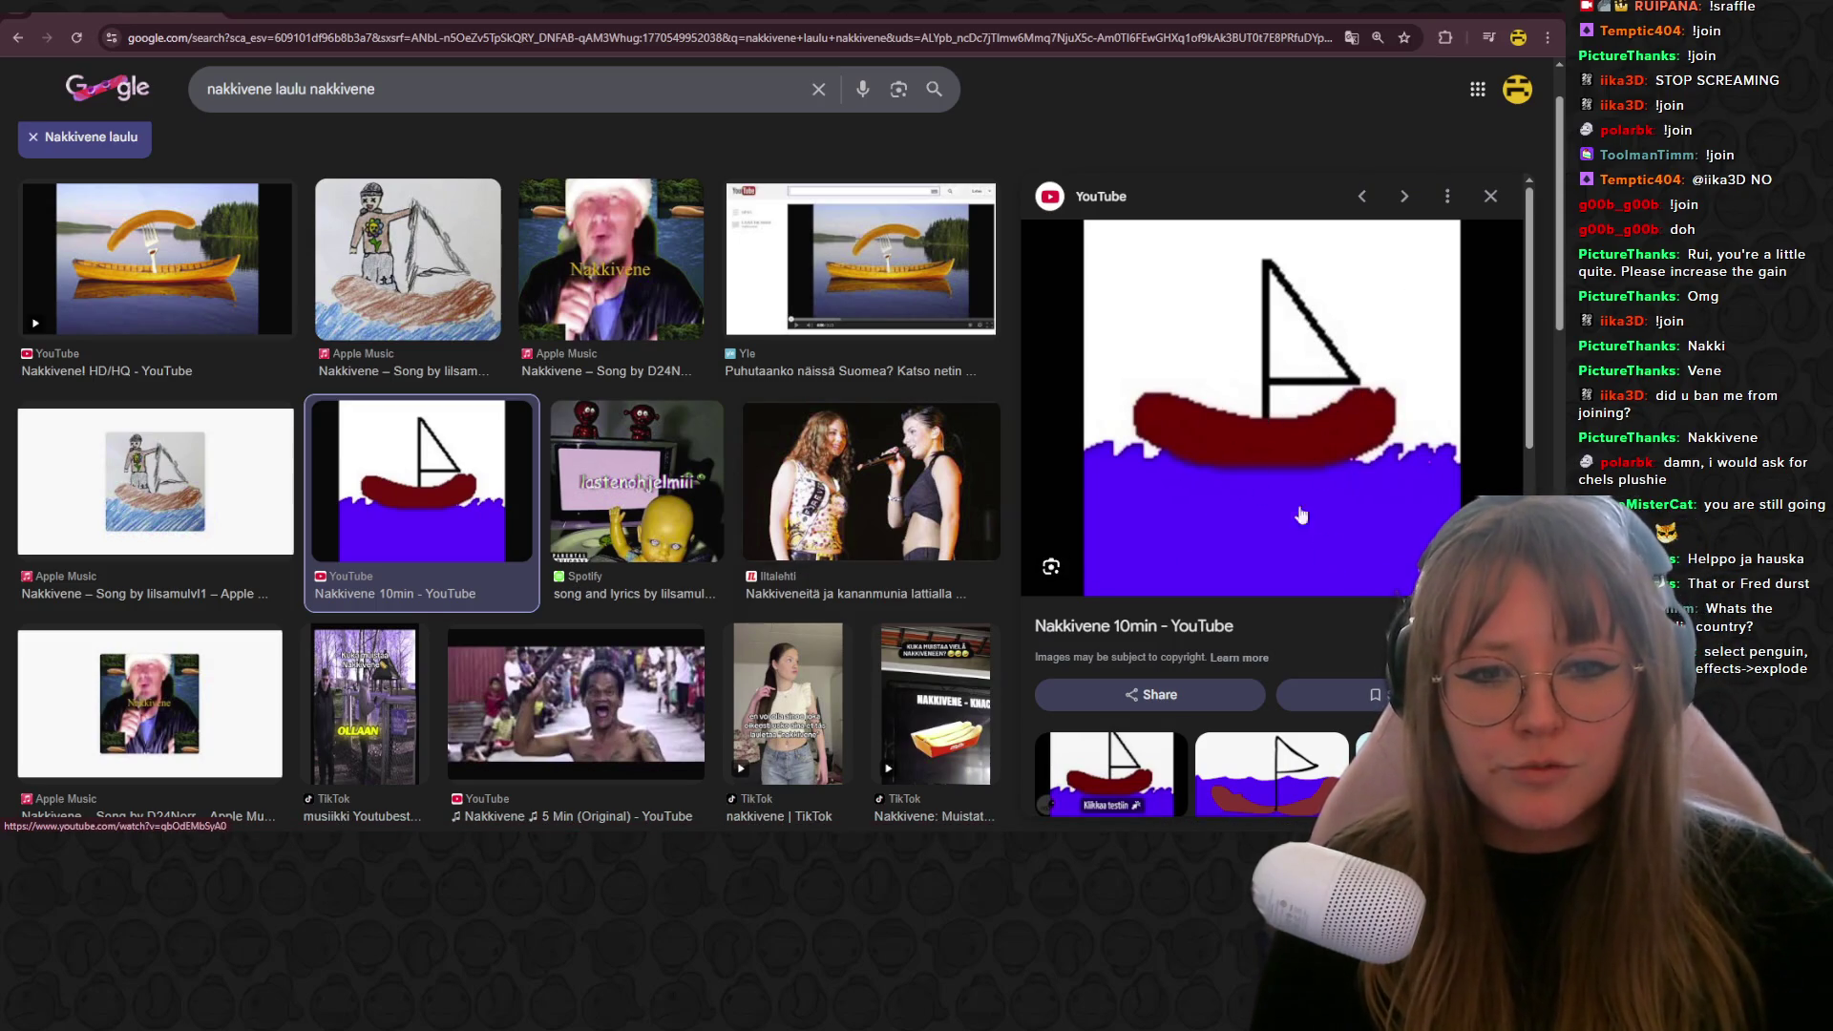
key(alt+Tab)
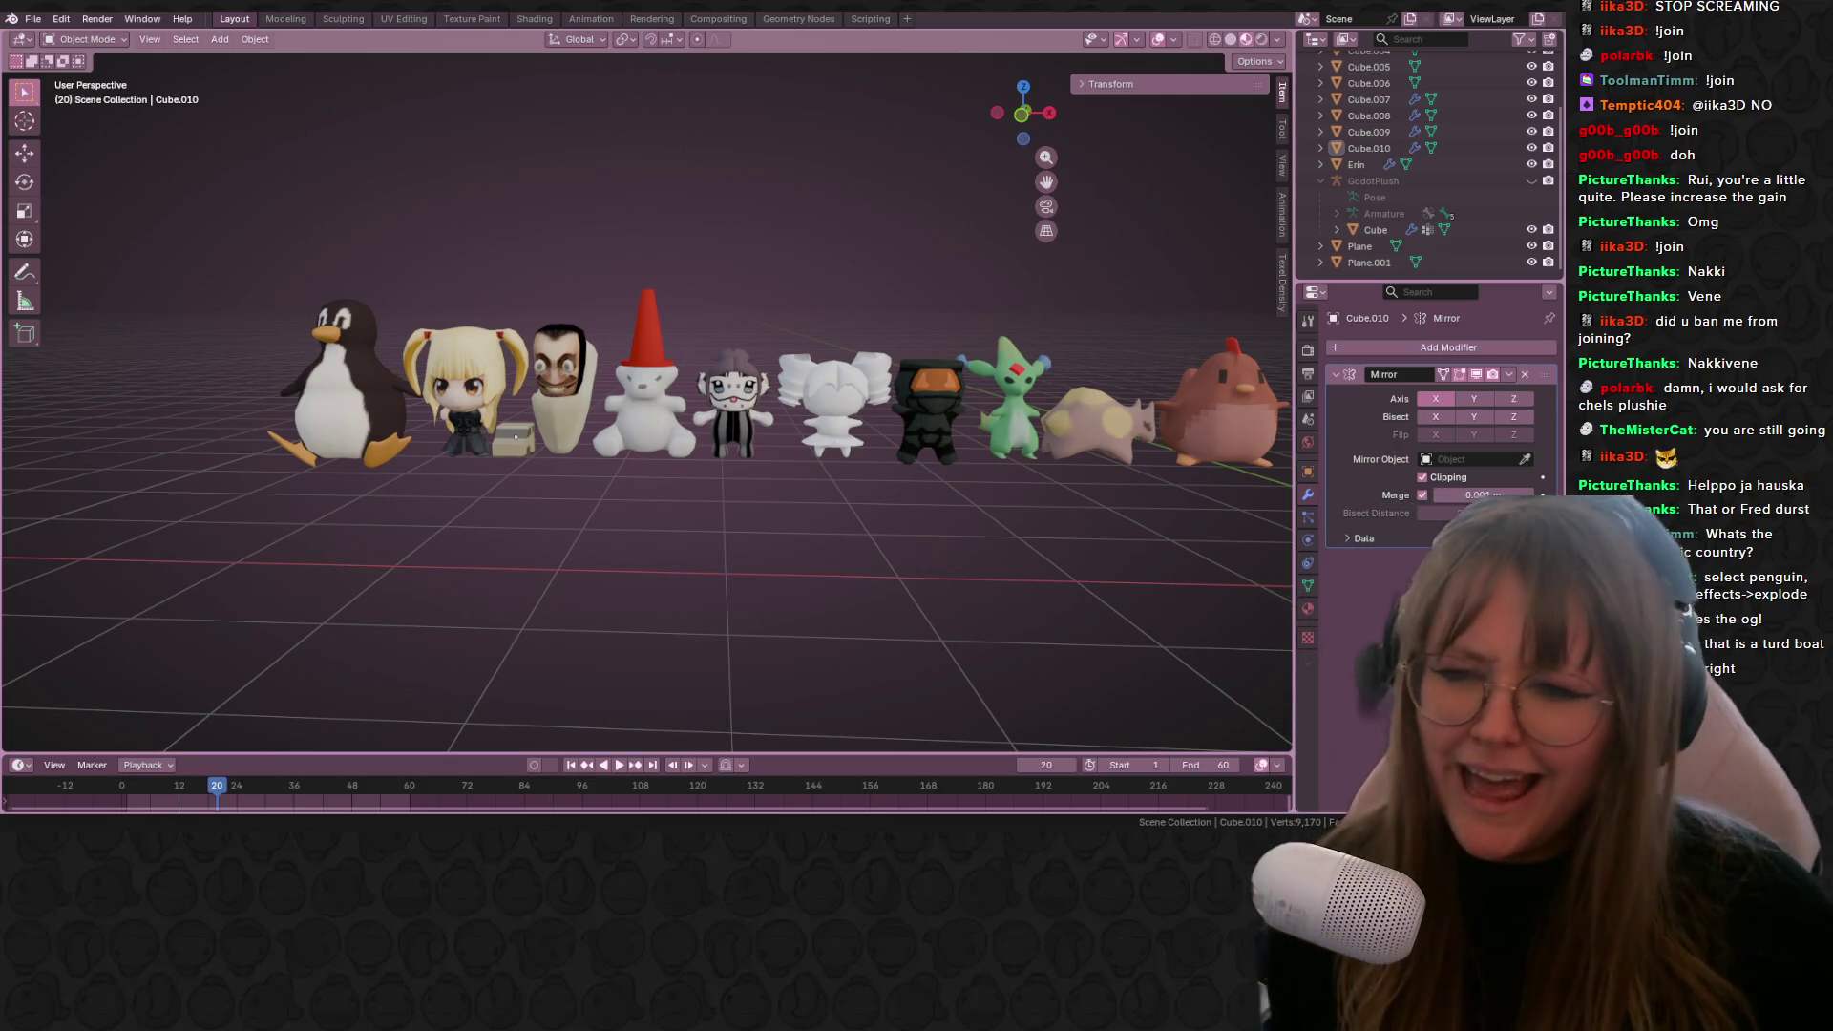
scroll(958, 320, down, 1)
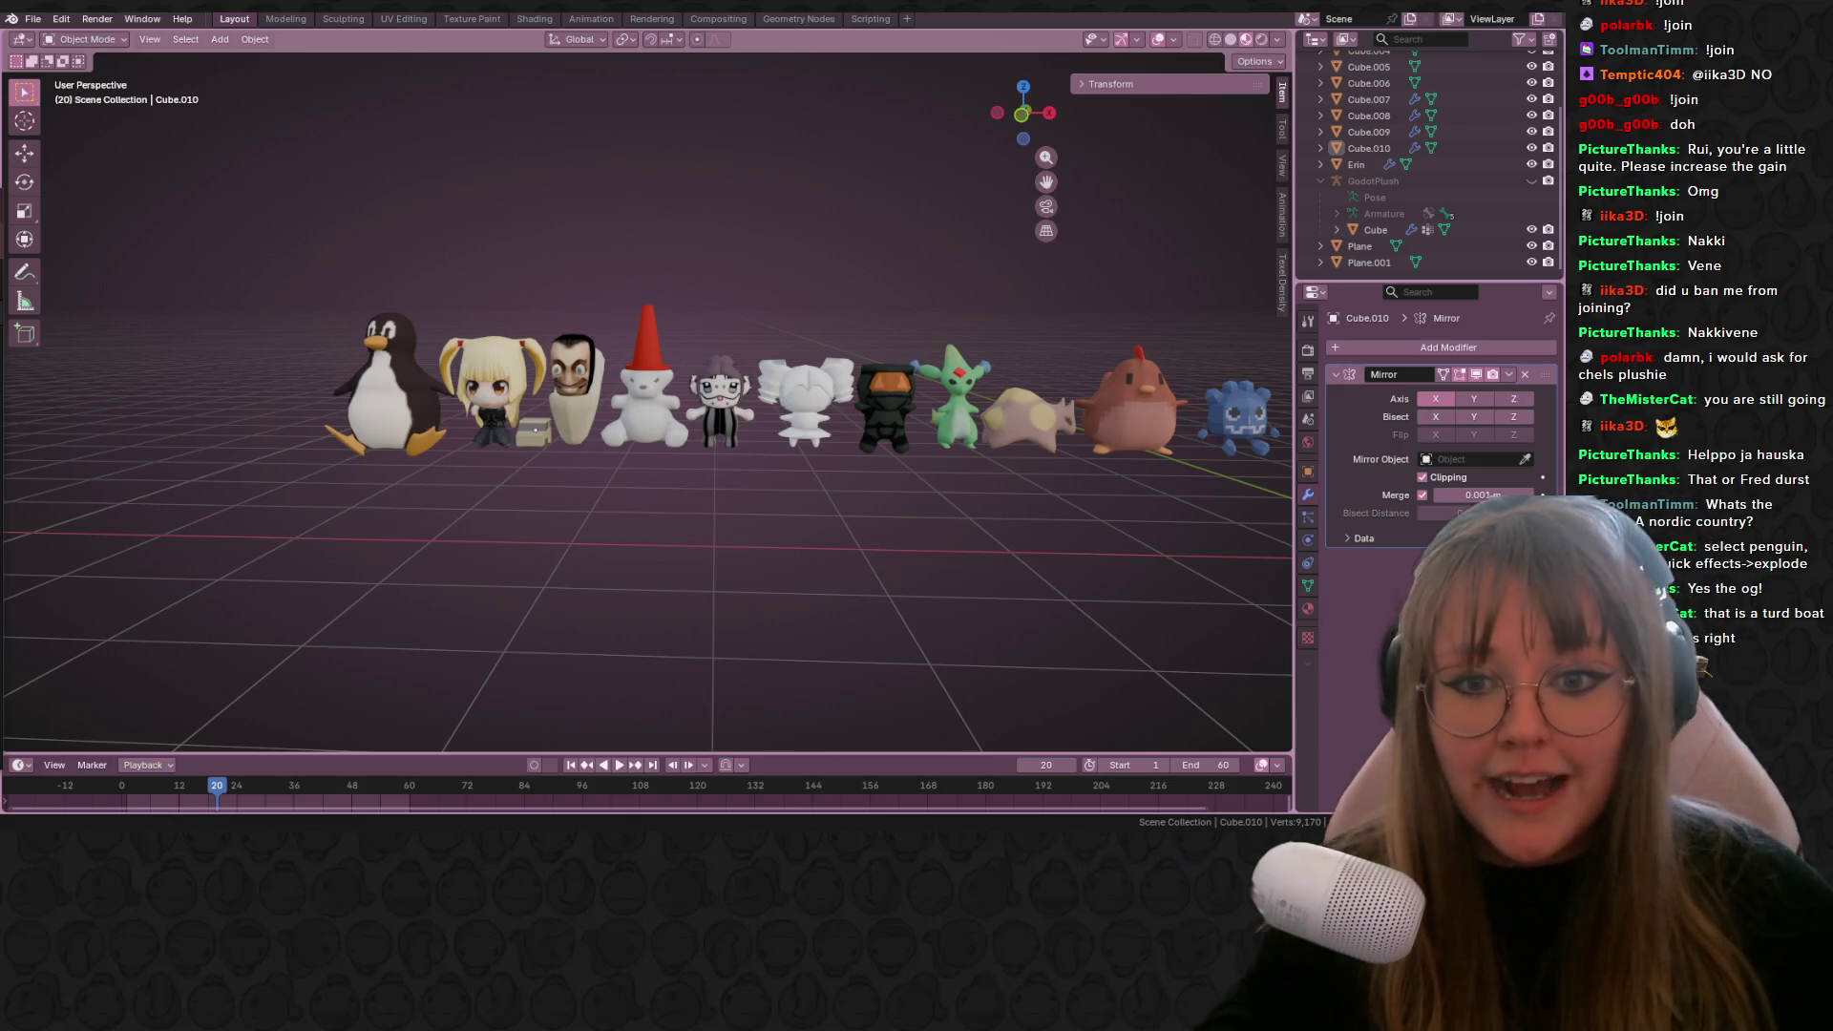
scroll(578, 363, down, 1)
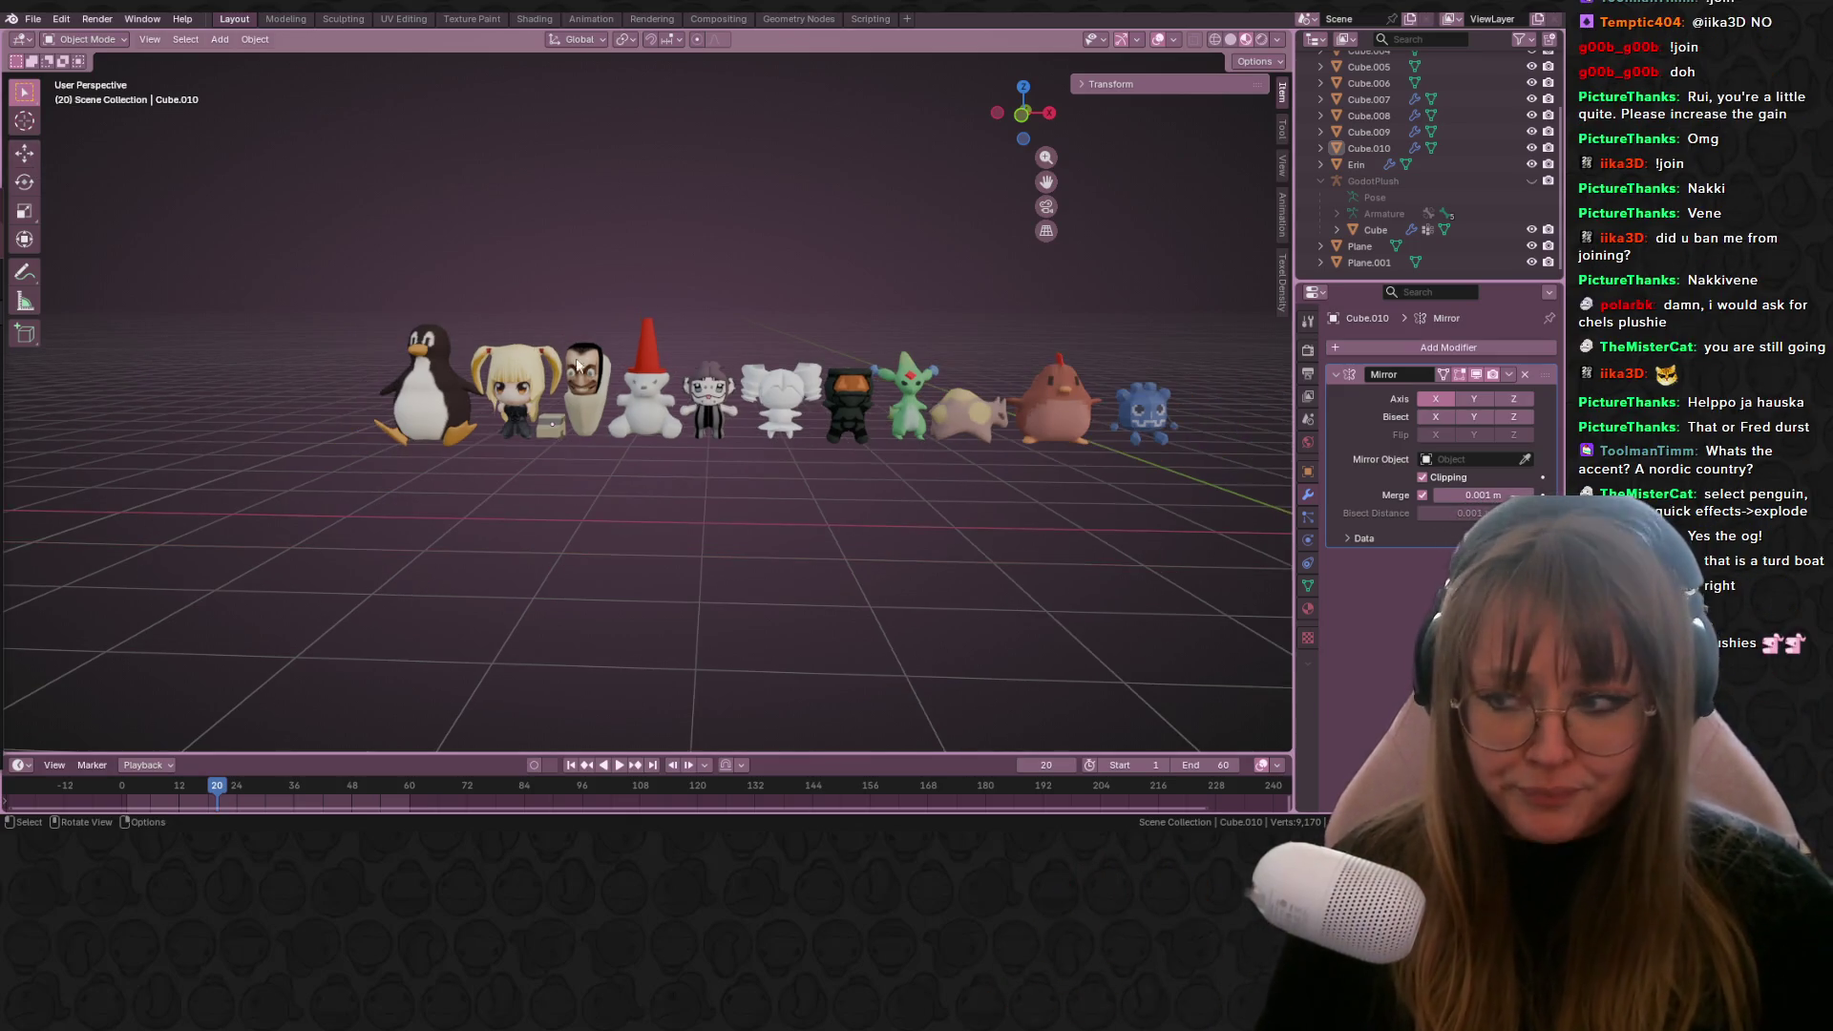
click(1025, 129)
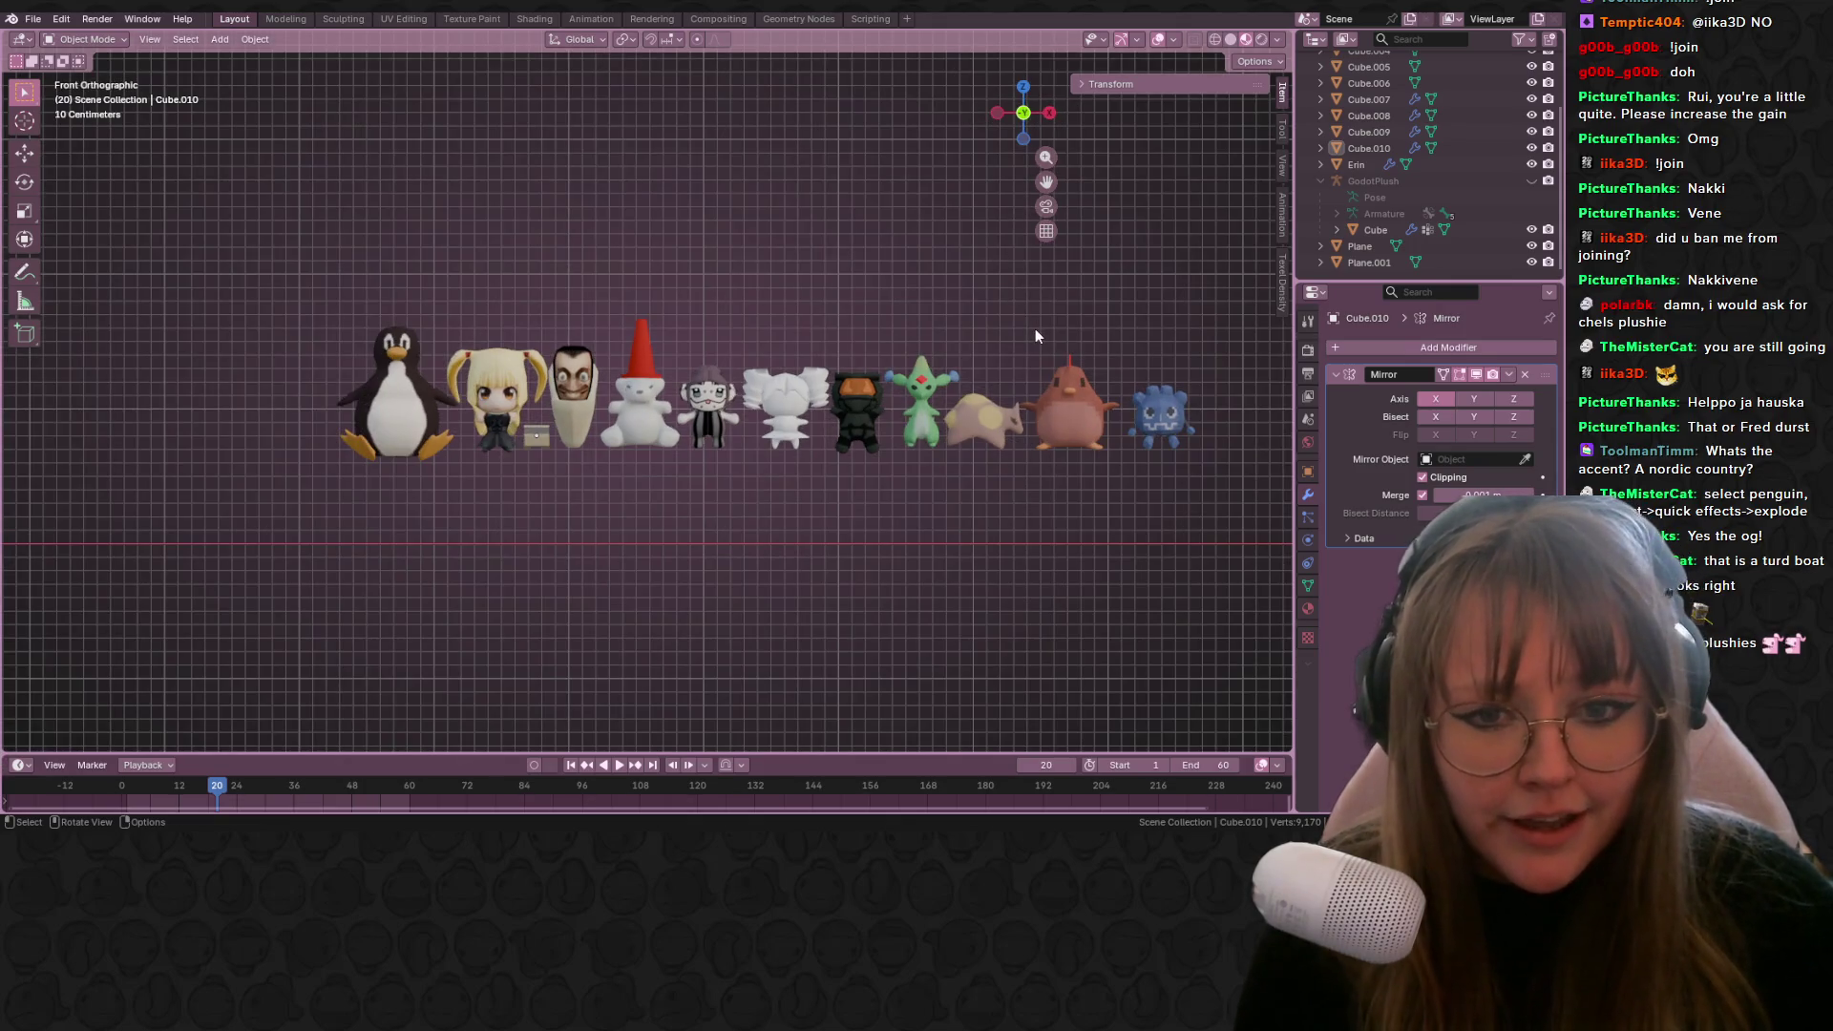
scroll(999, 405, up, 4)
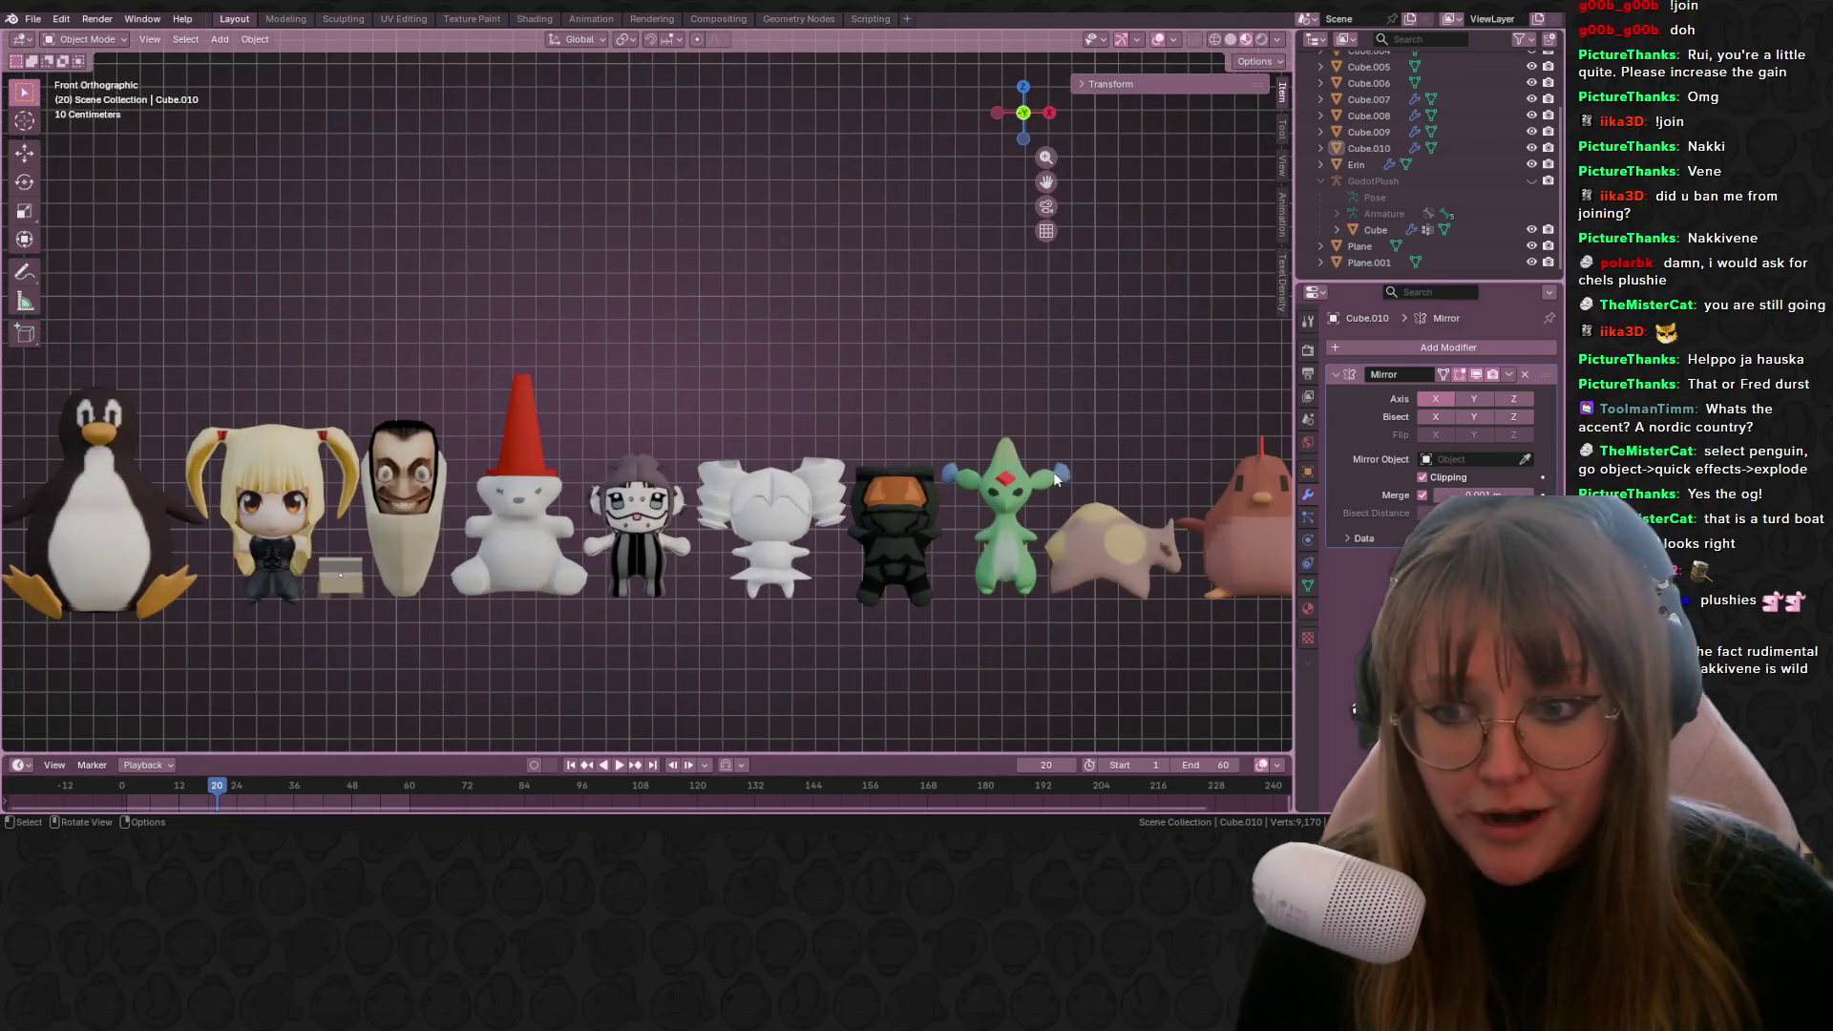
scroll(1012, 439, down, 1)
mouse_move(977, 409)
shift+middle_down()
mouse_move(844, 365)
mouse_move(854, 446)
shift+middle_up()
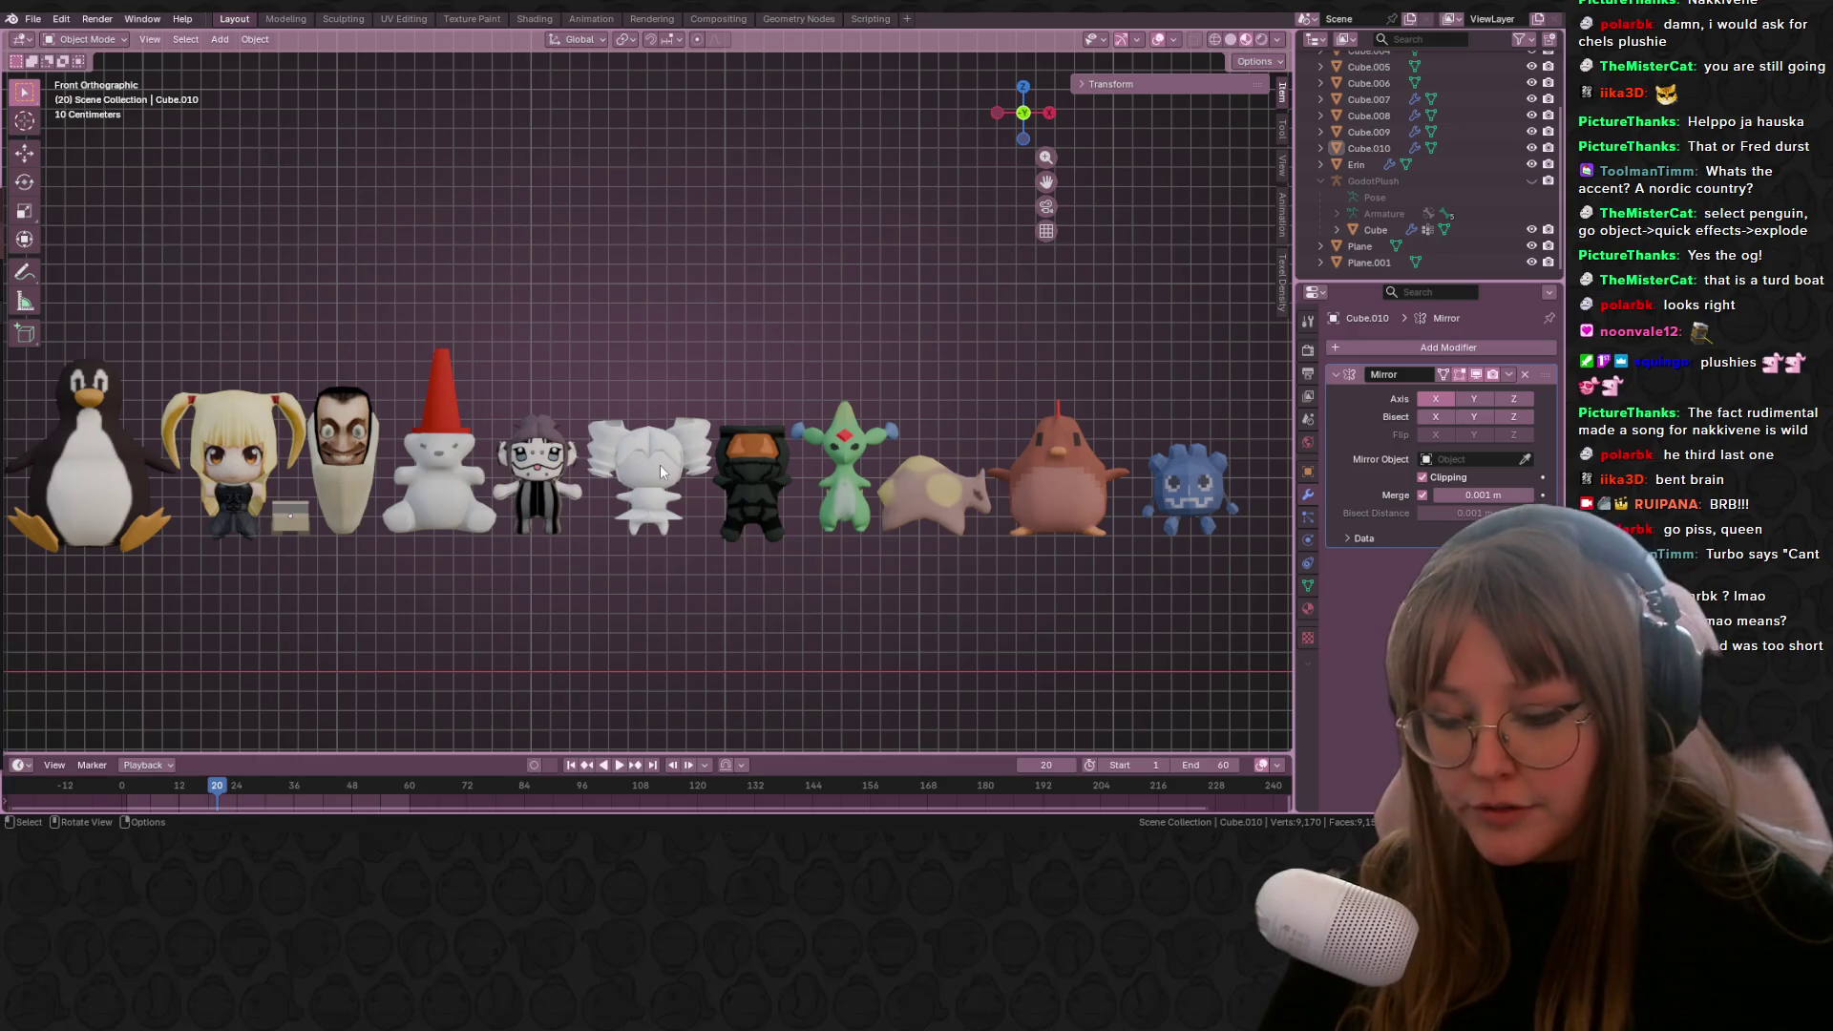
key(XF86AudioLowerVolume)
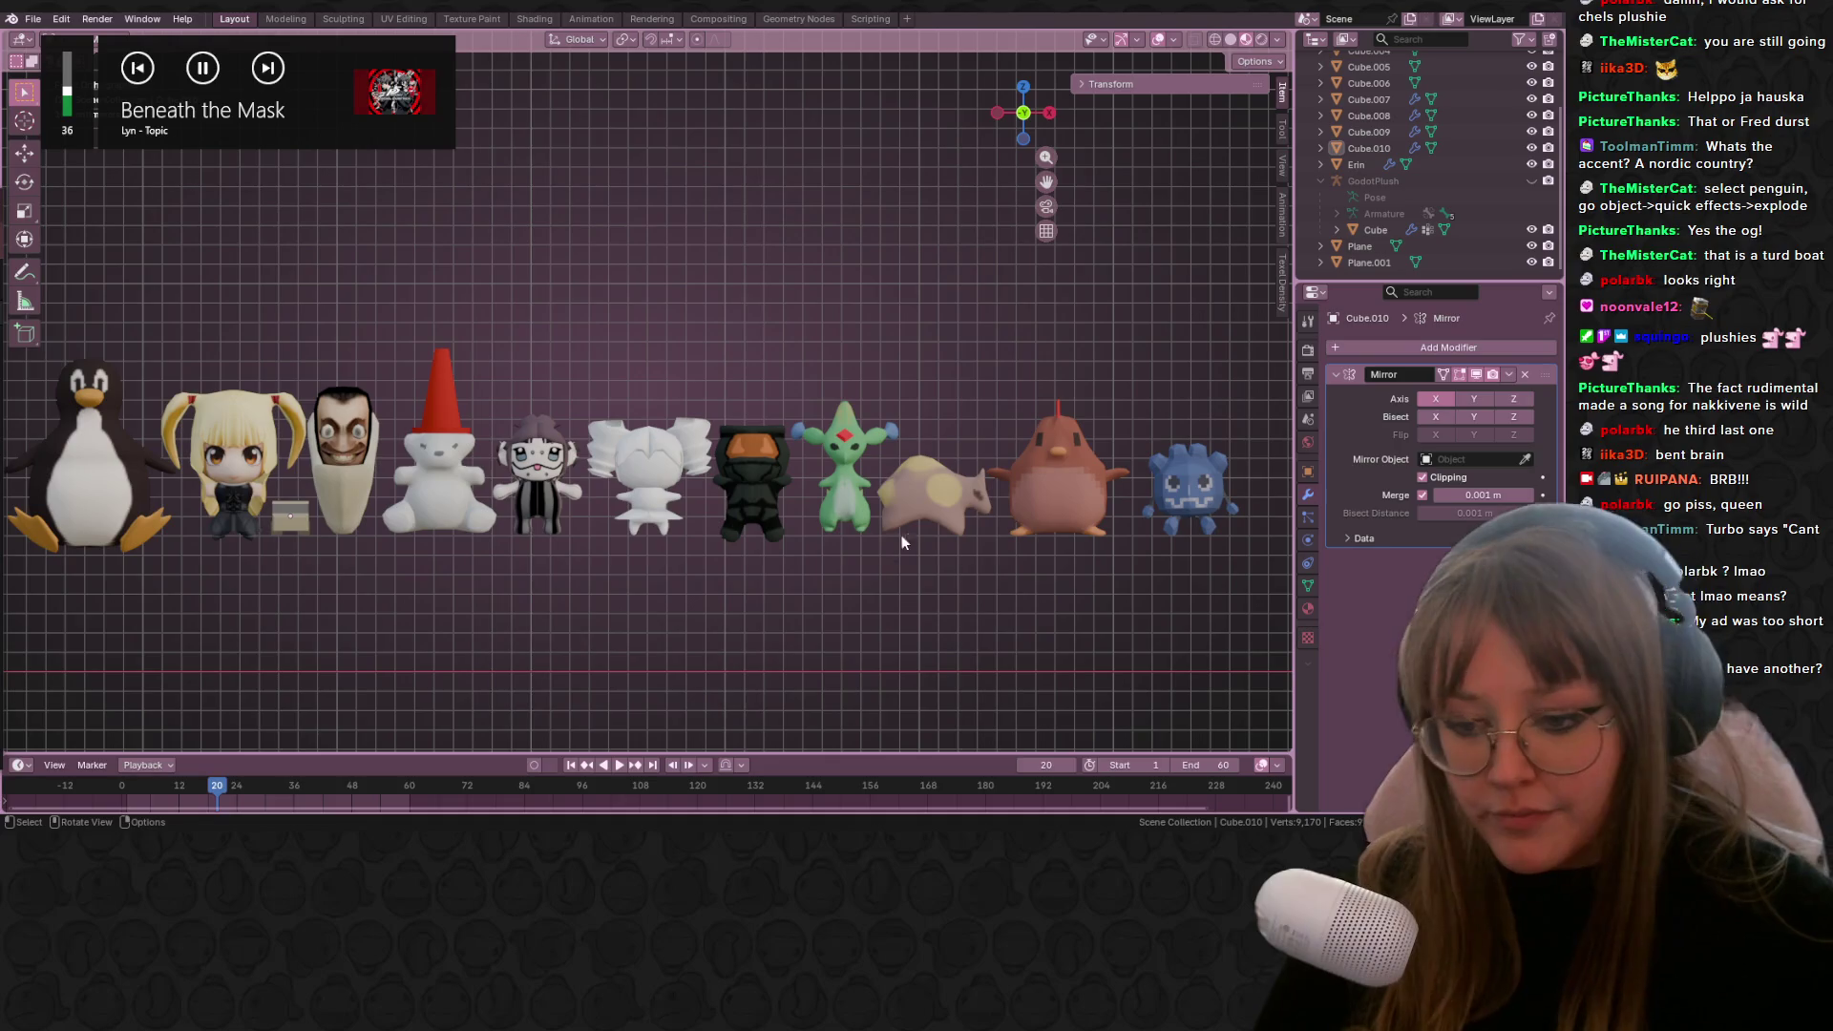
shift+middle_drag(1068, 546, 598, 484)
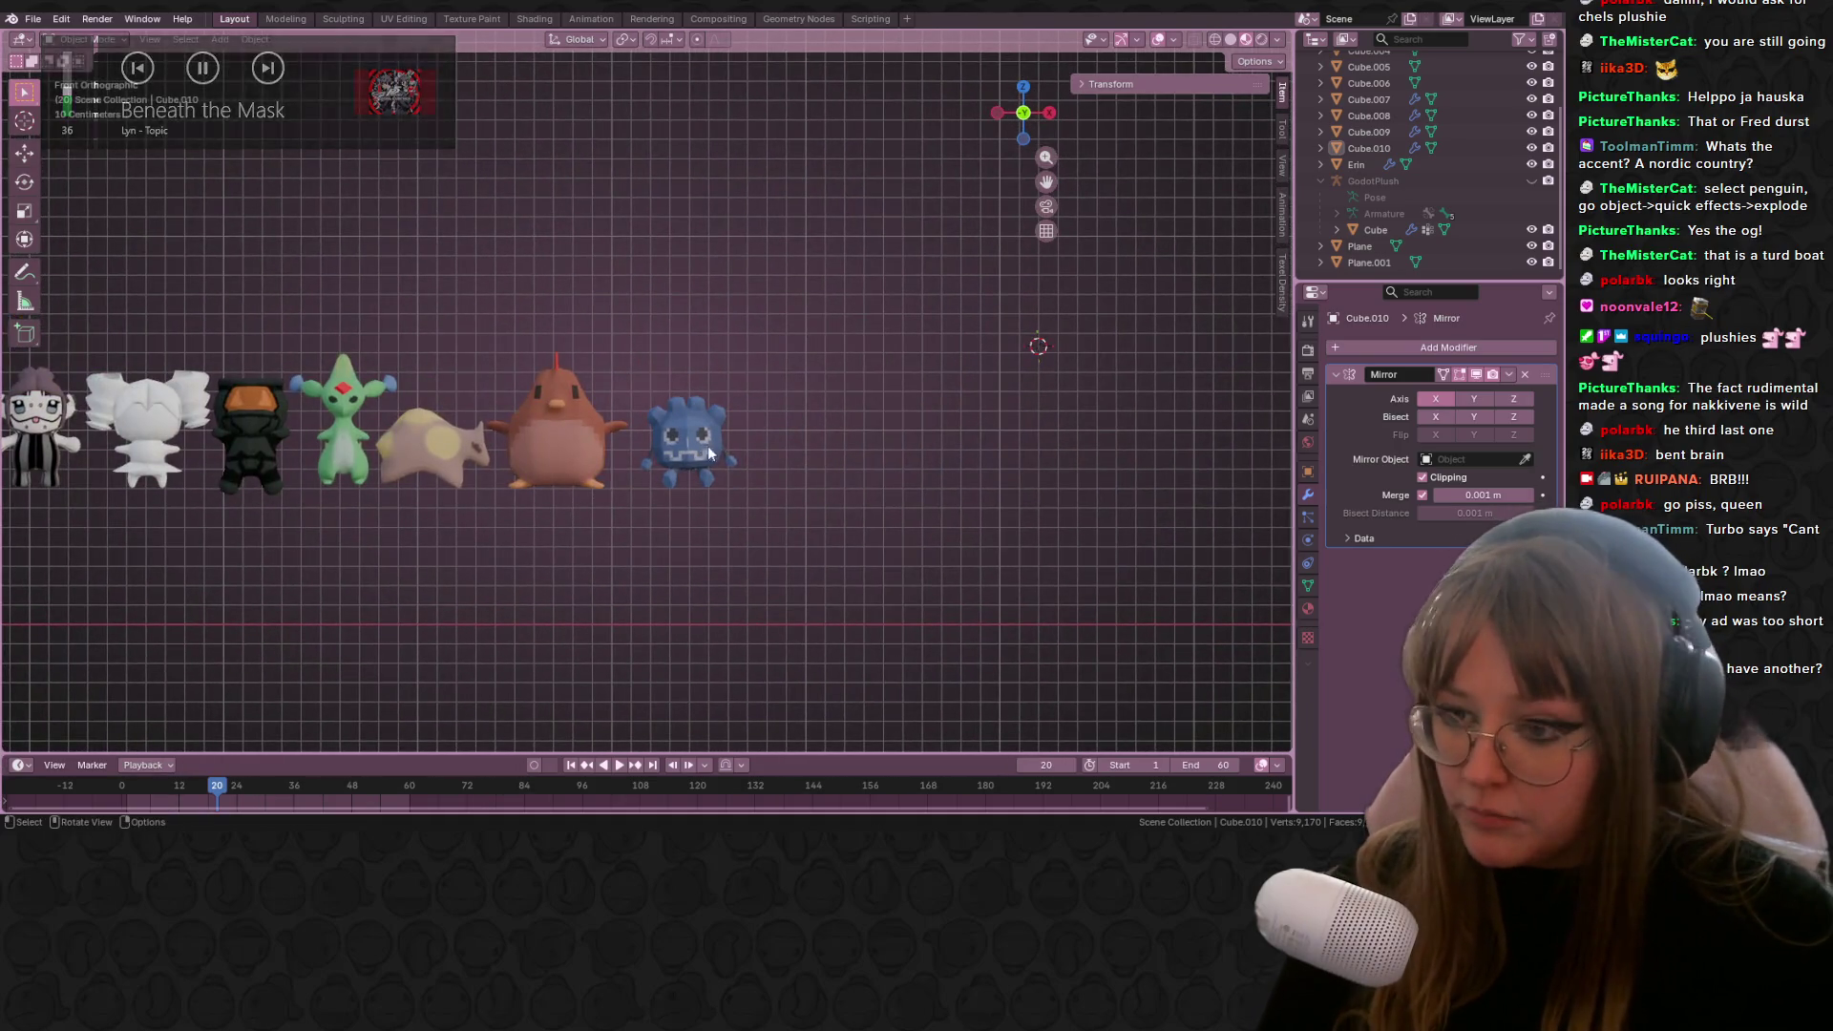
scroll(535, 483, down, 2)
shift+middle_drag(471, 487, 700, 435)
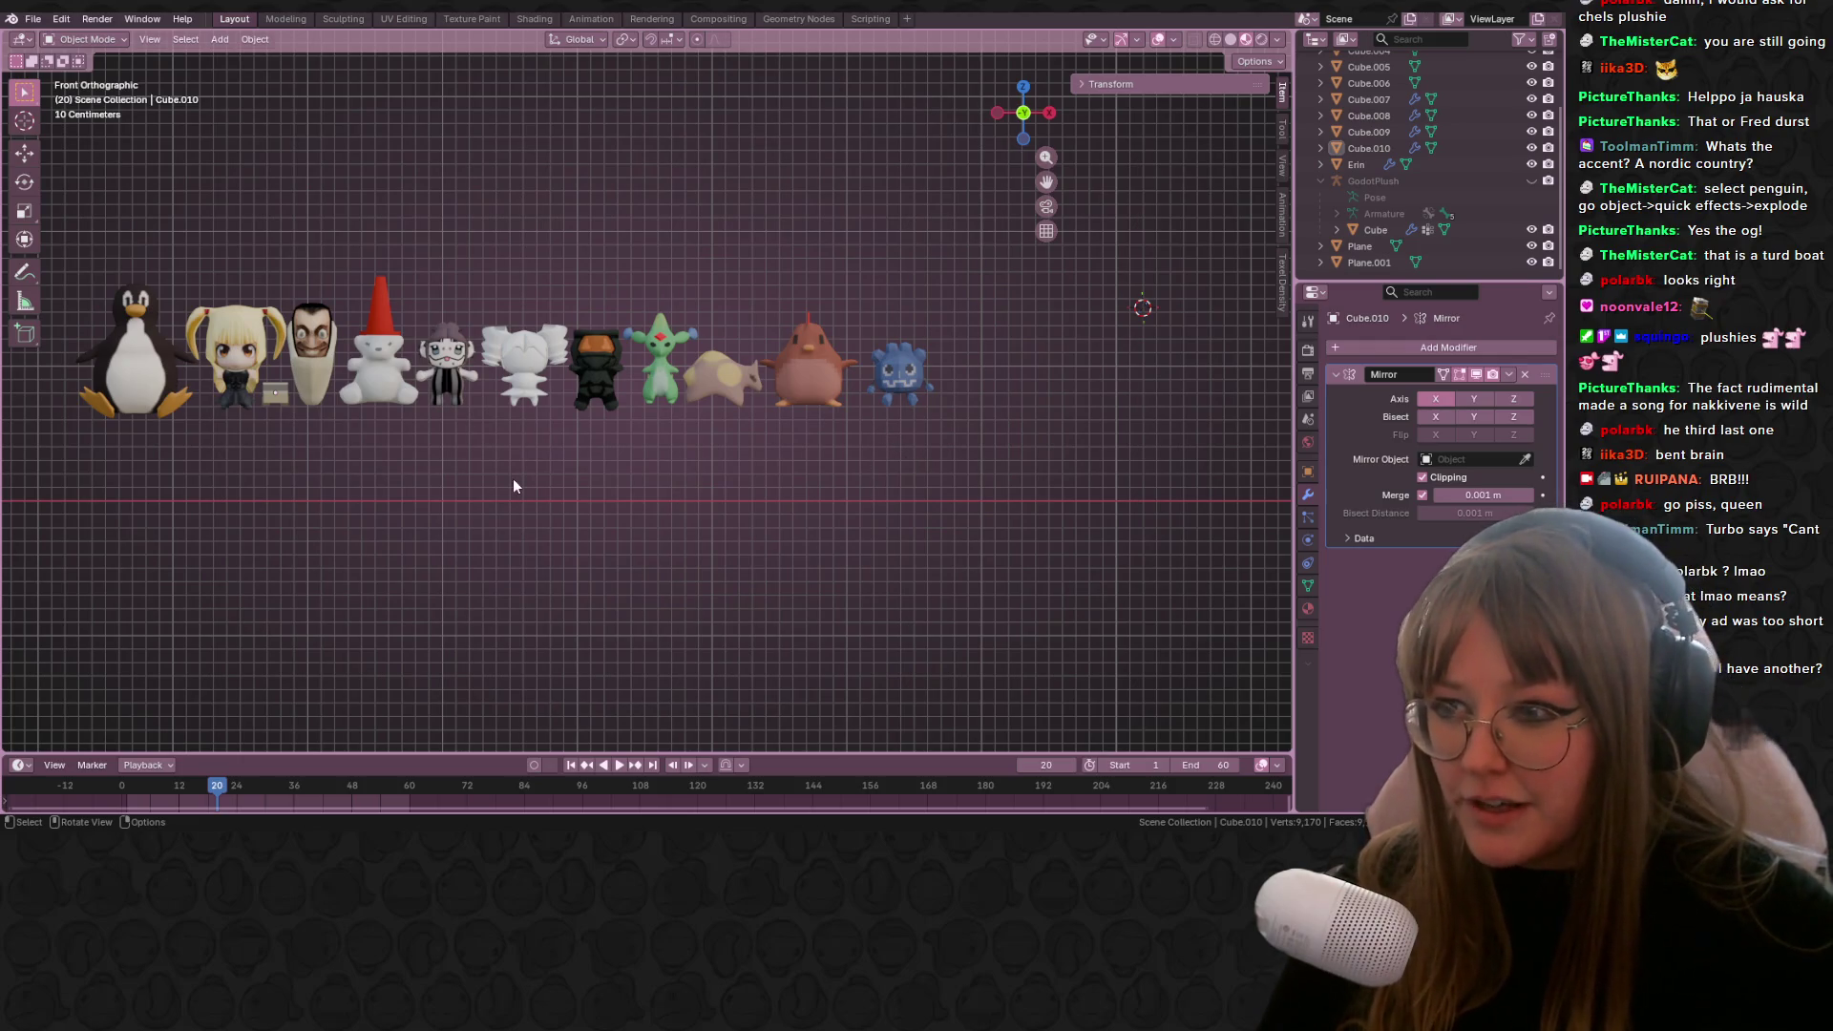
scroll(513, 486, down, 1)
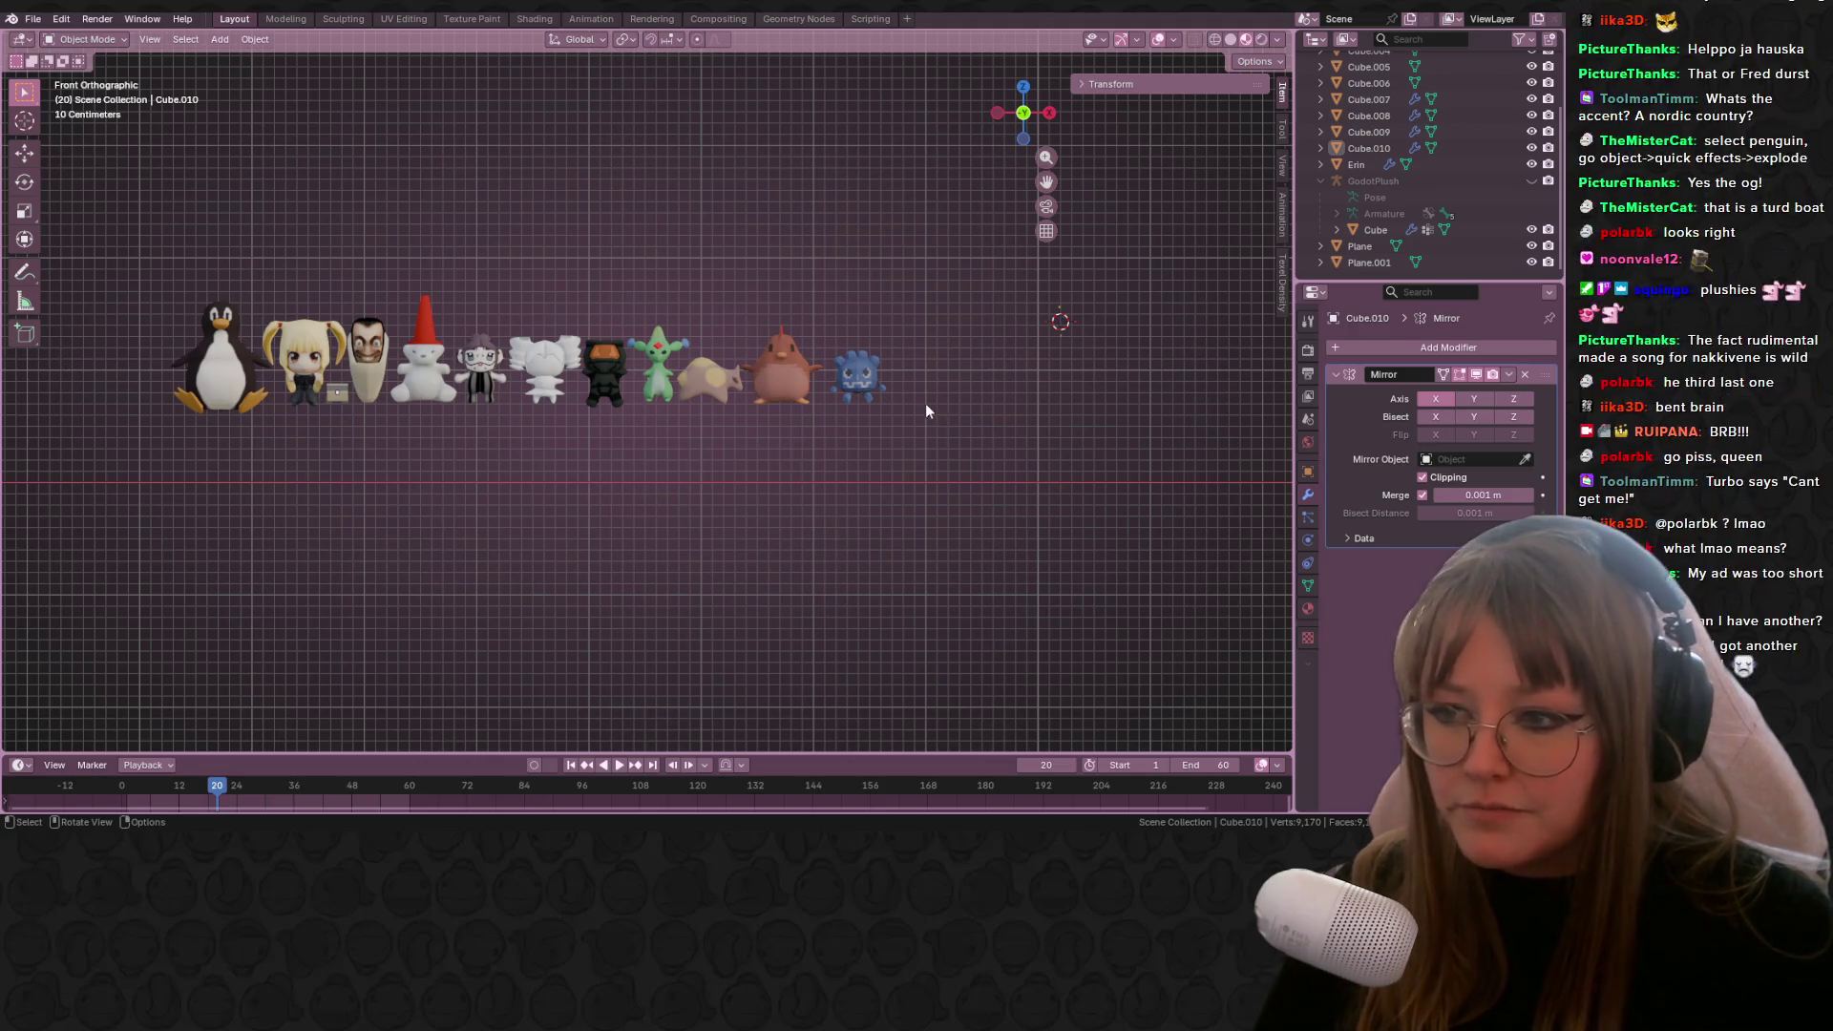
scroll(925, 412, up, 1)
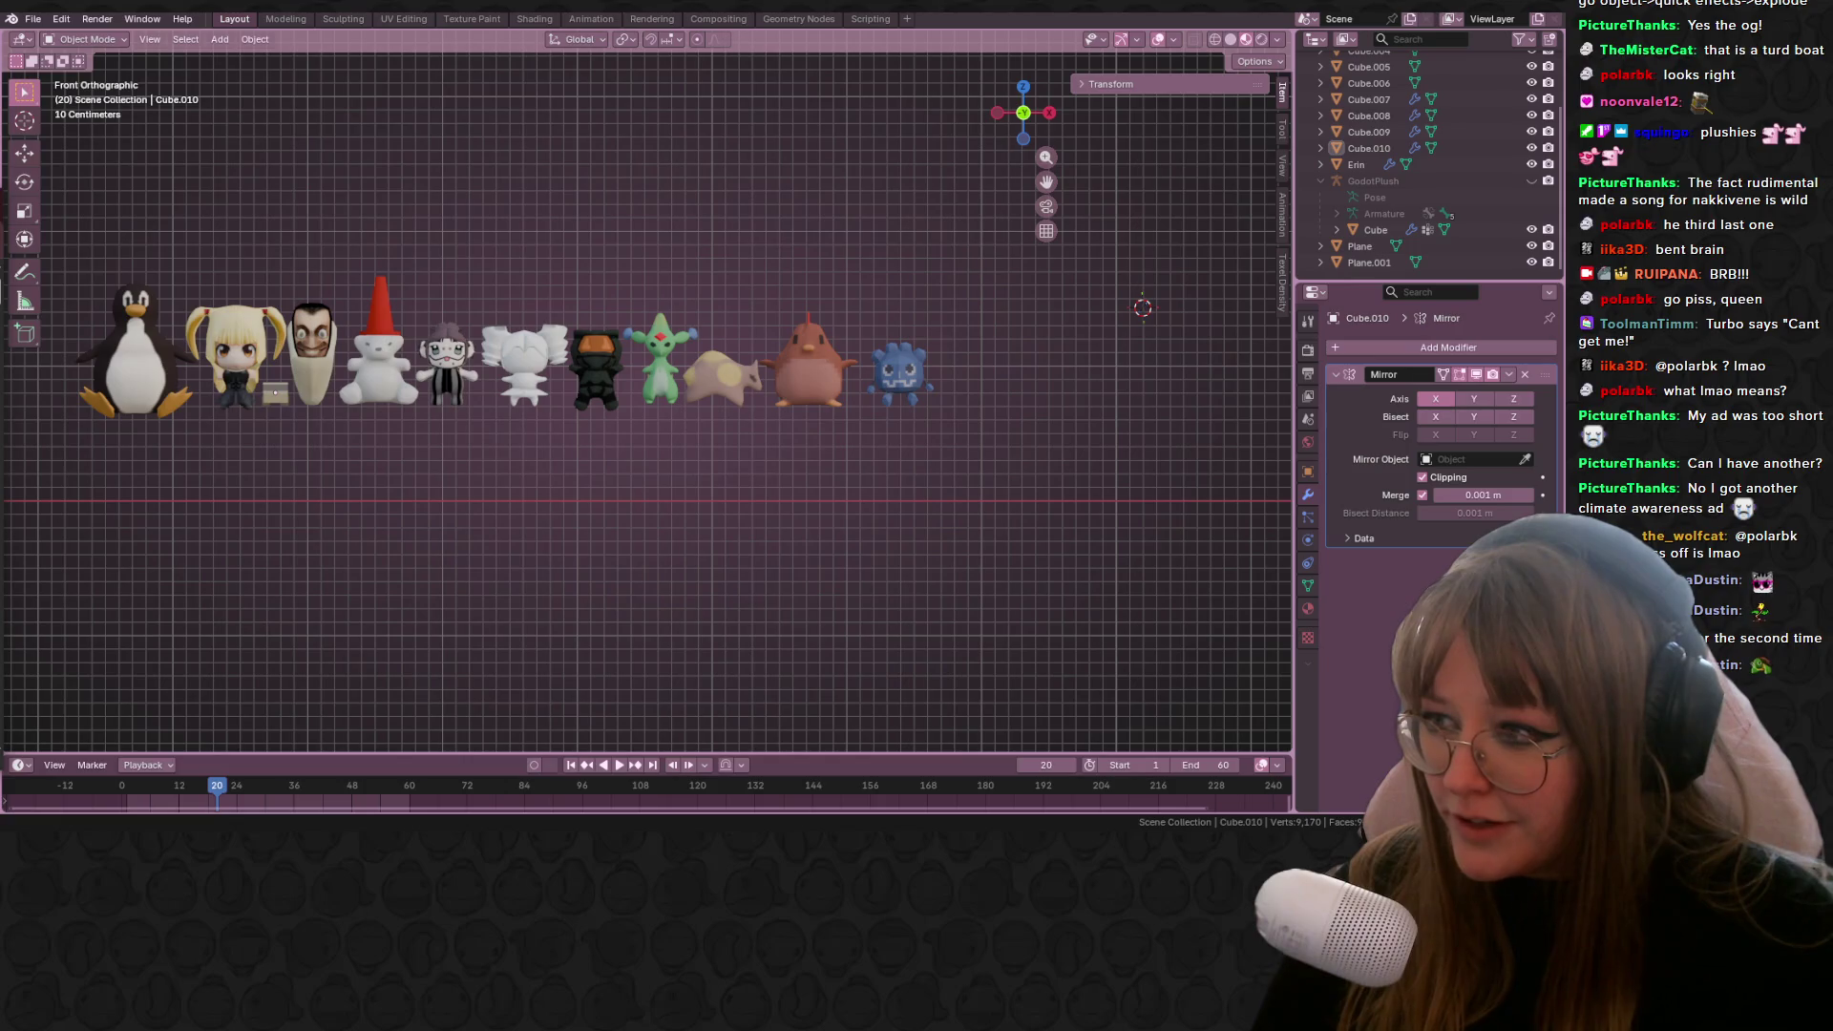
mouse_move(1210, 219)
shift+middle_down()
mouse_move(1016, 215)
mouse_move(804, 346)
mouse_move(736, 360)
shift+middle_up()
Step: Add a torus mesh (1 m major, 0.25 m minor radius) beside the plush lineup
key(shift+a)
mouse_move(728, 365)
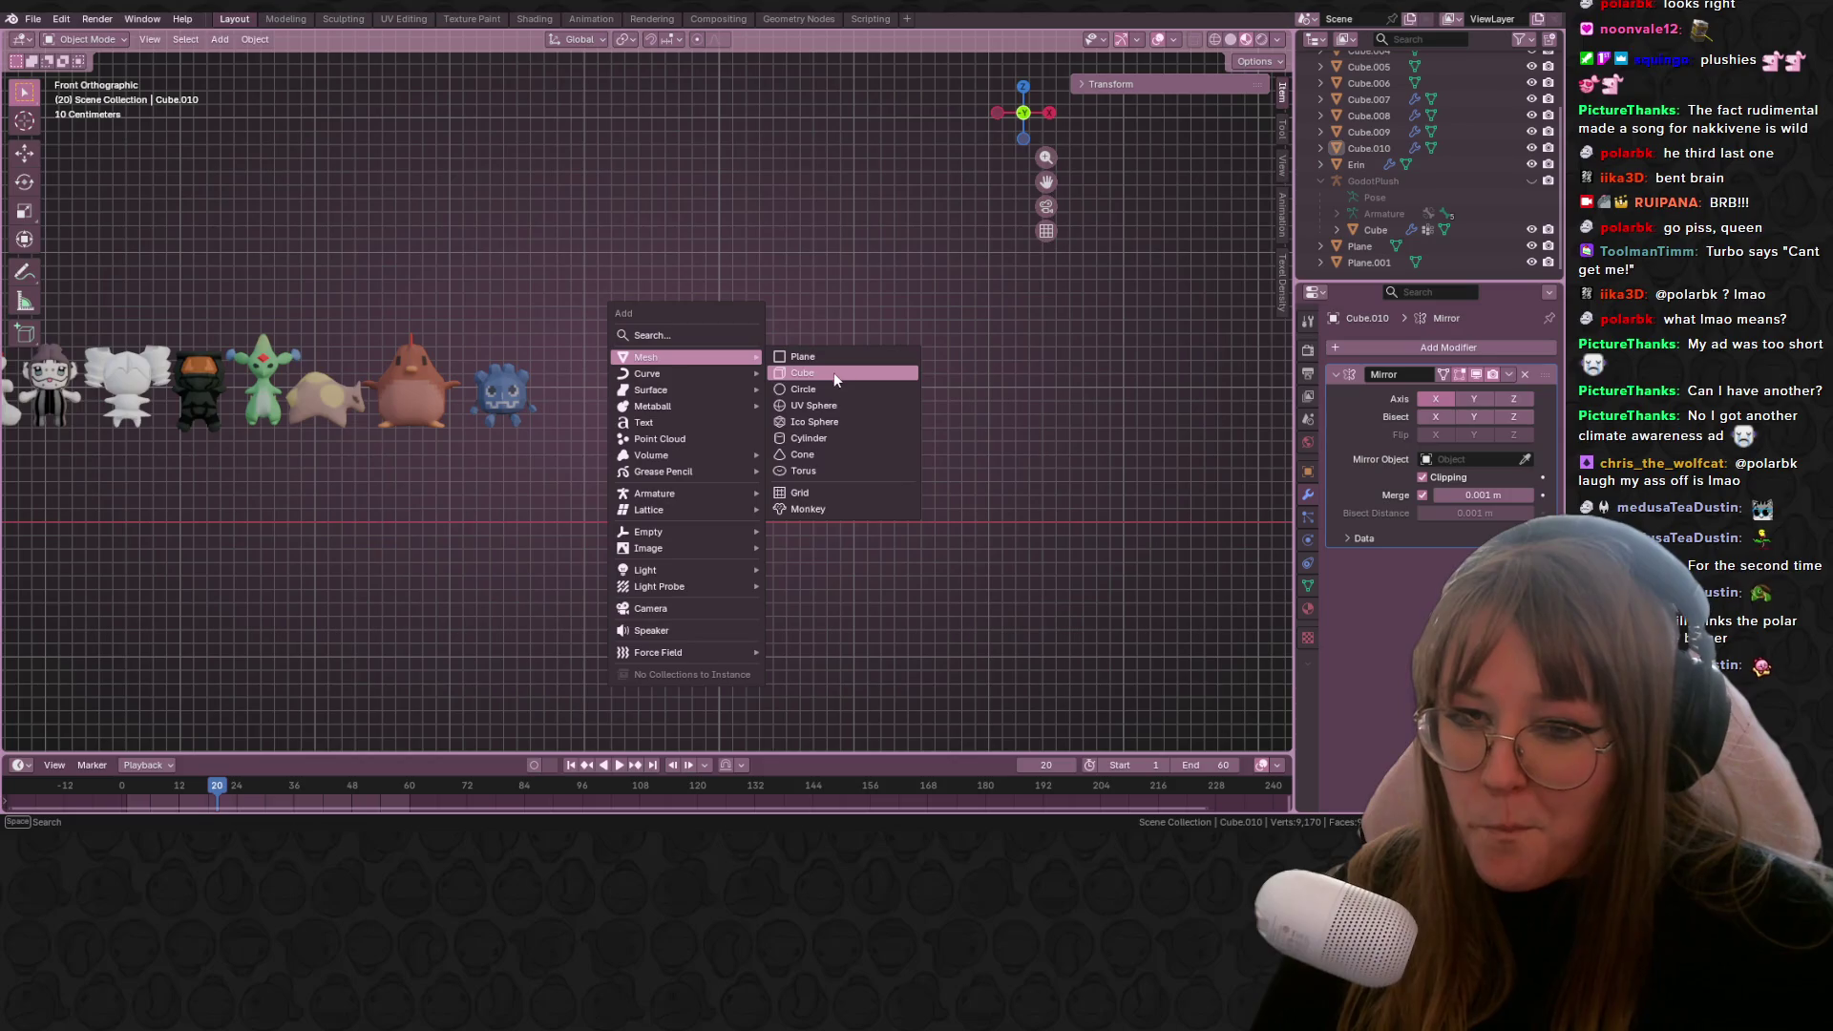
click(835, 471)
middle_drag(833, 474, 880, 302)
Step: Rotate the torus upright, view it from the front, and enter Edit Mode
click(1051, 115)
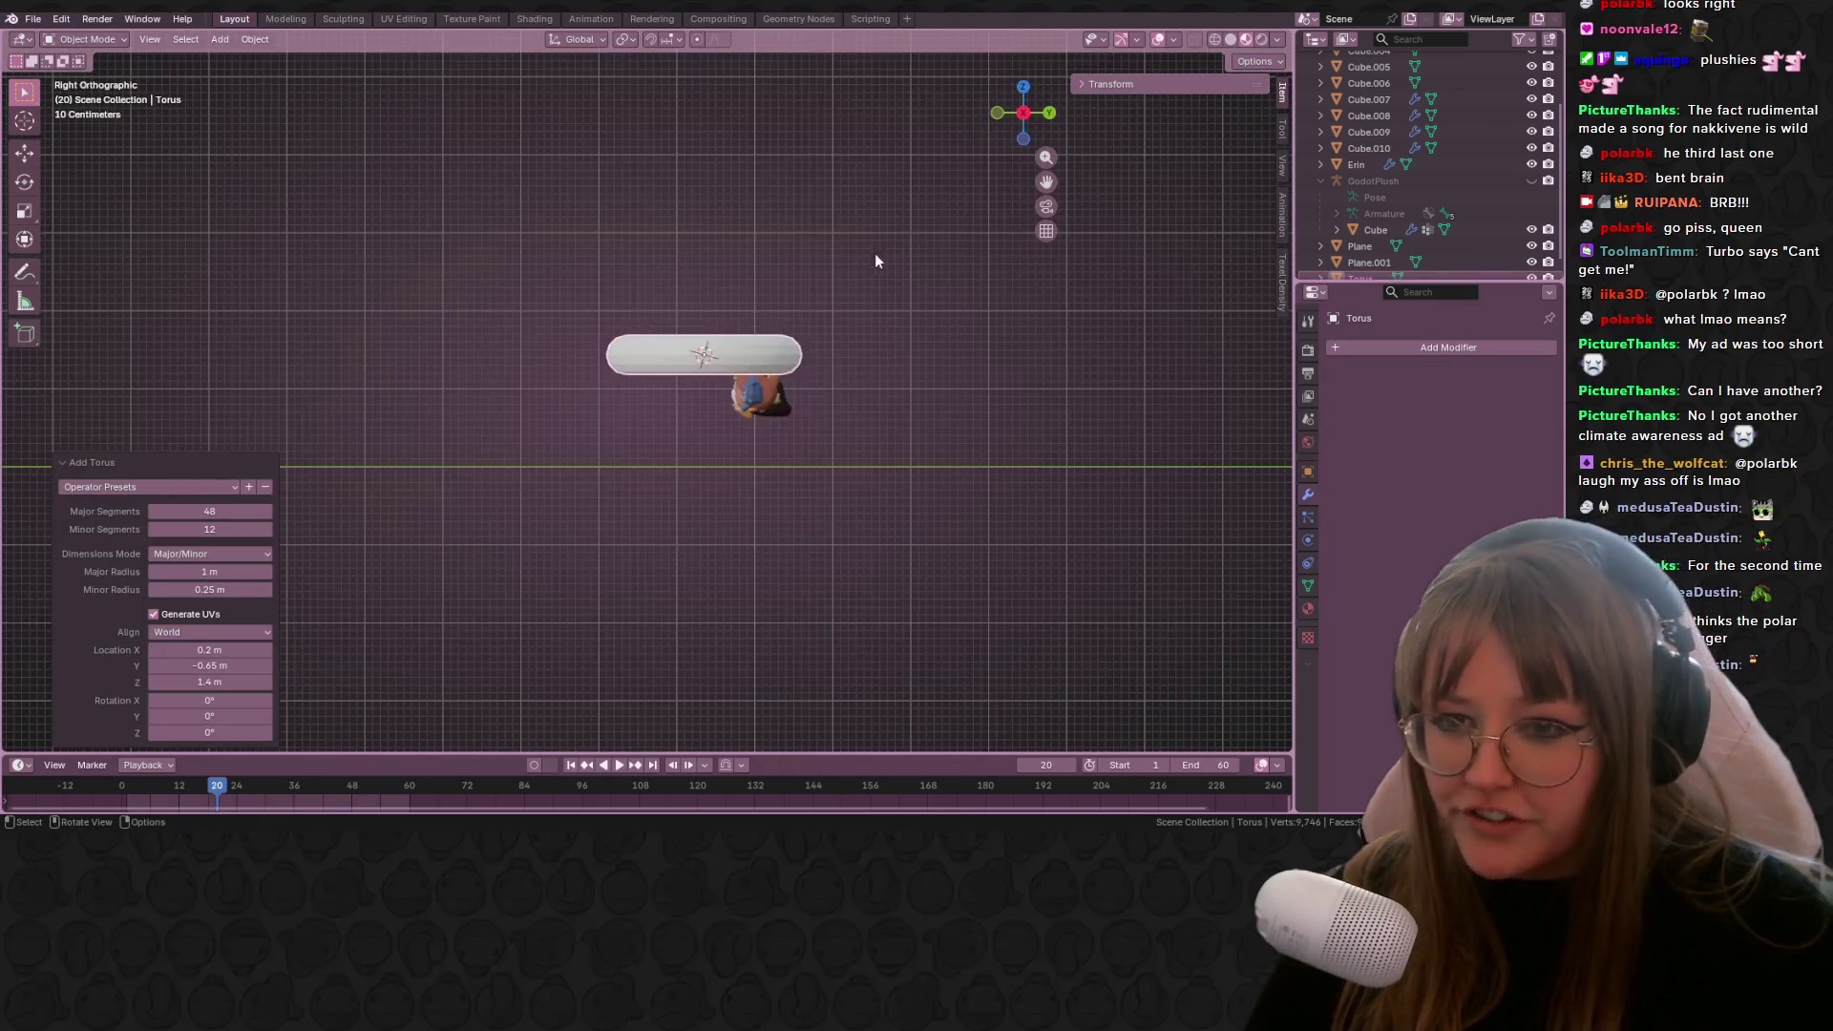
key(r)
click(626, 221)
key(r)
click(920, 77)
click(1001, 111)
scroll(844, 231, up, 4)
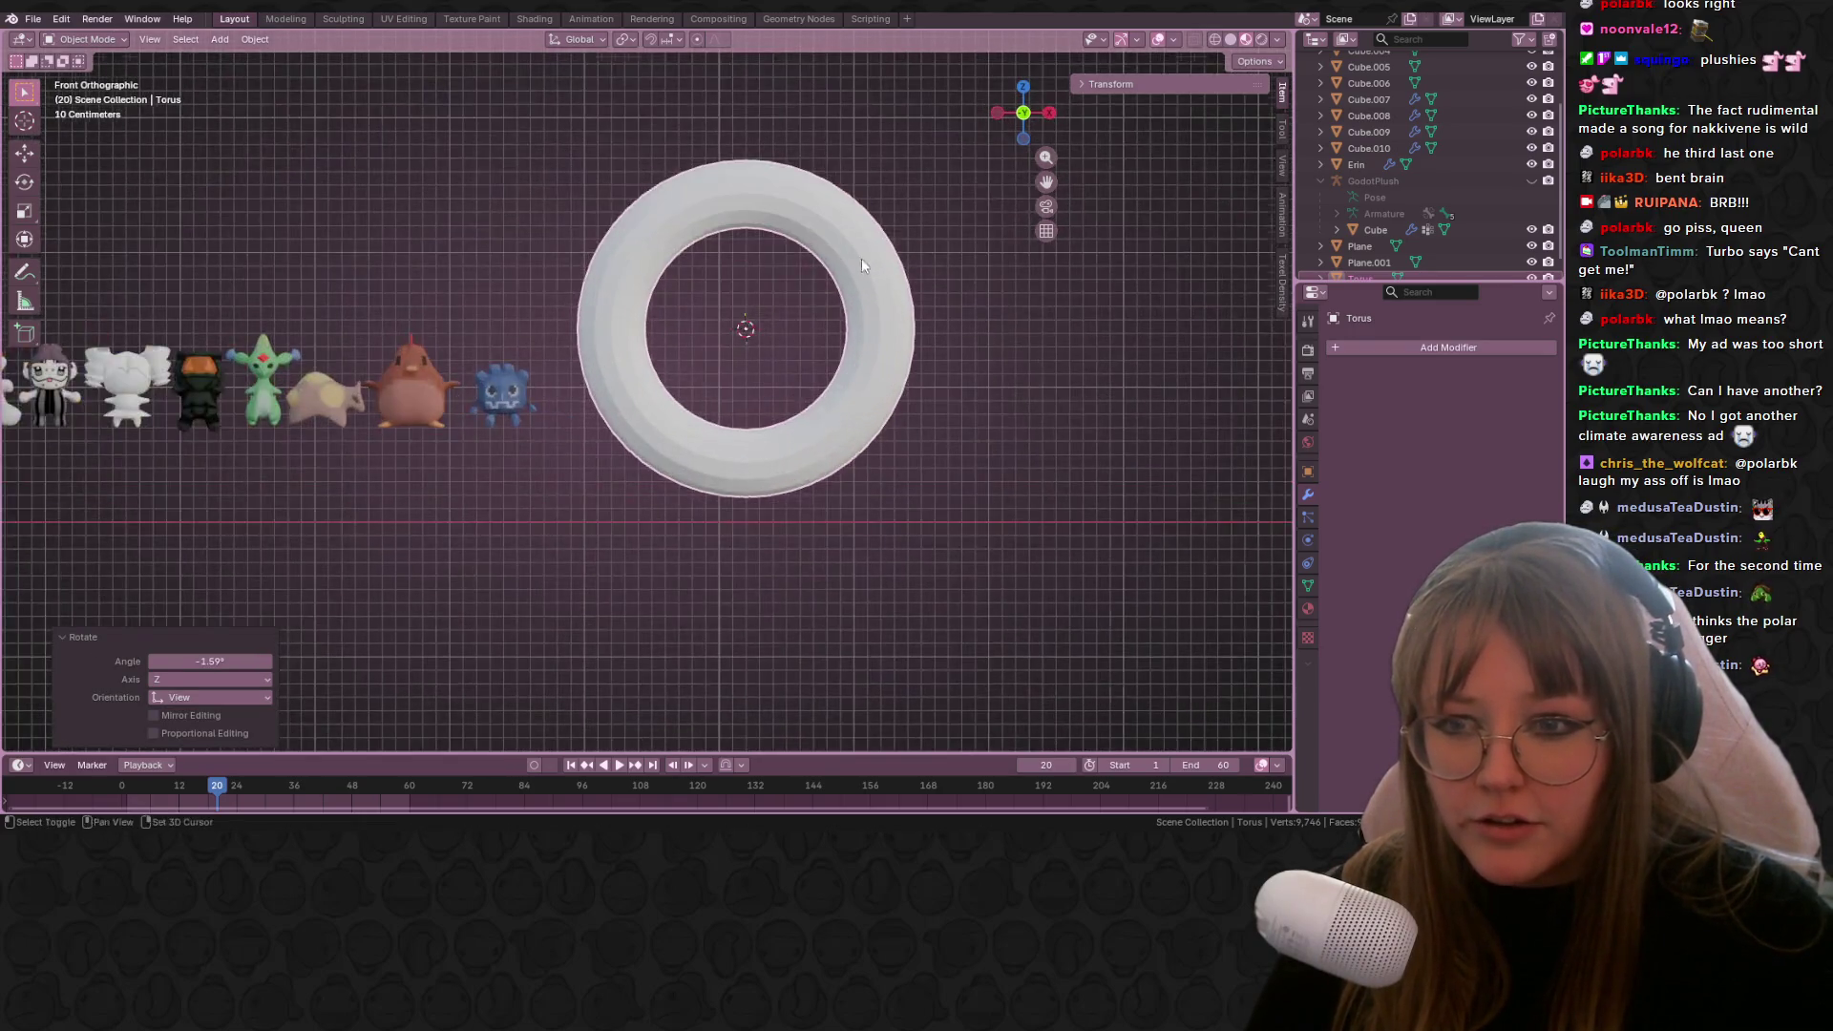
key(Tab)
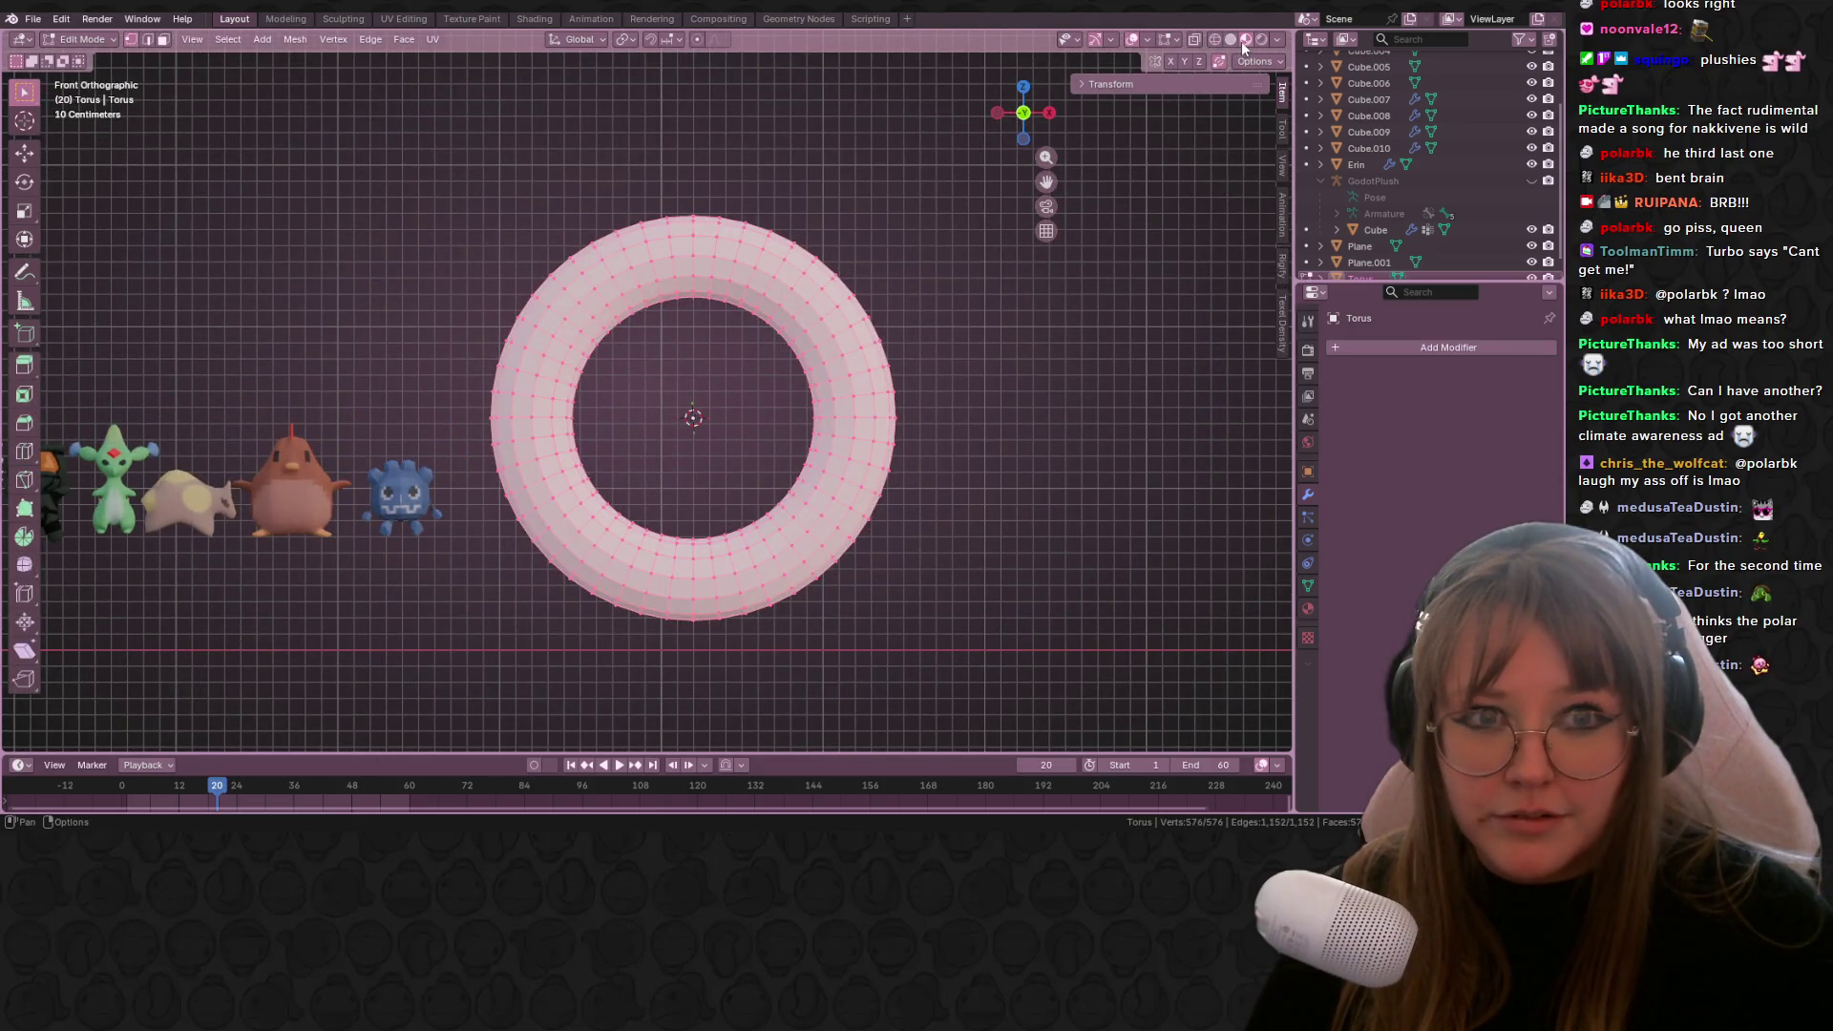
Step: Switch the viewport to Solid shading and reframe the torus
click(1231, 39)
scroll(1072, 398, down, 2)
shift+middle_drag(576, 284, 413, 178)
Step: Box-select the torus's right half and delete those vertices, leaving a C-shaped half ring
drag(296, 111, 763, 344)
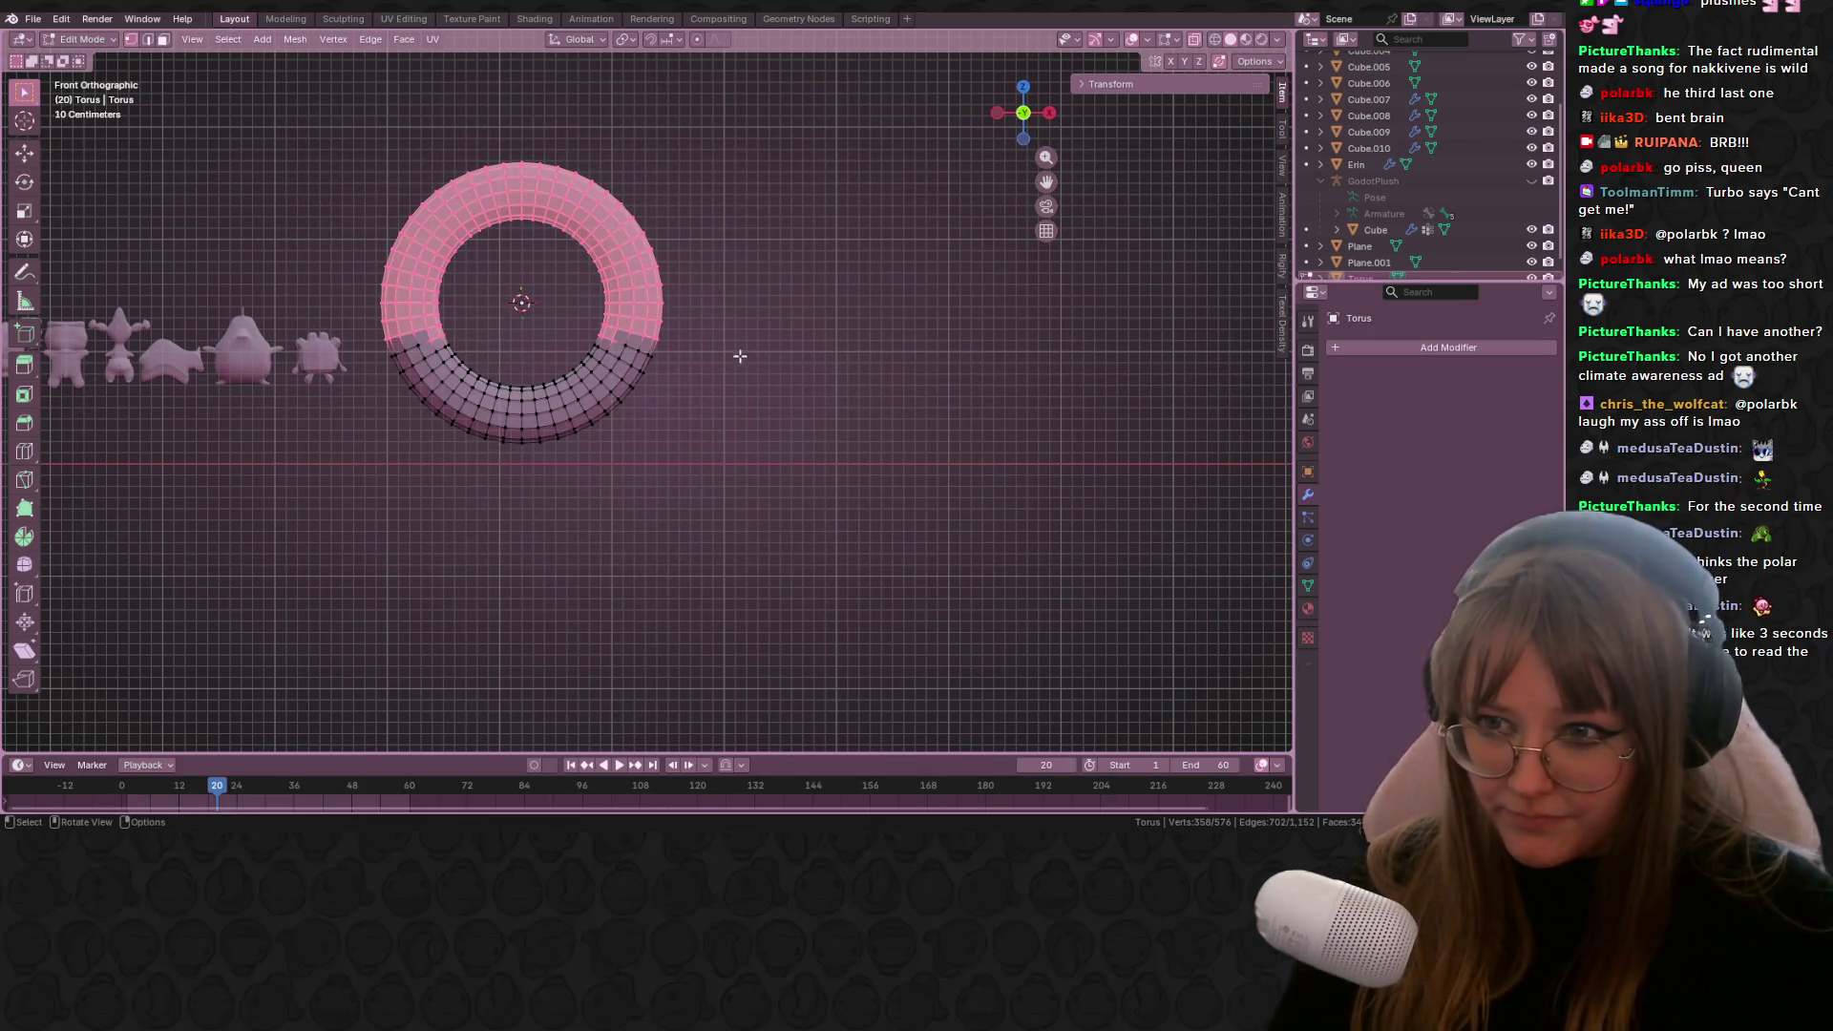
drag(532, 113, 795, 565)
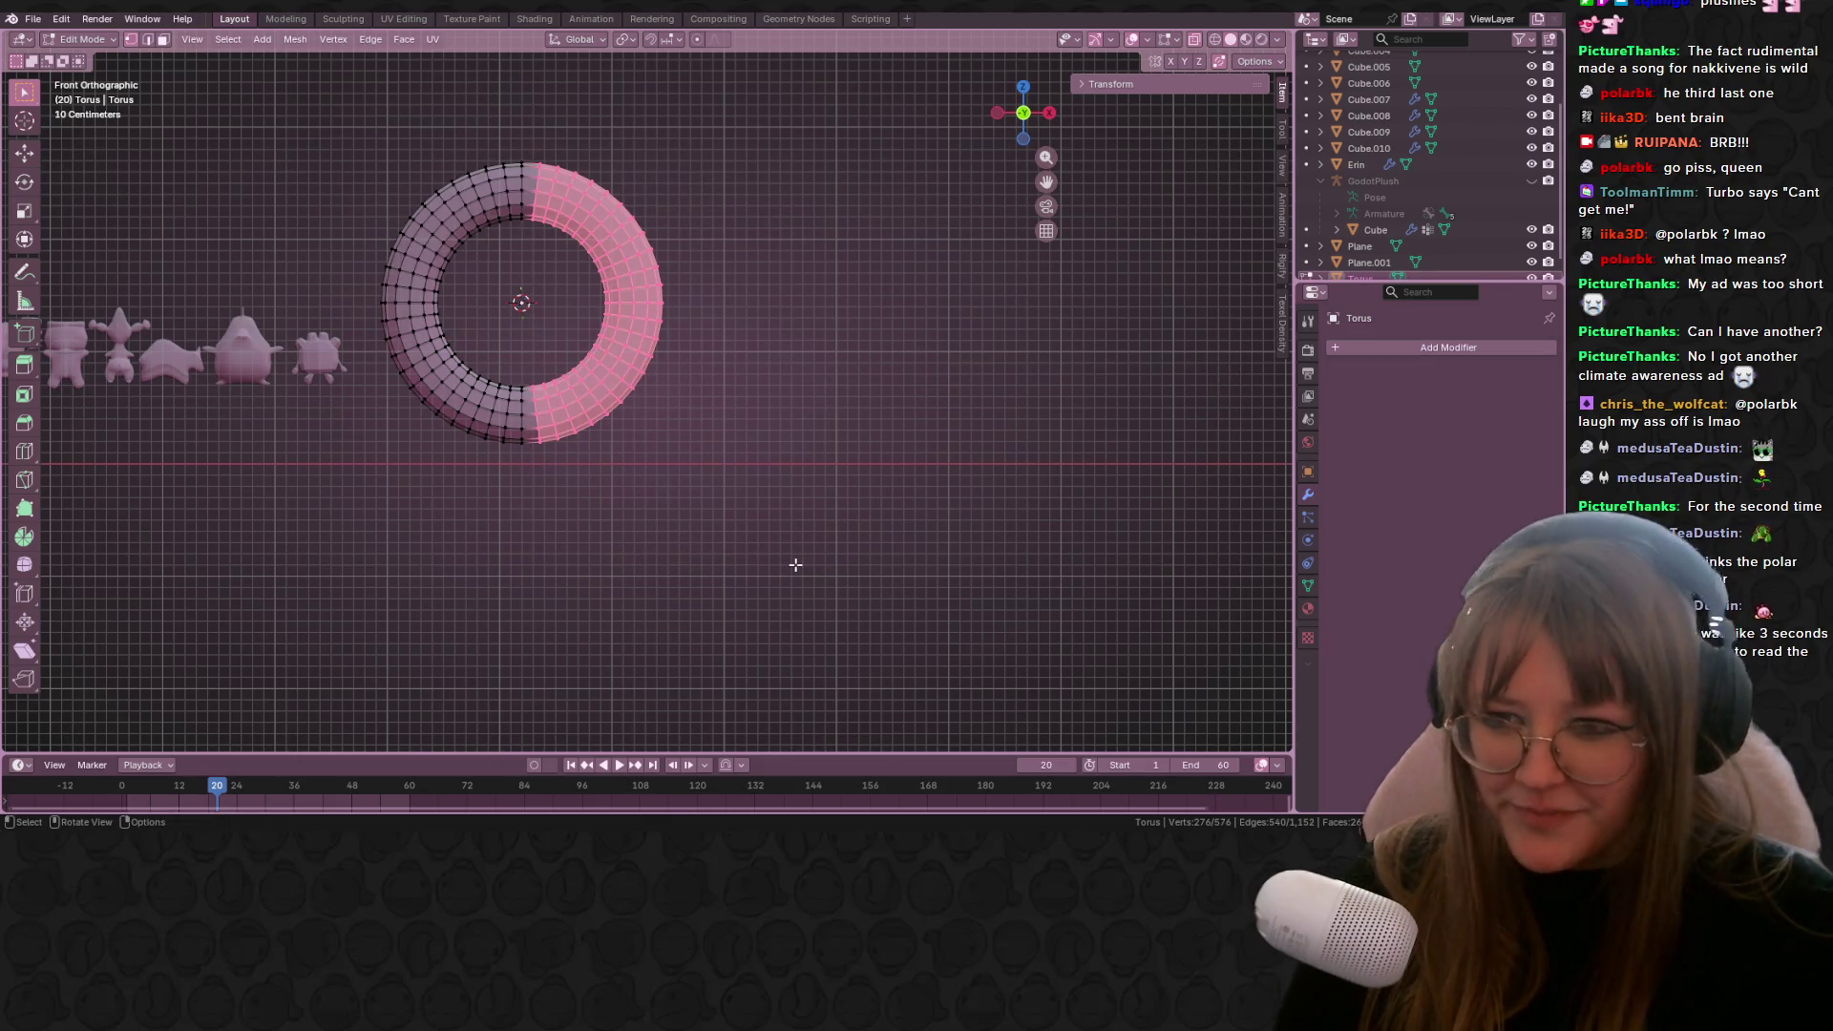
key(x)
click(733, 512)
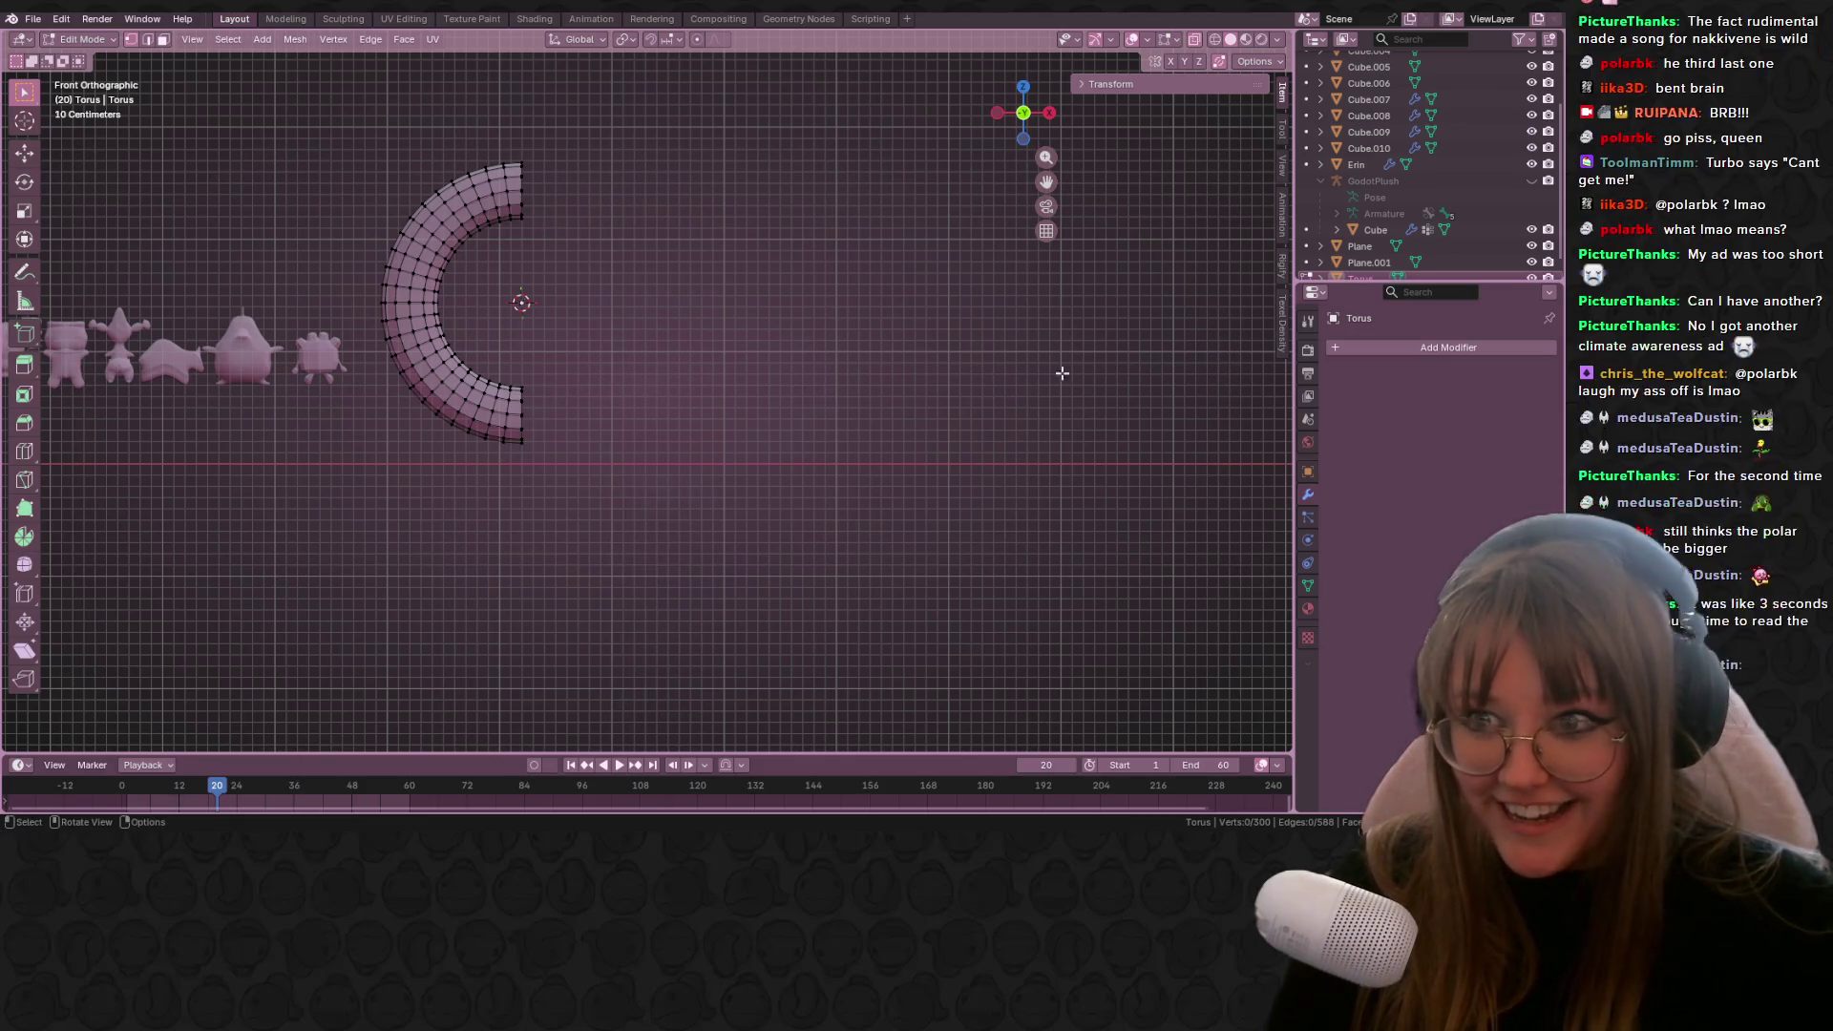
click(1482, 344)
mouse_move(1429, 361)
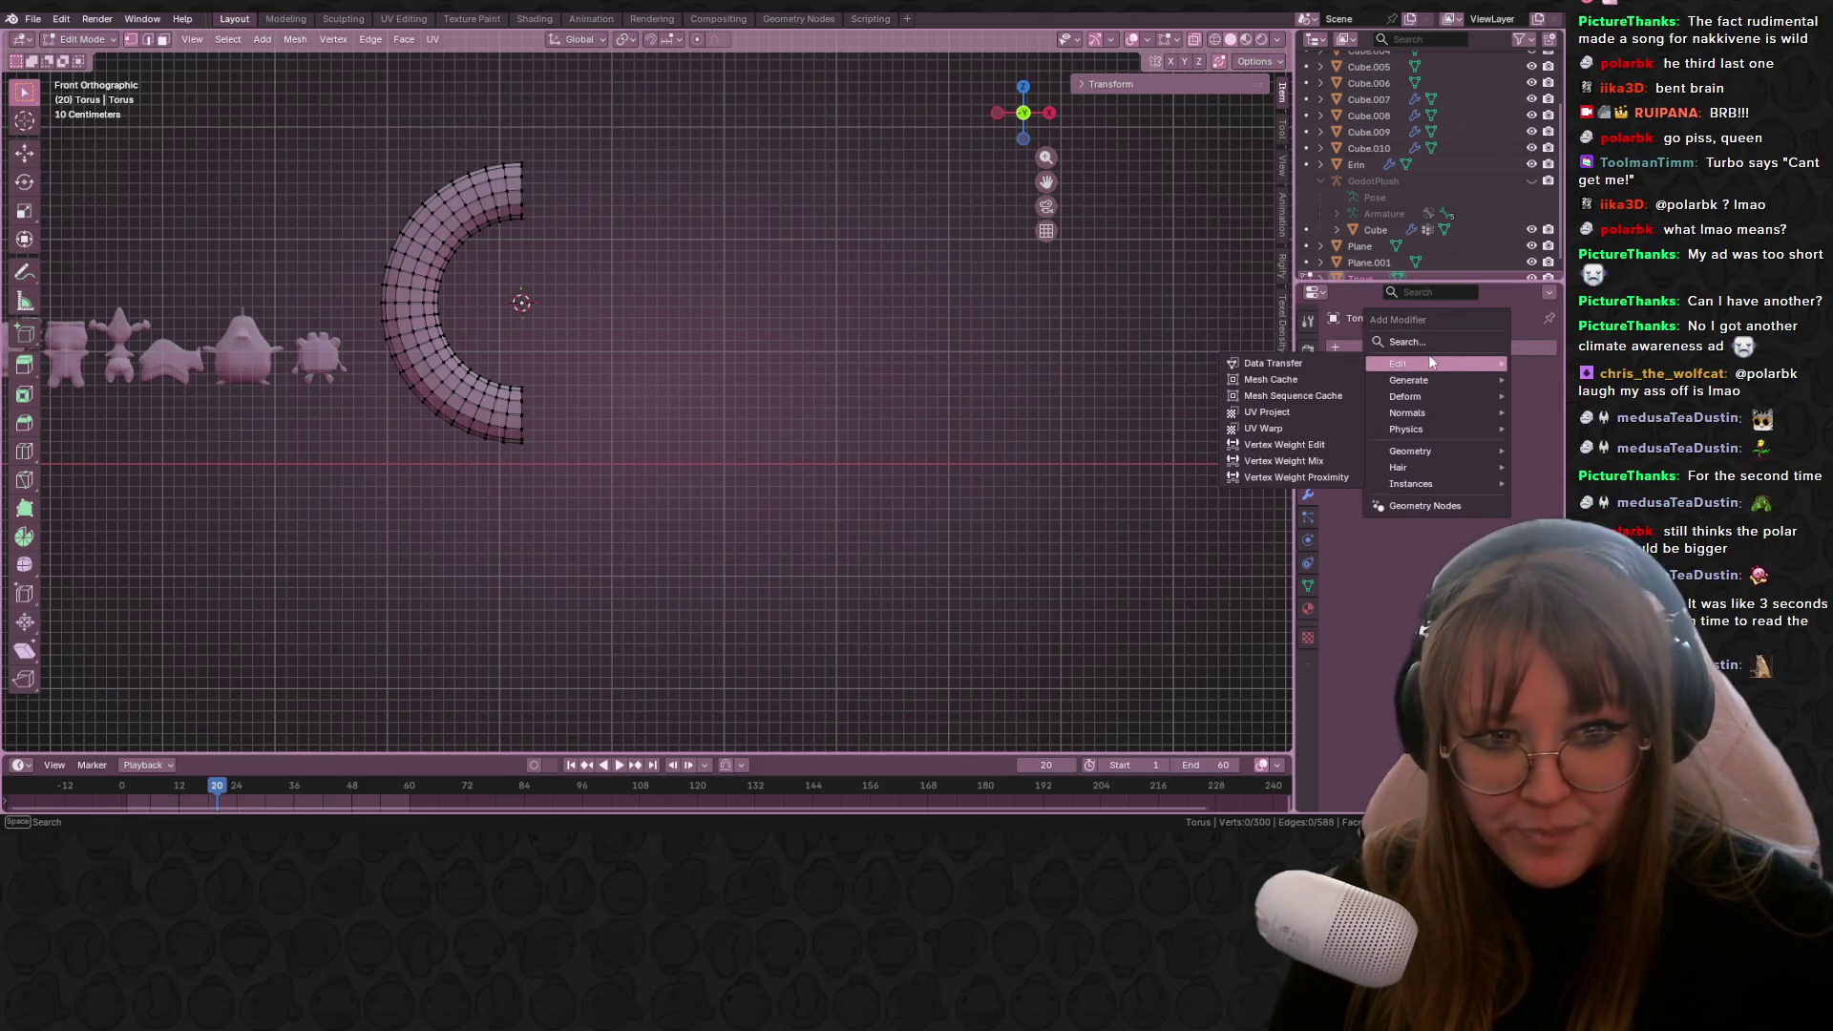
Step: Add a Mirror modifier to the torus via the modifier search
click(1349, 348)
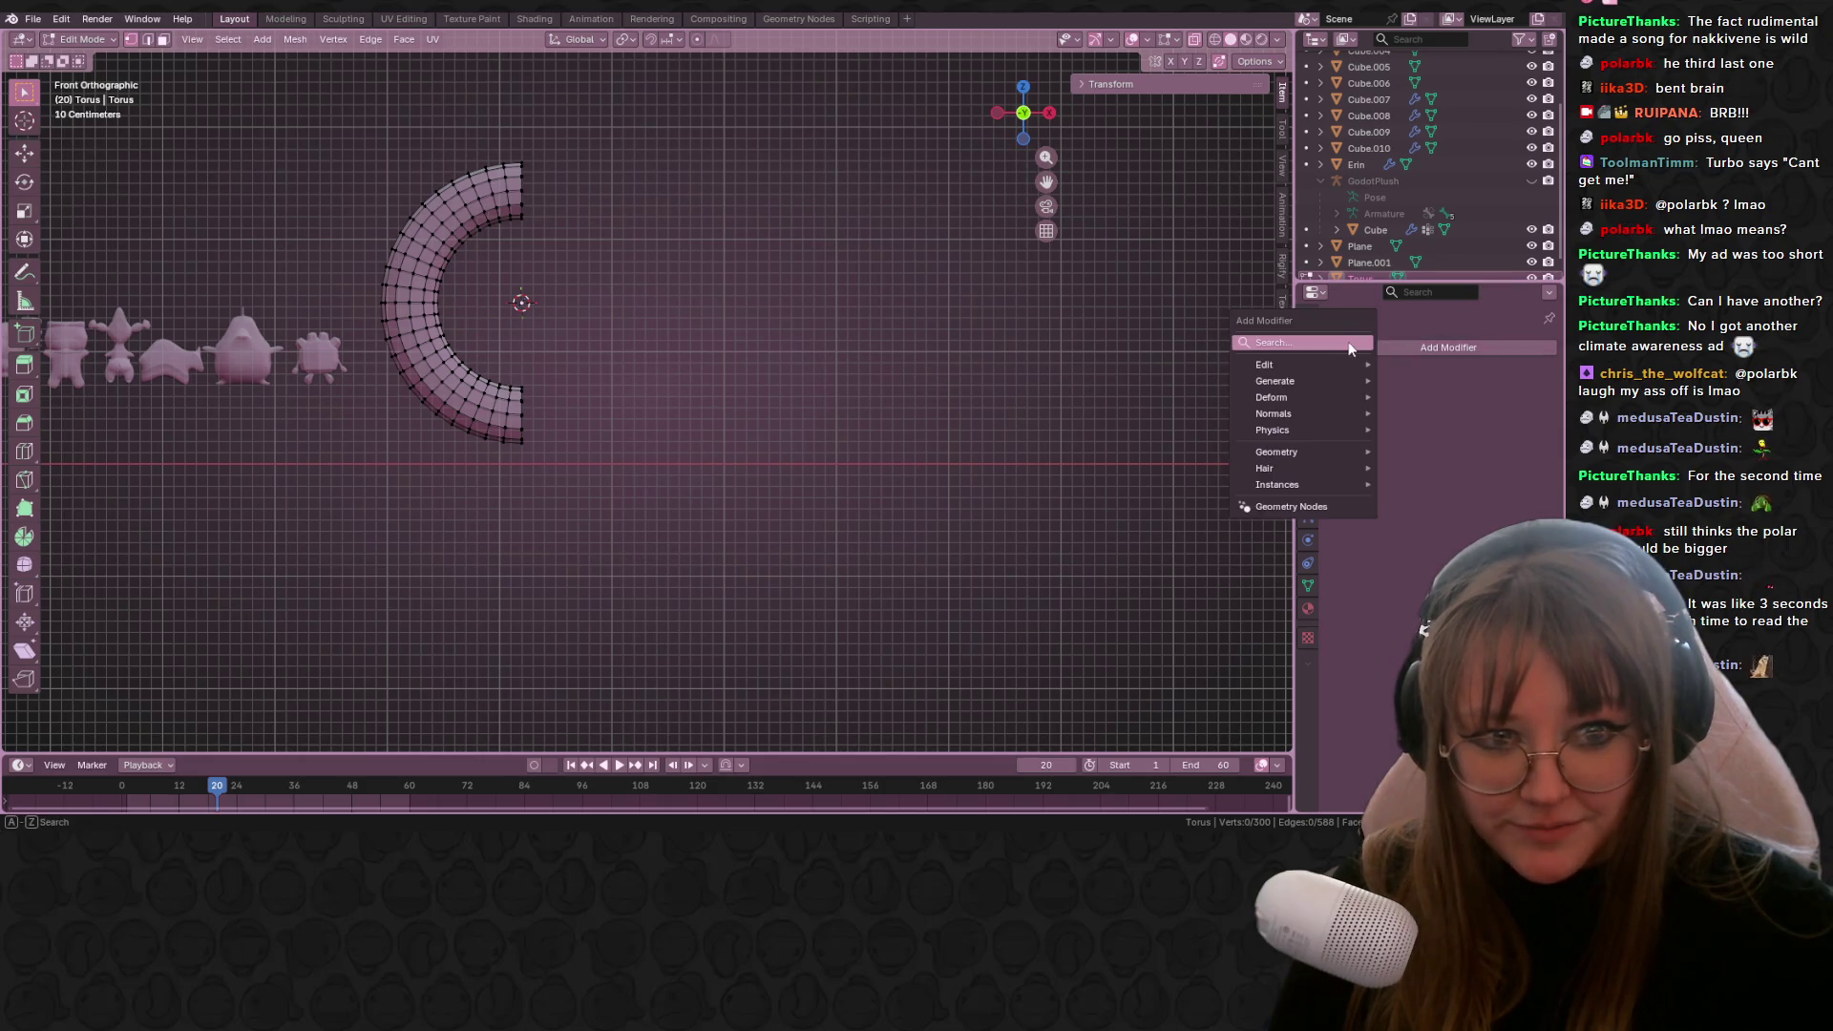
click(1342, 346)
click(1240, 379)
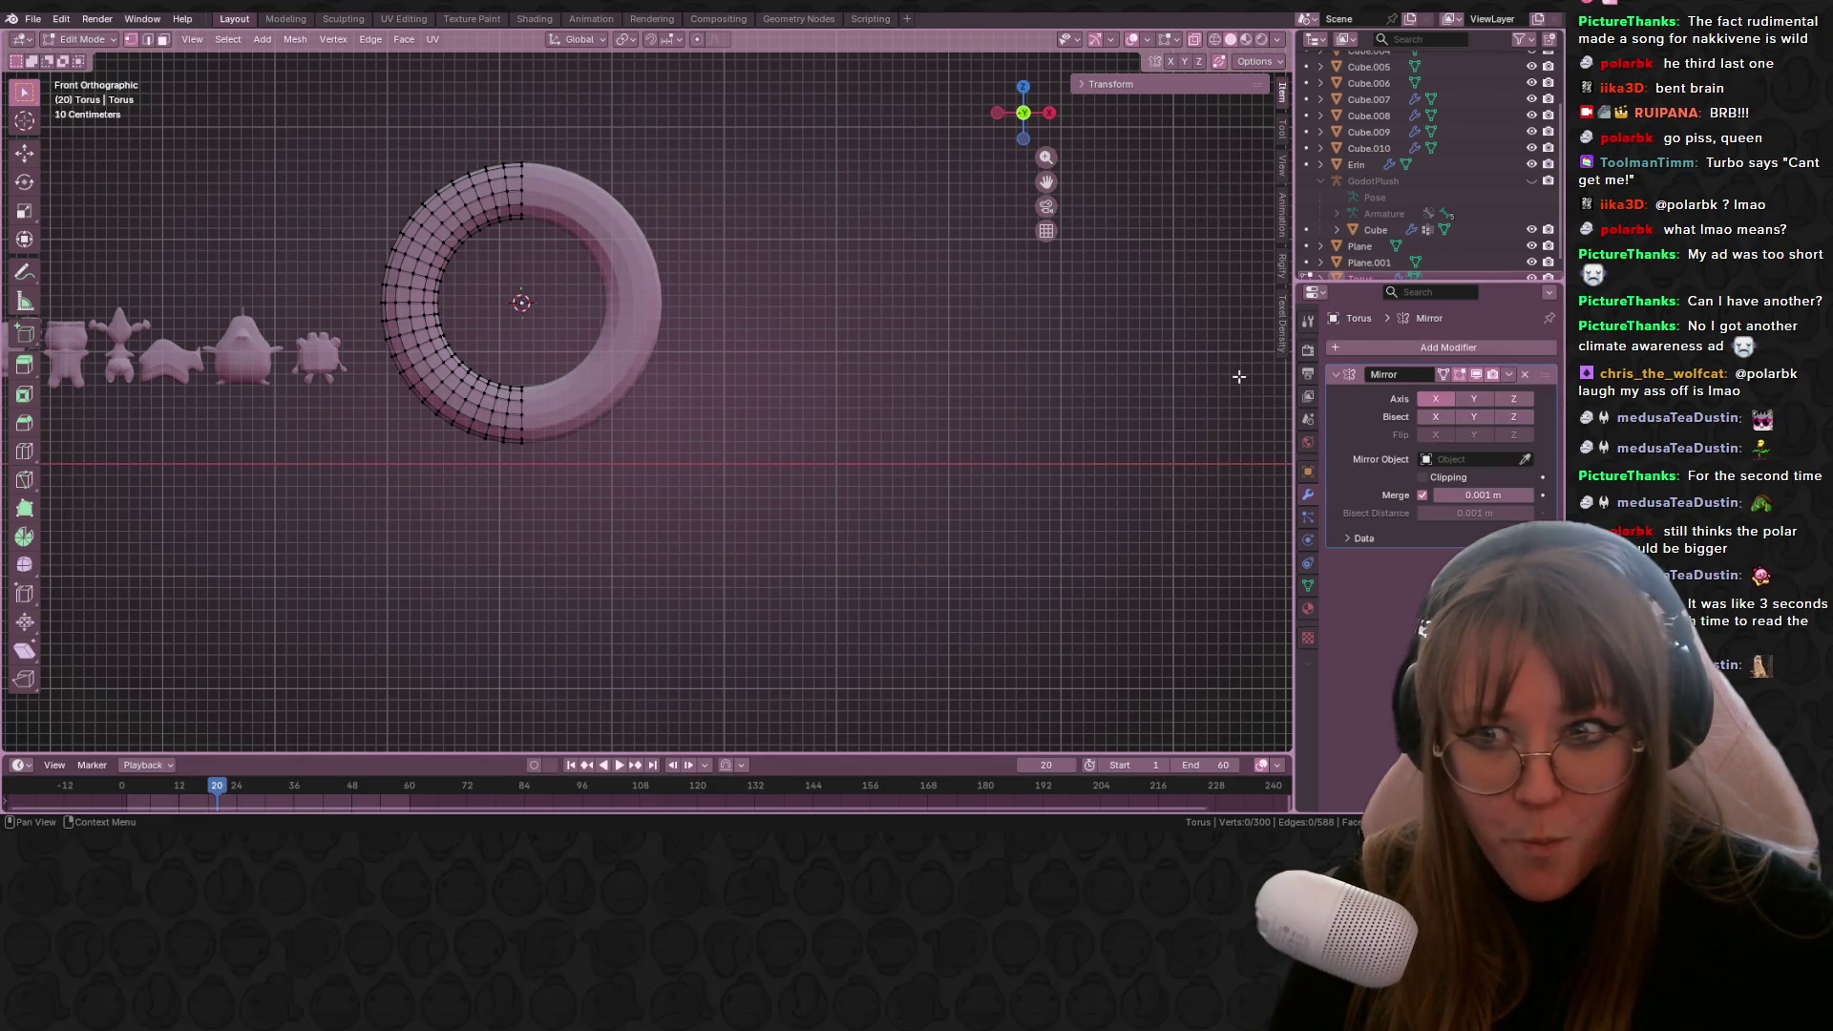
Step: Select the upper part of the ring and delete its vertices, leaving a lower arc
shift+middle_drag(1050, 382, 1145, 445)
mouse_move(354, 168)
mouse_down()
mouse_move(698, 366)
mouse_move(690, 394)
mouse_up()
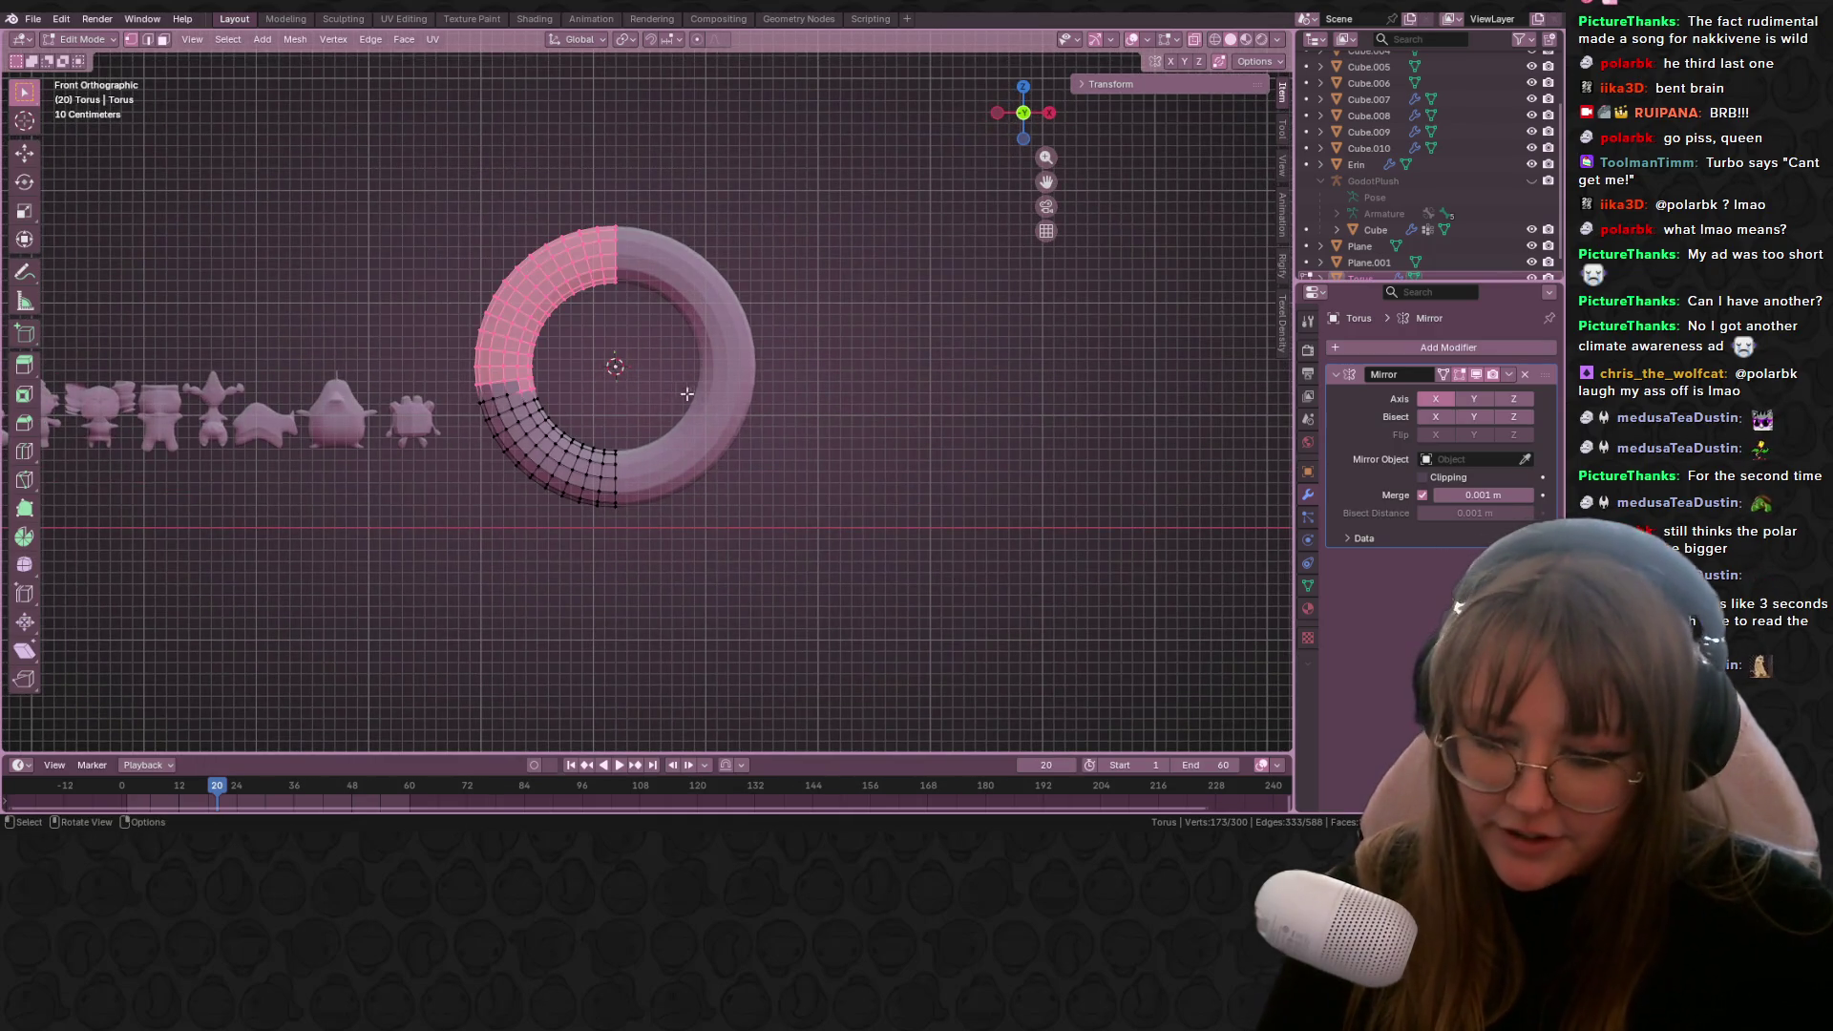
alt+click(496, 397)
drag(432, 195, 691, 360)
mouse_move(412, 249)
mouse_down()
mouse_move(530, 387)
mouse_move(553, 386)
mouse_up()
key(x)
click(552, 388)
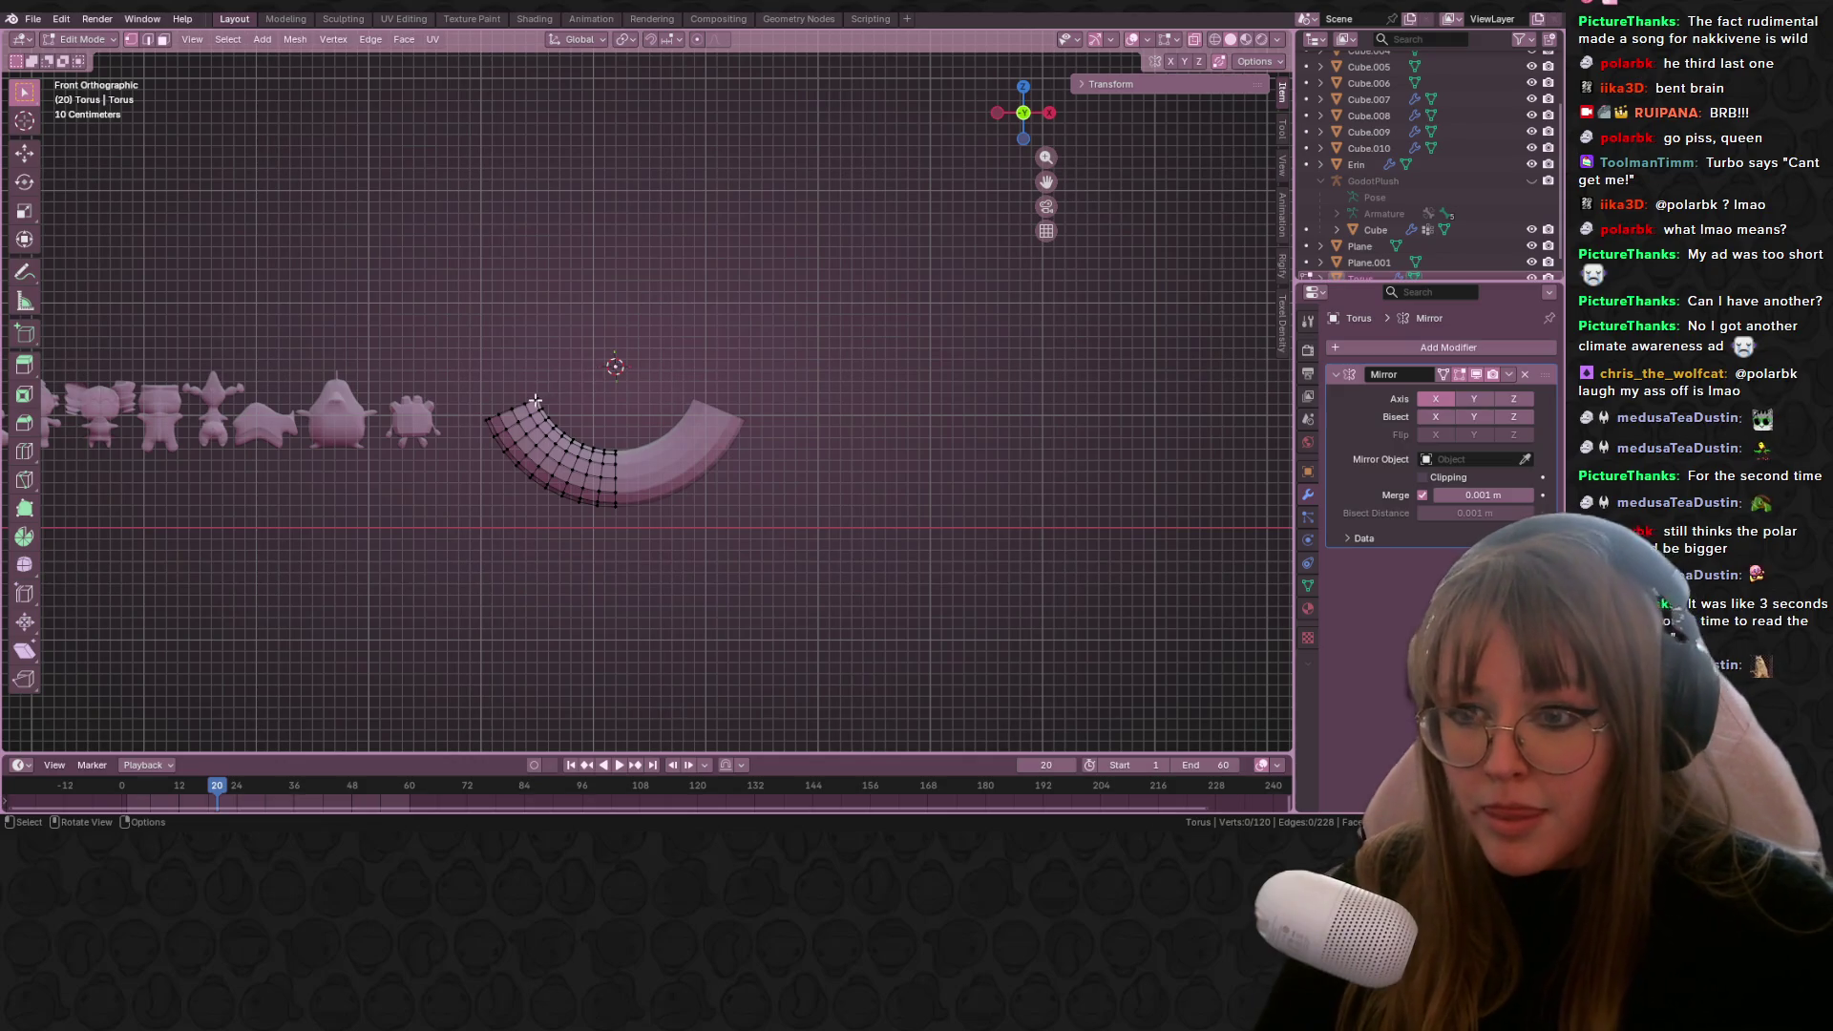
key(space)
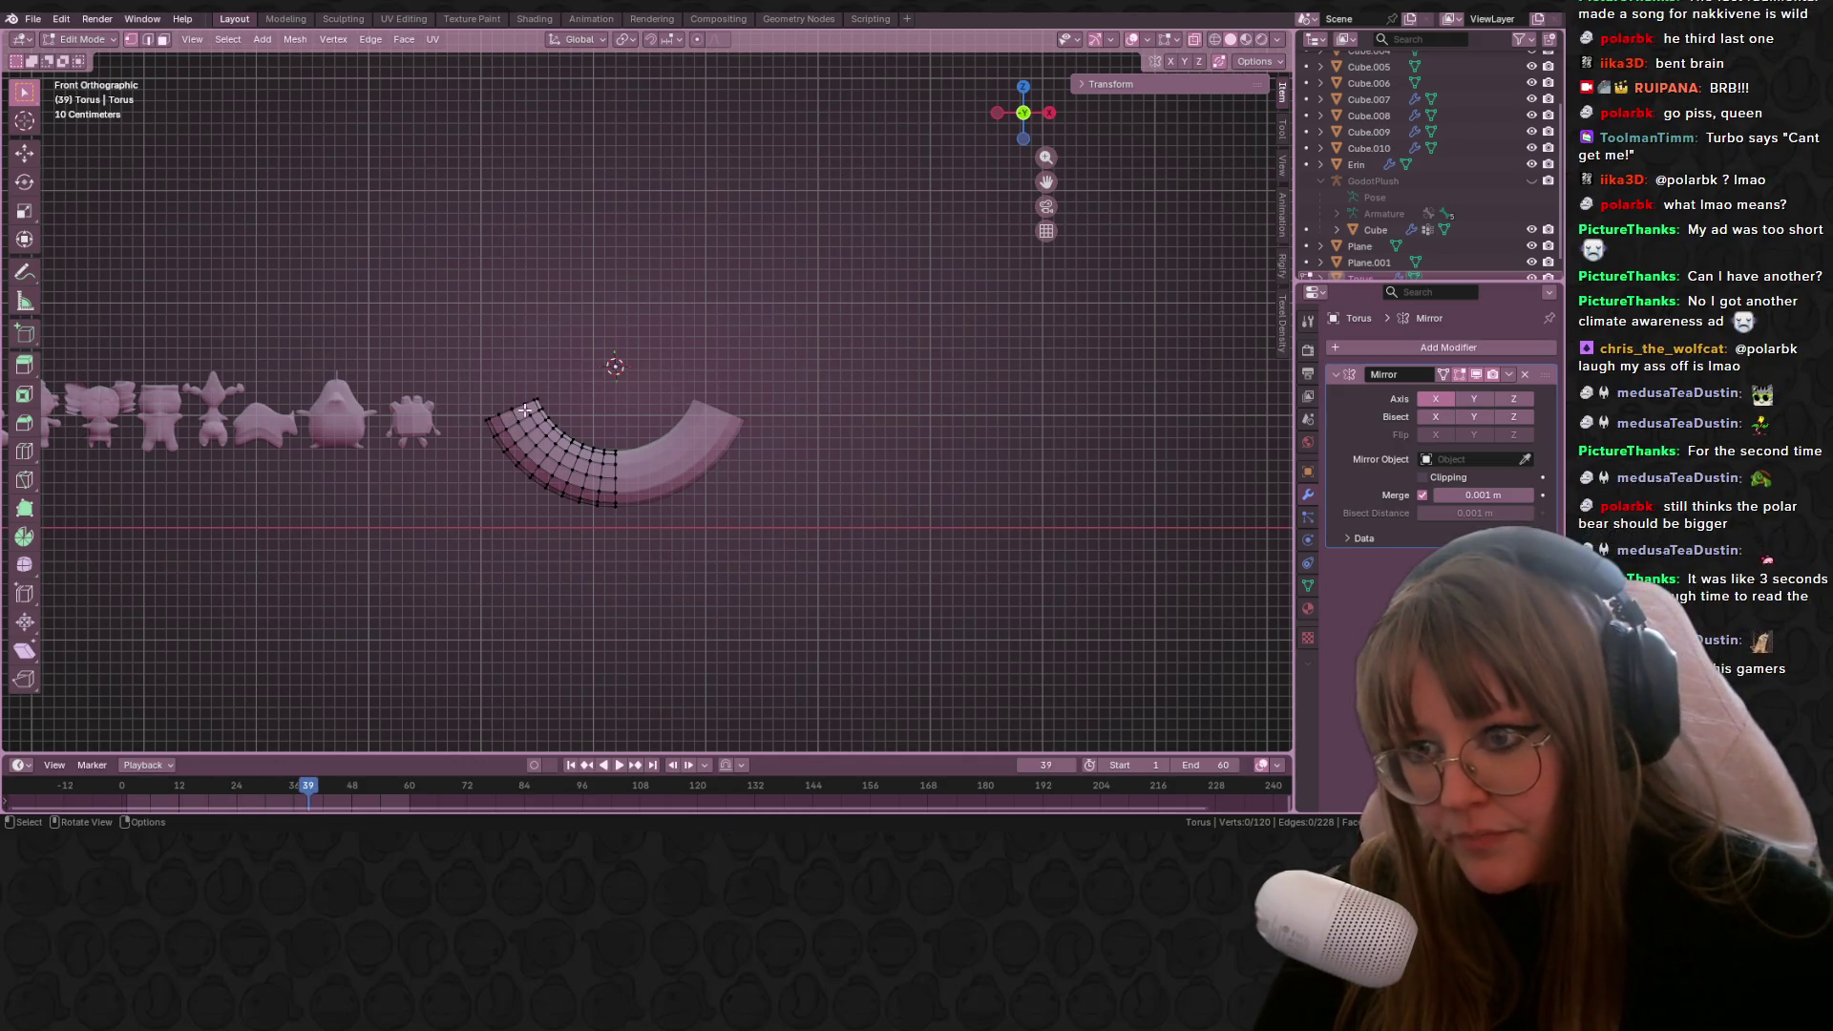
Step: Extrude the arc's end ring, shrink it to 0.876, and reposition it
key(e)
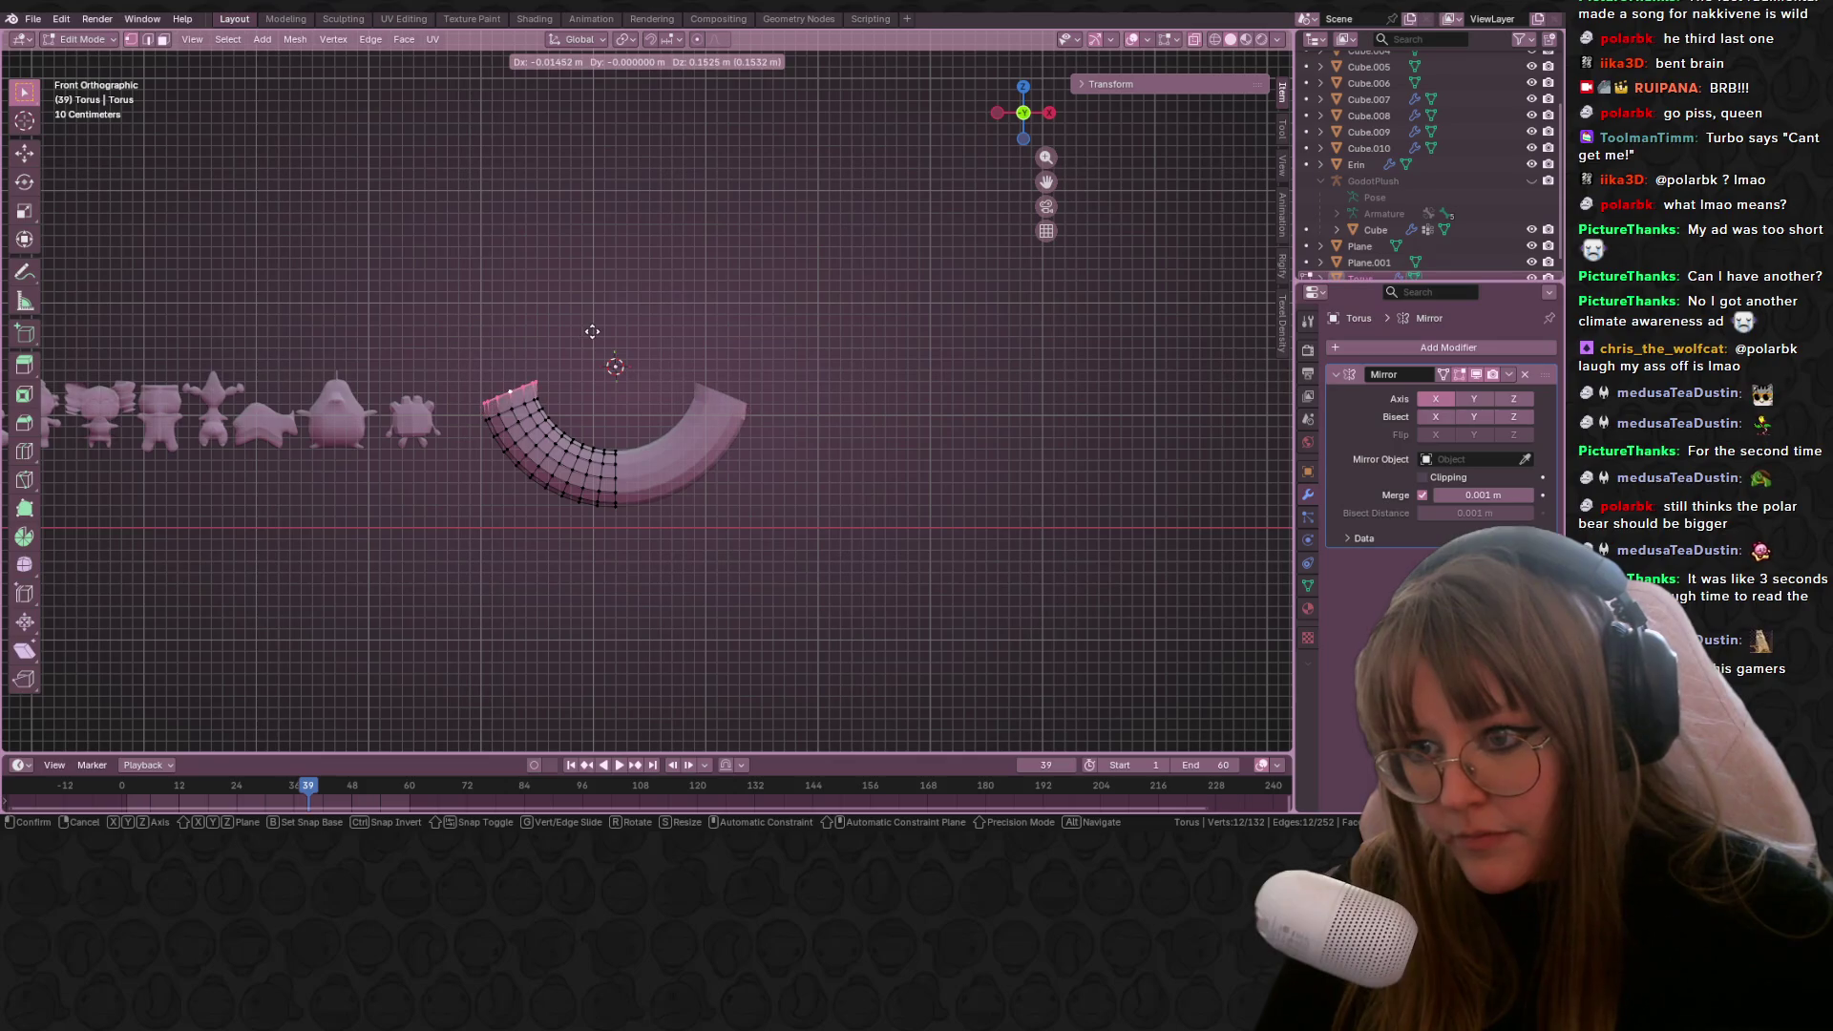
click(589, 332)
scroll(611, 339, up, 3)
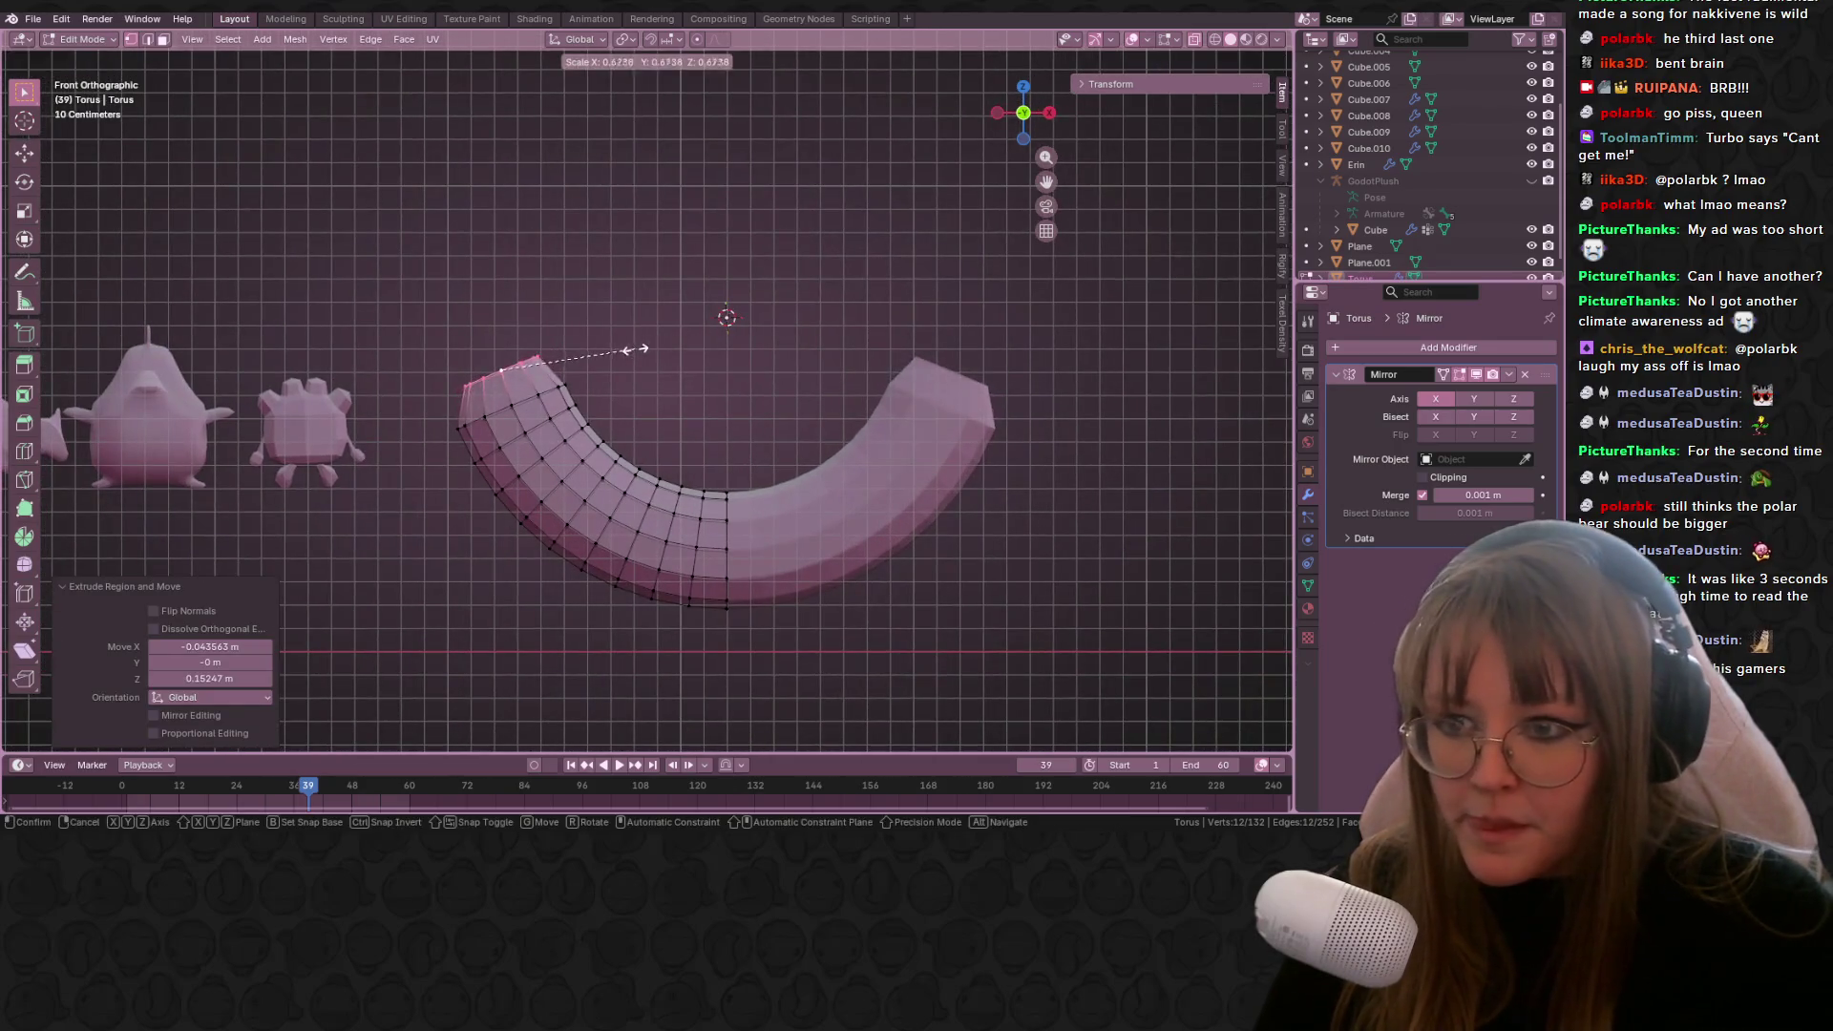
shift+middle_drag(622, 352, 670, 393)
key(s)
click(659, 378)
key(g)
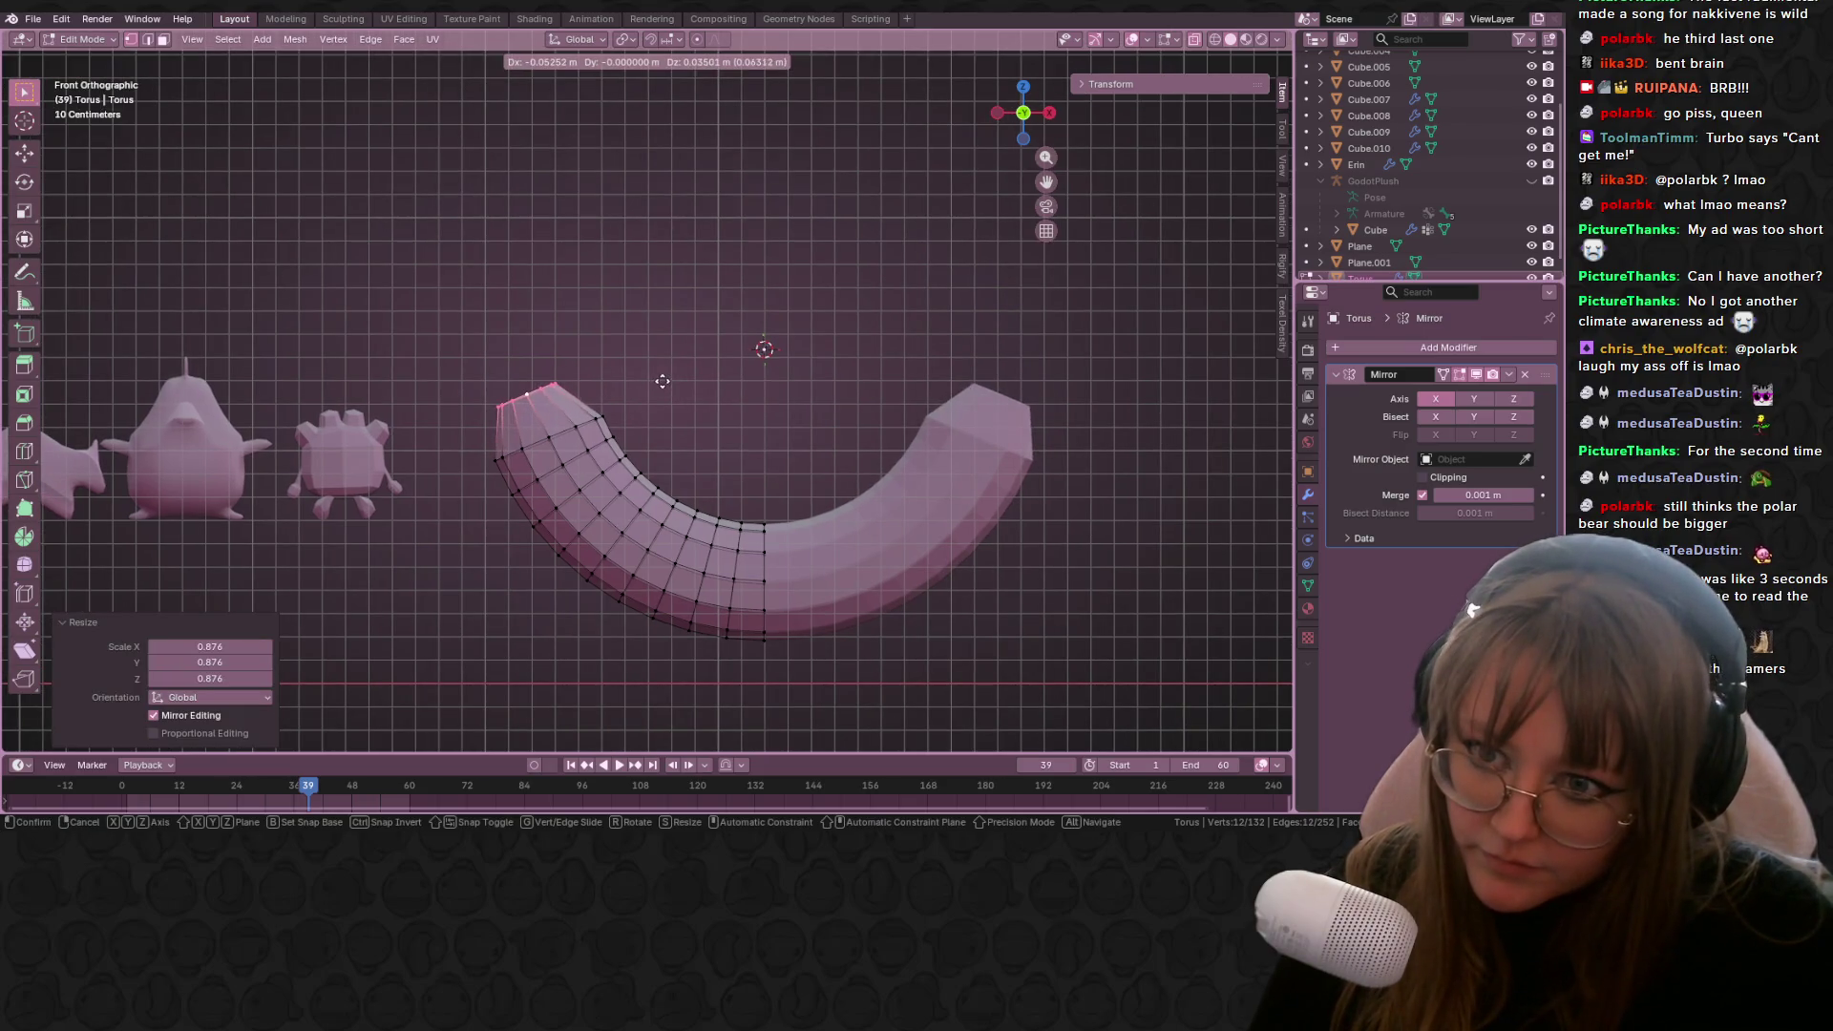
click(666, 380)
Step: Add a centred loop cut near the arc's end and enlarge it to 1.171
key(ctrl+r)
click(611, 399)
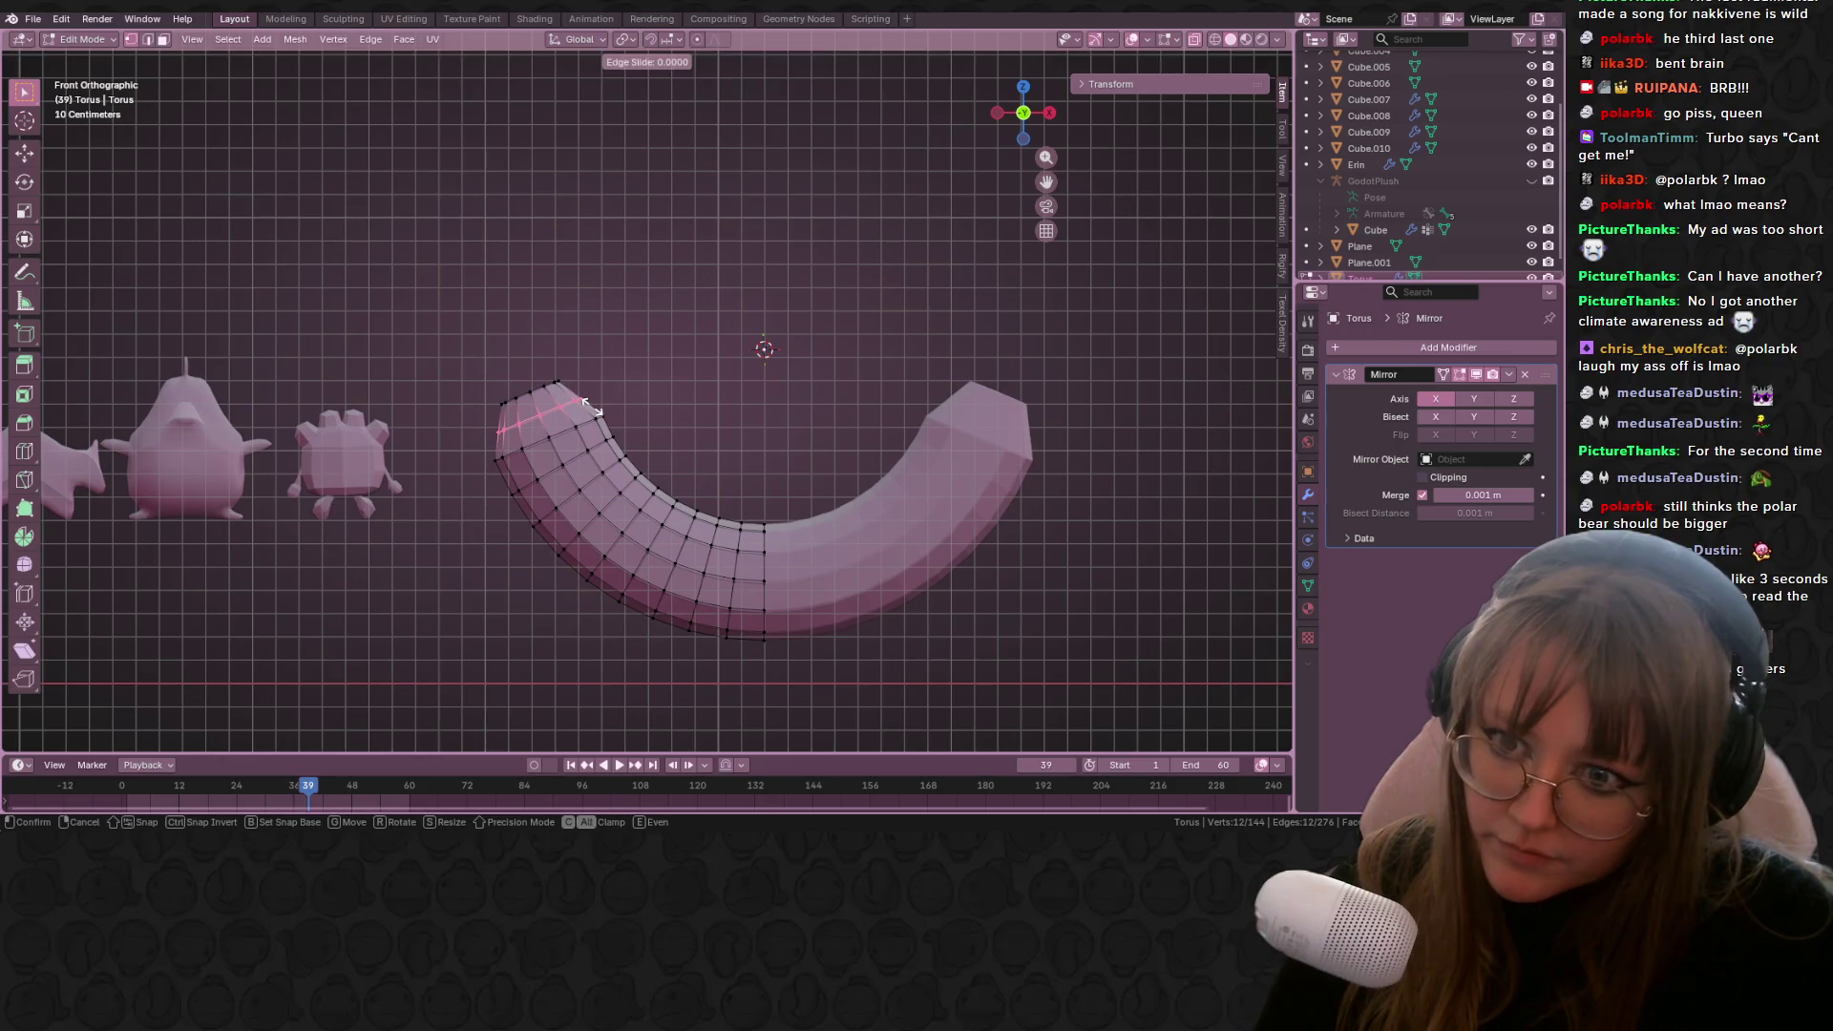
right_click(593, 407)
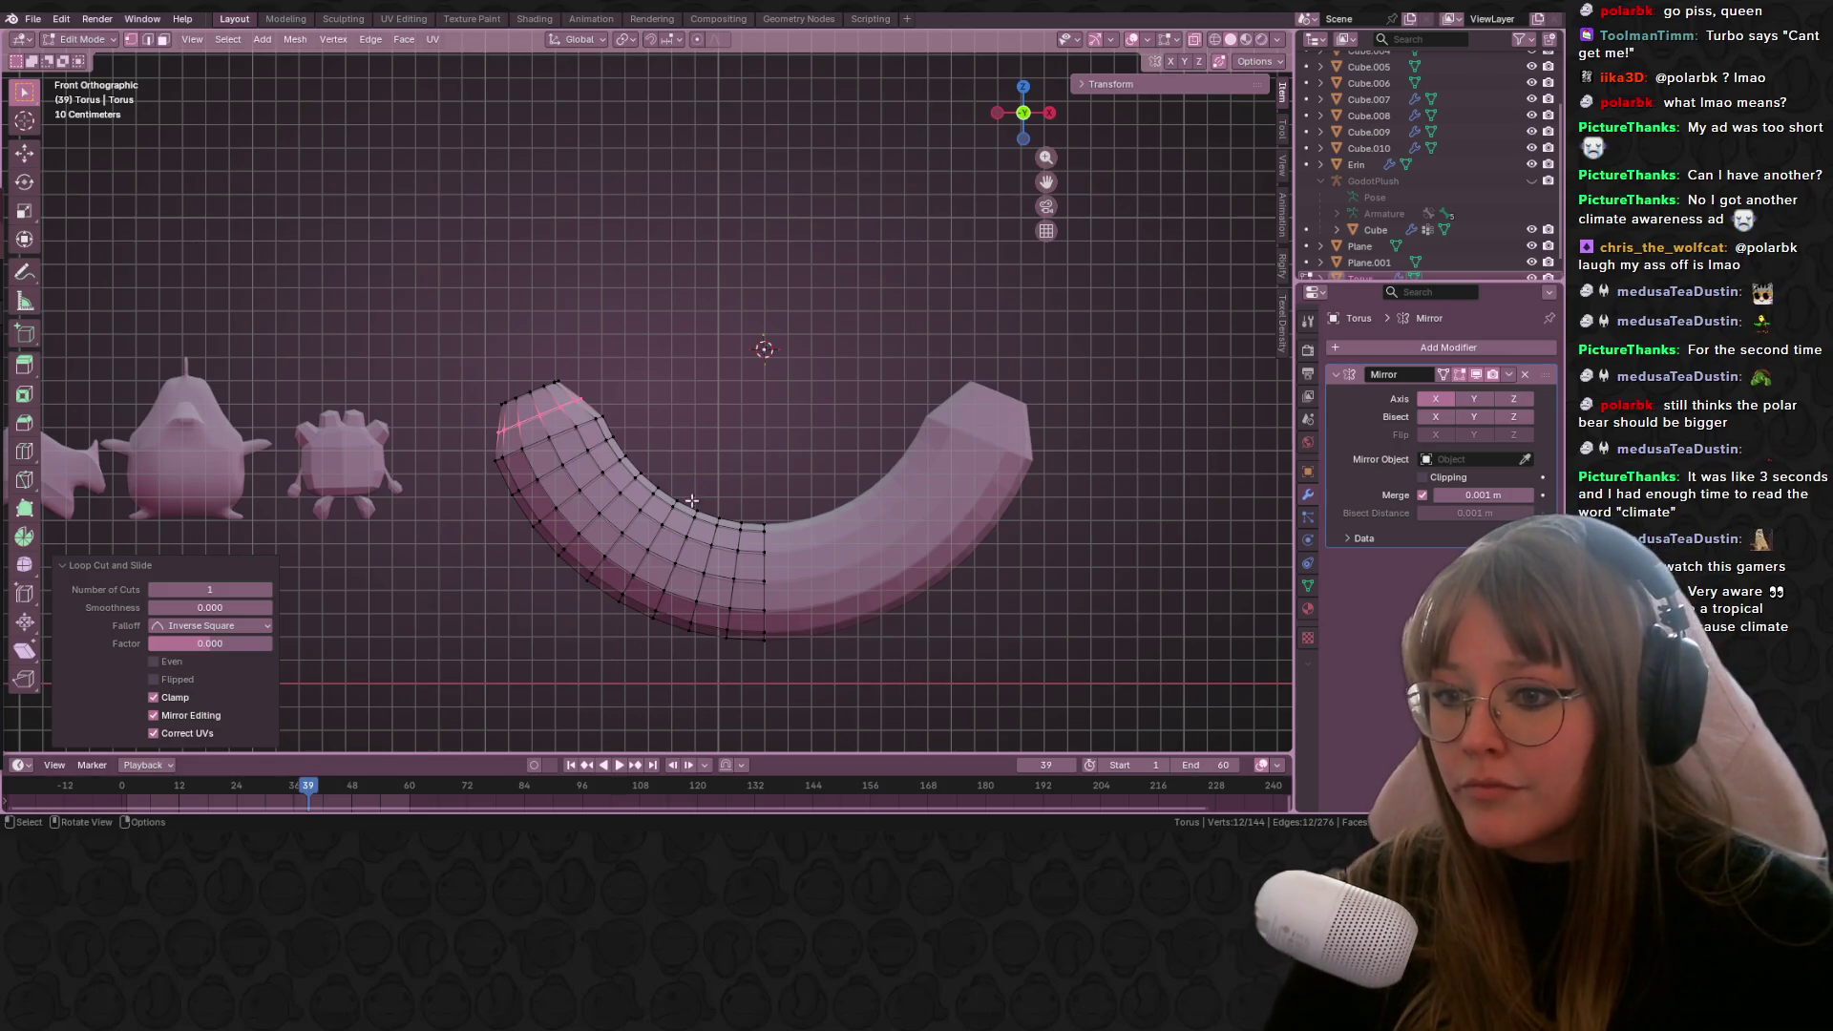
scroll(691, 501, up, 6)
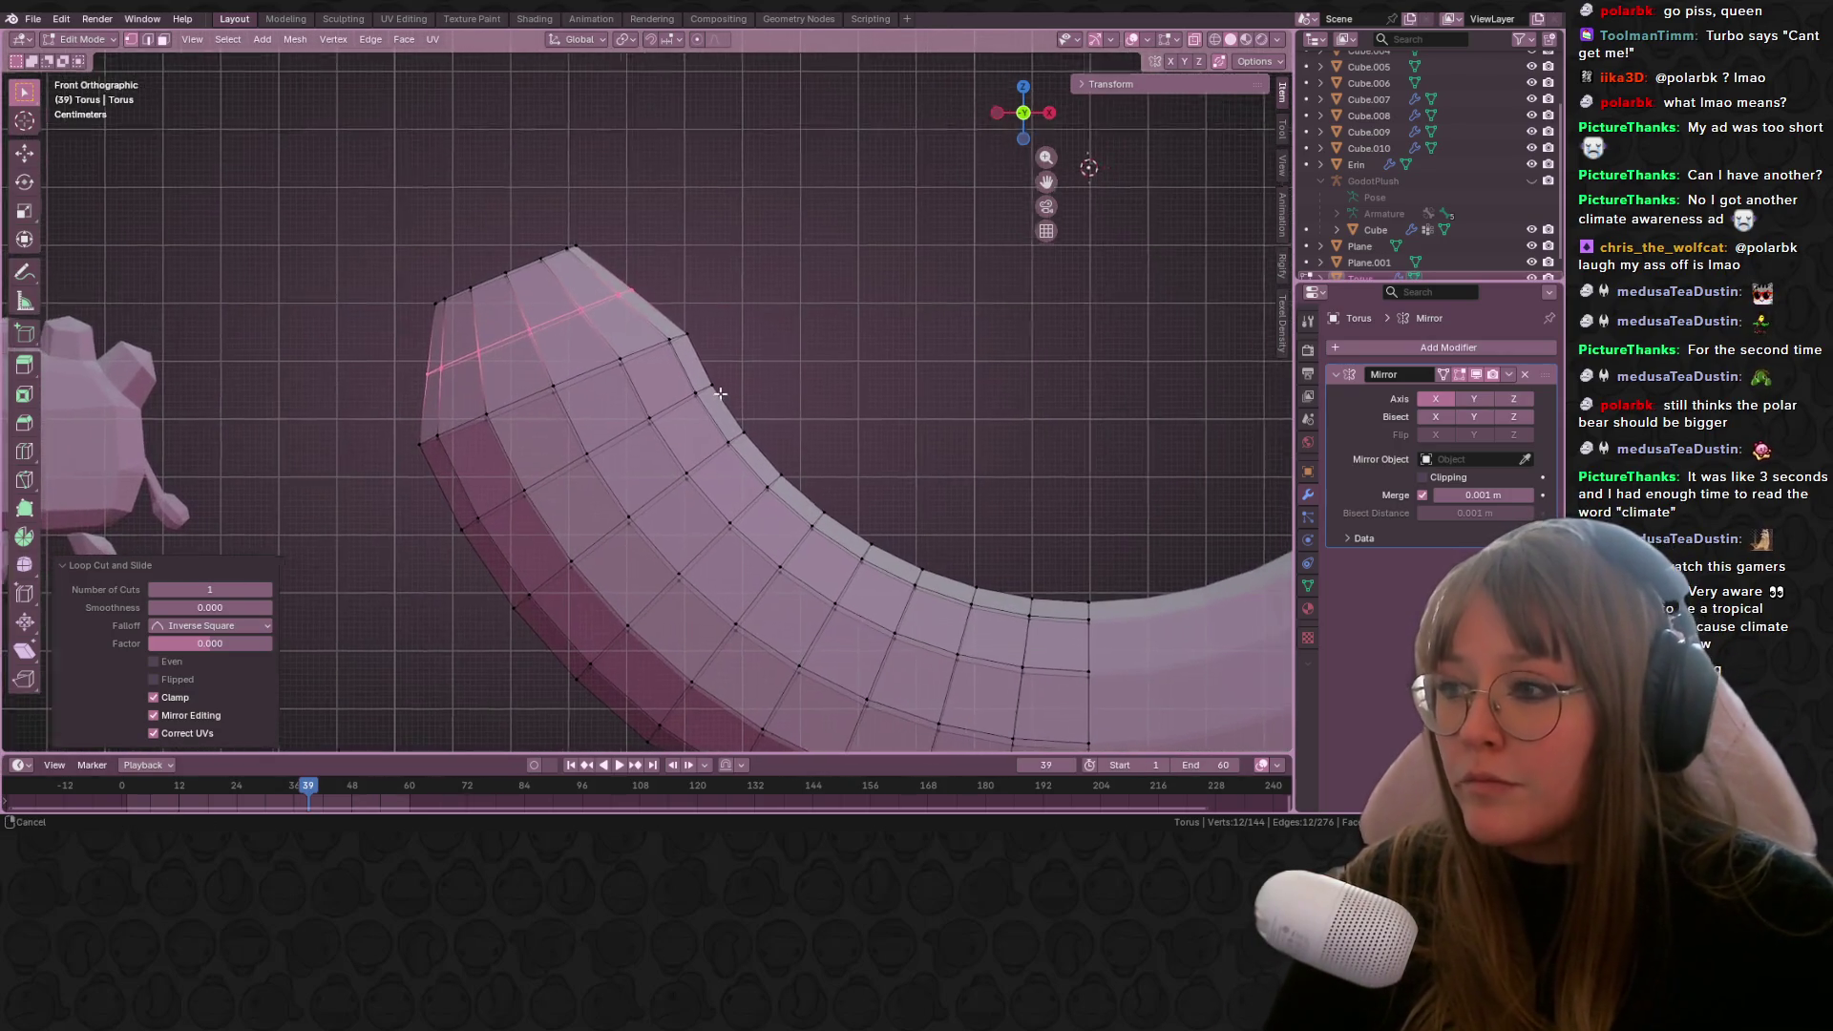
scroll(724, 393, down, 1)
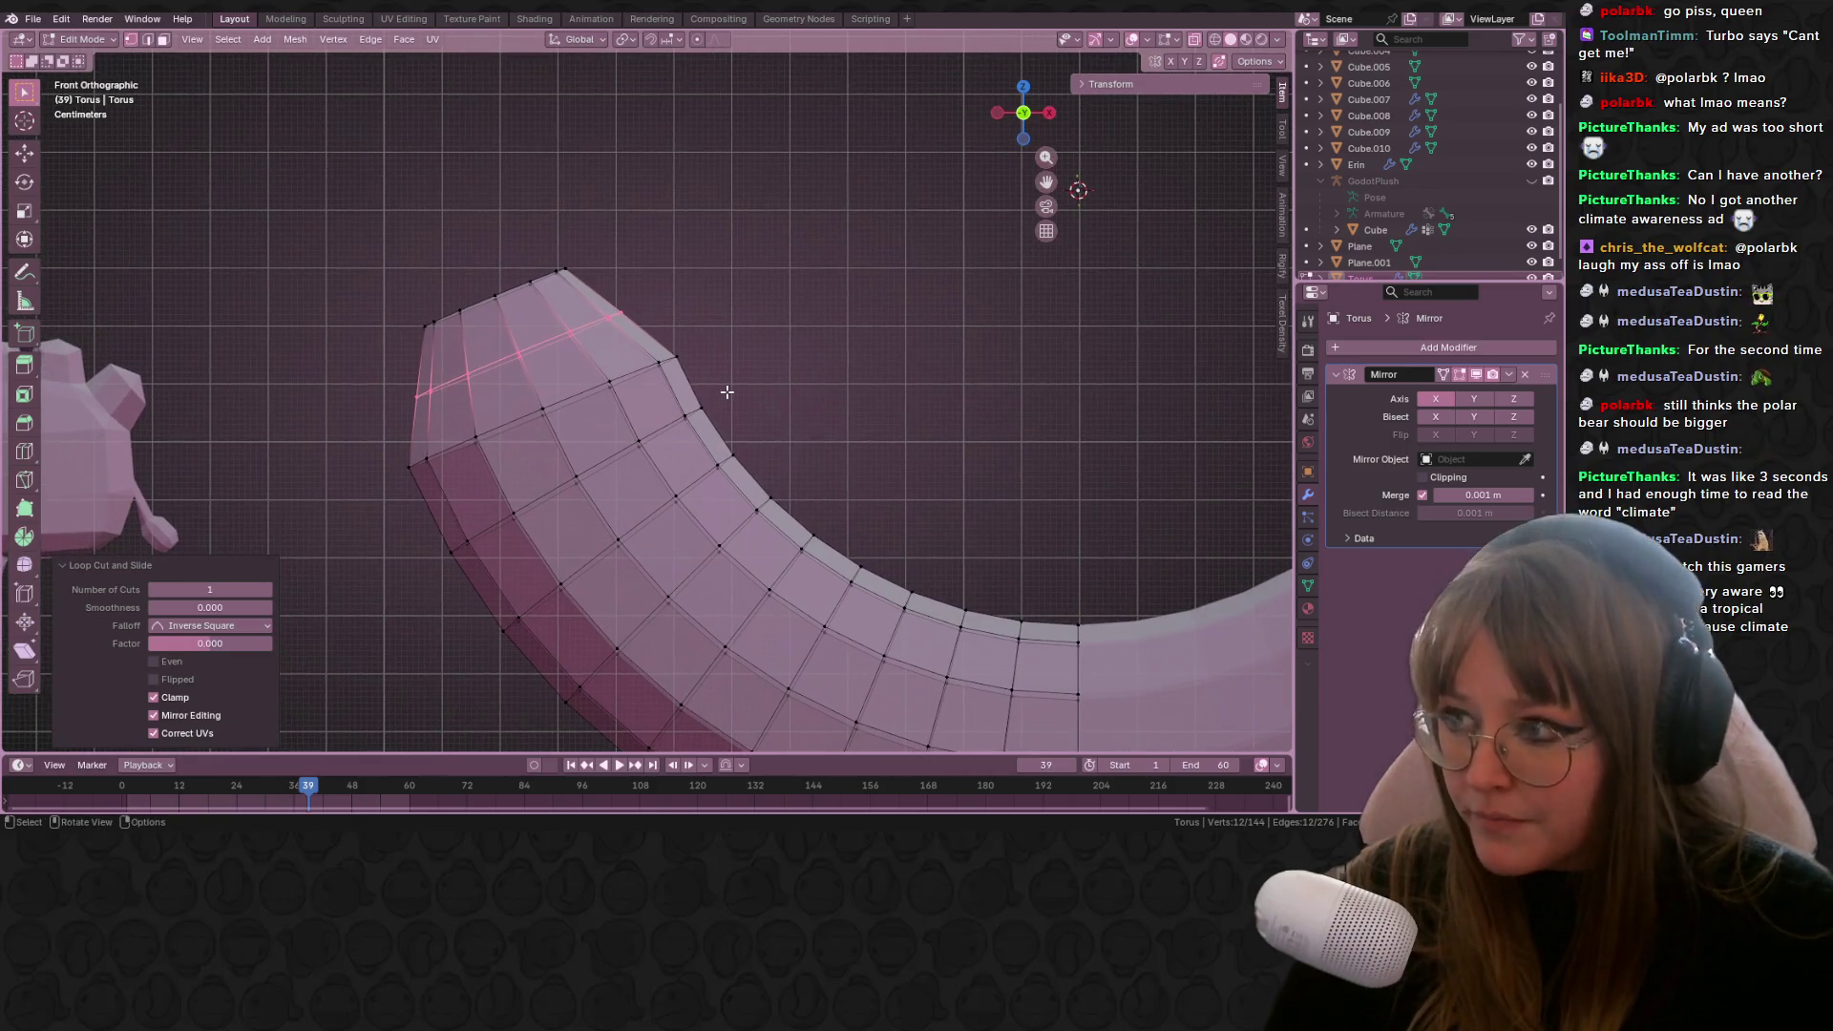
key(s)
click(722, 315)
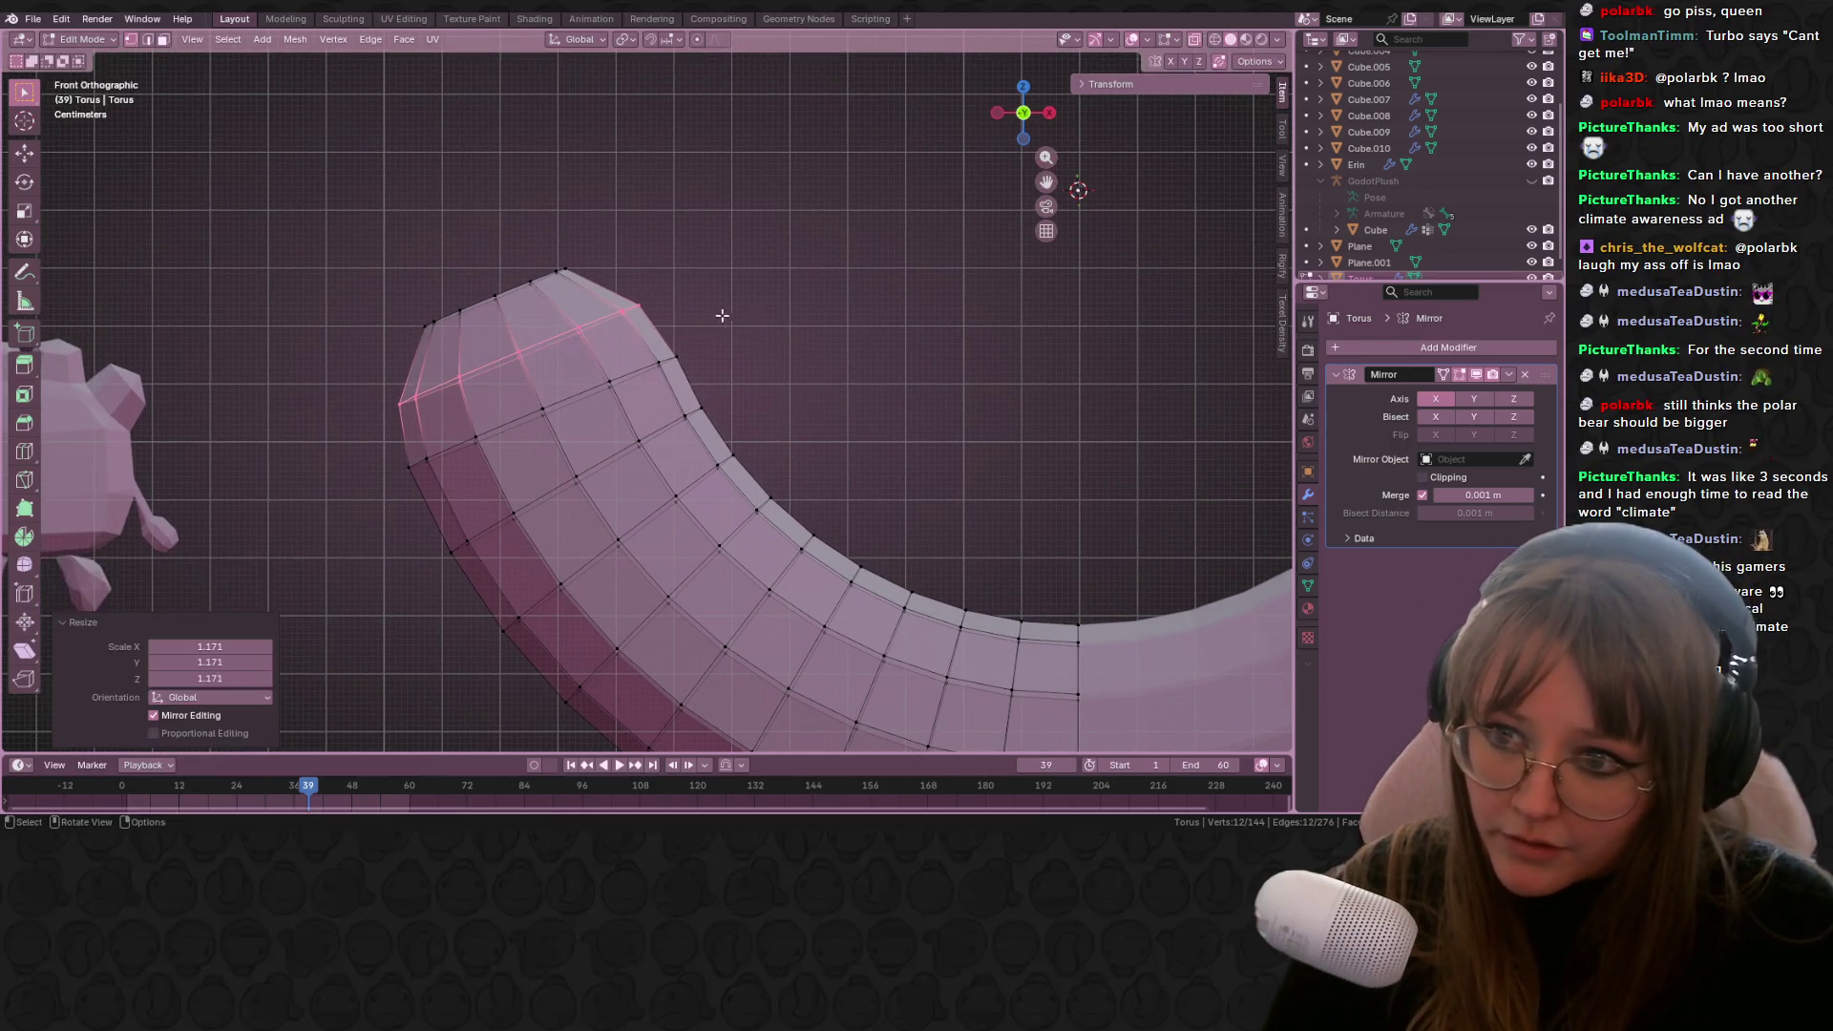
Step: Shrink the outermost end loop to 0.351 and move it into a rounded tip
alt+click(493, 296)
shift+middle_drag(661, 291, 686, 334)
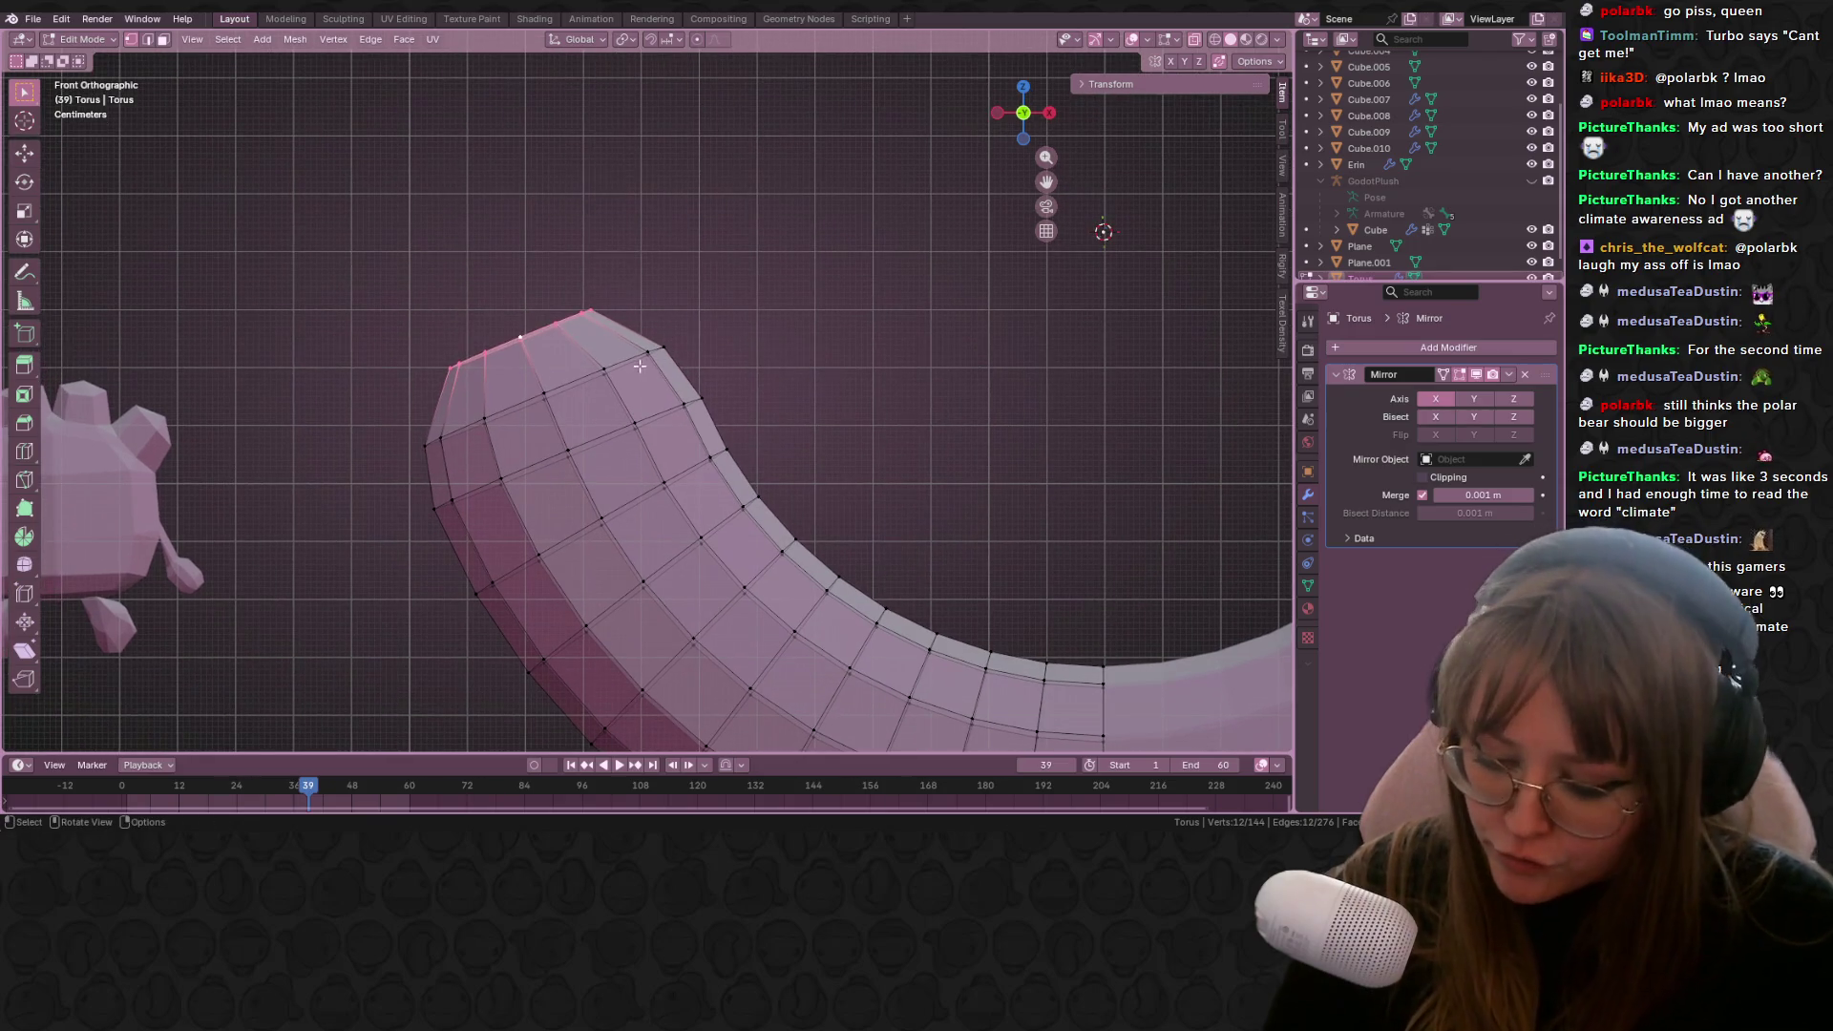
key(s)
click(573, 320)
key(g)
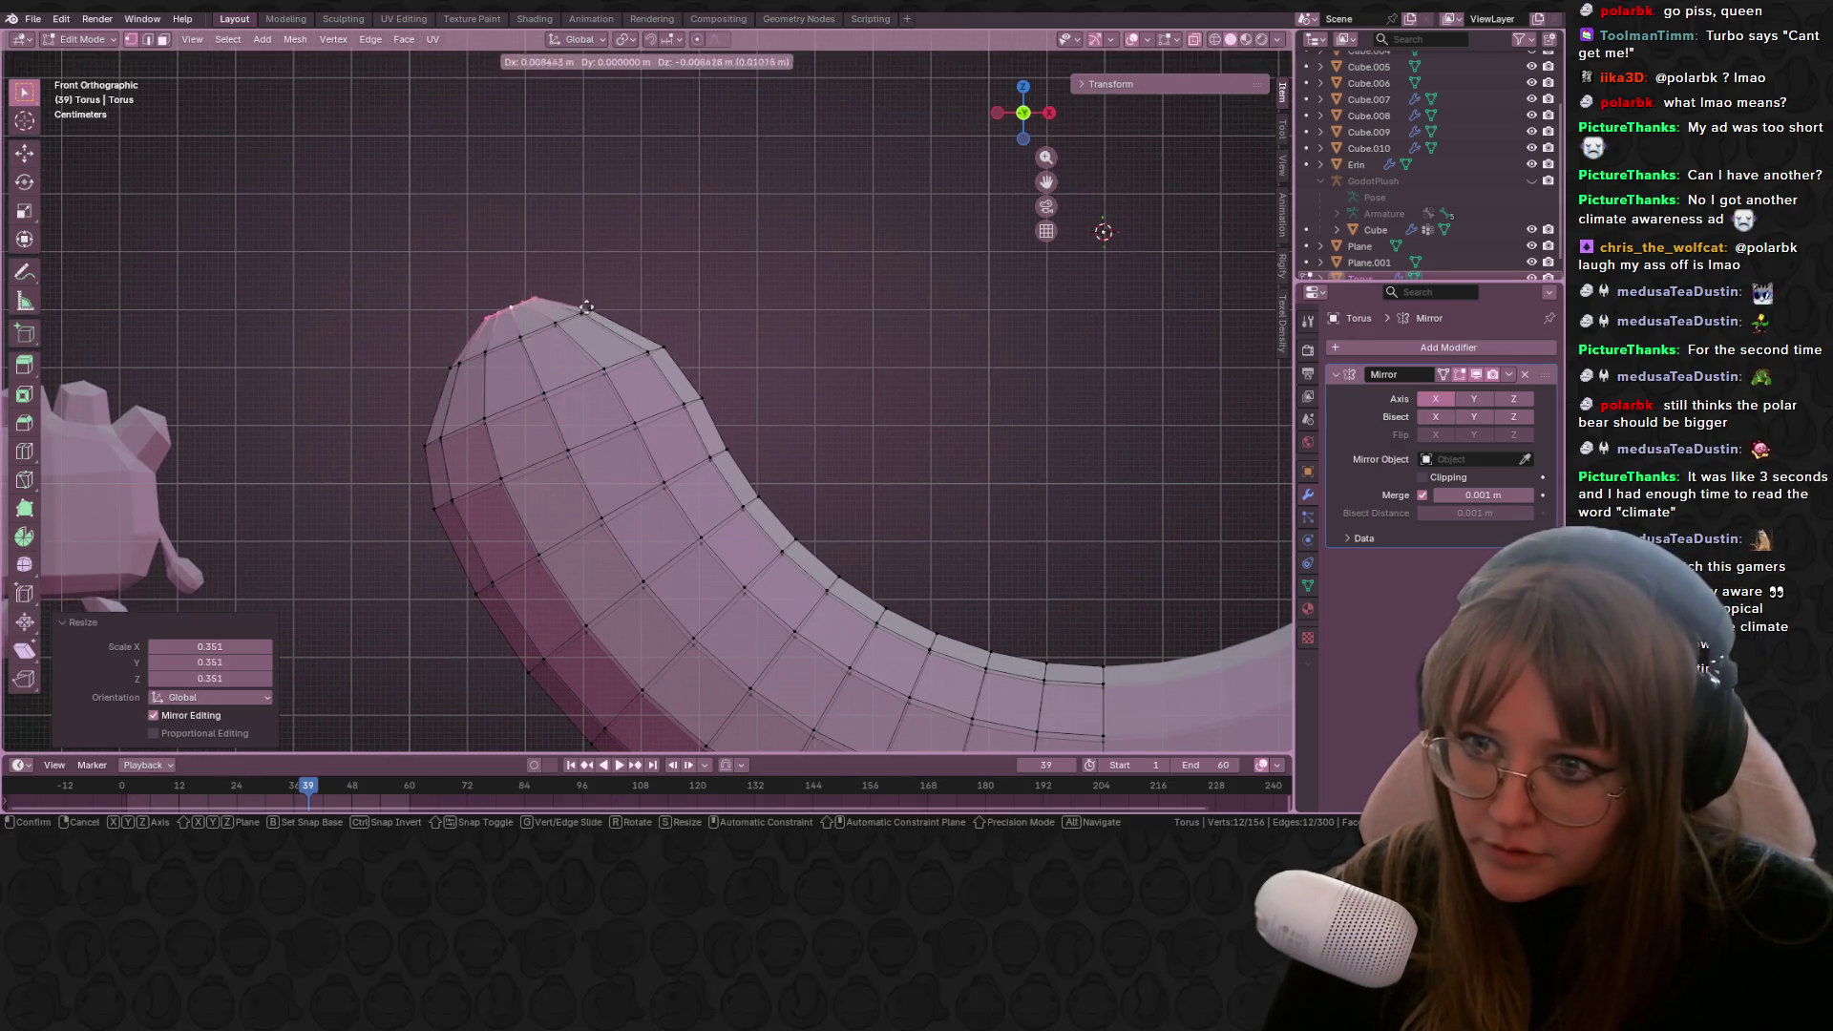
click(586, 328)
scroll(616, 355, down, 4)
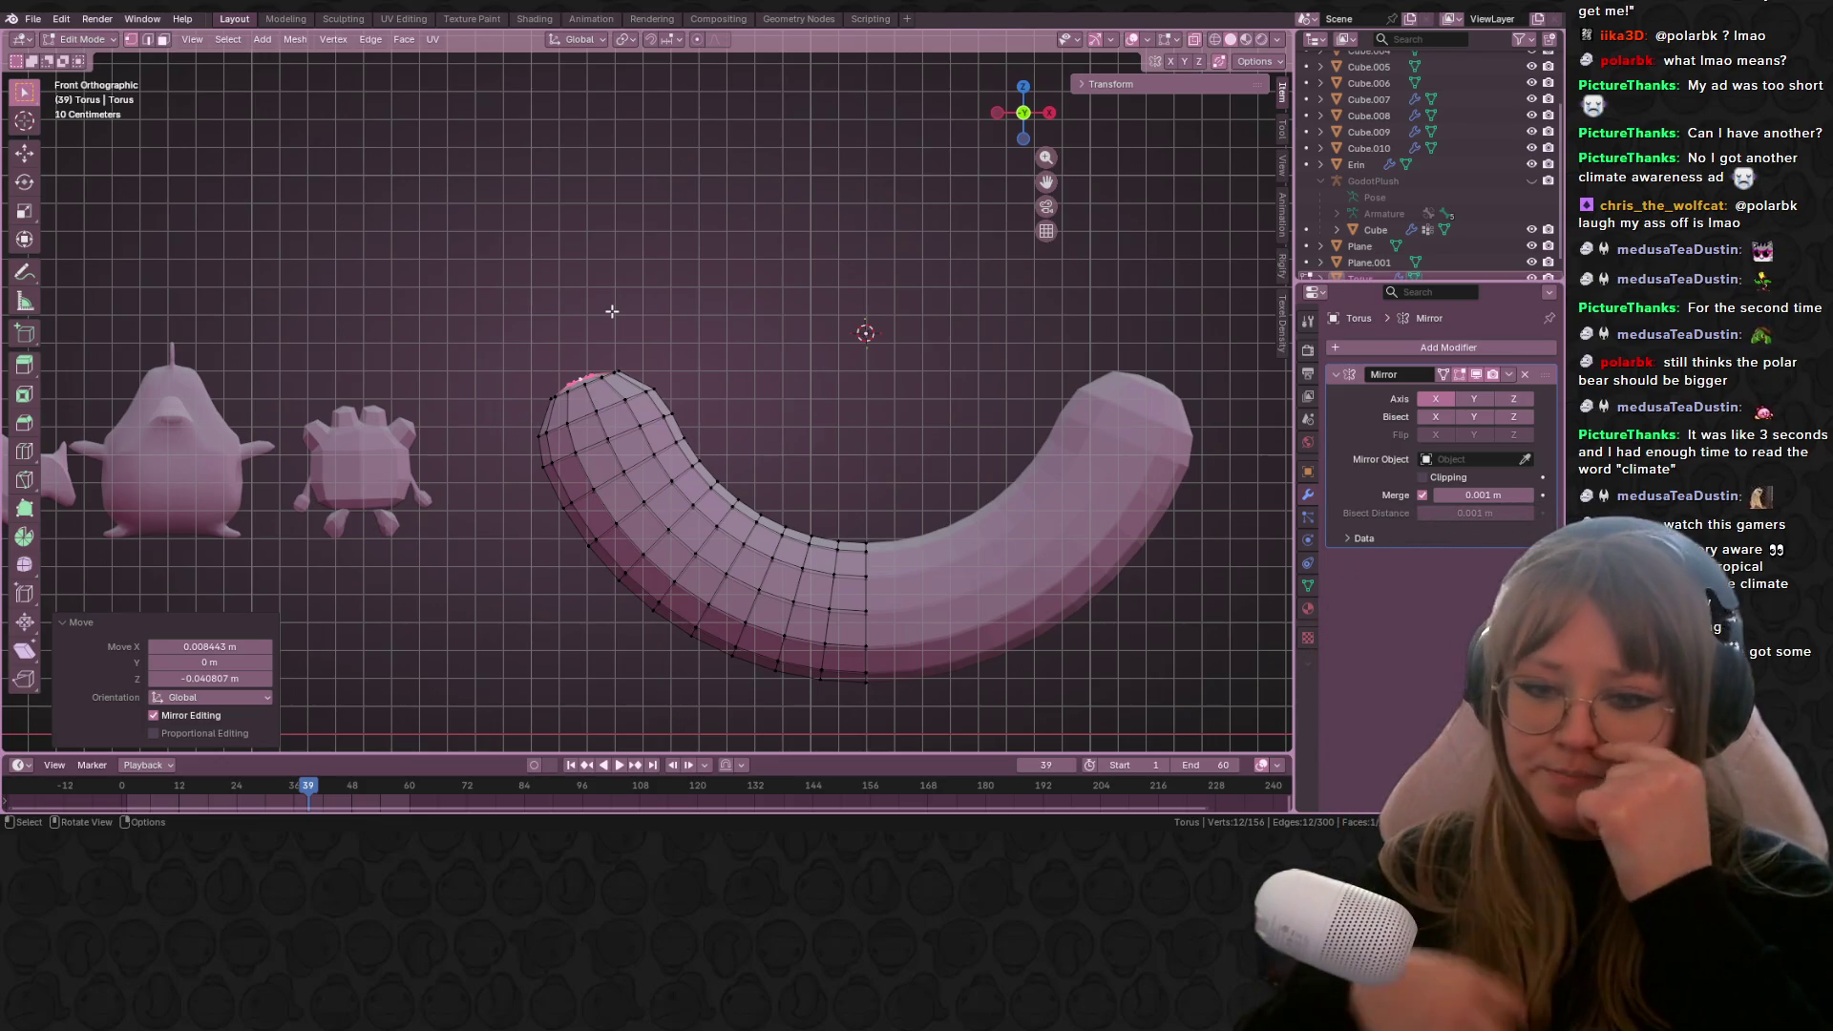
Step: Extrude the sausage's end faces and scale them up into wide end caps
scroll(837, 429, up, 1)
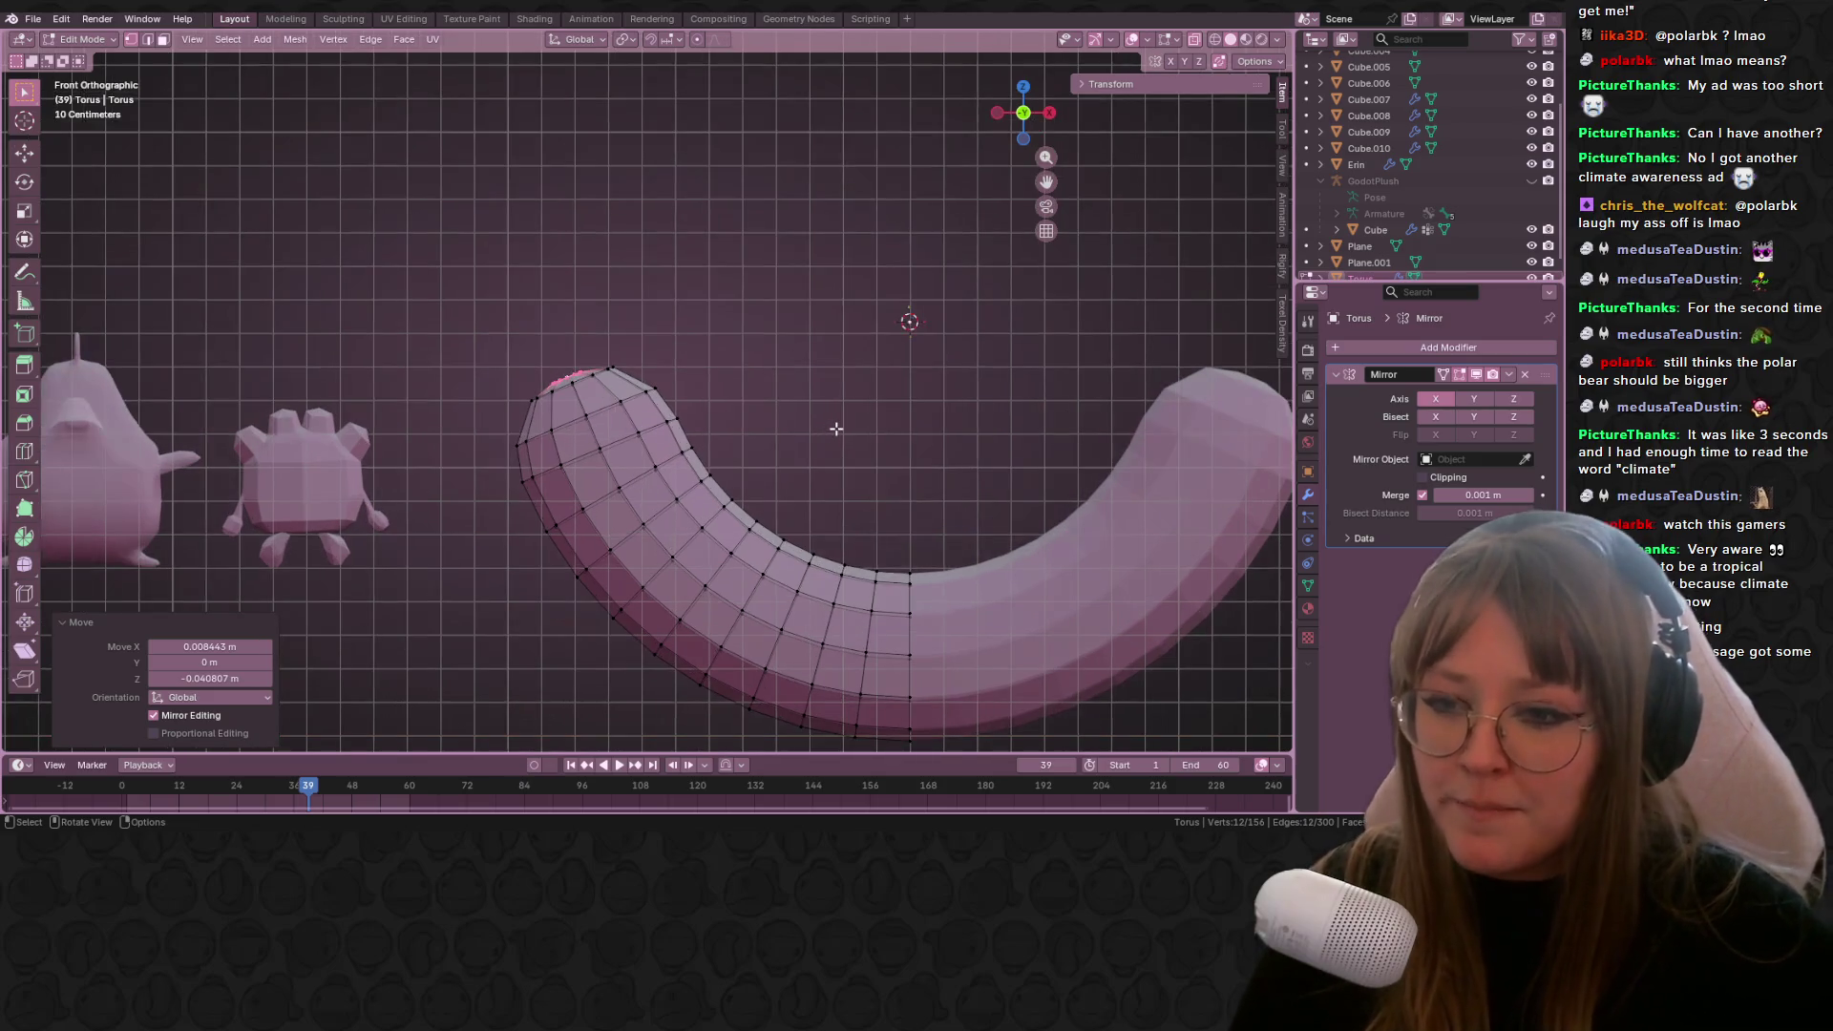
mouse_move(633, 272)
shift+middle_down()
mouse_move(463, 181)
mouse_move(573, 342)
mouse_move(558, 264)
shift+middle_up()
shift+middle_drag(592, 383, 603, 399)
key(e)
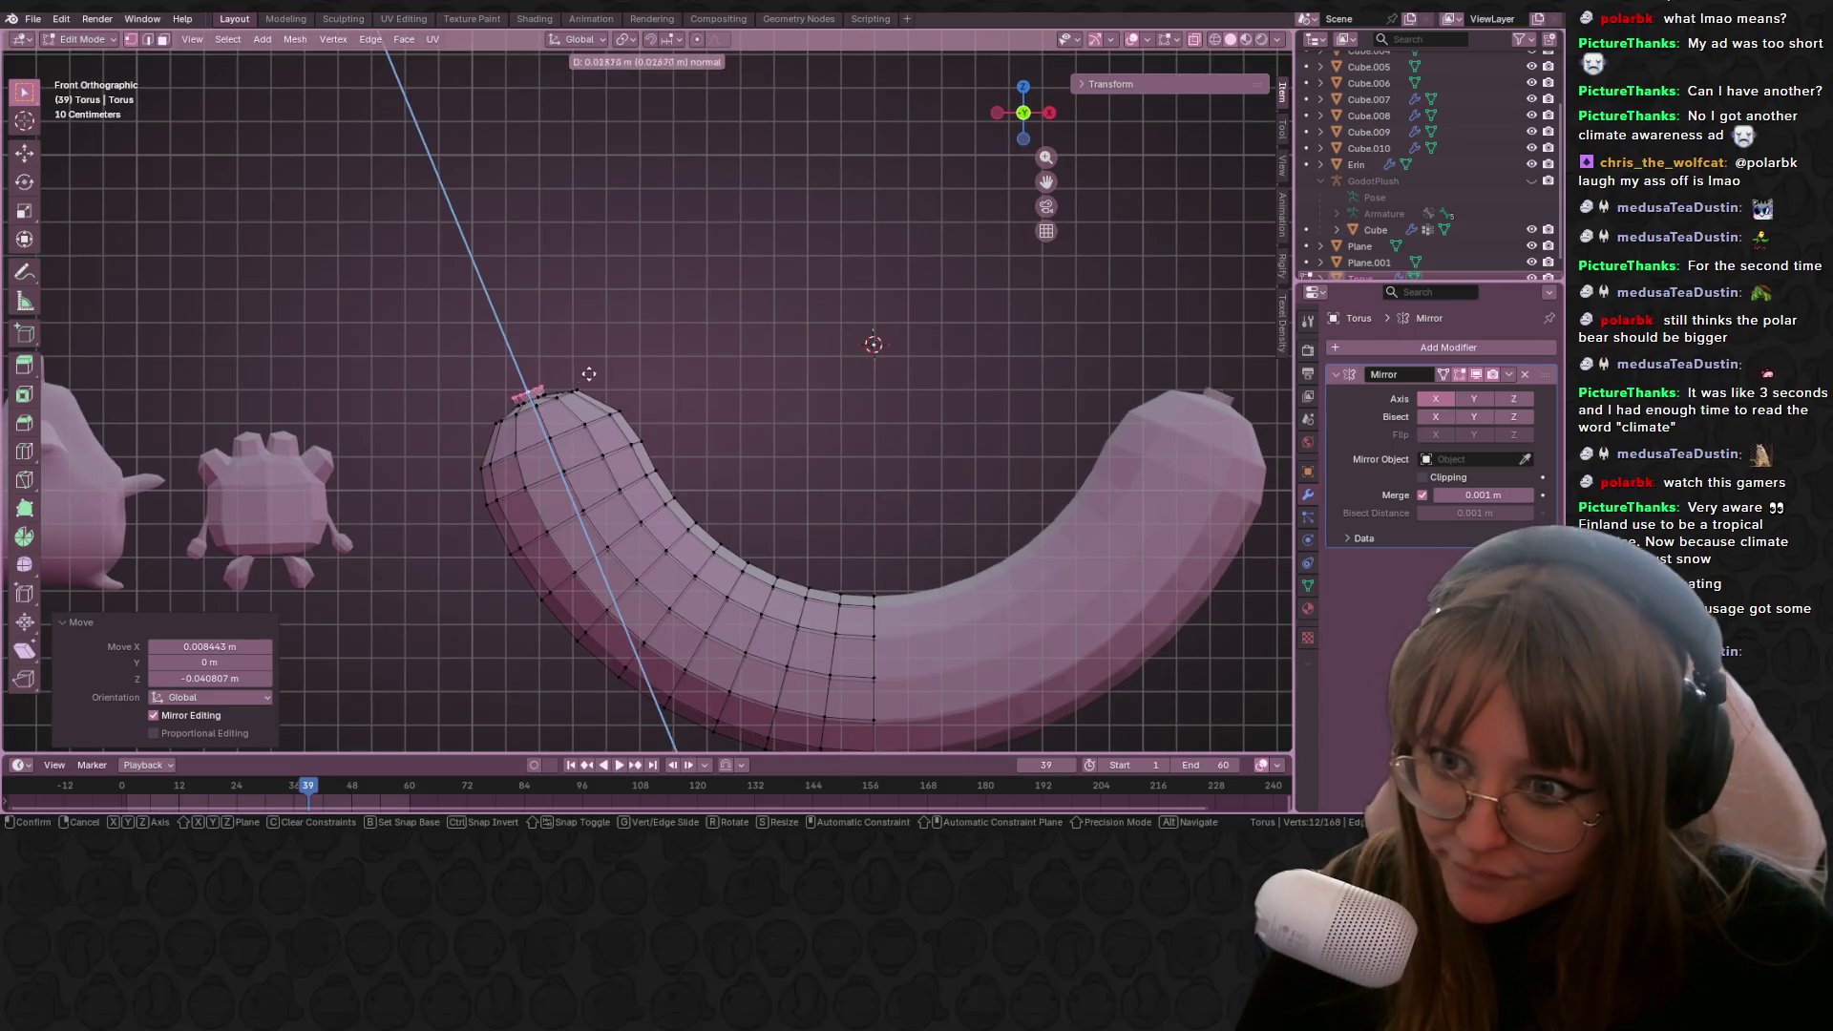
click(600, 346)
key(s)
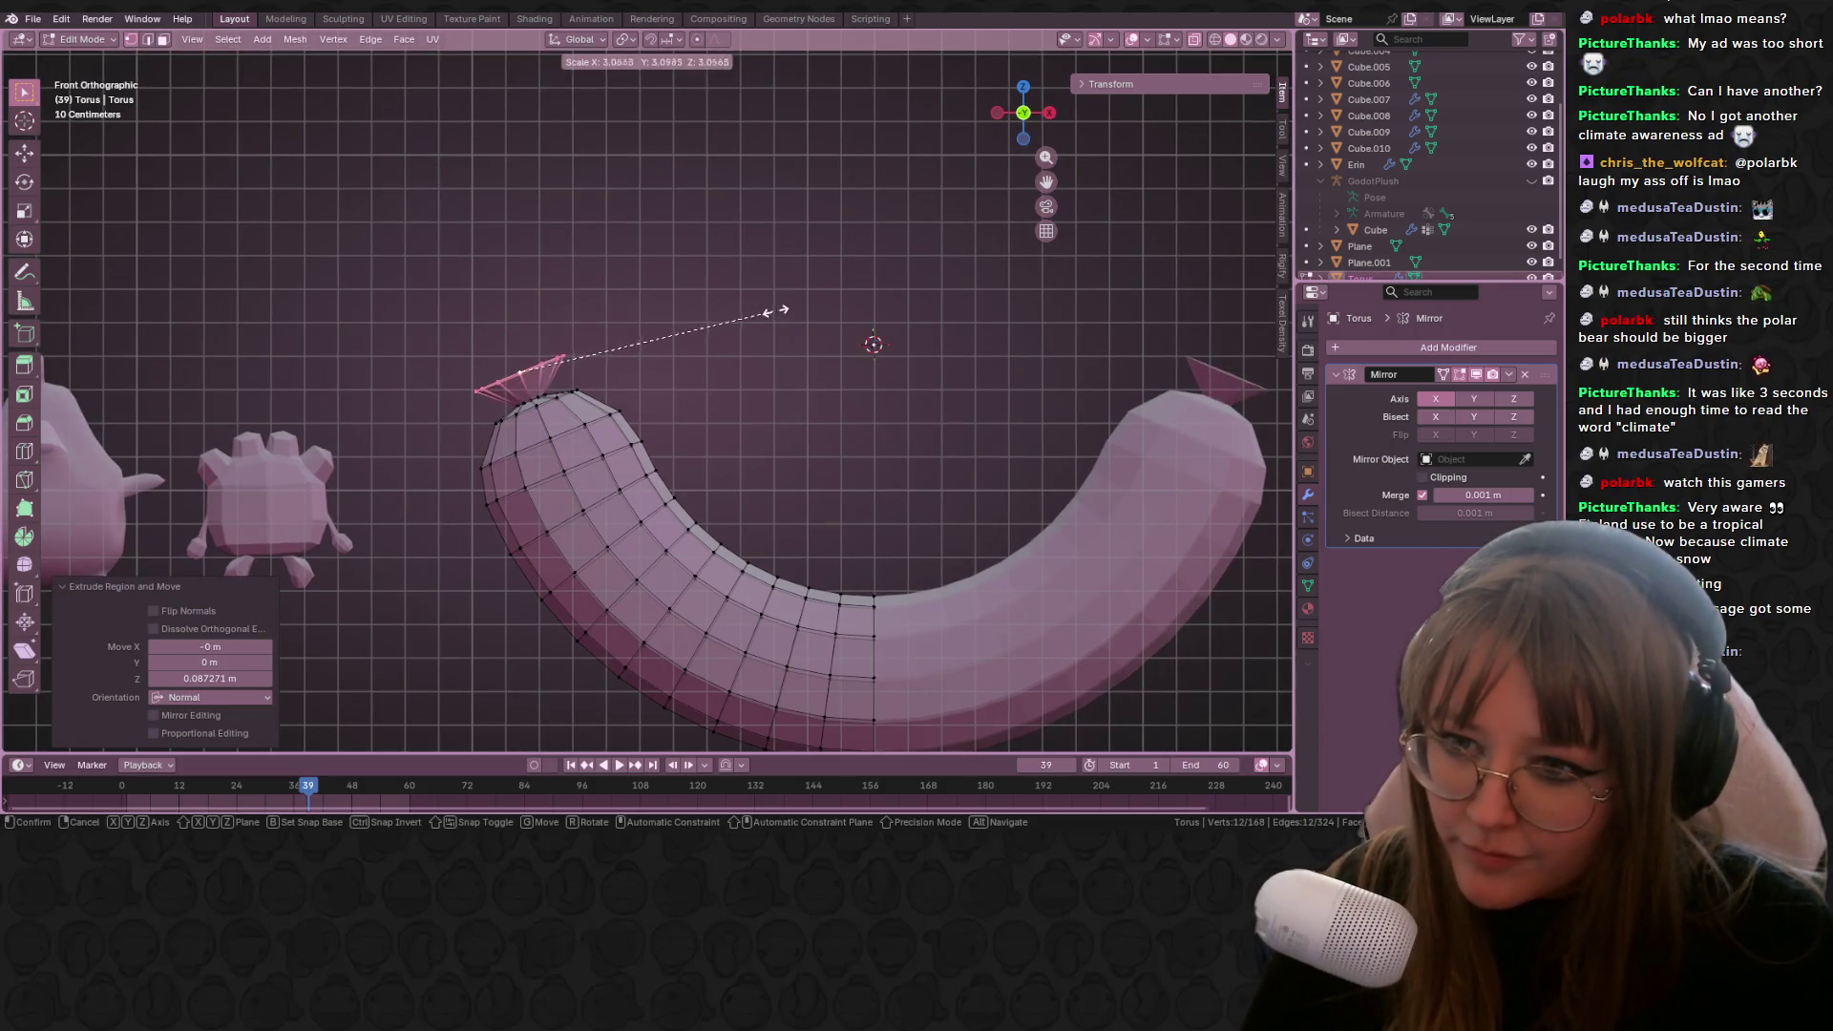
click(788, 304)
Step: Inspect the capped end from another angle, then select a vertex on the cap's rim
mouse_move(793, 301)
middle_down()
mouse_move(981, 445)
mouse_move(1213, 60)
middle_up()
key(Tab)
mouse_move(852, 284)
middle_down()
mouse_move(777, 261)
mouse_move(903, 254)
mouse_move(769, 241)
mouse_move(782, 263)
mouse_move(942, 269)
mouse_move(867, 282)
mouse_move(792, 253)
mouse_move(774, 243)
mouse_move(798, 191)
mouse_move(814, 216)
mouse_move(669, 221)
middle_up()
key(Tab)
click(799, 188)
Step: Connect rim vertices with J to cut new edges across the end cap
key(j)
click(671, 222)
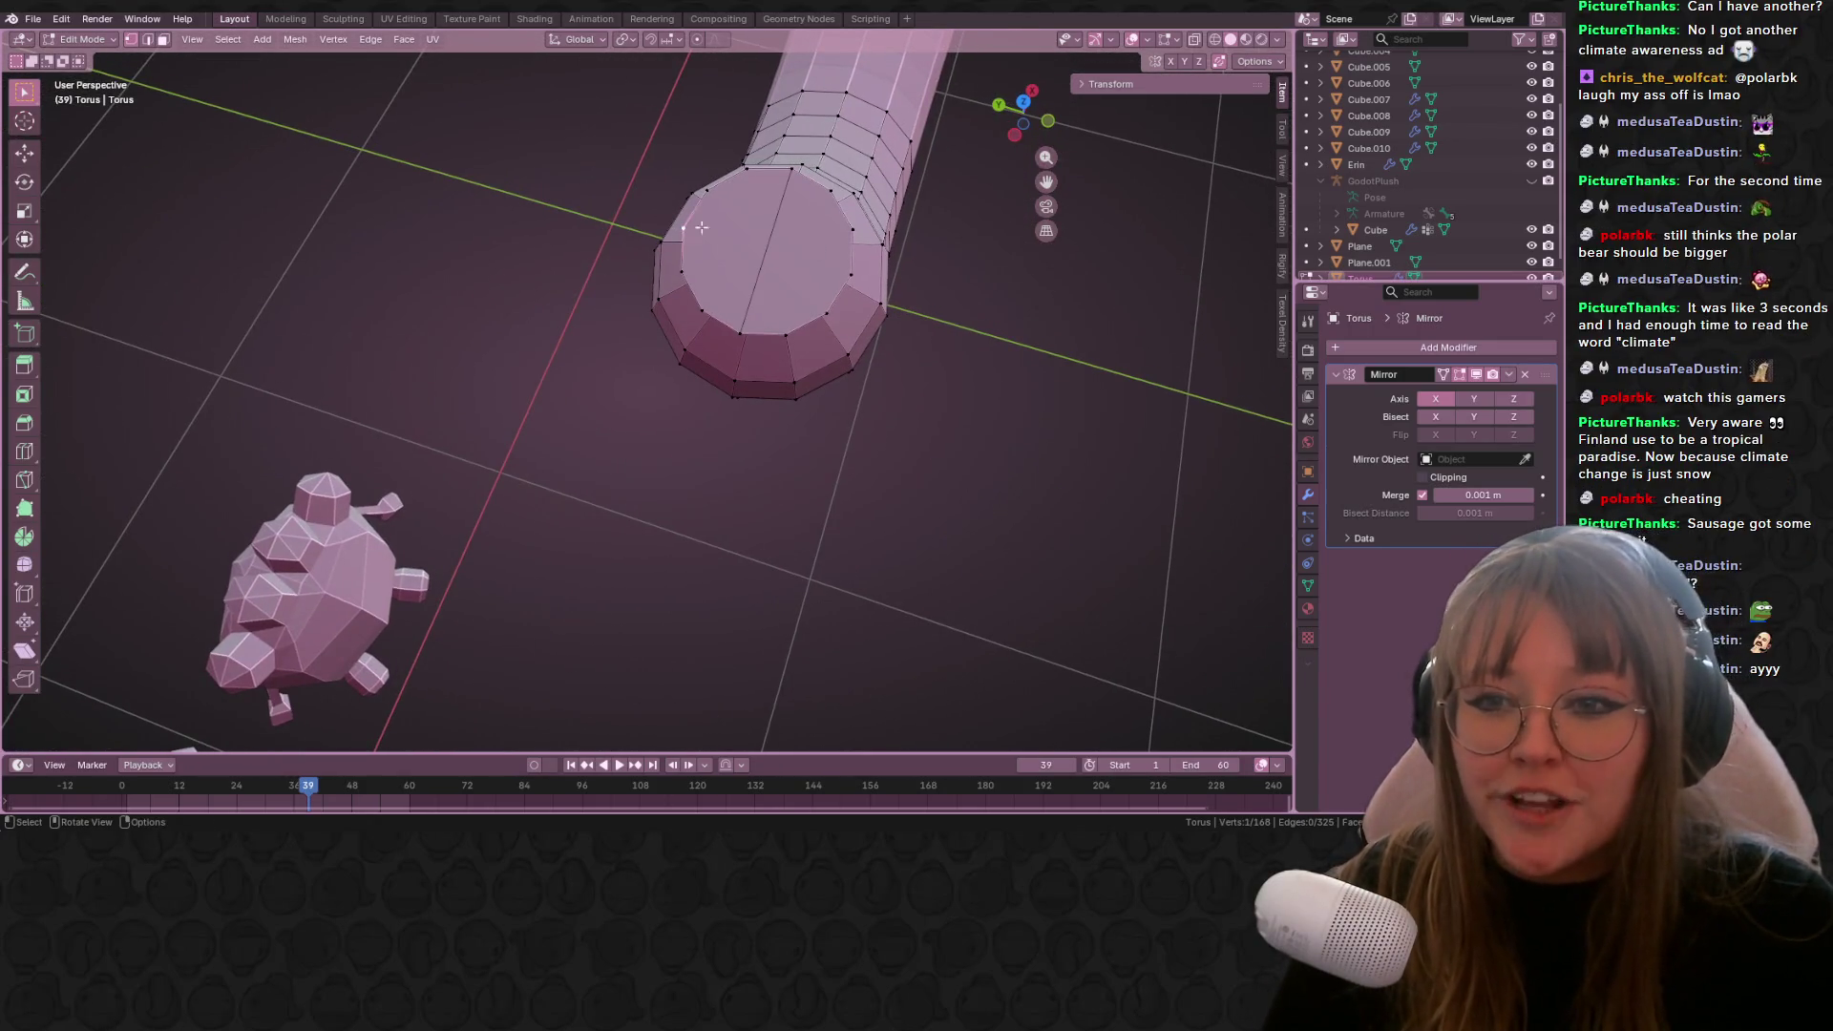
key(j)
mouse_move(951, 285)
middle_down()
mouse_move(569, 354)
mouse_move(540, 313)
mouse_move(688, 319)
mouse_move(622, 344)
mouse_move(572, 300)
mouse_move(764, 524)
mouse_move(831, 504)
mouse_move(802, 344)
mouse_move(943, 293)
middle_up()
Step: Pull the cap's centre vertex out into a pointed tied-off tip and return to Object Mode
key(g)
click(577, 332)
key(g)
click(833, 508)
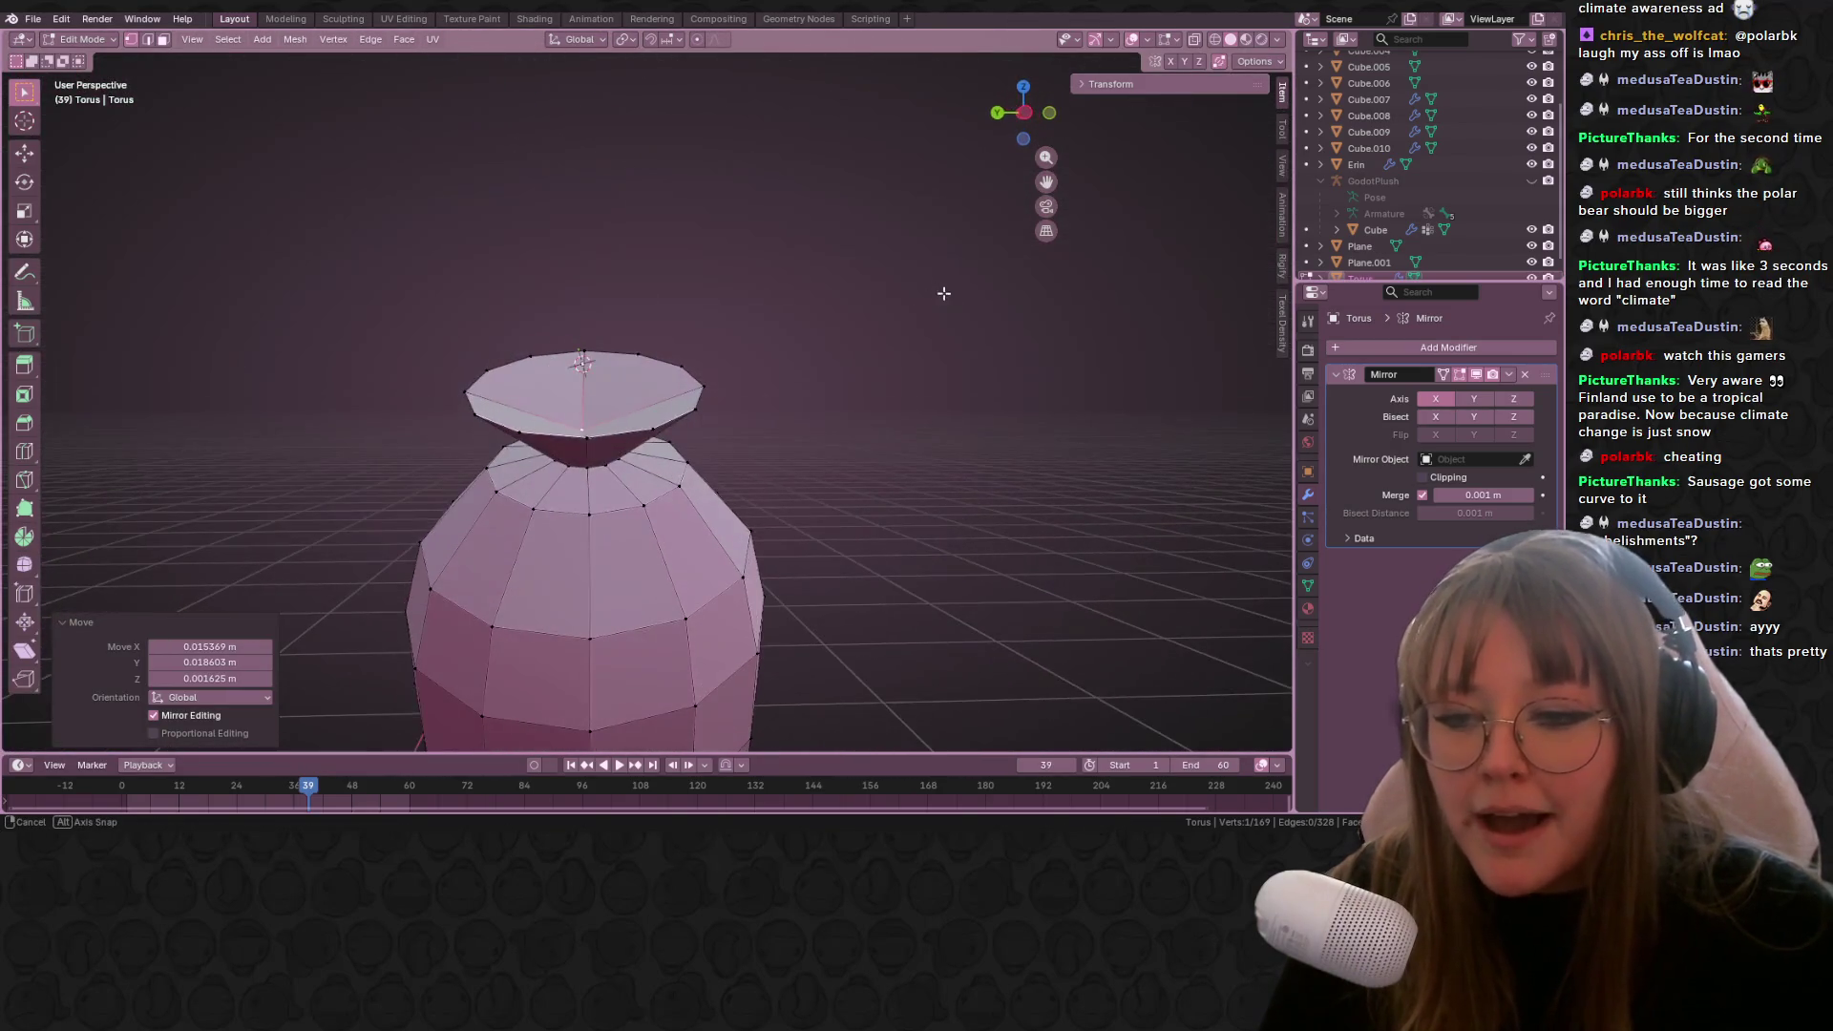
key(g)
click(920, 311)
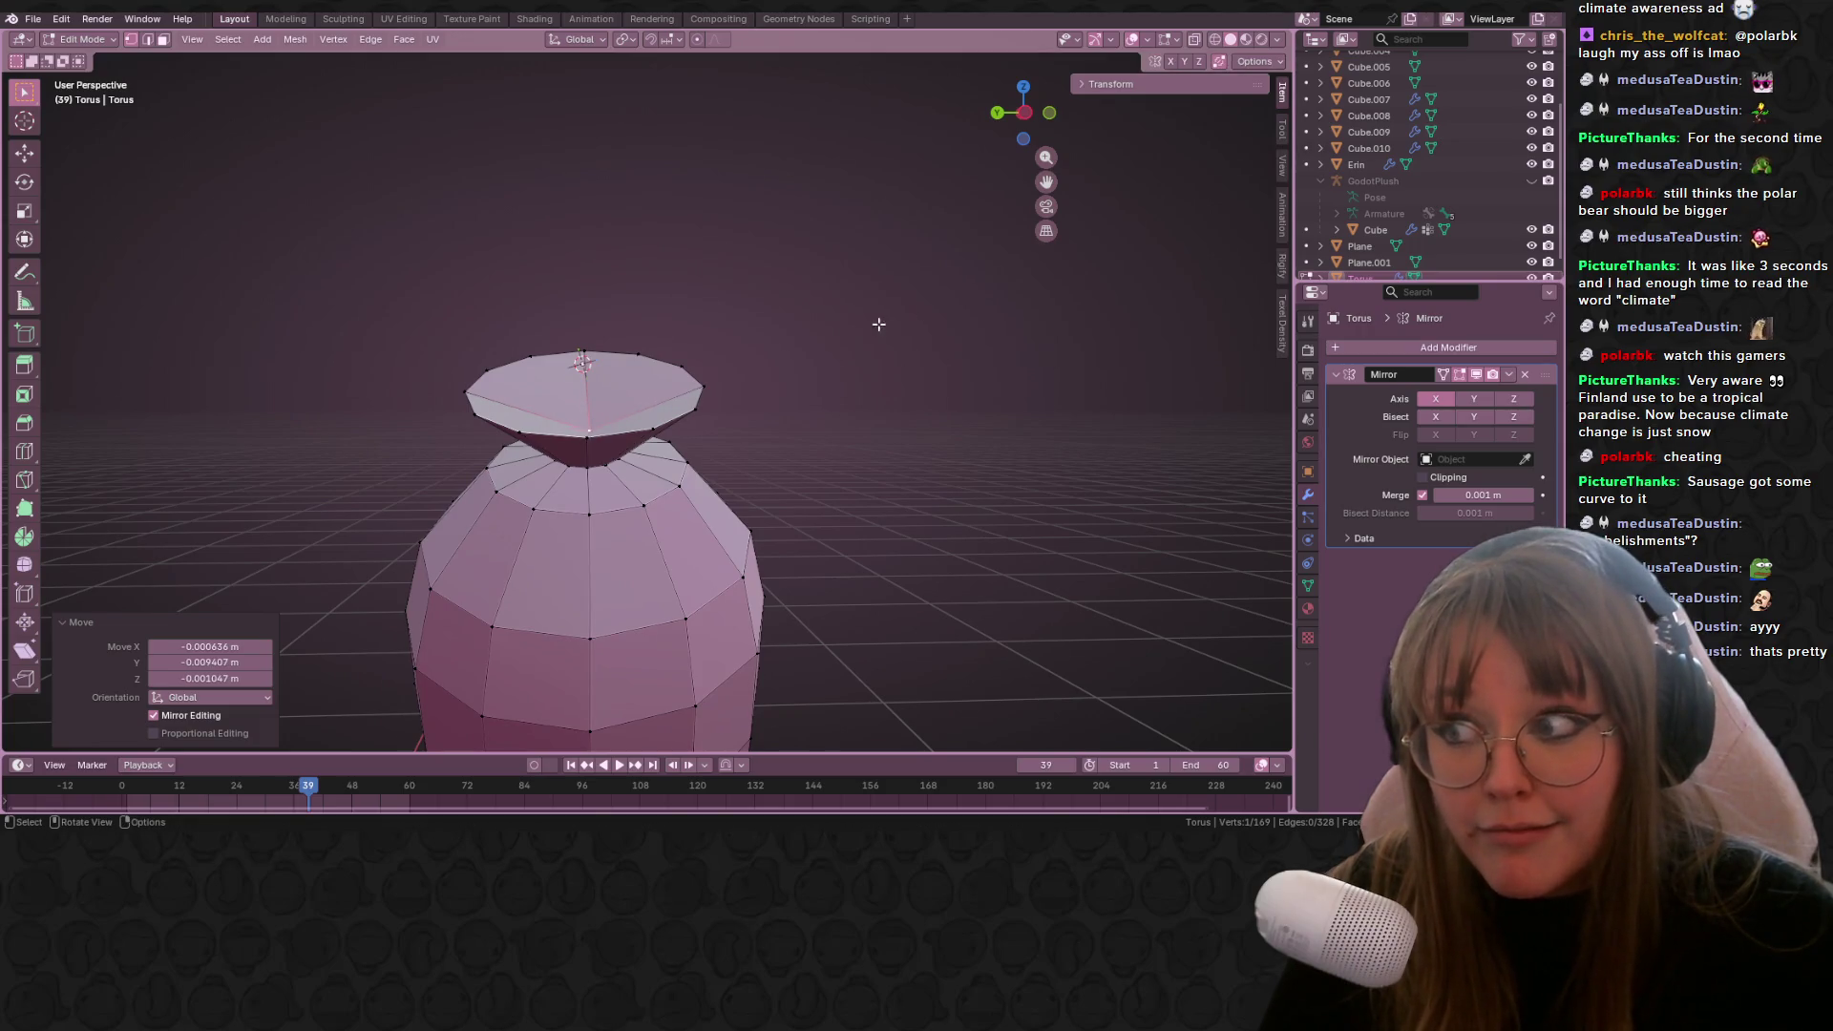
key(Tab)
mouse_move(827, 320)
middle_down()
mouse_move(962, 369)
mouse_move(988, 409)
mouse_move(879, 388)
middle_up()
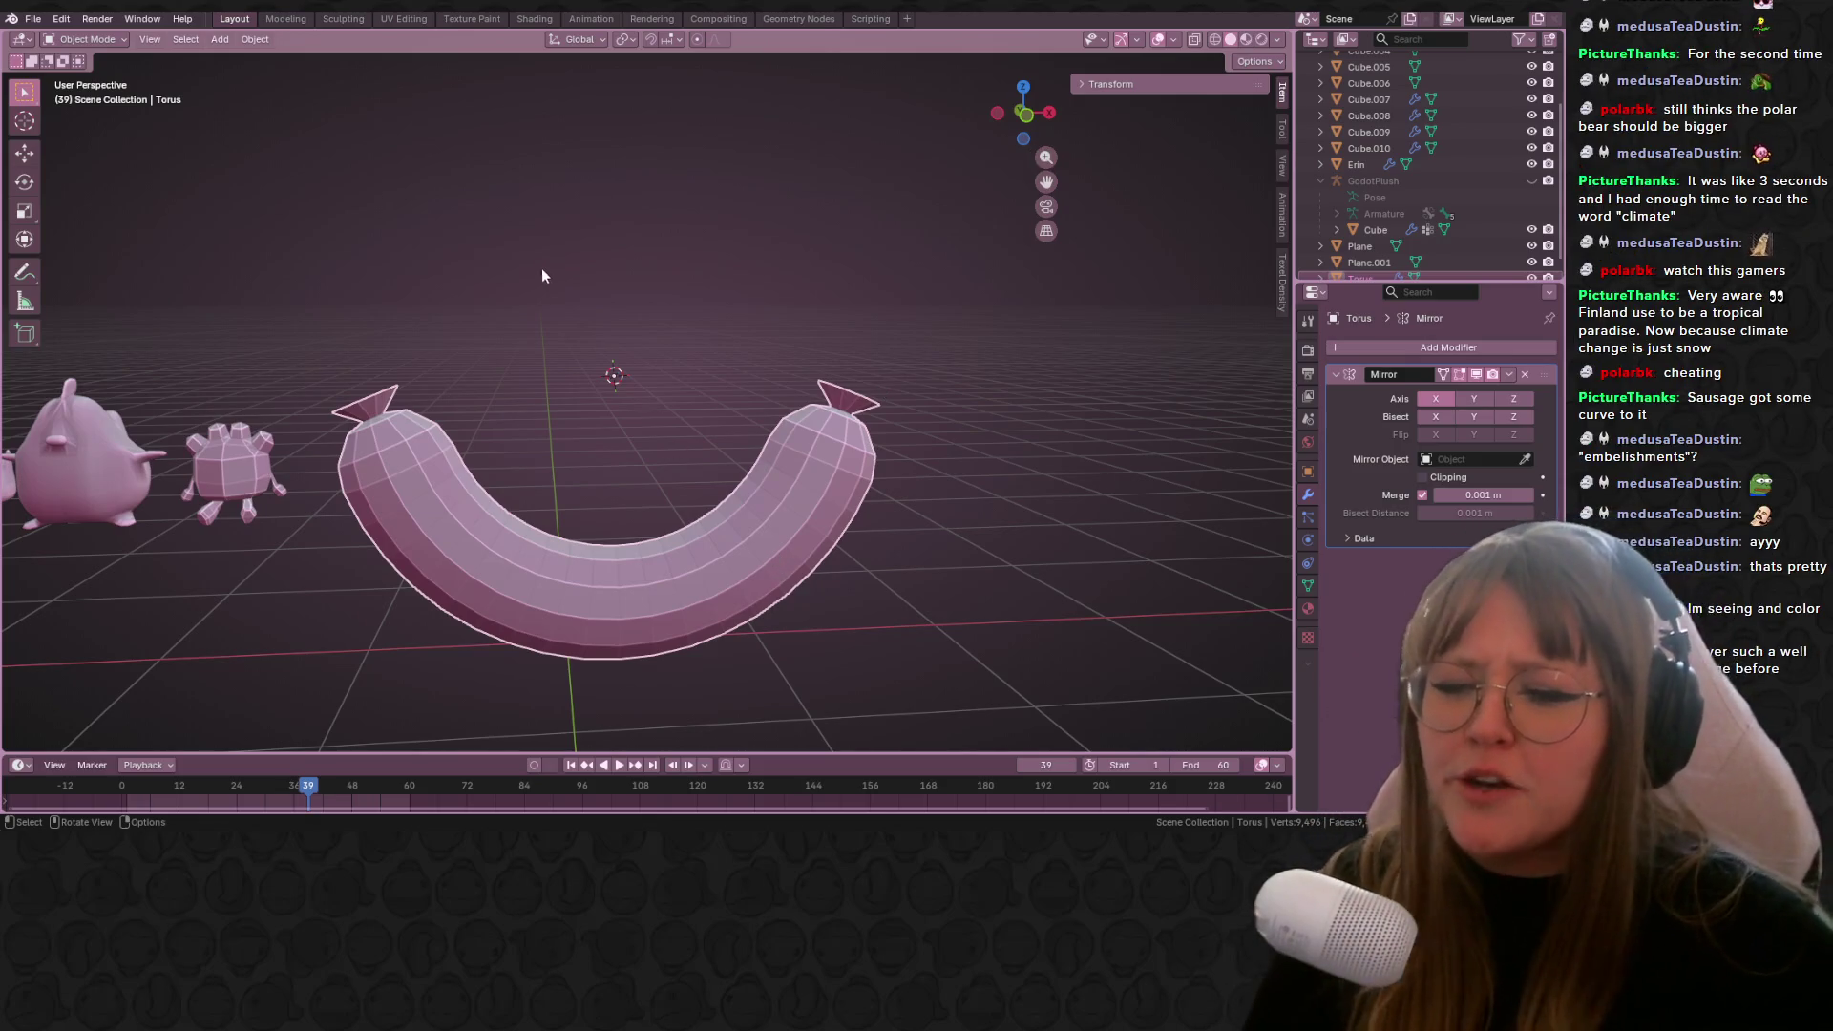
Step: Inspect the sausage from several angles, then set Front orthographic view and open the Add menu
mouse_move(605, 323)
middle_down()
mouse_move(667, 392)
mouse_move(723, 568)
middle_up()
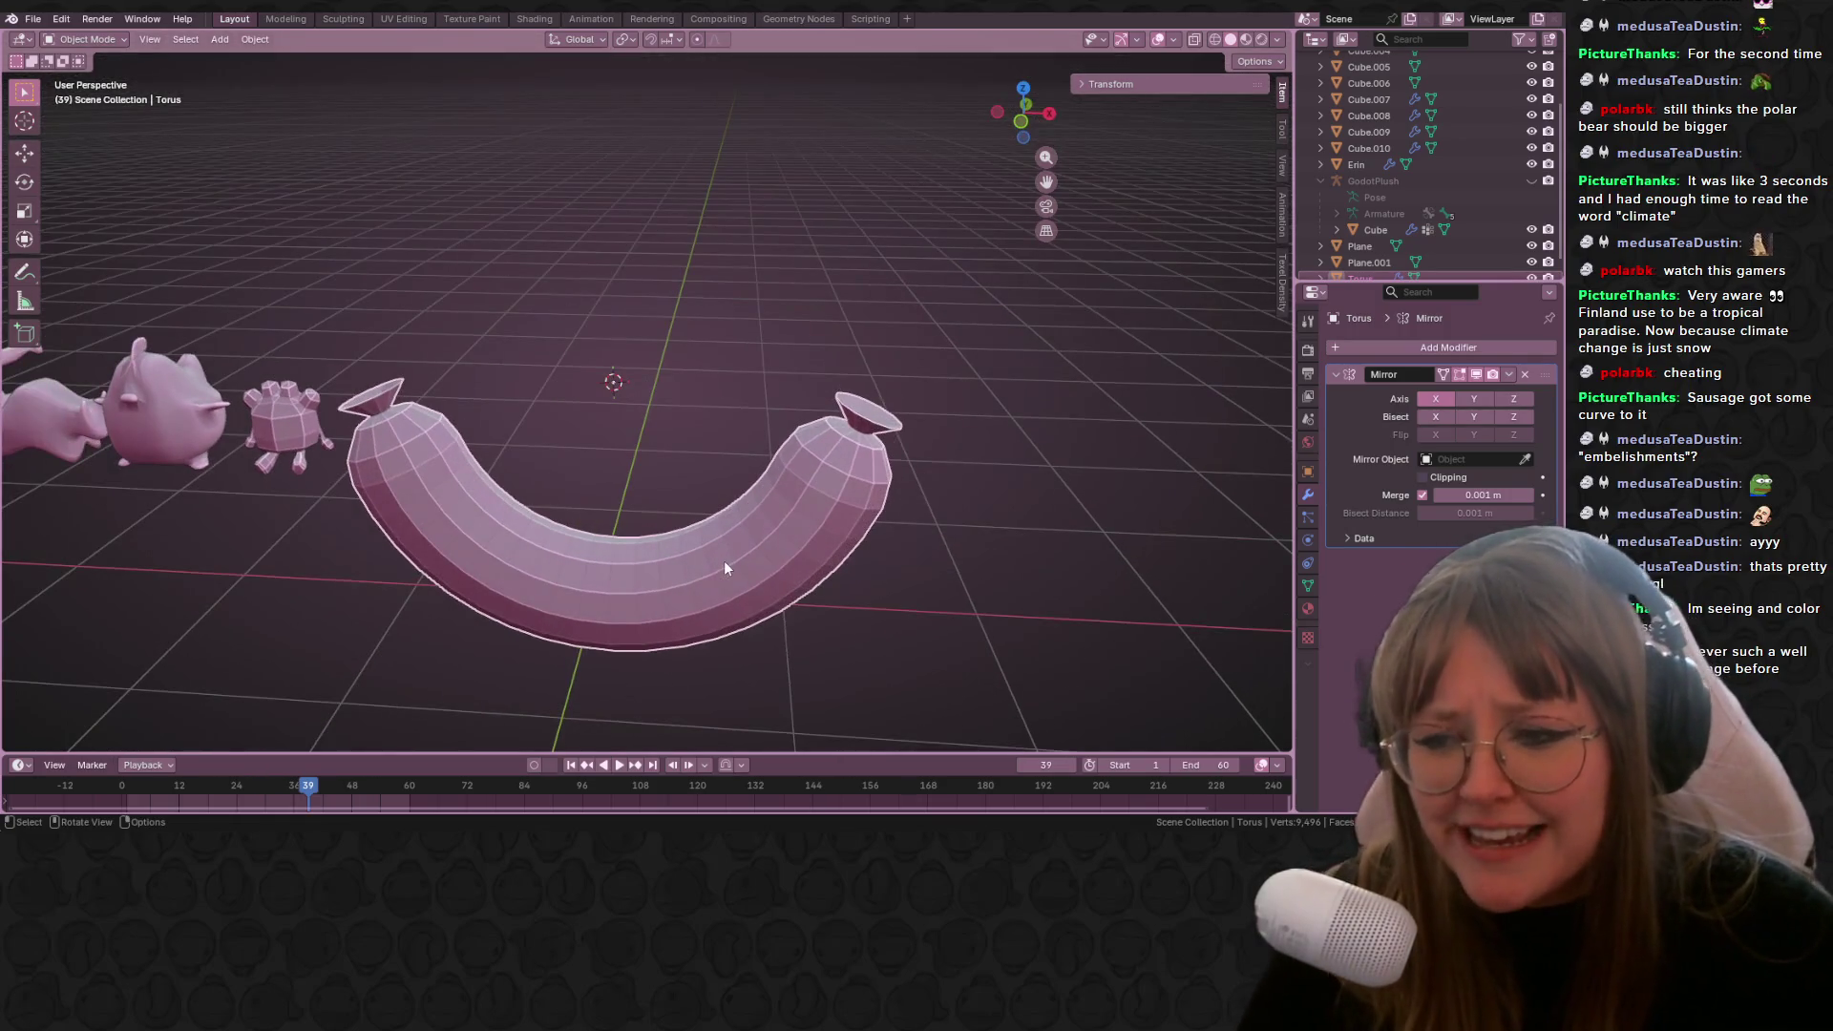
mouse_move(808, 455)
middle_down()
mouse_move(953, 487)
mouse_move(942, 386)
mouse_move(1005, 495)
mouse_move(540, 552)
mouse_move(643, 467)
middle_up()
key(Tab)
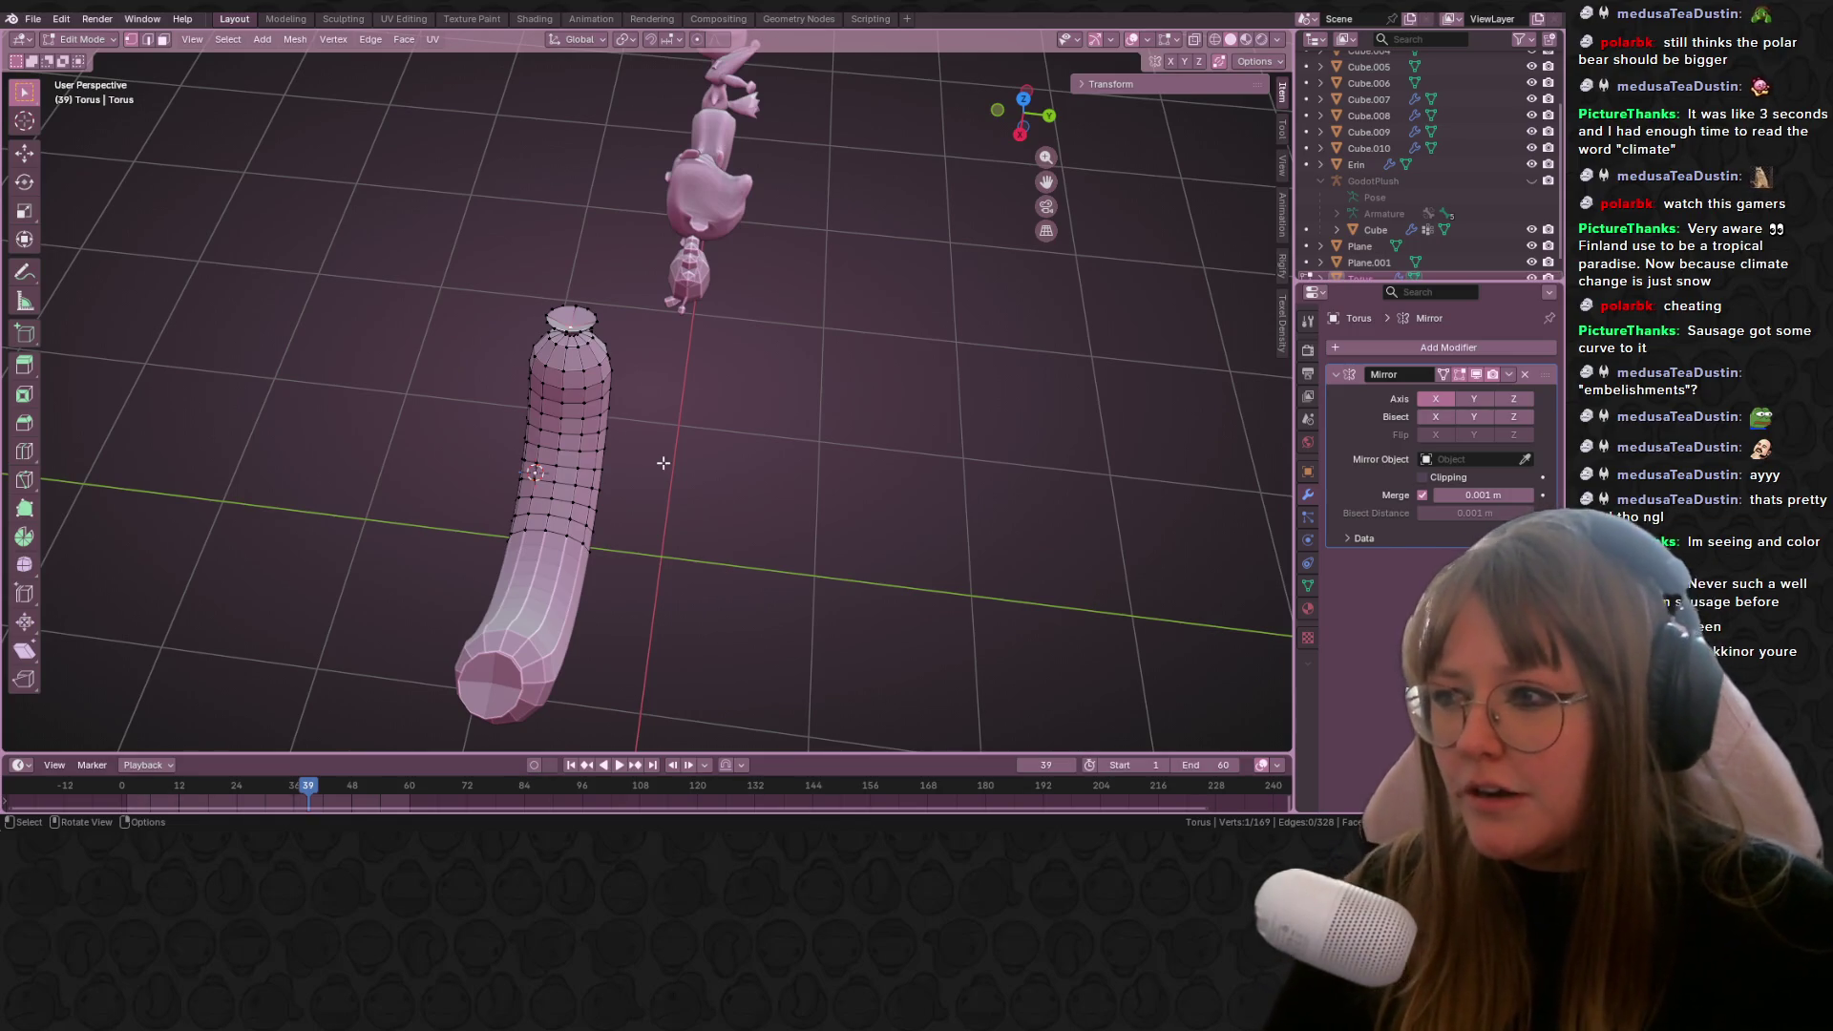
key(Tab)
mouse_move(863, 451)
middle_down()
mouse_move(991, 393)
mouse_move(598, 327)
mouse_move(955, 168)
middle_up()
click(1034, 134)
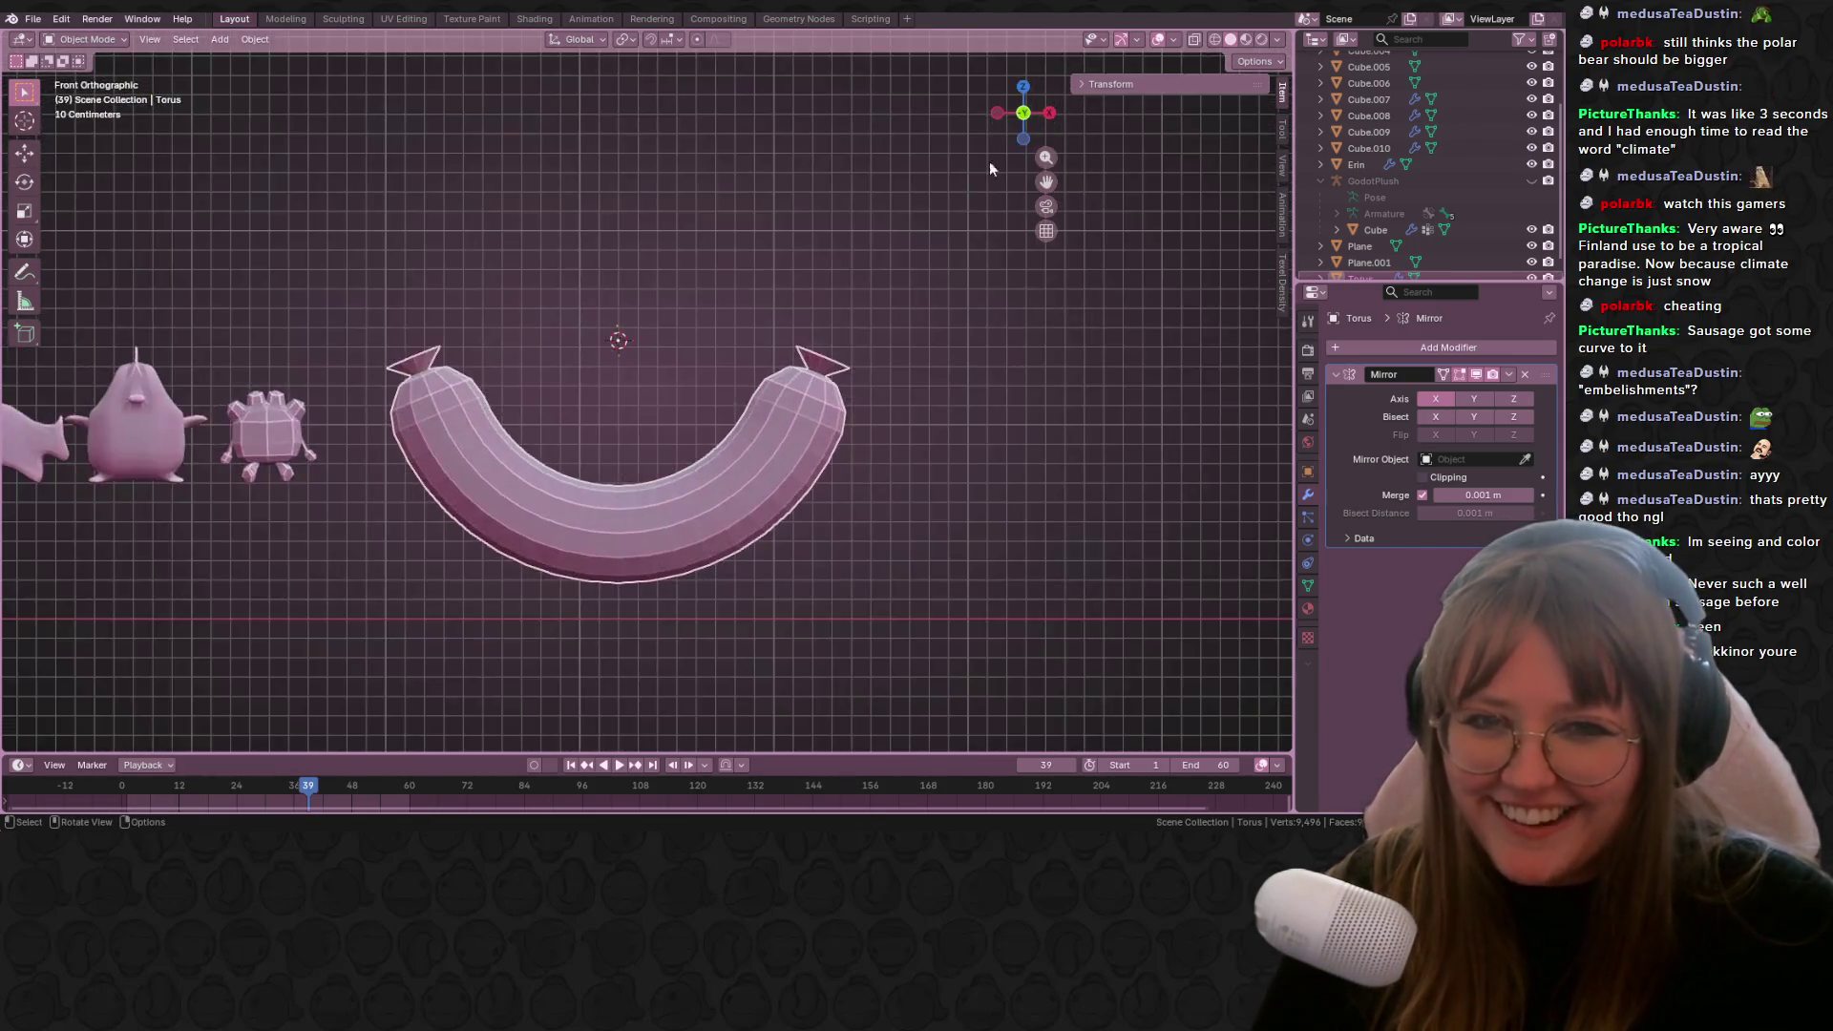
scroll(852, 287, up, 3)
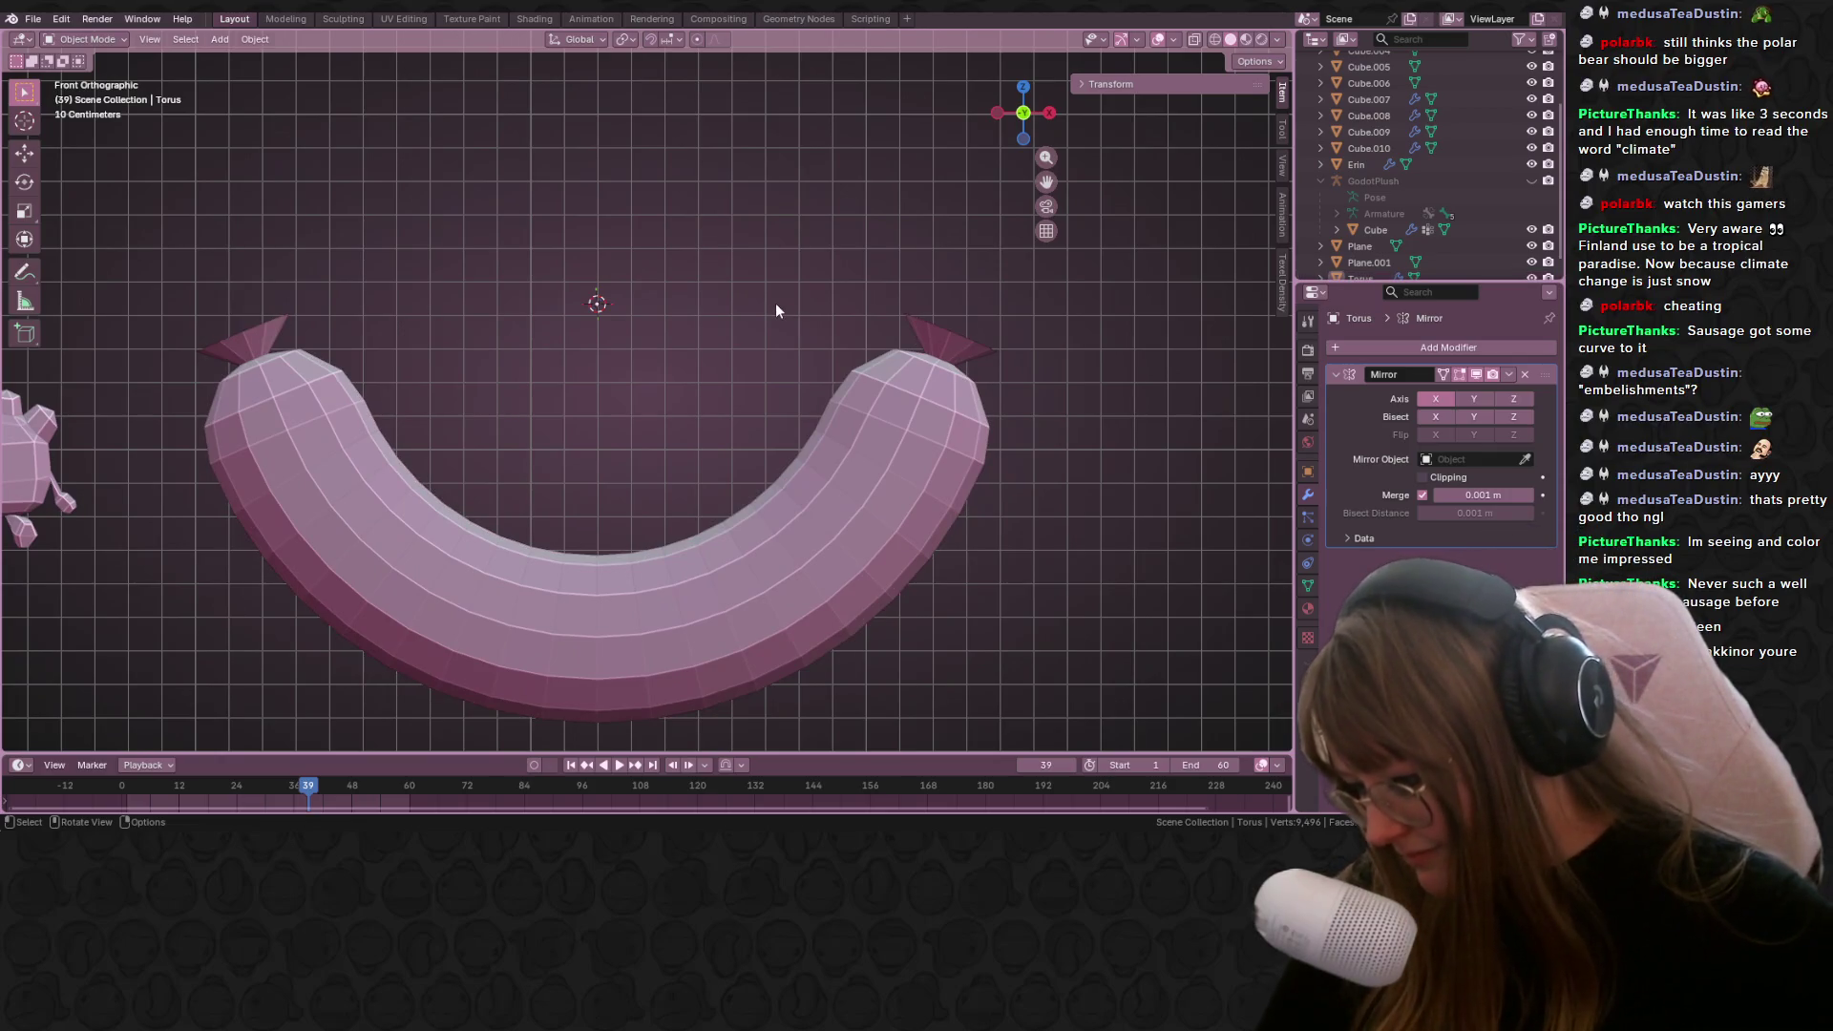
key(shift+a)
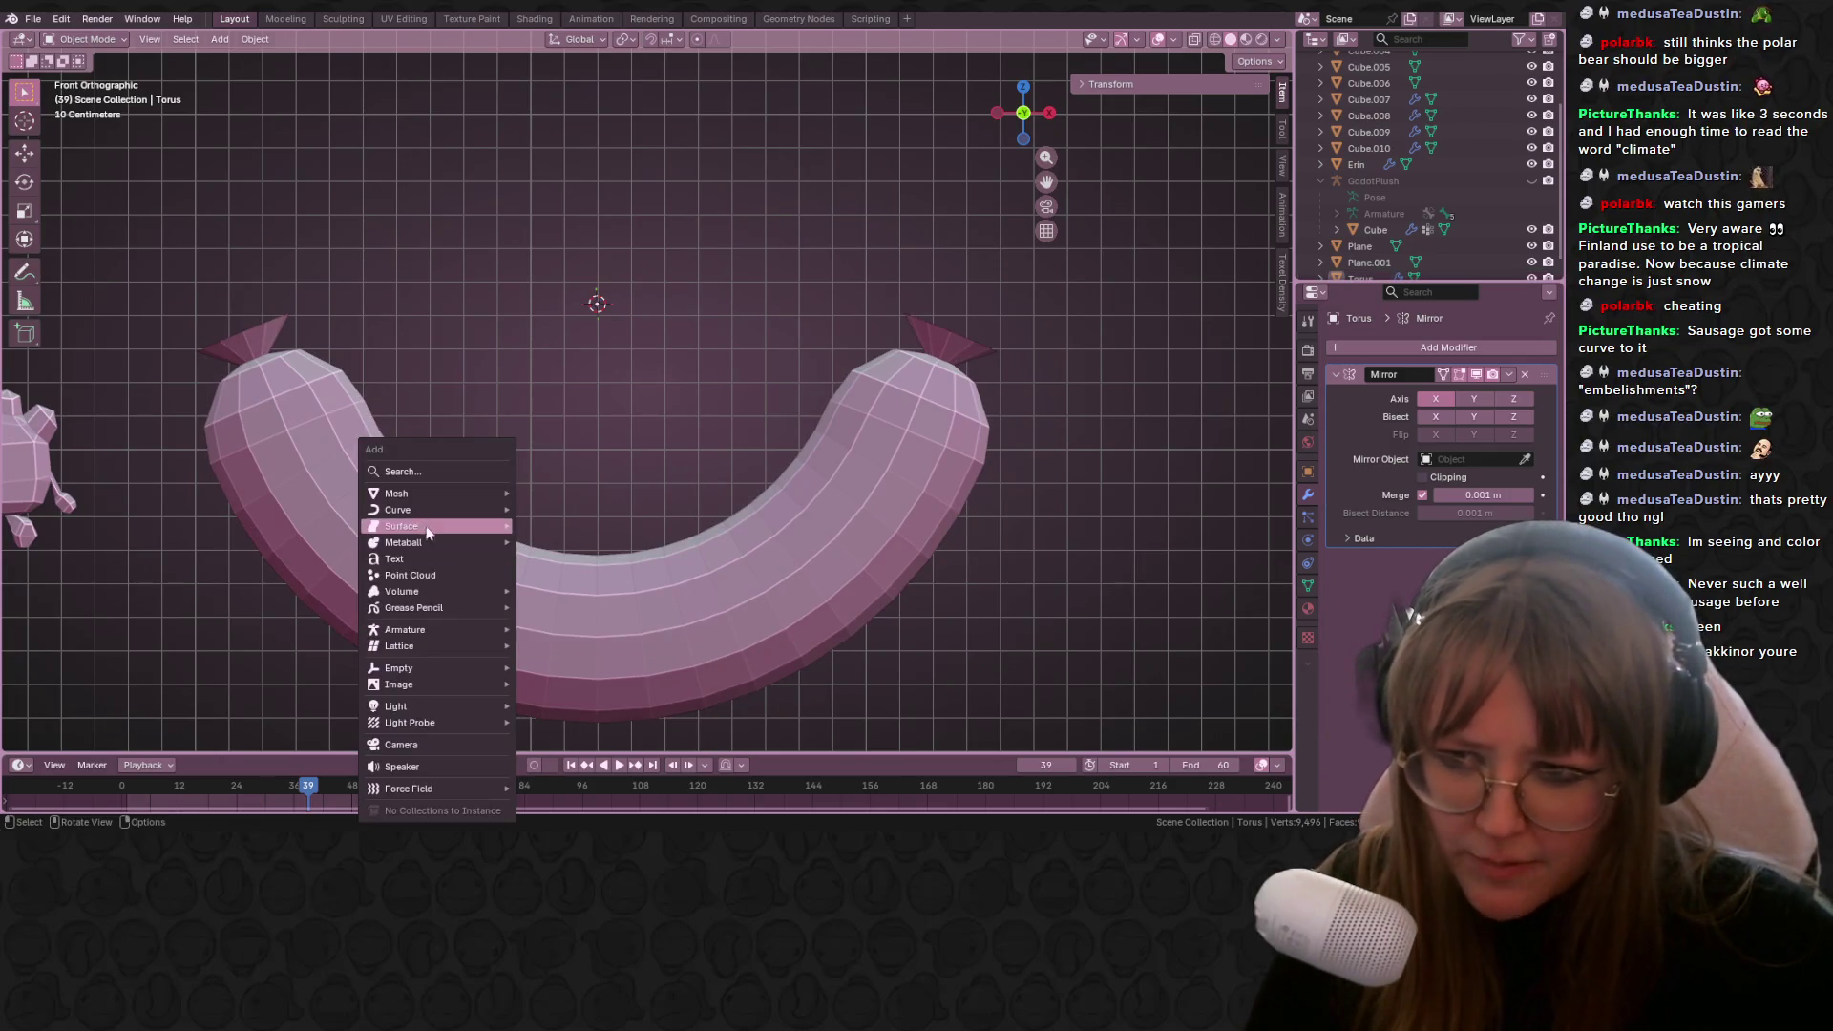
Step: Add a cylinder with 8 vertices
mouse_move(439, 494)
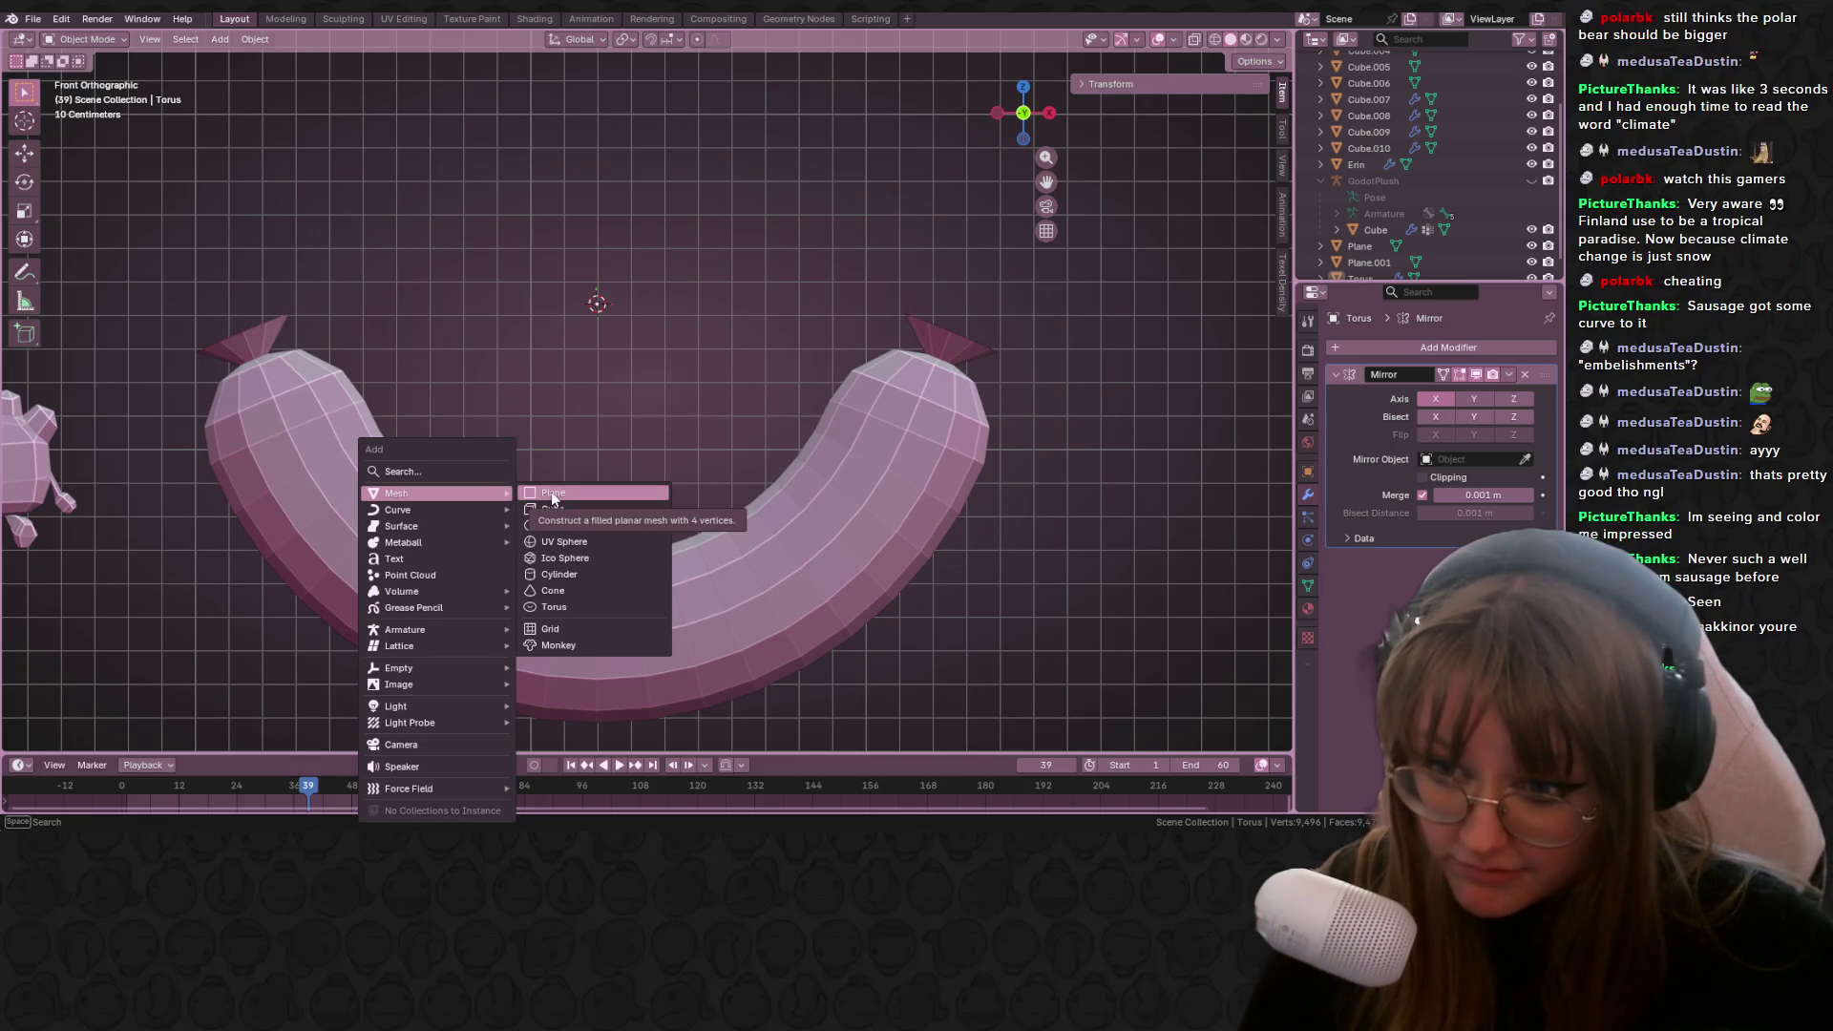
click(607, 574)
scroll(618, 566, down, 1)
drag(210, 542, 114, 542)
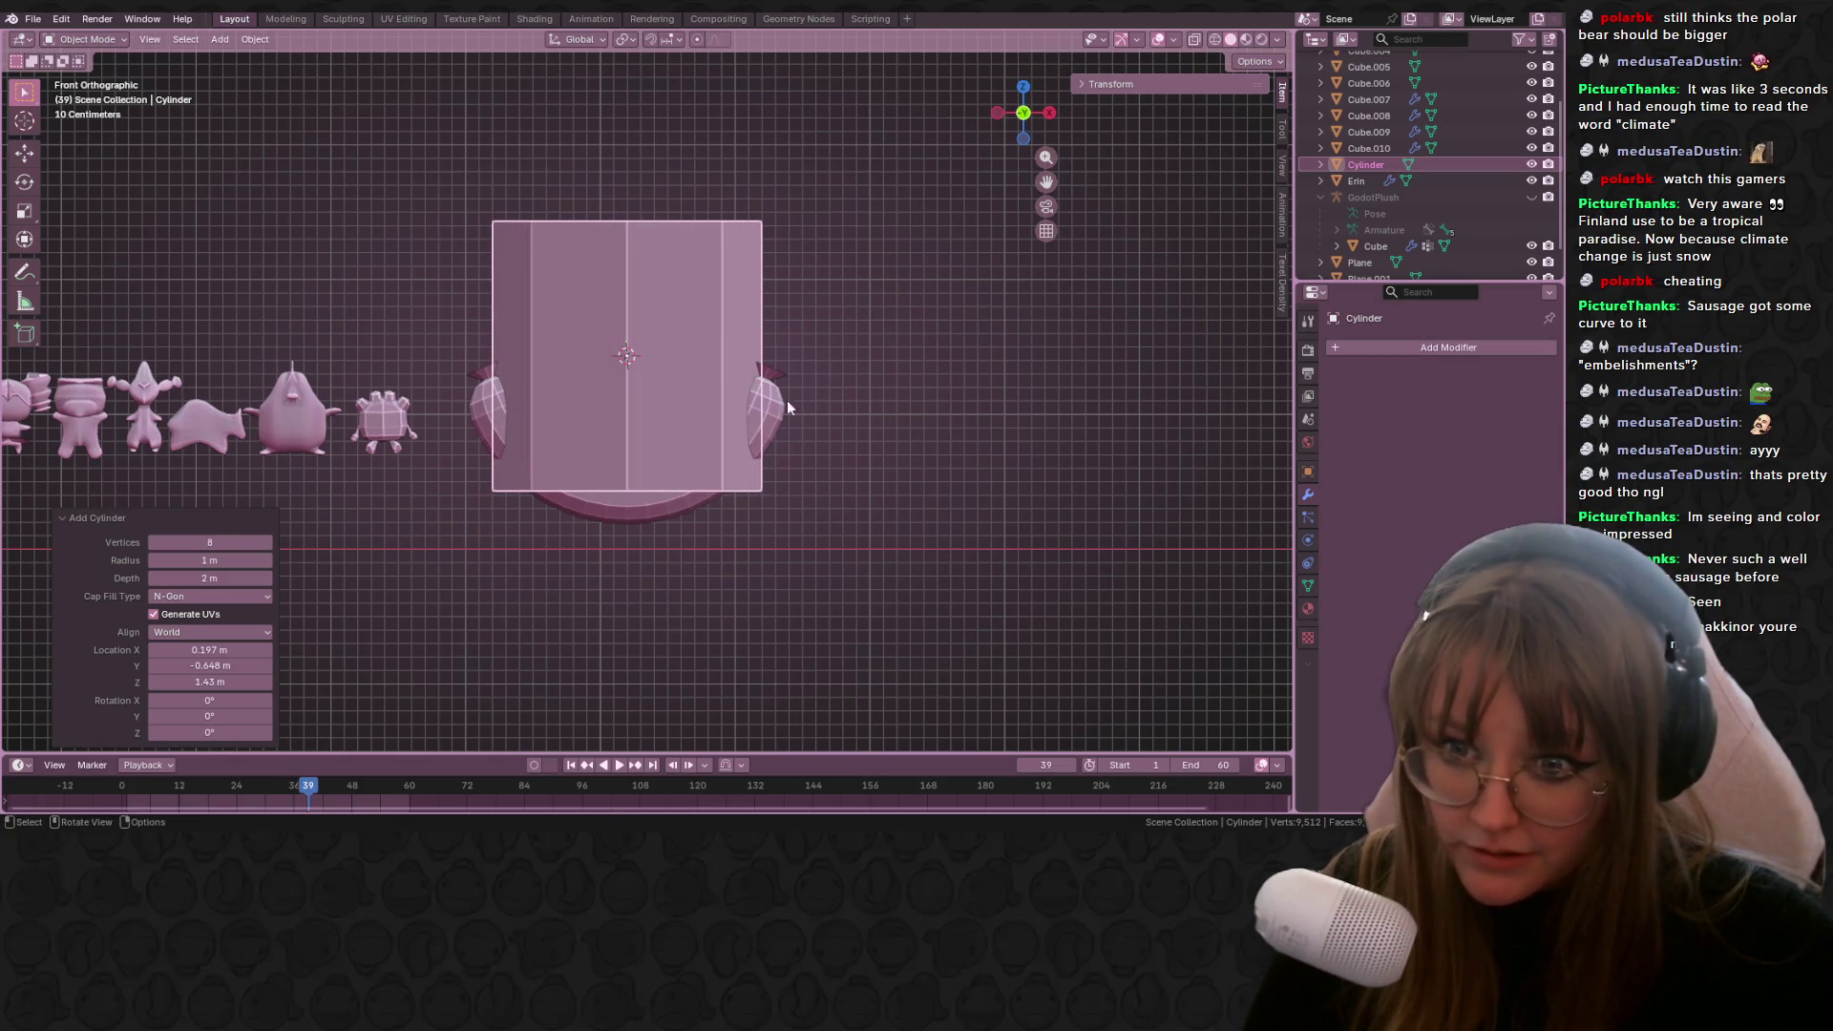
Step: Shrink the cylinder and stretch it along Z into a tall column
key(s)
scroll(691, 371, up, 4)
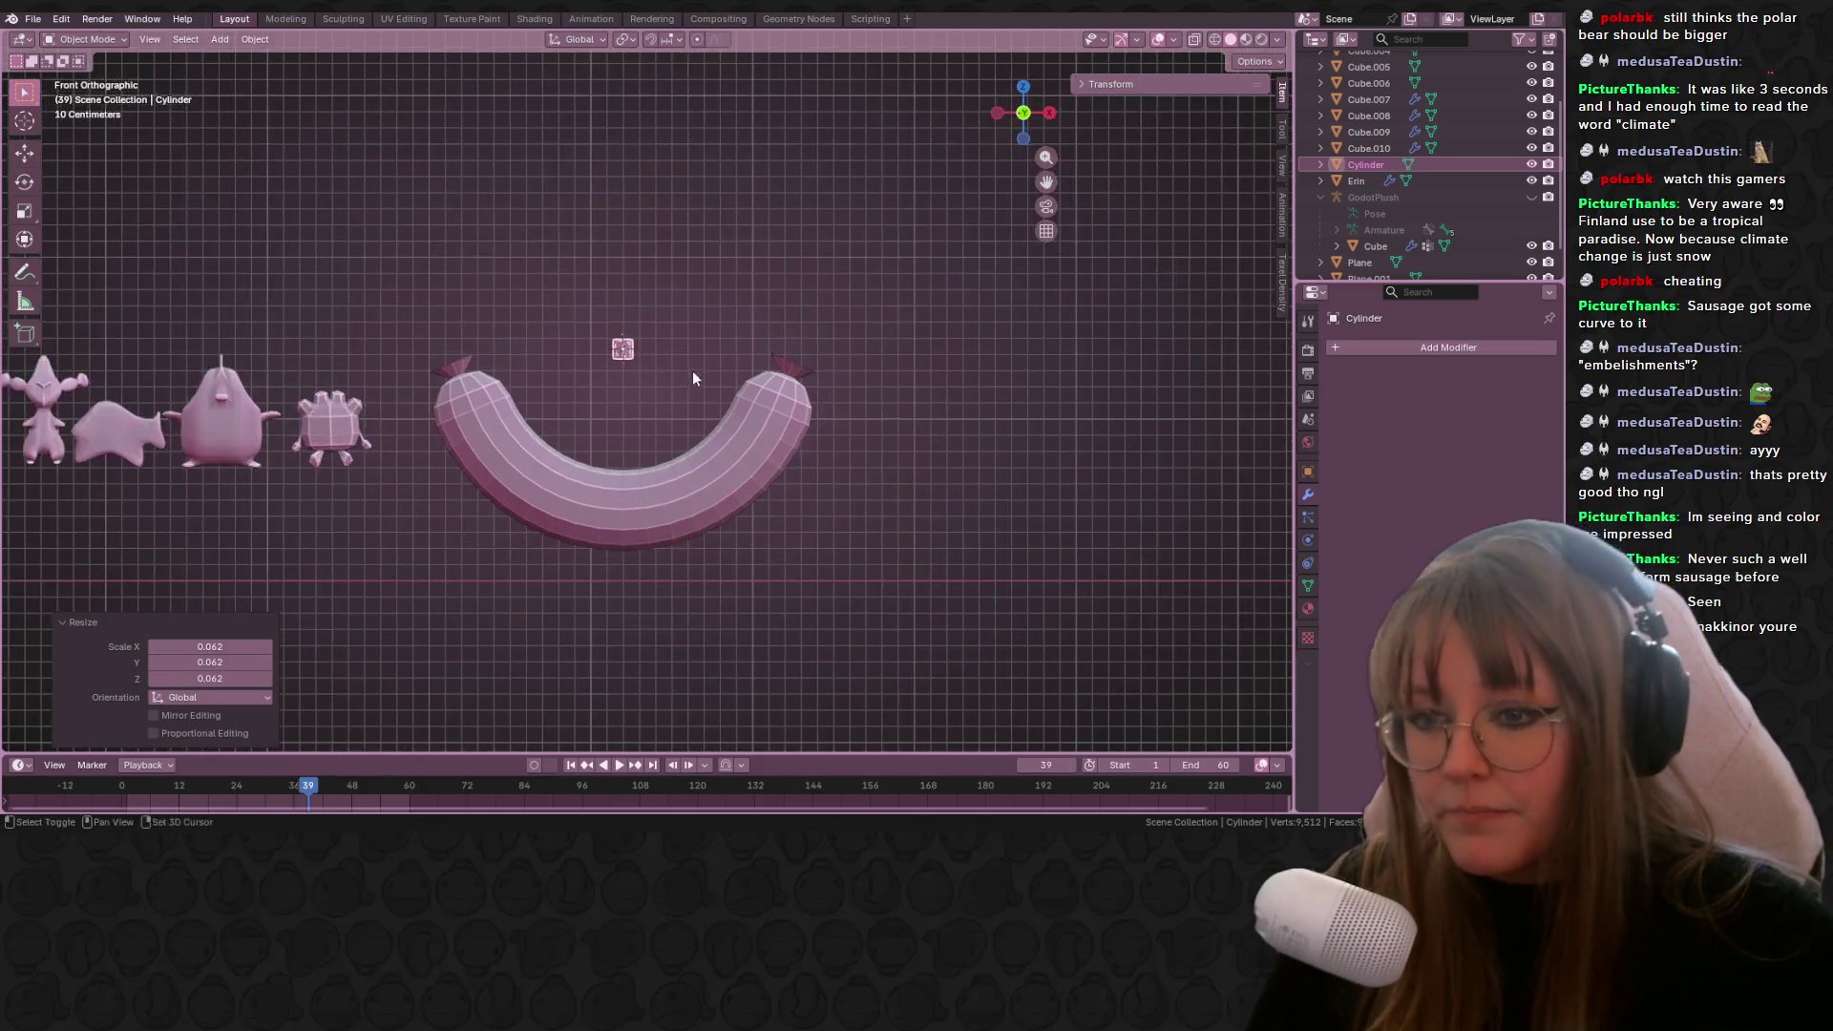
click(754, 242)
key(s)
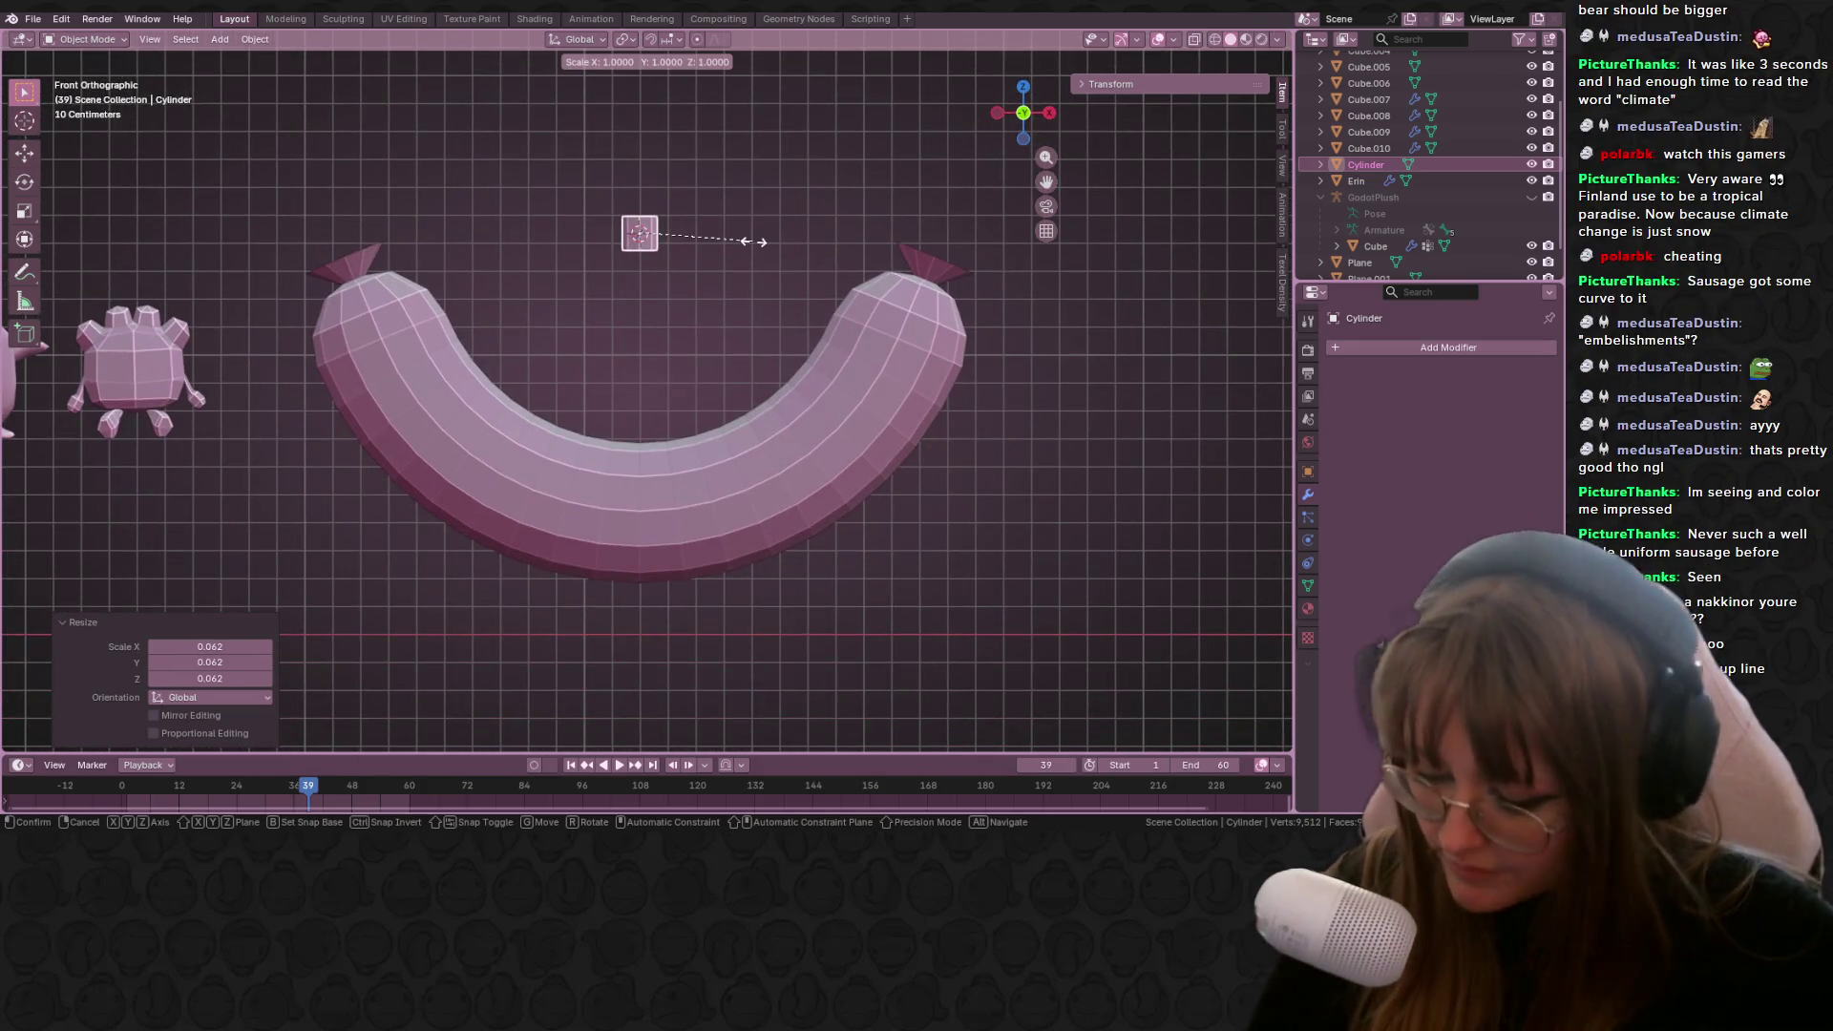
key(z)
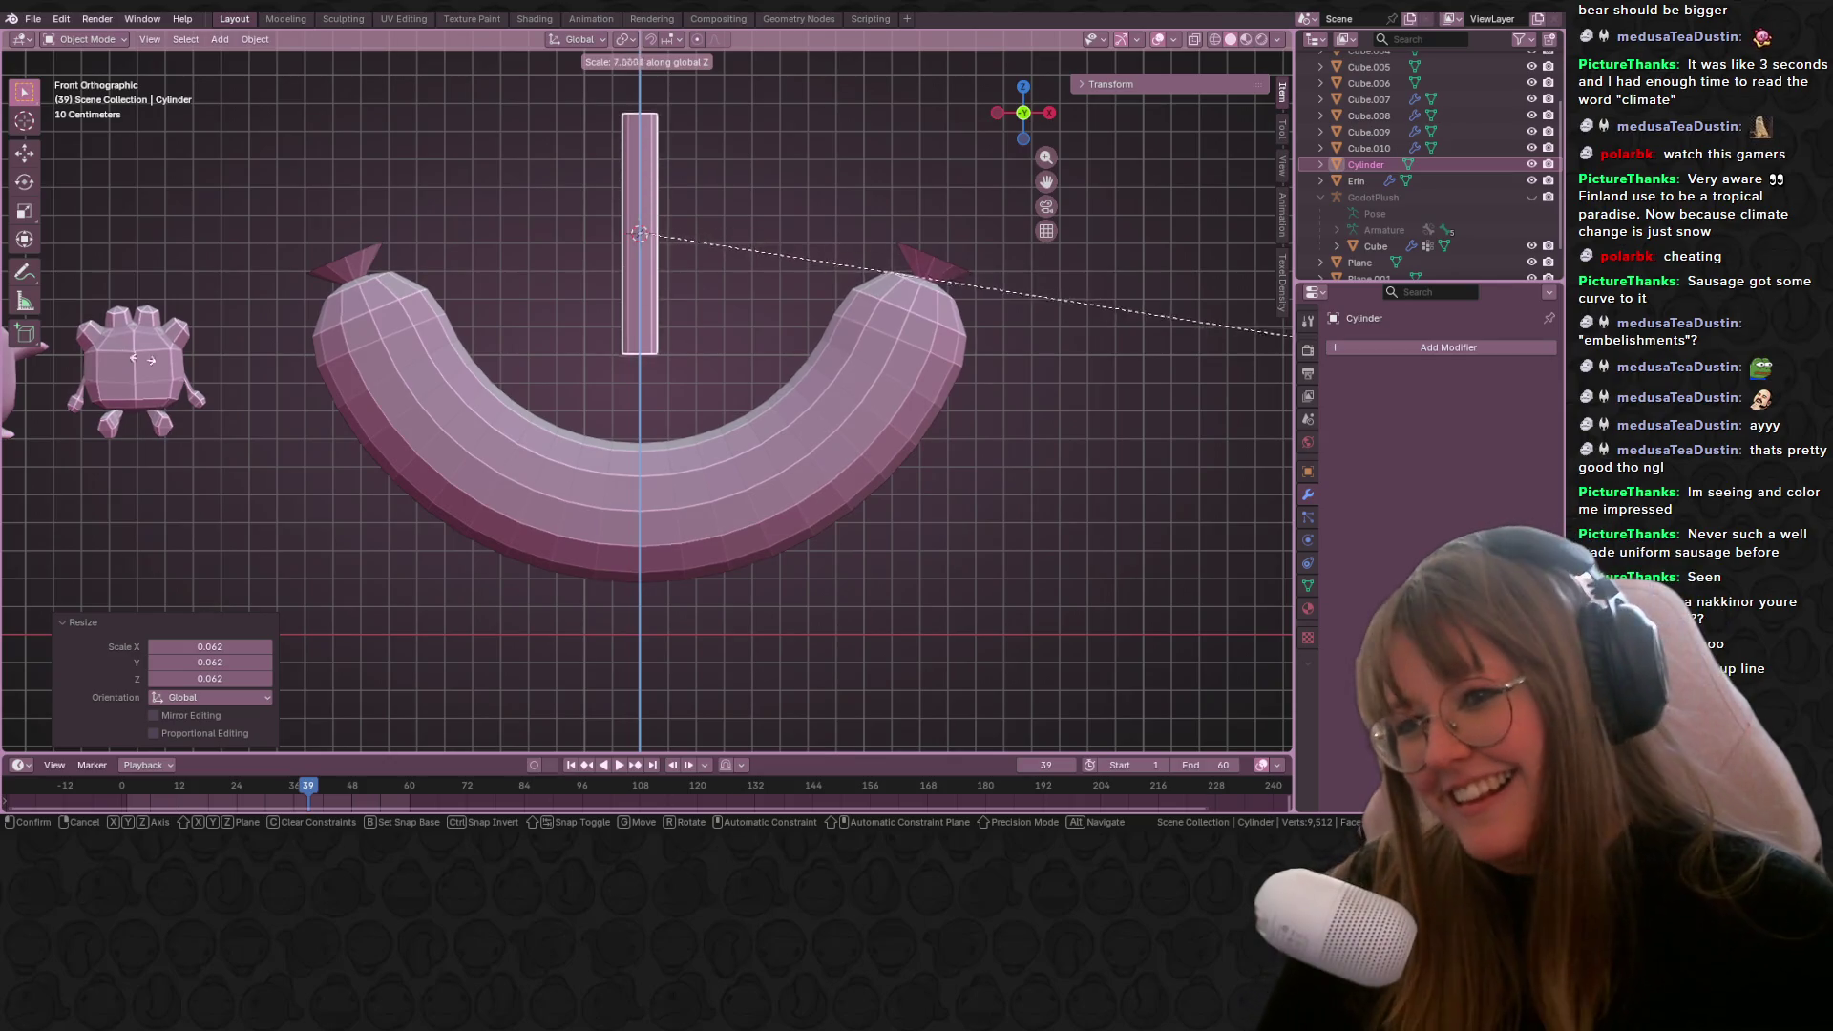
click(828, 269)
Step: Scale the column down again and stretch it along Z into a thin, longer stick
shift+scroll(829, 269, up, 2)
key(s)
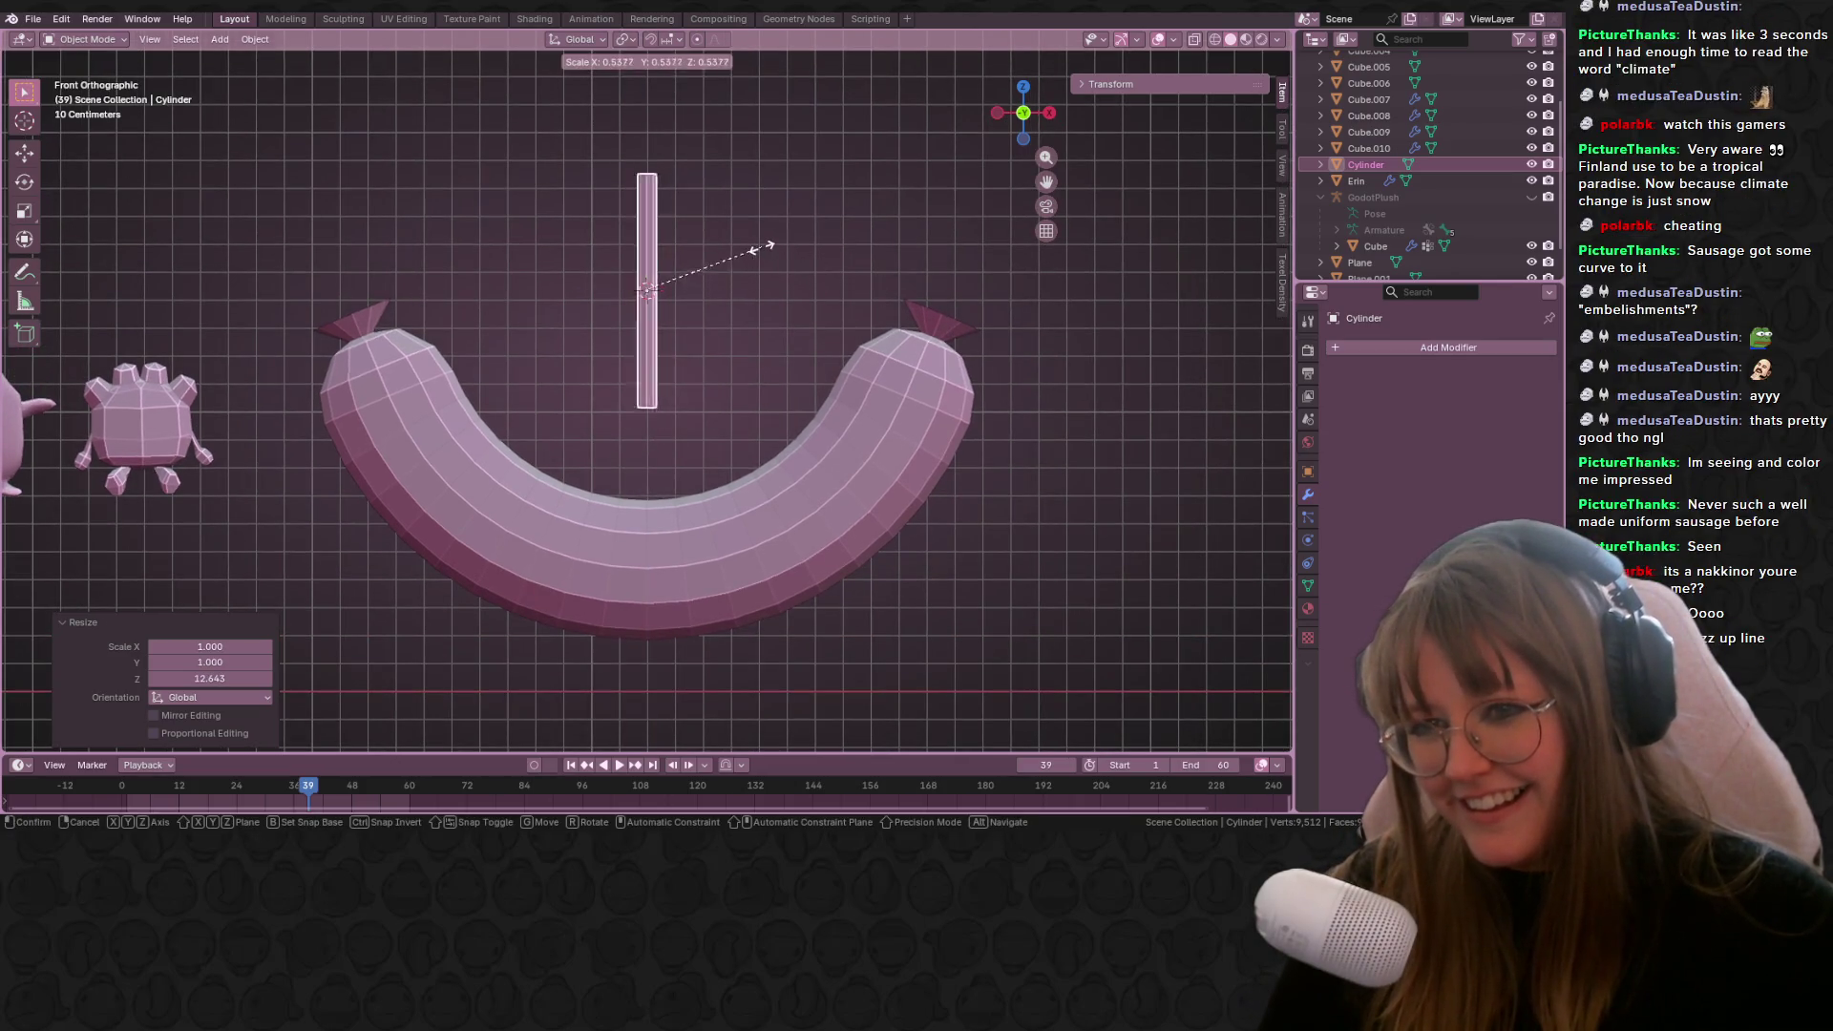
click(771, 247)
shift+middle_drag(770, 252, 684, 306)
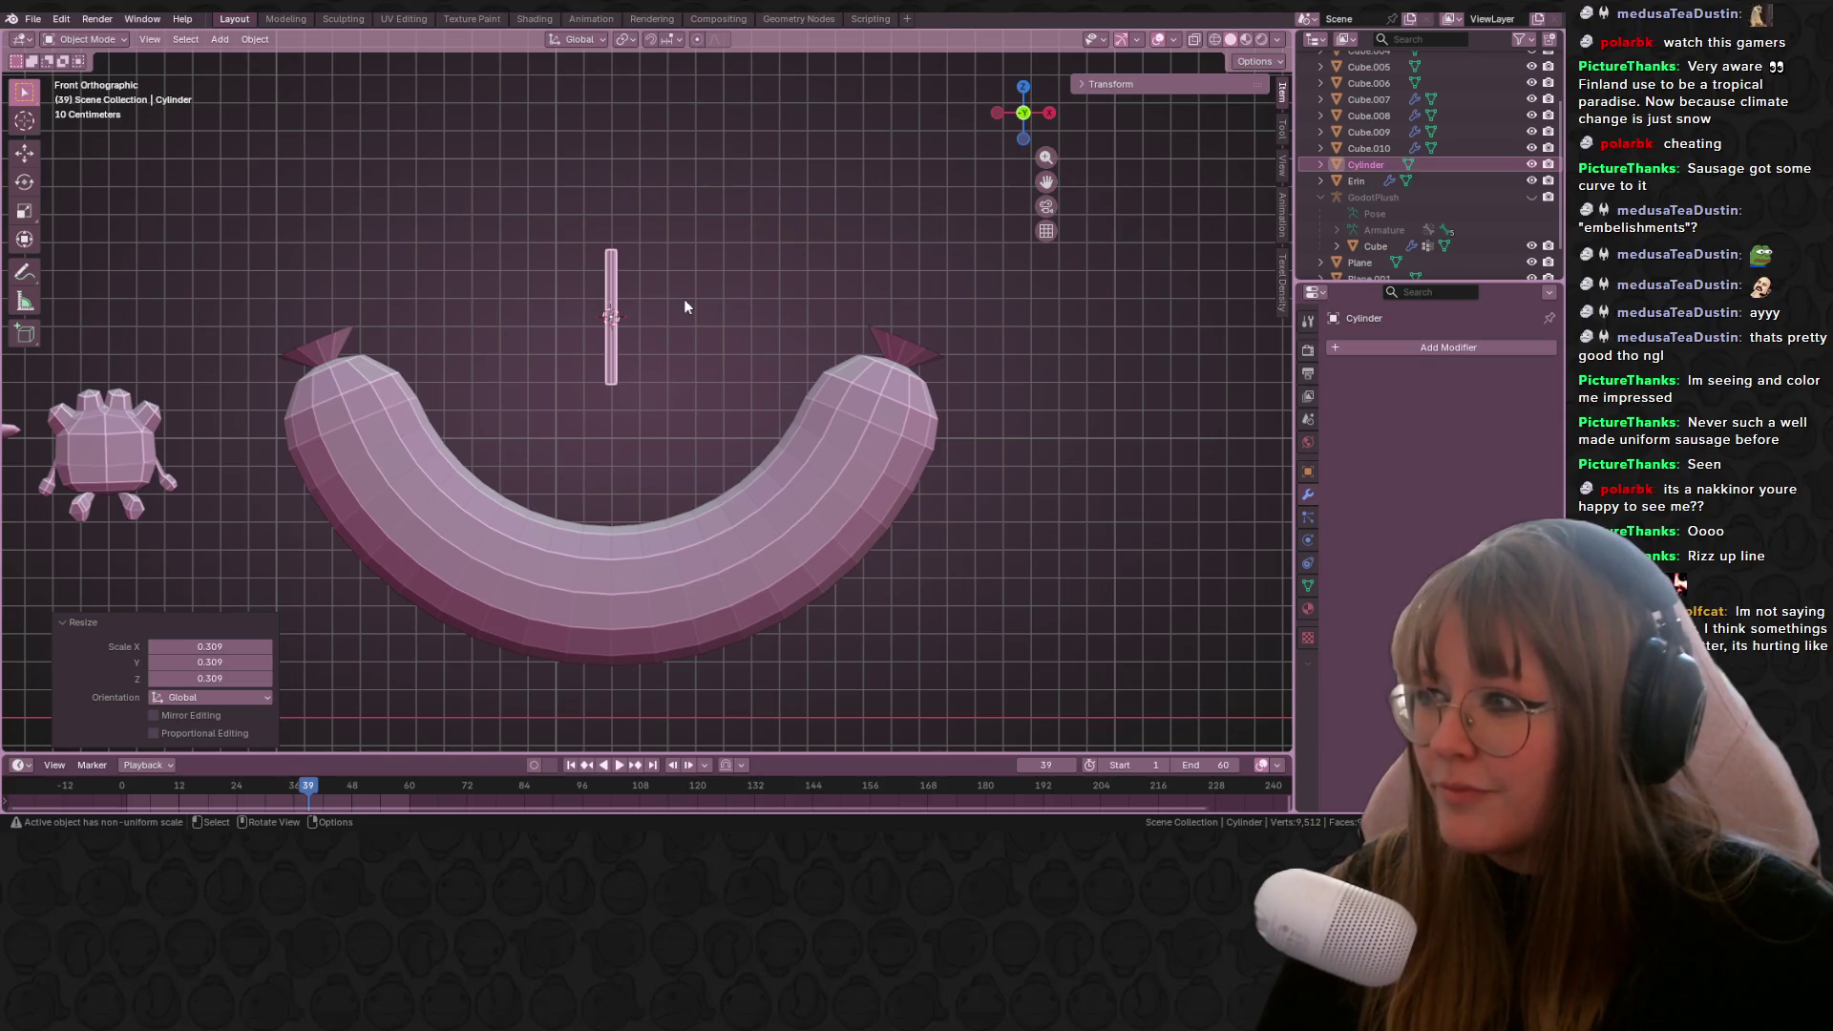
key(s)
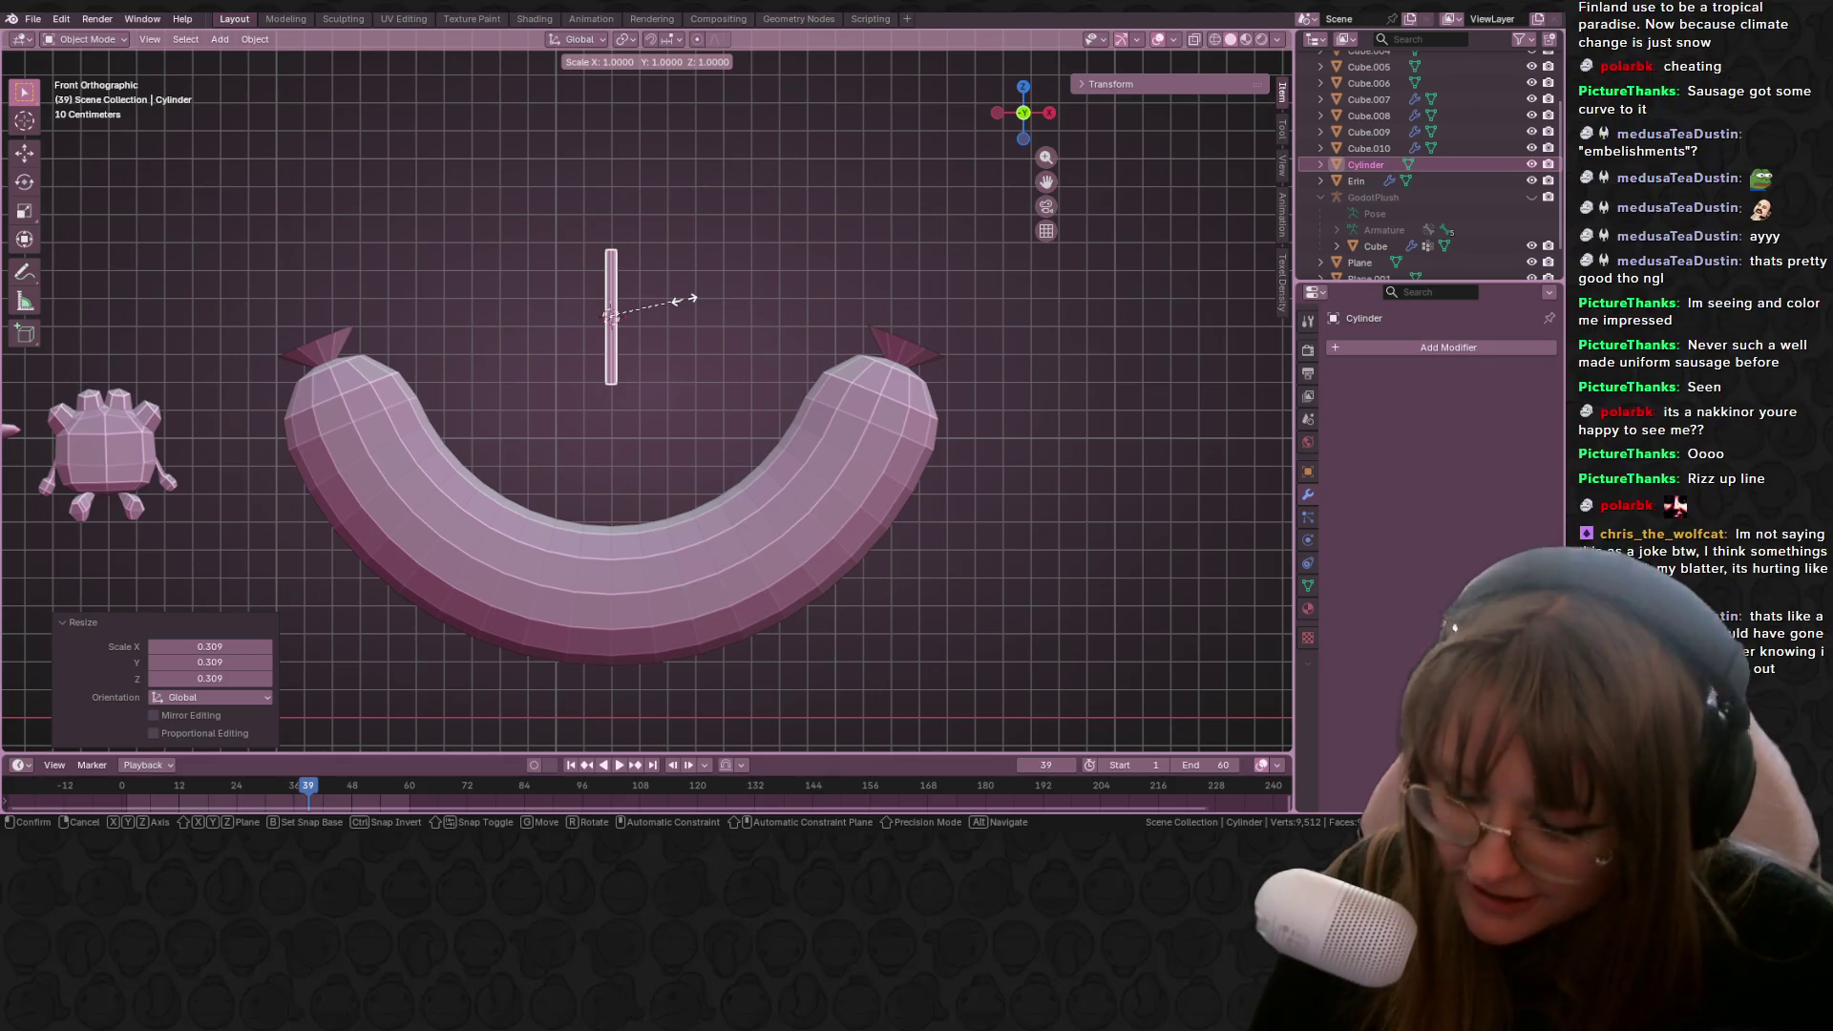
key(z)
click(841, 321)
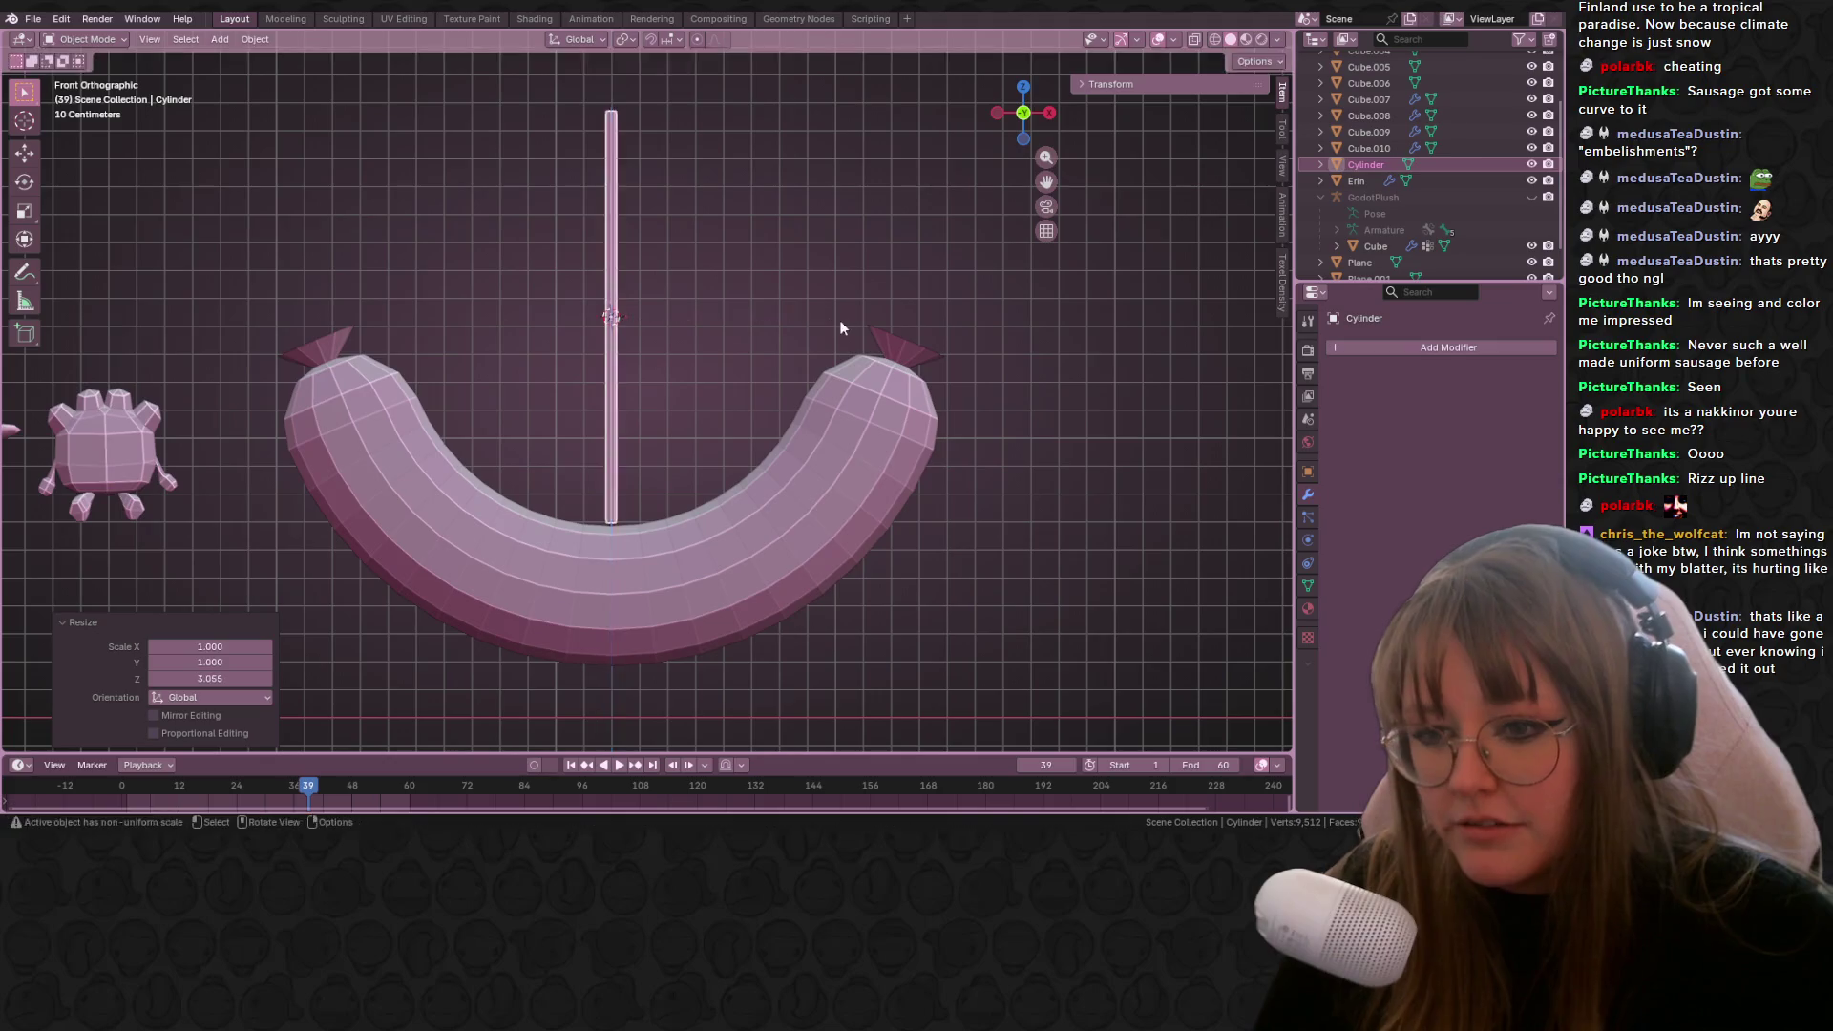
Step: Leave the stick in place, deselect it, and orbit to view it in perspective
key(g)
right_click(844, 329)
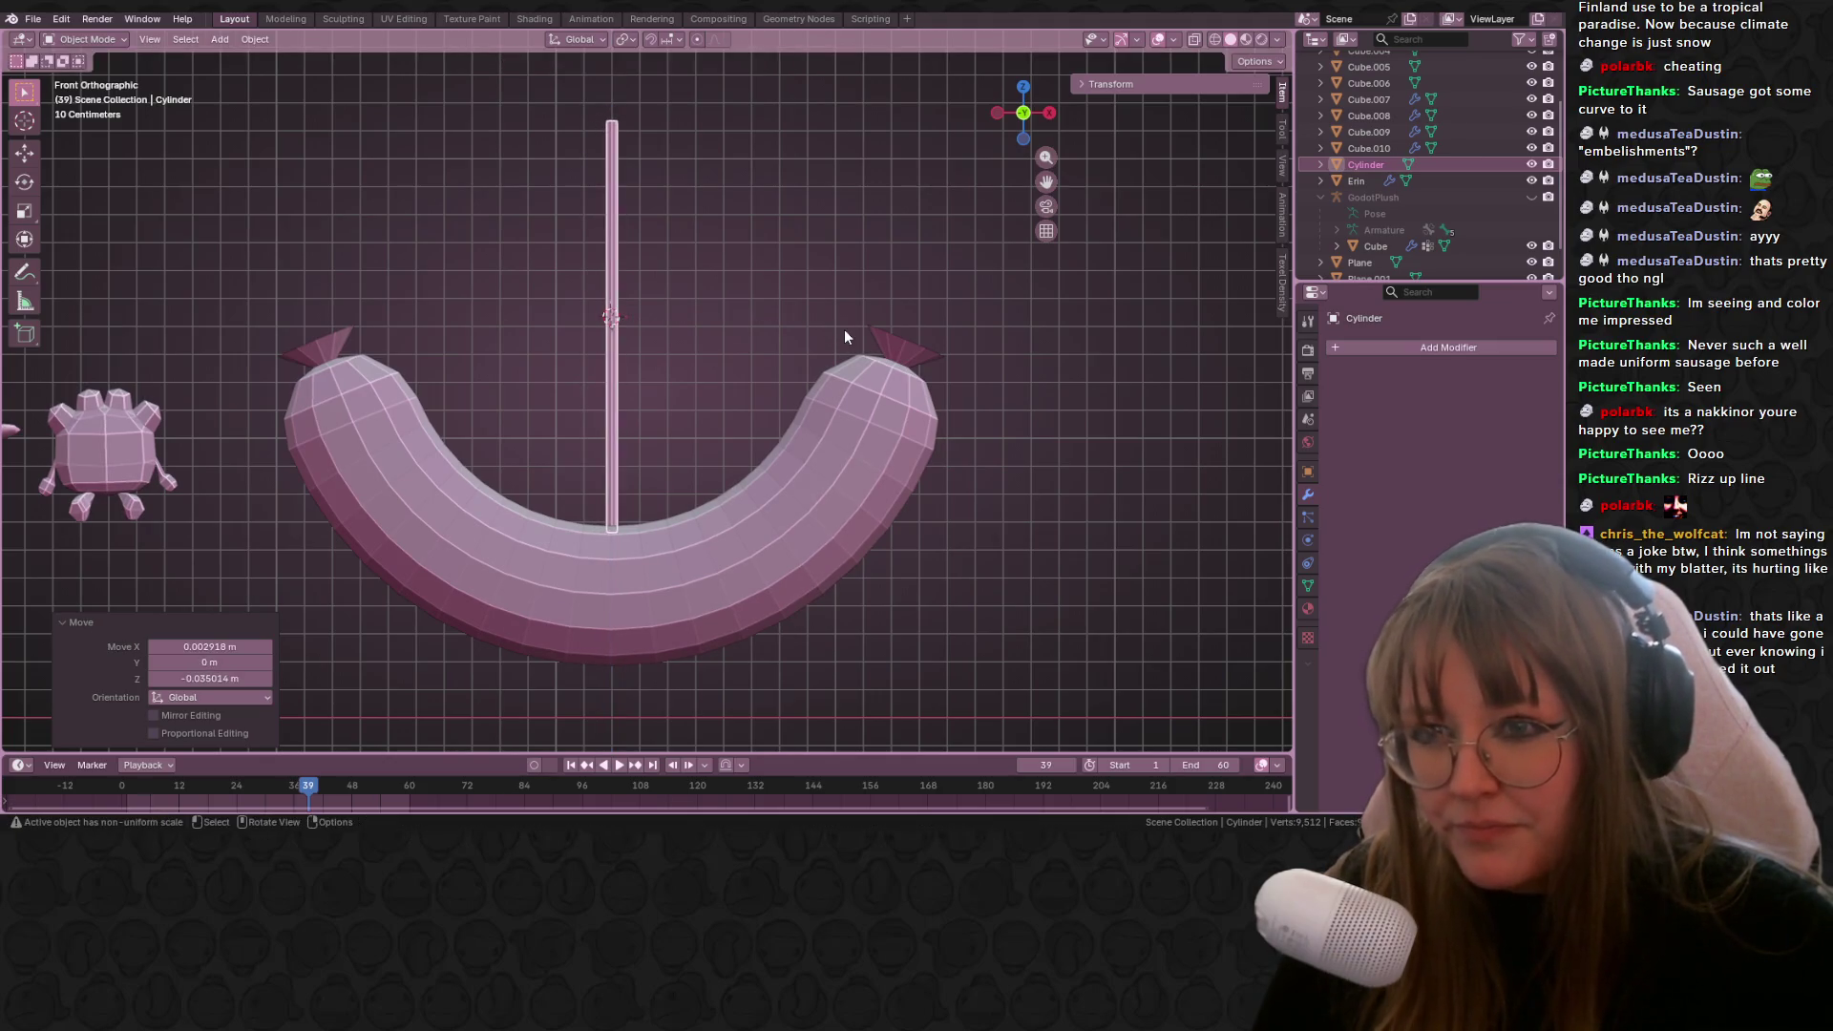
scroll(802, 296, down, 2)
click(781, 250)
scroll(778, 249, down, 1)
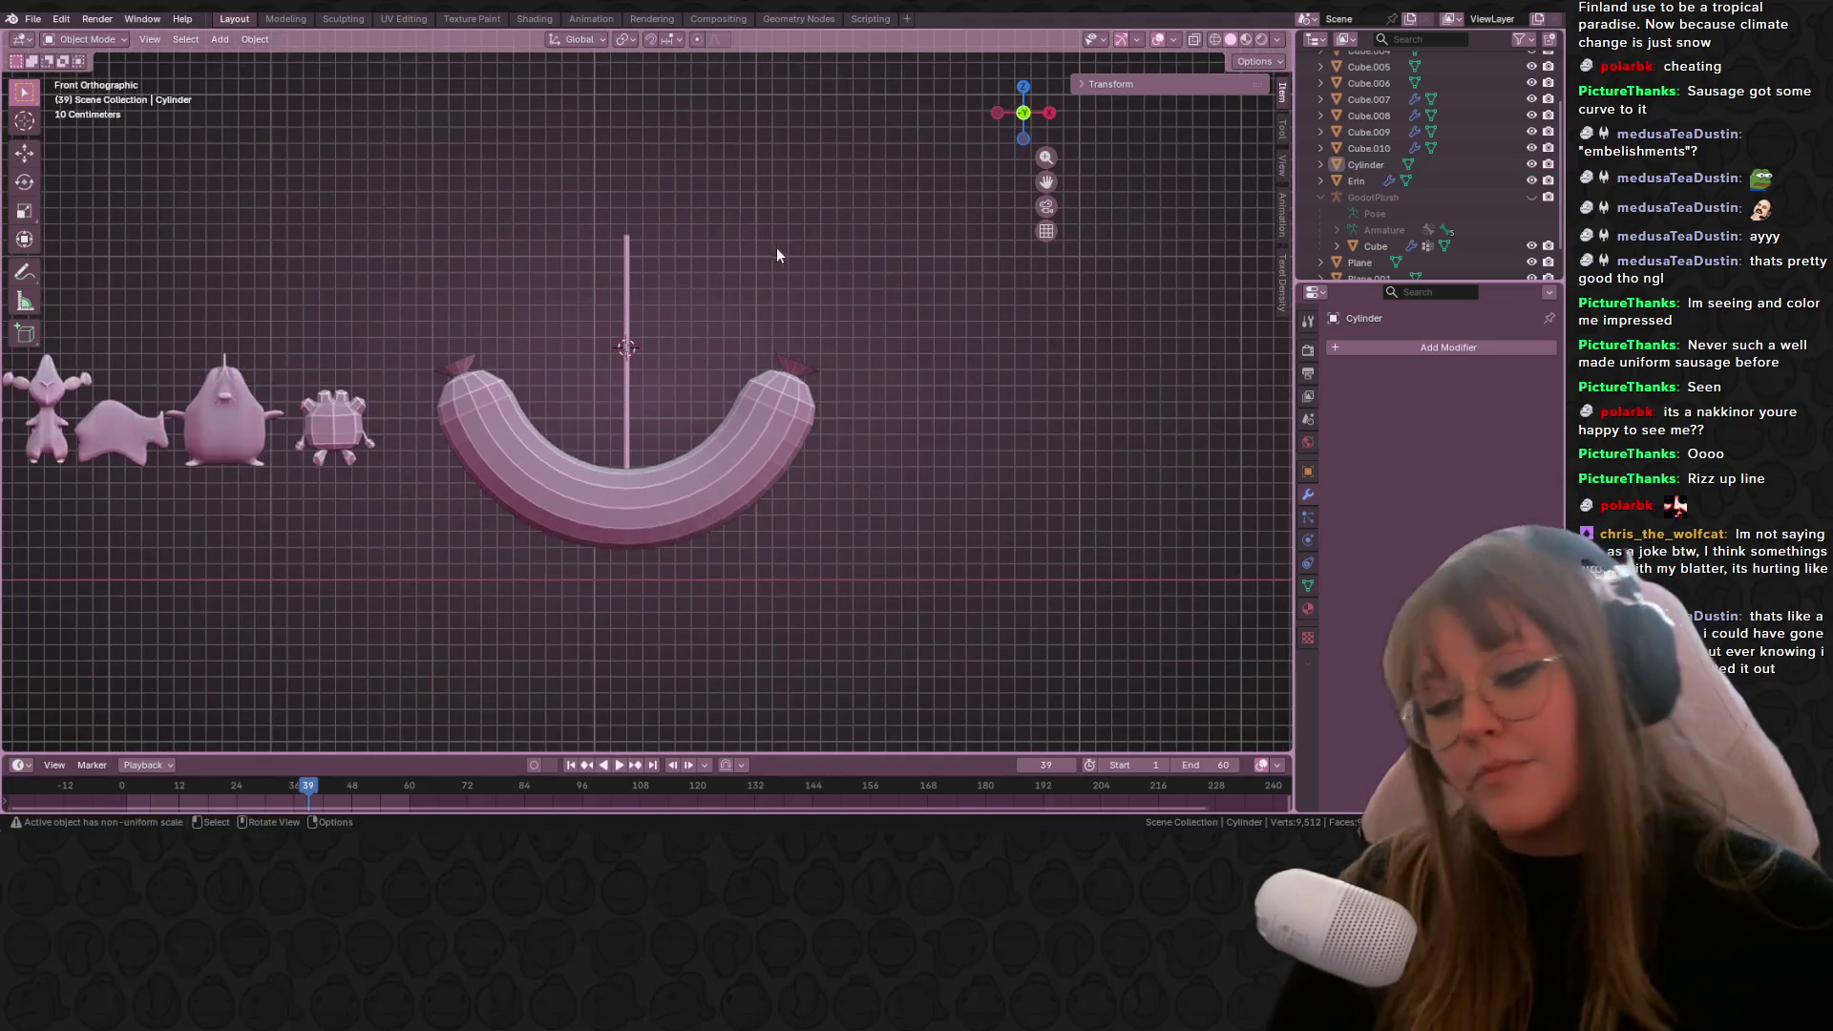
scroll(764, 249, up, 1)
mouse_move(752, 250)
middle_down()
mouse_move(817, 187)
mouse_move(782, 243)
mouse_move(695, 248)
mouse_move(443, 204)
mouse_move(132, 243)
mouse_move(153, 246)
middle_up()
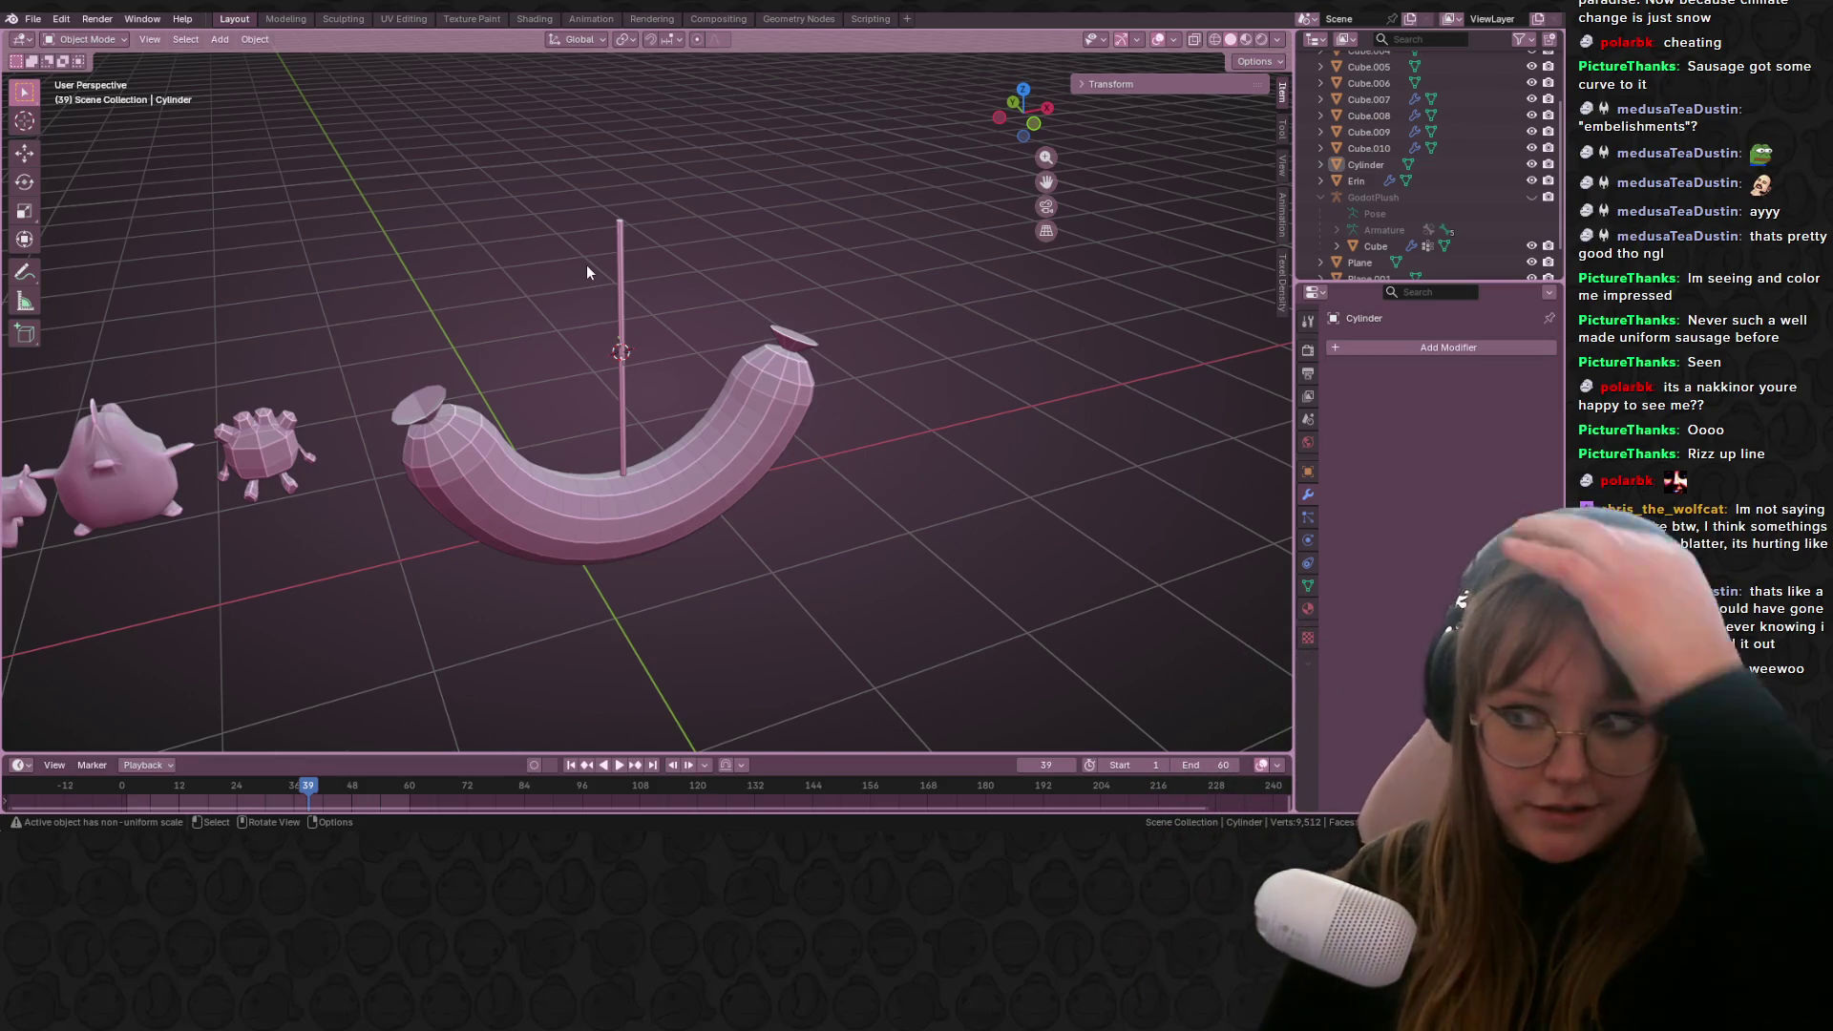
key(Tab)
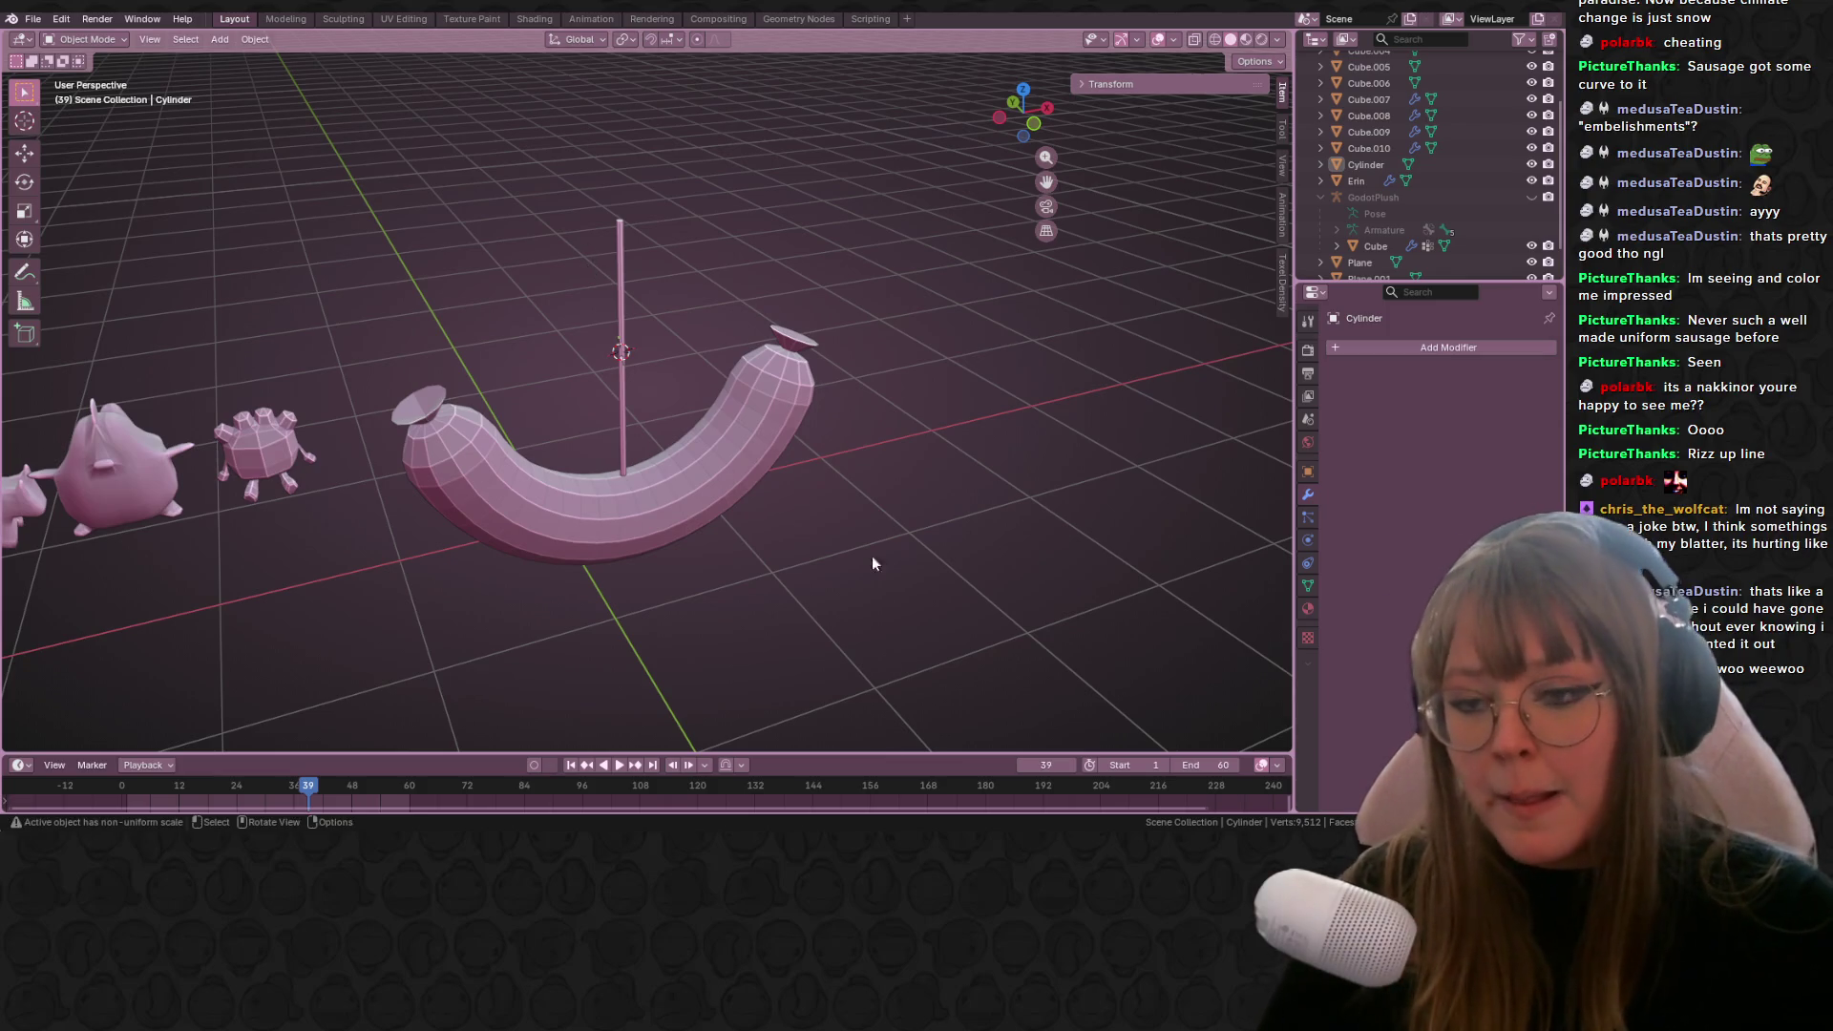
Step: Select the stick in Edit Mode and add a centred loop cut around its middle
middle_drag(873, 556, 774, 252)
scroll(742, 231, up, 3)
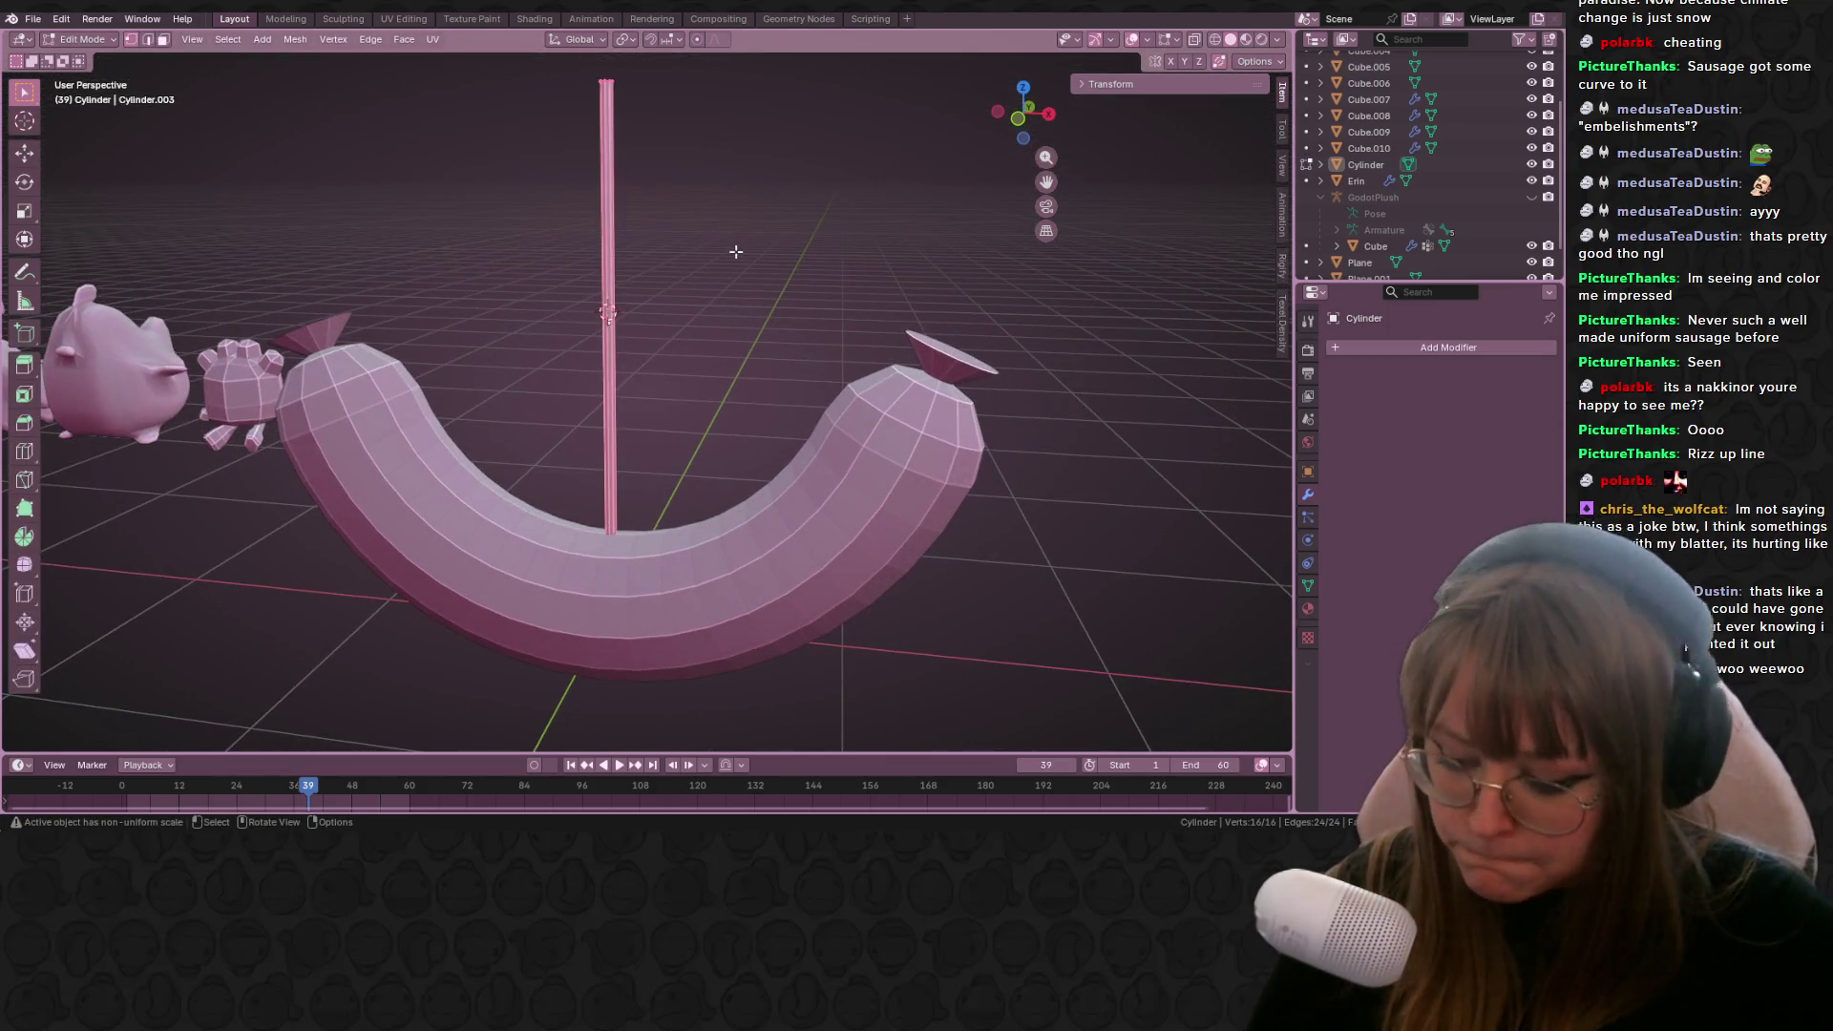
key(Tab)
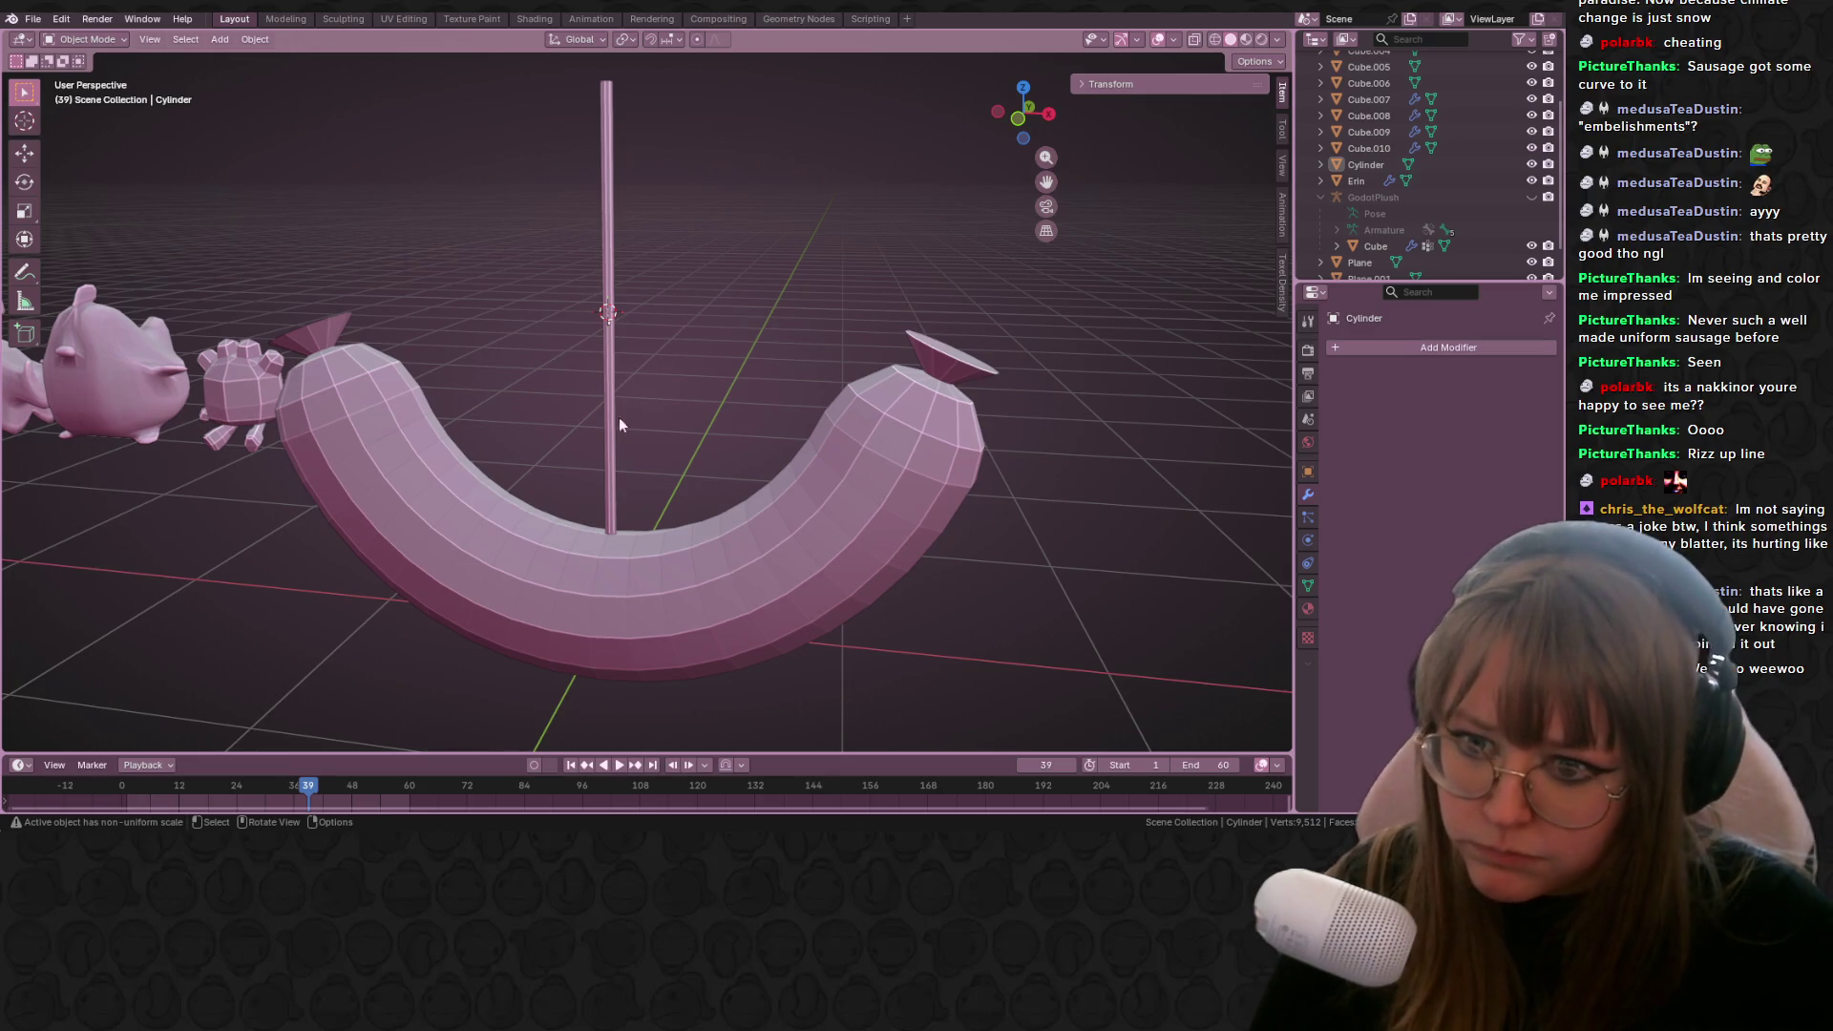
click(609, 423)
key(Tab)
key(ctrl+r)
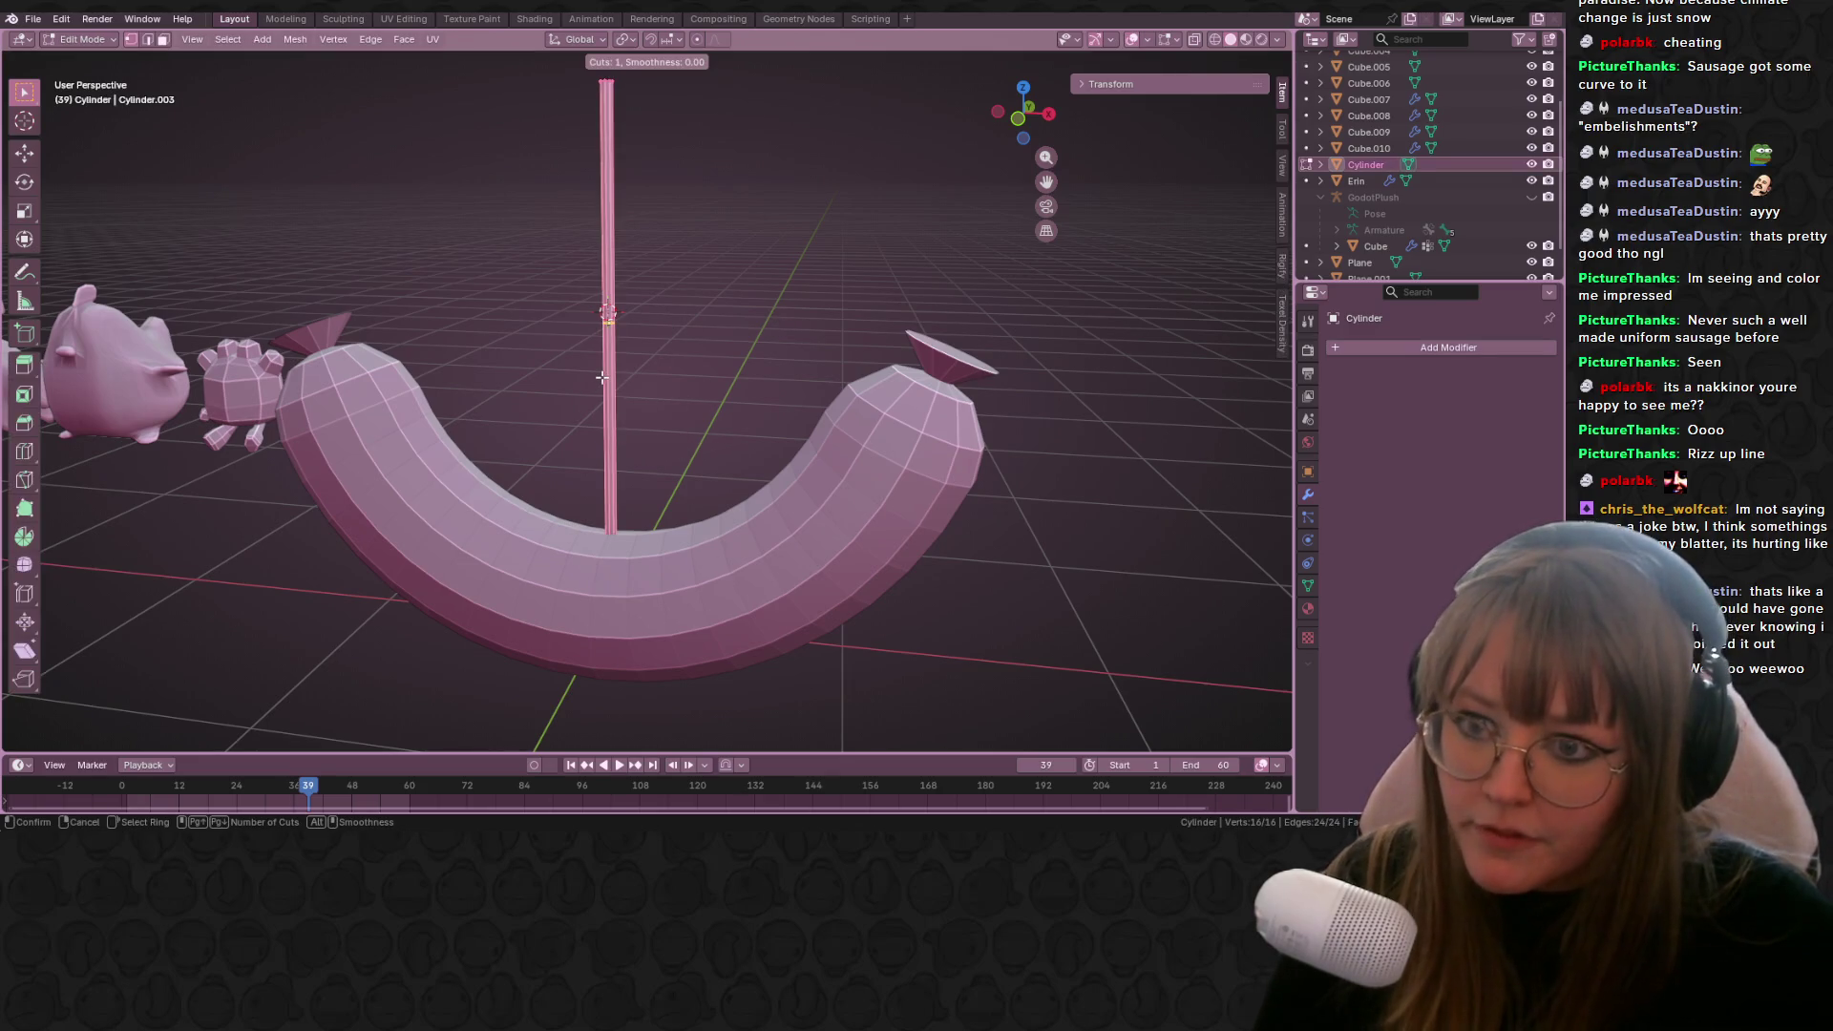
click(602, 378)
right_click(602, 377)
Step: Select a face on the upper stick and extrude it 0.60319 m outward into a flat flag
mouse_move(729, 278)
middle_down()
mouse_move(594, 259)
mouse_move(615, 235)
middle_up()
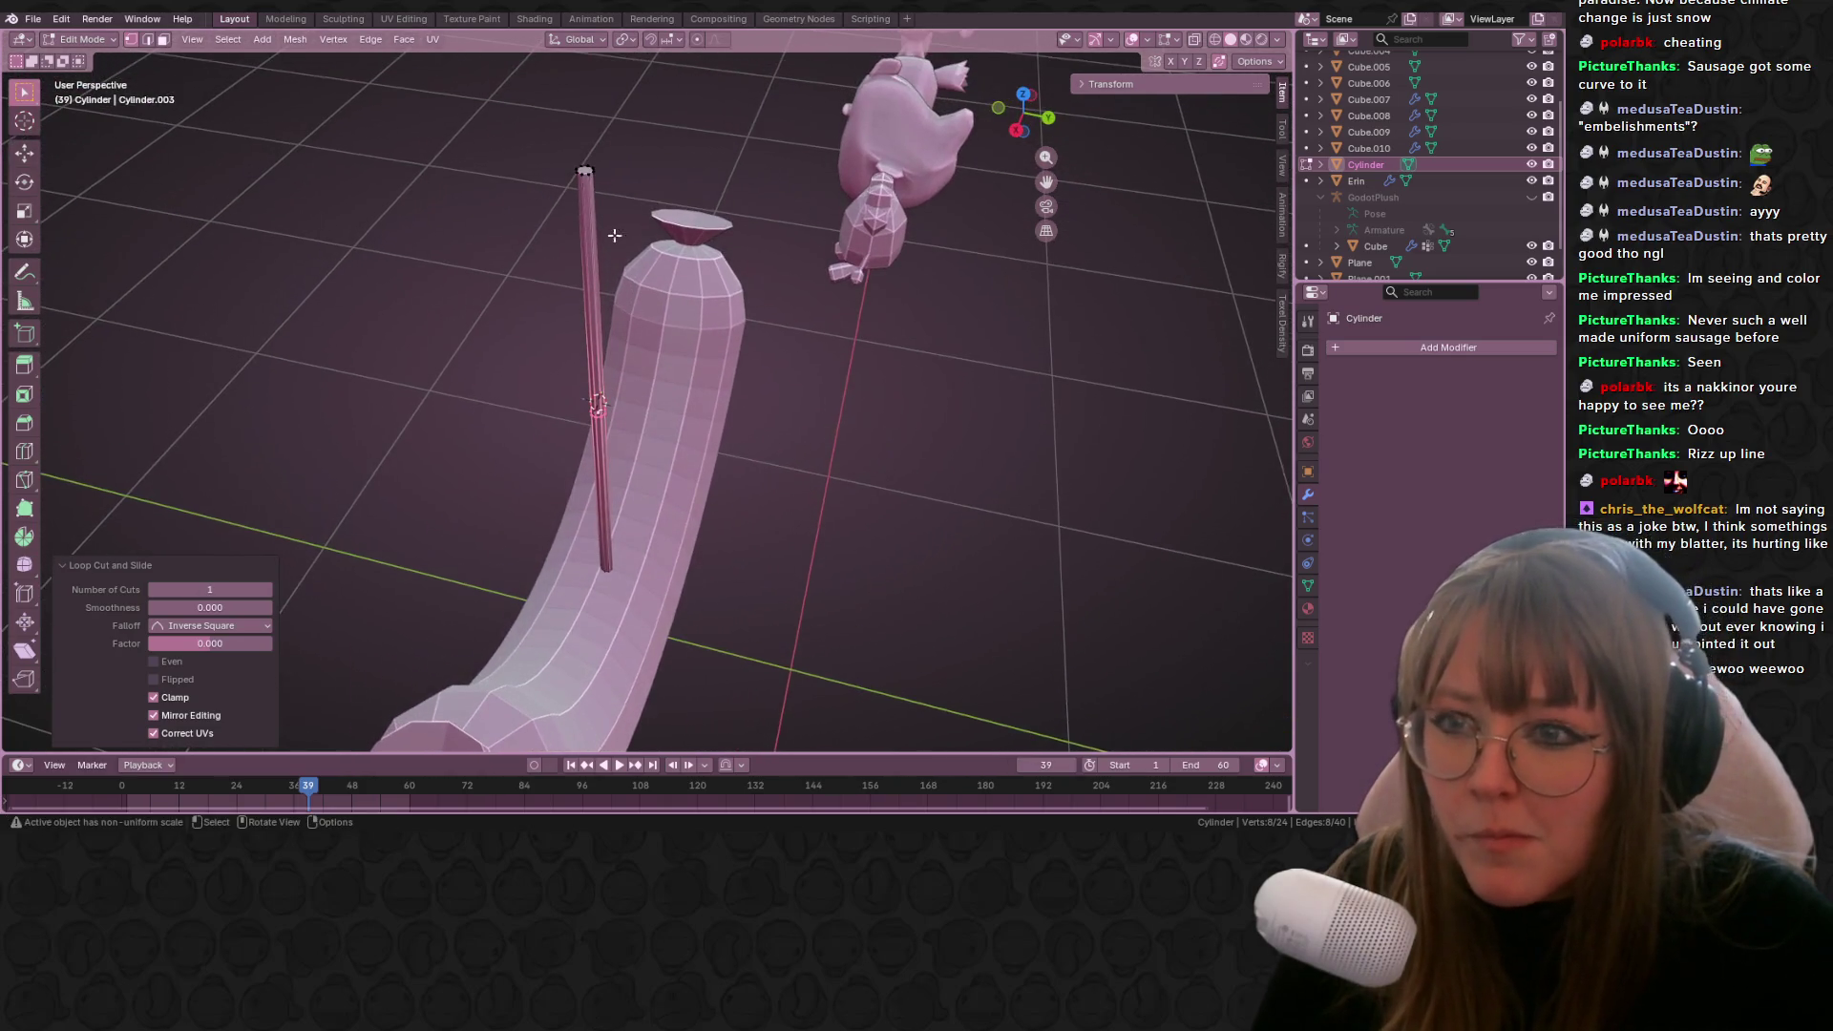
click(586, 172)
mouse_move(587, 172)
middle_down()
mouse_move(593, 511)
mouse_move(576, 508)
mouse_move(706, 454)
mouse_move(645, 263)
mouse_move(595, 224)
middle_up()
click(569, 544)
shift+click(597, 247)
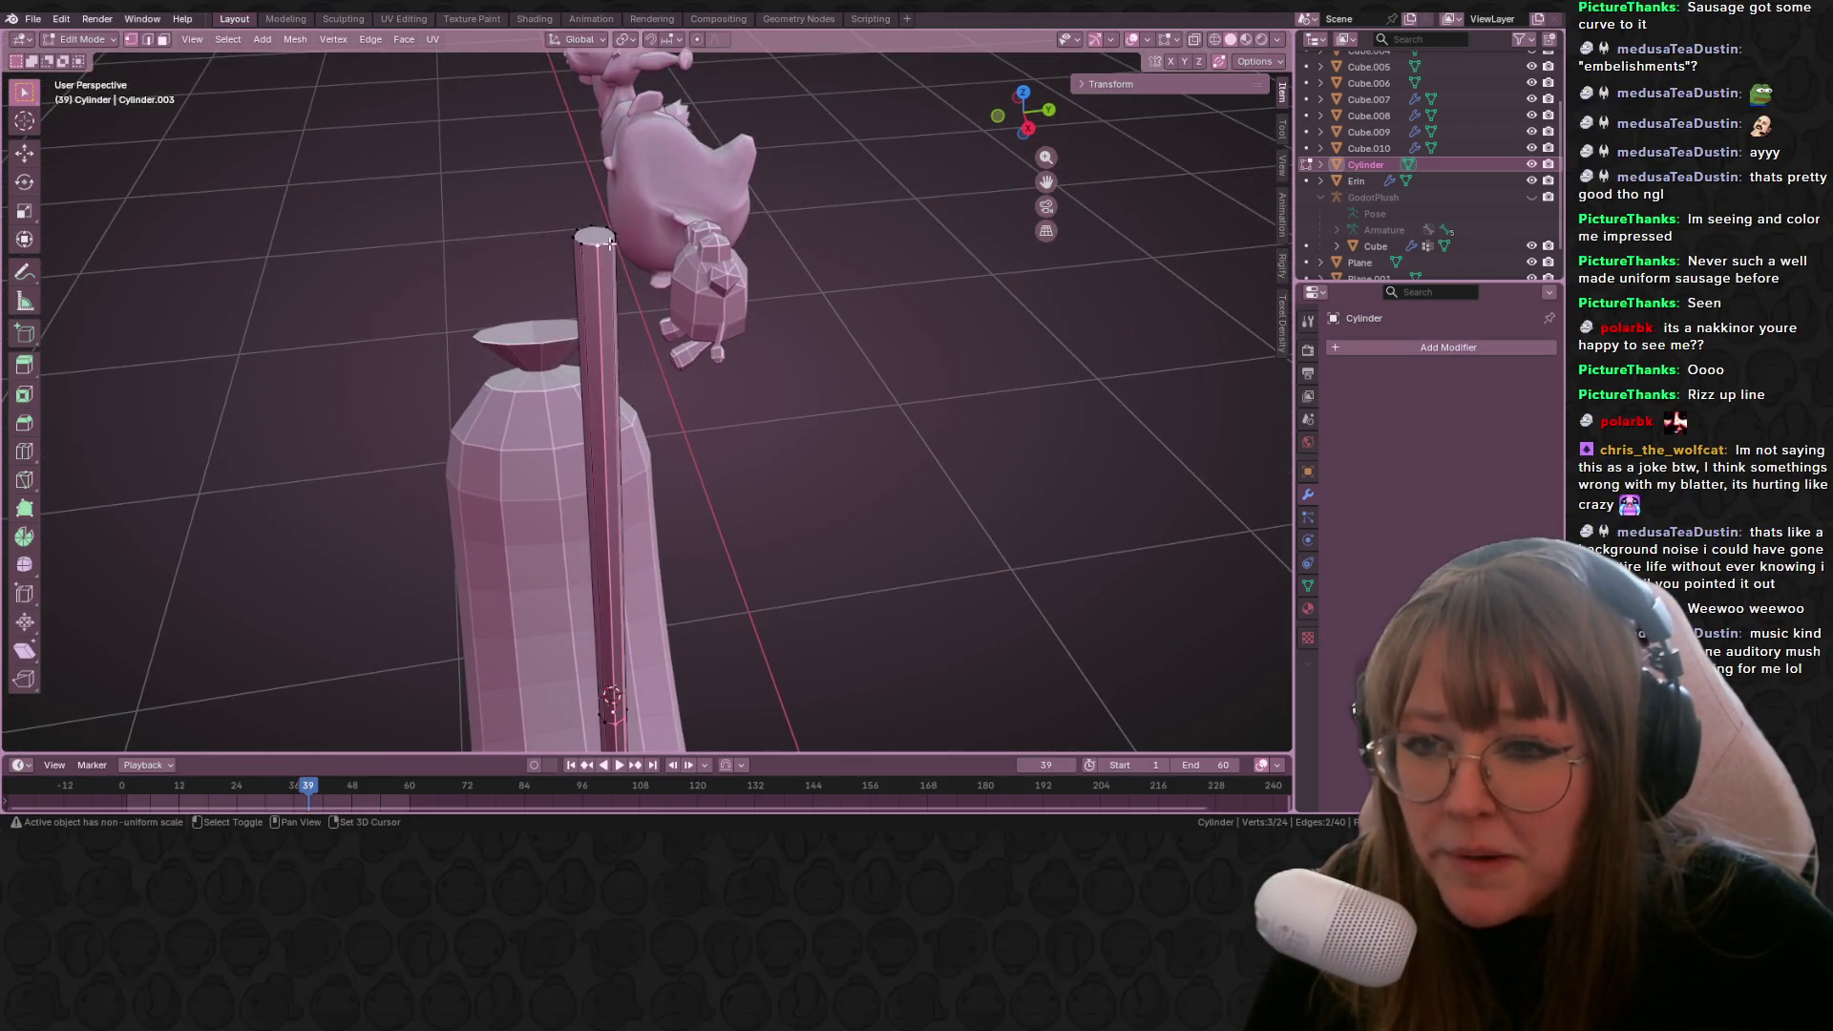
click(997, 127)
scroll(888, 401, down, 3)
mouse_move(874, 599)
shift+middle_down()
mouse_move(814, 530)
mouse_move(694, 485)
mouse_move(552, 340)
mouse_move(585, 287)
shift+middle_up()
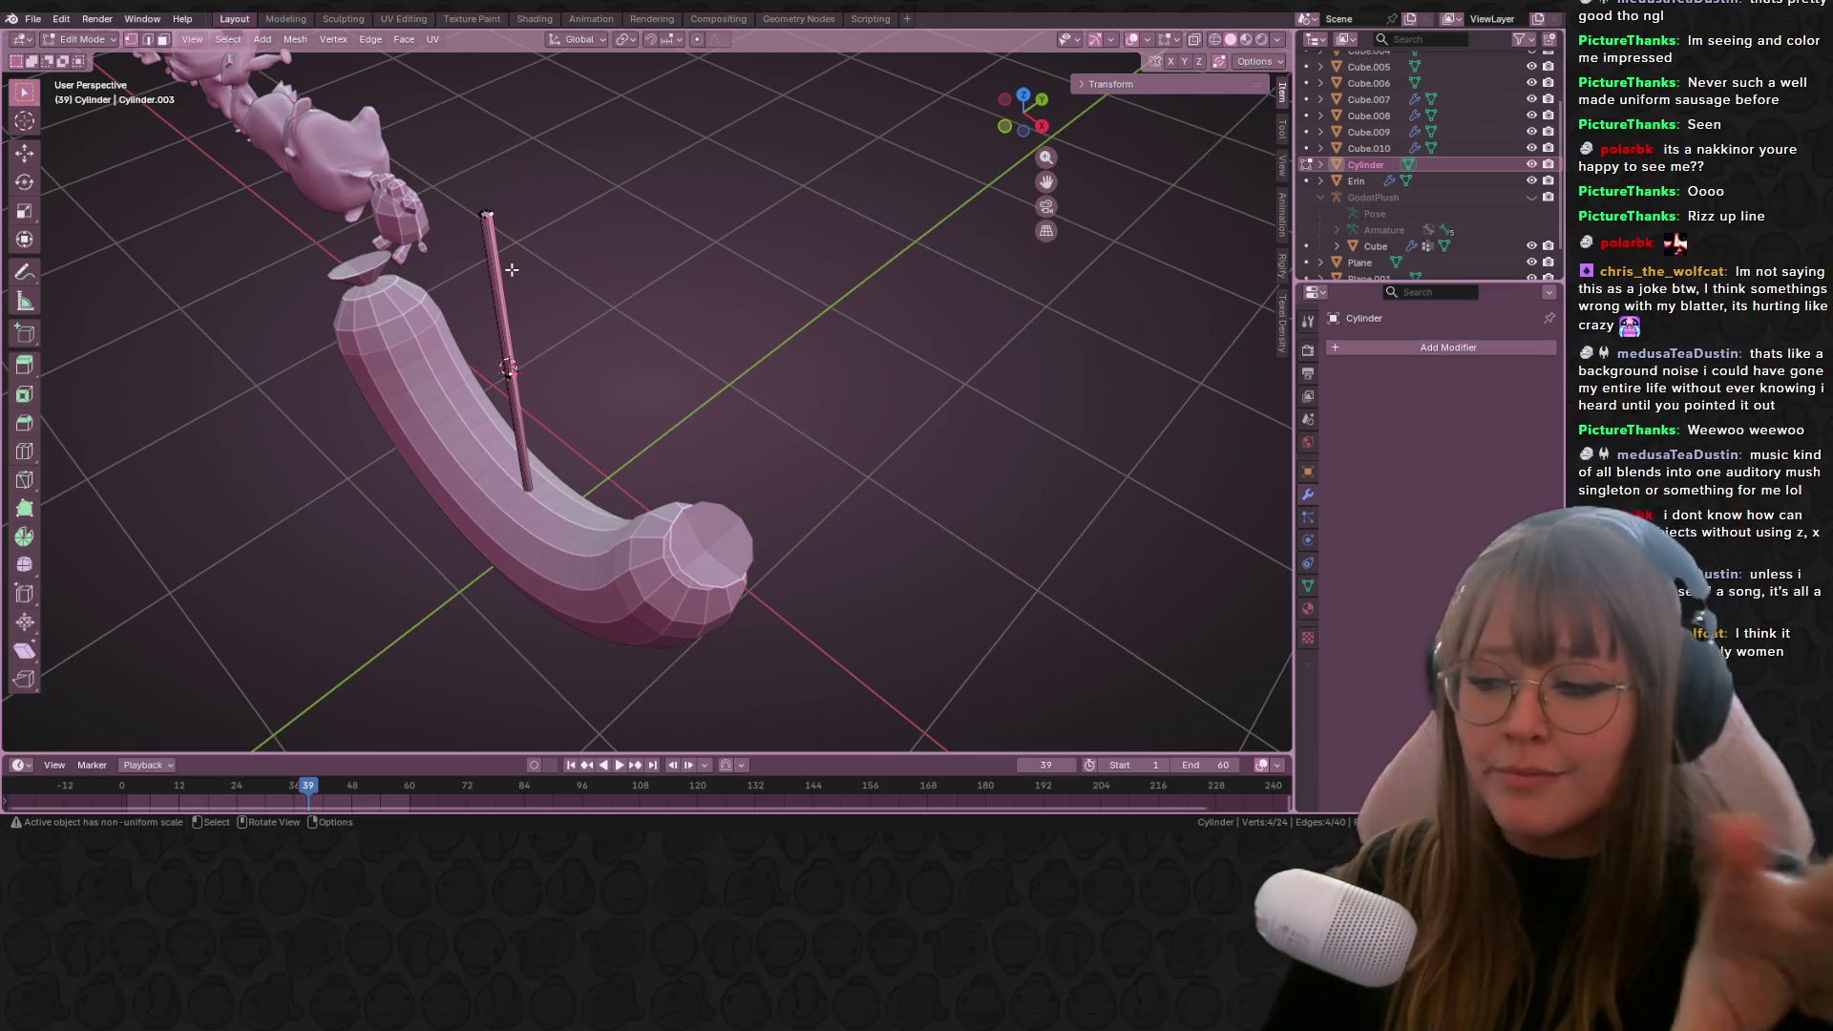
mouse_move(512, 271)
middle_down()
mouse_move(631, 265)
mouse_move(696, 319)
mouse_move(643, 376)
middle_up()
key(e)
click(755, 441)
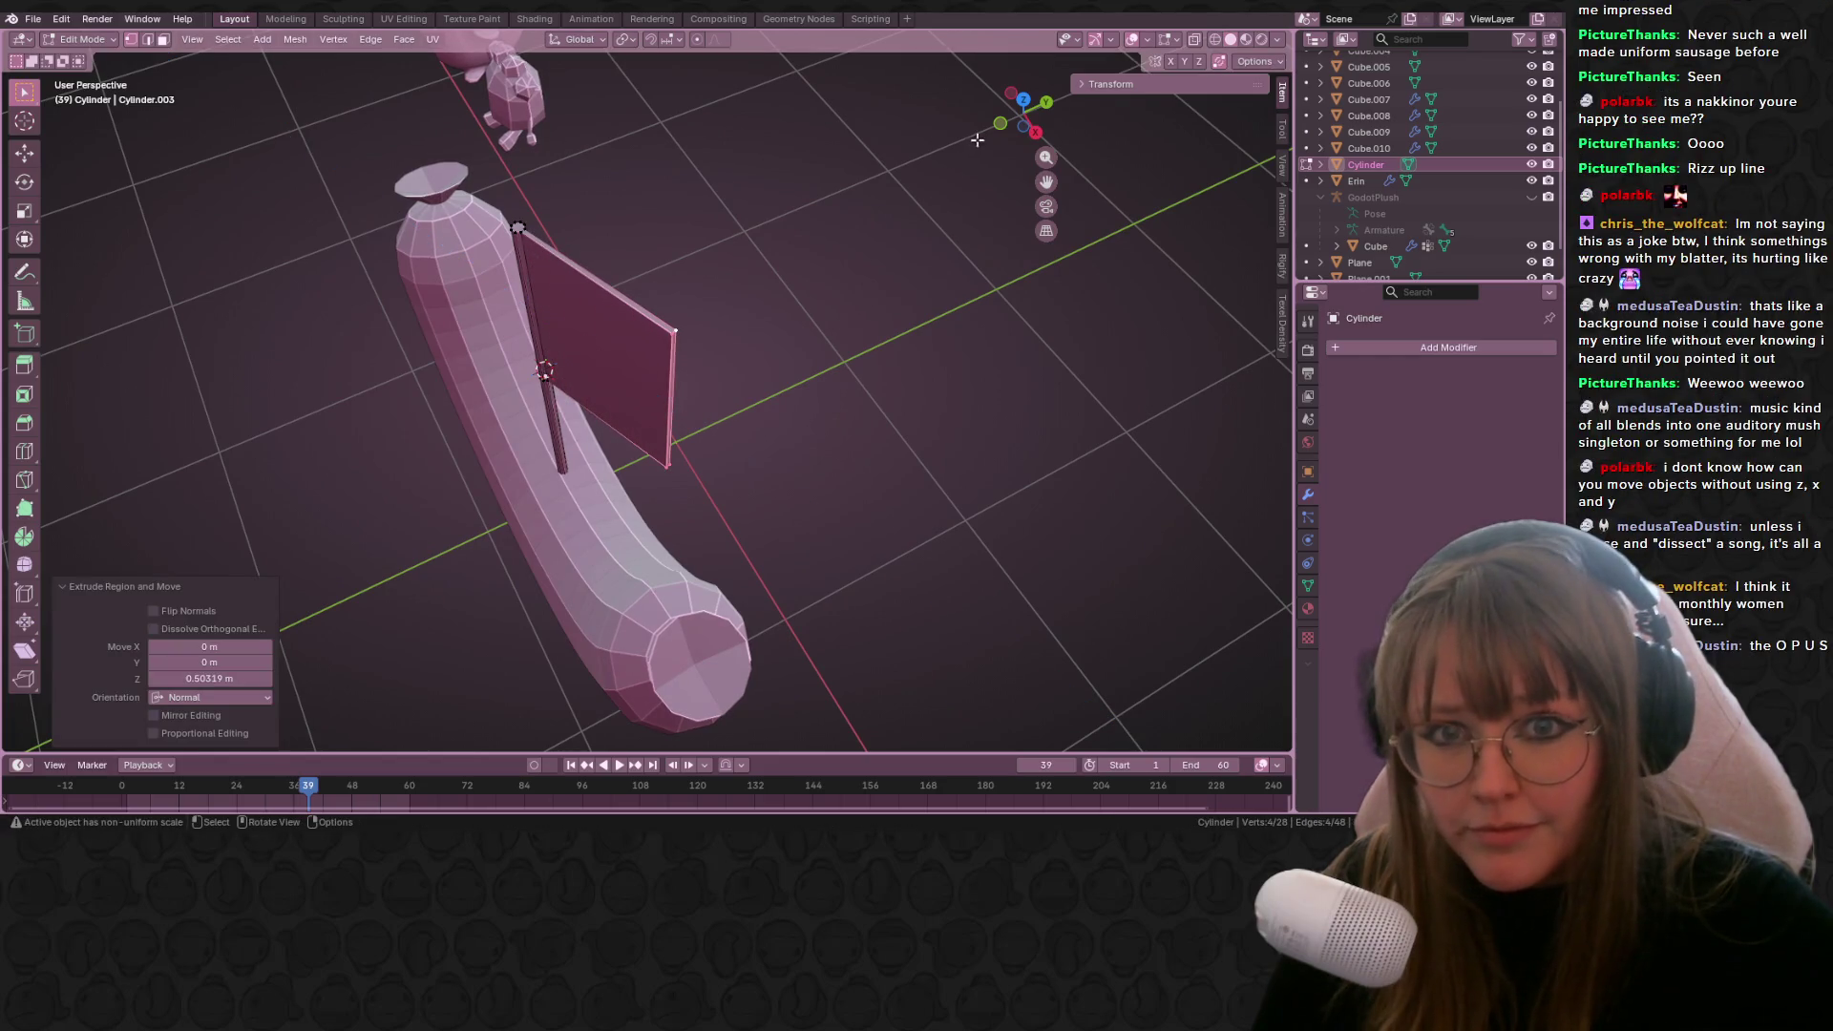
Step: Reposition the flag's corner vertex while viewing the model from above
click(994, 128)
middle_drag(989, 313, 874, 444)
click(1030, 102)
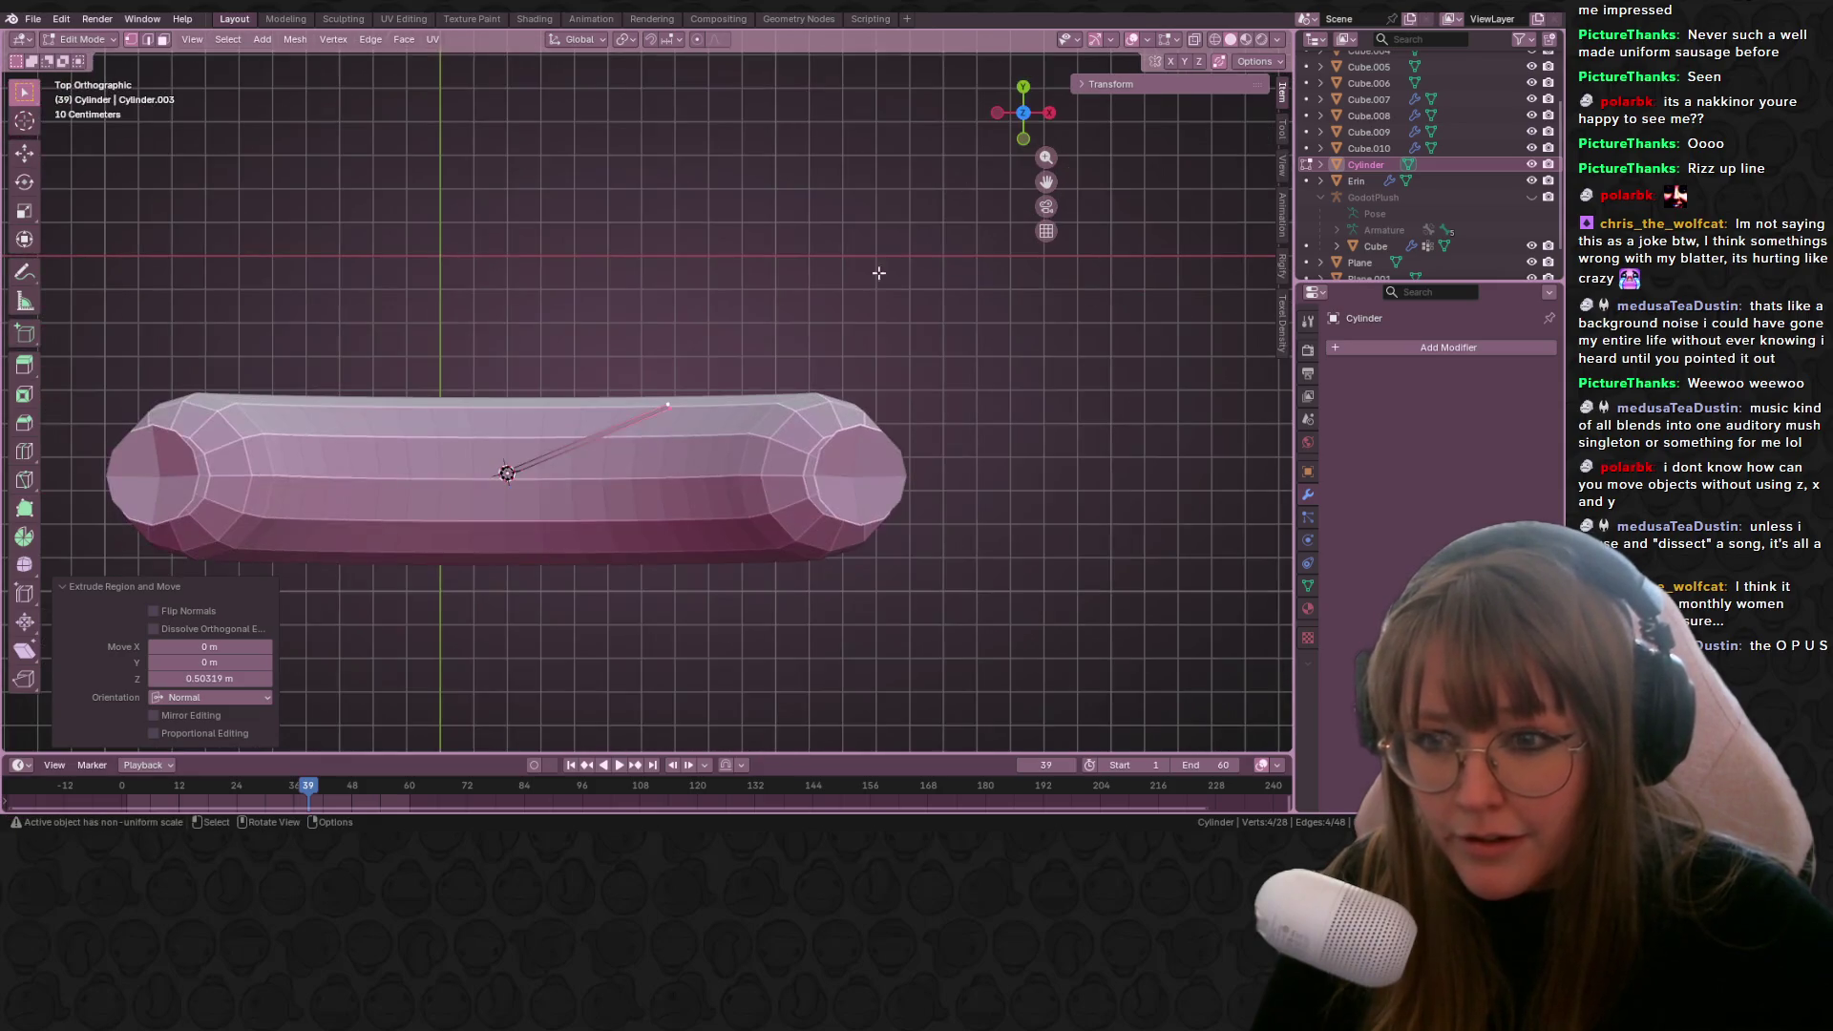
shift+middle_drag(818, 331, 794, 340)
key(g)
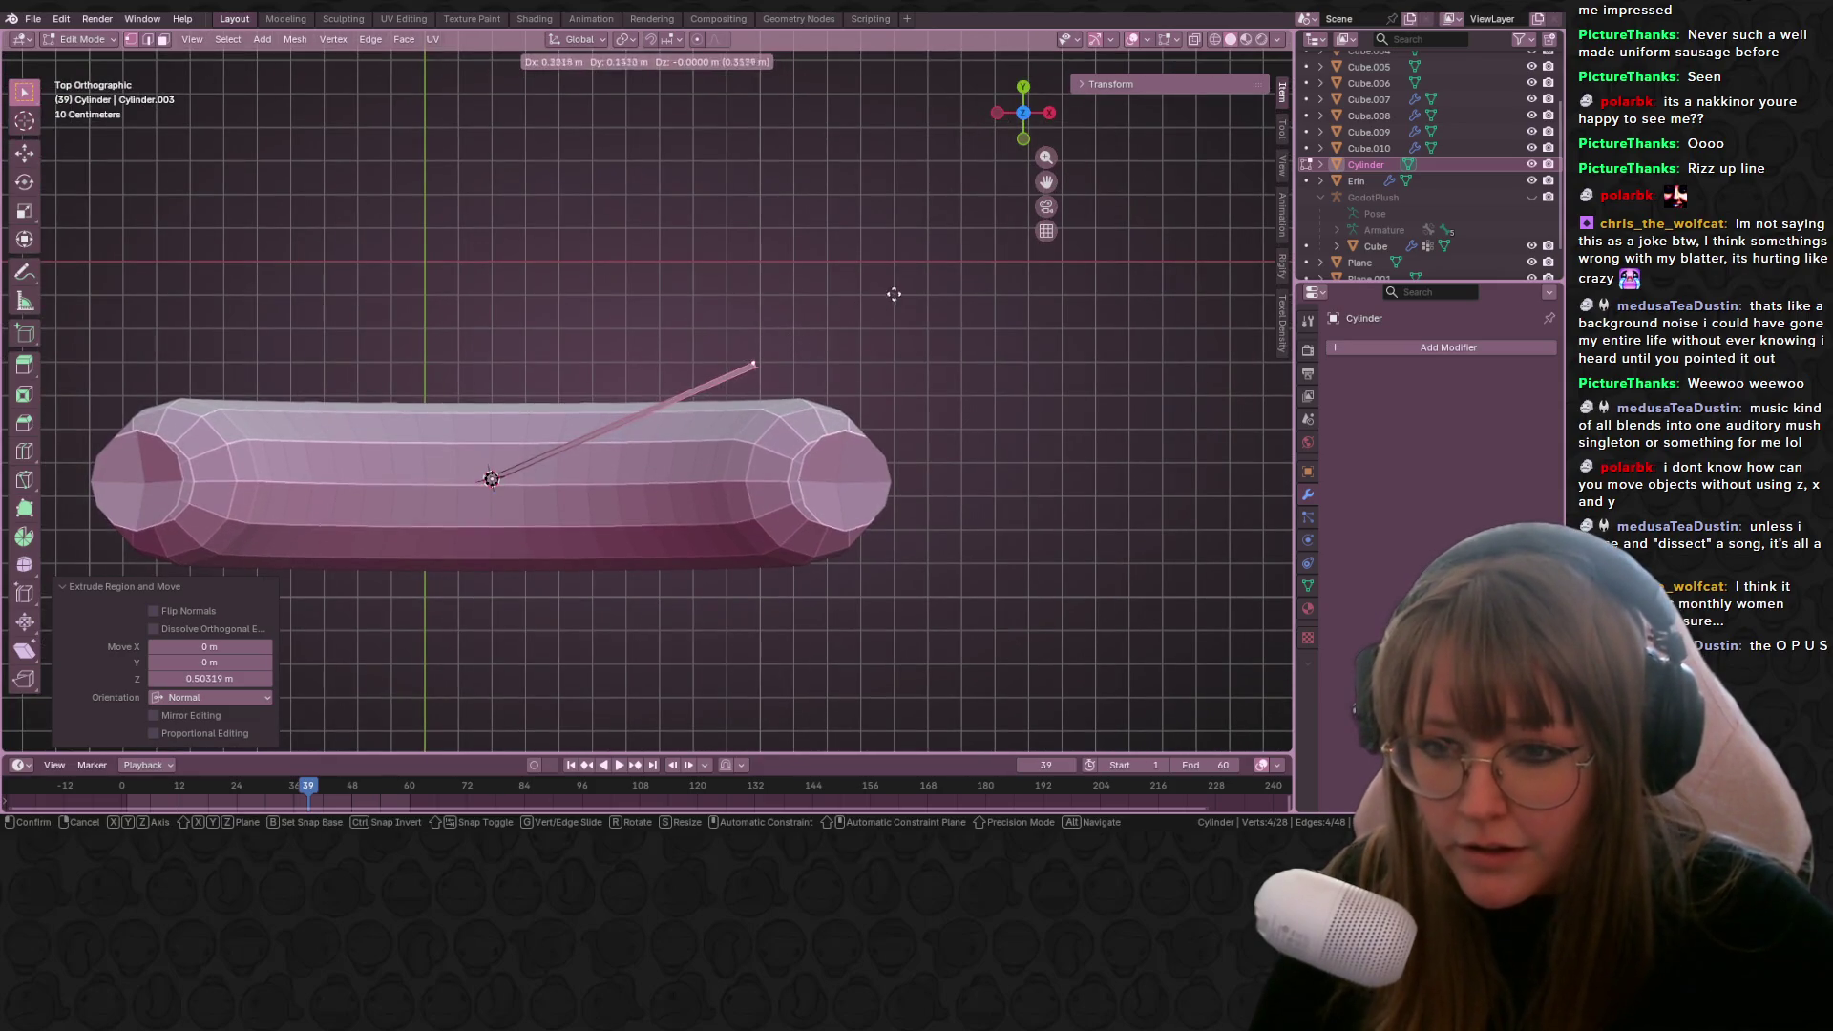
click(908, 275)
Step: Taper the flag's outer edge nearly to a point and pull the tip toward the pole
click(1023, 140)
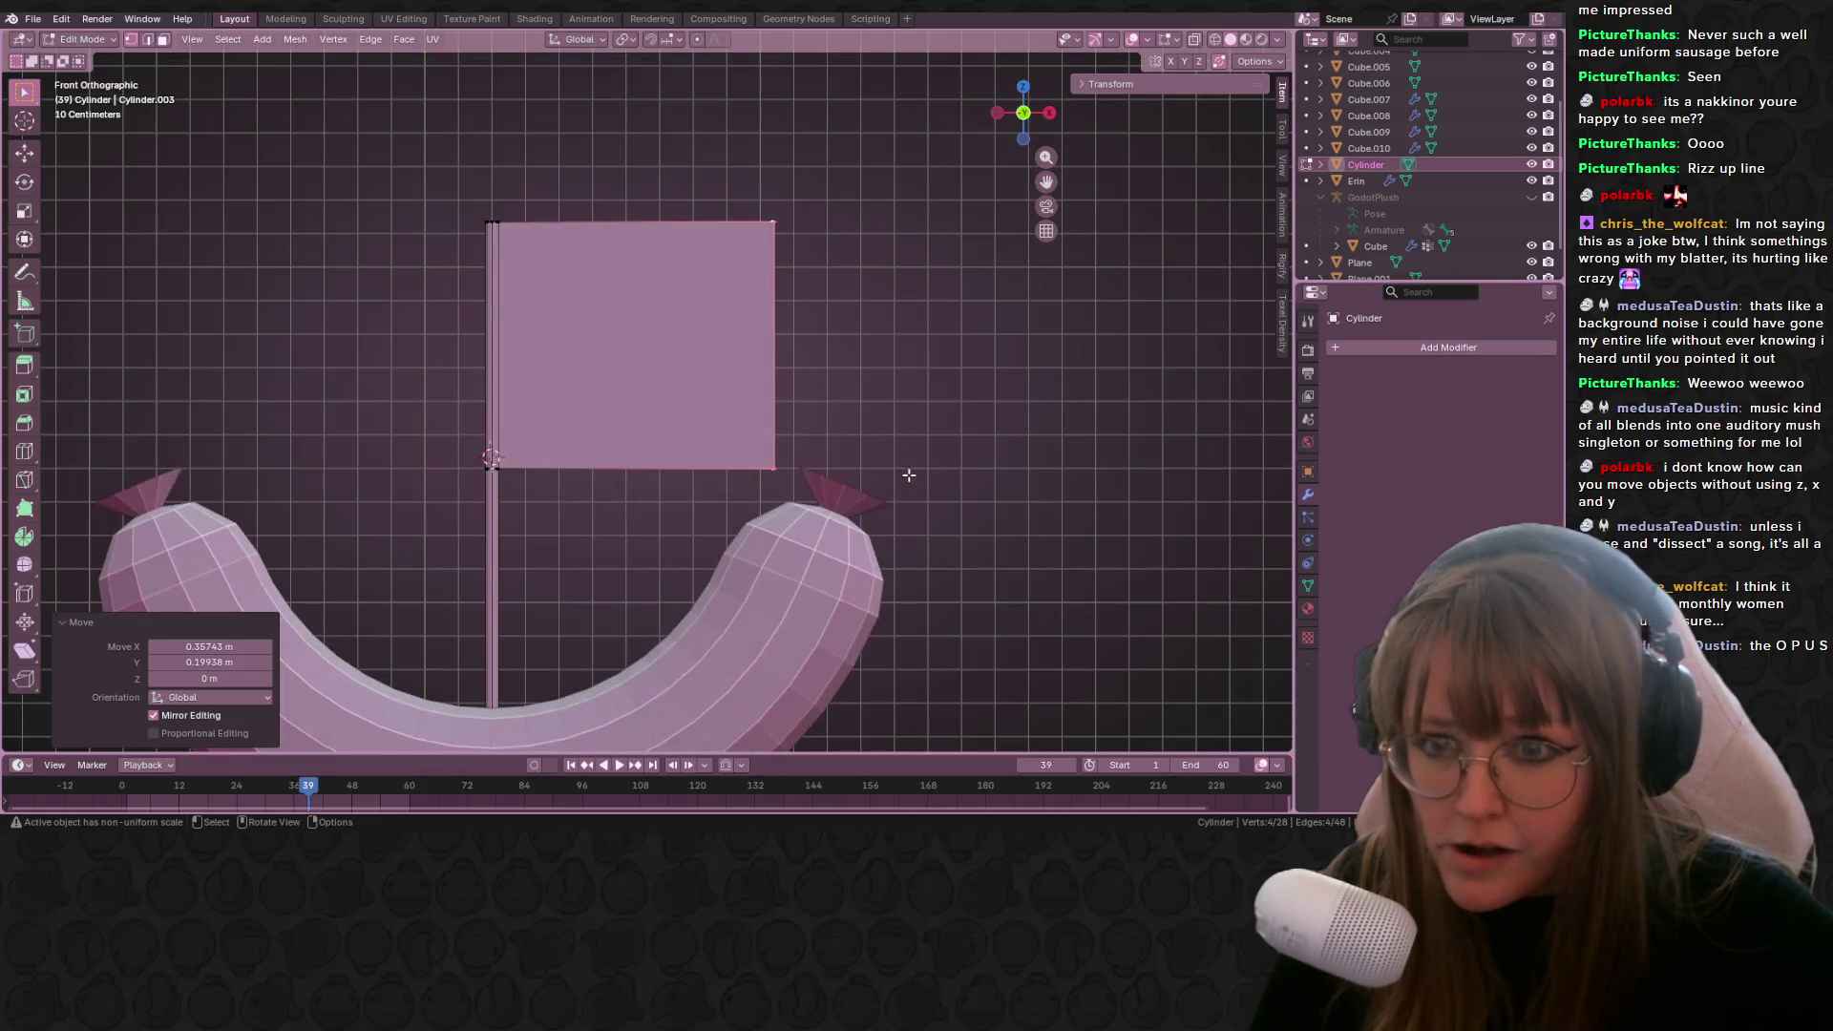
key(s)
click(857, 289)
key(s)
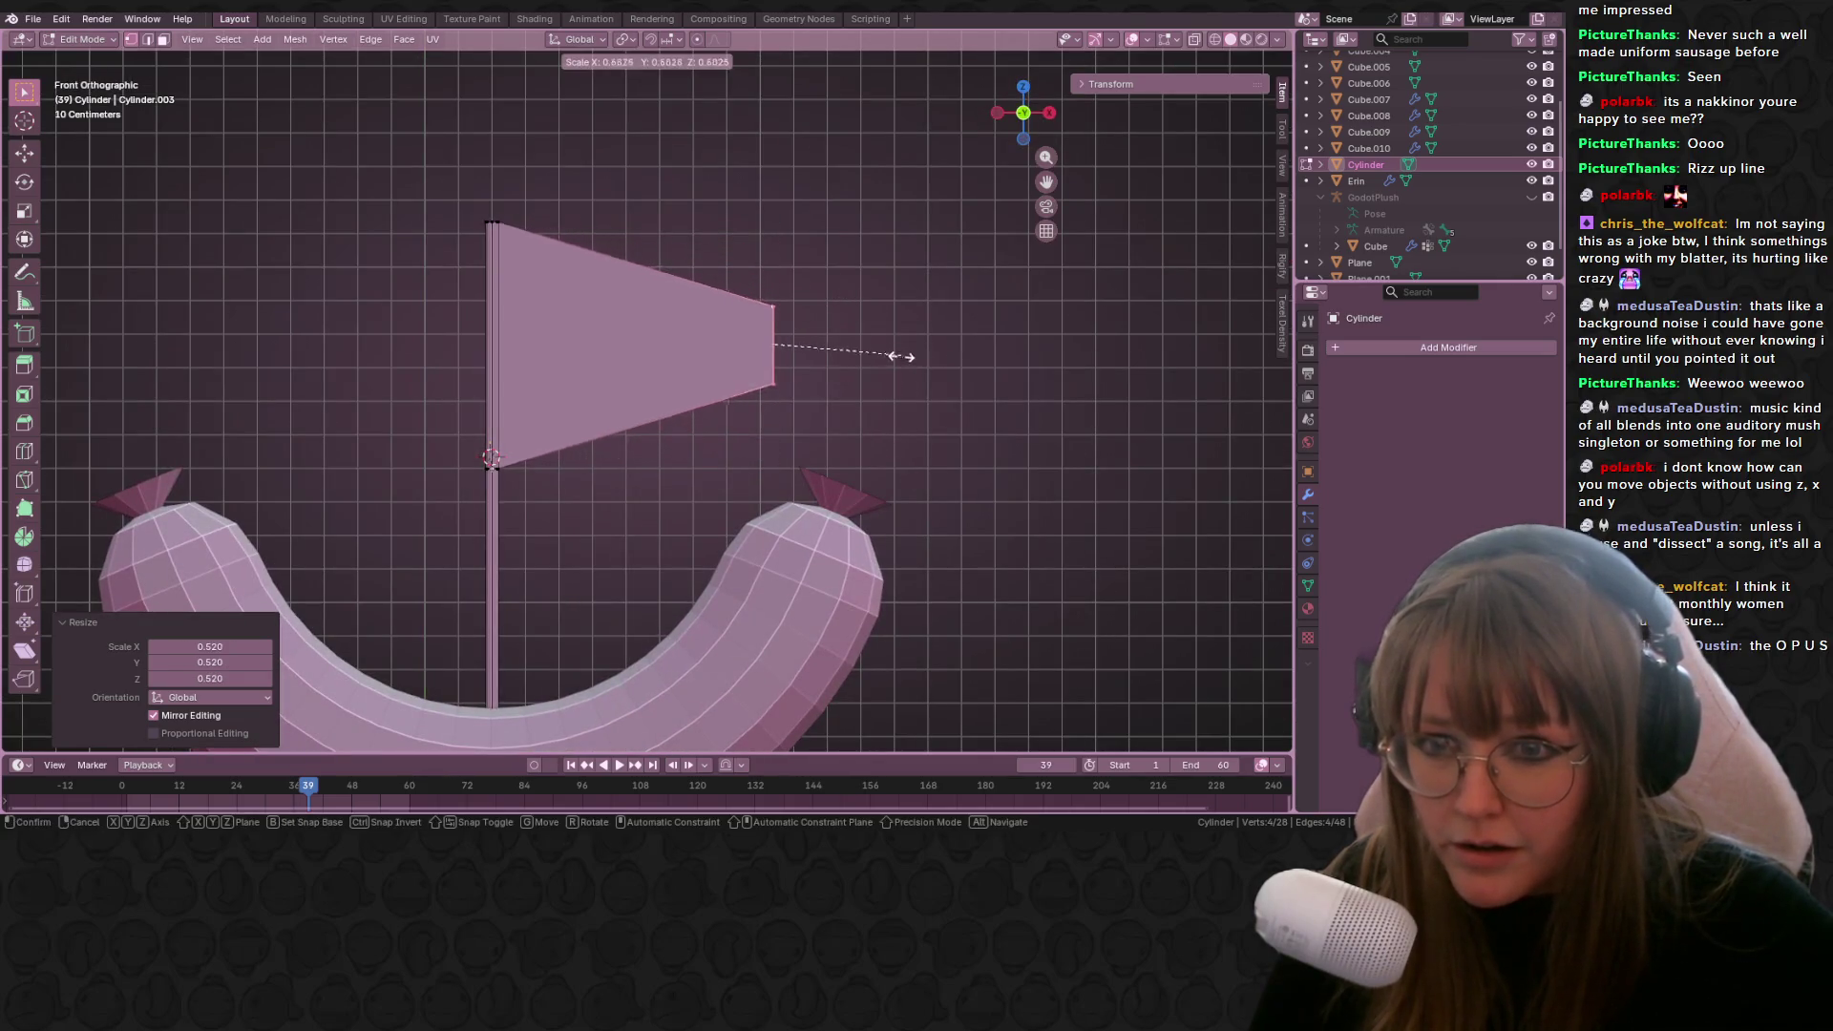
click(792, 350)
key(g)
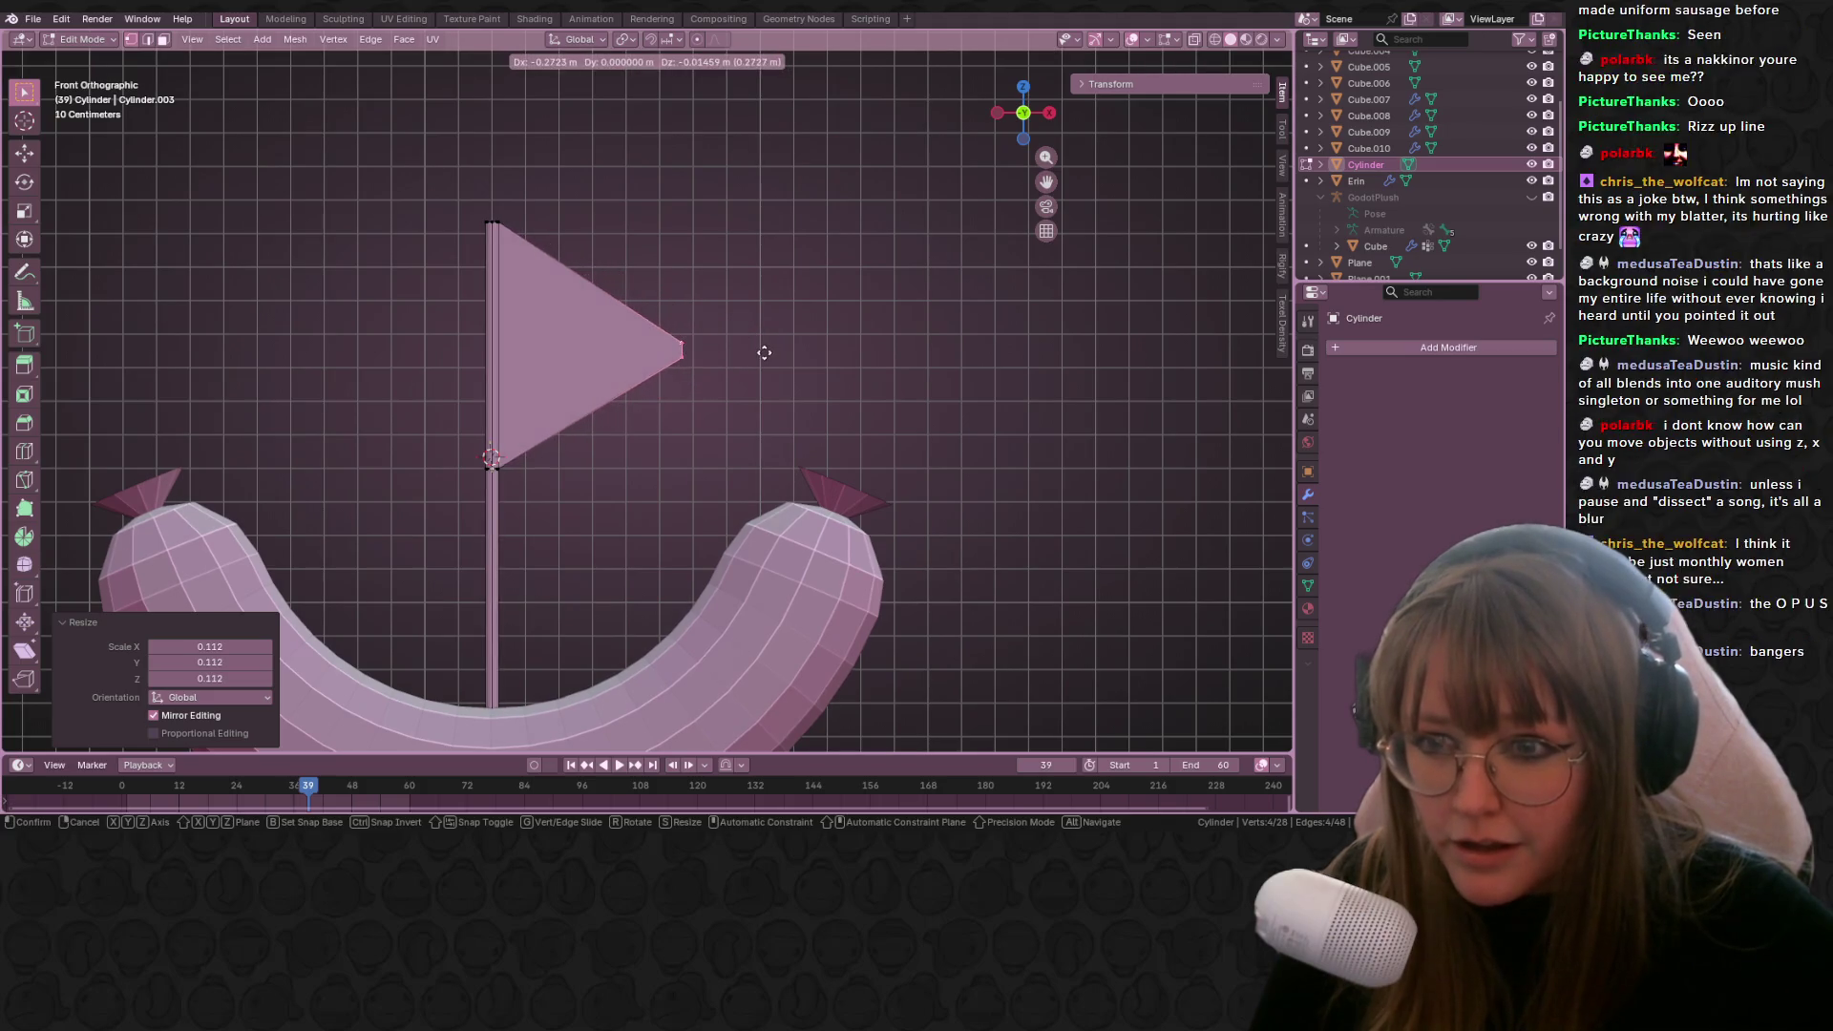
click(764, 353)
Step: Slide the flag vertices flat, nudge them into place, and exit Edit Mode
mouse_move(764, 353)
middle_down()
mouse_move(798, 331)
mouse_move(696, 405)
mouse_move(684, 315)
mouse_move(788, 307)
mouse_move(722, 279)
middle_up()
key(g)
key(g)
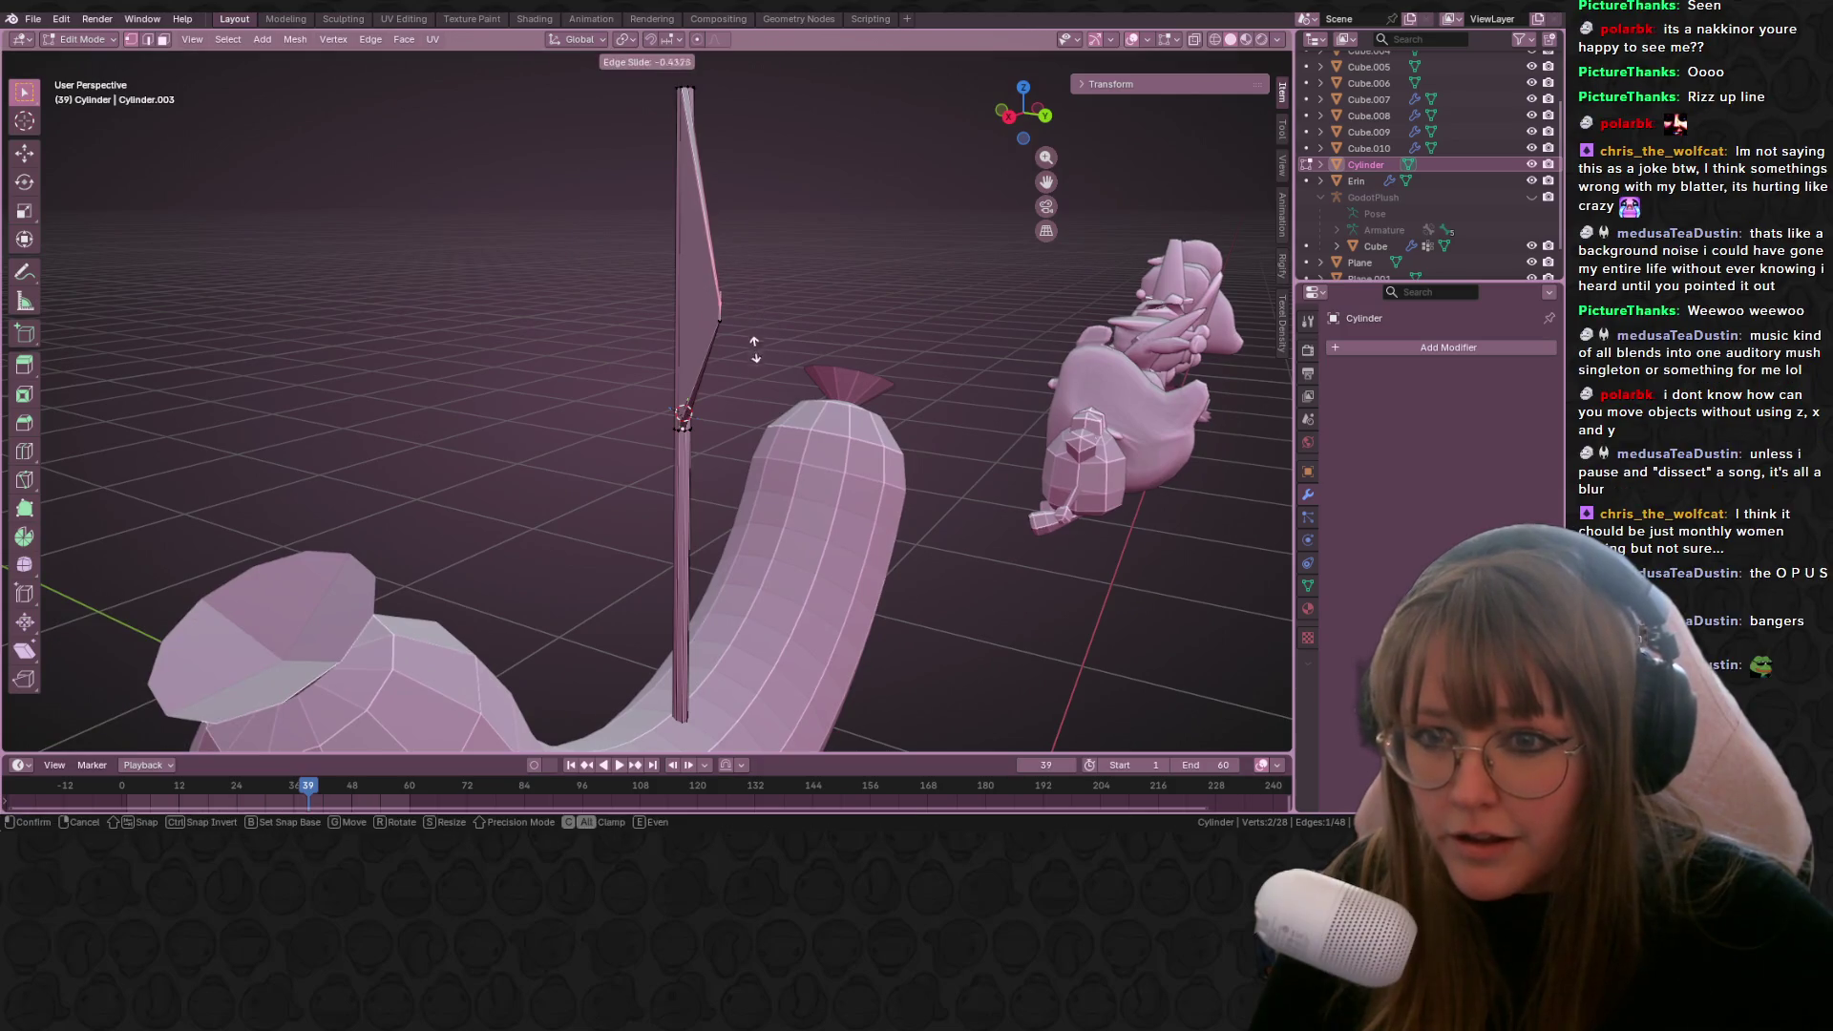
click(737, 506)
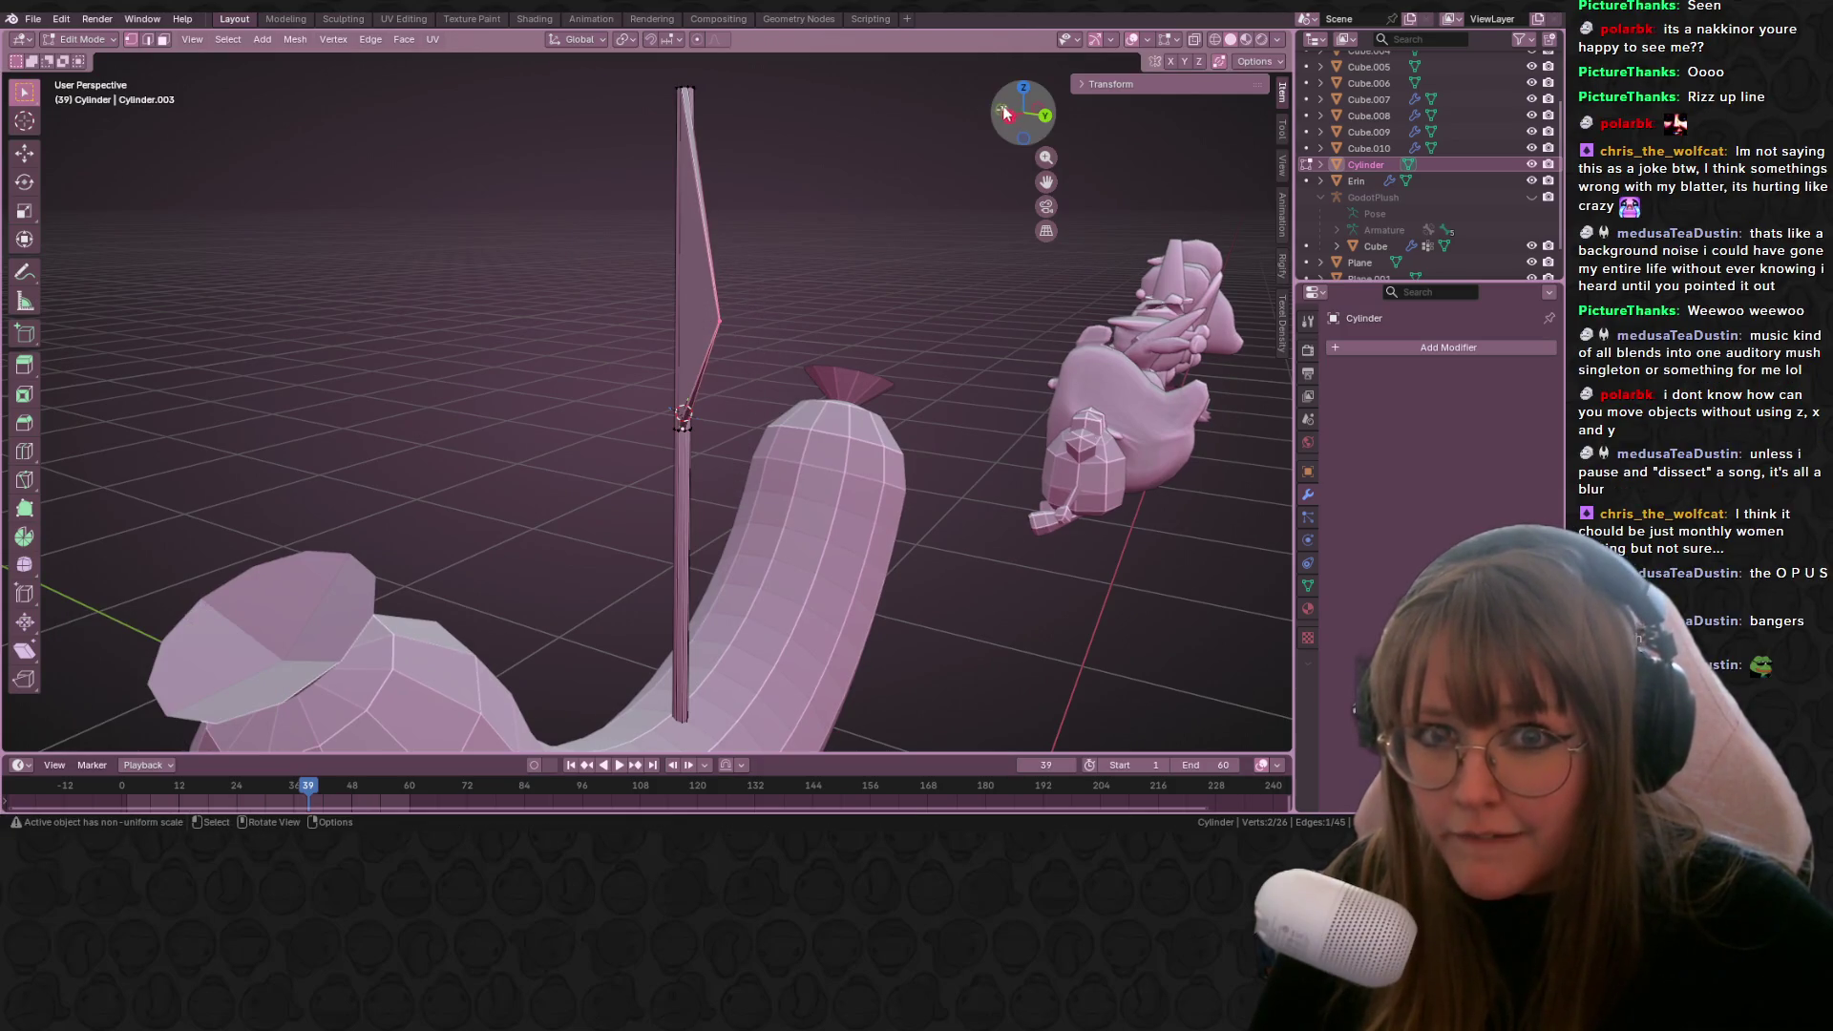
click(1004, 113)
key(g)
click(950, 184)
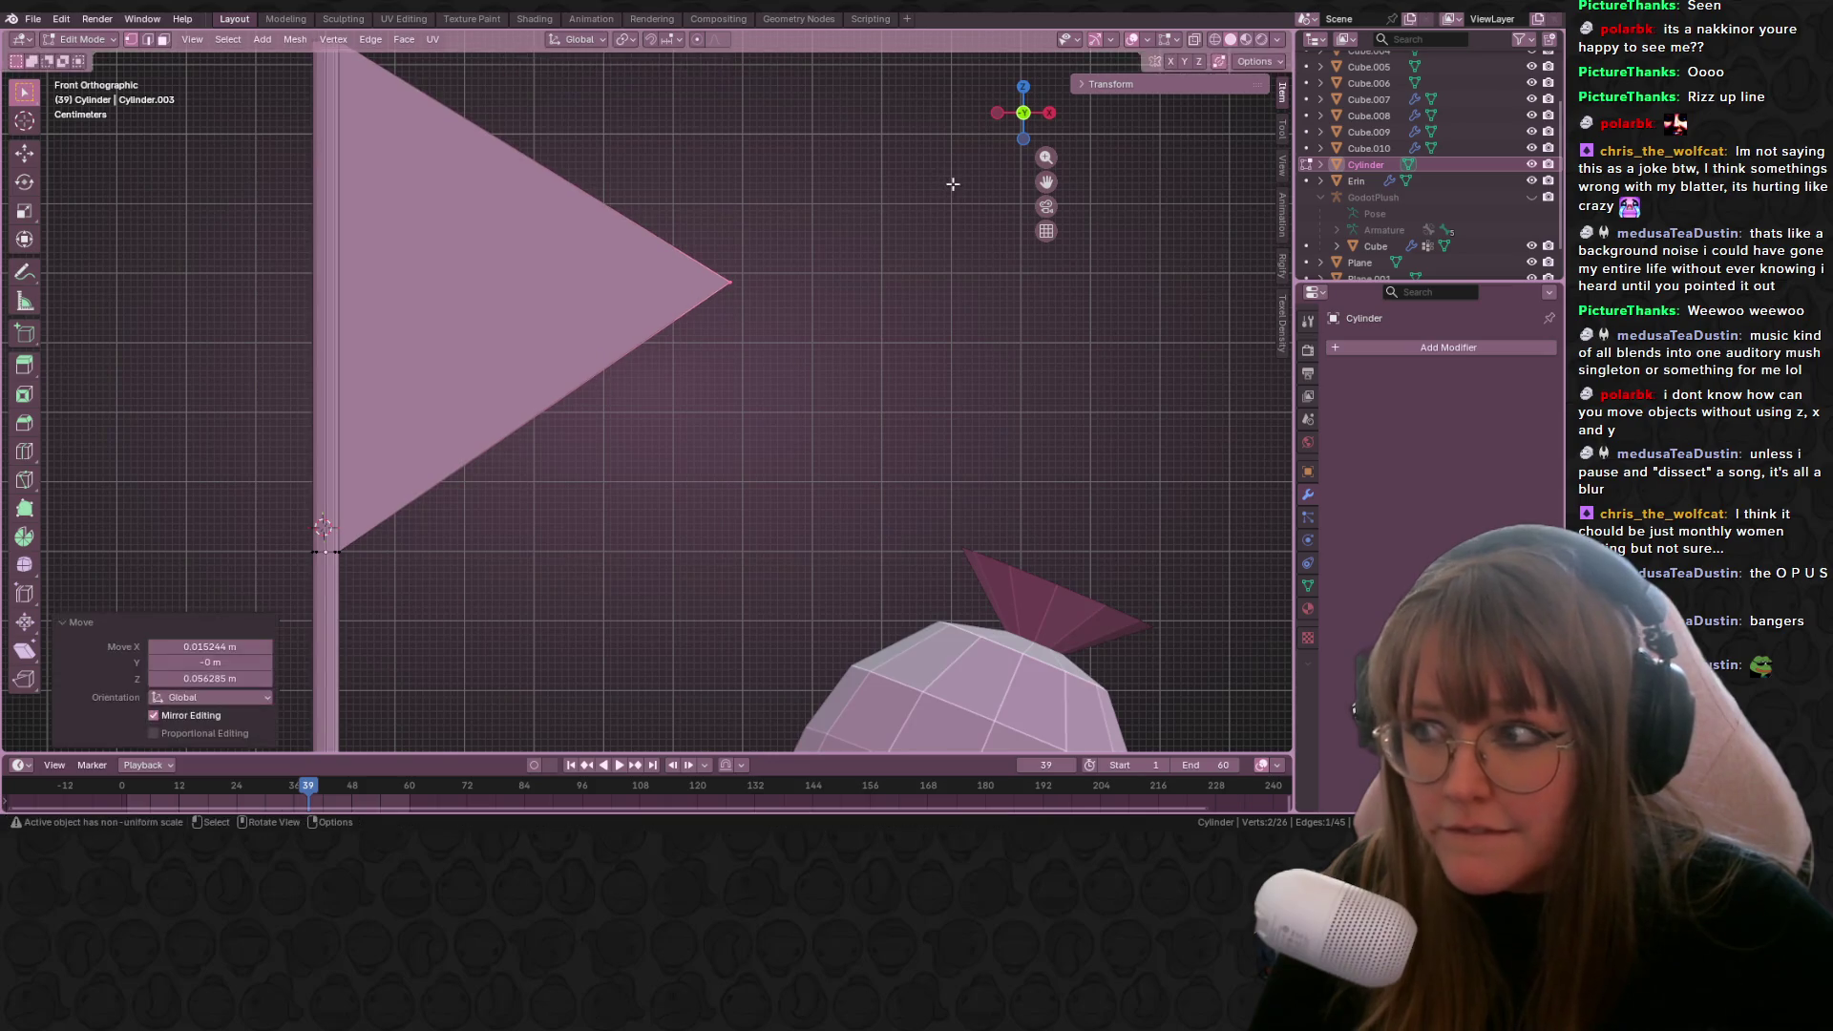
scroll(928, 244, down, 6)
key(Tab)
scroll(917, 286, down, 2)
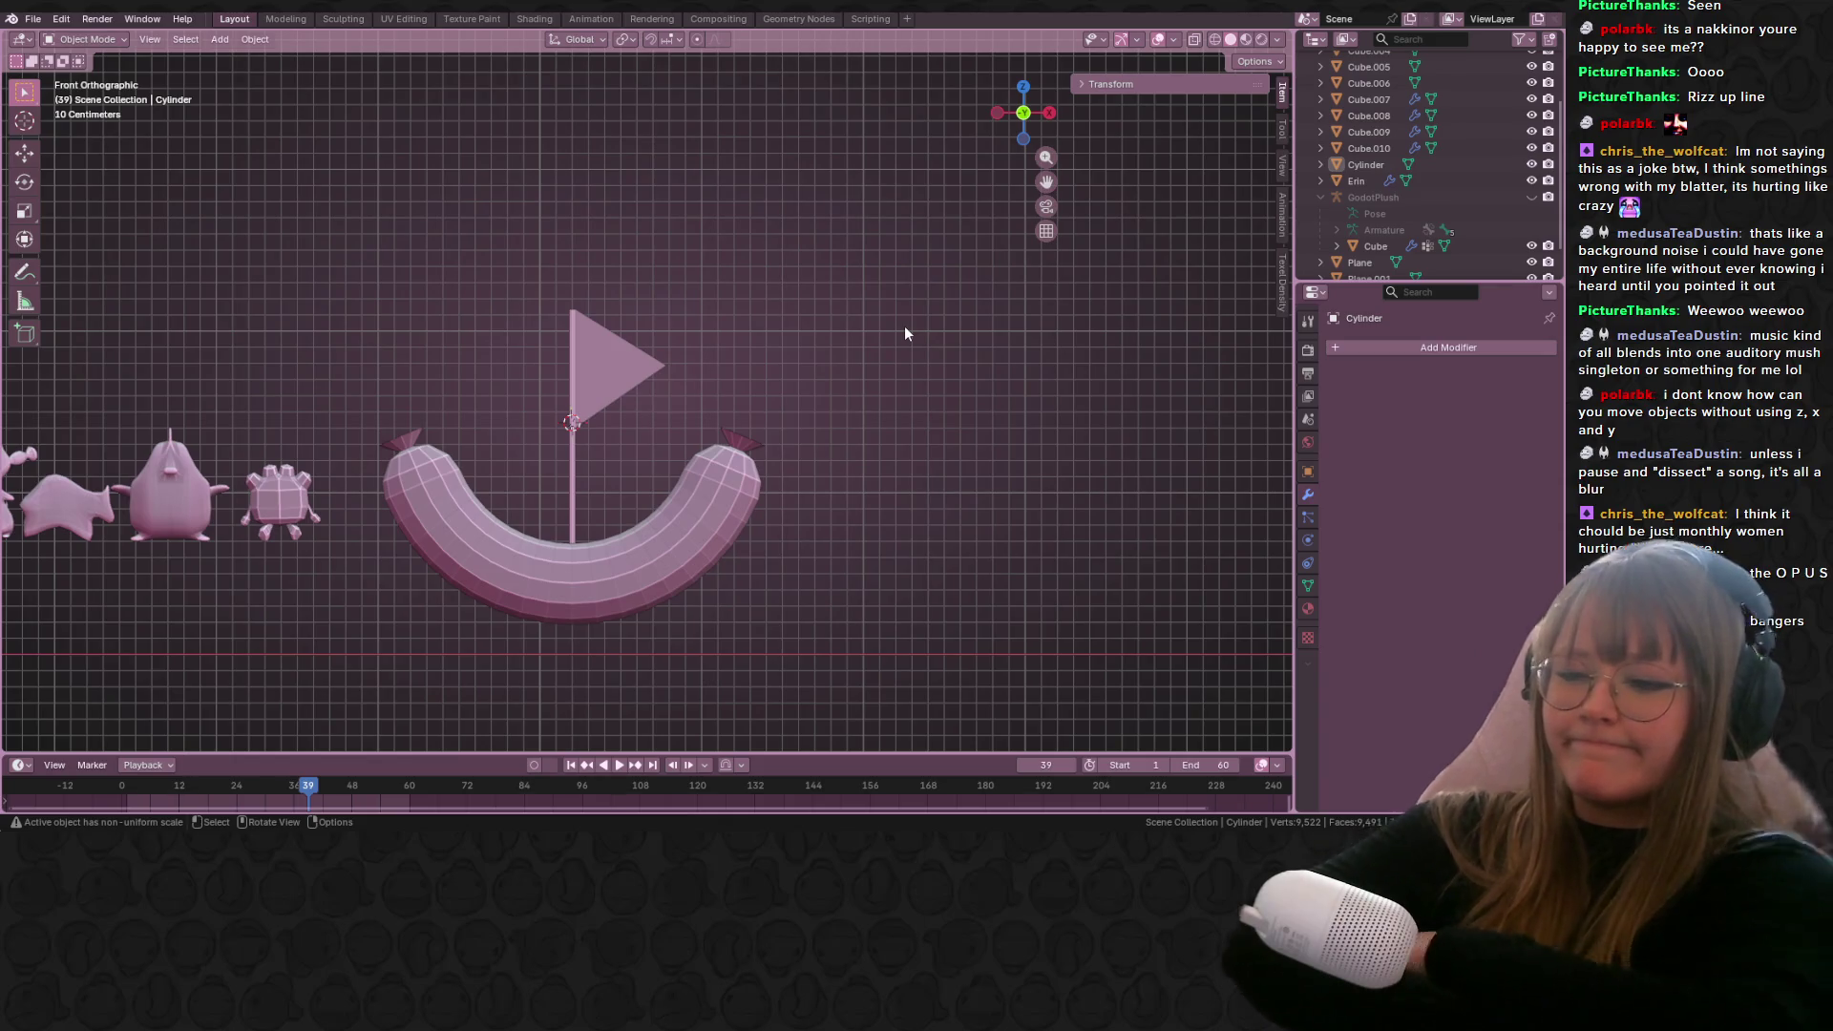
Step: Enlarge the whole flag mesh by a factor of 1.603
click(587, 368)
key(Tab)
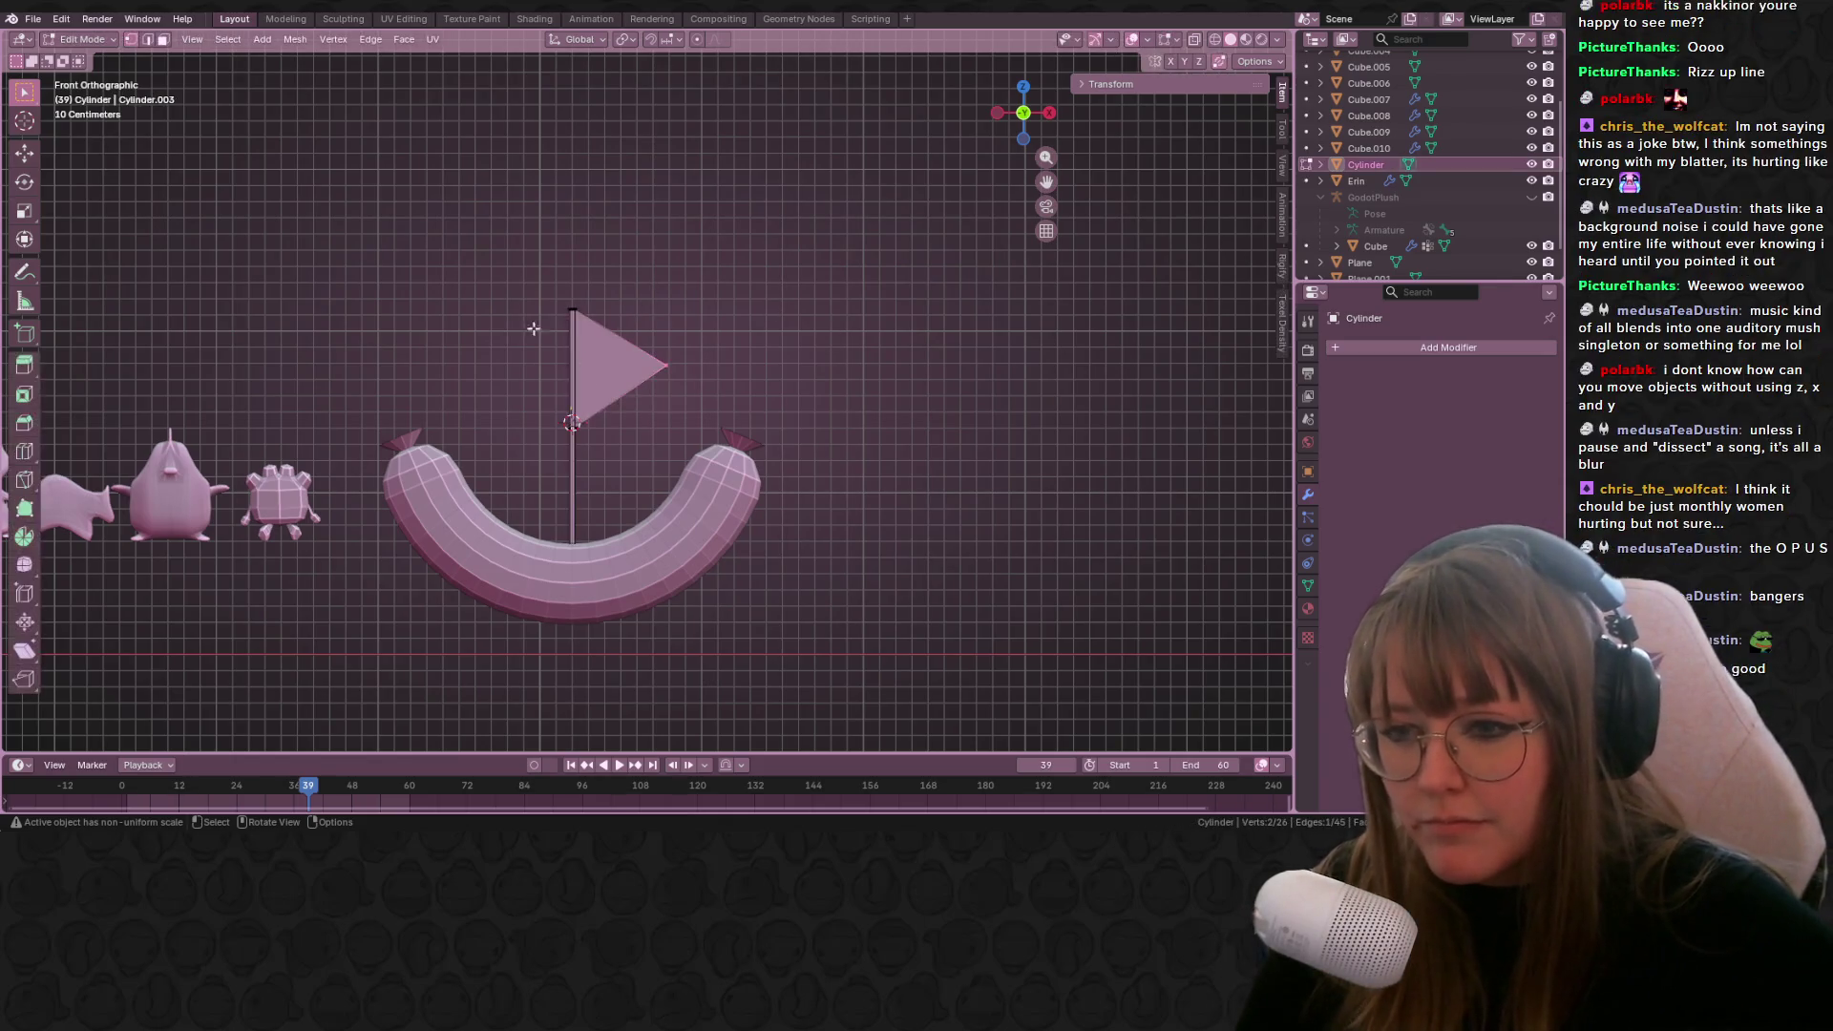
key(a)
shift+middle_drag(790, 397, 748, 340)
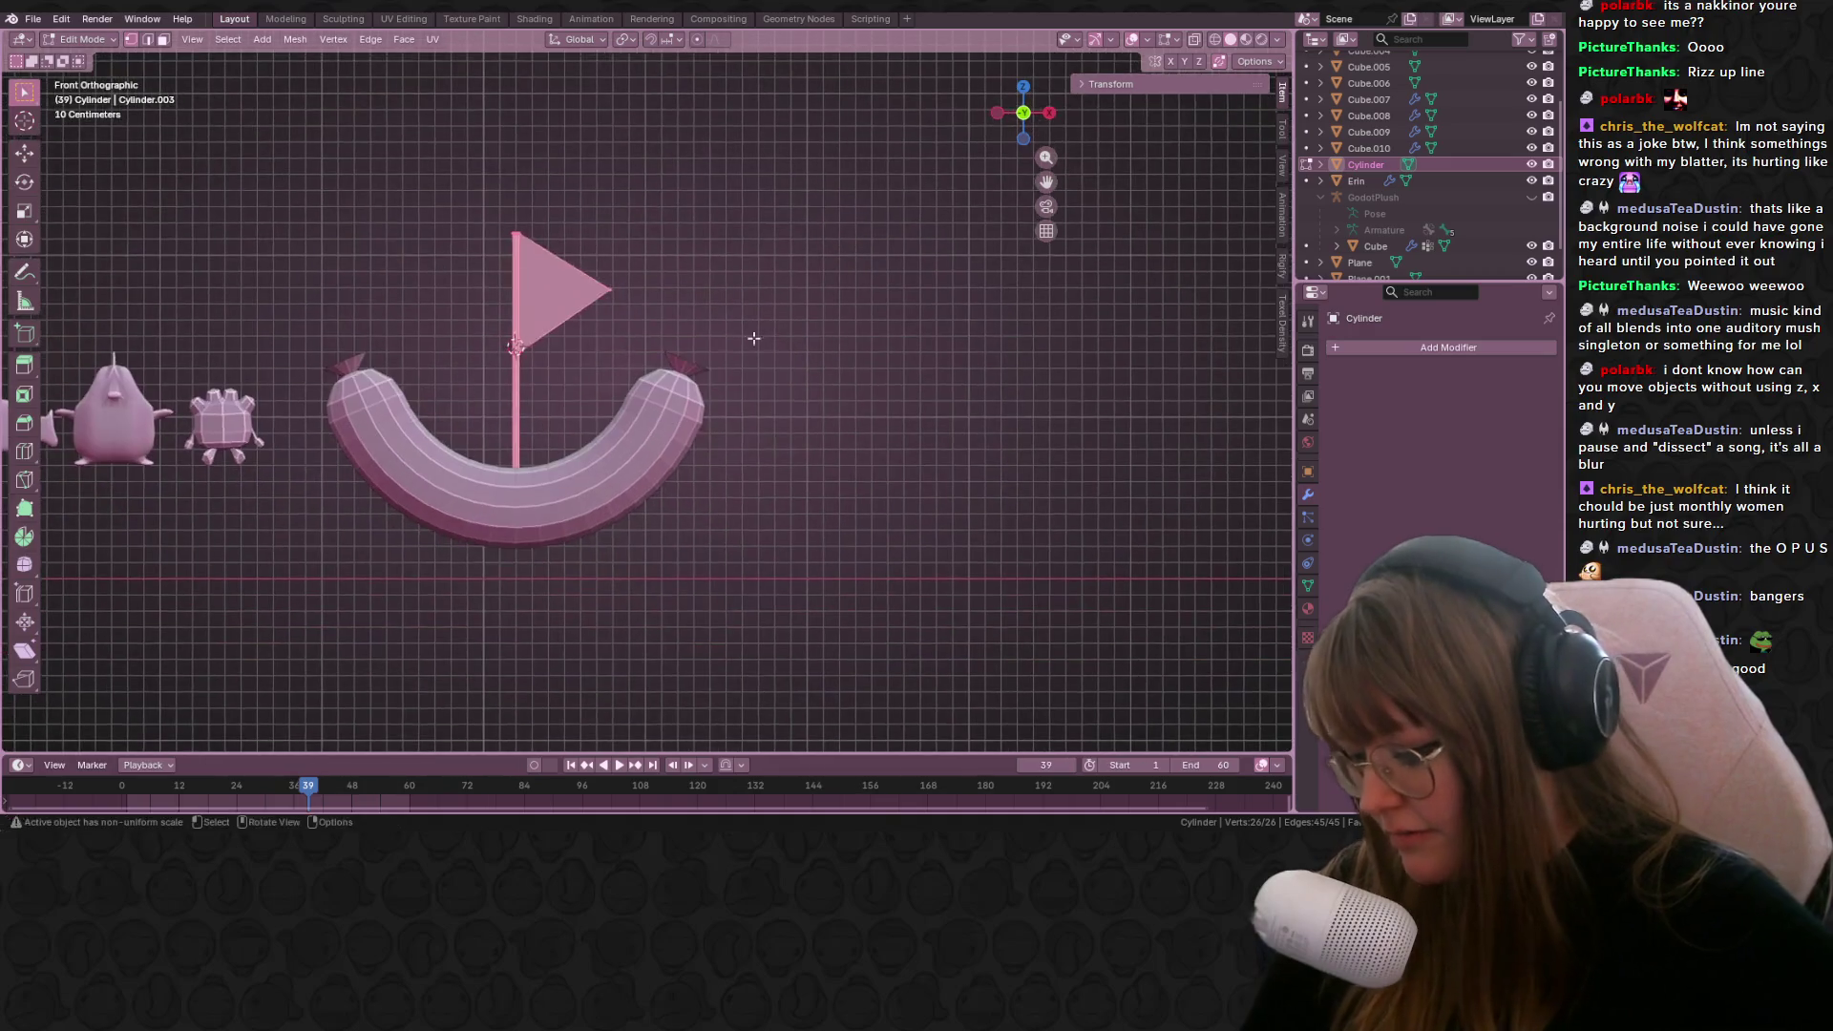
key(s)
click(867, 356)
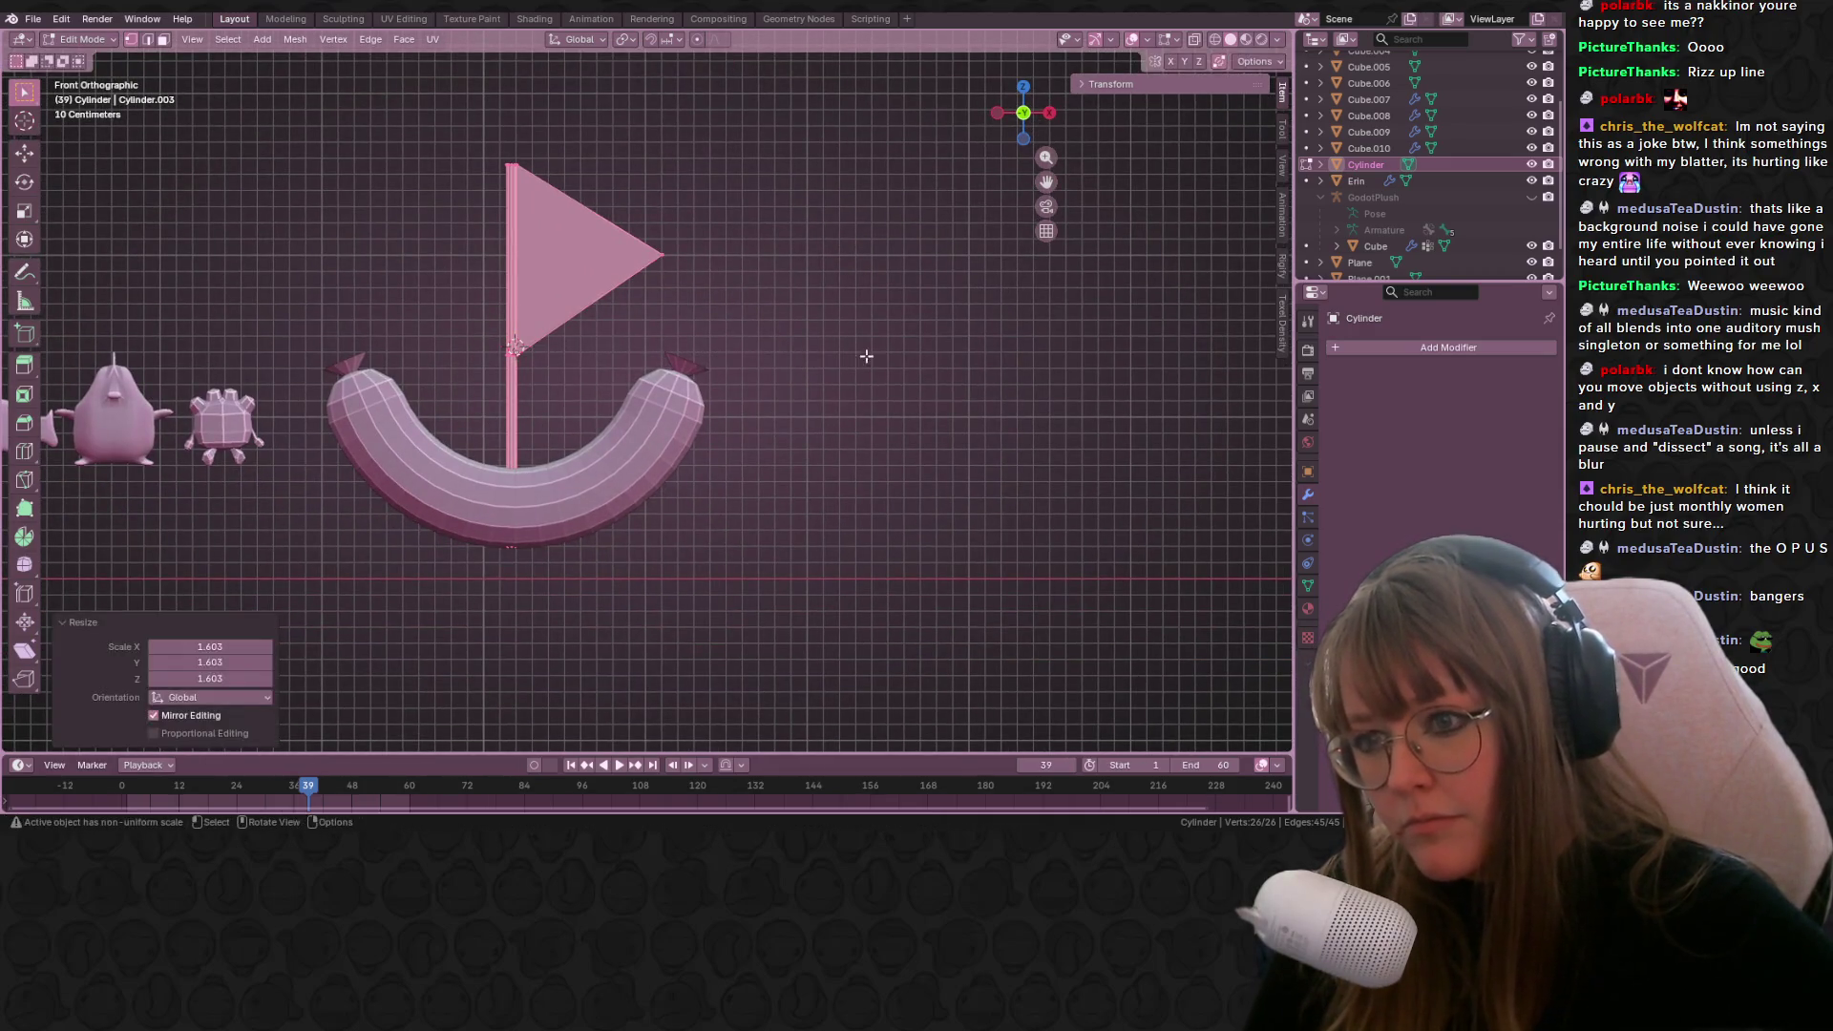
Step: Try a loop cut across the arch, then undo it
key(alt+a)
key(ctrl+r)
click(559, 577)
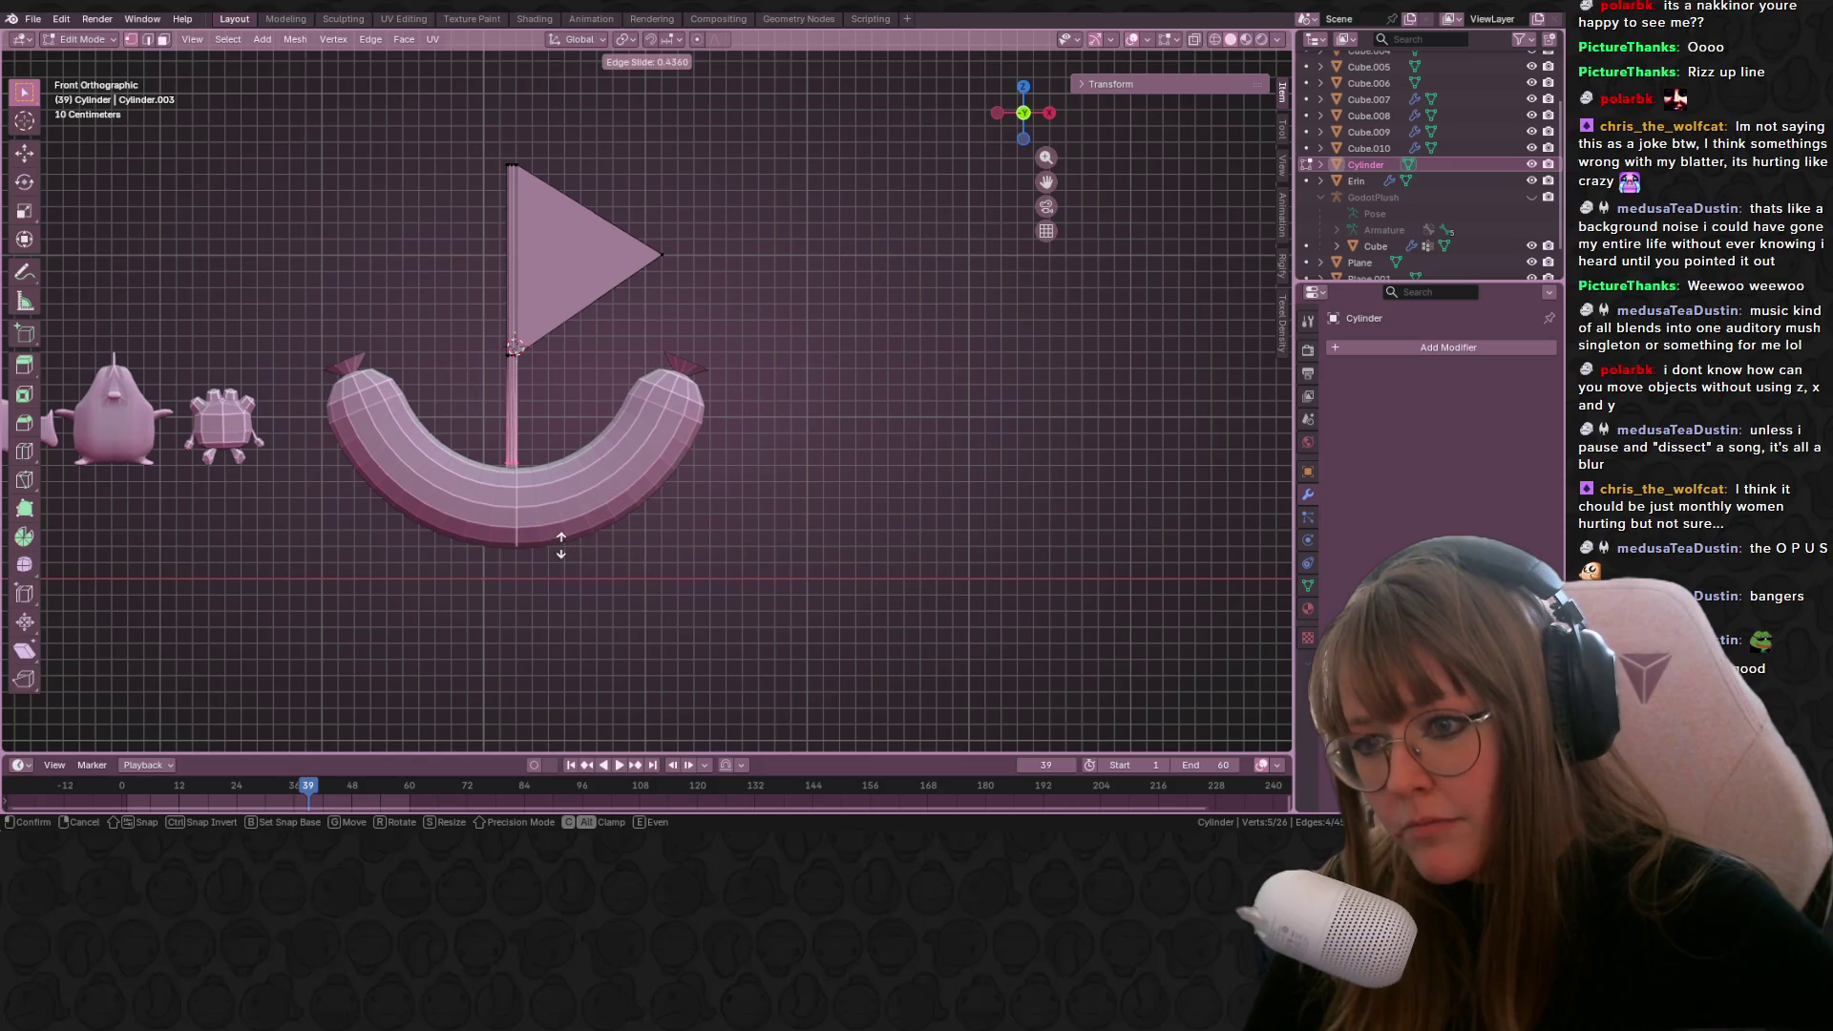
click(560, 545)
key(ctrl+z)
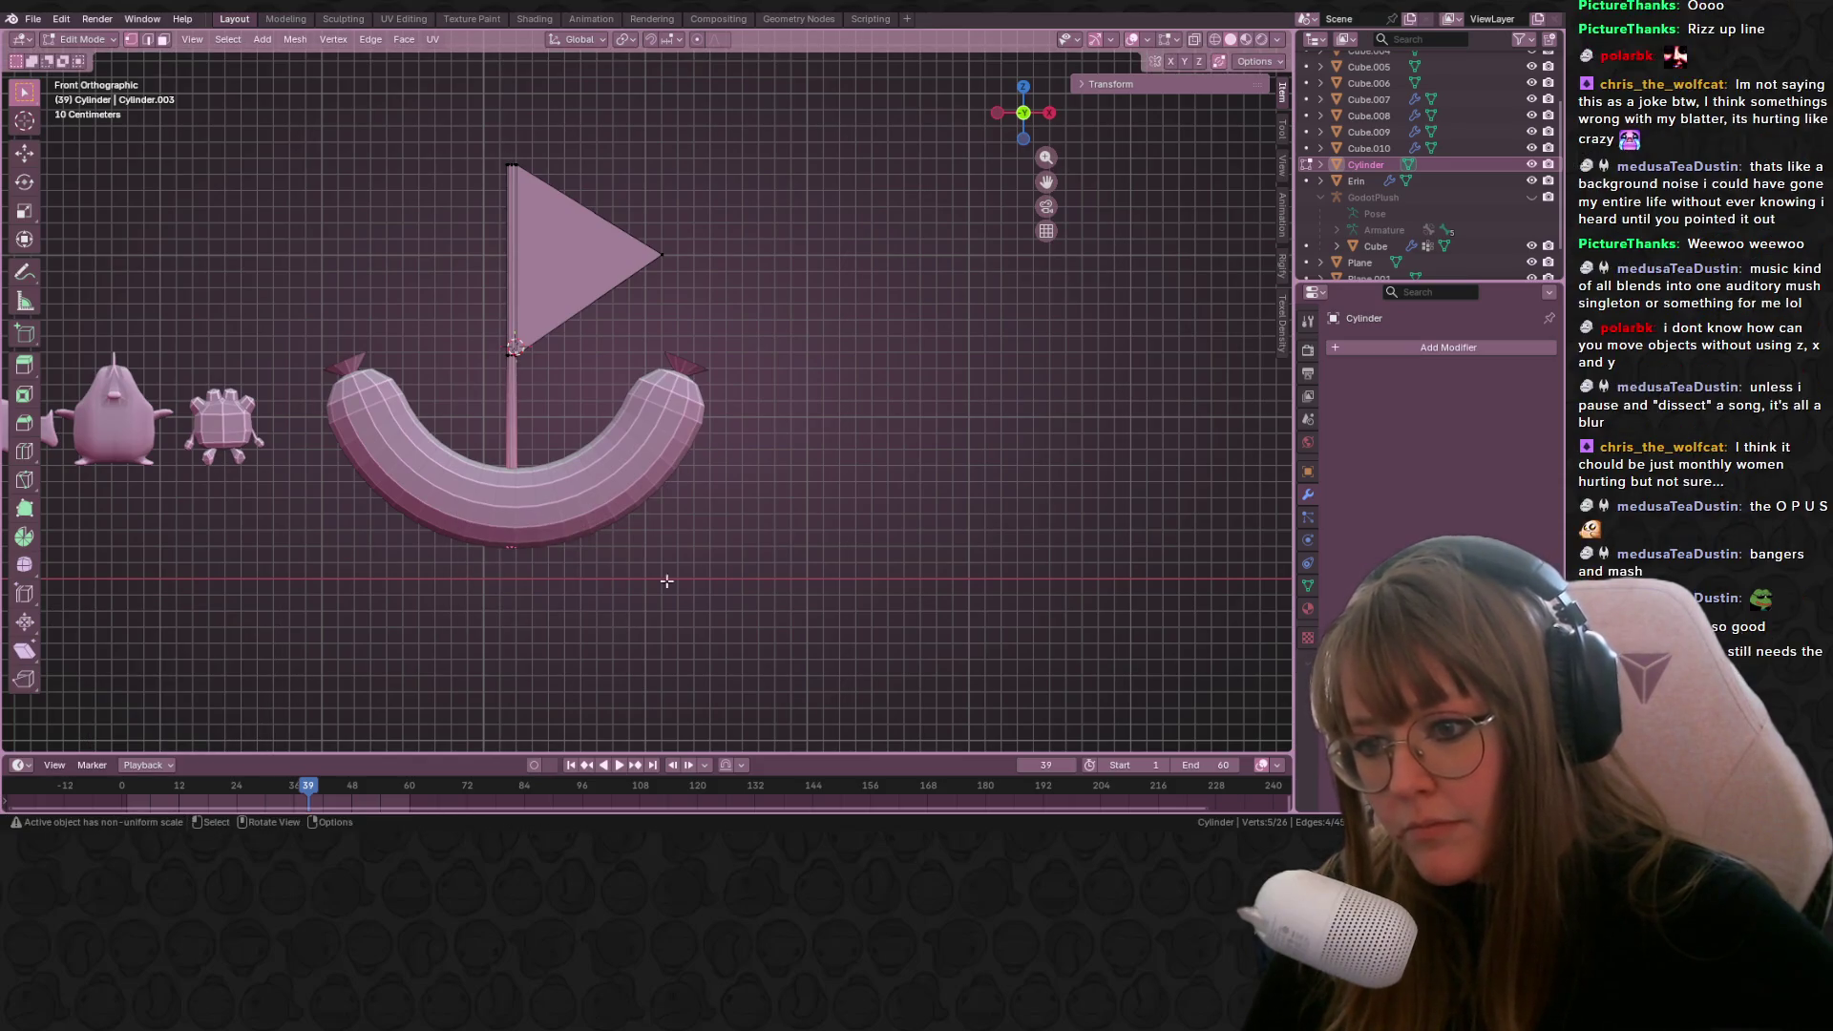
Step: In X-ray view, slide the pole's bottom vertices upward, then exit Edit Mode and deselect
key(alt+z)
shift+drag(477, 525, 585, 597)
key(g)
key(g)
click(590, 513)
key(ctrl+z)
key(ctrl+shift+z)
key(Tab)
scroll(915, 310, down, 2)
click(885, 368)
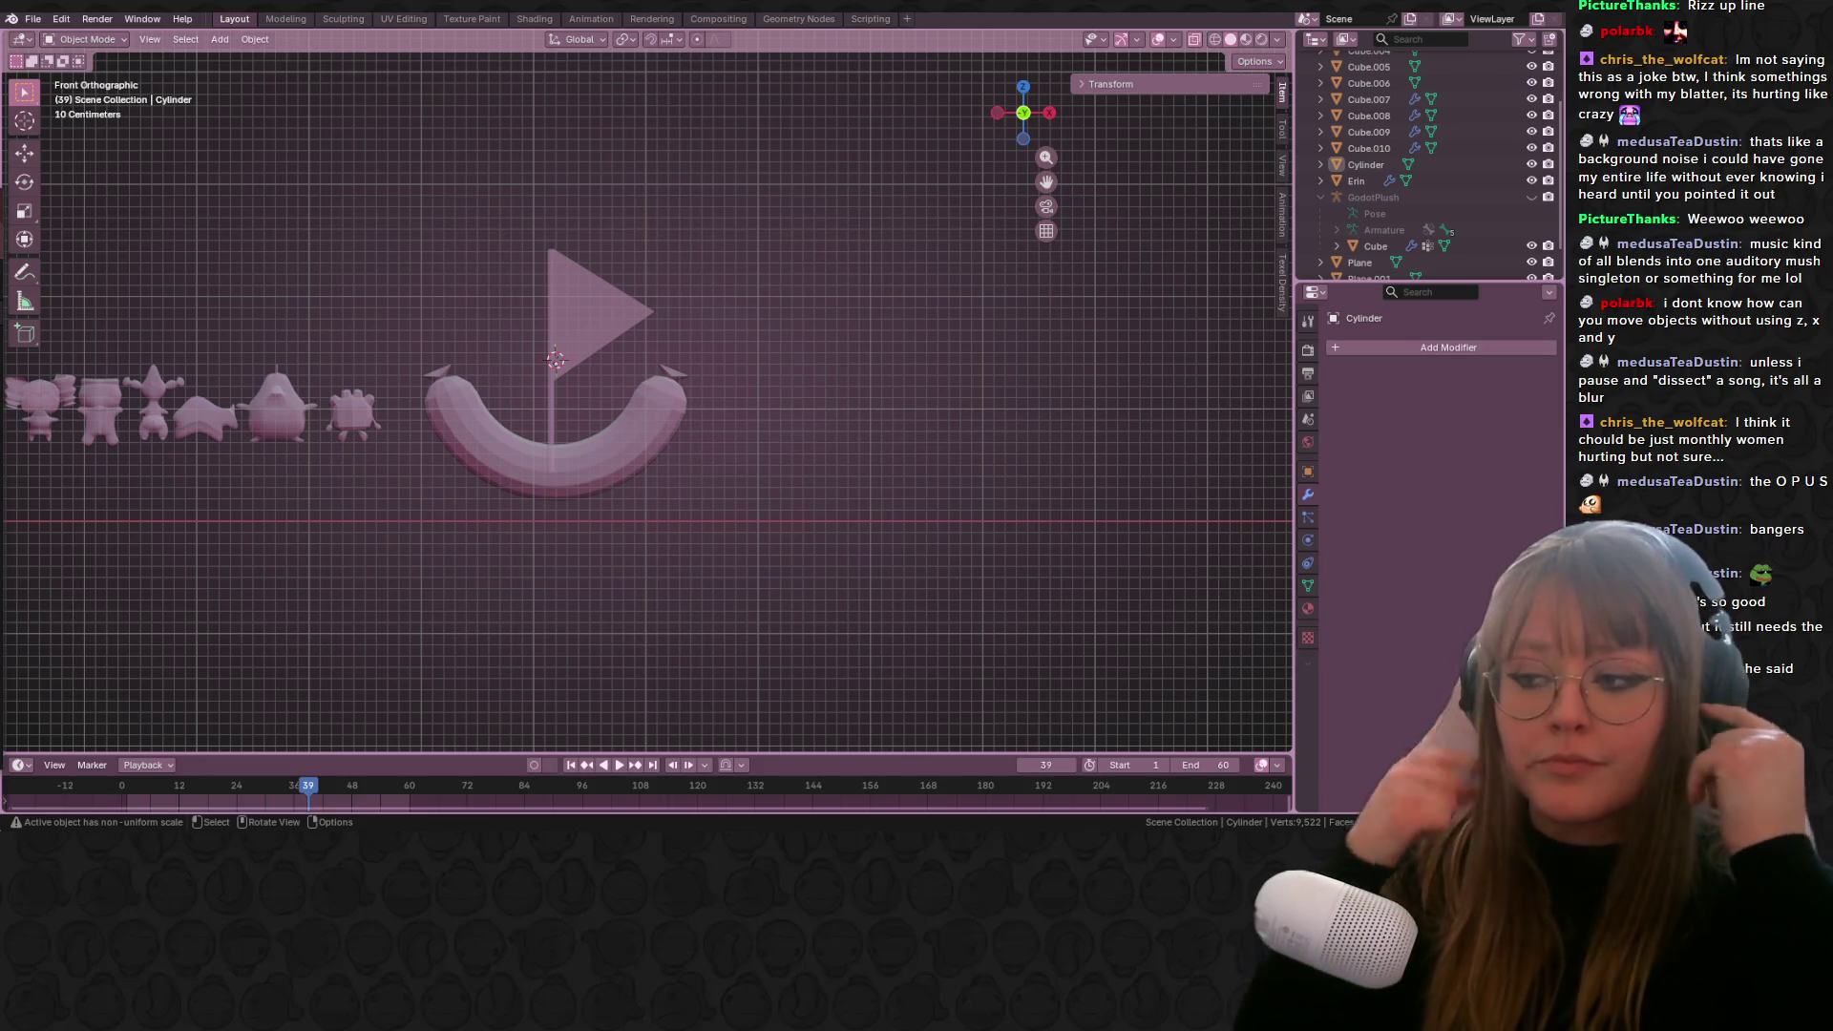
Step: Select the flag and inspect it from above and straight from the front
mouse_move(1050, 489)
middle_down()
mouse_move(905, 428)
mouse_move(868, 530)
mouse_move(626, 352)
middle_up()
click(626, 350)
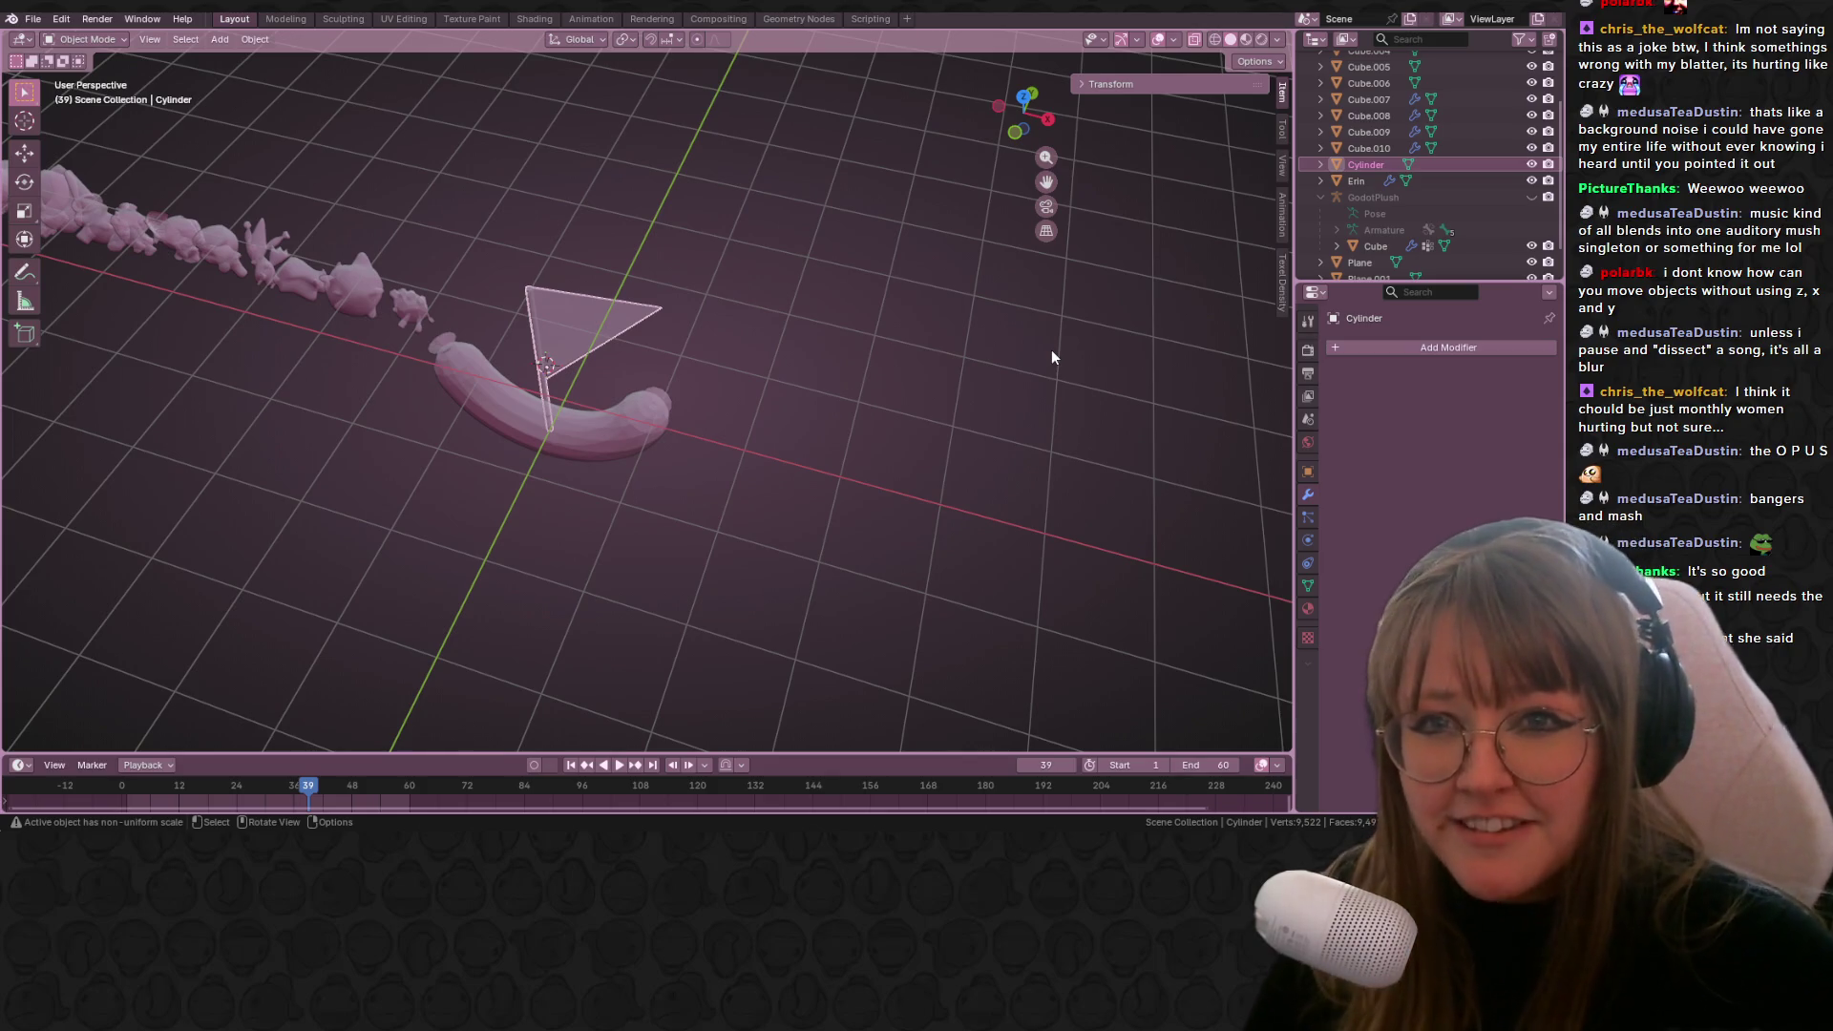
mouse_move(795, 331)
middle_down()
mouse_move(715, 403)
mouse_move(592, 413)
middle_up()
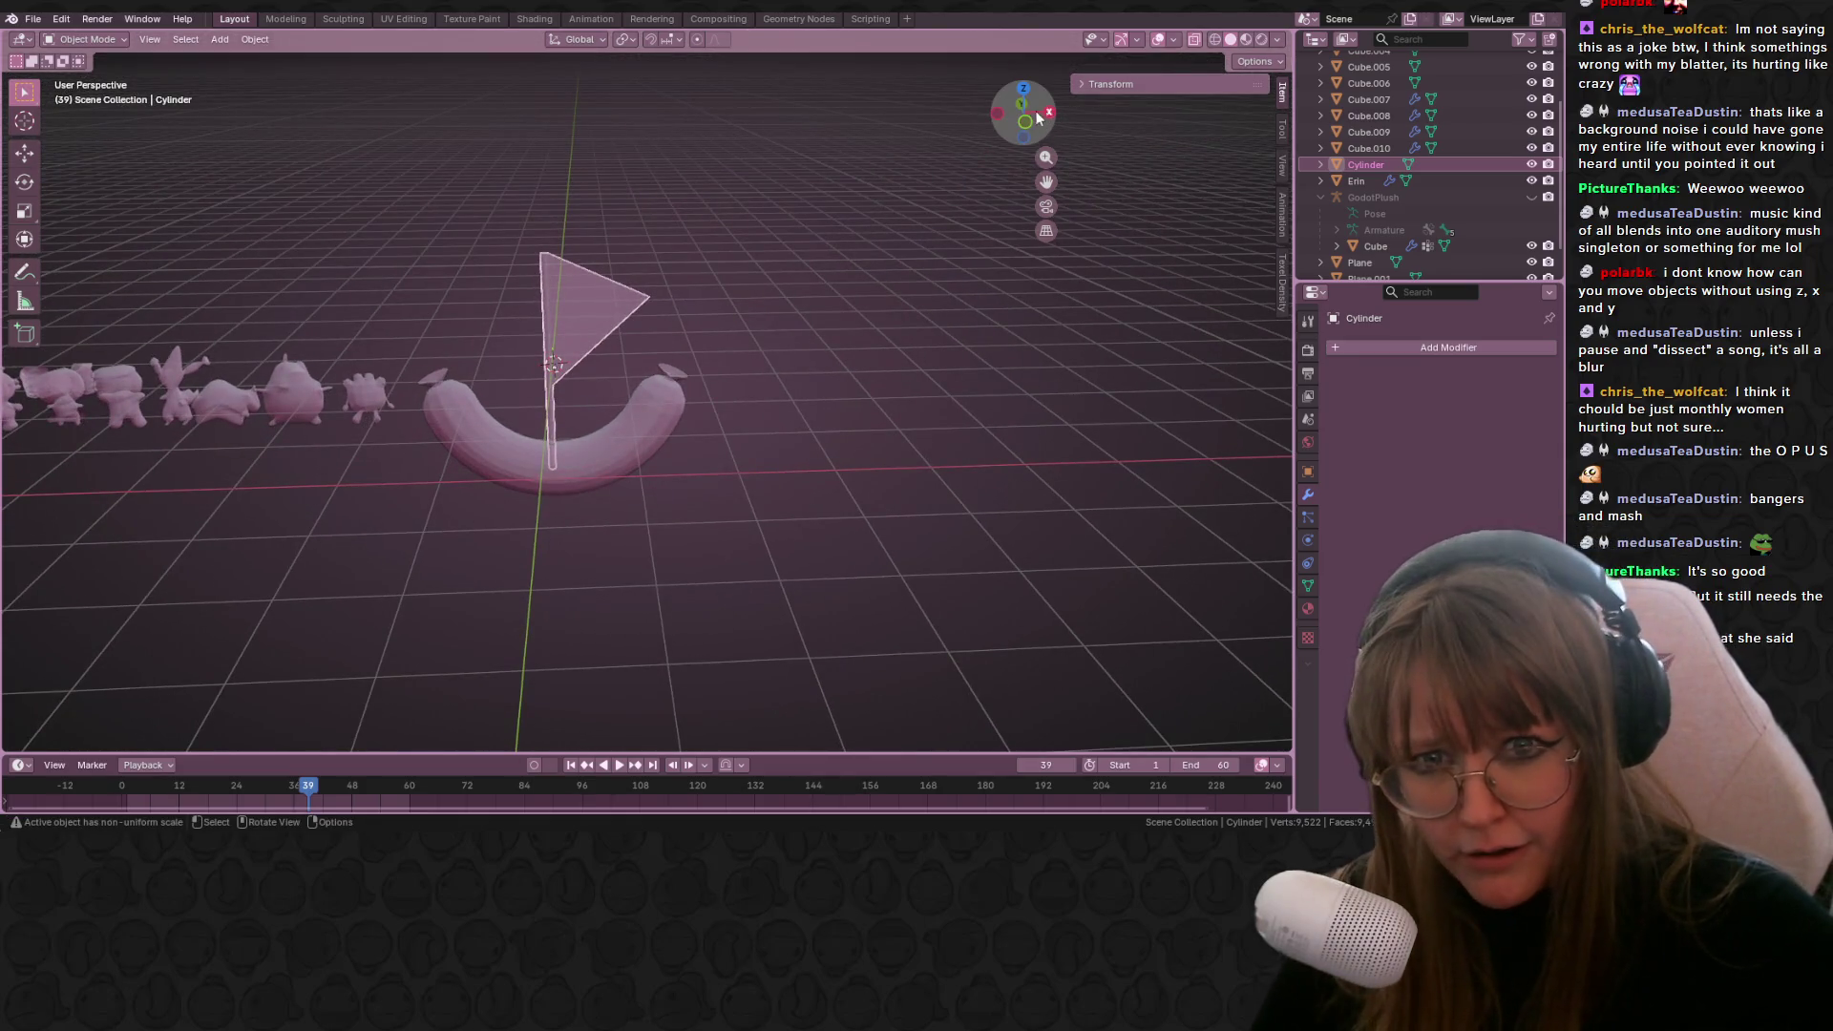
click(1024, 121)
scroll(554, 508, up, 5)
scroll(683, 526, down, 4)
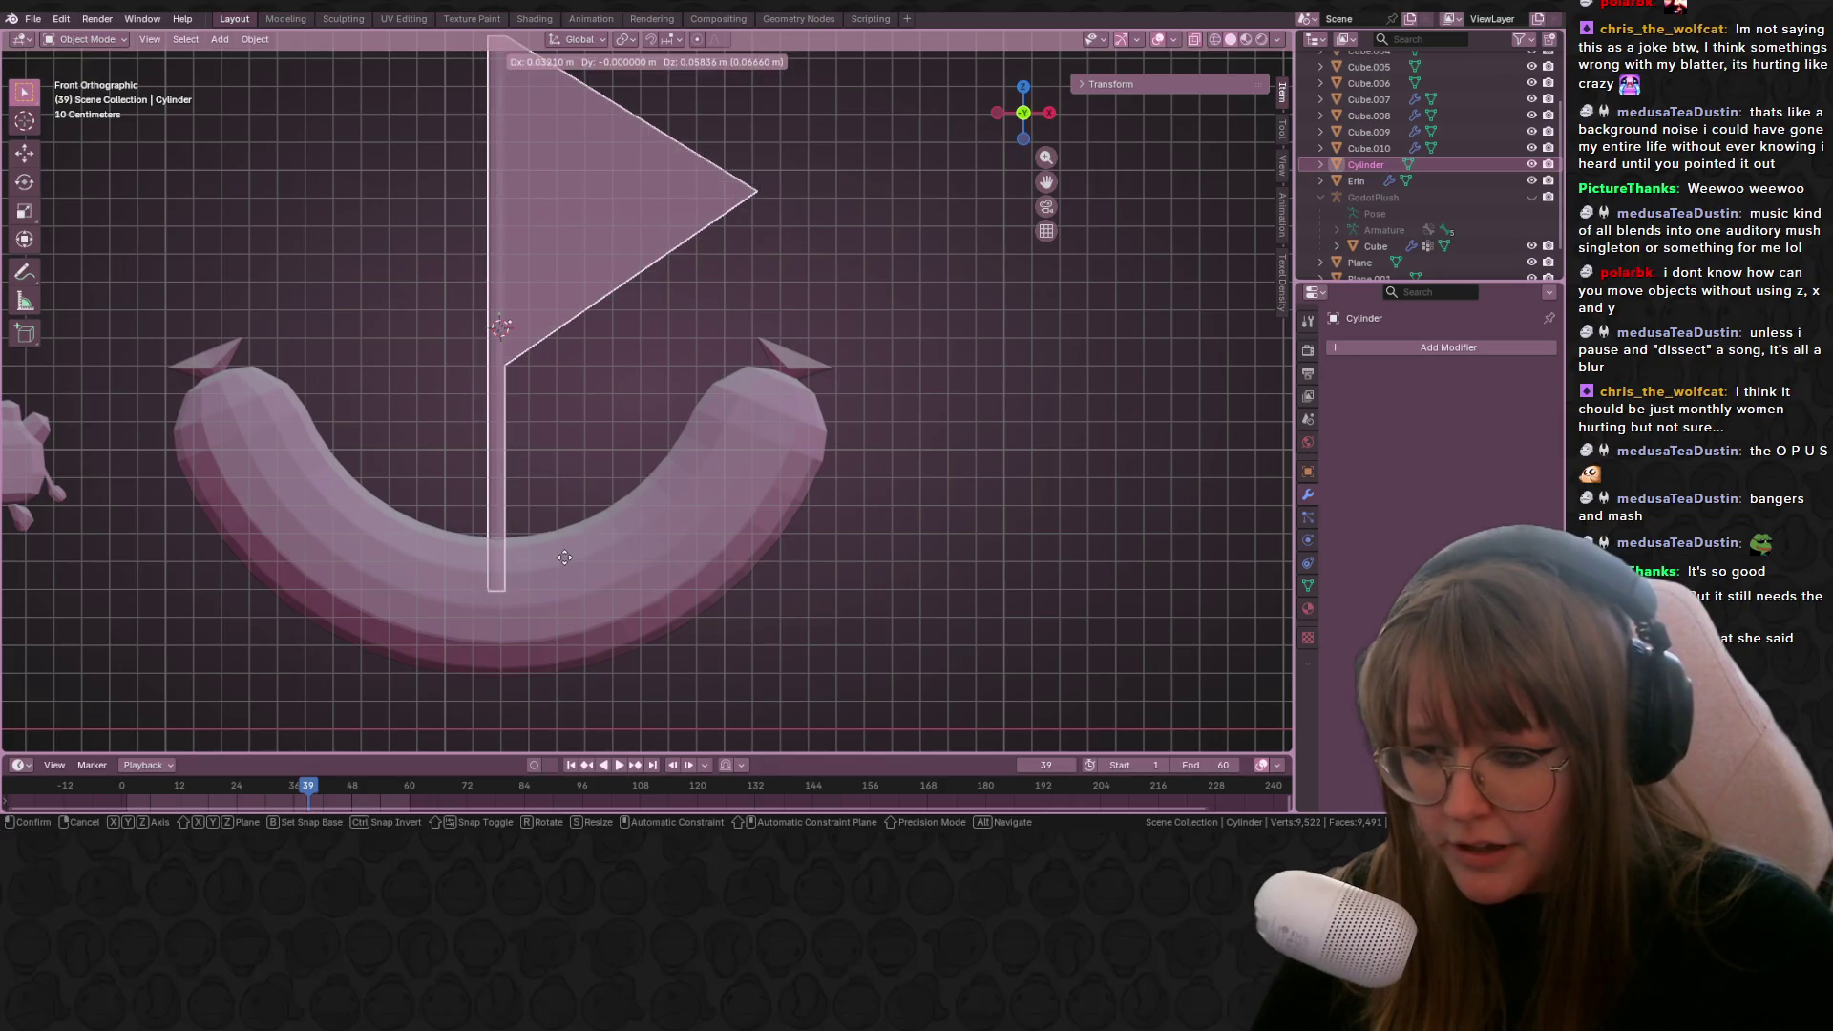
Step: Toggle the flag's Edit Mode, then select the sausage body and view it from above
key(Tab)
middle_drag(656, 524, 873, 477)
key(Tab)
click(579, 468)
mouse_move(578, 468)
middle_down()
mouse_move(1029, 541)
mouse_move(504, 513)
mouse_move(697, 523)
mouse_move(747, 558)
mouse_move(467, 624)
mouse_move(1025, 170)
middle_up()
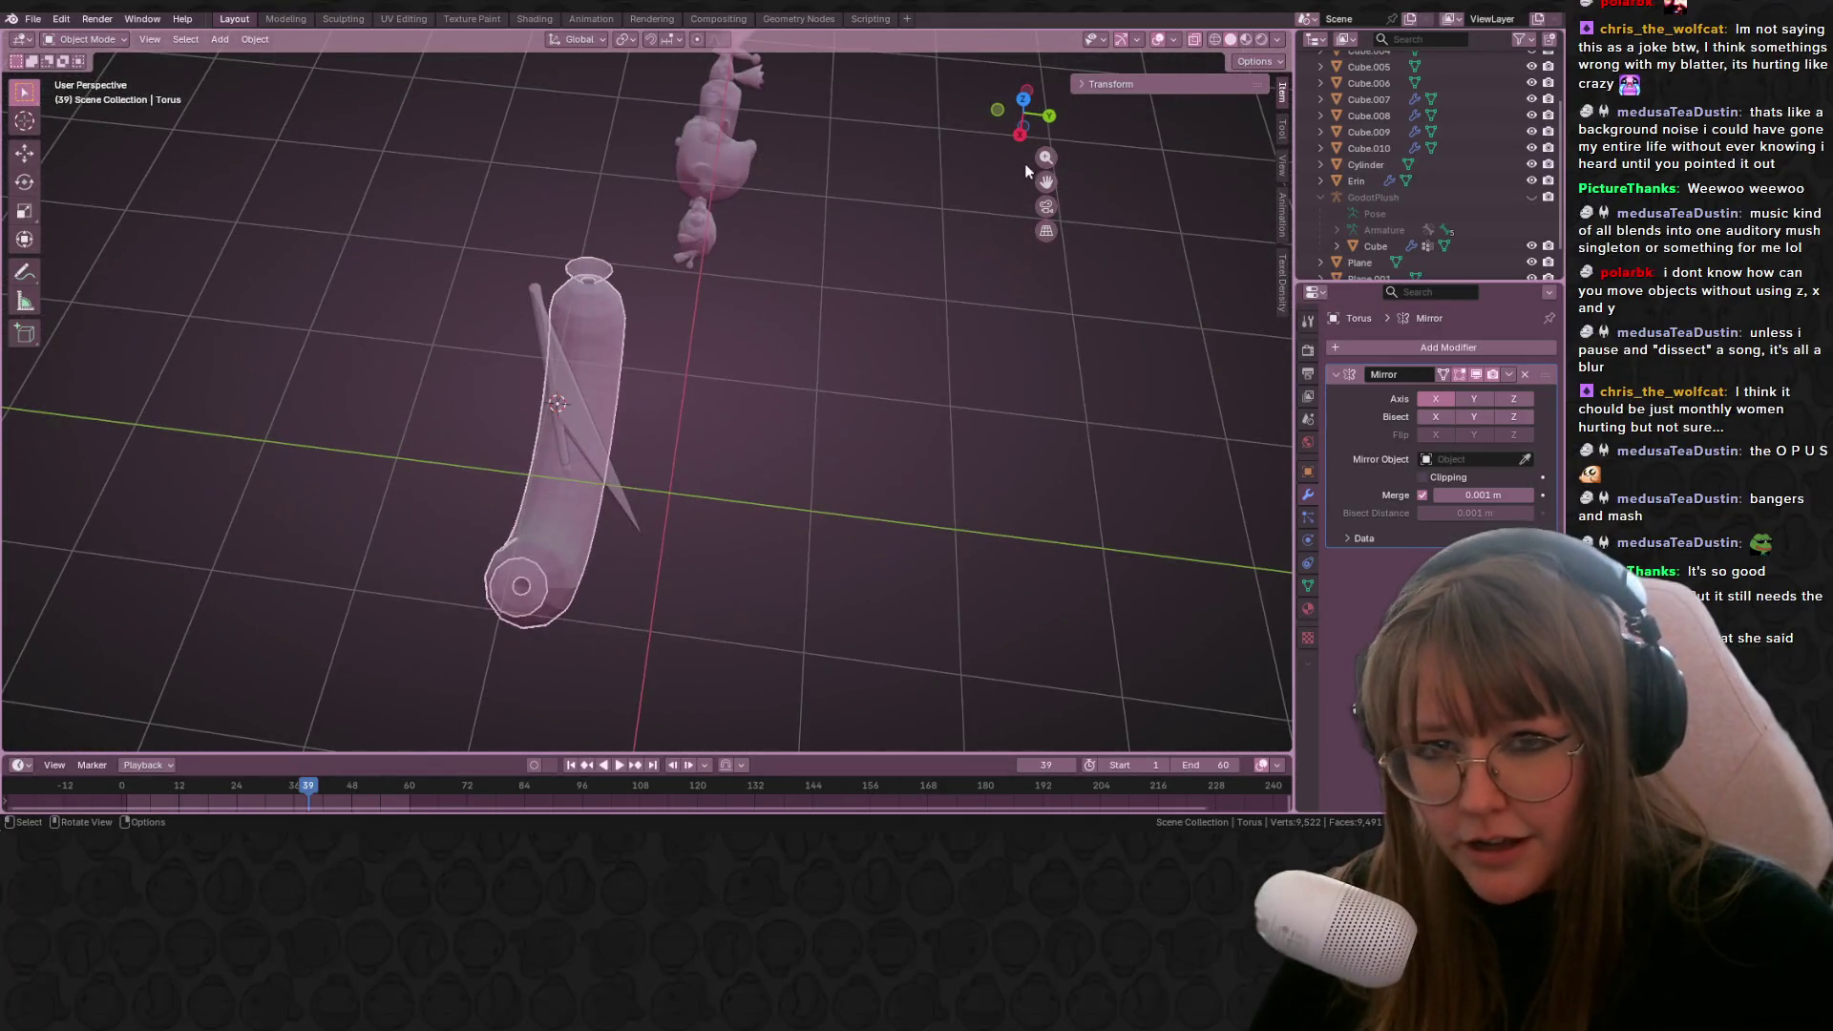
click(1025, 101)
Step: Duplicate the sausage body and stretch the copy to 2.370 along Y
shift+middle_drag(745, 413, 884, 477)
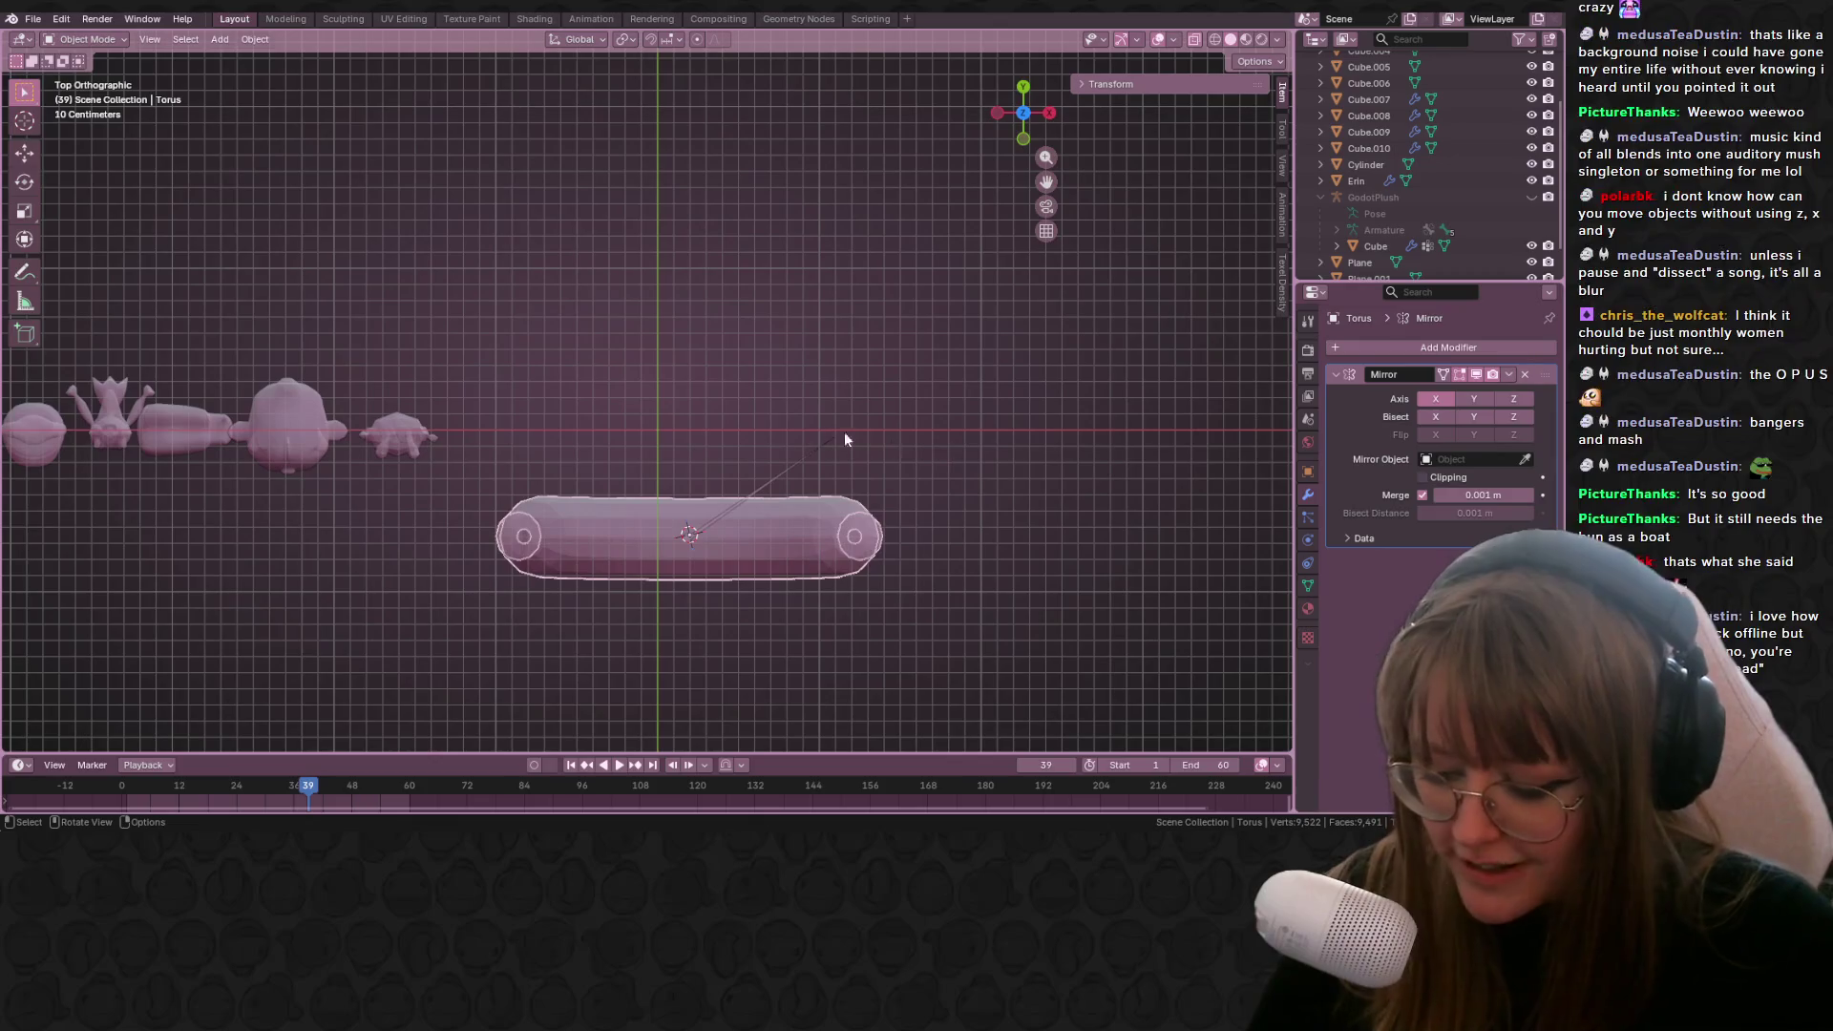
key(shift+d)
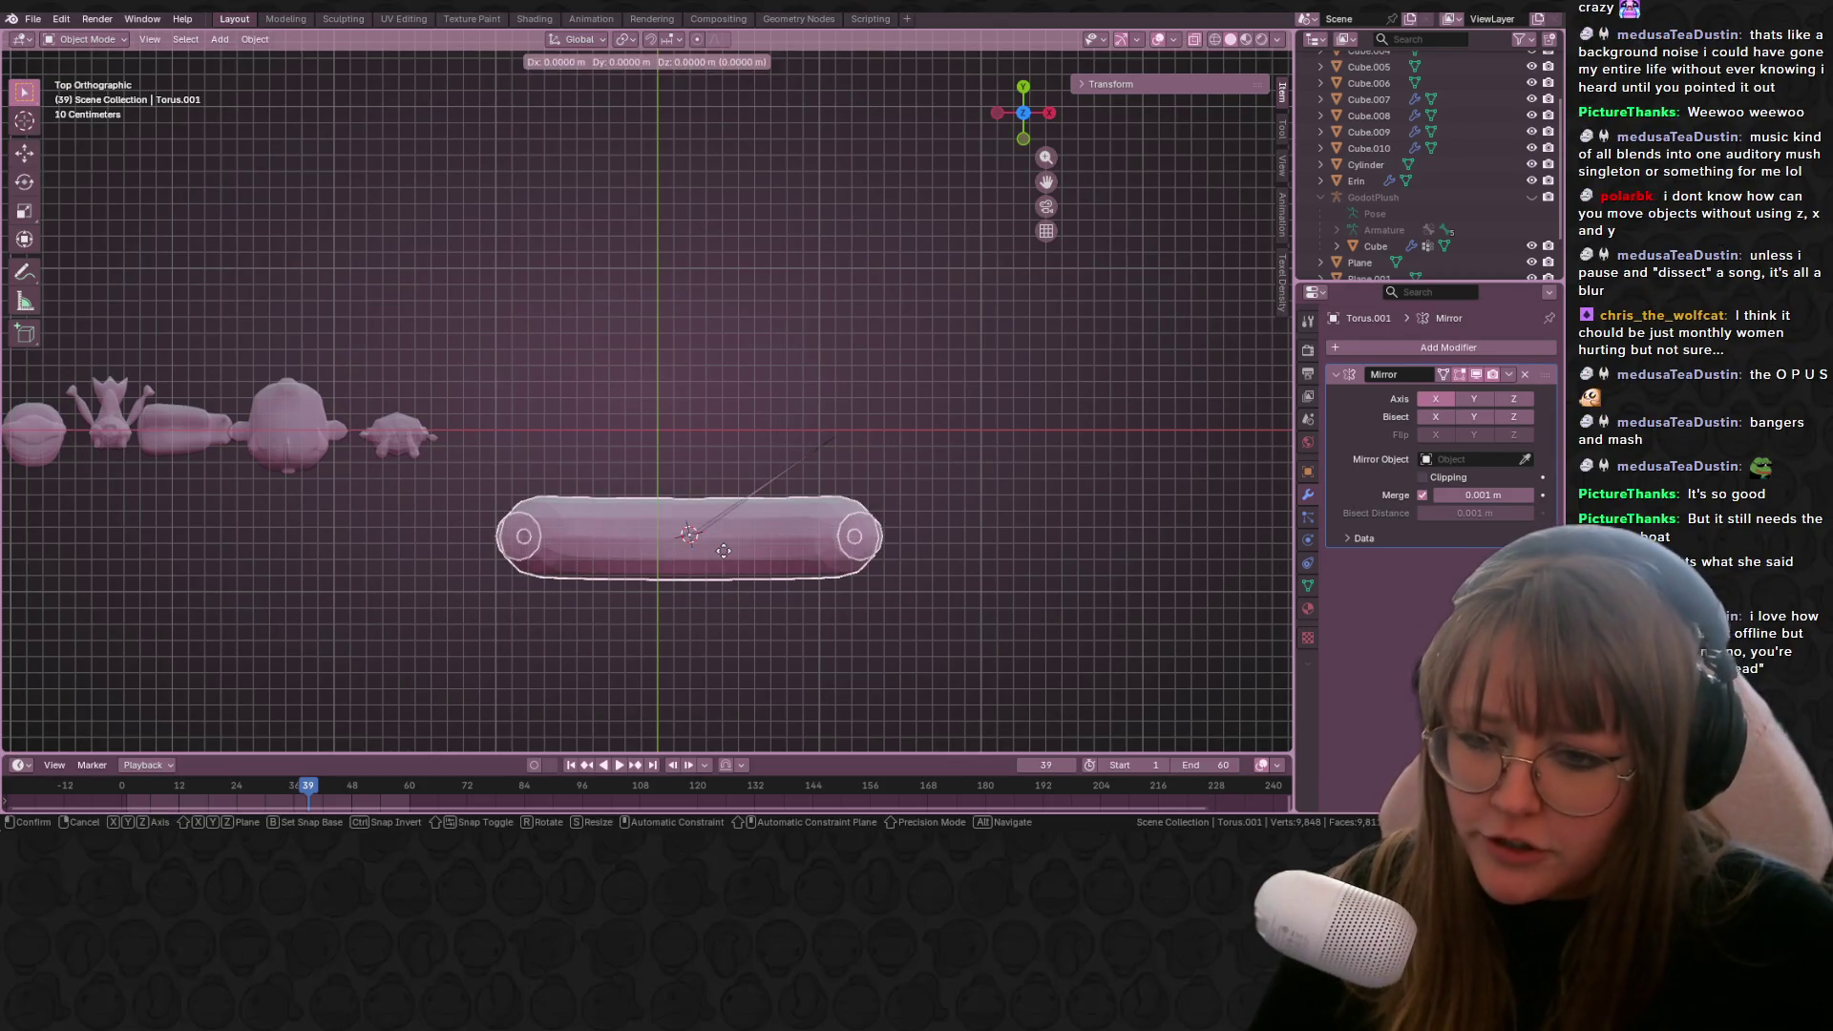
key(y)
click(756, 557)
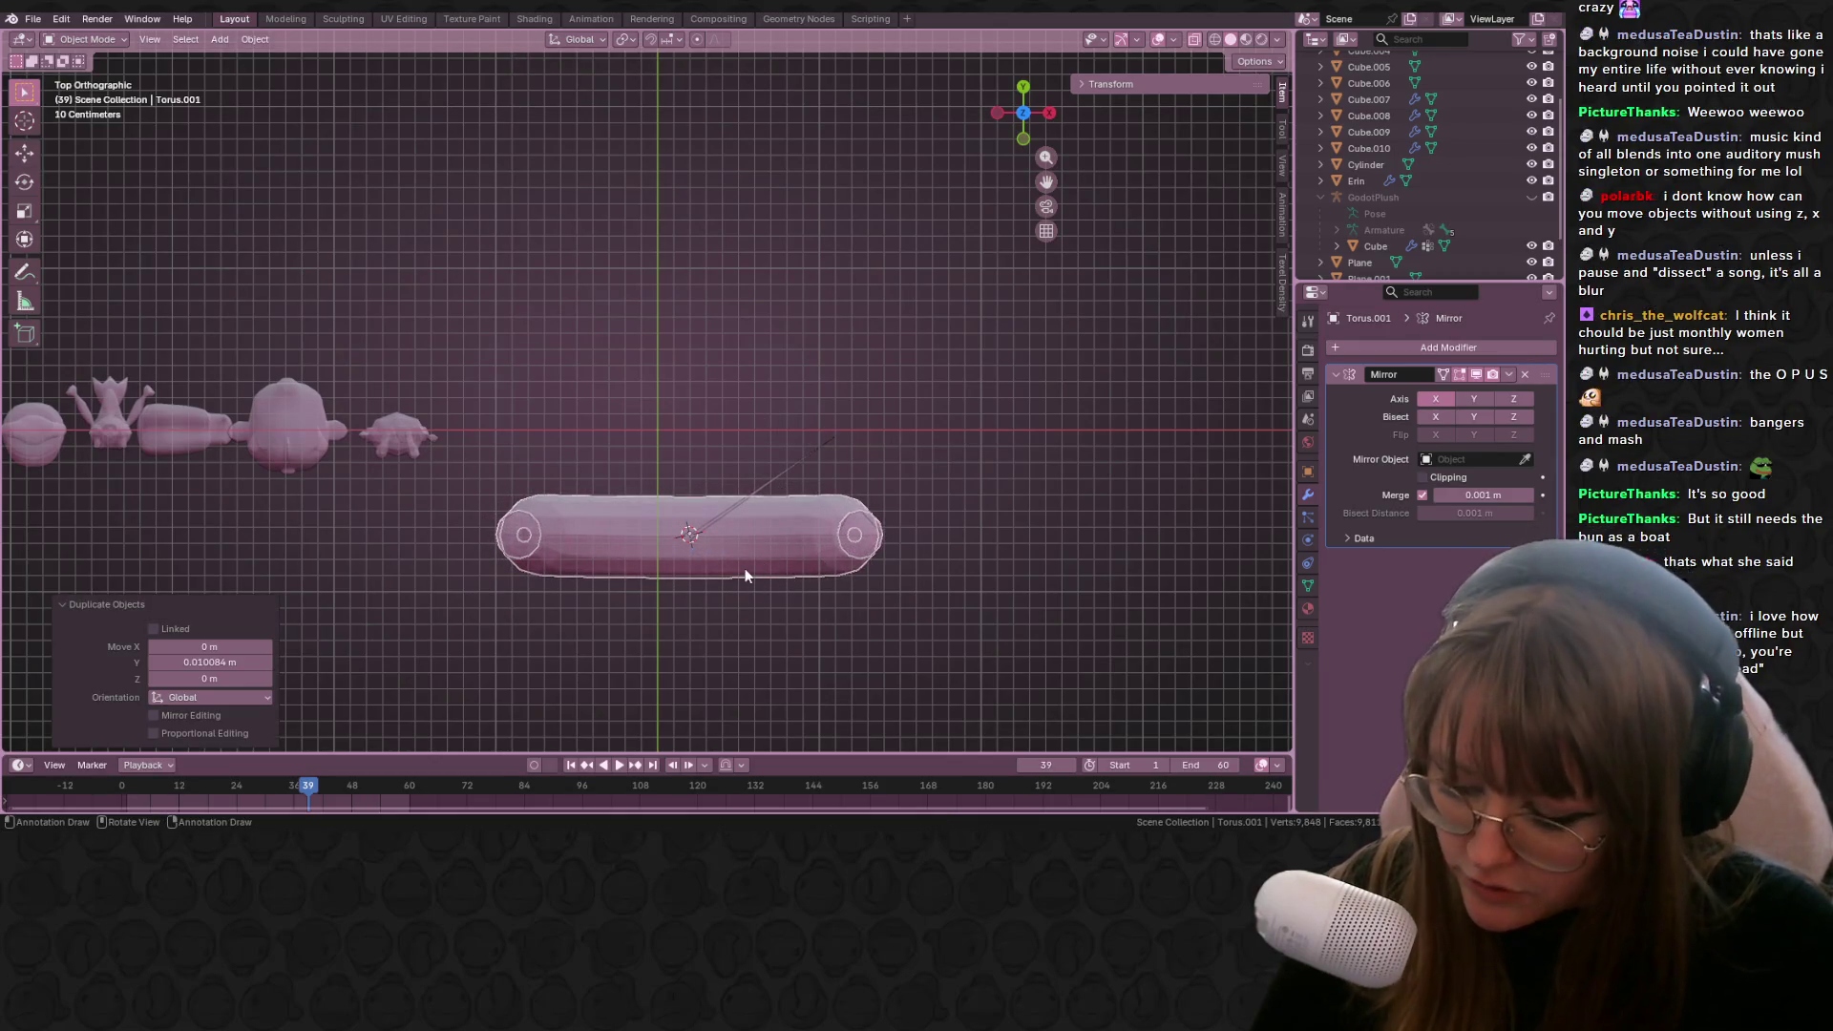
key(s)
key(y)
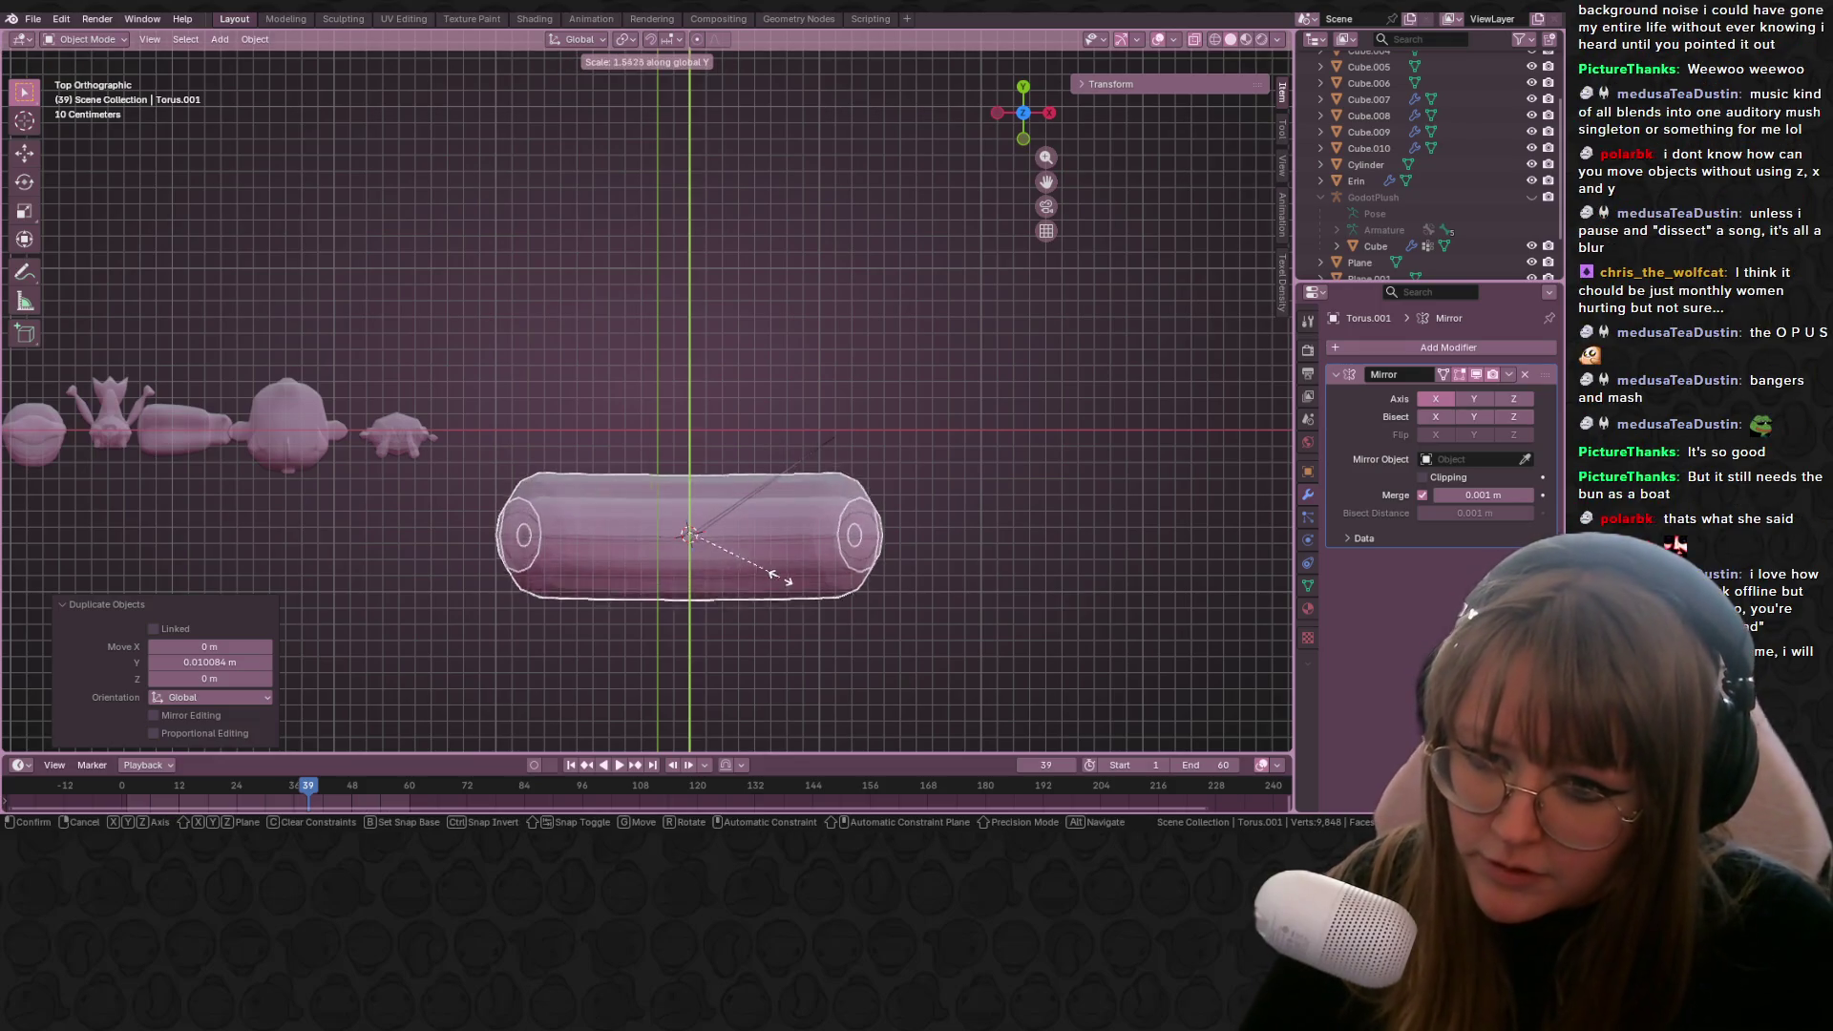
click(843, 593)
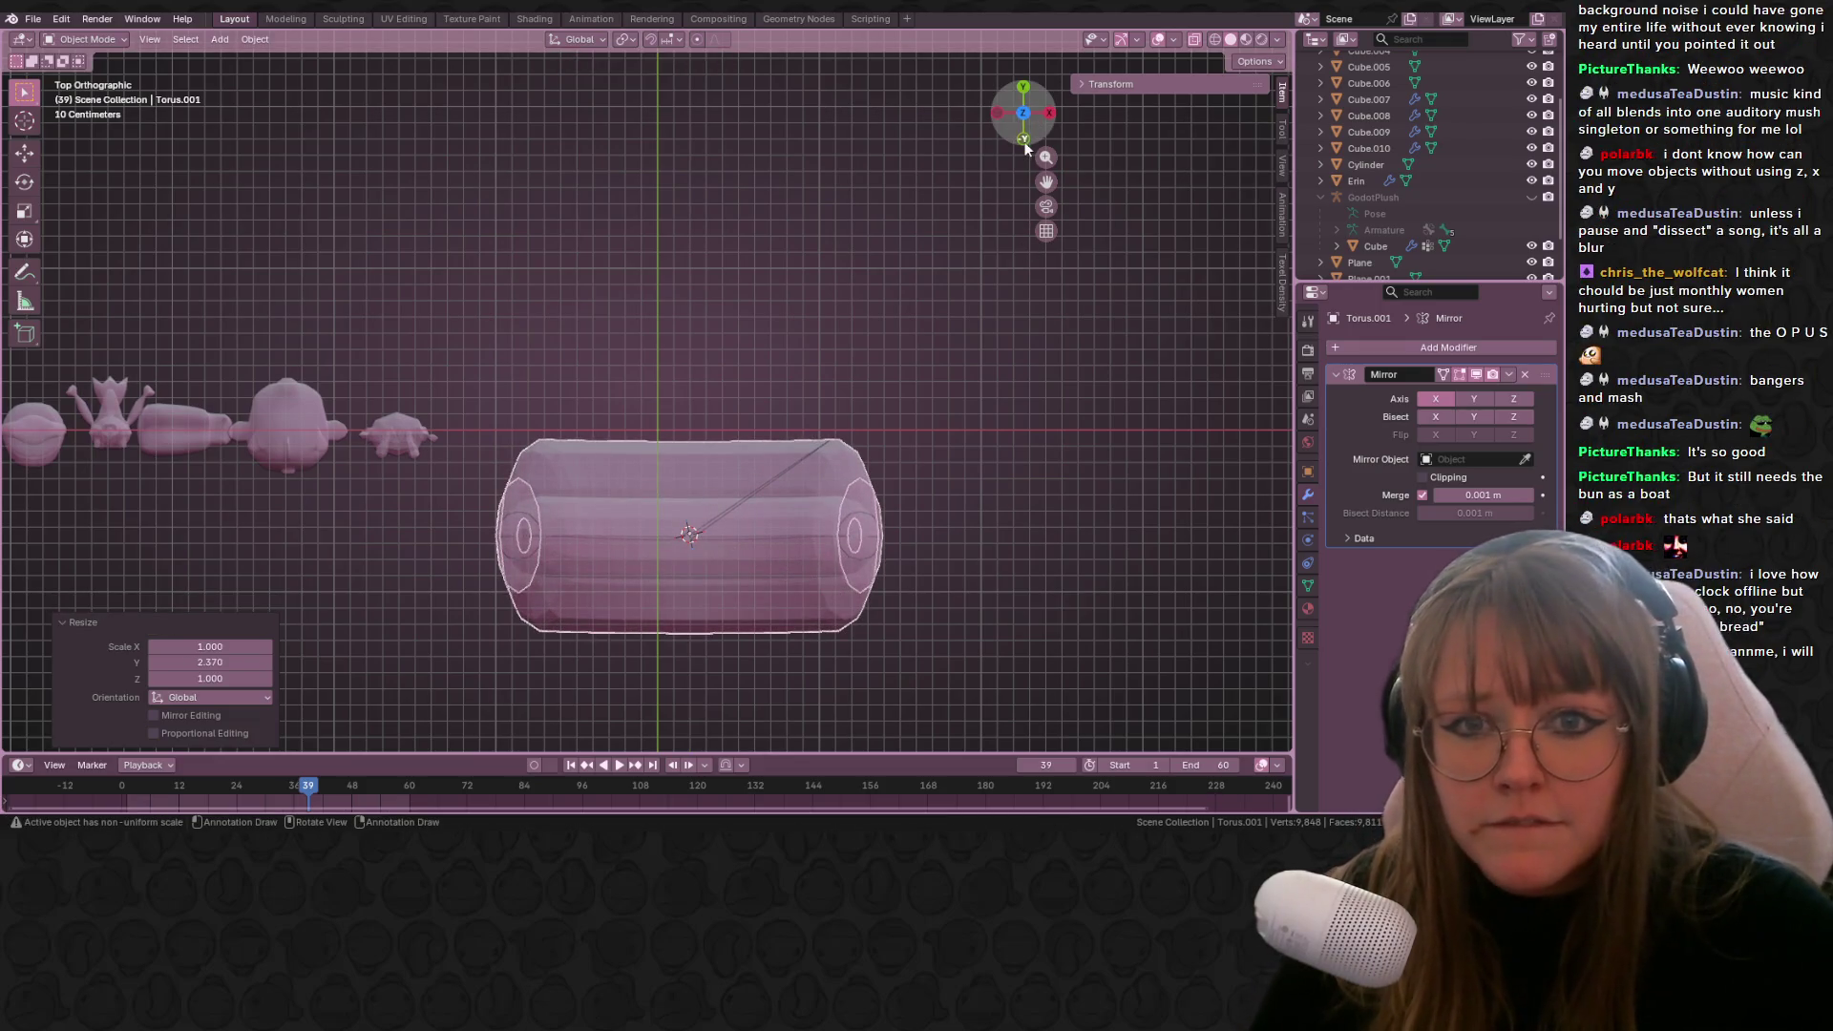
Step: Scale the copy to 1.129 along Z and move it below the original sausage
click(1023, 138)
shift+middle_drag(961, 559, 961, 420)
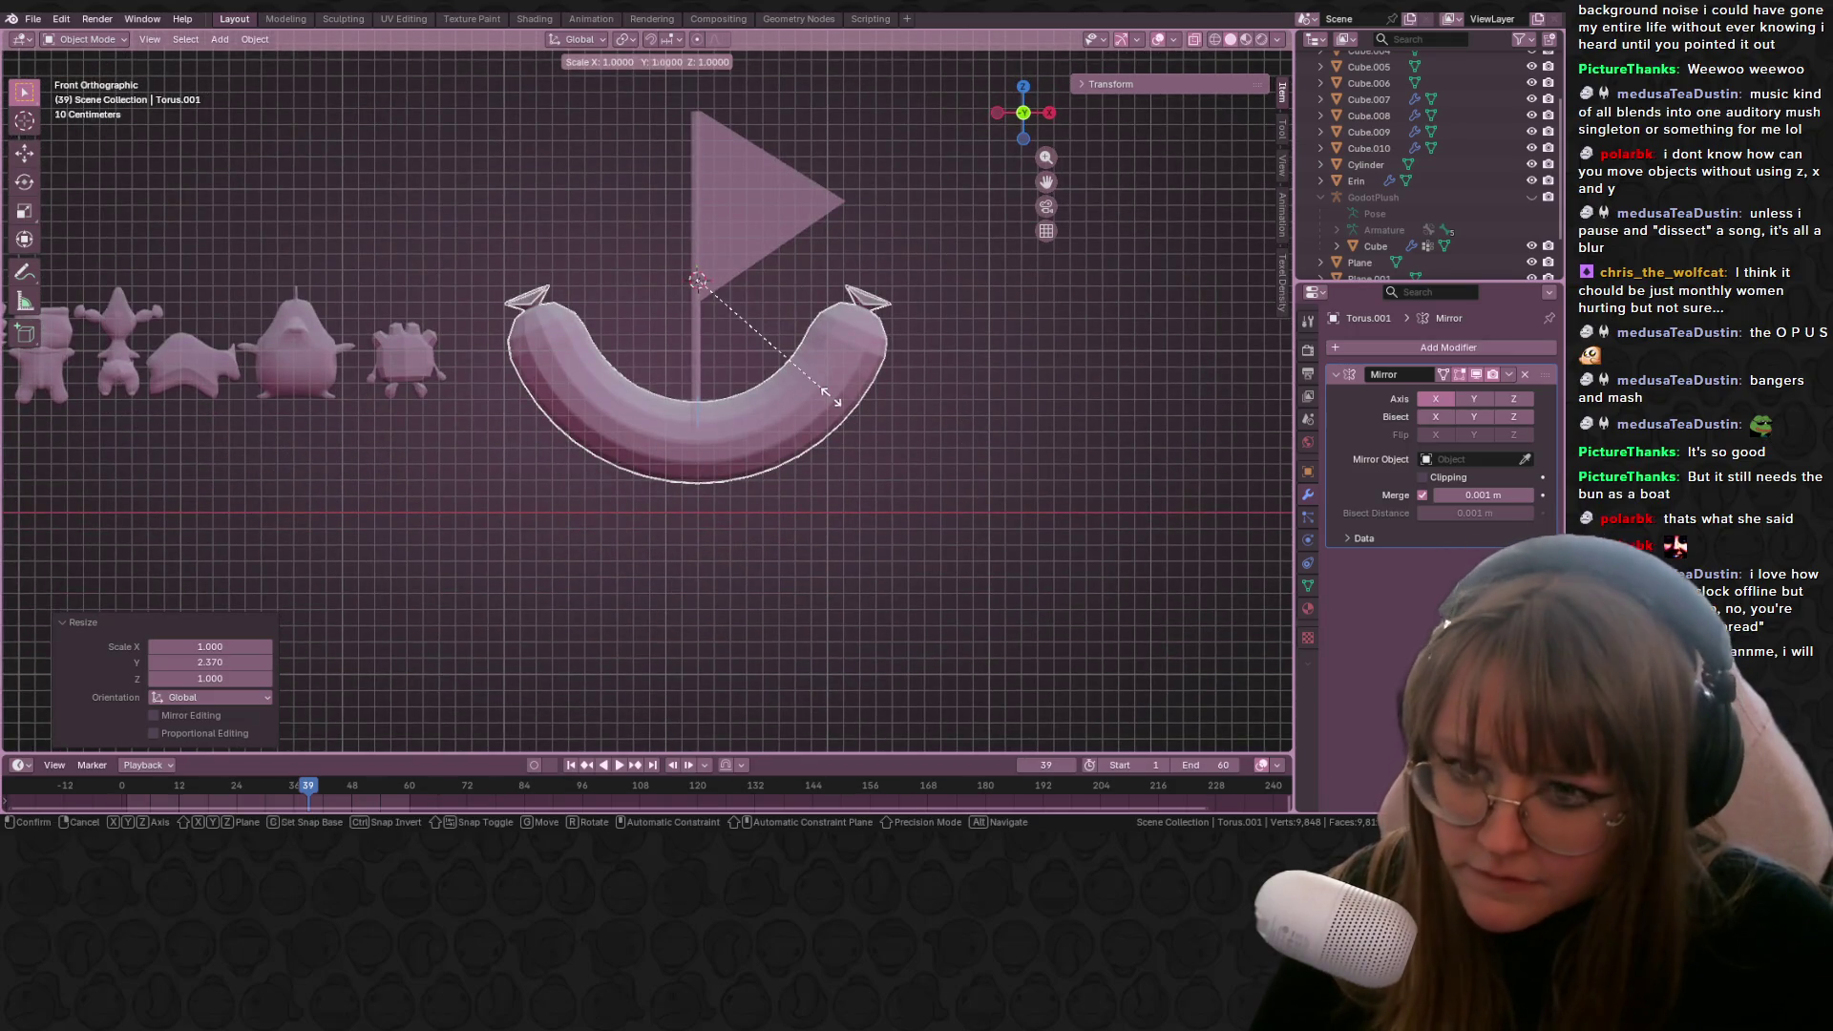
key(s)
key(z)
click(780, 445)
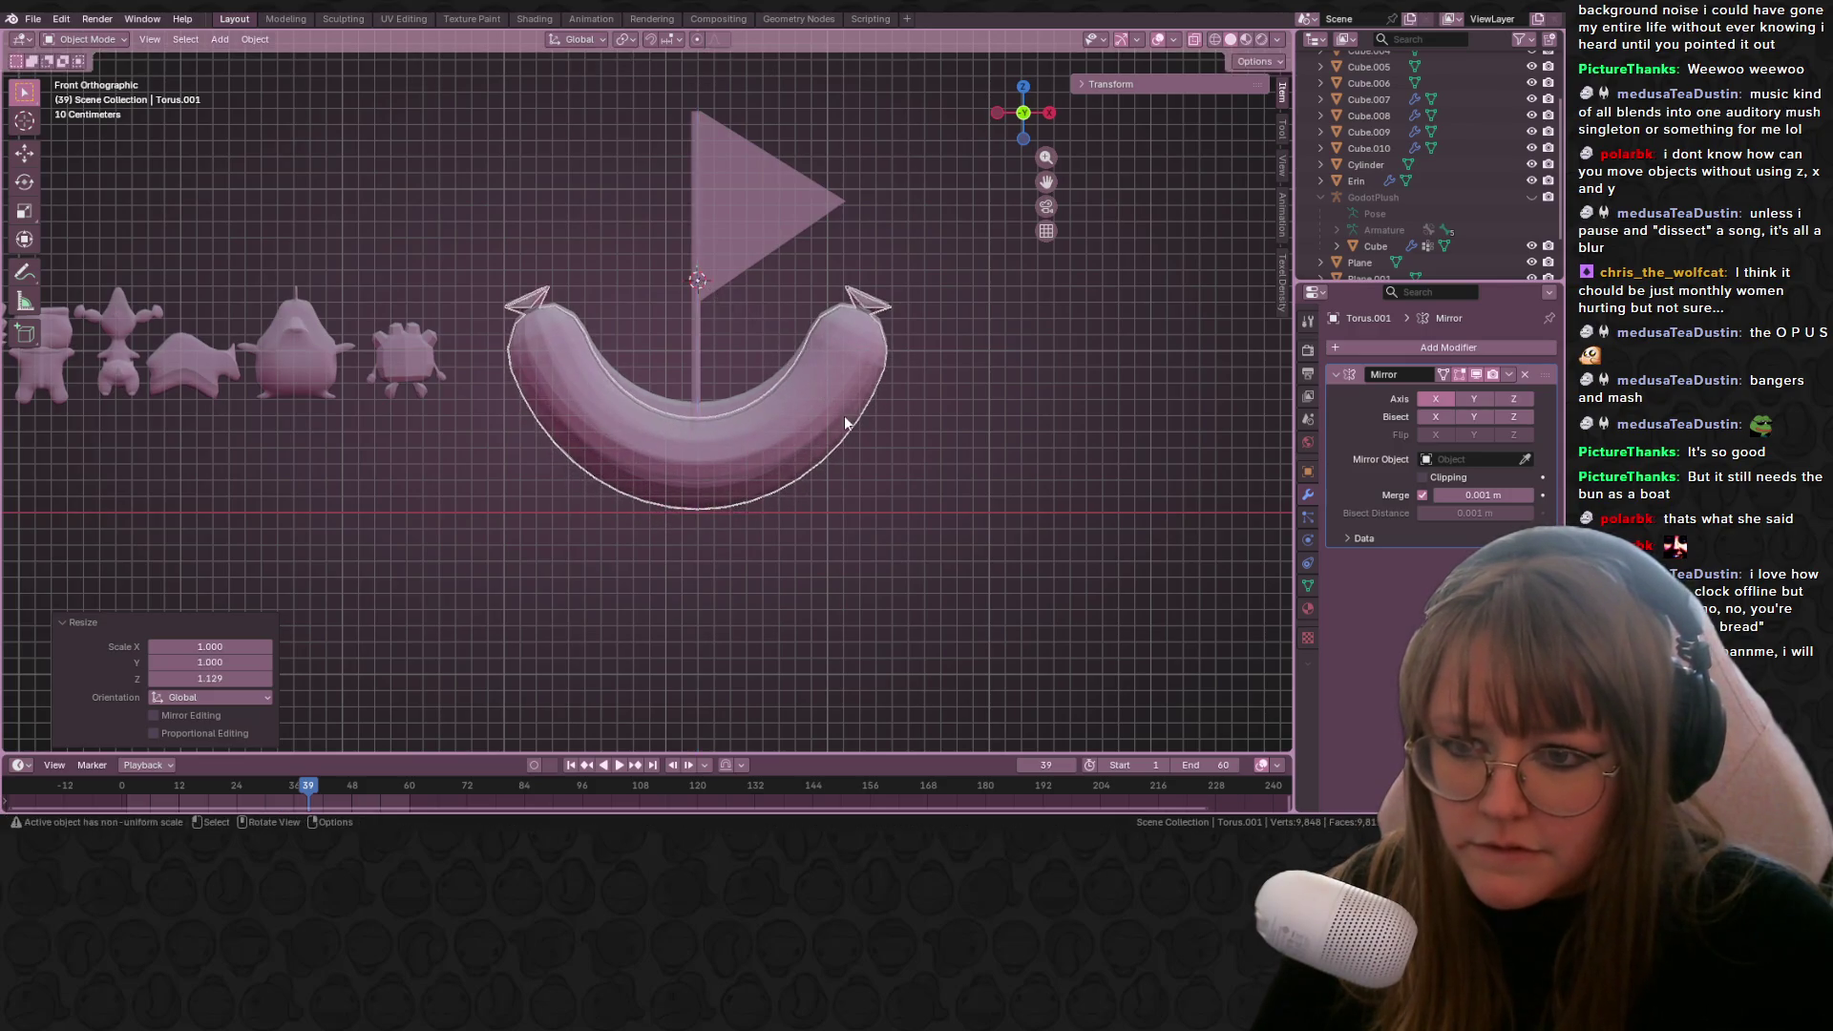
key(g)
click(812, 707)
key(Tab)
shift+middle_drag(866, 668, 842, 496)
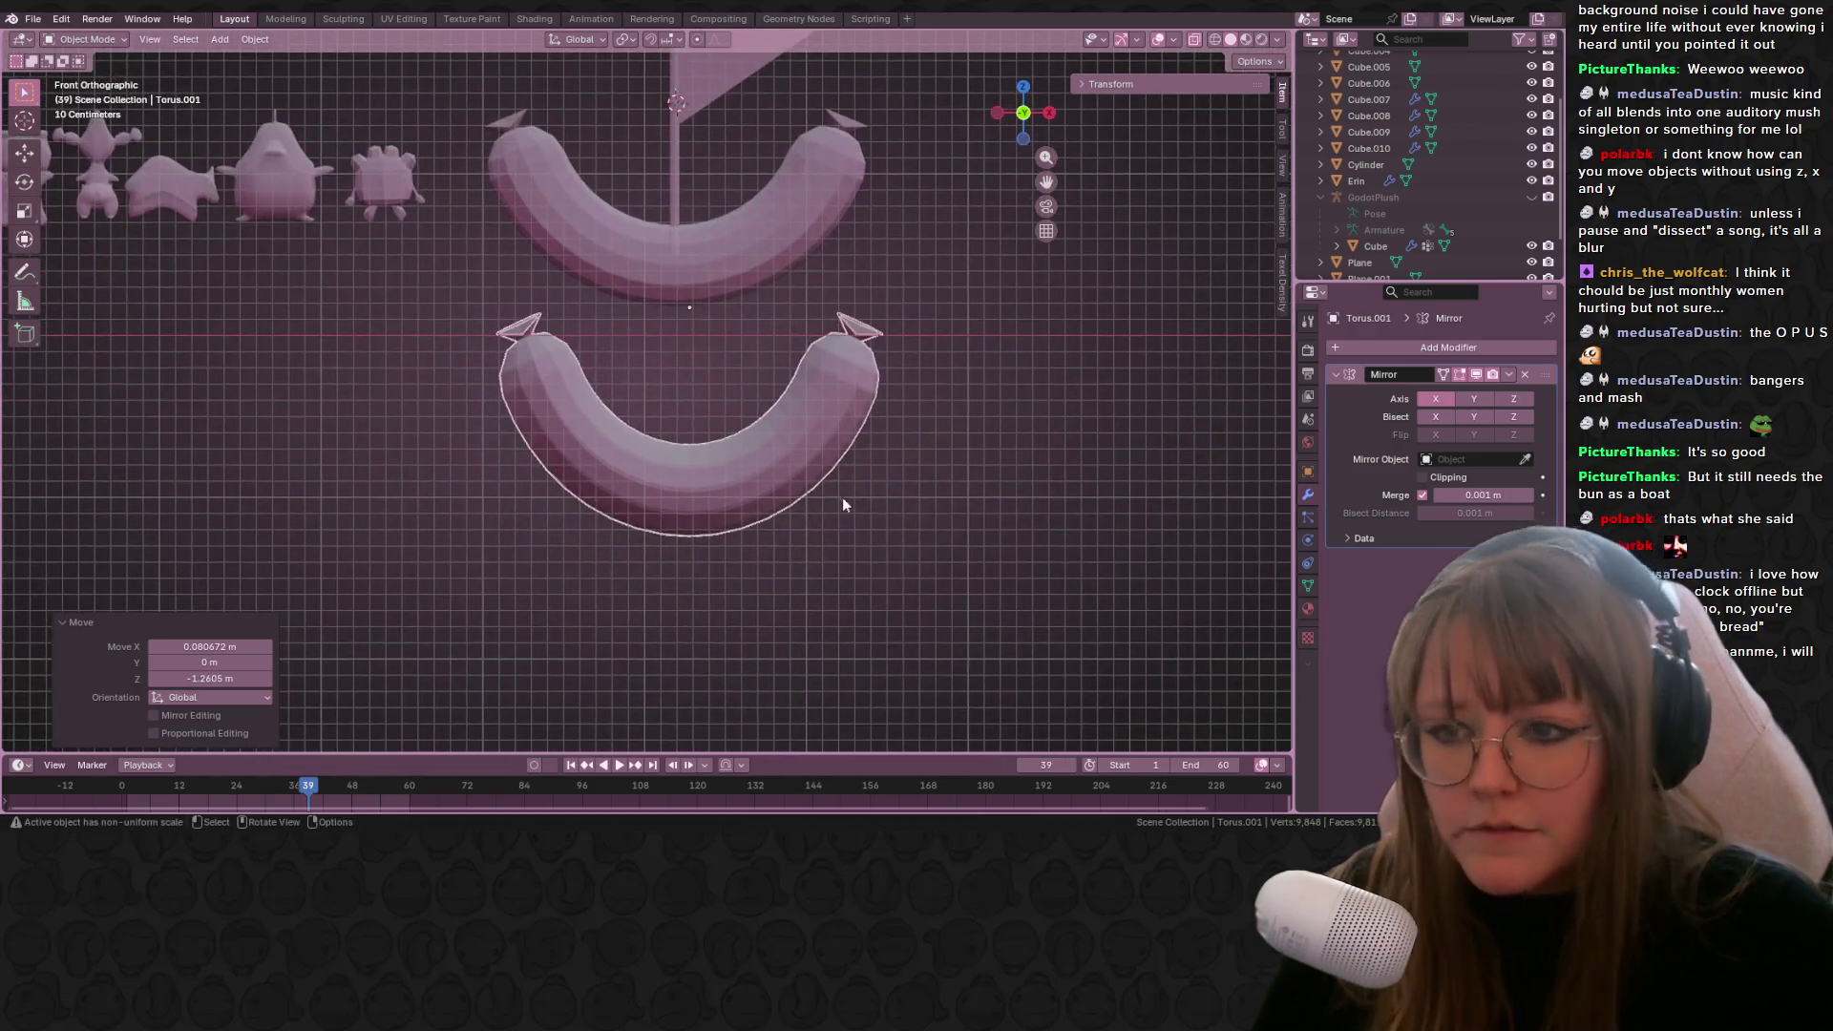